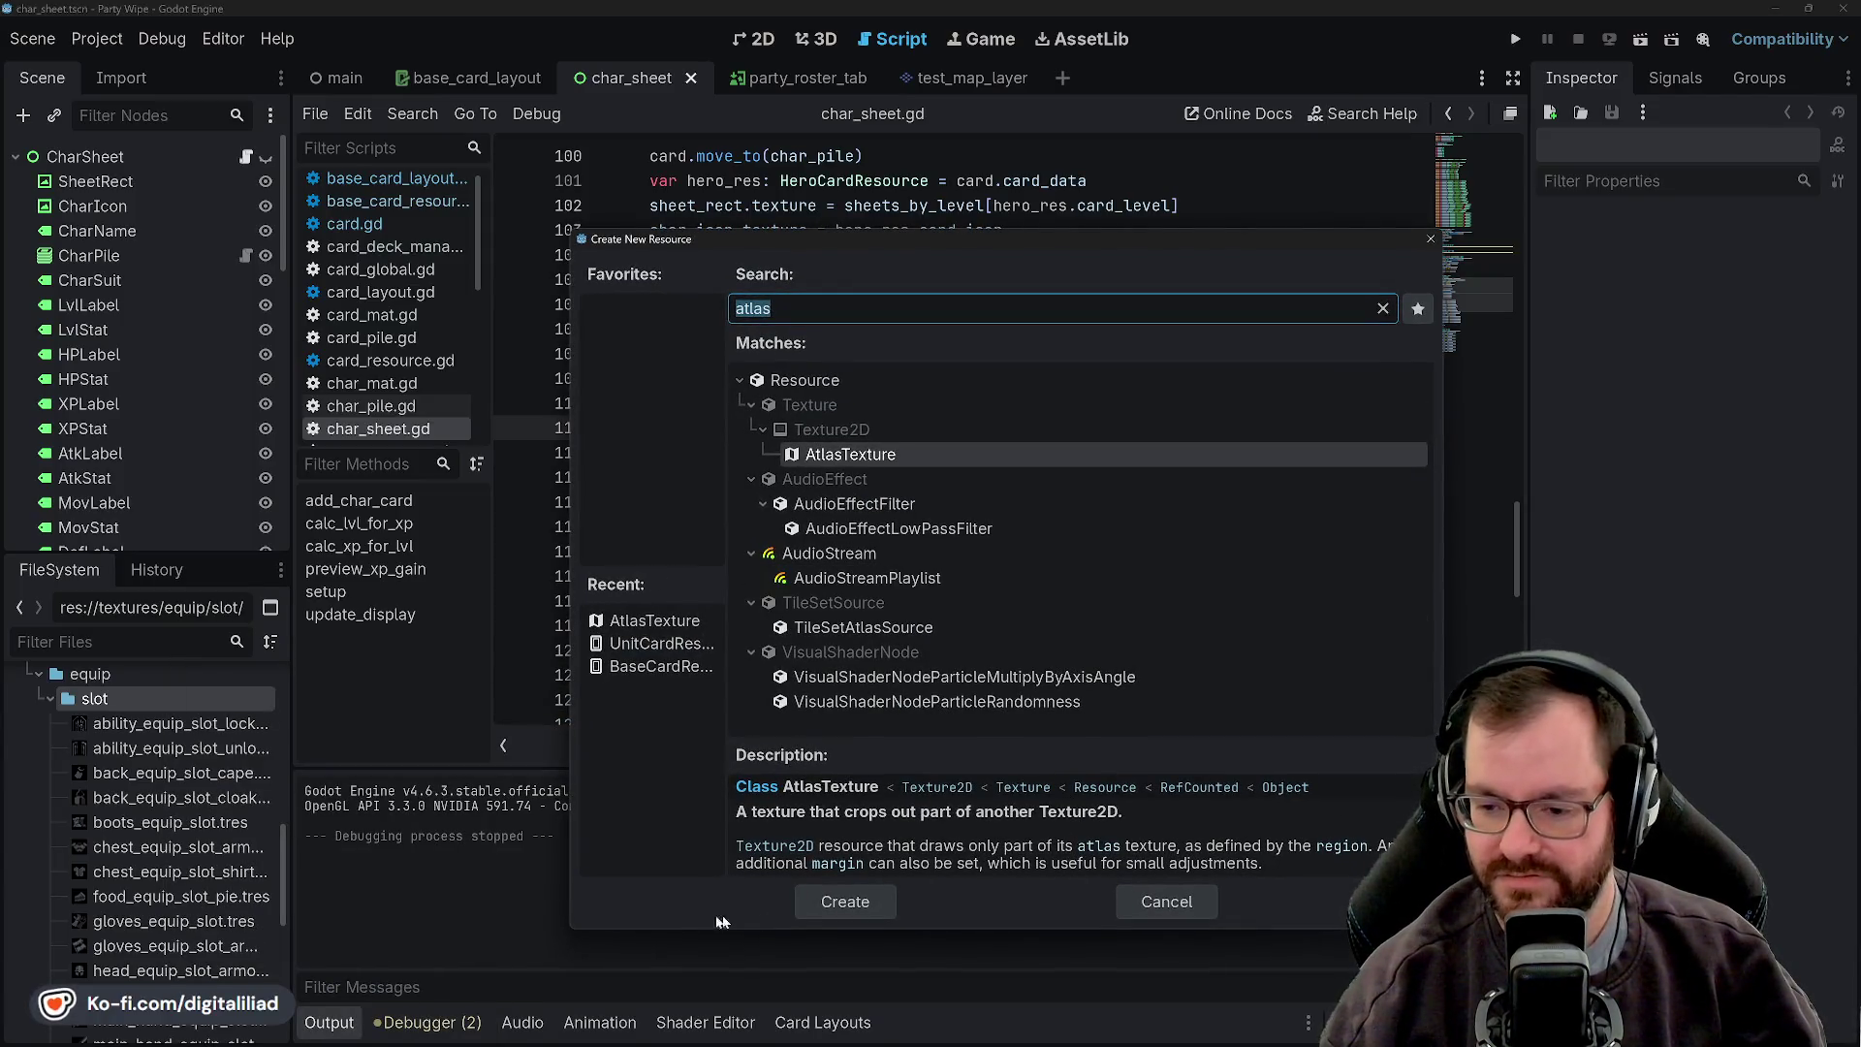
# - Create an AtlasTexture resource and save it as head_equip_slot_cowl_mask.tres in the slot folder
pyautogui.click(816, 909)
pyautogui.write('head_equip_slot')
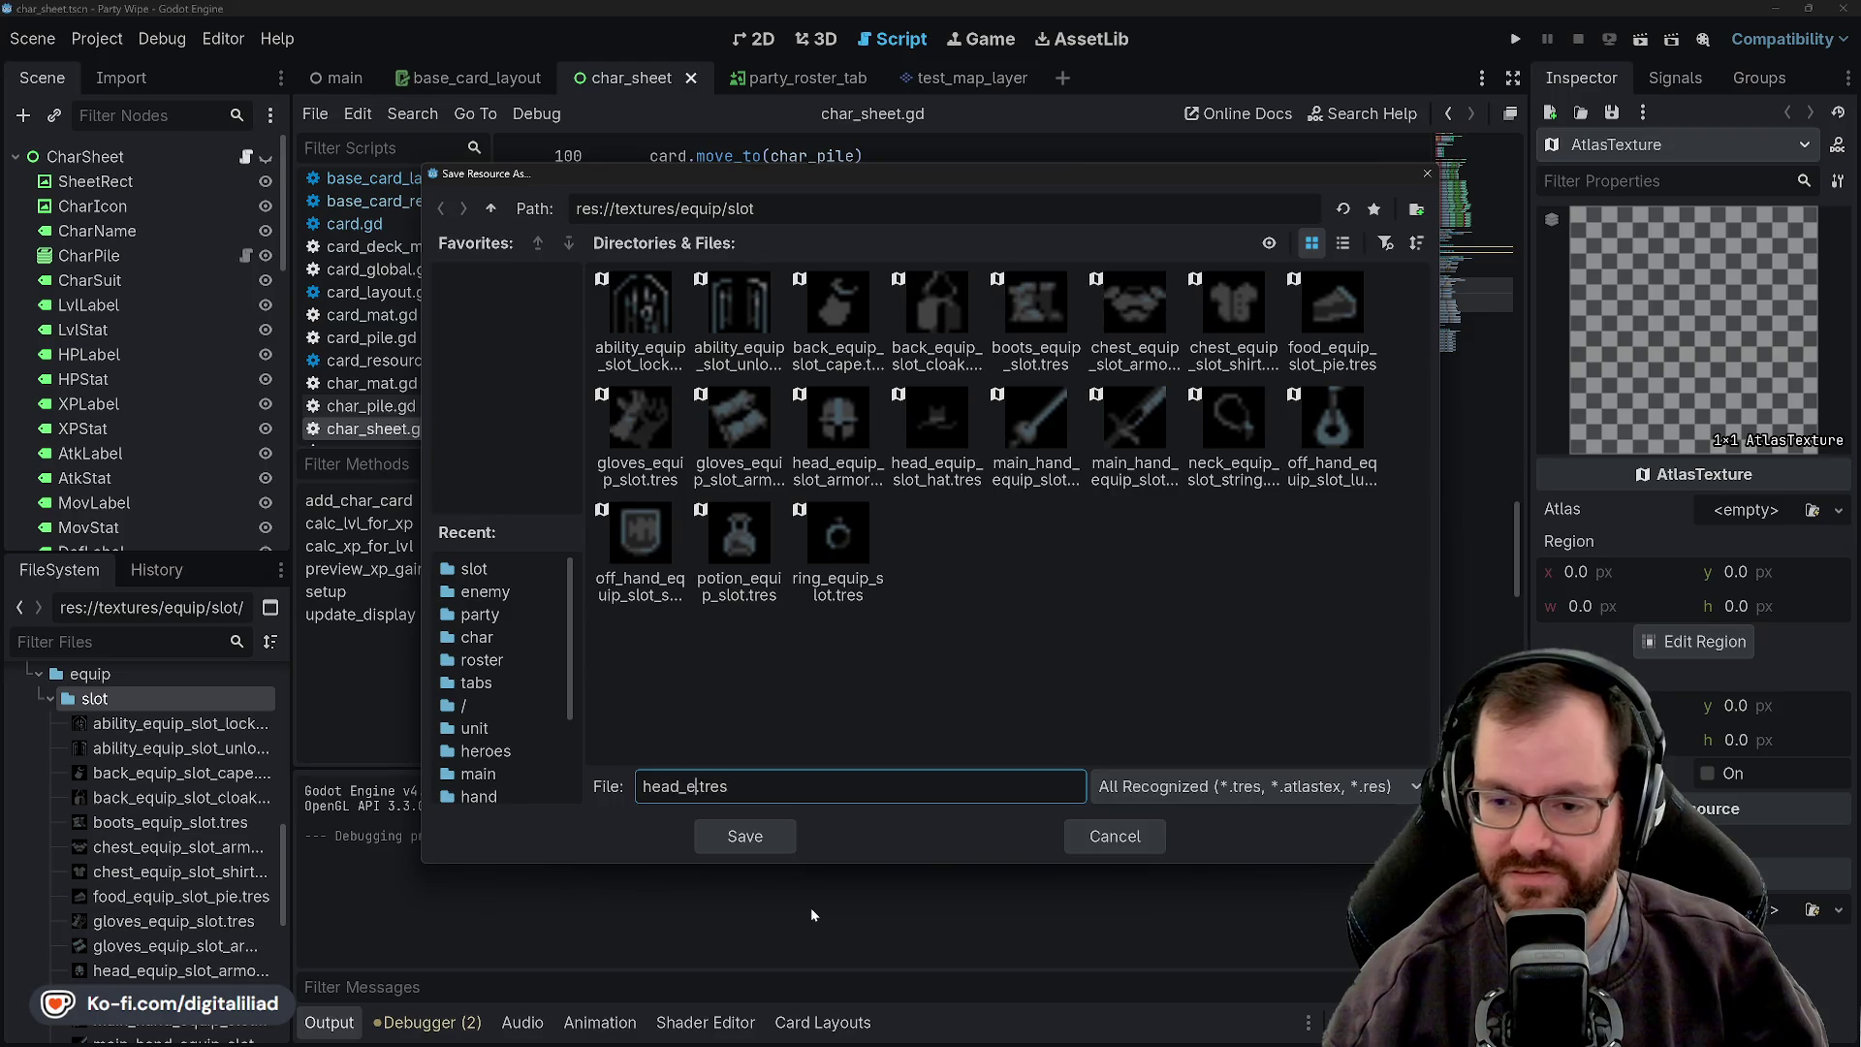
pyautogui.write('_cowl_')
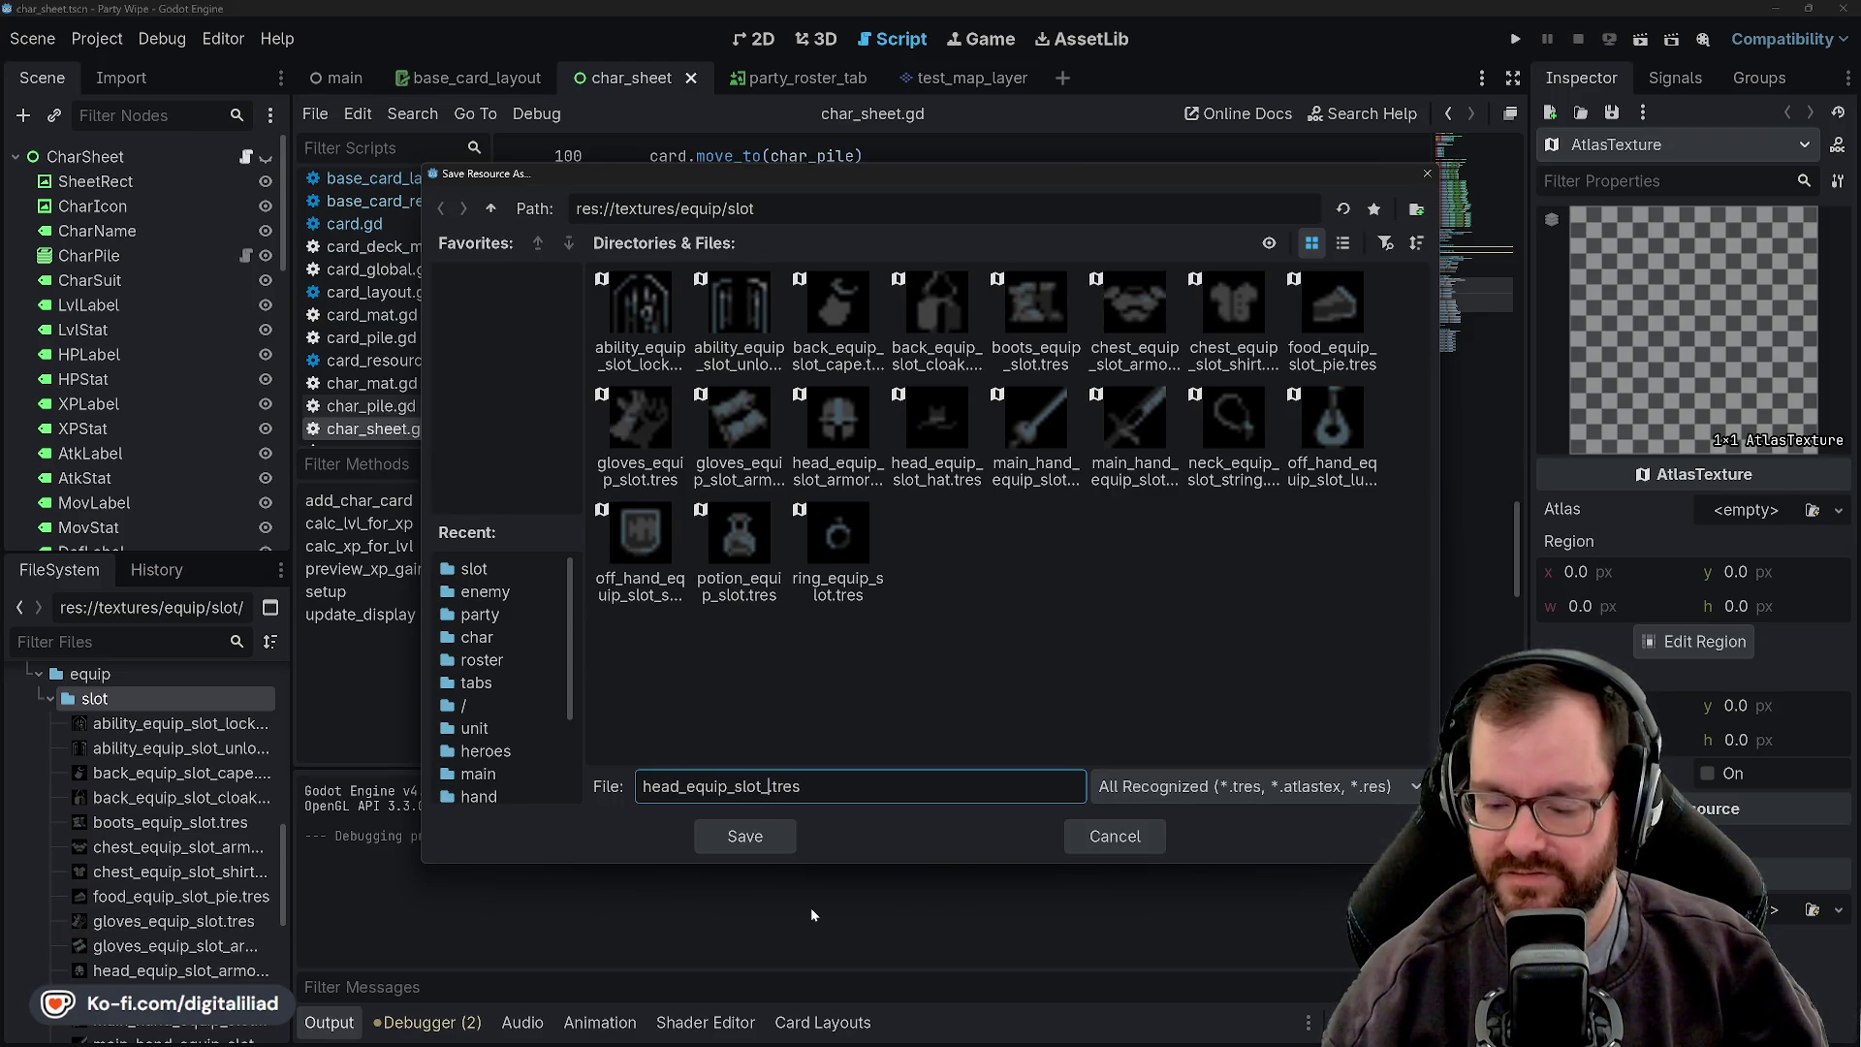
pyautogui.write('mask')
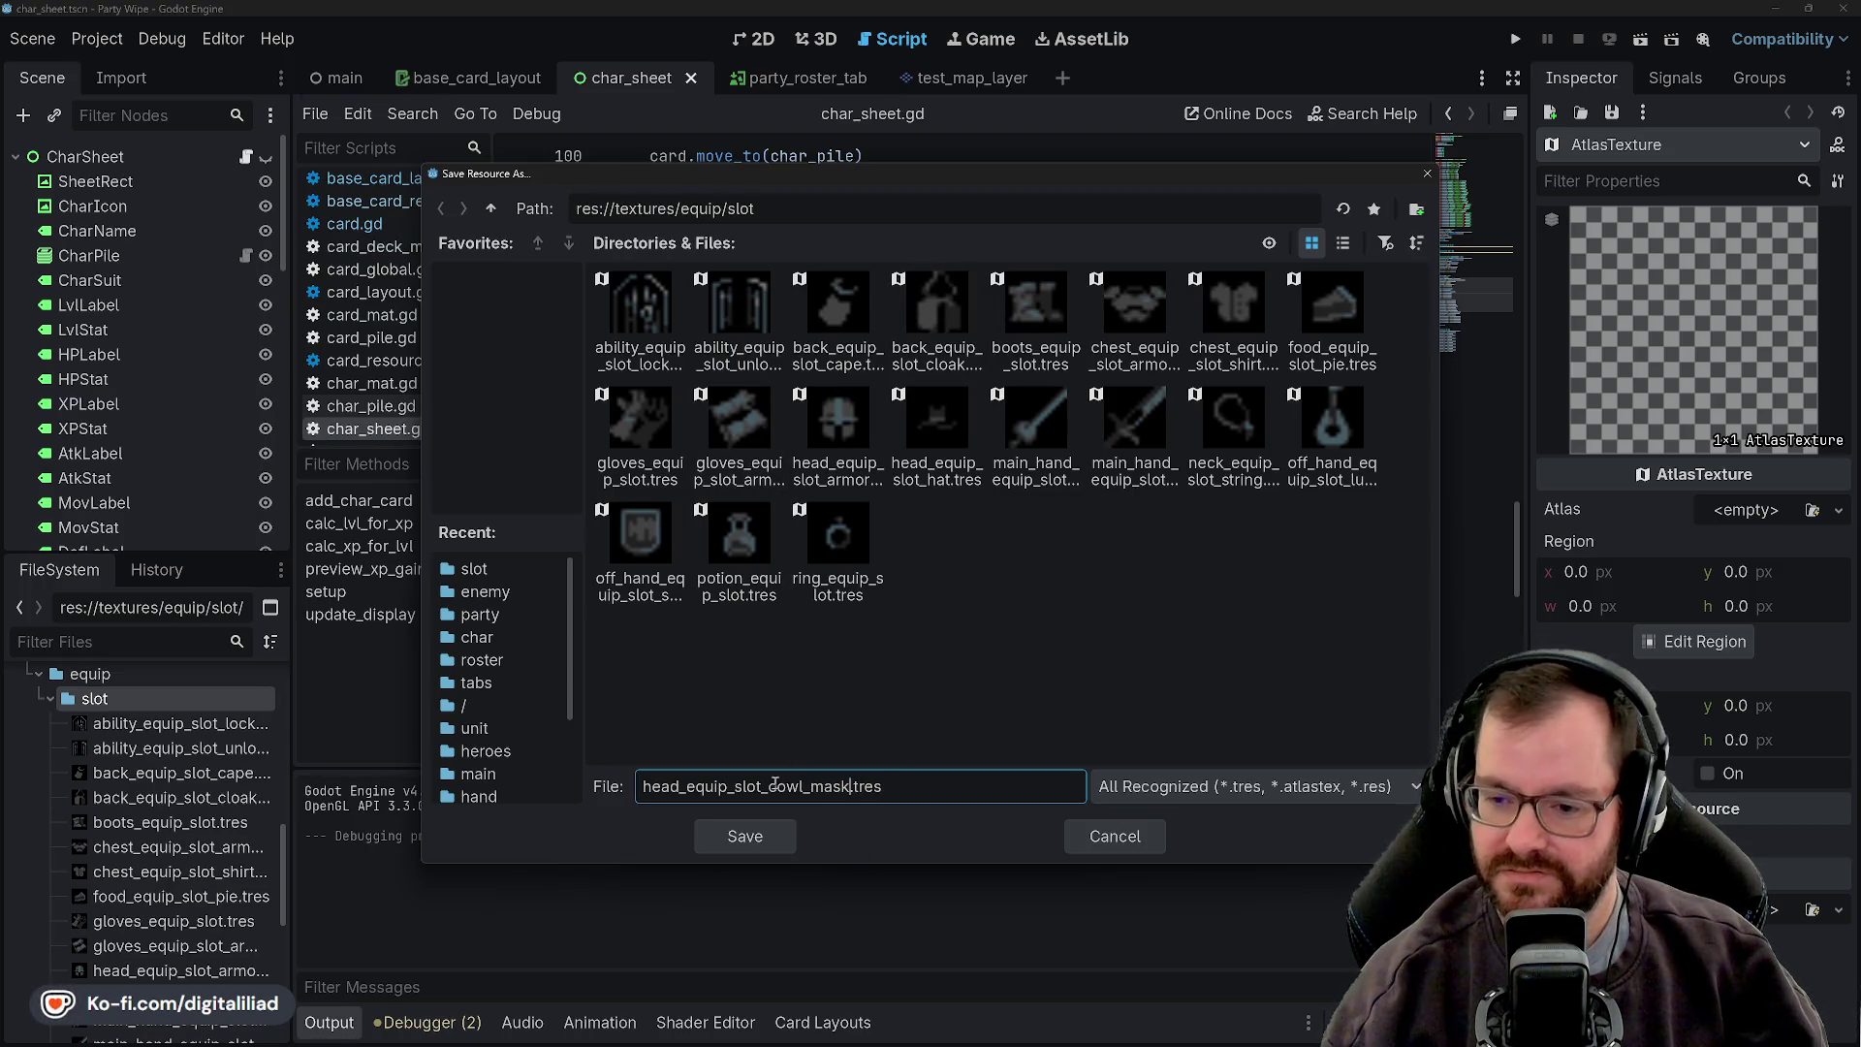
pyautogui.click(735, 837)
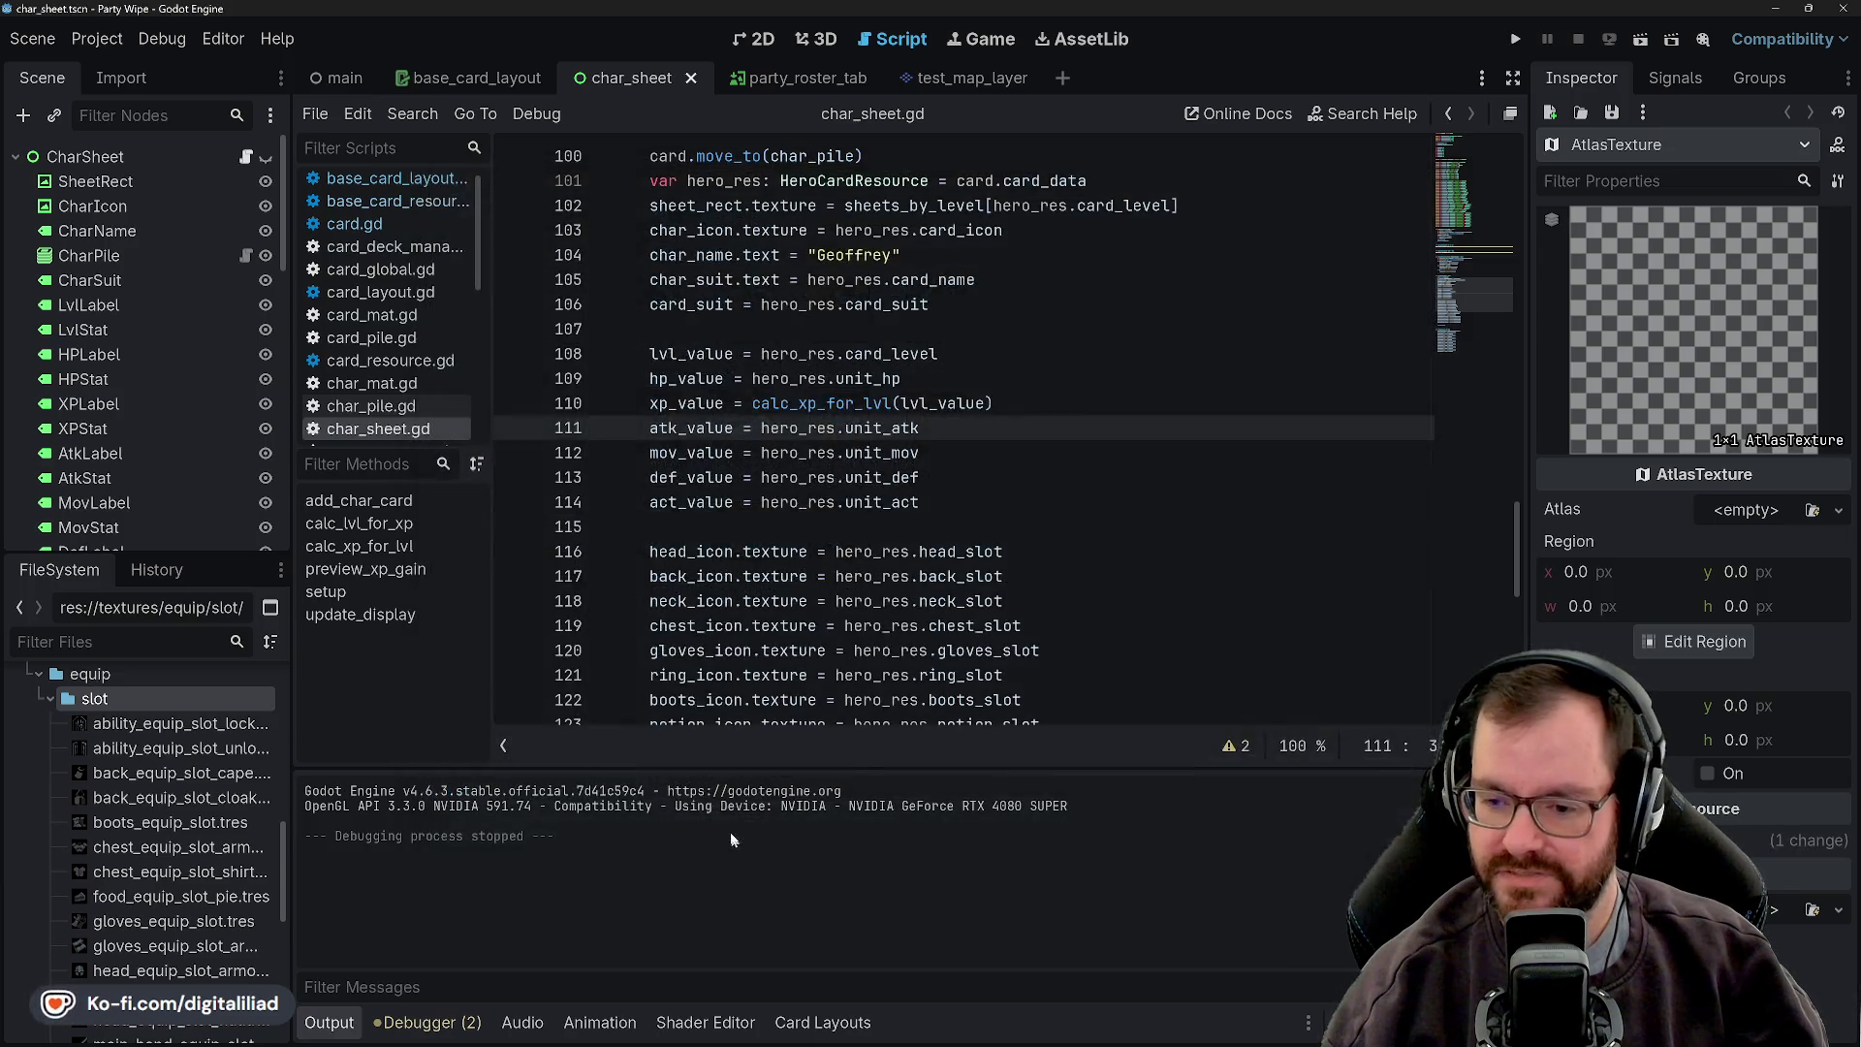
pyautogui.click(1748, 513)
# - Load the 400×160 item sprite sheet as atlas and crop the region to 16×16 at x 96
pyautogui.click(1745, 925)
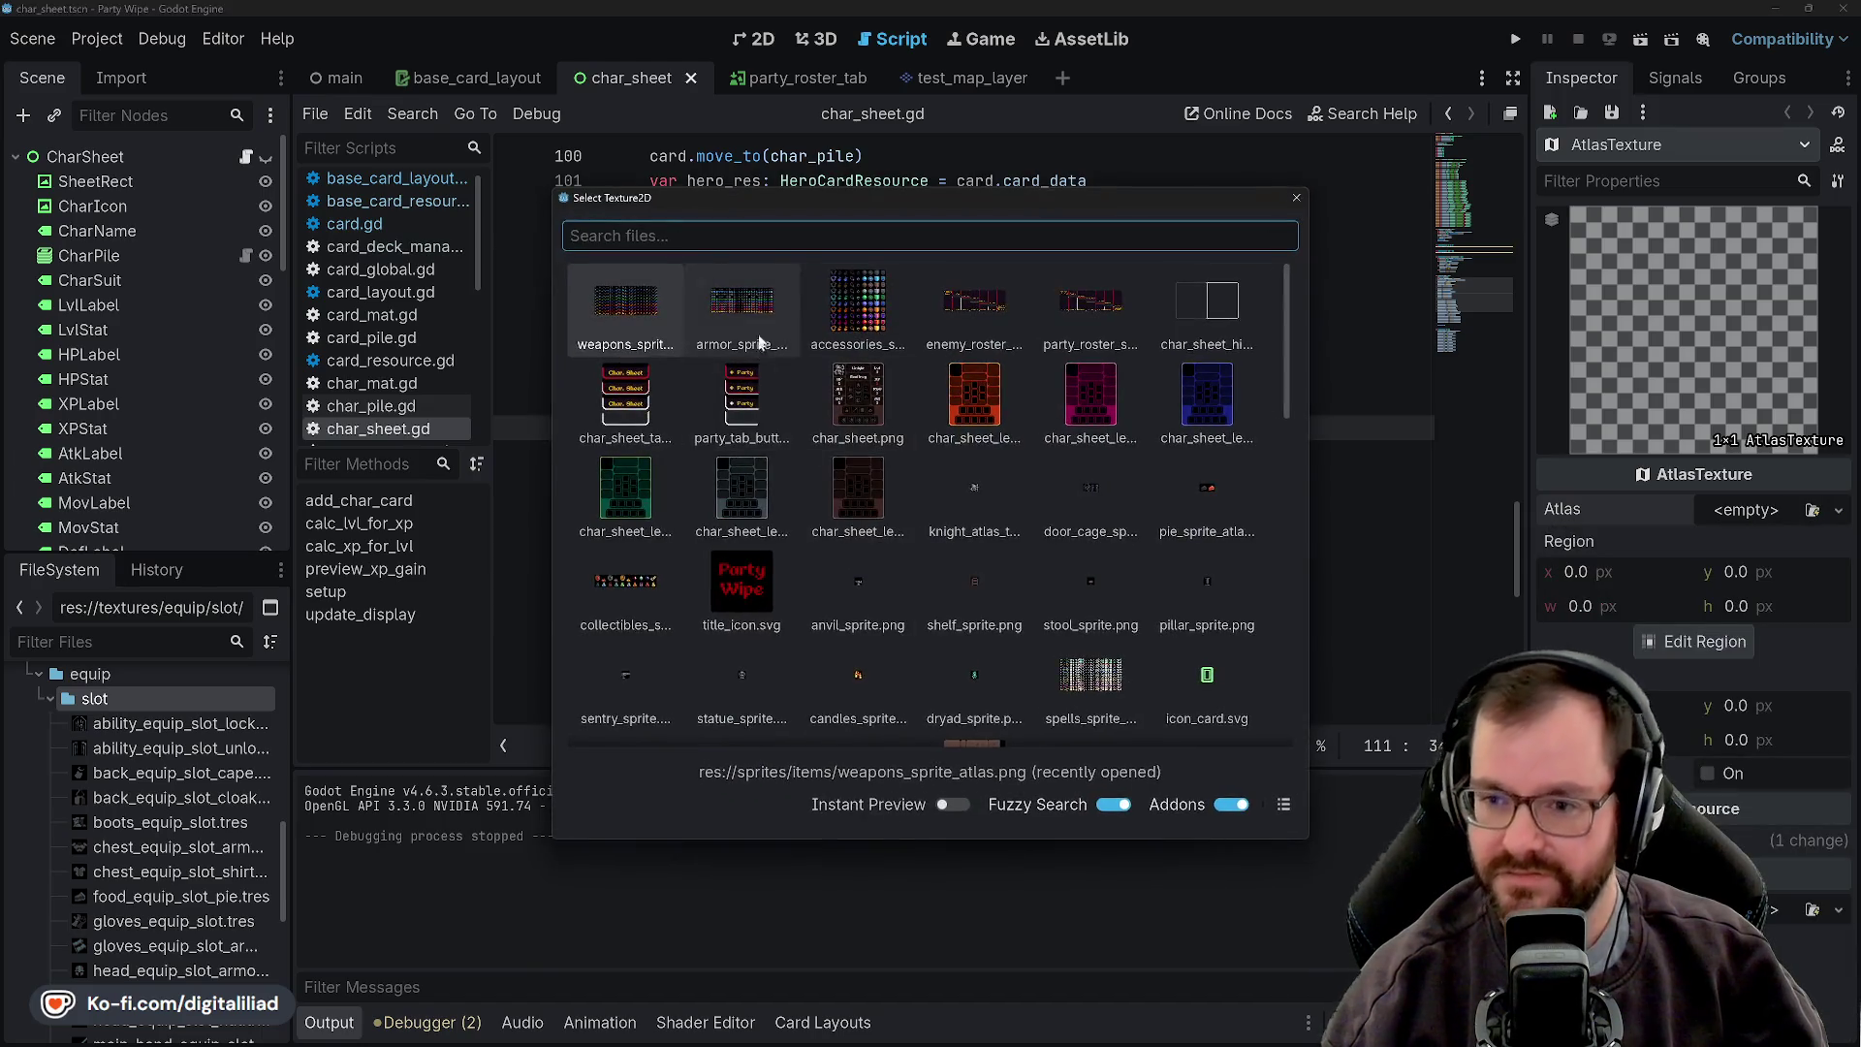
pyautogui.doubleClick(883, 438)
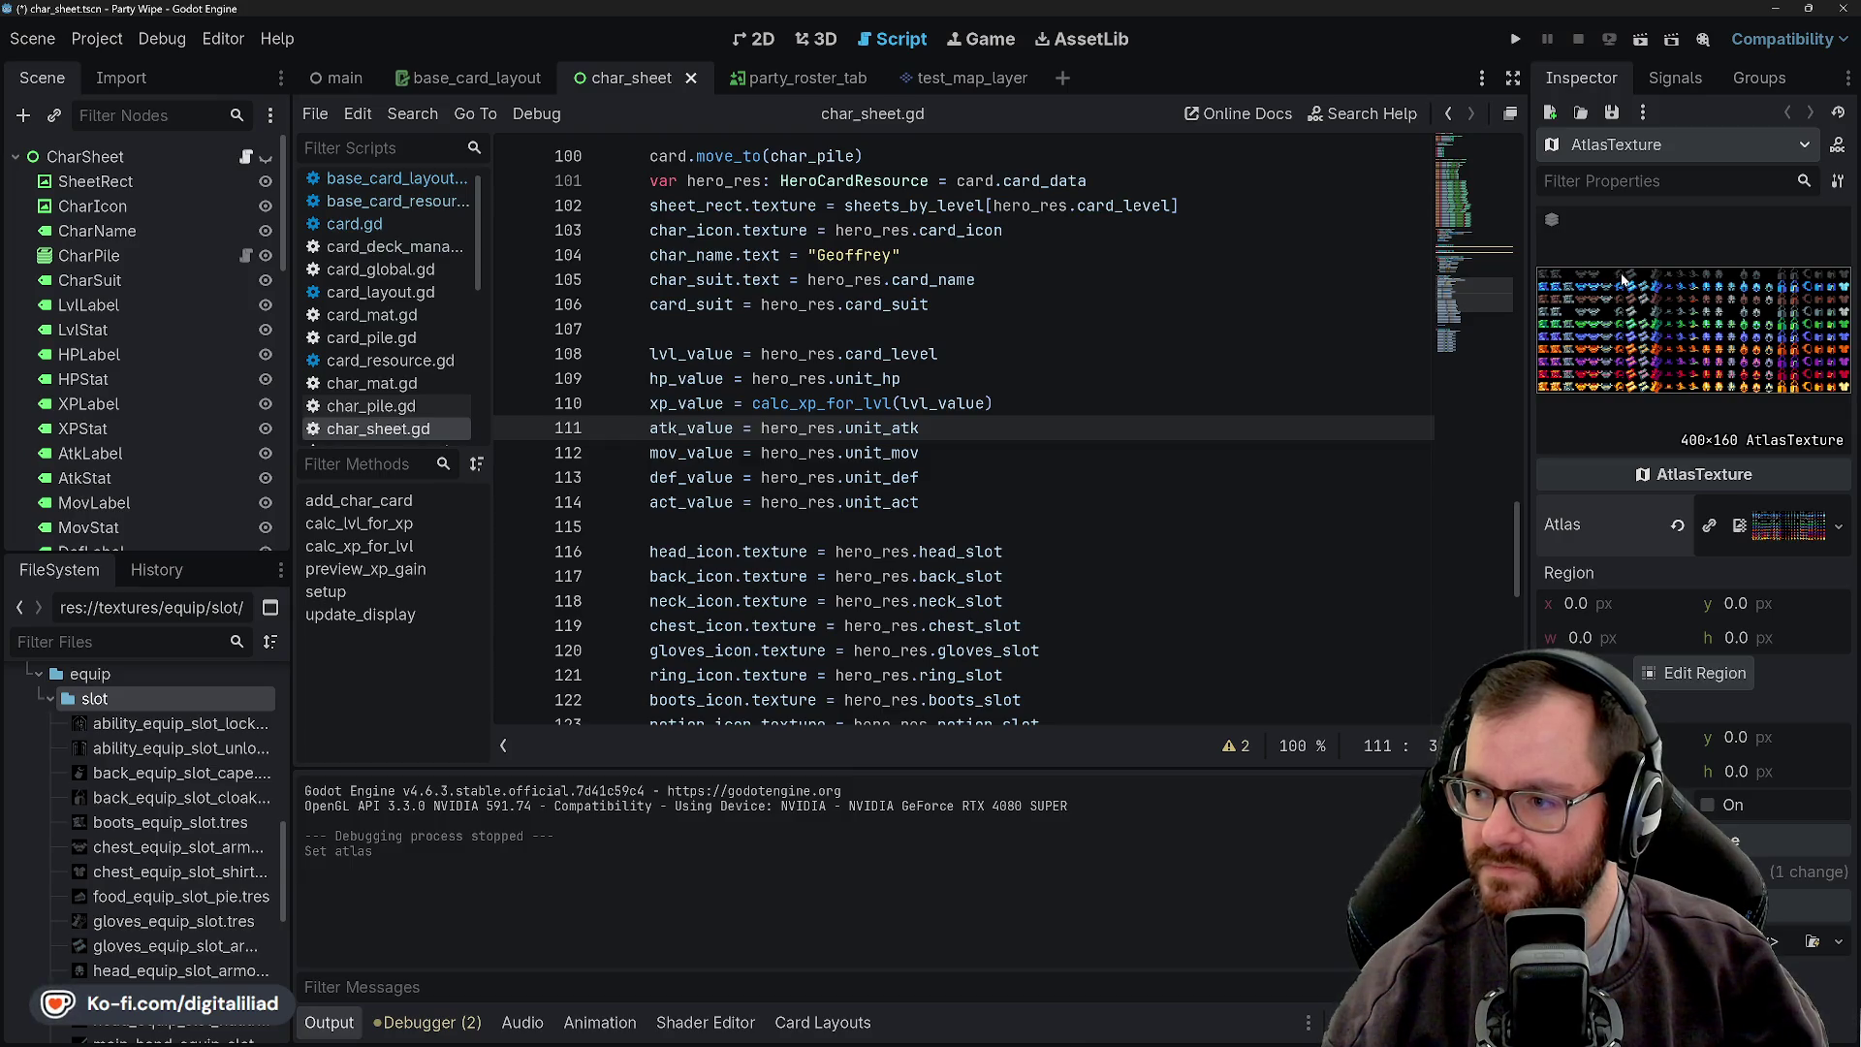
pyautogui.click(1591, 602)
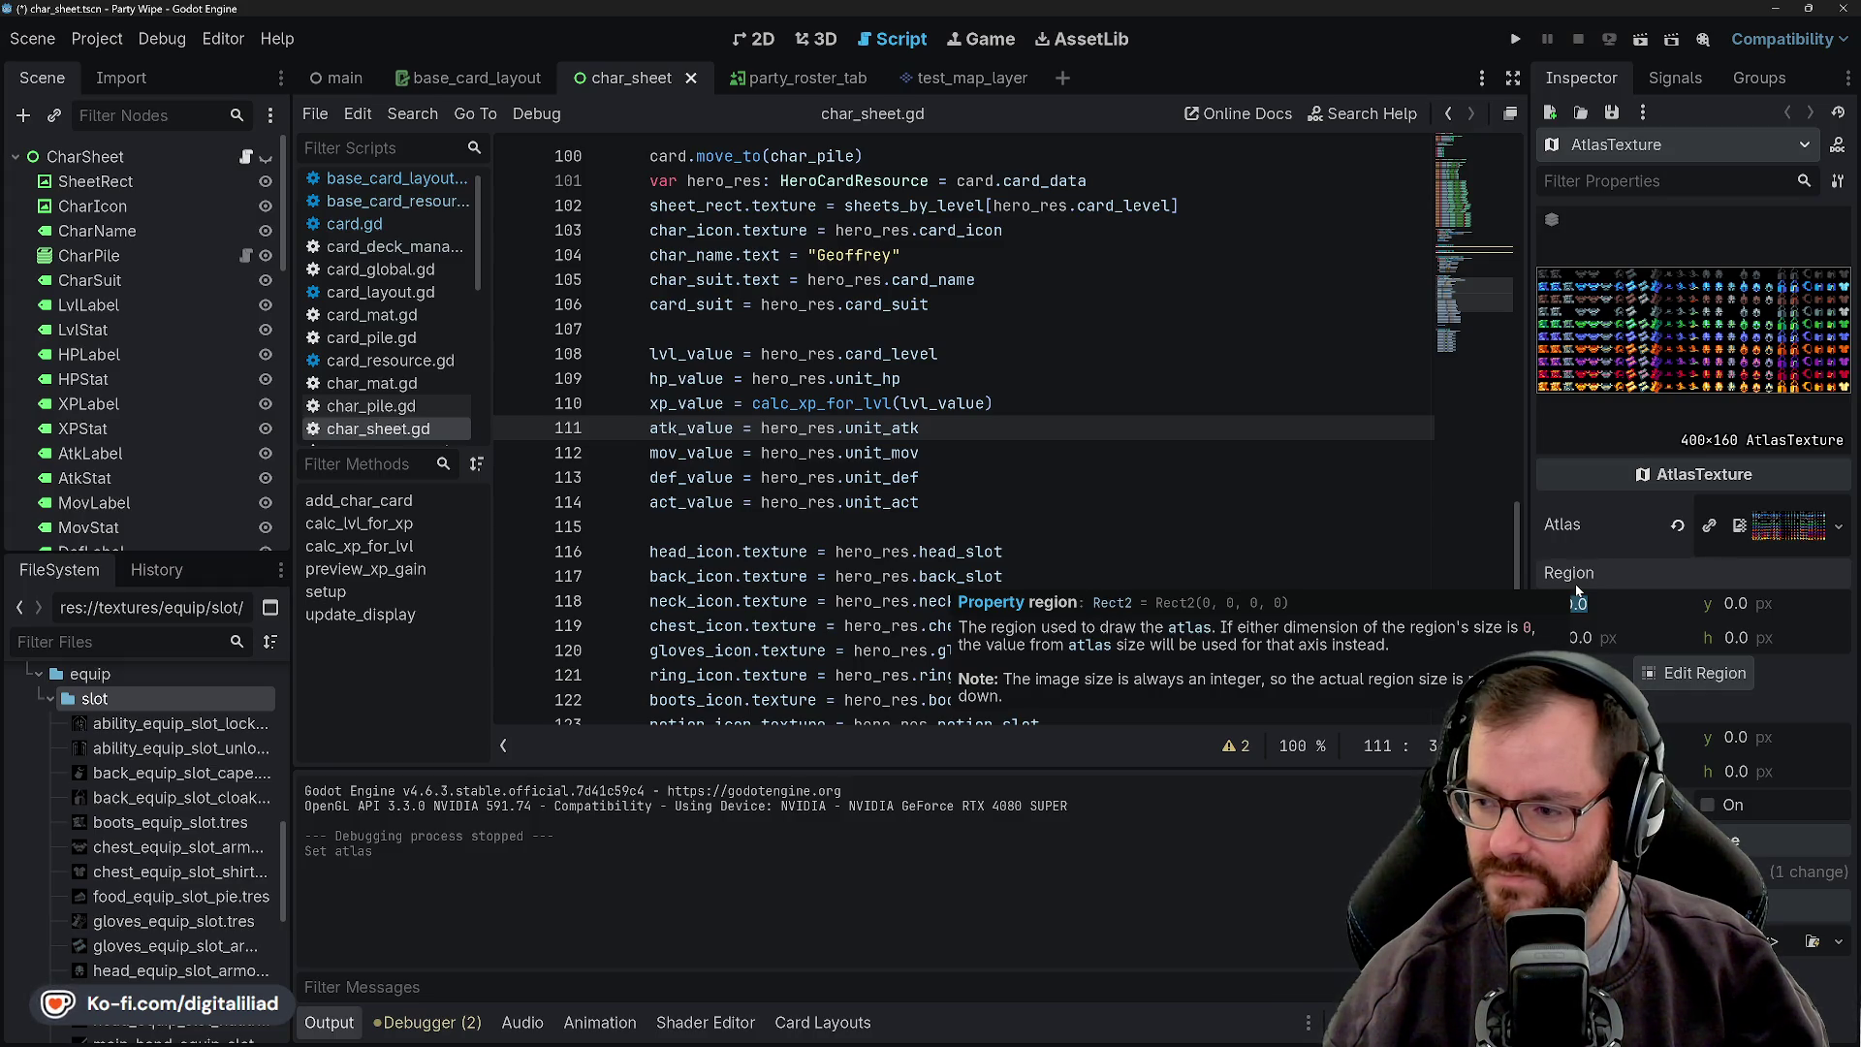
pyautogui.write('96')
pyautogui.press('Tab')
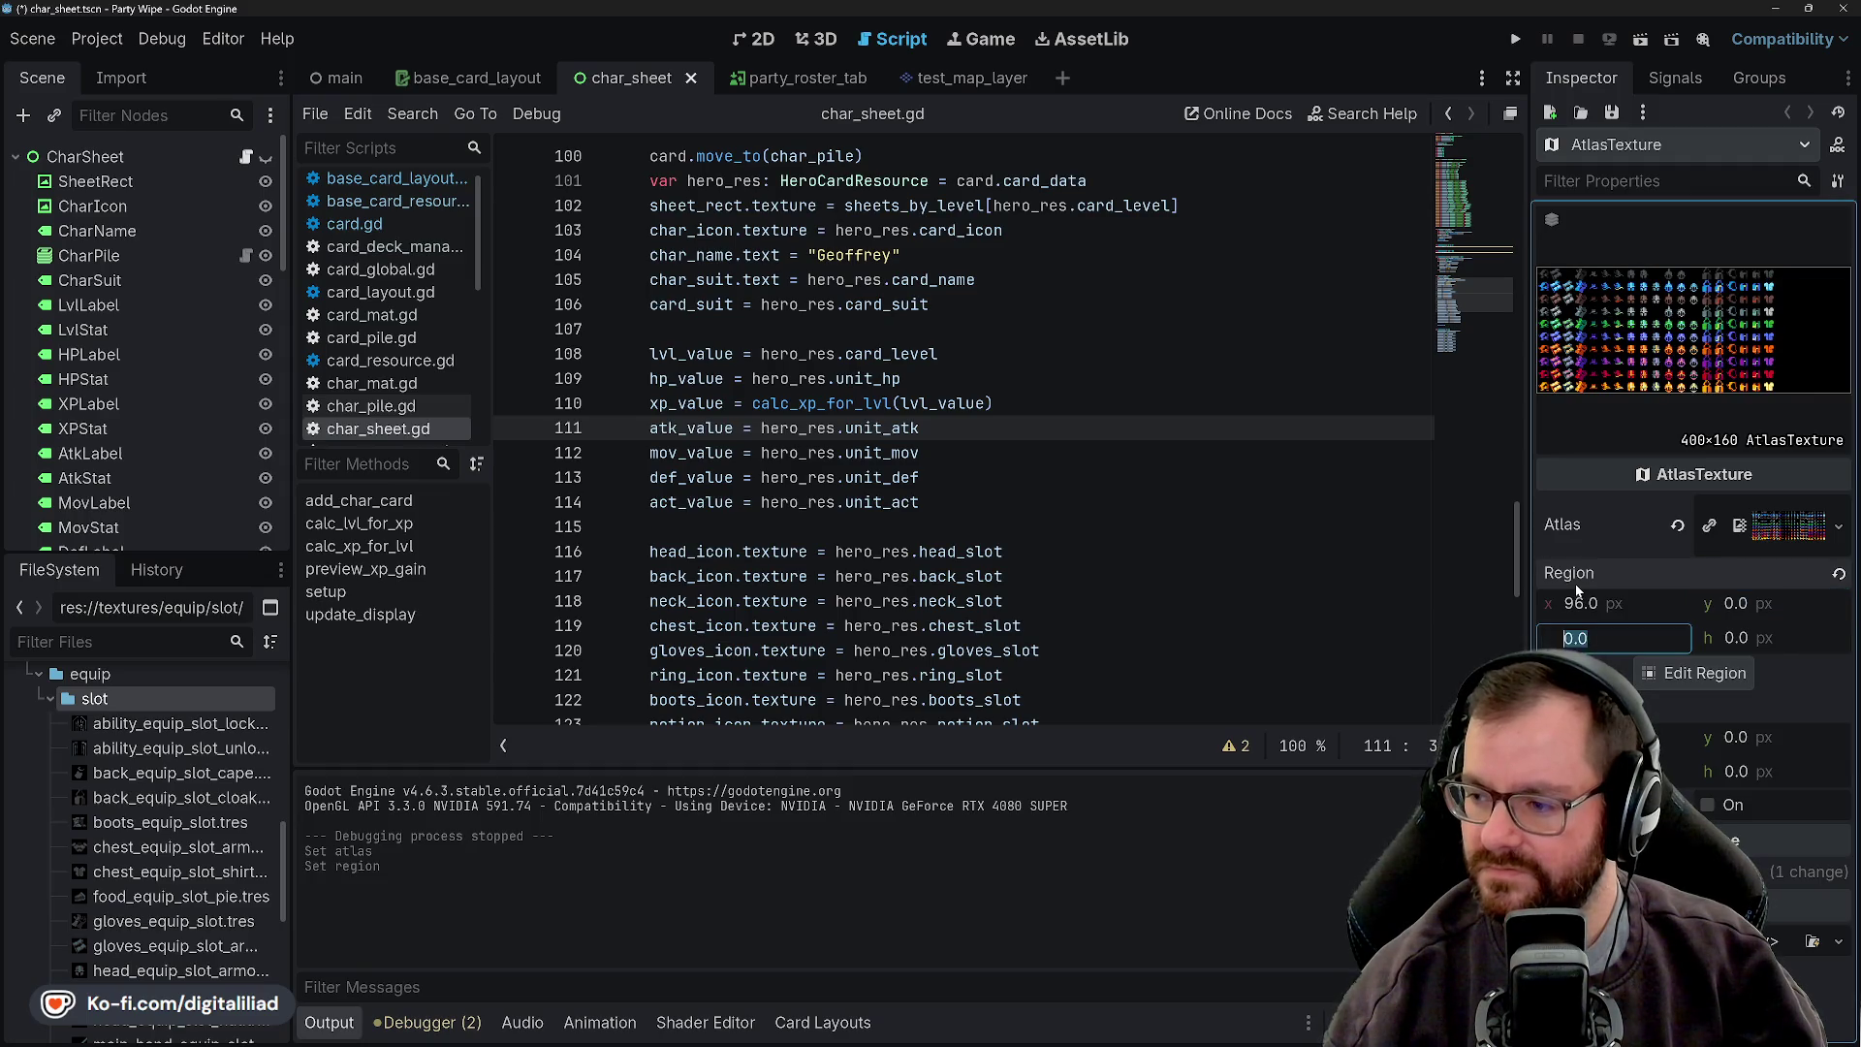
pyautogui.write('16')
pyautogui.press('Tab')
pyautogui.write('16')
pyautogui.press('Return')
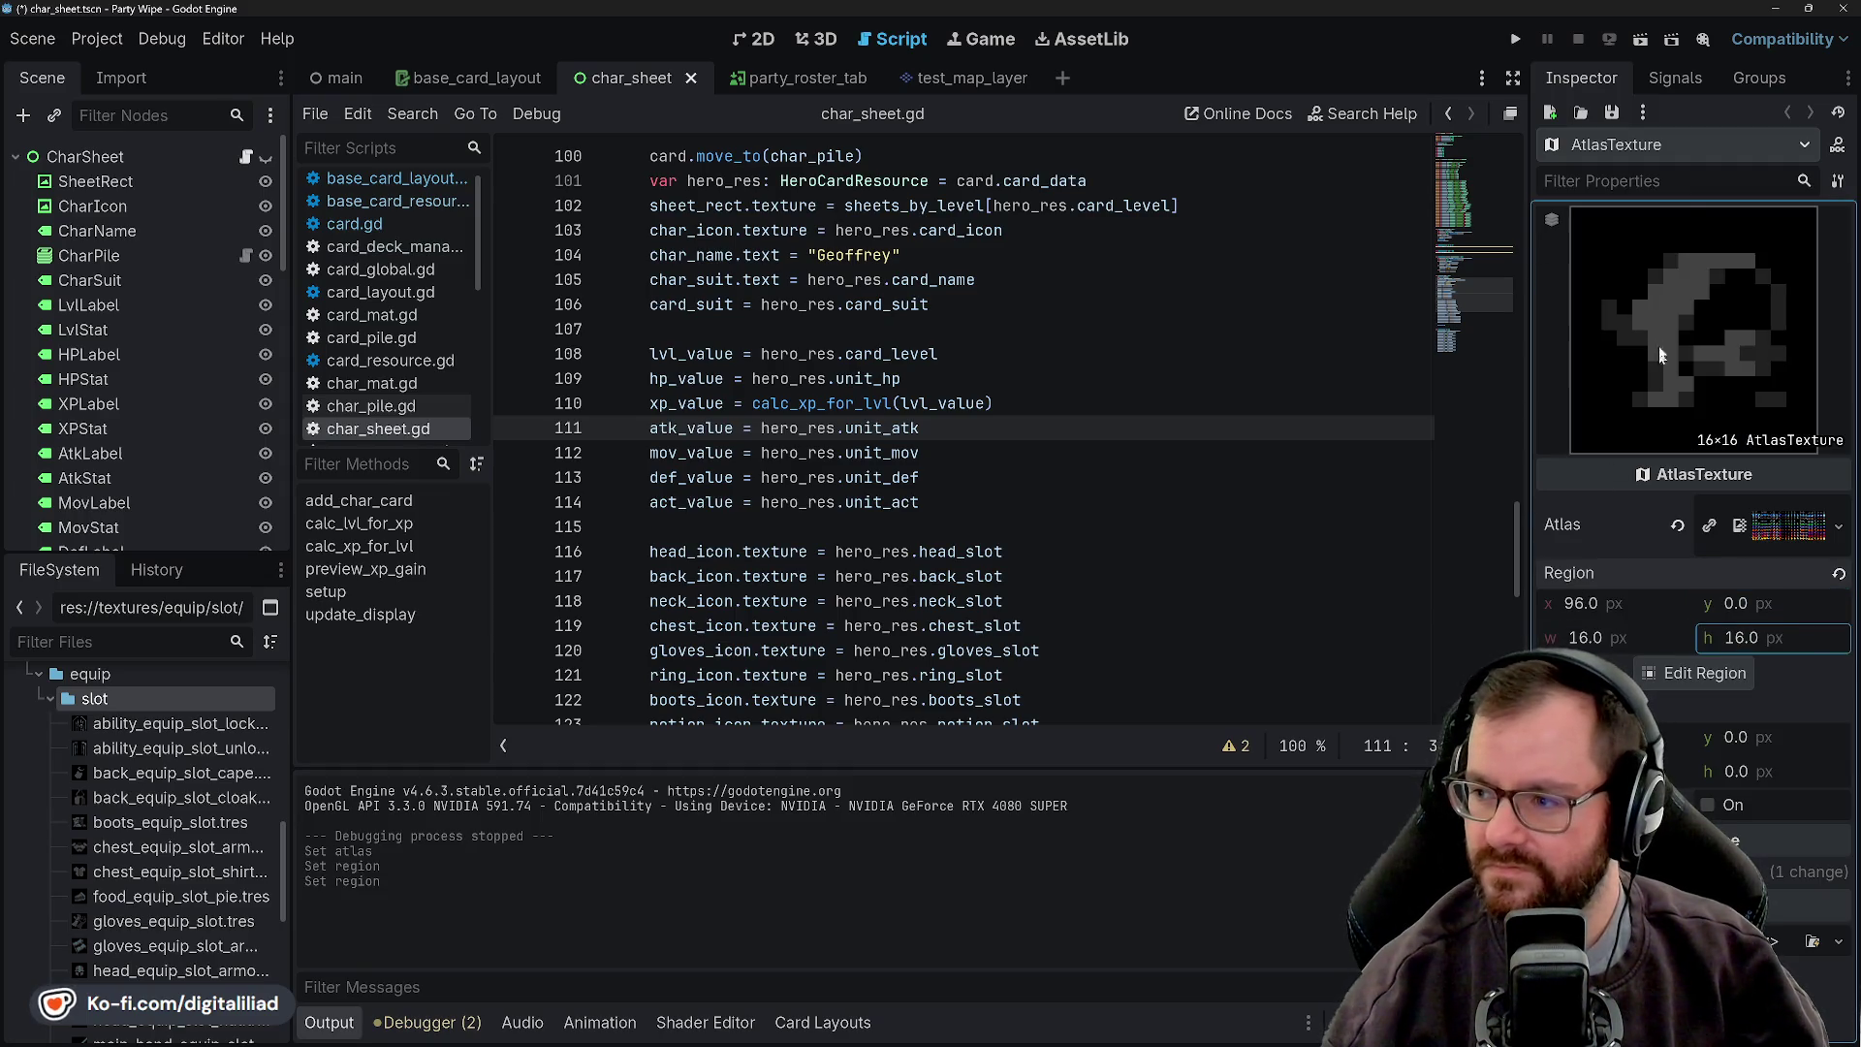
# - Save the cowl mask texture to disk
pyautogui.click(1611, 113)
pyautogui.click(1631, 147)
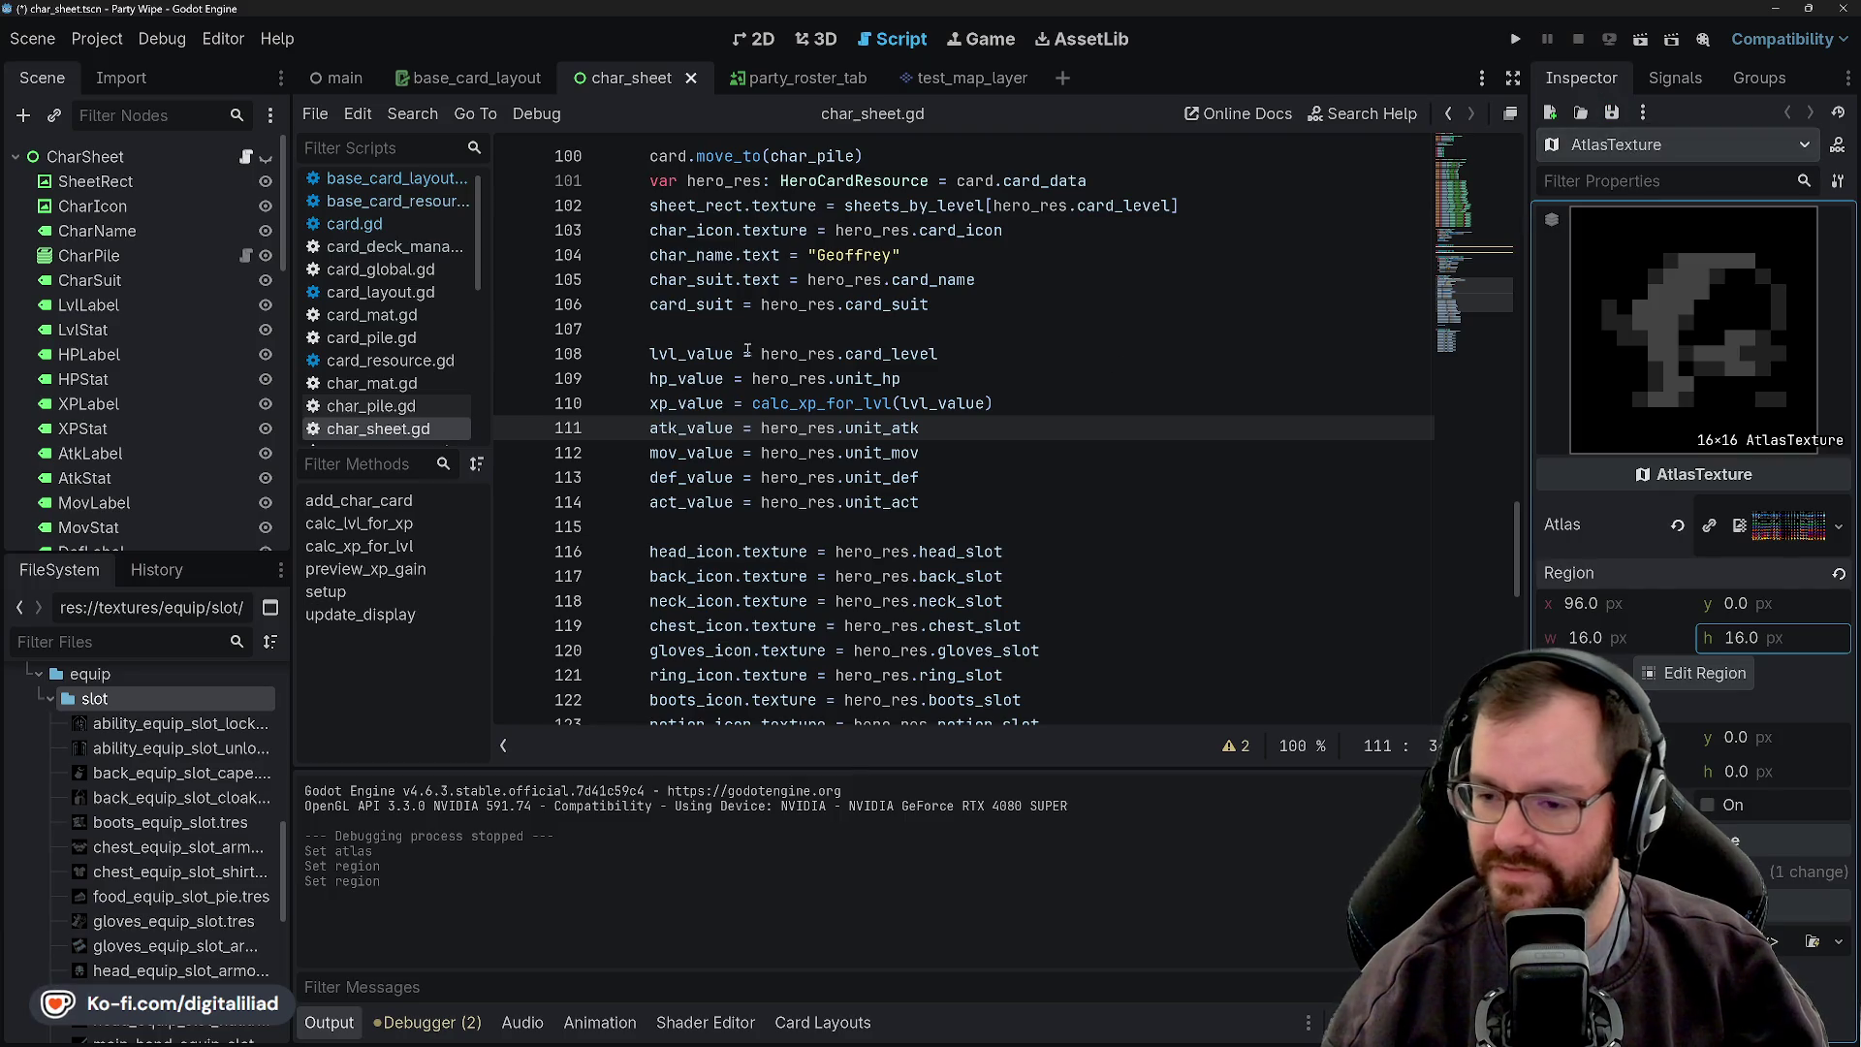
pyautogui.click(839, 477)
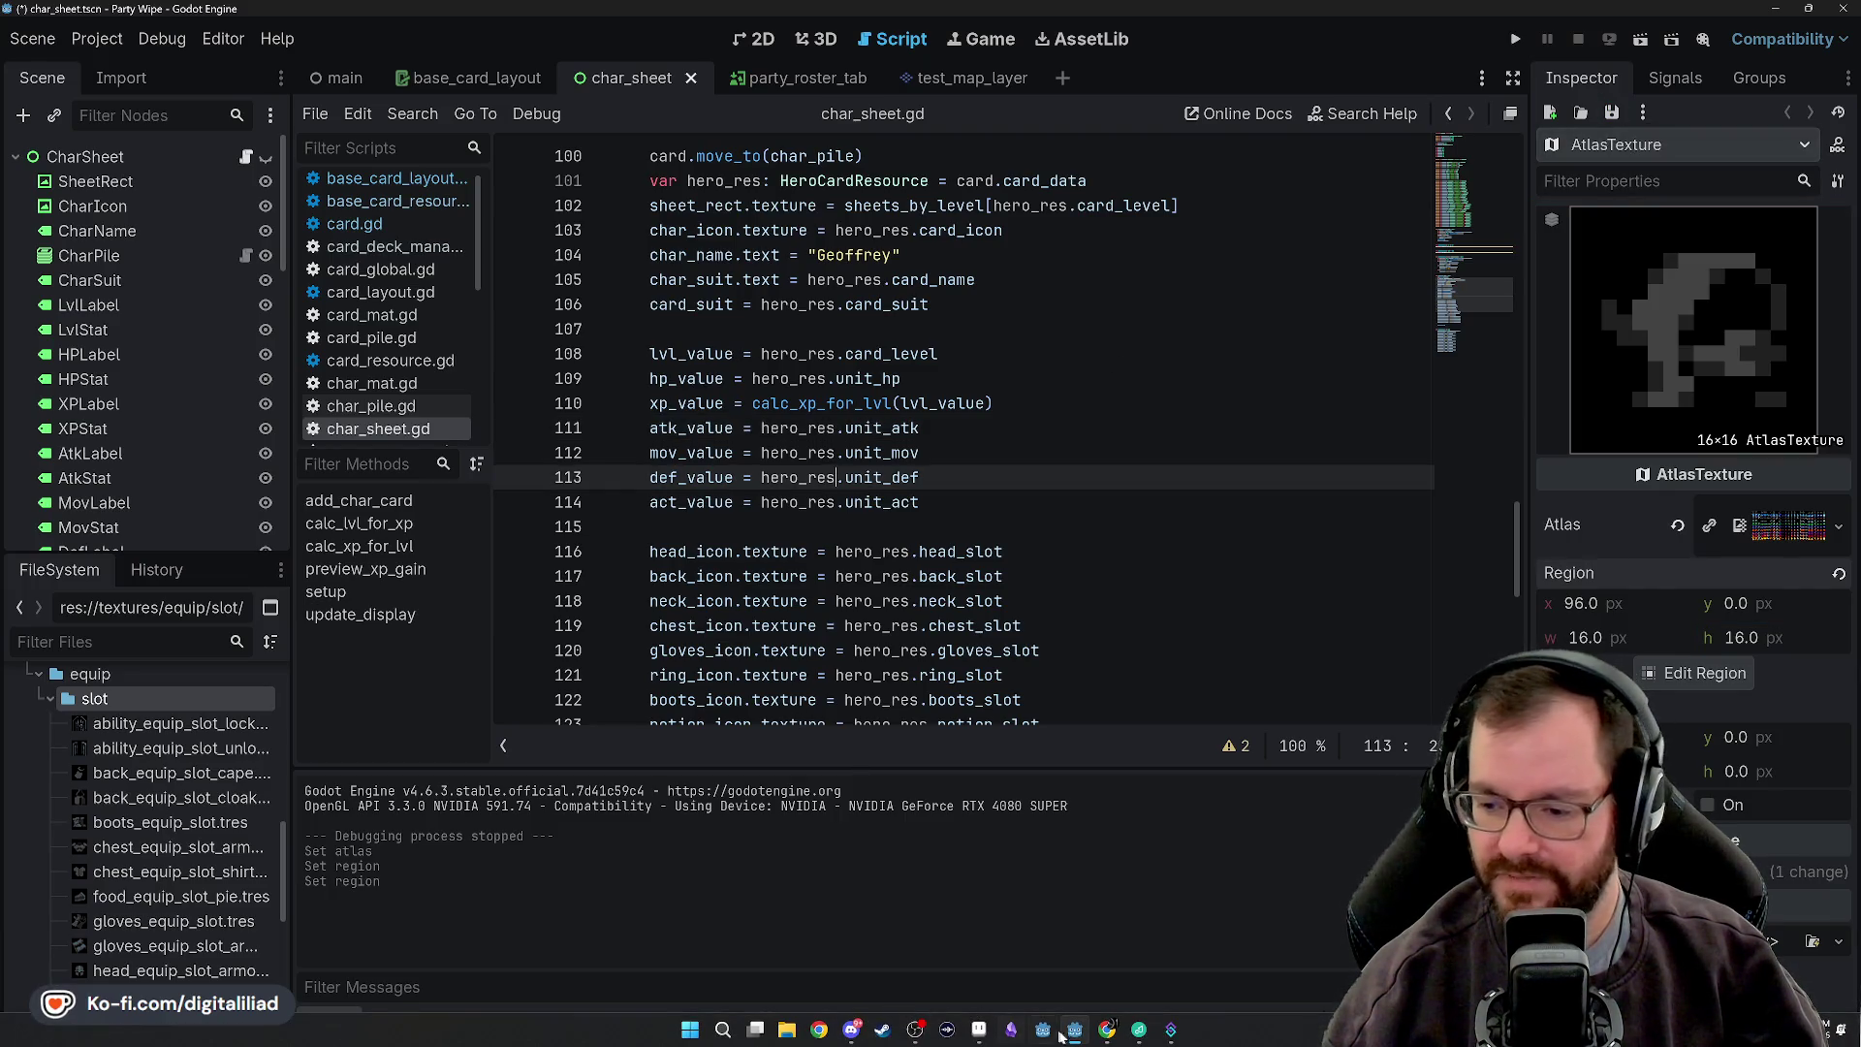
# - Bring up the slot folder's context menu, then switch to the Aseprite character sheet
pyautogui.rightClick(155, 698)
pyautogui.moveTo(360, 684)
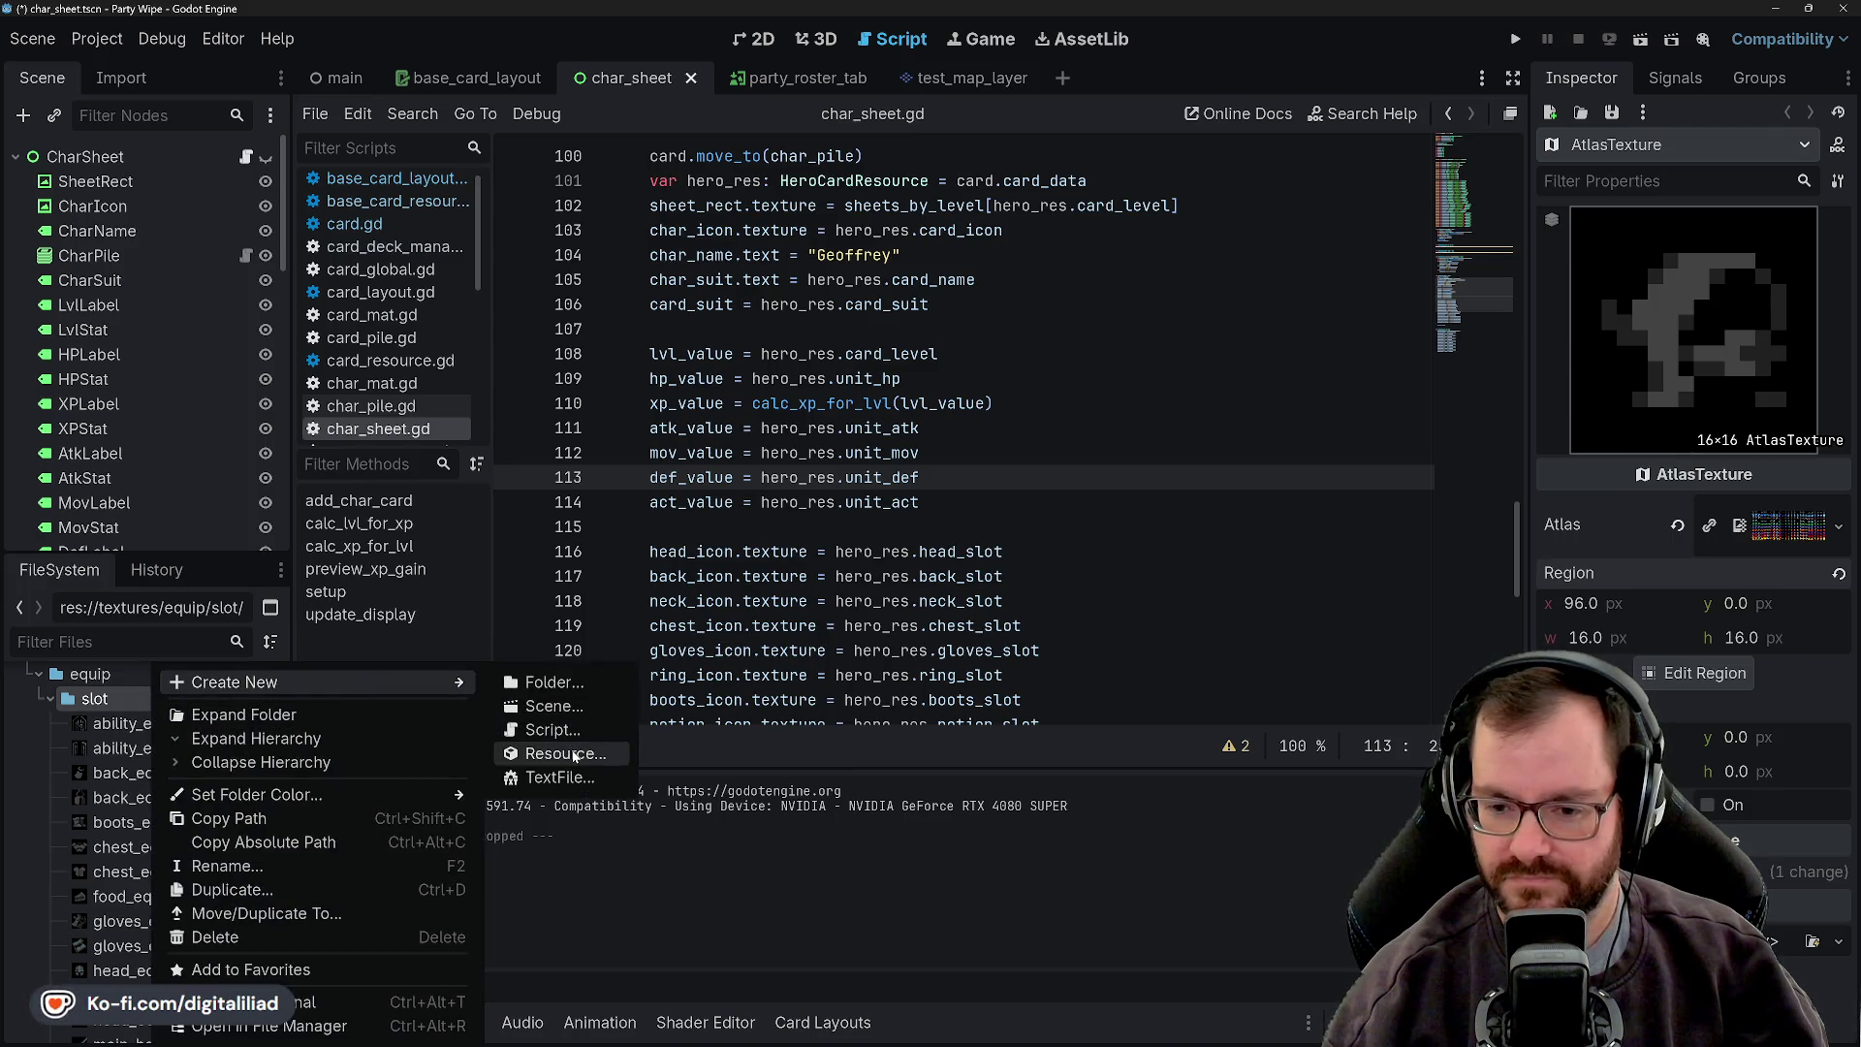
pyautogui.moveTo(1061, 1035)
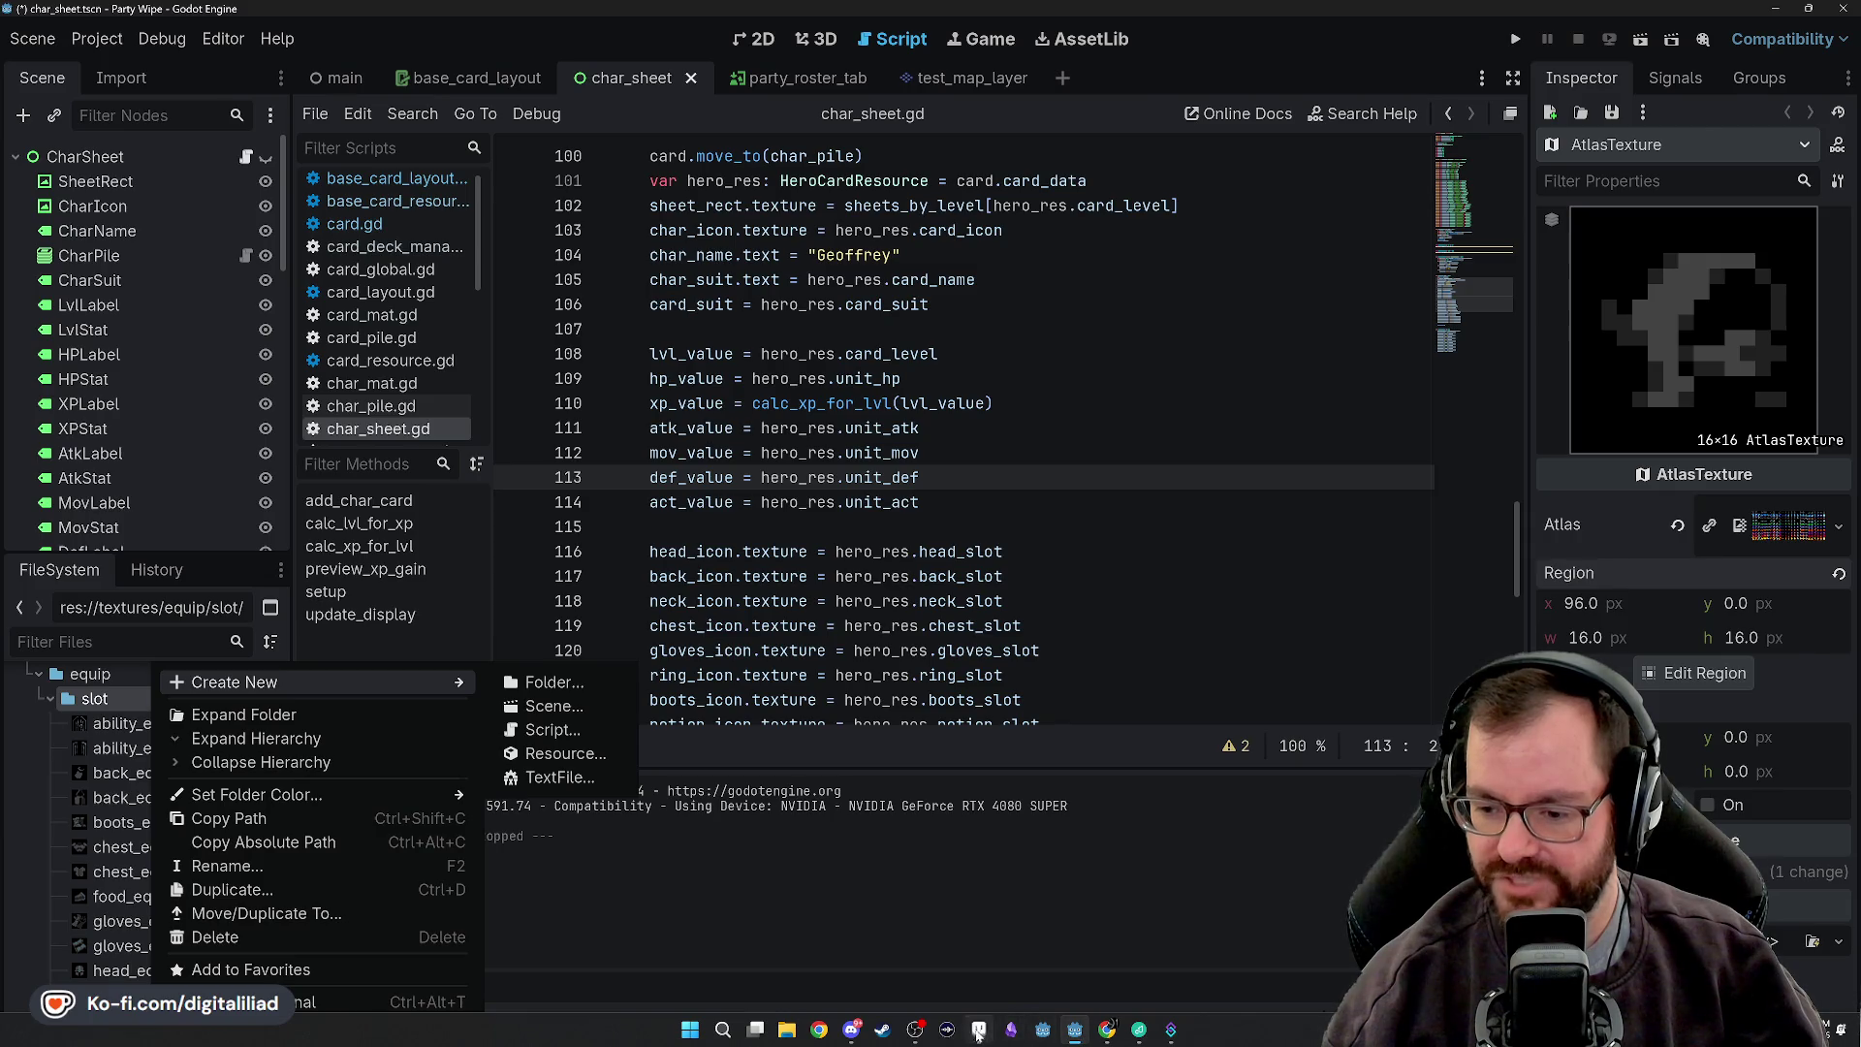
pyautogui.click(979, 1029)
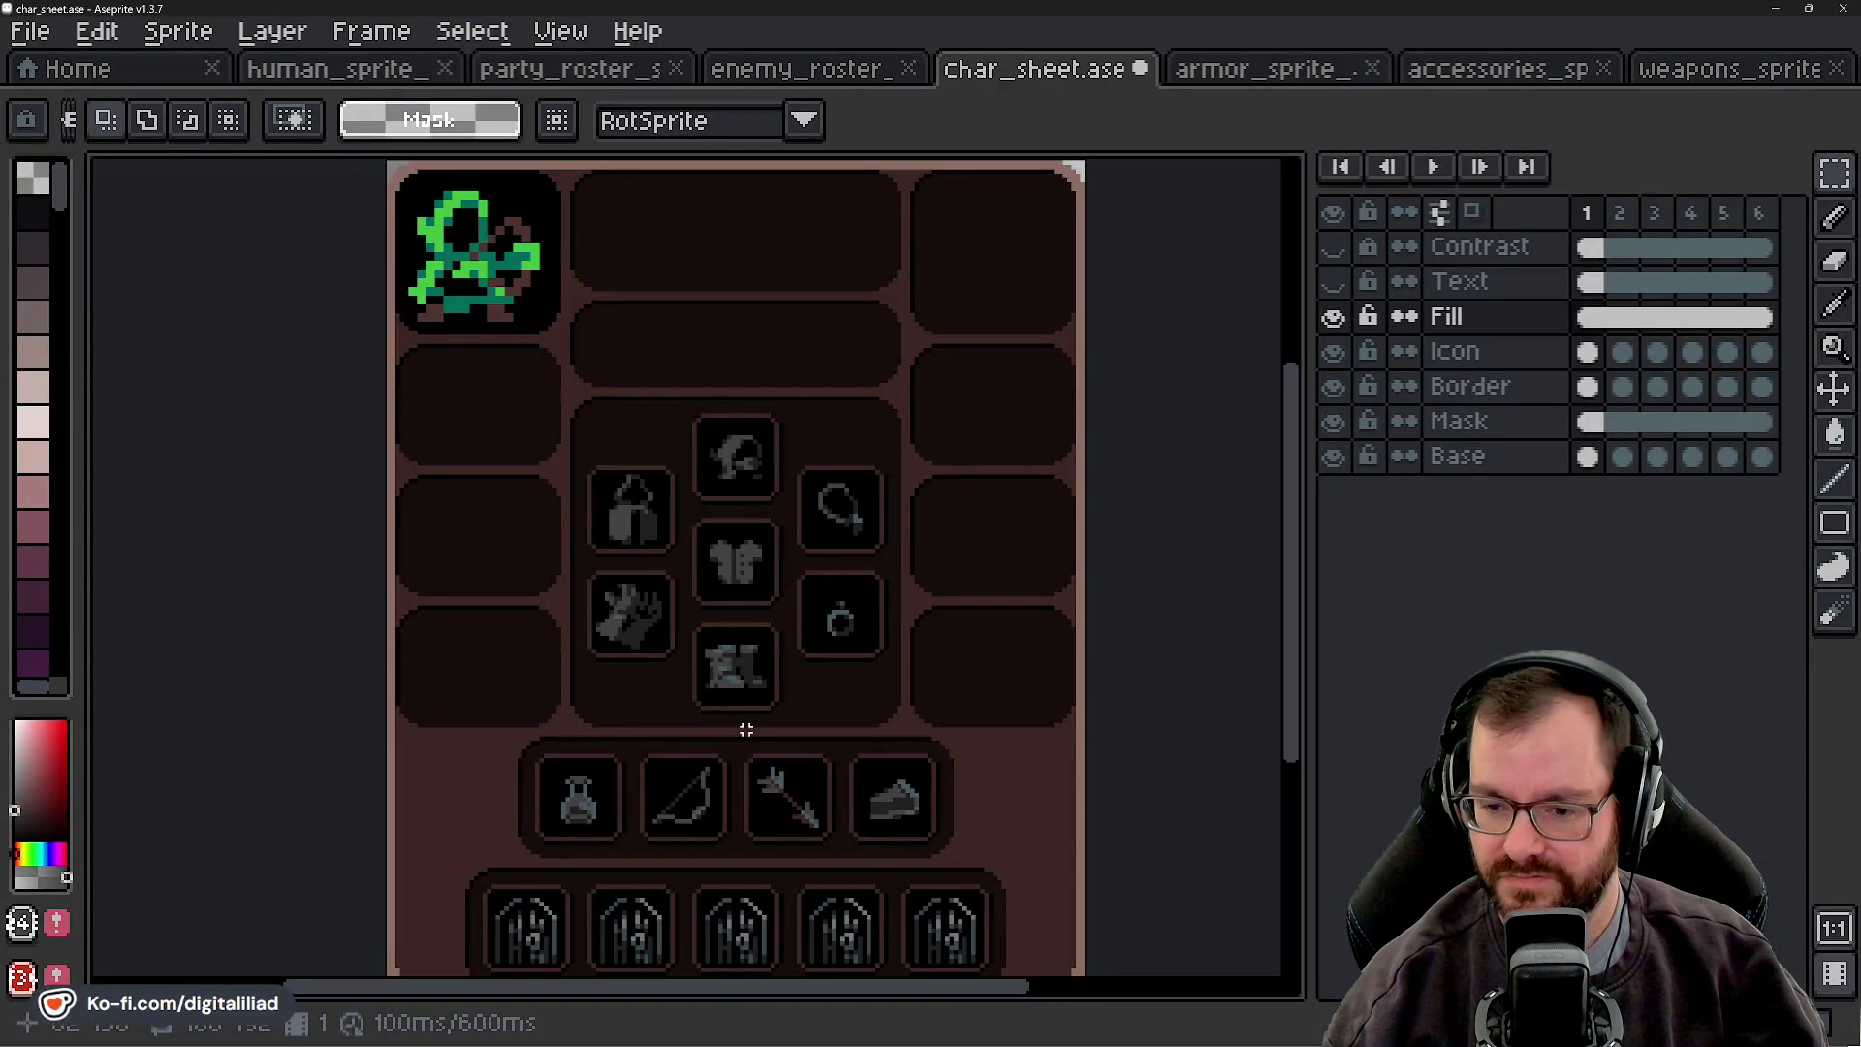
# - Scroll over the equipment slot icons on char_sheet.ase, then return to Godot
pyautogui.scroll(-5, 745, 728)
pyautogui.scroll(1, 801, 615)
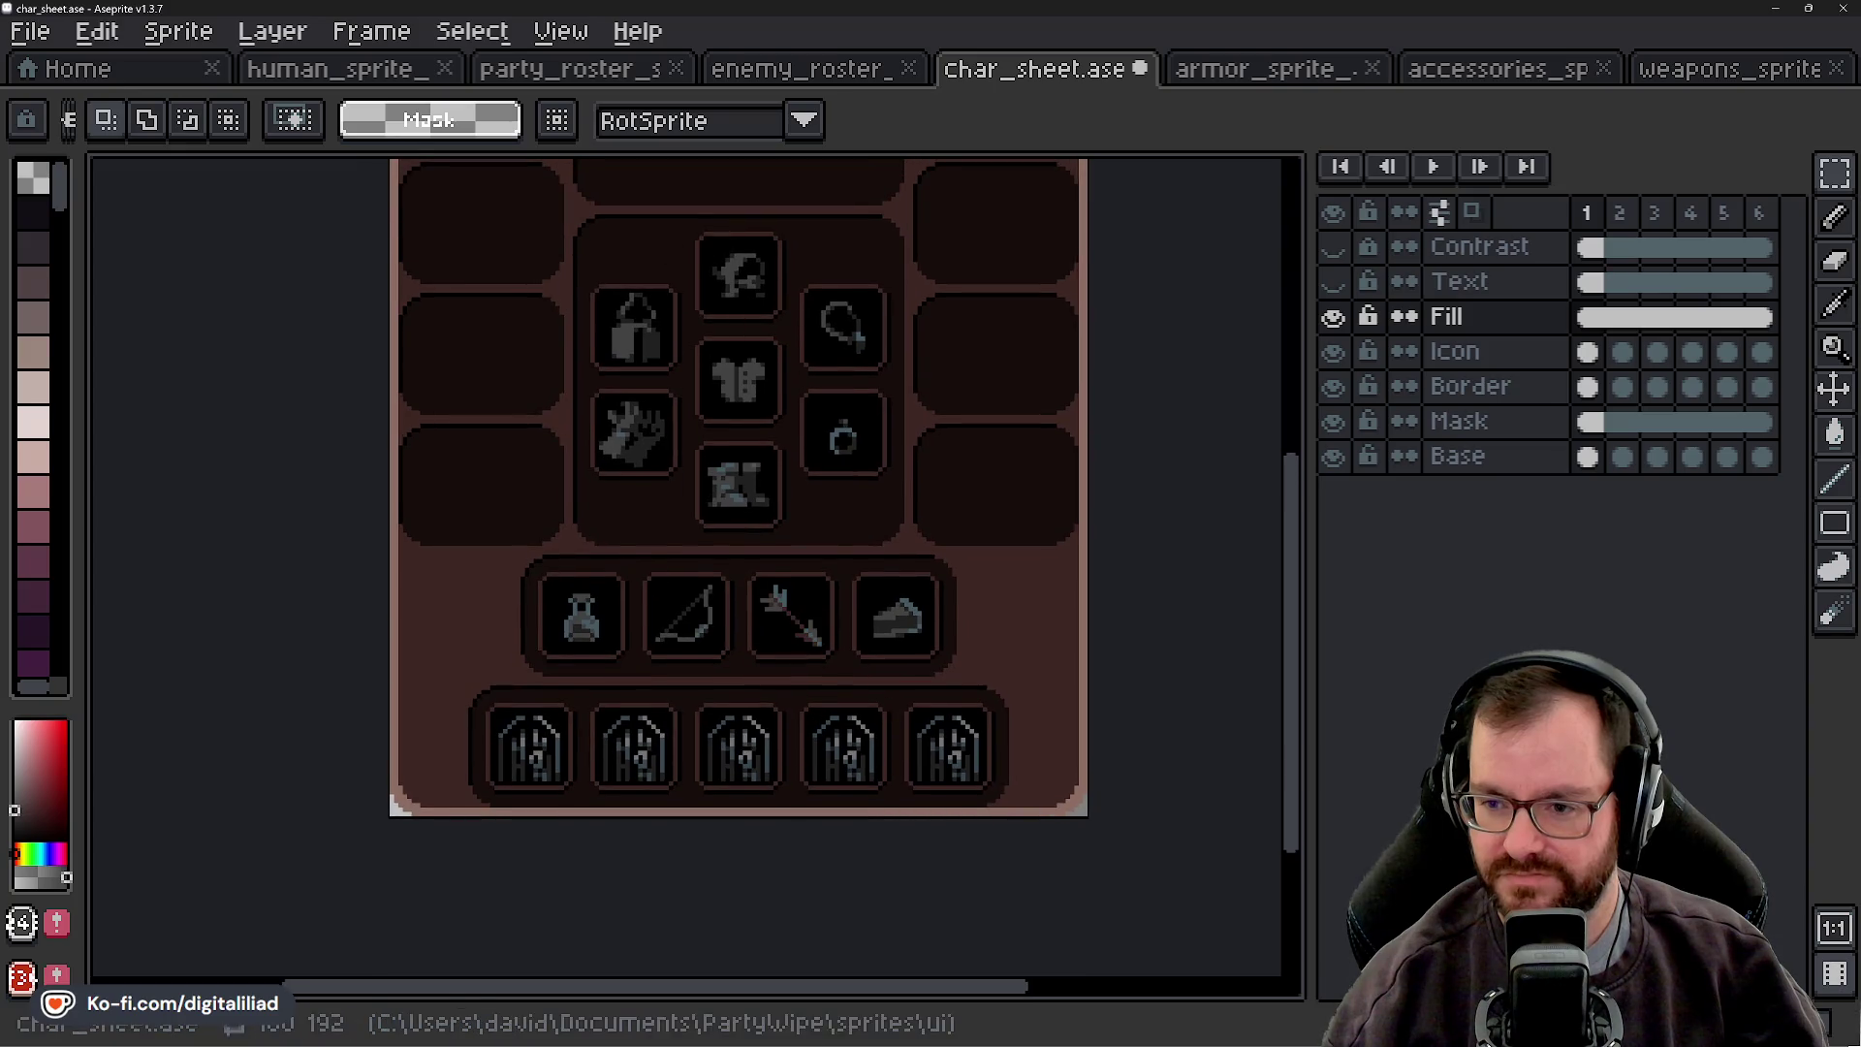
pyautogui.moveTo(1030, 1013)
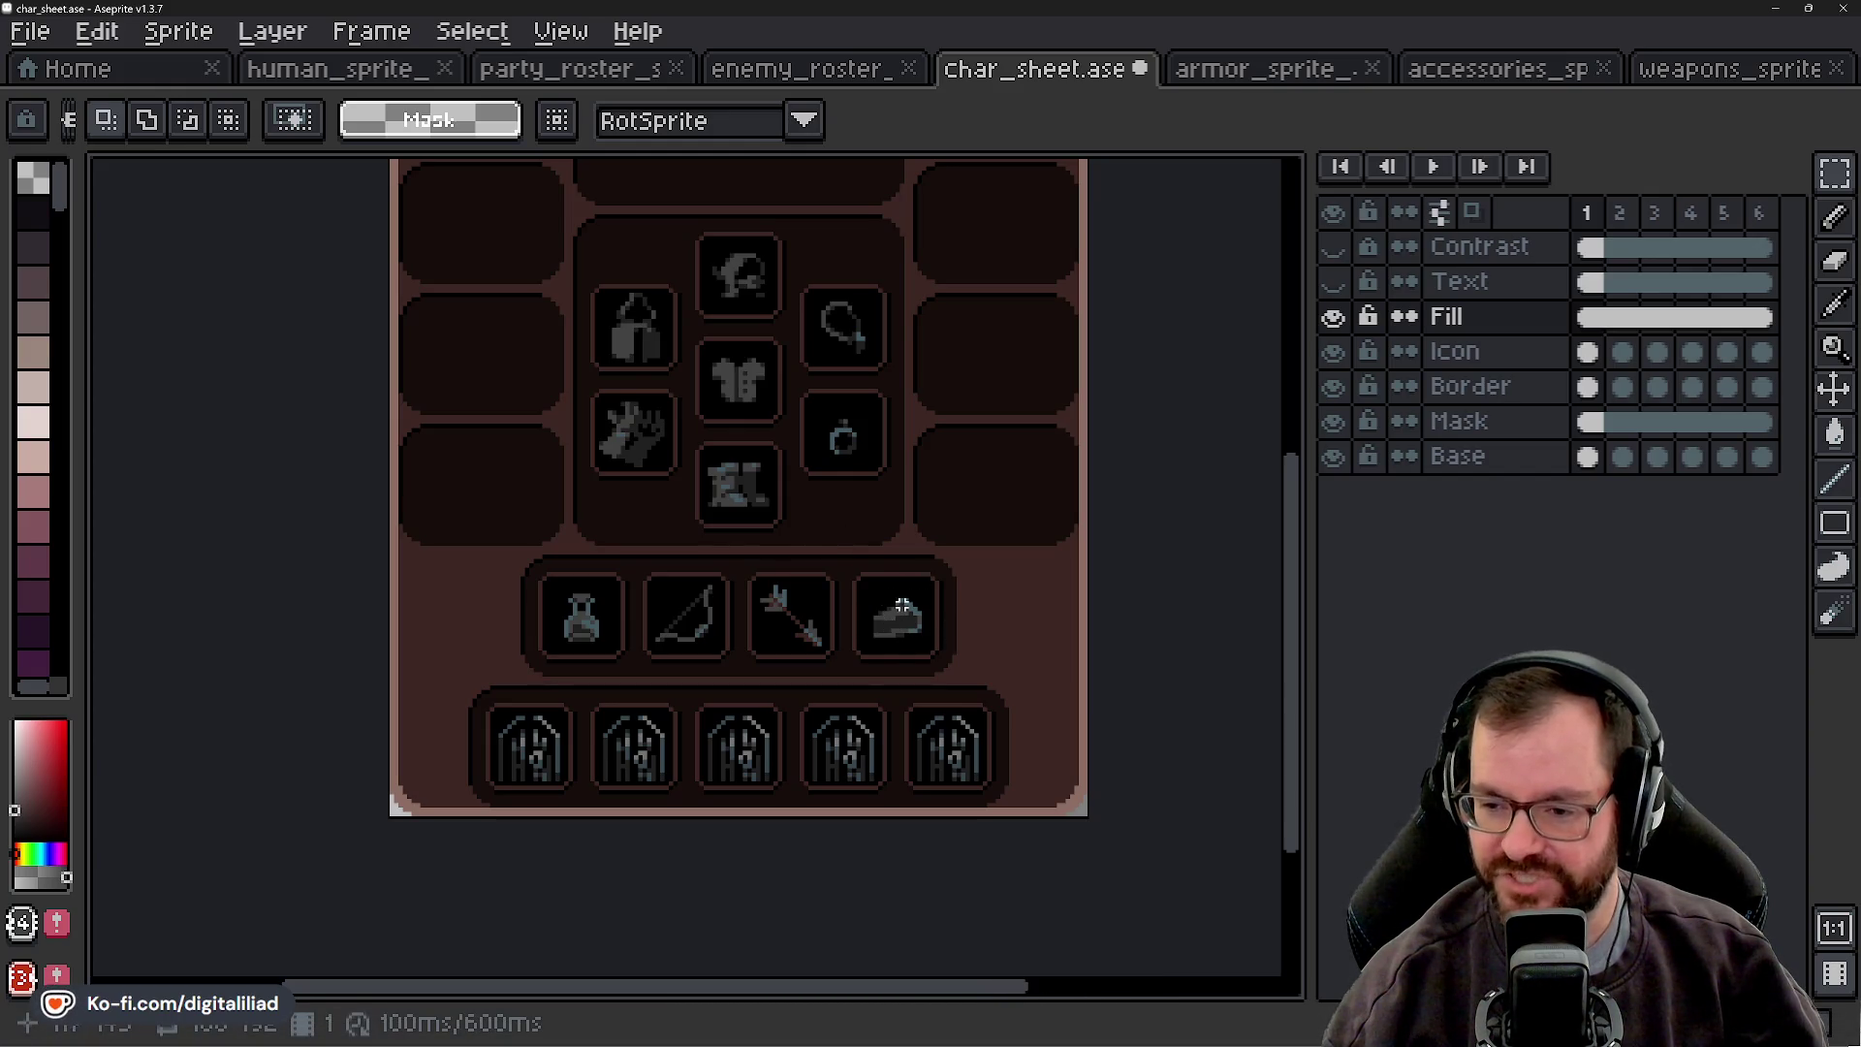
pyautogui.click(1076, 1029)
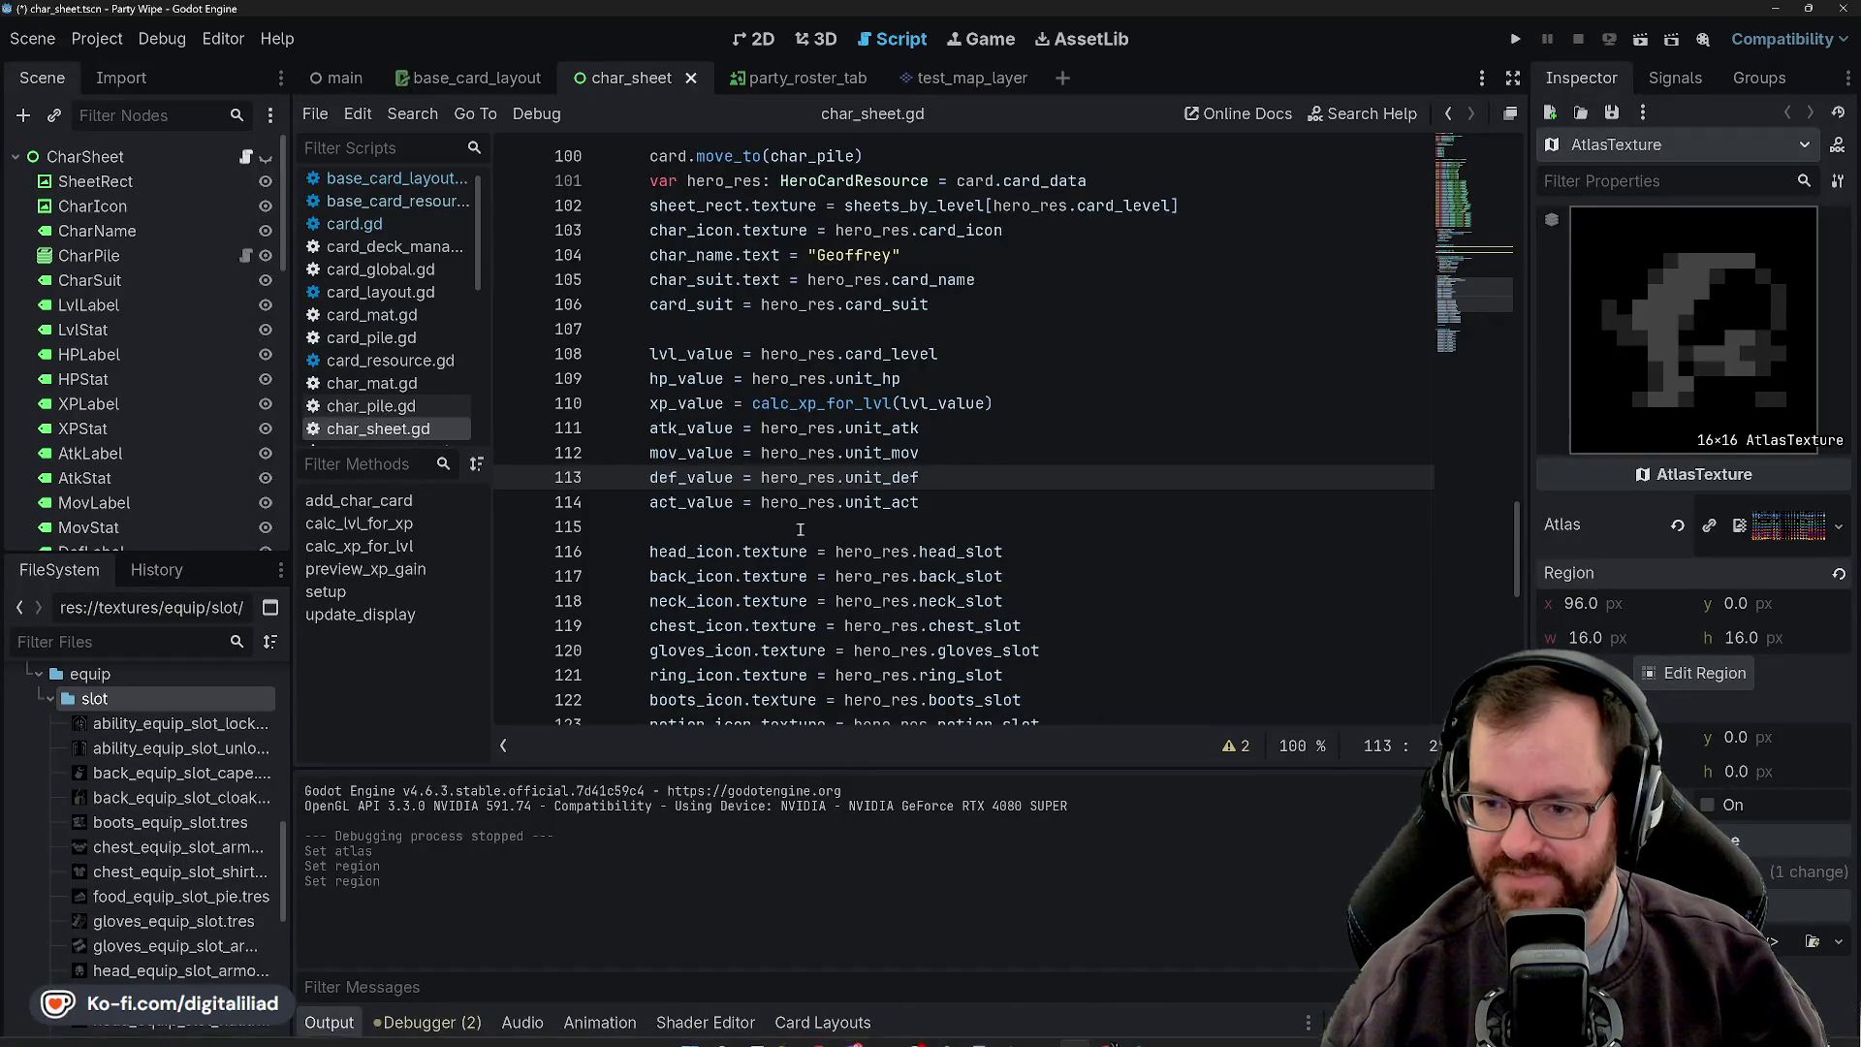
# - Glance at the Aseprite character sheet, then bring up the slot folder's context menu in Godot
pyautogui.moveTo(1075, 1029)
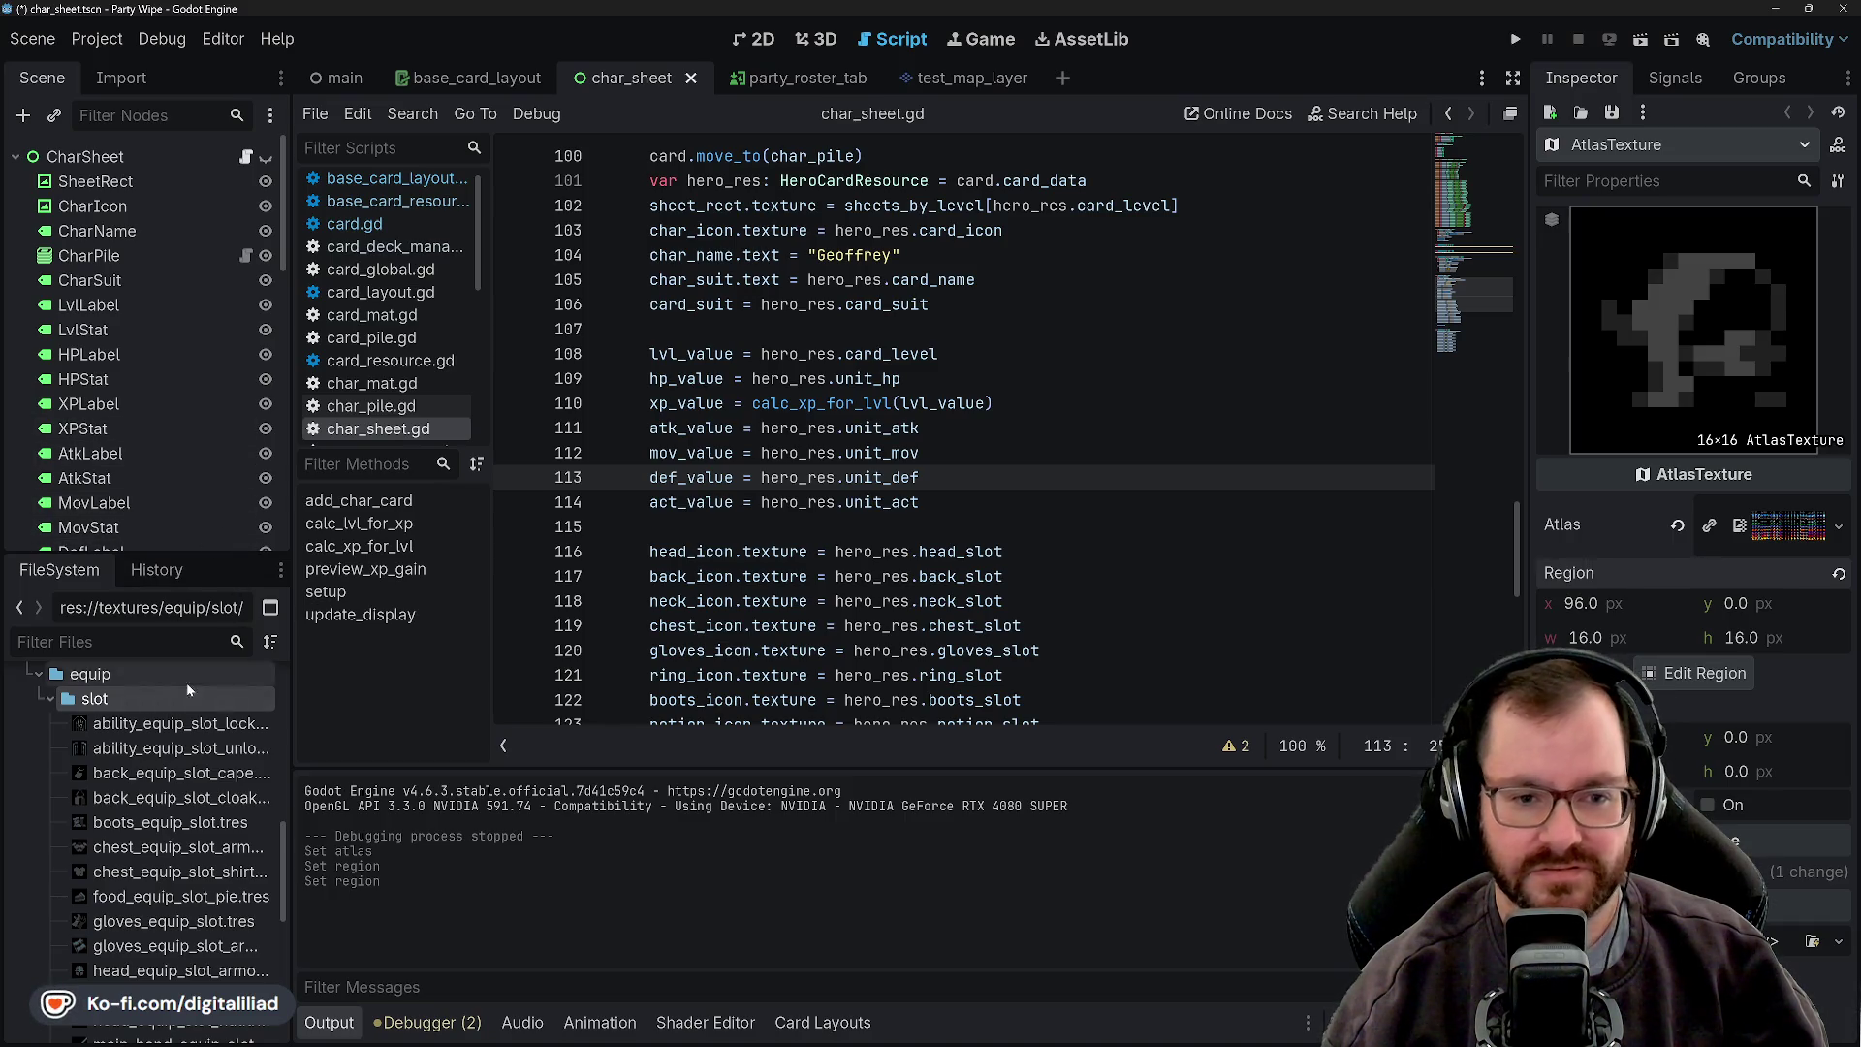
pyautogui.moveTo(1140, 1033)
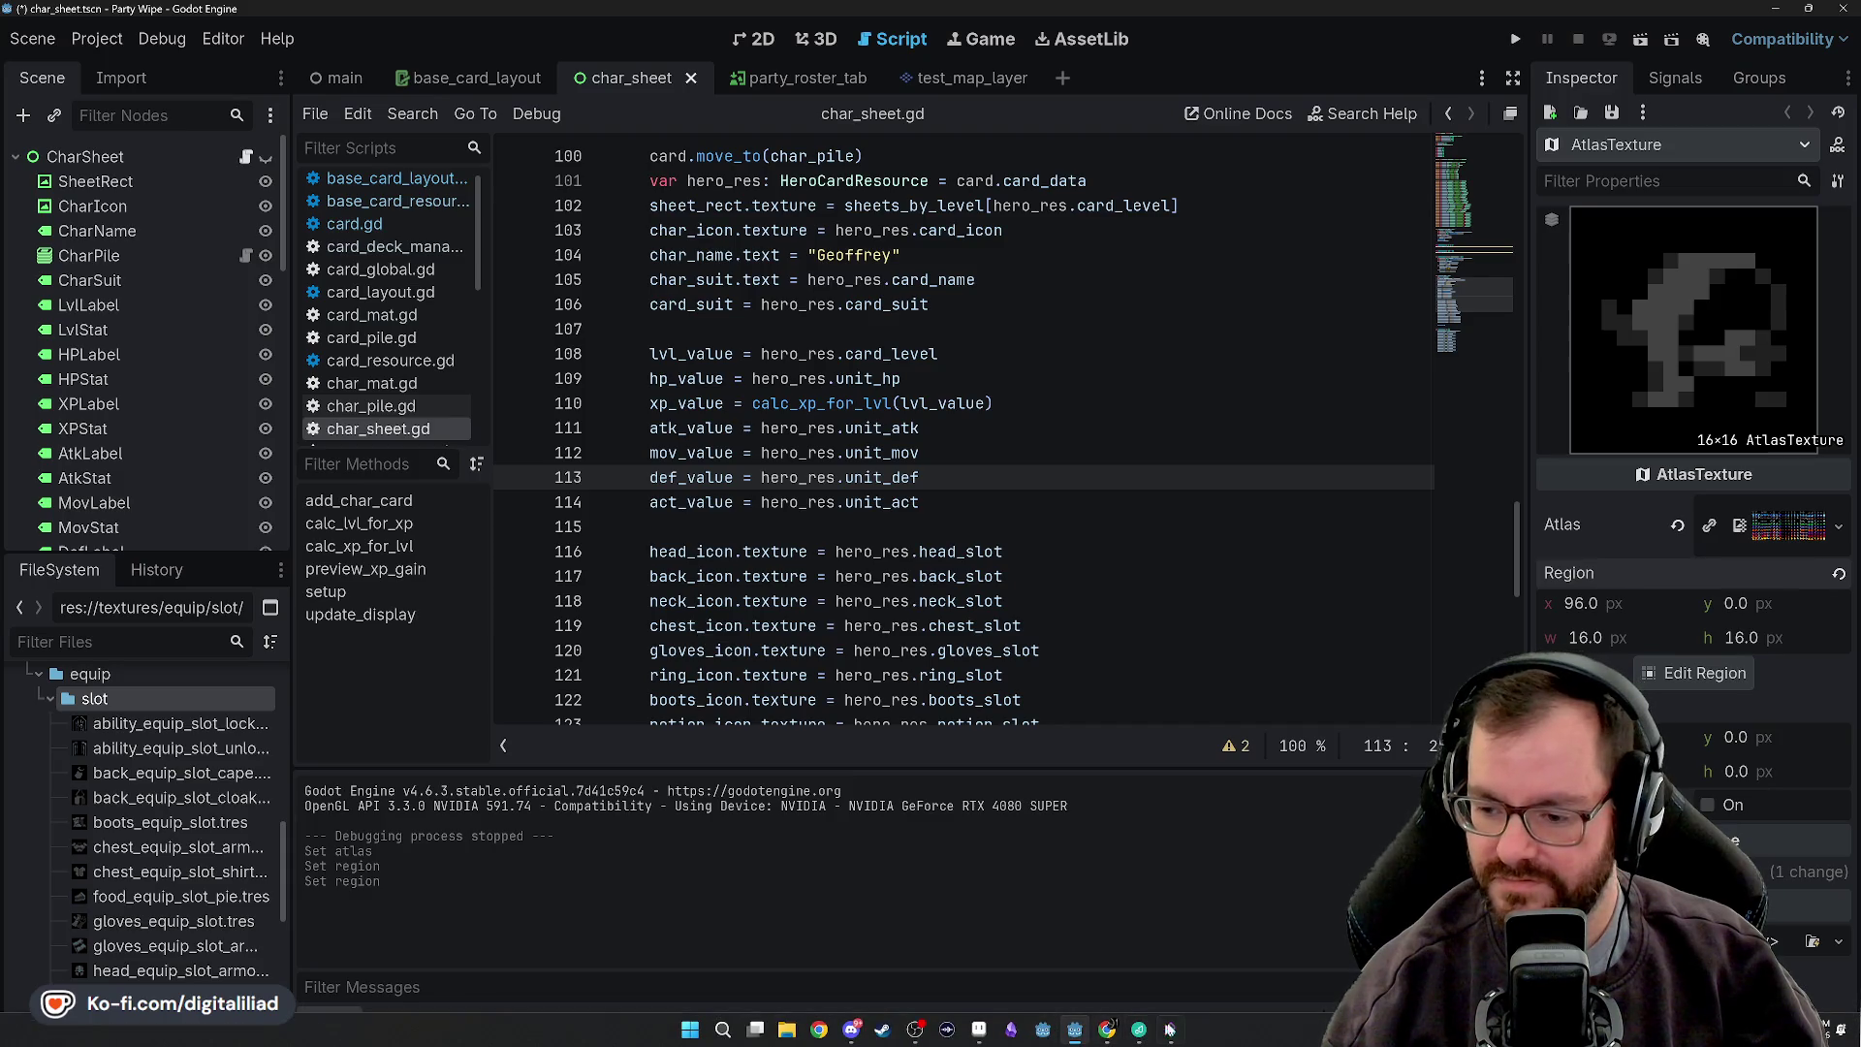
pyautogui.click(979, 1030)
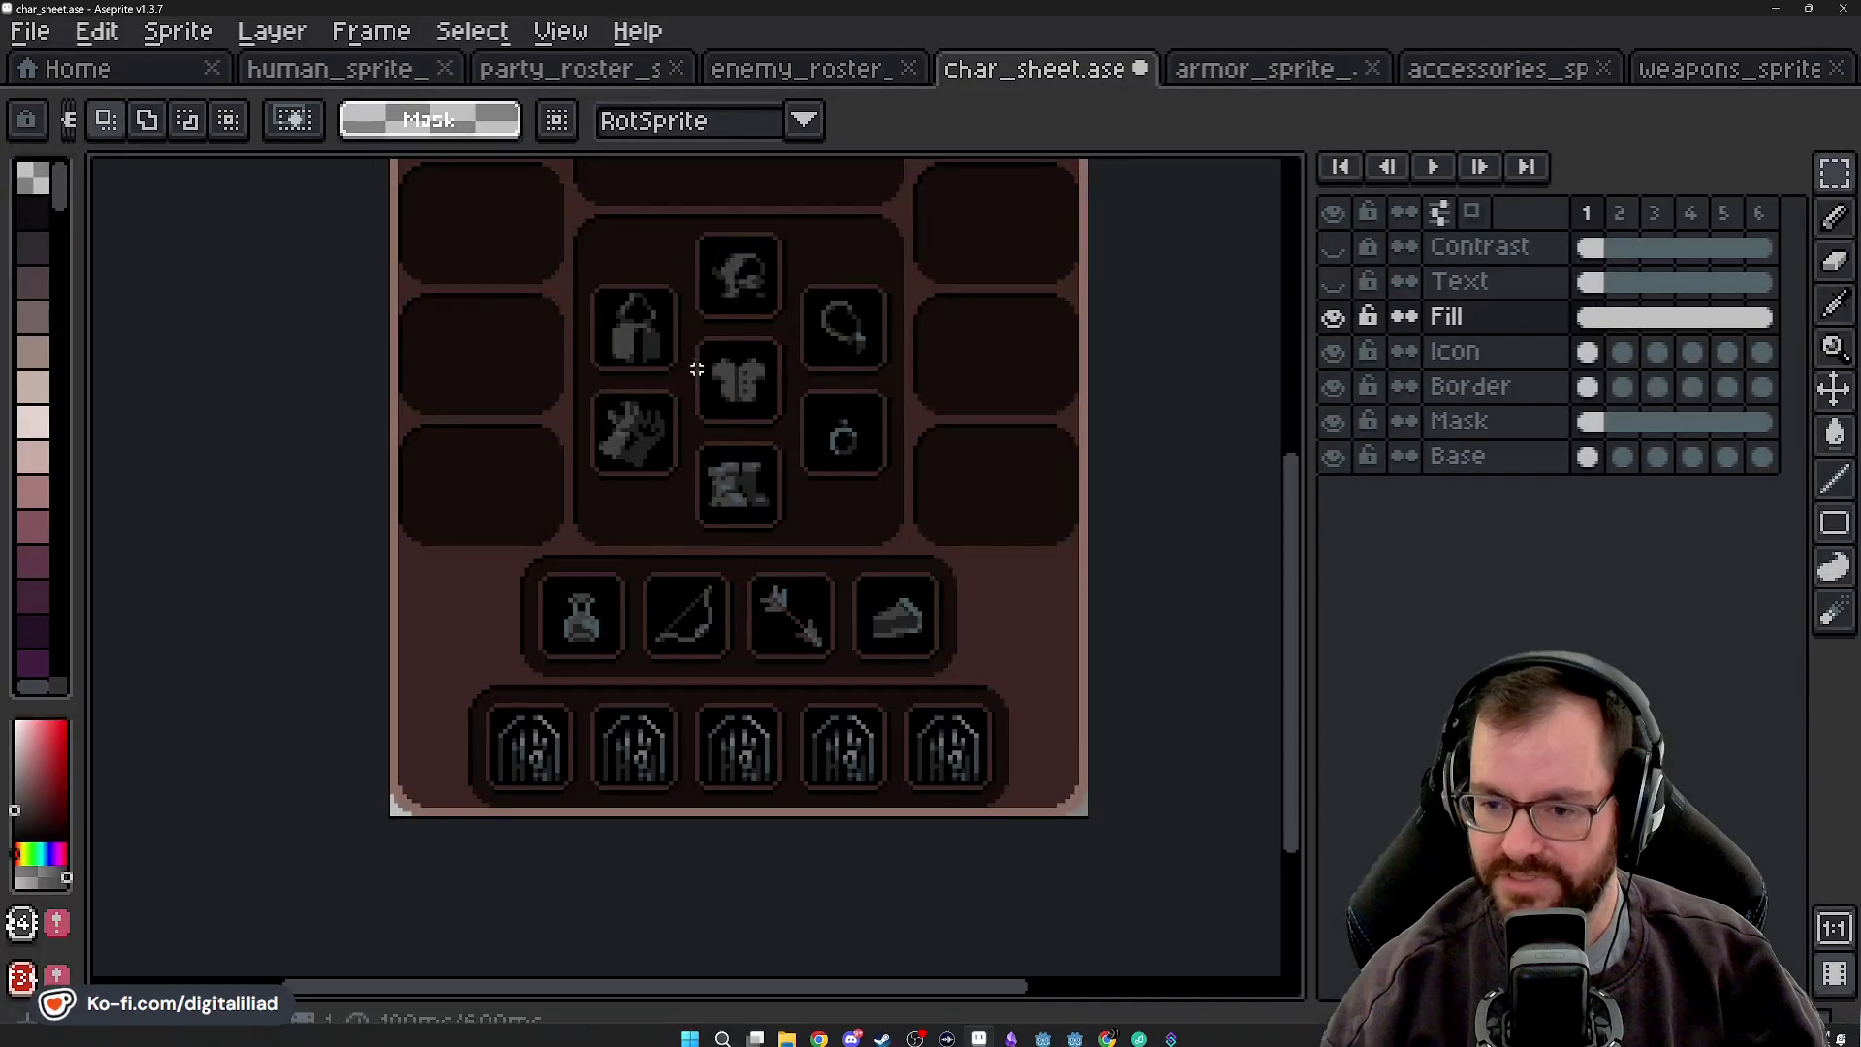
pyautogui.click(1075, 1029)
pyautogui.rightClick(200, 698)
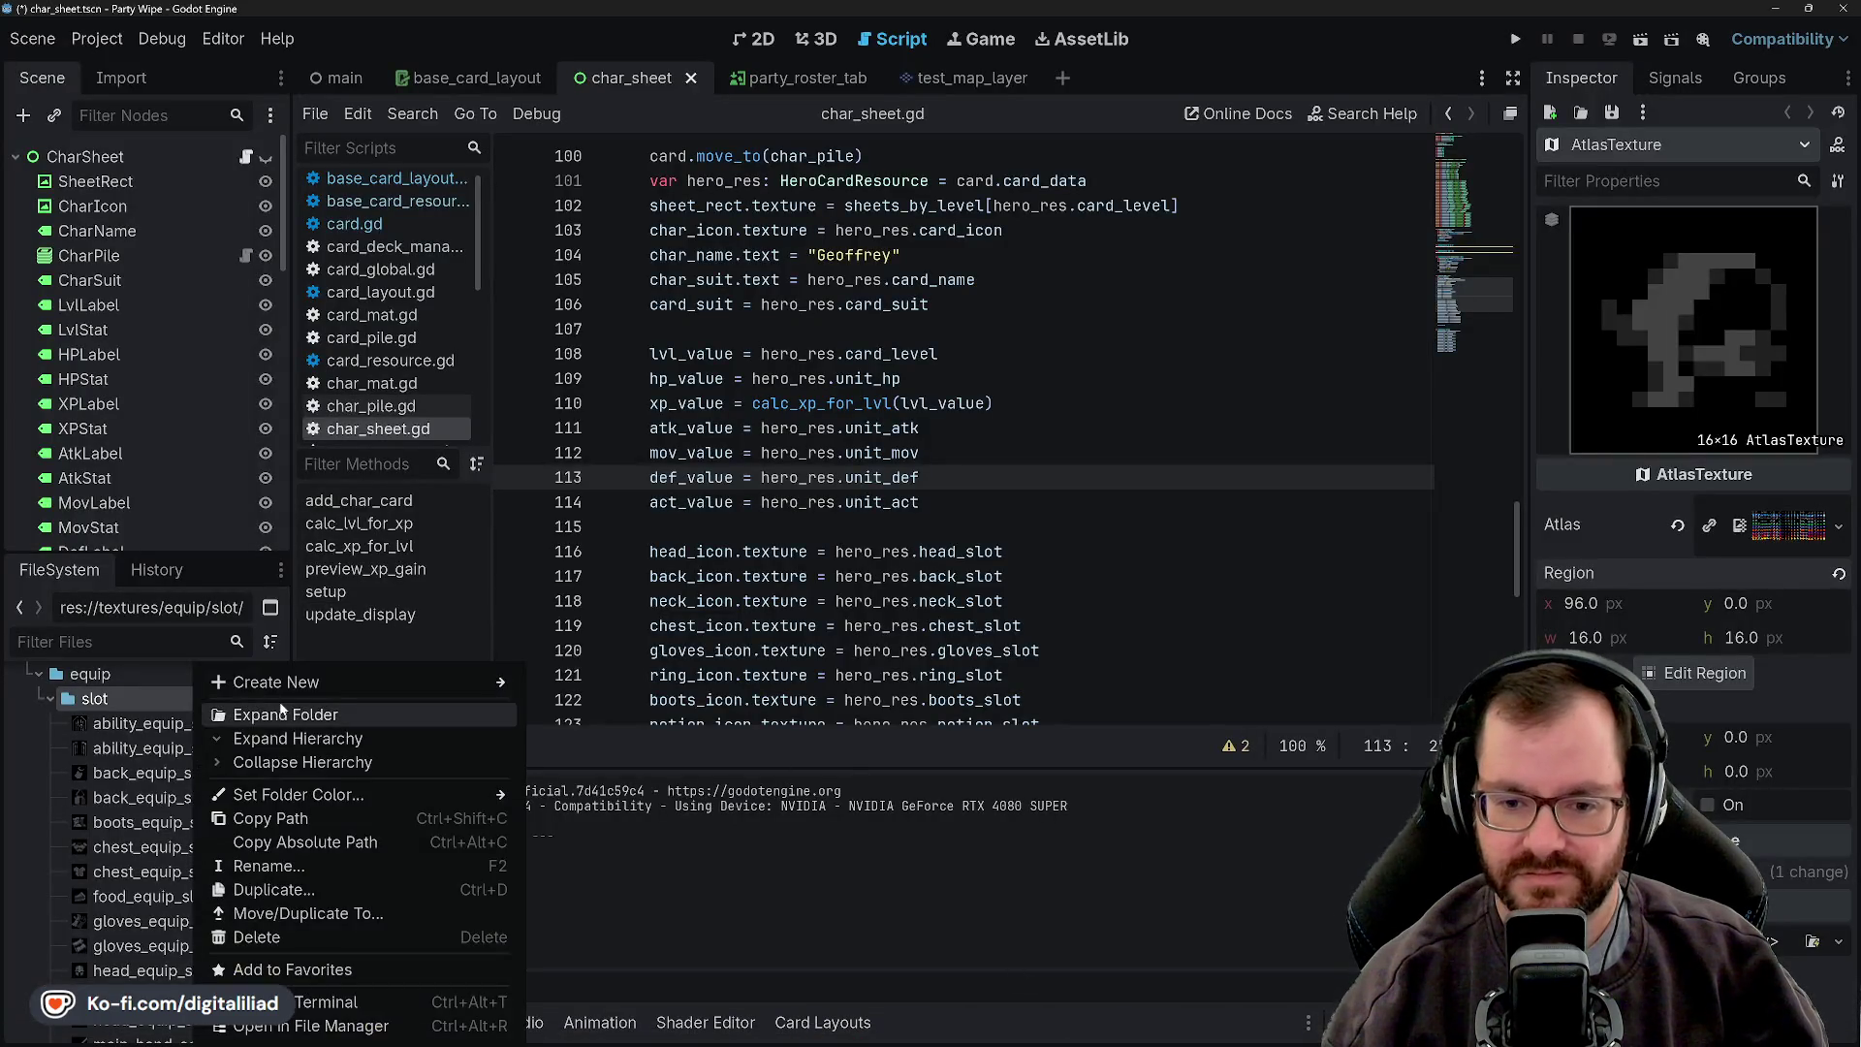
# - Create an AtlasTexture in the slot folder saved as main_hand_equip_slot_bow.tres
pyautogui.click(603, 748)
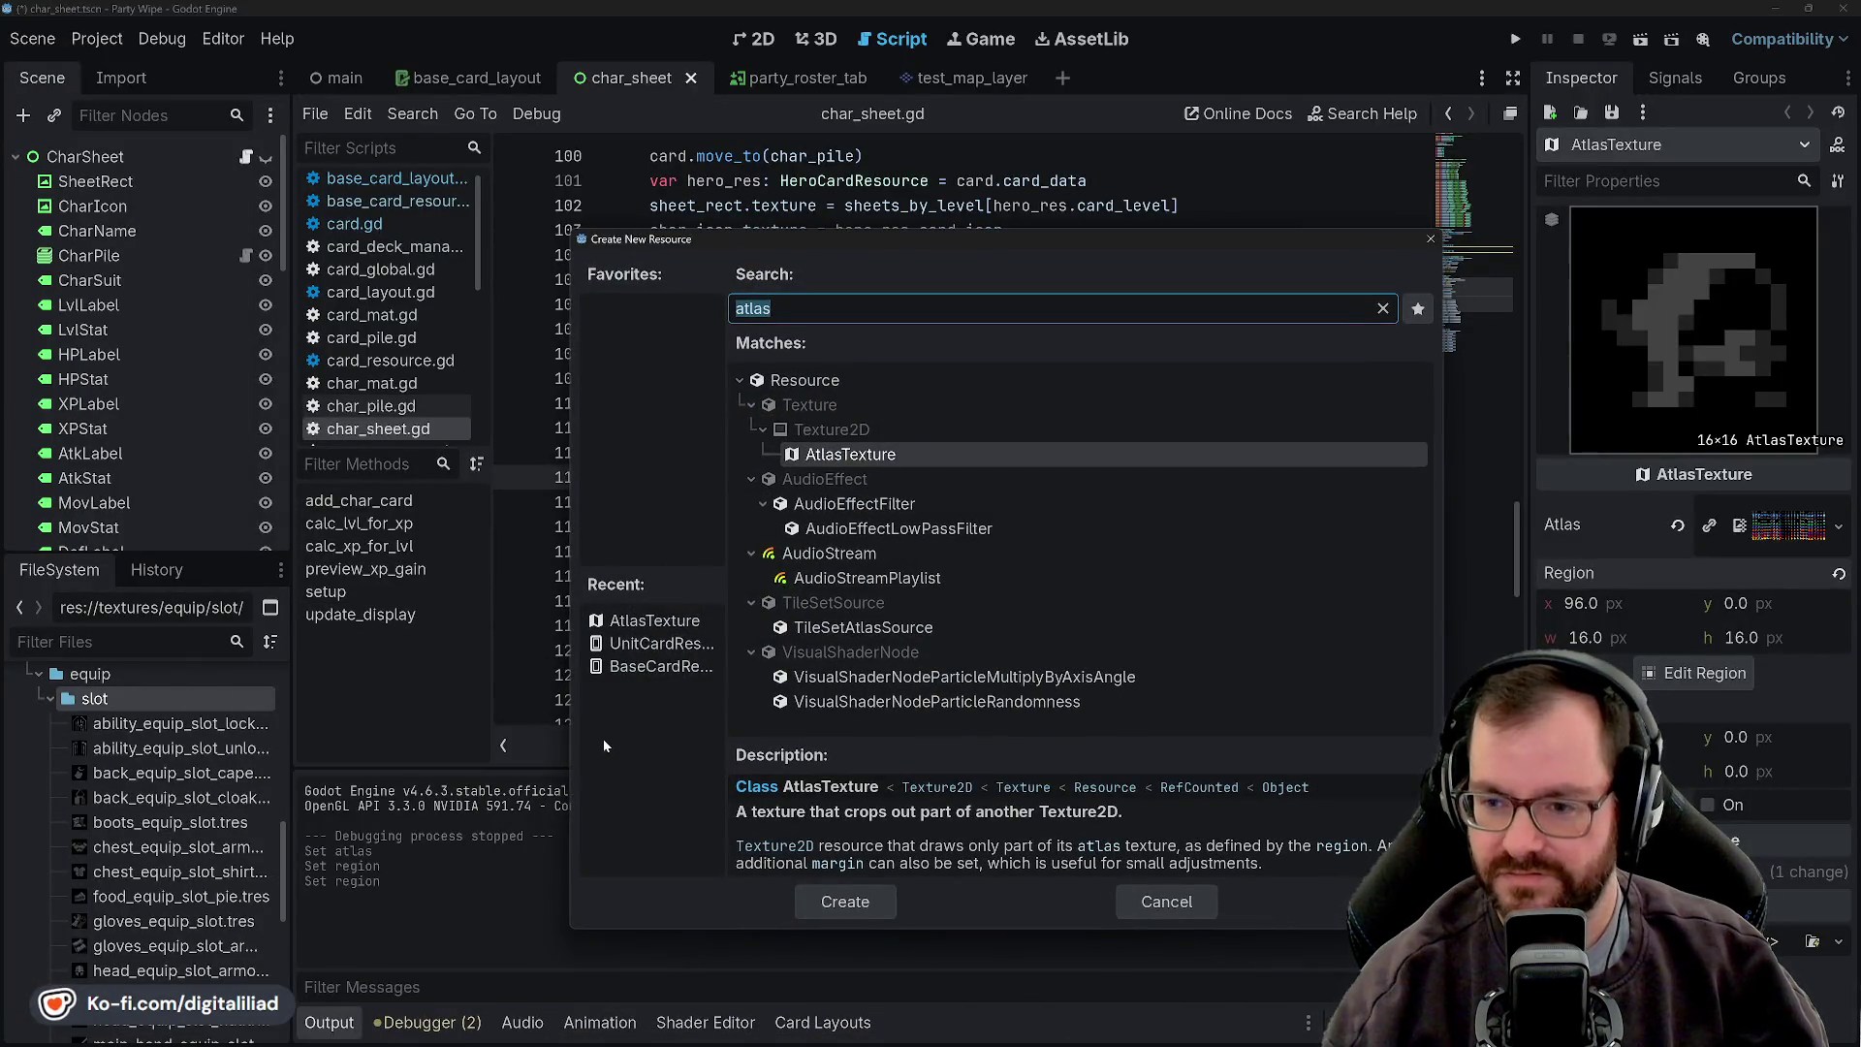
pyautogui.click(820, 905)
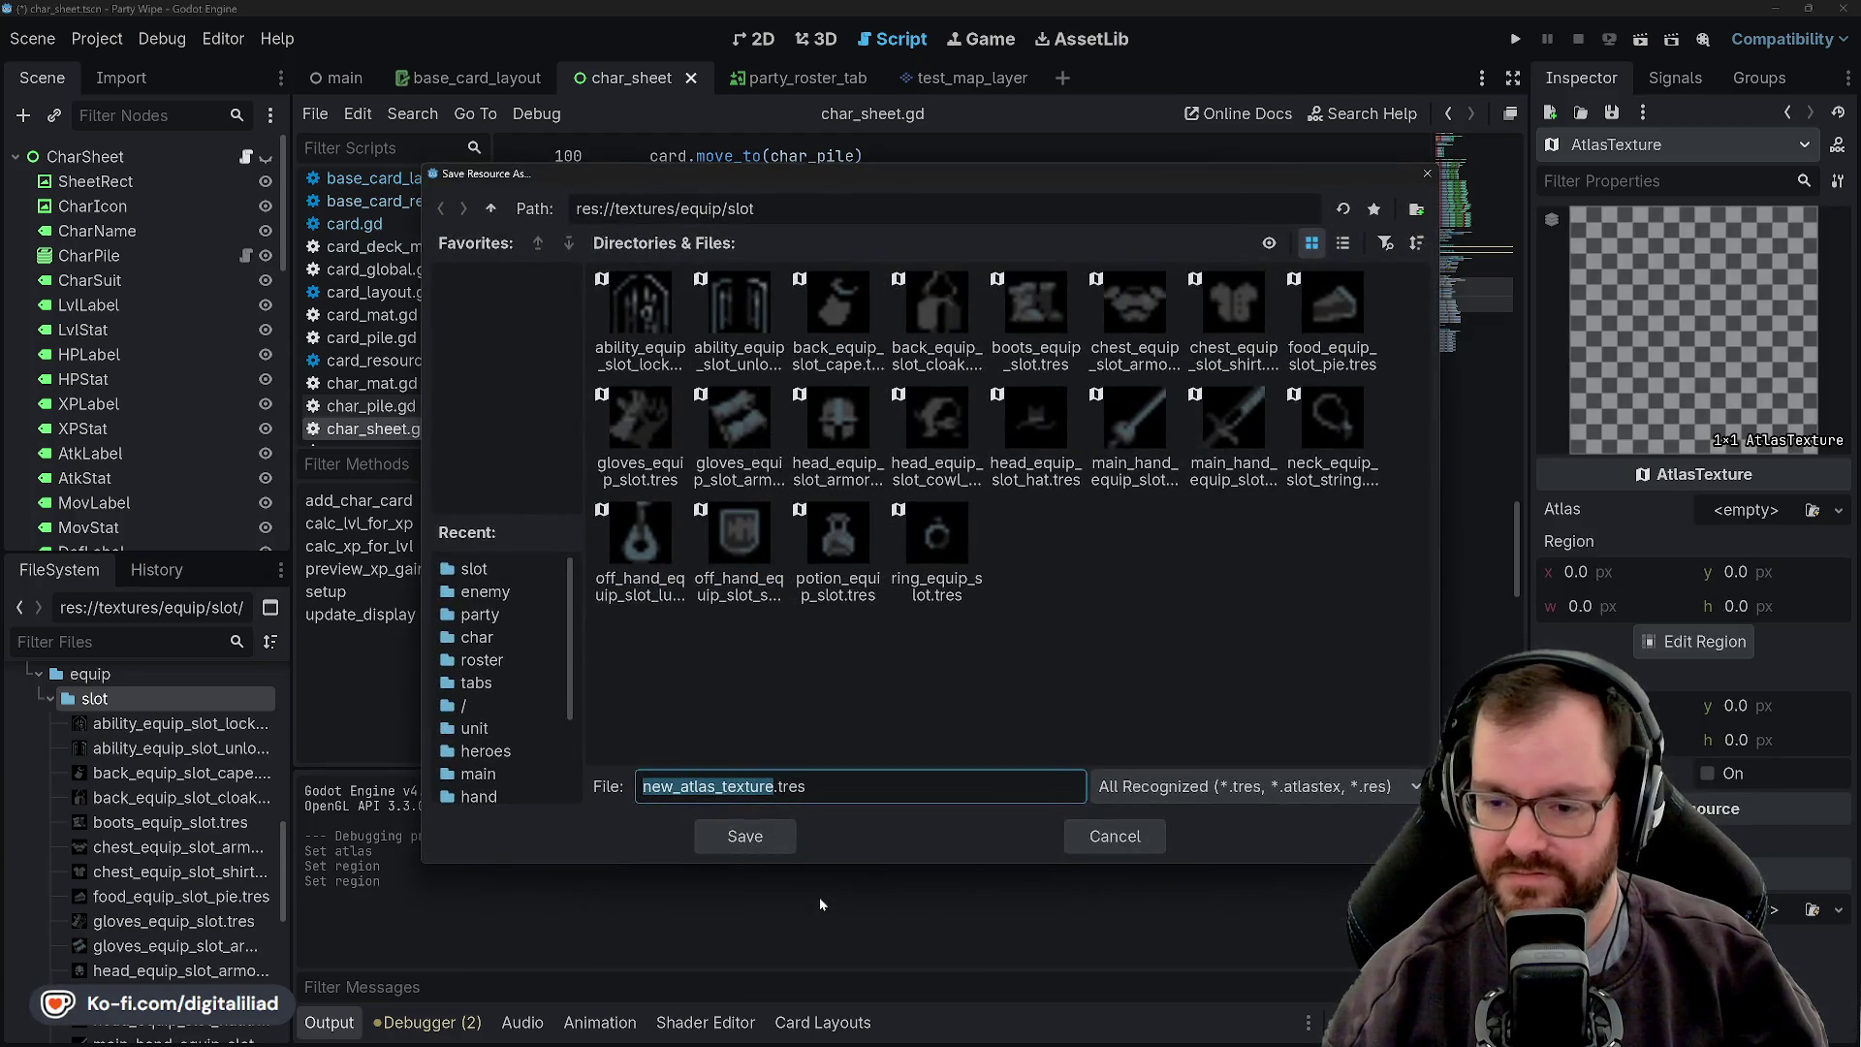
pyautogui.write('main')
pyautogui.write('_hand_equip_sl')
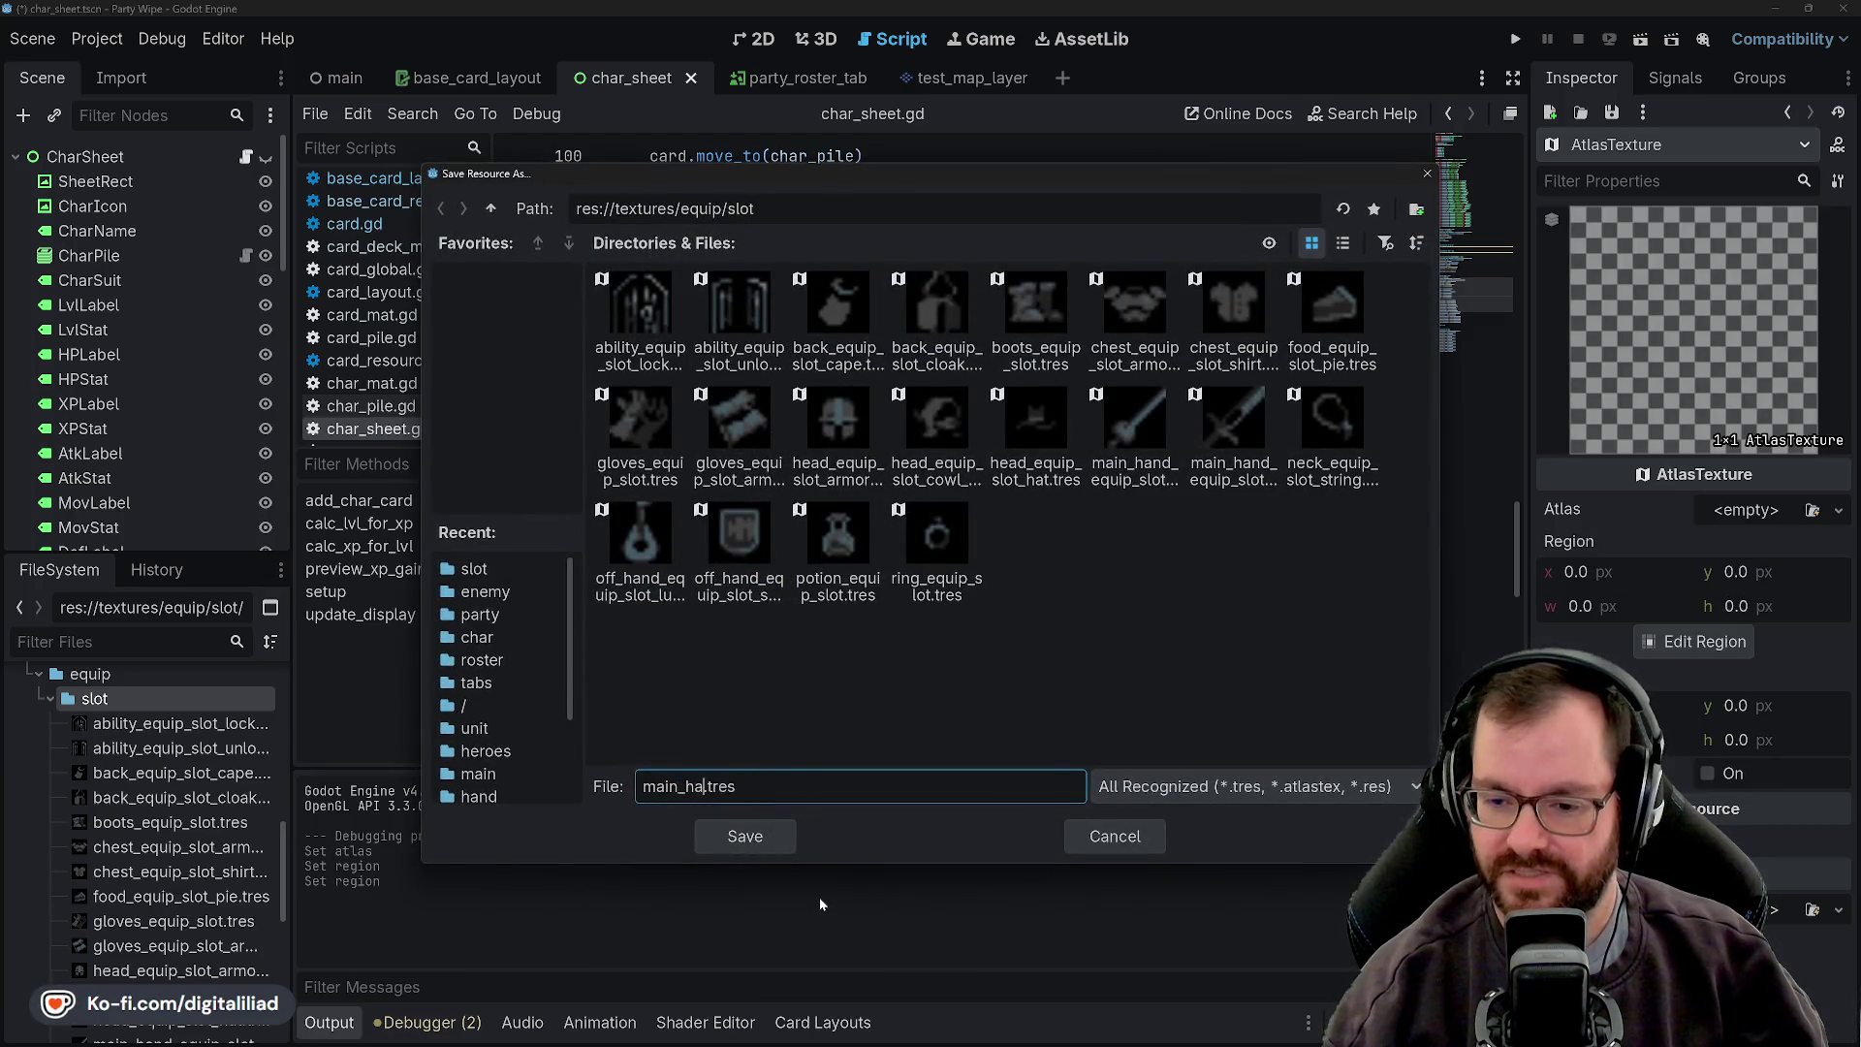
pyautogui.write('ot_bow')
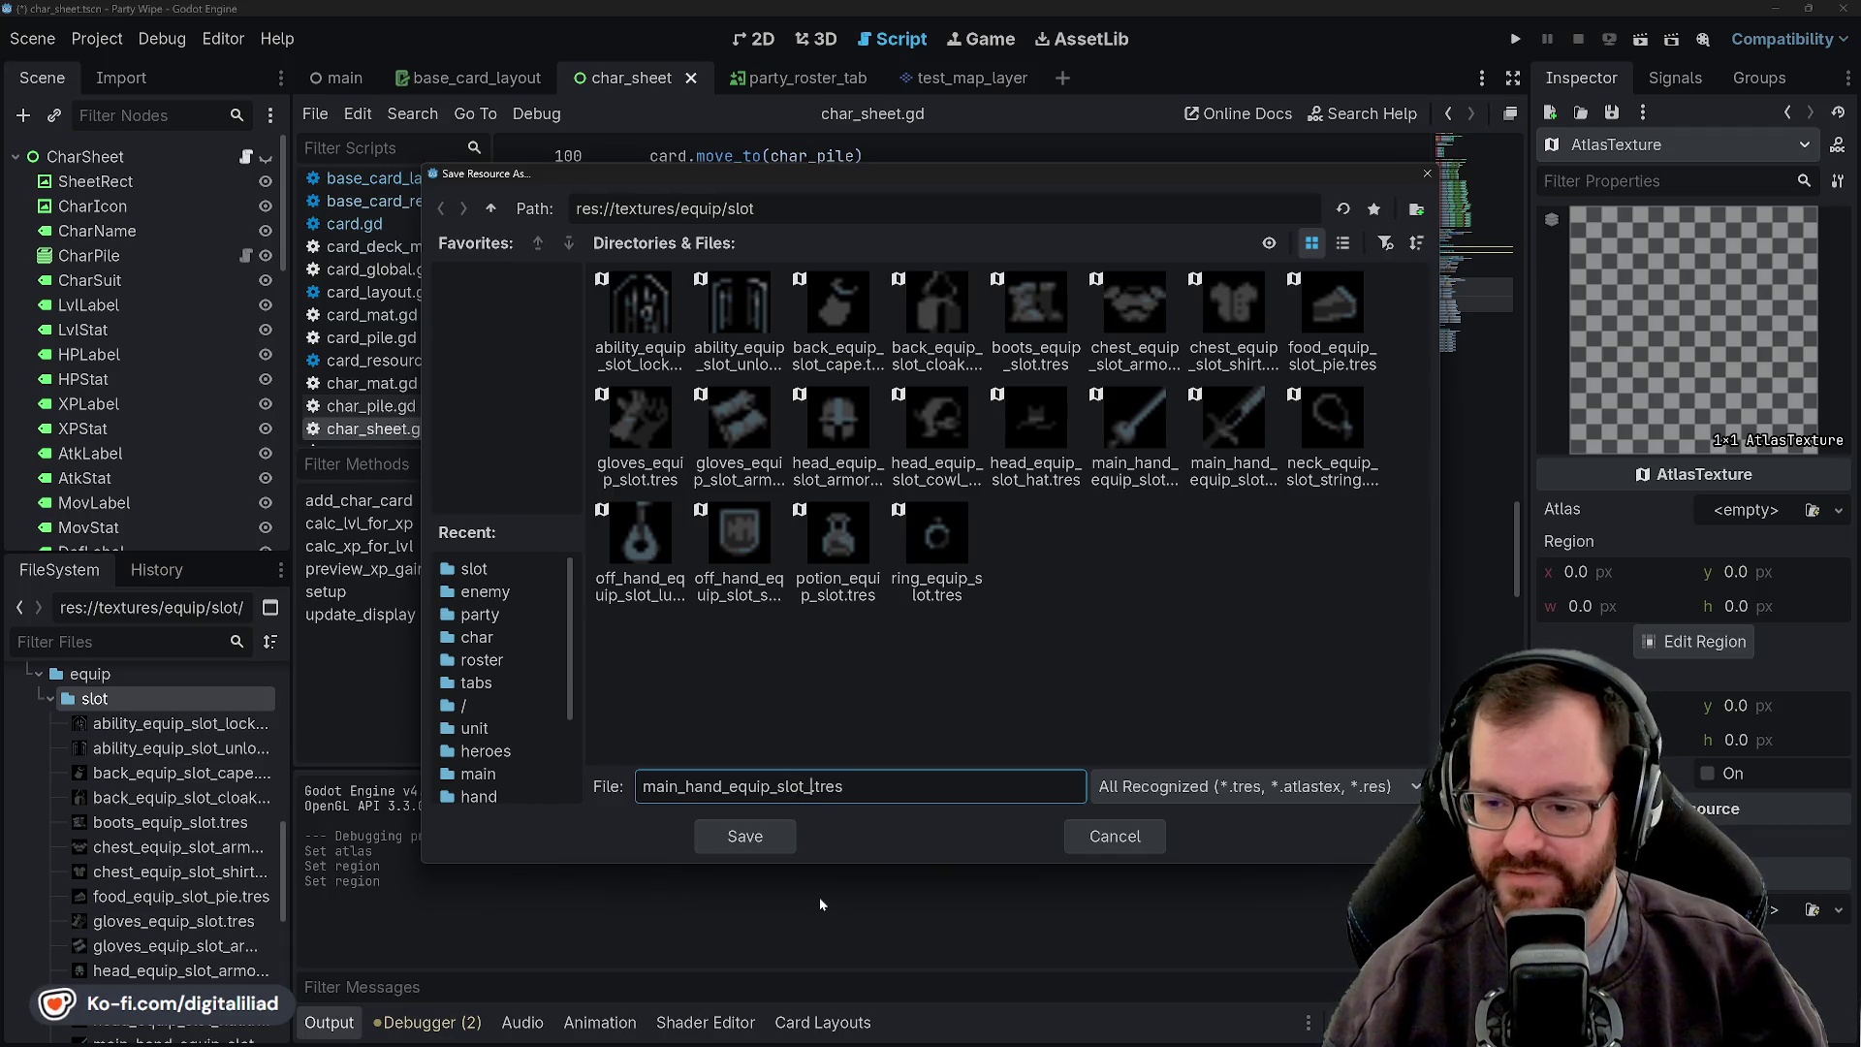
pyautogui.click(781, 832)
# - Load weapons_sprite_atlas.png as its atlas and crop the region to 16×16 at x 32, y 0
pyautogui.click(1839, 510)
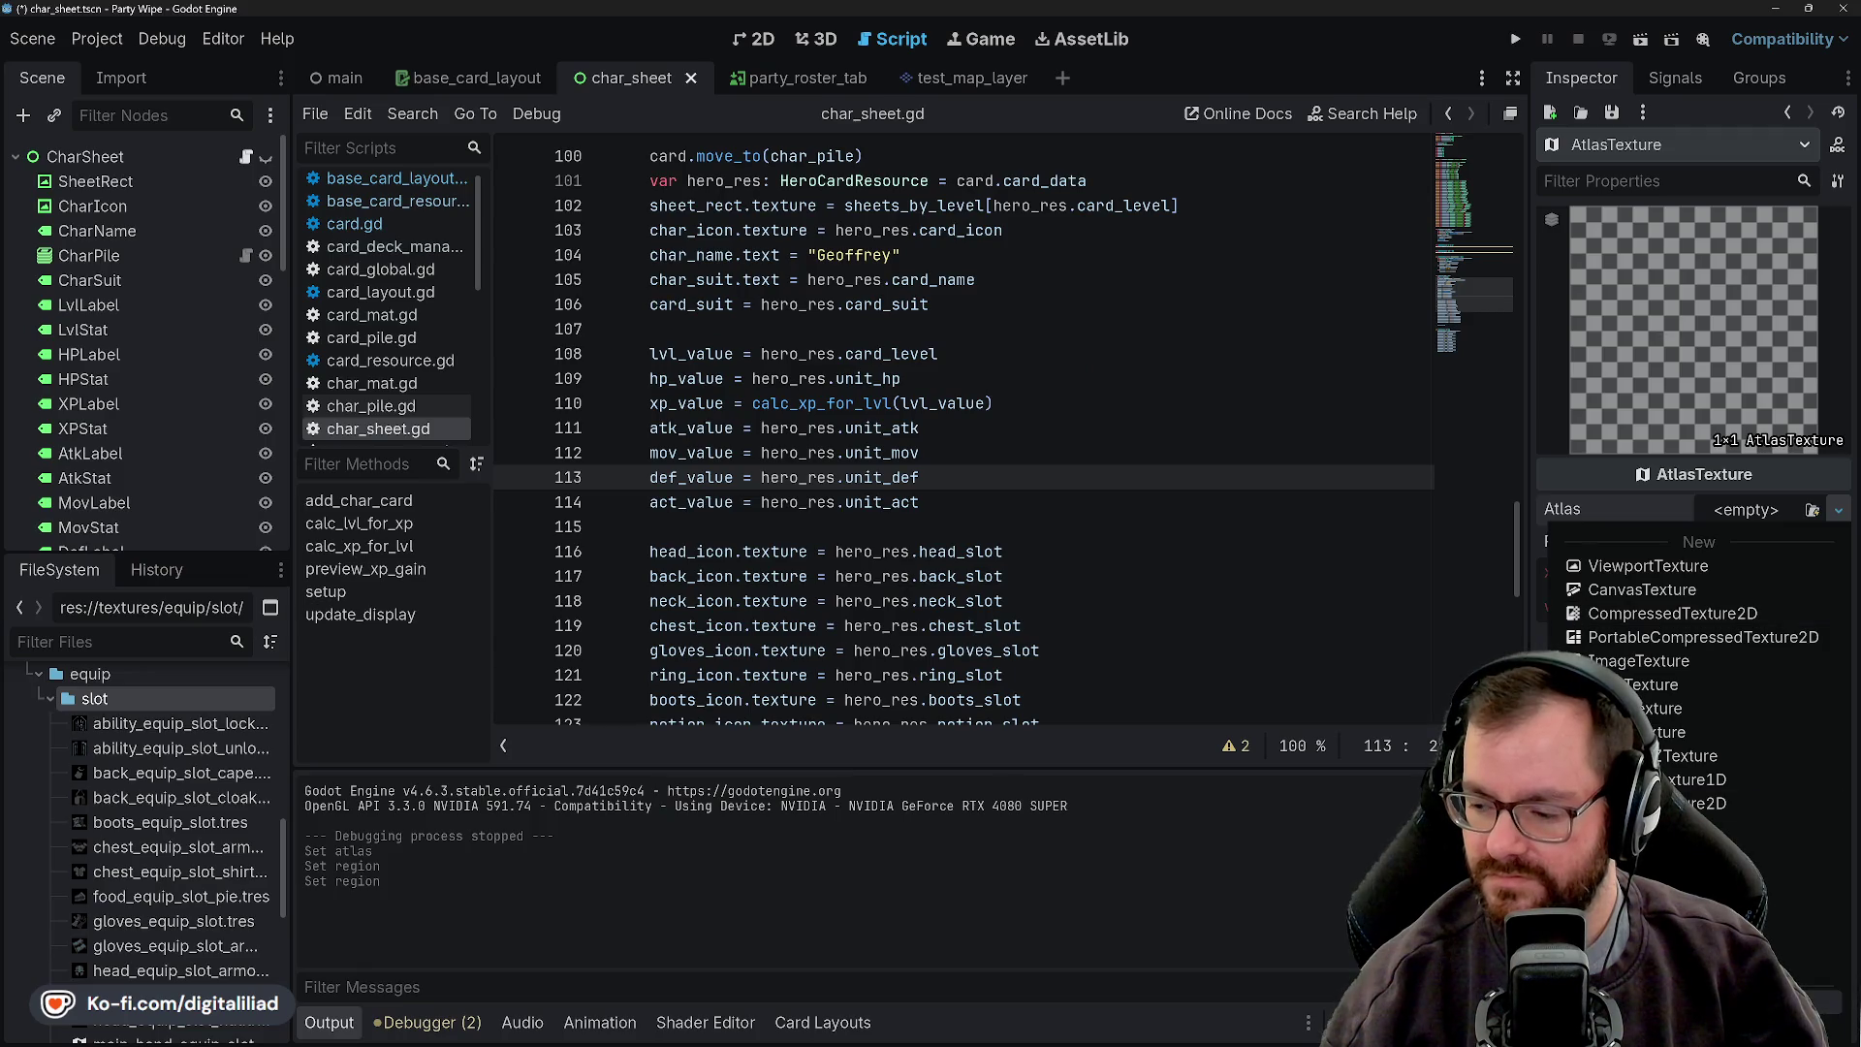
pyautogui.click(1647, 853)
pyautogui.click(728, 316)
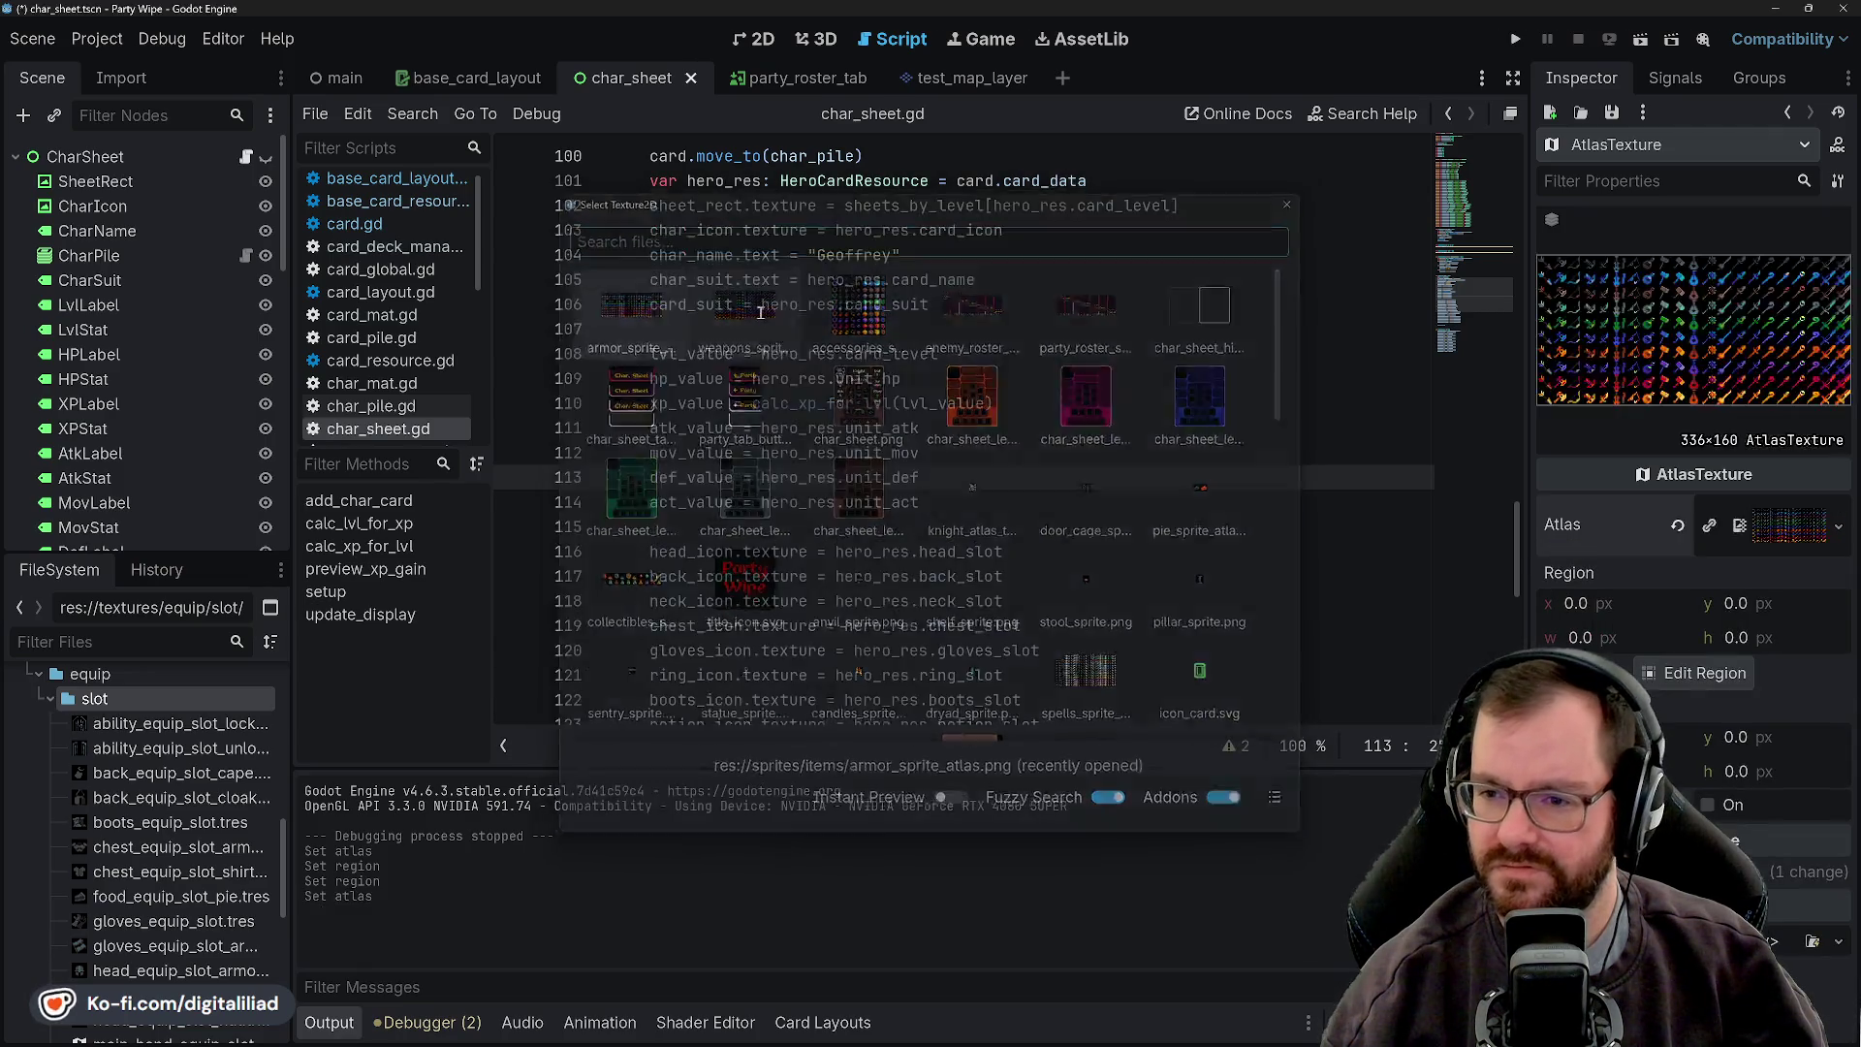
pyautogui.click(1591, 599)
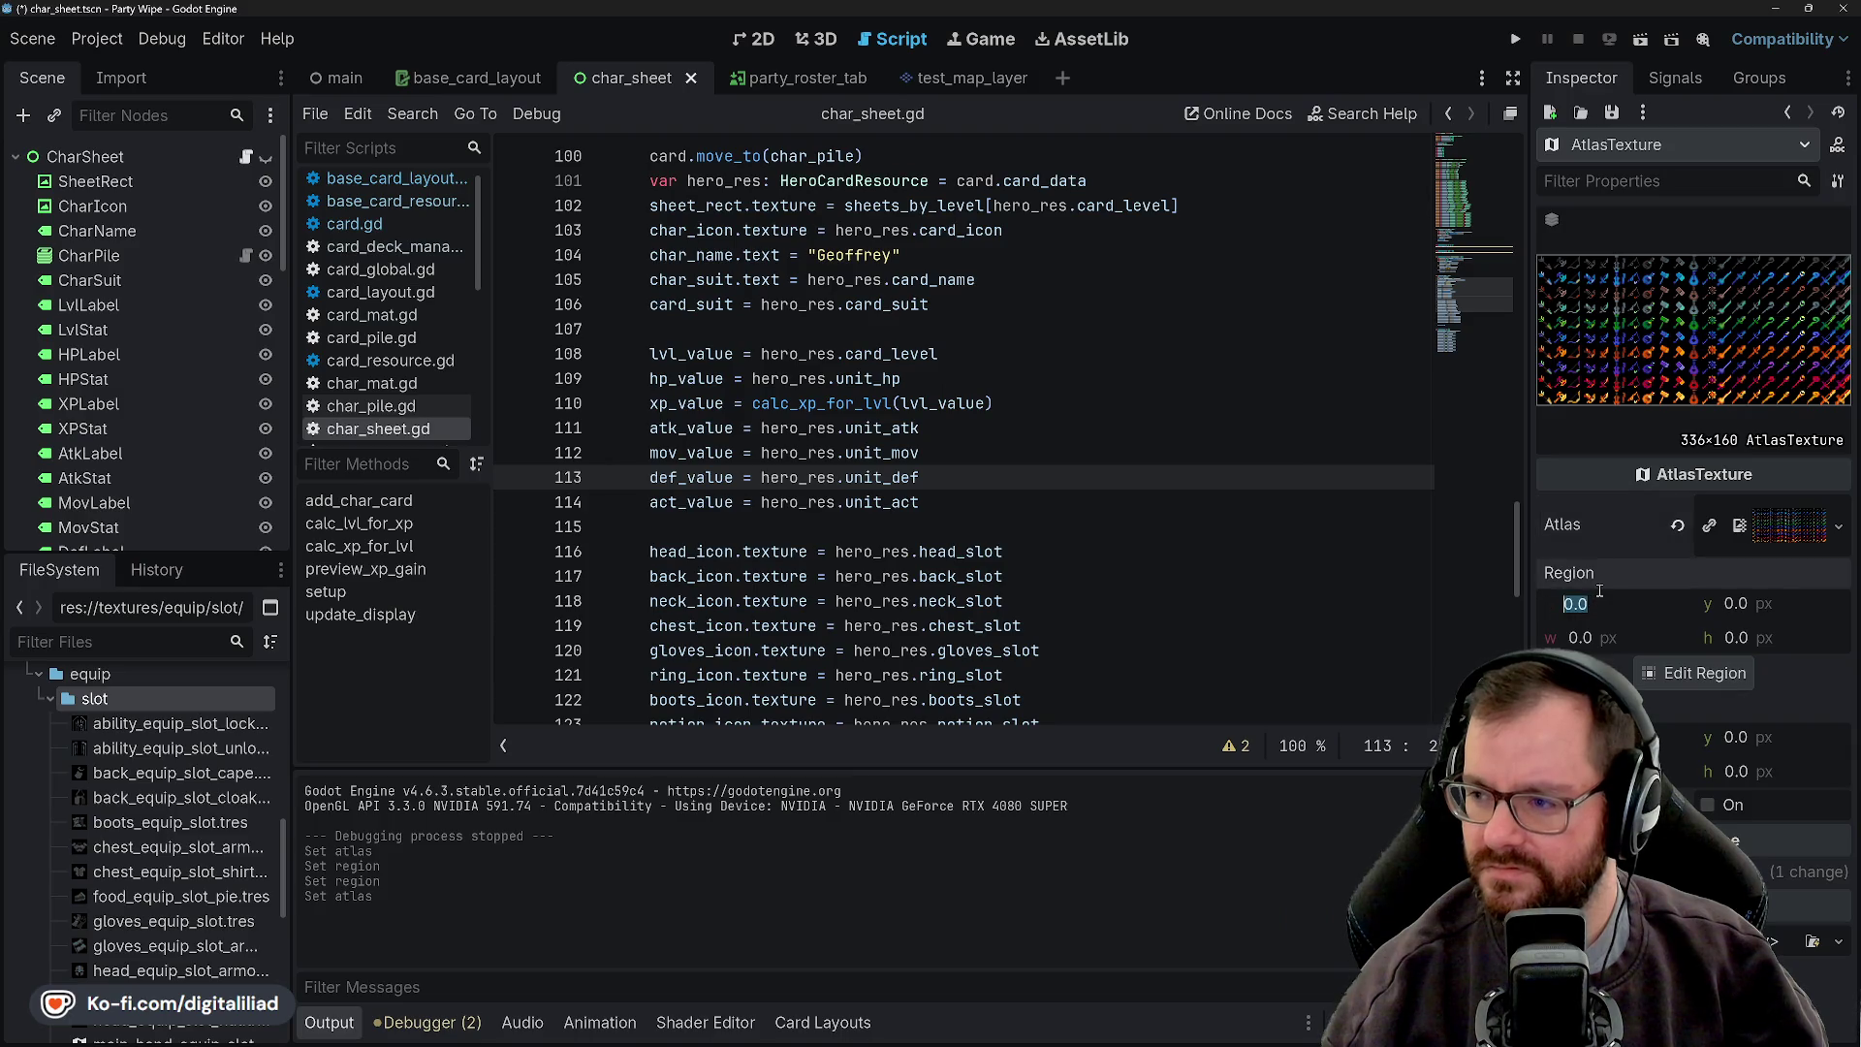
pyautogui.write('32')
pyautogui.press('Tab')
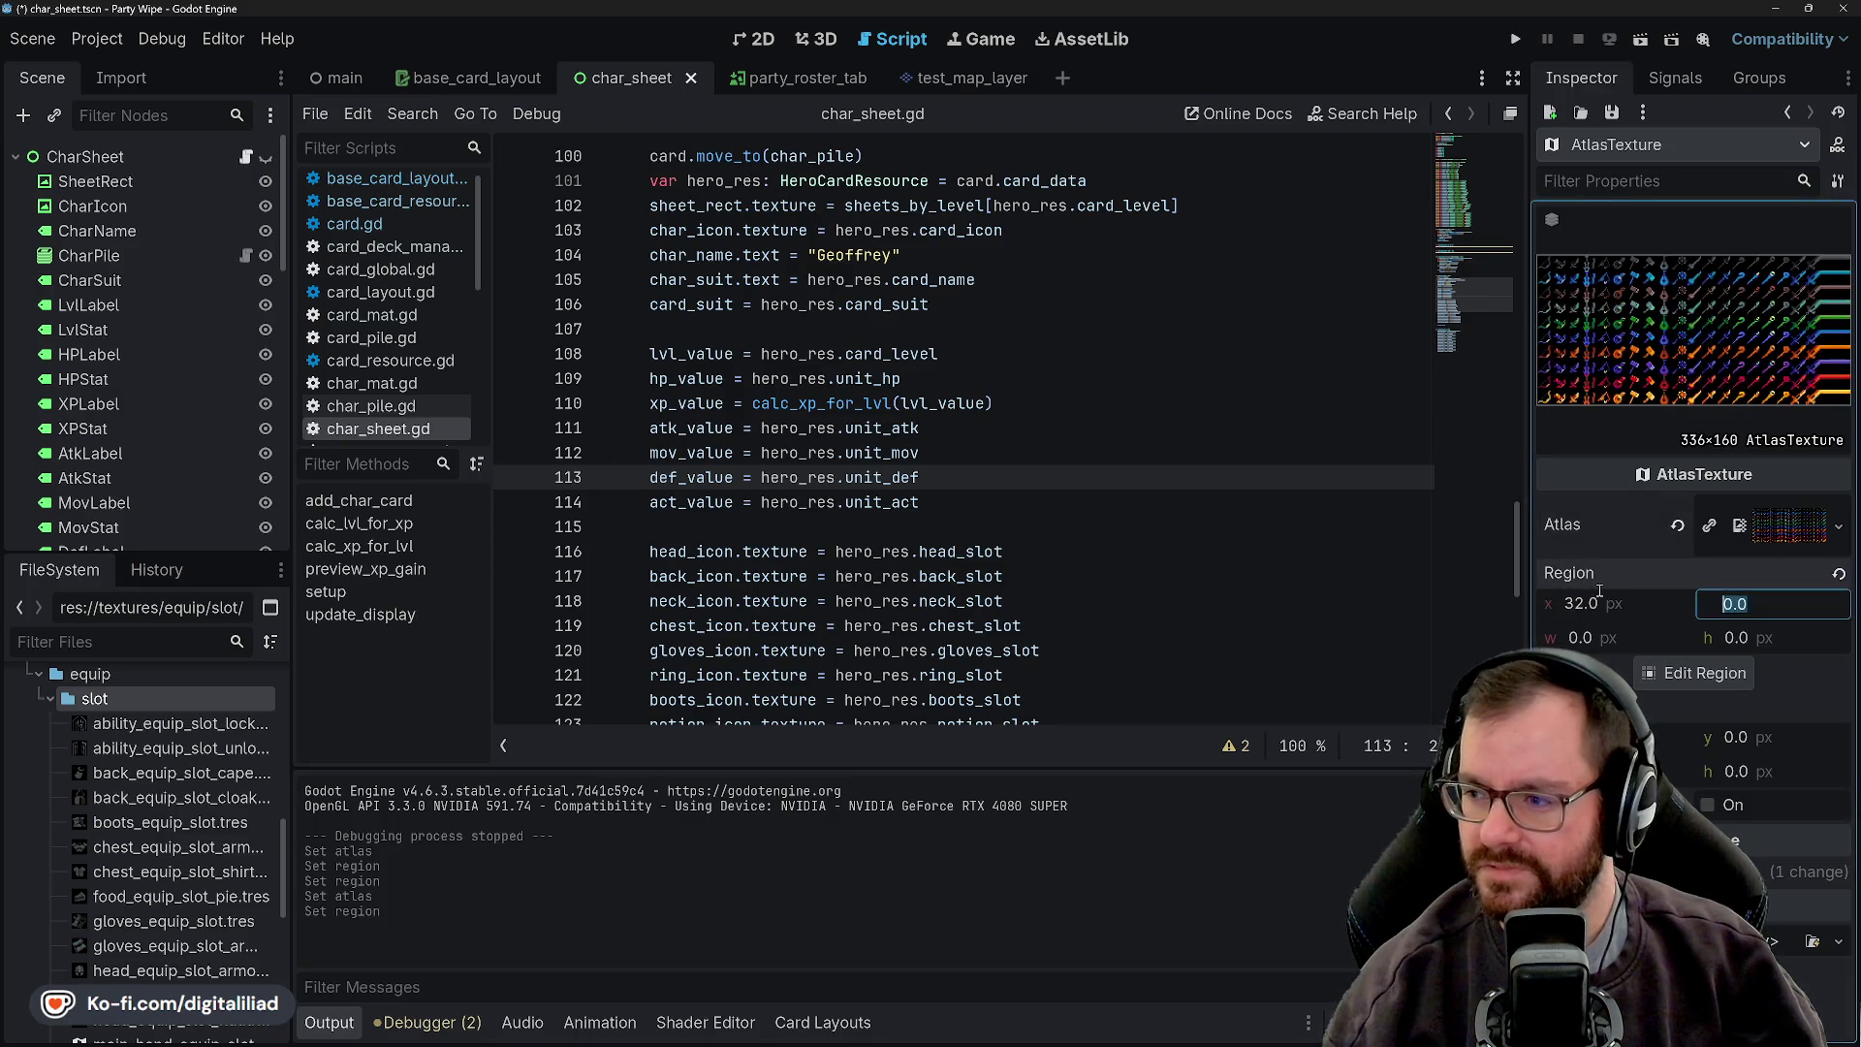
pyautogui.press('Tab')
pyautogui.write('16')
pyautogui.press('Tab')
pyautogui.write('16')
pyautogui.press('Return')
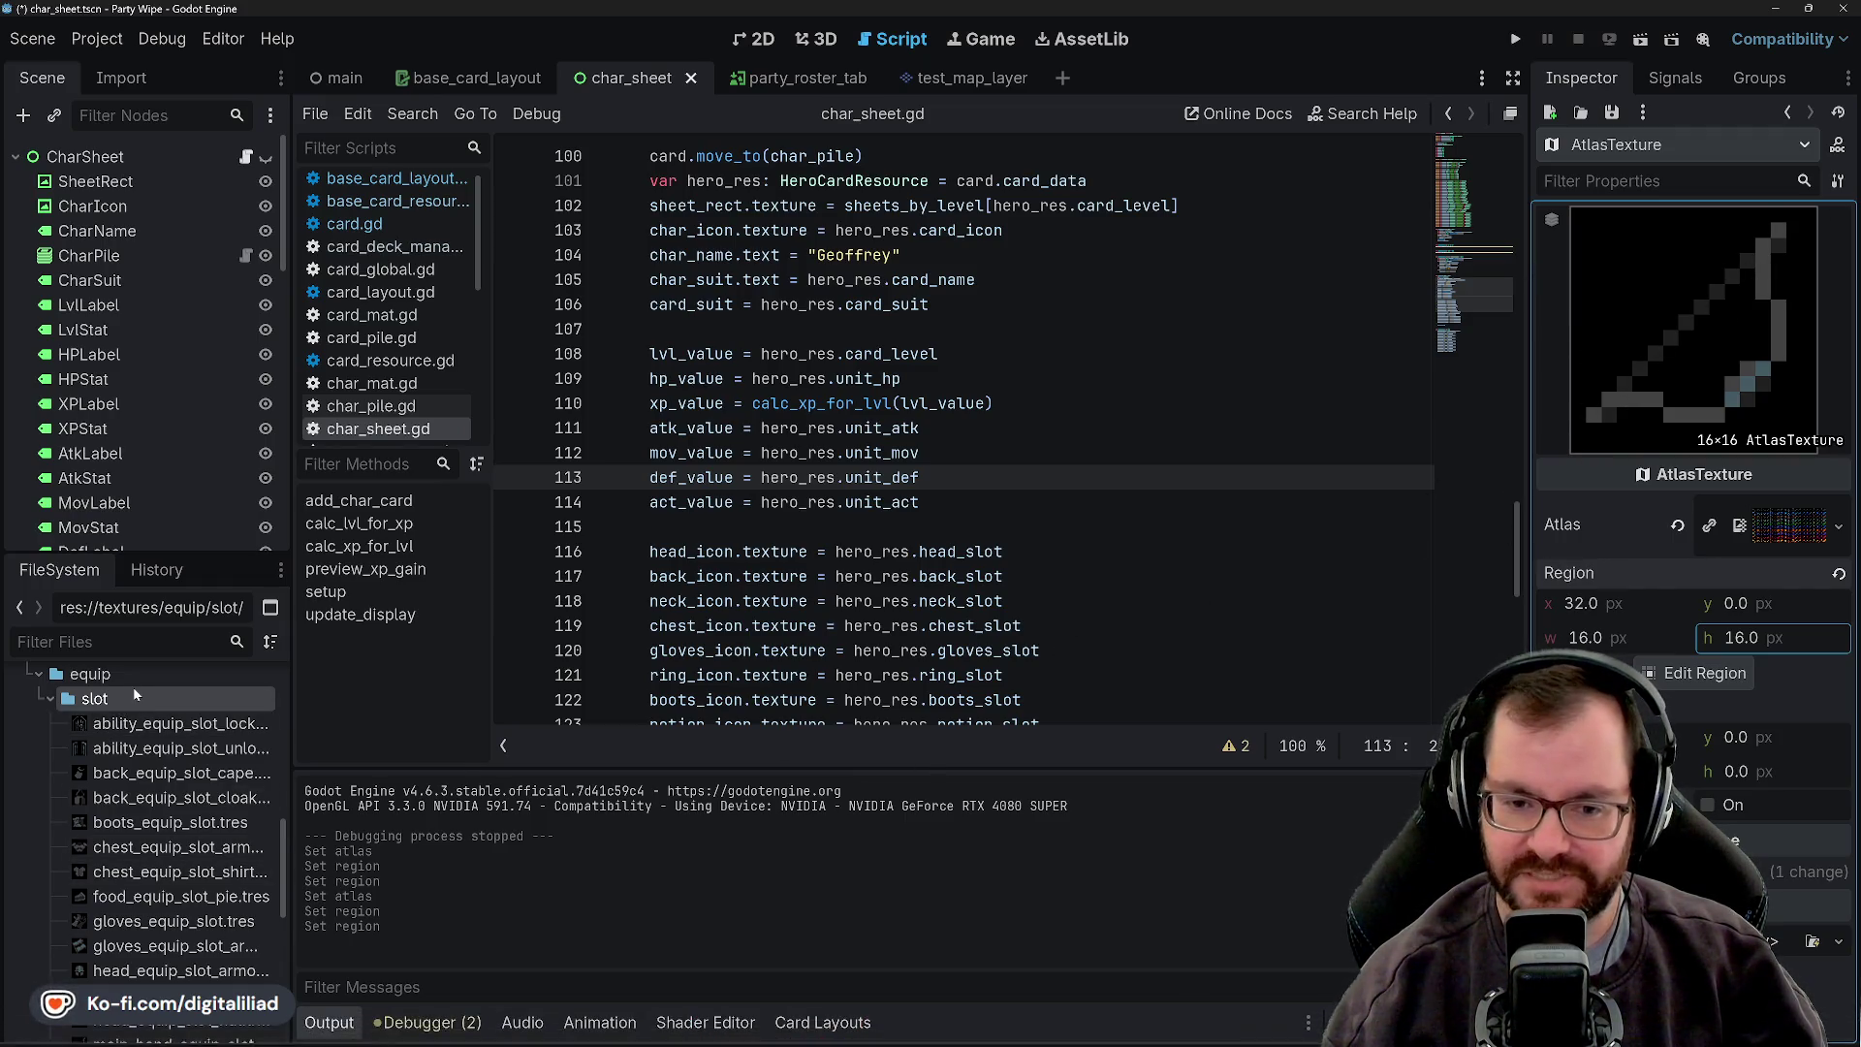
# - Create a new AtlasTexture in the slot folder and save it as off_hand_equip_slot_arrow.tres
pyautogui.rightClick(170, 698)
pyautogui.moveTo(388, 683)
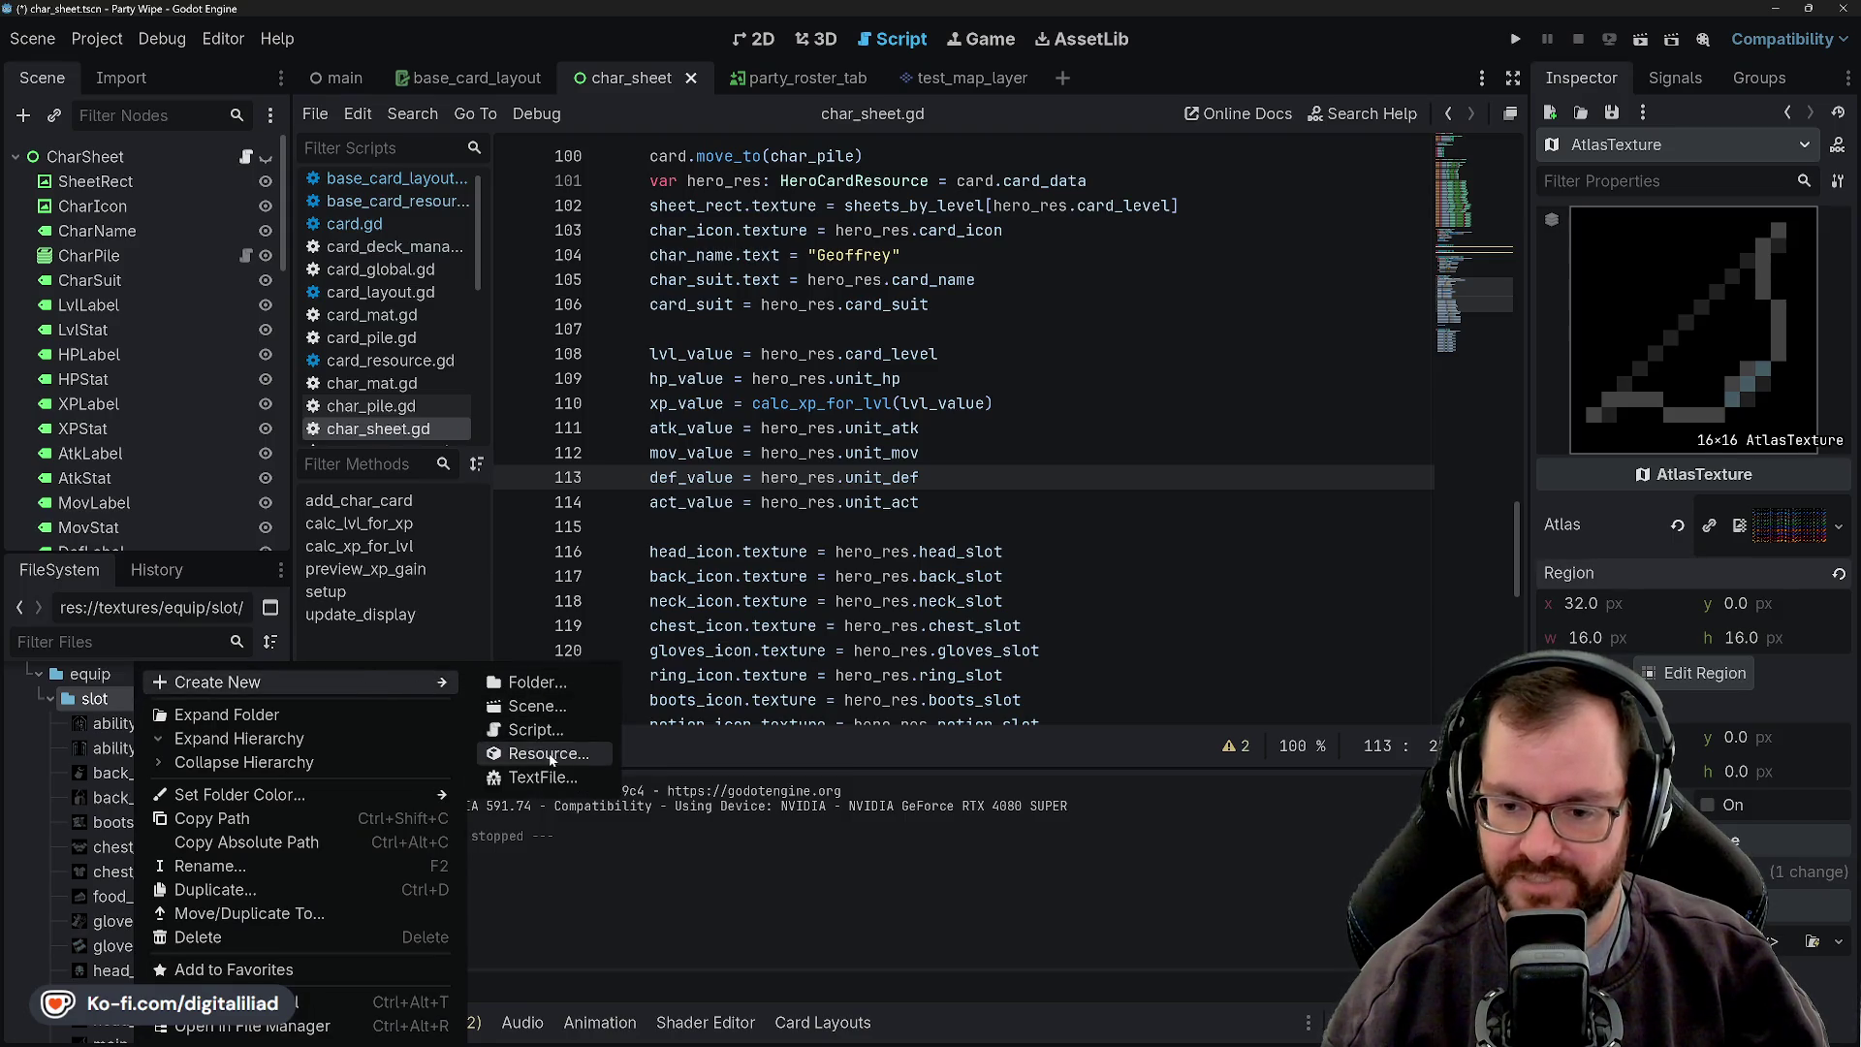
pyautogui.click(549, 755)
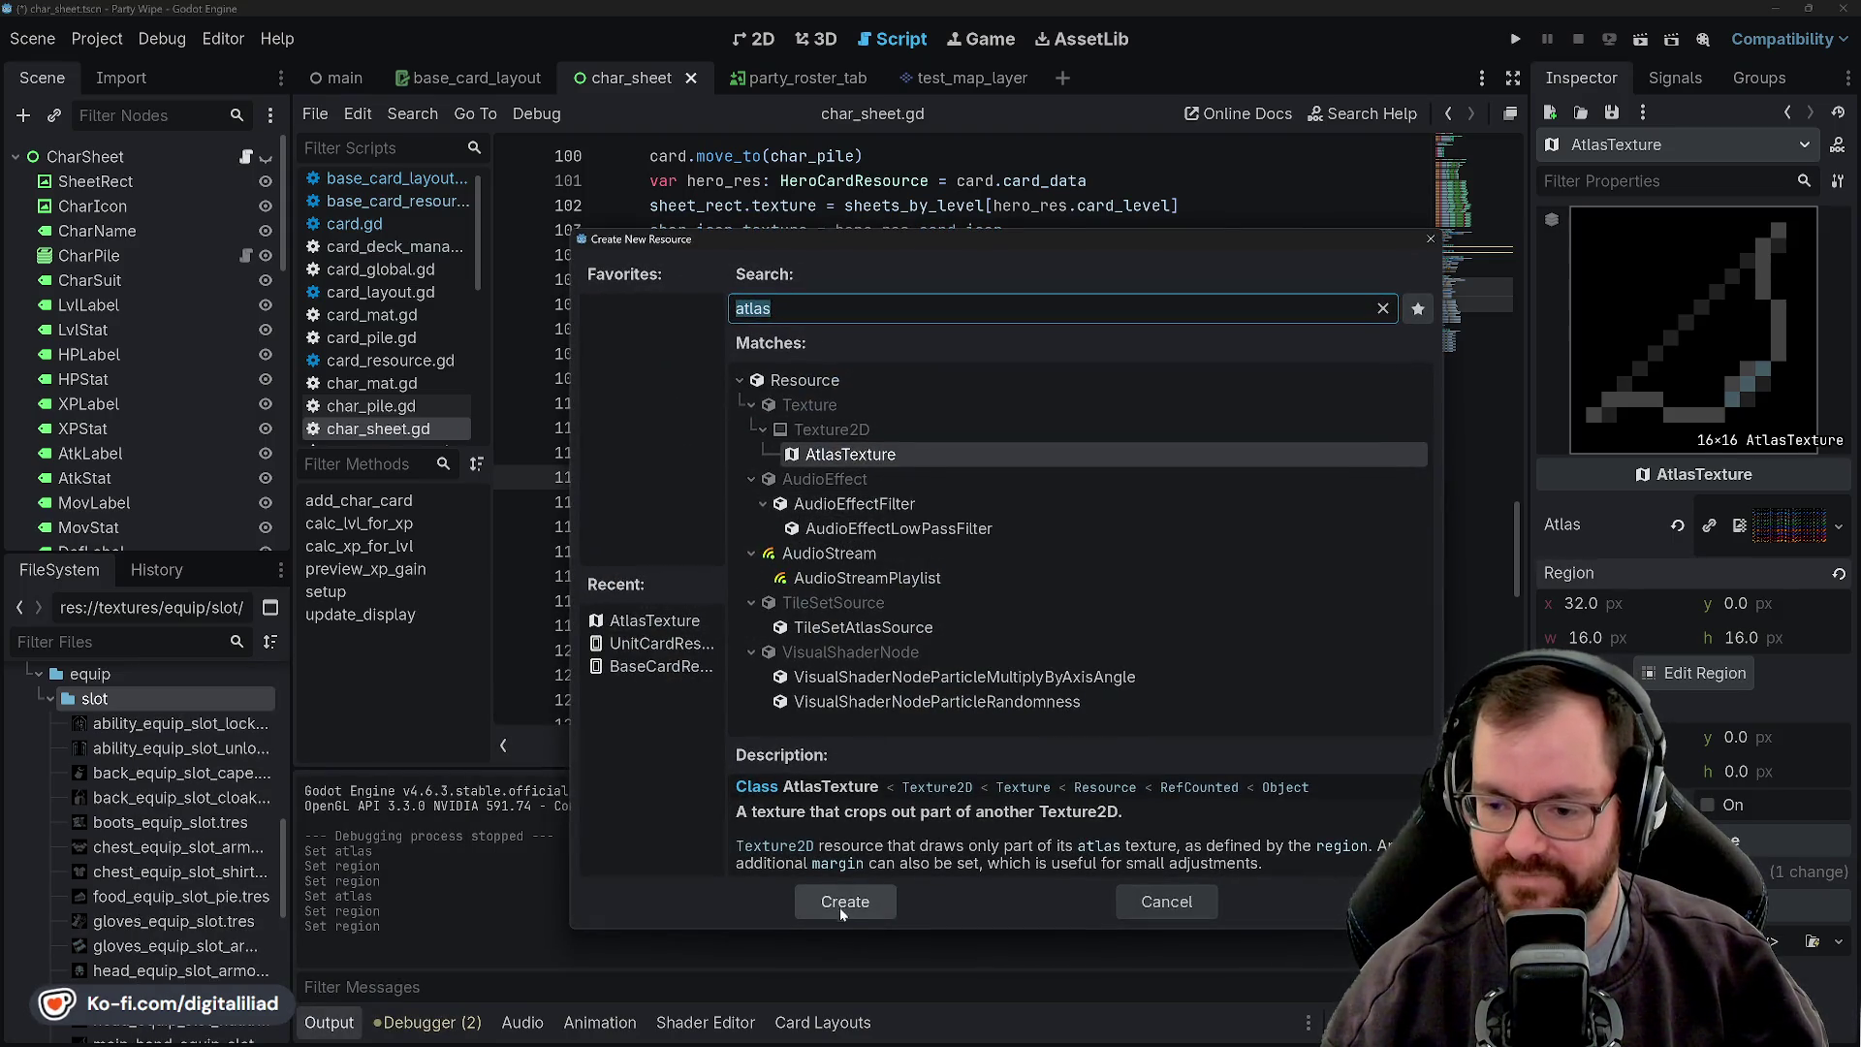
pyautogui.click(842, 902)
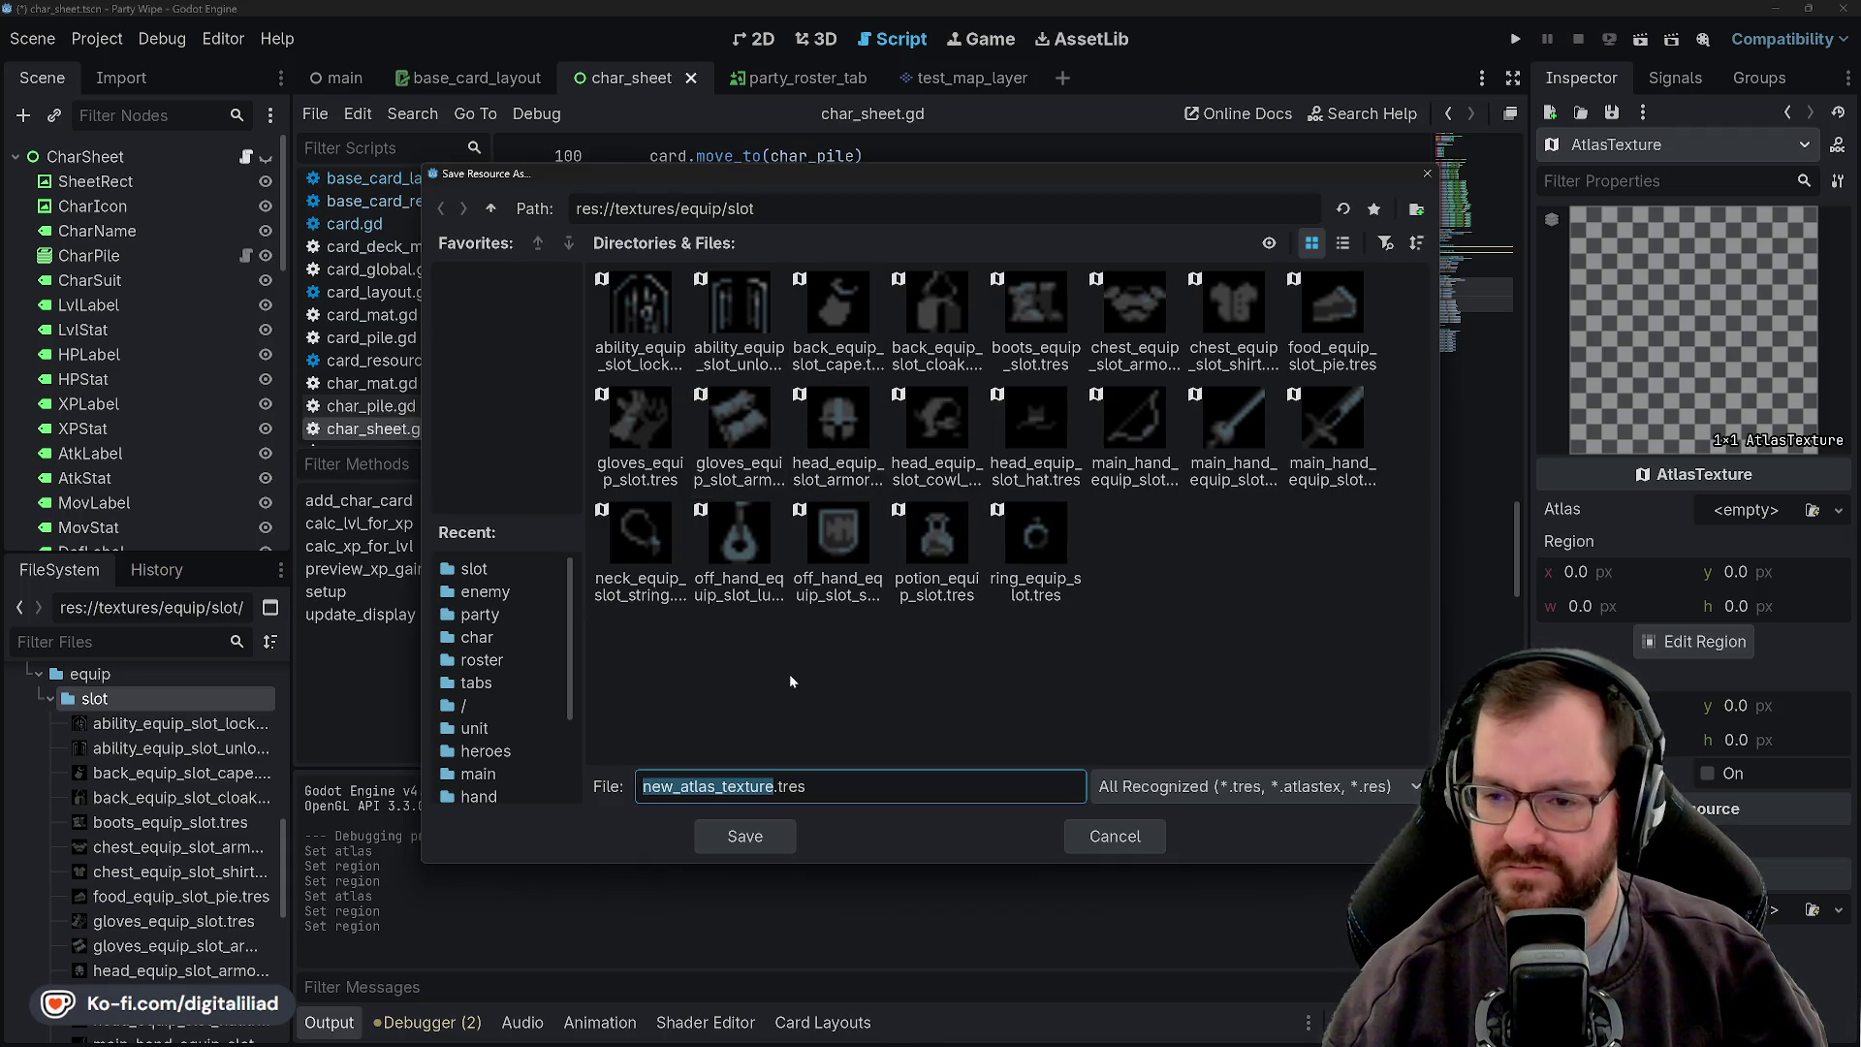
pyautogui.write('off_hand_')
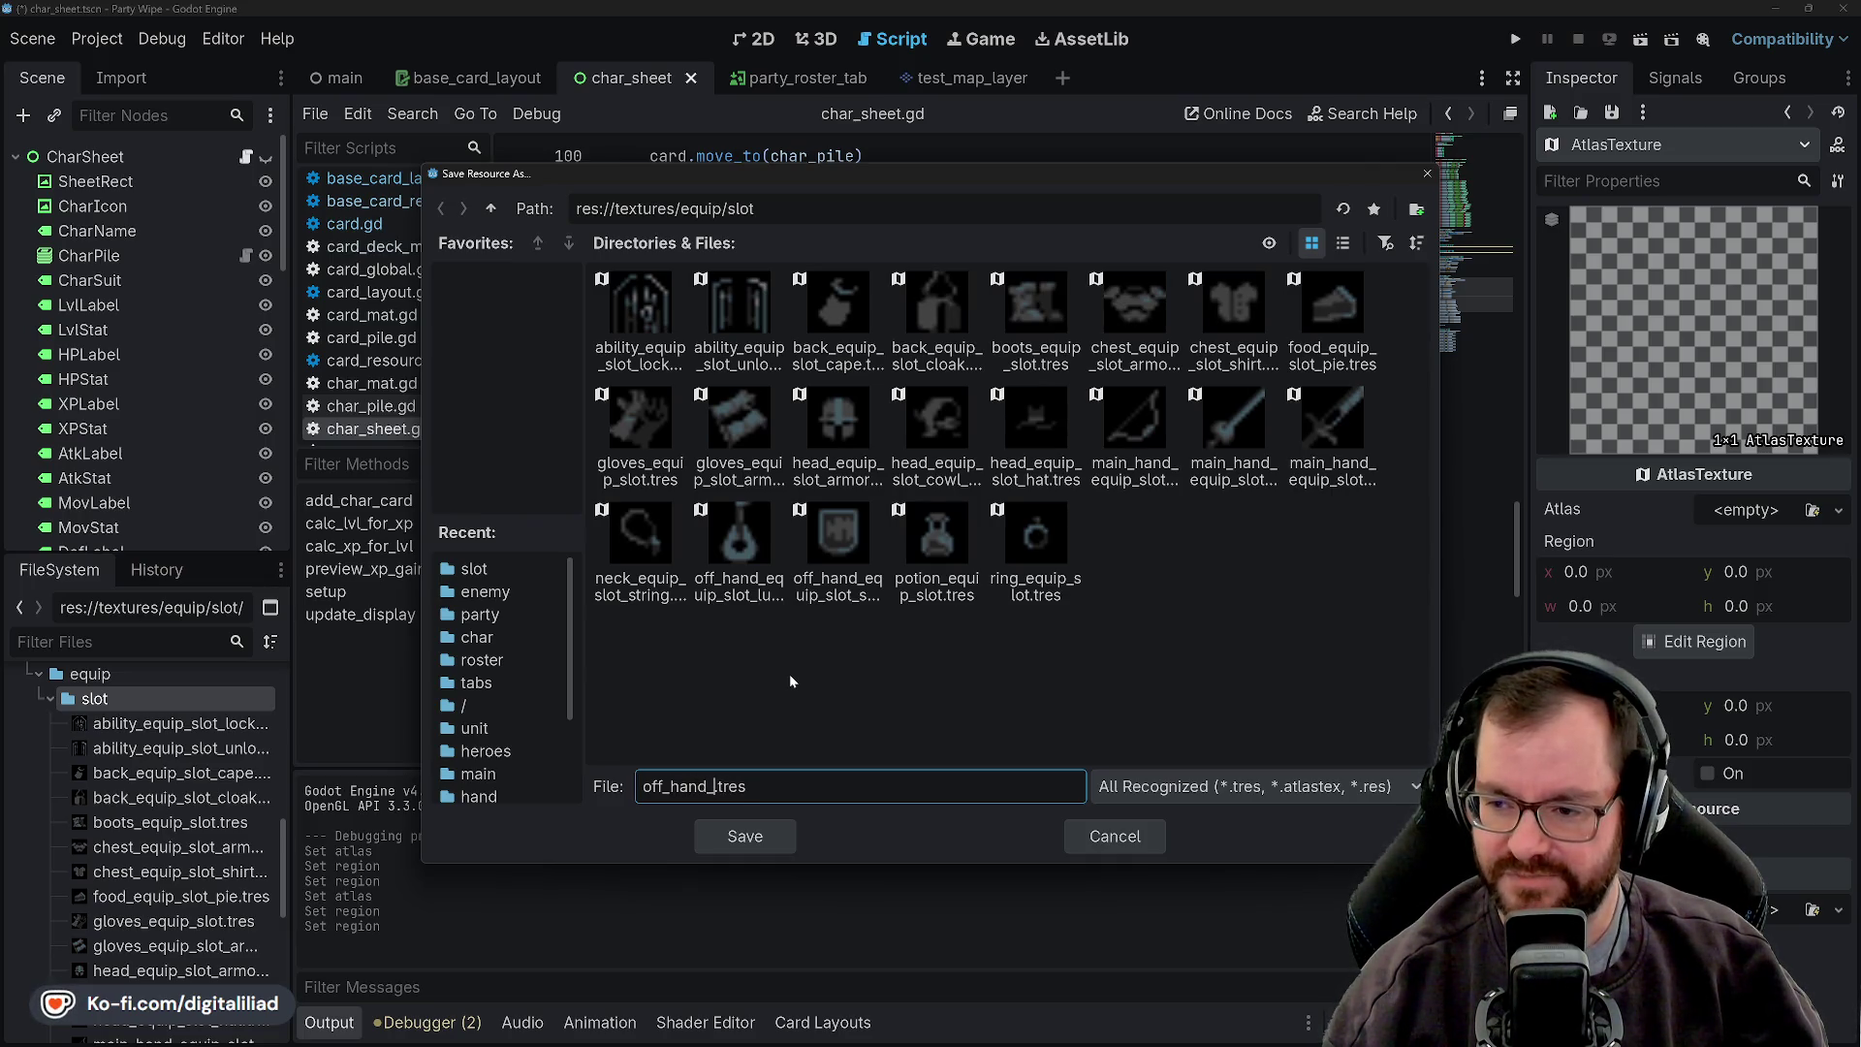
pyautogui.write('equip_slot_arrow')
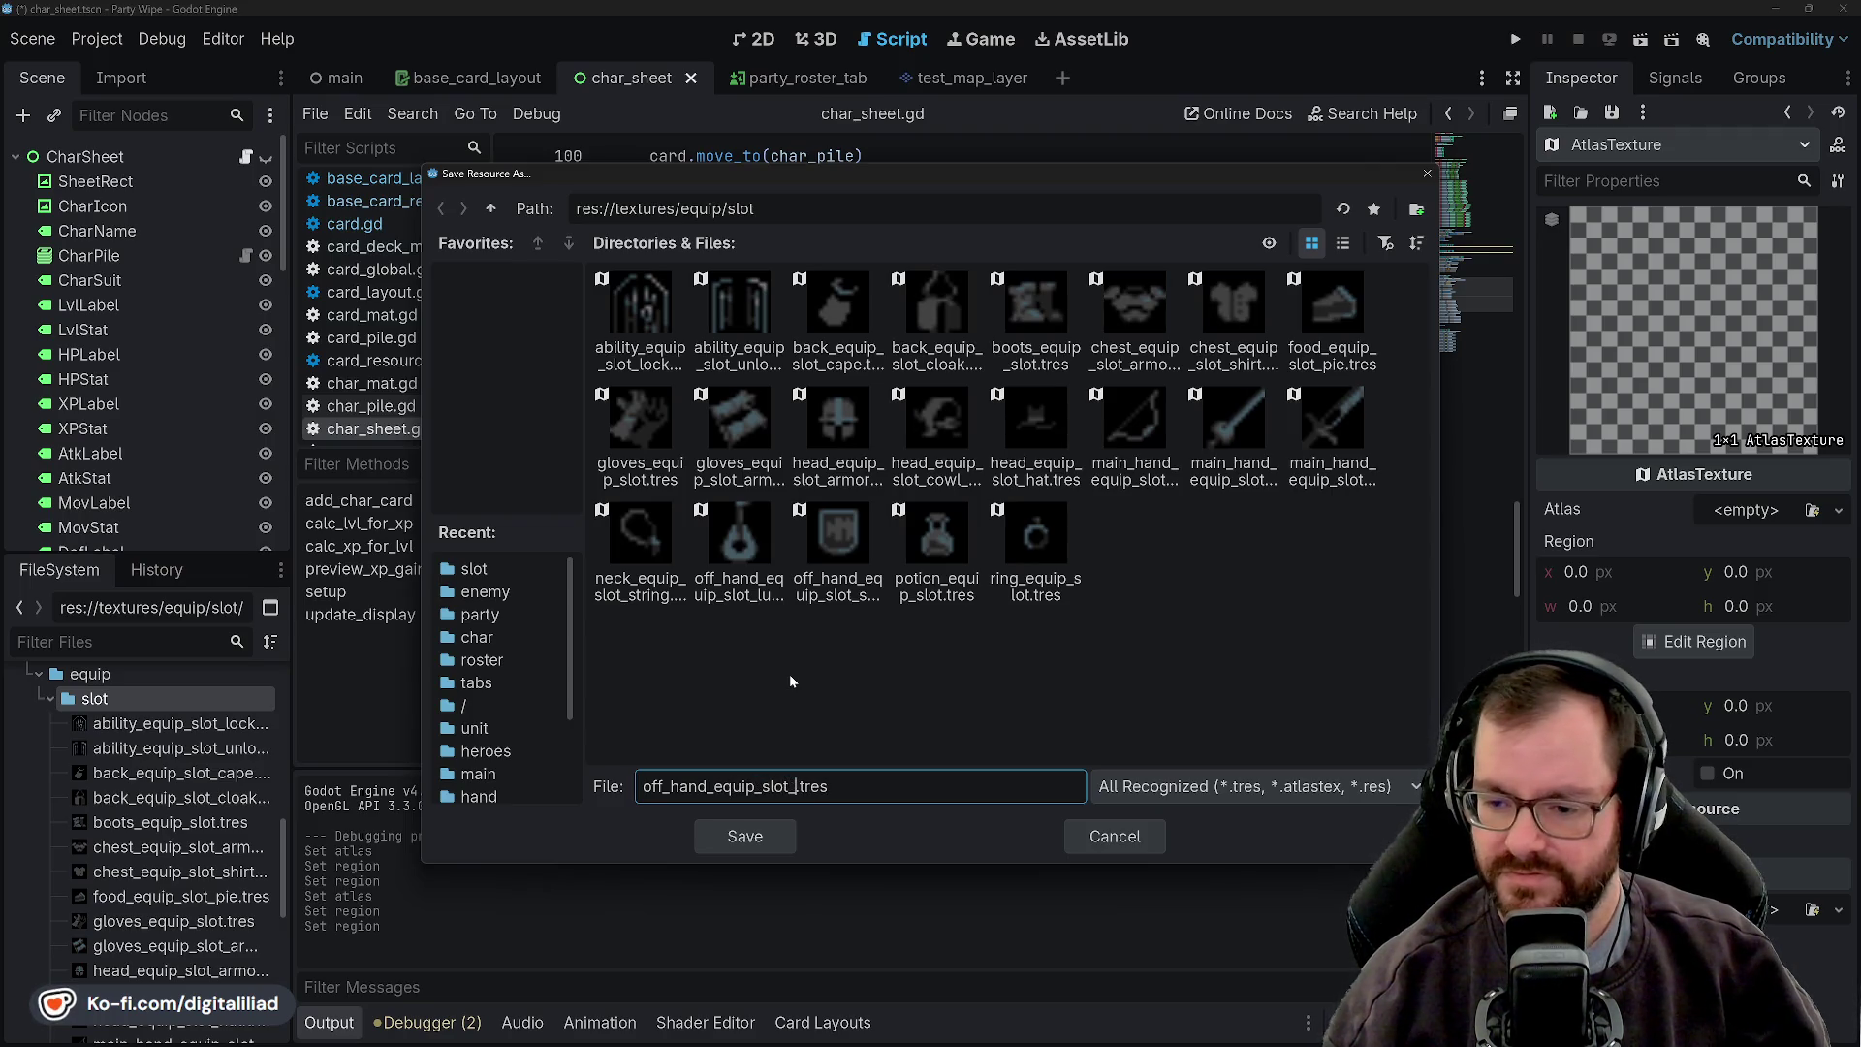
pyautogui.click(789, 836)
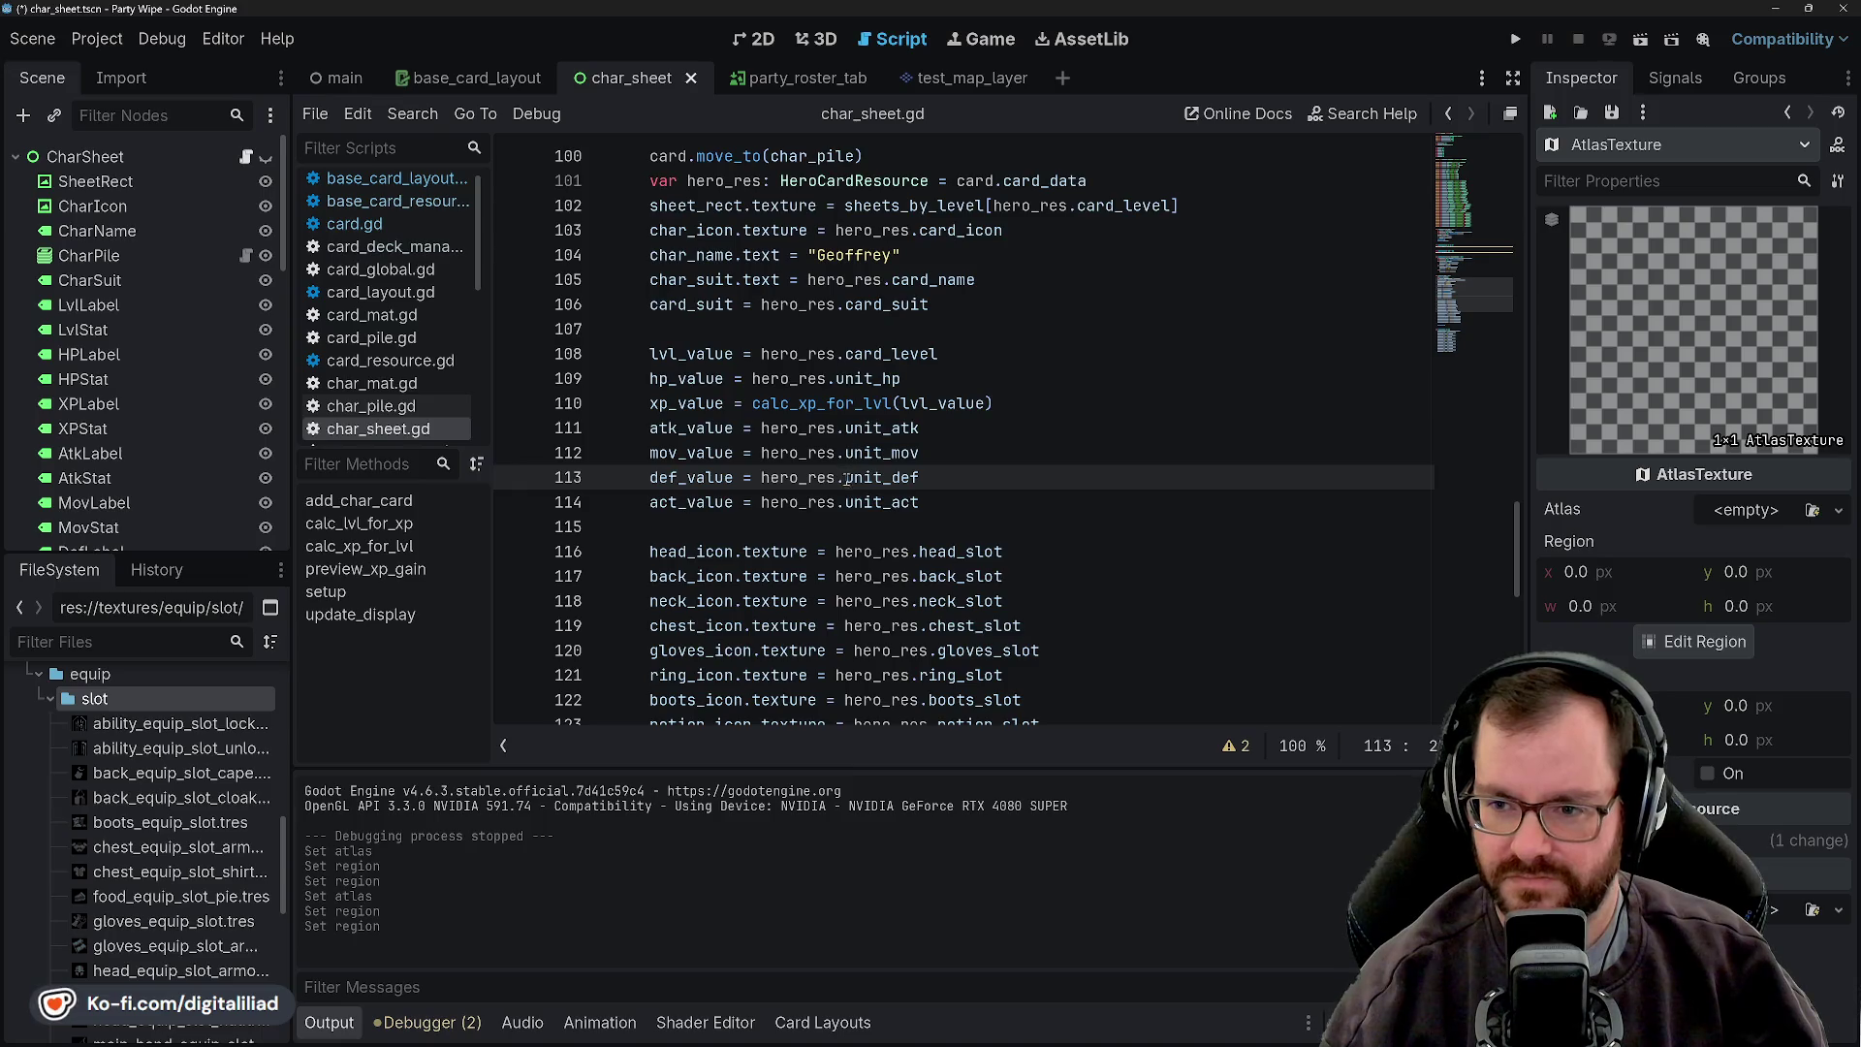
# - Select the hardcoded name on line 104 of the script, then clear the selection
pyautogui.scroll(4, 846, 479)
pyautogui.scroll(-3, 803, 521)
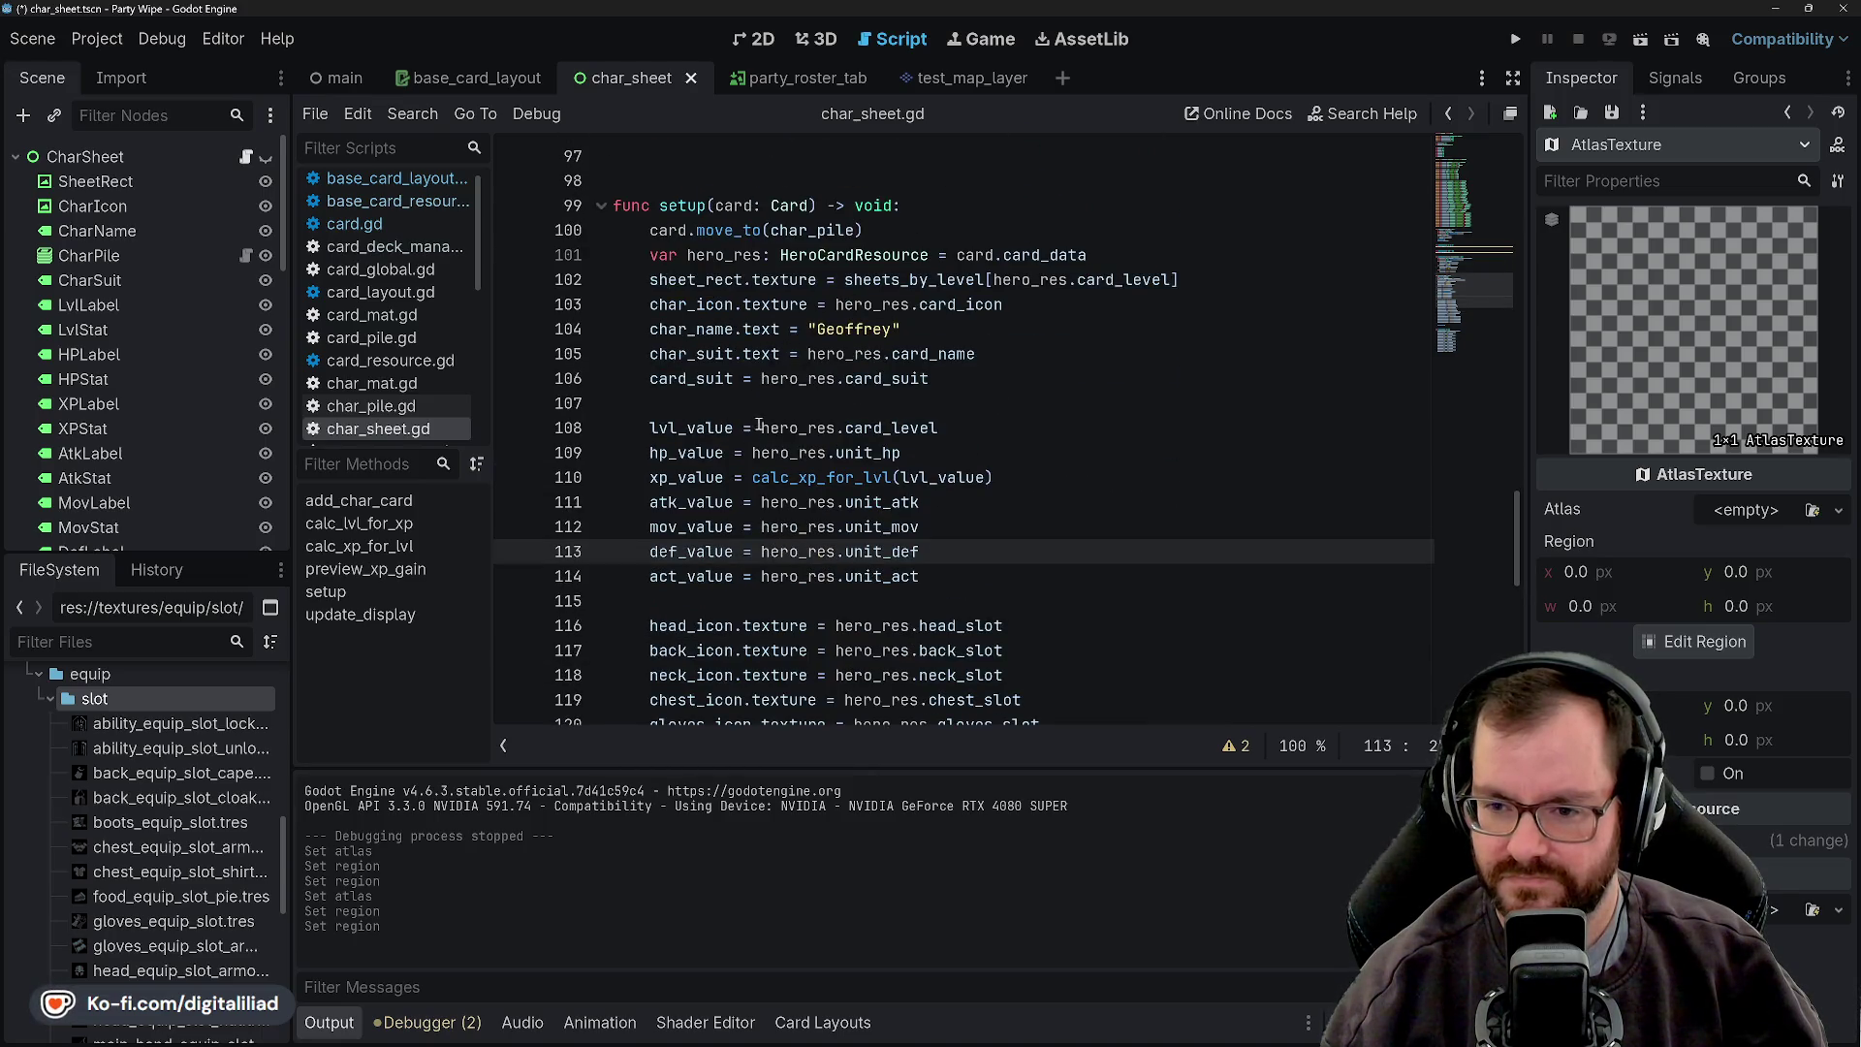
pyautogui.doubleClick(850, 330)
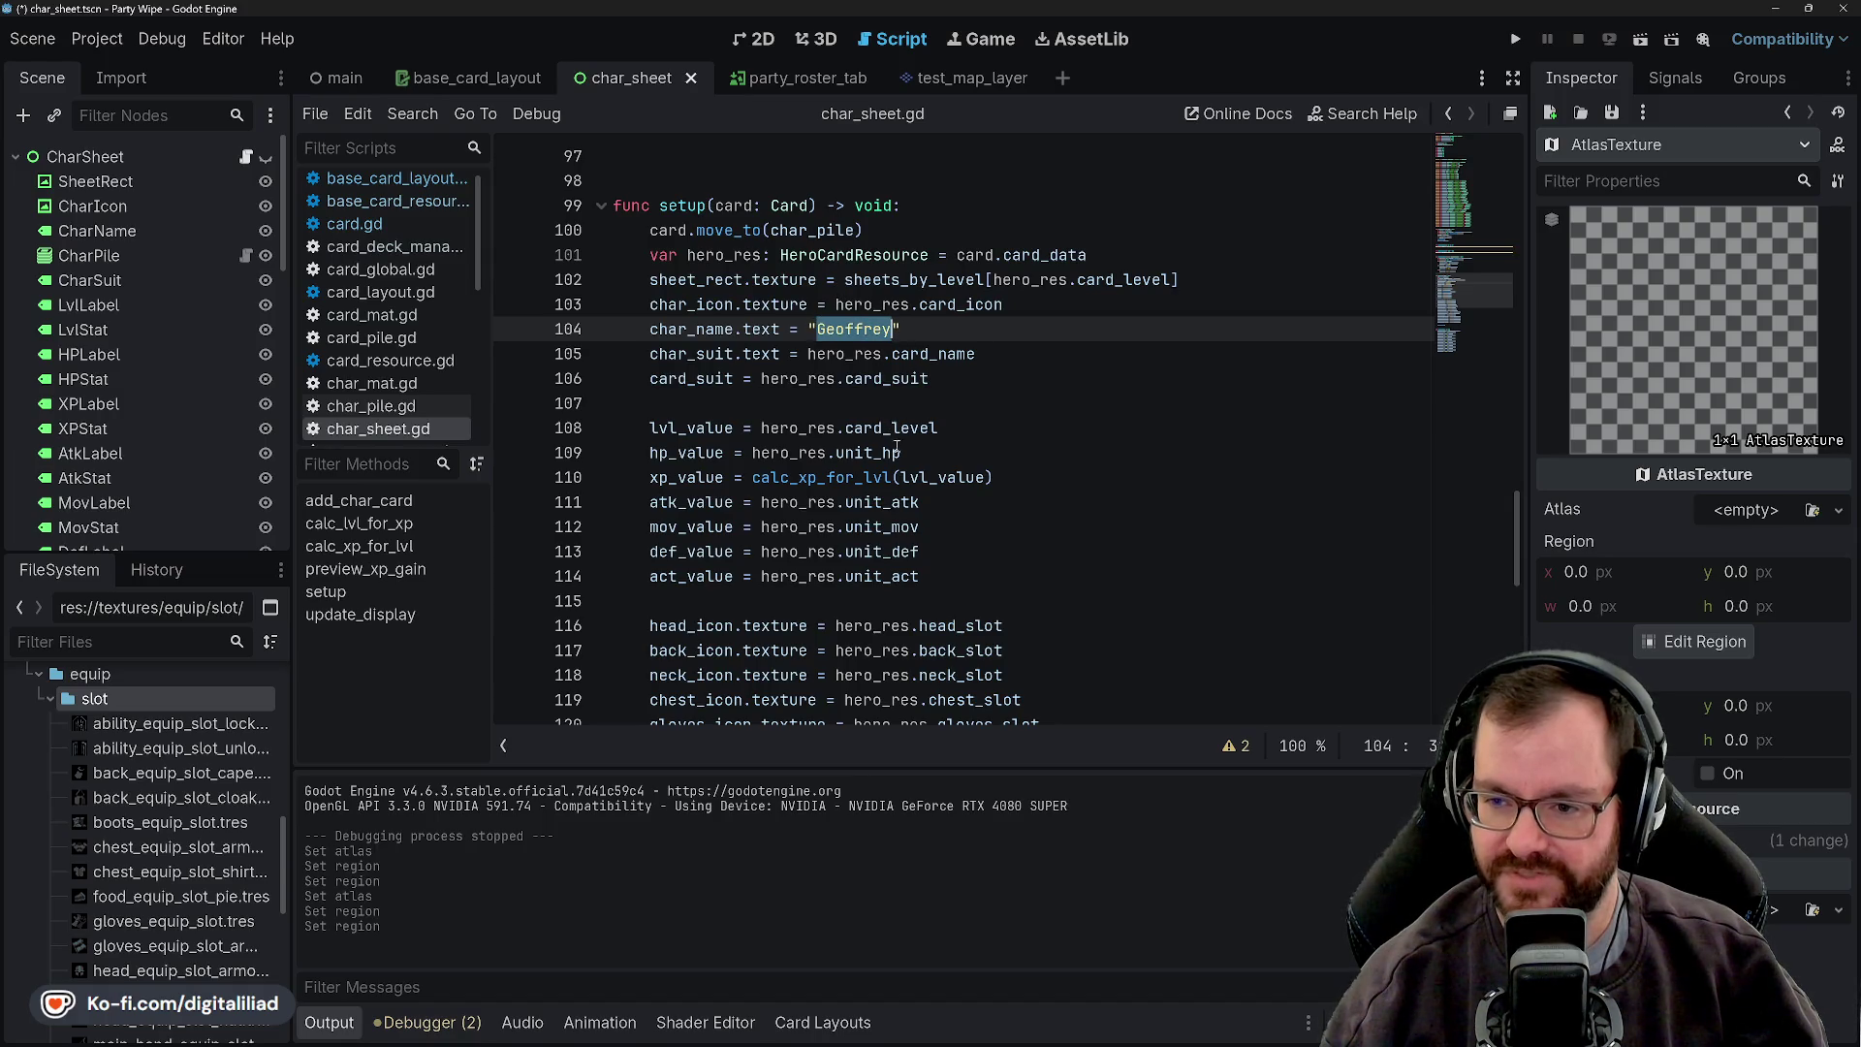
pyautogui.click(830, 399)
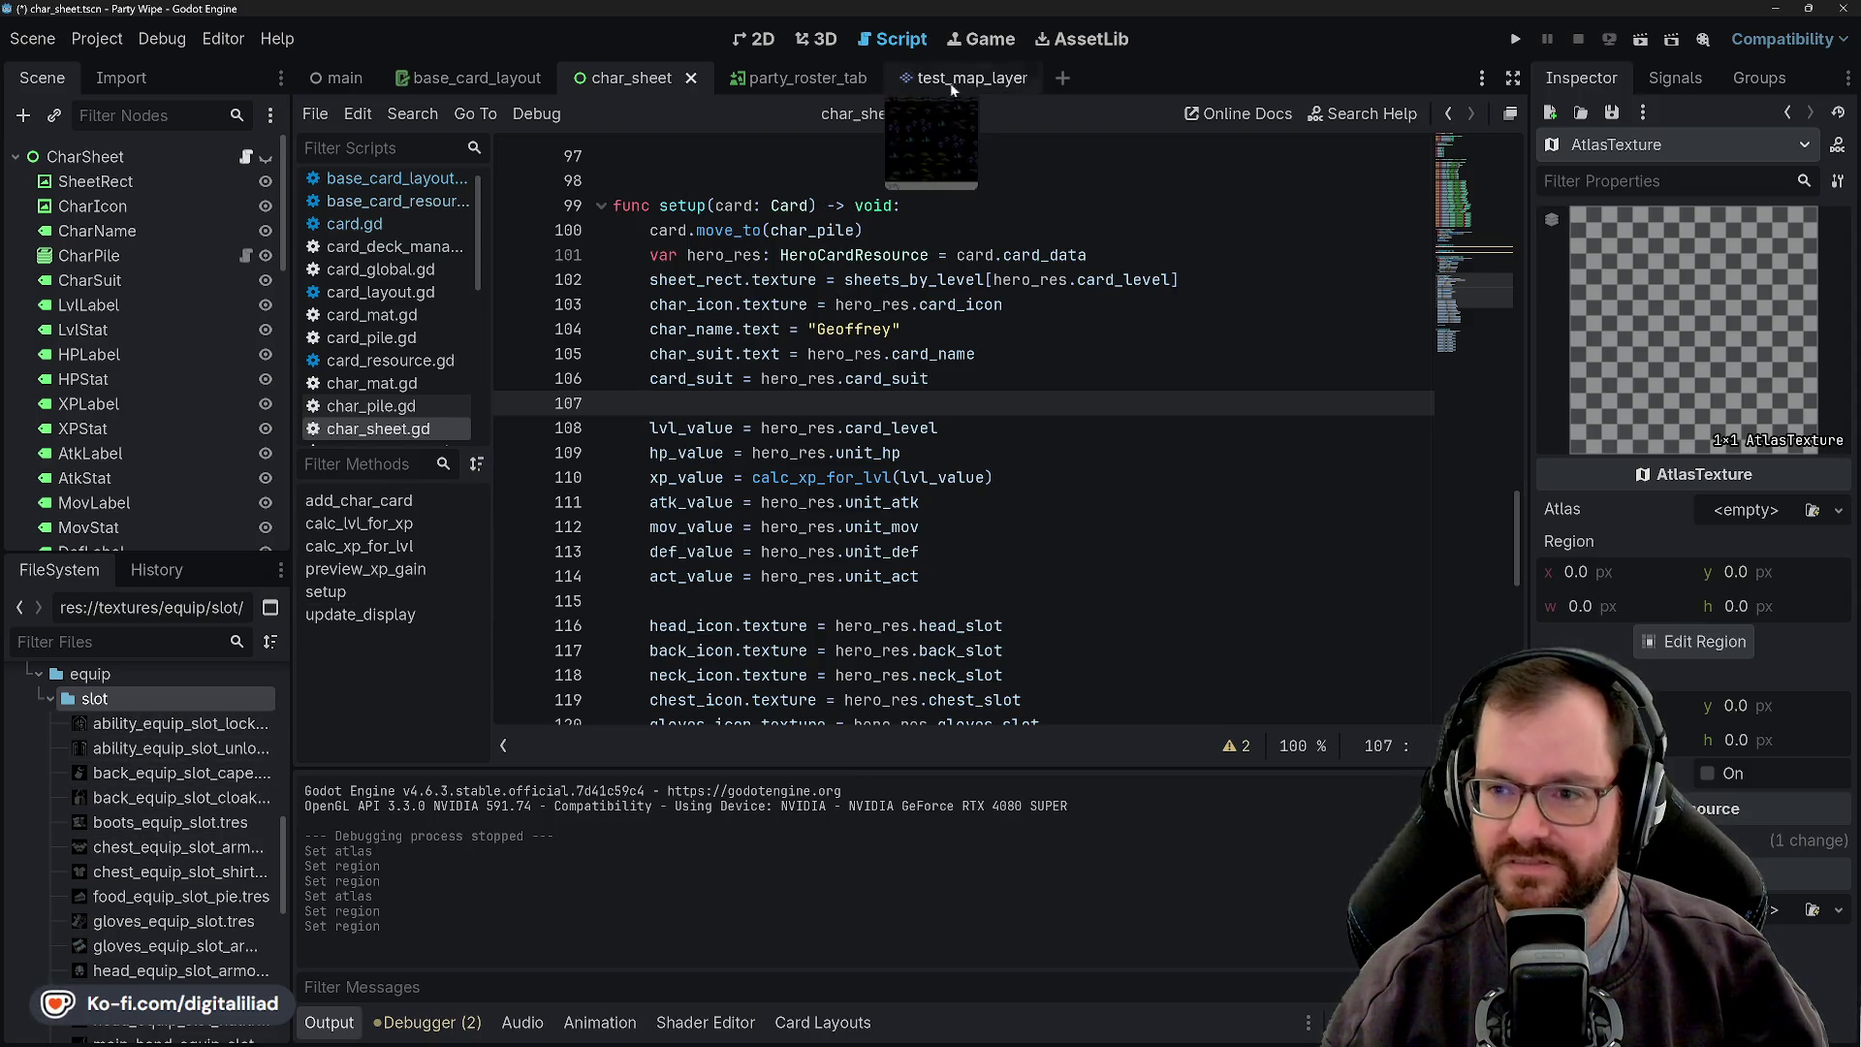
# - Expand cards/hero/ranger and open ranger_card_level_1.tres in the Inspector
pyautogui.scroll(2, 155, 829)
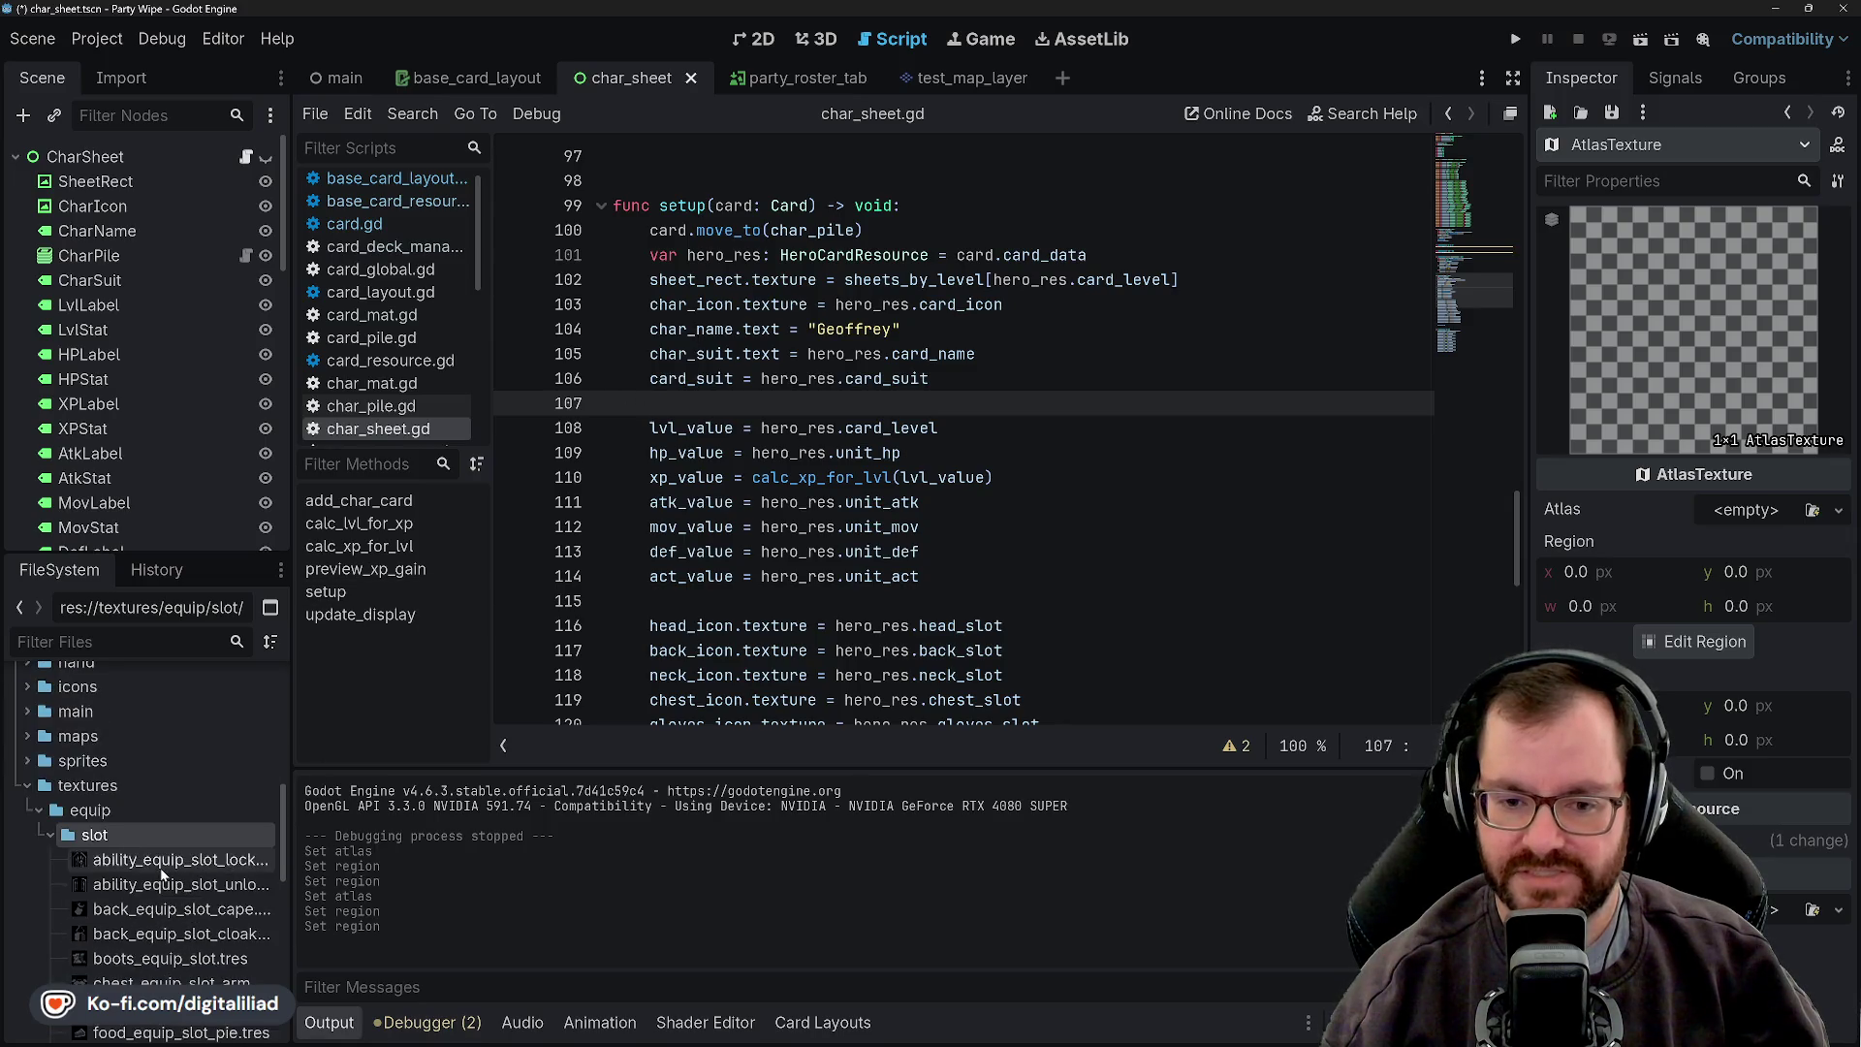
pyautogui.scroll(10, 152, 828)
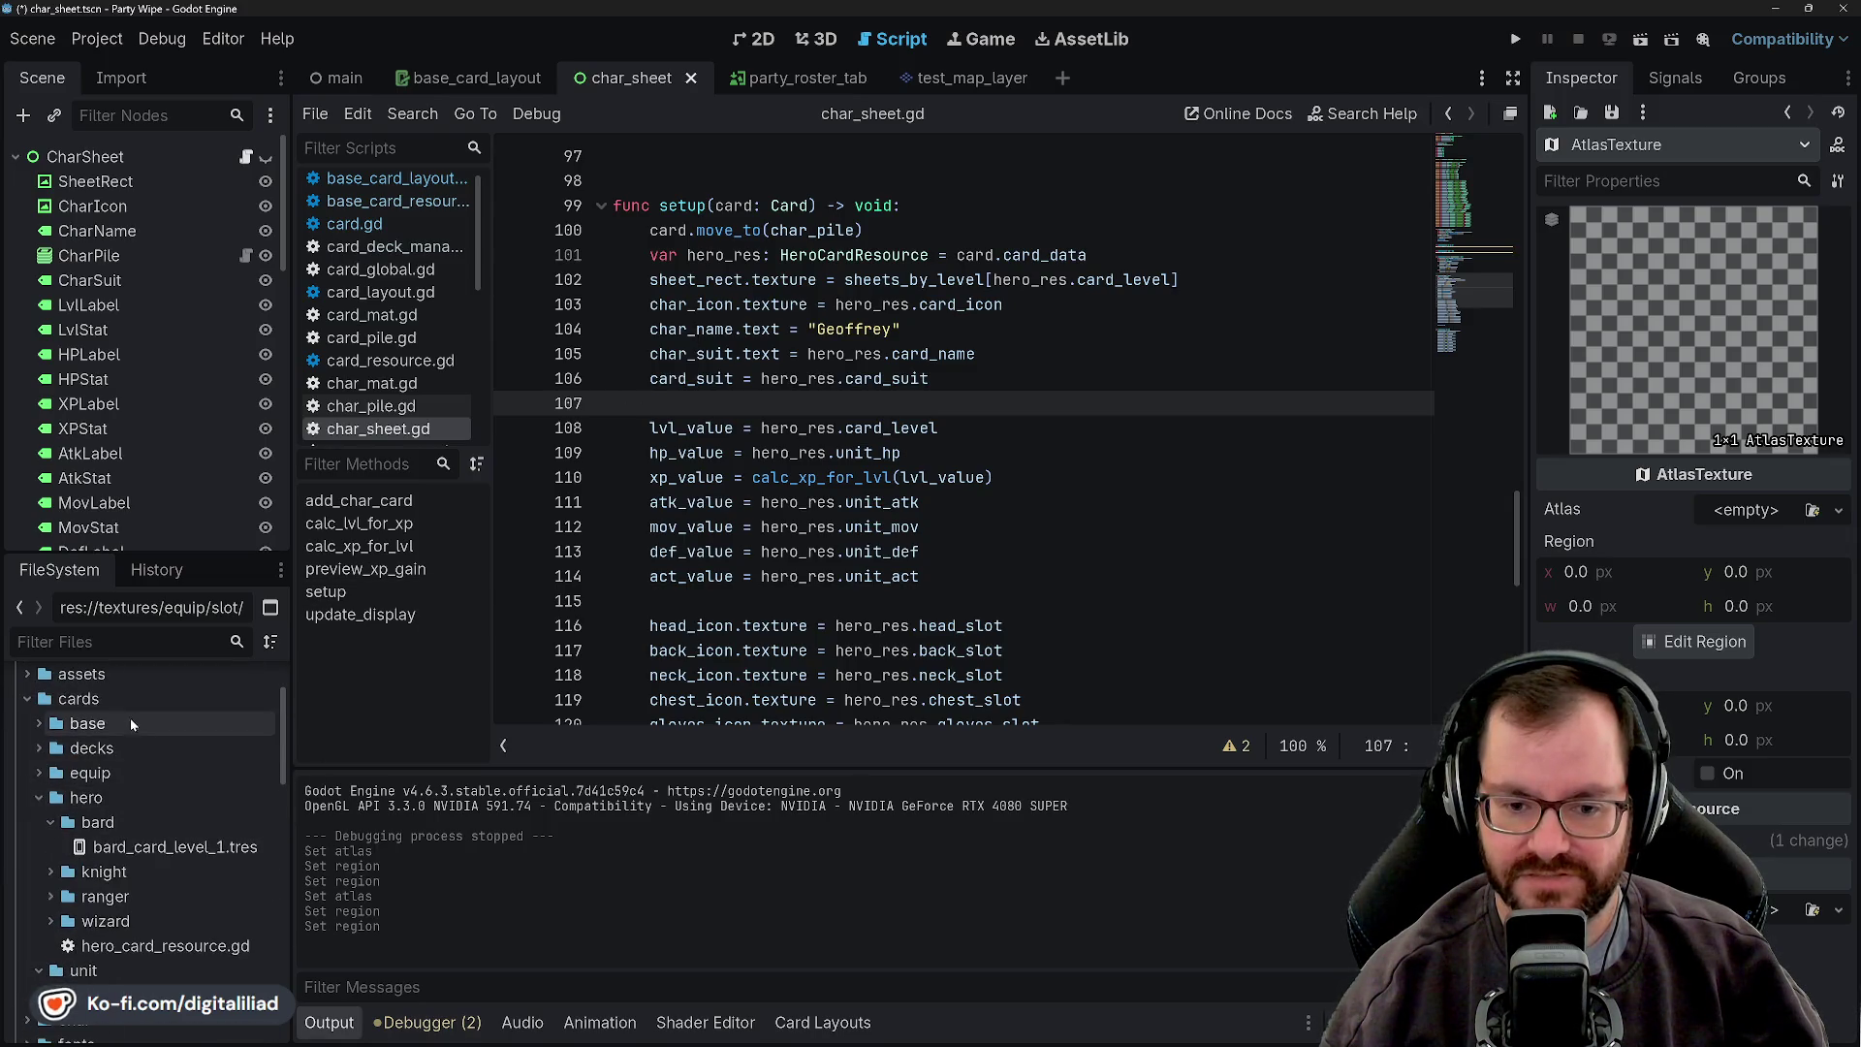
pyautogui.click(51, 896)
pyautogui.scroll(-3, 117, 872)
pyautogui.click(170, 830)
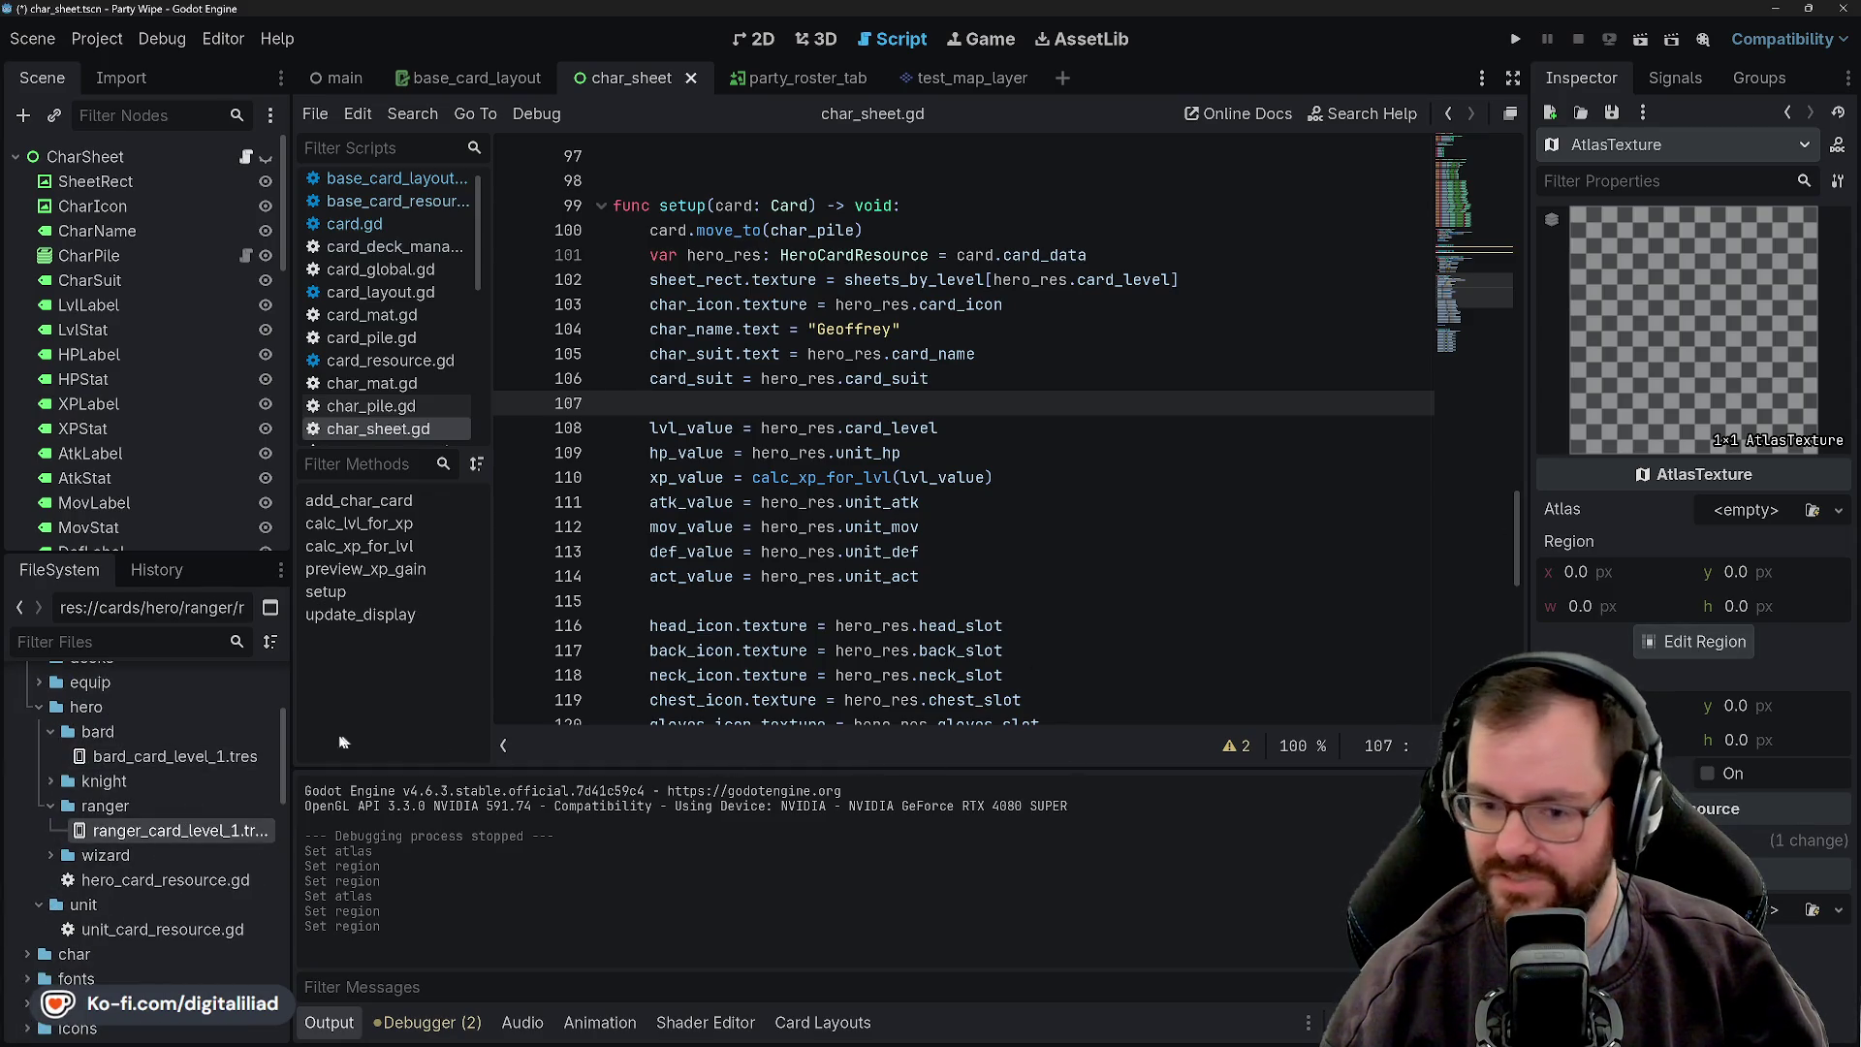
pyautogui.doubleClick(264, 830)
pyautogui.scroll(-10, 170, 867)
pyautogui.scroll(-3, 175, 873)
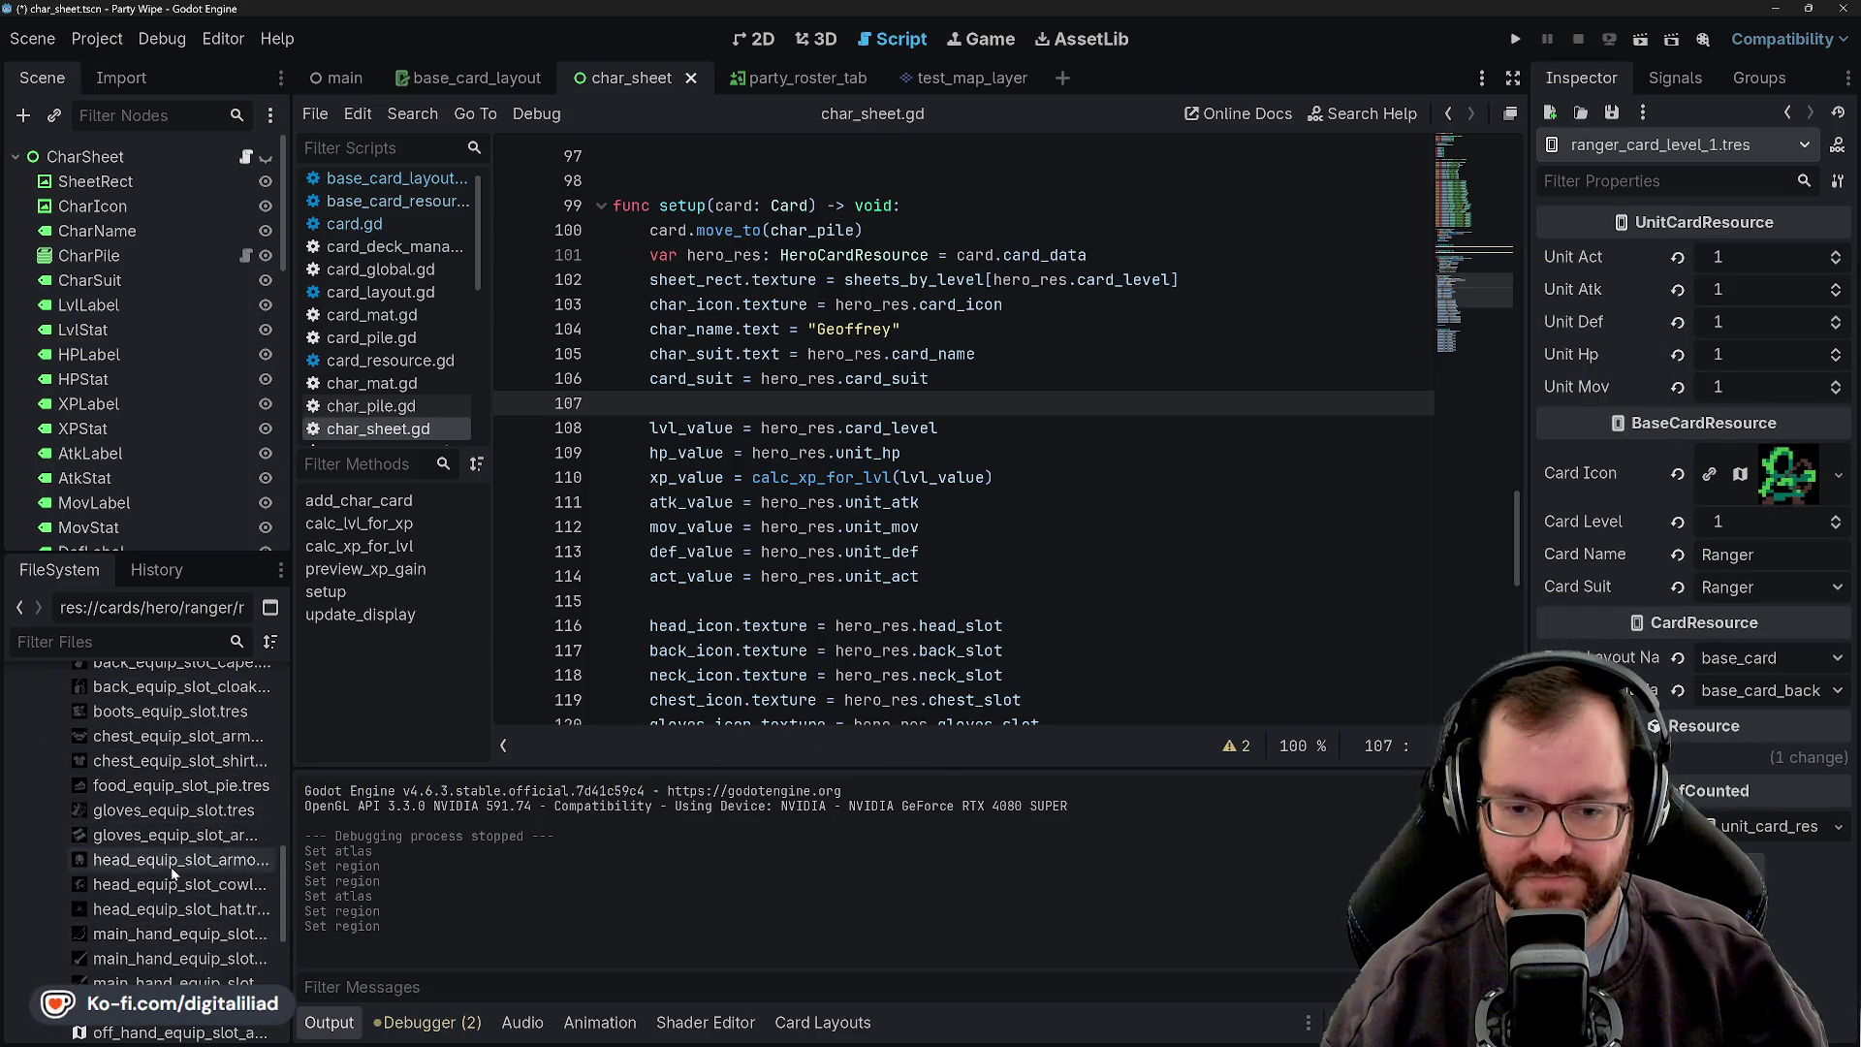
# - Give off_hand_equip_slot_arrow the weapons_sprite_atlas.png atlas with a 16×16 region, and save it
pyautogui.doubleClick(123, 940)
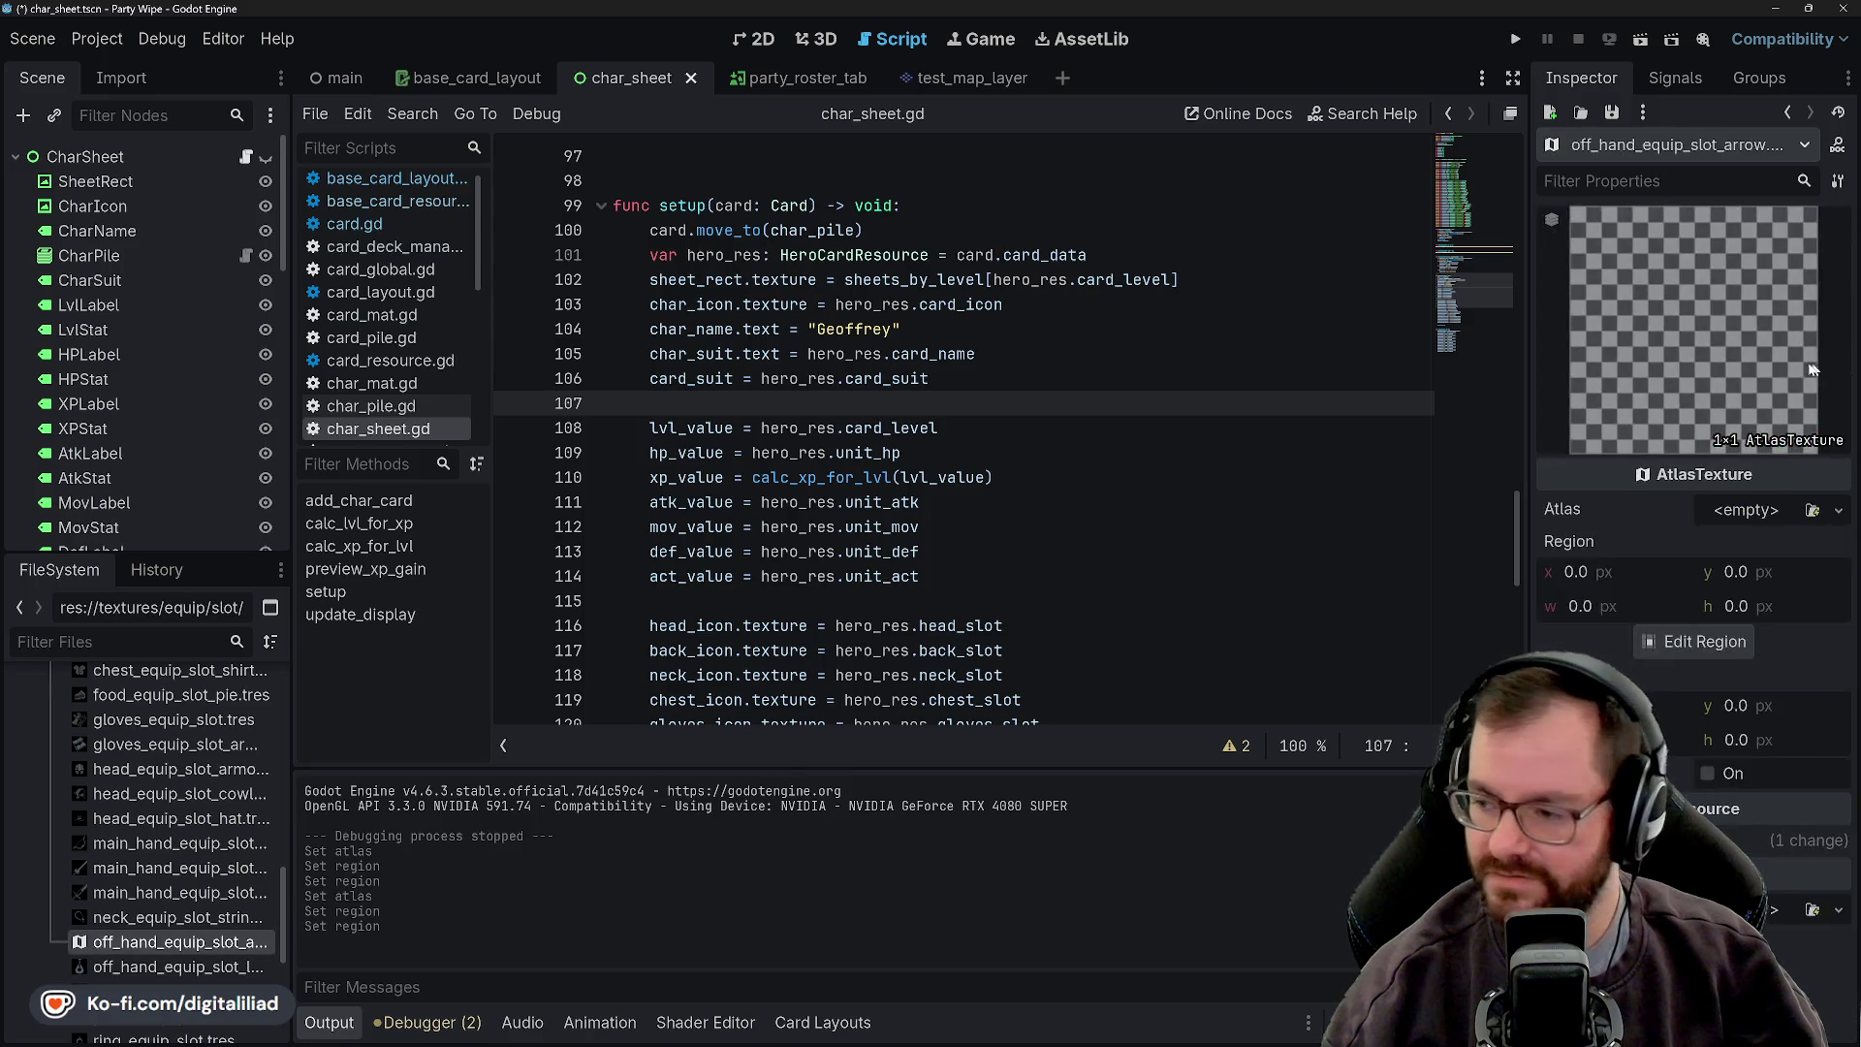
pyautogui.click(1838, 509)
pyautogui.click(1725, 898)
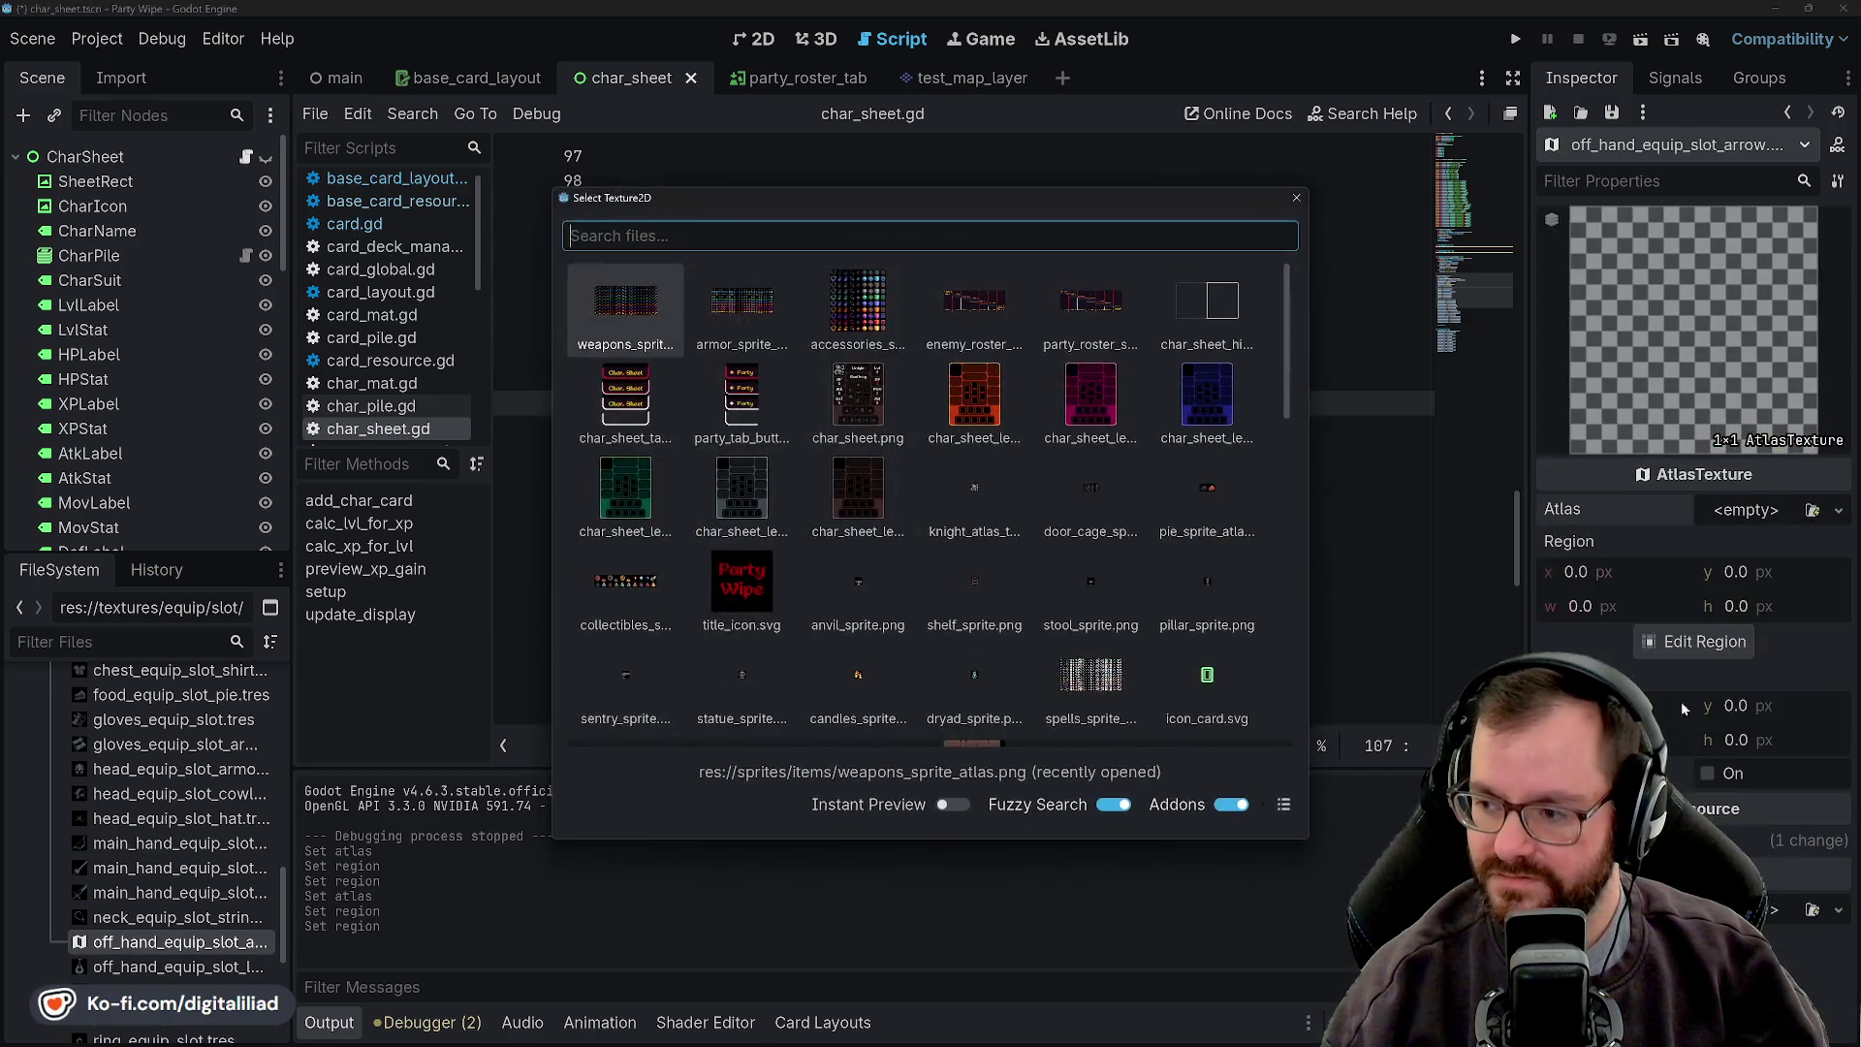
pyautogui.click(650, 322)
pyautogui.click(1592, 591)
pyautogui.press('Tab')
pyautogui.press('Tab')
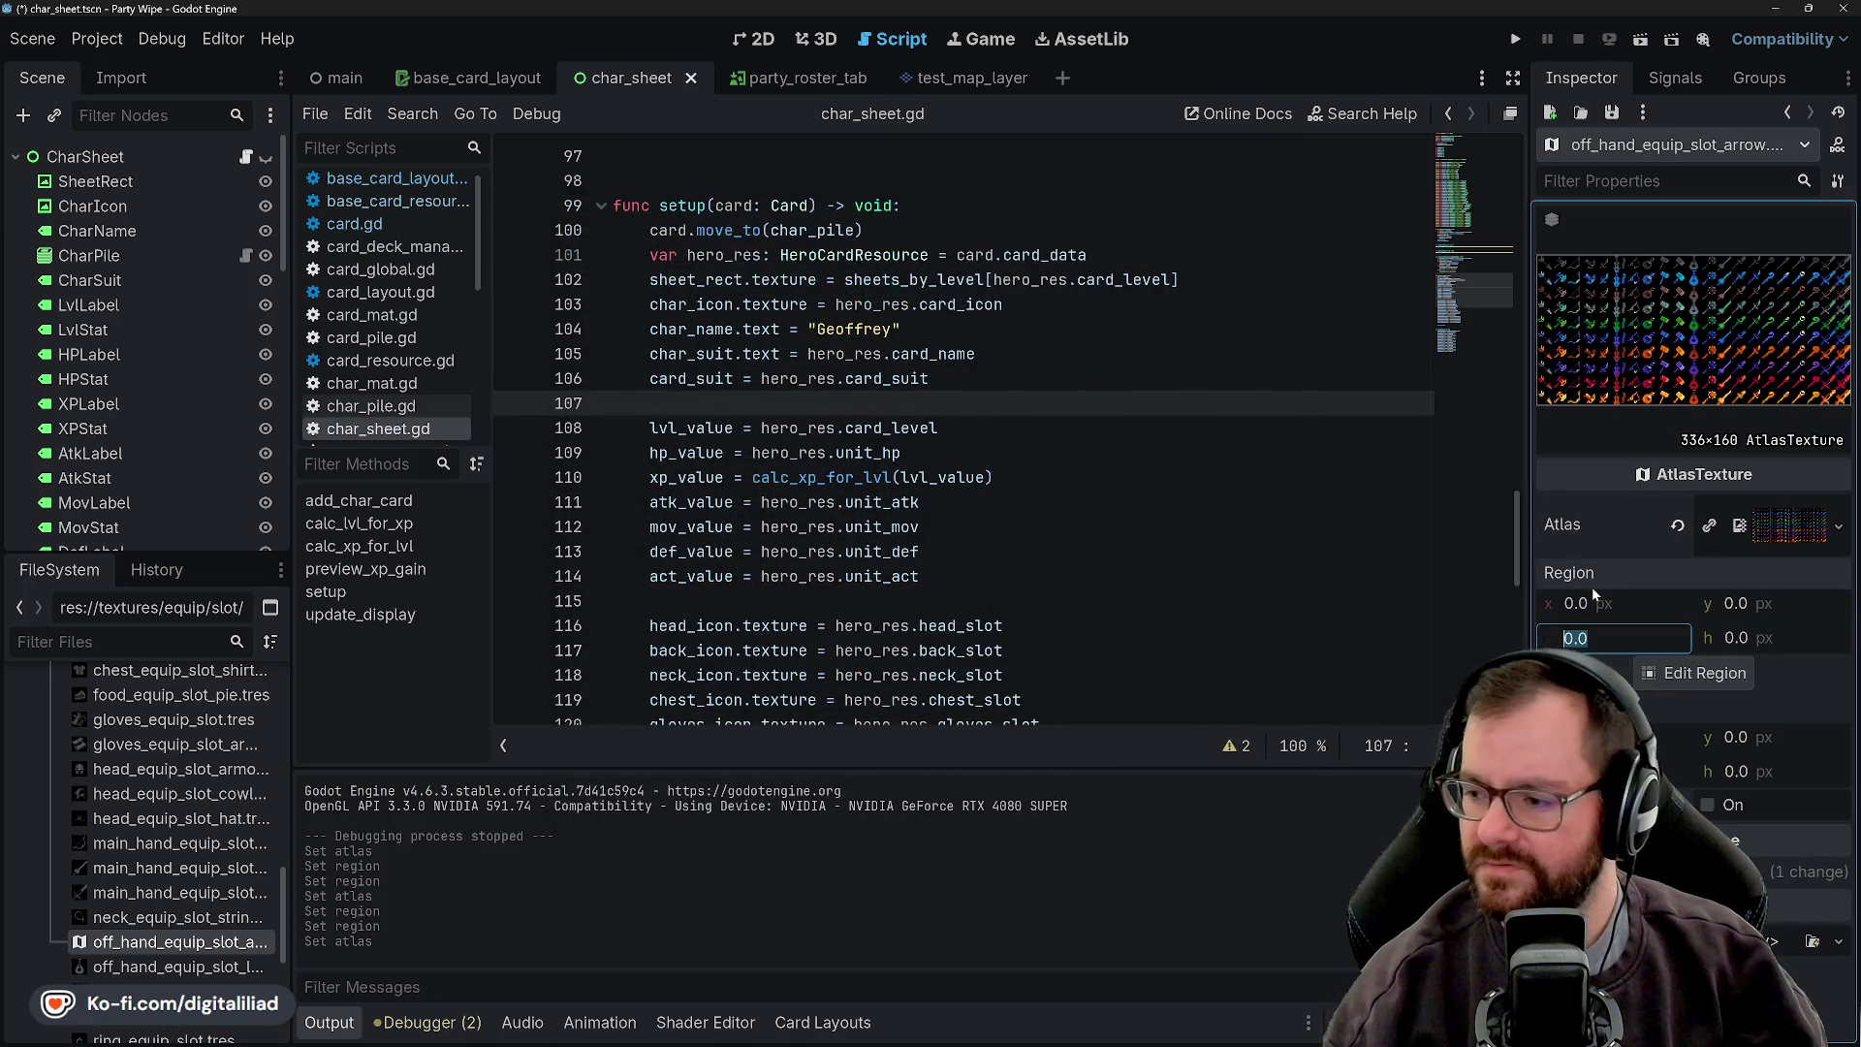
pyautogui.write('16')
pyautogui.press('Tab')
pyautogui.write('16')
pyautogui.press('Return')
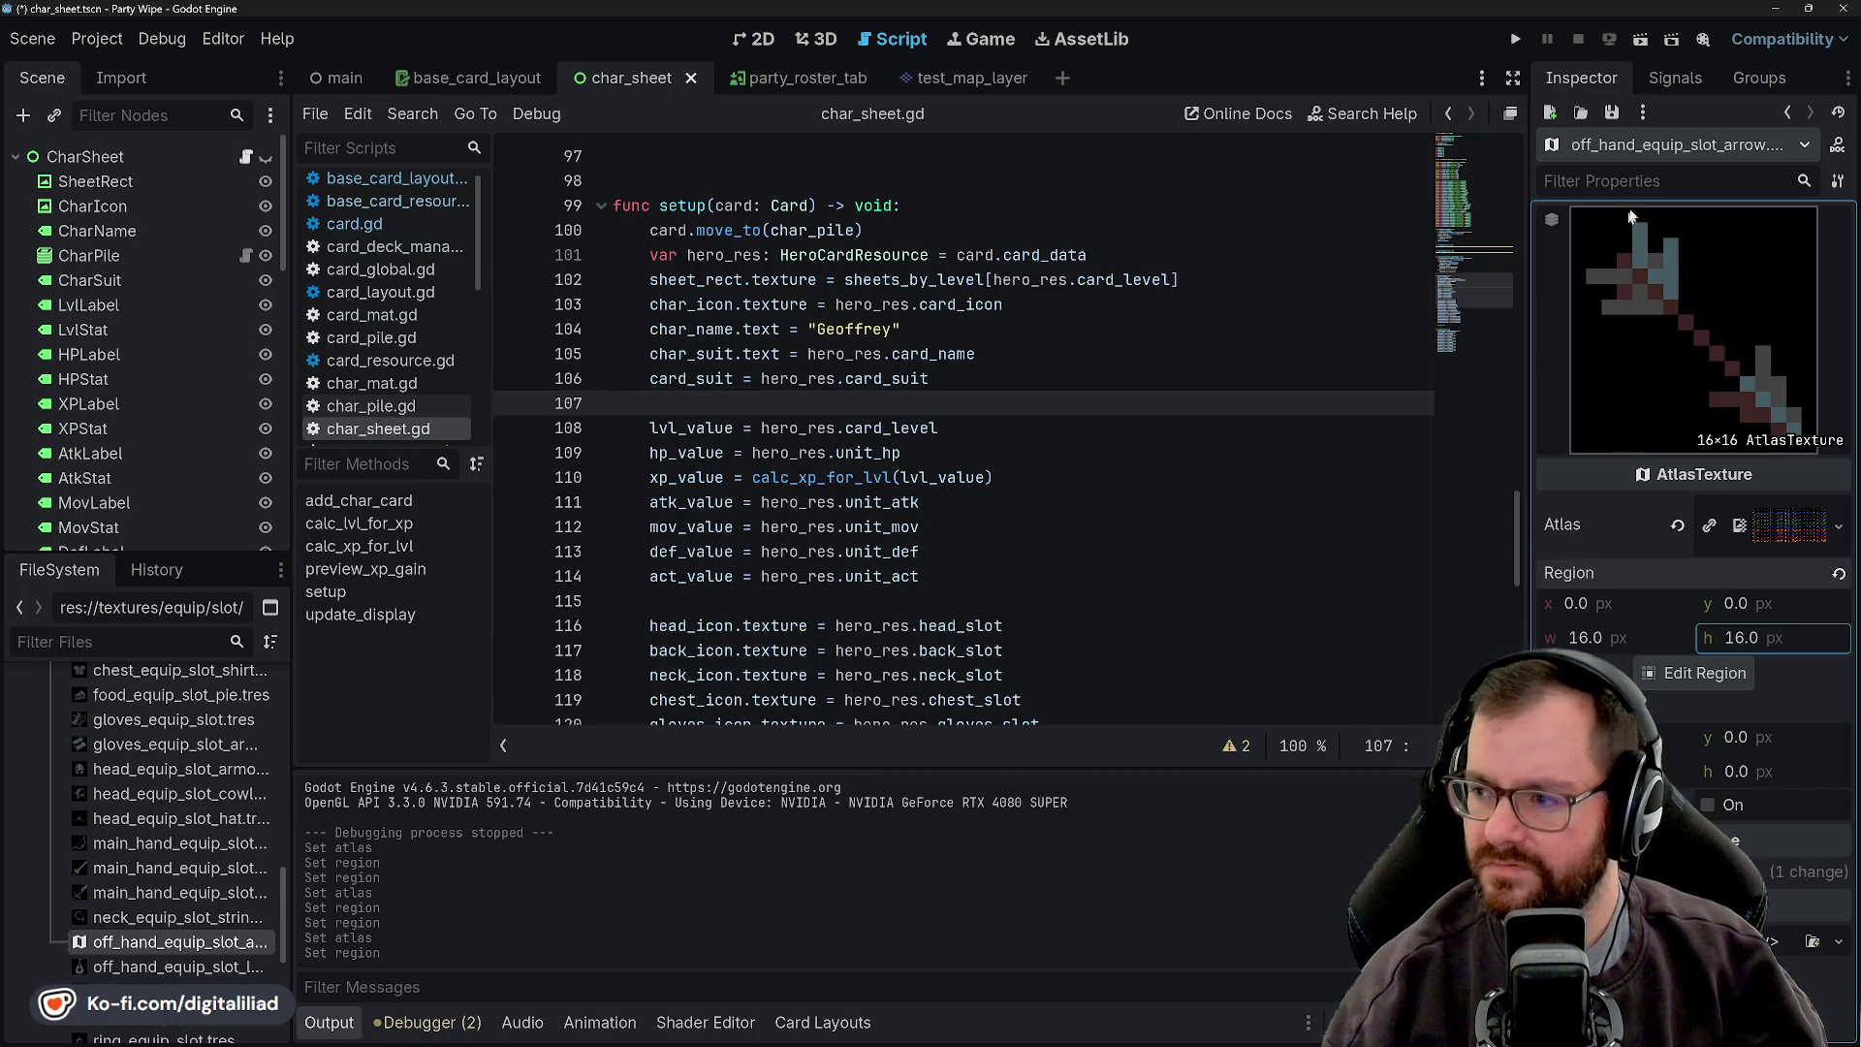
pyautogui.click(1610, 110)
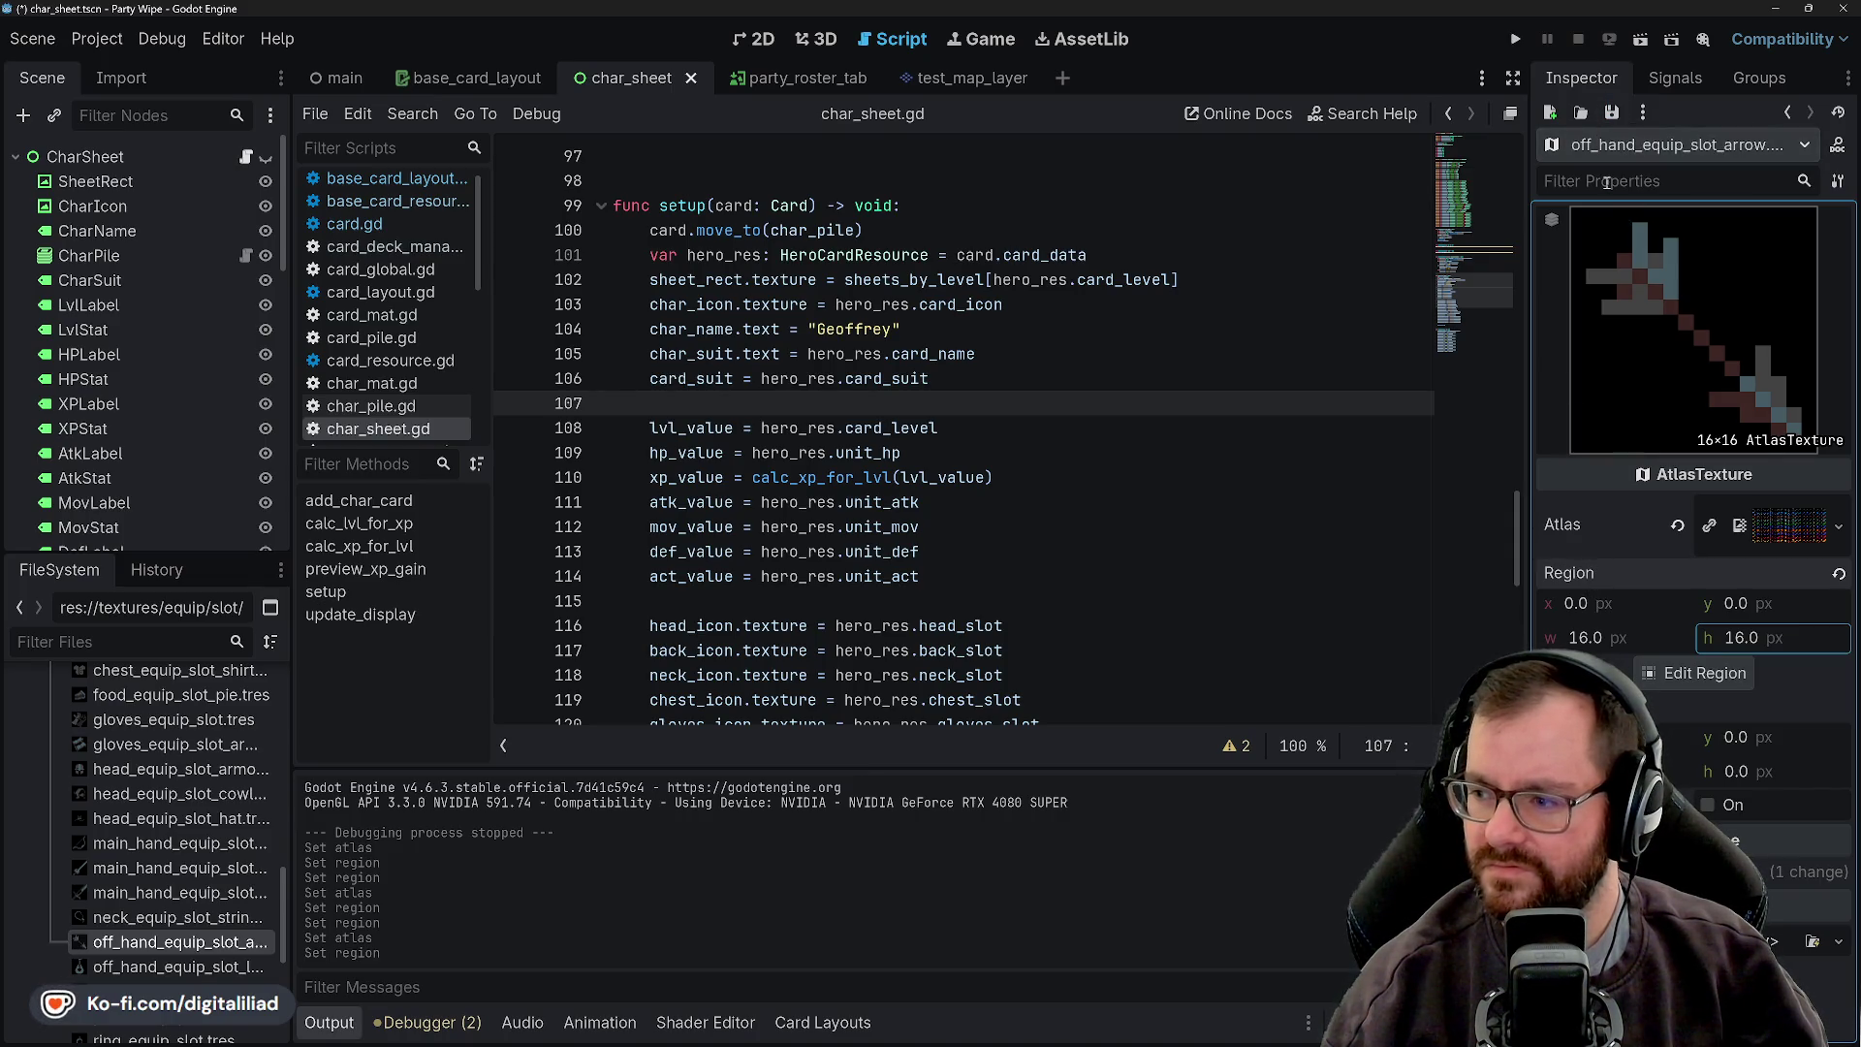
# - Return the caret to line 111 of the script
pyautogui.click(992, 452)
pyautogui.click(1010, 504)
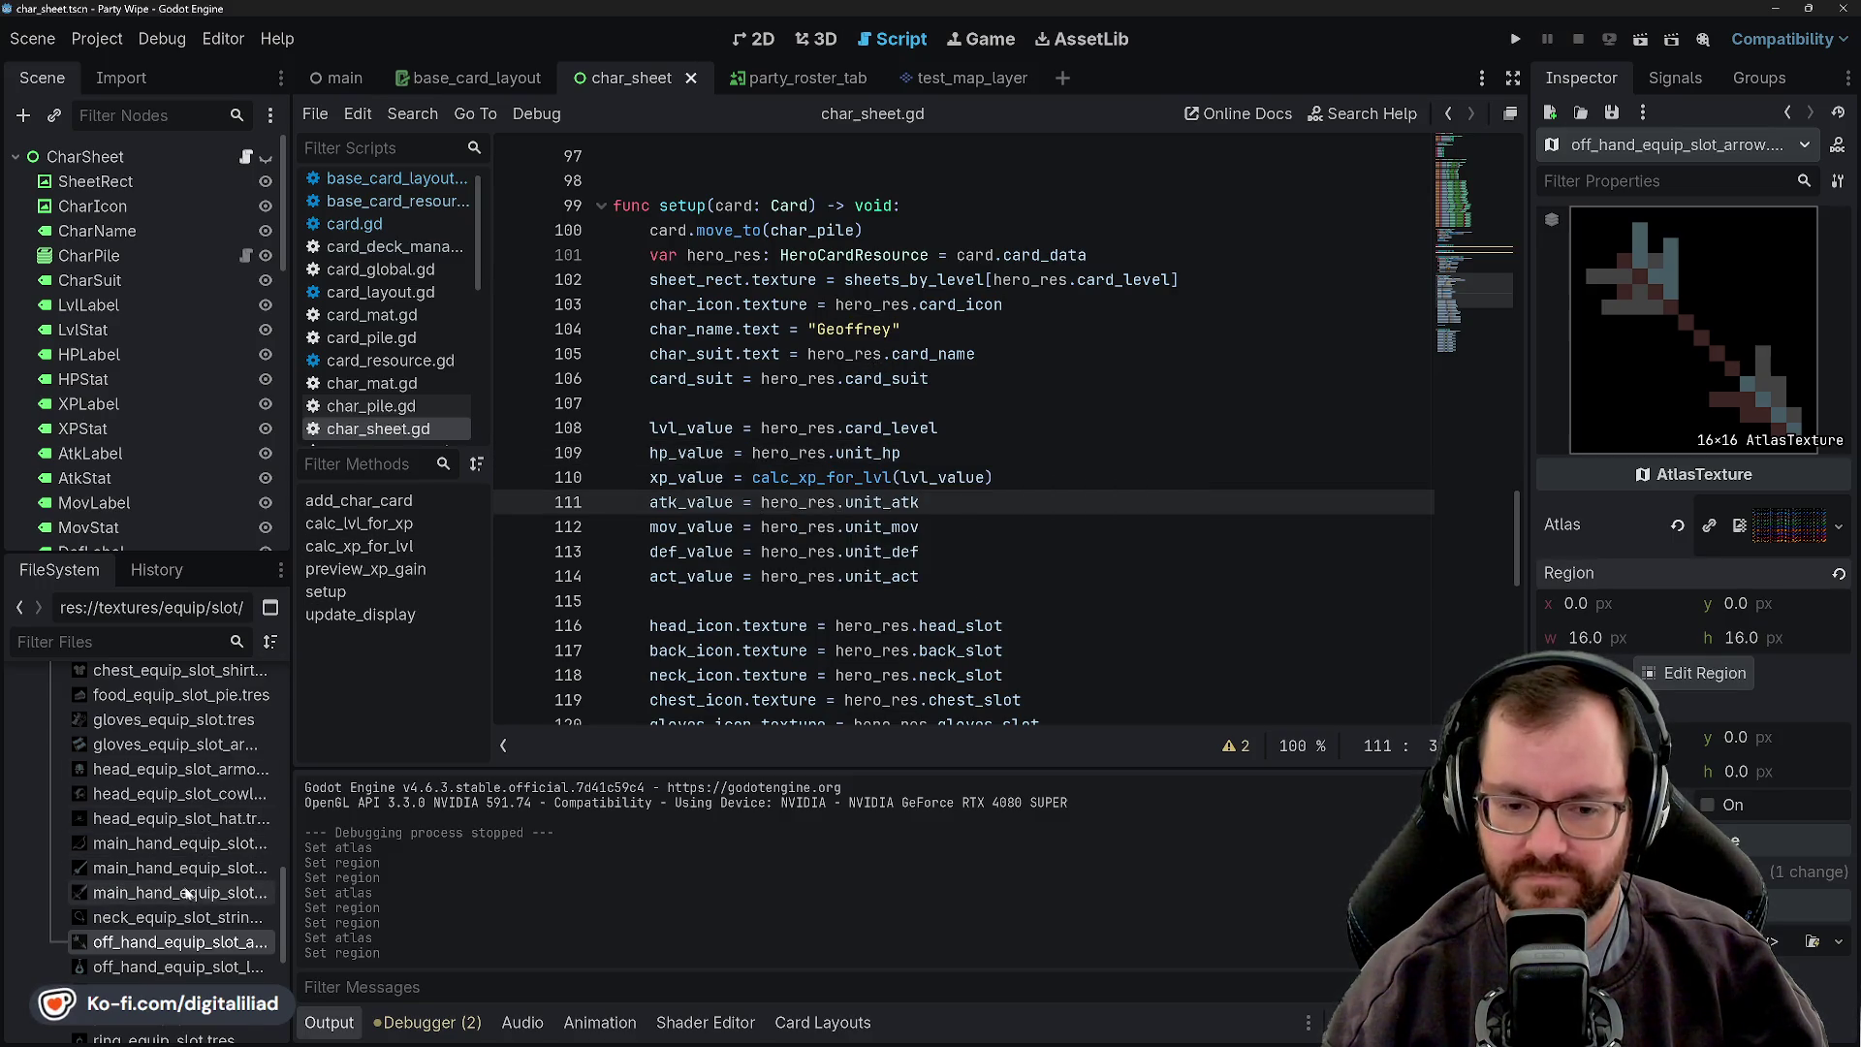
pyautogui.scroll(2, 174, 849)
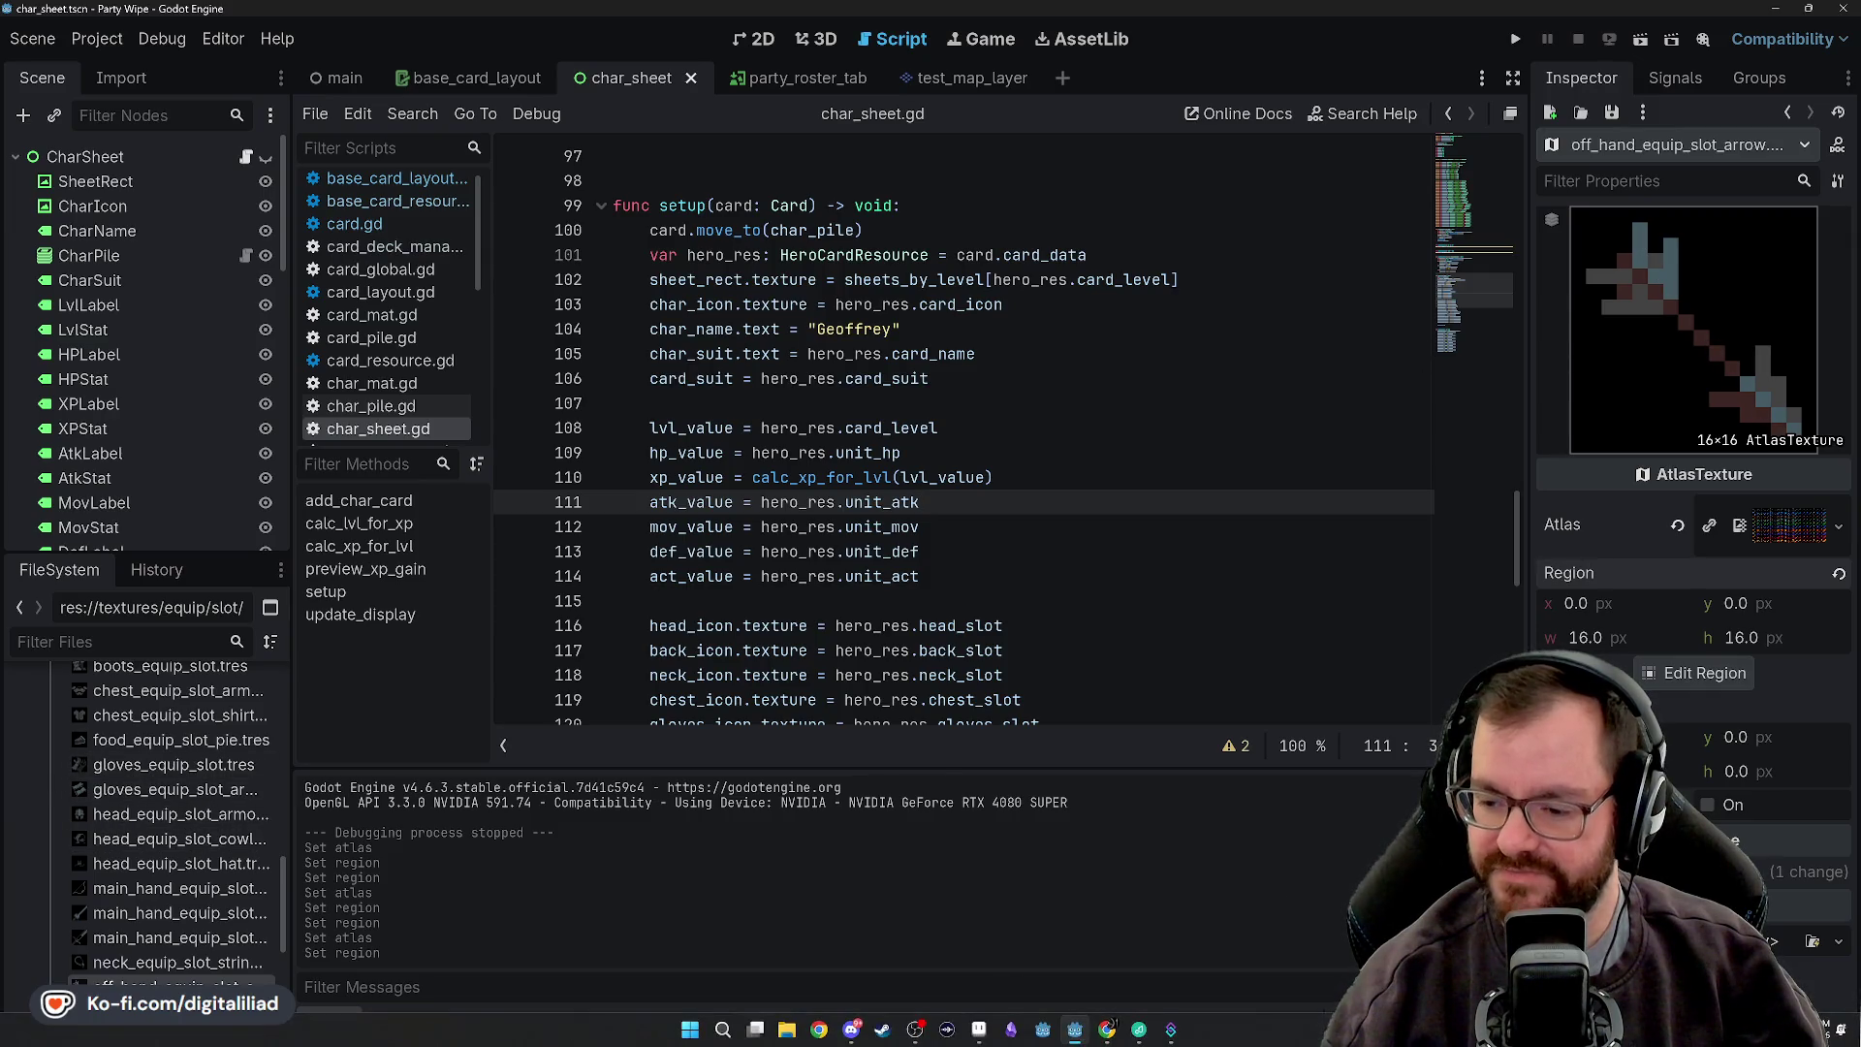
# - In Aseprite, pan around the weapons sprite atlas, switching between colour picker and brush
pyautogui.click(979, 1029)
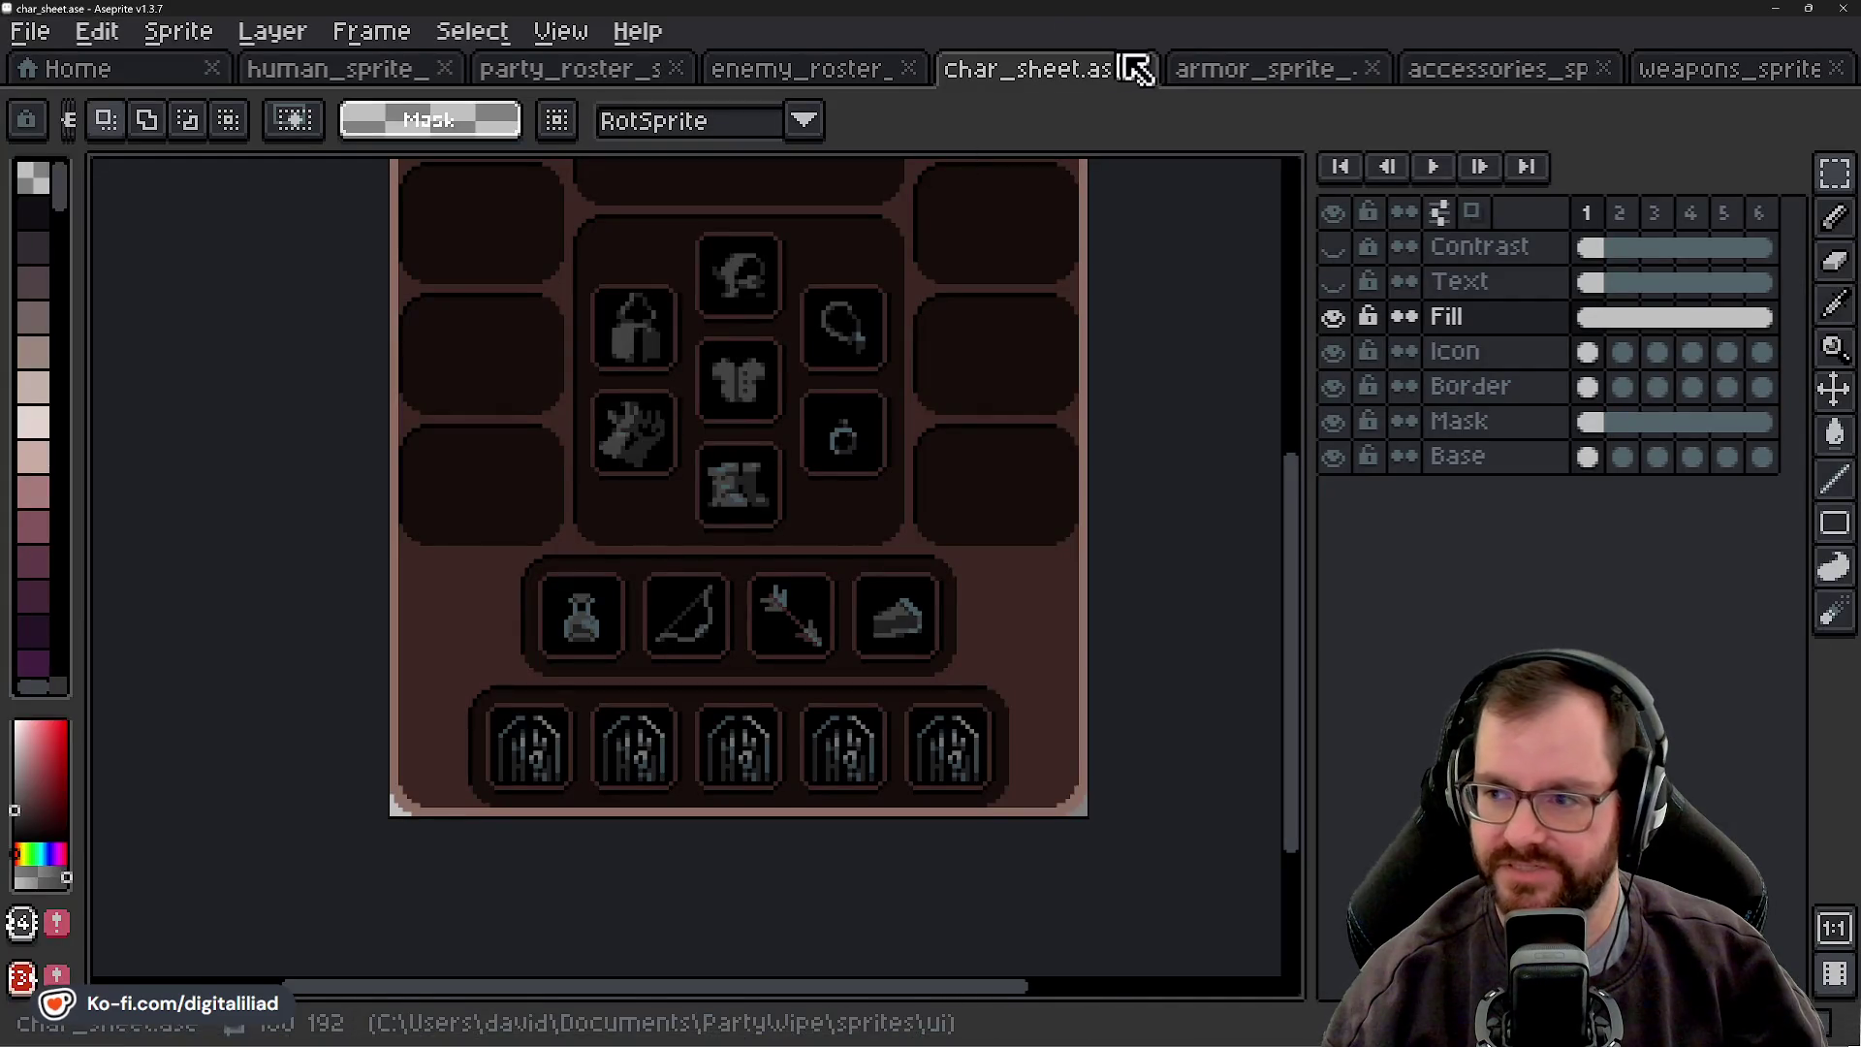
pyautogui.click(1683, 70)
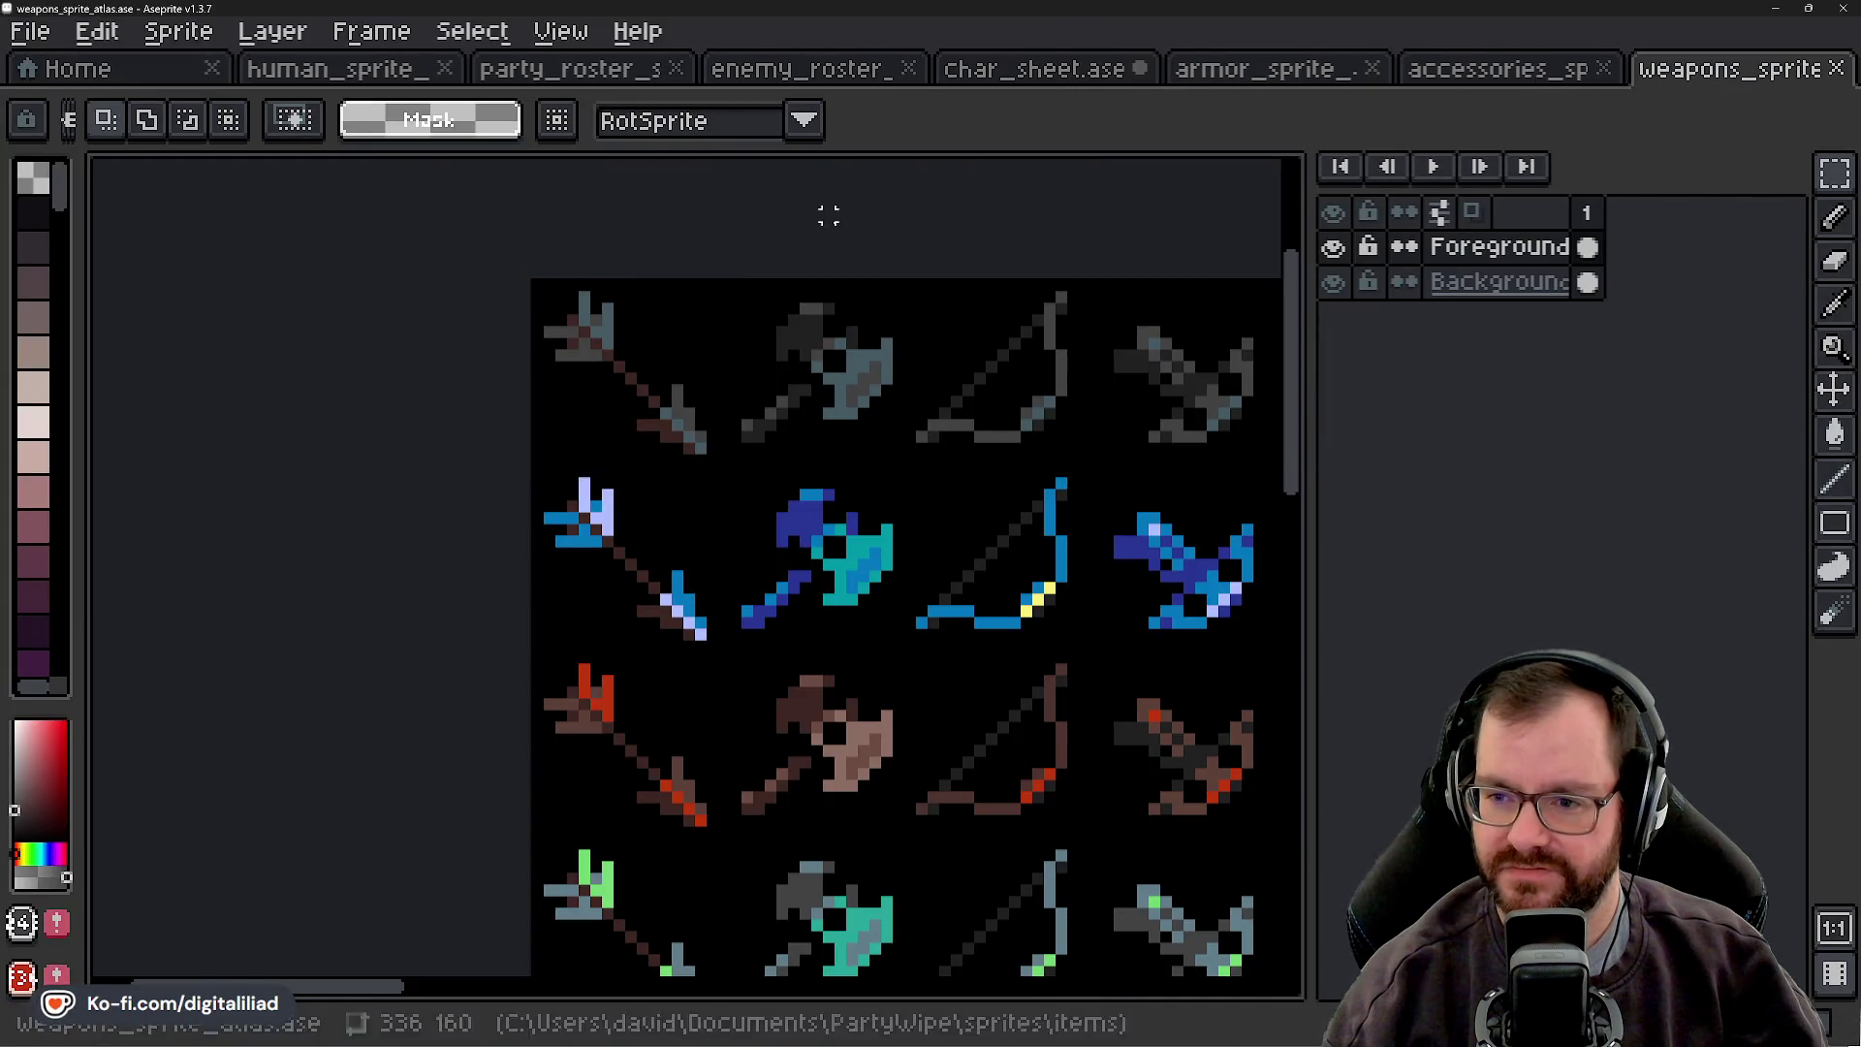
pyautogui.scroll(-5, 775, 388)
pyautogui.scroll(1, 499, 489)
pyautogui.moveTo(499, 490); pyautogui.dragTo(384, 485)
pyautogui.scroll(5, 635, 451)
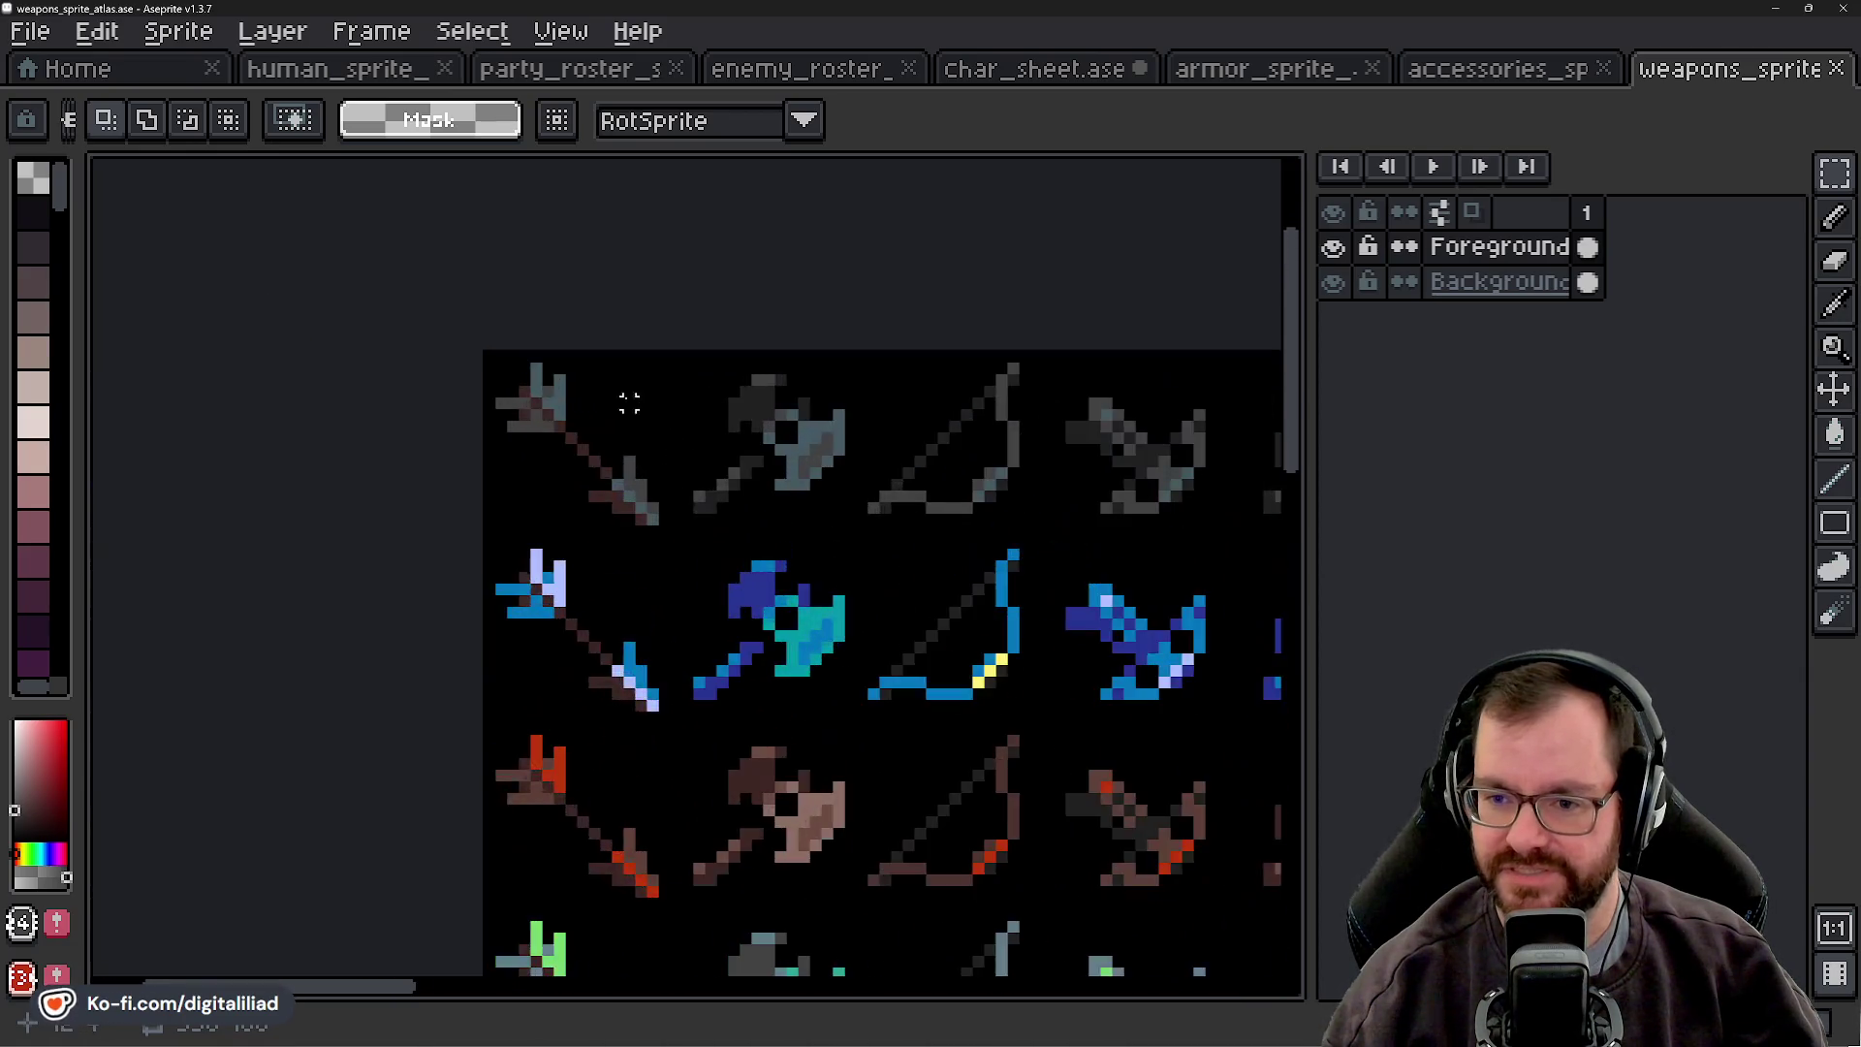
pyautogui.scroll(-2, 657, 444)
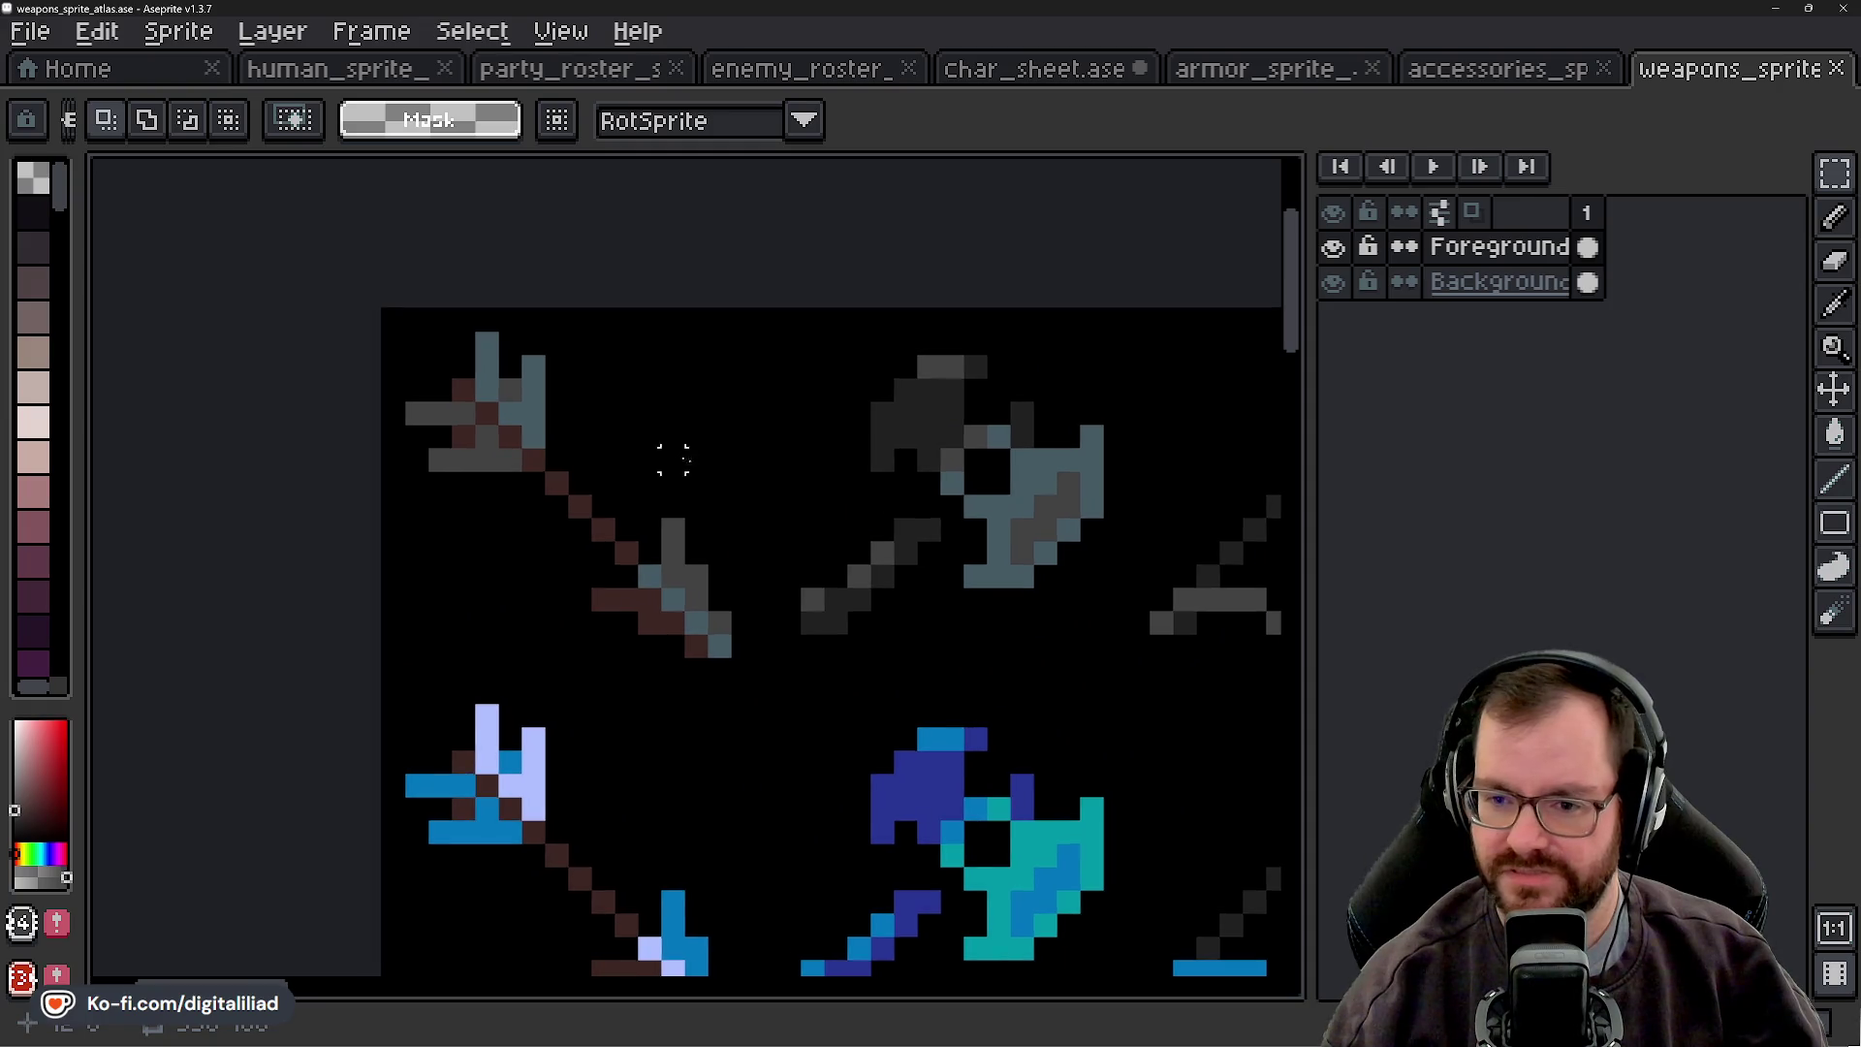
pyautogui.scroll(2, 956, 394)
pyautogui.press('i')
pyautogui.scroll(-2, 987, 385)
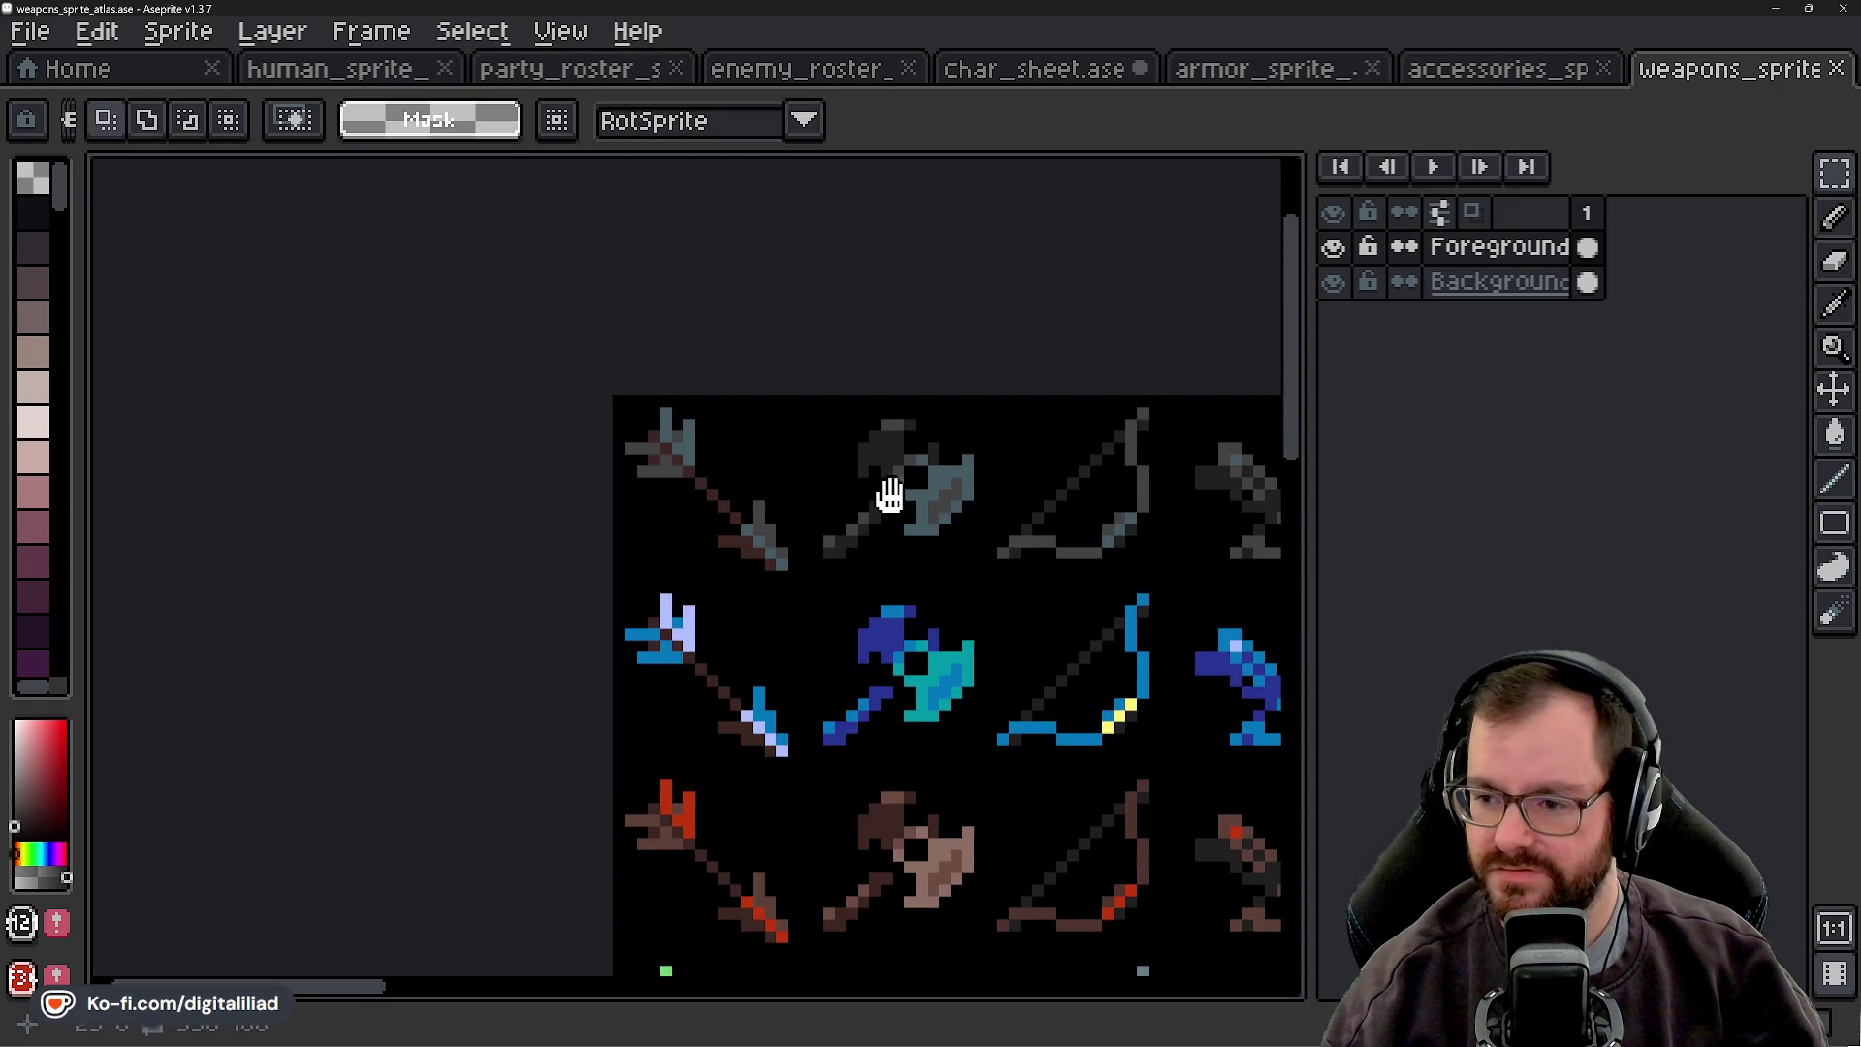
pyautogui.scroll(2, 488, 360)
pyautogui.press('b')
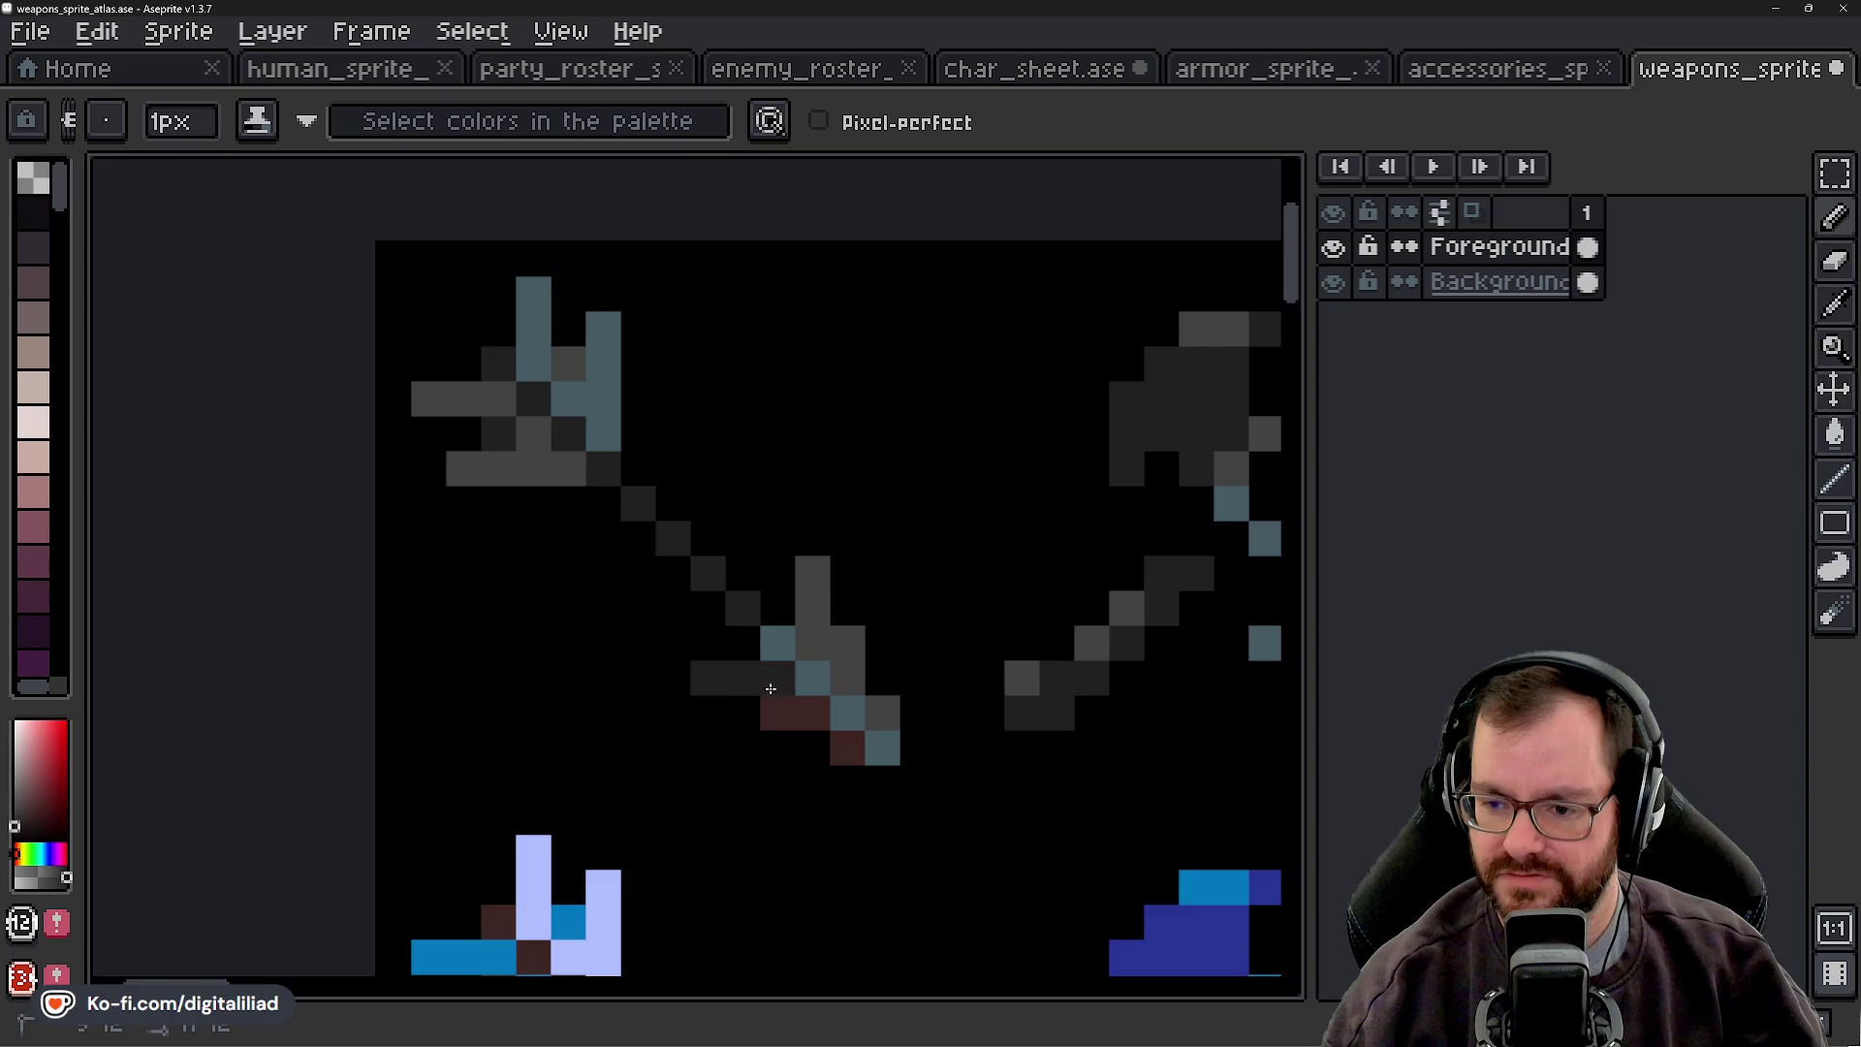
pyautogui.scroll(-2, 771, 688)
# - Look over the accessories atlas, then return to the weapons atlas
pyautogui.click(1524, 67)
pyautogui.scroll(2, 853, 415)
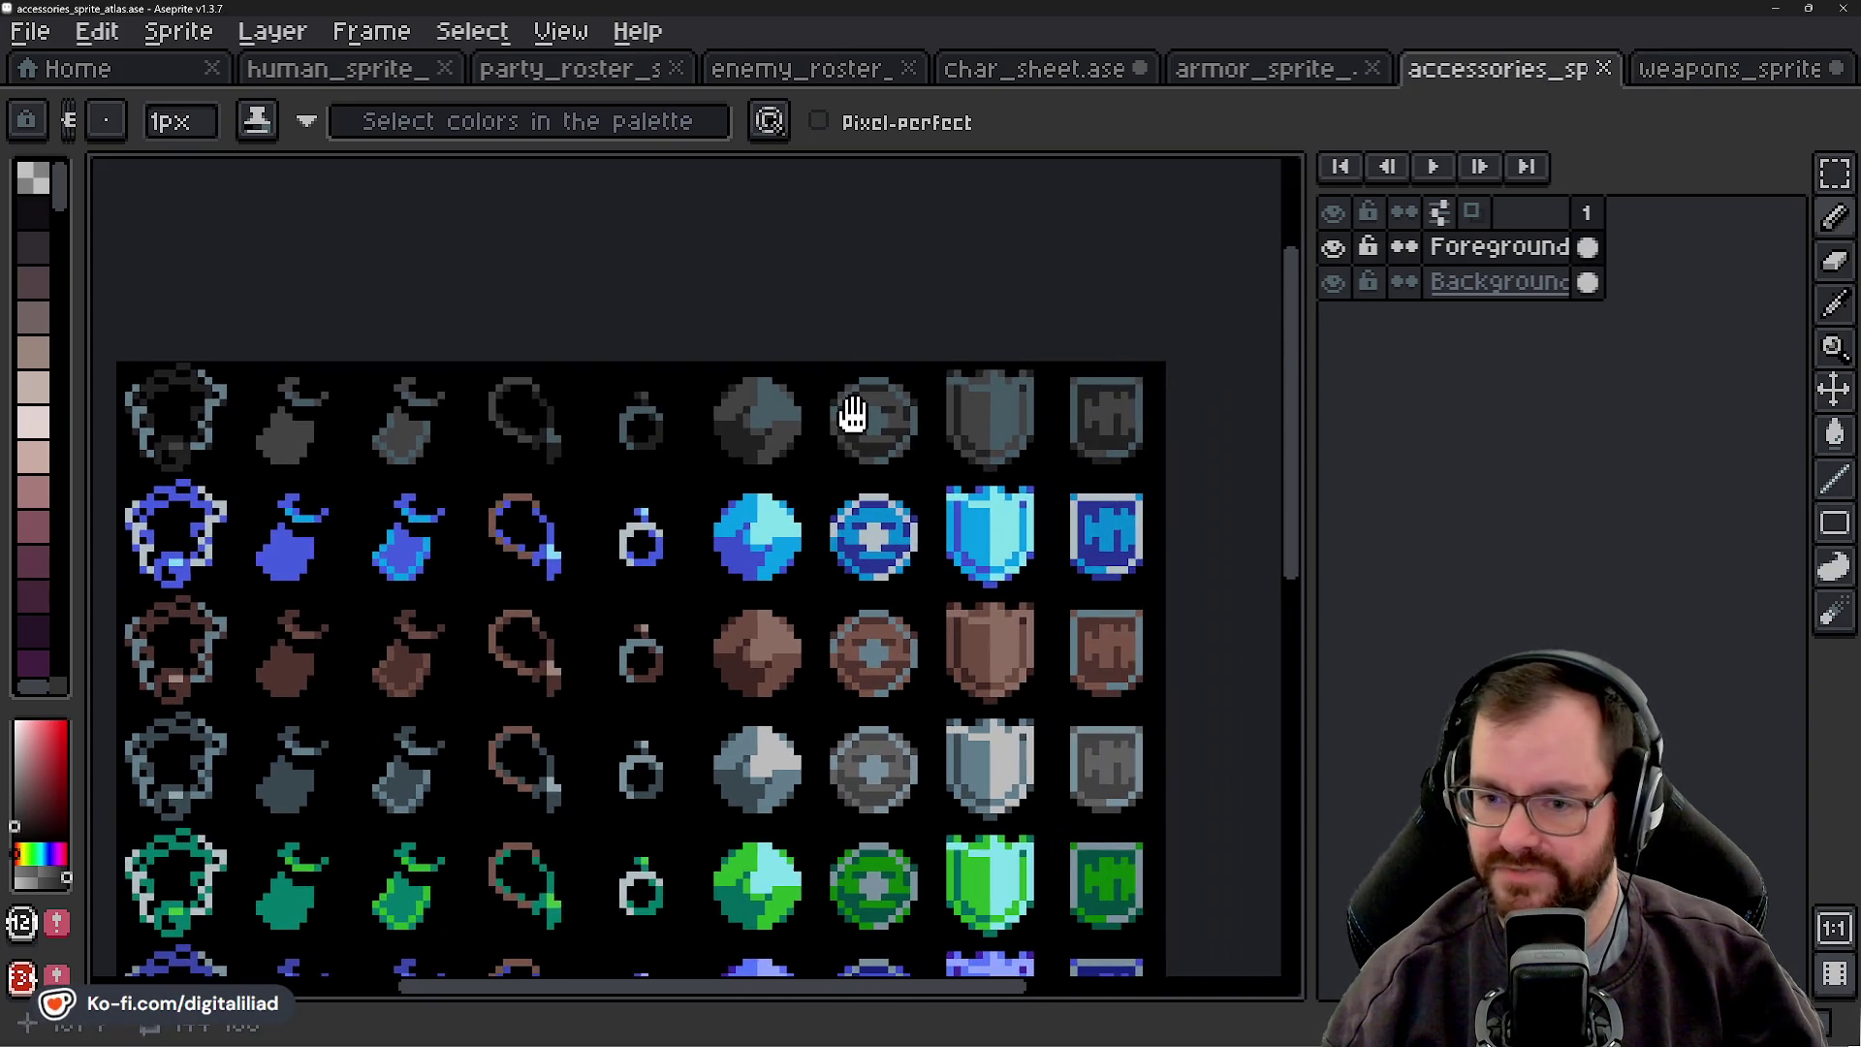
pyautogui.moveTo(853, 415); pyautogui.dragTo(1069, 427)
pyautogui.scroll(2, 739, 394)
pyautogui.scroll(-1, 834, 508)
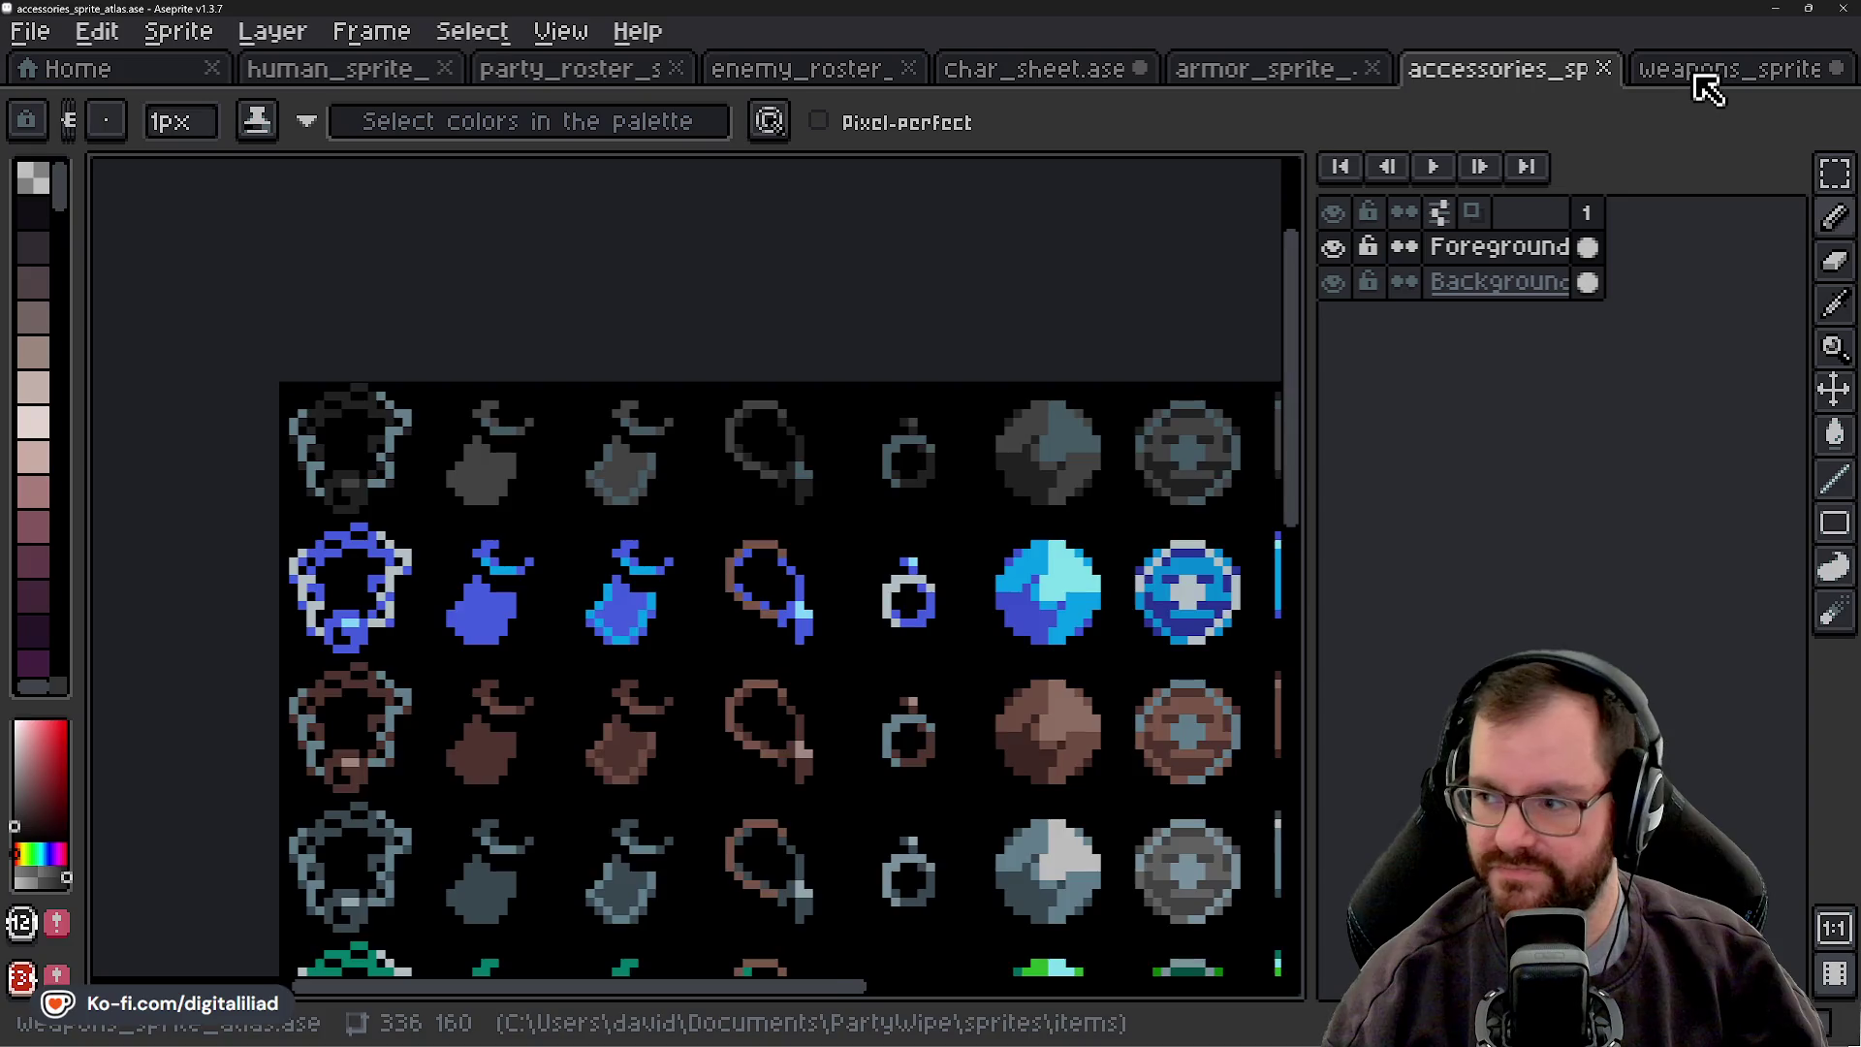
pyautogui.click(1706, 76)
pyautogui.scroll(4, 751, 662)
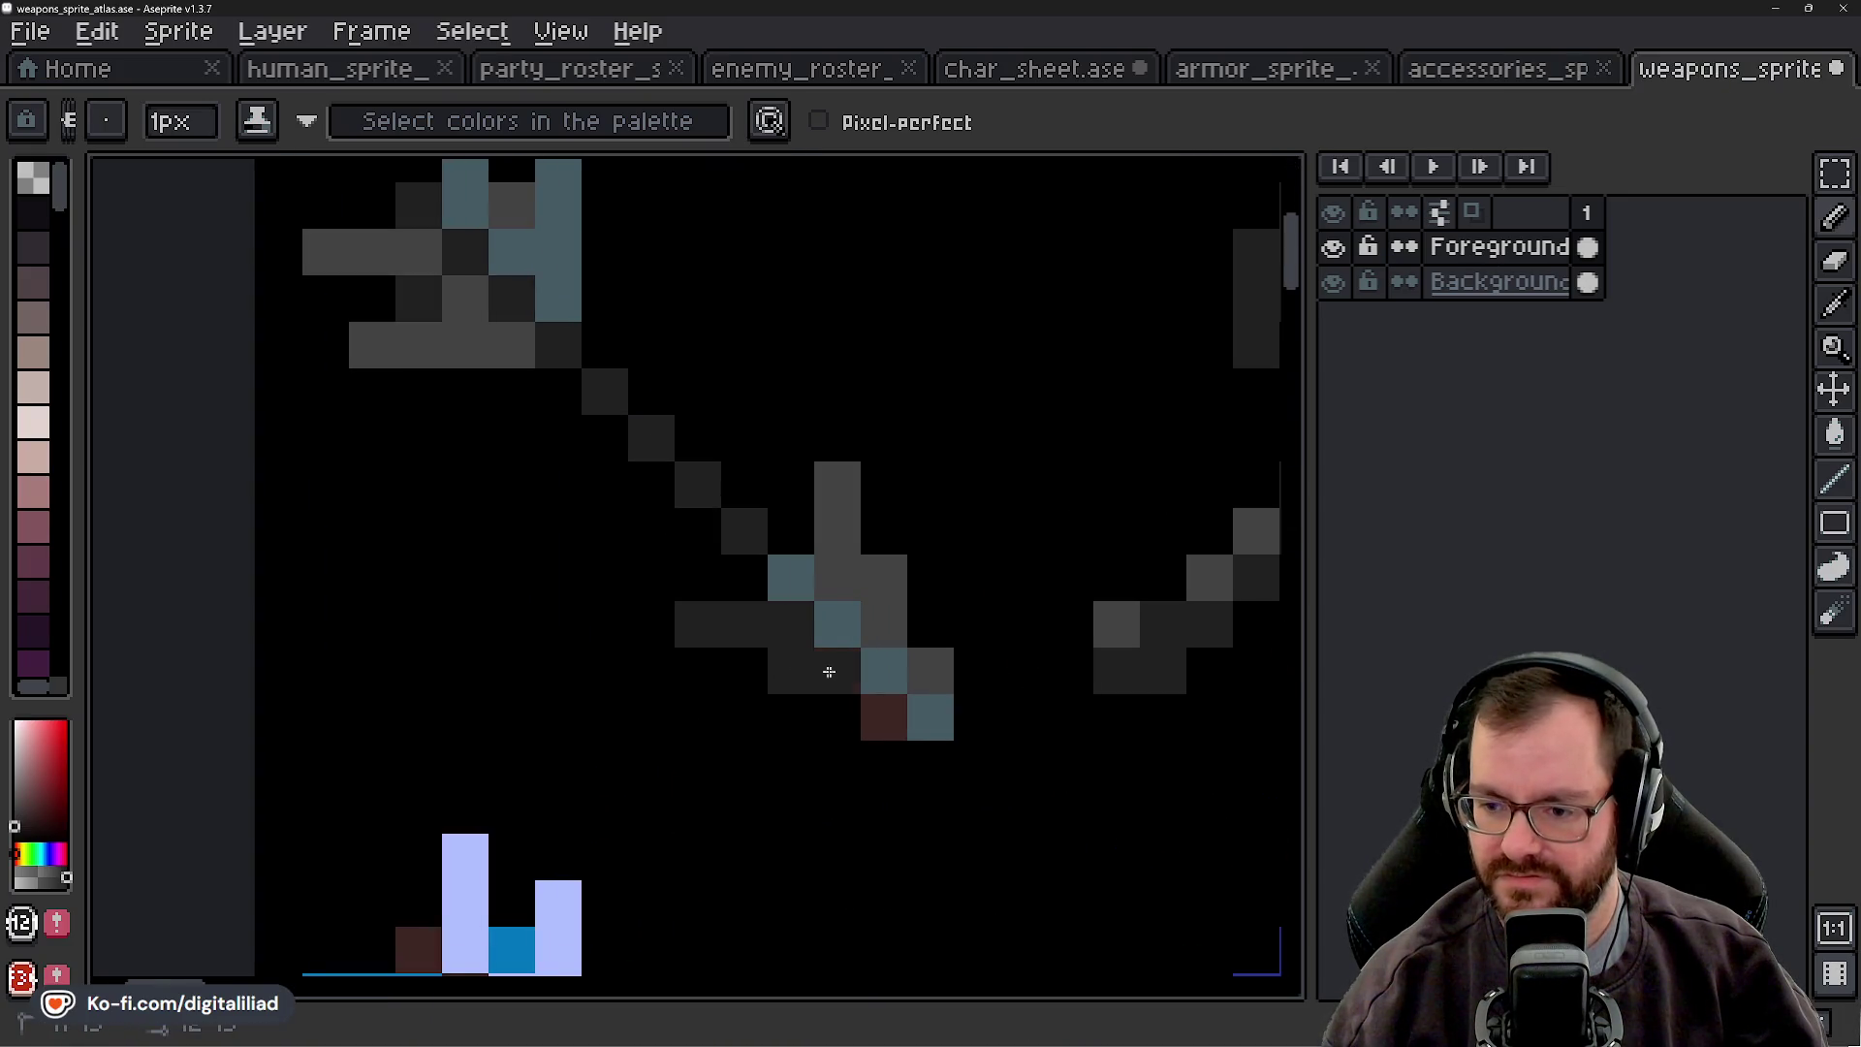
pyautogui.scroll(-3, 863, 704)
# - Save the weapons atlas, export it as weapons_sprite_atlas.png, and return to Godot
pyautogui.hotkey('ctrl', 's')
pyautogui.hotkey('ctrl', 'alt', 'shift', 's')
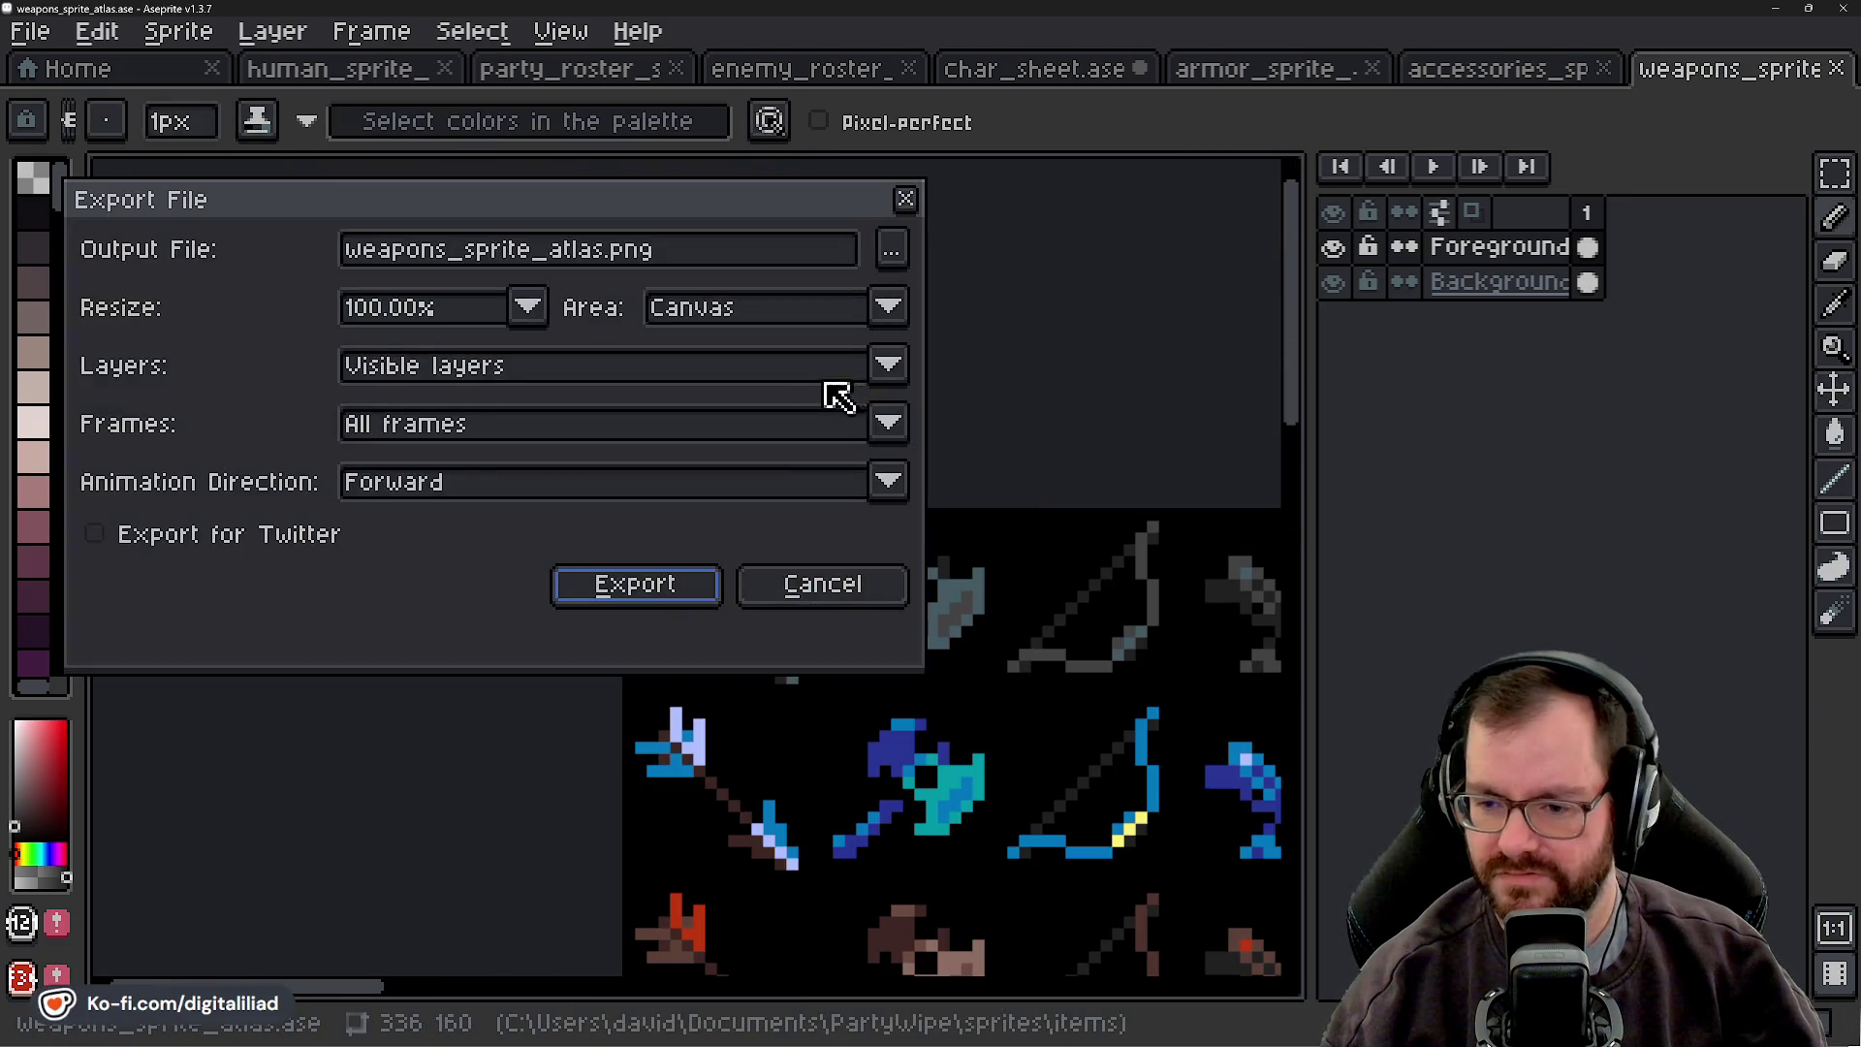
pyautogui.click(700, 583)
pyautogui.moveTo(954, 969); pyautogui.dragTo(799, 845)
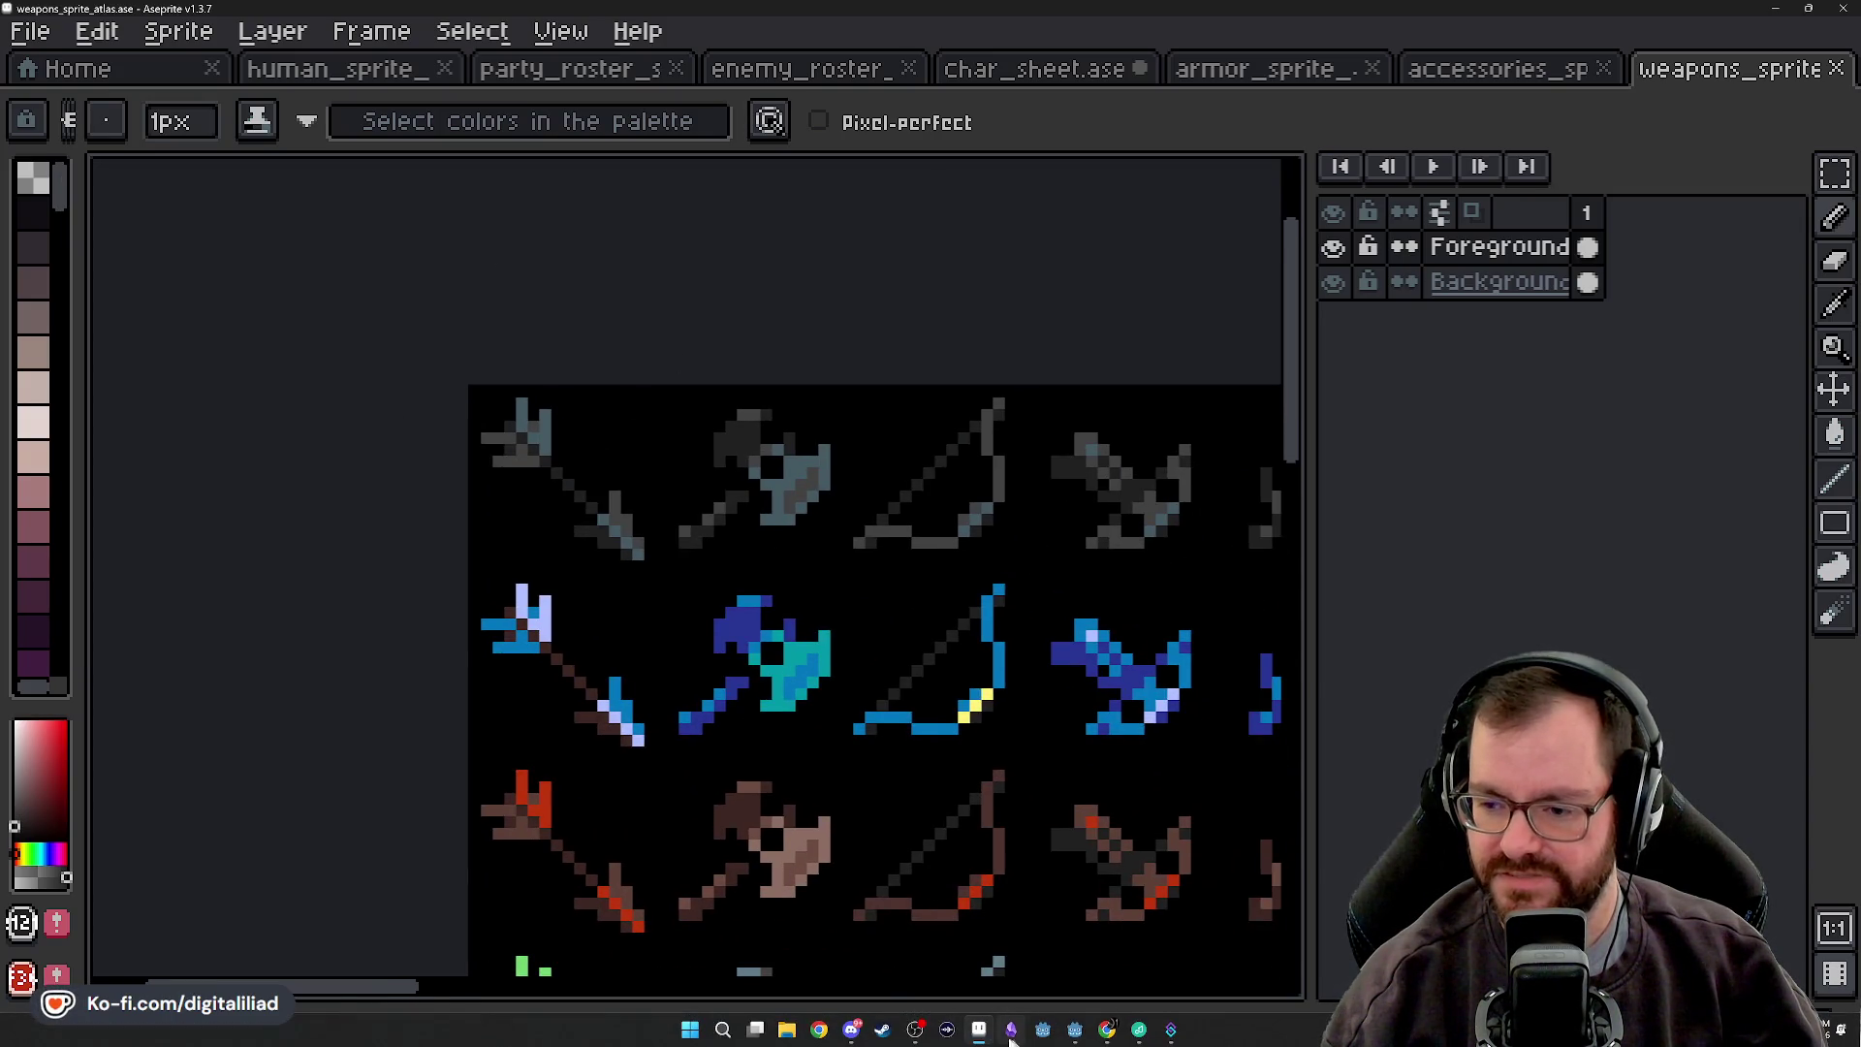
pyautogui.click(1075, 1031)
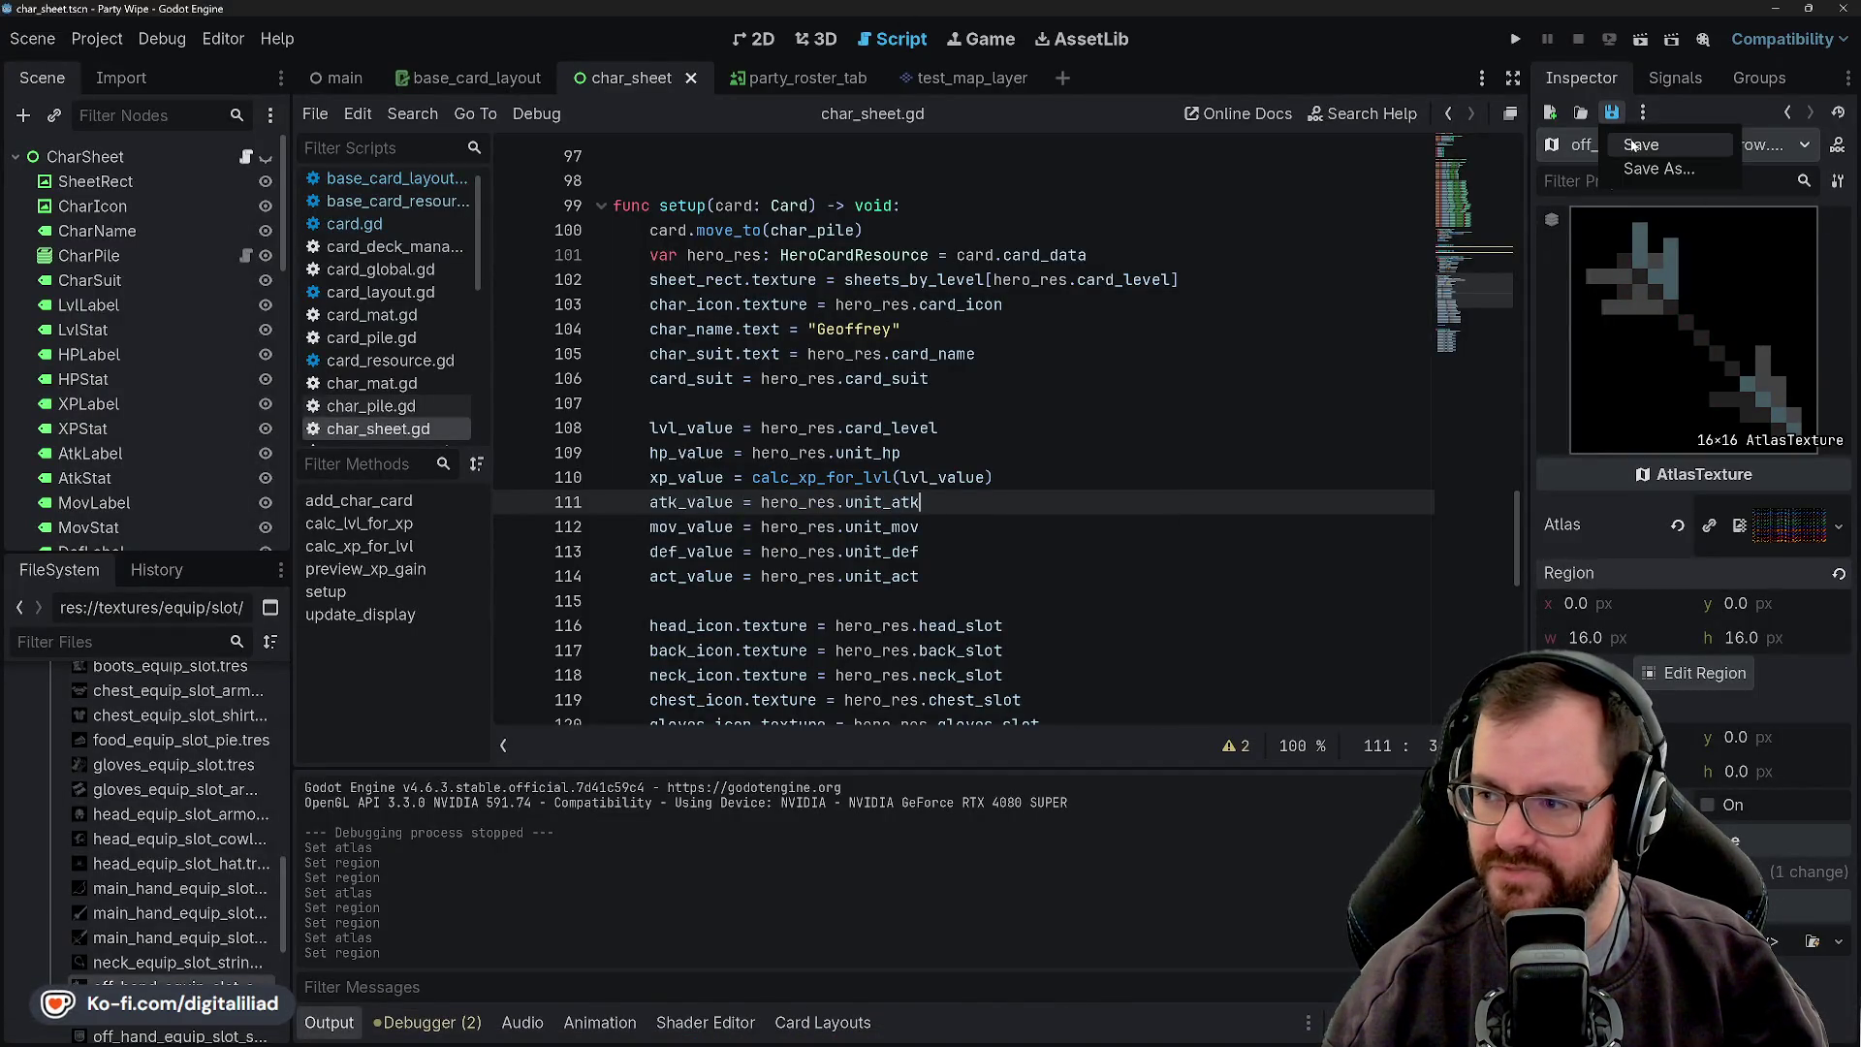
# - Move the caret down through the script to line 112
pyautogui.click(927, 379)
pyautogui.press('Down')
pyautogui.press('Down')
pyautogui.press('Down')
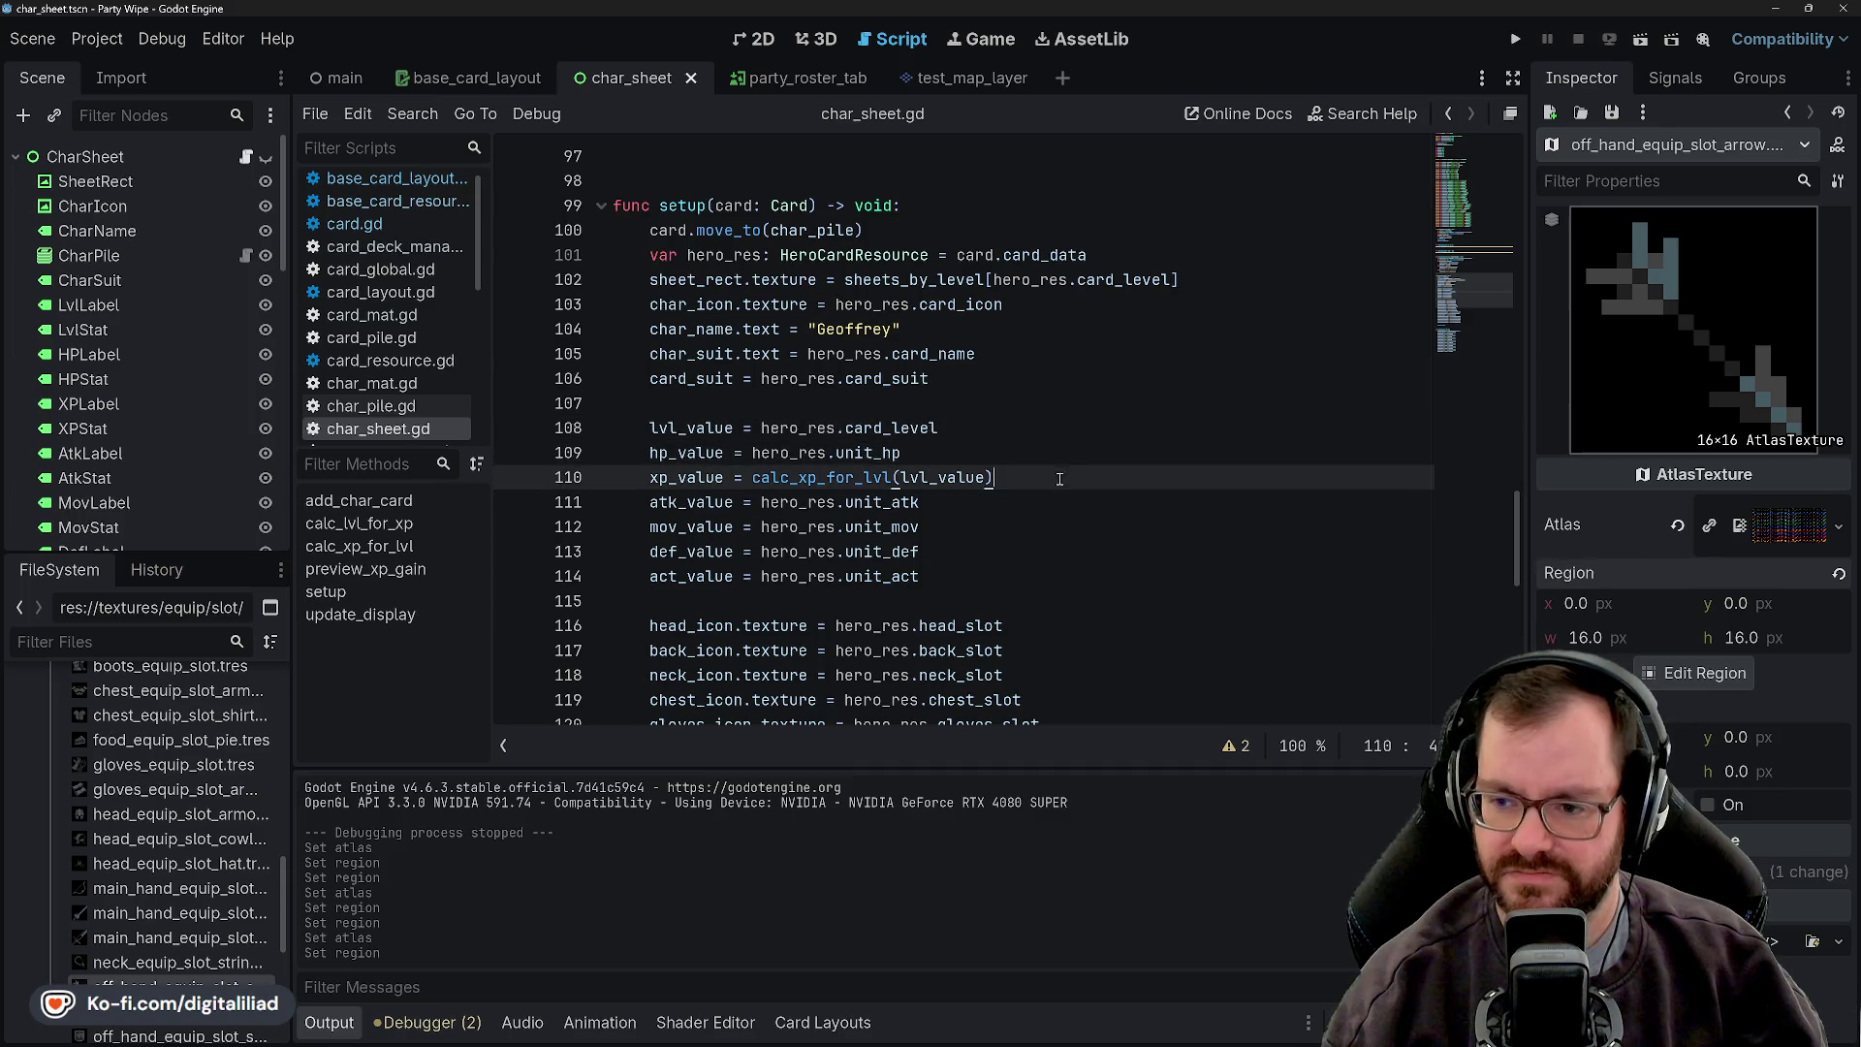
pyautogui.scroll(4, 206, 916)
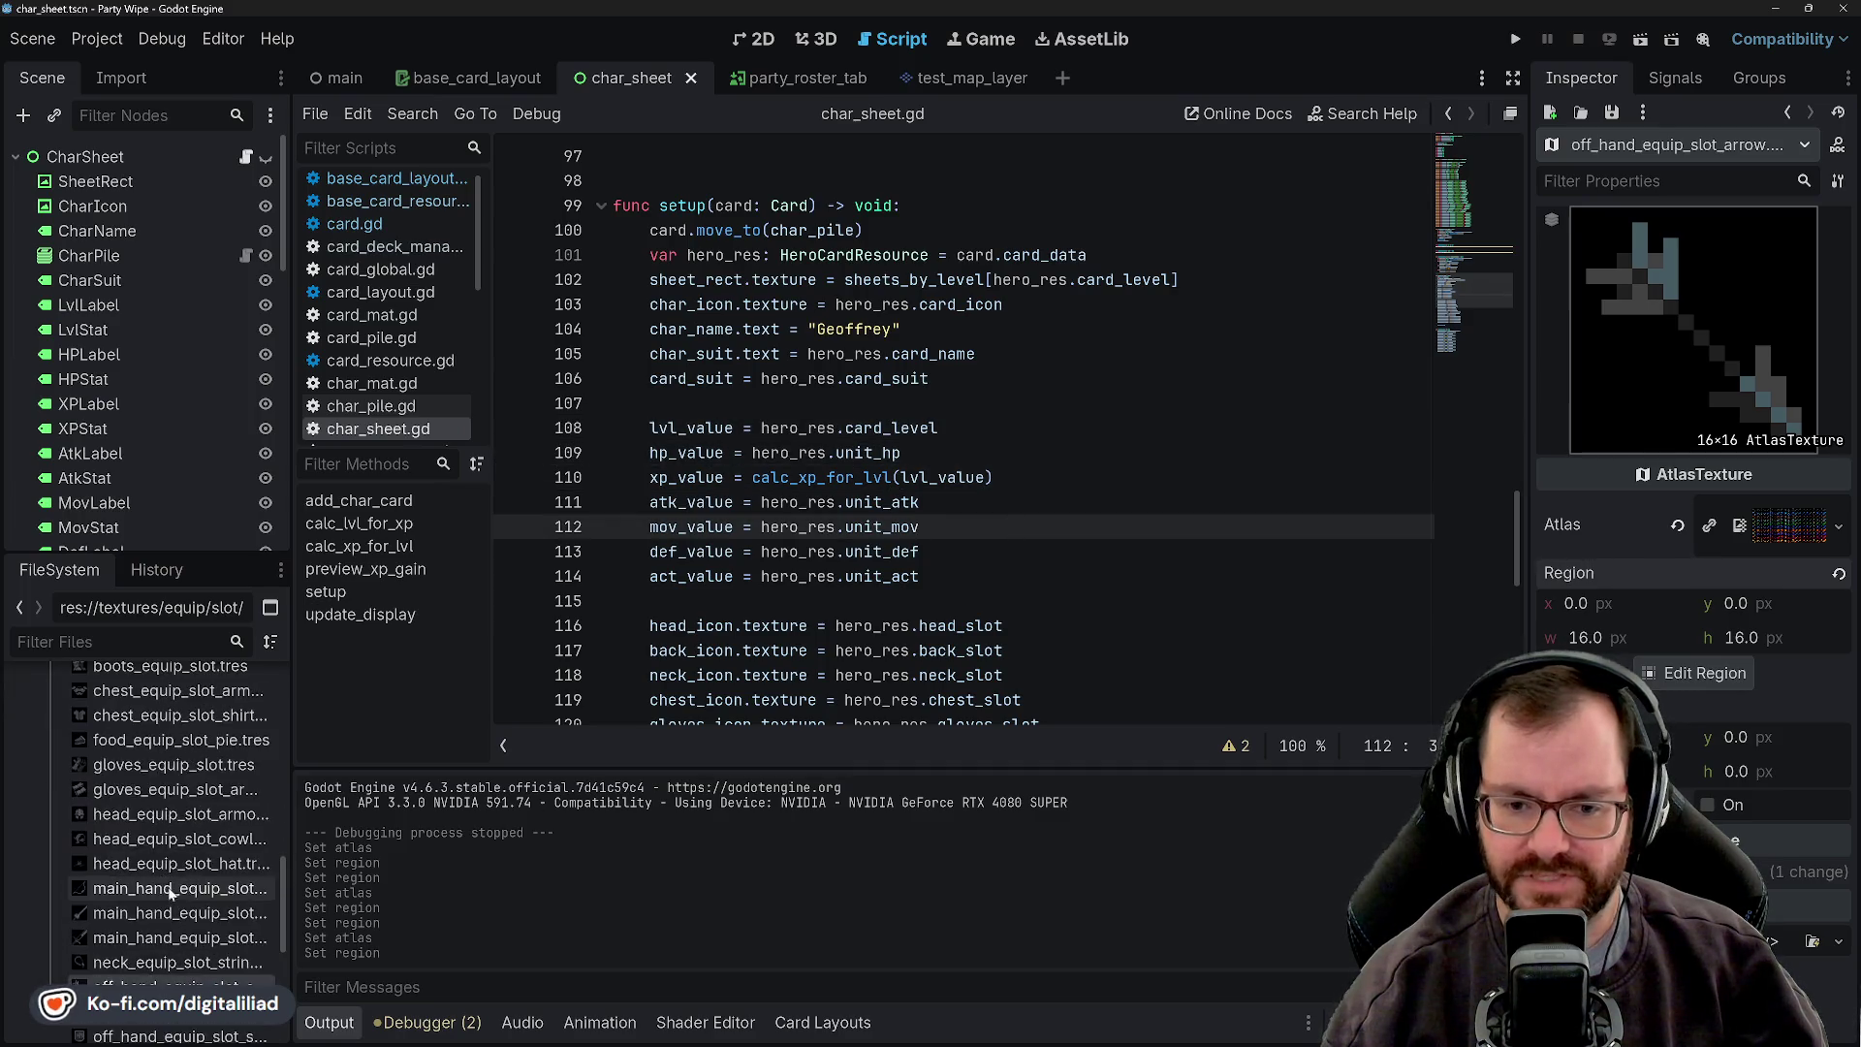
pyautogui.scroll(1, 117, 889)
# - Attach hero_card_resource.gd as ranger_card_level_1.tres's script, exposing its empty equipment slots
pyautogui.click(39, 744)
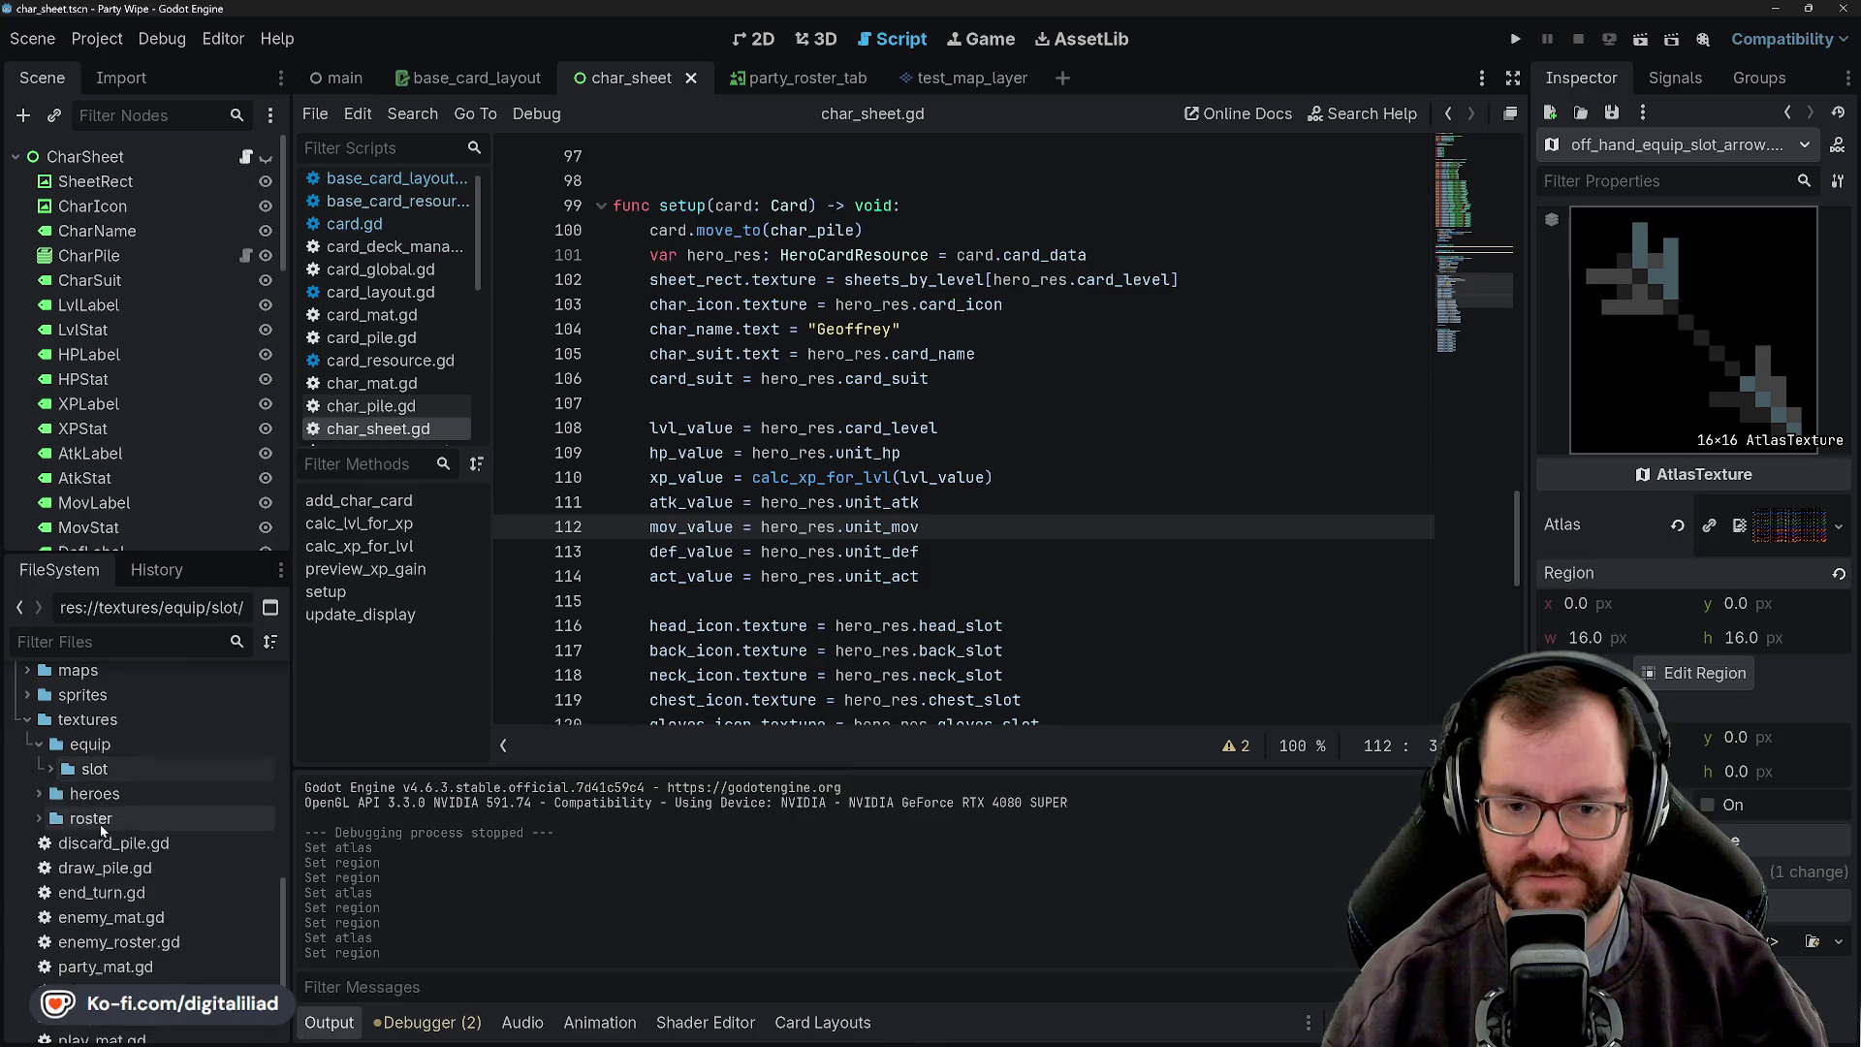
pyautogui.scroll(-2, 115, 886)
pyautogui.click(146, 830)
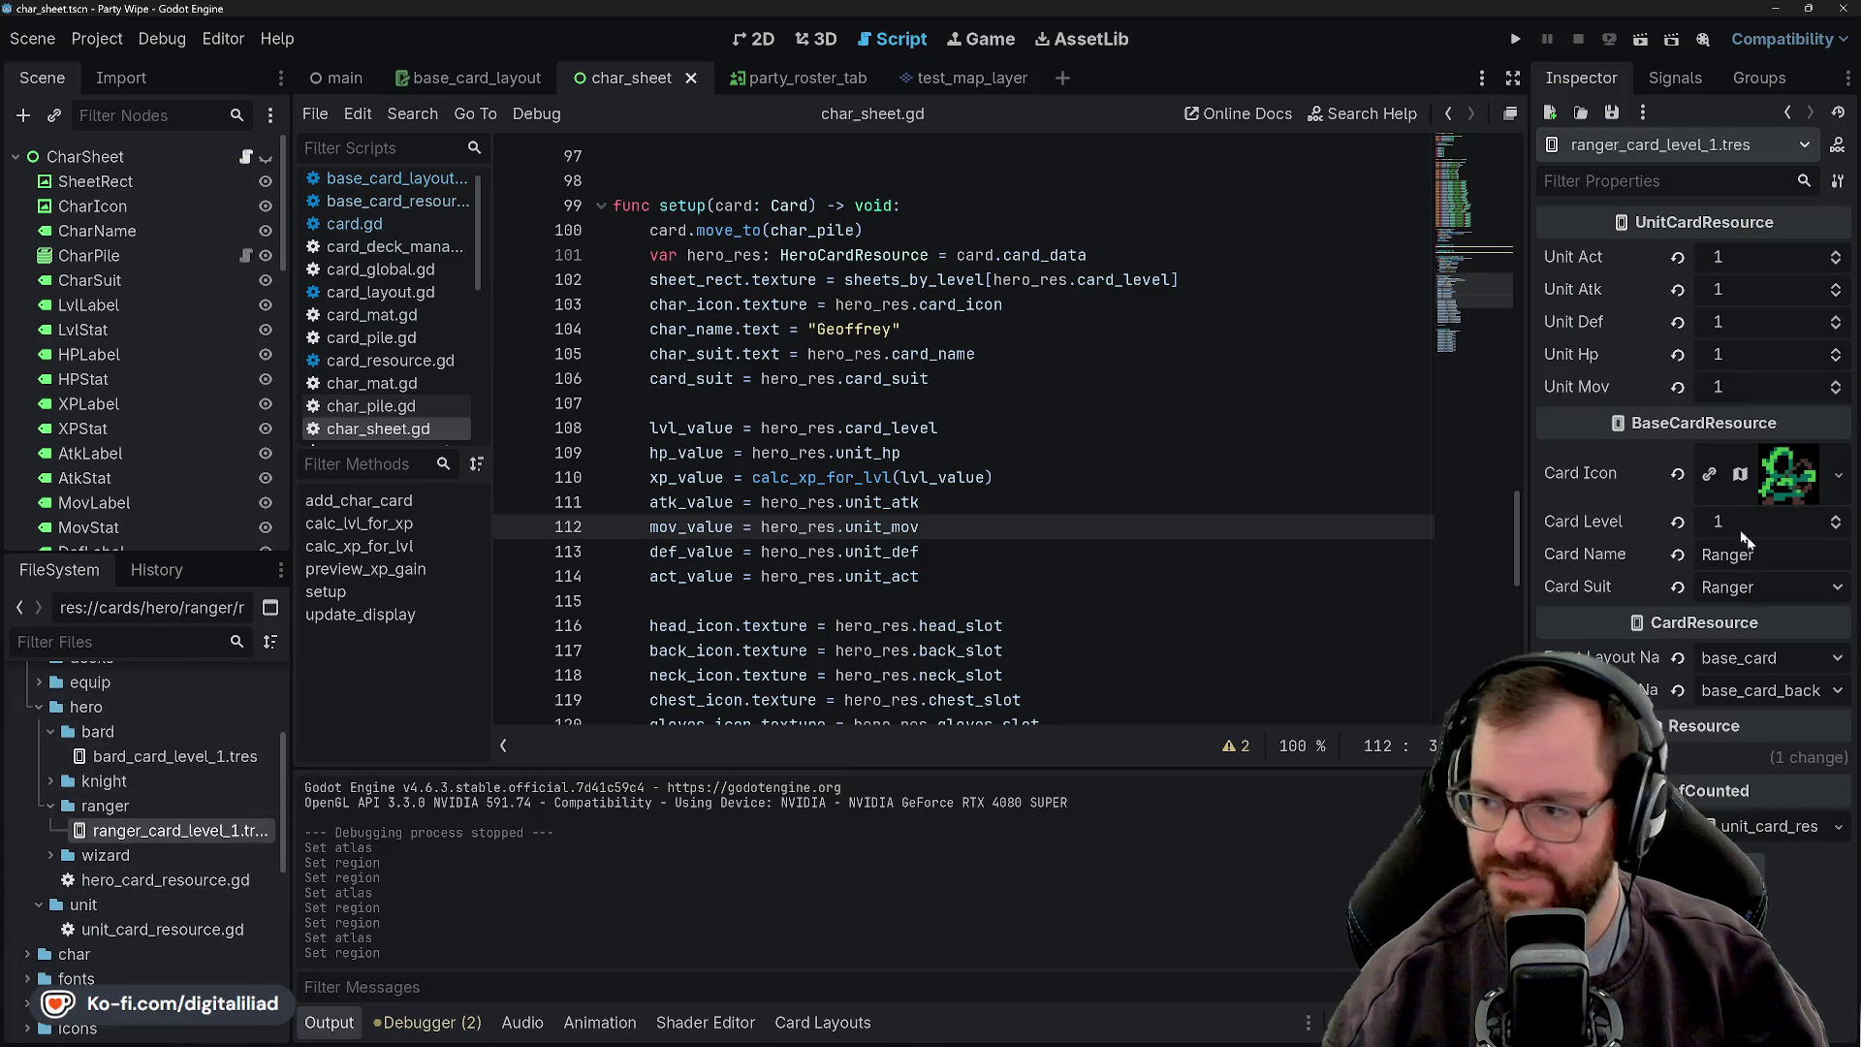
pyautogui.click(1737, 826)
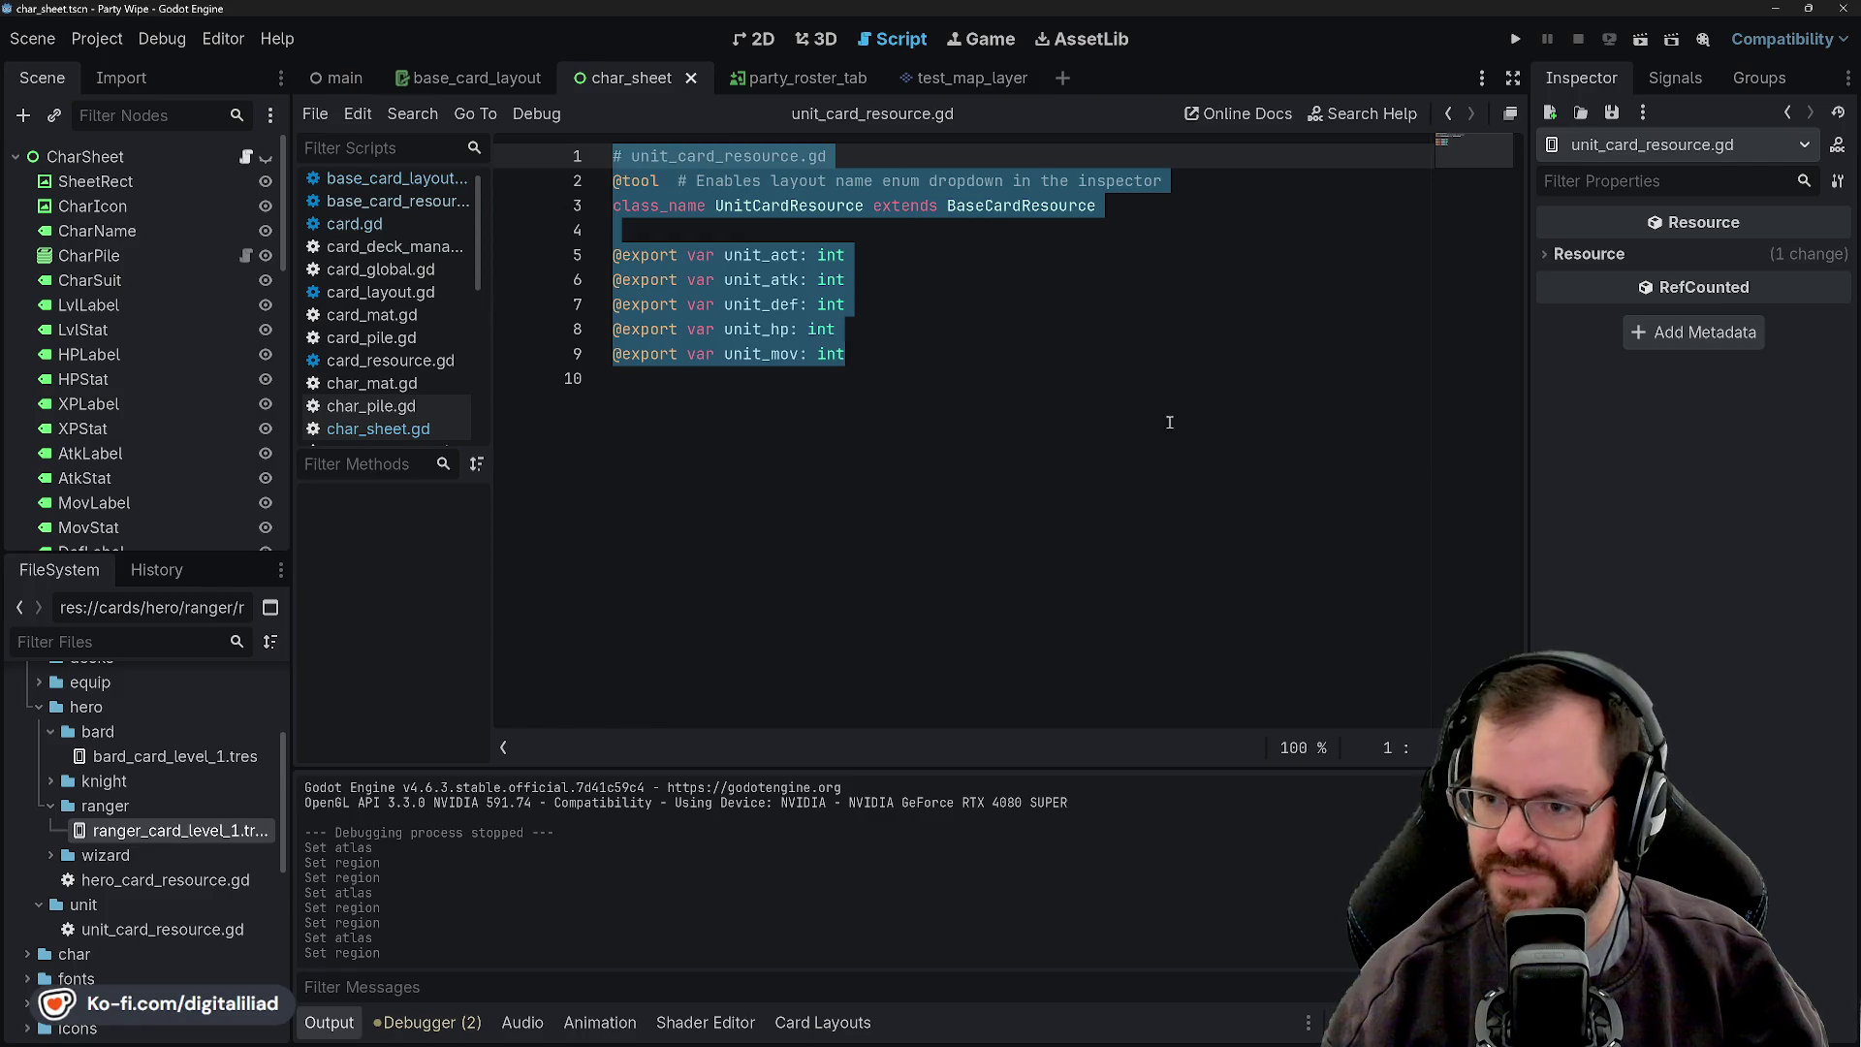
pyautogui.click(136, 831)
pyautogui.scroll(-2, 167, 933)
pyautogui.scroll(2, 141, 872)
pyautogui.moveTo(146, 879)
pyautogui.mouseDown()
pyautogui.moveTo(873, 853)
pyautogui.moveTo(1773, 858)
pyautogui.moveTo(1743, 828)
pyautogui.mouseUp()
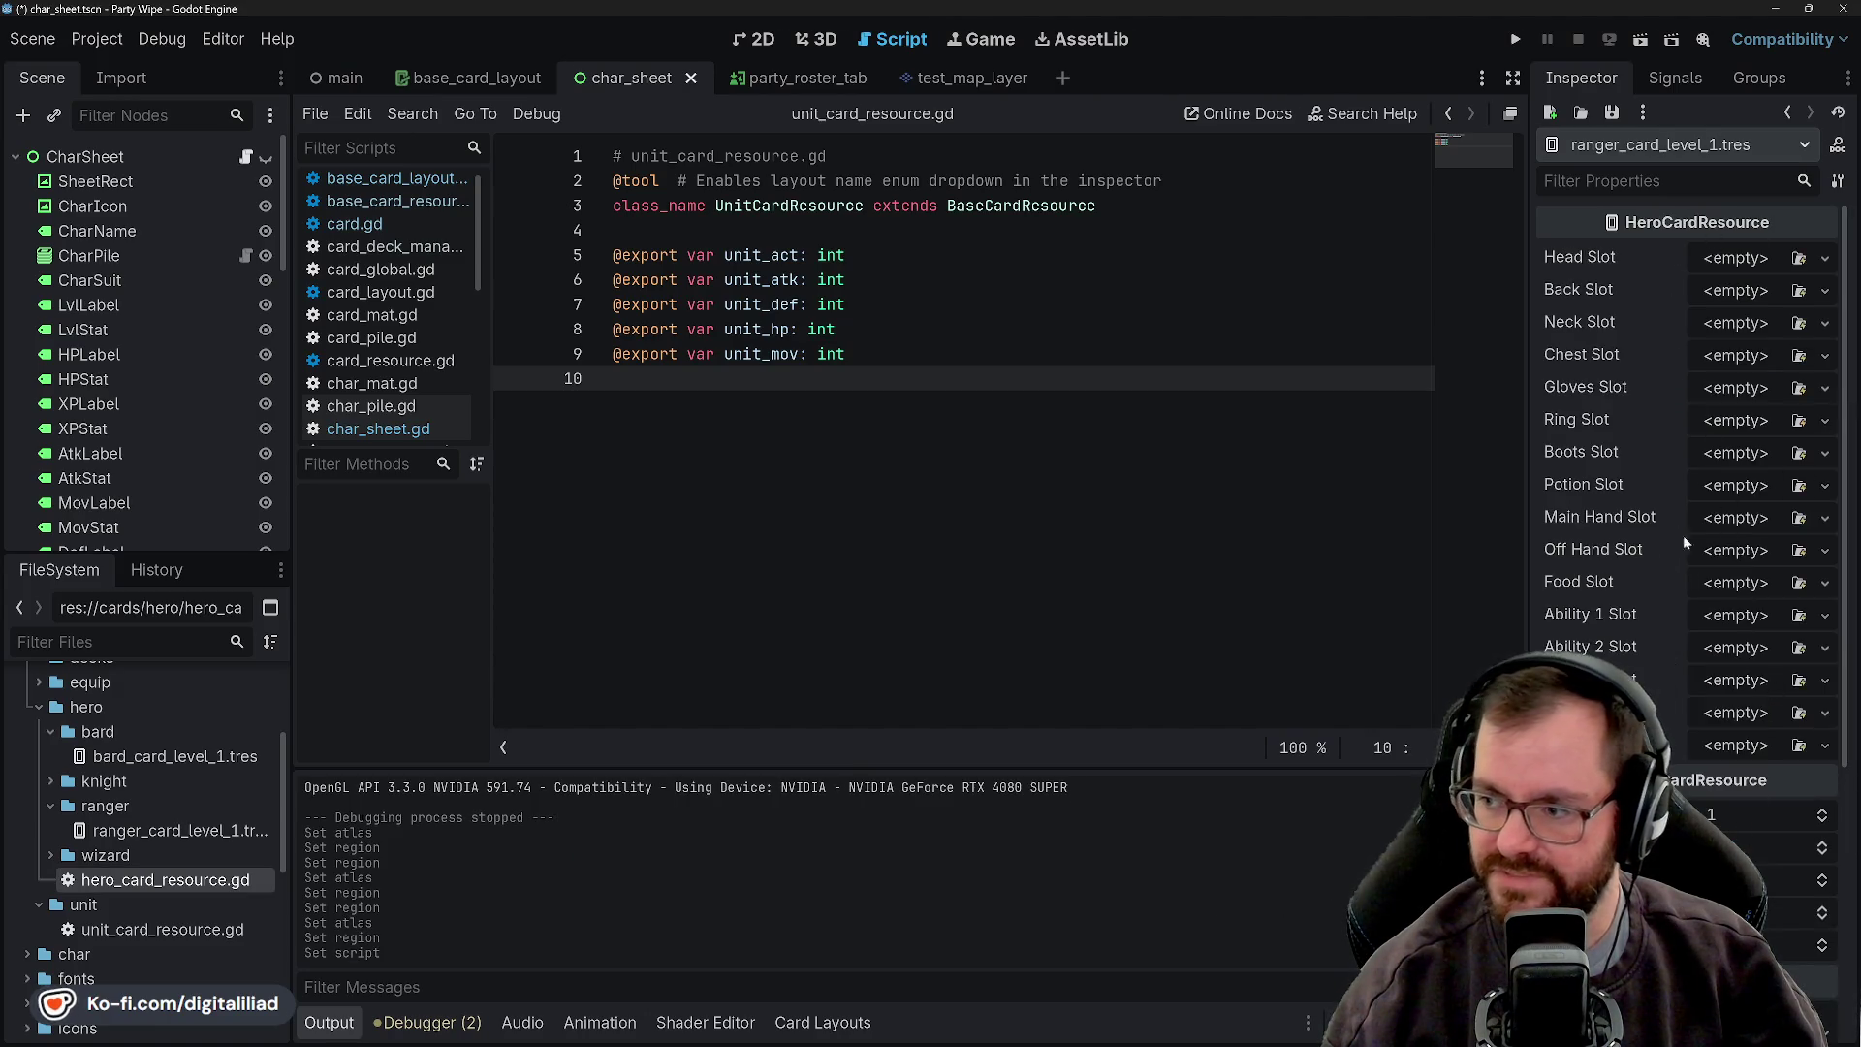
pyautogui.scroll(-5, 136, 872)
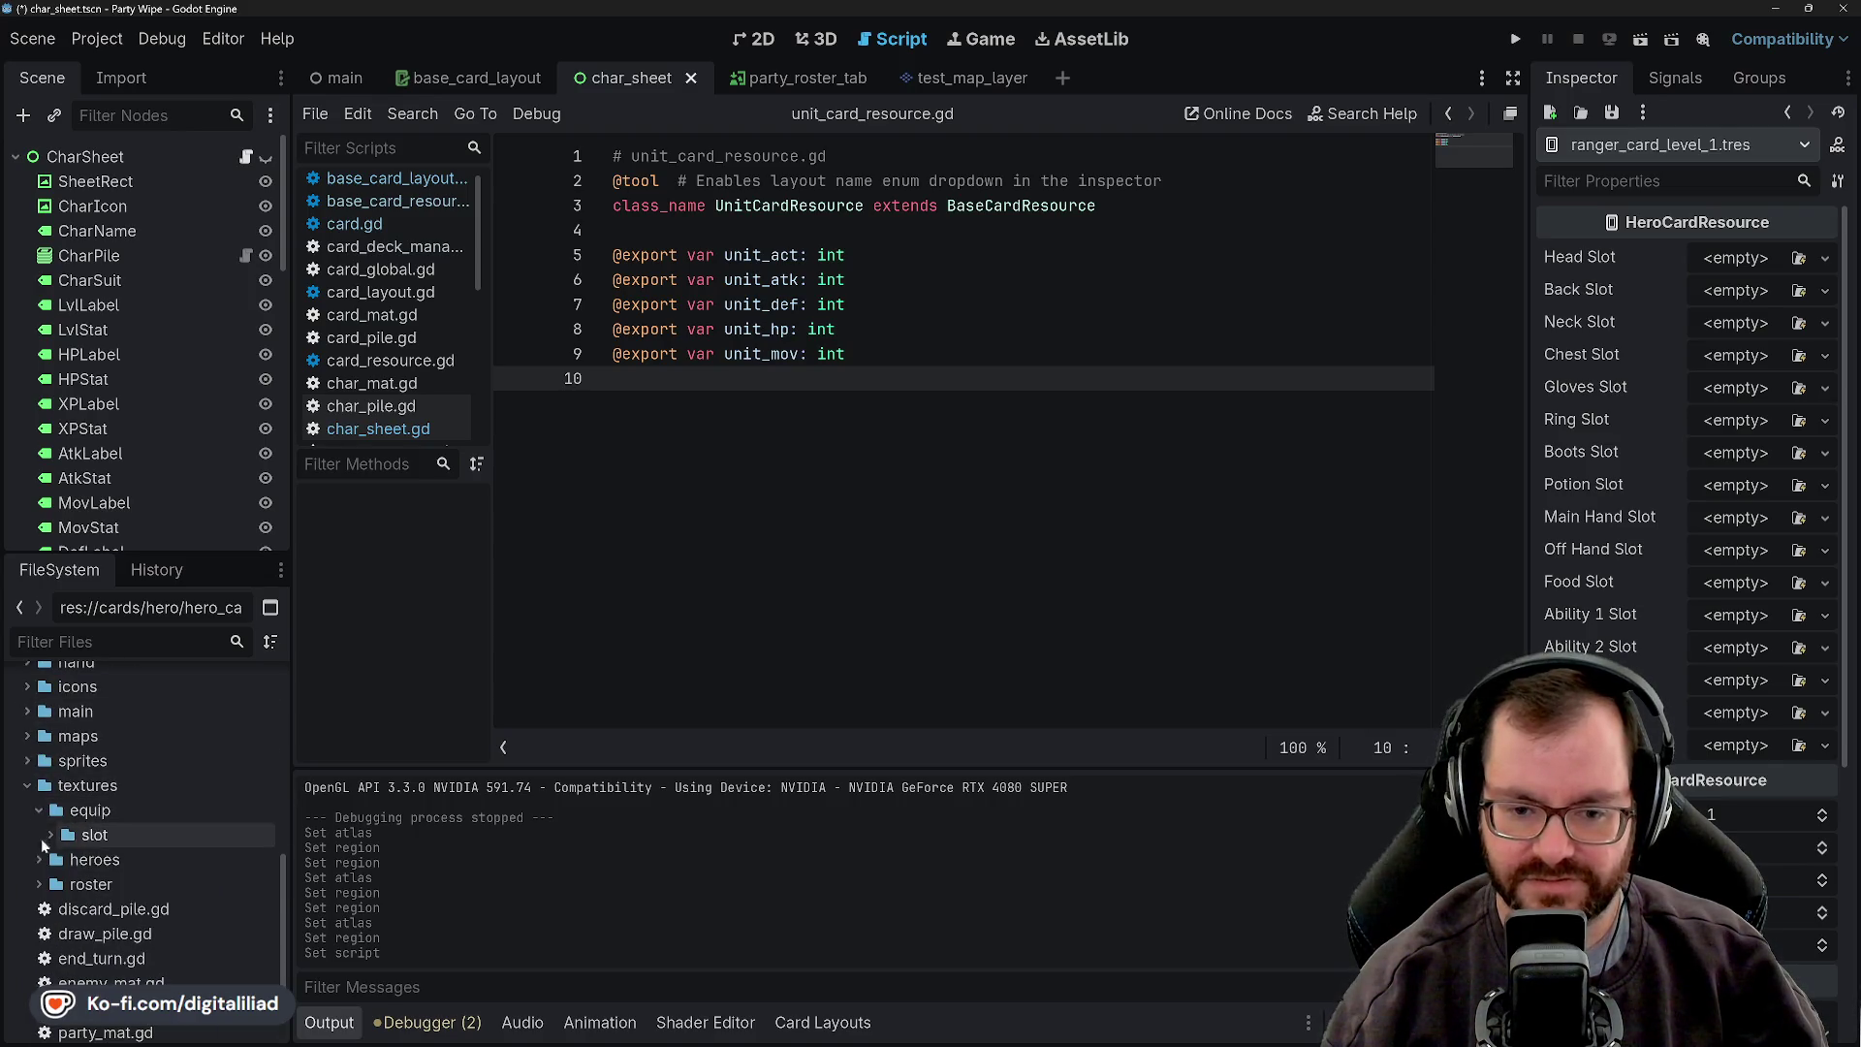
# - Rename the textures 'heroes' folder to 'hero'
pyautogui.click(38, 859)
pyautogui.click(49, 858)
pyautogui.click(39, 859)
pyautogui.rightClick(67, 860)
pyautogui.click(153, 866)
pyautogui.press('BackSpace')
pyautogui.press('Return')
# - Expand the equip/slot icon folder and put the cowl icon in the ranger's Head Slot
pyautogui.click(141, 806)
pyautogui.click(120, 834)
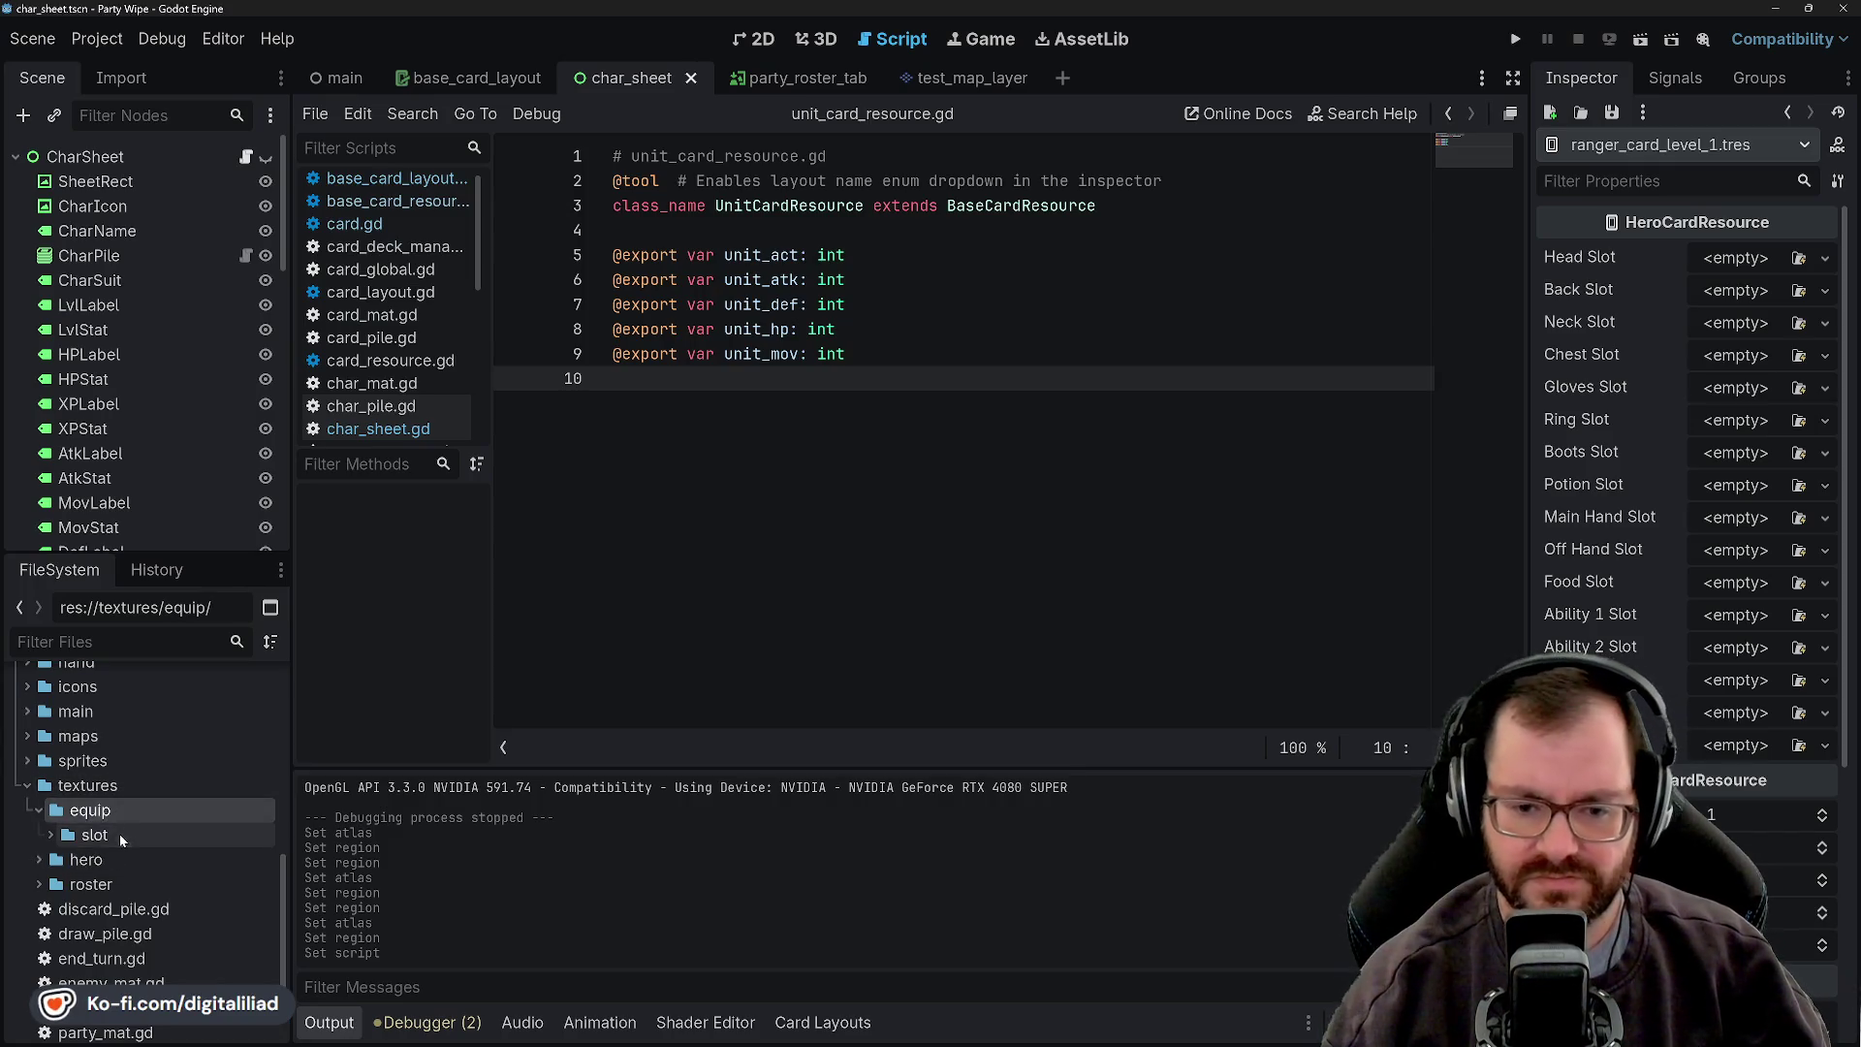
pyautogui.doubleClick(119, 834)
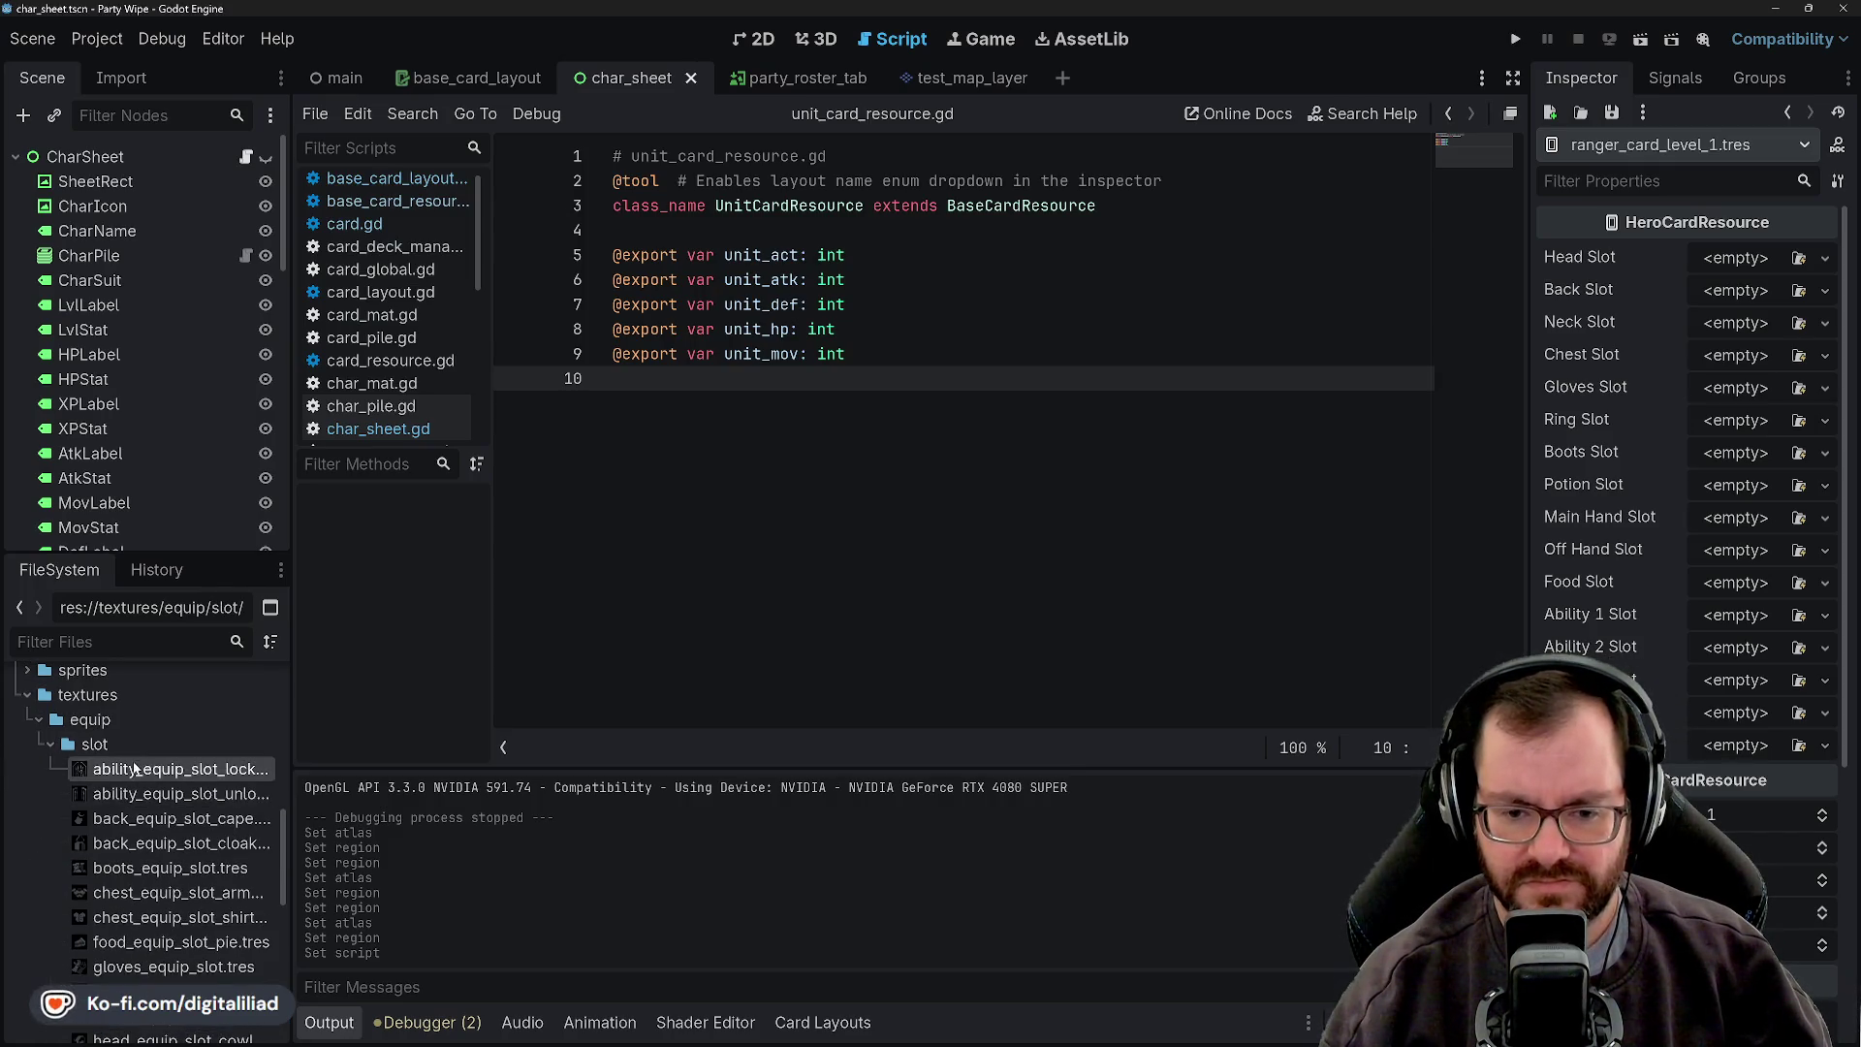
pyautogui.scroll(-5, 136, 815)
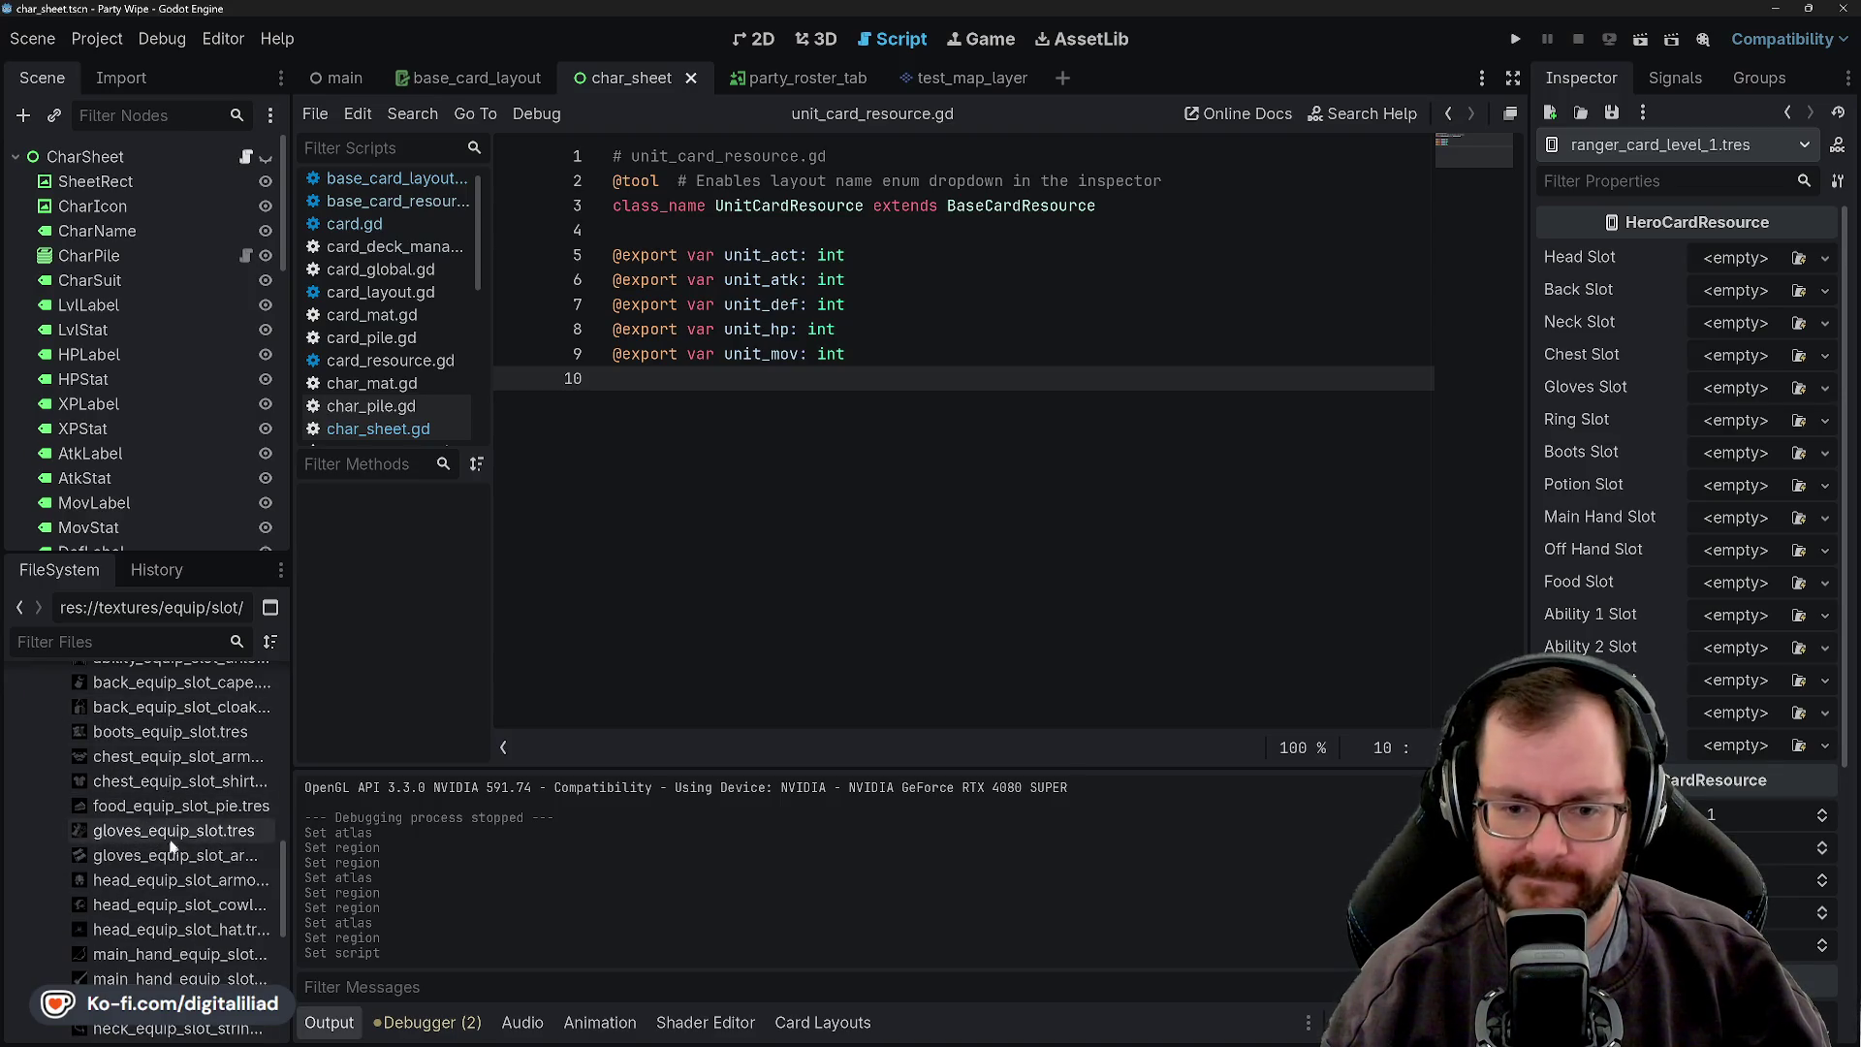
pyautogui.scroll(-2, 155, 872)
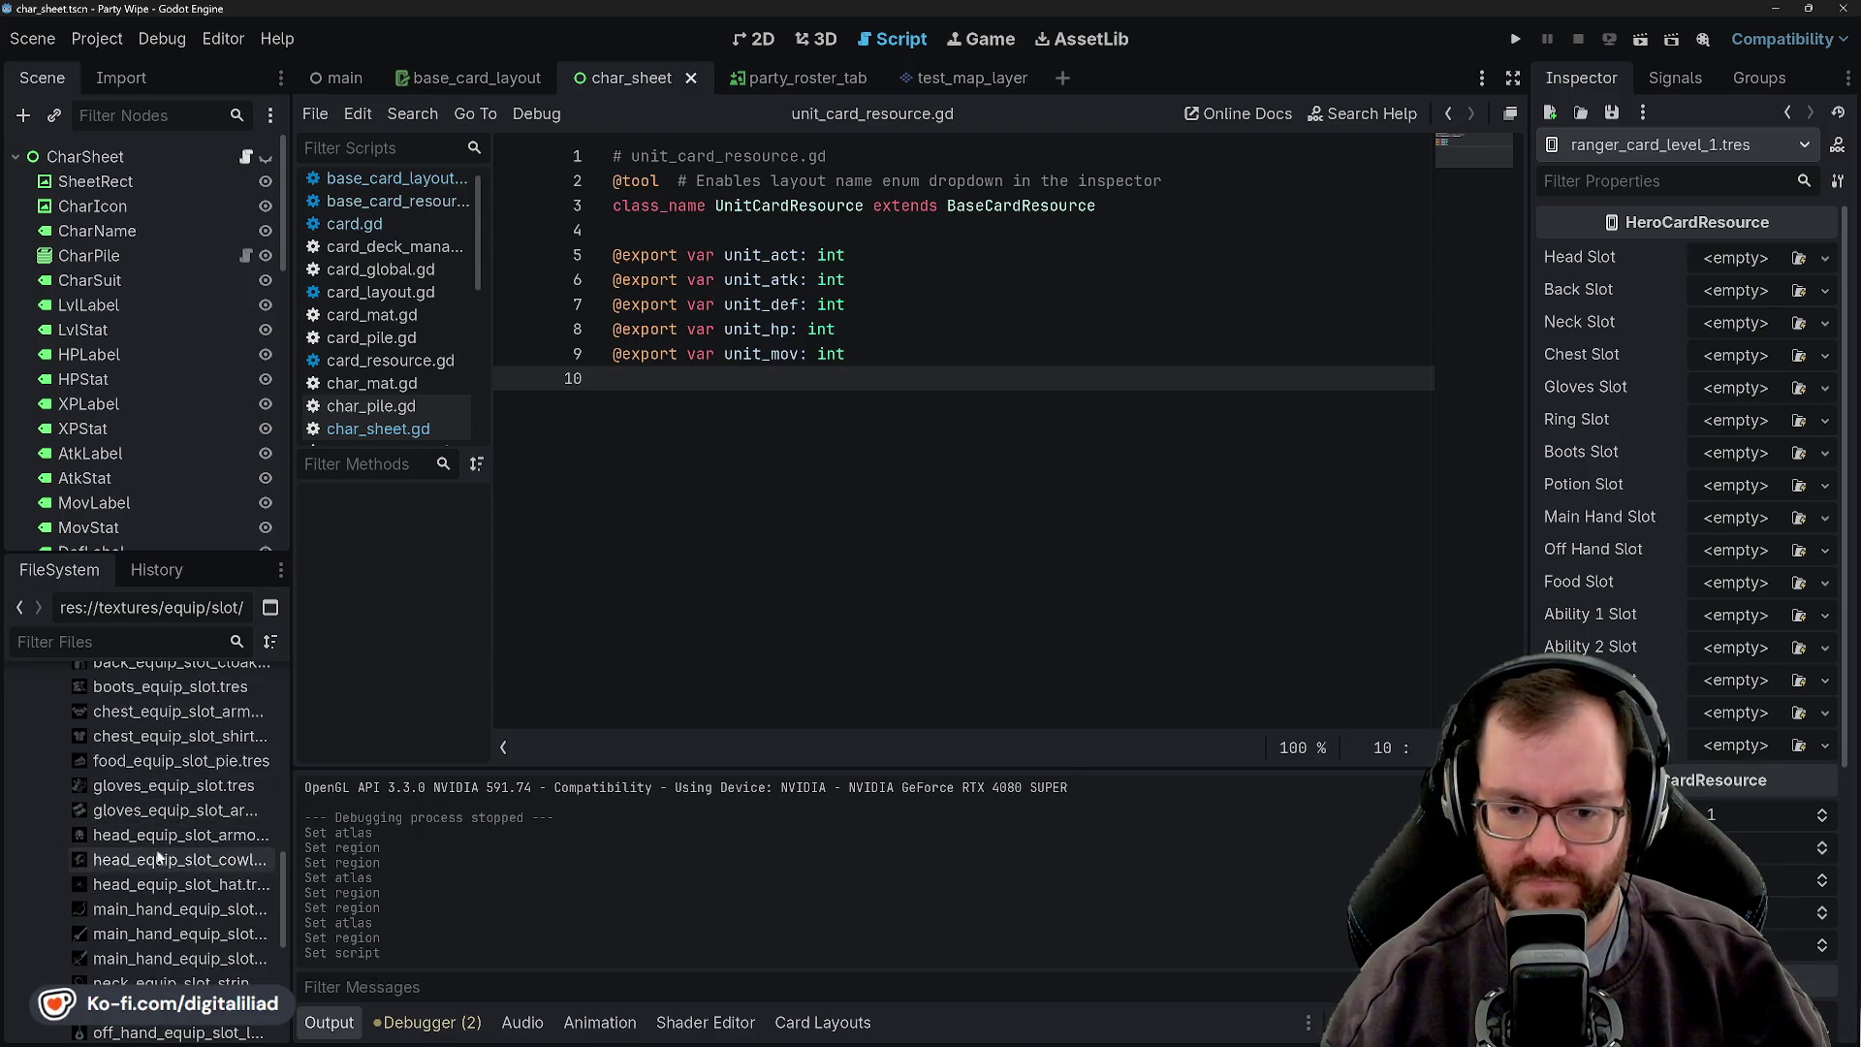
pyautogui.moveTo(150, 860); pyautogui.dragTo(1547, 493)
pyautogui.moveTo(1734, 269); pyautogui.dragTo(1730, 270)
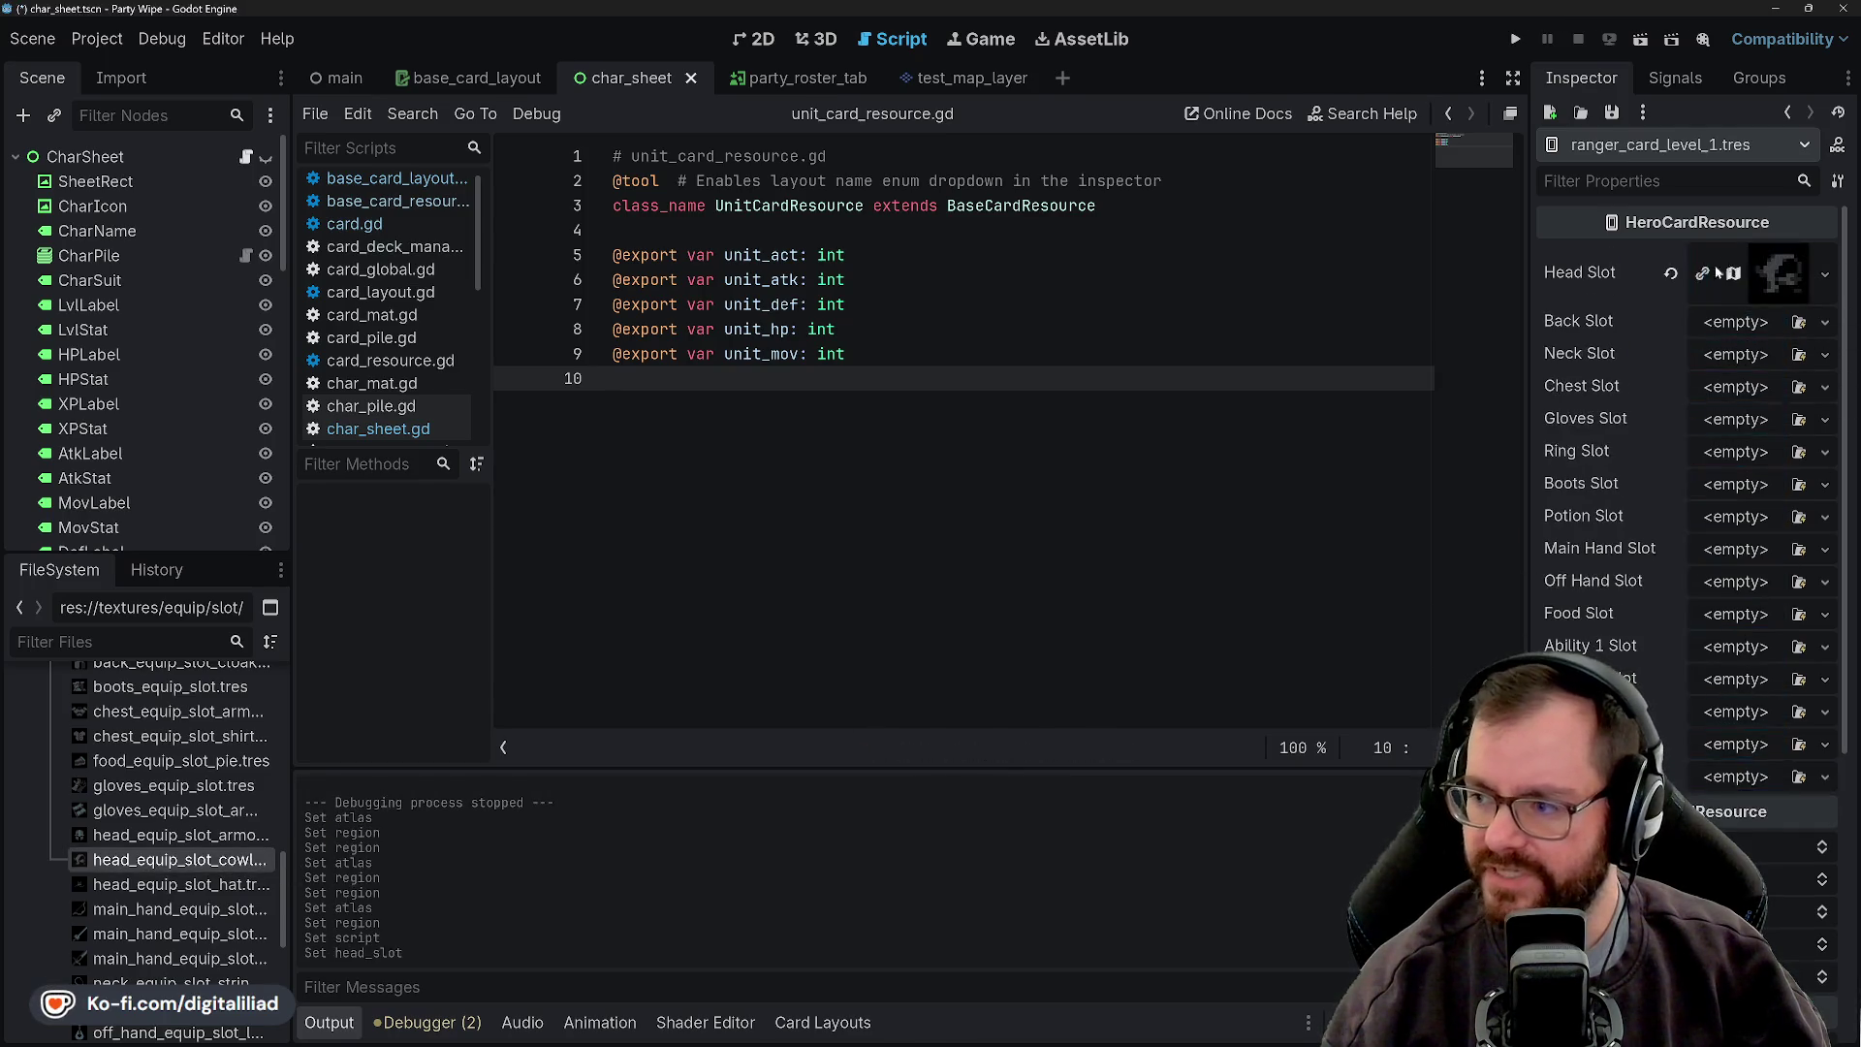
# - Assign the cloak icon to Back Slot and the string necklace icon to Neck Slot
pyautogui.scroll(-2, 160, 872)
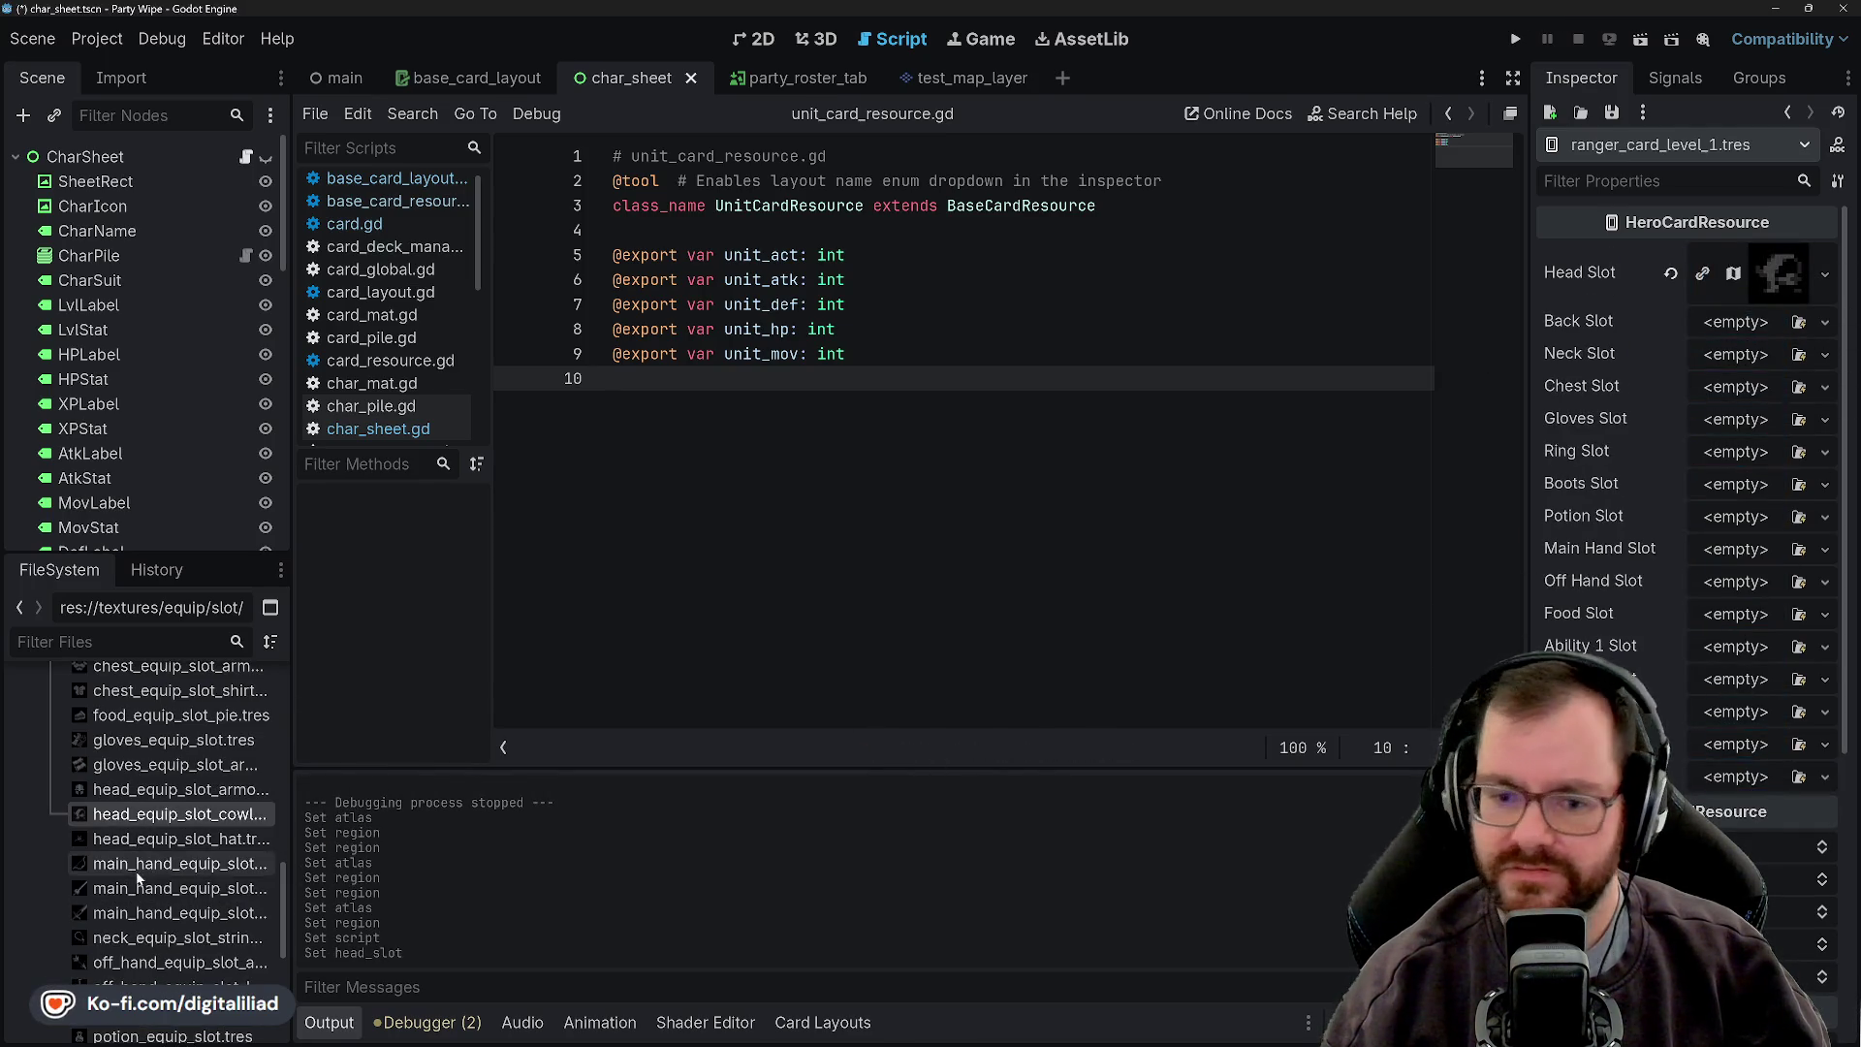
pyautogui.scroll(5, 155, 848)
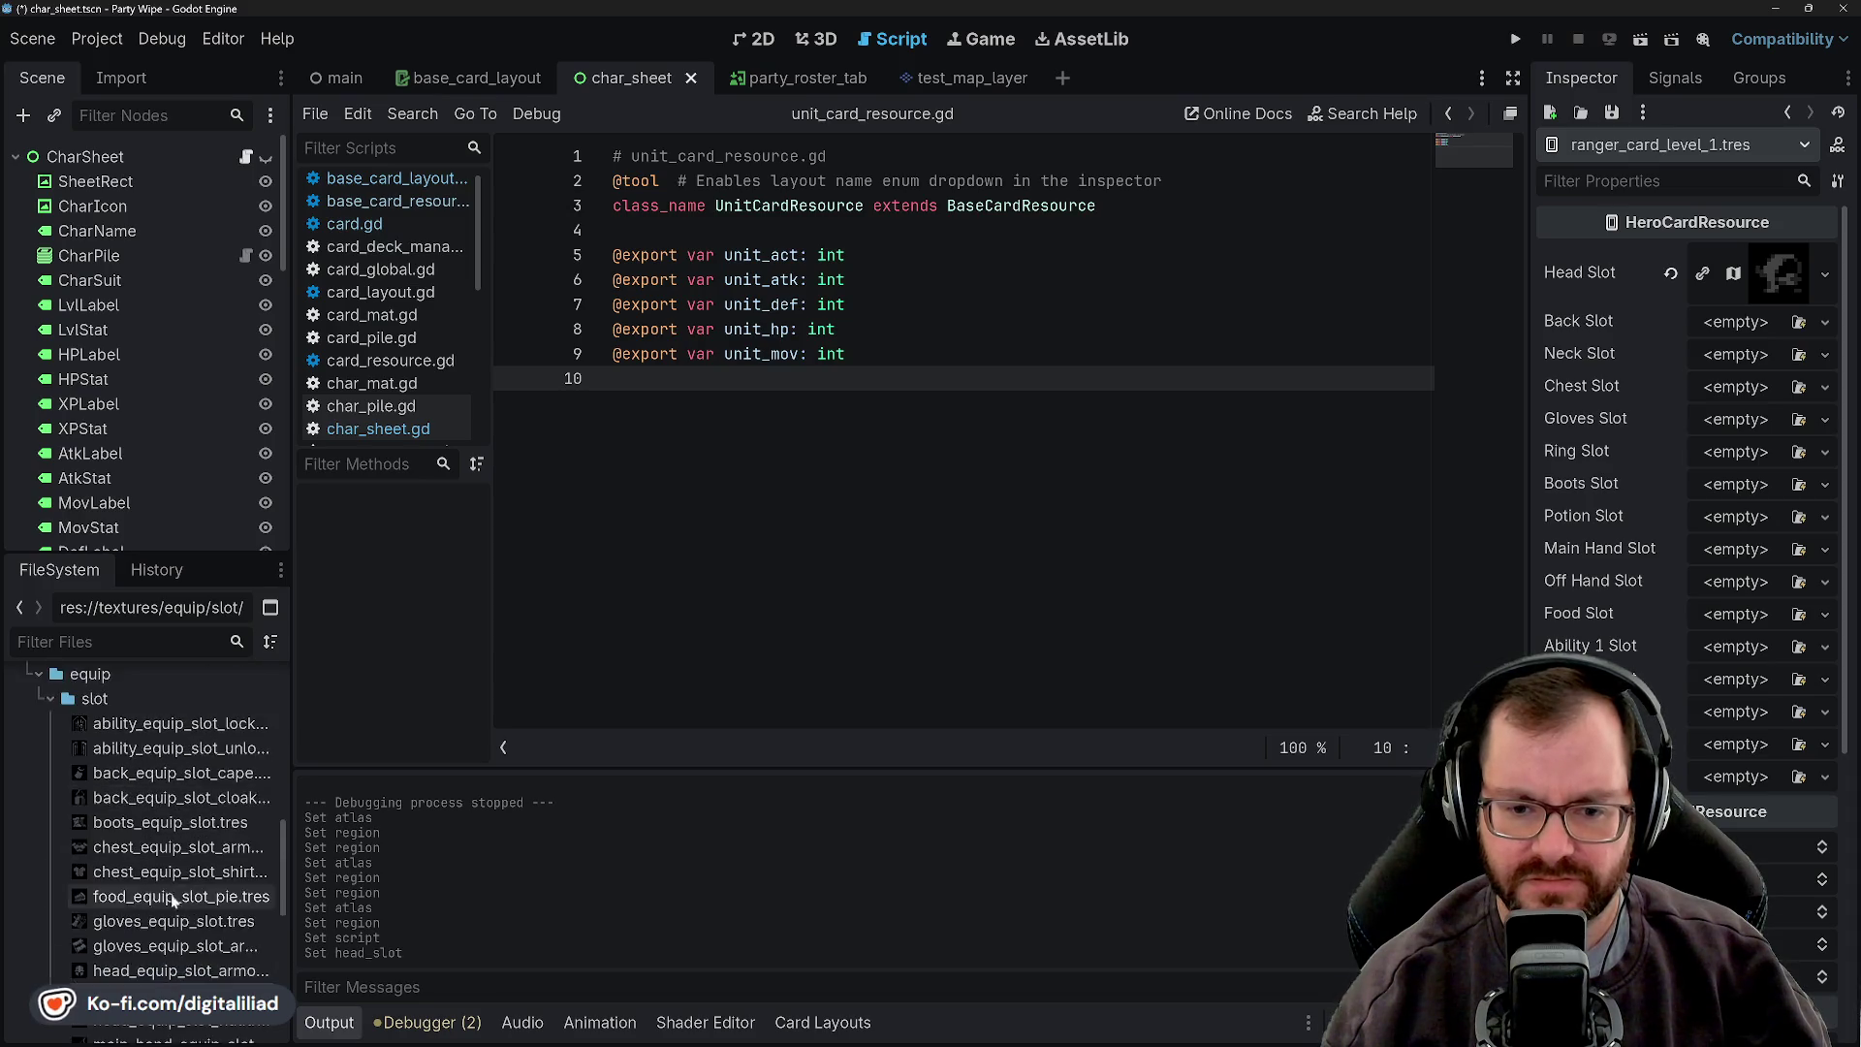
pyautogui.moveTo(158, 847); pyautogui.dragTo(1202, 668)
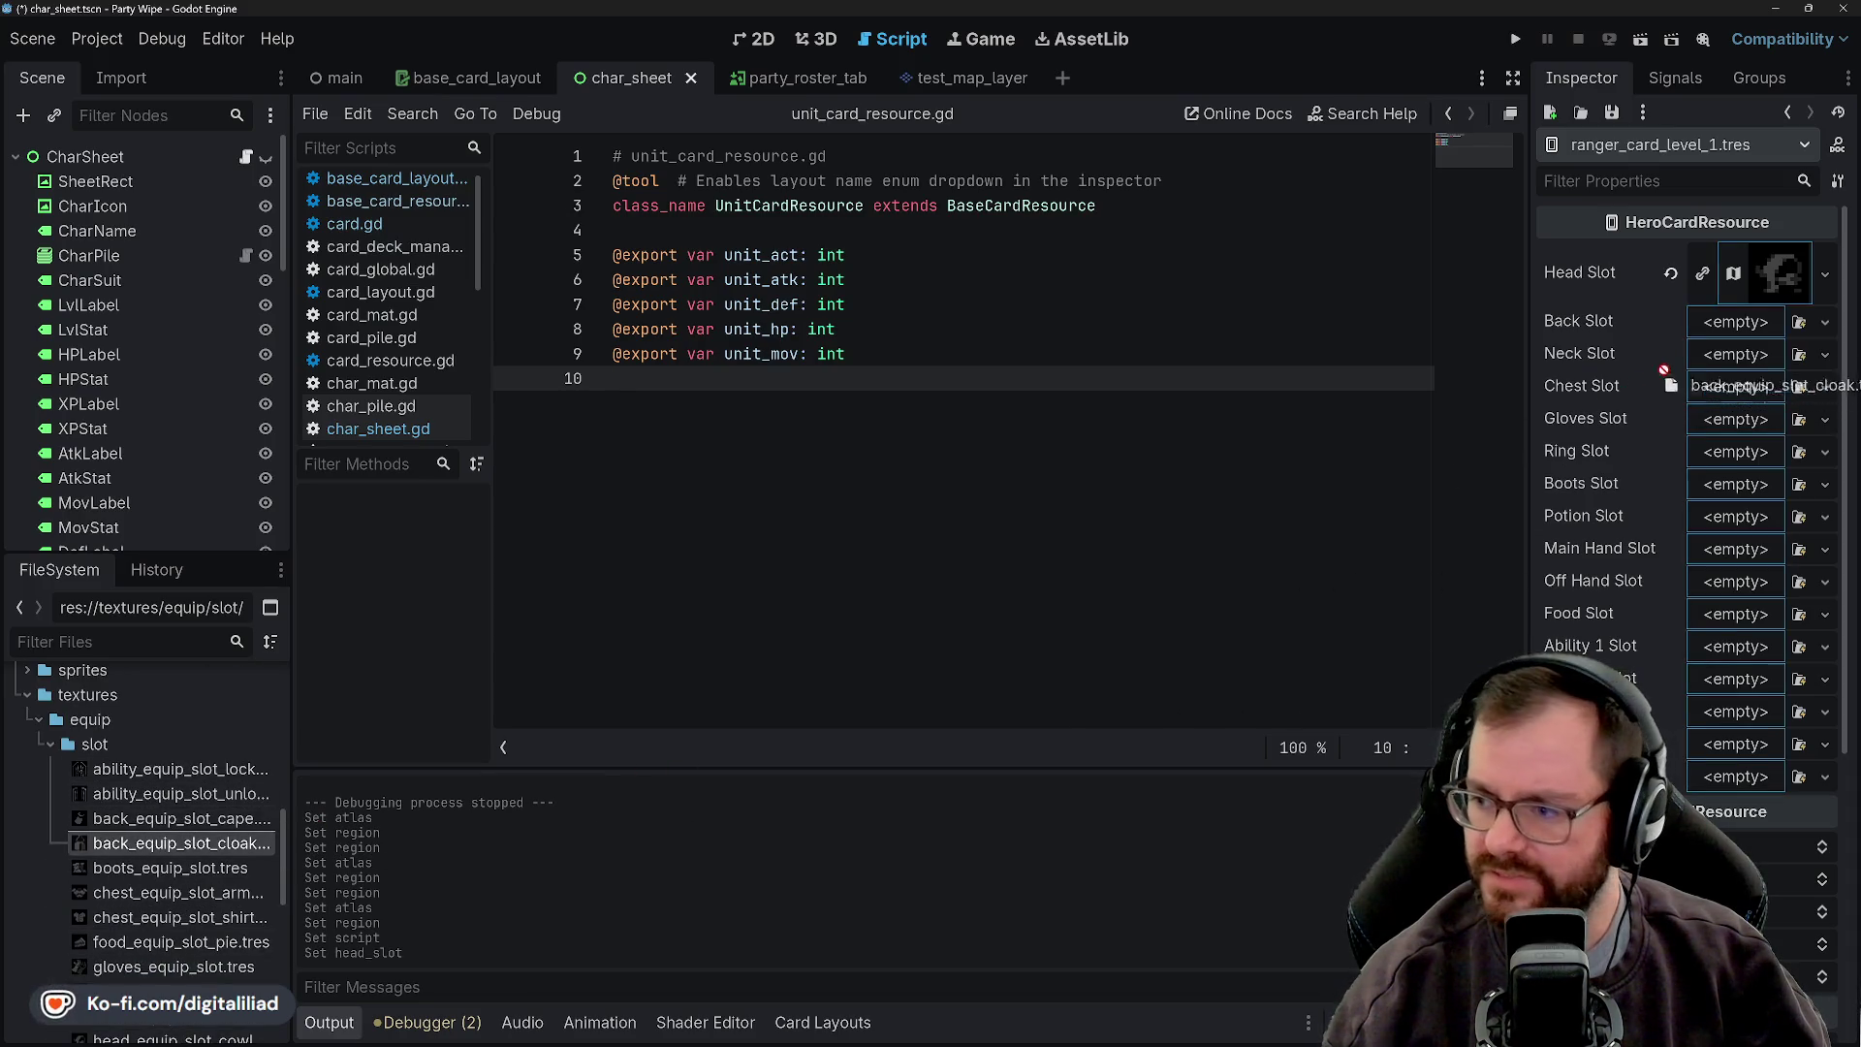
pyautogui.moveTo(1721, 335); pyautogui.dragTo(1723, 332)
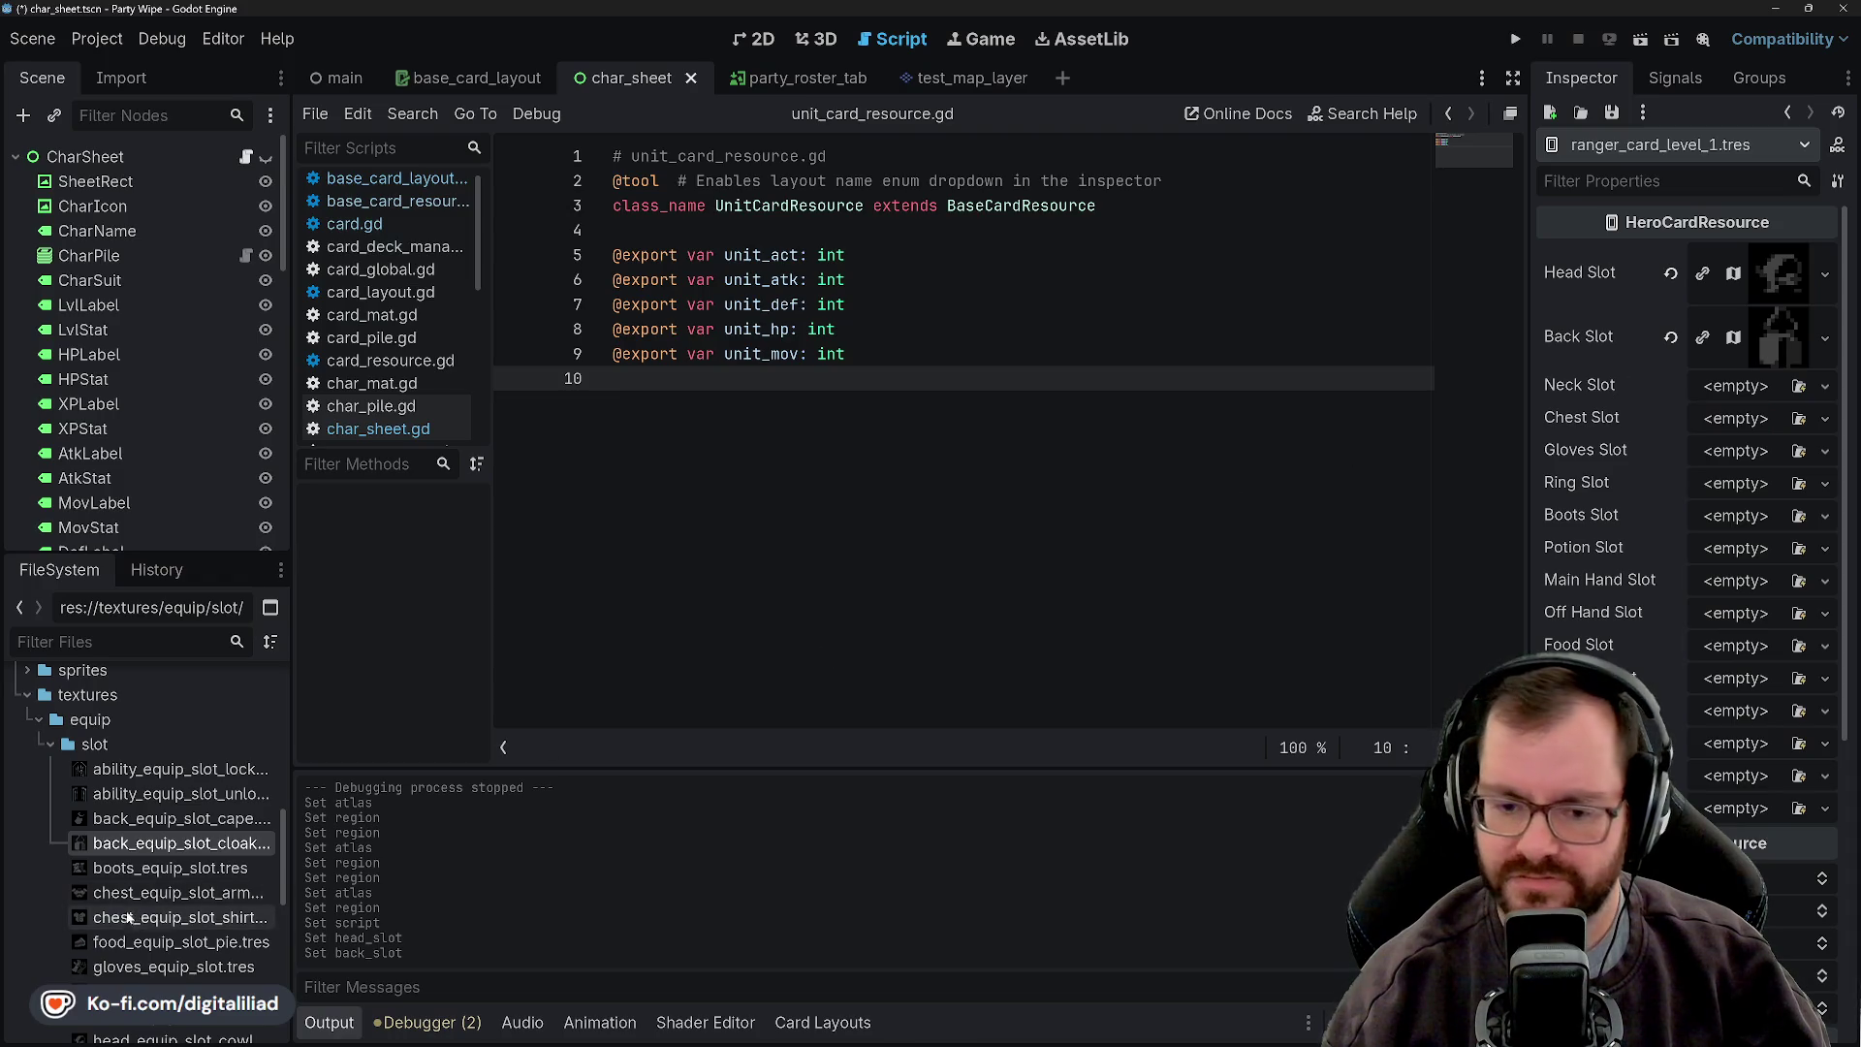
pyautogui.scroll(-5, 155, 867)
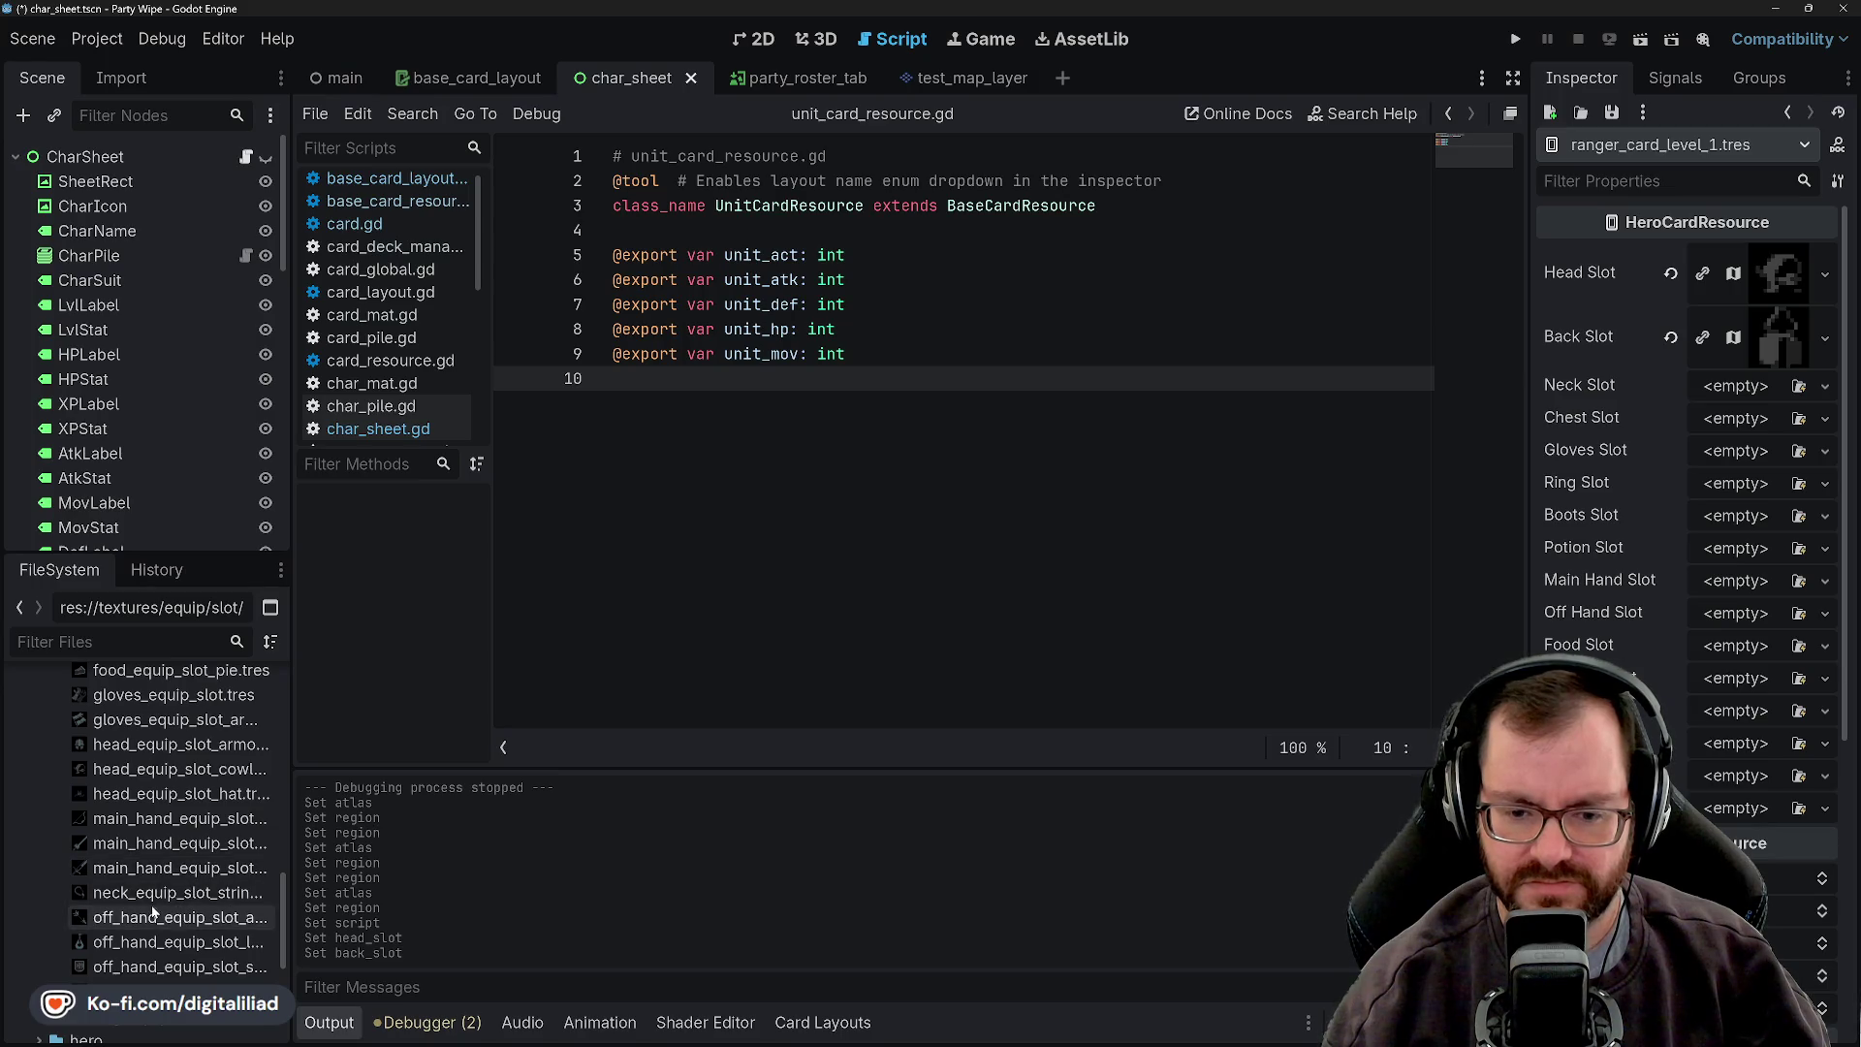
pyautogui.moveTo(150, 901)
pyautogui.mouseDown()
pyautogui.moveTo(1734, 447)
pyautogui.moveTo(1742, 393)
pyautogui.mouseUp()
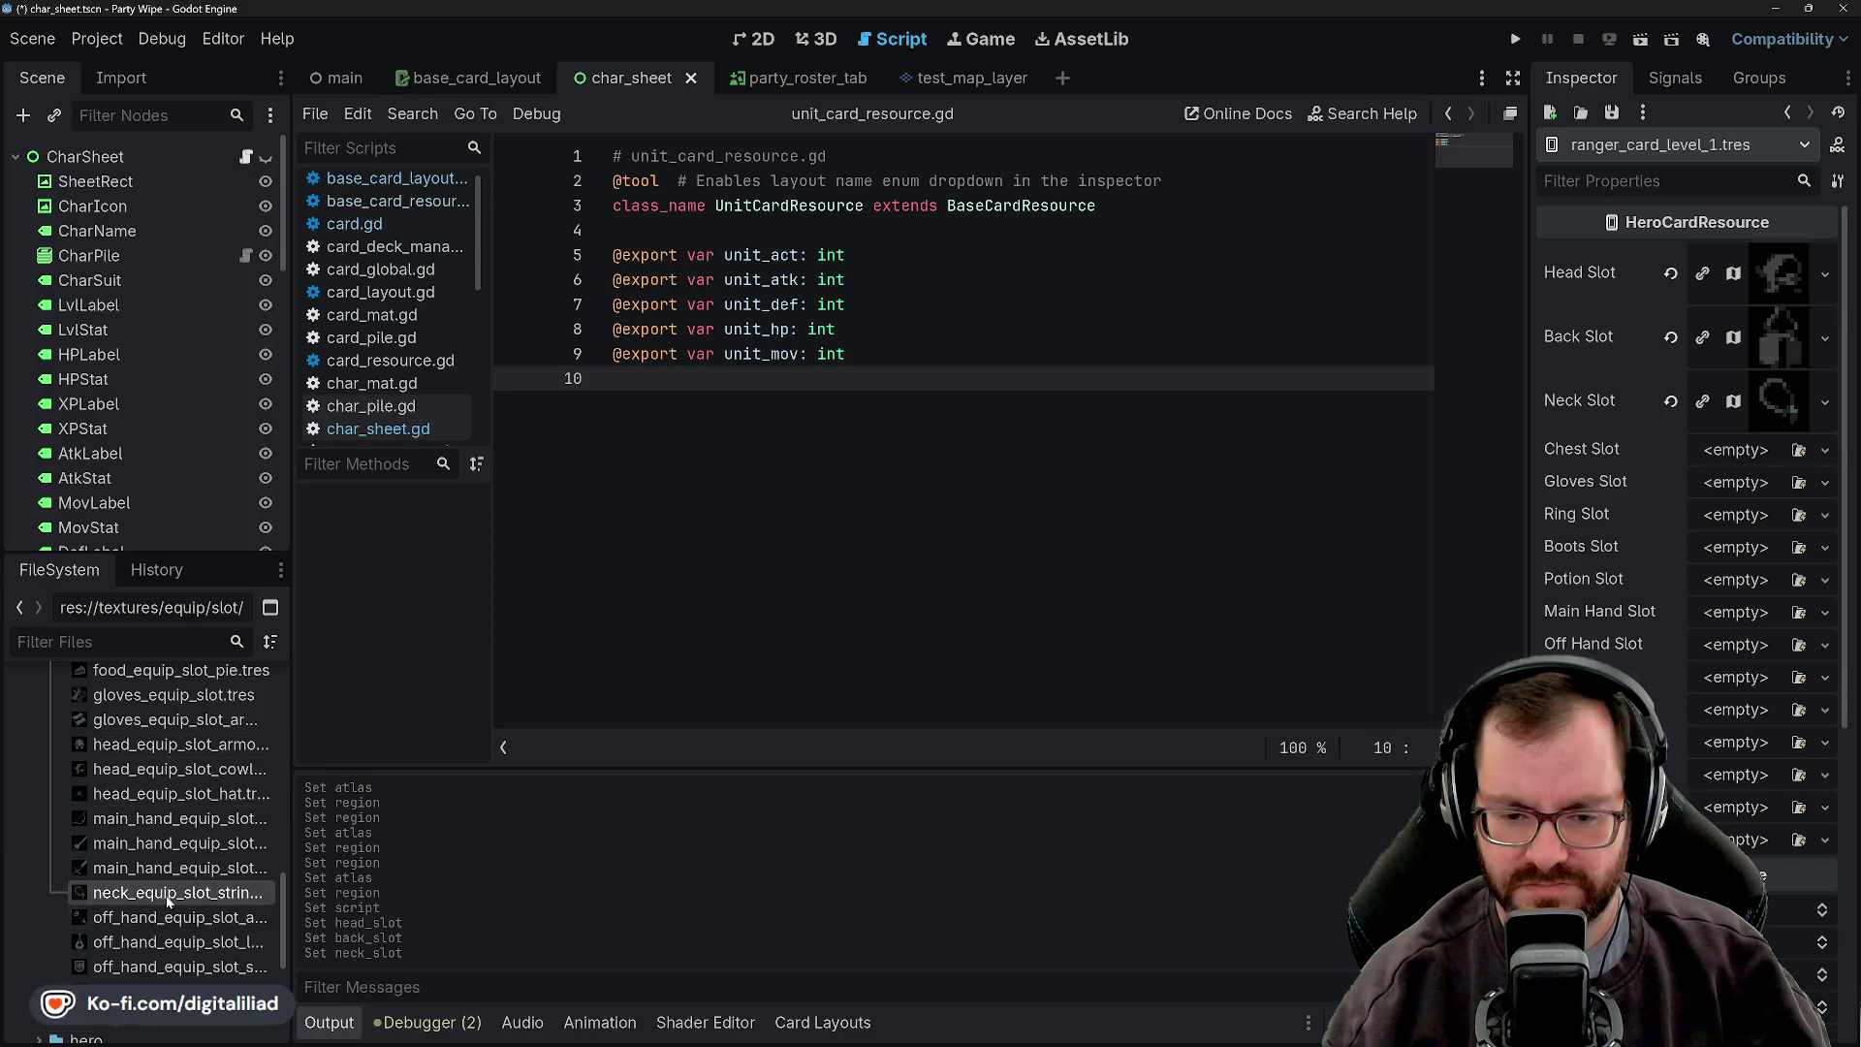
# - Rename the necklace icon file to neck_equip_slot.tres
pyautogui.rightClick(230, 893)
pyautogui.click(269, 868)
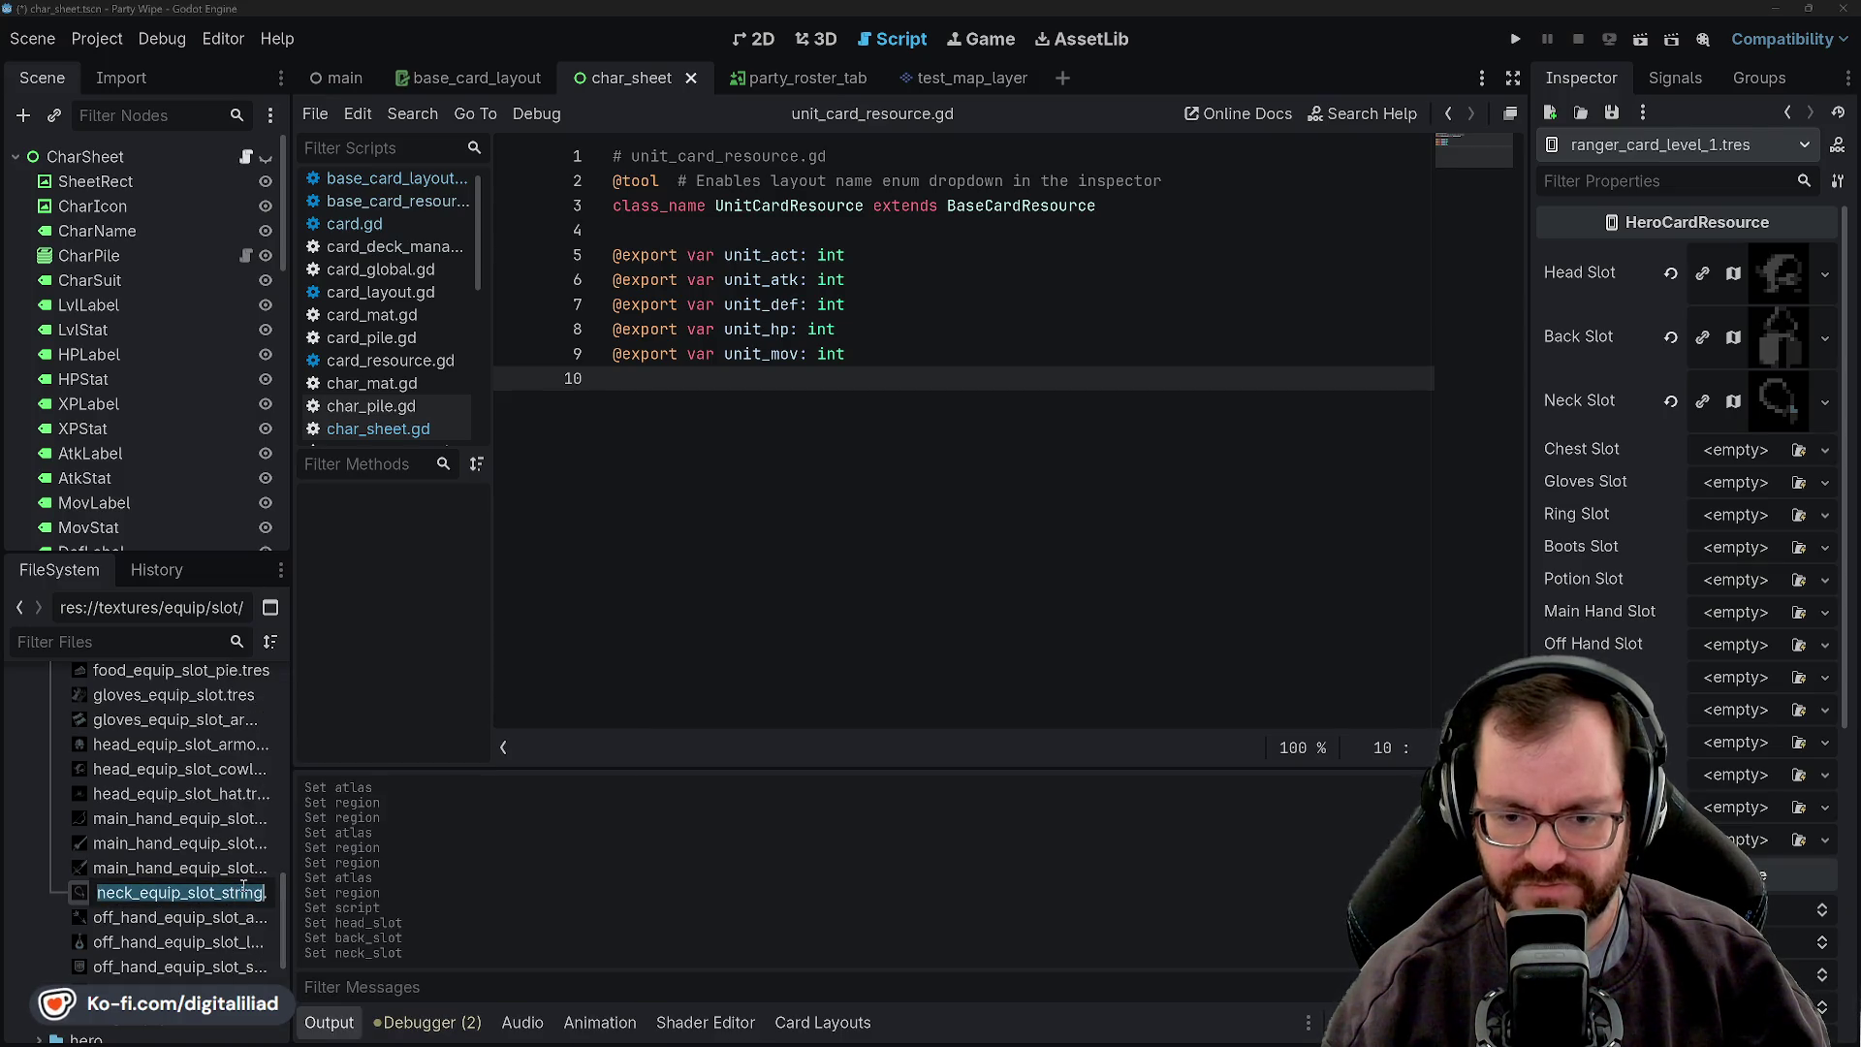
pyautogui.press('BackSpace')
pyautogui.press('BackSpace')
pyautogui.press('BackSpace')
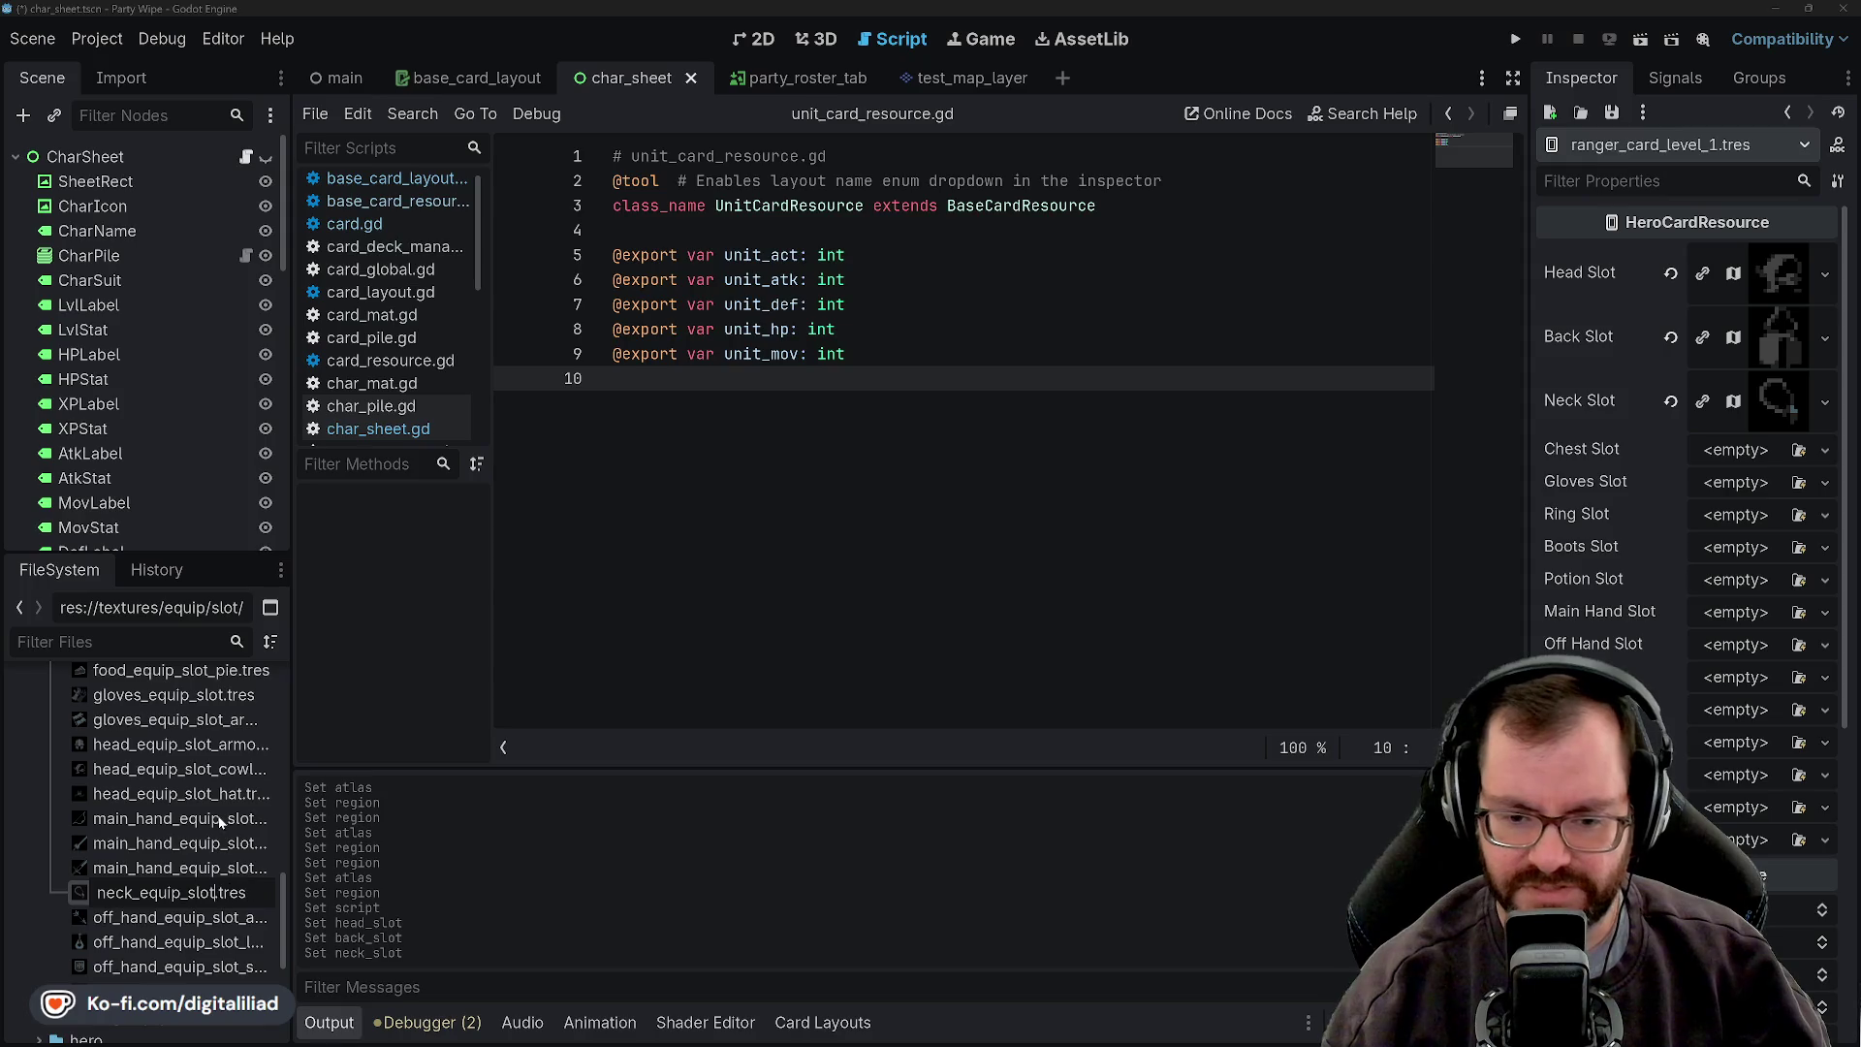
pyautogui.press('Return')
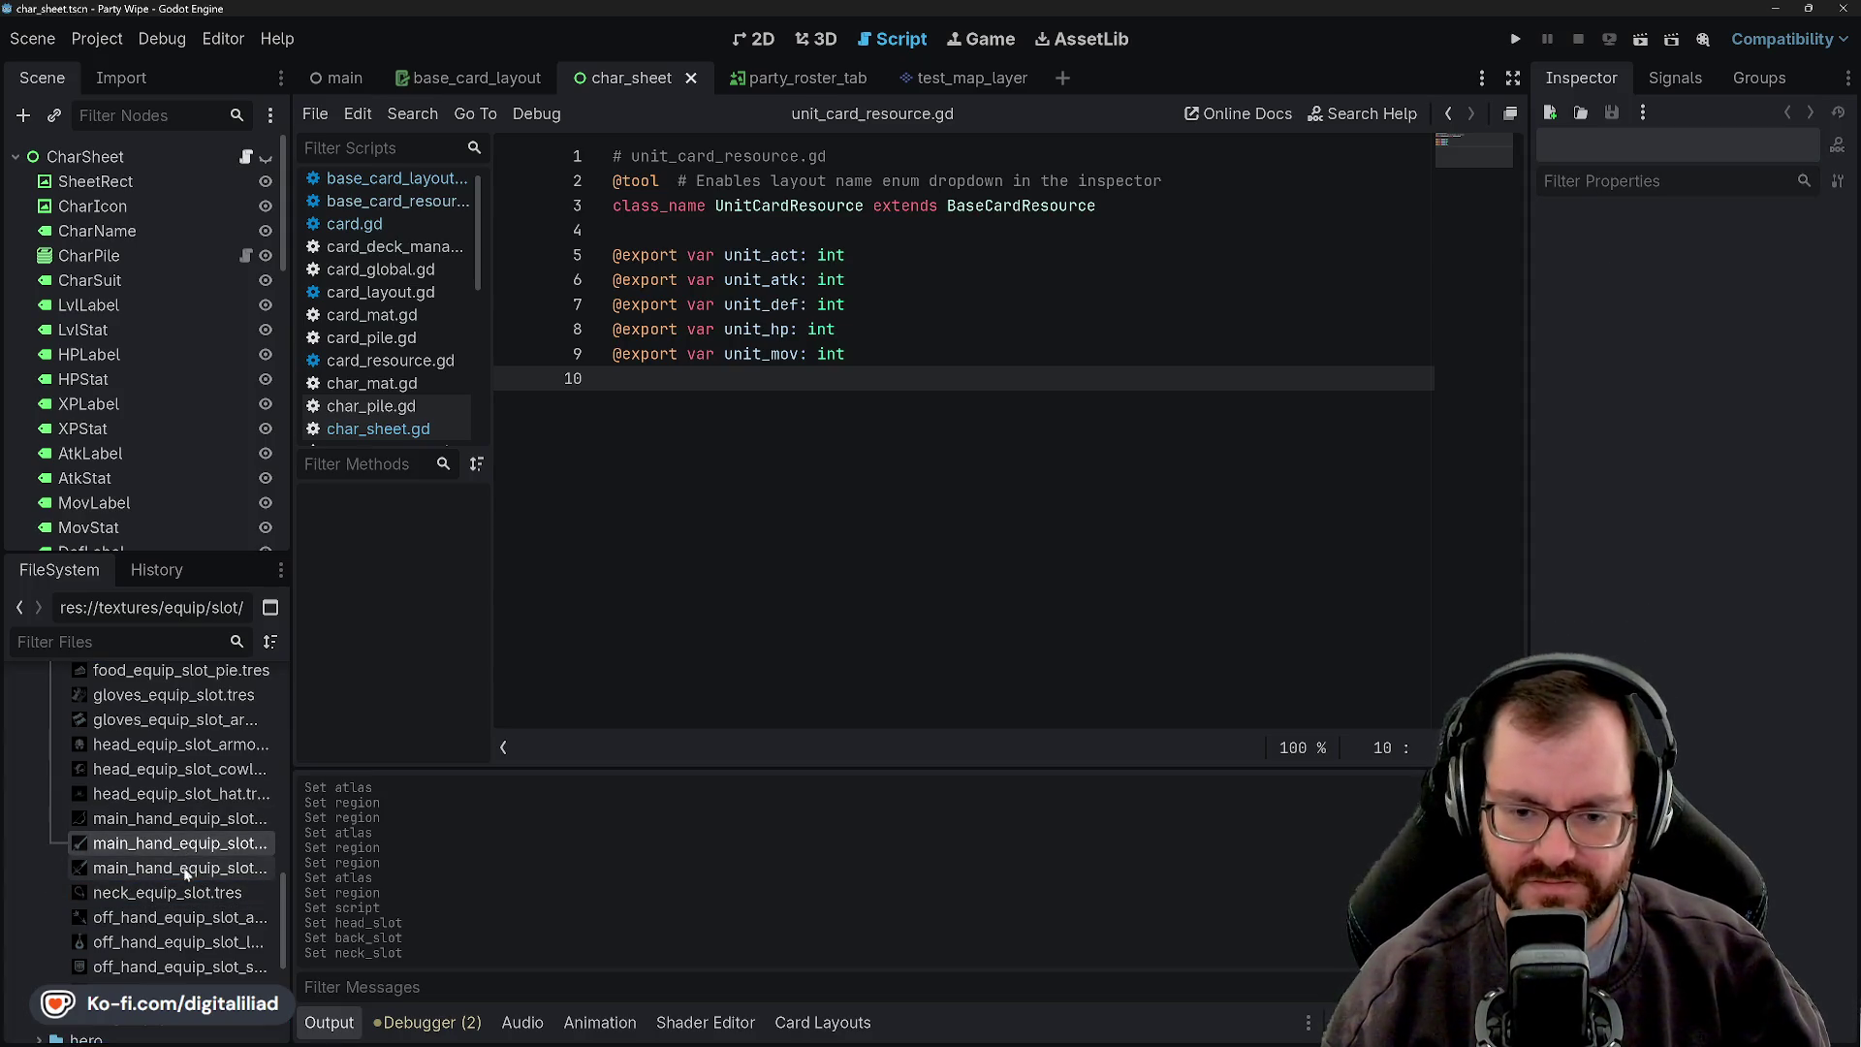
pyautogui.click(183, 888)
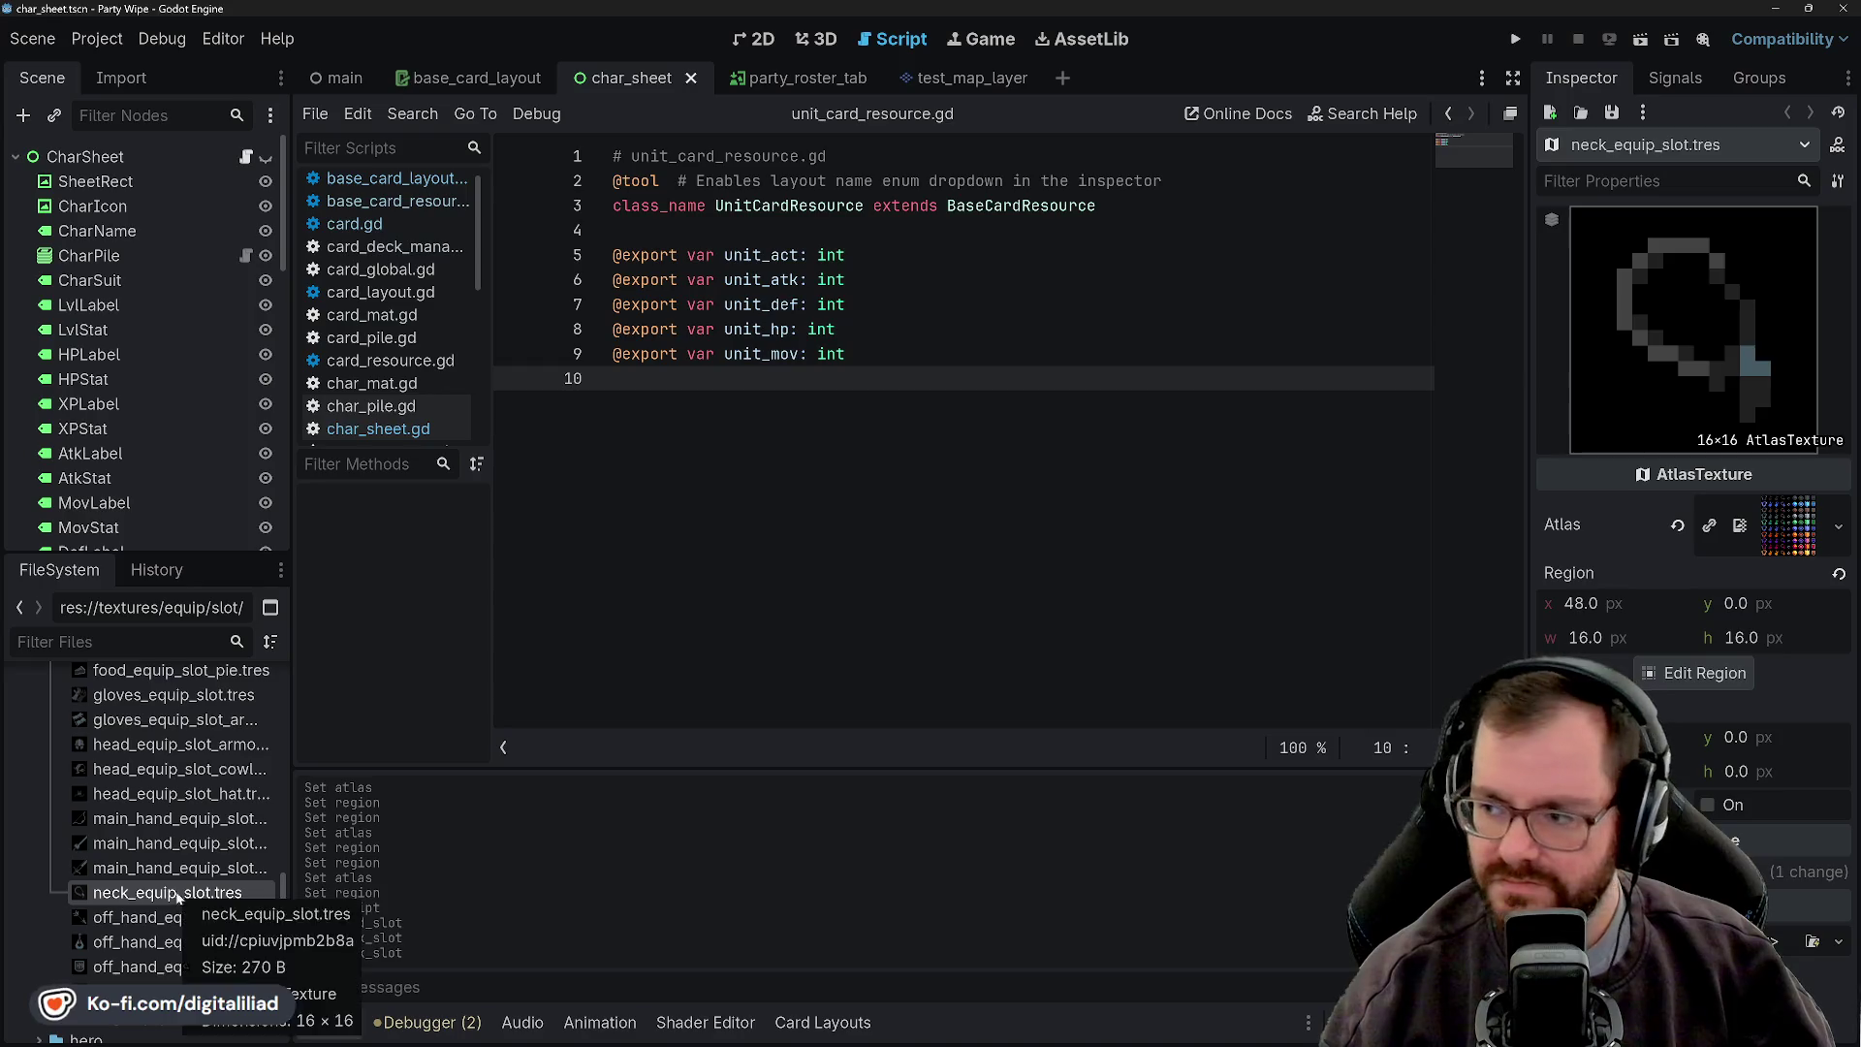
# - Reopen the ranger card and put the shirt icon in its Chest Slot
pyautogui.scroll(1, 192, 822)
pyautogui.scroll(10, 191, 822)
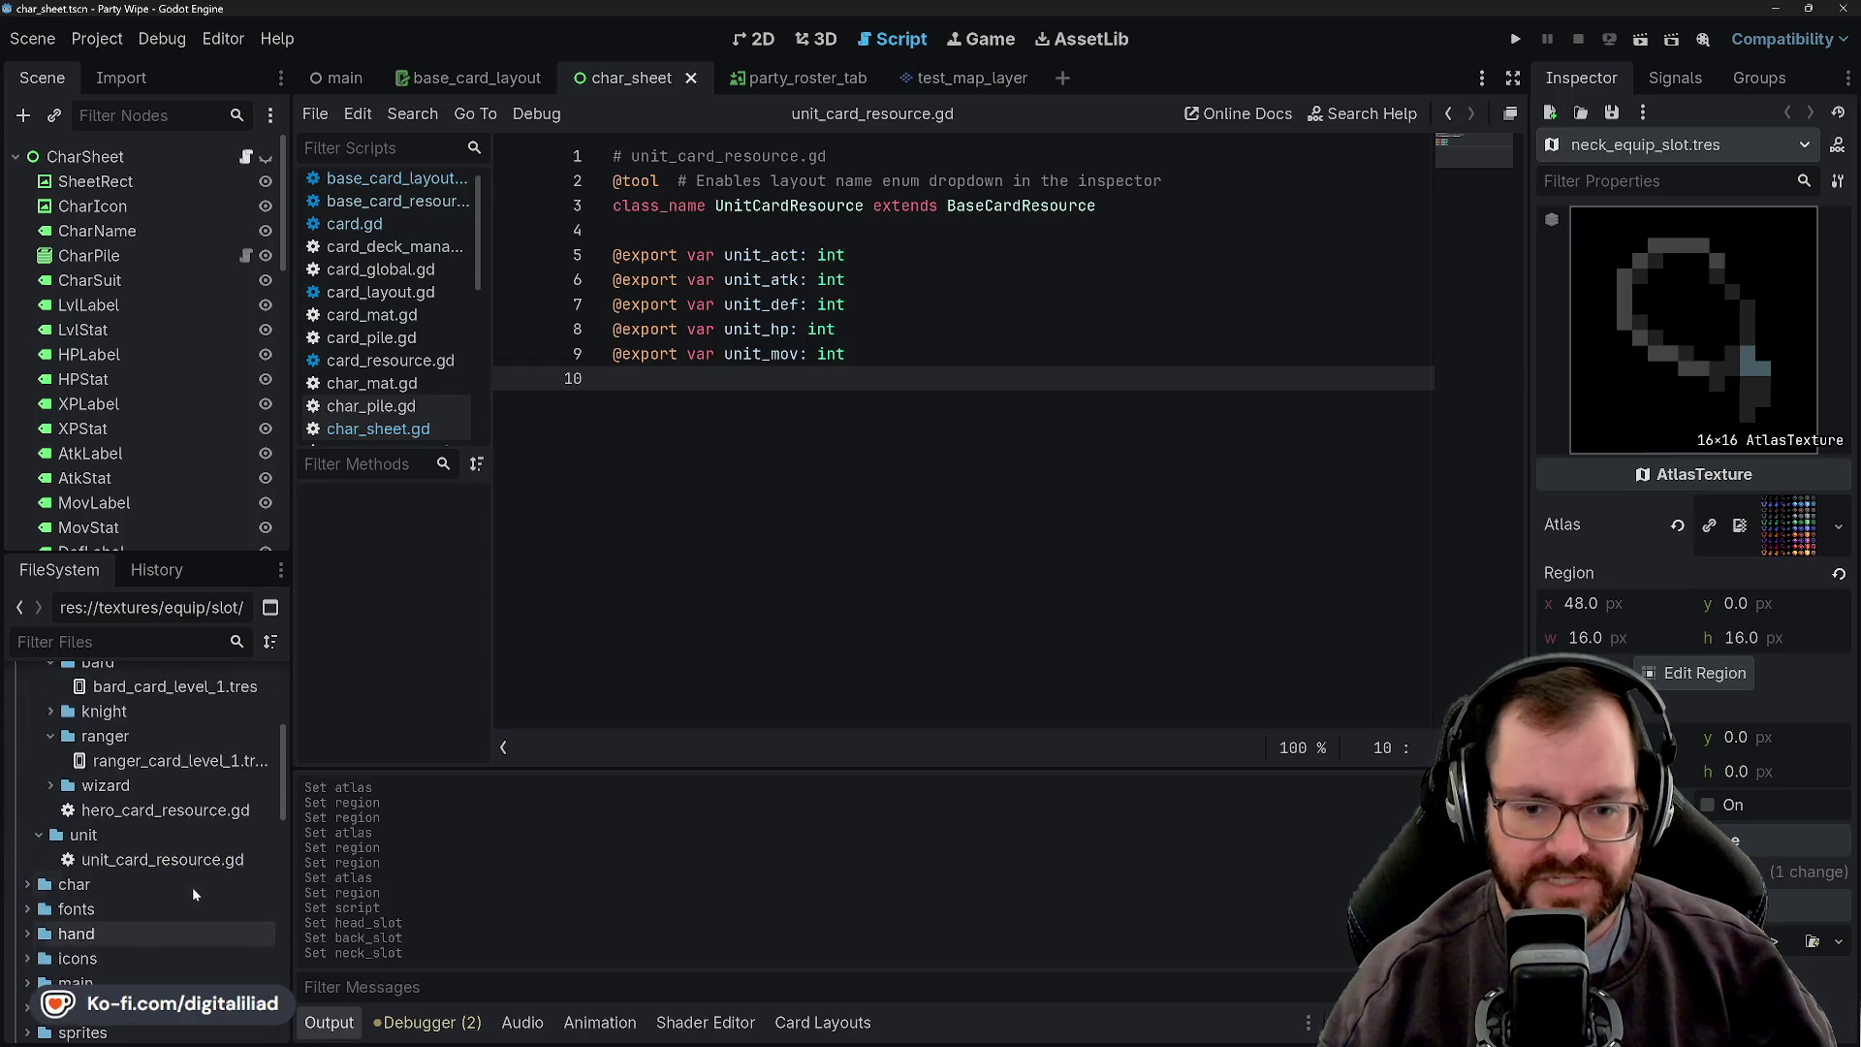
pyautogui.click(163, 851)
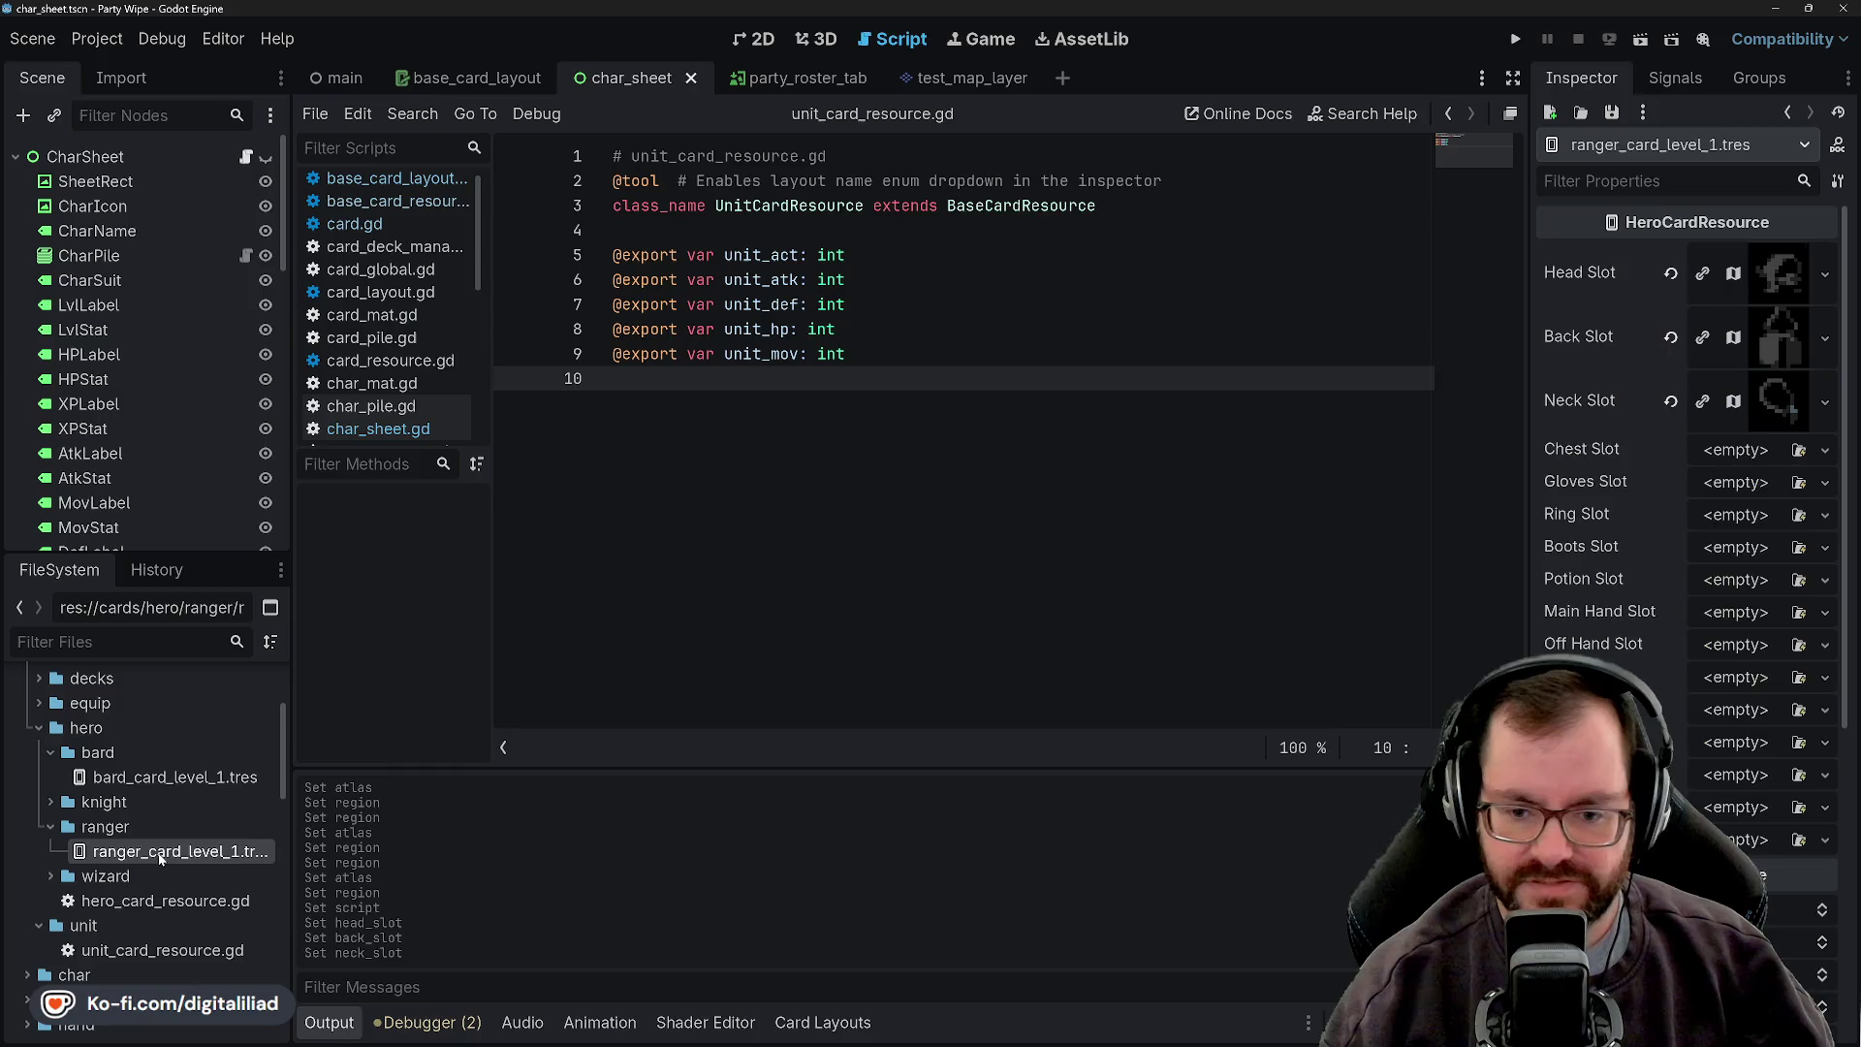
pyautogui.scroll(-10, 166, 872)
pyautogui.scroll(-2, 191, 895)
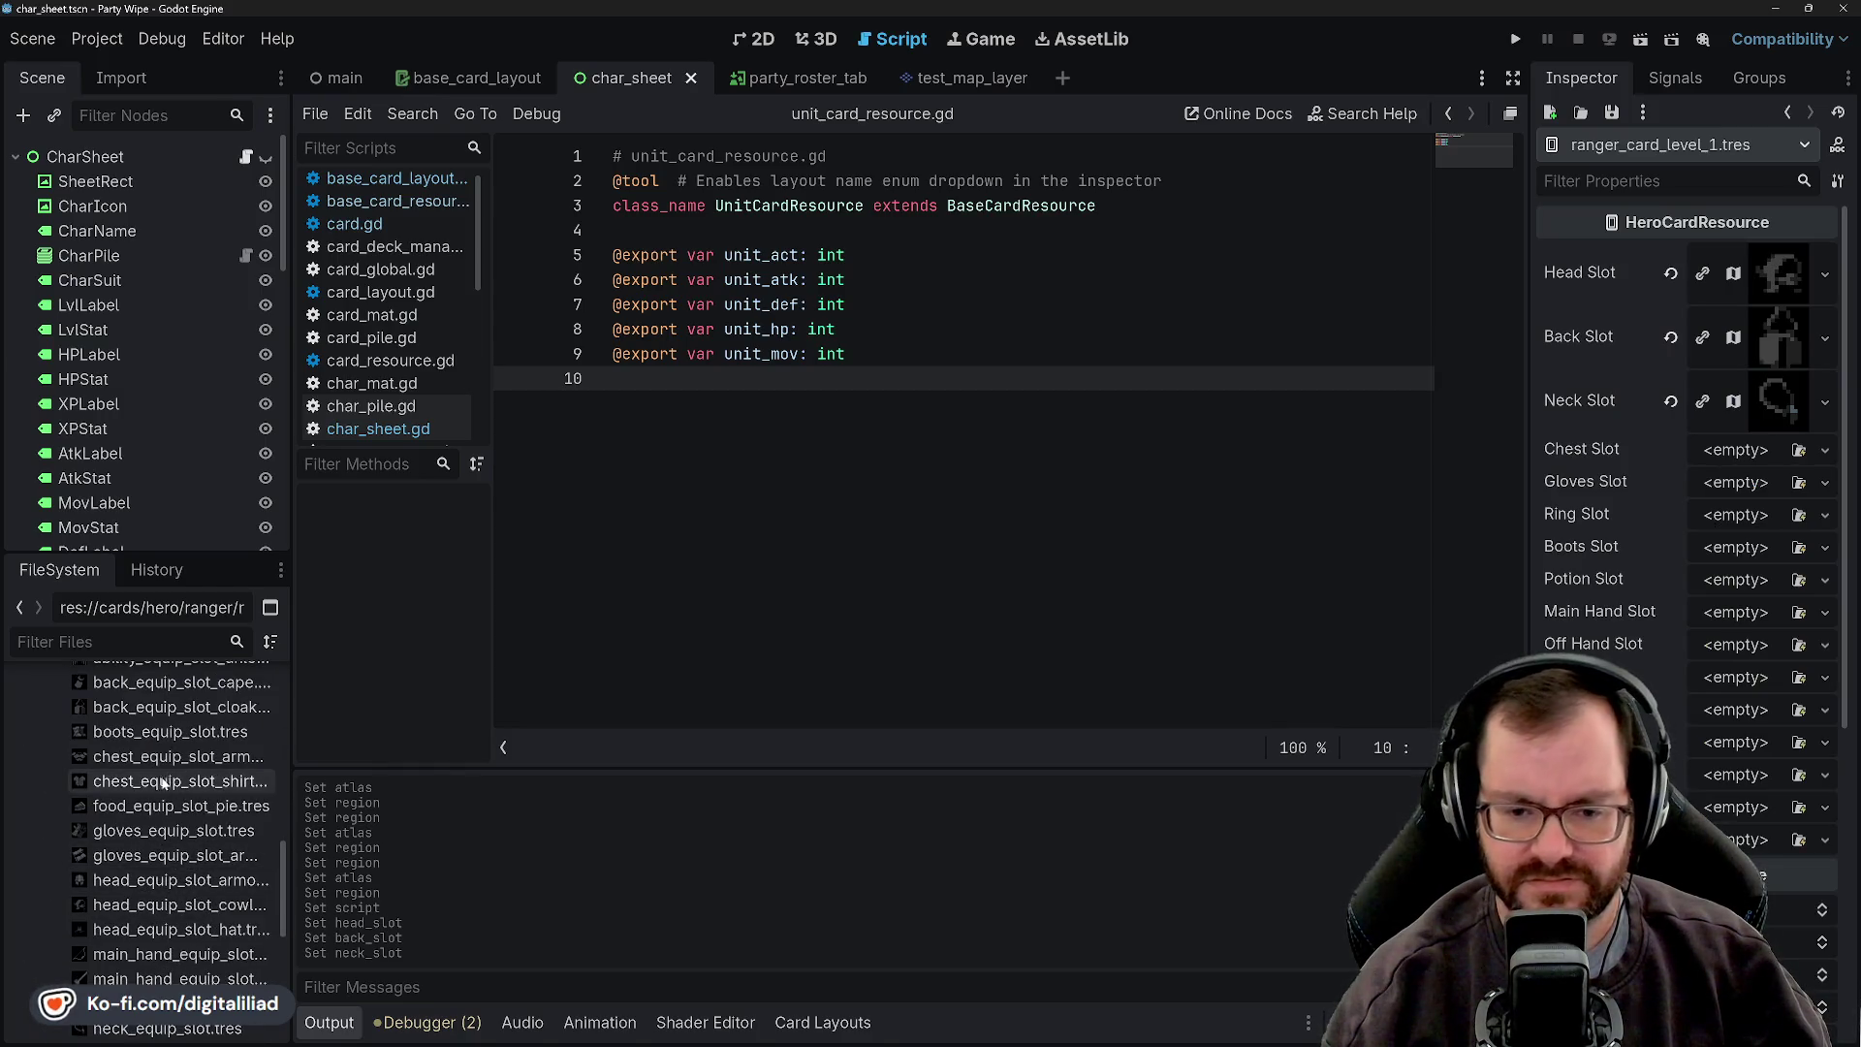
pyautogui.moveTo(174, 781); pyautogui.dragTo(1627, 585)
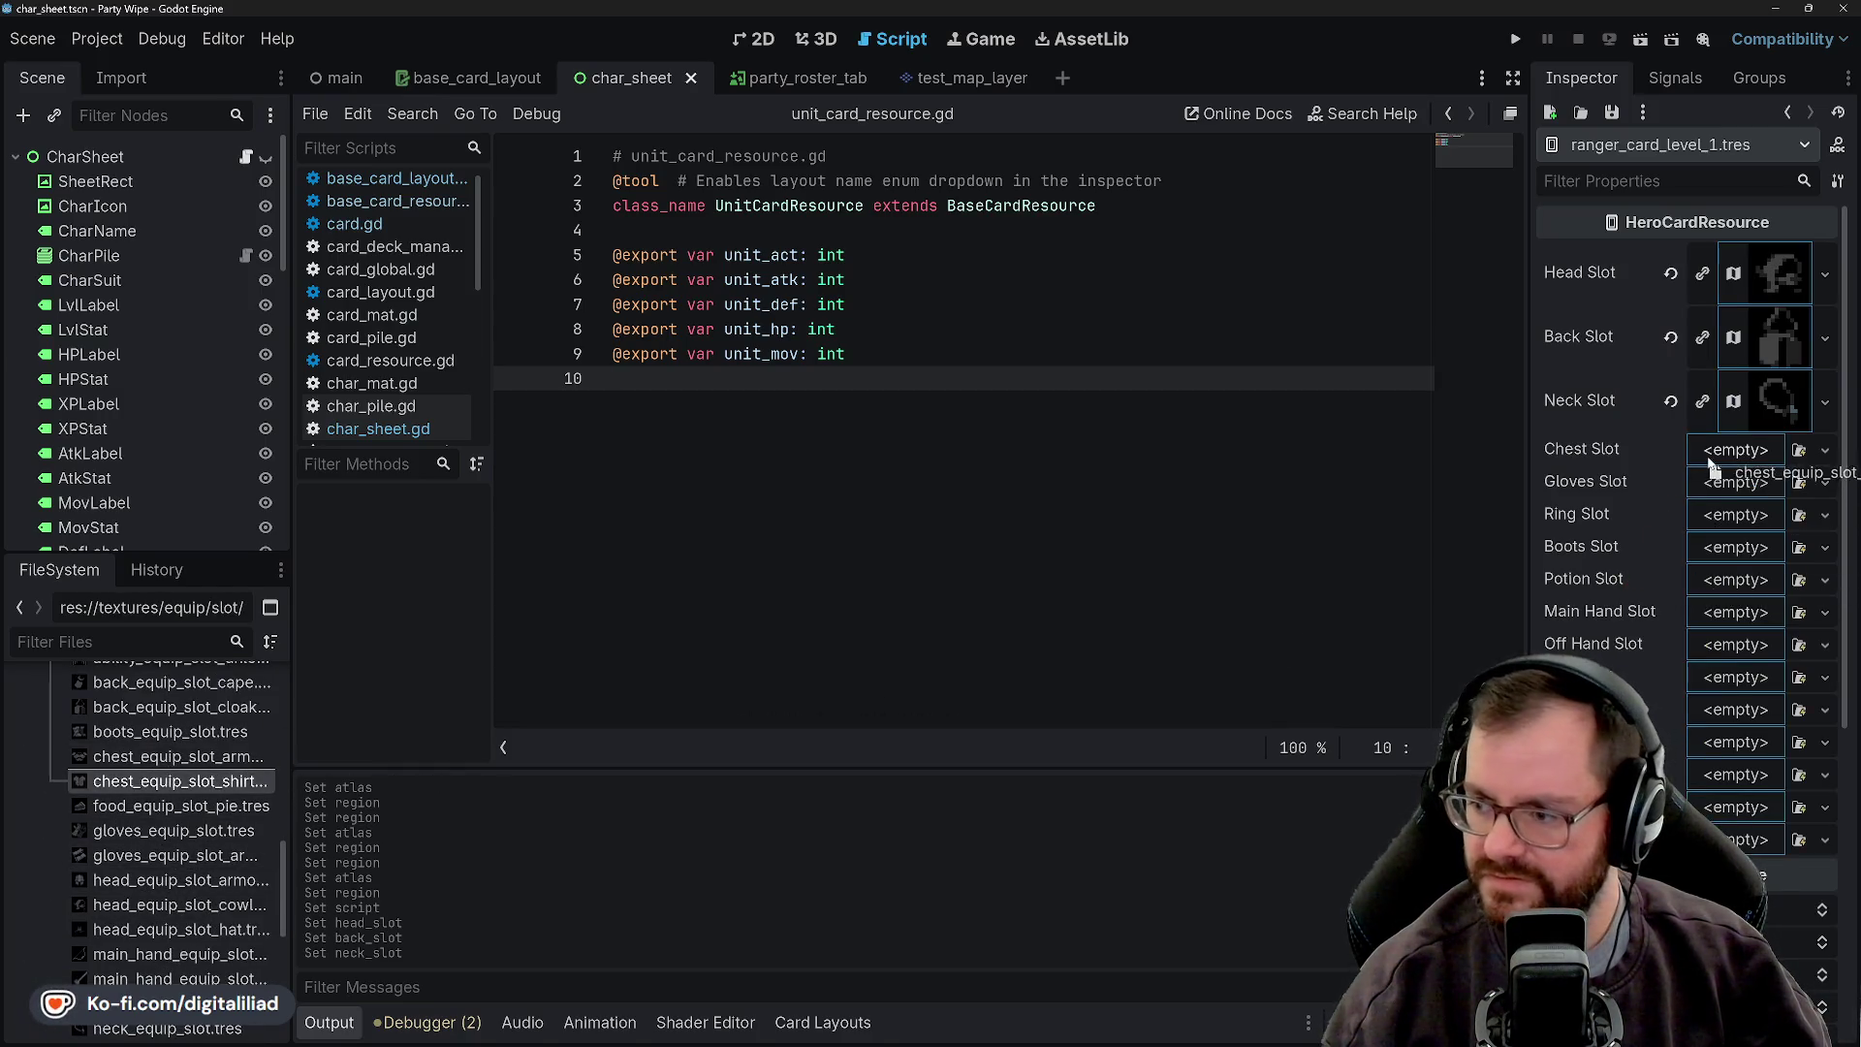
pyautogui.moveTo(1708, 466); pyautogui.dragTo(1714, 453)
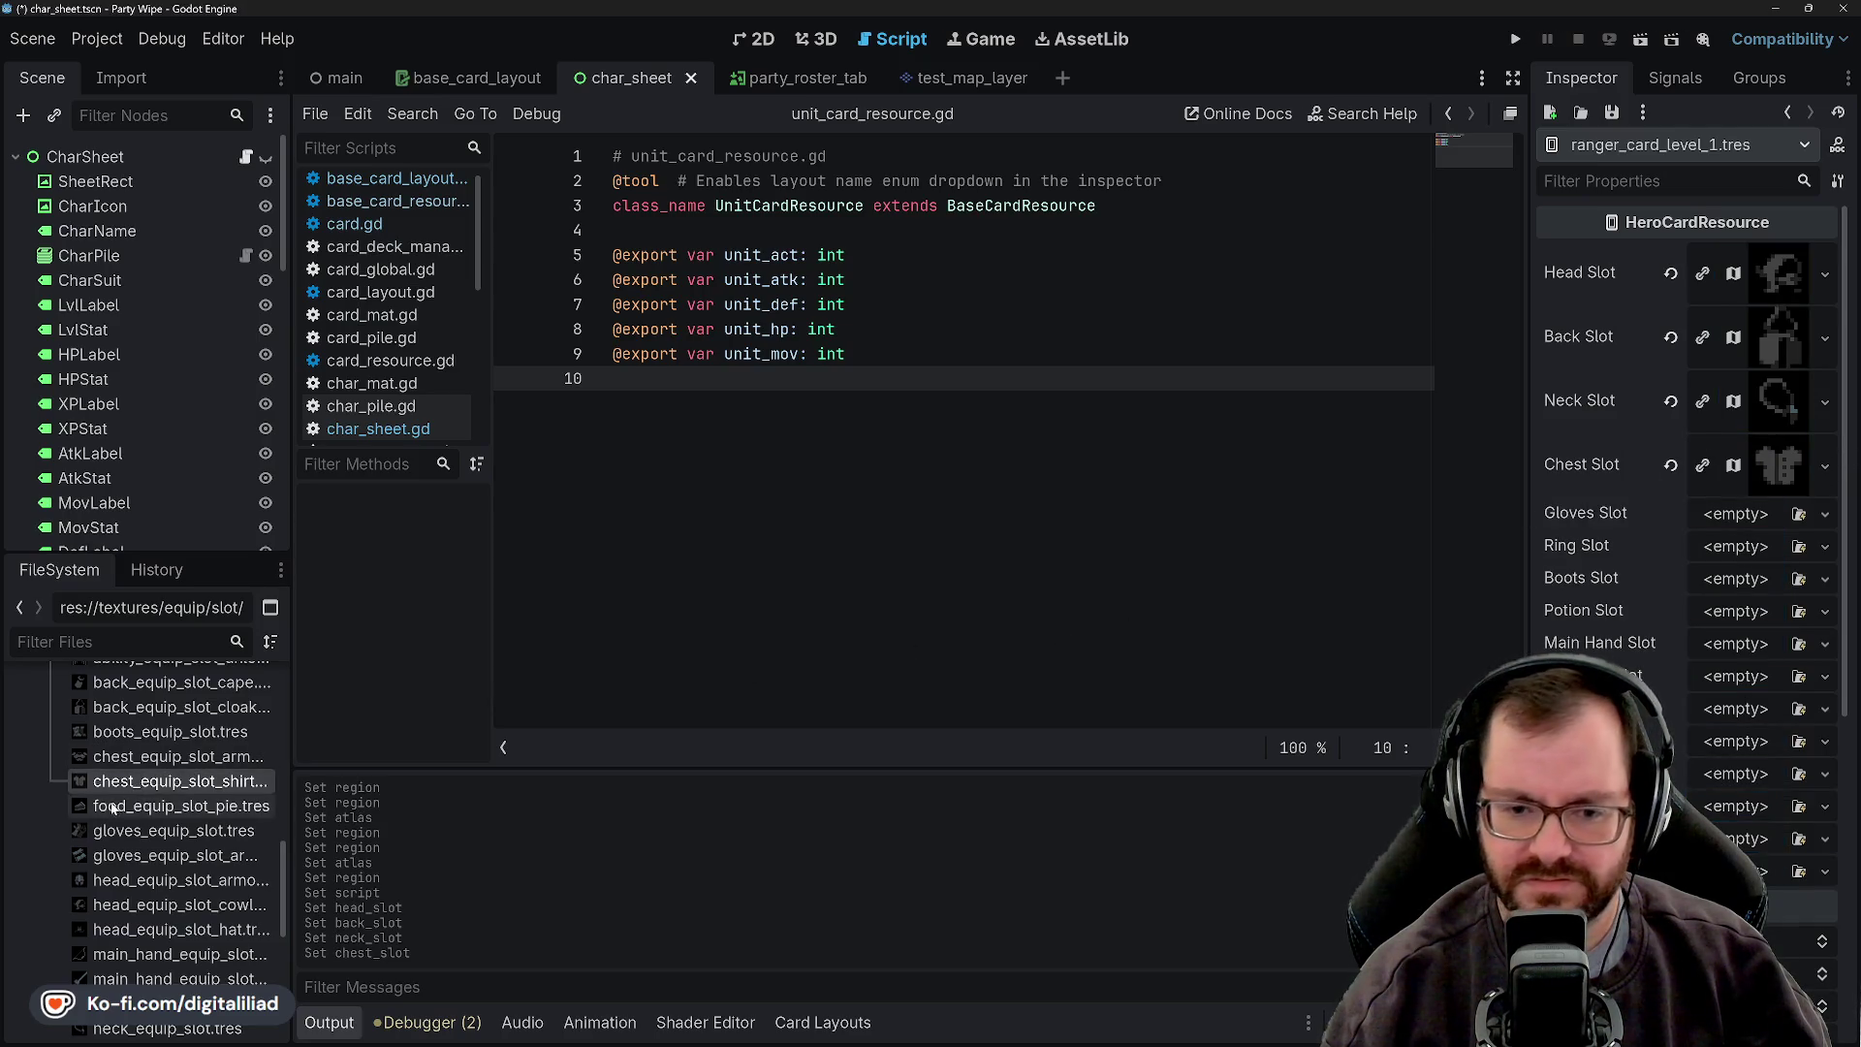
# - Fill the ranger's Gloves, Ring and Boots slots with their matching icons
pyautogui.scroll(-2, 160, 833)
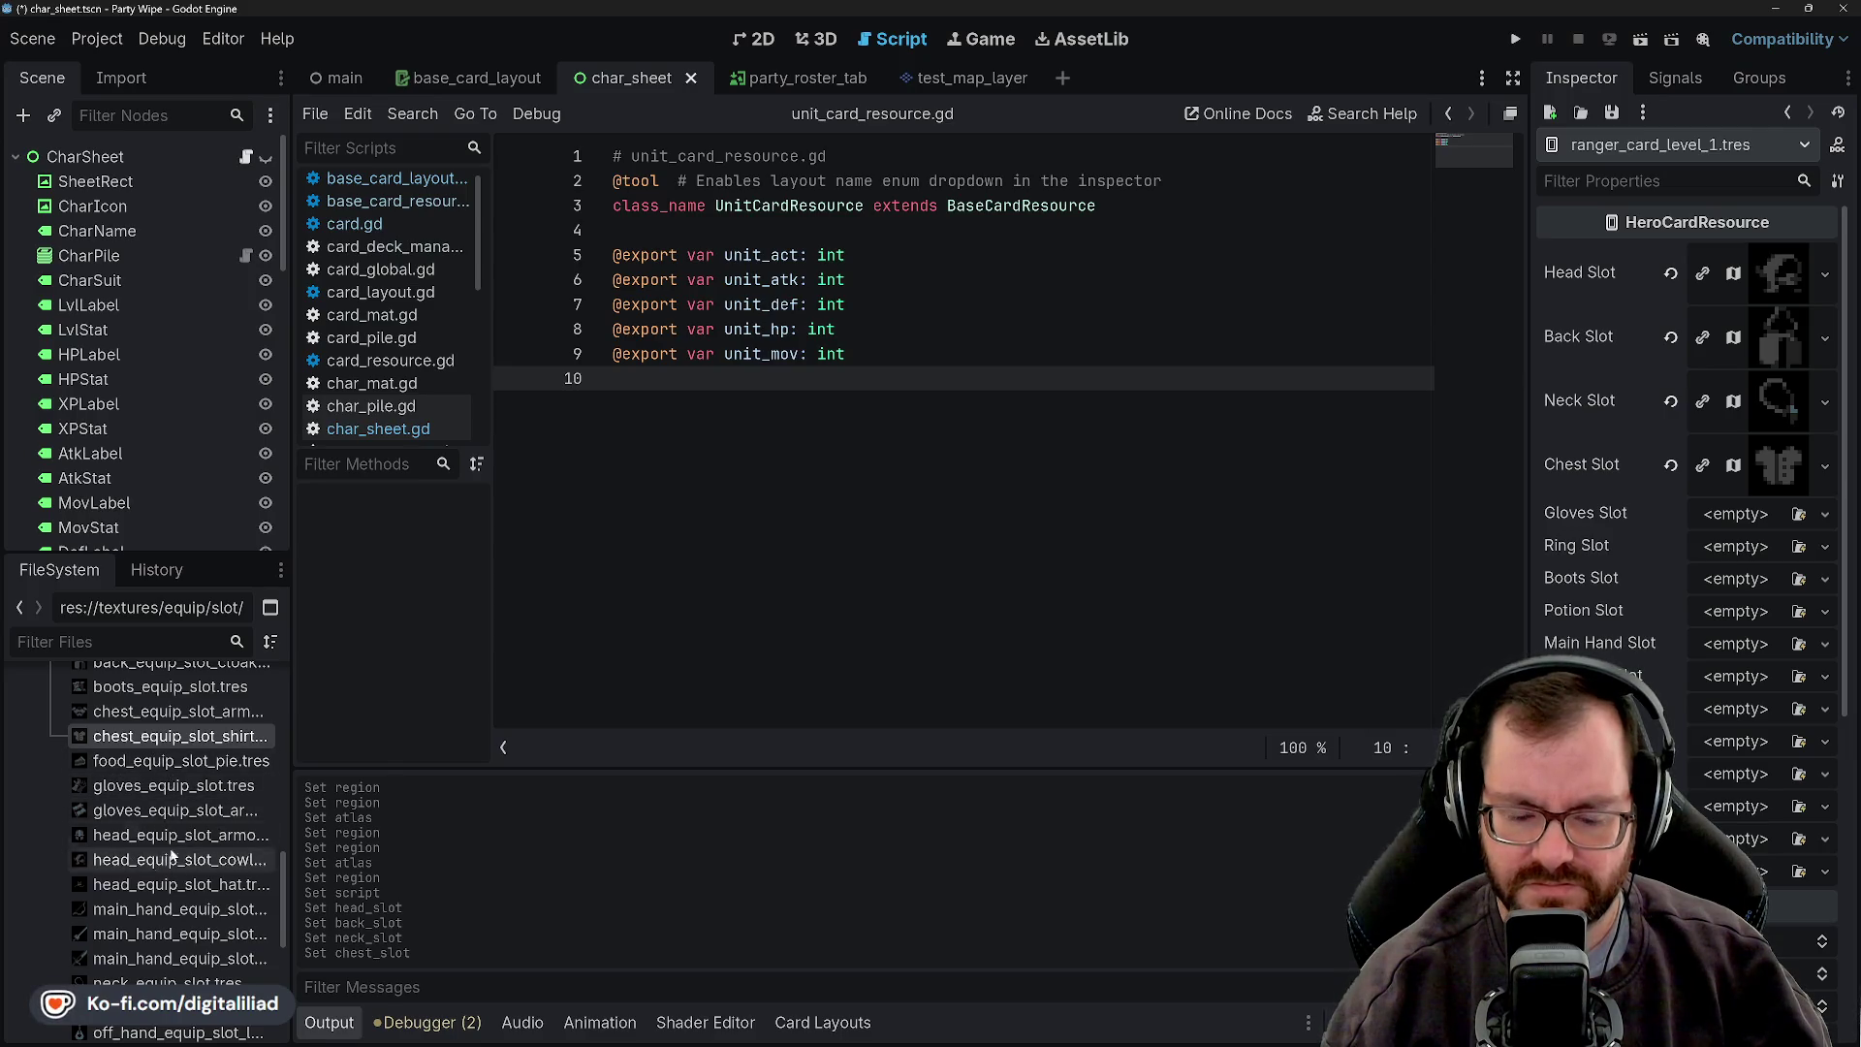
pyautogui.moveTo(144, 765)
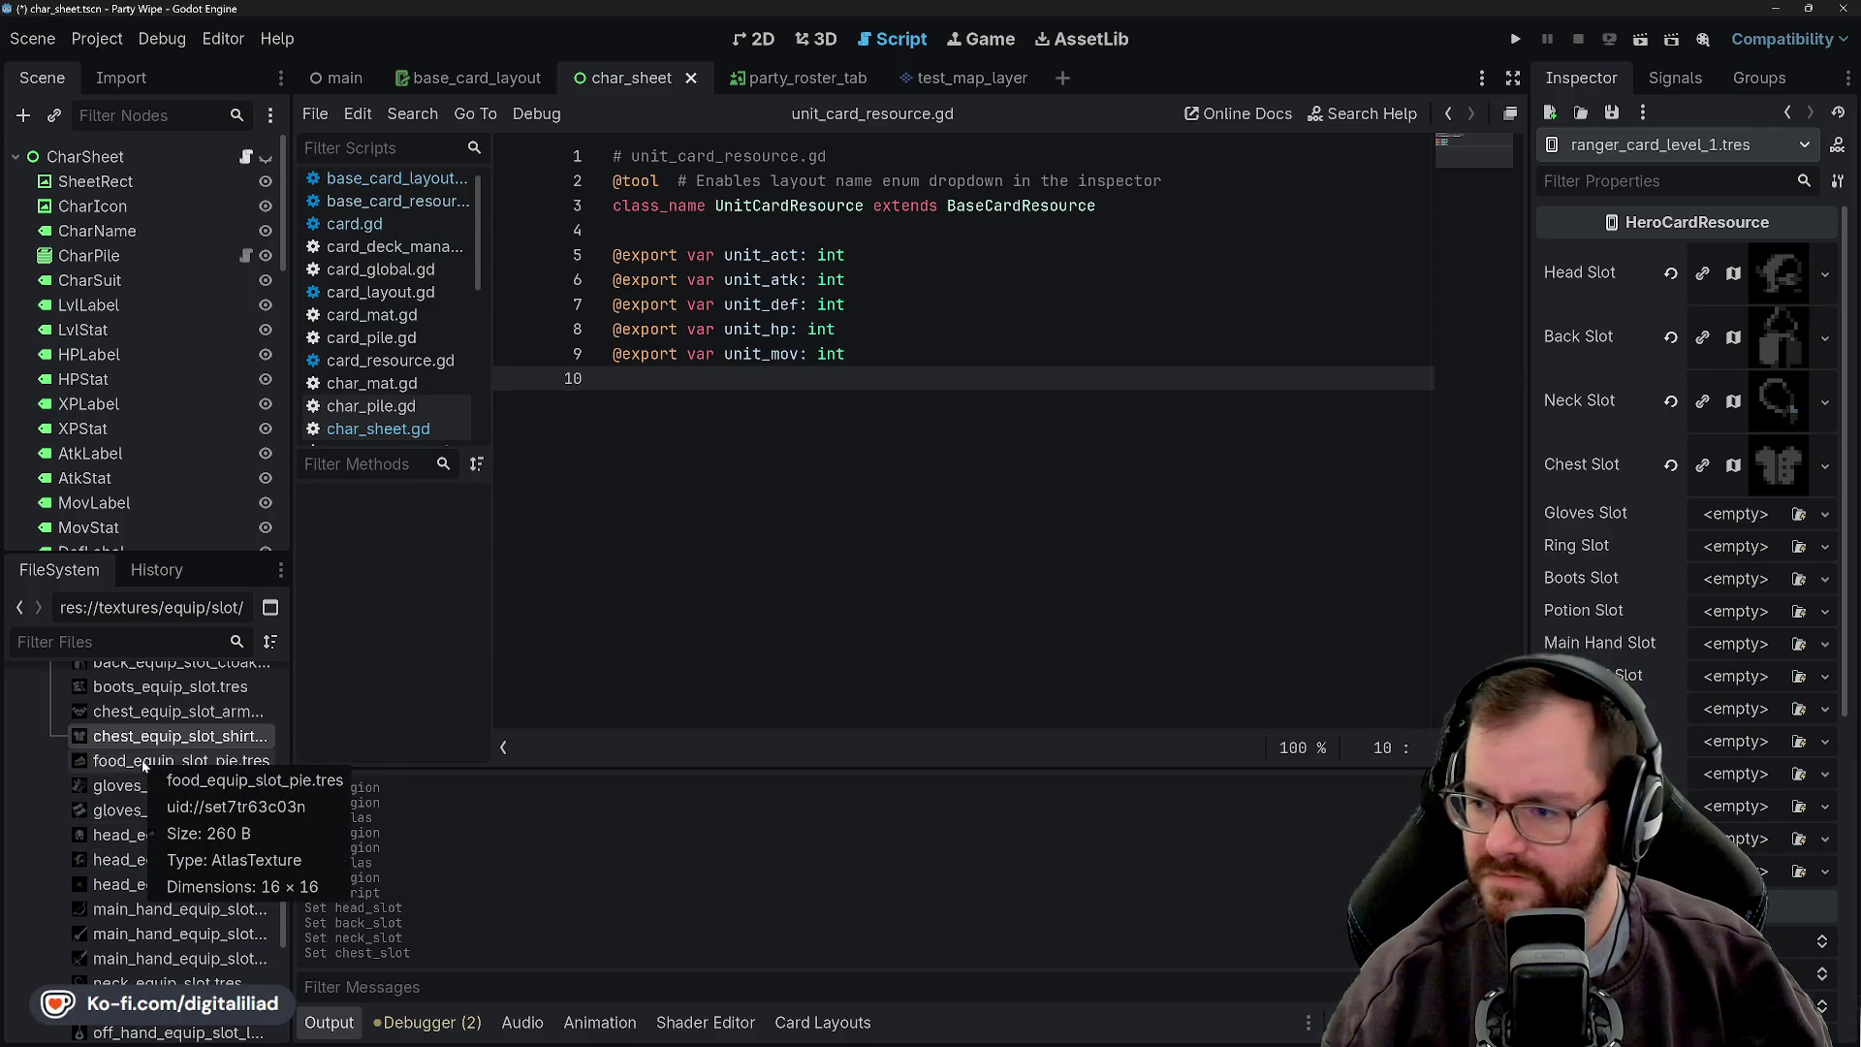
pyautogui.moveTo(148, 812)
pyautogui.moveTo(146, 785); pyautogui.dragTo(1502, 623)
pyautogui.moveTo(1715, 520); pyautogui.dragTo(1716, 520)
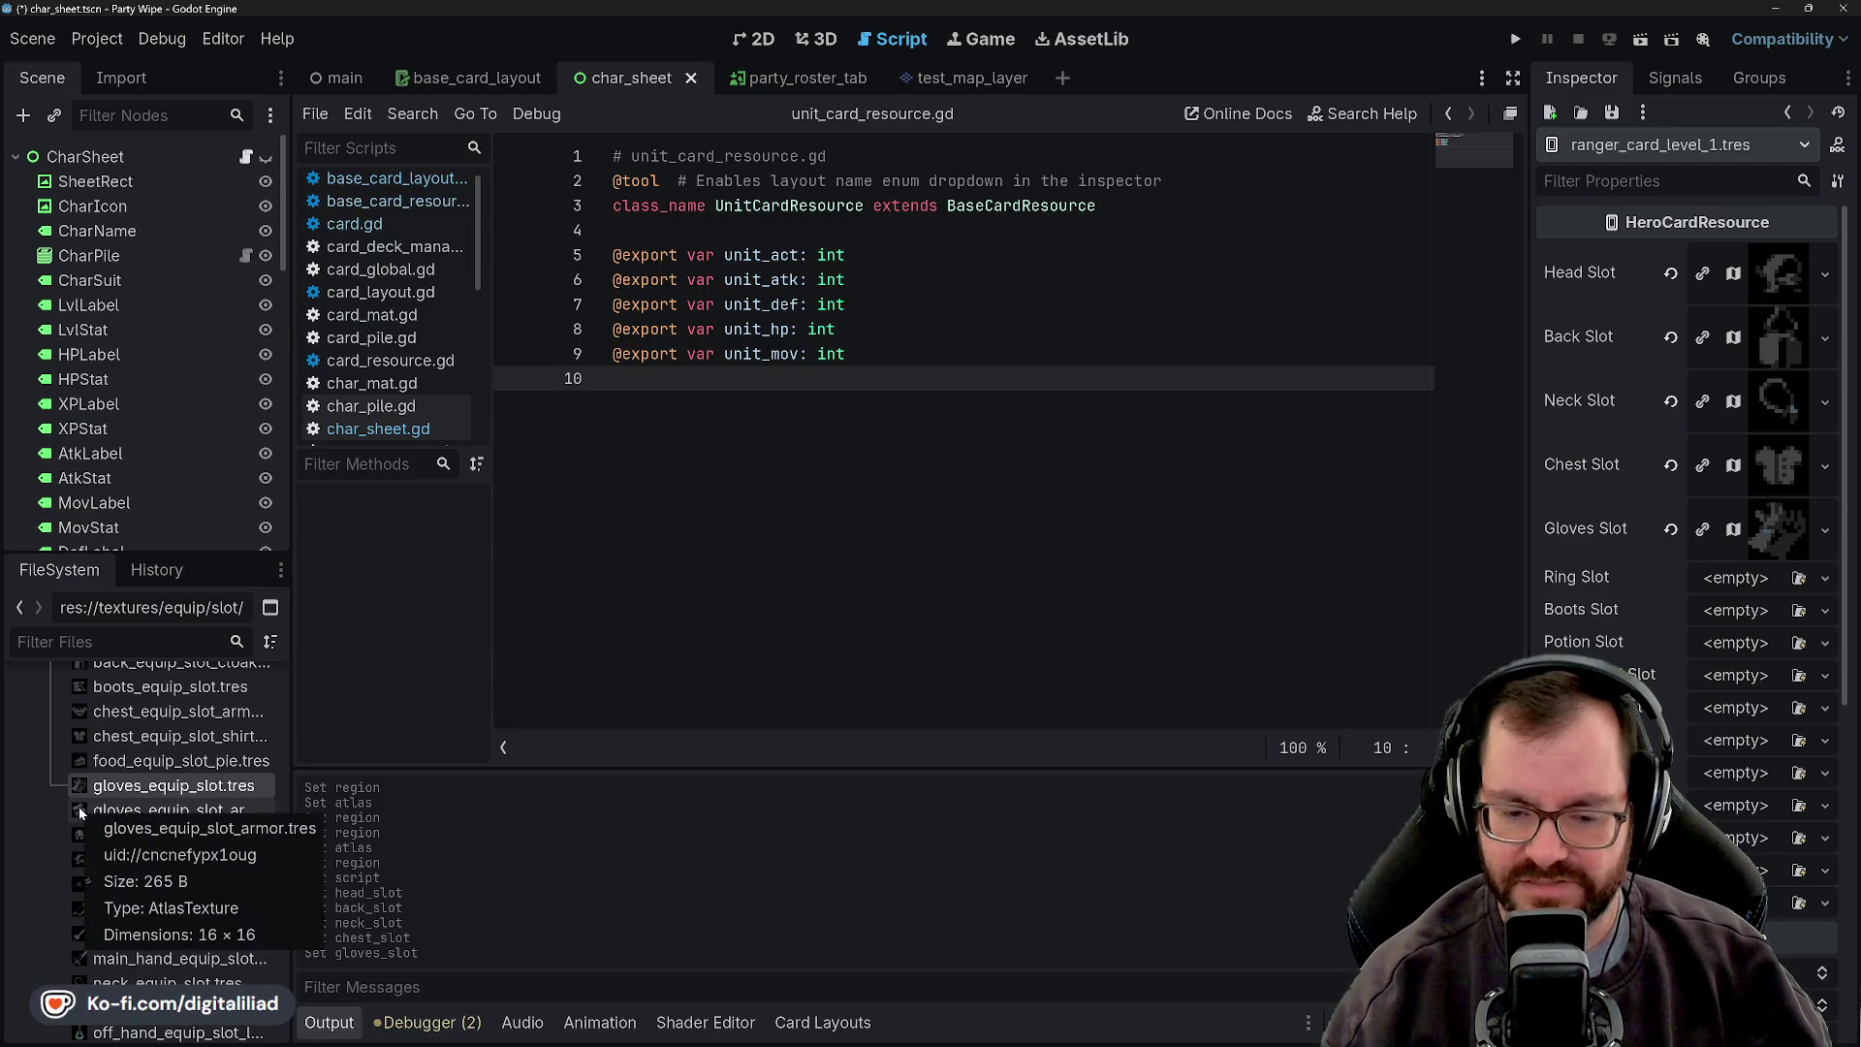
pyautogui.scroll(-3, 148, 839)
pyautogui.moveTo(164, 970); pyautogui.dragTo(1735, 582)
pyautogui.scroll(5, 250, 799)
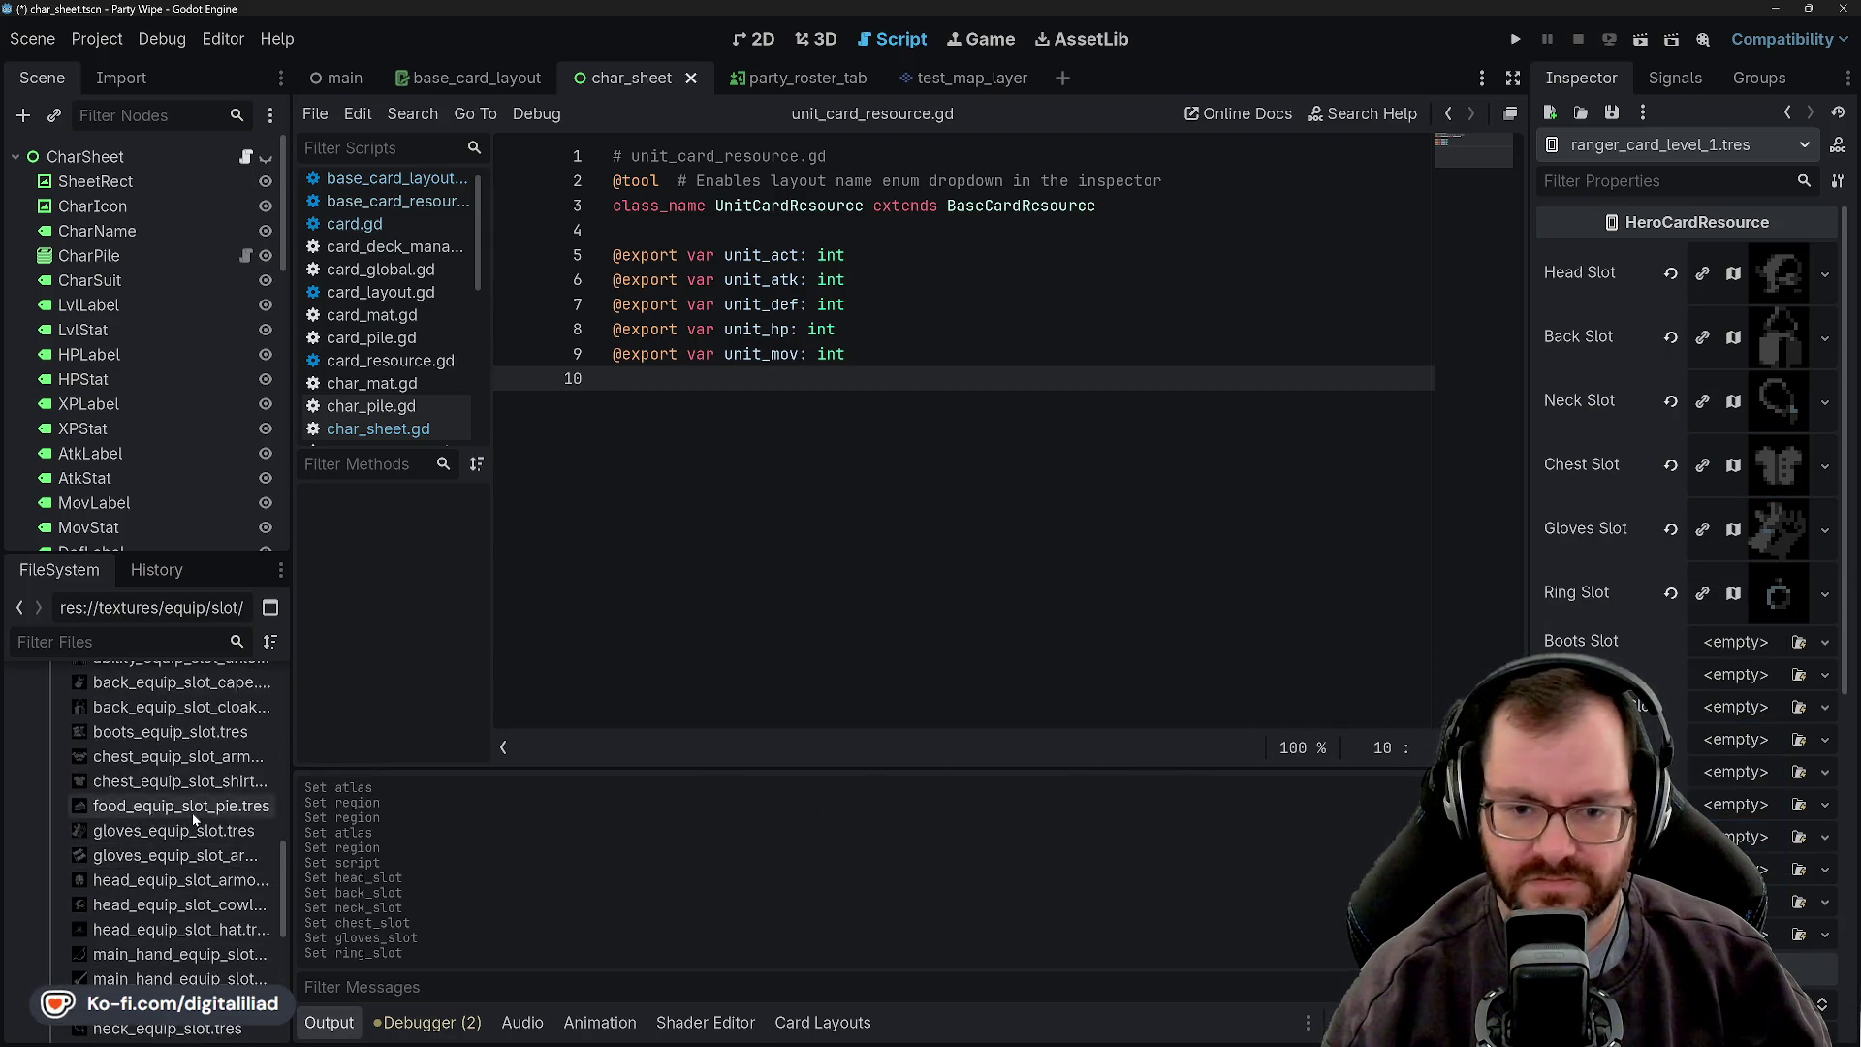
pyautogui.moveTo(152, 775)
pyautogui.mouseDown()
pyautogui.moveTo(1197, 812)
pyautogui.moveTo(1735, 673)
pyautogui.moveTo(1740, 650)
pyautogui.mouseUp()
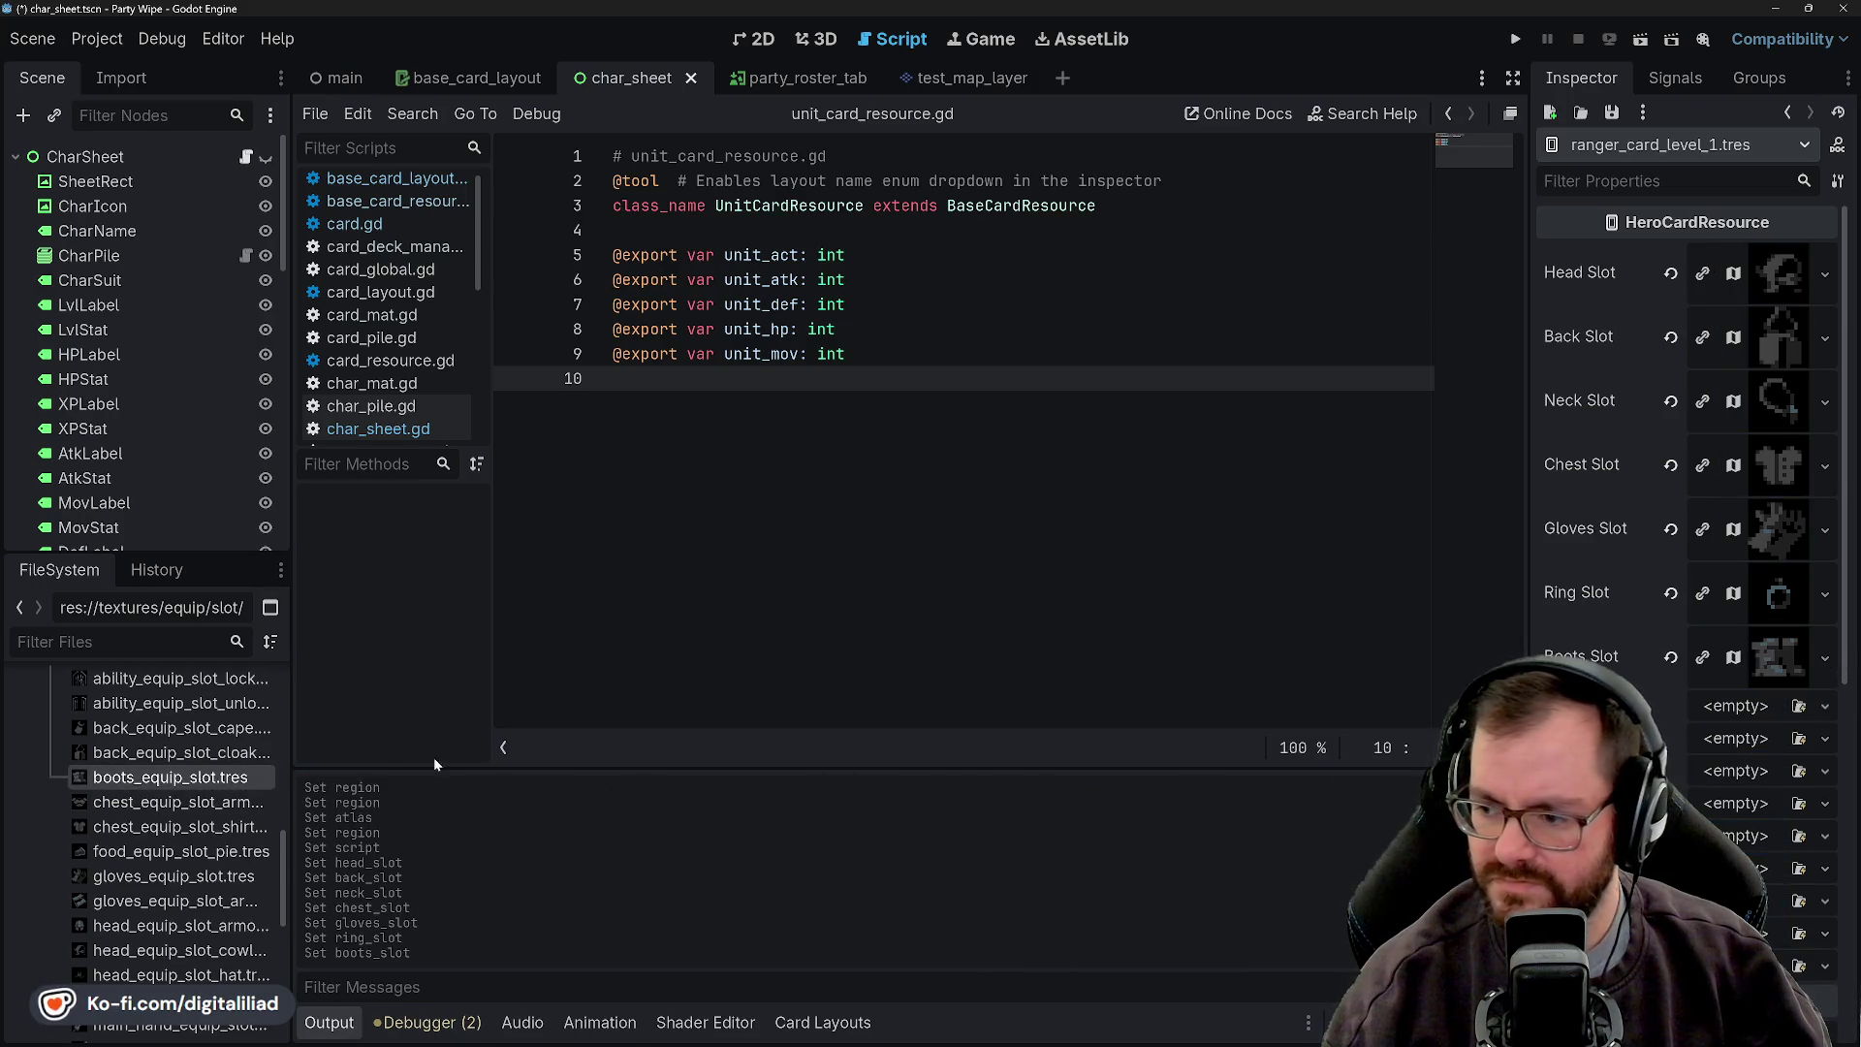
# - Assign the potion icon, the bow to Main Hand Slot and the off-hand icon to Off Hand Slot
pyautogui.scroll(-2, 178, 819)
pyautogui.scroll(-3, 177, 819)
pyautogui.moveTo(170, 945)
pyautogui.mouseDown()
pyautogui.moveTo(630, 857)
pyautogui.moveTo(1684, 722)
pyautogui.moveTo(1735, 738)
pyautogui.mouseUp()
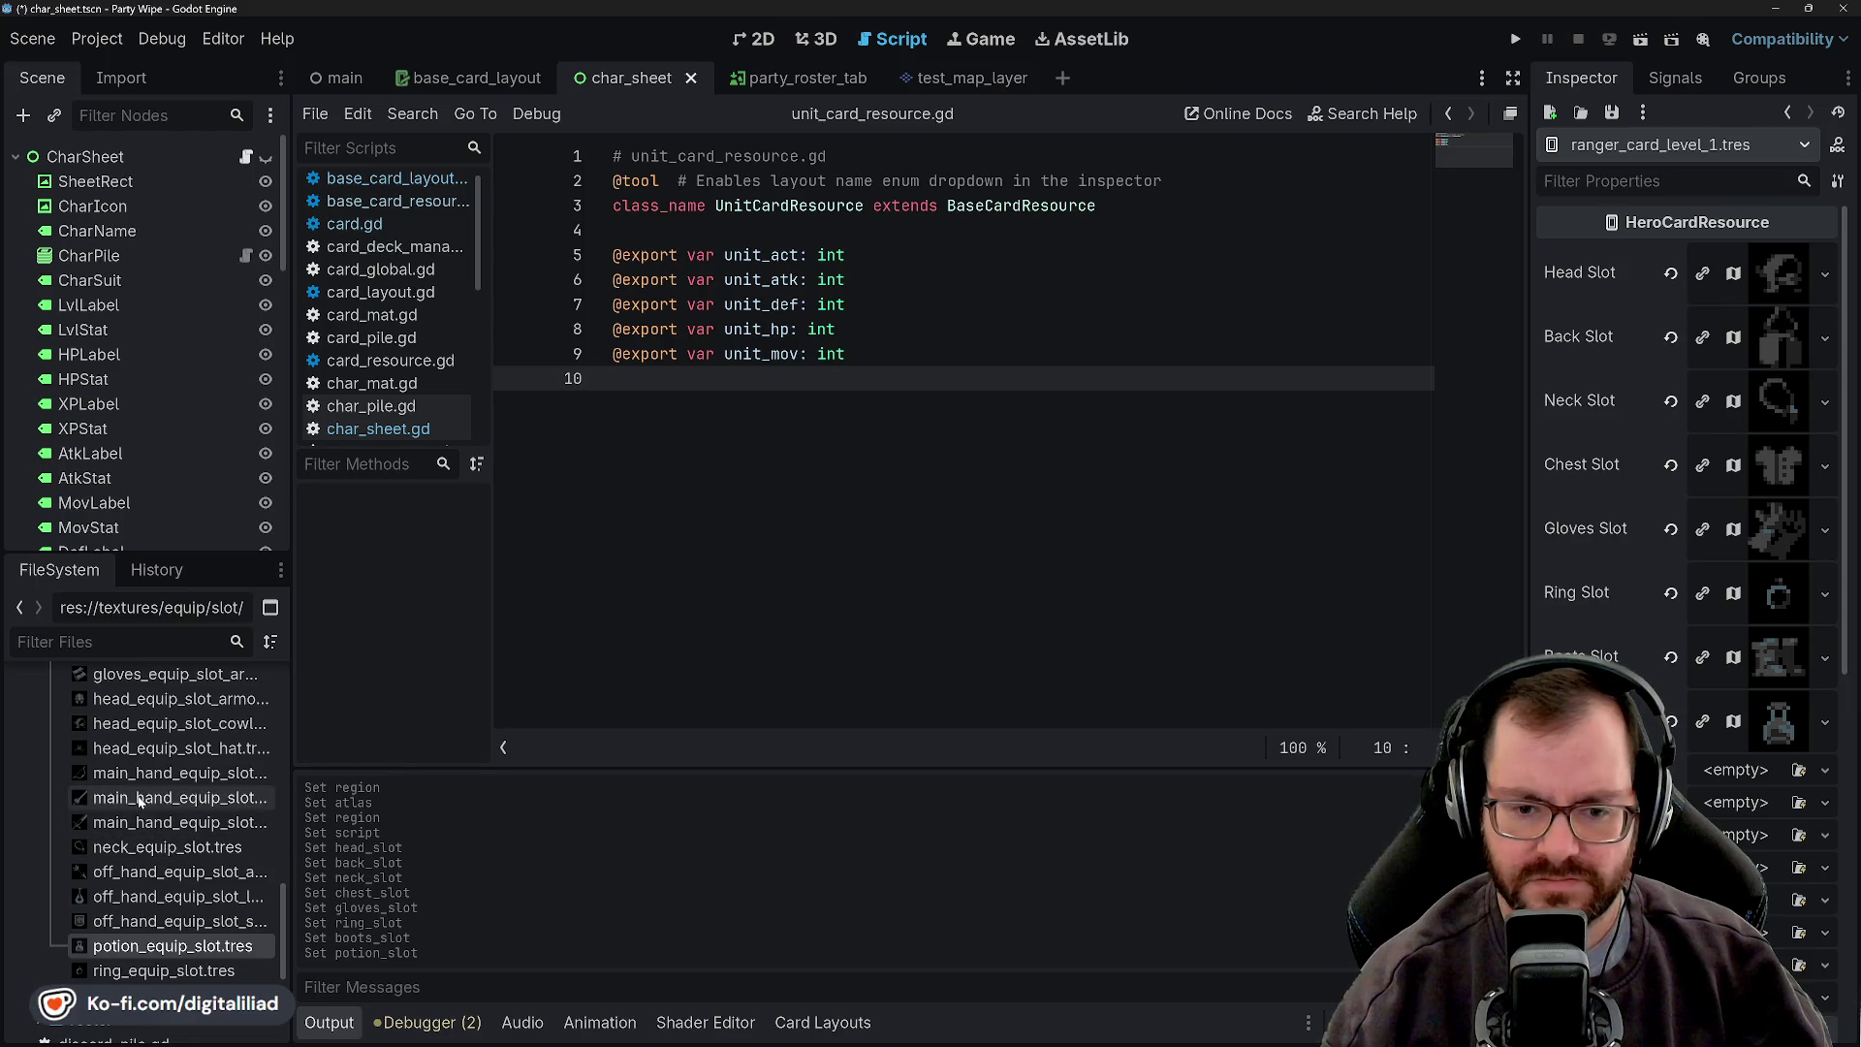
pyautogui.moveTo(141, 772); pyautogui.dragTo(1733, 834)
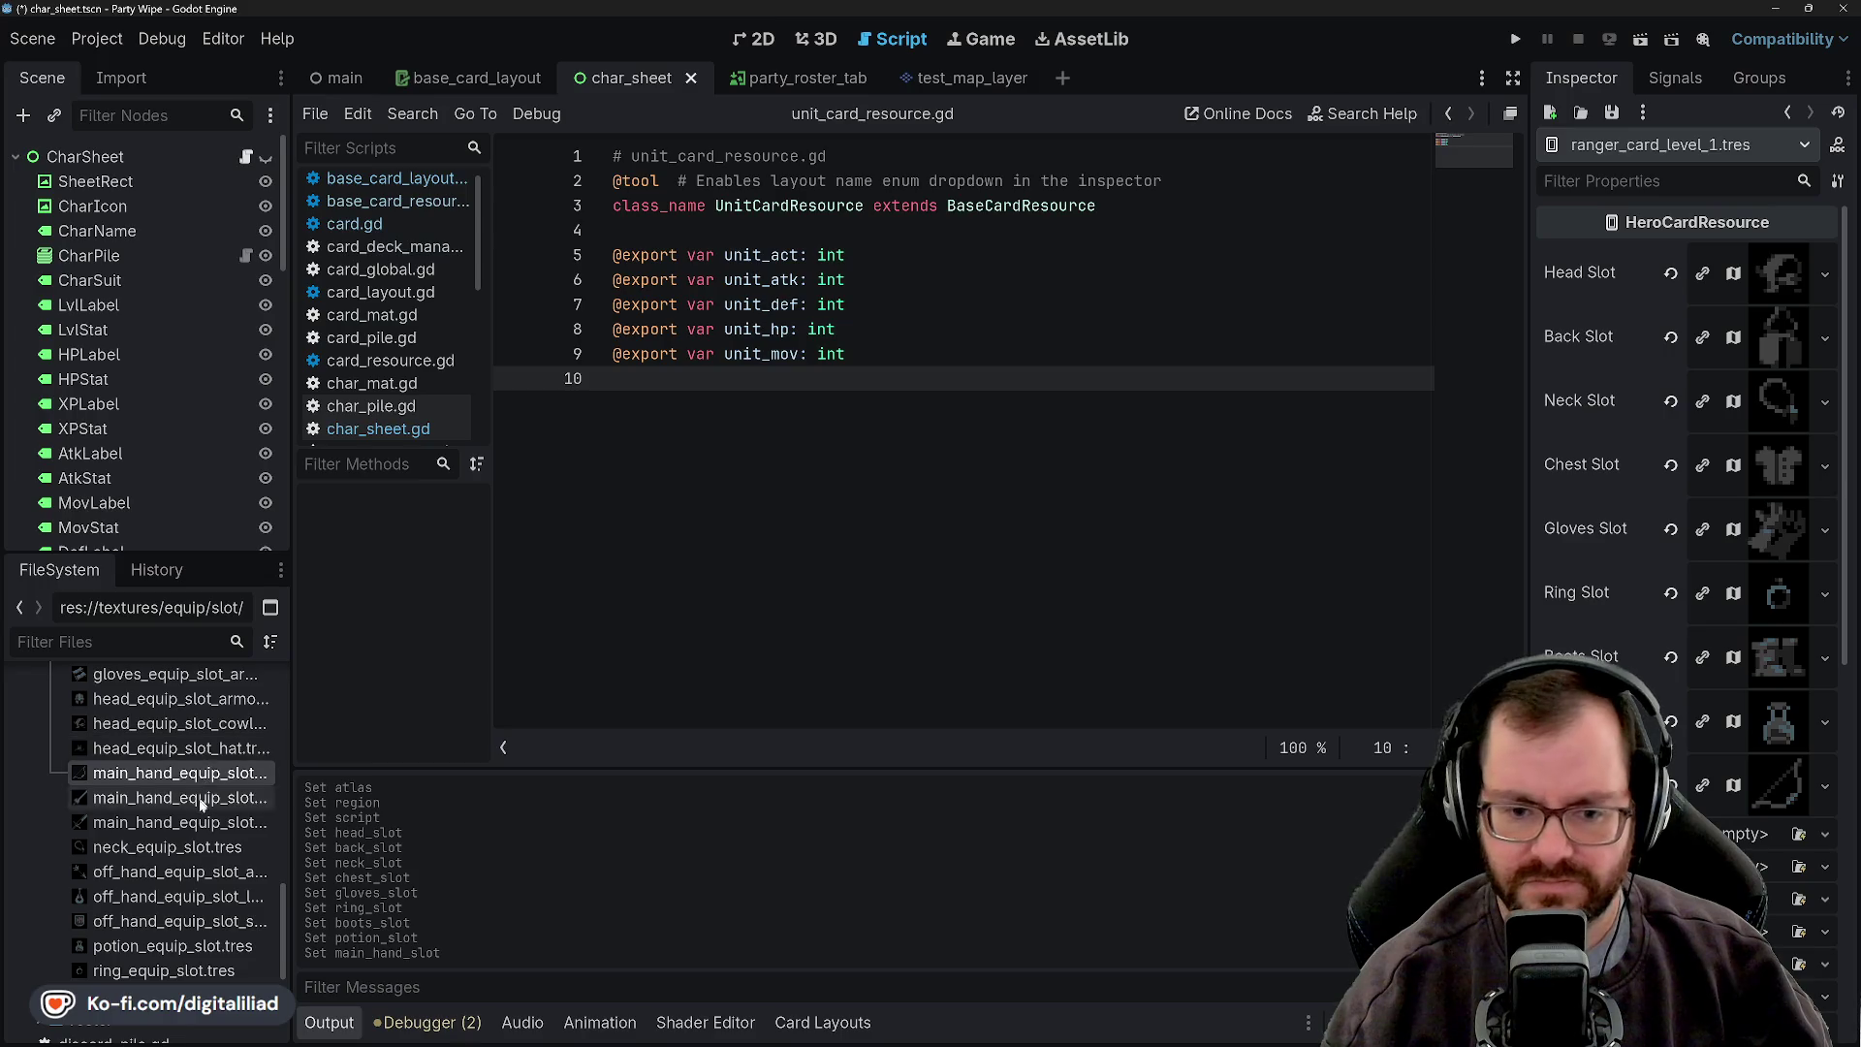
pyautogui.moveTo(167, 877)
pyautogui.mouseDown()
pyautogui.moveTo(611, 887)
pyautogui.moveTo(1733, 849)
pyautogui.mouseUp()
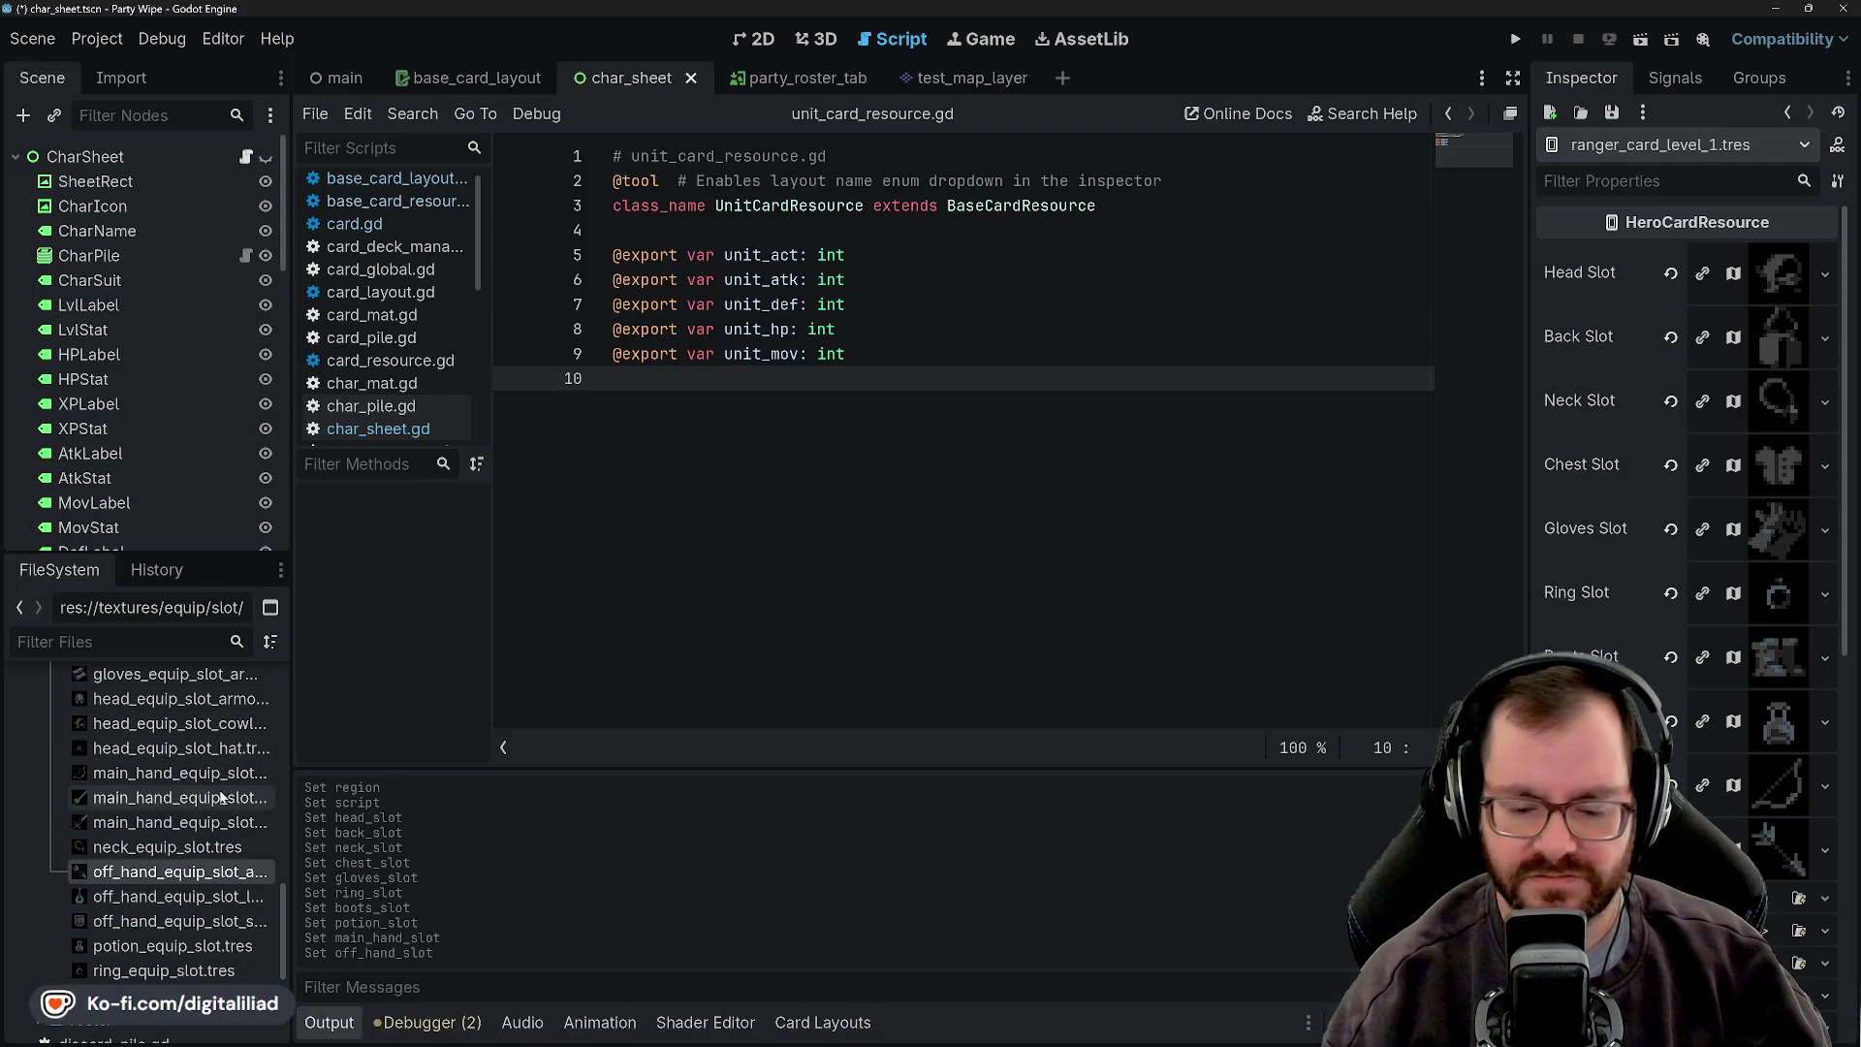
# - Put the pie icon in Food Slot and the locked icon in the ability slots
pyautogui.scroll(-3, 1832, 733)
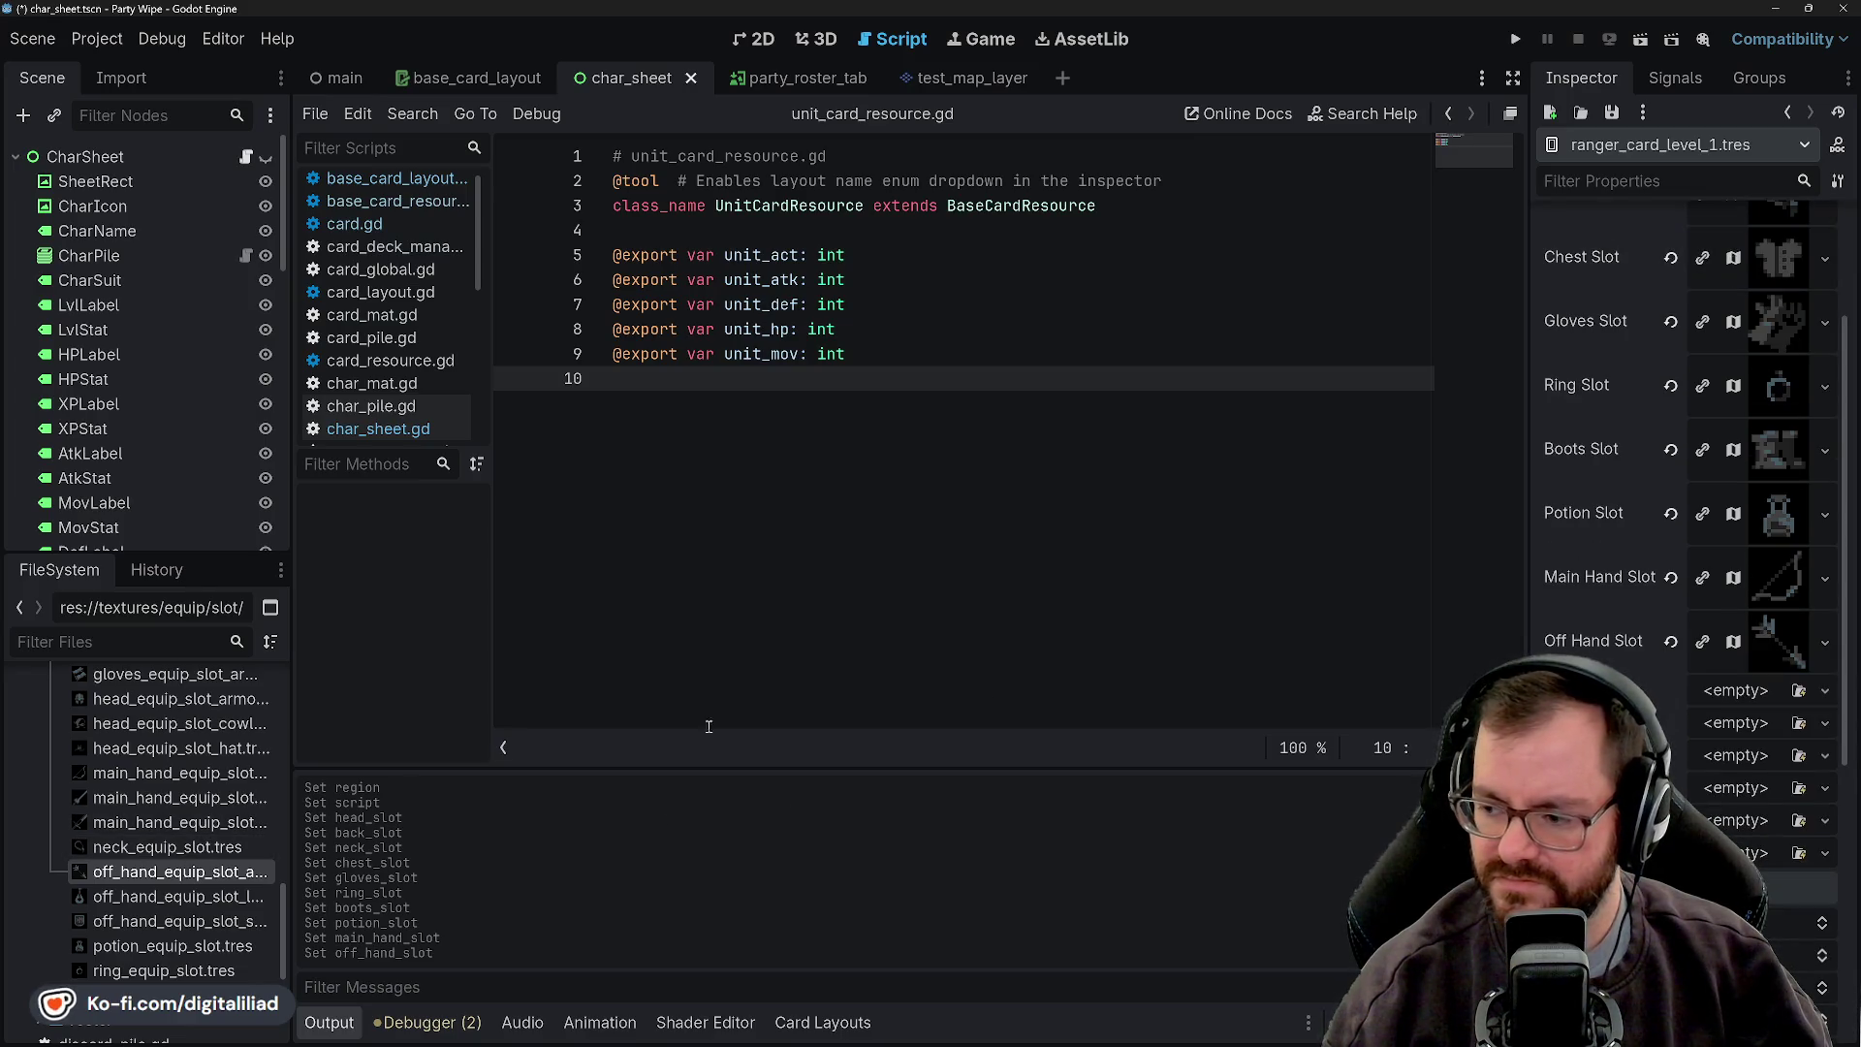
pyautogui.scroll(3, 144, 830)
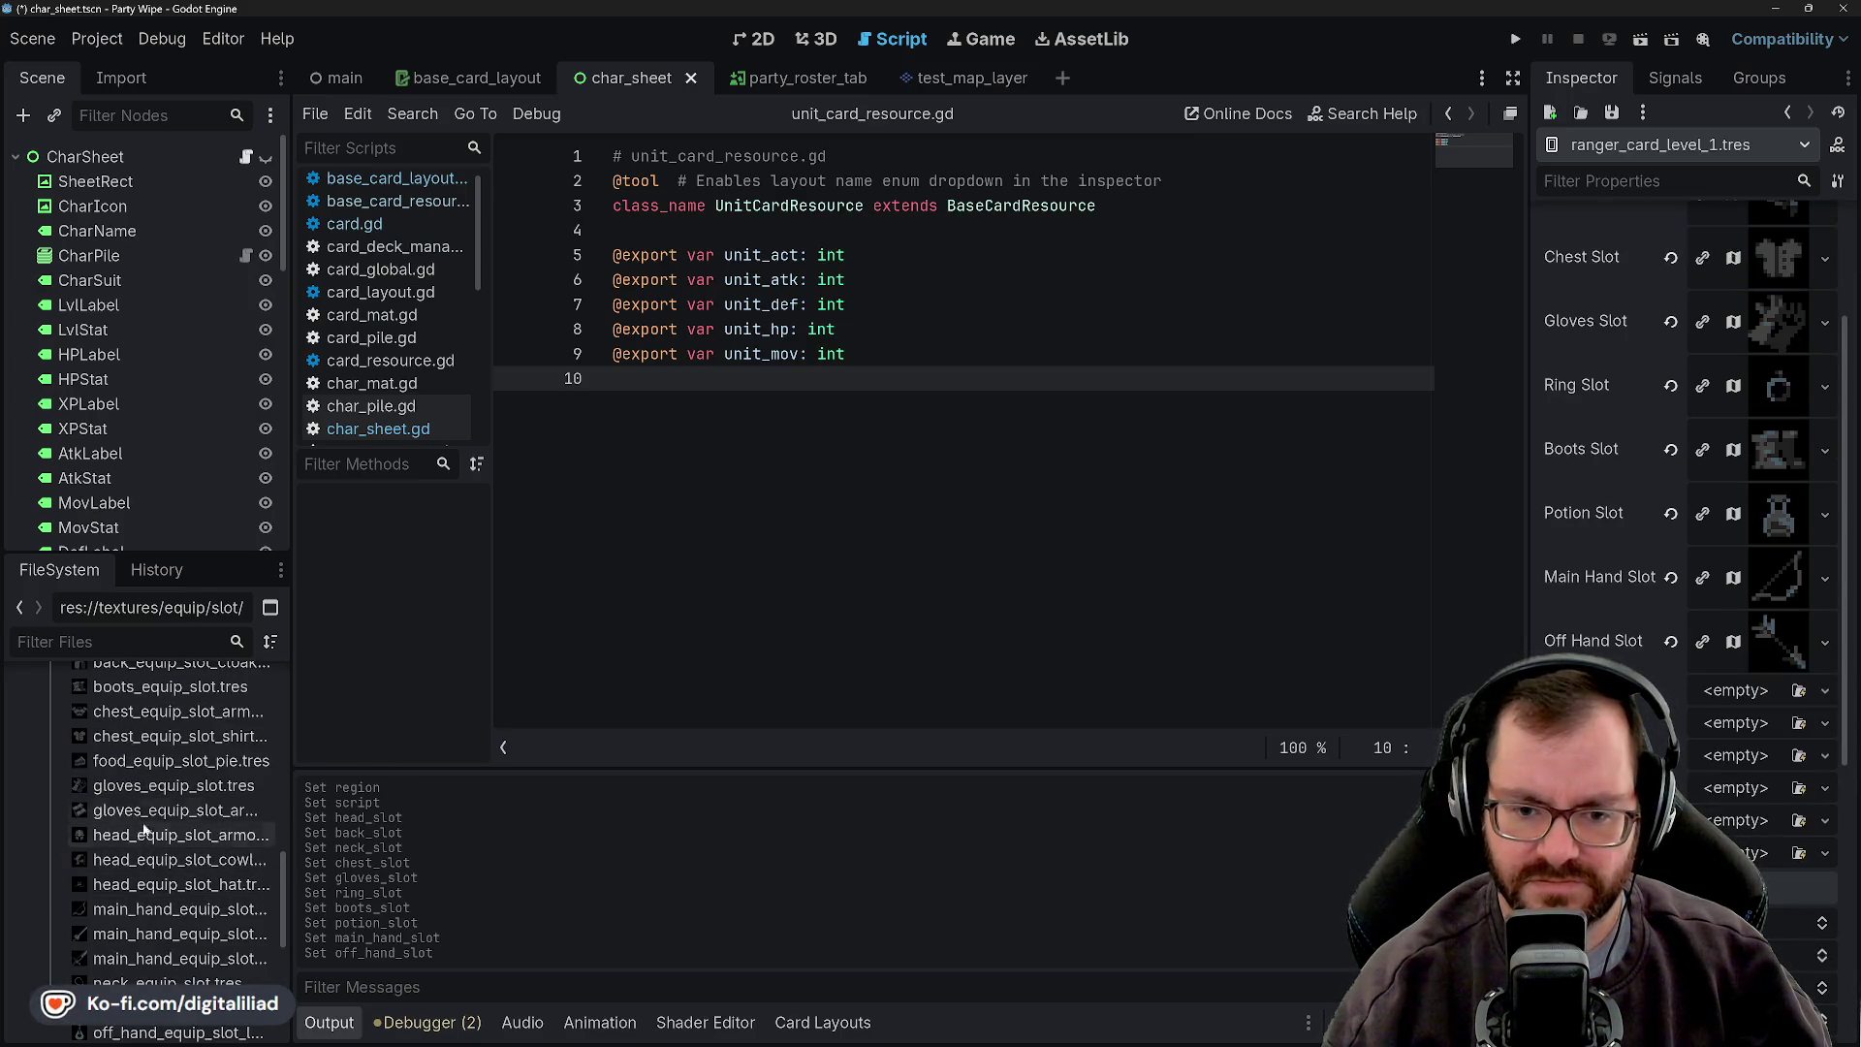
pyautogui.moveTo(146, 762)
pyautogui.mouseDown()
pyautogui.moveTo(1240, 705)
pyautogui.moveTo(1752, 736)
pyautogui.moveTo(1726, 694)
pyautogui.mouseUp()
pyautogui.scroll(4, 184, 863)
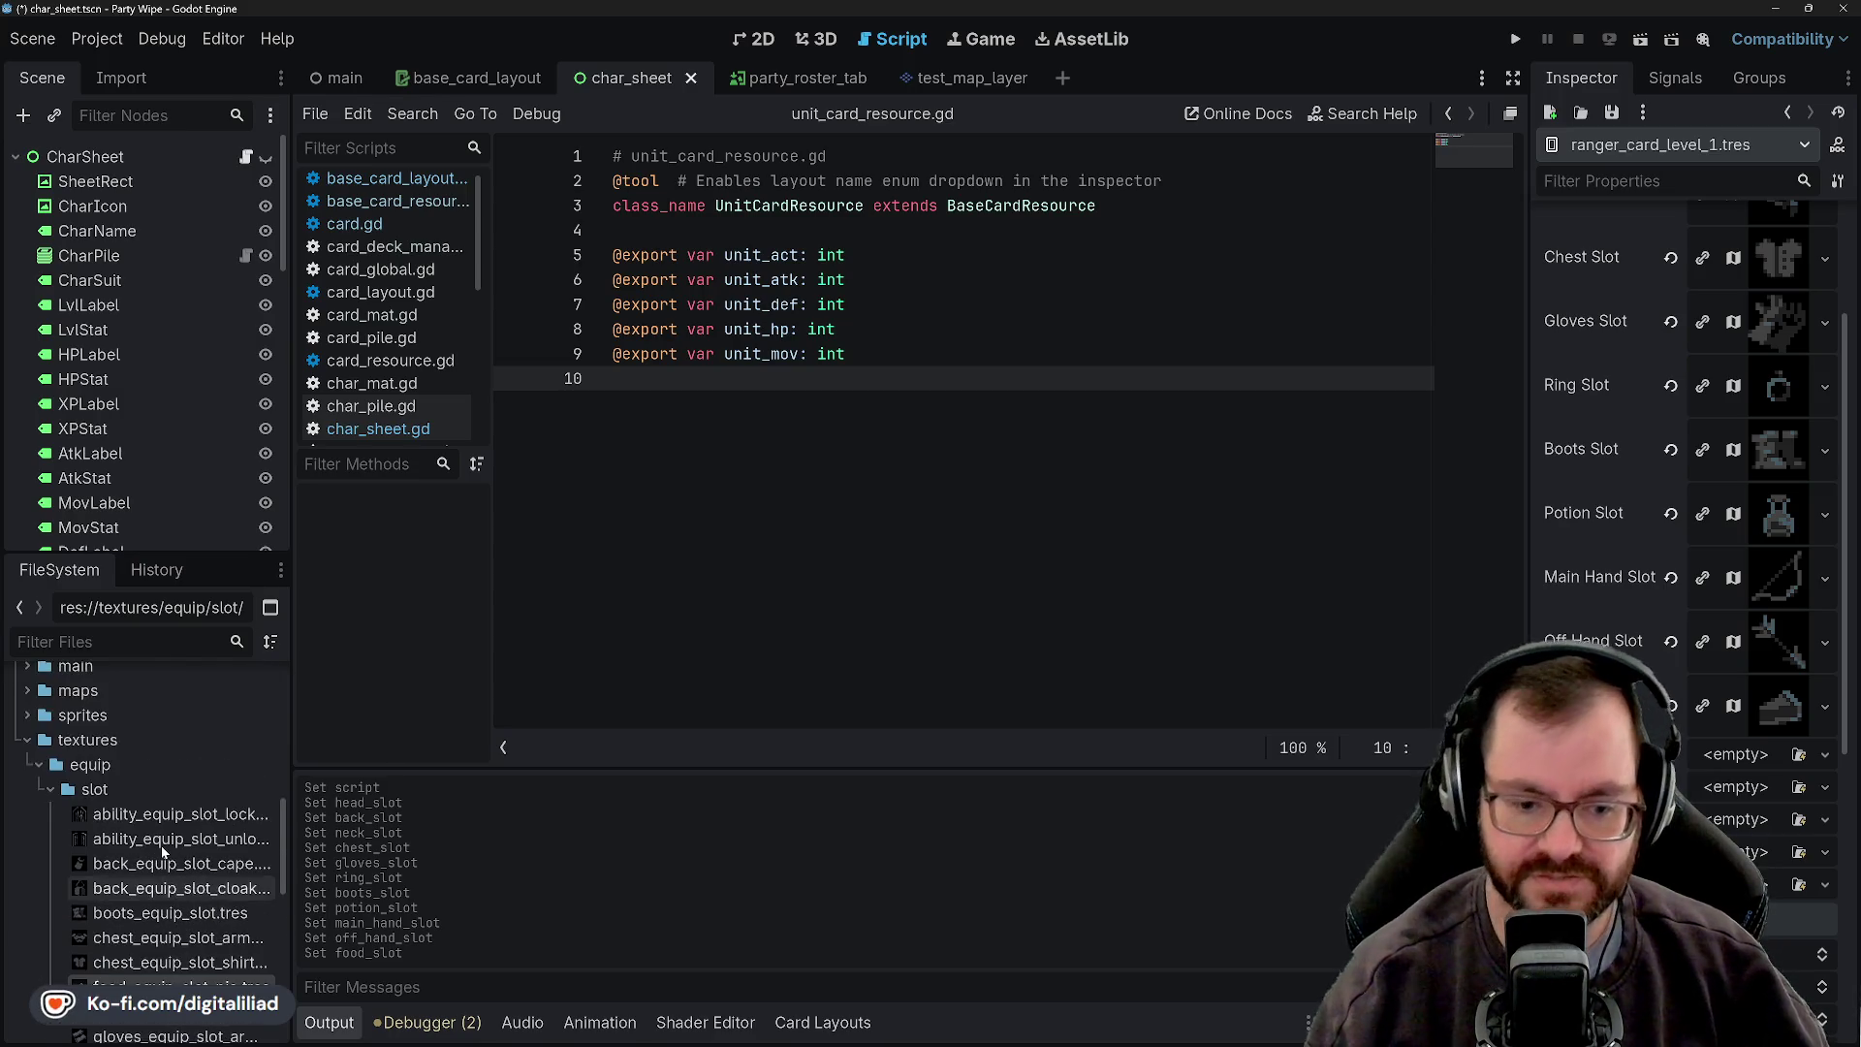
pyautogui.scroll(-4, 160, 843)
pyautogui.scroll(4, 146, 794)
pyautogui.moveTo(140, 768)
pyautogui.mouseDown()
pyautogui.moveTo(611, 789)
pyautogui.moveTo(1734, 755)
pyautogui.mouseUp()
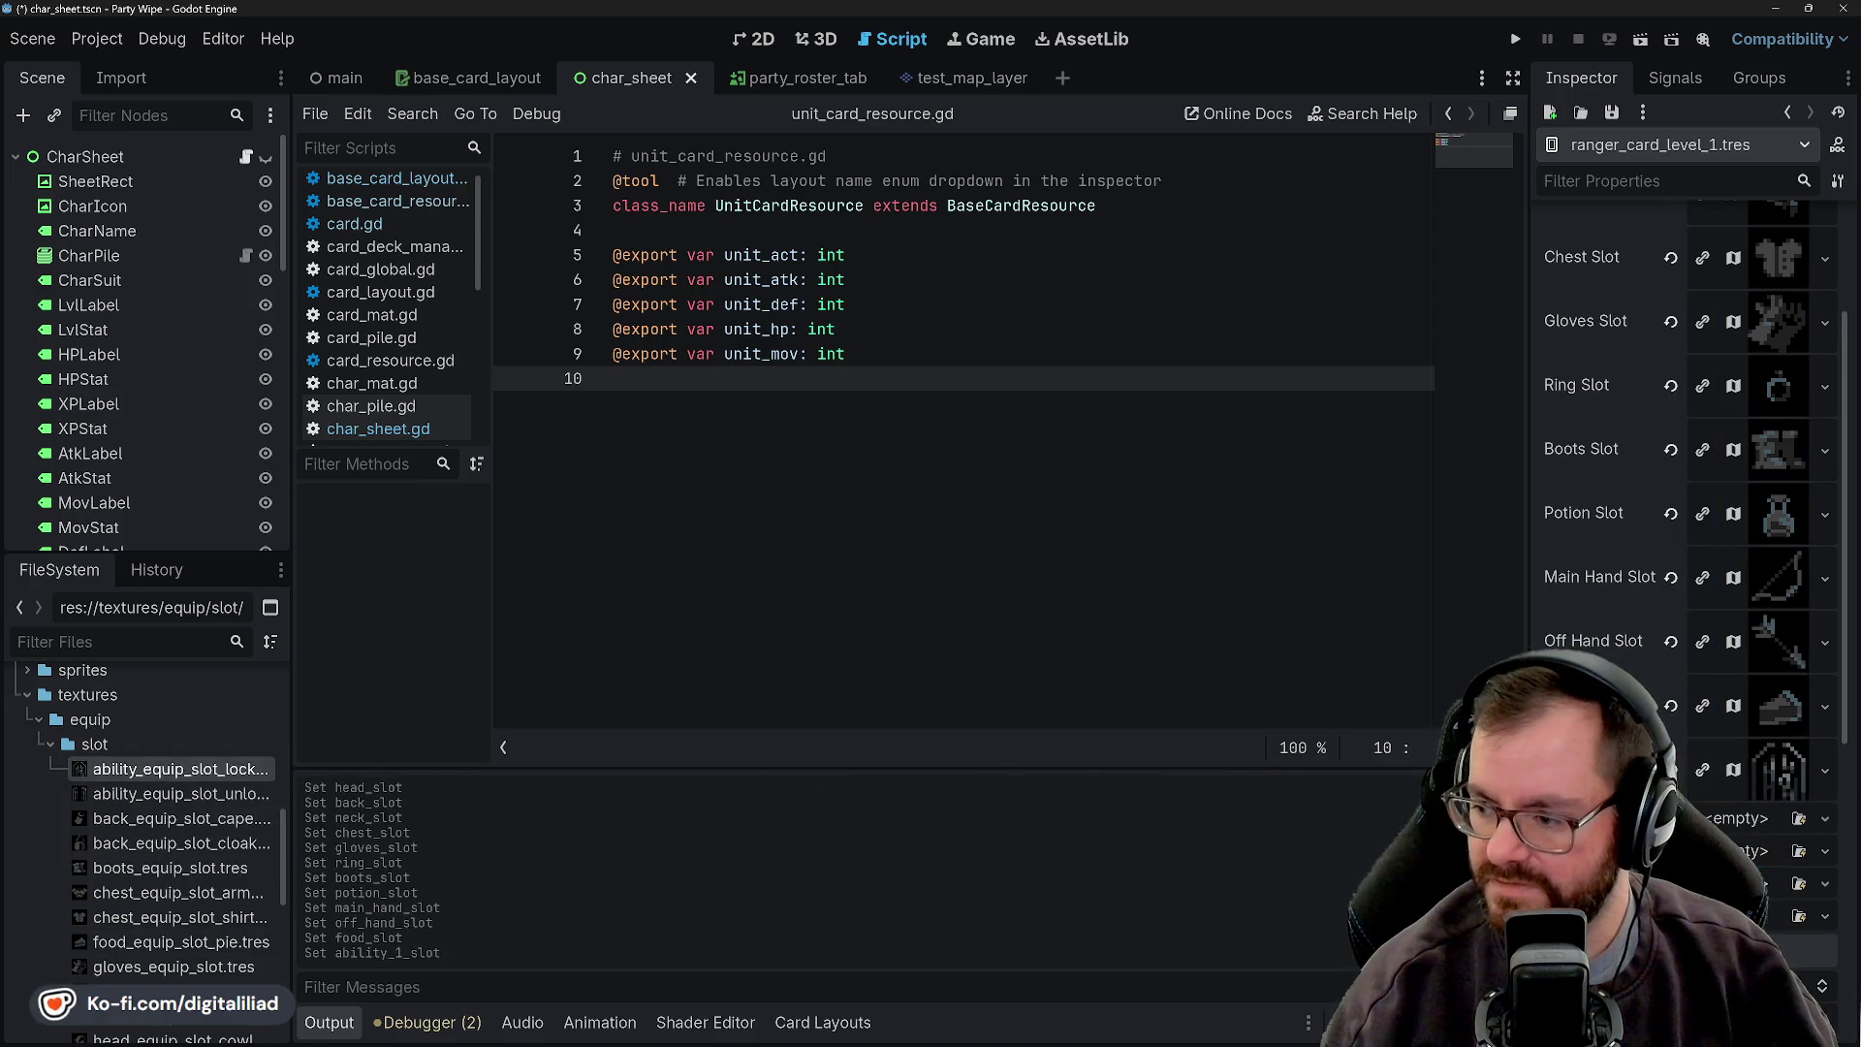
pyautogui.moveTo(155, 768)
pyautogui.mouseDown()
pyautogui.moveTo(542, 814)
pyautogui.moveTo(1774, 853)
pyautogui.moveTo(1778, 836)
pyautogui.mouseUp()
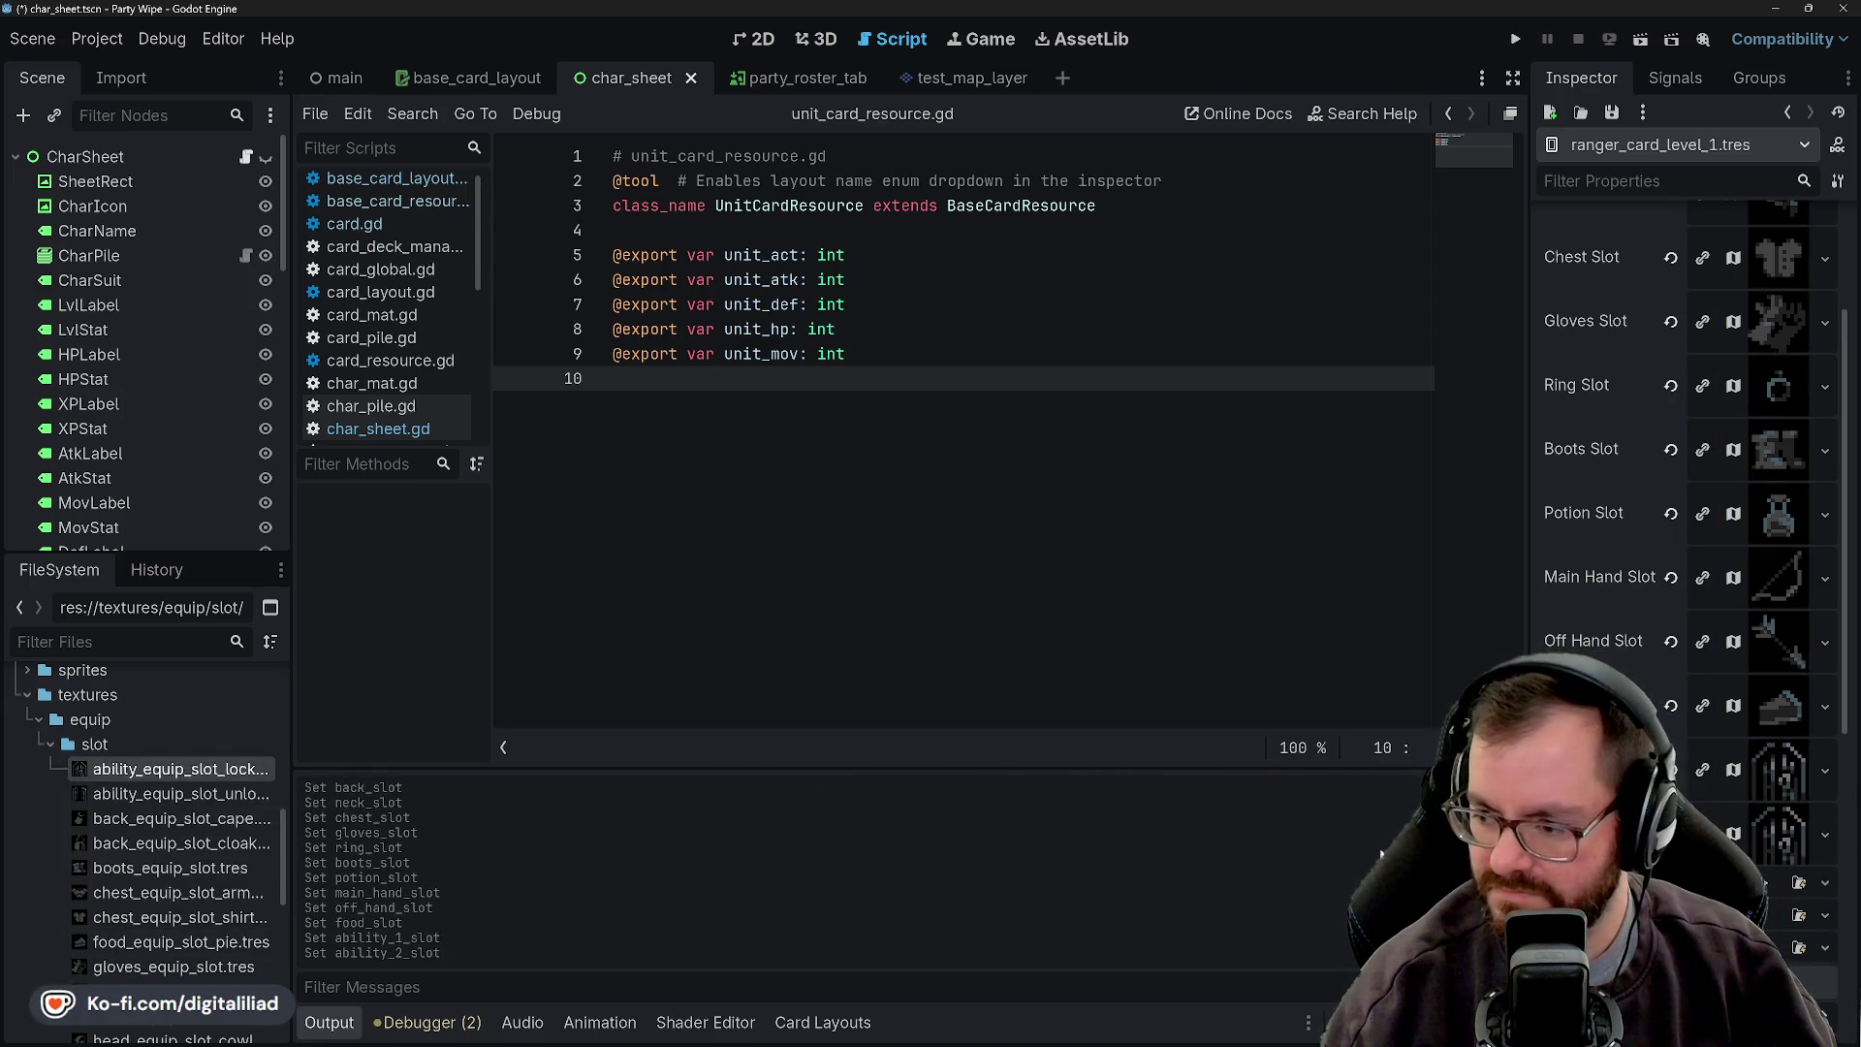
pyautogui.moveTo(145, 794)
pyautogui.mouseDown()
pyautogui.moveTo(1289, 790)
pyautogui.moveTo(1793, 884)
pyautogui.mouseUp()
pyautogui.moveTo(141, 768); pyautogui.dragTo(1793, 954)
pyautogui.moveTo(145, 769); pyautogui.dragTo(1793, 981)
# - Switch the editor to the 2D scene view
pyautogui.scroll(3, 1642, 620)
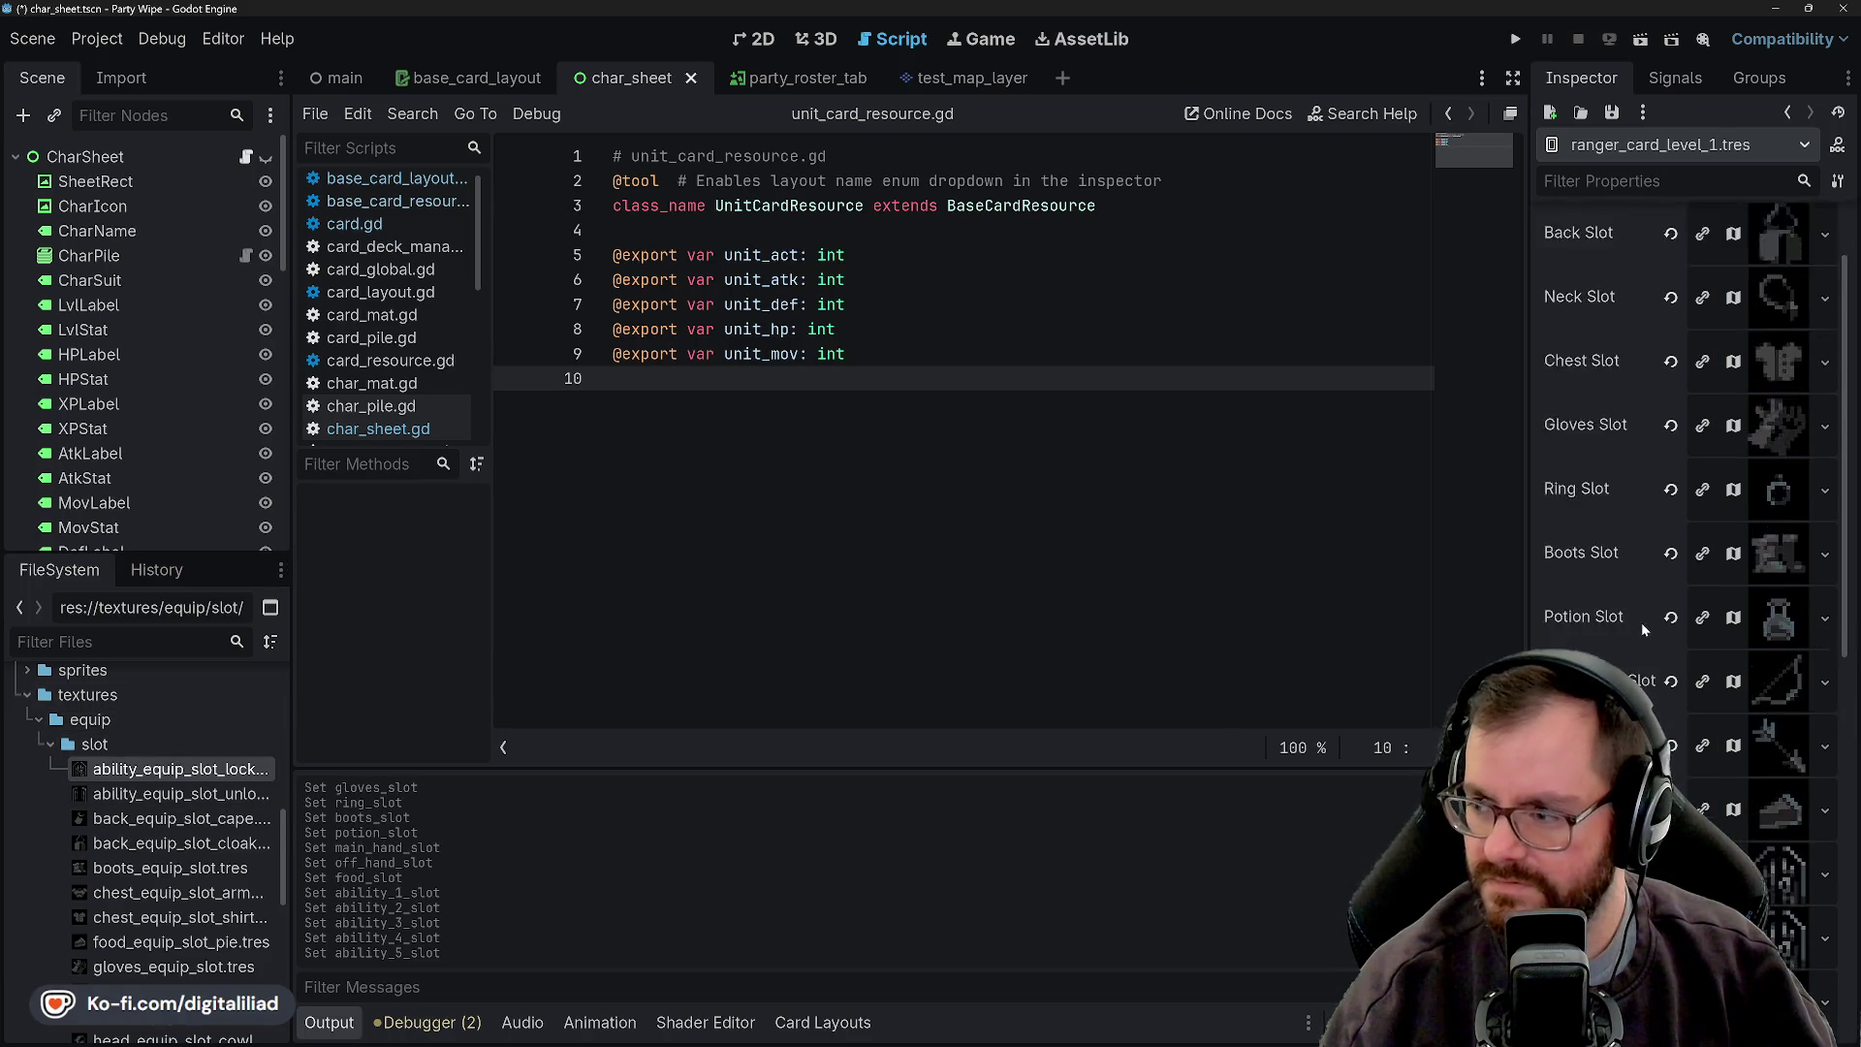
pyautogui.scroll(-10, 1642, 626)
pyautogui.scroll(3, 1648, 632)
pyautogui.scroll(10, 1650, 636)
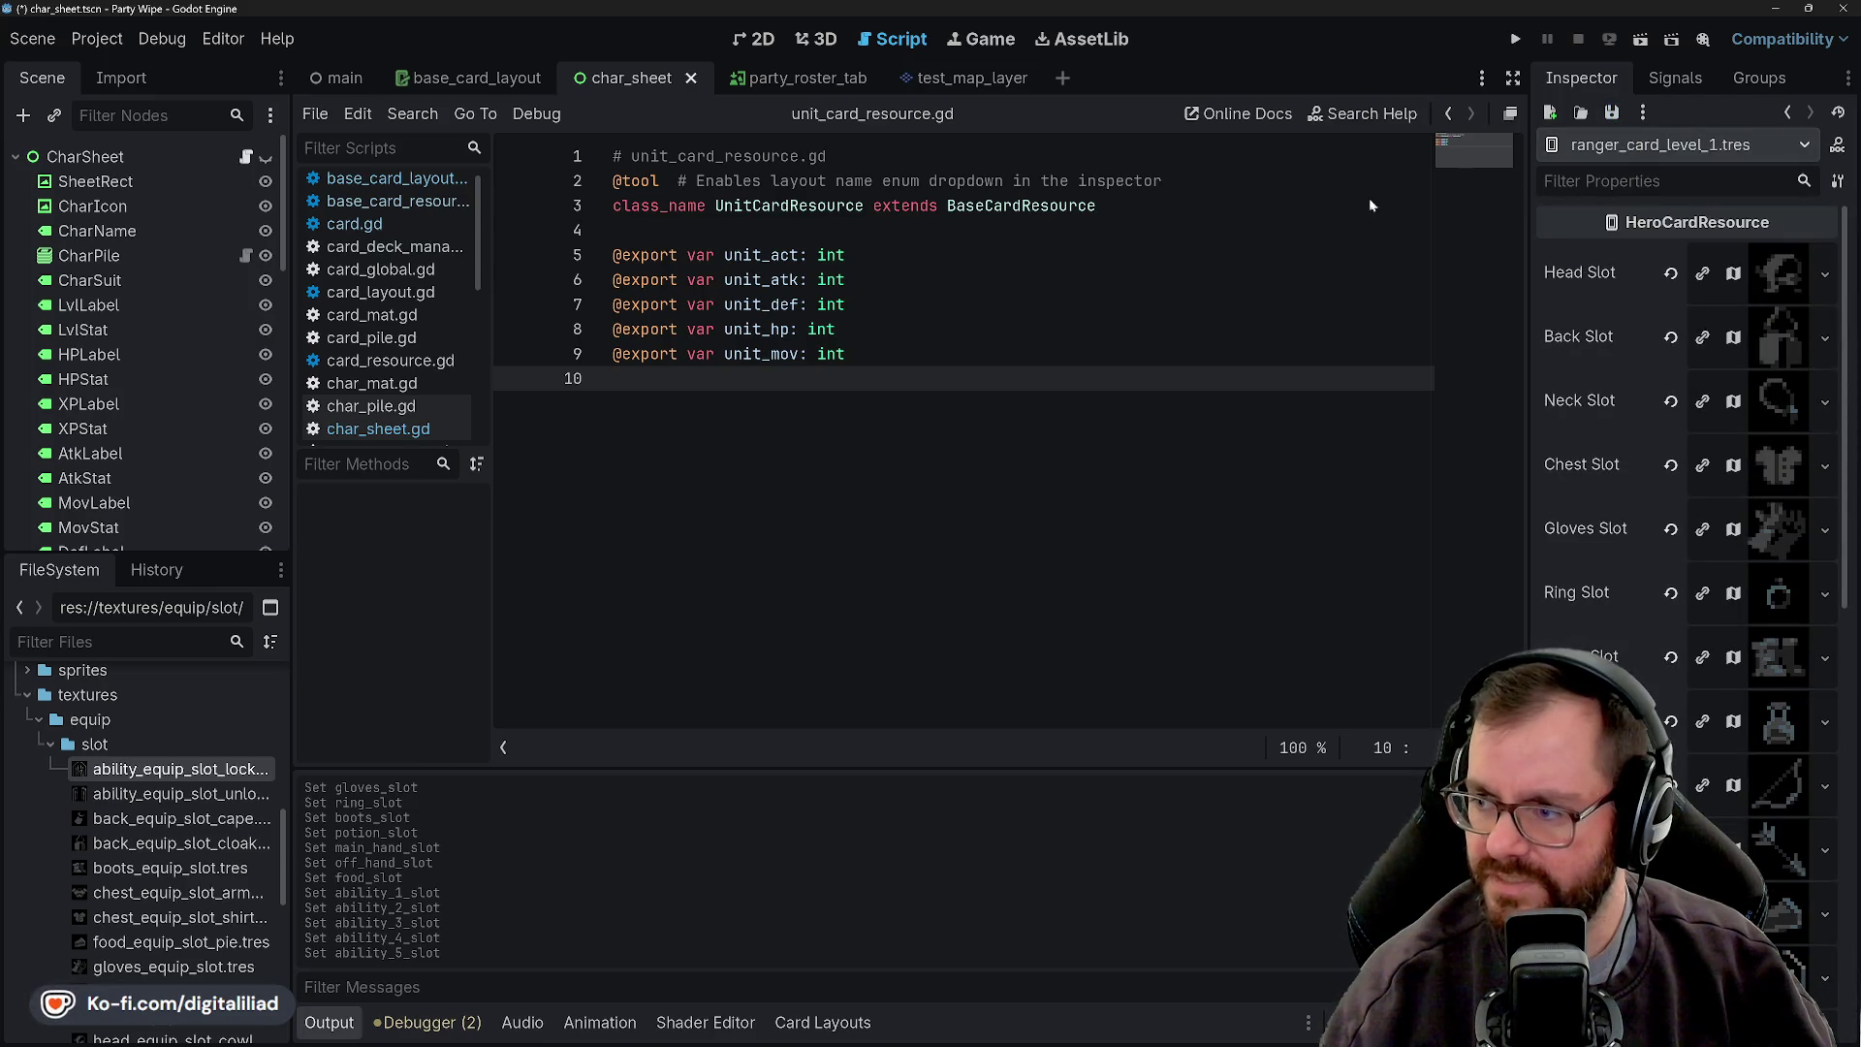
pyautogui.click(1066, 255)
pyautogui.click(770, 43)
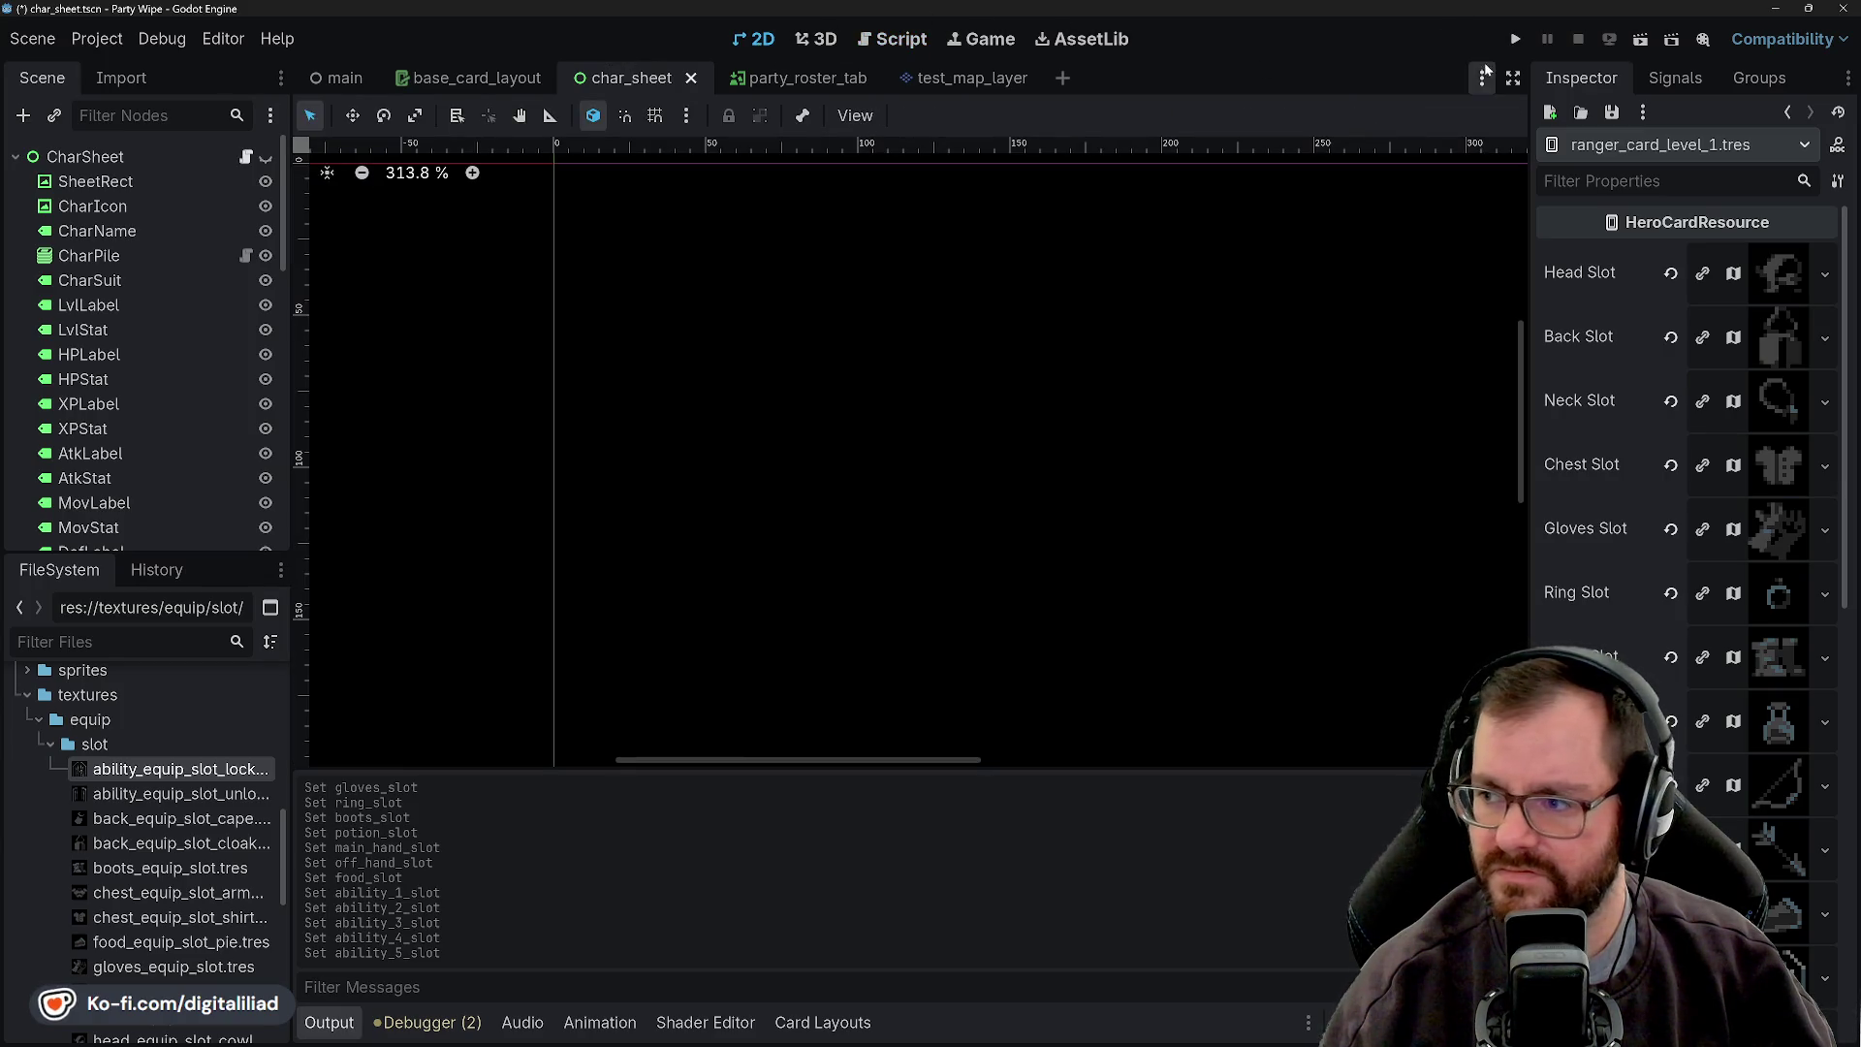
# - Run the game, play the Ranger card into the Party Roster, check its character sheet, then stop
pyautogui.click(1513, 41)
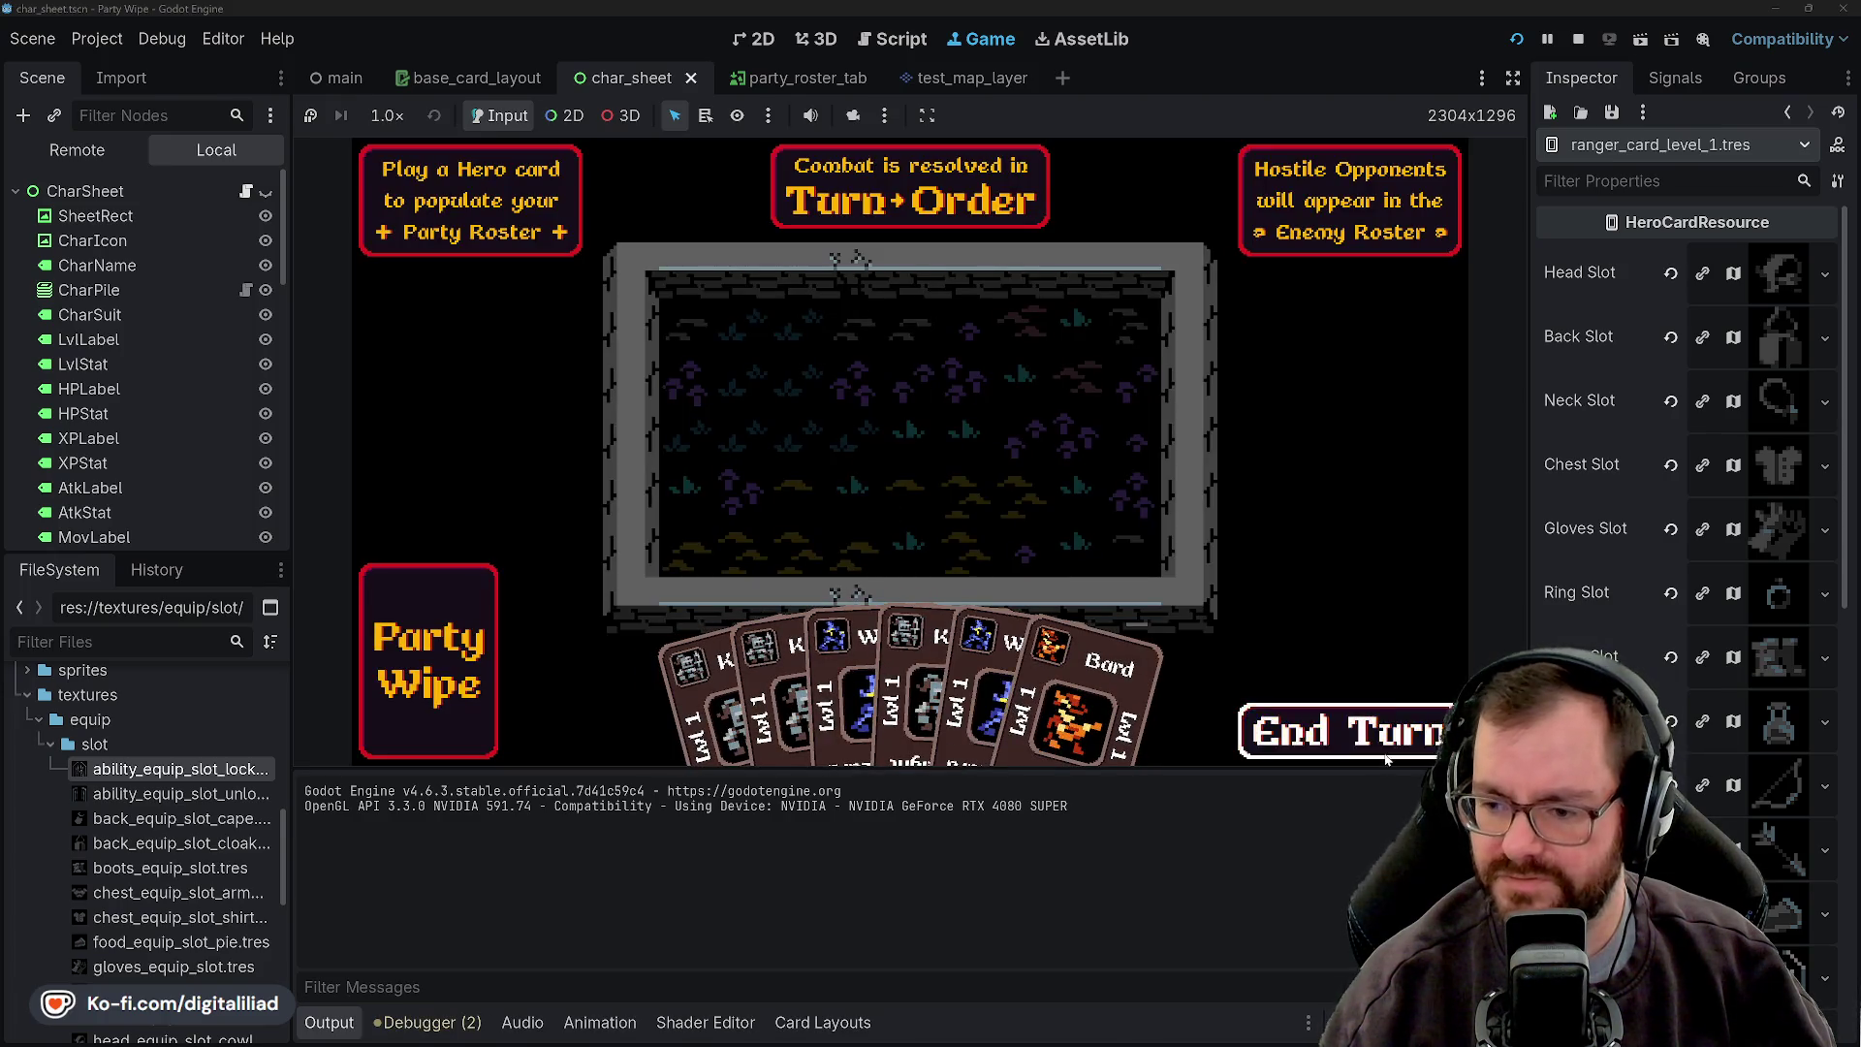
pyautogui.moveTo(797, 688); pyautogui.dragTo(536, 262)
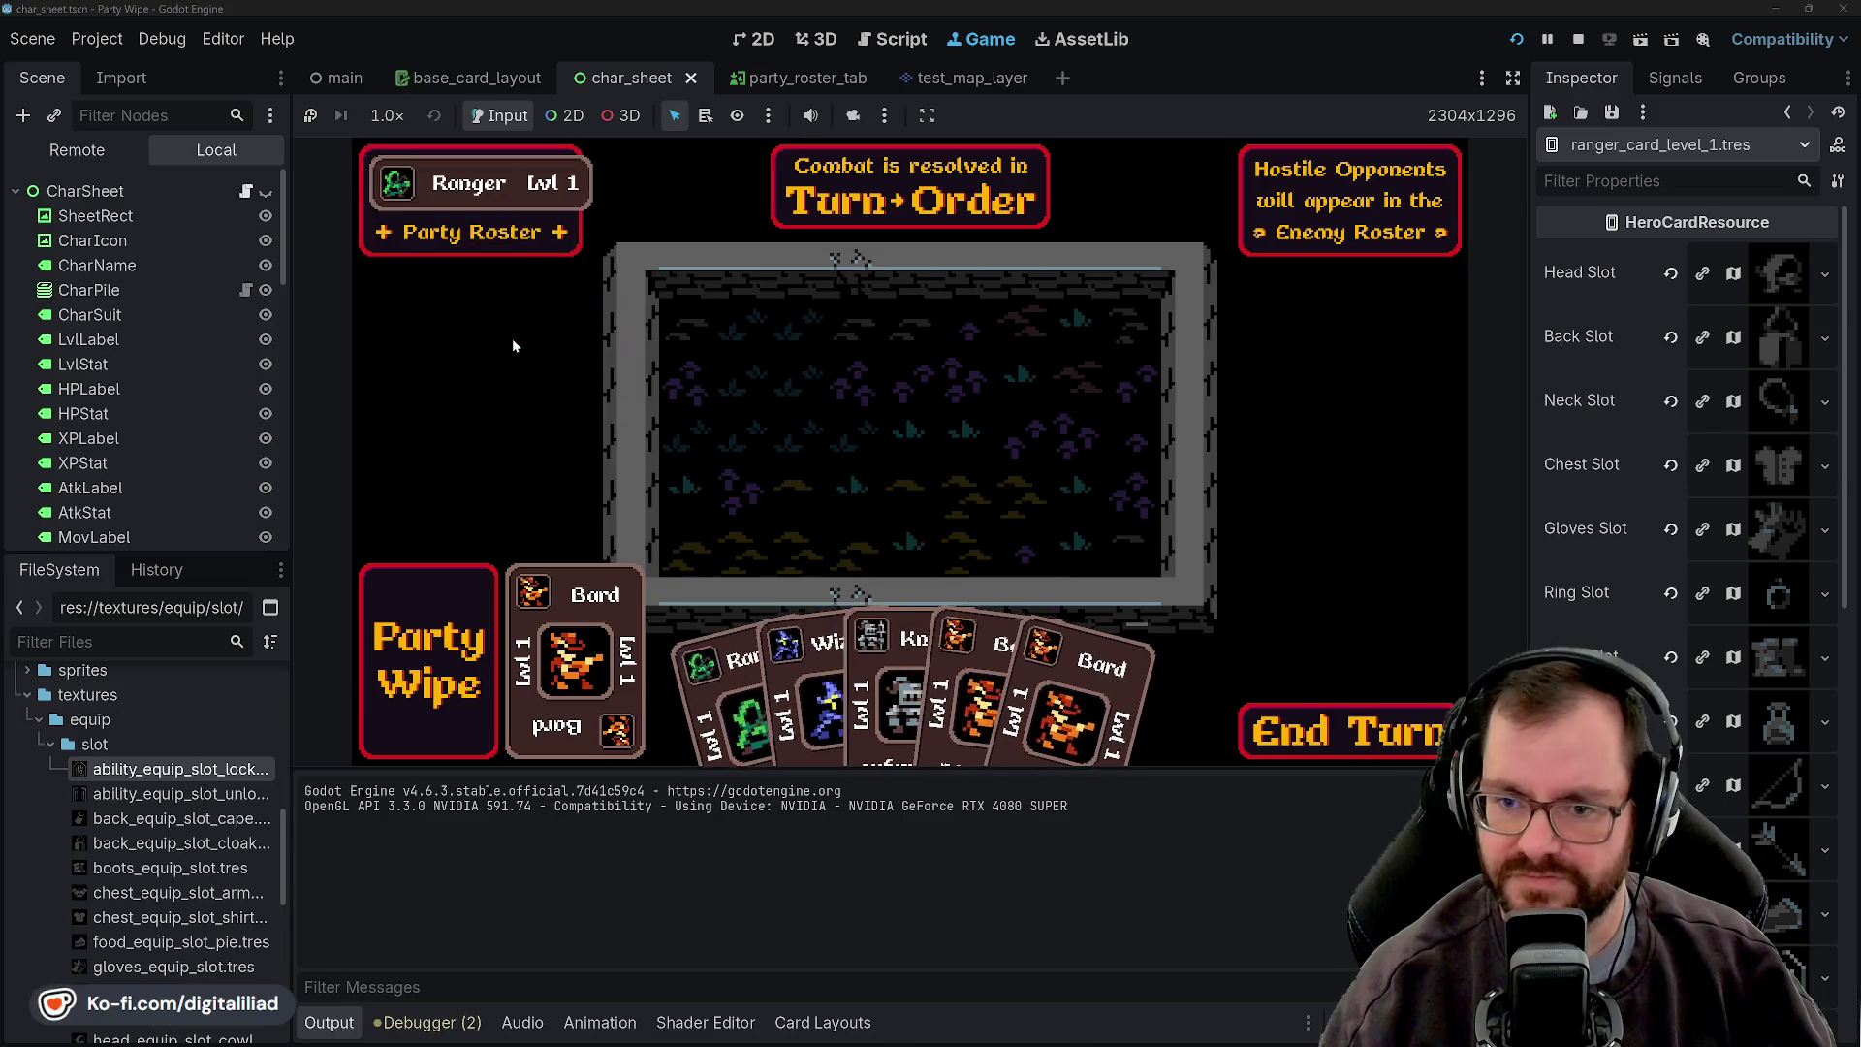
pyautogui.click(502, 184)
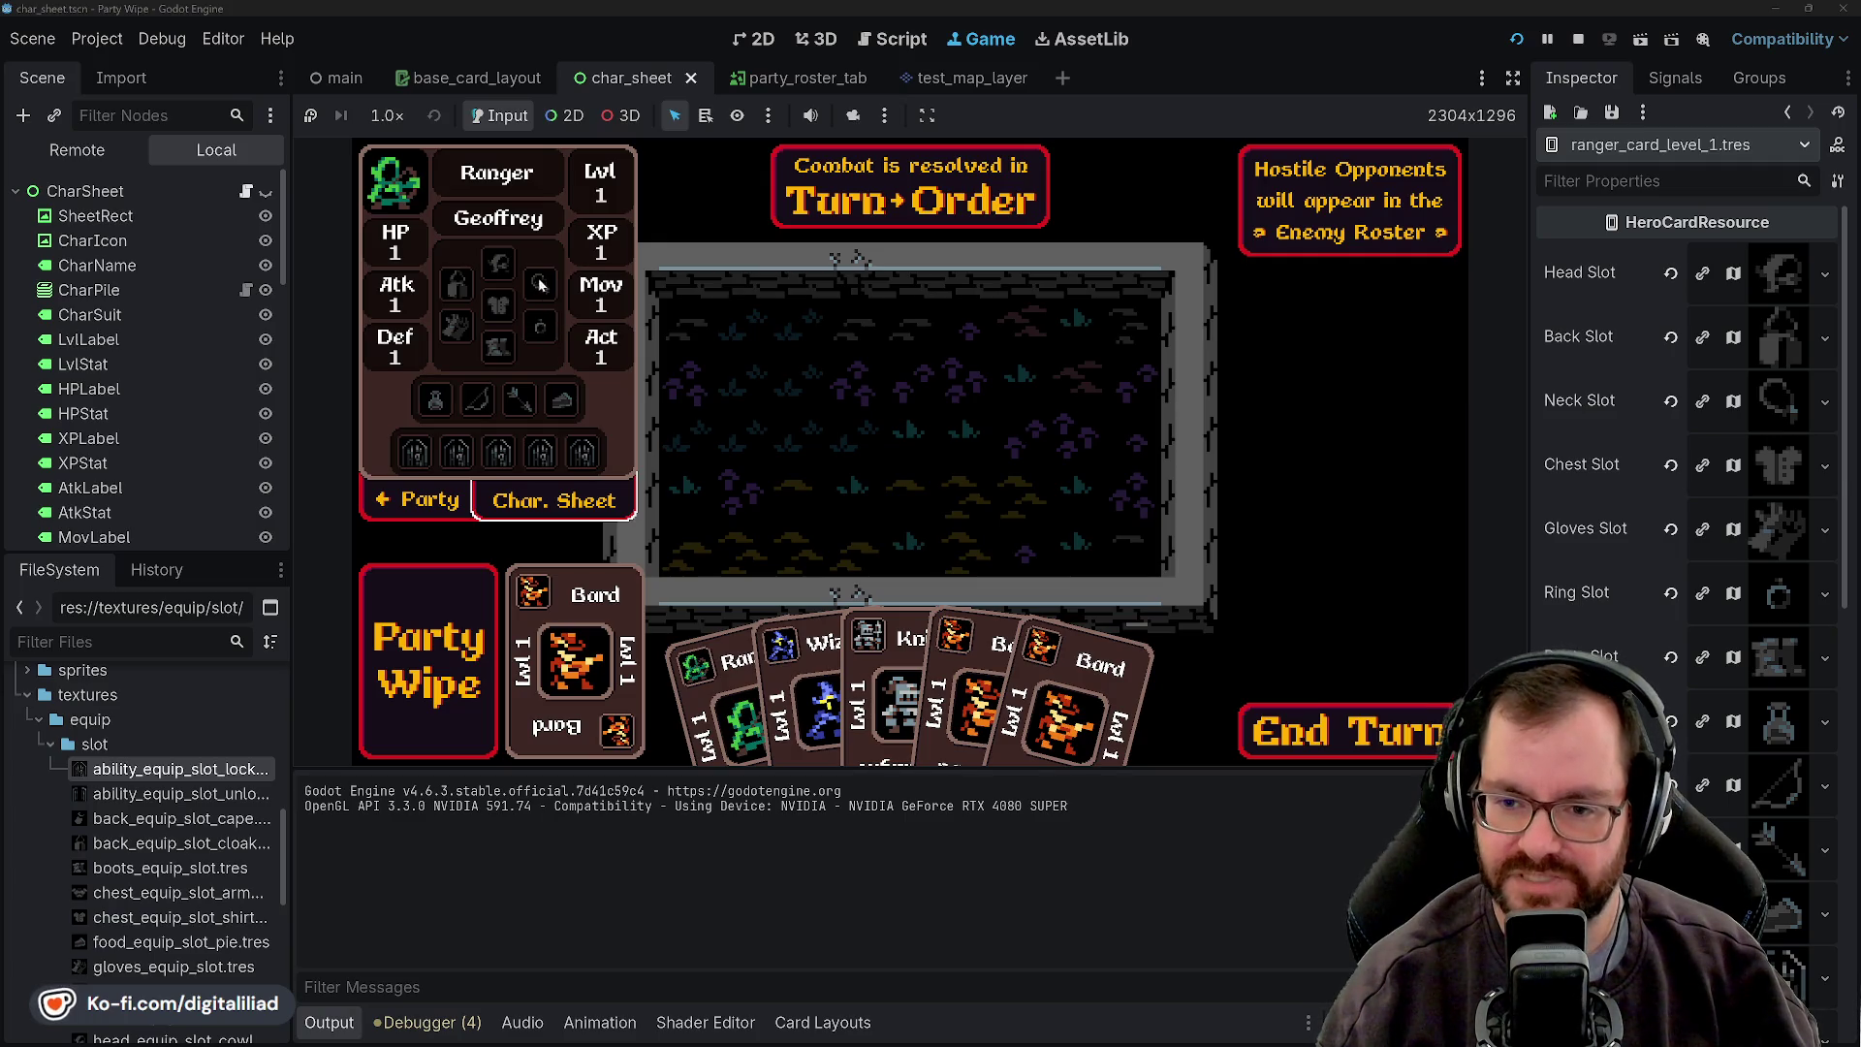
pyautogui.click(458, 499)
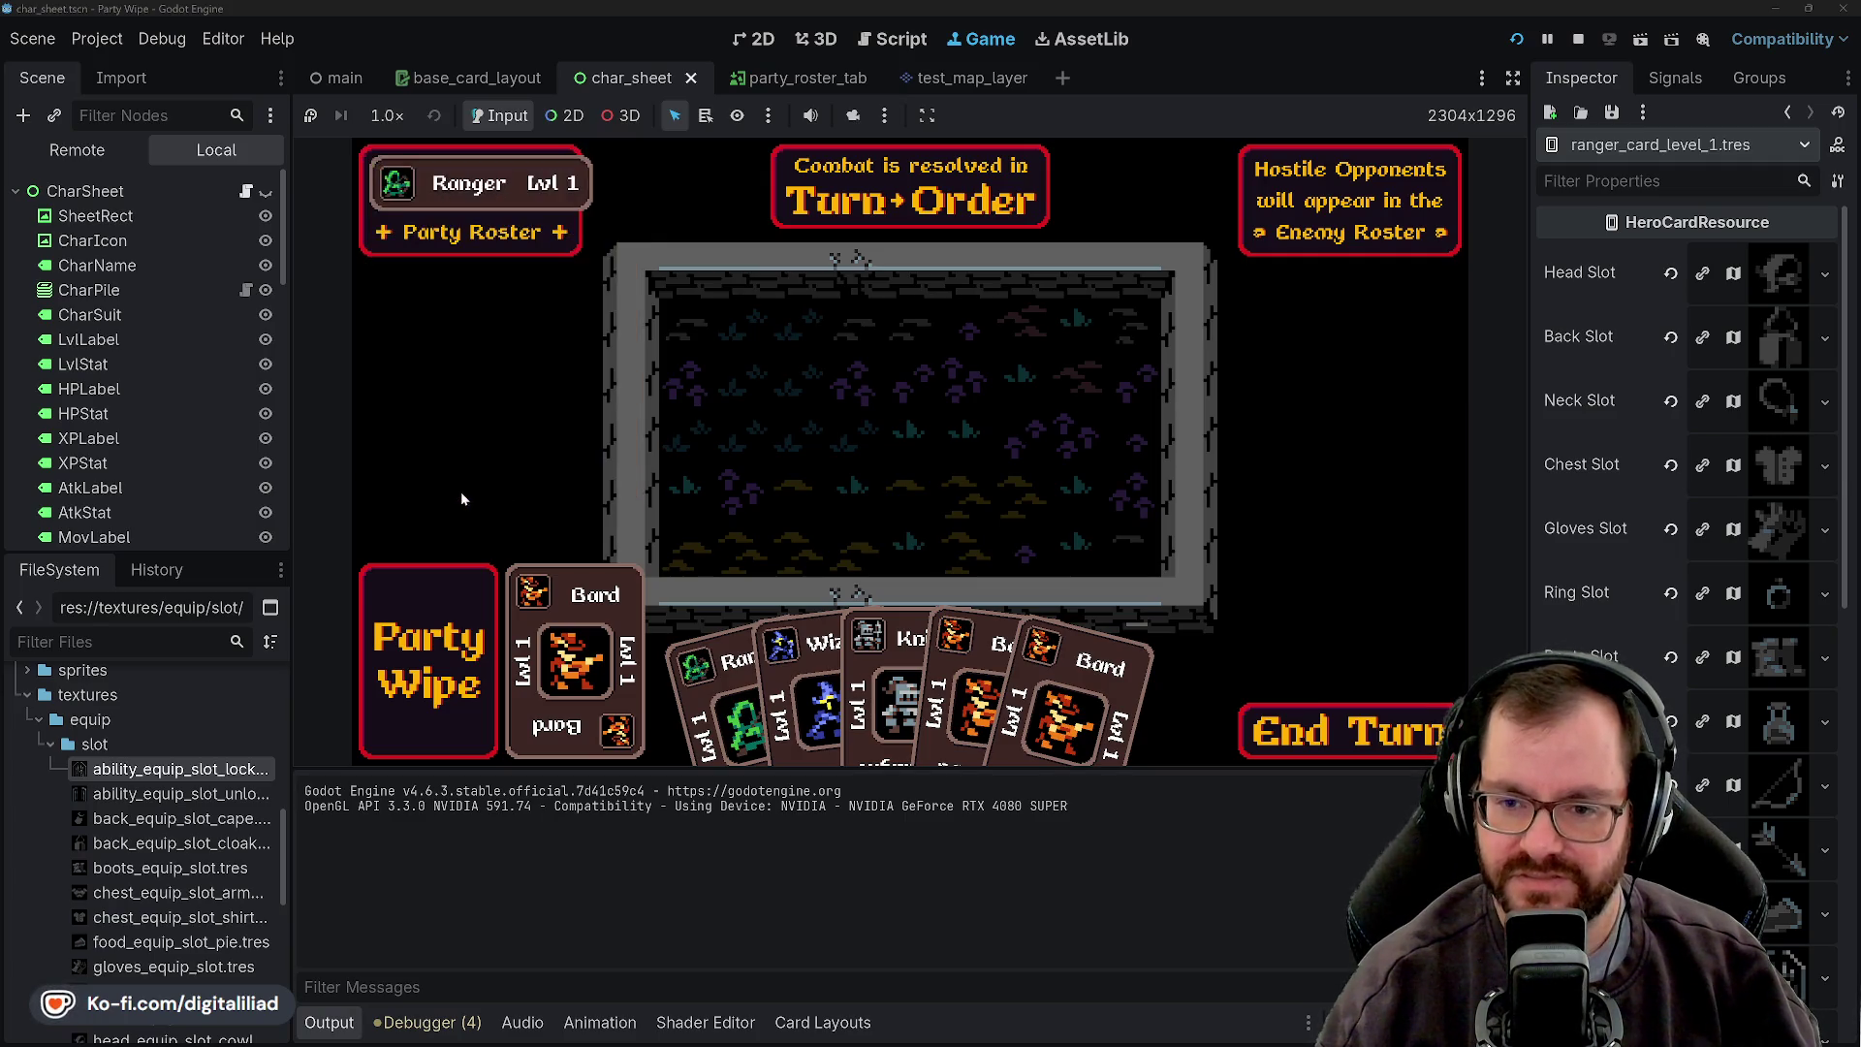
pyautogui.click(536, 213)
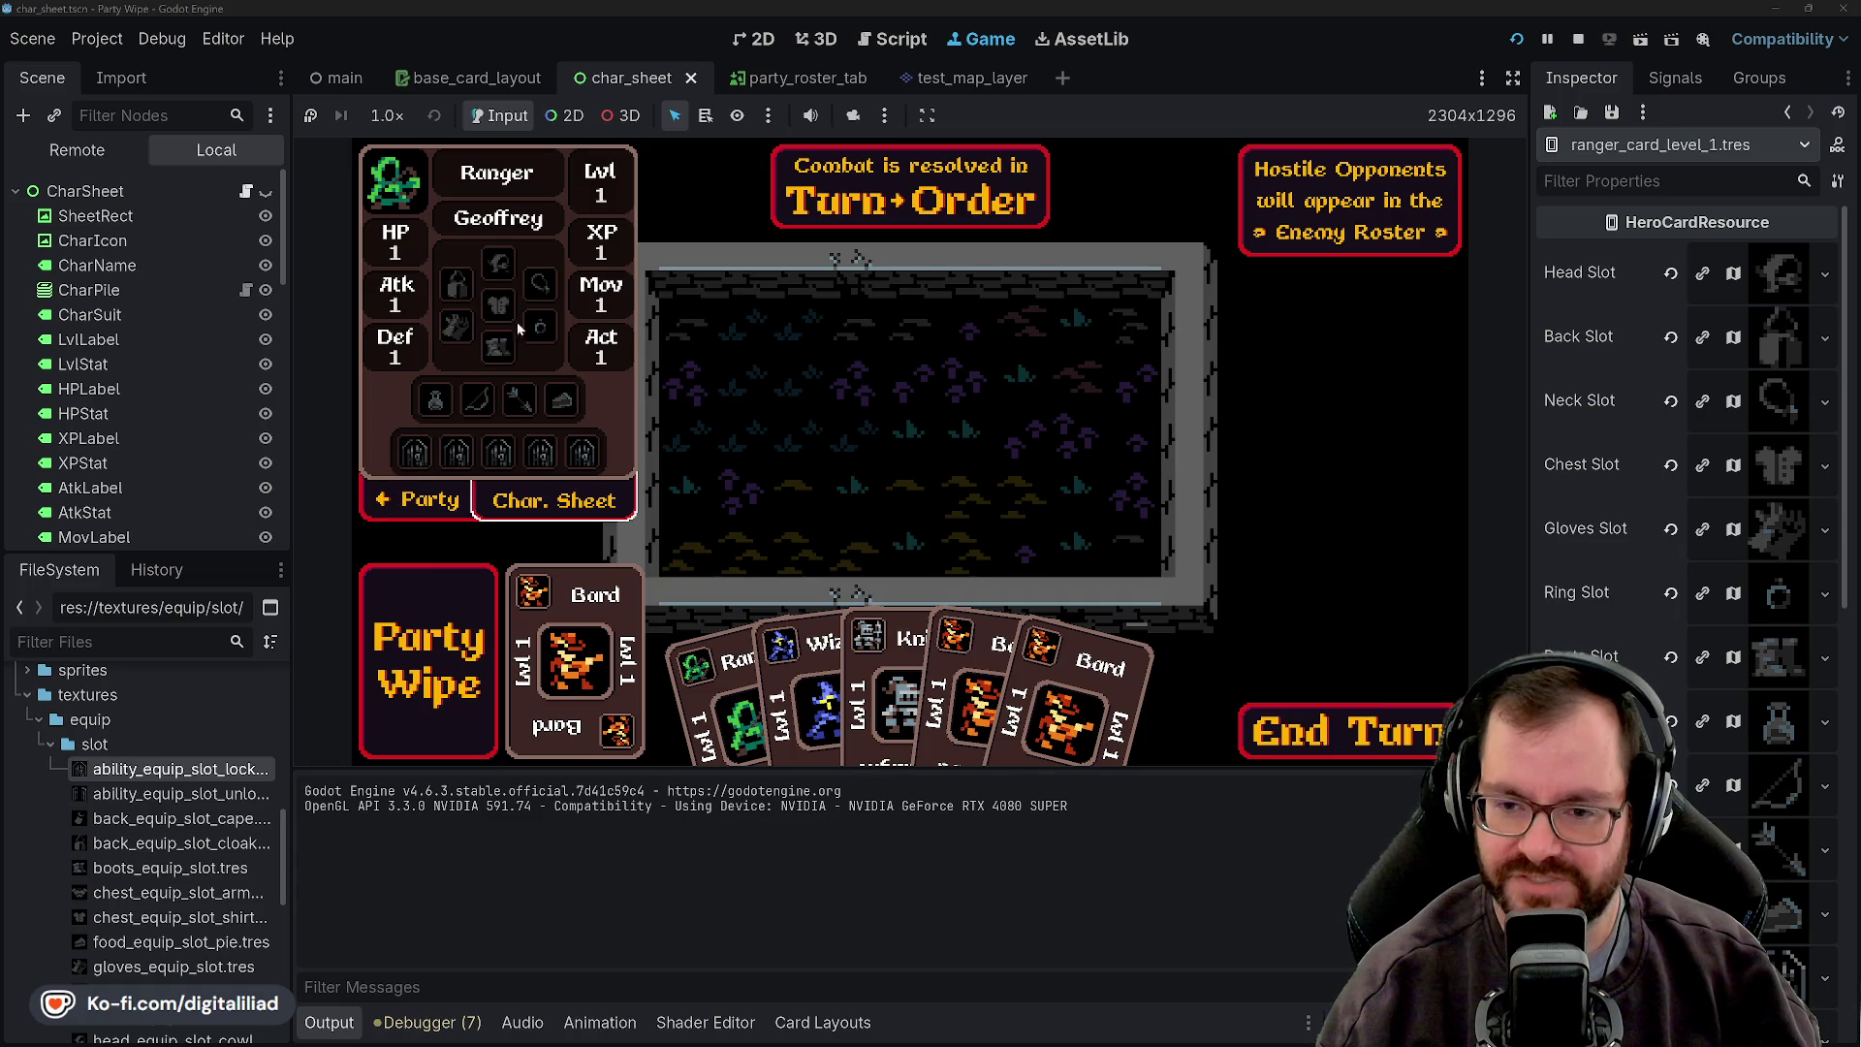
pyautogui.click(419, 501)
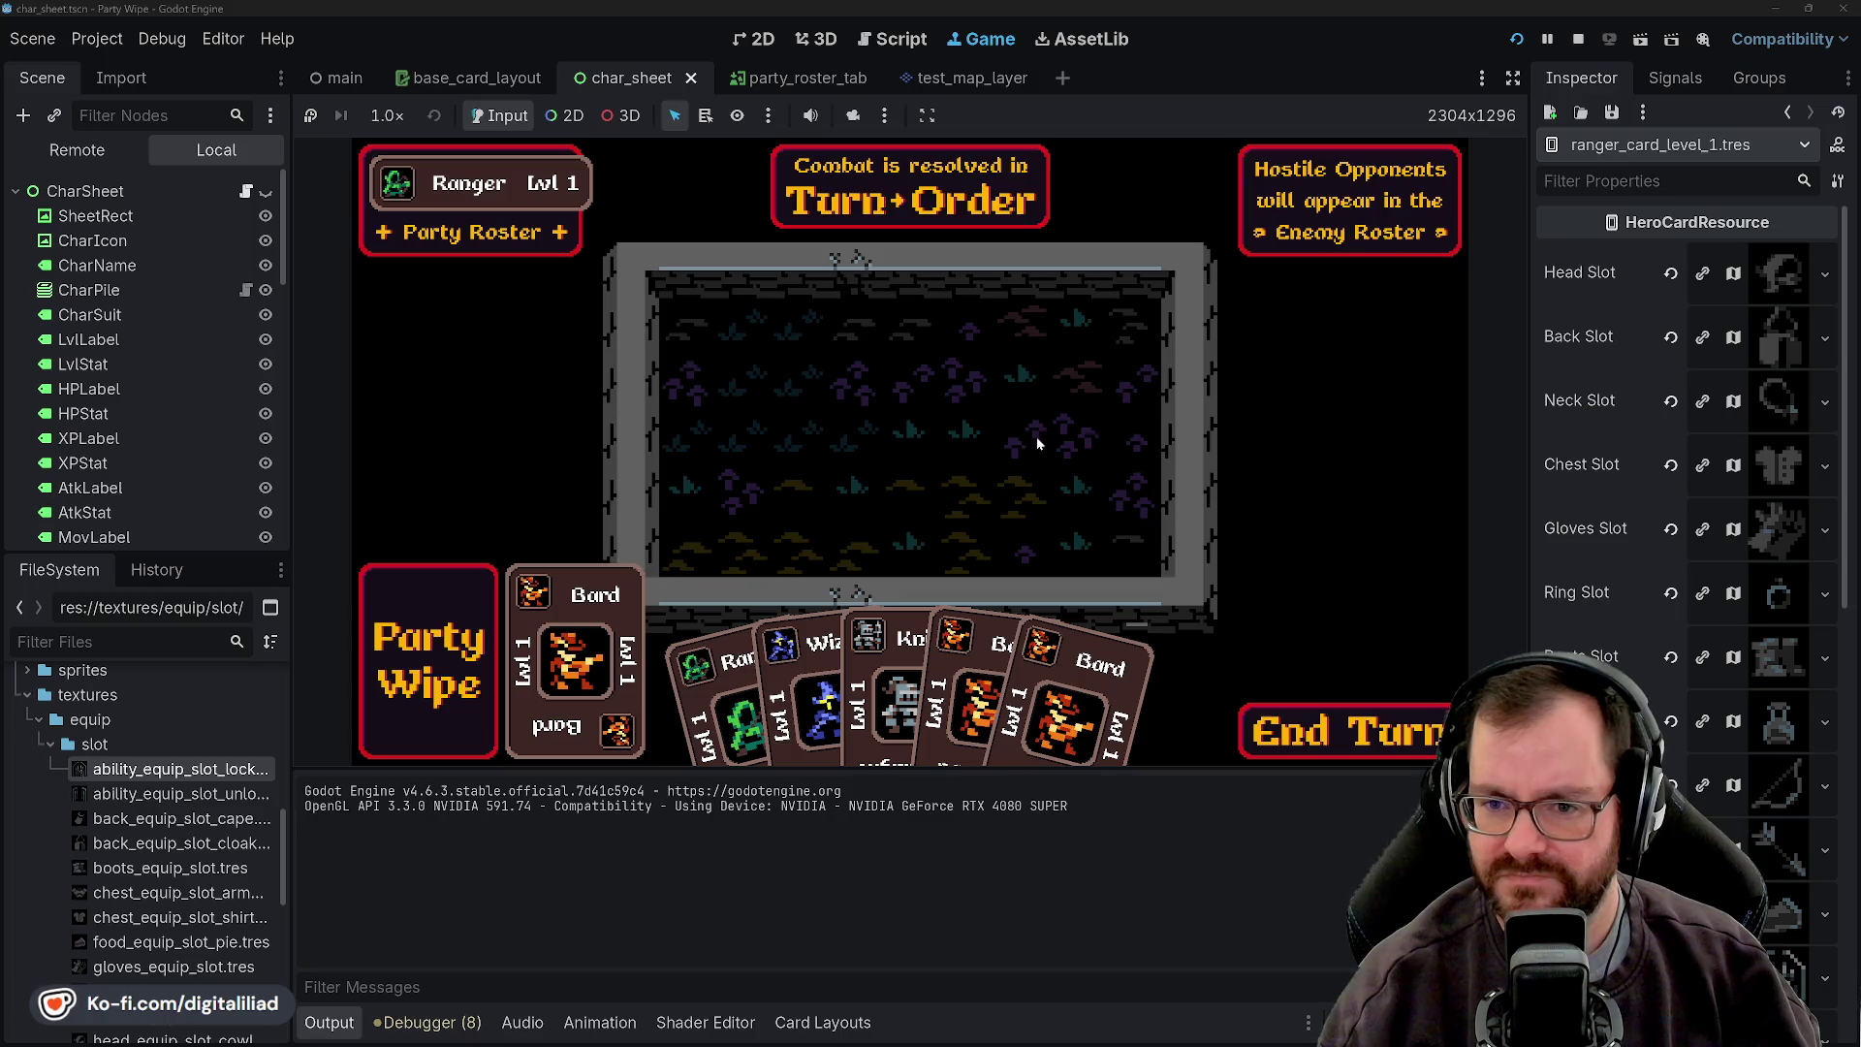
pyautogui.click(1579, 40)
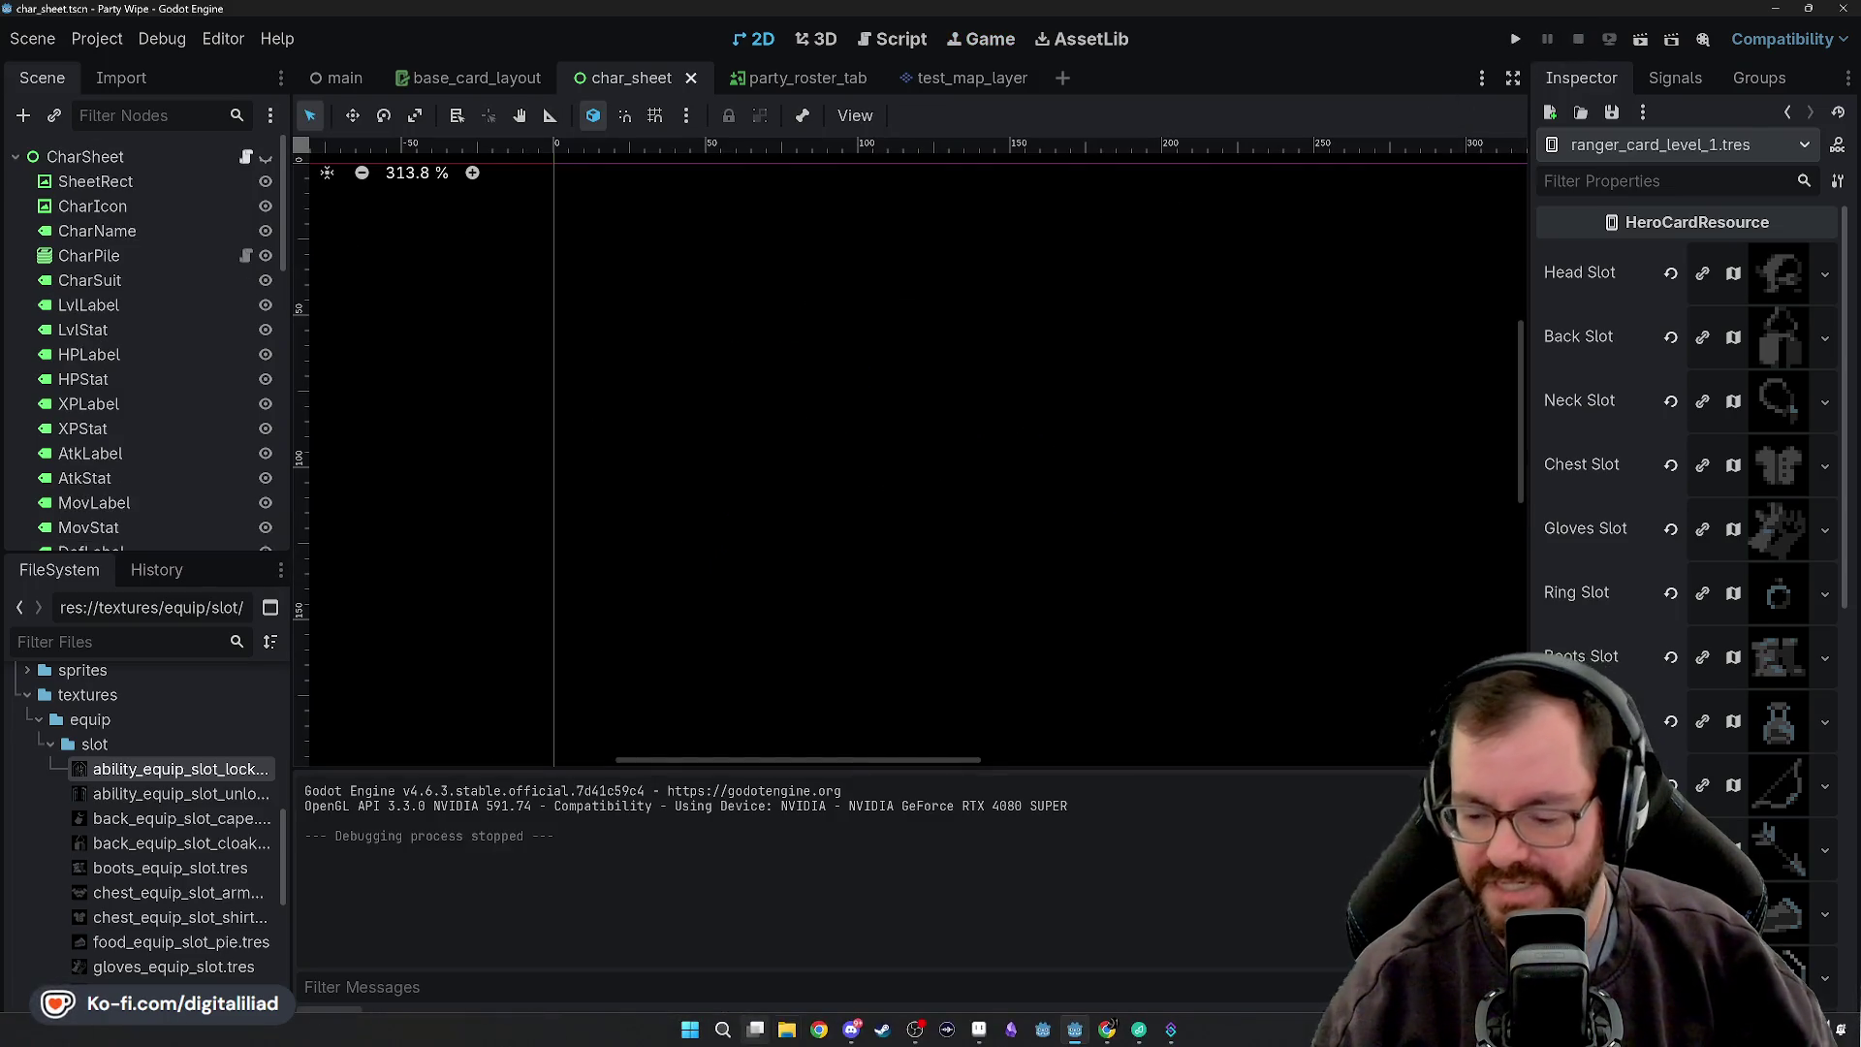
# - Give the knight level 1 card the HeroCardResource script
pyautogui.scroll(-10, 160, 862)
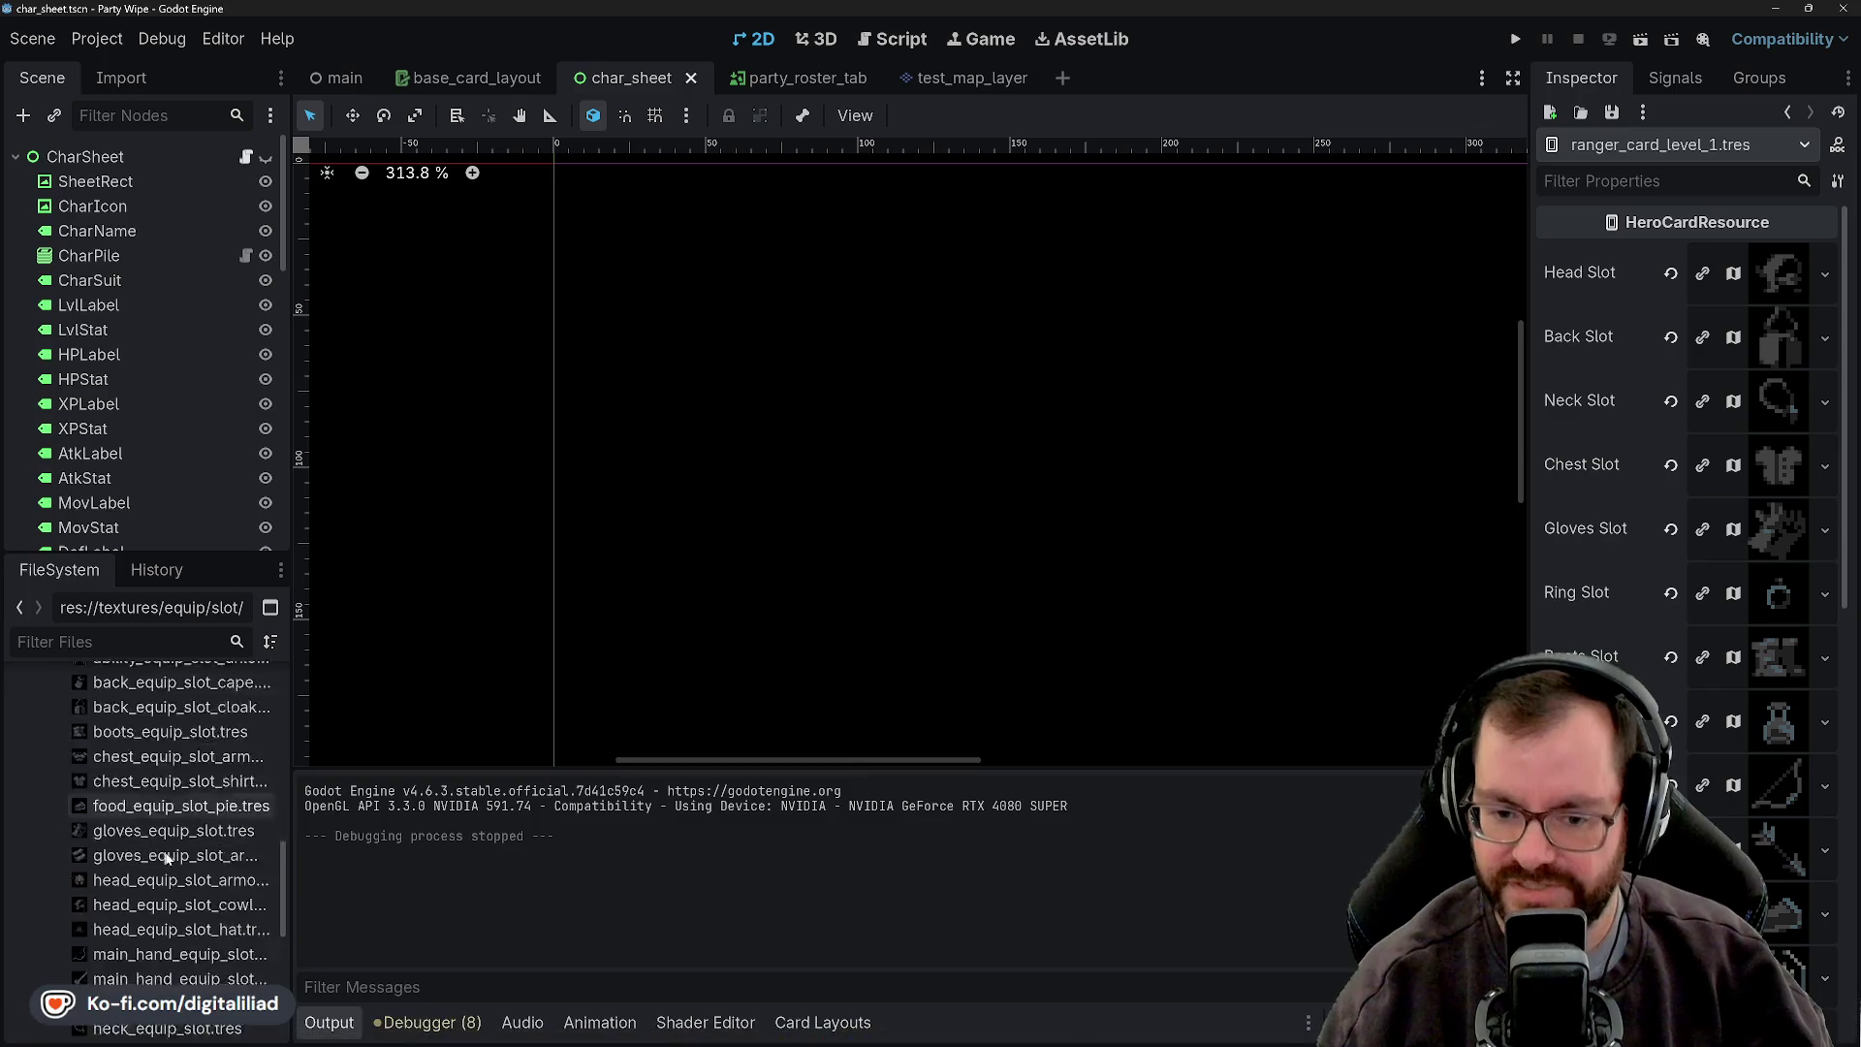
pyautogui.scroll(10, 160, 863)
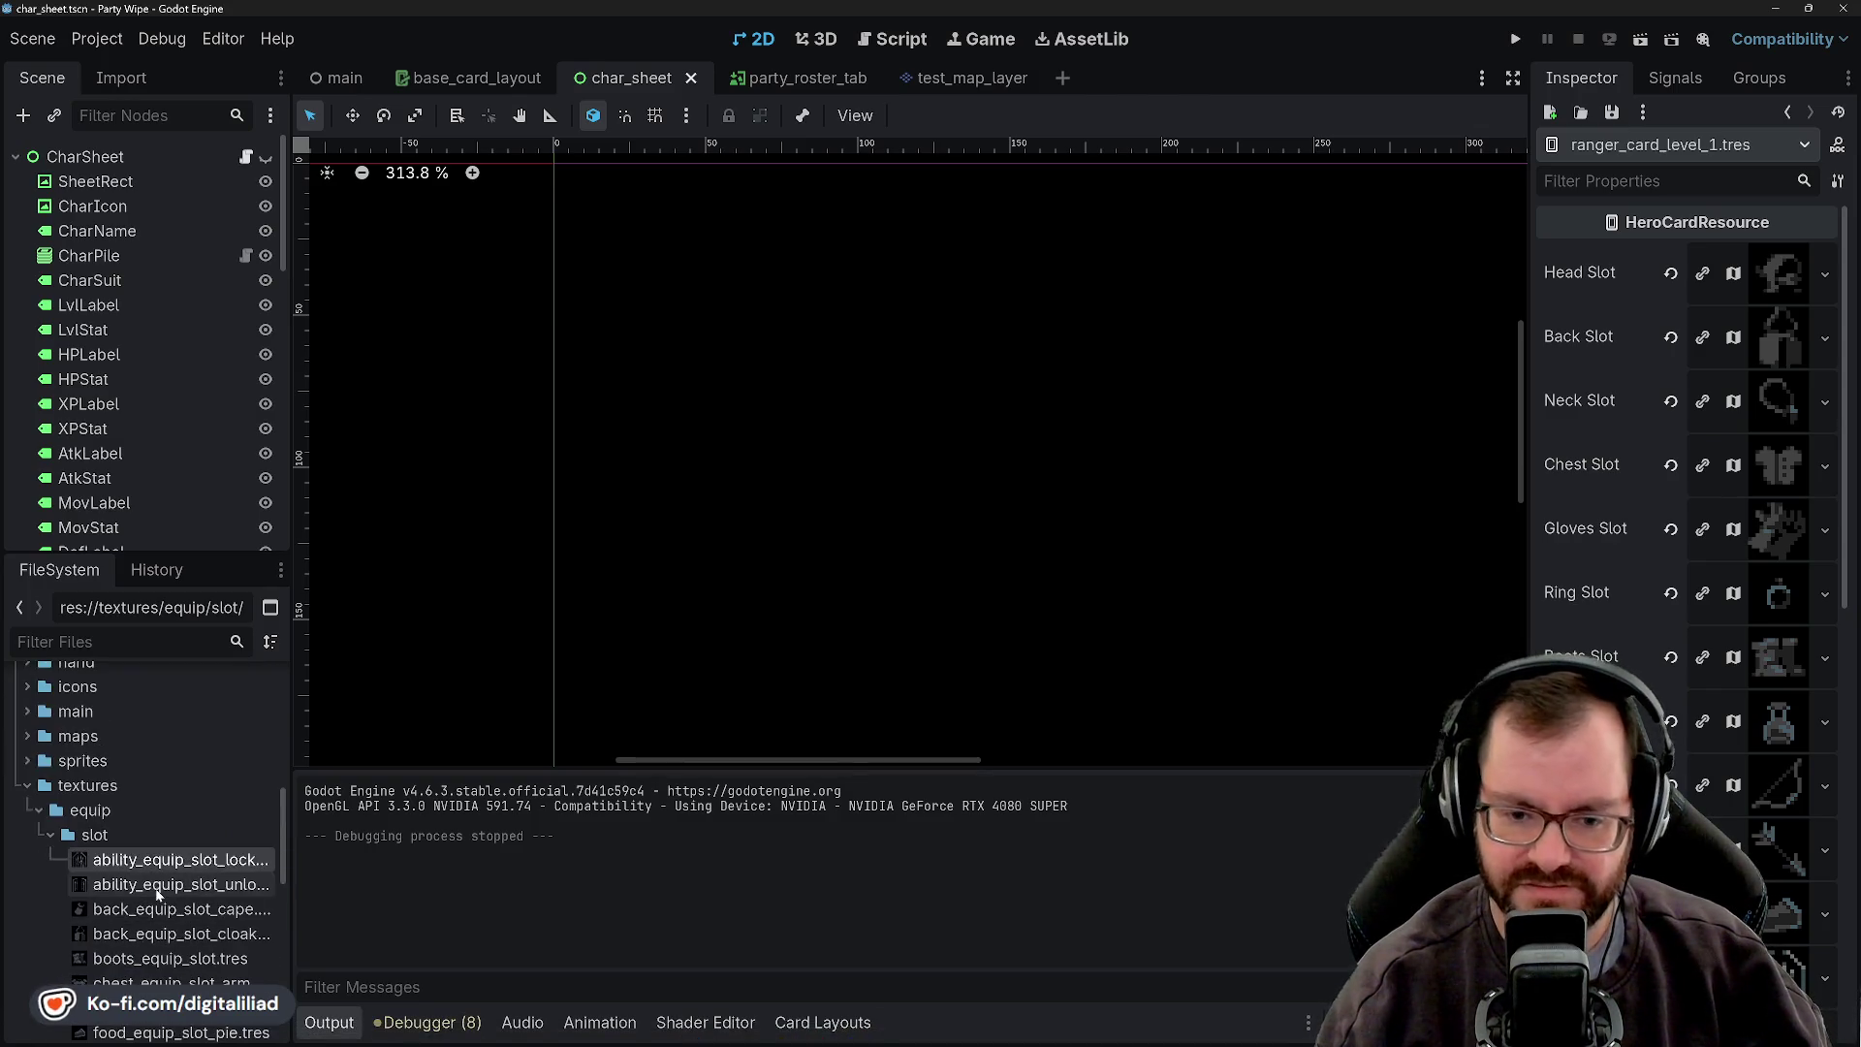
pyautogui.click(51, 835)
pyautogui.scroll(5, 117, 844)
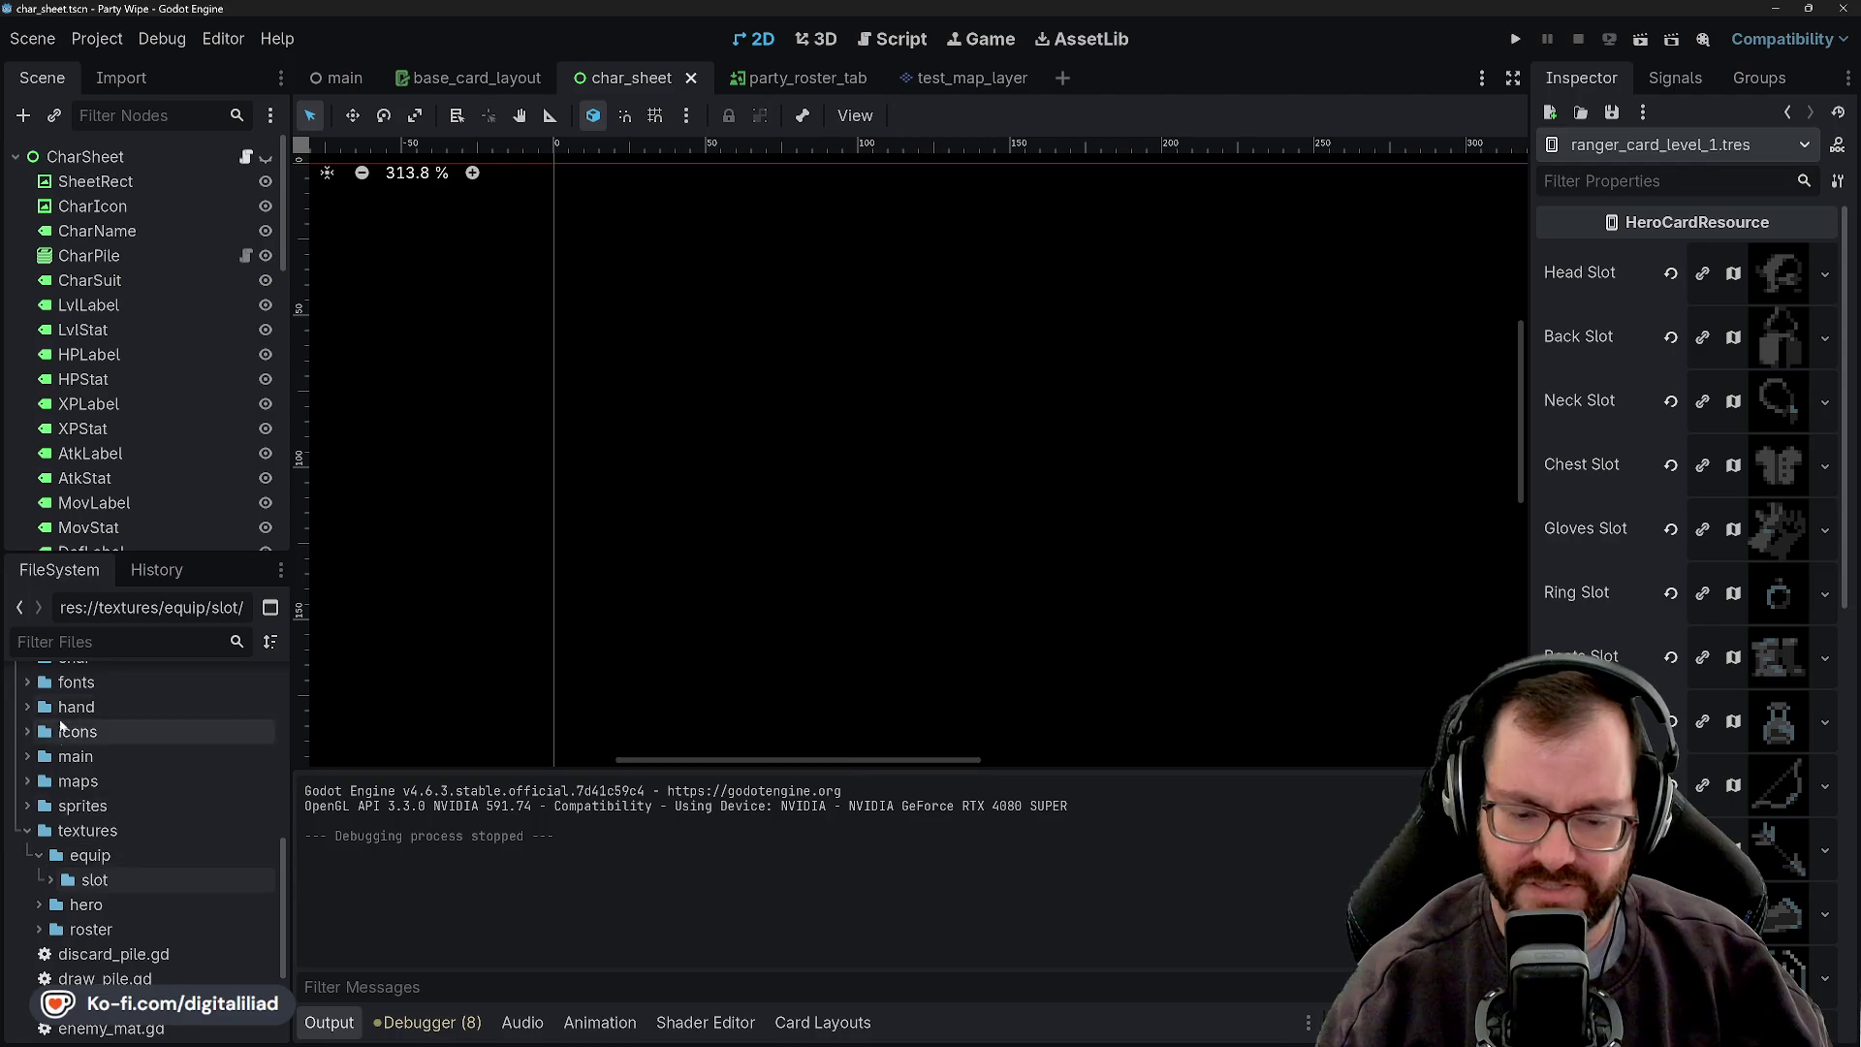
pyautogui.scroll(5, 117, 834)
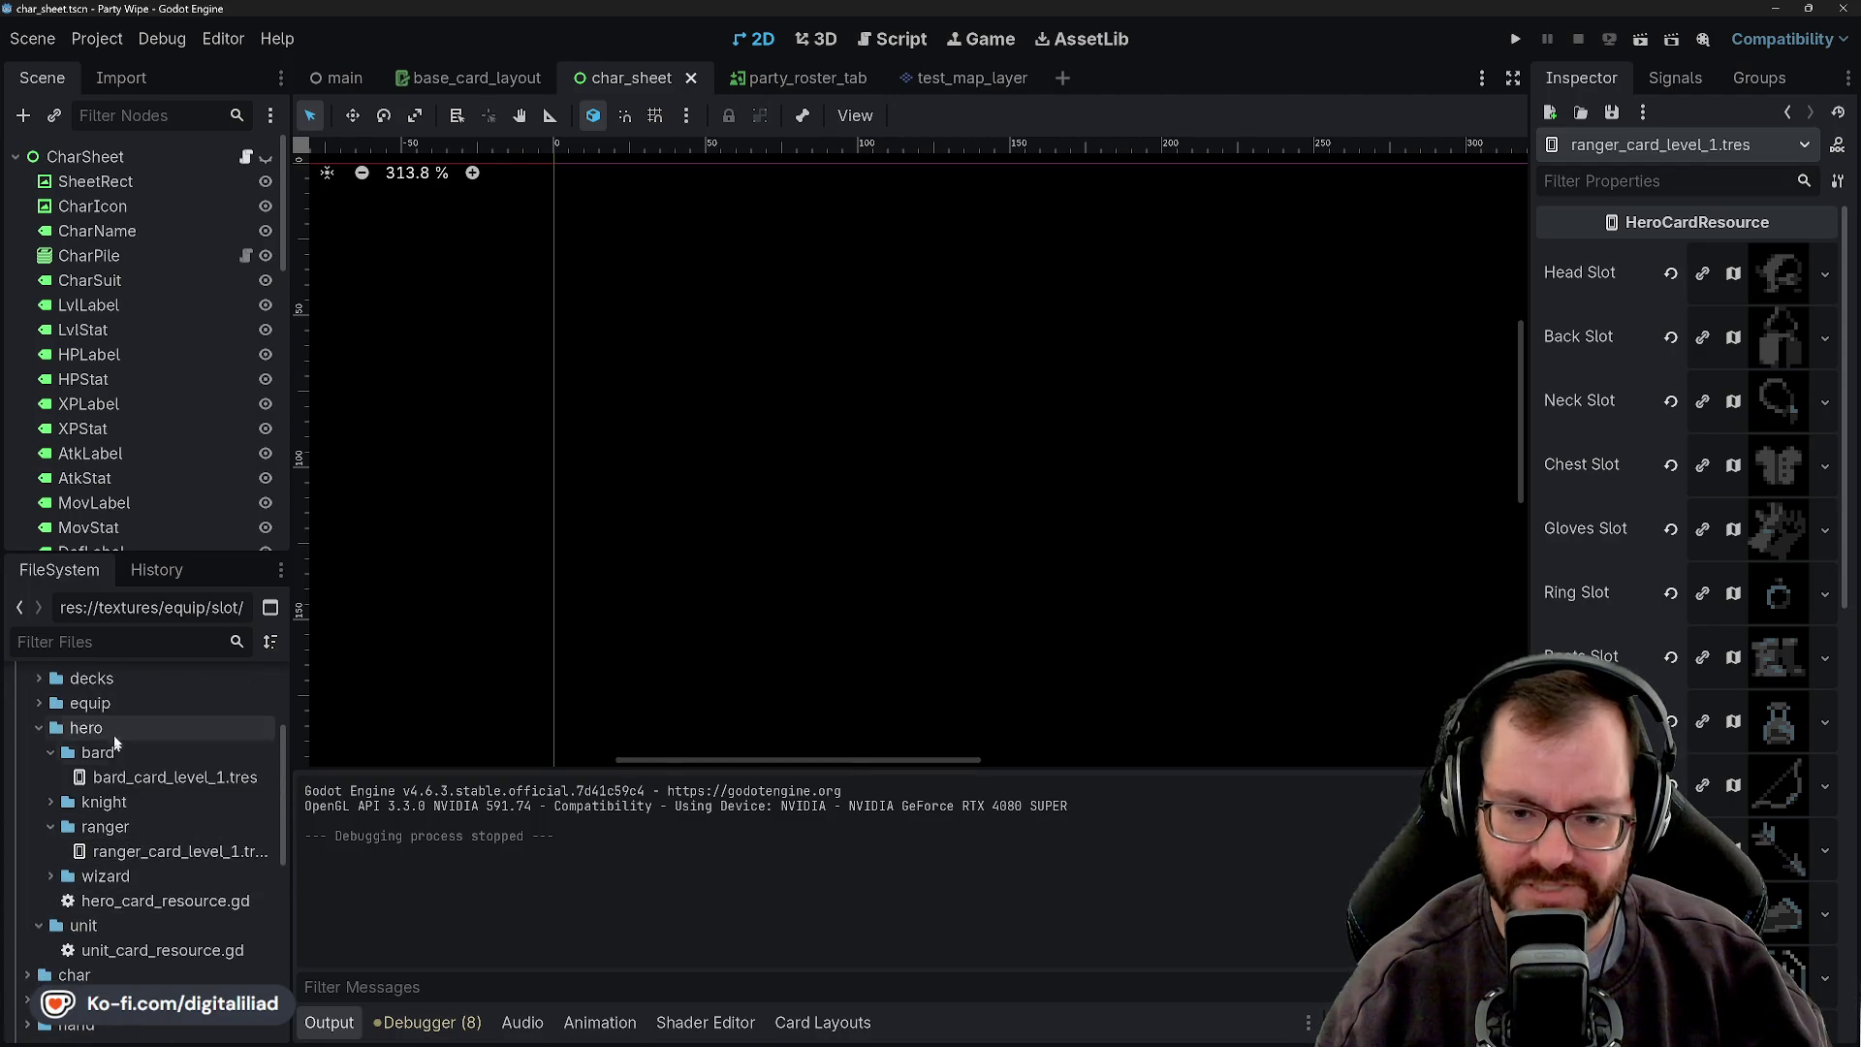
pyautogui.click(132, 900)
pyautogui.click(51, 801)
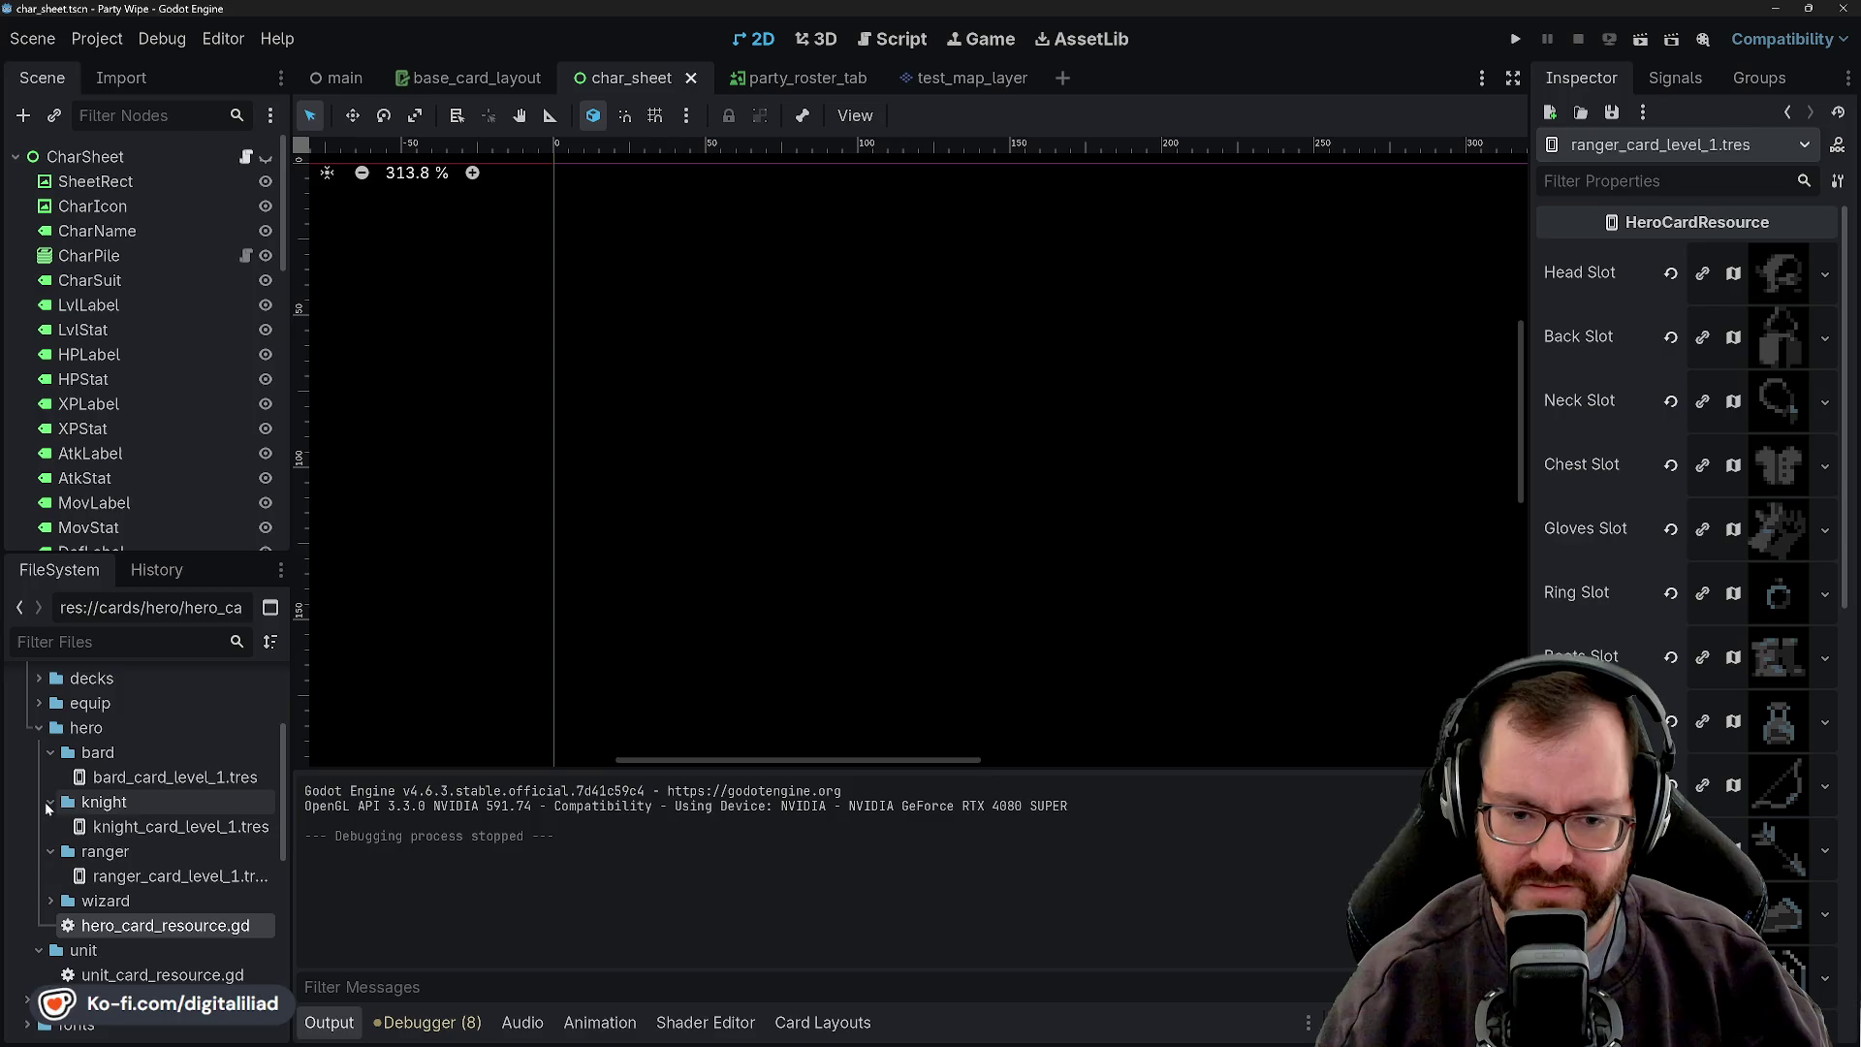
pyautogui.click(156, 826)
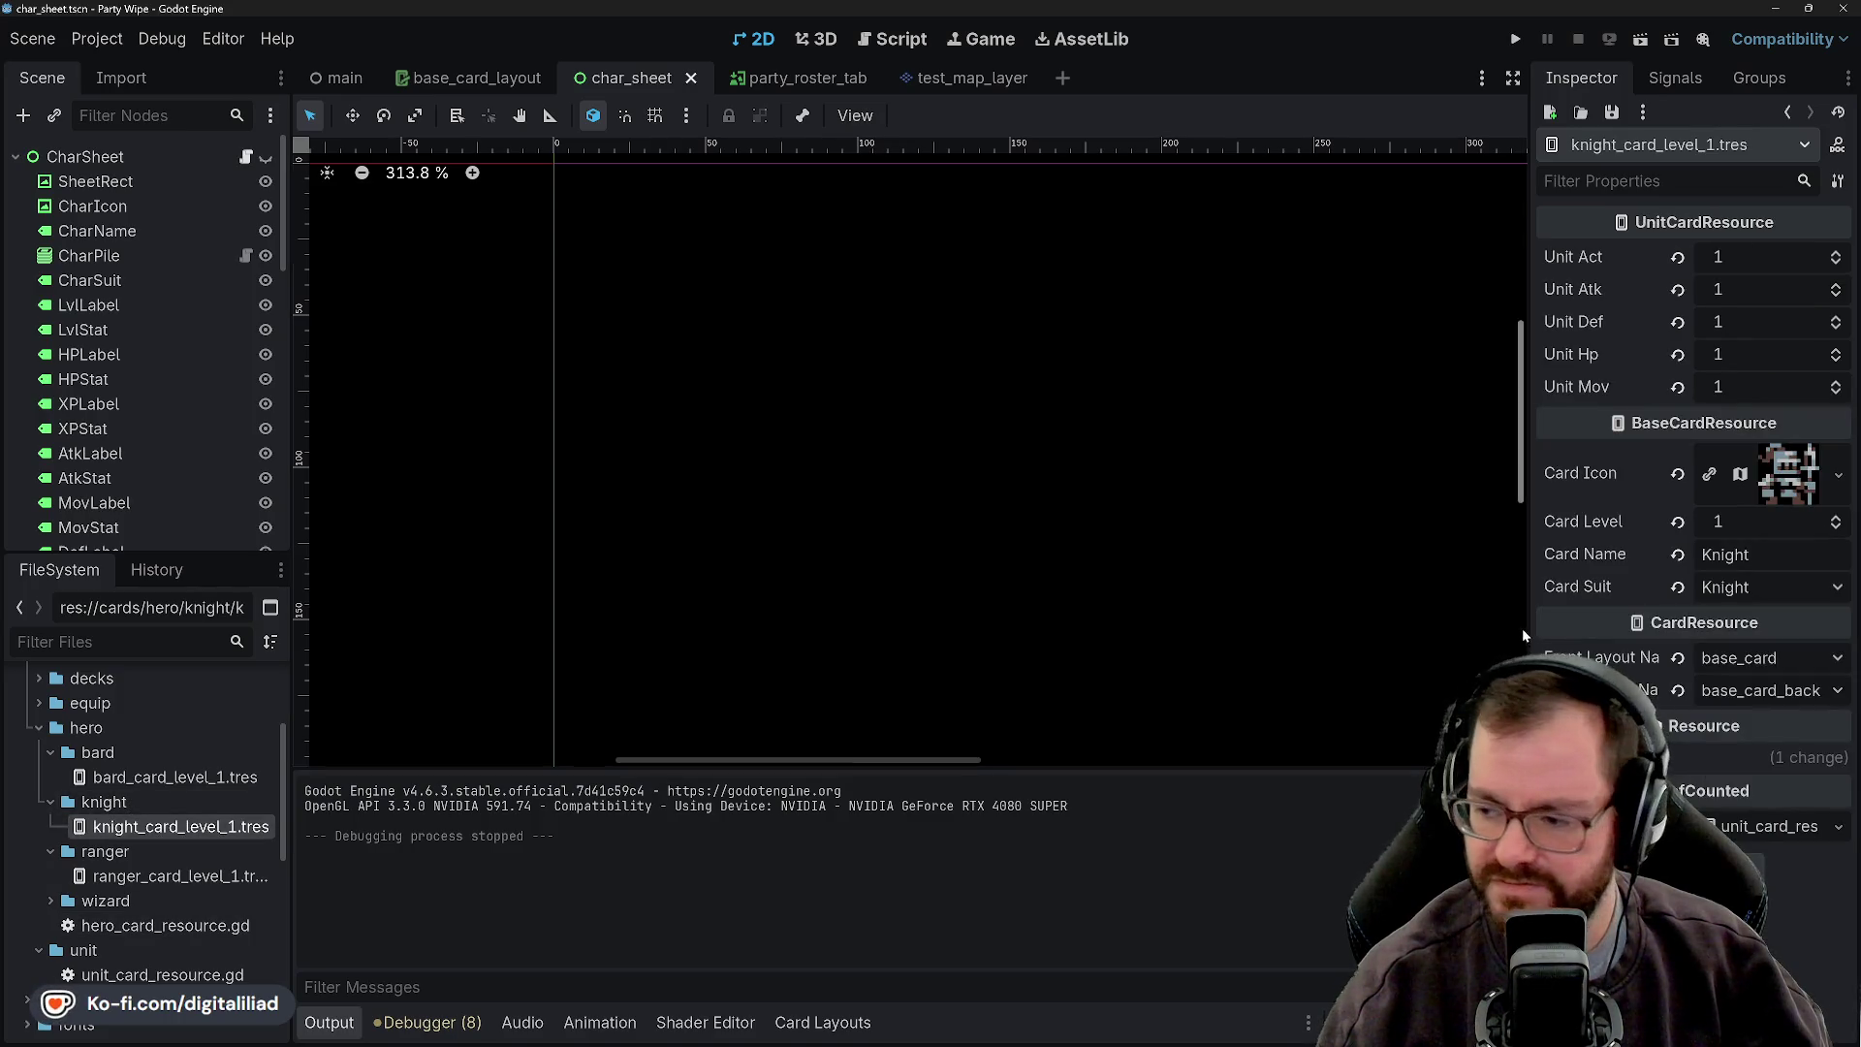
pyautogui.moveTo(155, 925)
pyautogui.mouseDown()
pyautogui.moveTo(1008, 841)
pyautogui.moveTo(1773, 826)
pyautogui.mouseUp()
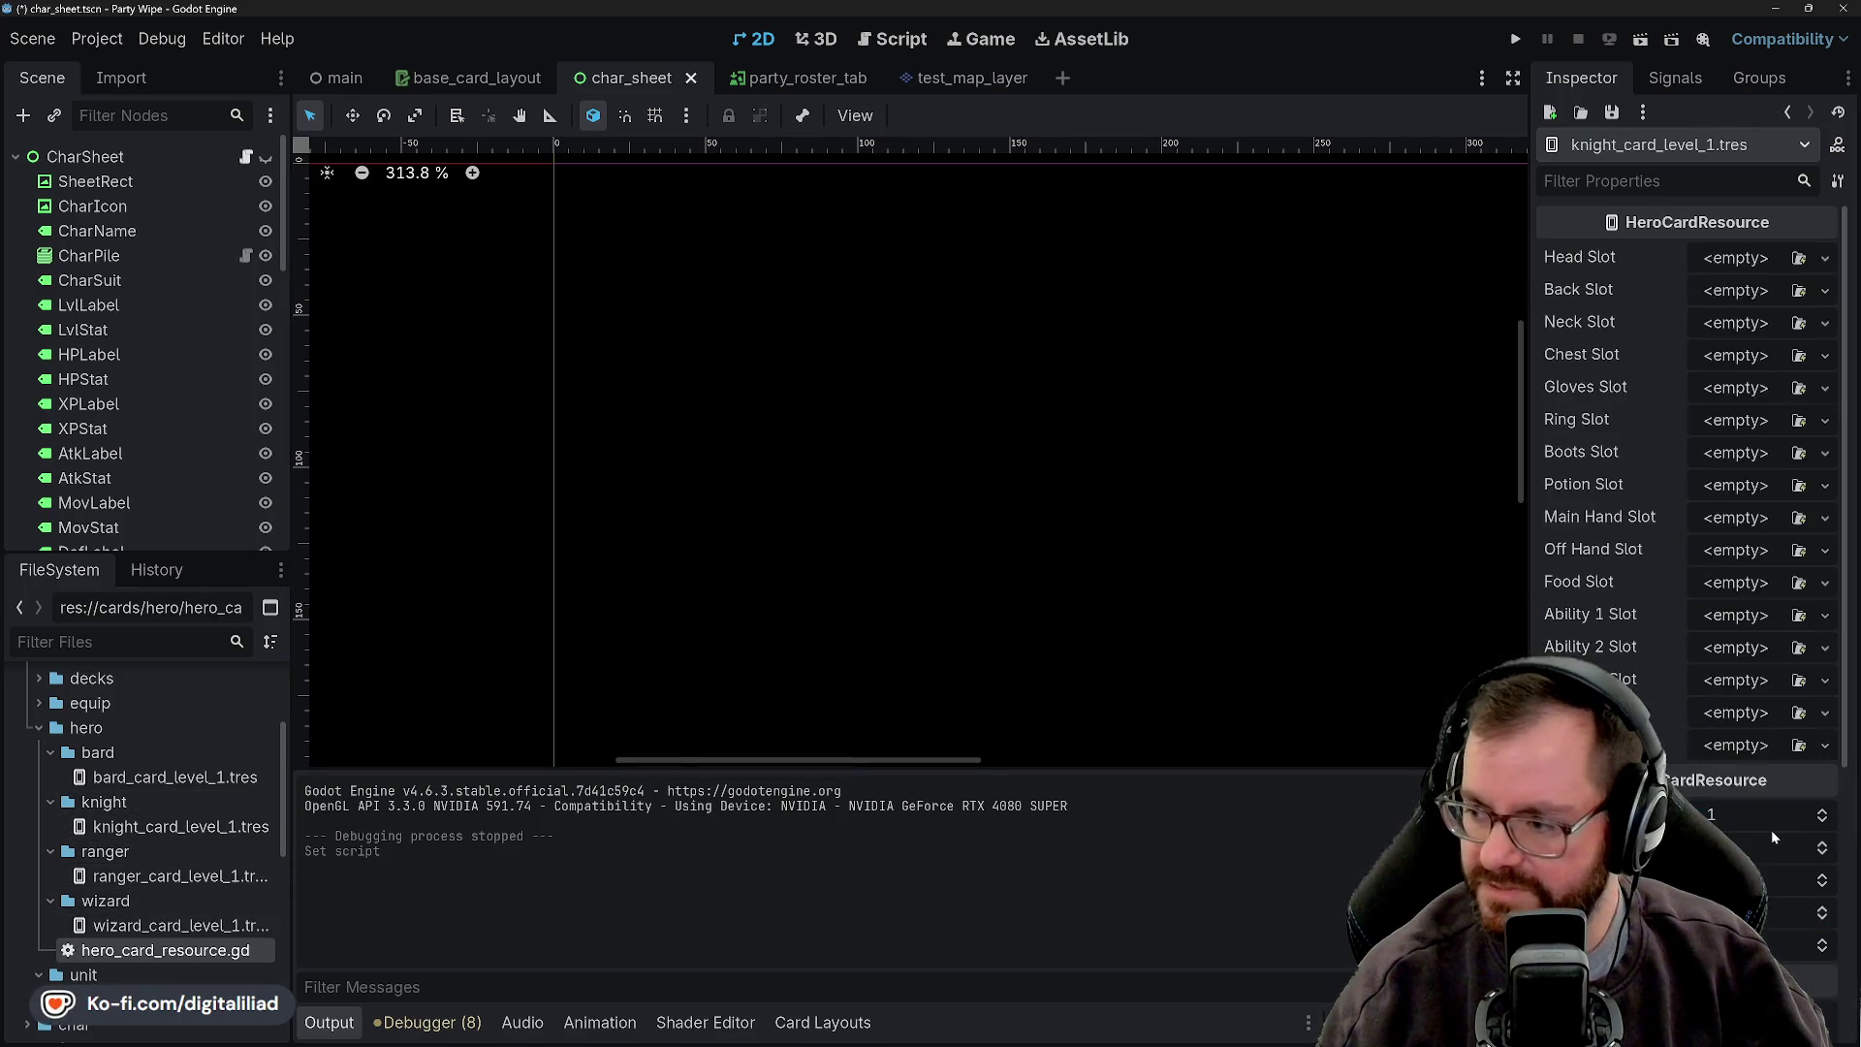
# - Put the armoured helmet icon from equip/slot into the knight's Head Slot
pyautogui.scroll(-5, 194, 775)
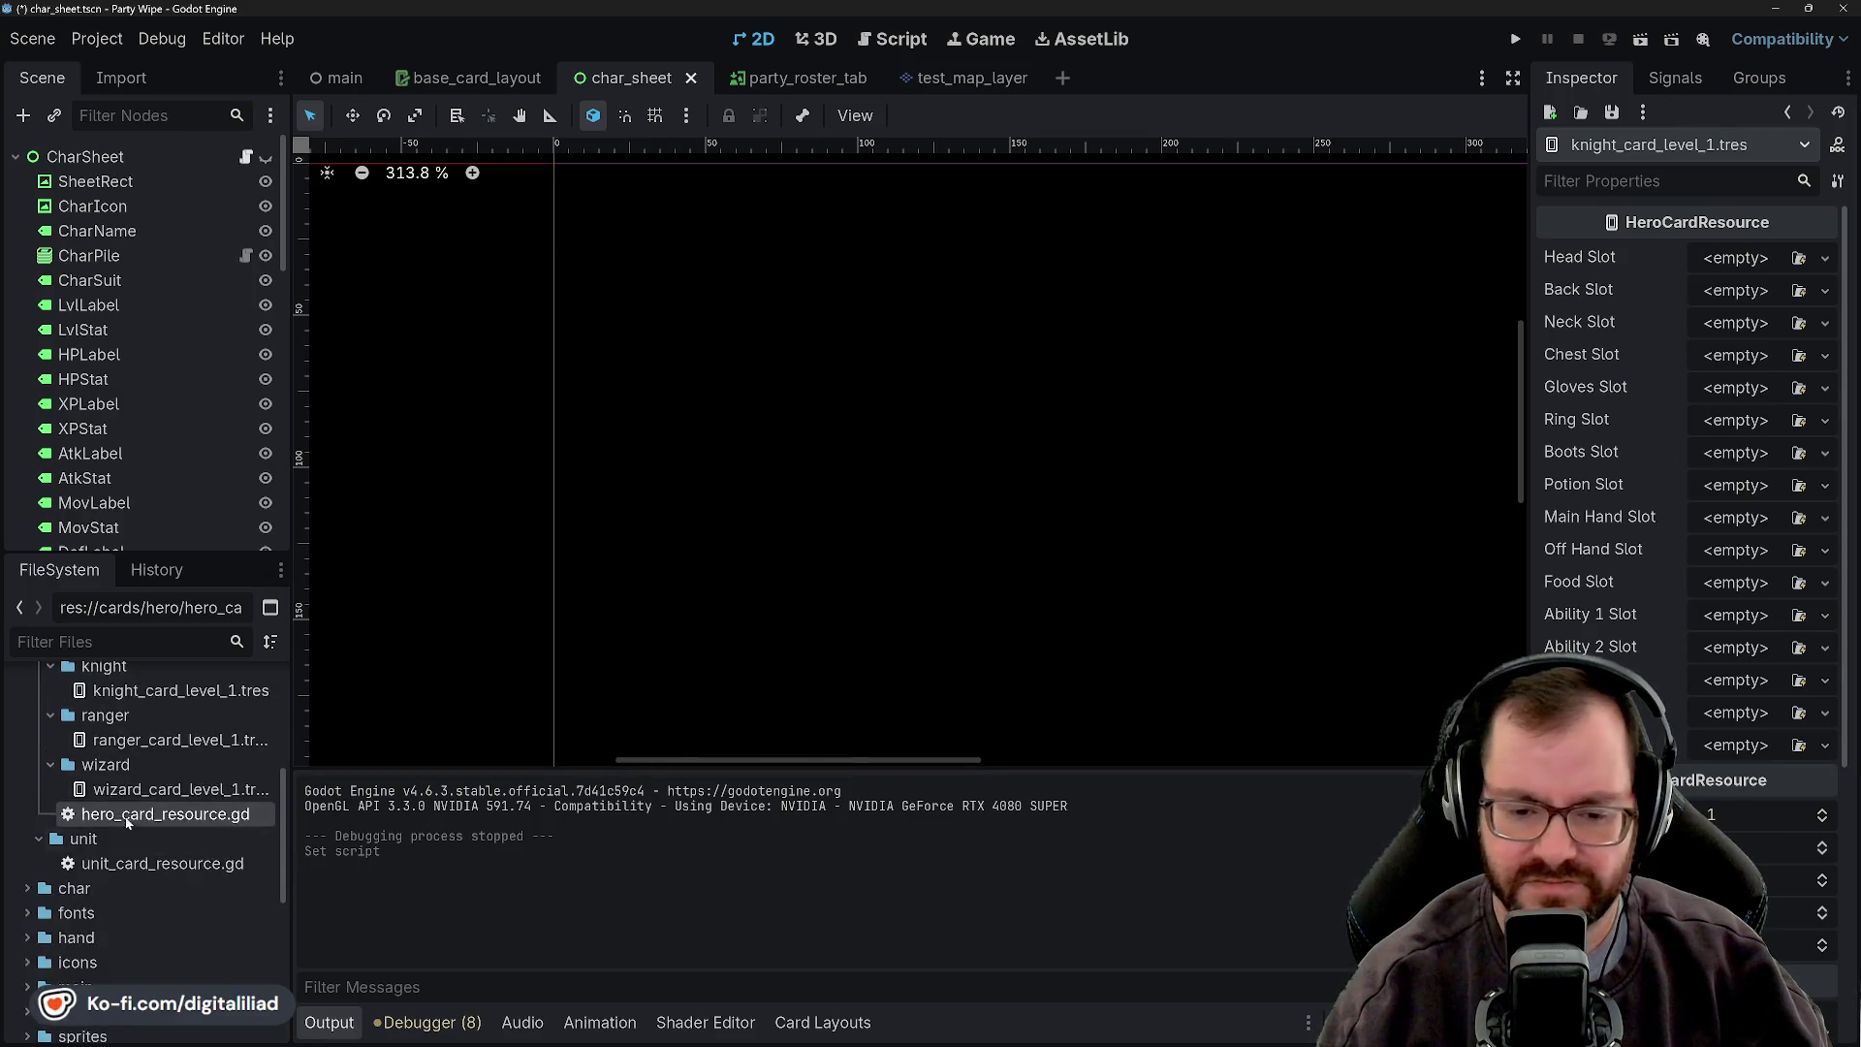
pyautogui.scroll(-2, 153, 816)
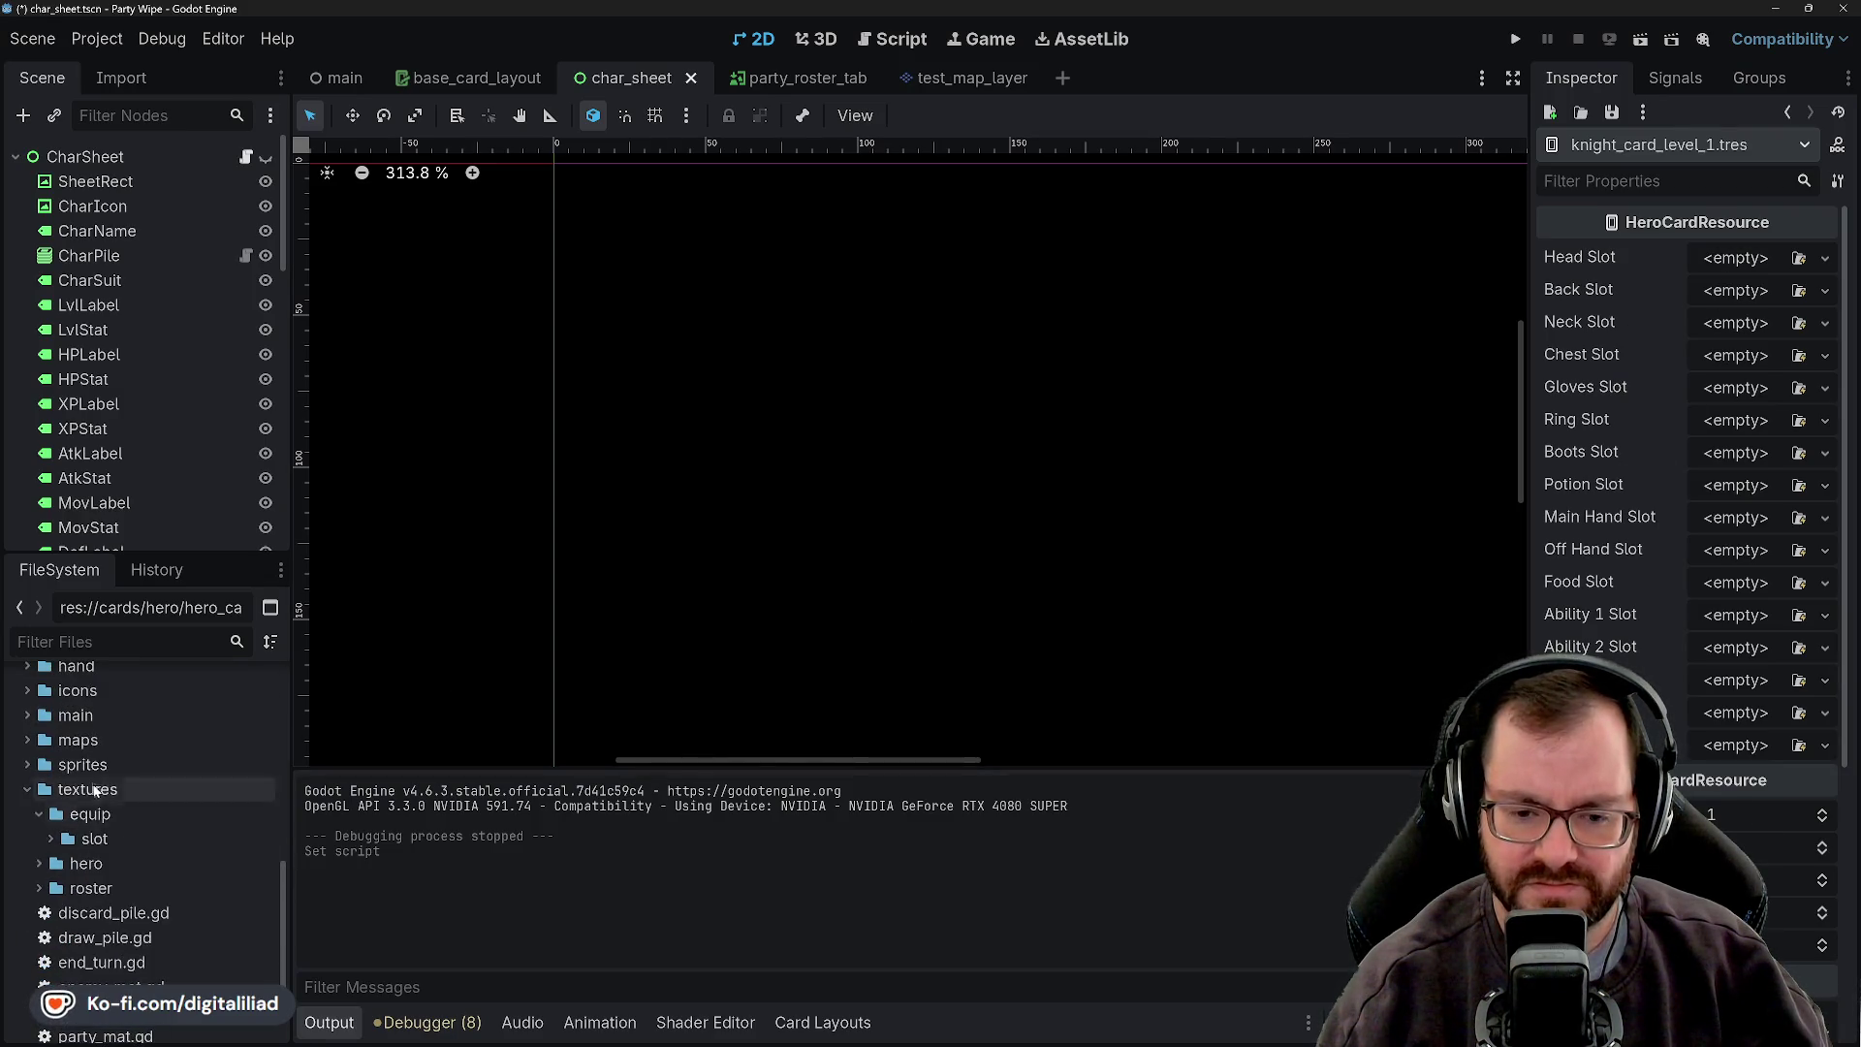
pyautogui.click(52, 843)
pyautogui.scroll(-4, 163, 872)
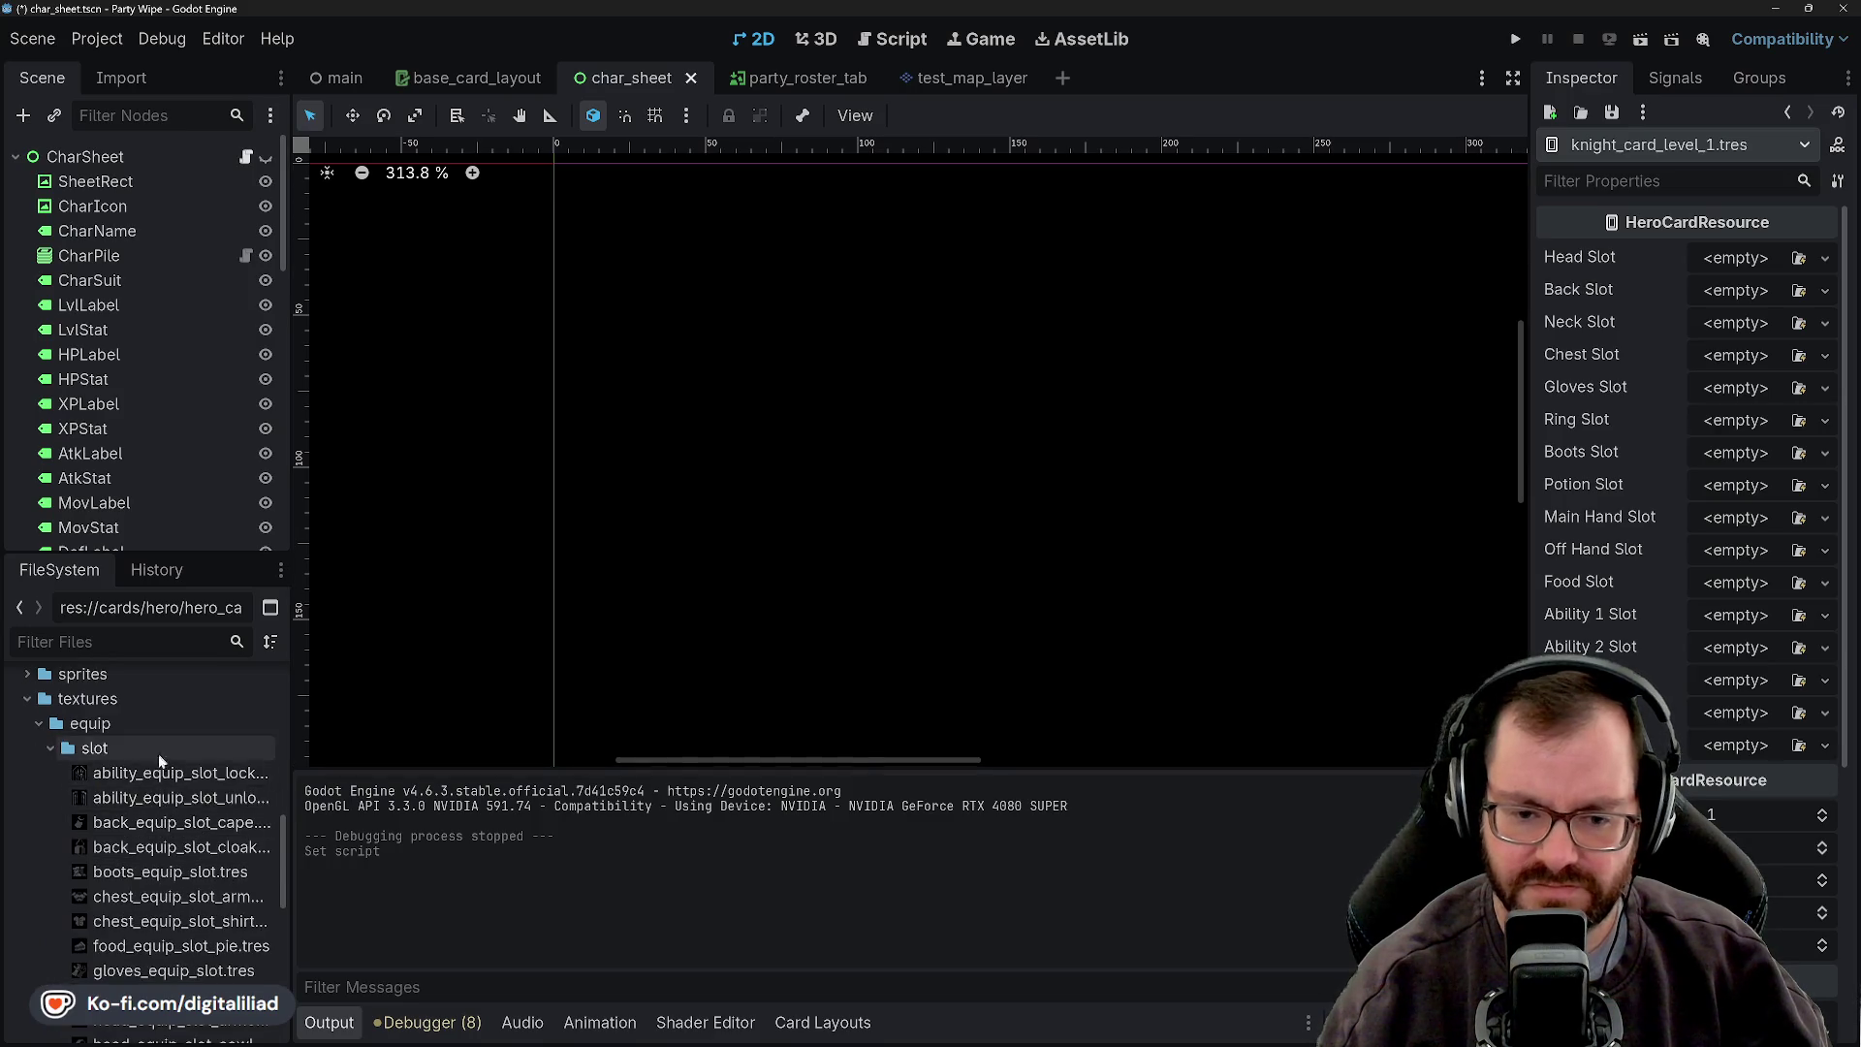
pyautogui.scroll(-2, 169, 906)
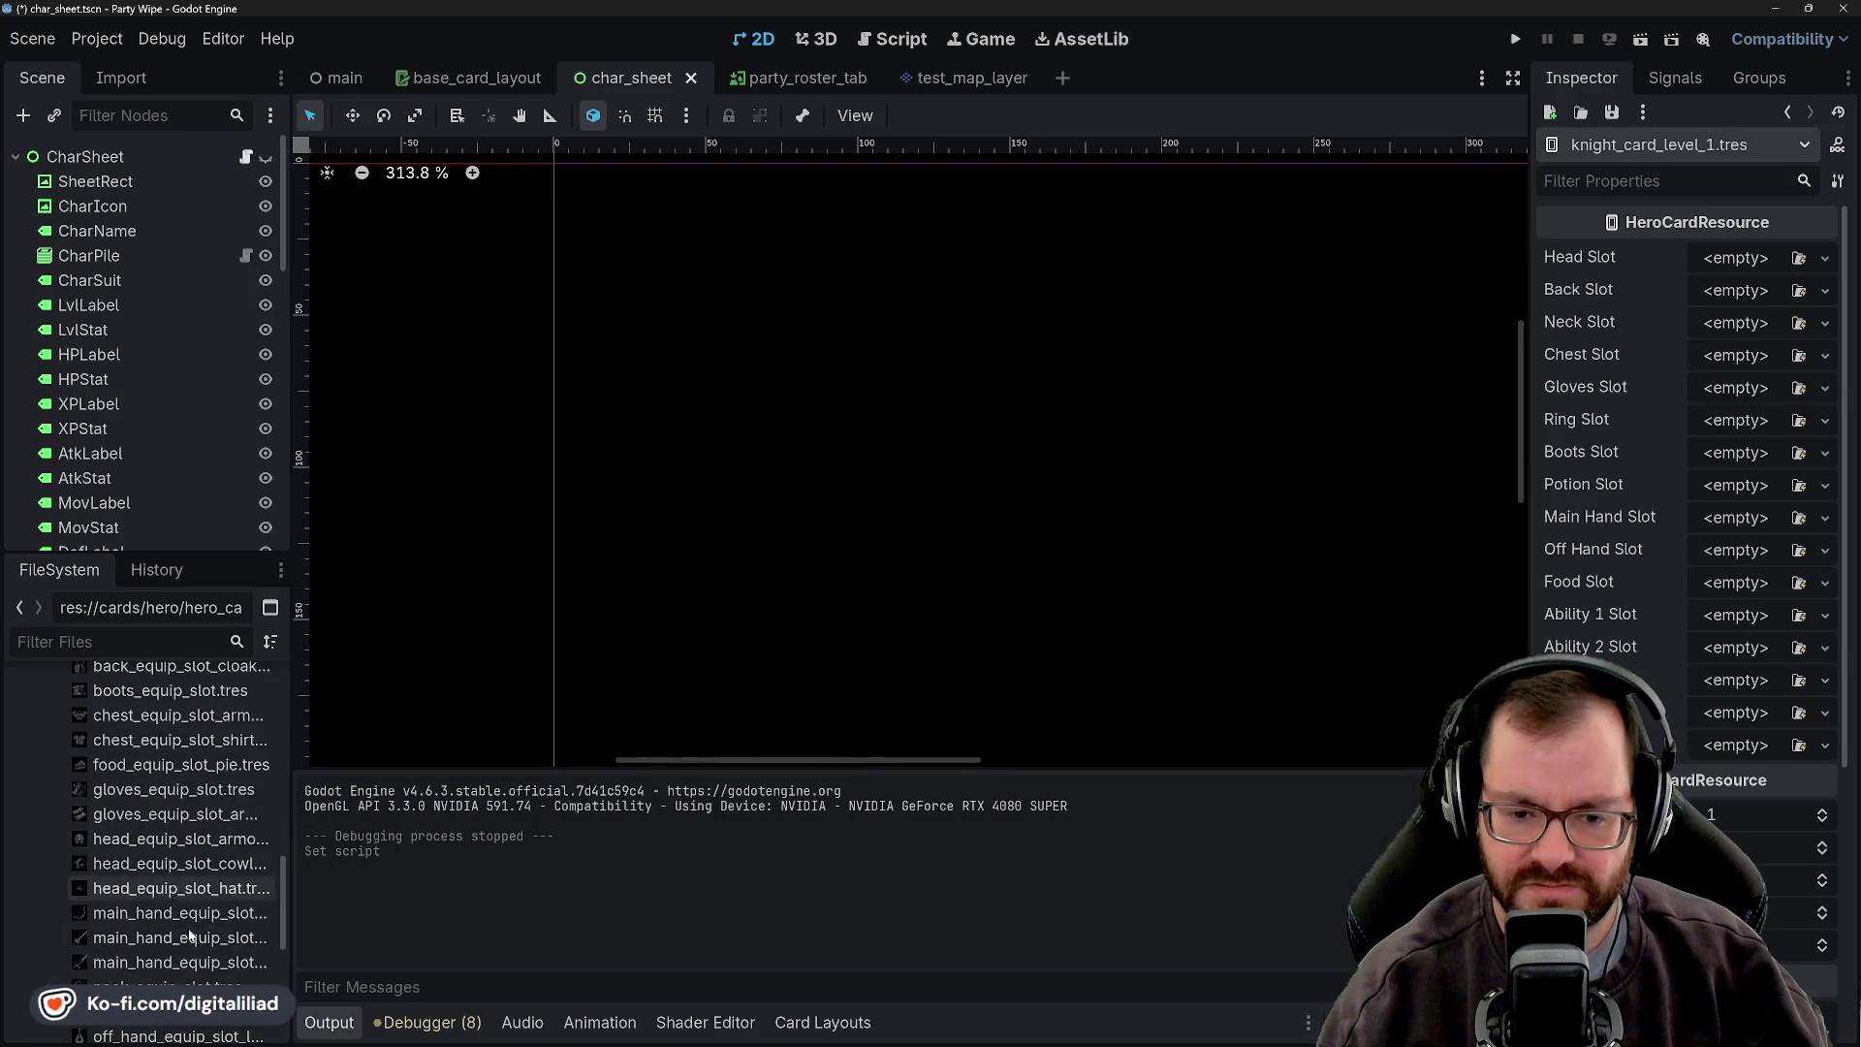
pyautogui.moveTo(155, 845)
pyautogui.mouseDown()
pyautogui.moveTo(1267, 581)
pyautogui.moveTo(1783, 314)
pyautogui.moveTo(1744, 264)
pyautogui.mouseUp()
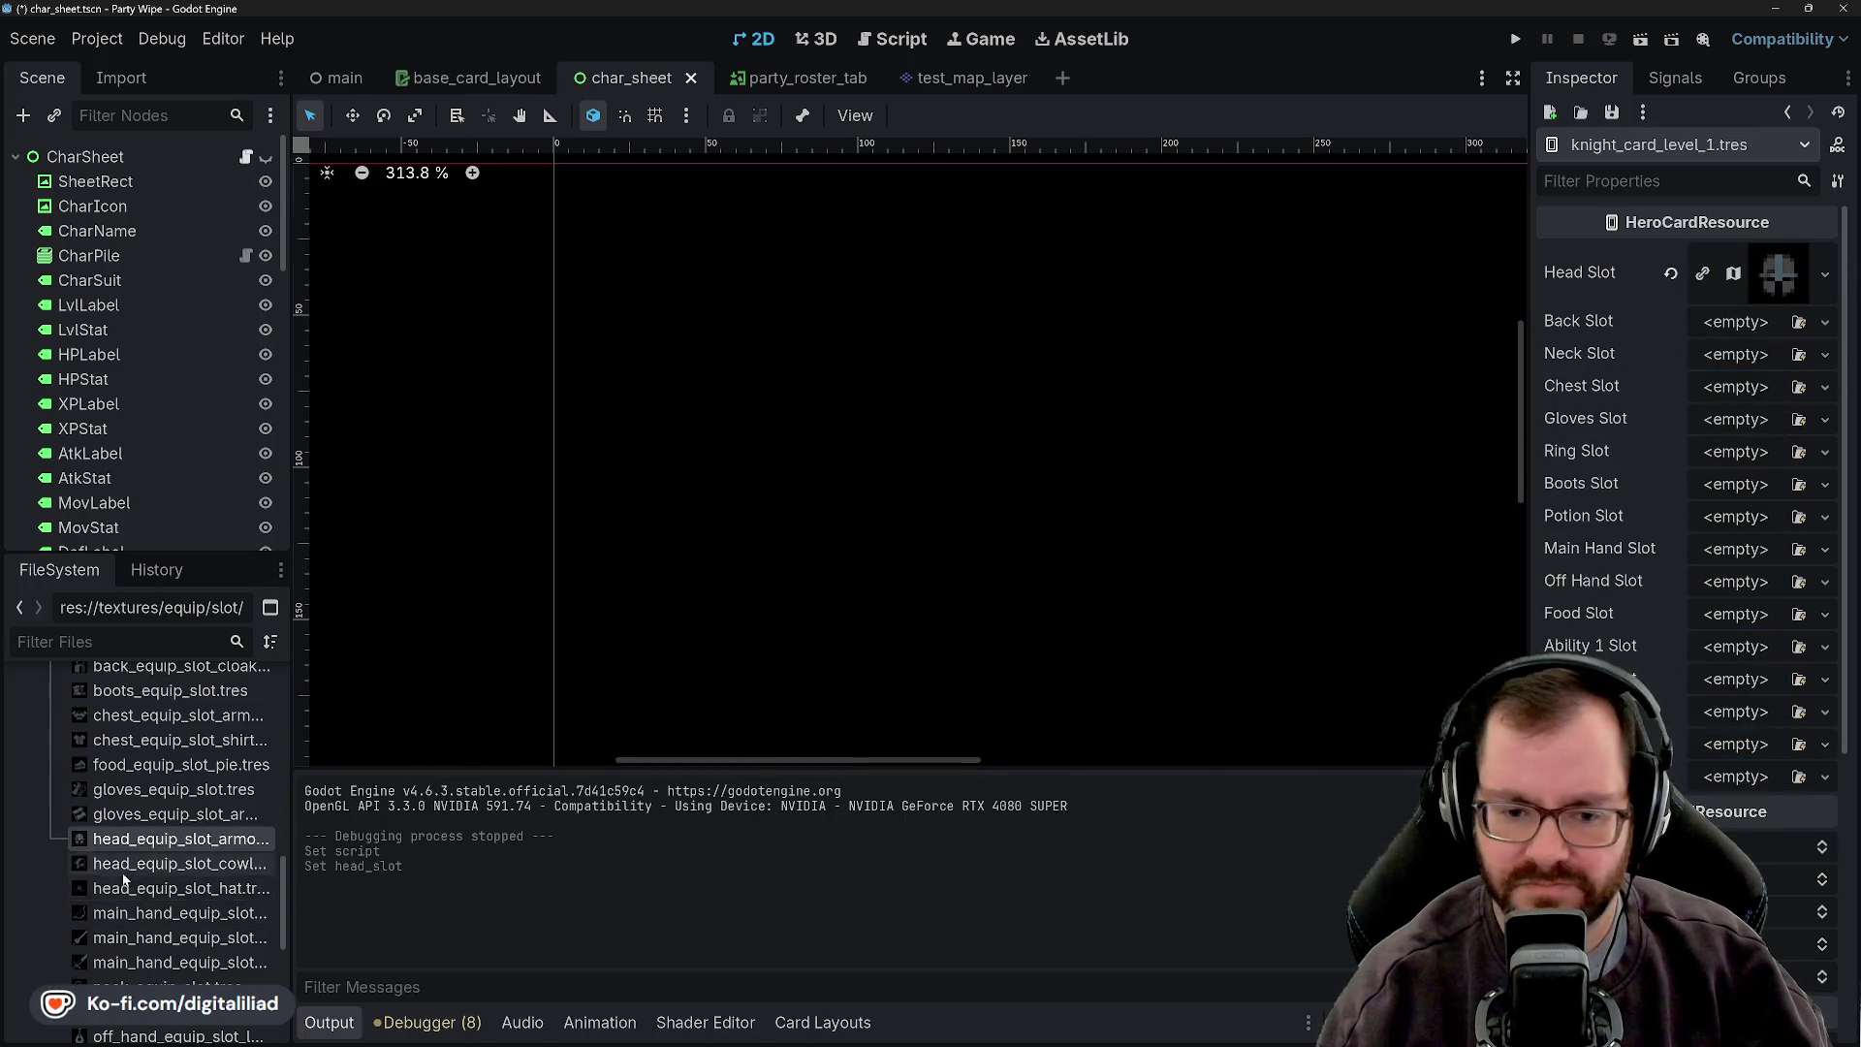
# - Assign the cape, neck and chest armour icons to the knight's Back, Neck and Chest slots
pyautogui.scroll(3, 184, 853)
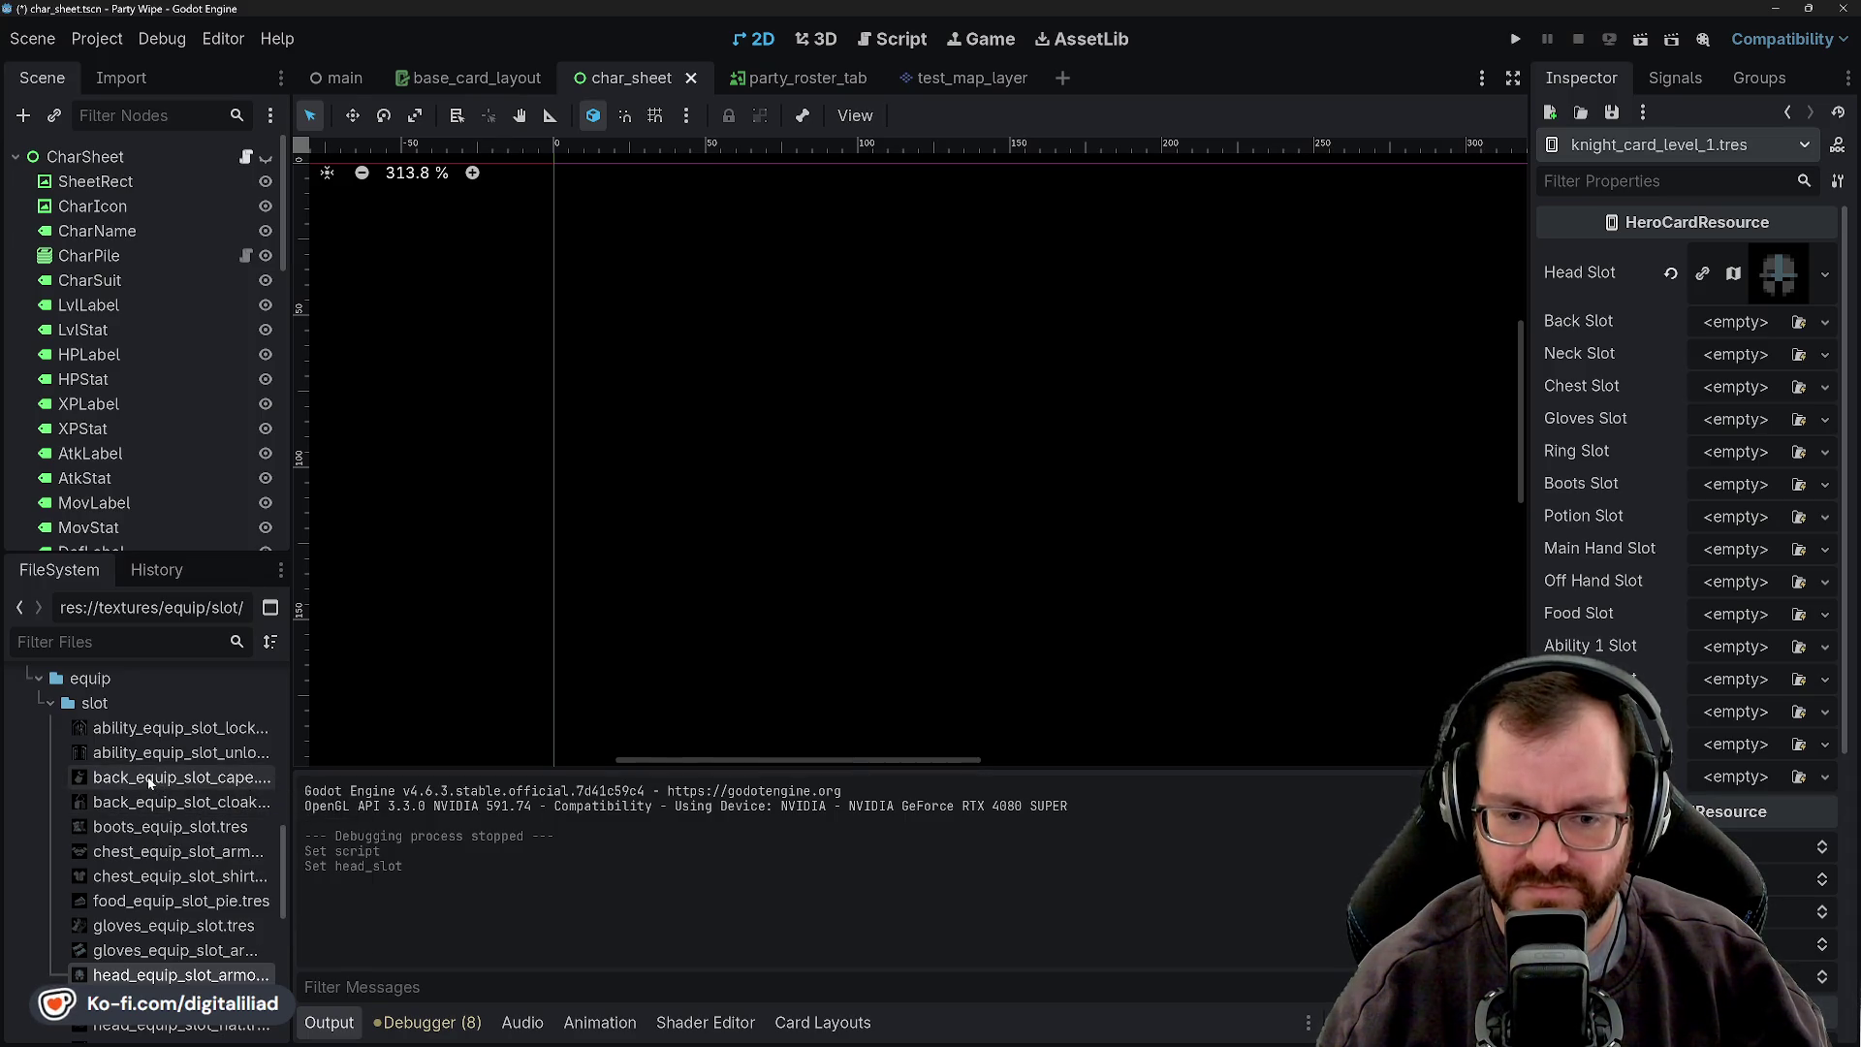
pyautogui.moveTo(142, 787)
pyautogui.mouseDown()
pyautogui.moveTo(1514, 457)
pyautogui.moveTo(1735, 323)
pyautogui.mouseUp()
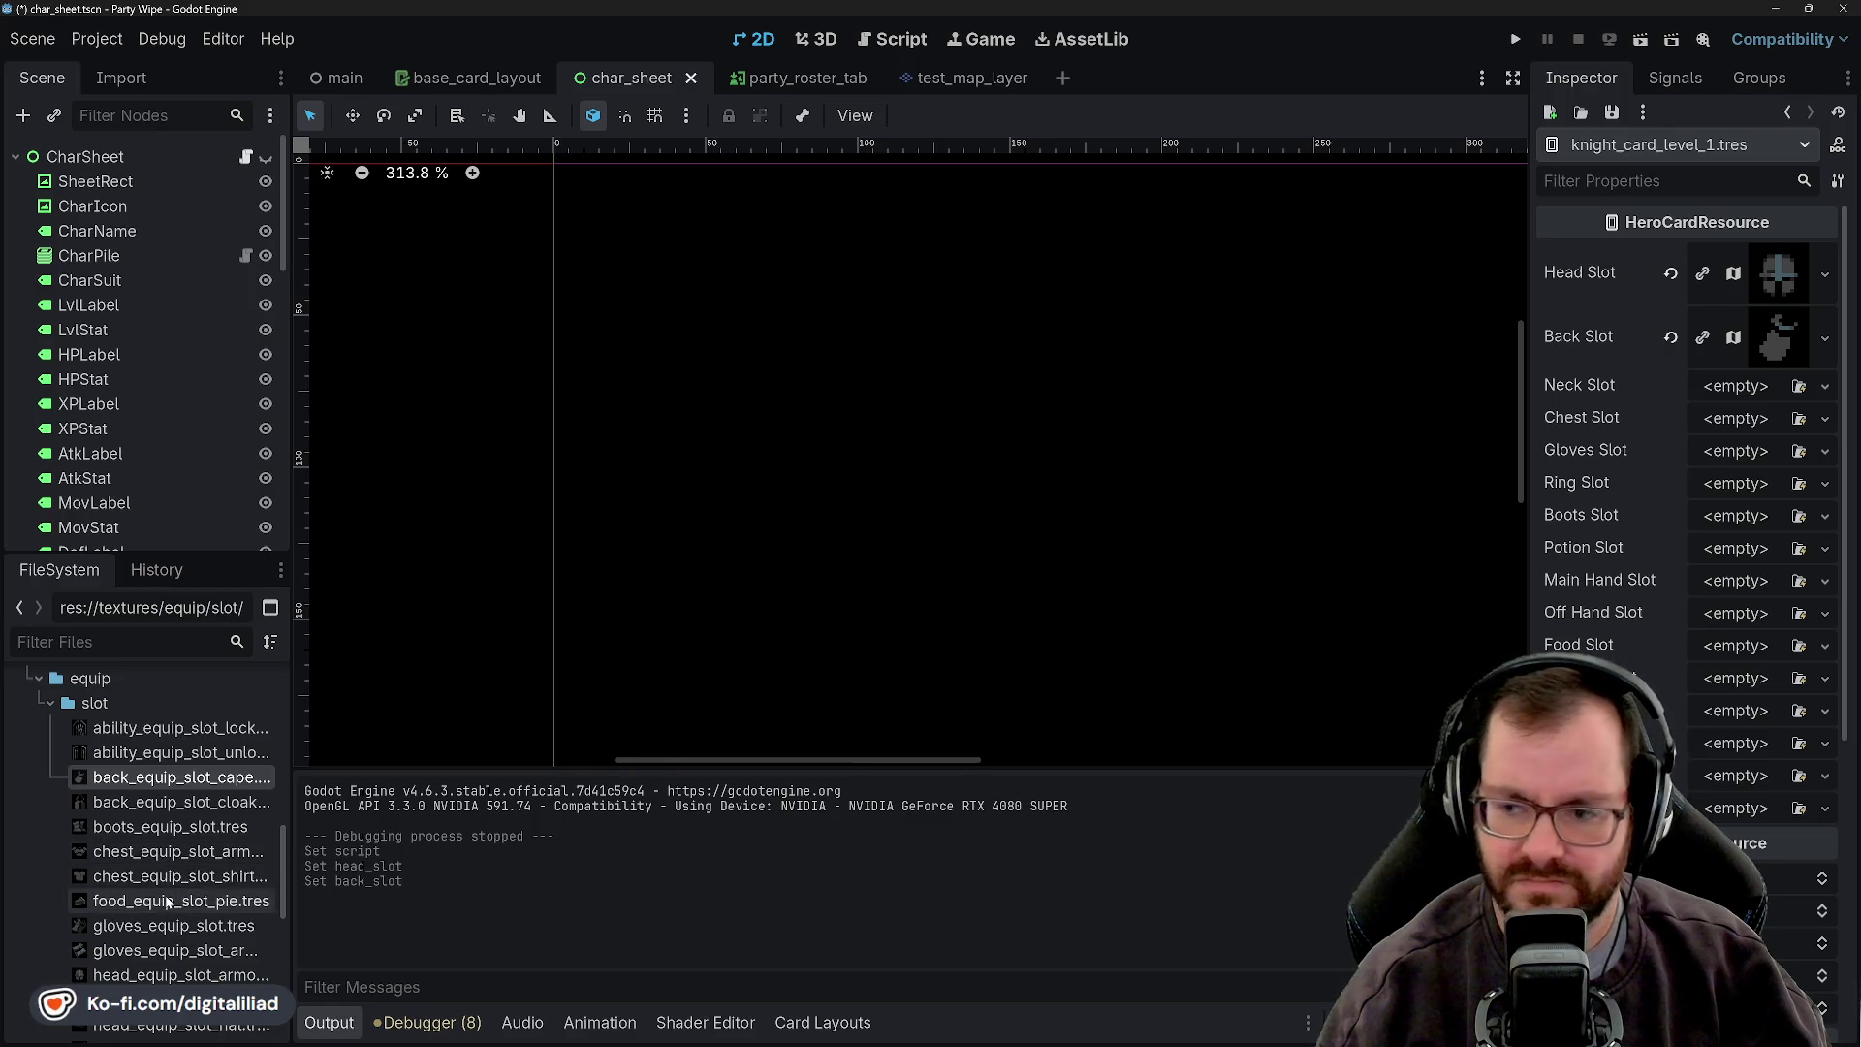
pyautogui.scroll(-3, 174, 901)
pyautogui.scroll(-3, 180, 906)
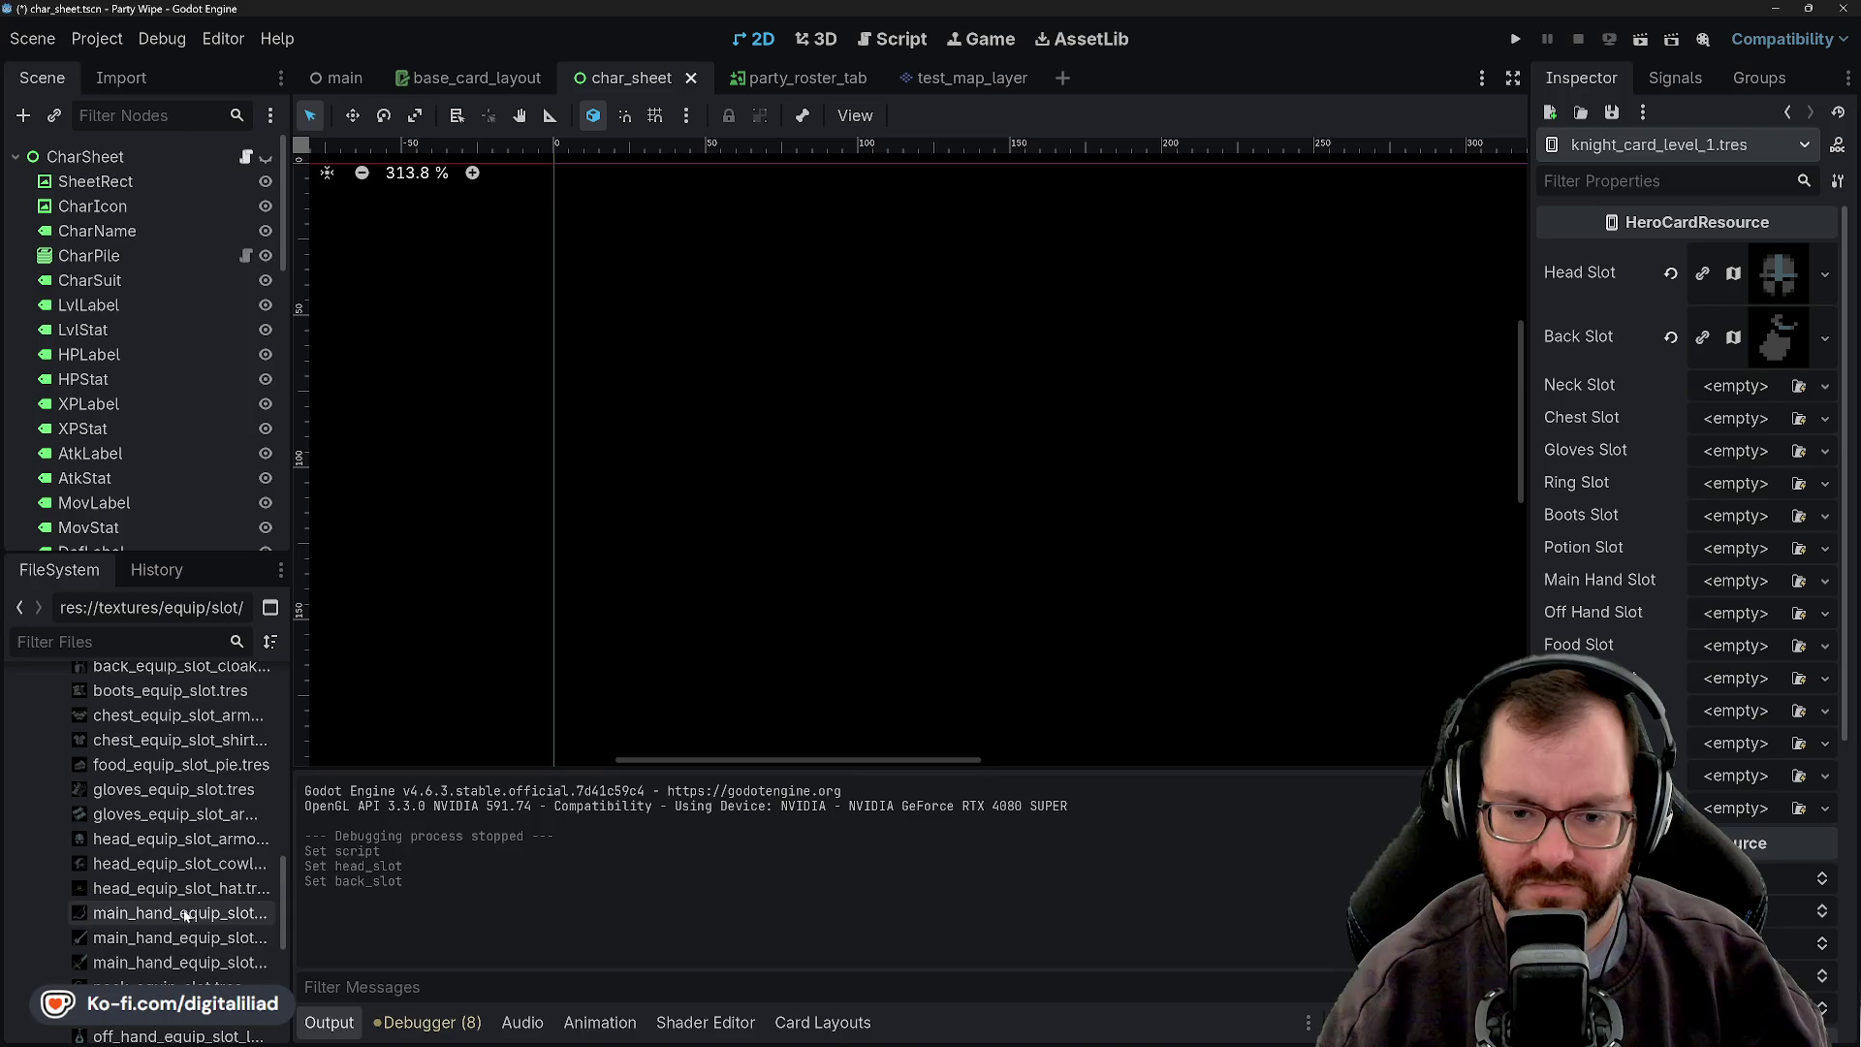
pyautogui.moveTo(167, 941); pyautogui.dragTo(1705, 386)
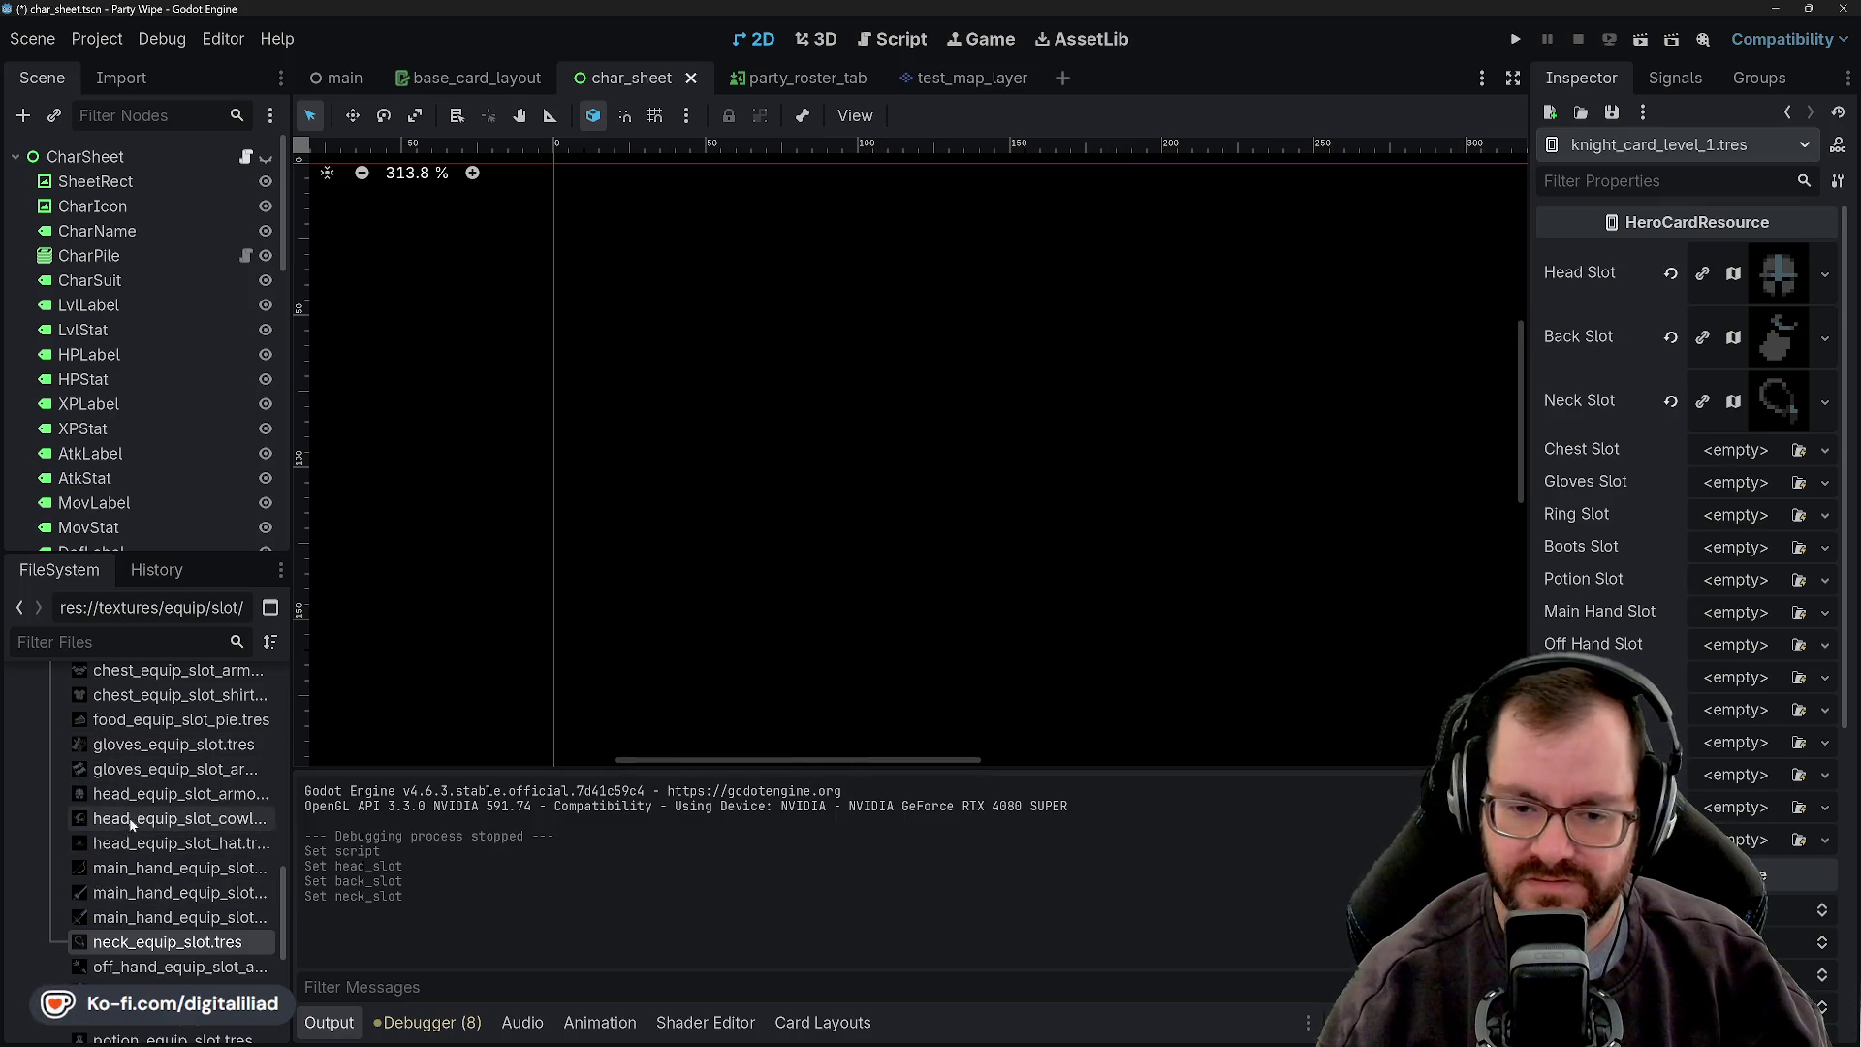
pyautogui.scroll(1, 167, 824)
pyautogui.scroll(2, 165, 829)
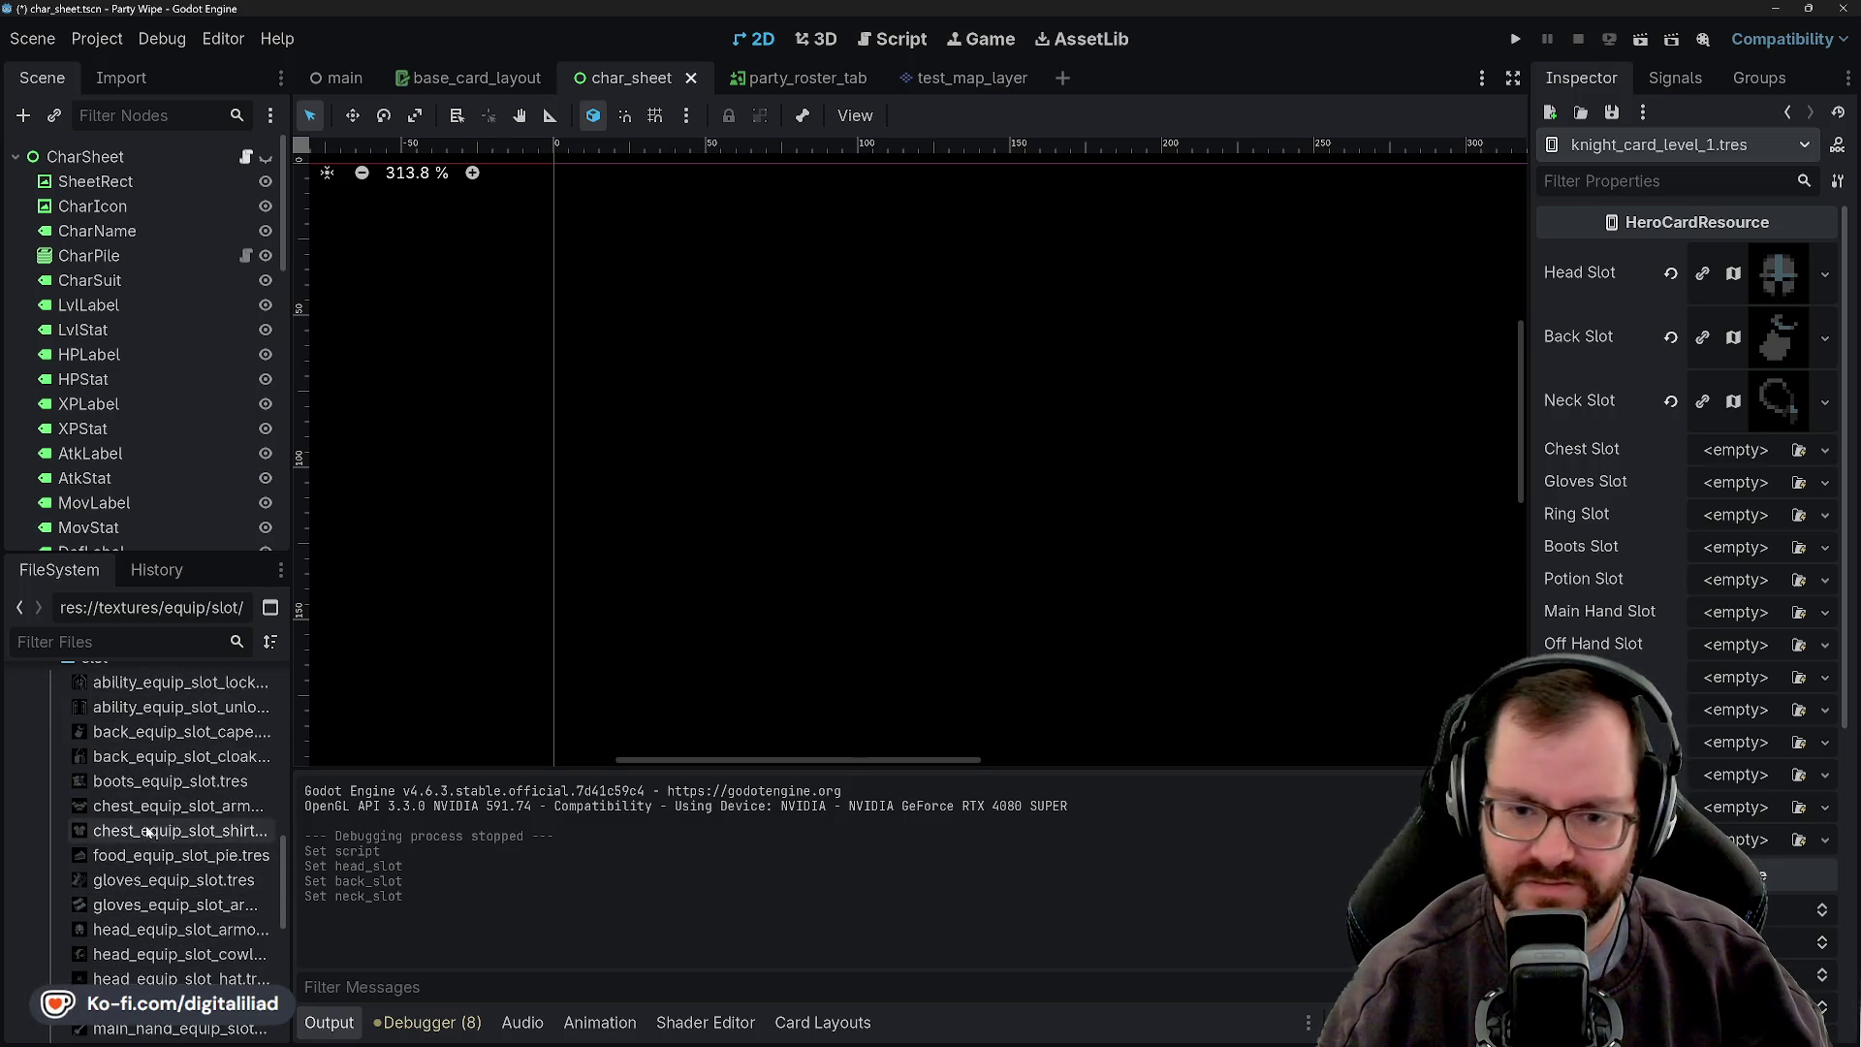
pyautogui.moveTo(144, 811)
pyautogui.mouseDown()
pyautogui.moveTo(830, 730)
pyautogui.moveTo(1691, 489)
pyautogui.moveTo(1745, 454)
pyautogui.mouseUp()
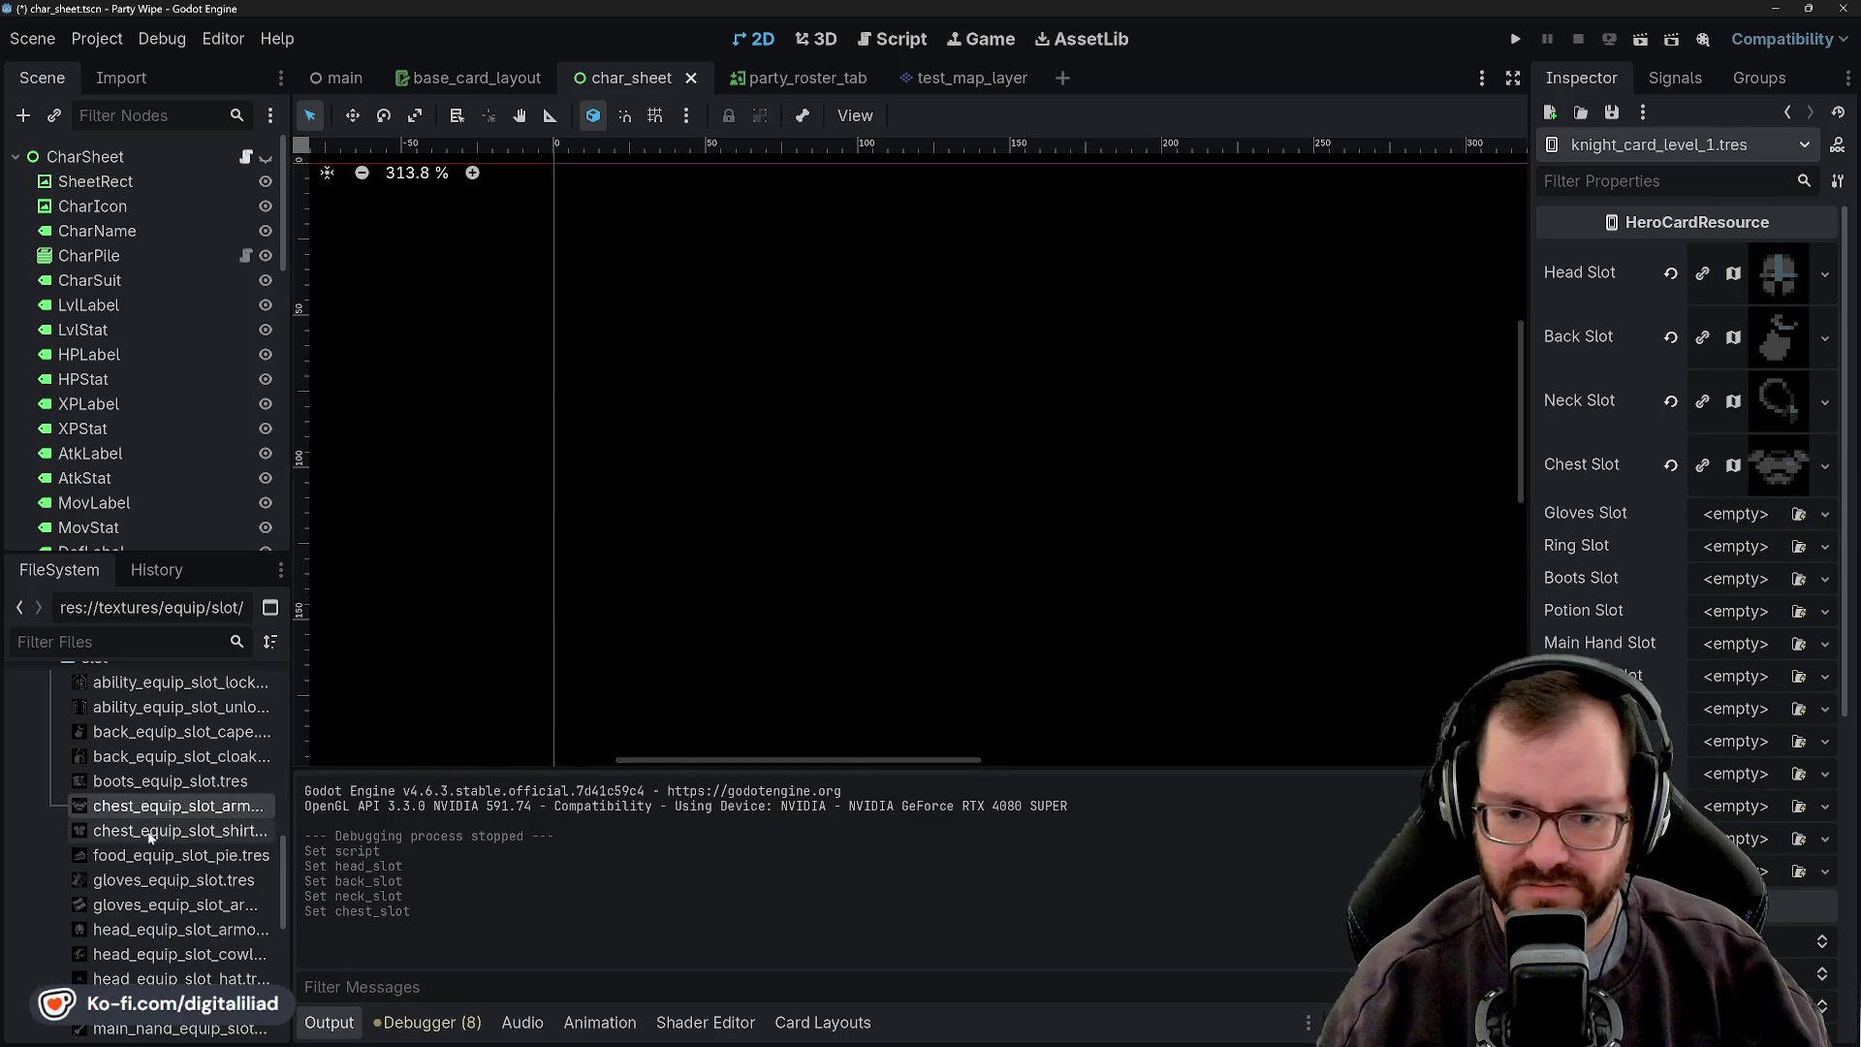
# - Fill the knight's Gloves, Ring, Boots and Potion slots with their matching icons
pyautogui.scroll(-1, 172, 837)
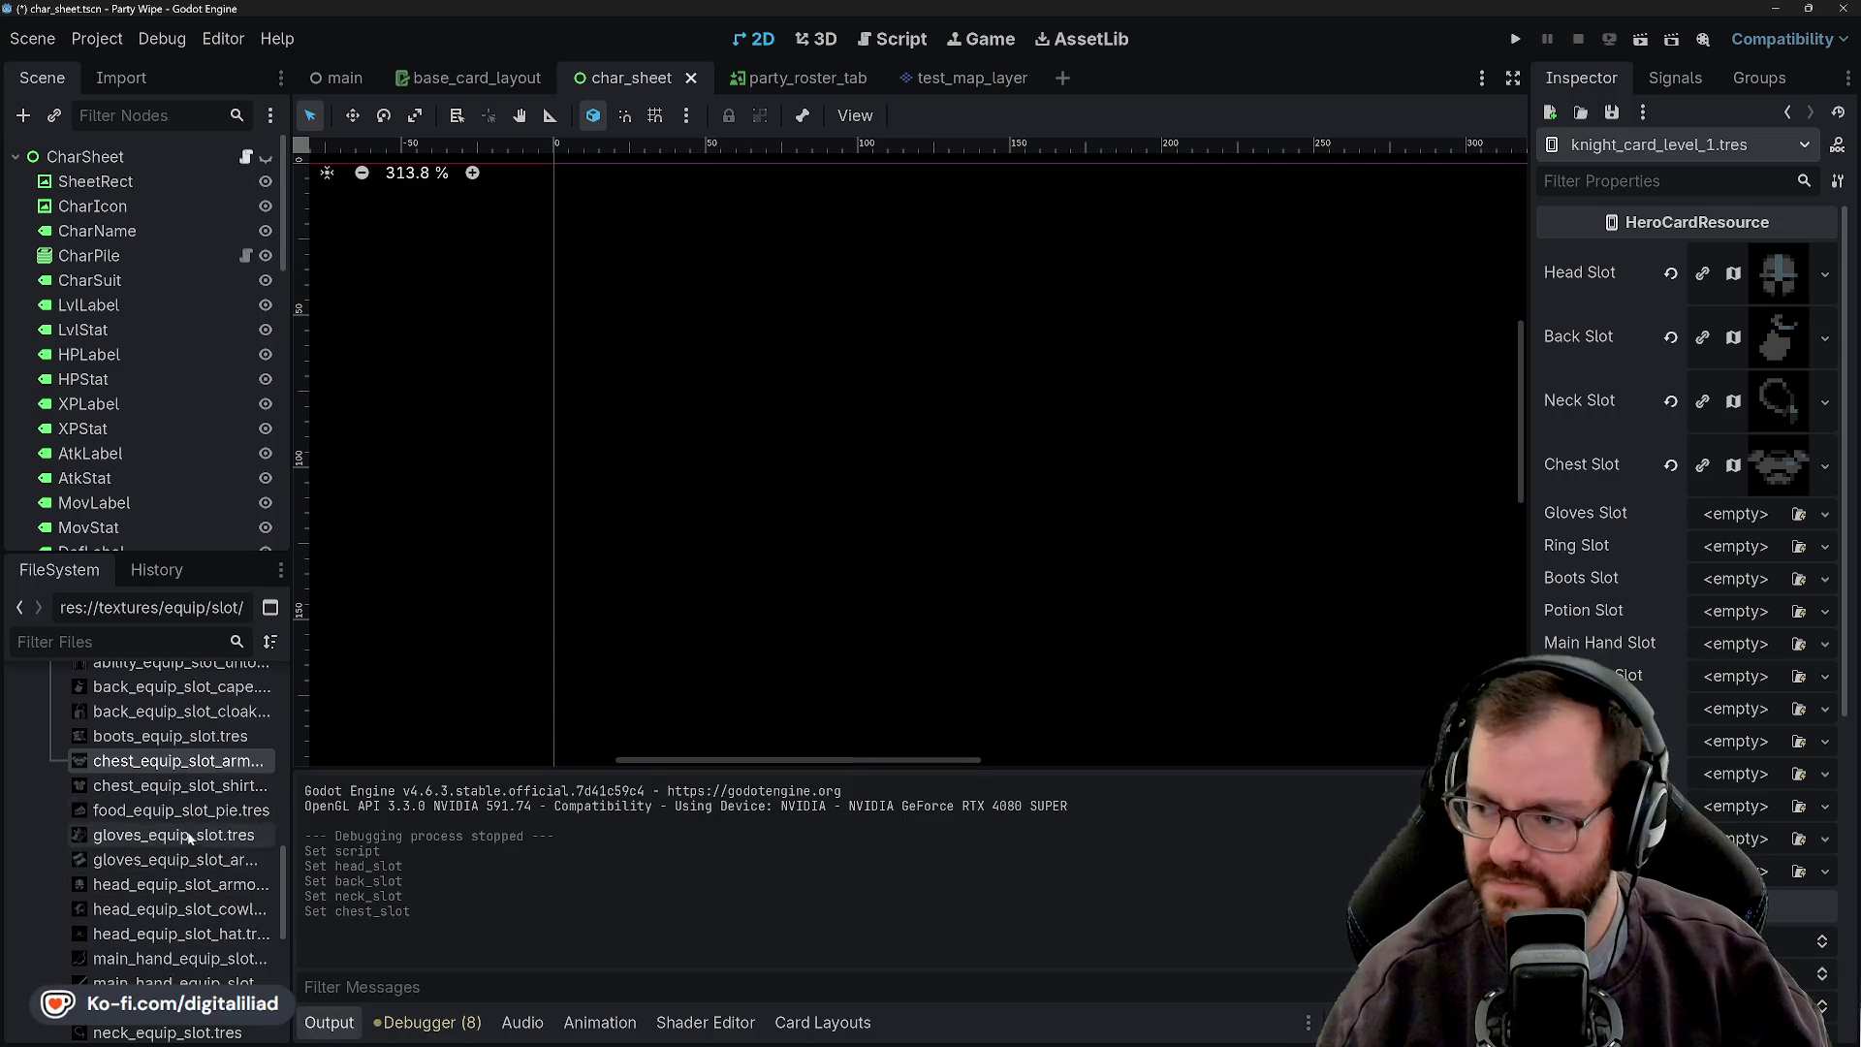
pyautogui.moveTo(170, 860)
pyautogui.mouseDown()
pyautogui.moveTo(771, 700)
pyautogui.moveTo(1706, 521)
pyautogui.mouseUp()
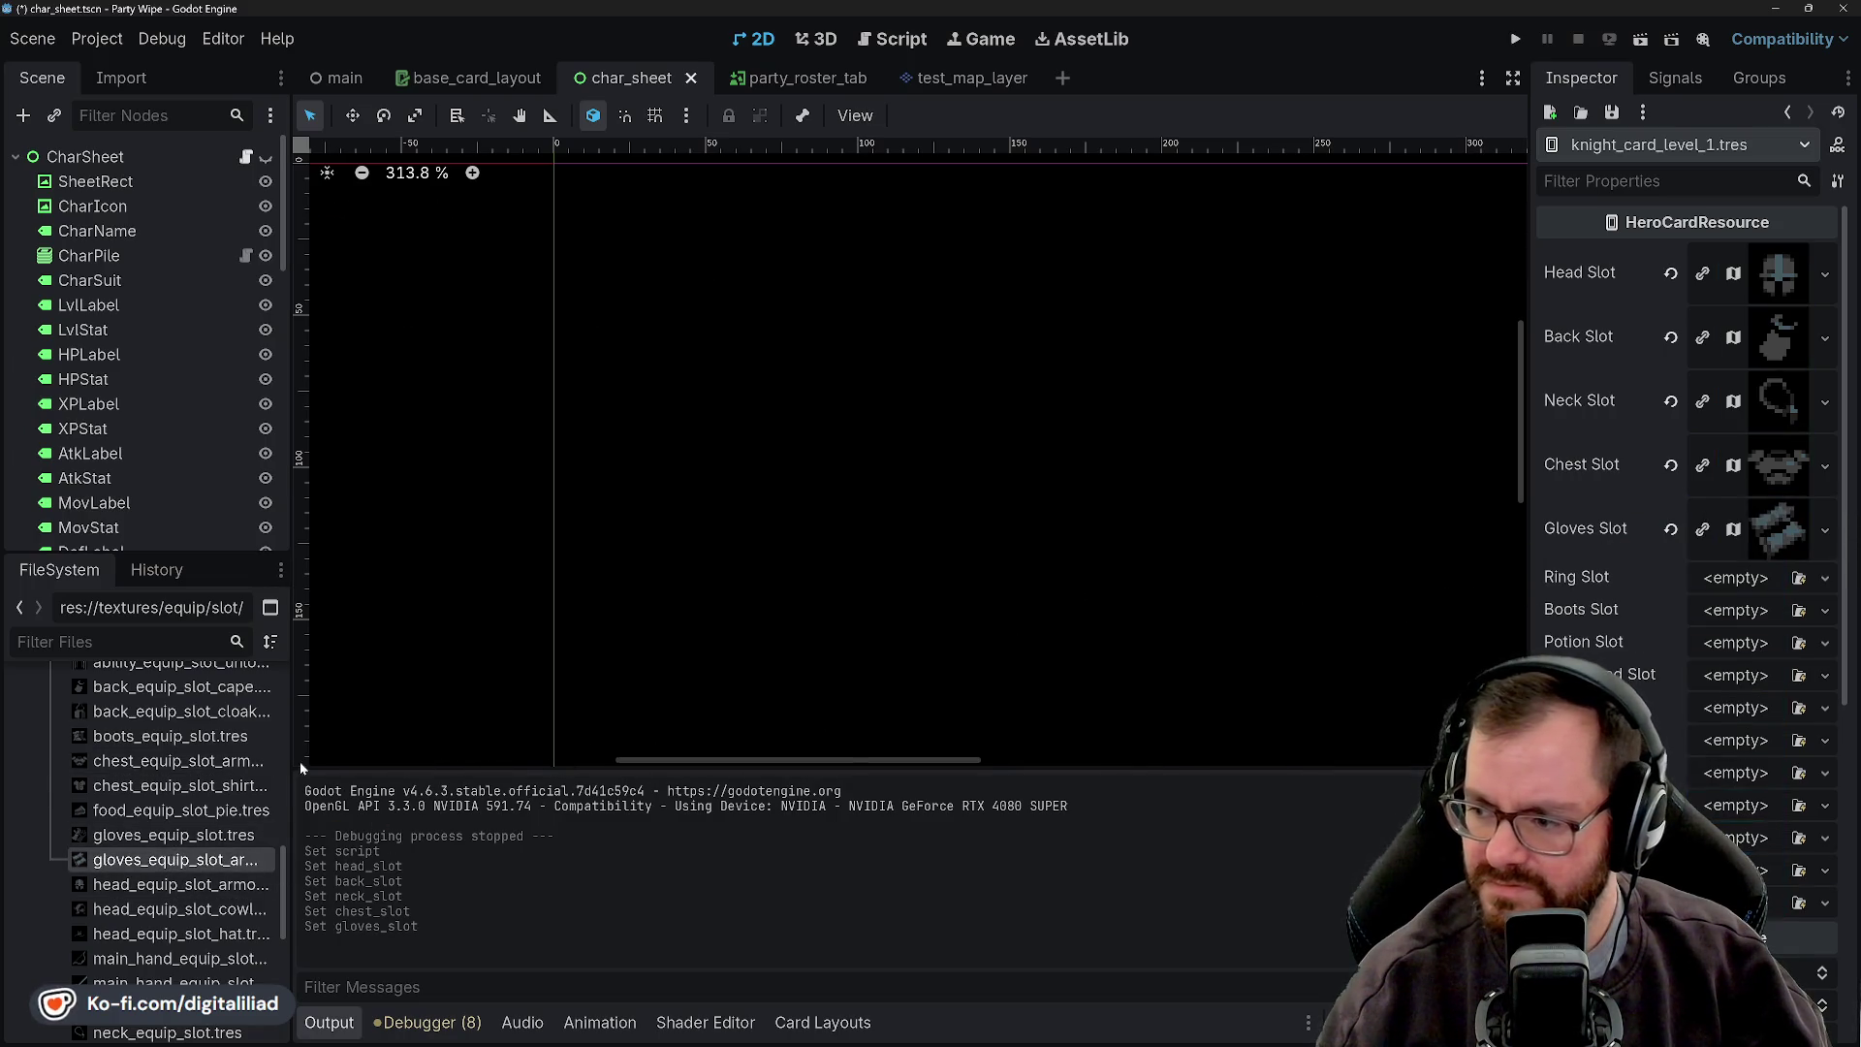
pyautogui.scroll(-4, 183, 872)
pyautogui.scroll(-2, 183, 879)
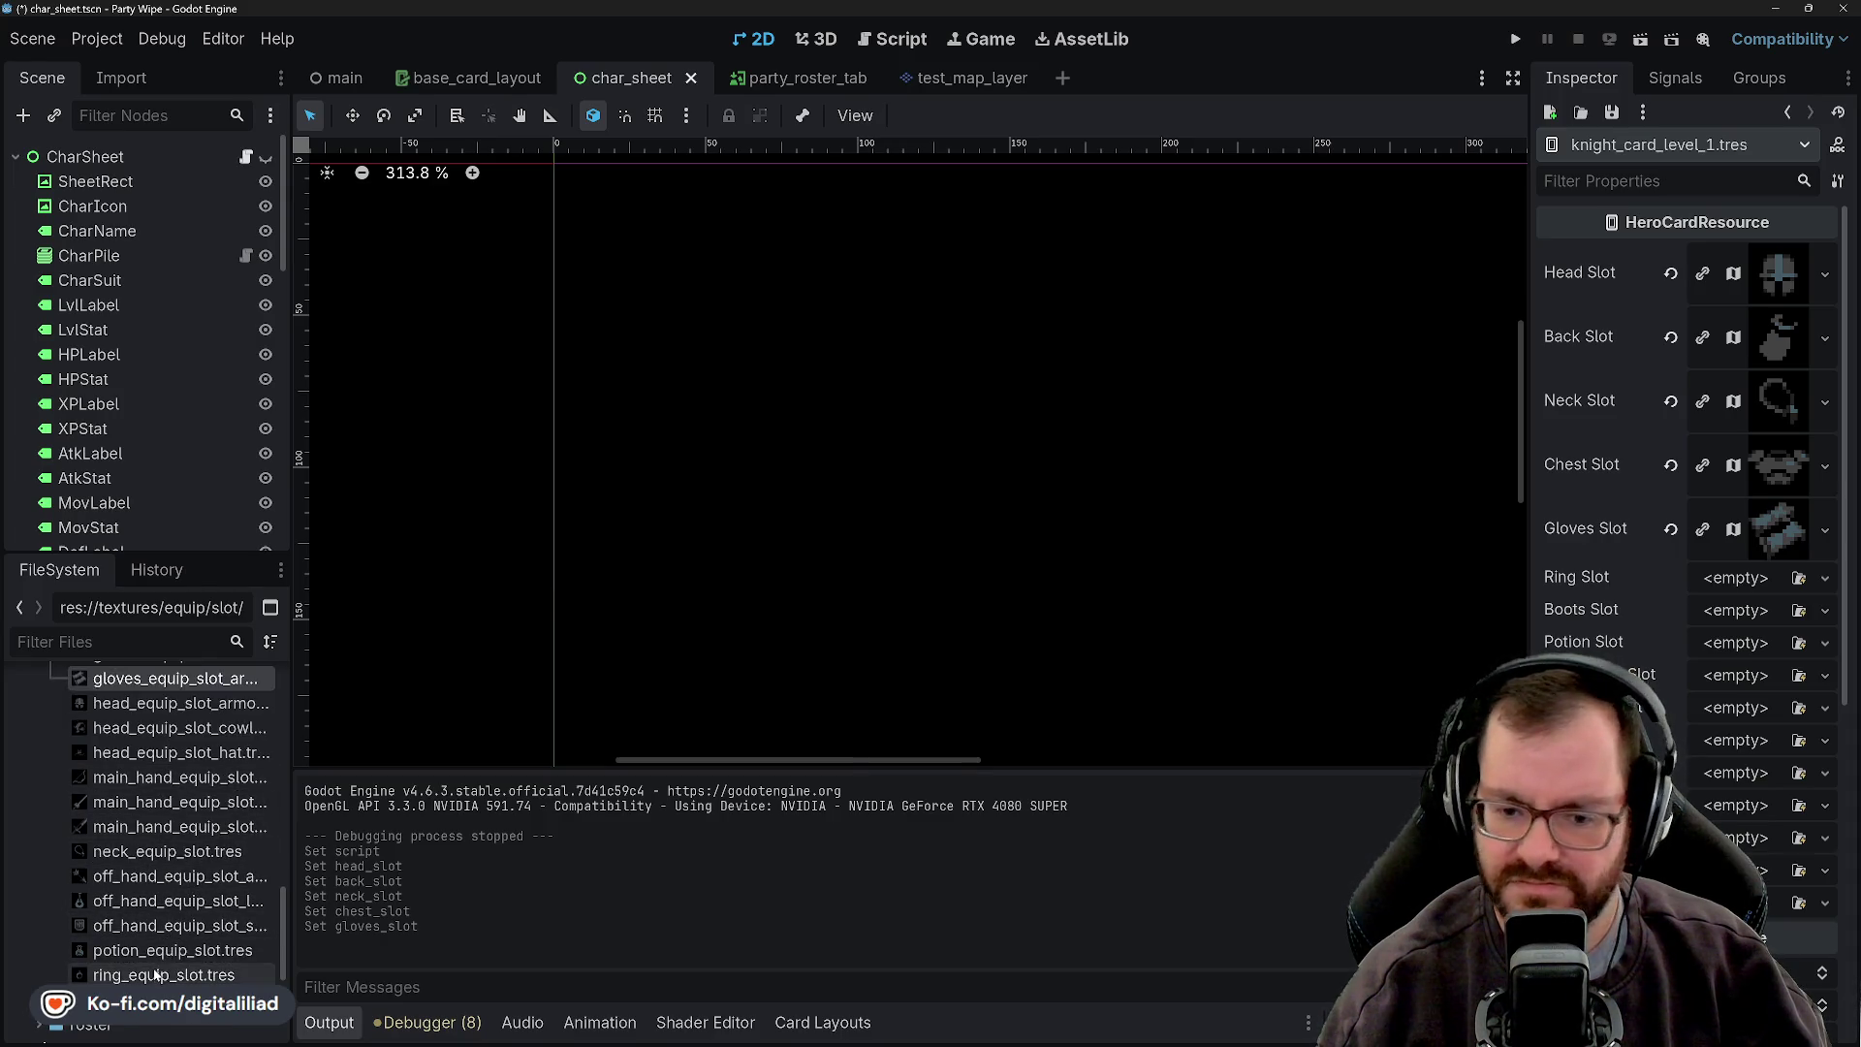
pyautogui.moveTo(155, 976)
pyautogui.mouseDown()
pyautogui.moveTo(1363, 698)
pyautogui.moveTo(1734, 581)
pyautogui.mouseUp()
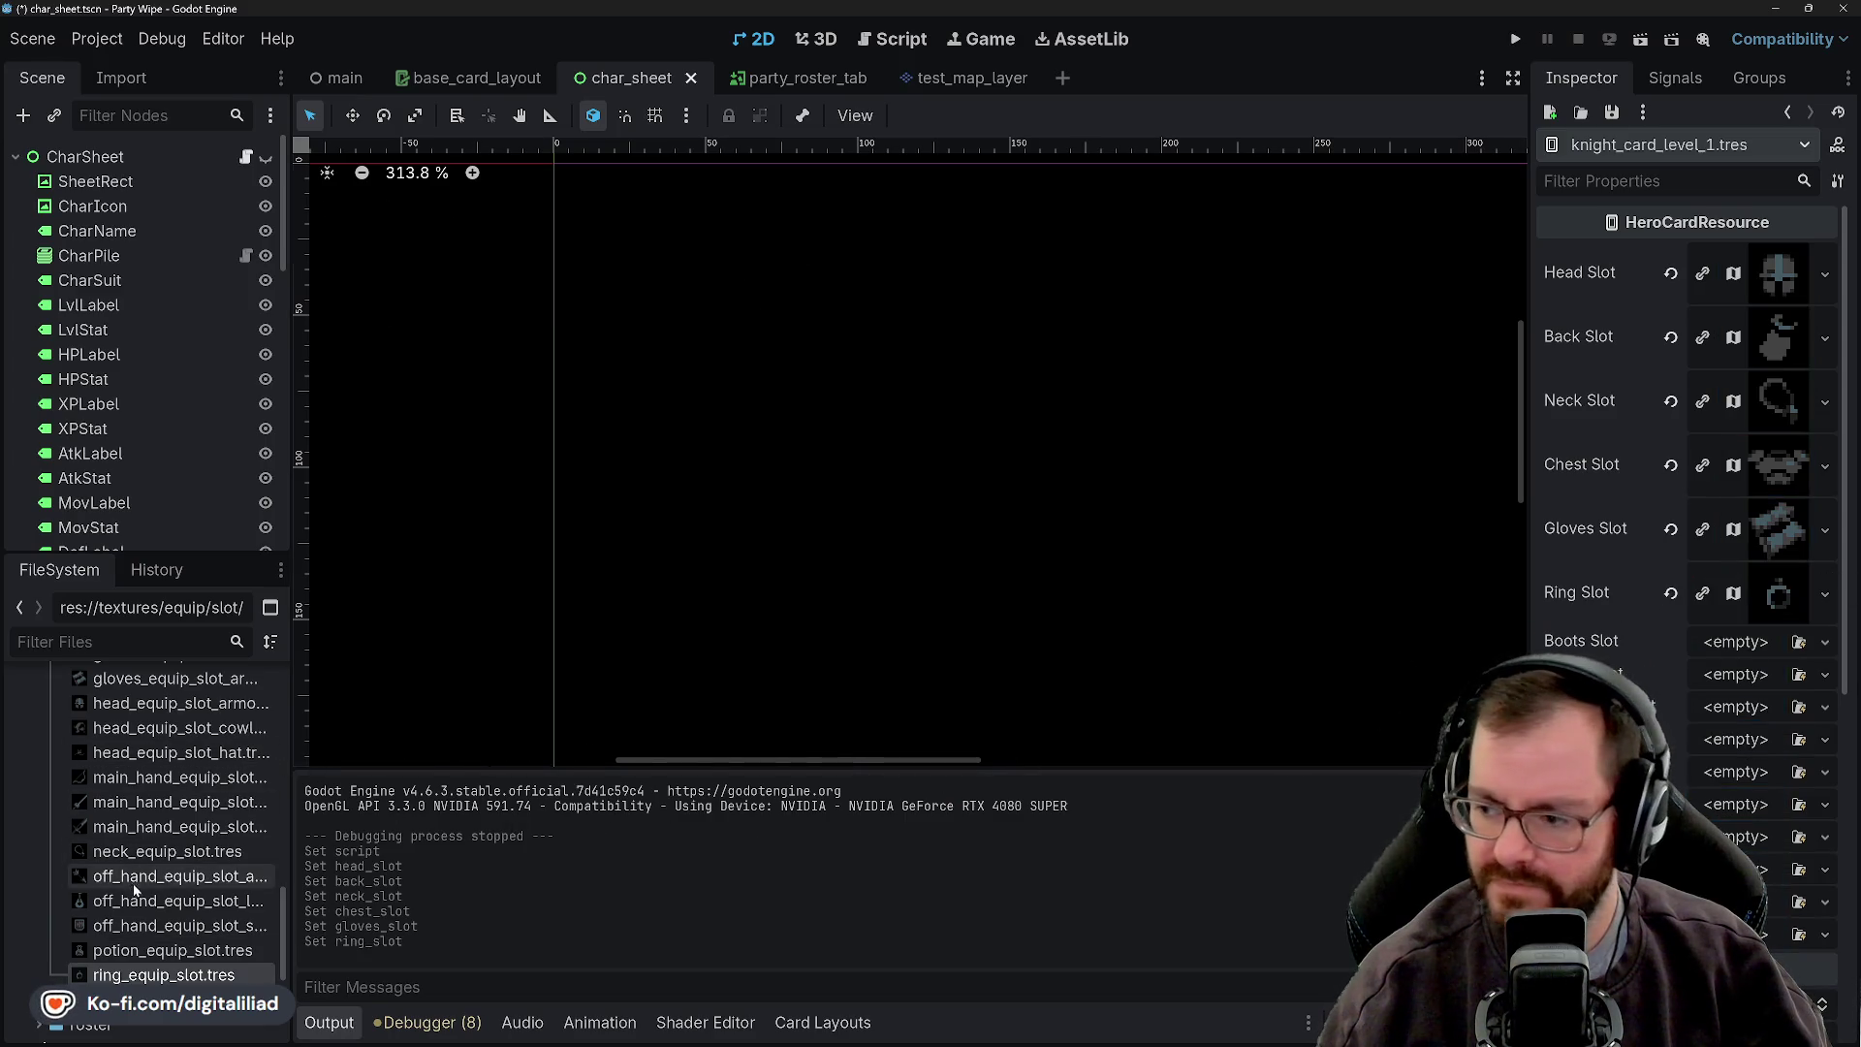
pyautogui.scroll(3, 156, 885)
pyautogui.moveTo(155, 825)
pyautogui.mouseDown()
pyautogui.moveTo(1803, 843)
pyautogui.moveTo(1765, 659)
pyautogui.mouseUp()
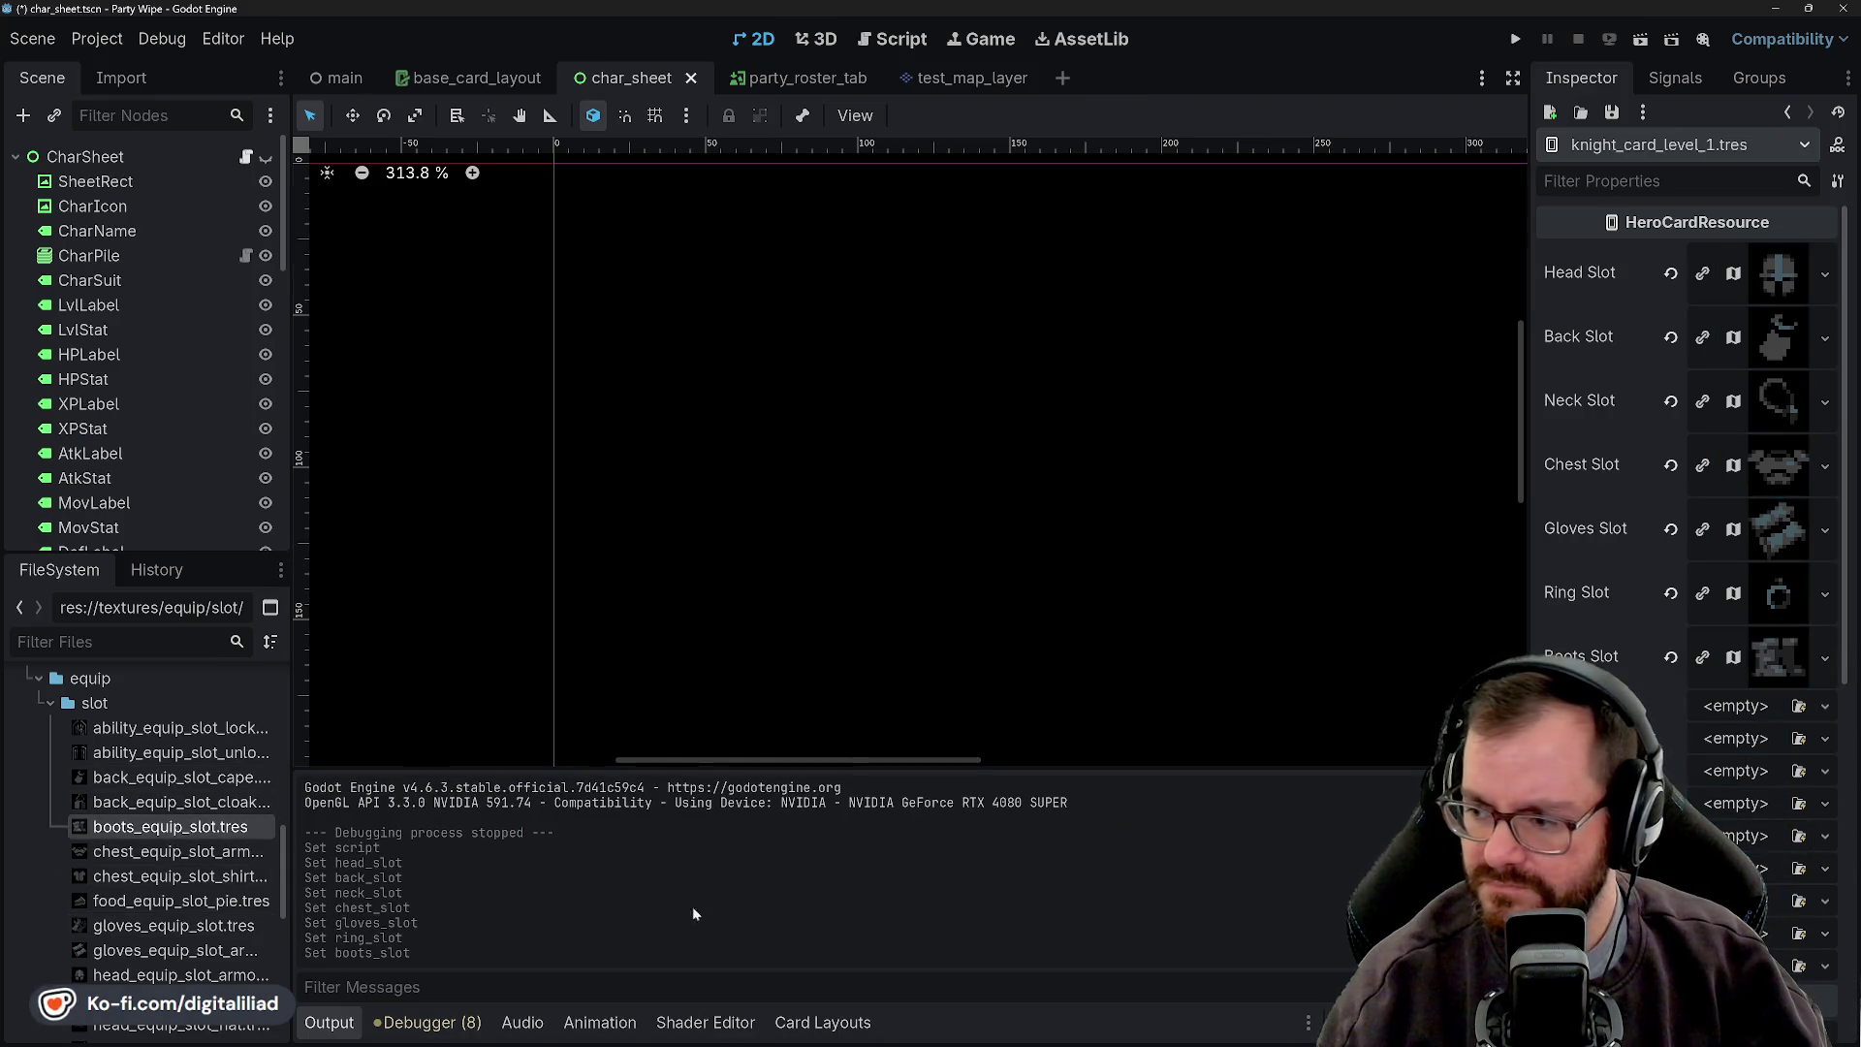
pyautogui.scroll(-5, 148, 873)
pyautogui.moveTo(155, 949)
pyautogui.mouseDown()
pyautogui.moveTo(324, 932)
pyautogui.moveTo(1226, 732)
pyautogui.moveTo(1712, 717)
pyautogui.mouseUp()
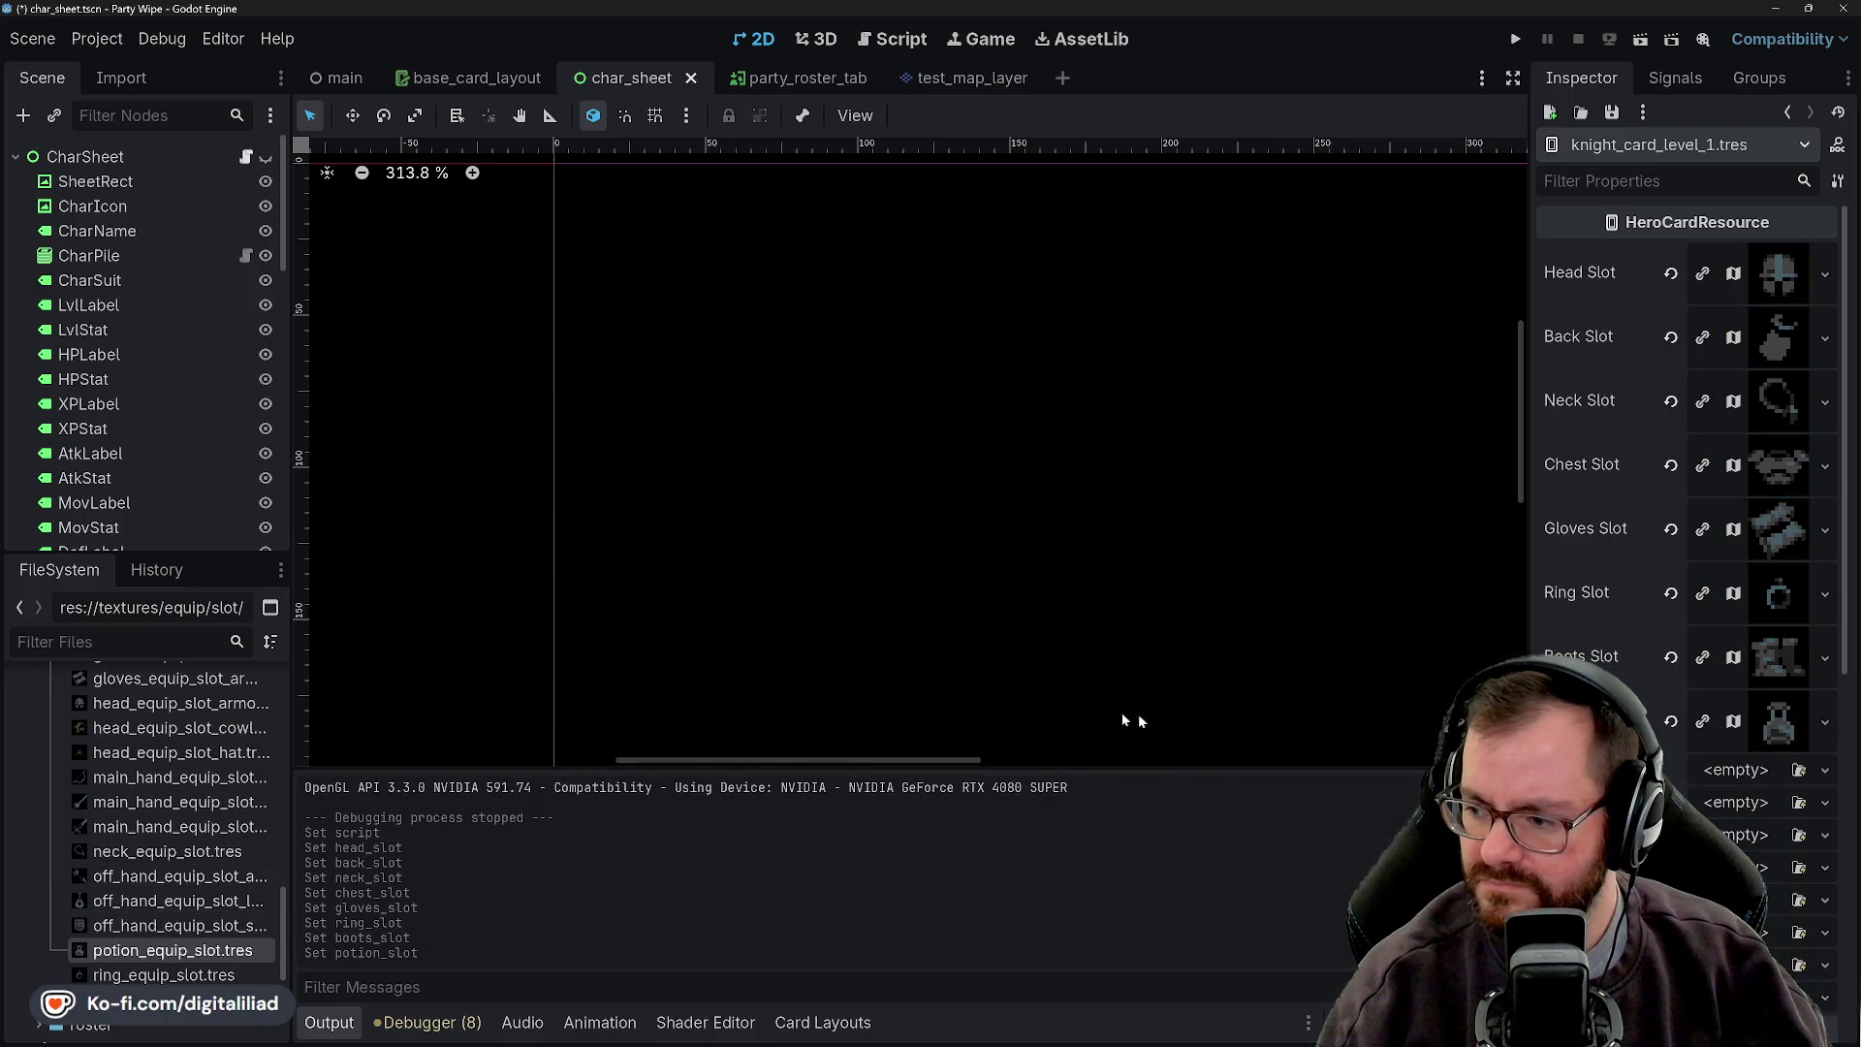
# - Switch over to the Aseprite window
pyautogui.scroll(-1, 194, 945)
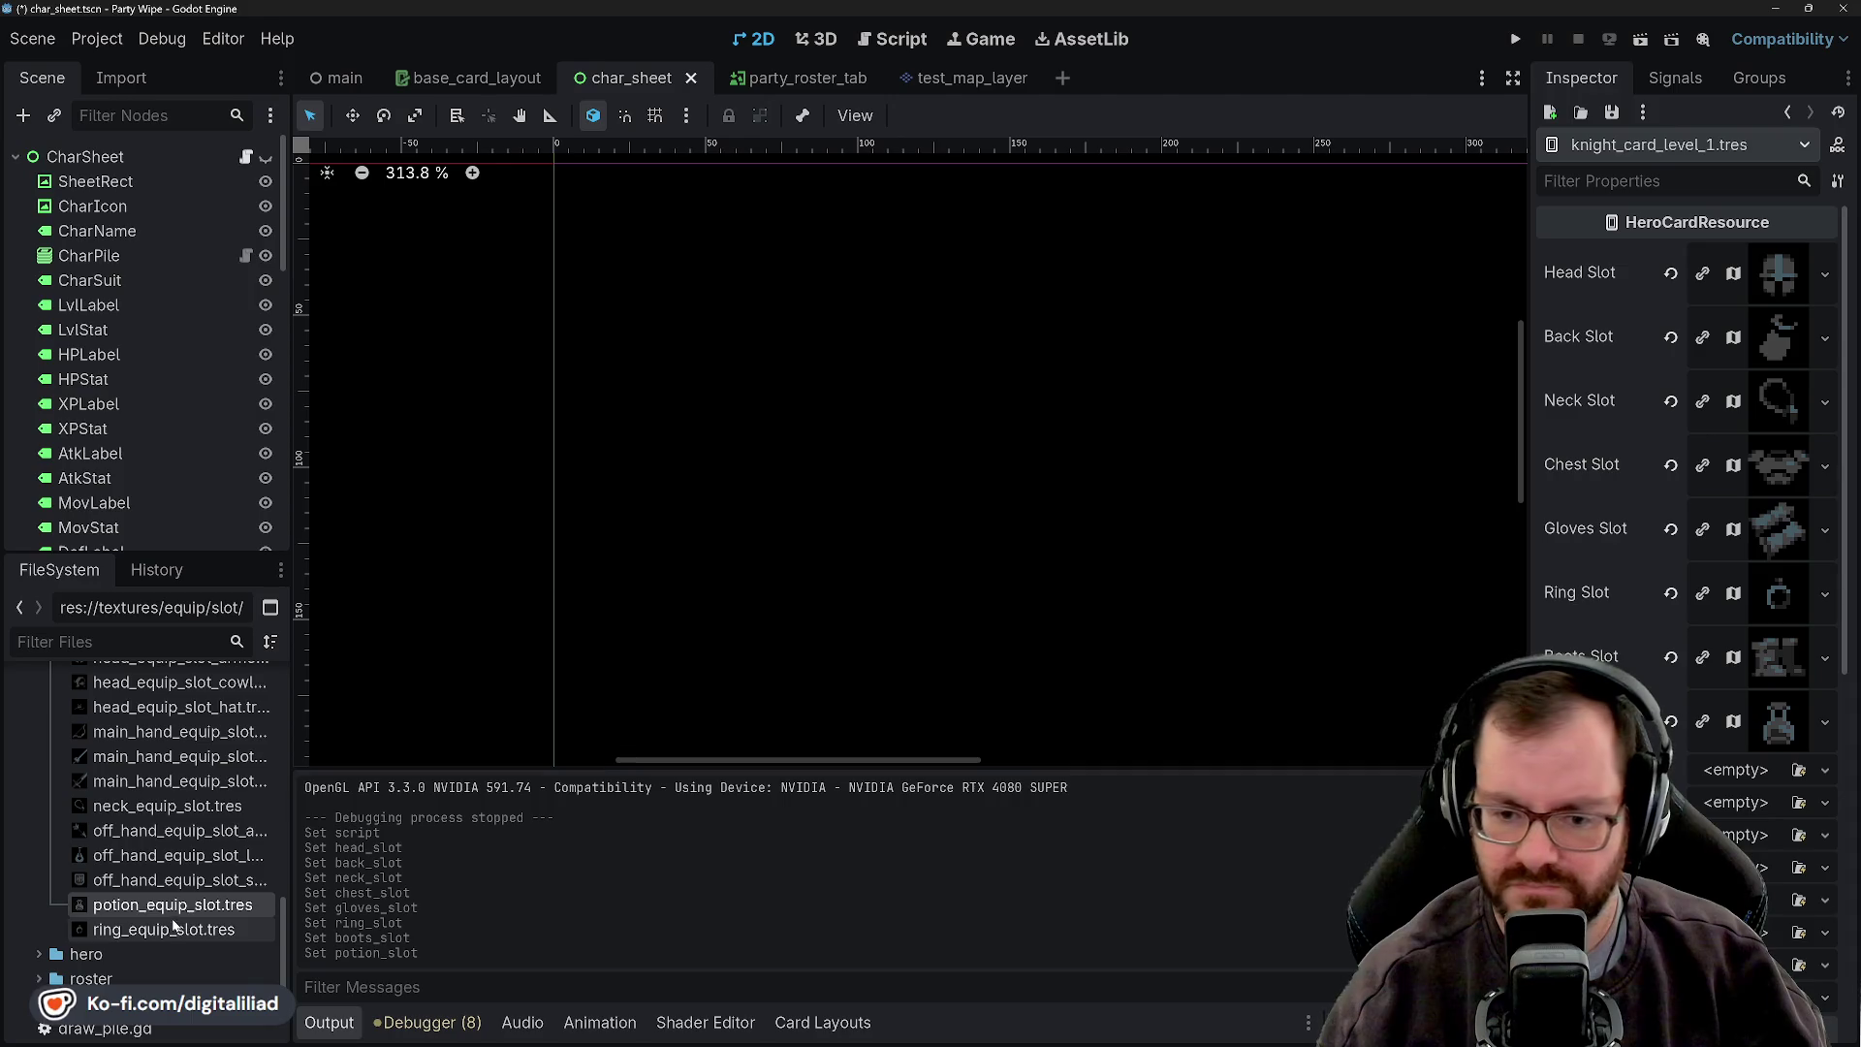
pyautogui.scroll(1, 136, 881)
pyautogui.scroll(-1, 136, 882)
pyautogui.scroll(2, 135, 882)
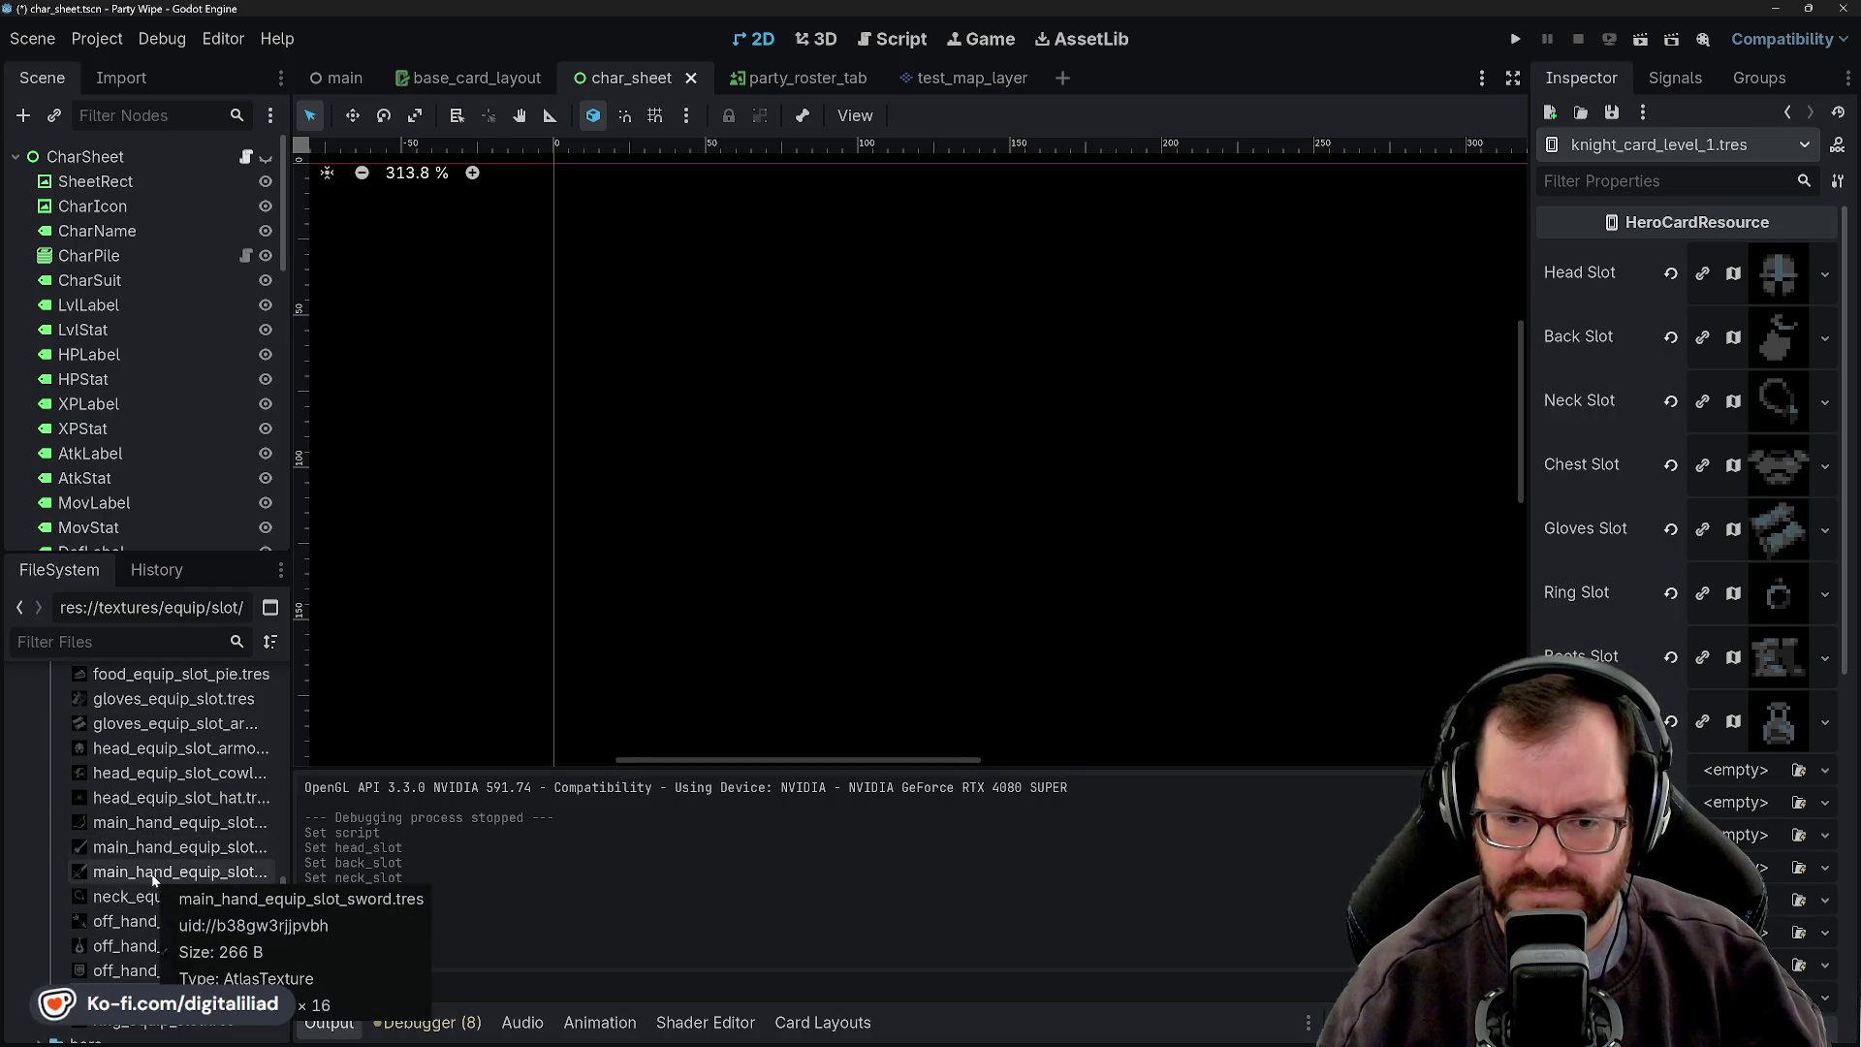
pyautogui.moveTo(1212, 1041)
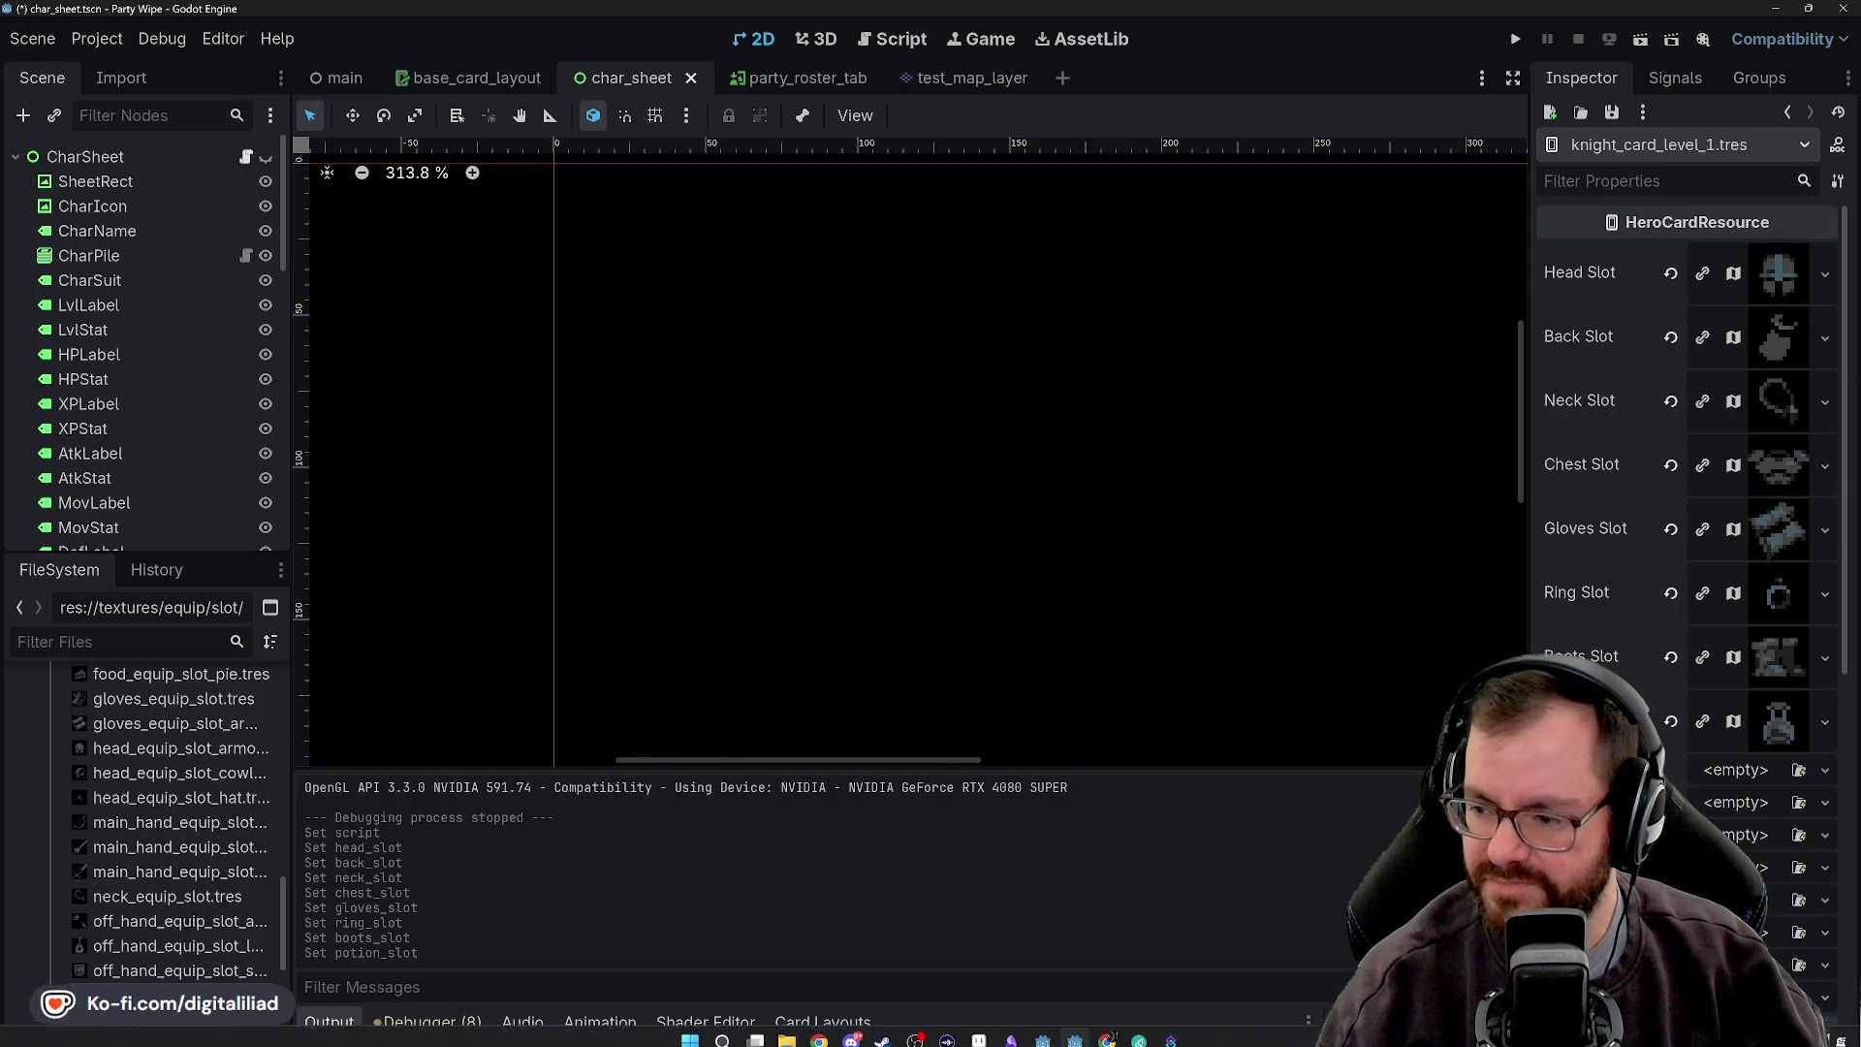
pyautogui.click(989, 1037)
# - Pan the weapons atlas to bring more sword columns into view and pick the rectangular selection tool
pyautogui.scroll(-2, 506, 568)
pyautogui.scroll(1, 545, 519)
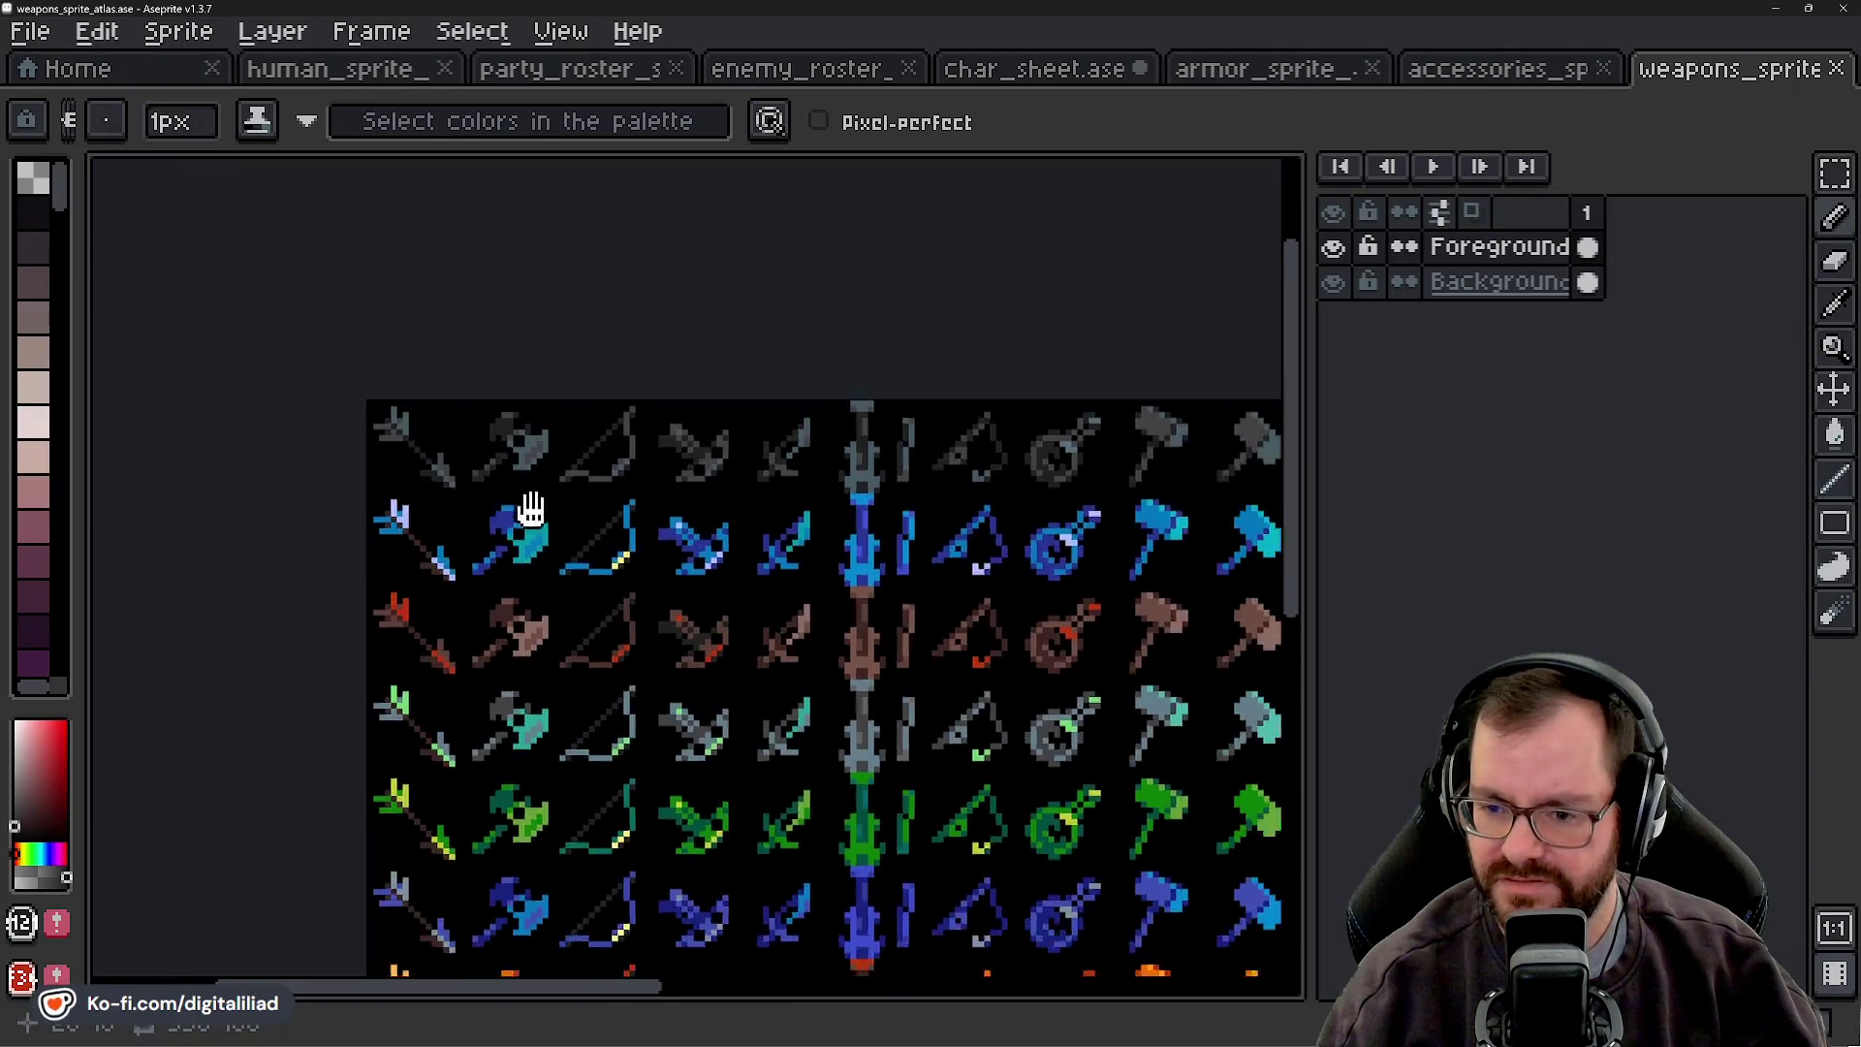
pyautogui.scroll(-3, 545, 518)
pyautogui.scroll(4, 628, 445)
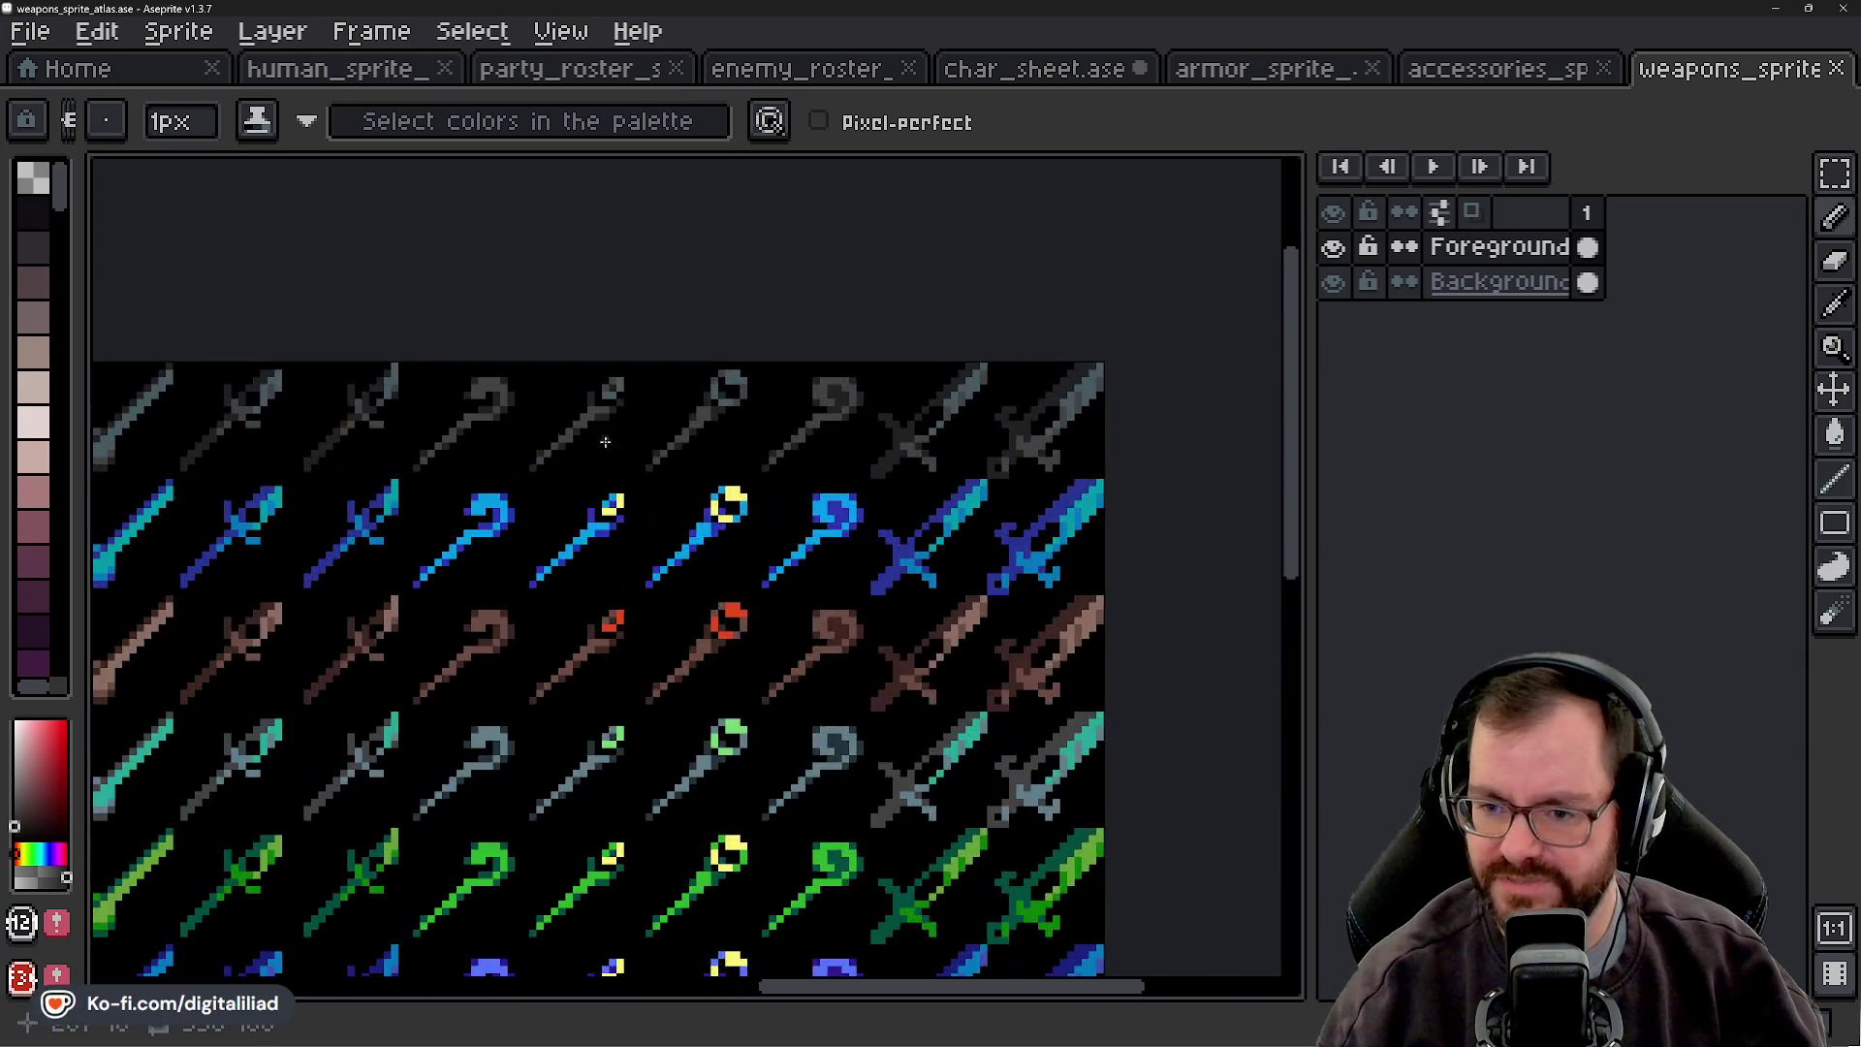
pyautogui.scroll(-1, 635, 451)
pyautogui.scroll(1, 636, 463)
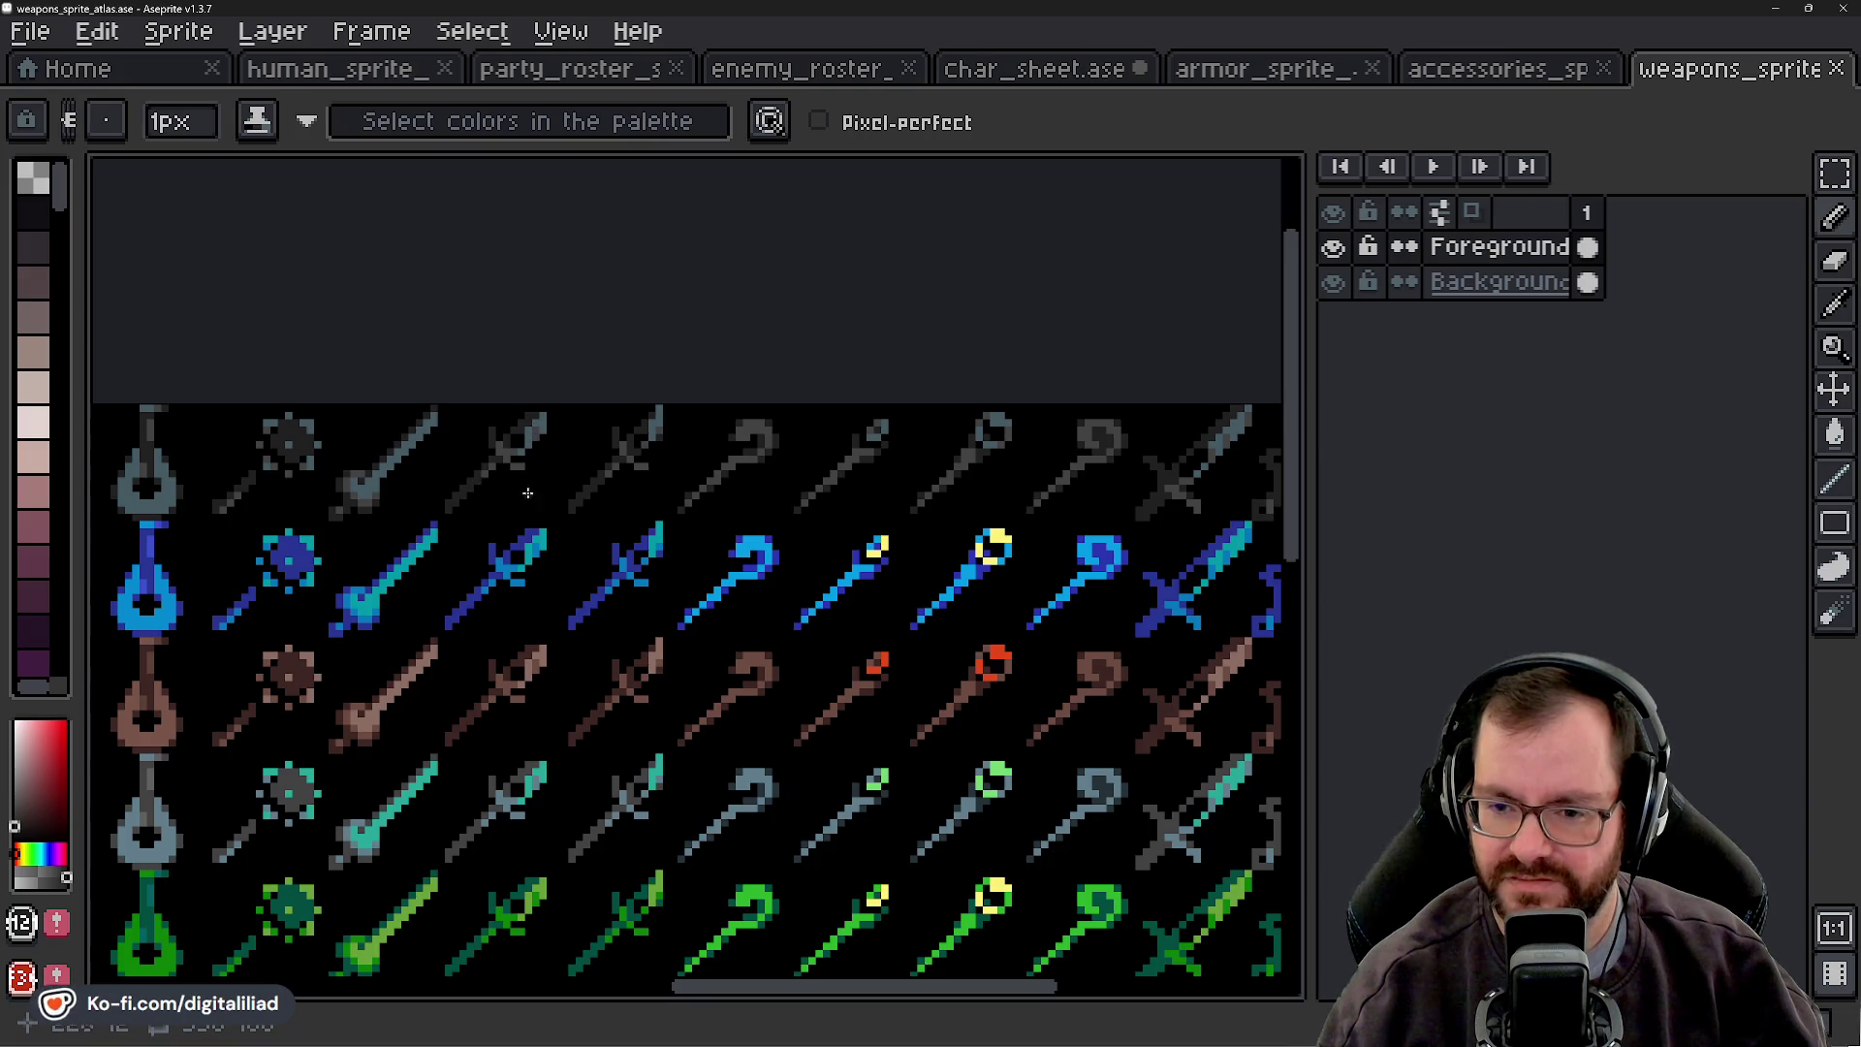
pyautogui.moveTo(714, 531)
pyautogui.mouseDown()
pyautogui.moveTo(524, 520)
pyautogui.moveTo(856, 515)
pyautogui.mouseUp()
pyautogui.click(1834, 174)
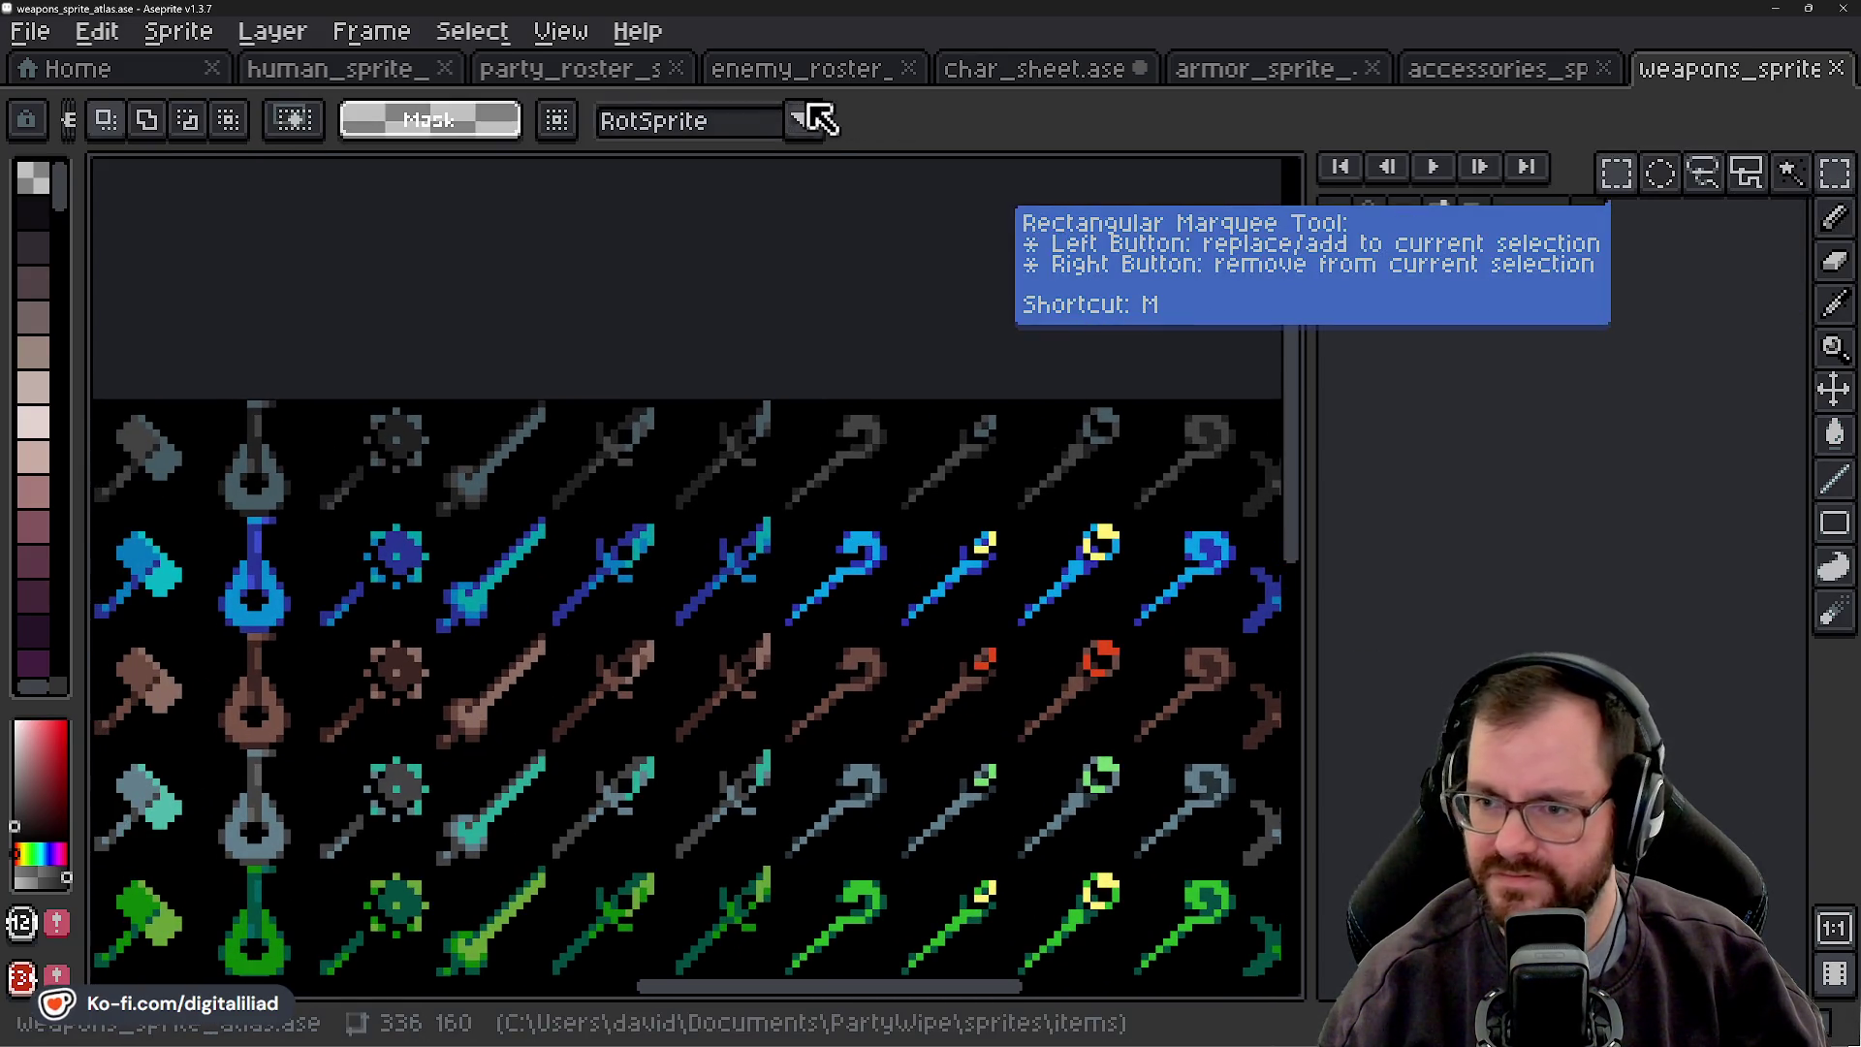
# - Glance at the human sprite sheet, then select and deselect a sprite cell in the weapons atlas
pyautogui.click(391, 72)
pyautogui.hscroll(5, 507, 449)
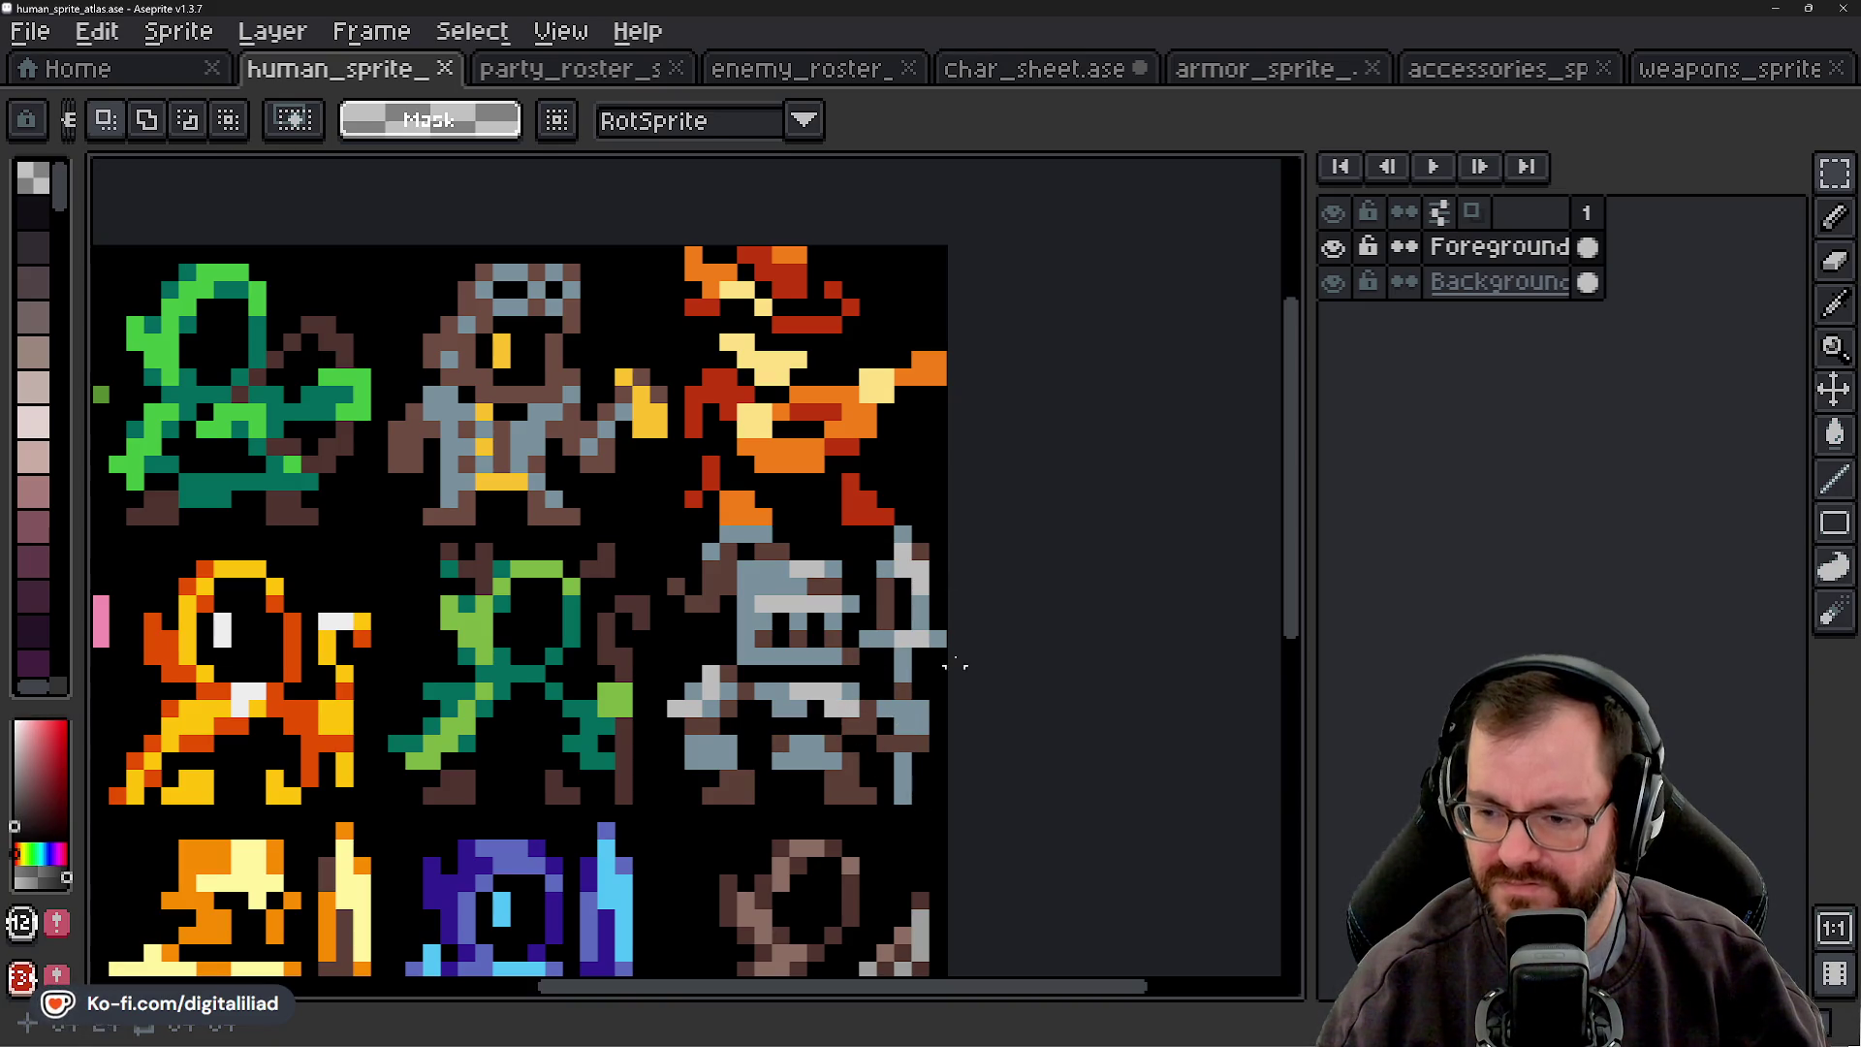
pyautogui.click(1683, 73)
pyautogui.moveTo(722, 694)
pyautogui.mouseDown()
pyautogui.moveTo(727, 656)
pyautogui.moveTo(358, 591)
pyautogui.moveTo(717, 617)
pyautogui.moveTo(838, 669)
pyautogui.mouseUp()
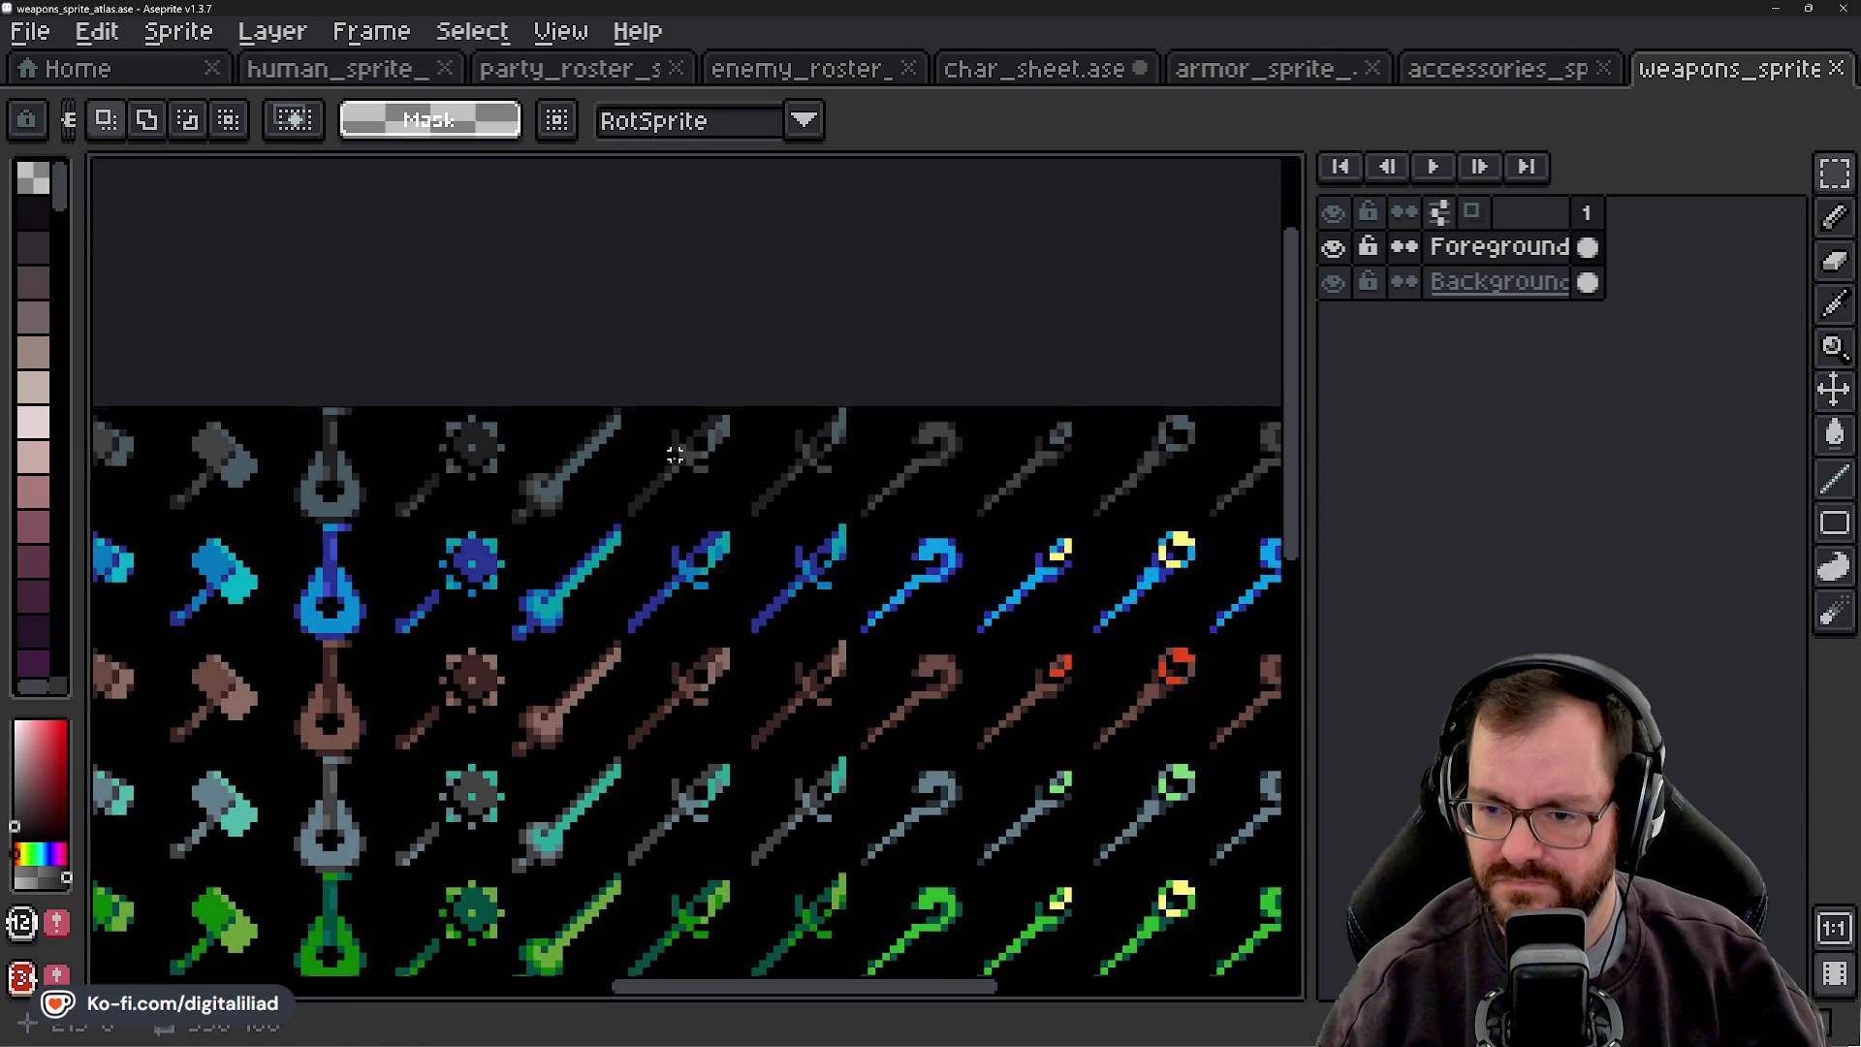
pyautogui.moveTo(620, 407); pyautogui.dragTo(715, 491)
pyautogui.moveTo(884, 607); pyautogui.dragTo(868, 594)
pyautogui.click(651, 403)
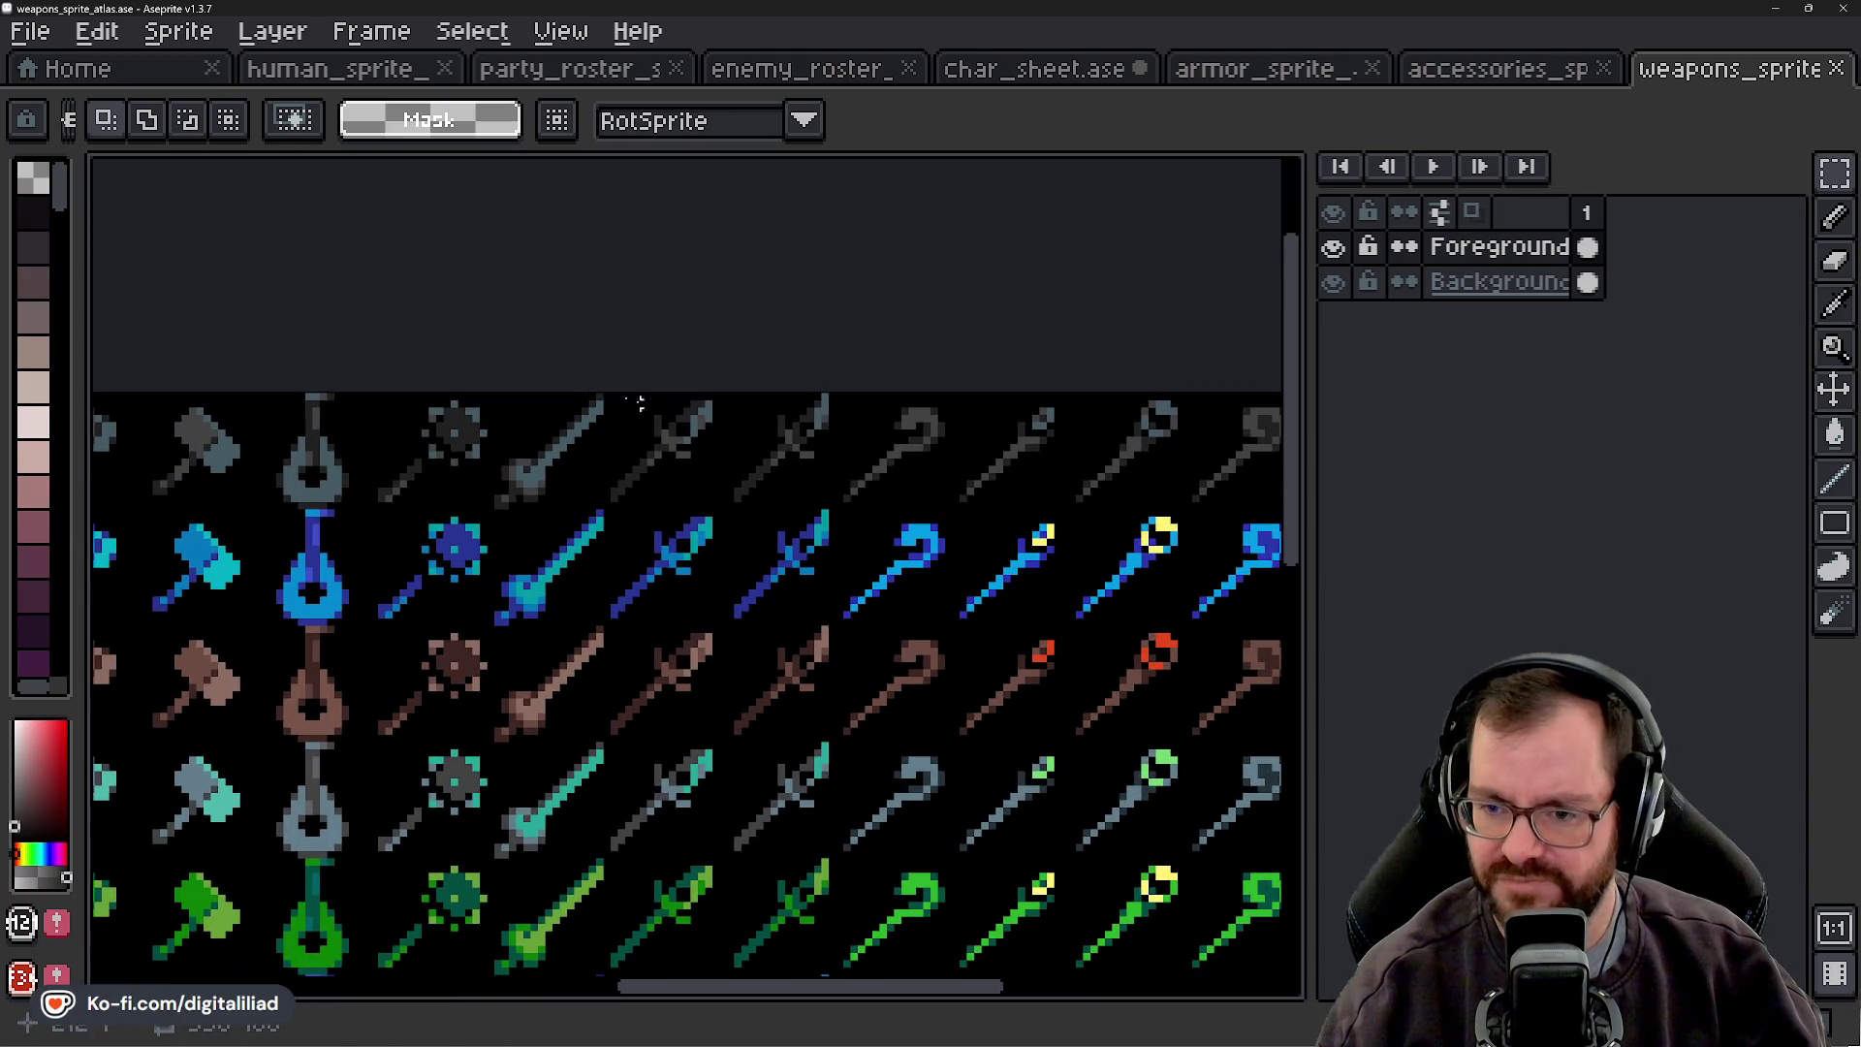
pyautogui.scroll(-2, 699, 523)
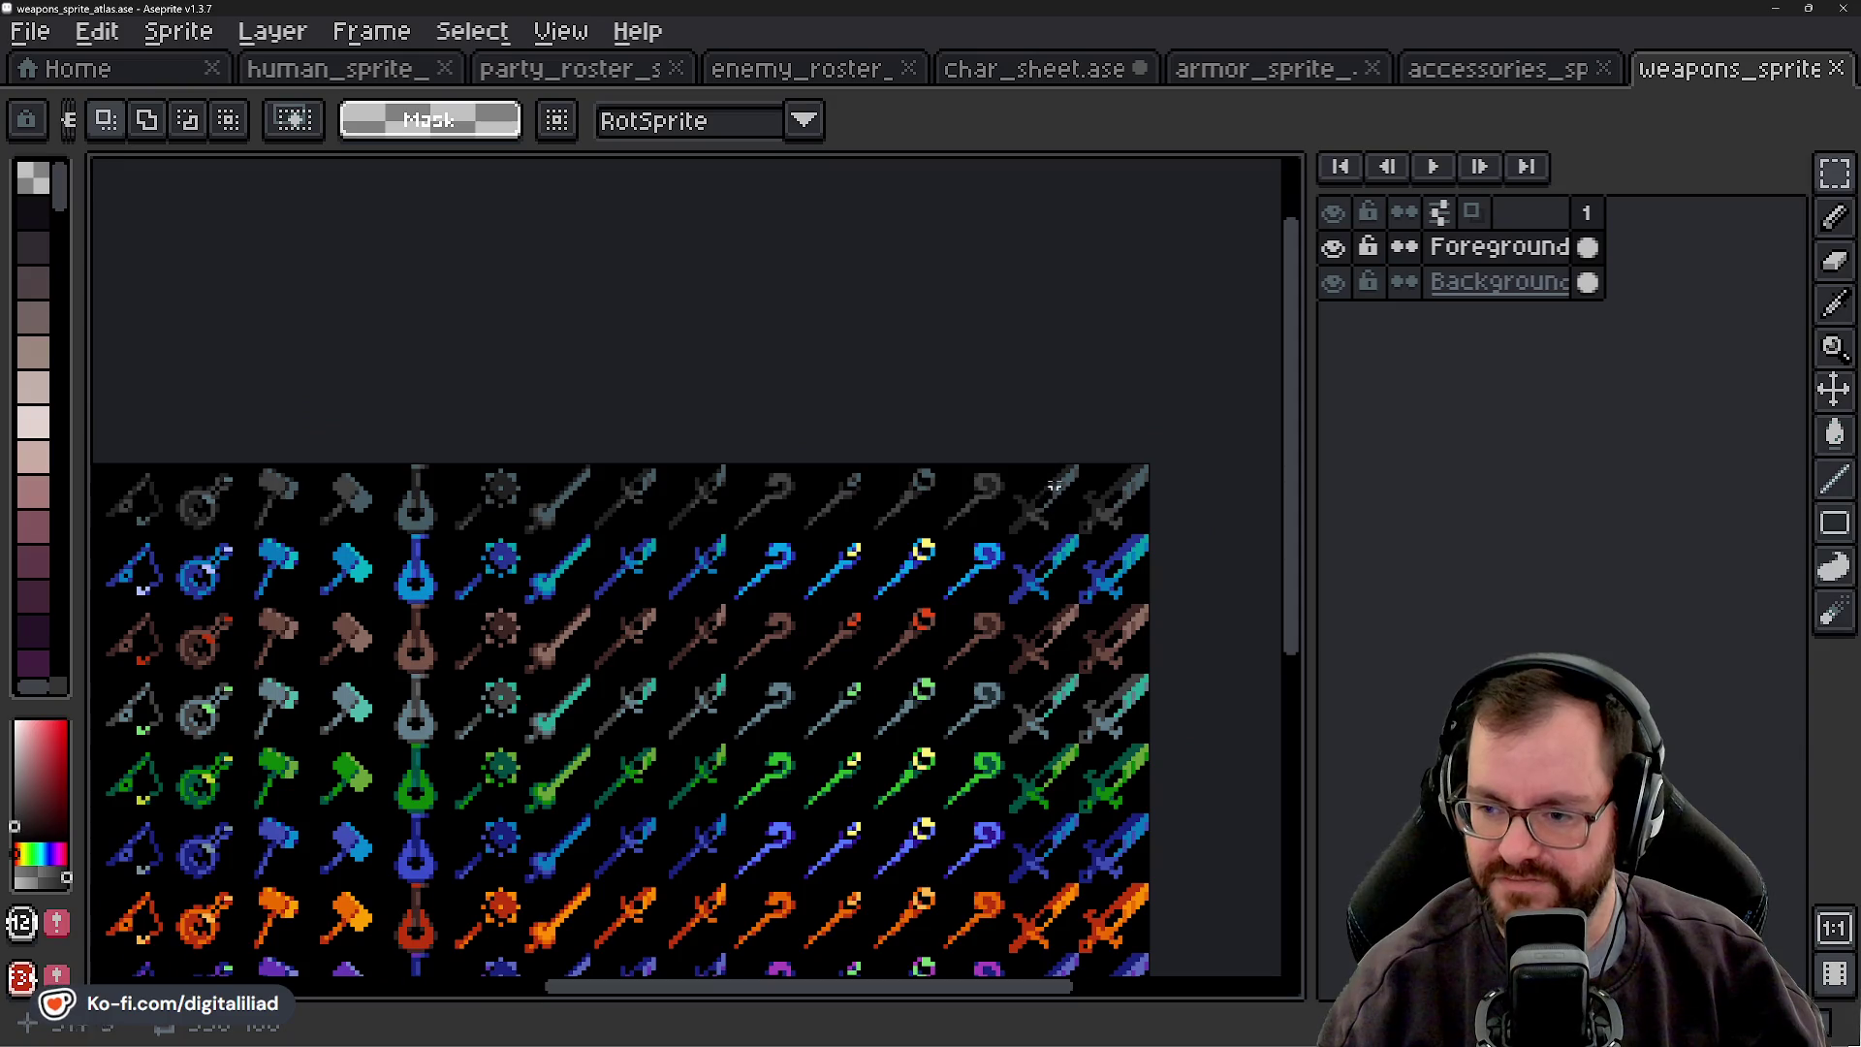
pyautogui.scroll(-3, 409, 571)
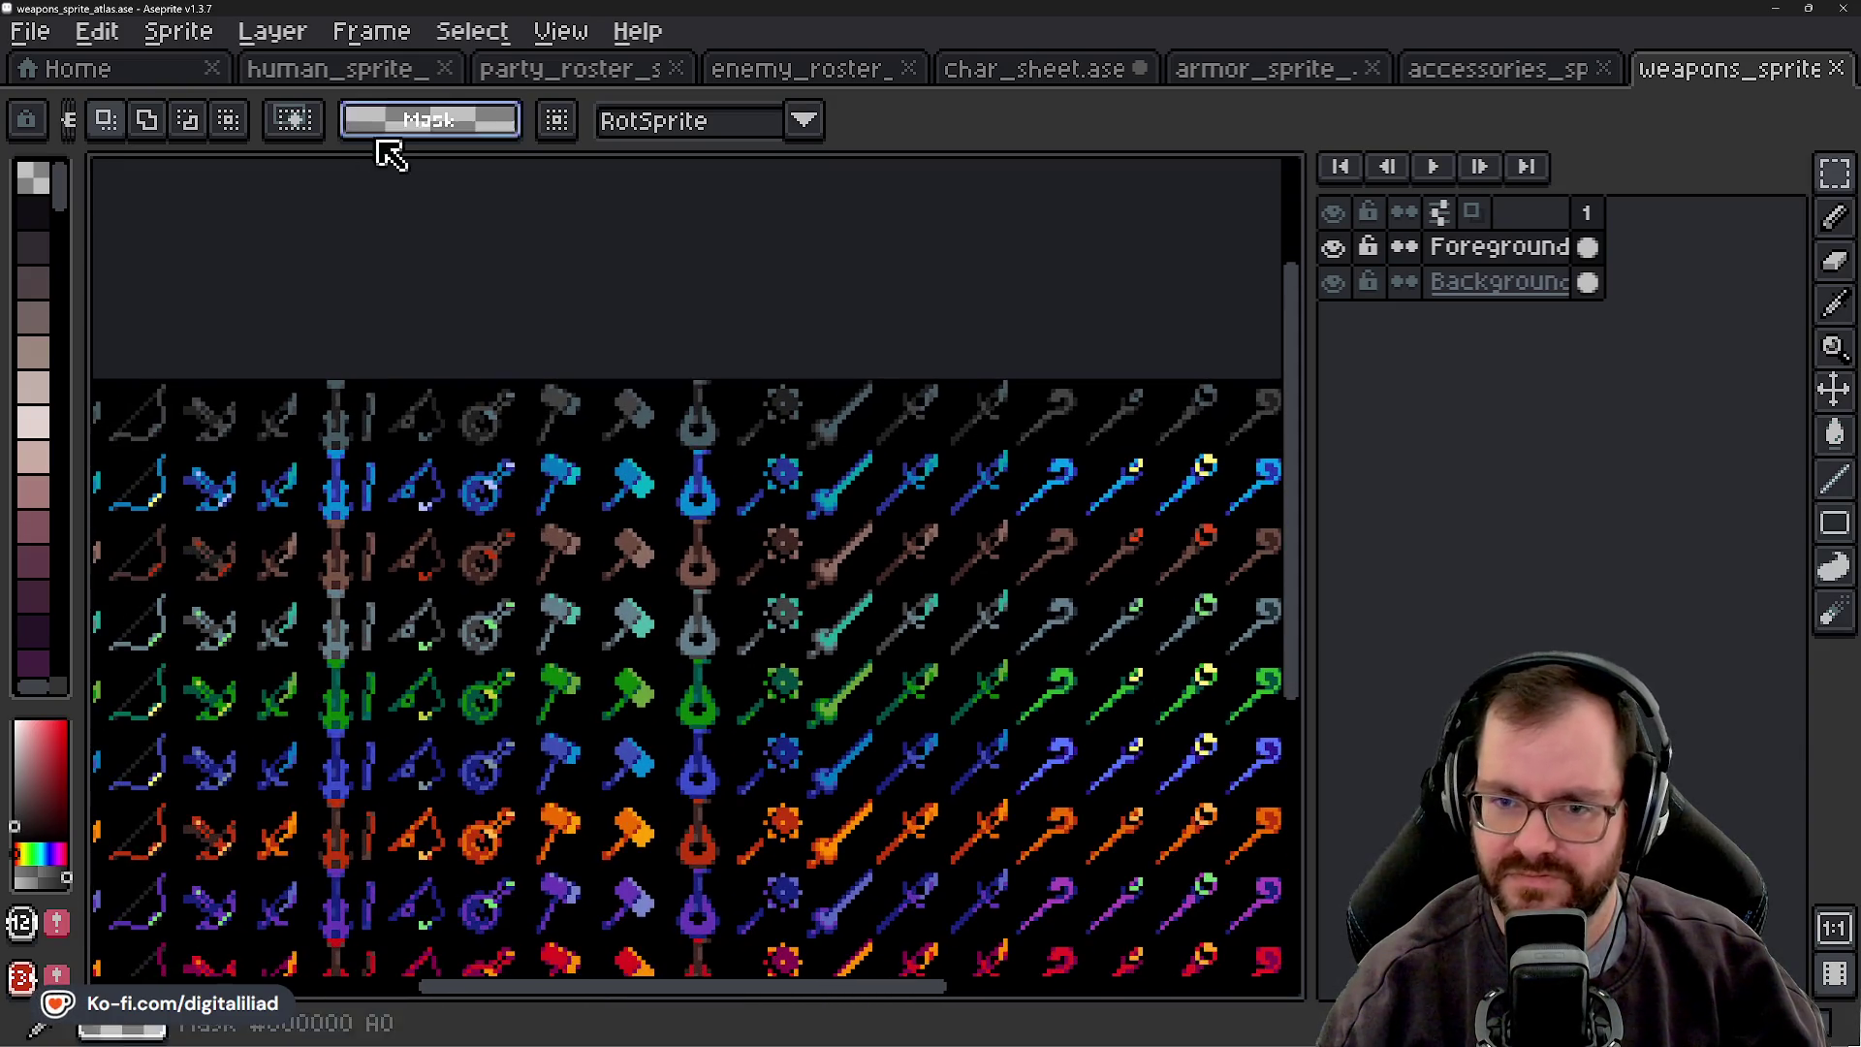
# - Browse the human sprites and the character sheet's top, then return to the Godot editor
pyautogui.click(334, 83)
pyautogui.scroll(-3, 464, 766)
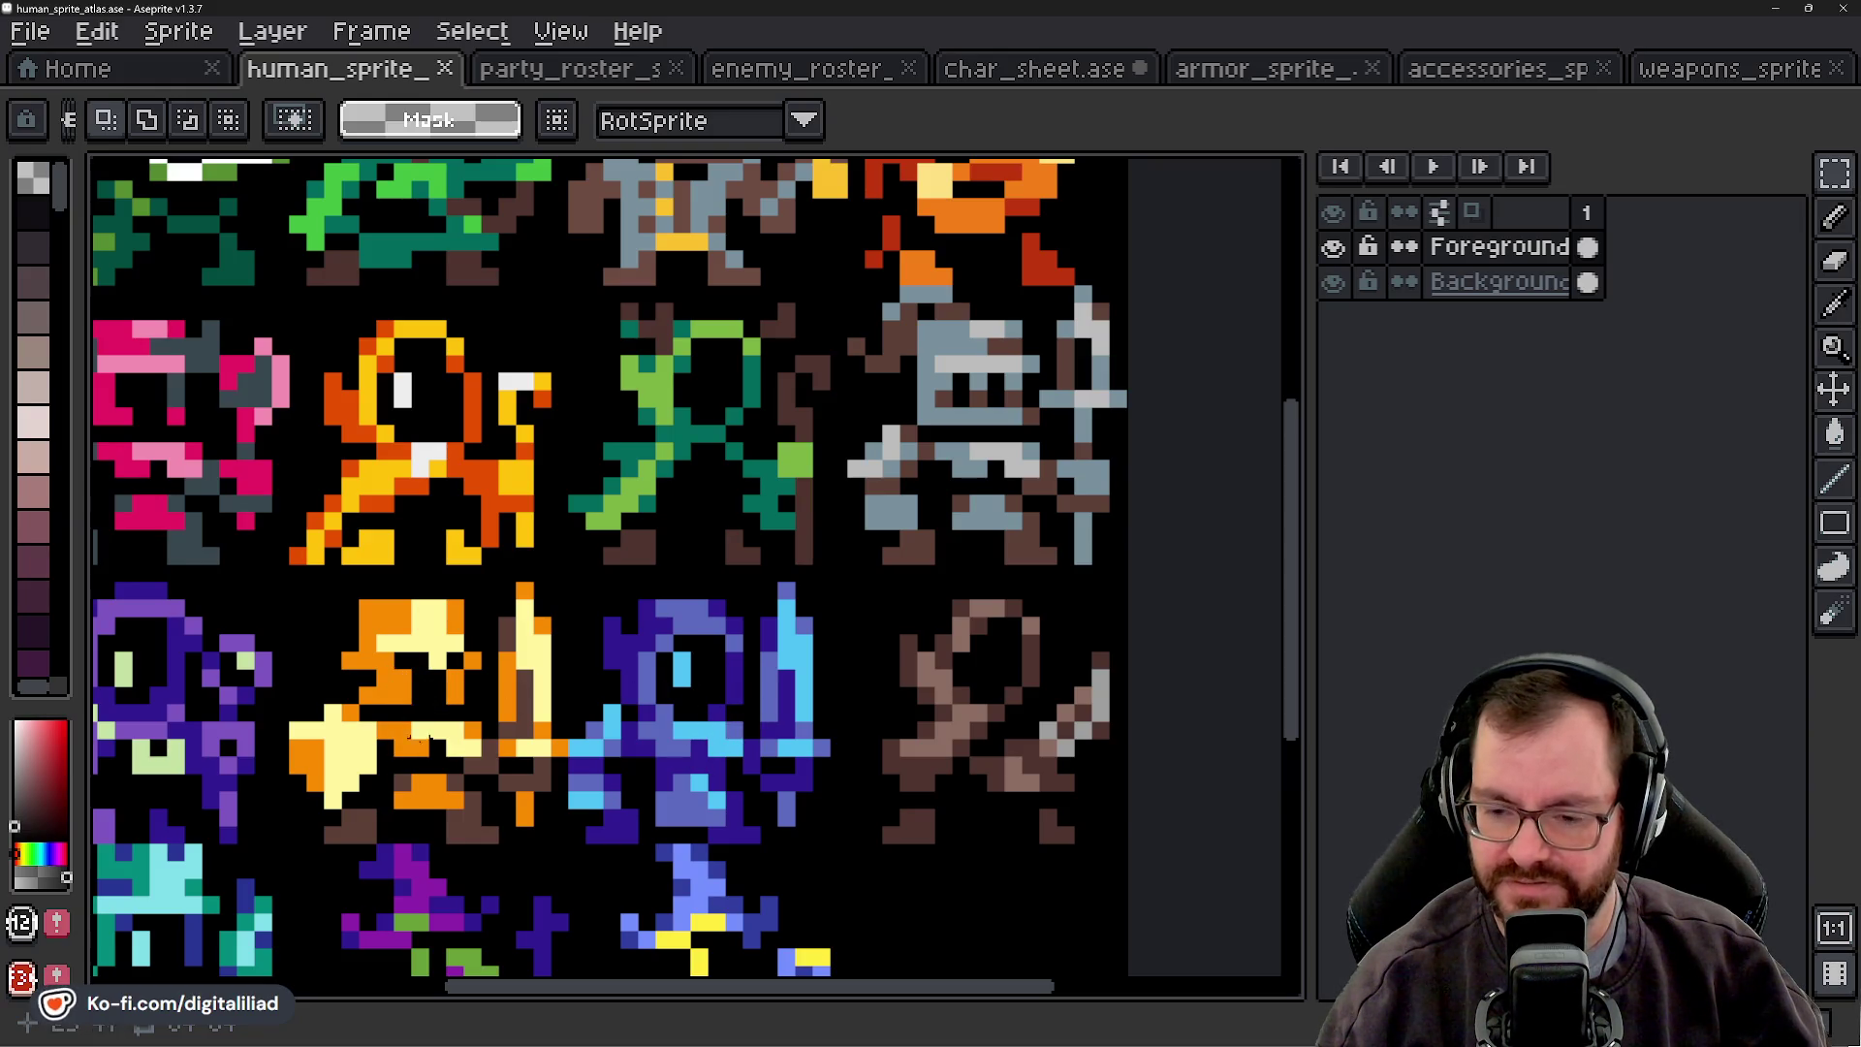
pyautogui.moveTo(665, 800); pyautogui.dragTo(839, 677)
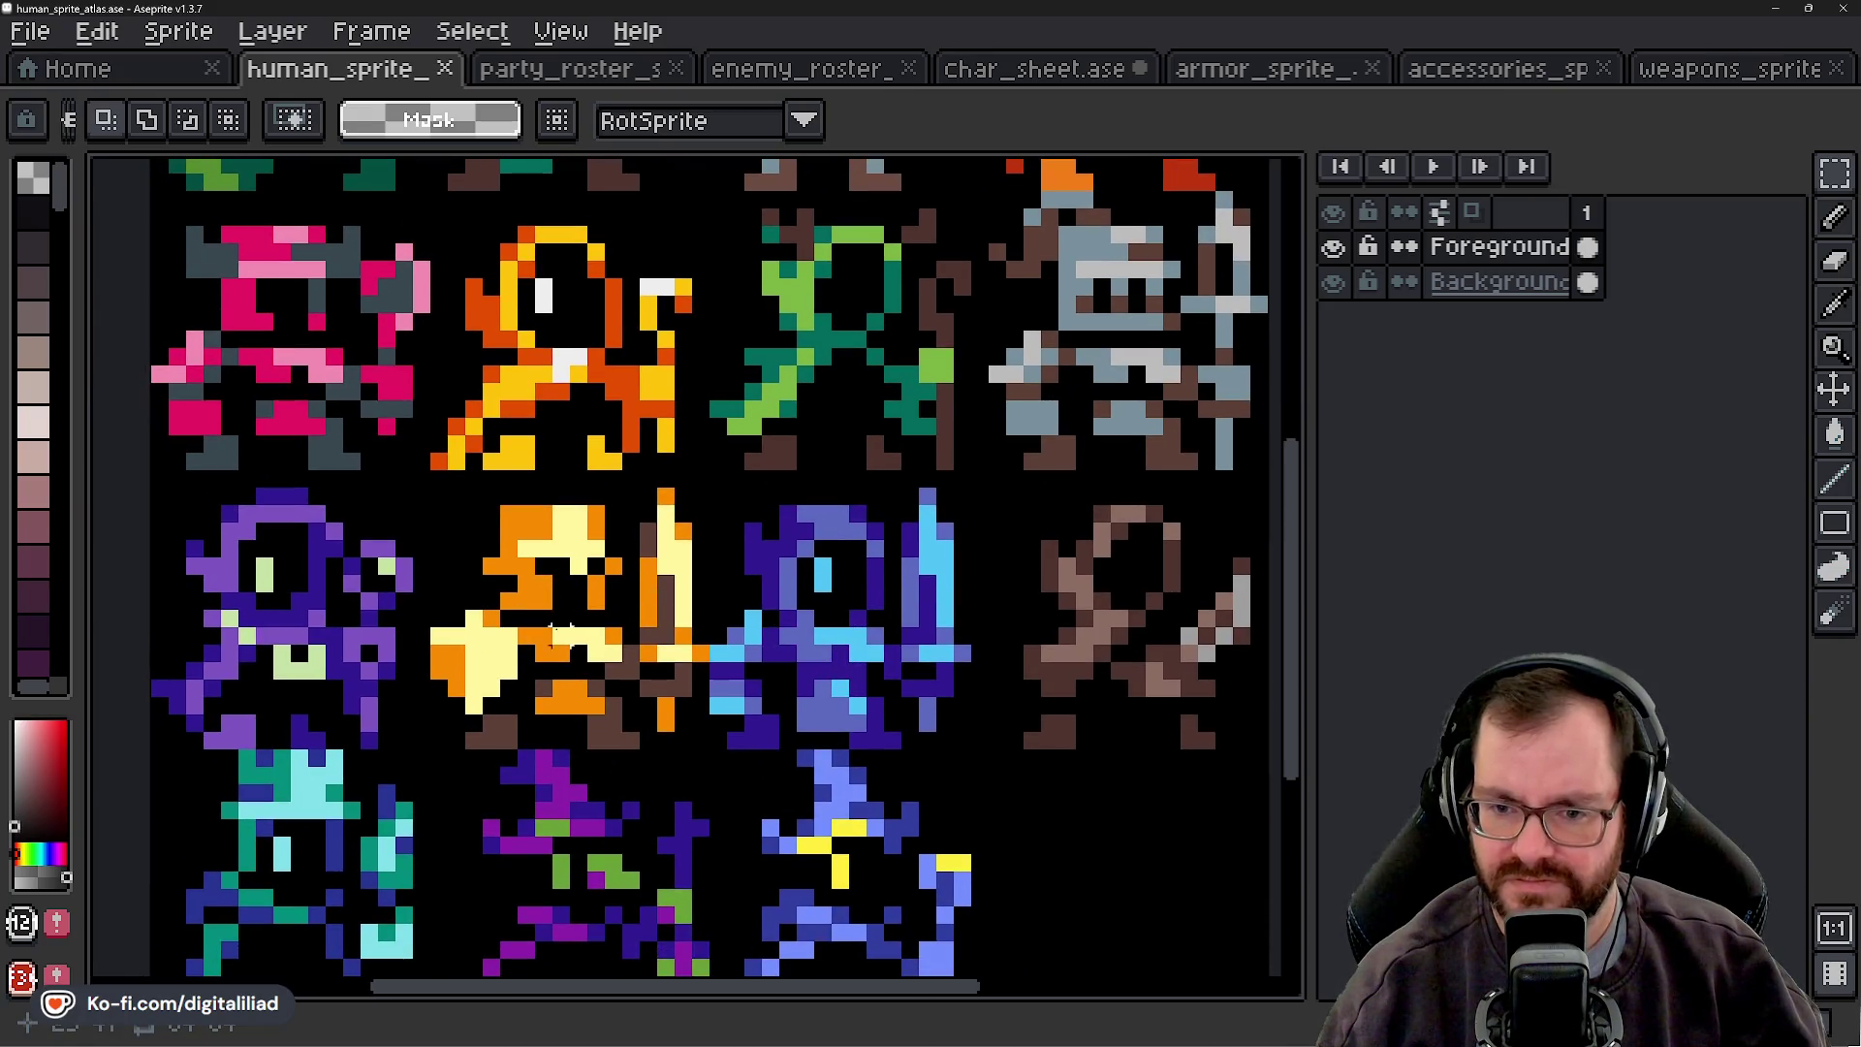
pyautogui.scroll(2, 553, 632)
pyautogui.scroll(-1, 573, 830)
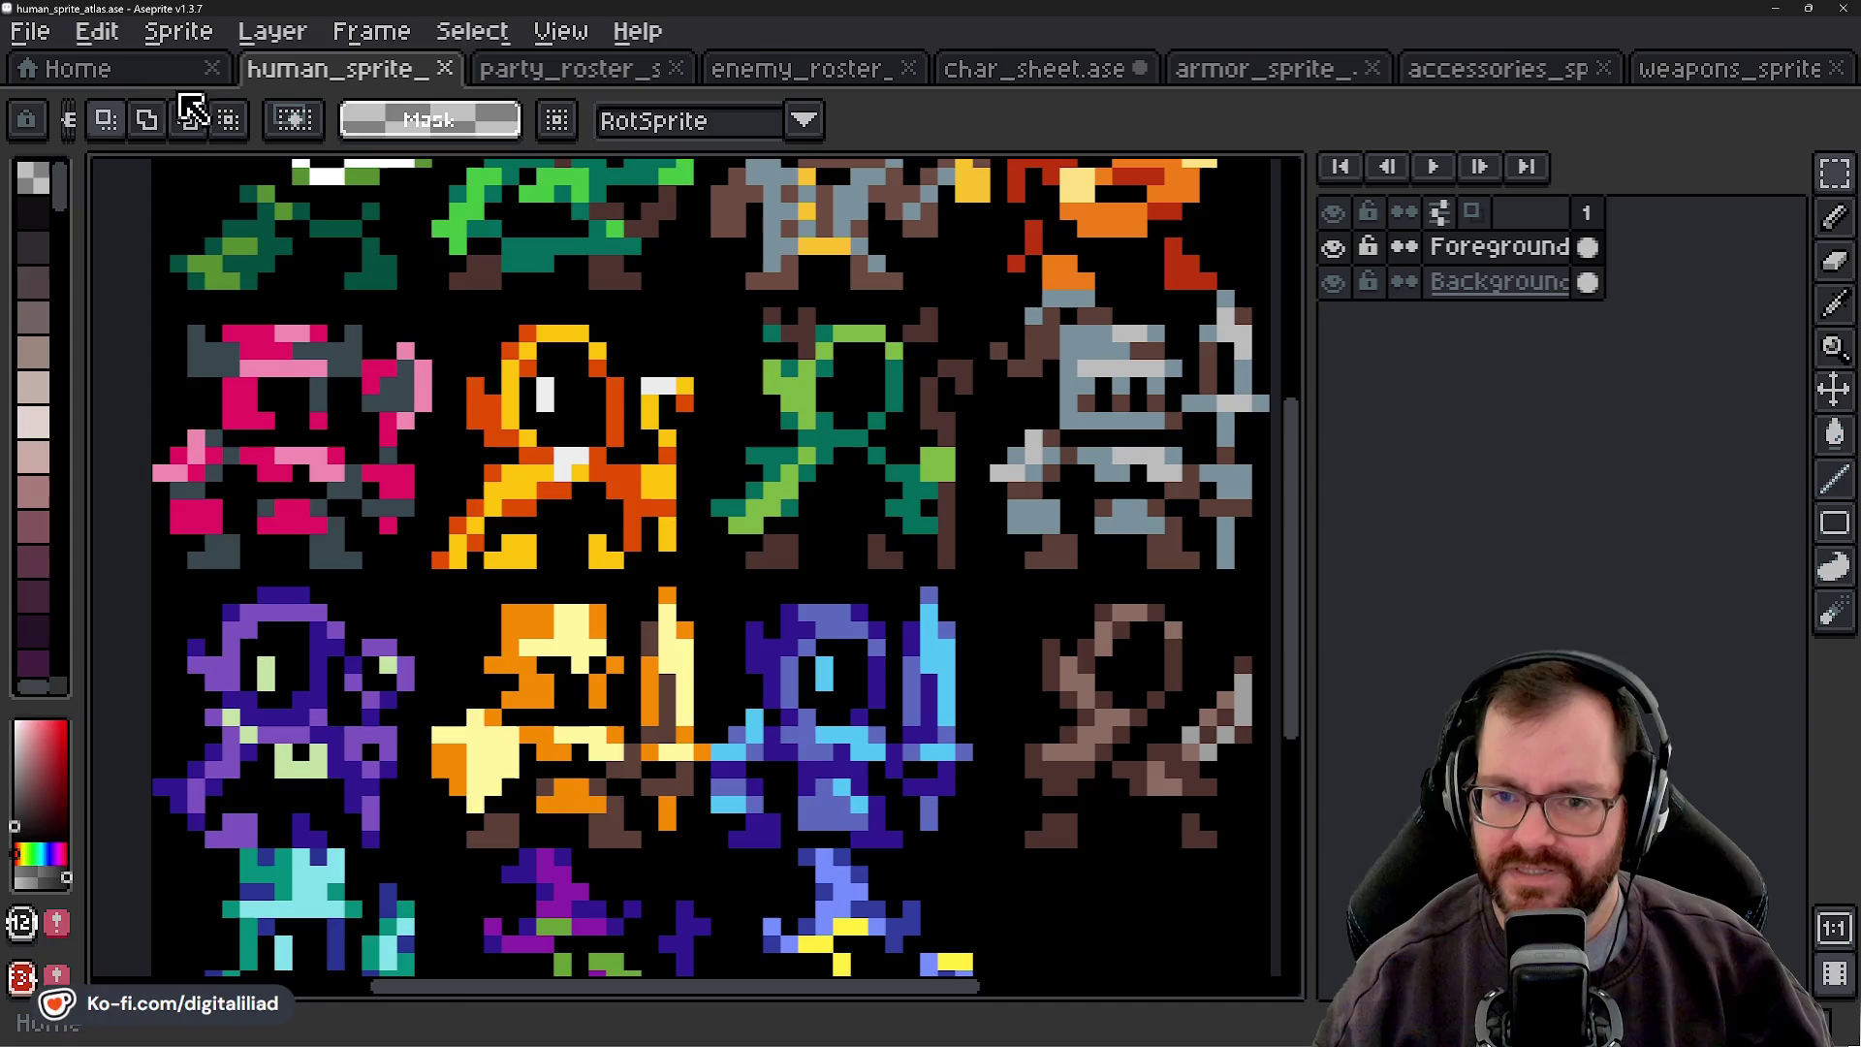
pyautogui.click(1076, 73)
pyautogui.moveTo(835, 331); pyautogui.dragTo(827, 490)
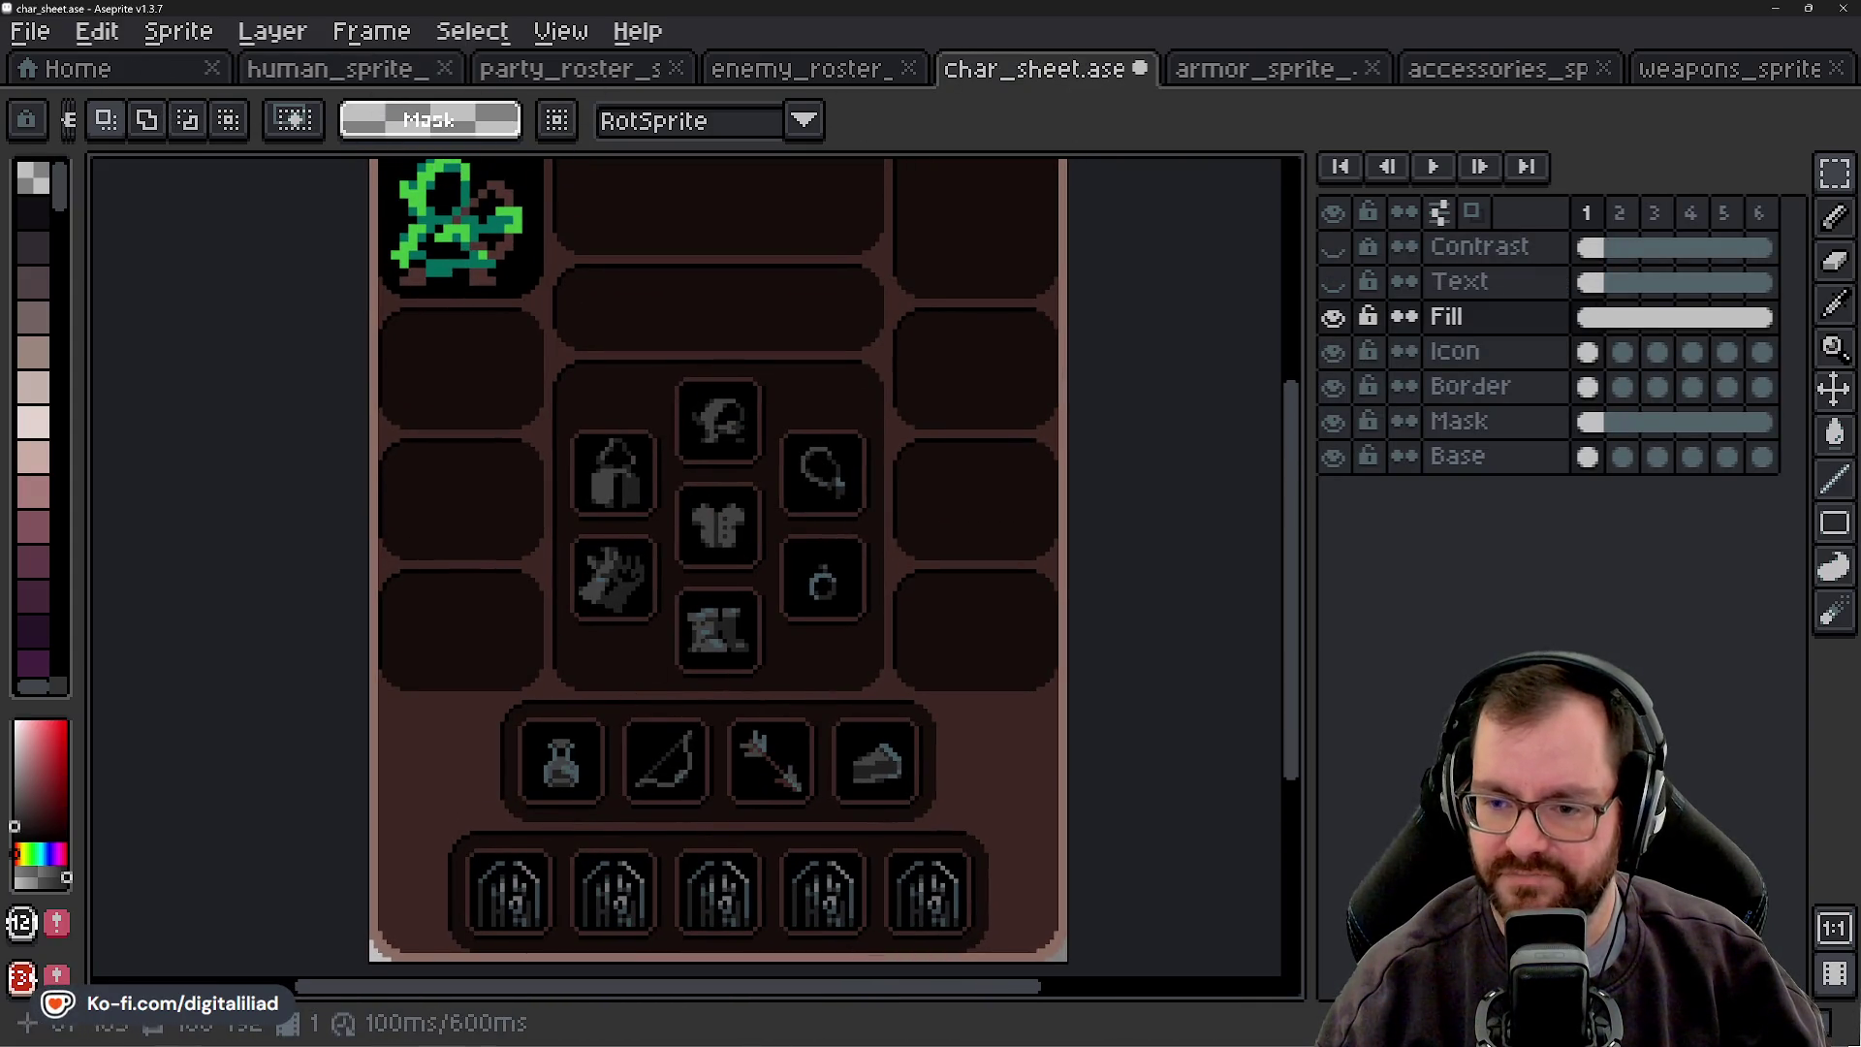
pyautogui.moveTo(890, 1042)
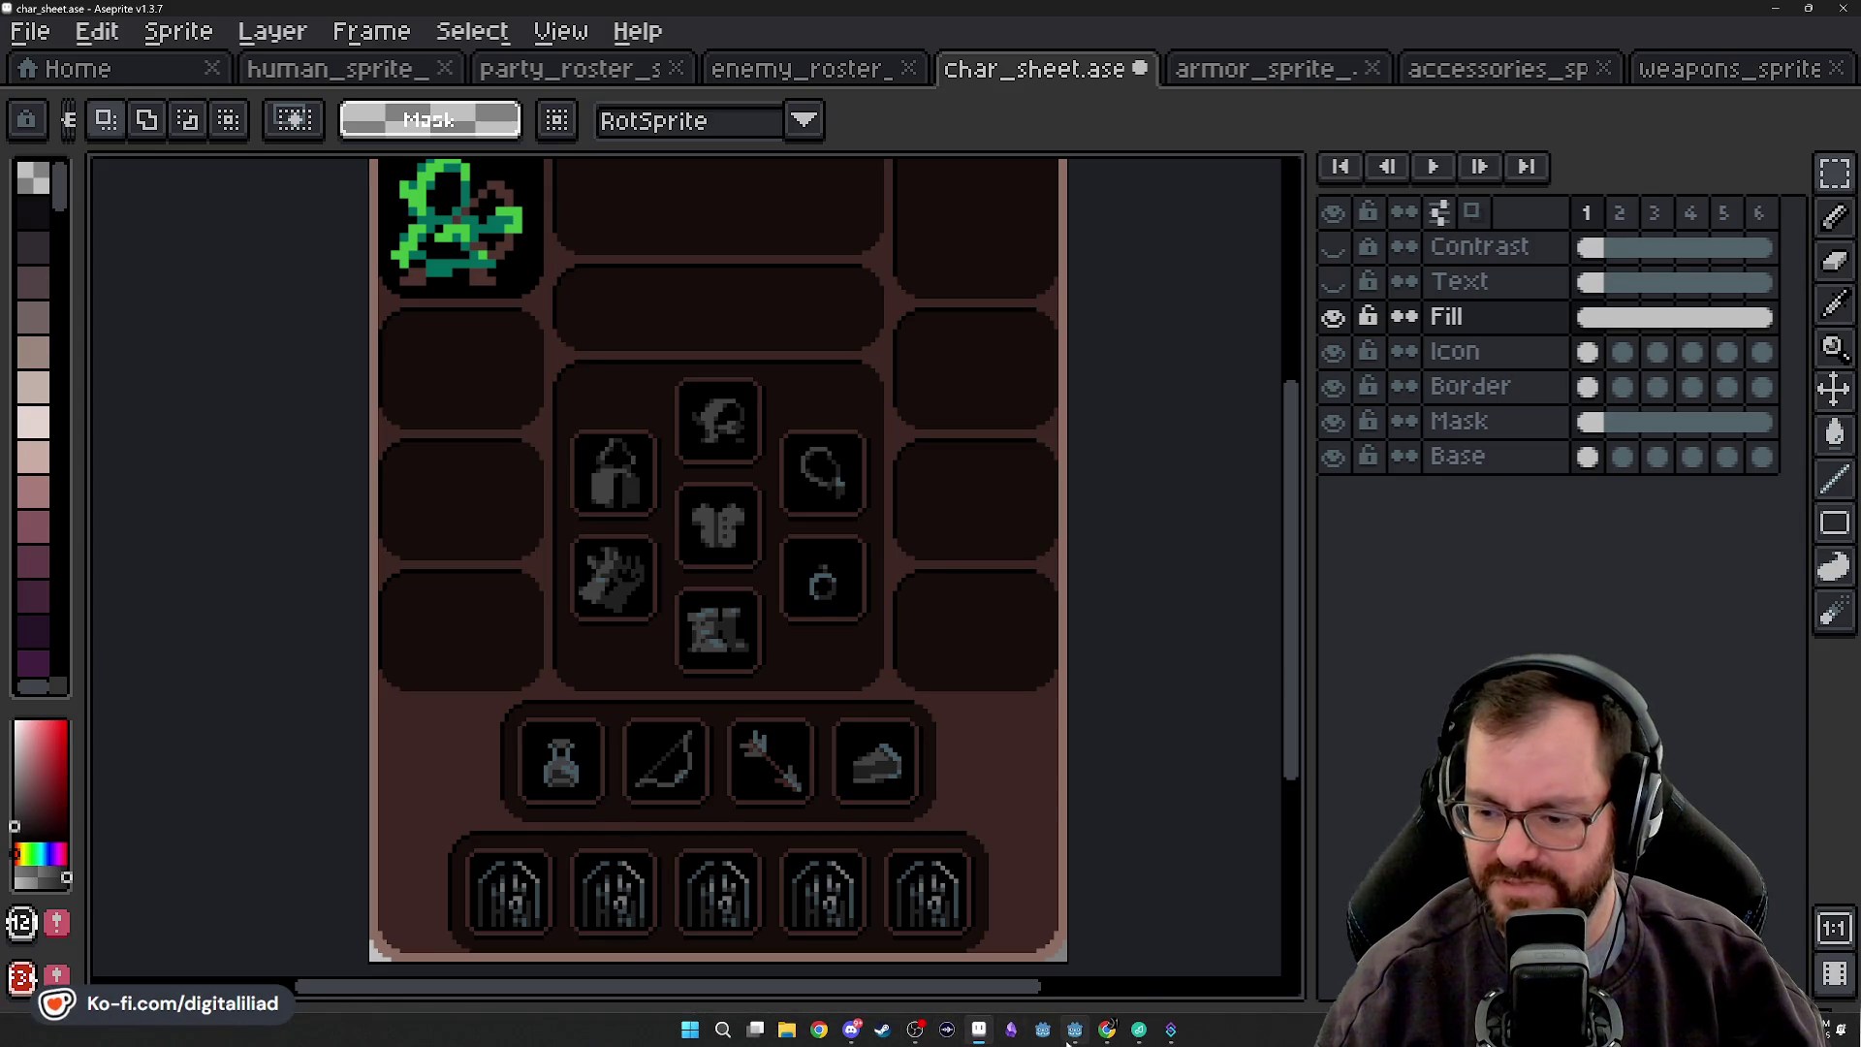
pyautogui.click(1073, 1031)
pyautogui.scroll(8, 169, 785)
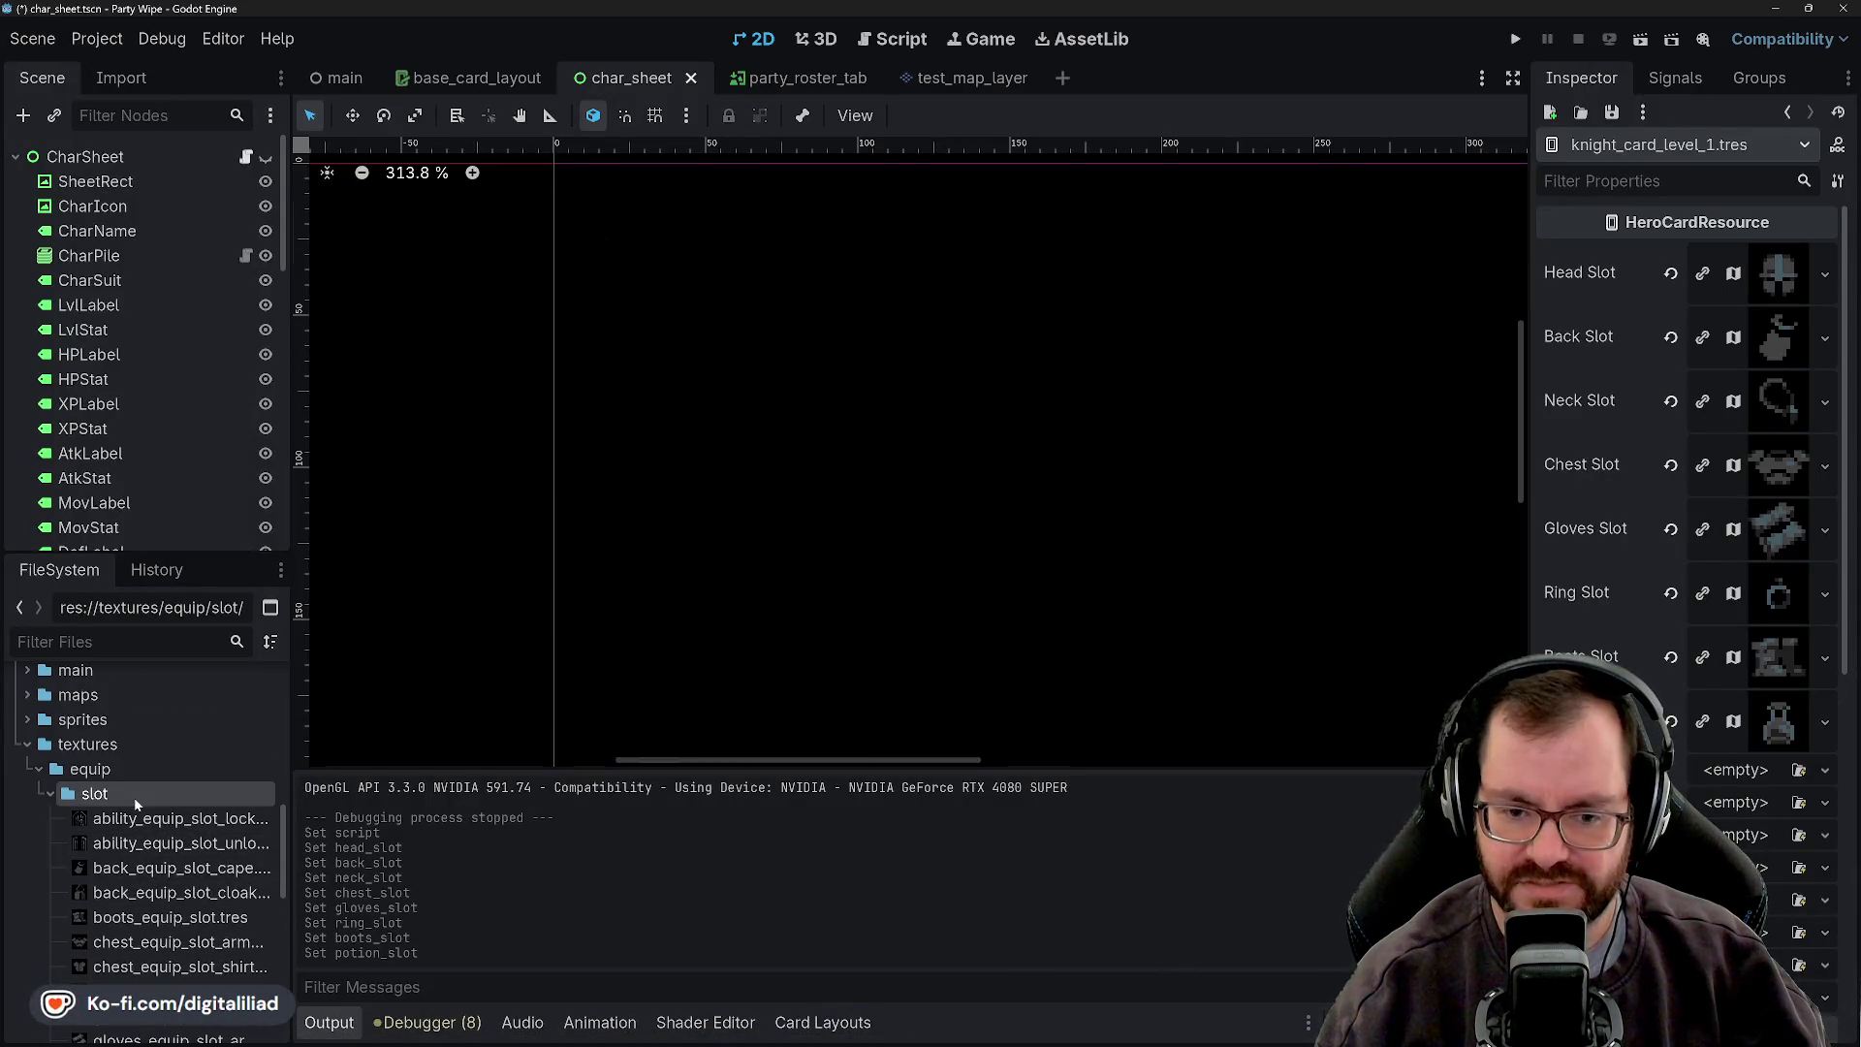
# - Create a new AtlasTexture resource in the slot folder, saved as main_hand_equip_slot_spear.tres
pyautogui.rightClick(145, 794)
pyautogui.moveTo(341, 678)
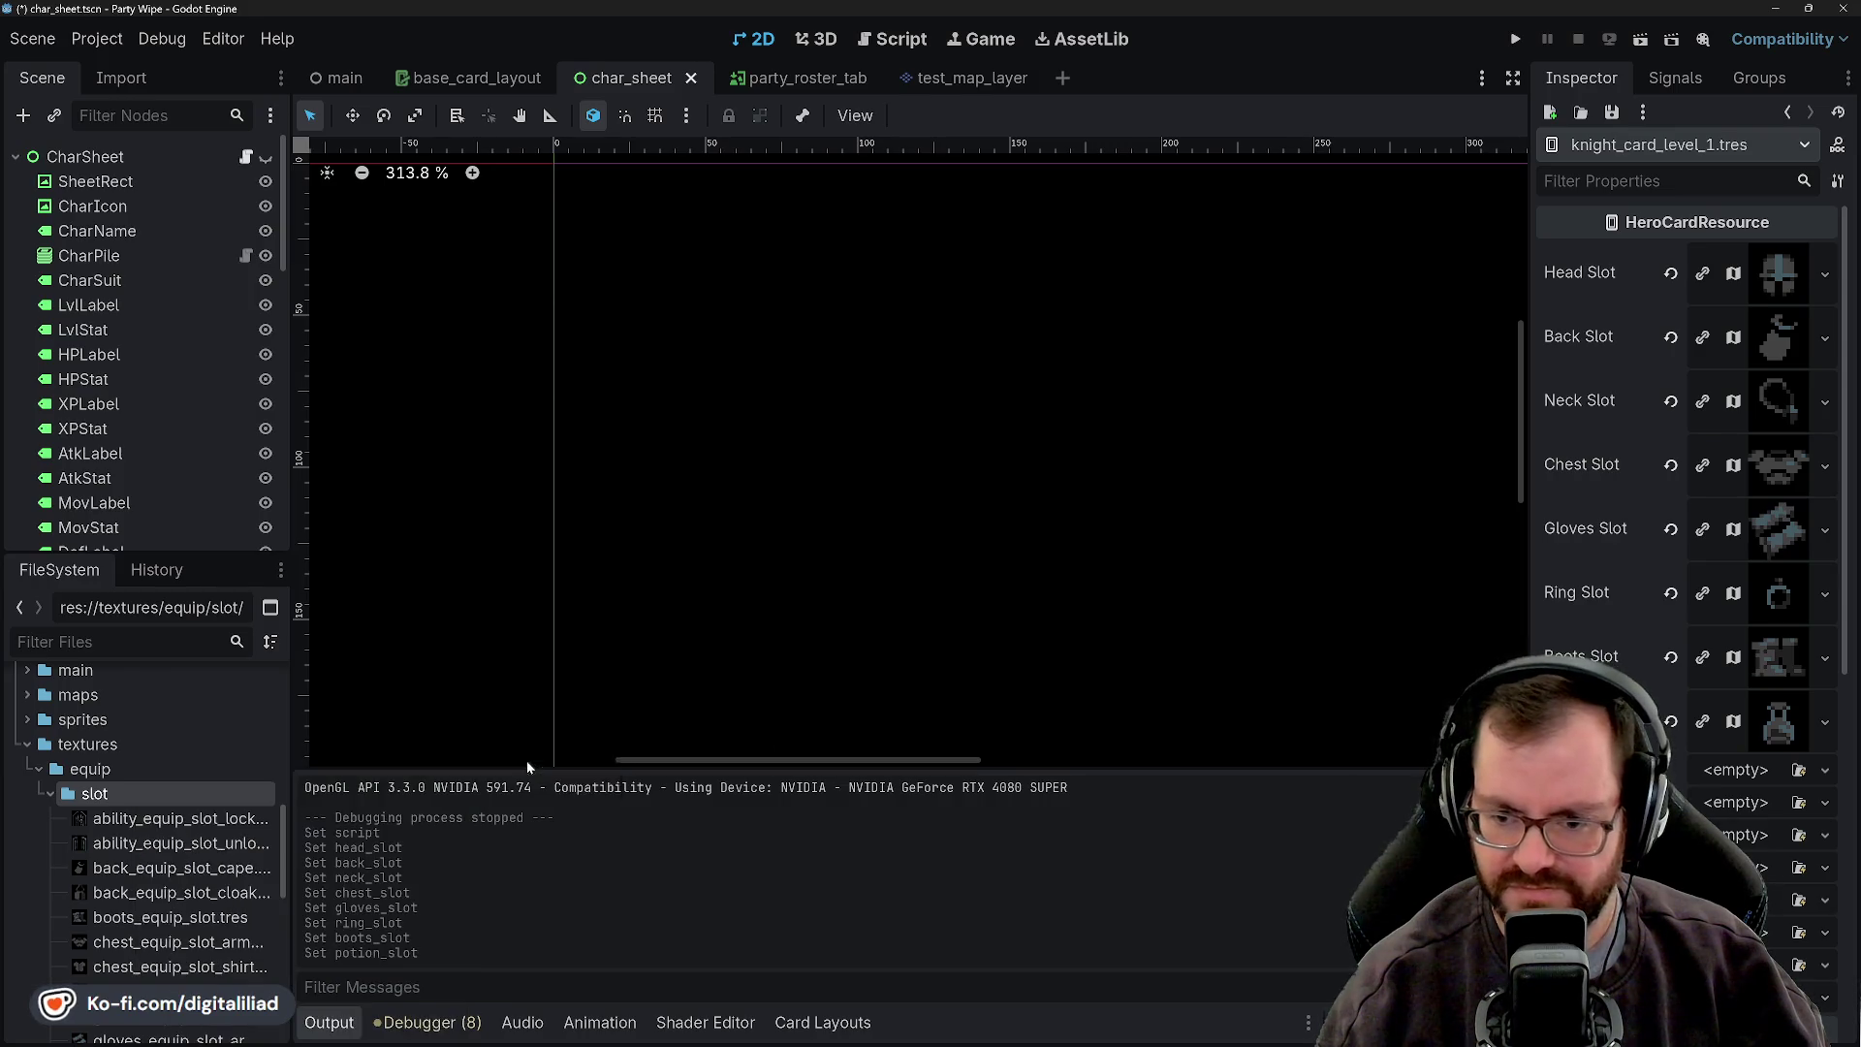
pyautogui.click(549, 753)
pyautogui.click(846, 911)
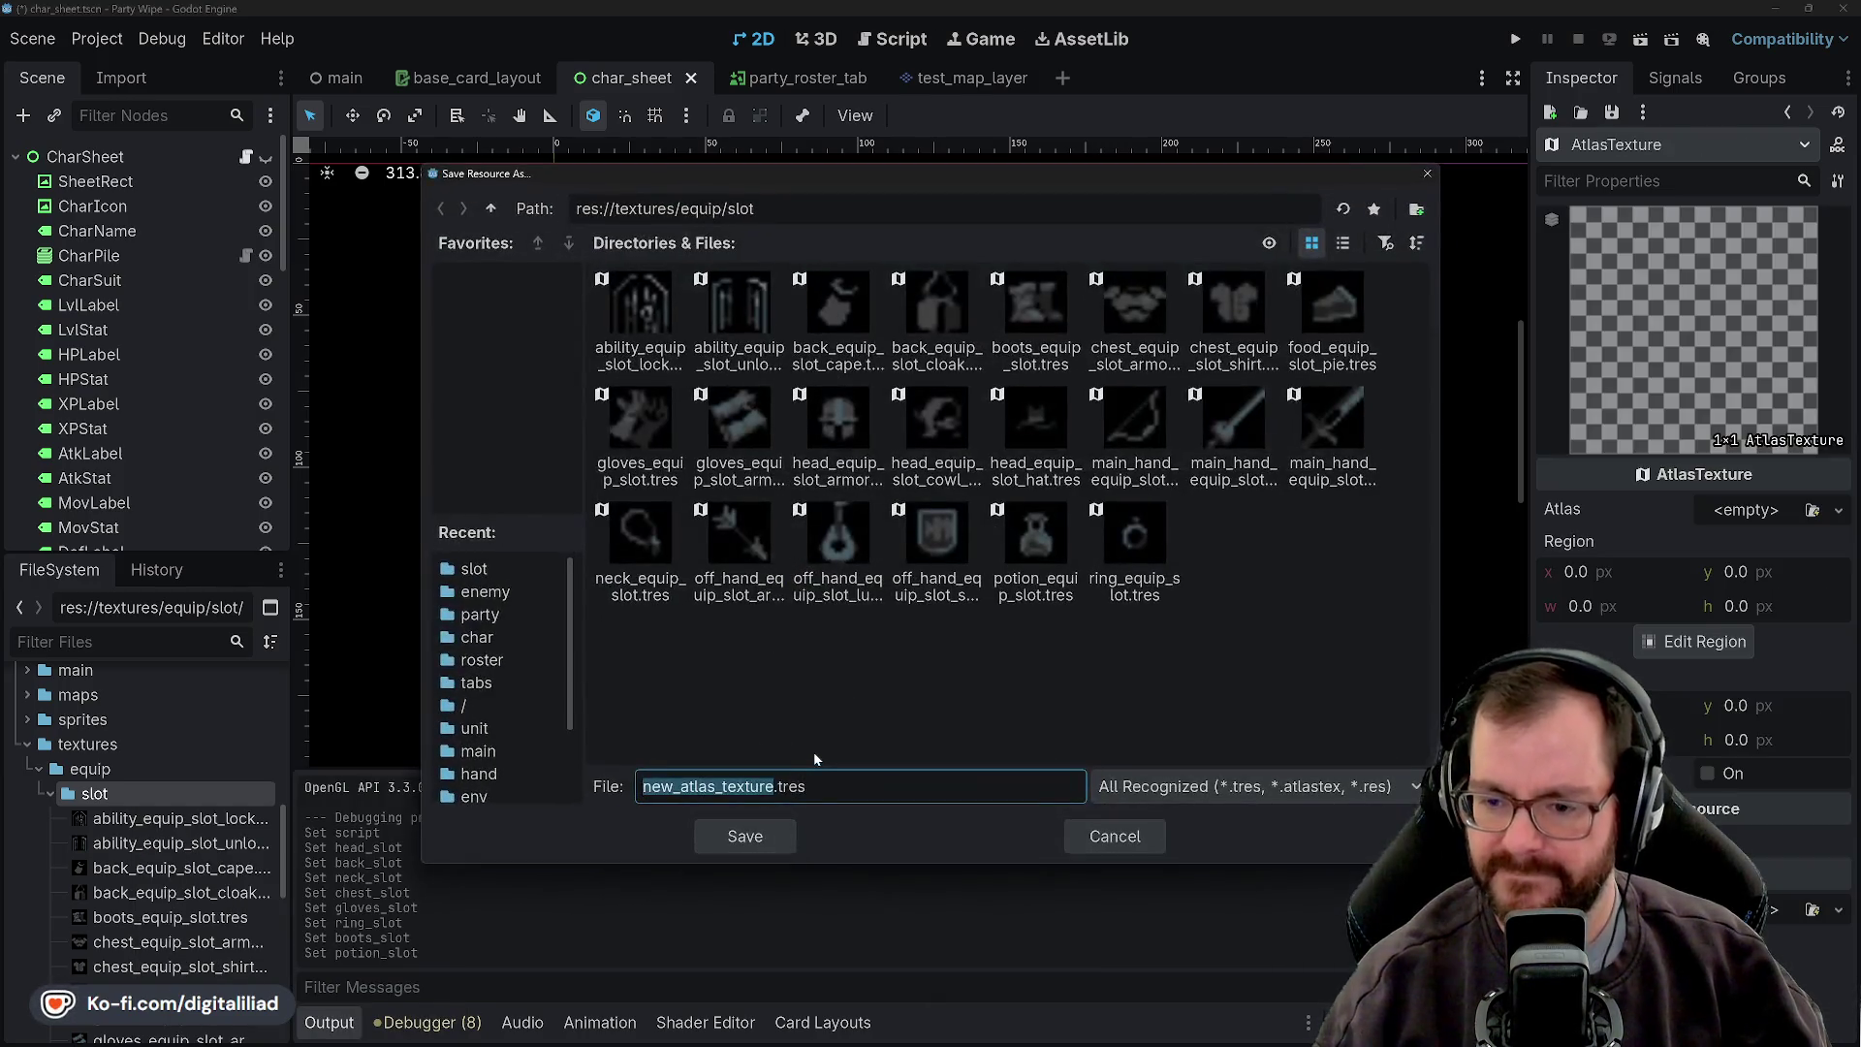
pyautogui.write('main_hand_equip_slot_.tres')
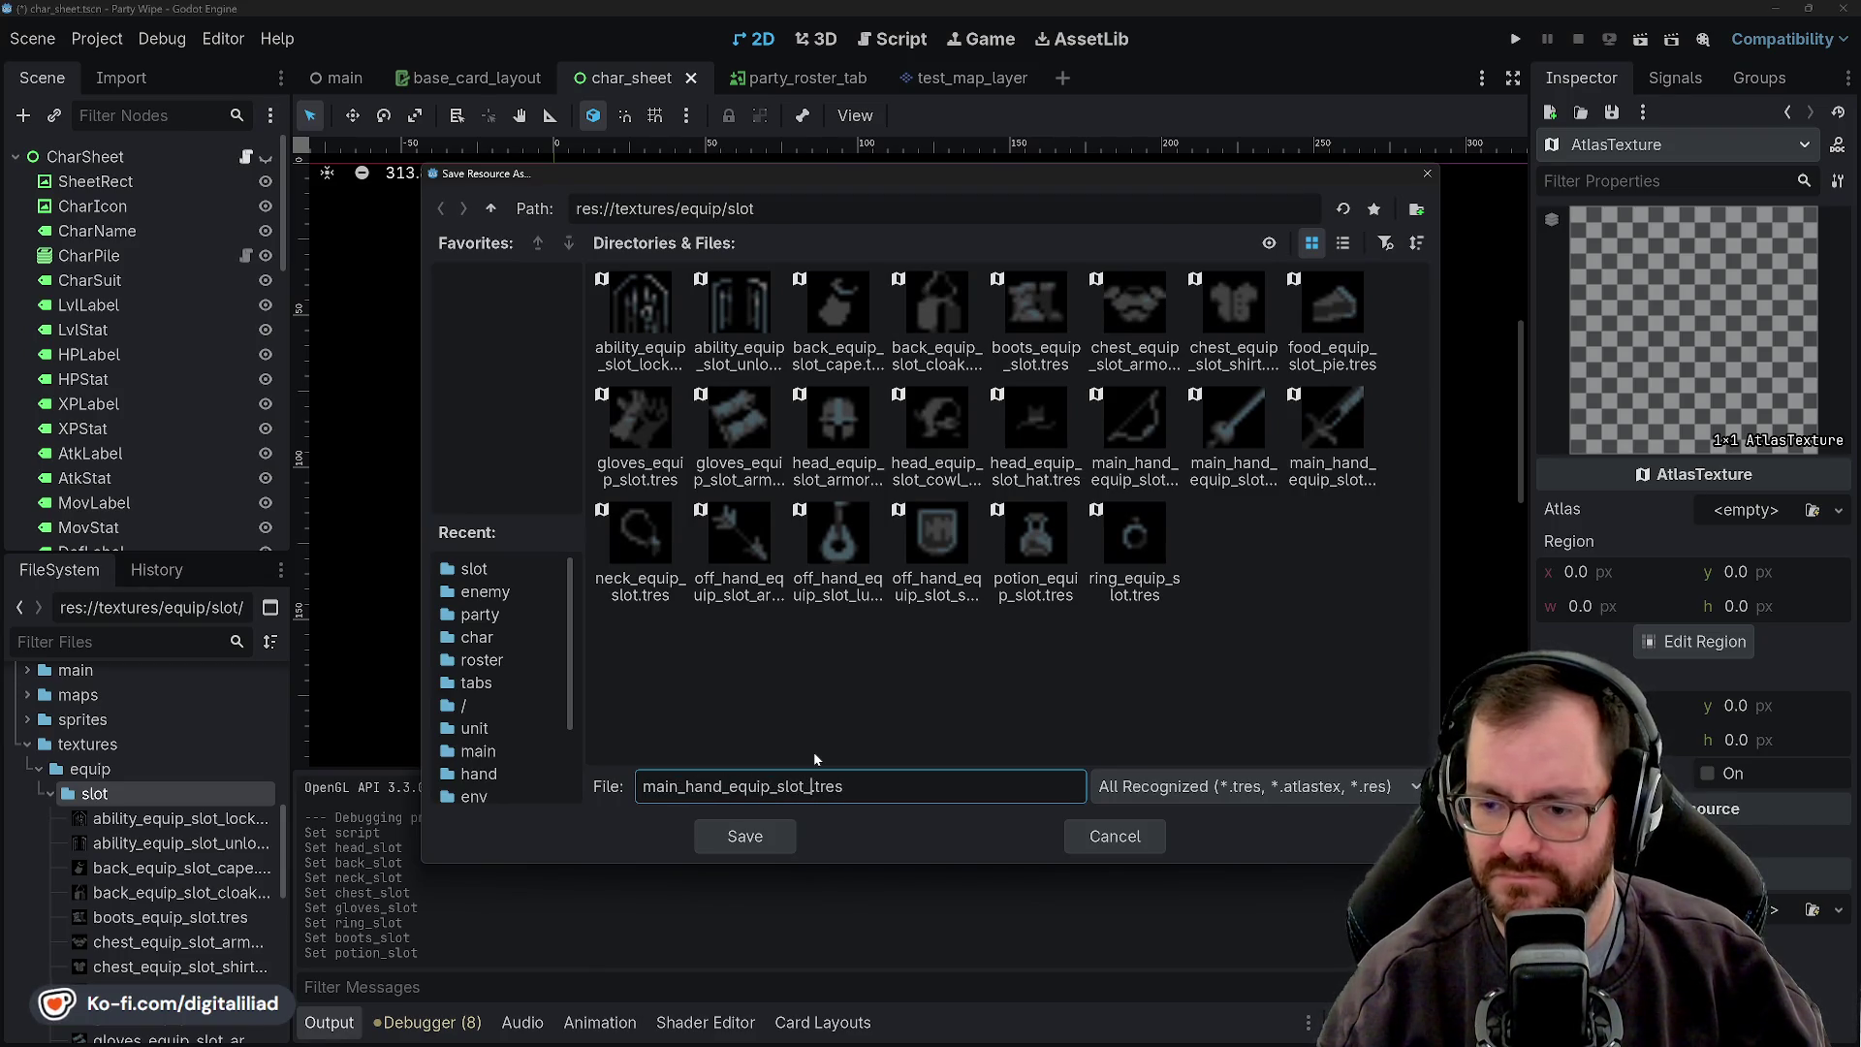
pyautogui.write('lot_spear')
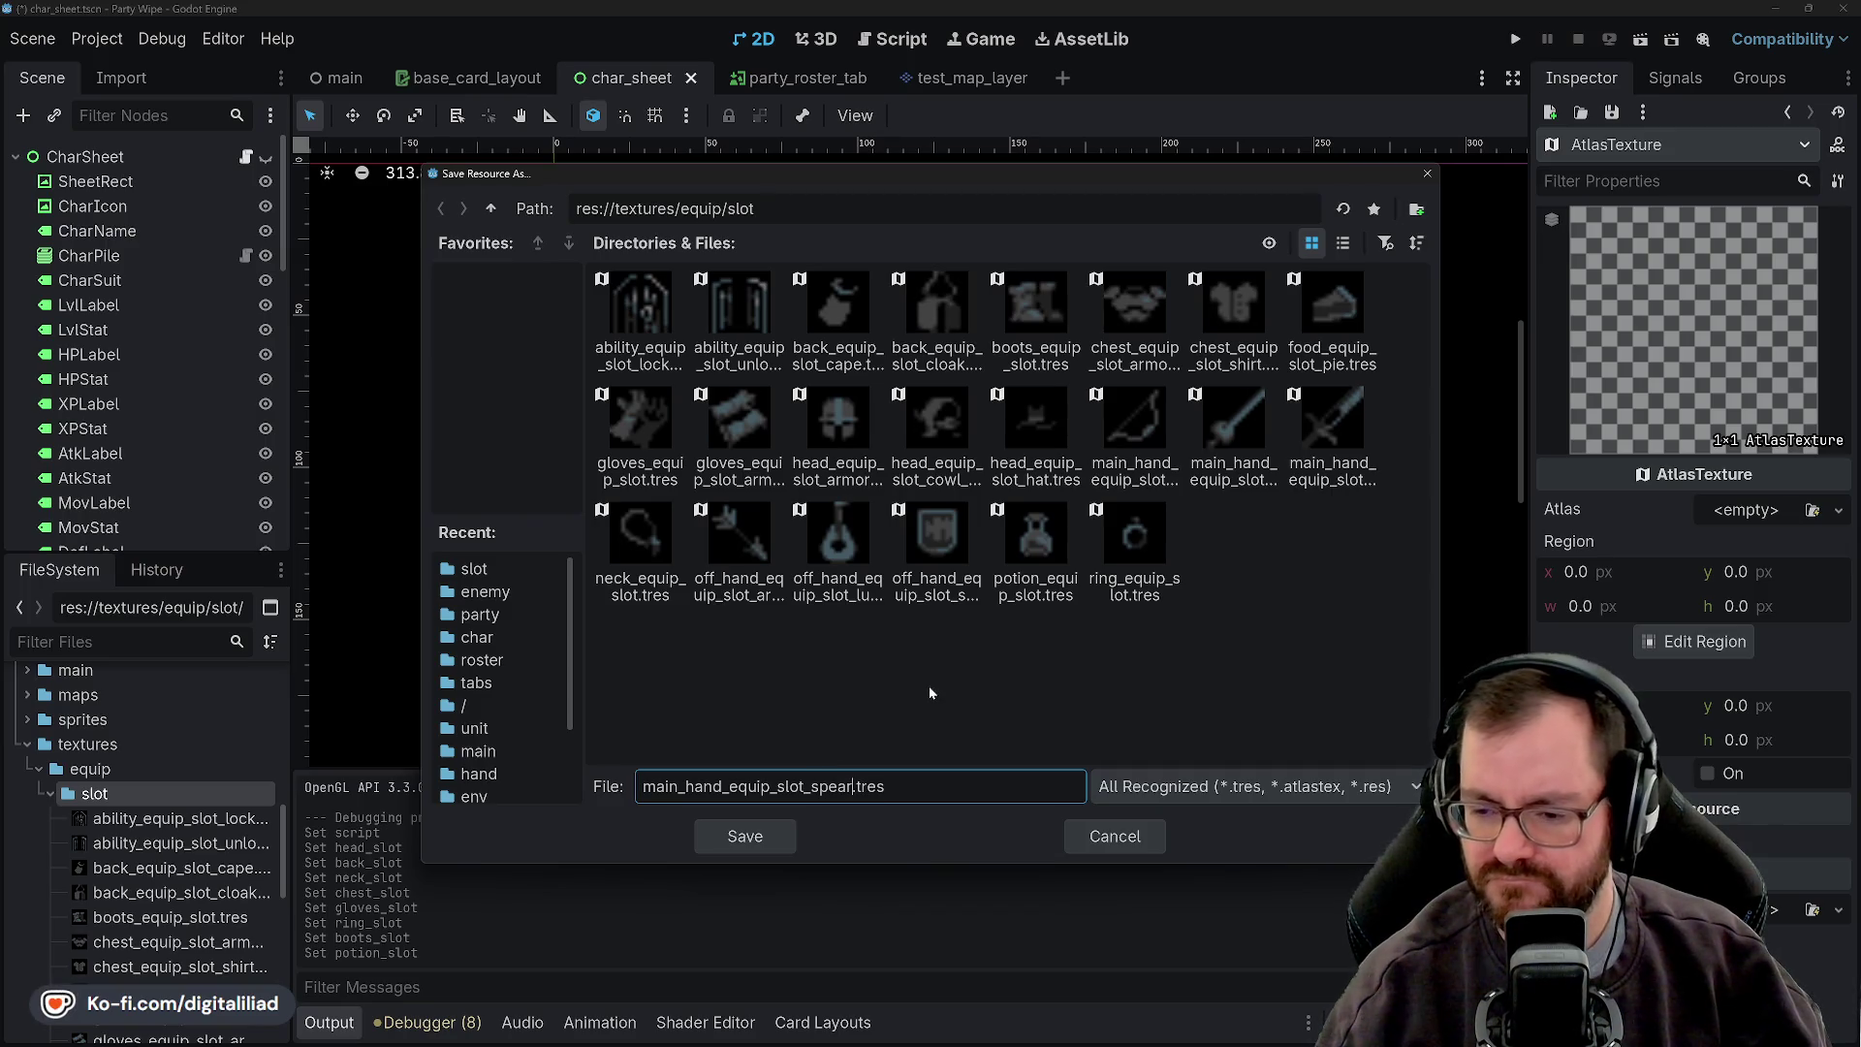
pyautogui.click(745, 835)
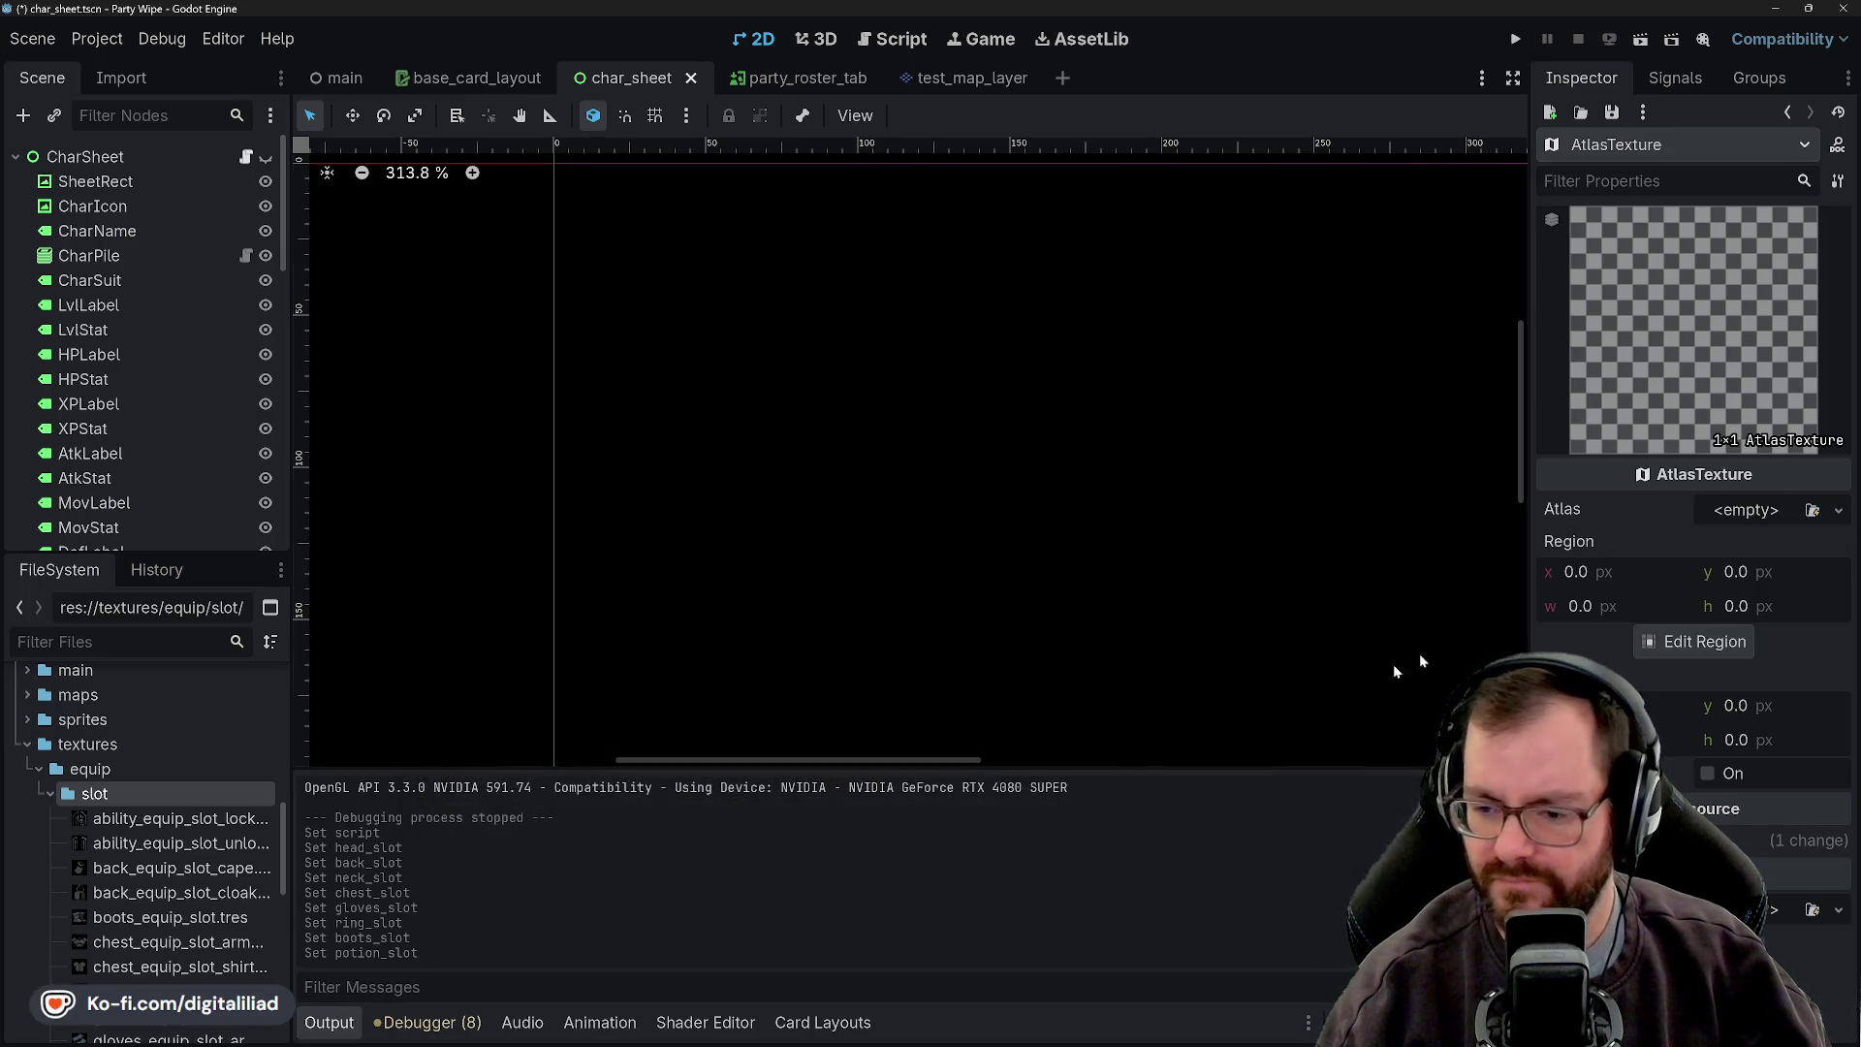
# - Assign the weapons sprite atlas and set the region to x 208, width 16, height 16
pyautogui.click(1762, 514)
pyautogui.click(1762, 758)
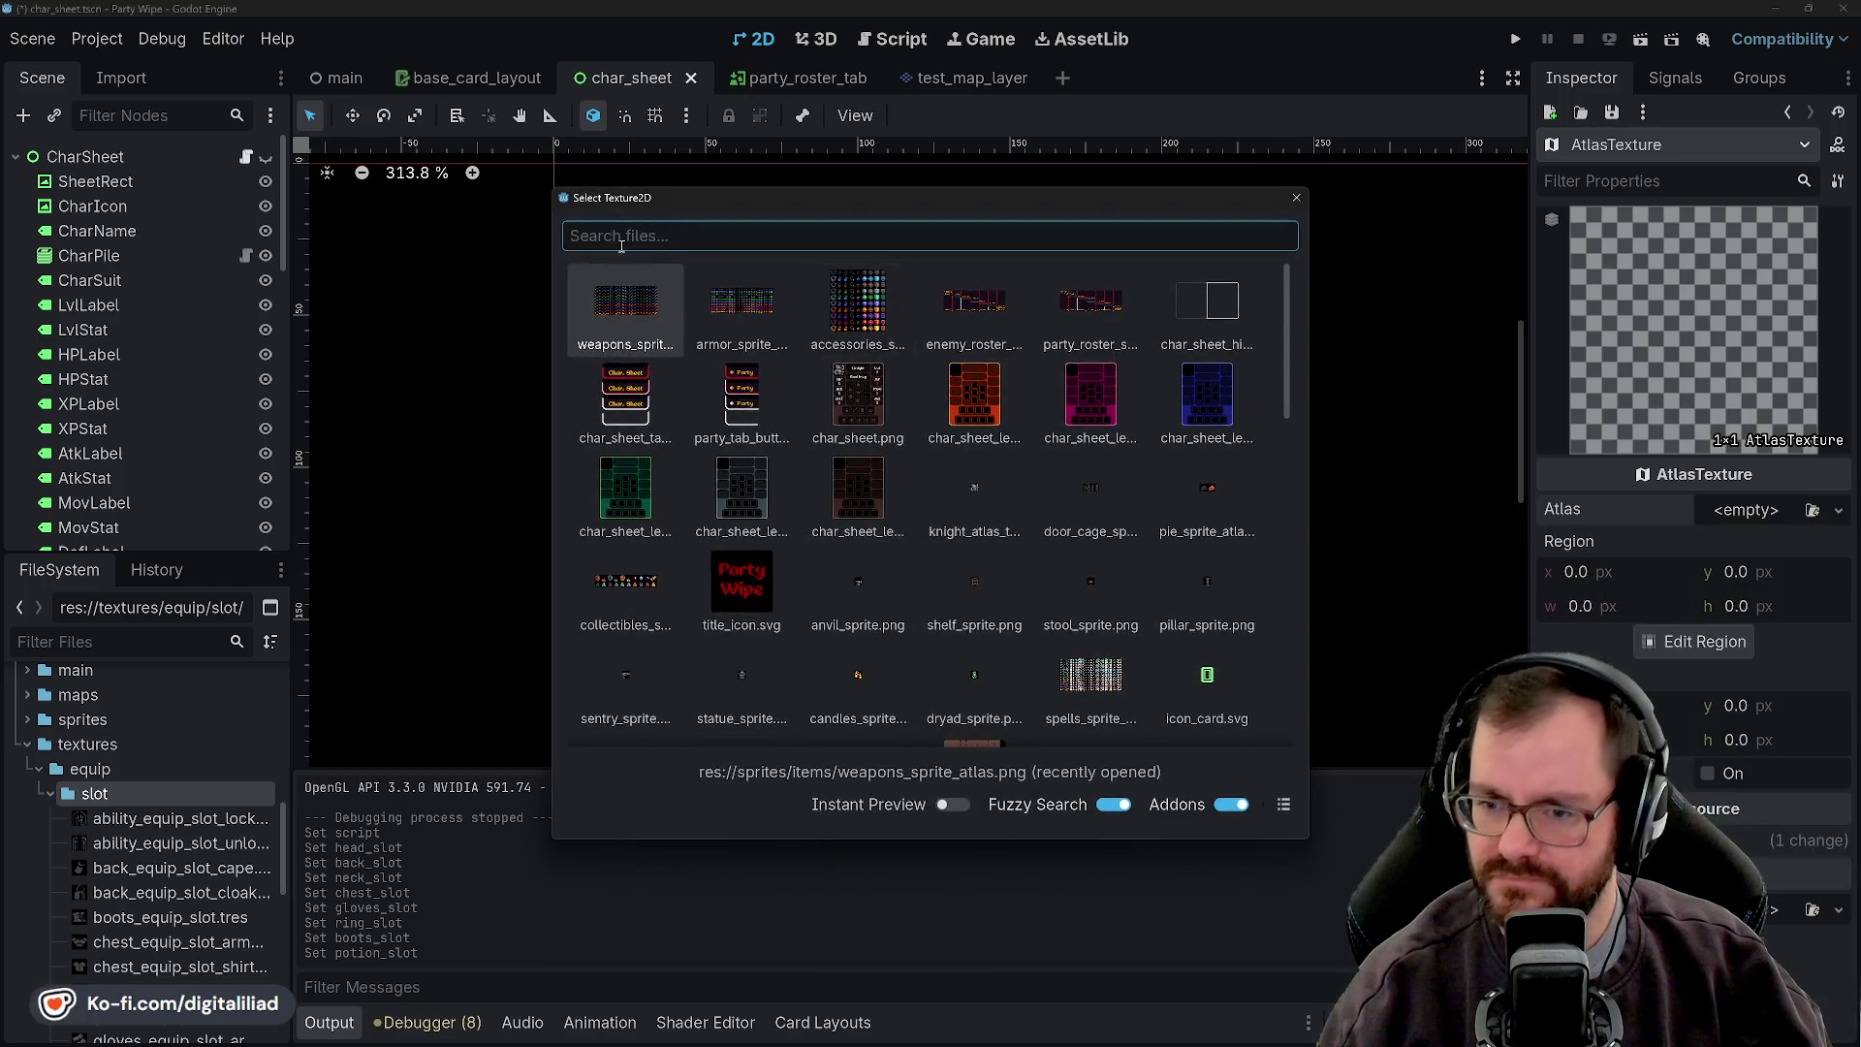
pyautogui.click(647, 321)
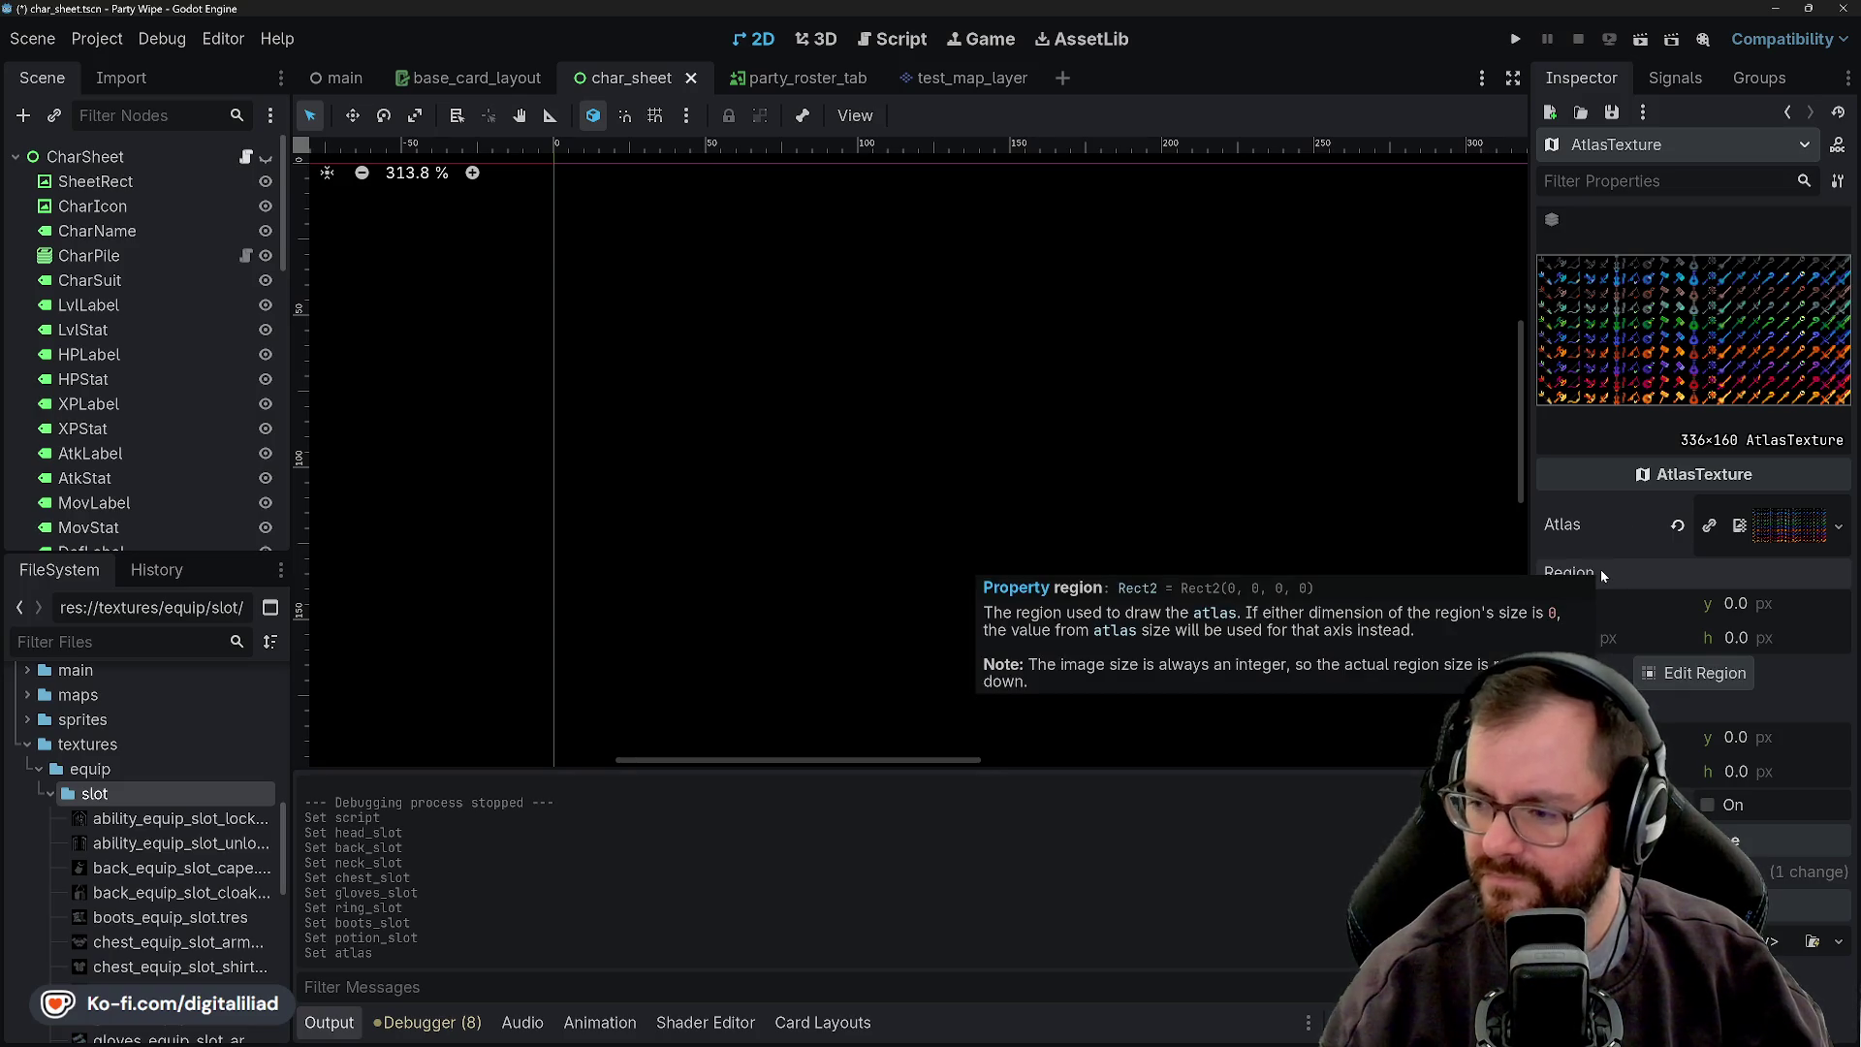
pyautogui.write('208')
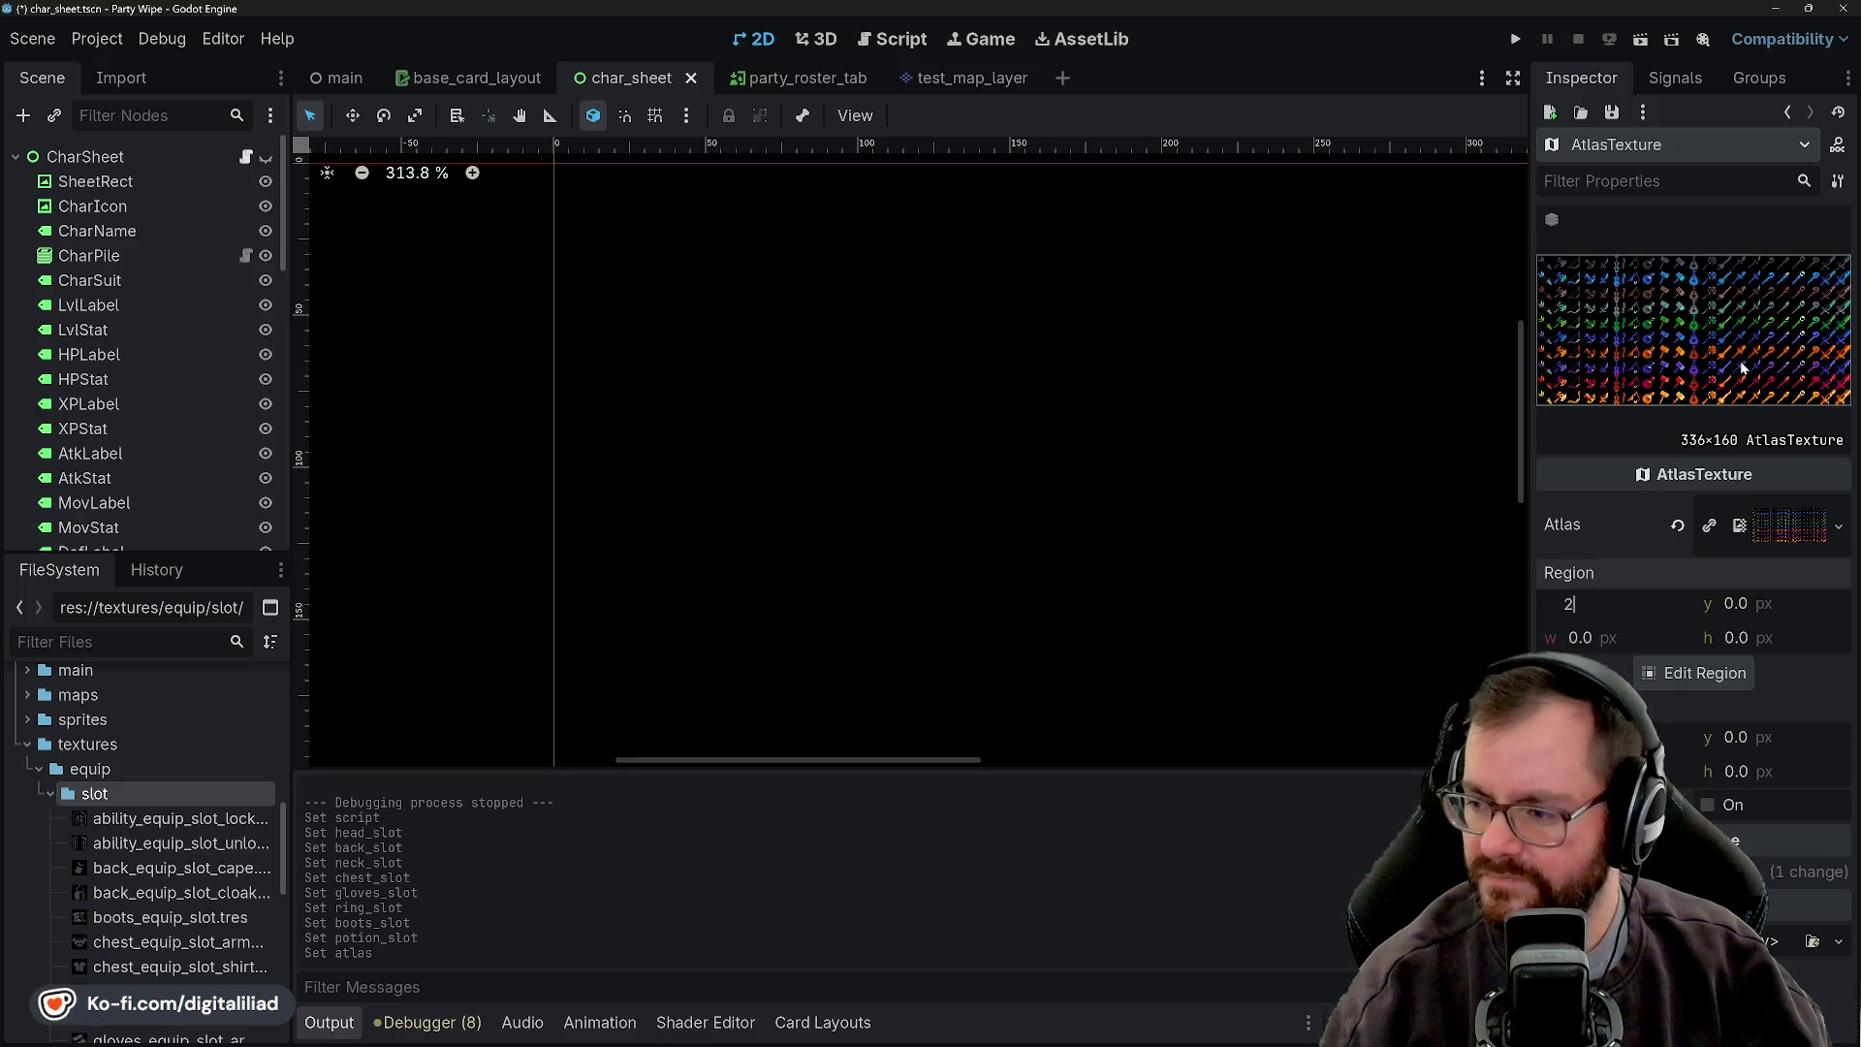
pyautogui.press('Return')
pyautogui.click(1572, 638)
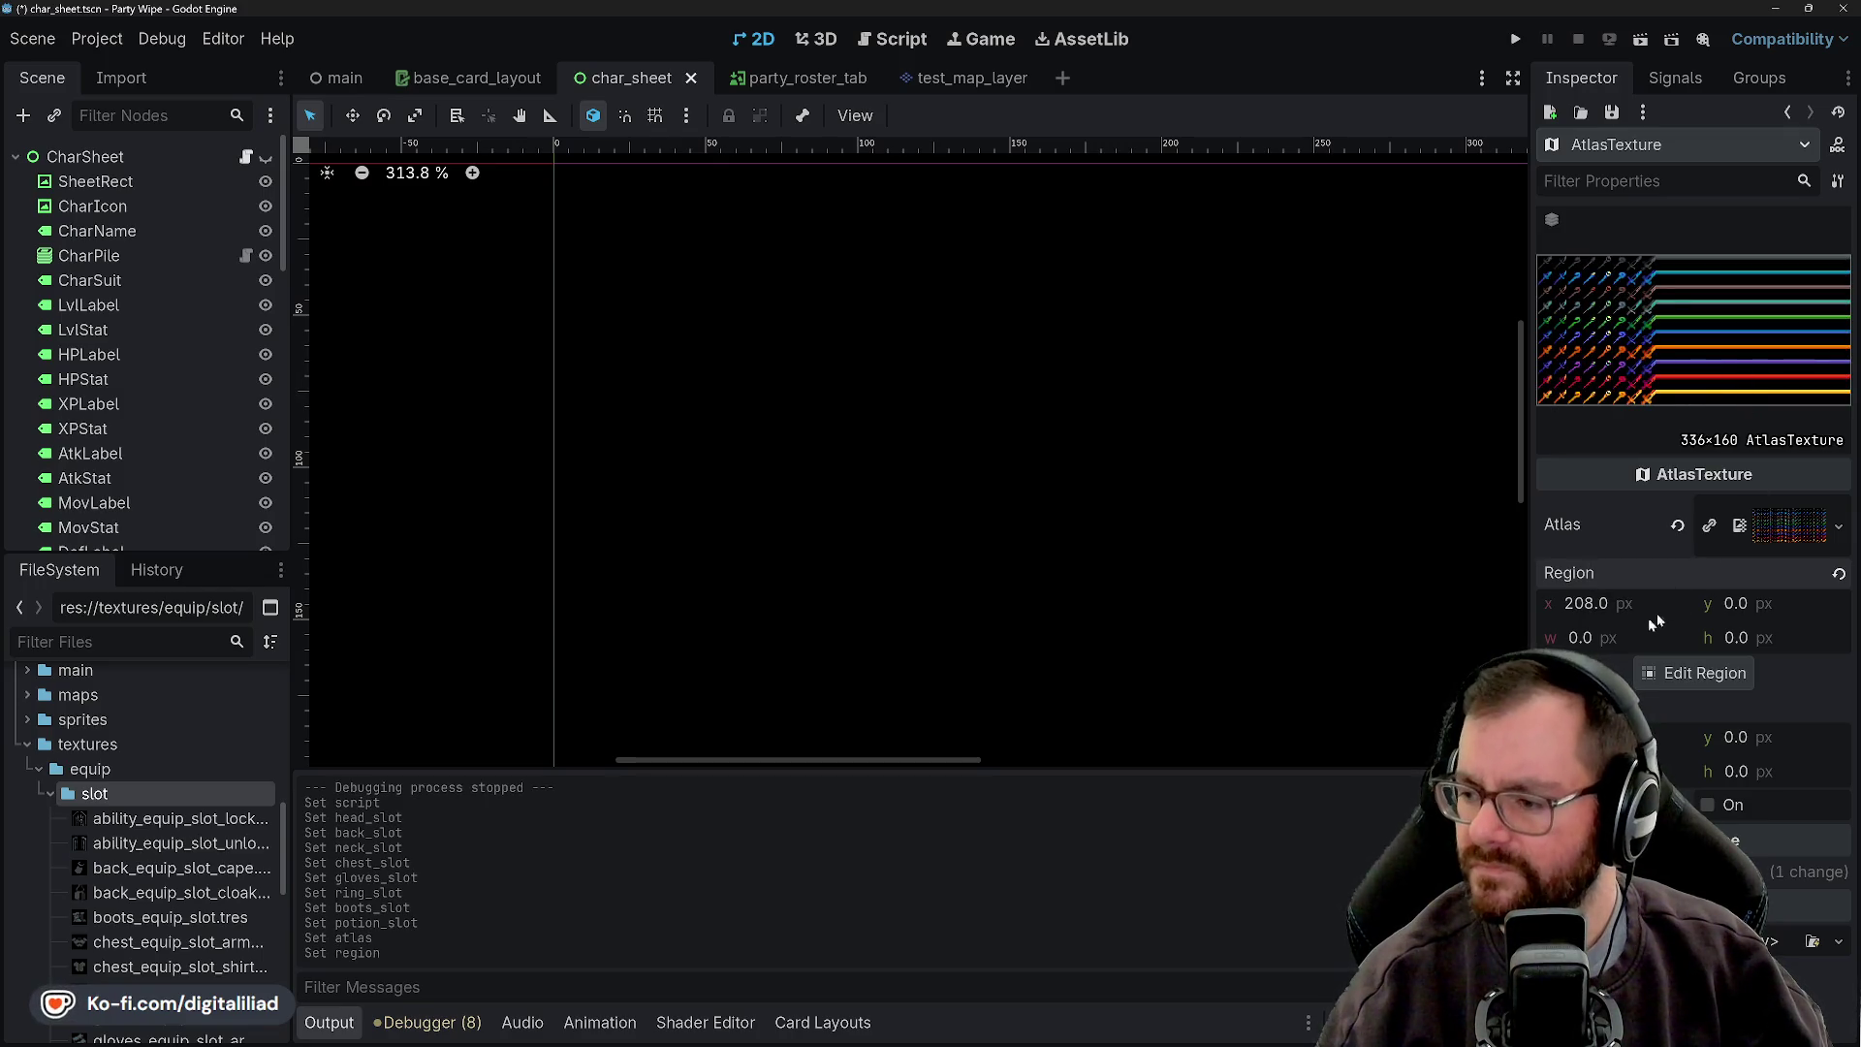
pyautogui.write('16')
pyautogui.press('Tab')
pyautogui.write('16')
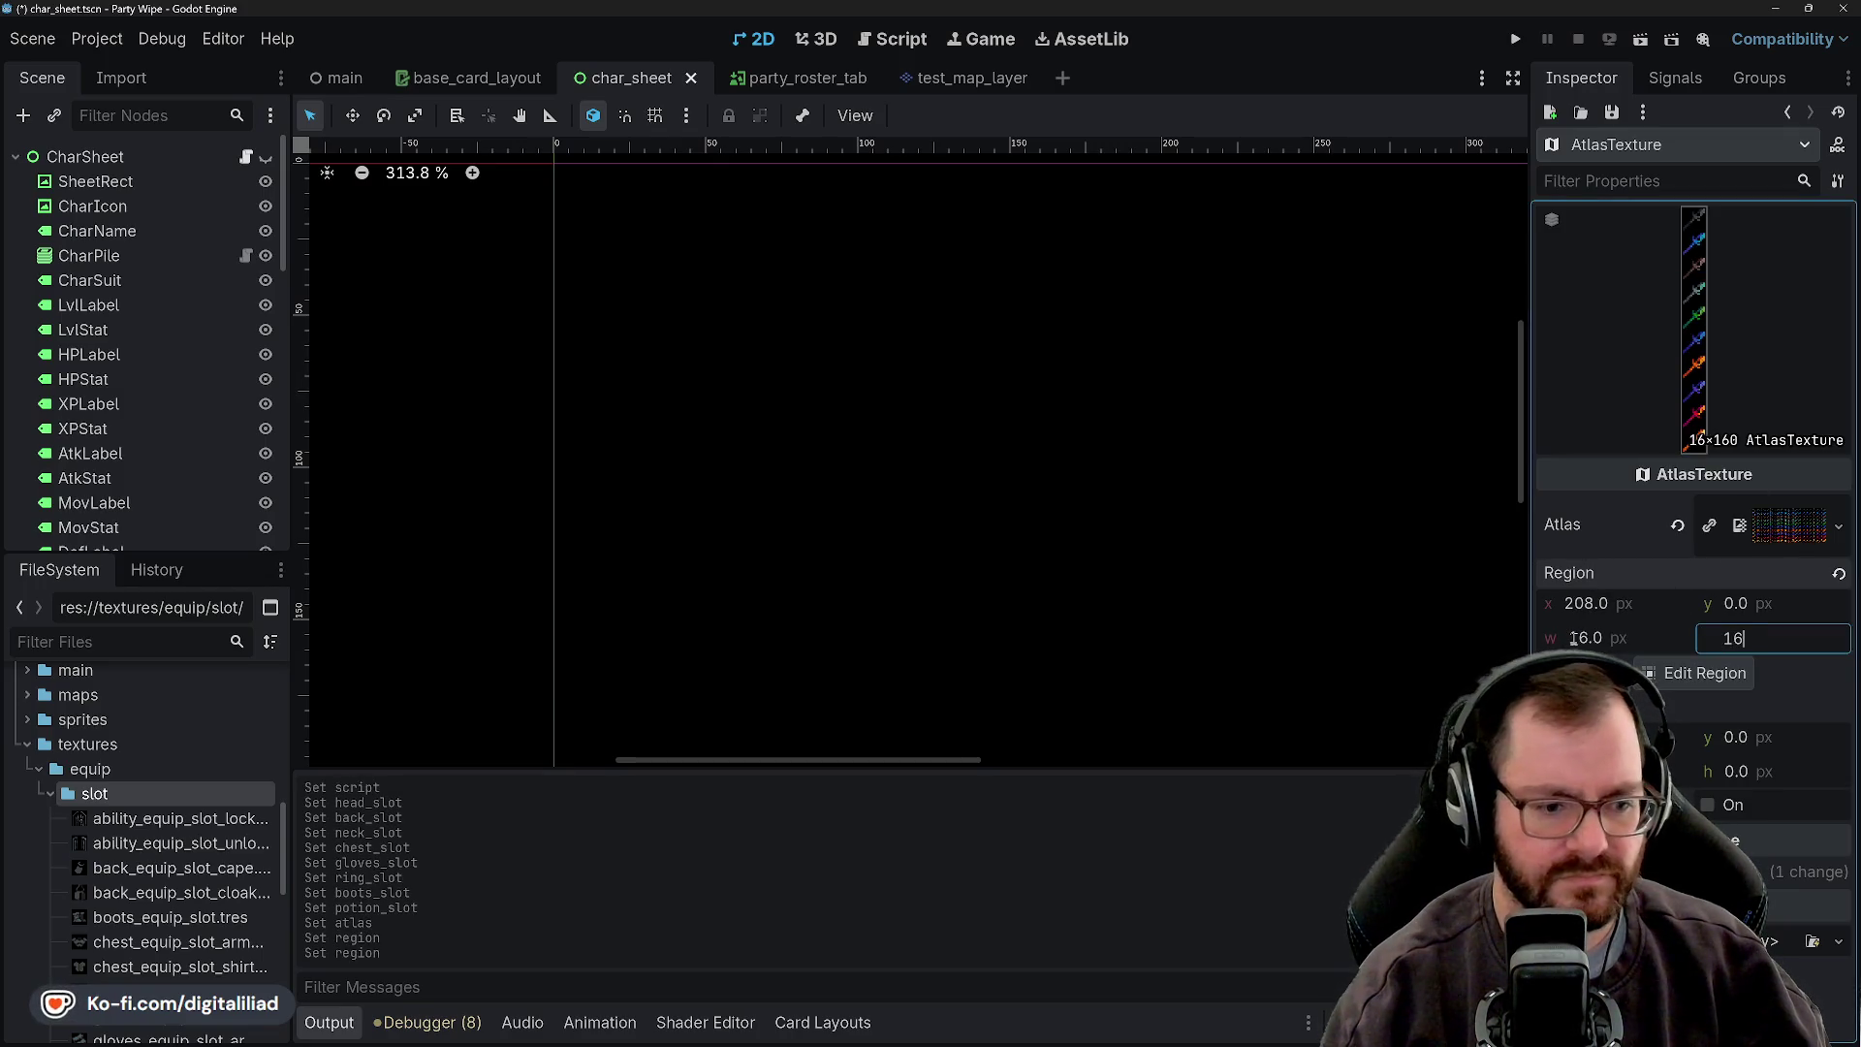
pyautogui.press('Return')
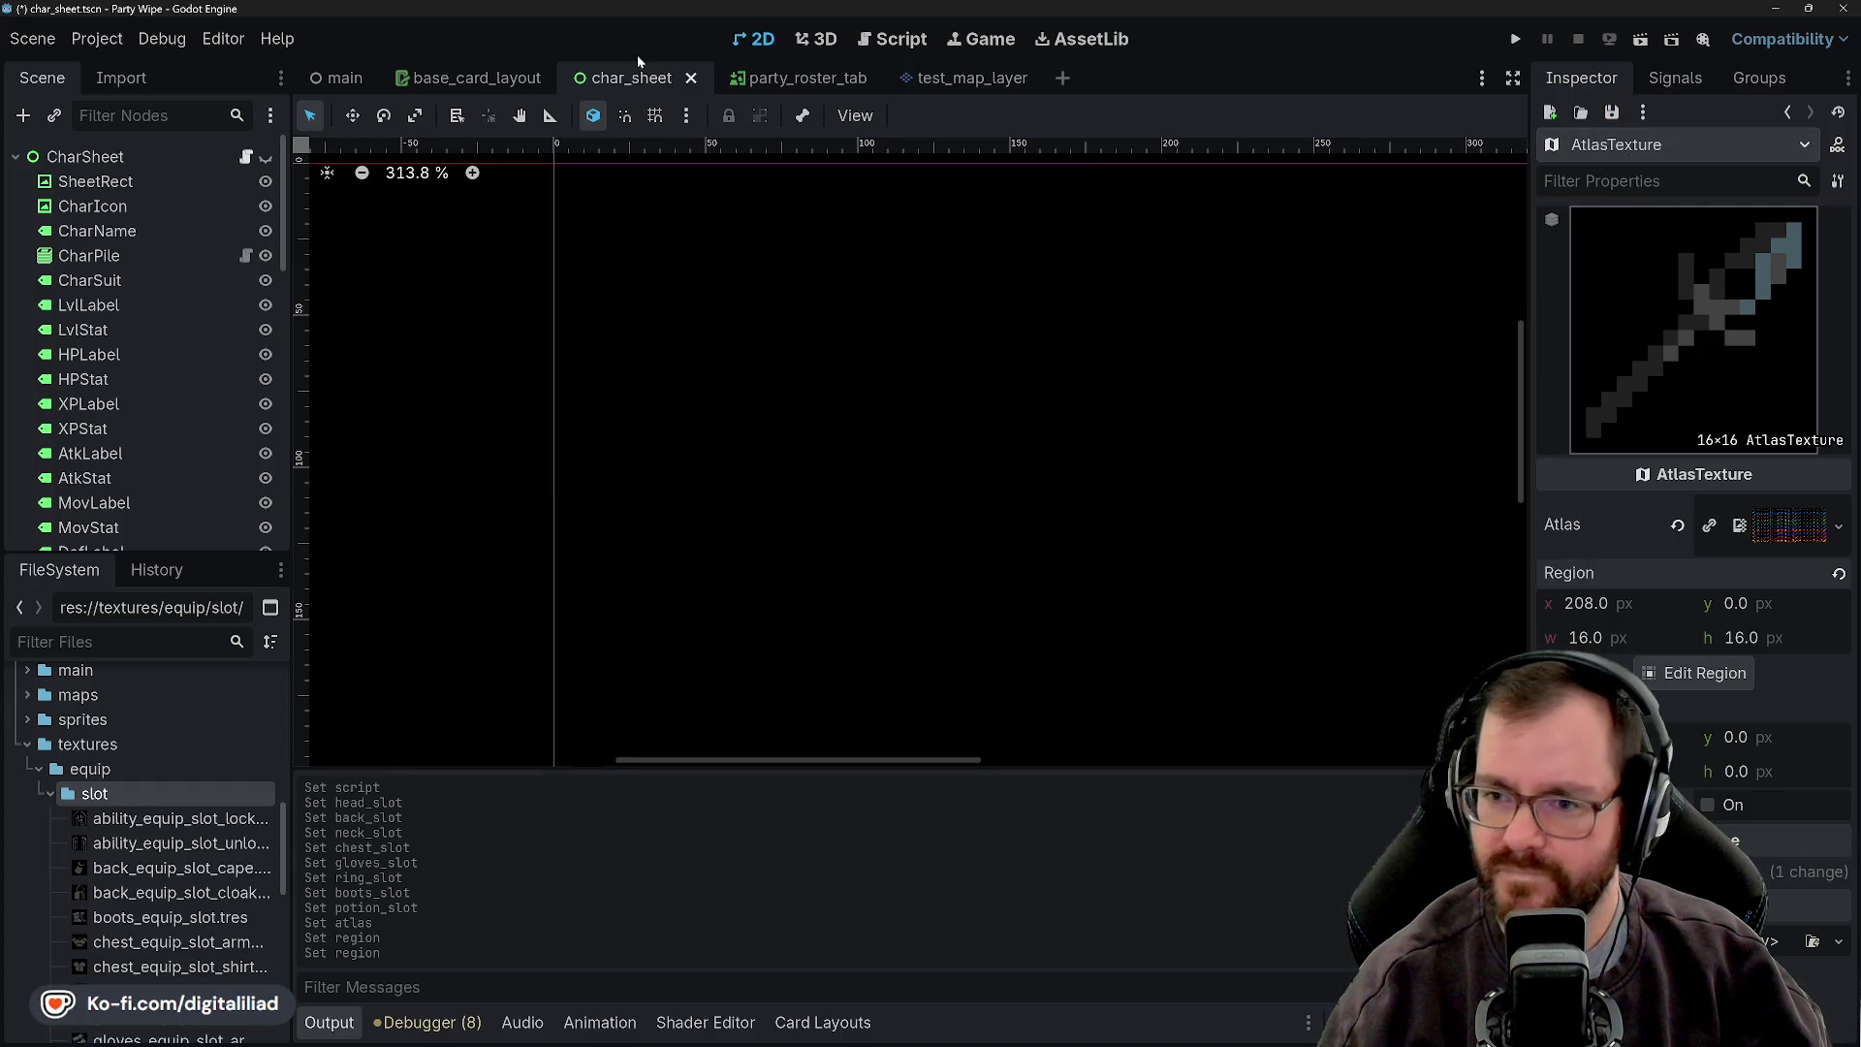
pyautogui.scroll(6, 143, 824)
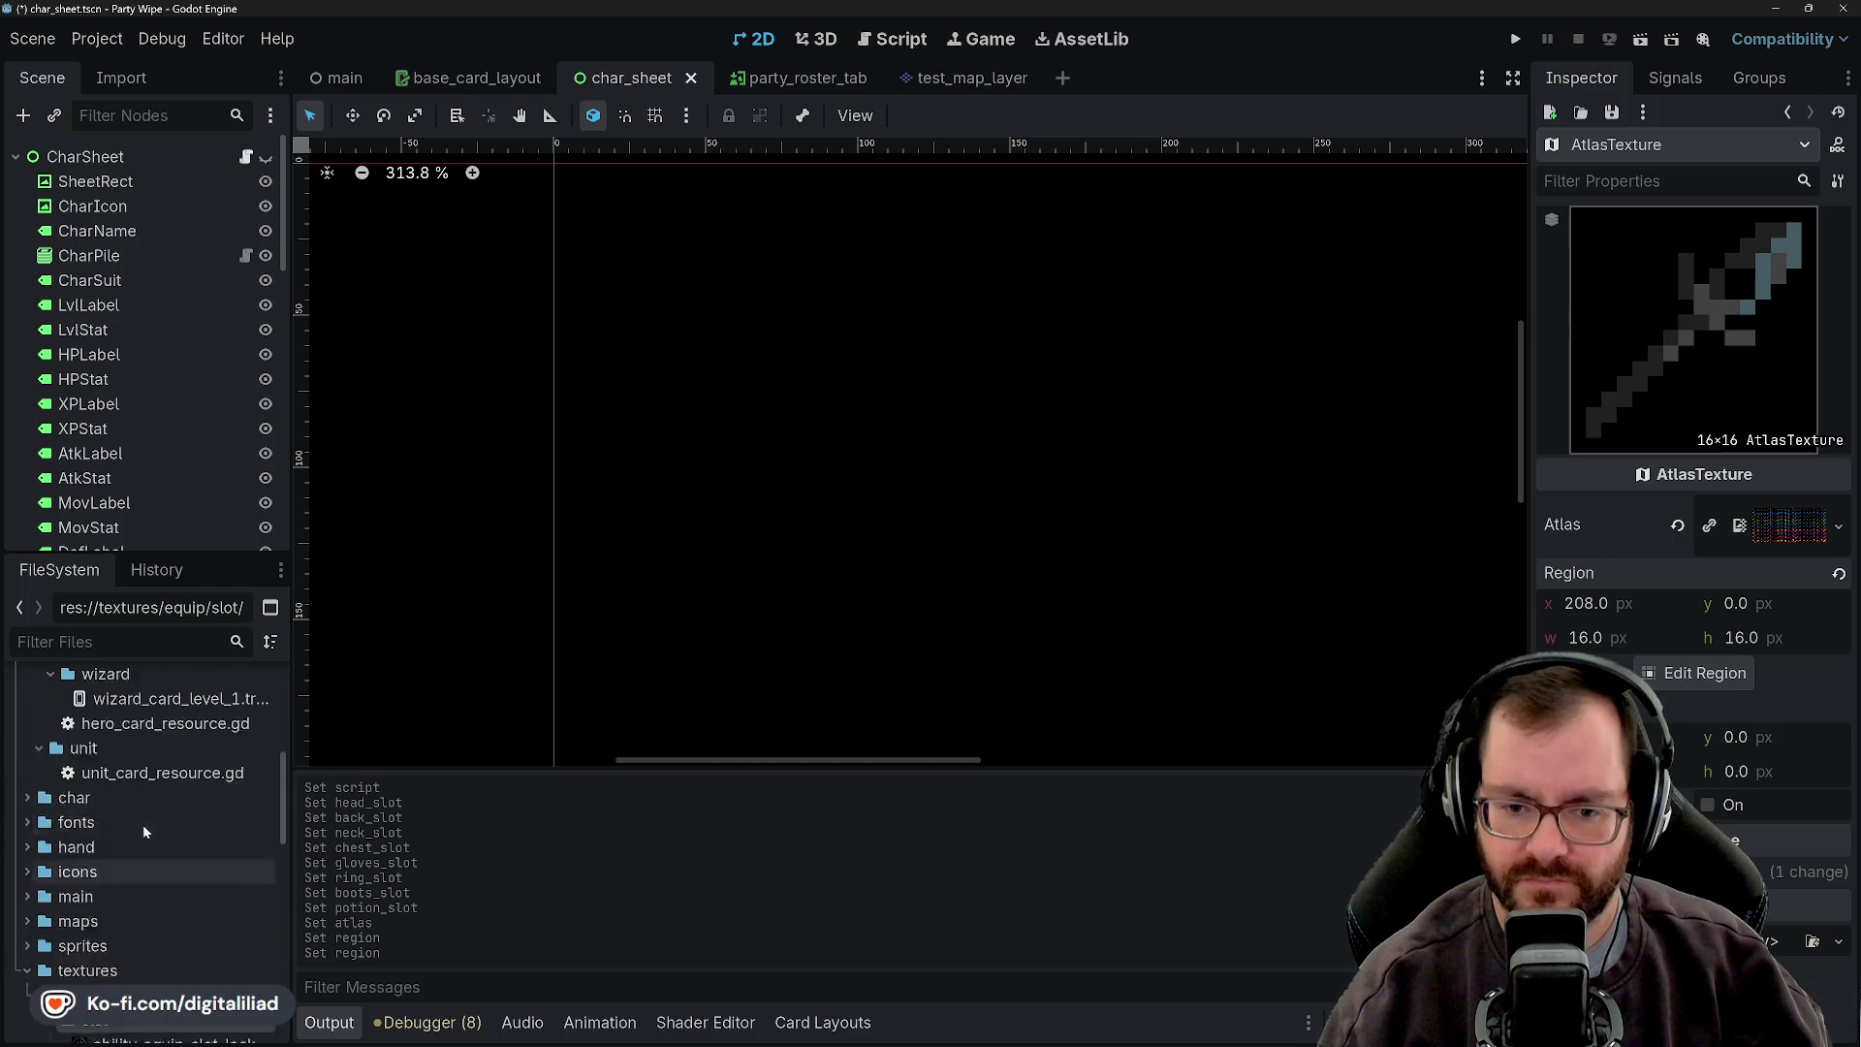
# - Open knight_card_level_1.tres and drop the spear icon into its main hand slot
pyautogui.click(142, 781)
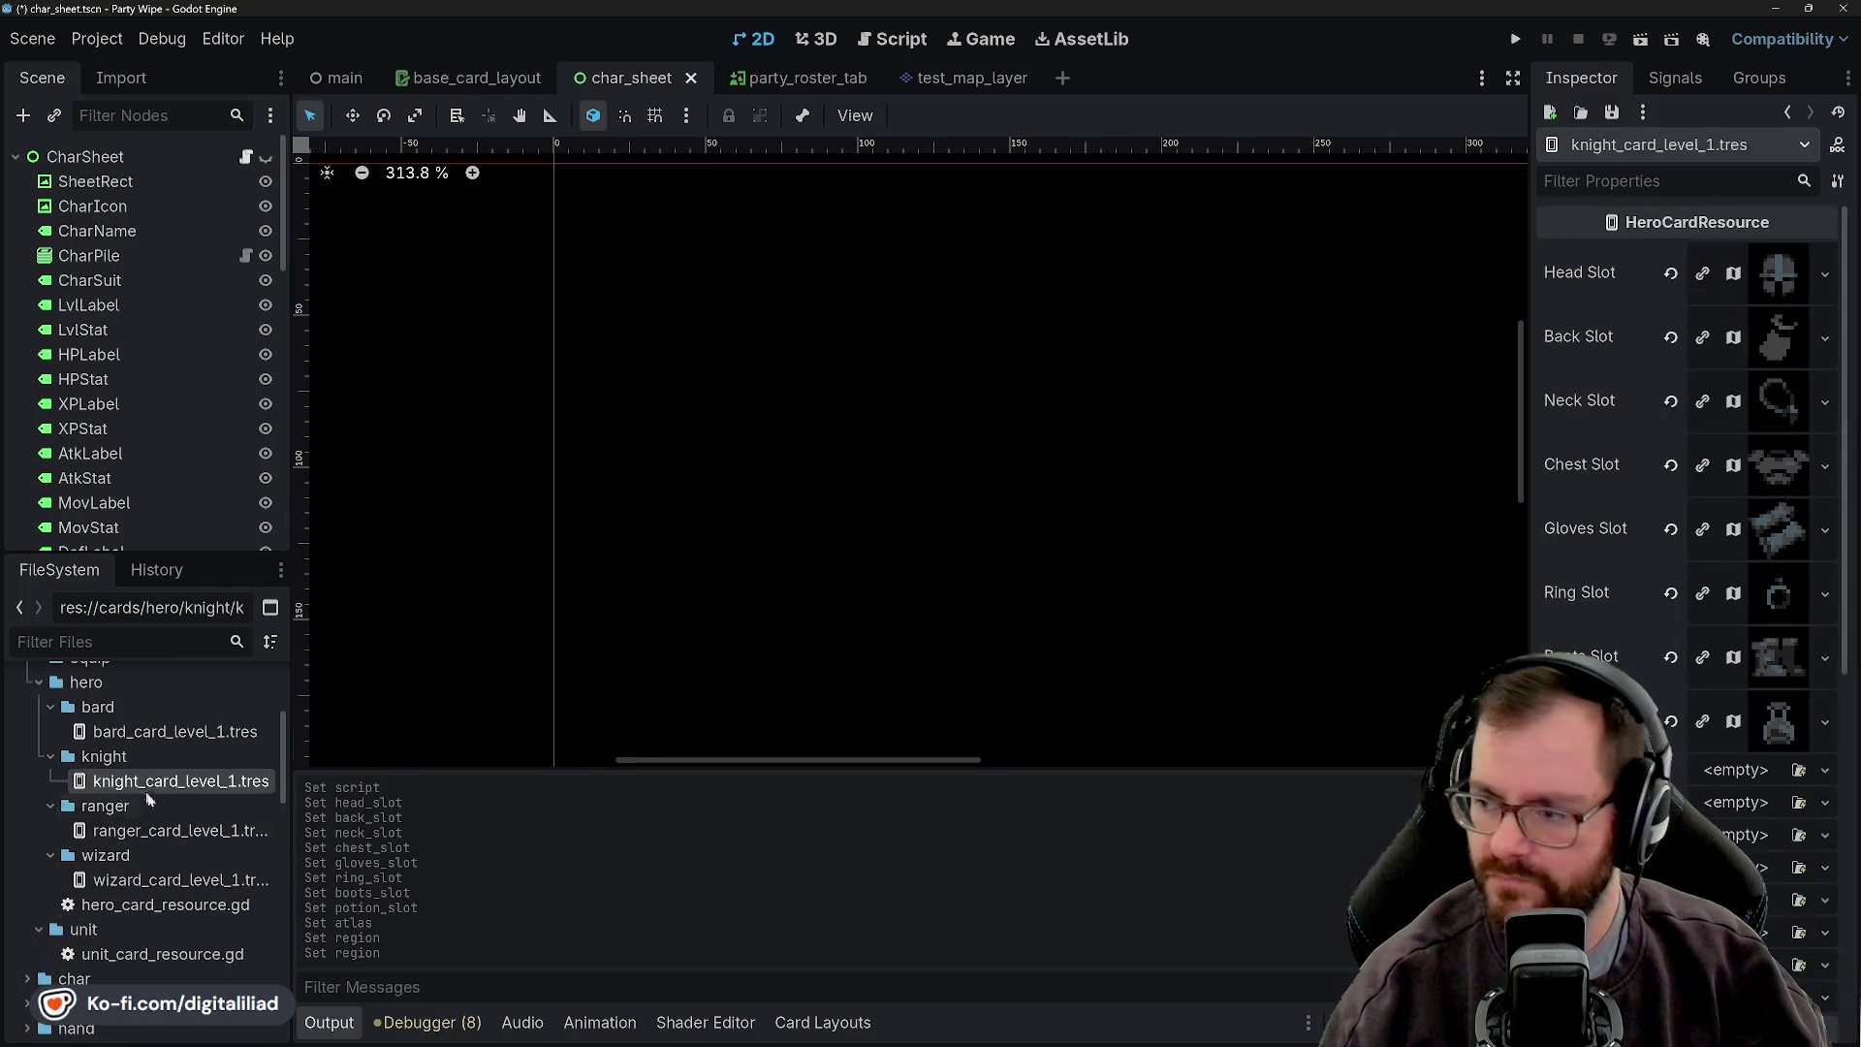
pyautogui.scroll(-5, 165, 824)
pyautogui.scroll(-5, 160, 823)
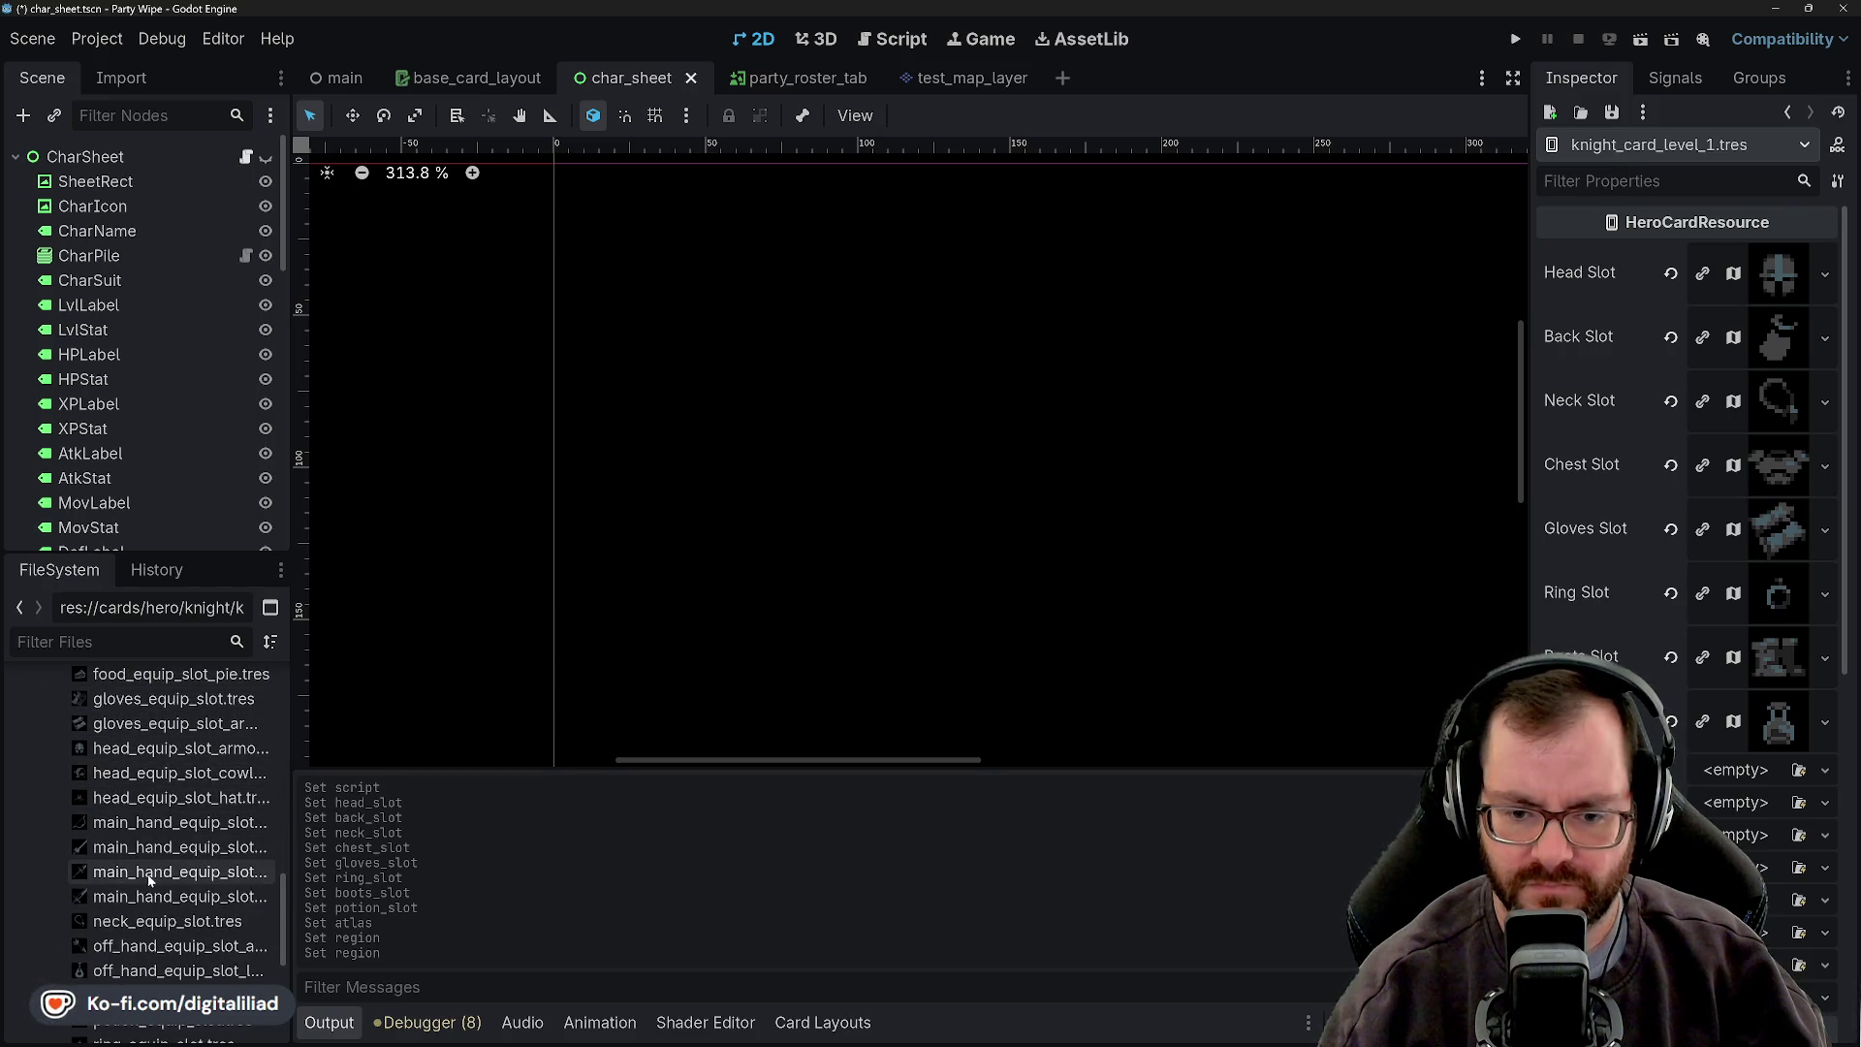
pyautogui.moveTo(141, 877)
pyautogui.mouseDown()
pyautogui.moveTo(409, 835)
pyautogui.moveTo(1395, 770)
pyautogui.moveTo(1743, 773)
pyautogui.mouseUp()
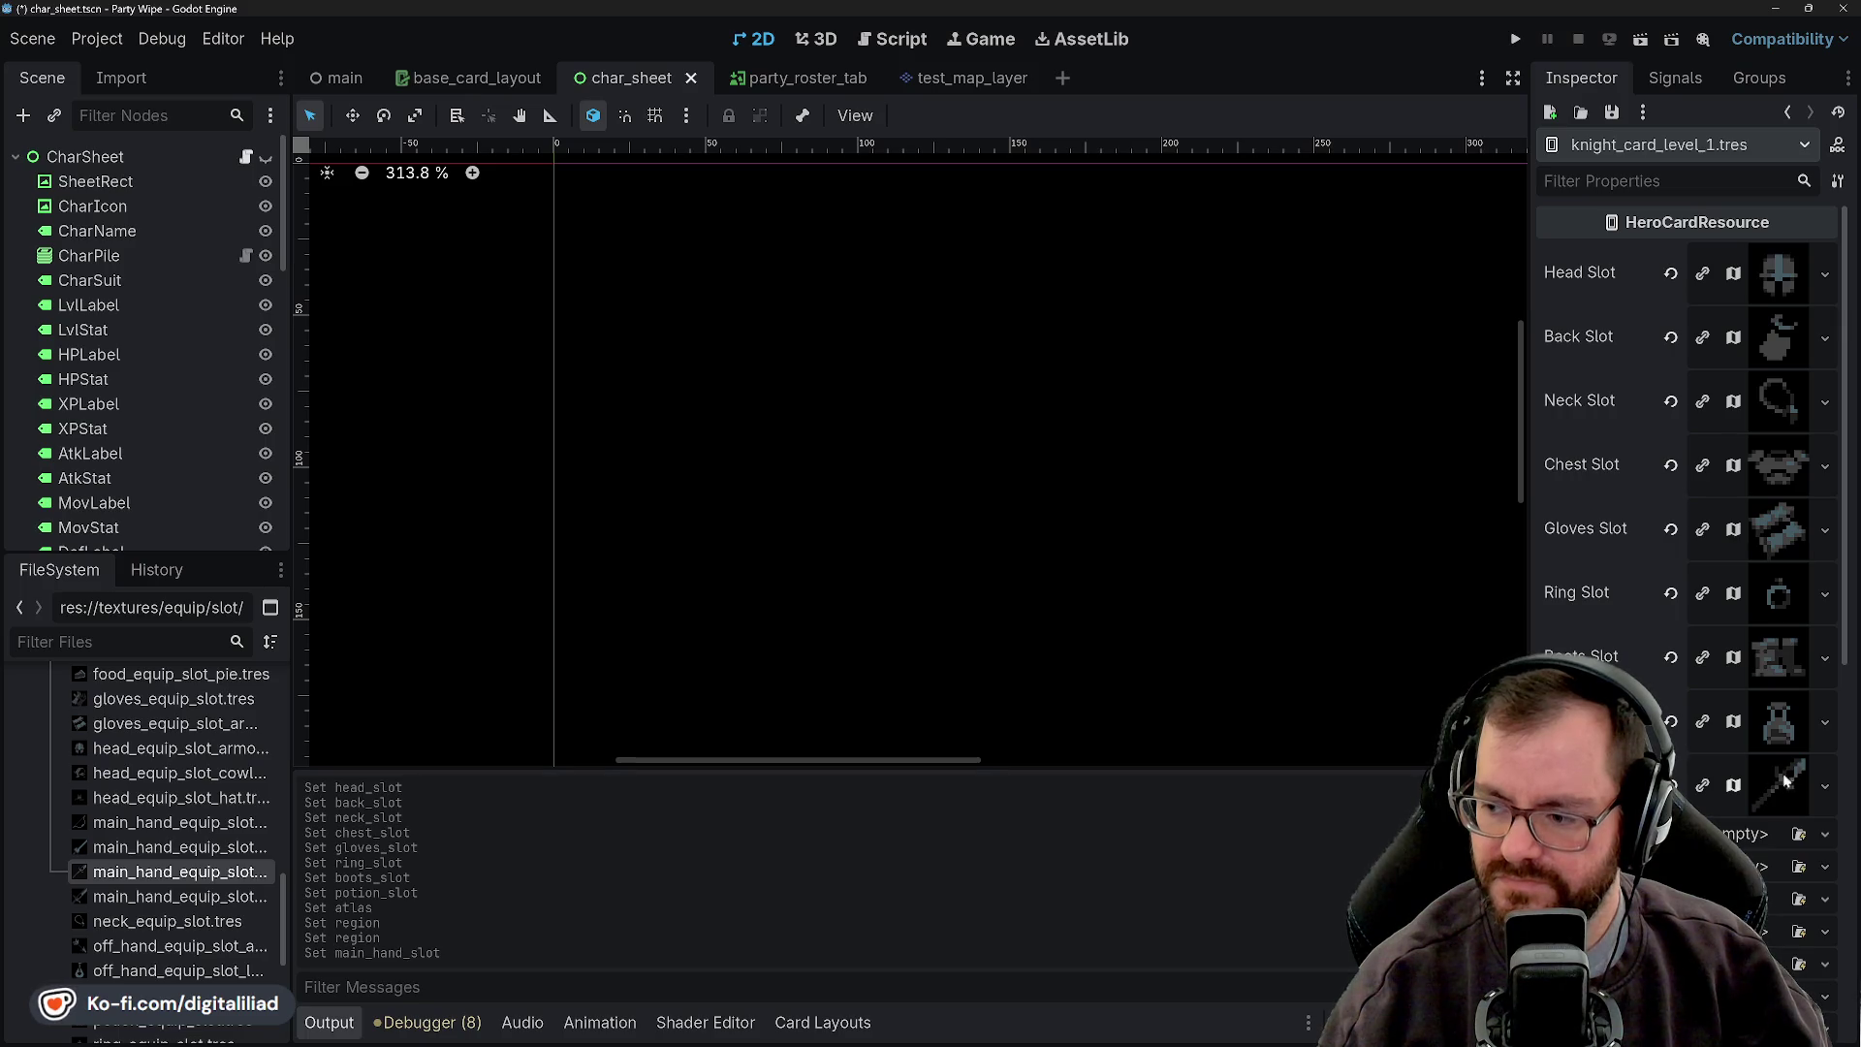
# - Drop the wooden shield icon into the knight card's off hand slot
pyautogui.scroll(-3, 133, 760)
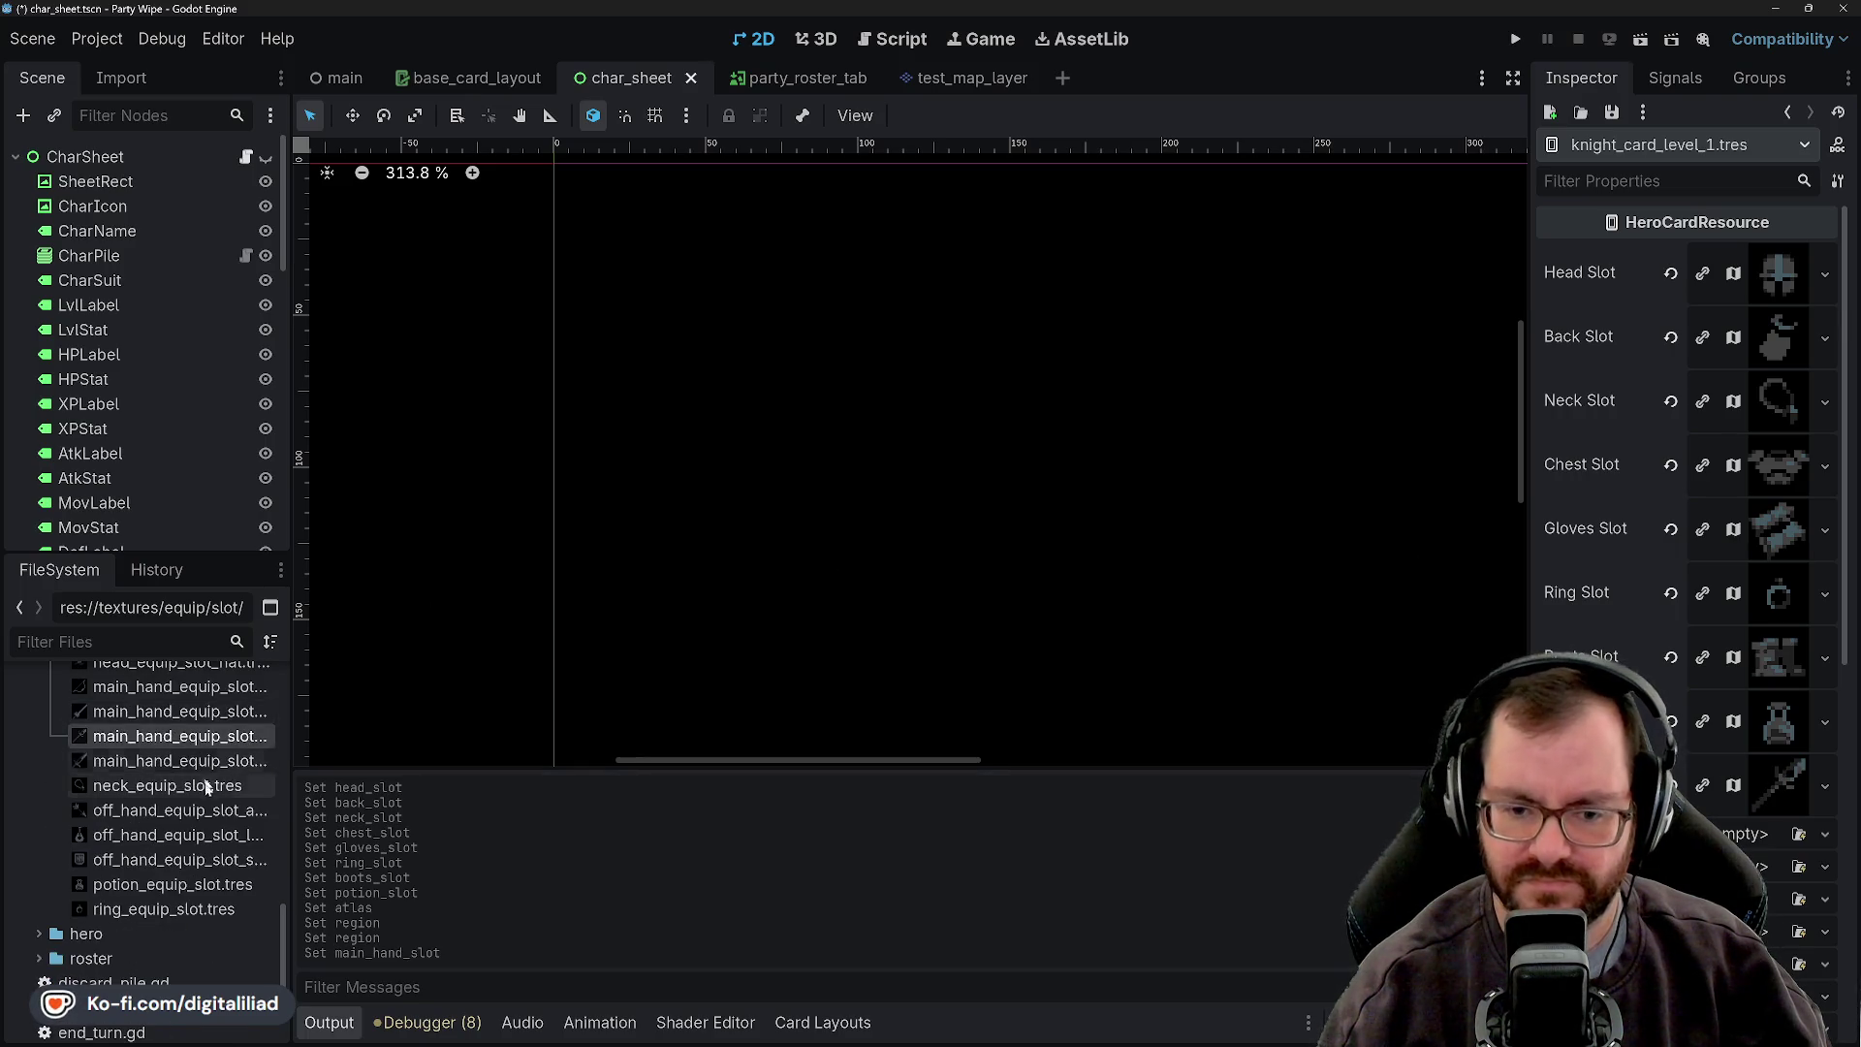
pyautogui.click(167, 713)
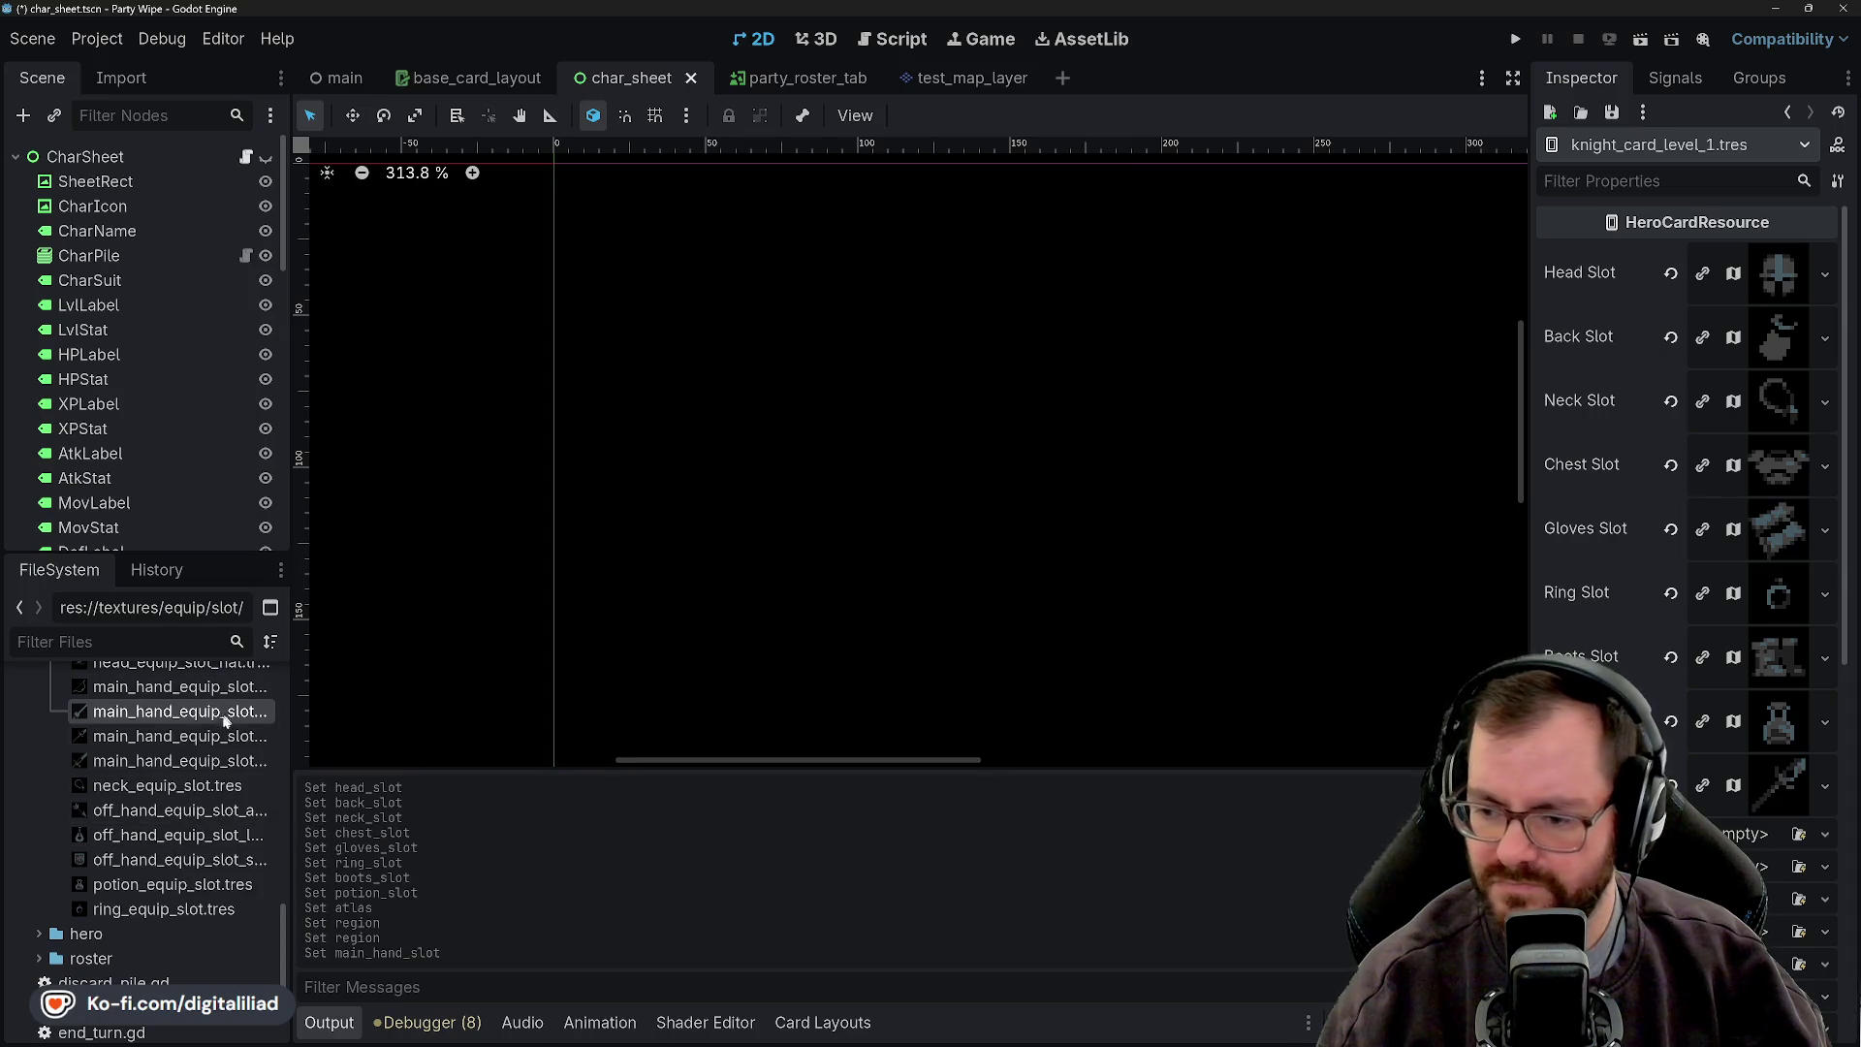
pyautogui.scroll(2, 176, 795)
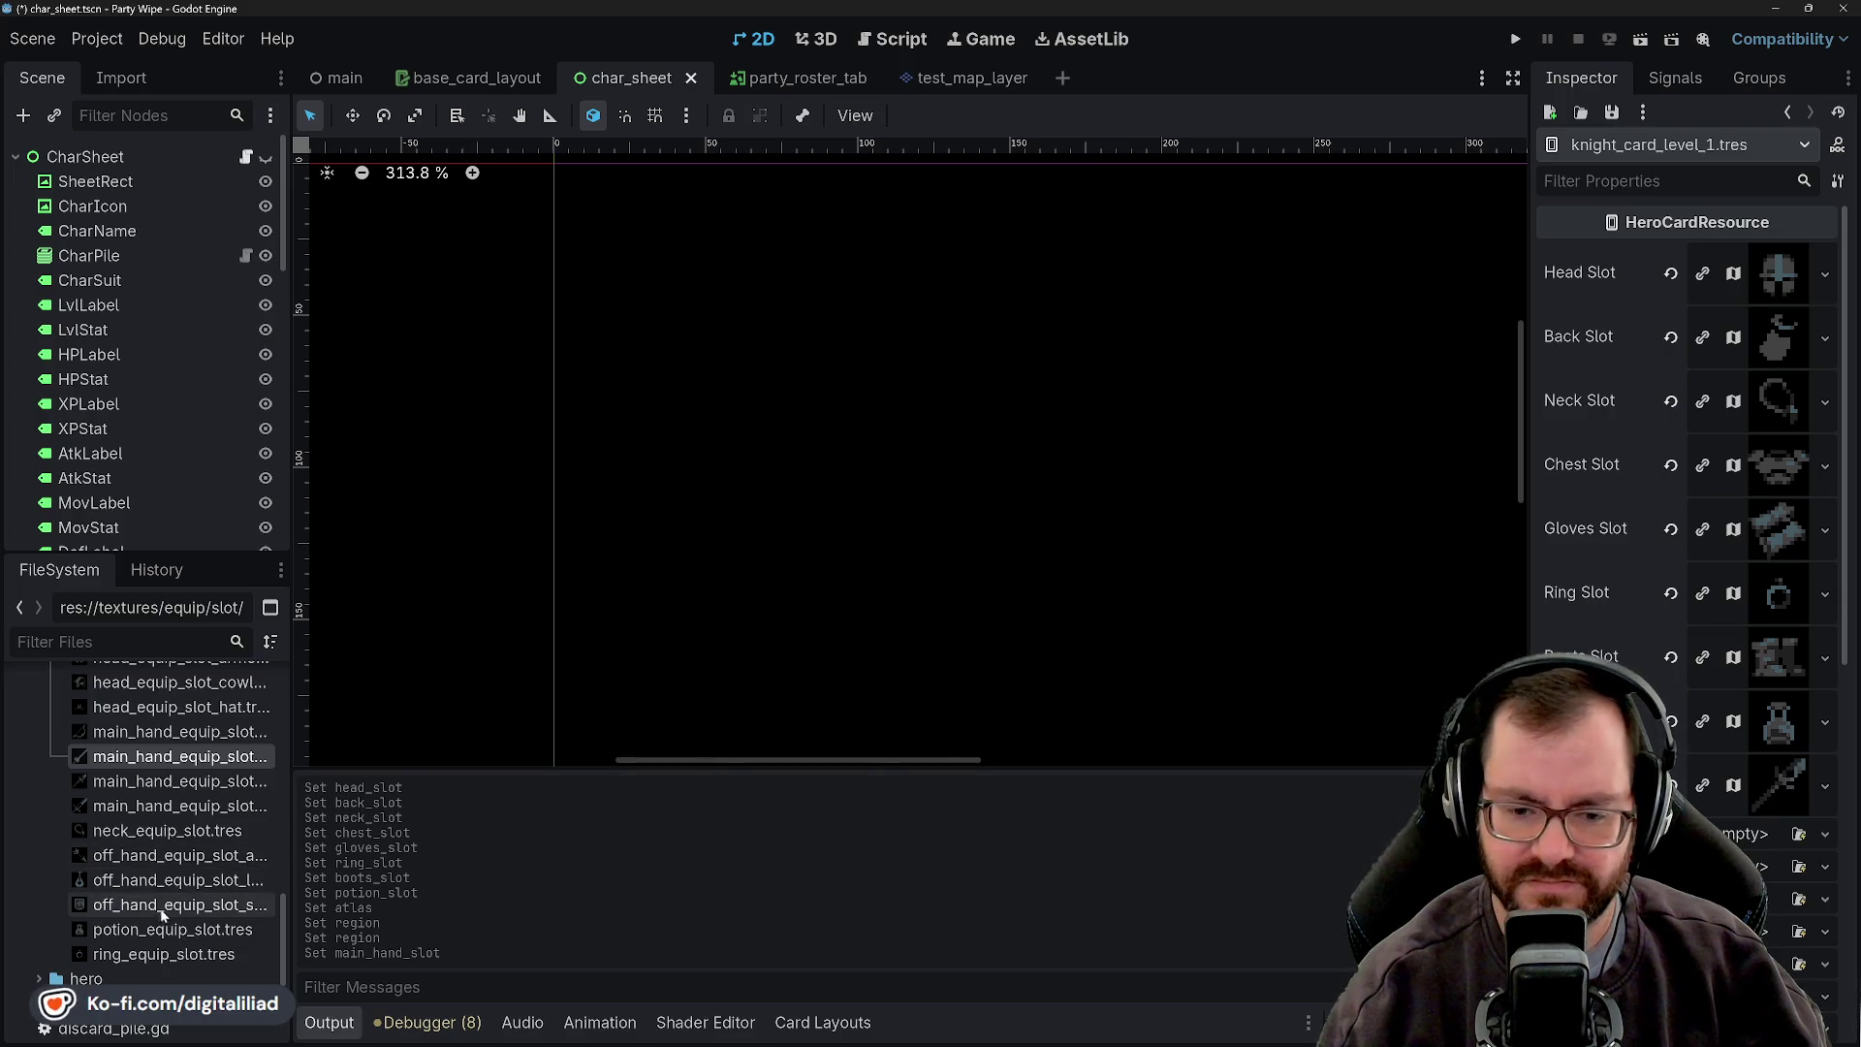
pyautogui.moveTo(140, 908)
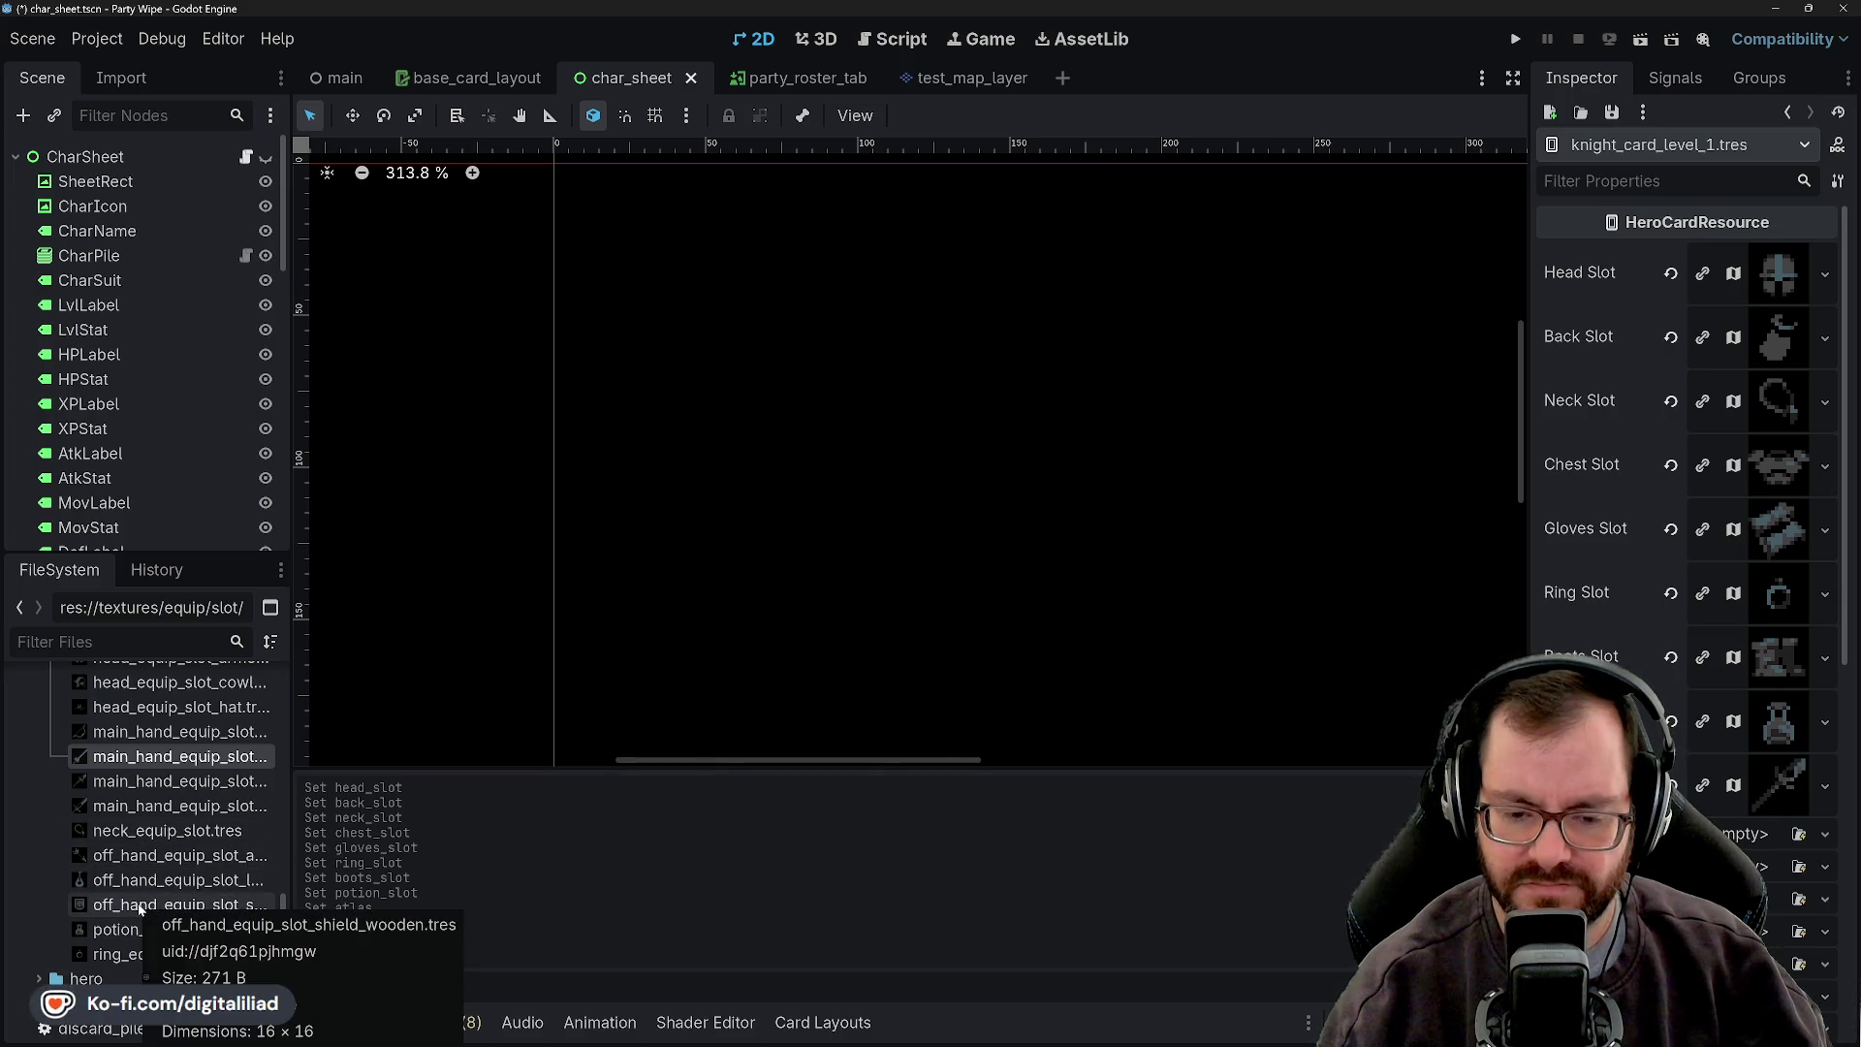
pyautogui.moveTo(139, 908)
pyautogui.mouseDown()
pyautogui.moveTo(1752, 866)
pyautogui.moveTo(1752, 843)
pyautogui.mouseUp()
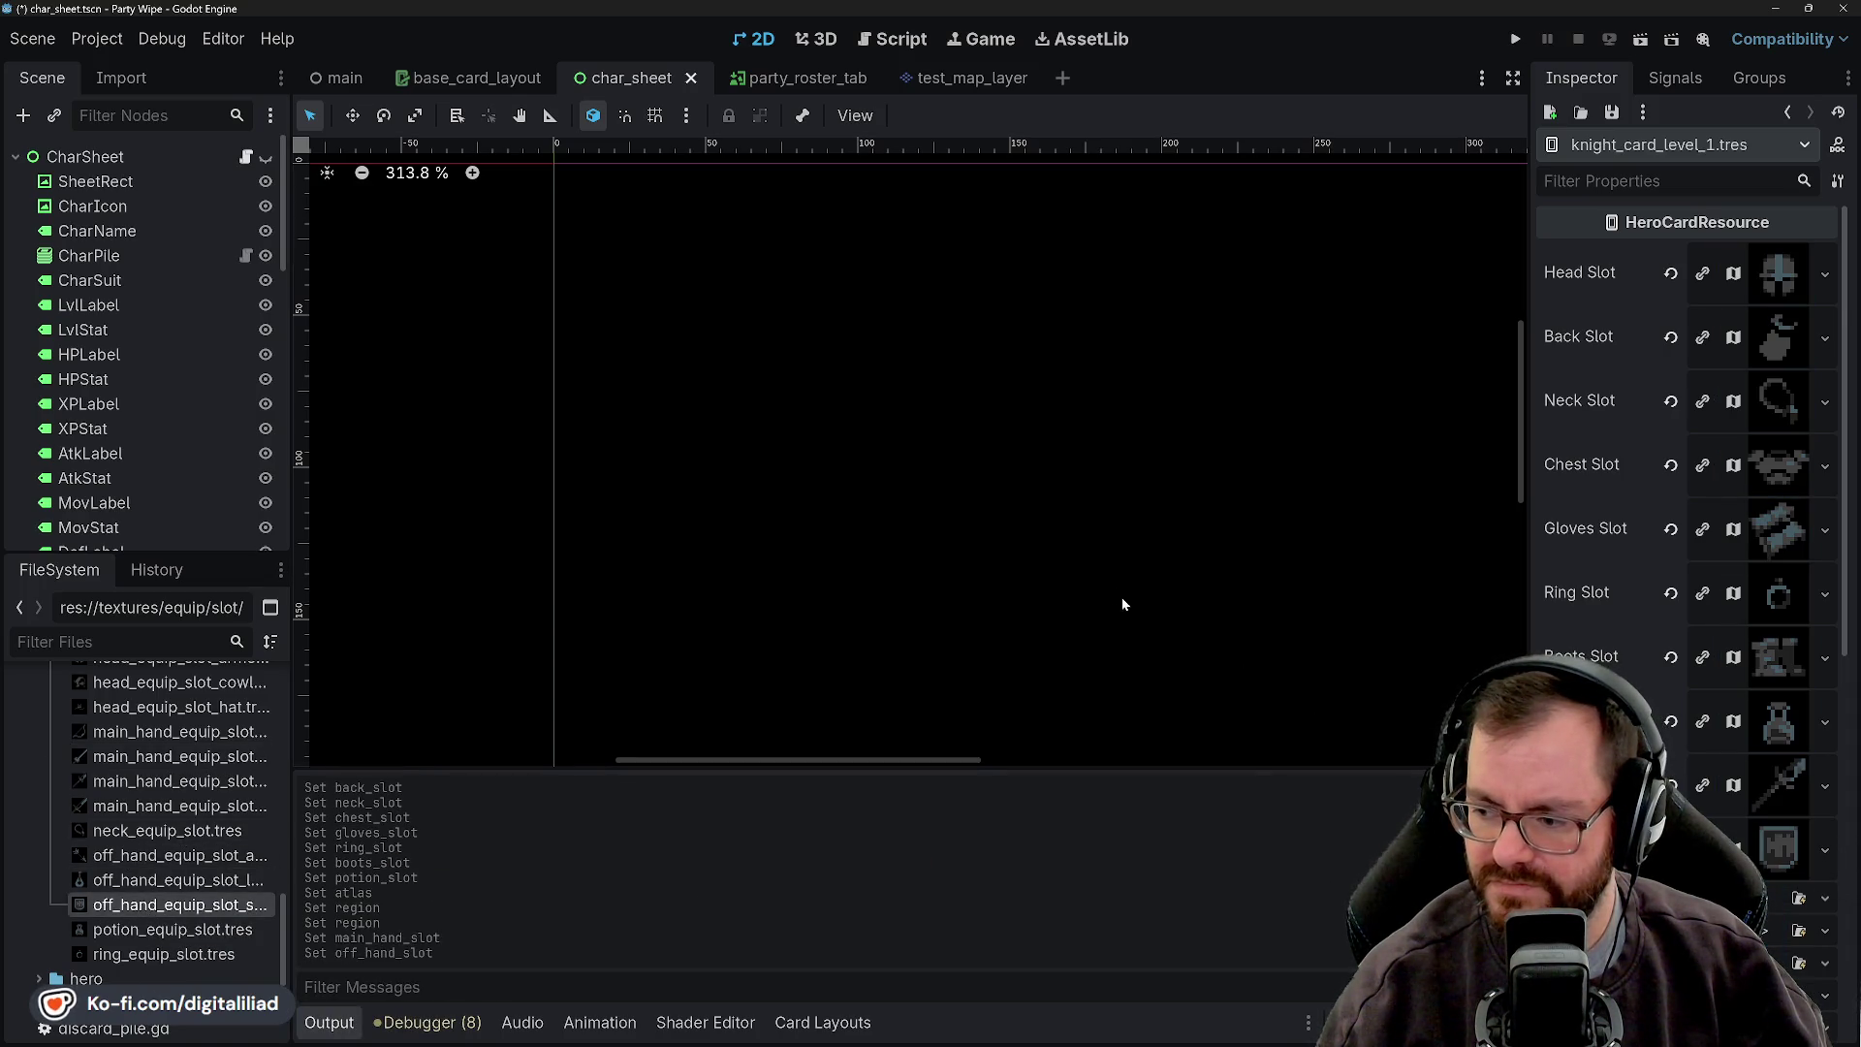
# - Drop the pie icon into the empty food slot
pyautogui.scroll(-1, 233, 846)
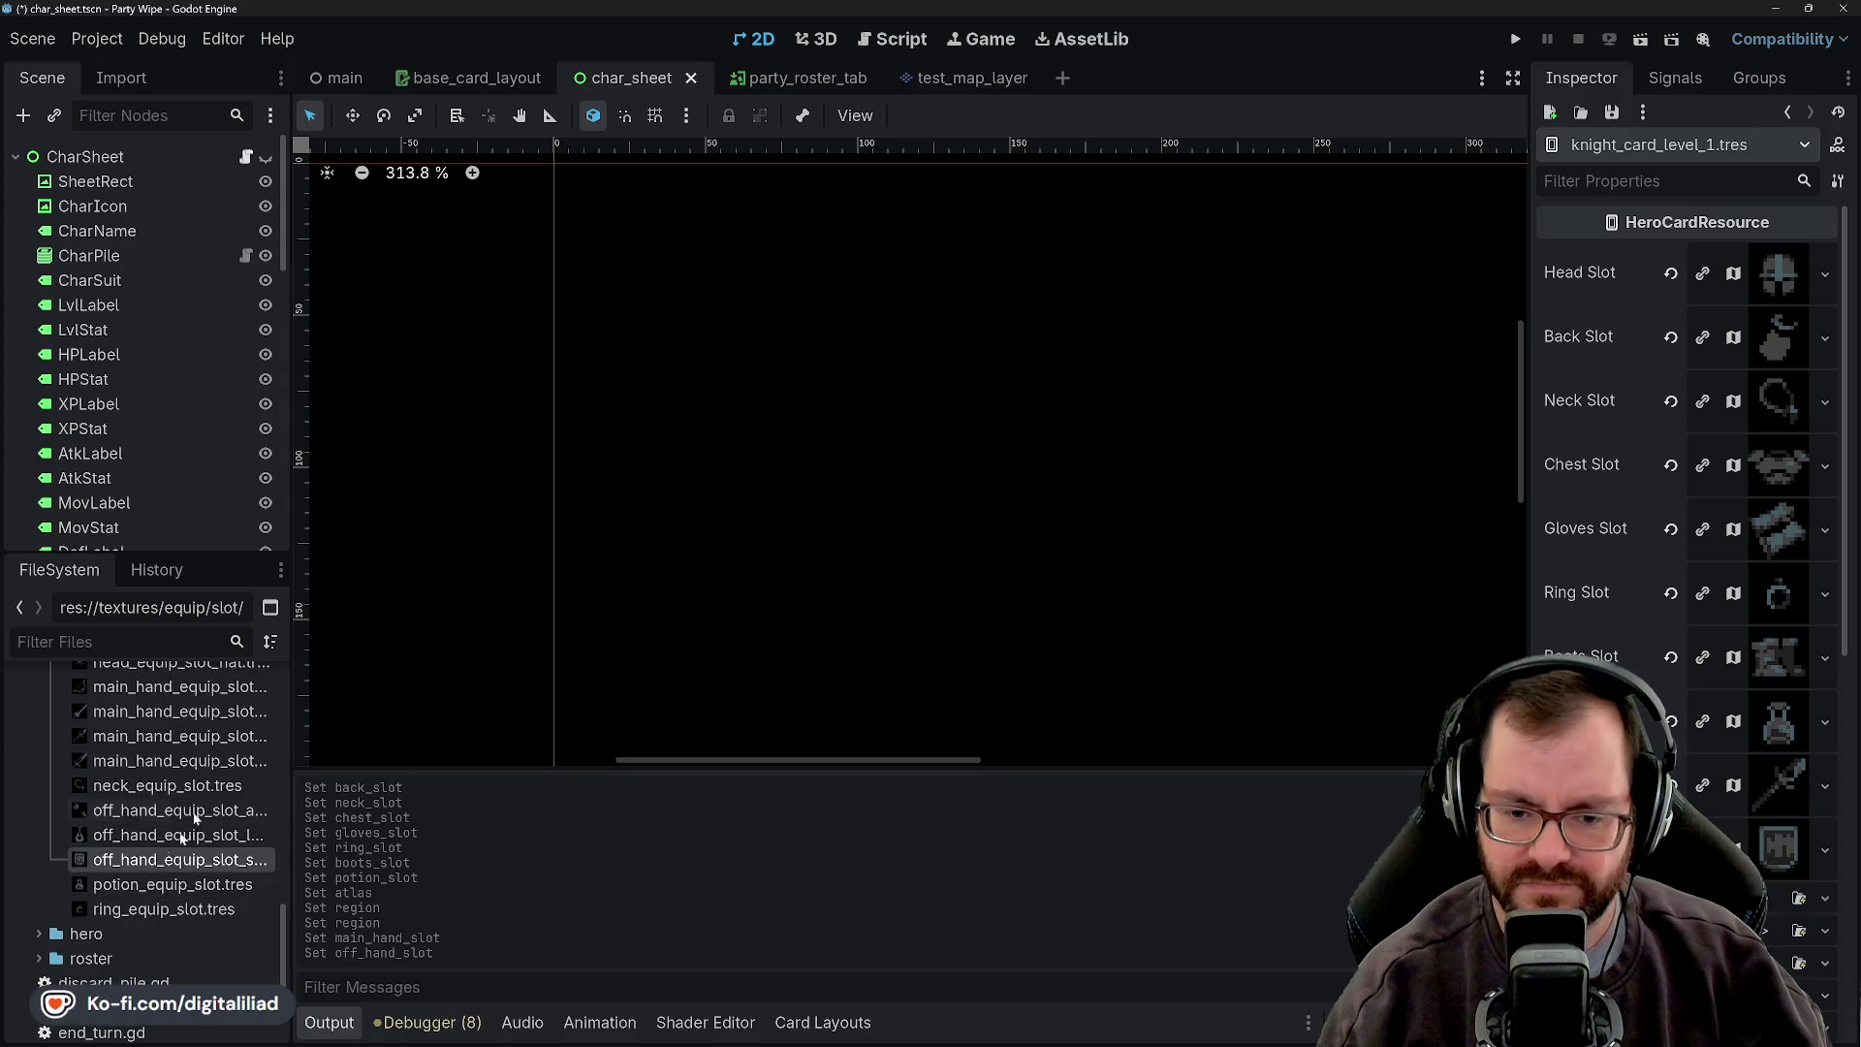
pyautogui.scroll(-3, 1686, 436)
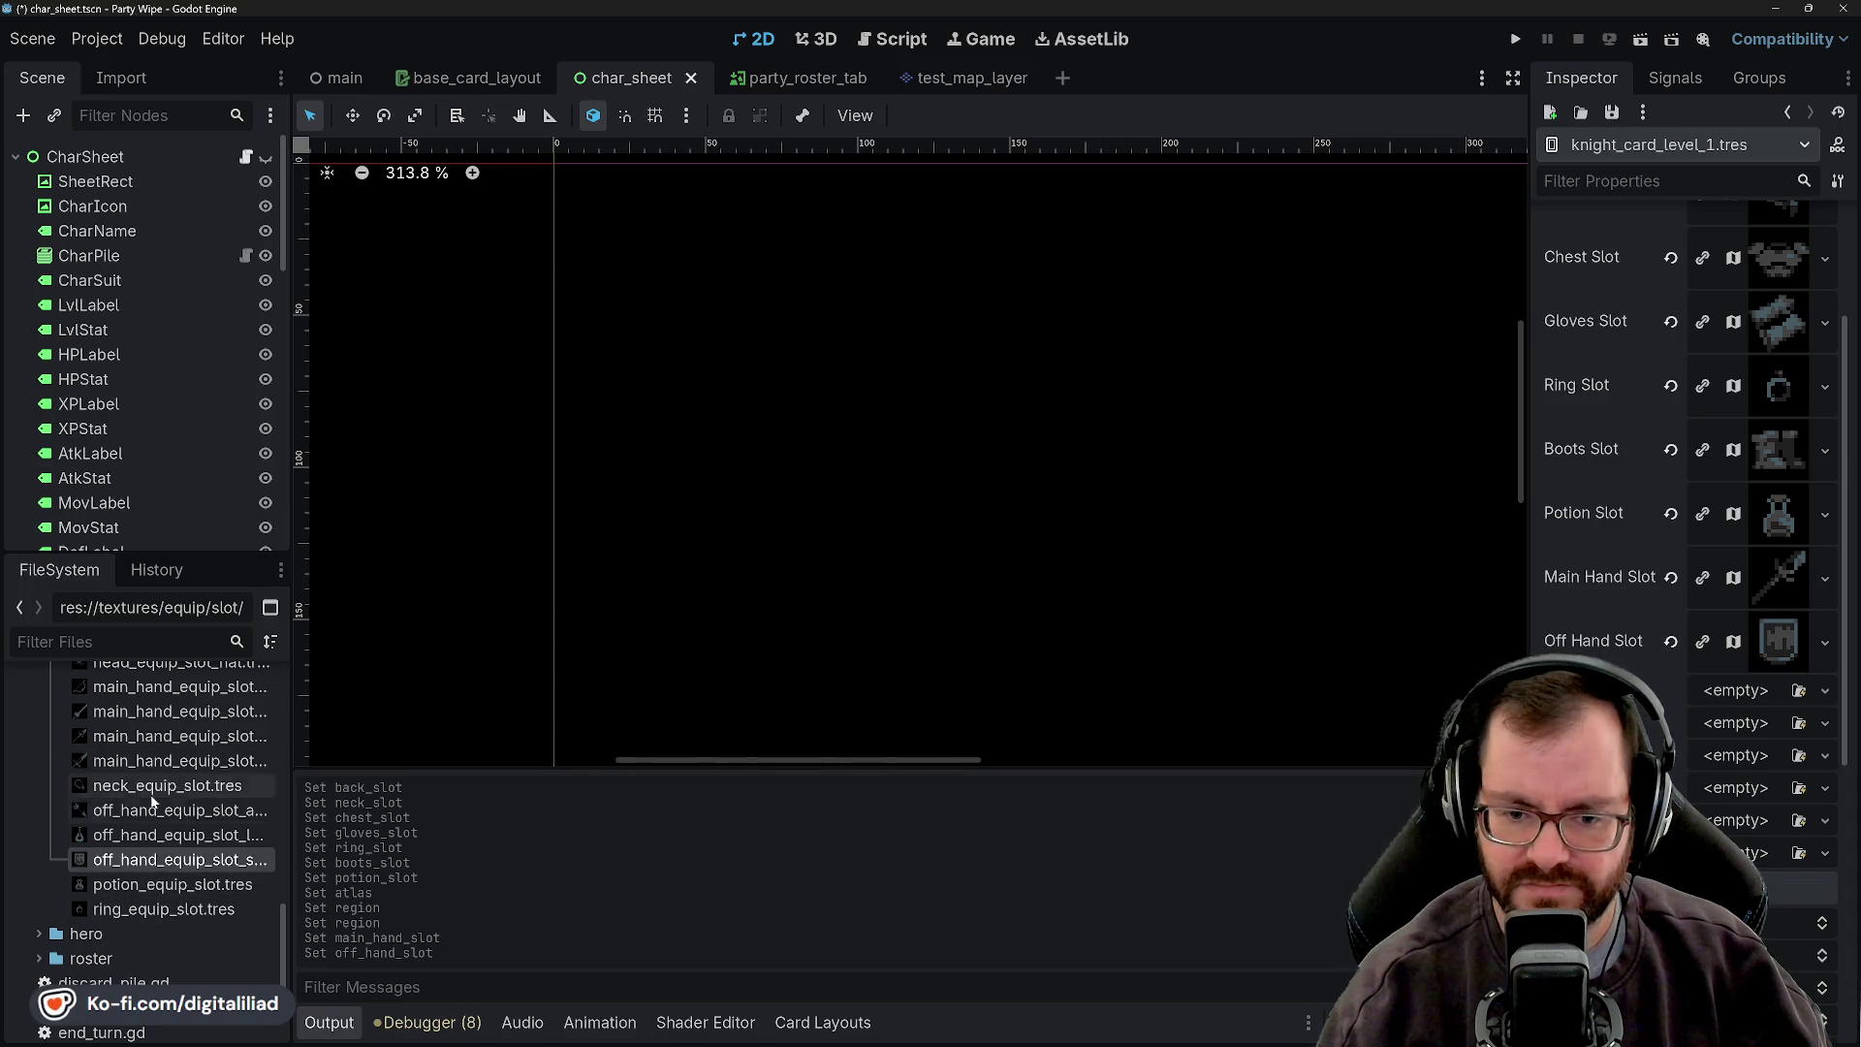
pyautogui.scroll(5, 155, 804)
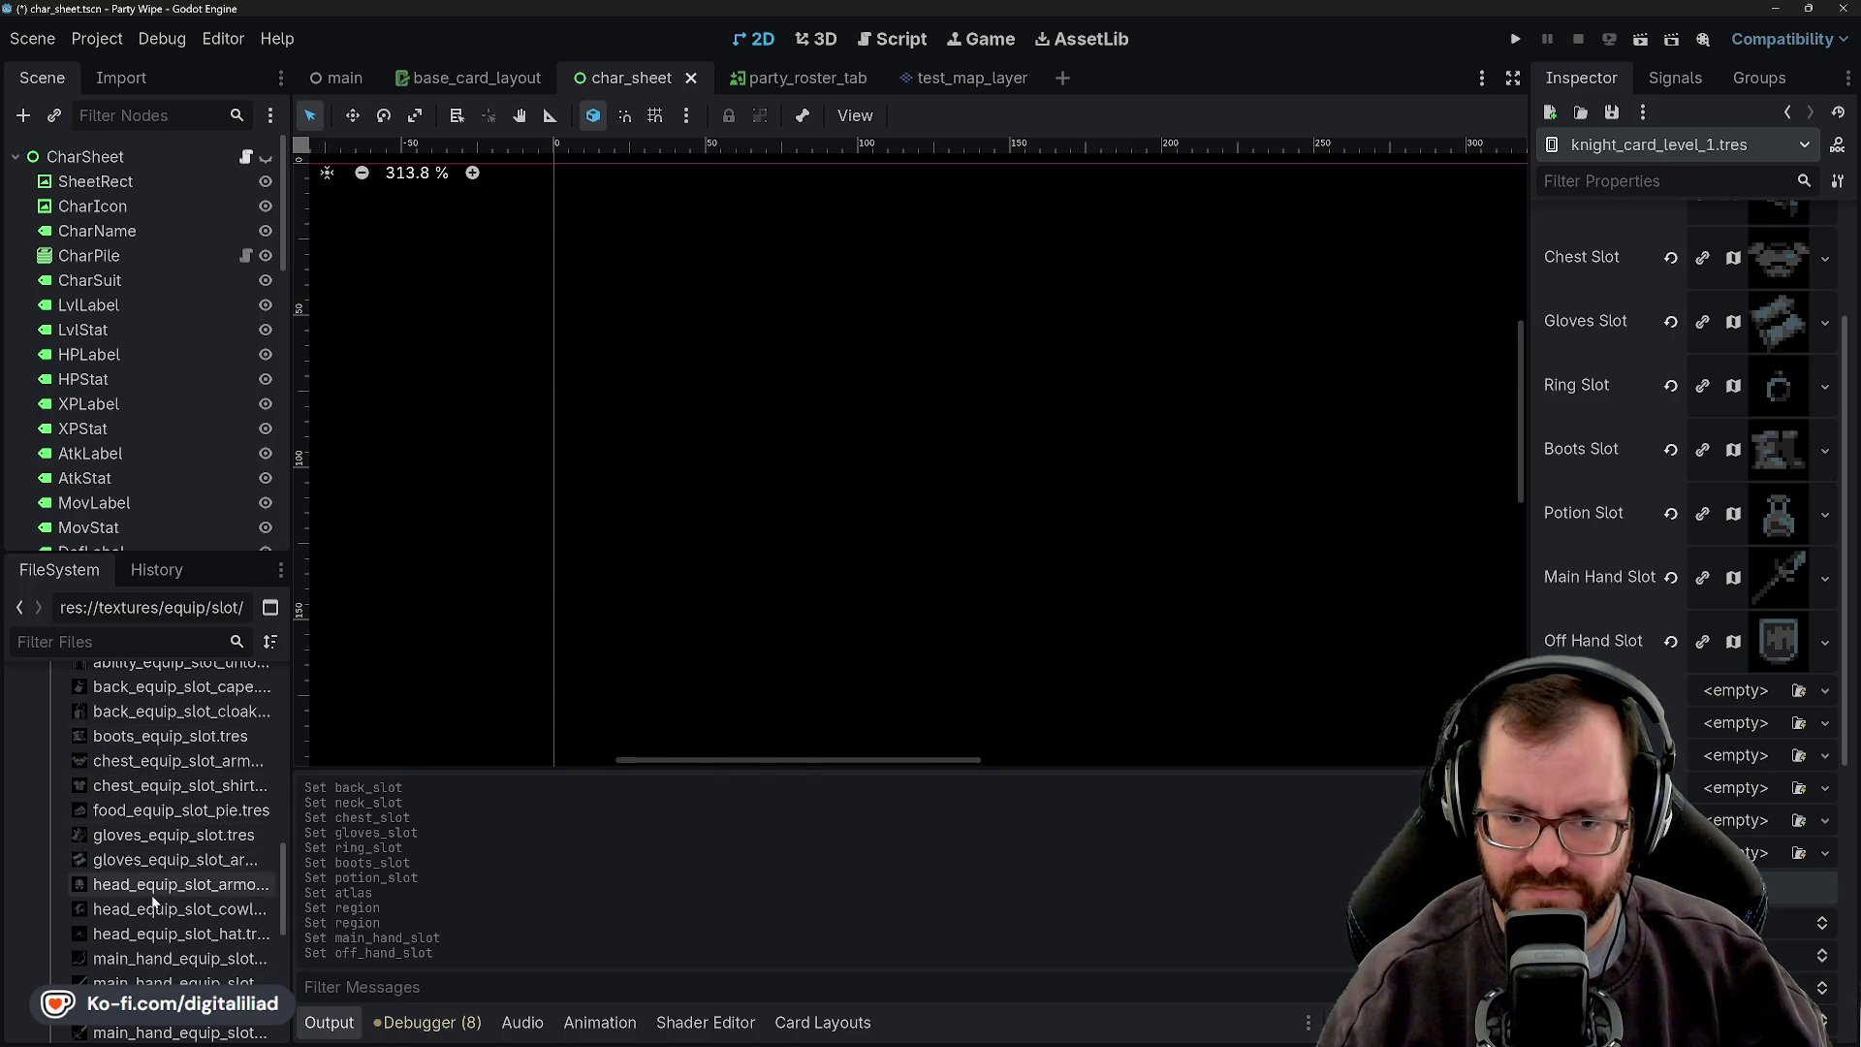
pyautogui.moveTo(162, 814); pyautogui.dragTo(1380, 776)
pyautogui.moveTo(1750, 863); pyautogui.dragTo(1739, 696)
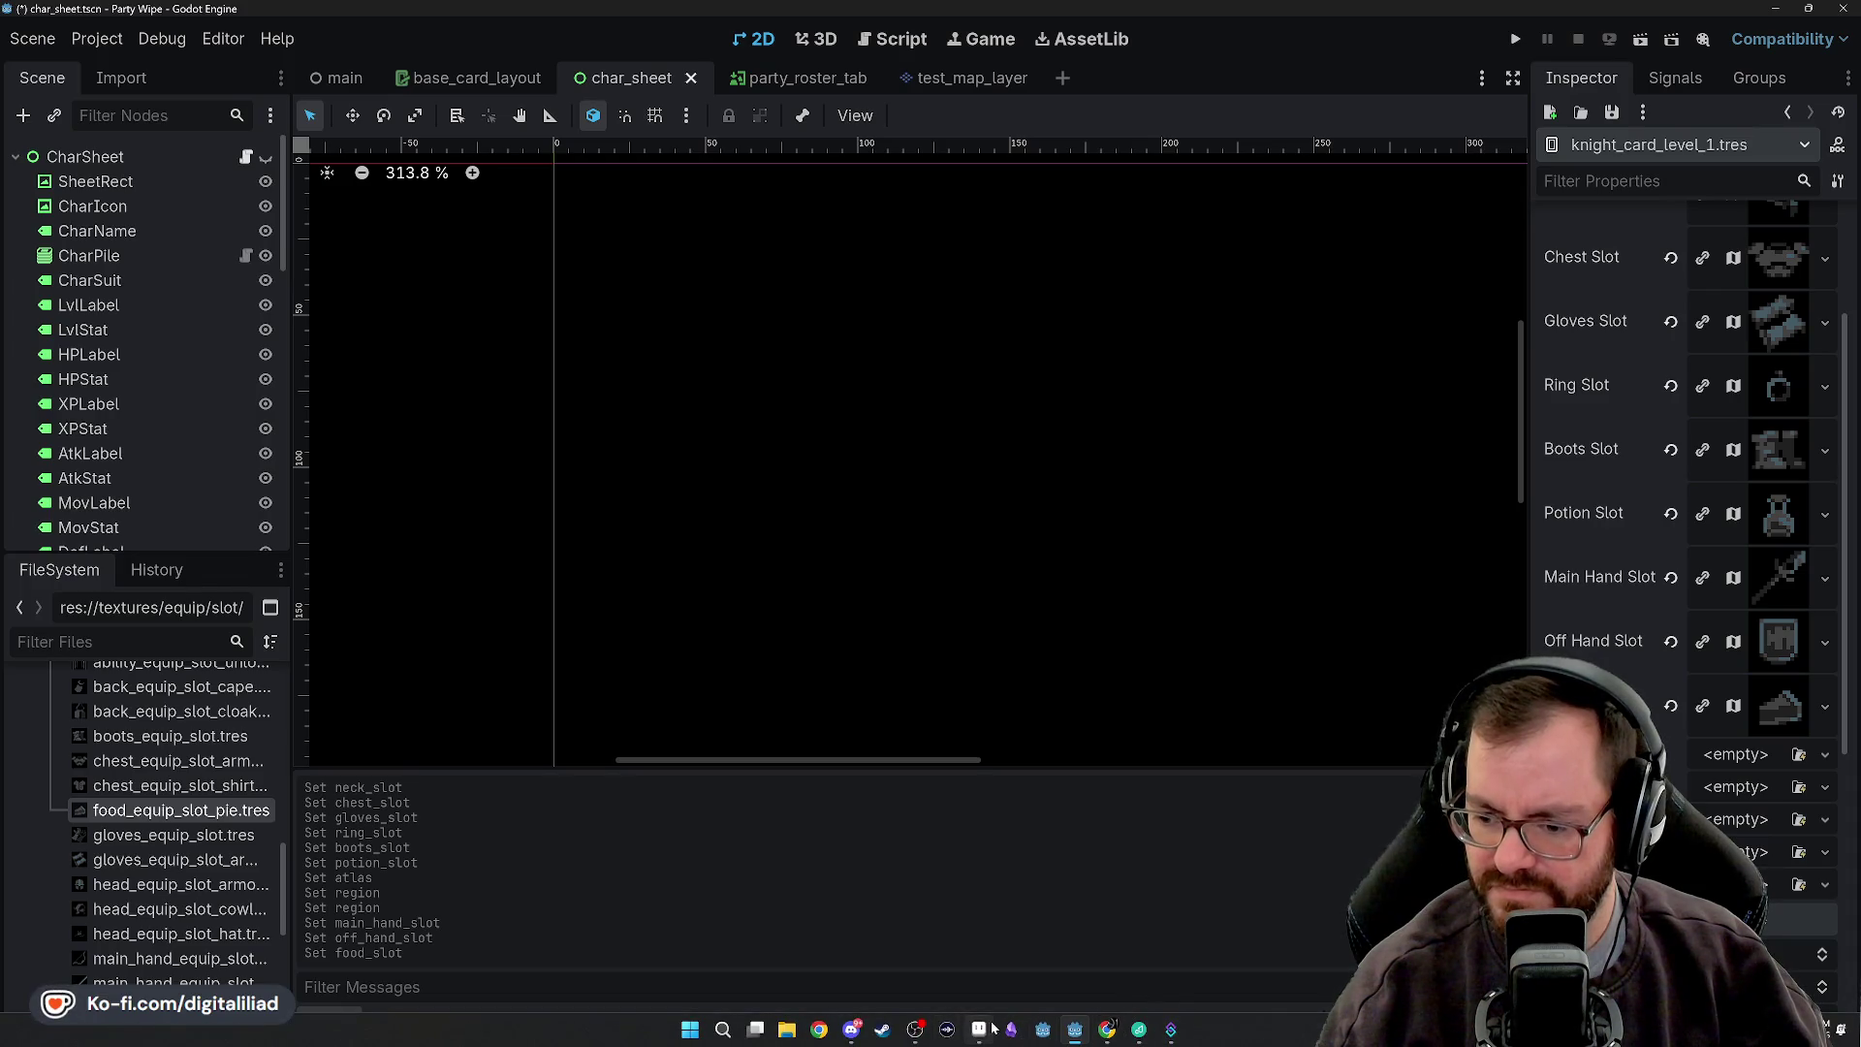
pyautogui.click(990, 1027)
# - Switch to the weapons sprite atlas and pan across the weapon grid to the staffs
pyautogui.click(1779, 70)
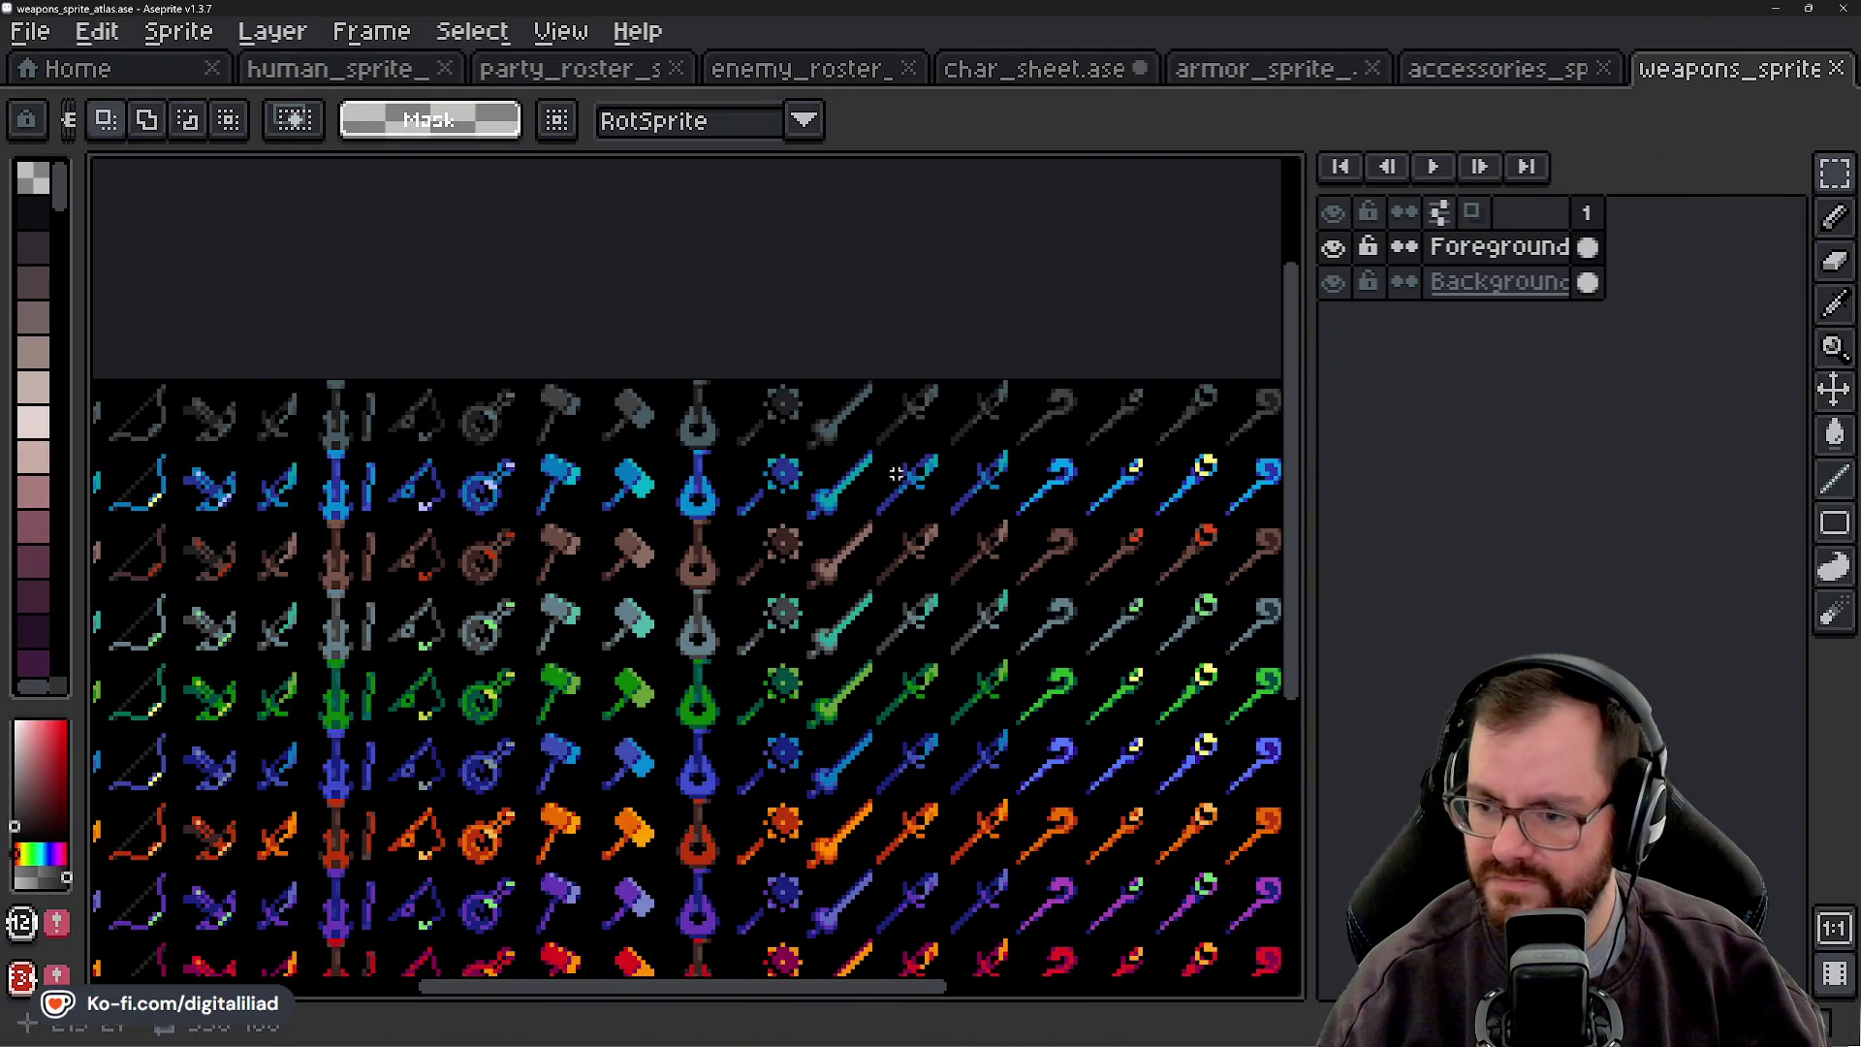
pyautogui.scroll(4, 734, 593)
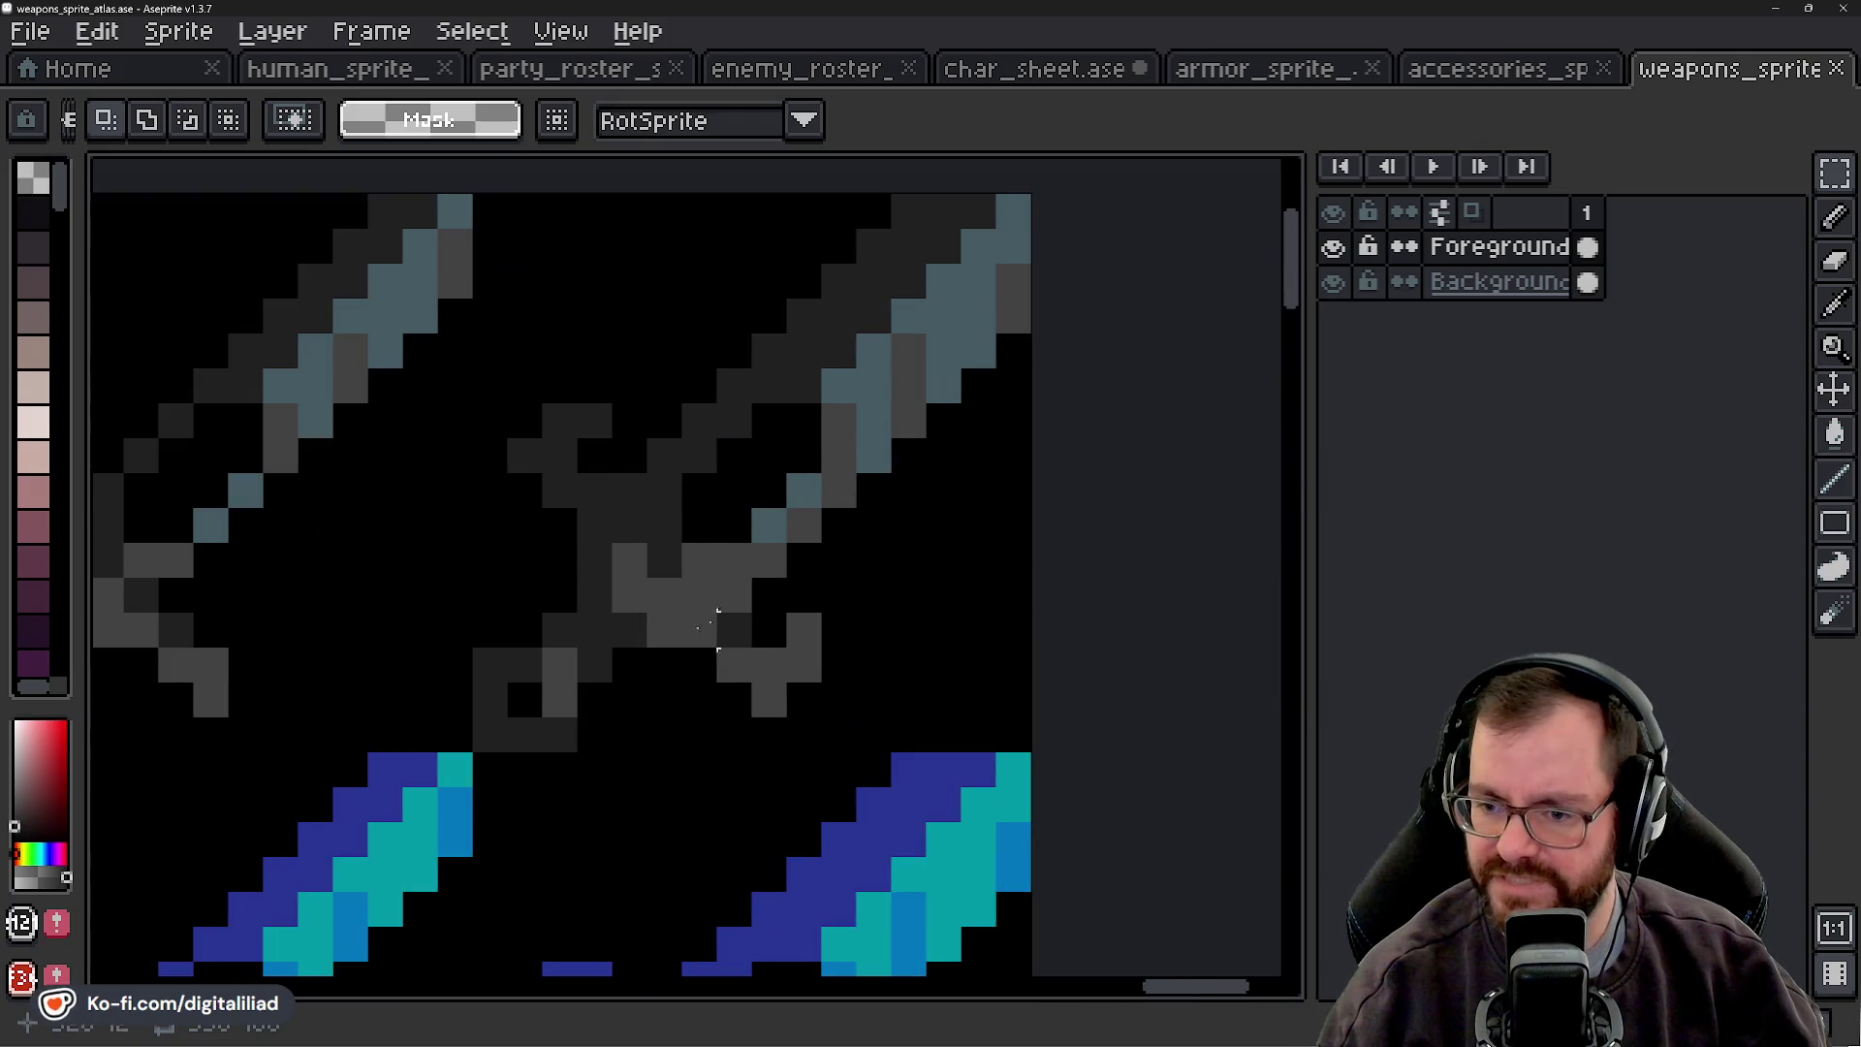
pyautogui.scroll(-3, 734, 593)
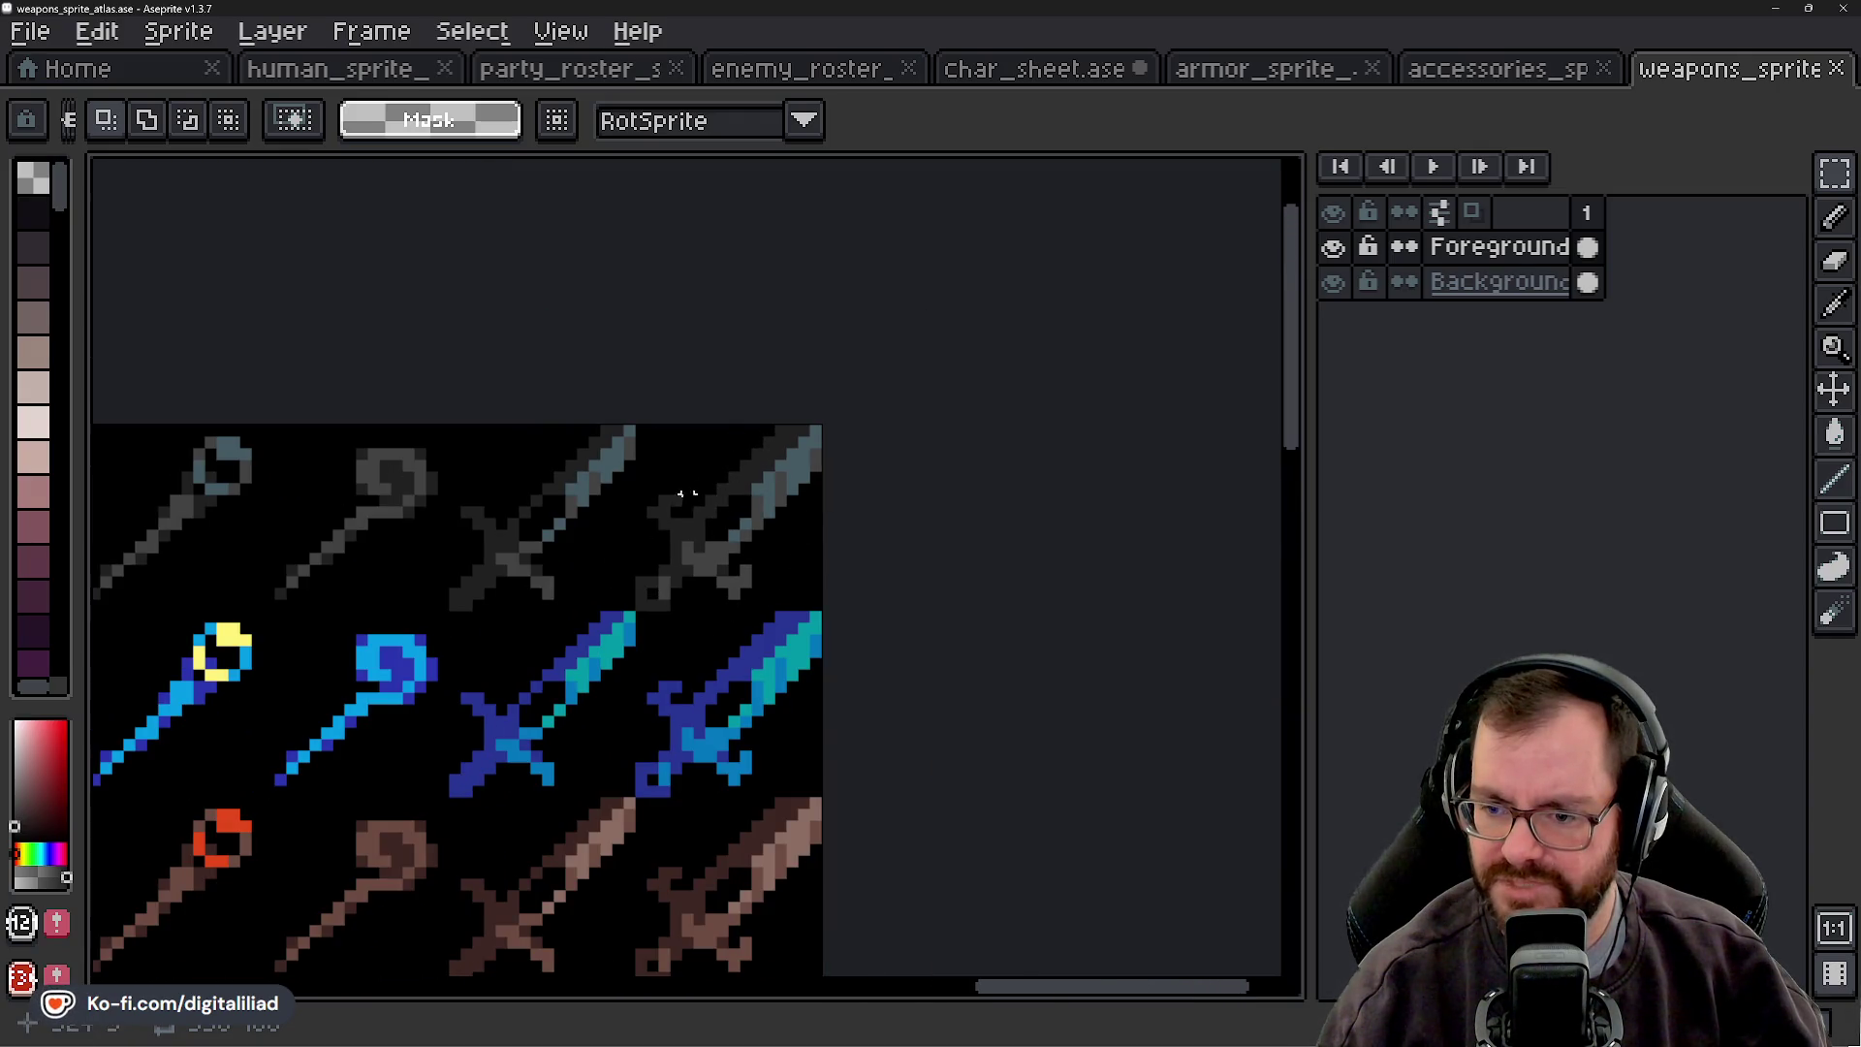
pyautogui.scroll(-4, 640, 570)
pyautogui.scroll(2, 769, 570)
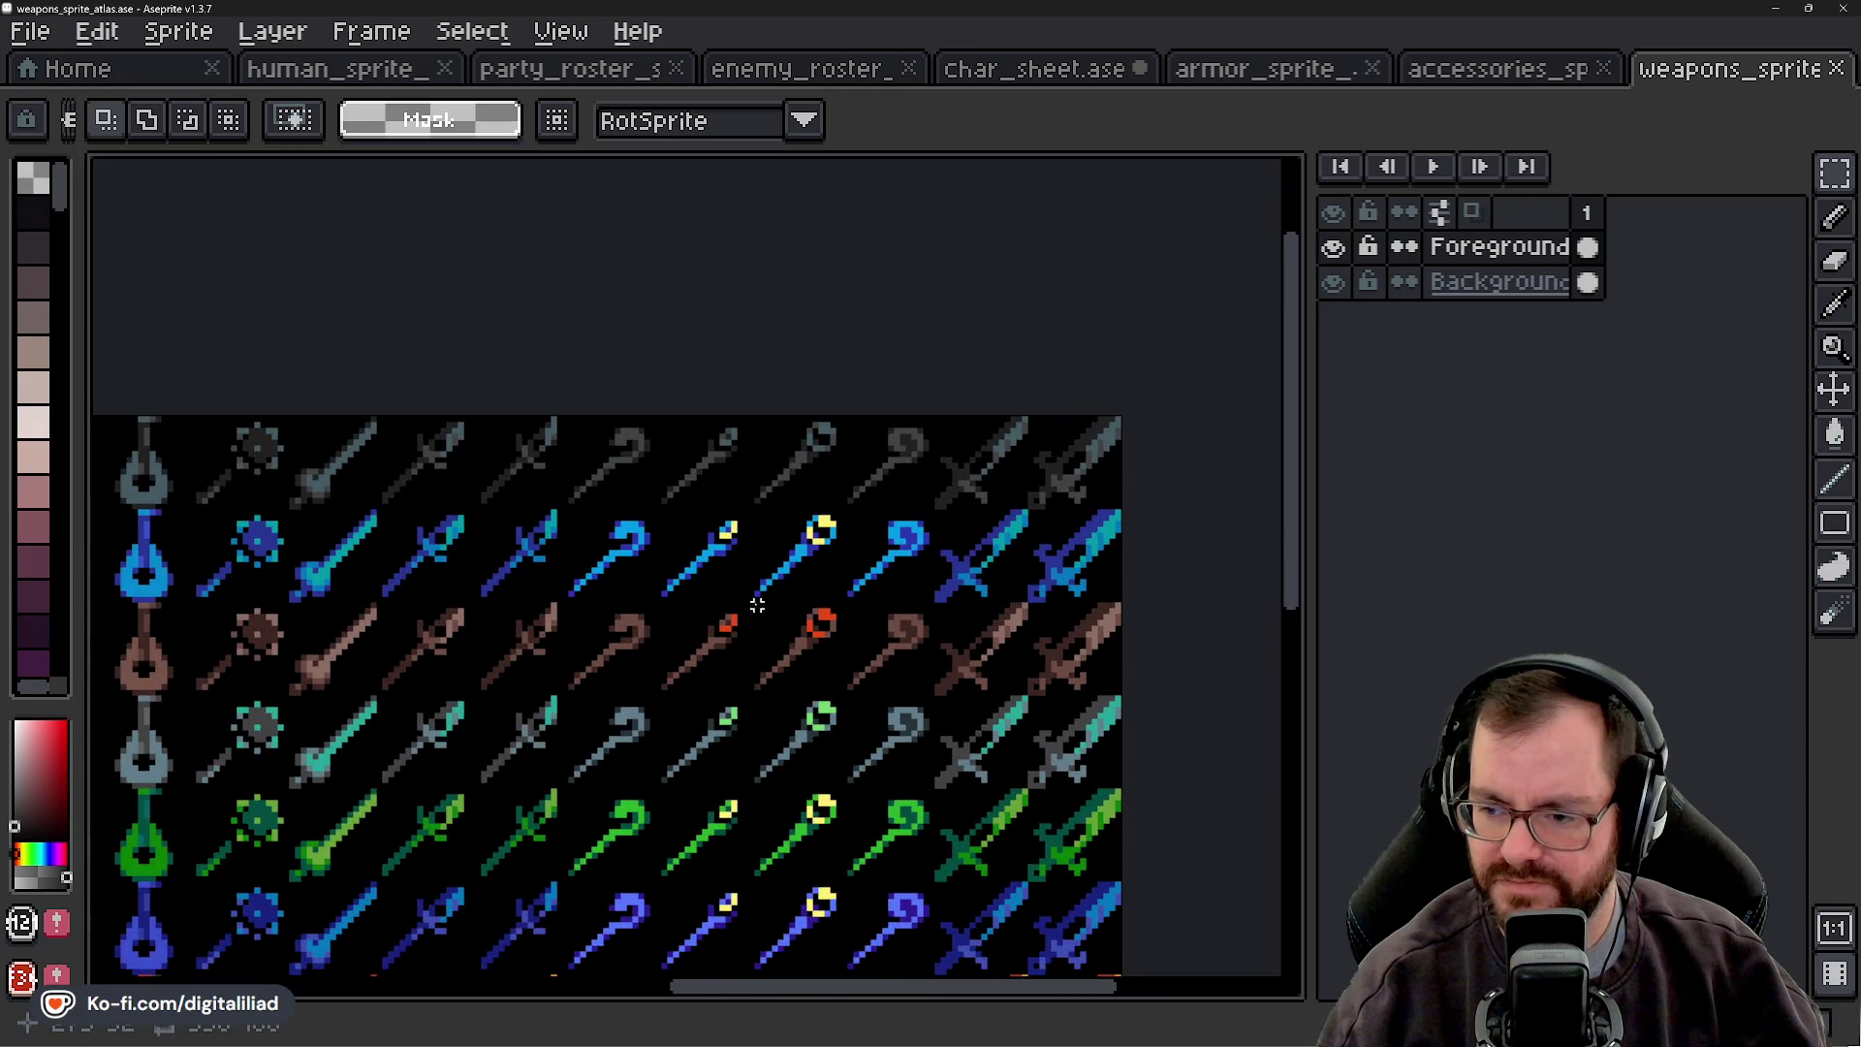
pyautogui.scroll(-1, 751, 604)
pyautogui.moveTo(416, 604); pyautogui.dragTo(640, 567)
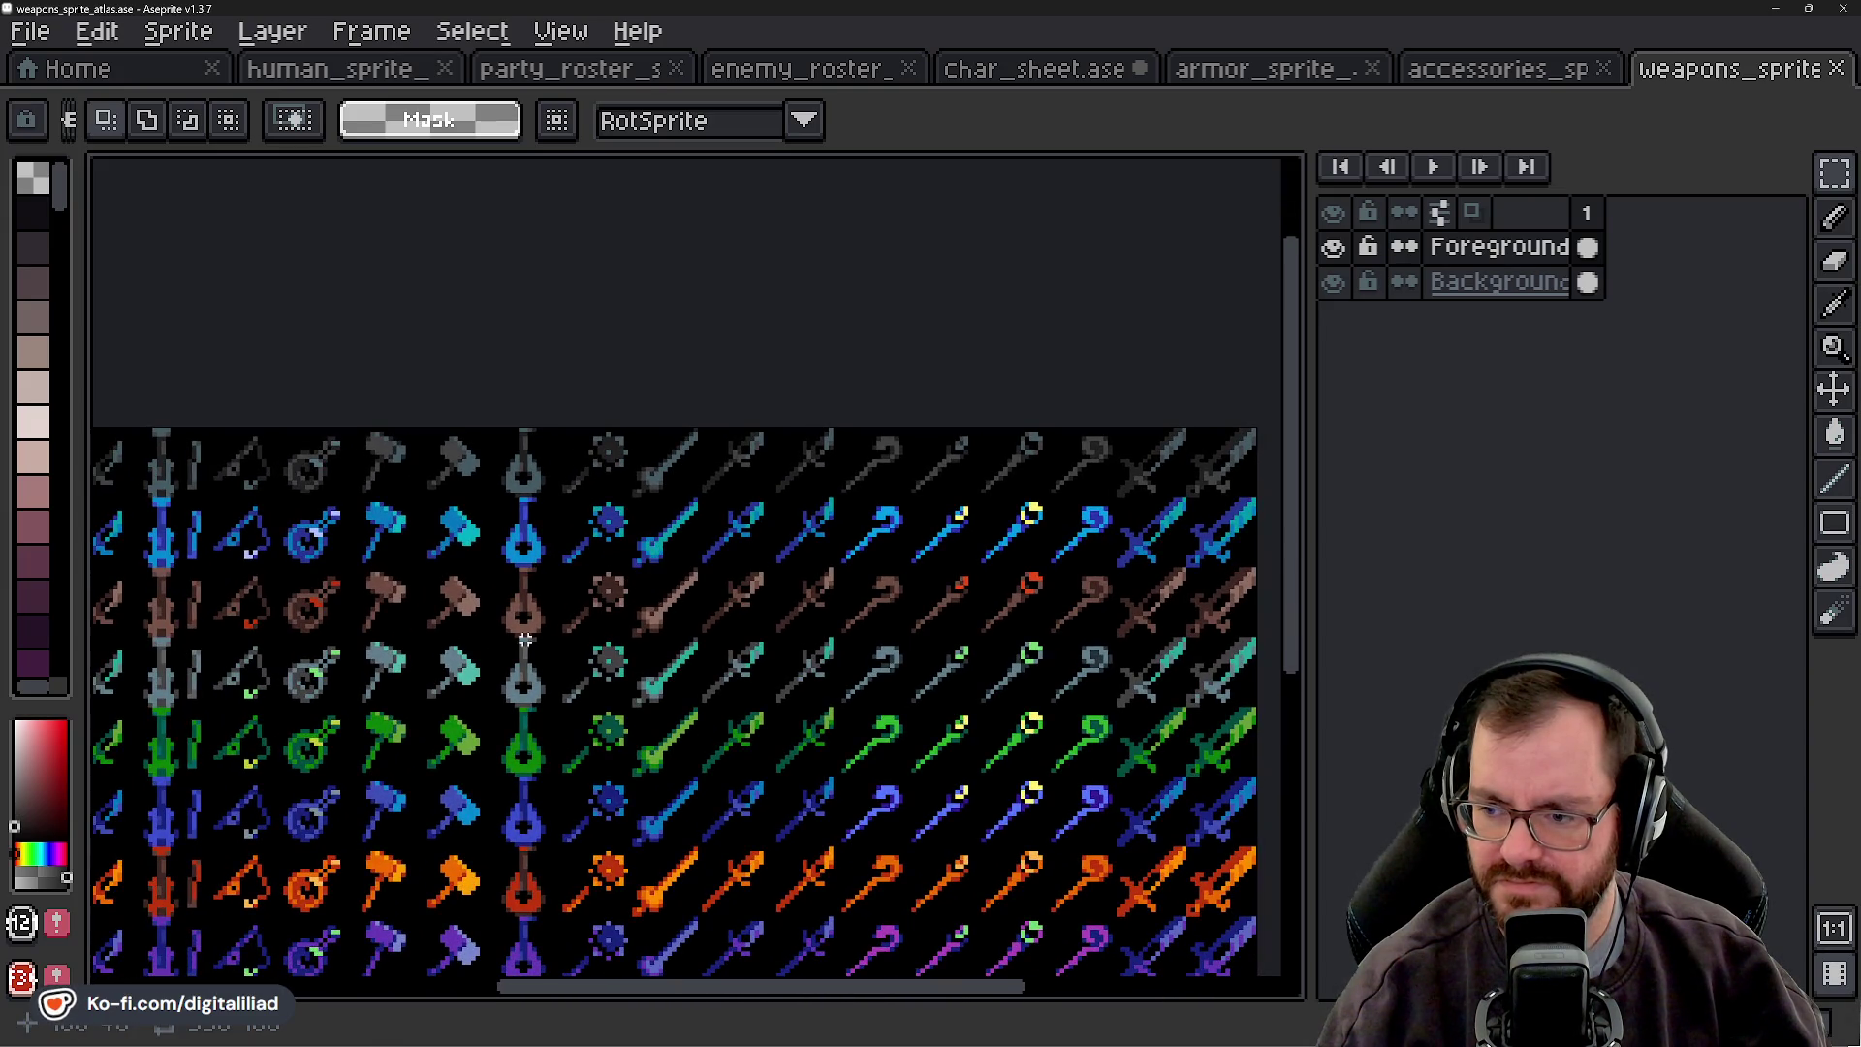
pyautogui.moveTo(461, 664)
pyautogui.mouseDown()
pyautogui.moveTo(557, 620)
pyautogui.moveTo(301, 621)
pyautogui.mouseUp()
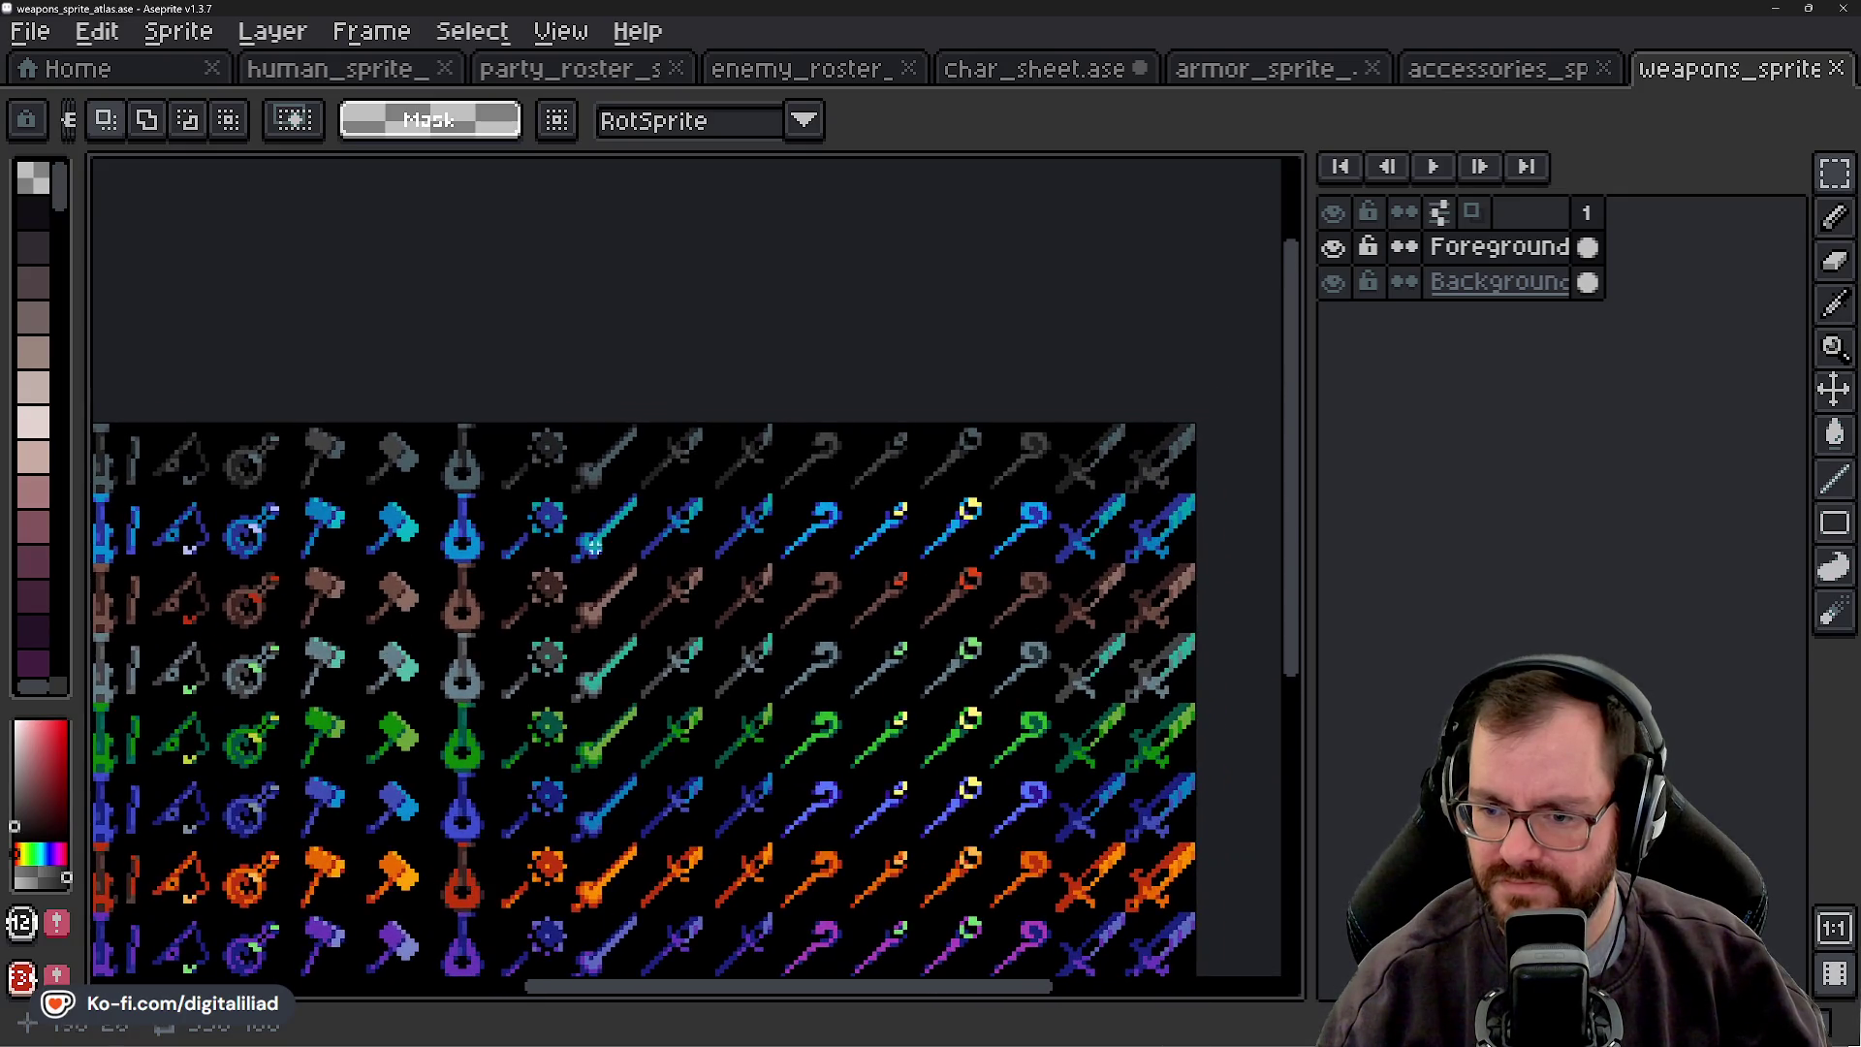
pyautogui.scroll(3, 747, 448)
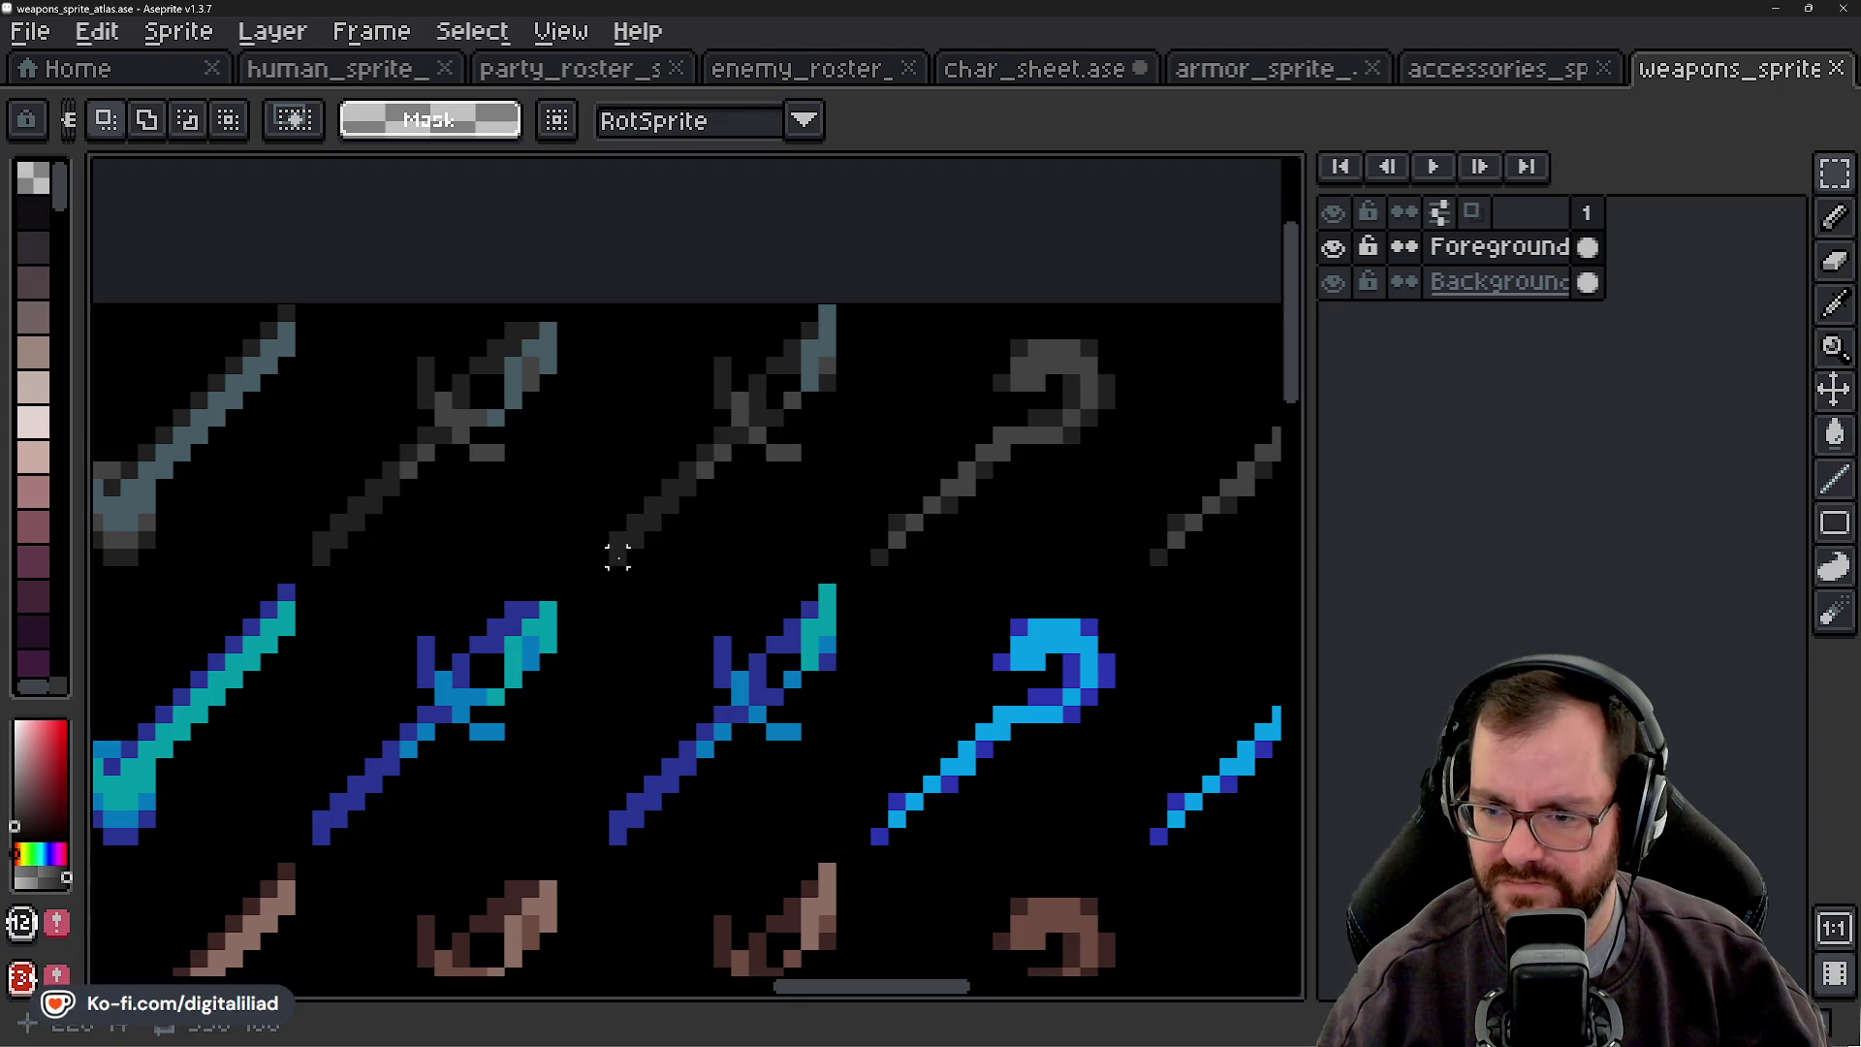
pyautogui.scroll(-3, 817, 408)
pyautogui.moveTo(759, 513)
pyautogui.mouseDown()
pyautogui.moveTo(596, 553)
pyautogui.moveTo(819, 565)
pyautogui.mouseUp()
pyautogui.moveTo(642, 528)
pyautogui.mouseDown()
pyautogui.moveTo(631, 515)
pyautogui.moveTo(378, 598)
pyautogui.moveTo(329, 574)
pyautogui.mouseUp()
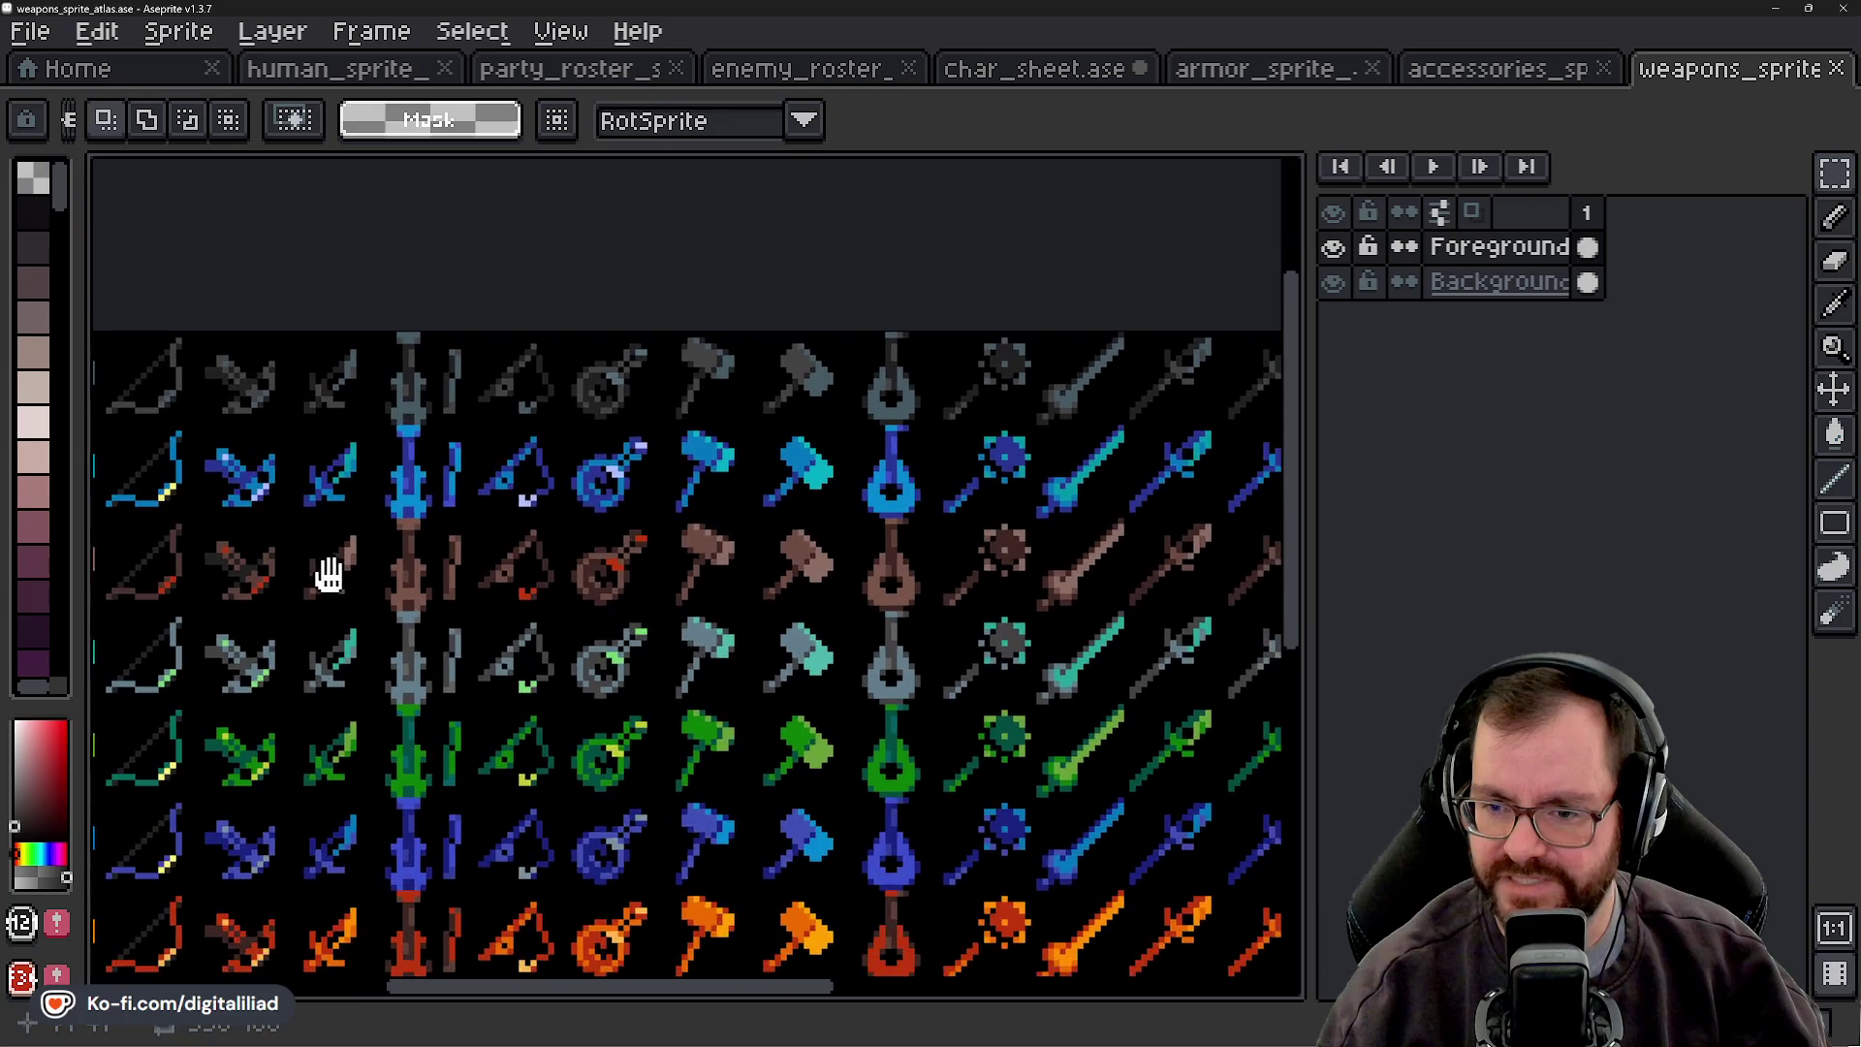
pyautogui.moveTo(789, 559); pyautogui.dragTo(96, 523)
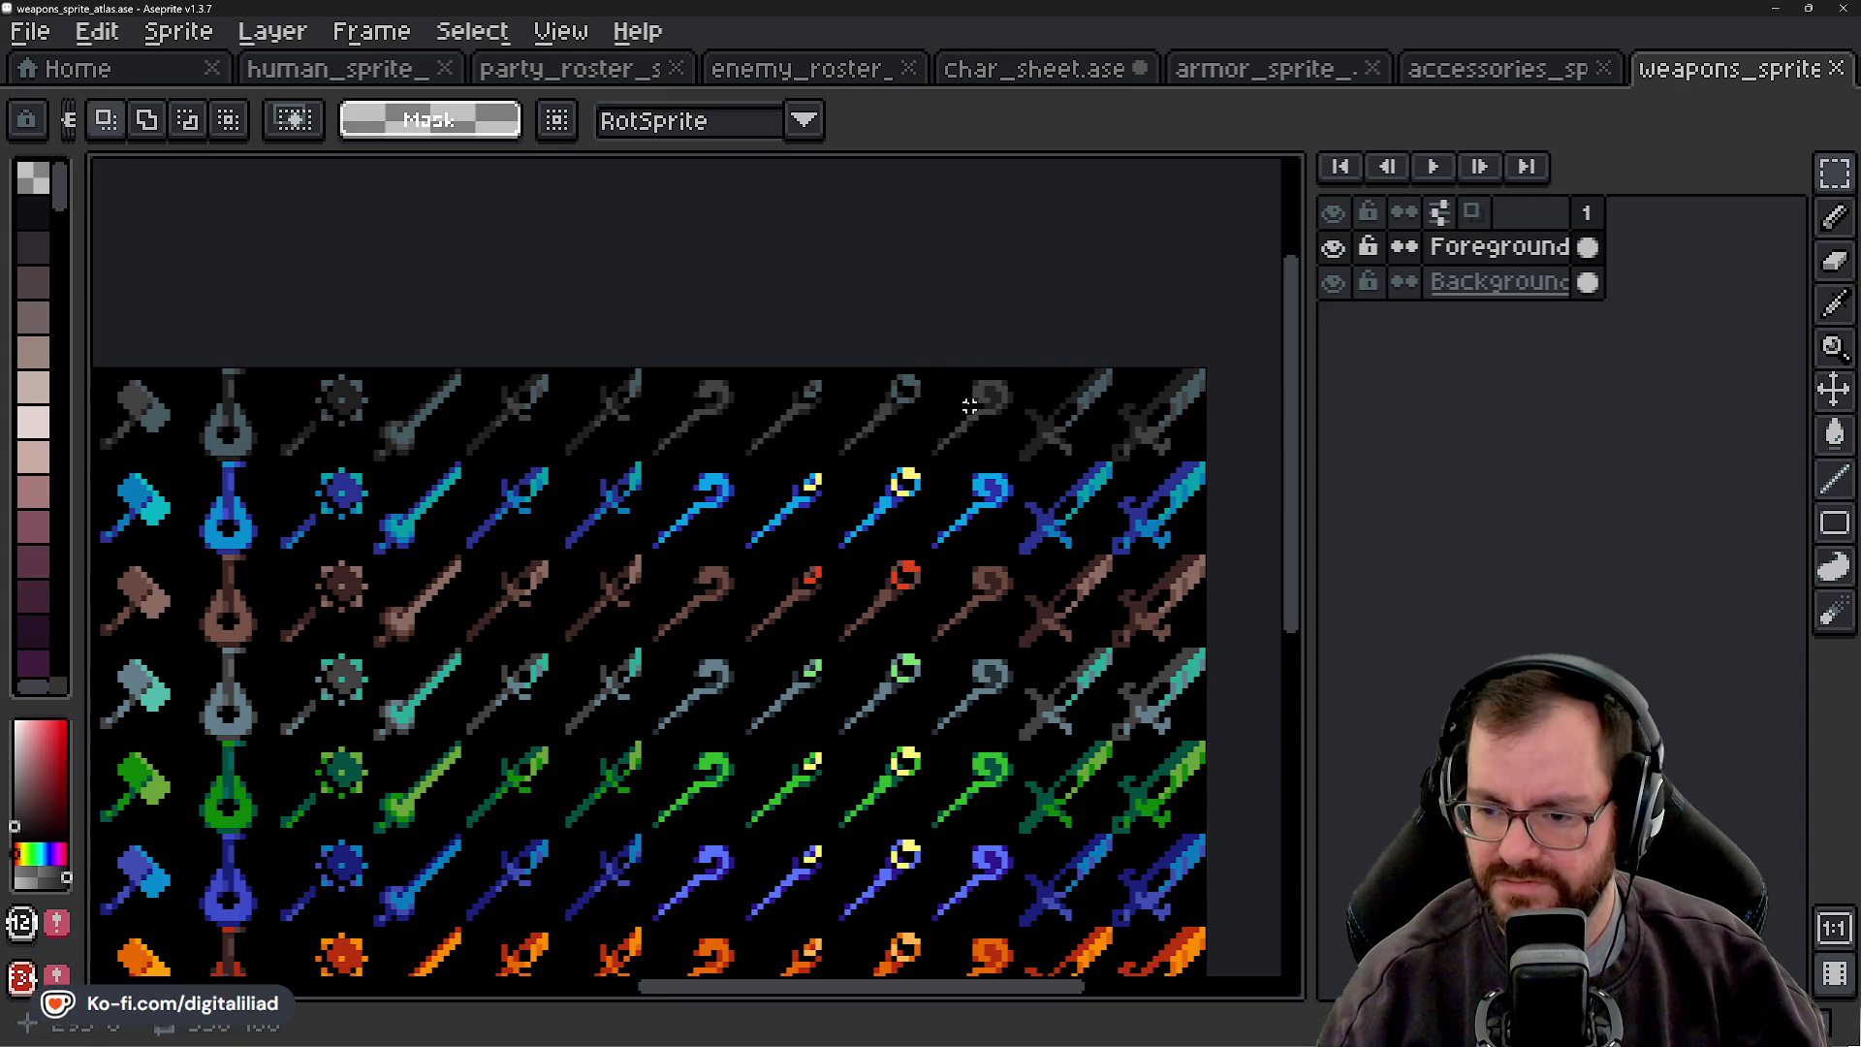
pyautogui.scroll(1, 1022, 417)
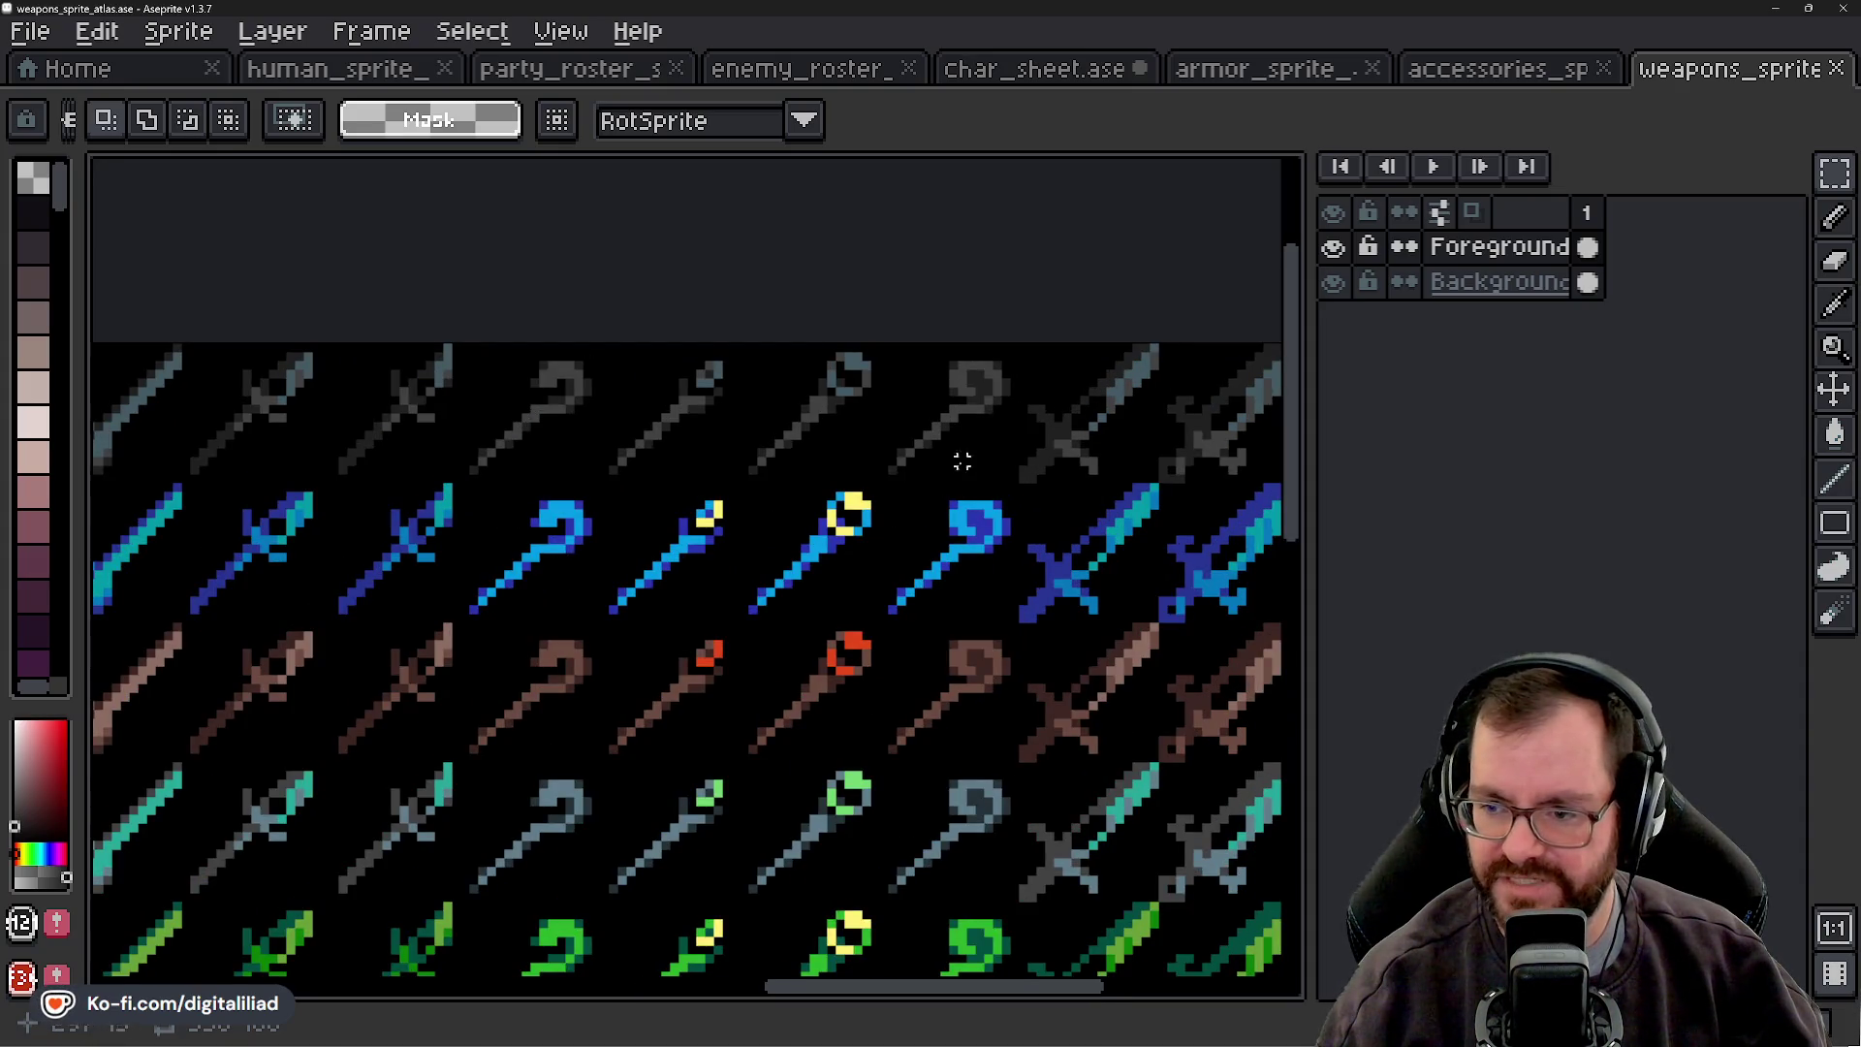
# - Trial-select several 16×16 staff cells in the grid, clearing each selection
pyautogui.moveTo(543, 390); pyautogui.dragTo(599, 415)
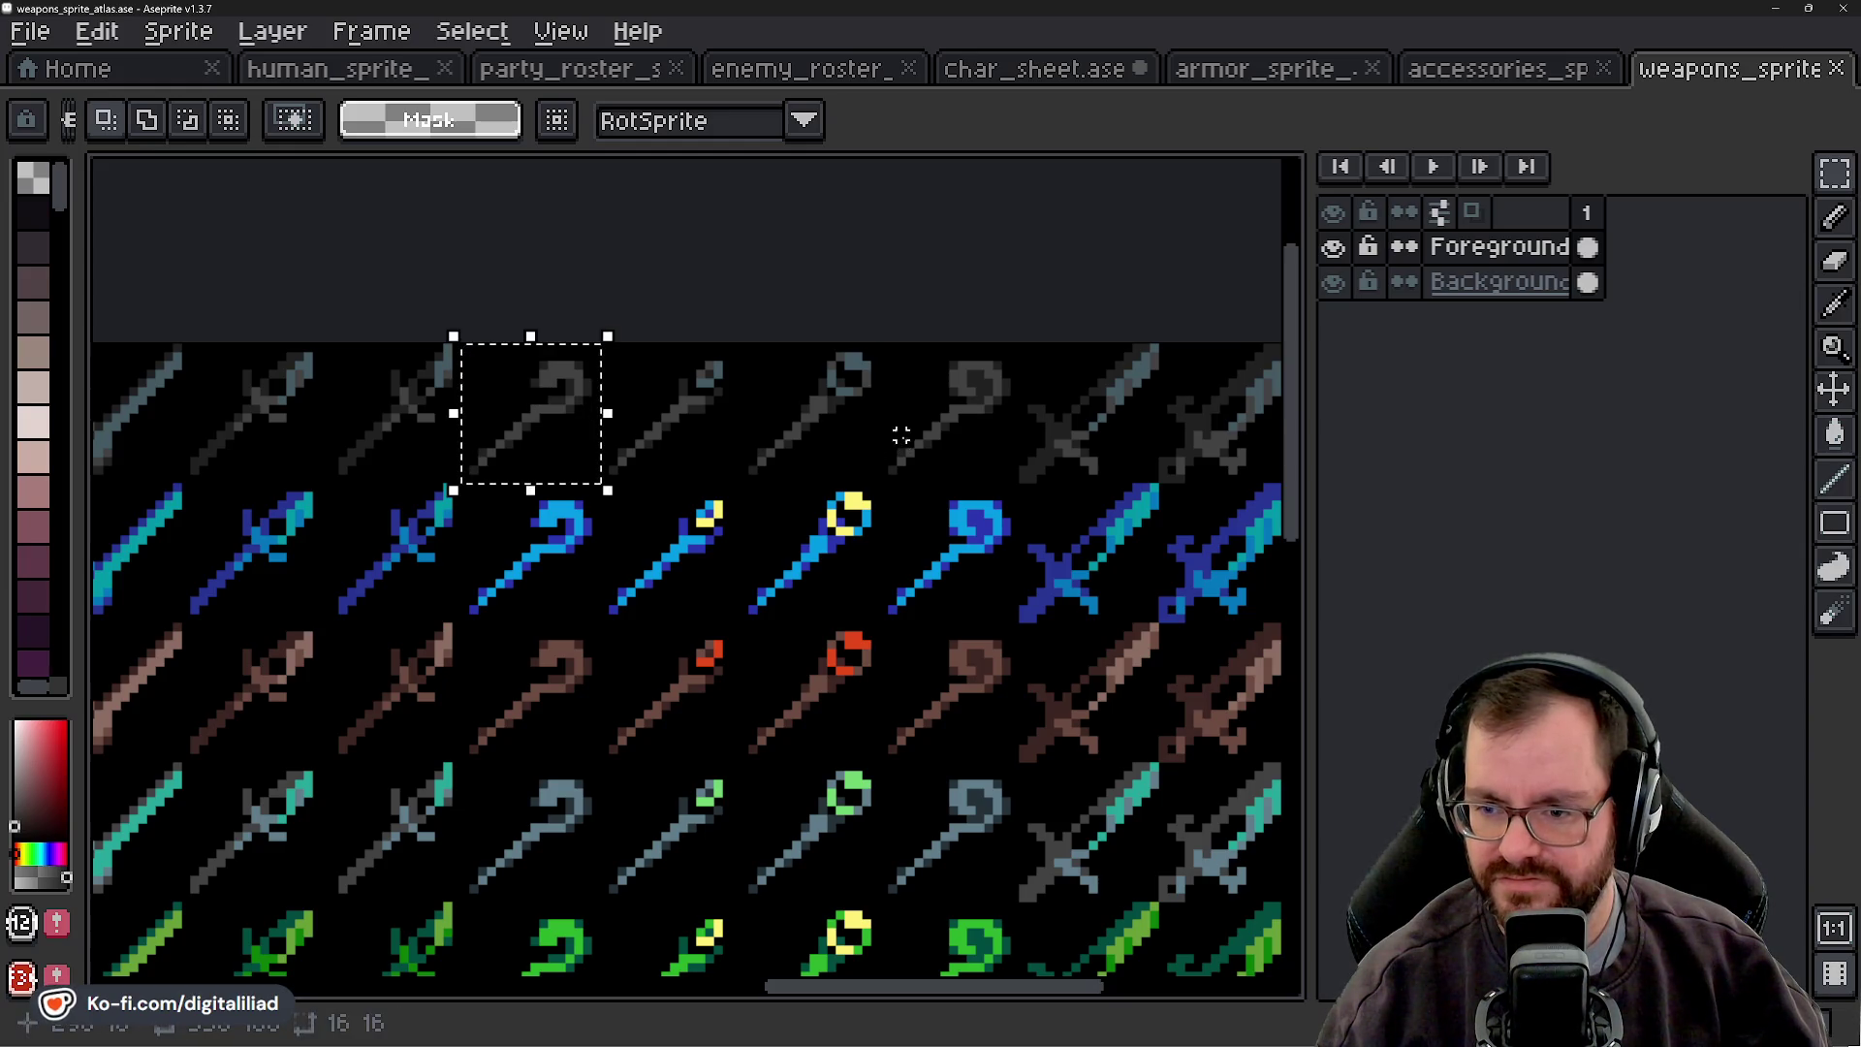
pyautogui.click(834, 415)
pyautogui.click(979, 416)
pyautogui.click(802, 436)
pyautogui.hotkey('ctrl', 'd')
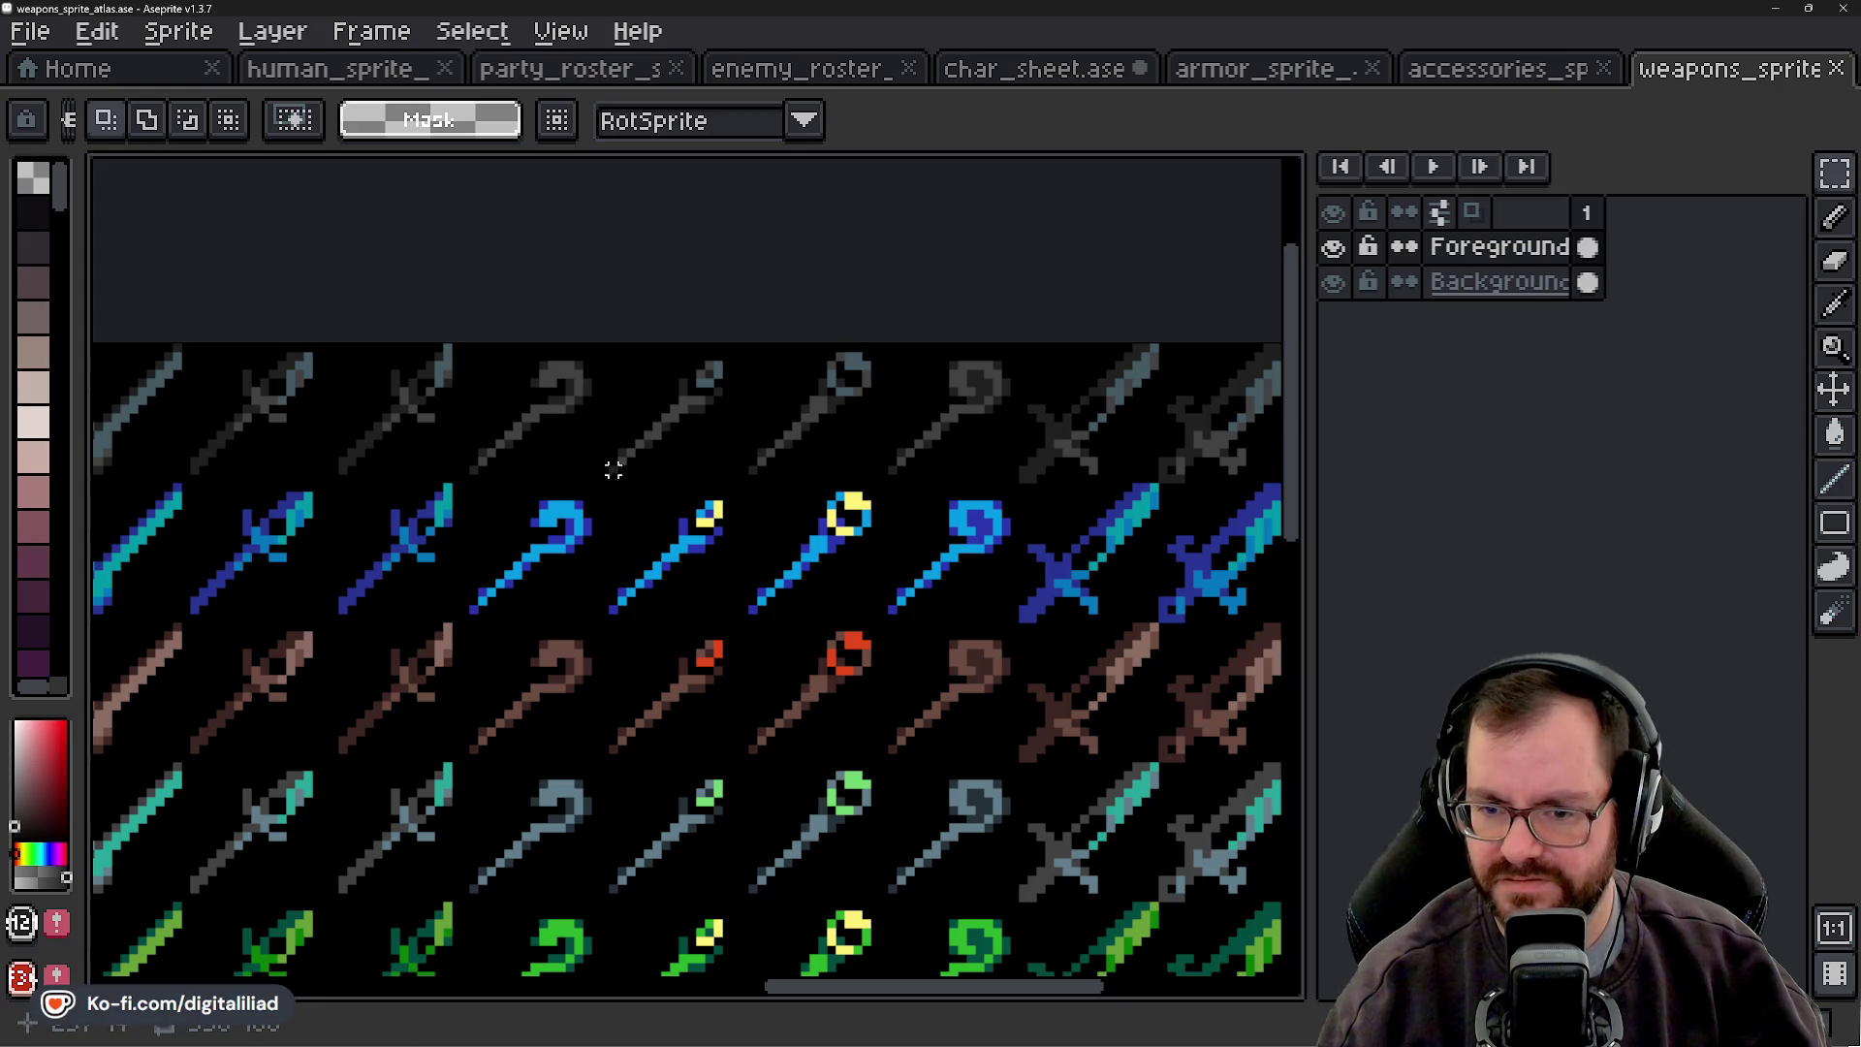
pyautogui.moveTo(543, 426); pyautogui.dragTo(591, 446)
pyautogui.hotkey('ctrl', 'd')
pyautogui.moveTo(756, 408); pyautogui.dragTo(853, 436)
pyautogui.hotkey('ctrl', 'd')
pyautogui.moveTo(970, 409); pyautogui.dragTo(988, 437)
pyautogui.hotkey('ctrl', 'd')
pyautogui.moveTo(636, 427); pyautogui.dragTo(685, 445)
pyautogui.hotkey('ctrl', 'd')
# - Zoom in on the gray bomb and paint out its fuse in black with the Pencil
pyautogui.scroll(-2, 860, 441)
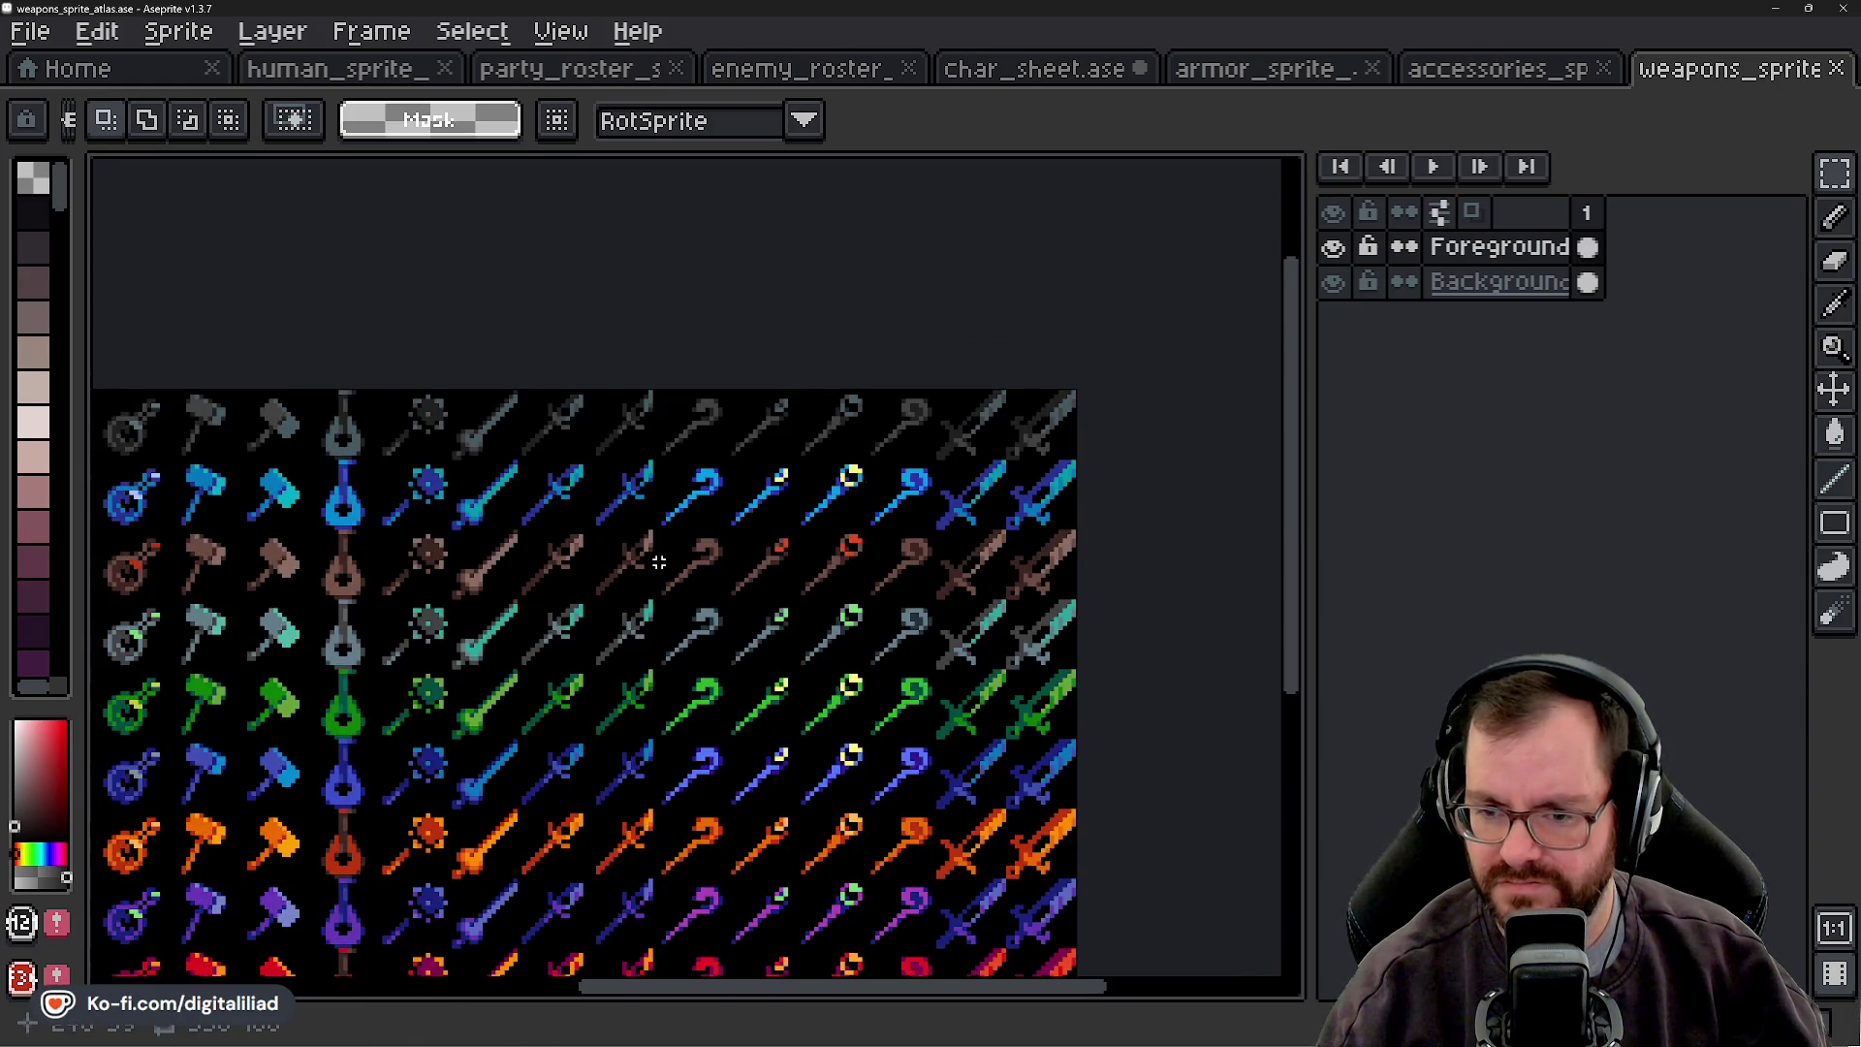
pyautogui.moveTo(659, 562); pyautogui.dragTo(920, 549)
pyautogui.moveTo(512, 586)
pyautogui.mouseDown()
pyautogui.moveTo(589, 540)
pyautogui.moveTo(976, 553)
pyautogui.mouseUp()
pyautogui.scroll(3, 850, 414)
pyautogui.moveTo(850, 415); pyautogui.dragTo(836, 548)
pyautogui.scroll(1, 836, 547)
pyautogui.scroll(1, 839, 503)
pyautogui.press('b')
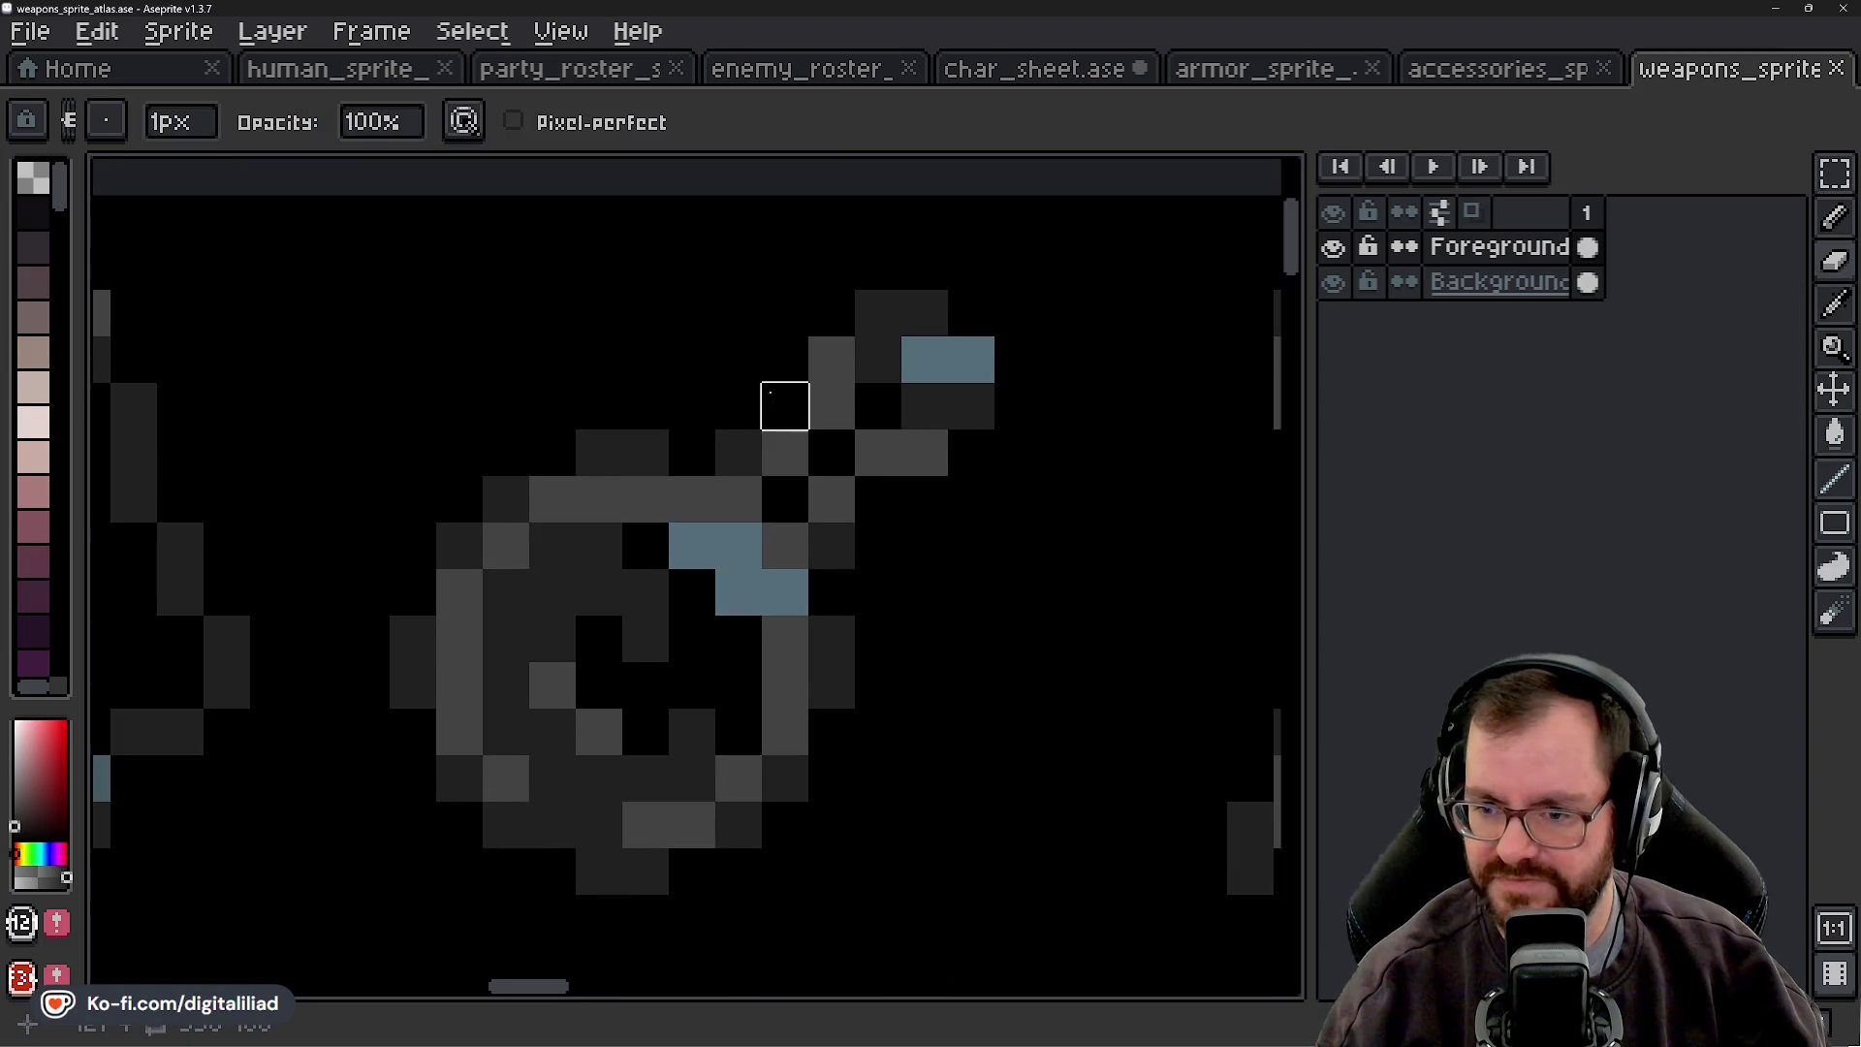
pyautogui.moveTo(832, 452)
pyautogui.mouseDown()
pyautogui.moveTo(876, 544)
pyautogui.moveTo(876, 311)
pyautogui.moveTo(971, 406)
pyautogui.moveTo(971, 359)
pyautogui.mouseUp()
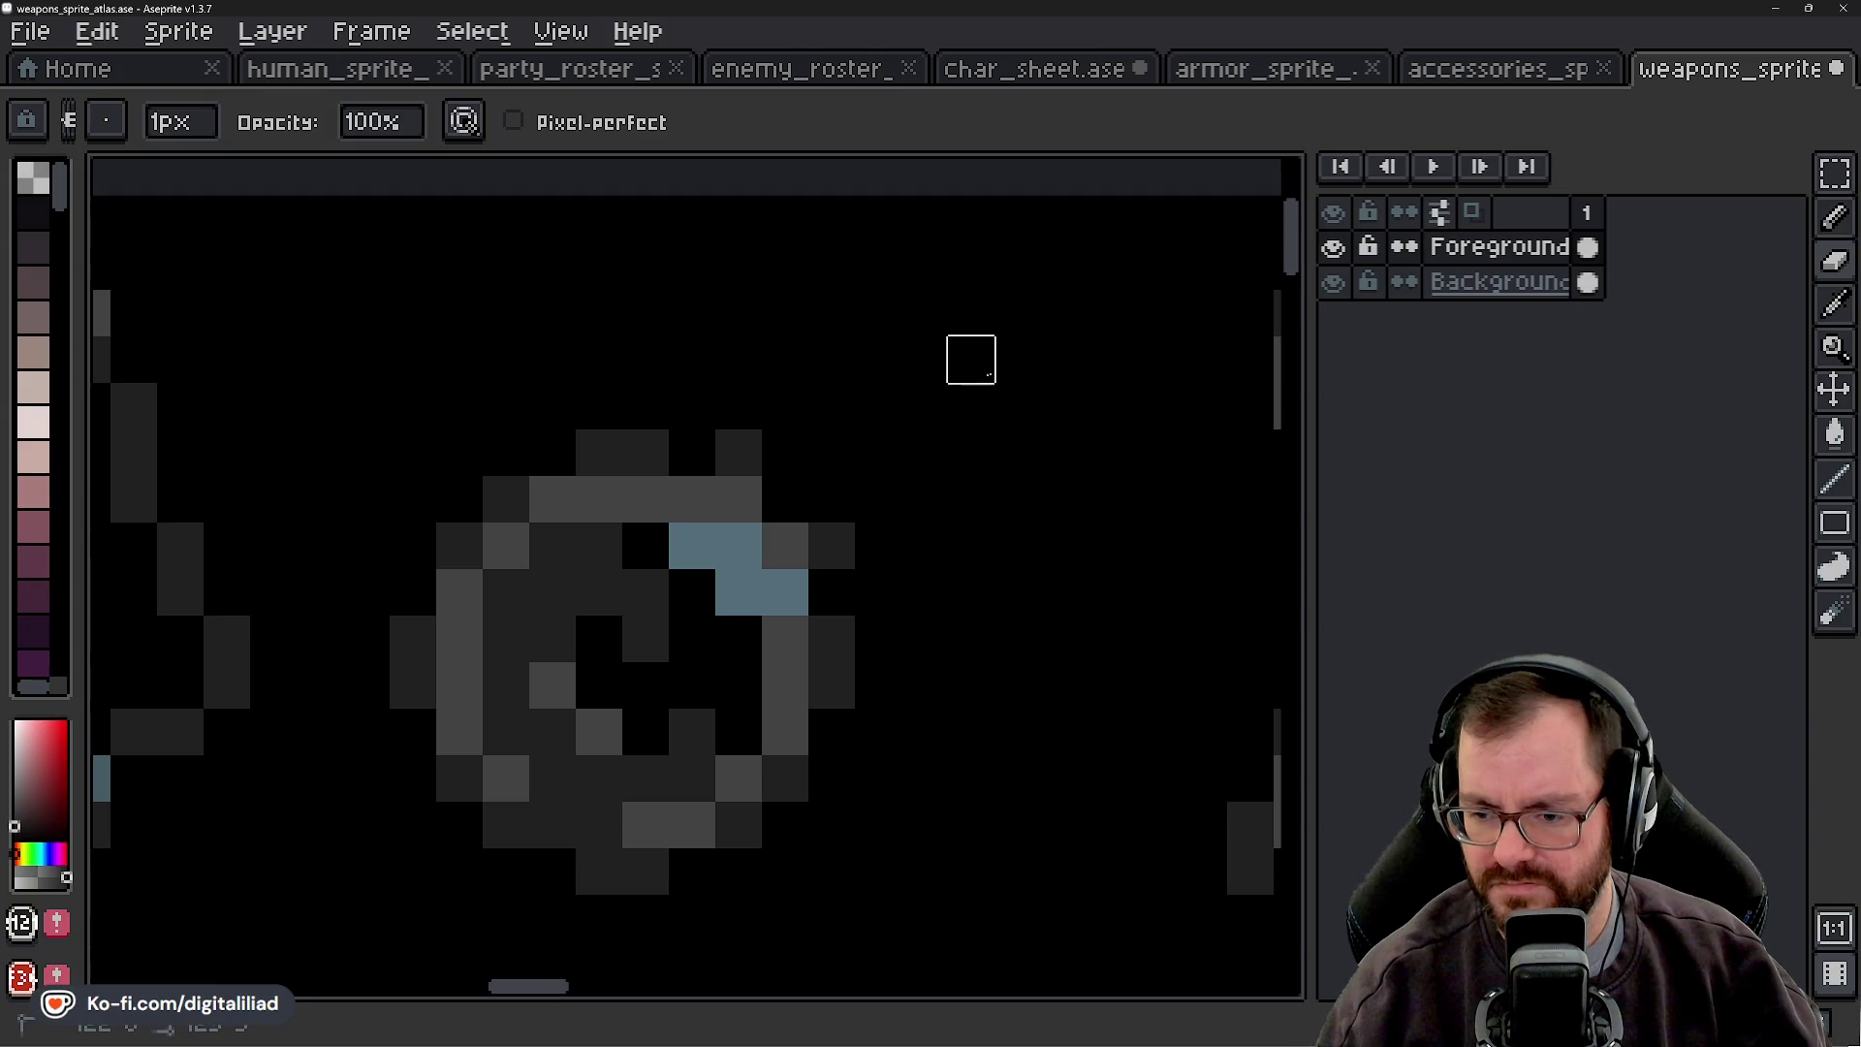
# - Recentre the view around the gray bomb and switch the pencil to shading mode
pyautogui.scroll(-4, 785, 545)
pyautogui.scroll(3, 810, 582)
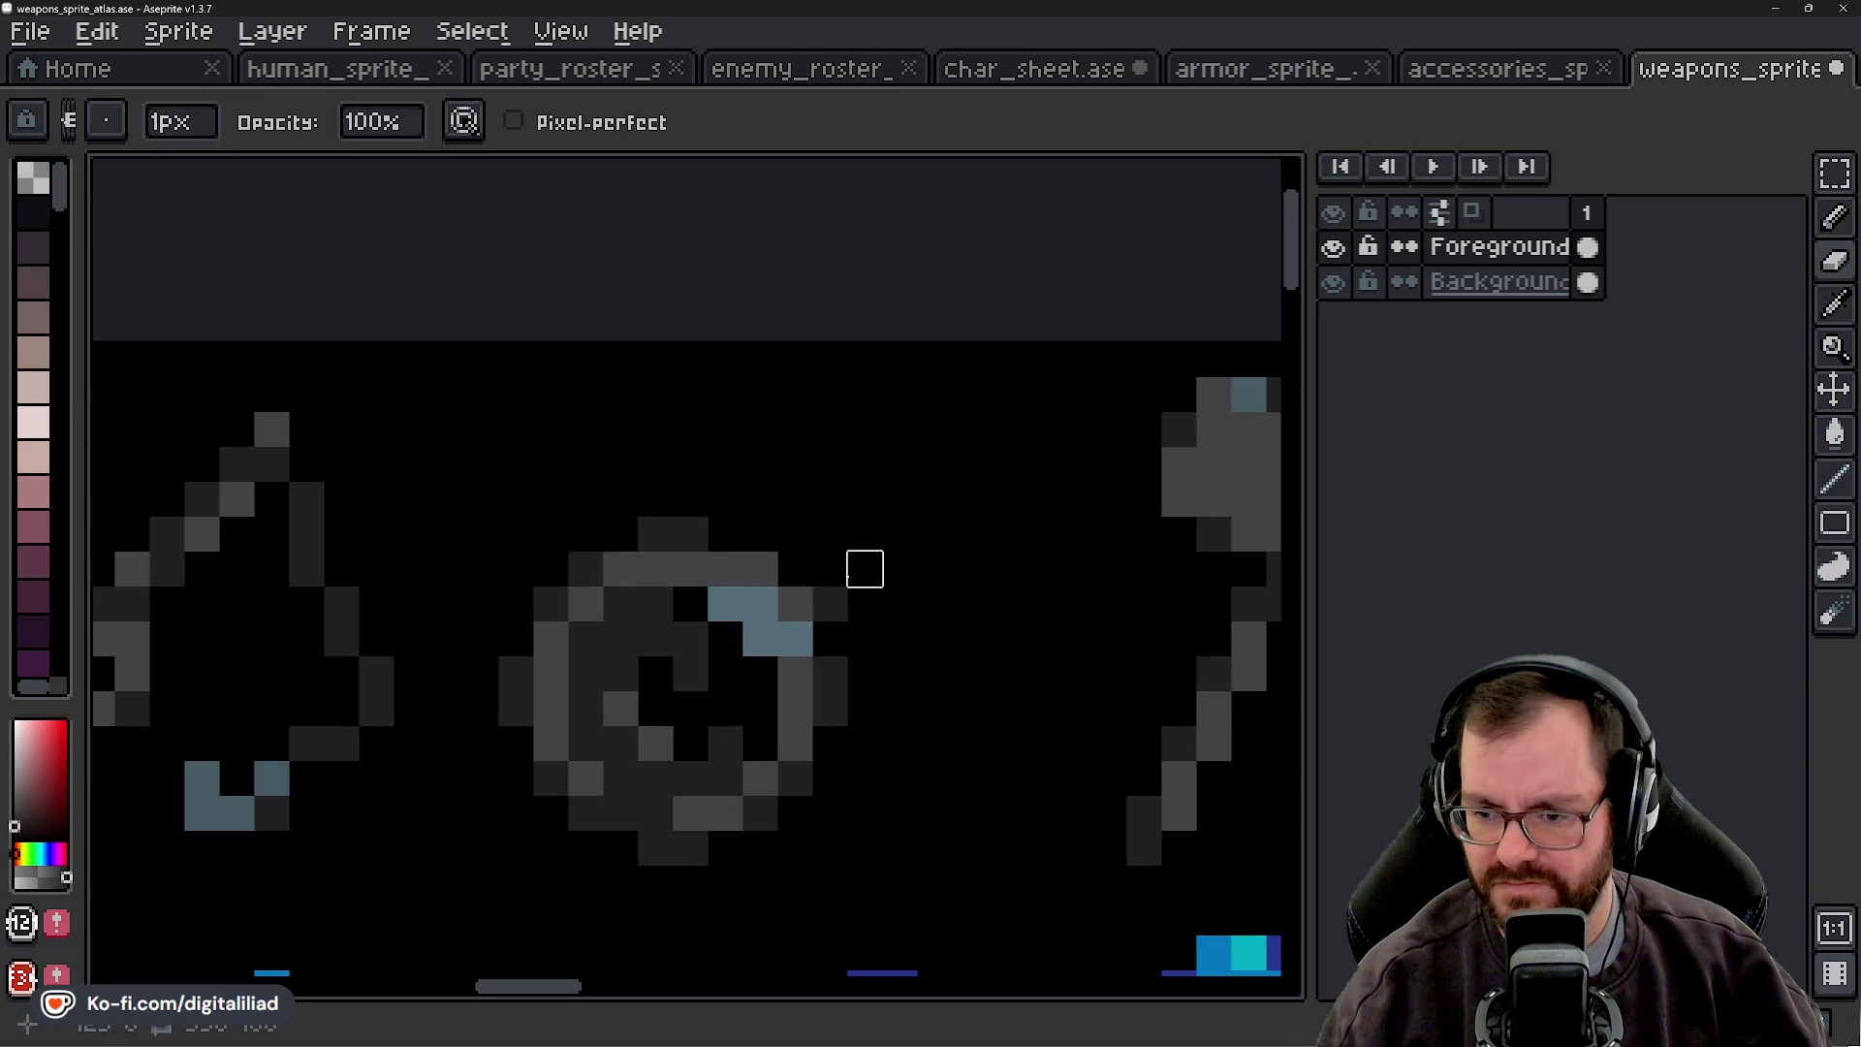
pyautogui.scroll(-3, 794, 465)
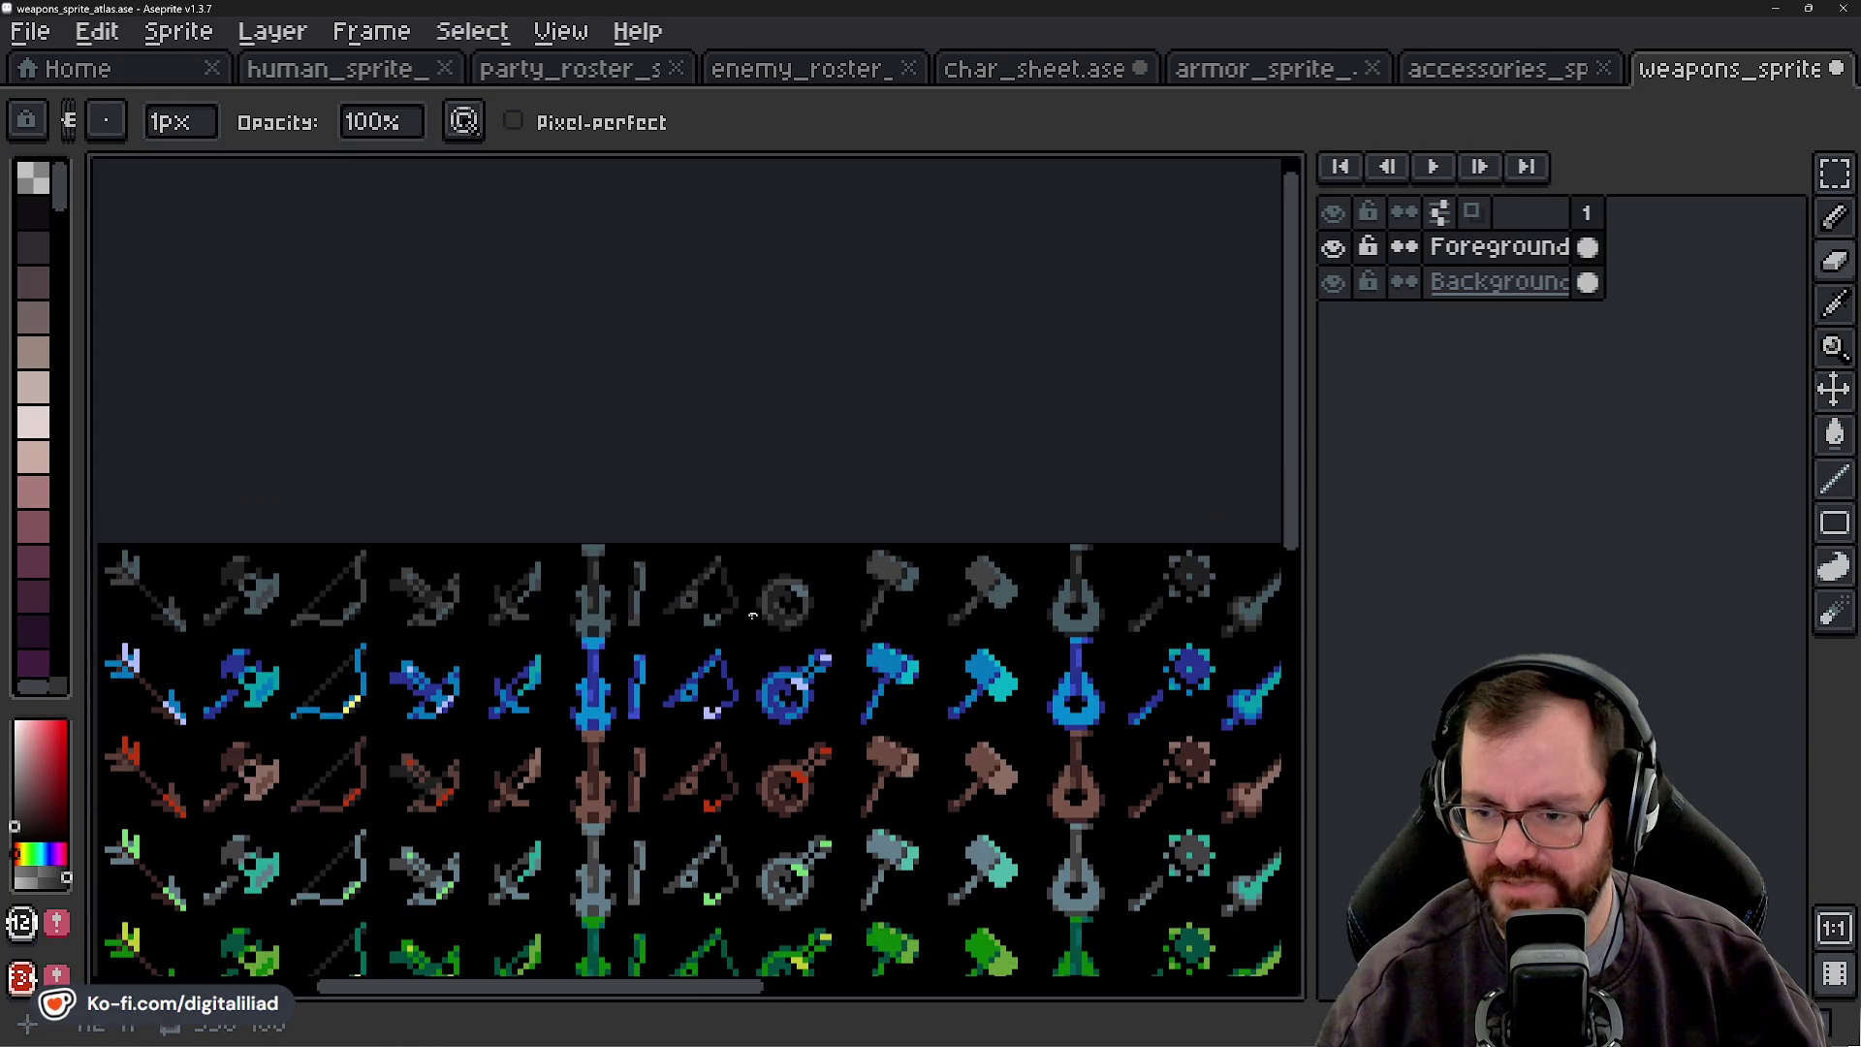
pyautogui.moveTo(829, 692)
pyautogui.mouseDown()
pyautogui.moveTo(789, 643)
pyautogui.moveTo(774, 542)
pyautogui.mouseUp()
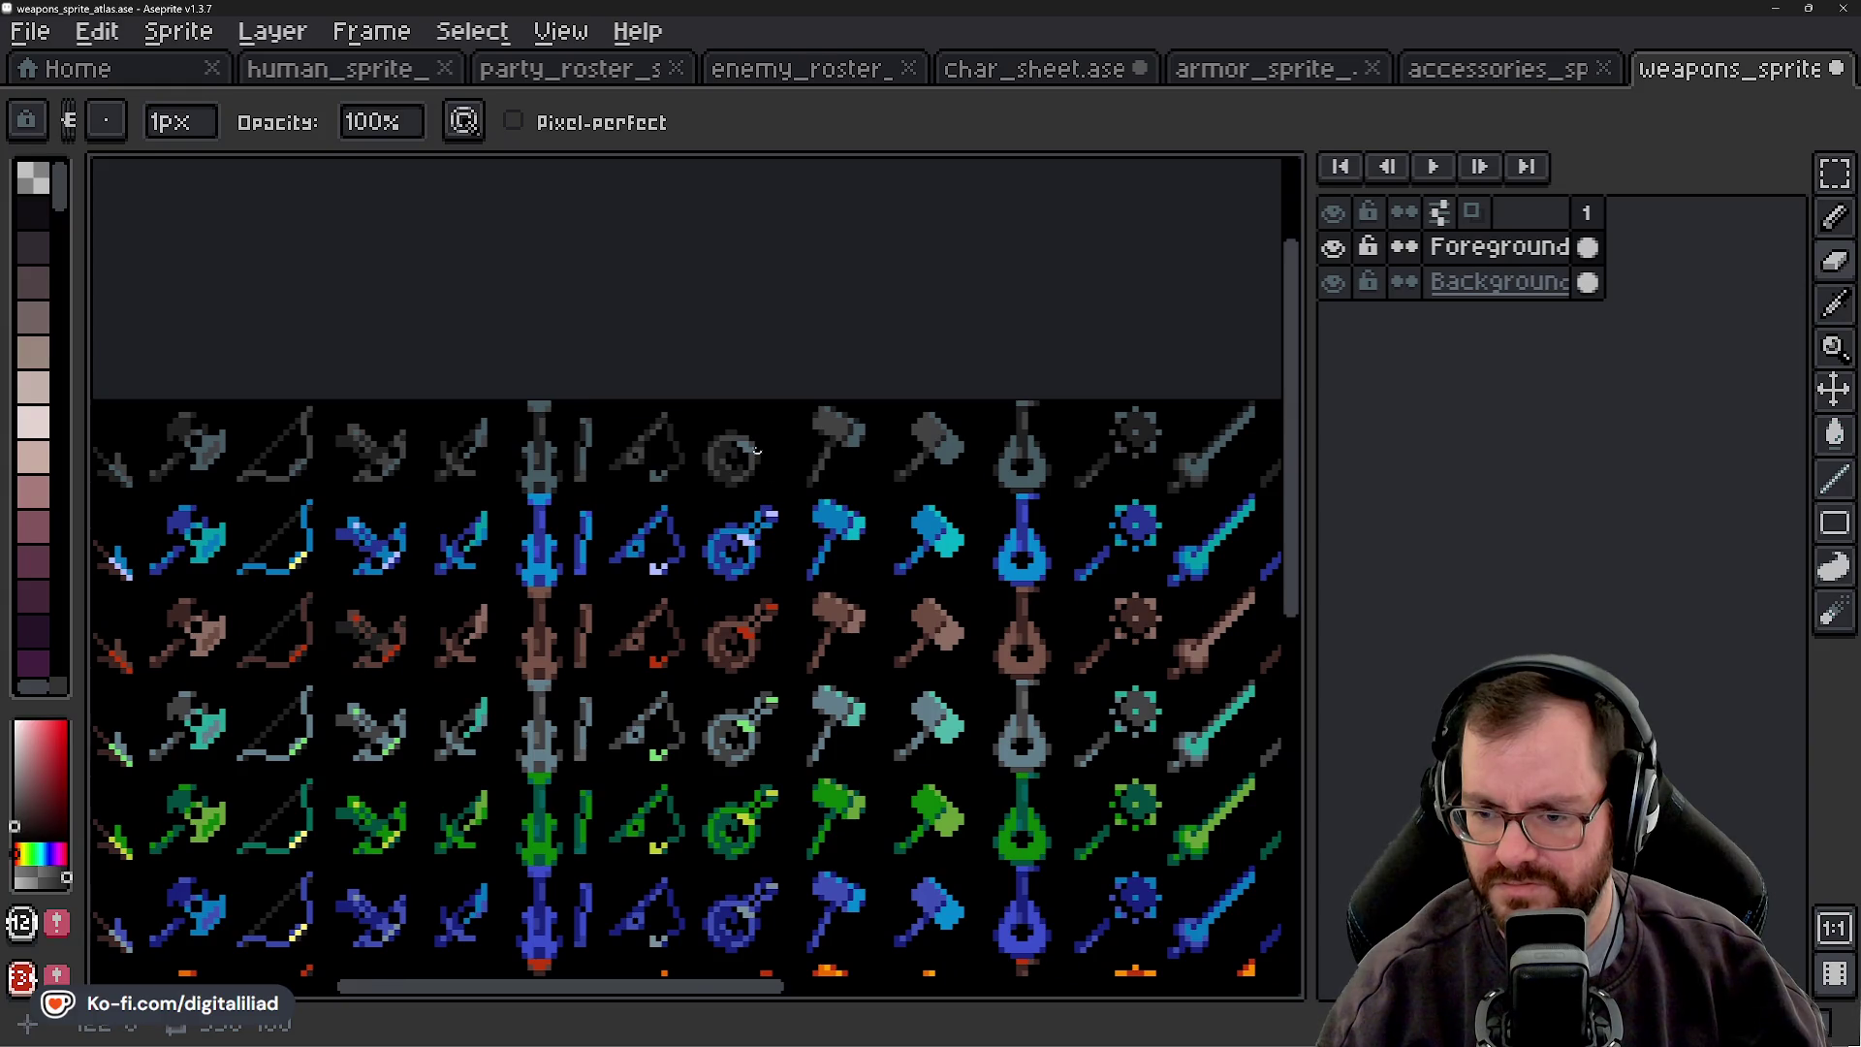
pyautogui.scroll(2, 757, 461)
pyautogui.scroll(2, 766, 514)
pyautogui.scroll(2, 732, 453)
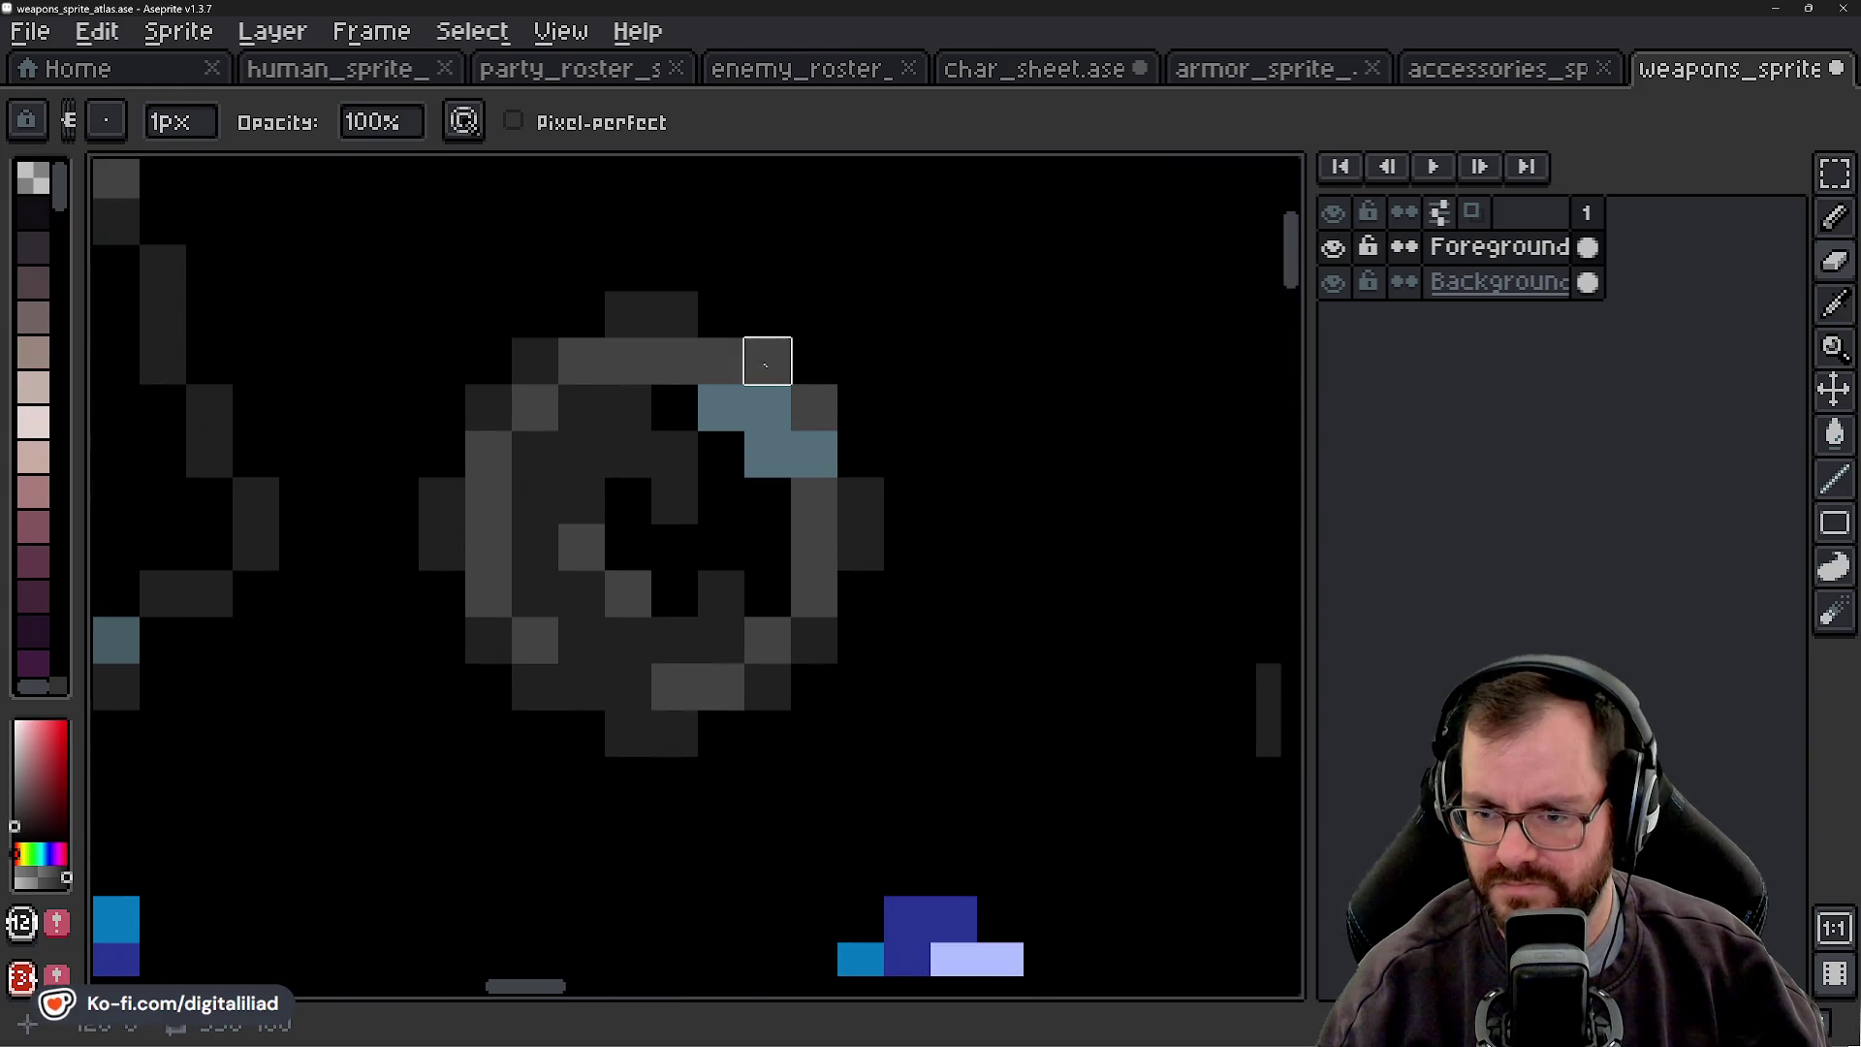
pyautogui.hotkey('shift', 's')
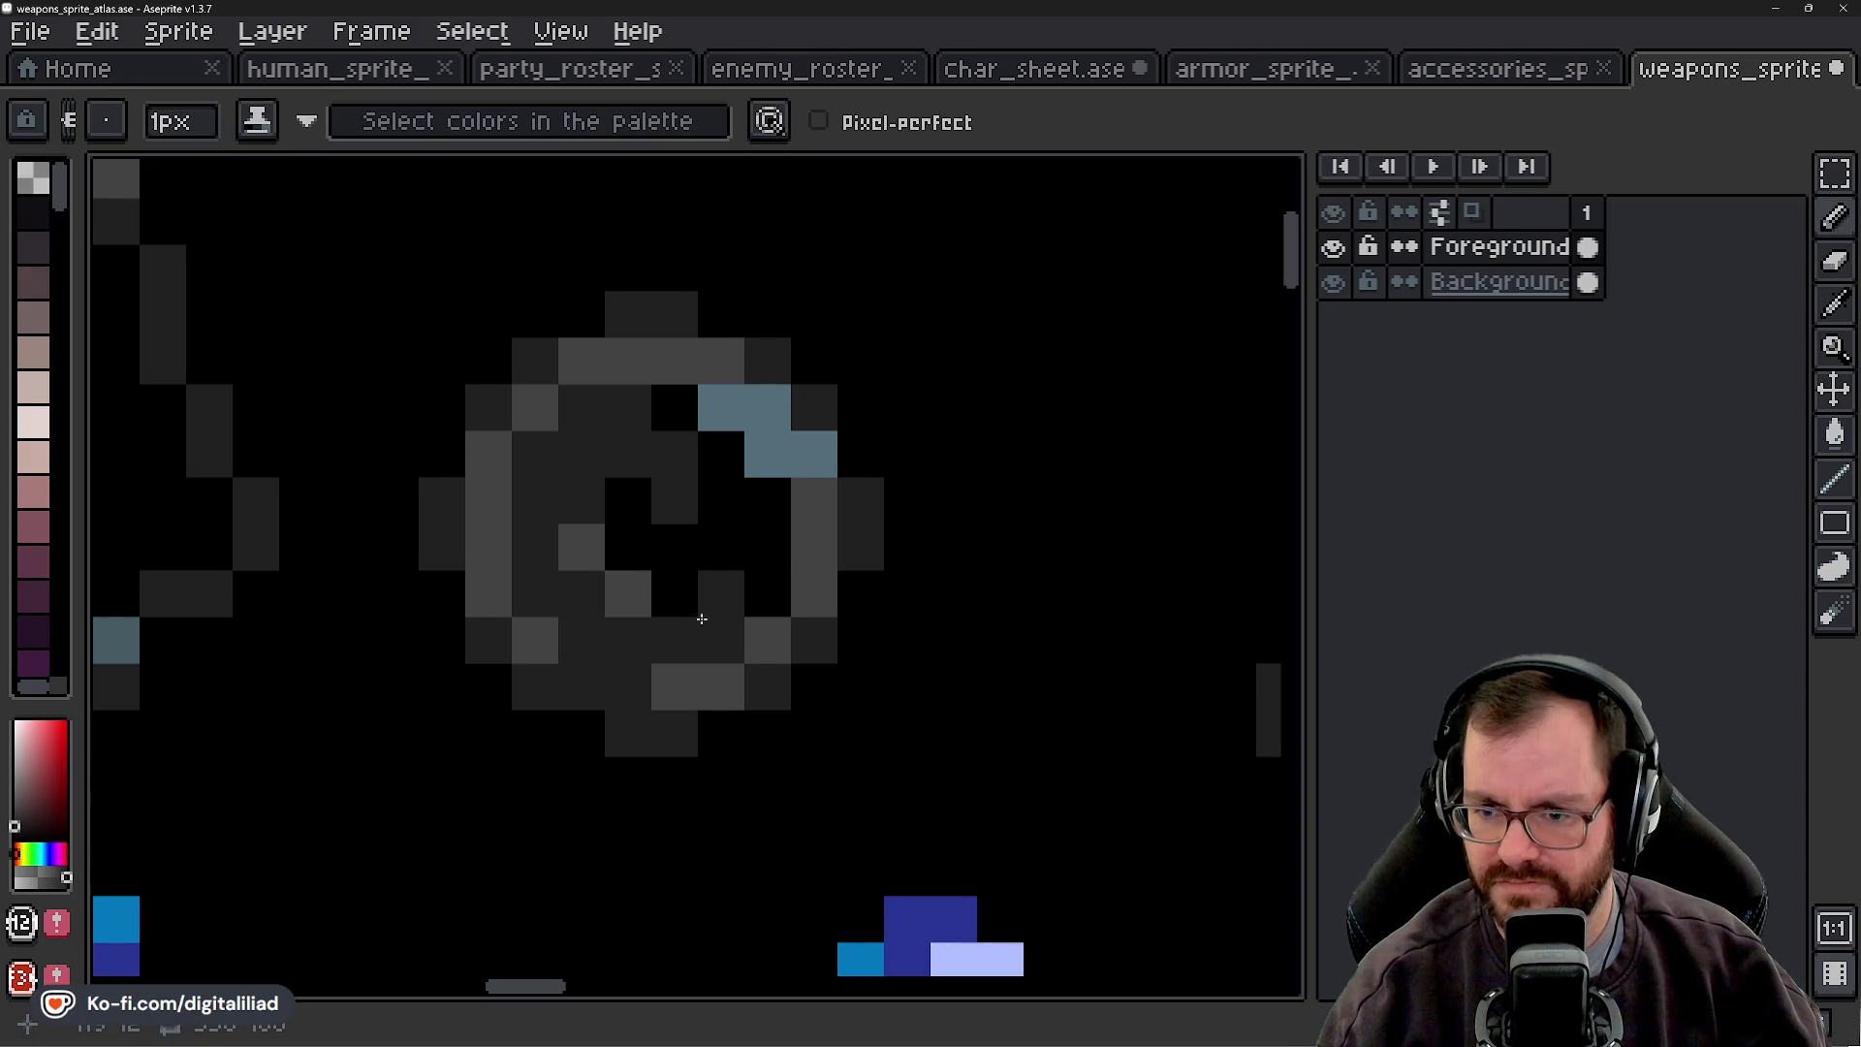
pyautogui.scroll(-4, 698, 615)
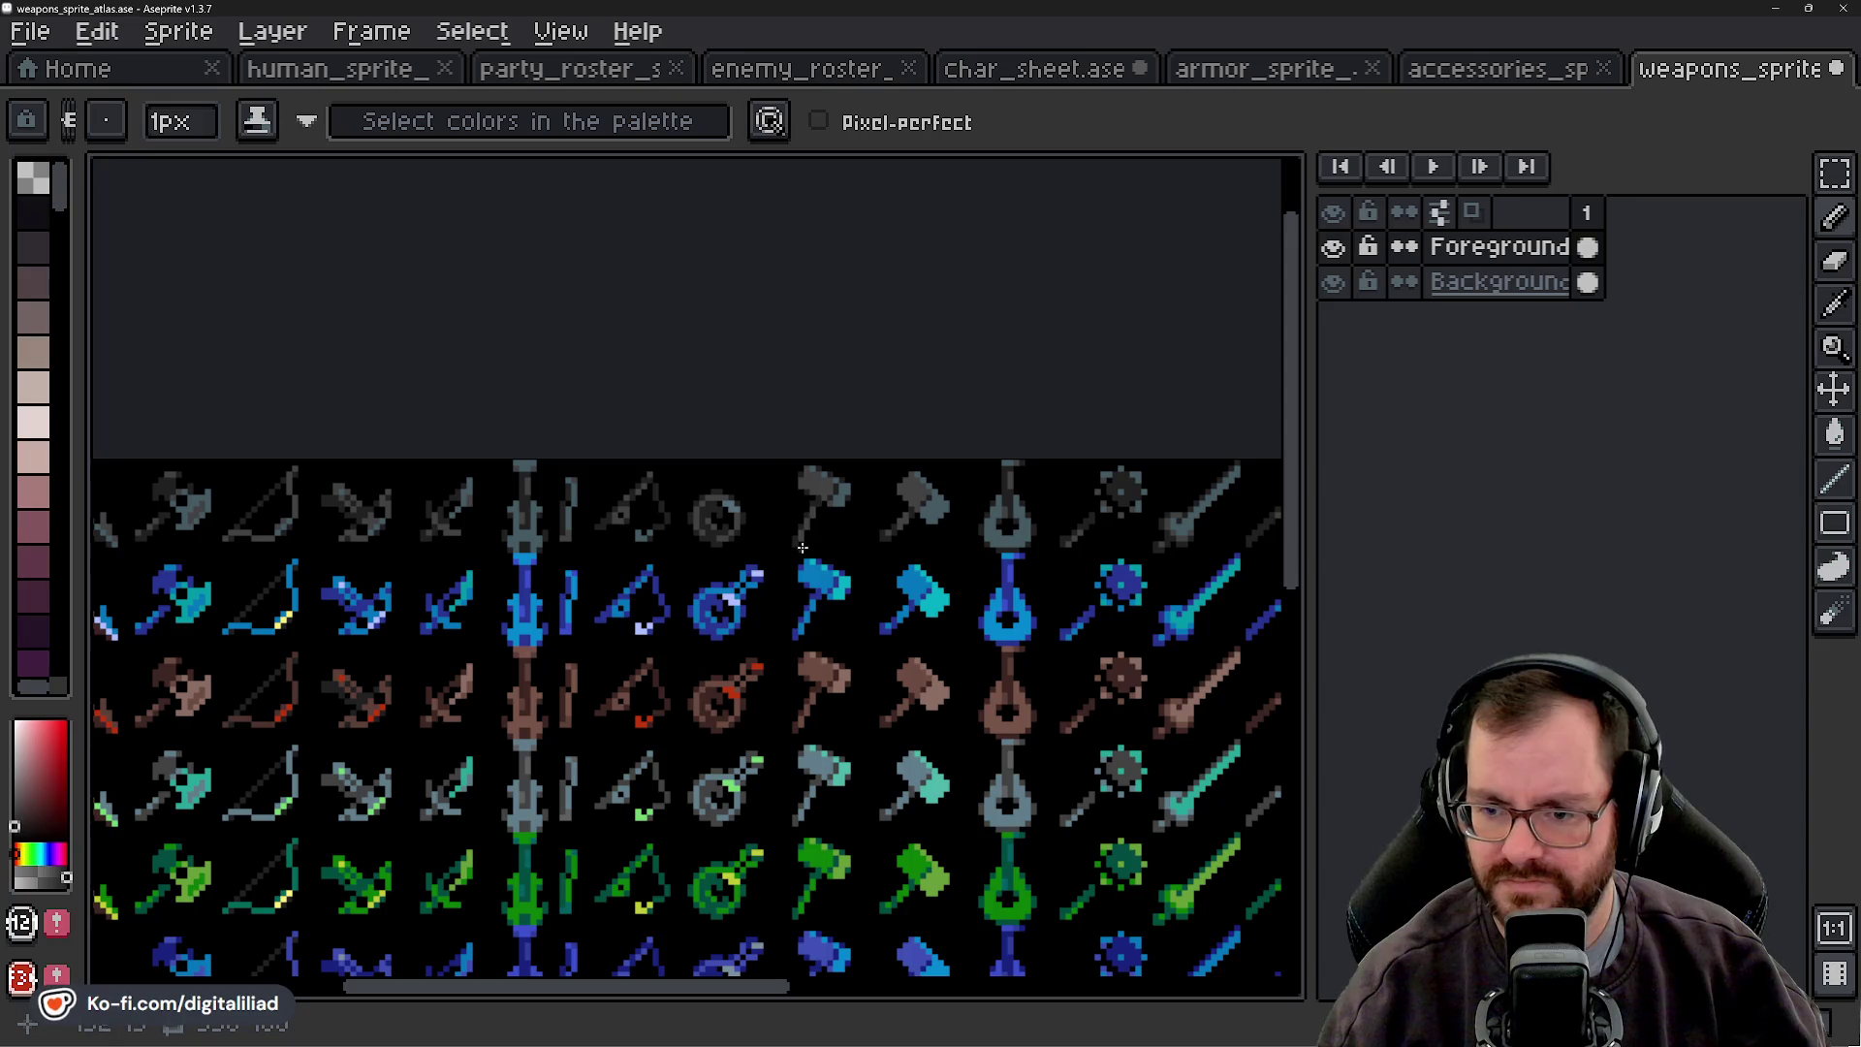
# - Zoom and pan down the atlas to bring its lower weapon rows into view
pyautogui.scroll(2, 732, 526)
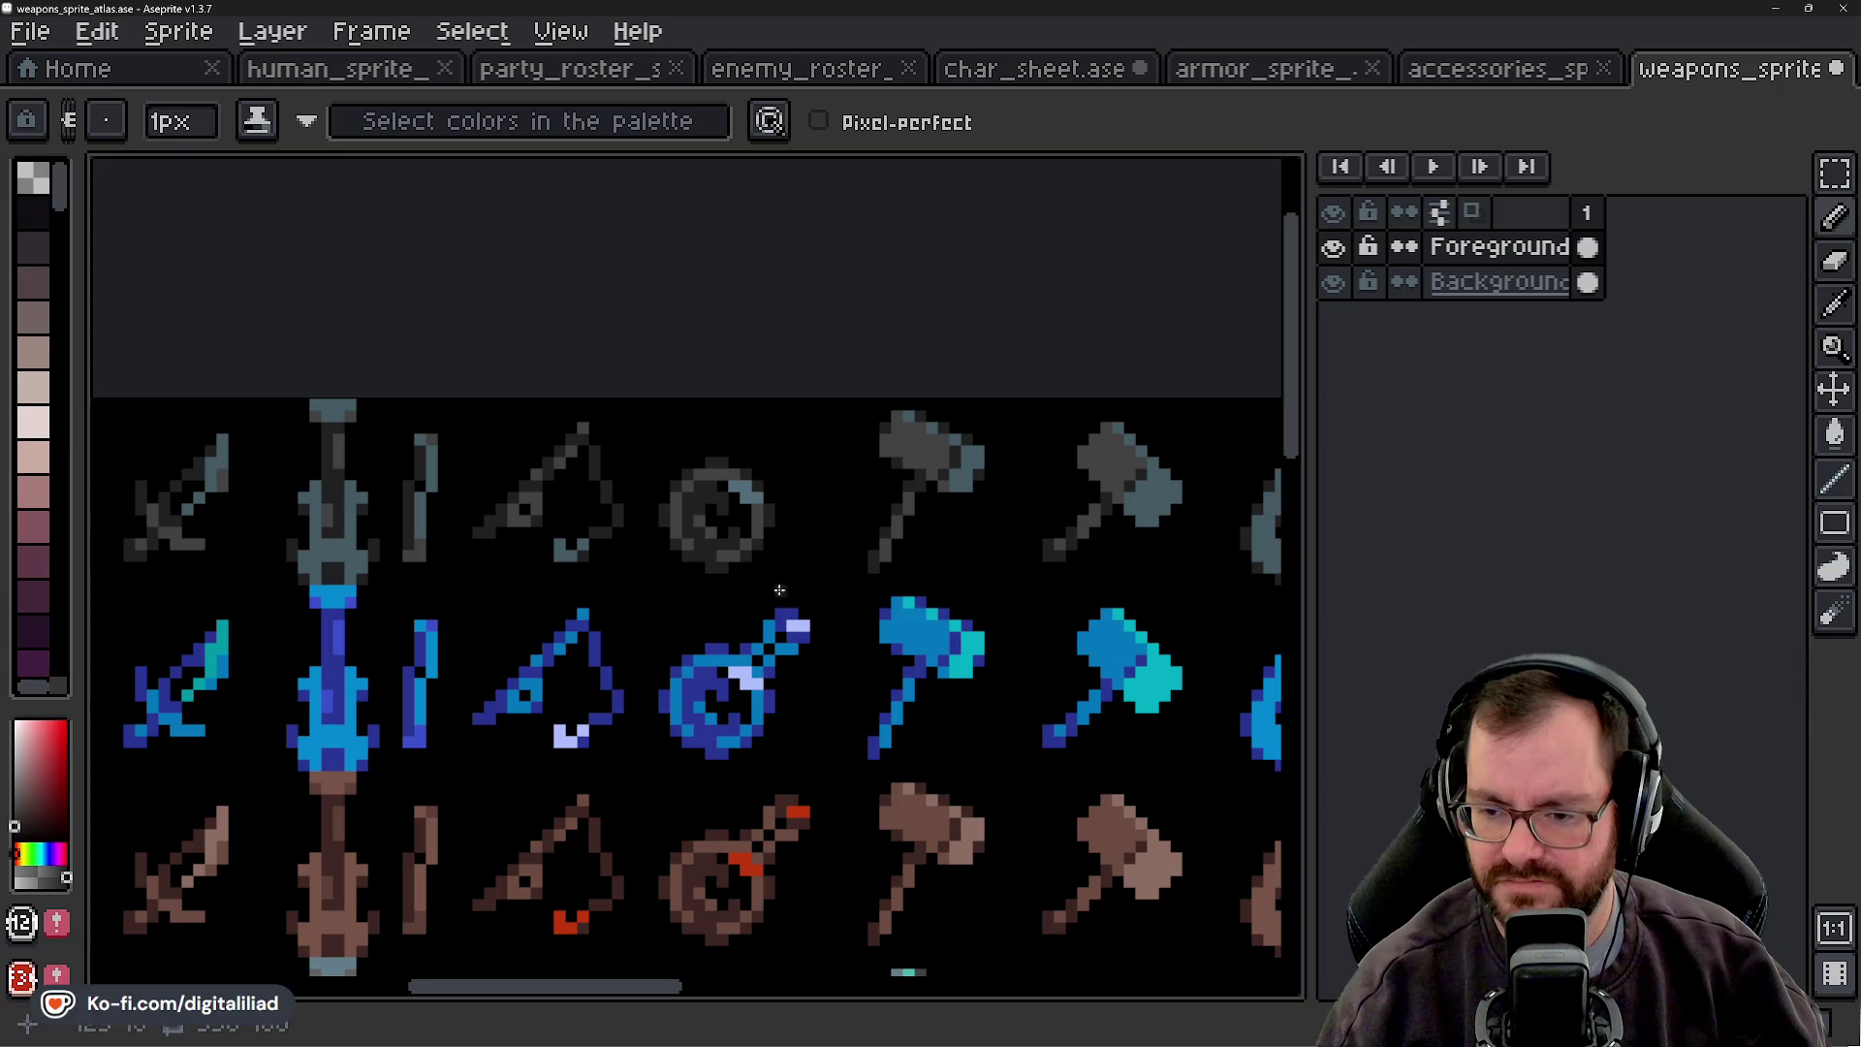
pyautogui.scroll(-2, 730, 555)
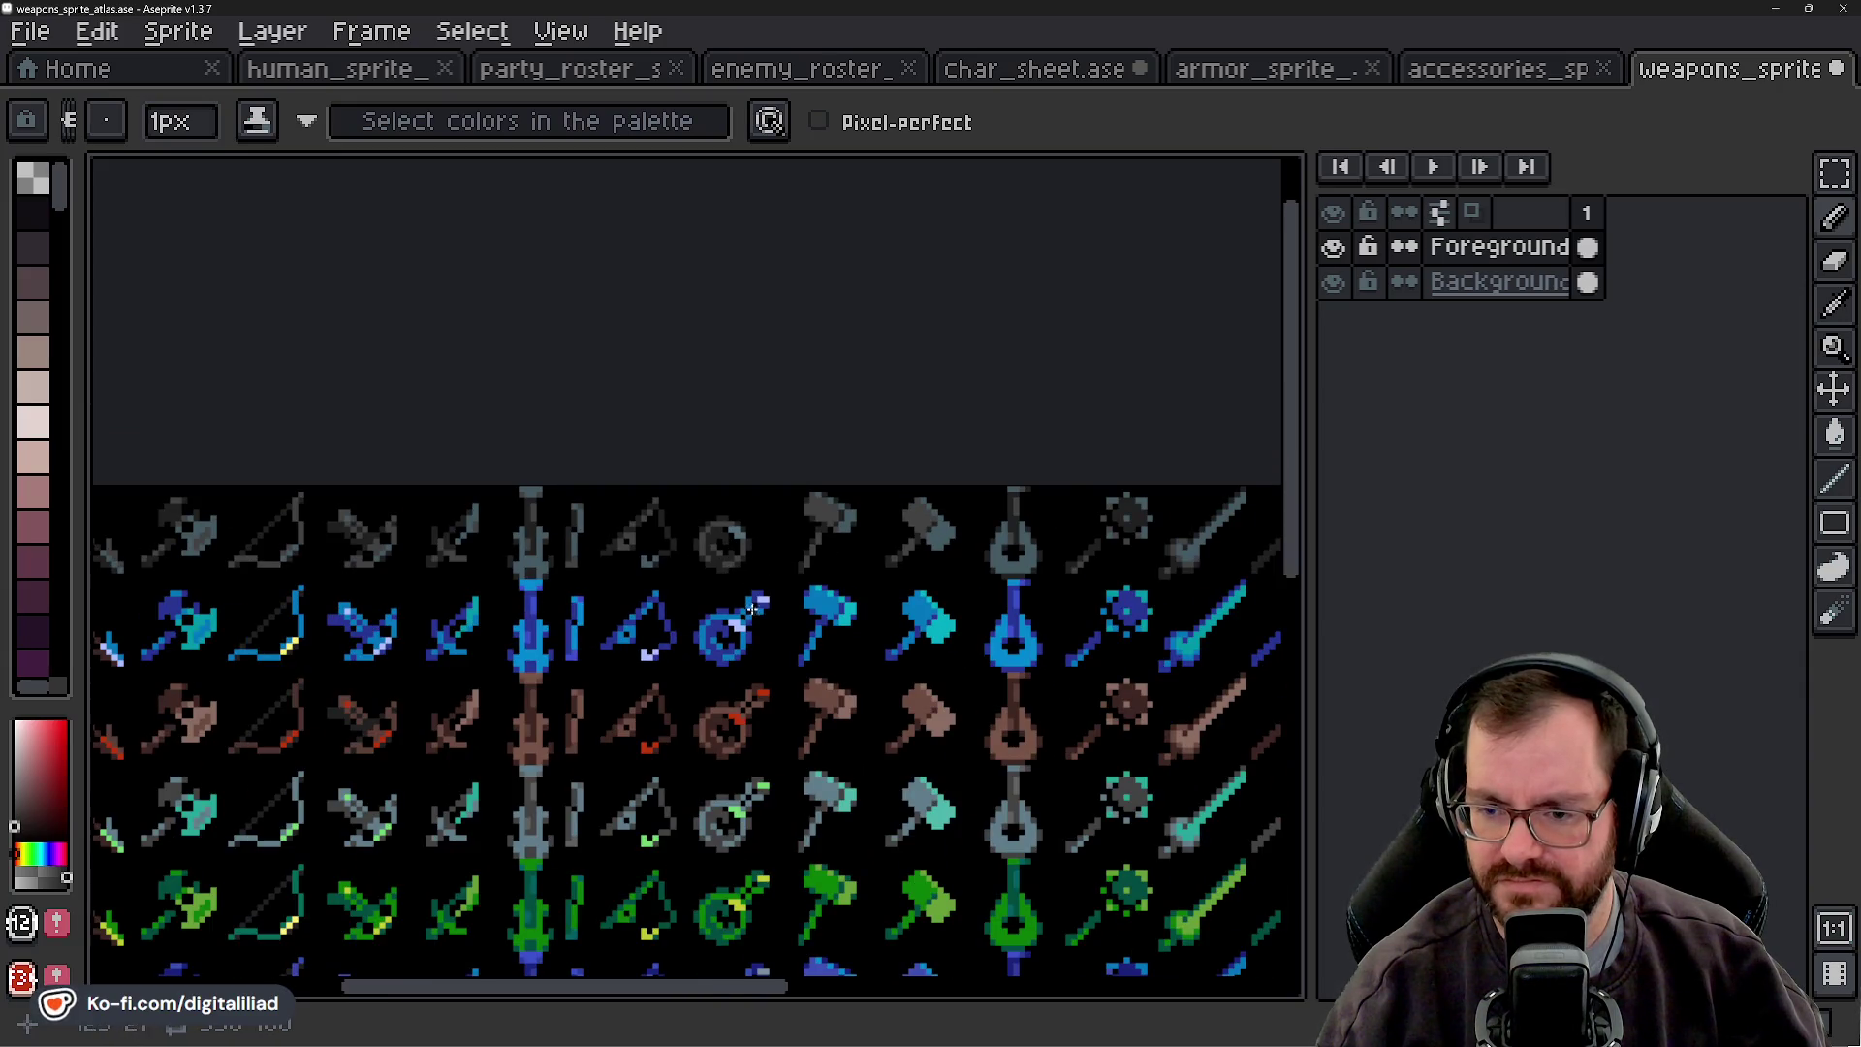
pyautogui.scroll(2, 741, 528)
pyautogui.scroll(2, 722, 571)
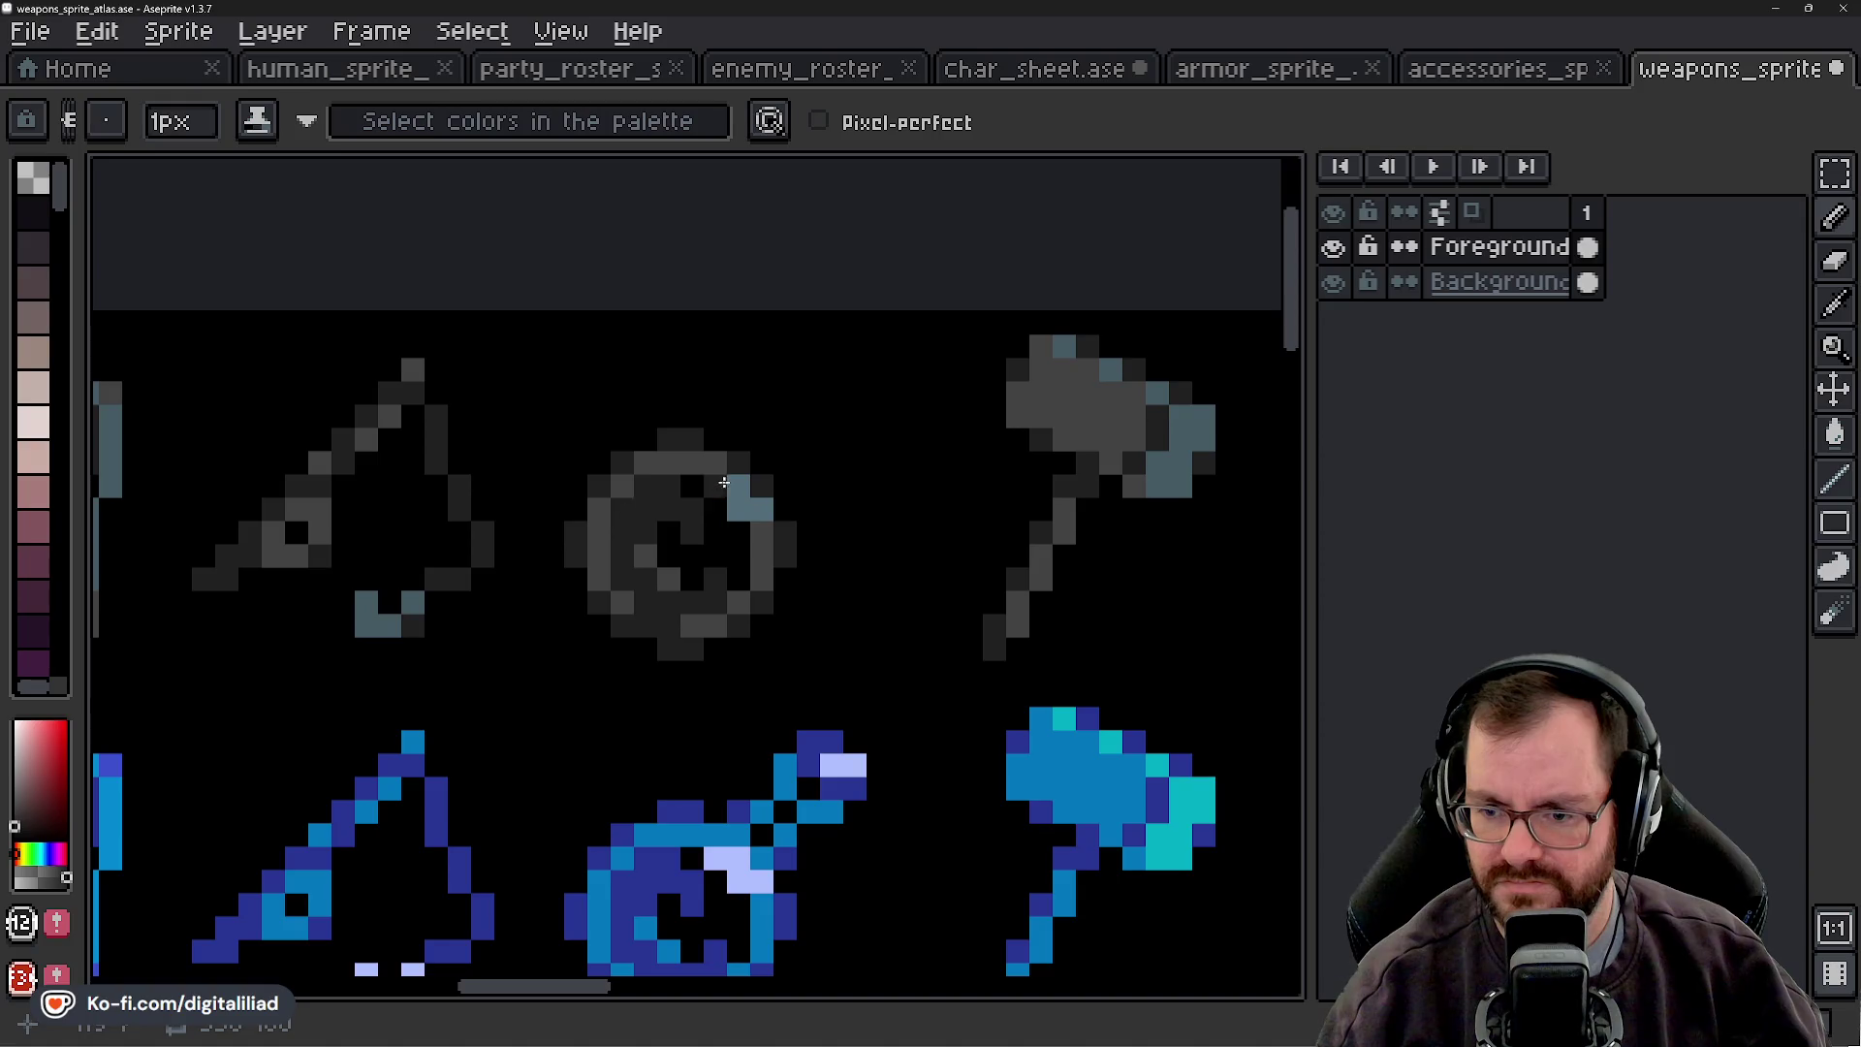
pyautogui.scroll(-4, 718, 482)
pyautogui.scroll(1, 714, 508)
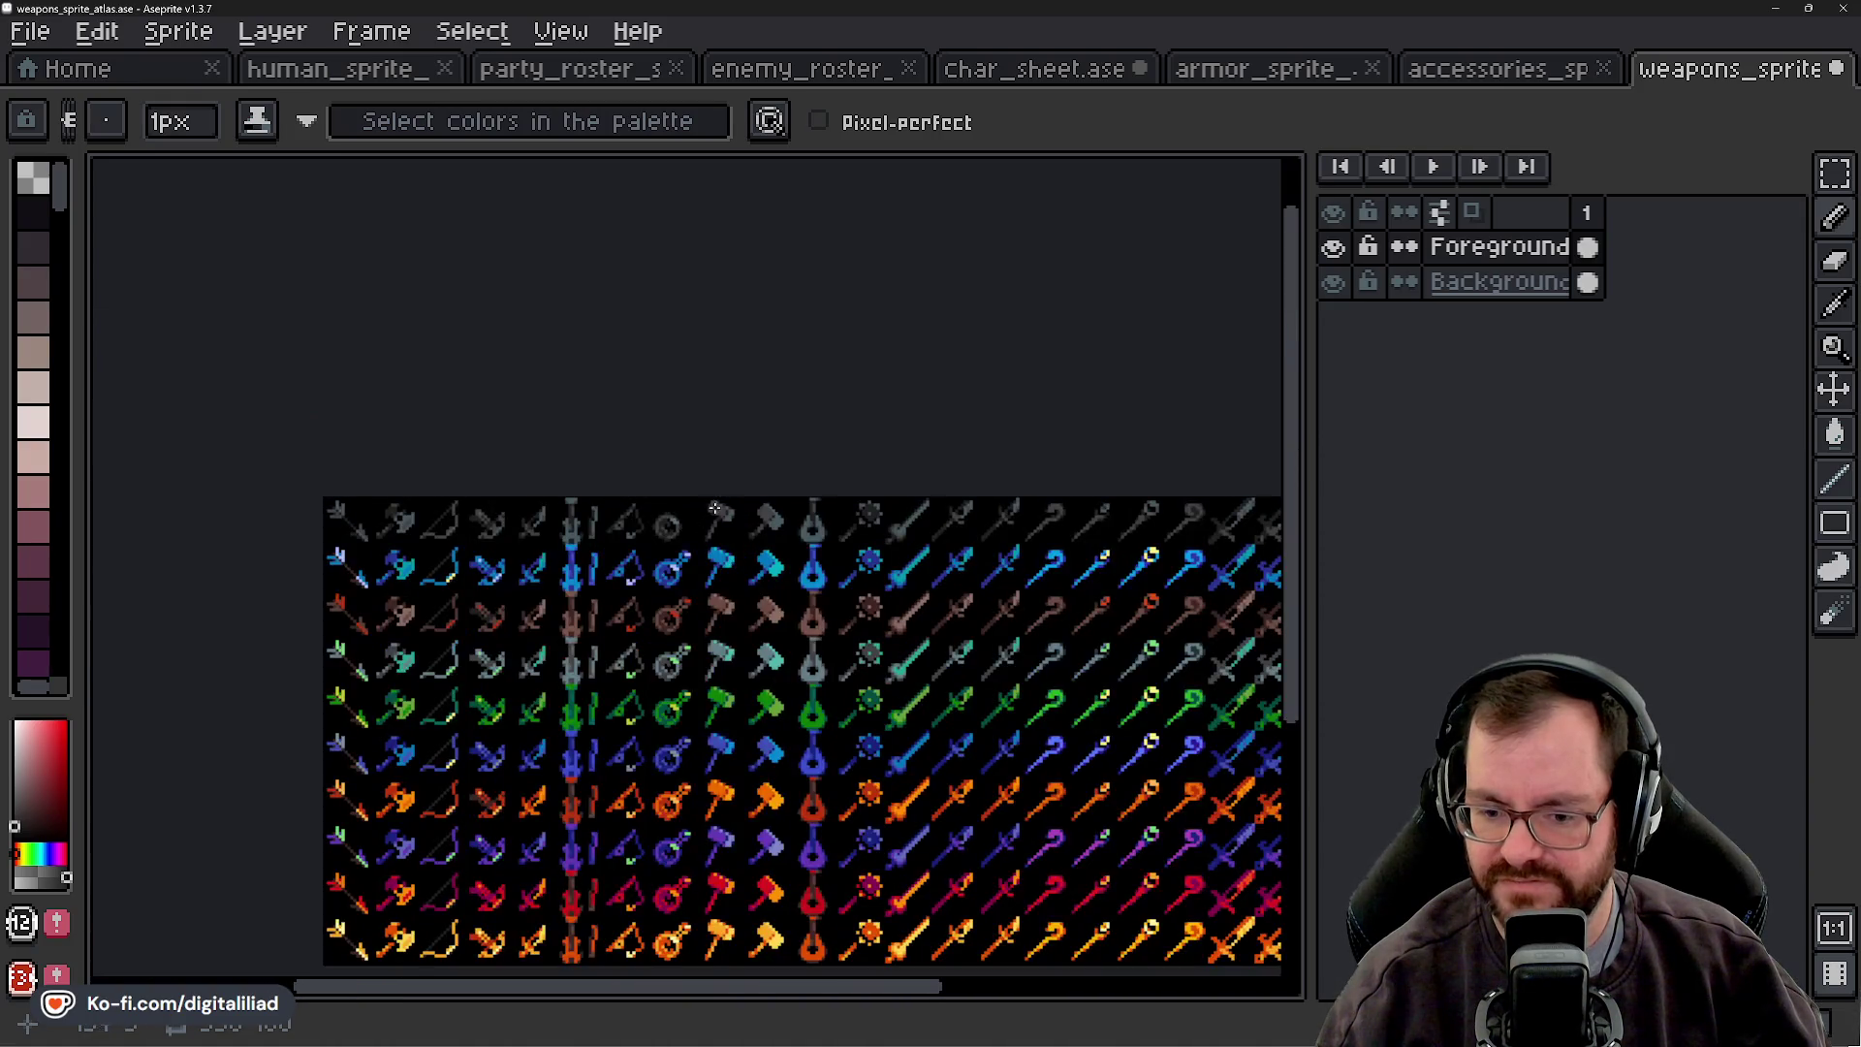
pyautogui.scroll(2, 714, 509)
pyautogui.scroll(-1, 718, 528)
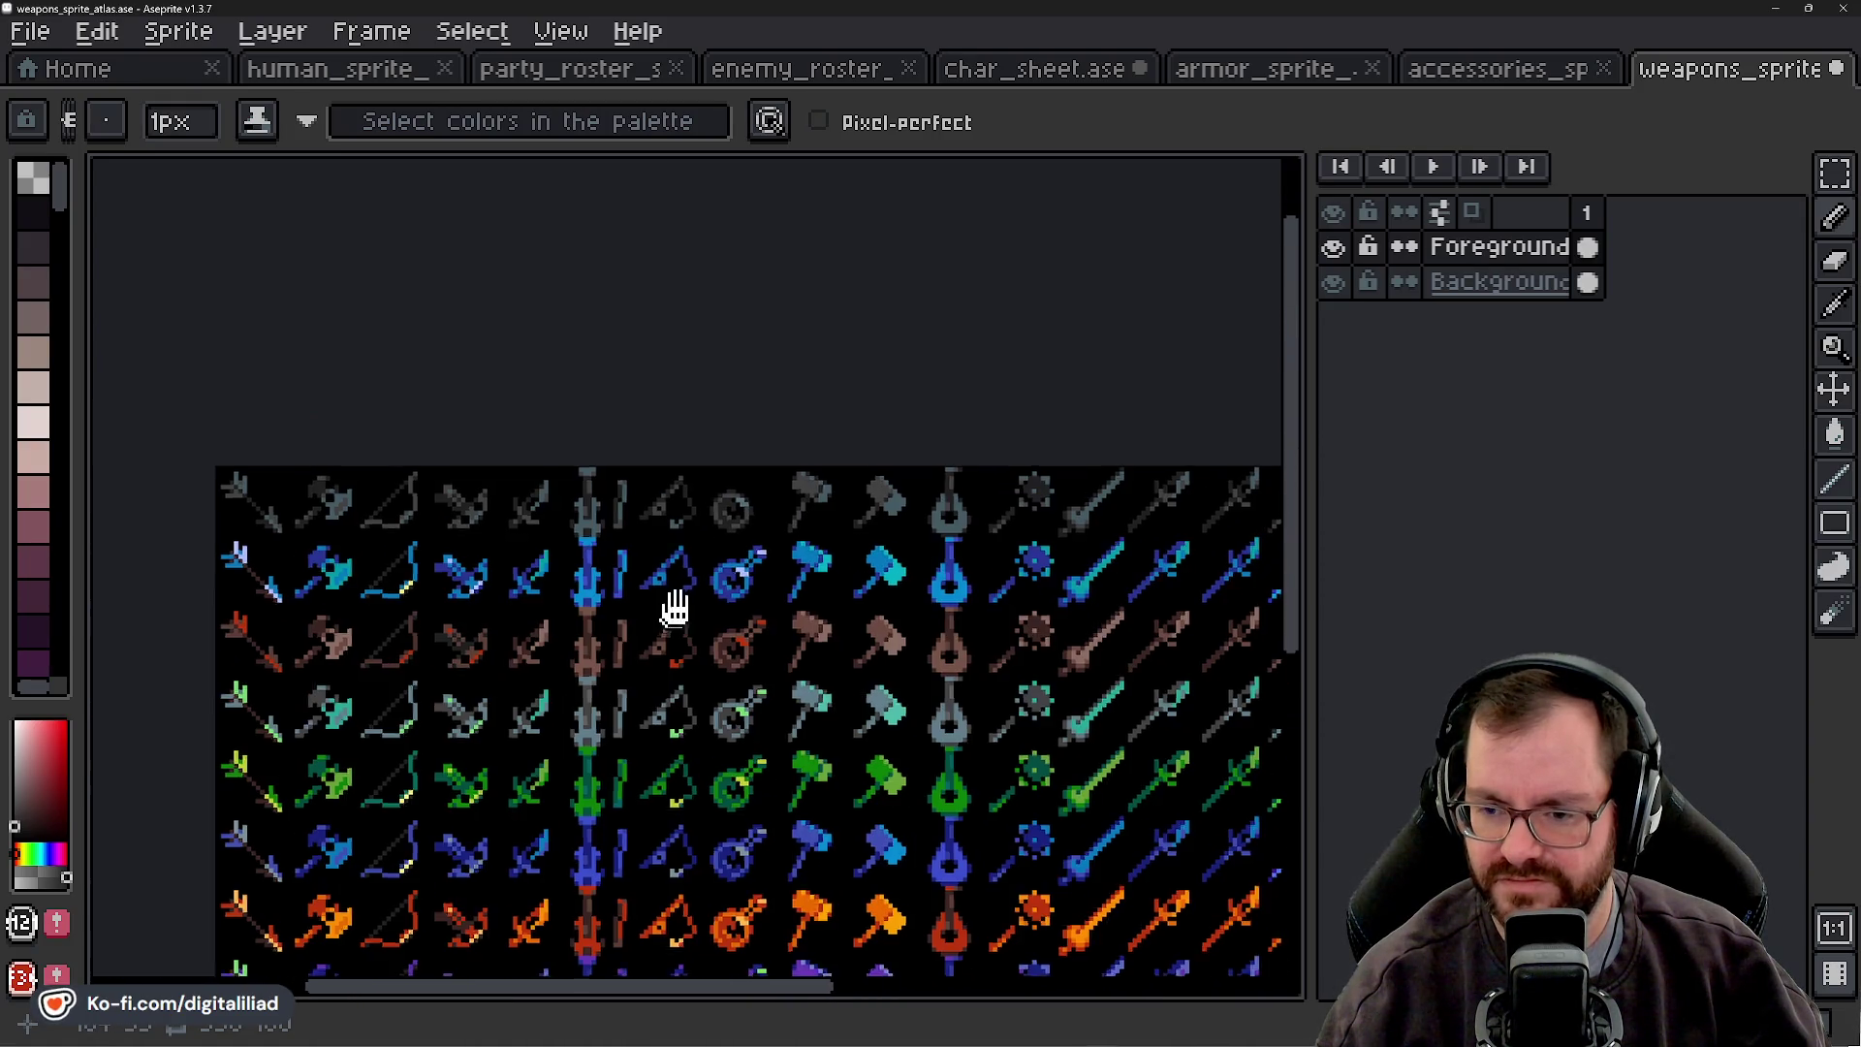
pyautogui.moveTo(670, 611); pyautogui.dragTo(708, 508)
pyautogui.moveTo(698, 594)
pyautogui.mouseDown()
pyautogui.moveTo(673, 374)
pyautogui.moveTo(674, 447)
pyautogui.moveTo(643, 469)
pyautogui.moveTo(456, 475)
pyautogui.mouseUp()
pyautogui.moveTo(931, 479); pyautogui.dragTo(581, 482)
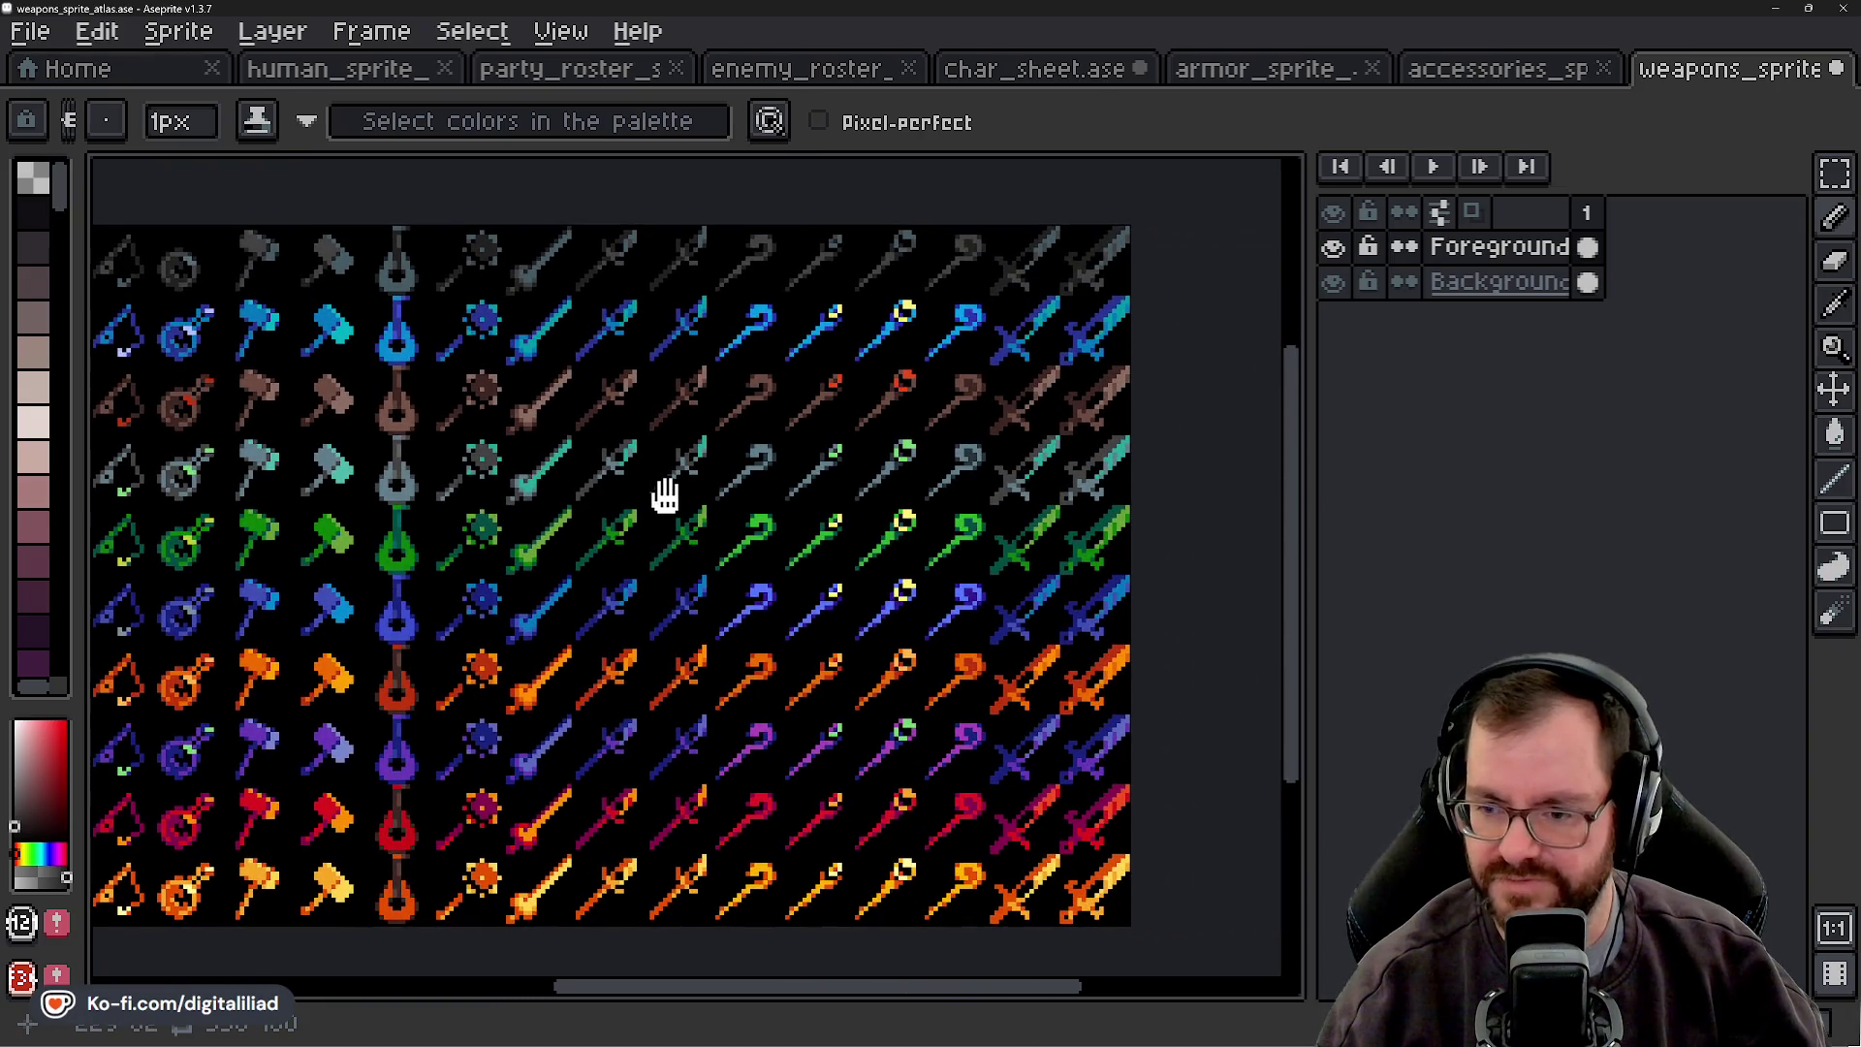
pyautogui.moveTo(665, 495); pyautogui.dragTo(618, 536)
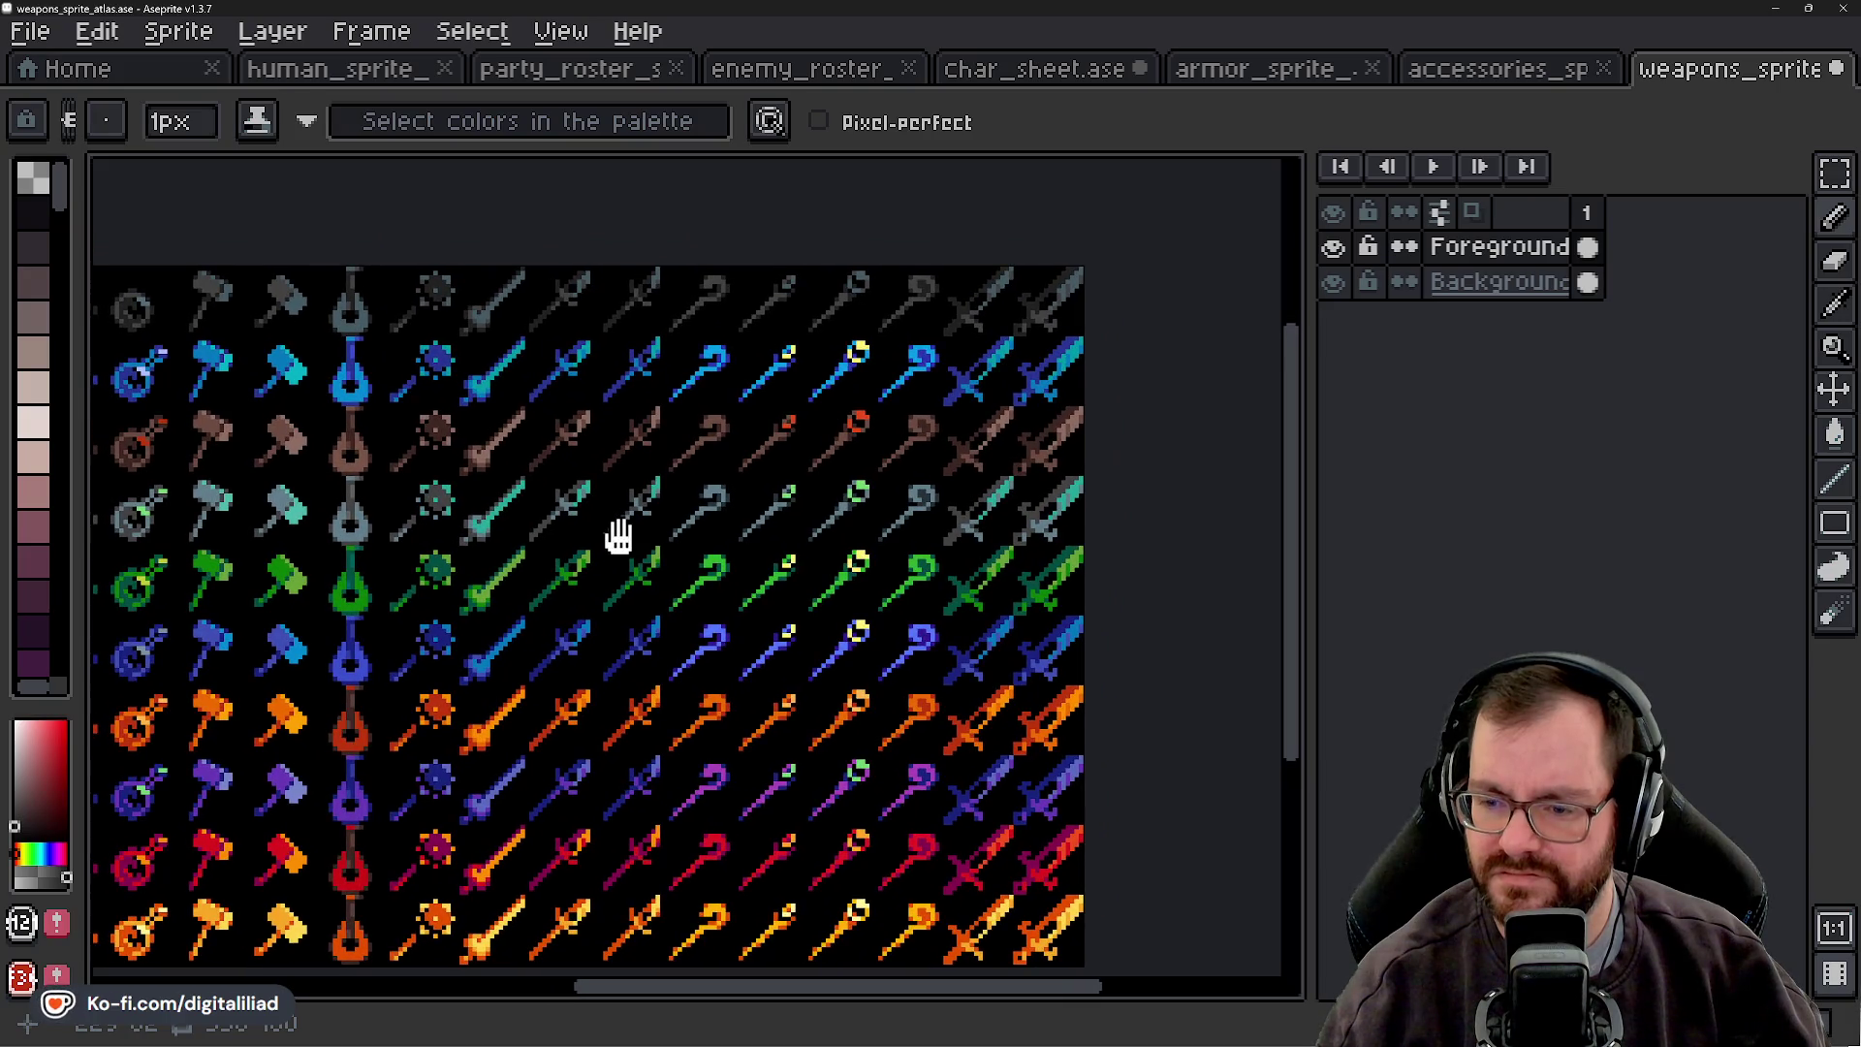
pyautogui.moveTo(619, 536); pyautogui.dragTo(595, 549)
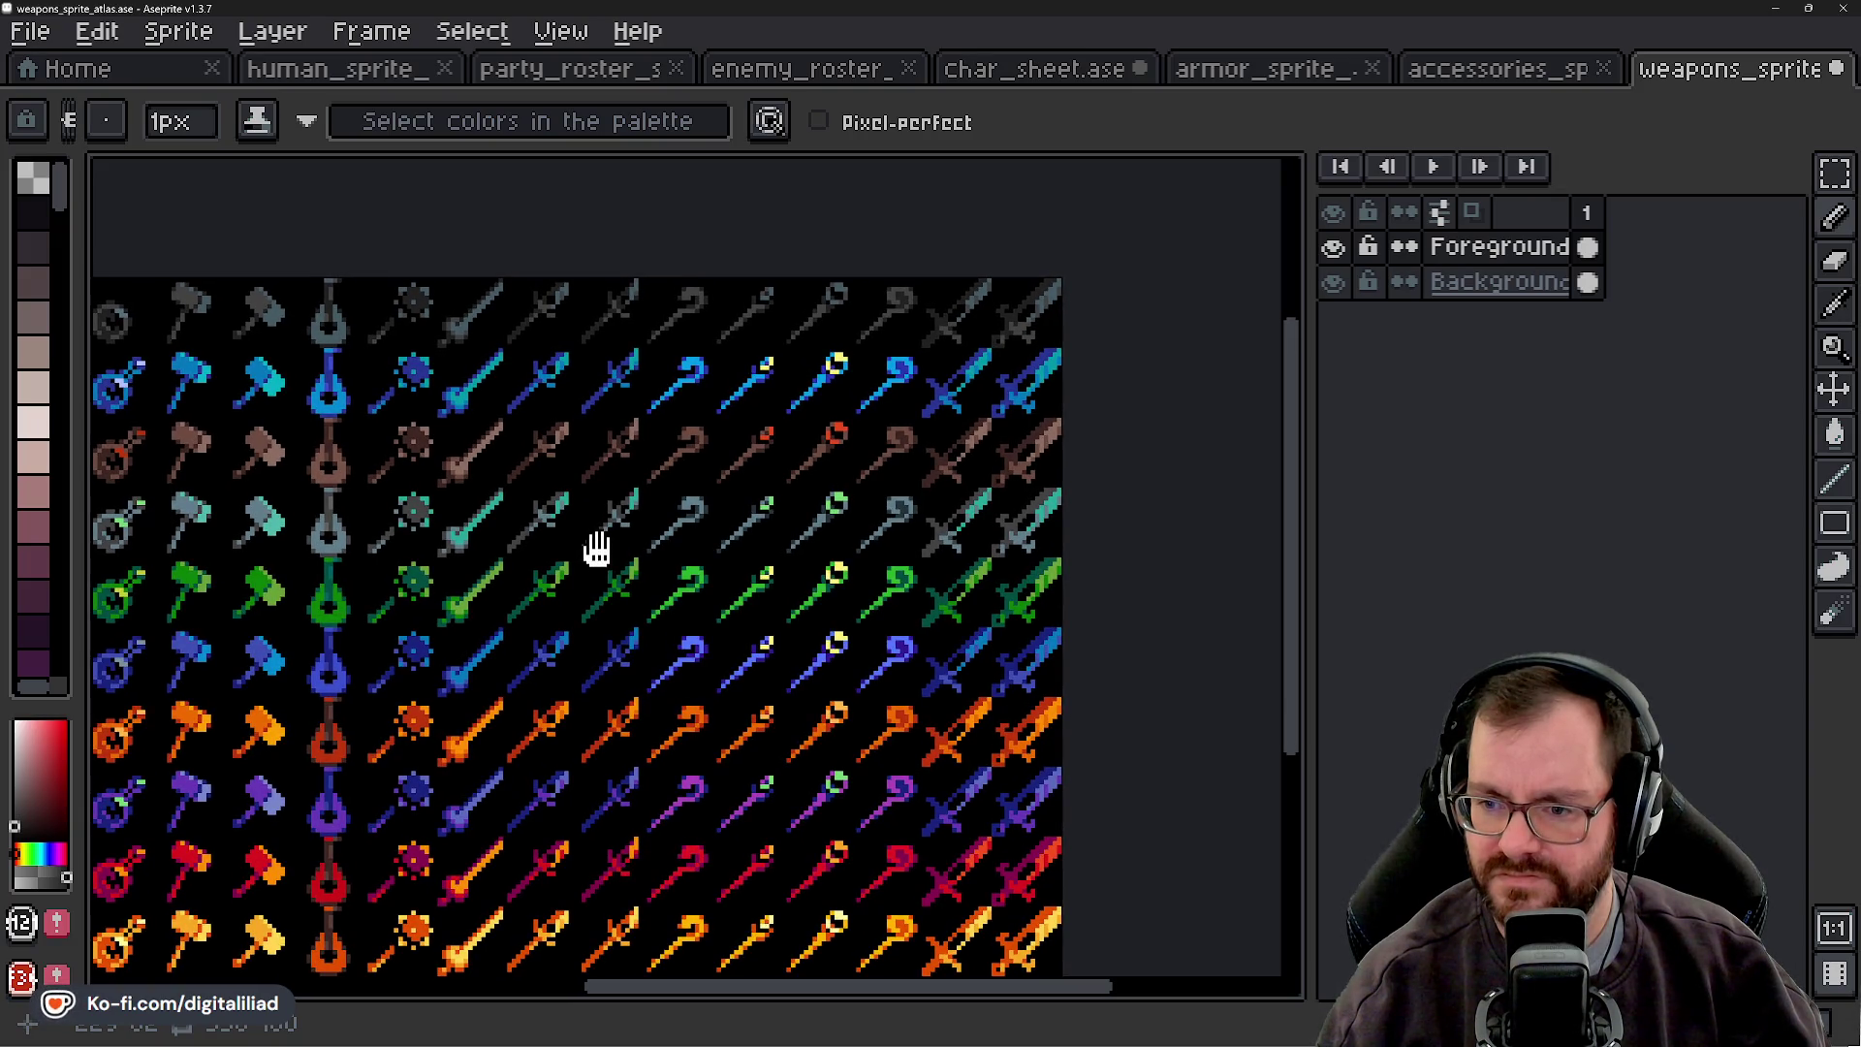
# - Pan to the orange, purple and red staff rows and zoom toward the purple staff's head
pyautogui.scroll(2, 722, 324)
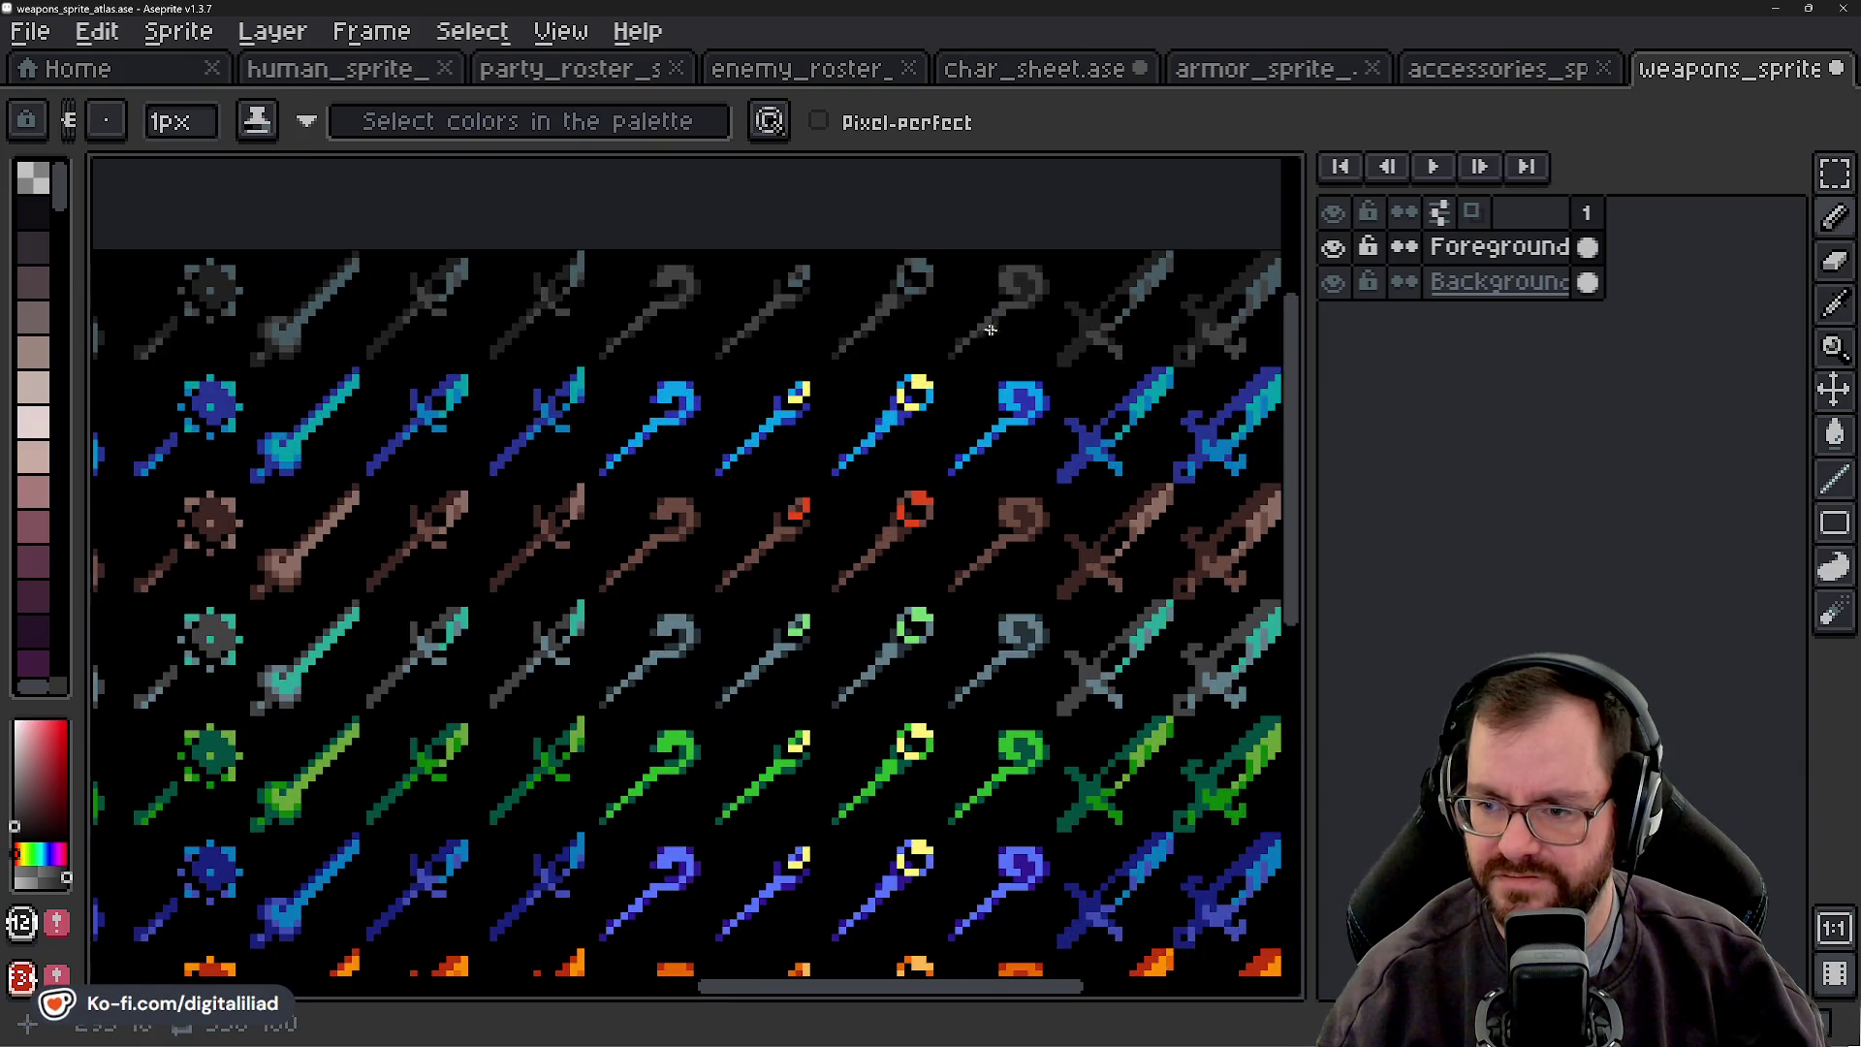
pyautogui.scroll(3, 695, 427)
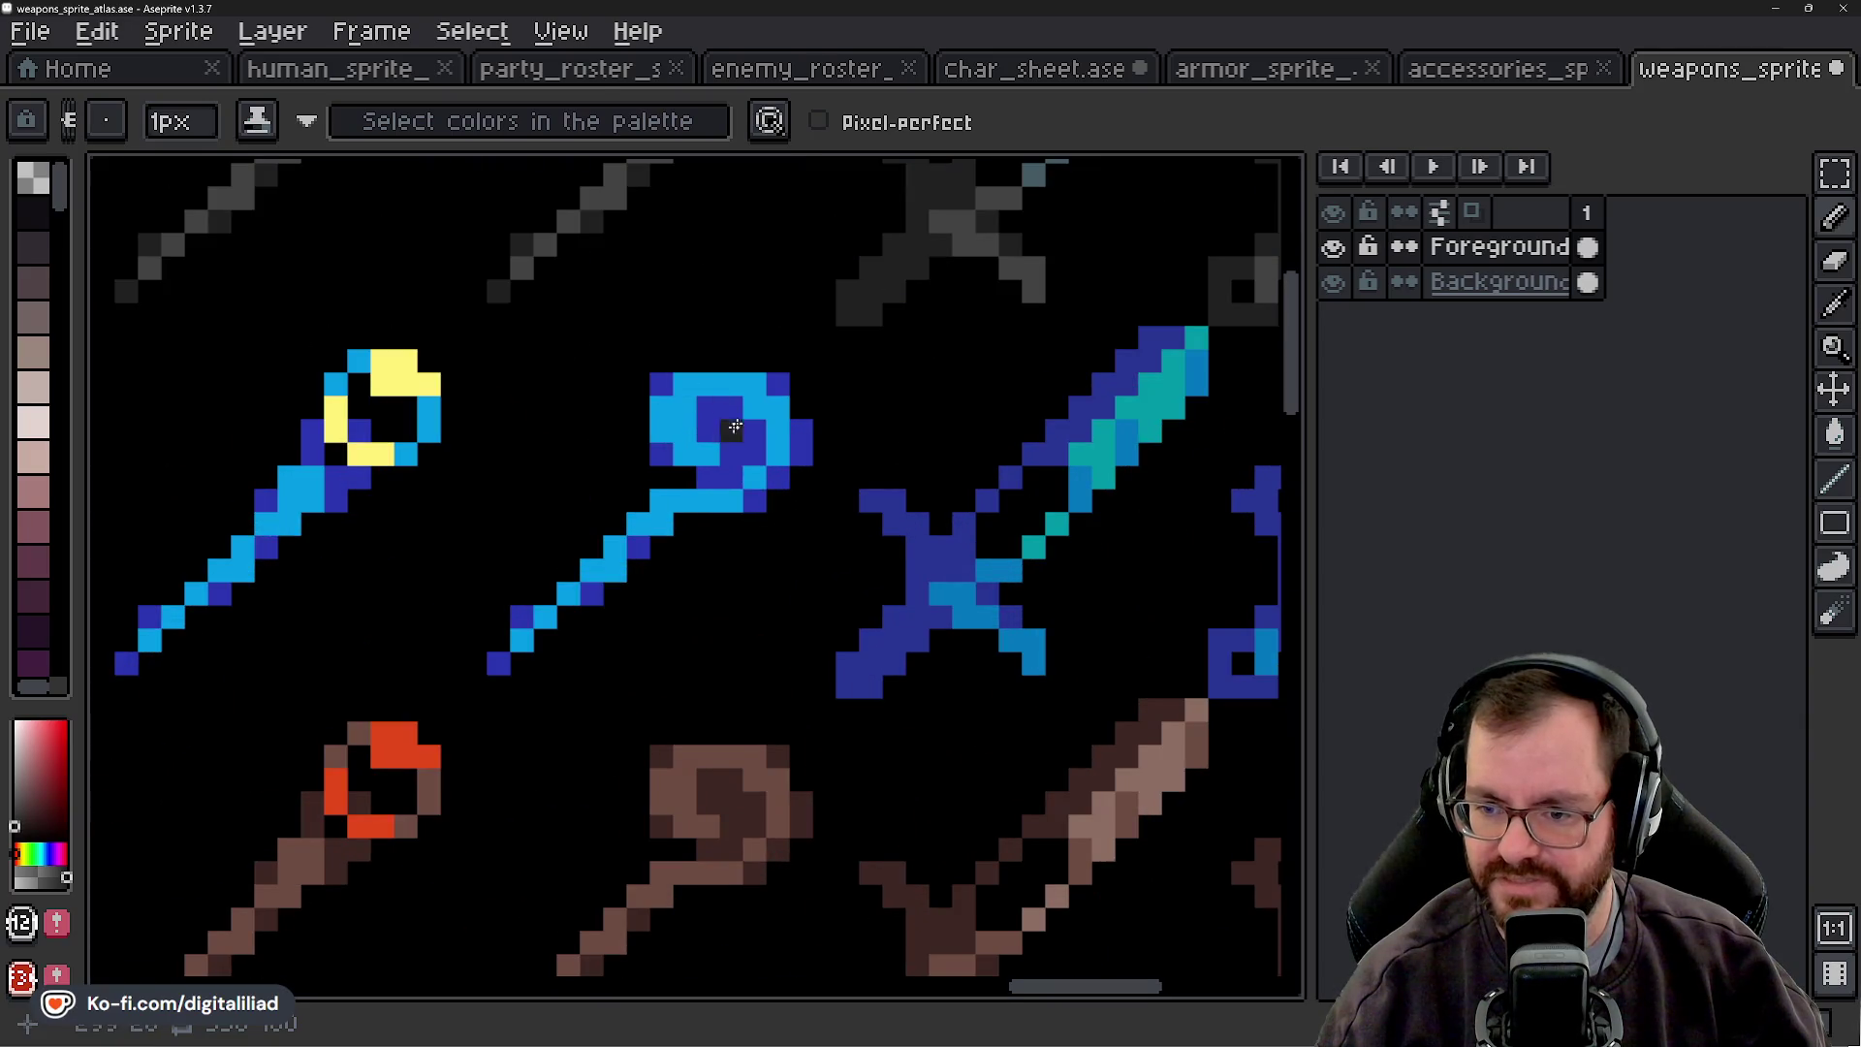
pyautogui.scroll(-3, 683, 424)
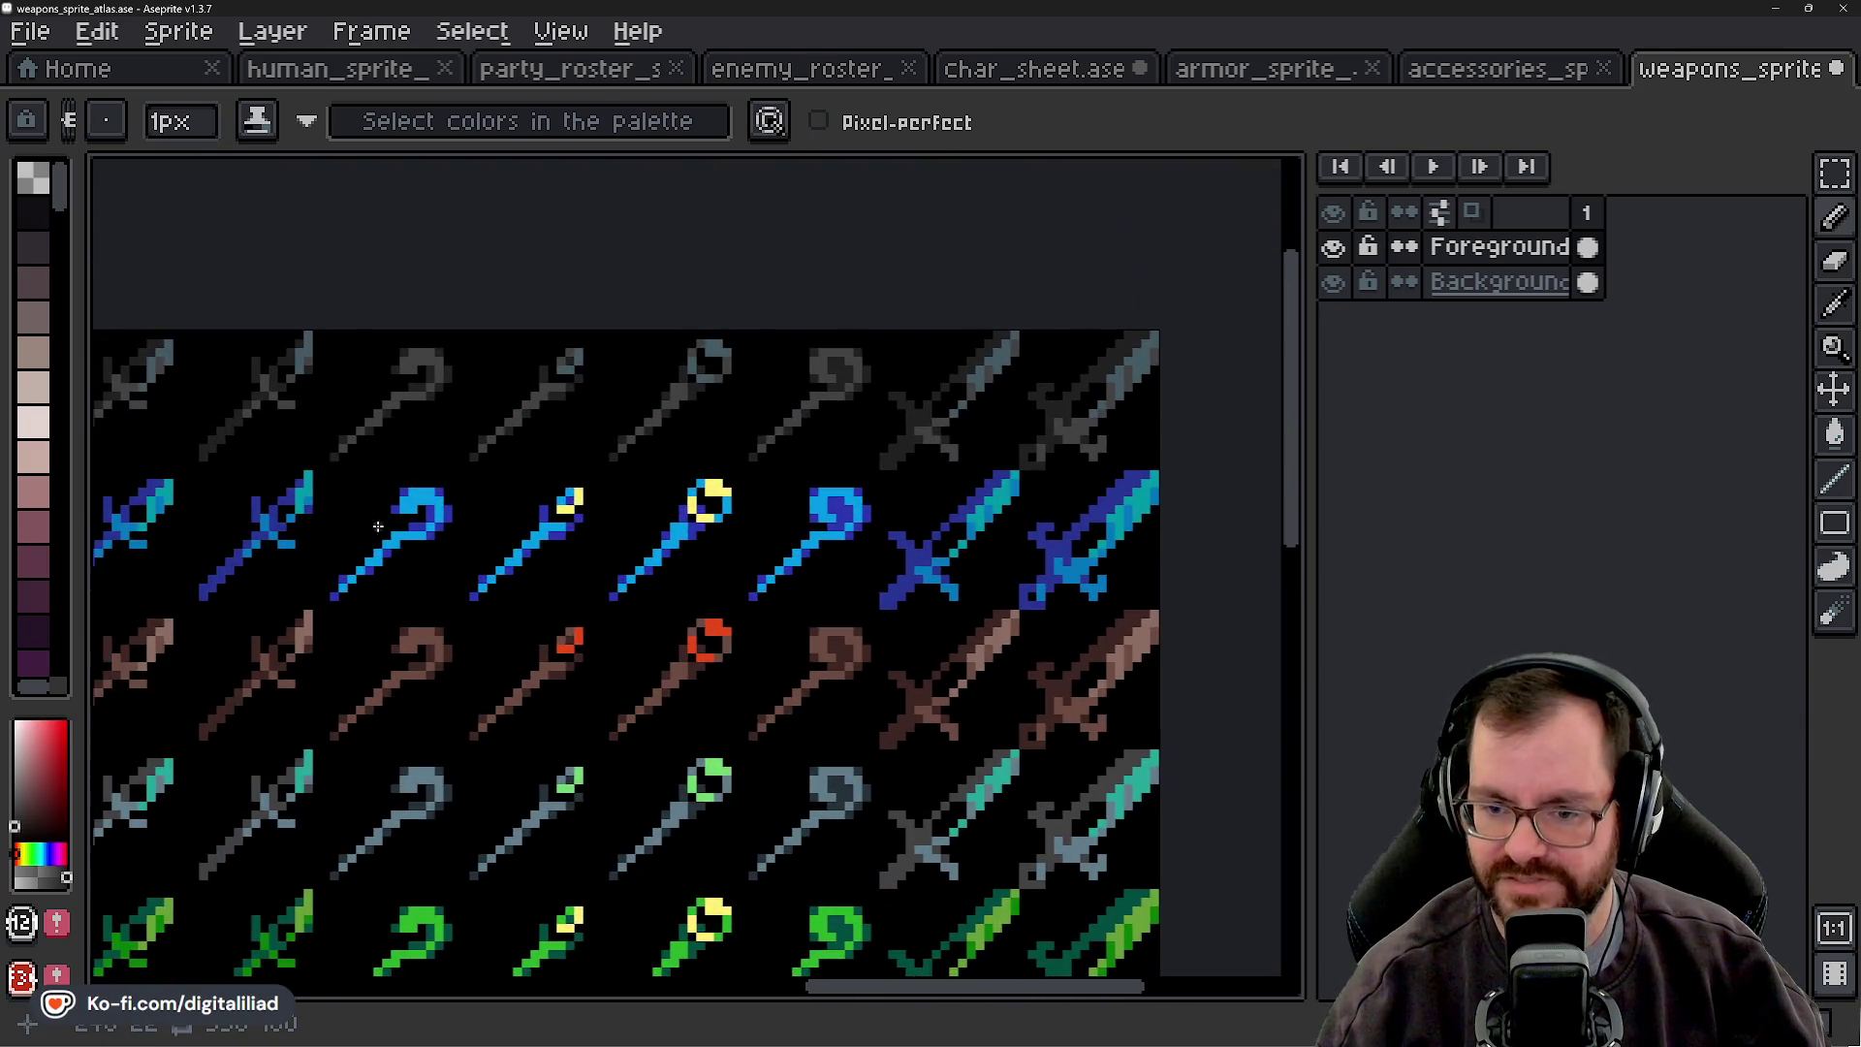
pyautogui.scroll(3, 363, 597)
pyautogui.hscroll(5, 771, 573)
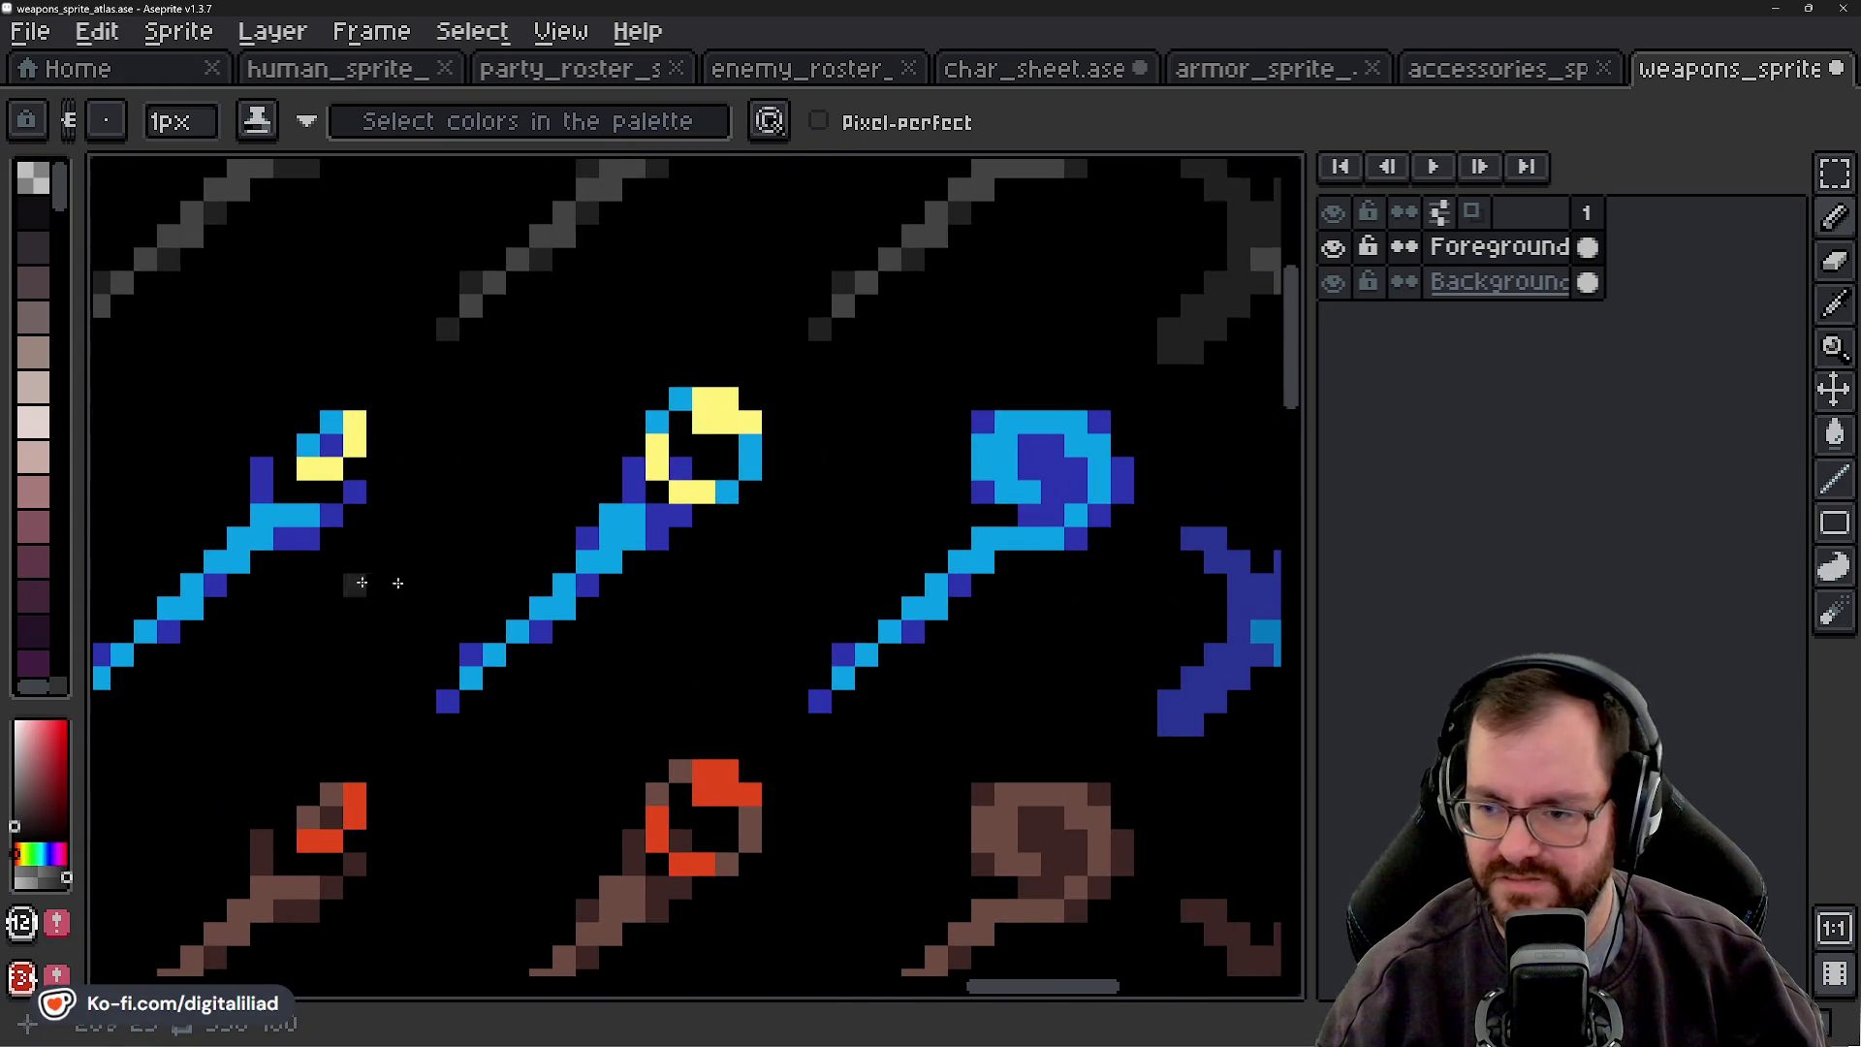
pyautogui.moveTo(547, 606)
pyautogui.mouseDown()
pyautogui.moveTo(893, 623)
pyautogui.moveTo(731, 623)
pyautogui.moveTo(1032, 600)
pyautogui.moveTo(904, 567)
pyautogui.mouseUp()
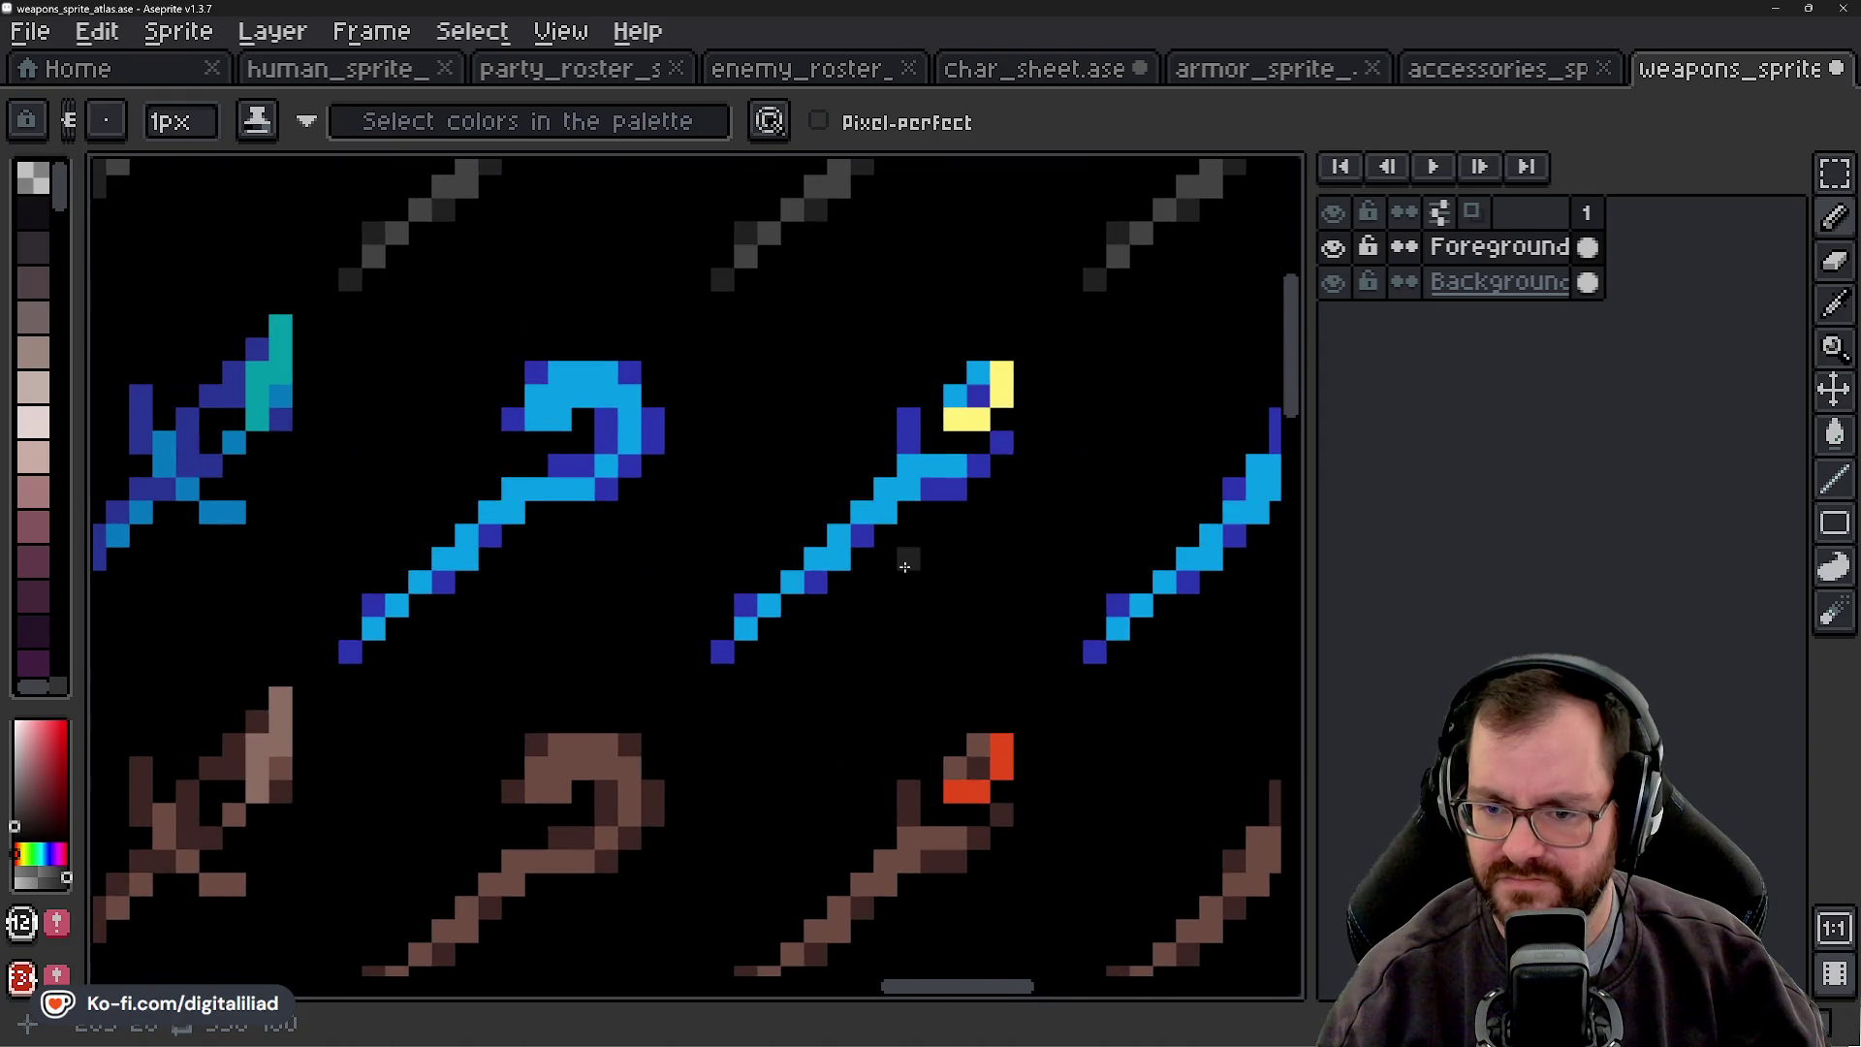
pyautogui.scroll(-5, 905, 567)
pyautogui.moveTo(598, 613)
pyautogui.mouseDown()
pyautogui.moveTo(569, 614)
pyautogui.moveTo(888, 573)
pyautogui.mouseUp()
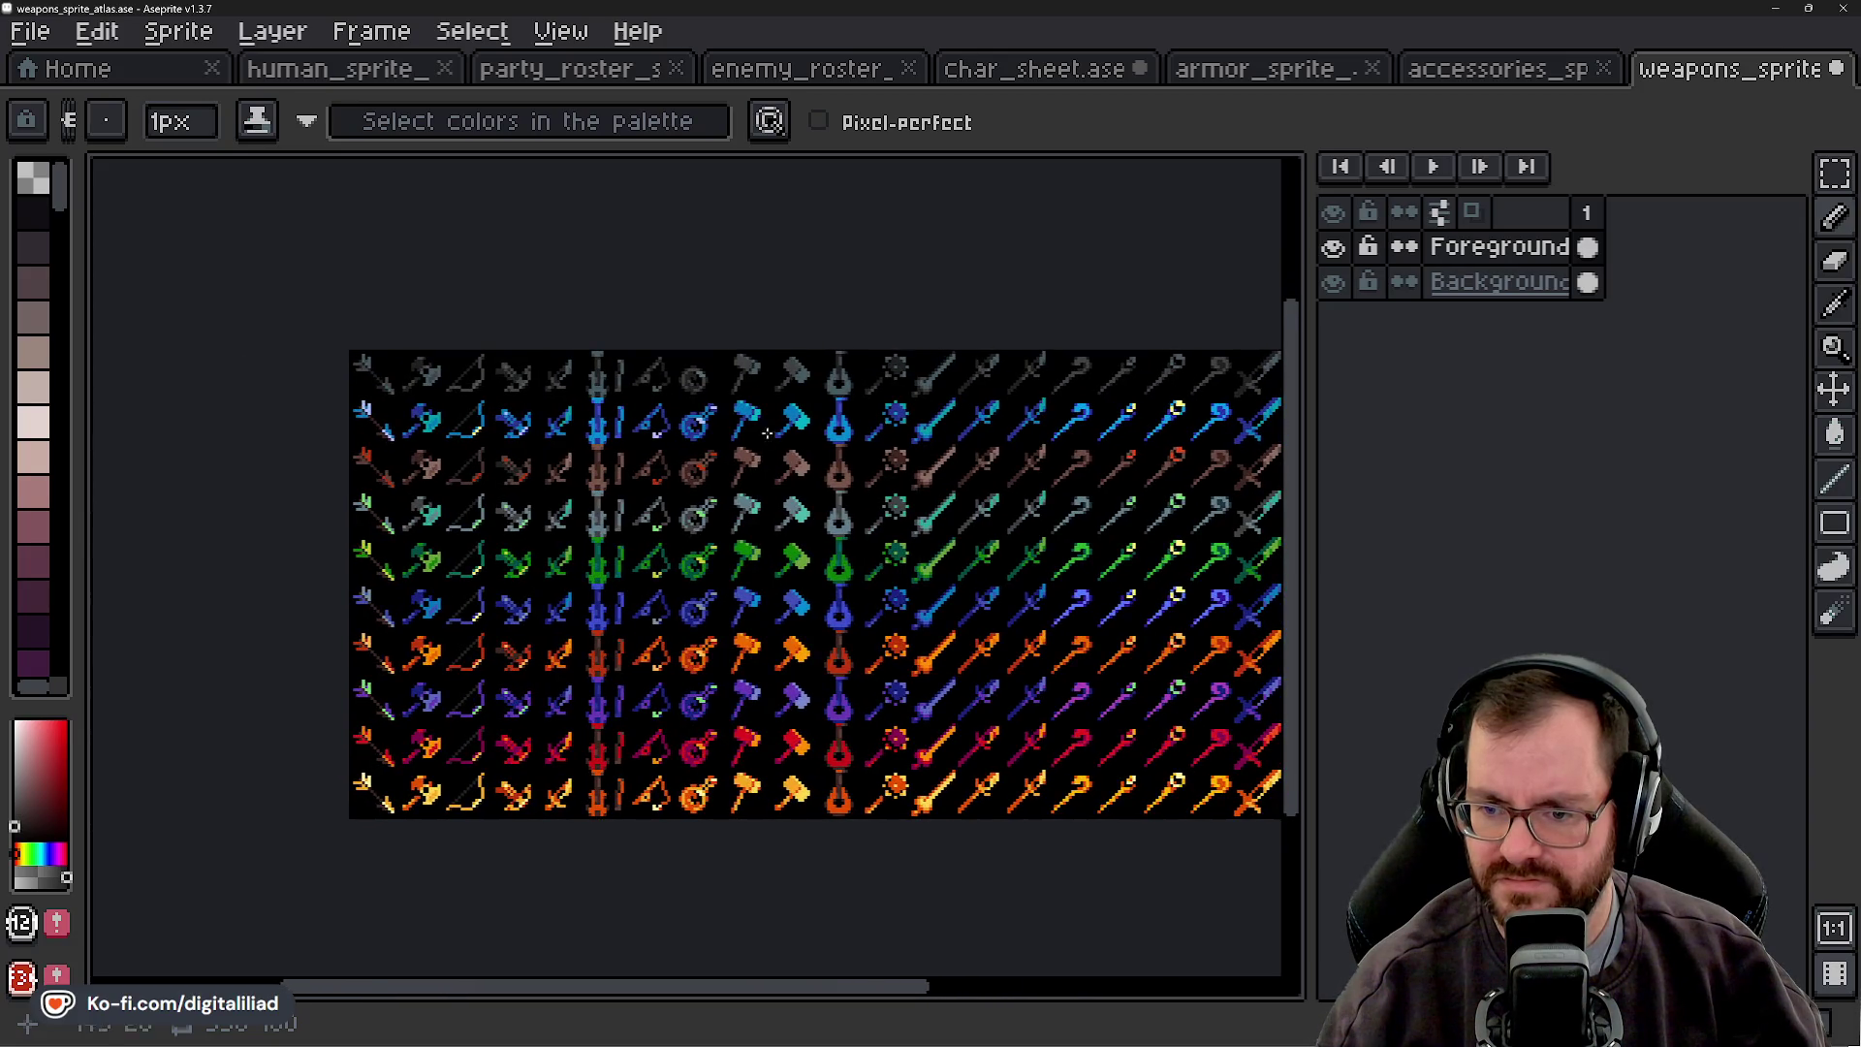
pyautogui.scroll(4, 583, 359)
pyautogui.scroll(-4, 587, 323)
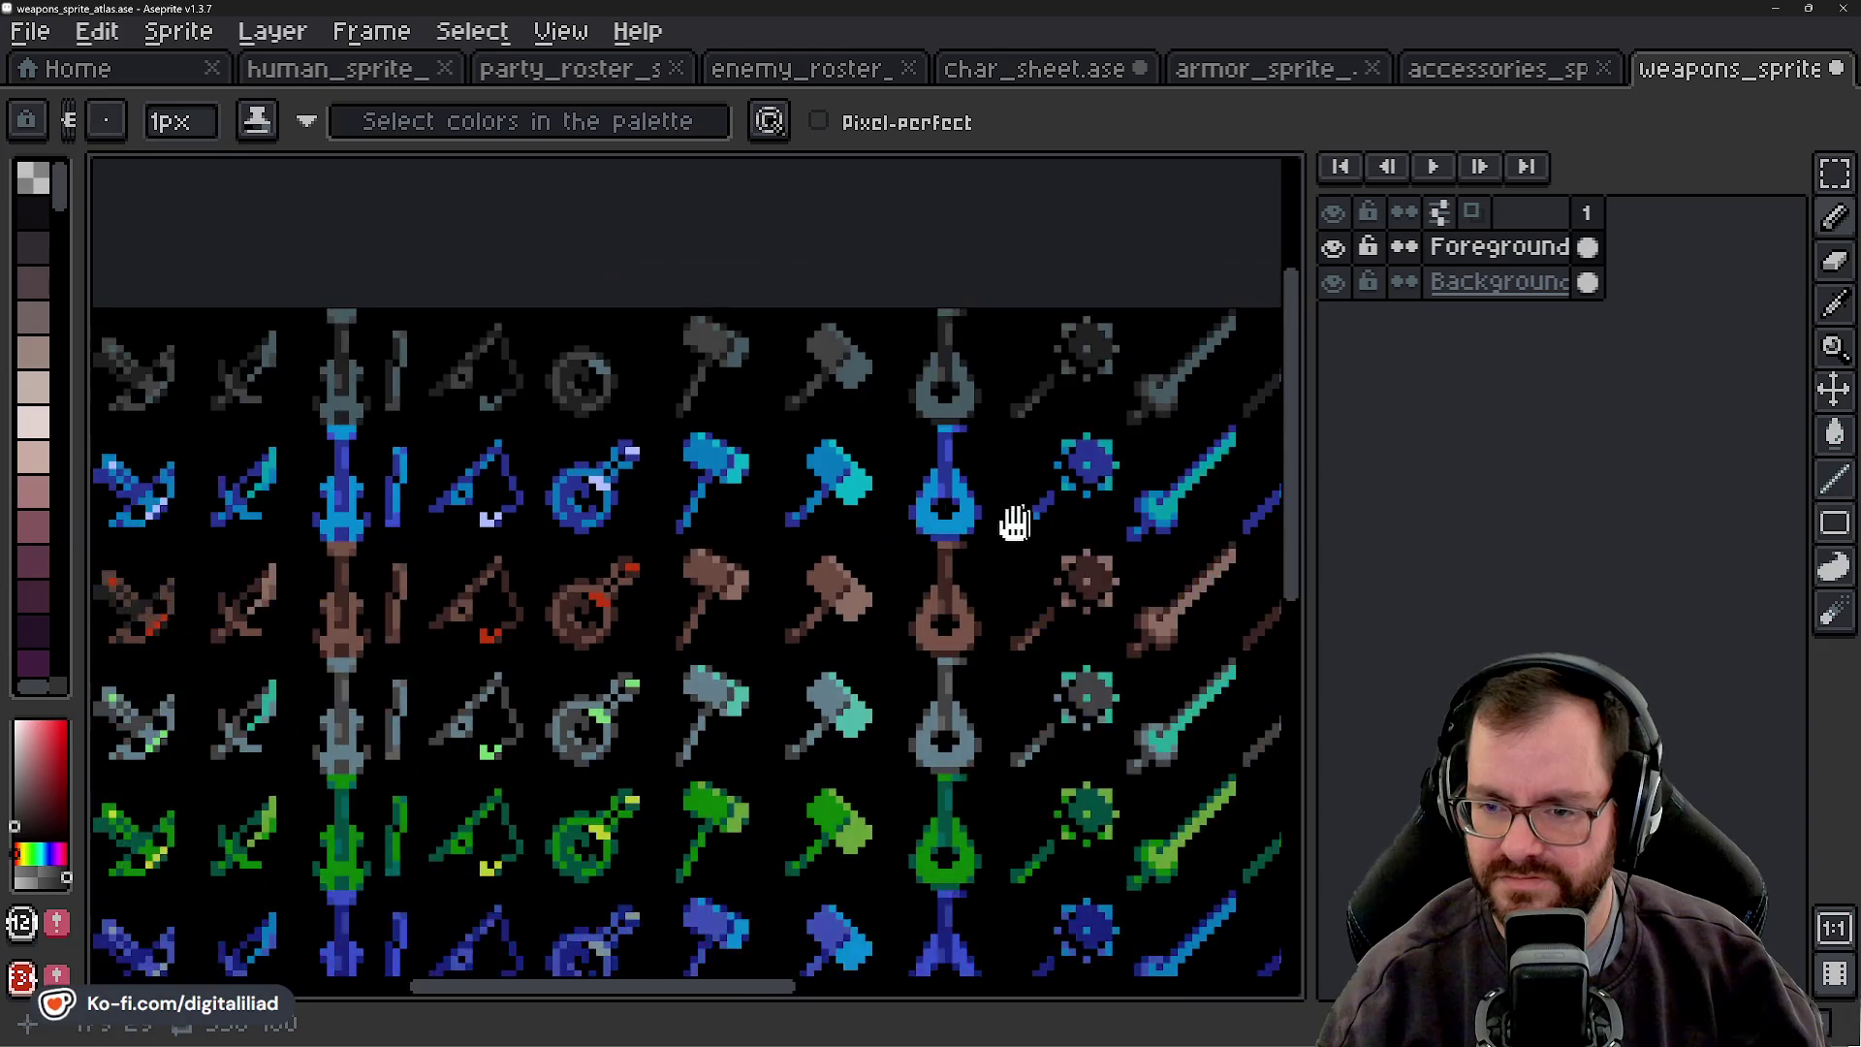
pyautogui.scroll(3, 776, 507)
pyautogui.moveTo(776, 507); pyautogui.dragTo(853, 526)
pyautogui.moveTo(763, 802)
pyautogui.mouseDown()
pyautogui.moveTo(831, 752)
pyautogui.moveTo(704, 652)
pyautogui.moveTo(548, 431)
pyautogui.mouseUp()
pyautogui.moveTo(739, 631); pyautogui.dragTo(734, 531)
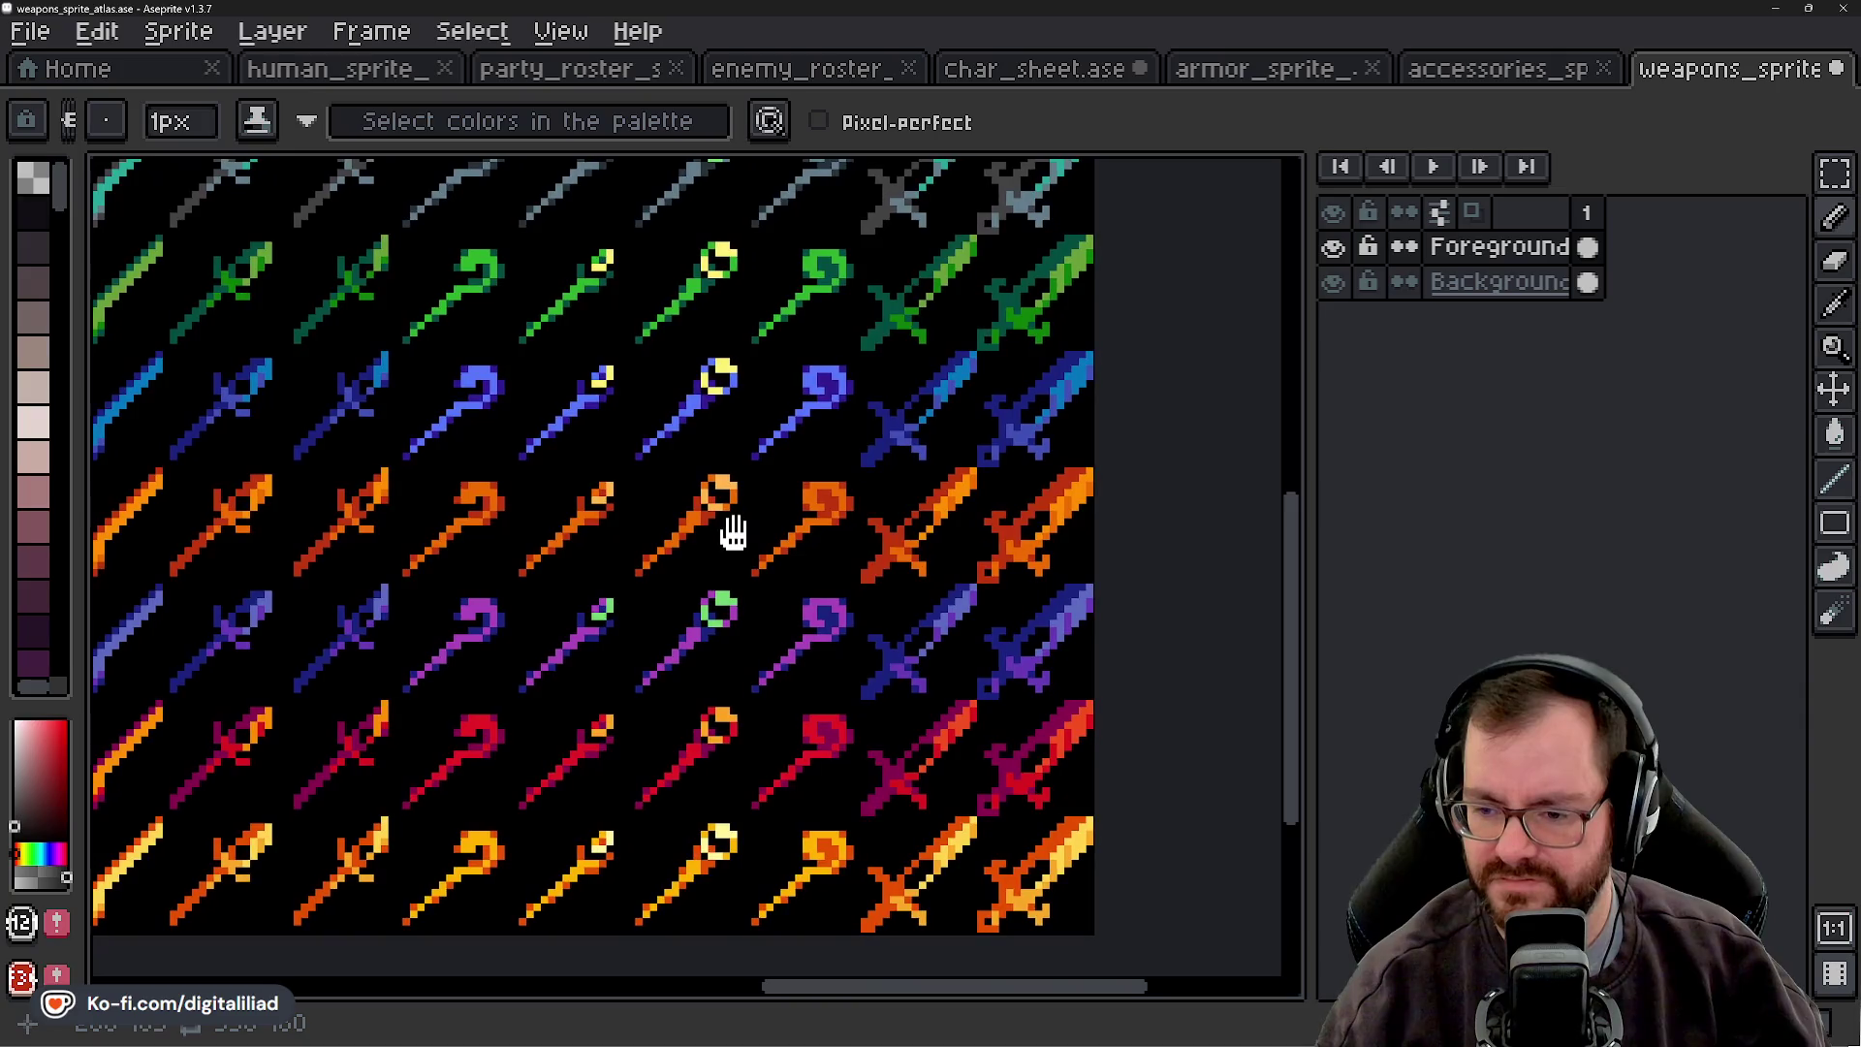
pyautogui.scroll(2, 758, 536)
pyautogui.scroll(-2, 750, 618)
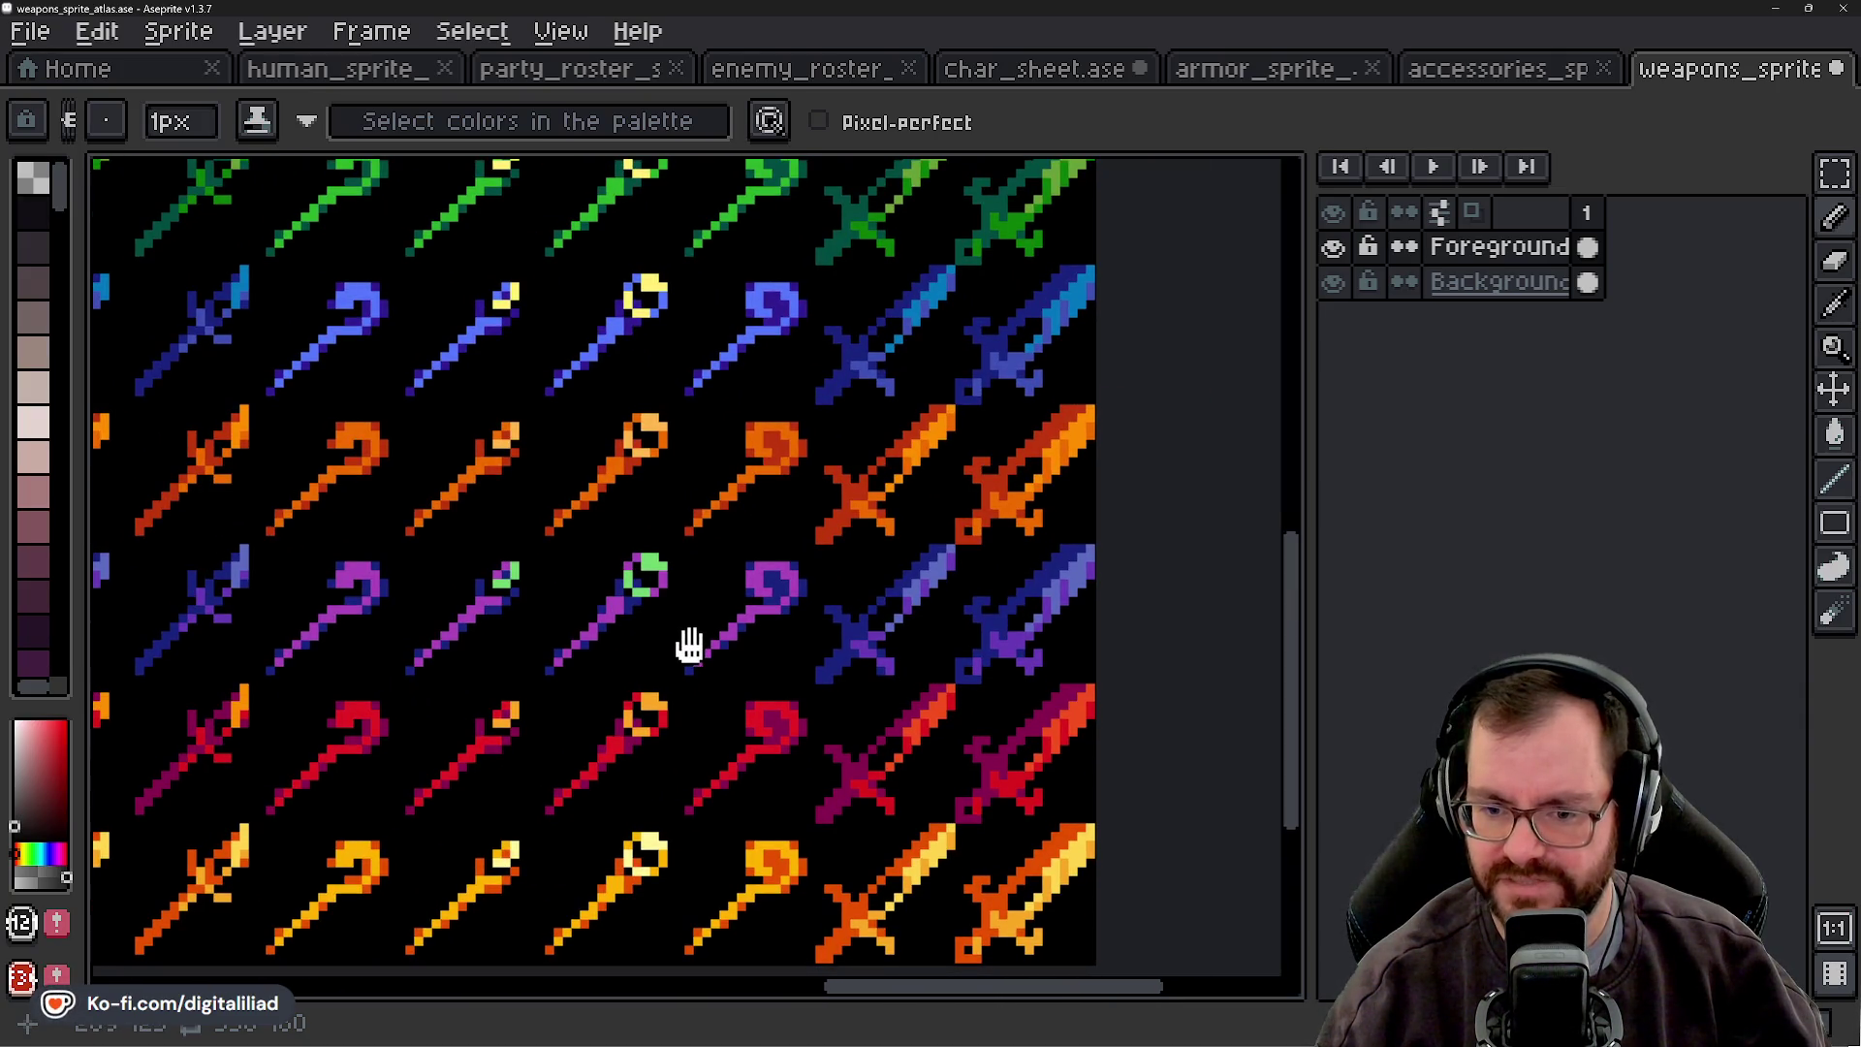
pyautogui.scroll(3, 563, 631)
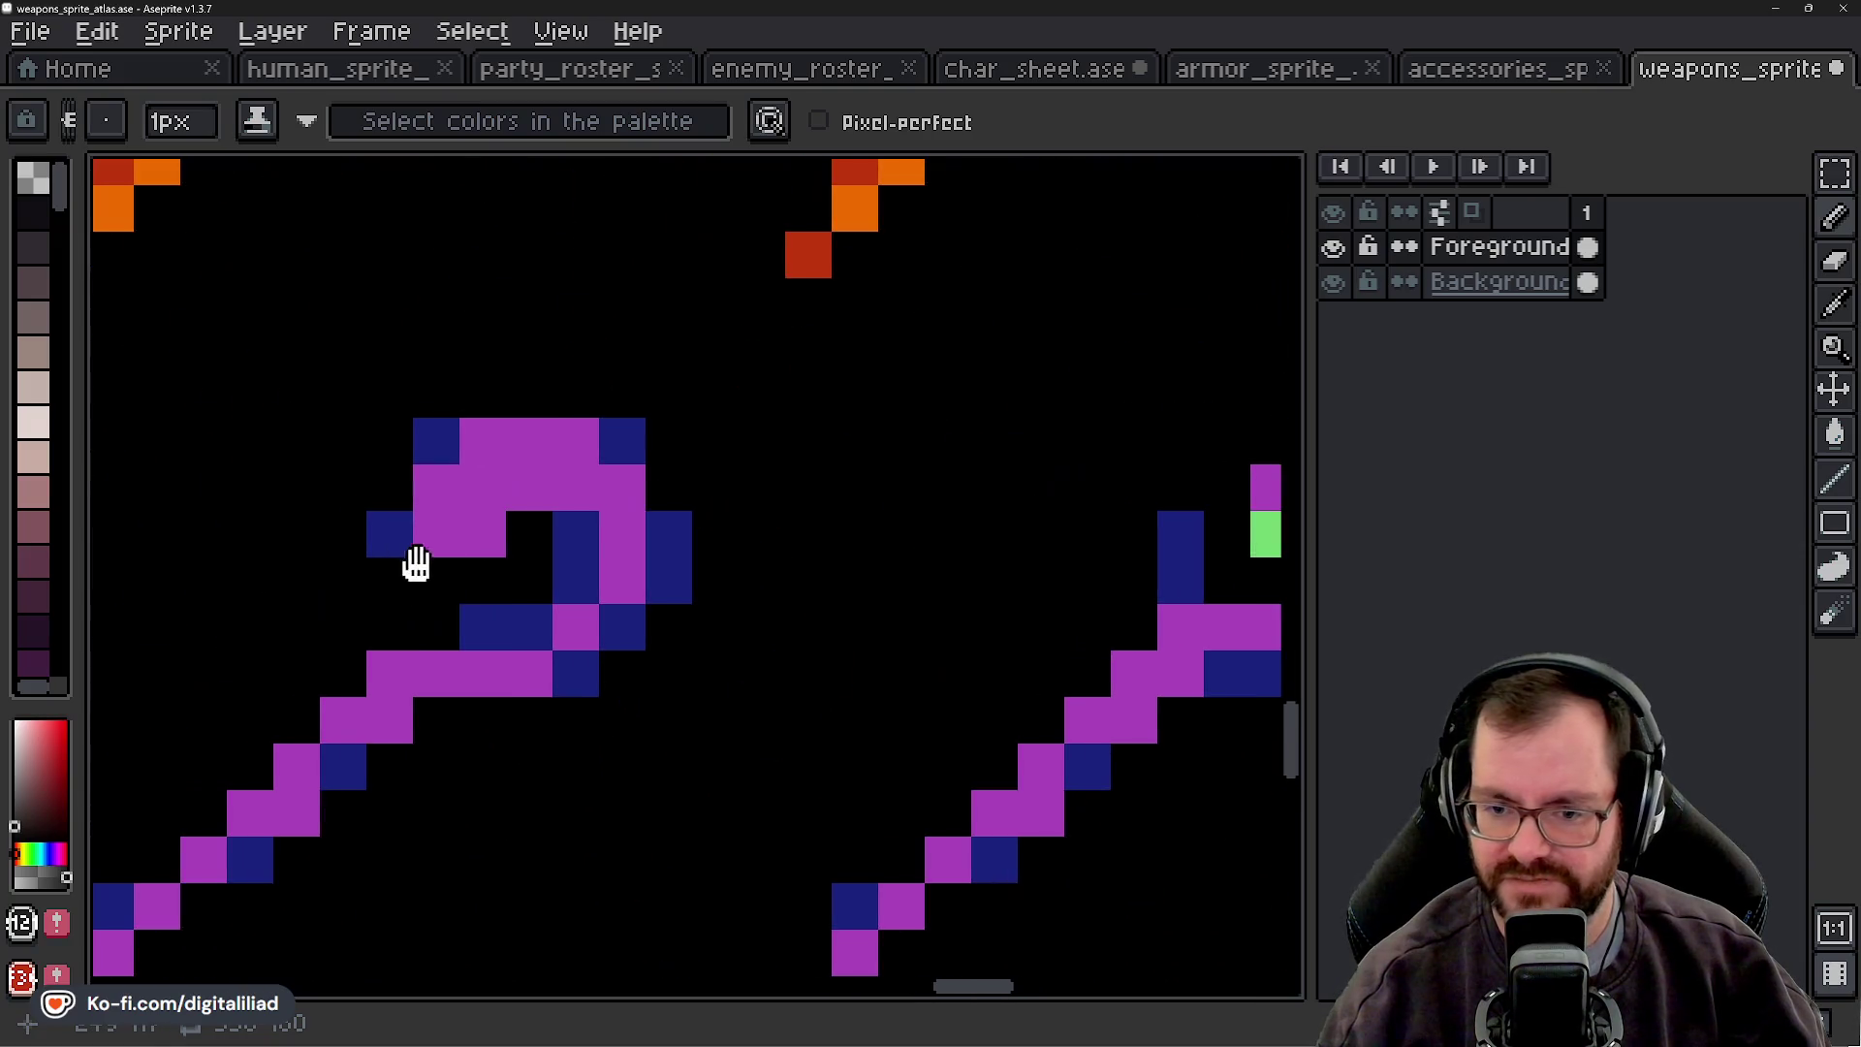
# - Sample the staff's purple as the drawing colour and zoom in on the ring head
pyautogui.keyDown('alt'); pyautogui.click(469, 507); pyautogui.keyUp('alt')
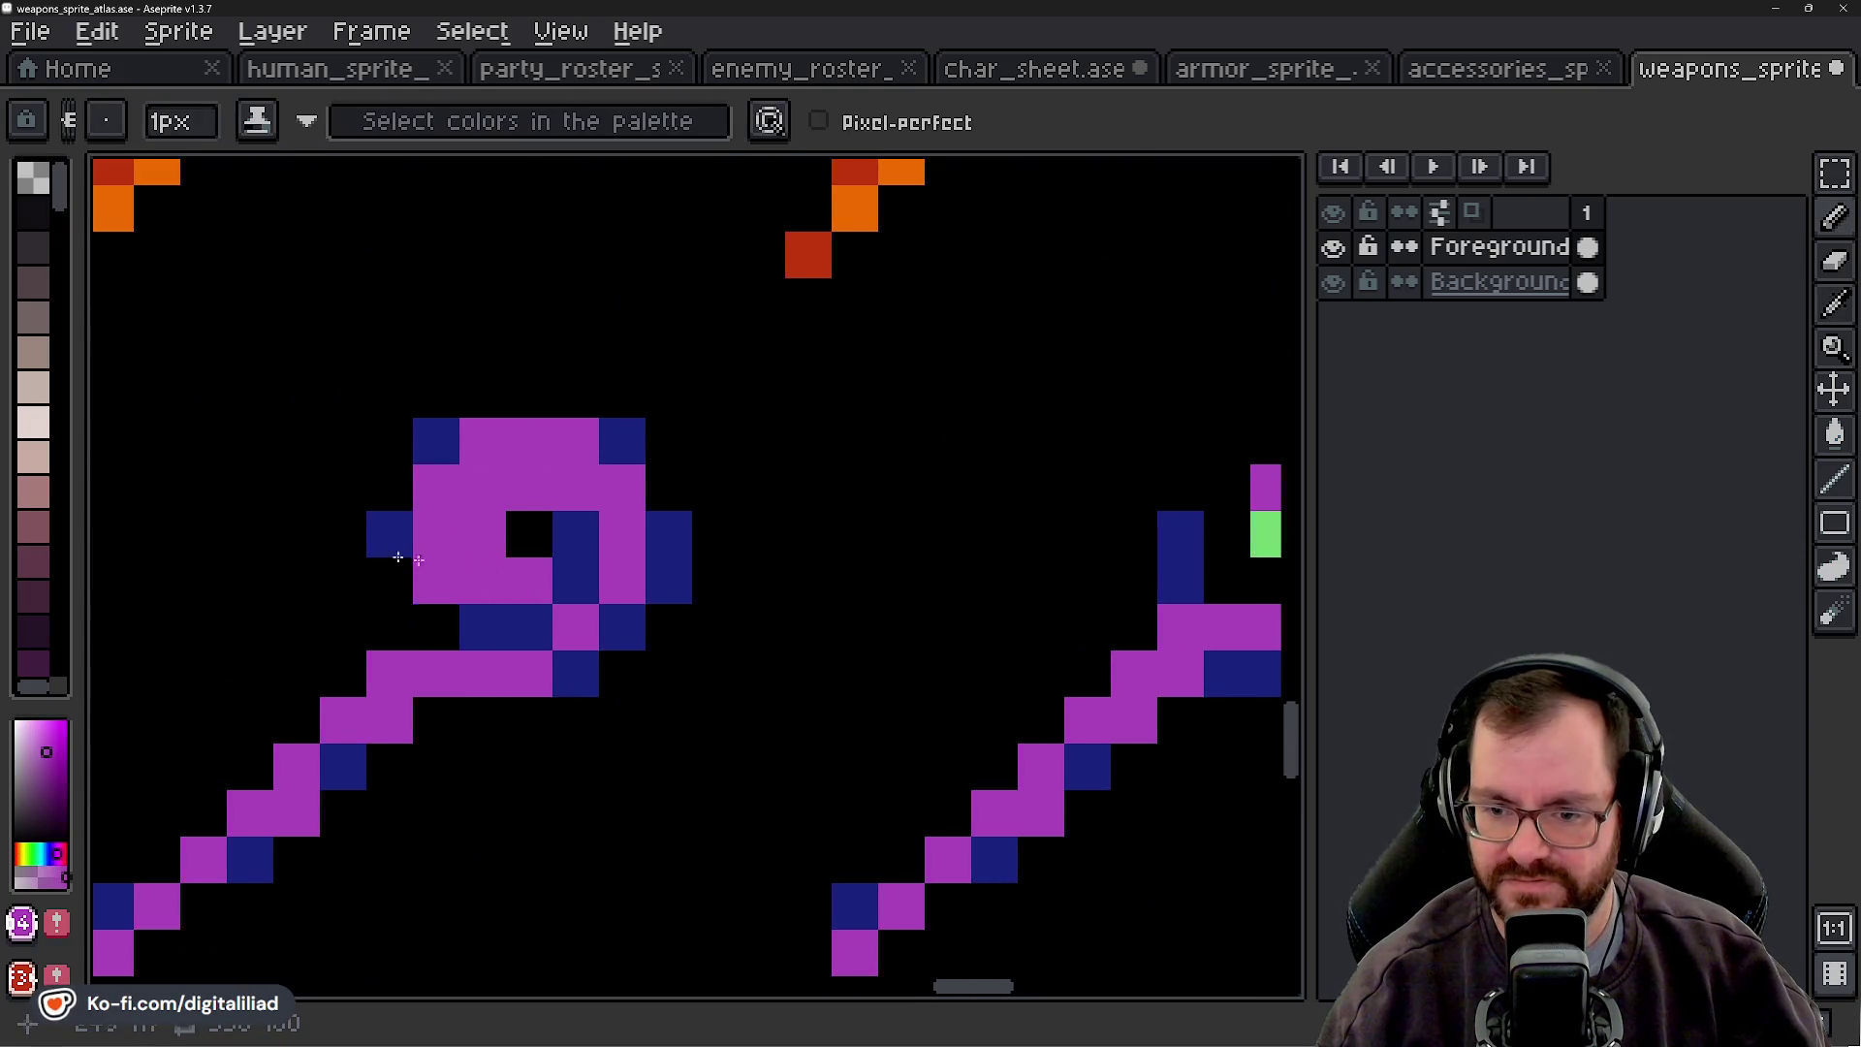
pyautogui.scroll(-3, 617, 611)
pyautogui.moveTo(617, 611); pyautogui.dragTo(538, 614)
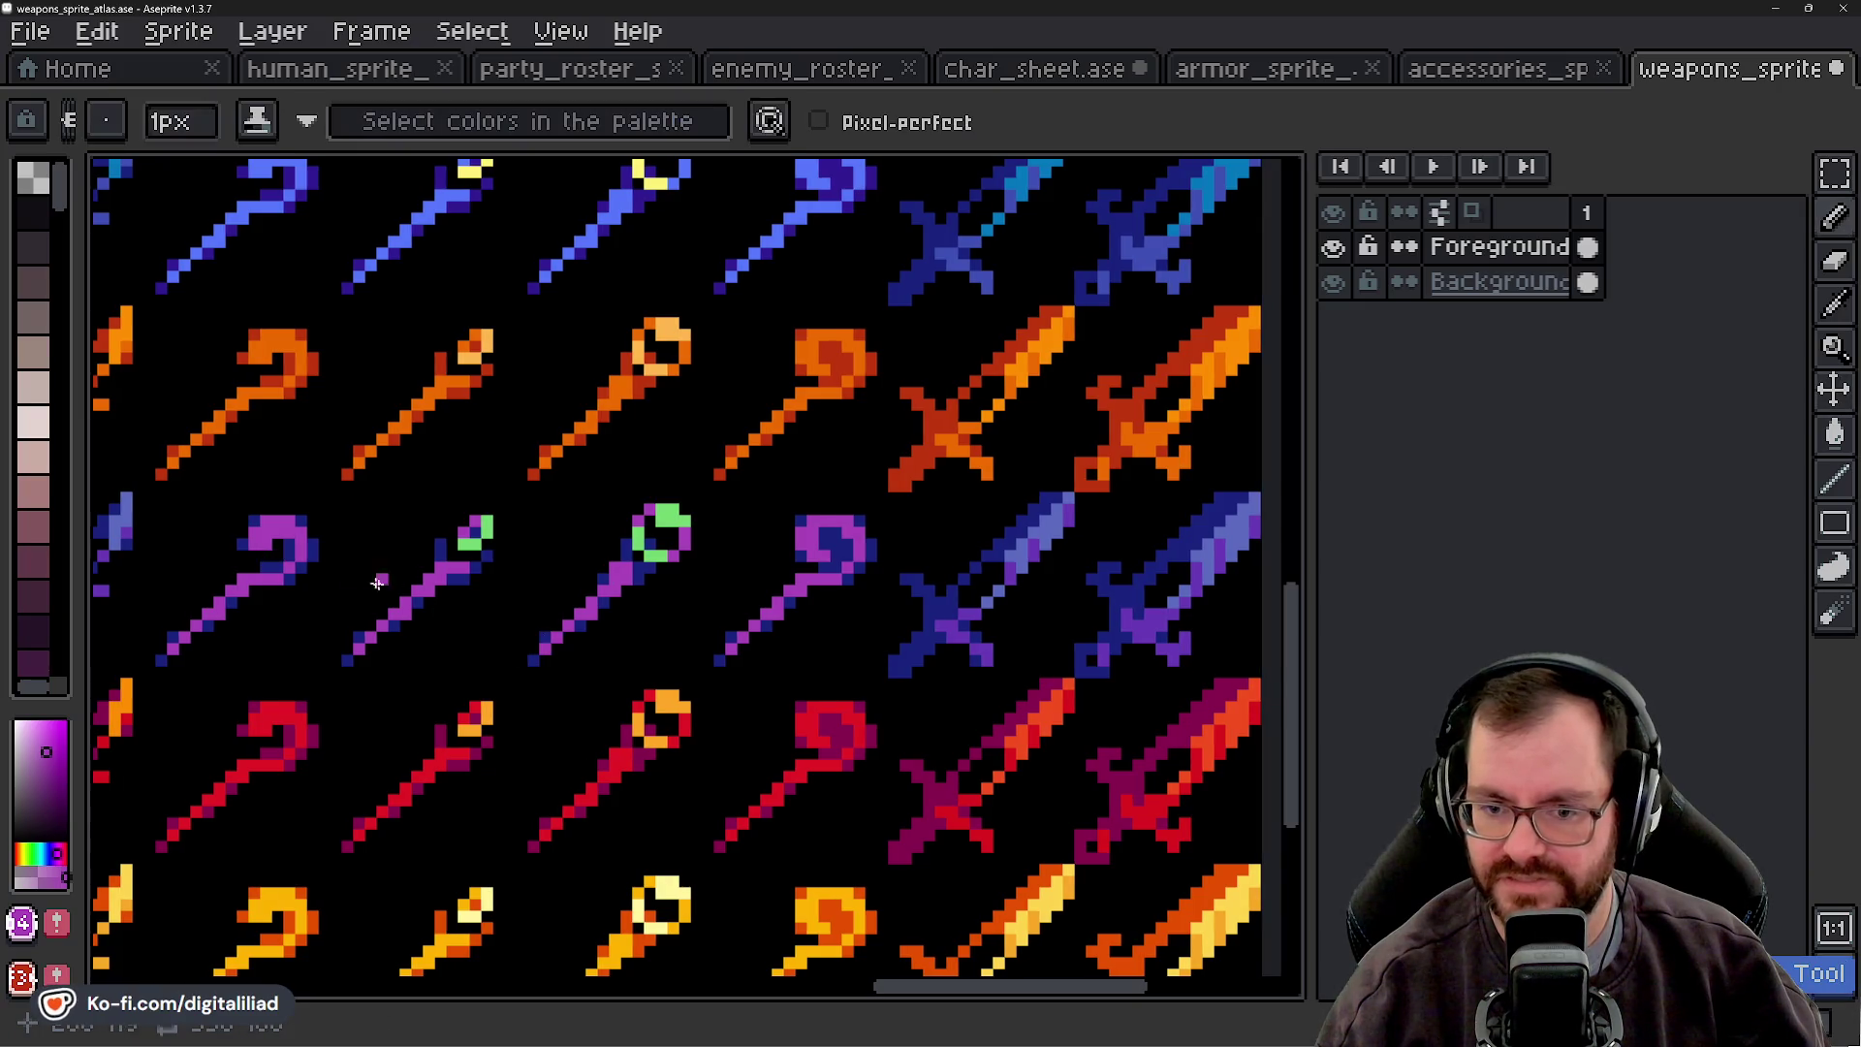
pyautogui.scroll(-4, 835, 670)
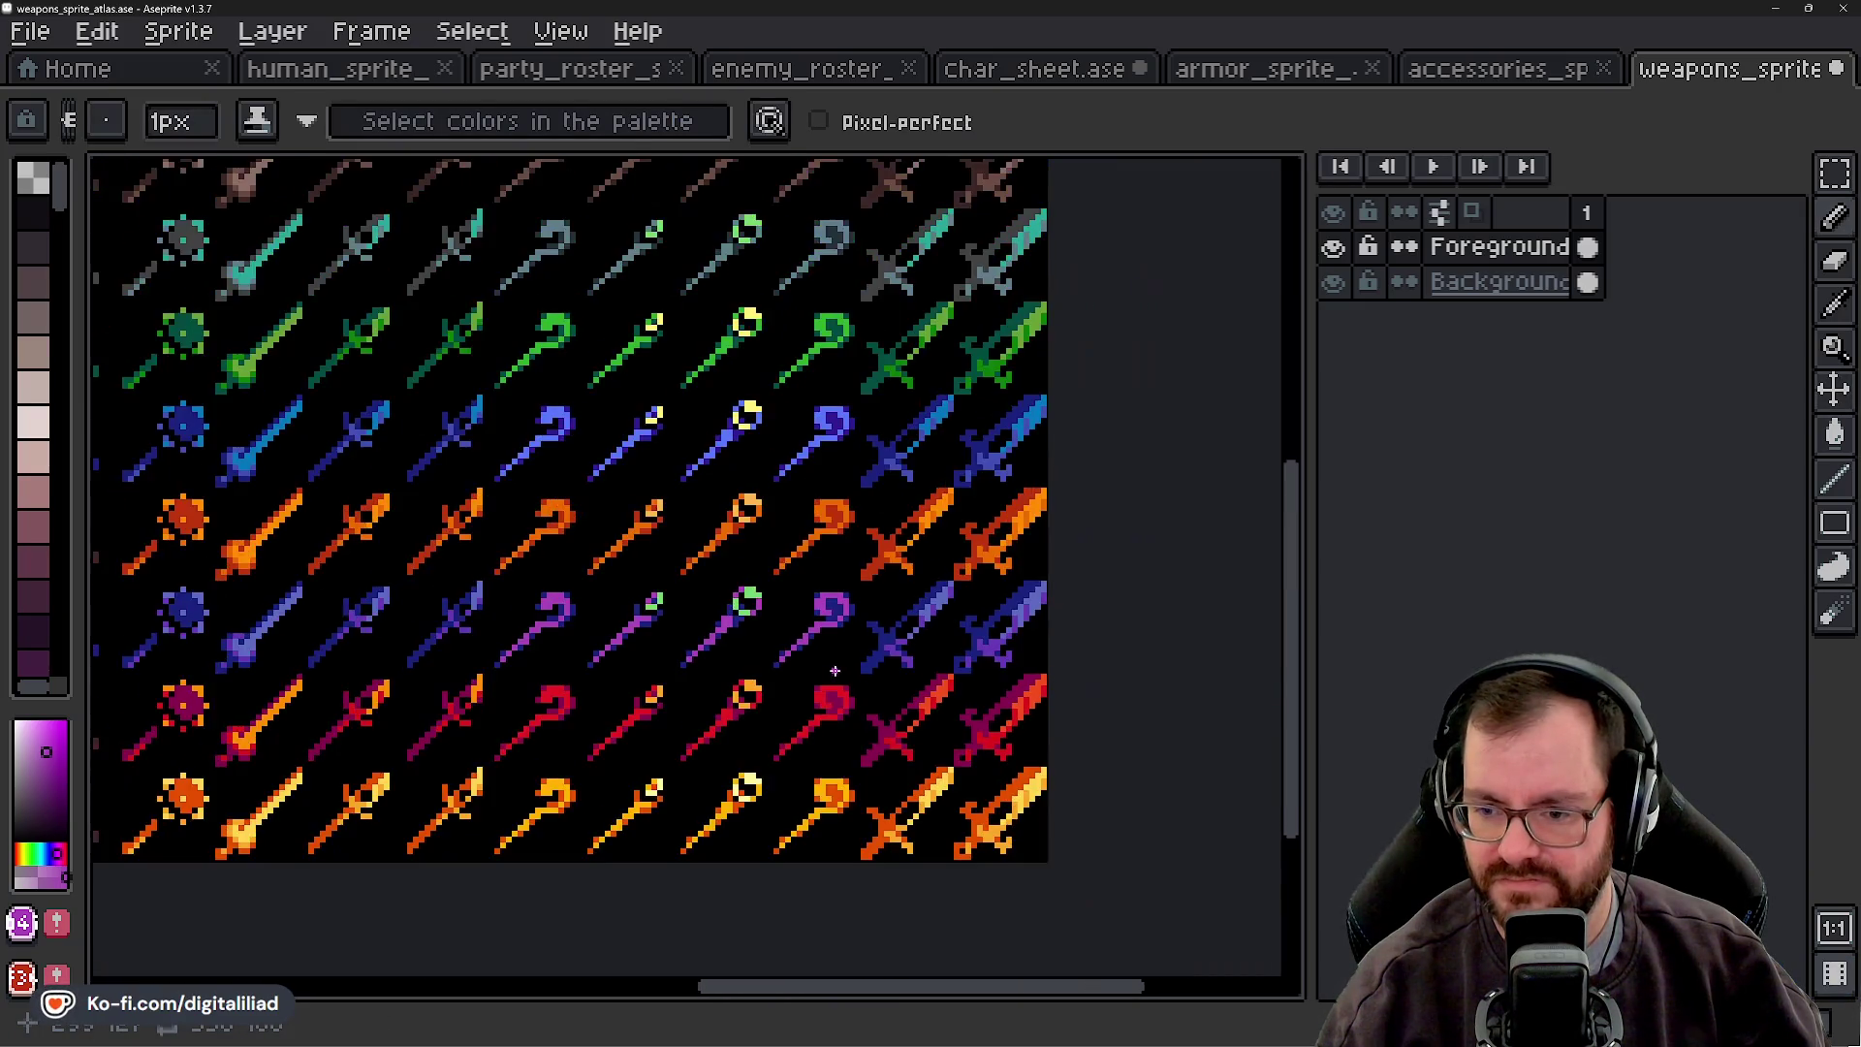
pyautogui.scroll(5, 836, 709)
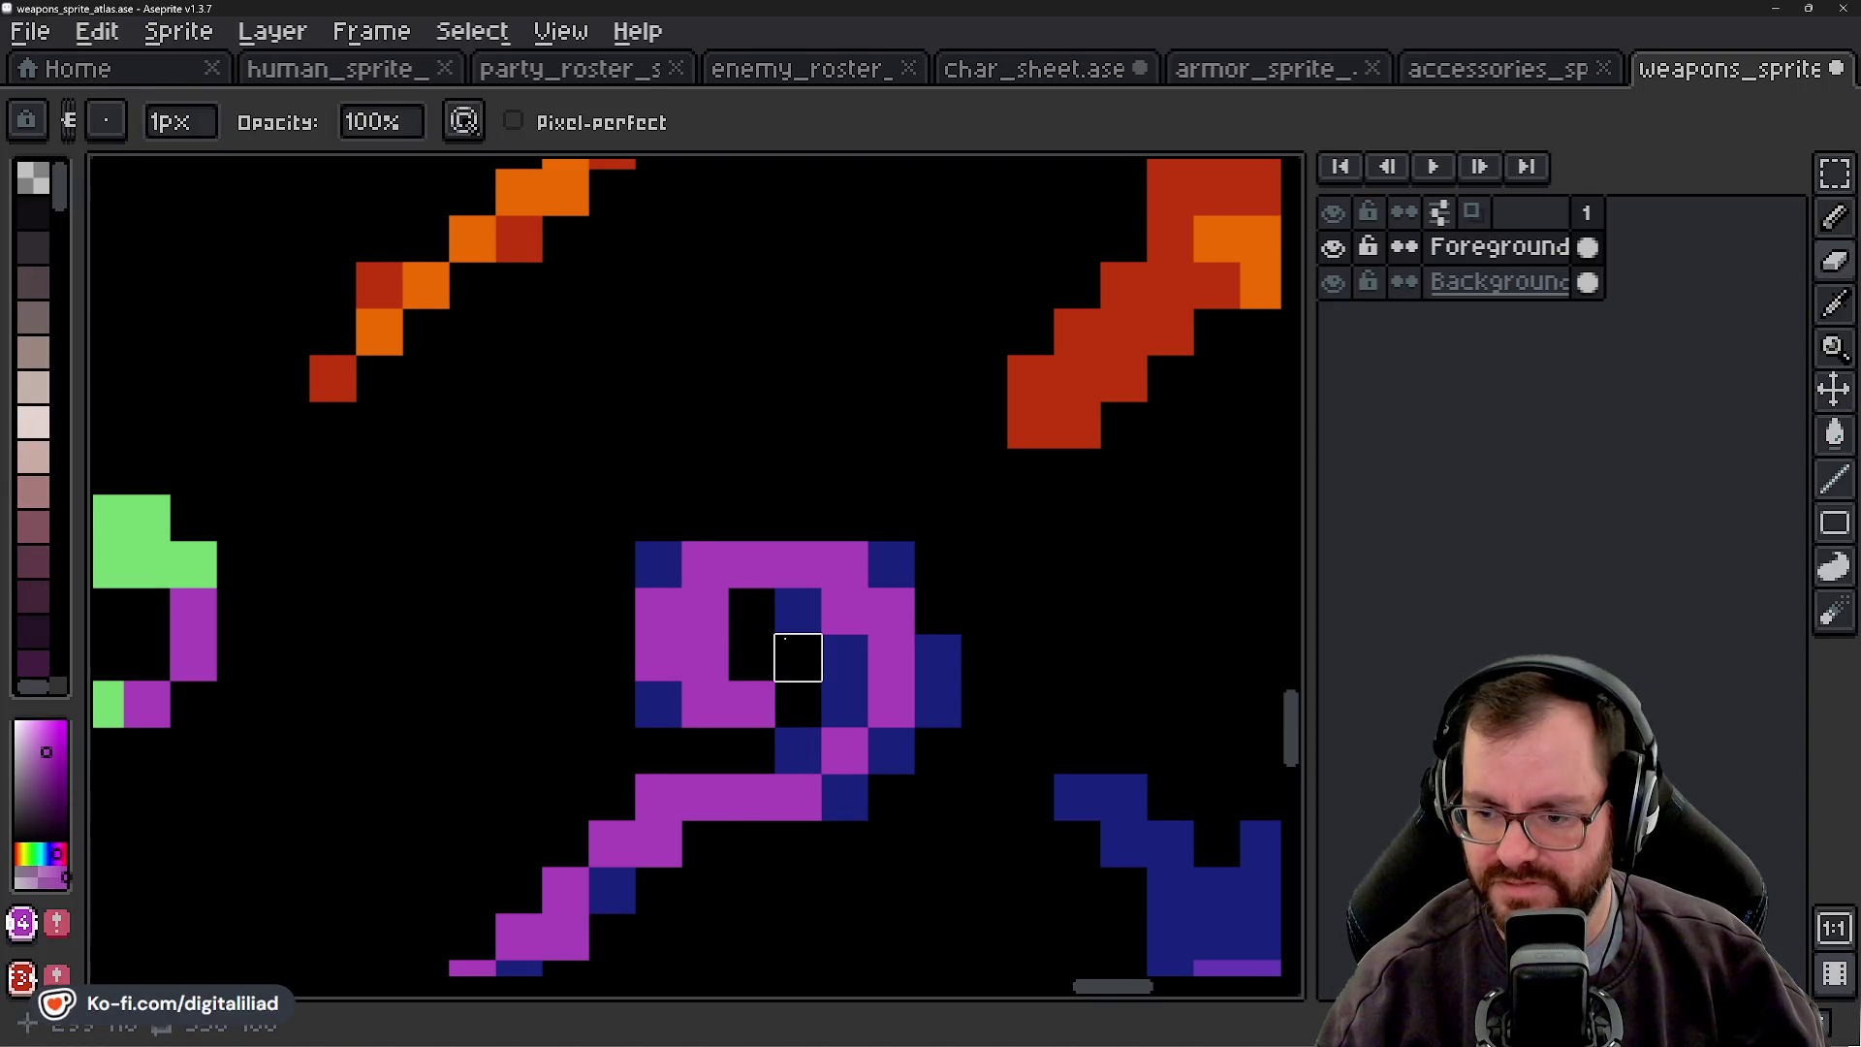
pyautogui.scroll(-3, 786, 660)
pyautogui.scroll(-1, 817, 698)
pyautogui.scroll(-1, 817, 698)
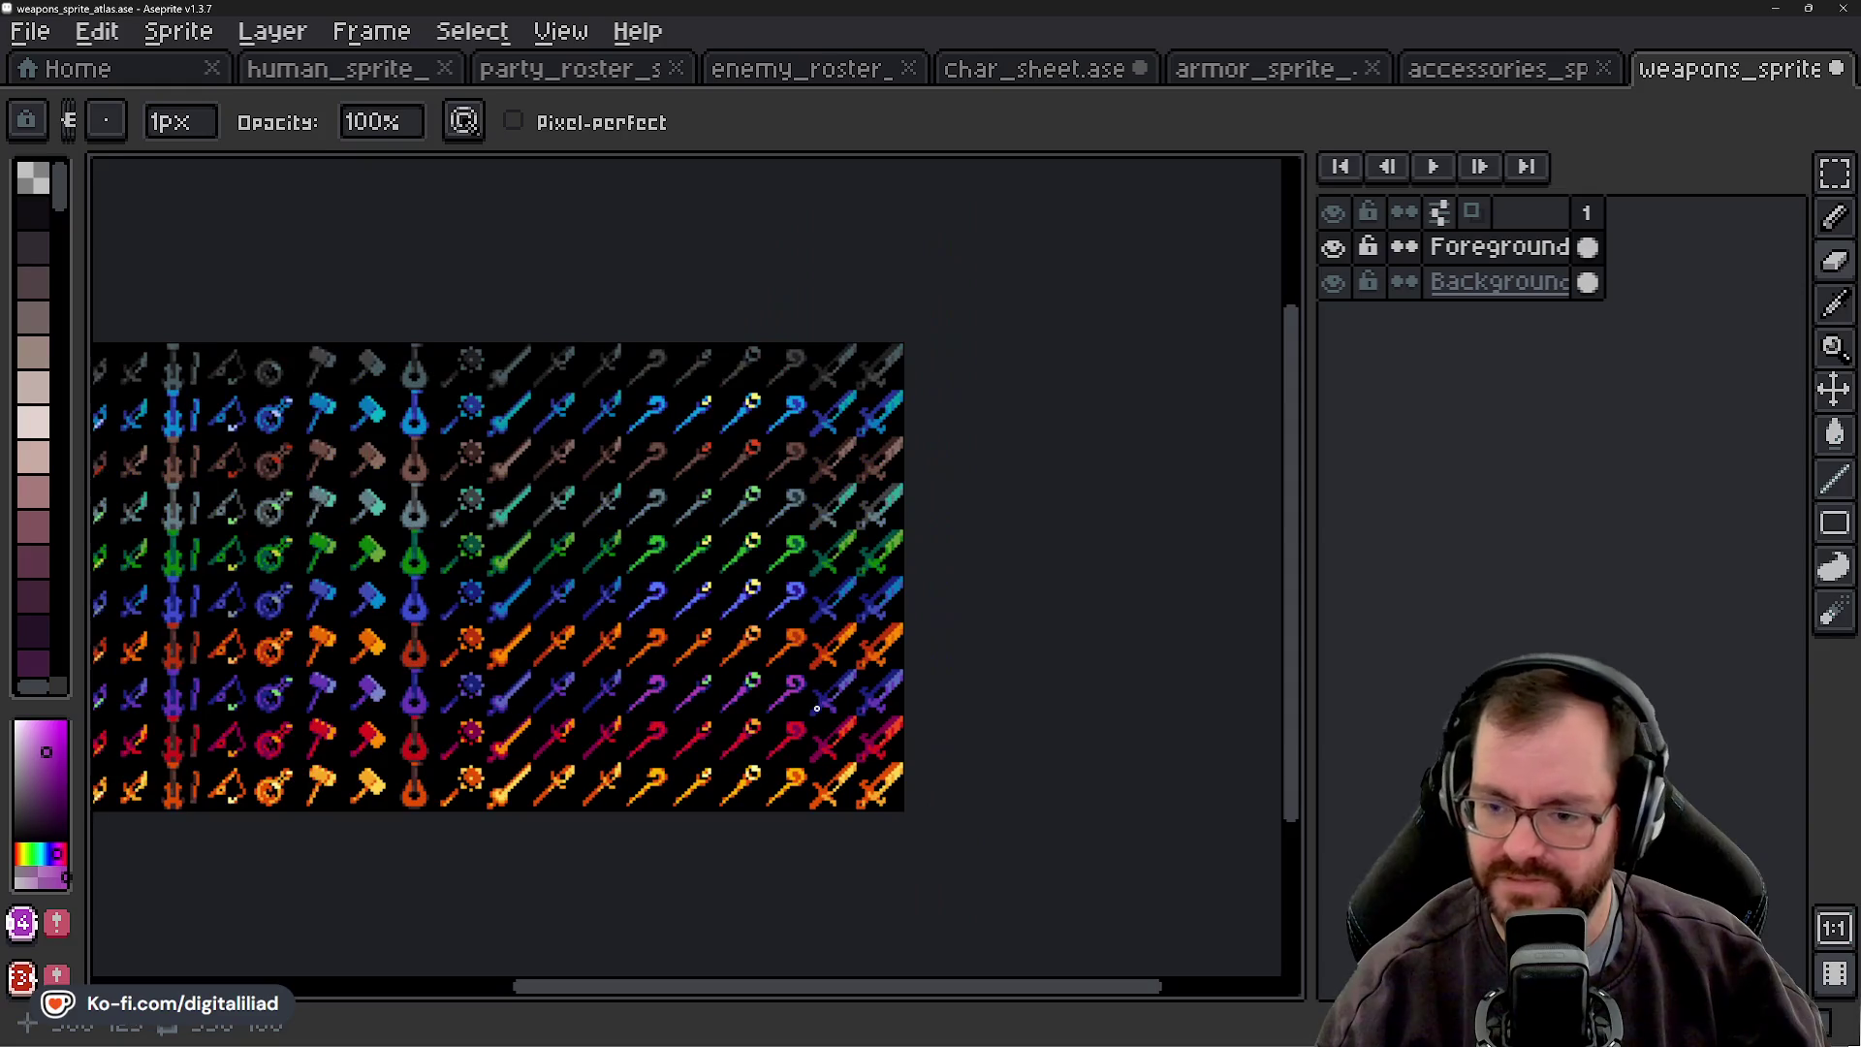
pyautogui.scroll(2, 814, 712)
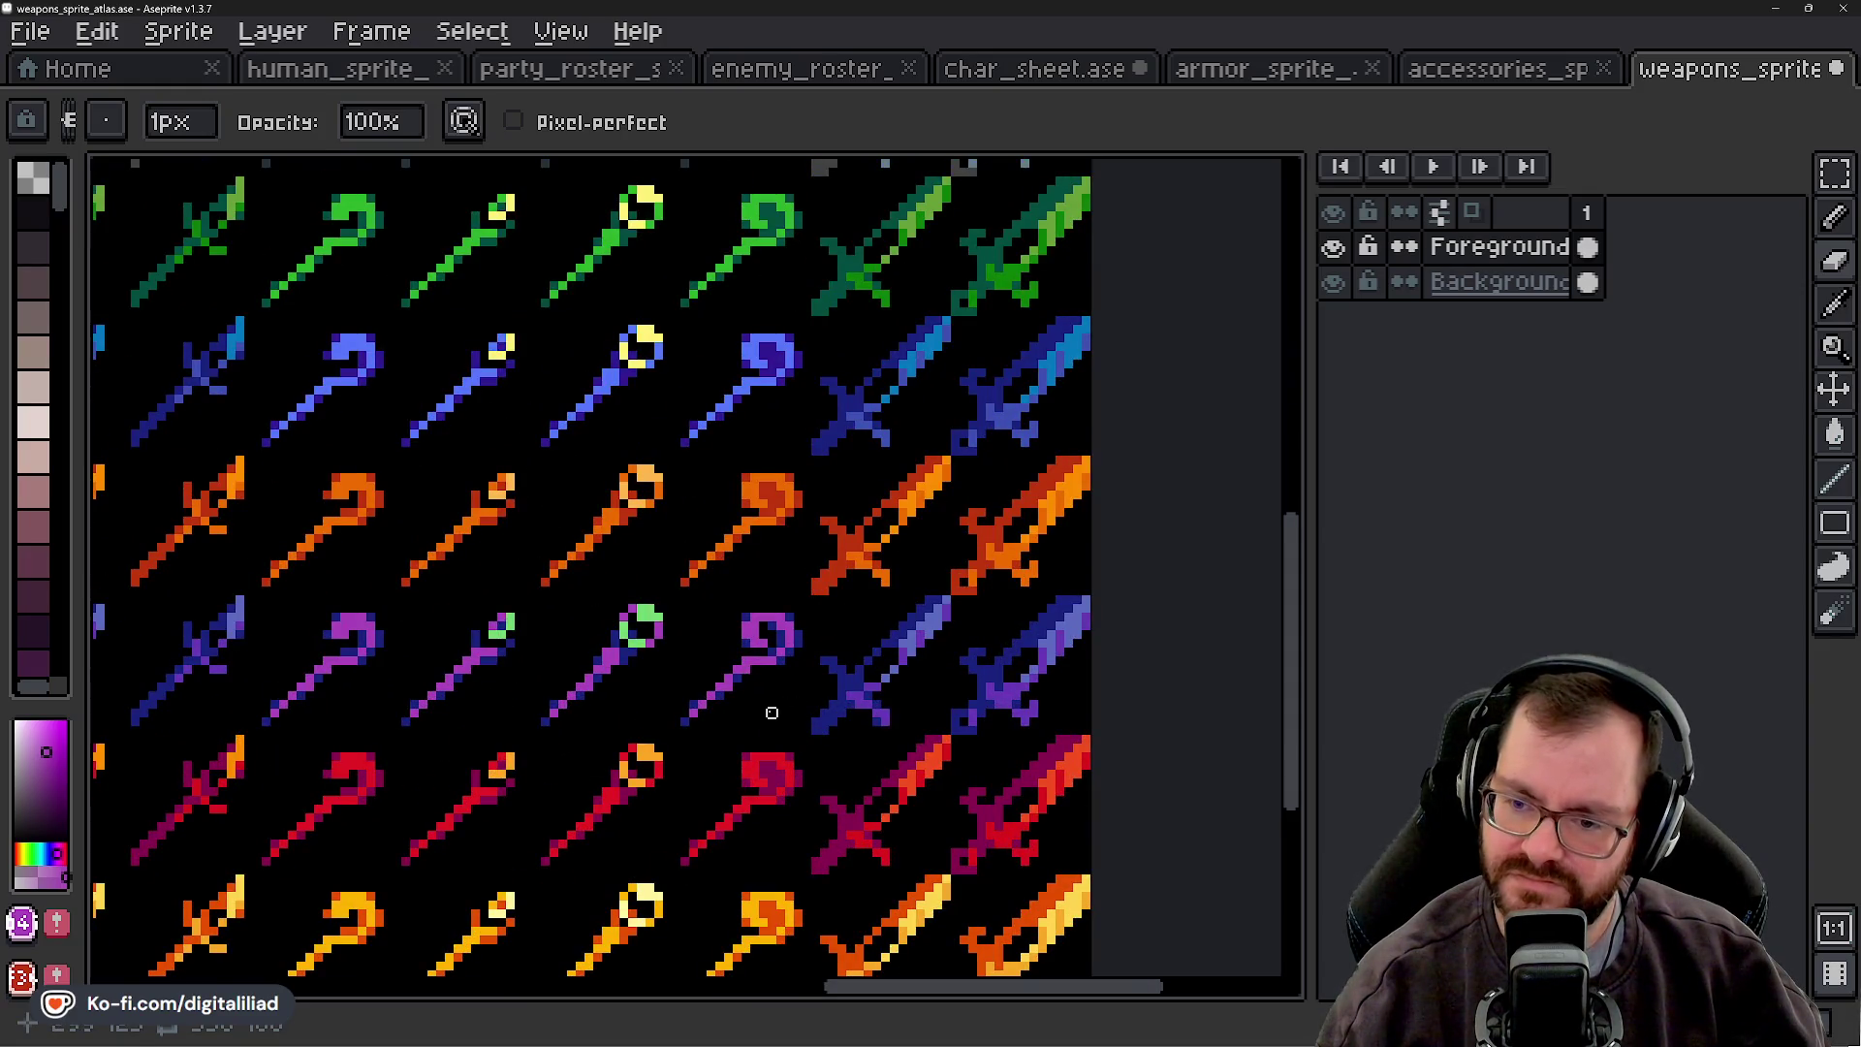
pyautogui.scroll(6, 763, 703)
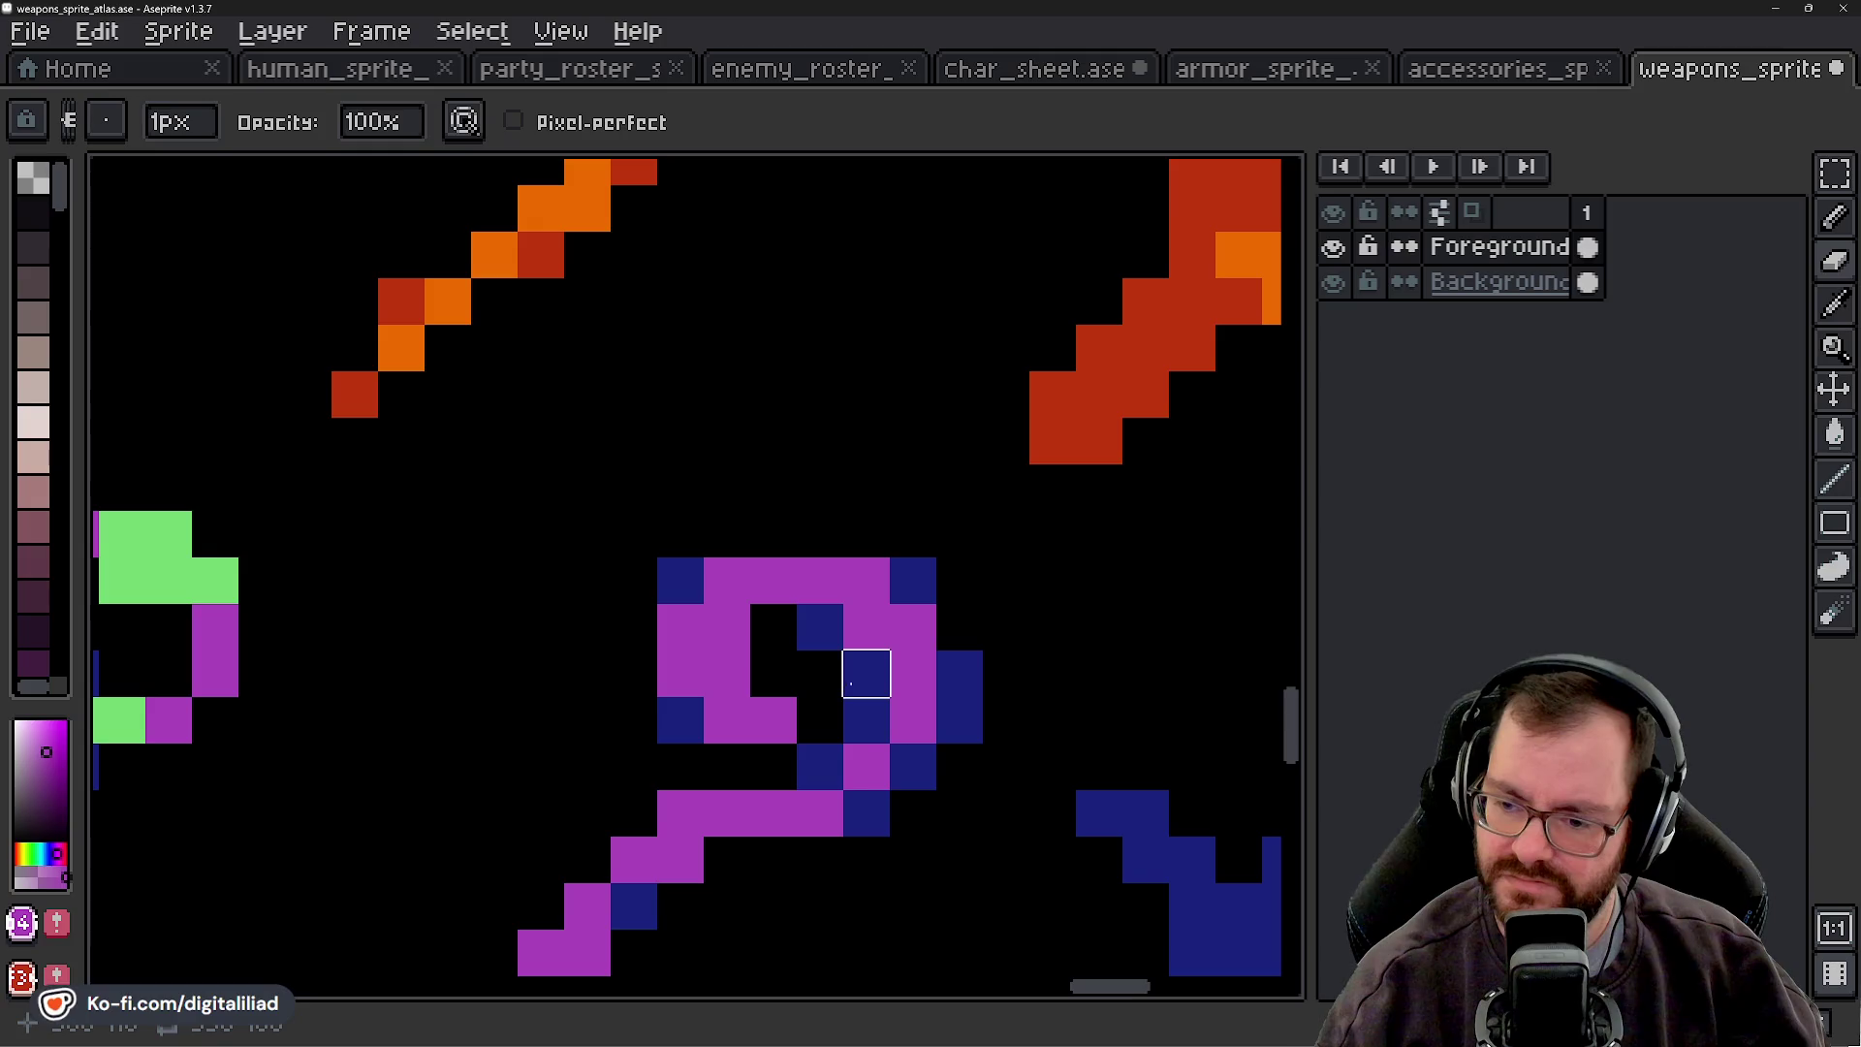
# - Undo the stray purple pixel and paint the navy pixels inside the ring black
pyautogui.press('v')
pyautogui.hotkey('ctrl', 'z')
pyautogui.hotkey('ctrl', 'z')
pyautogui.press('b')
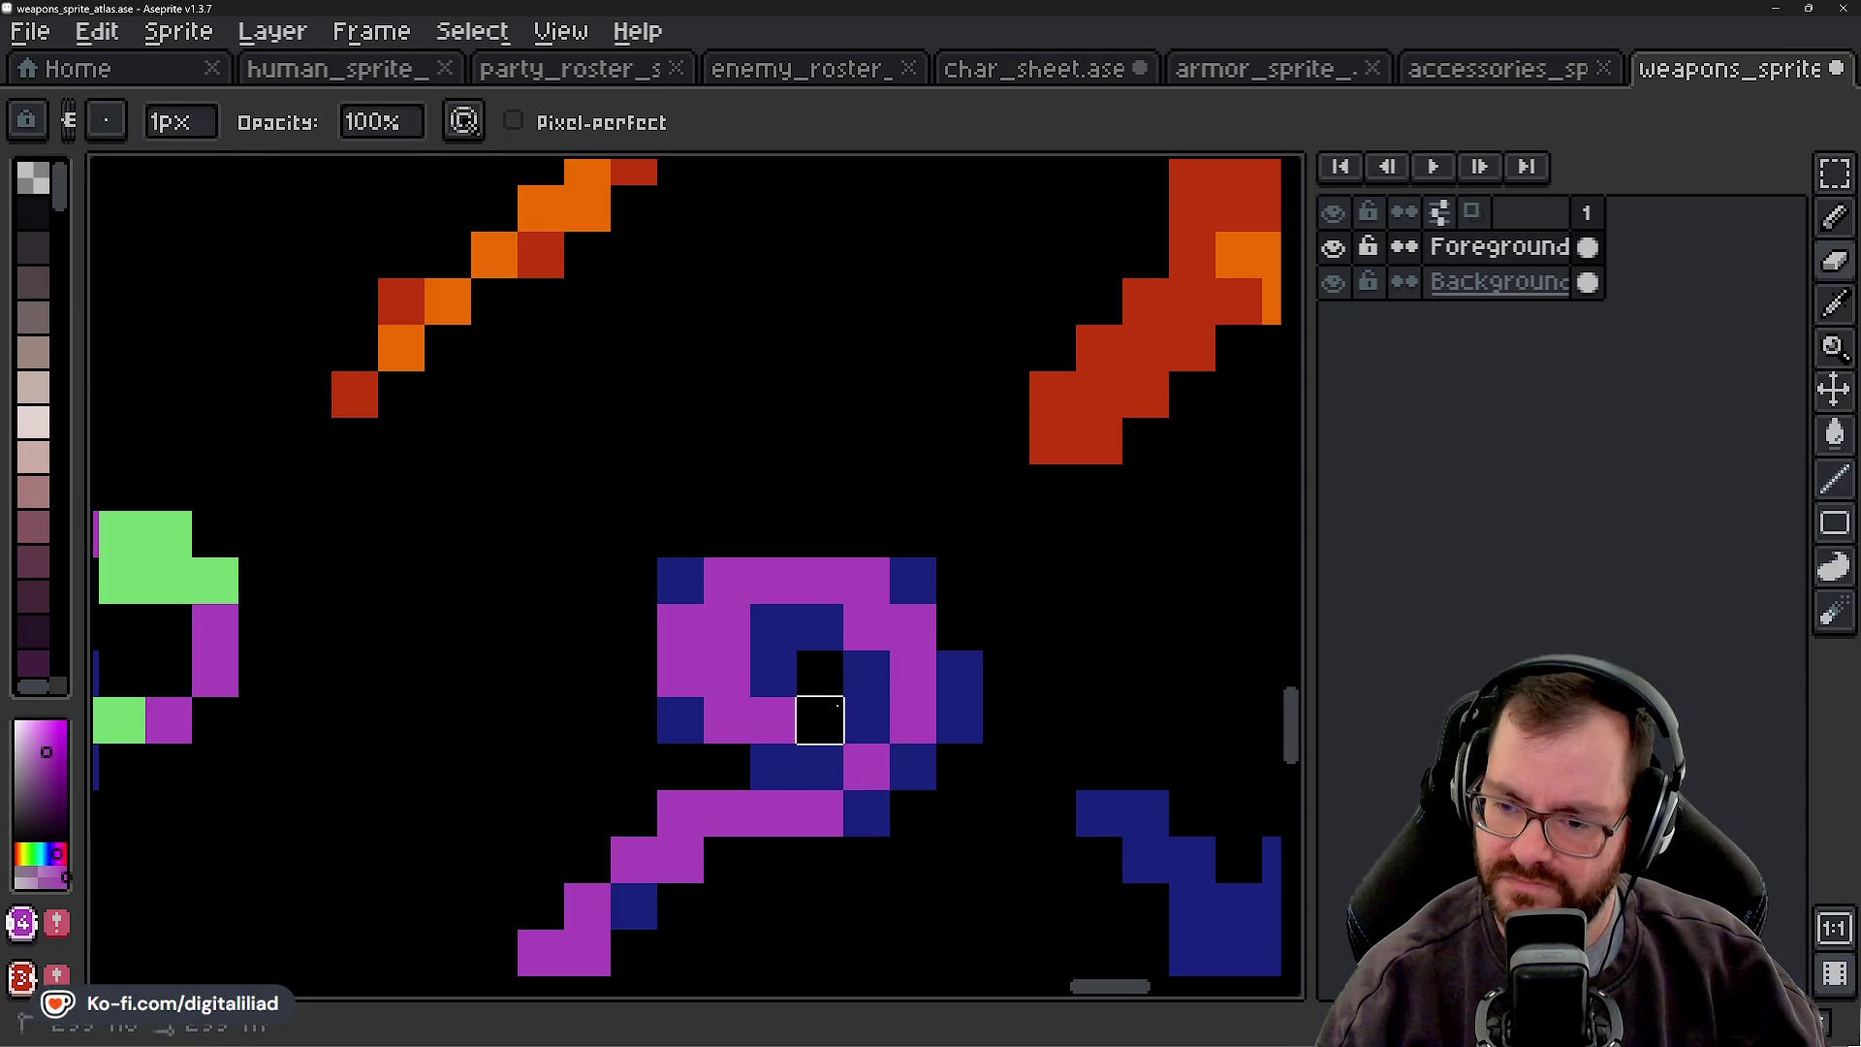
pyautogui.moveTo(856, 691); pyautogui.dragTo(851, 710)
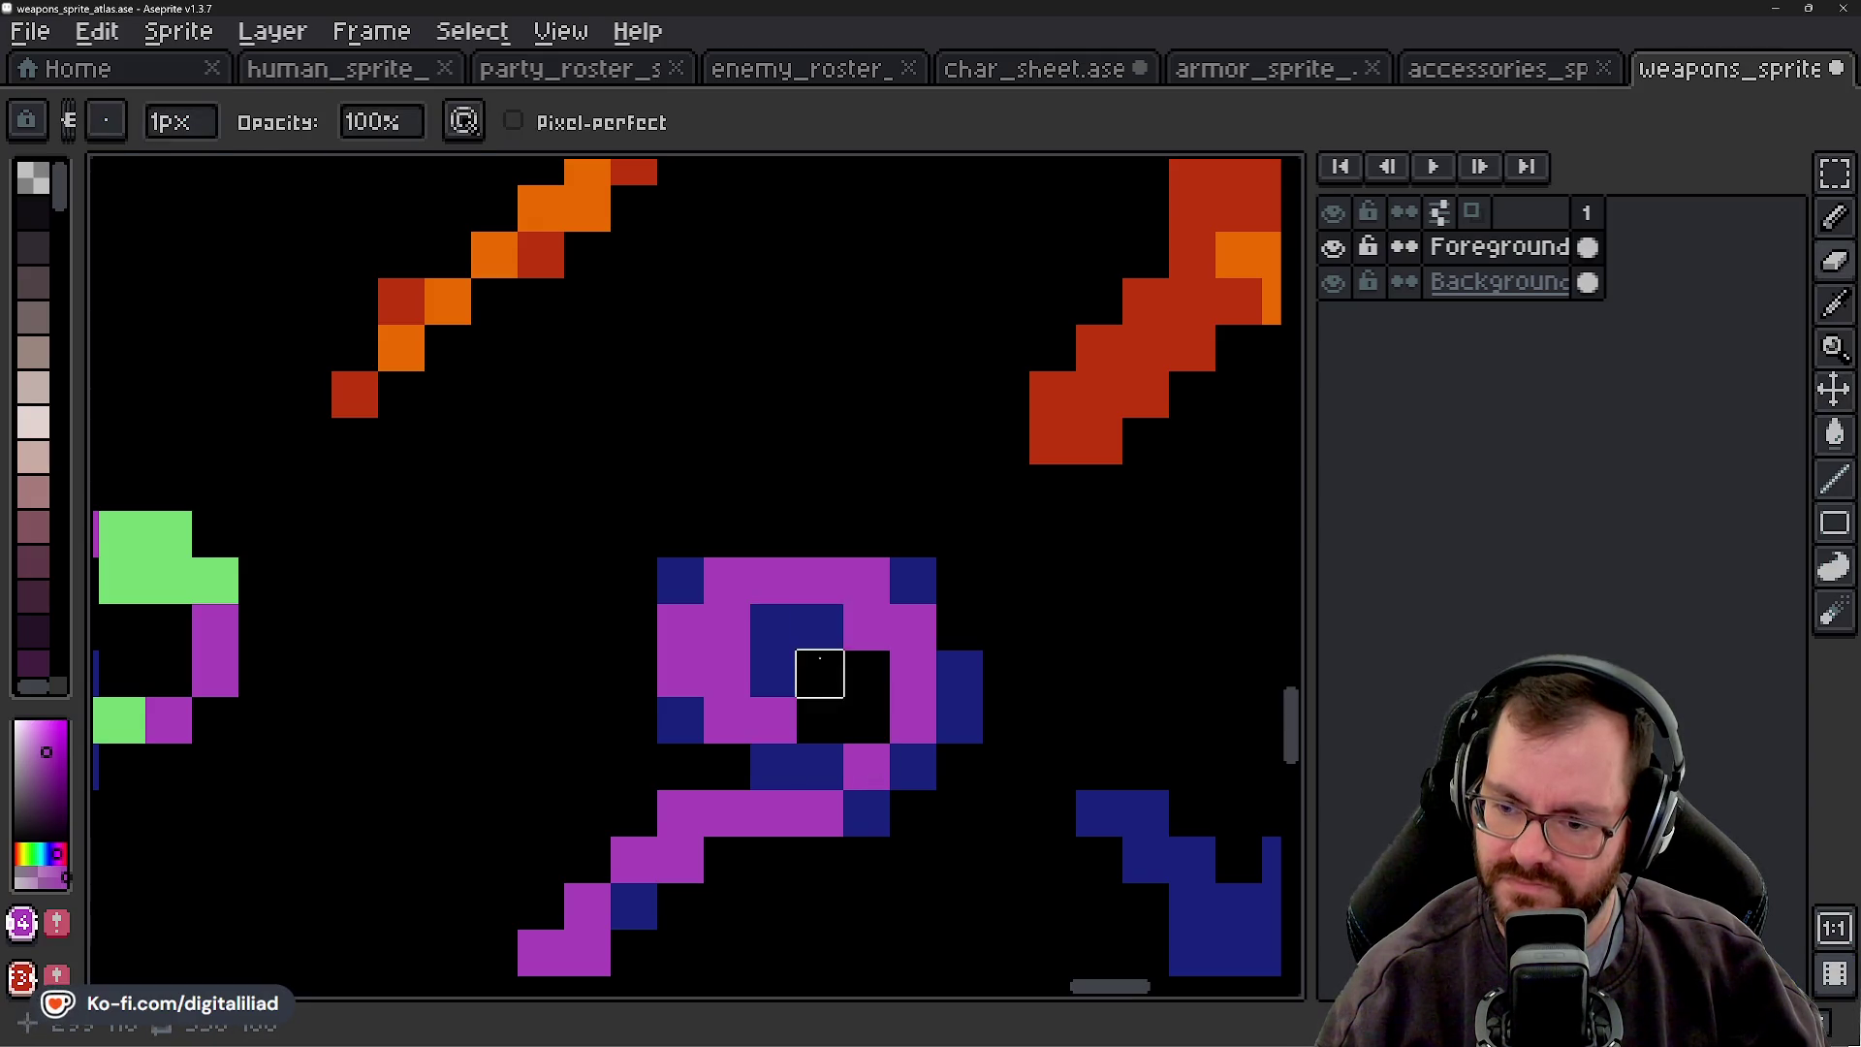
pyautogui.click(818, 765)
pyautogui.click(772, 766)
pyautogui.click(819, 626)
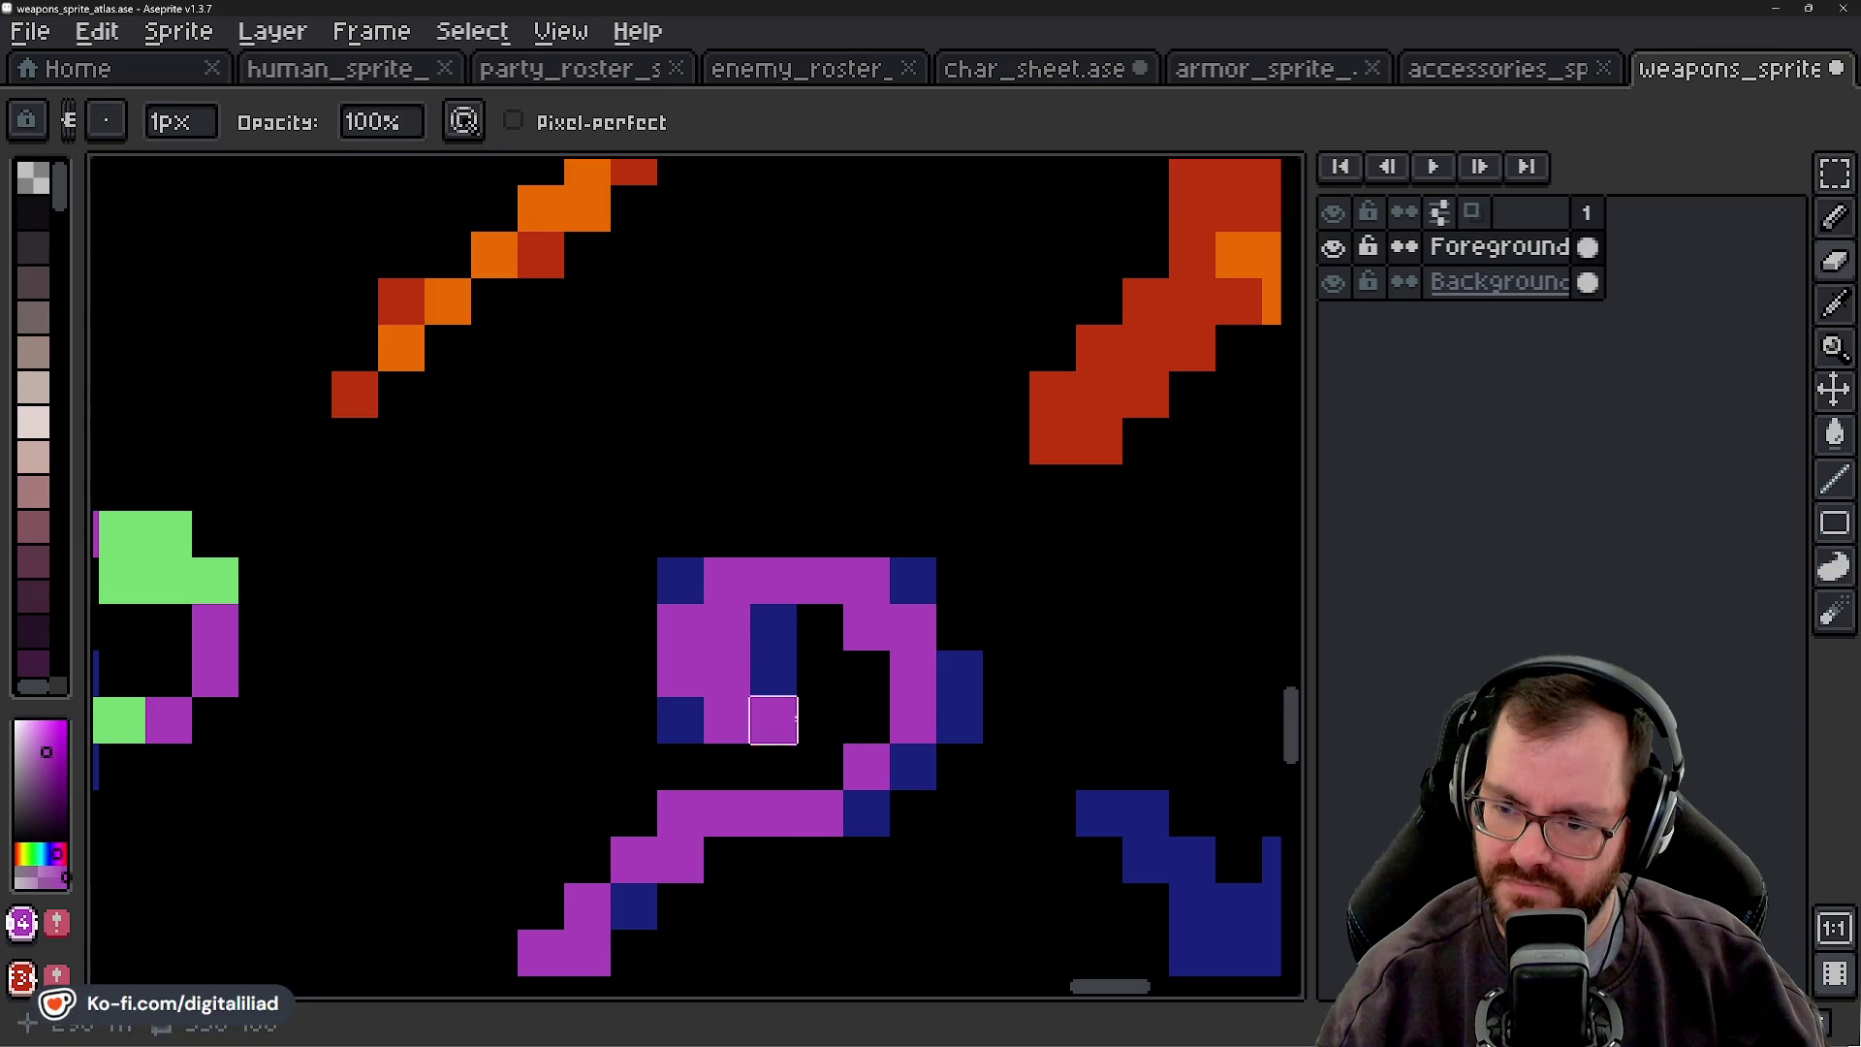
pyautogui.scroll(-1, 760, 615)
pyautogui.scroll(-4, 858, 710)
pyautogui.press('v')
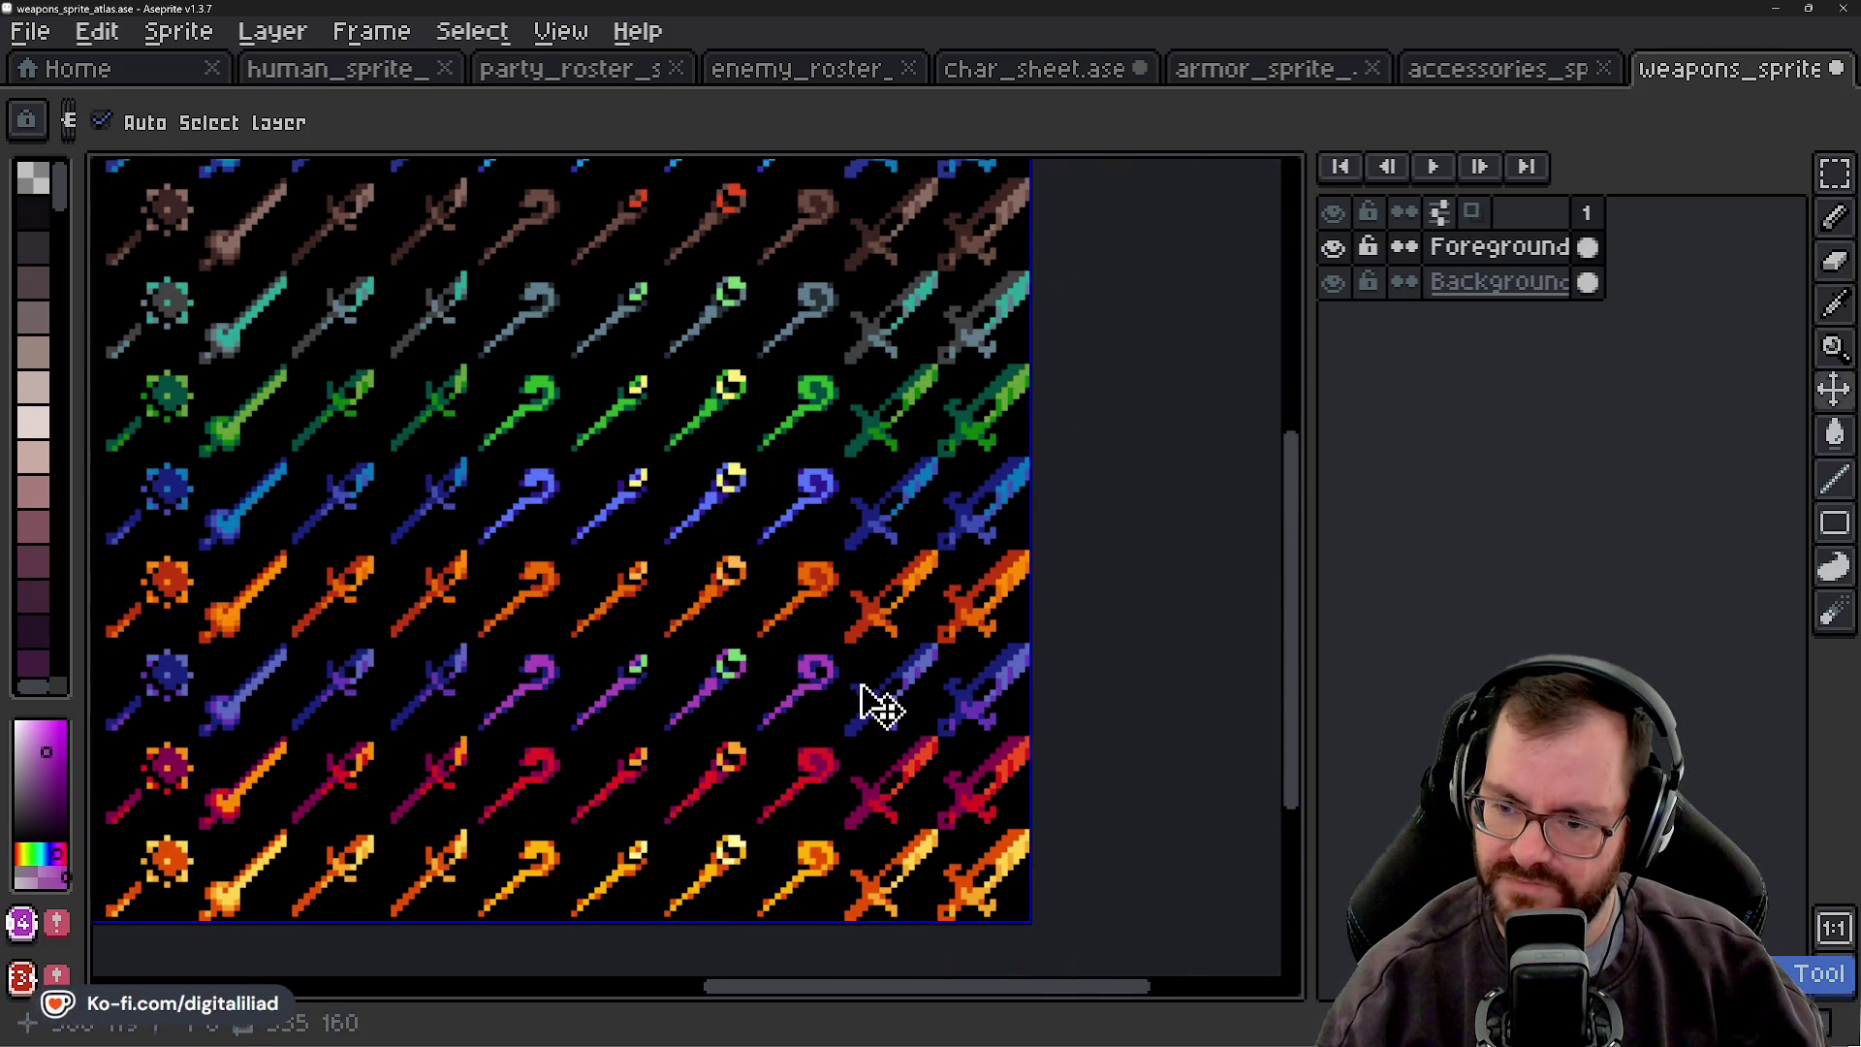
pyautogui.press('b')
pyautogui.scroll(-3, 852, 698)
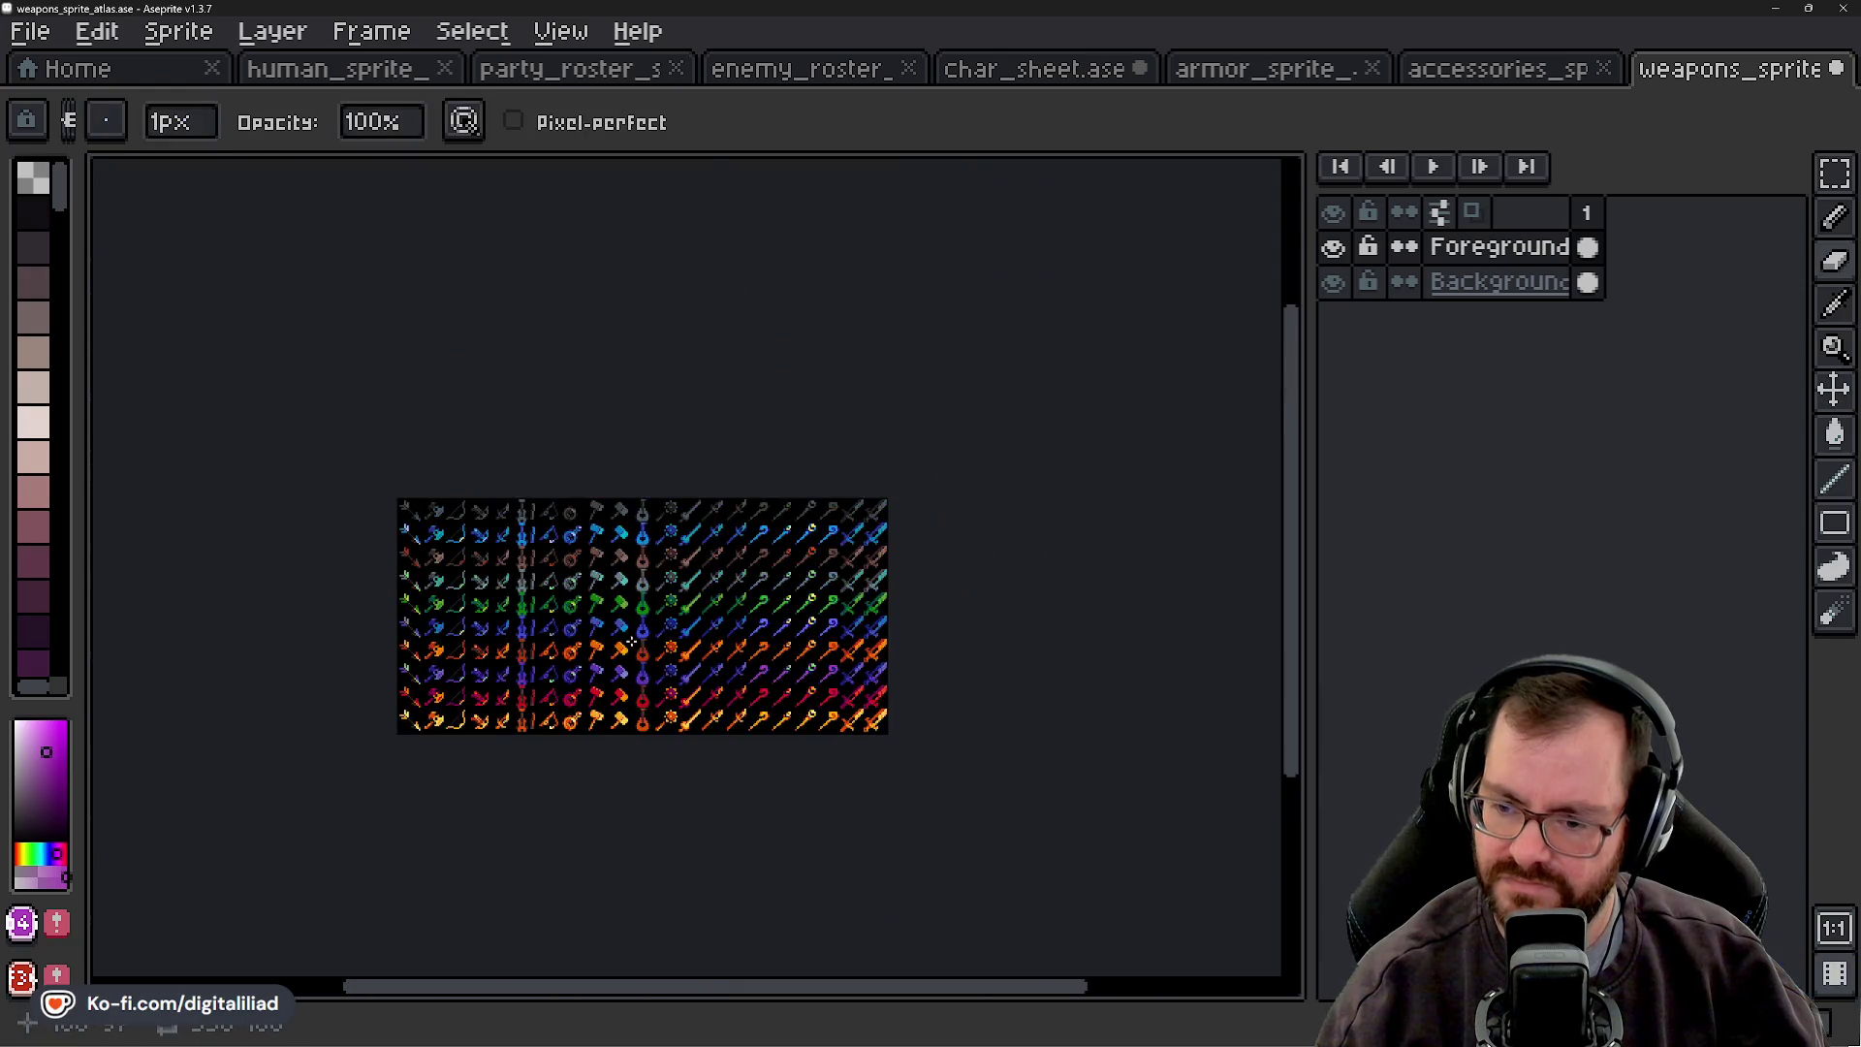
pyautogui.scroll(4, 682, 616)
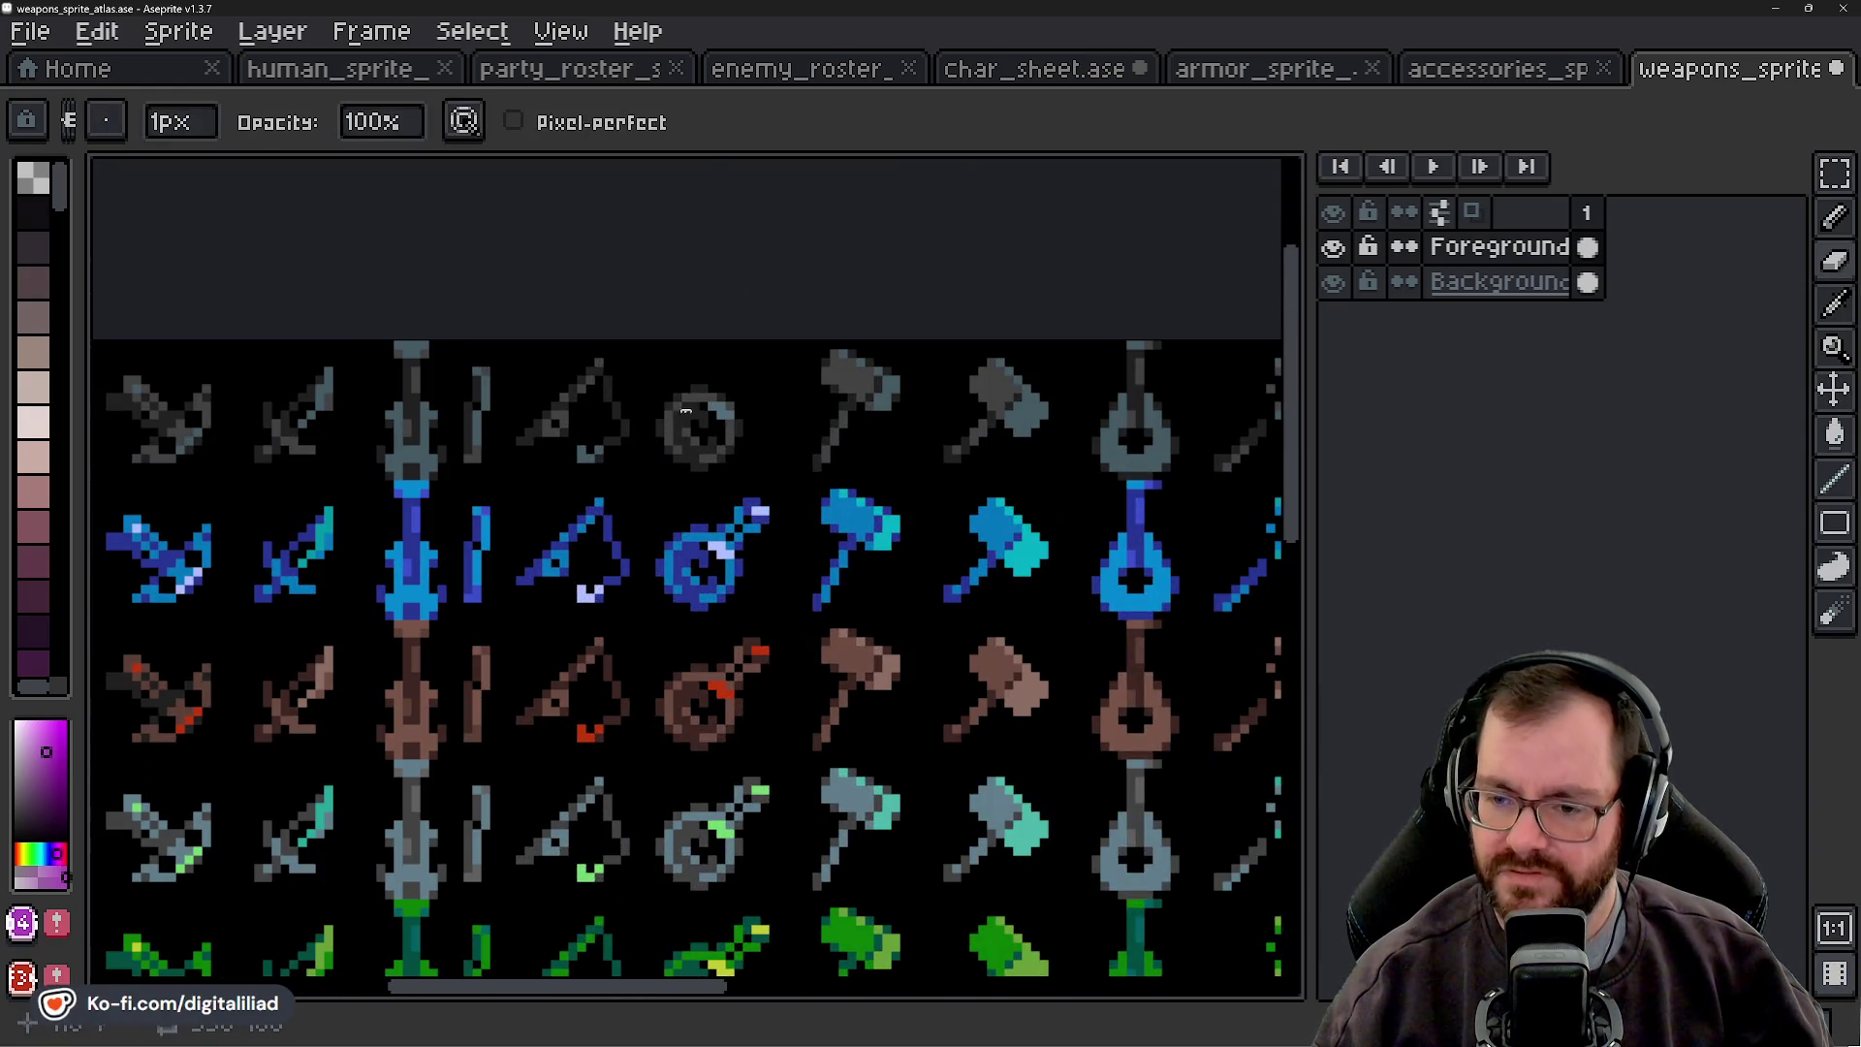
pyautogui.scroll(-1, 781, 516)
pyautogui.scroll(-4, 781, 515)
pyautogui.scroll(4, 531, 500)
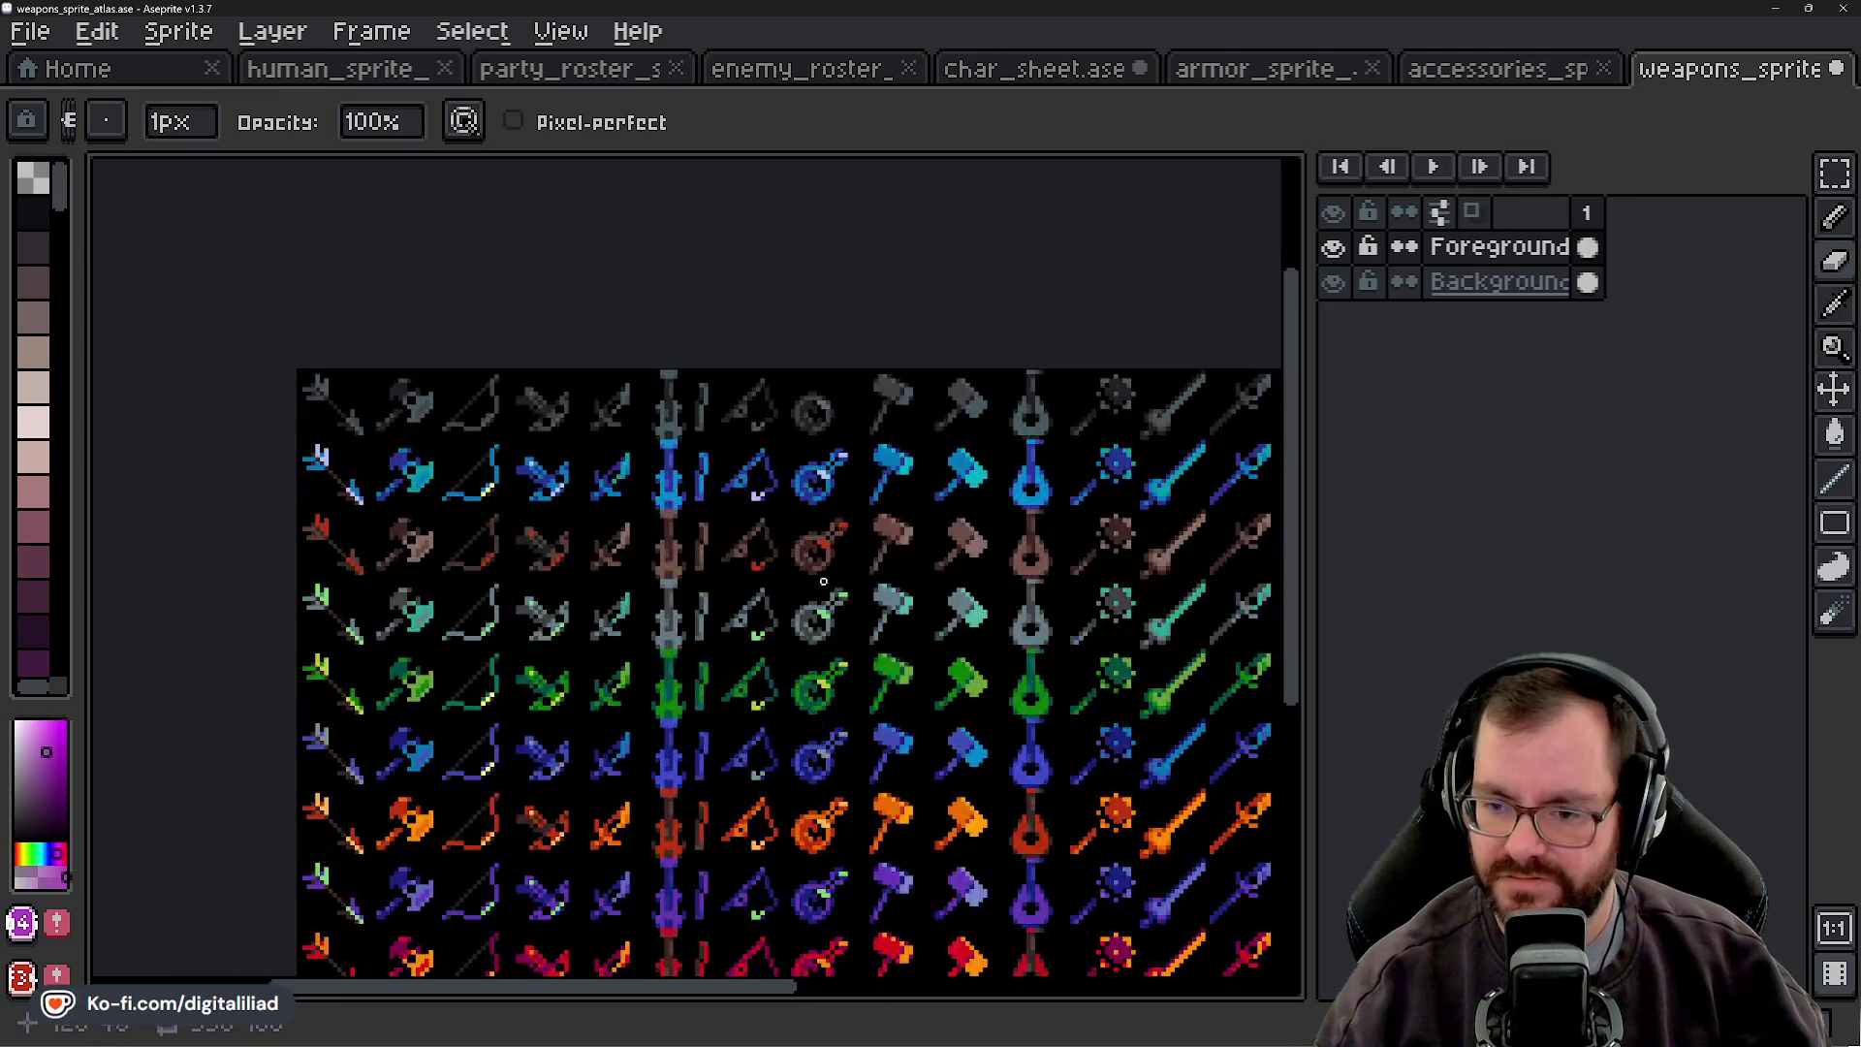
pyautogui.scroll(-1, 531, 500)
pyautogui.moveTo(531, 500); pyautogui.dragTo(625, 506)
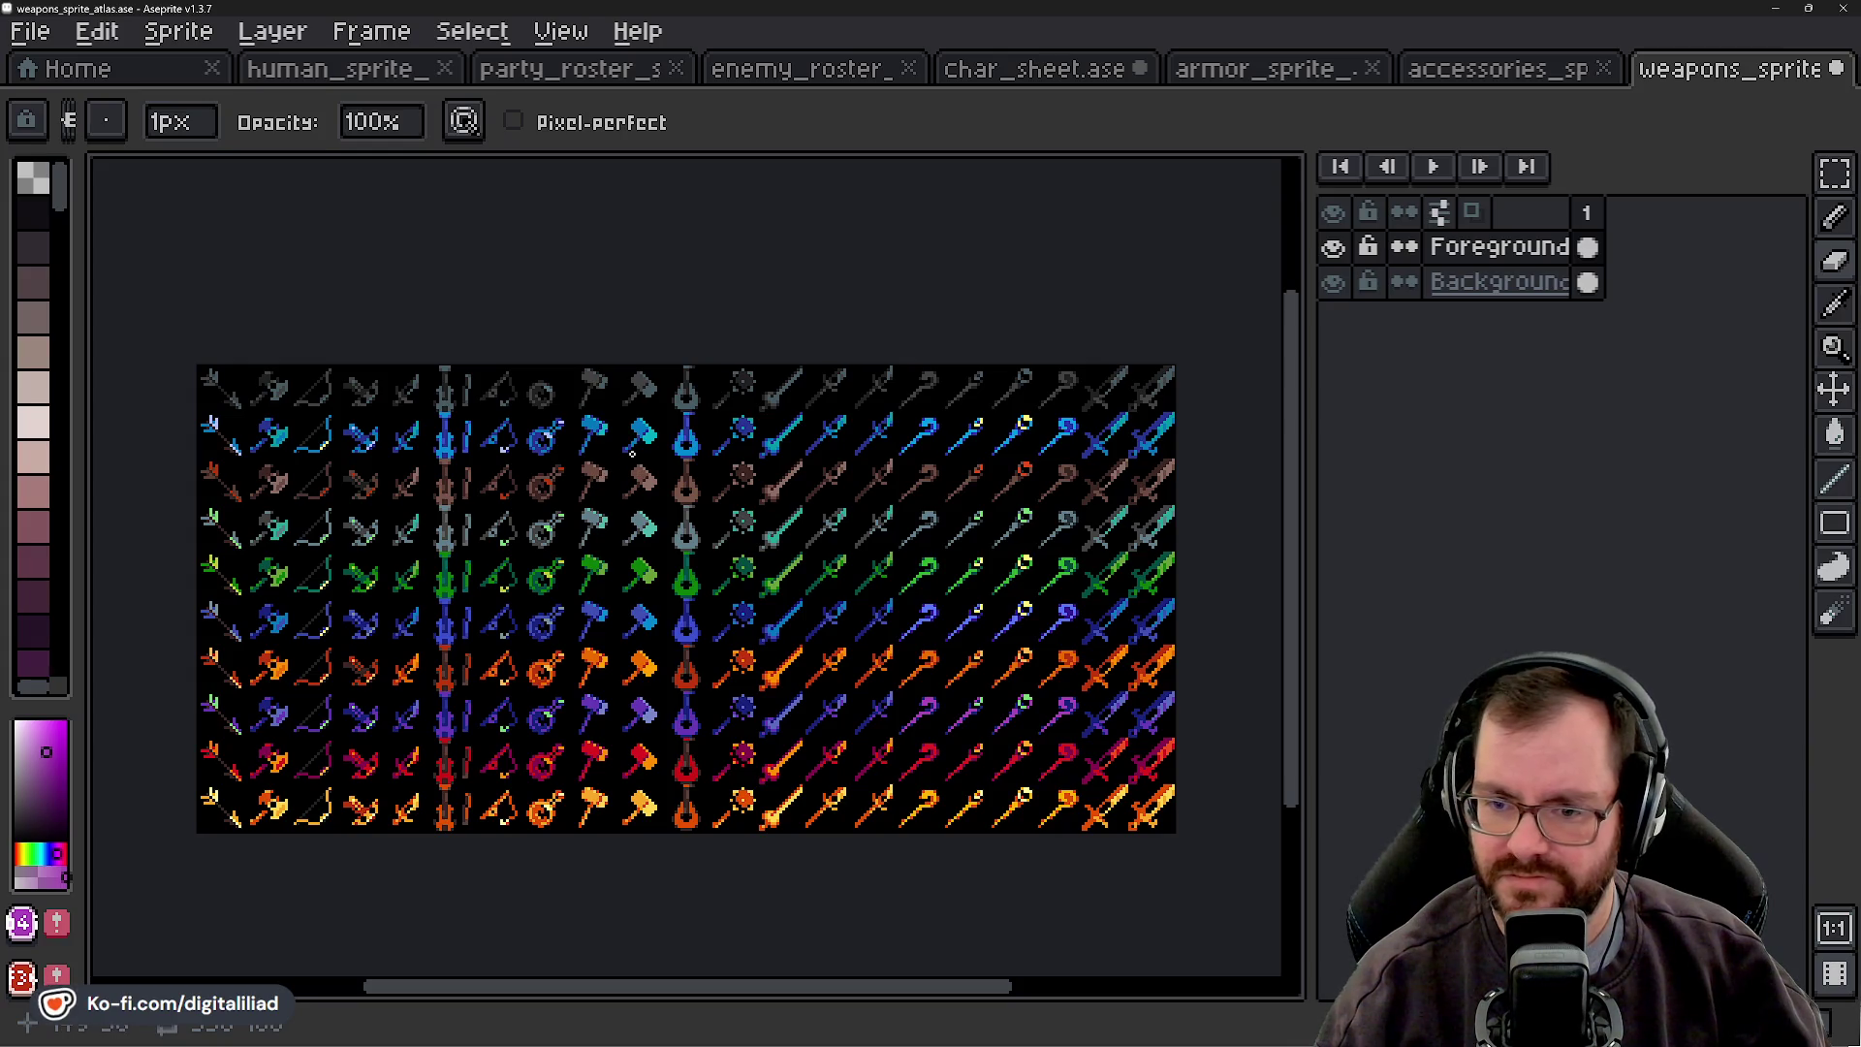
pyautogui.moveTo(565, 448)
pyautogui.mouseDown()
pyautogui.moveTo(656, 448)
pyautogui.moveTo(689, 485)
pyautogui.mouseUp()
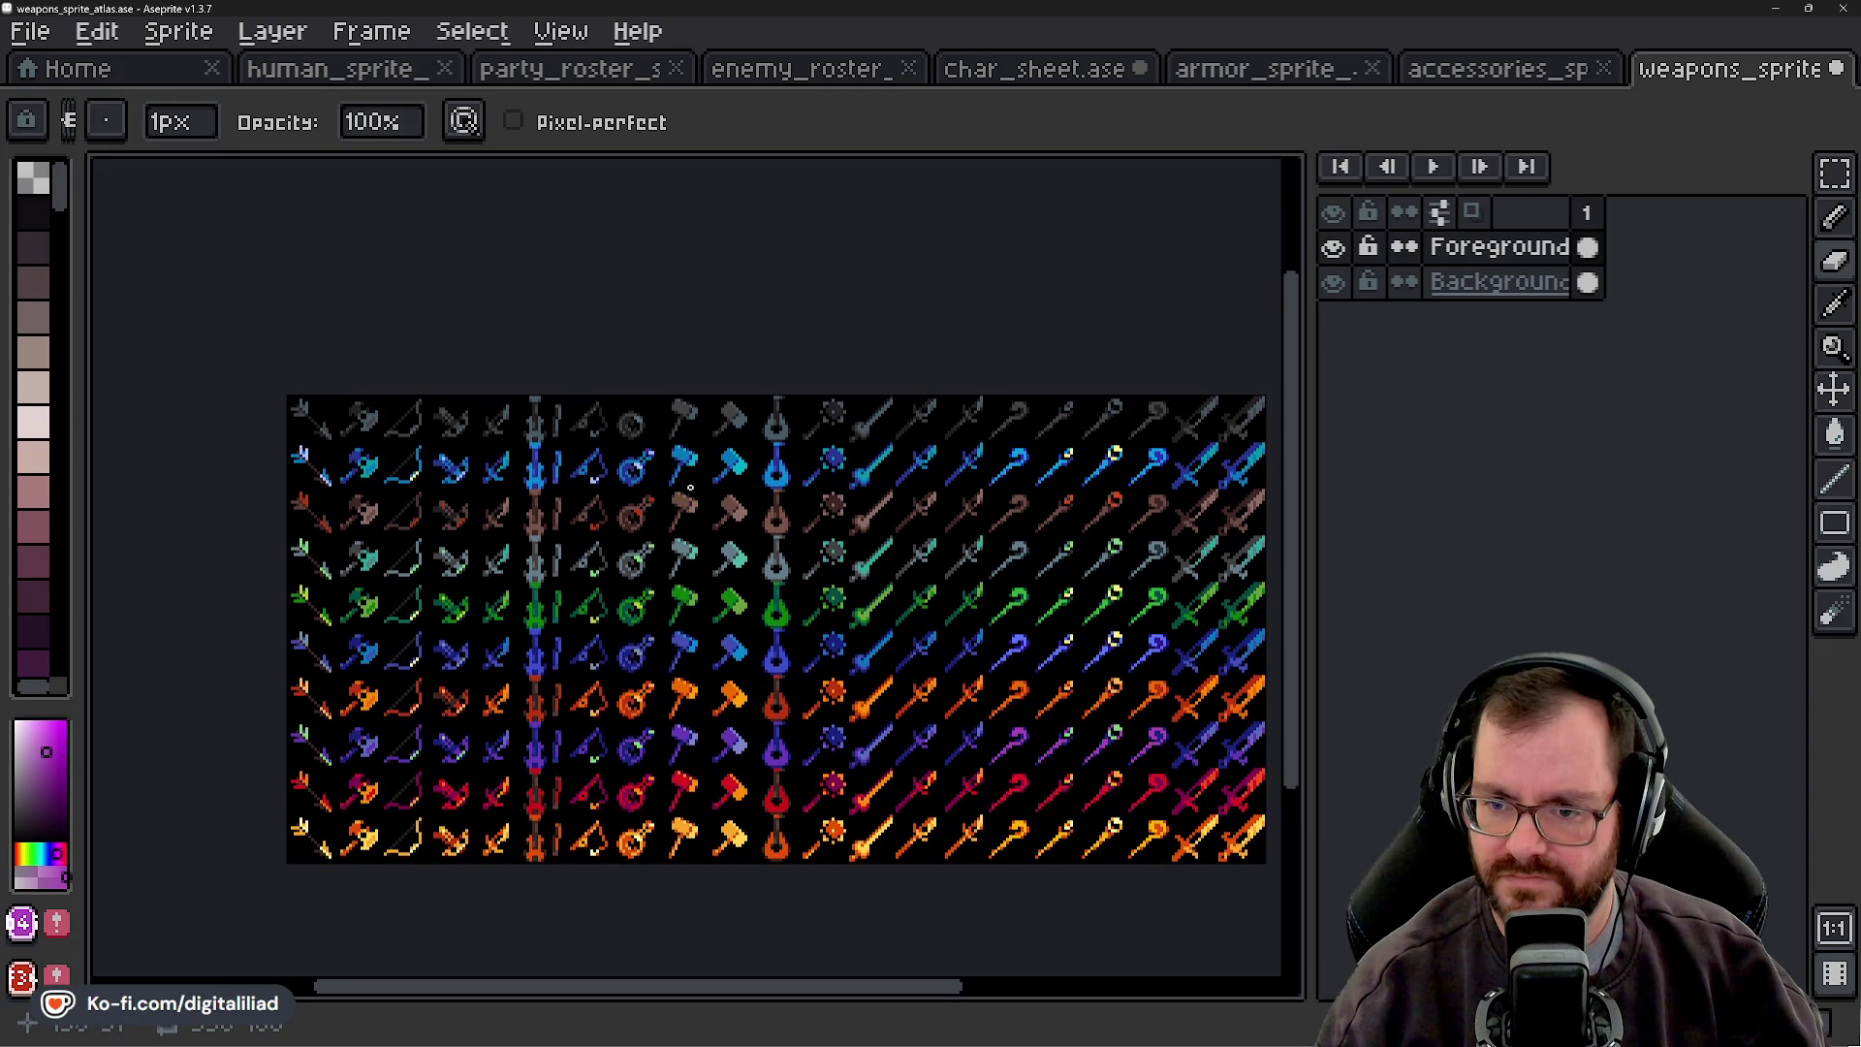
pyautogui.scroll(3, 600, 414)
pyautogui.scroll(-3, 731, 441)
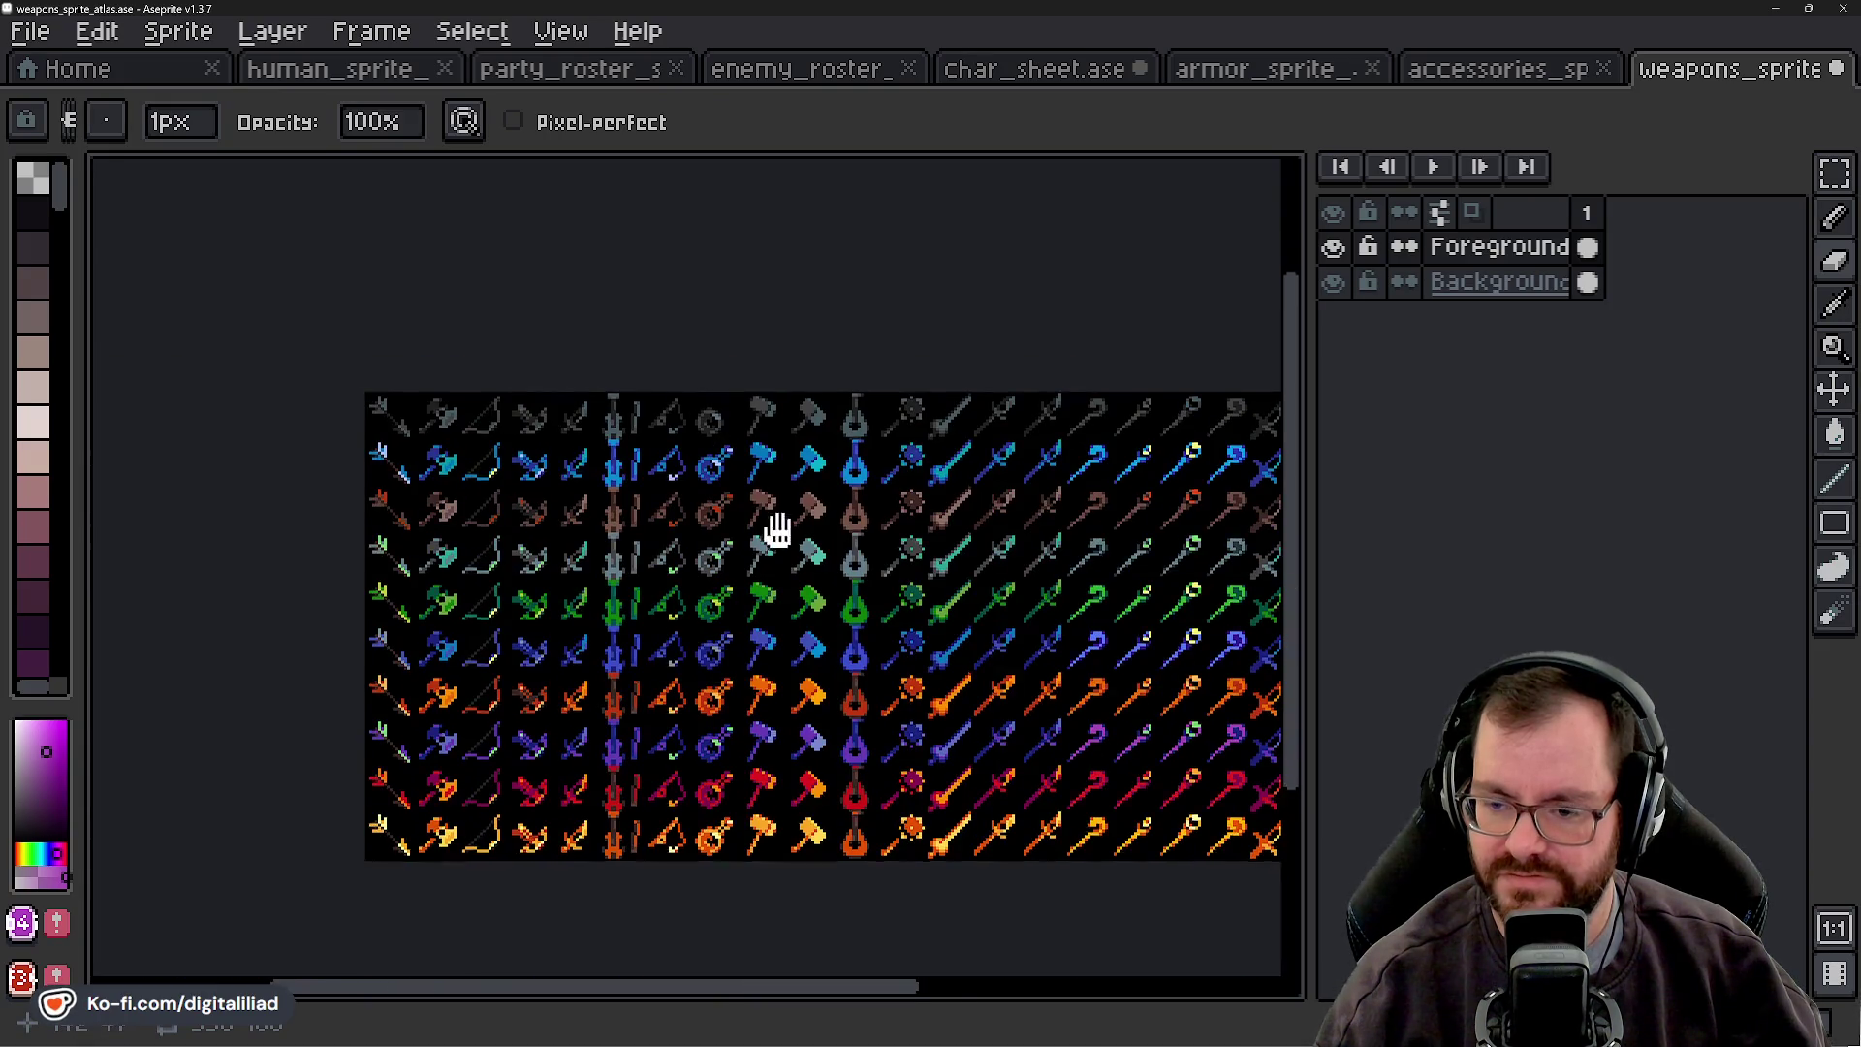
pyautogui.moveTo(776, 527); pyautogui.dragTo(698, 503)
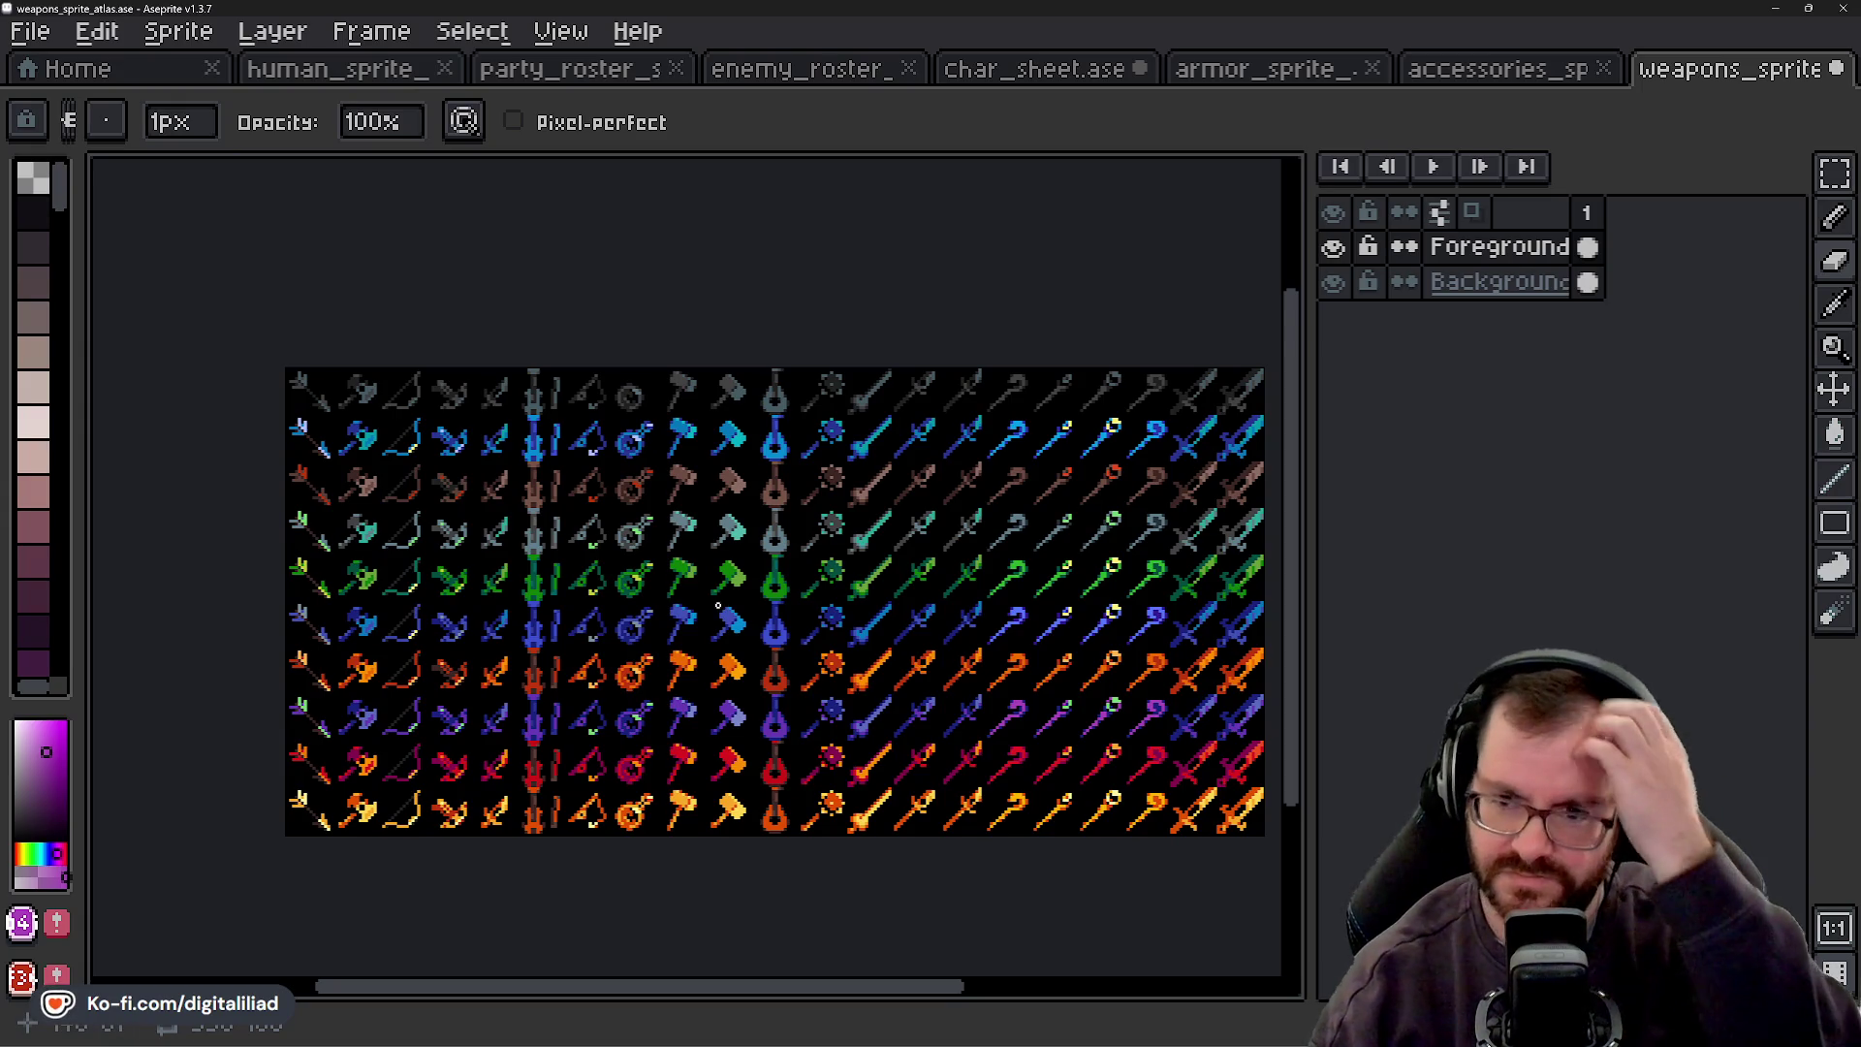
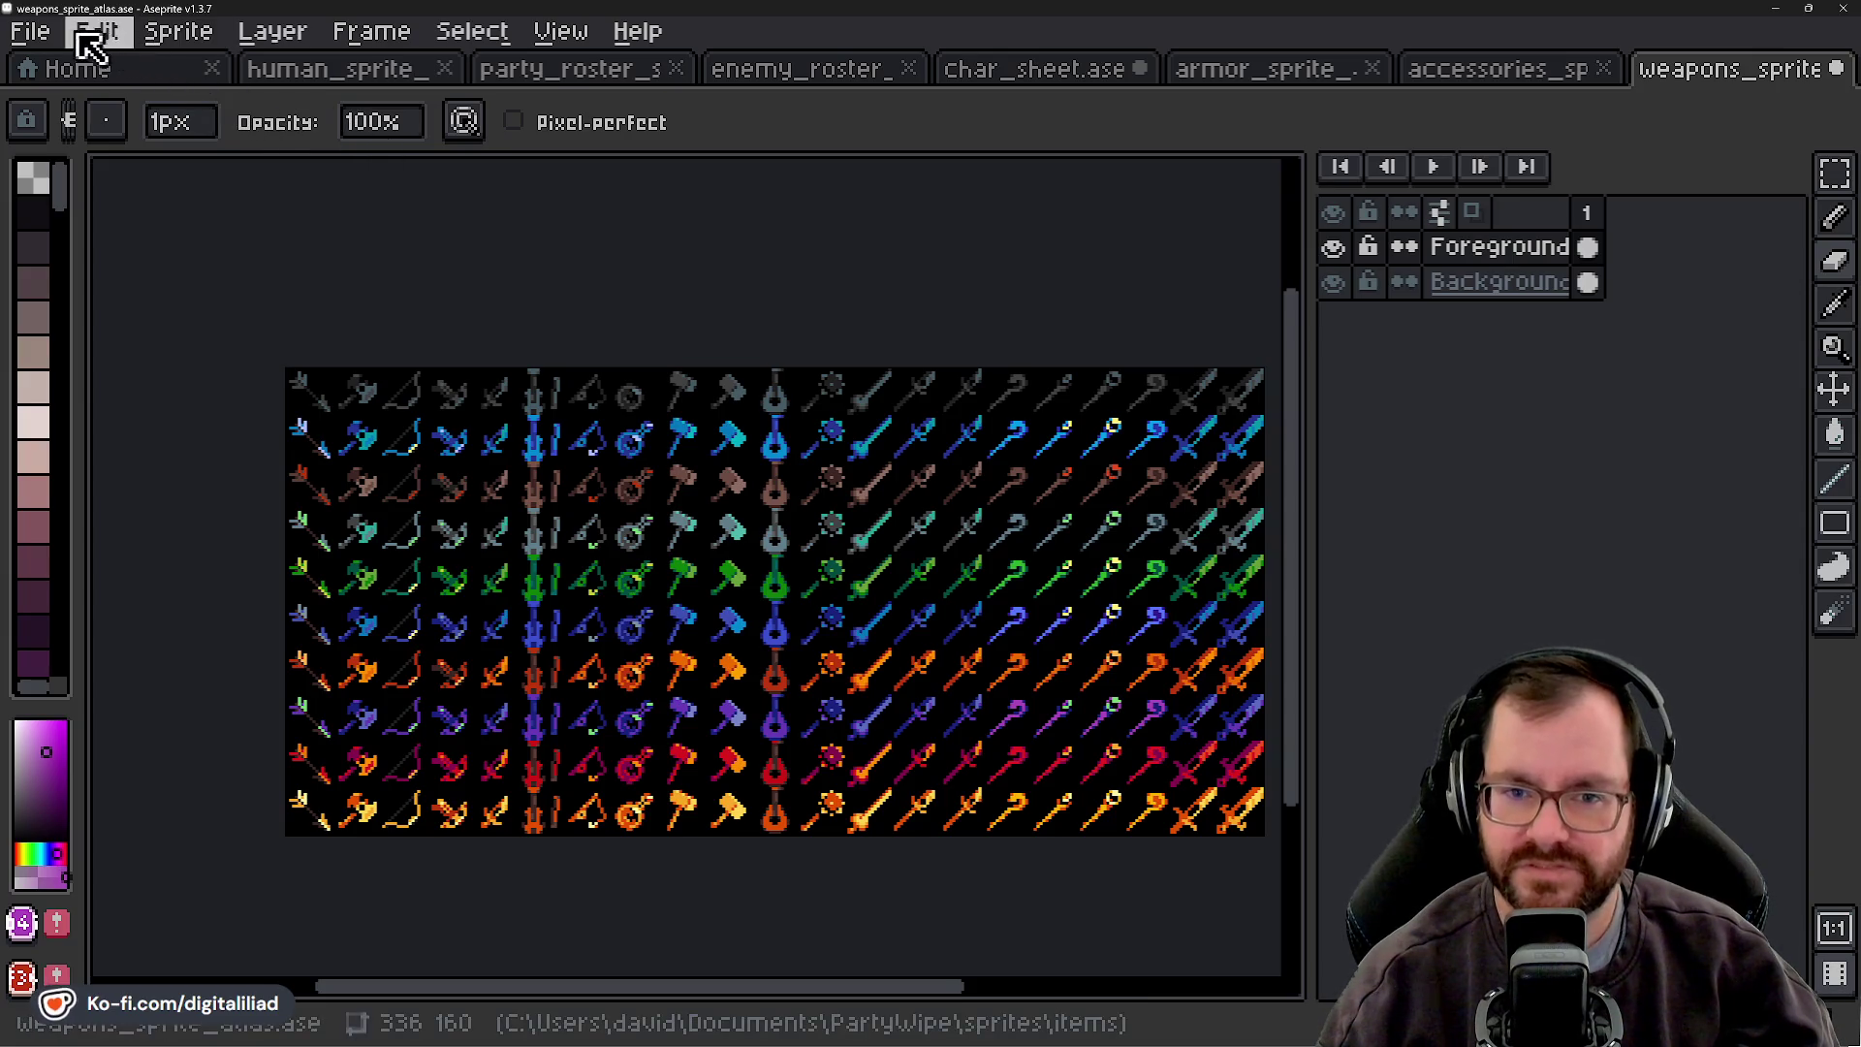
# - Start editing the canvas height and width in Canvas Size, then cancel the resize
pyautogui.click(30, 32)
pyautogui.moveTo(174, 33)
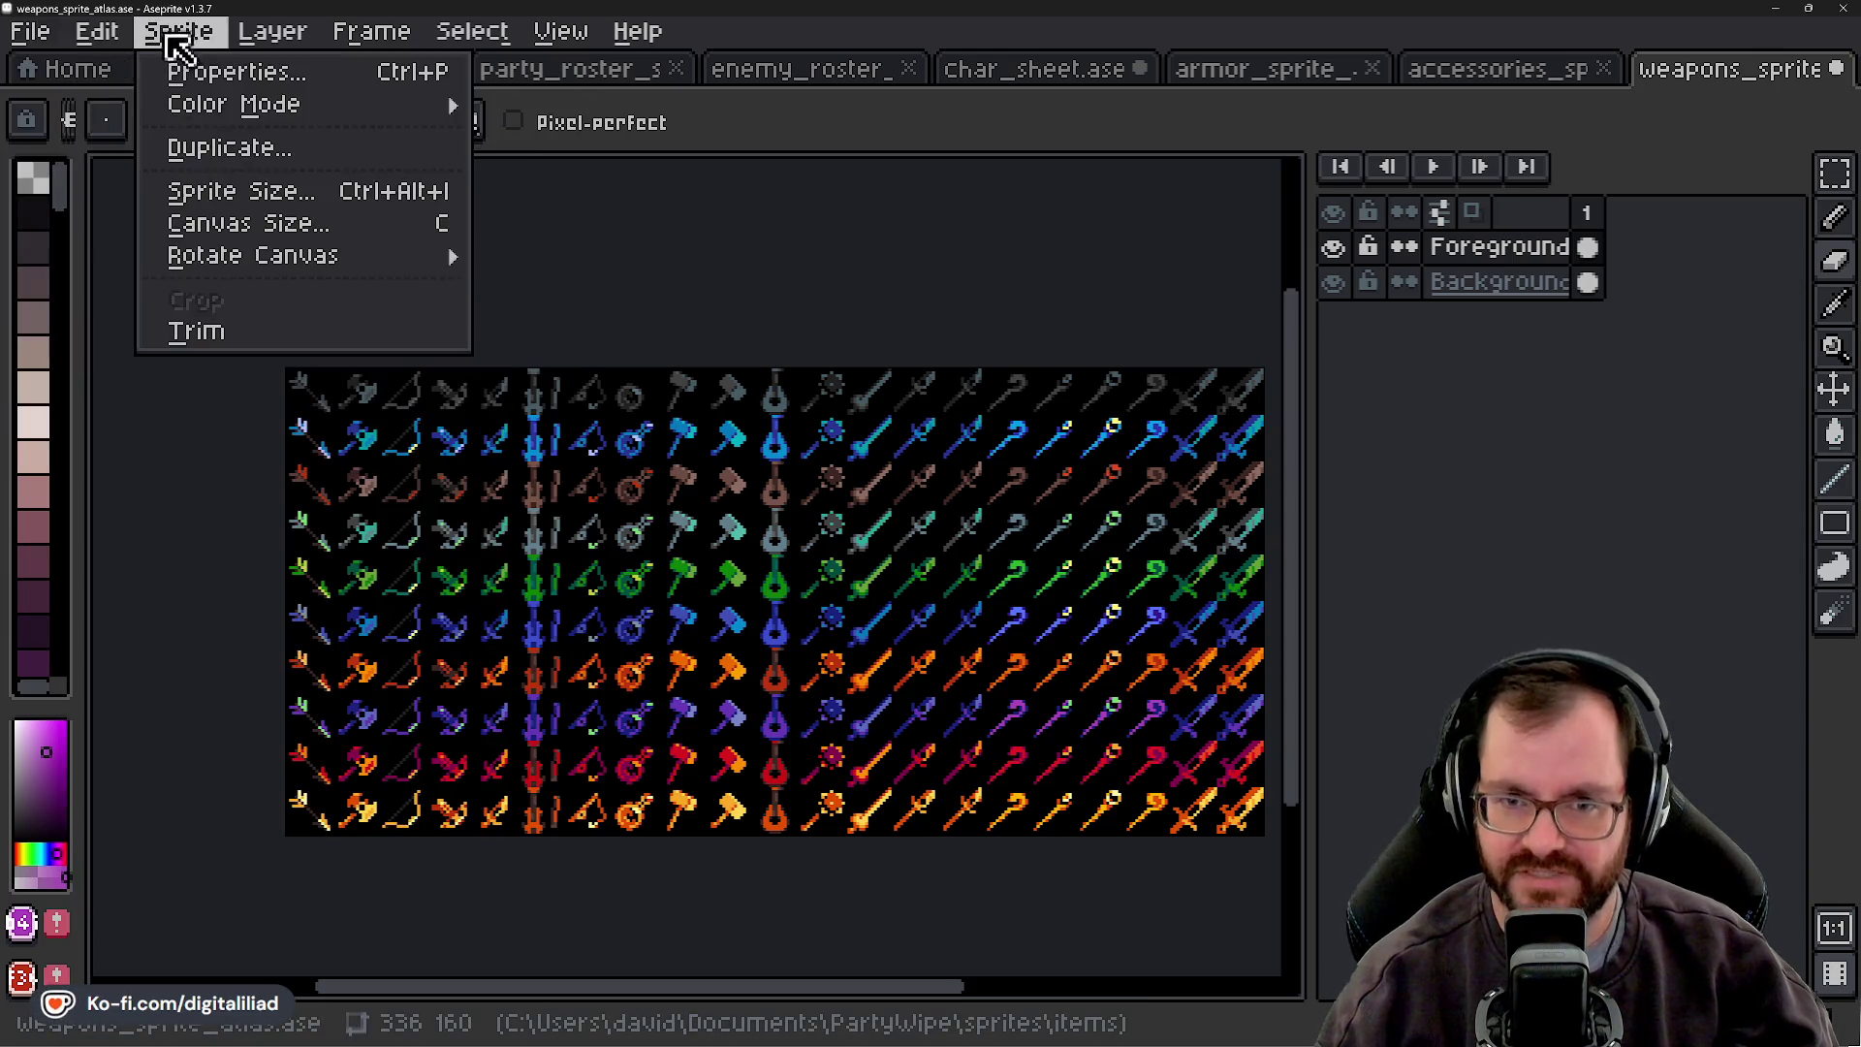
pyautogui.click(242, 225)
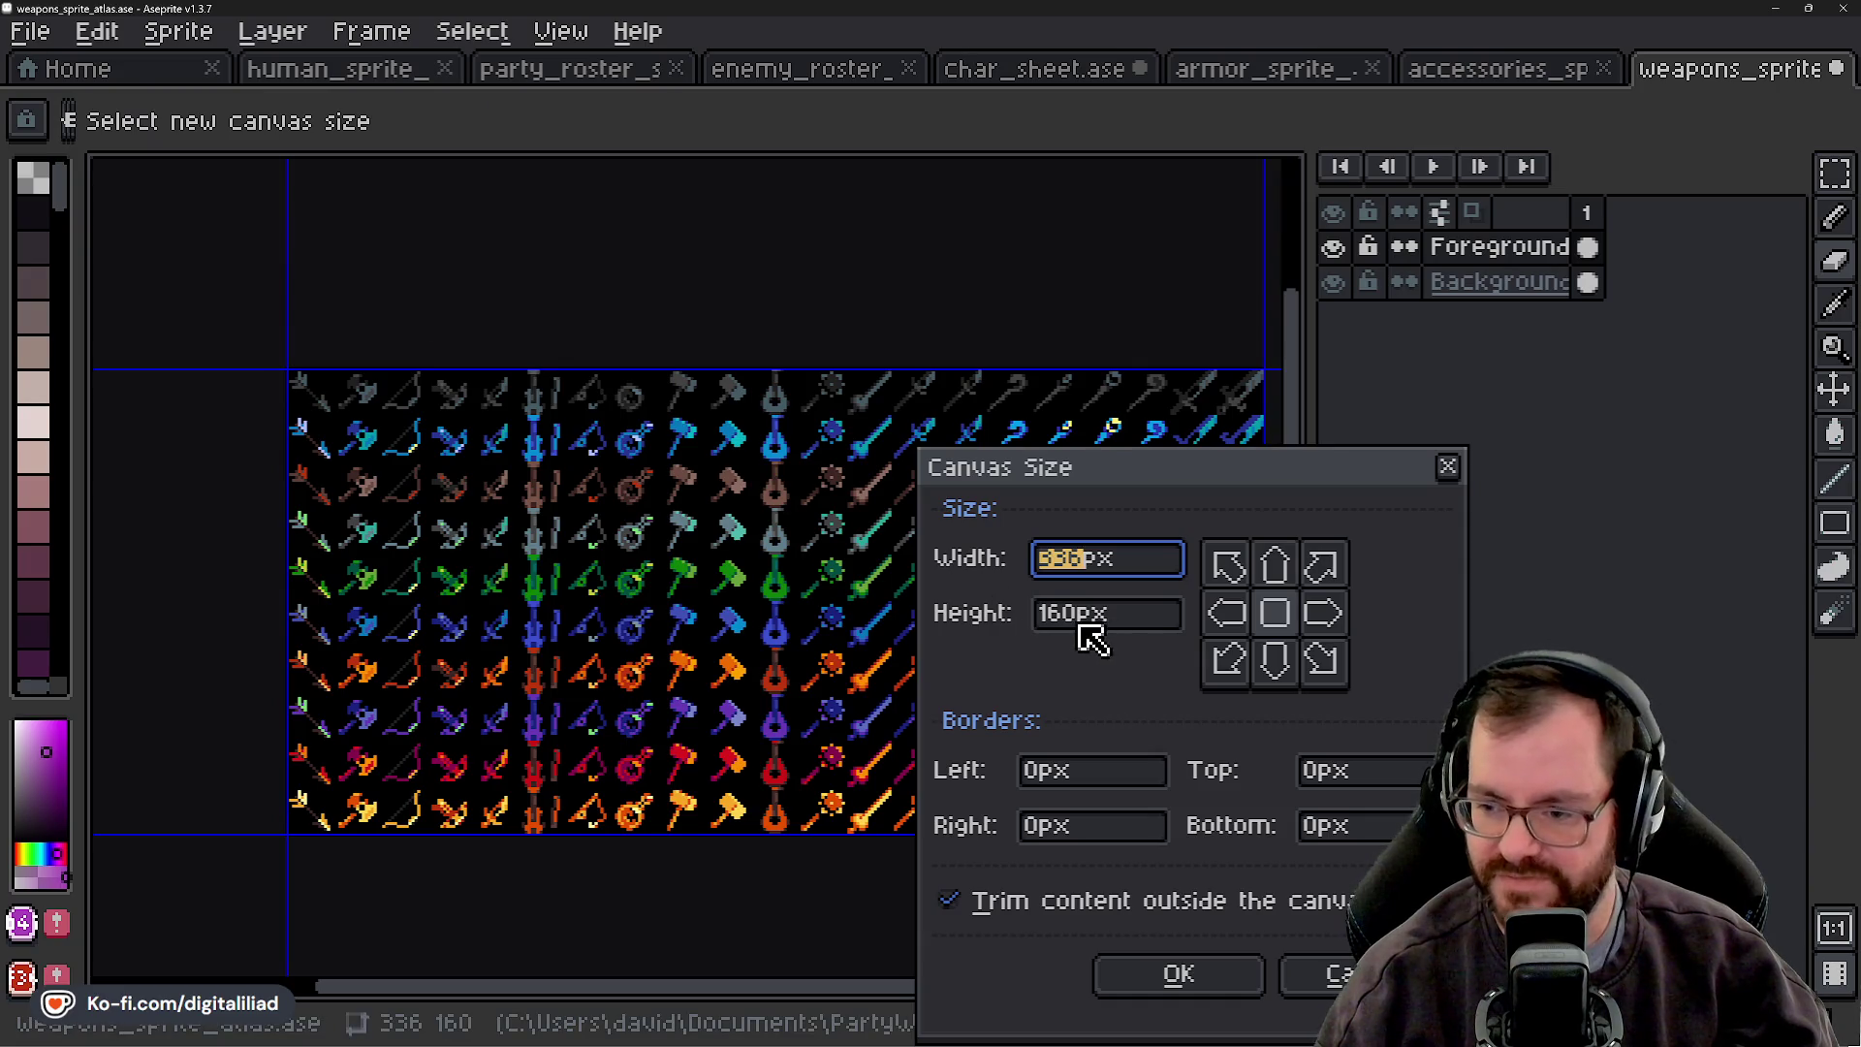
pyautogui.moveTo(1055, 612); pyautogui.dragTo(1160, 609)
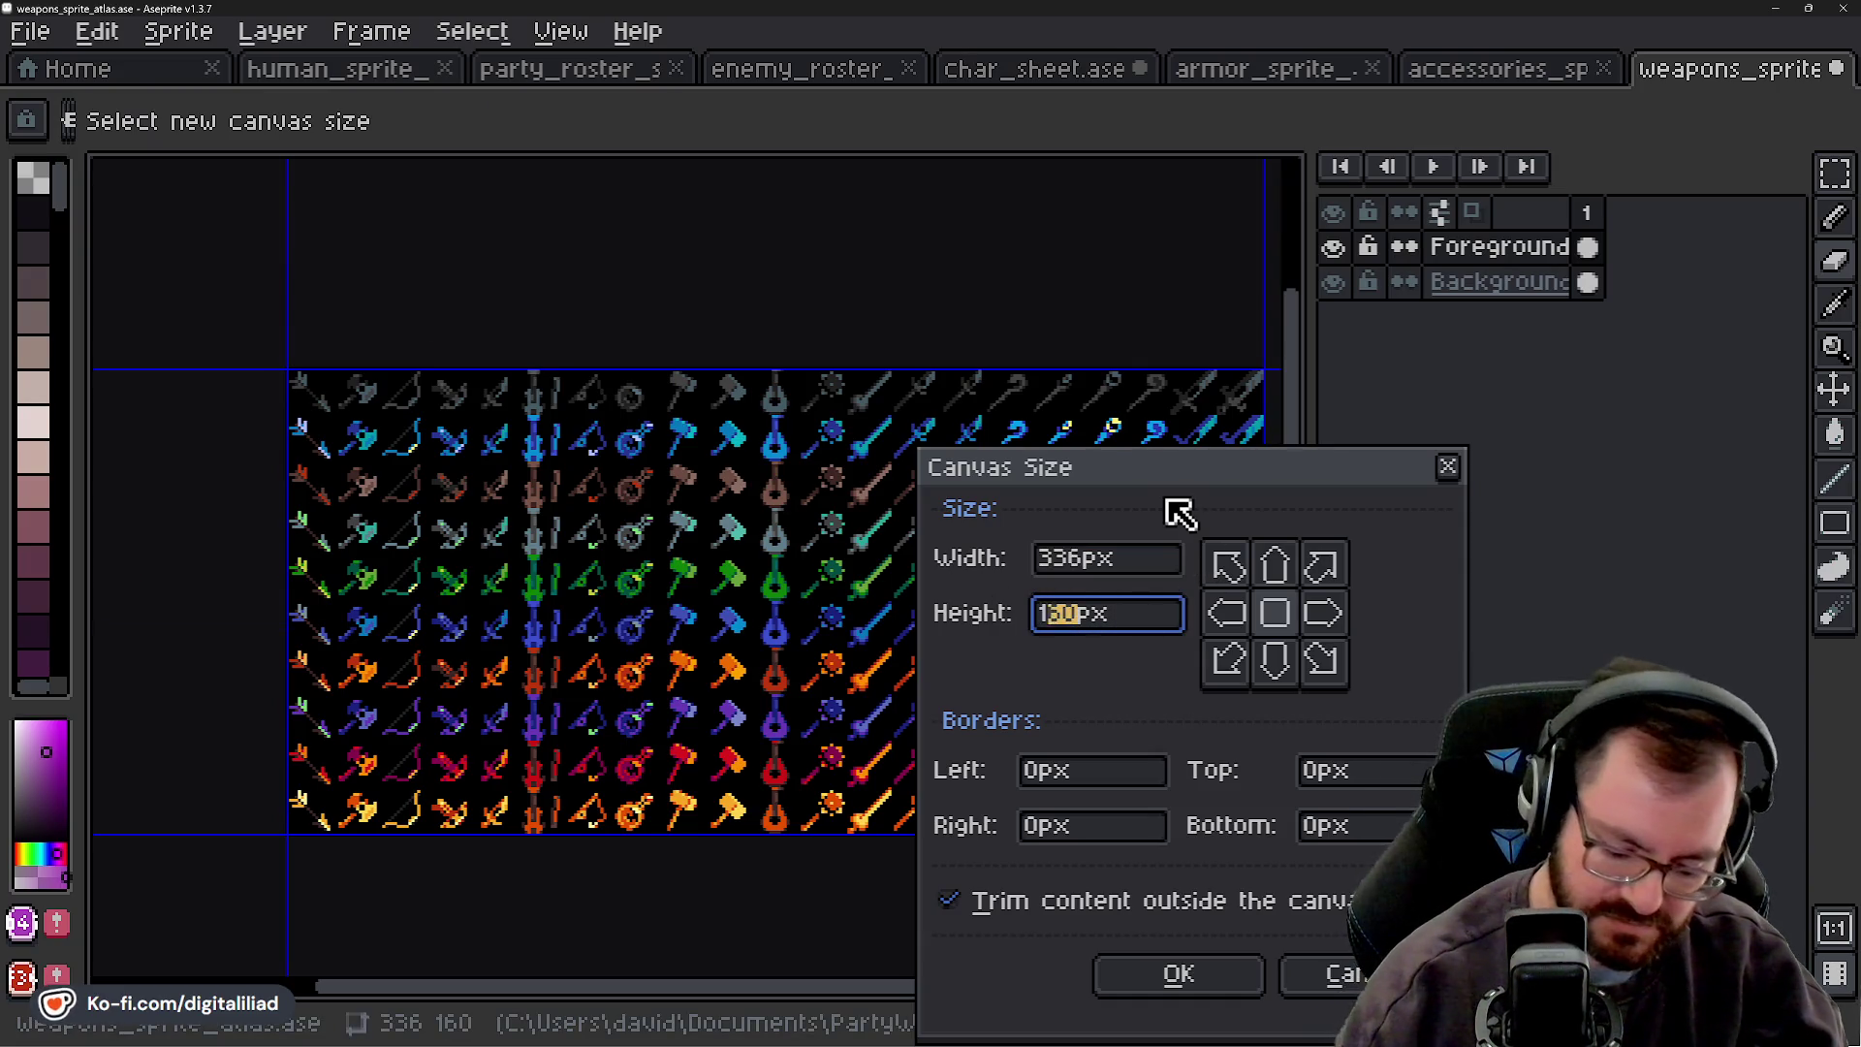
pyautogui.write('76')
pyautogui.click(1122, 560)
pyautogui.press('Escape')
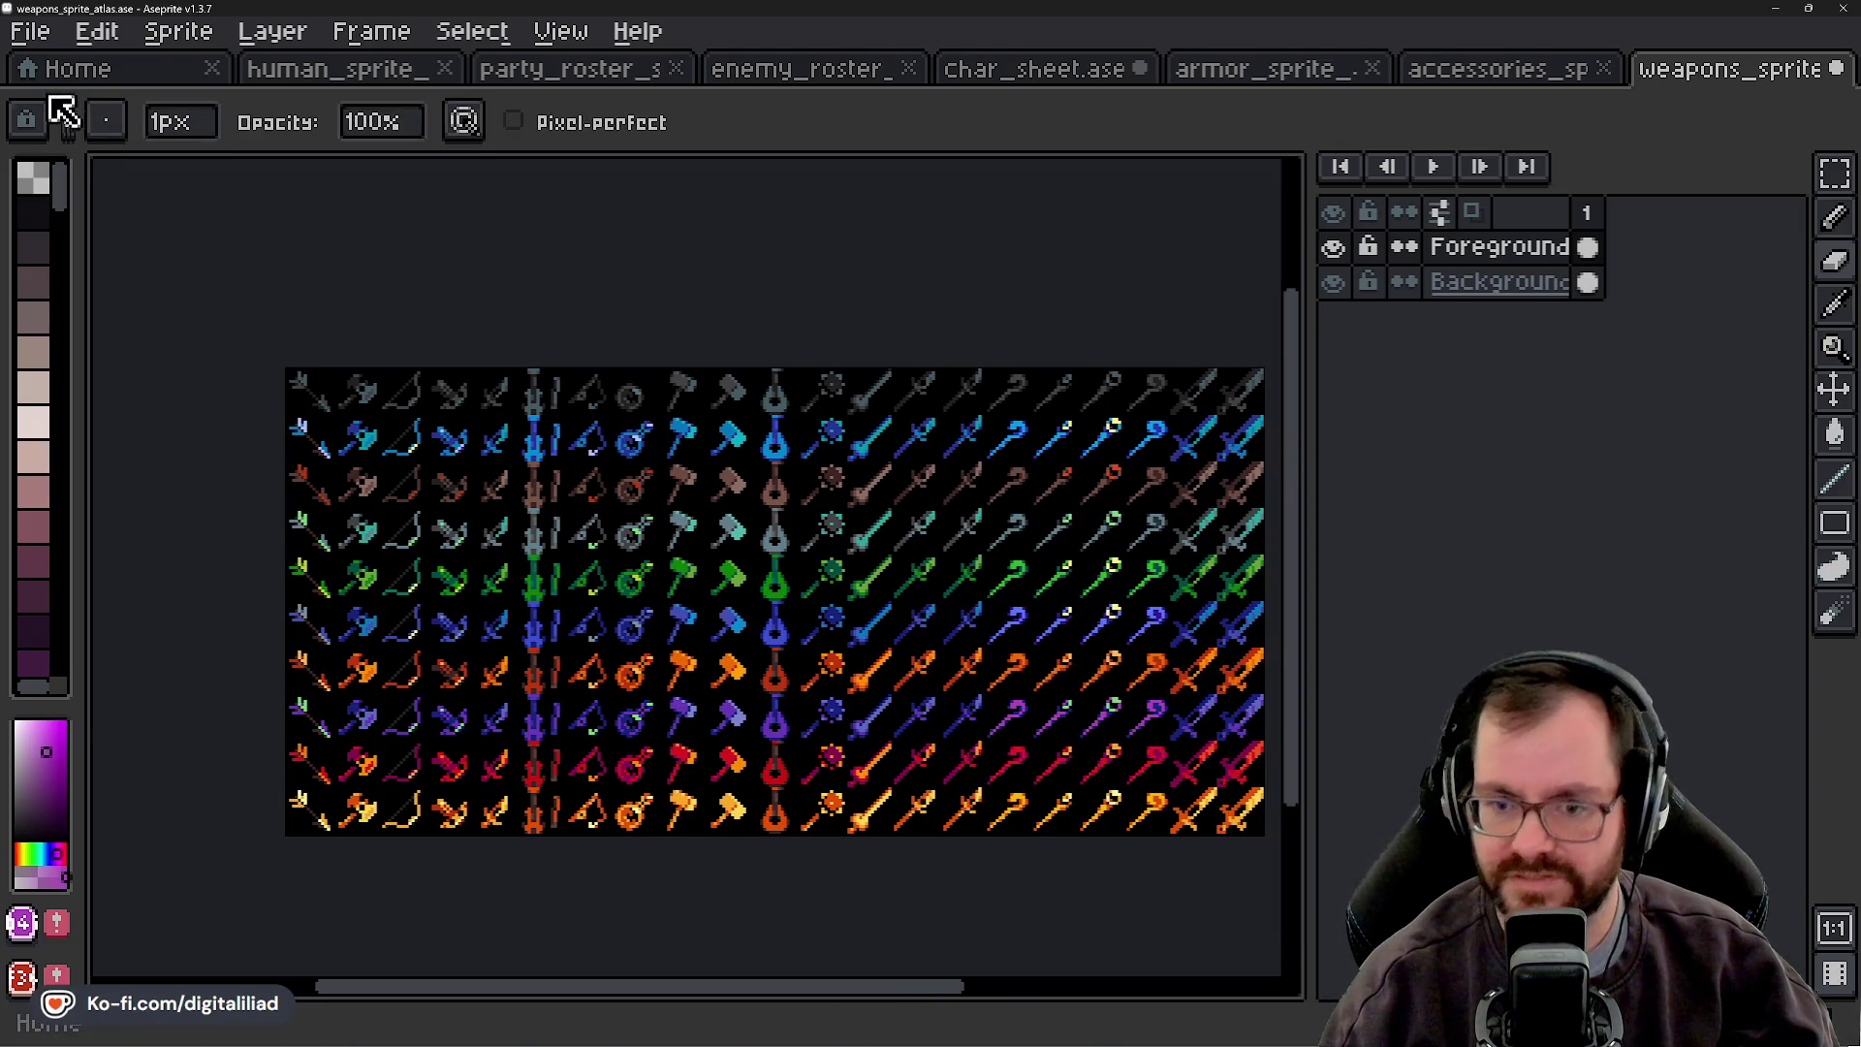
# - Widen the weapon atlas canvas with the artwork anchored to the left edge
pyautogui.click(178, 31)
pyautogui.click(270, 225)
pyautogui.click(1100, 569)
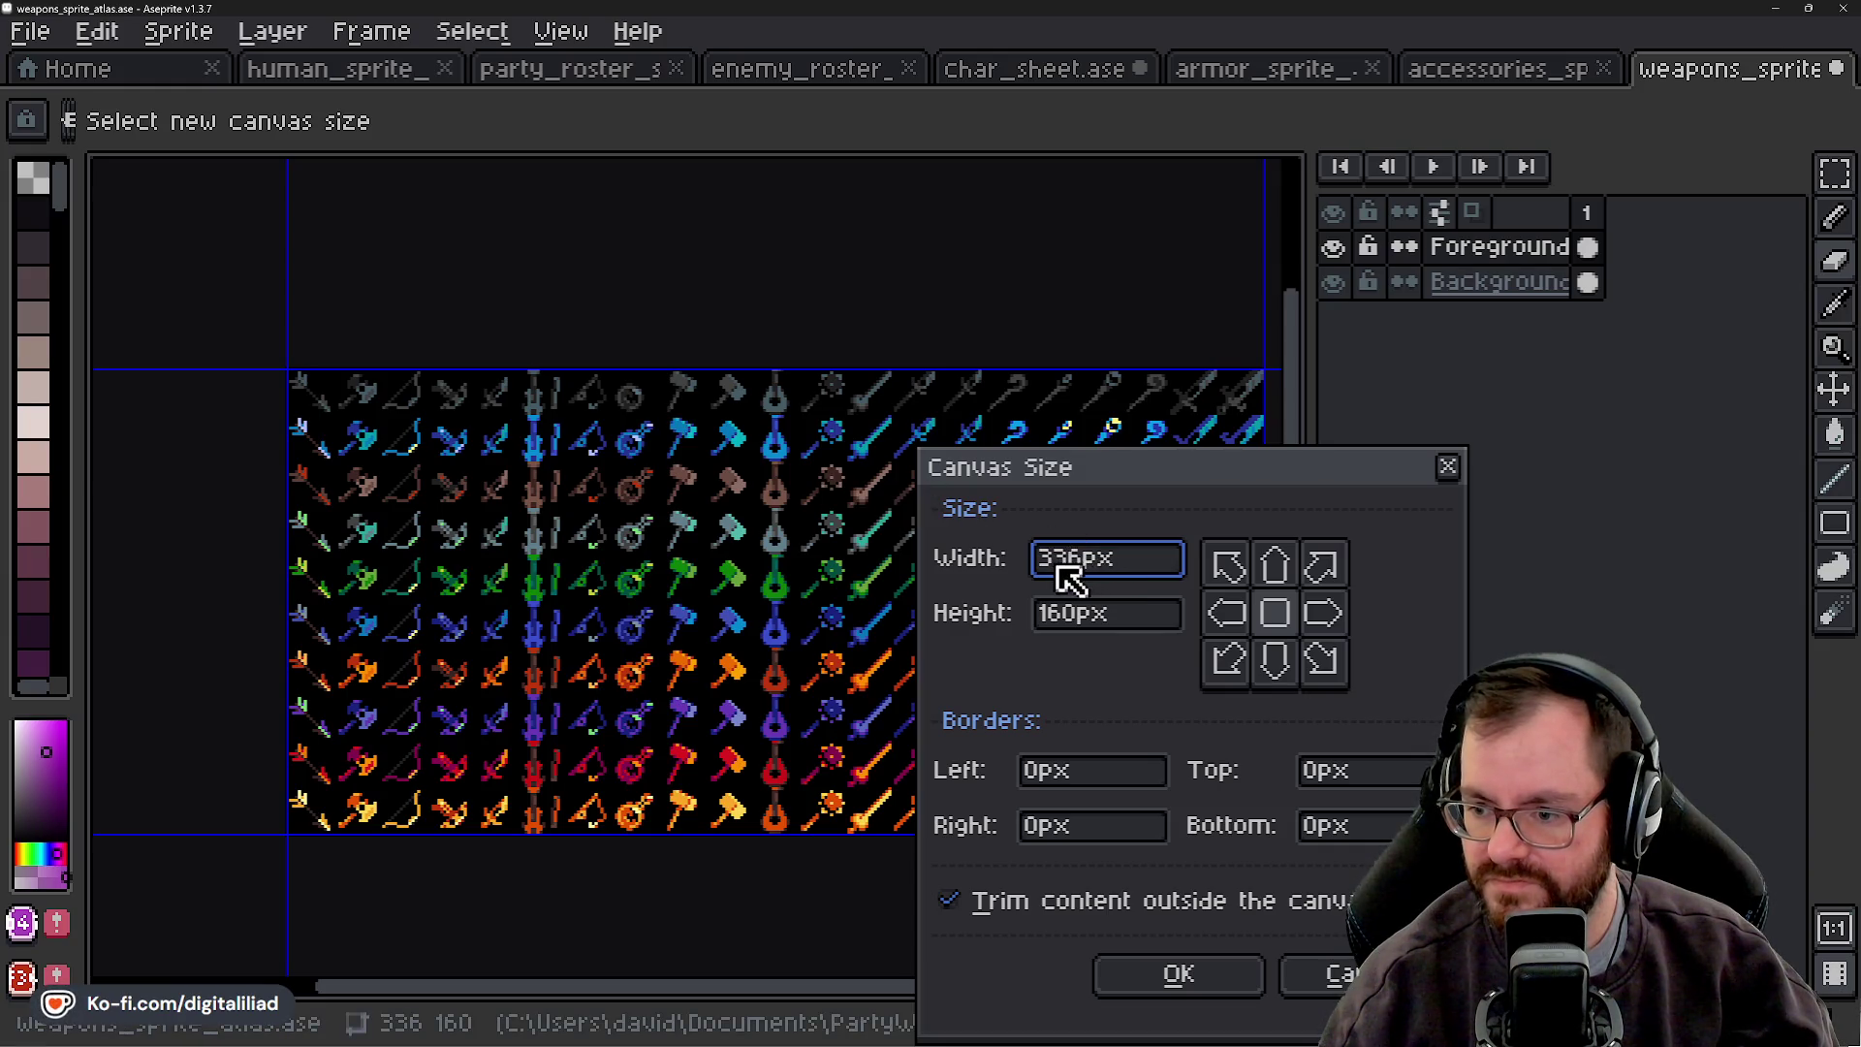
pyautogui.write('52')
pyautogui.click(1240, 622)
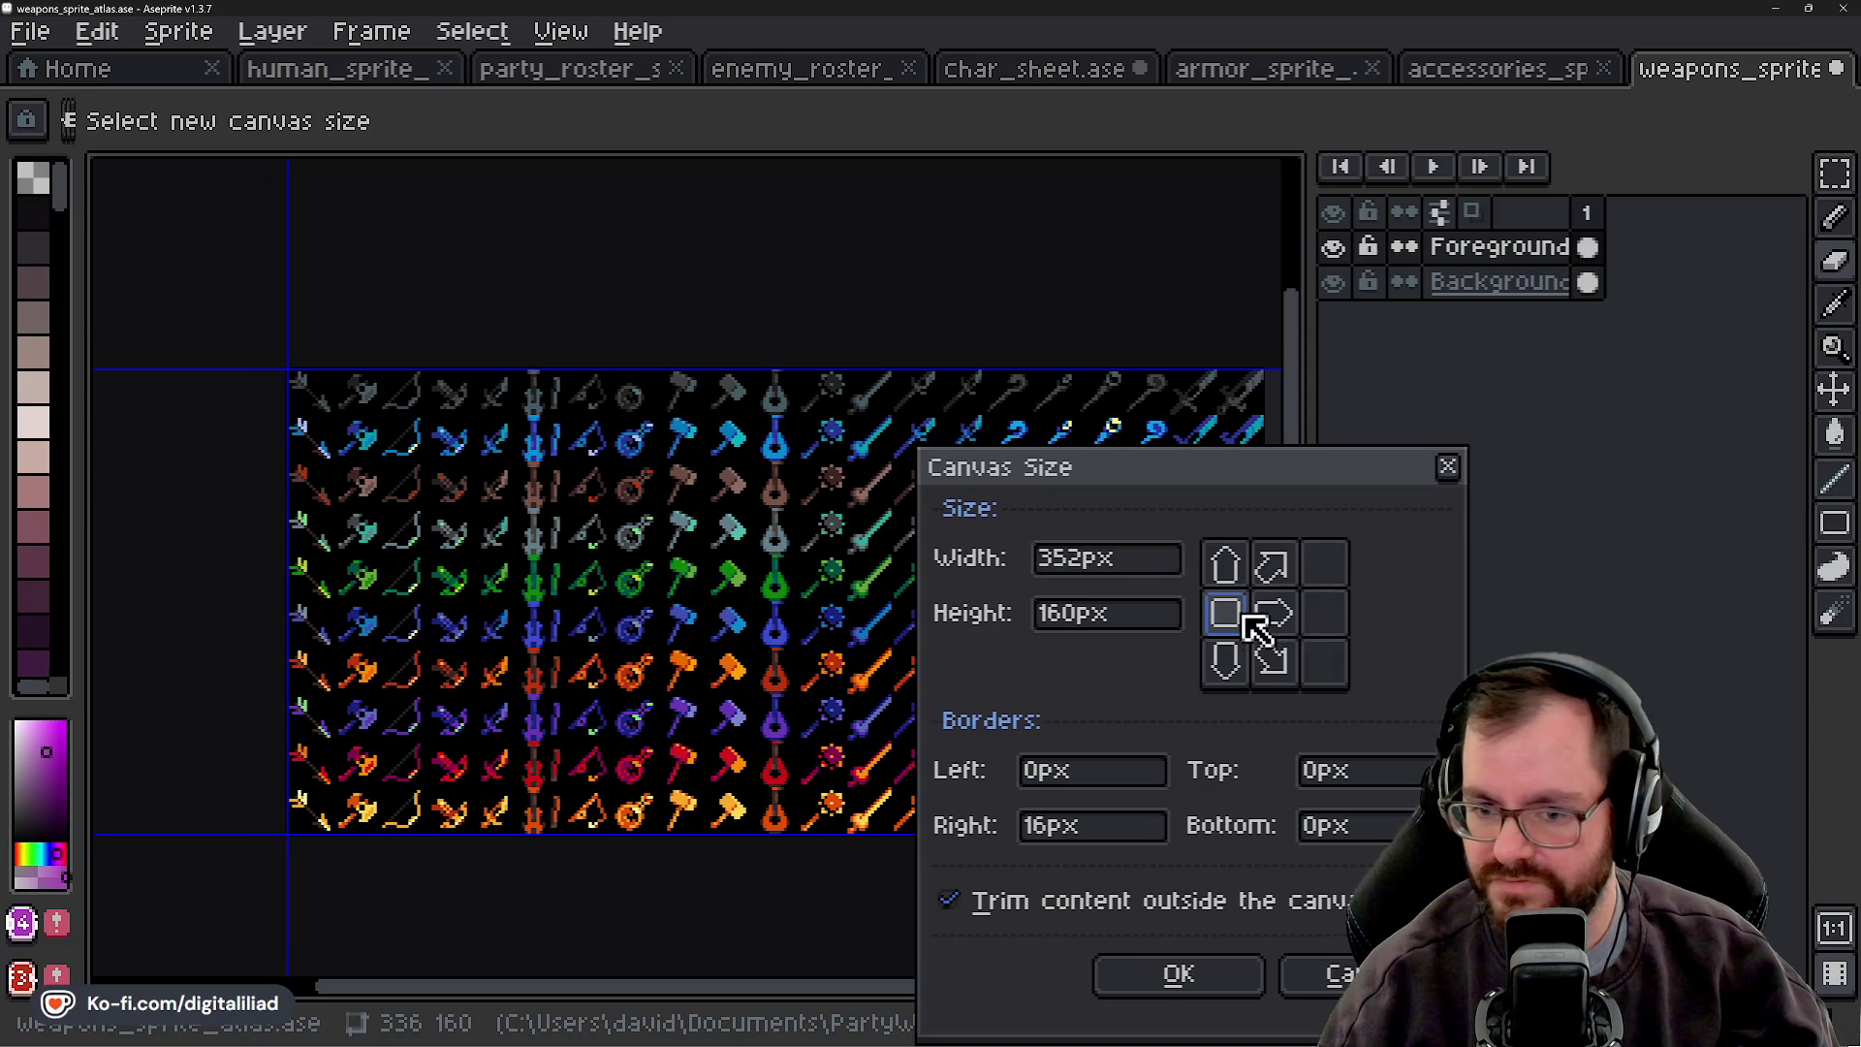
pyautogui.click(1214, 983)
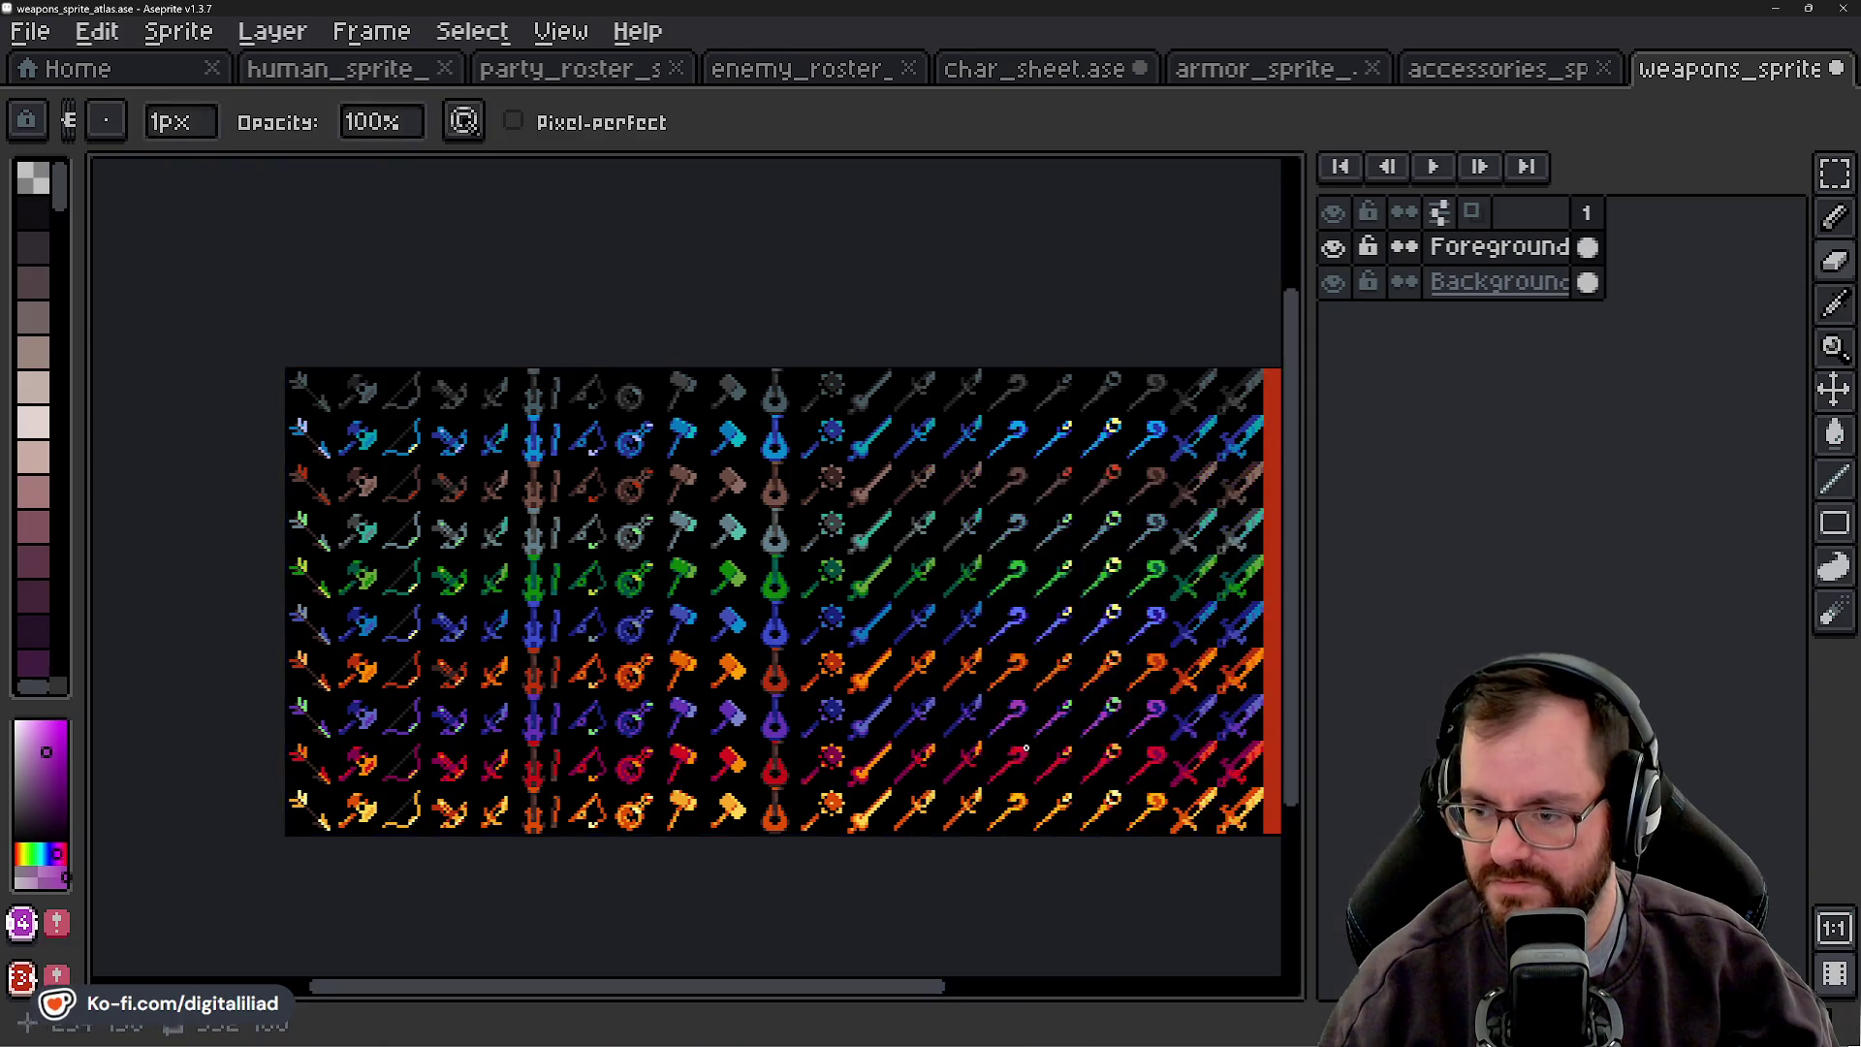
# - On the Background layer, fill the new red strip with black sampled from the atlas
pyautogui.click(1499, 281)
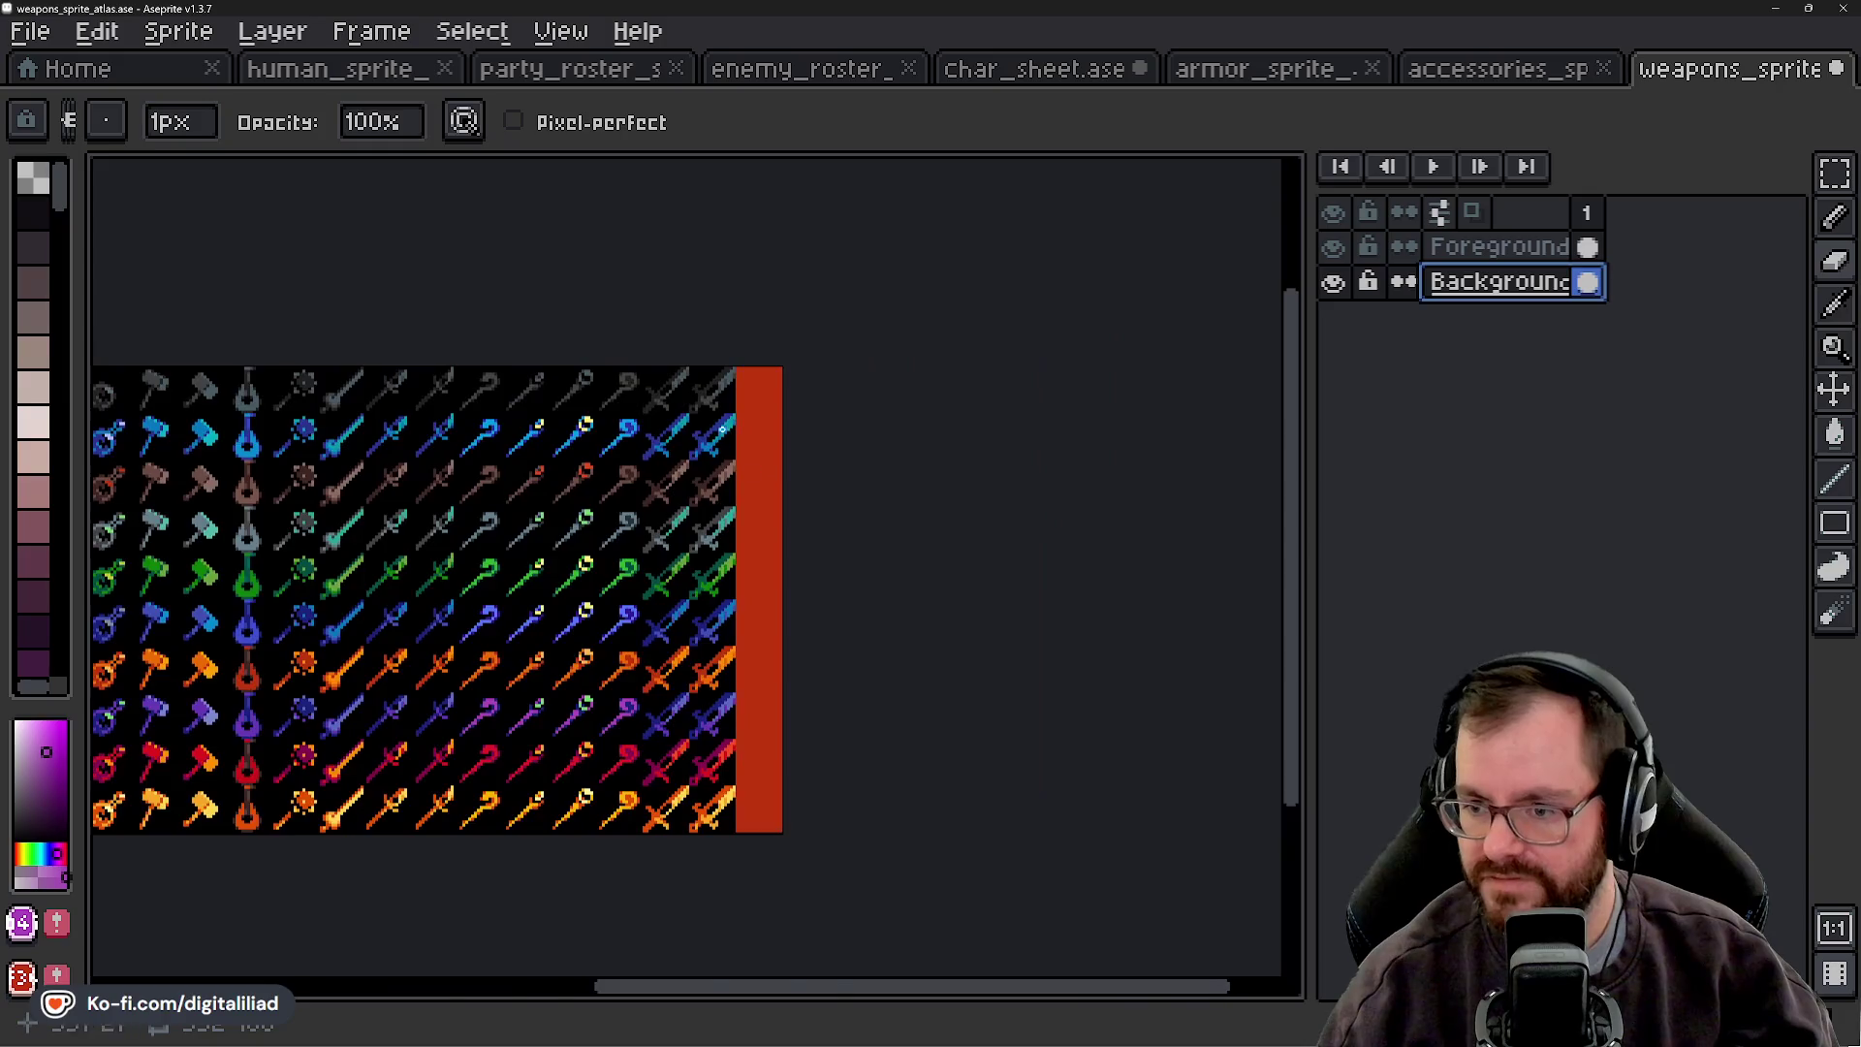
pyautogui.scroll(2, 843, 387)
pyautogui.keyDown('alt'); pyautogui.click(775, 378); pyautogui.keyUp('alt')
pyautogui.press('g')
pyautogui.click(844, 390)
pyautogui.scroll(-2, 844, 391)
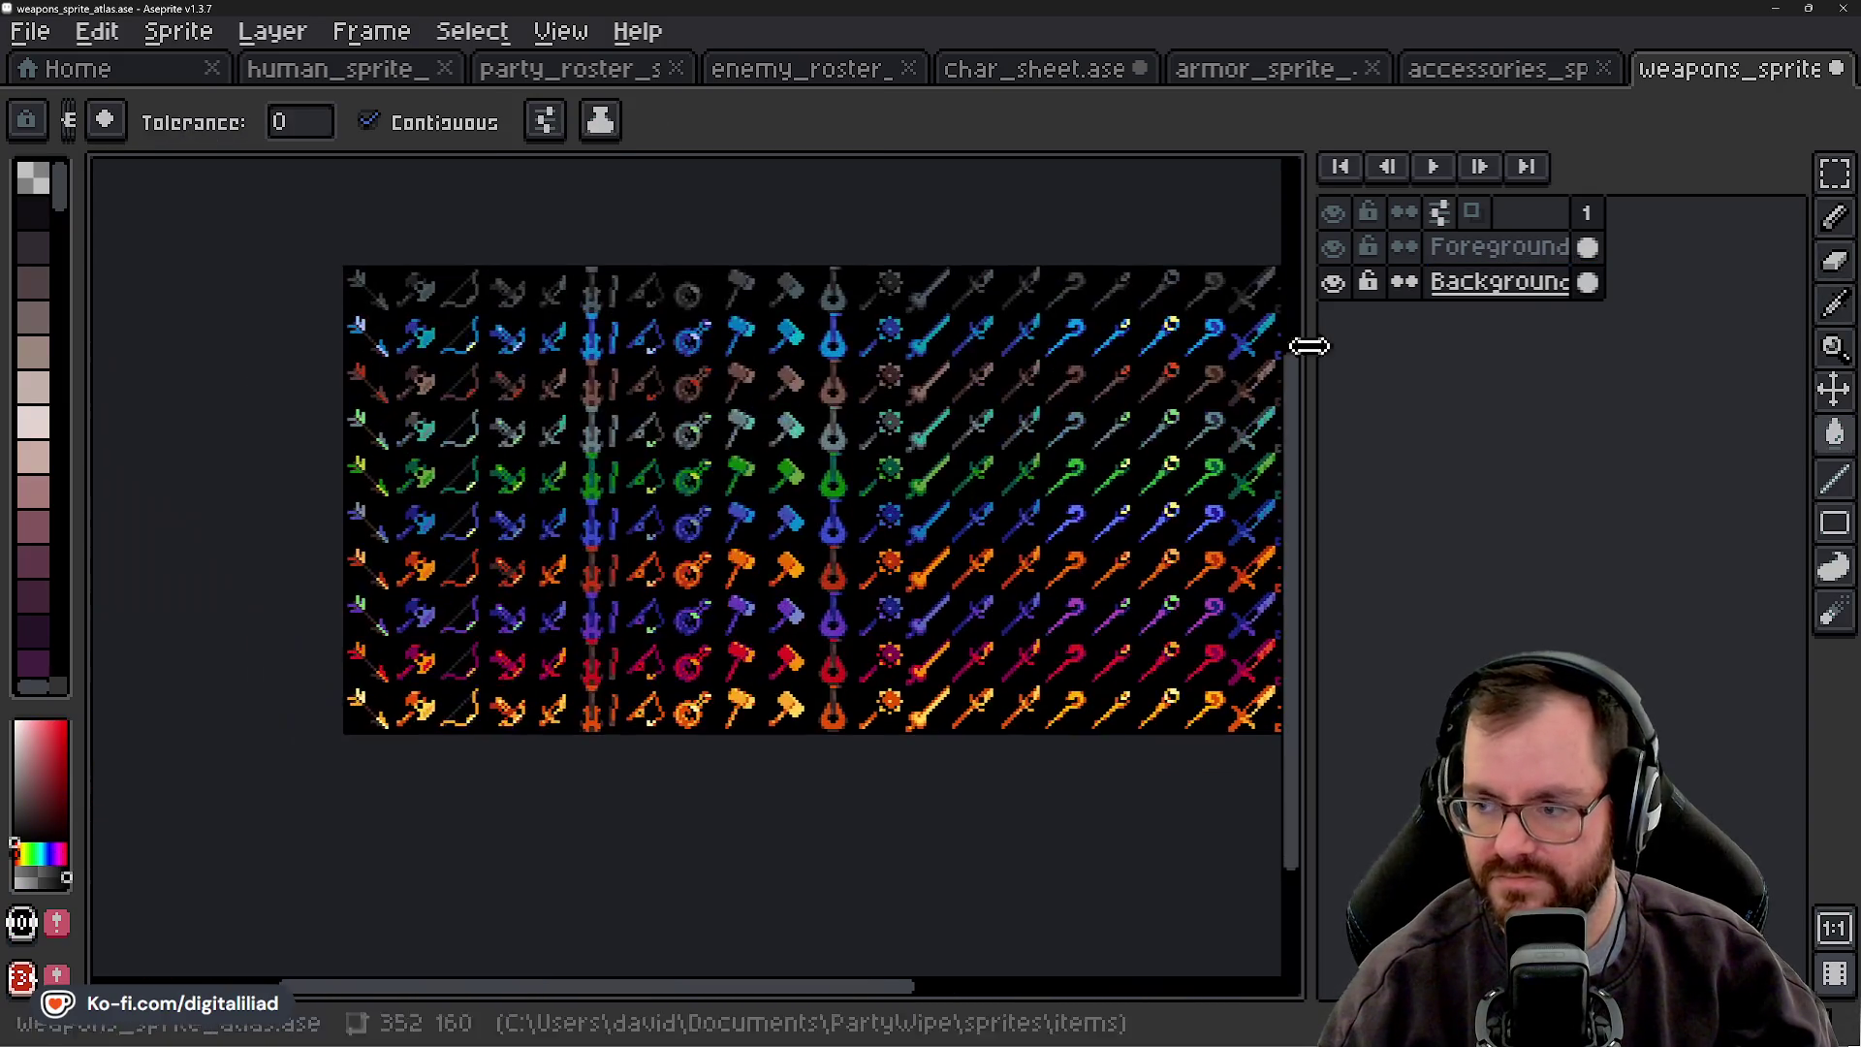
pyautogui.click(1504, 250)
# - Undo the canvas resize to start over
pyautogui.click(1834, 174)
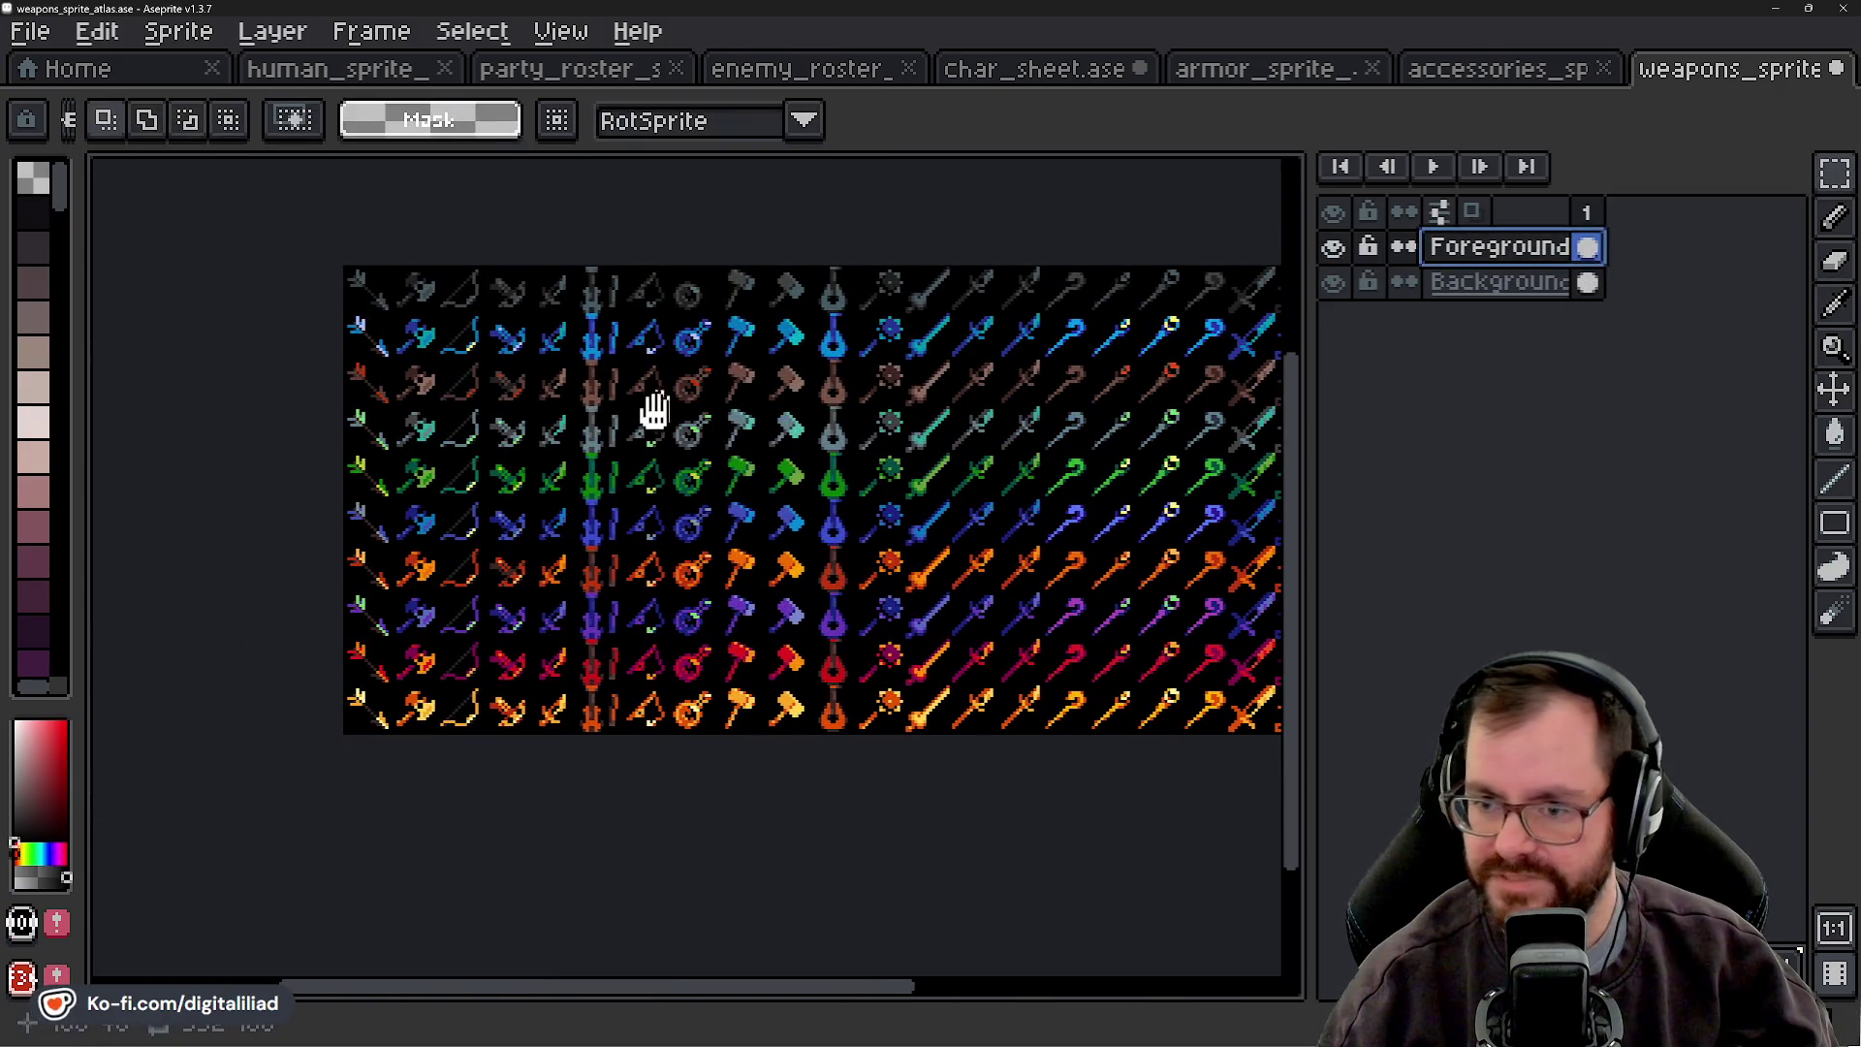
pyautogui.hotkey('ctrl', 'z')
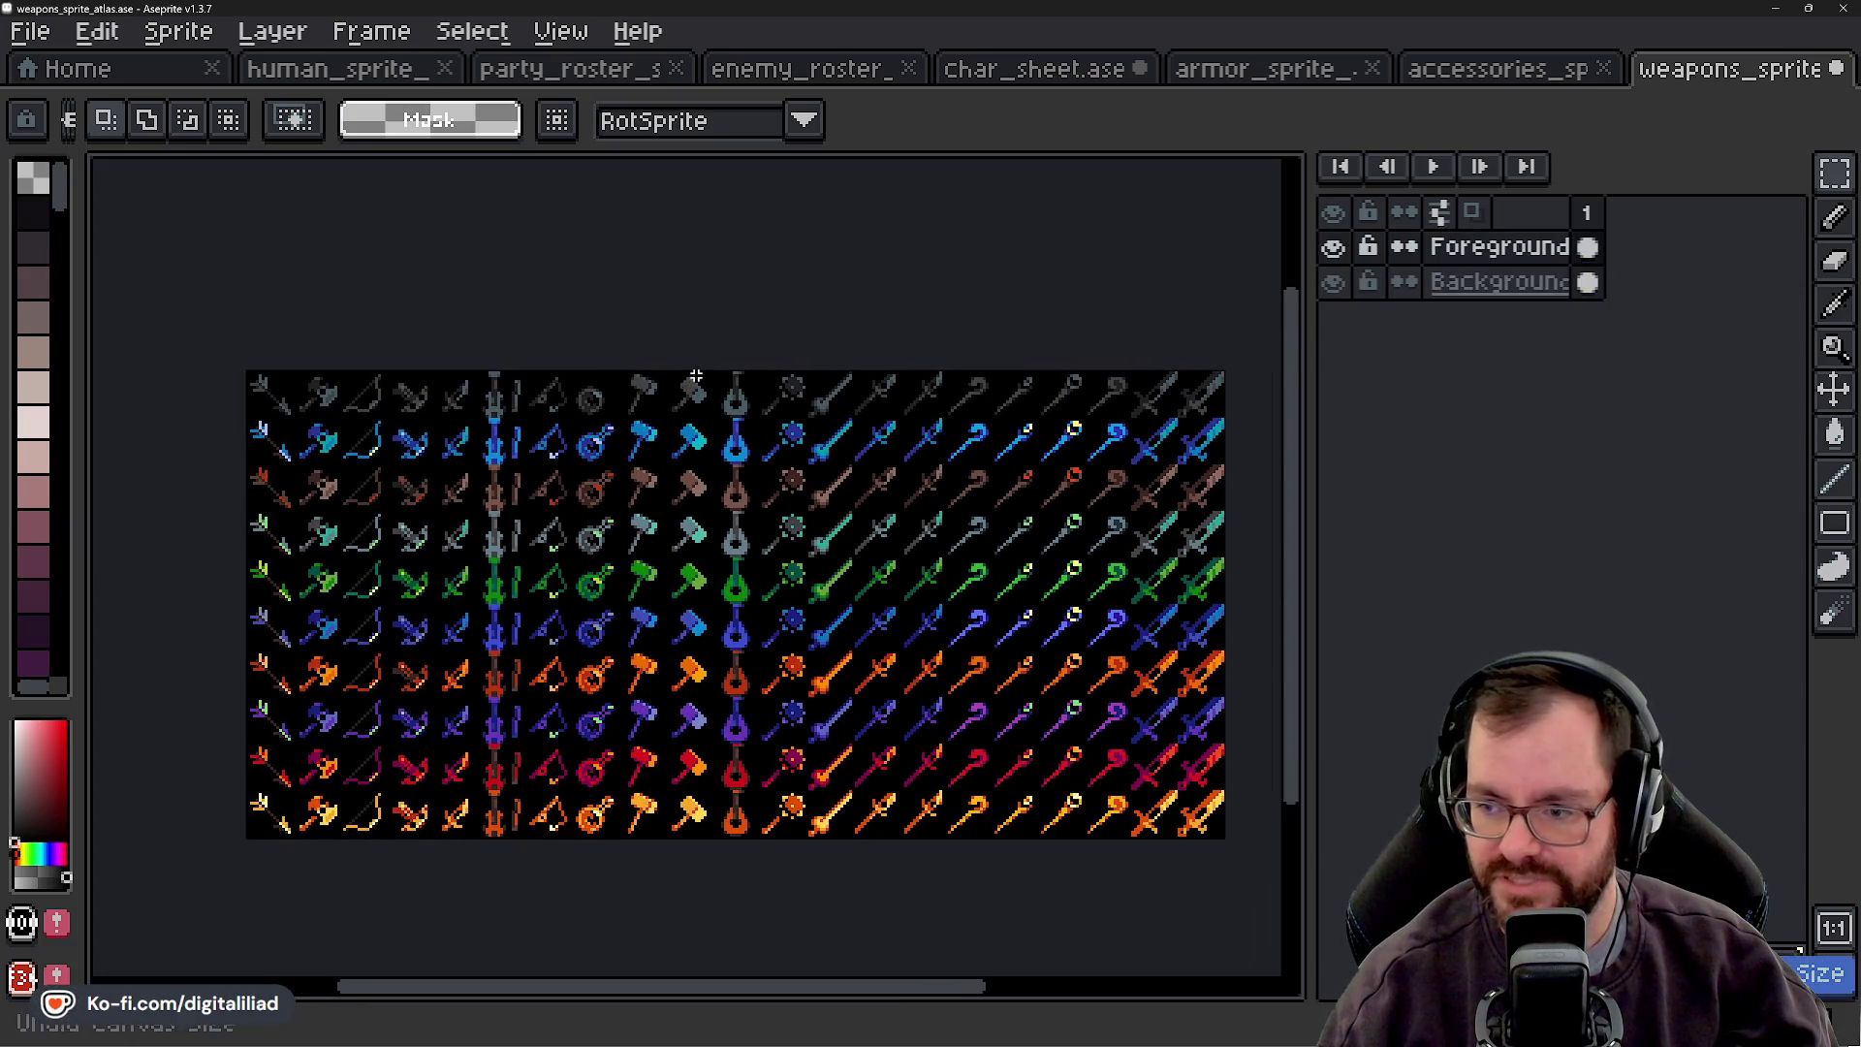
pyautogui.scroll(2, 572, 373)
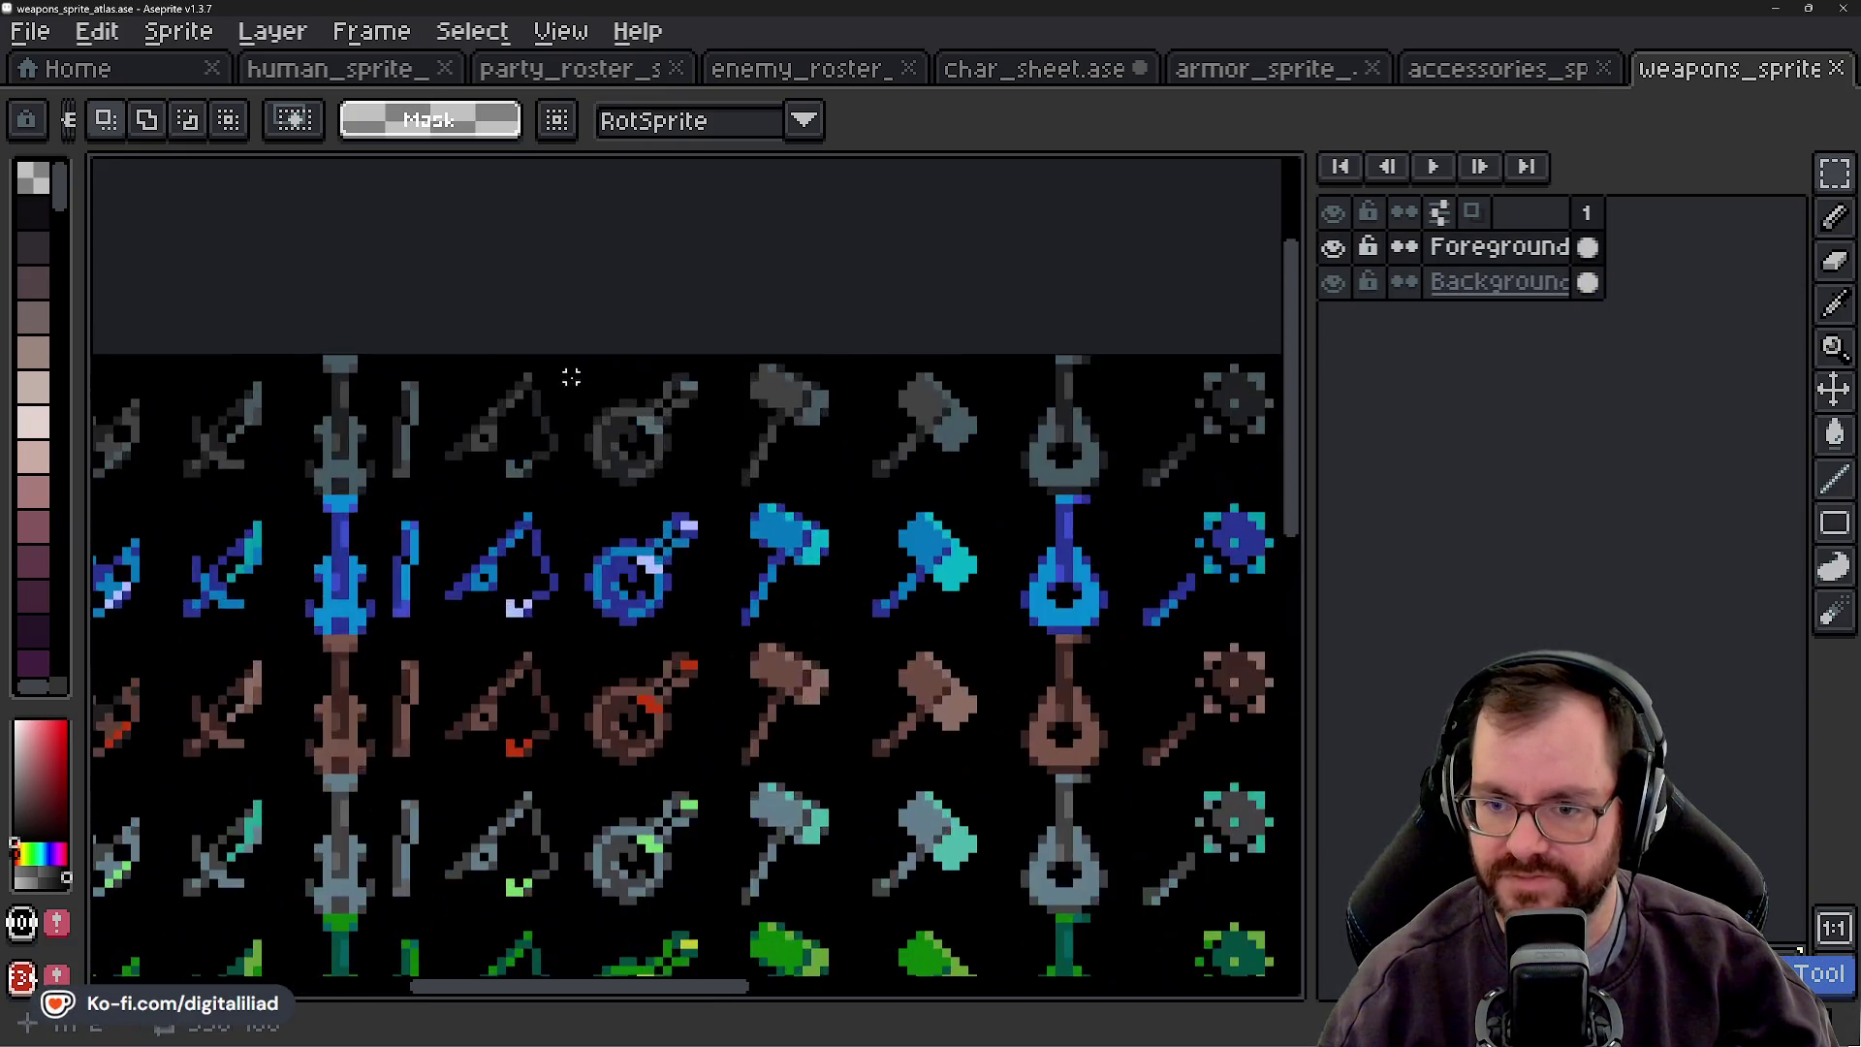
pyautogui.scroll(-2, 678, 427)
# - Resize the canvas to 352 px wide, anchored left
pyautogui.click(179, 32)
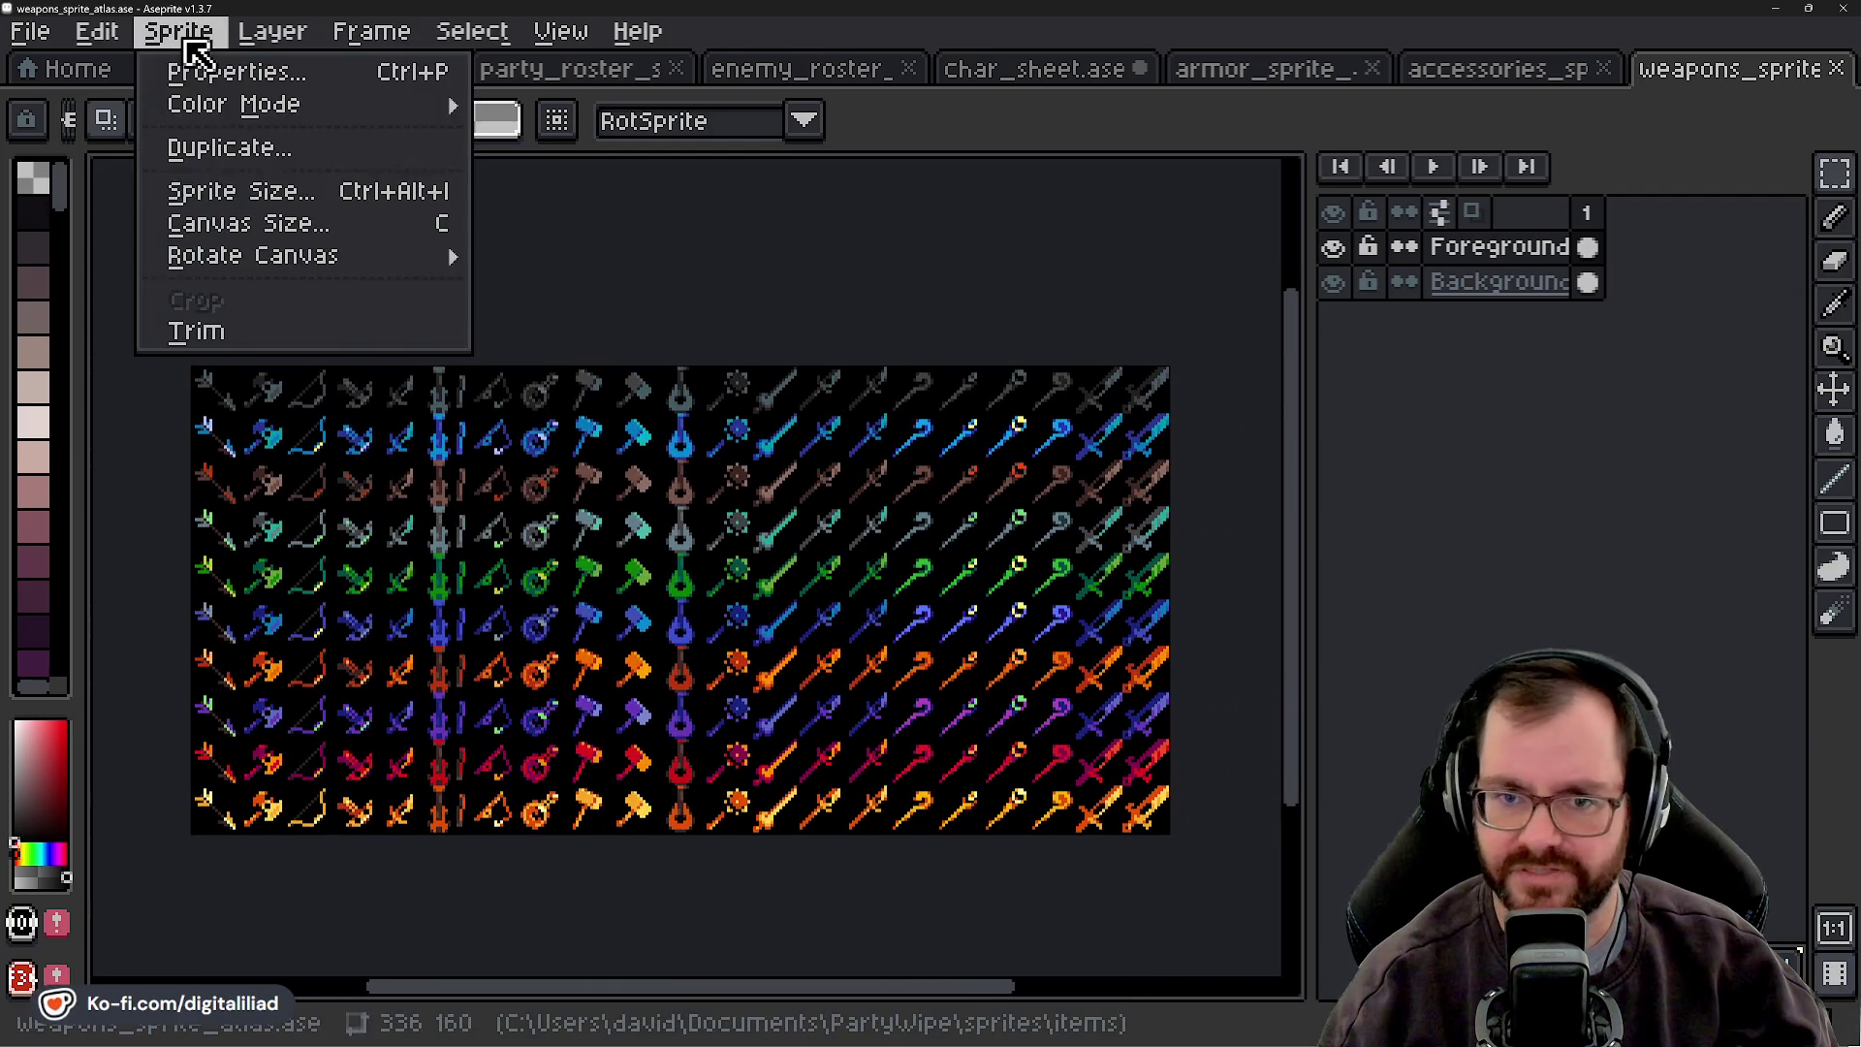
pyautogui.click(249, 219)
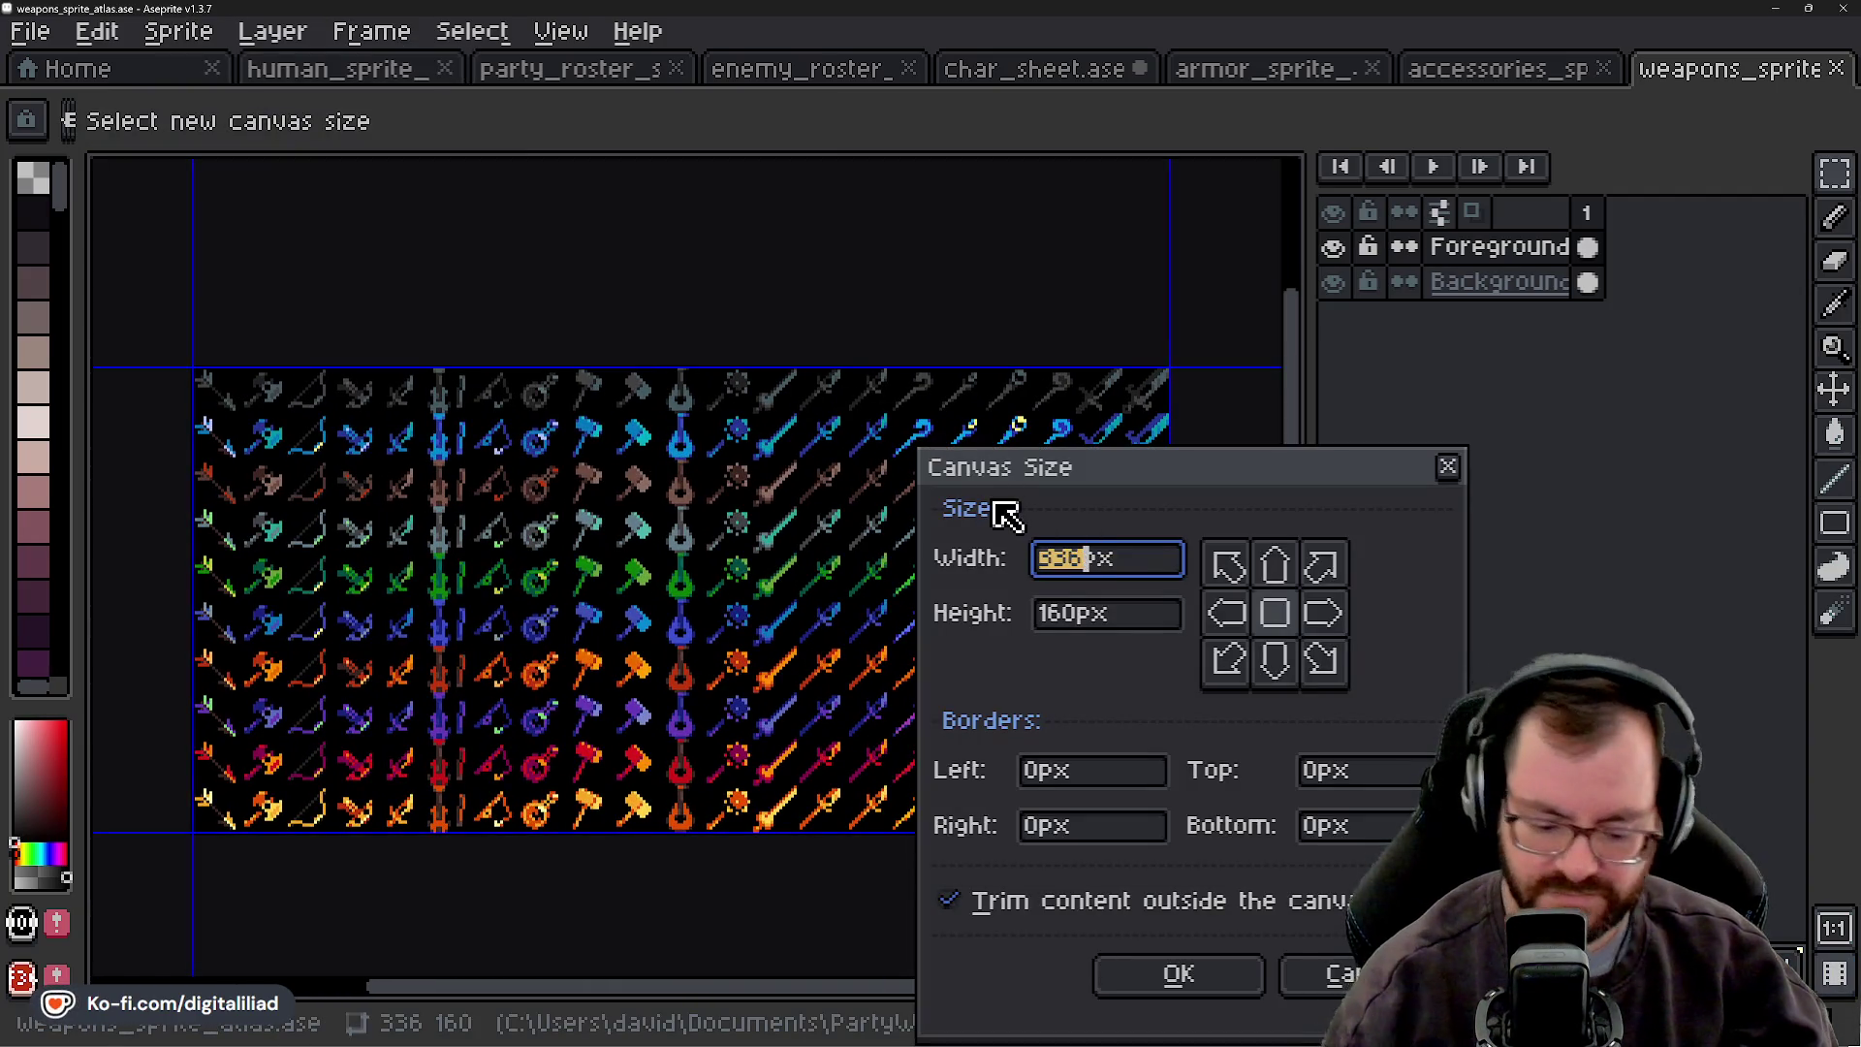
pyautogui.write('352')
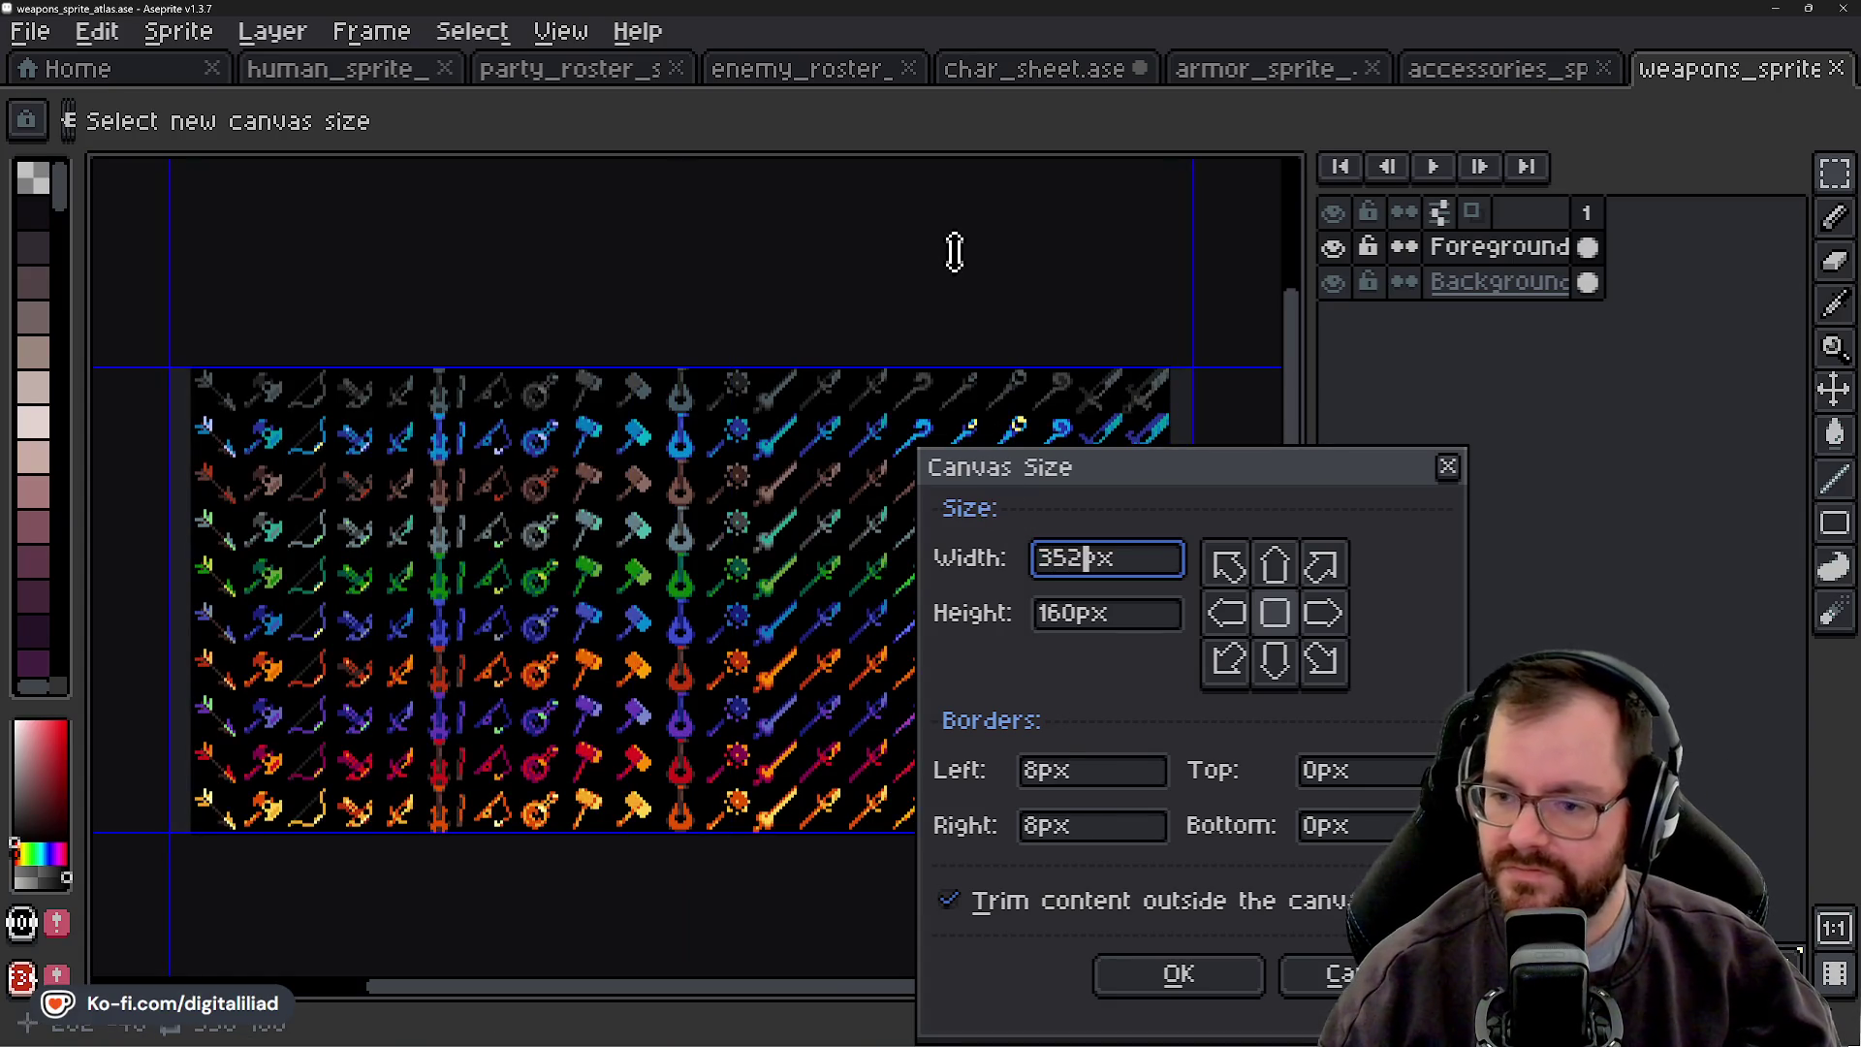
pyautogui.click(1229, 612)
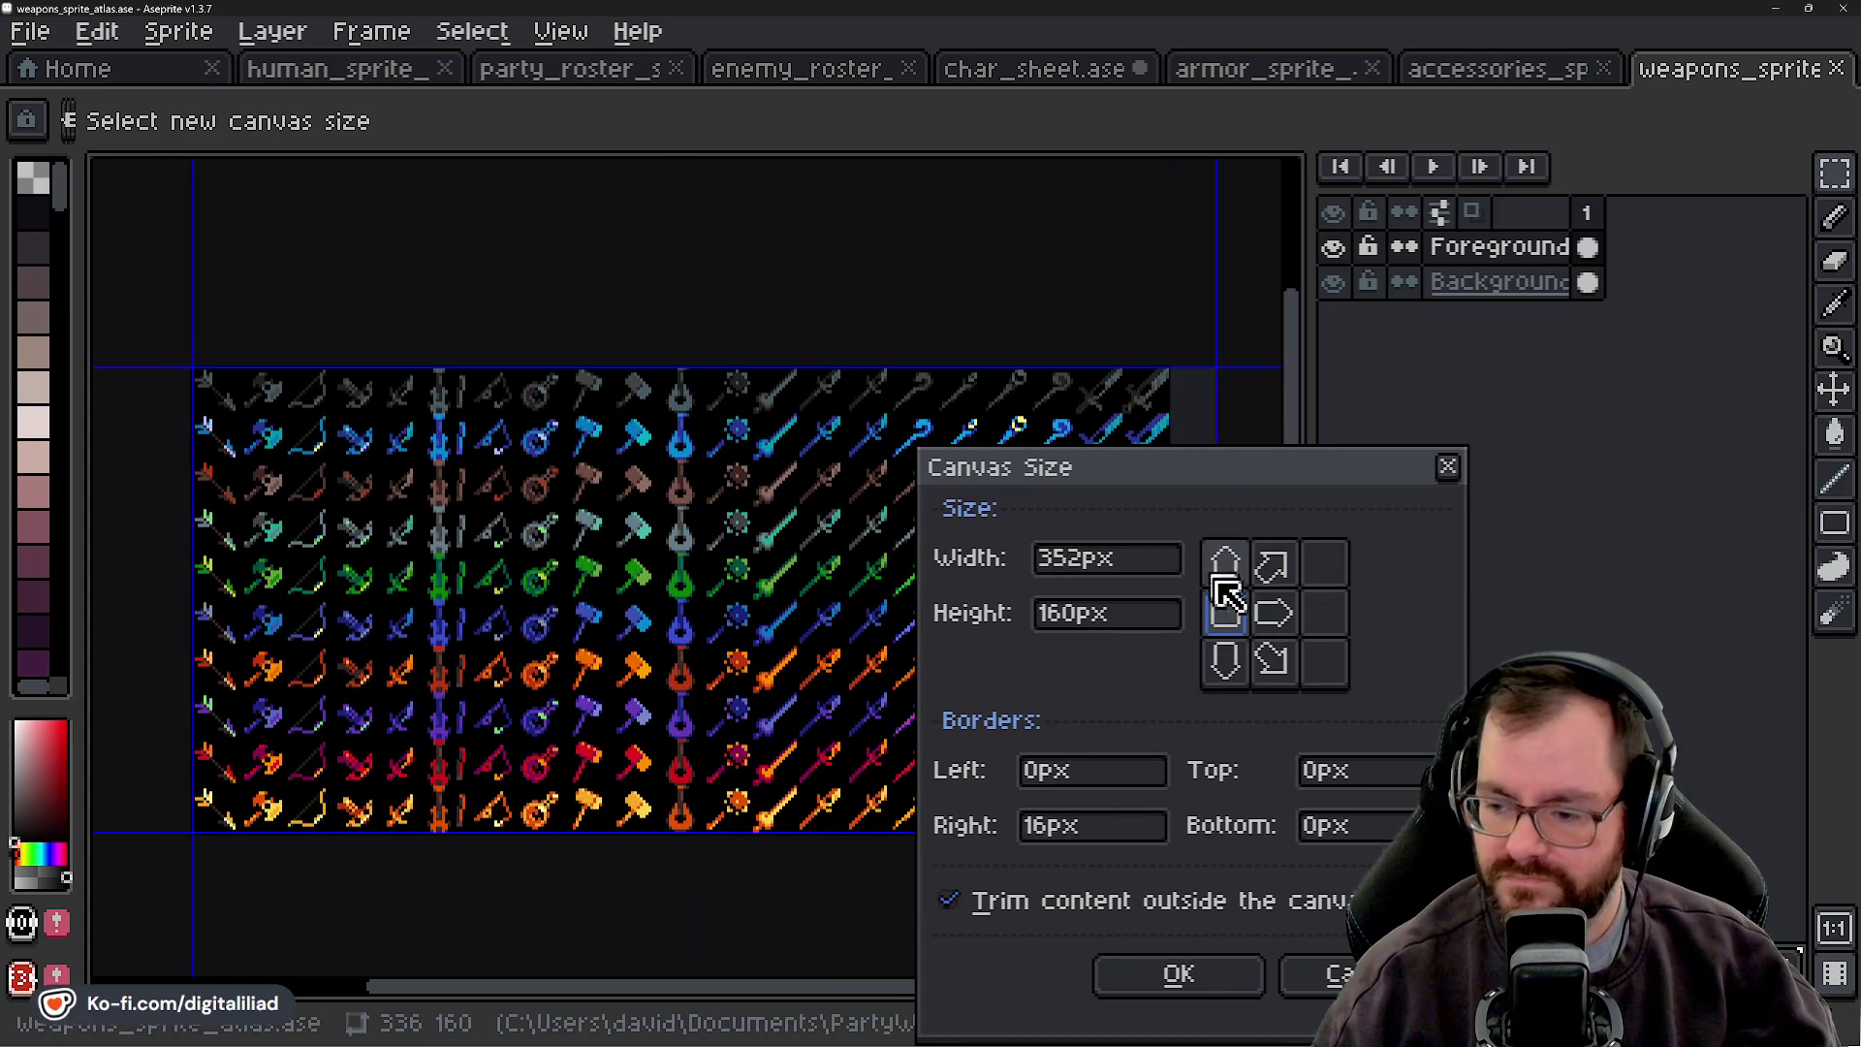
pyautogui.click(1186, 979)
# - Select the Background layer, sample black from the atlas, and ready the fill tool
pyautogui.scroll(1, 1063, 535)
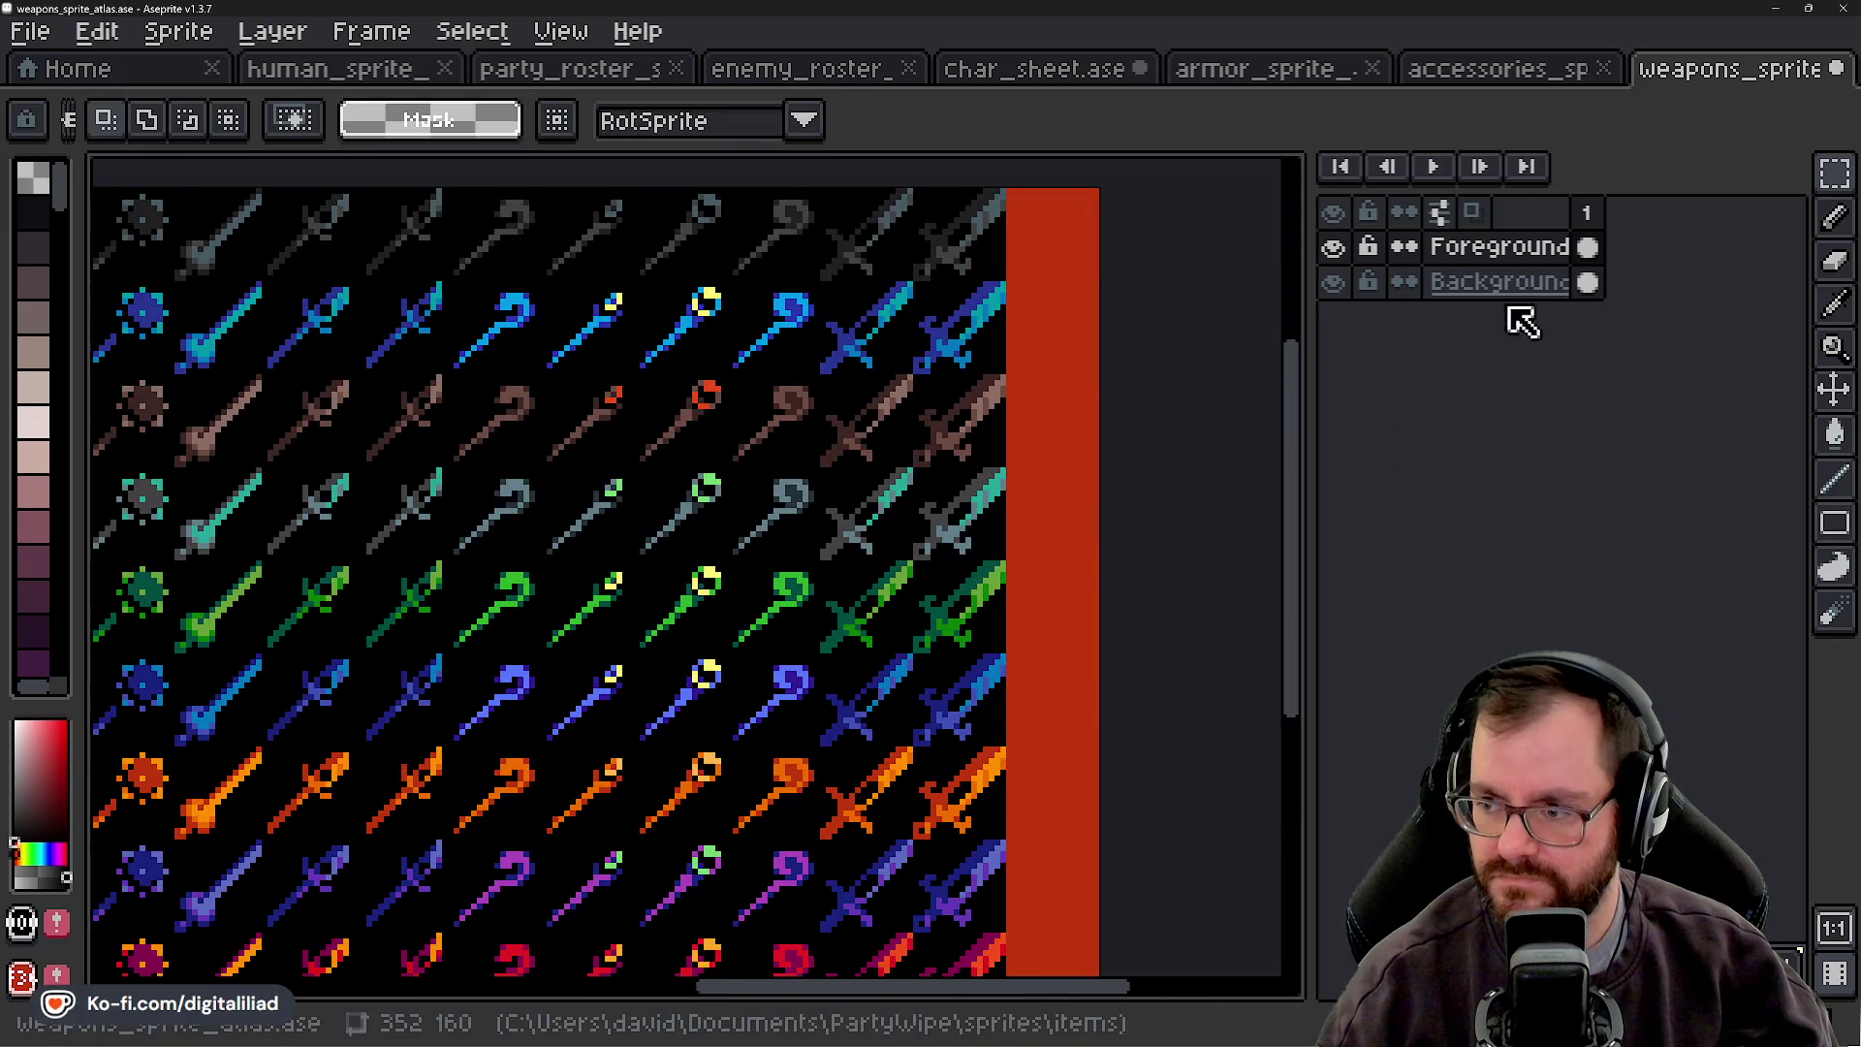
pyautogui.click(1498, 282)
pyautogui.press('i')
pyautogui.press('m')
pyautogui.press('w')
pyautogui.scroll(-3, 1042, 417)
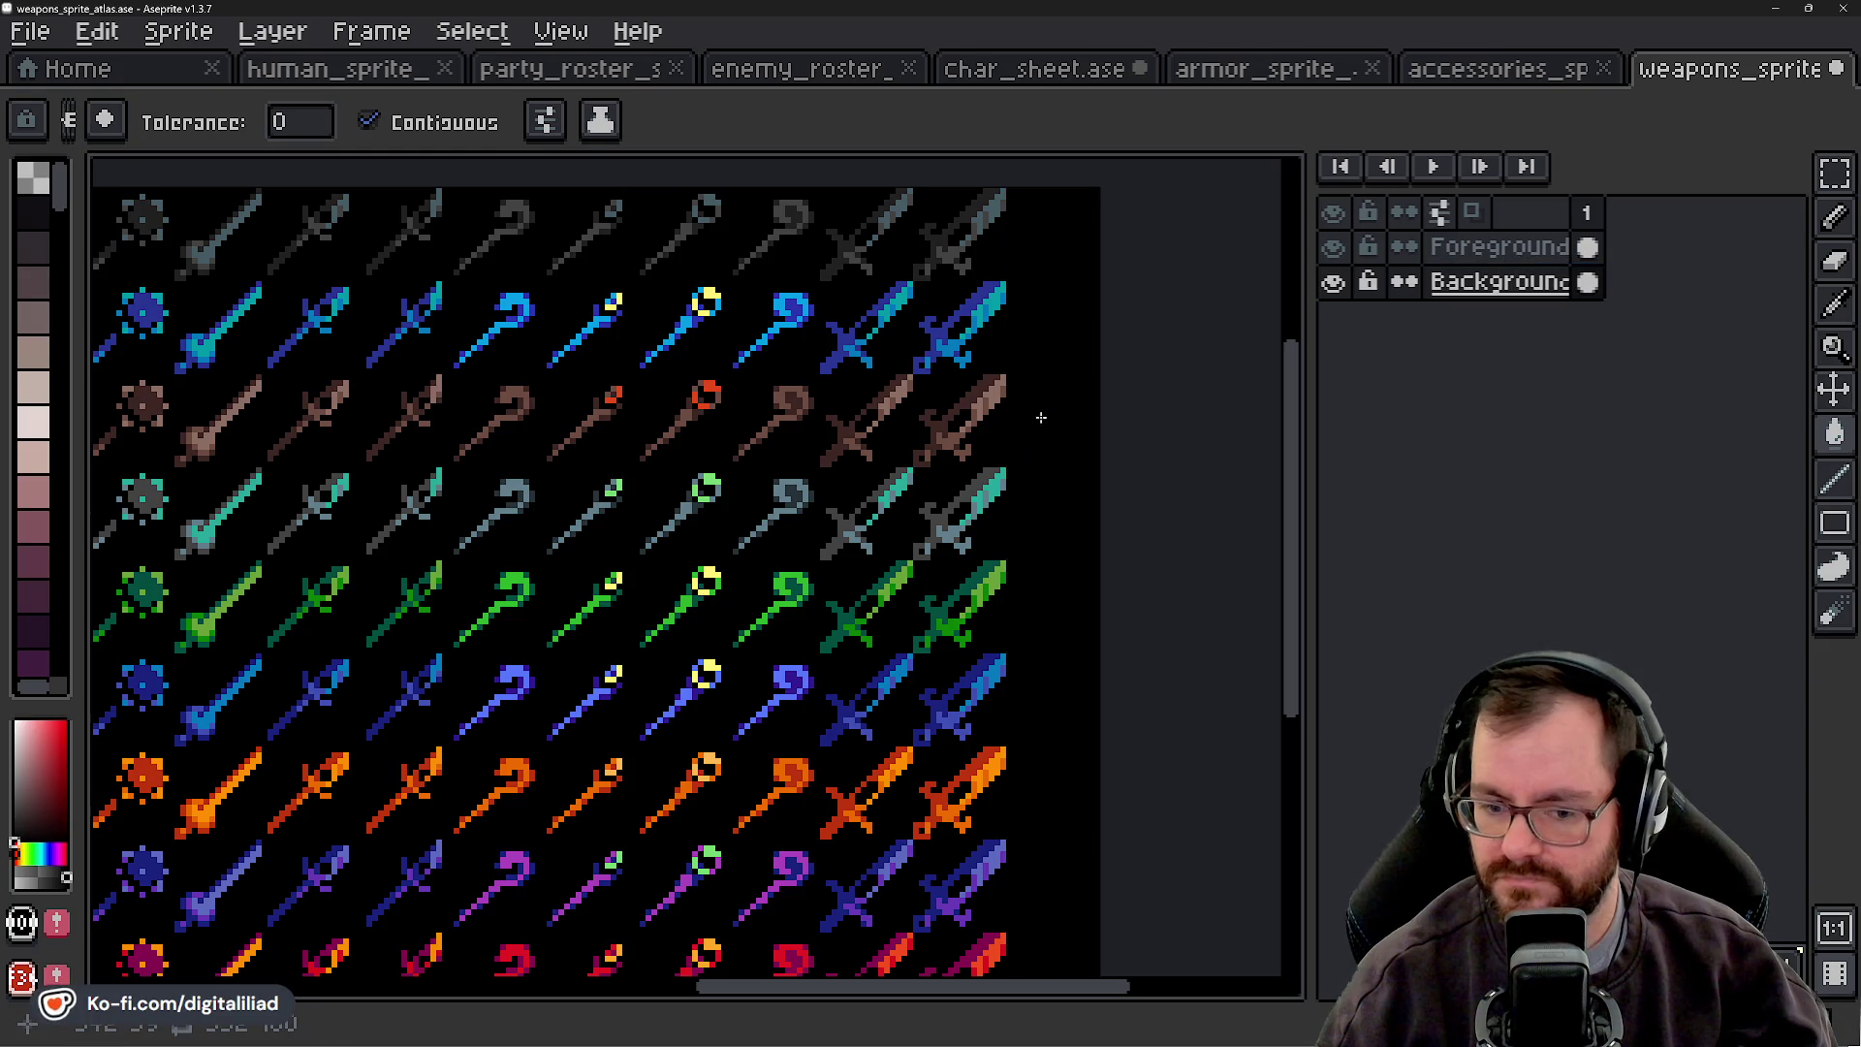
pyautogui.click(1834, 174)
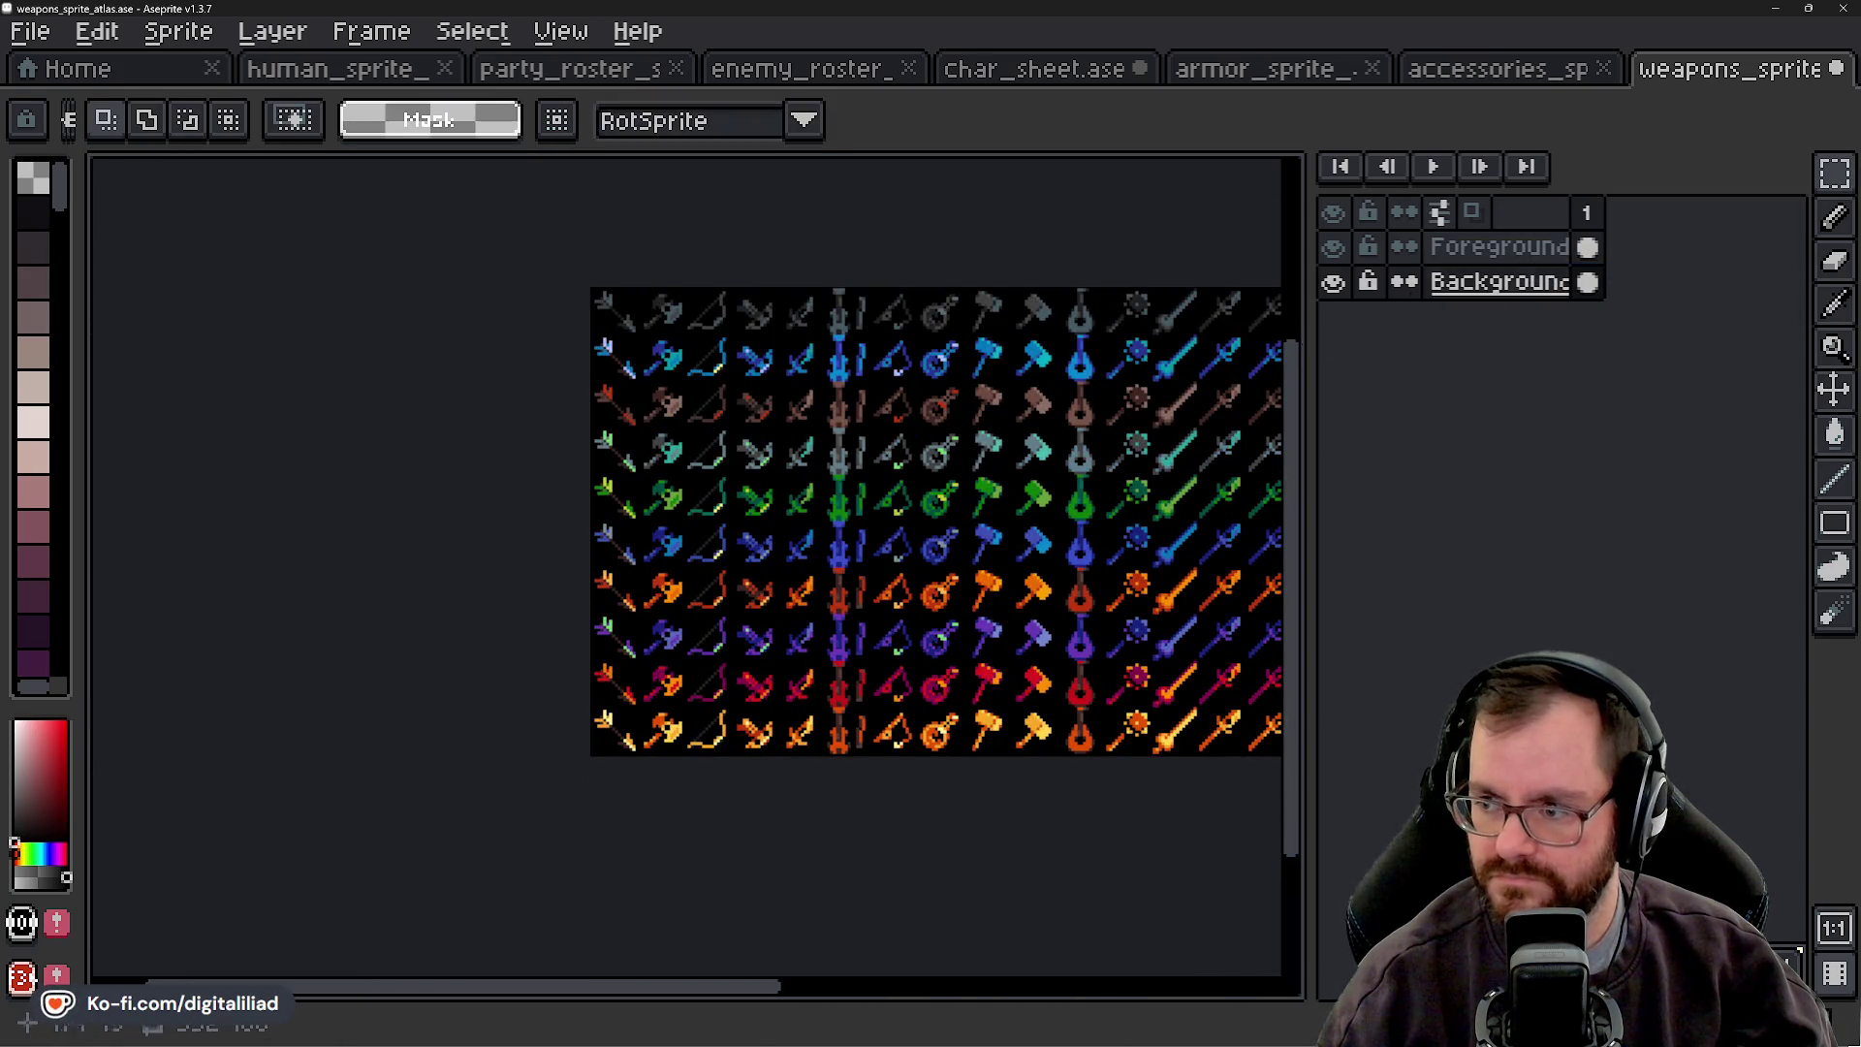
# - Select the column of ring icons, drag it rightward, and commit the move
pyautogui.hscroll(3, 795, 366)
pyautogui.moveTo(835, 319); pyautogui.dragTo(835, 756)
pyautogui.hscroll(15, 152, 637)
pyautogui.hscroll(-3, 490, 552)
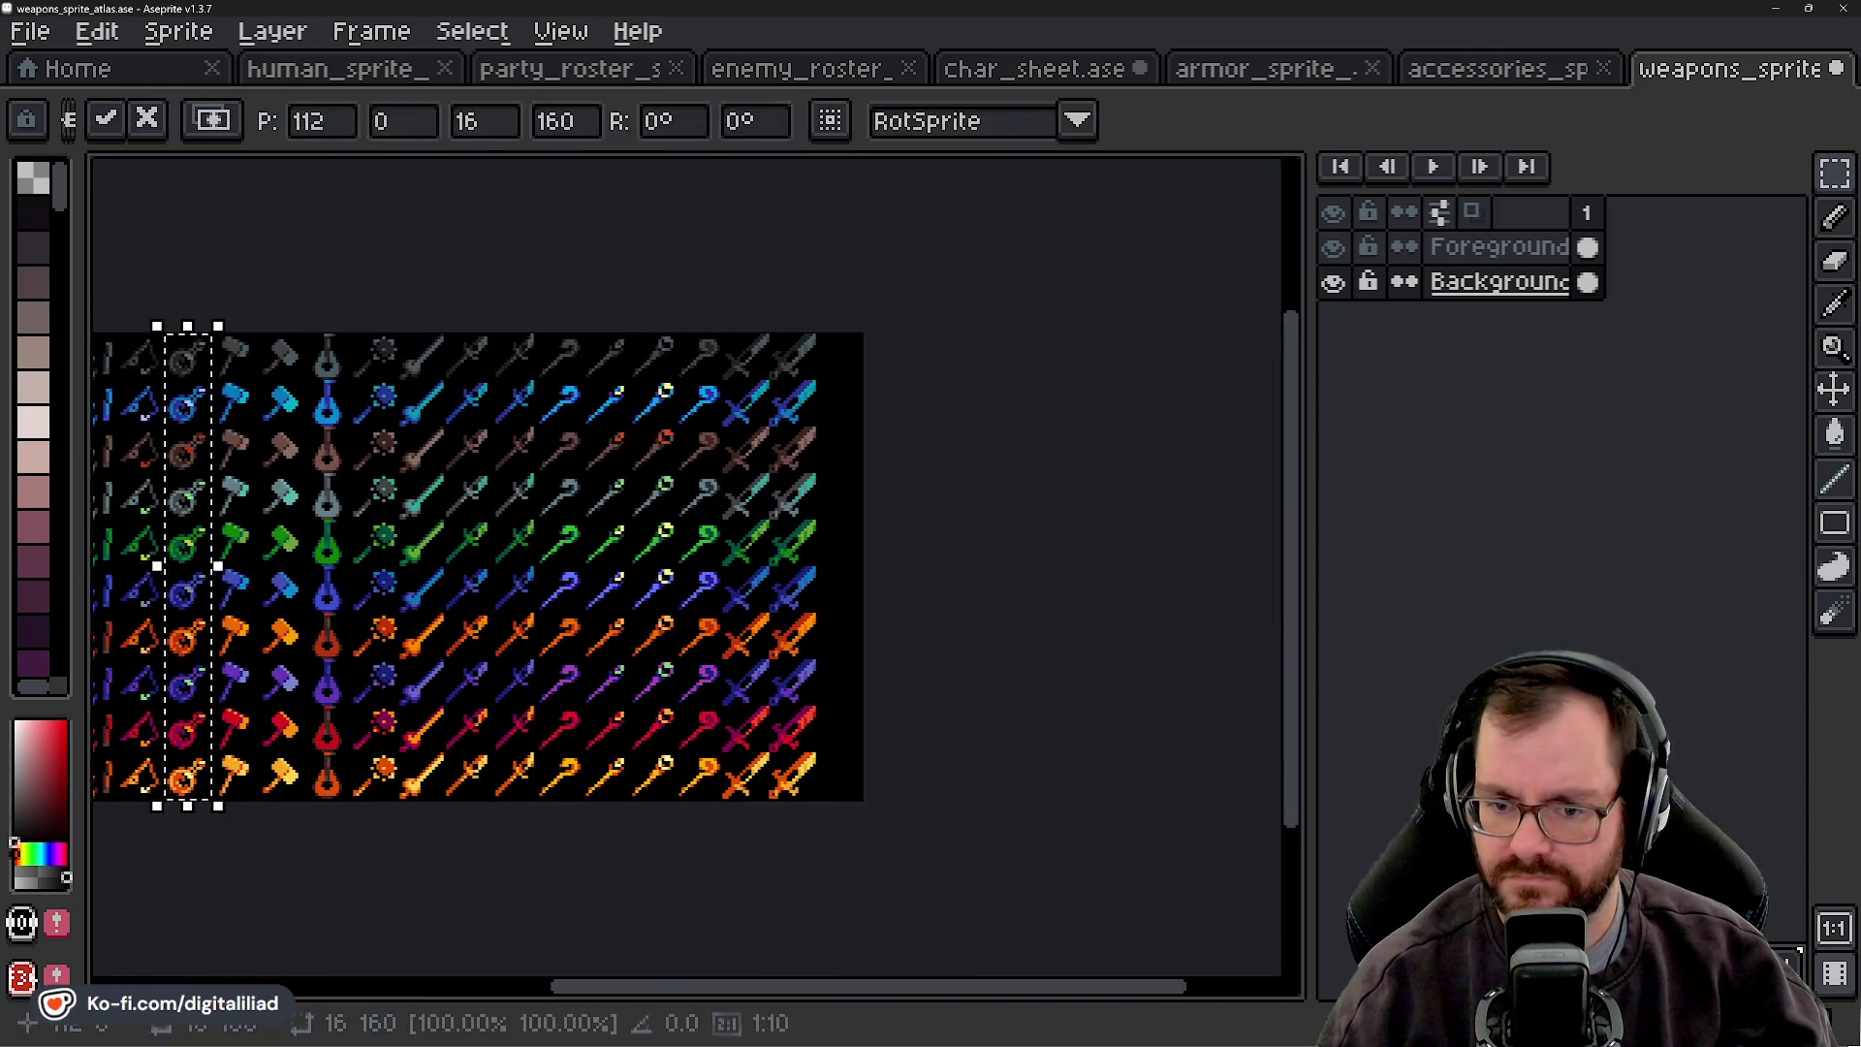
pyautogui.moveTo(216, 589); pyautogui.dragTo(882, 565)
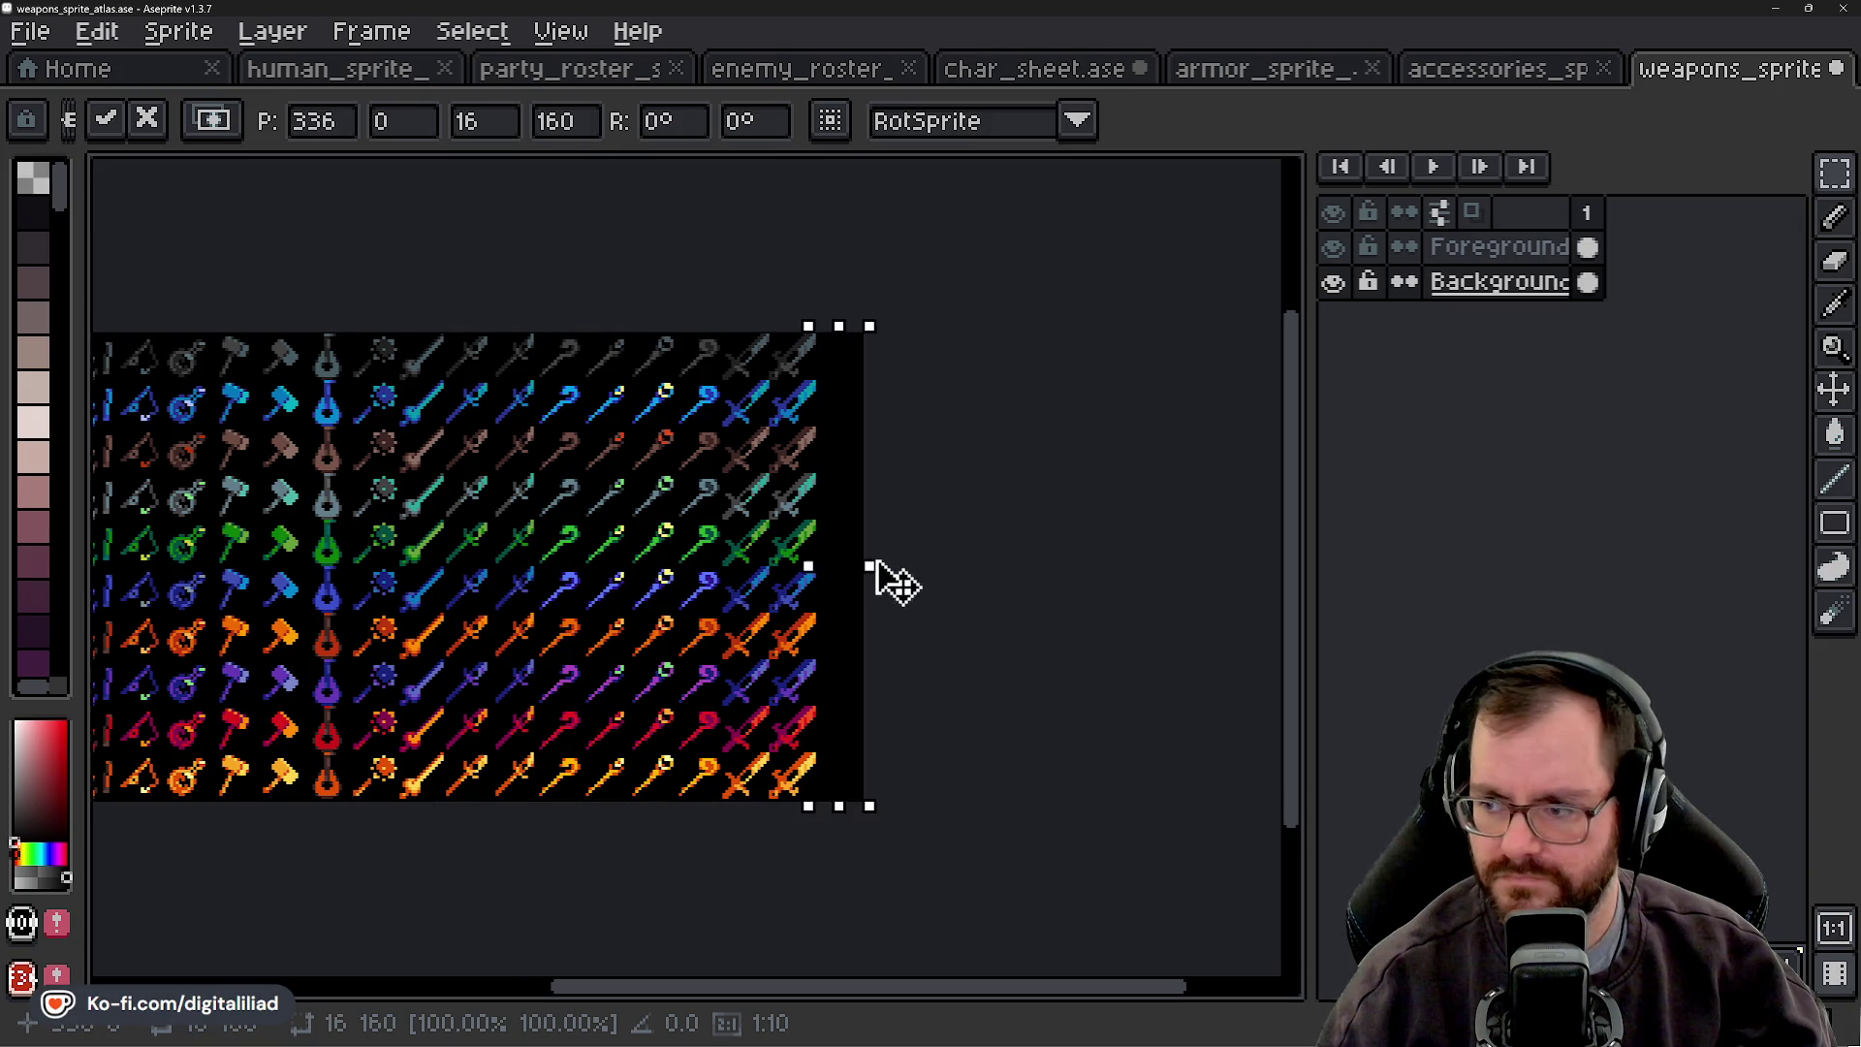
pyautogui.hscroll(-5, 841, 593)
pyautogui.click(1493, 248)
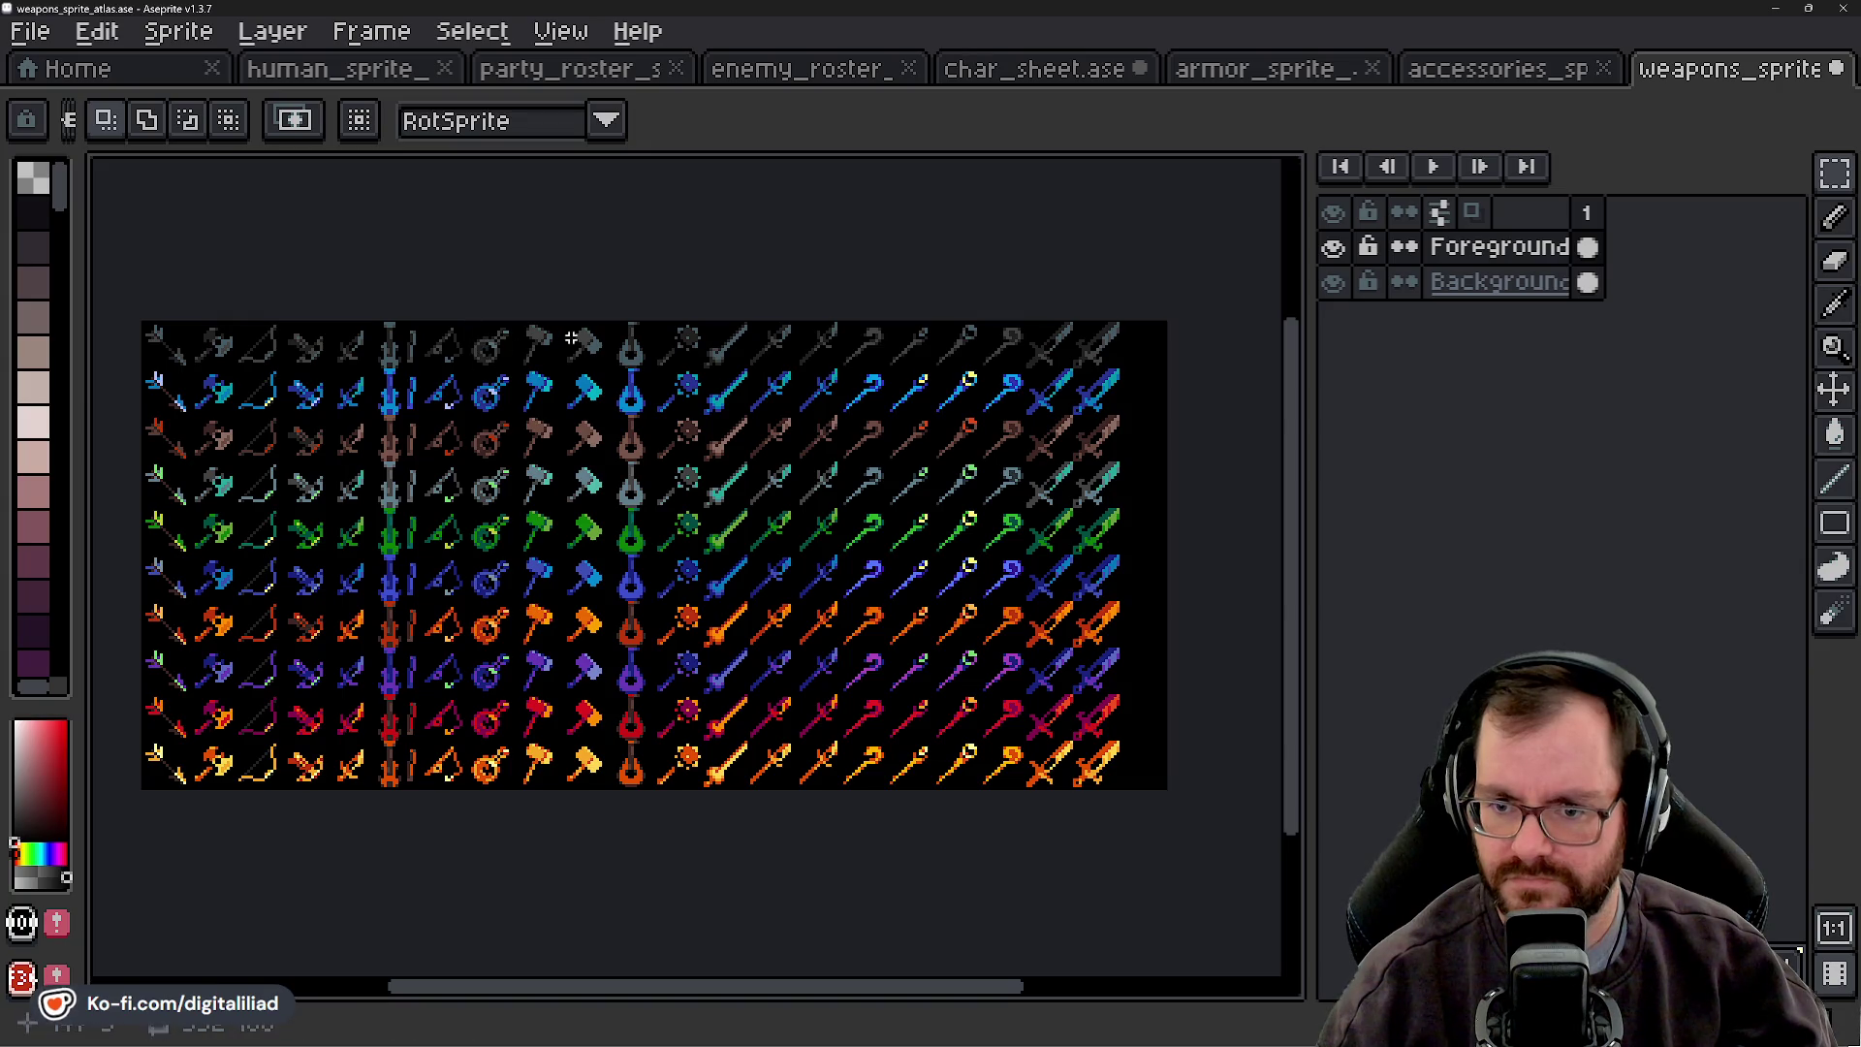
# - Reselect the 16 px ring column and move it to the atlas's right edge
pyautogui.moveTo(482, 344); pyautogui.dragTo(497, 787)
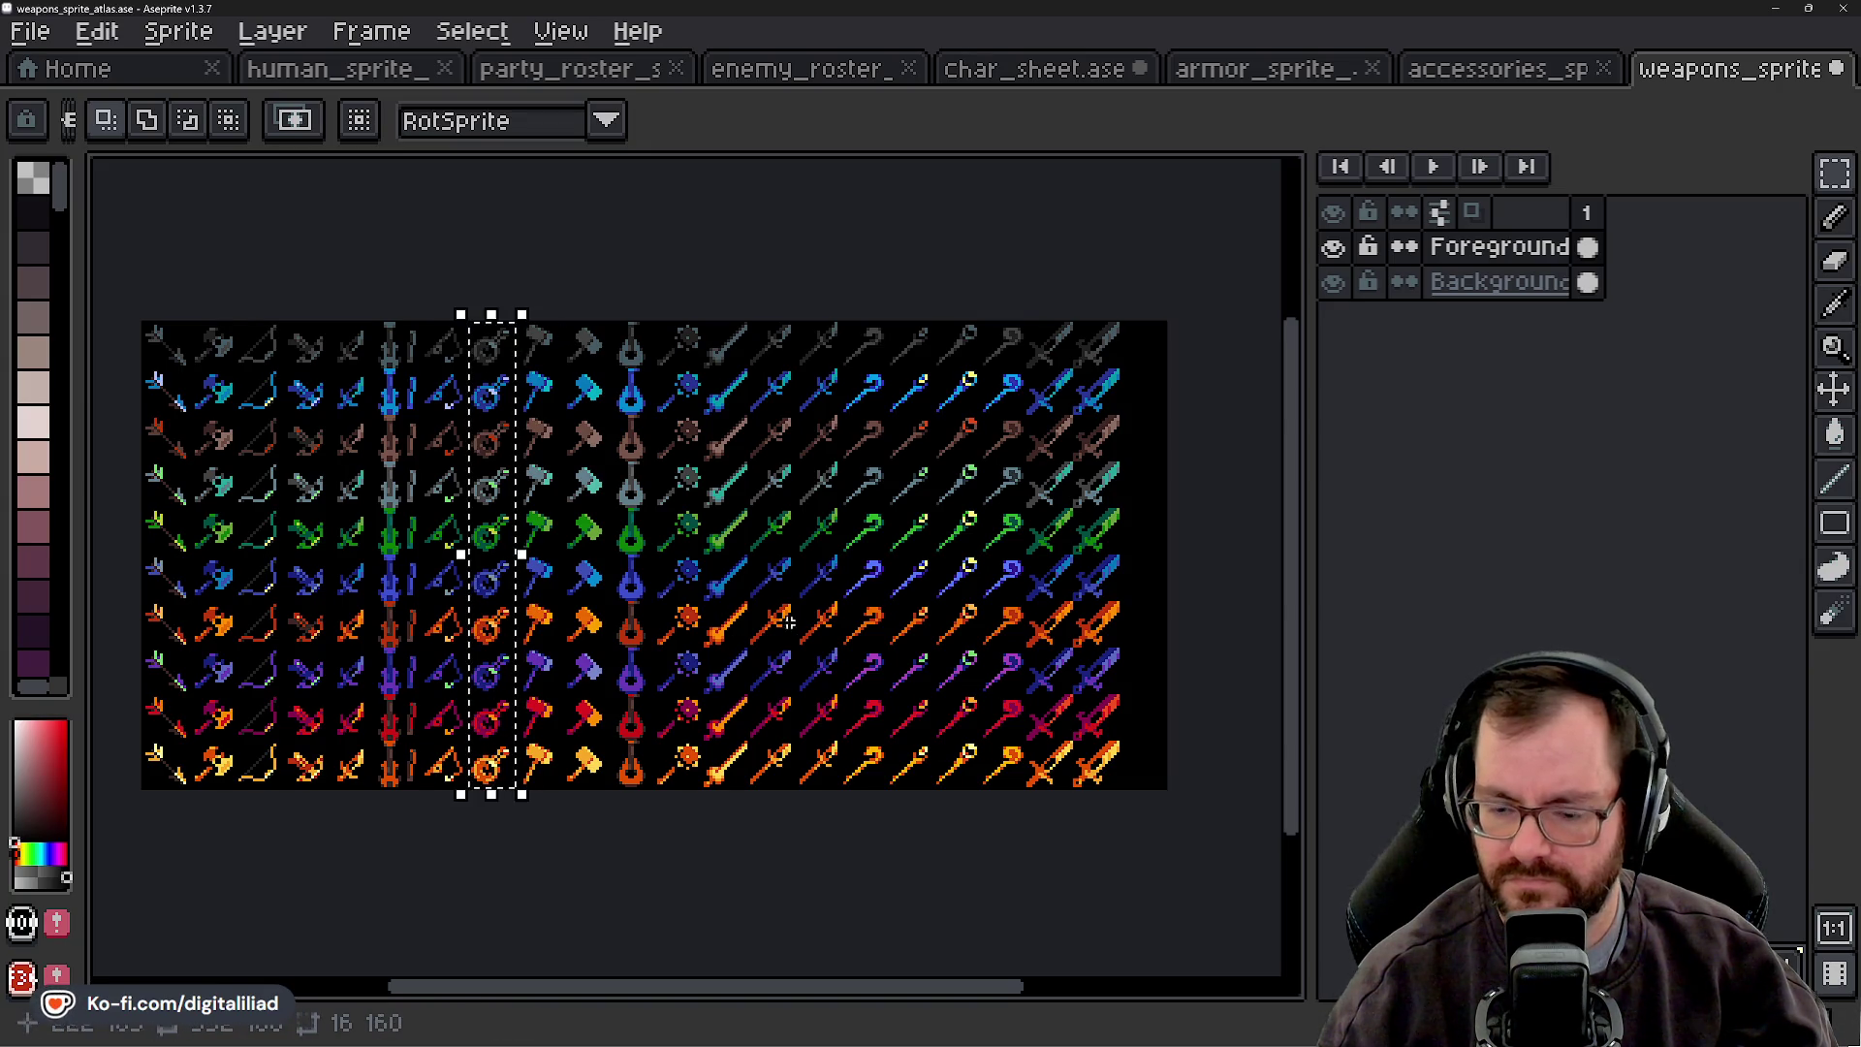
pyautogui.hscroll(2, 483, 606)
pyautogui.moveTo(416, 590); pyautogui.dragTo(1066, 579)
pyautogui.press('Return')
pyautogui.hscroll(3, 814, 594)
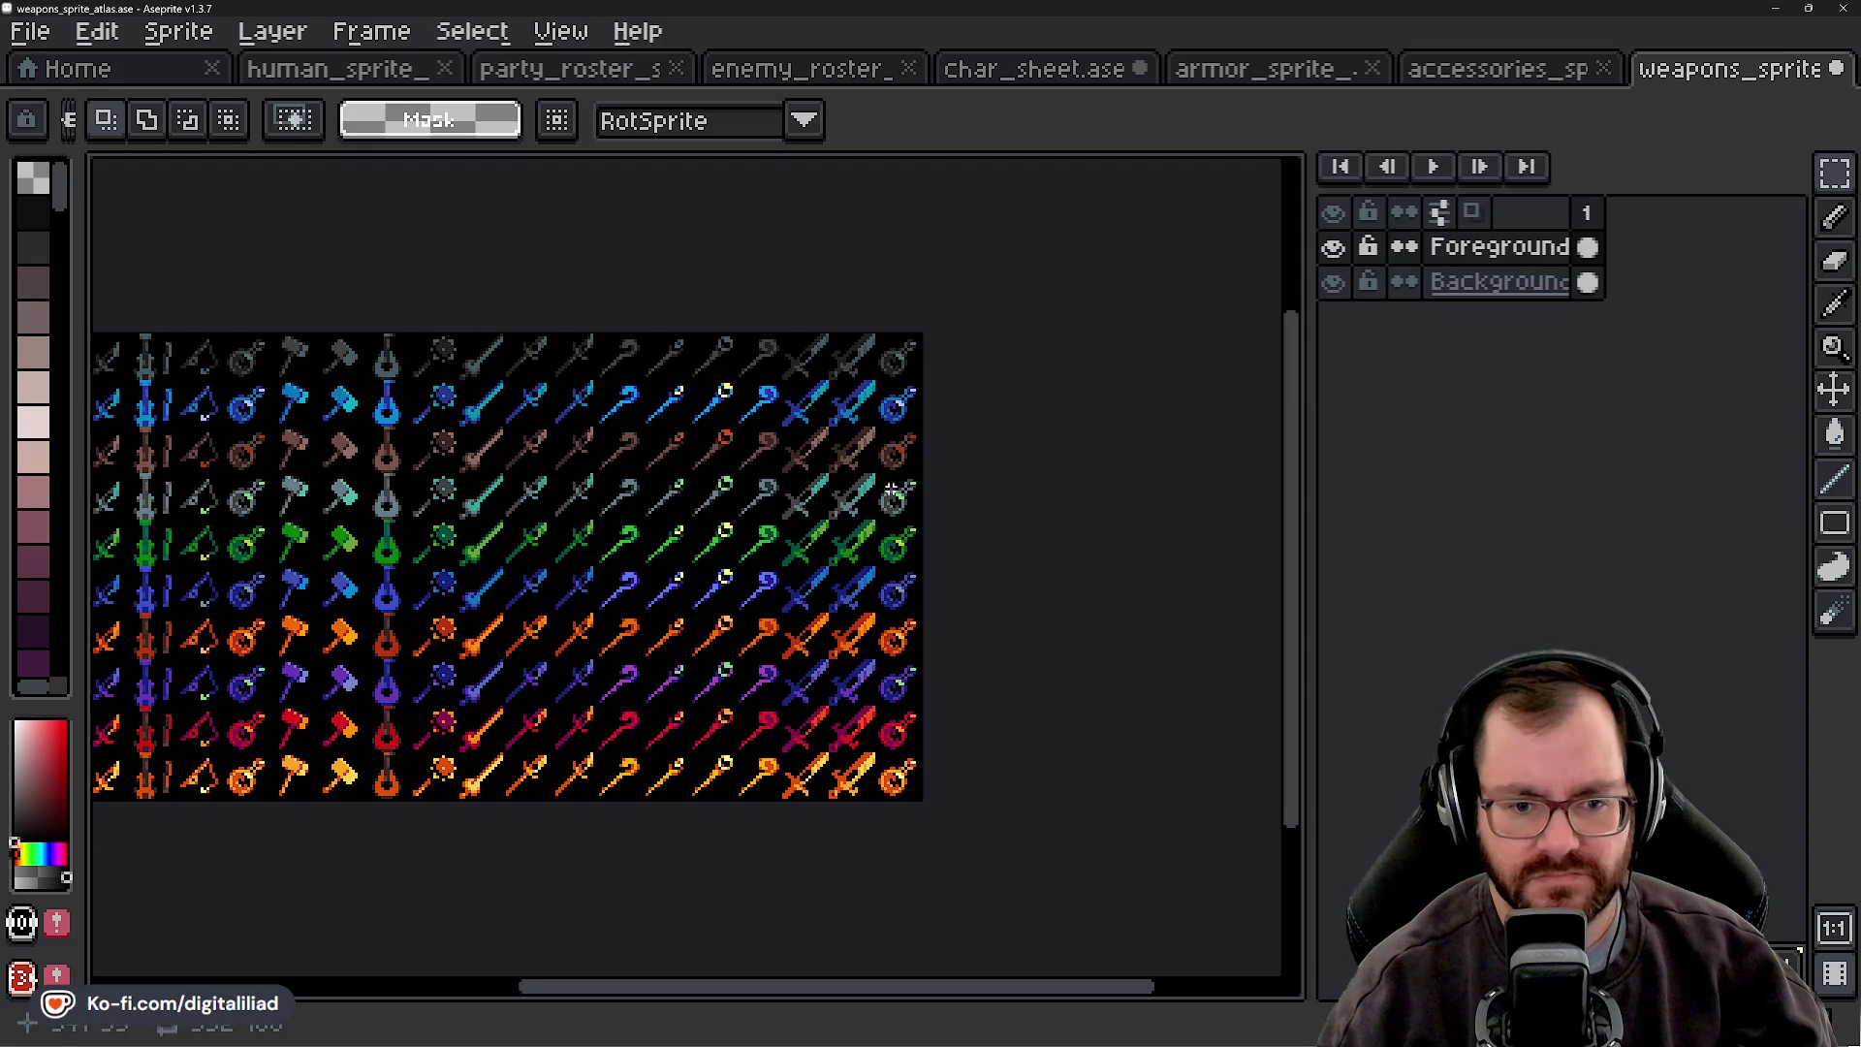
pyautogui.scroll(5, 901, 456)
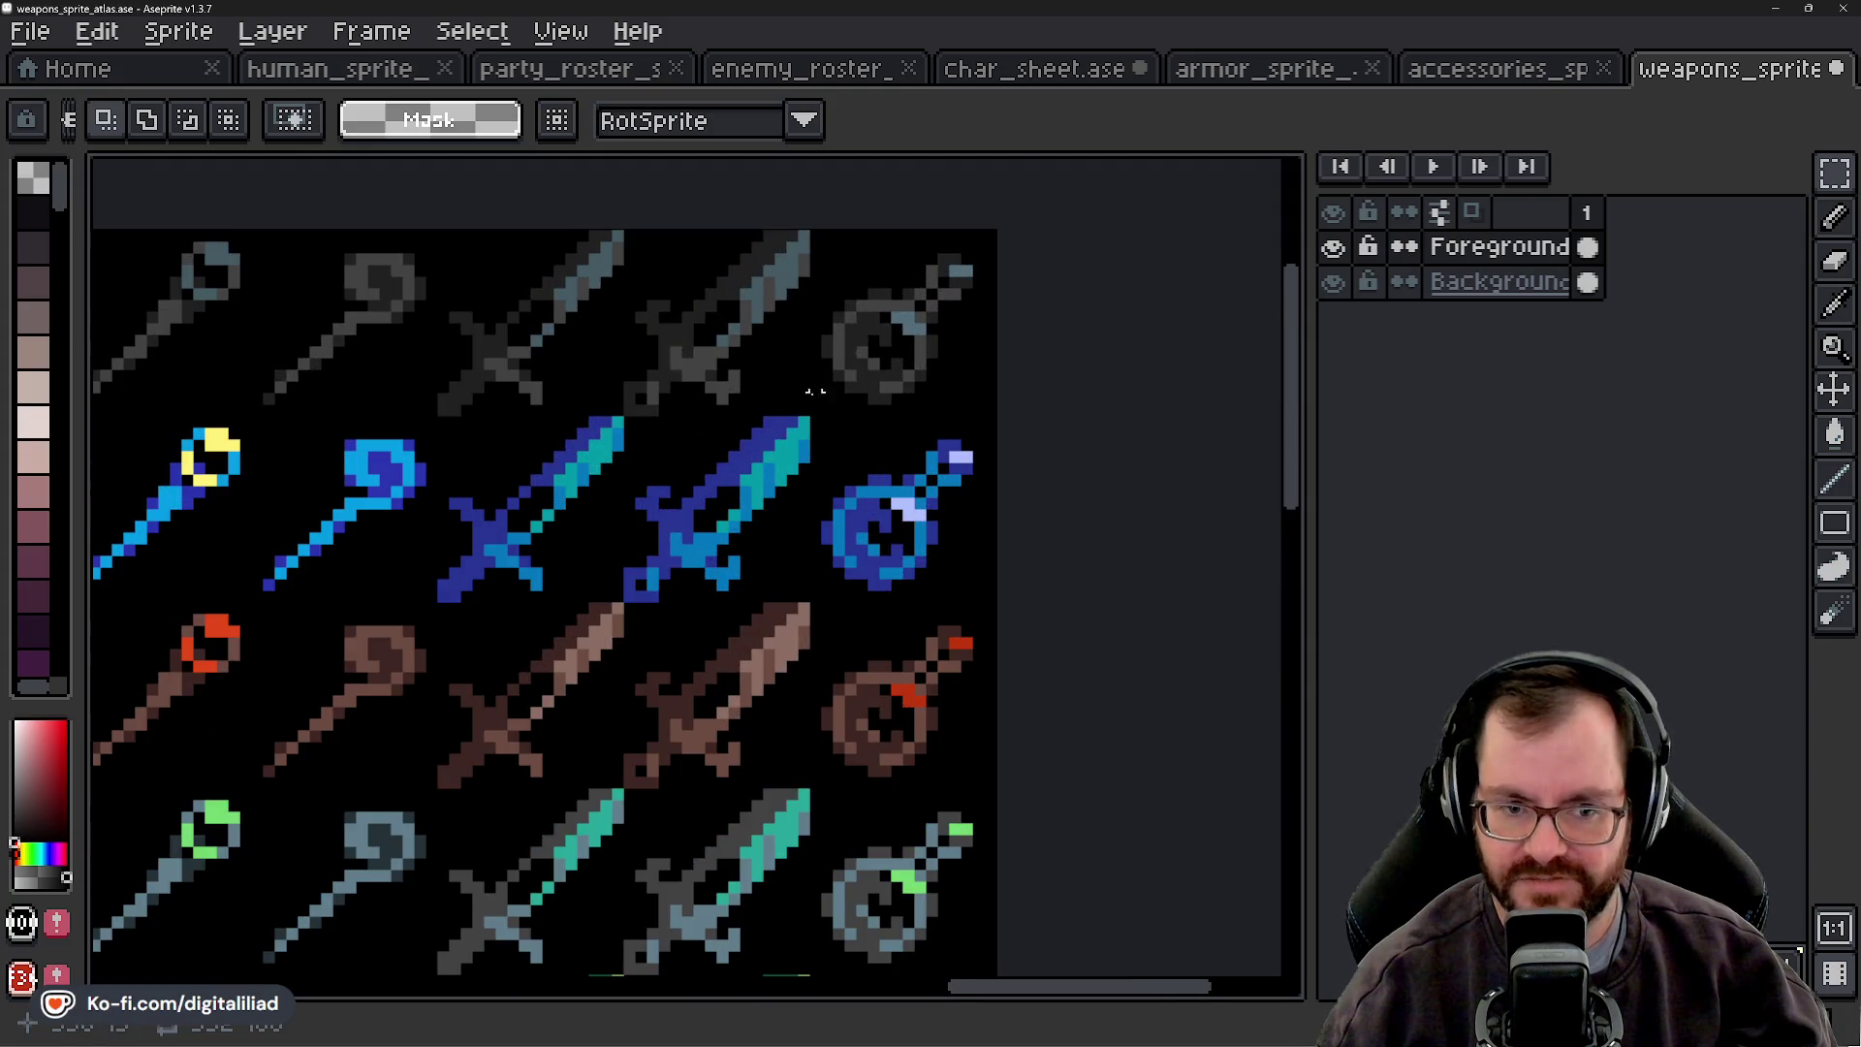
pyautogui.scroll(4, 824, 381)
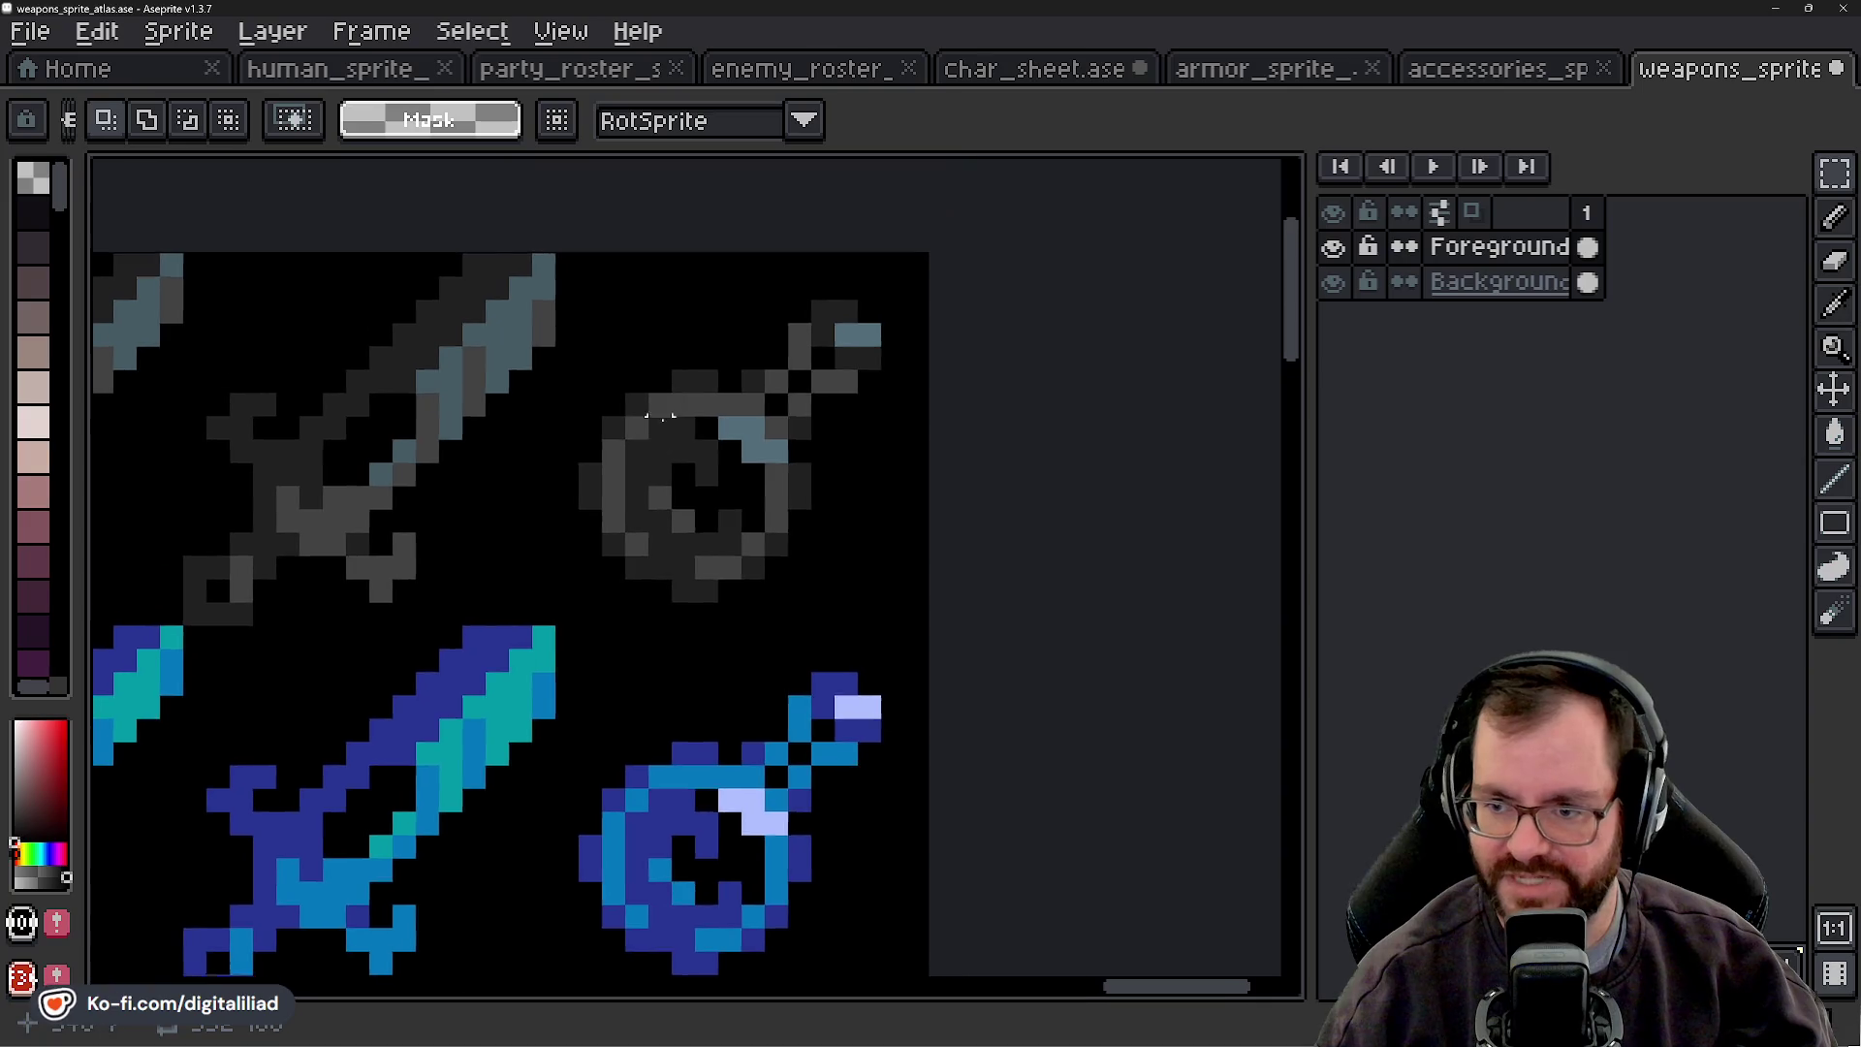
pyautogui.scroll(3, 780, 373)
pyautogui.scroll(-2, 766, 396)
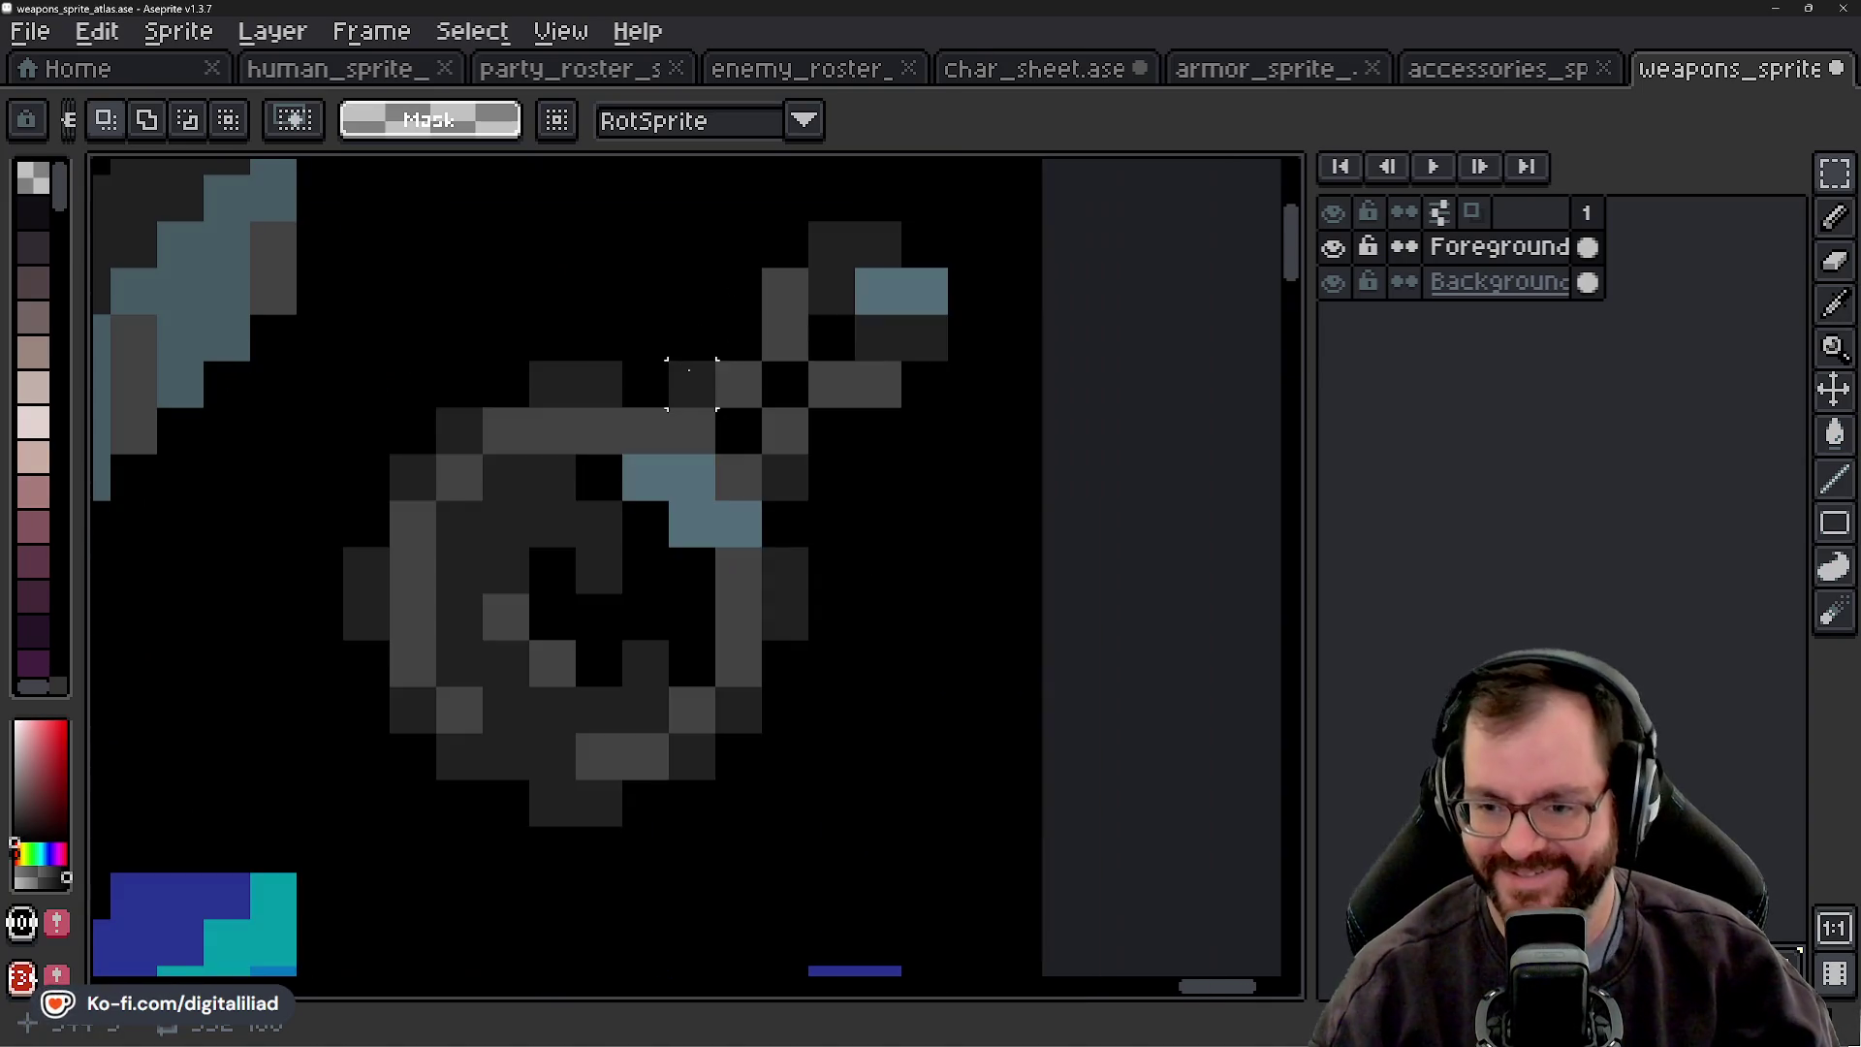
pyautogui.press('e')
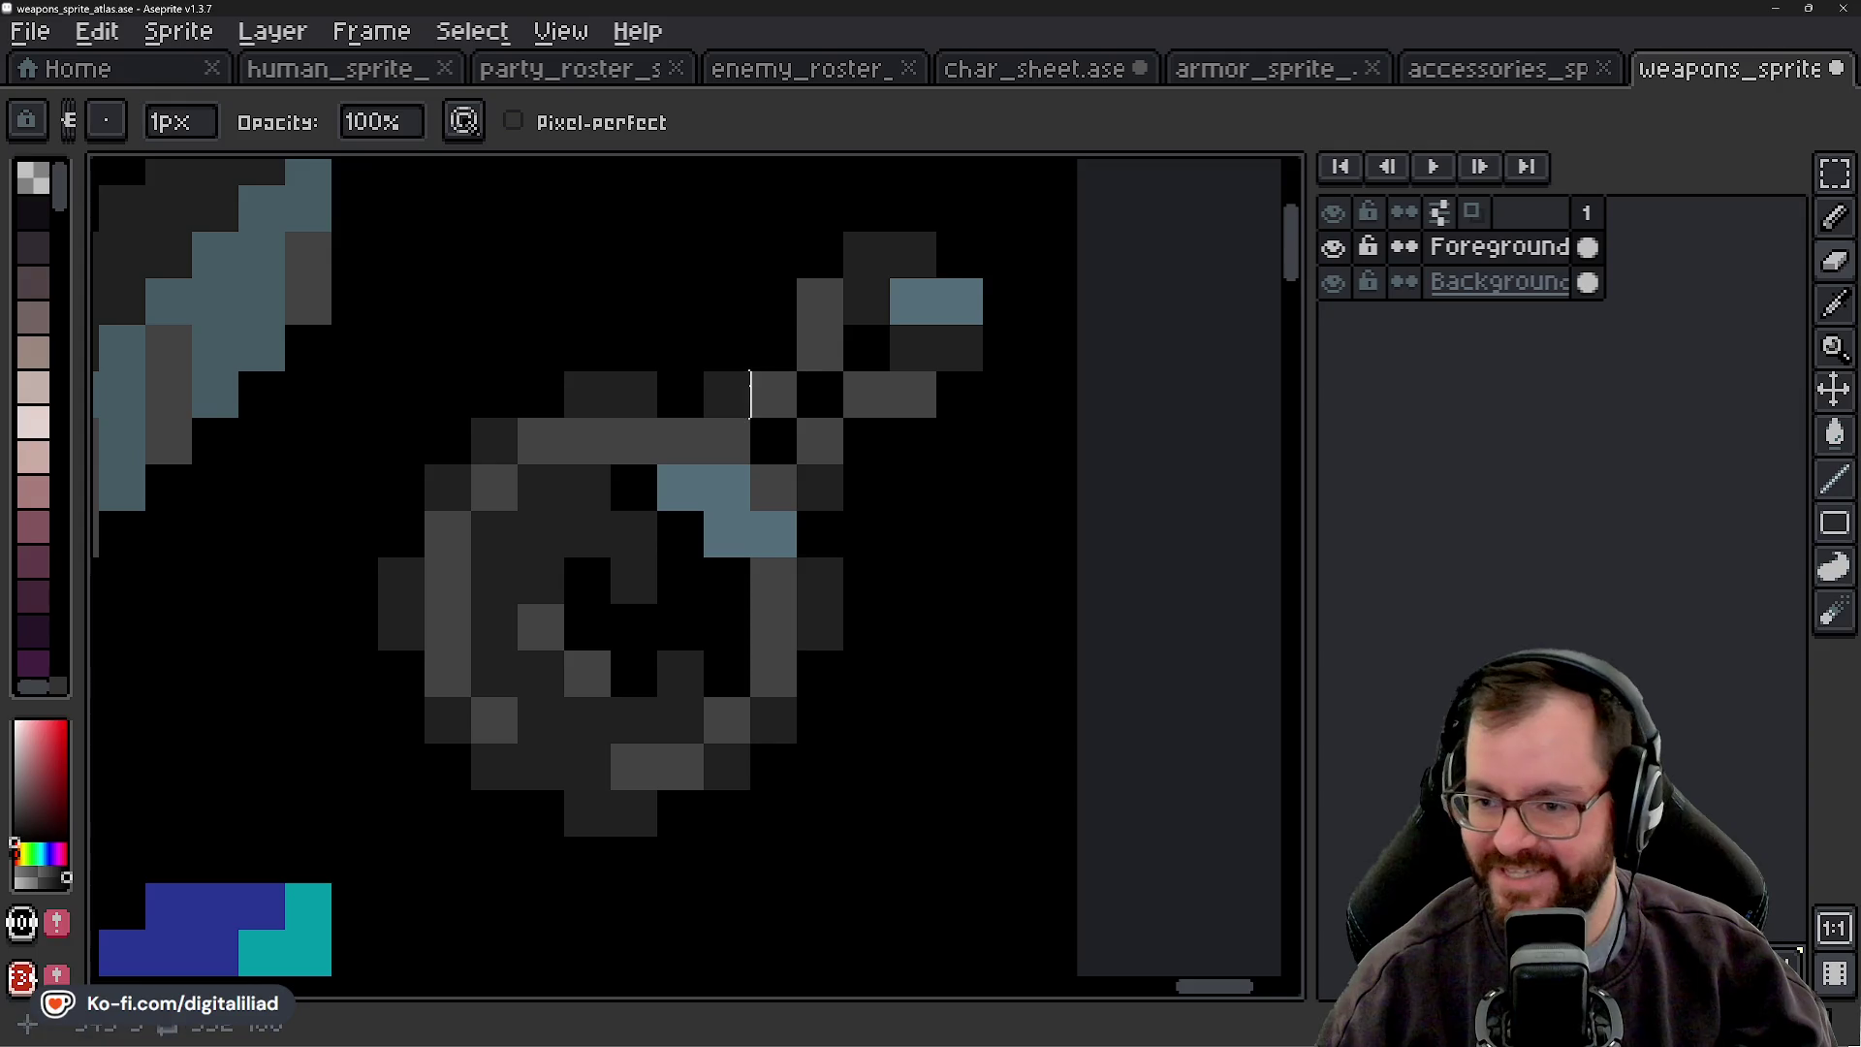
pyautogui.click(1499, 247)
pyautogui.click(1336, 249)
pyautogui.click(1335, 249)
pyautogui.click(1333, 282)
pyautogui.click(1333, 282)
pyautogui.click(1334, 282)
pyautogui.click(1334, 282)
pyautogui.press('m')
pyautogui.scroll(-2, 1066, 431)
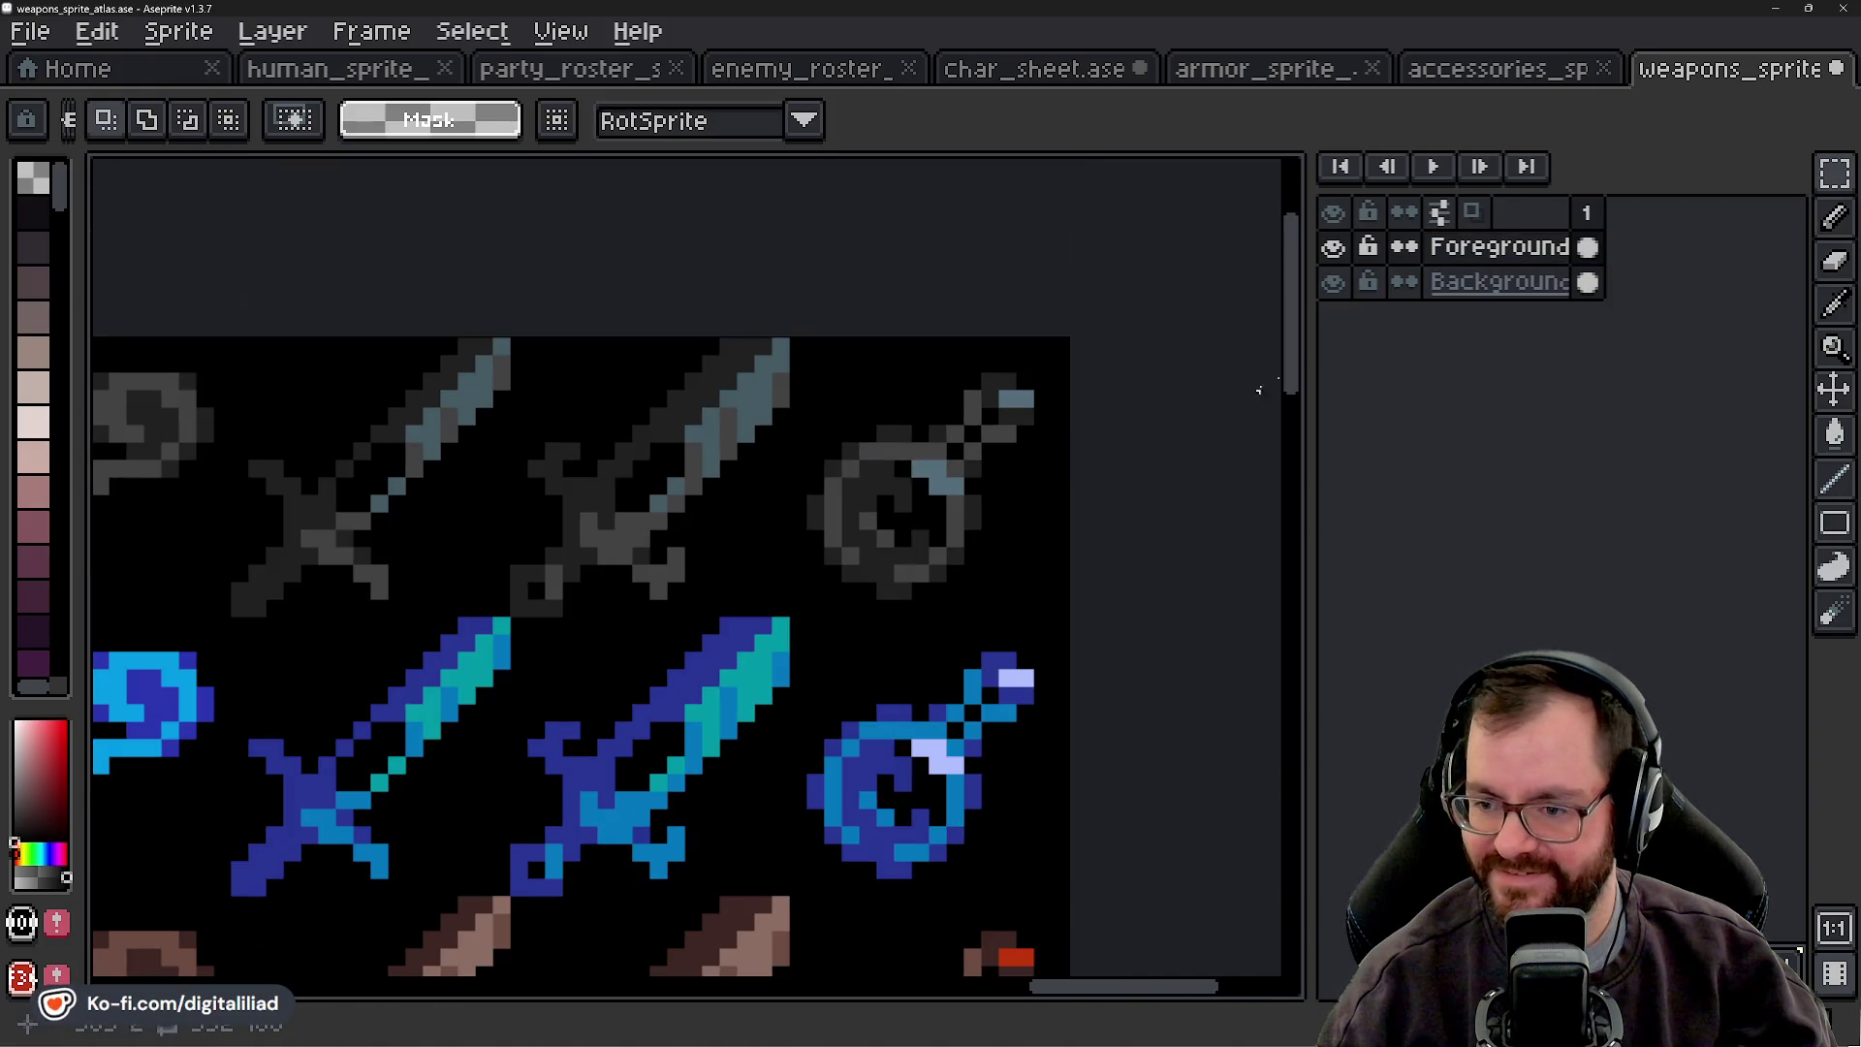
pyautogui.click(1333, 248)
pyautogui.click(1334, 248)
pyautogui.scroll(2, 972, 503)
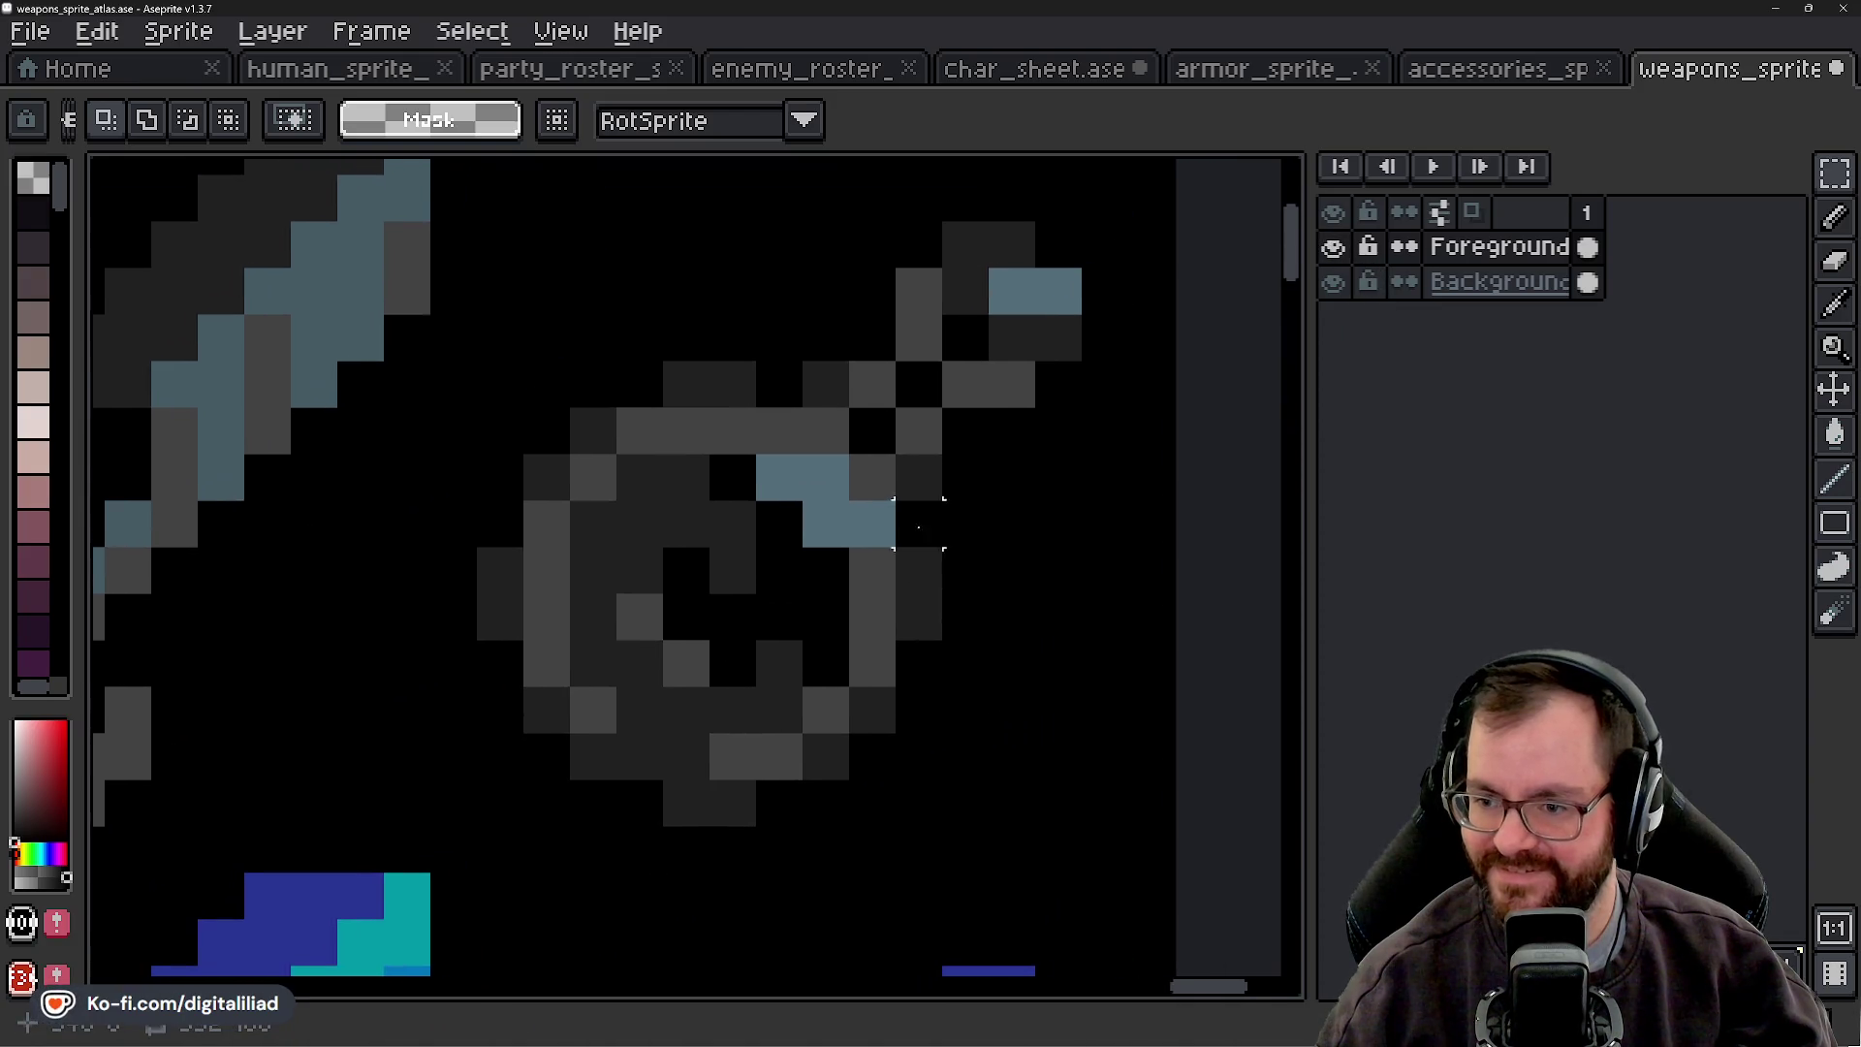
pyautogui.press('e')
pyautogui.scroll(-8, 872, 384)
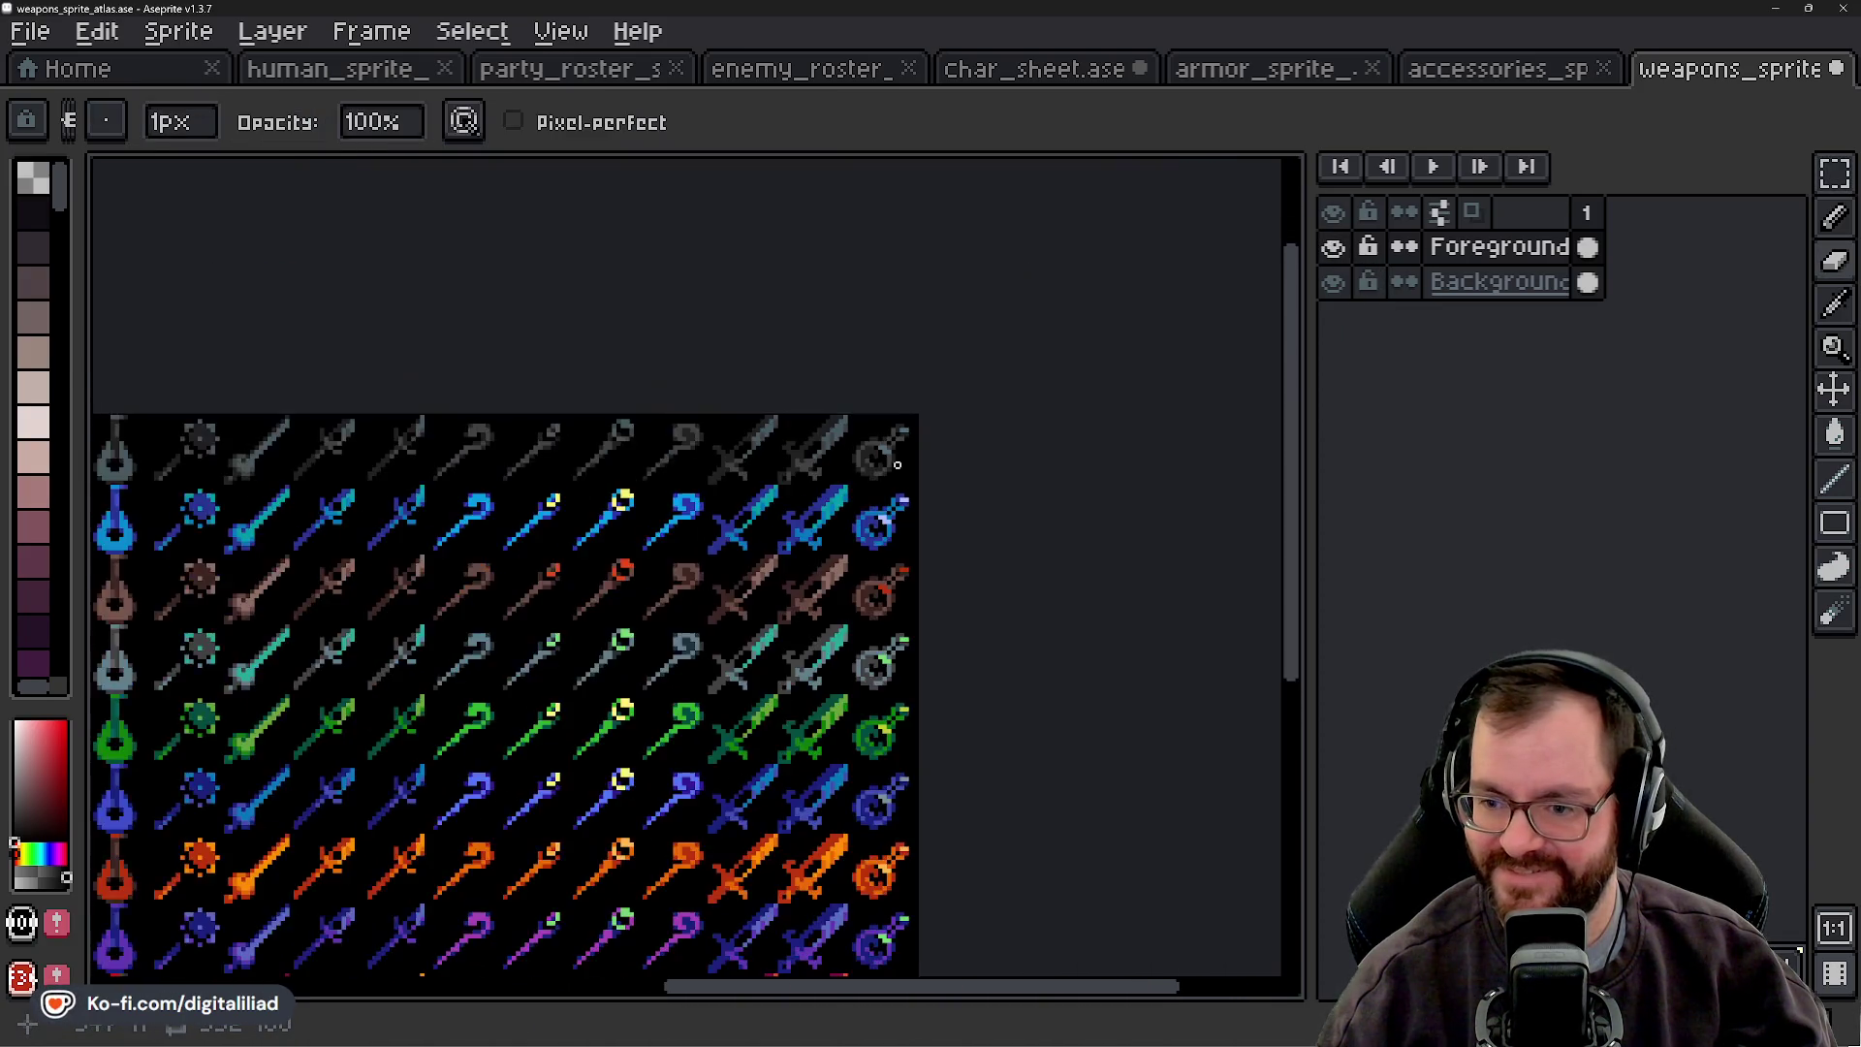
pyautogui.scroll(3, 872, 383)
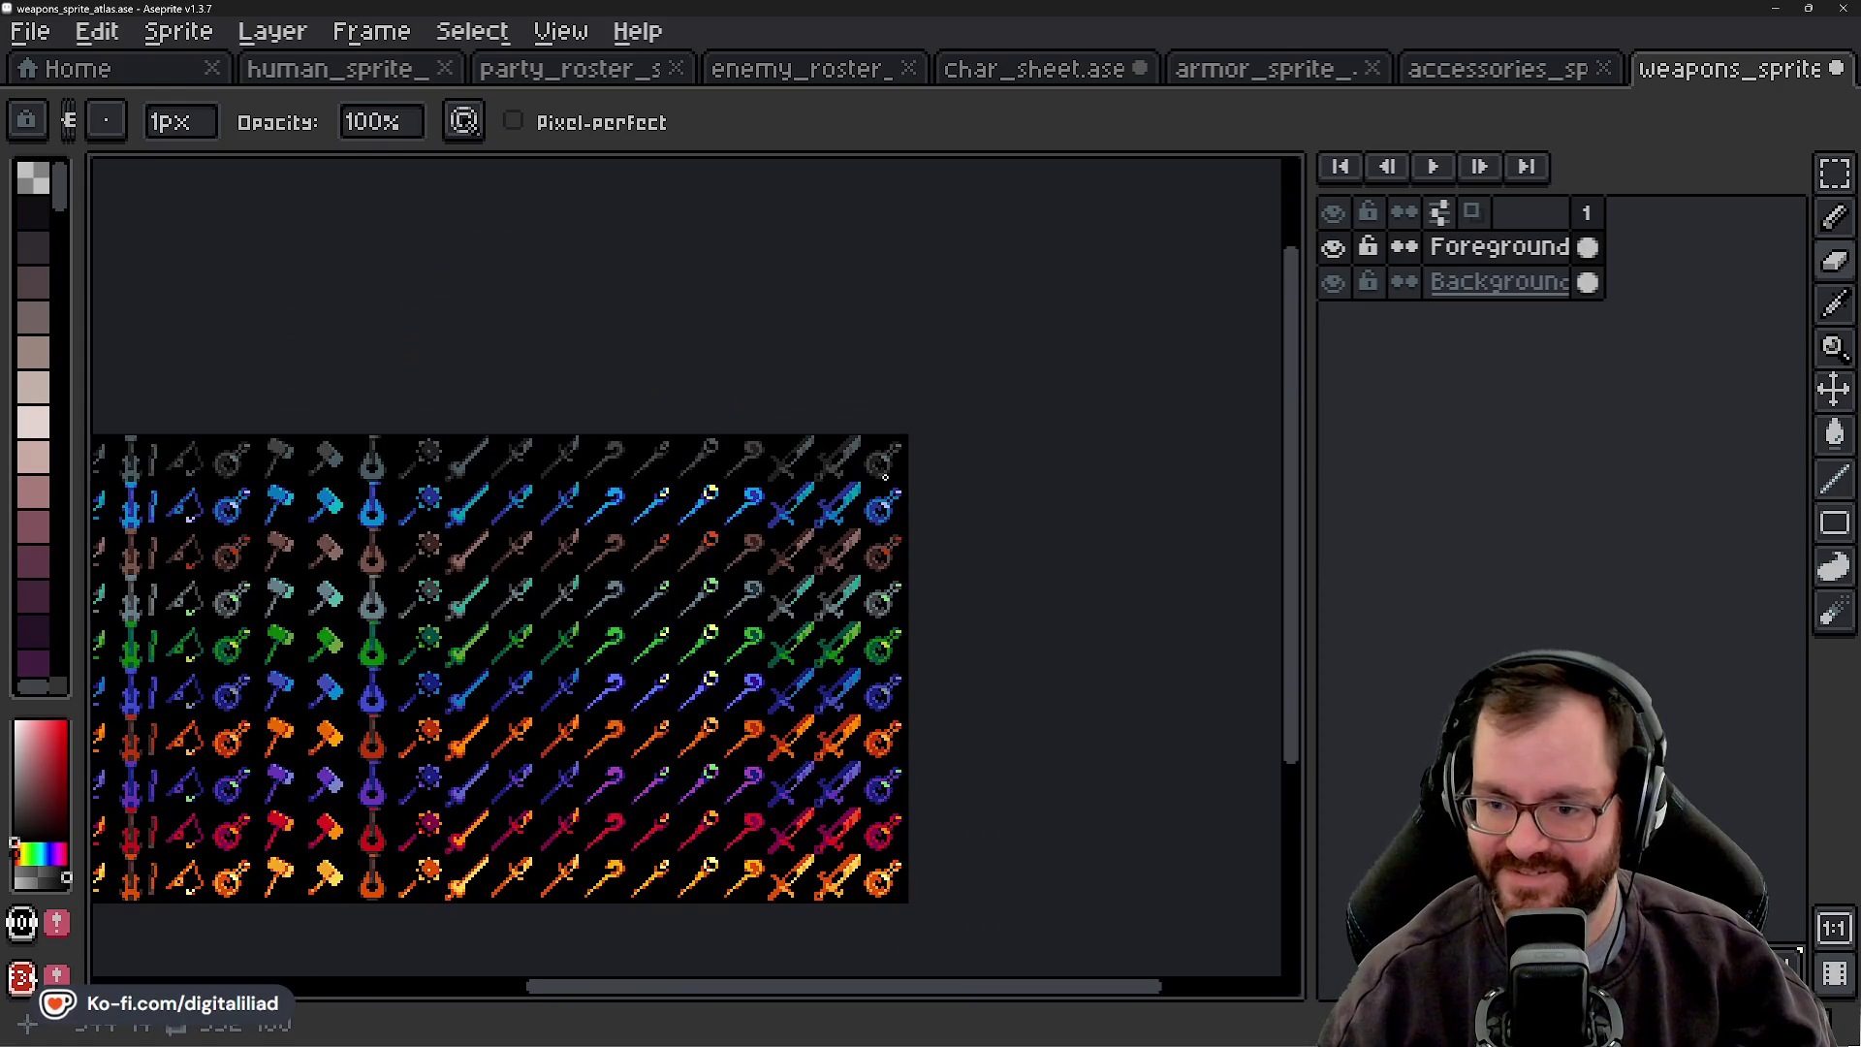
pyautogui.click(1835, 174)
pyautogui.scroll(4, 1008, 436)
pyautogui.press('e')
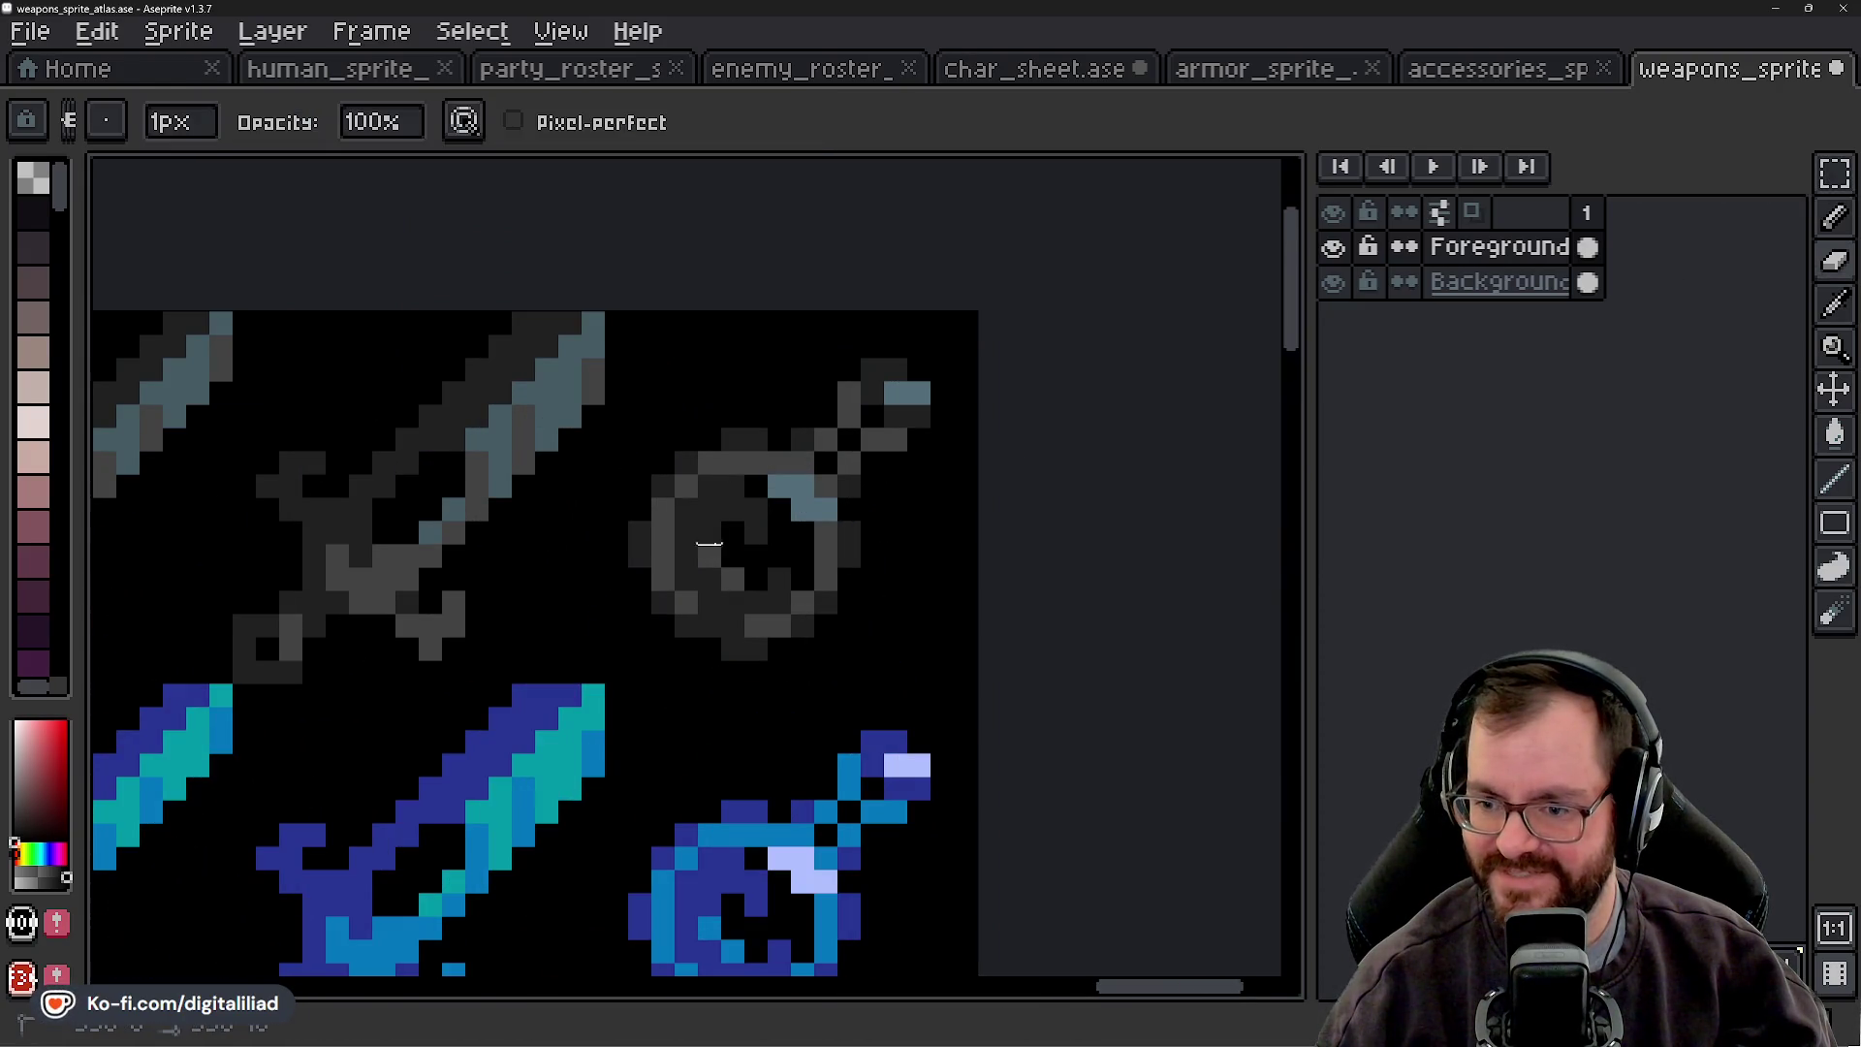
pyautogui.hotkey('ctrl', 'z')
pyautogui.hotkey('ctrl', 'y')
pyautogui.press('v')
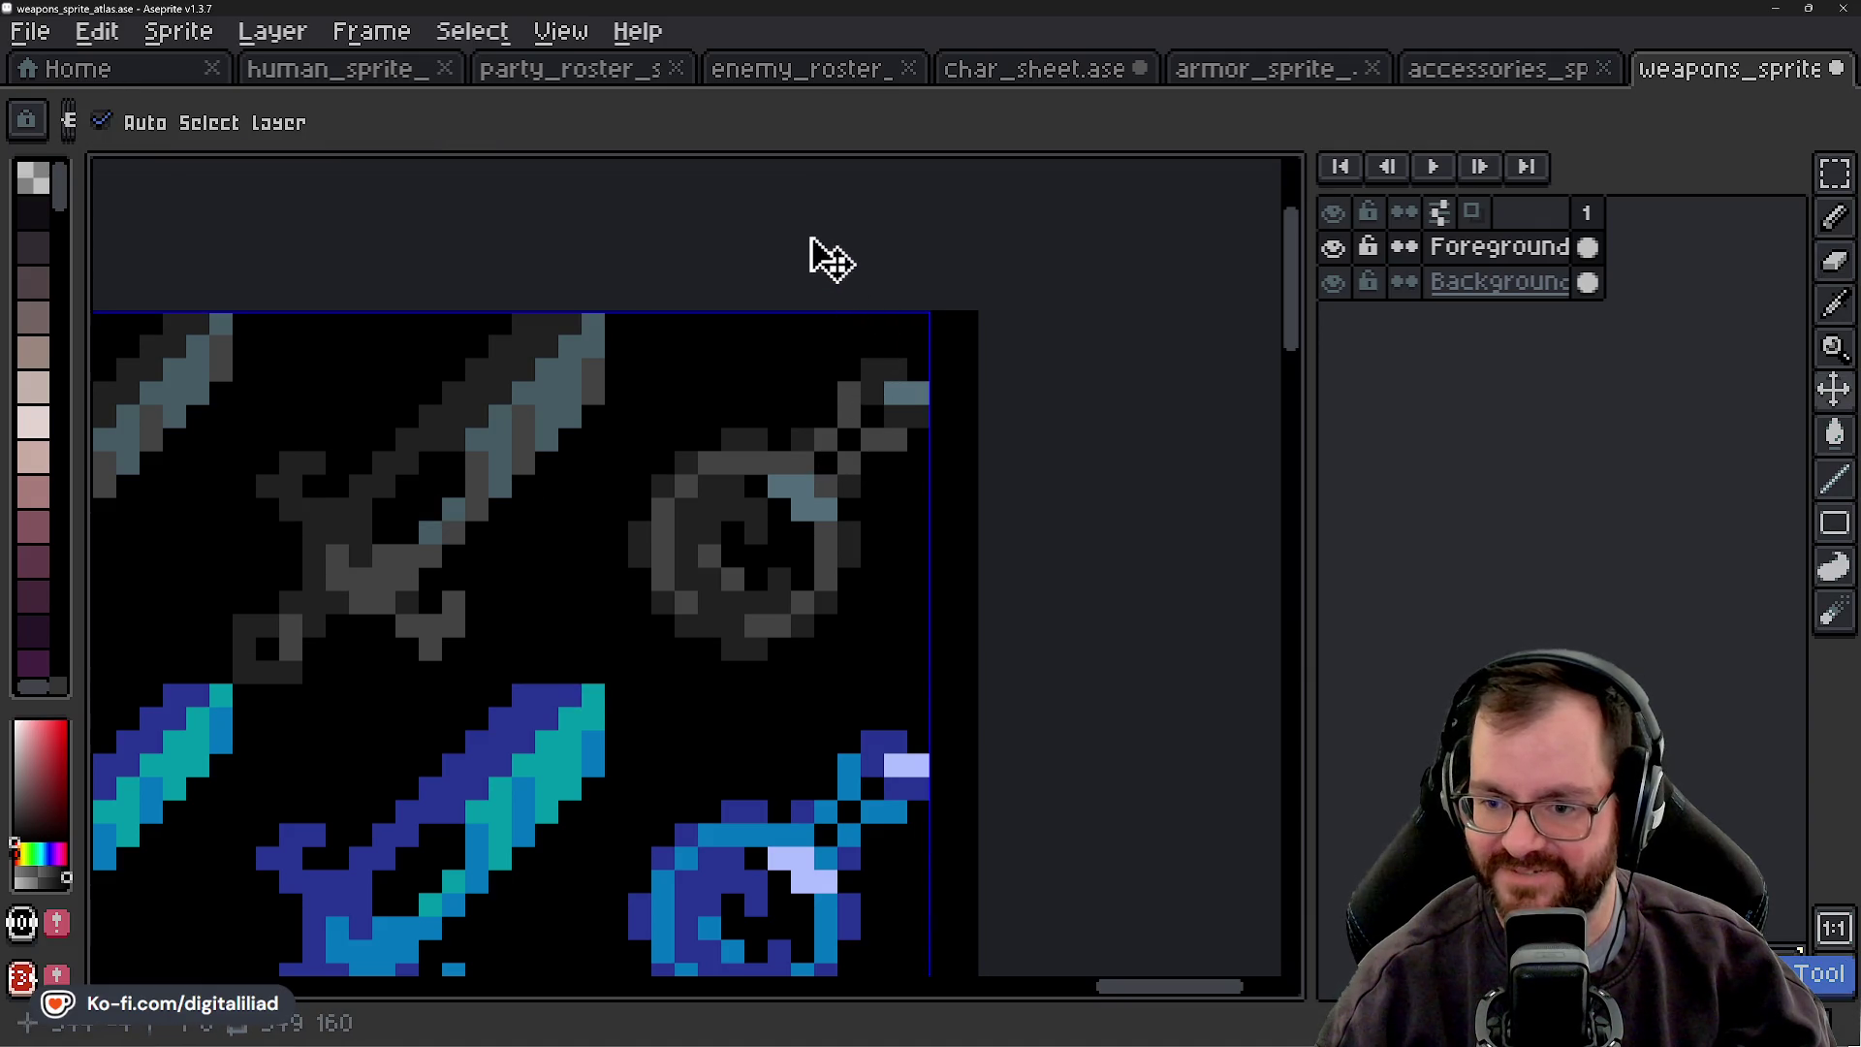
pyautogui.press('e')
pyautogui.scroll(-4, 761, 189)
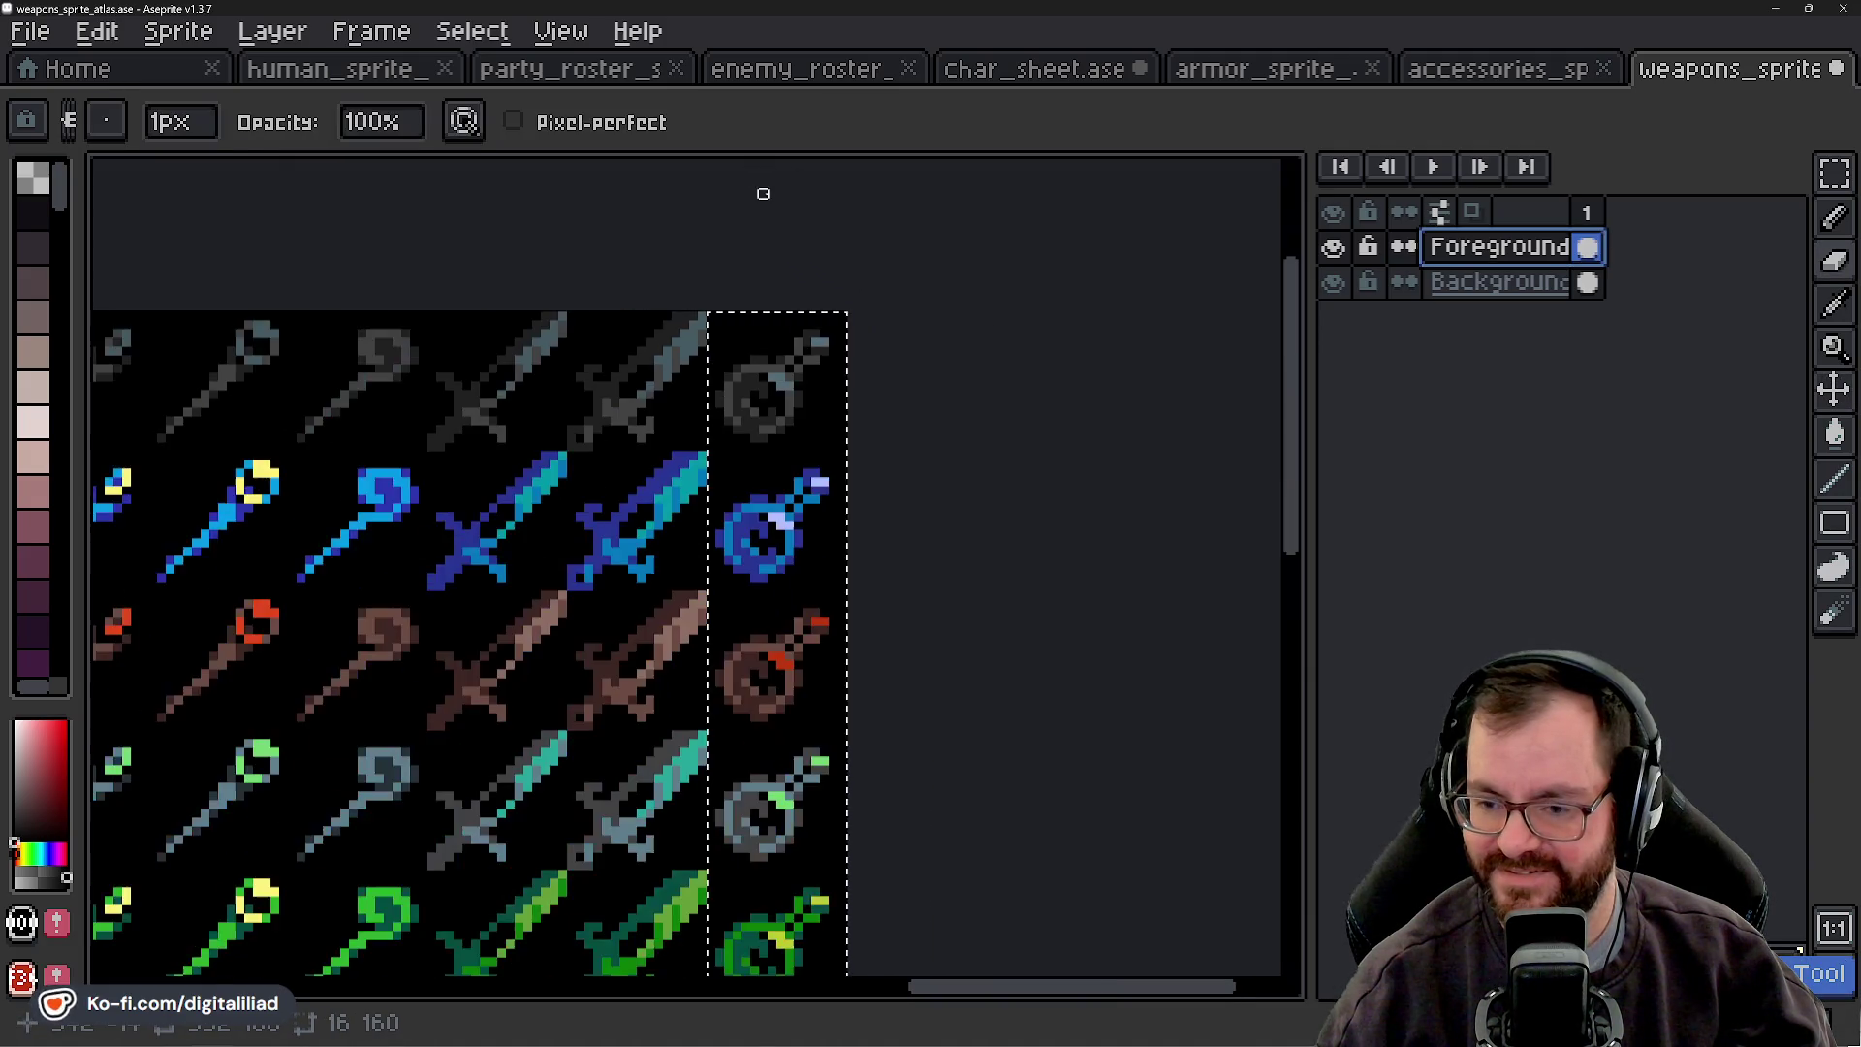
pyautogui.click(1835, 174)
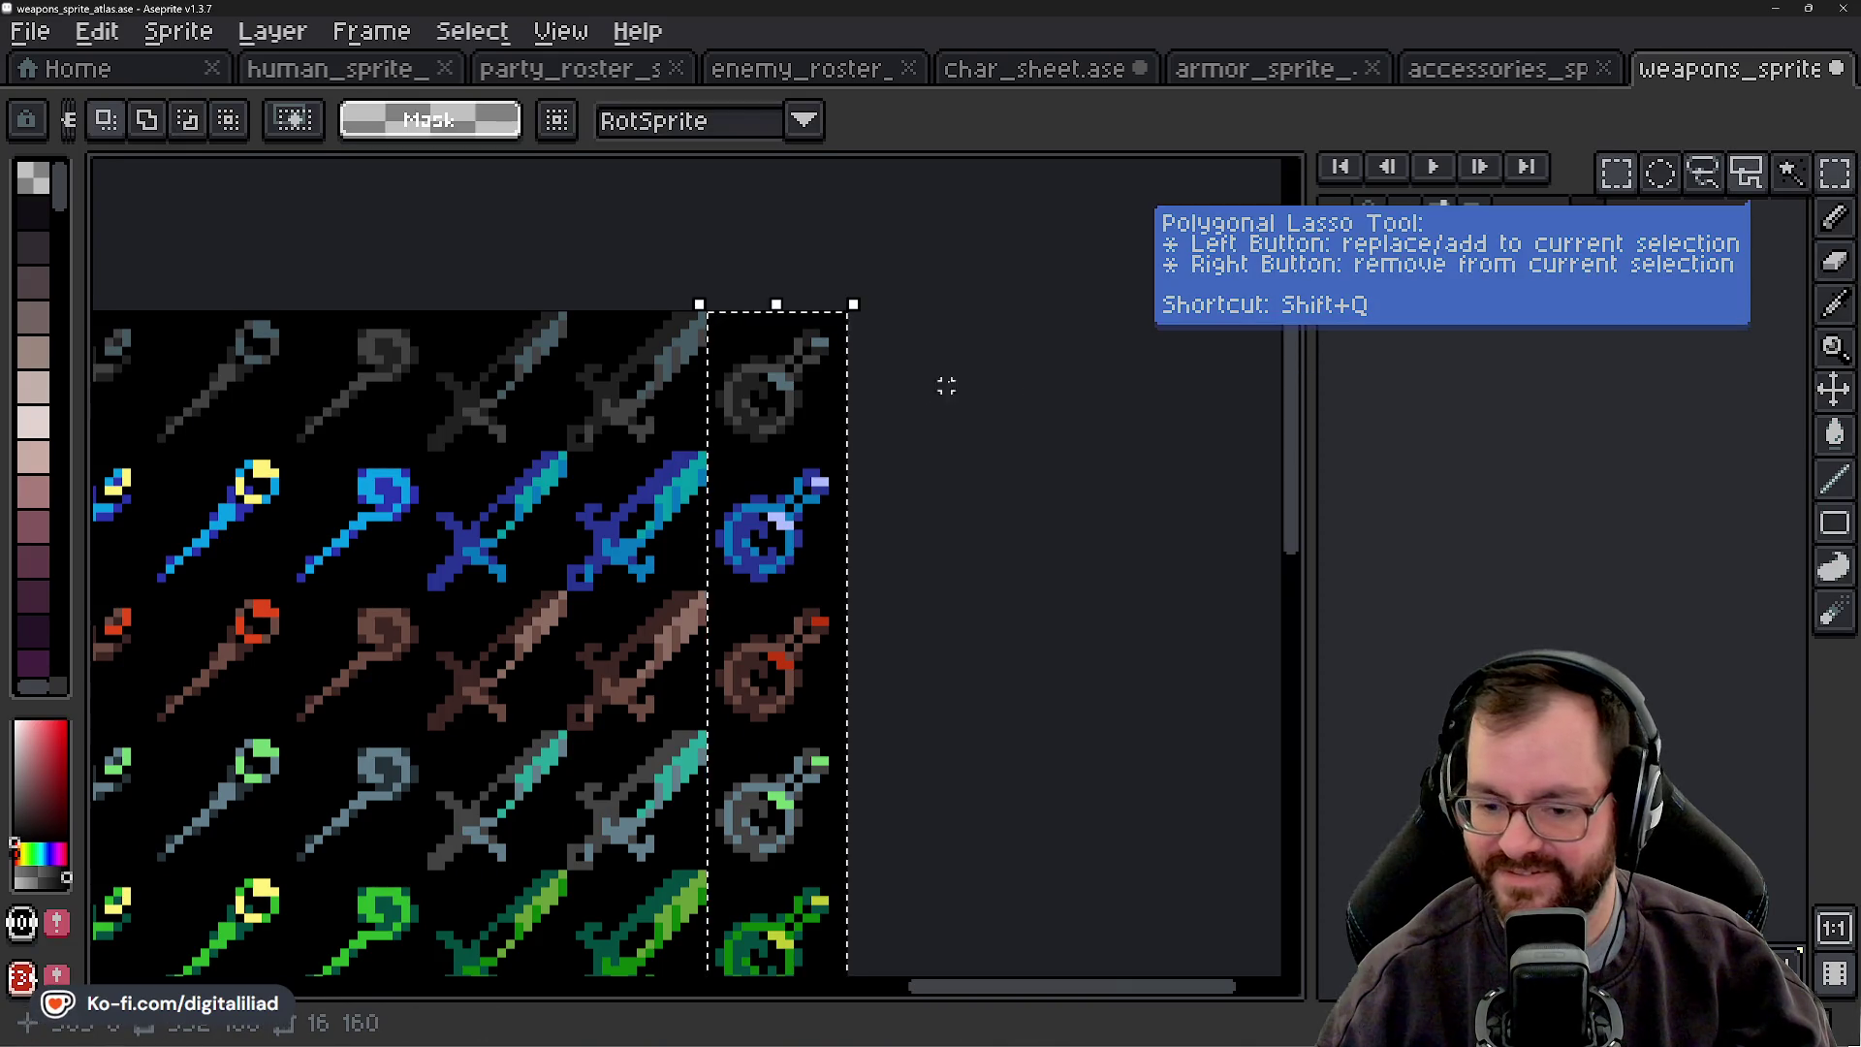
pyautogui.click(911, 368)
pyautogui.scroll(3, 876, 366)
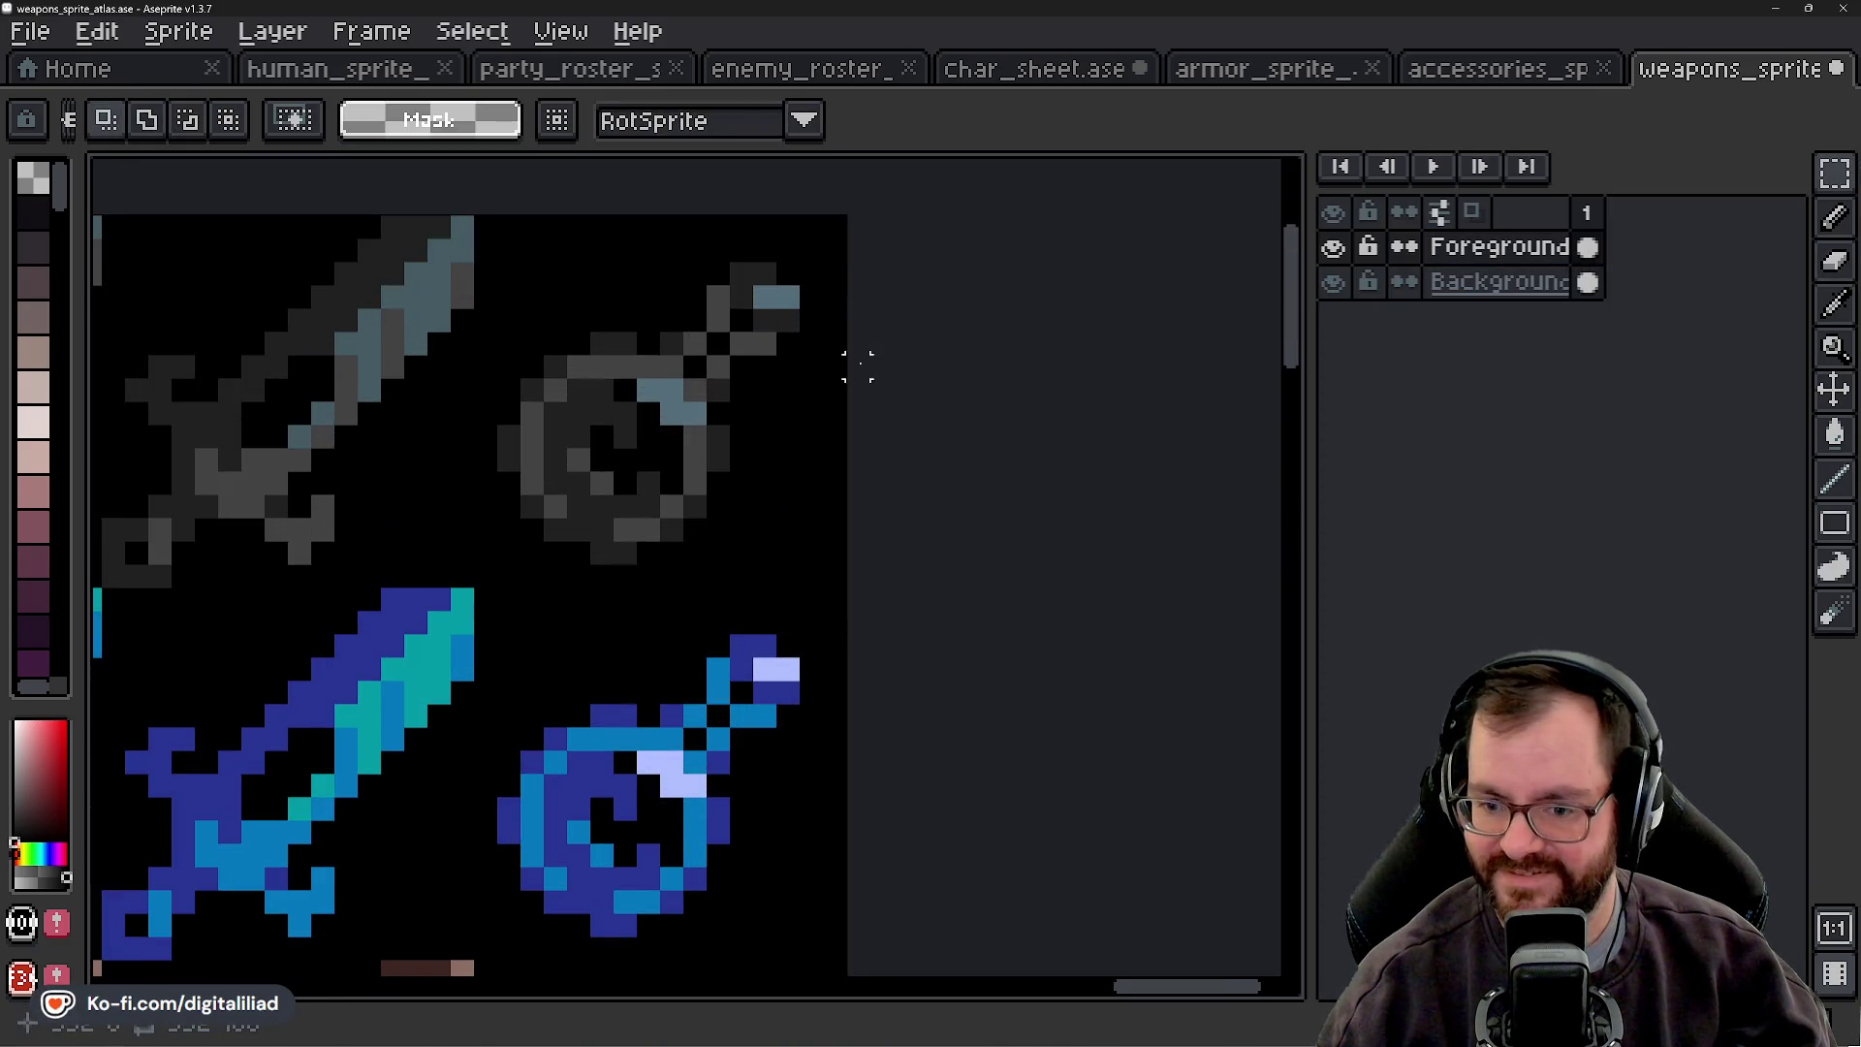
pyautogui.scroll(-2, 673, 353)
pyautogui.scroll(4, 706, 321)
pyautogui.moveTo(705, 322)
pyautogui.mouseDown()
pyautogui.moveTo(839, 403)
pyautogui.moveTo(823, 445)
pyautogui.moveTo(928, 340)
pyautogui.mouseUp()
pyautogui.press('e')
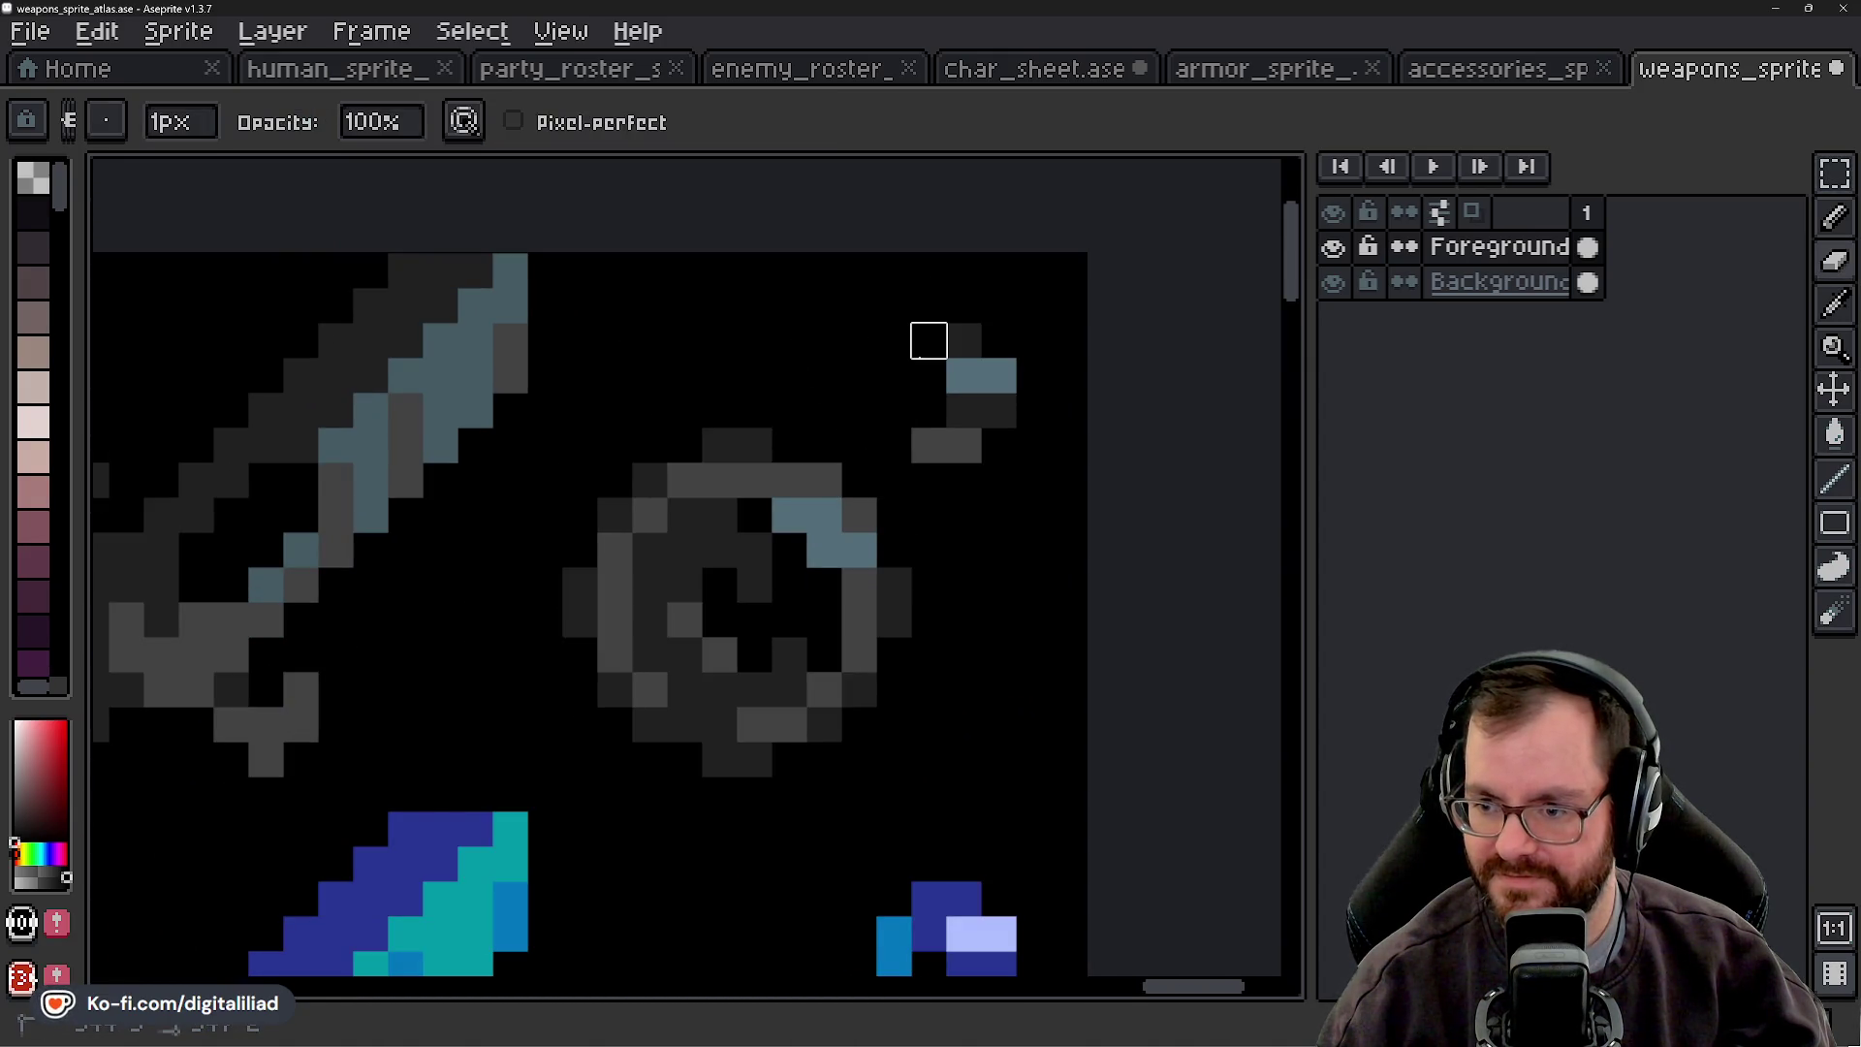
# - Erase the grey amulet's chain above its ring
pyautogui.keyDown('alt'); pyautogui.click(980, 382); pyautogui.keyUp('alt')
pyautogui.moveTo(929, 446)
pyautogui.mouseDown()
pyautogui.moveTo(964, 440)
pyautogui.moveTo(964, 341)
pyautogui.mouseUp()
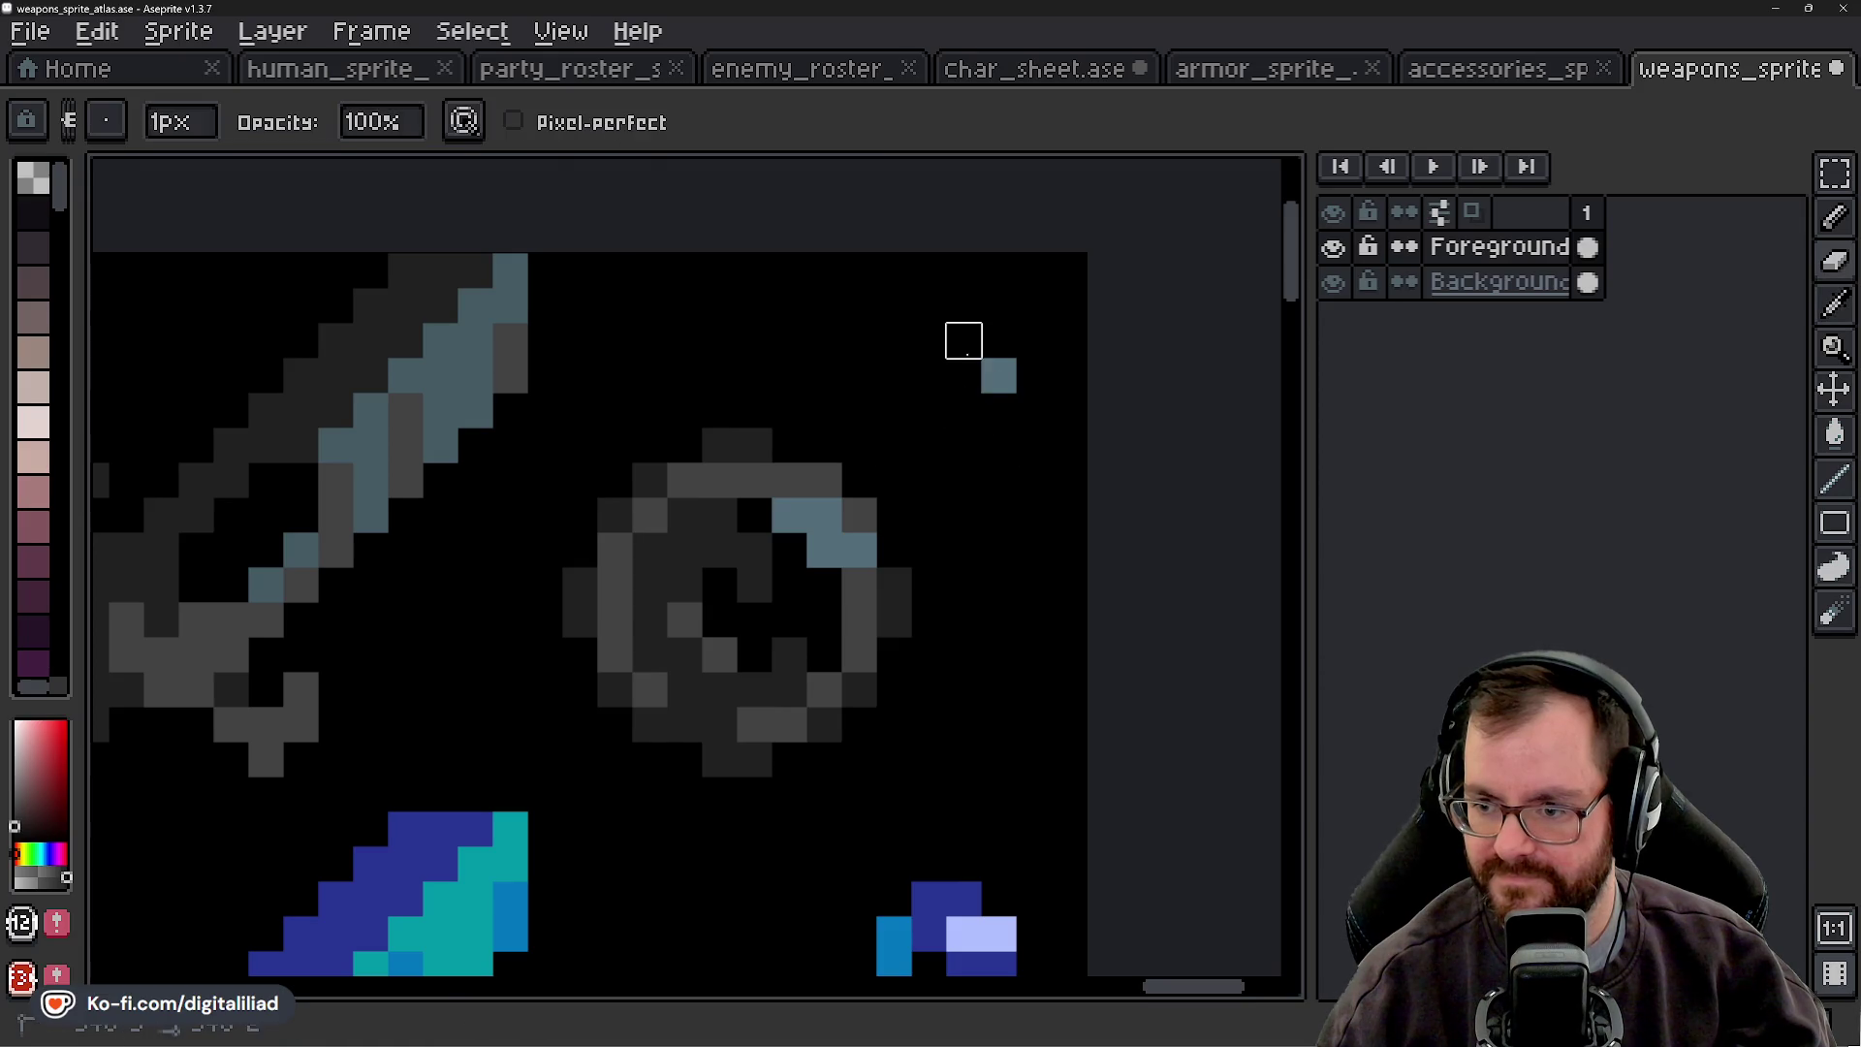
pyautogui.press('b')
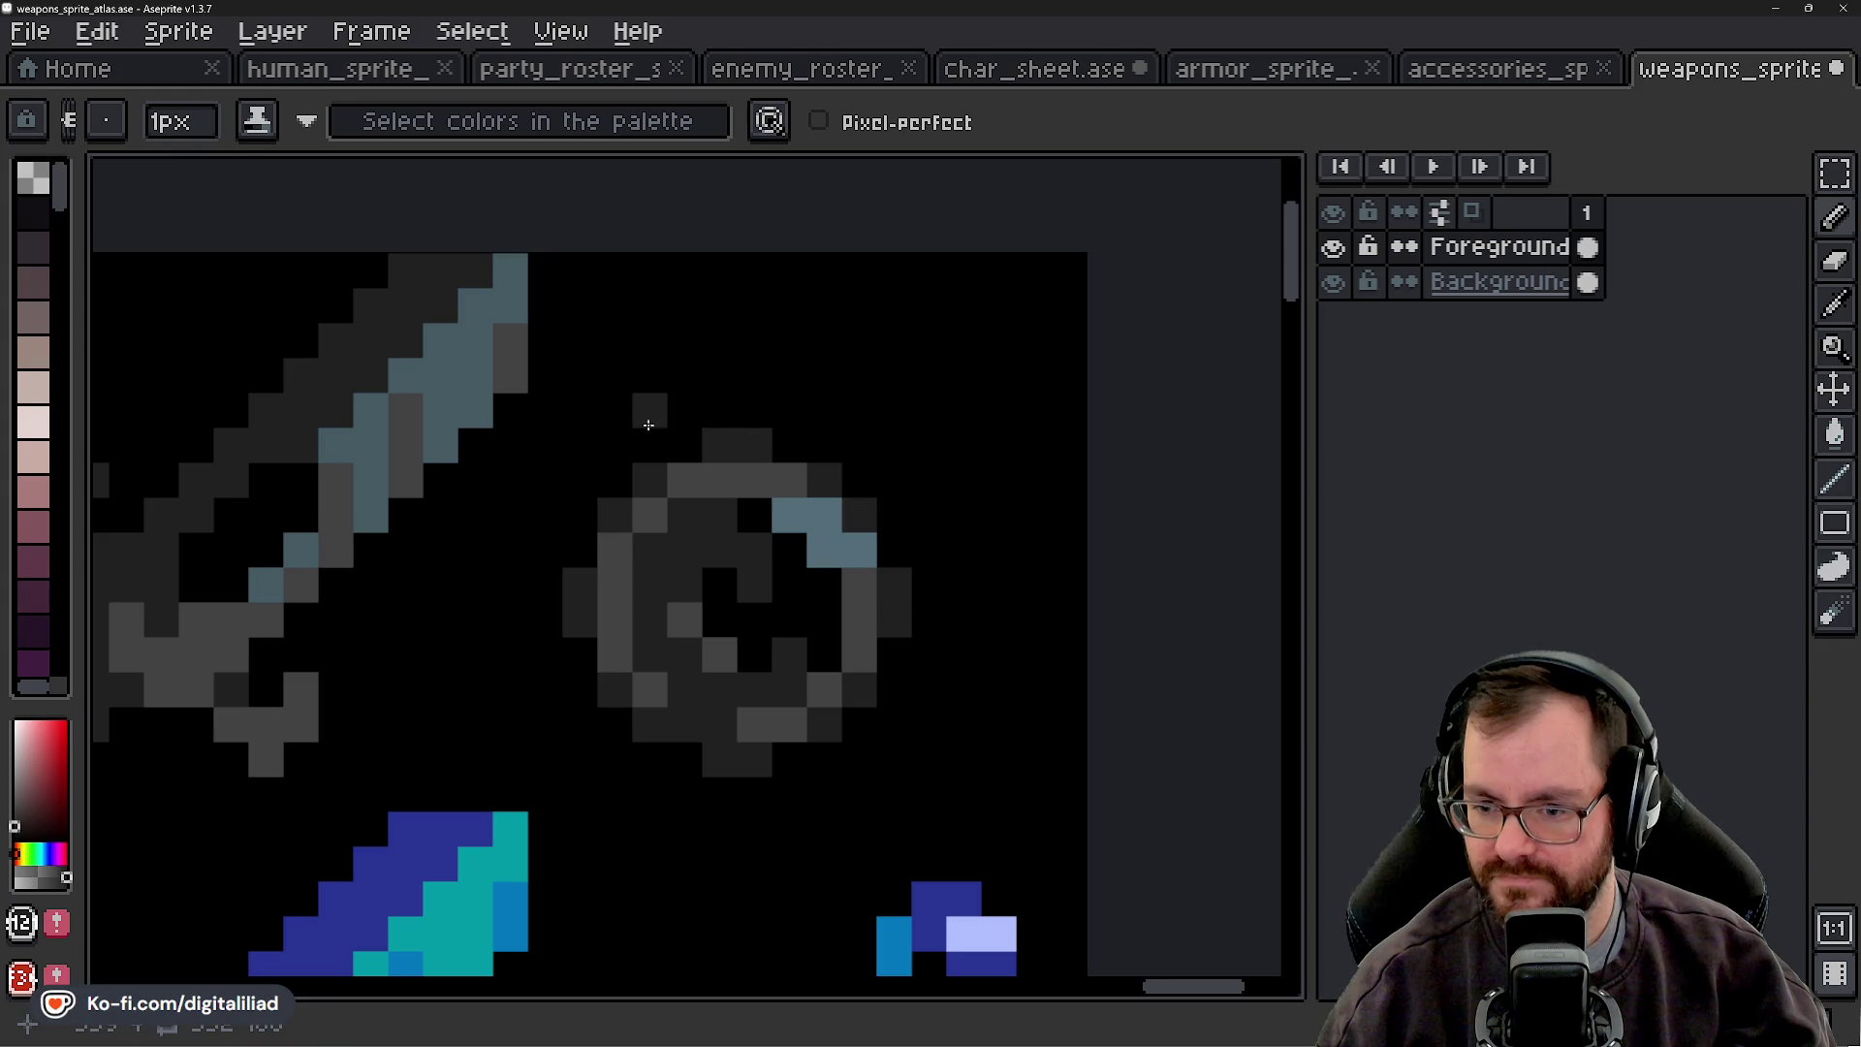
pyautogui.scroll(-4, 627, 459)
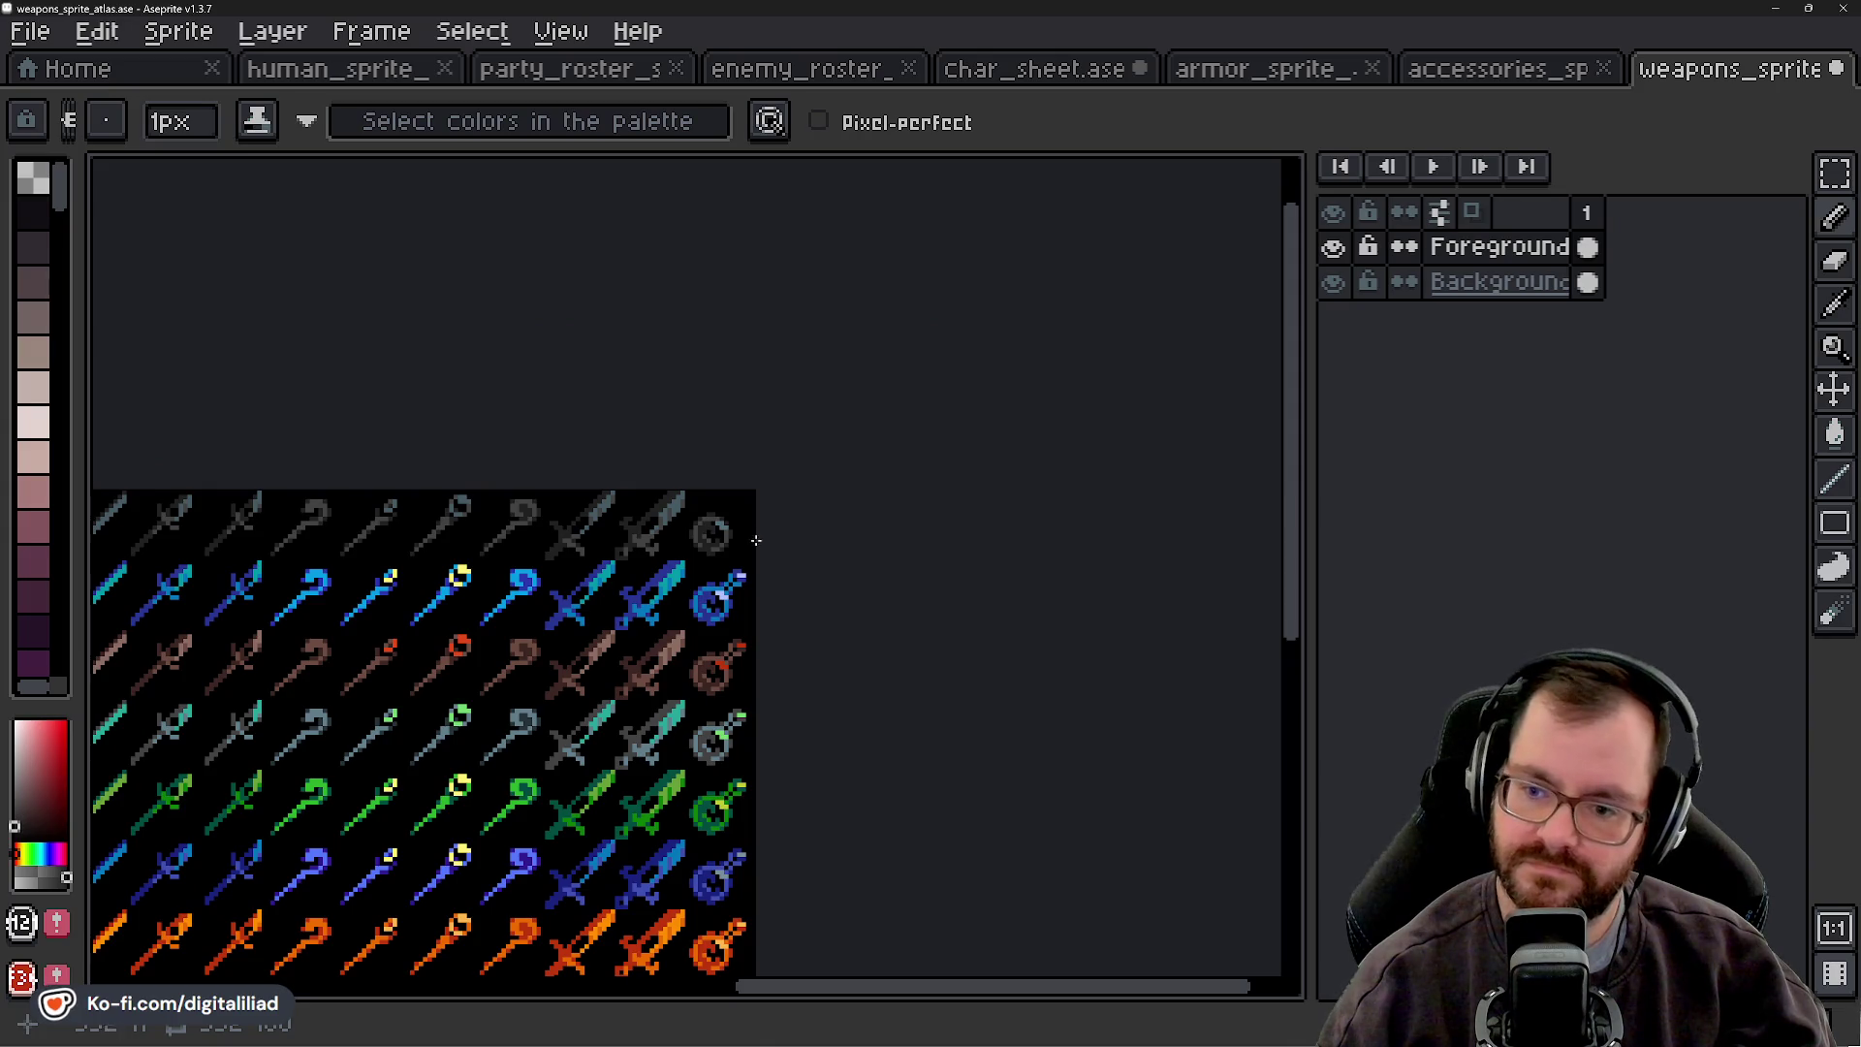
pyautogui.scroll(2, 713, 579)
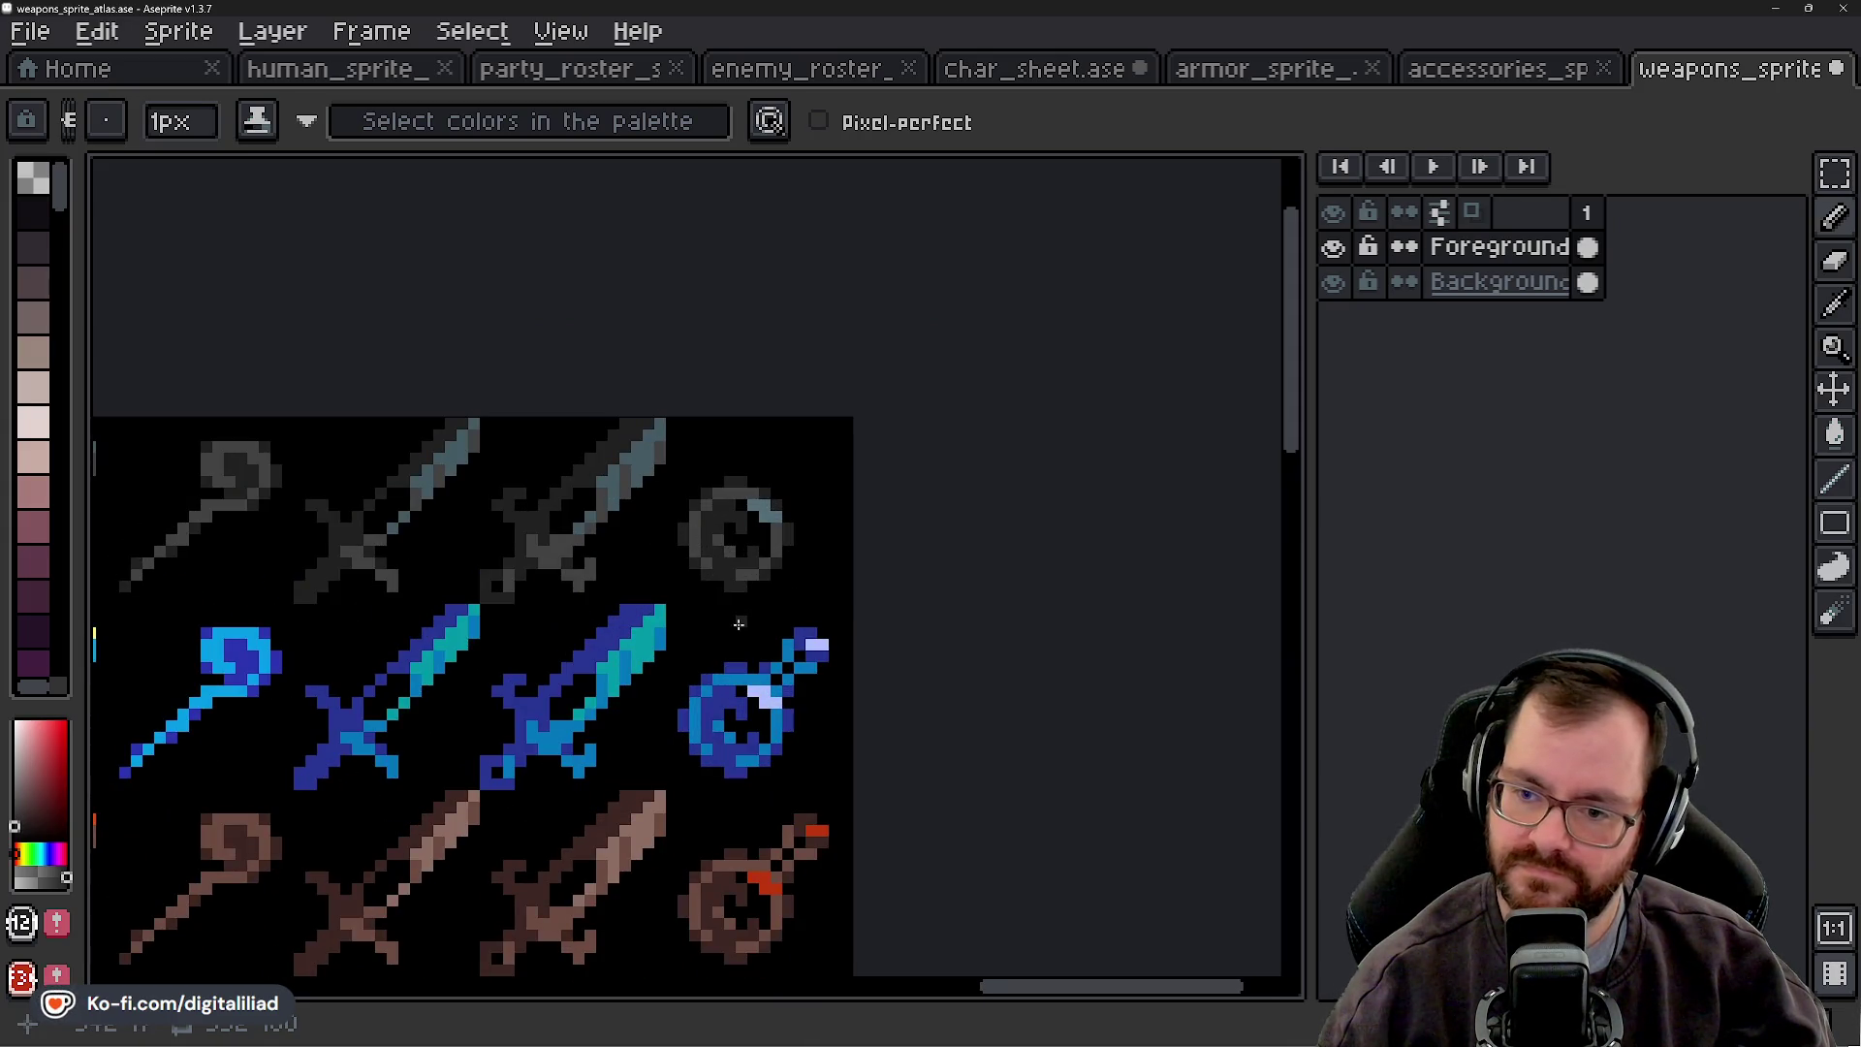
pyautogui.scroll(3, 738, 623)
# - Erase the blue amulet's chain and patch a dark blue pixel on the ring's edge
pyautogui.press('i')
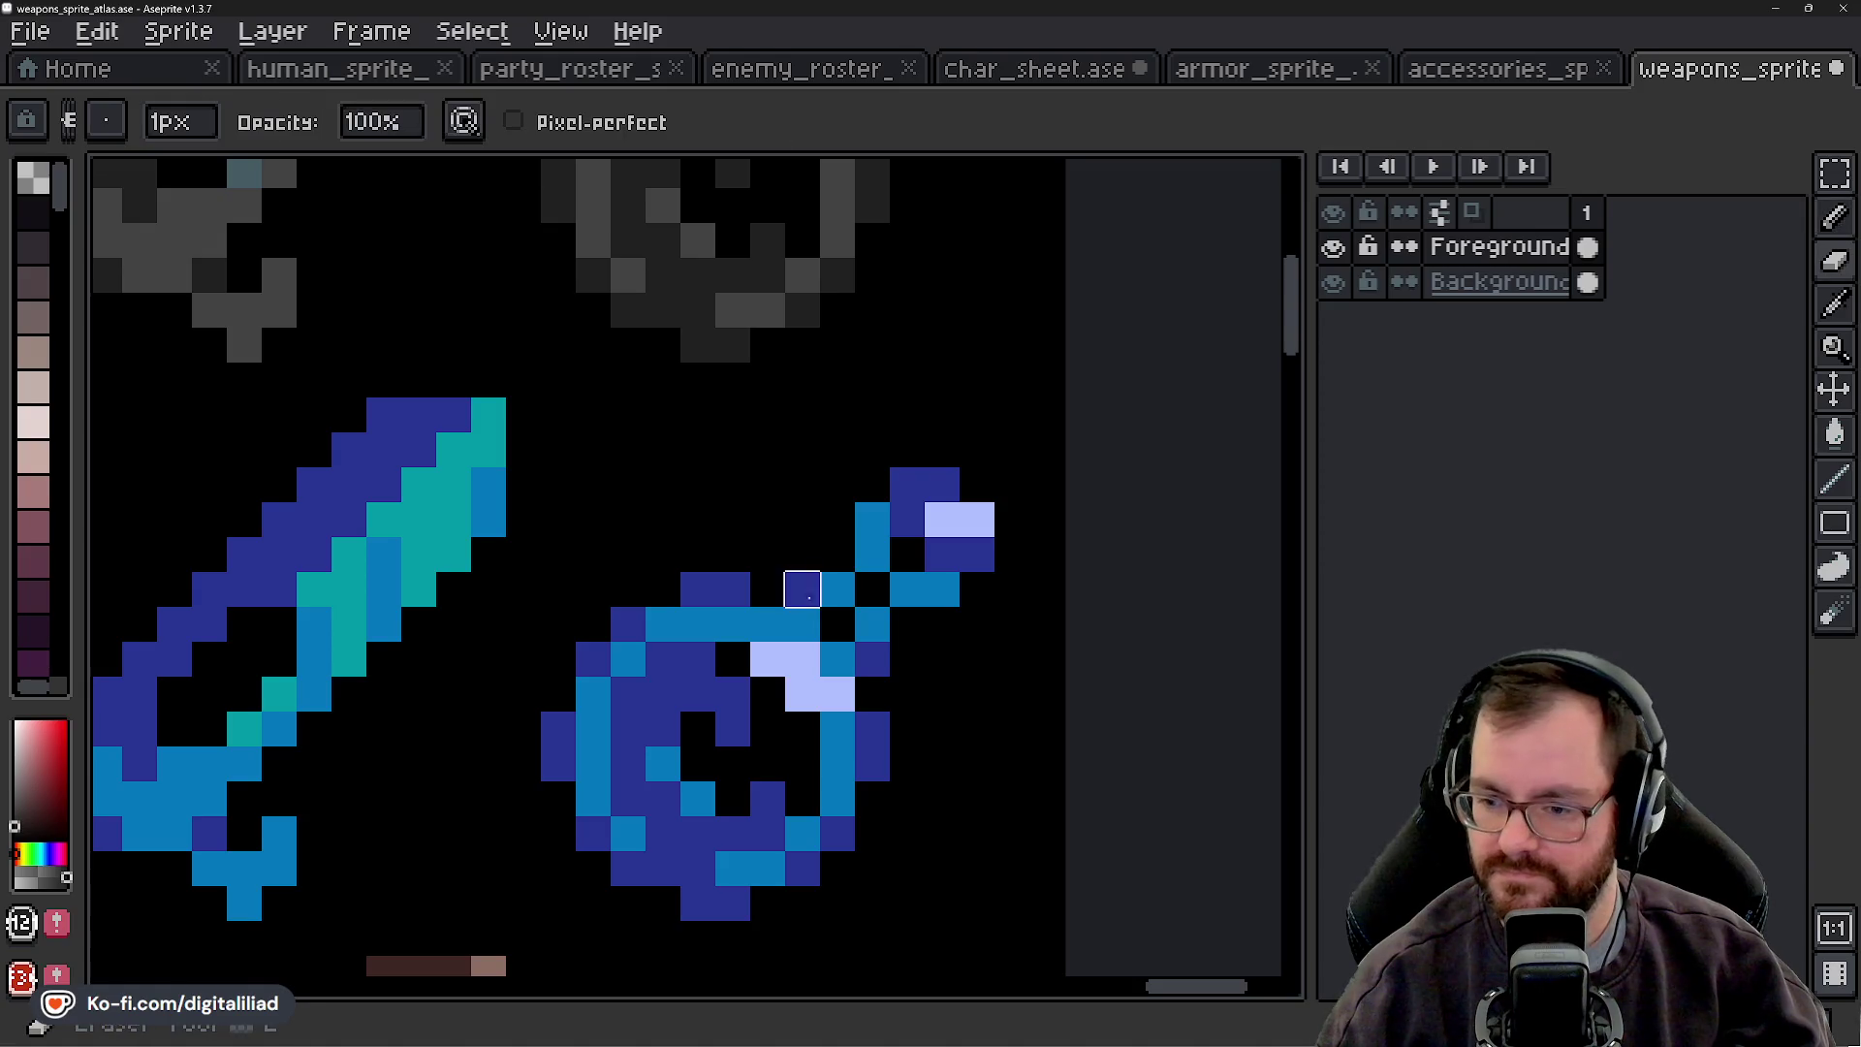
pyautogui.click(936, 554)
pyautogui.press('e')
pyautogui.moveTo(802, 589)
pyautogui.mouseDown()
pyautogui.moveTo(872, 586)
pyautogui.moveTo(873, 520)
pyautogui.moveTo(907, 589)
pyautogui.mouseUp()
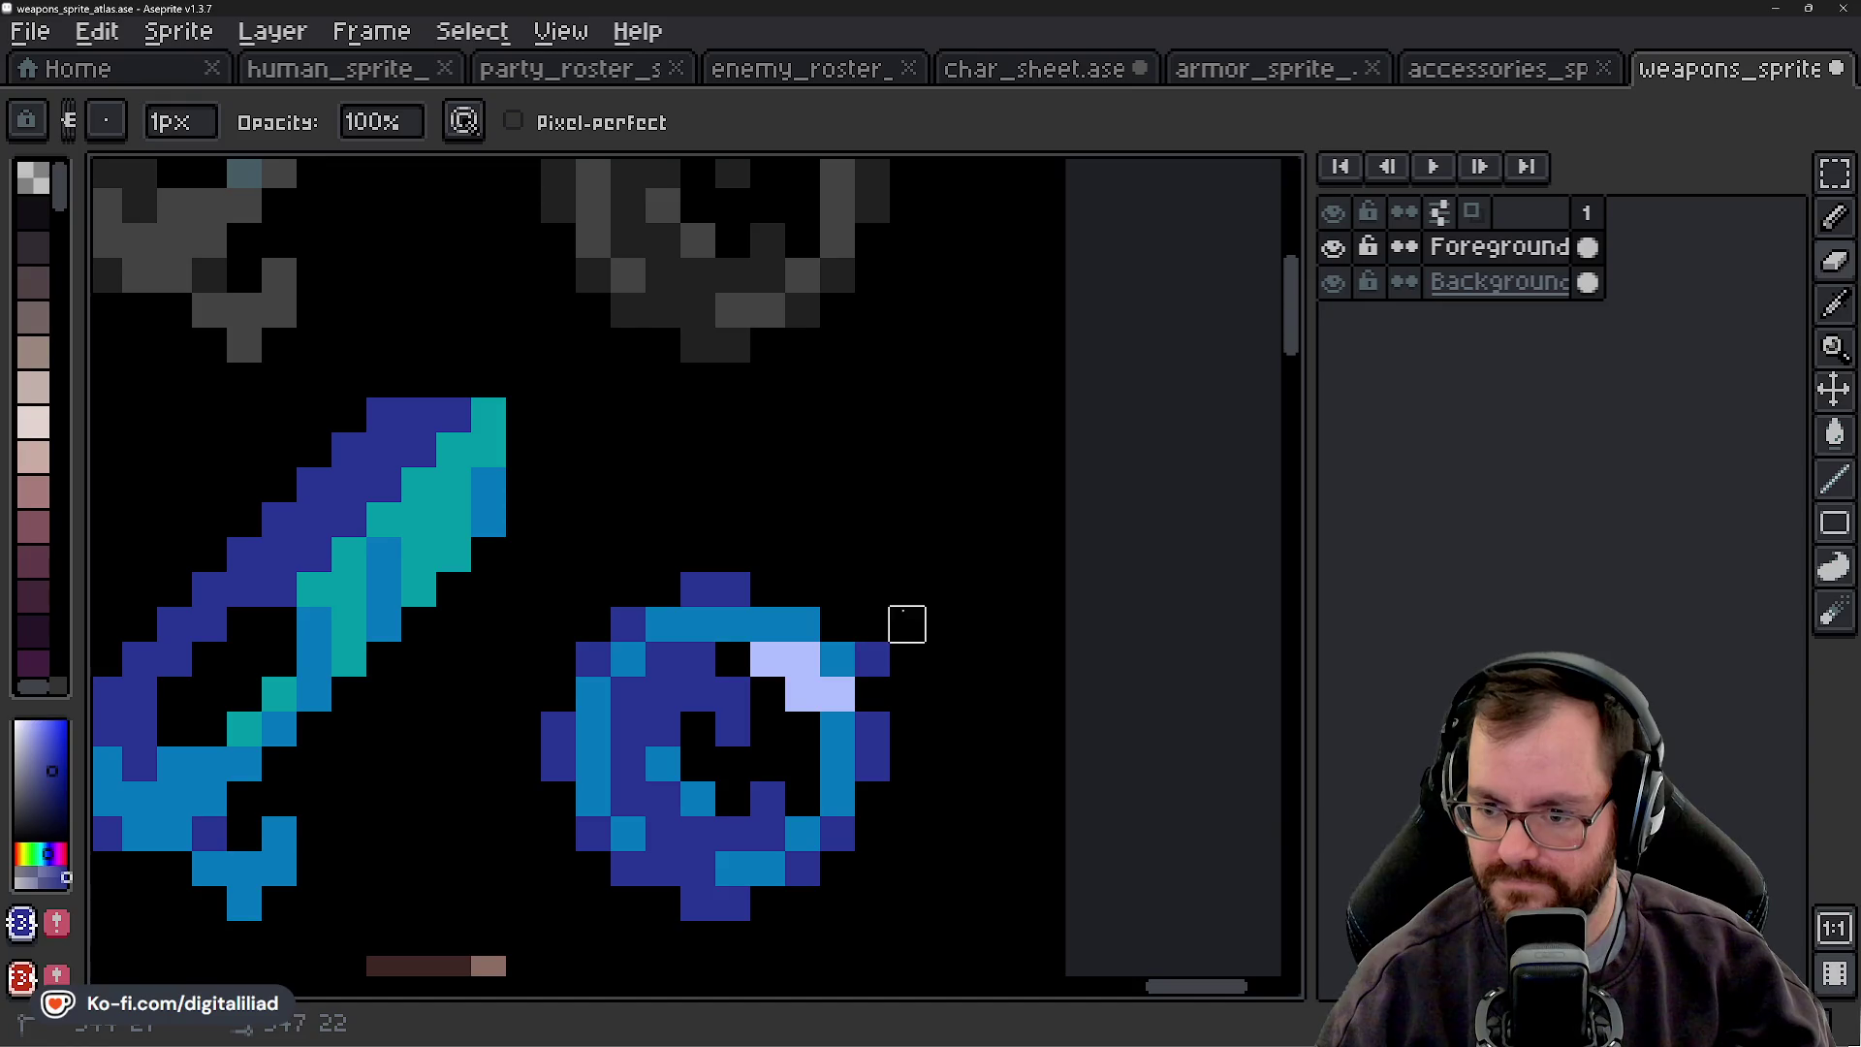
pyautogui.press('b')
pyautogui.click(817, 623)
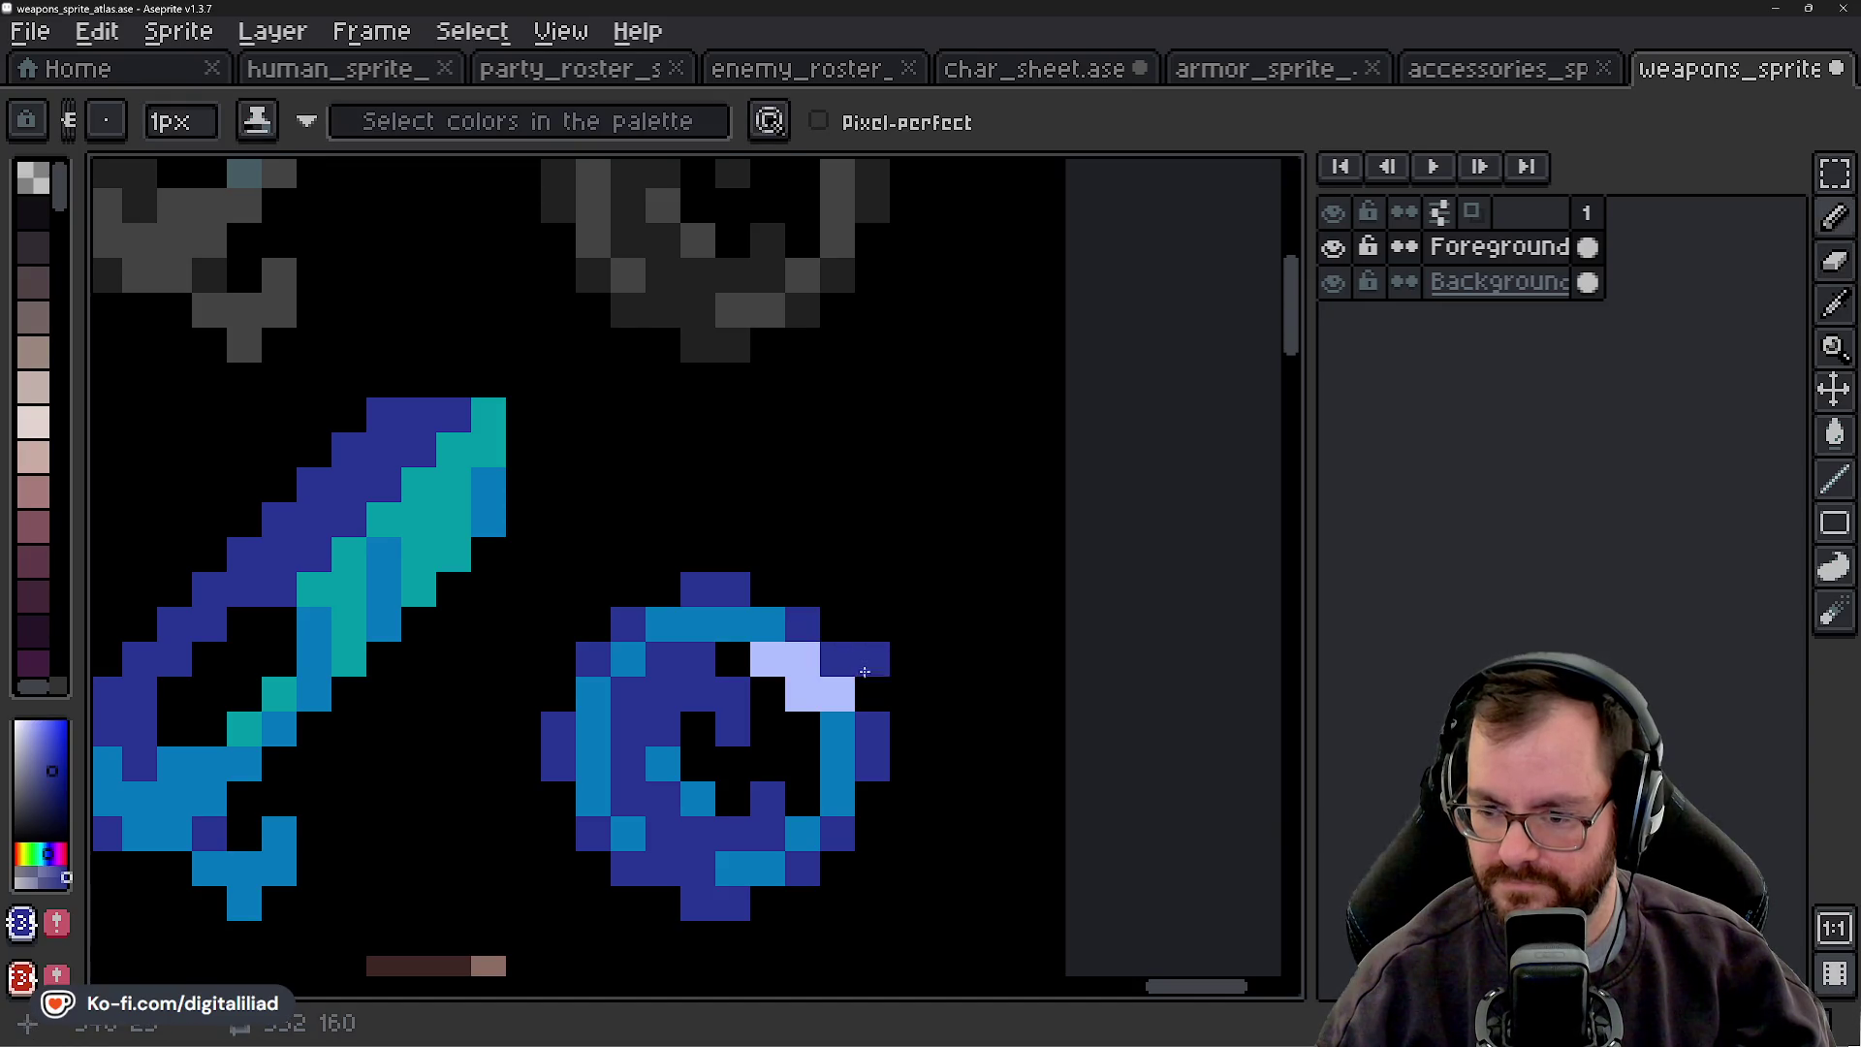
pyautogui.scroll(-4, 856, 663)
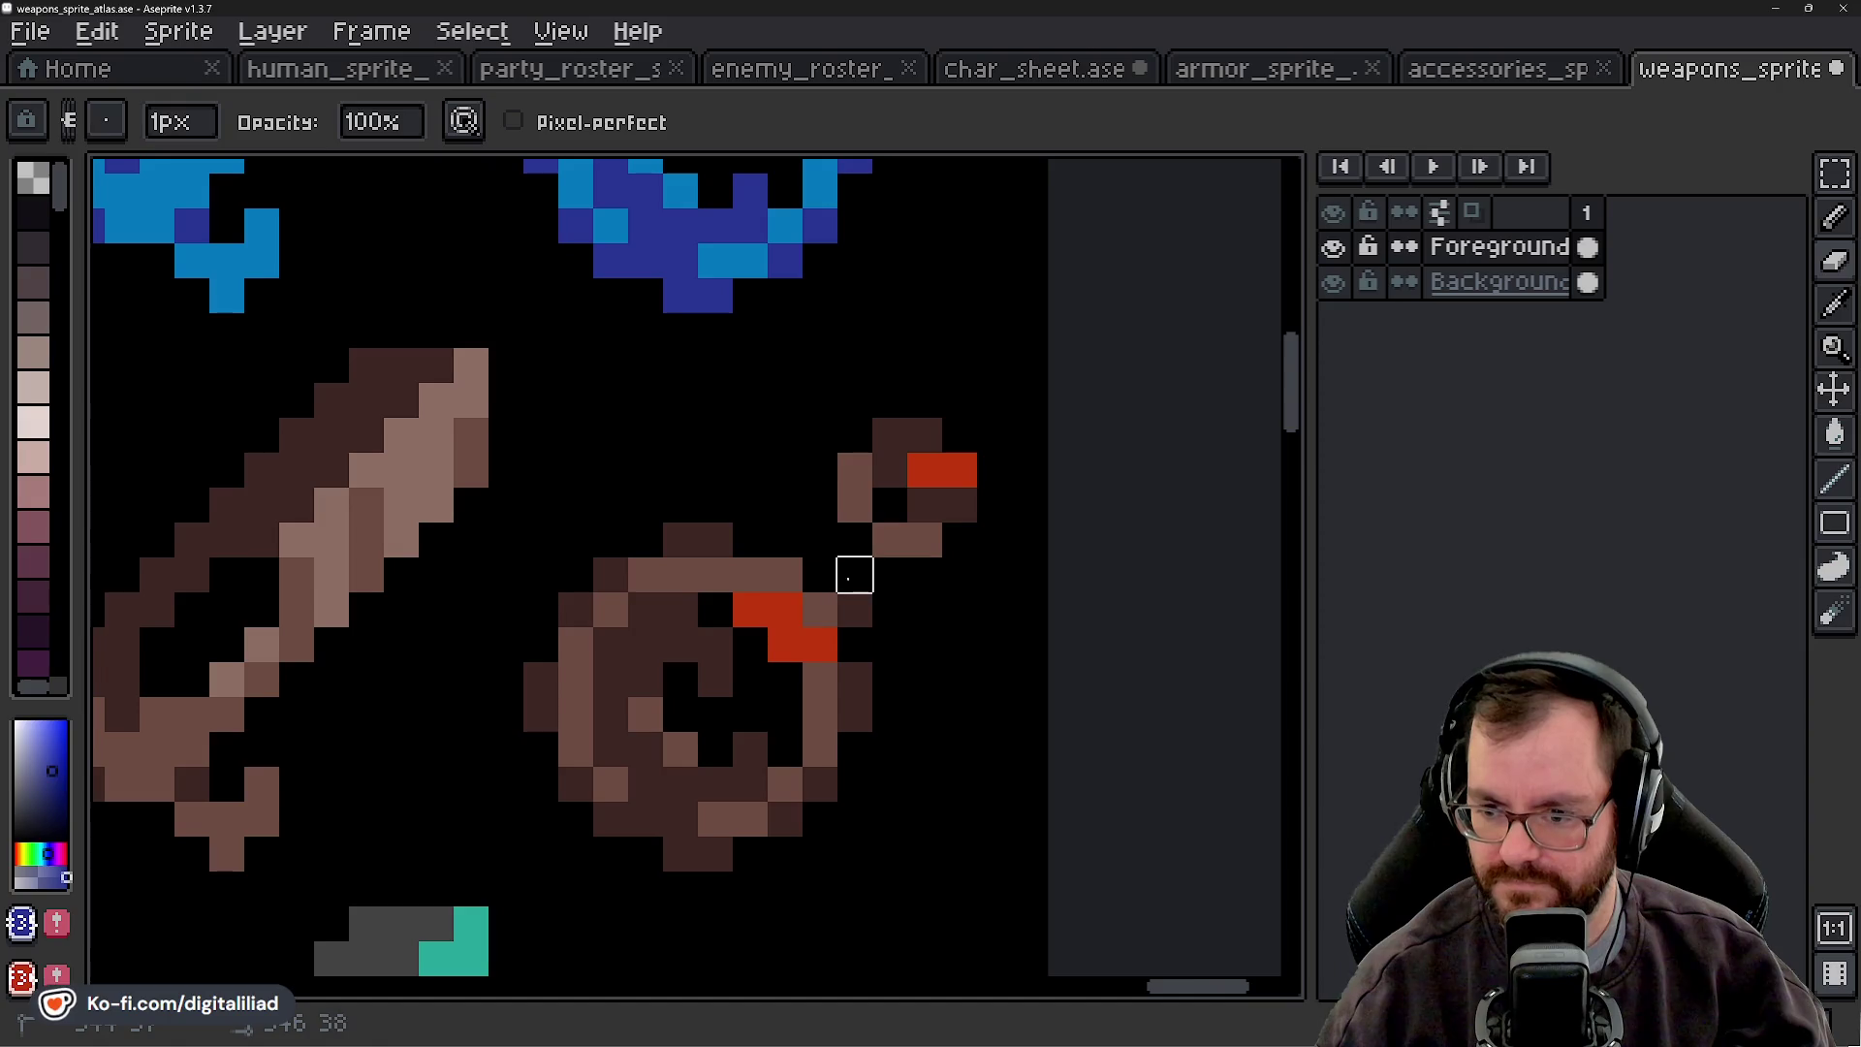
# - Erase the brown amulet's chain and red tip, then patch a dark brown edge pixel
pyautogui.moveTo(854, 504)
pyautogui.mouseDown()
pyautogui.moveTo(921, 471)
pyautogui.moveTo(890, 436)
pyautogui.mouseUp()
pyautogui.keyDown('alt'); pyautogui.click(921, 502); pyautogui.keyUp('alt')
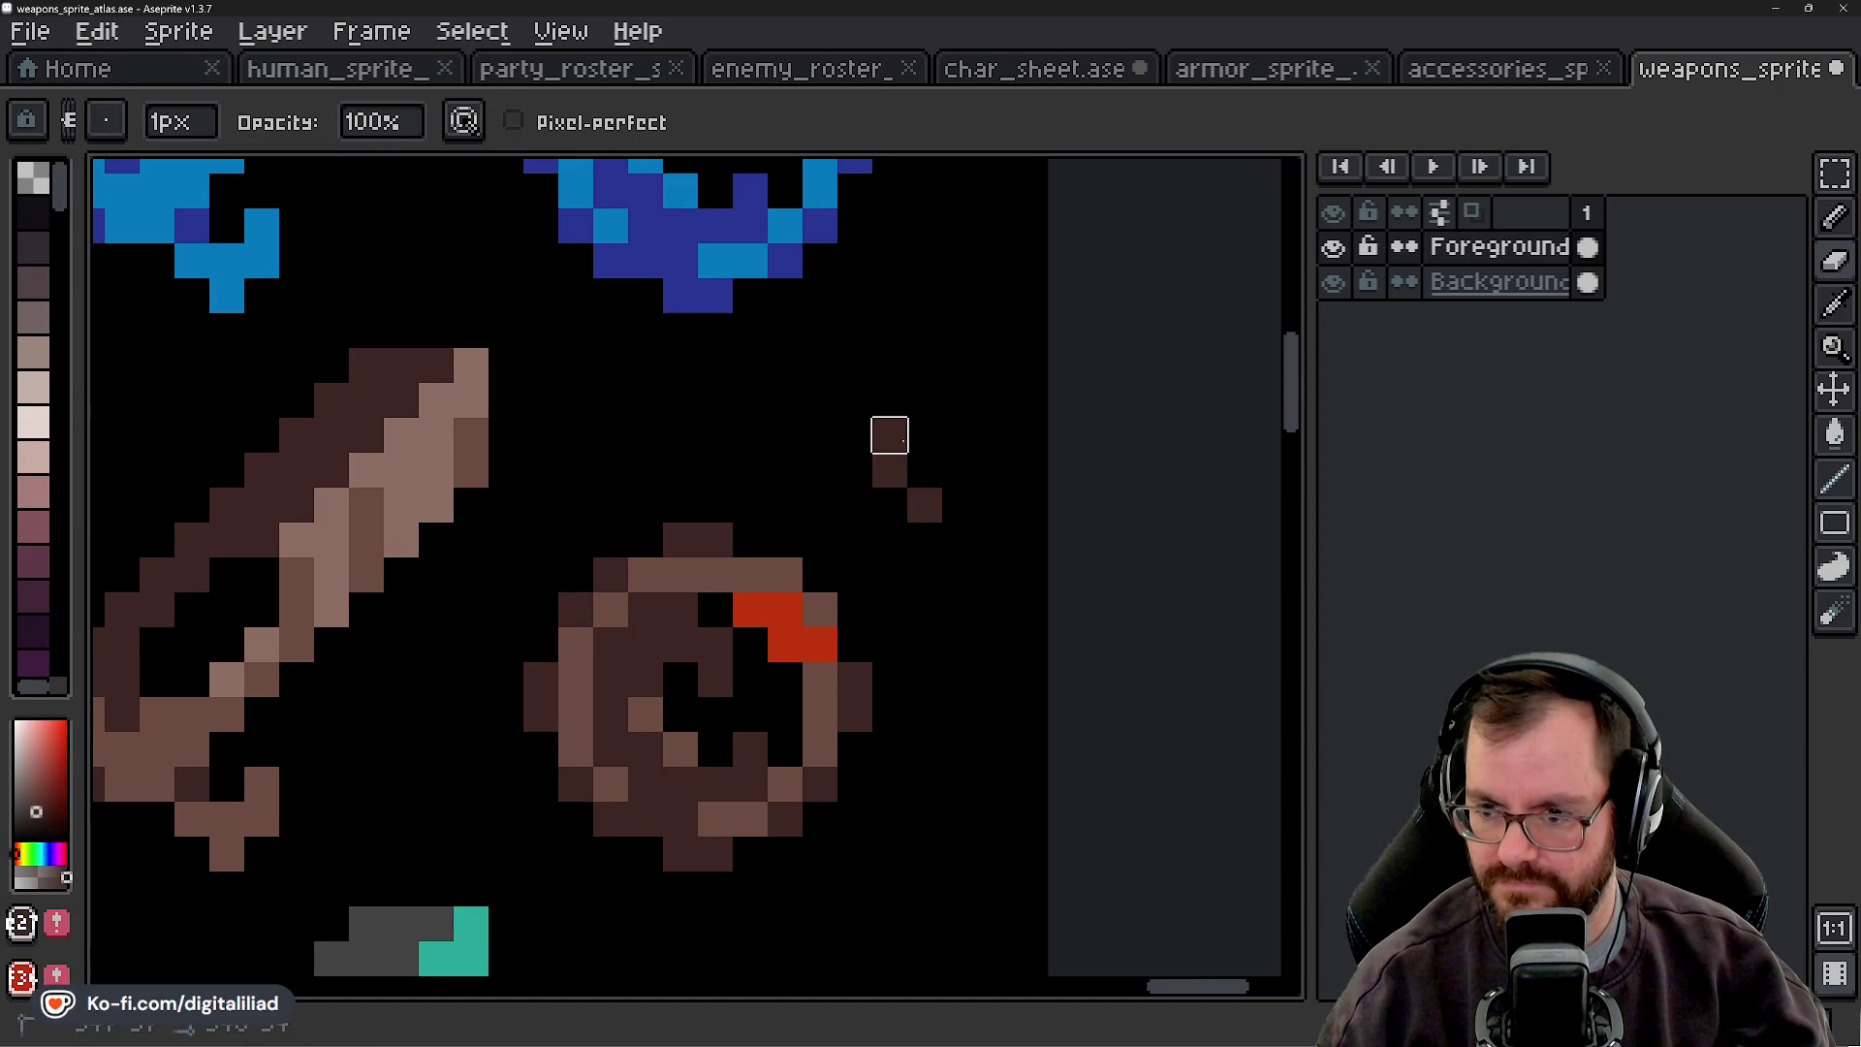
pyautogui.press('b')
pyautogui.click(833, 595)
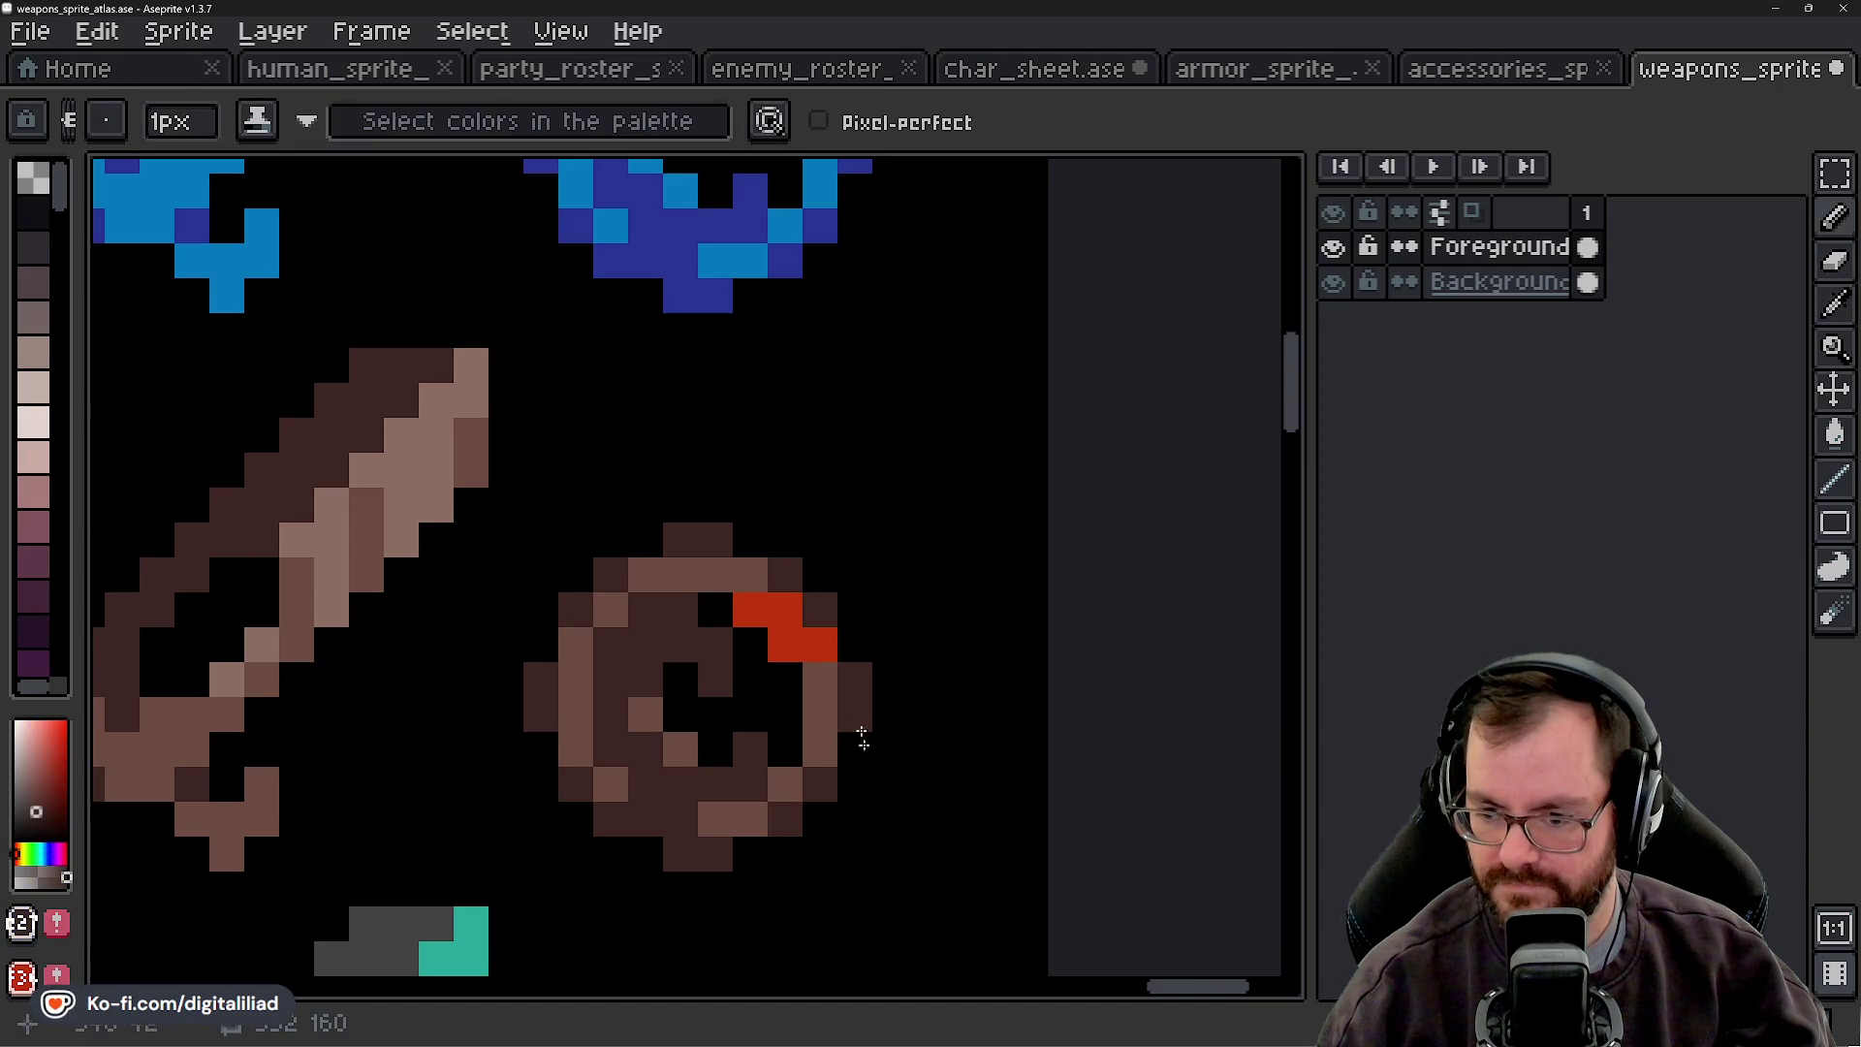
pyautogui.scroll(-5, 859, 721)
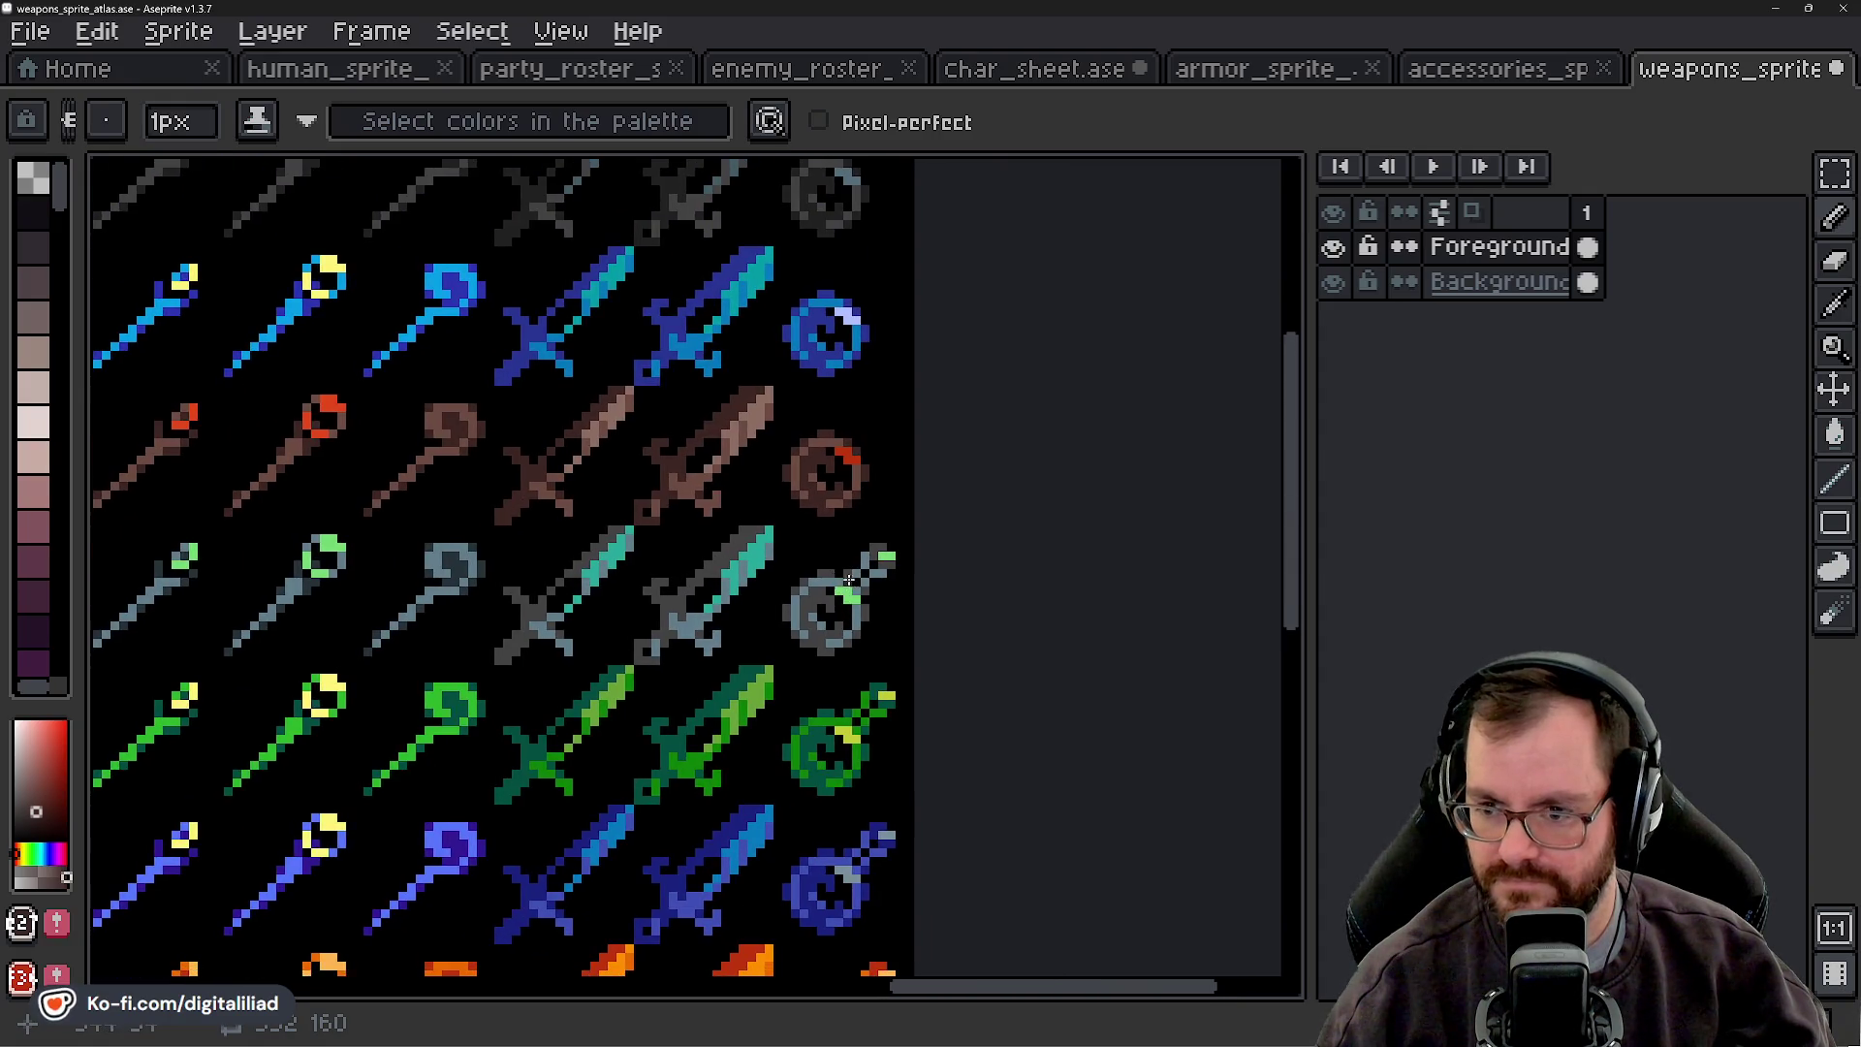
pyautogui.scroll(2, 852, 618)
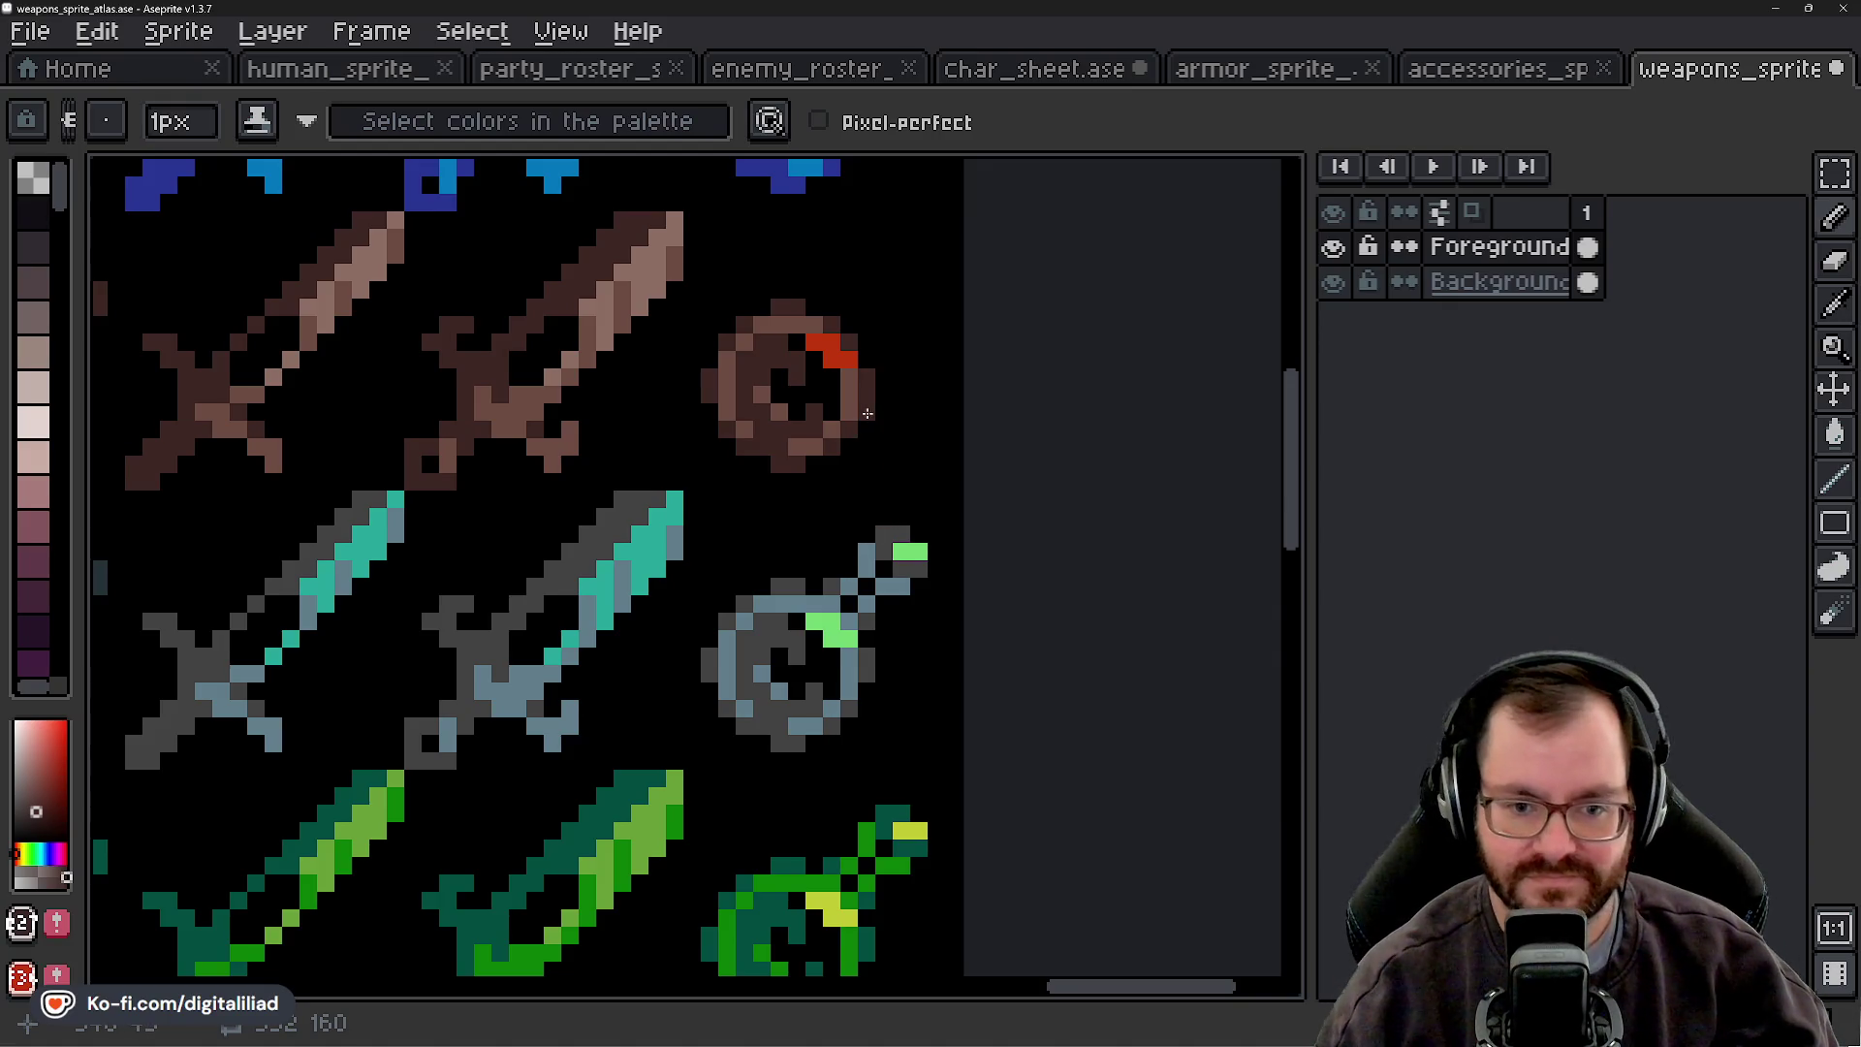
pyautogui.scroll(1, 888, 480)
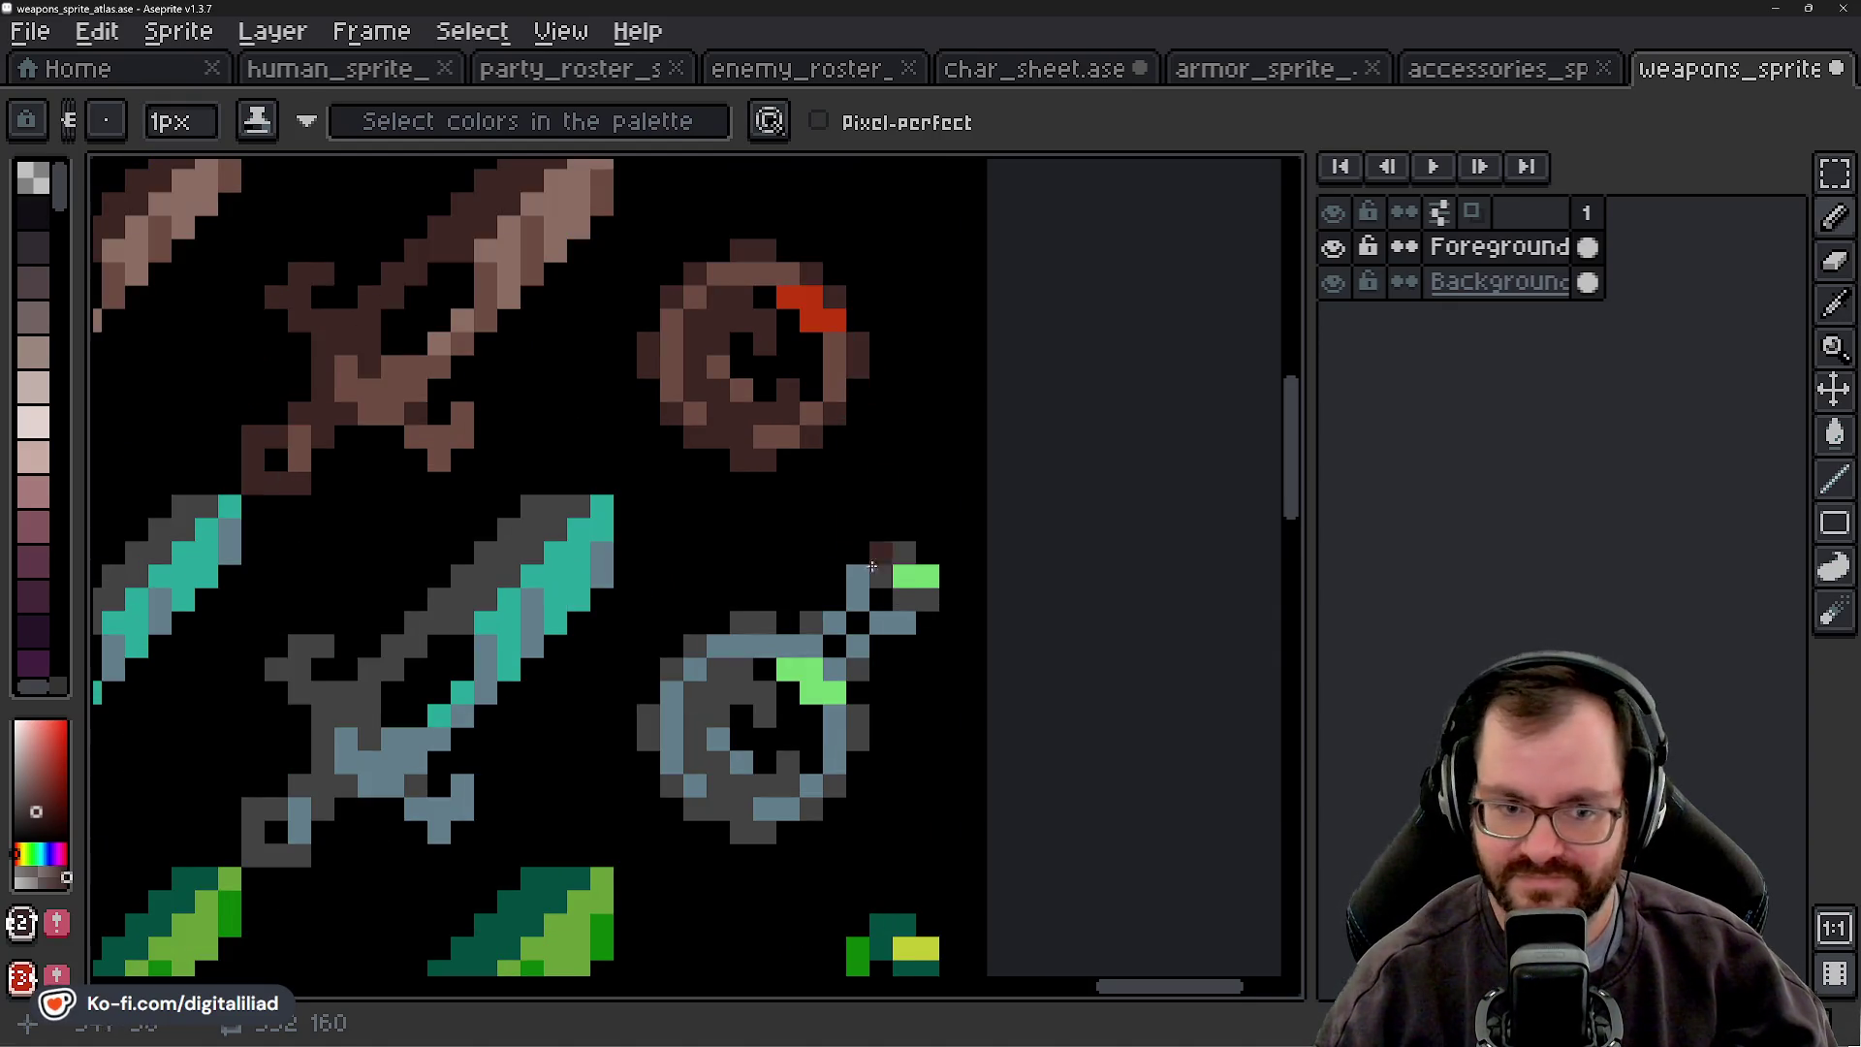
pyautogui.scroll(-1, 860, 593)
pyautogui.scroll(1, 873, 569)
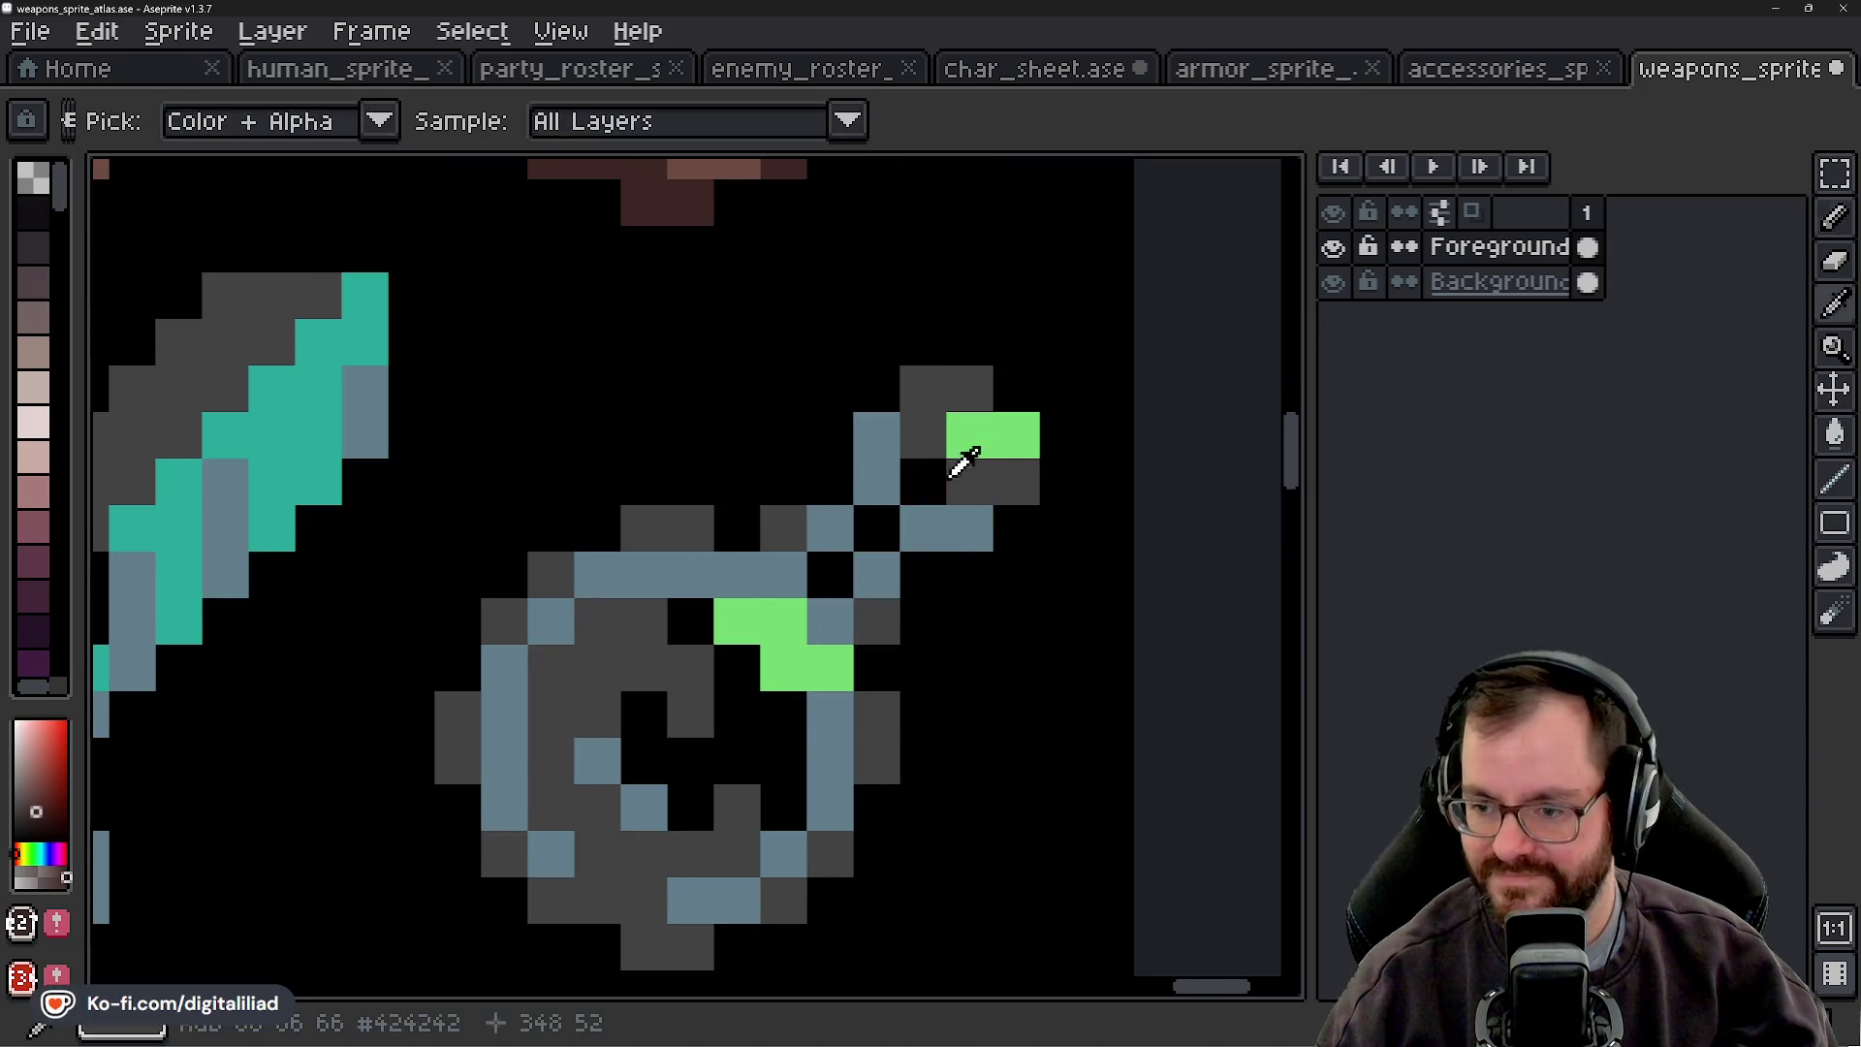
# - Erase the grey amulet's chain and green tip
pyautogui.press('e')
pyautogui.moveTo(781, 523)
pyautogui.mouseDown()
pyautogui.moveTo(1014, 523)
pyautogui.moveTo(922, 427)
pyautogui.moveTo(923, 482)
pyautogui.moveTo(876, 482)
pyautogui.moveTo(876, 575)
pyautogui.mouseUp()
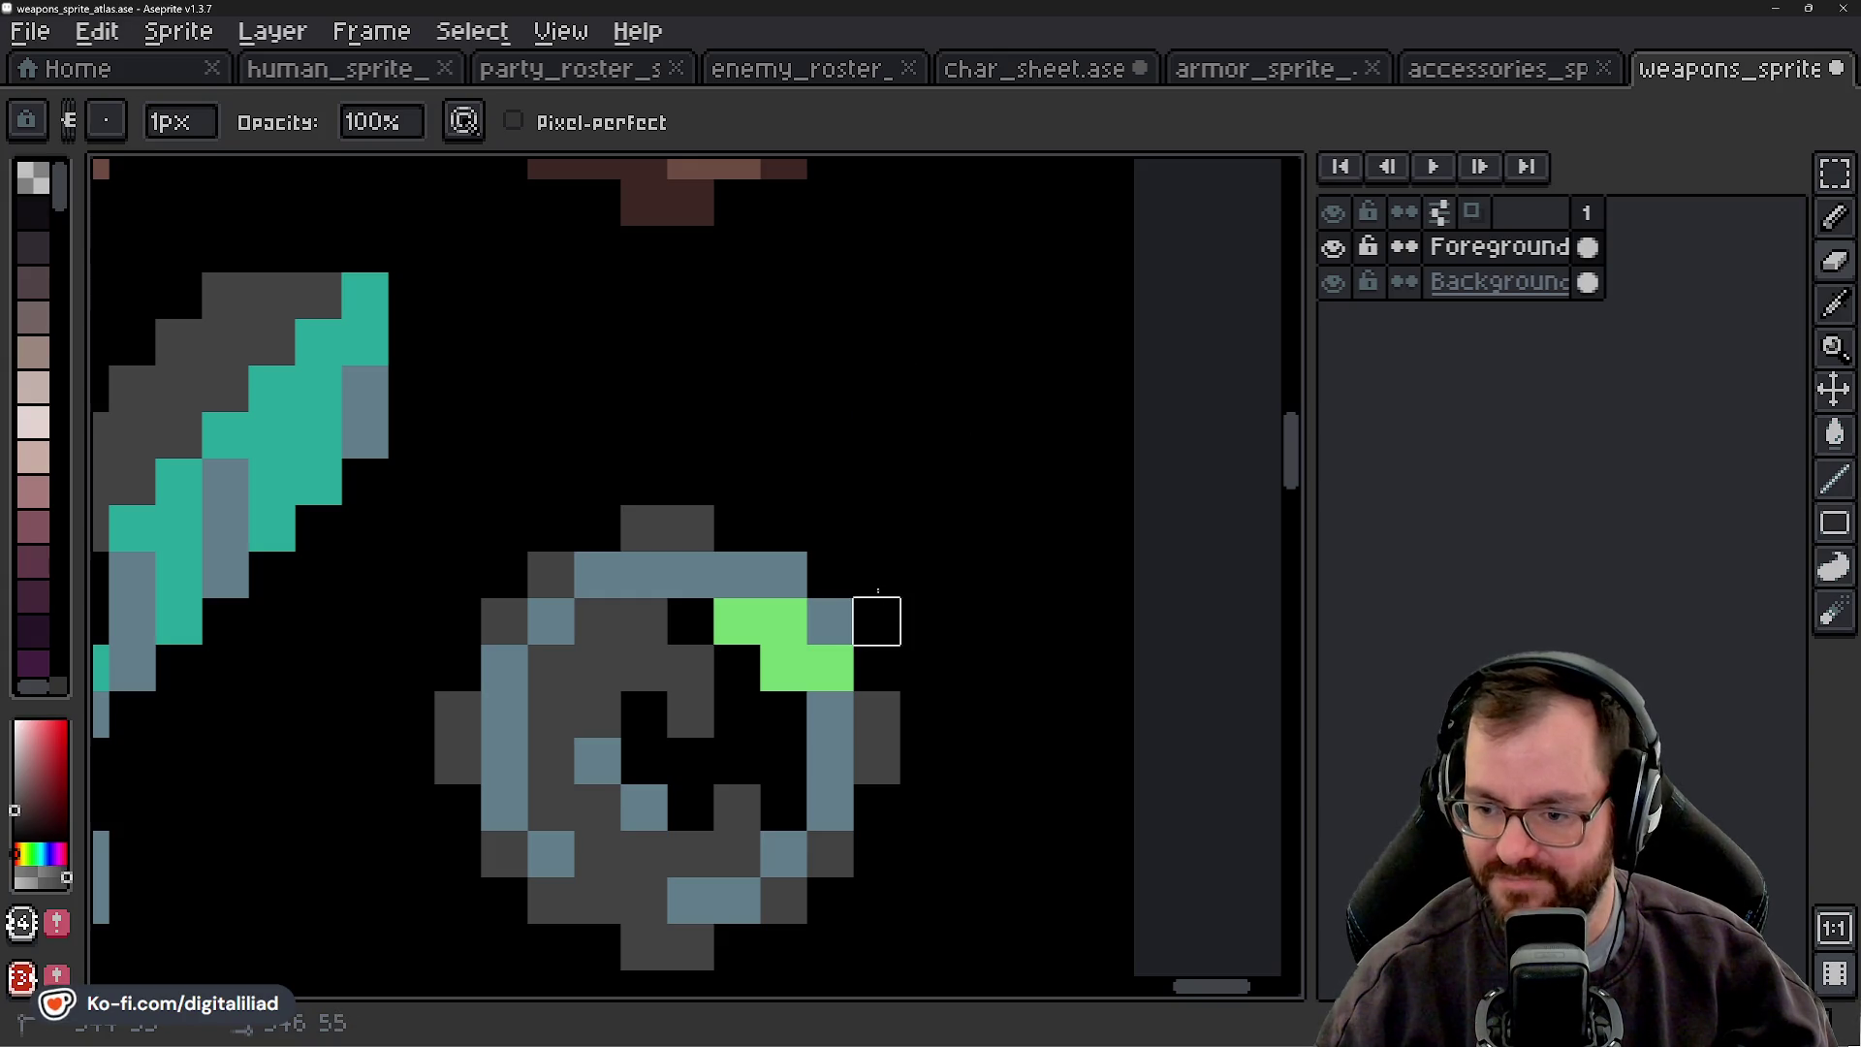
pyautogui.press('e')
pyautogui.scroll(-3, 905, 617)
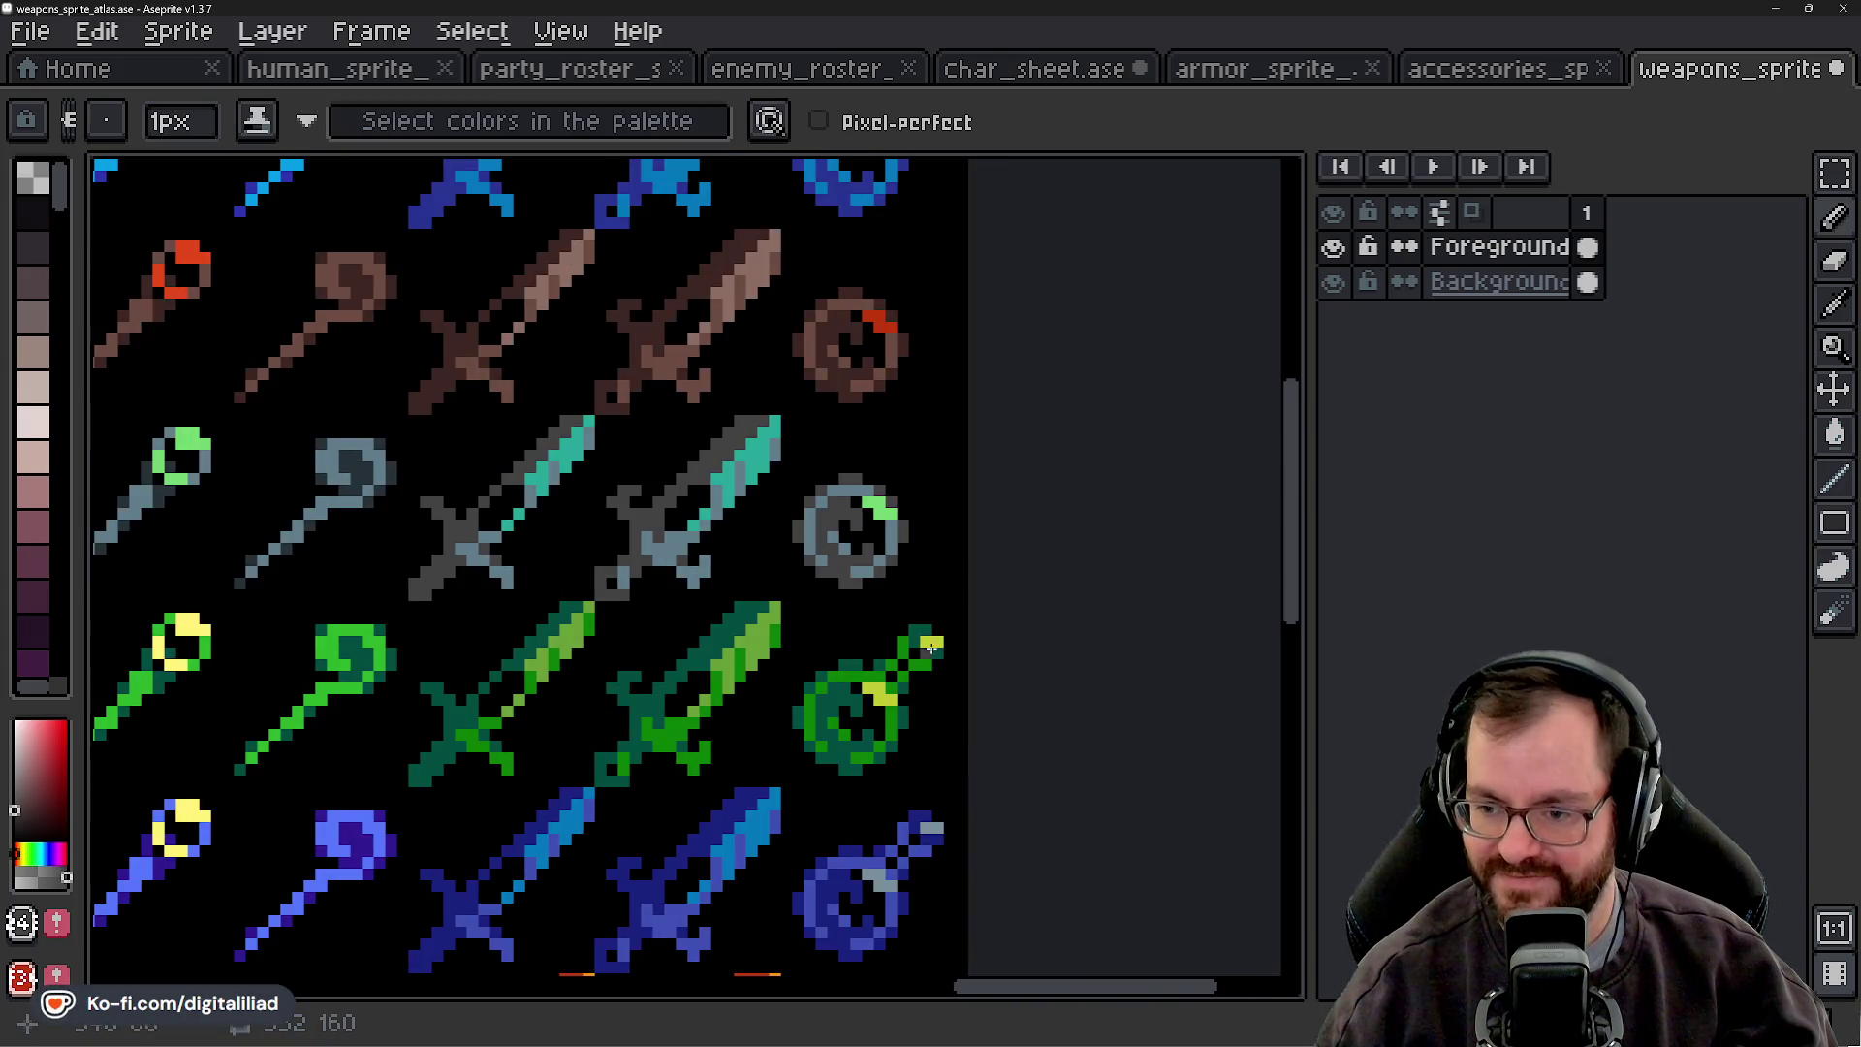
pyautogui.scroll(3, 906, 617)
# - Erase the green amulet's chain and tip
pyautogui.press('e')
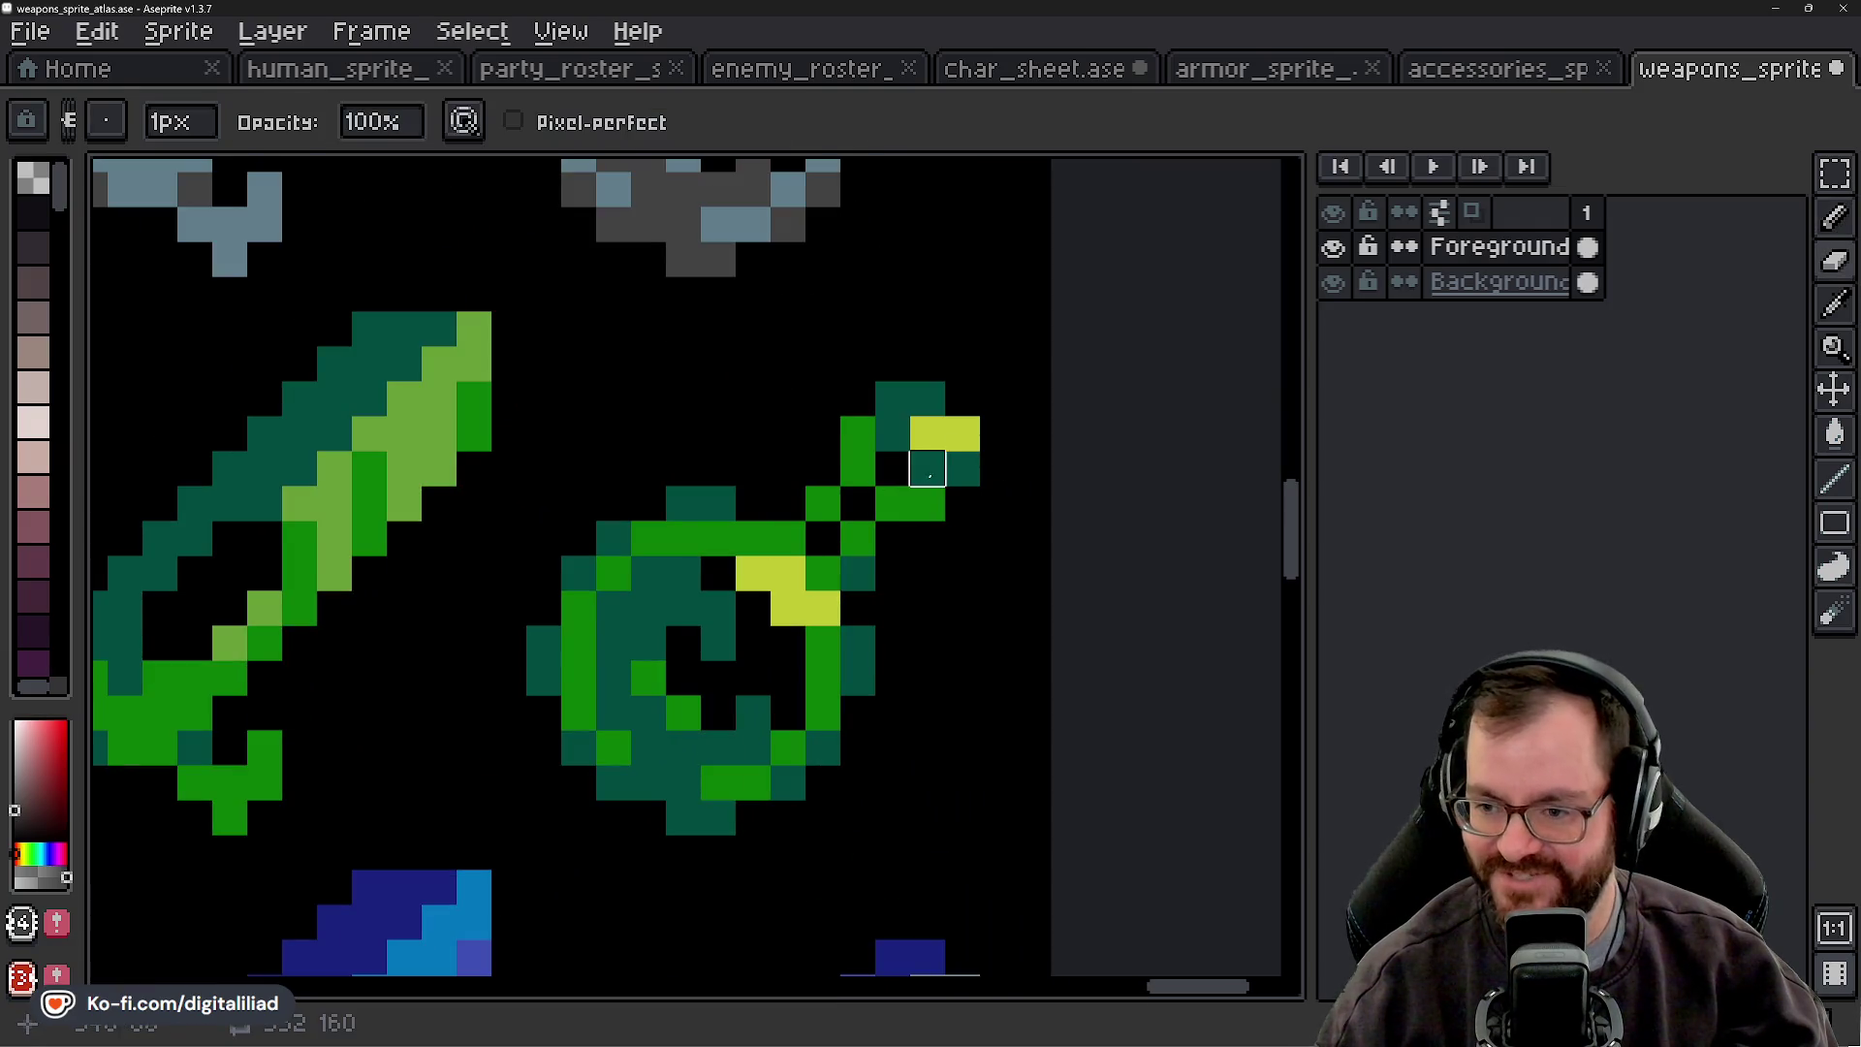
pyautogui.keyDown('alt'); pyautogui.click(928, 470); pyautogui.keyUp('alt')
pyautogui.moveTo(822, 503)
pyautogui.mouseDown()
pyautogui.moveTo(860, 523)
pyautogui.moveTo(888, 424)
pyautogui.moveTo(923, 532)
pyautogui.moveTo(928, 469)
pyautogui.mouseUp()
pyautogui.press('b')
pyautogui.scroll(2, 928, 469)
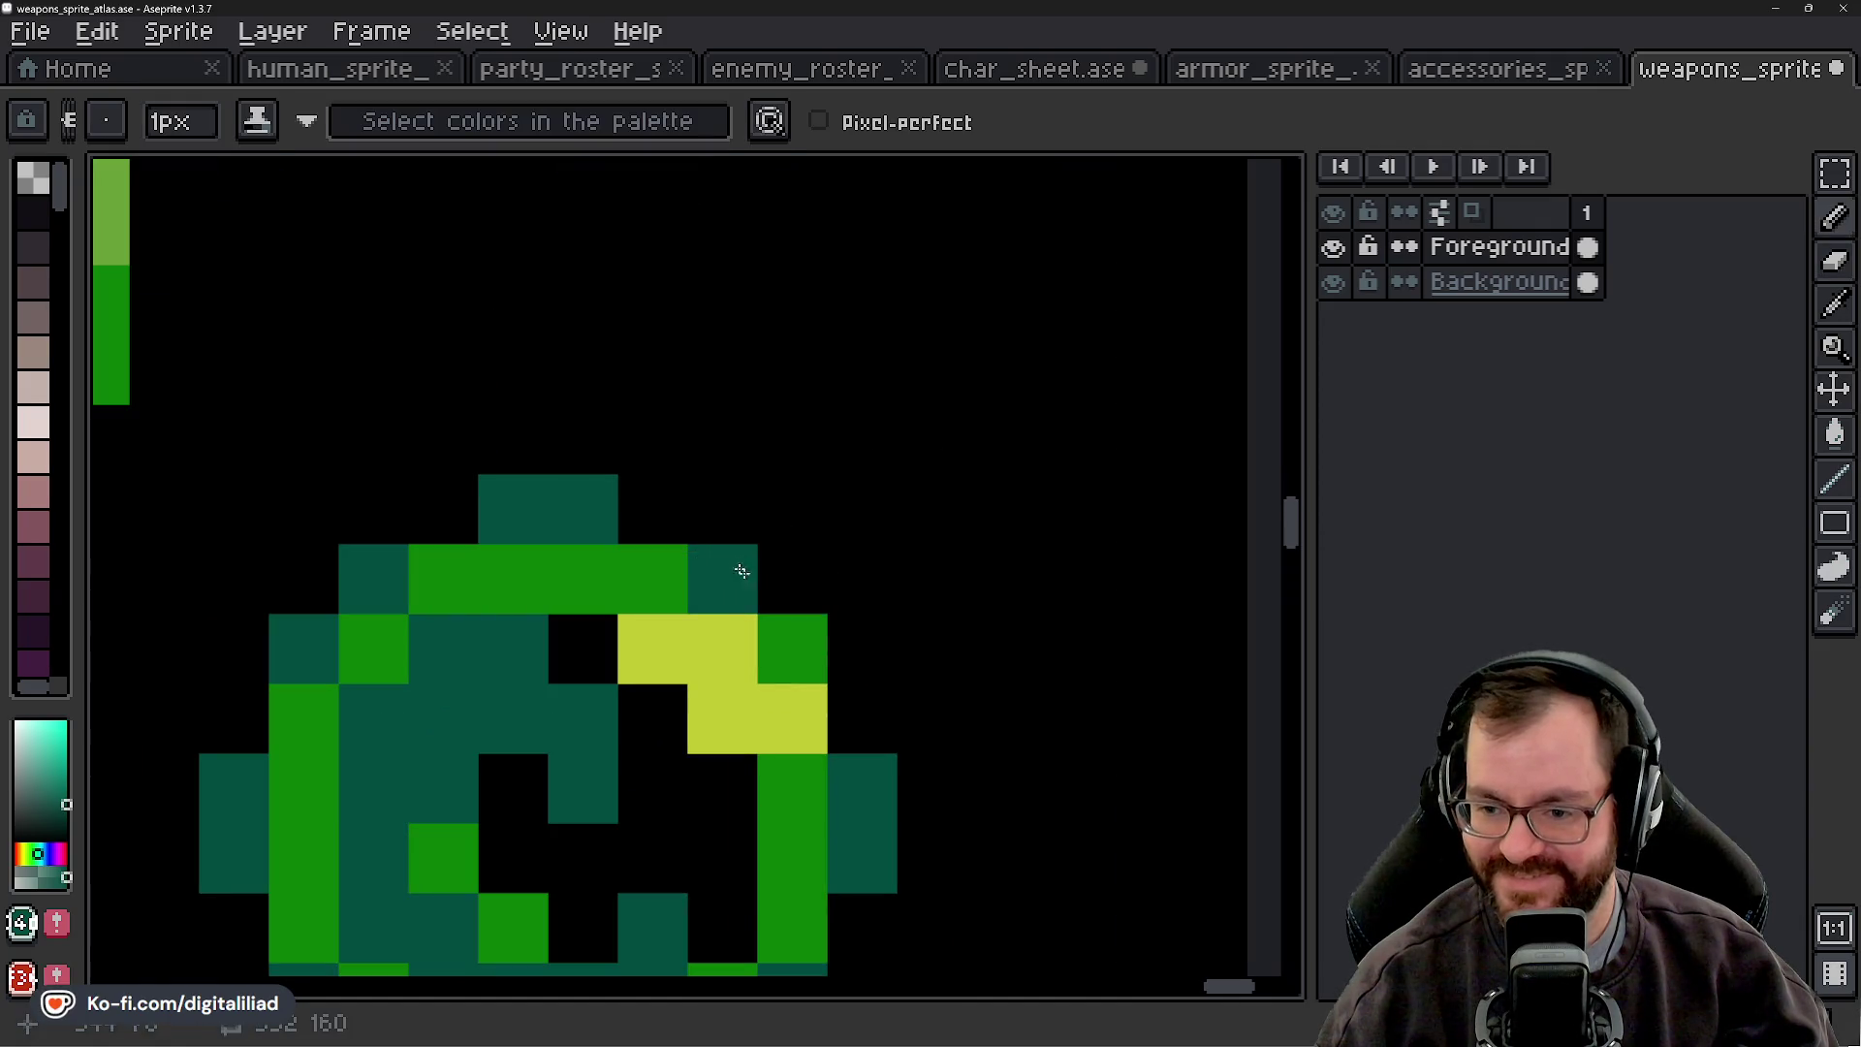
pyautogui.scroll(-4, 846, 724)
pyautogui.scroll(-1, 845, 724)
# - Erase the blue amulet's chain pixels and darken two light-blue ring pixels
pyautogui.keyDown('alt'); pyautogui.click(901, 583); pyautogui.keyUp('alt')
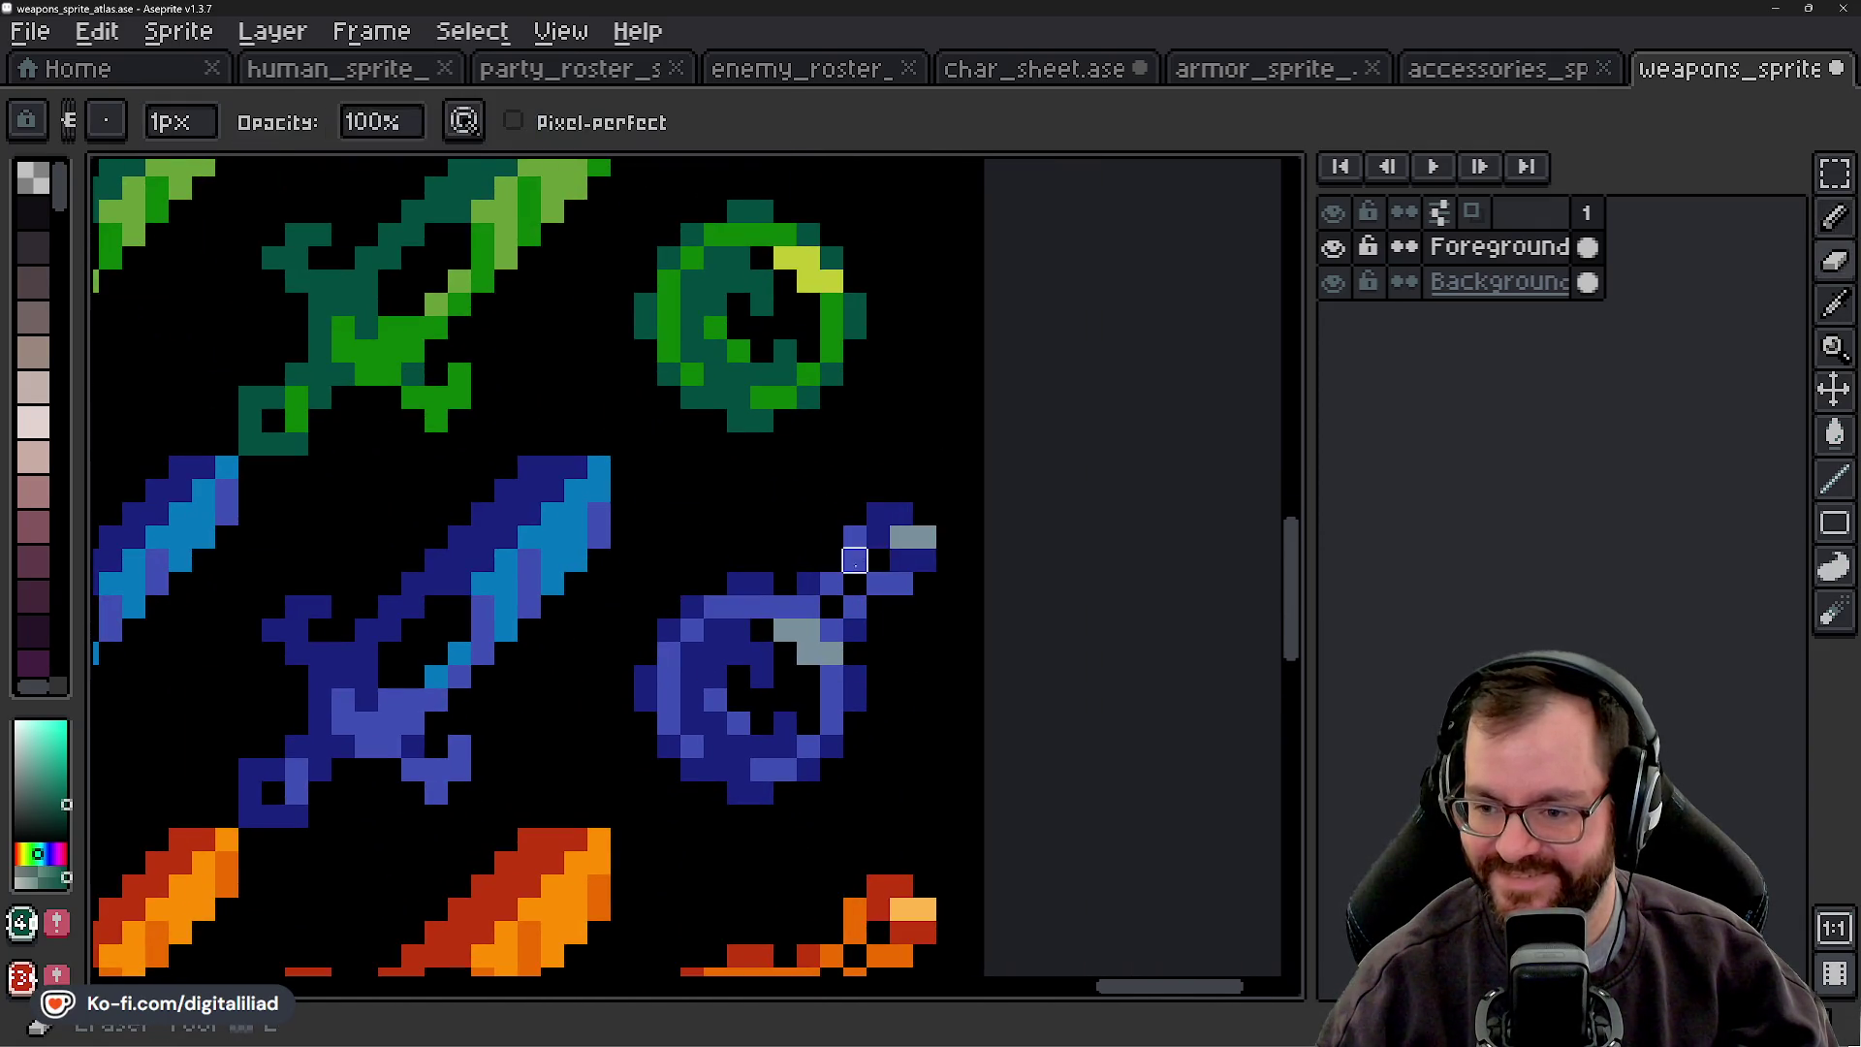
pyautogui.scroll(2, 947, 555)
pyautogui.moveTo(807, 554)
pyautogui.mouseDown()
pyautogui.moveTo(756, 598)
pyautogui.moveTo(852, 694)
pyautogui.moveTo(897, 549)
pyautogui.moveTo(946, 647)
pyautogui.moveTo(945, 508)
pyautogui.mouseUp()
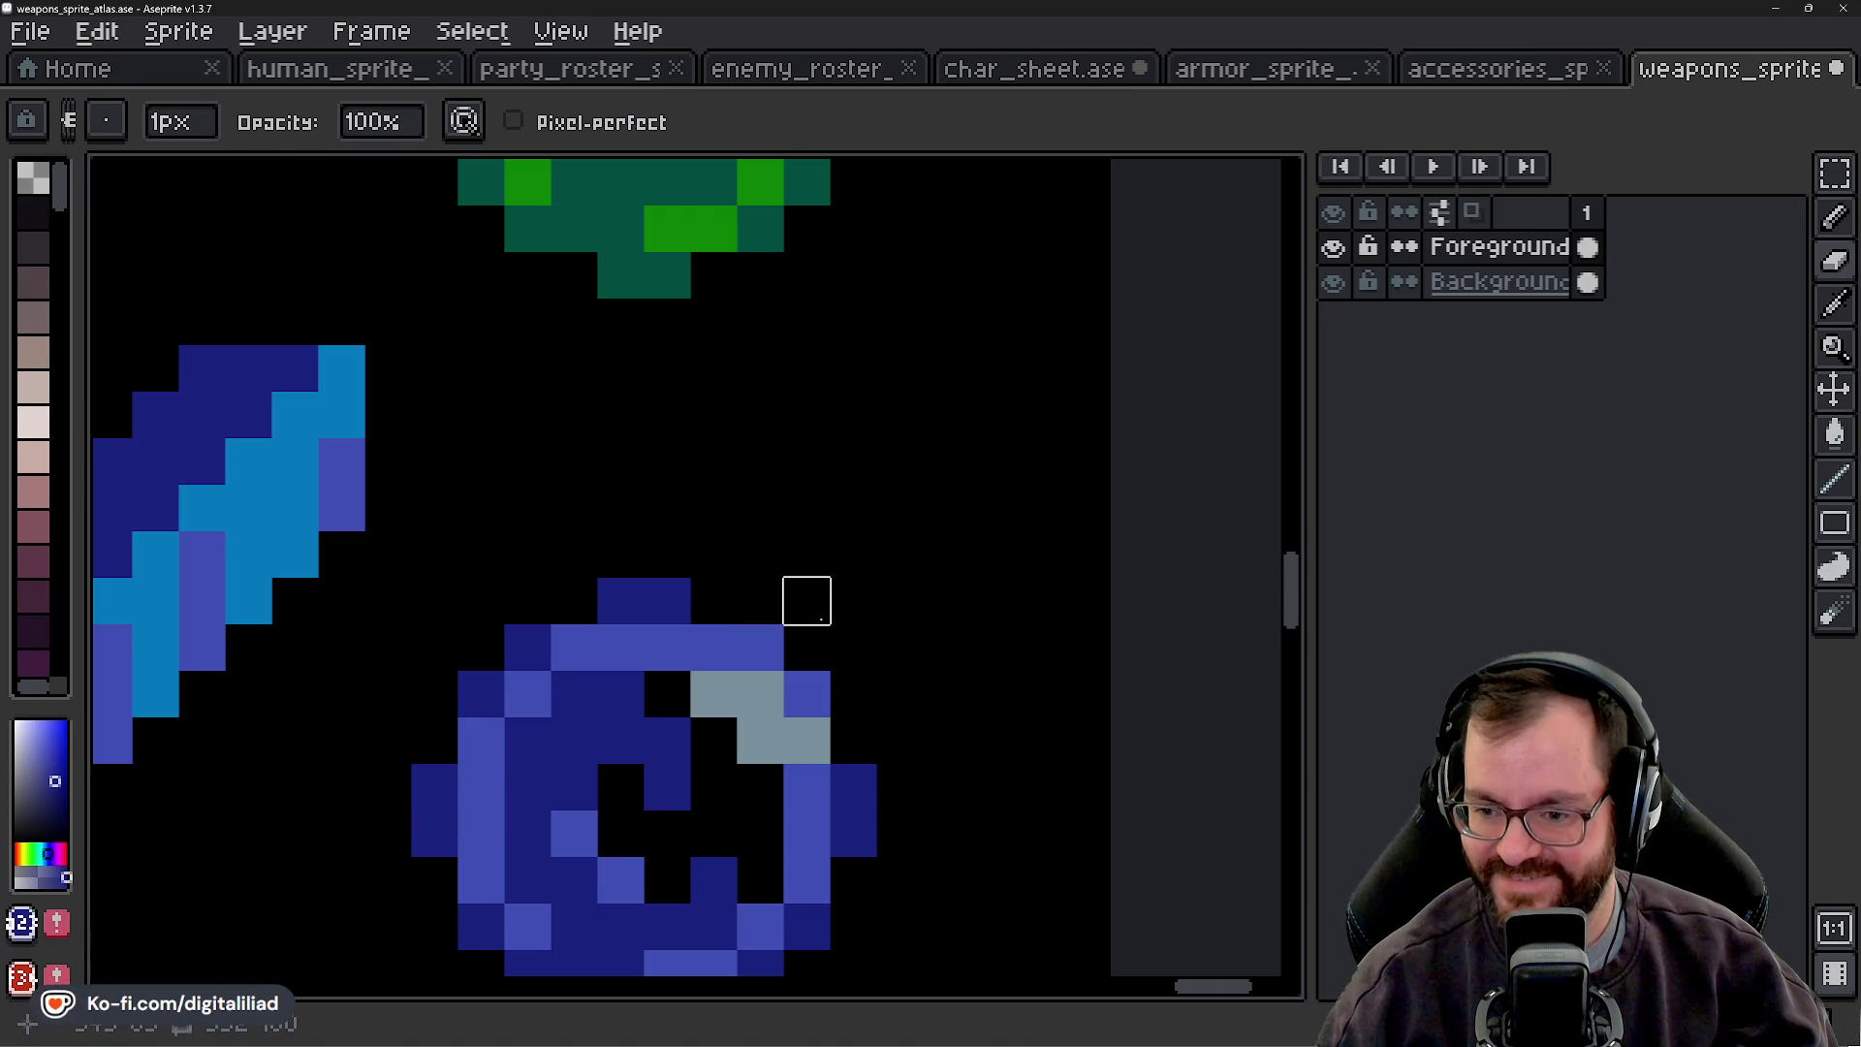
pyautogui.hotkey('shift', 's')
pyautogui.moveTo(766, 645); pyautogui.dragTo(805, 676)
pyautogui.scroll(-5, 918, 859)
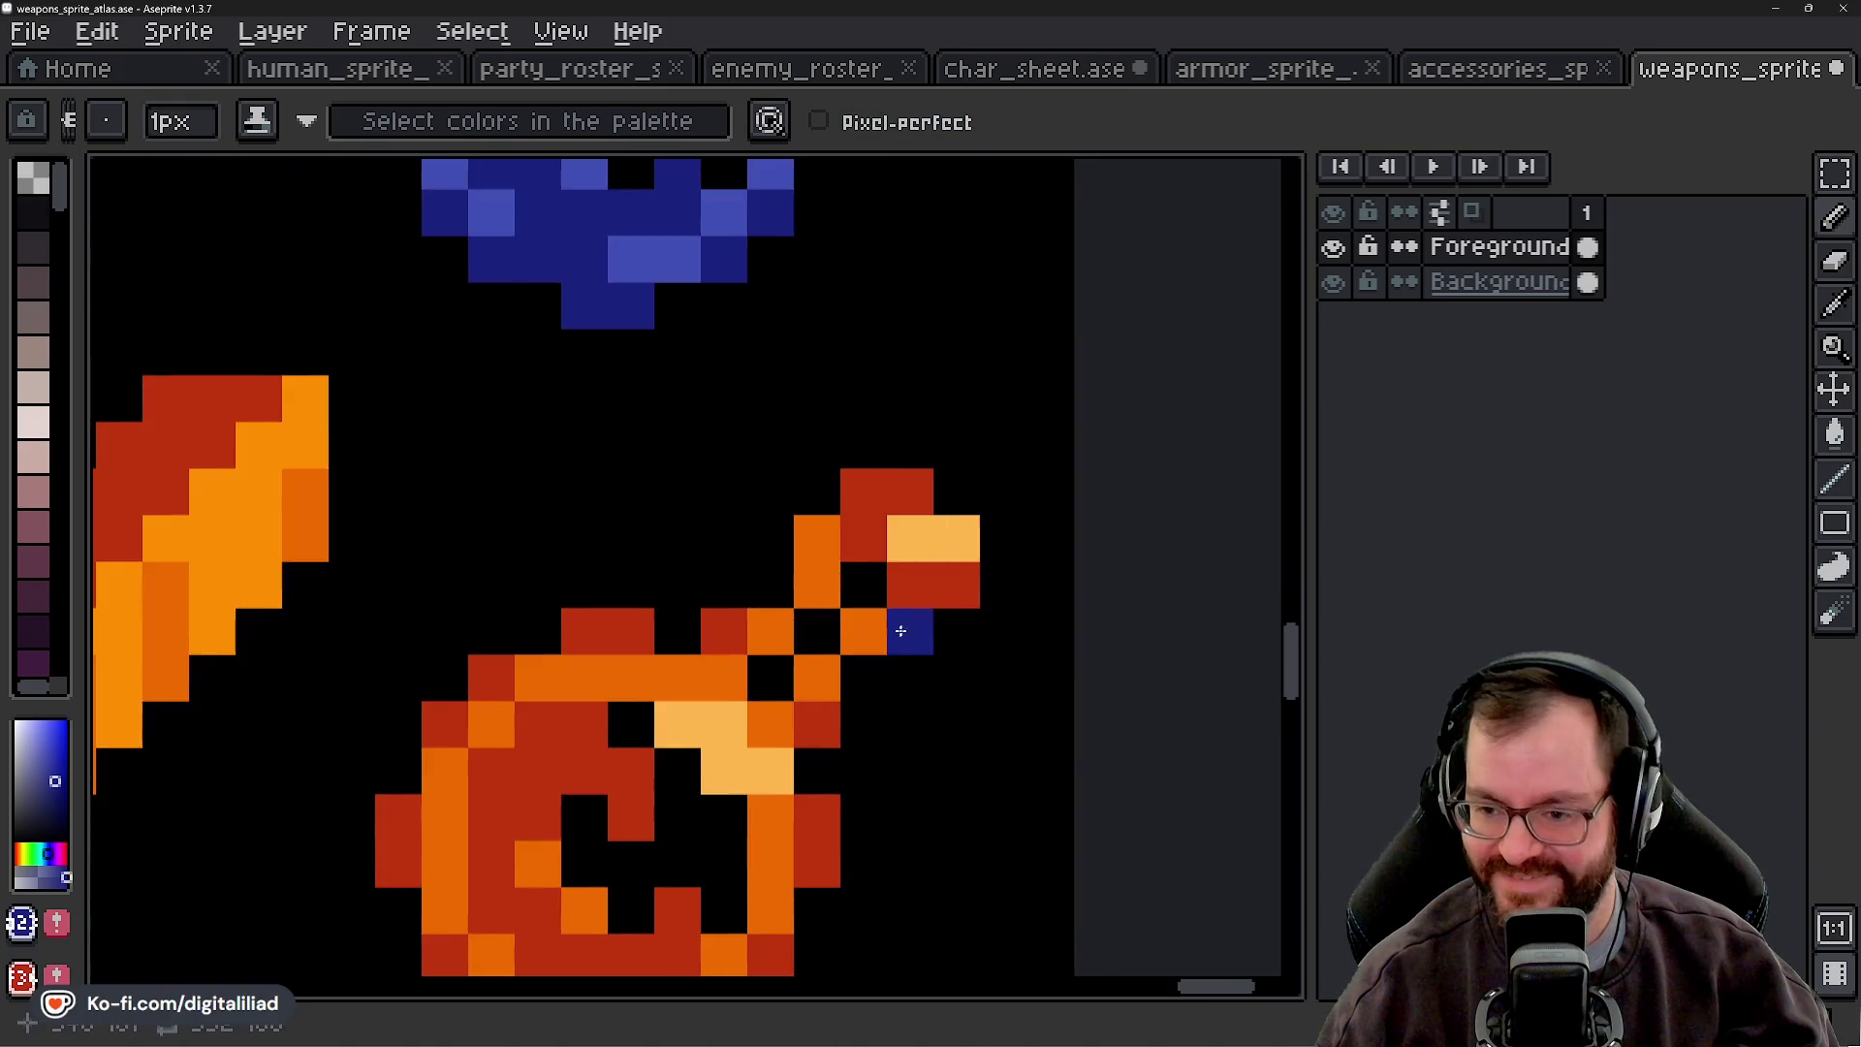
# - Erase the orange amulet's chain and turn one orange ring pixel red
pyautogui.keyDown('alt'); pyautogui.click(934, 506); pyautogui.keyUp('alt')
pyautogui.press('e')
pyautogui.moveTo(714, 567)
pyautogui.mouseDown()
pyautogui.moveTo(804, 581)
pyautogui.moveTo(804, 659)
pyautogui.moveTo(887, 519)
pyautogui.moveTo(851, 381)
pyautogui.moveTo(945, 474)
pyautogui.mouseUp()
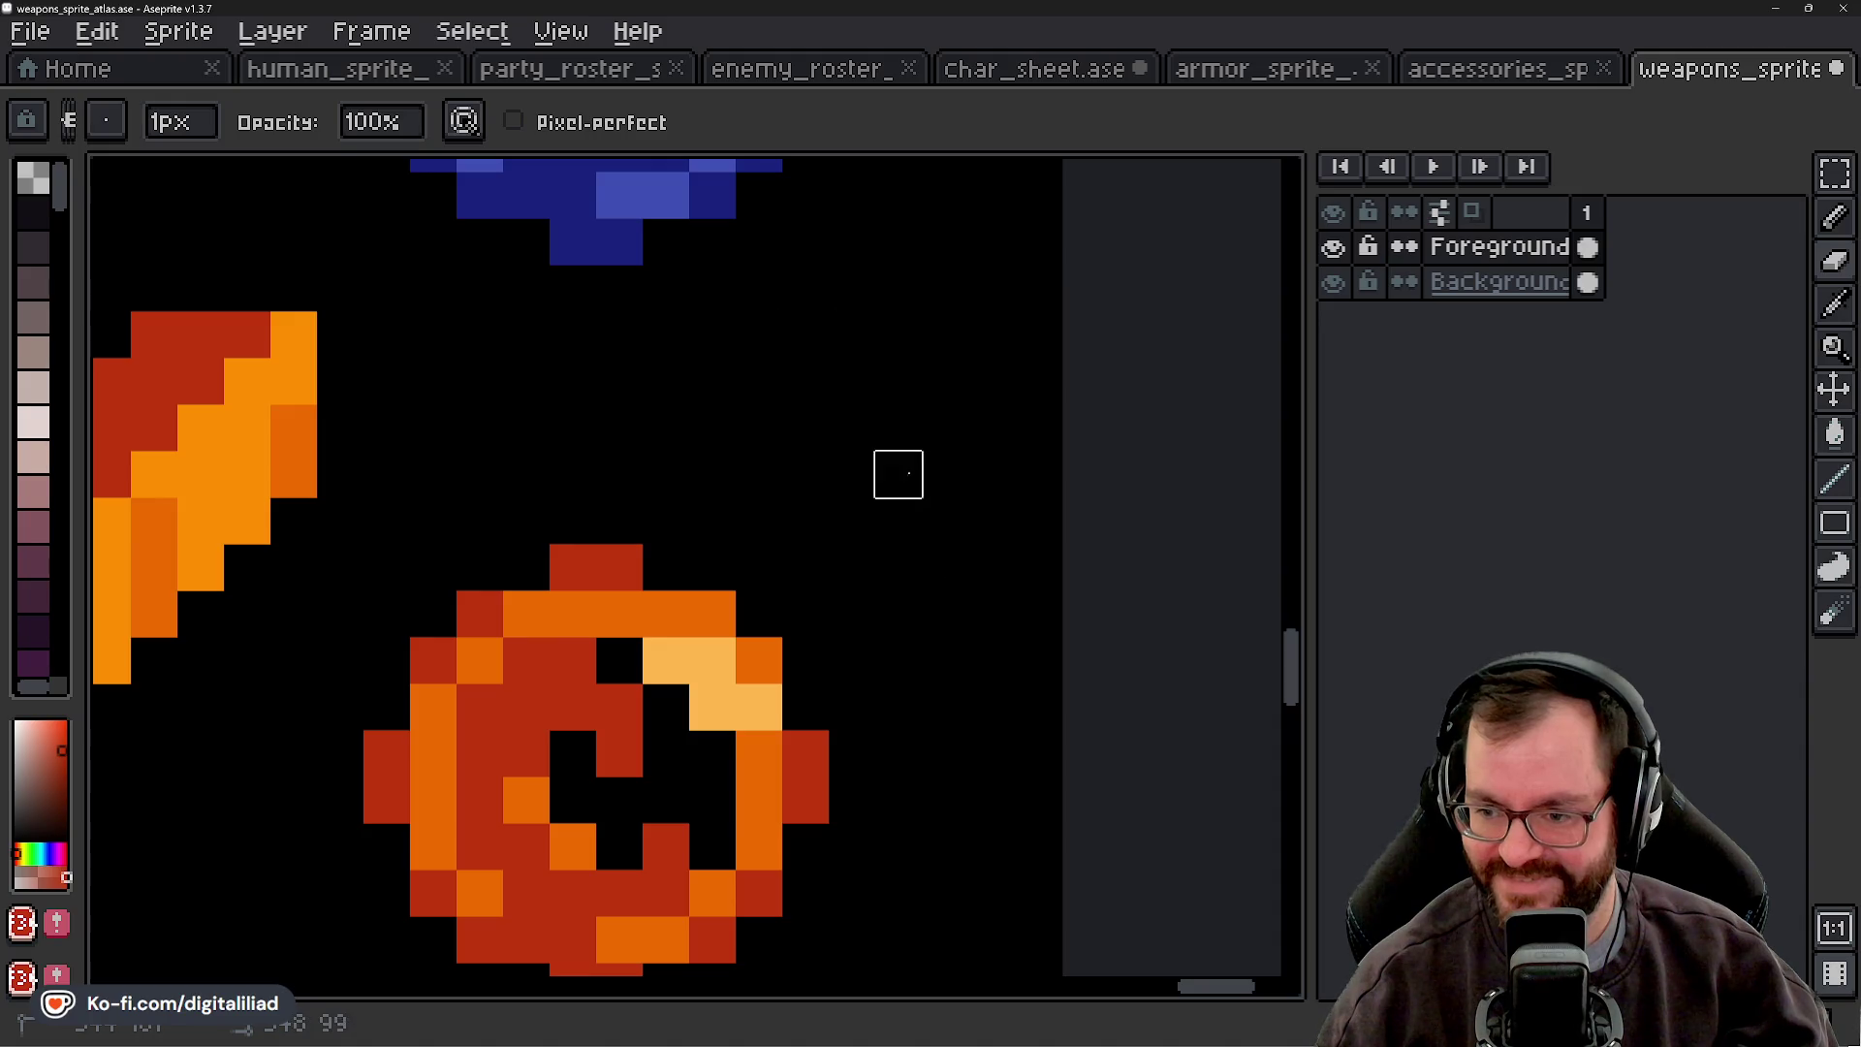
pyautogui.press('b')
pyautogui.click(706, 620)
pyautogui.scroll(-5, 764, 658)
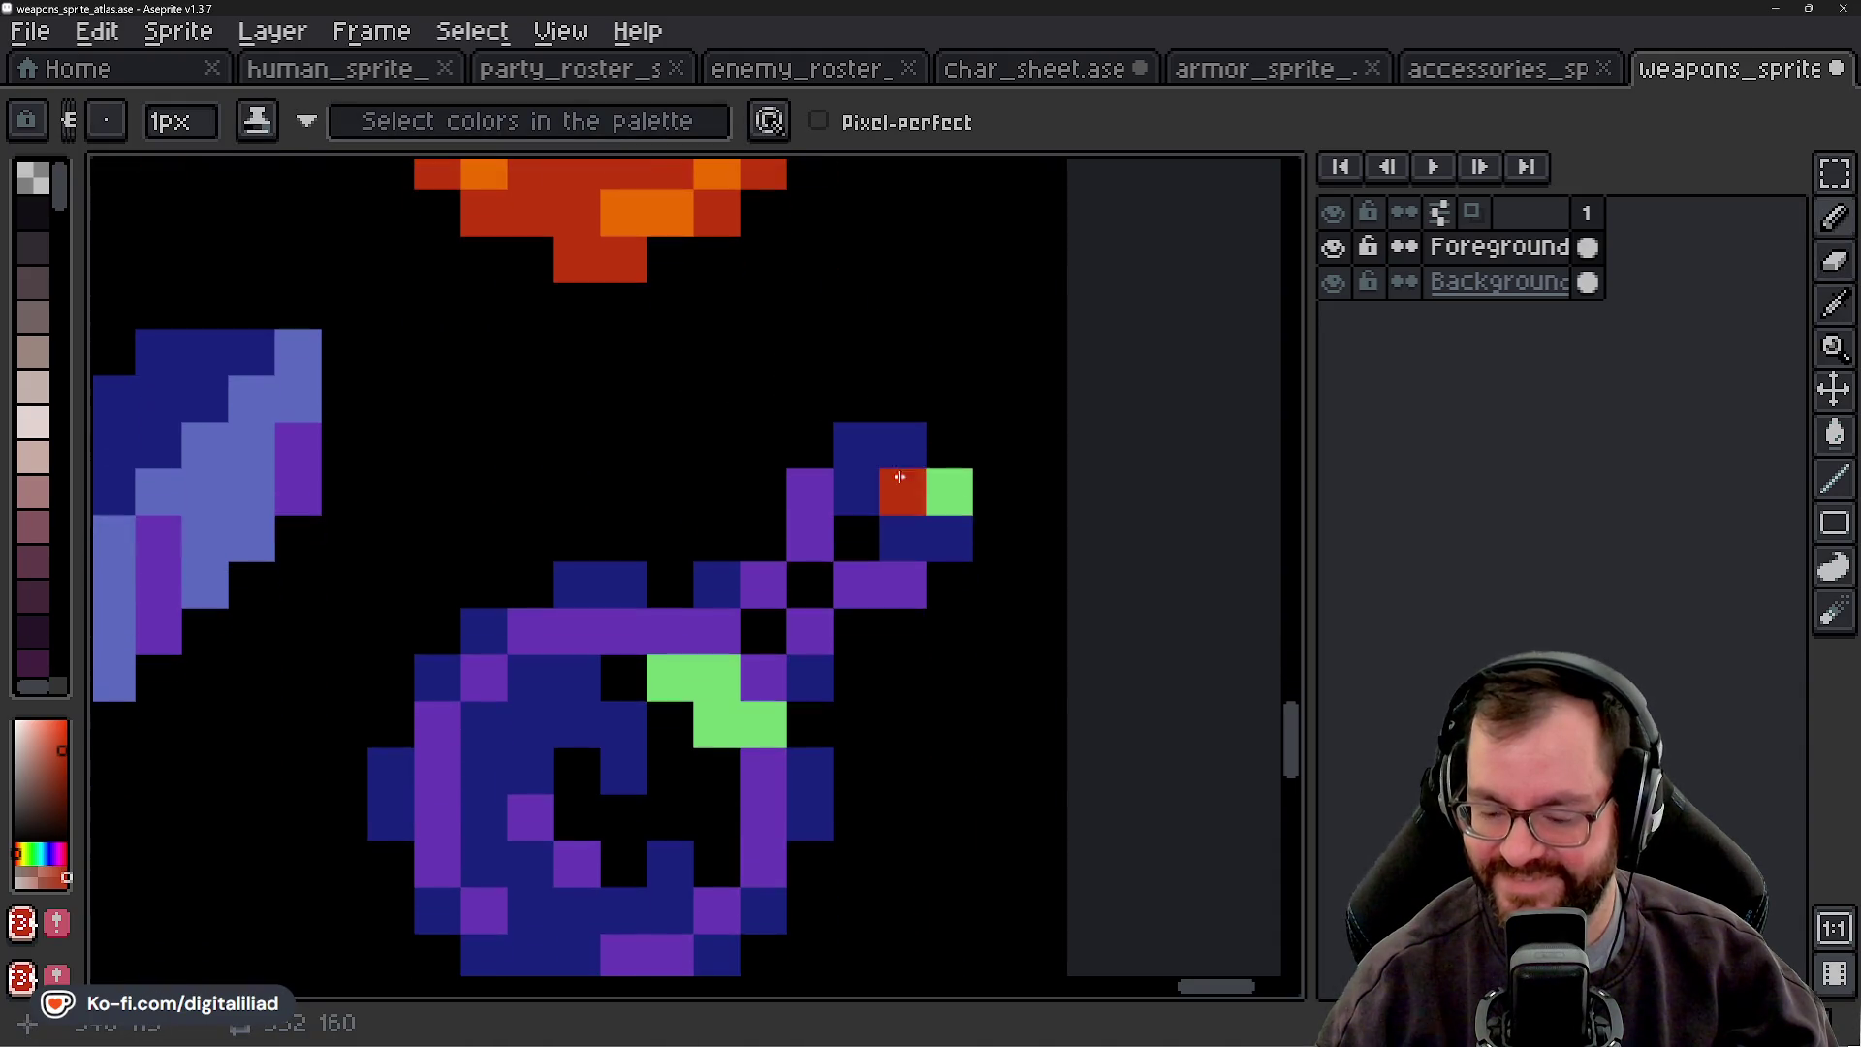
# - Erase the purple amulet's chain and green tip, and paint one ring pixel dark blue
pyautogui.keyDown('alt'); pyautogui.click(894, 532); pyautogui.keyUp('alt')
pyautogui.press('e')
pyautogui.moveTo(831, 524)
pyautogui.mouseDown()
pyautogui.moveTo(901, 582)
pyautogui.moveTo(902, 536)
pyautogui.moveTo(760, 491)
pyautogui.moveTo(763, 584)
pyautogui.moveTo(735, 572)
pyautogui.mouseUp()
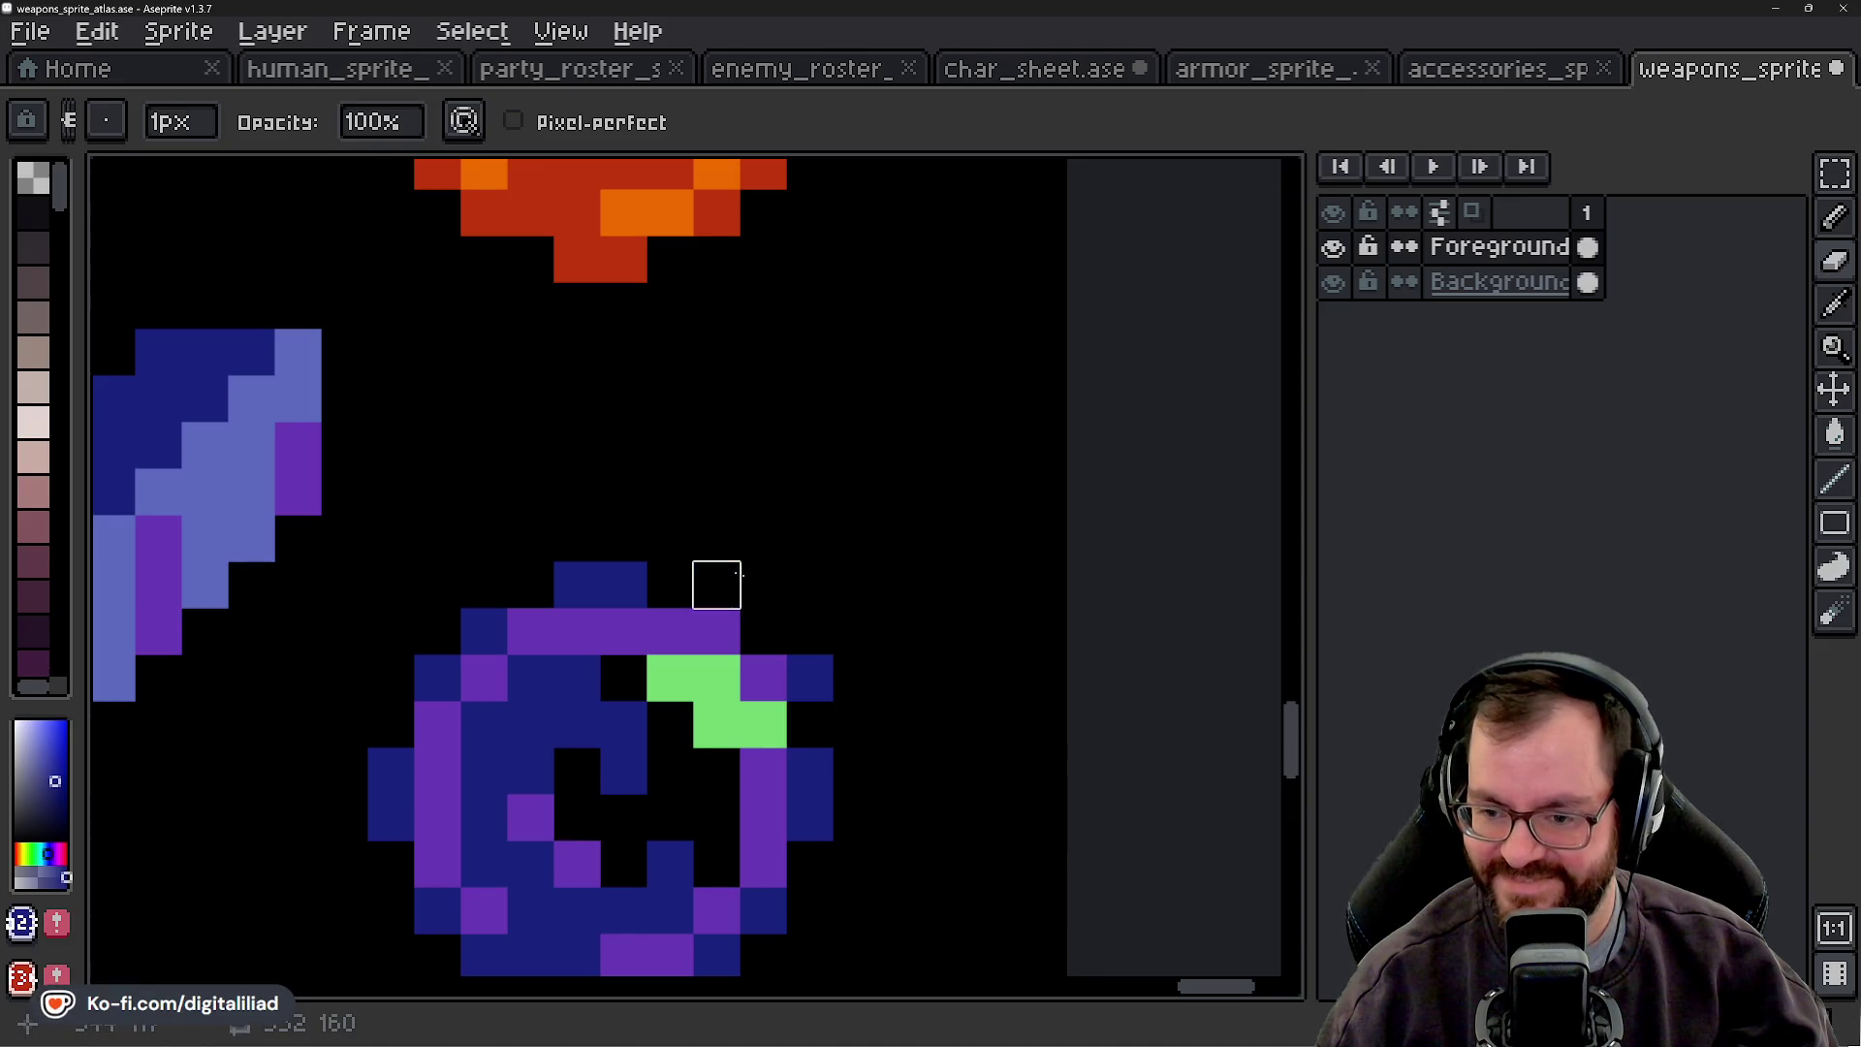
pyautogui.press('b')
pyautogui.click(778, 675)
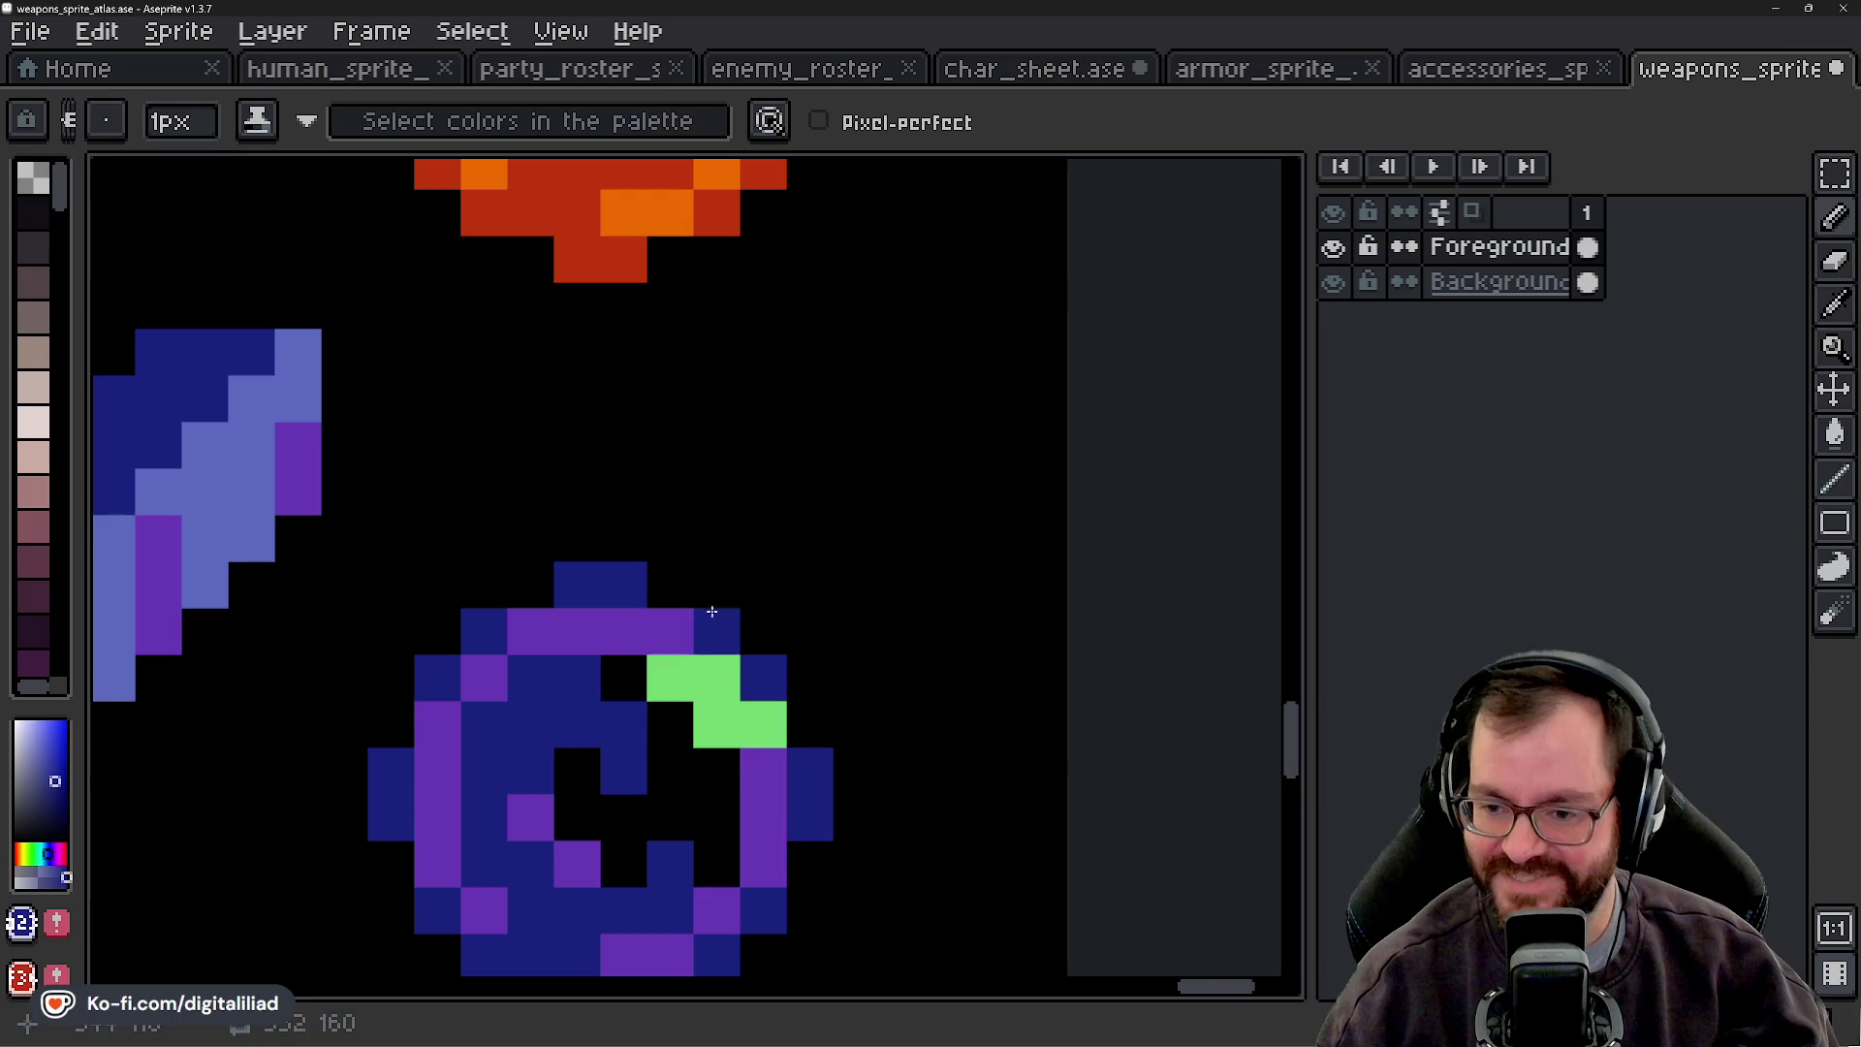
pyautogui.scroll(-6, 830, 540)
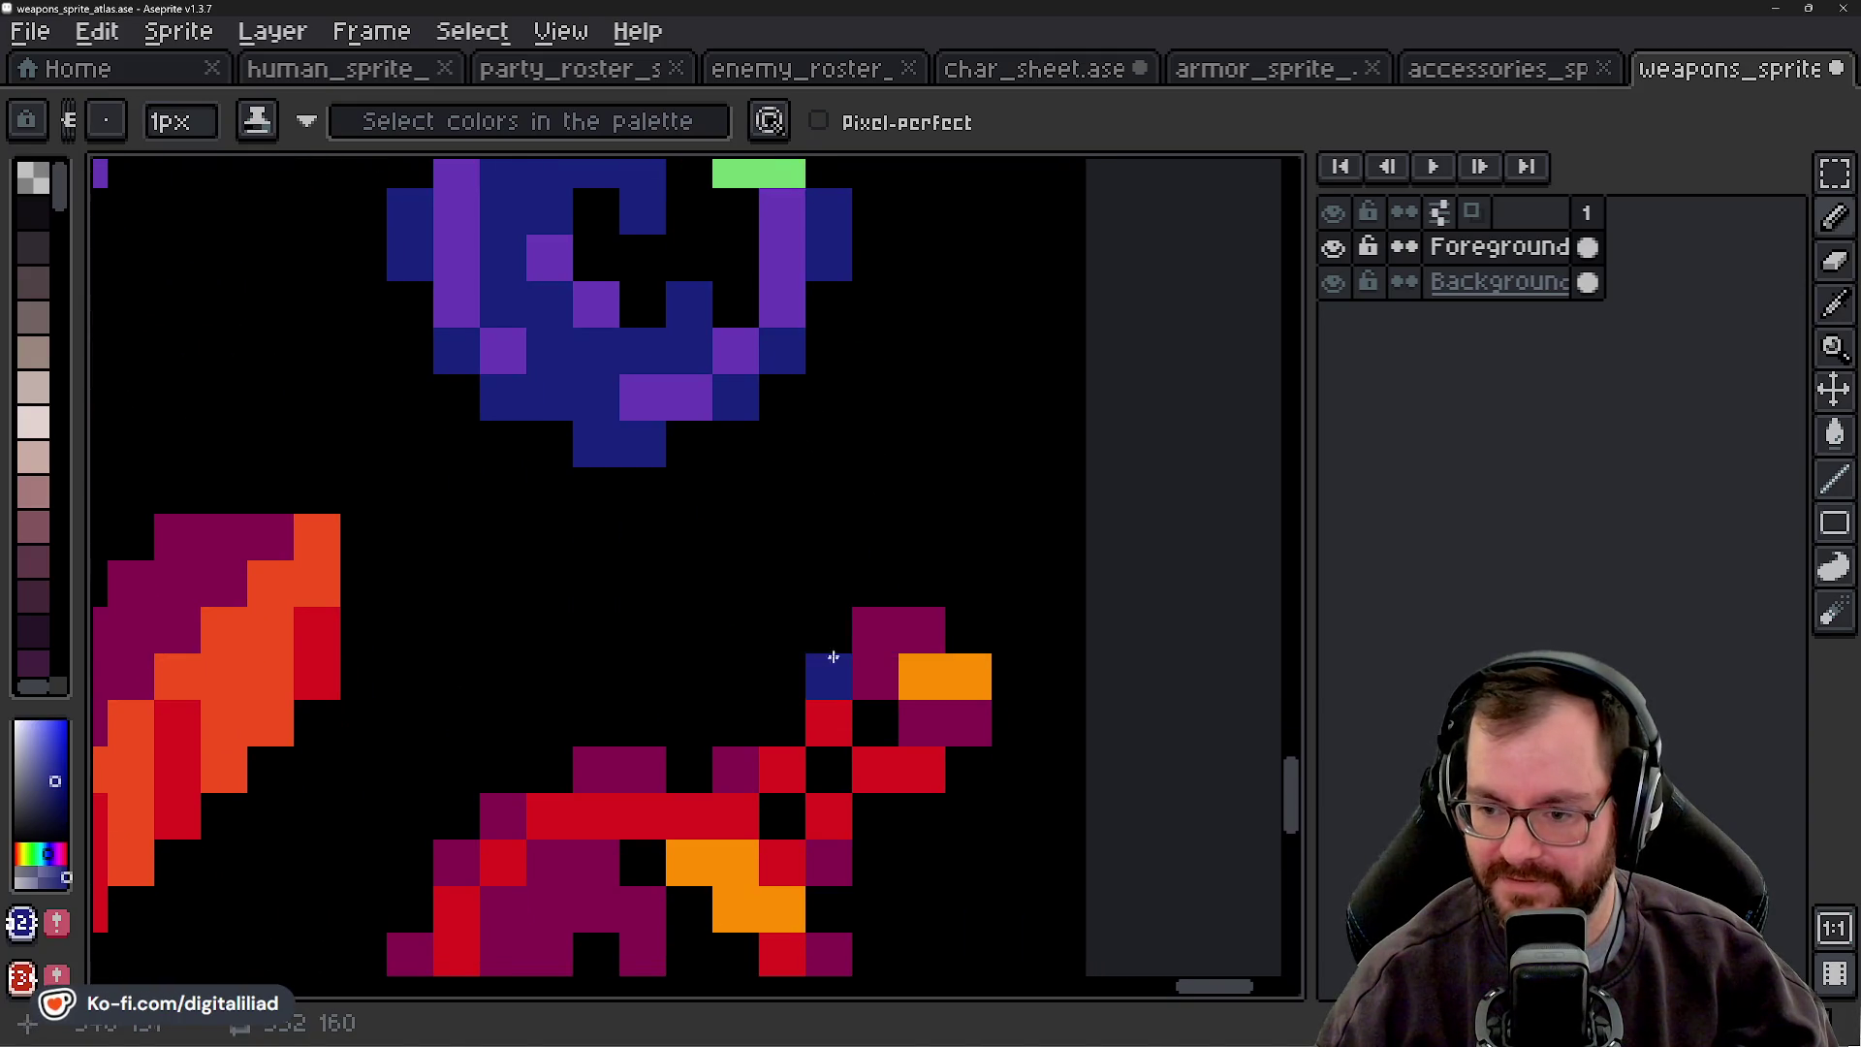
# - Erase stray pixels beside the red ring and at the orange ring's upper right
pyautogui.press('e')
pyautogui.keyDown('alt'); pyautogui.click(910, 631); pyautogui.keyUp('alt')
pyautogui.scroll(-3, 863, 630)
pyautogui.moveTo(859, 540)
pyautogui.mouseDown()
pyautogui.moveTo(860, 636)
pyautogui.moveTo(951, 586)
pyautogui.moveTo(765, 586)
pyautogui.moveTo(859, 588)
pyautogui.moveTo(810, 631)
pyautogui.moveTo(810, 586)
pyautogui.moveTo(814, 727)
pyautogui.mouseUp()
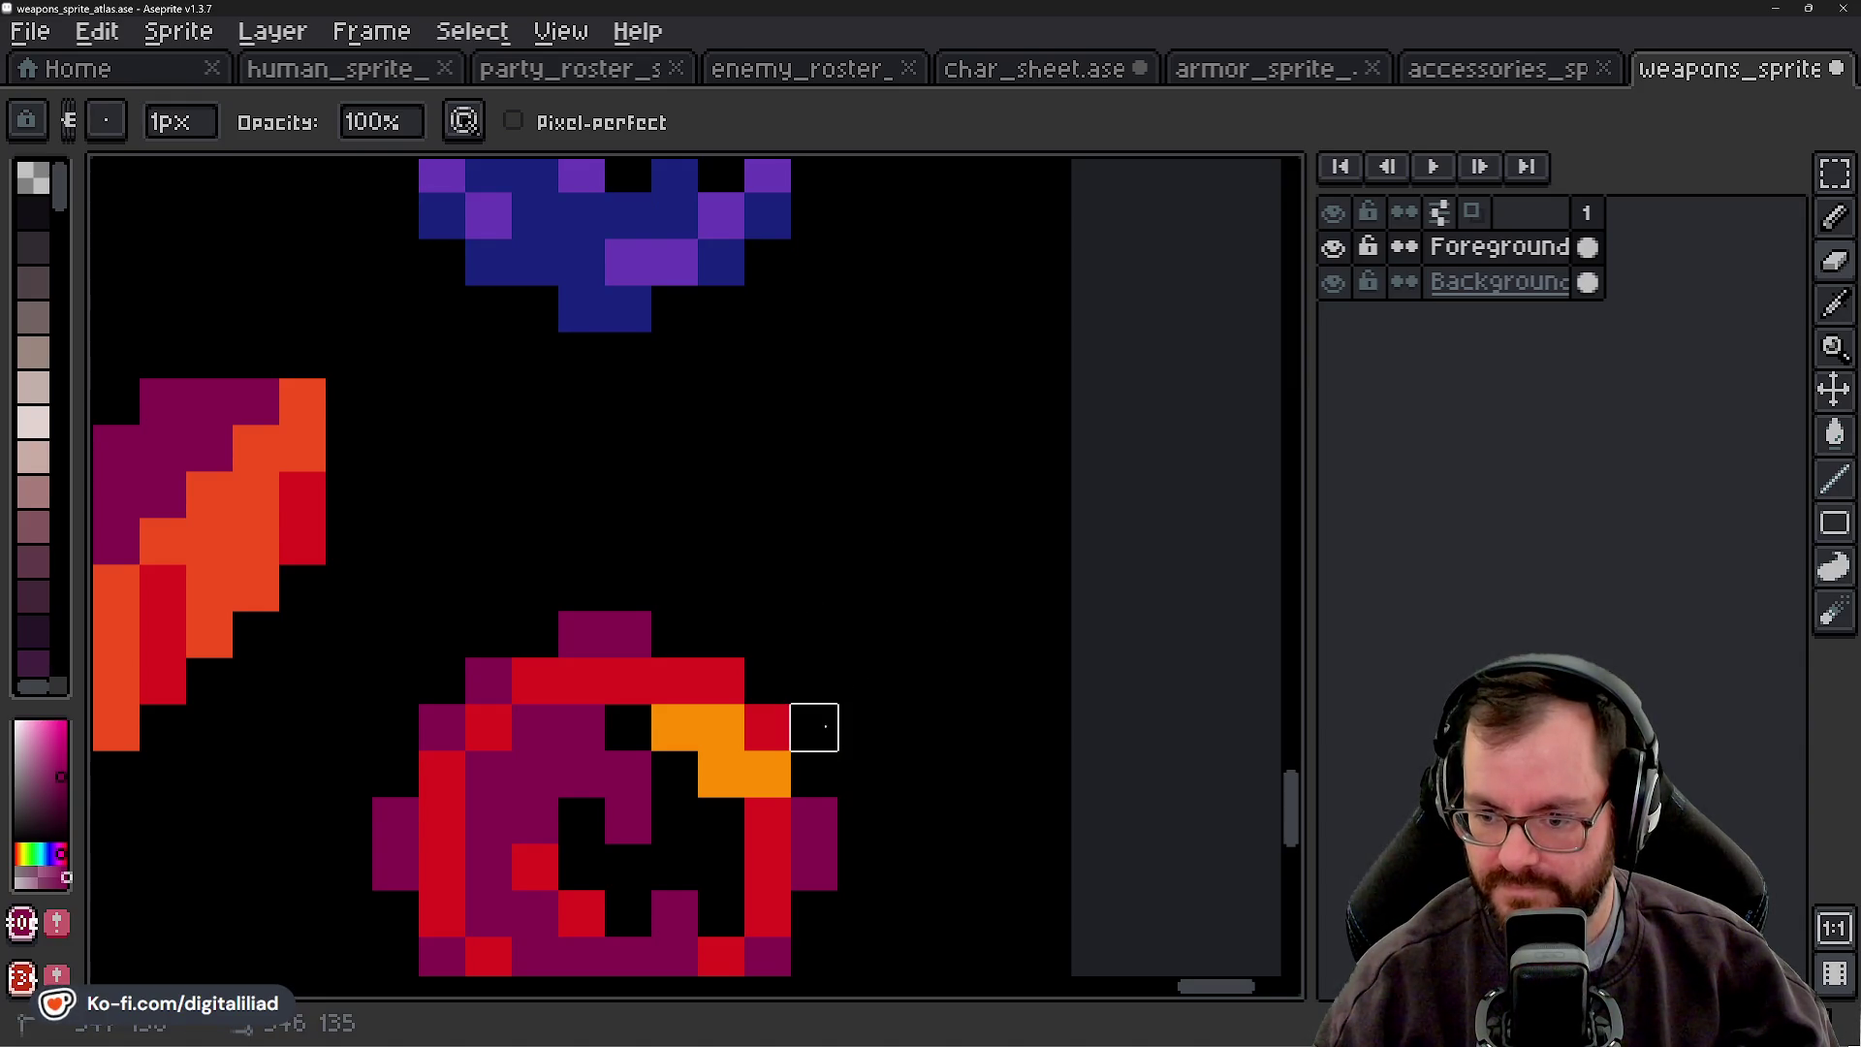
pyautogui.scroll(-5, 781, 581)
pyautogui.moveTo(824, 472); pyautogui.dragTo(821, 461)
pyautogui.moveTo(901, 553)
pyautogui.mouseDown()
pyautogui.moveTo(942, 556)
pyautogui.moveTo(985, 602)
pyautogui.moveTo(896, 650)
pyautogui.moveTo(1030, 648)
pyautogui.moveTo(892, 694)
pyautogui.moveTo(755, 696)
pyautogui.moveTo(851, 789)
pyautogui.mouseUp()
pyautogui.scroll(-2, 934, 736)
# - Keep the upper-right erasure and repaint two ring pixels red-orange
pyautogui.press('b')
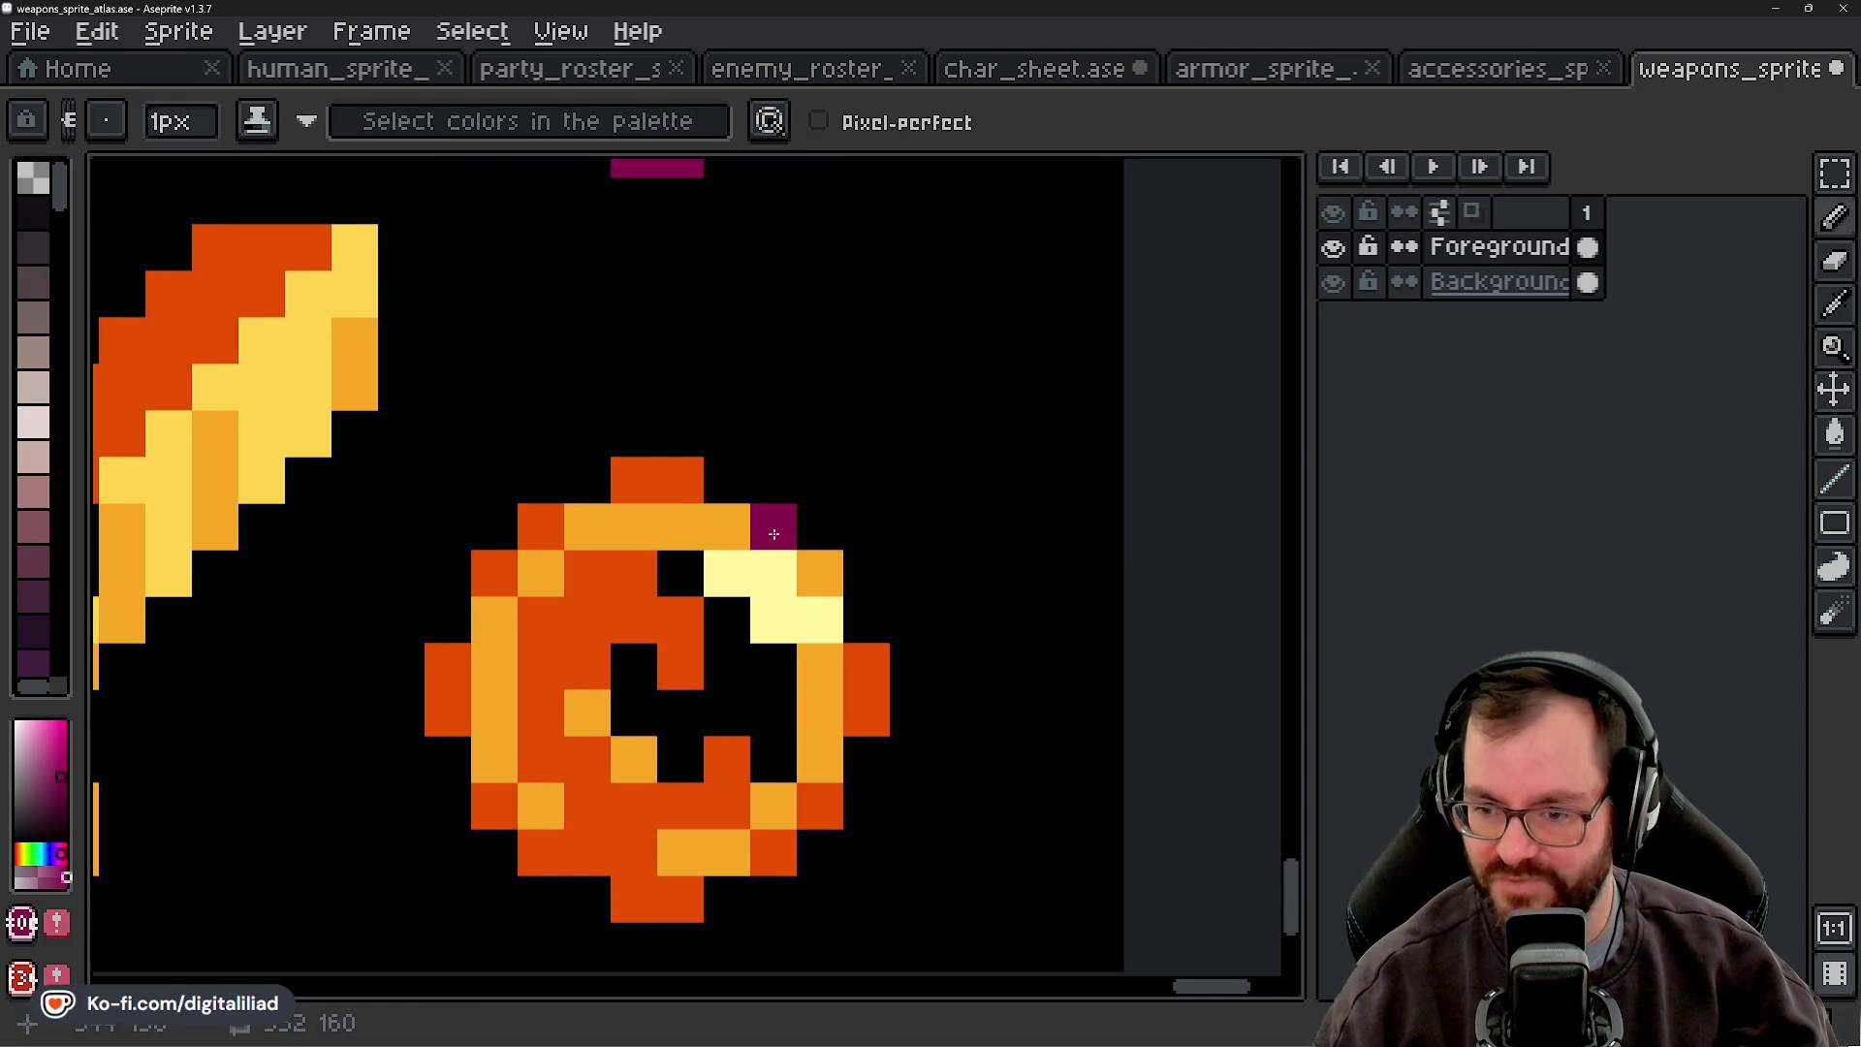
pyautogui.hotkey('ctrl', 'z')
pyautogui.press('e')
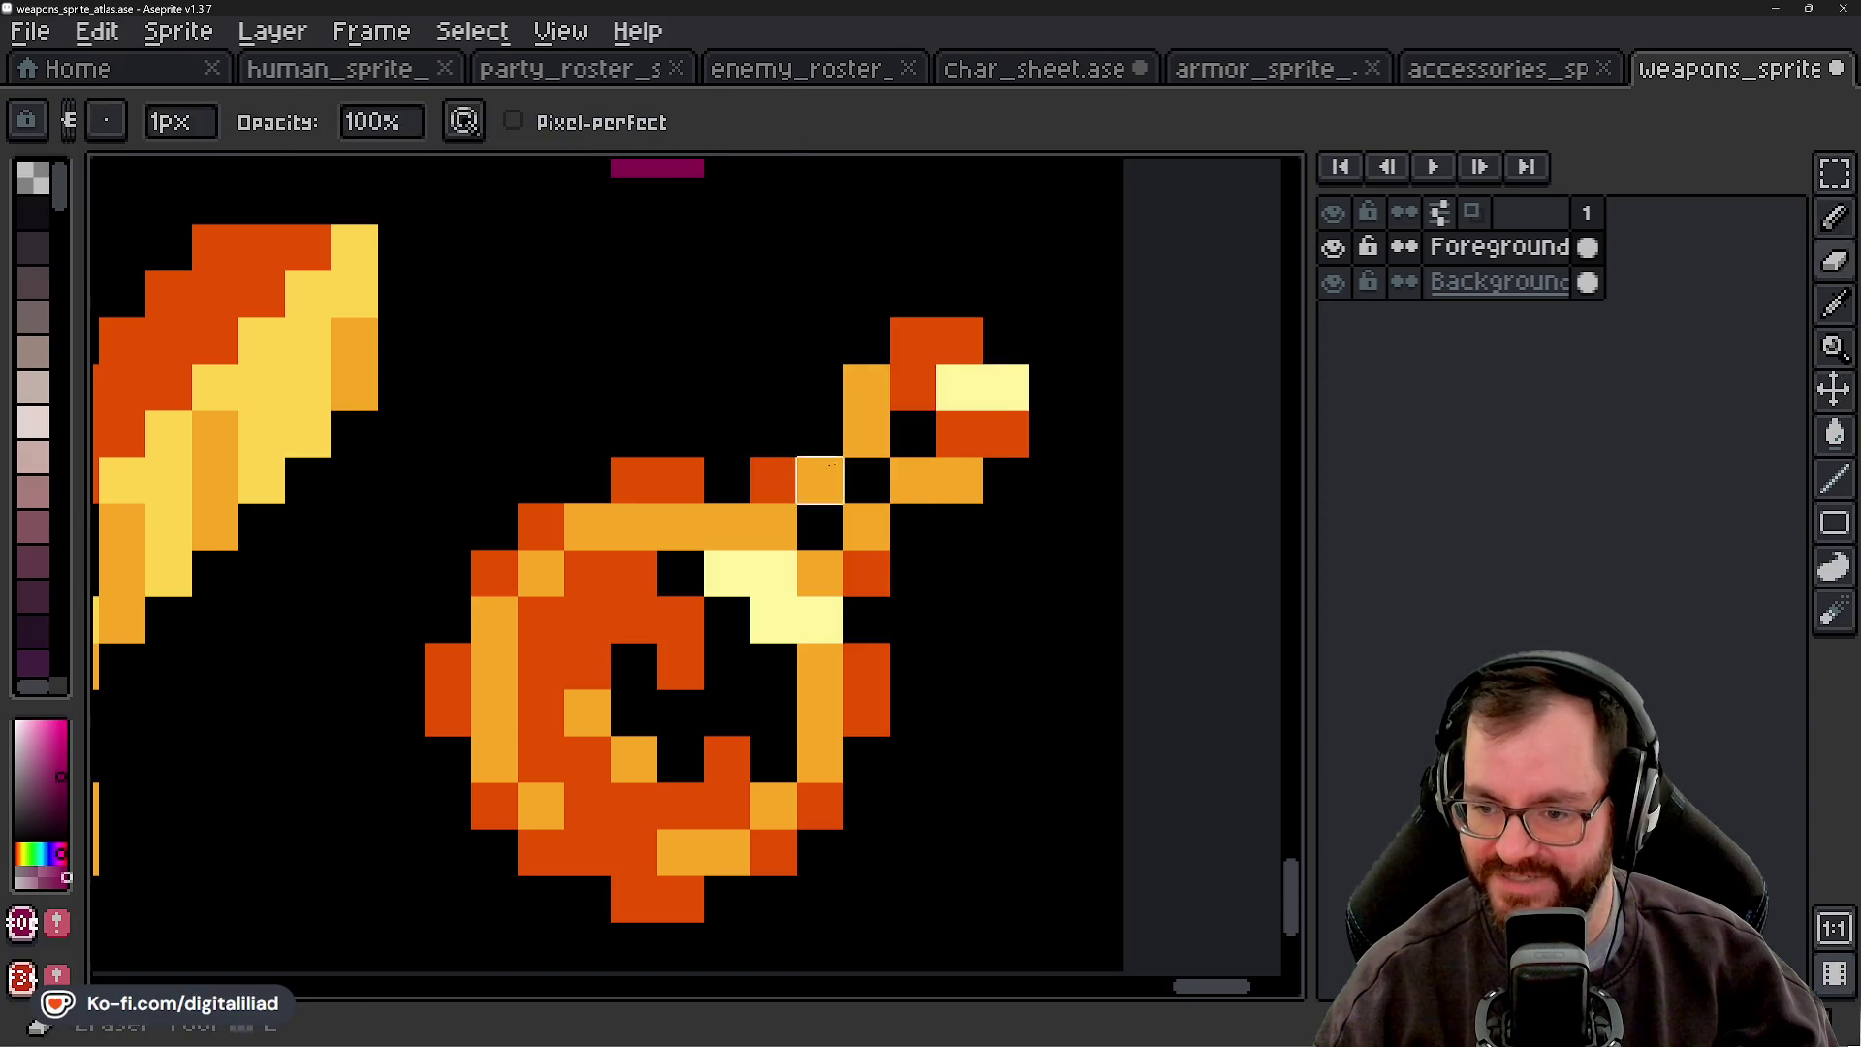
pyautogui.hotkey('ctrl', 'y')
pyautogui.keyDown('alt'); pyautogui.click(677, 460); pyautogui.keyUp('alt')
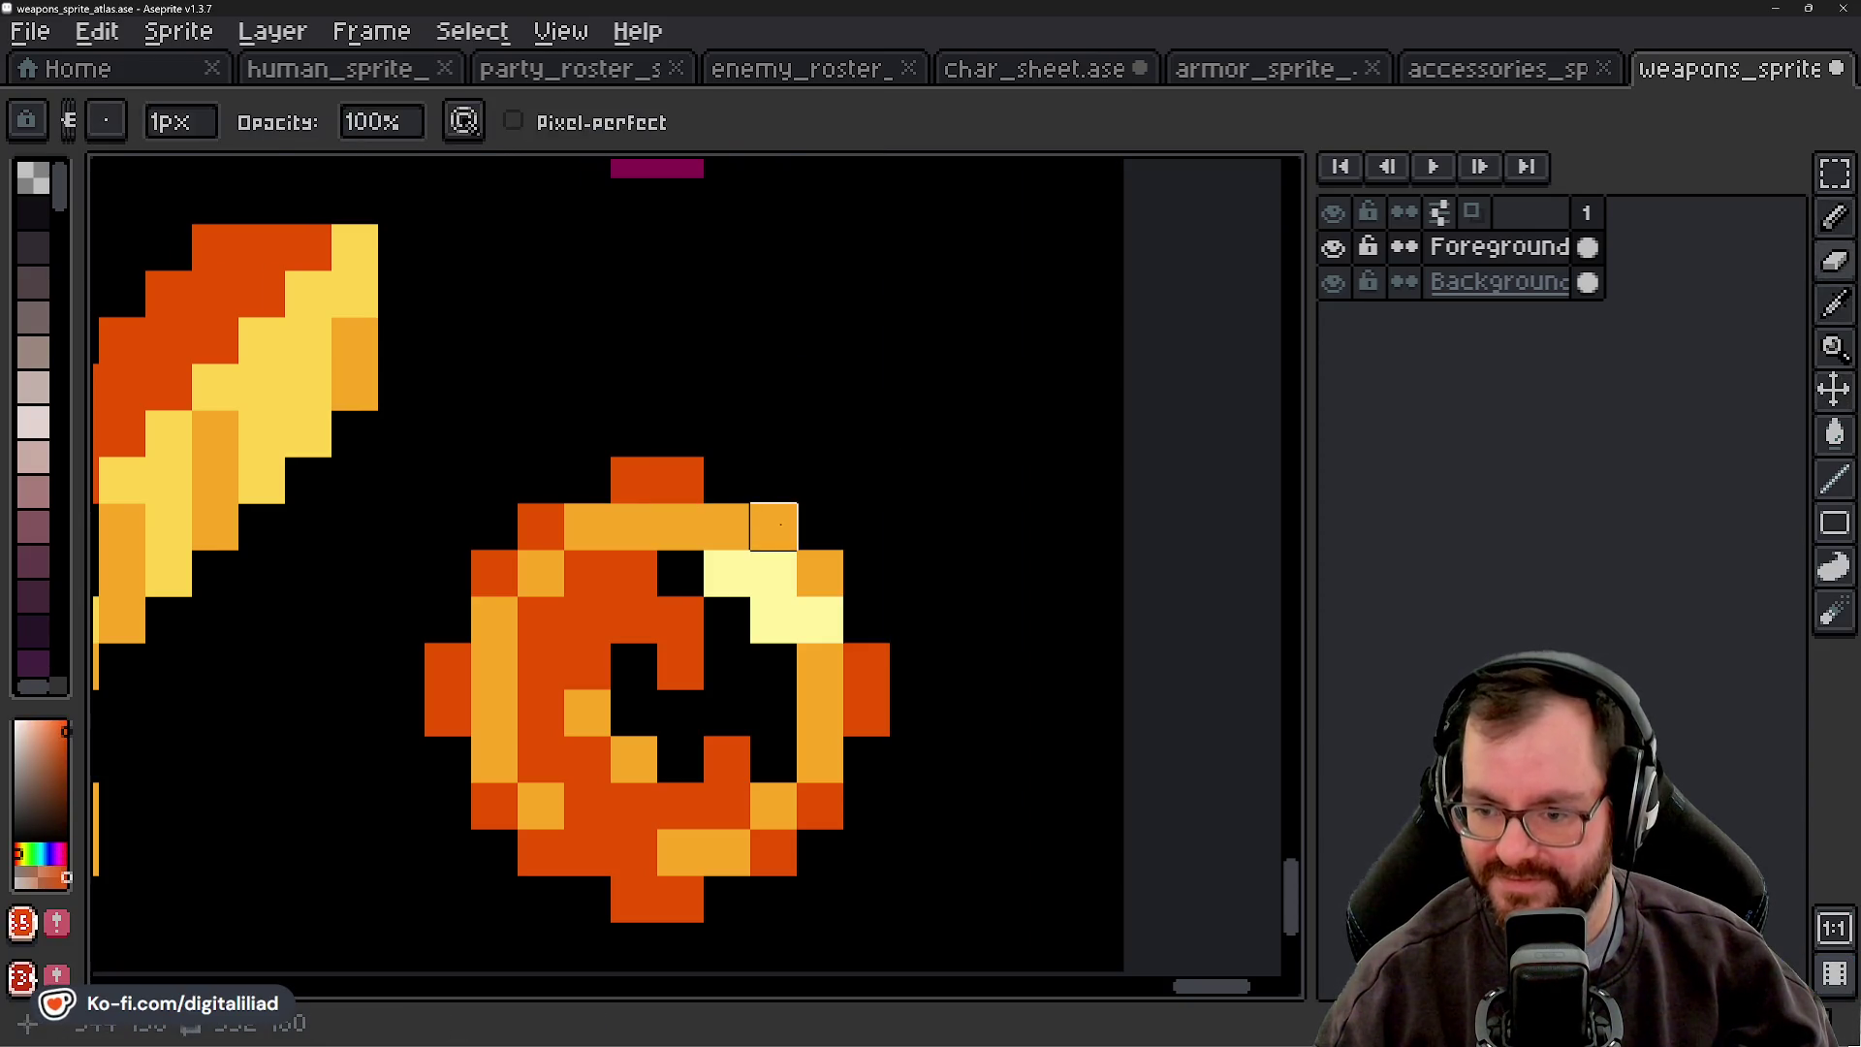
pyautogui.click(773, 527)
pyautogui.click(820, 572)
pyautogui.scroll(-3, 824, 453)
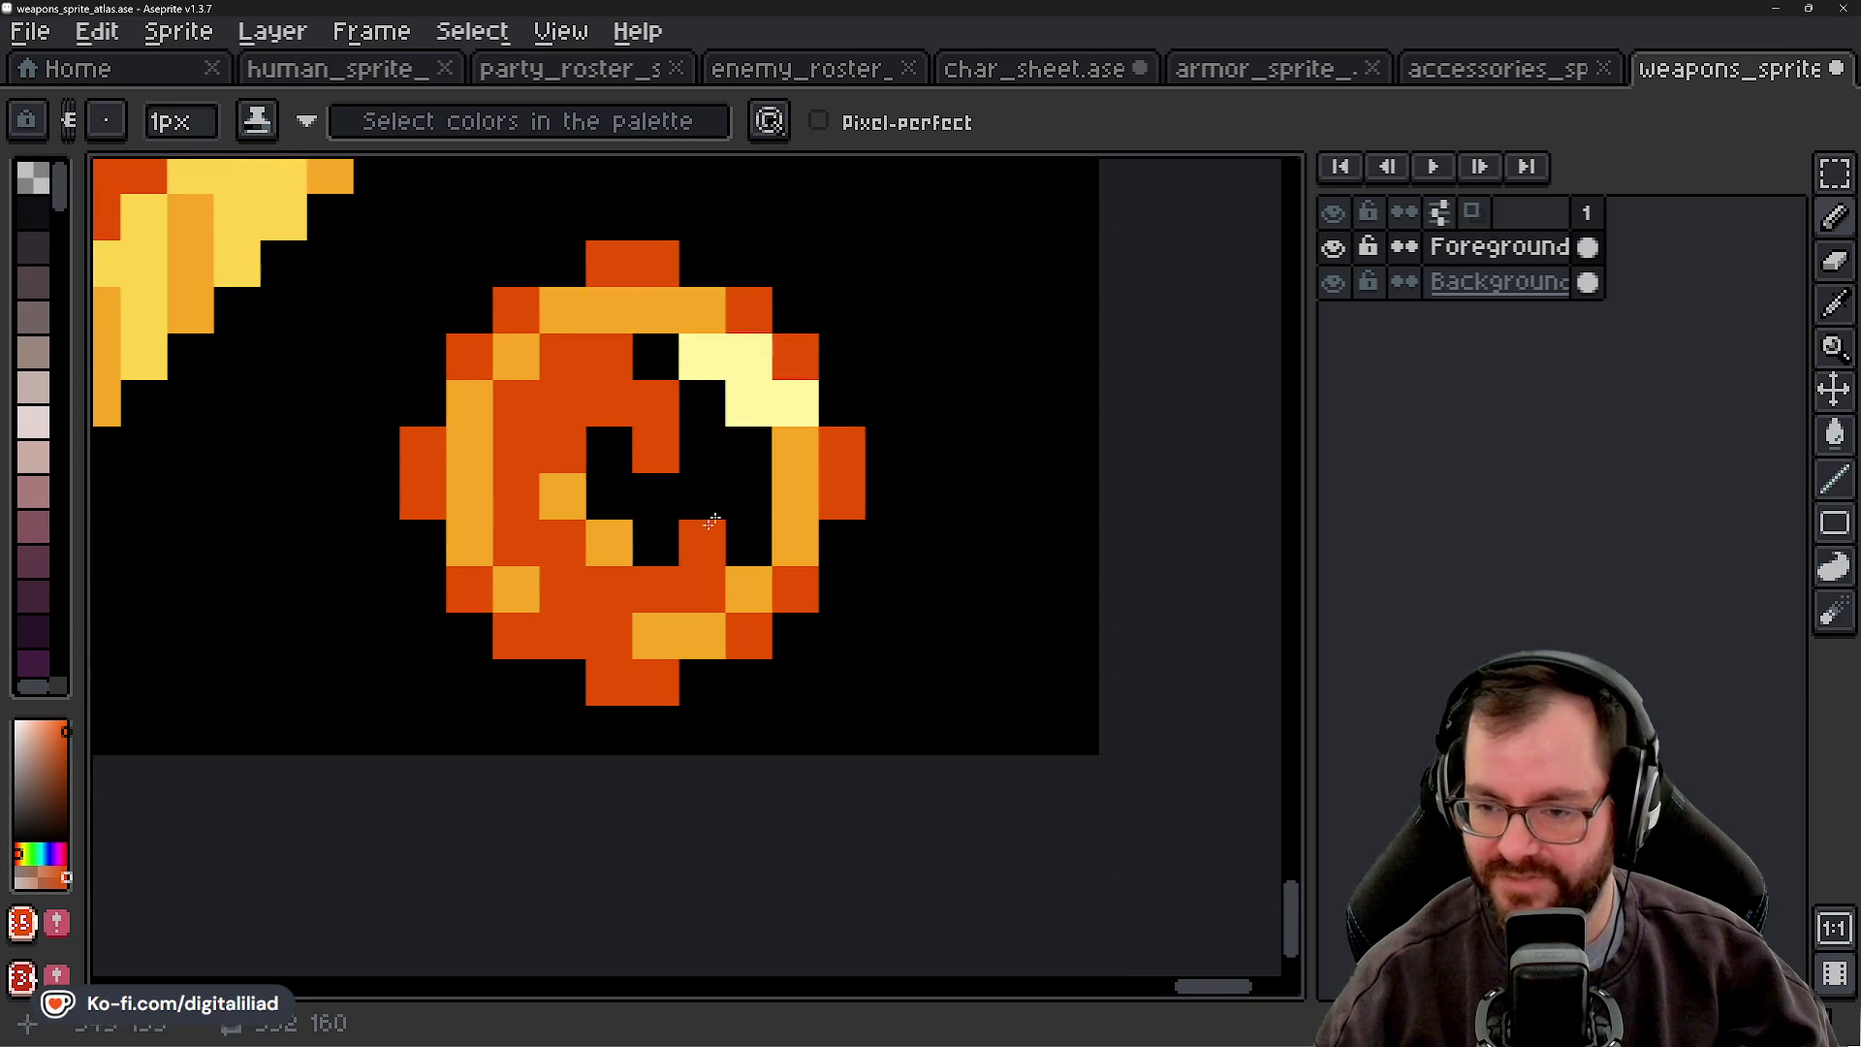
pyautogui.scroll(-5, 883, 609)
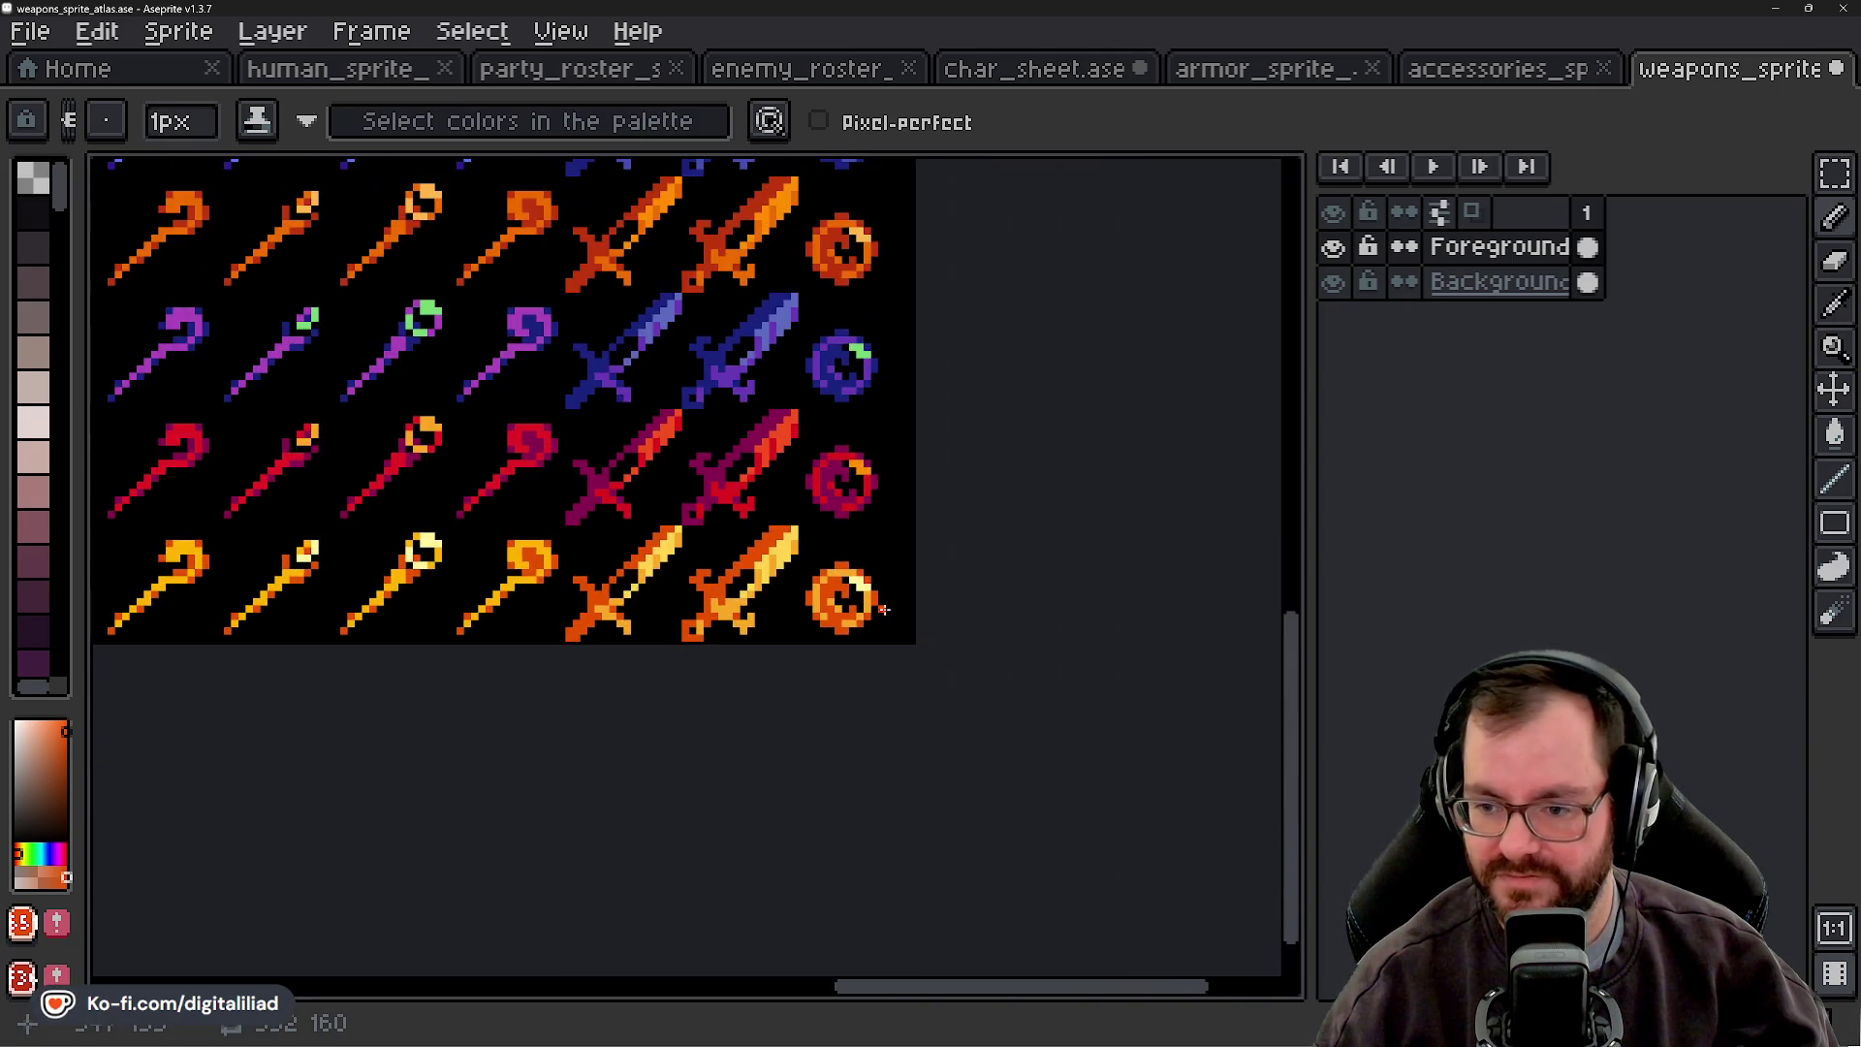
pyautogui.scroll(-4, 883, 608)
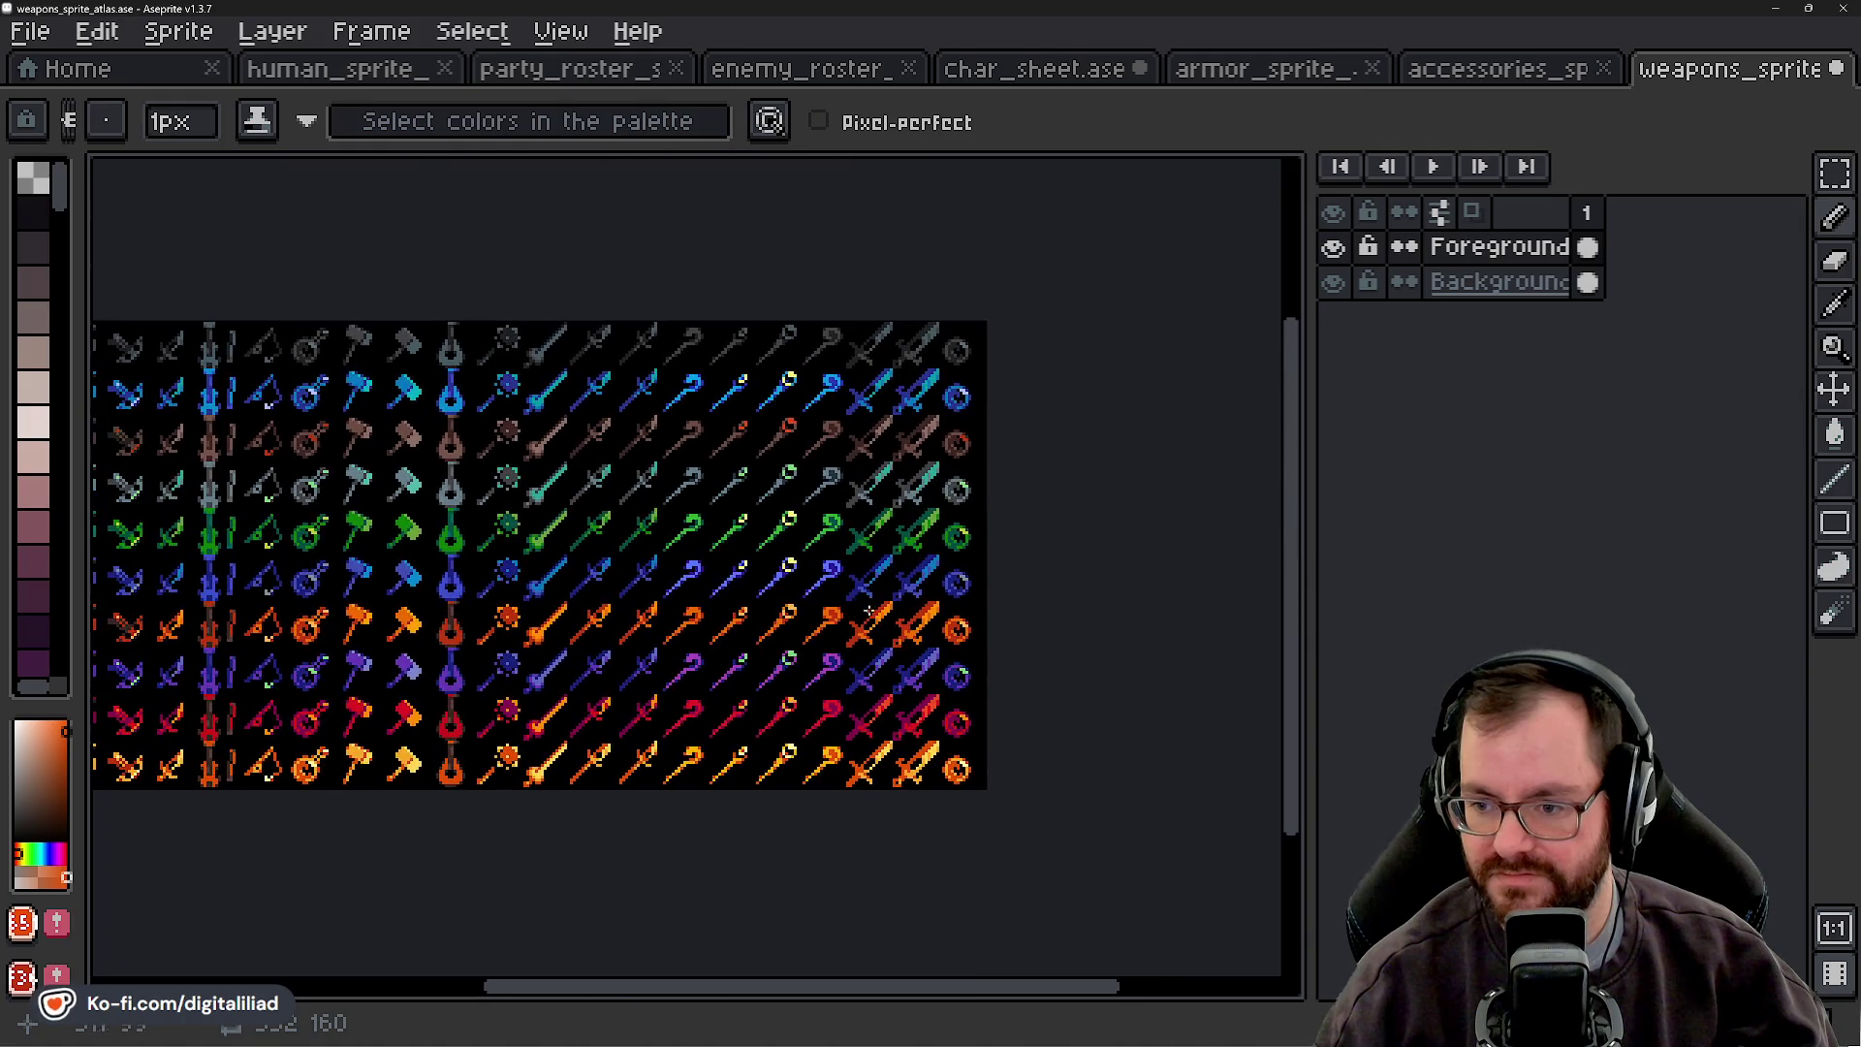
pyautogui.moveTo(735, 623)
pyautogui.mouseDown()
pyautogui.moveTo(843, 569)
pyautogui.moveTo(864, 578)
pyautogui.mouseUp()
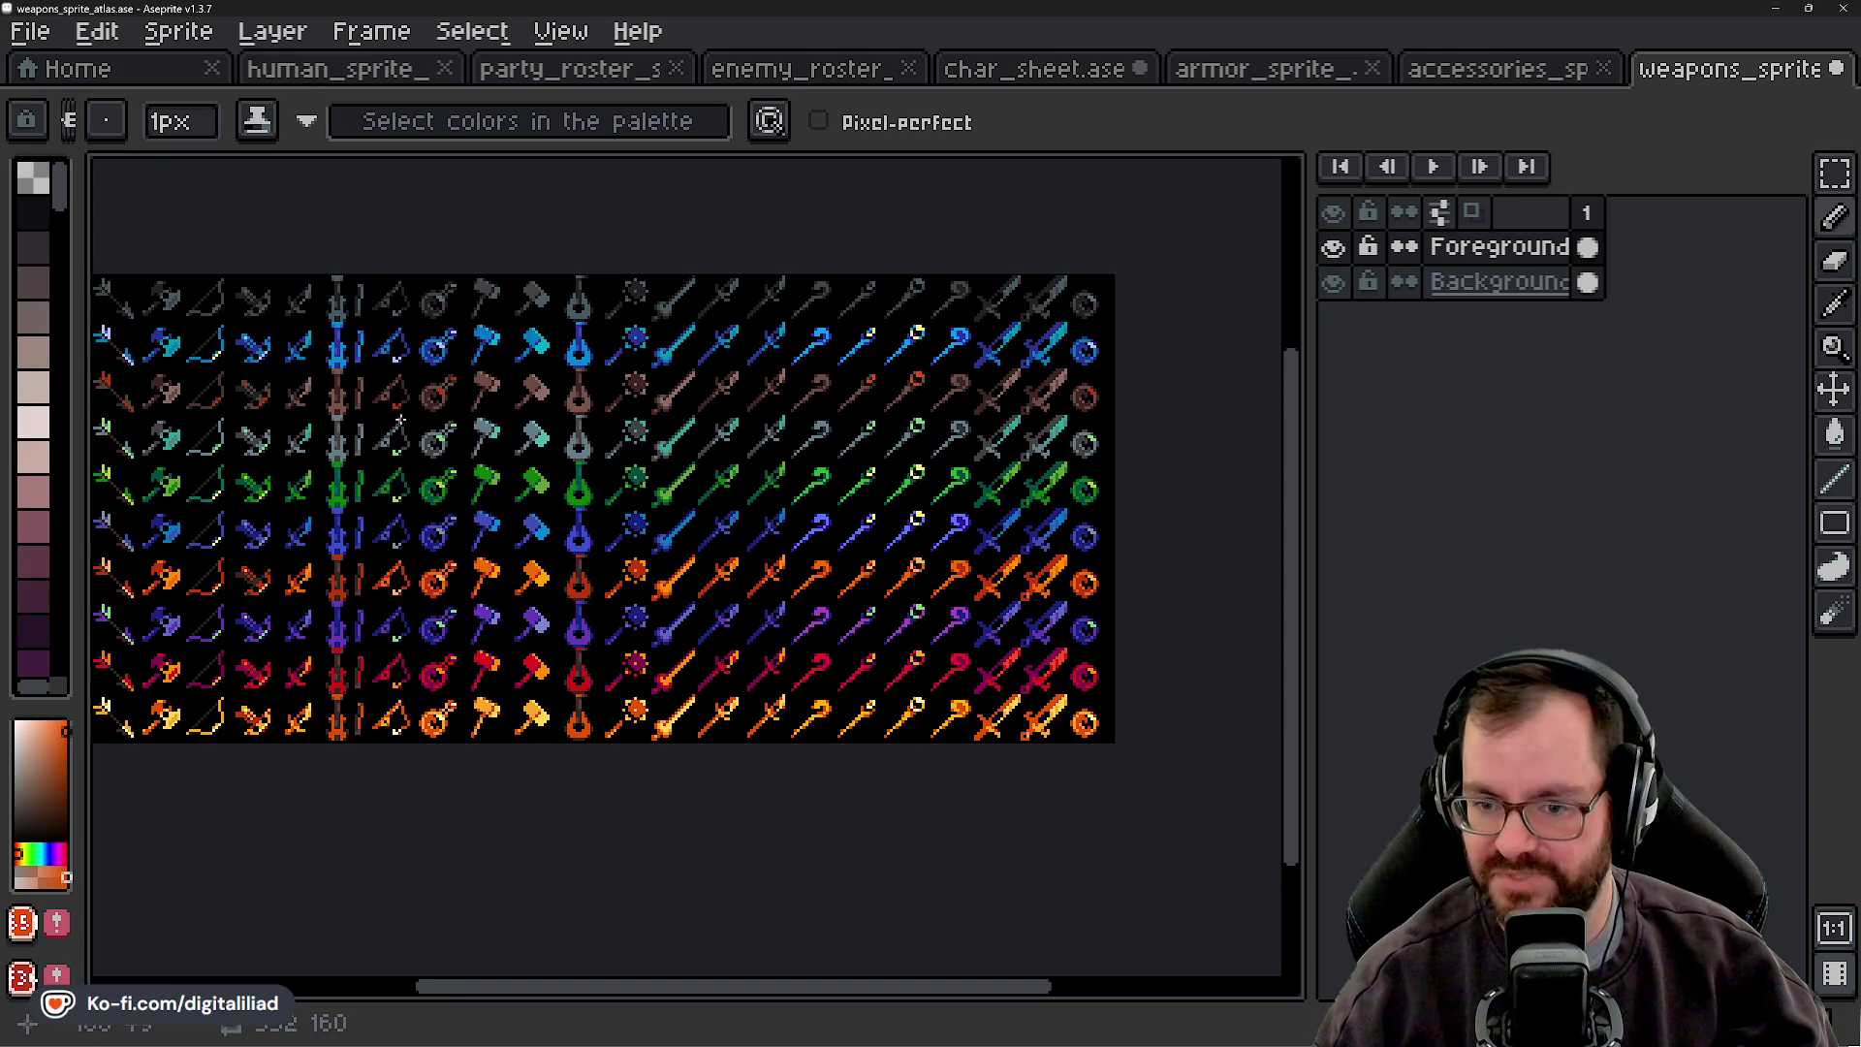
pyautogui.scroll(4, 412, 310)
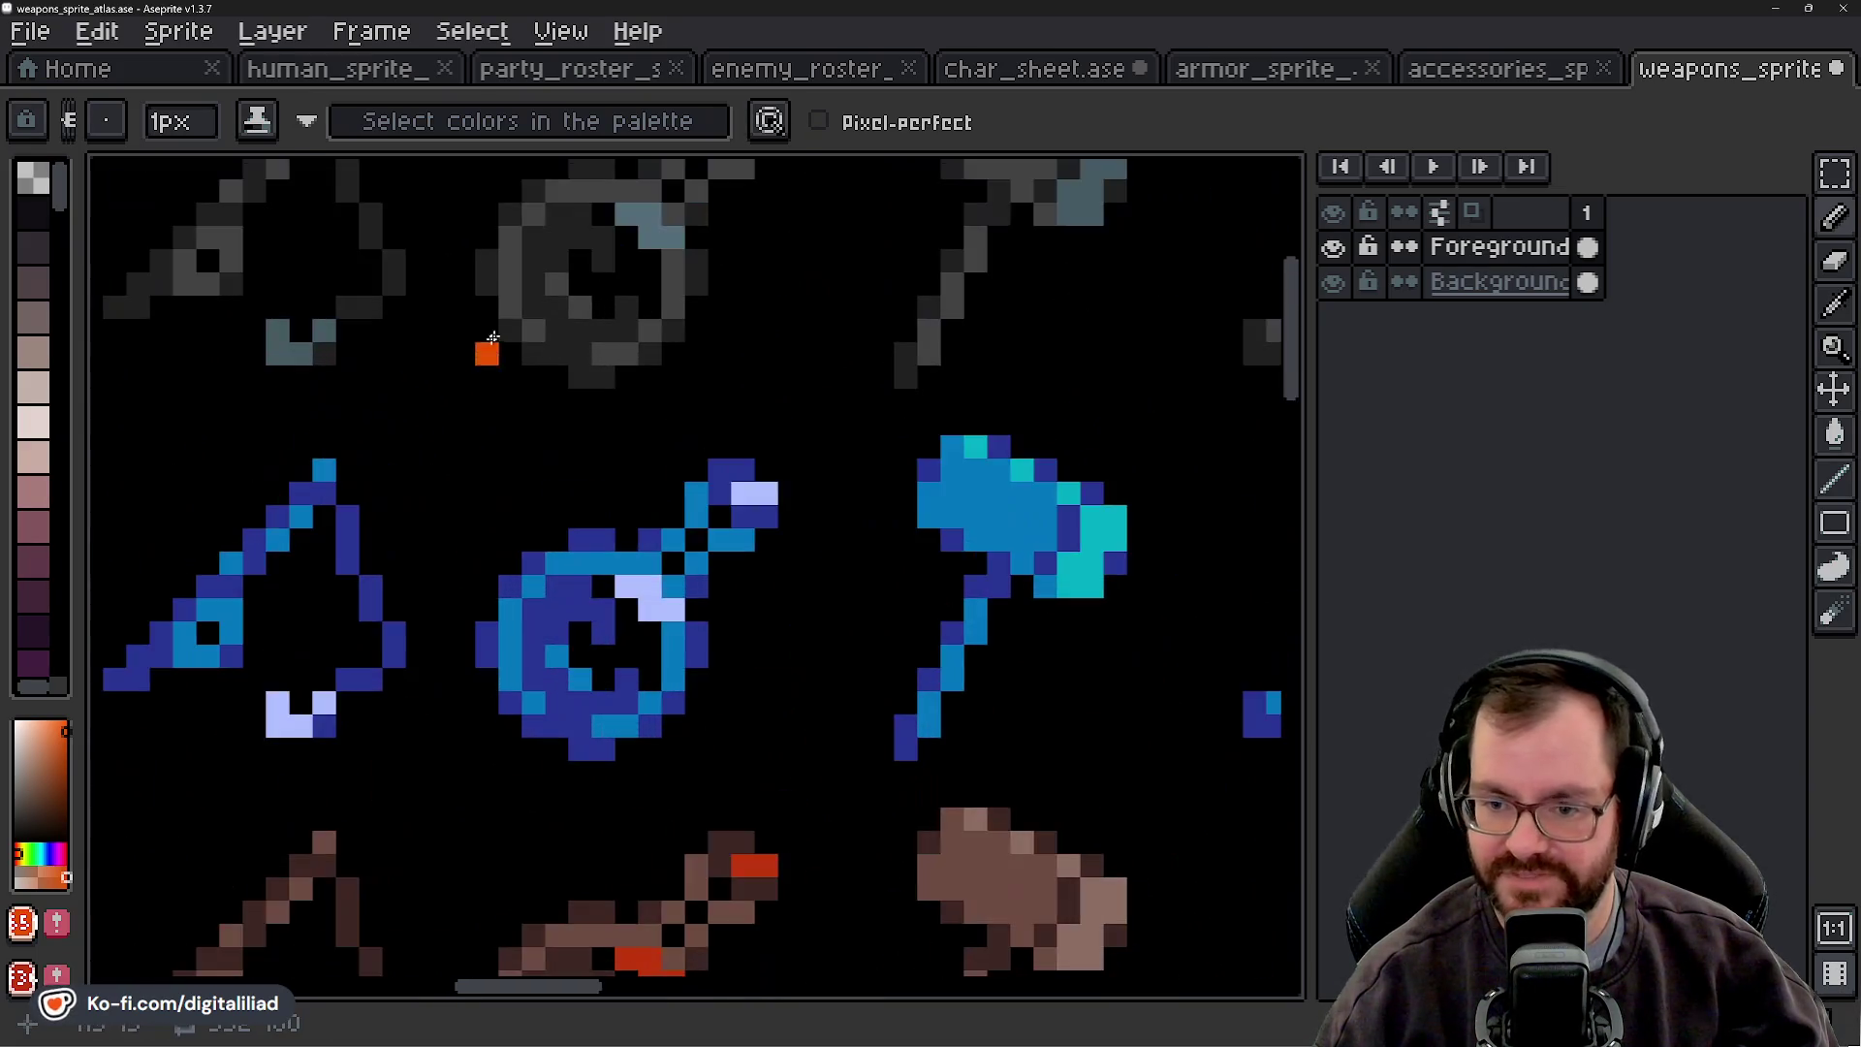
pyautogui.scroll(-4, 536, 644)
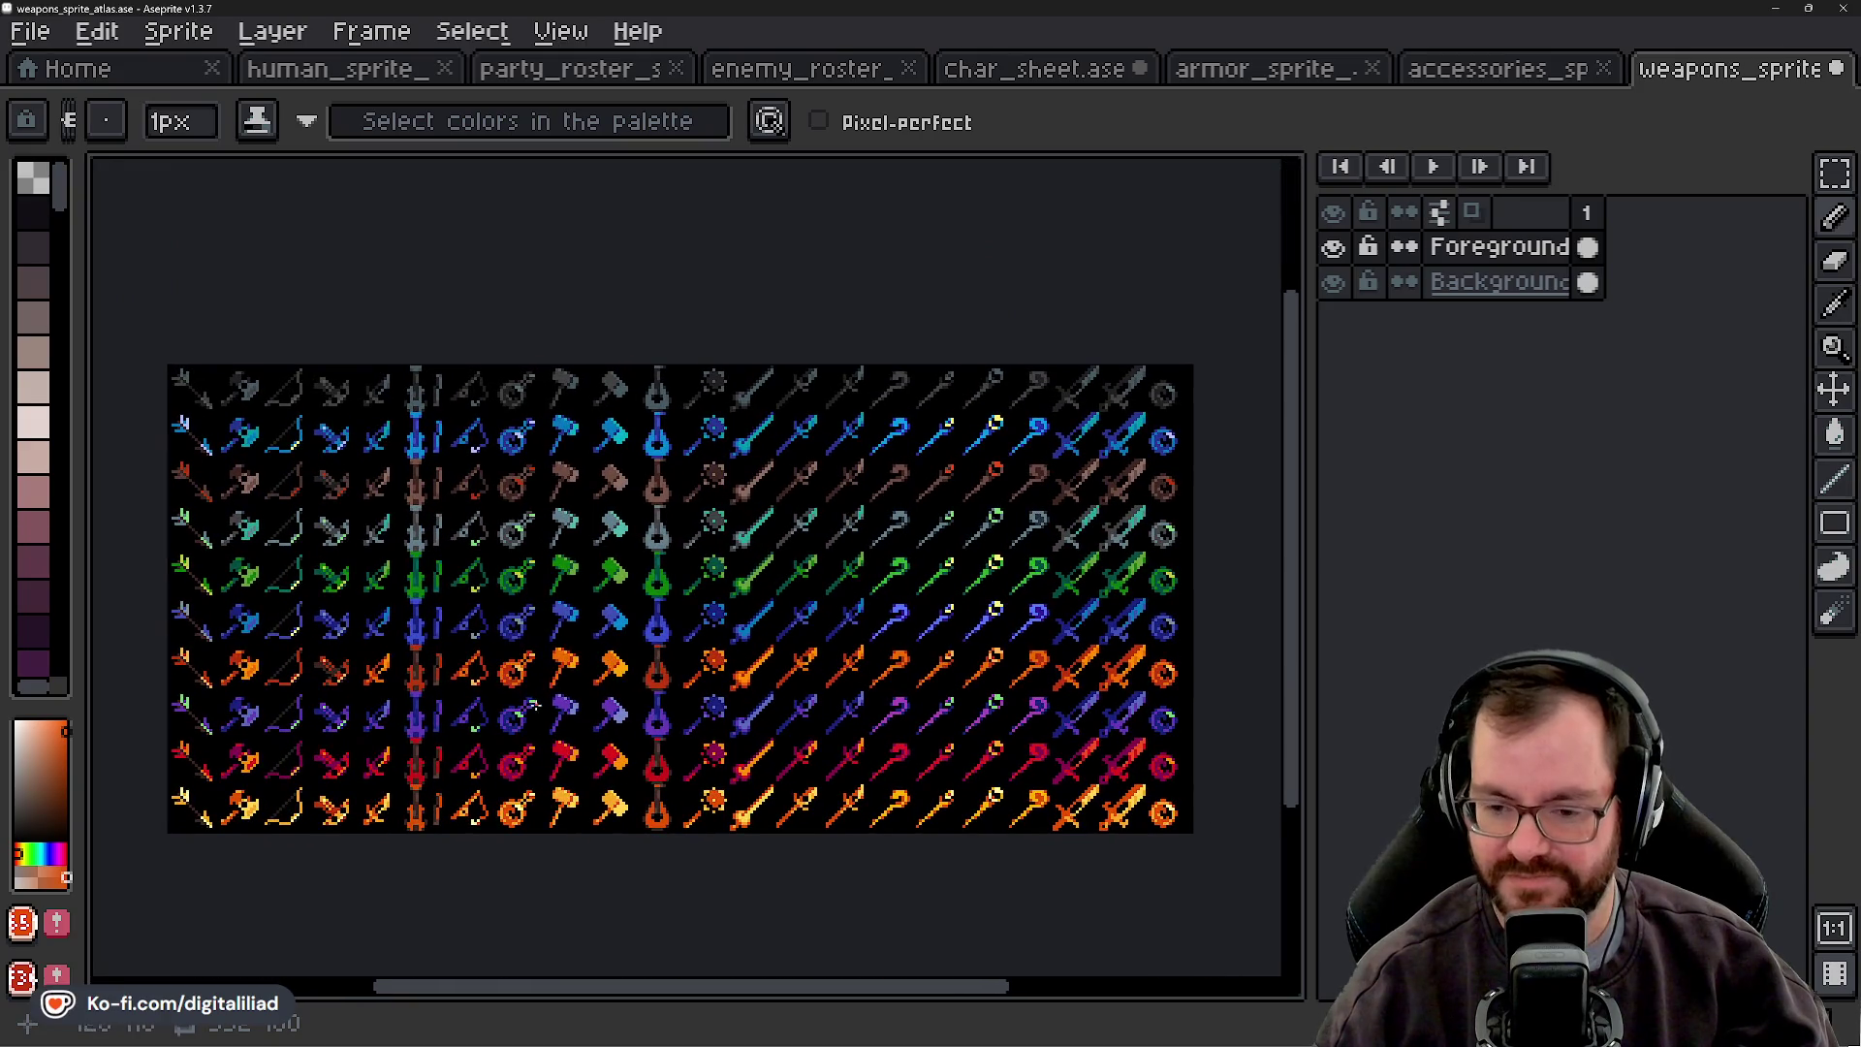
pyautogui.scroll(4, 591, 617)
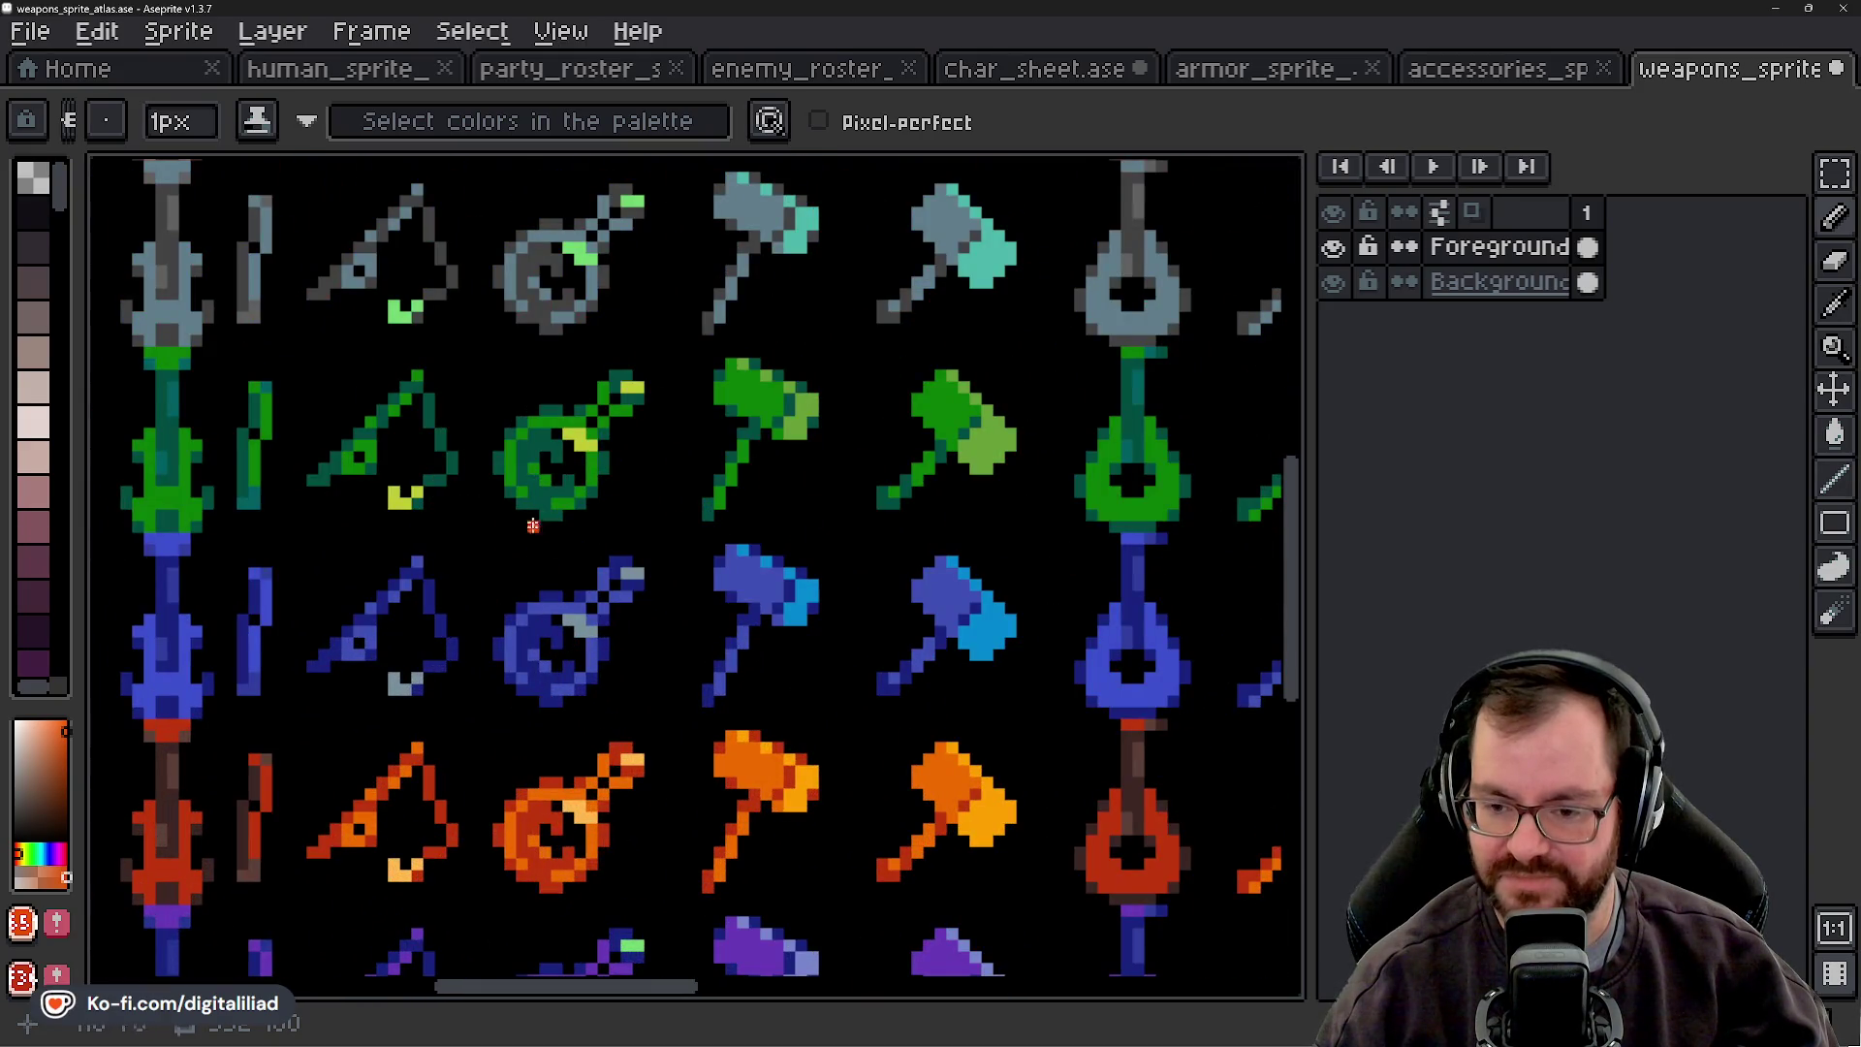
pyautogui.scroll(-4, 533, 513)
pyautogui.moveTo(714, 620)
pyautogui.mouseDown()
pyautogui.moveTo(783, 601)
pyautogui.moveTo(909, 683)
pyautogui.moveTo(869, 672)
pyautogui.mouseUp()
pyautogui.scroll(2, 817, 559)
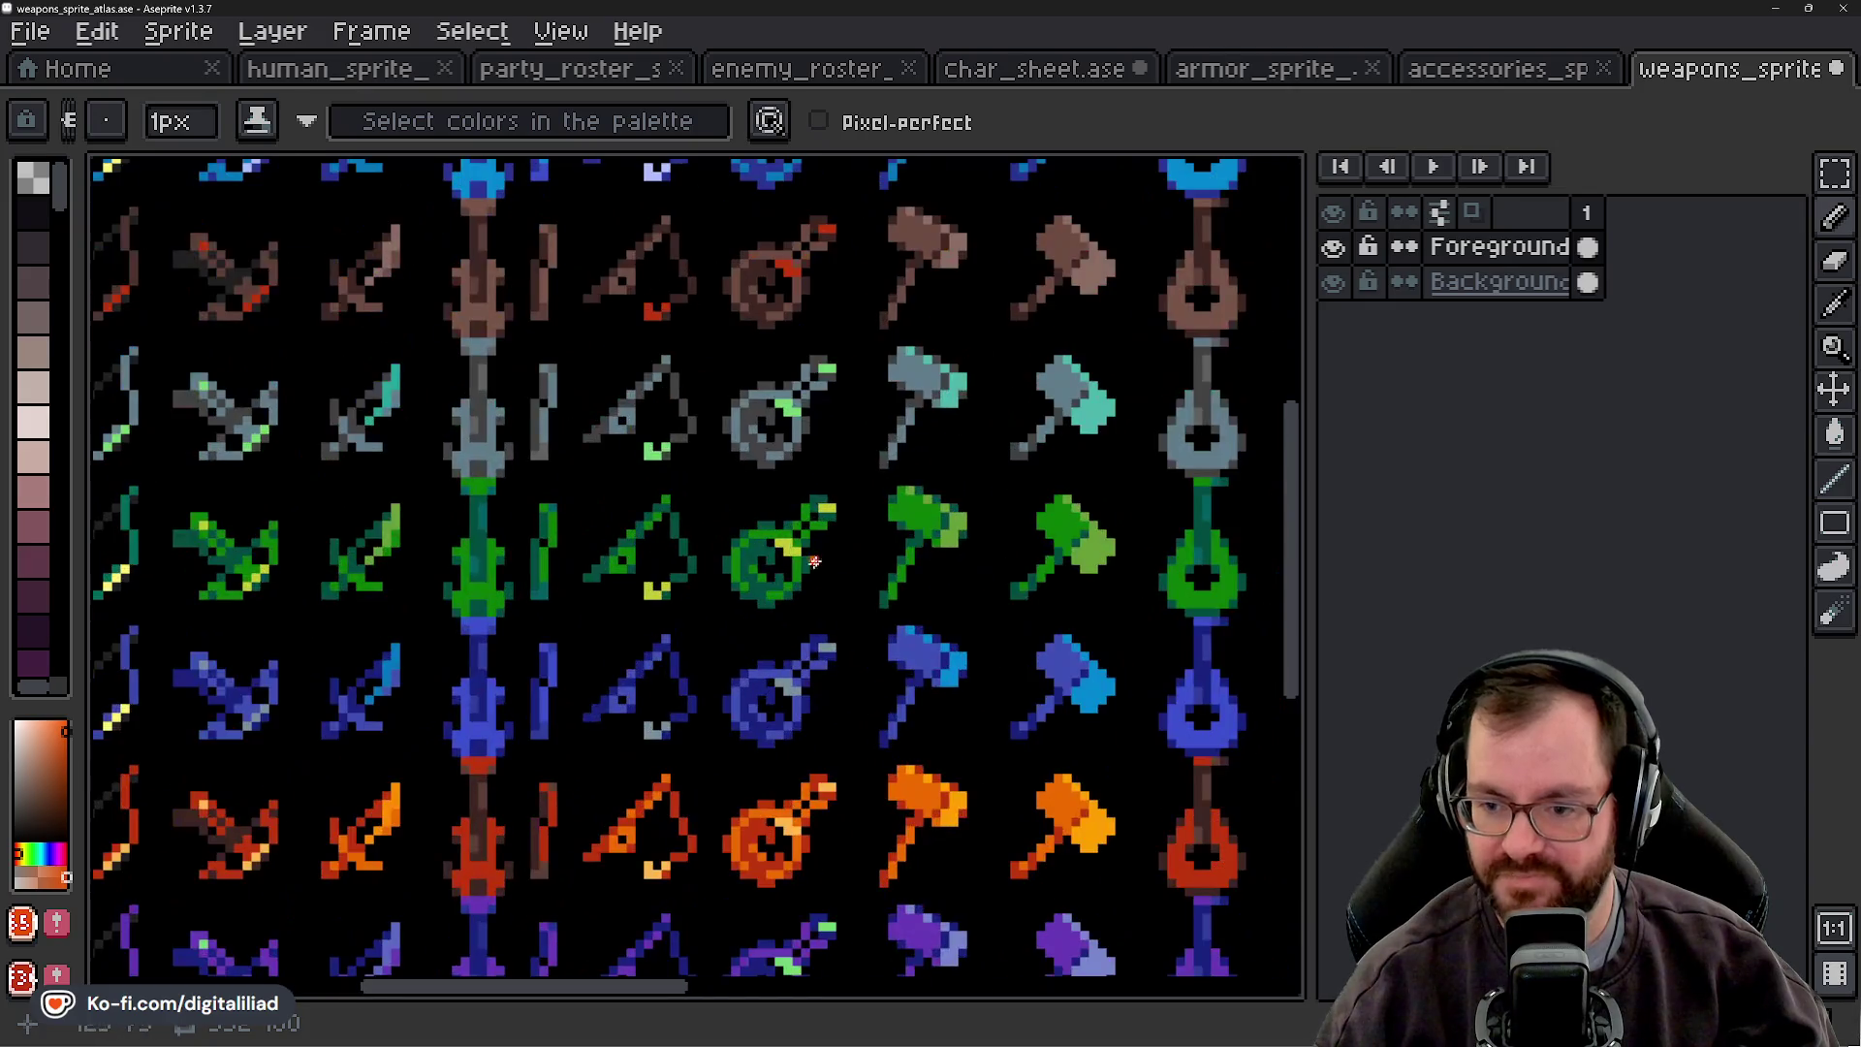
pyautogui.scroll(-2, 751, 560)
pyautogui.scroll(3, 670, 445)
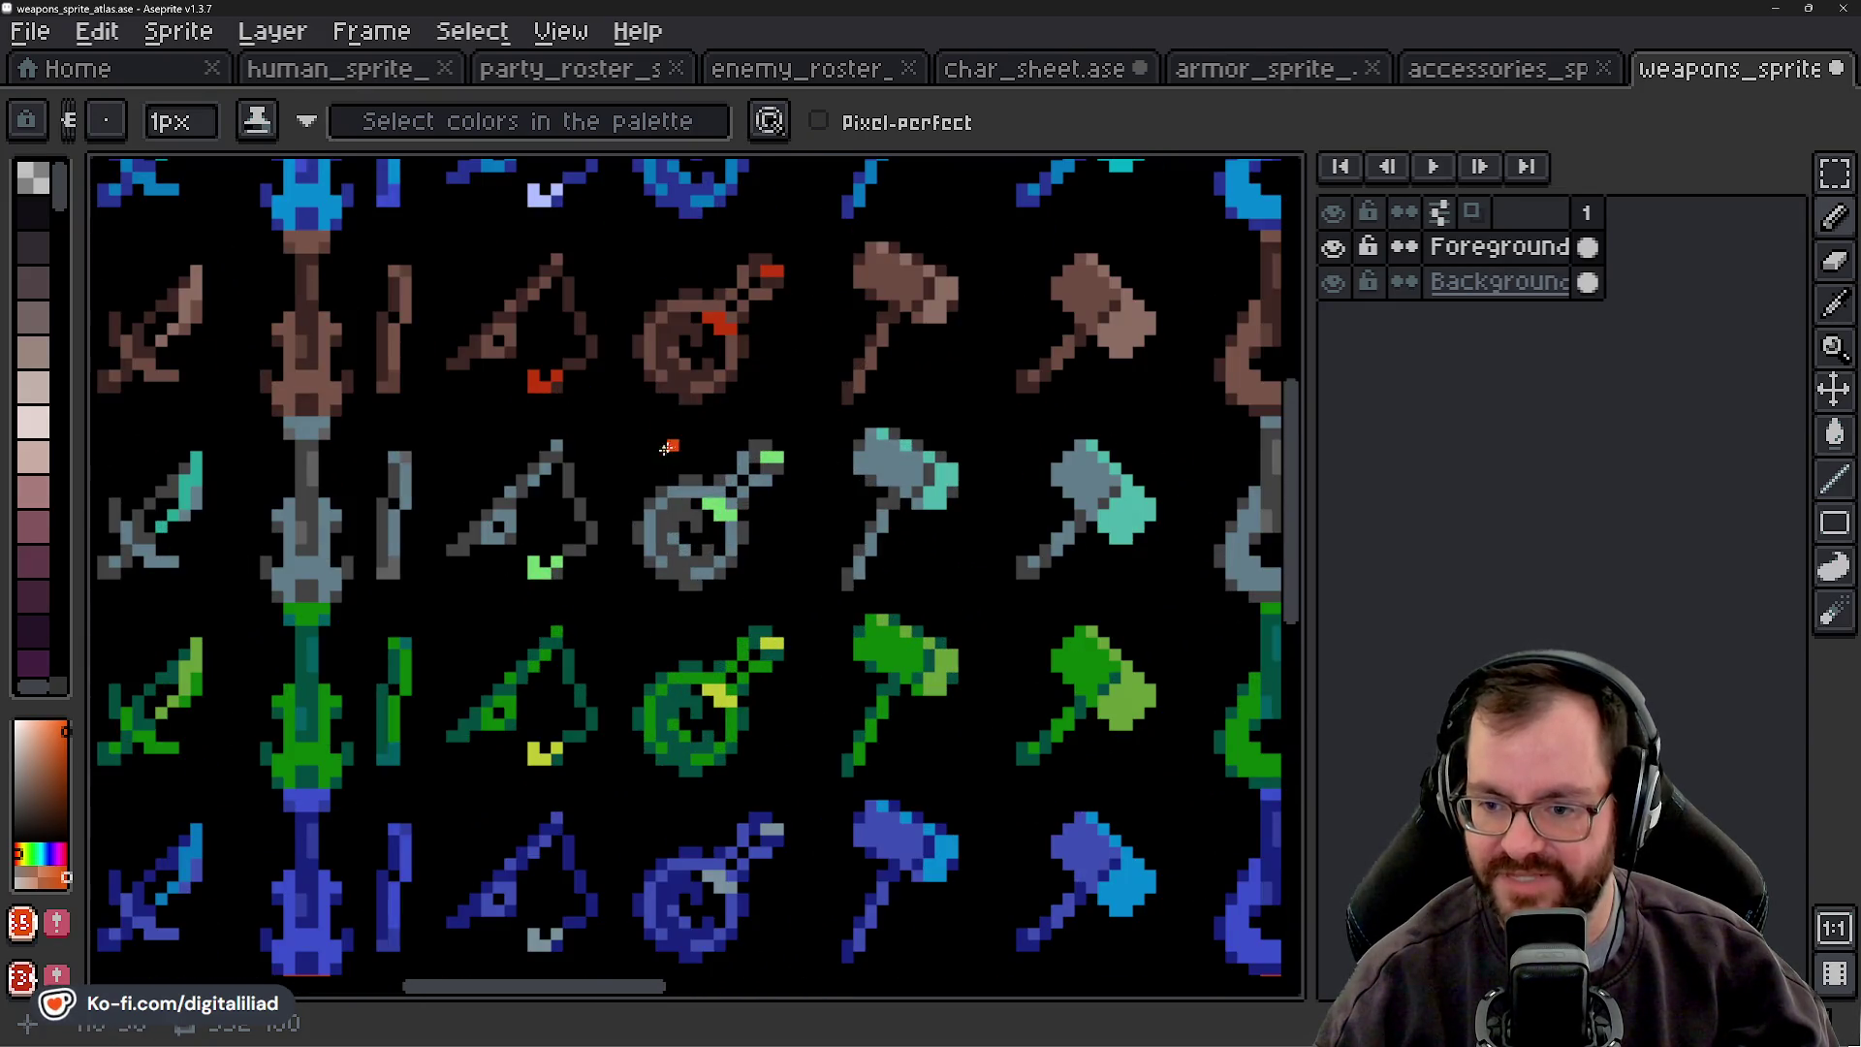
pyautogui.scroll(-5, 707, 514)
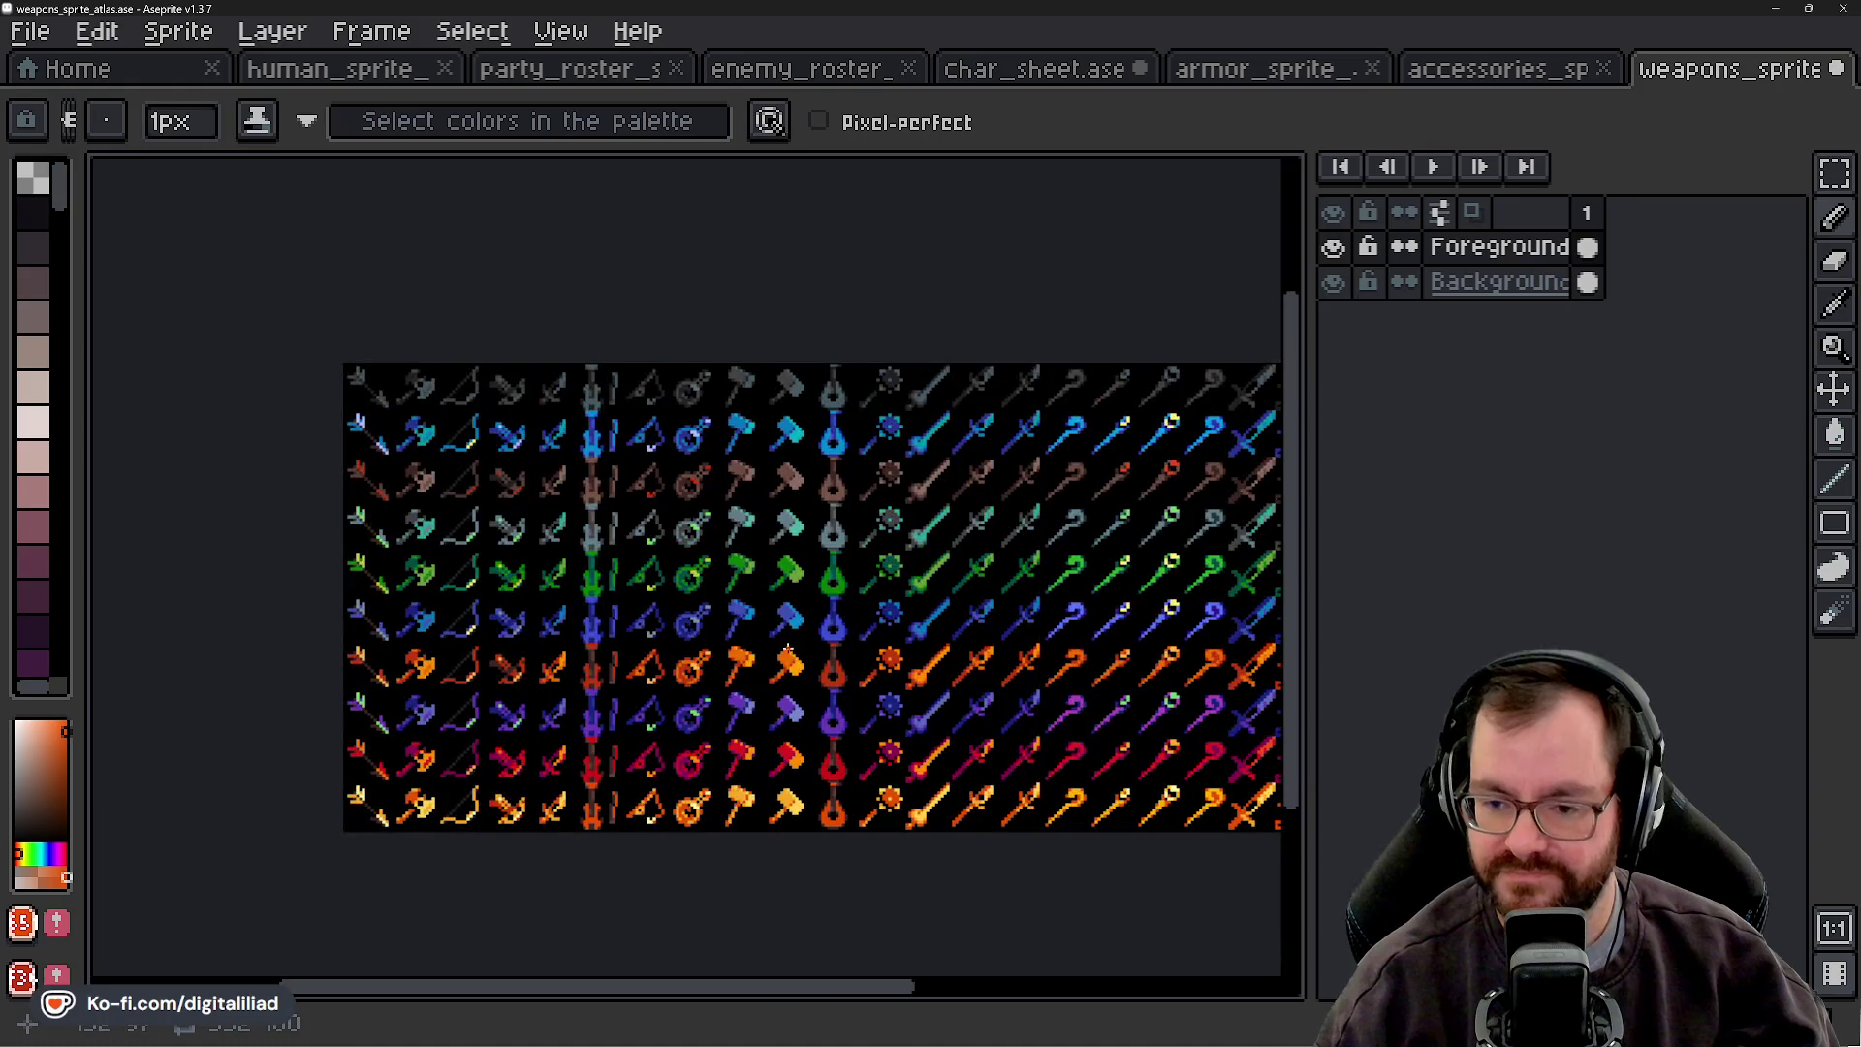
pyautogui.moveTo(691, 659); pyautogui.dragTo(617, 625)
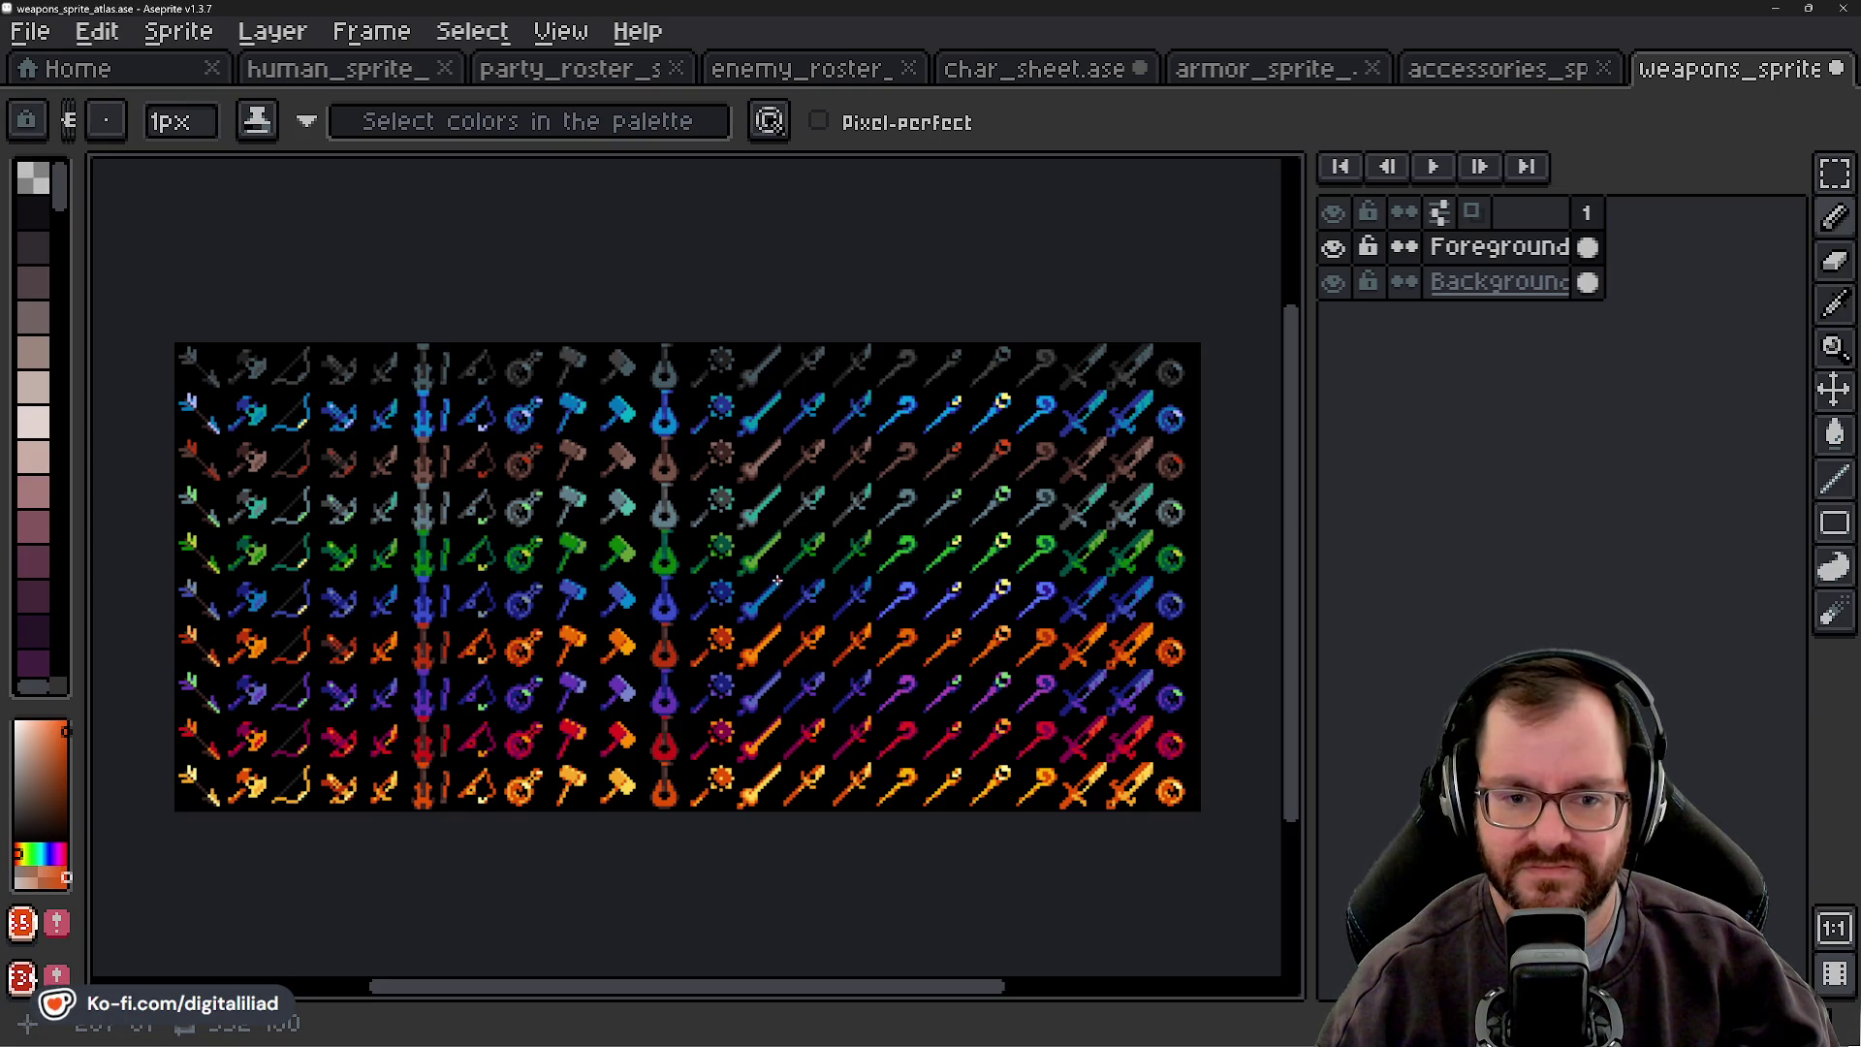
pyautogui.moveTo(781, 594)
pyautogui.mouseDown()
pyautogui.moveTo(830, 627)
pyautogui.moveTo(846, 617)
pyautogui.moveTo(803, 611)
pyautogui.mouseUp()
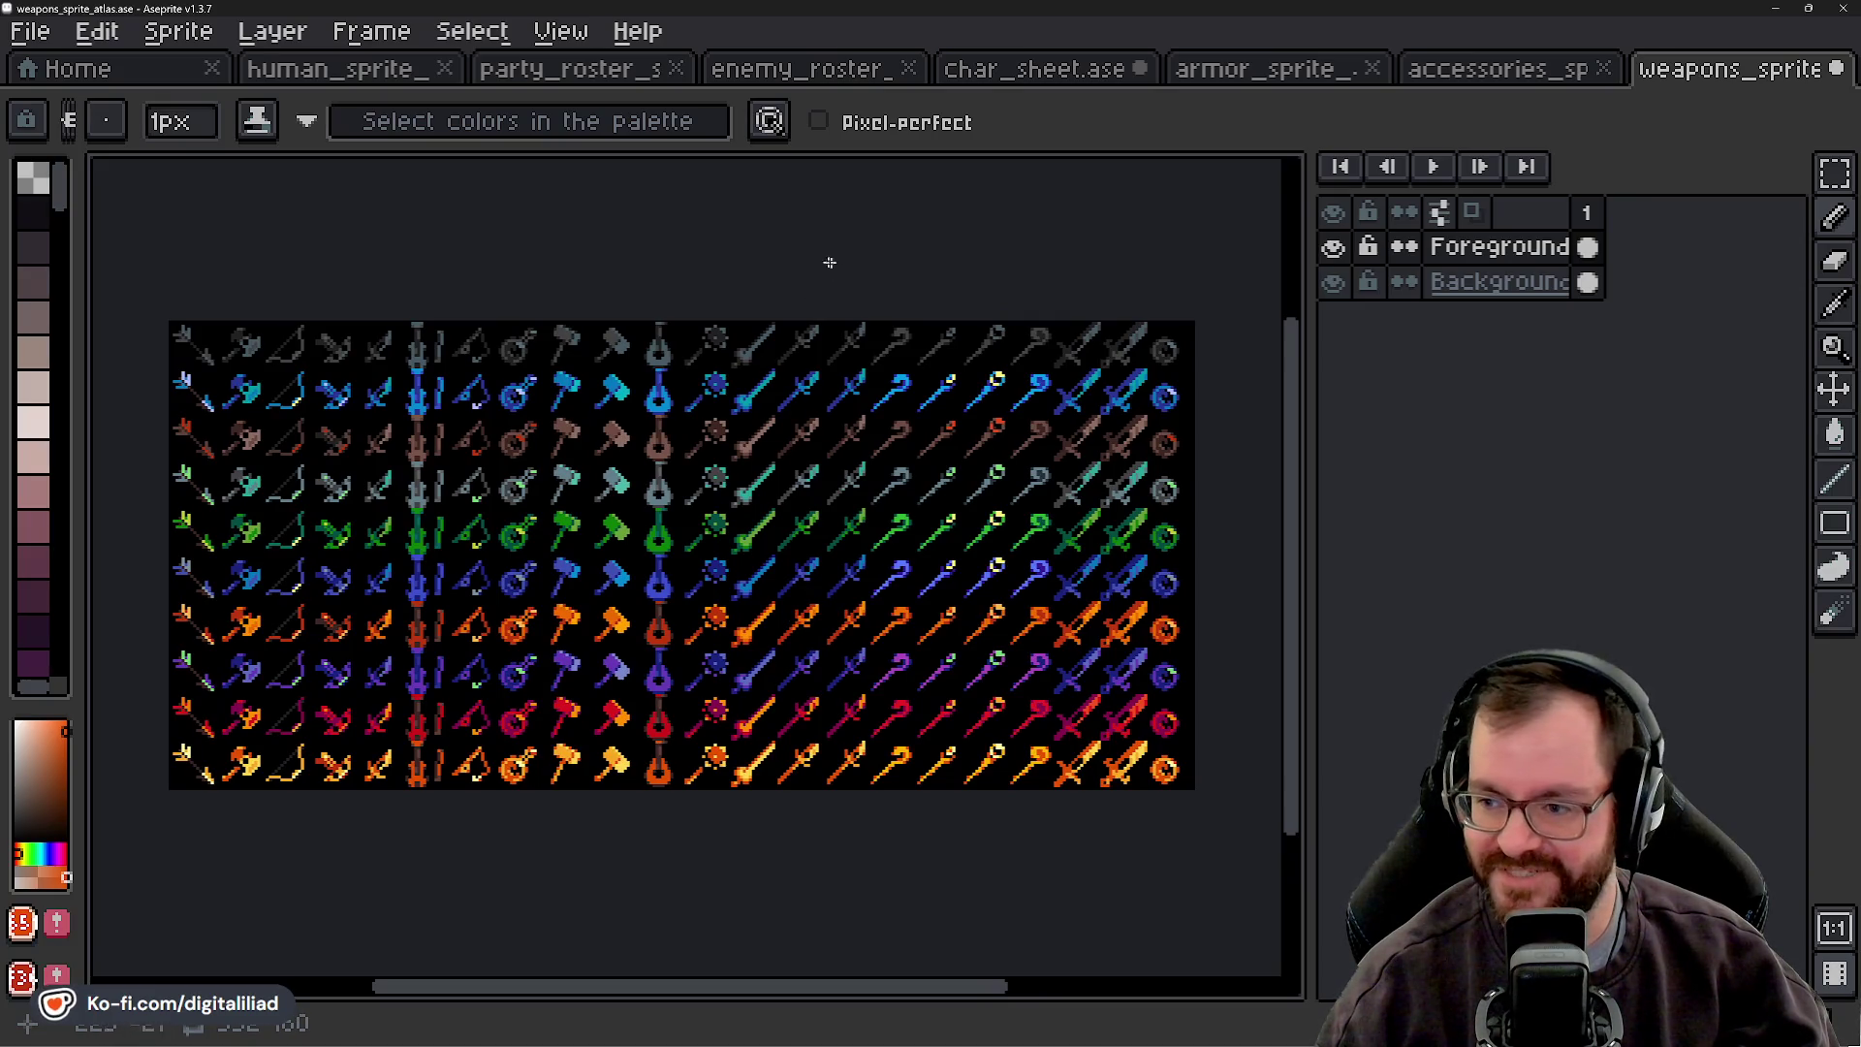
pyautogui.scroll(5, 1160, 296)
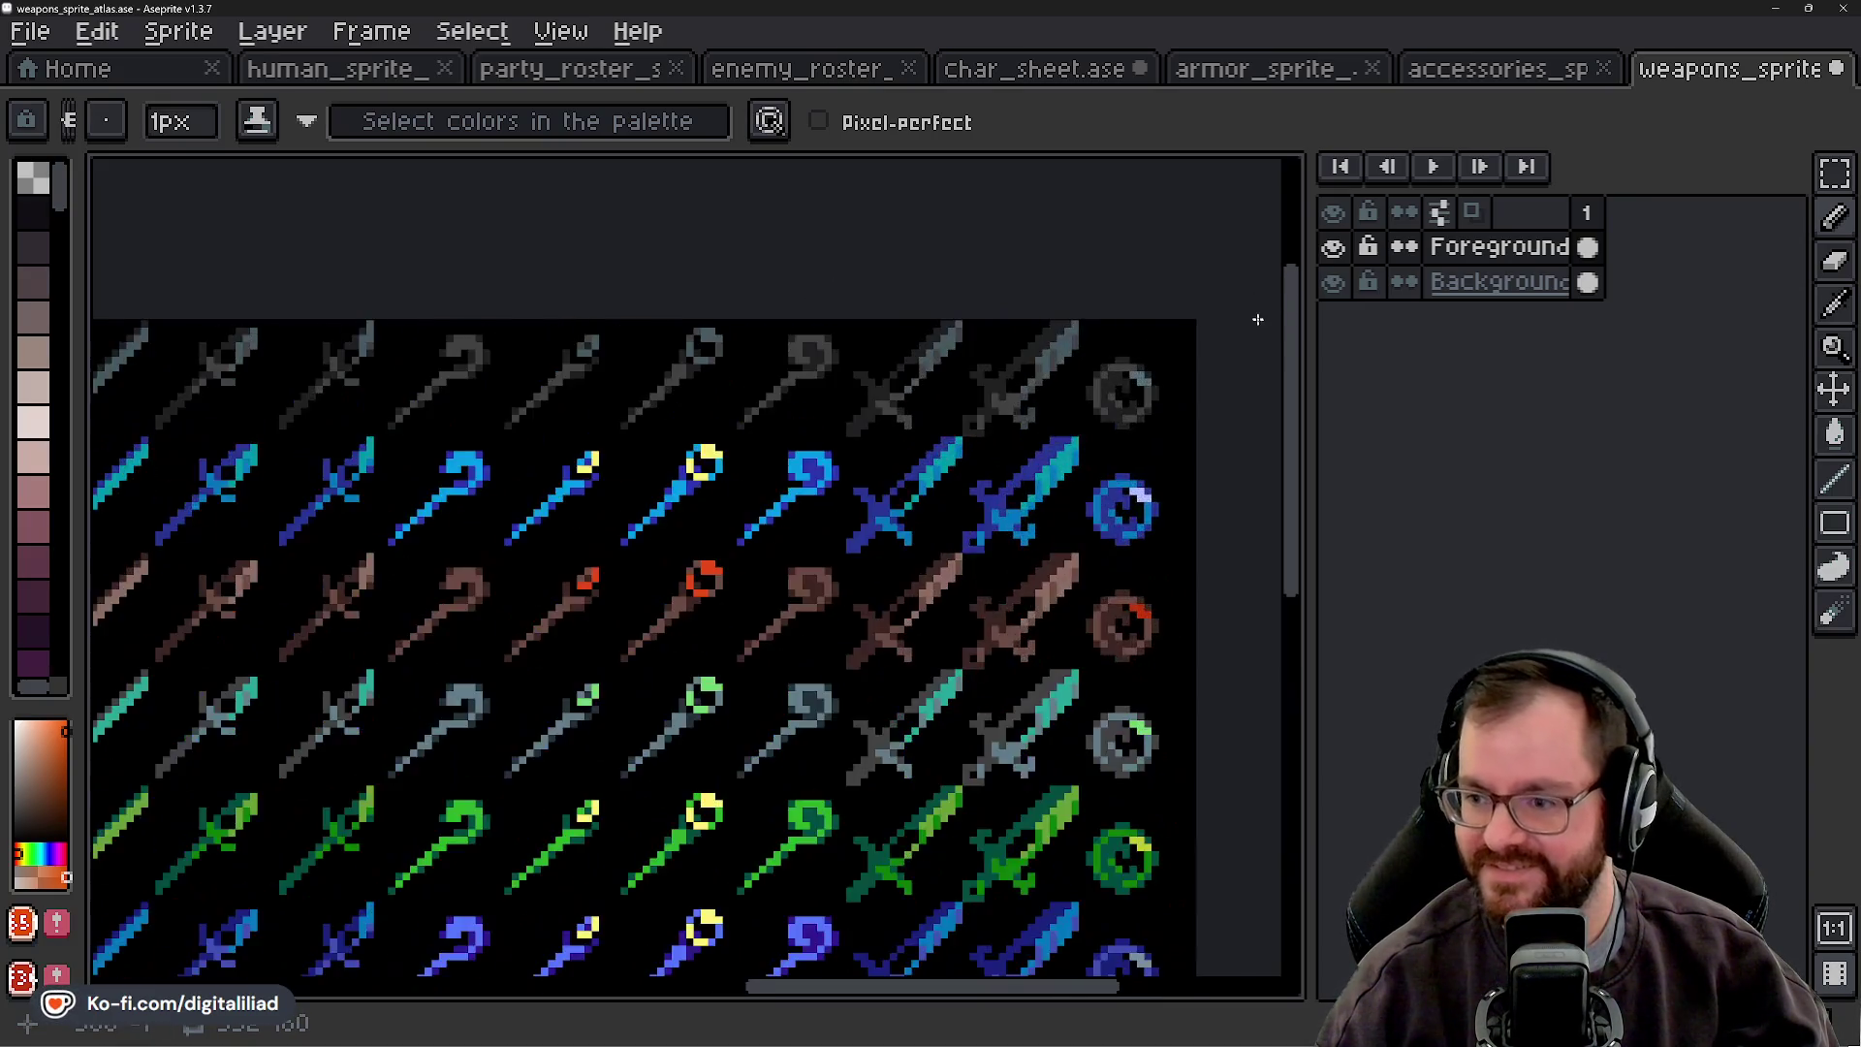
# - Nudge the grey ring up and right so it sits correctly within its 16×16 tile
pyautogui.click(1834, 174)
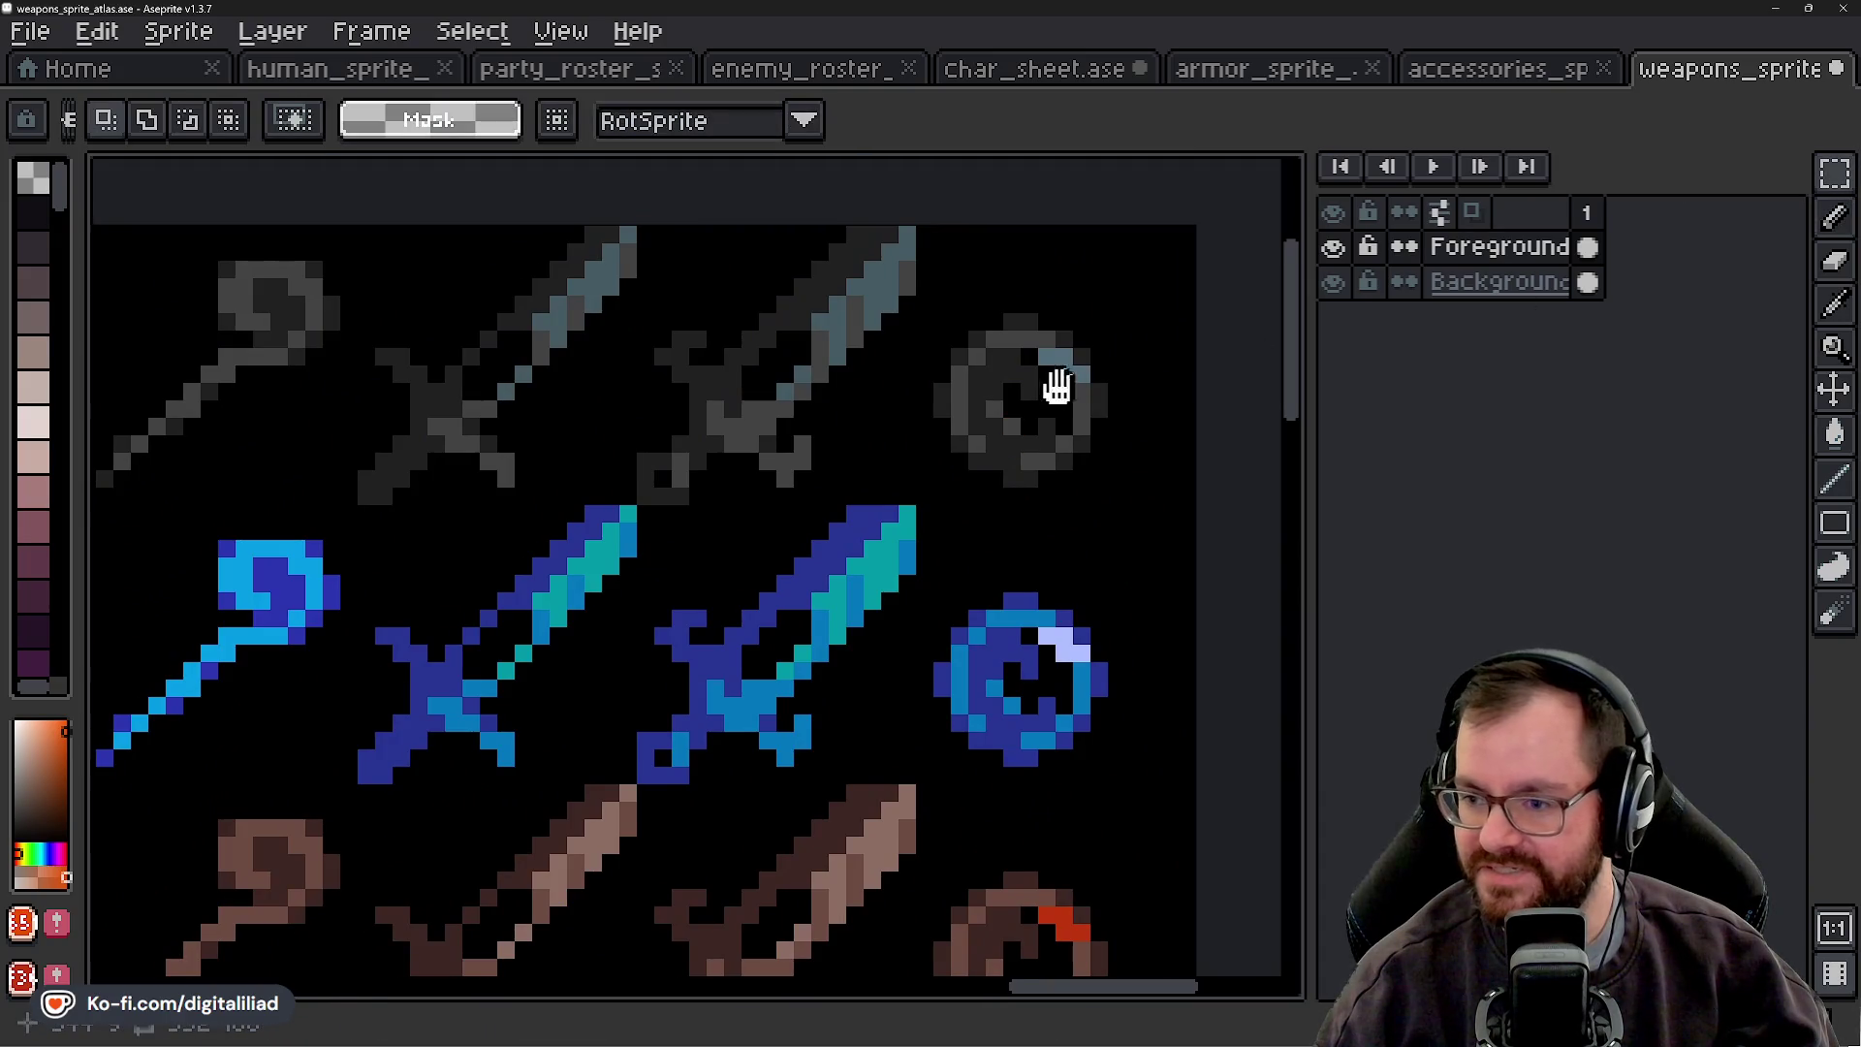
pyautogui.hscroll(3, 658, 407)
pyautogui.click(727, 479)
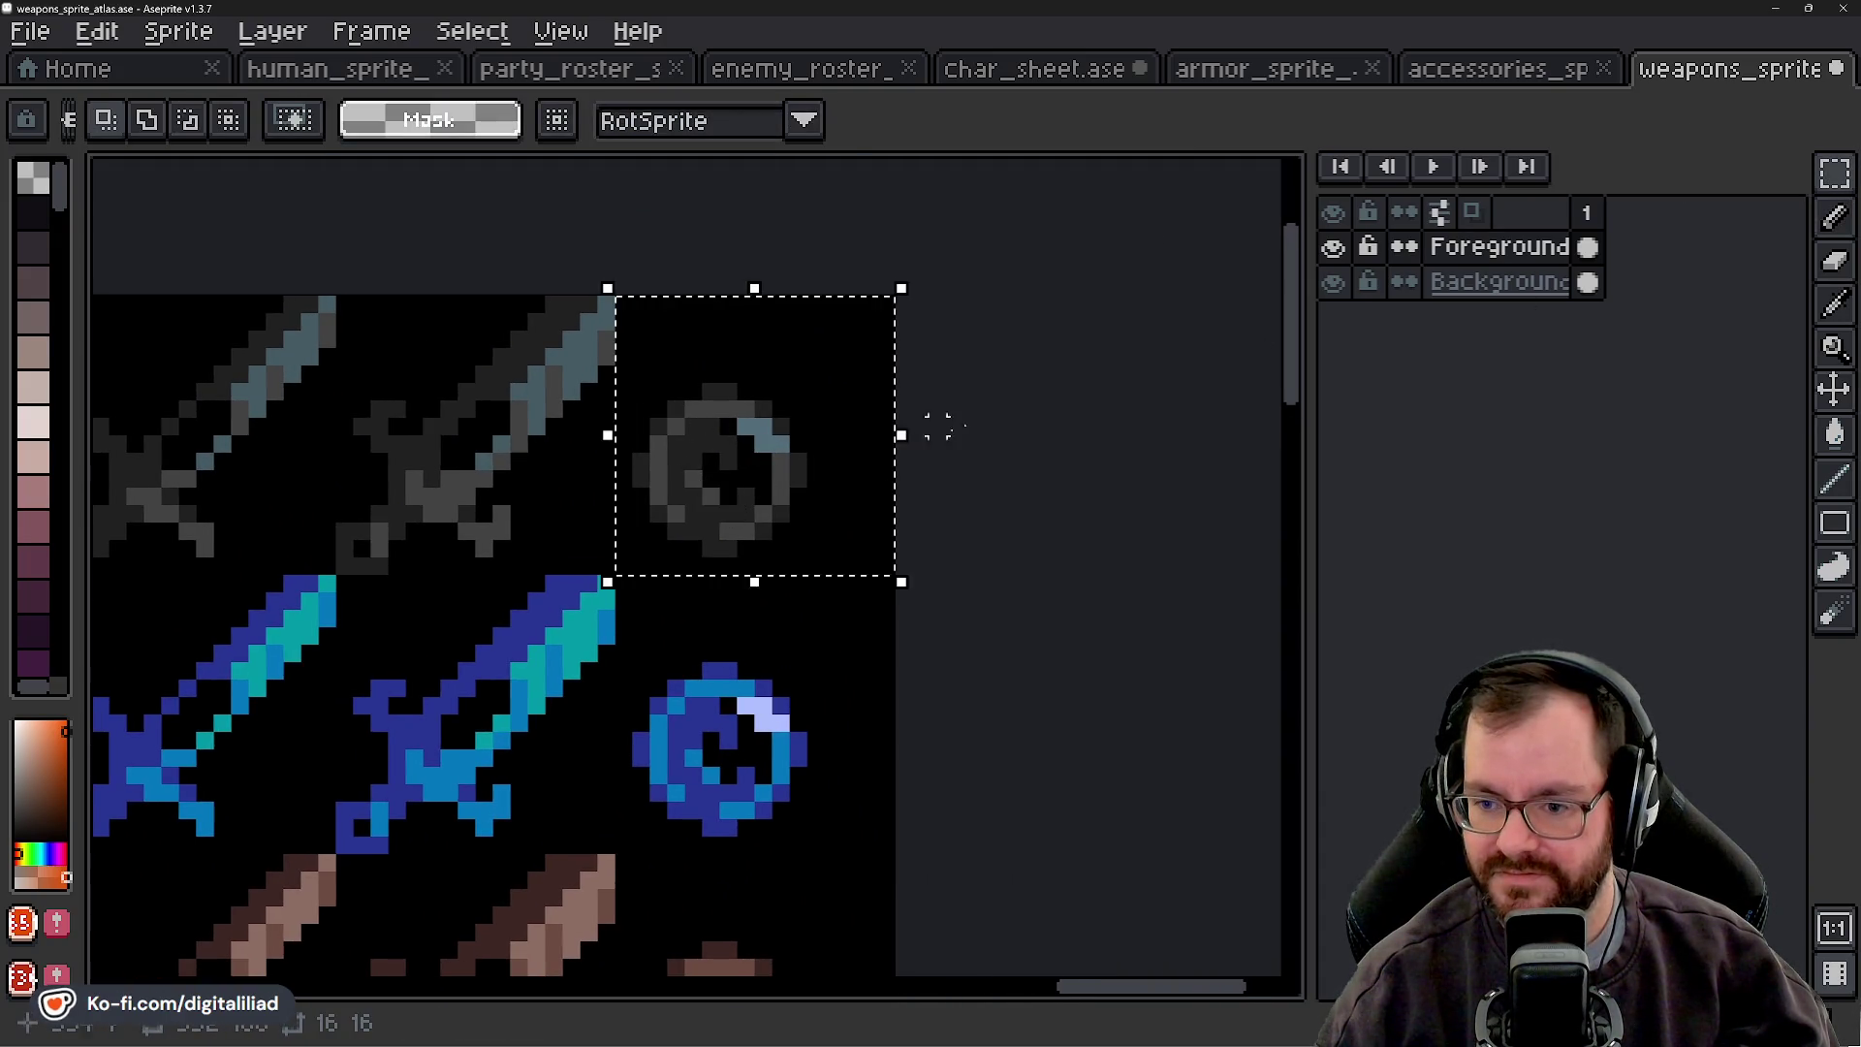
pyautogui.scroll(1, 693, 441)
pyautogui.scroll(1, 692, 441)
pyautogui.moveTo(593, 647)
pyautogui.mouseDown()
pyautogui.moveTo(870, 330)
pyautogui.moveTo(922, 315)
pyautogui.mouseUp()
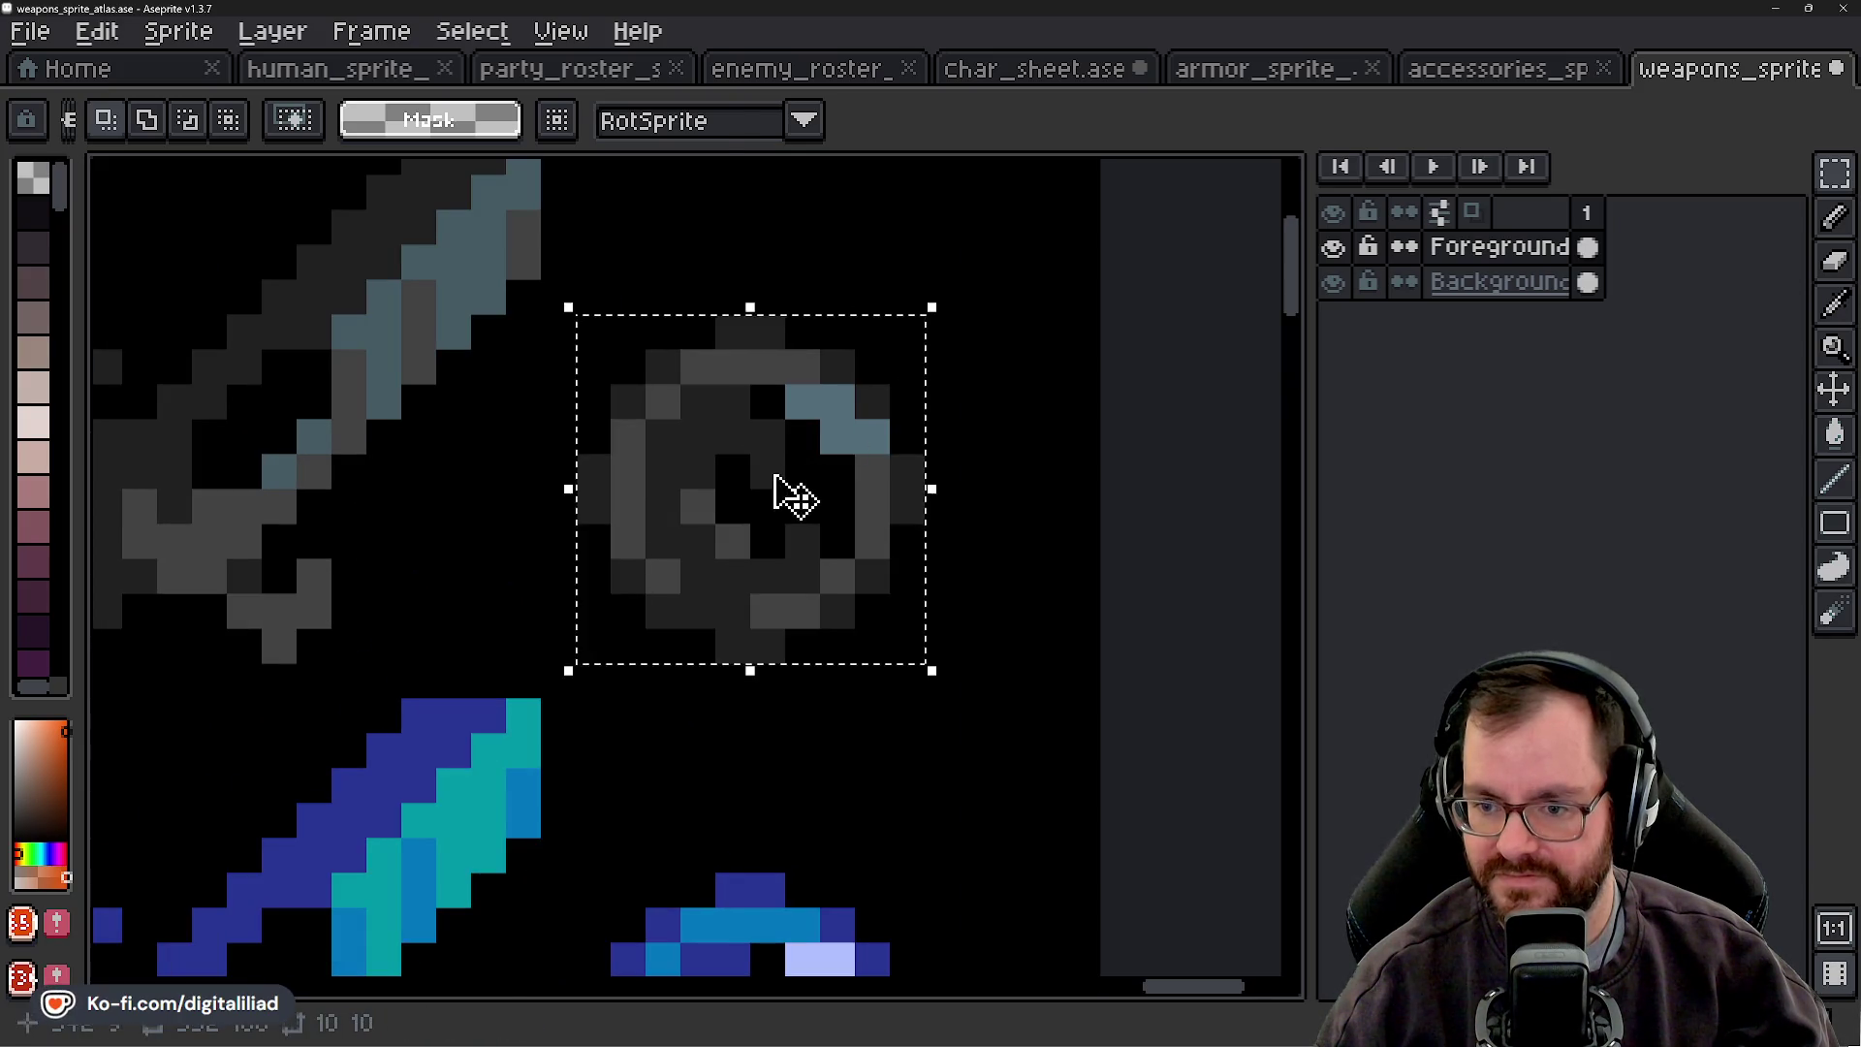
pyautogui.moveTo(781, 491); pyautogui.dragTo(830, 465)
pyautogui.hotkey('ctrl', 'd')
pyautogui.moveTo(593, 646)
pyautogui.mouseDown()
pyautogui.moveTo(601, 665)
pyautogui.moveTo(782, 489)
pyautogui.moveTo(956, 311)
pyautogui.moveTo(959, 282)
pyautogui.mouseUp()
pyautogui.moveTo(818, 472); pyautogui.dragTo(843, 461)
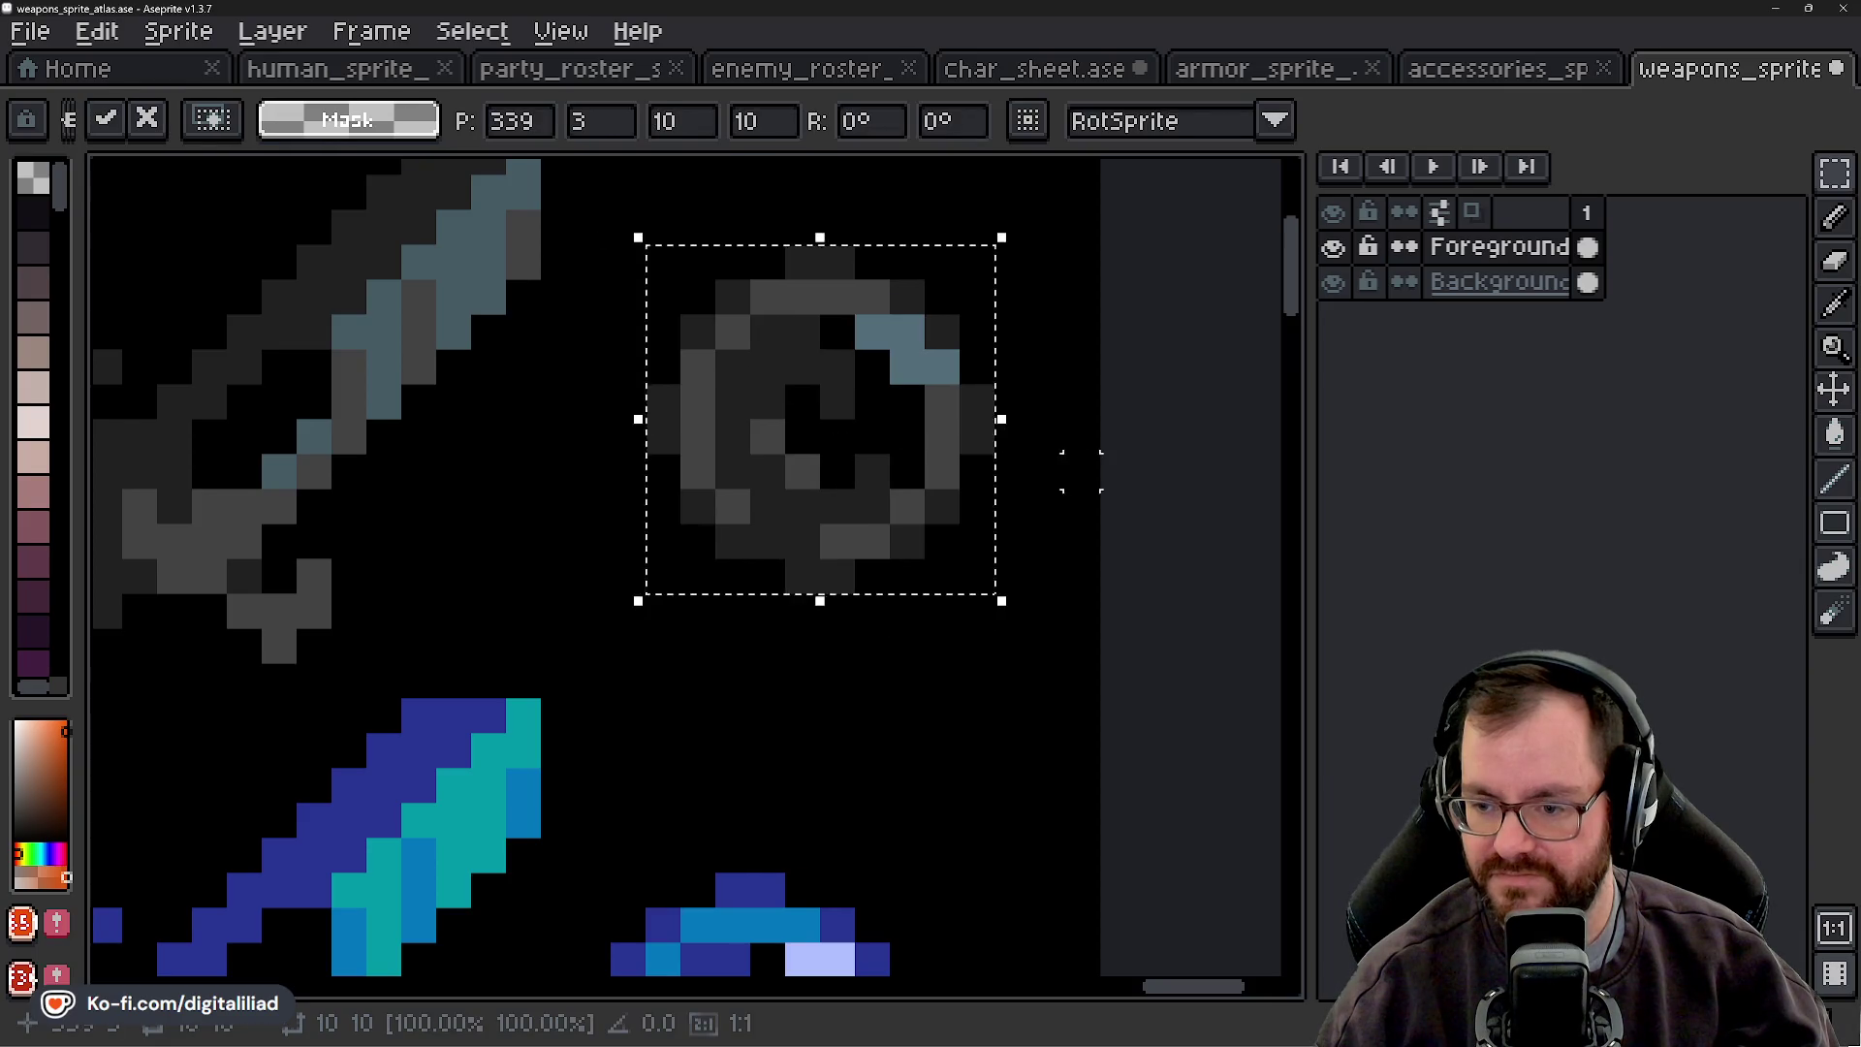
pyautogui.press('Return')
# - Shift the whole column of rings two pixels right and two pixels up
pyautogui.scroll(-2, 831, 446)
pyautogui.scroll(2, 959, 480)
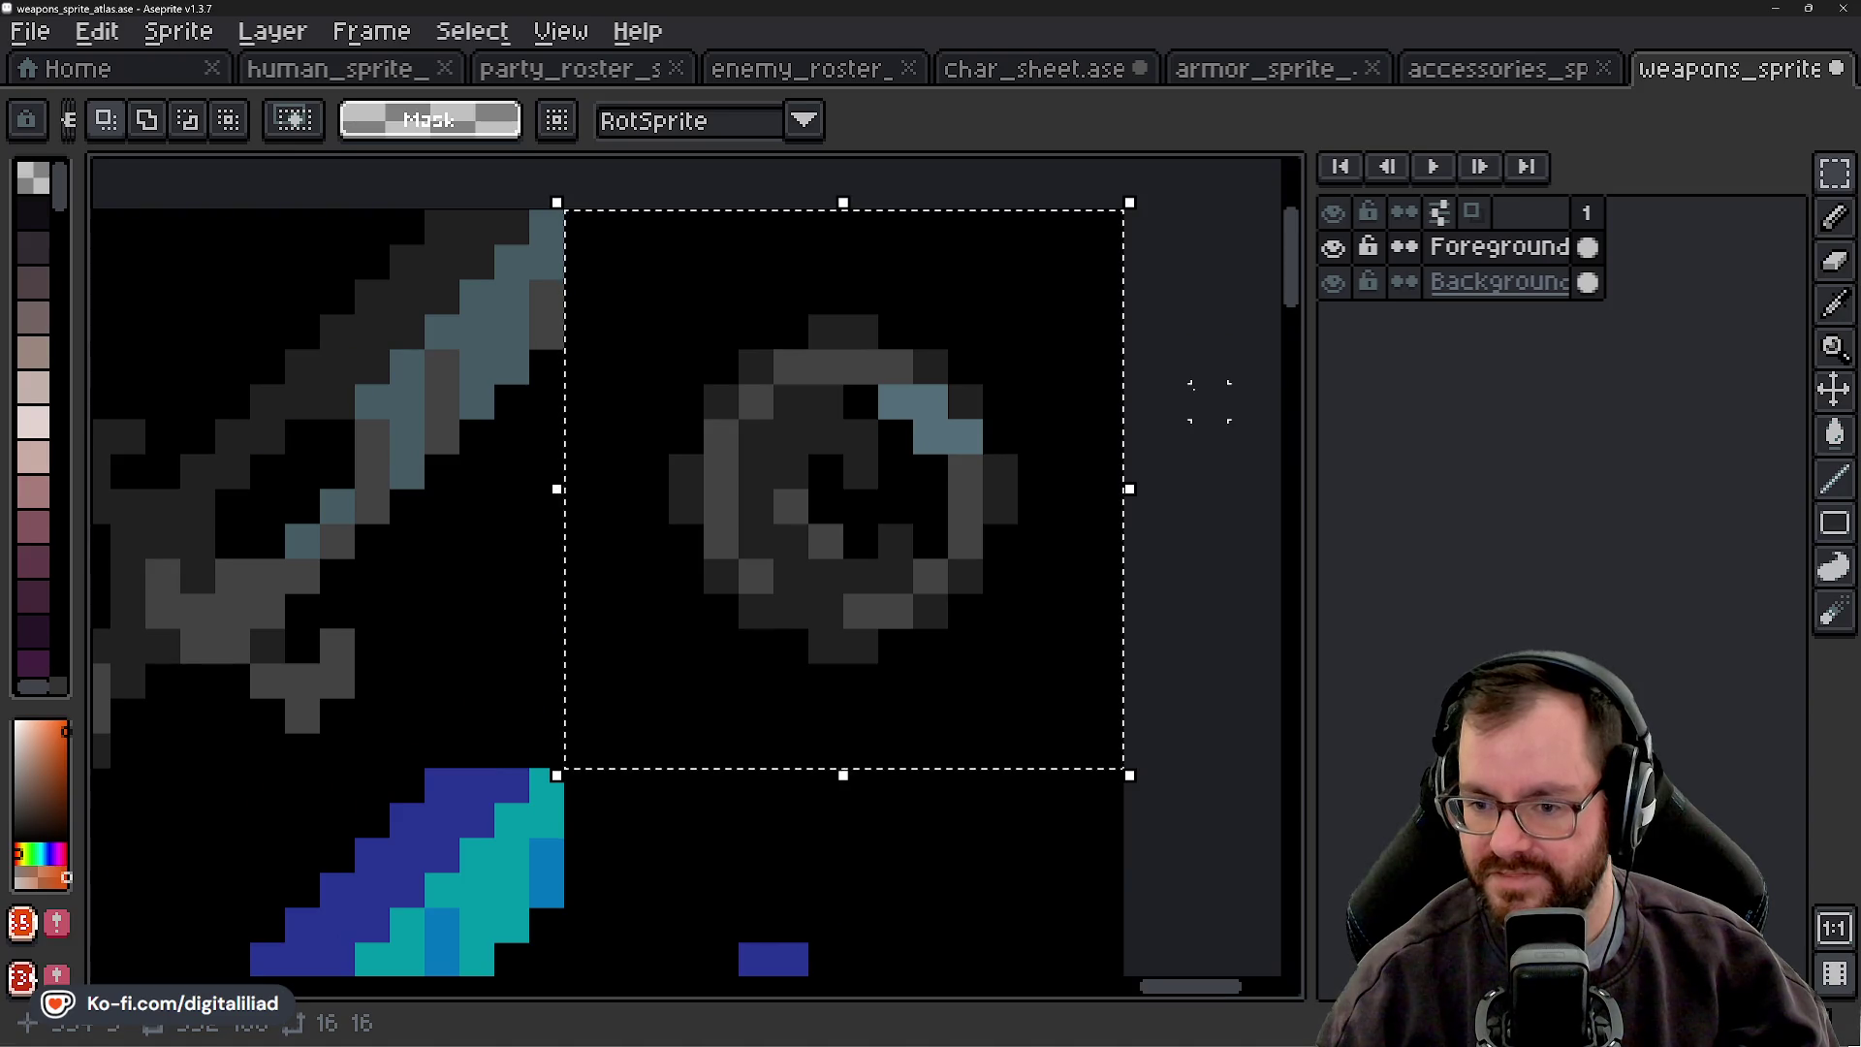
pyautogui.scroll(-3, 665, 478)
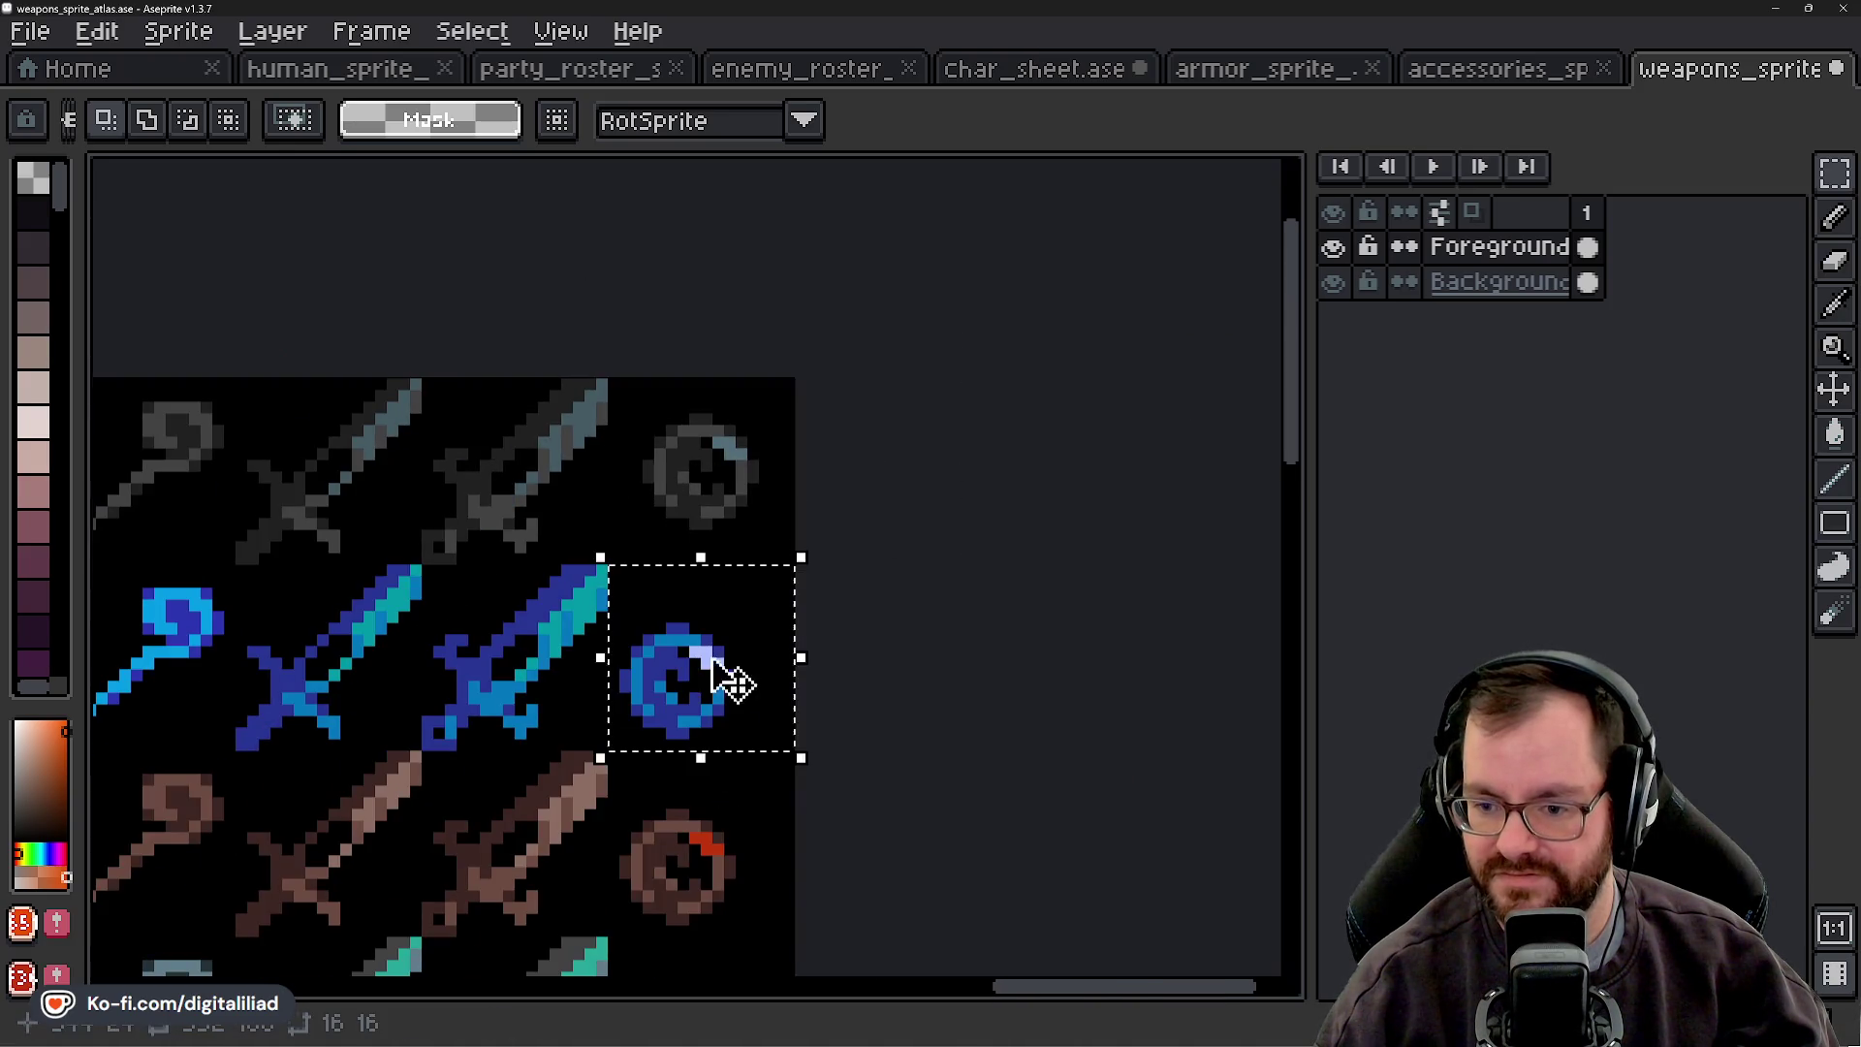
pyautogui.scroll(3, 939, 697)
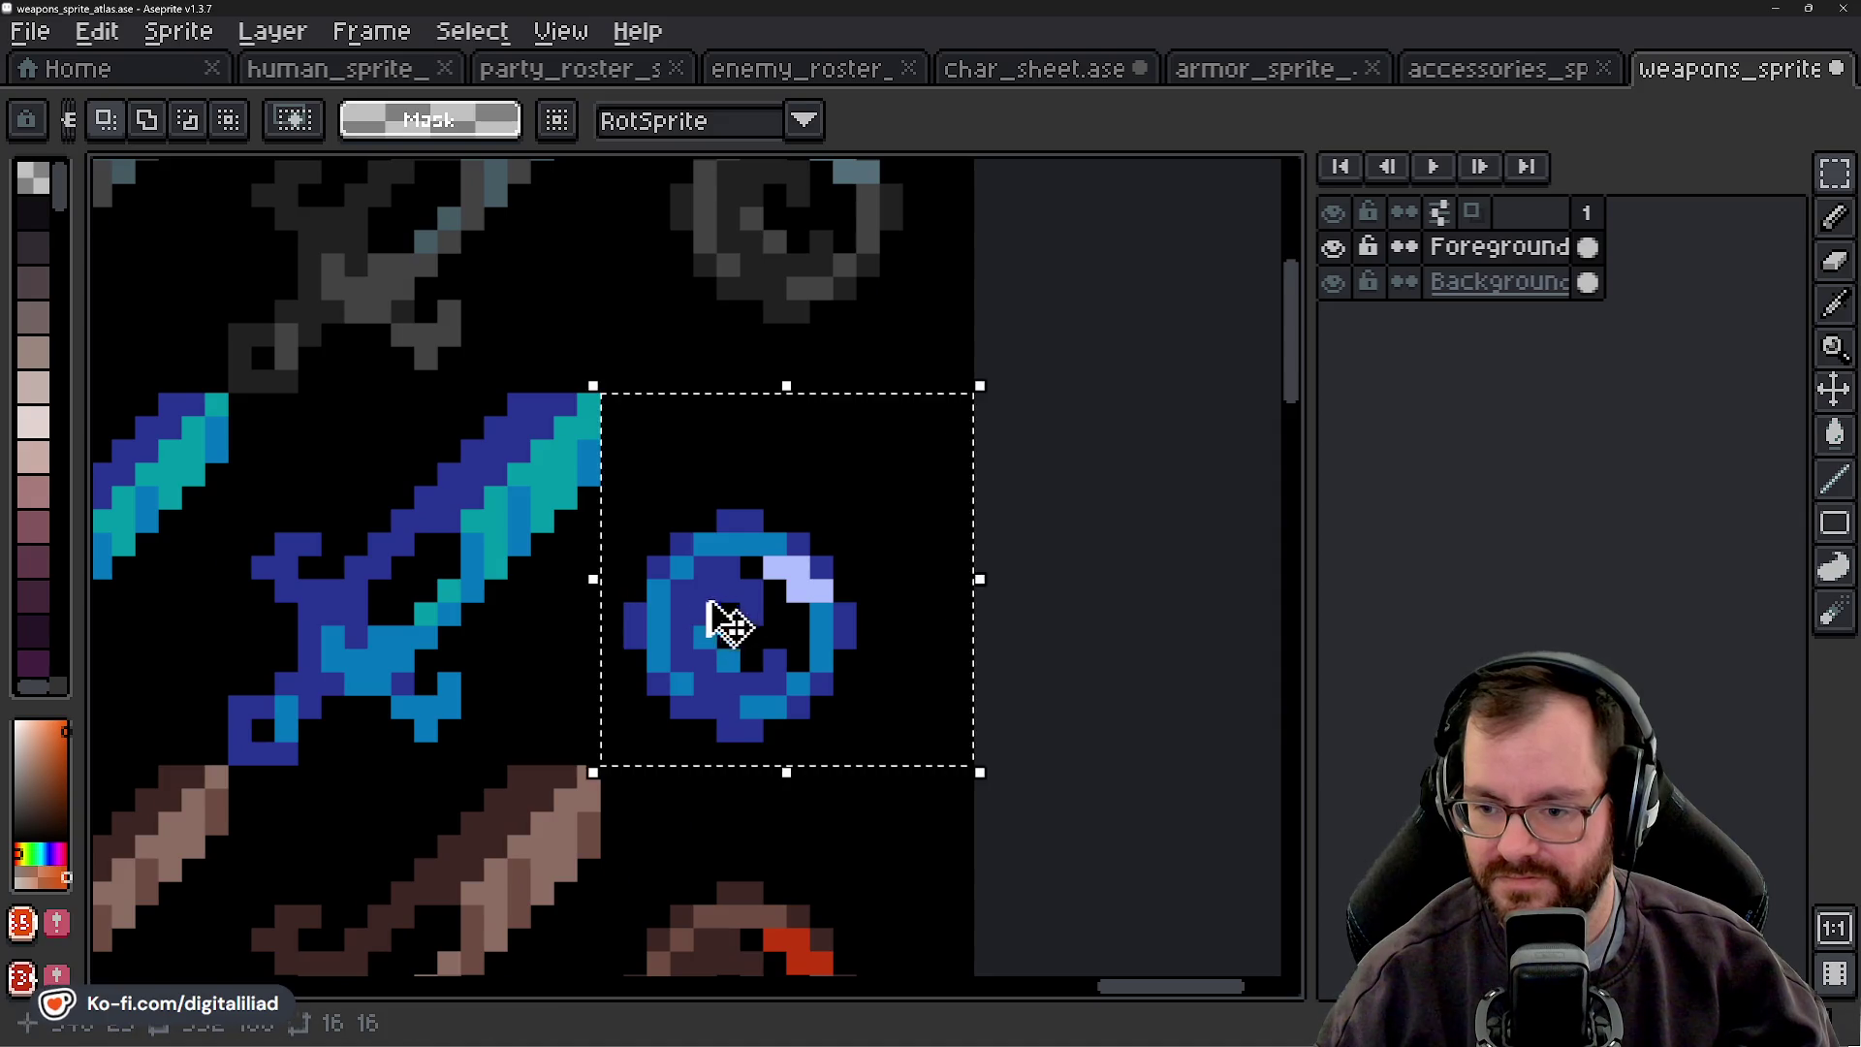
pyautogui.scroll(-3, 727, 620)
pyautogui.scroll(-2, 930, 565)
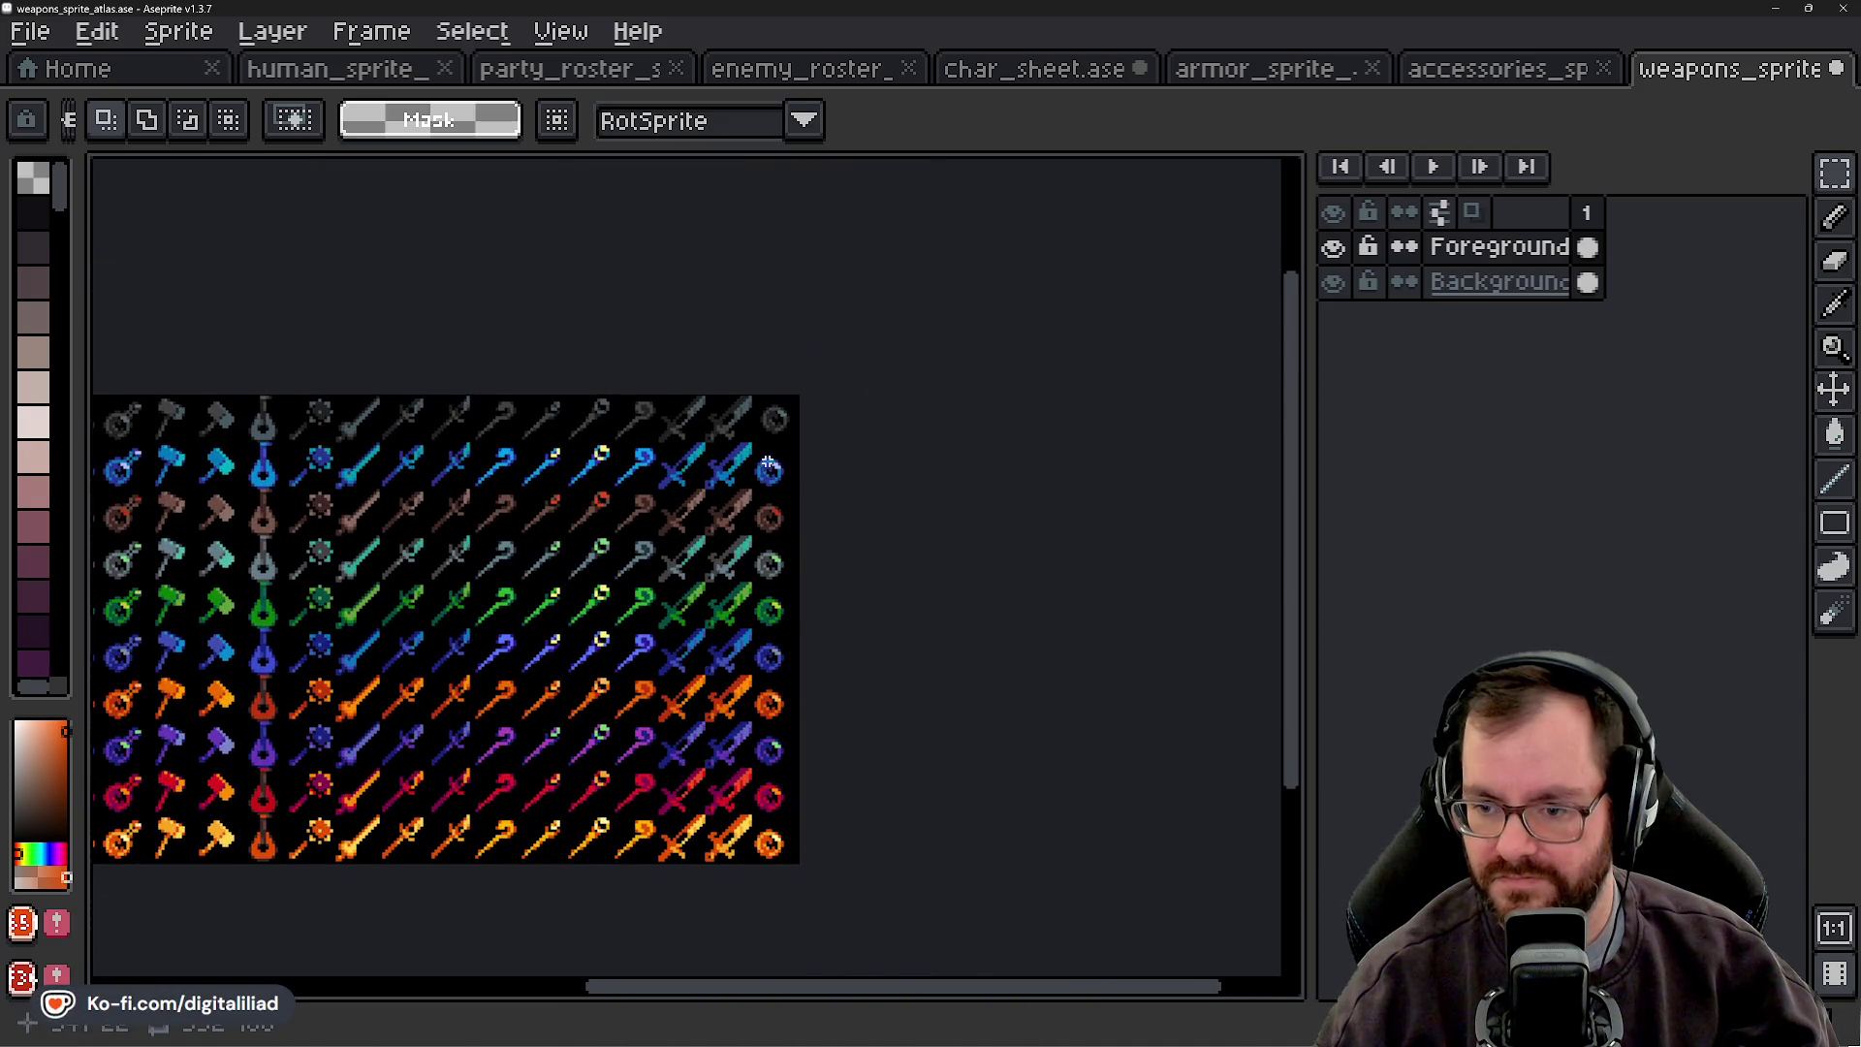
pyautogui.moveTo(770, 468); pyautogui.dragTo(773, 848)
pyautogui.scroll(4, 780, 582)
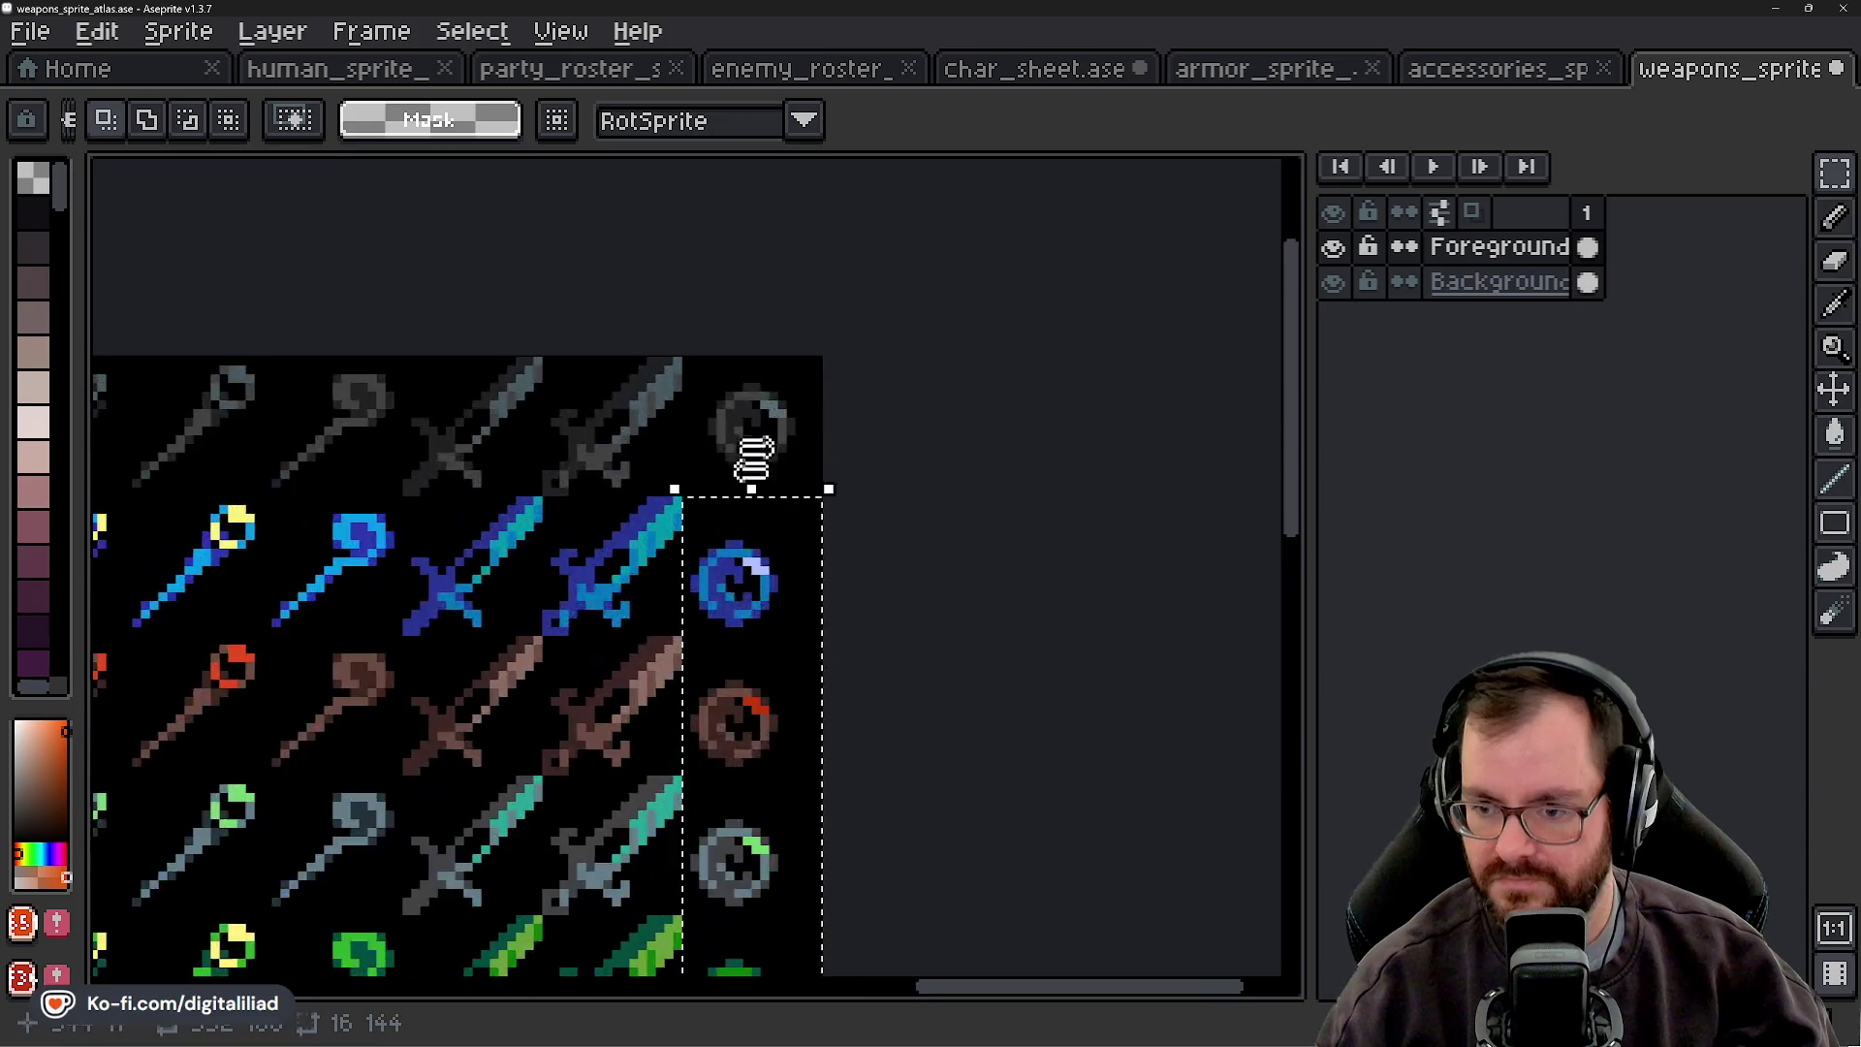
pyautogui.press('Right')
pyautogui.press('Up')
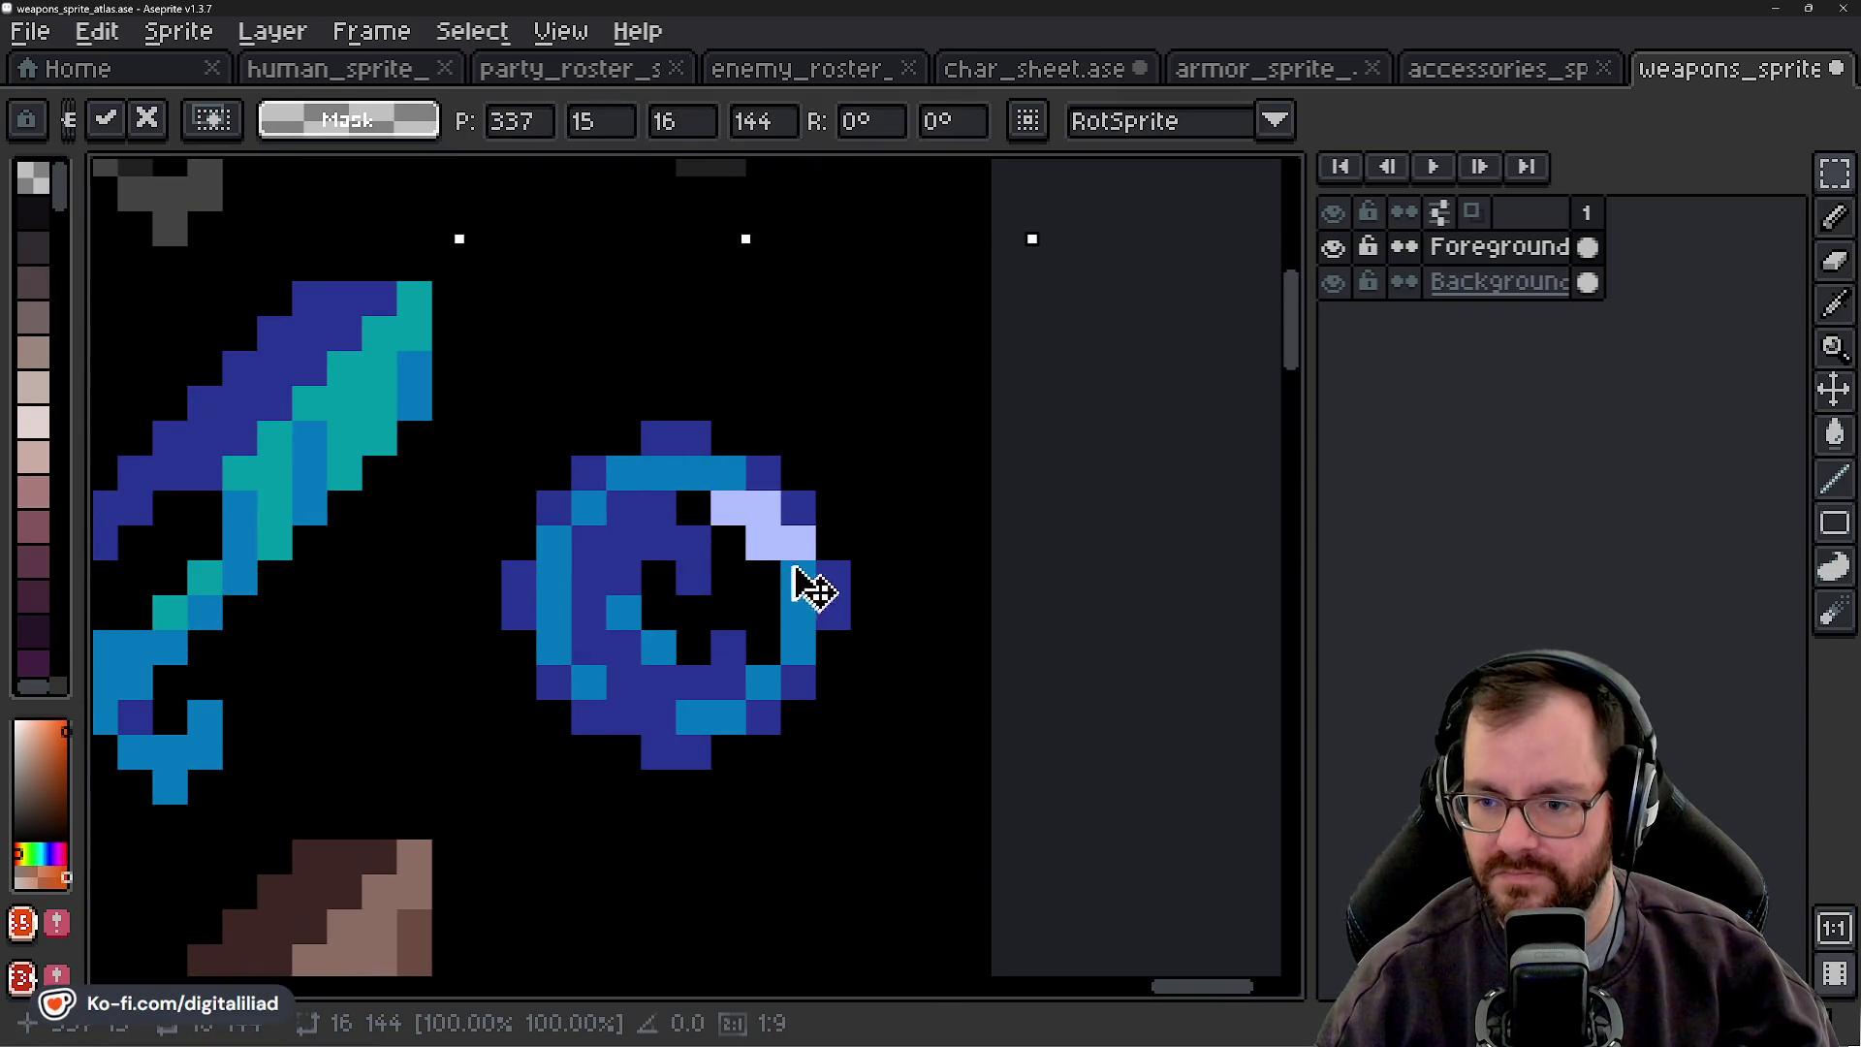
pyautogui.press('Right')
pyautogui.press('Up')
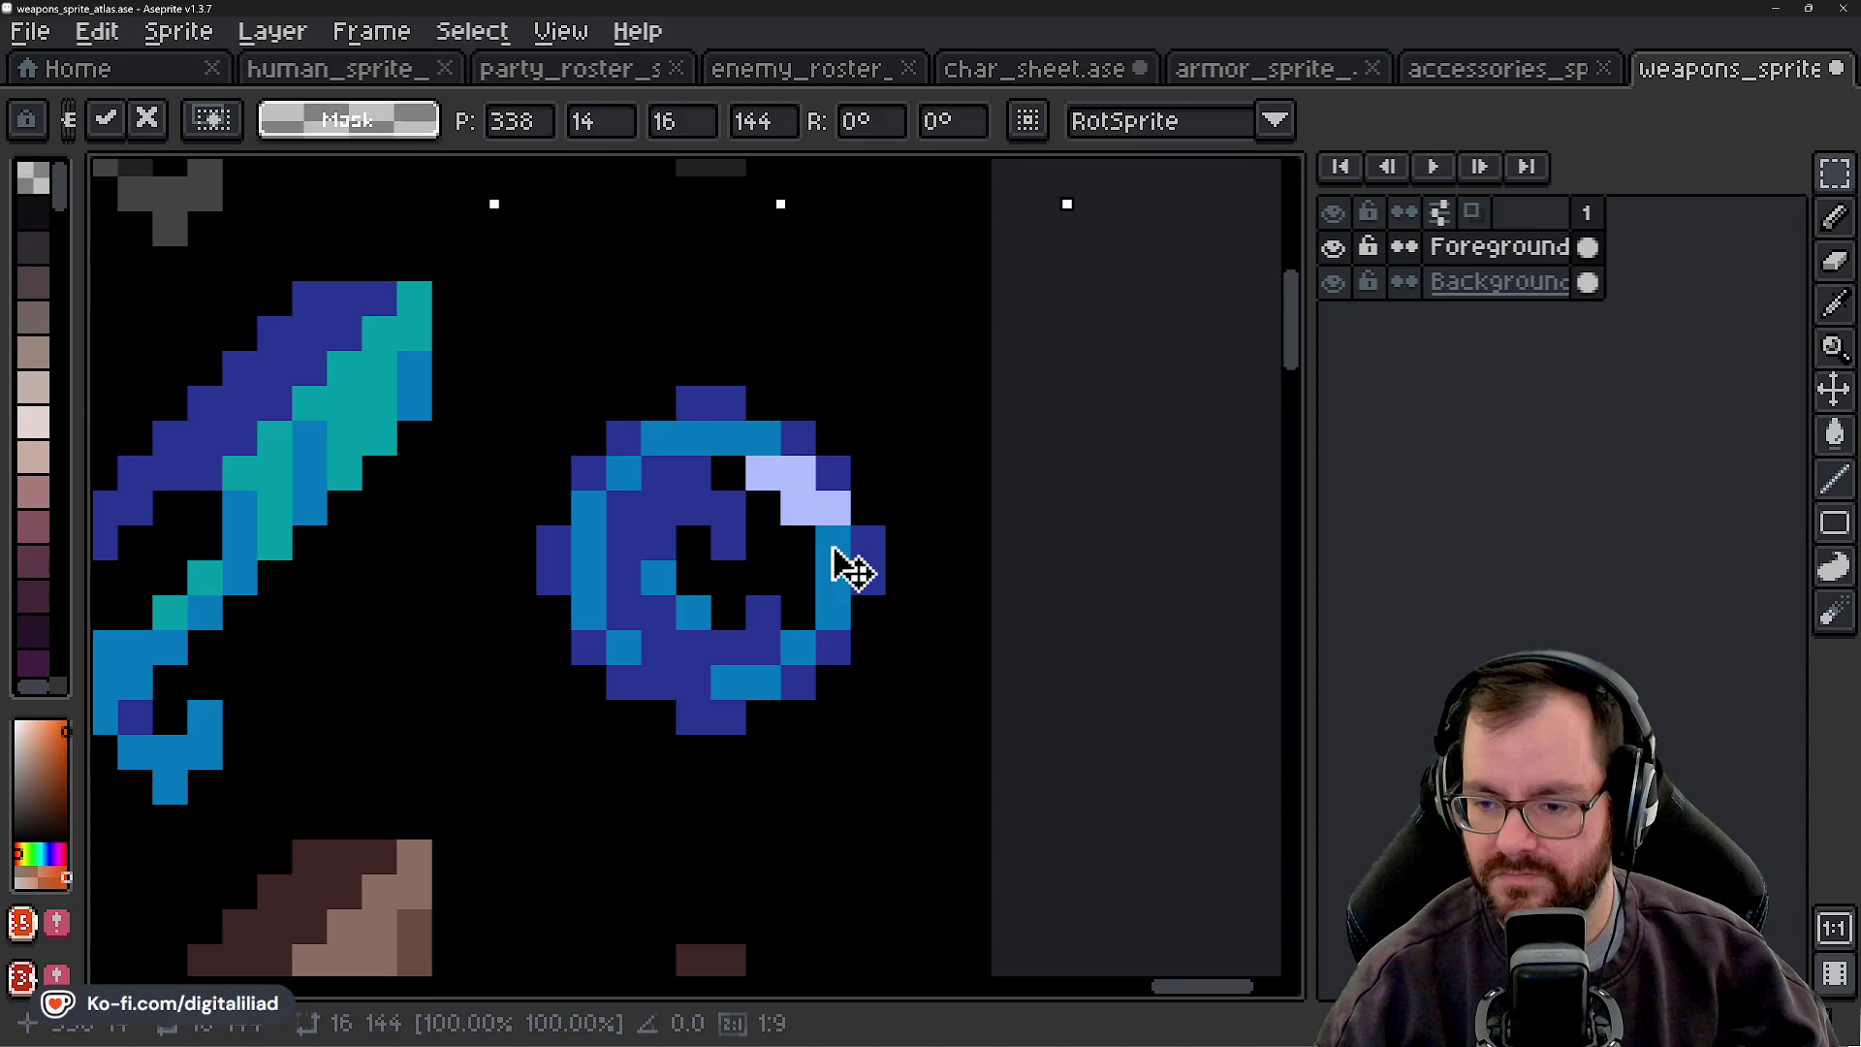
pyautogui.scroll(-4, 804, 562)
pyautogui.press('Return')
# - Check the blue ring's tile alignment after the shift
pyautogui.moveTo(708, 516); pyautogui.dragTo(725, 535)
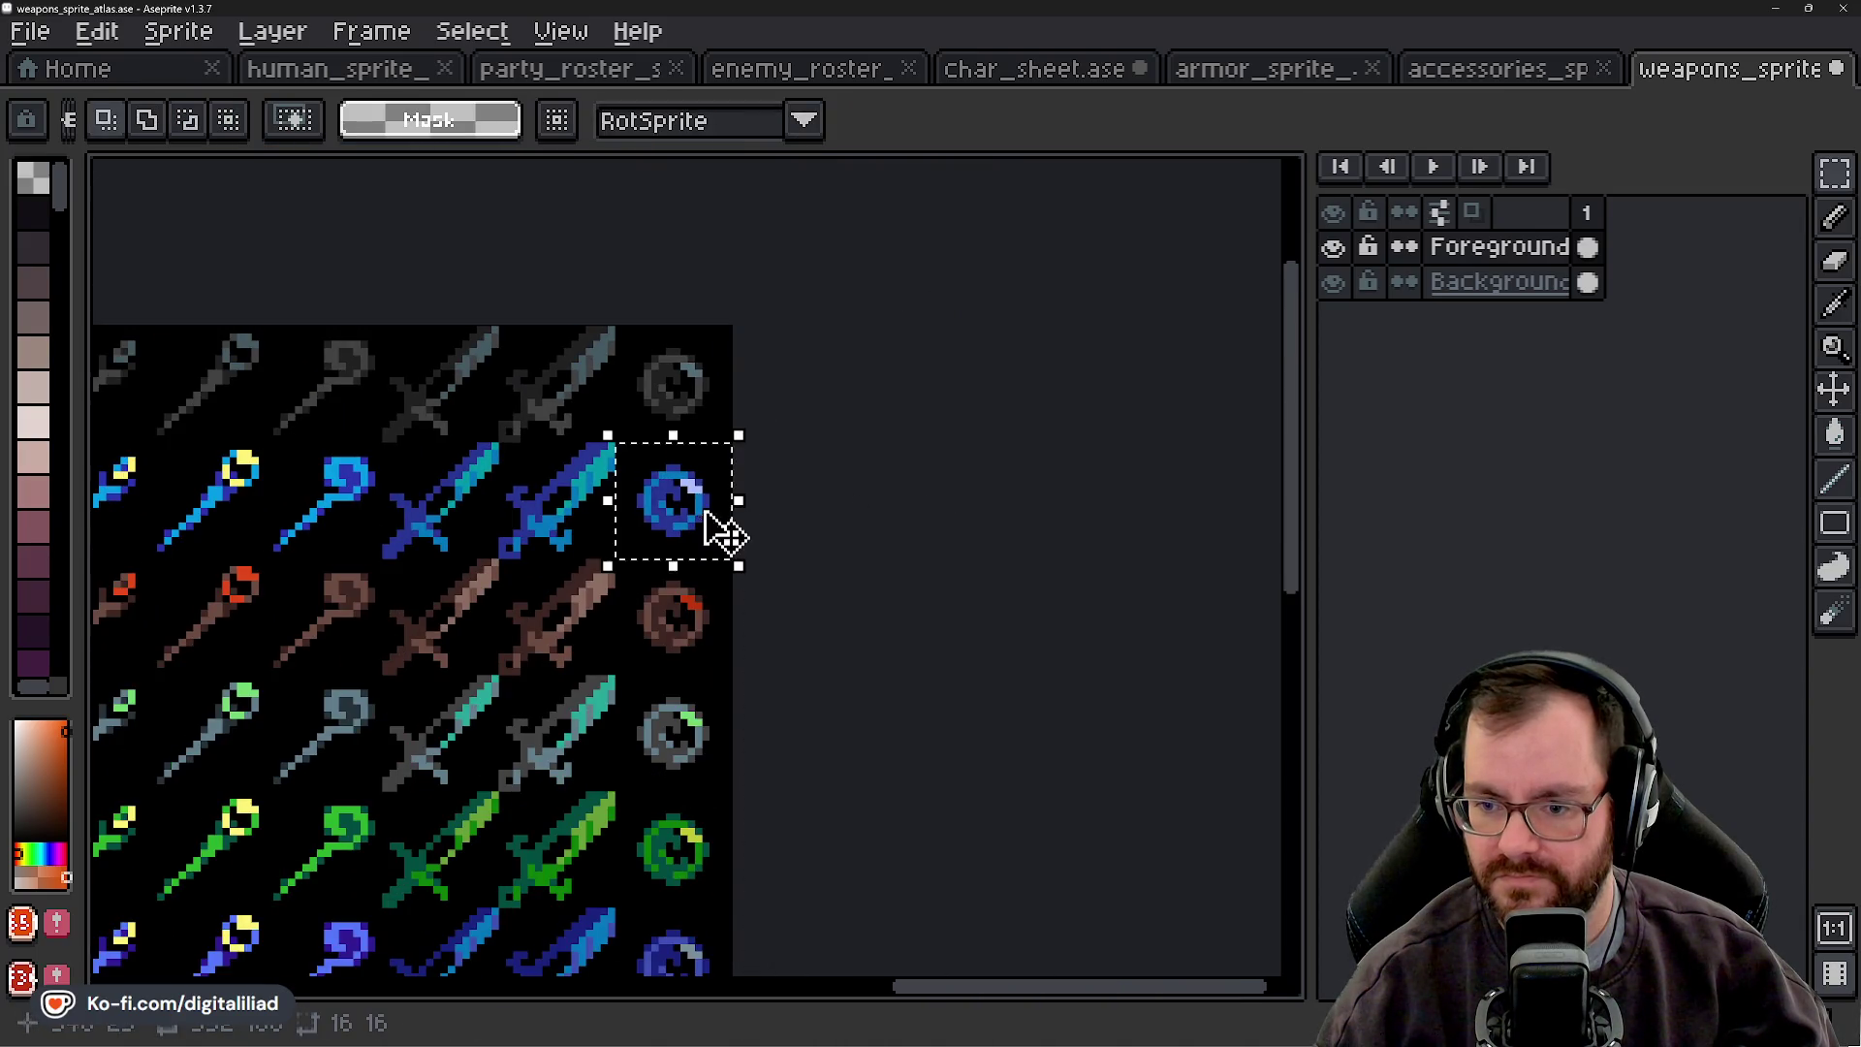
pyautogui.scroll(4, 725, 533)
pyautogui.scroll(-6, 848, 392)
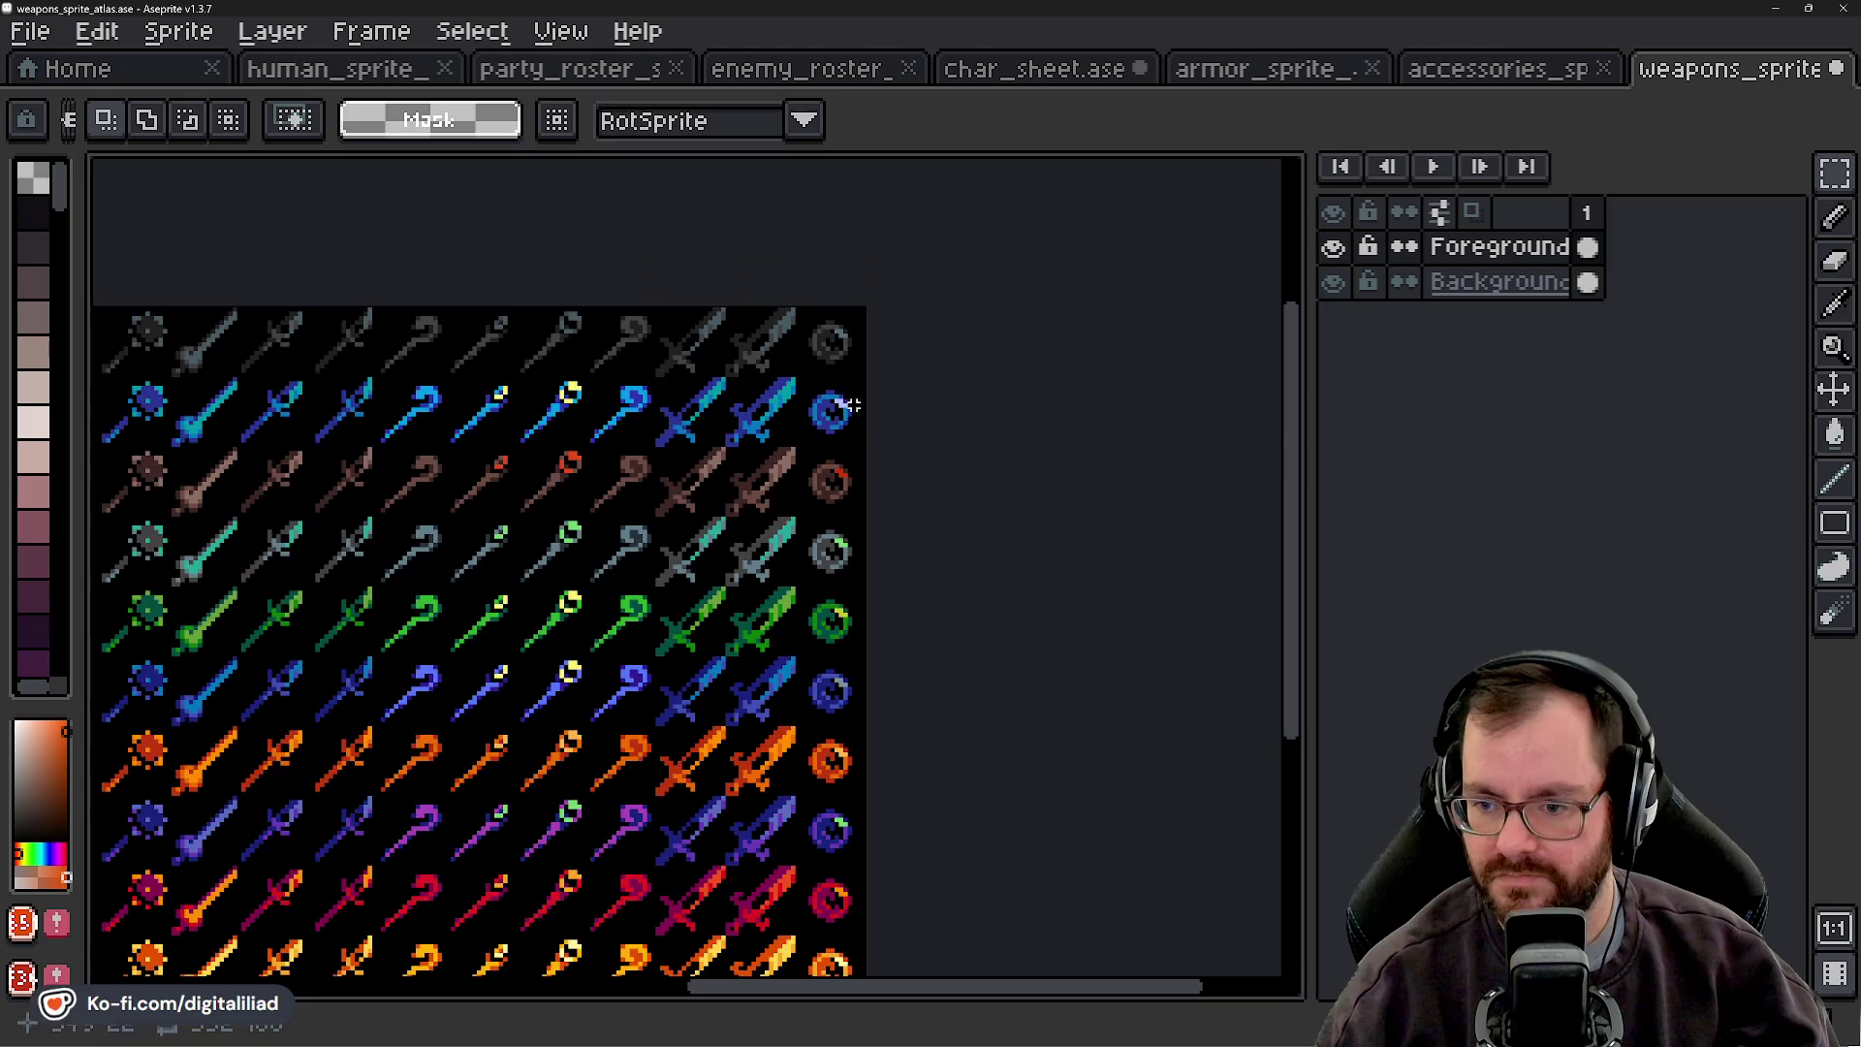
pyautogui.scroll(-2, 852, 400)
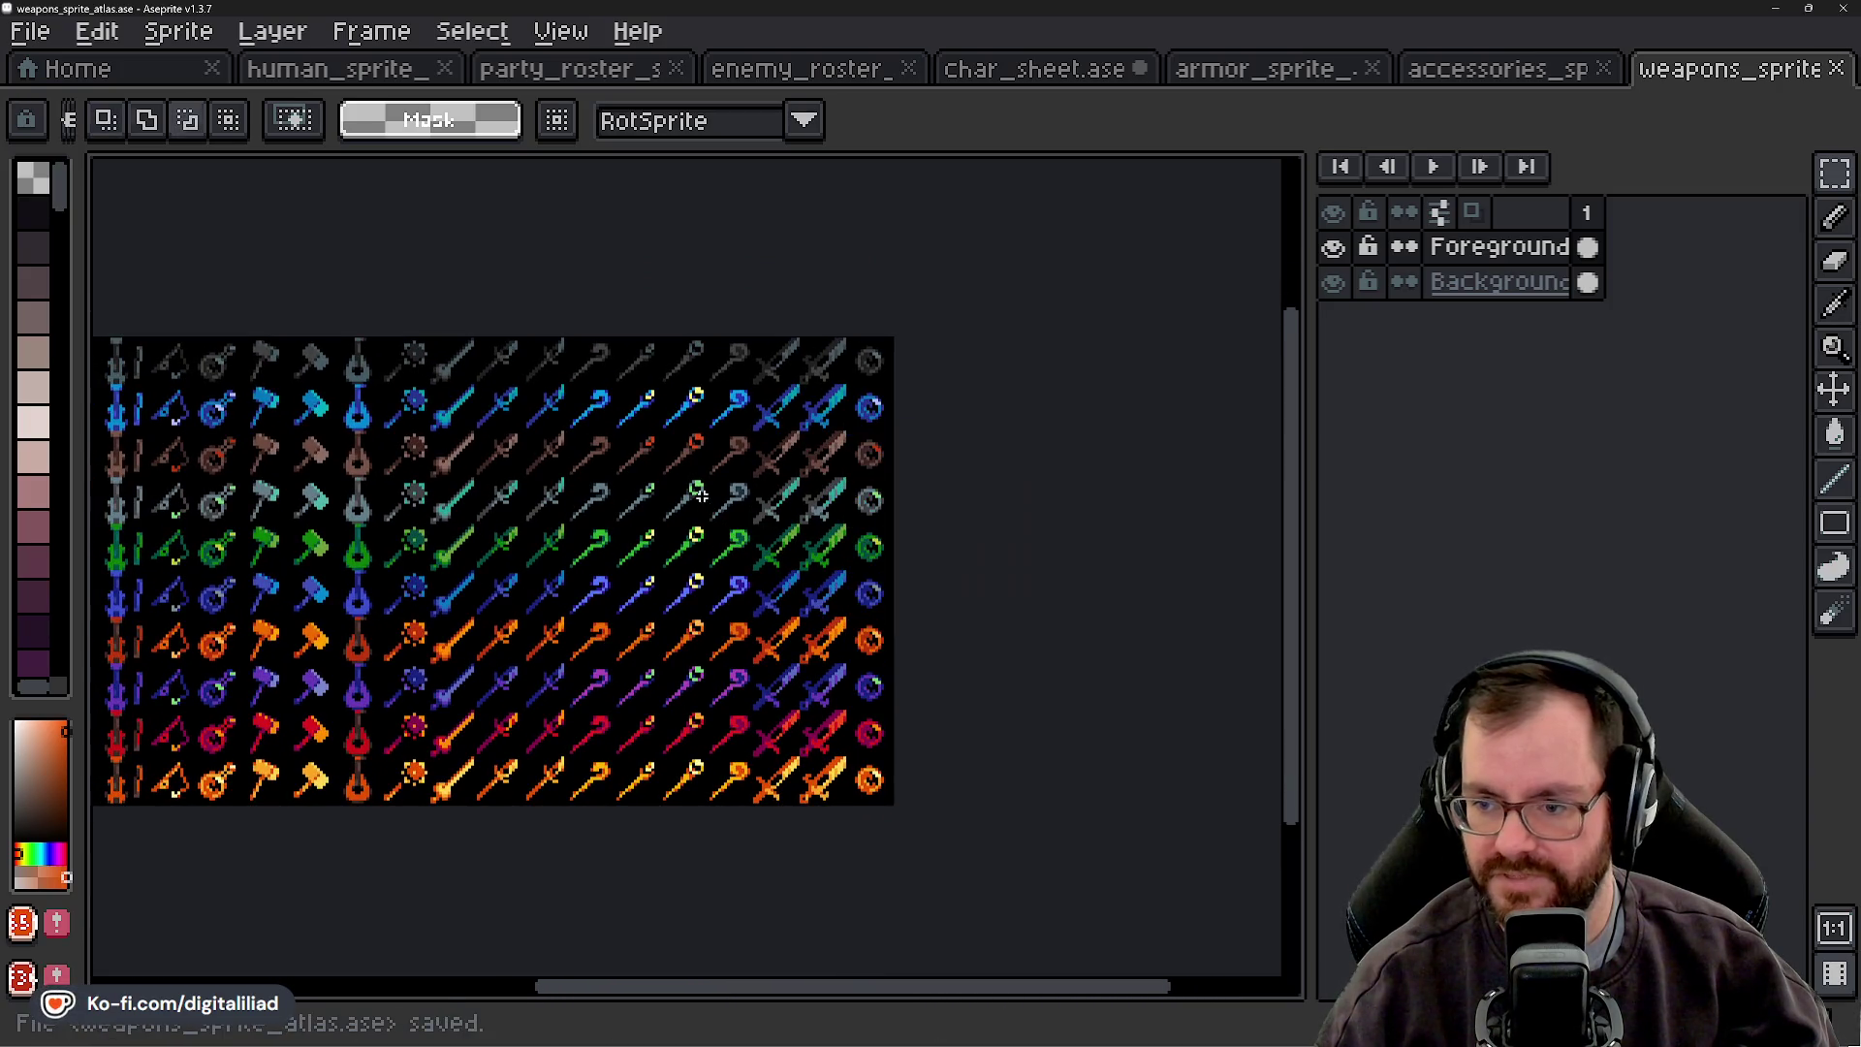
# - Export the weapons atlas as weapons_sprite_atlas.png and return to the Godot editor
pyautogui.hotkey('ctrl', 'alt', 'shift', 's')
pyautogui.click(665, 594)
pyautogui.moveTo(615, 585); pyautogui.dragTo(804, 576)
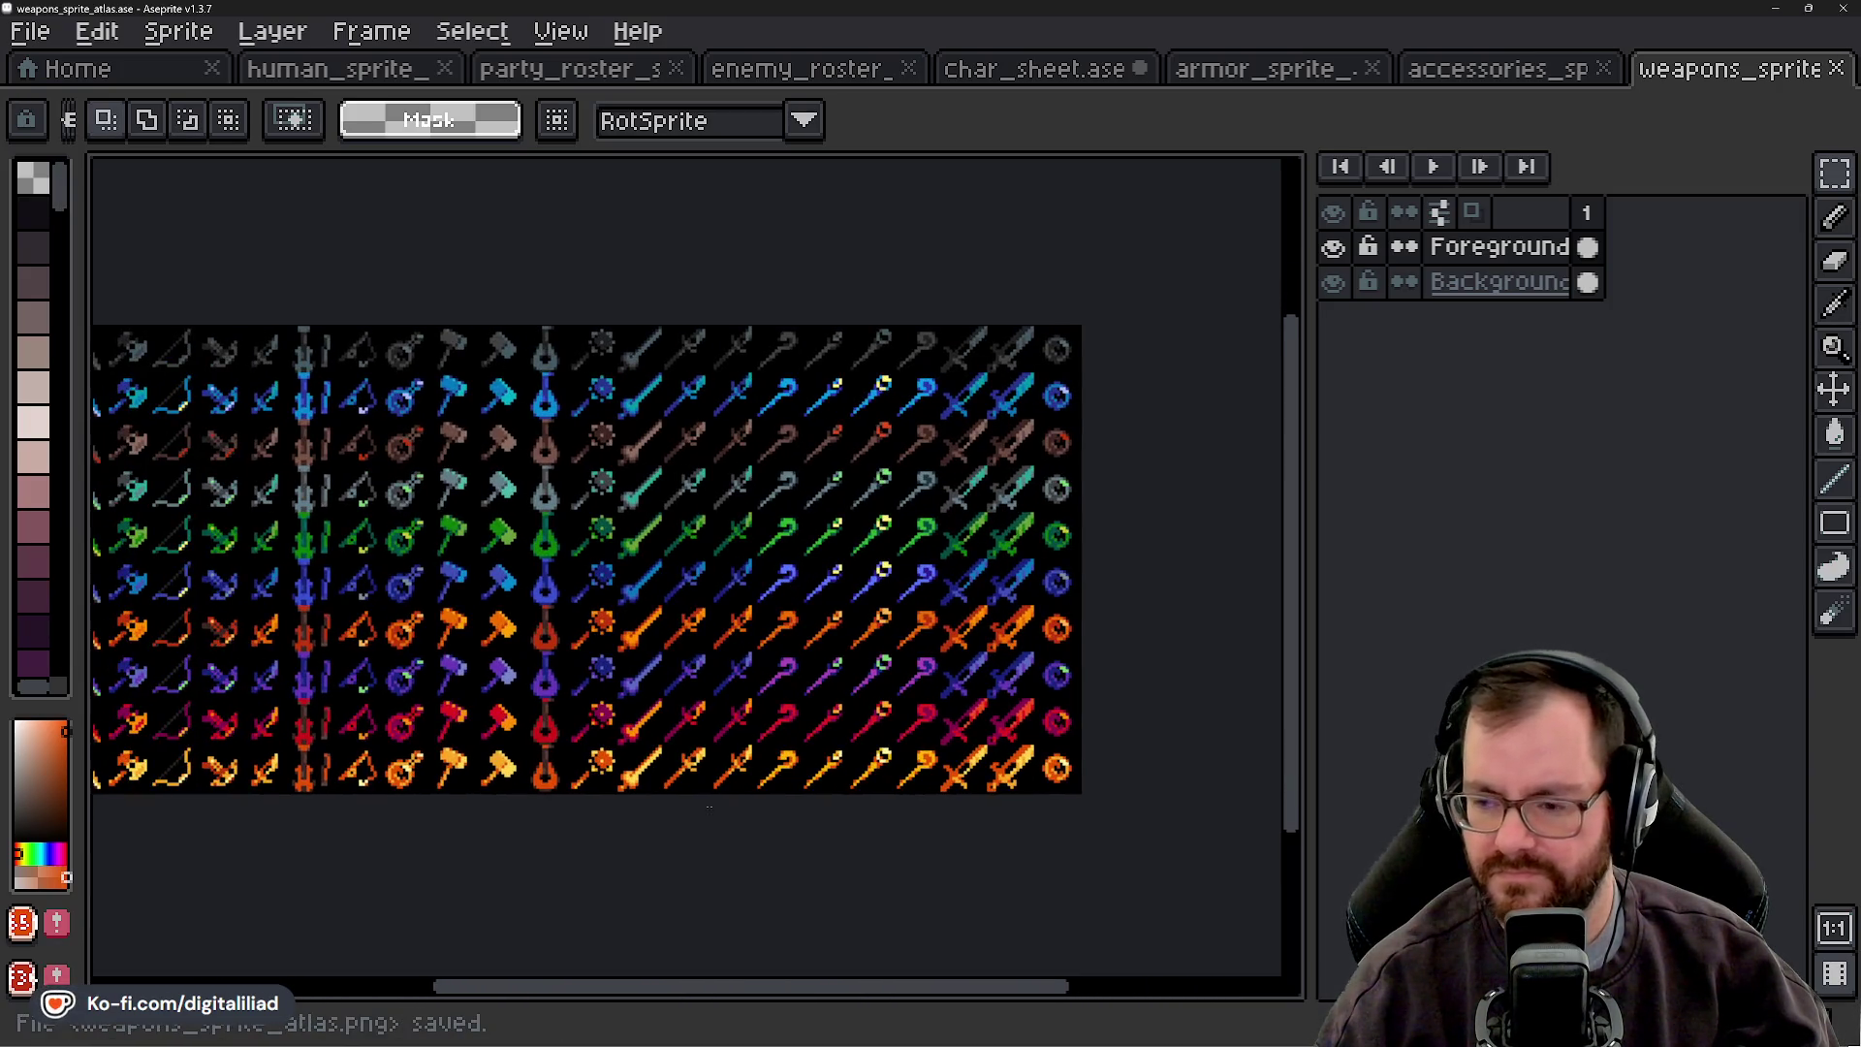
pyautogui.click(1073, 1032)
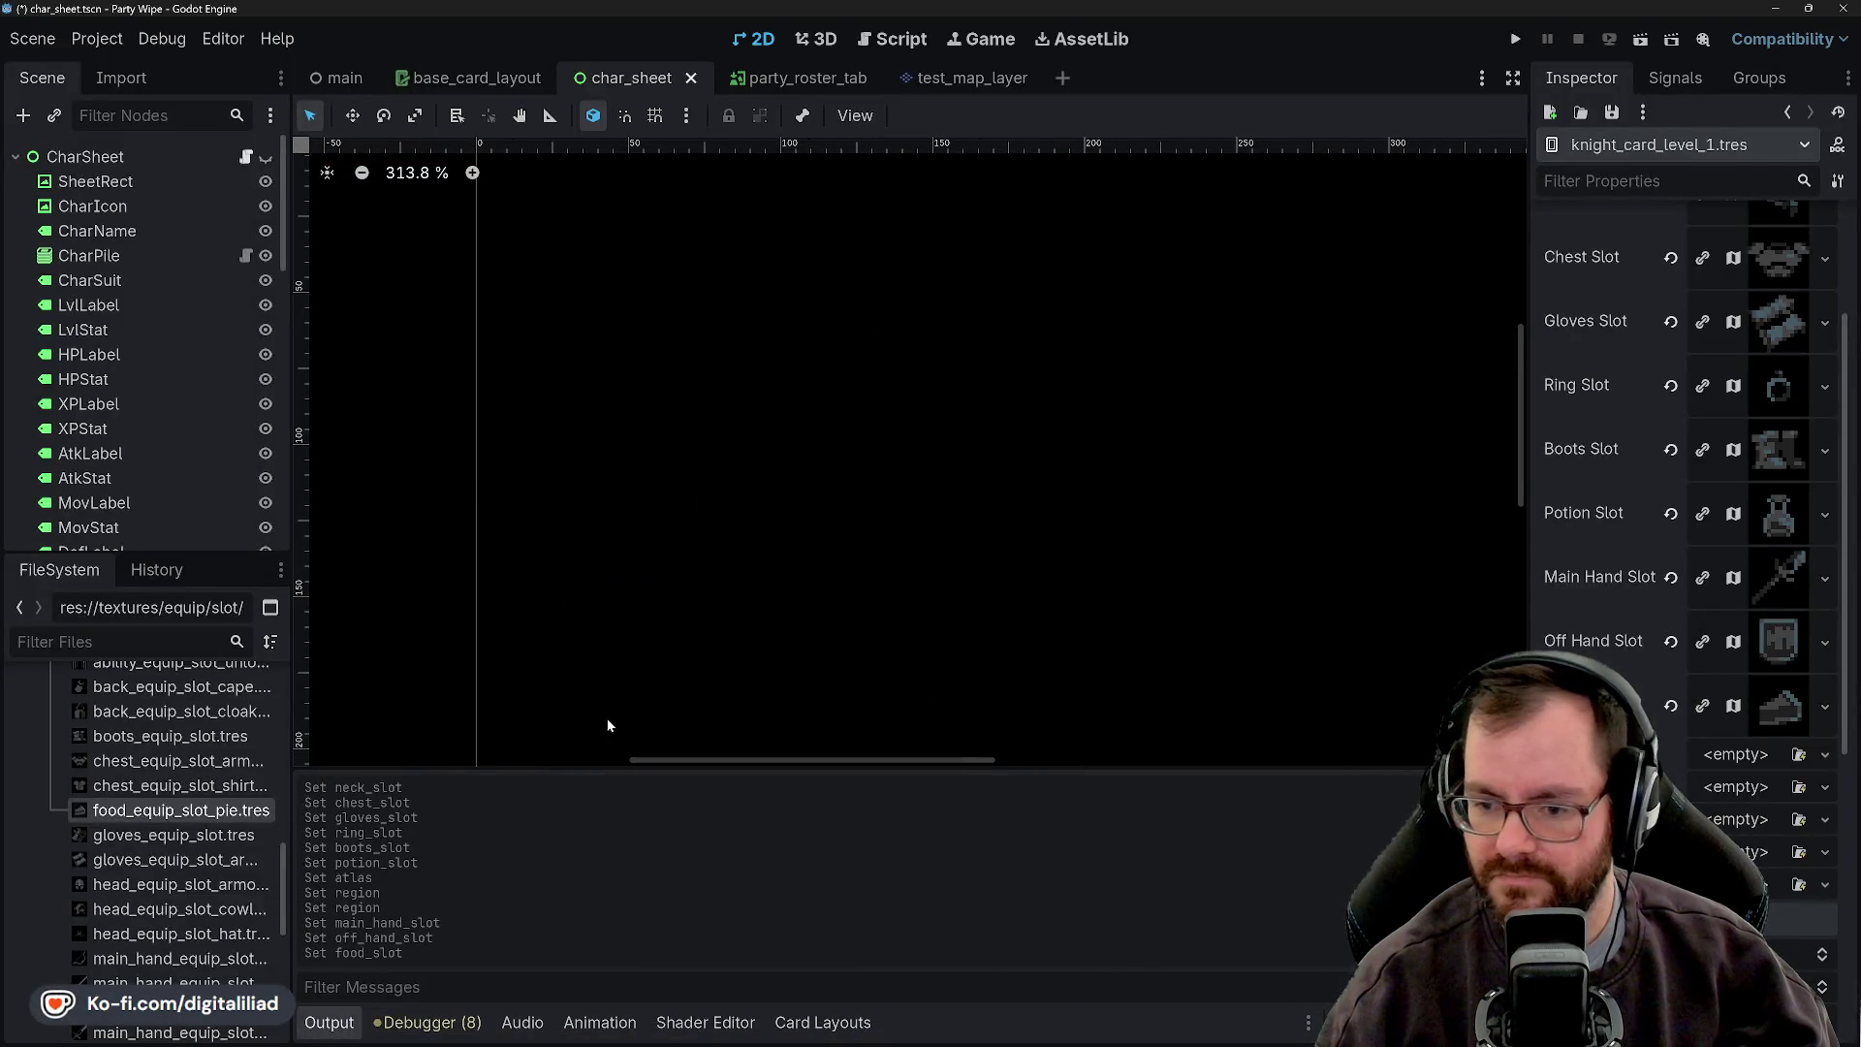
# - Drop the ability lock texture into the knight card's Ability 1 through Ability 5 slots
pyautogui.scroll(5, 1670, 656)
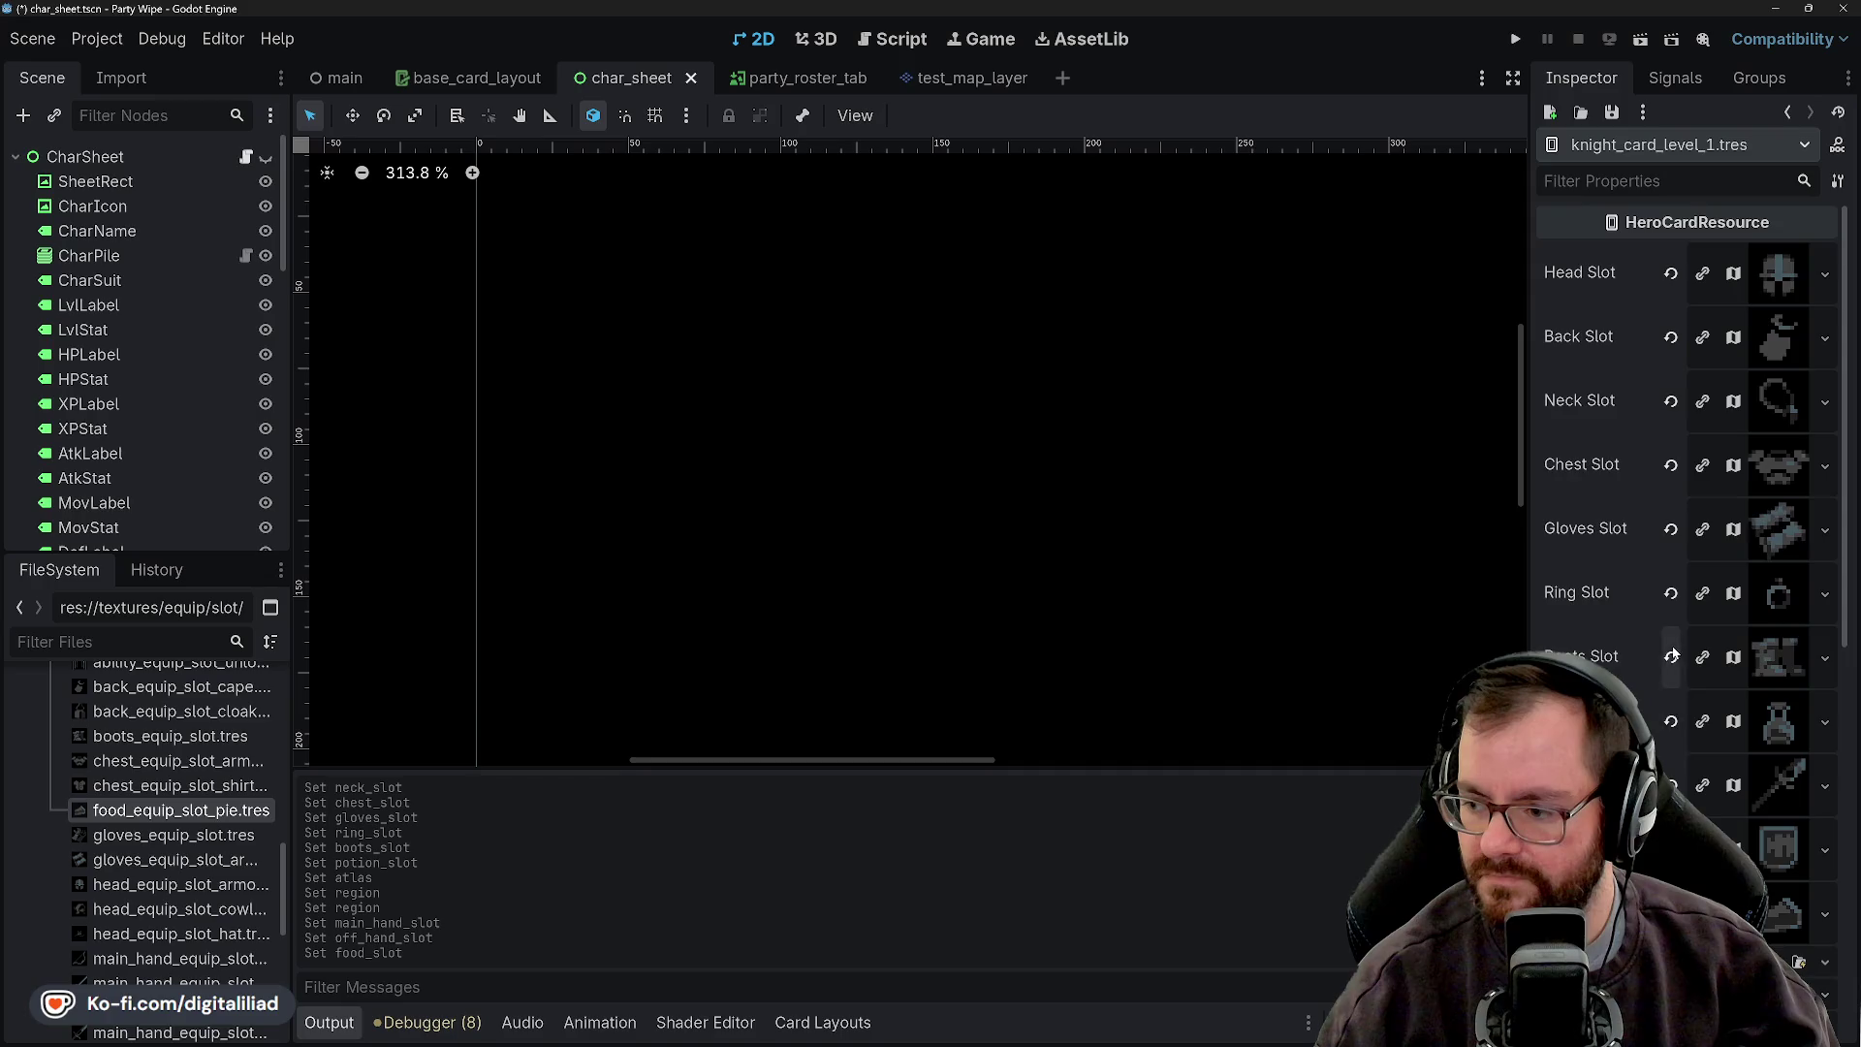
pyautogui.scroll(-4, 1671, 656)
pyautogui.scroll(3, 173, 742)
pyautogui.scroll(-2, 169, 801)
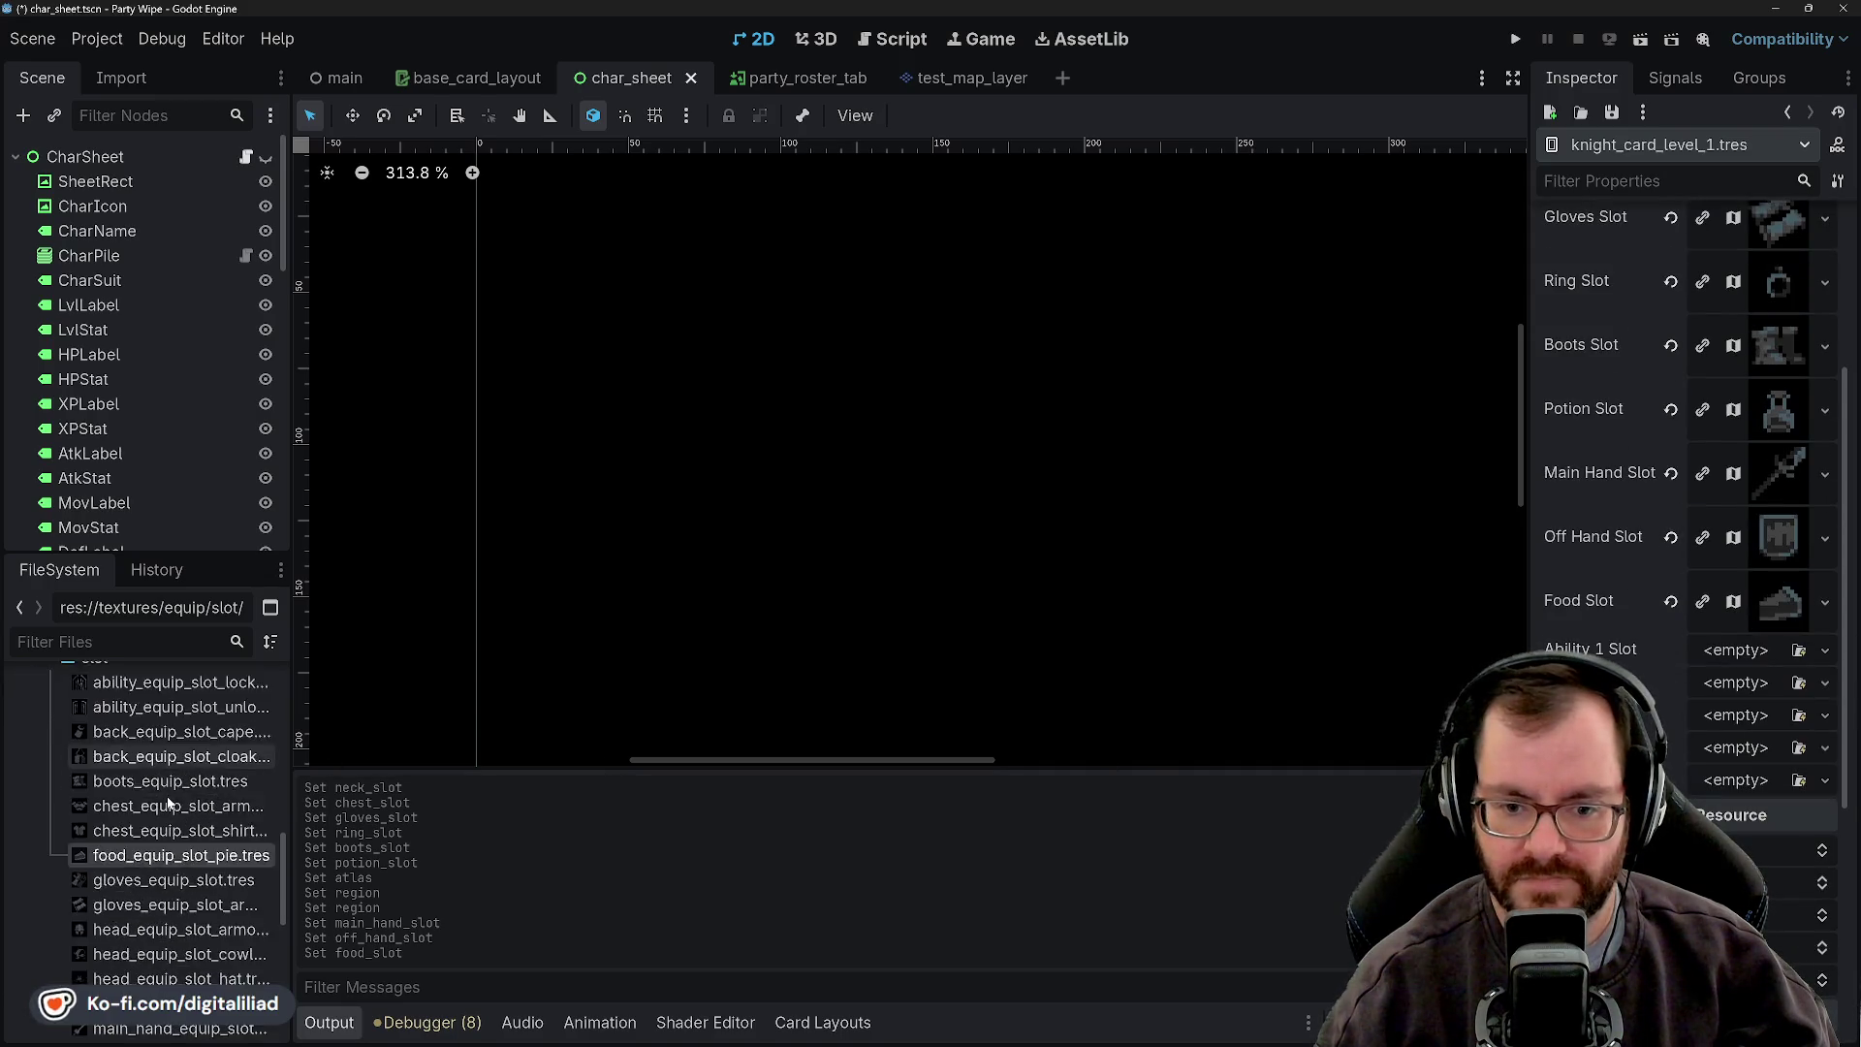
pyautogui.scroll(2, 168, 800)
pyautogui.moveTo(175, 772); pyautogui.dragTo(1708, 659)
pyautogui.moveTo(175, 772)
pyautogui.mouseDown()
pyautogui.moveTo(853, 801)
pyautogui.moveTo(1686, 744)
pyautogui.mouseUp()
pyautogui.moveTo(174, 773)
pyautogui.mouseDown()
pyautogui.moveTo(485, 790)
pyautogui.moveTo(1599, 776)
pyautogui.mouseUp()
pyautogui.moveTo(1735, 778); pyautogui.dragTo(1735, 778)
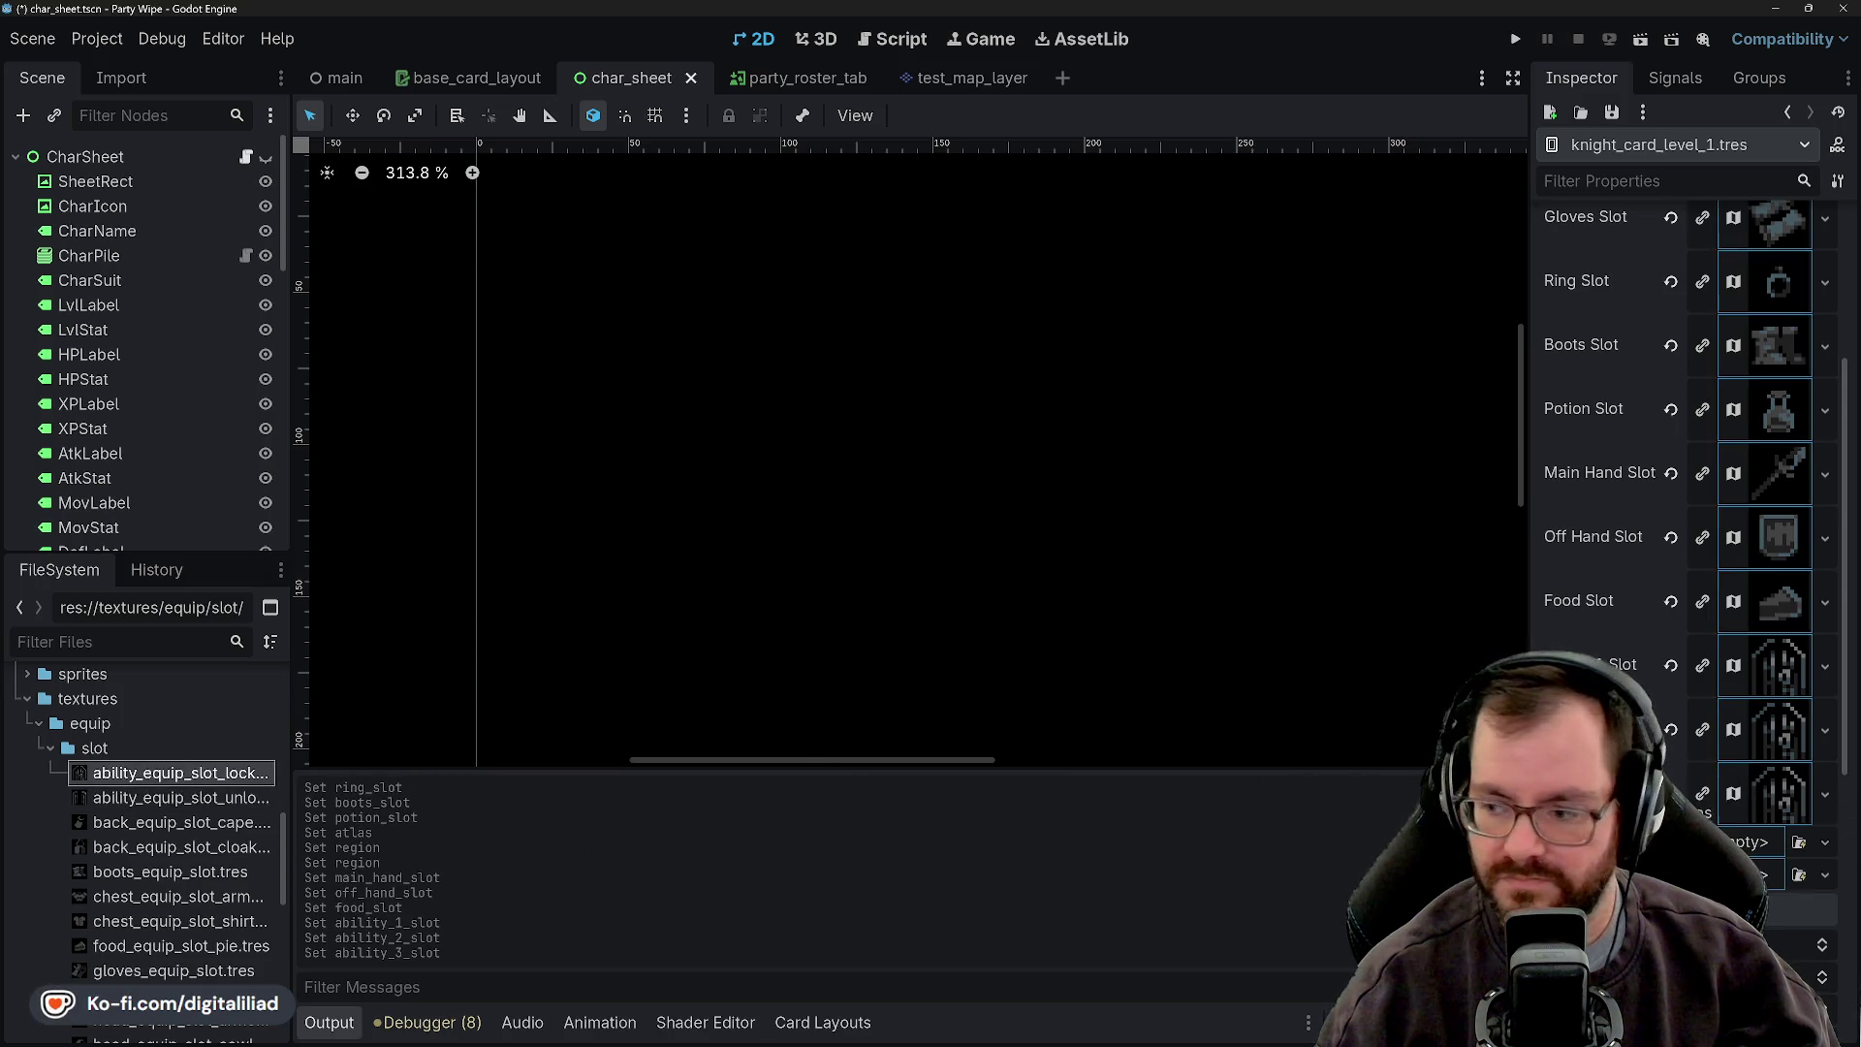
pyautogui.moveTo(174, 772); pyautogui.dragTo(1764, 858)
pyautogui.moveTo(1844, 902); pyautogui.dragTo(1779, 921)
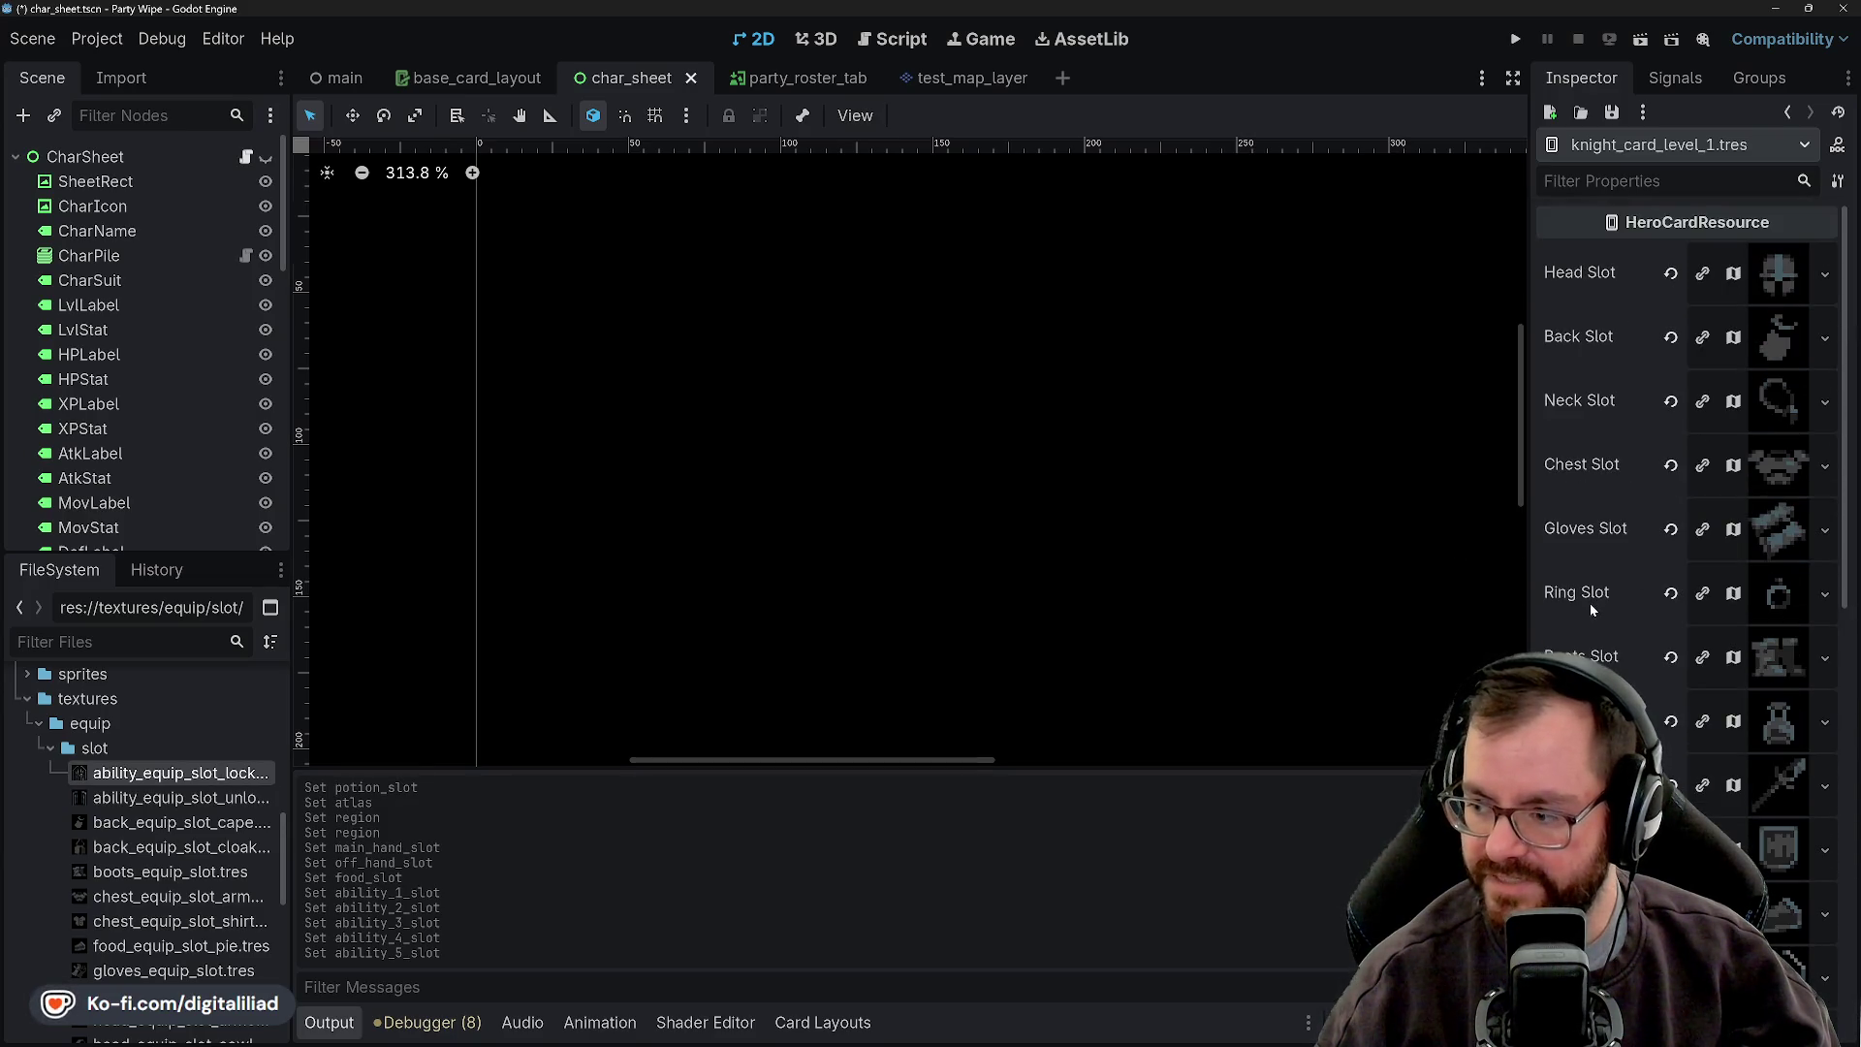
# - Save knight_card_level_1.tres and switch back to Aseprite
pyautogui.click(1609, 114)
pyautogui.click(1626, 142)
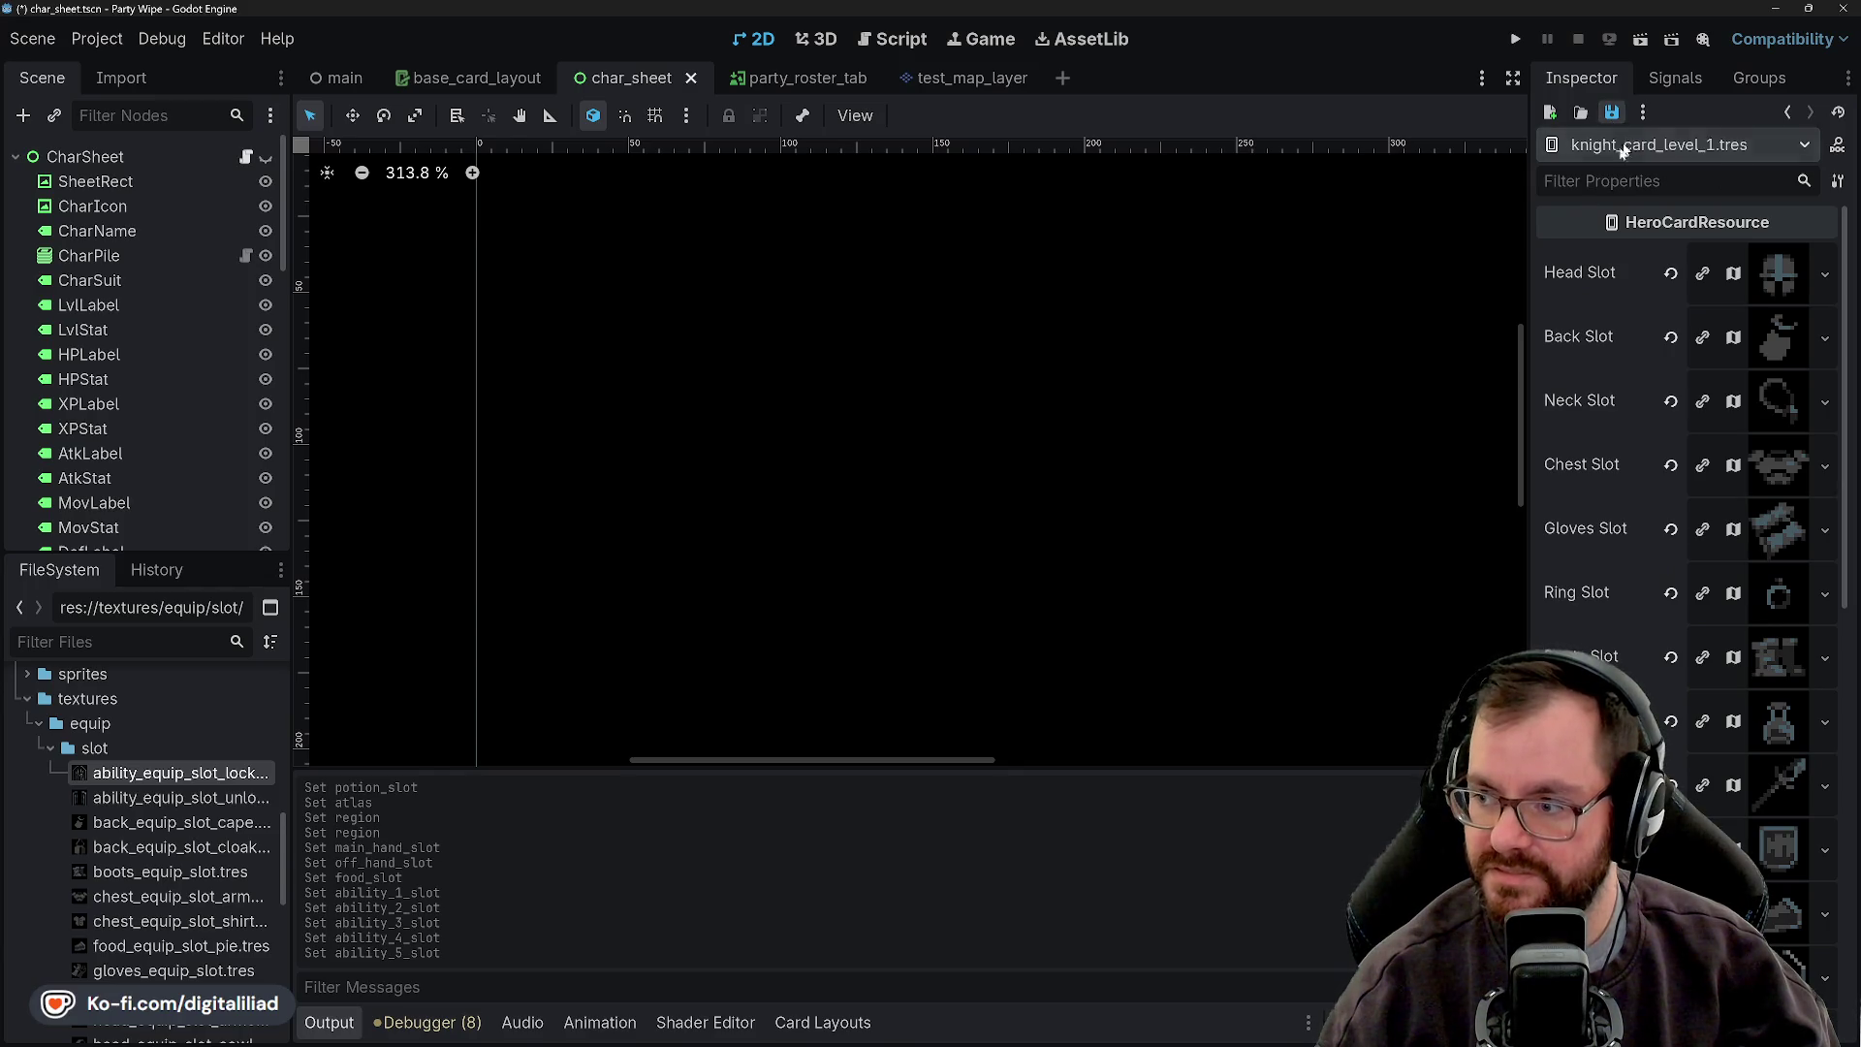
pyautogui.scroll(1, 39, 797)
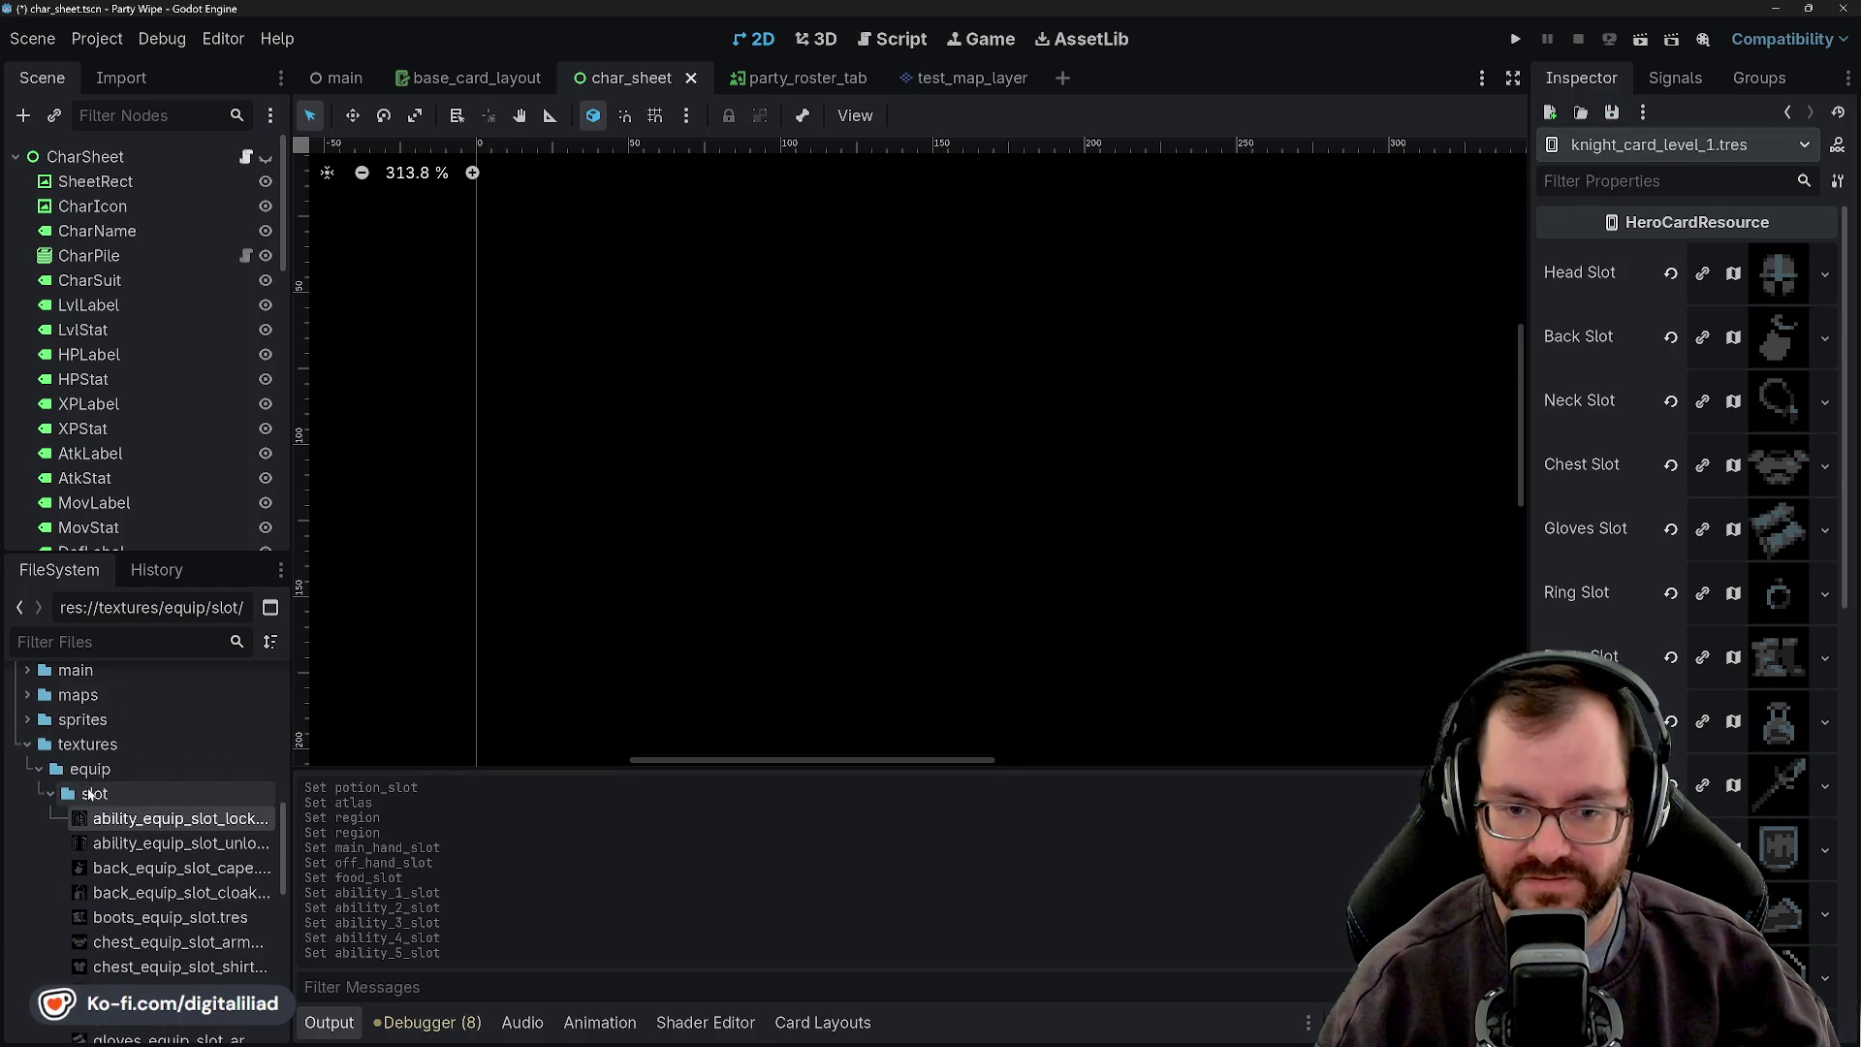
pyautogui.click(979, 1036)
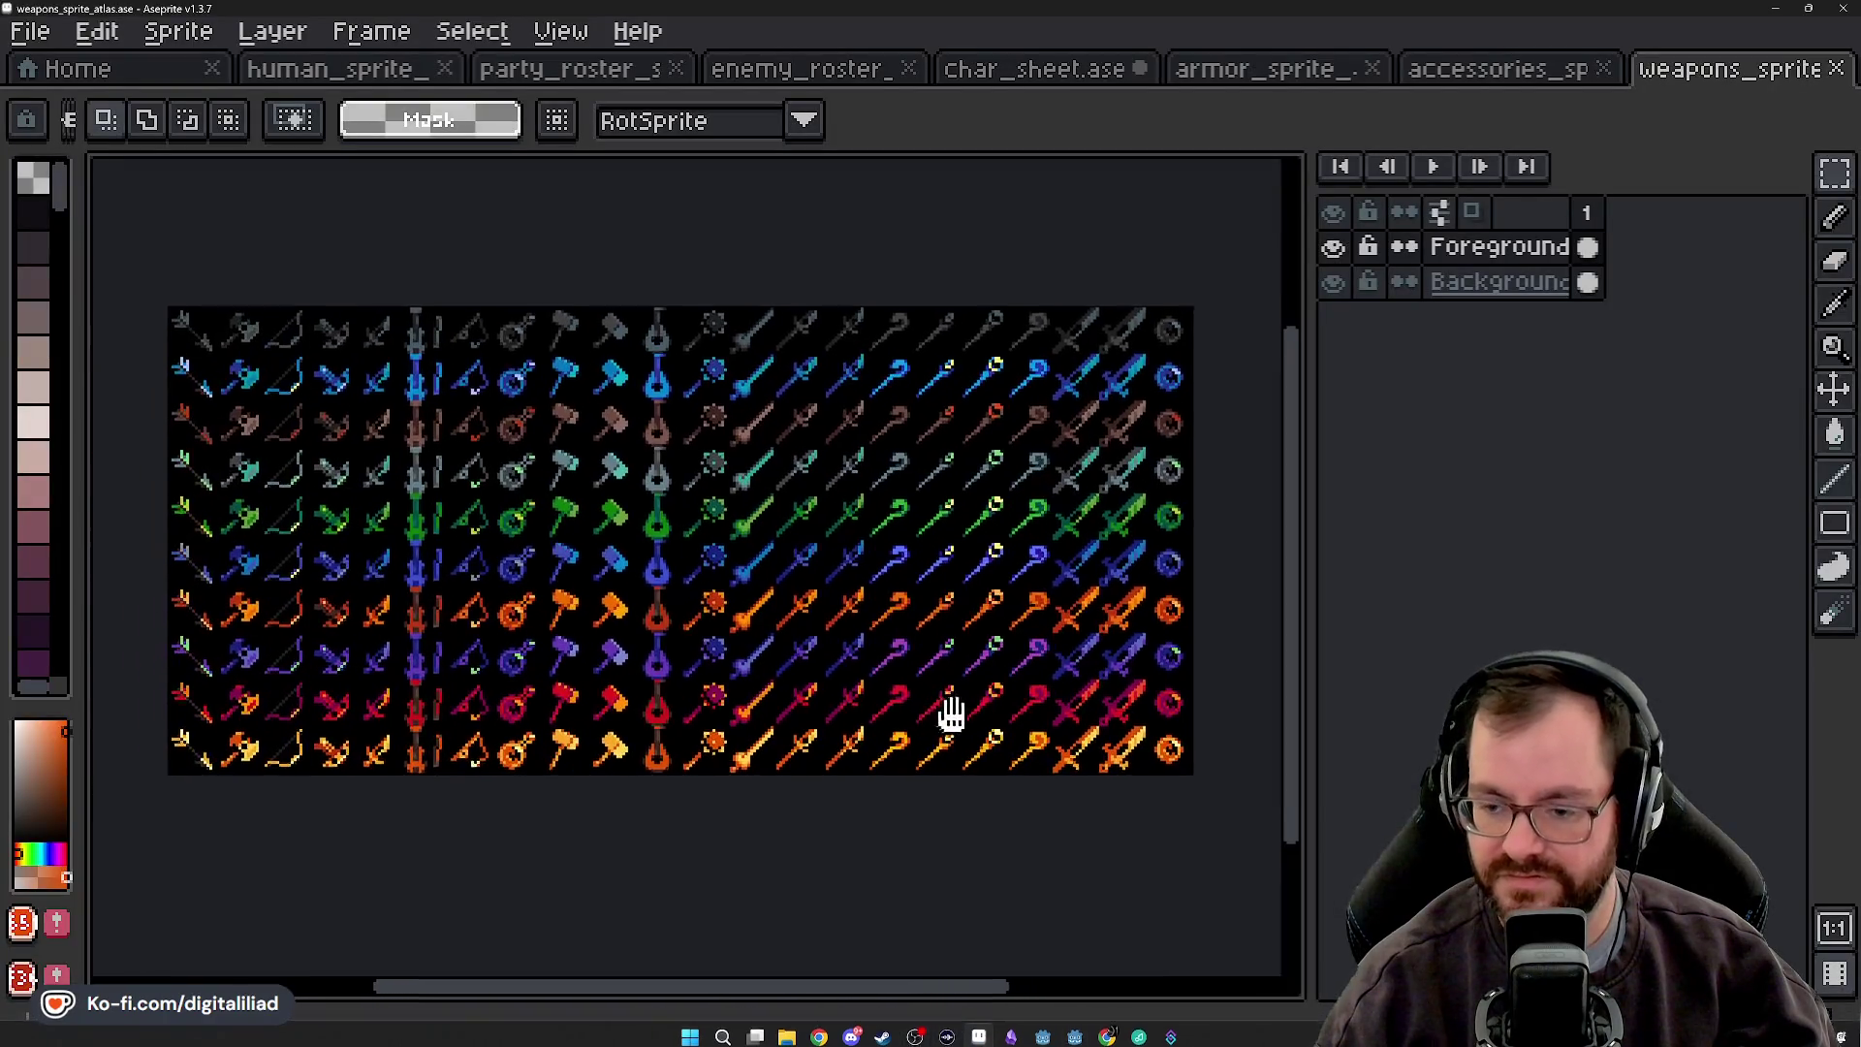
# - Cut the old portrait from char_sheet and paste in the blue wizard from human_sprite
pyautogui.click(1033, 68)
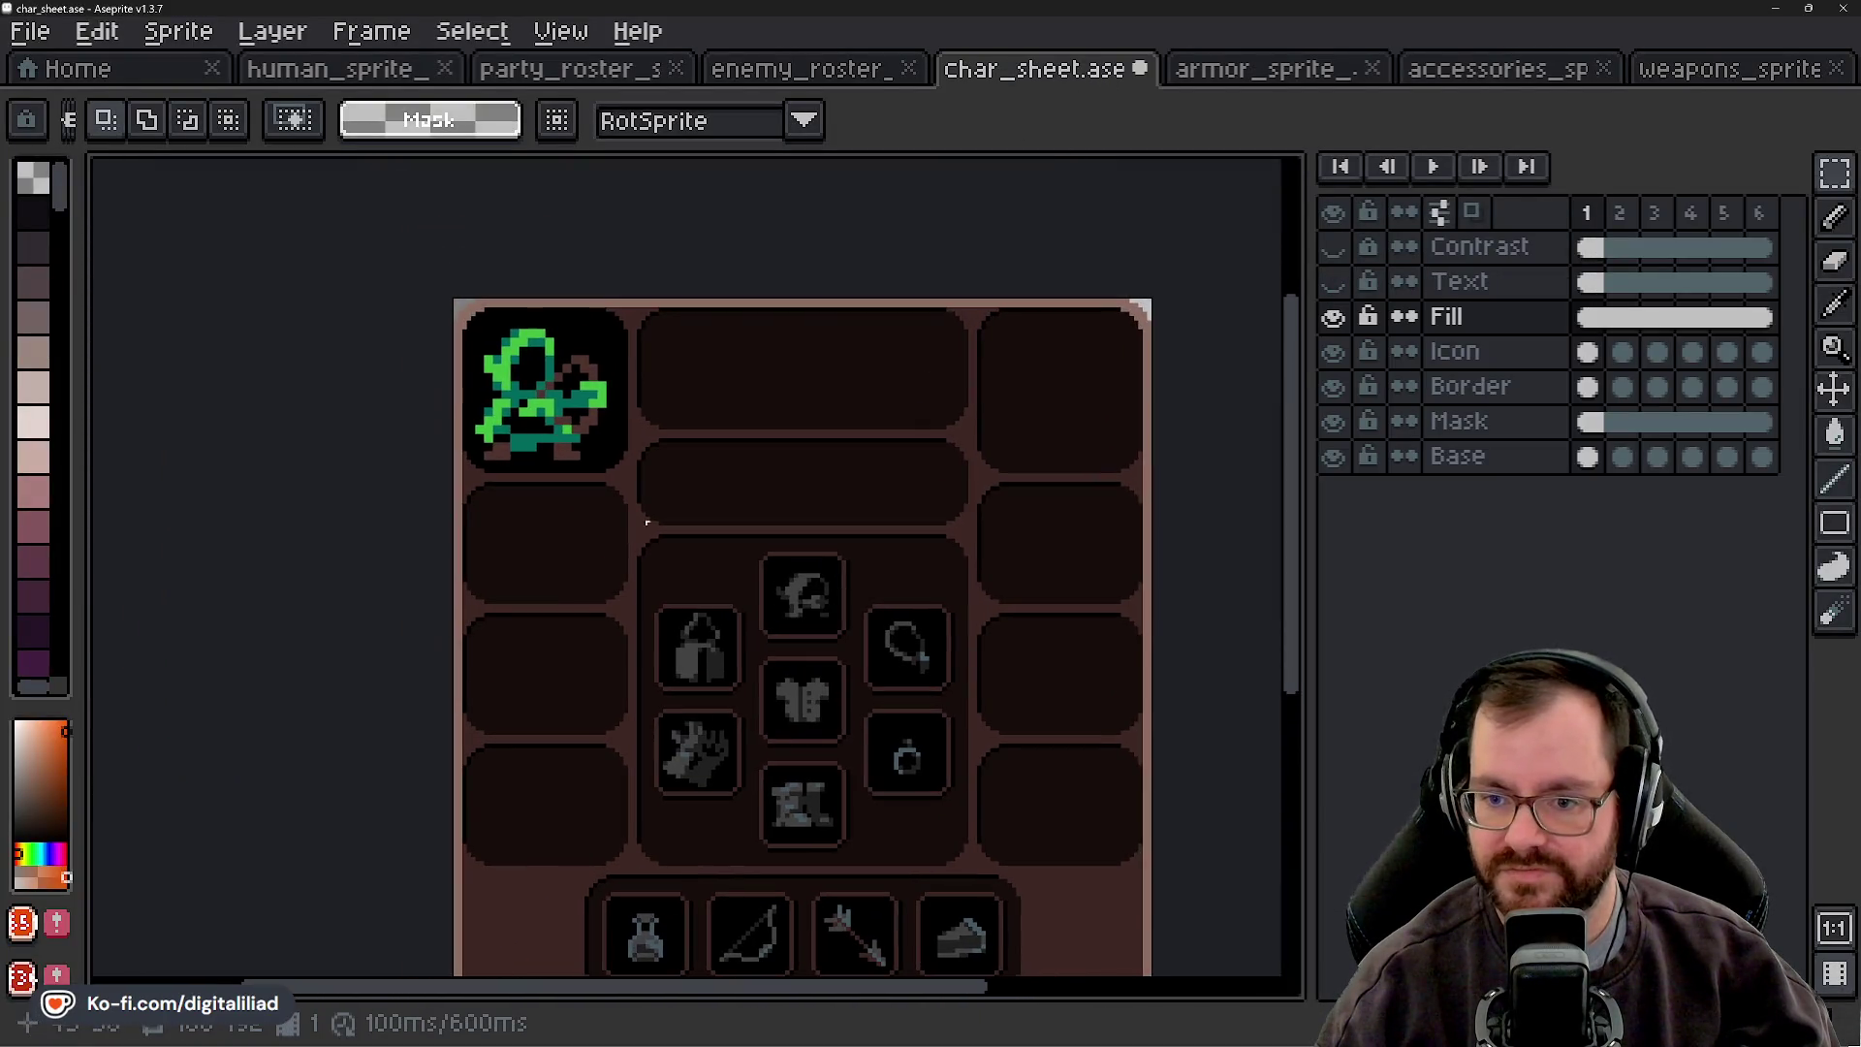
pyautogui.scroll(2, 500, 356)
pyautogui.moveTo(453, 289); pyautogui.dragTo(696, 524)
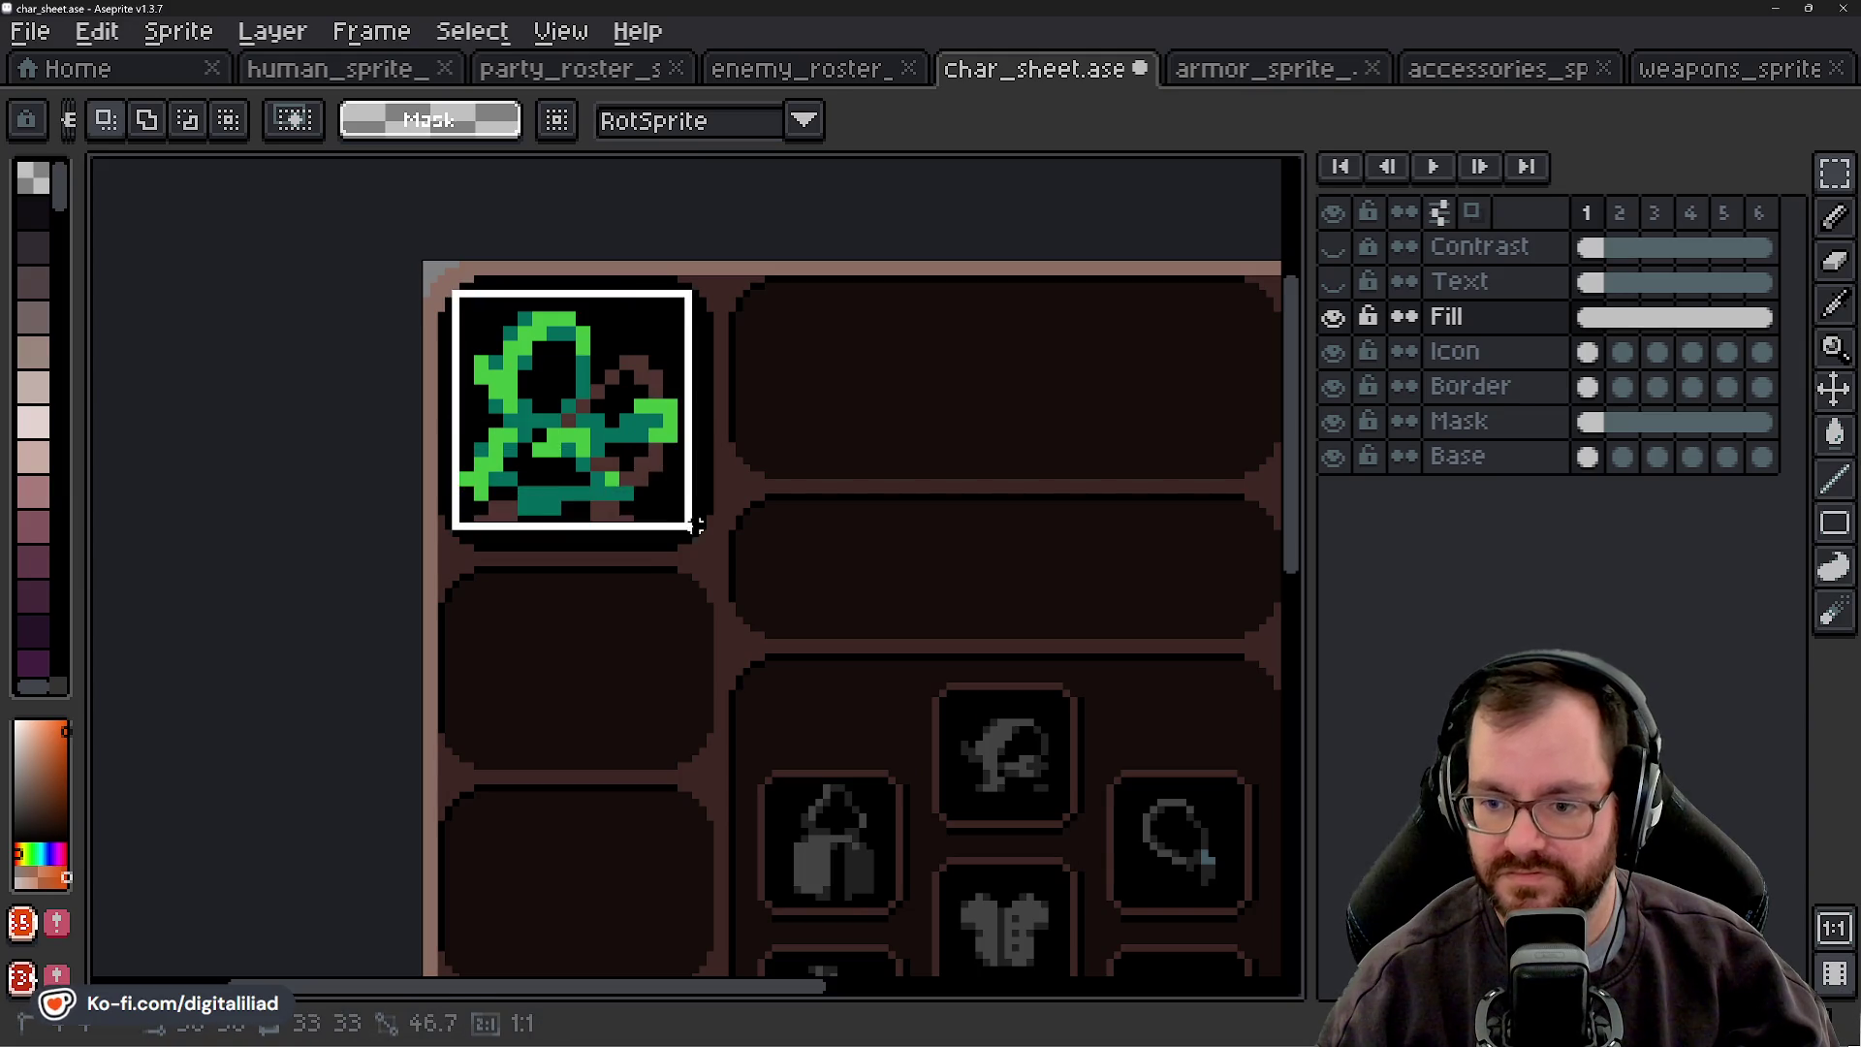
pyautogui.hotkey('ctrl', 'x')
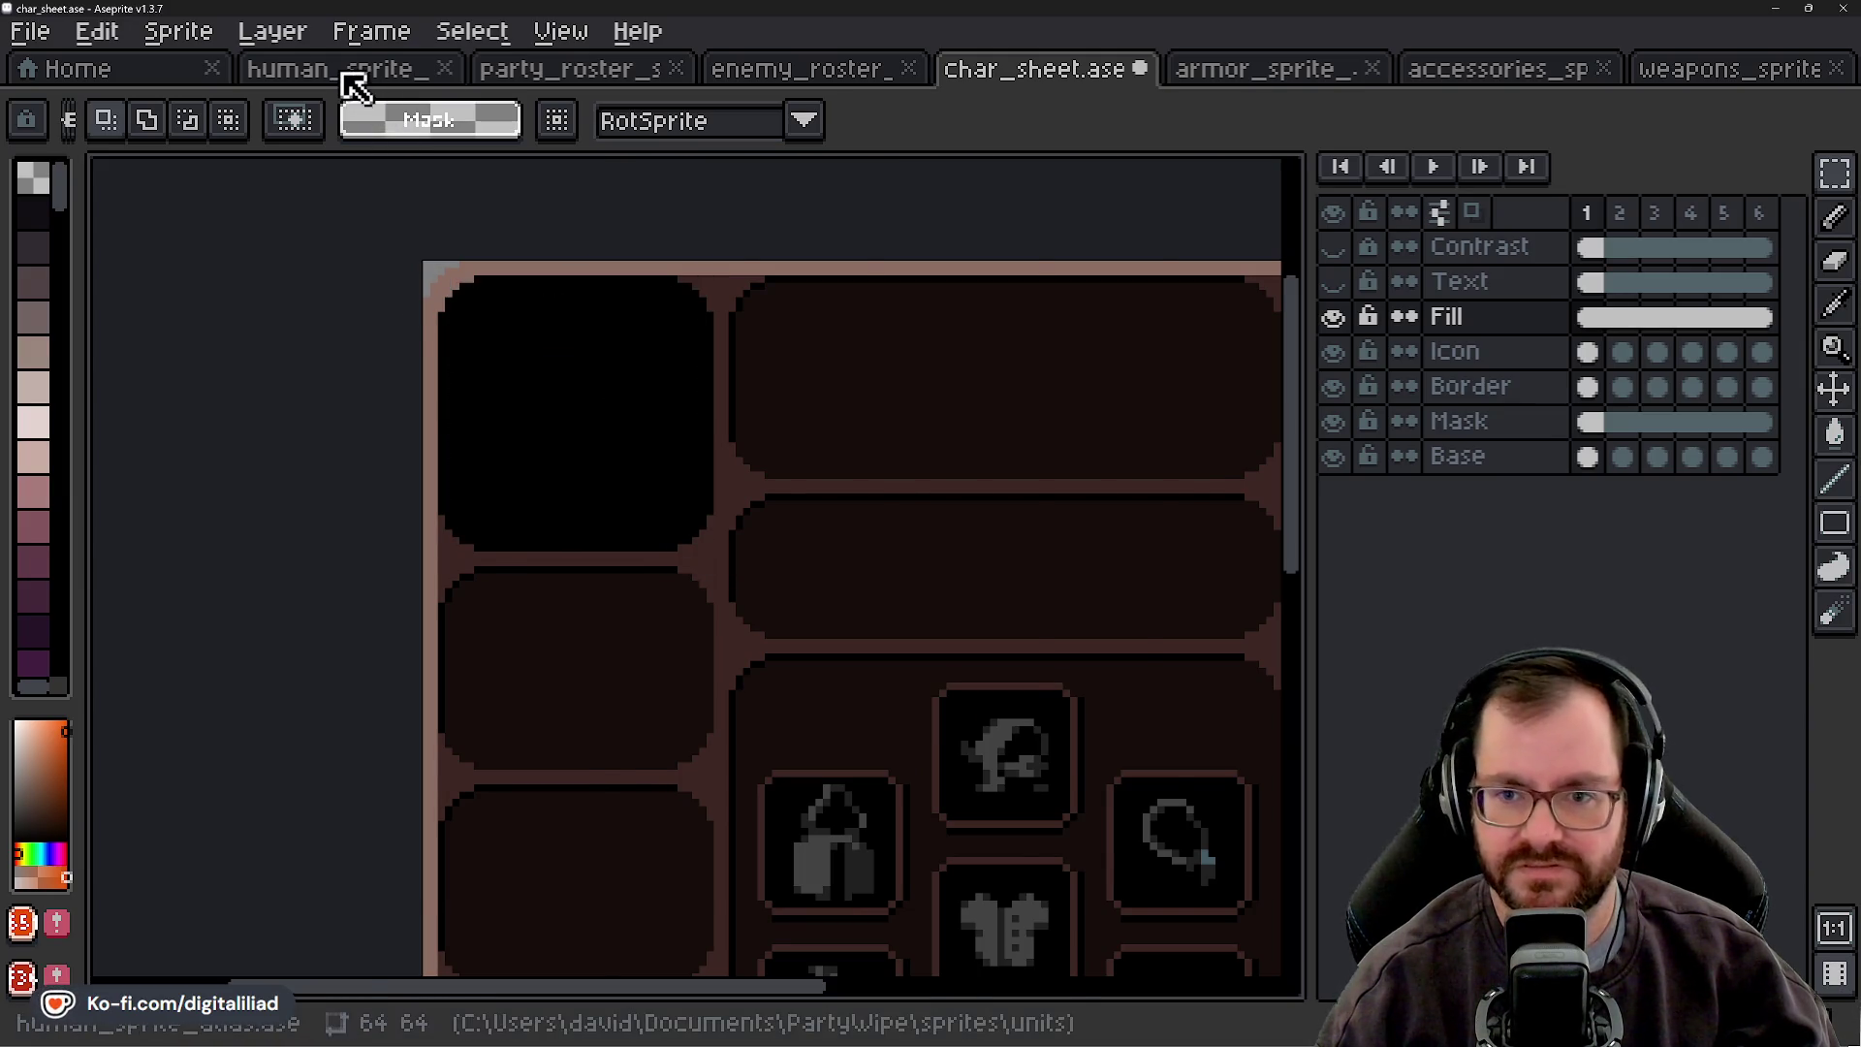
pyautogui.click(350, 85)
pyautogui.scroll(-3, 824, 463)
pyautogui.hotkey('ctrl', 'v')
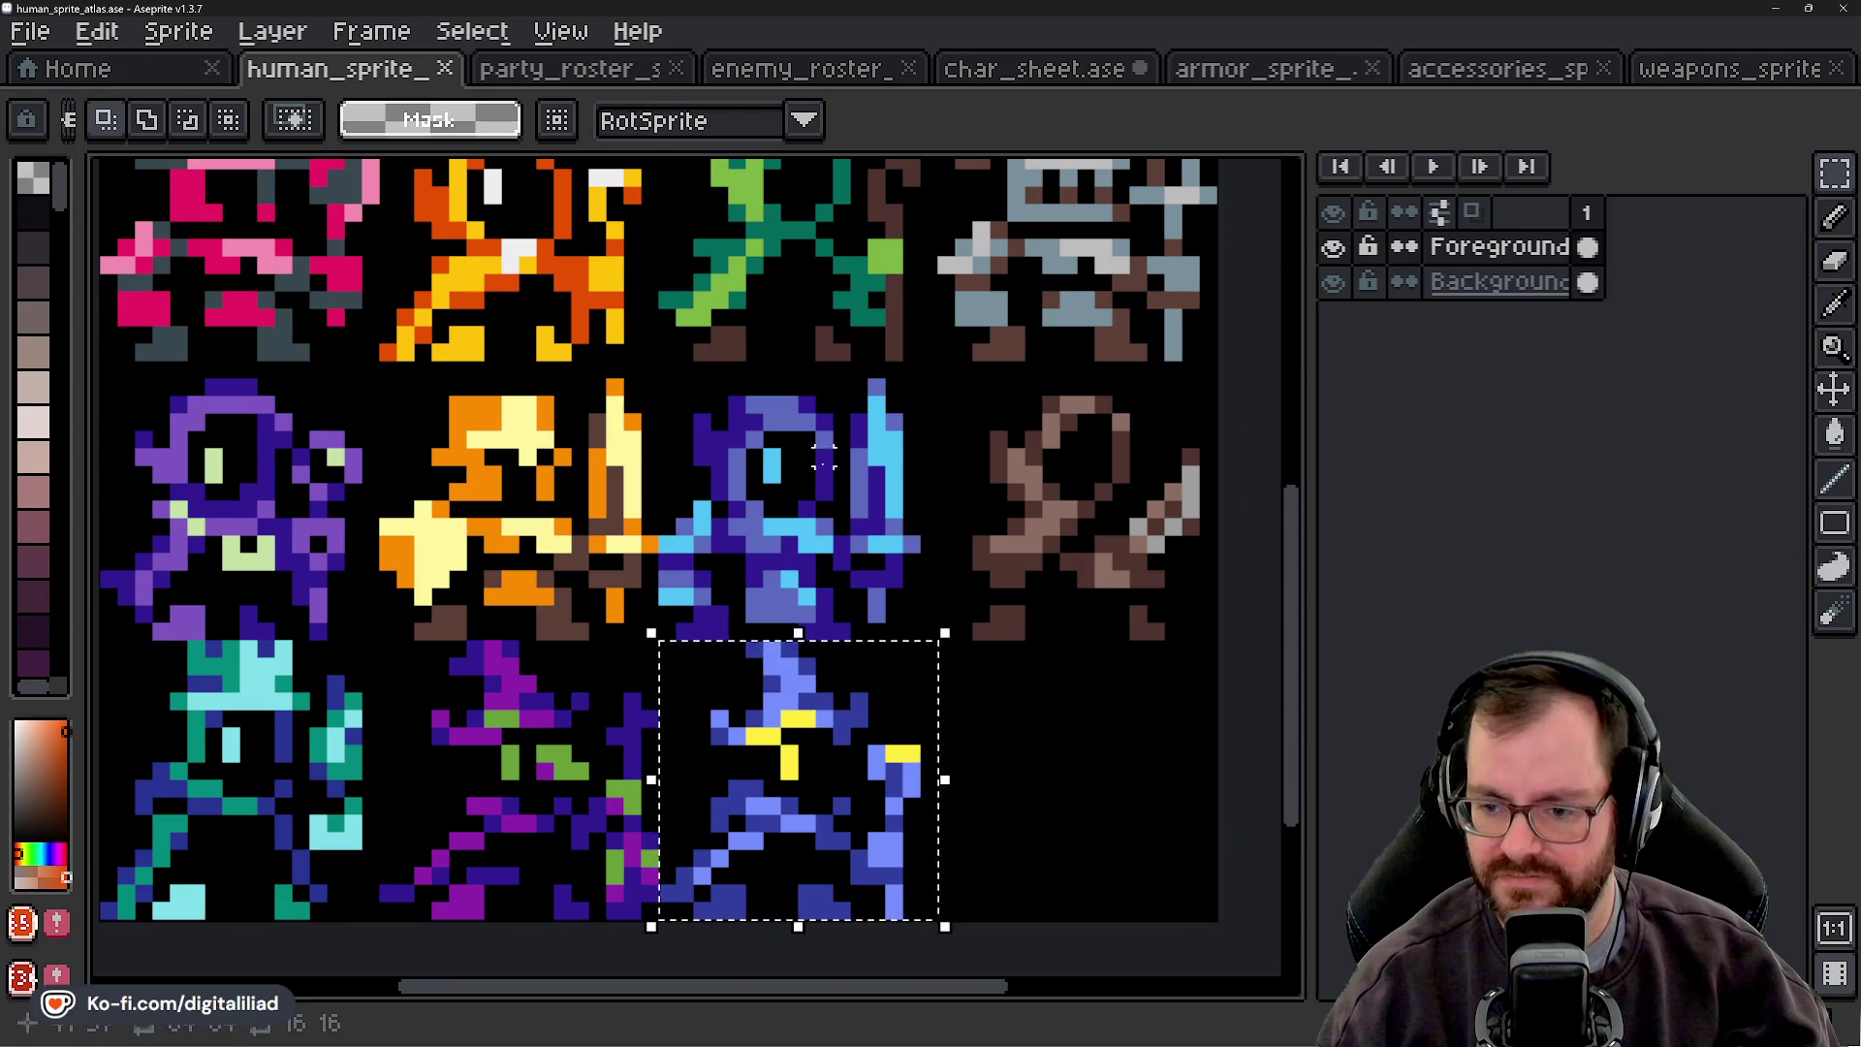
pyautogui.click(1037, 73)
pyautogui.scroll(3, 520, 395)
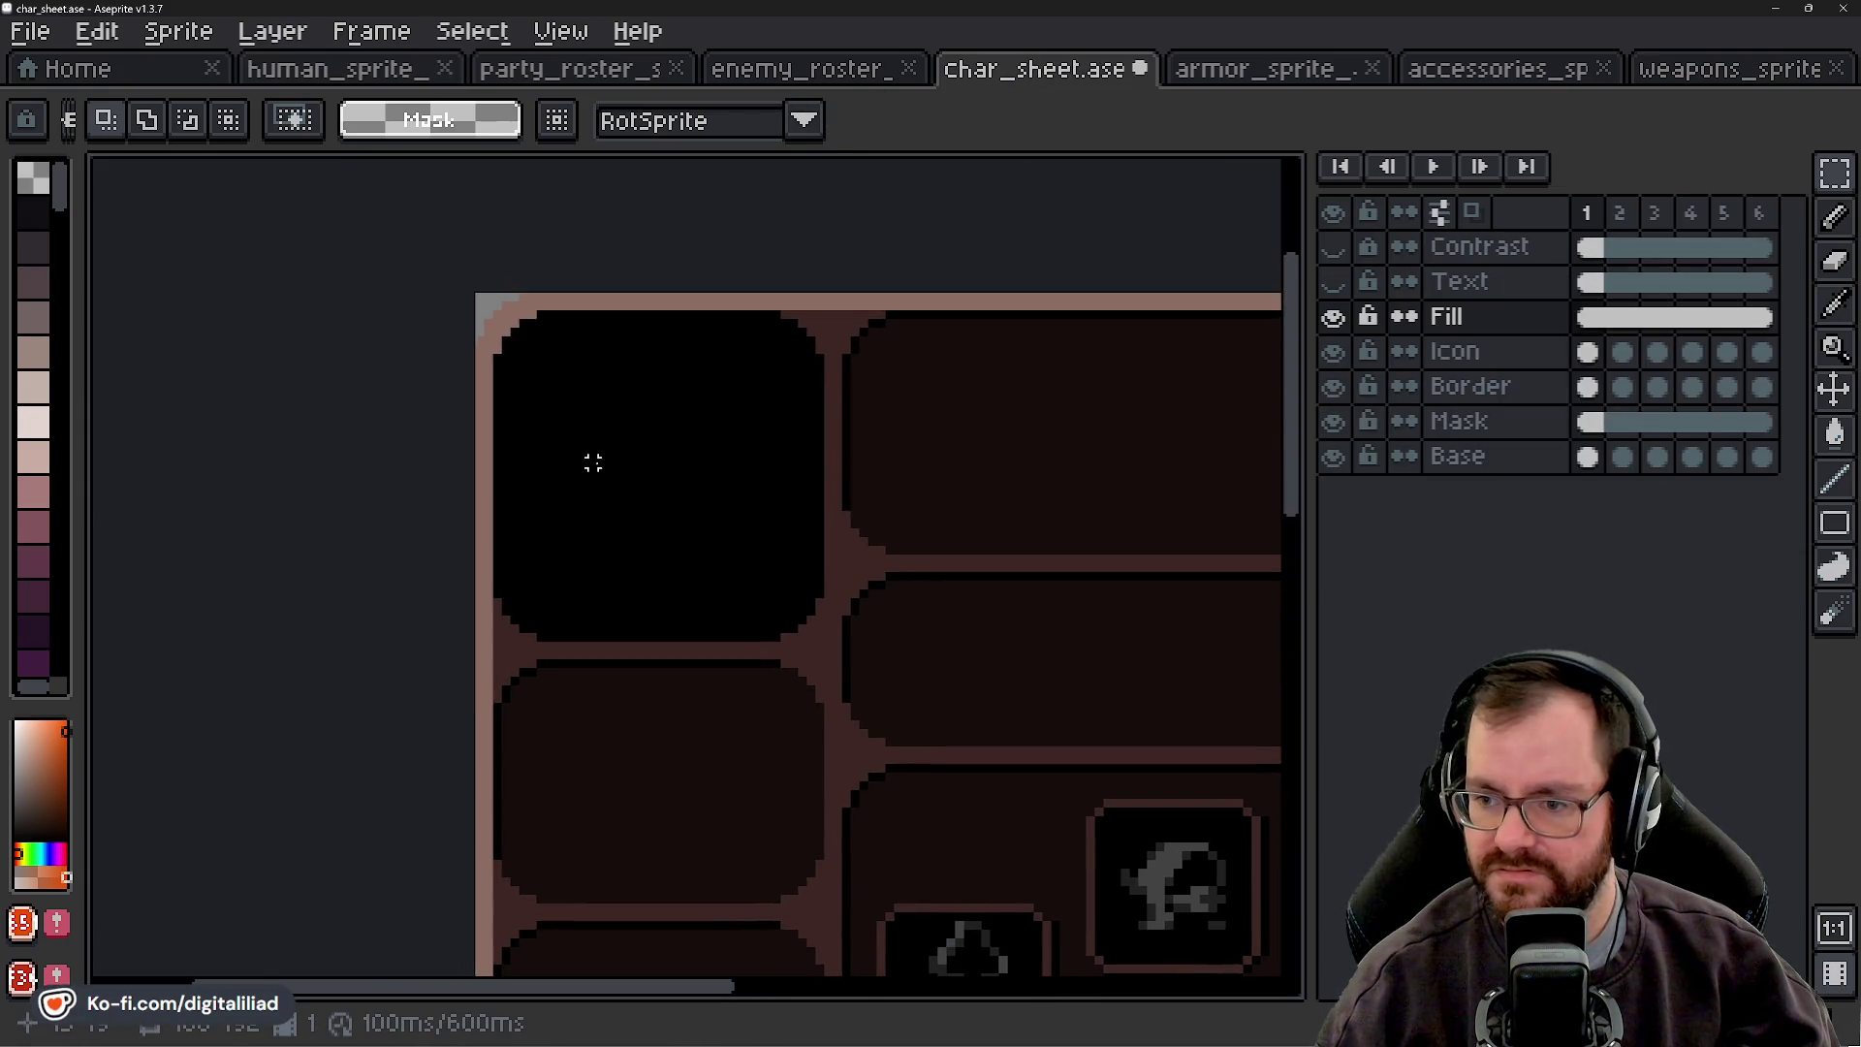
pyautogui.hotkey('ctrl', 'v')
# - Scale the pasted wizard to 32×32 and place it in the top-left portrait cell
pyautogui.doubleClick(678, 122)
pyautogui.write('32')
pyautogui.press('Return')
pyautogui.click(756, 124)
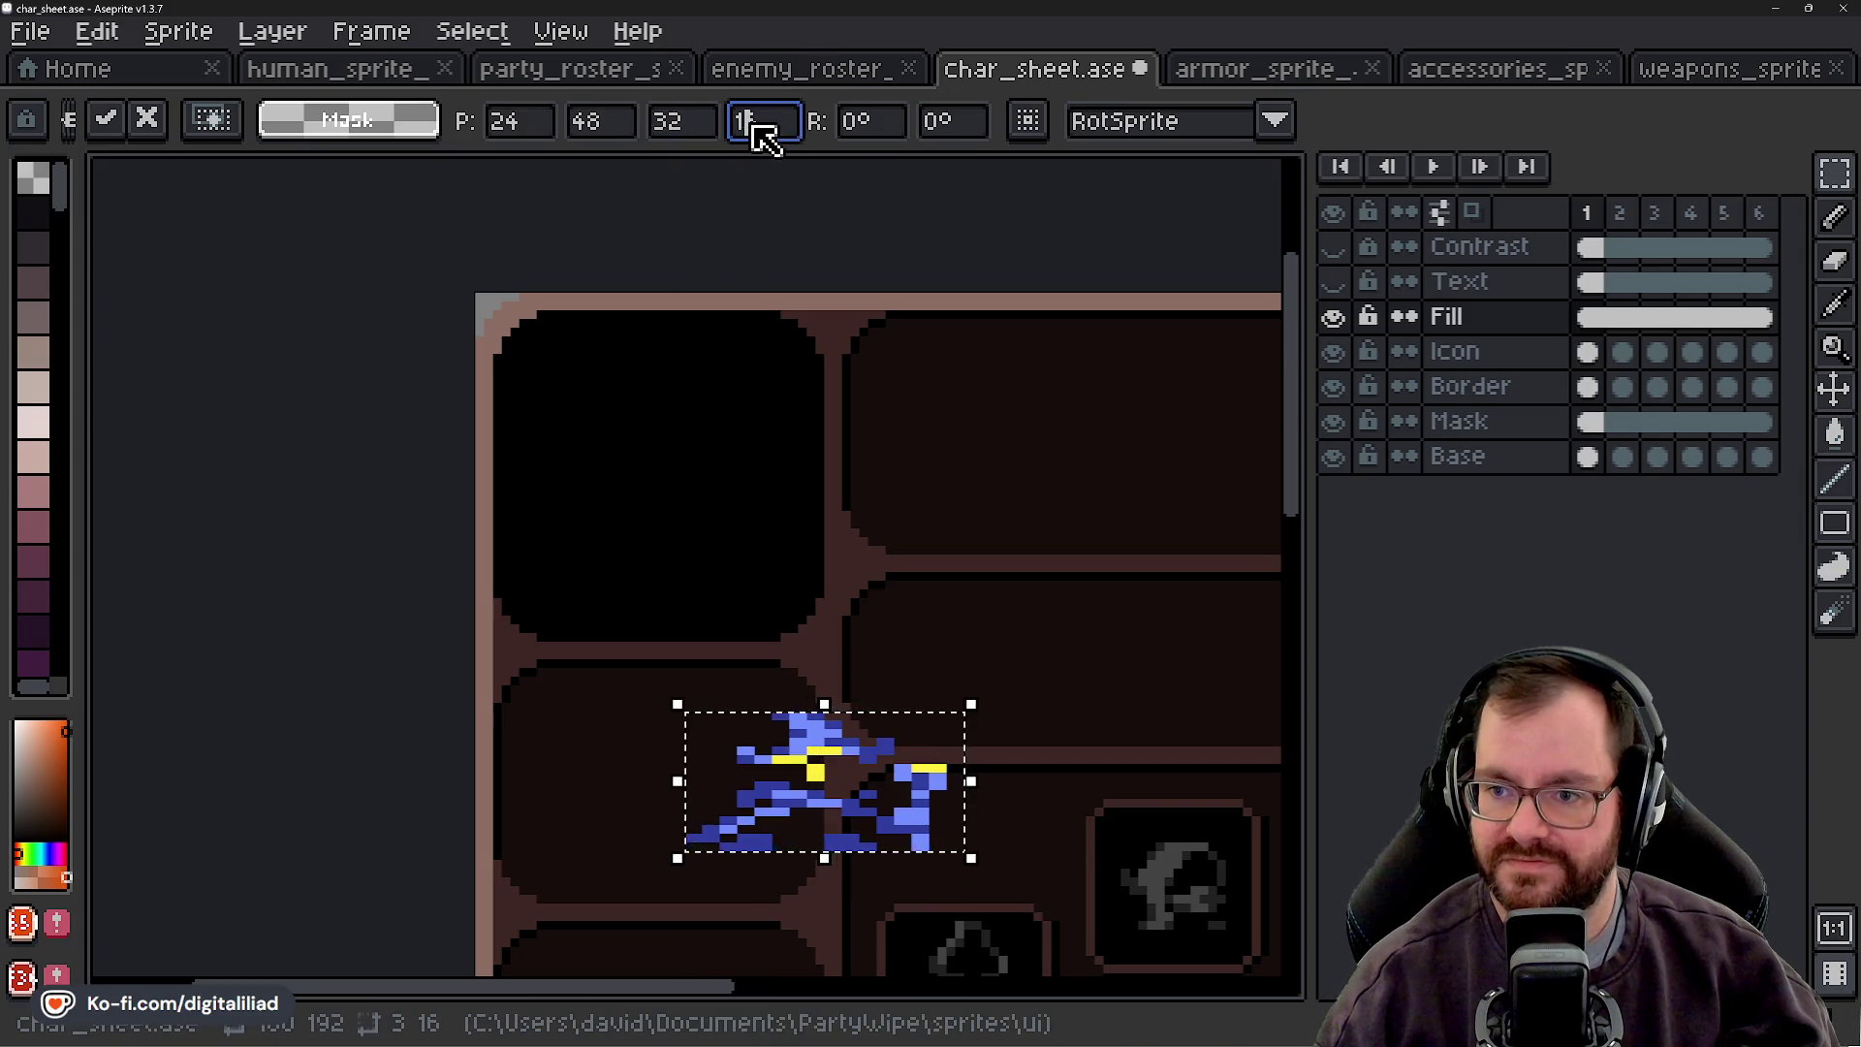
pyautogui.write('32')
pyautogui.press('Return')
pyautogui.moveTo(831, 718); pyautogui.dragTo(655, 409)
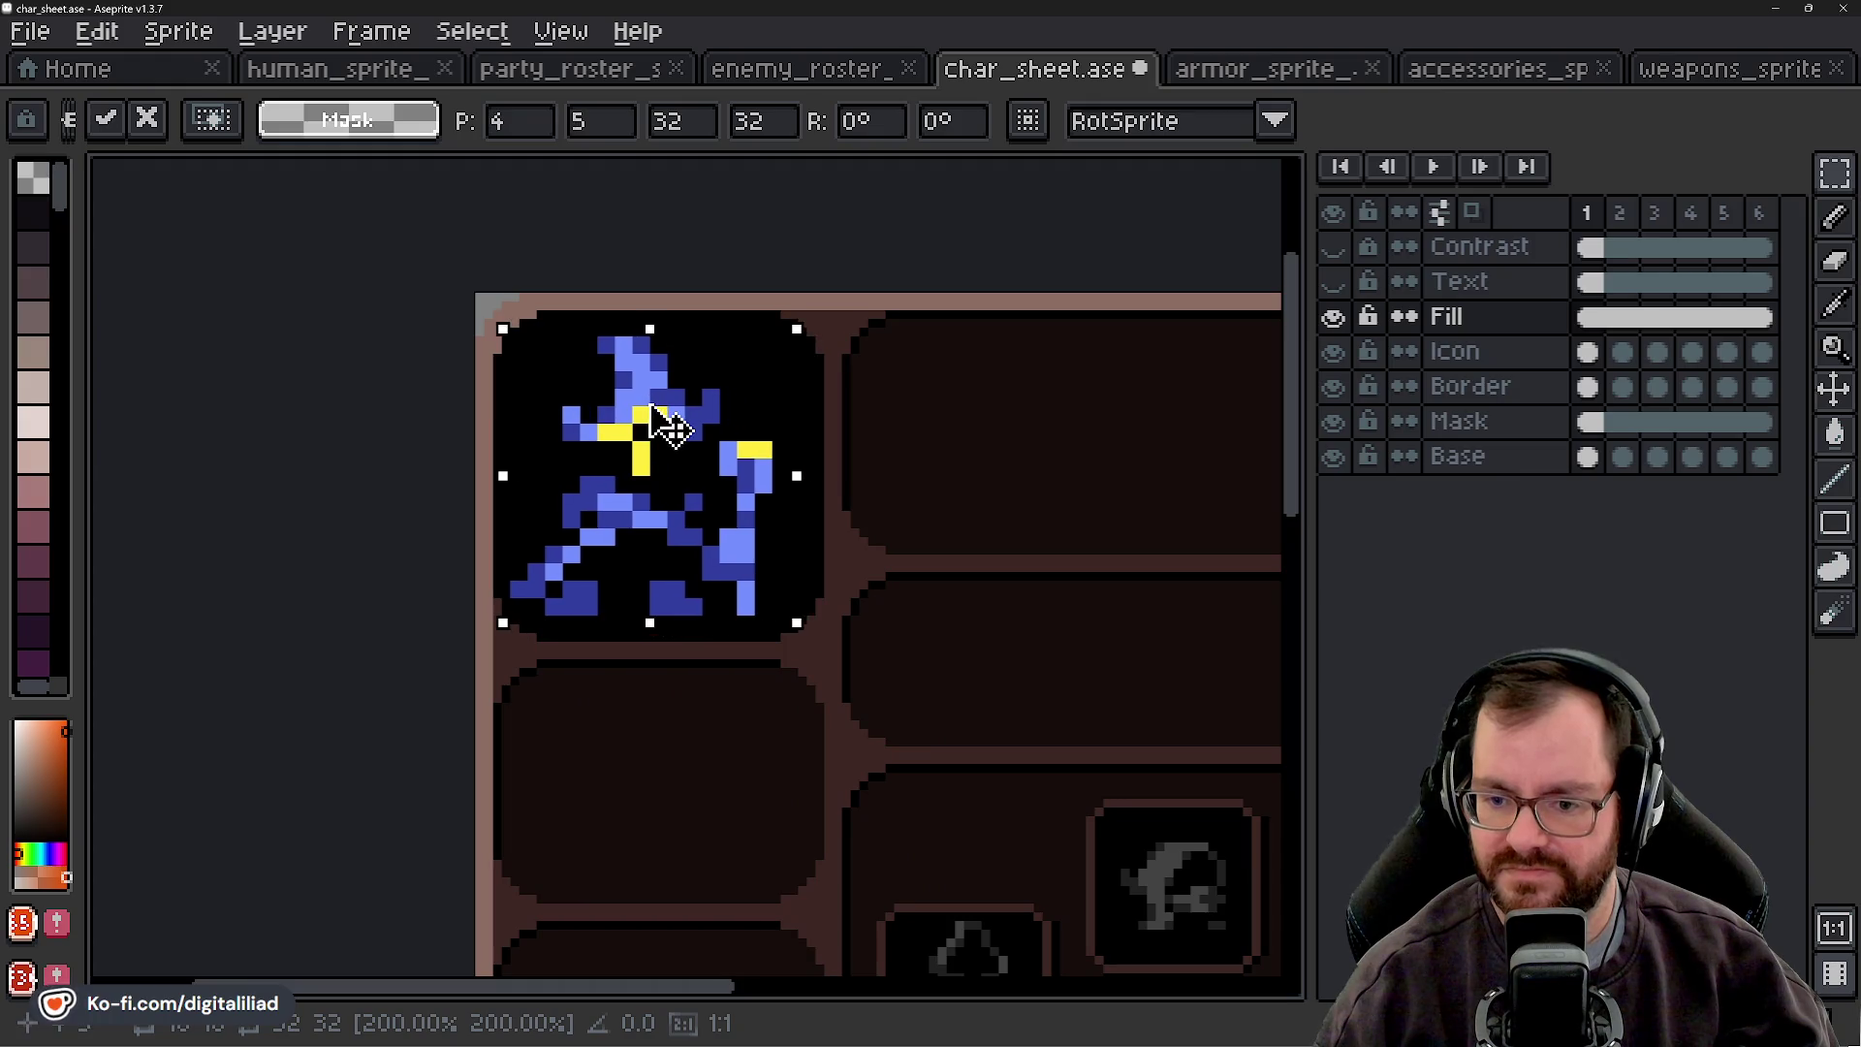
pyautogui.write('5')
pyautogui.scroll(-2, 540, 519)
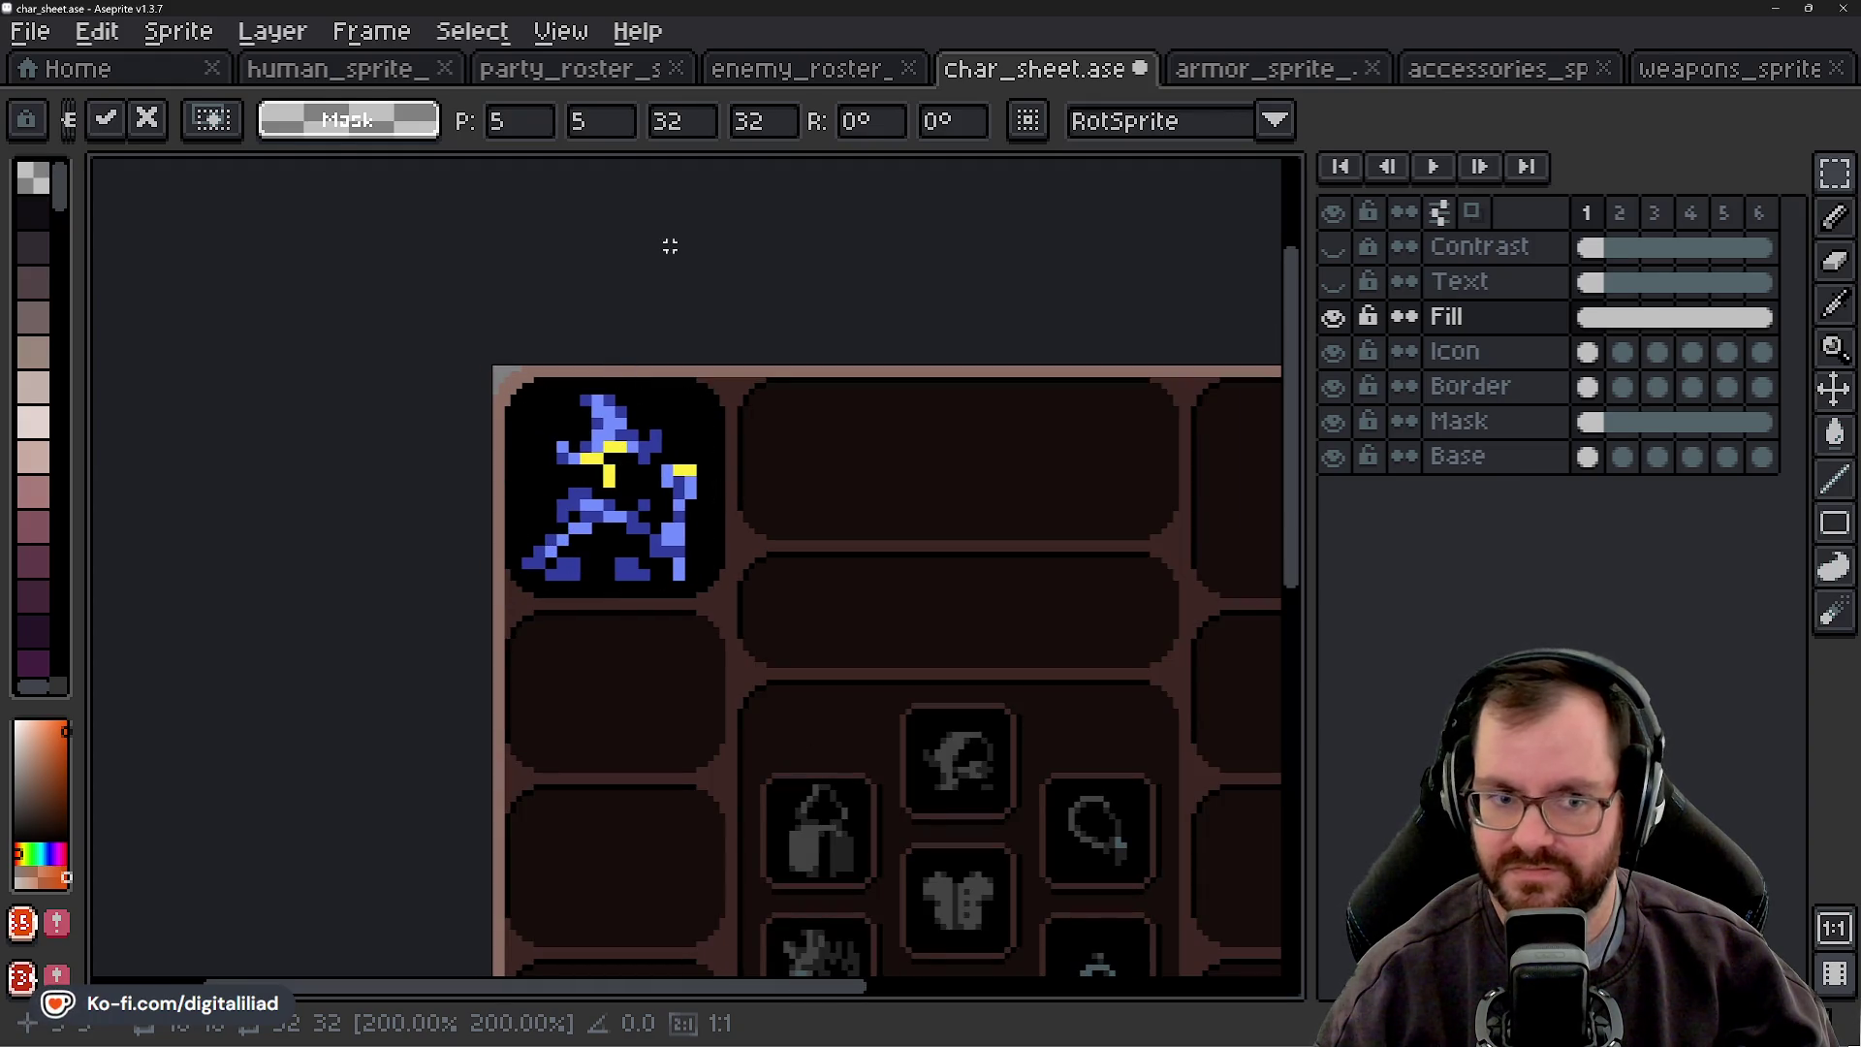
pyautogui.press('Return')
# - Delete the helmet icon from the head slot, then bring up the armor atlas
pyautogui.scroll(-3, 547, 578)
pyautogui.scroll(4, 547, 579)
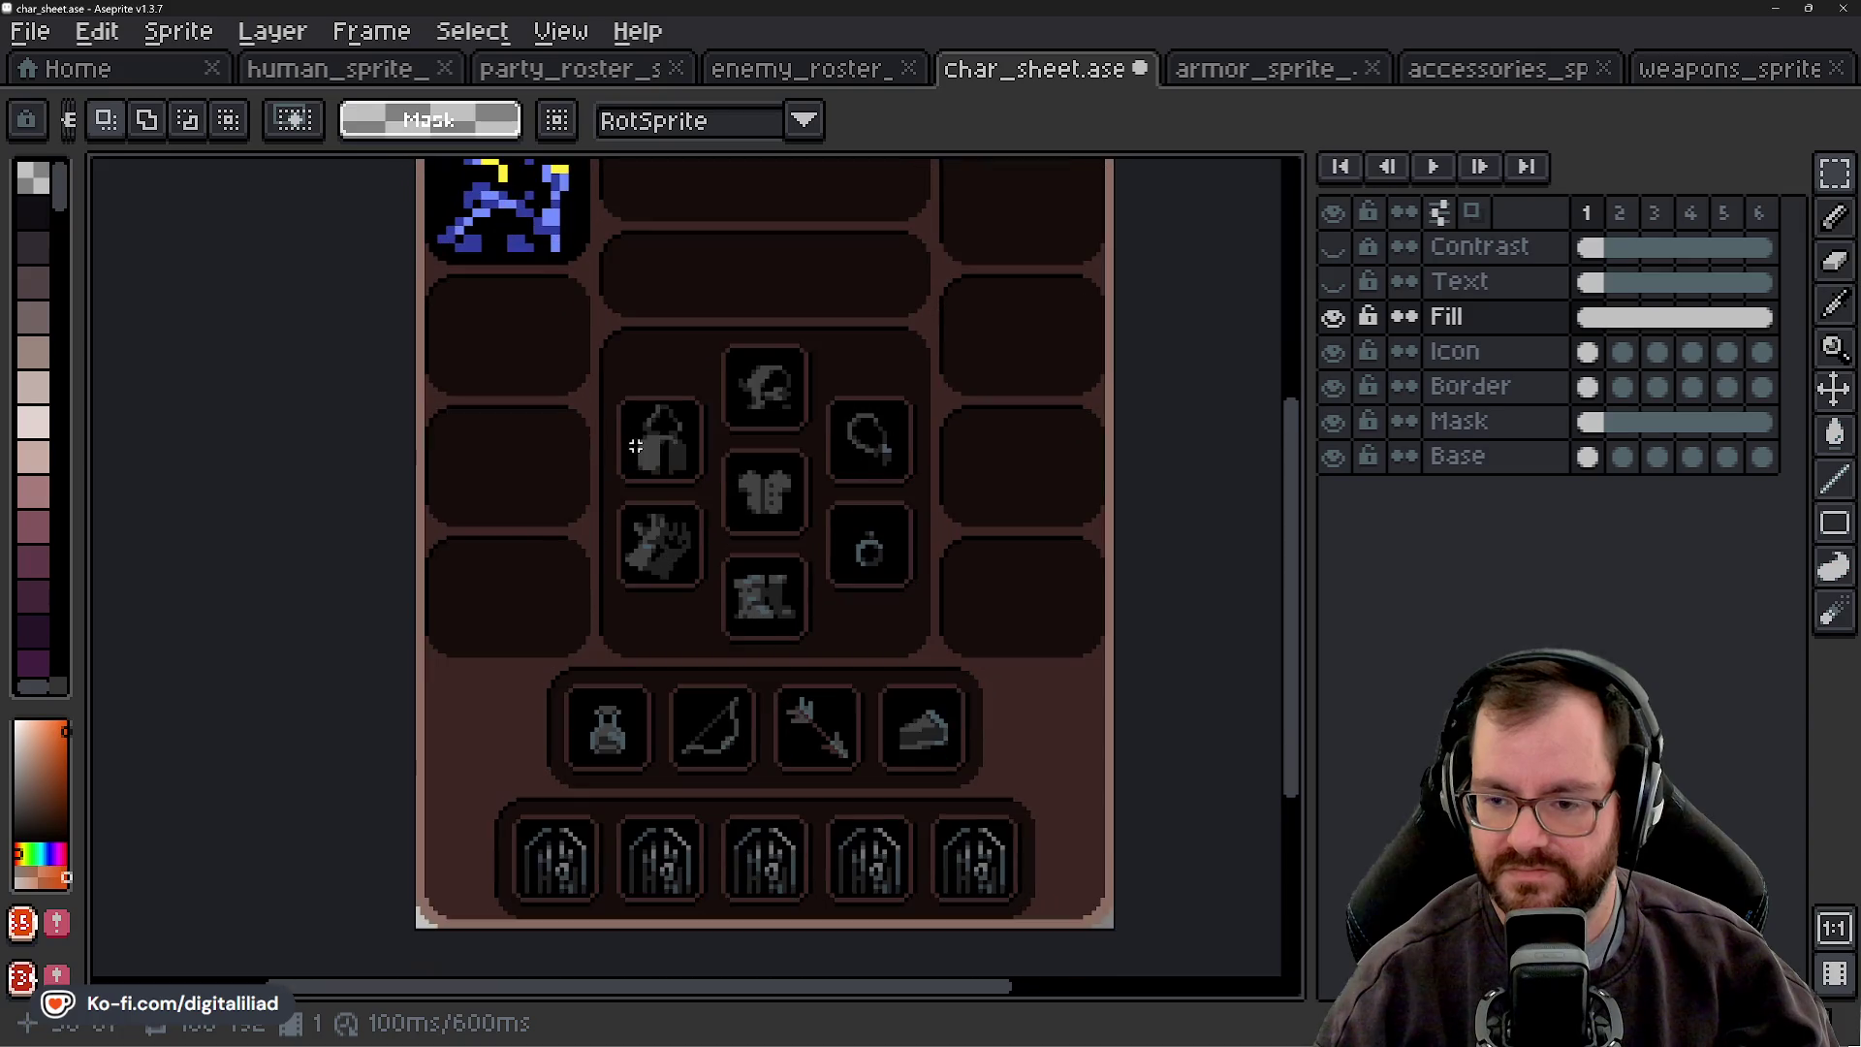
pyautogui.scroll(1, 762, 360)
pyautogui.moveTo(678, 279); pyautogui.dragTo(855, 419)
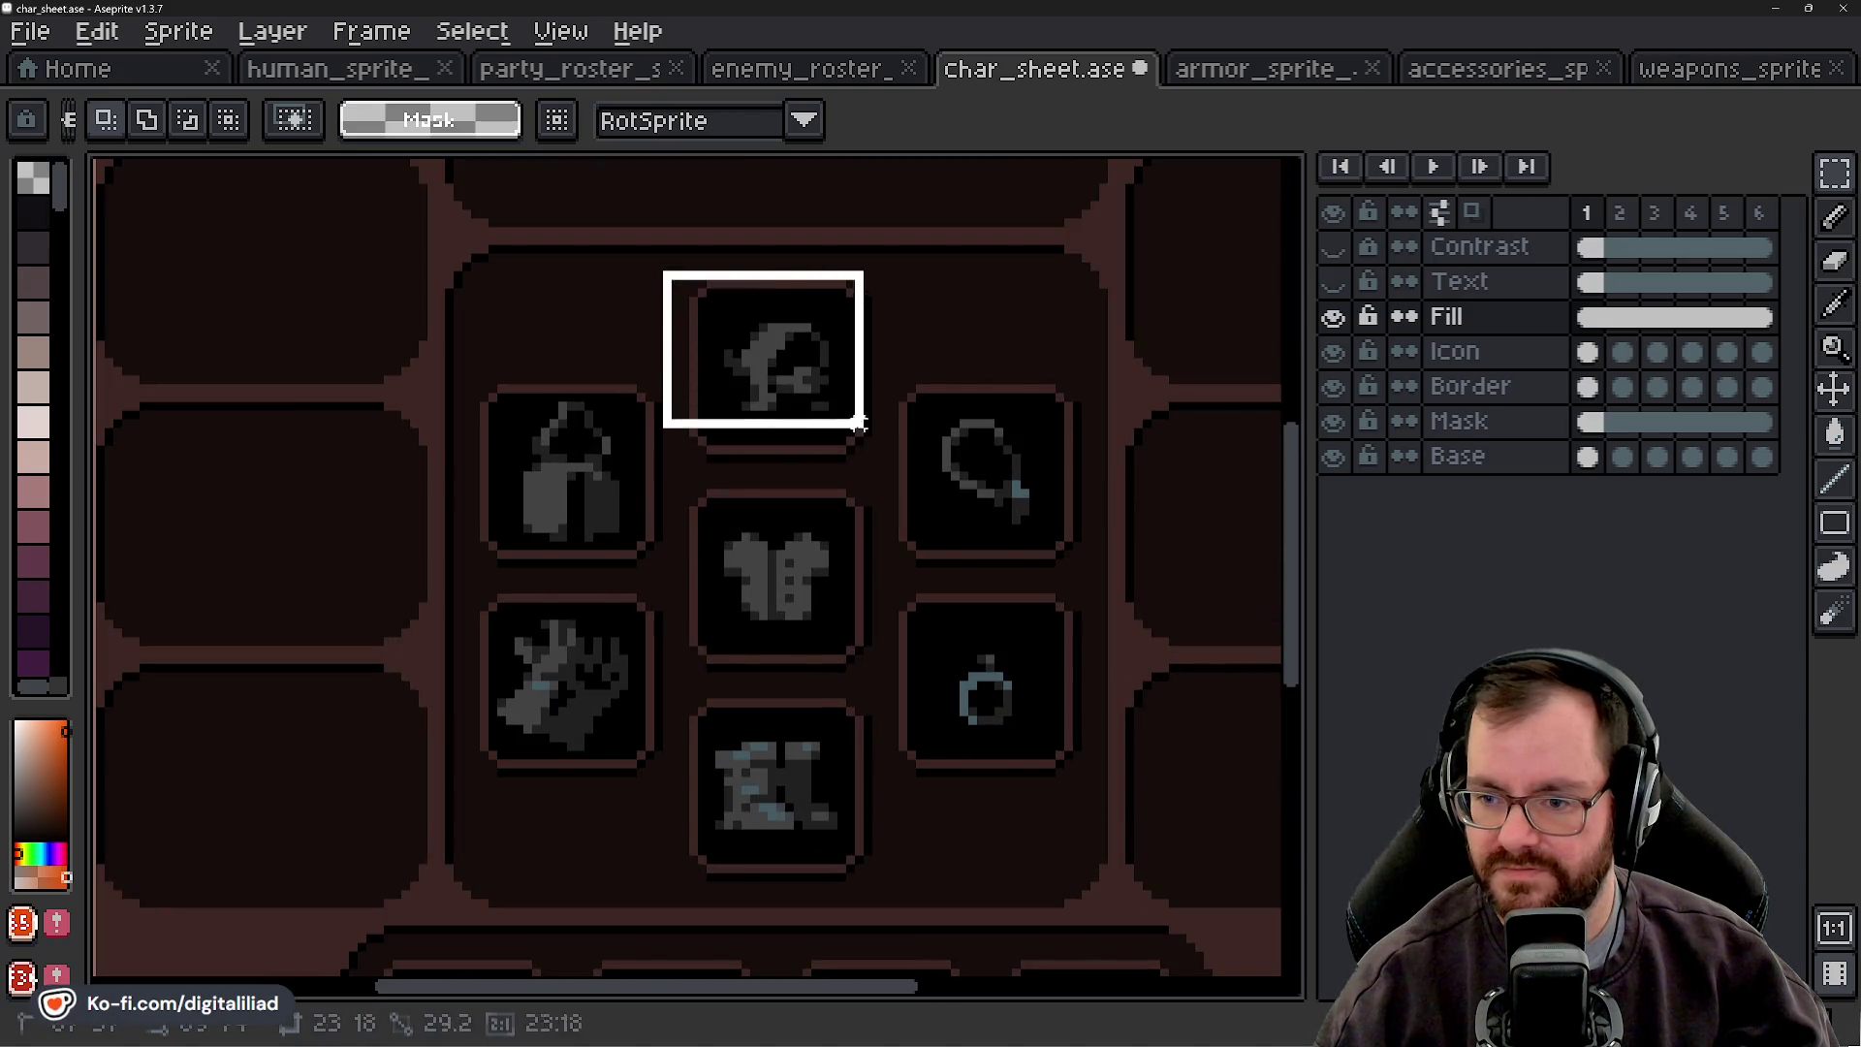
pyautogui.press('Delete')
pyautogui.click(1357, 68)
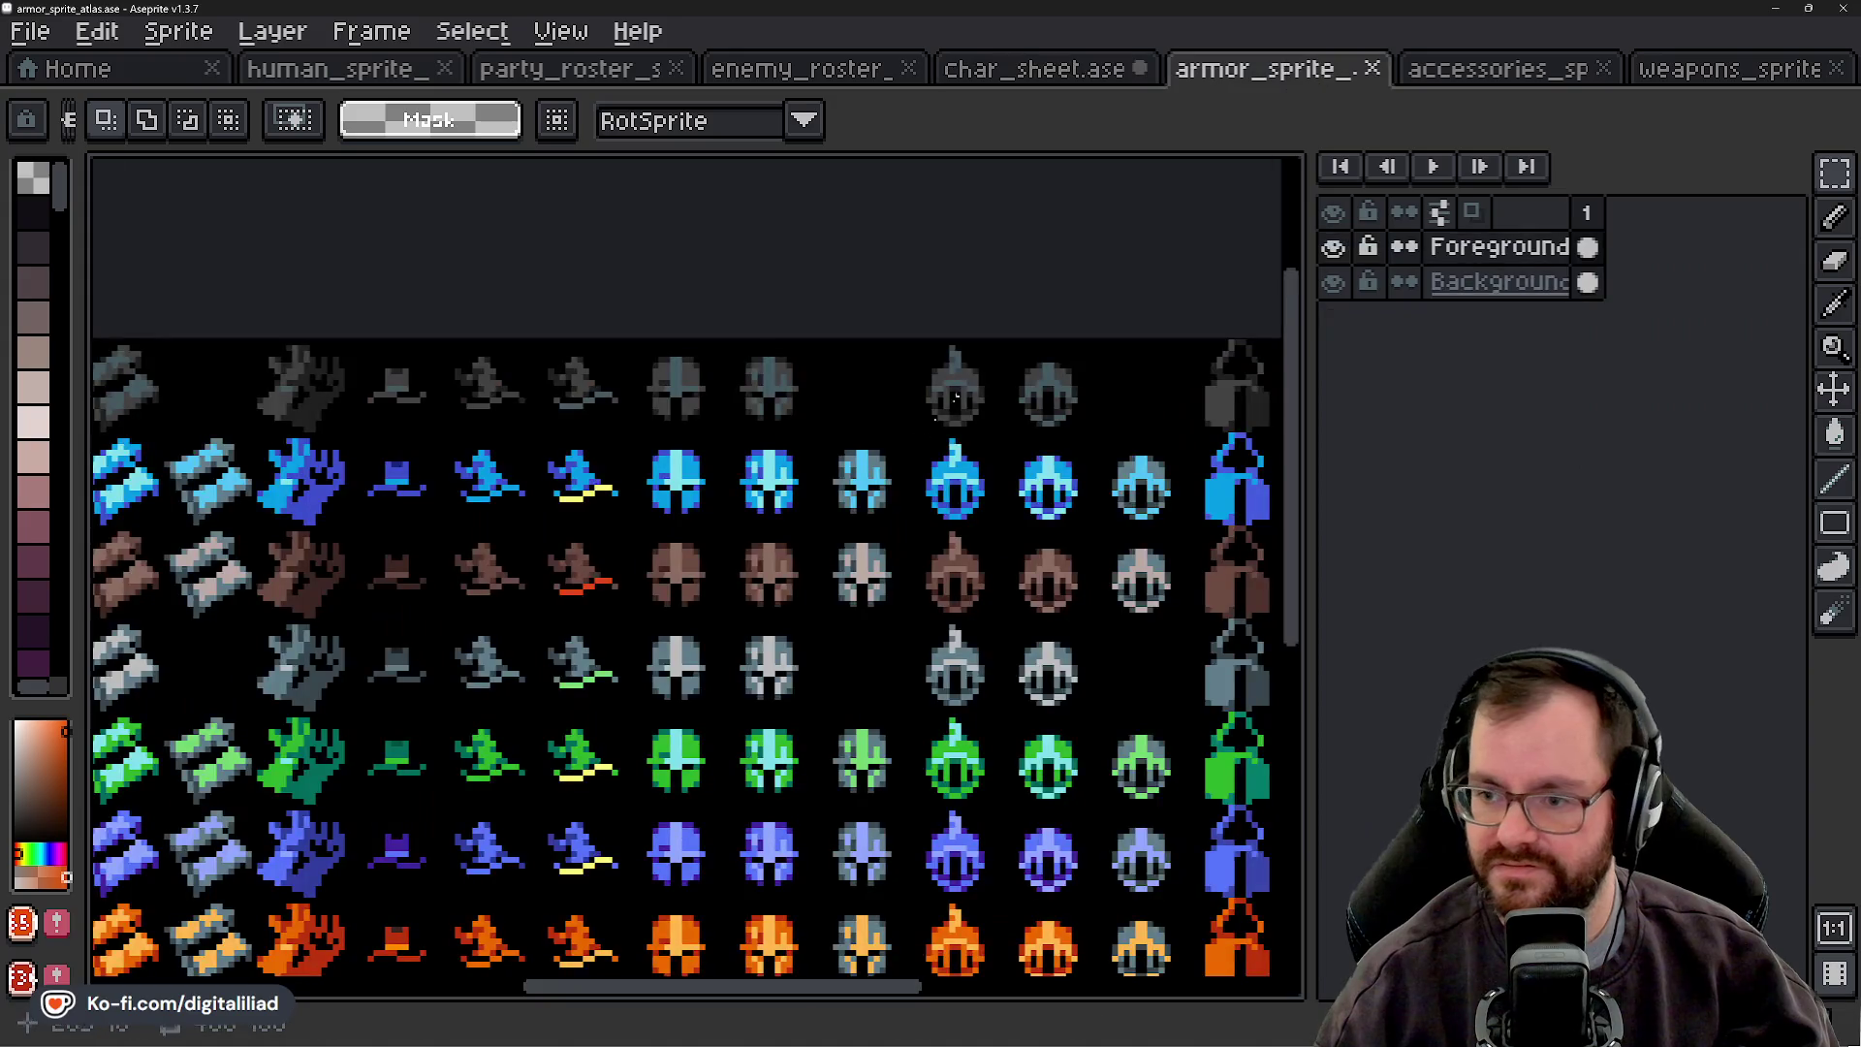
# - Copy a 16×16 wizard hat from the armor atlas into the empty head slot
pyautogui.moveTo(393, 412); pyautogui.dragTo(872, 445)
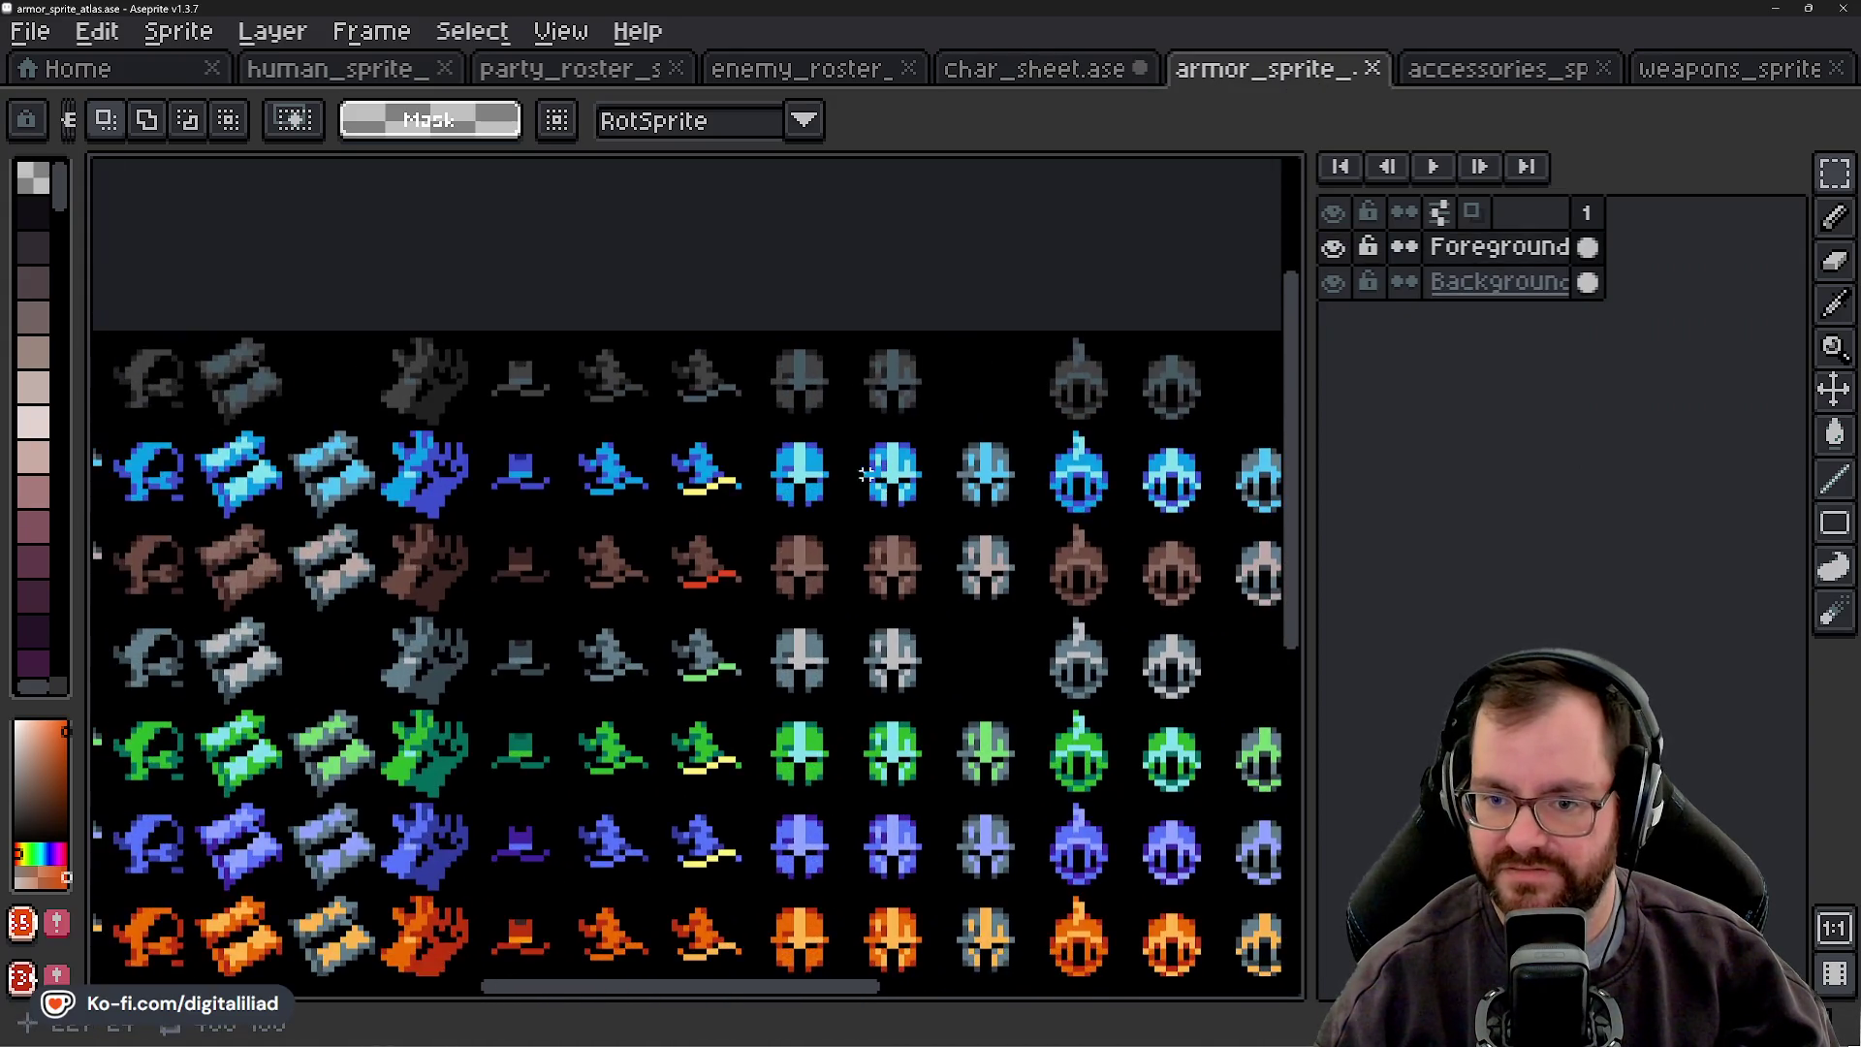
pyautogui.scroll(3, 652, 365)
pyautogui.scroll(-4, 670, 348)
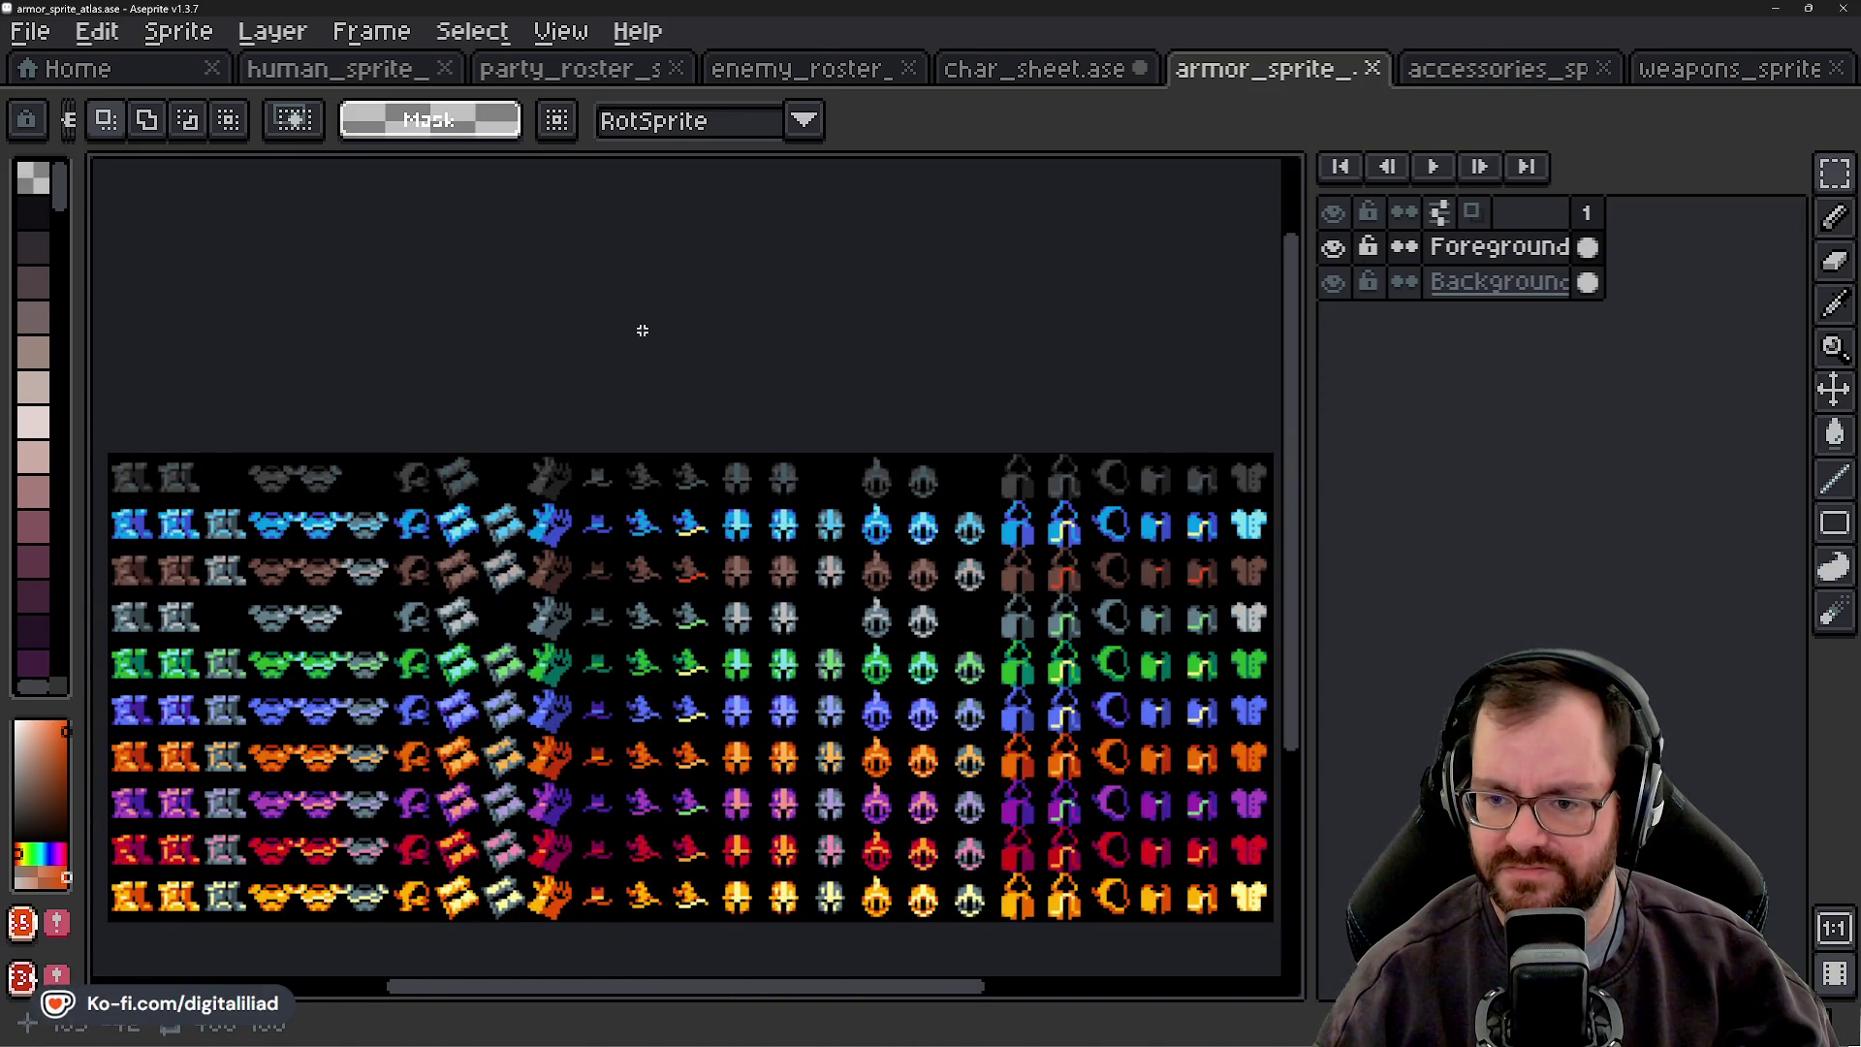
pyautogui.scroll(3, 683, 406)
pyautogui.moveTo(714, 424); pyautogui.dragTo(727, 375)
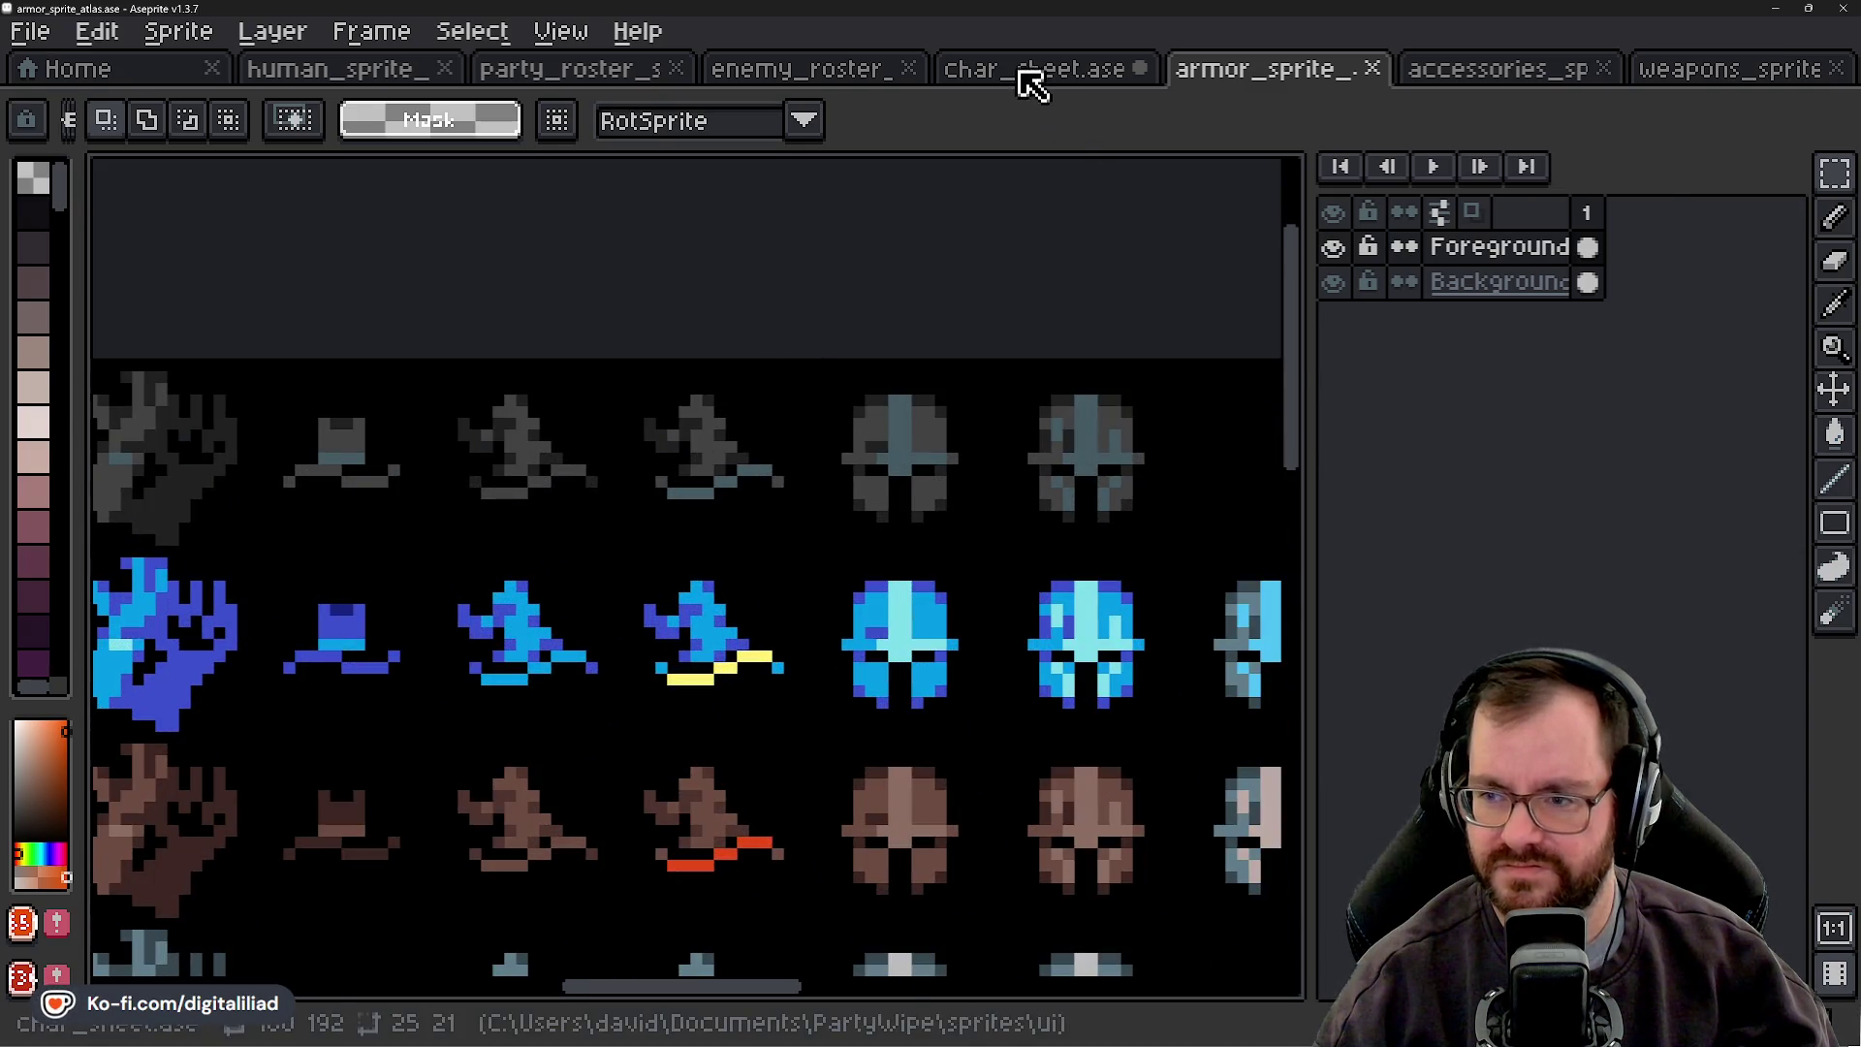
pyautogui.click(1030, 70)
pyautogui.hotkey('ctrl', 'v')
pyautogui.scroll(2, 789, 336)
pyautogui.moveTo(640, 719)
pyautogui.mouseDown()
pyautogui.moveTo(810, 382)
pyautogui.moveTo(795, 388)
pyautogui.mouseUp()
pyautogui.scroll(-4, 795, 387)
pyautogui.press('Return')
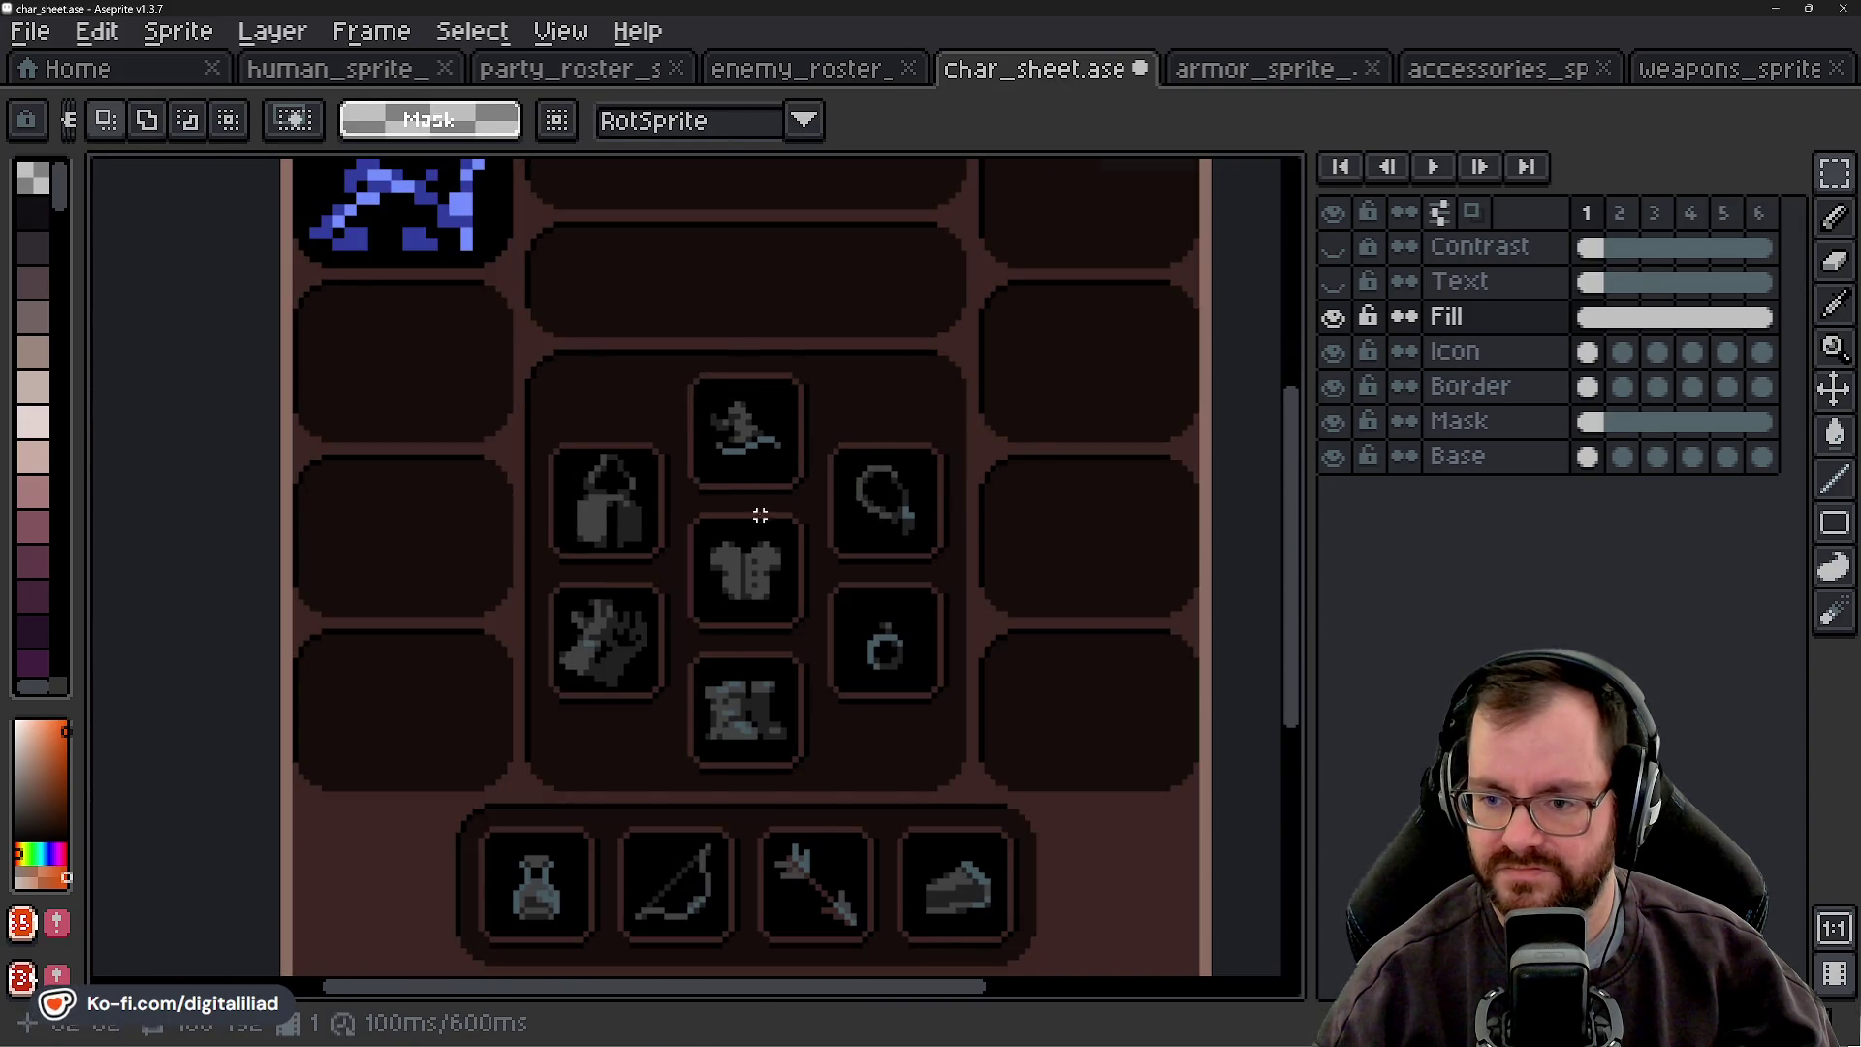
# - Clear the chest icon and the bag icon from their equipment slots
pyautogui.scroll(-1, 761, 525)
pyautogui.scroll(3, 795, 574)
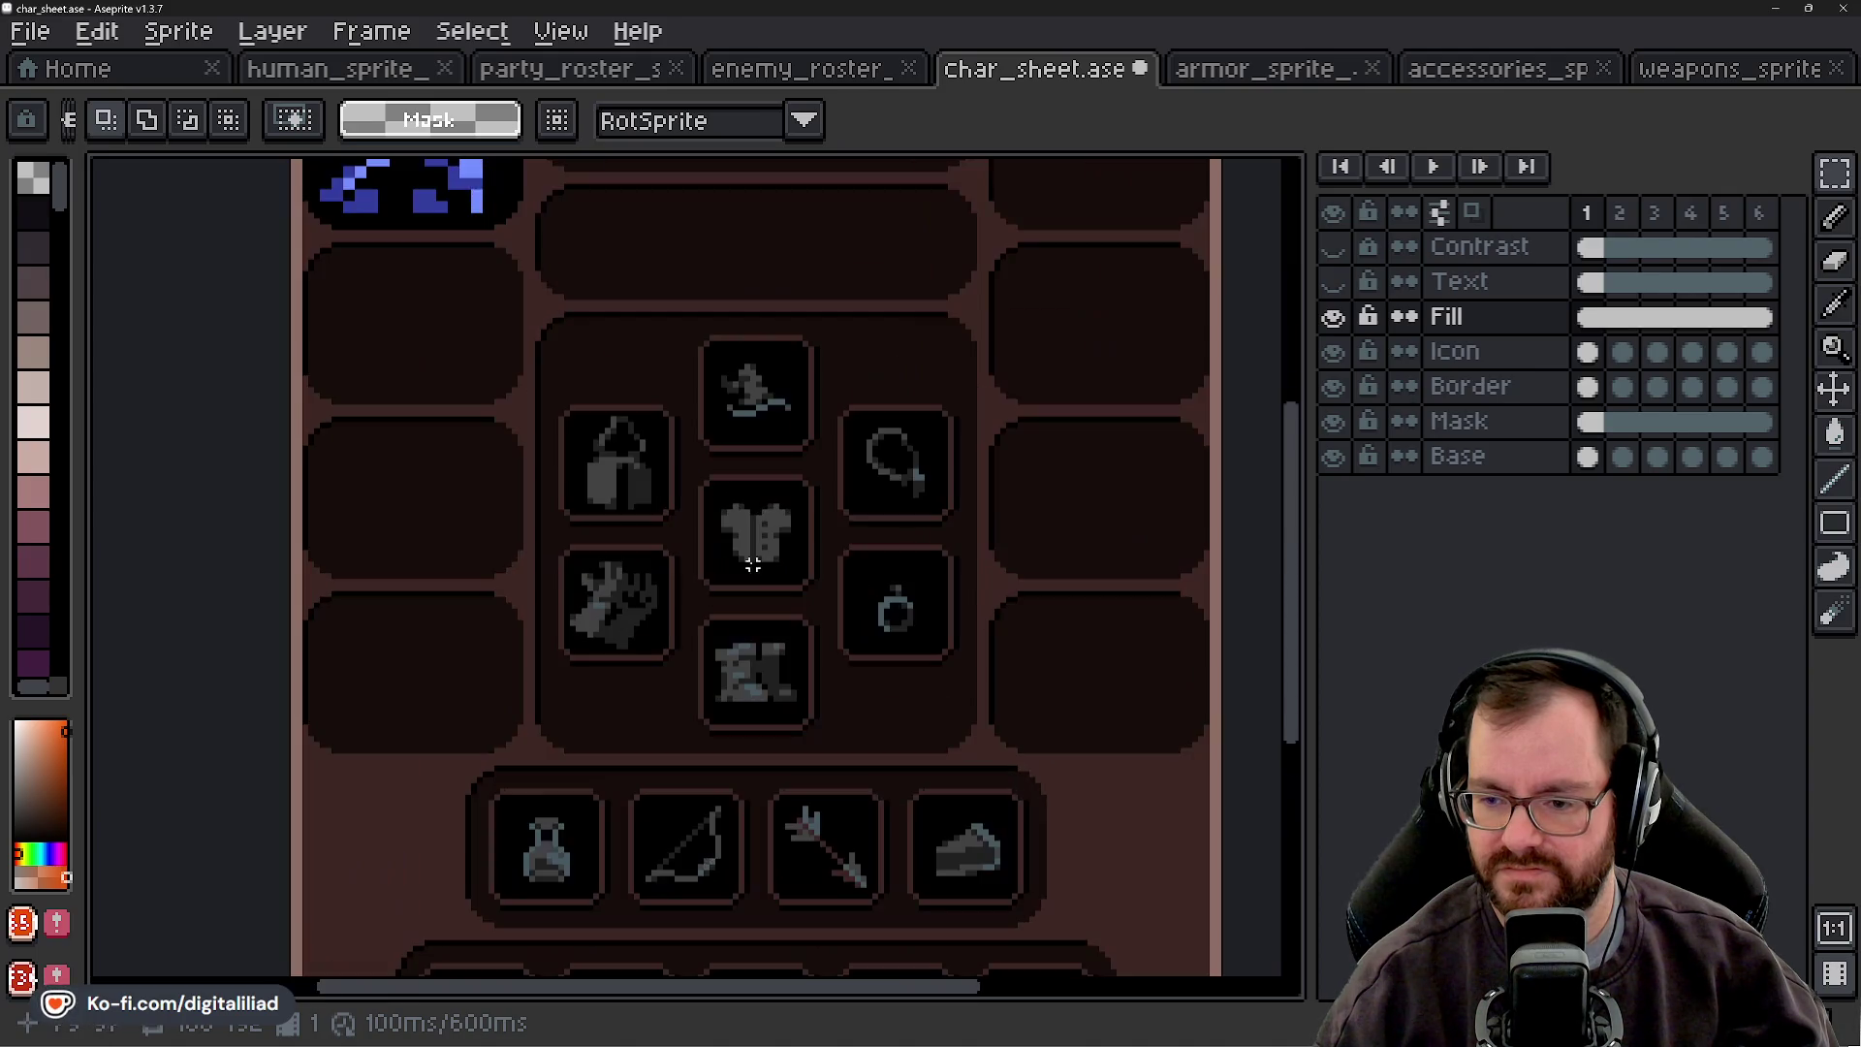
pyautogui.moveTo(757, 564); pyautogui.dragTo(789, 629)
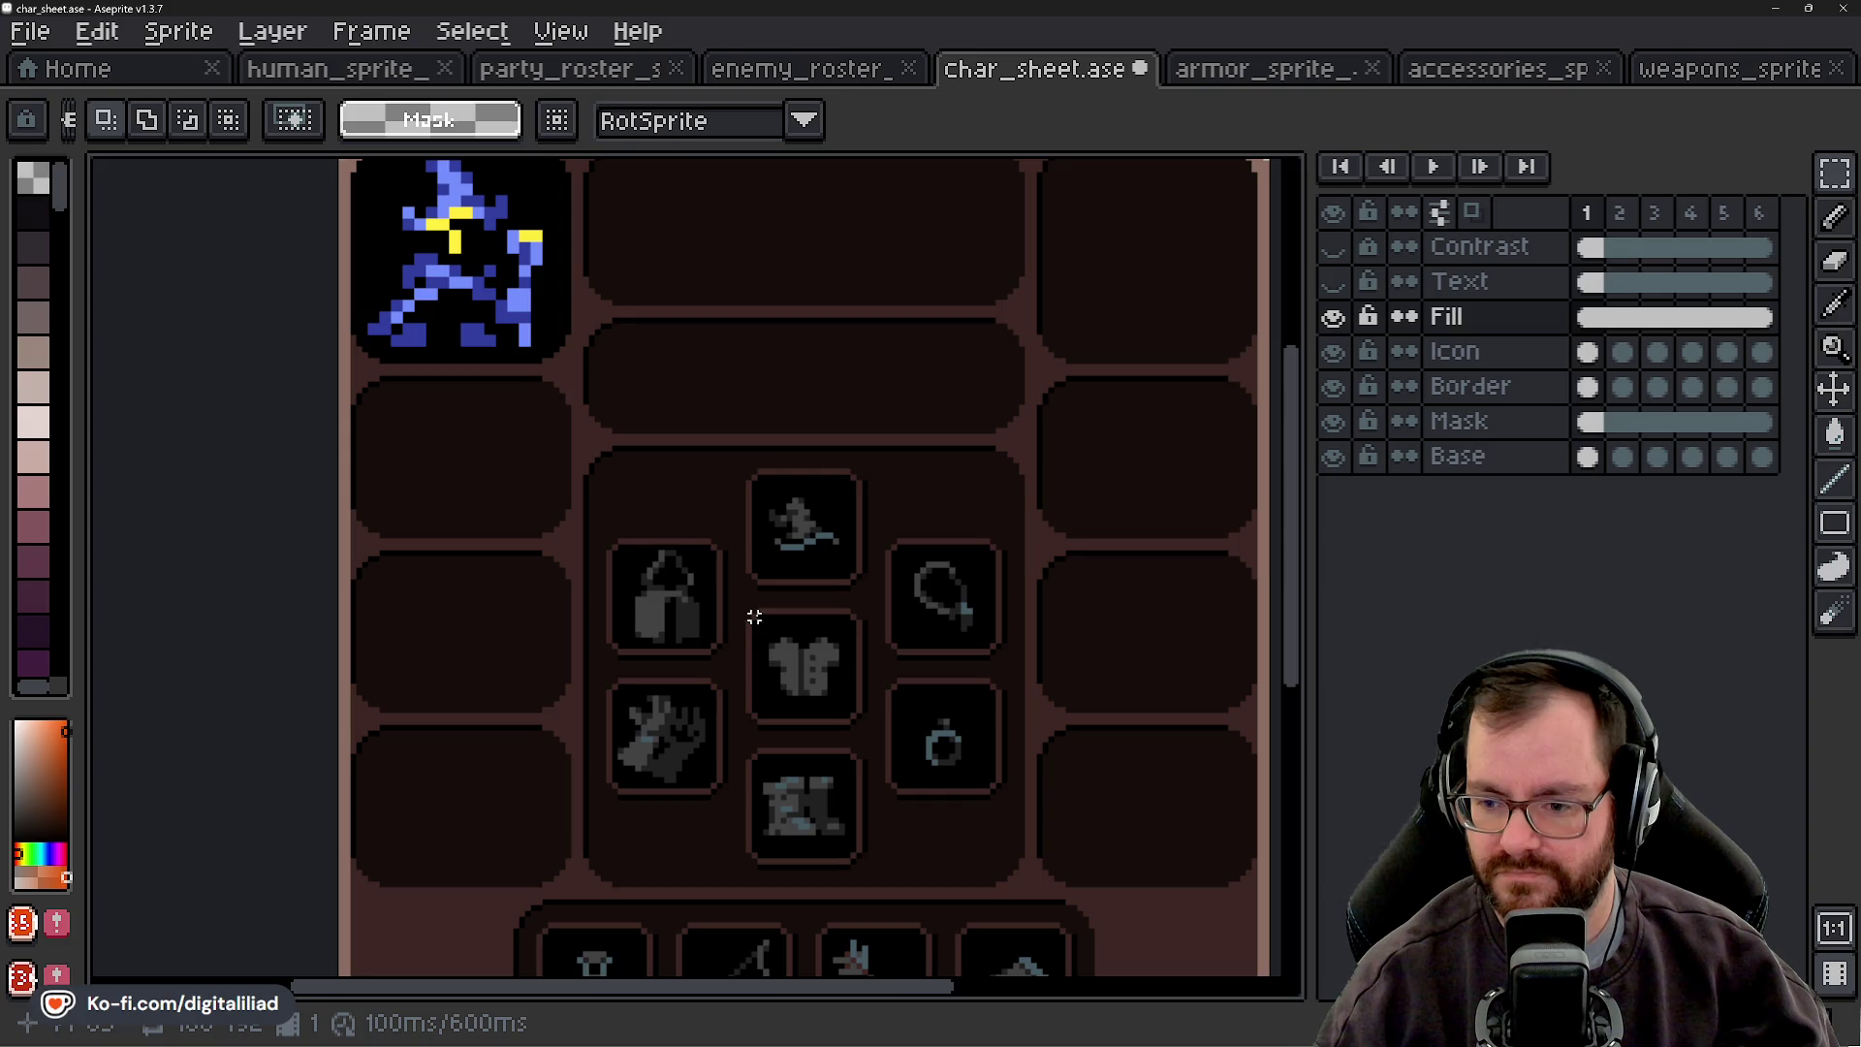
pyautogui.moveTo(714, 601); pyautogui.dragTo(849, 722)
pyautogui.scroll(2, 800, 684)
pyautogui.press('Delete')
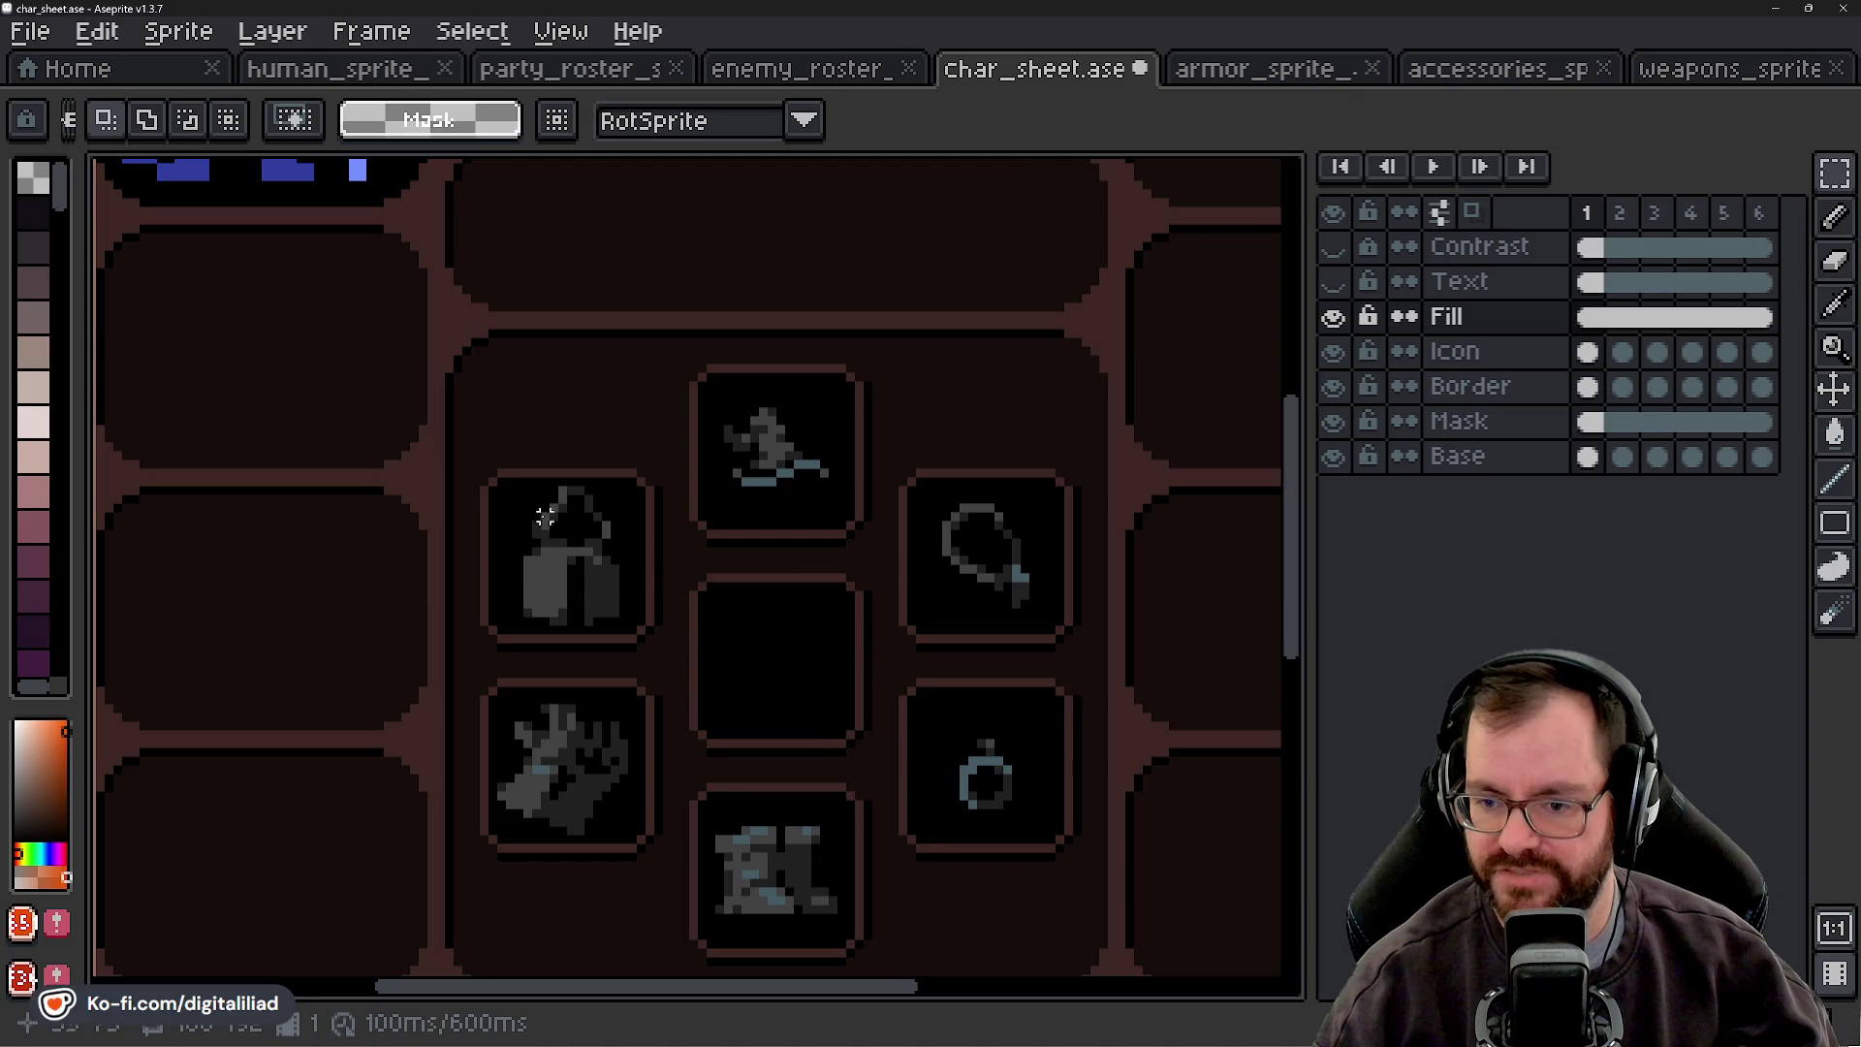
pyautogui.moveTo(496, 488); pyautogui.dragTo(638, 625)
pyautogui.press('Delete')
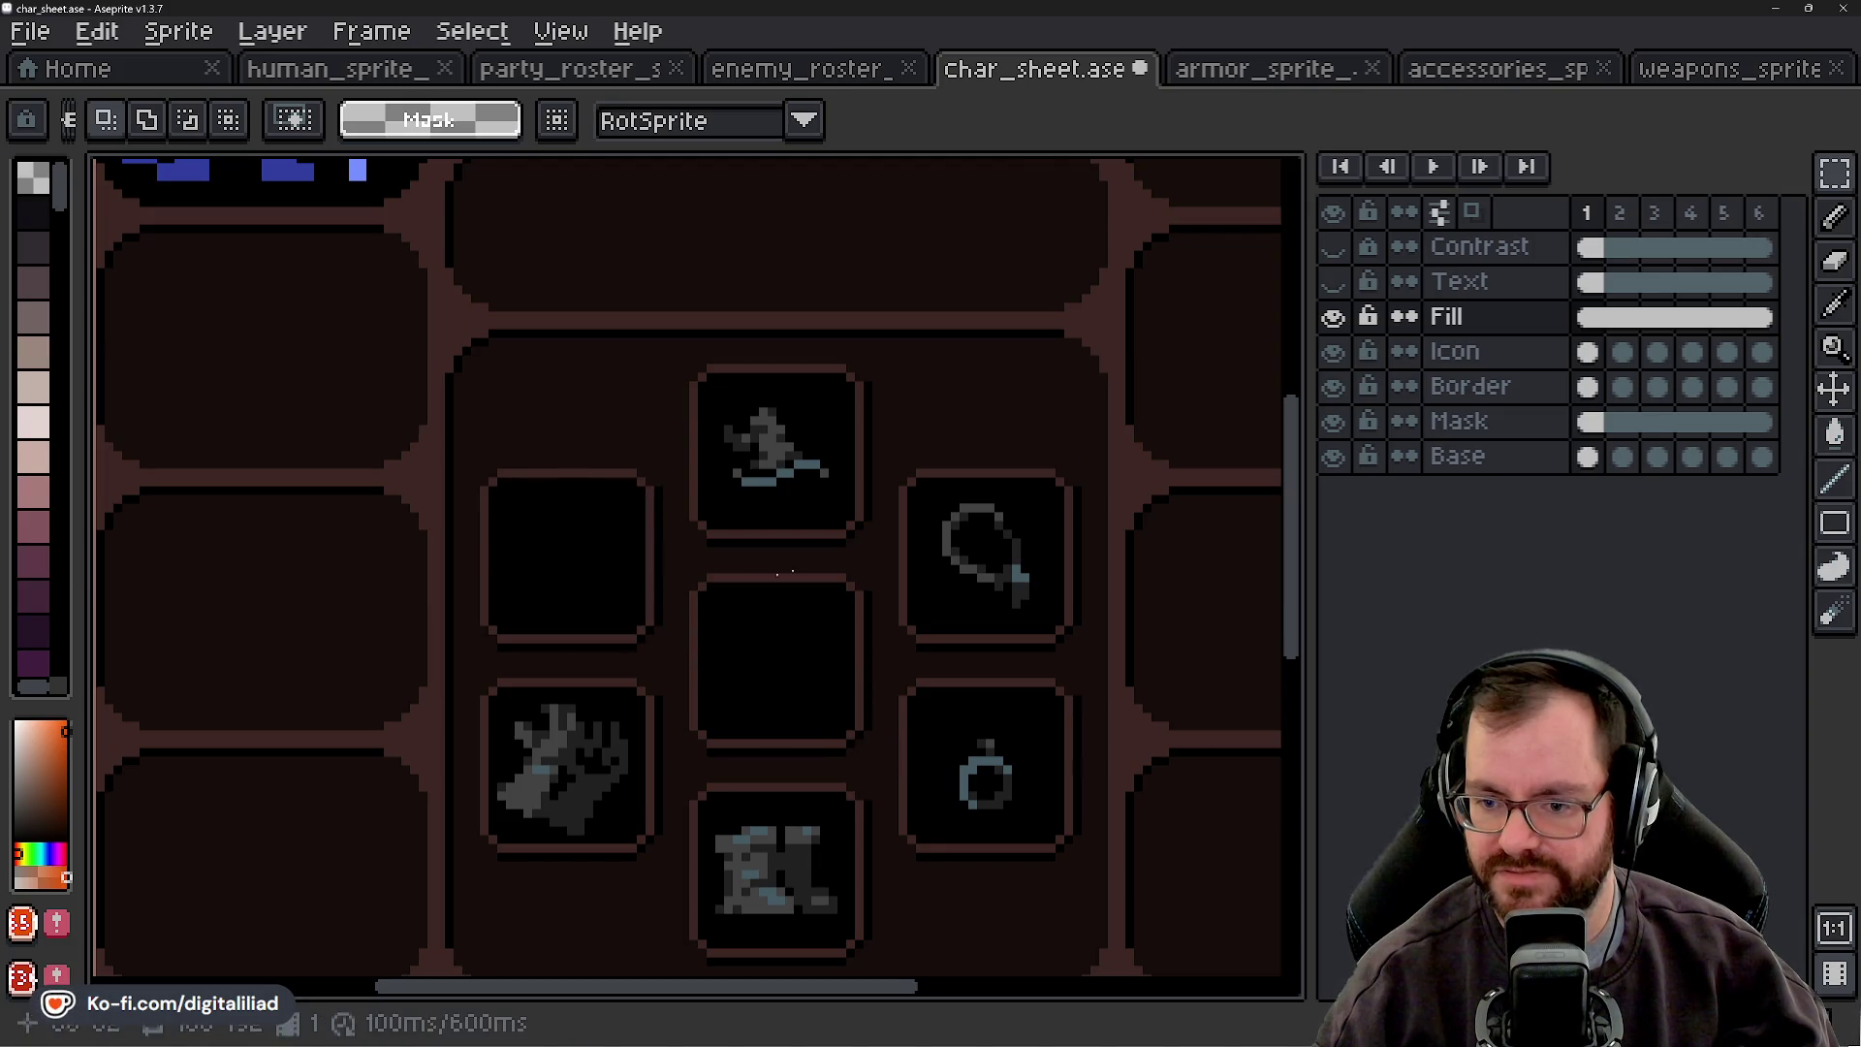
# - Copy a dark chest sprite from the armor atlas into the centre equipment slot
pyautogui.click(1674, 81)
pyautogui.click(1265, 77)
pyautogui.scroll(-3, 721, 477)
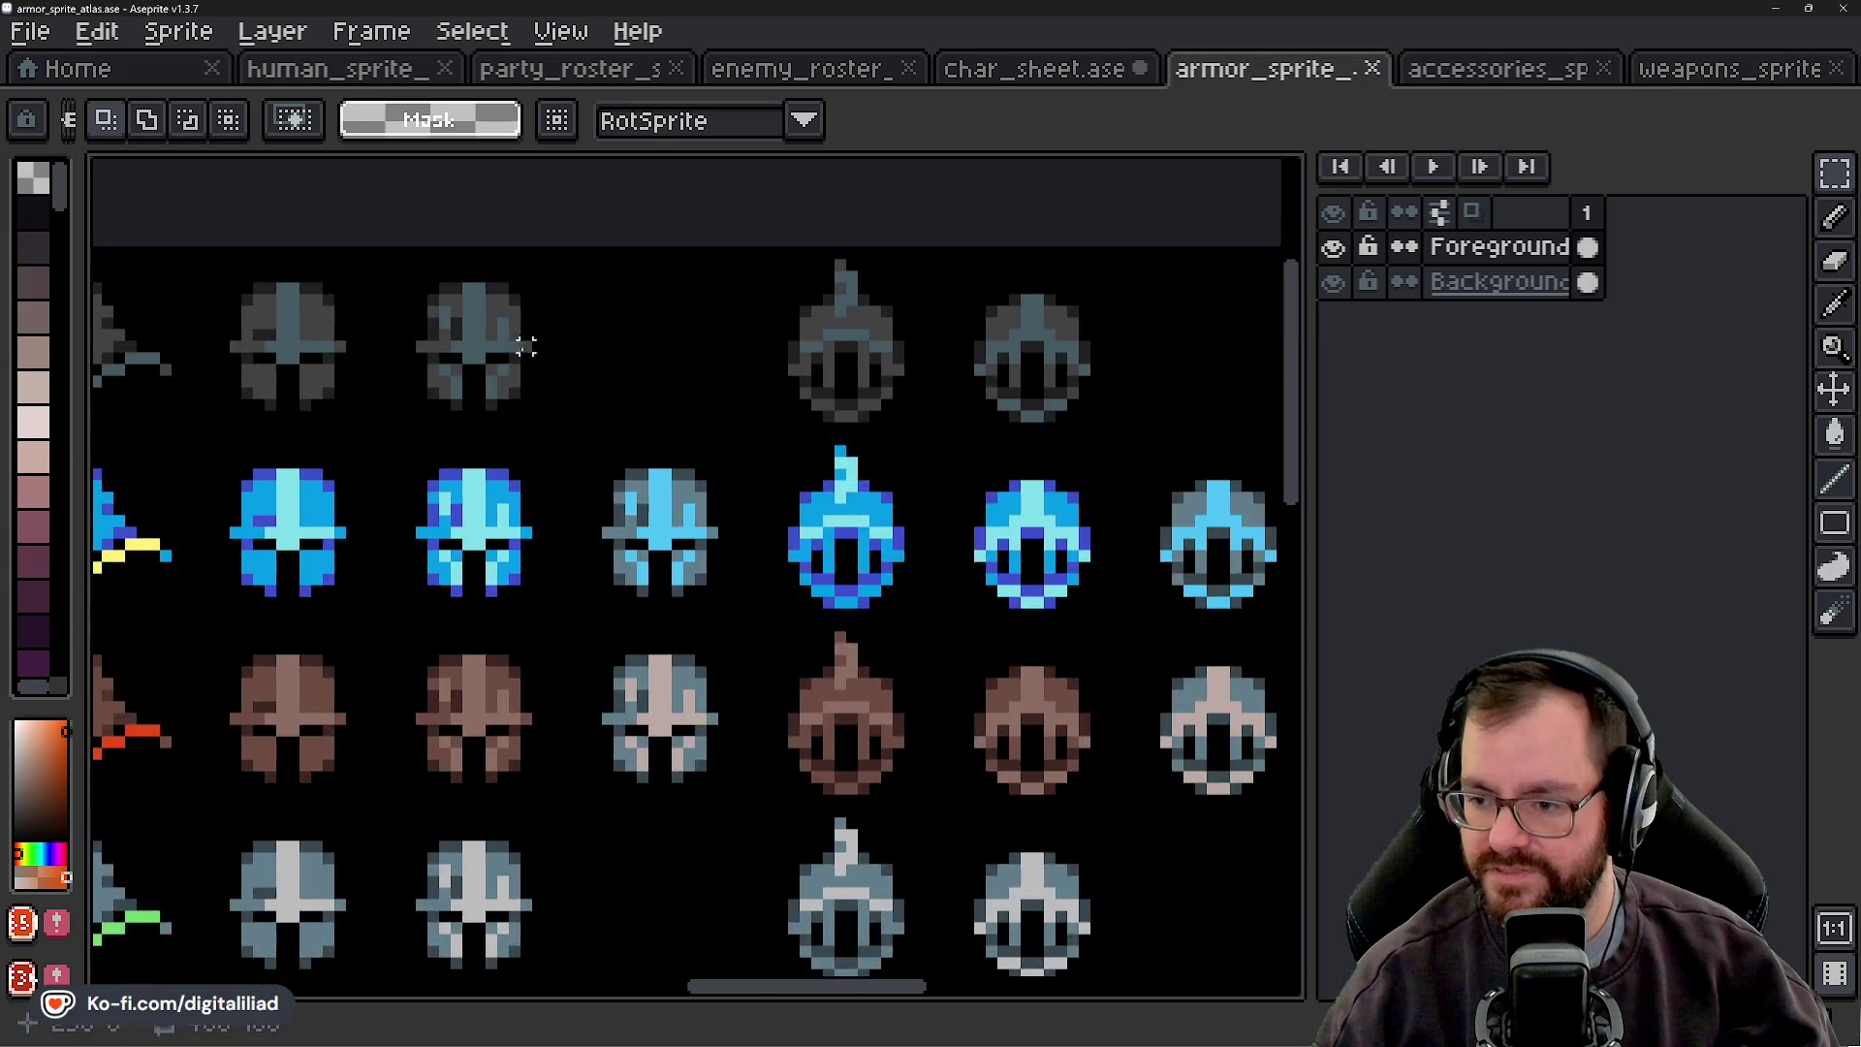
pyautogui.hscroll(5, 721, 477)
pyautogui.hscroll(2, 905, 457)
pyautogui.moveTo(523, 308); pyautogui.dragTo(708, 491)
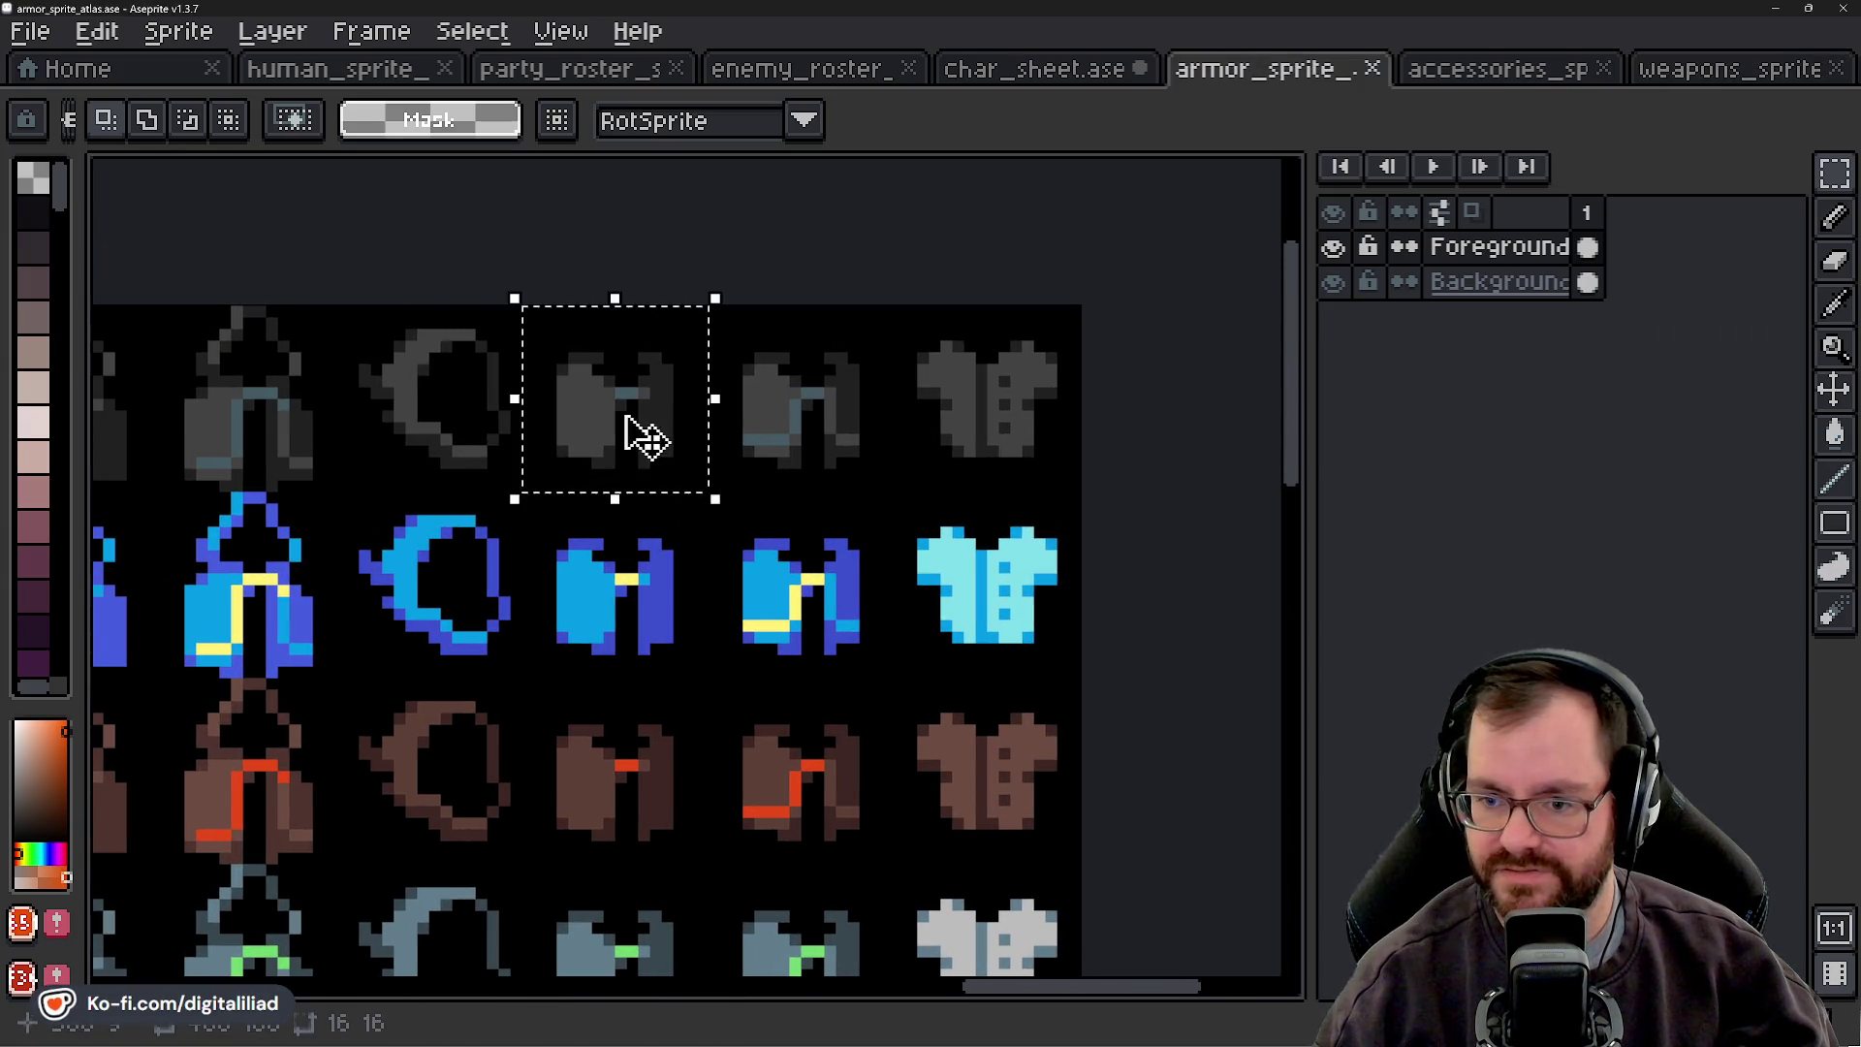
pyautogui.click(1066, 69)
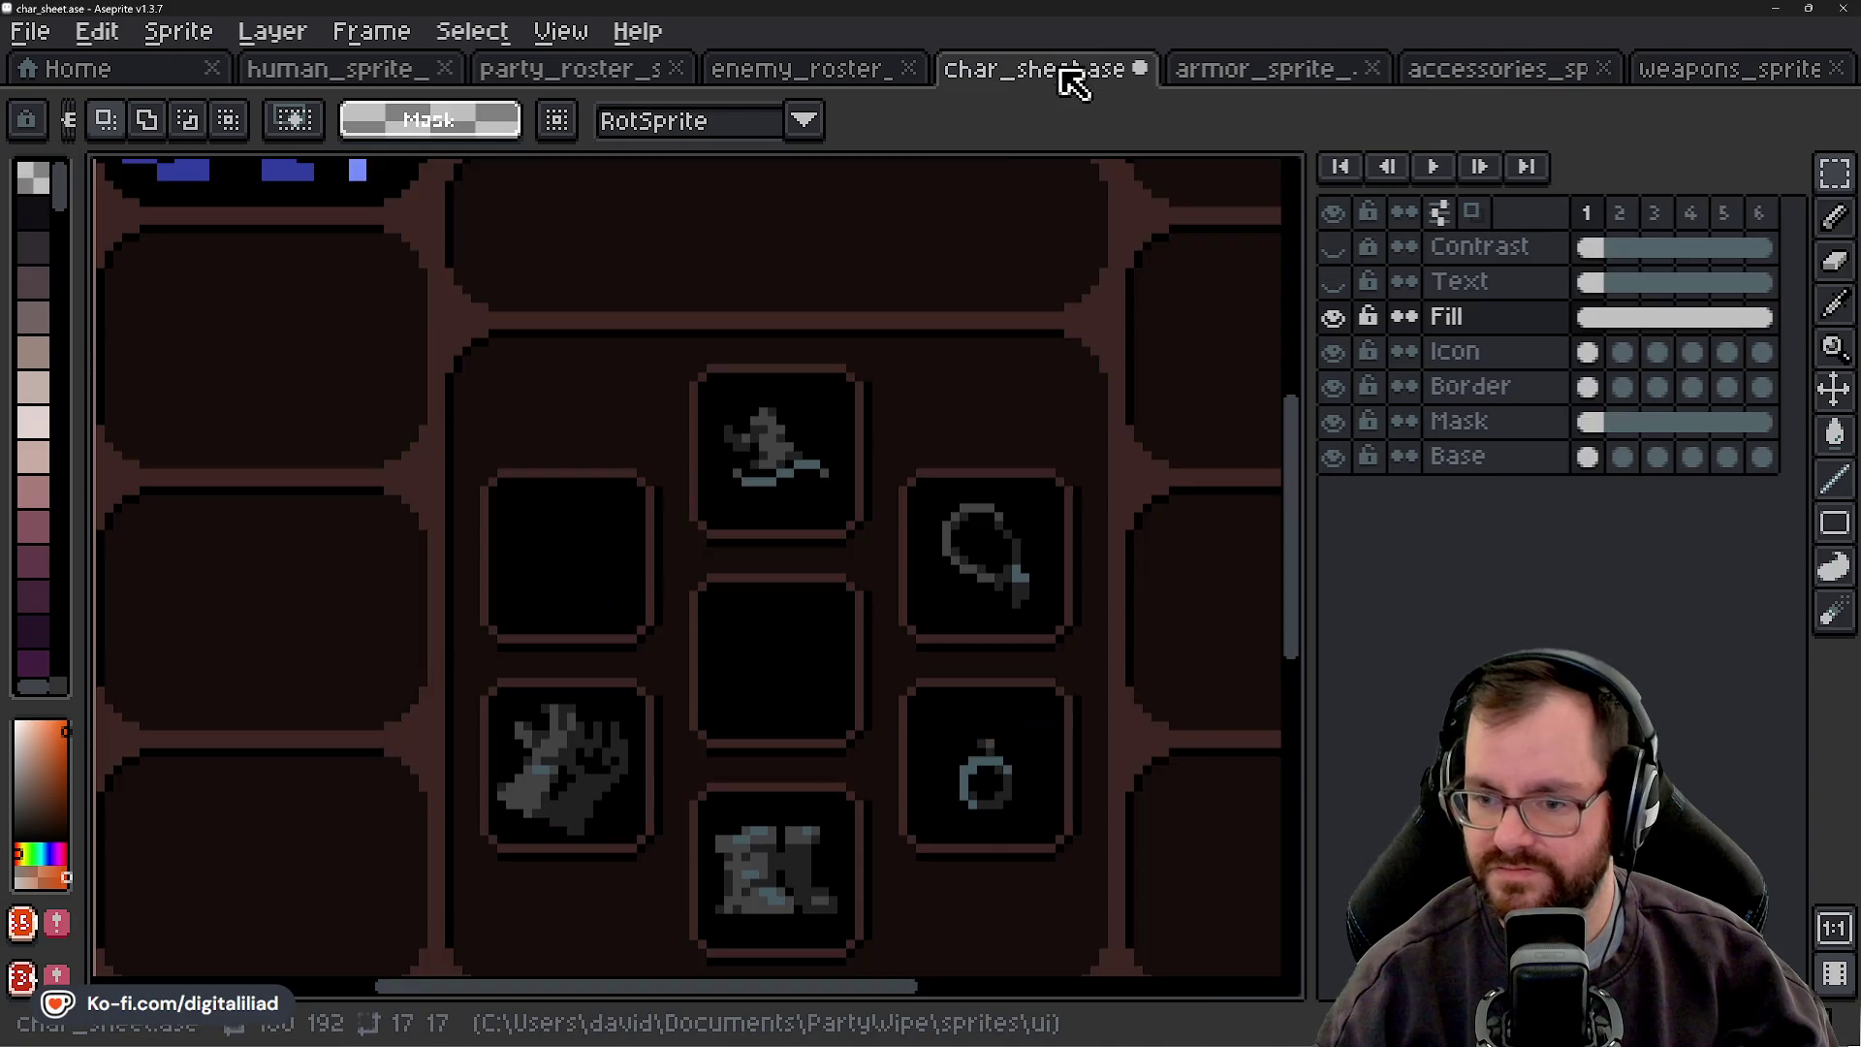
pyautogui.scroll(1, 719, 639)
pyautogui.hotkey('ctrl', 'v')
pyautogui.moveTo(730, 631); pyautogui.dragTo(824, 639)
pyautogui.click(906, 437)
# - Zoom over the character sheet's item slots to review them, then bring up the weapons atlas
pyautogui.scroll(-2, 789, 543)
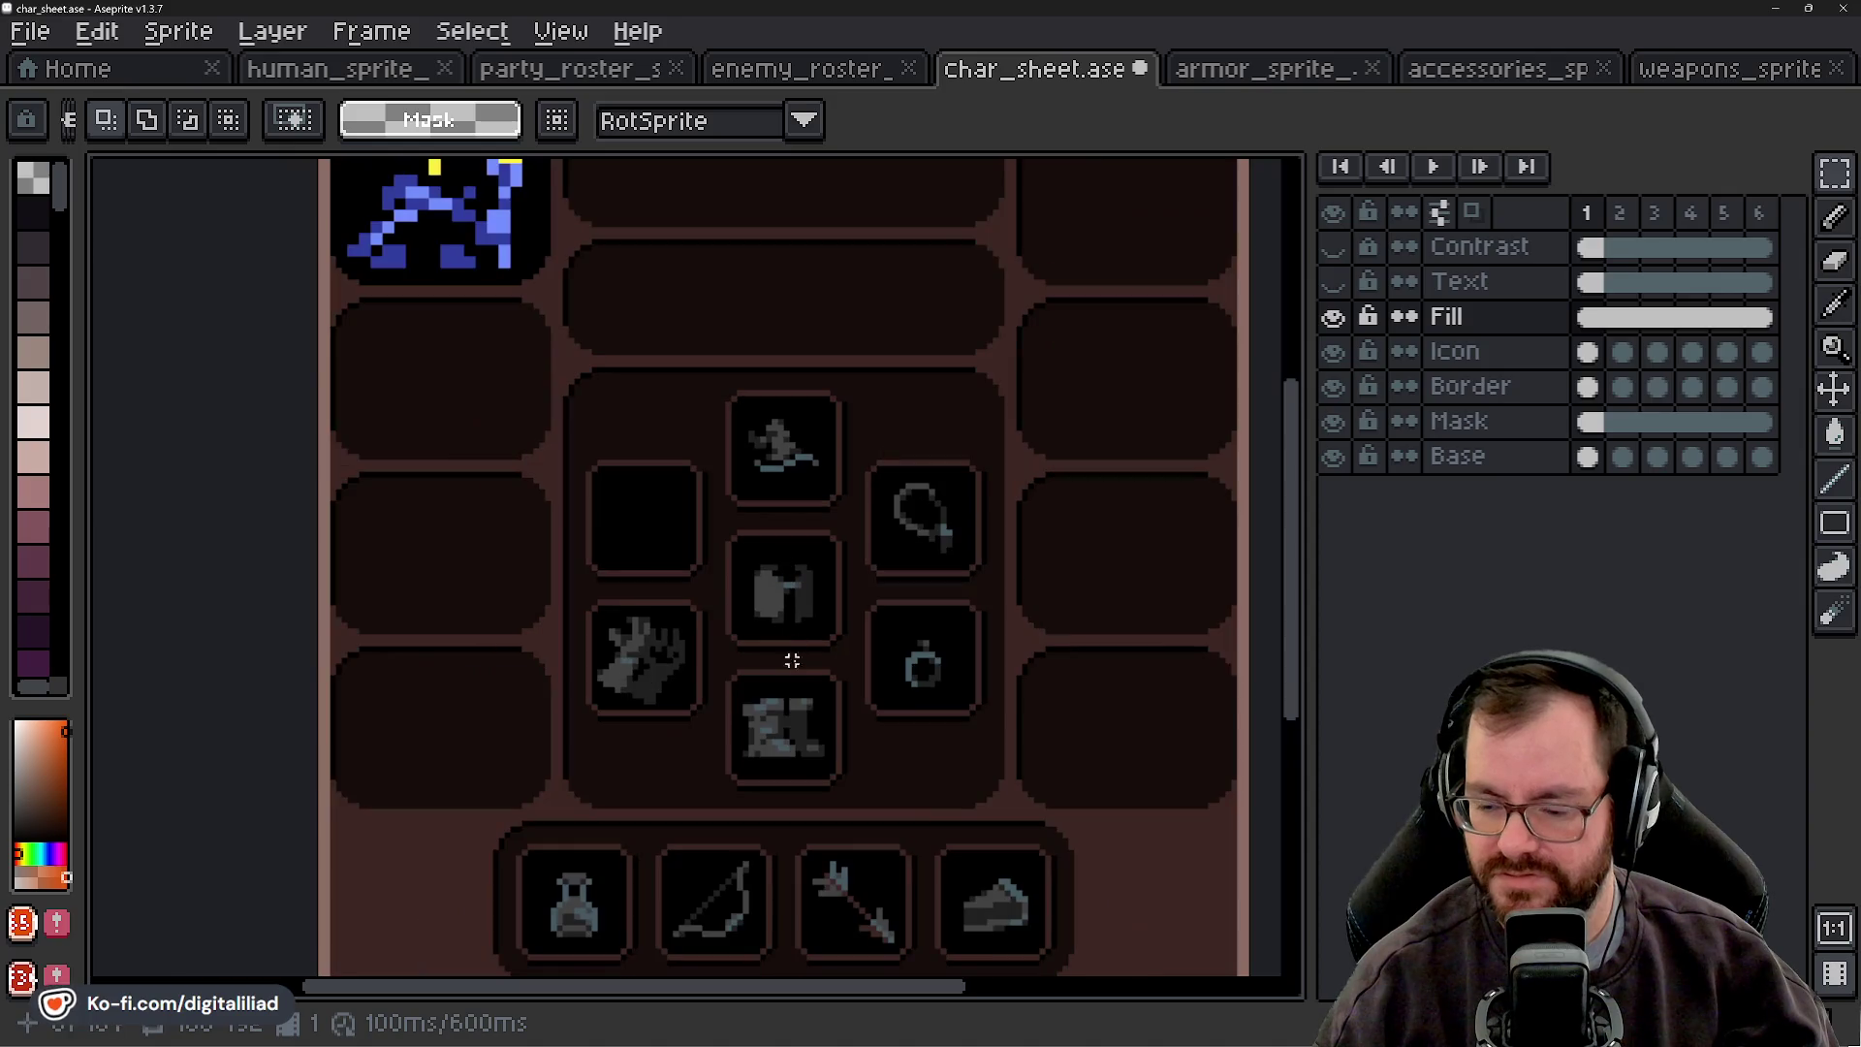
pyautogui.scroll(-1, 803, 690)
pyautogui.scroll(-1, 804, 690)
pyautogui.scroll(2, 790, 659)
pyautogui.scroll(2, 752, 577)
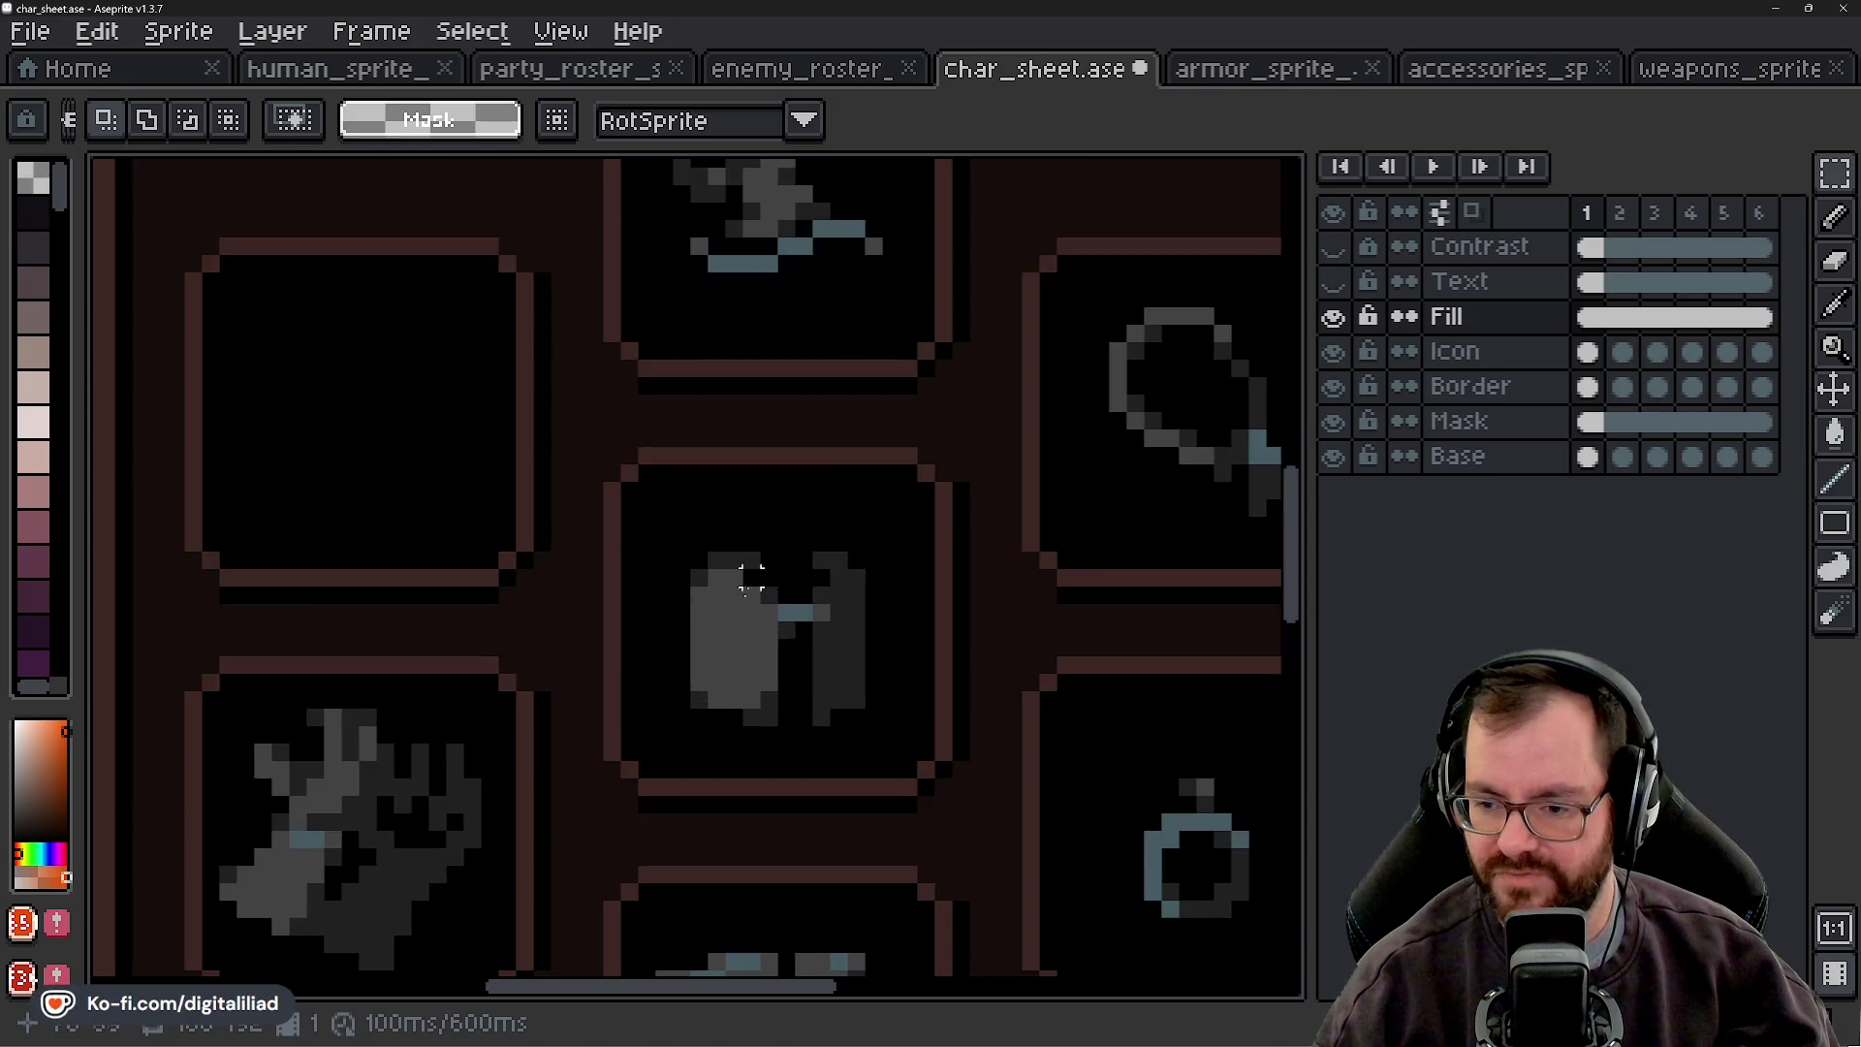
pyautogui.scroll(-3, 802, 613)
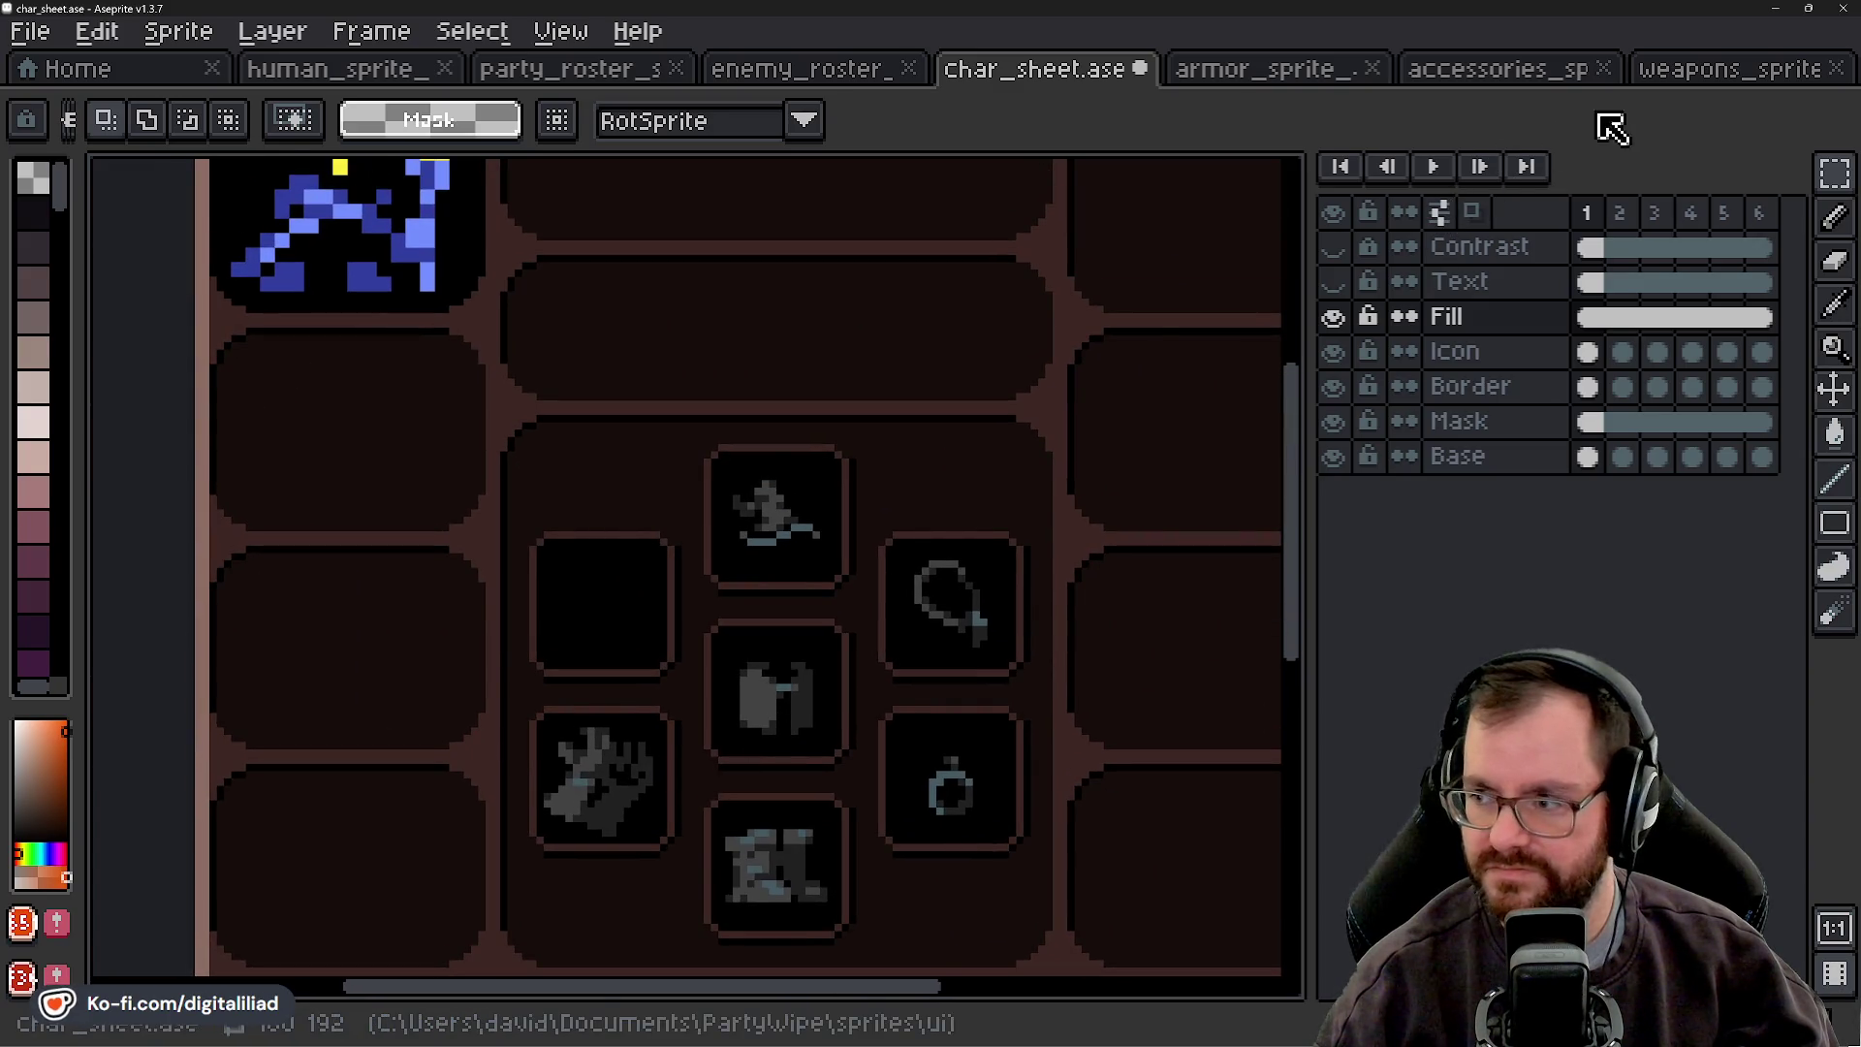
pyautogui.click(1716, 81)
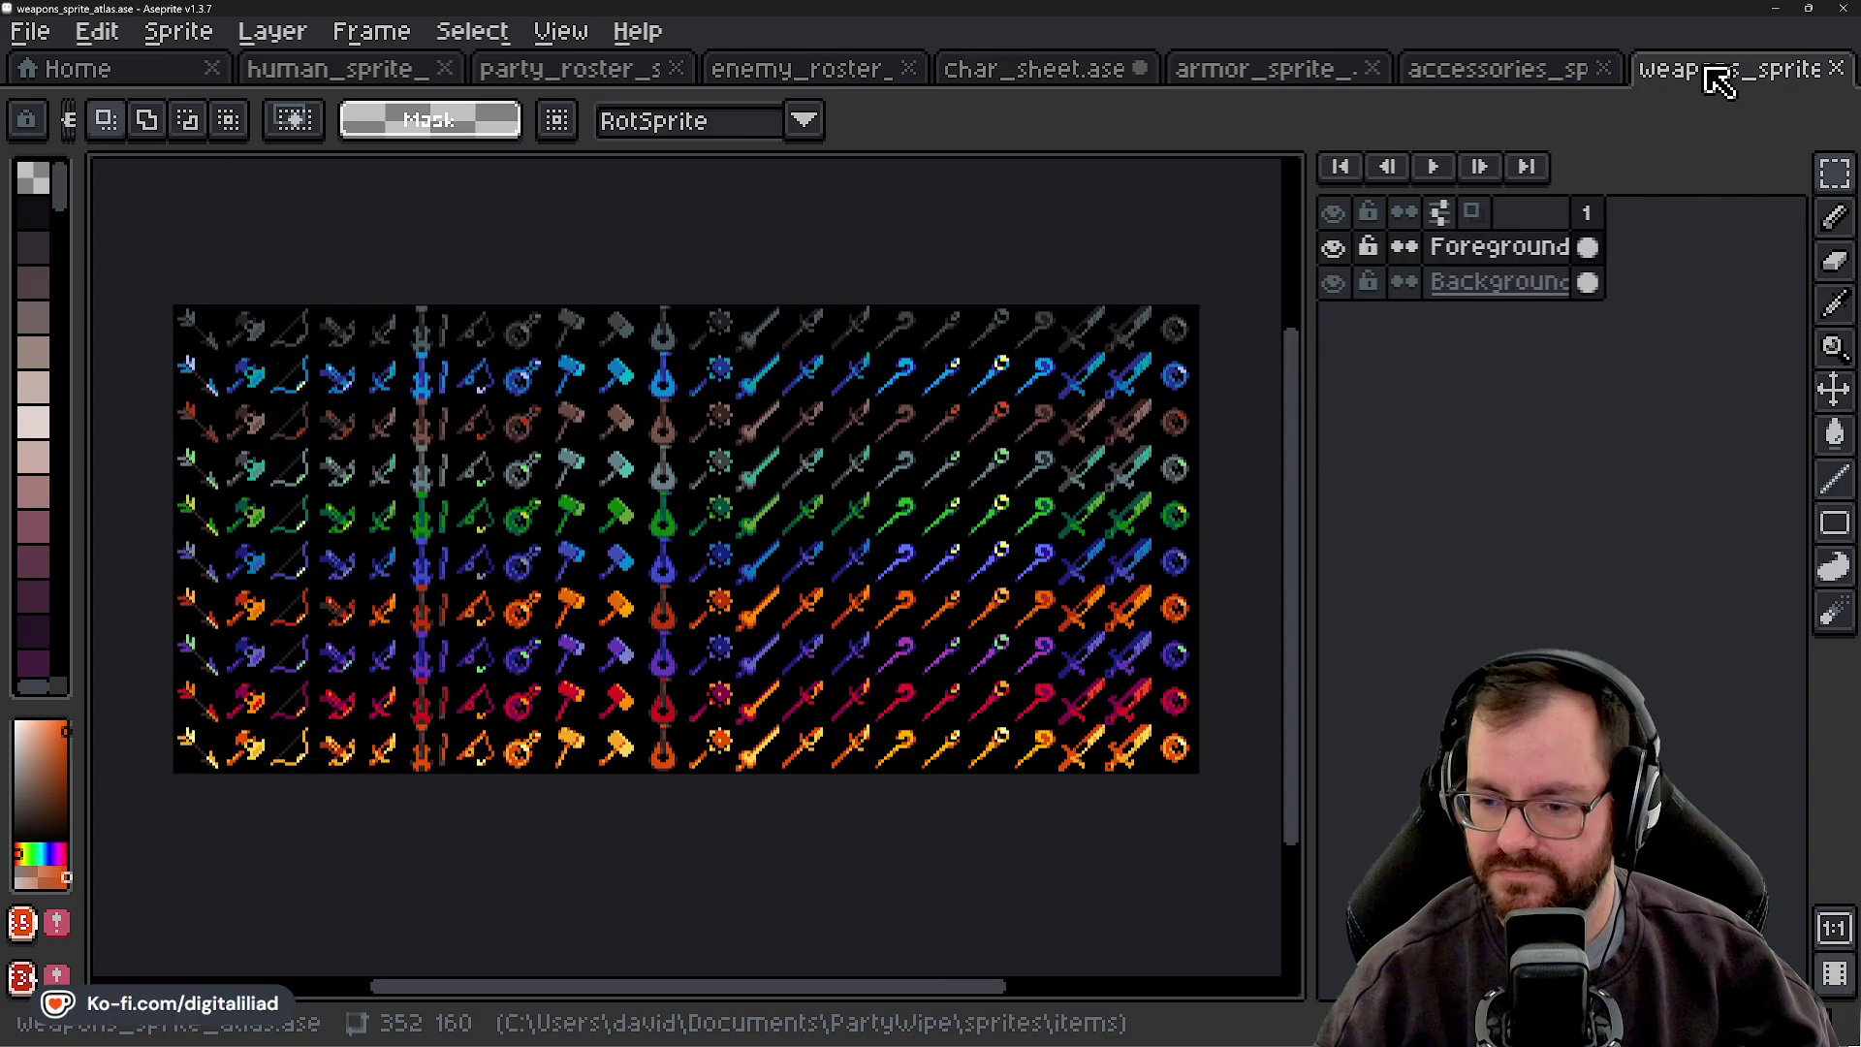
# - Browse the armor and accessories atlases and select the grey potion's 16×16 cell
pyautogui.click(1301, 66)
pyautogui.hscroll(-3, 766, 625)
pyautogui.scroll(-4, 765, 625)
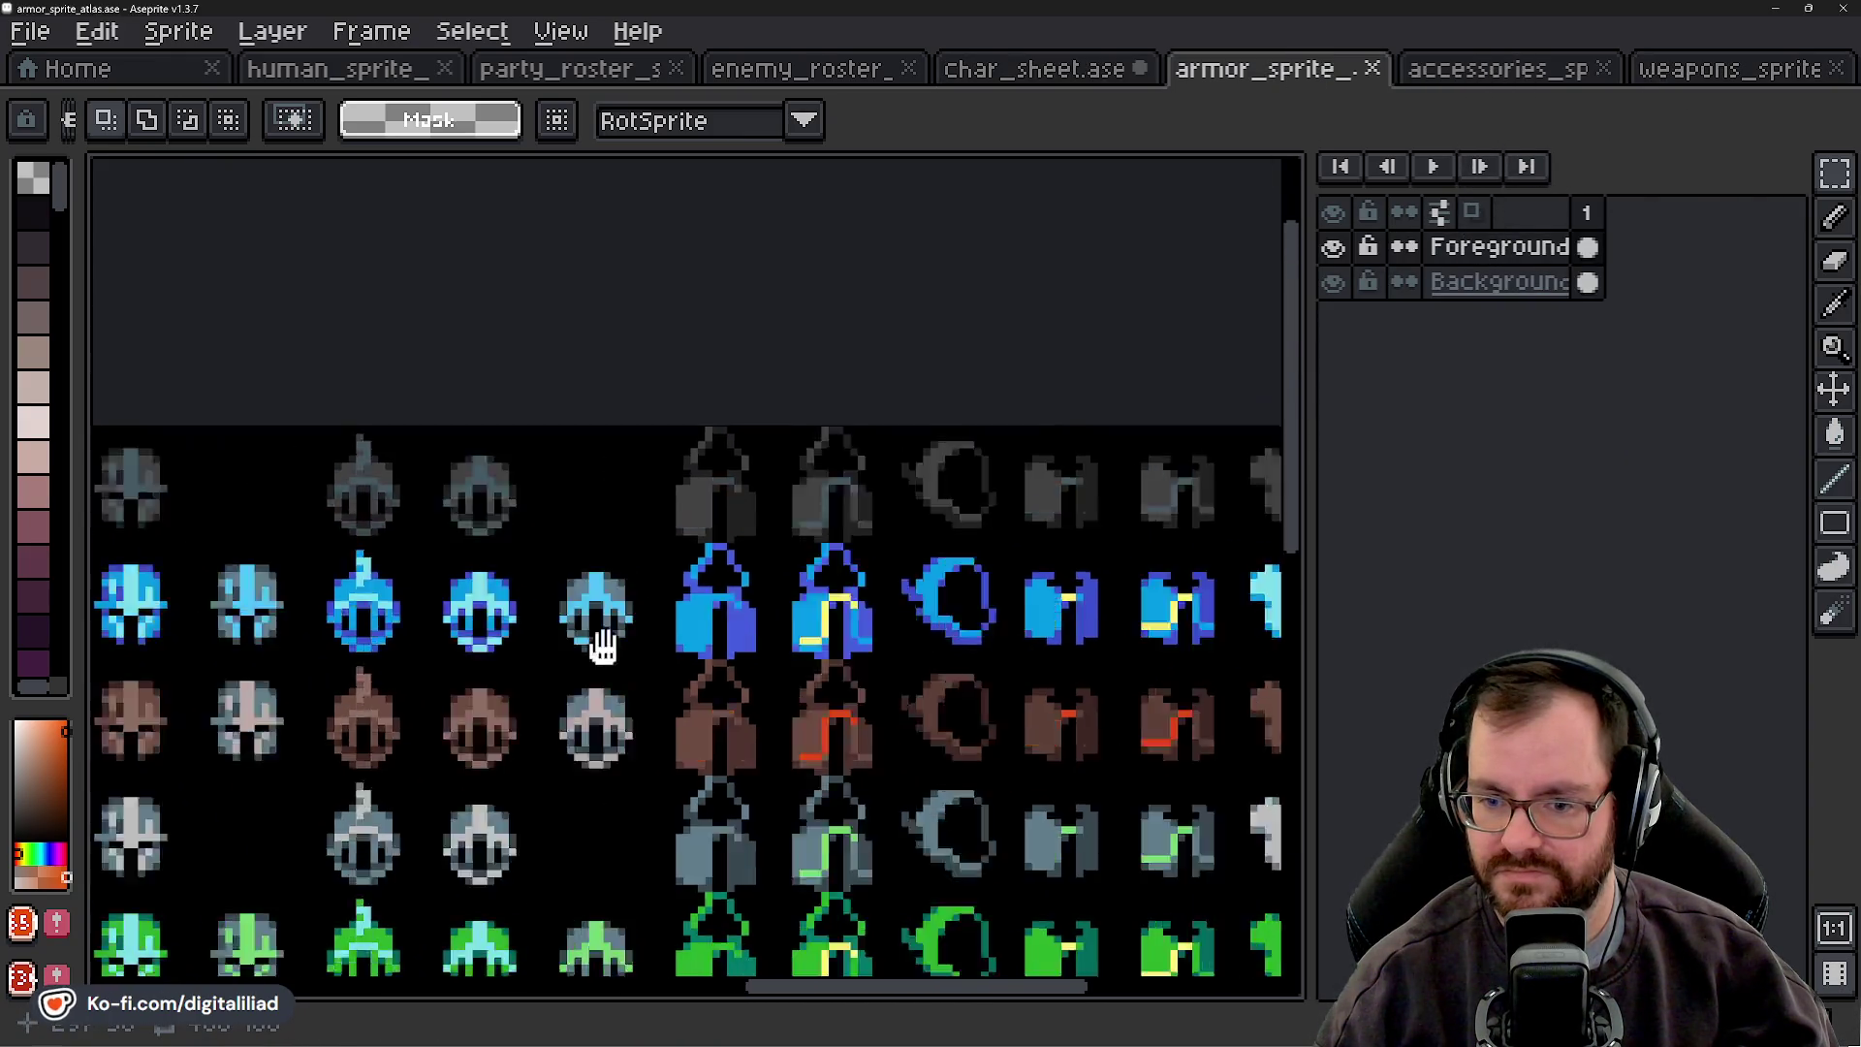
pyautogui.click(1569, 68)
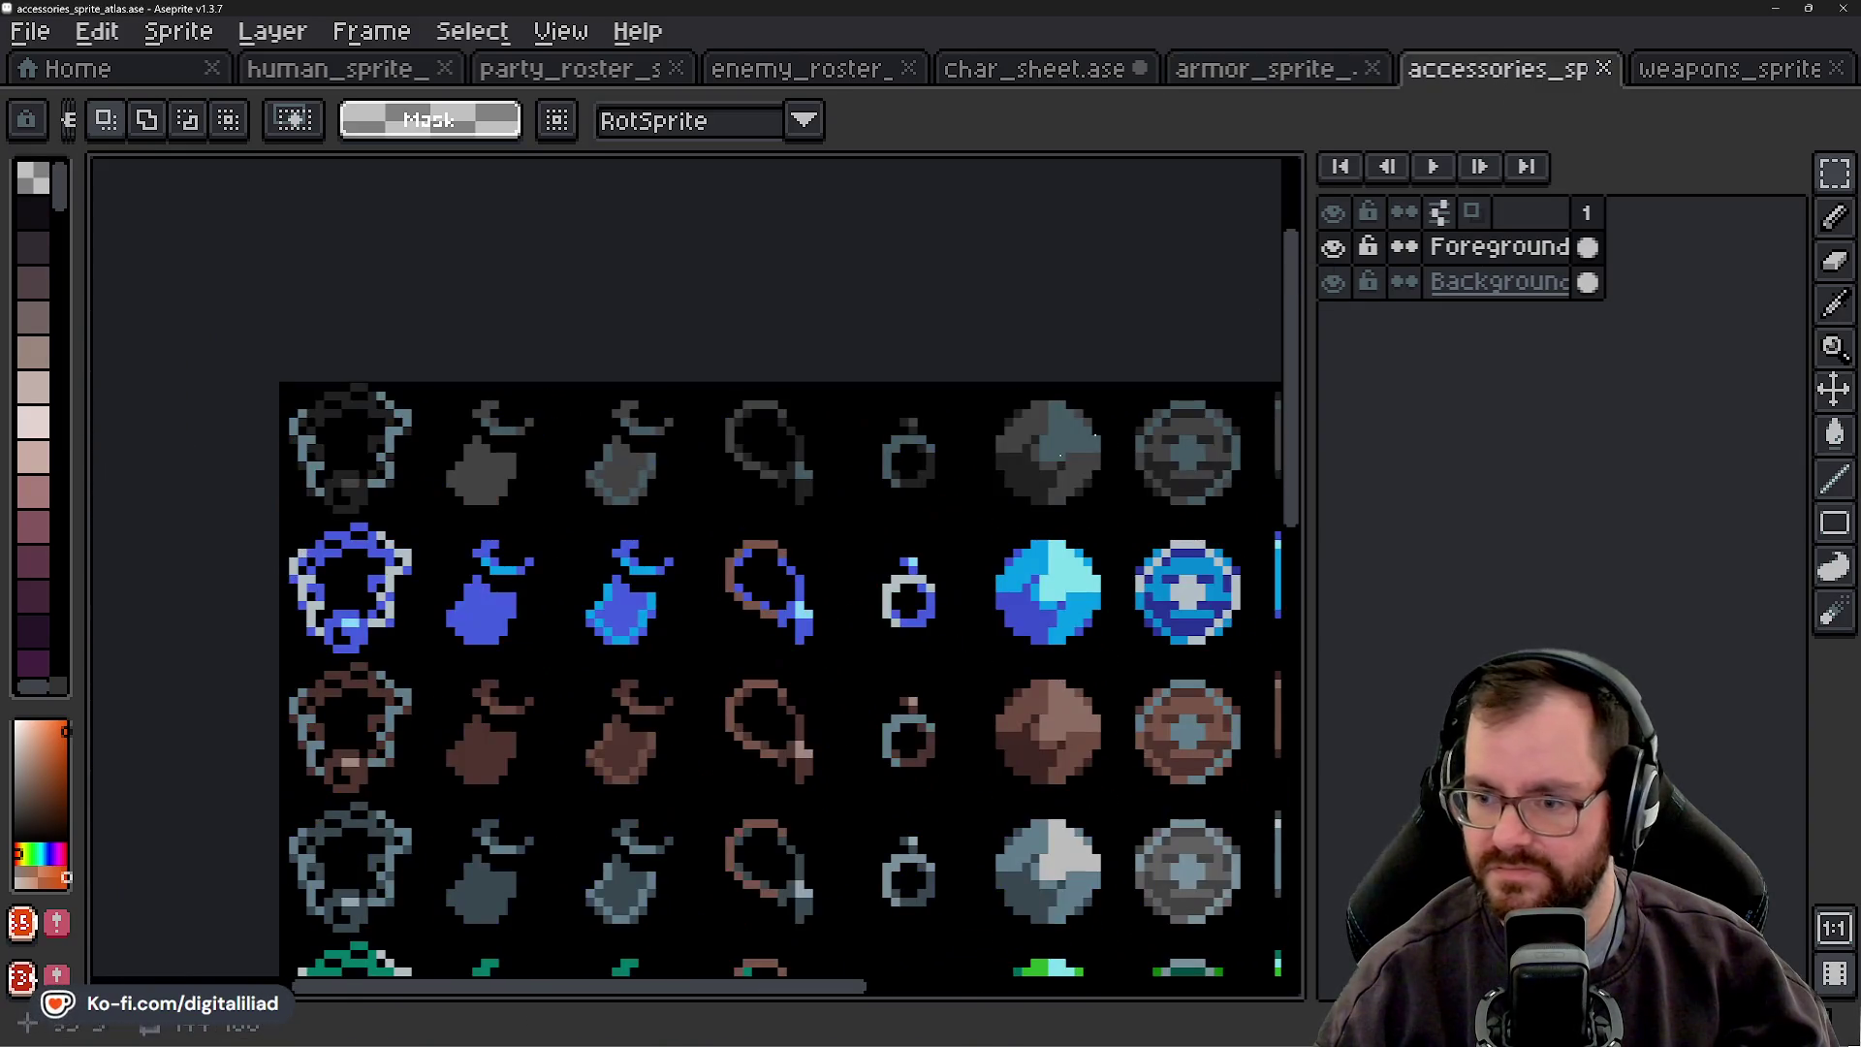
pyautogui.scroll(3, 615, 491)
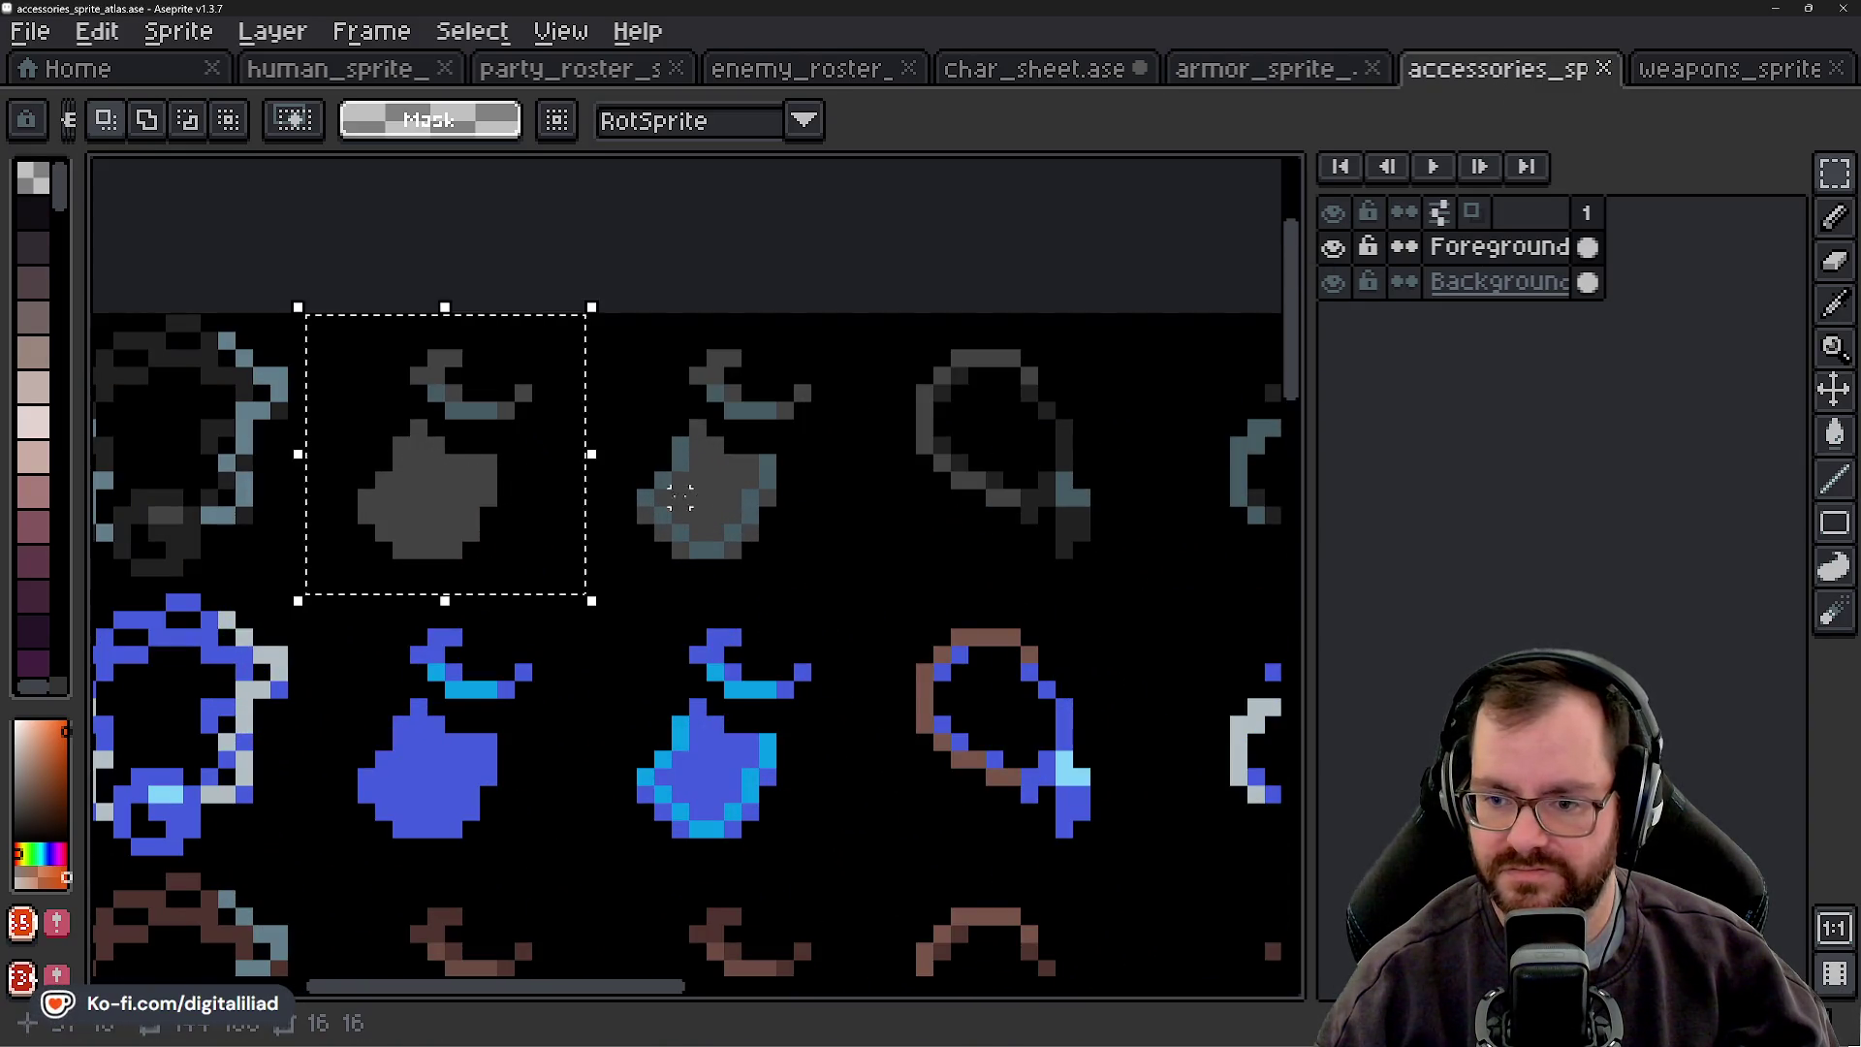
pyautogui.scroll(-3, 662, 567)
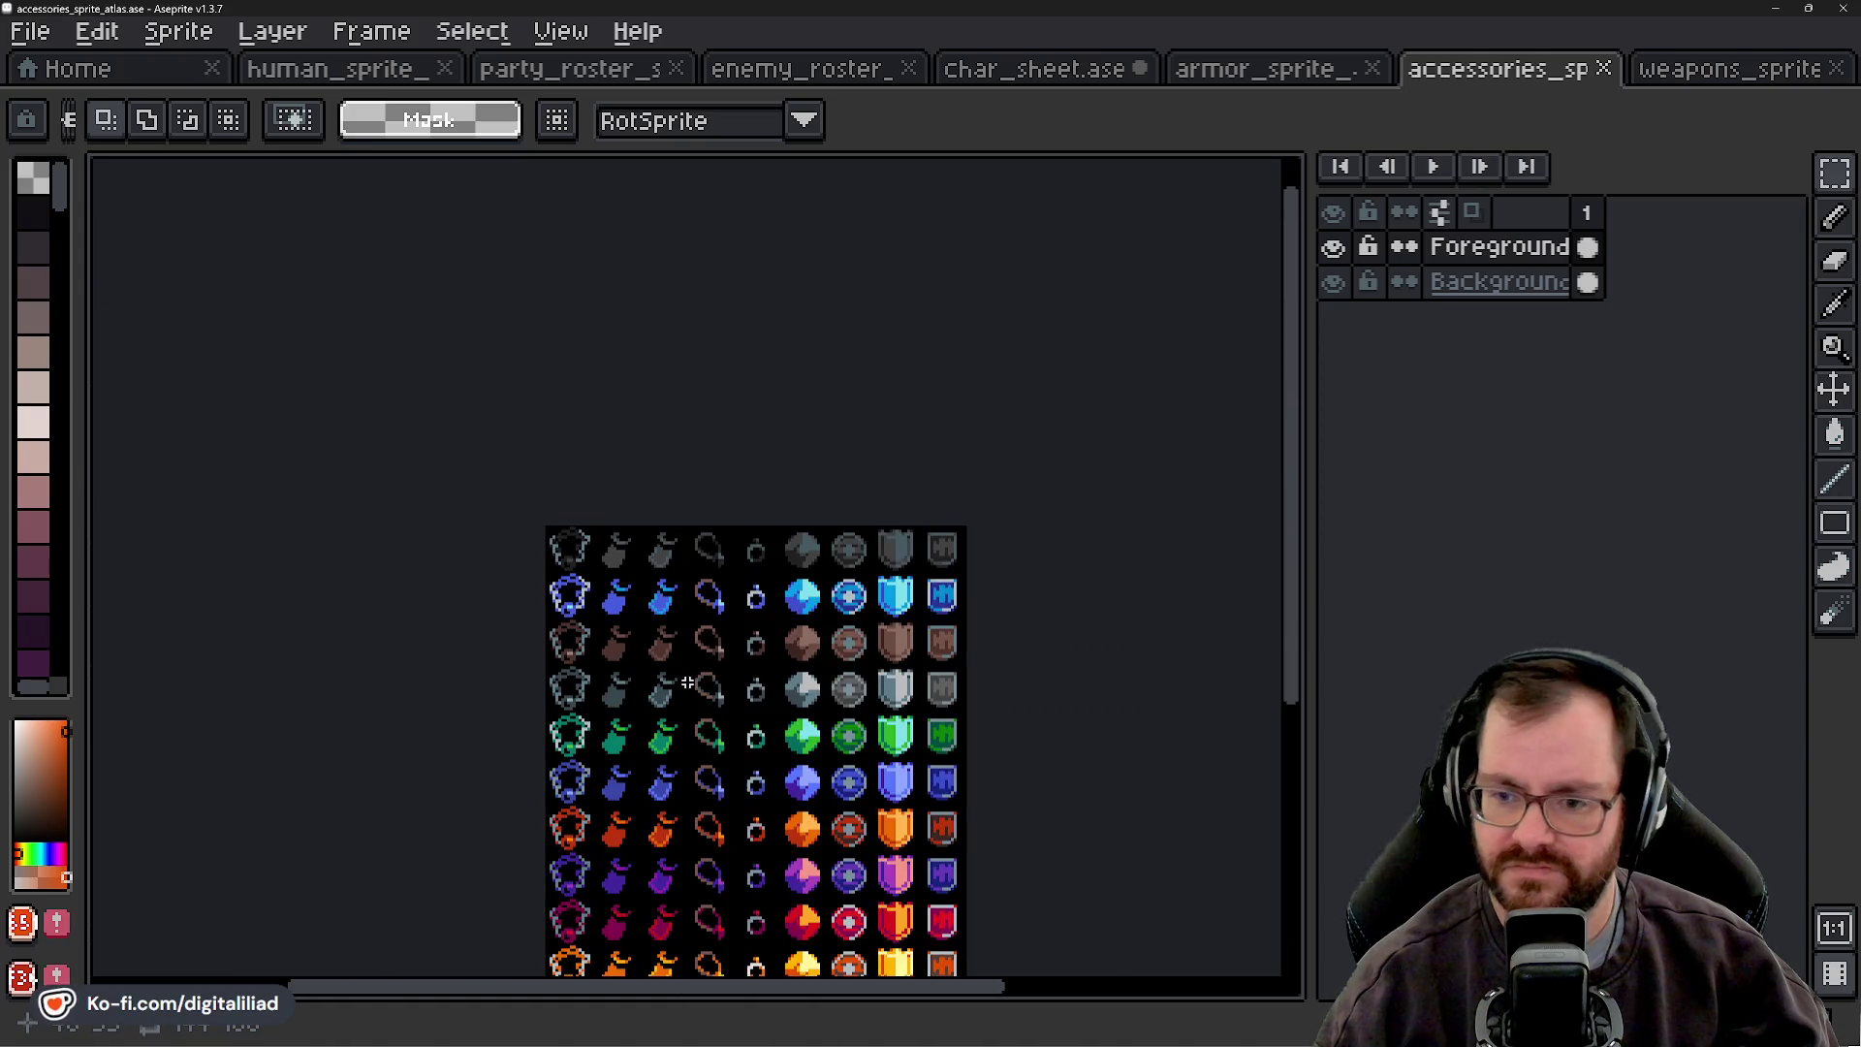
pyautogui.scroll(4, 641, 644)
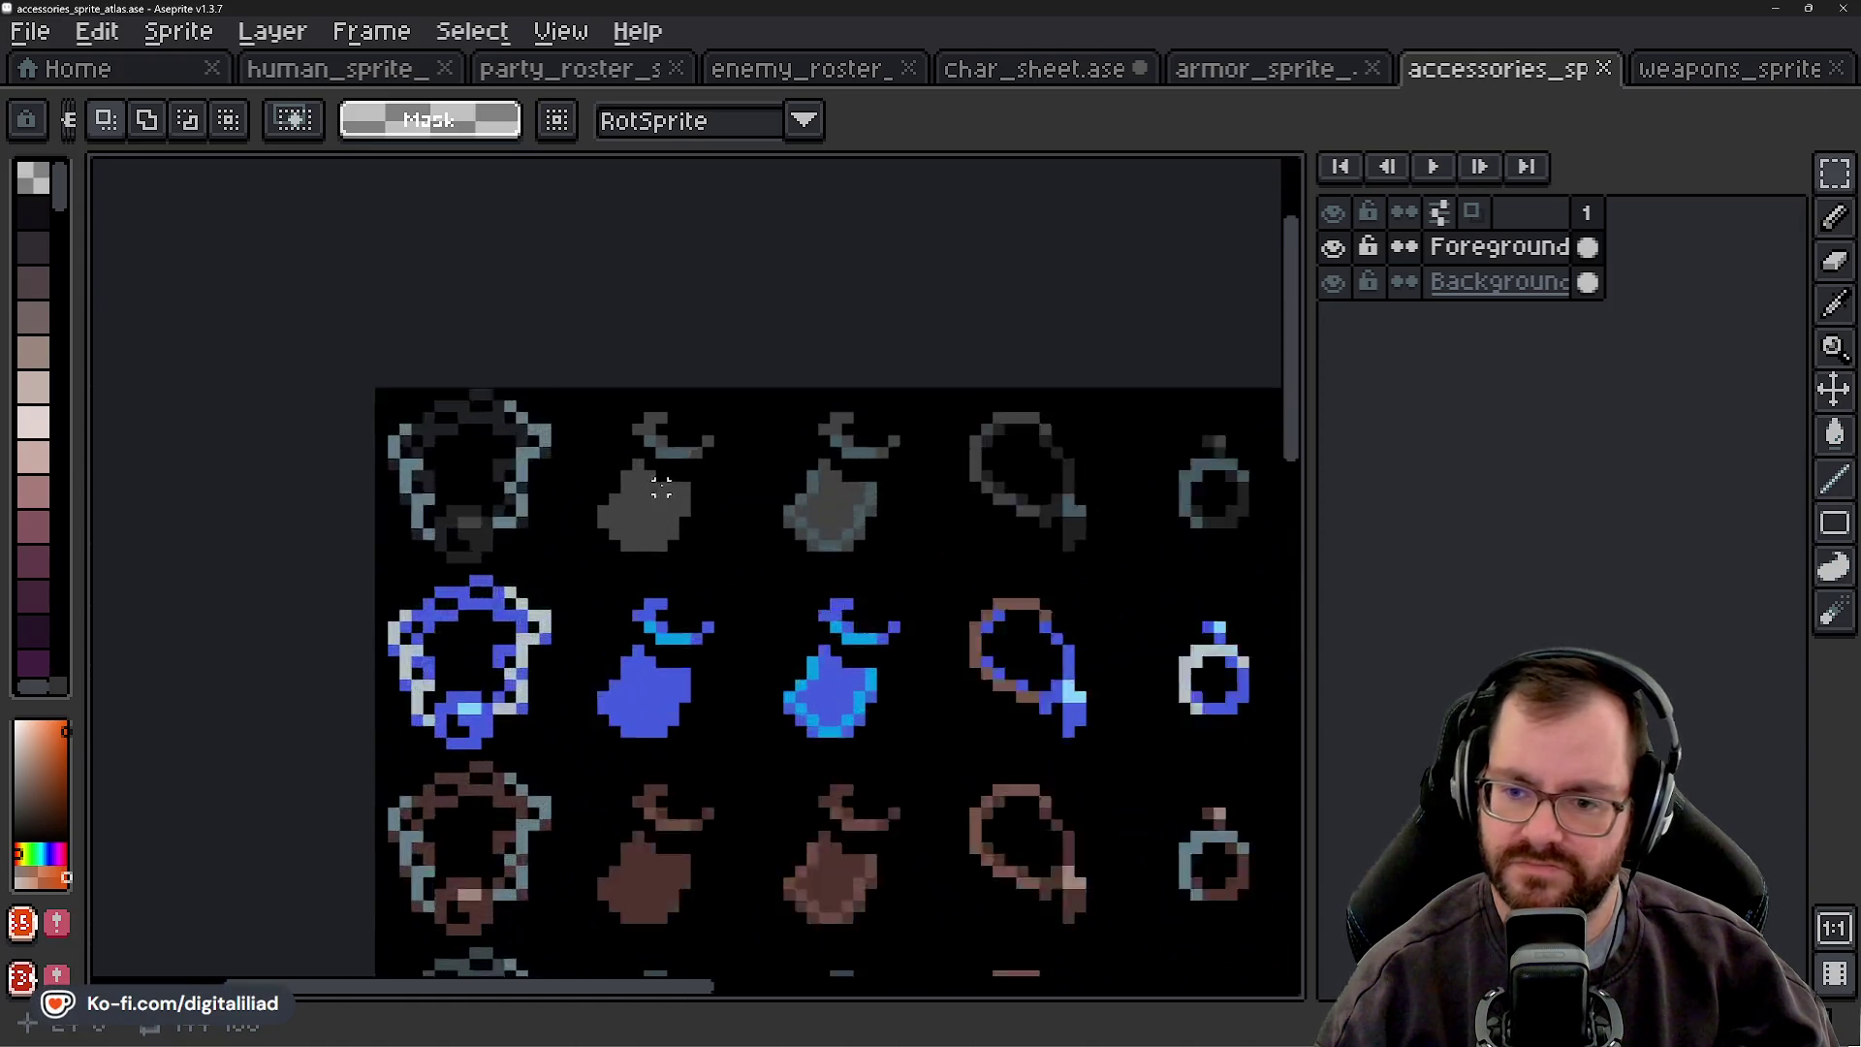
pyautogui.doubleClick(921, 472)
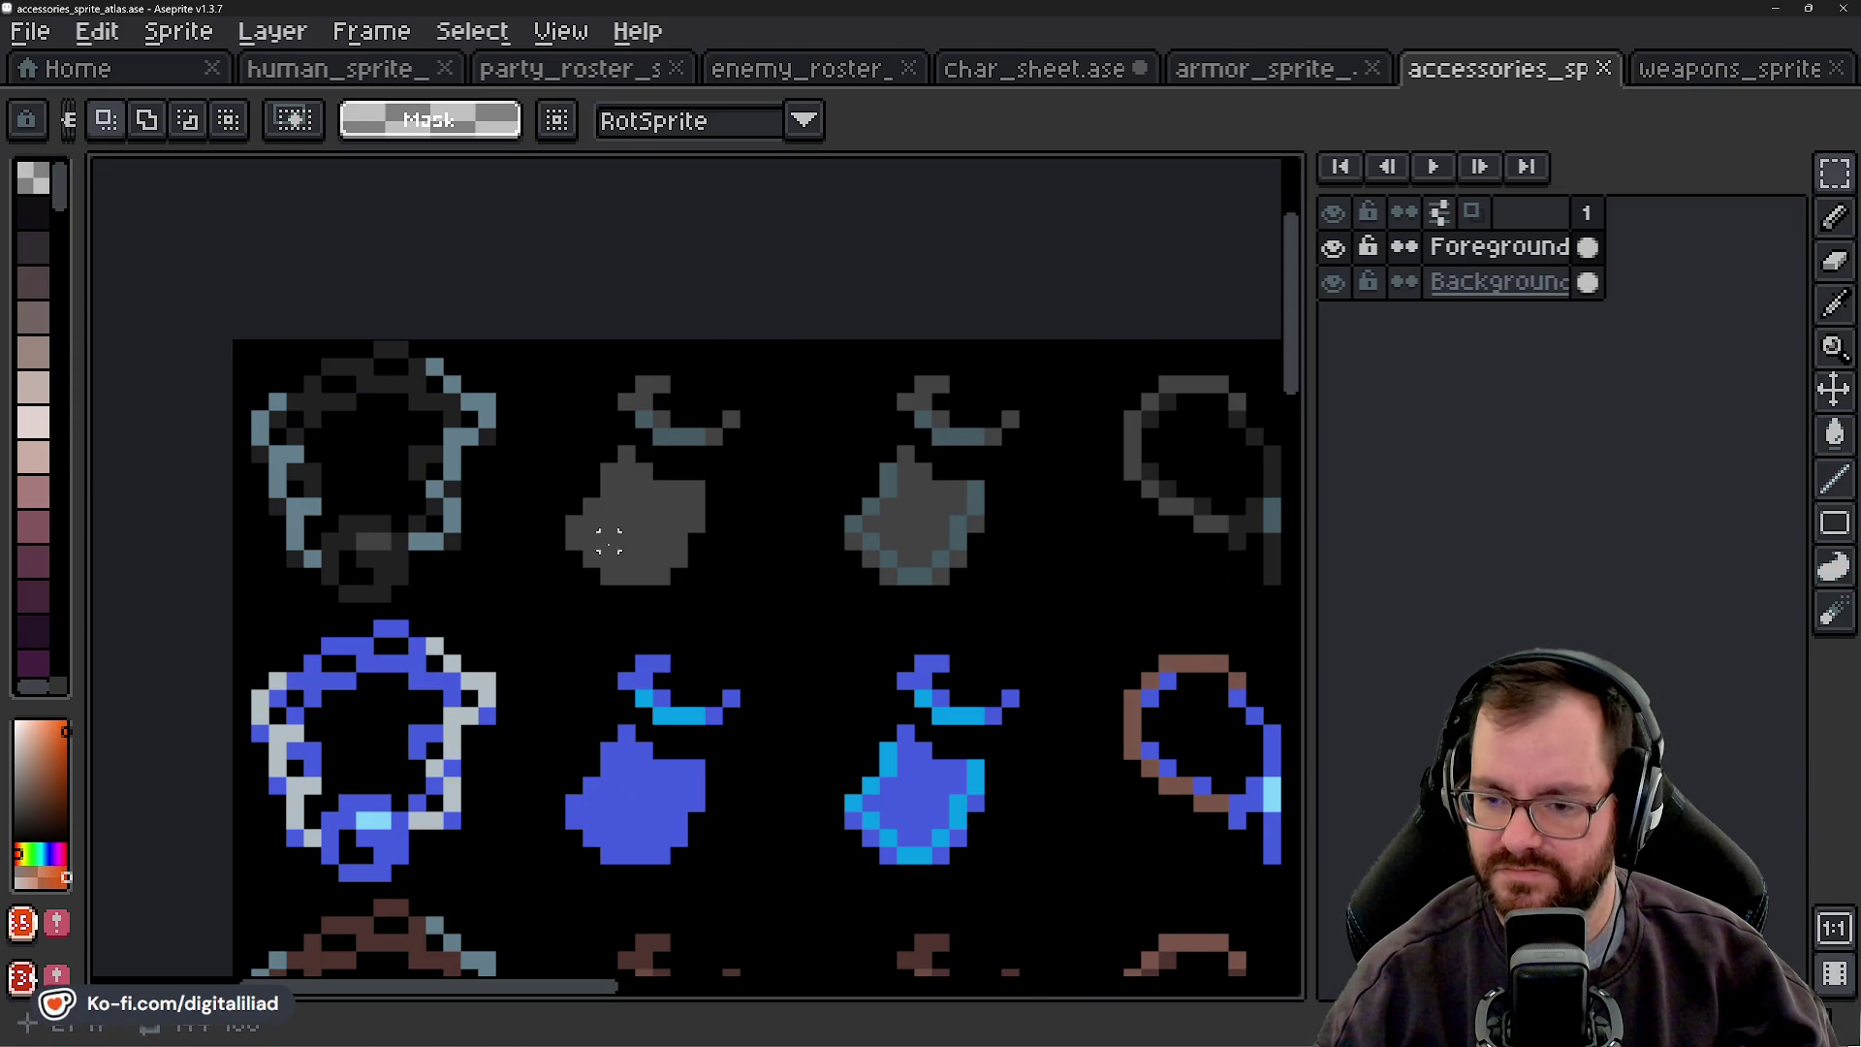
pyautogui.moveTo(642, 472); pyautogui.dragTo(870, 628)
pyautogui.scroll(-5, 582, 607)
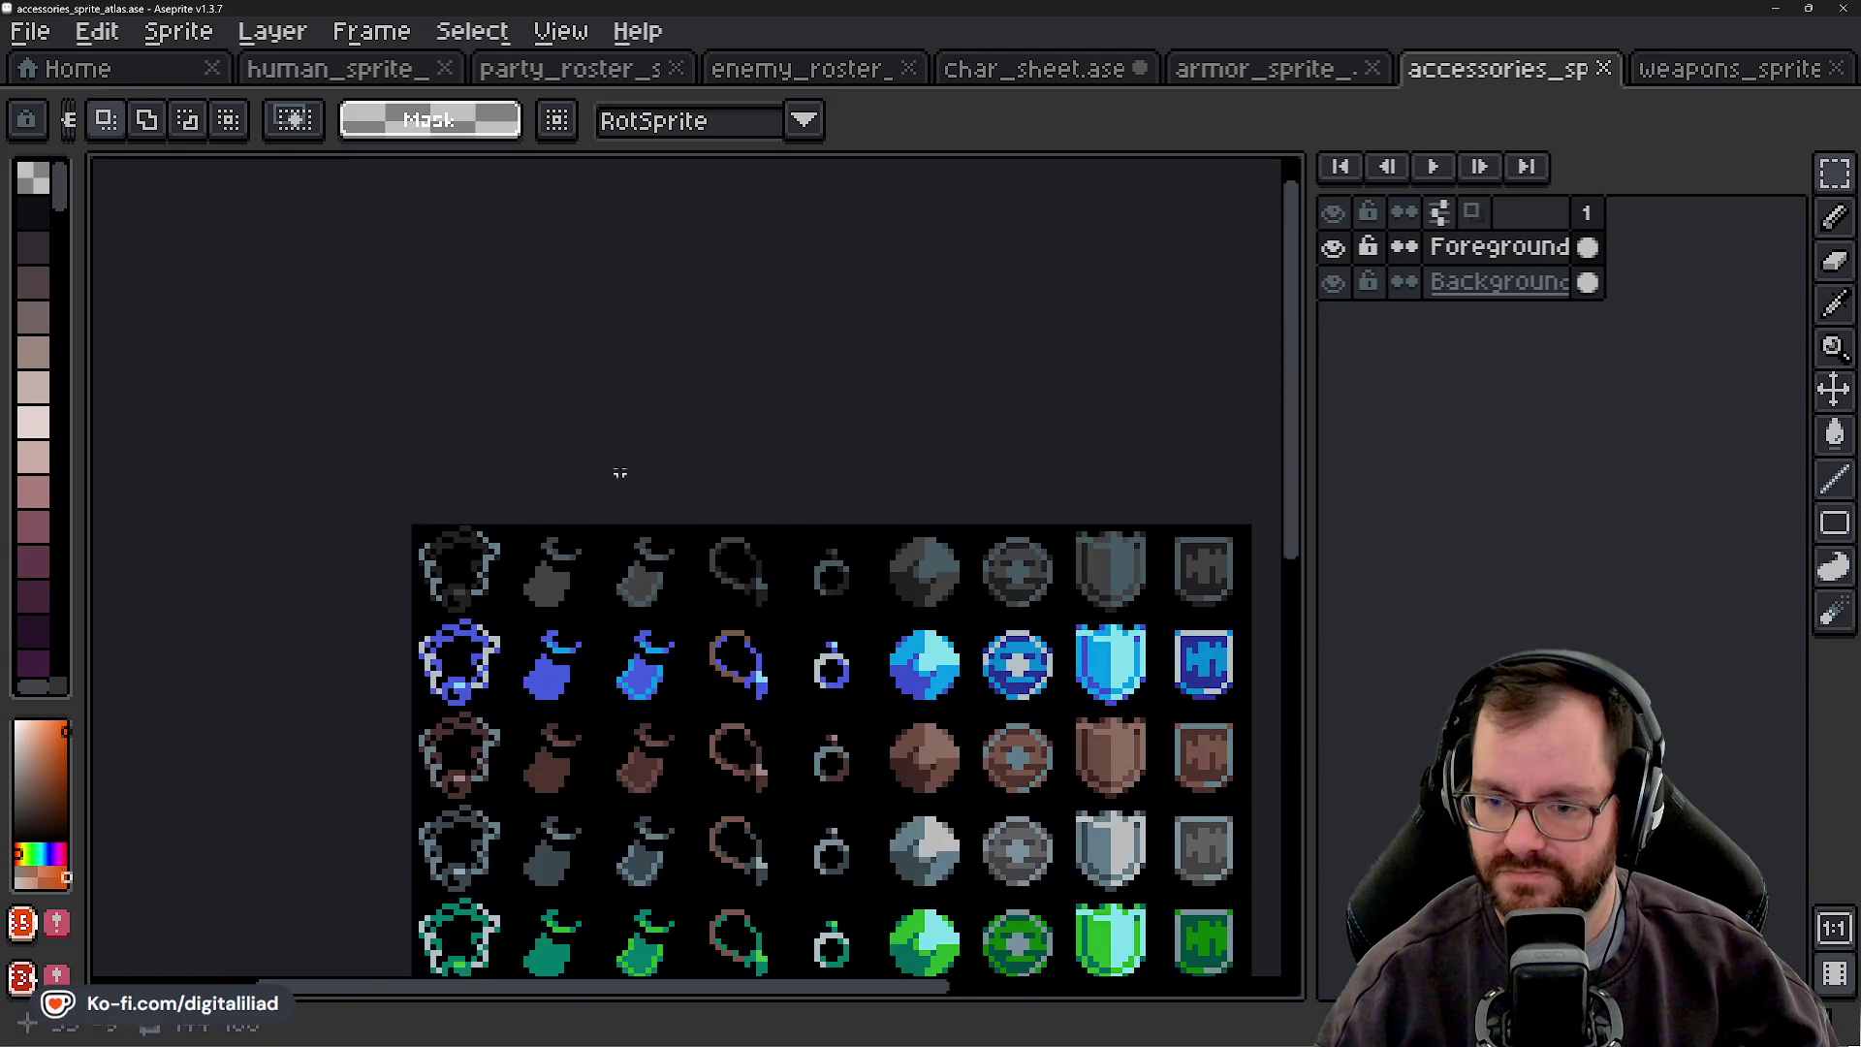
pyautogui.scroll(2, 623, 444)
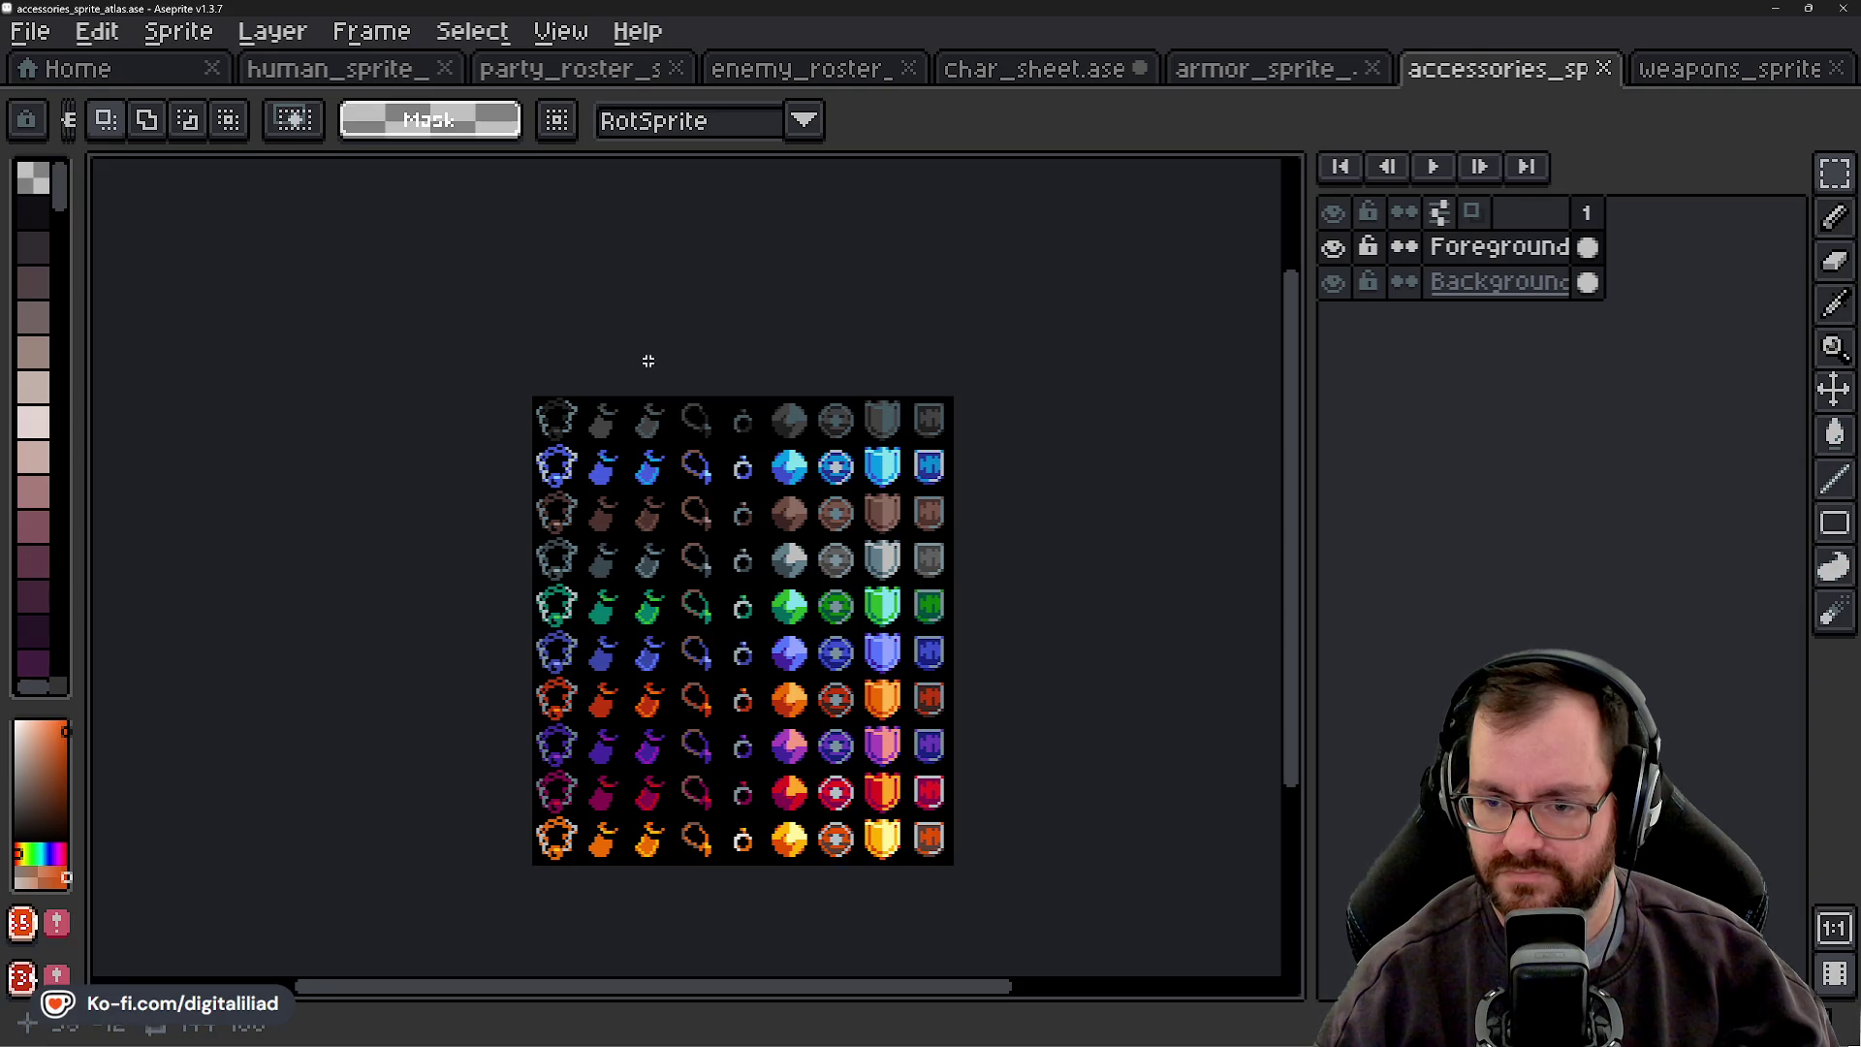
pyautogui.scroll(2, 617, 372)
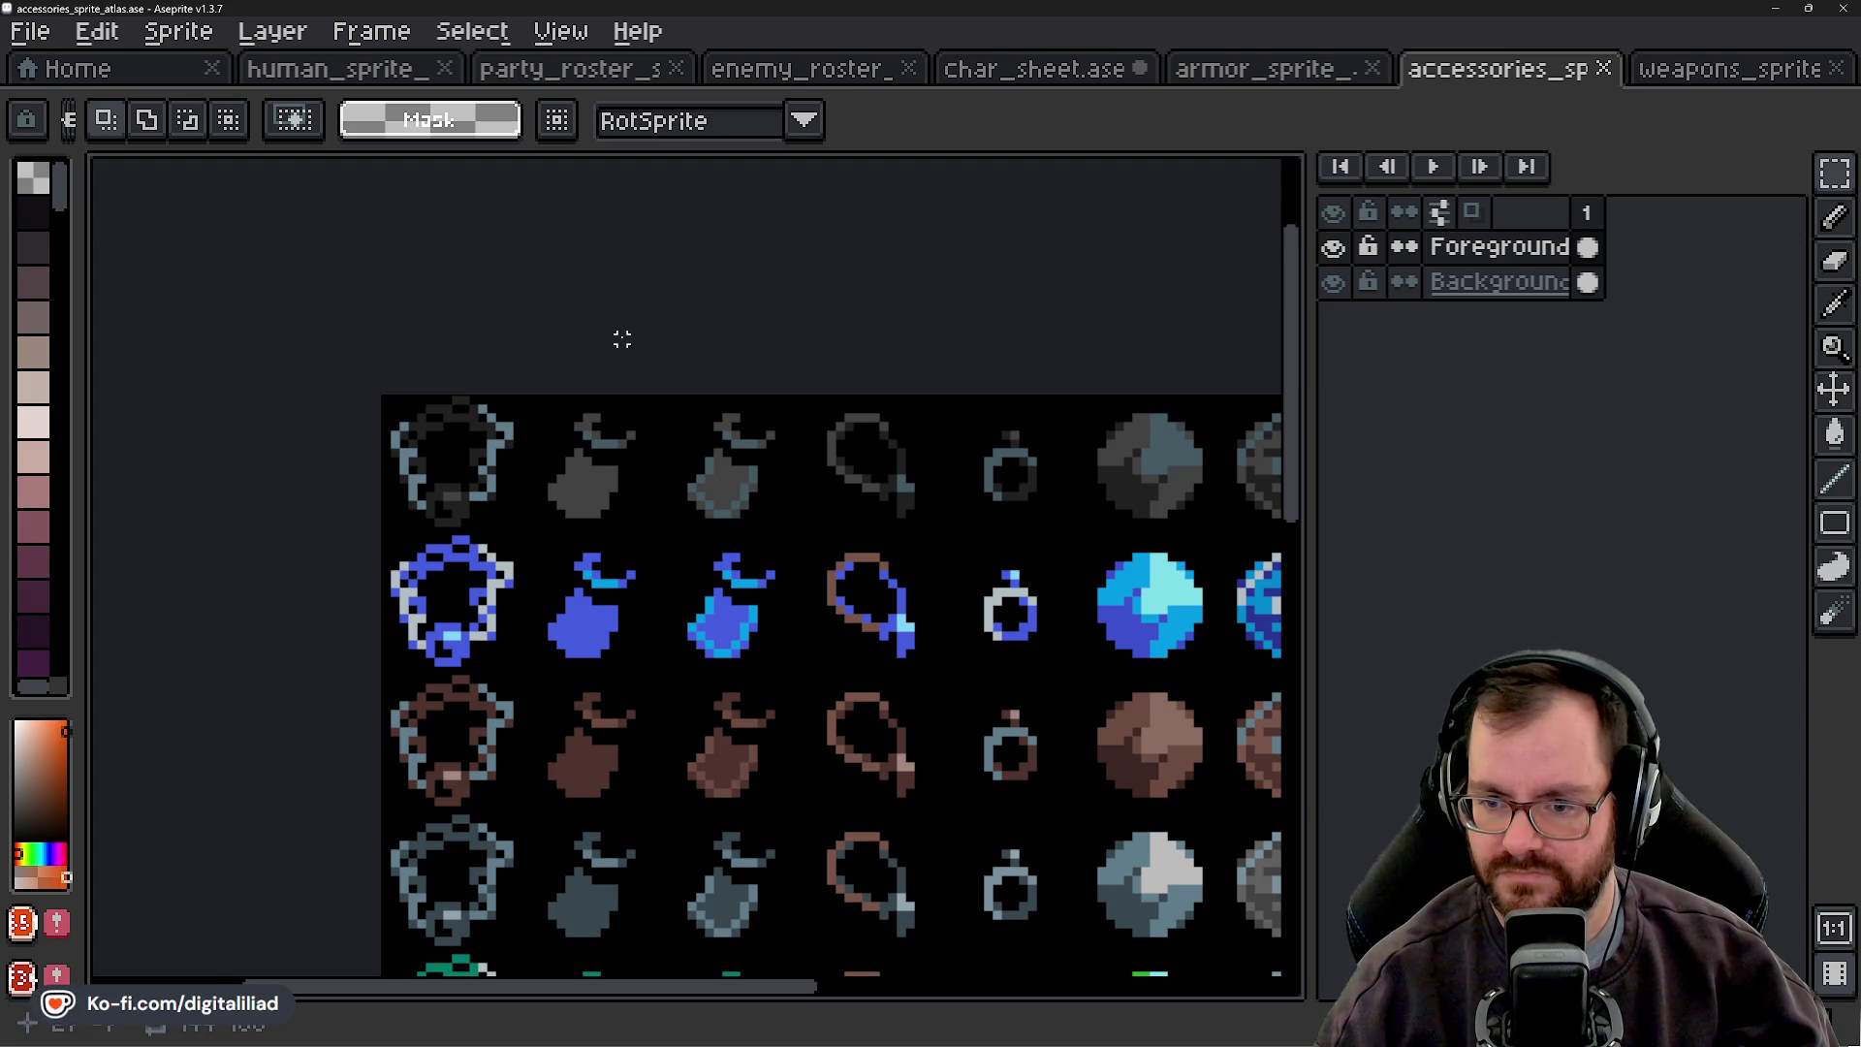
pyautogui.scroll(-2, 623, 338)
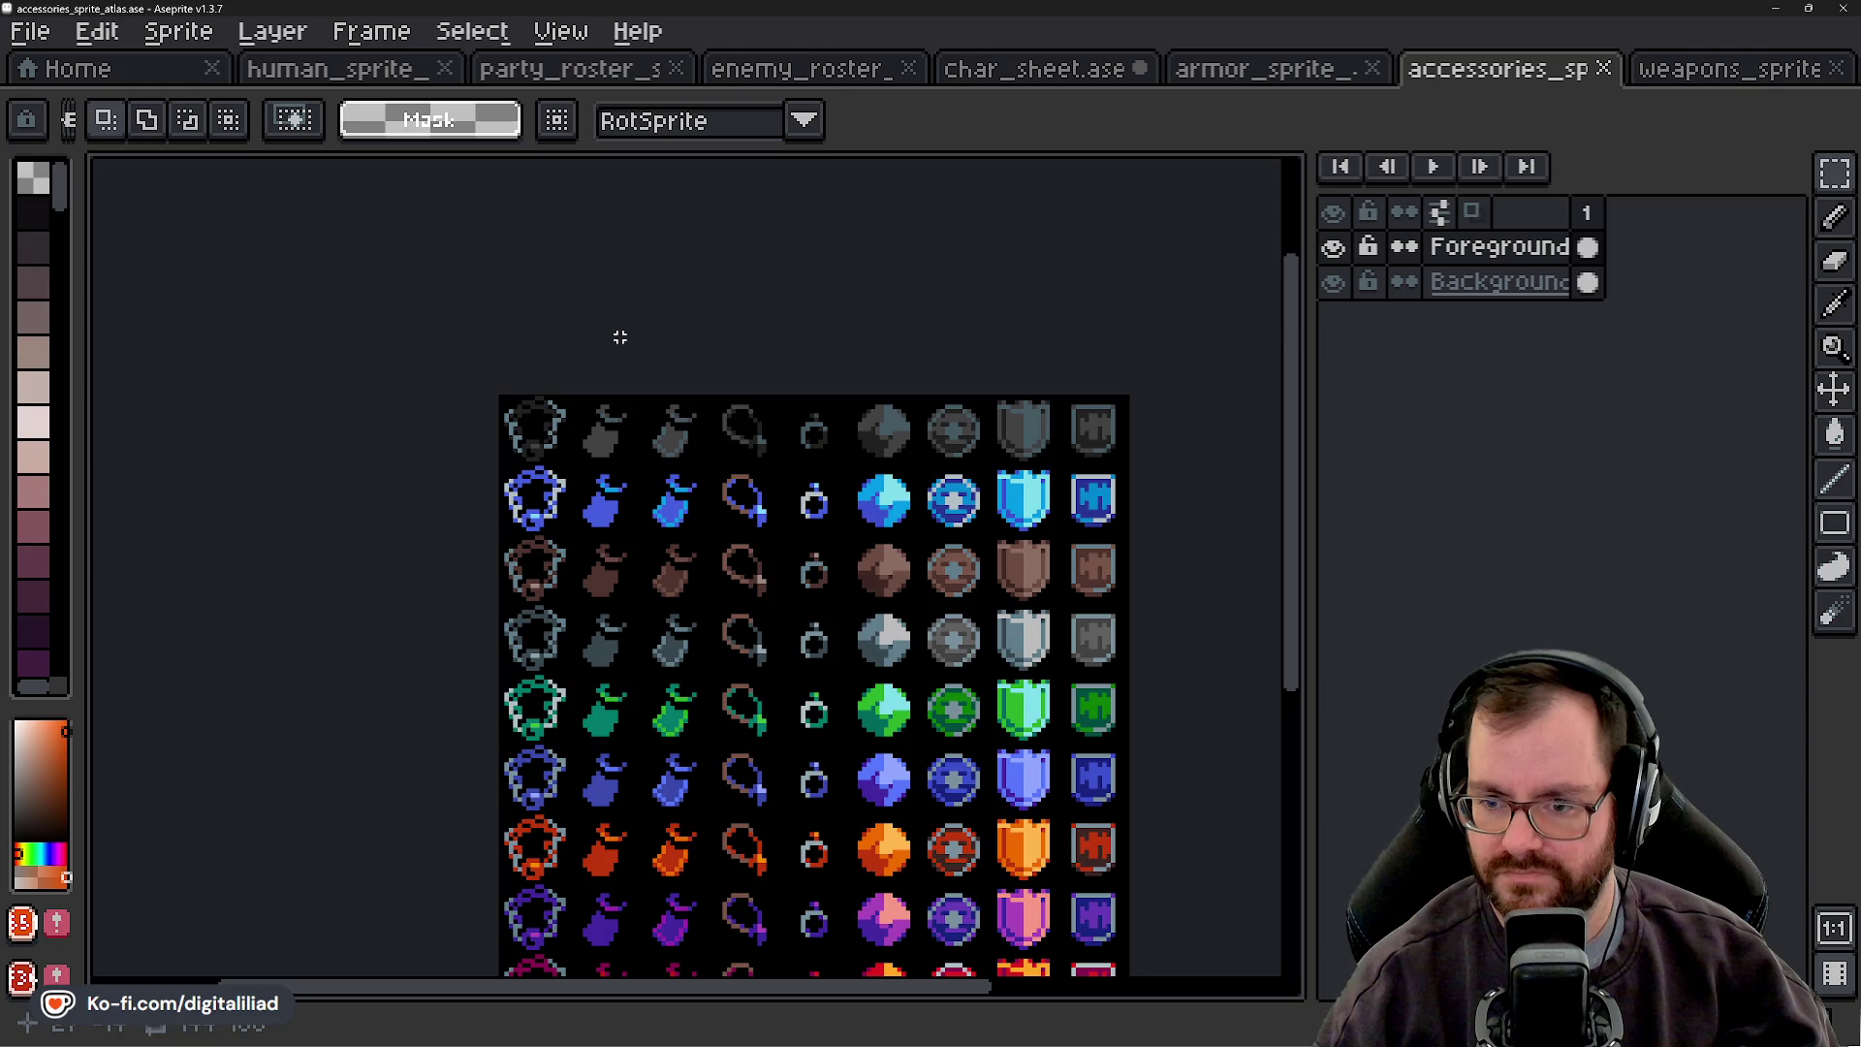
pyautogui.scroll(2, 620, 336)
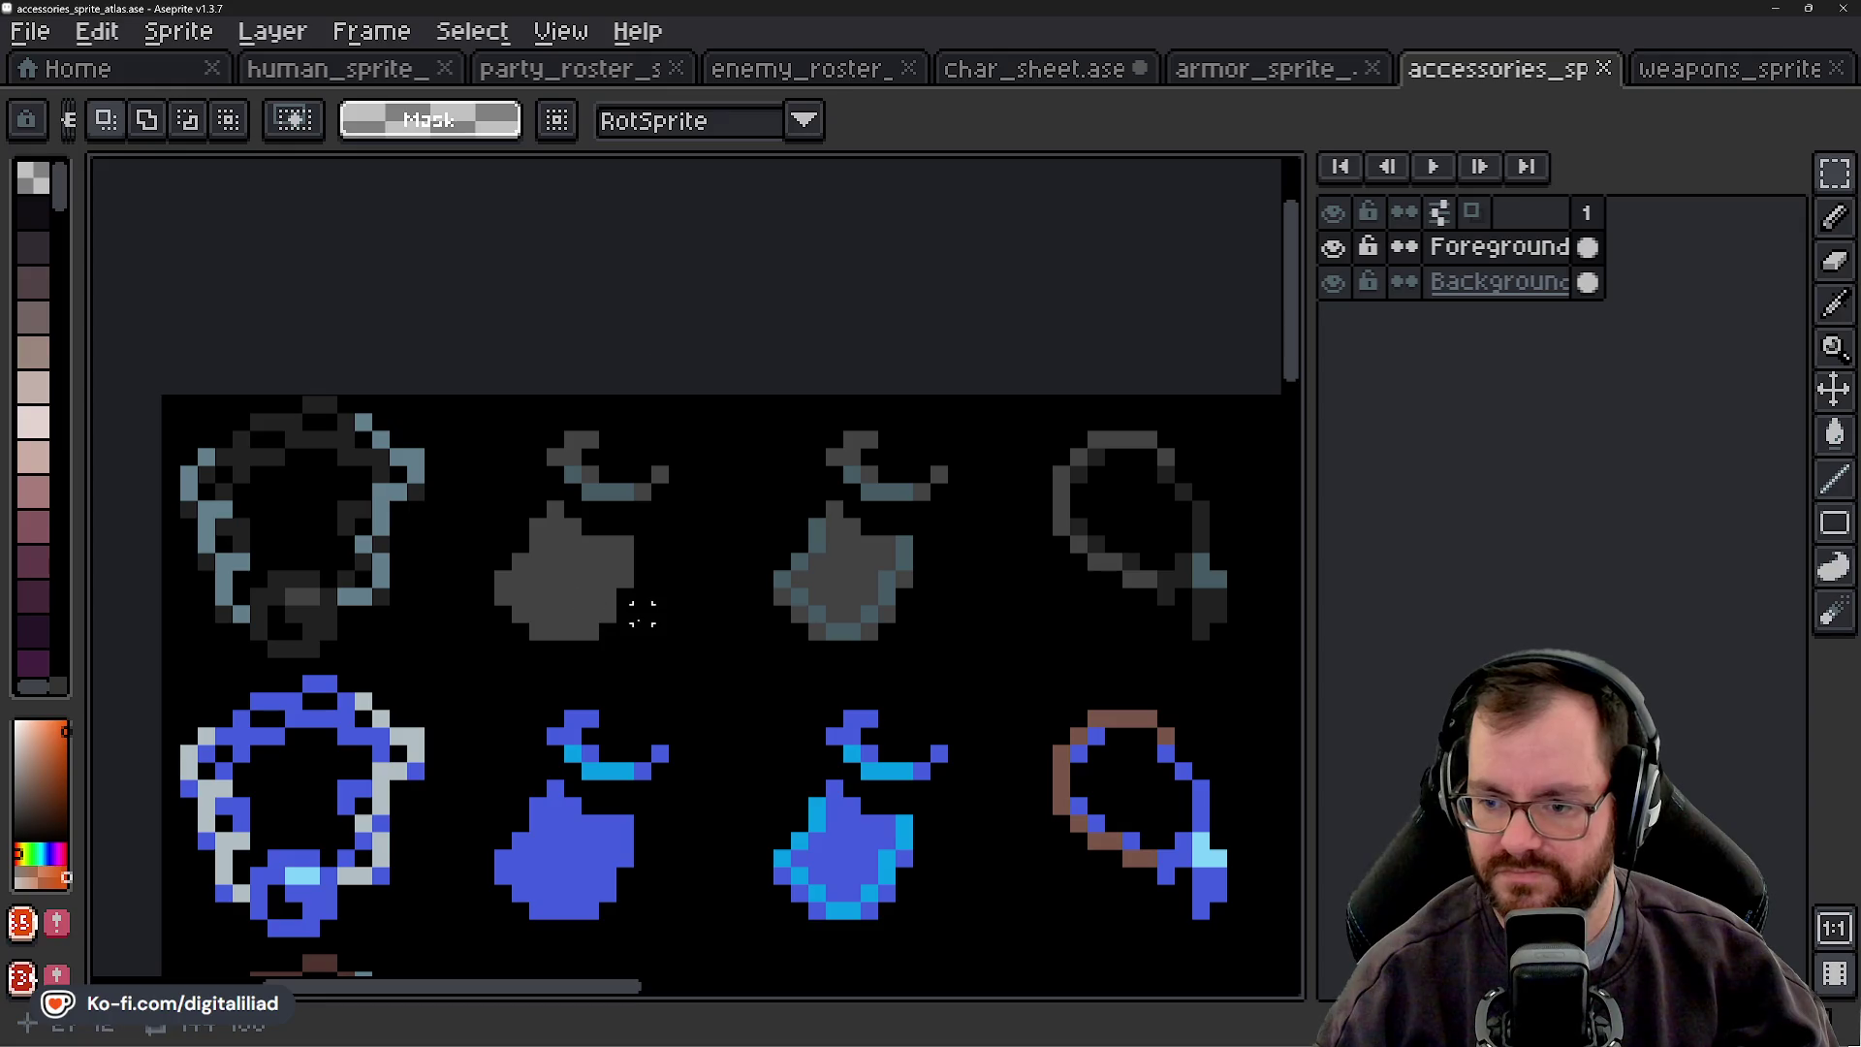
# - Copy the bottle sprite from the accessories atlas and paste it into the sheet's empty slot
pyautogui.click(1122, 77)
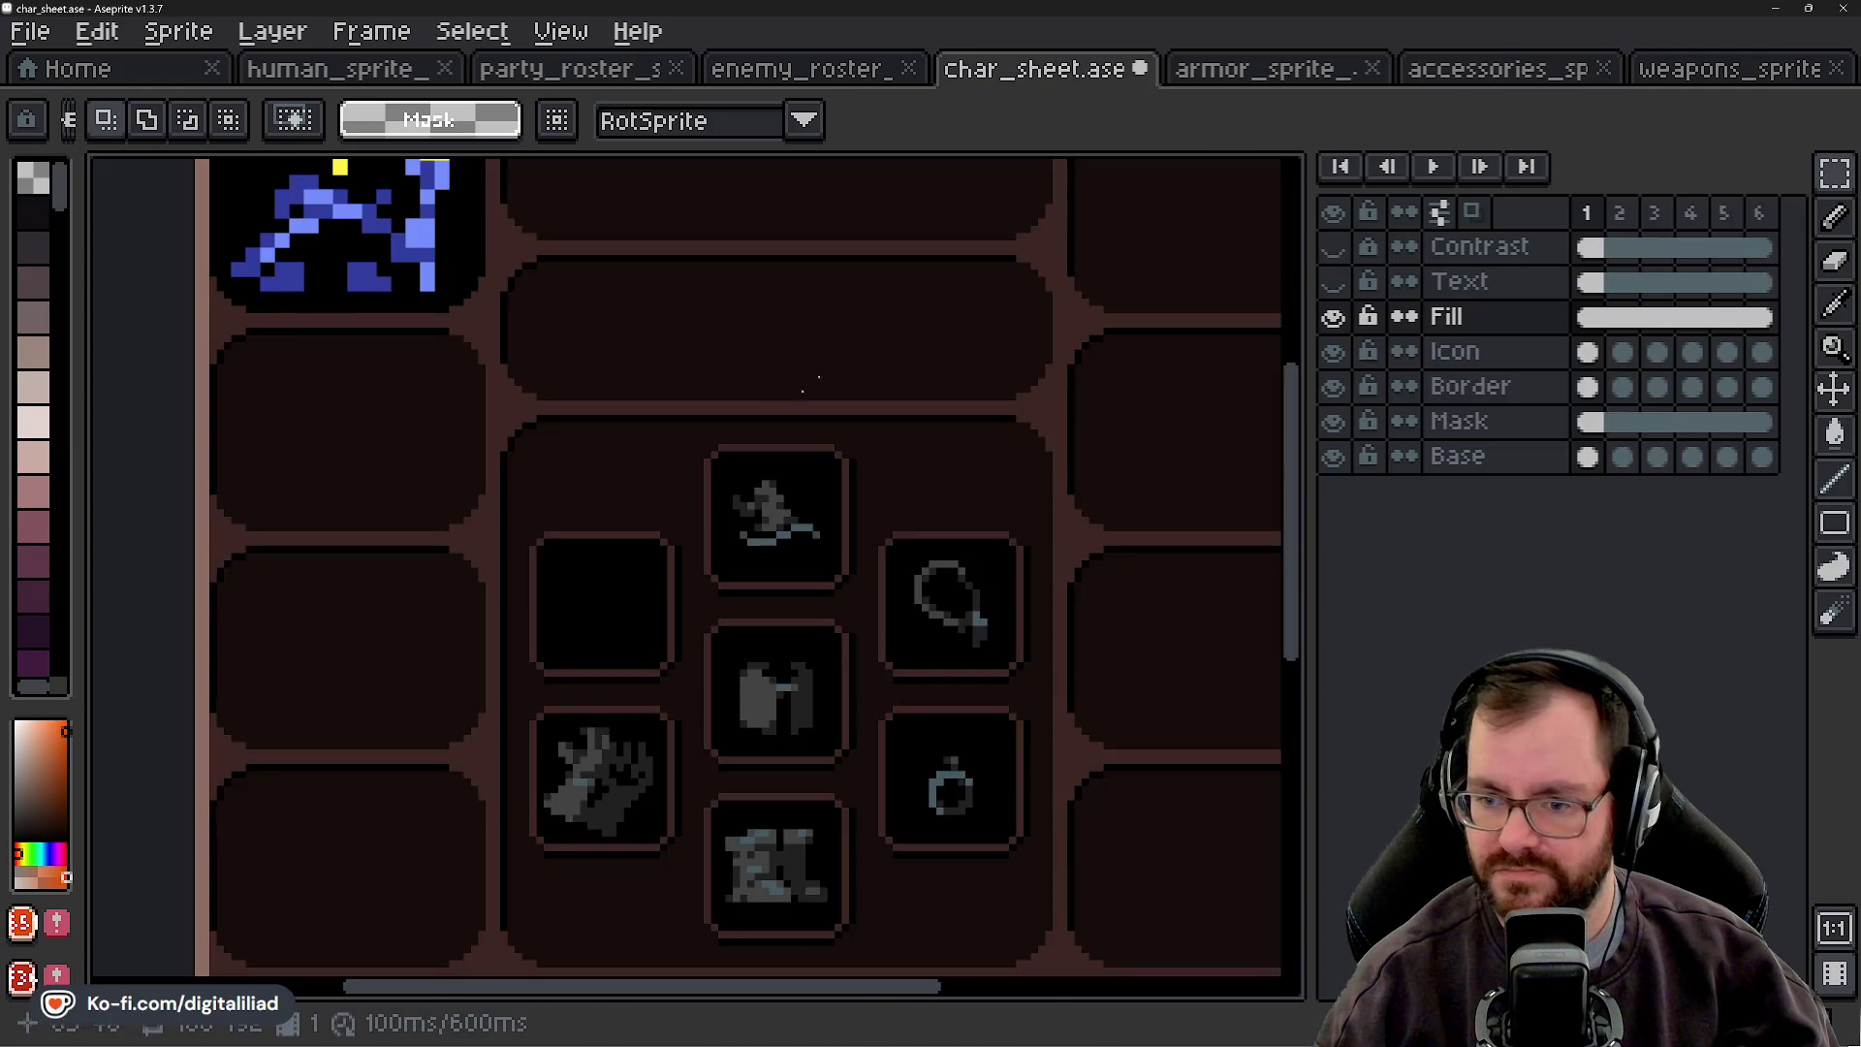
pyautogui.scroll(-2, 596, 644)
pyautogui.scroll(2, 596, 644)
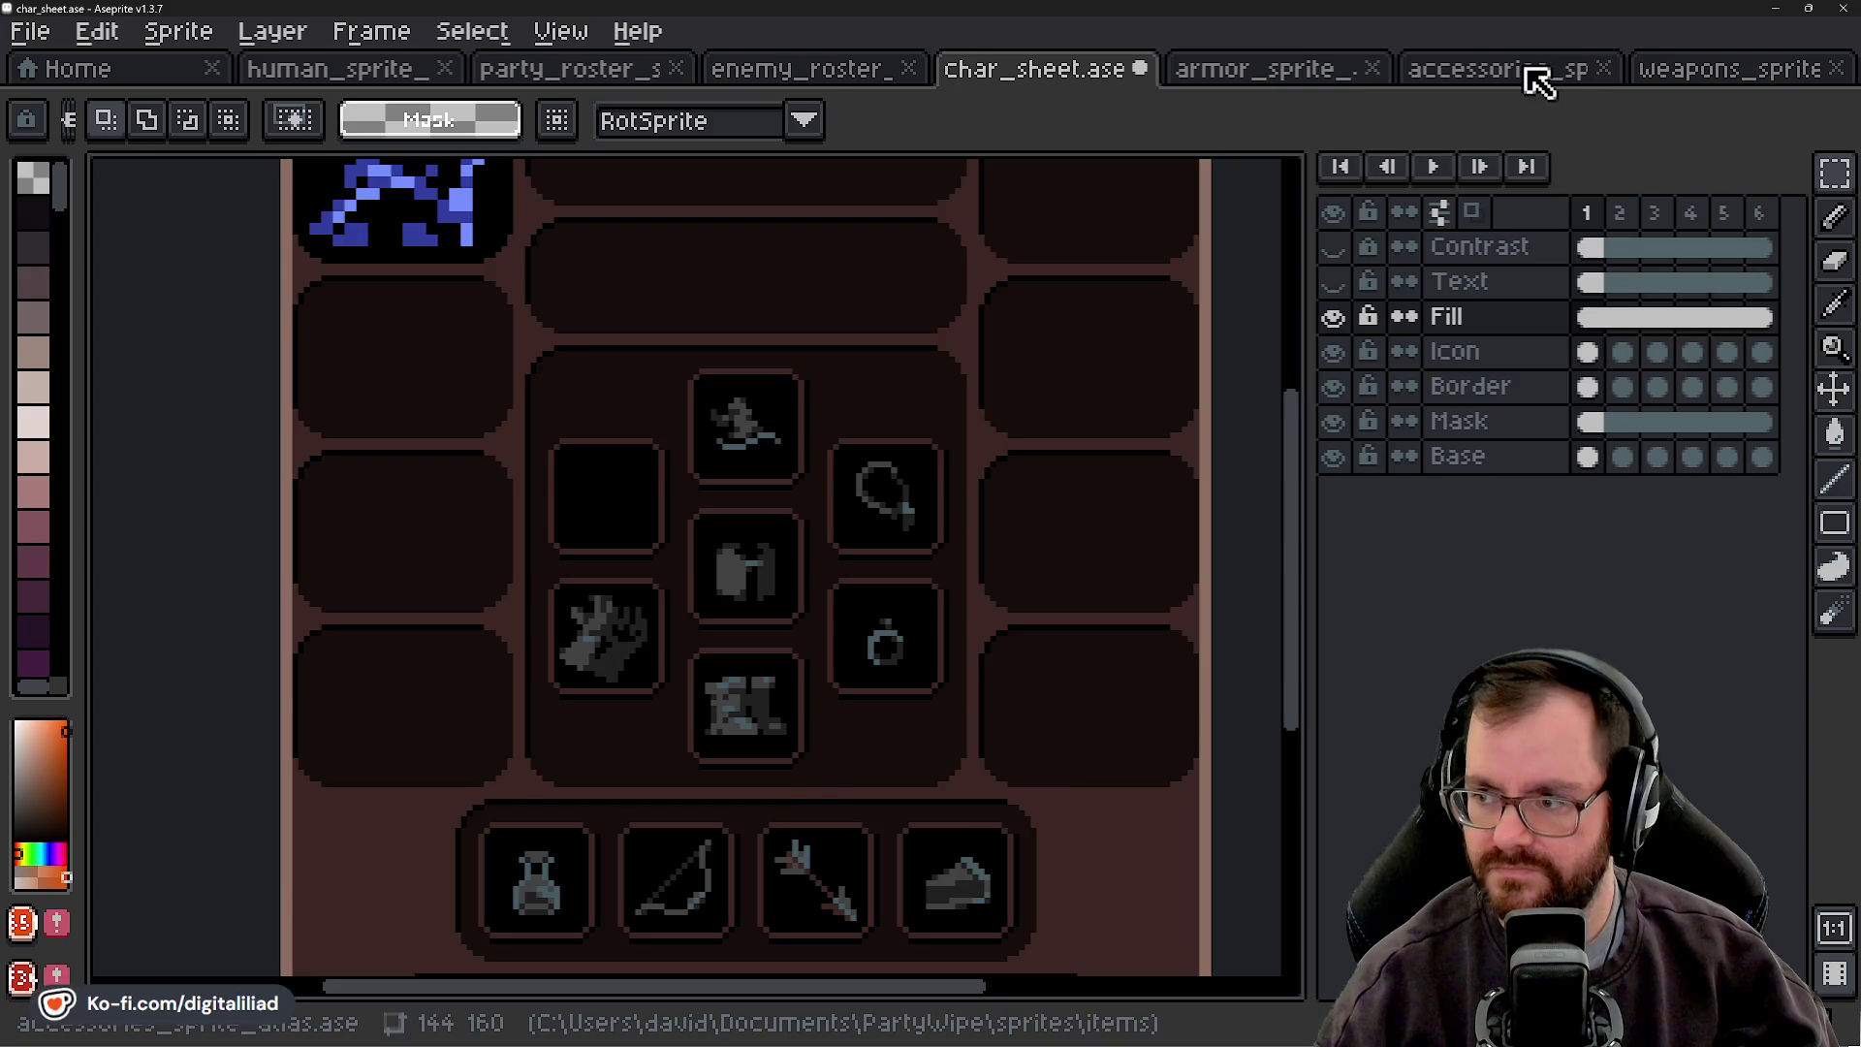
pyautogui.click(1537, 76)
pyautogui.moveTo(885, 509); pyautogui.dragTo(717, 676)
pyautogui.hotkey('ctrl', 'c')
pyautogui.click(1042, 70)
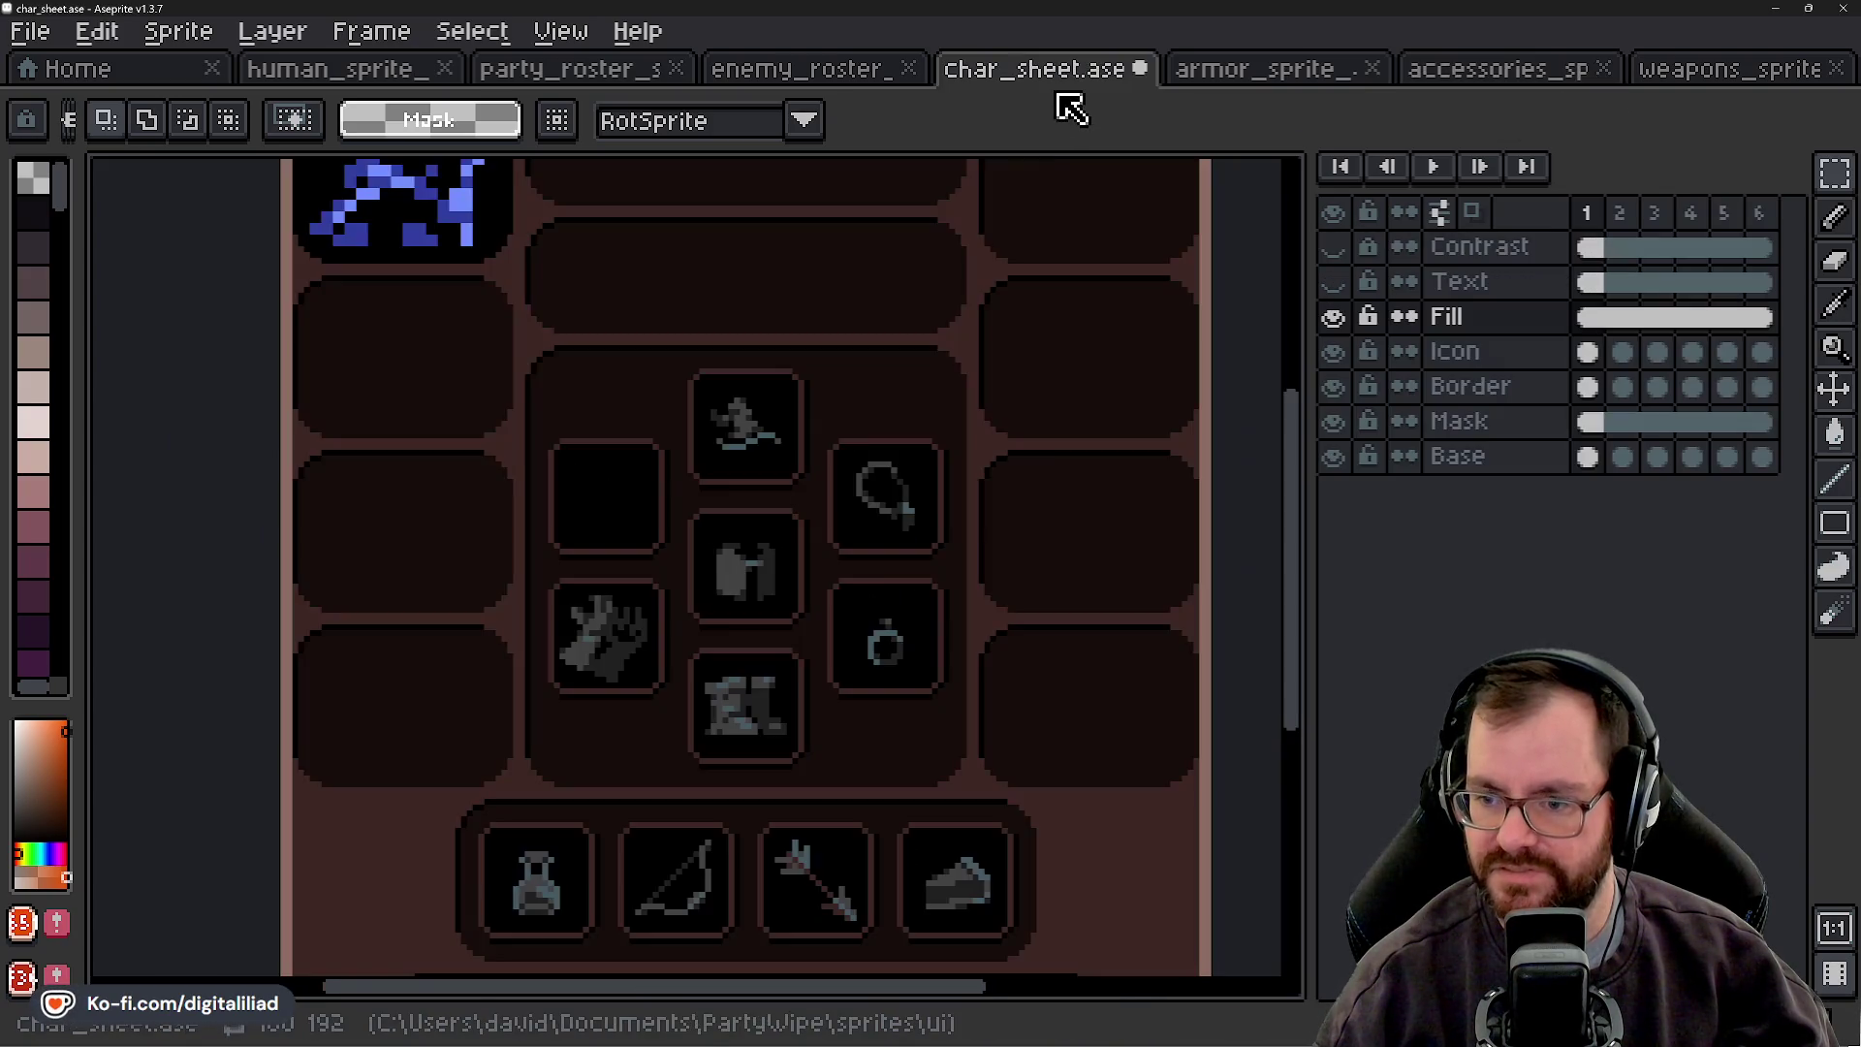
pyautogui.scroll(2, 656, 499)
pyautogui.hotkey('ctrl', 'v')
pyautogui.moveTo(363, 586); pyautogui.dragTo(544, 578)
pyautogui.press('Return')
# - Move the atlas selection onto the grey bag and paste it into the empty equipment slot
pyautogui.scroll(-2, 684, 567)
pyautogui.scroll(-2, 684, 567)
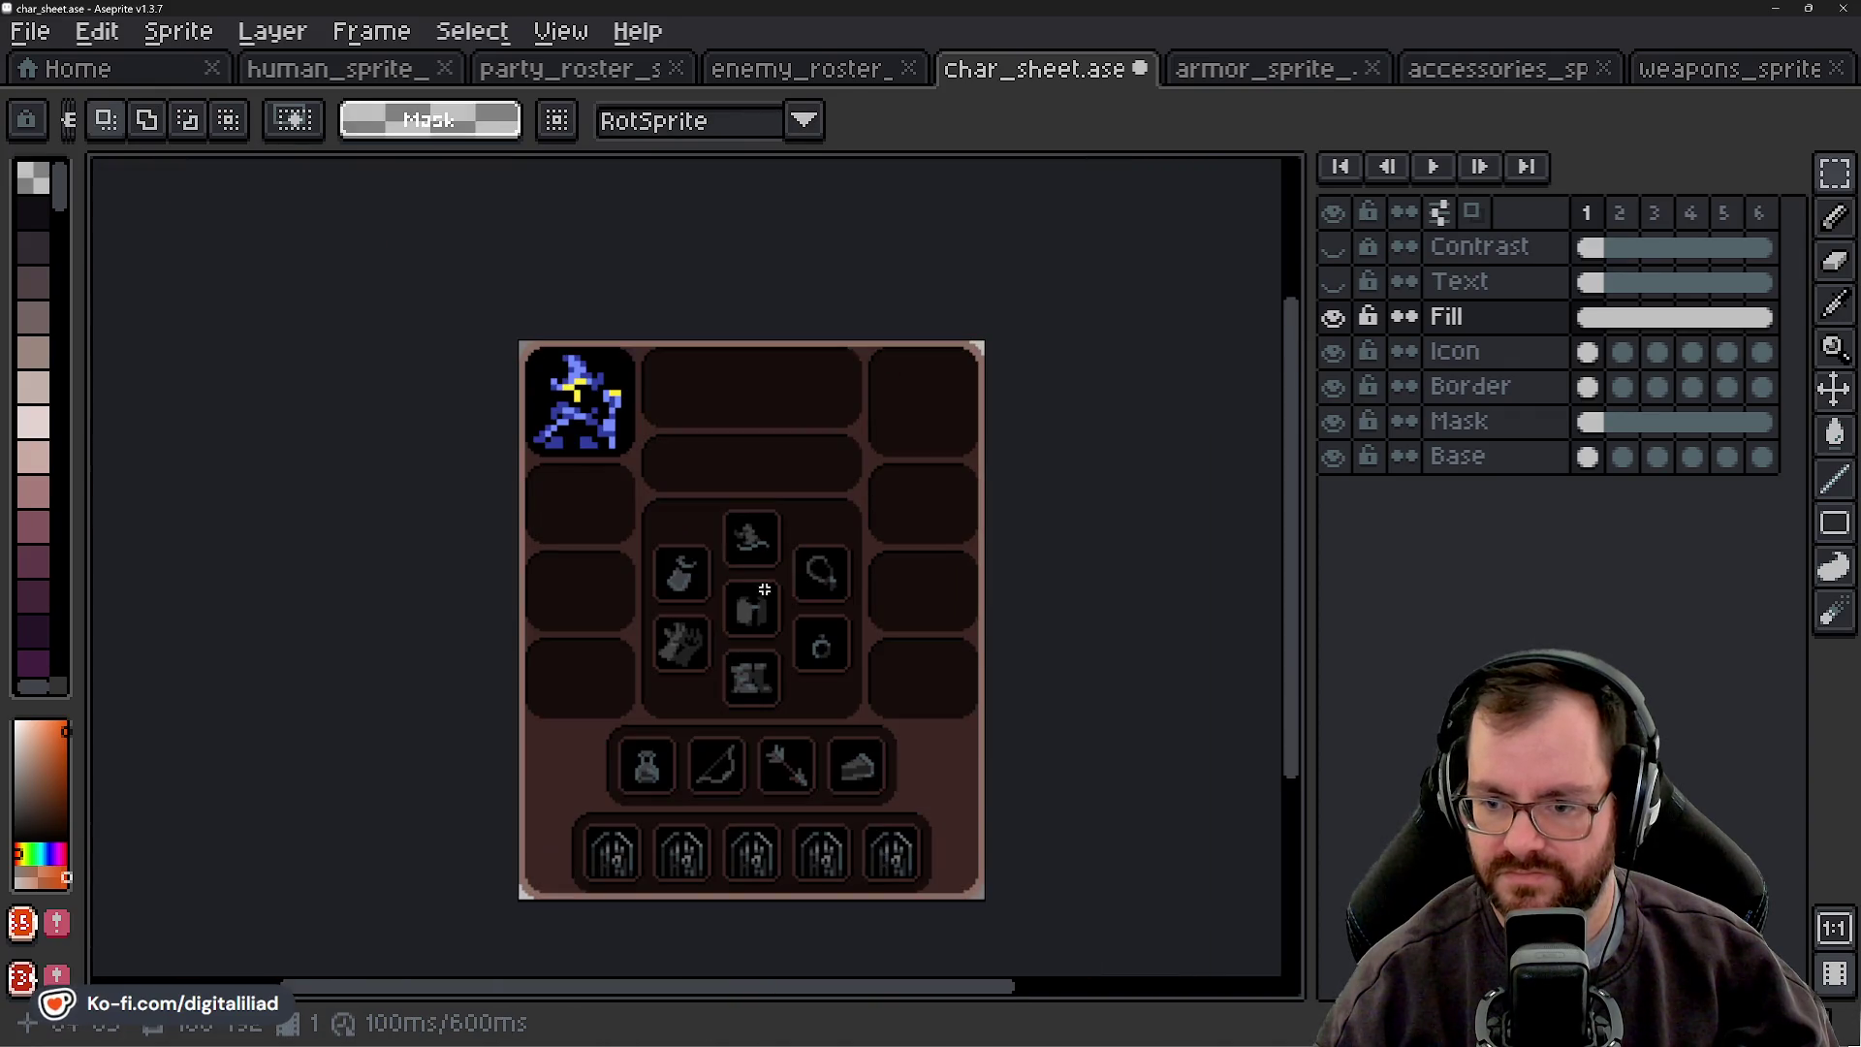
pyautogui.scroll(-1, 807, 714)
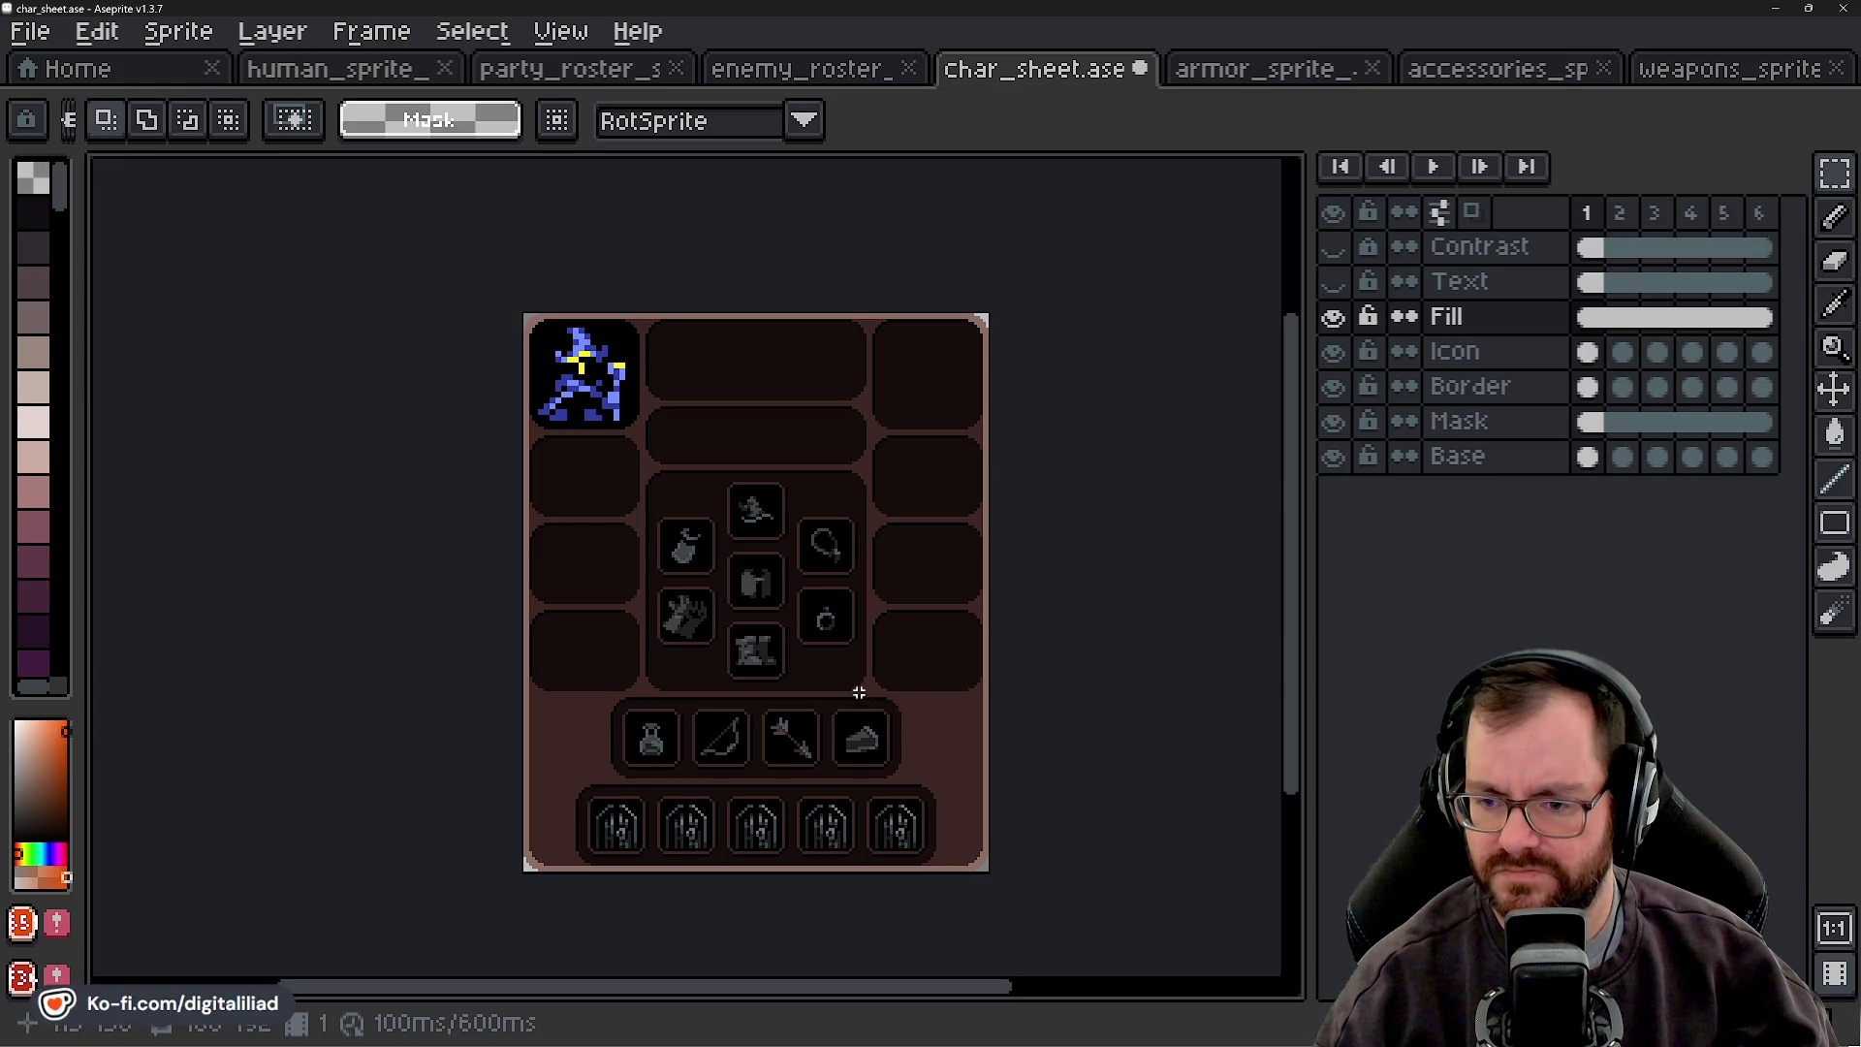
pyautogui.click(1224, 76)
pyautogui.scroll(-3, 762, 401)
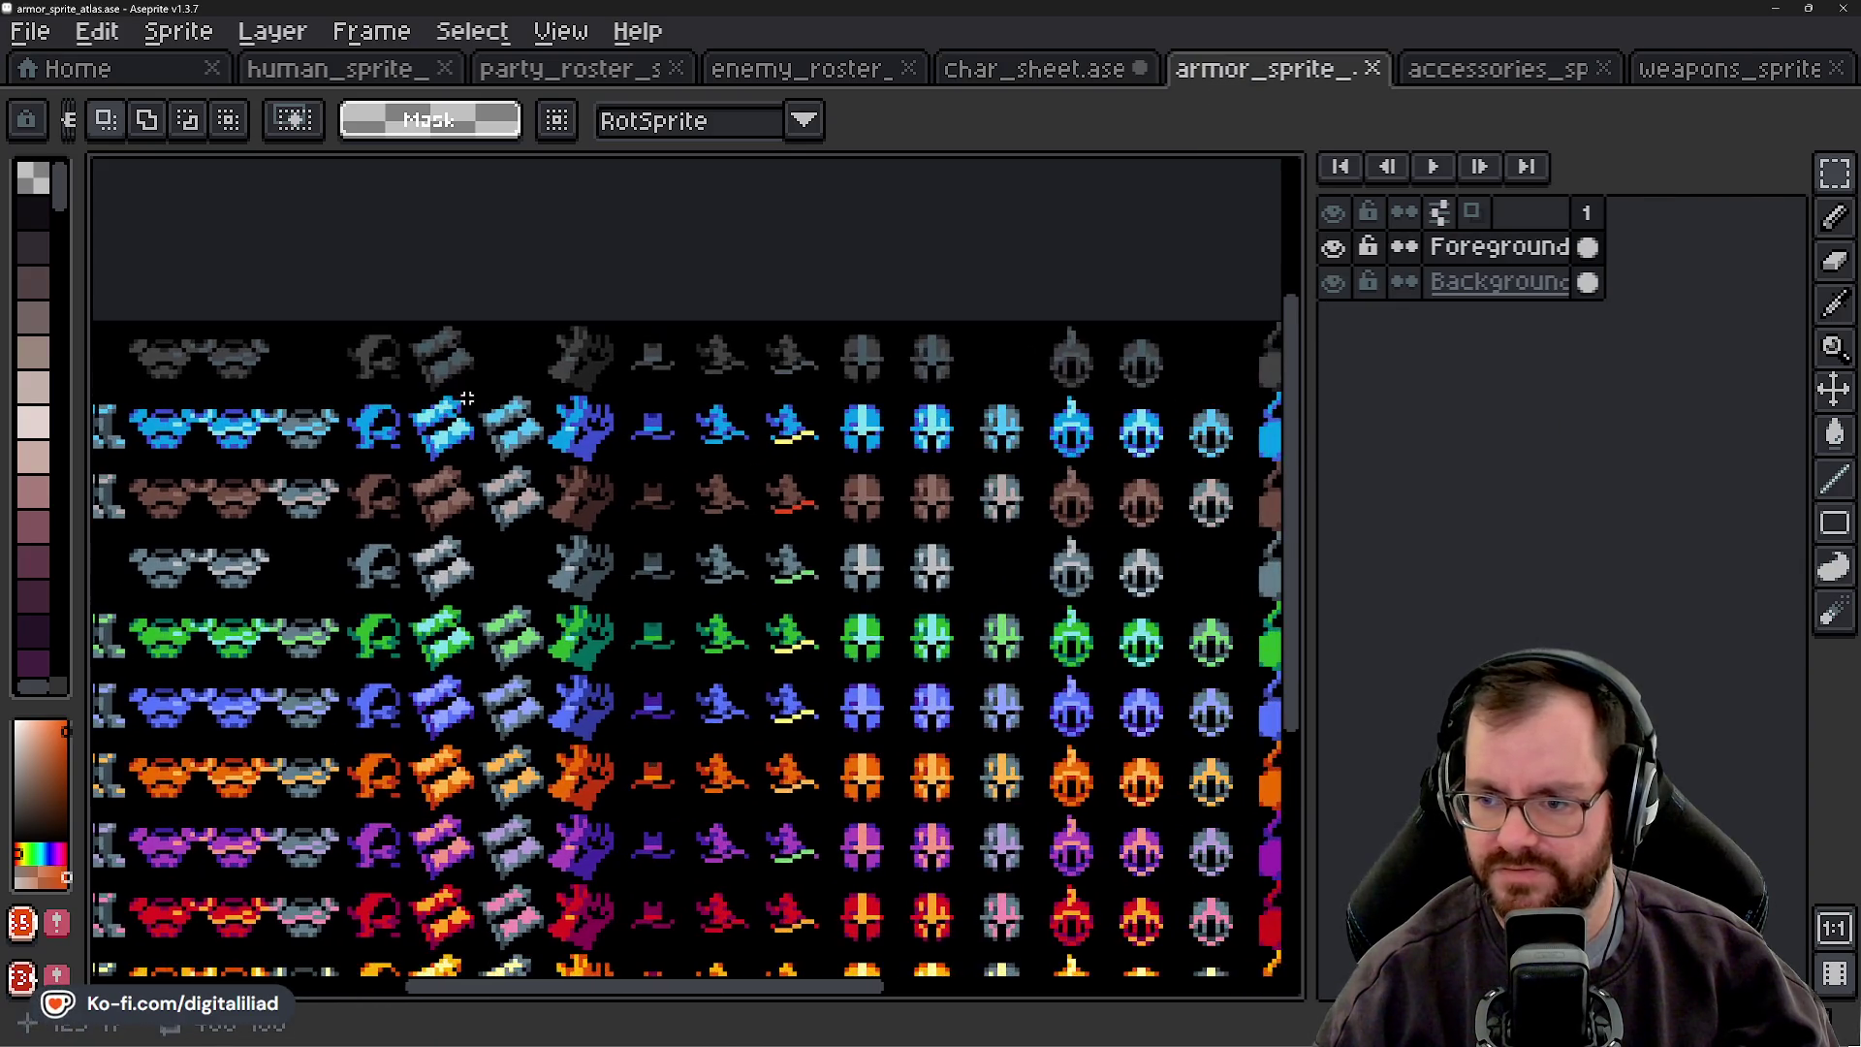
pyautogui.click(1537, 73)
pyautogui.scroll(1, 688, 390)
pyautogui.hotkey('ctrl', 'z')
pyautogui.click(1003, 84)
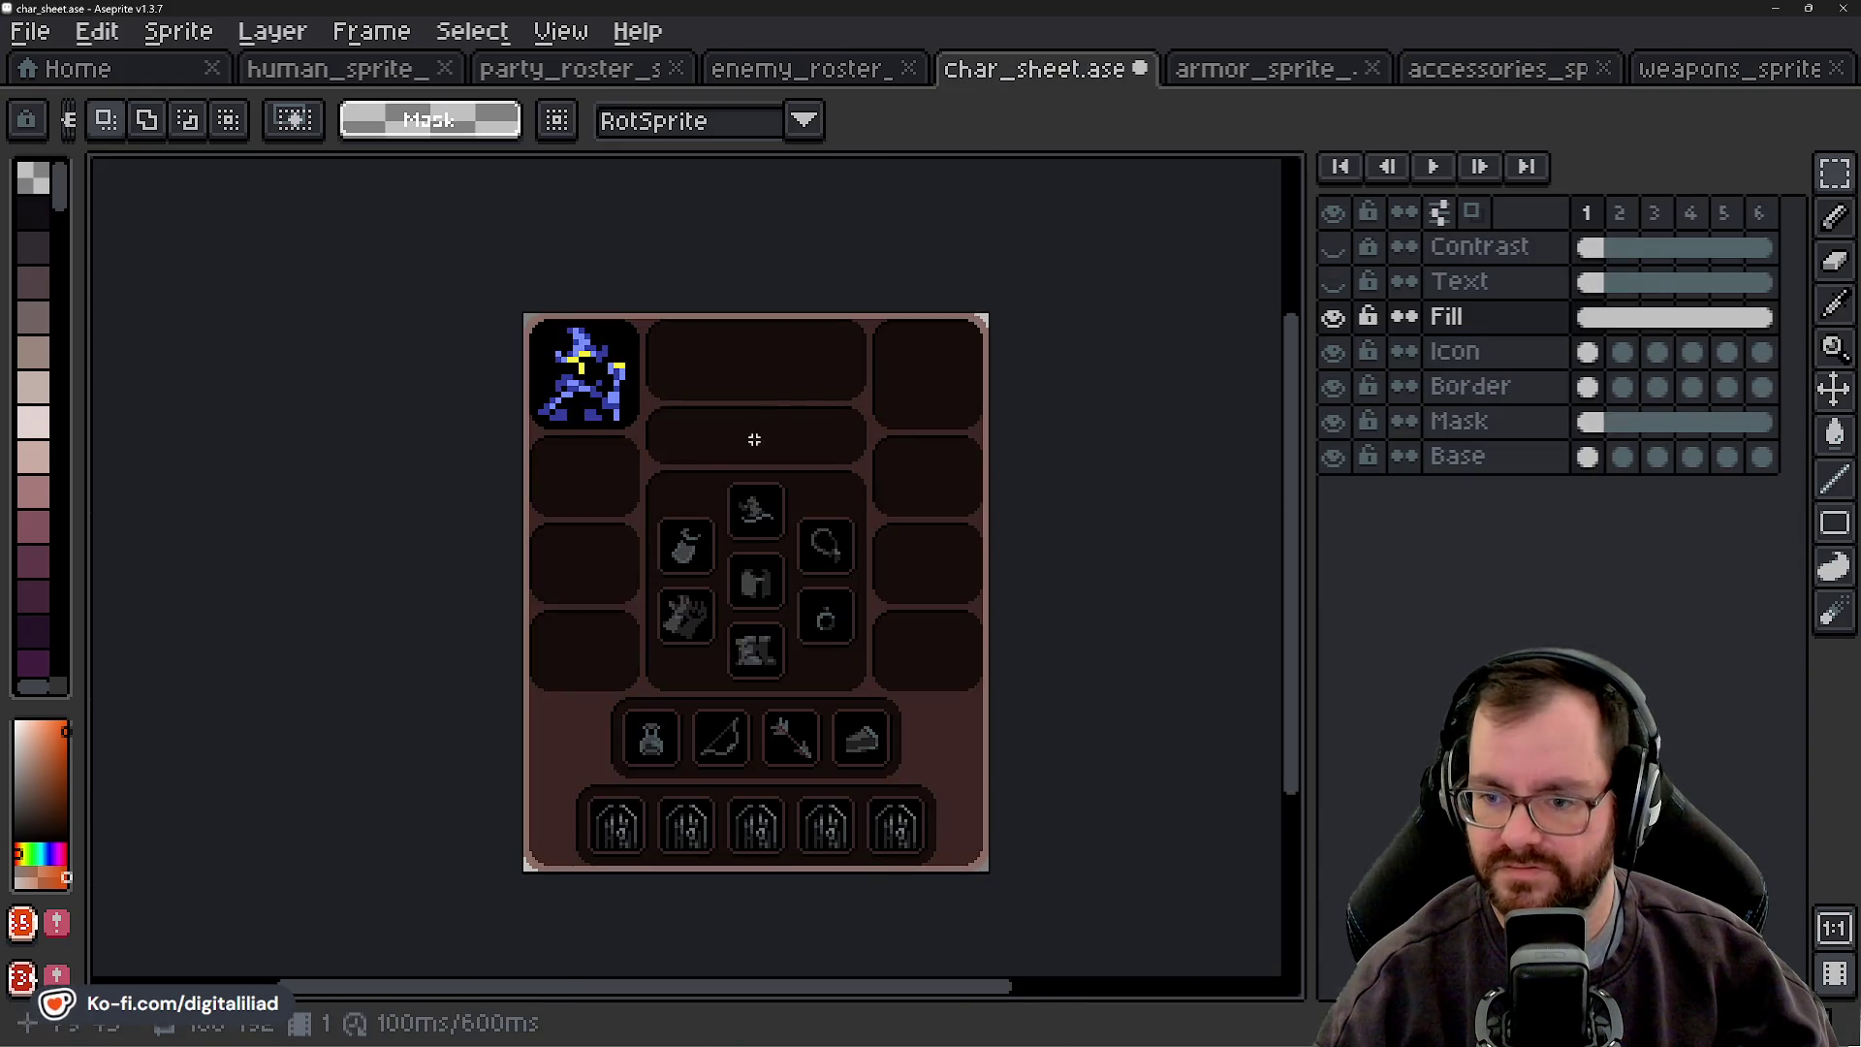
pyautogui.scroll(3, 454, 563)
pyautogui.hotkey('ctrl', 'v')
pyautogui.moveTo(383, 572)
pyautogui.mouseDown()
pyautogui.moveTo(697, 544)
pyautogui.moveTo(776, 564)
pyautogui.mouseUp()
pyautogui.click(631, 398)
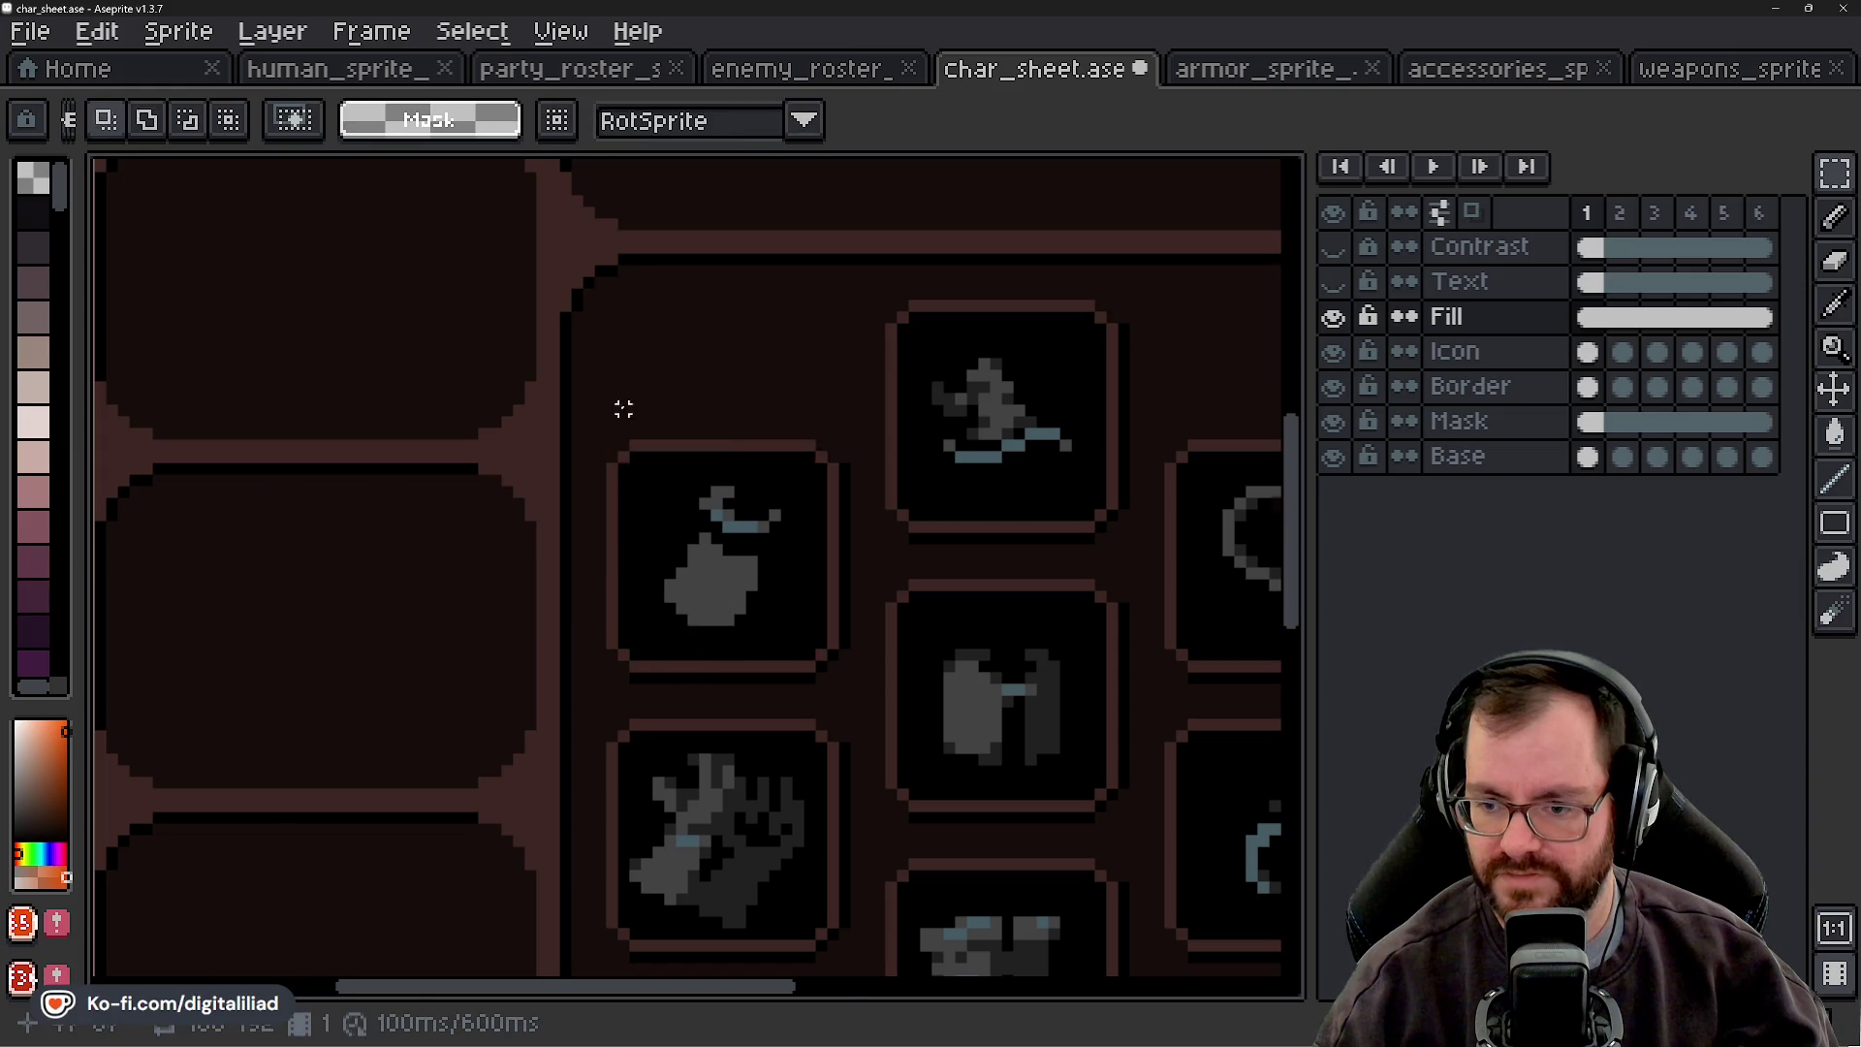
# - Clear the selections in the character sheet and the accessories atlas
pyautogui.scroll(-5, 630, 399)
pyautogui.moveTo(759, 517); pyautogui.dragTo(776, 524)
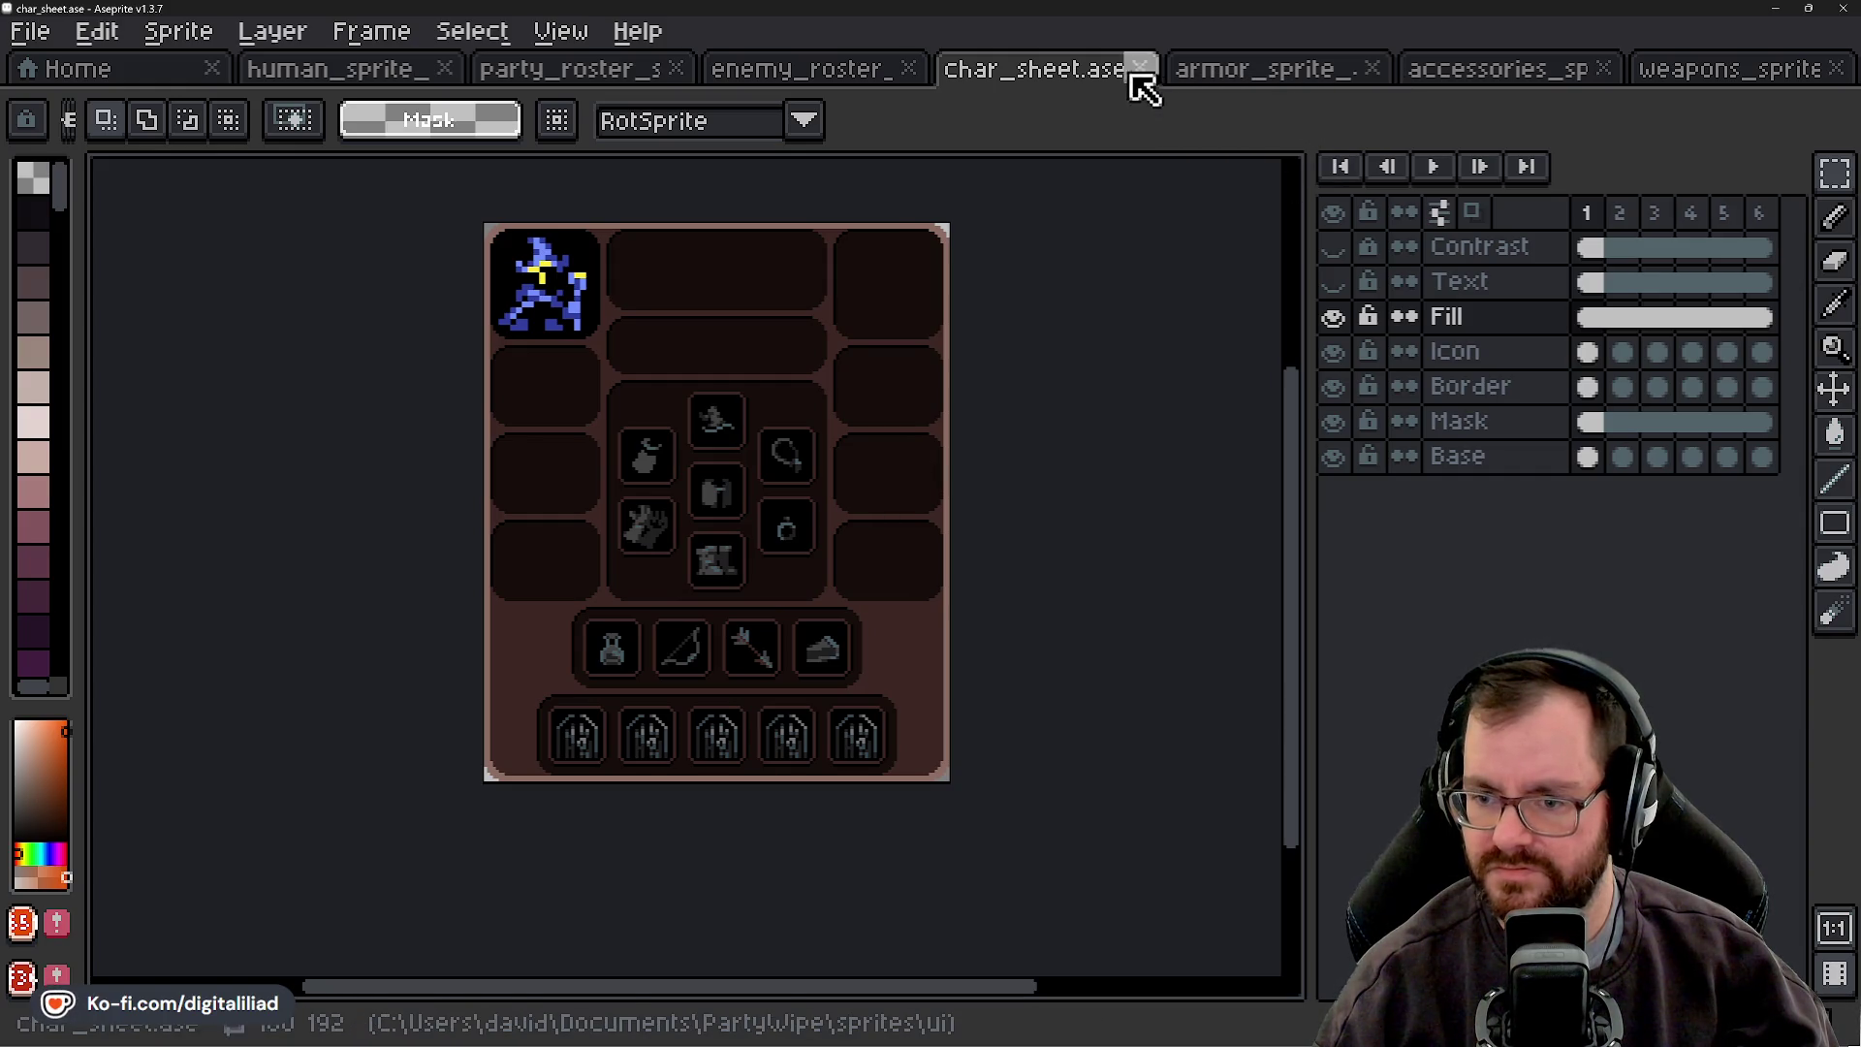
pyautogui.hotkey('ctrl', 'shift', 'd')
pyautogui.hotkey('ctrl', 'd')
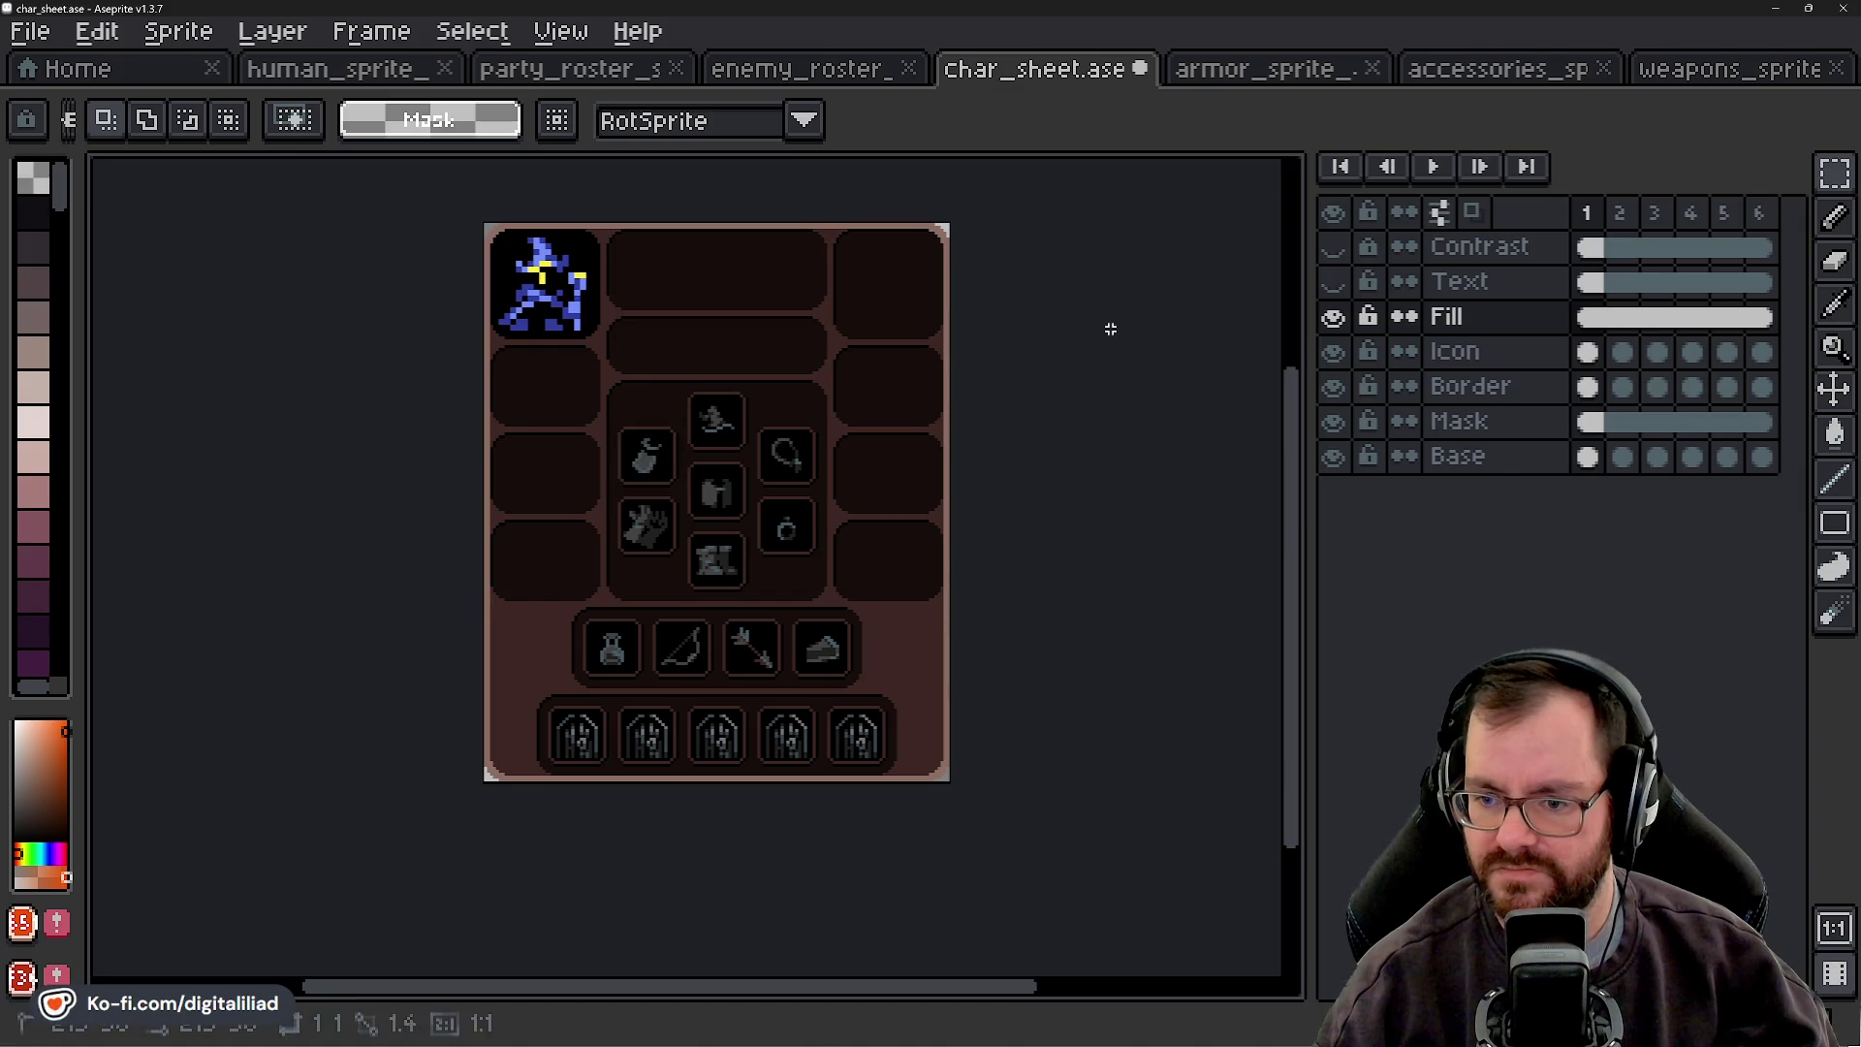
pyautogui.moveTo(1015, 643); pyautogui.dragTo(1035, 744)
pyautogui.scroll(2, 582, 647)
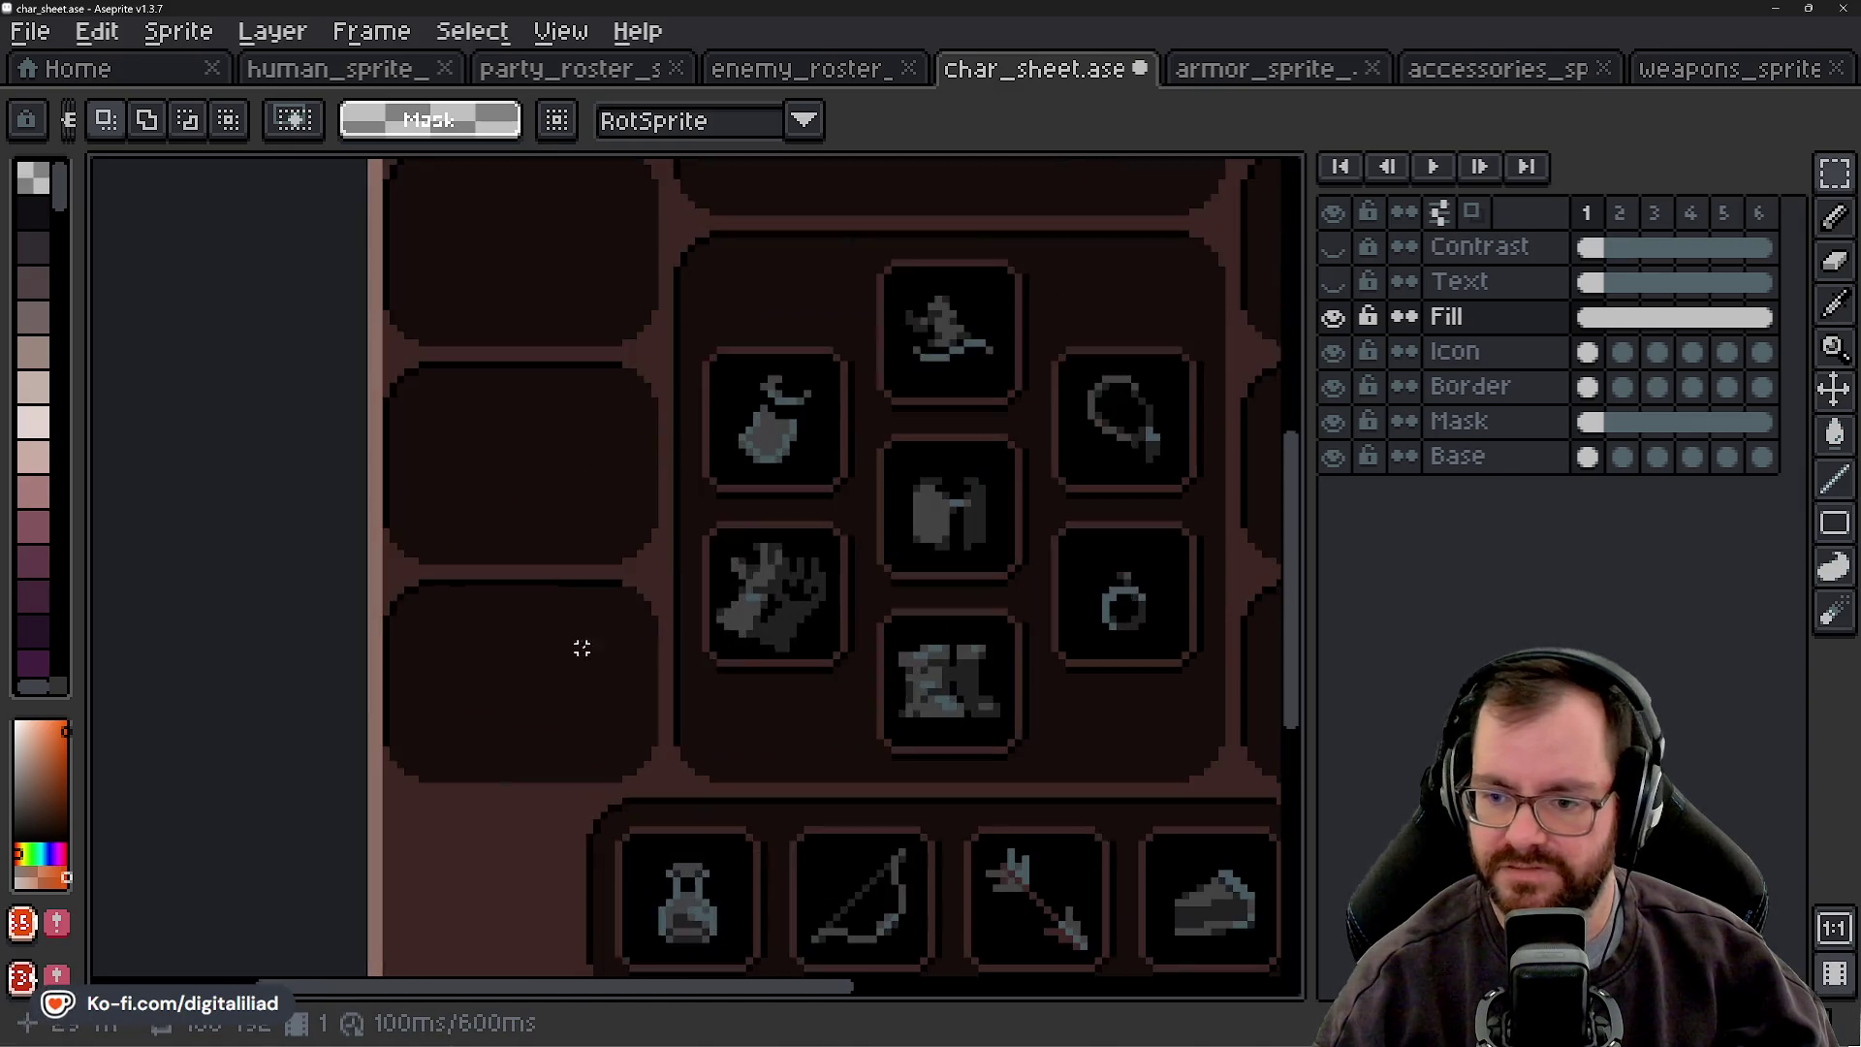
pyautogui.click(1524, 67)
pyautogui.scroll(-3, 789, 429)
pyautogui.hotkey('ctrl', 'd')
# - Review the armor atlas, then select the bow and arrow icons on the character sheet
pyautogui.click(1354, 91)
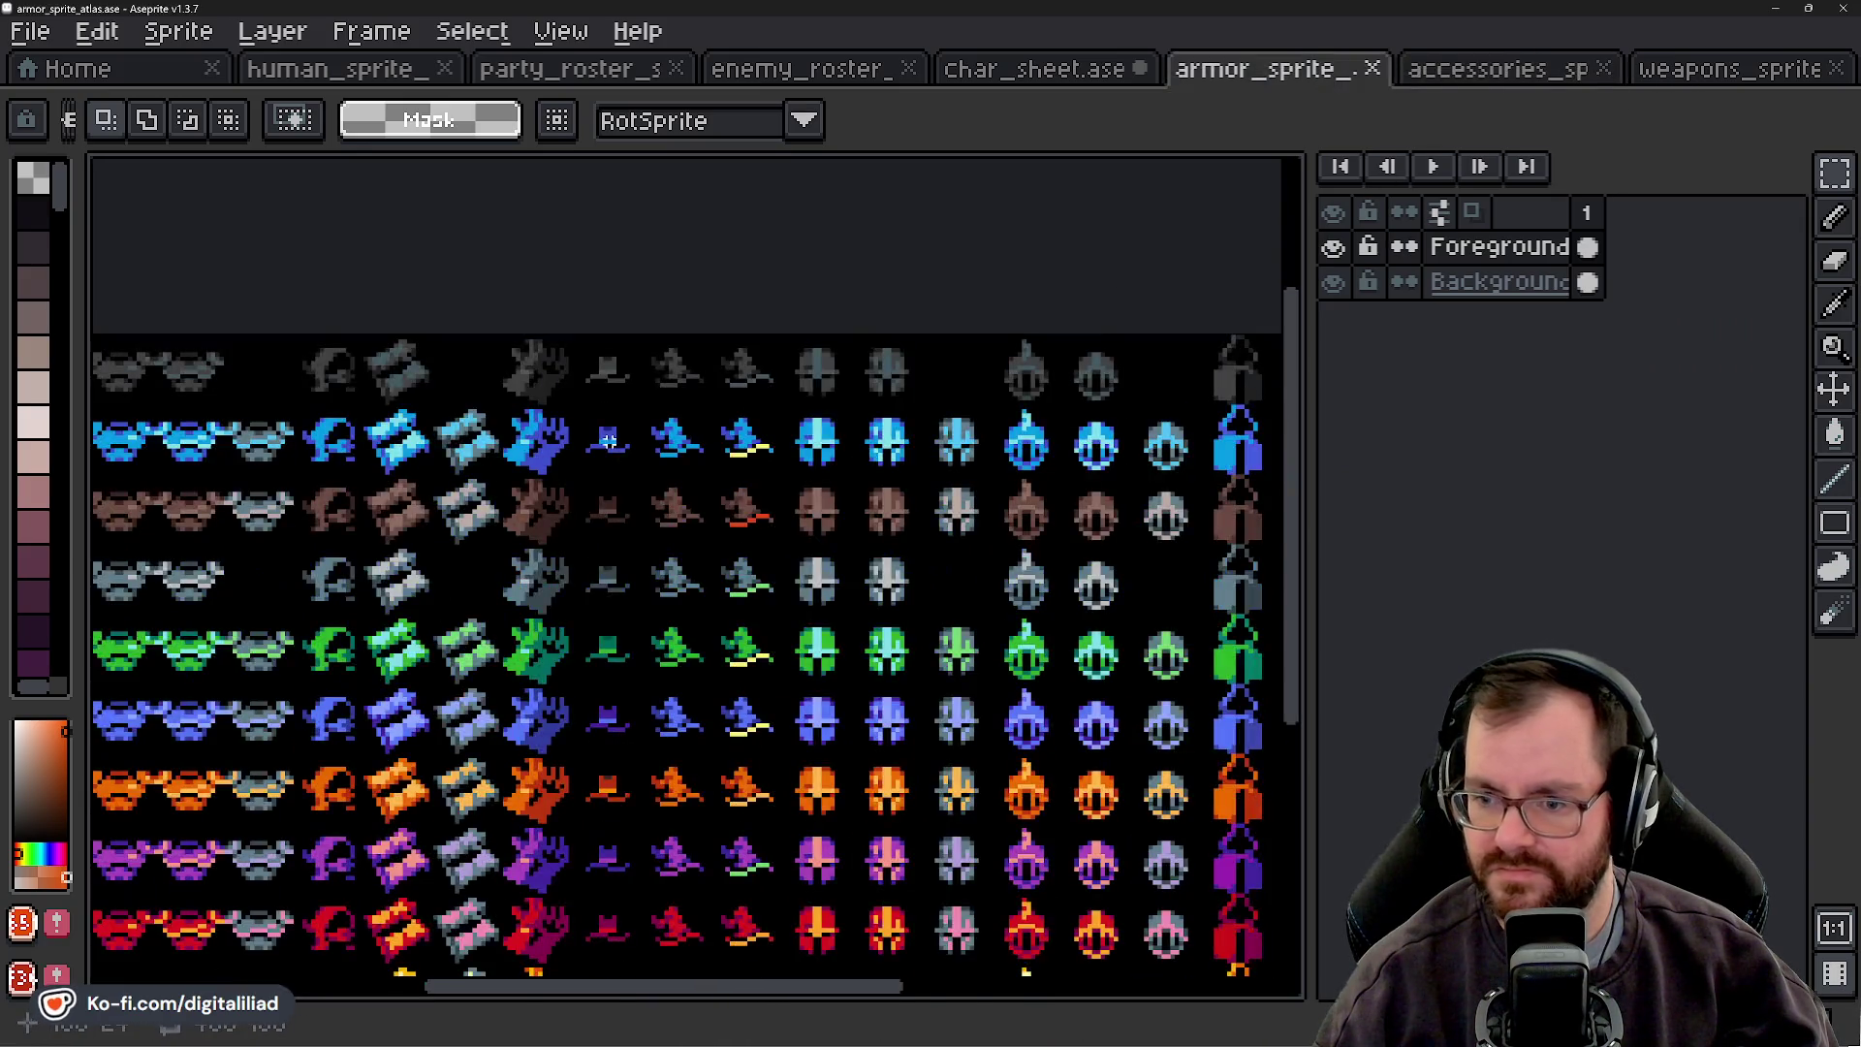
pyautogui.scroll(-2, 551, 452)
pyautogui.scroll(1, 551, 452)
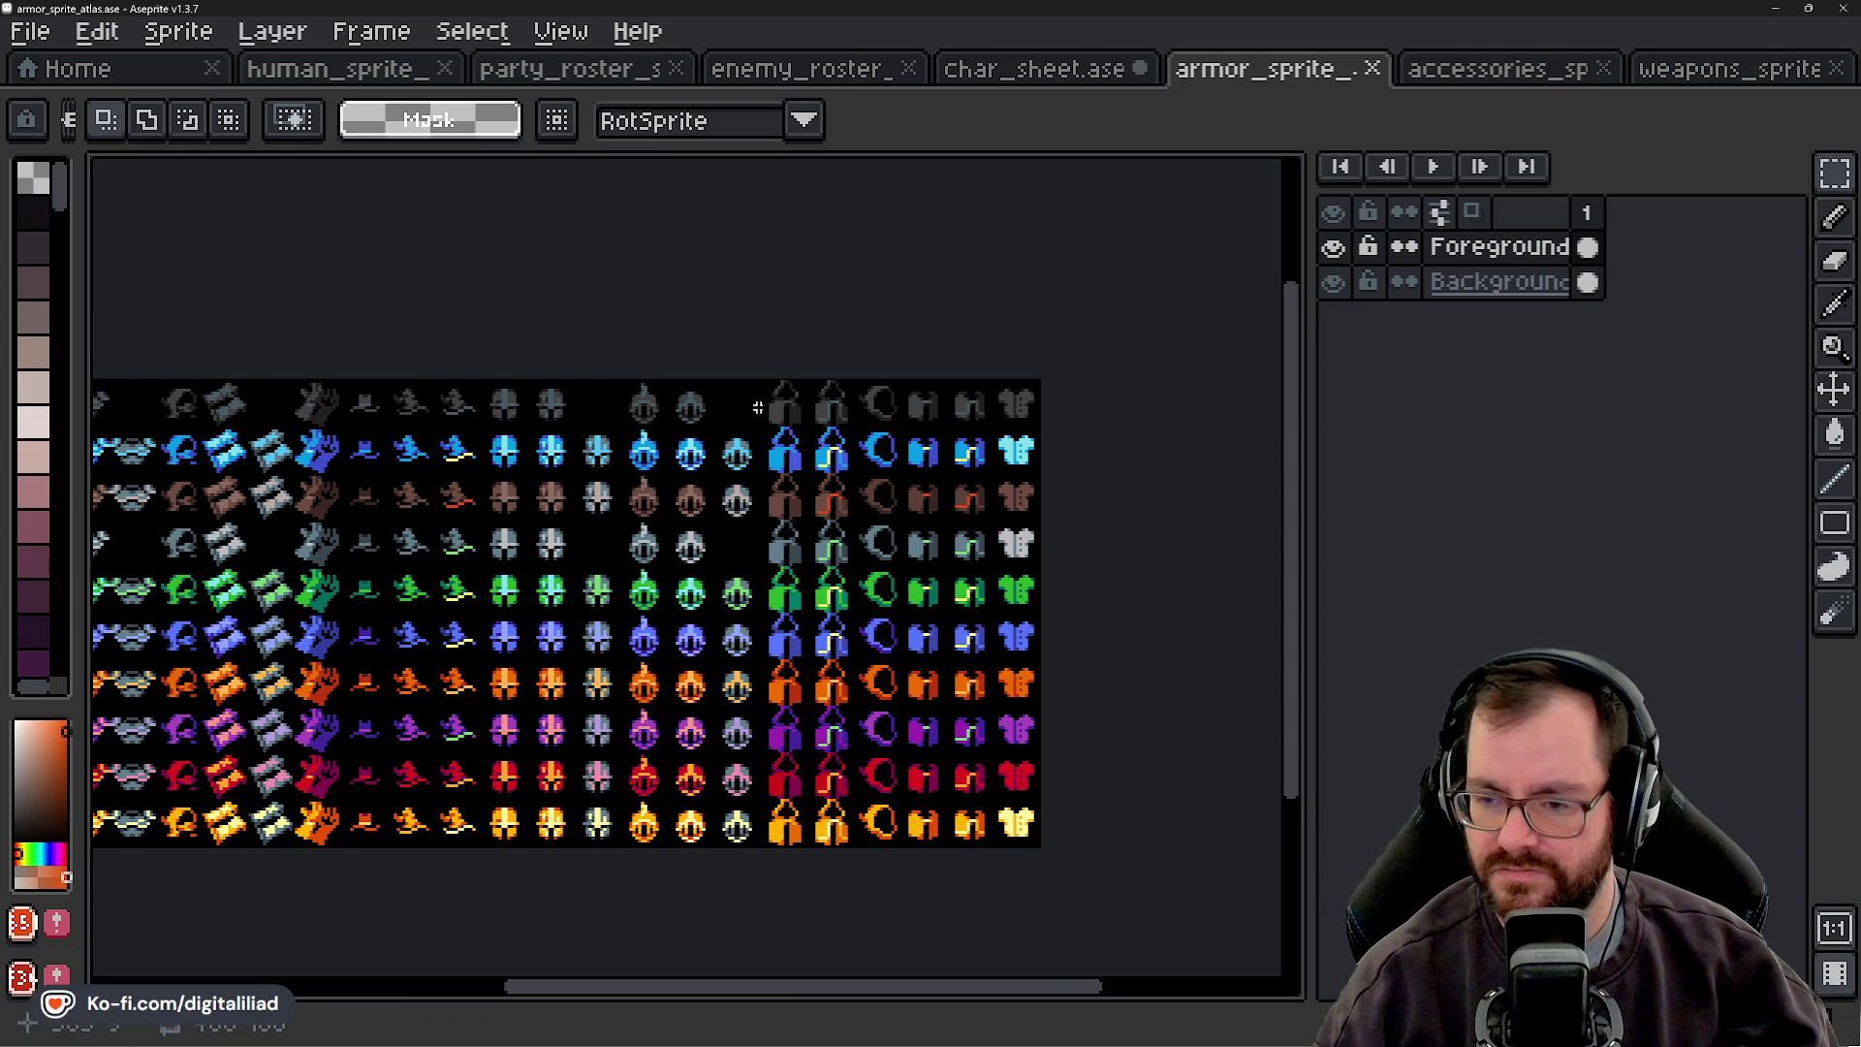
pyautogui.scroll(1, 808, 427)
pyautogui.hscroll(-4, 833, 519)
pyautogui.hscroll(-12, 637, 524)
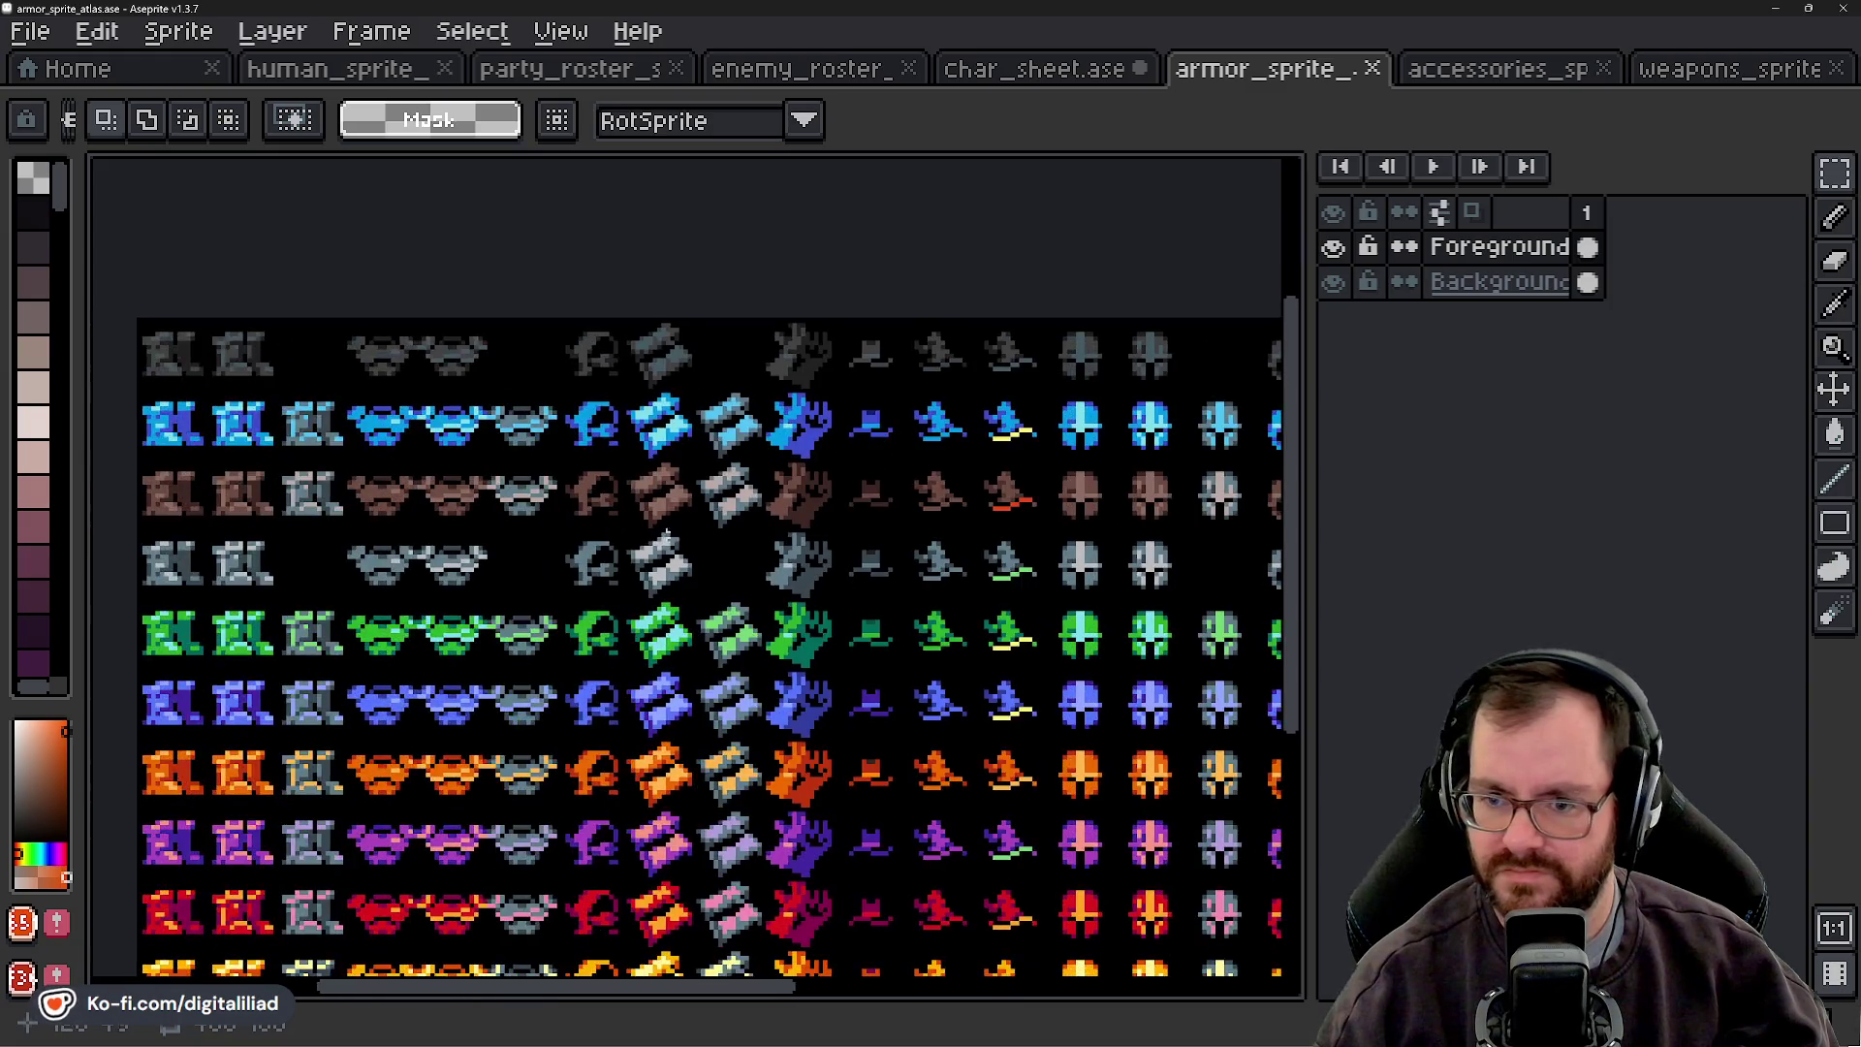
pyautogui.click(1035, 70)
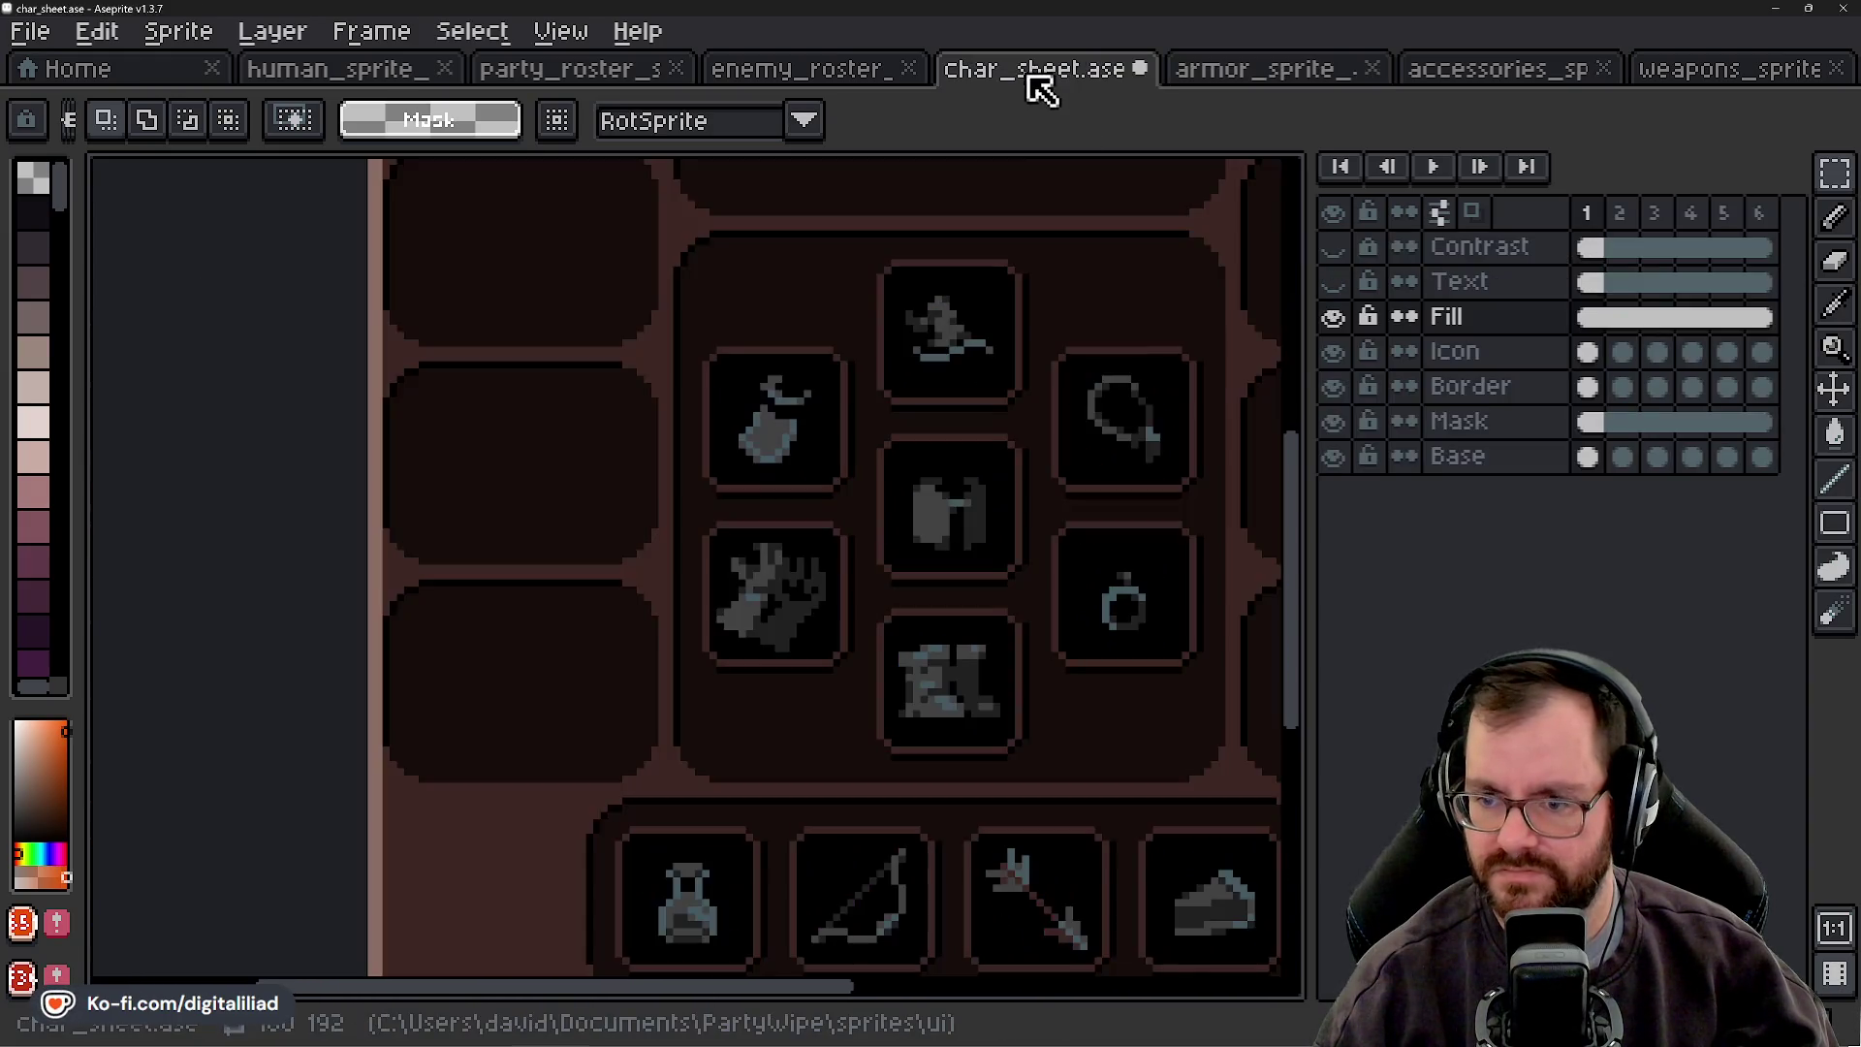
pyautogui.scroll(3, 831, 465)
pyautogui.moveTo(560, 560); pyautogui.dragTo(936, 765)
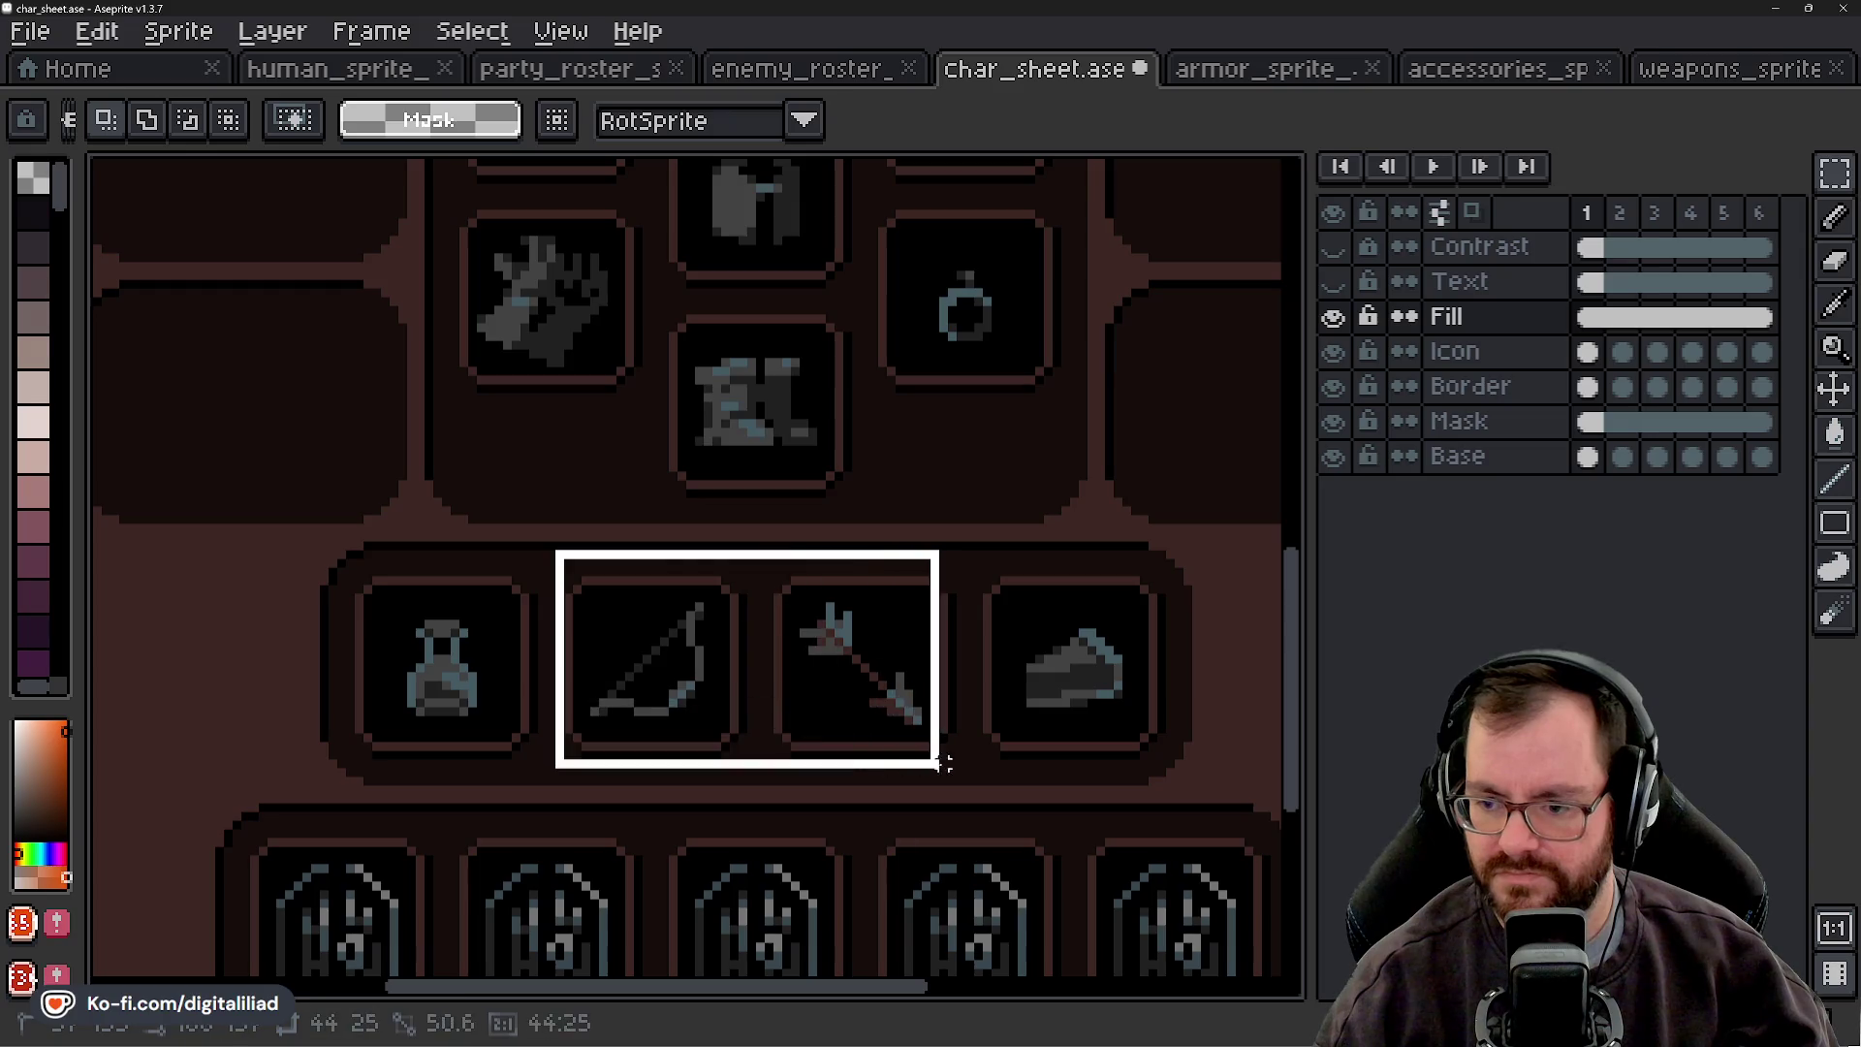
# - Erase the bow and arrow icons from the character sheet
pyautogui.press('Delete')
pyautogui.scroll(-2, 862, 669)
pyautogui.scroll(-3, 863, 662)
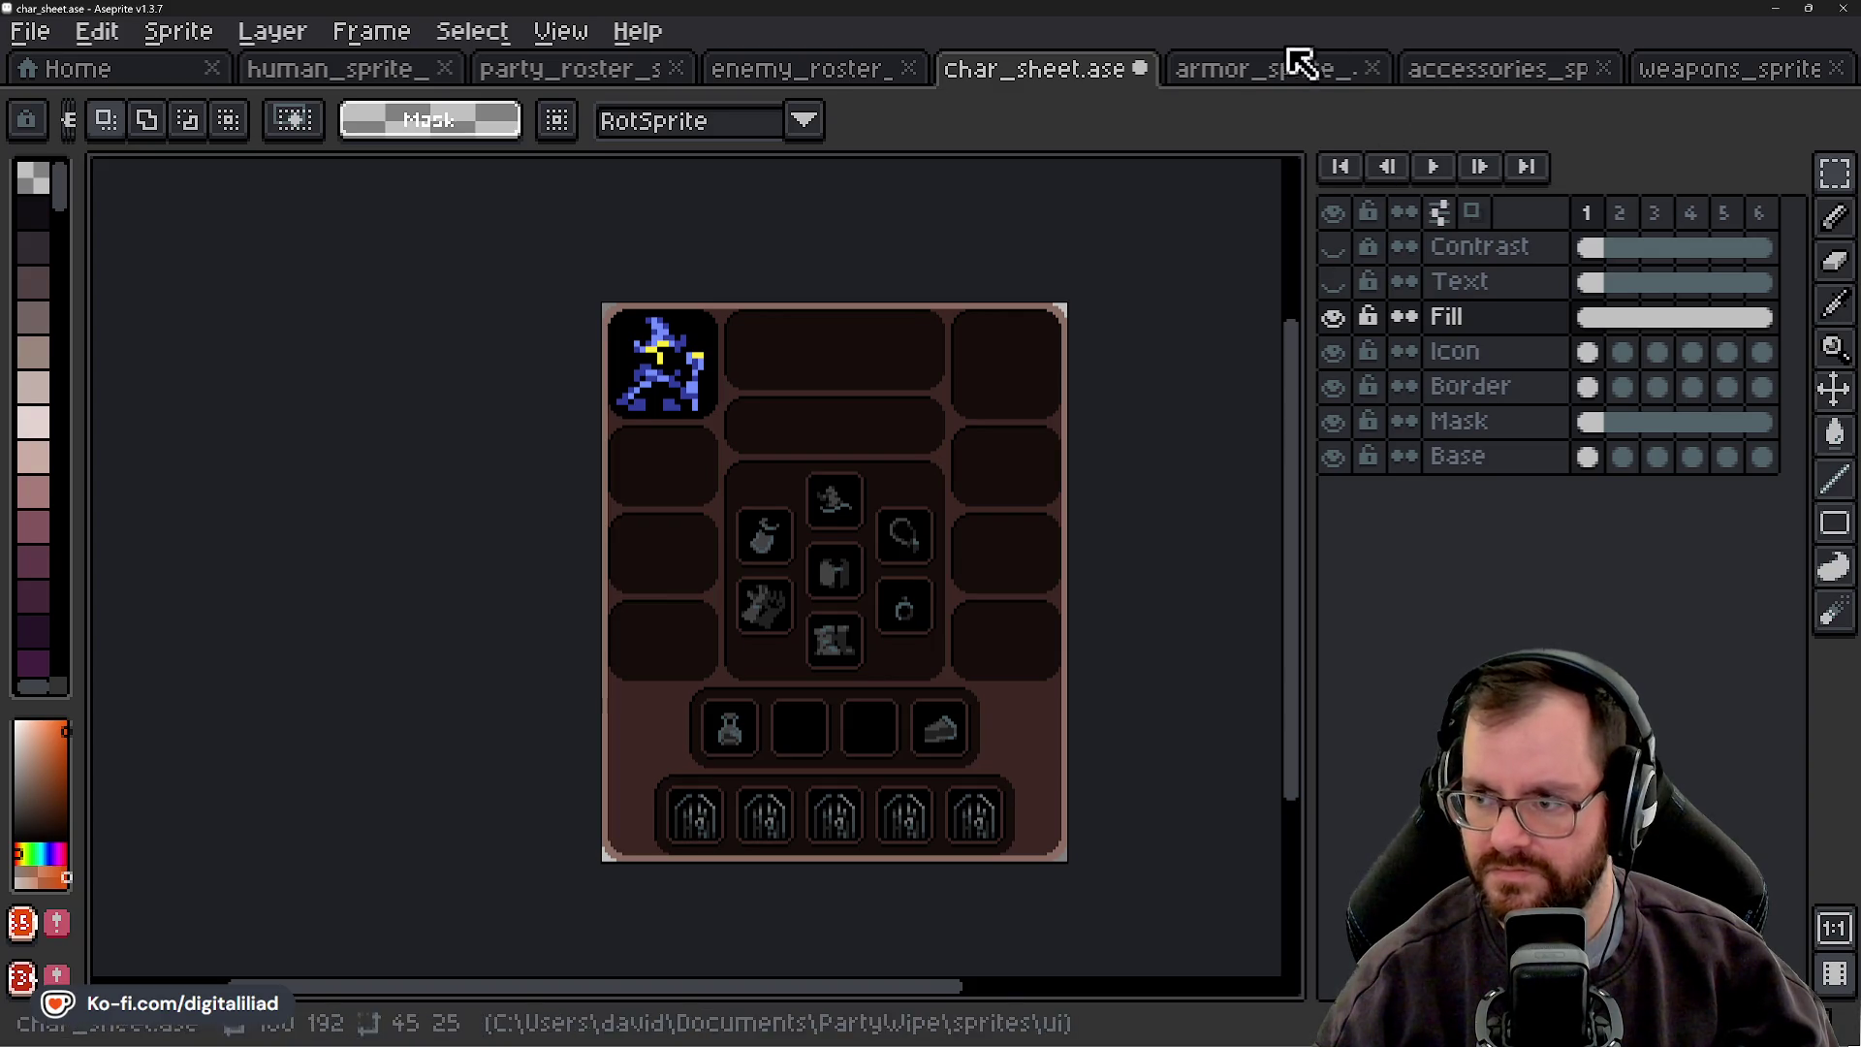
# - Copy the grey staff tile from the weapons atlas into the empty item slot
pyautogui.click(1711, 76)
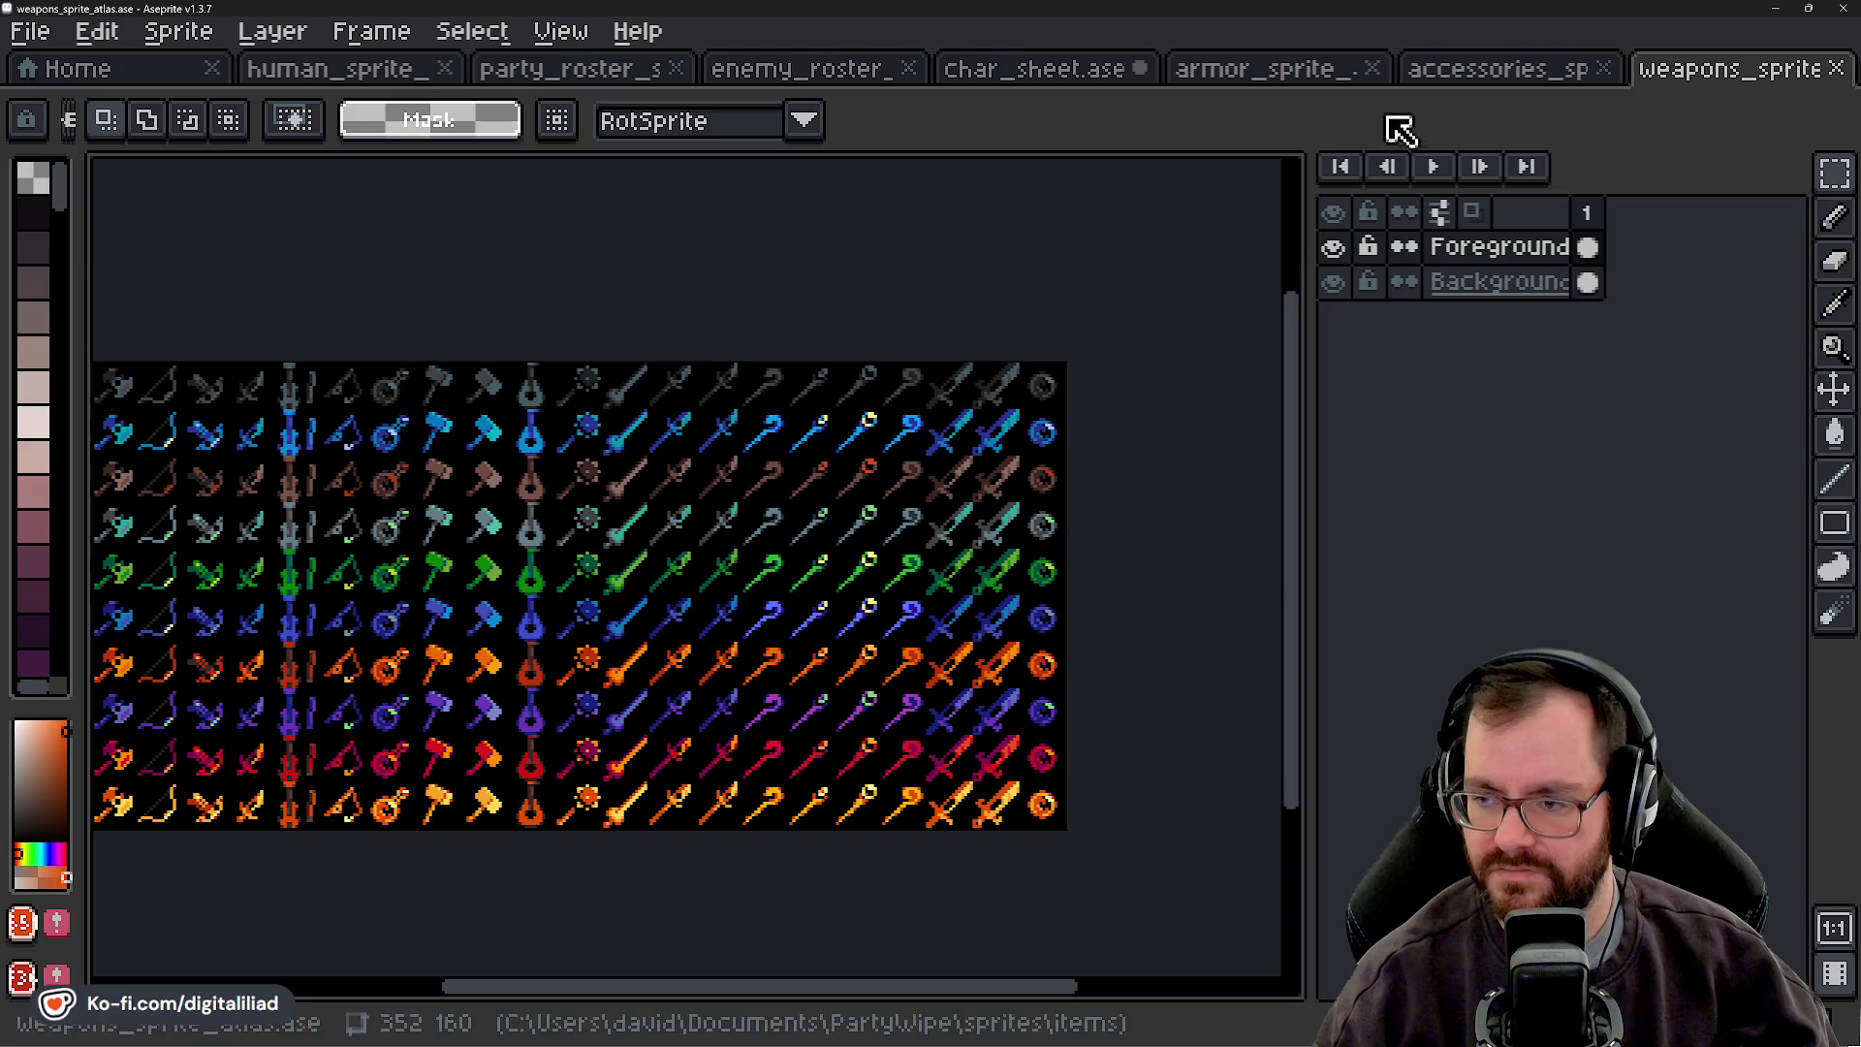
pyautogui.click(385, 76)
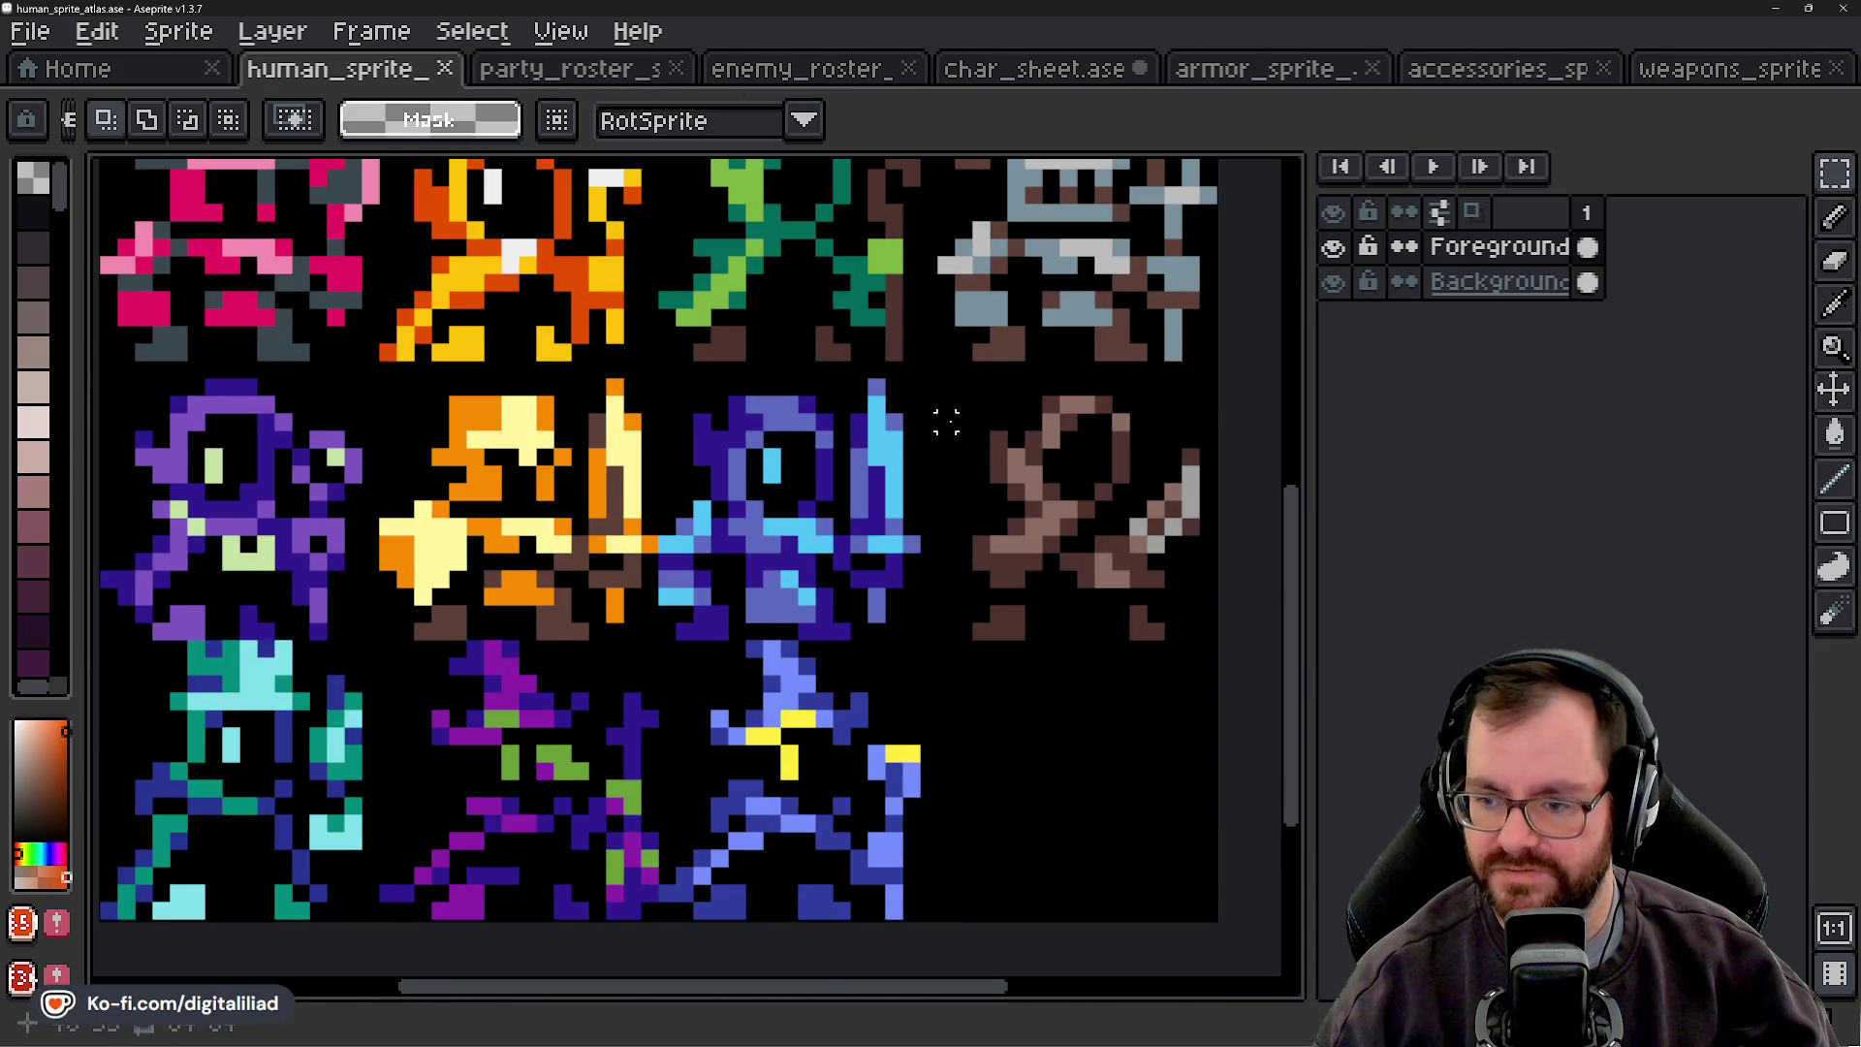
pyautogui.click(1691, 70)
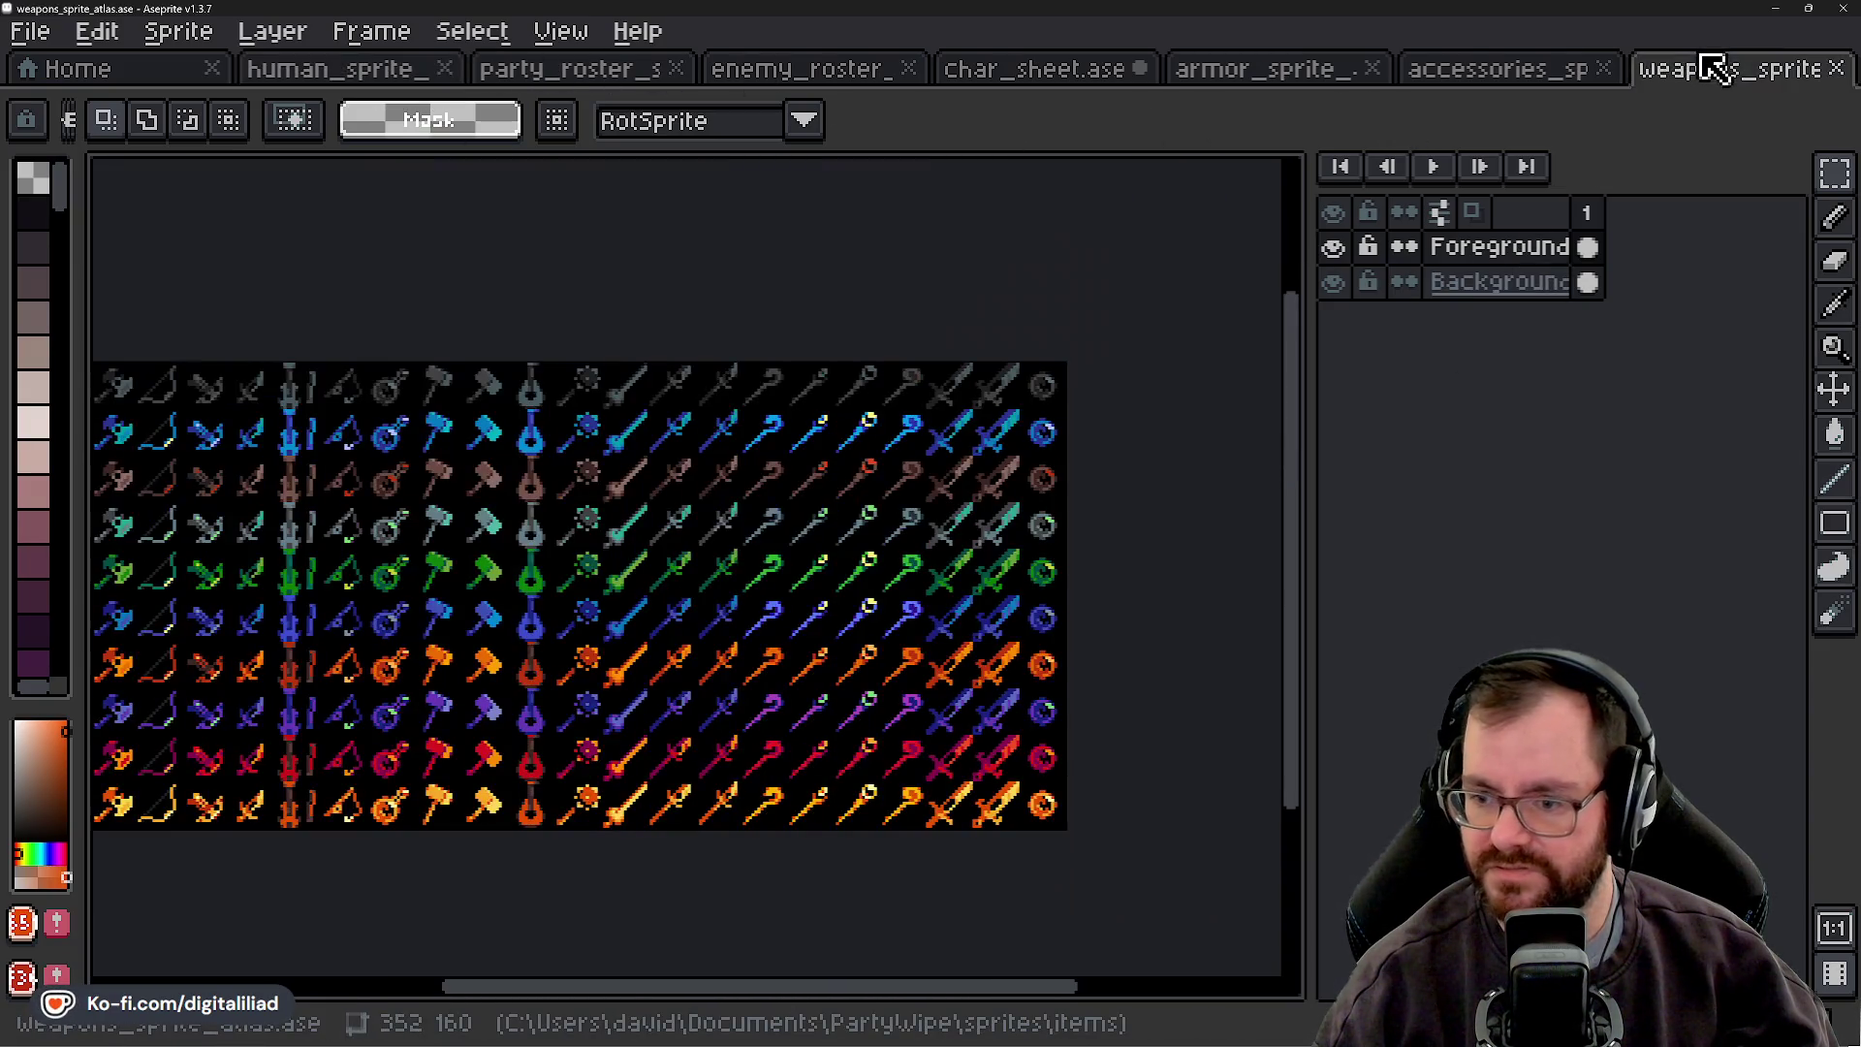
pyautogui.scroll(3, 771, 376)
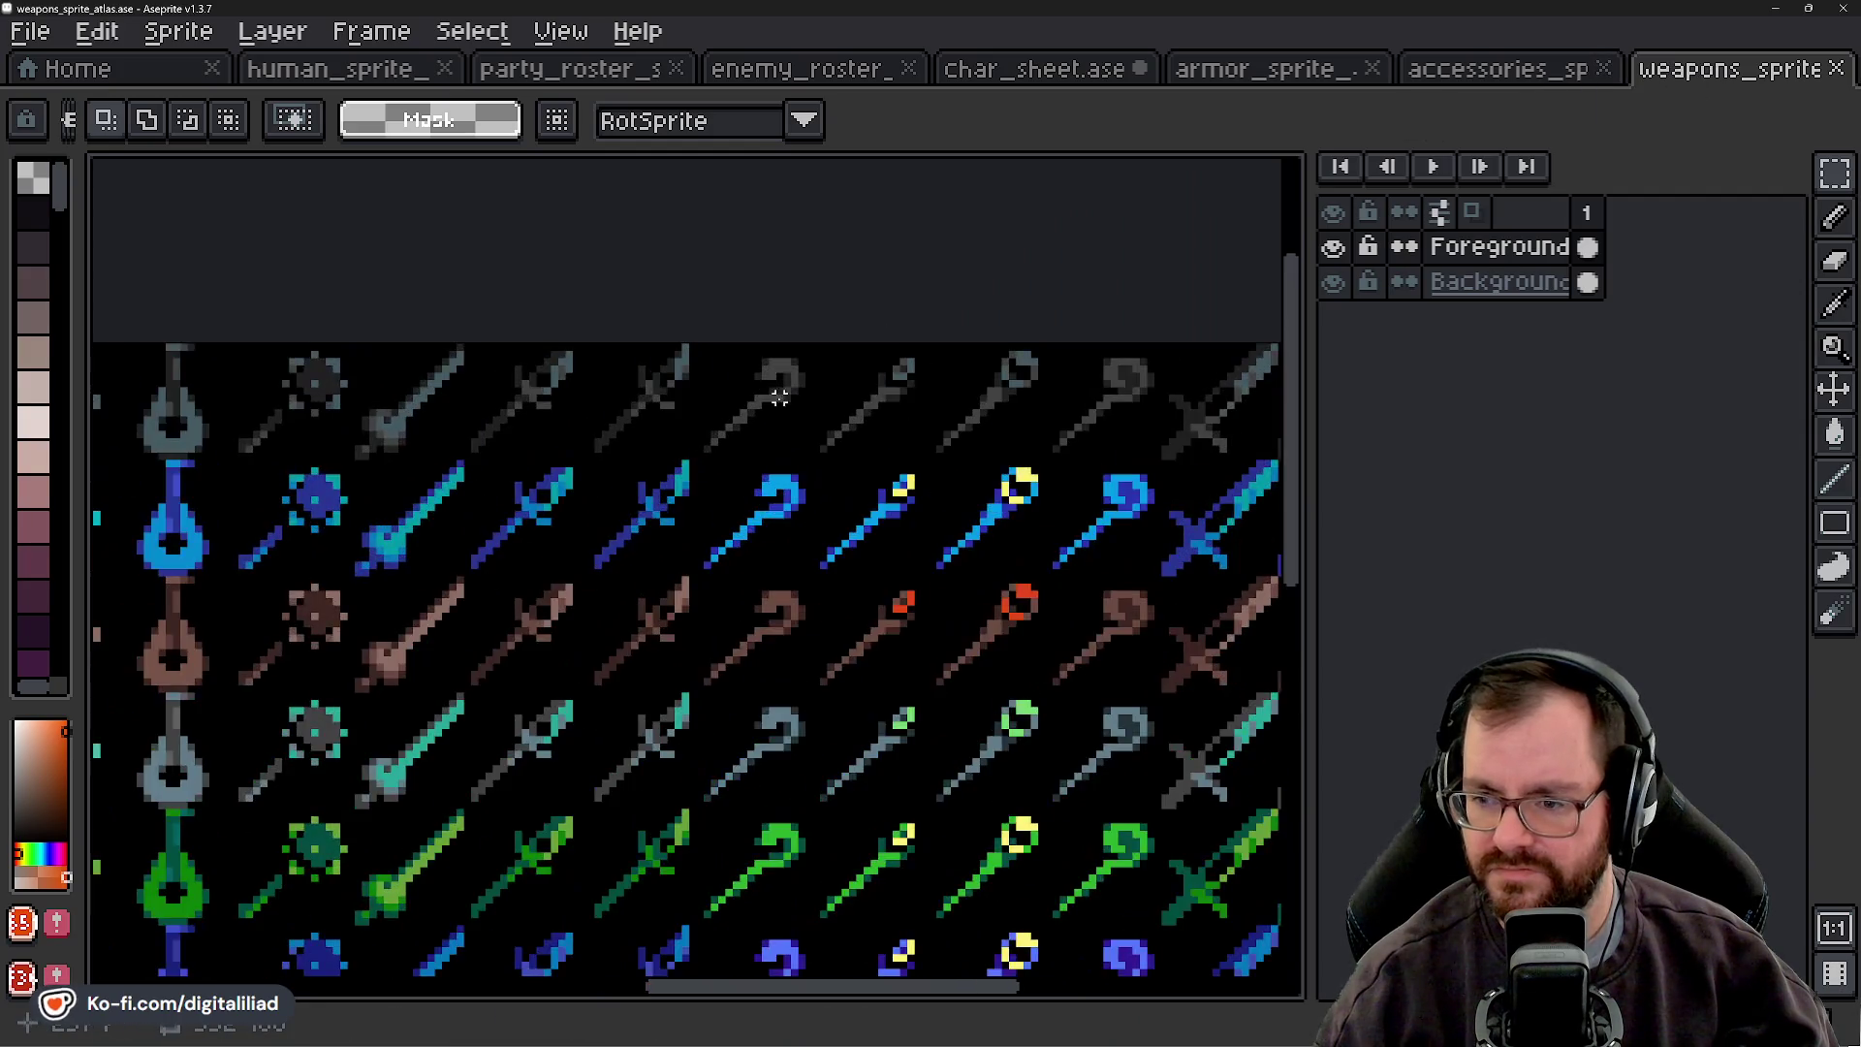
pyautogui.moveTo(896, 398); pyautogui.dragTo(698, 412)
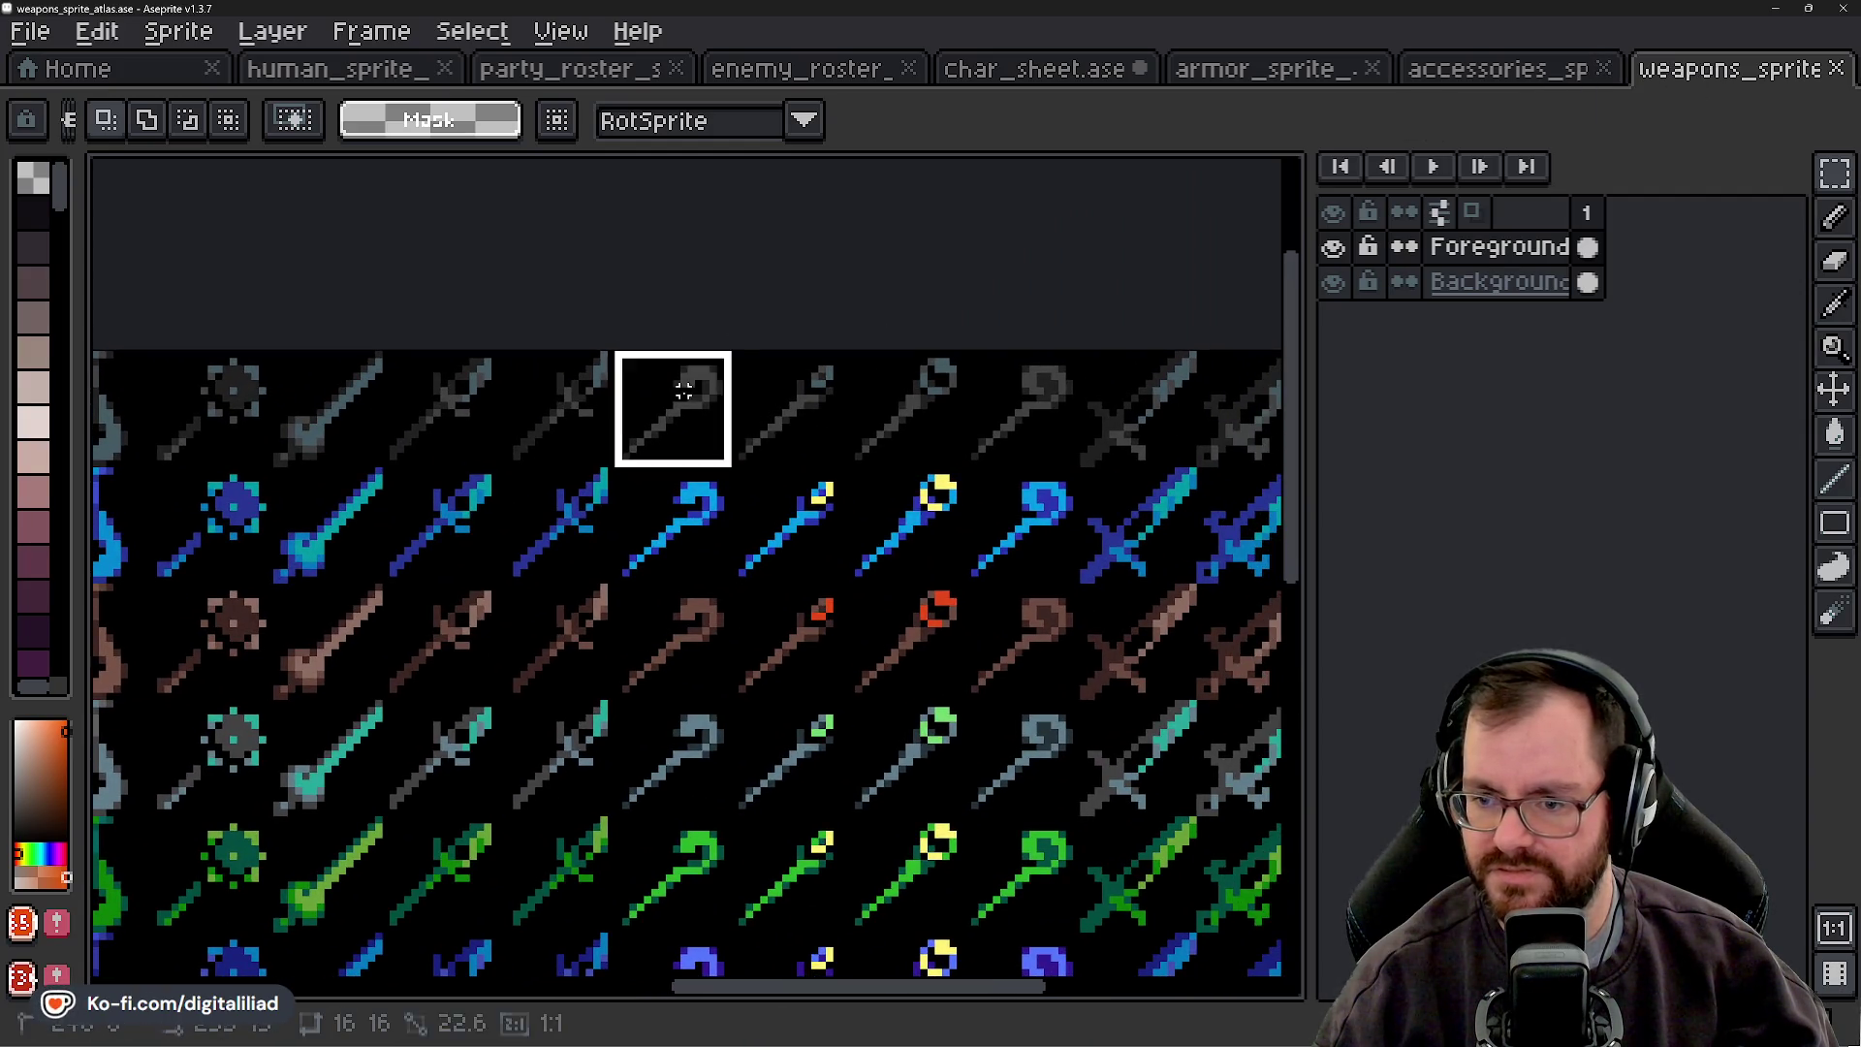
pyautogui.click(1030, 67)
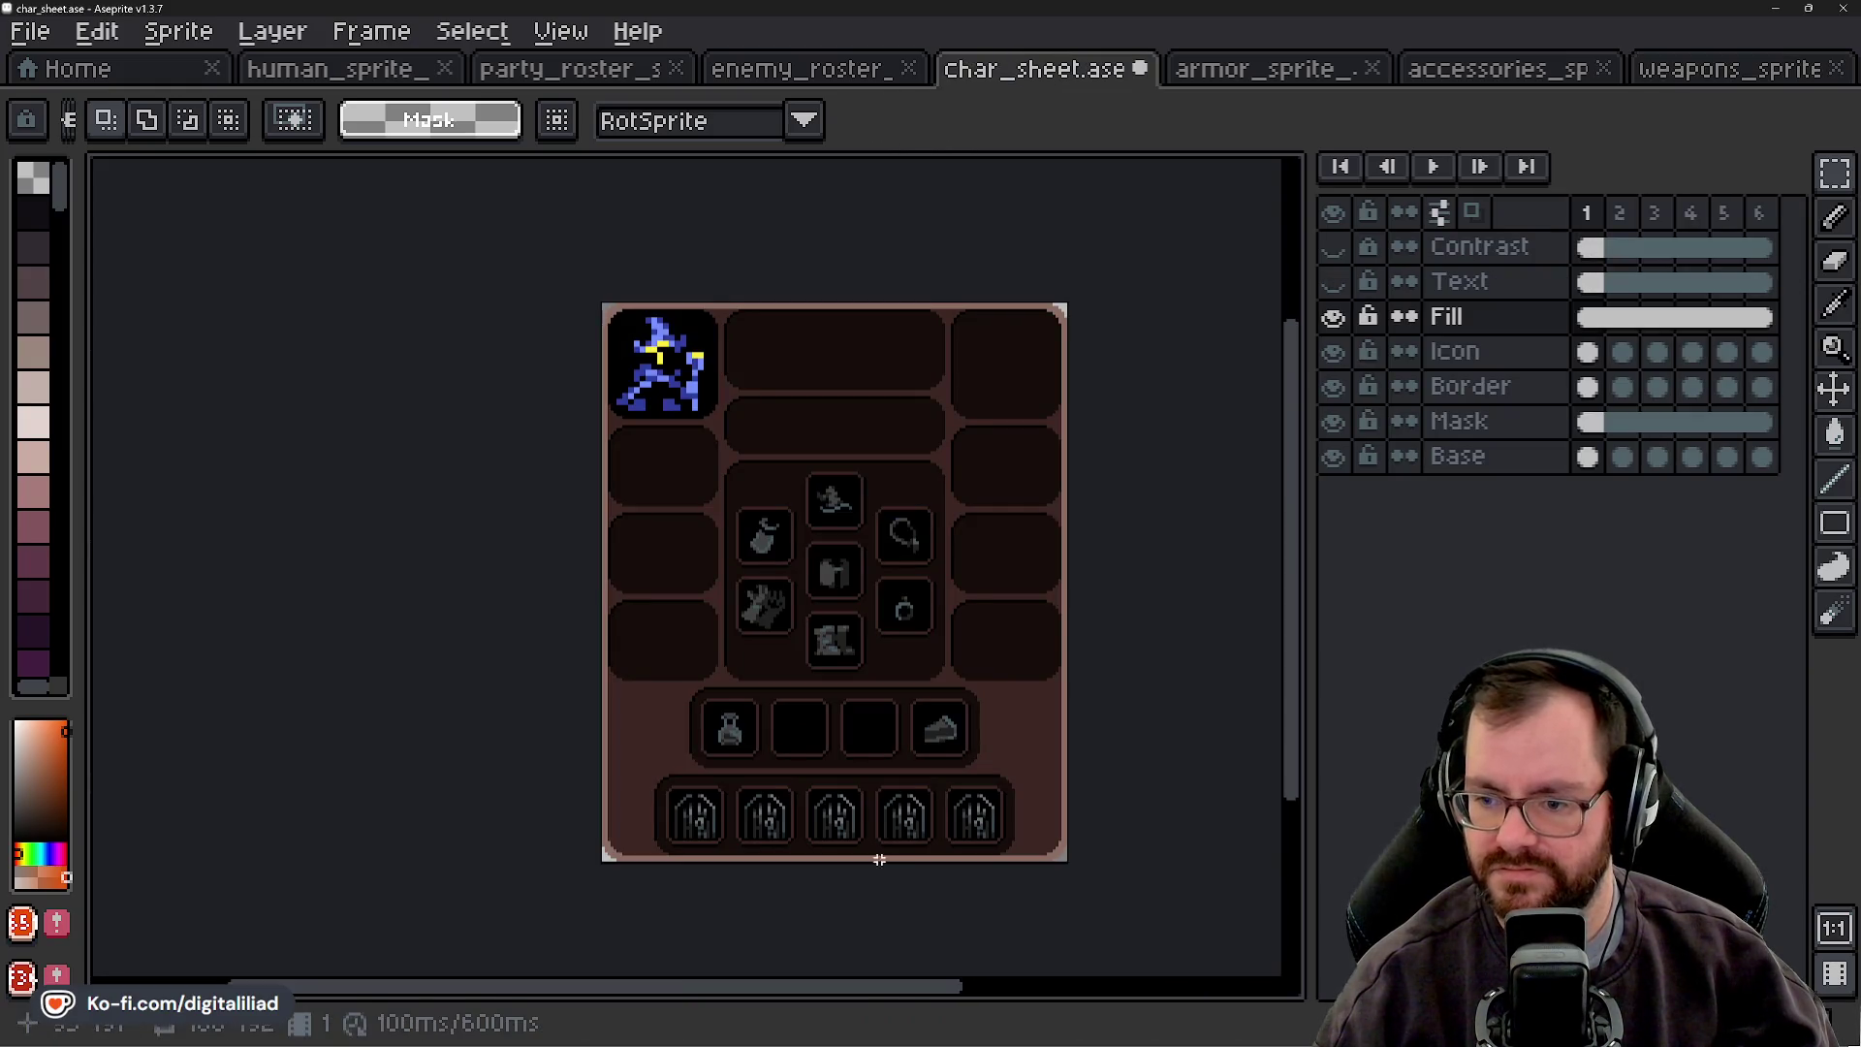
pyautogui.scroll(3, 787, 739)
pyautogui.scroll(2, 787, 738)
pyautogui.hotkey('ctrl', 'v')
pyautogui.moveTo(788, 740)
pyautogui.mouseDown()
pyautogui.moveTo(773, 644)
pyautogui.moveTo(866, 637)
pyautogui.mouseUp()
pyautogui.scroll(-2, 727, 618)
pyautogui.click(909, 448)
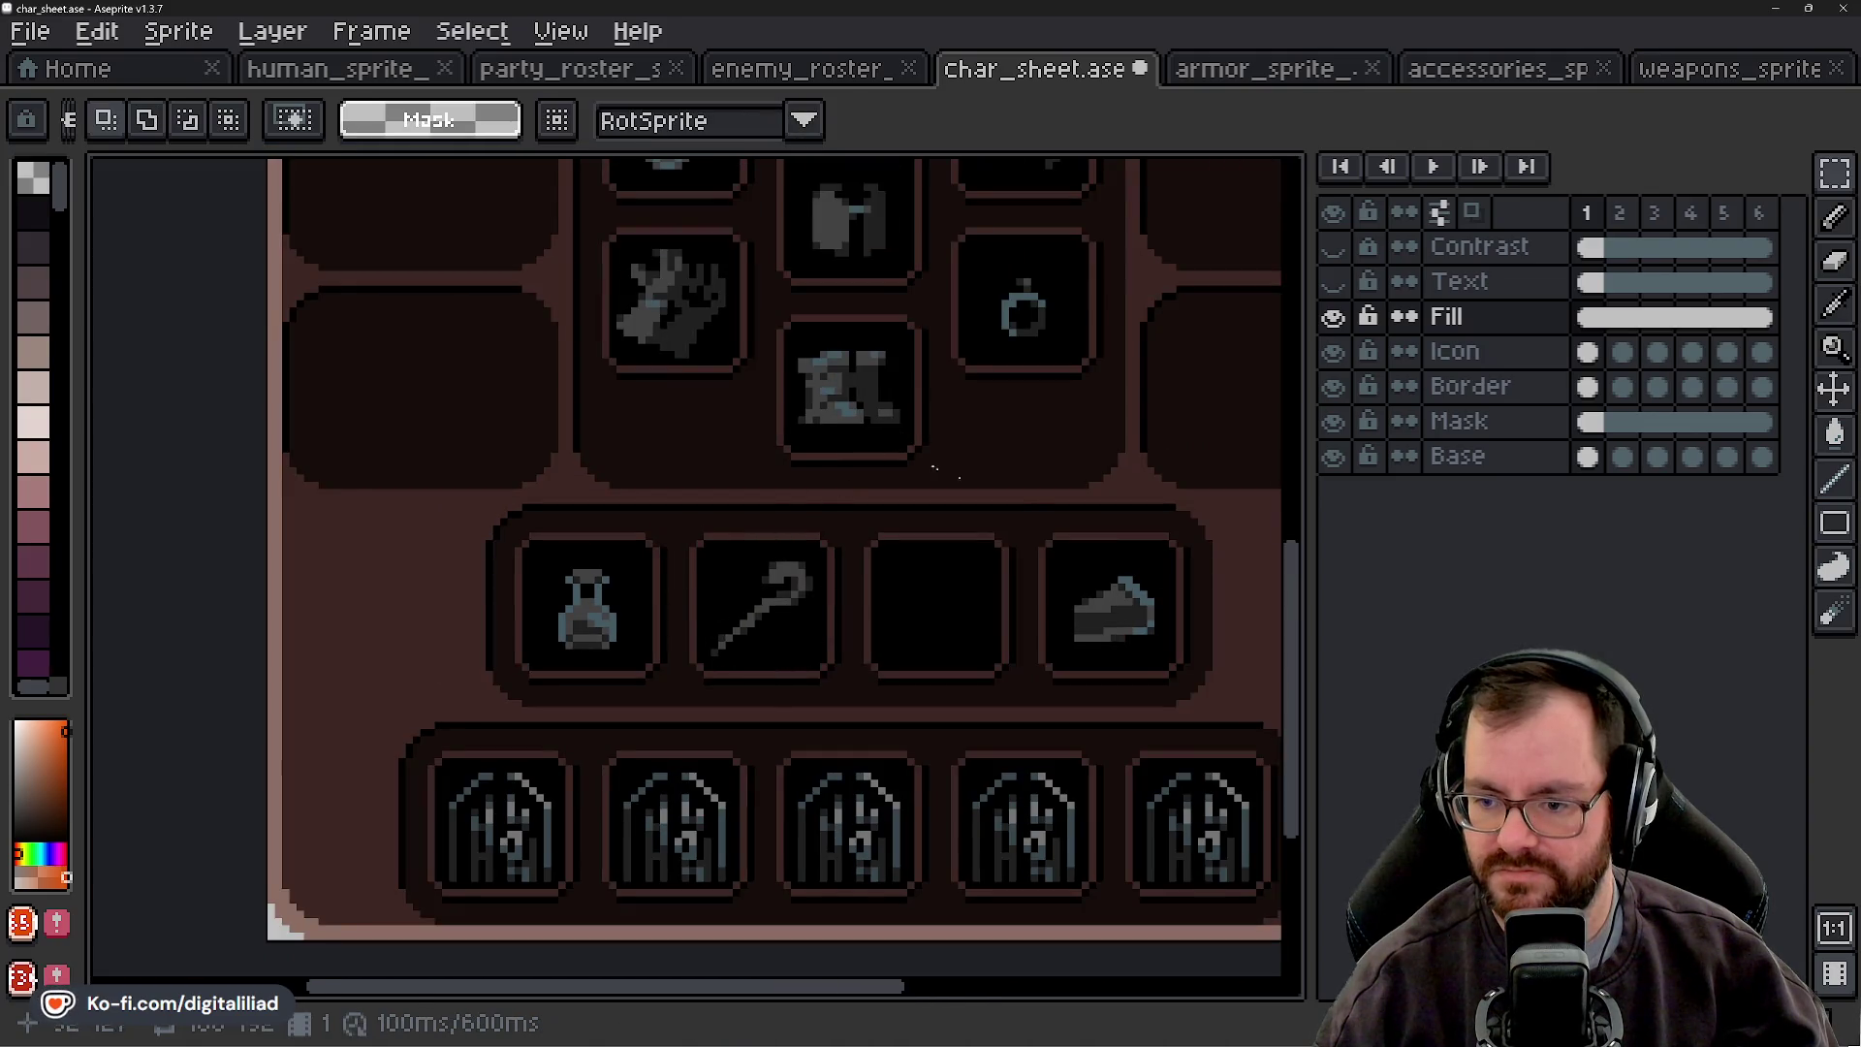
pyautogui.hscroll(2, 911, 475)
pyautogui.scroll(-2, 913, 504)
# - Copy the grey ring tile from the weapons atlas into the slot beside the staff
pyautogui.click(1729, 68)
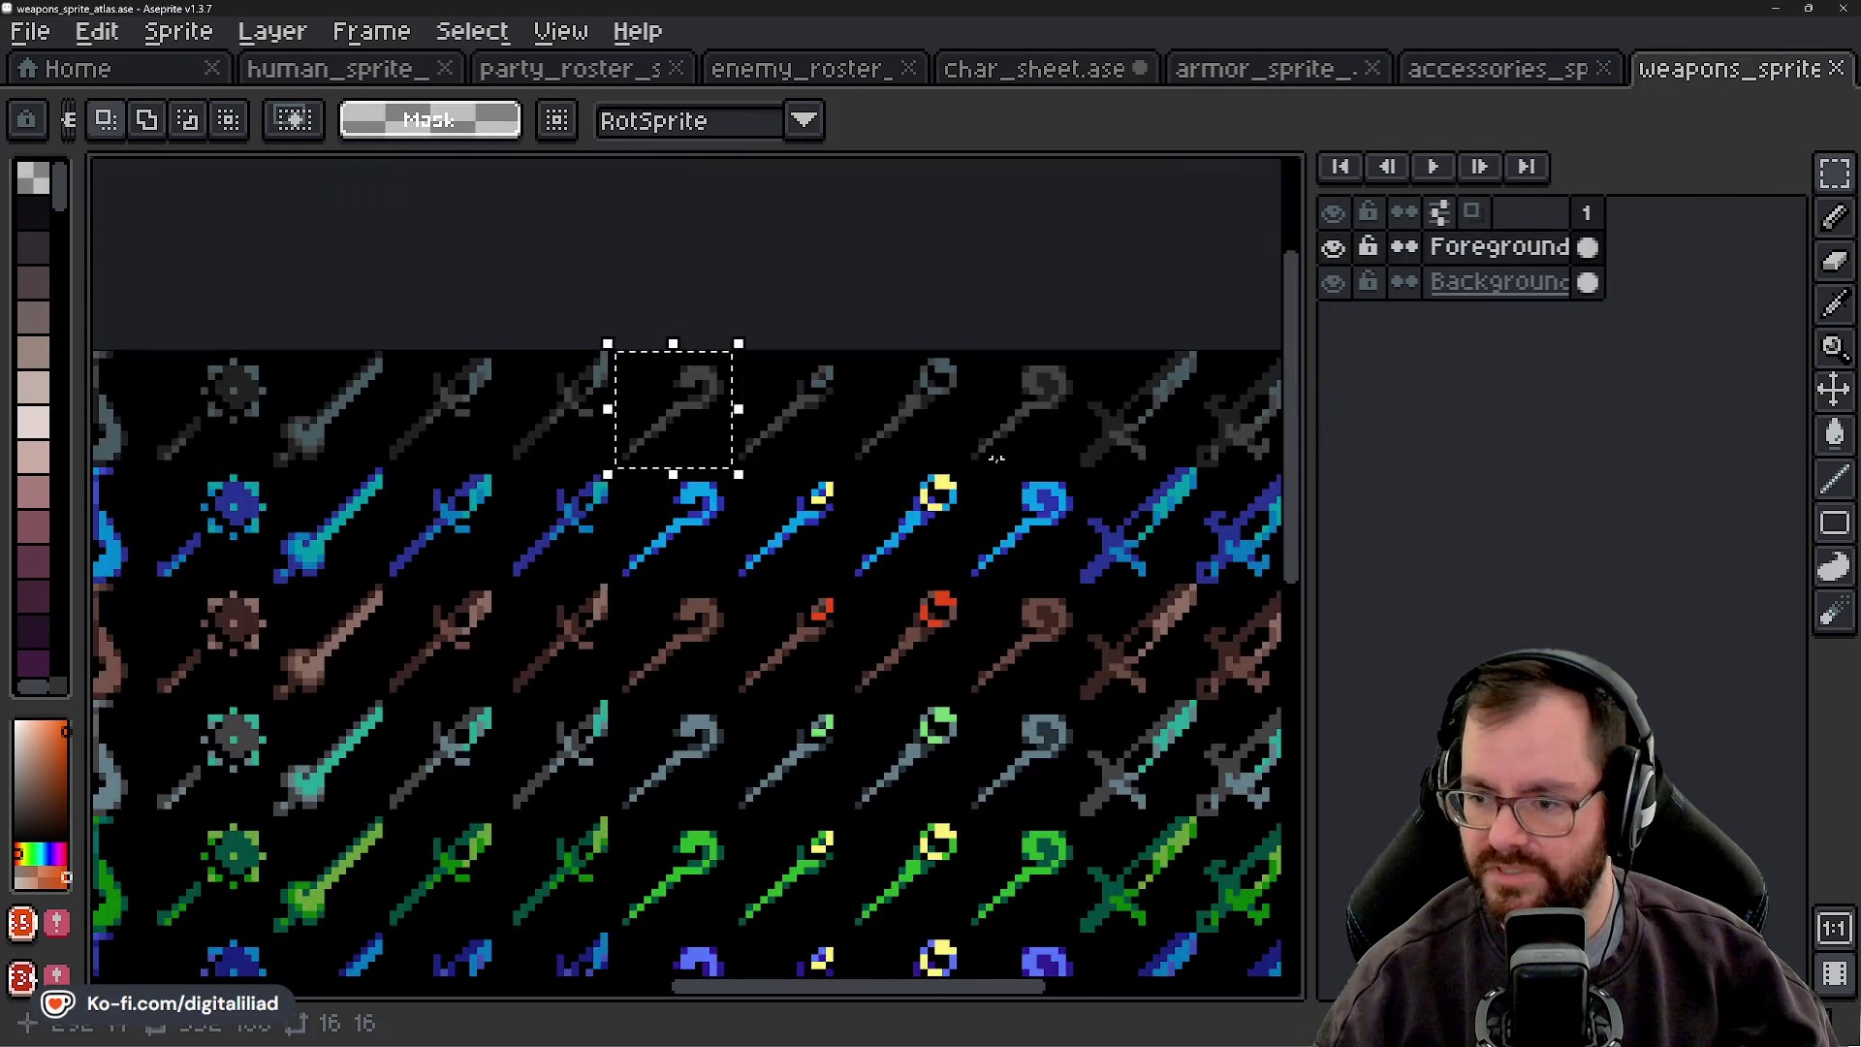
pyautogui.hscroll(4, 567, 521)
pyautogui.click(812, 464)
pyautogui.moveTo(957, 456); pyautogui.dragTo(980, 482)
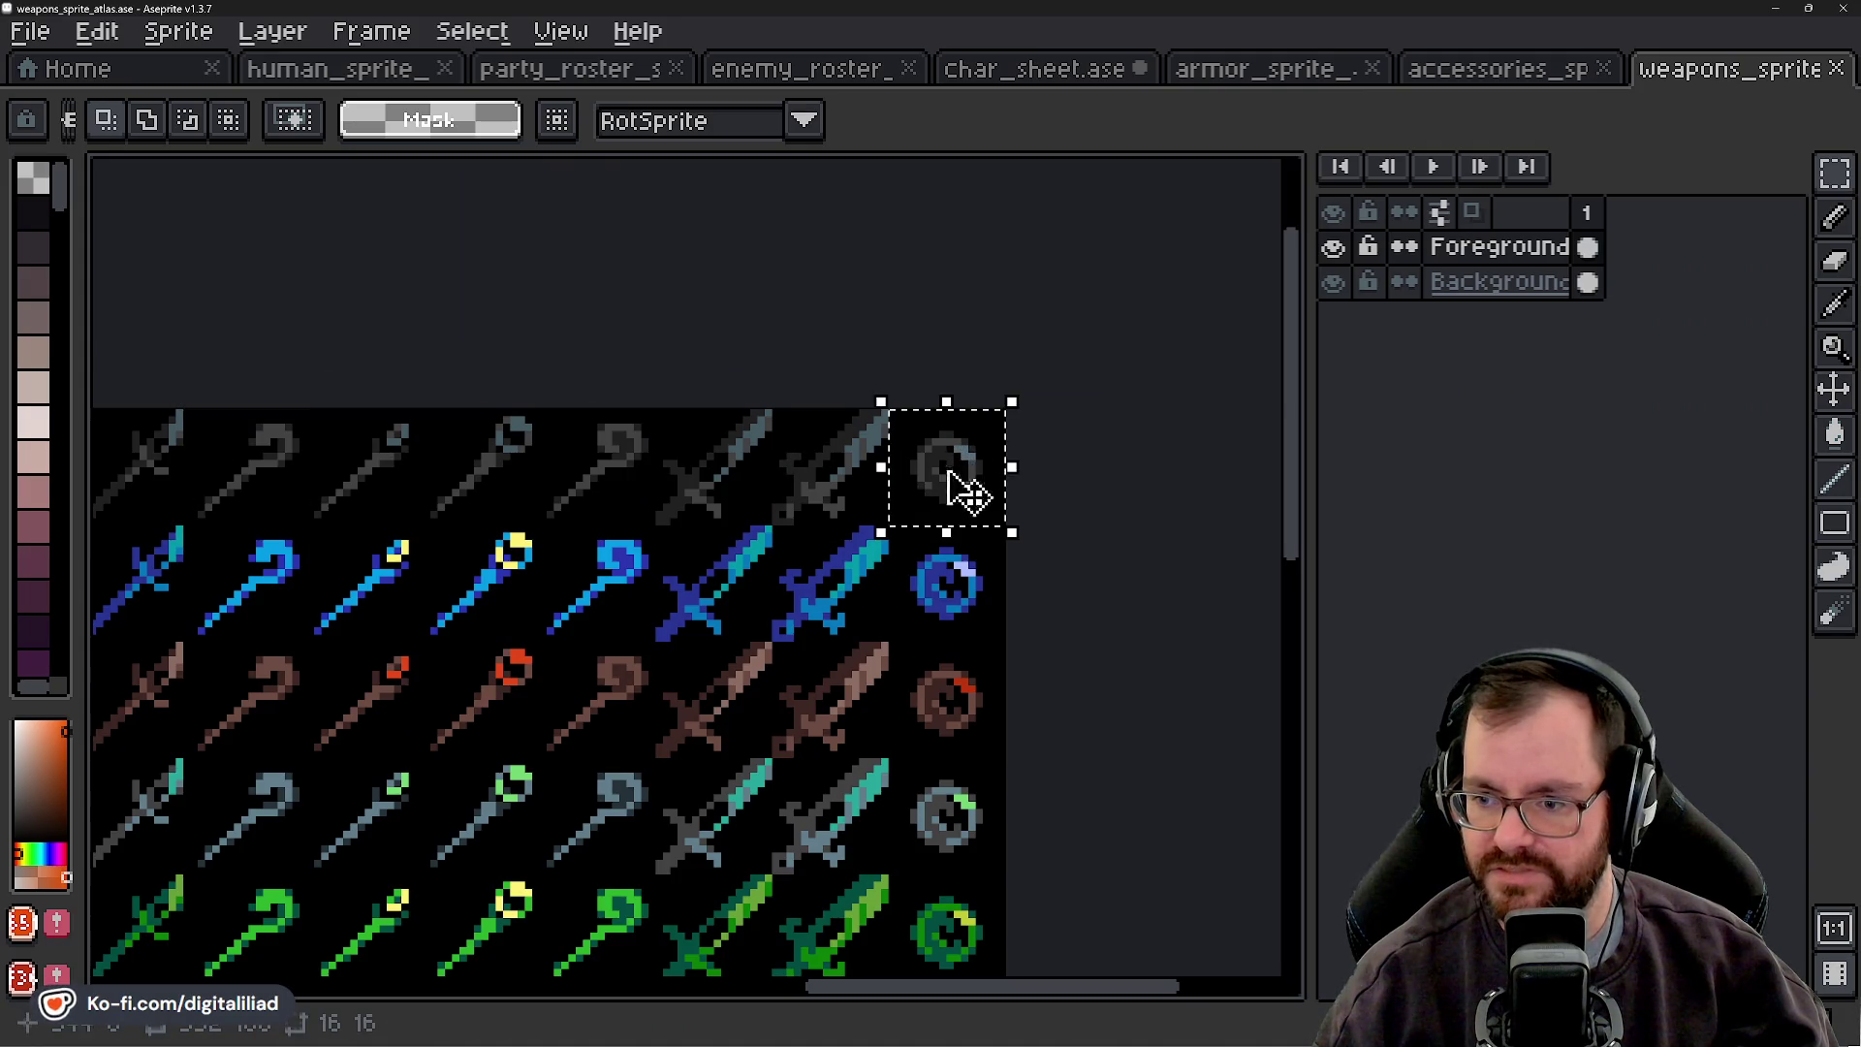
pyautogui.click(1001, 247)
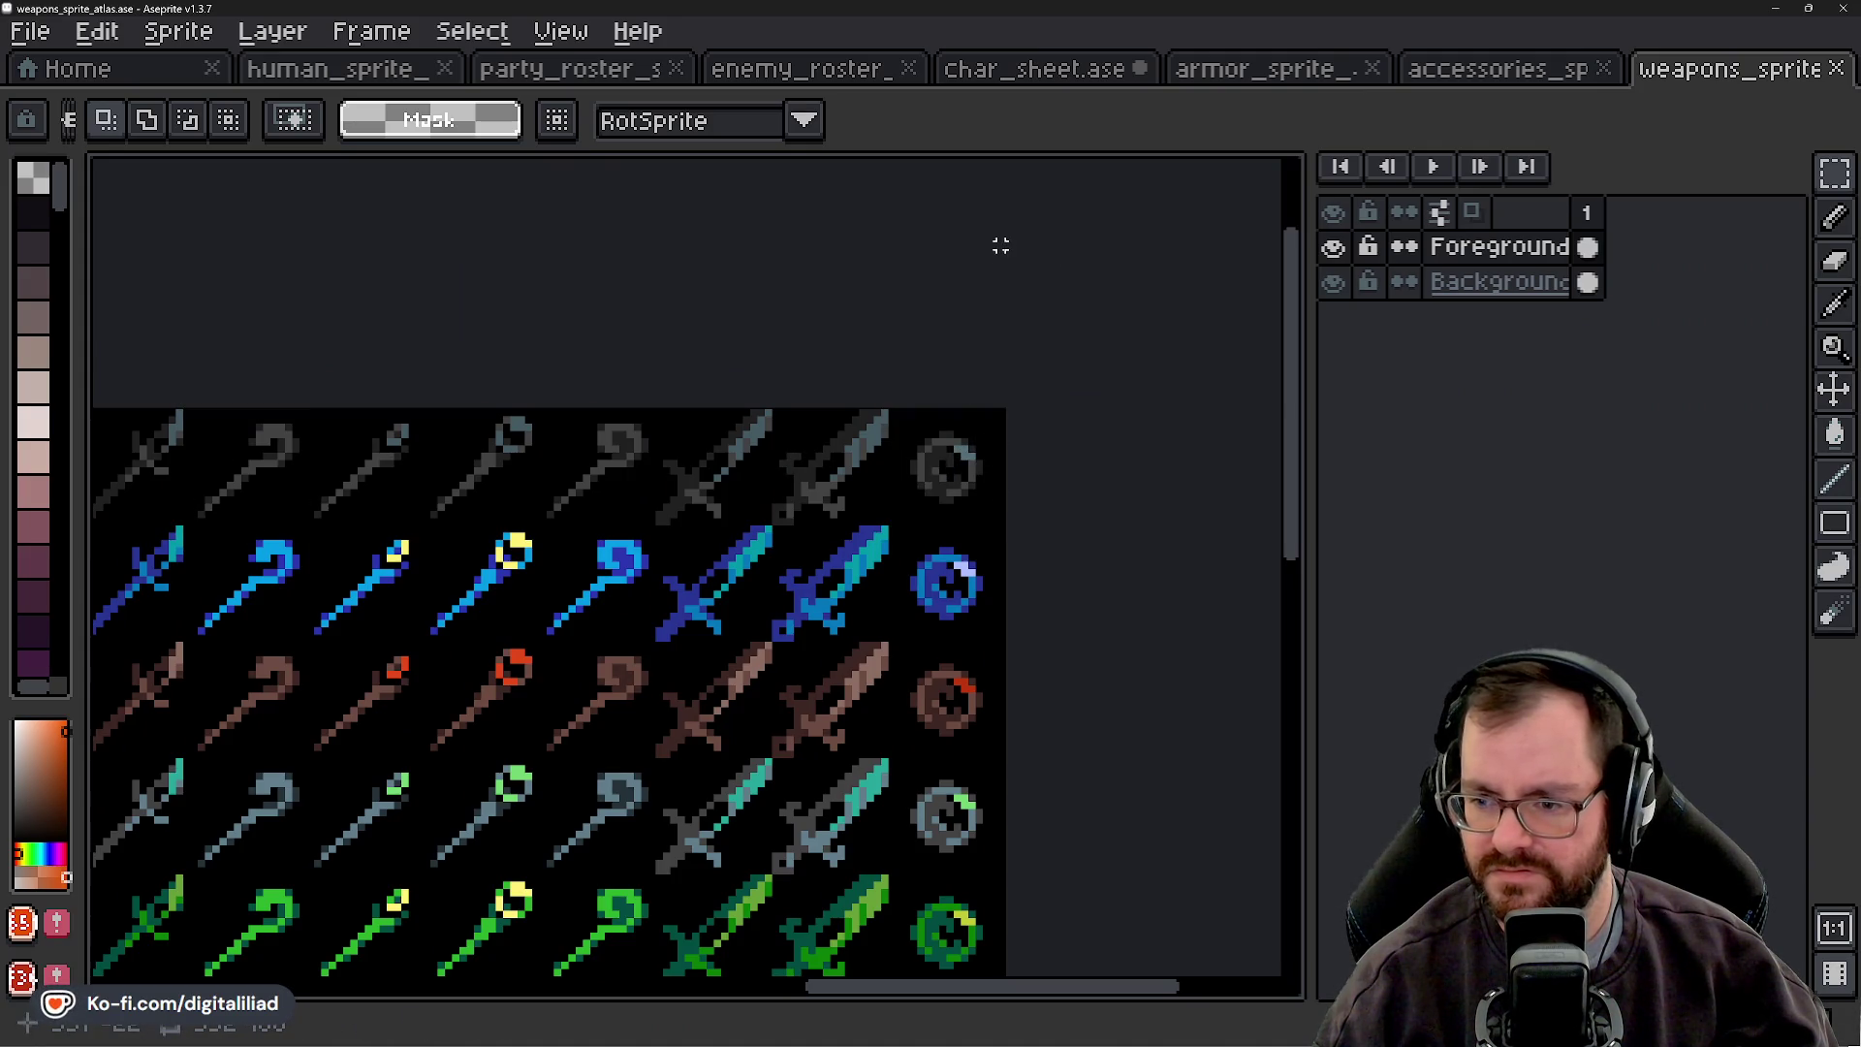
pyautogui.scroll(-2, 737, 416)
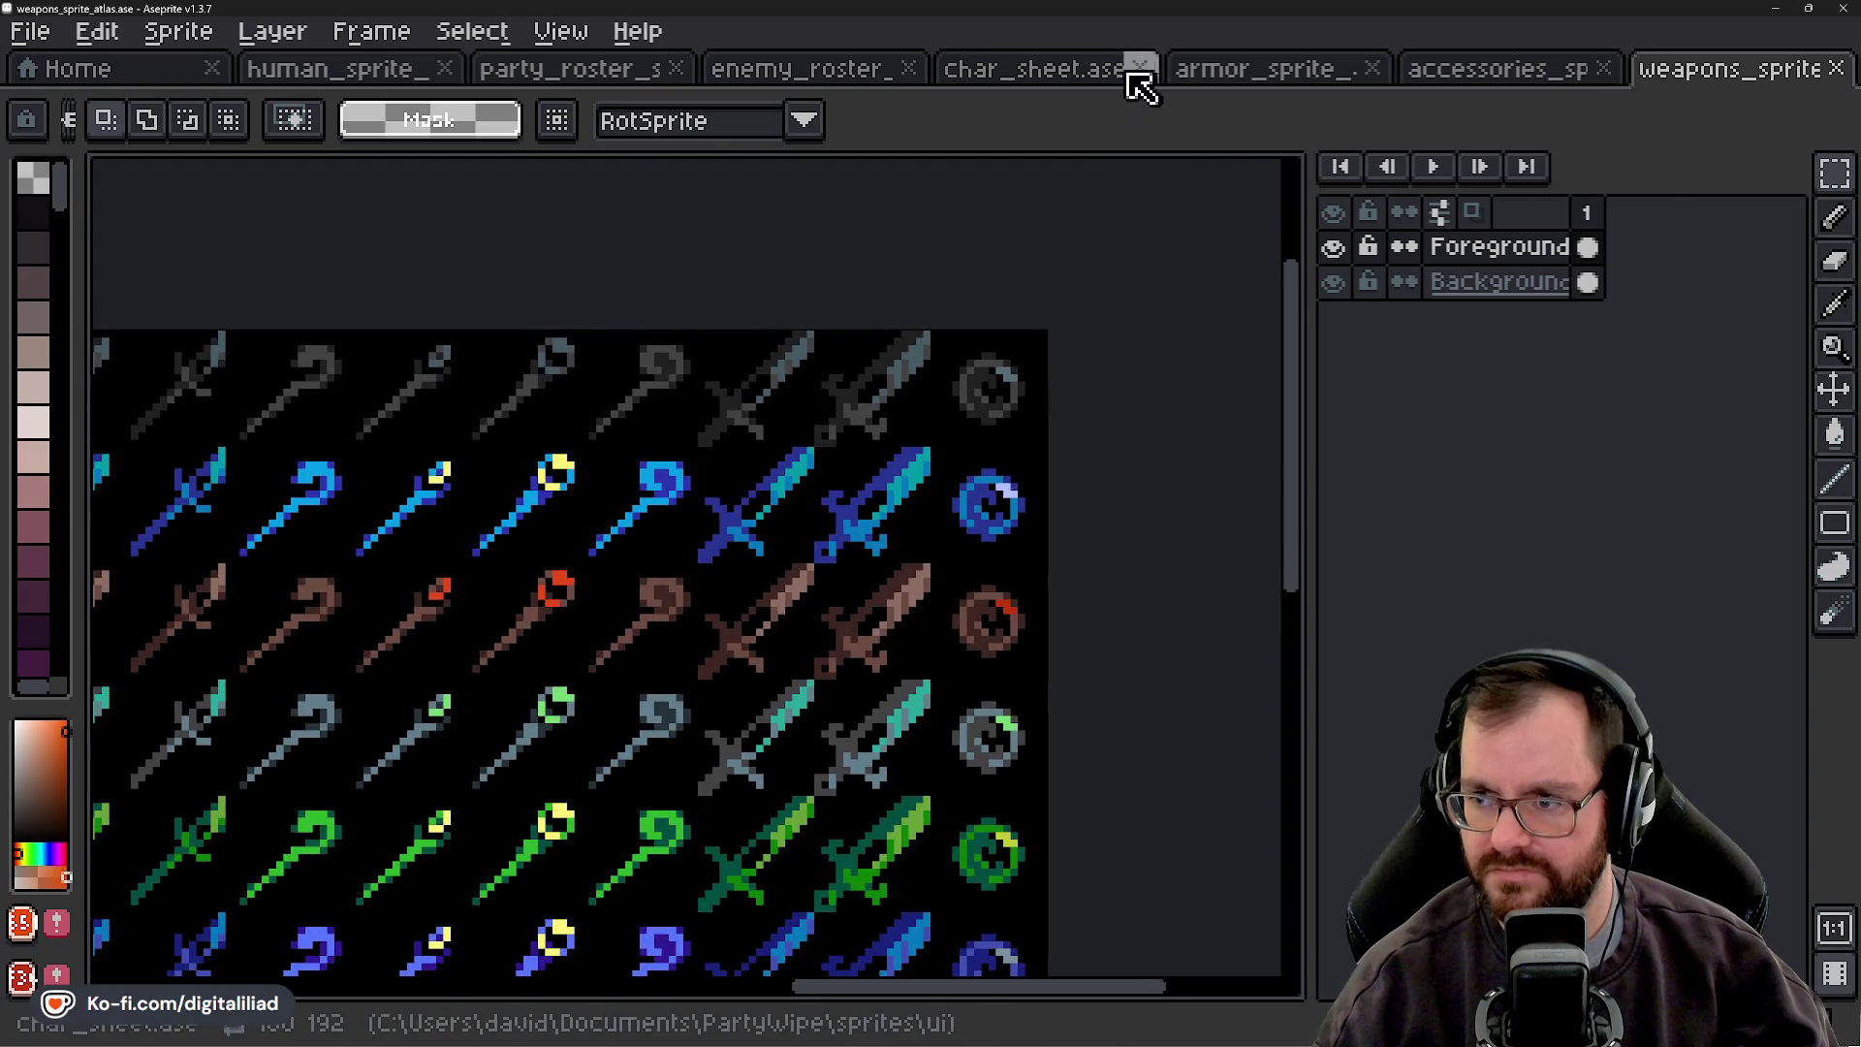
pyautogui.click(1093, 72)
pyautogui.hotkey('ctrl', 'v')
pyautogui.scroll(3, 853, 571)
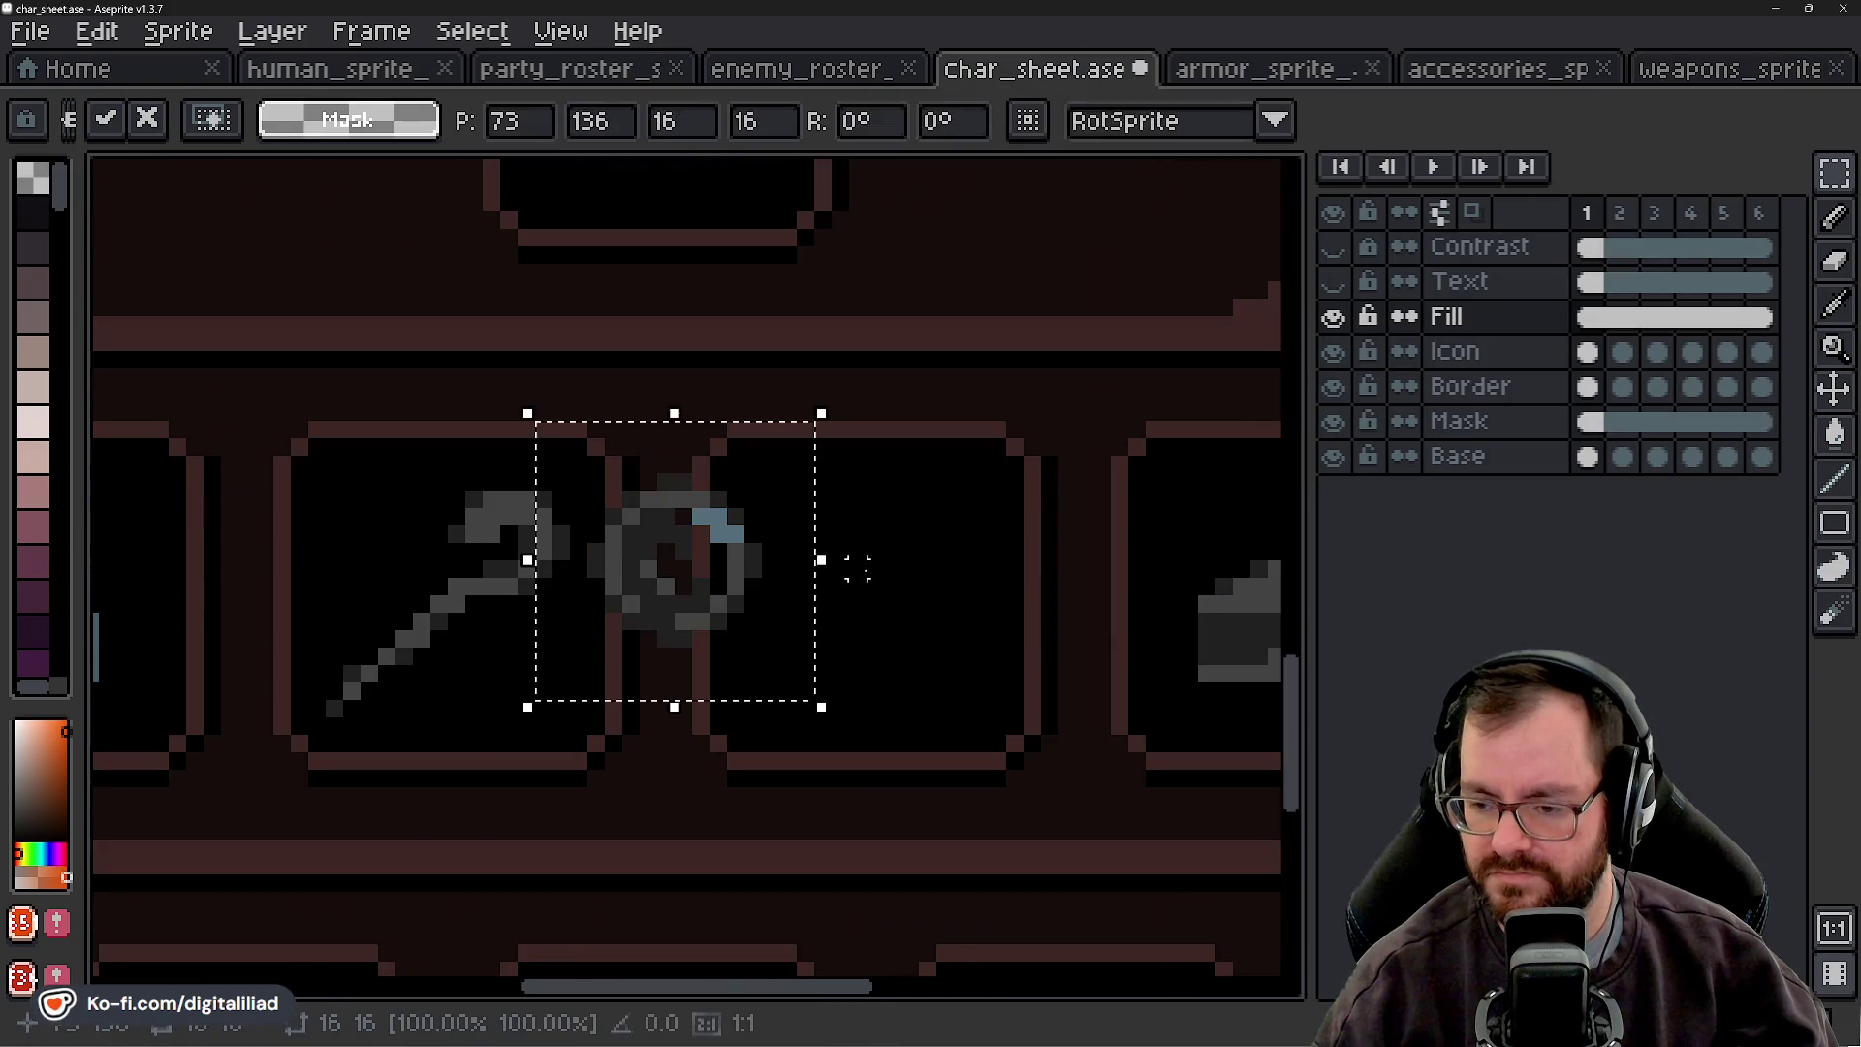
pyautogui.moveTo(753, 593)
pyautogui.mouseDown()
pyautogui.moveTo(910, 602)
pyautogui.moveTo(947, 627)
pyautogui.mouseUp()
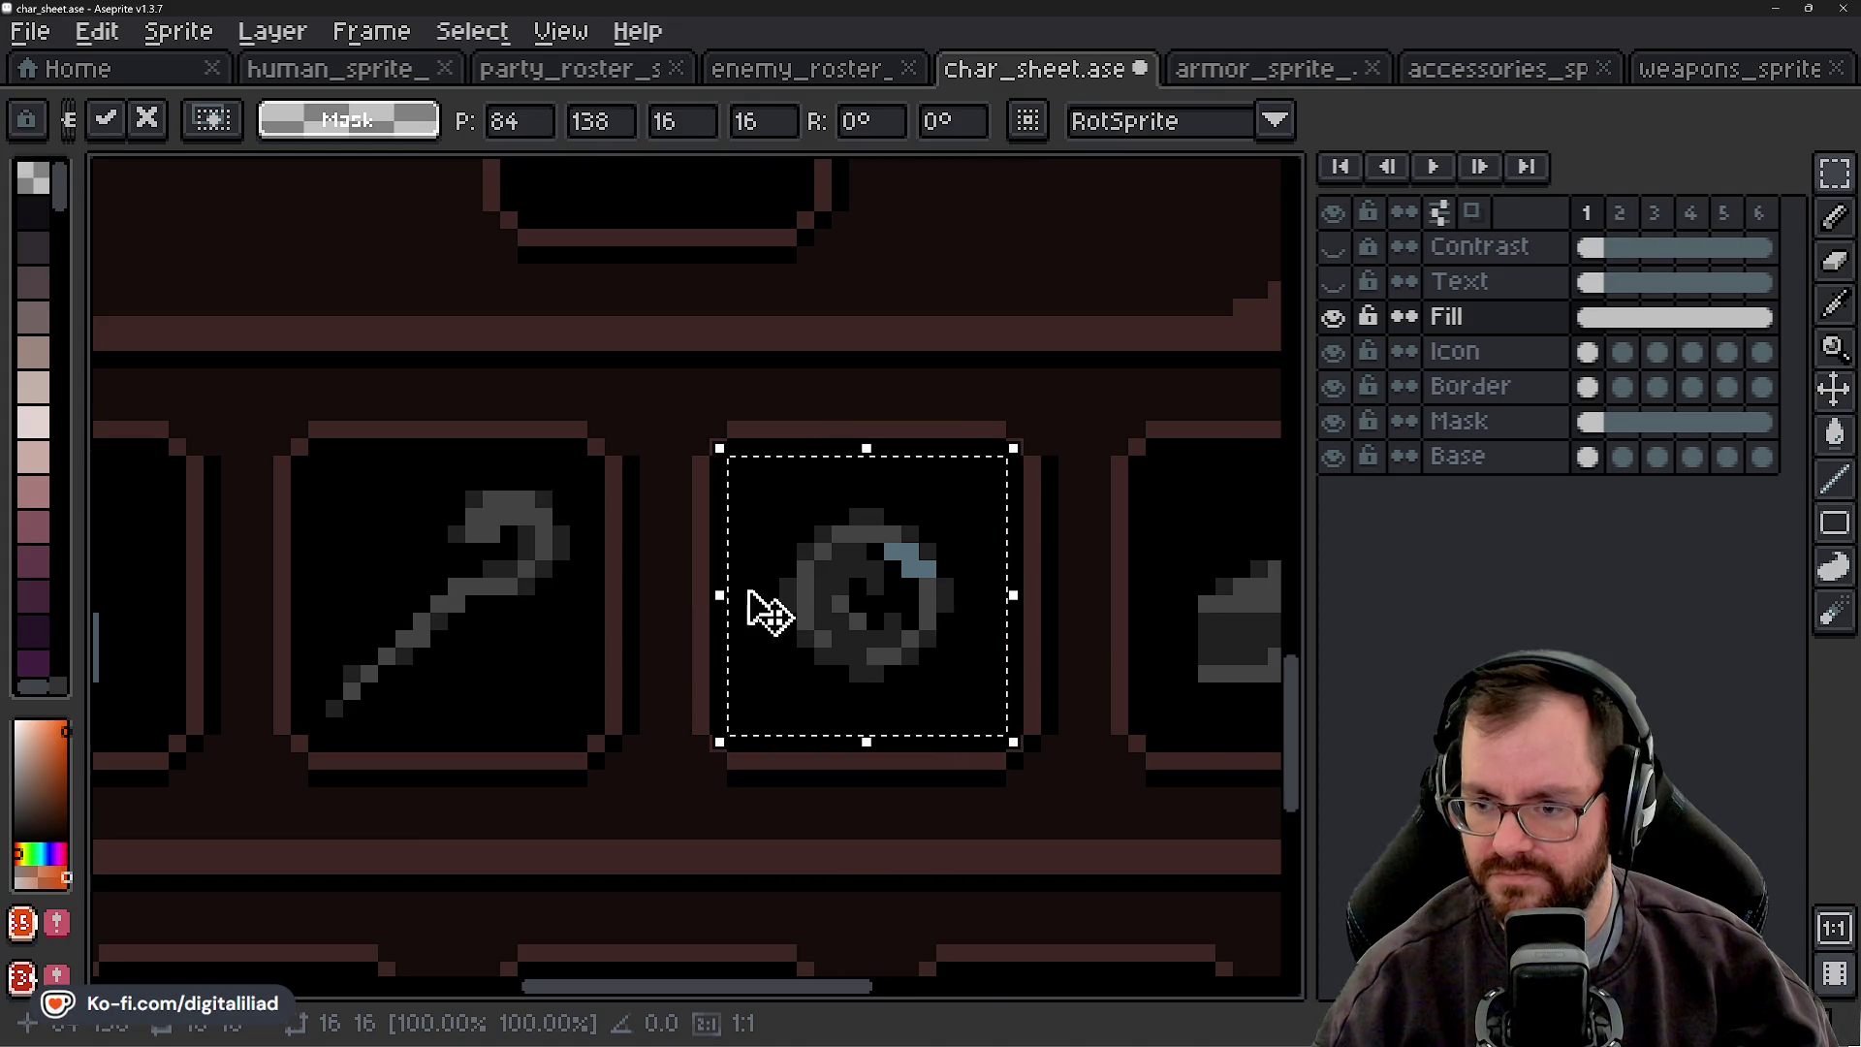
pyautogui.scroll(-2, 769, 611)
pyautogui.click(826, 432)
pyautogui.scroll(-3, 823, 621)
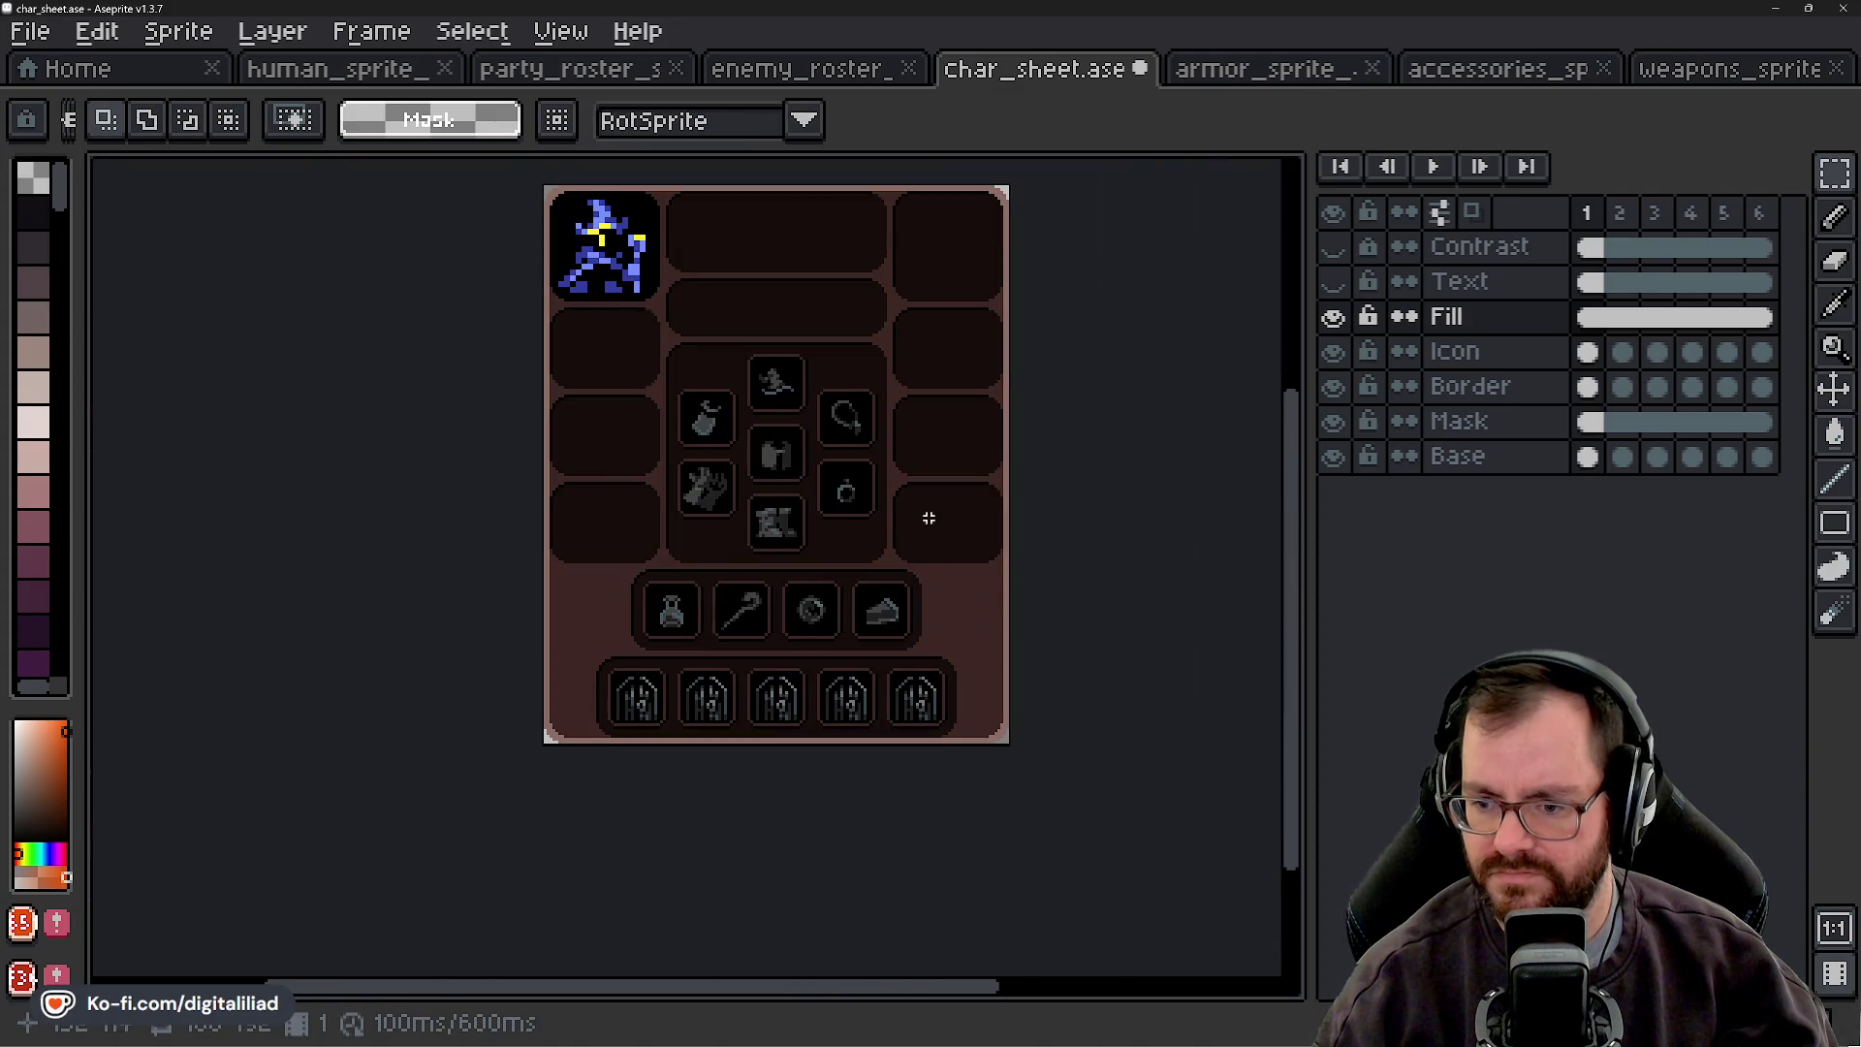
pyautogui.moveTo(929, 519); pyautogui.dragTo(954, 531)
pyautogui.moveTo(936, 427); pyautogui.dragTo(918, 470)
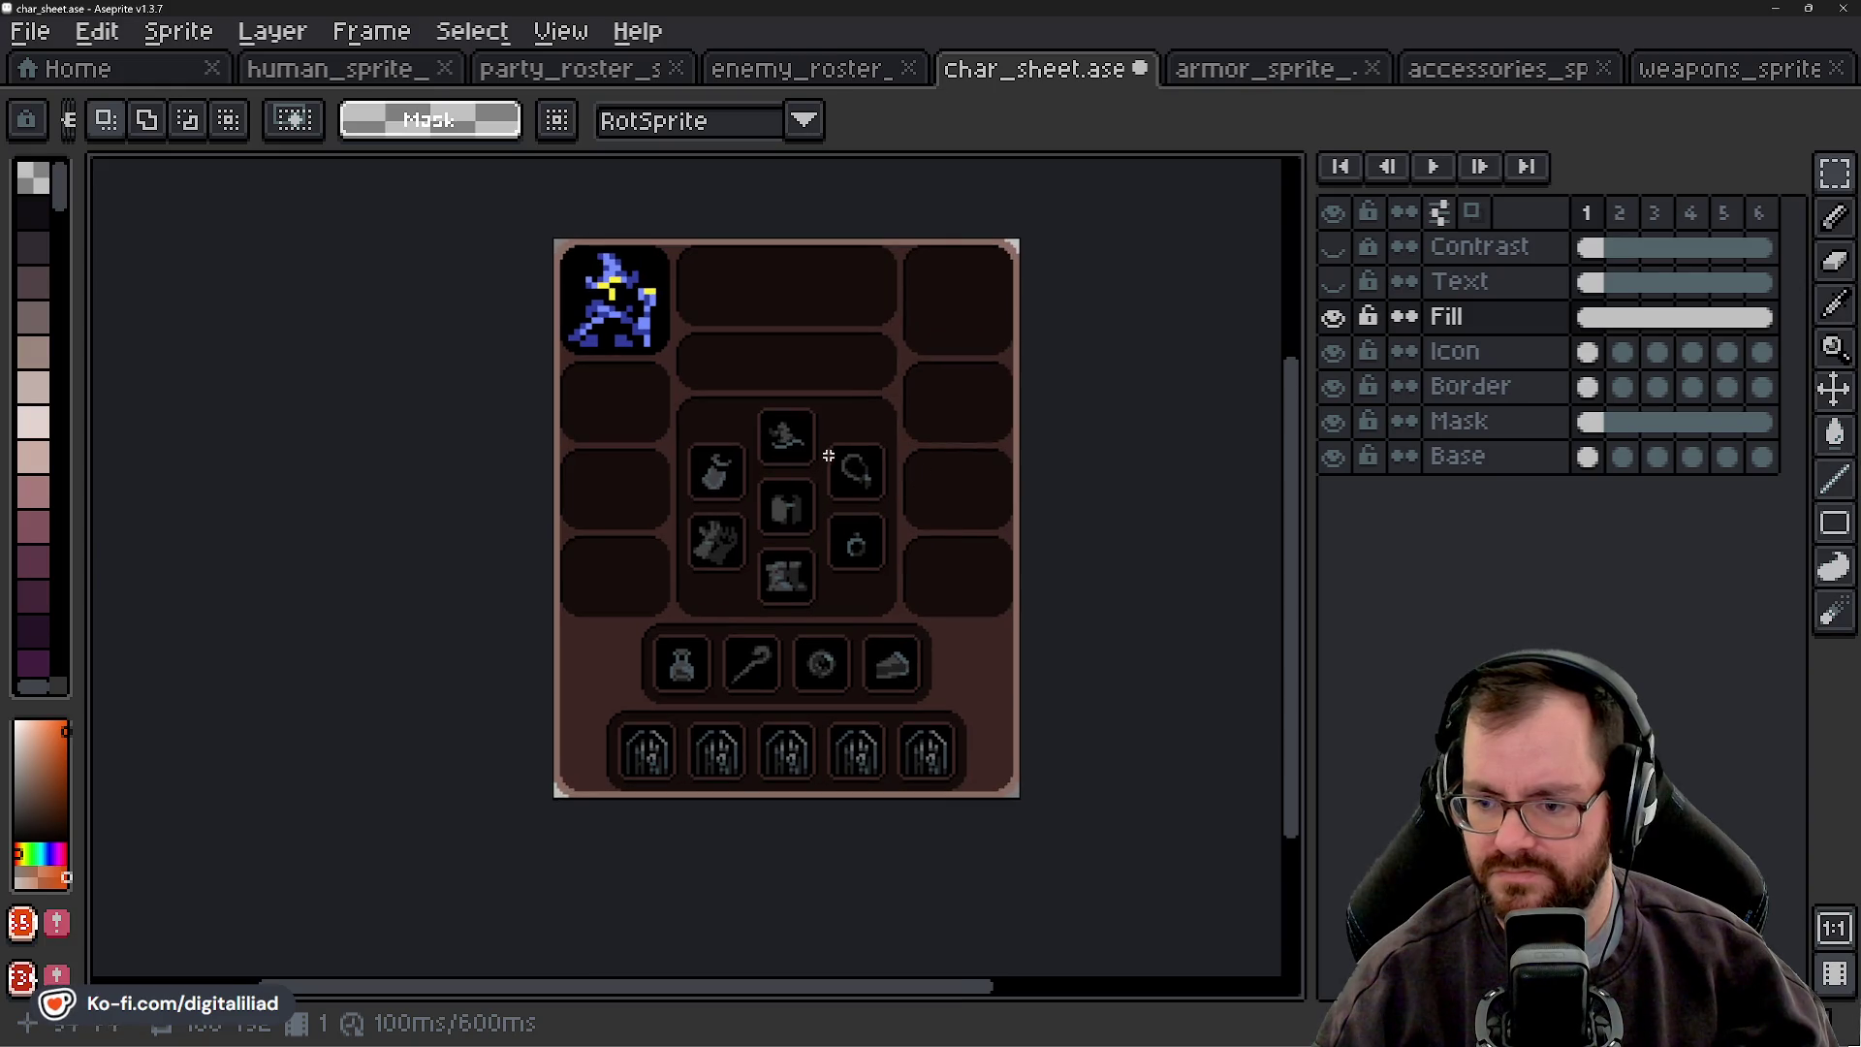
pyautogui.scroll(2, 819, 752)
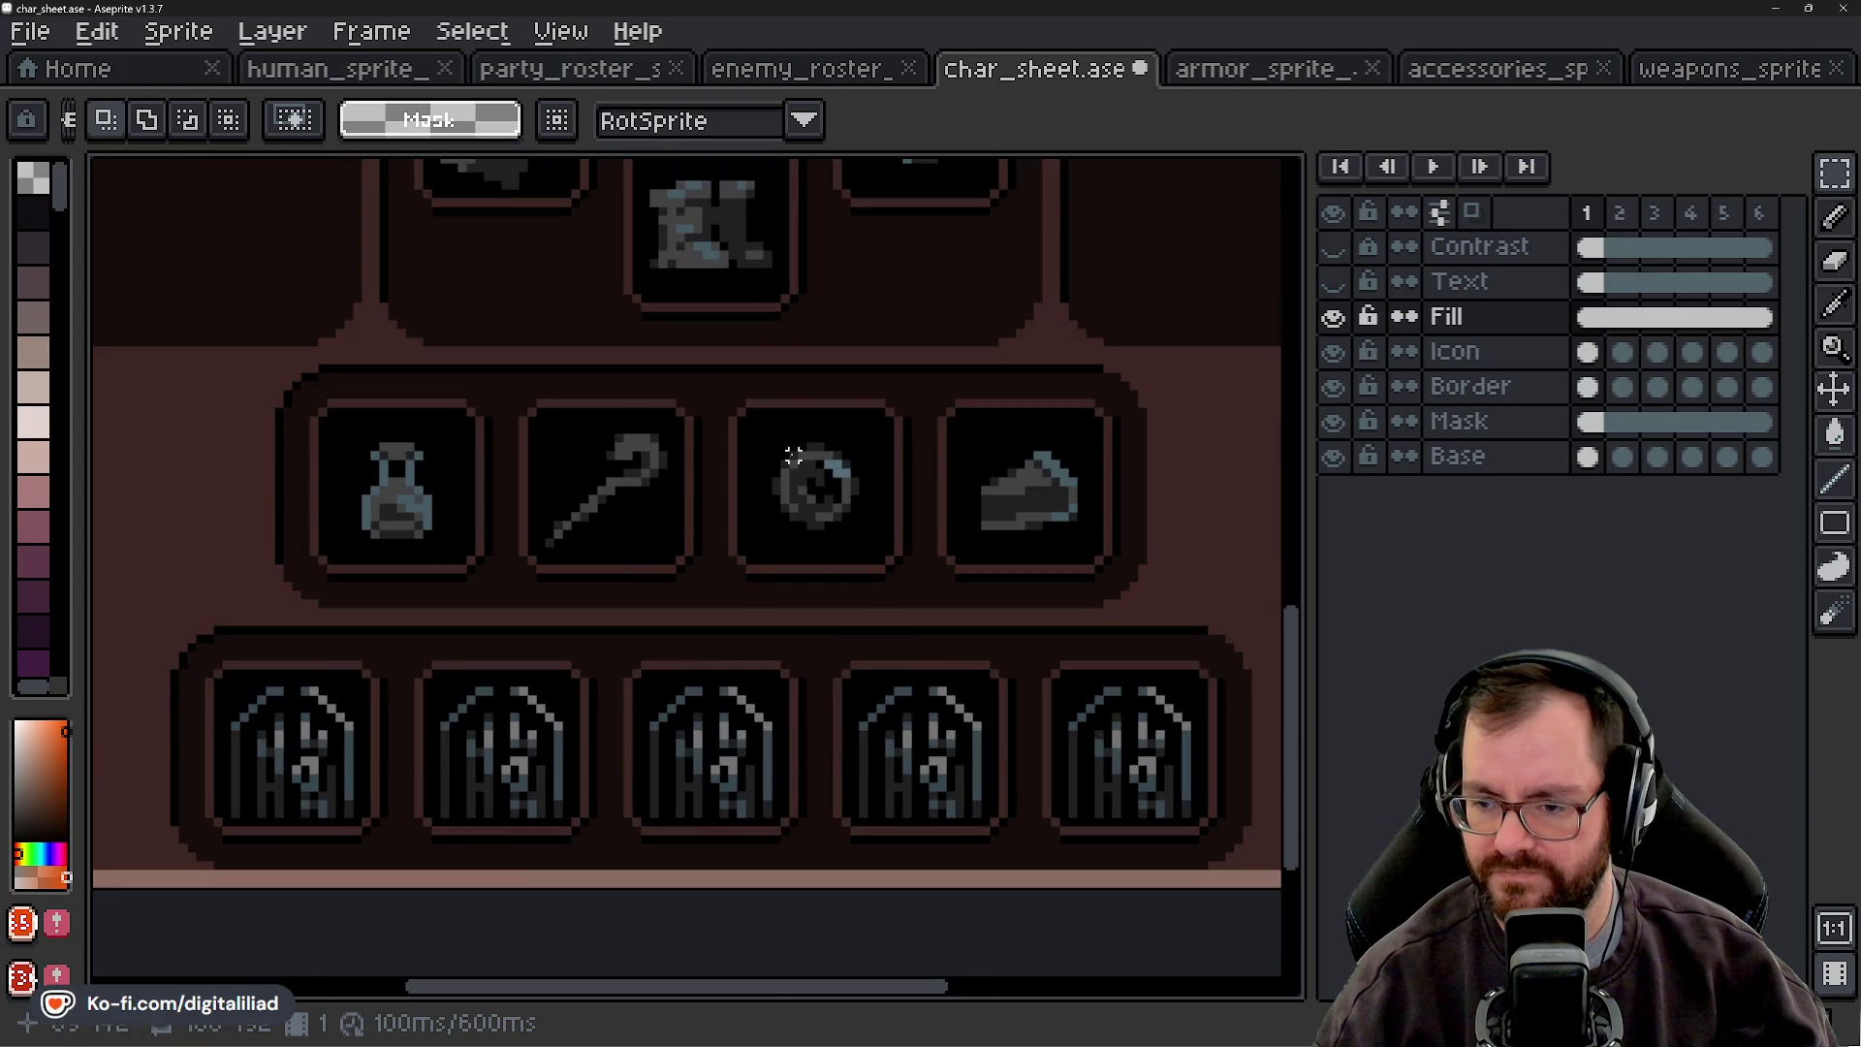
pyautogui.scroll(-2, 802, 603)
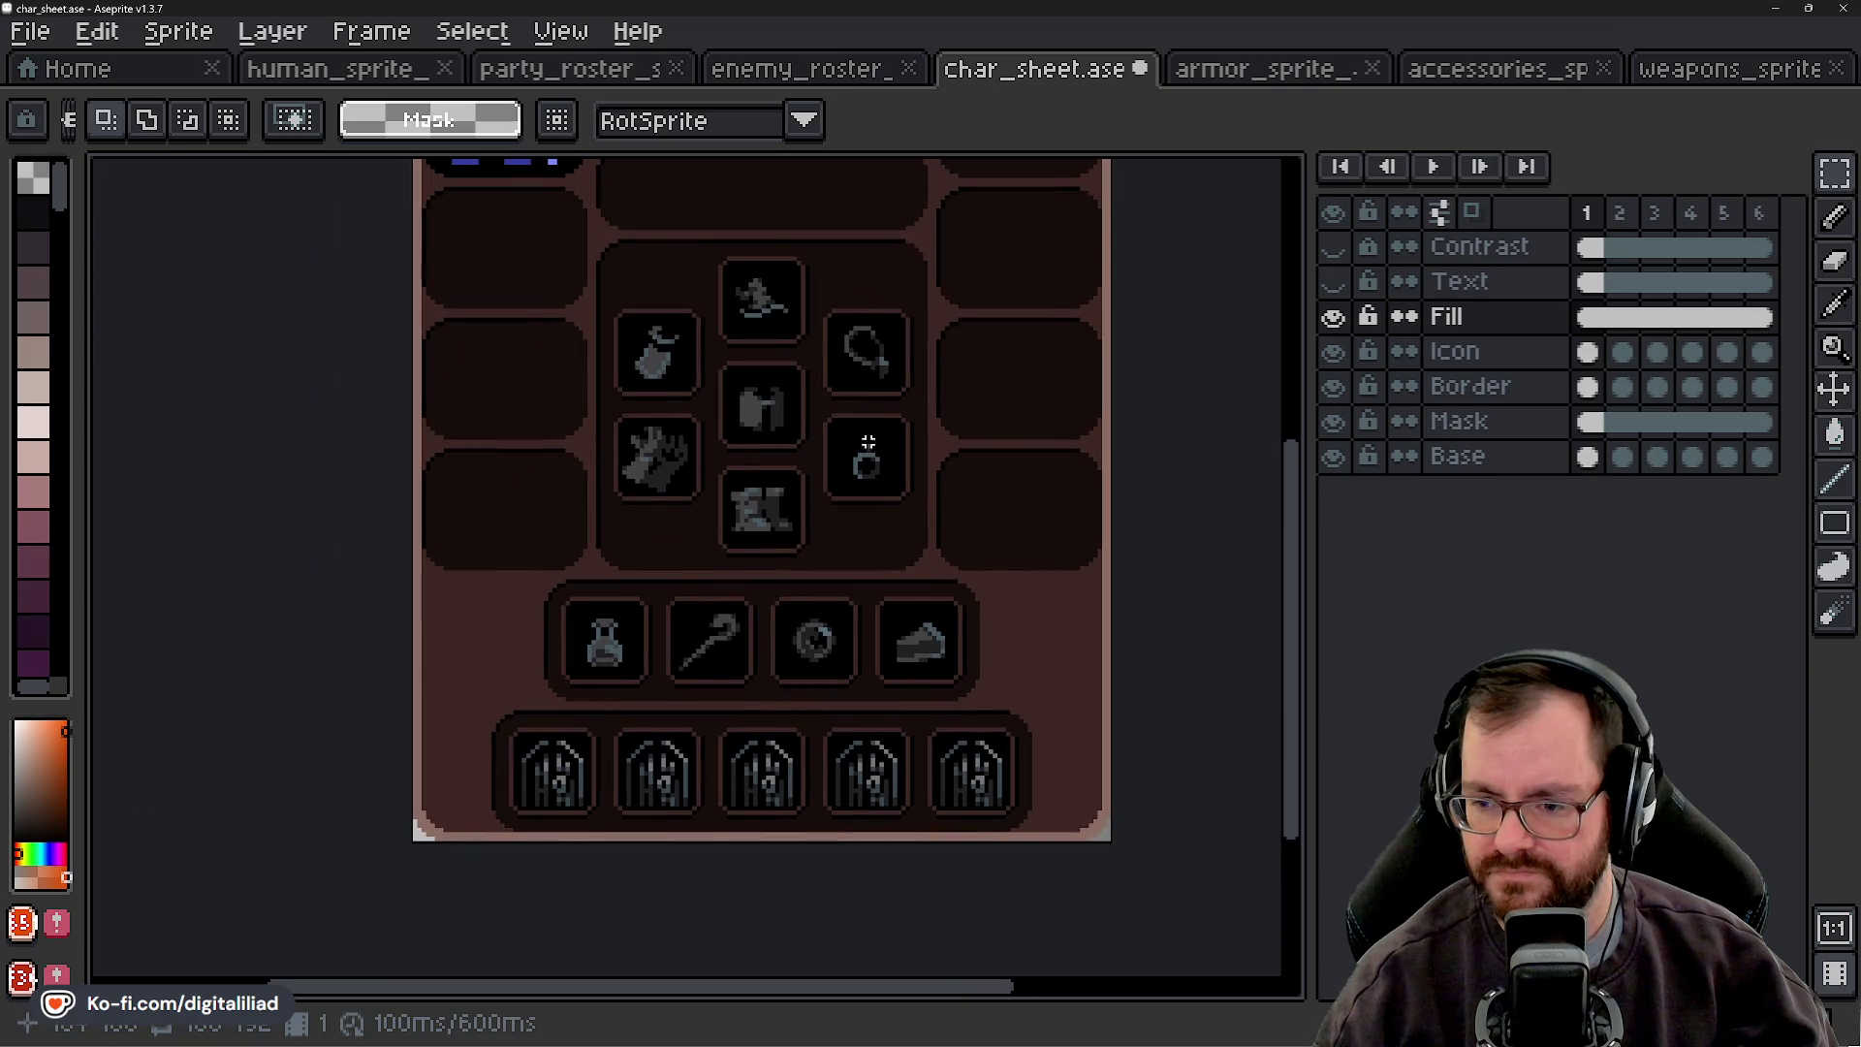
pyautogui.moveTo(790, 424)
pyautogui.mouseDown()
pyautogui.moveTo(810, 594)
pyautogui.moveTo(808, 540)
pyautogui.mouseUp()
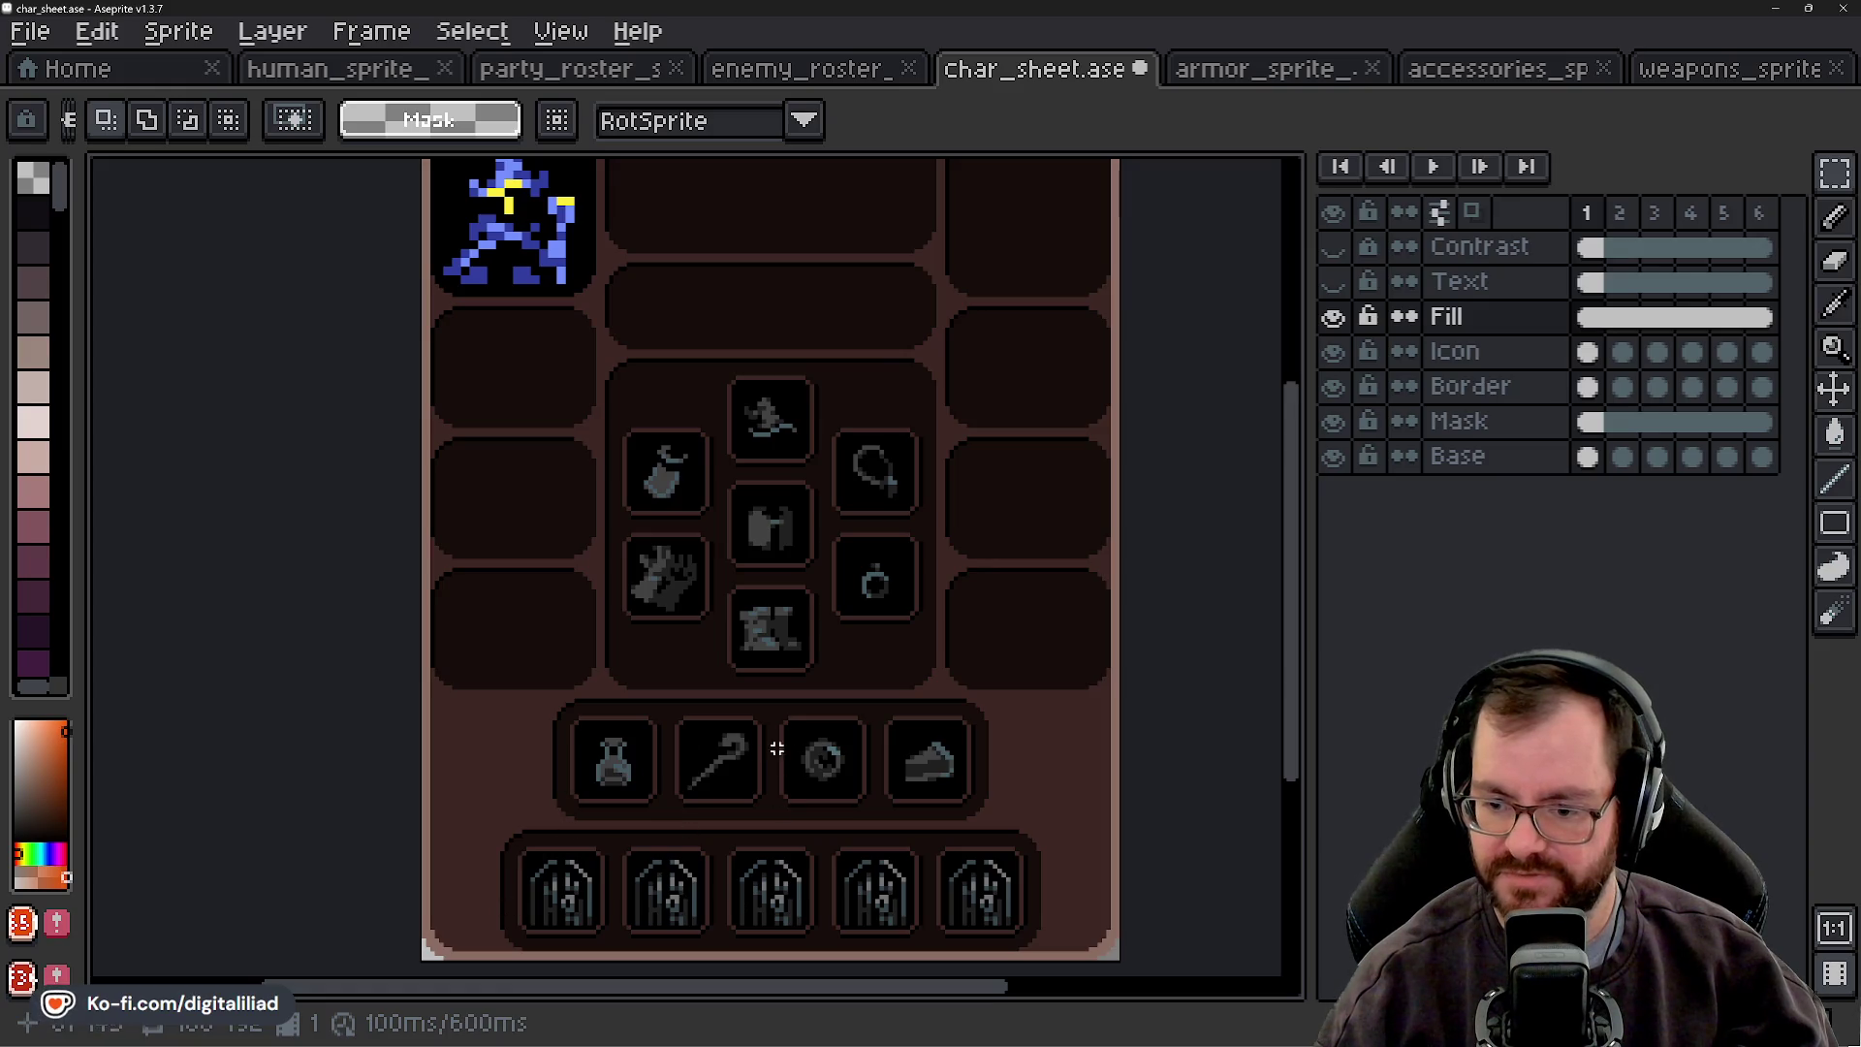
pyautogui.scroll(-1, 669, 417)
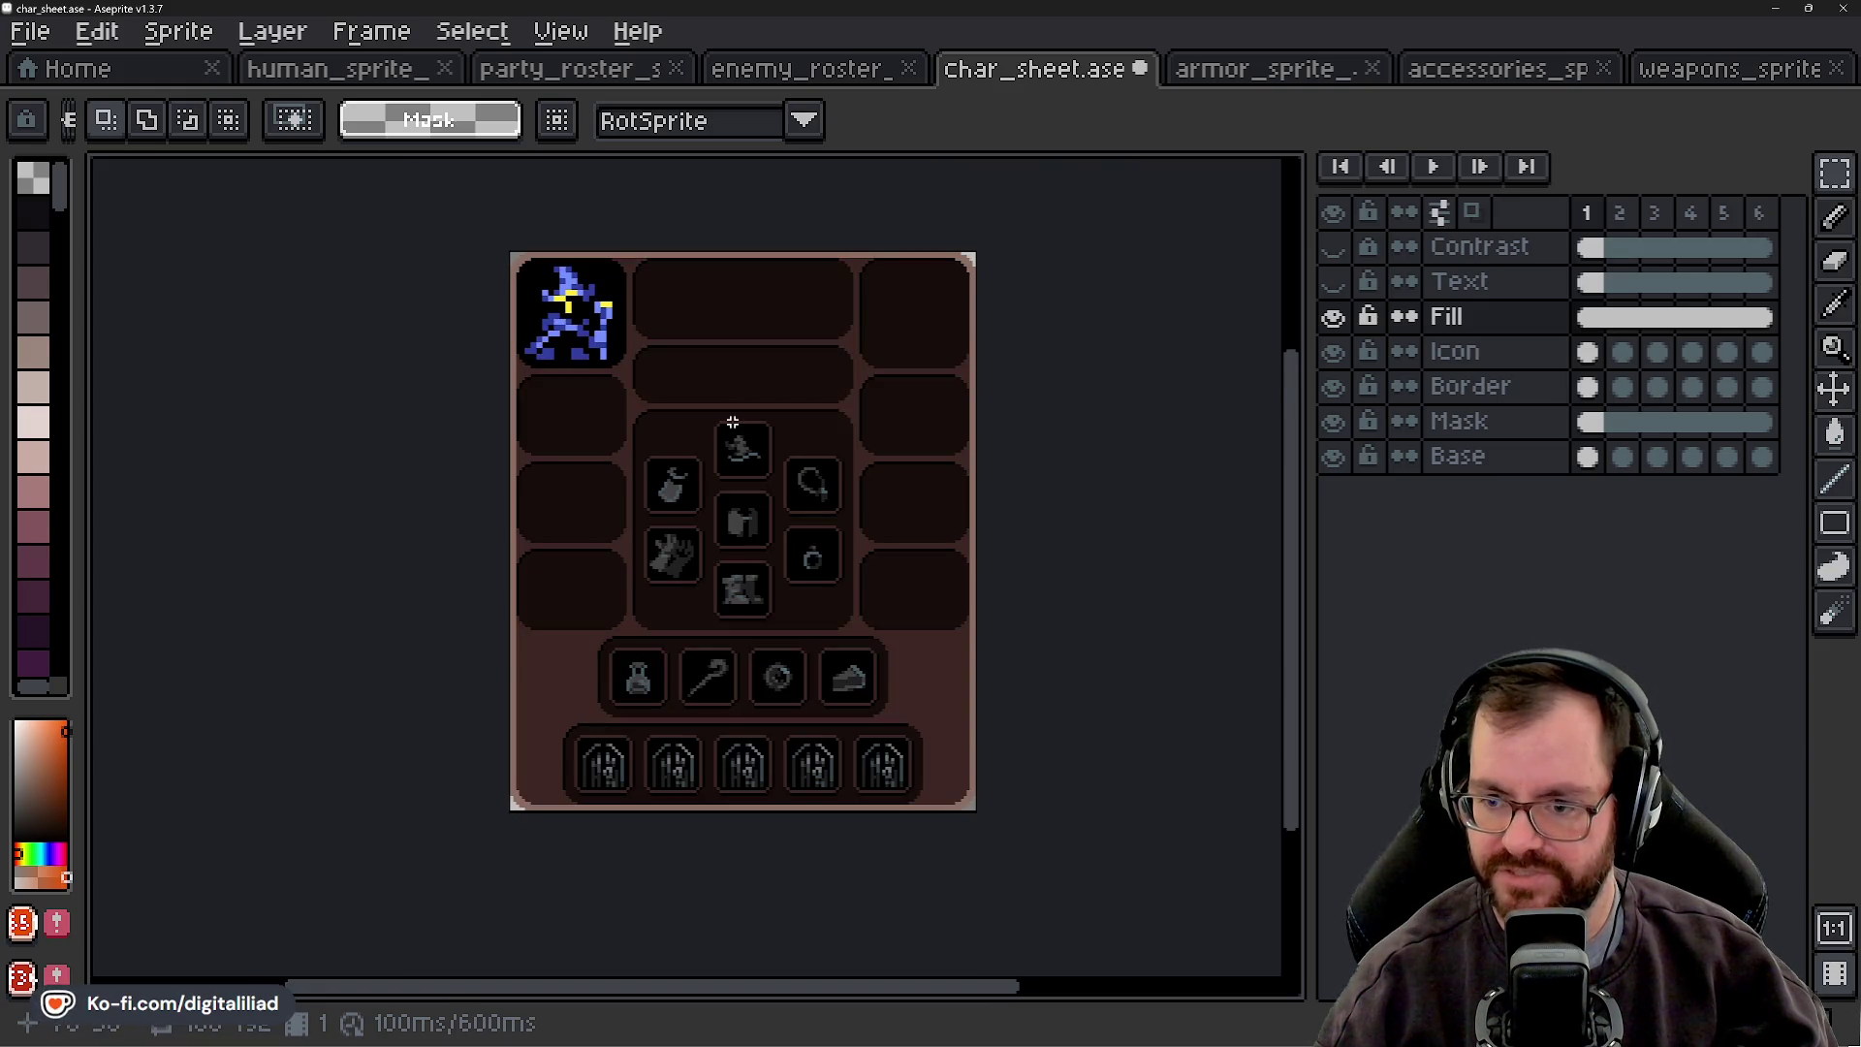
pyautogui.scroll(1, 731, 411)
pyautogui.moveTo(761, 499); pyautogui.dragTo(763, 476)
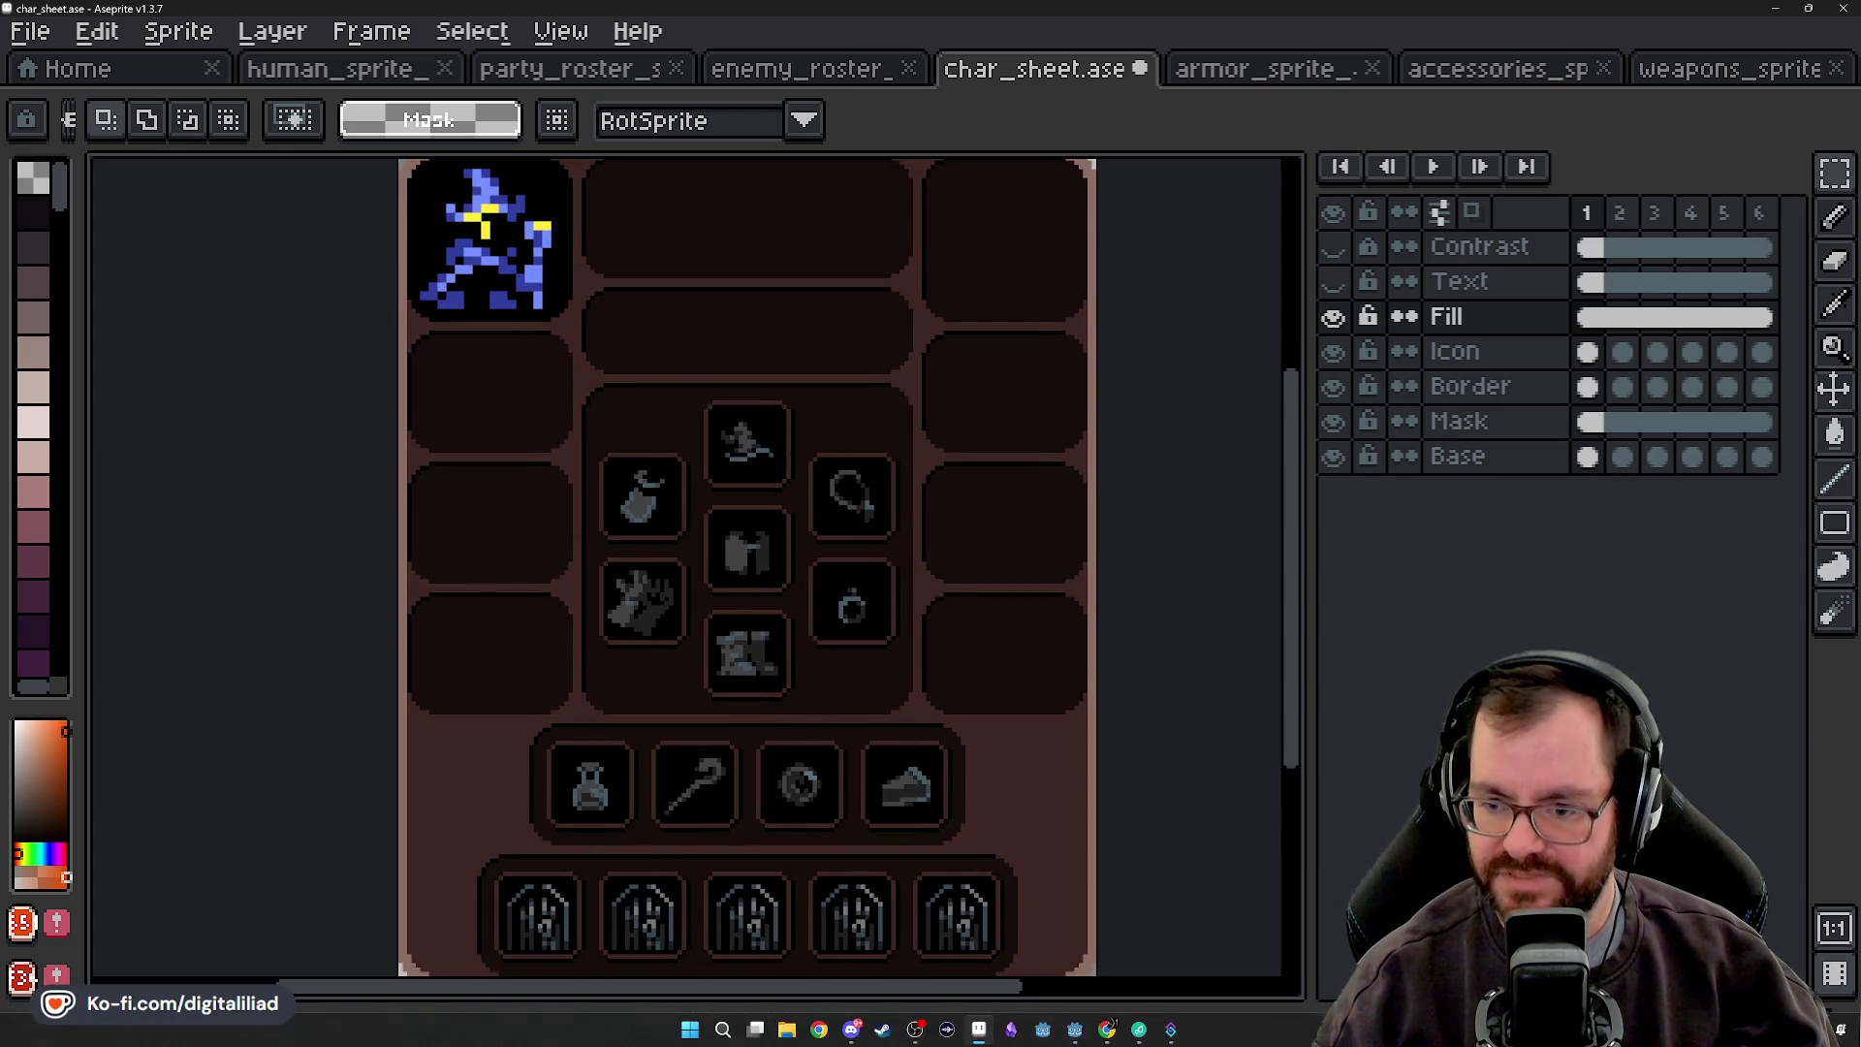
pyautogui.scroll(2, 731, 449)
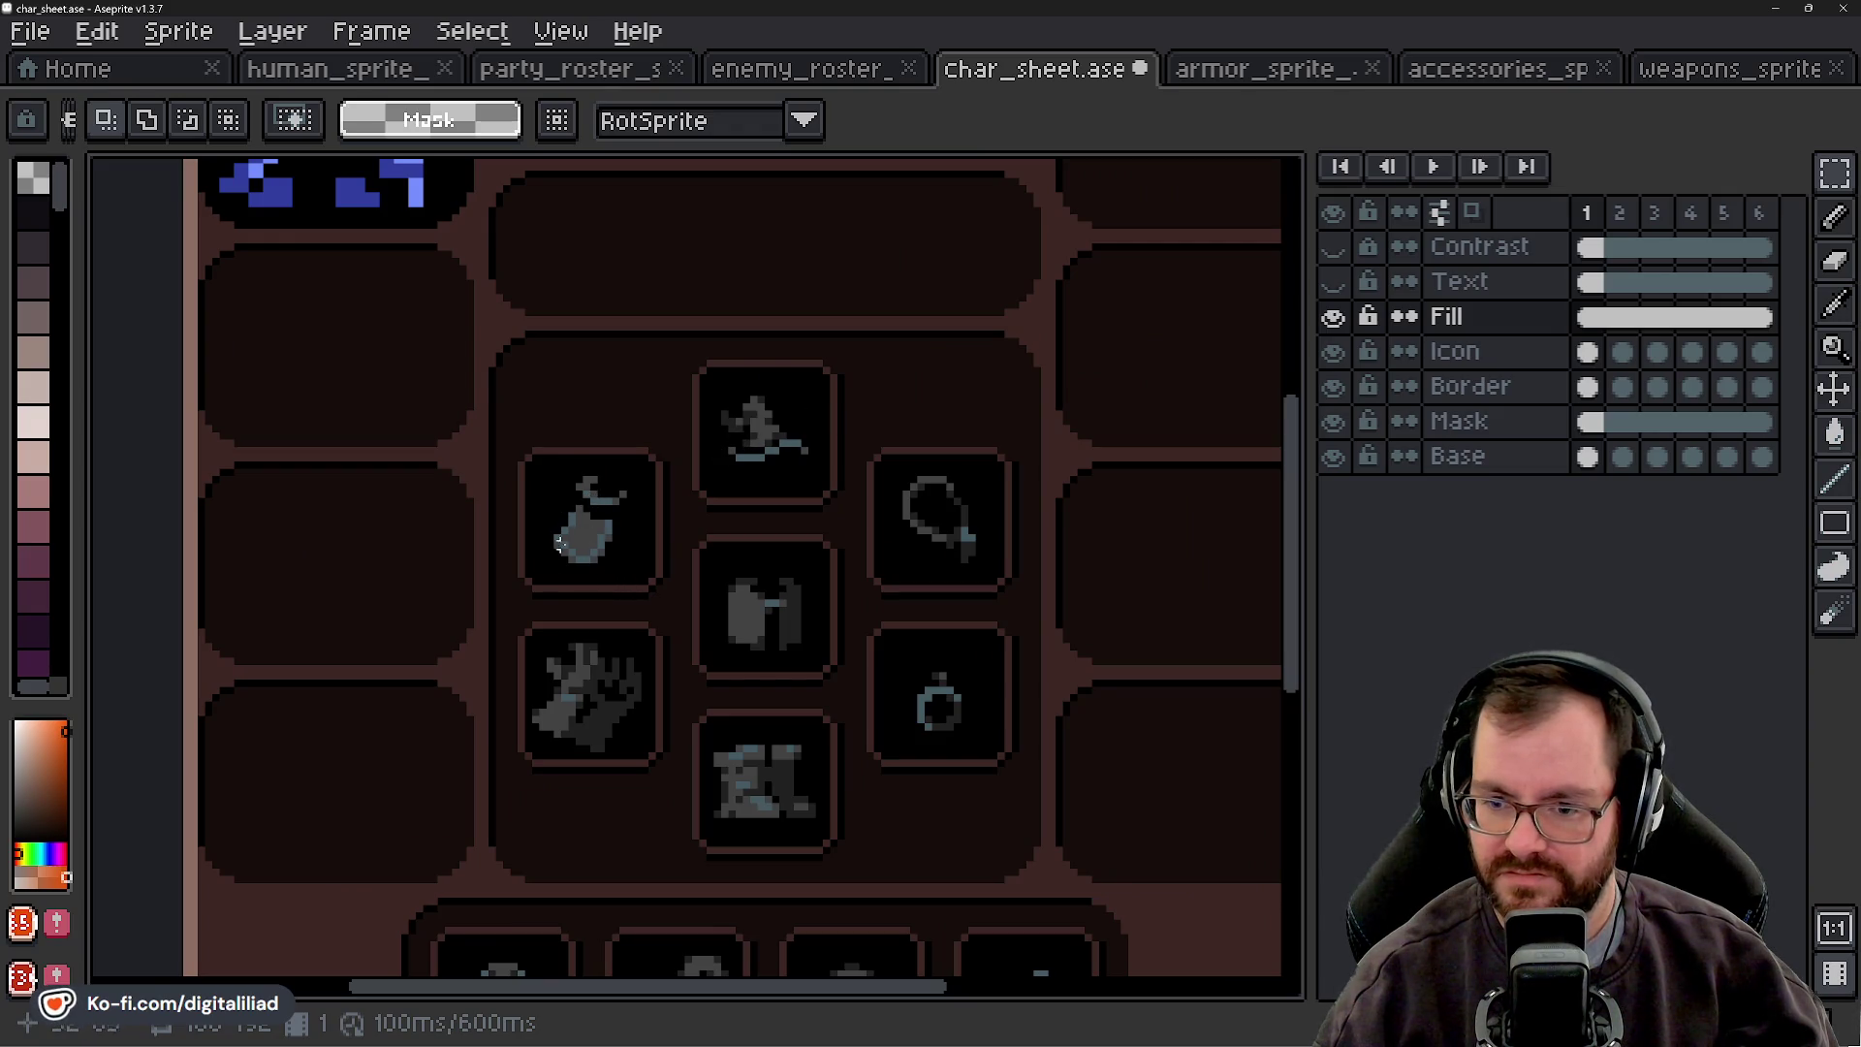
pyautogui.scroll(-1, 622, 495)
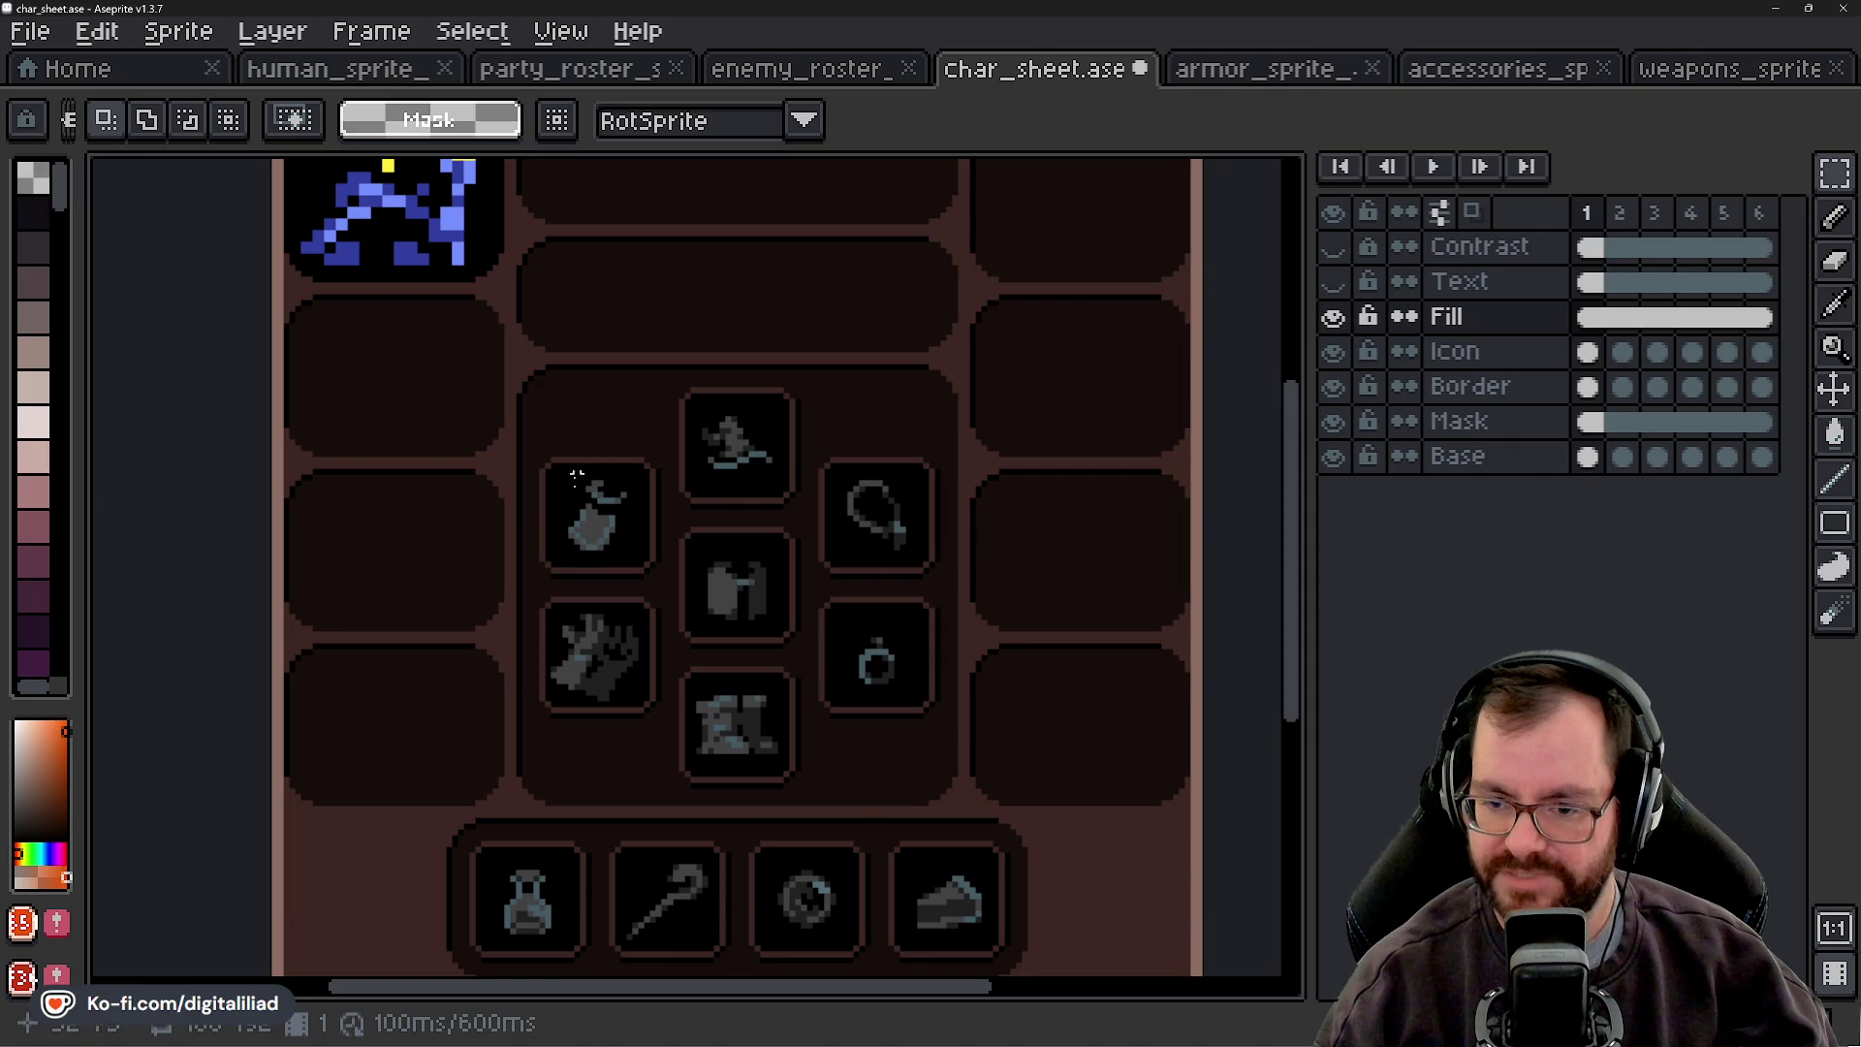
pyautogui.scroll(-1, 615, 550)
pyautogui.moveTo(712, 722); pyautogui.dragTo(763, 655)
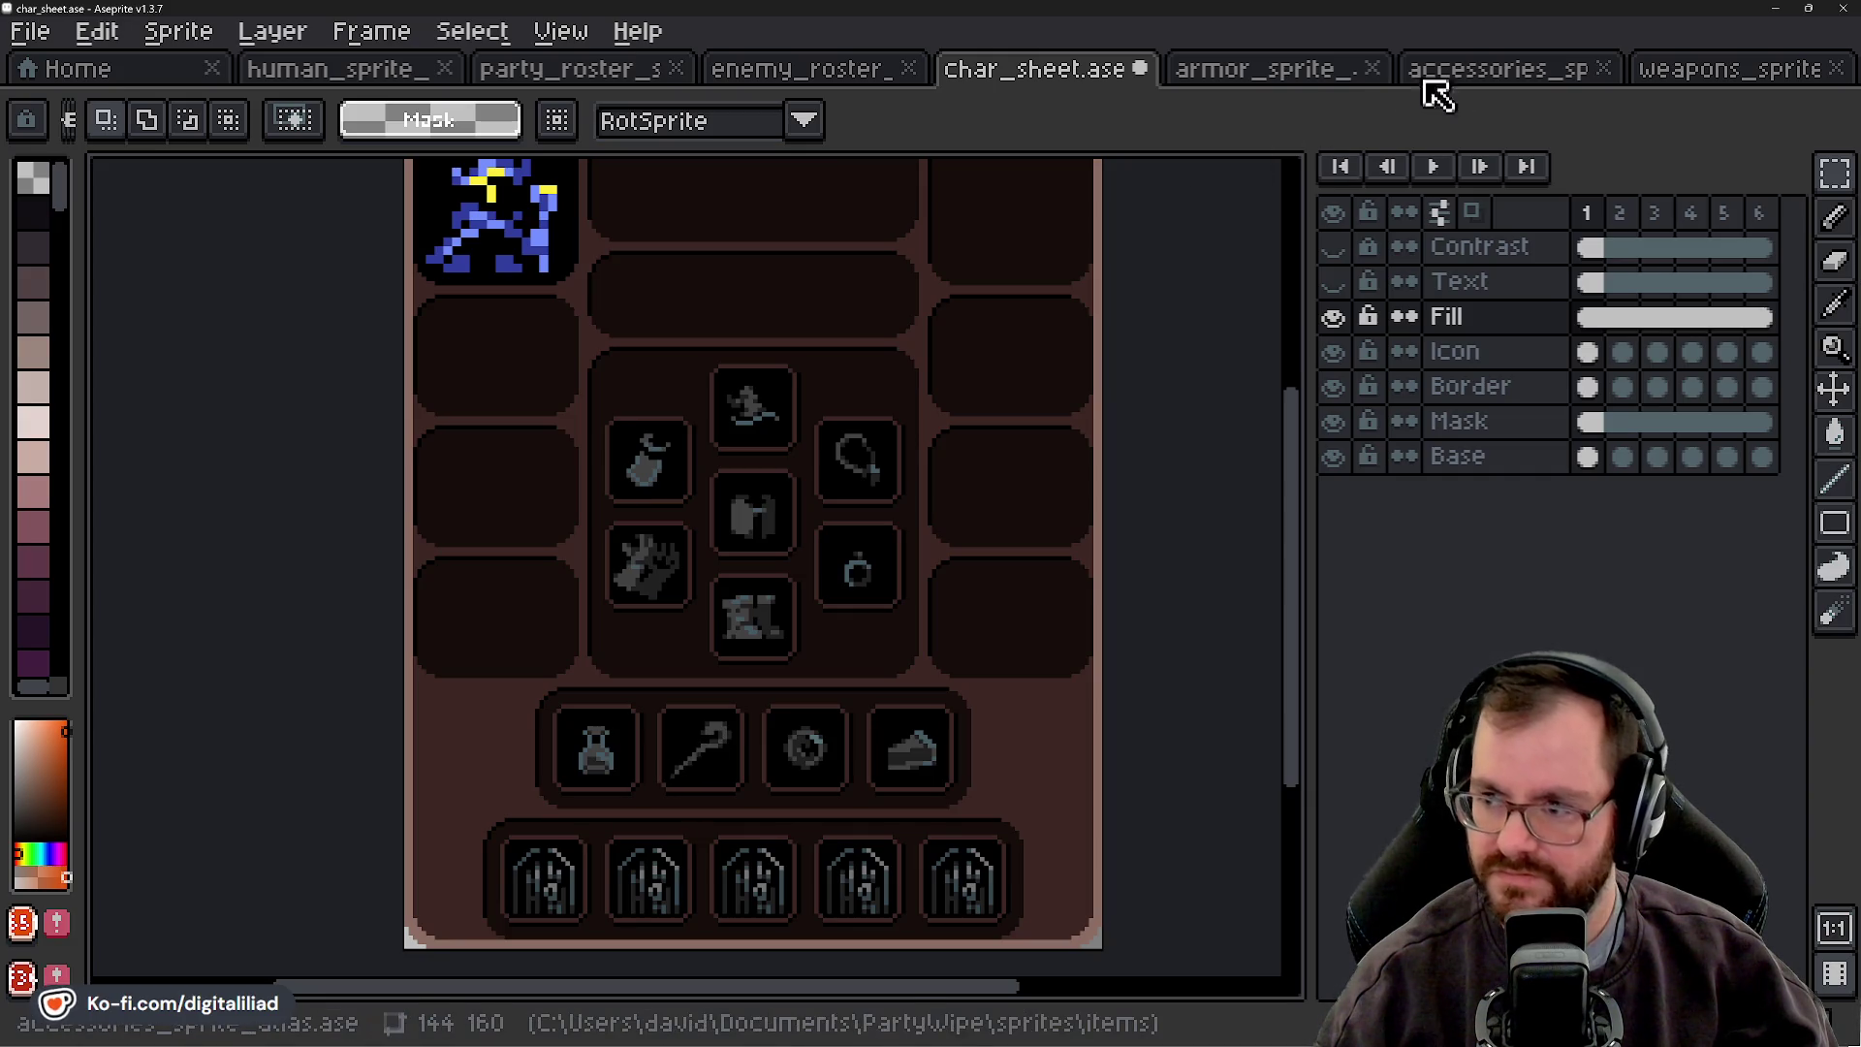
pyautogui.click(1488, 73)
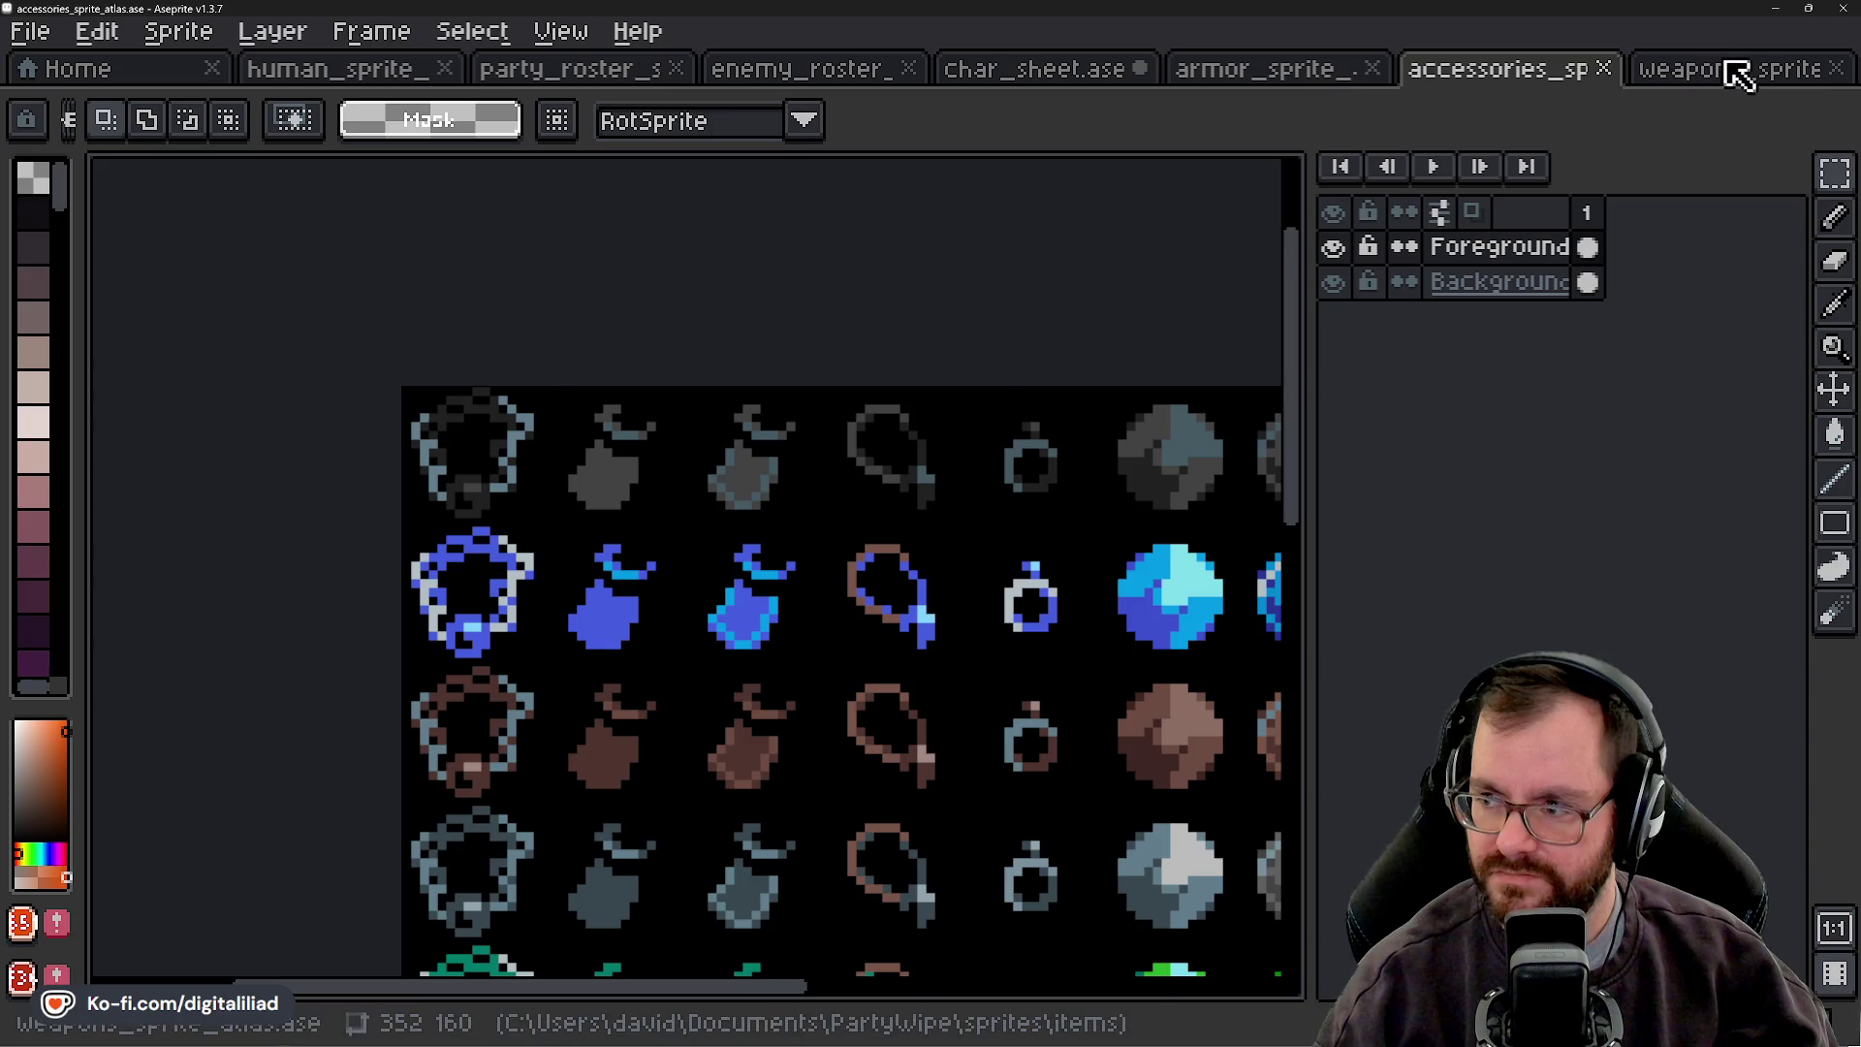
pyautogui.click(1735, 71)
pyautogui.moveTo(664, 537)
pyautogui.mouseDown()
pyautogui.moveTo(1005, 523)
pyautogui.moveTo(709, 421)
pyautogui.mouseUp()
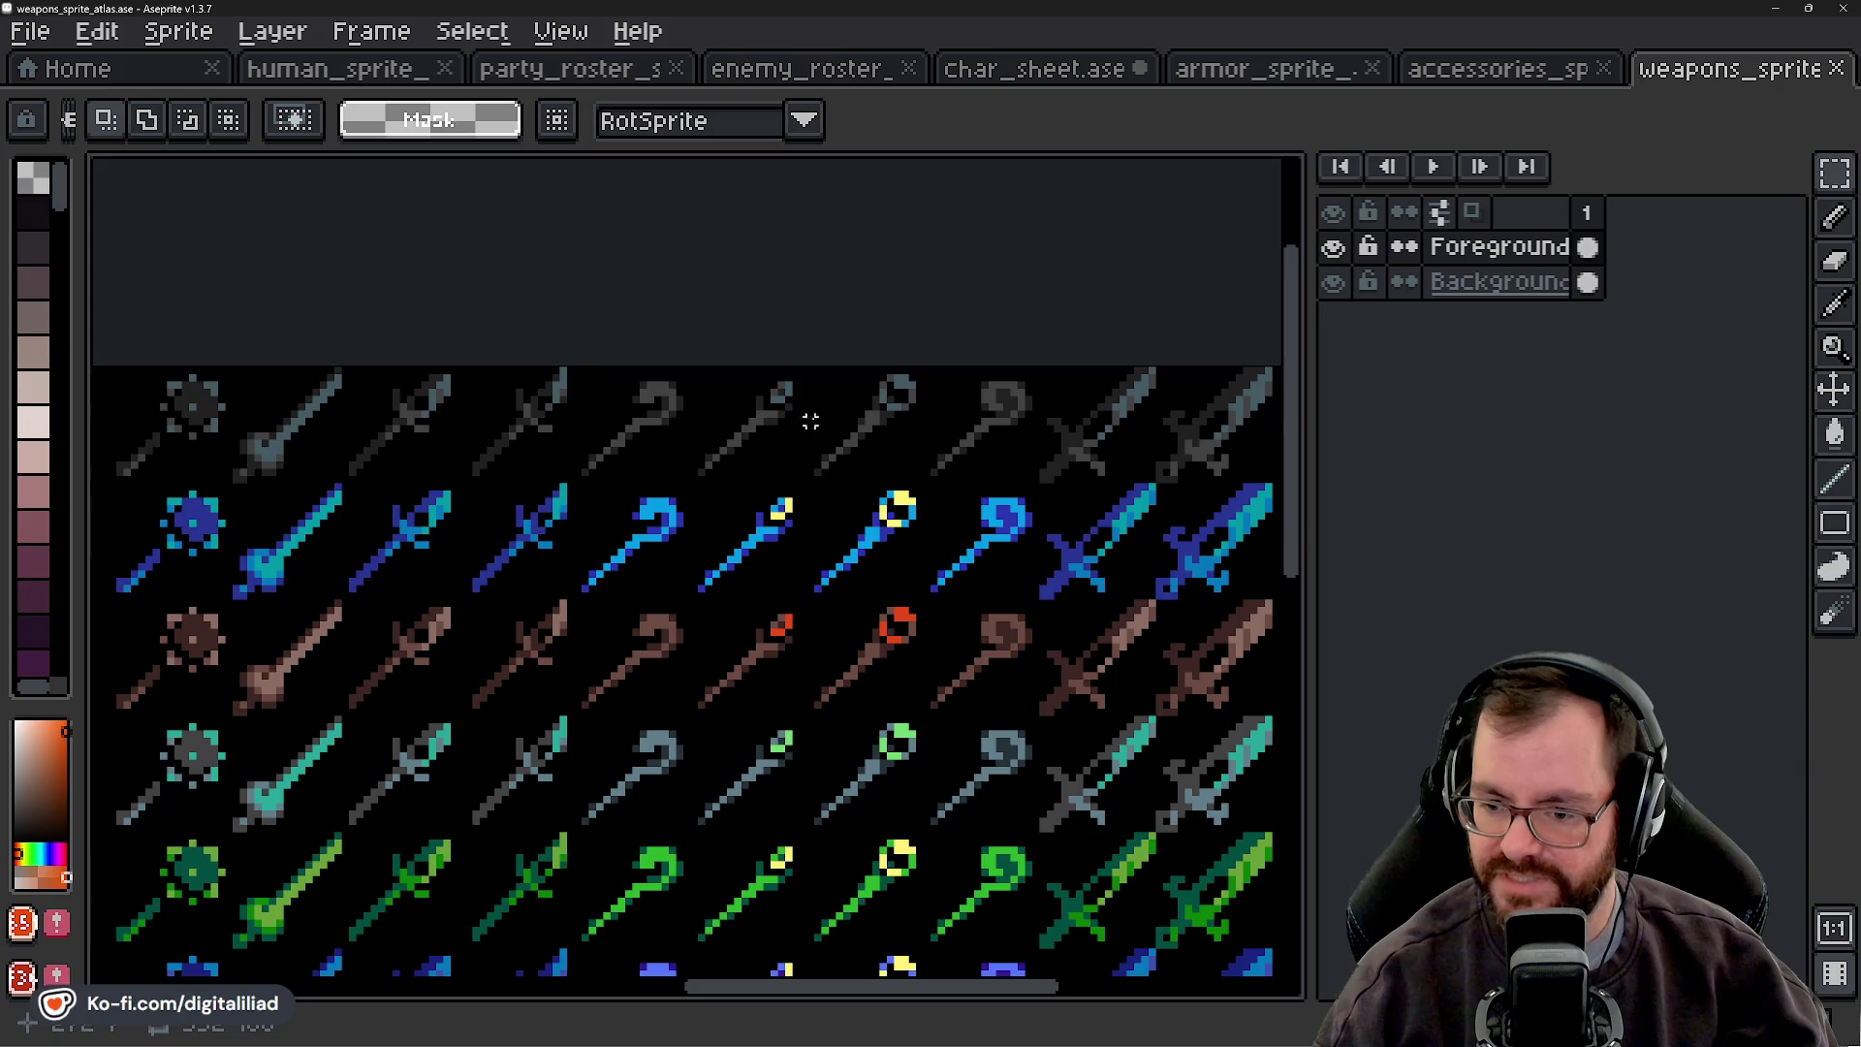
pyautogui.scroll(2, 832, 436)
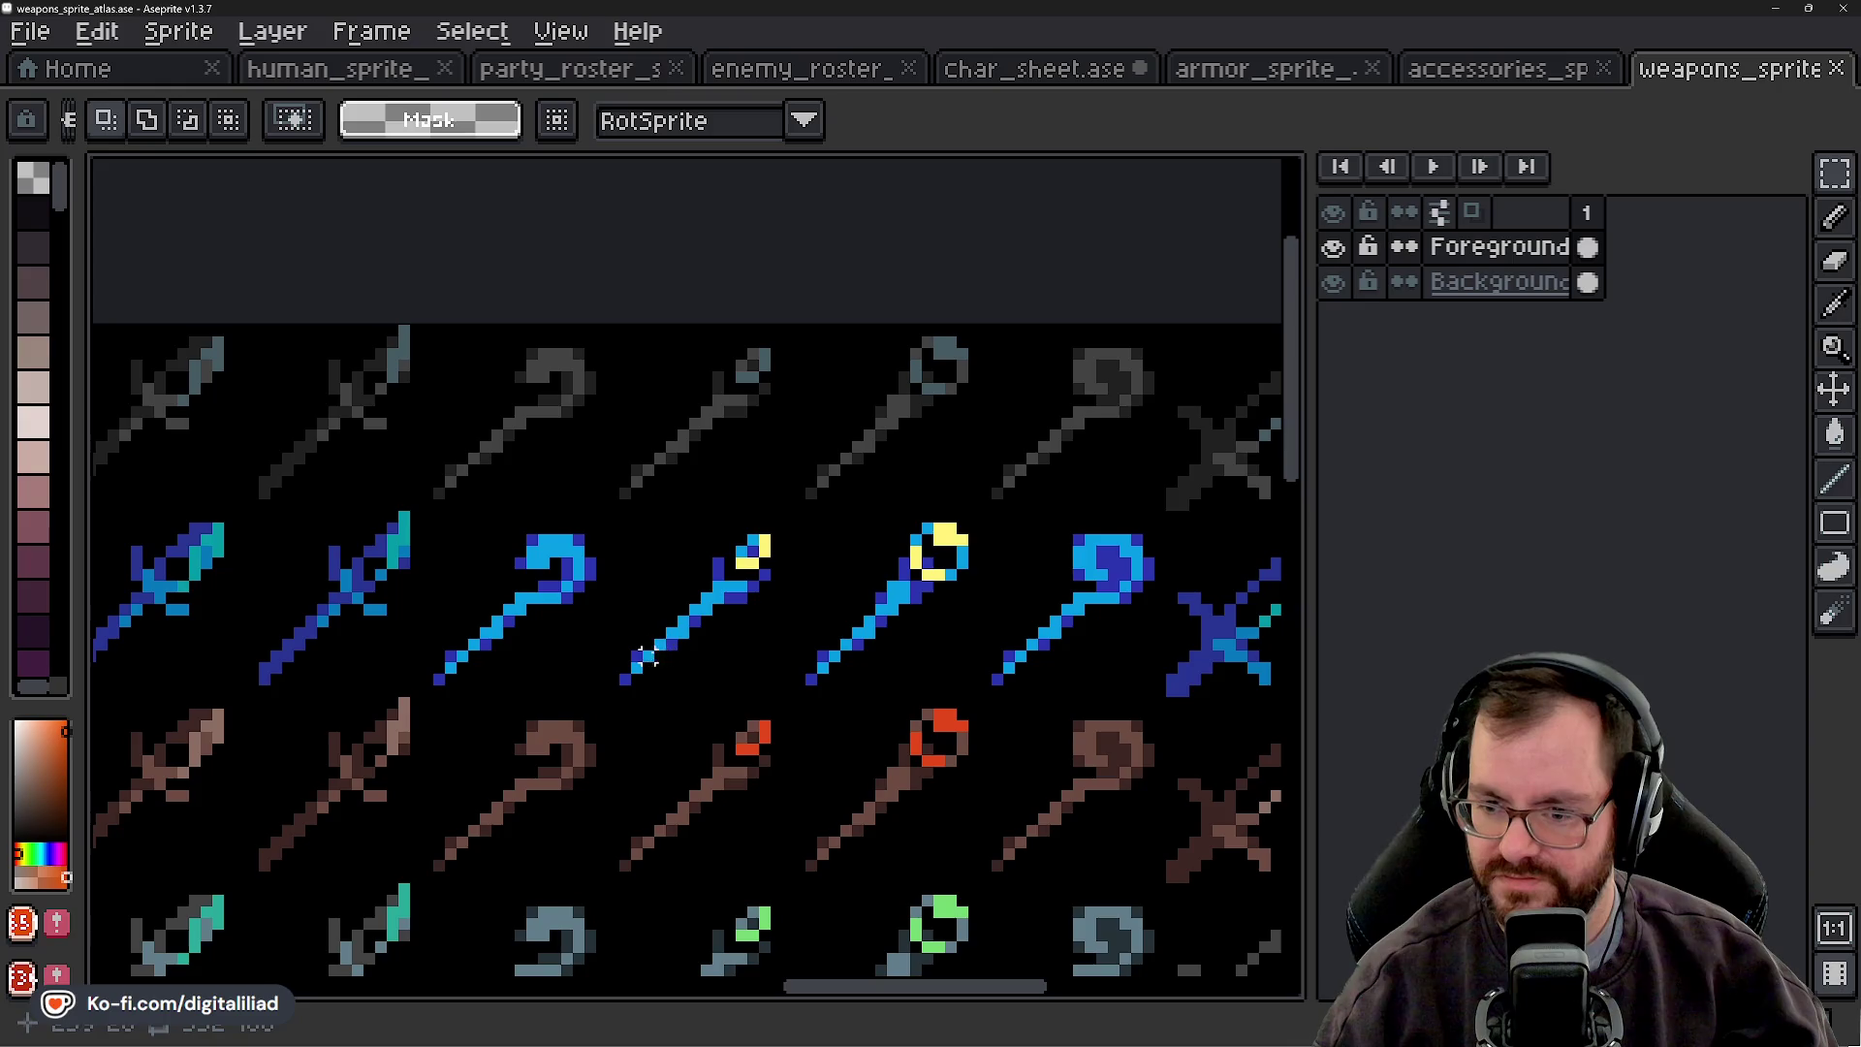
pyautogui.scroll(-4, 765, 598)
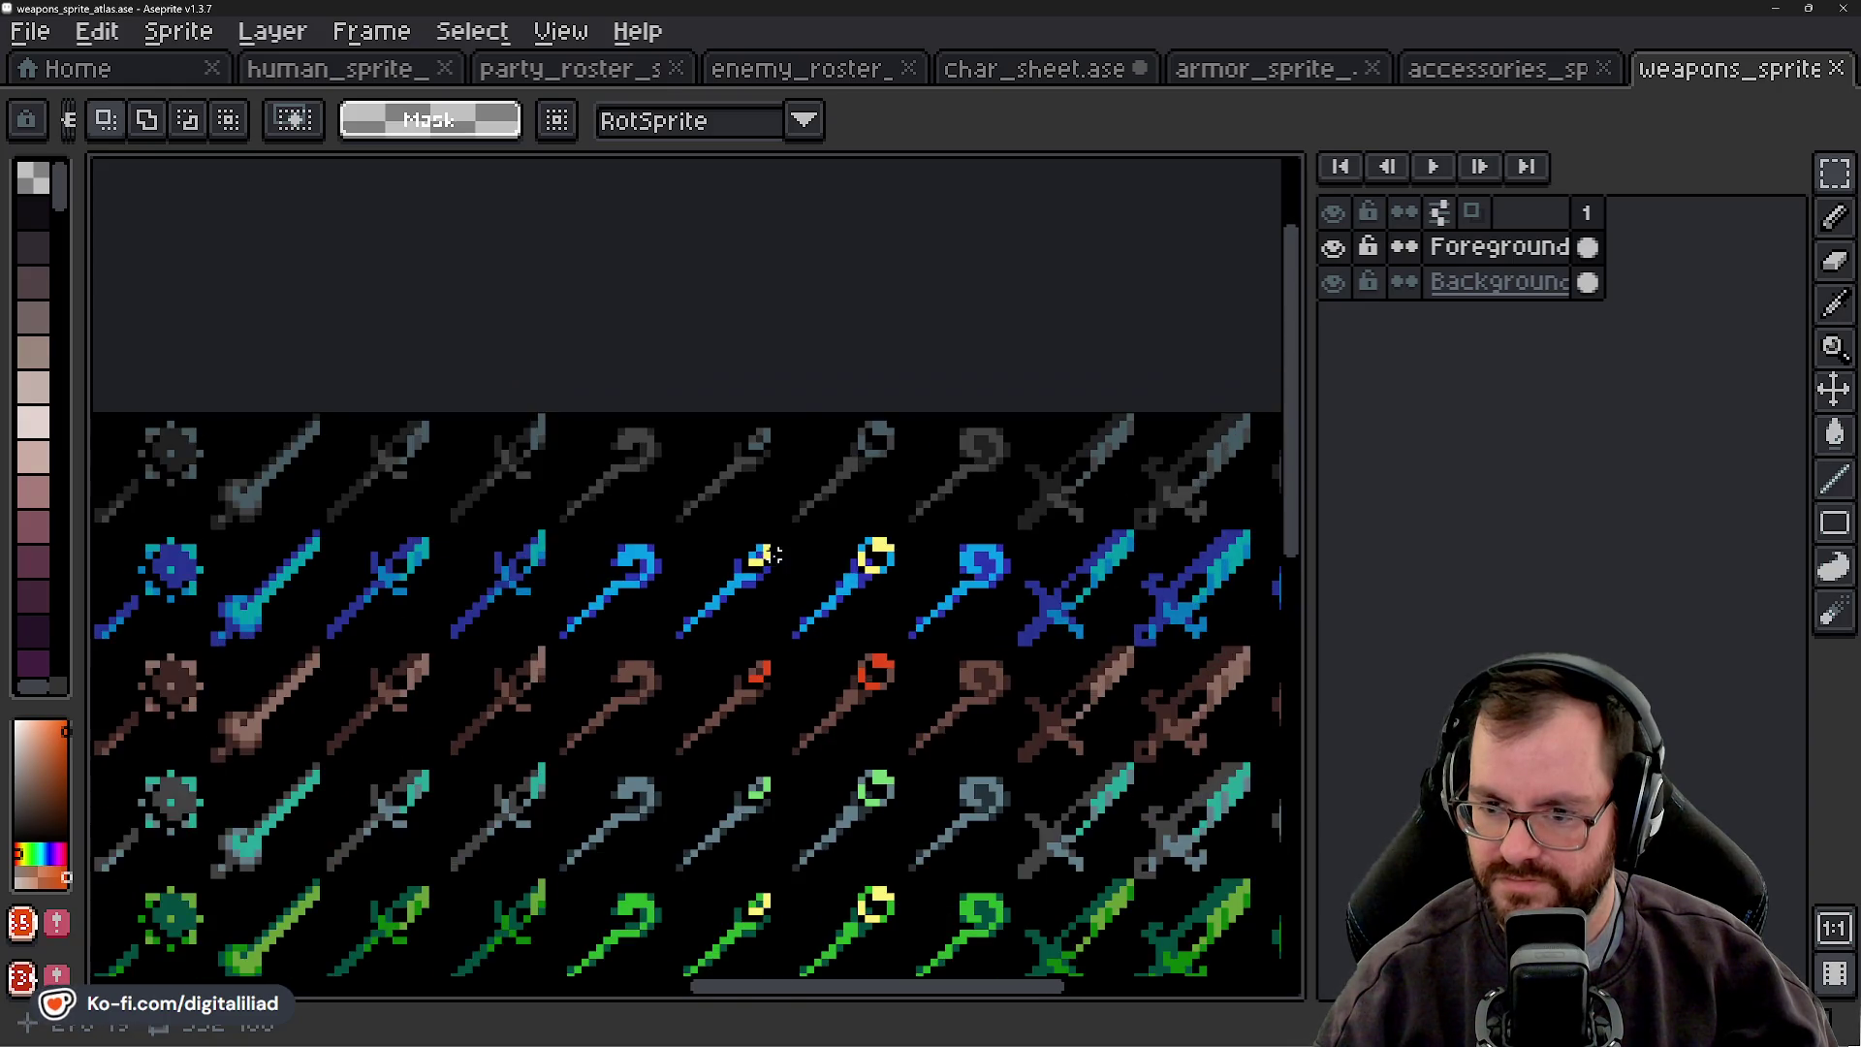
pyautogui.moveTo(803, 658)
pyautogui.mouseDown()
pyautogui.moveTo(811, 594)
pyautogui.moveTo(798, 620)
pyautogui.mouseUp()
pyautogui.scroll(3, 836, 525)
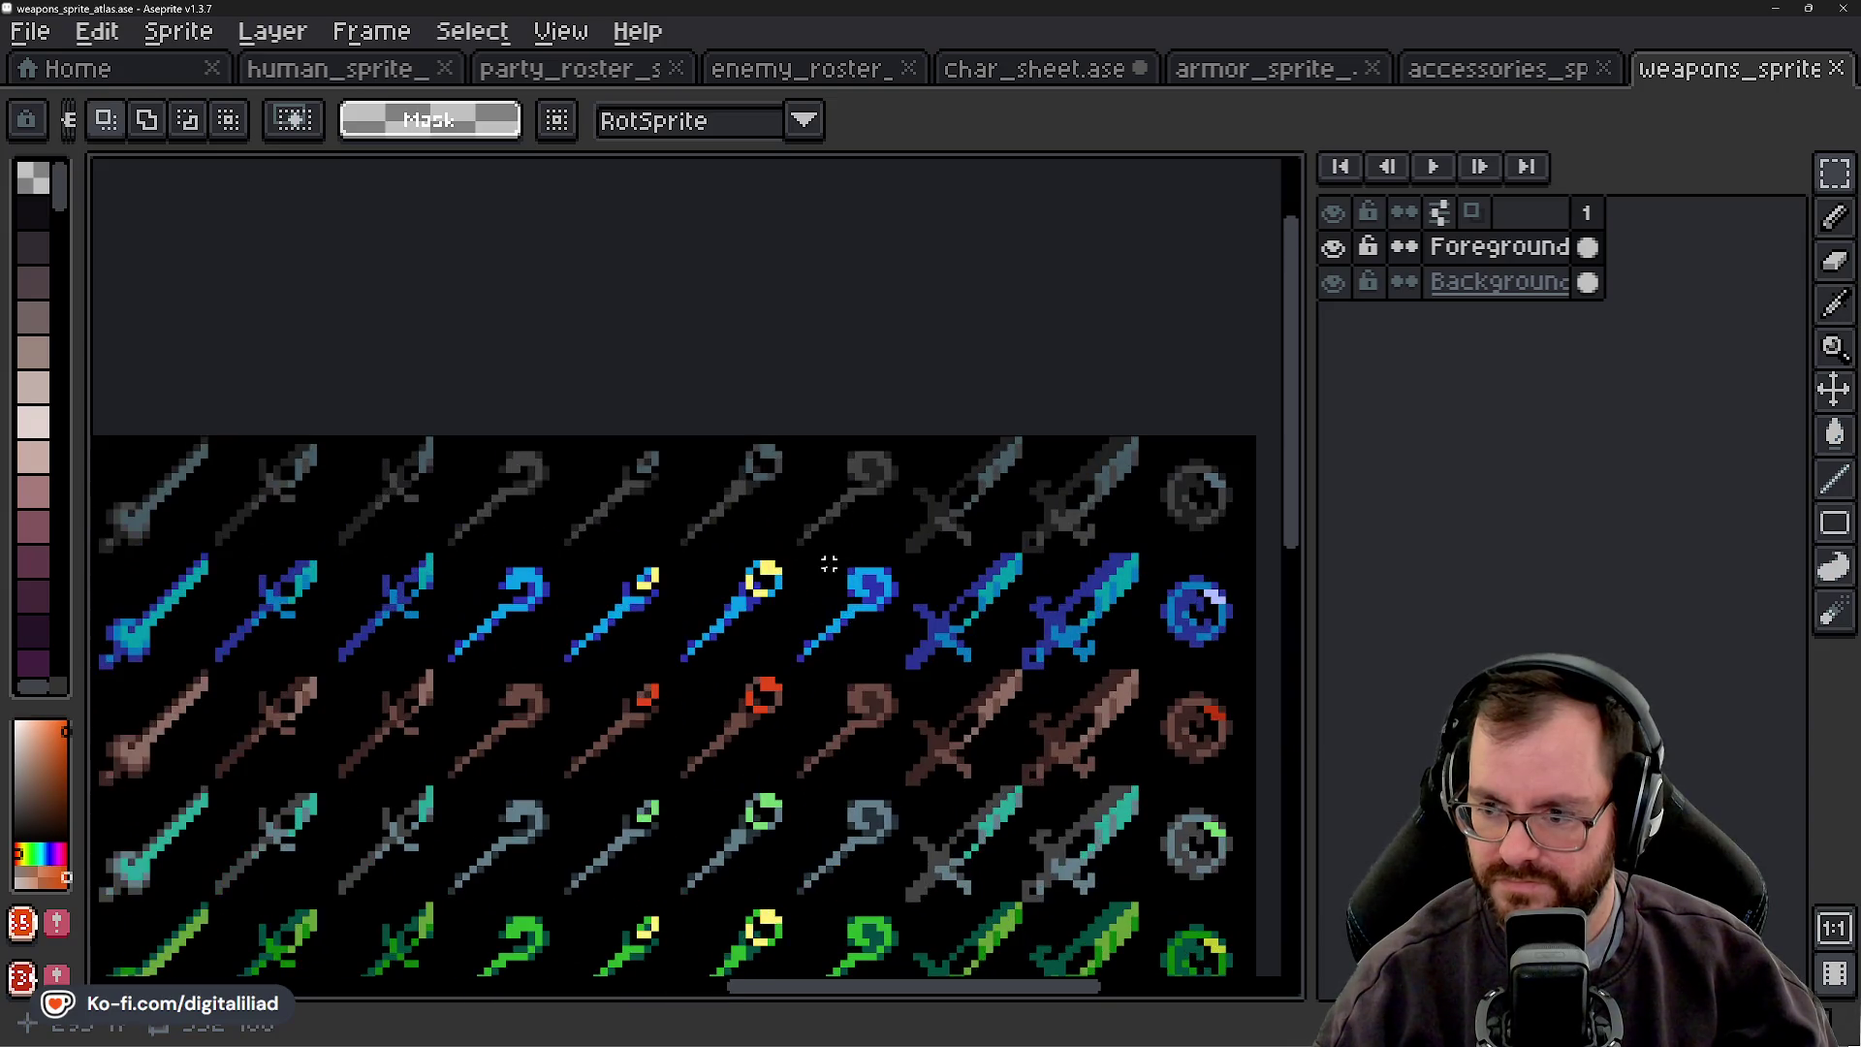
pyautogui.click(369, 71)
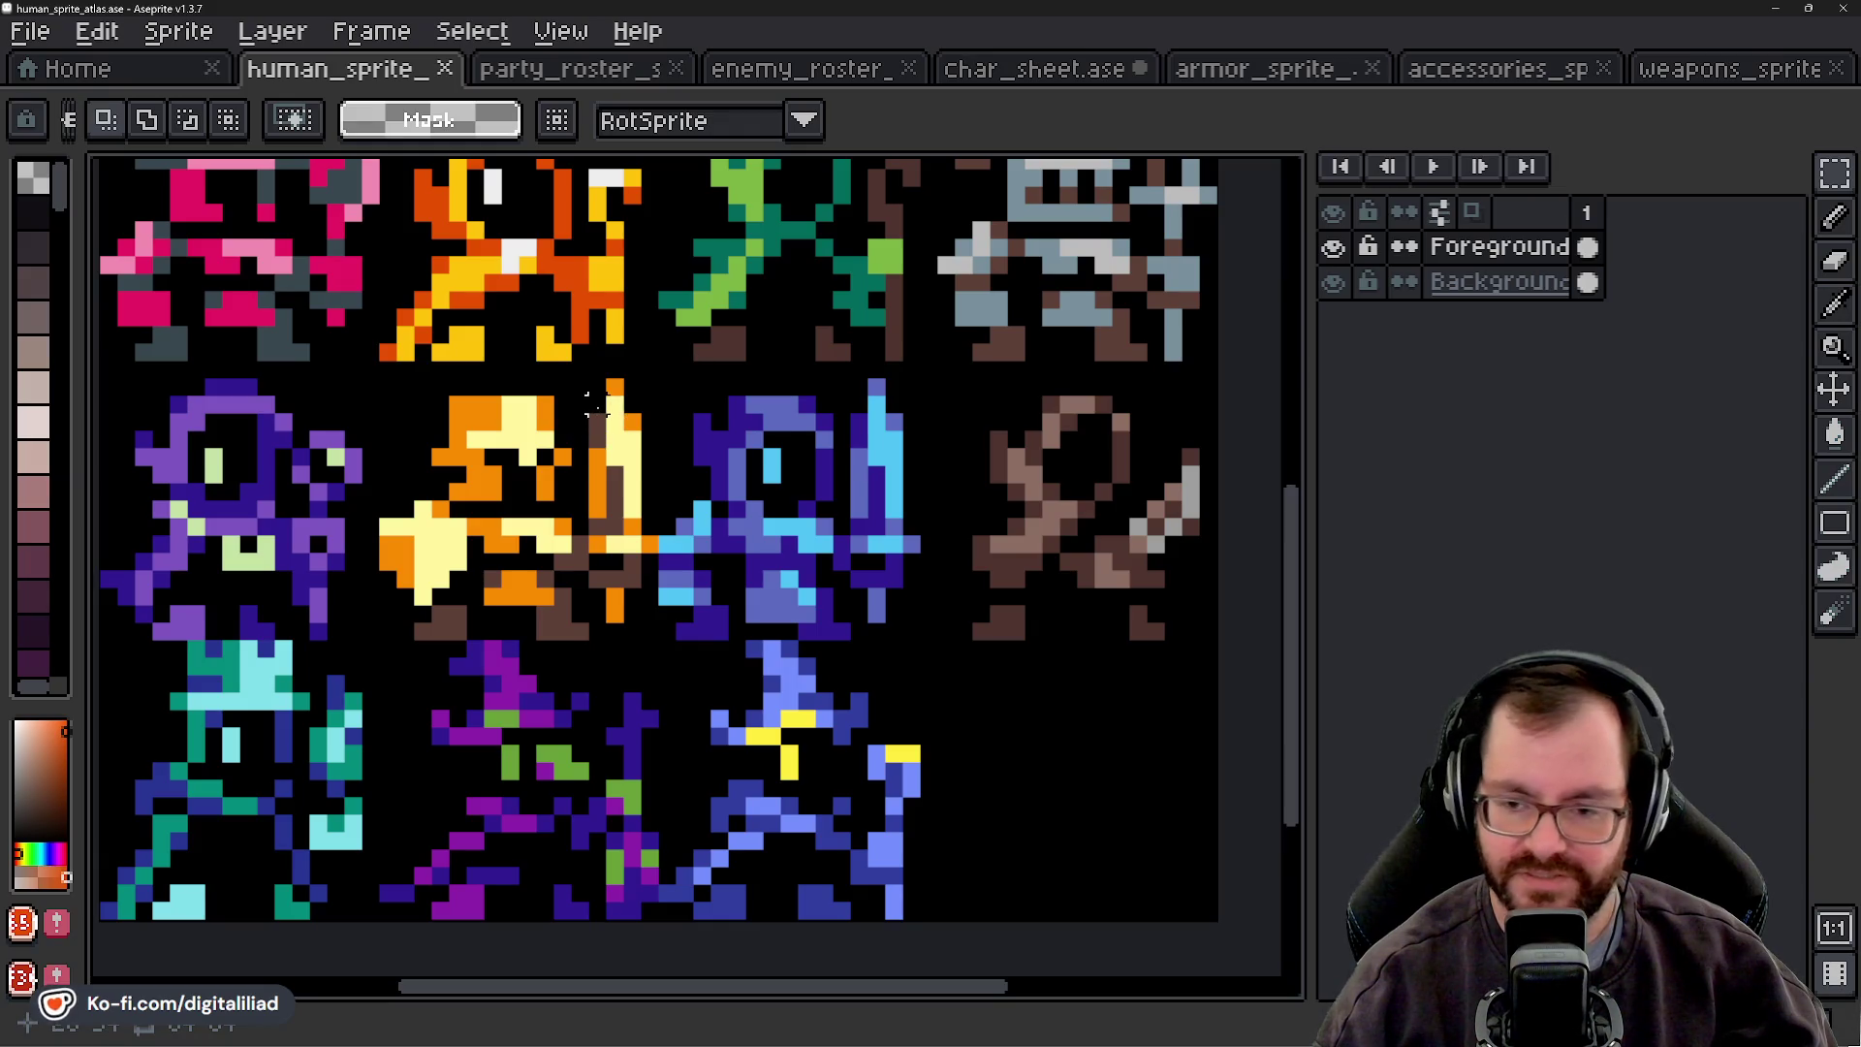
pyautogui.click(998, 69)
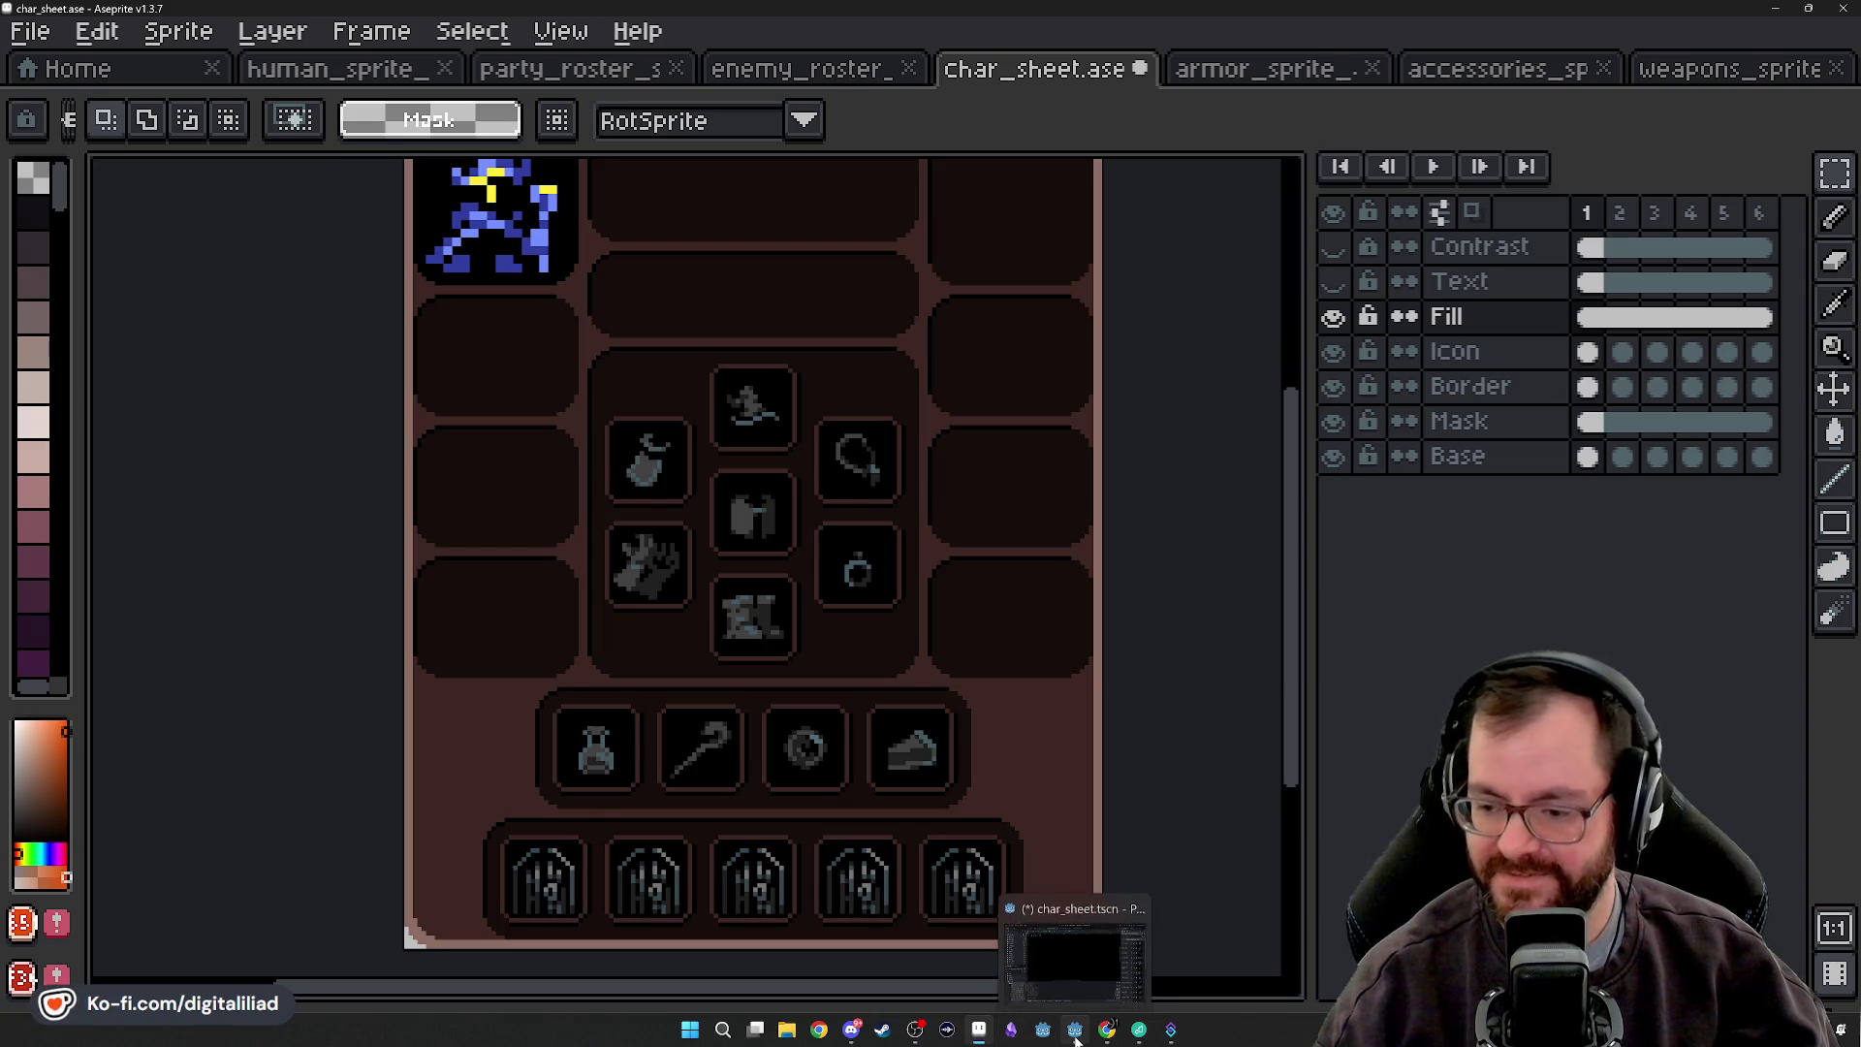
# - Open back_equip_slot_cape.tres, shift its region x from 16 to 32, and save it
pyautogui.click(1074, 1029)
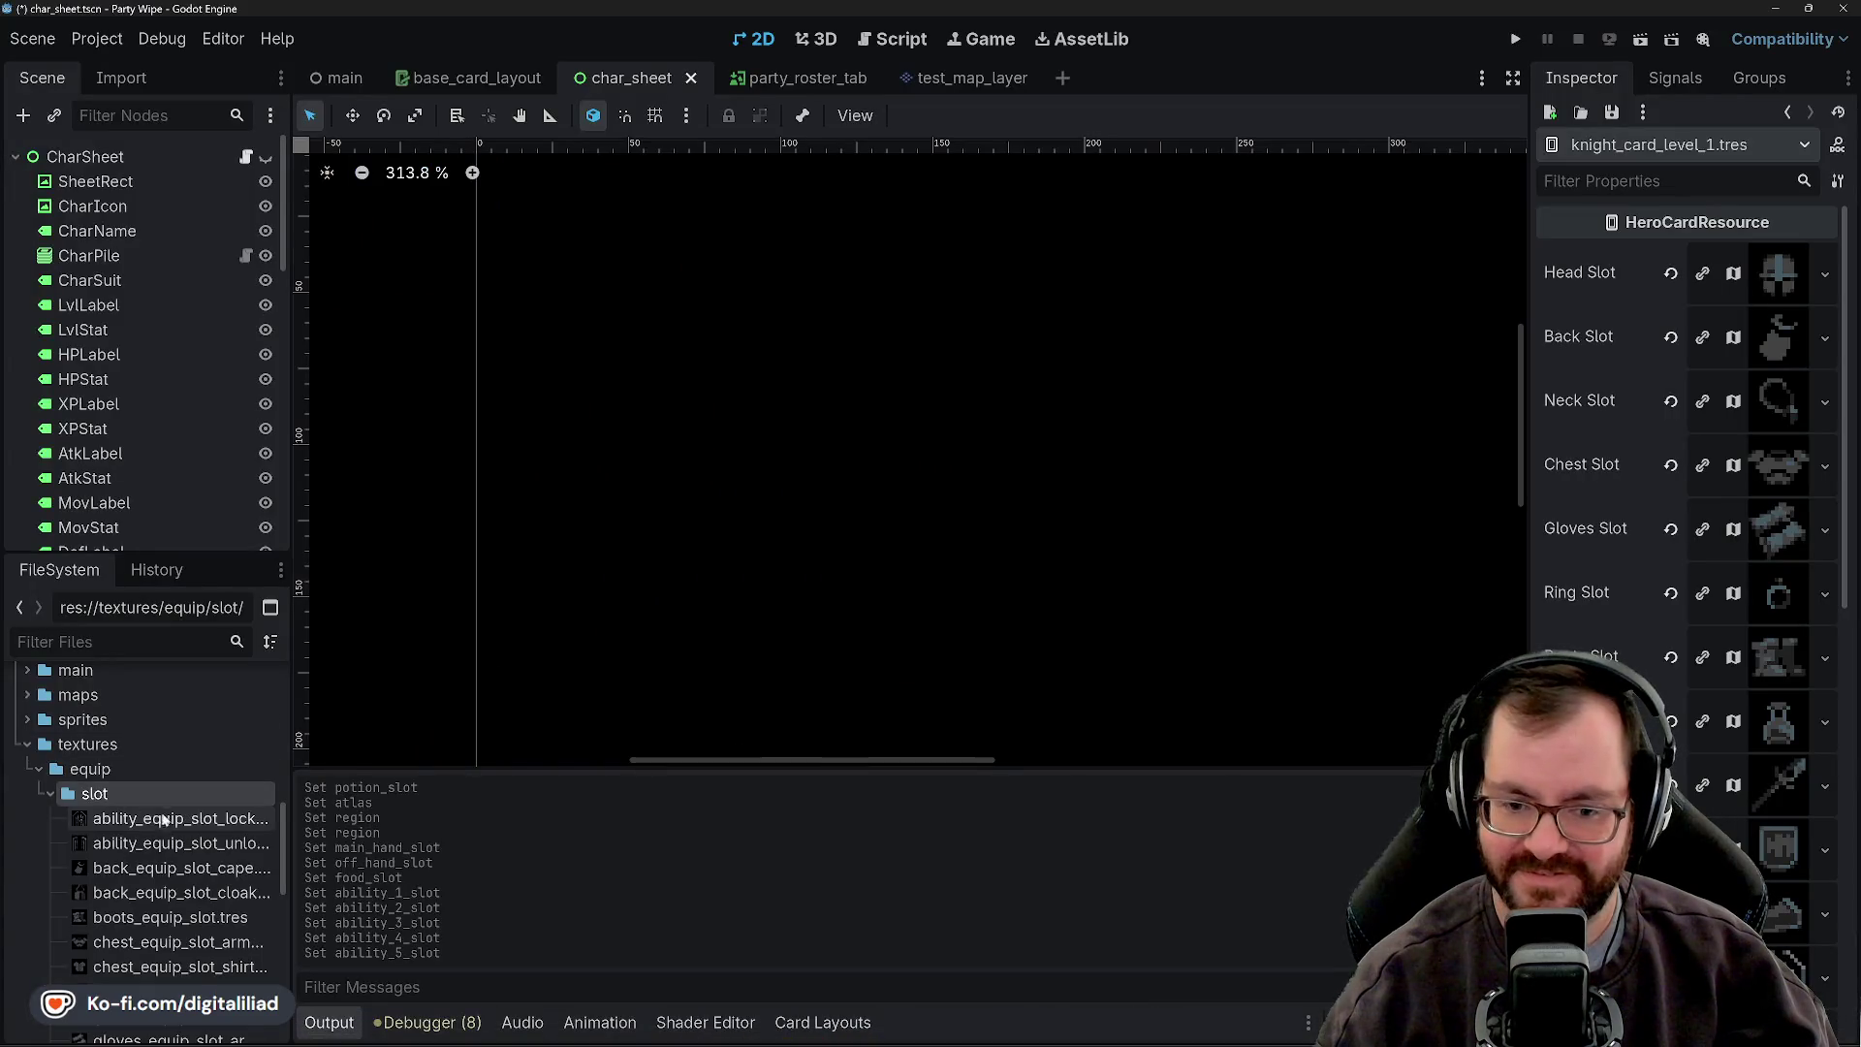
pyautogui.click(153, 819)
pyautogui.scroll(-2, 163, 853)
pyautogui.scroll(-2, 163, 853)
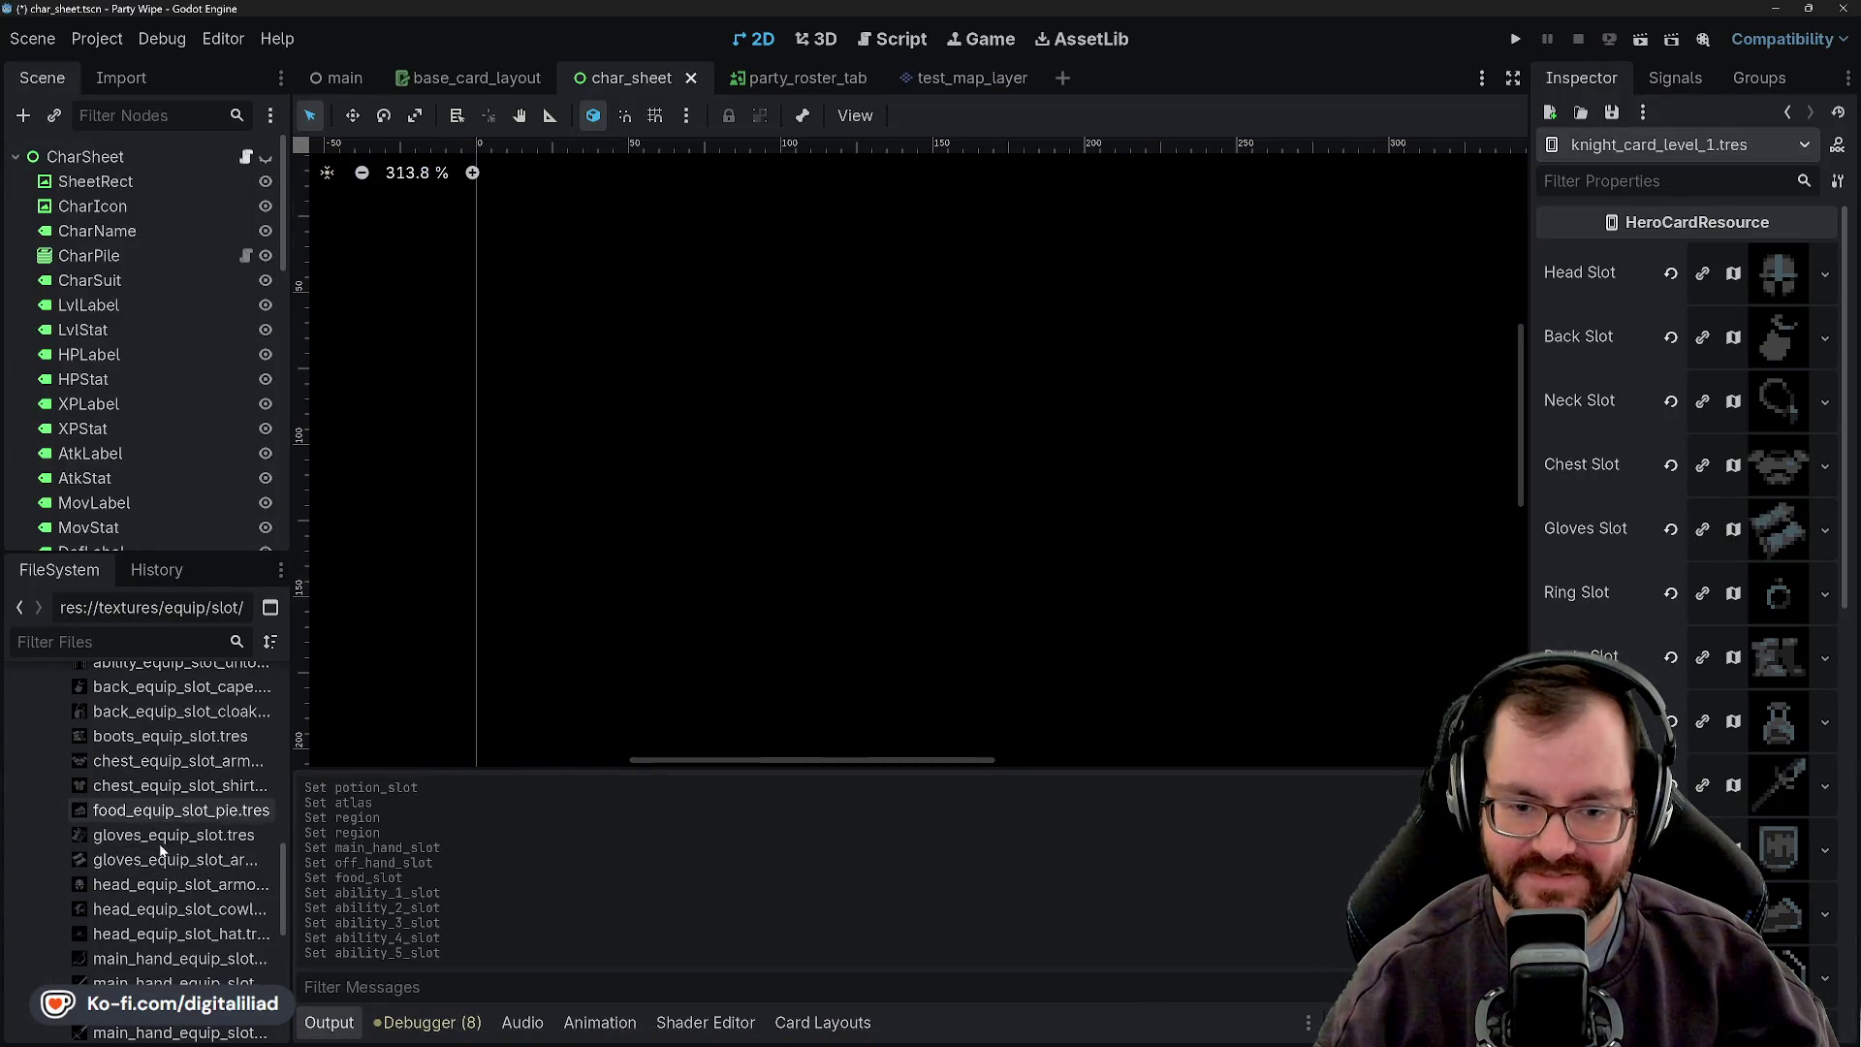
pyautogui.scroll(-3, 130, 940)
pyautogui.scroll(5, 132, 921)
pyautogui.doubleClick(175, 731)
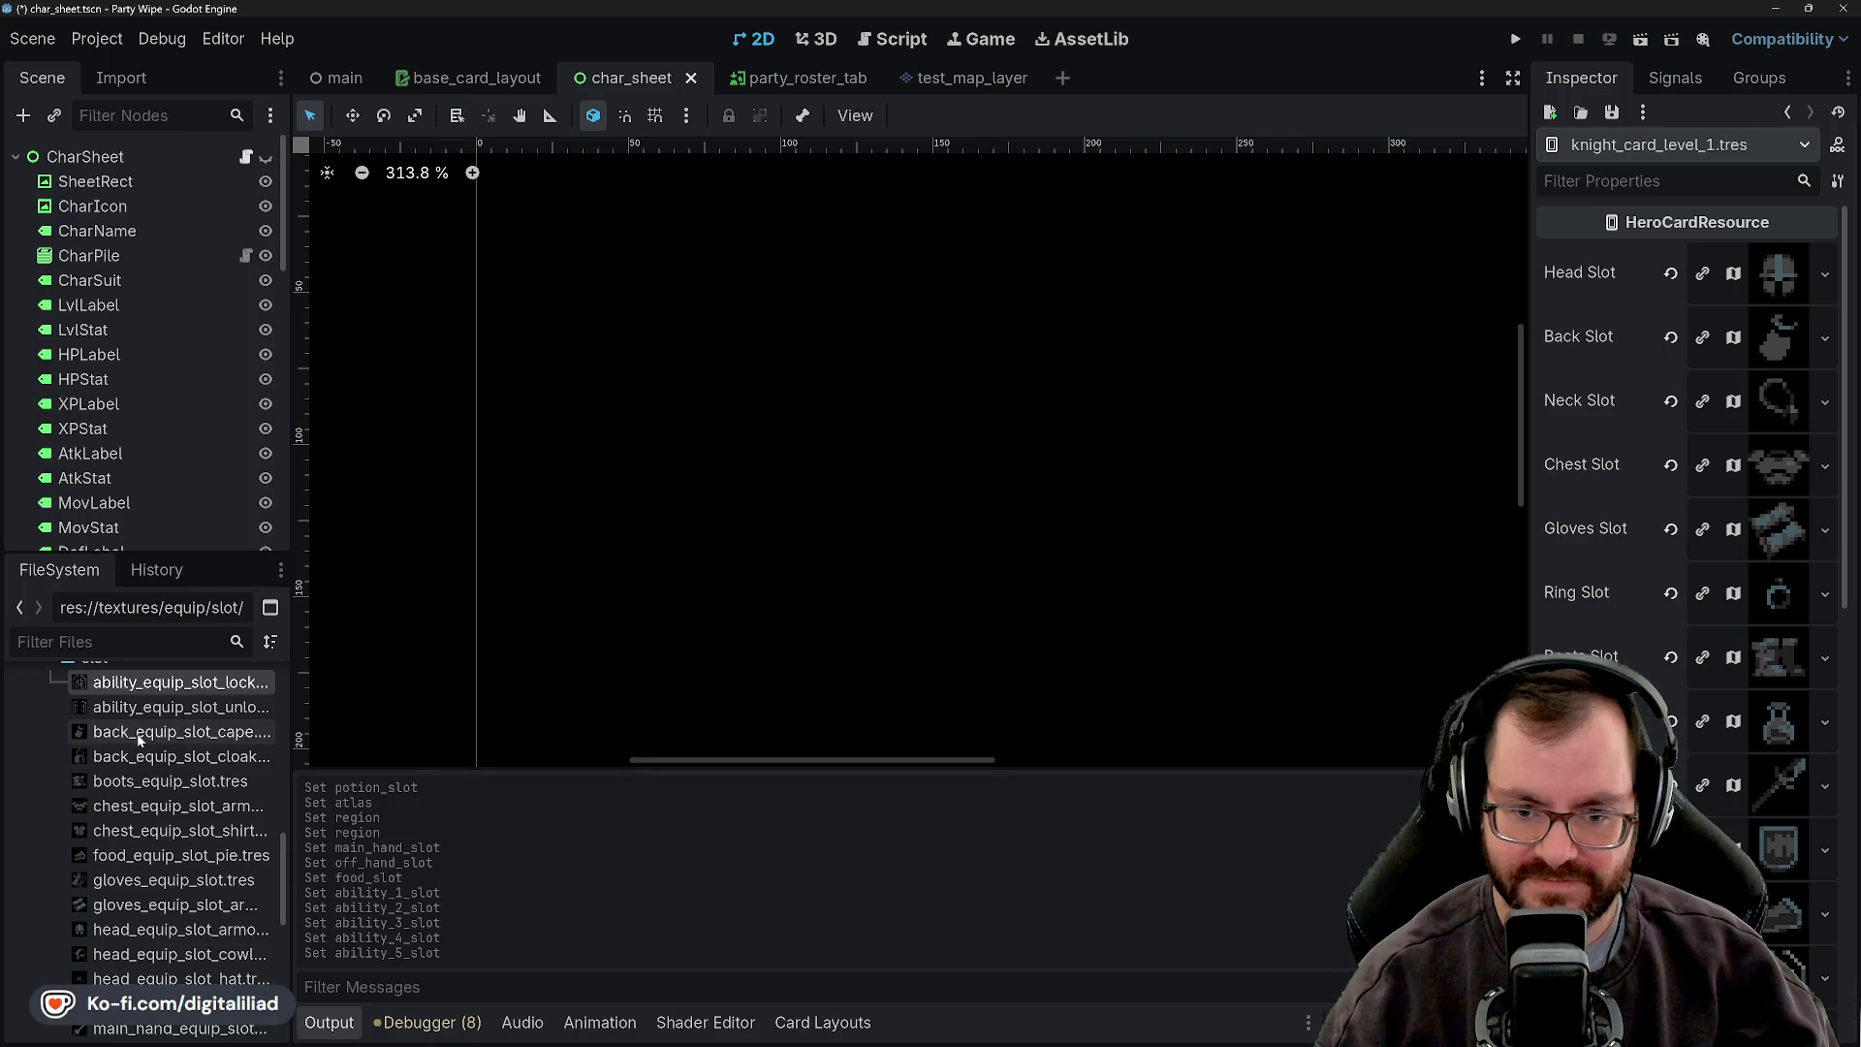
pyautogui.moveTo(1651, 611); pyautogui.dragTo(1665, 560)
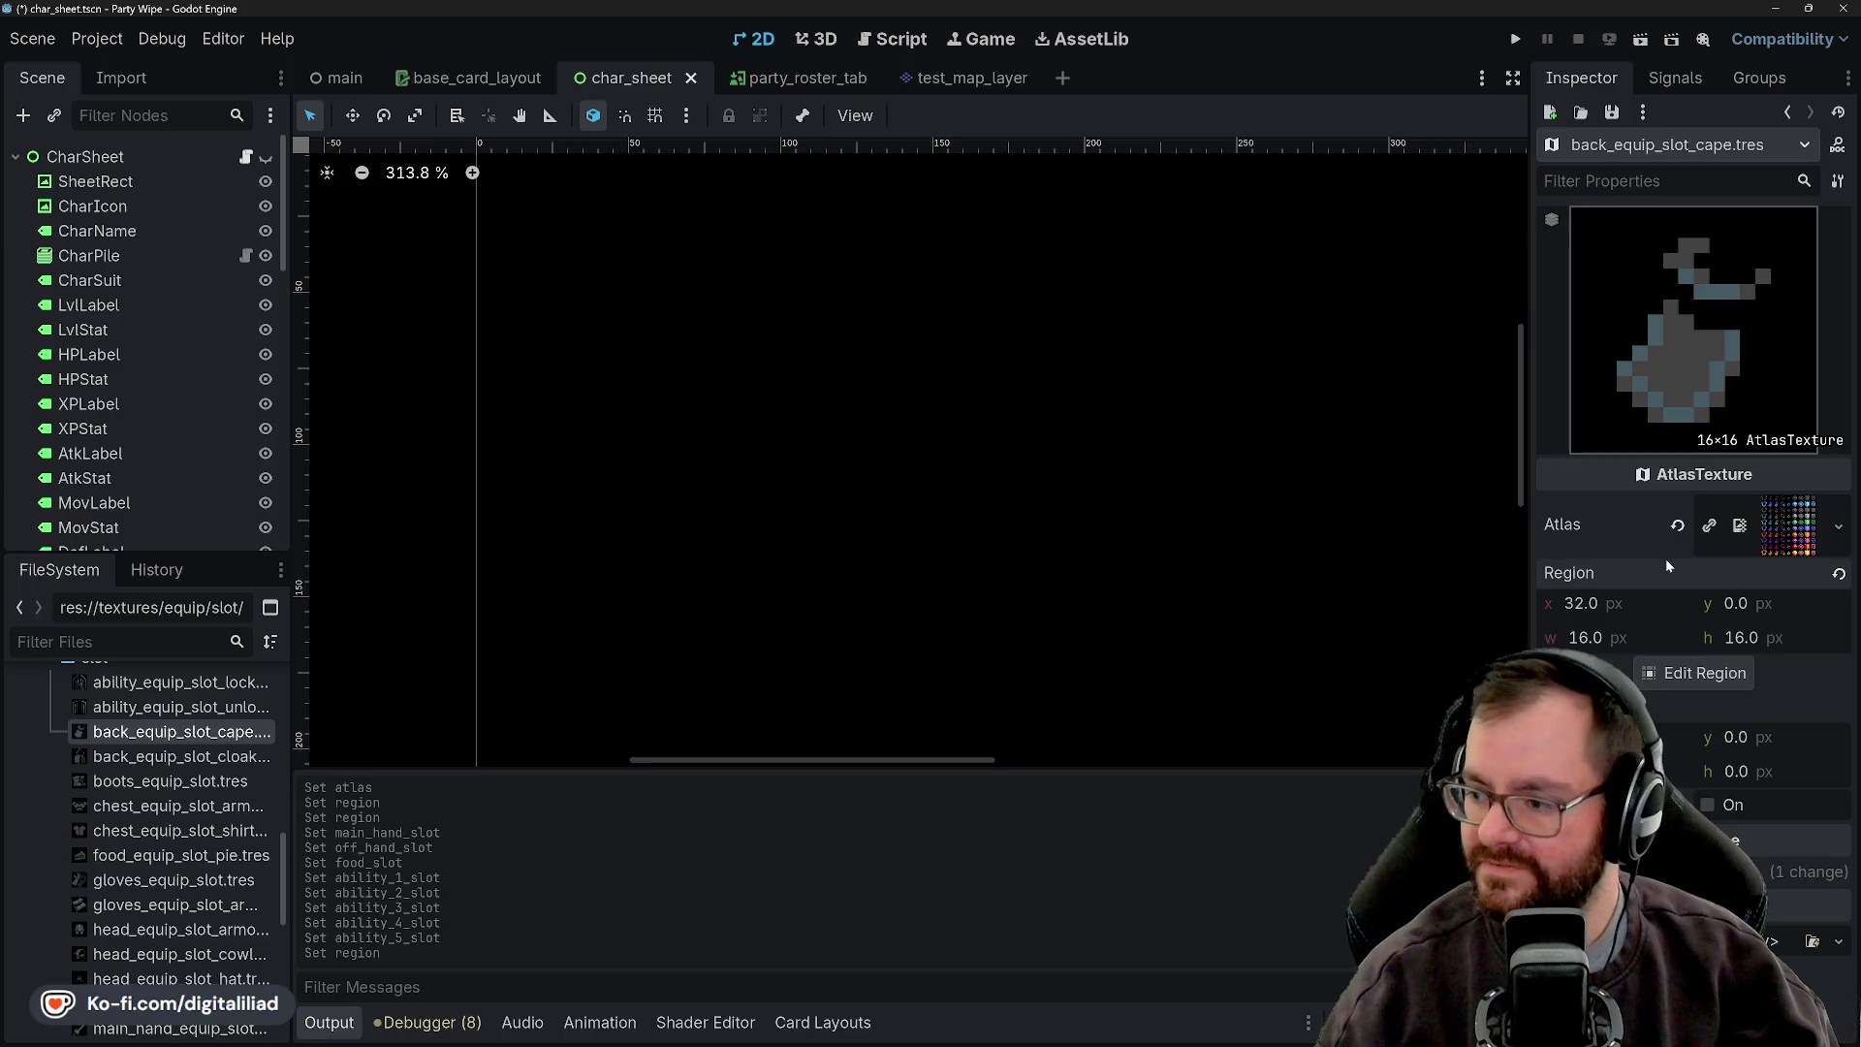
pyautogui.click(1612, 113)
pyautogui.click(1641, 144)
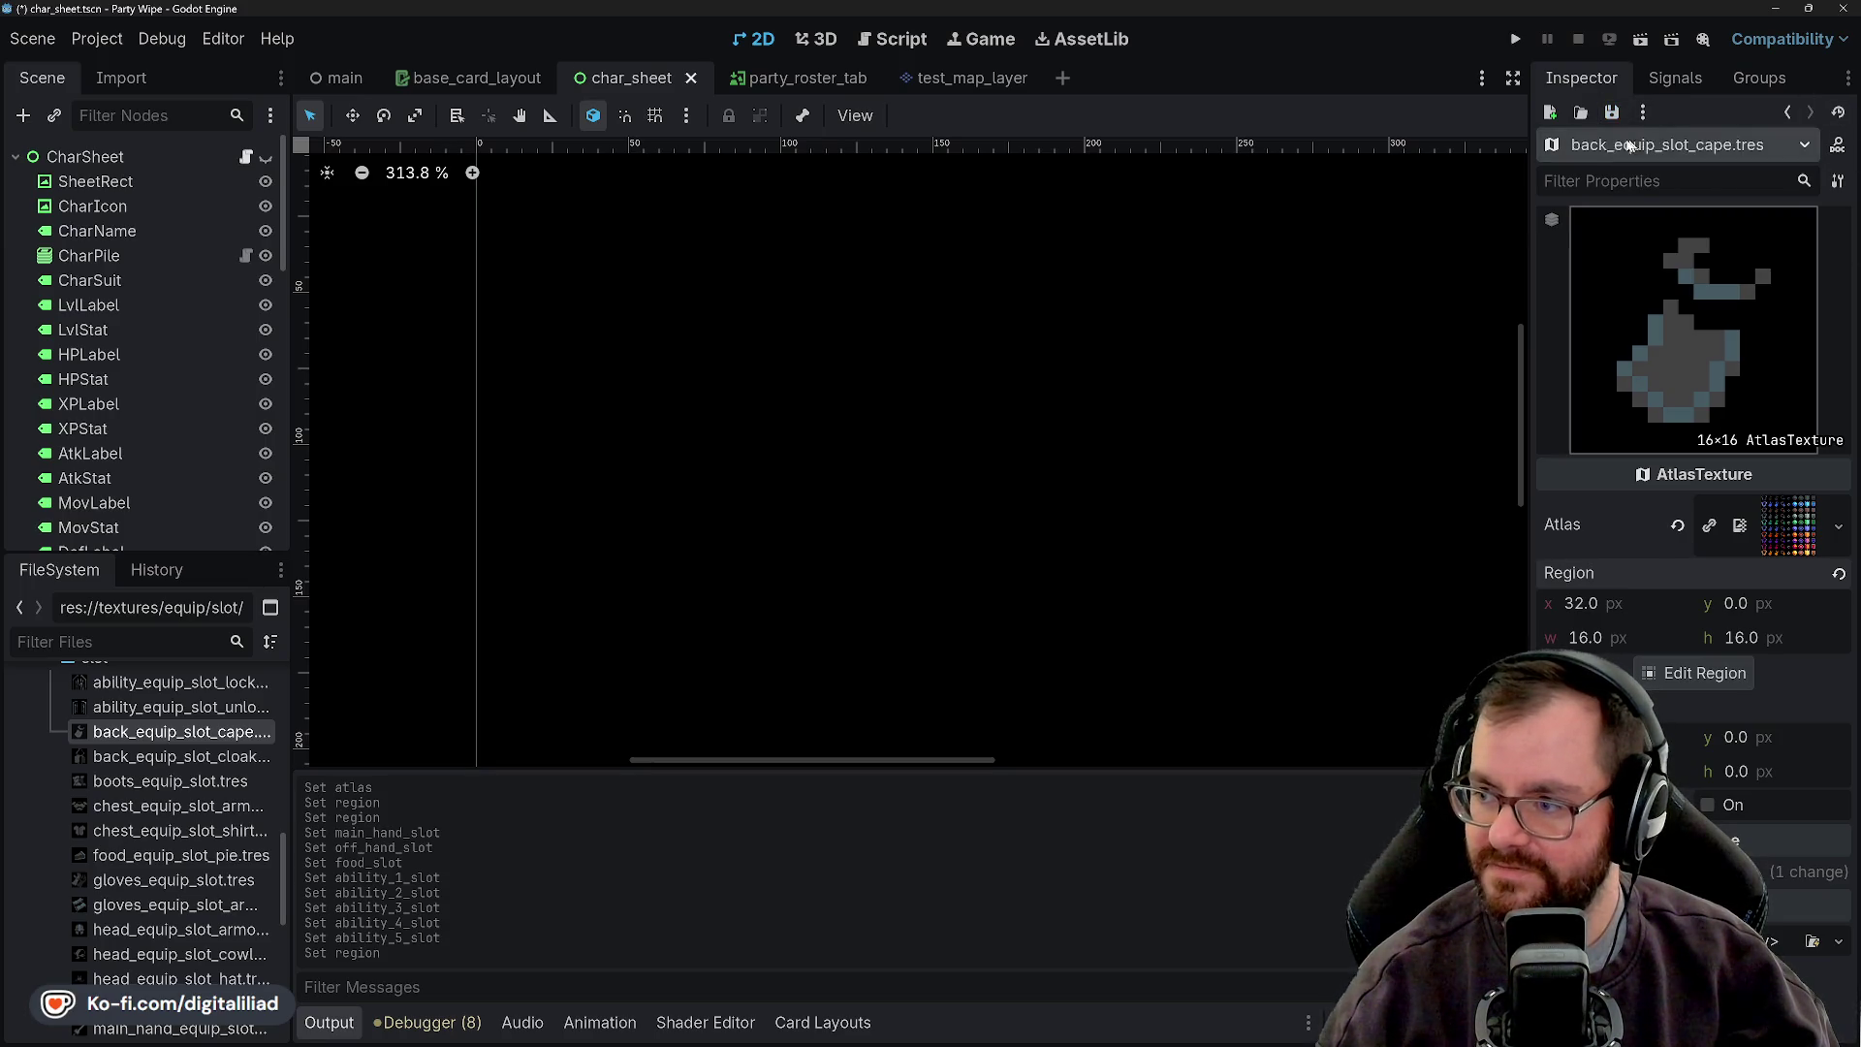
pyautogui.scroll(2, 140, 751)
pyautogui.click(140, 752)
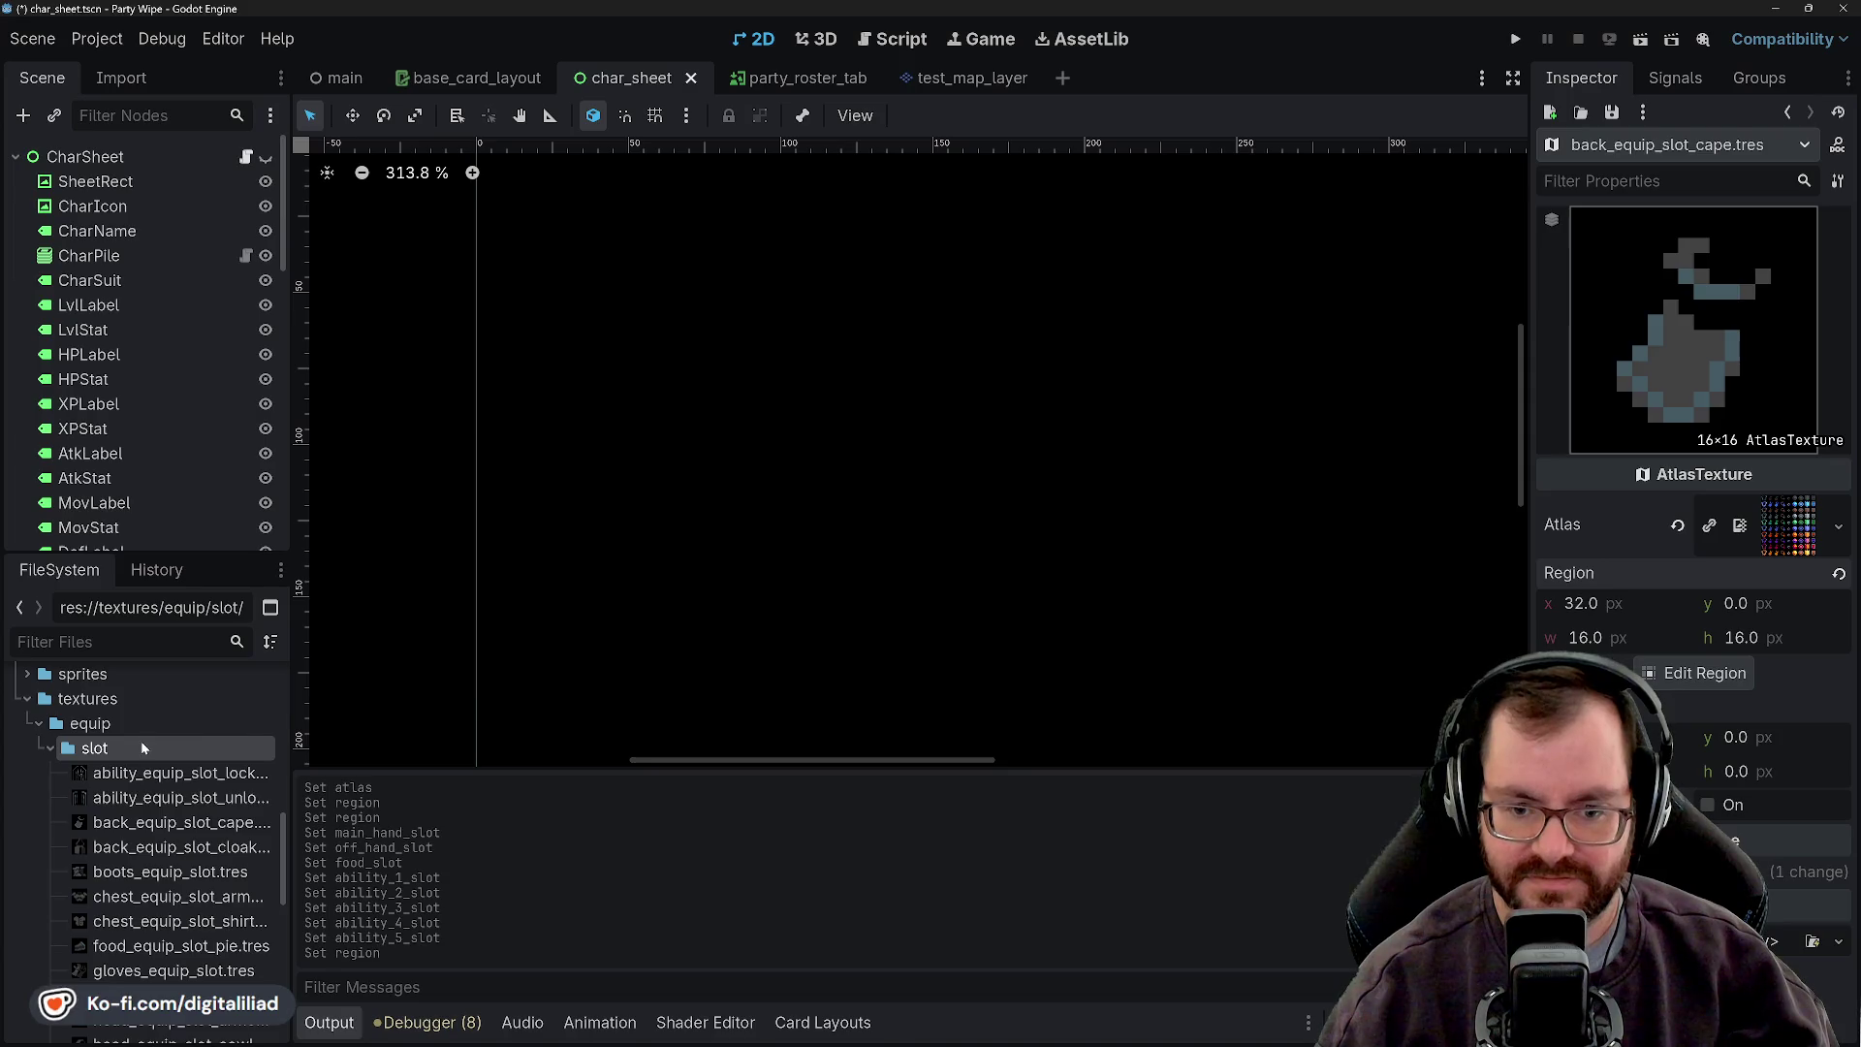
# - Create a new AtlasTexture resource saved as head_equip_slot_hat_wizard.tres in the slot folder
pyautogui.rightClick(140, 753)
pyautogui.moveTo(296, 689)
pyautogui.click(551, 764)
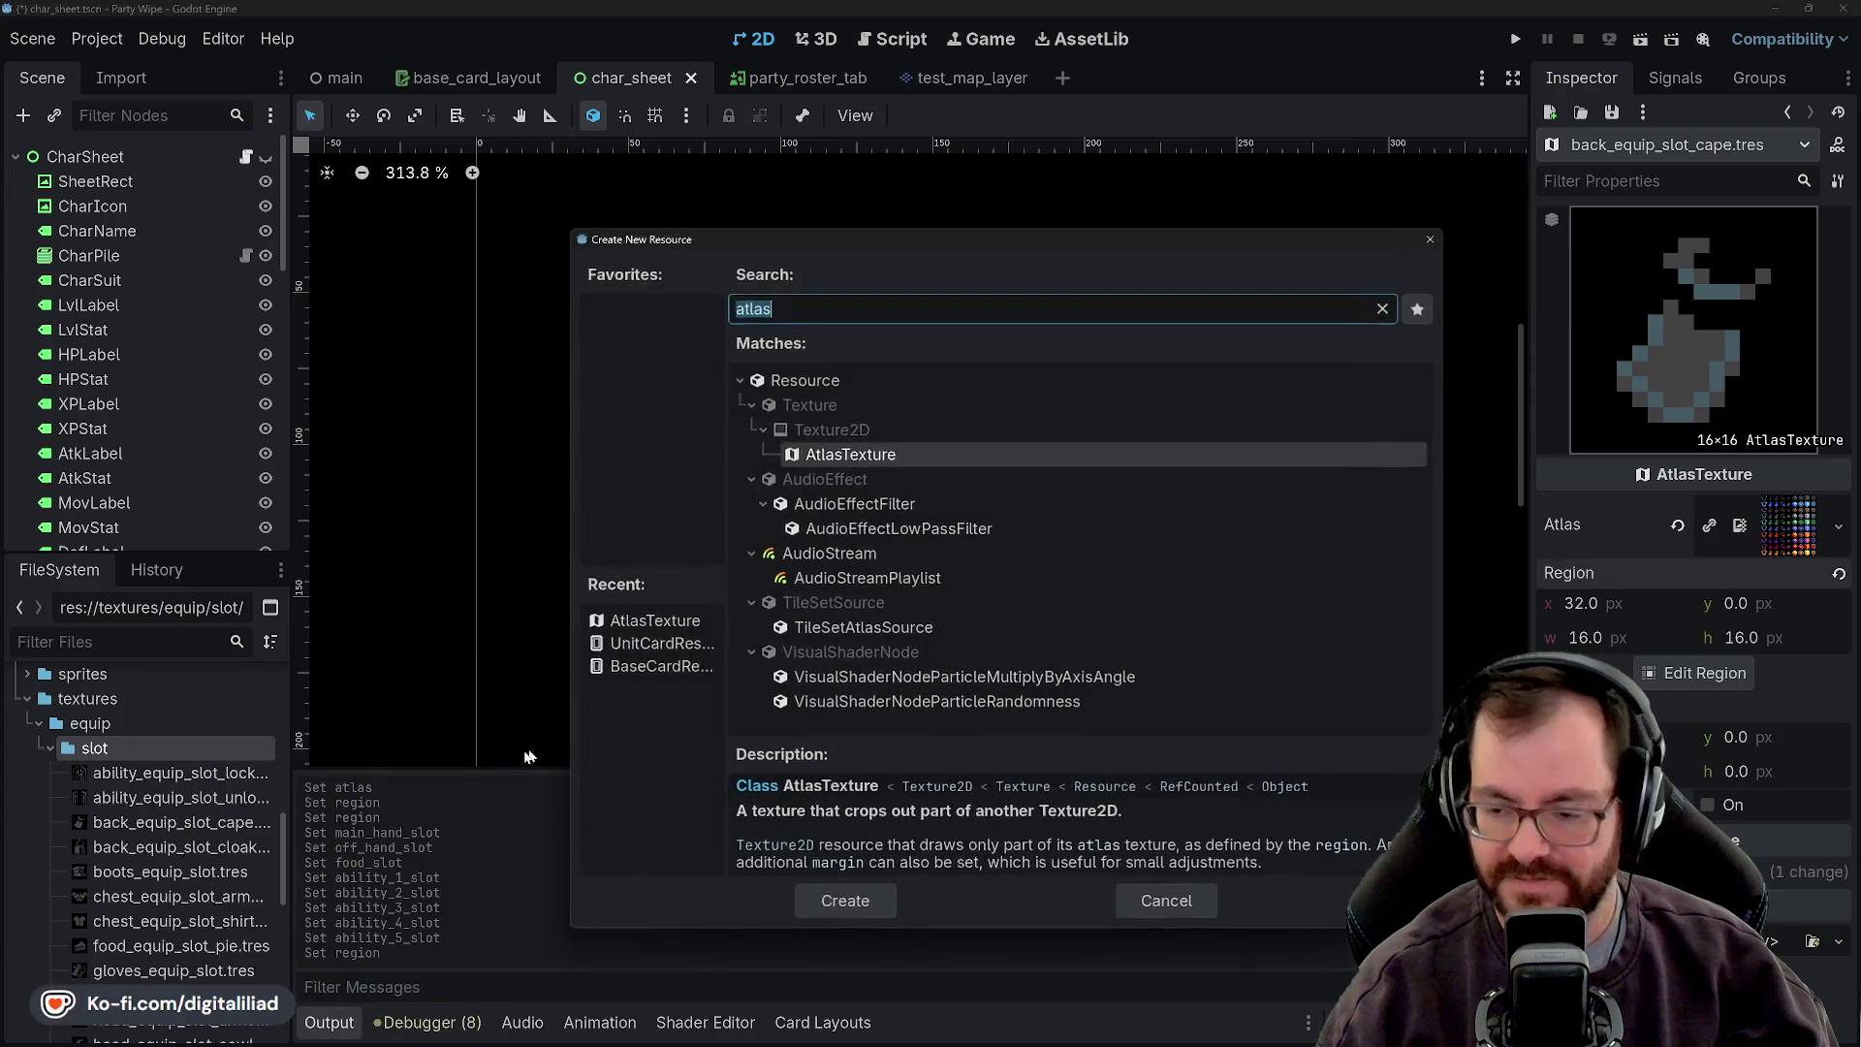
pyautogui.click(819, 894)
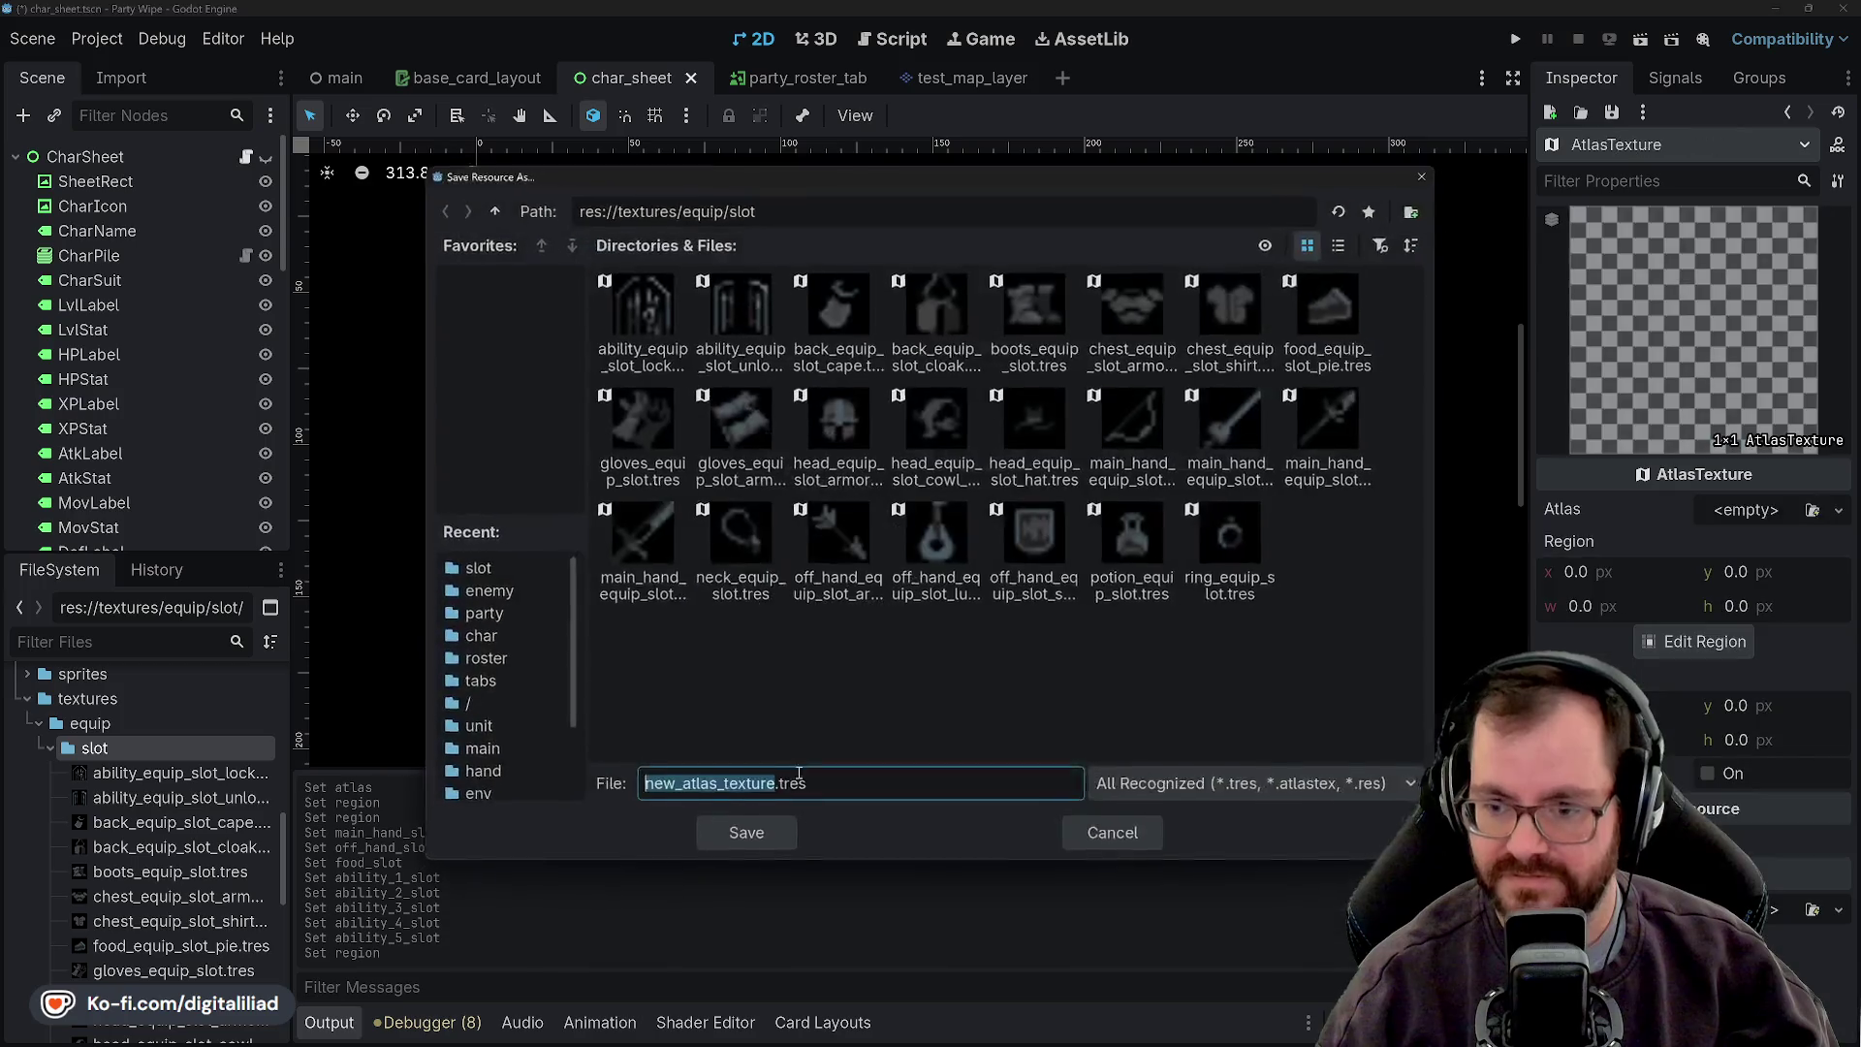
pyautogui.write('head_equip_slot')
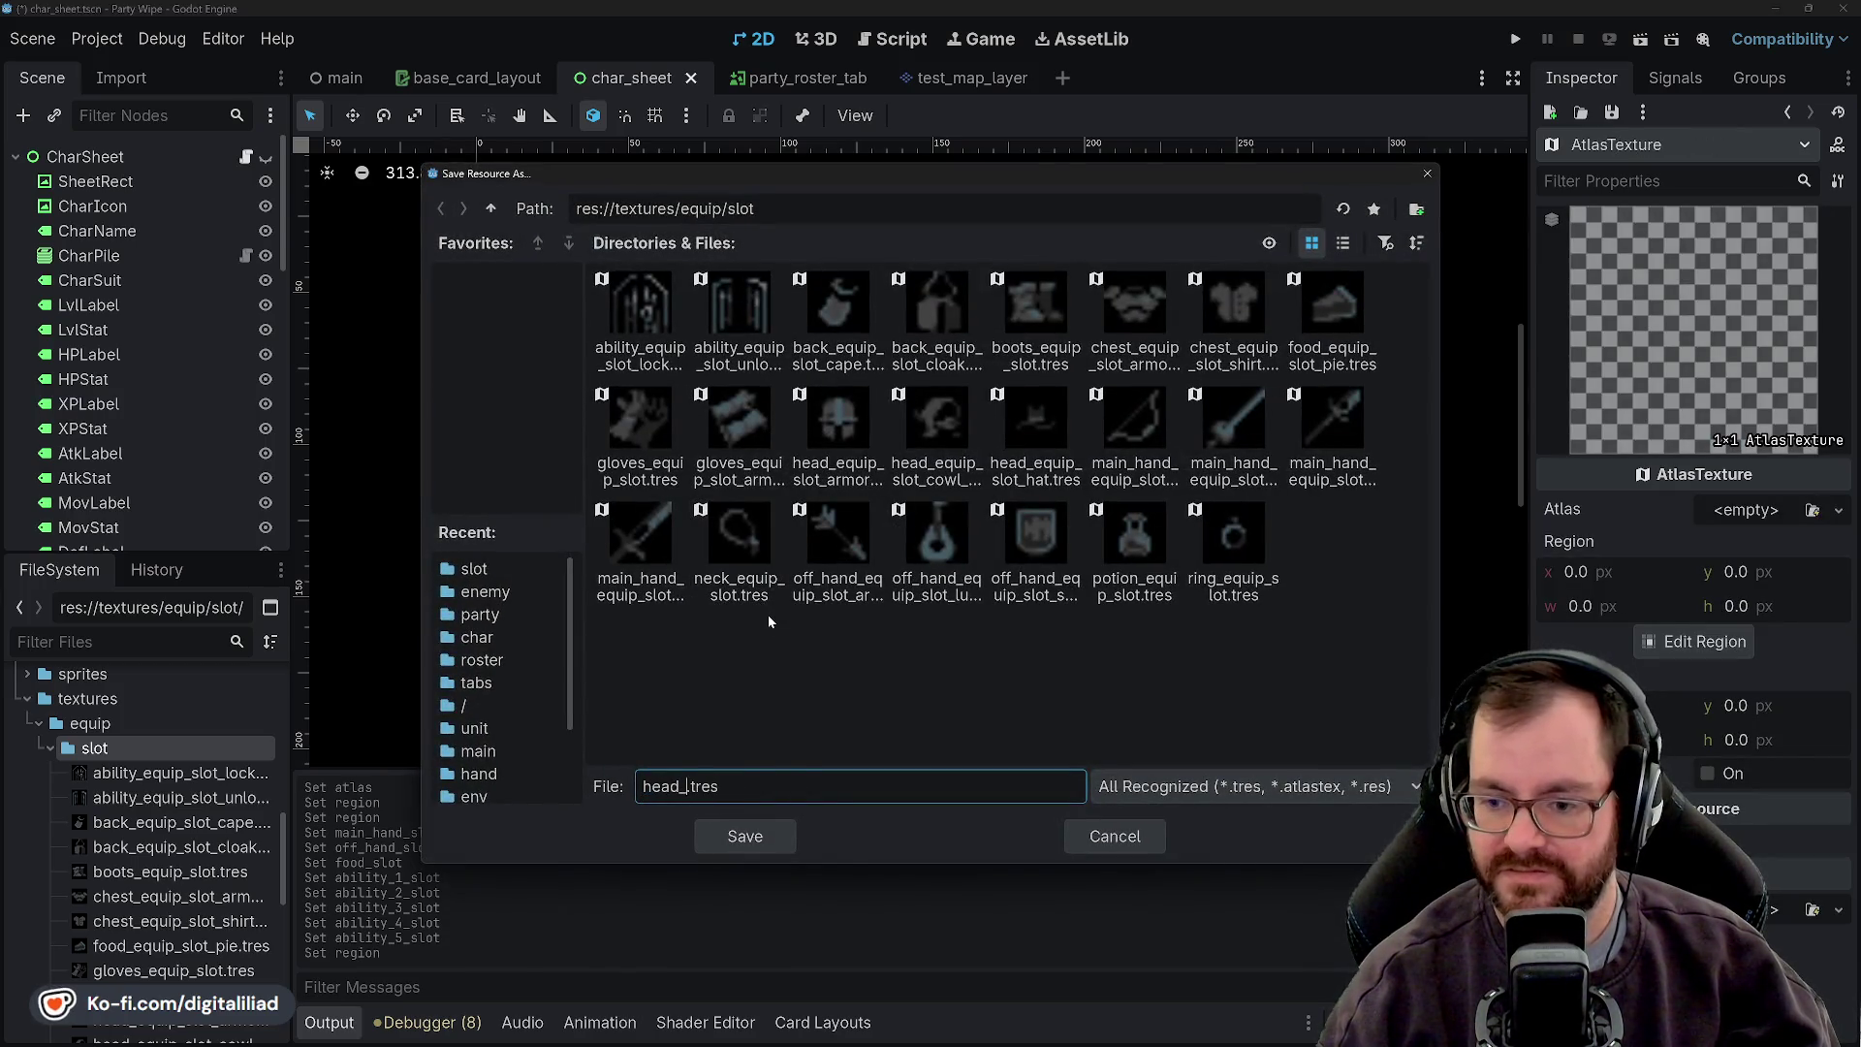
pyautogui.write('_hat_wi')
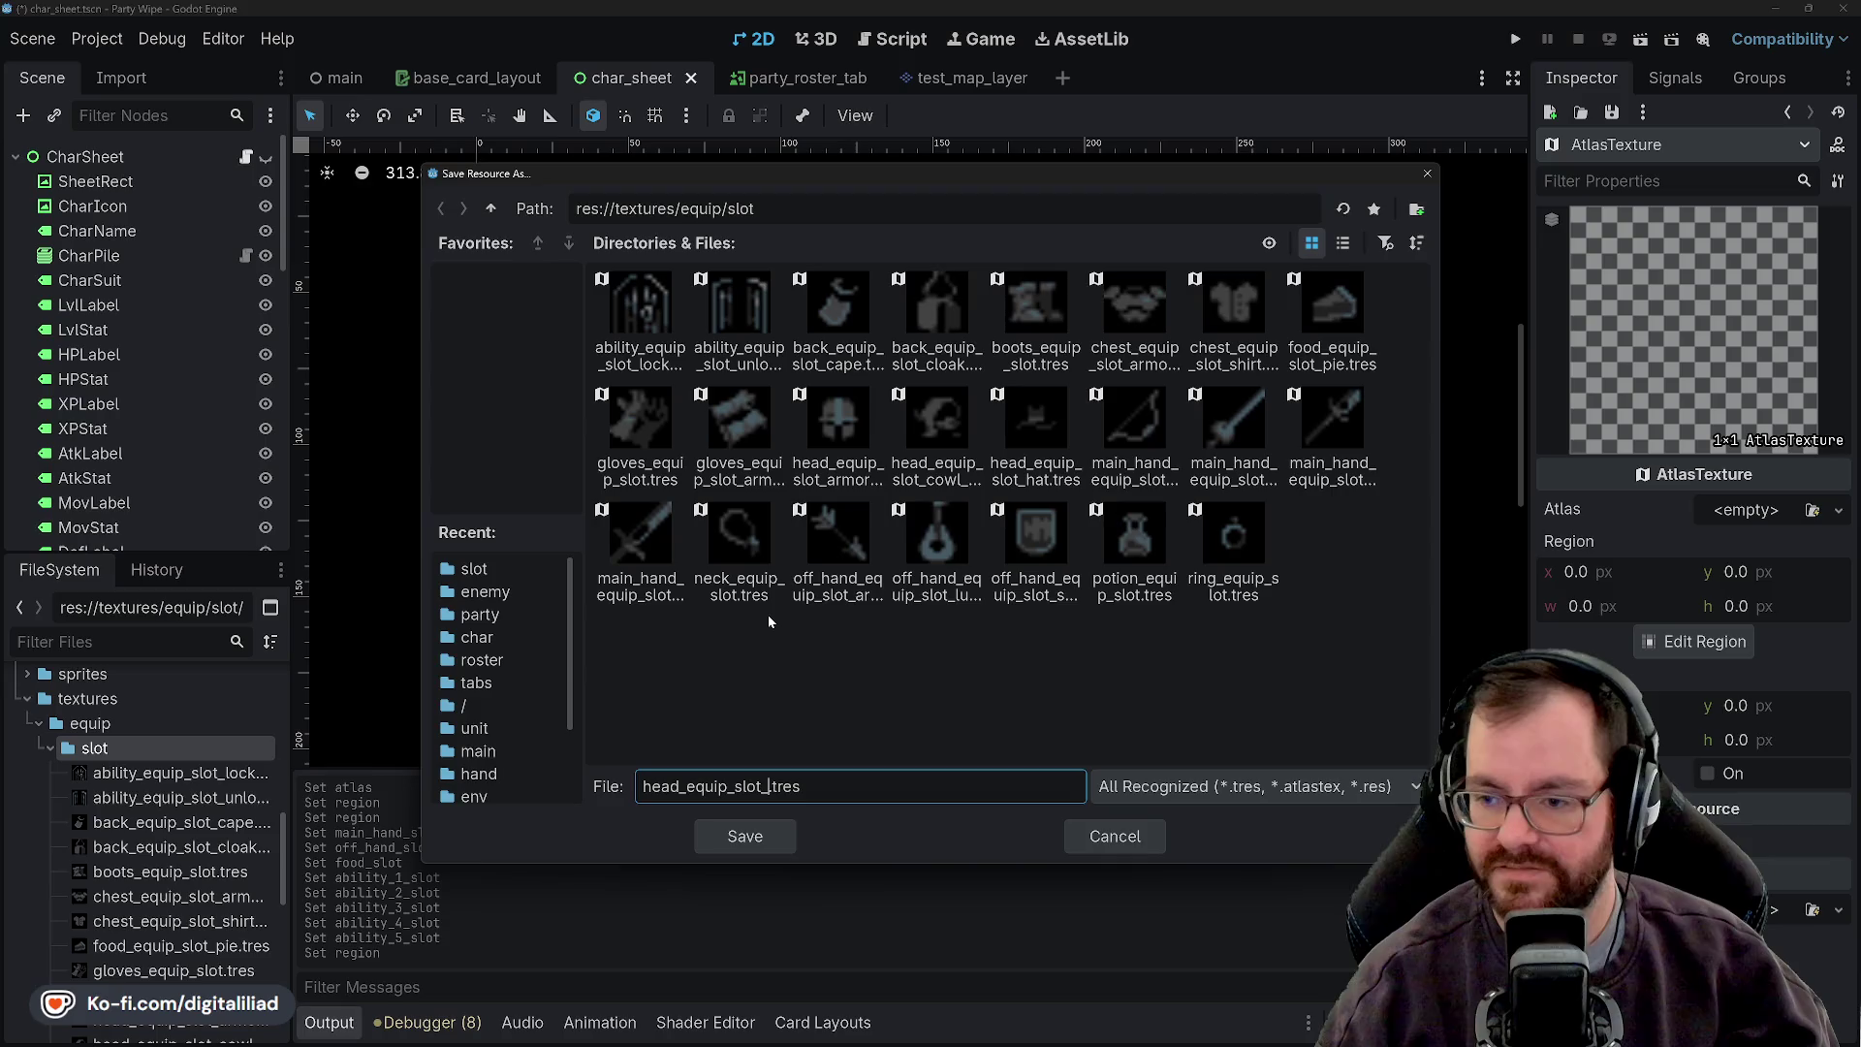
pyautogui.write('zard')
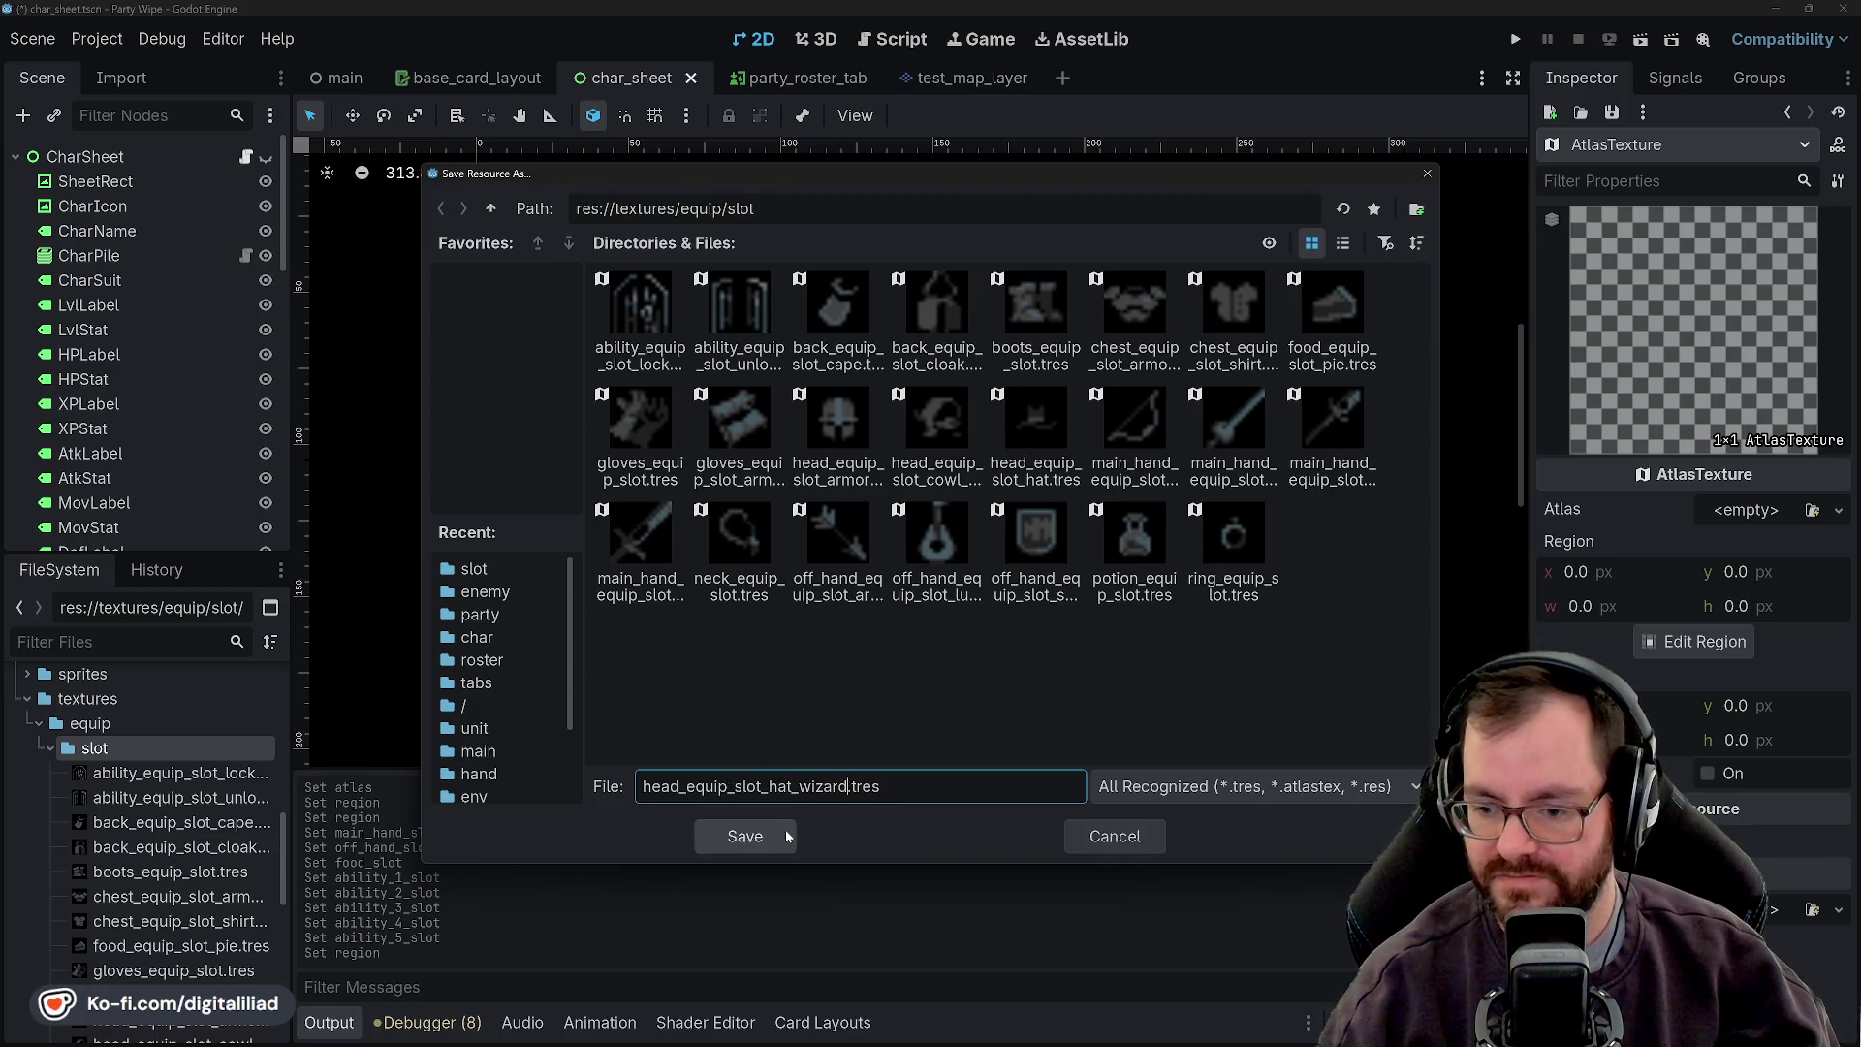
pyautogui.click(738, 840)
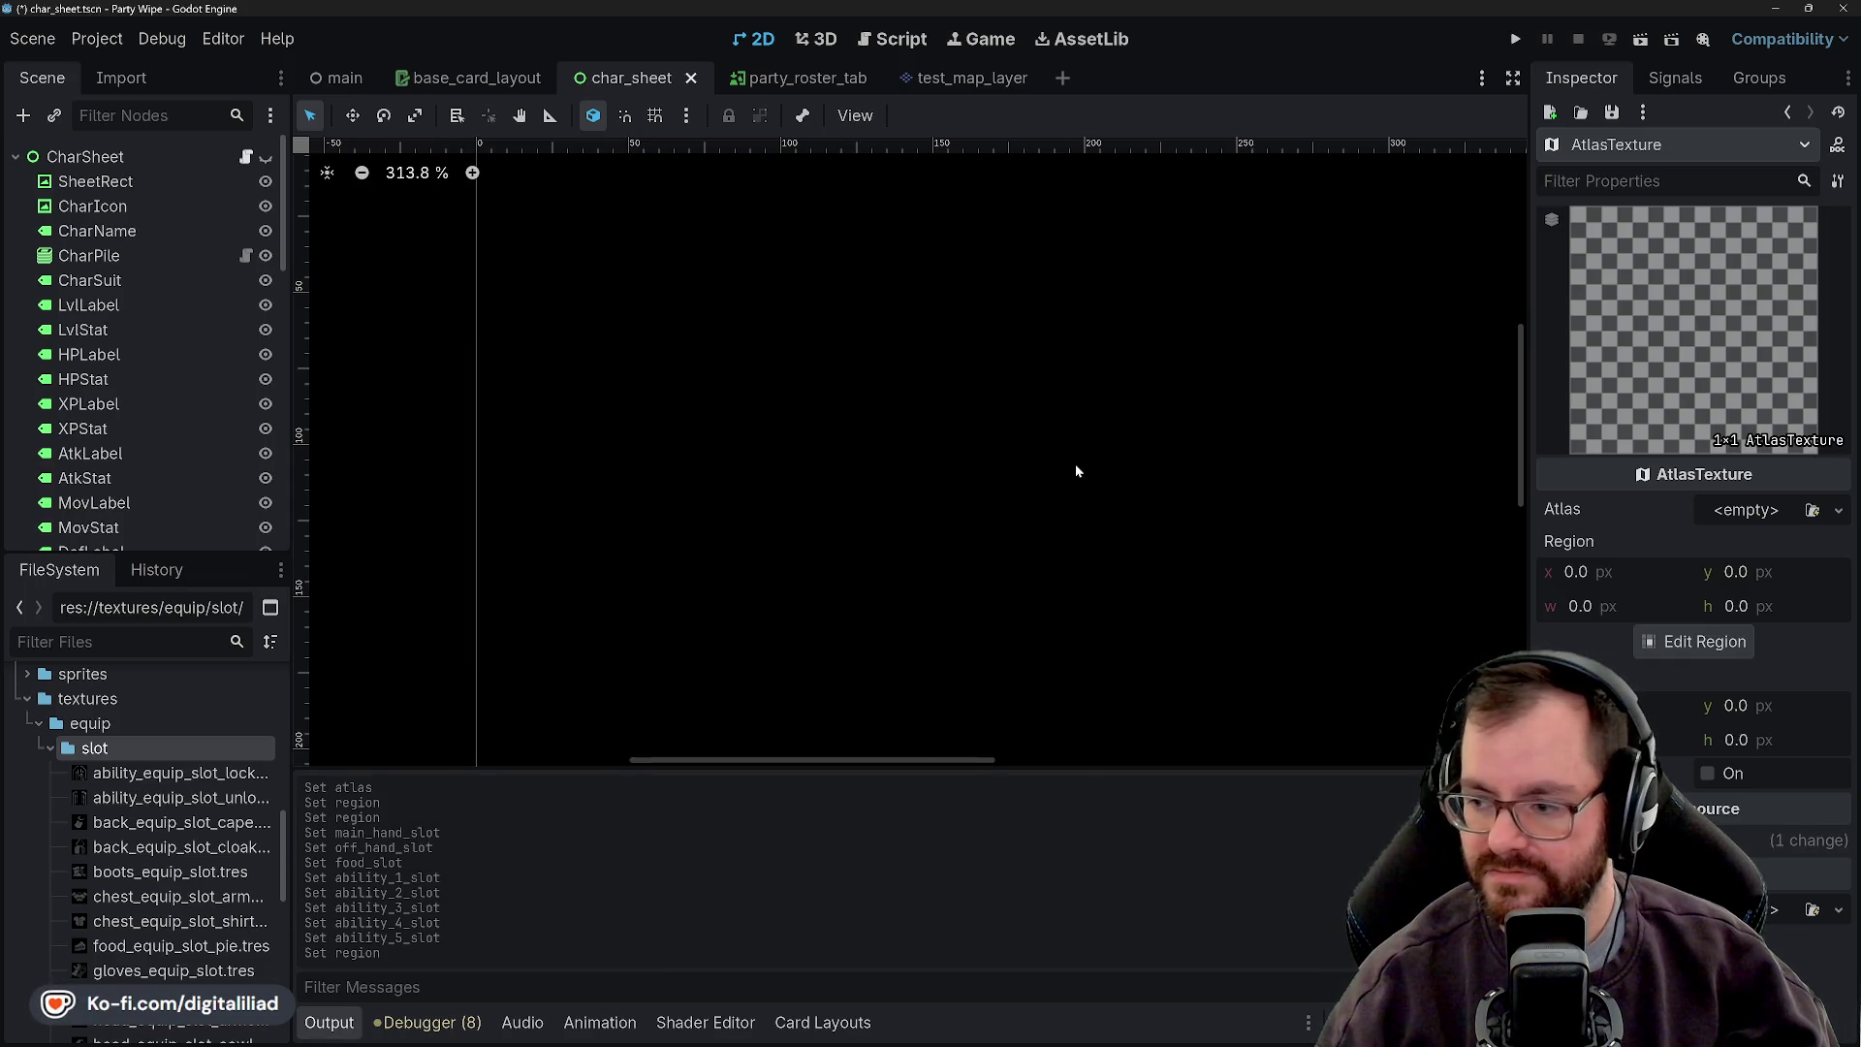
# - Assign the armor sprite atlas and set the region to x 192, 16×16
pyautogui.click(1745, 510)
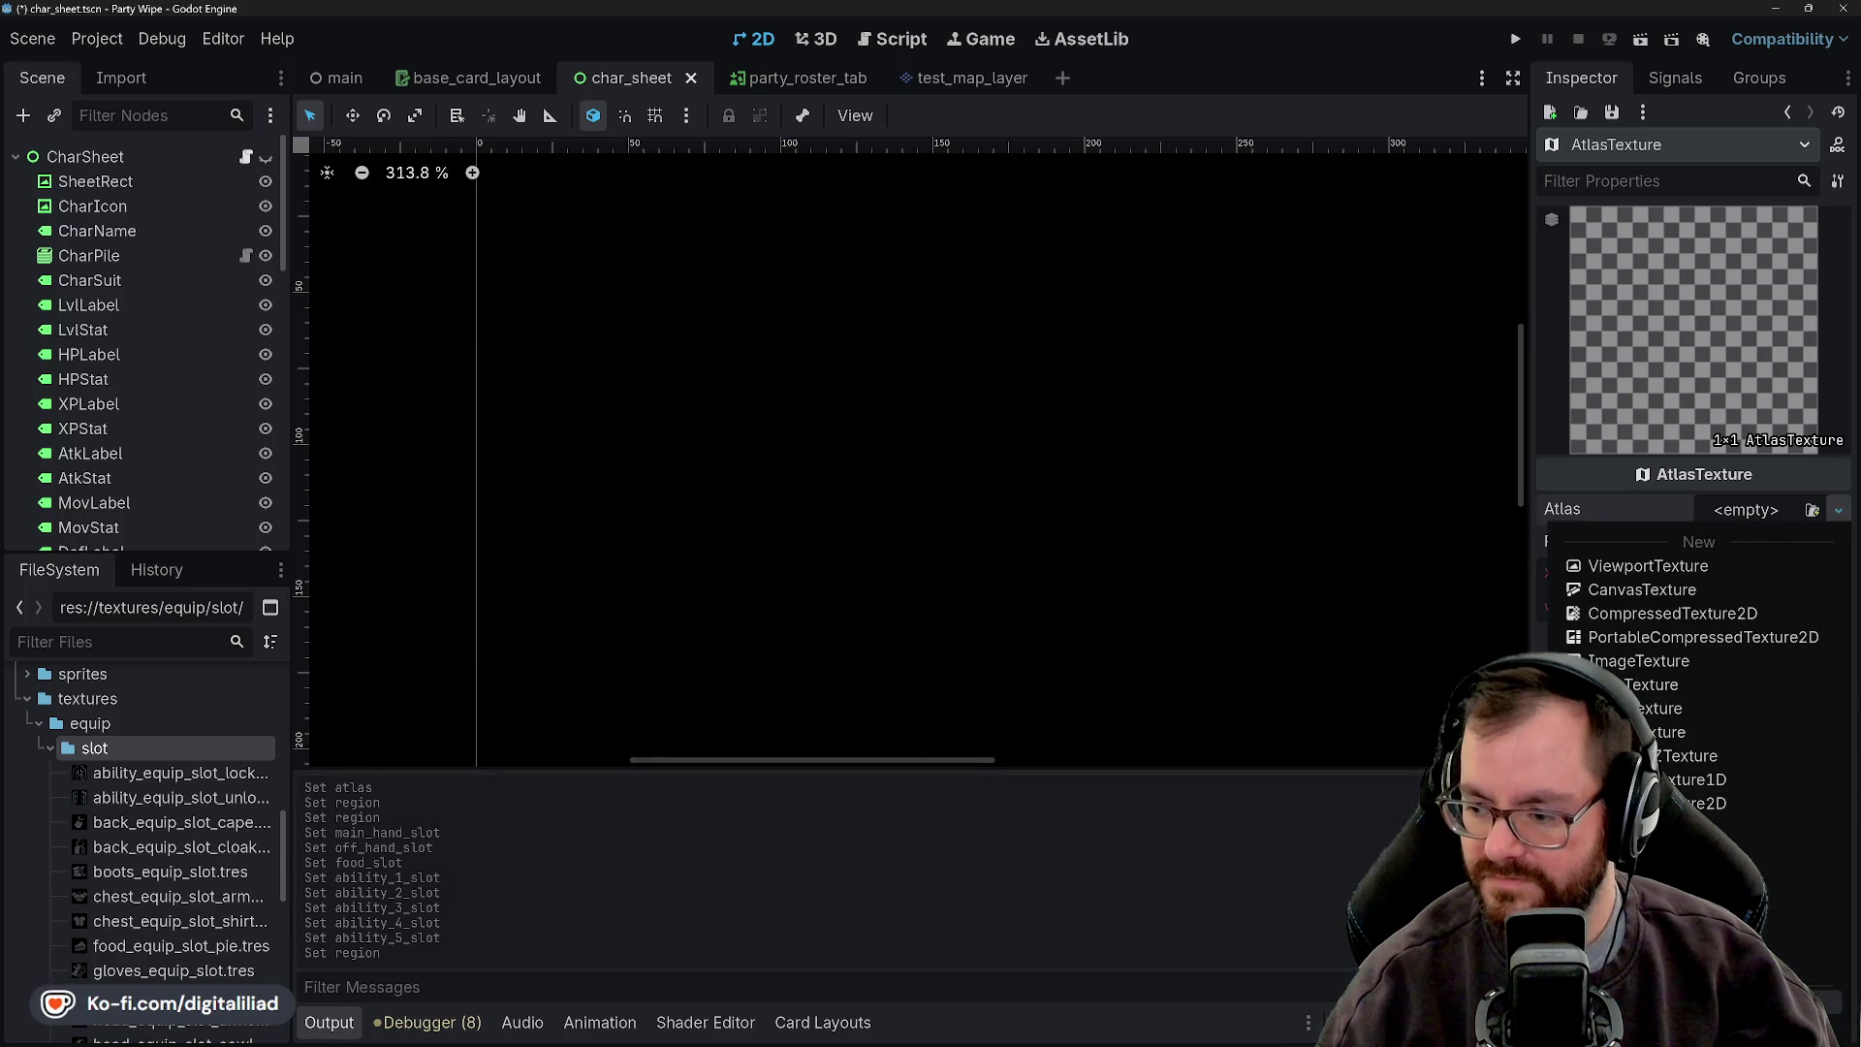
pyautogui.click(1822, 1001)
pyautogui.doubleClick(765, 305)
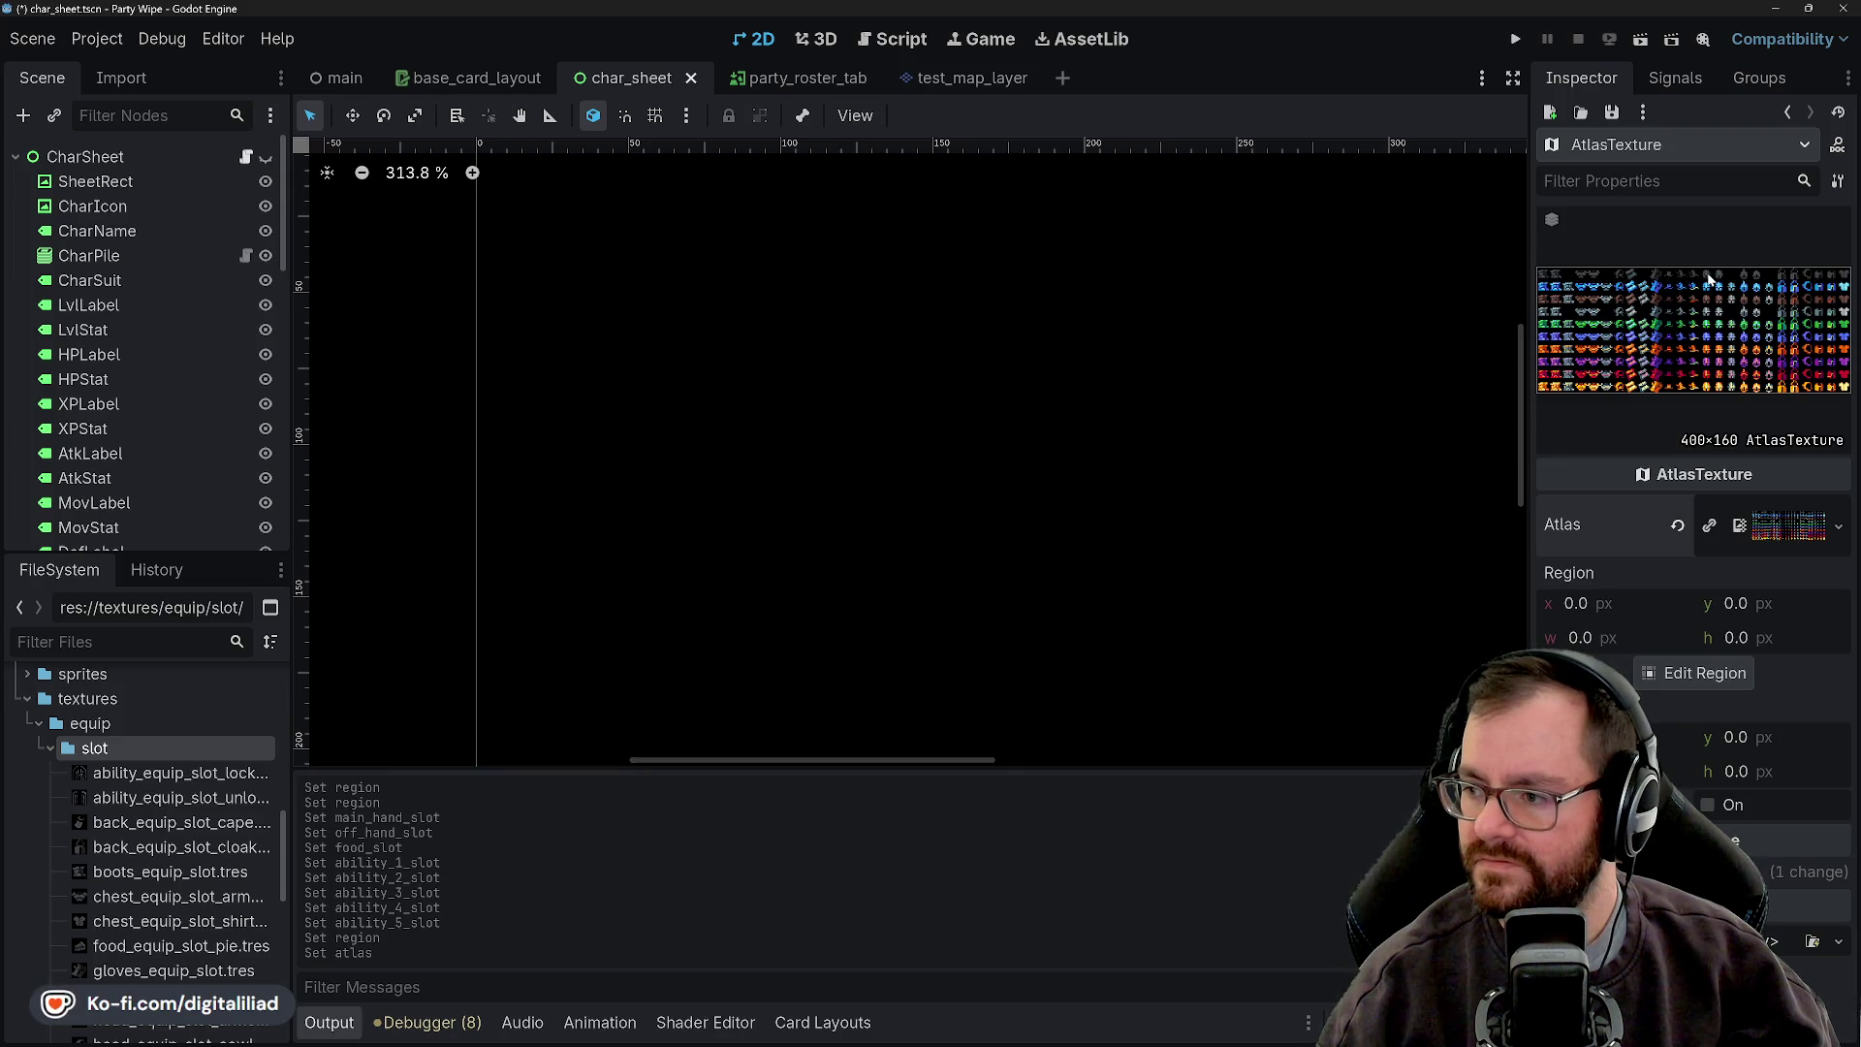
pyautogui.click(1575, 602)
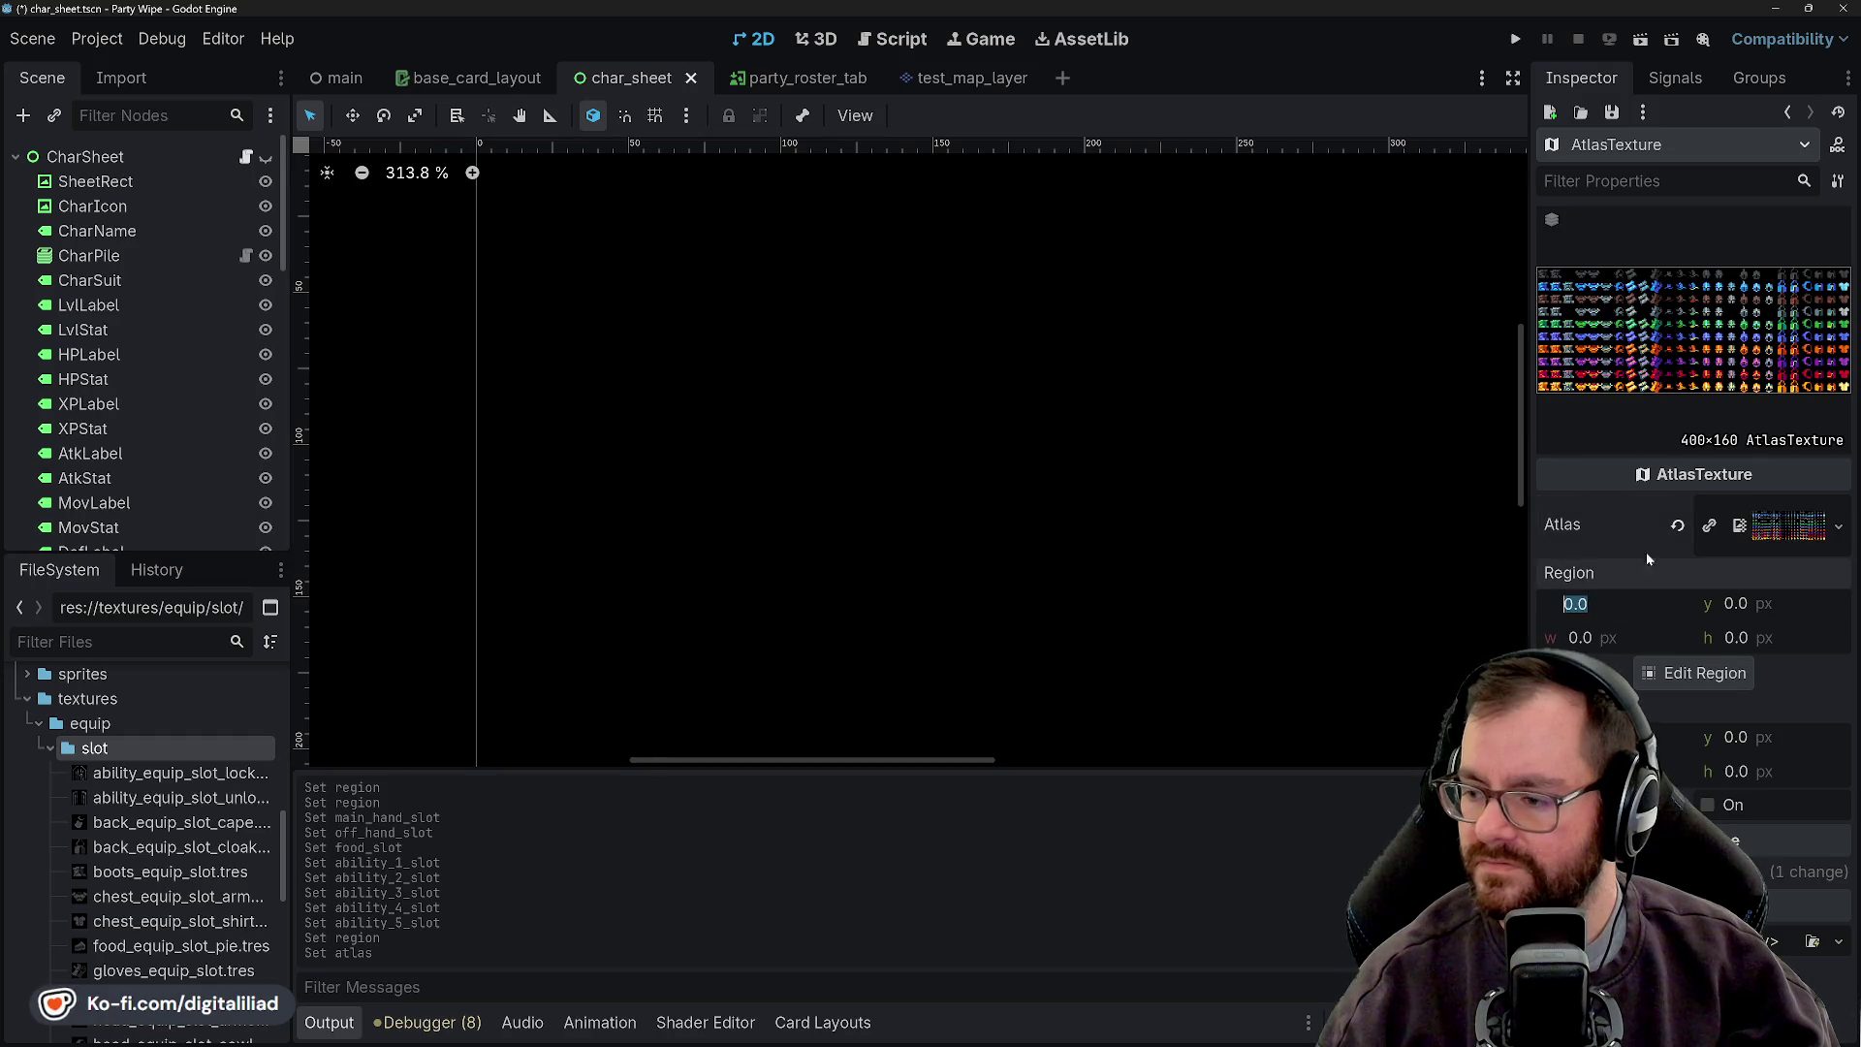
pyautogui.write('192')
pyautogui.press('Return')
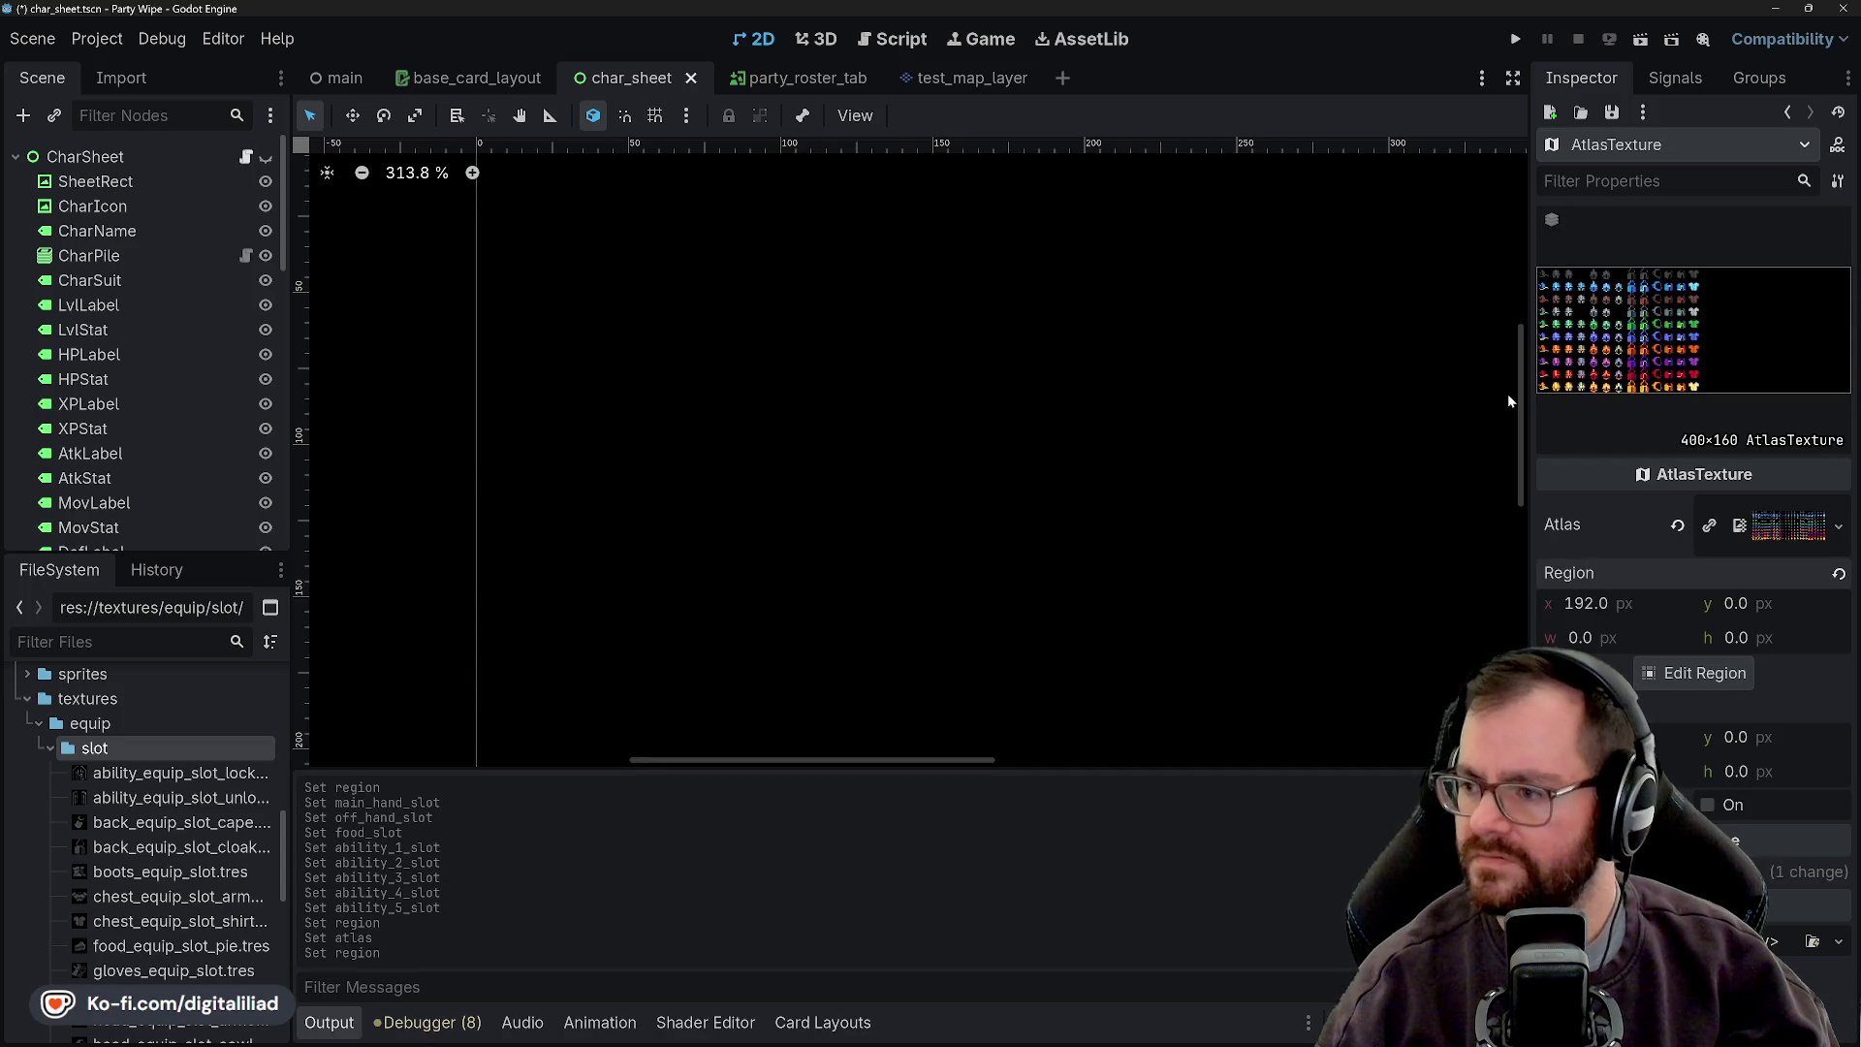
pyautogui.click(1580, 630)
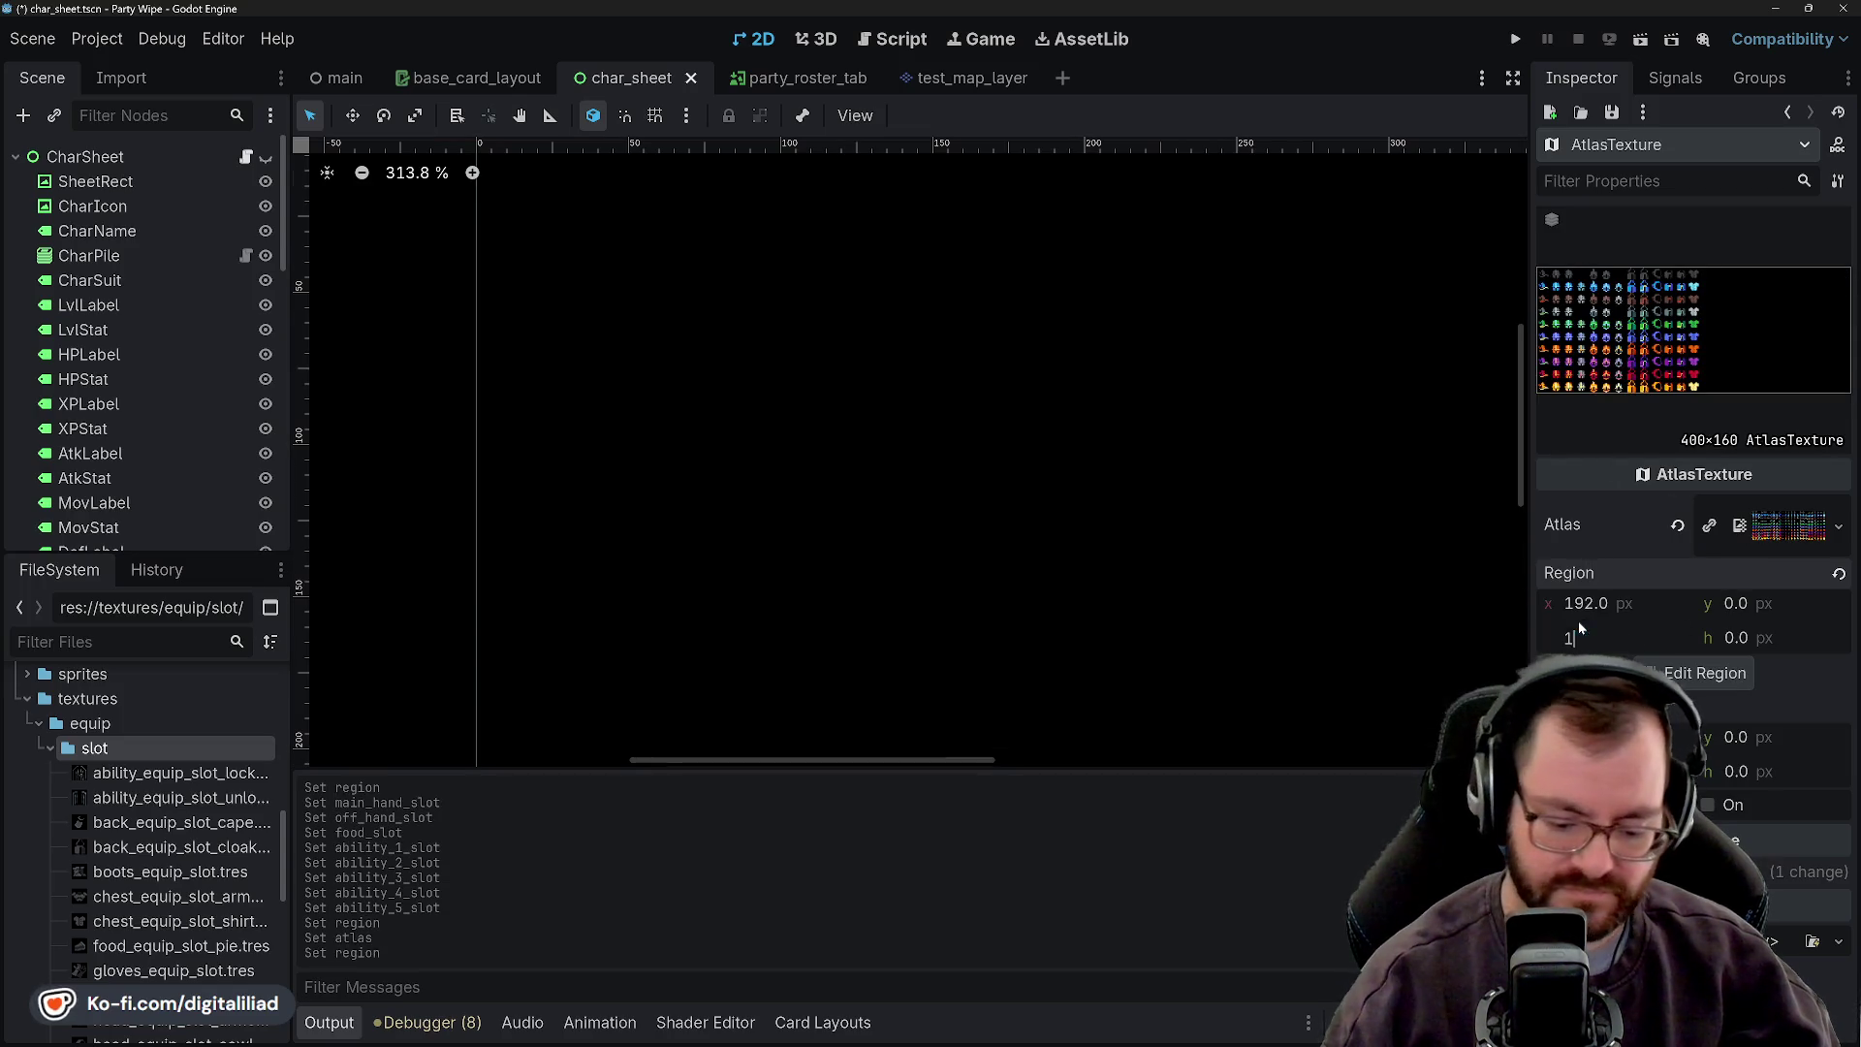
pyautogui.write('16')
pyautogui.press('Tab')
pyautogui.write('16')
pyautogui.press('Return')
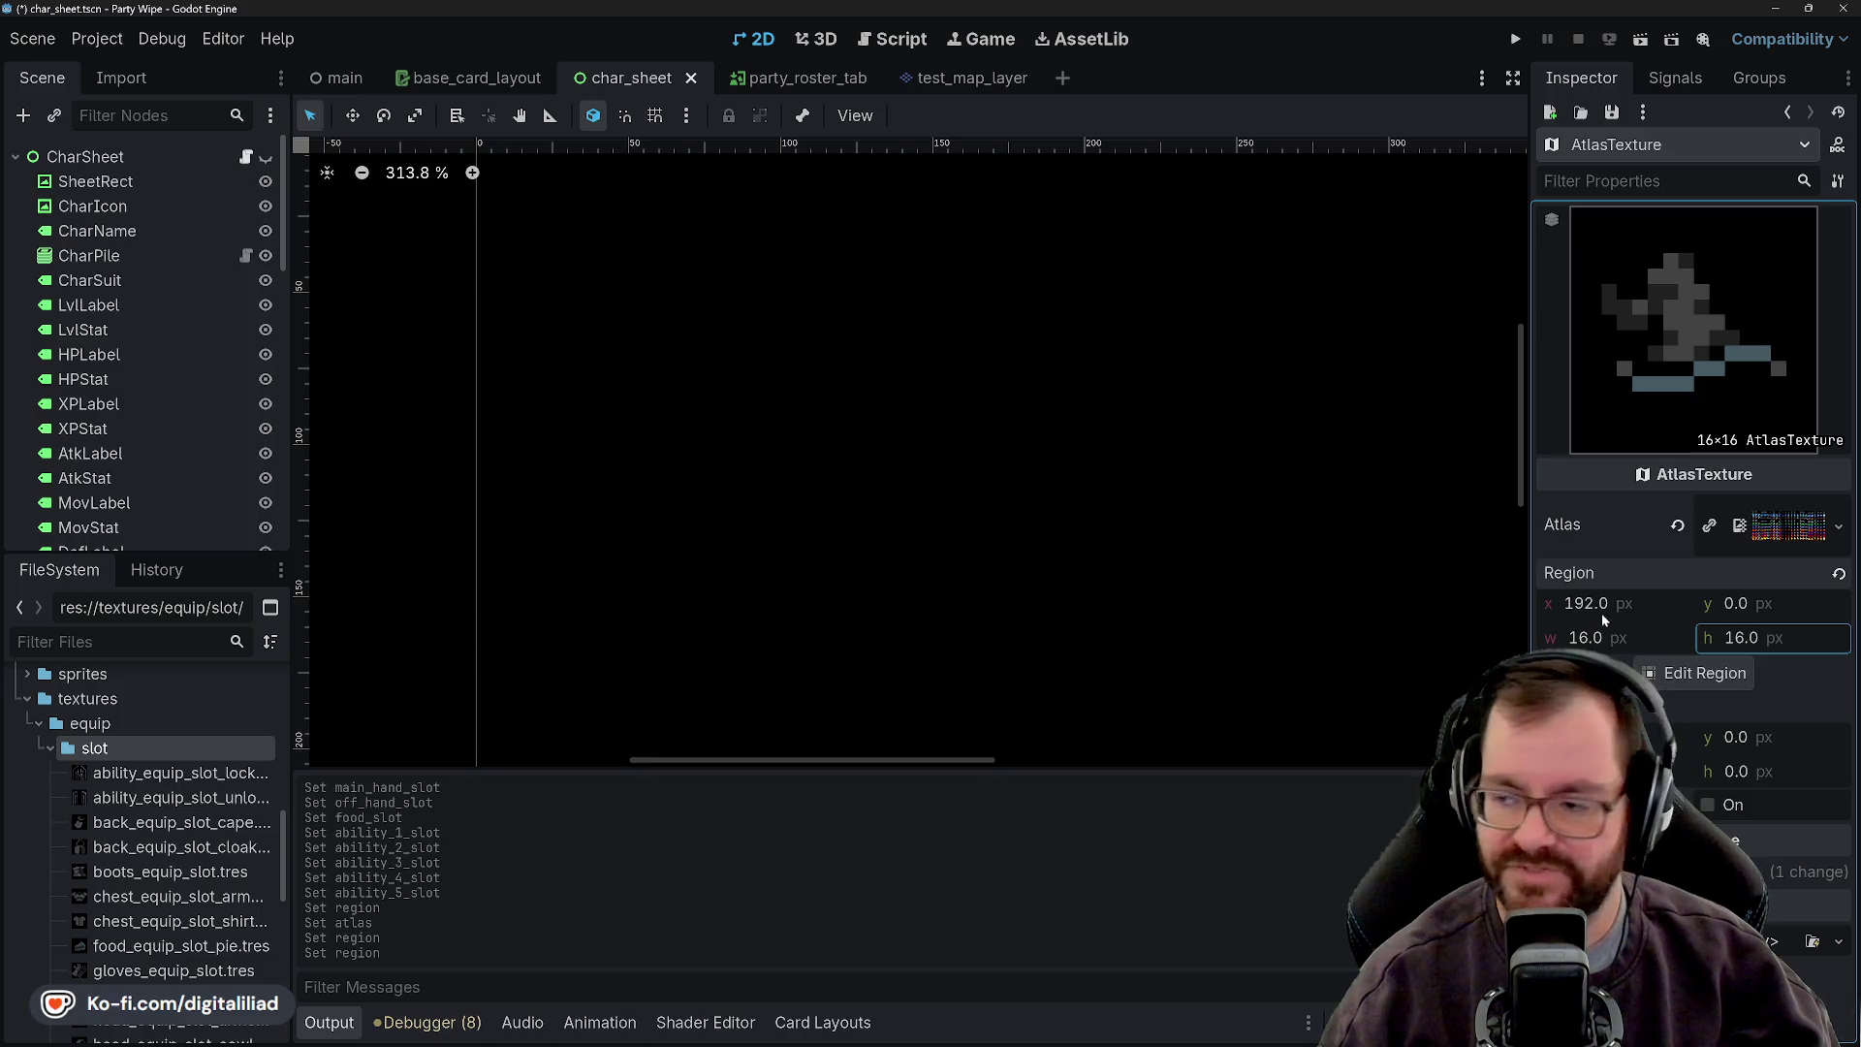
# - Open and dismiss the save options, then pan the atlas canvas view
pyautogui.click(1611, 113)
pyautogui.click(1637, 143)
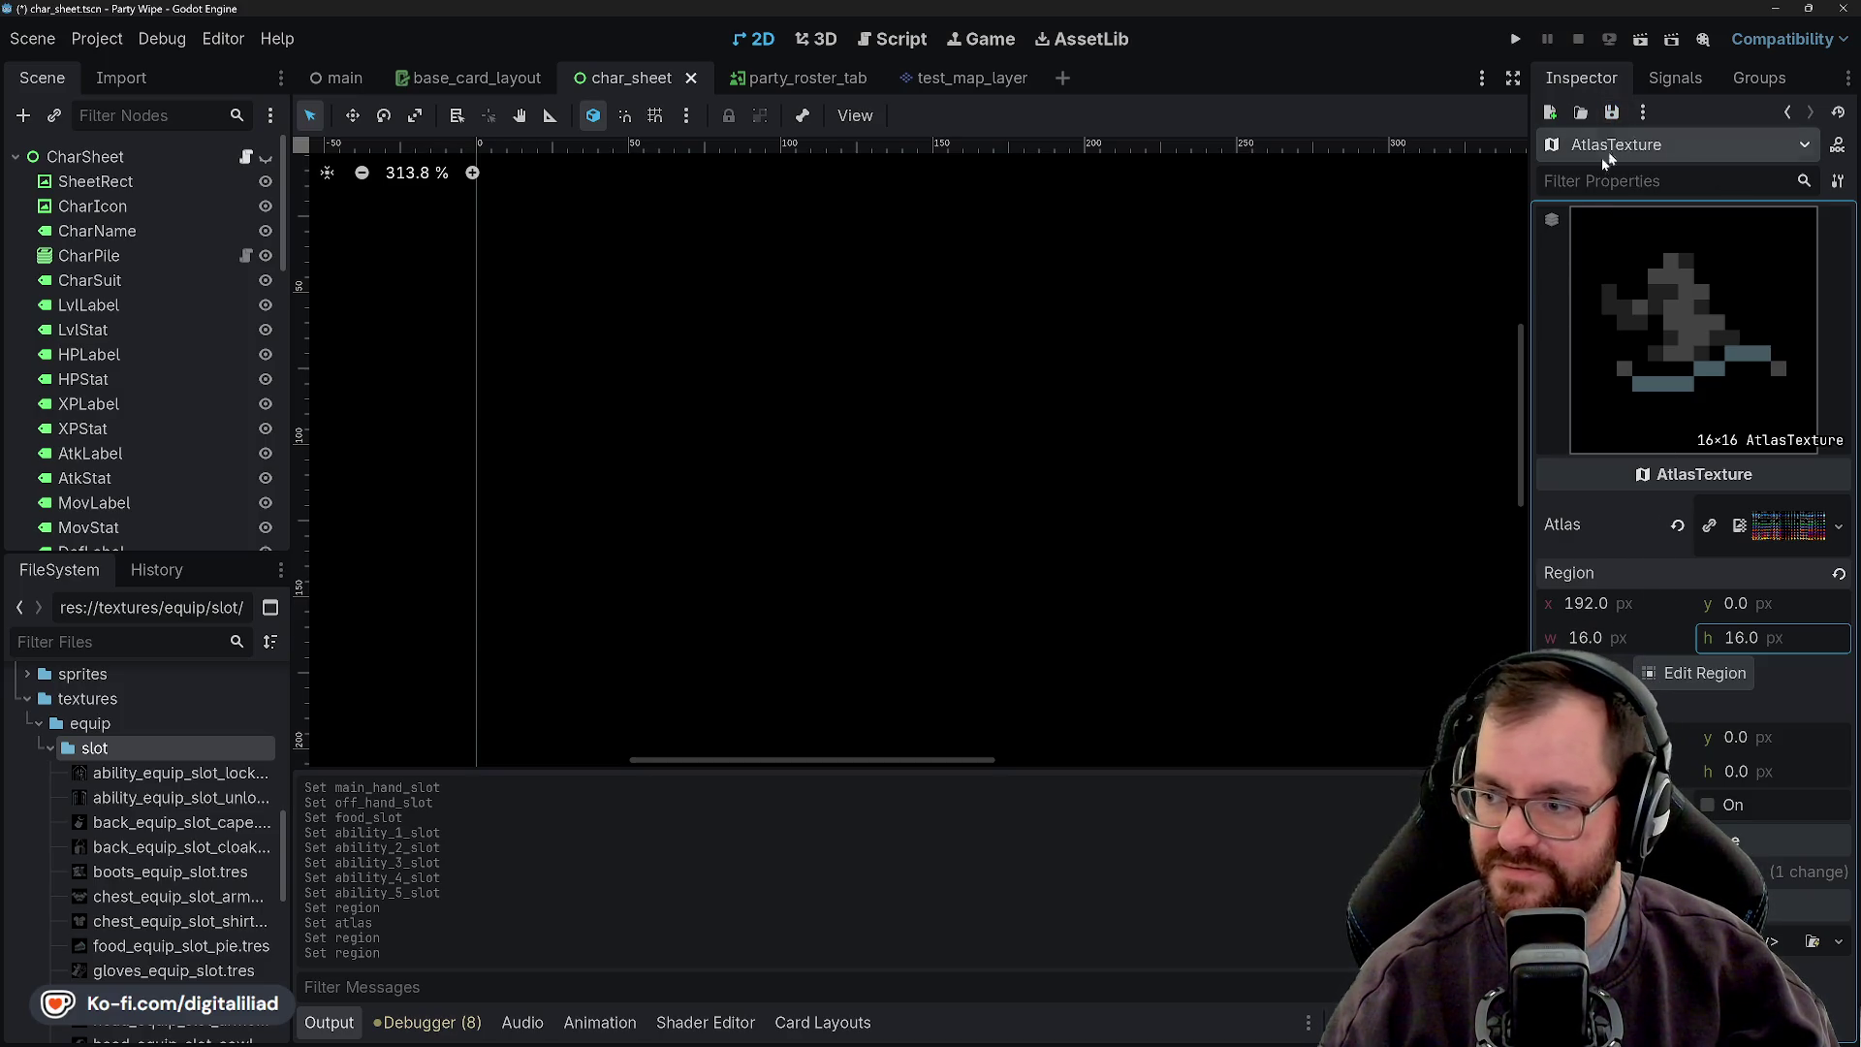
pyautogui.scroll(-3, 886, 542)
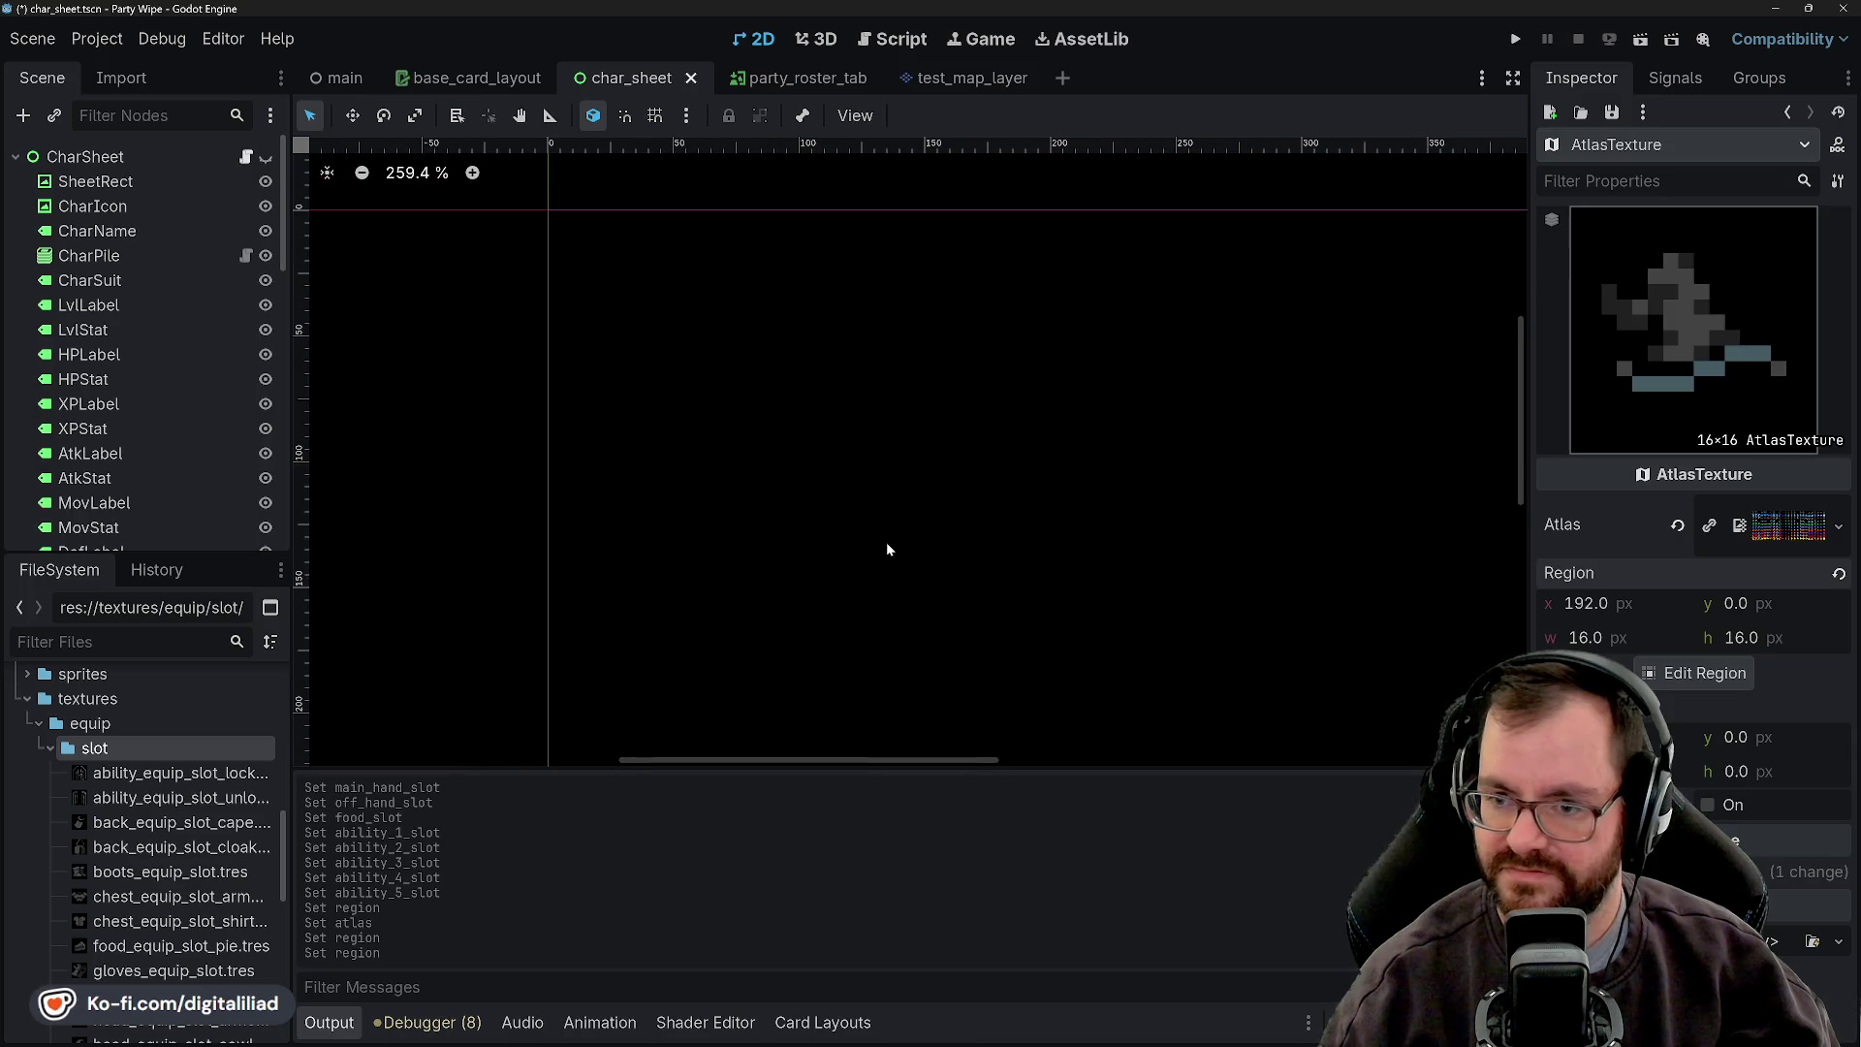
pyautogui.moveTo(884, 529)
pyautogui.mouseDown()
pyautogui.moveTo(831, 522)
pyautogui.moveTo(833, 555)
pyautogui.moveTo(863, 498)
pyautogui.moveTo(839, 494)
pyautogui.mouseUp()
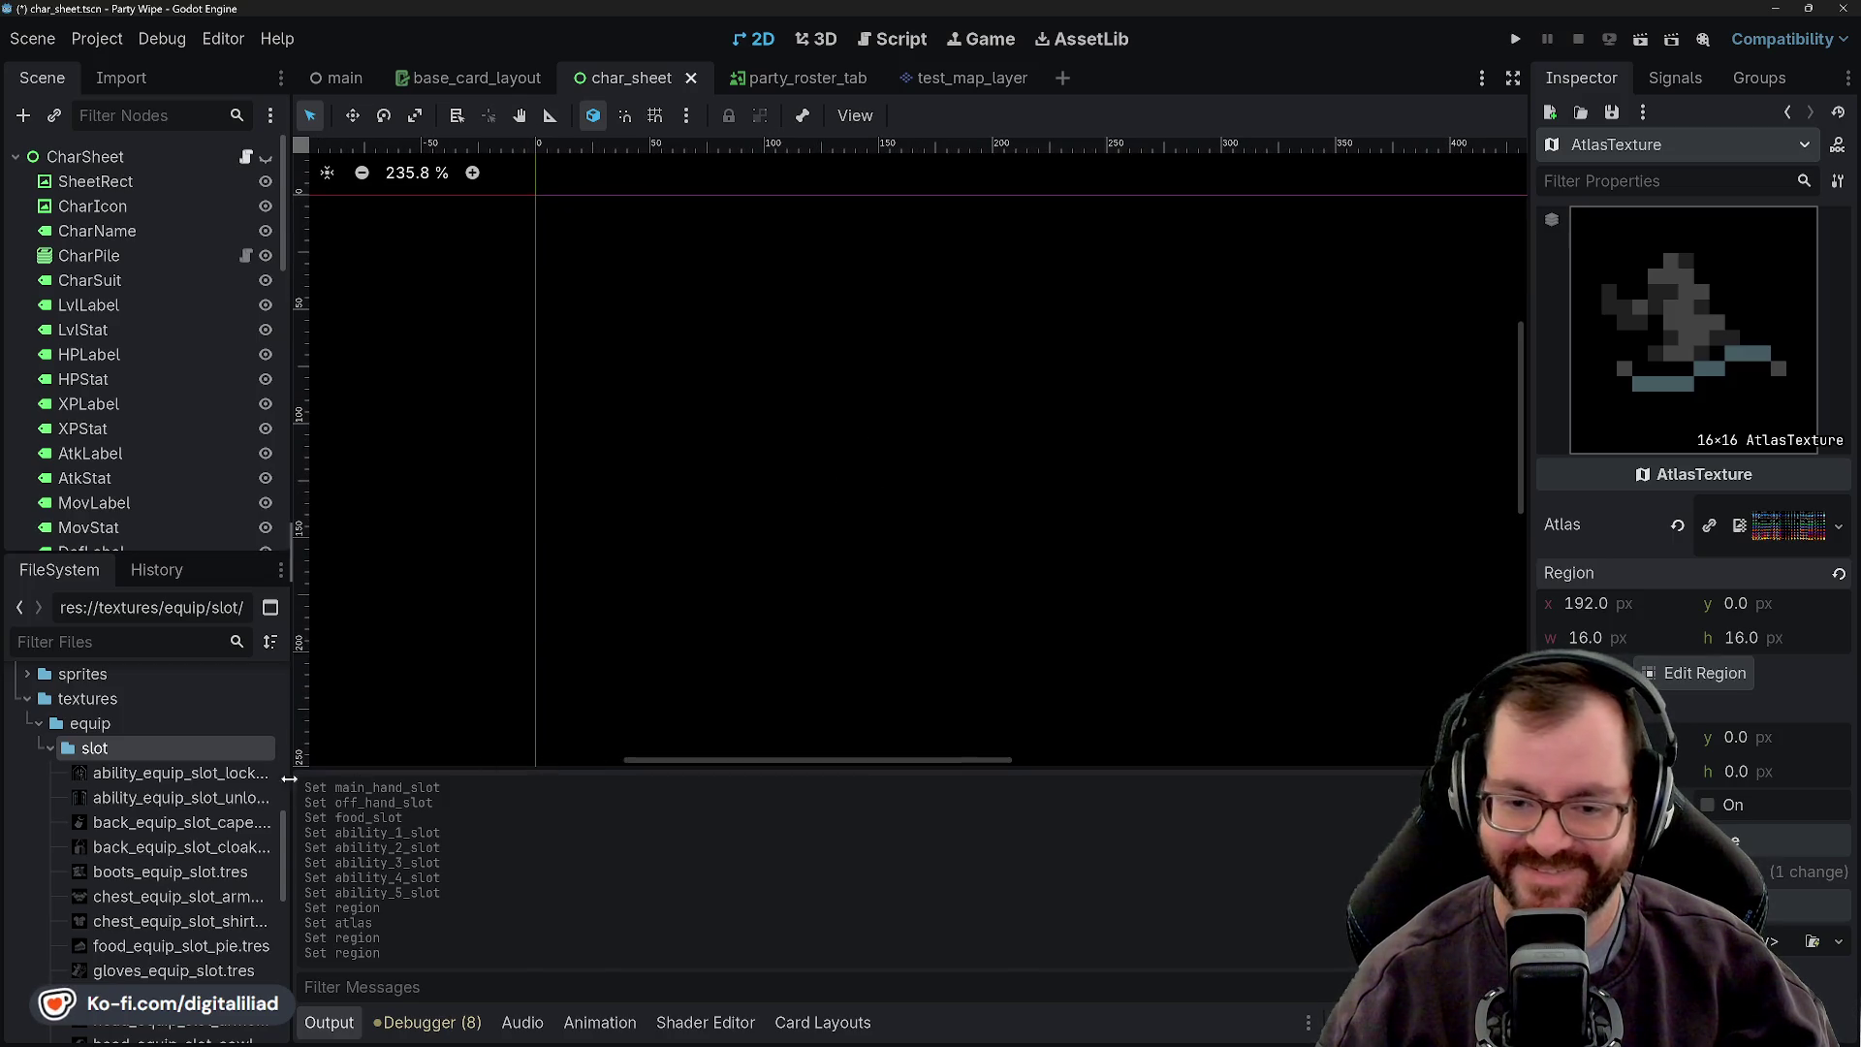
pyautogui.click(160, 728)
pyautogui.click(146, 748)
pyautogui.click(155, 773)
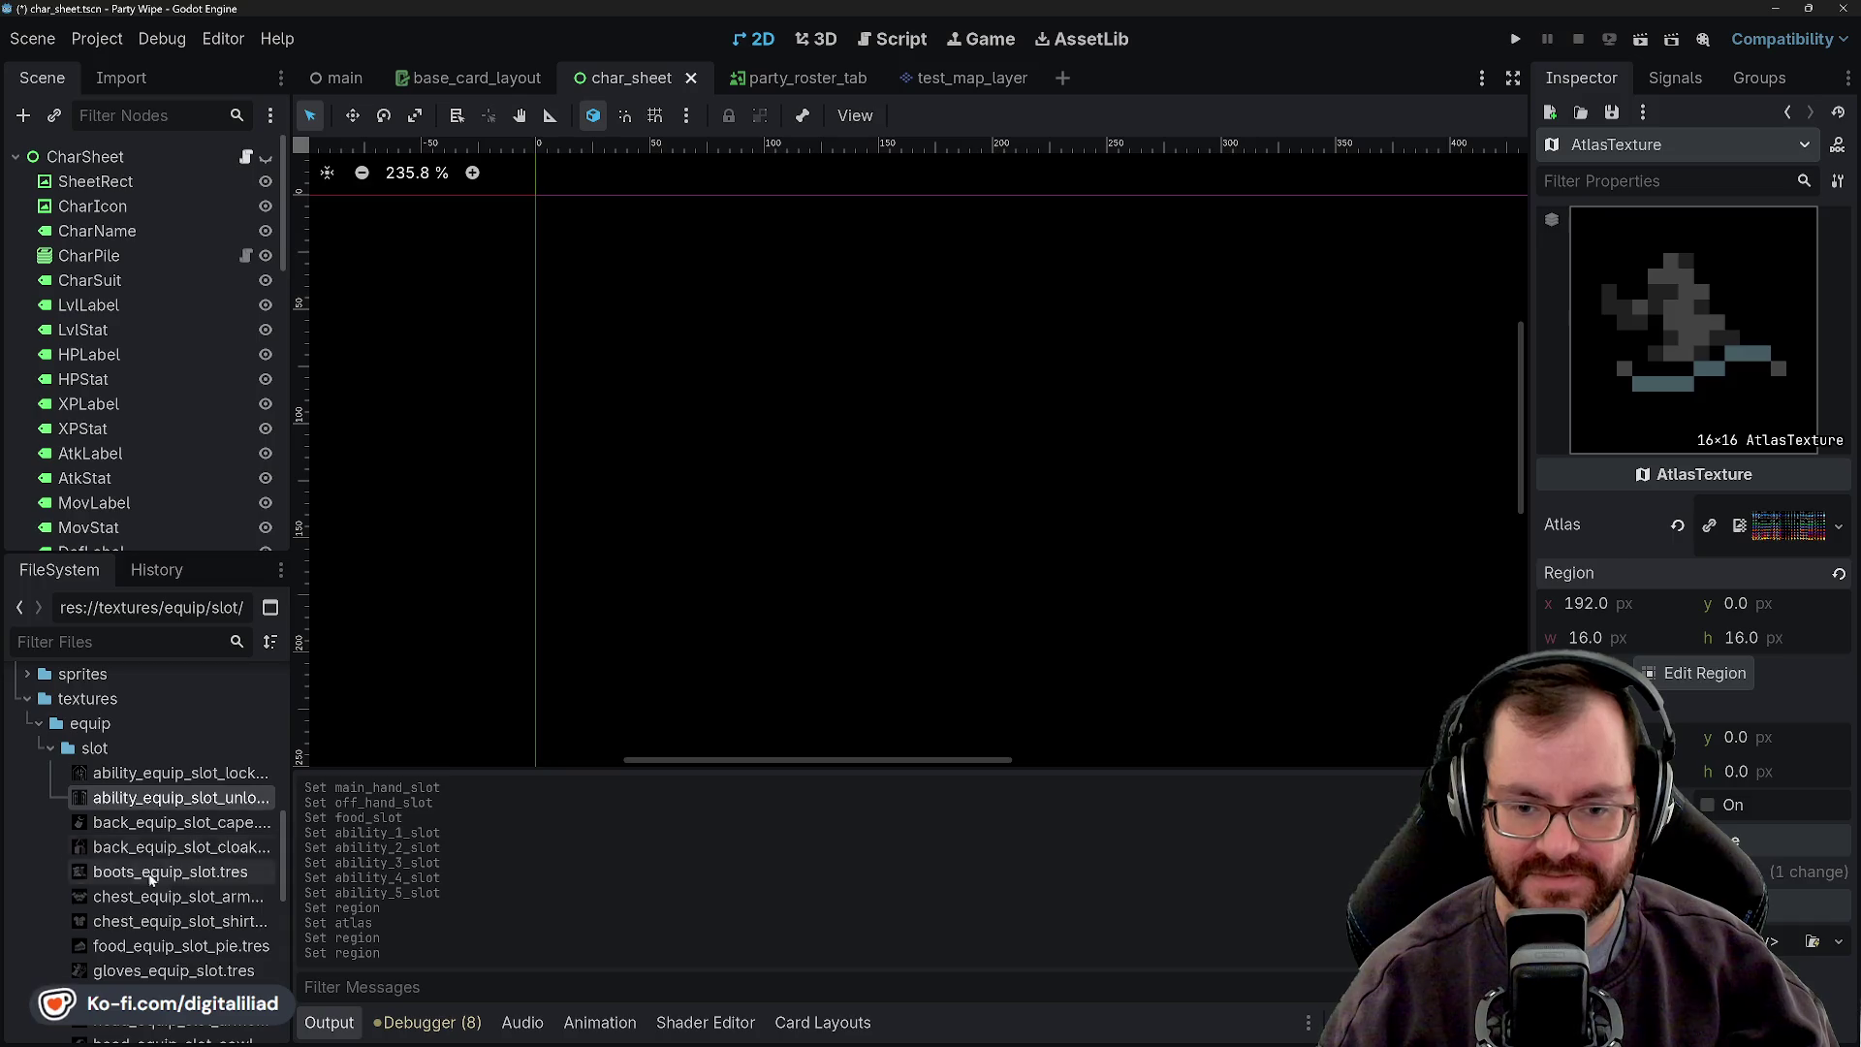
pyautogui.scroll(-5, 155, 843)
pyautogui.scroll(-2, 172, 840)
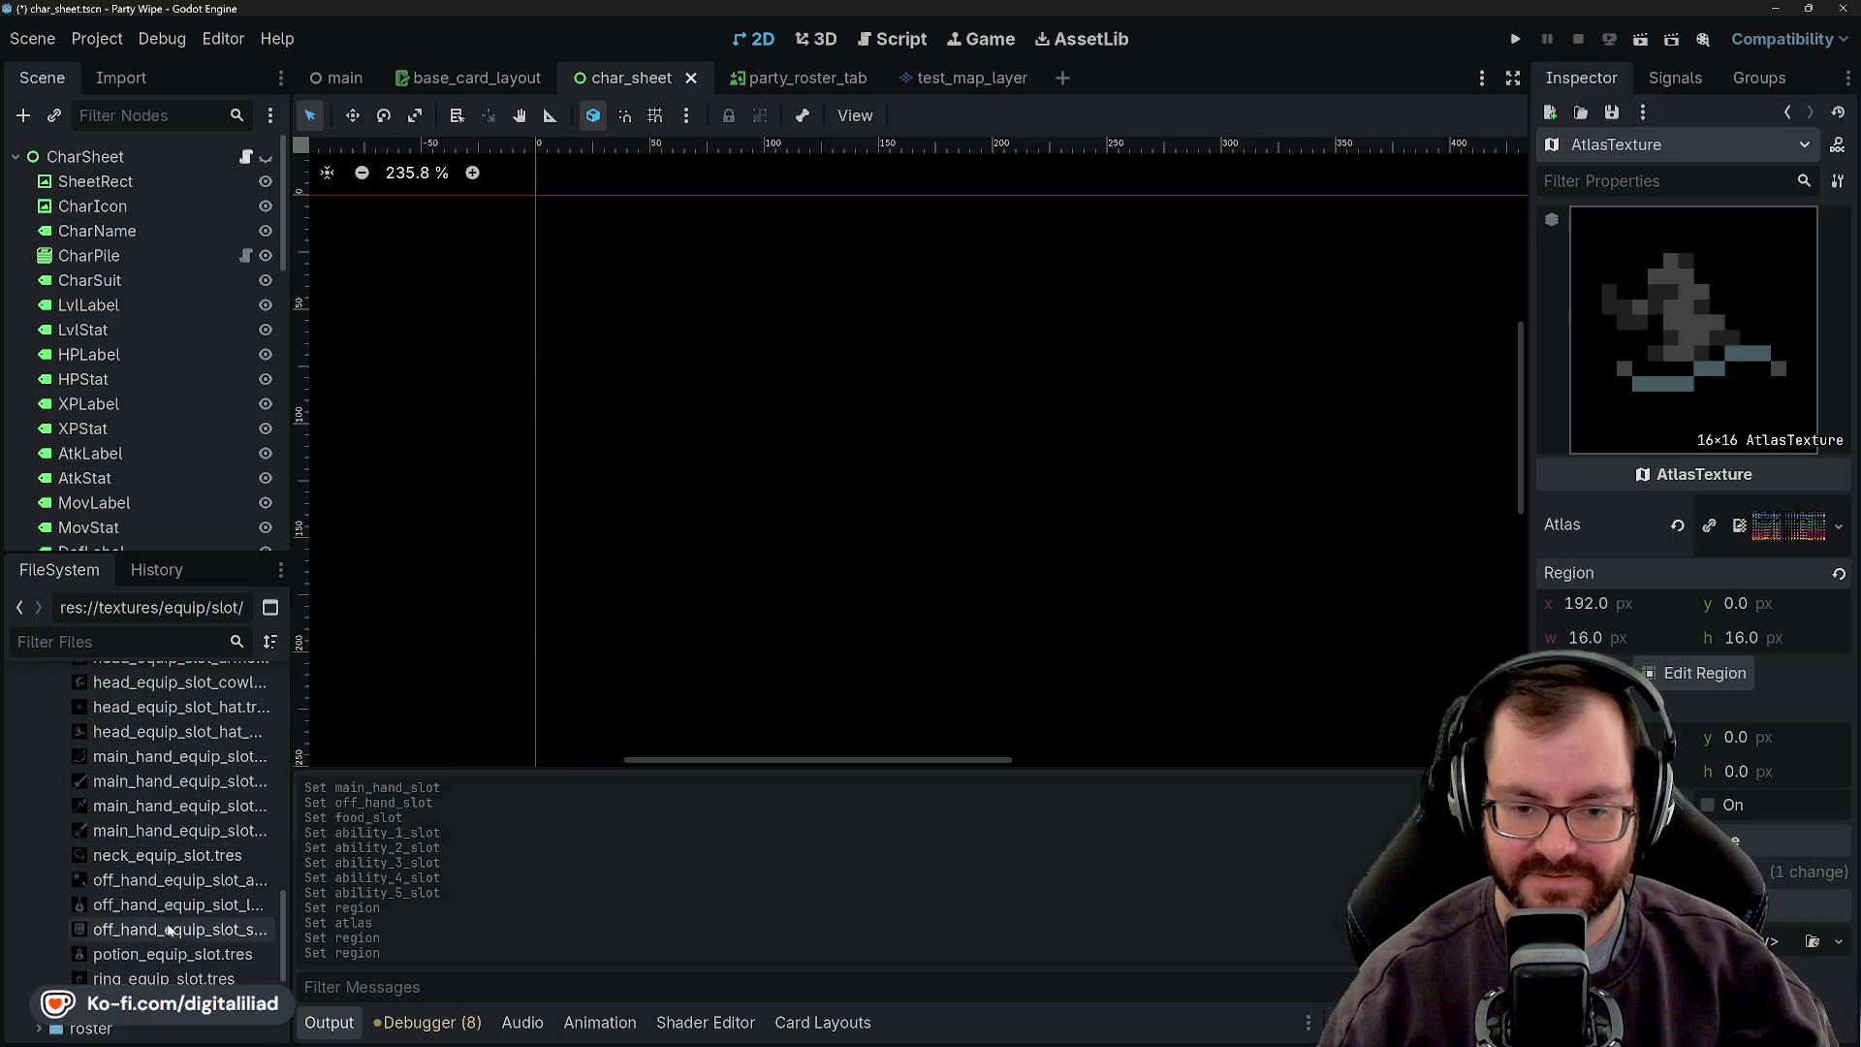
pyautogui.scroll(3, 164, 872)
pyautogui.scroll(3, 160, 873)
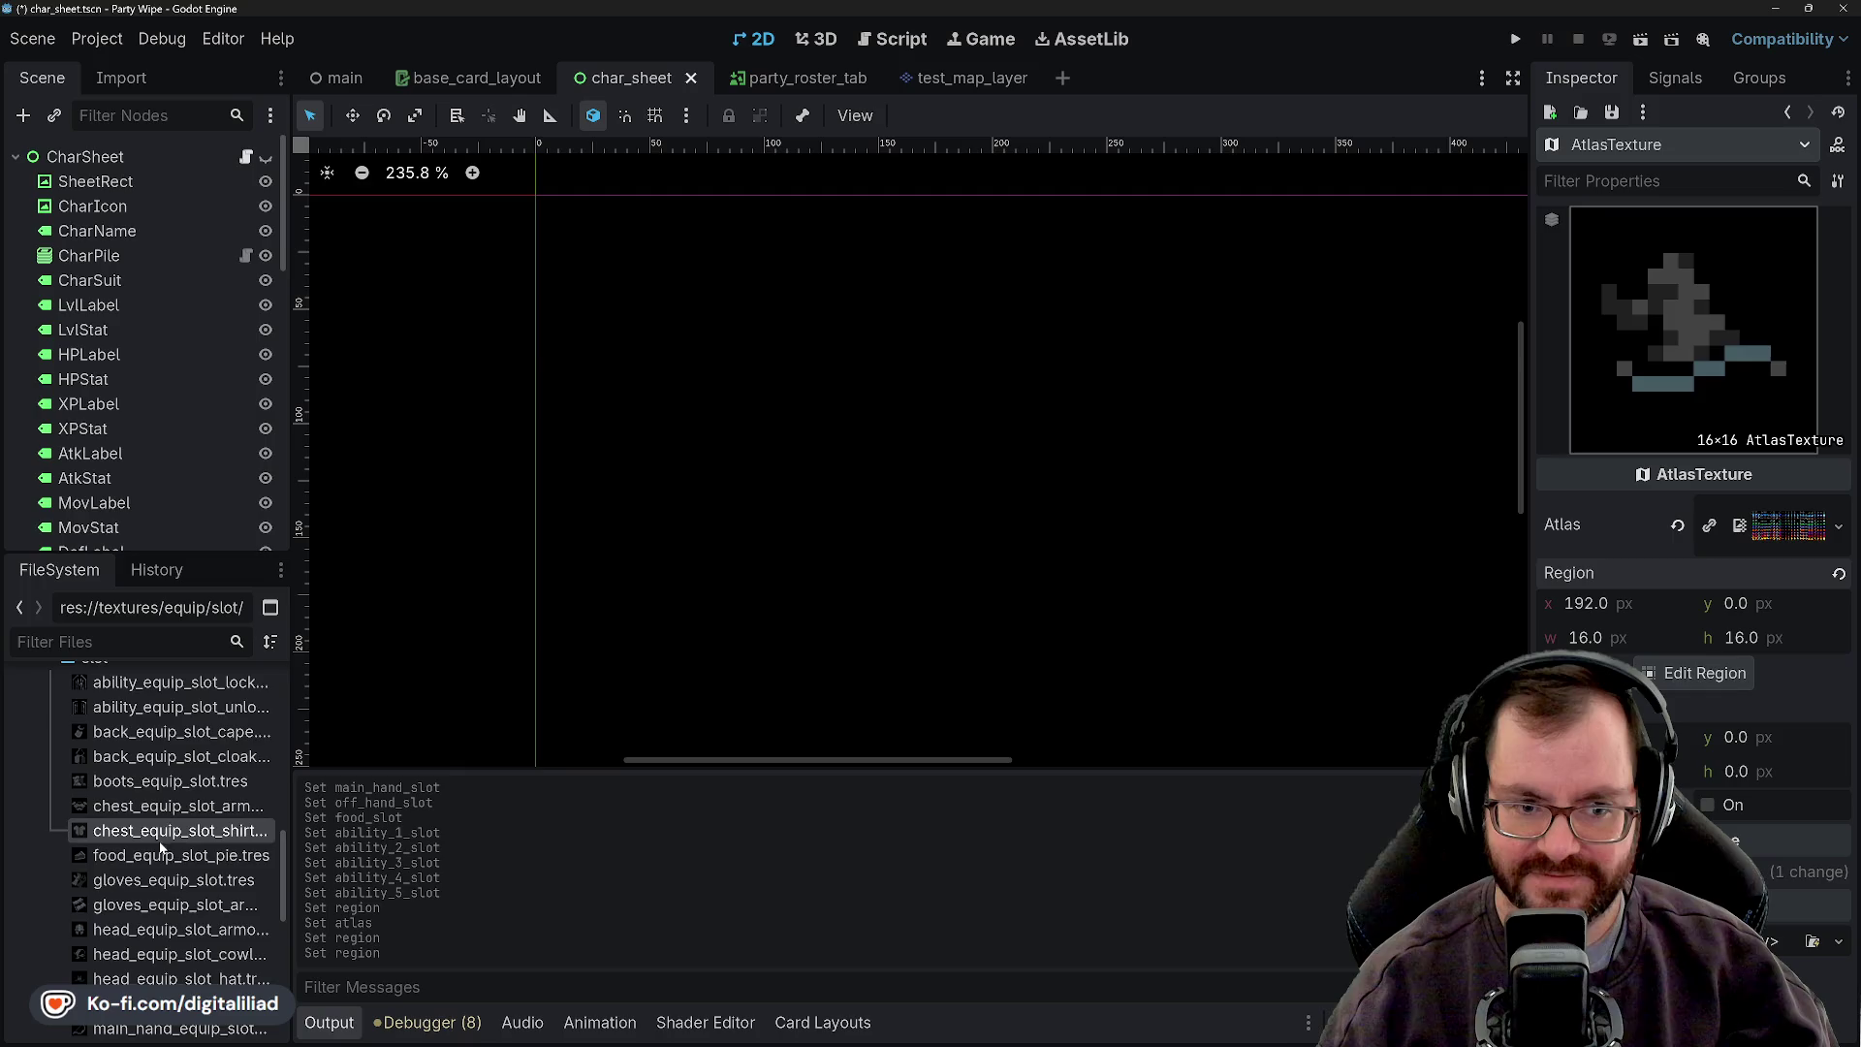
pyautogui.click(153, 707)
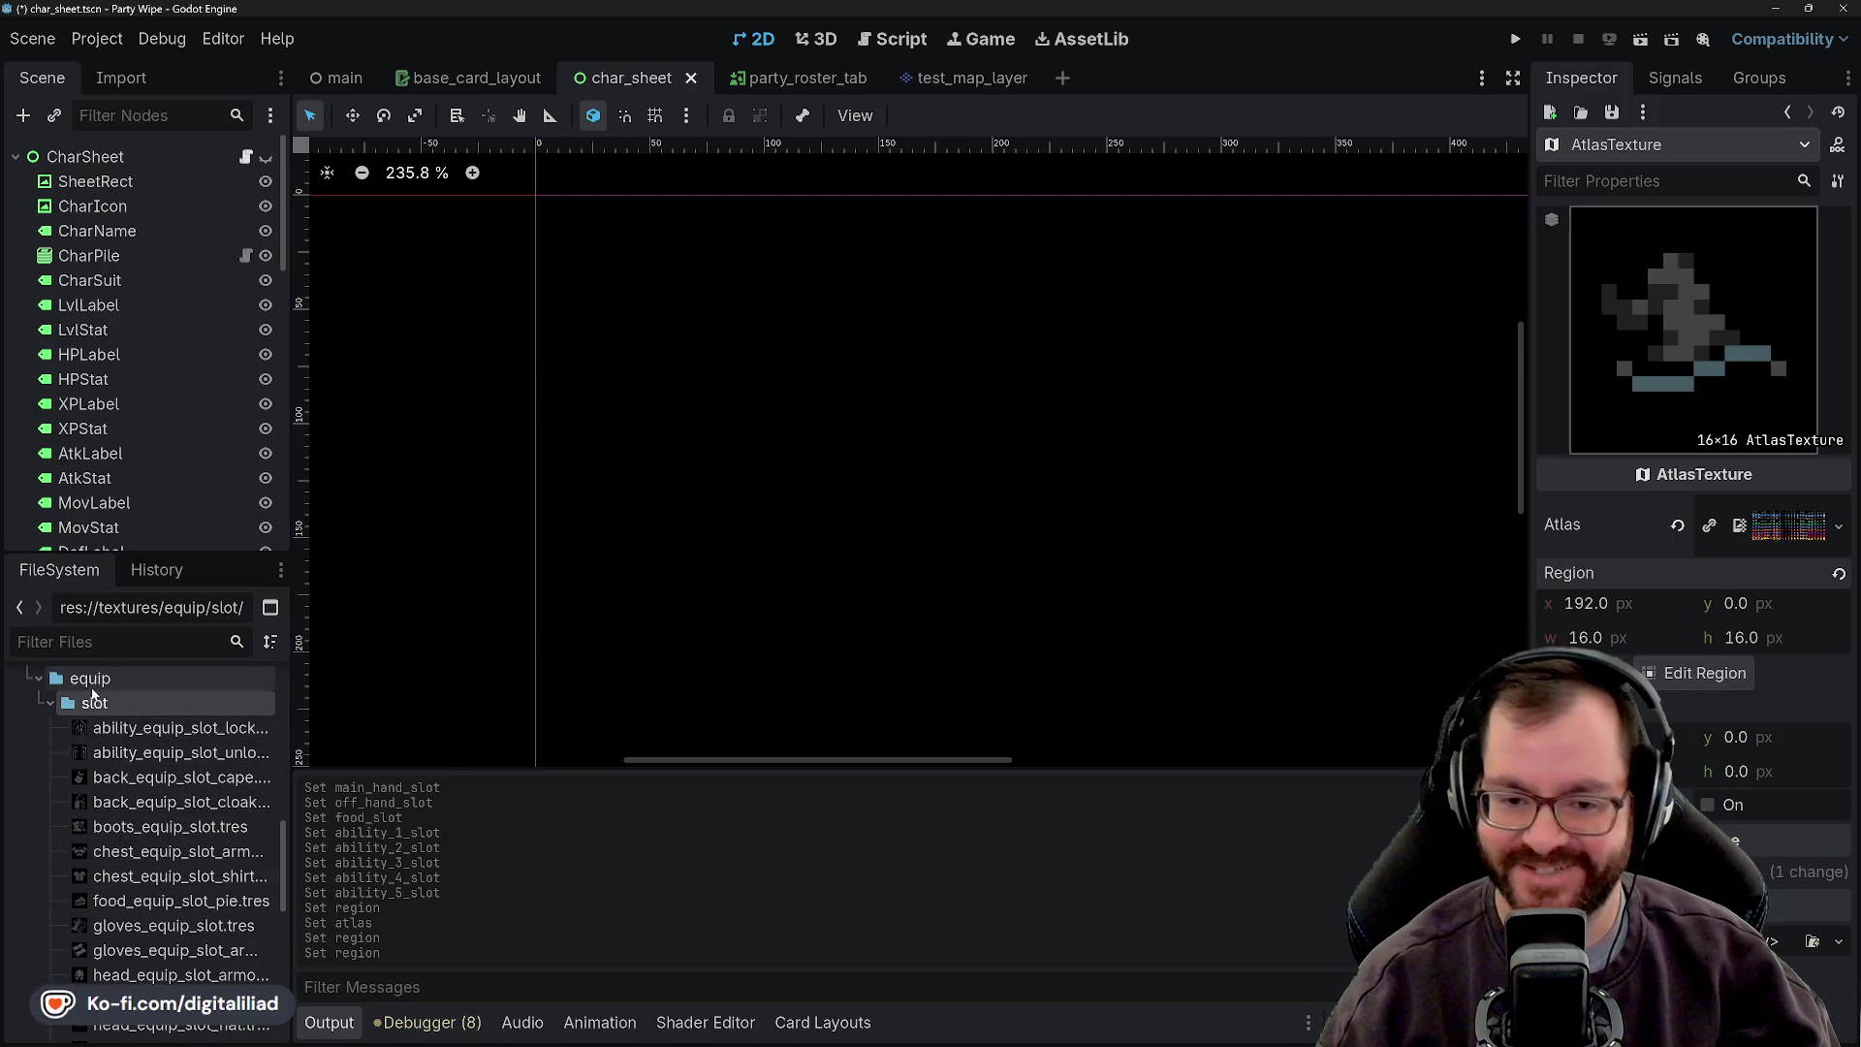
pyautogui.scroll(-5, 176, 884)
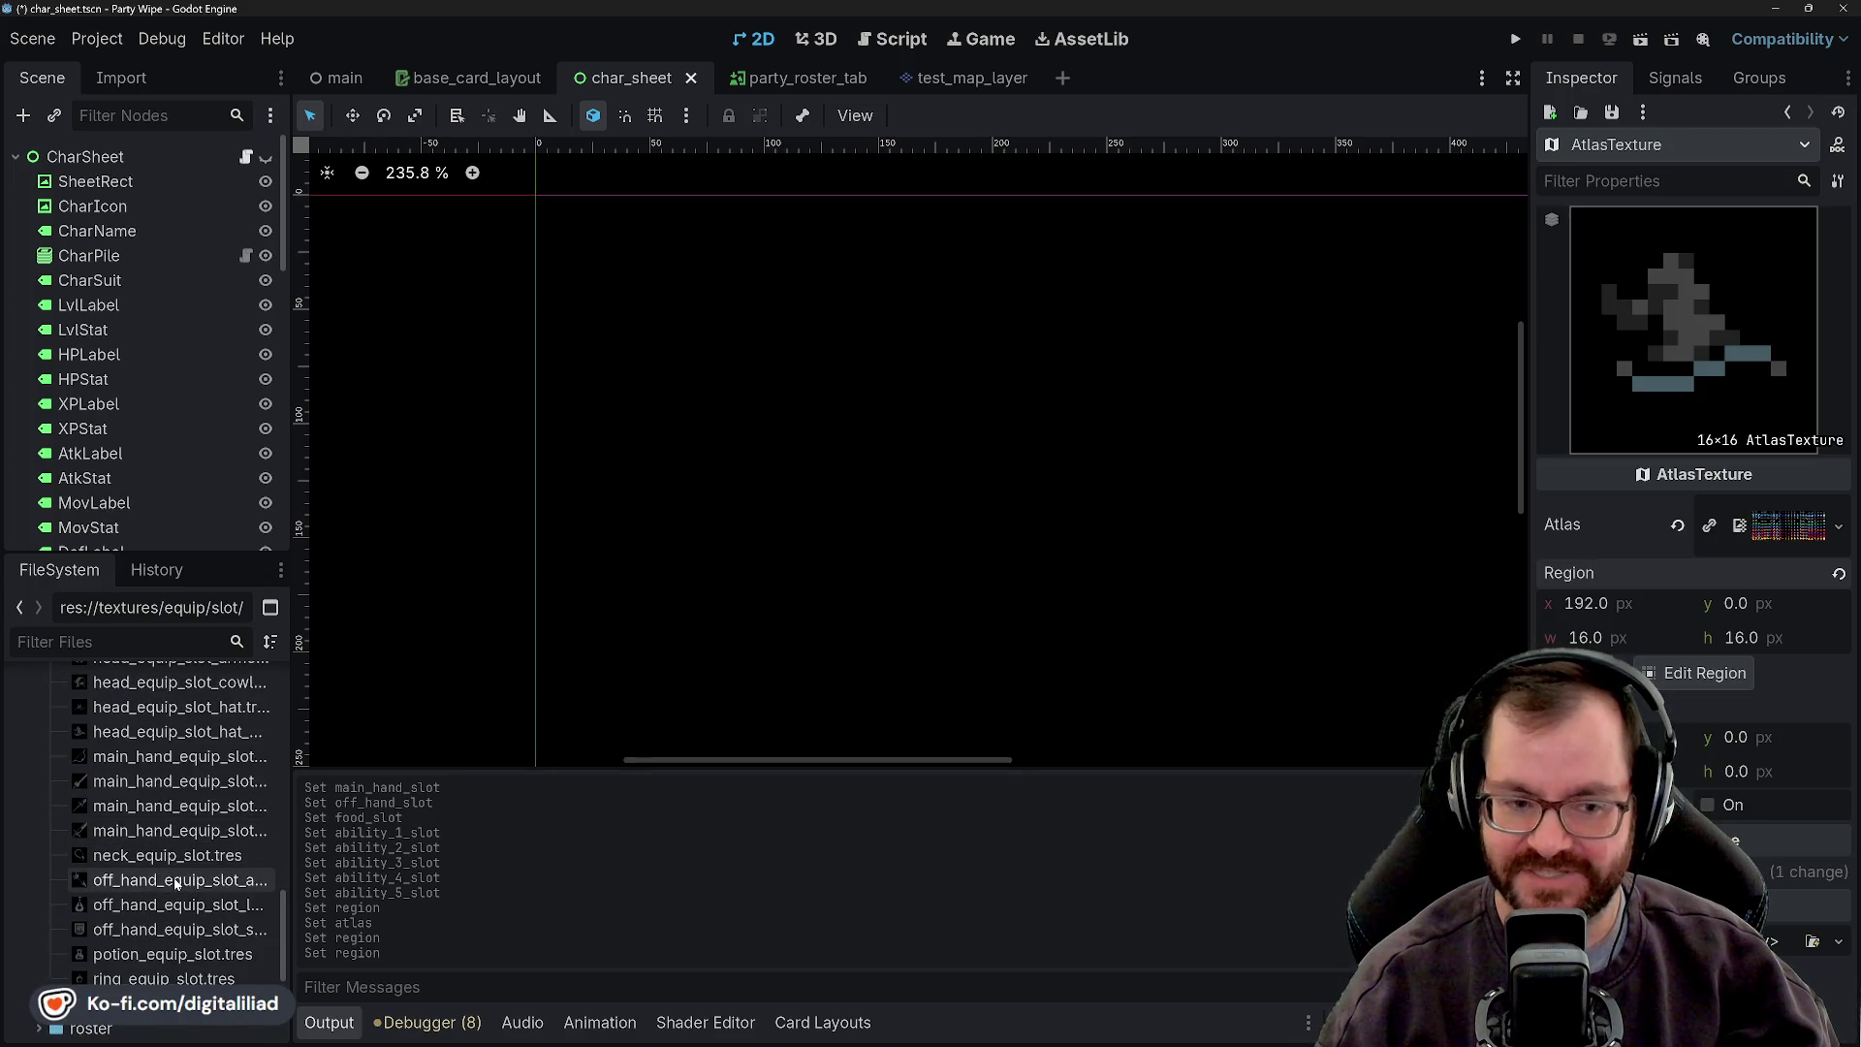
pyautogui.scroll(2, 176, 884)
pyautogui.scroll(3, 176, 884)
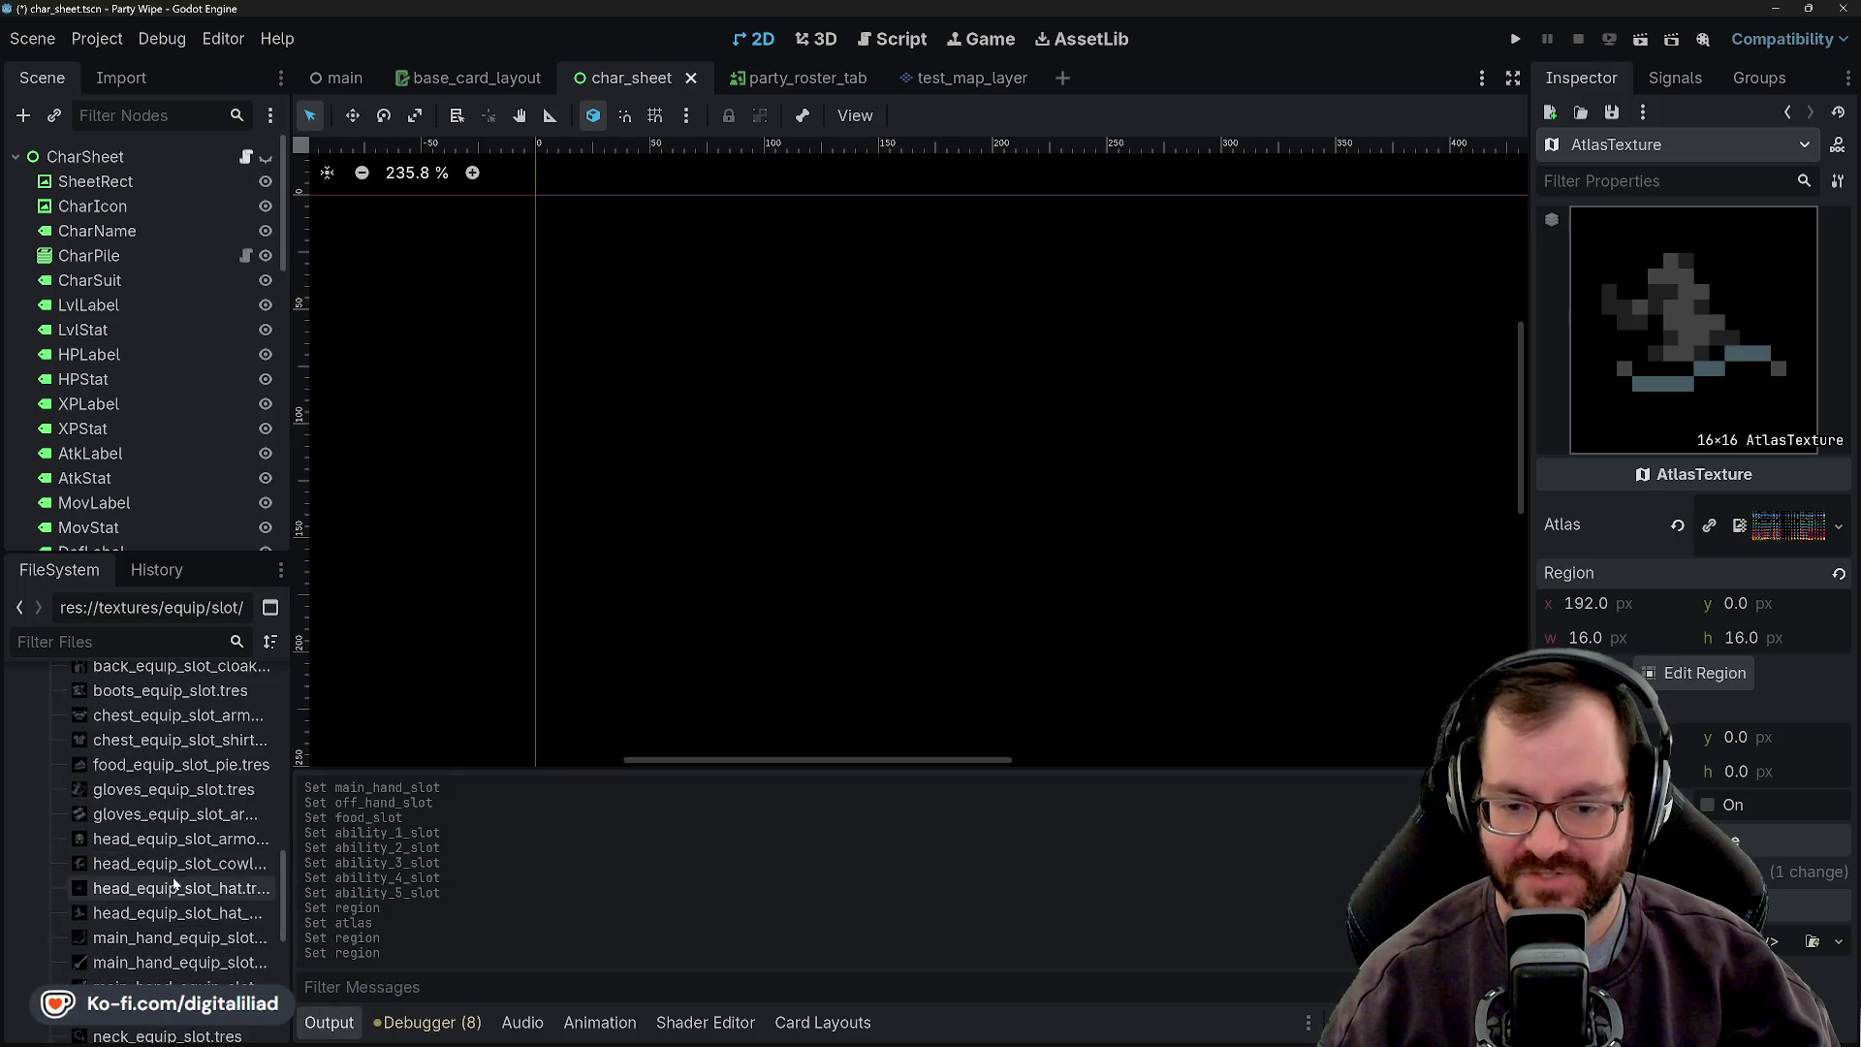
pyautogui.scroll(-1, 176, 884)
pyautogui.scroll(1, 213, 853)
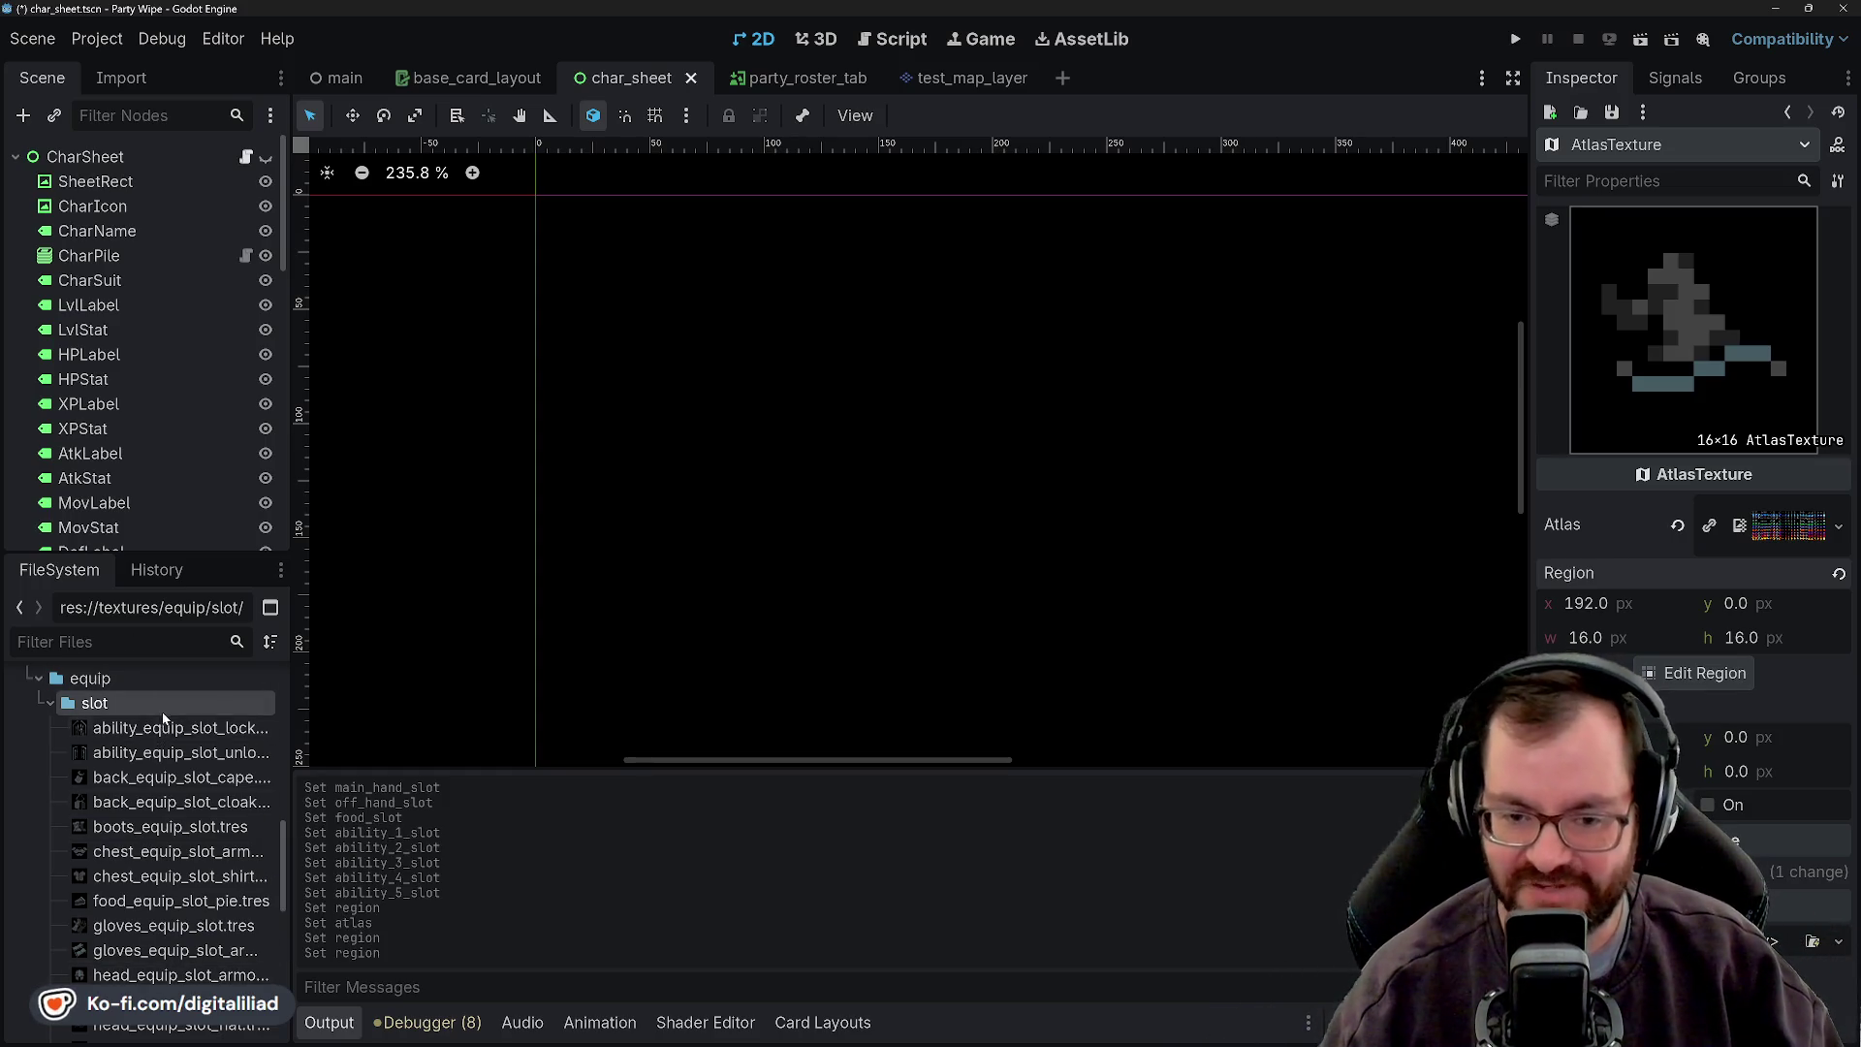
# - Create a new AtlasTexture in the slot folder saved as chest_equip_slot_robe.tres
pyautogui.rightClick(163, 709)
pyautogui.moveTo(388, 684)
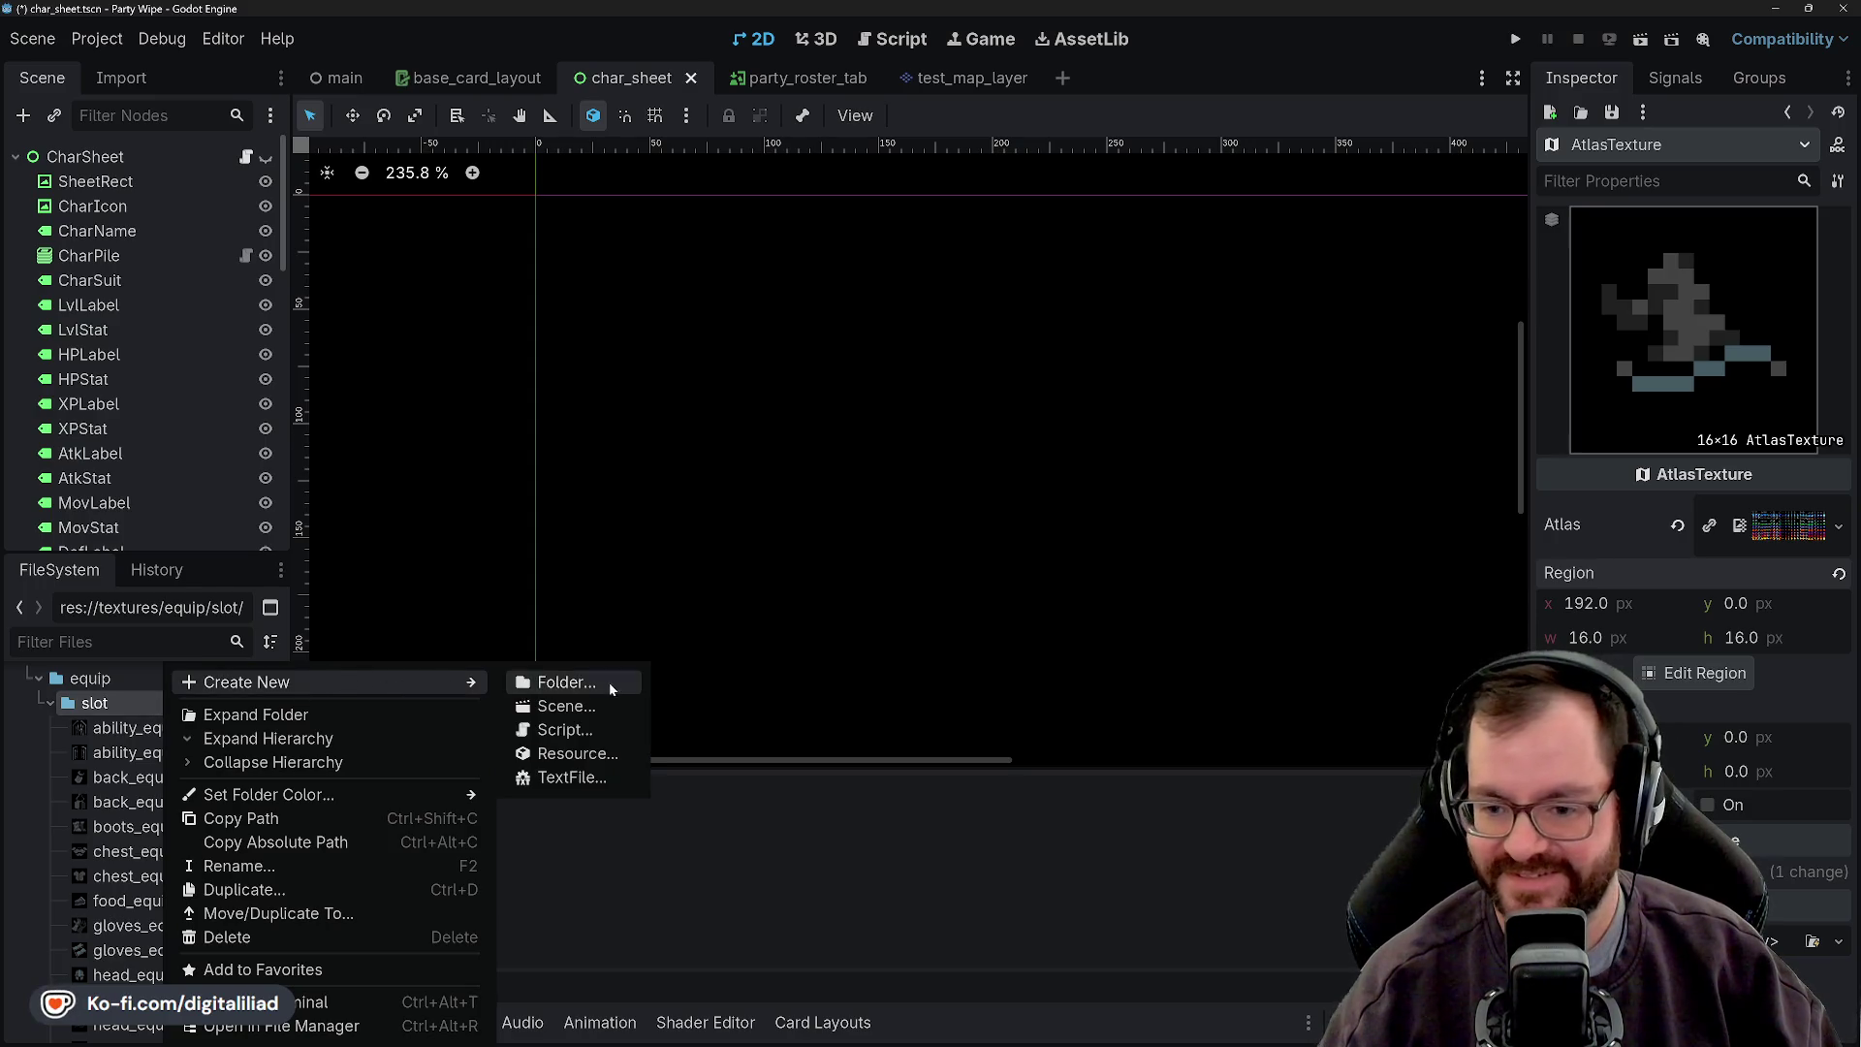
pyautogui.click(591, 746)
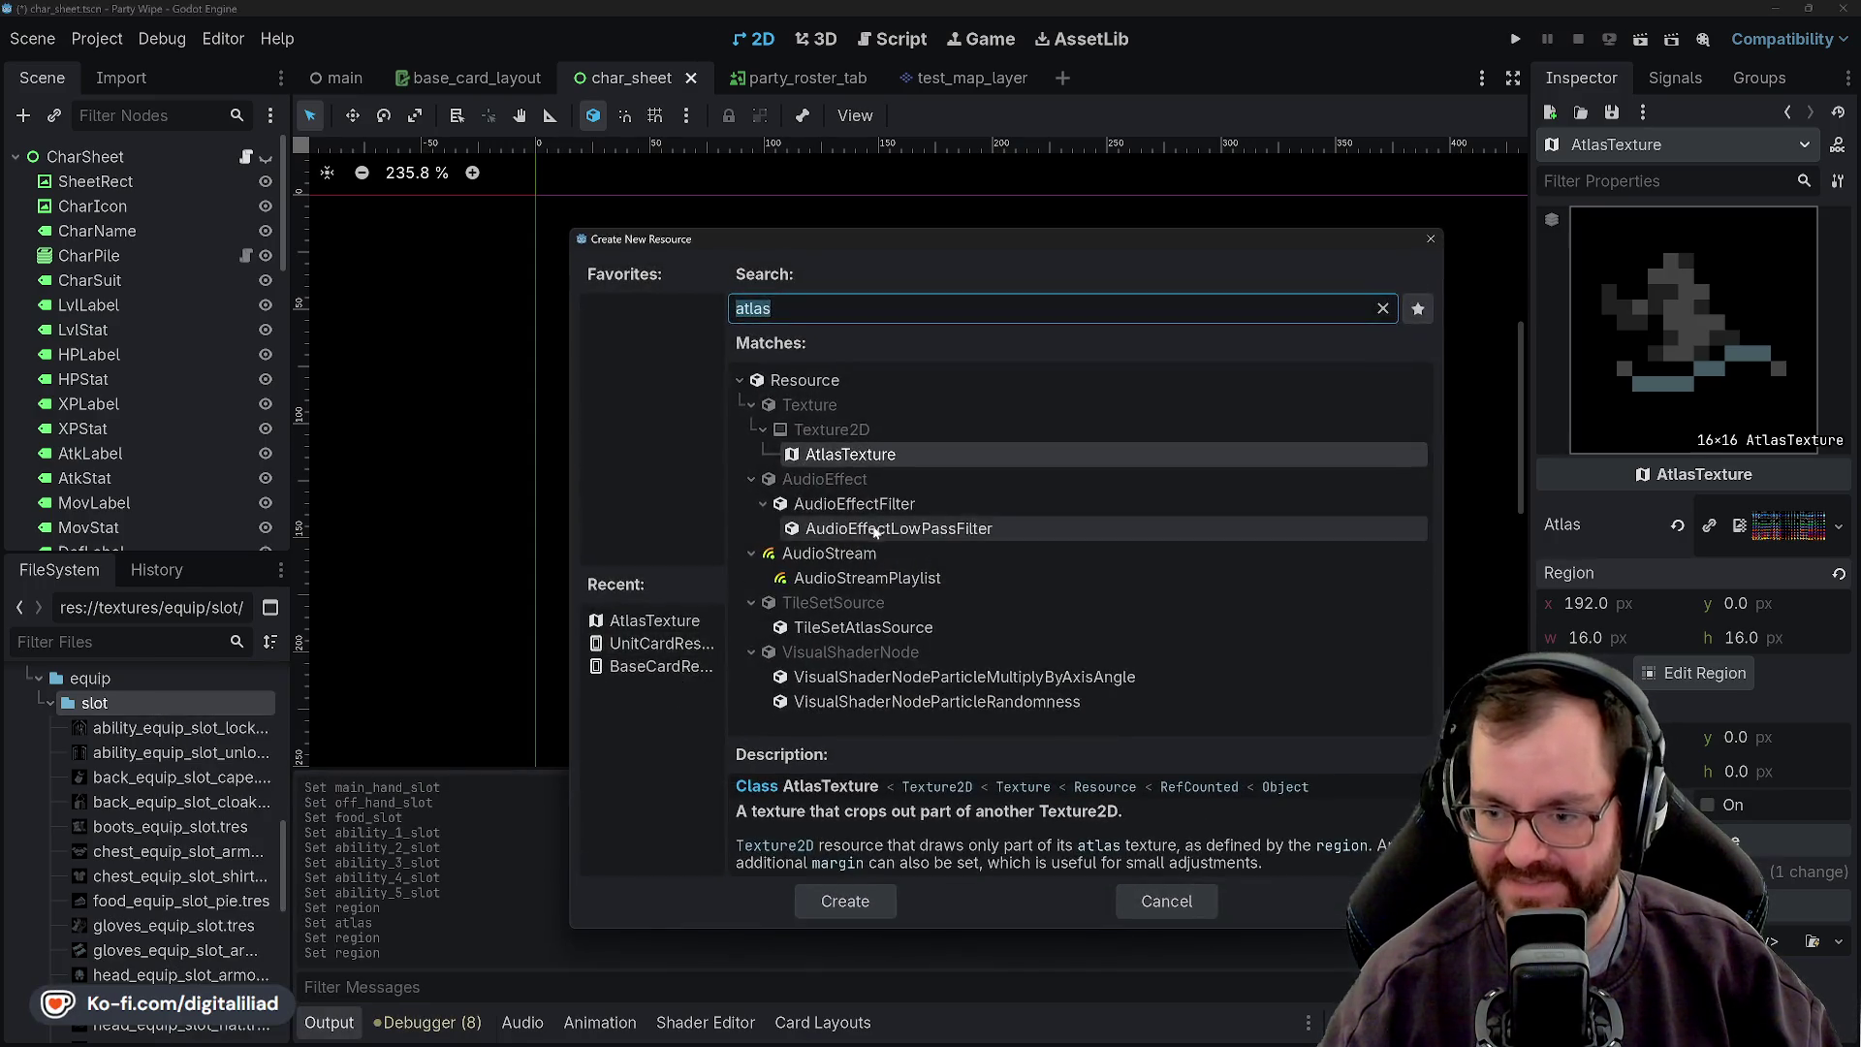
pyautogui.click(872, 897)
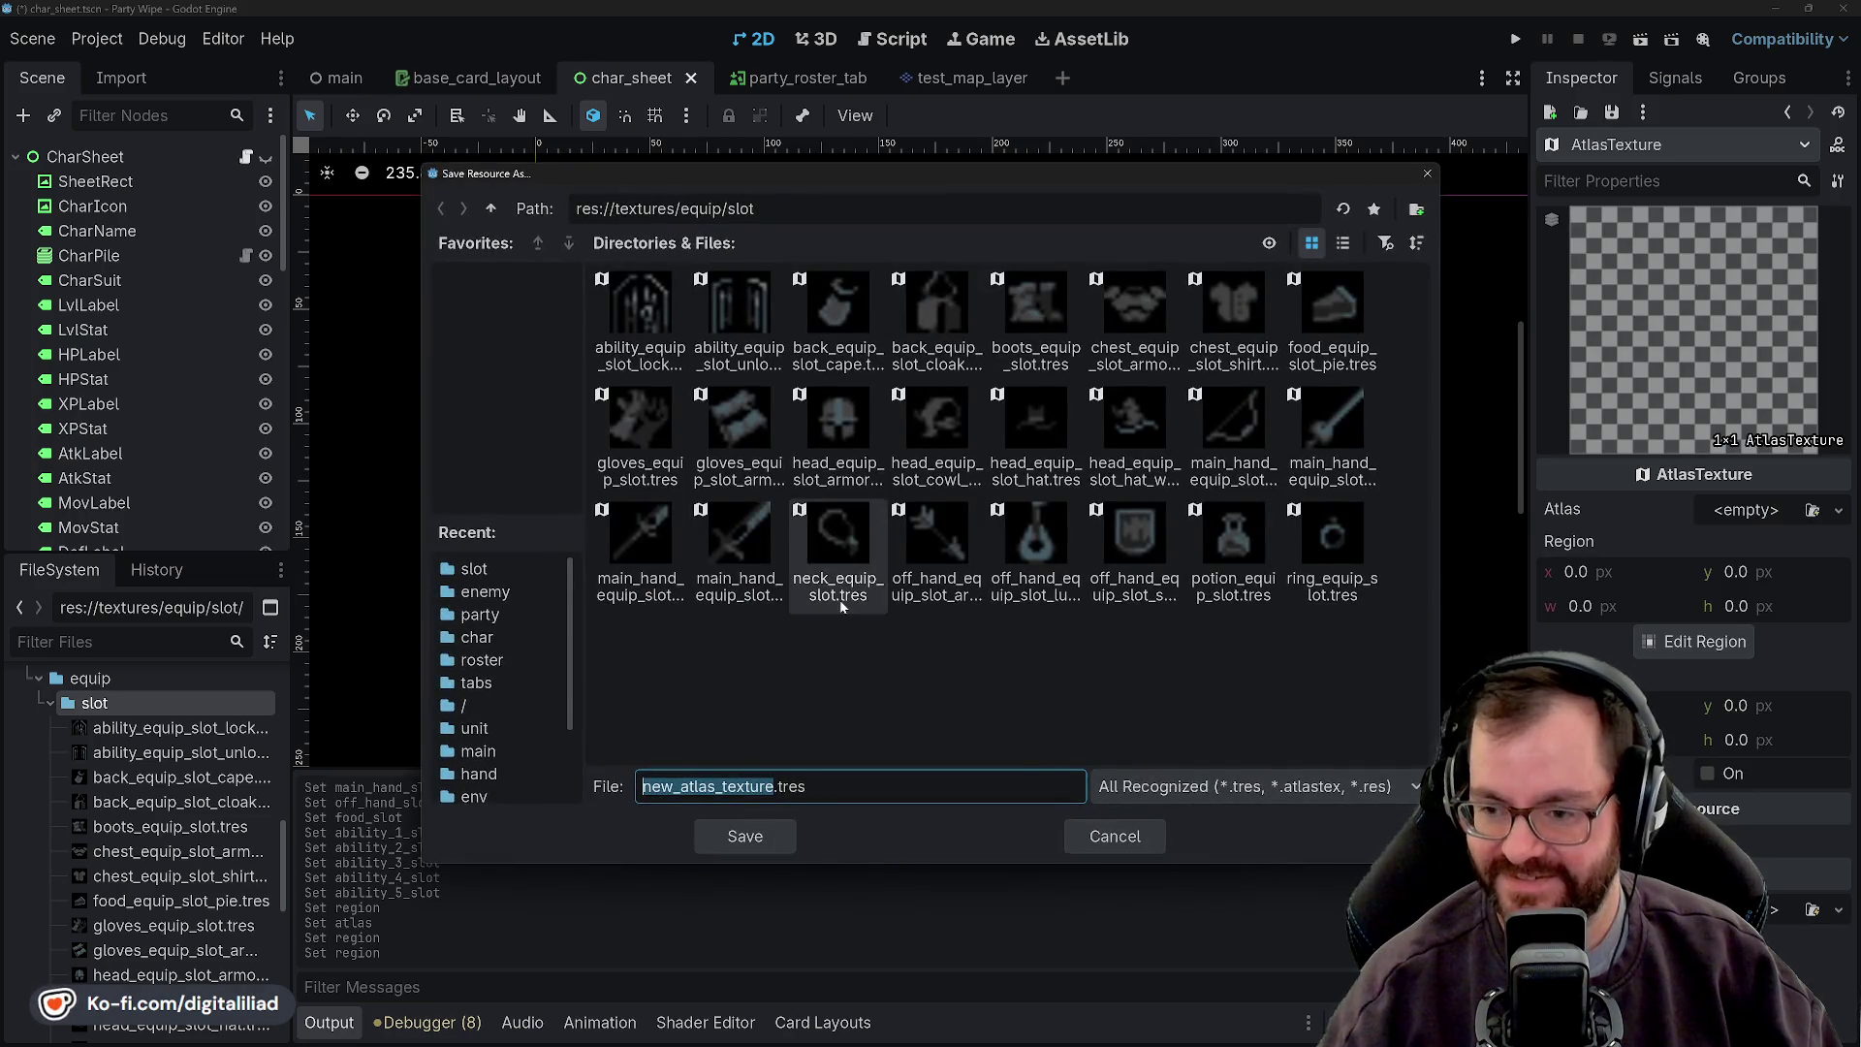
pyautogui.write('chest_equip_sl')
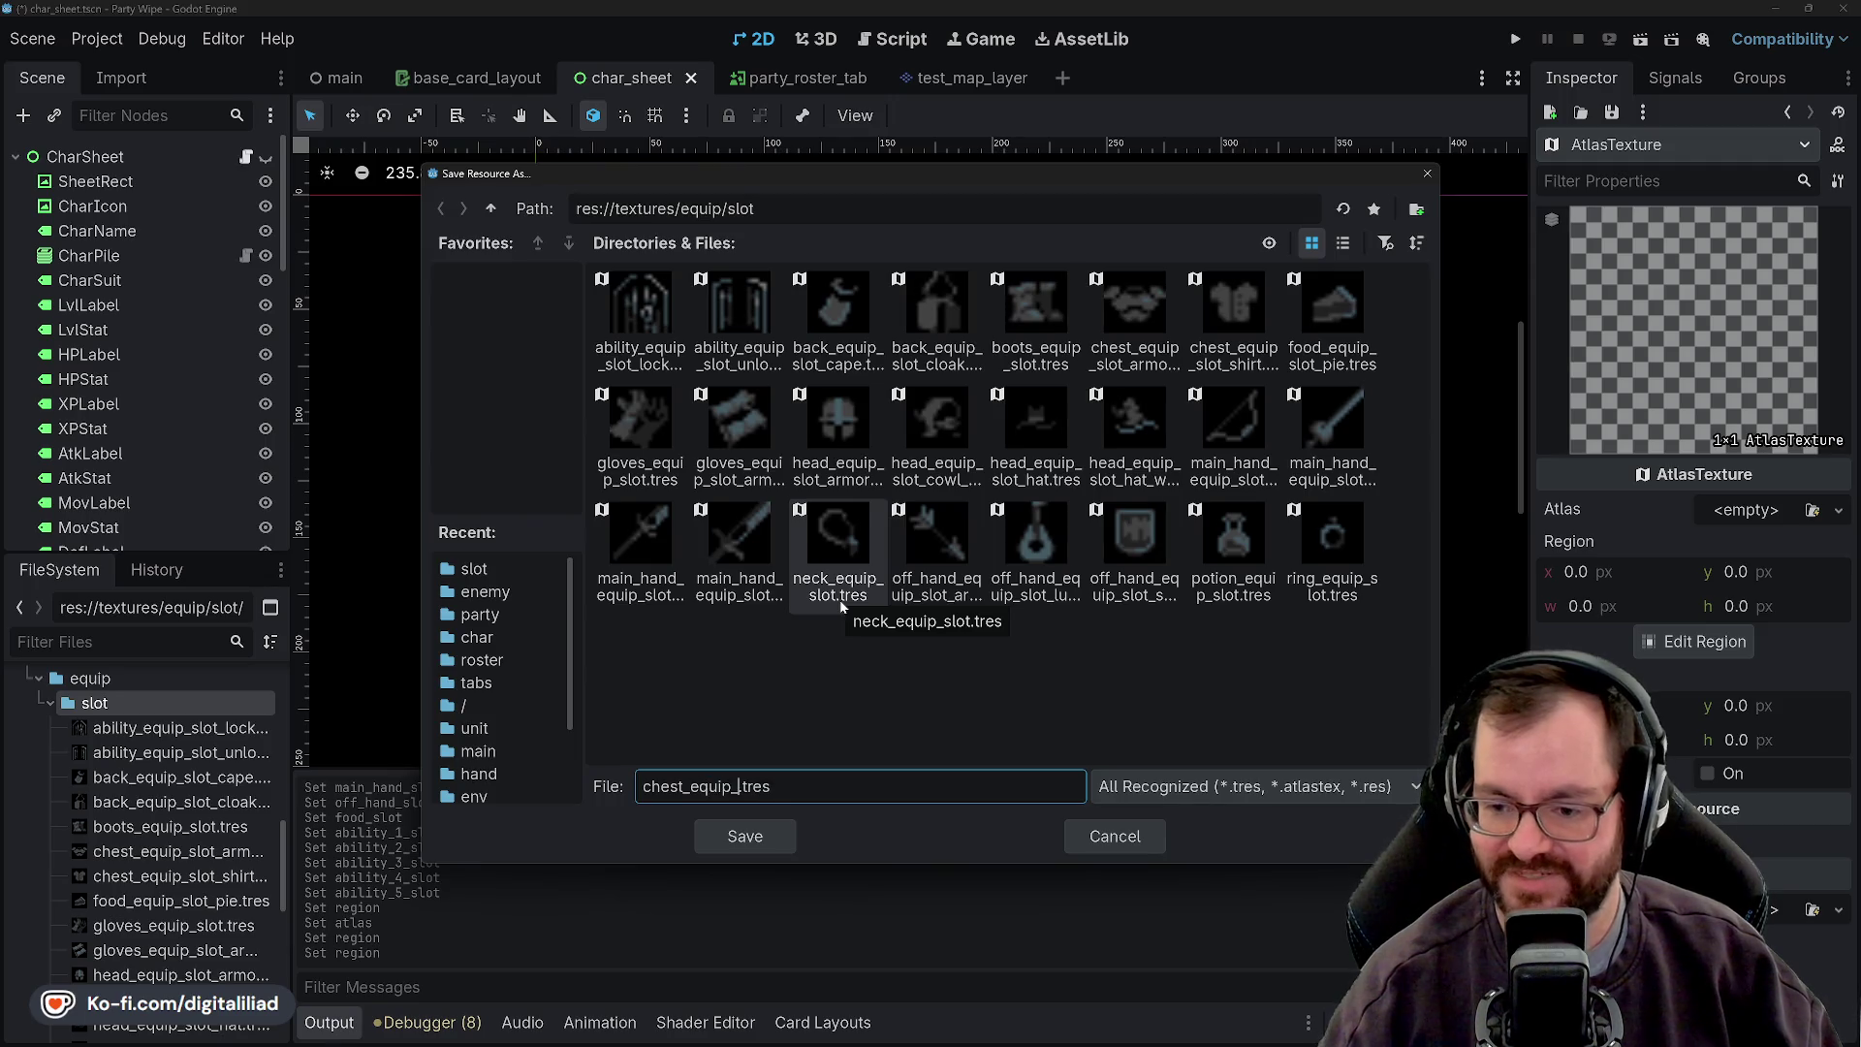
pyautogui.write('ot_')
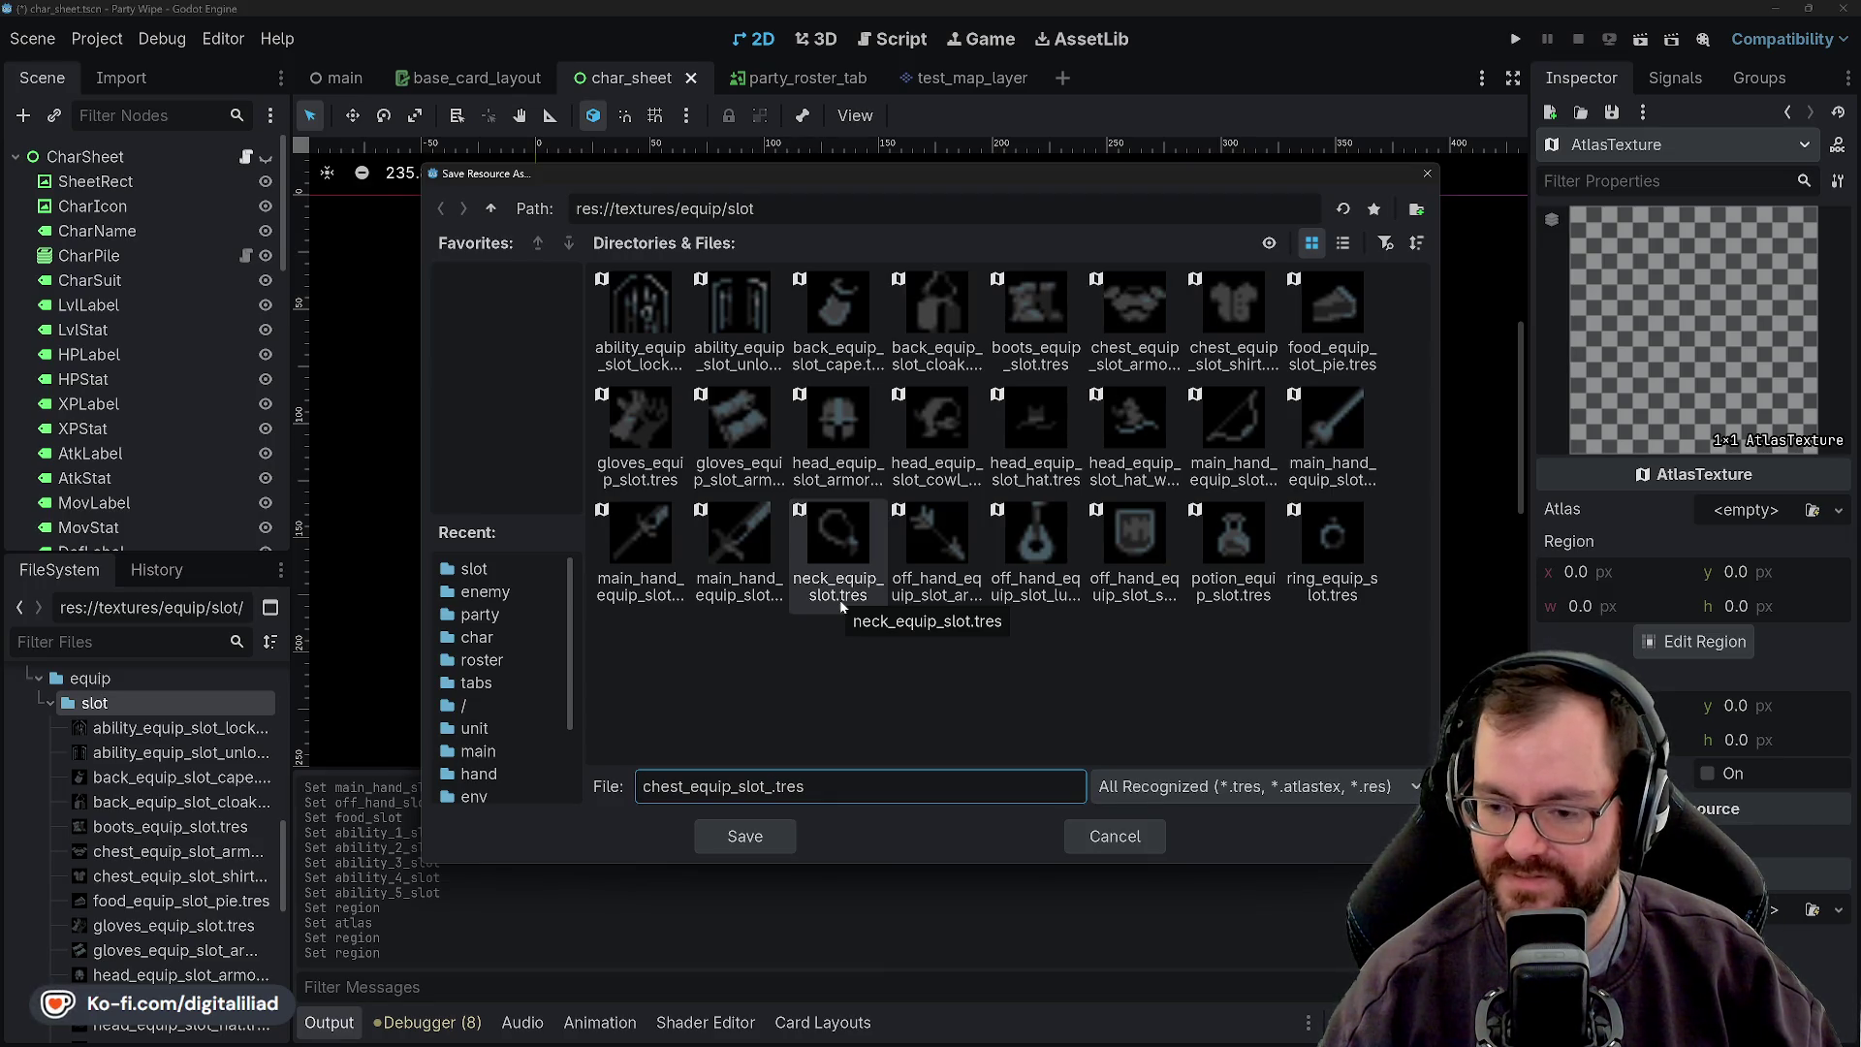
pyautogui.write('robe')
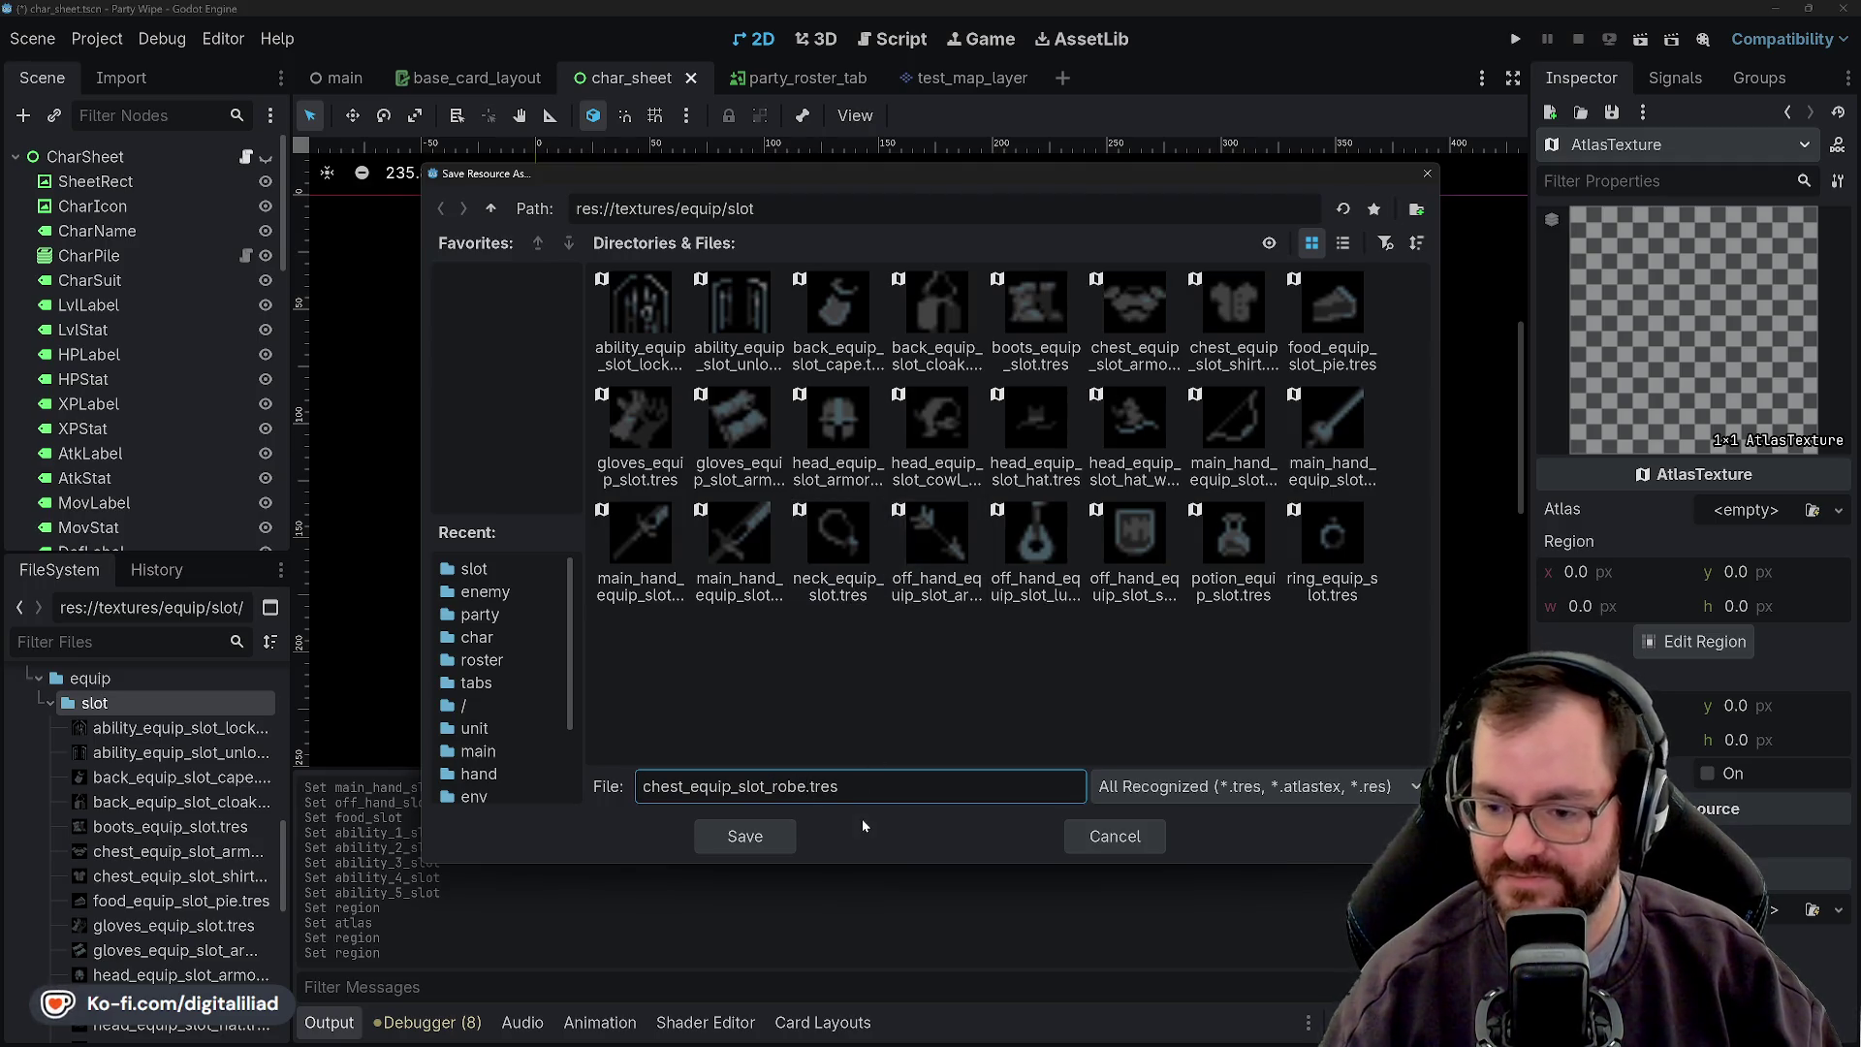
pyautogui.click(760, 839)
# - Quick-load armor_sprite_atlas.png as the atlas and set the region to x 352, y 0, 16×16
pyautogui.click(1754, 505)
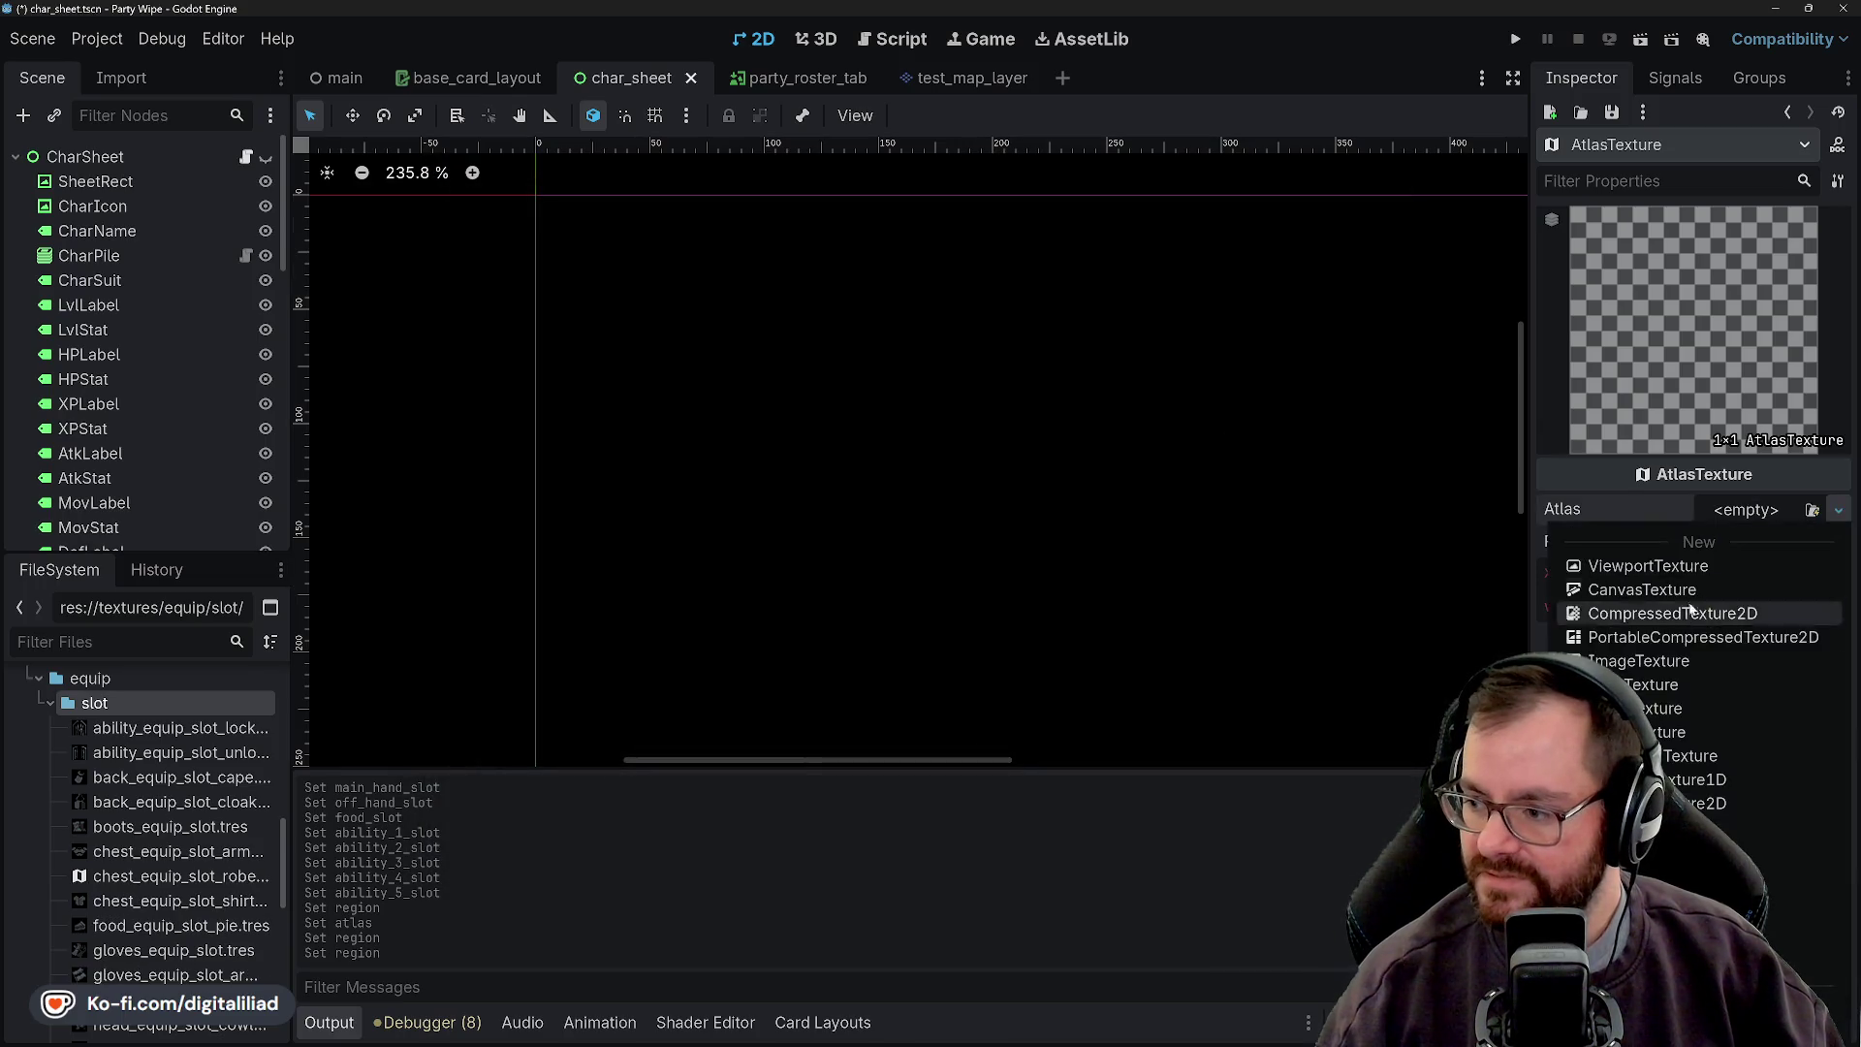
pyautogui.click(1706, 775)
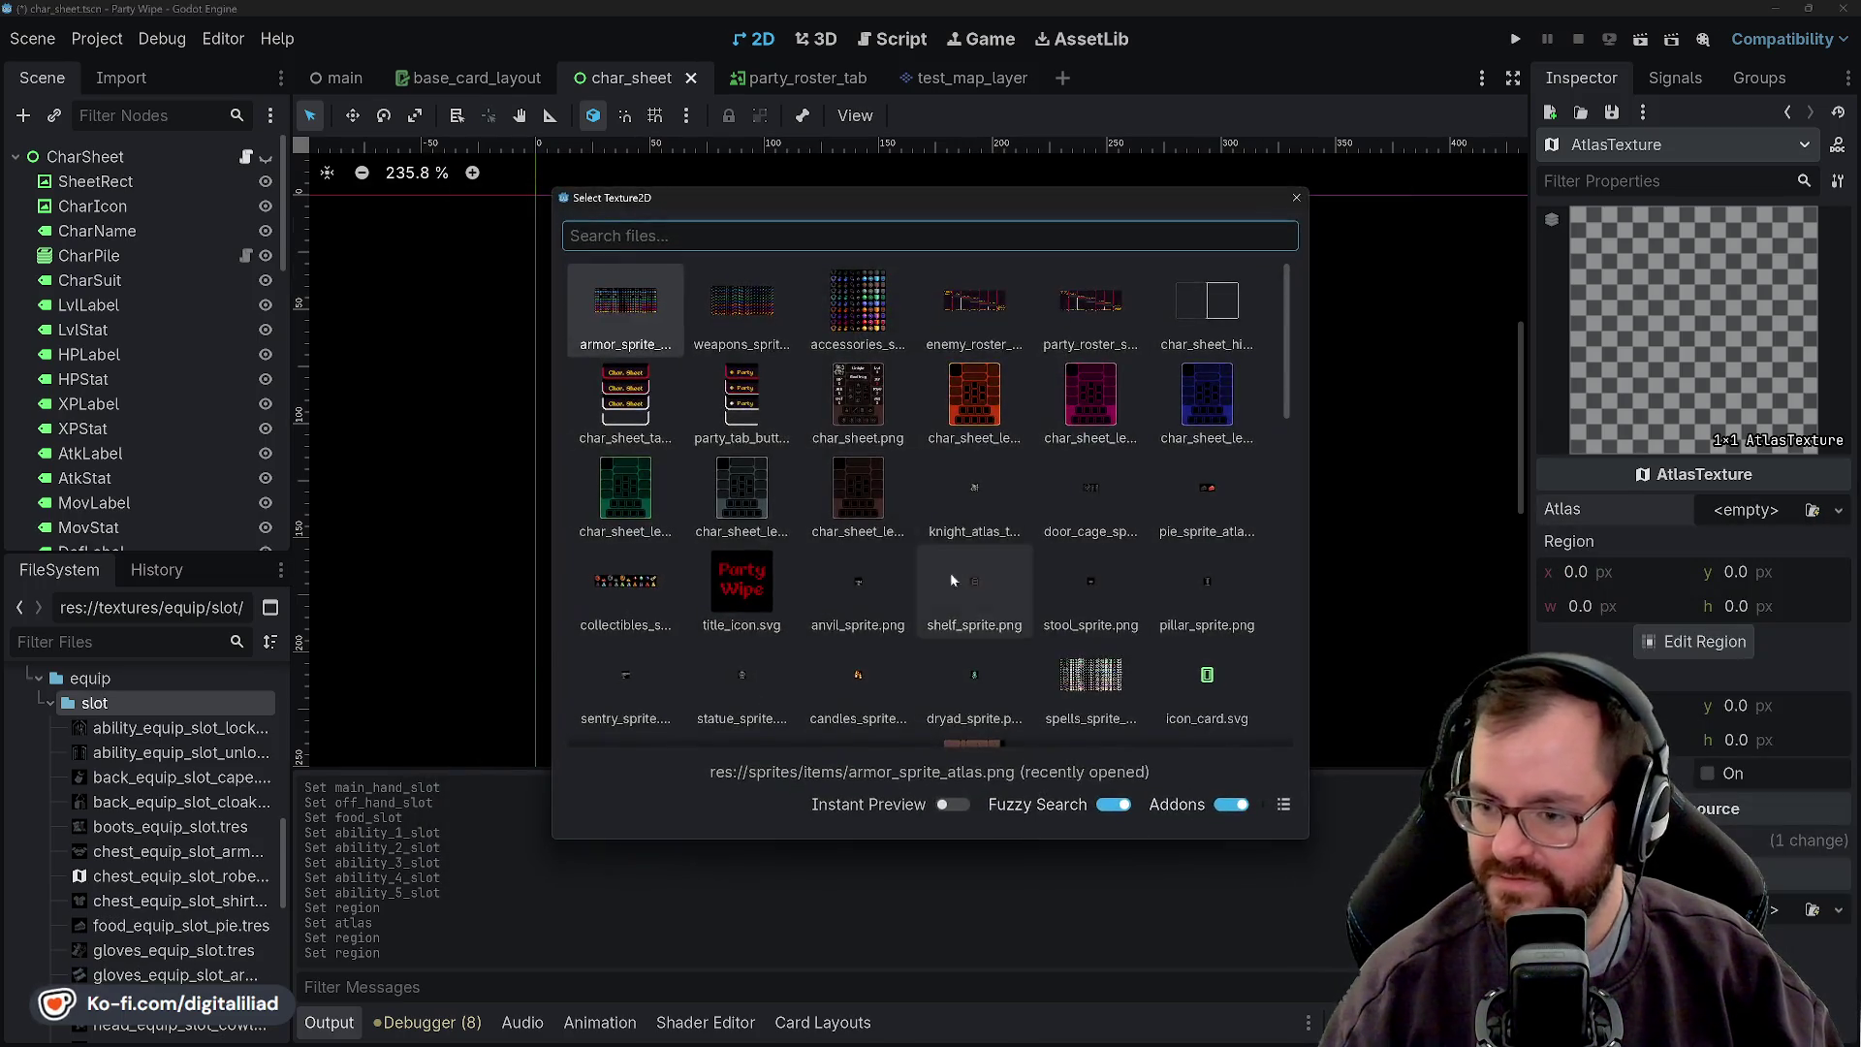
pyautogui.doubleClick(722, 310)
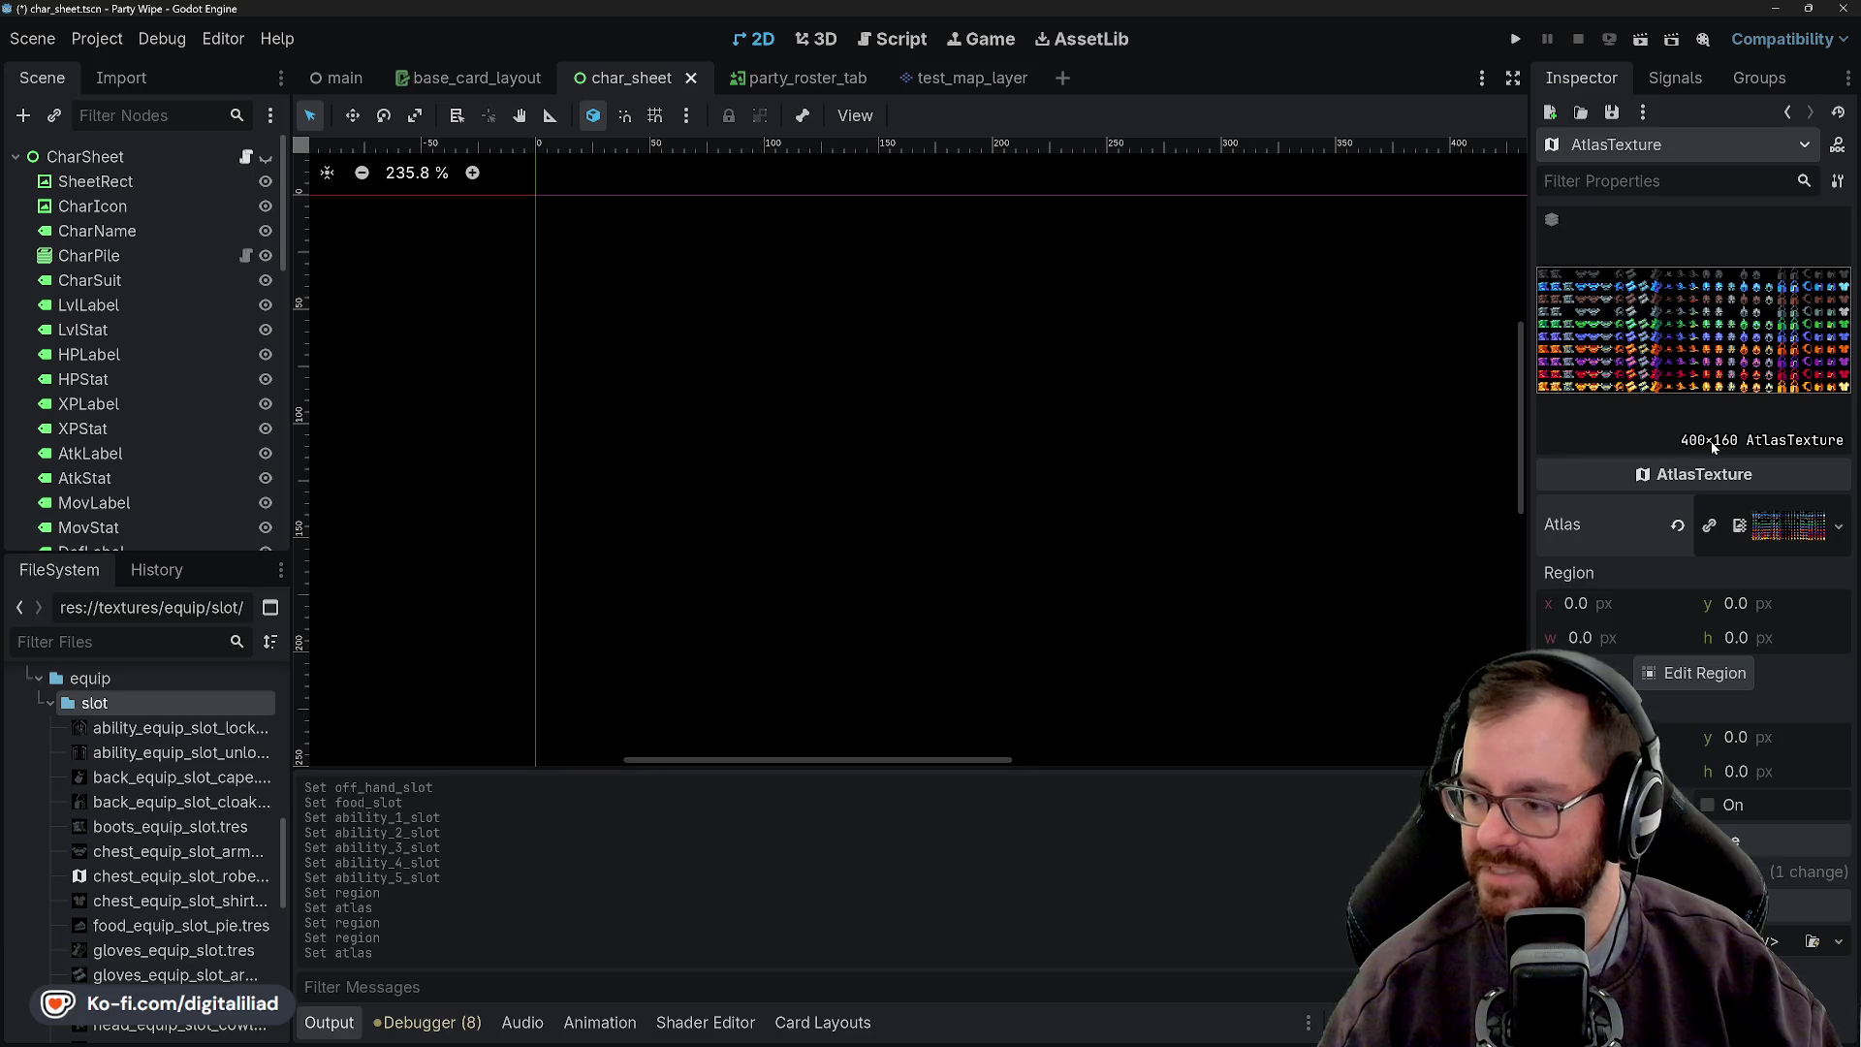
pyautogui.click(1591, 604)
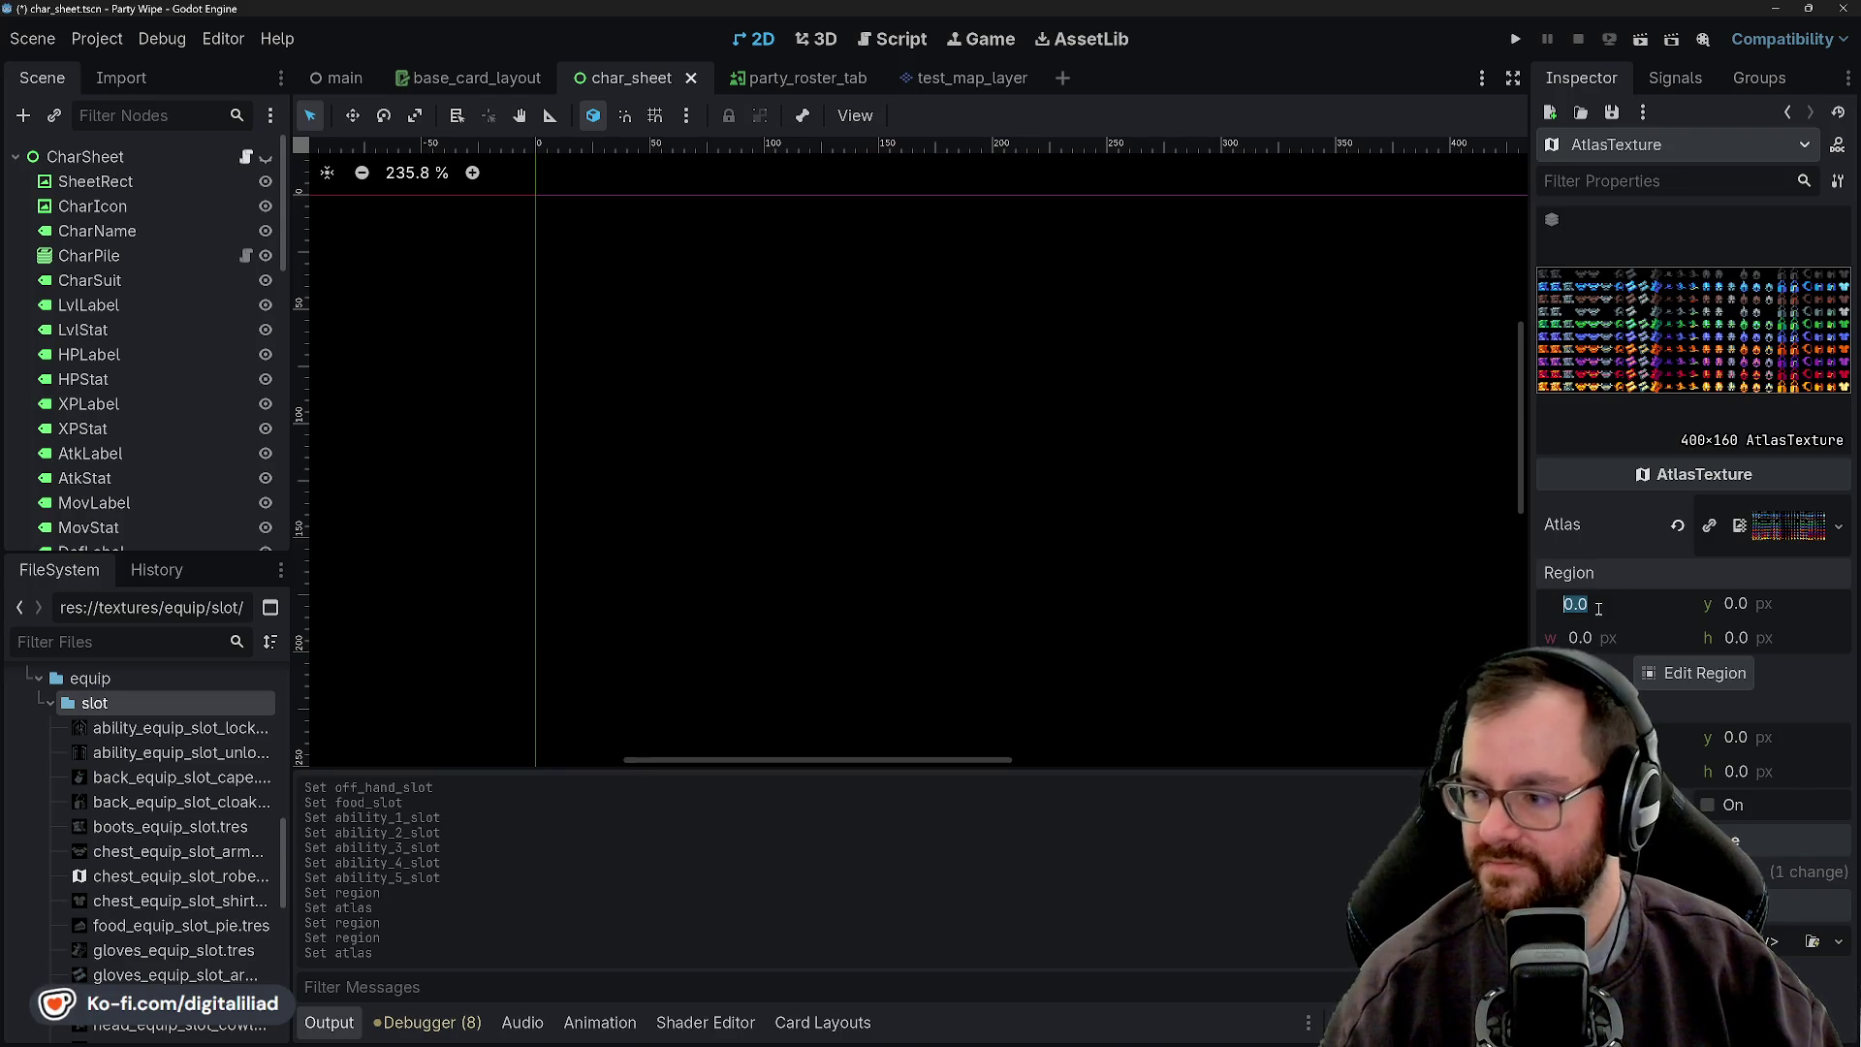
pyautogui.write('352')
pyautogui.press('Tab')
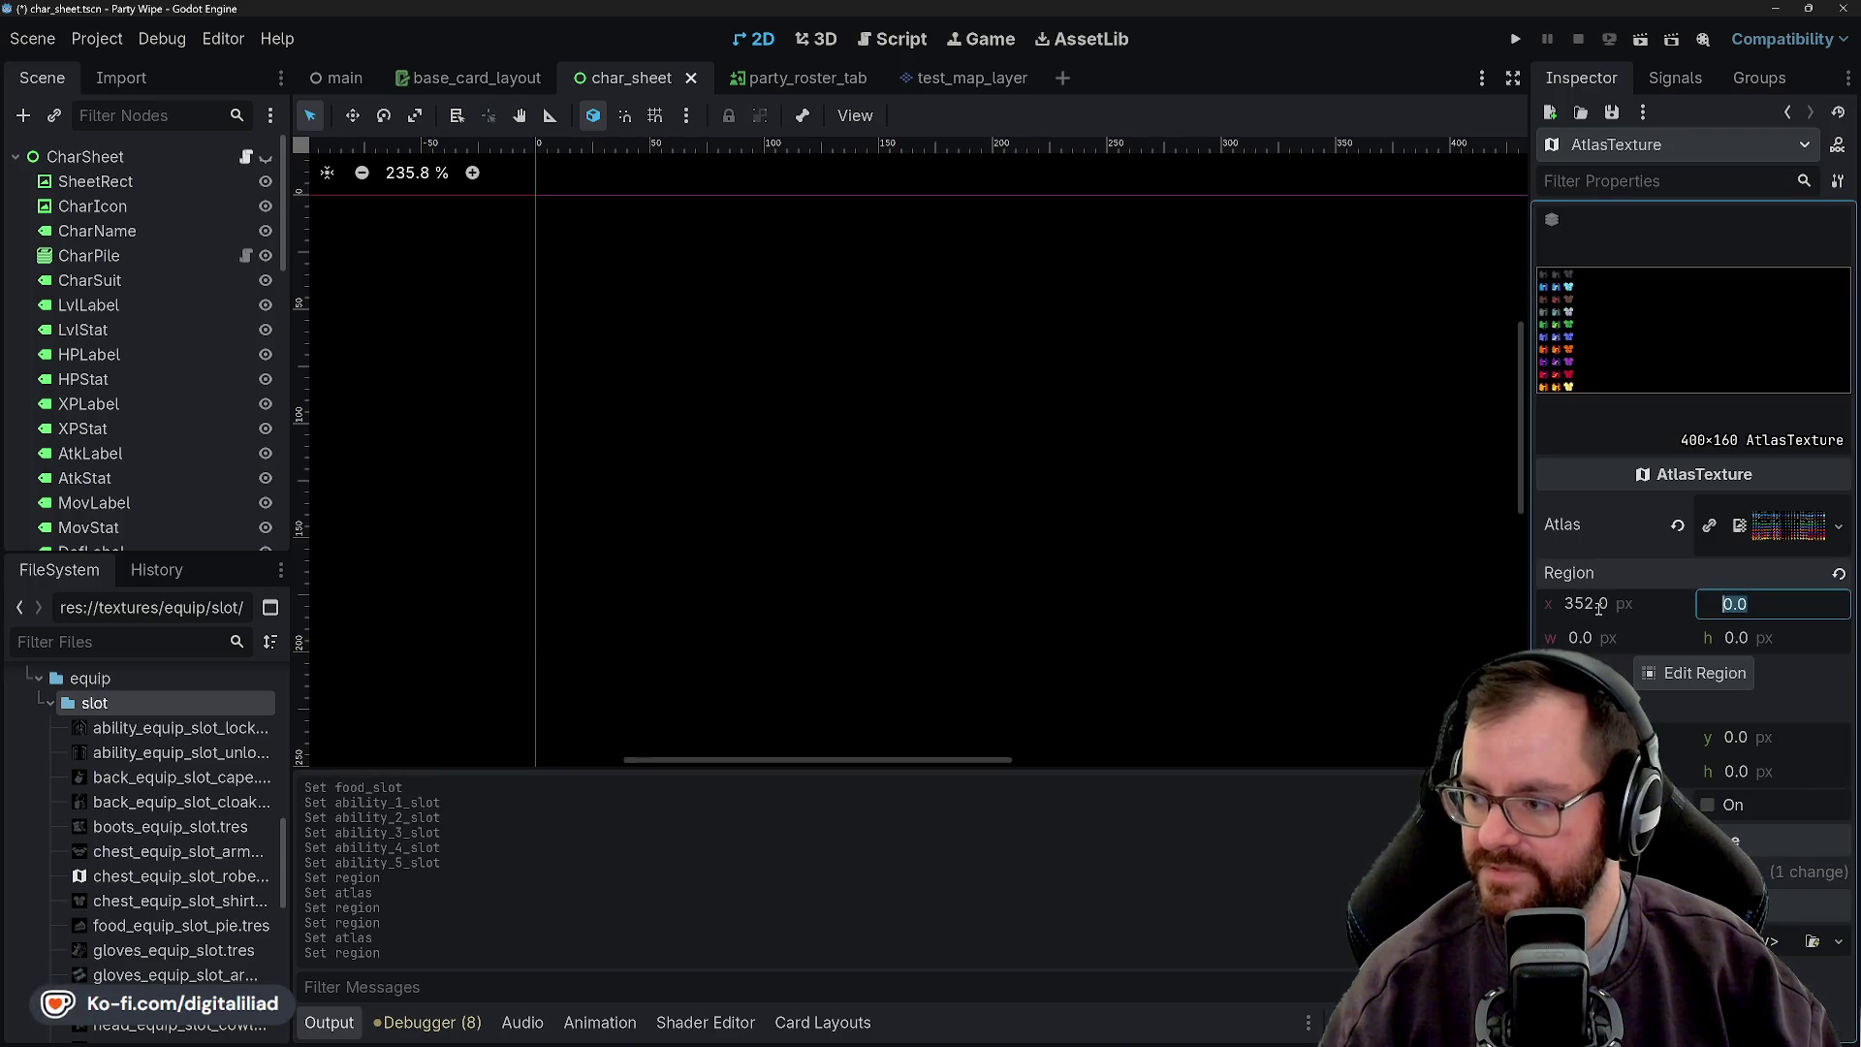
pyautogui.press('Tab')
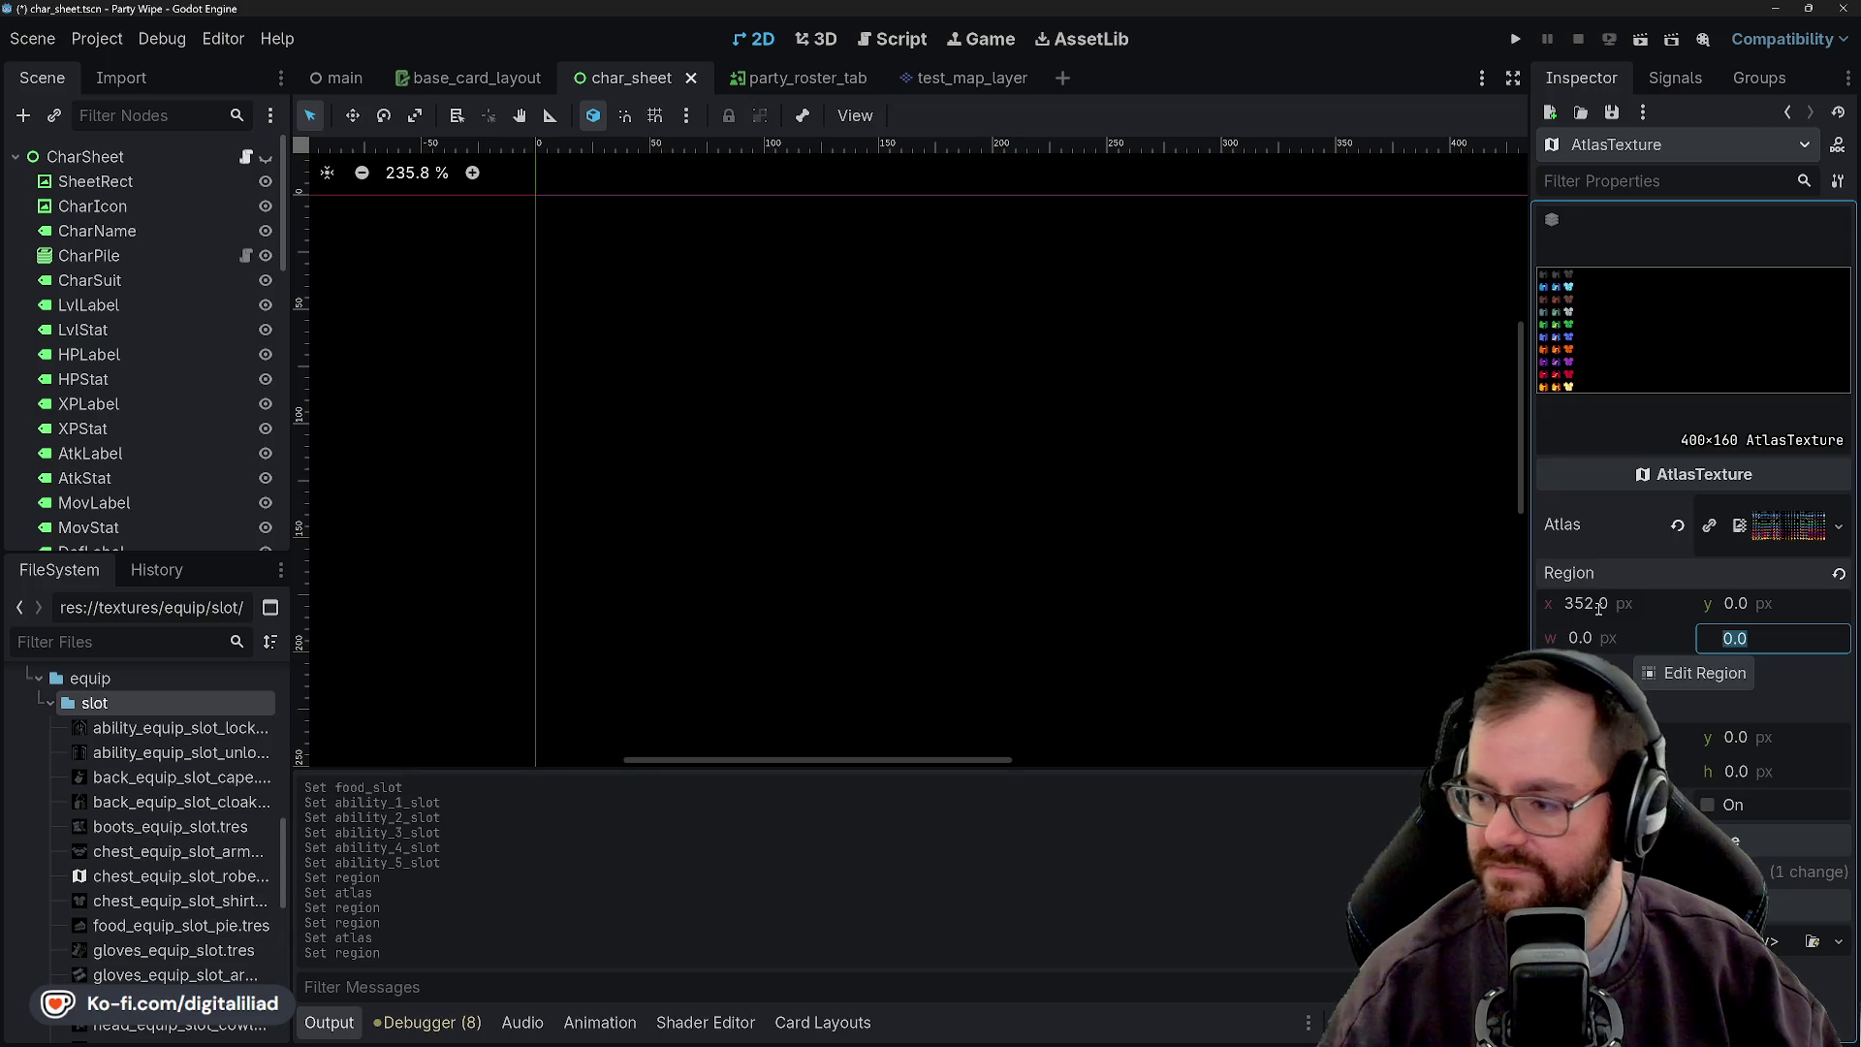
pyautogui.click(1597, 641)
pyautogui.write('16')
pyautogui.press('Tab')
pyautogui.write('16')
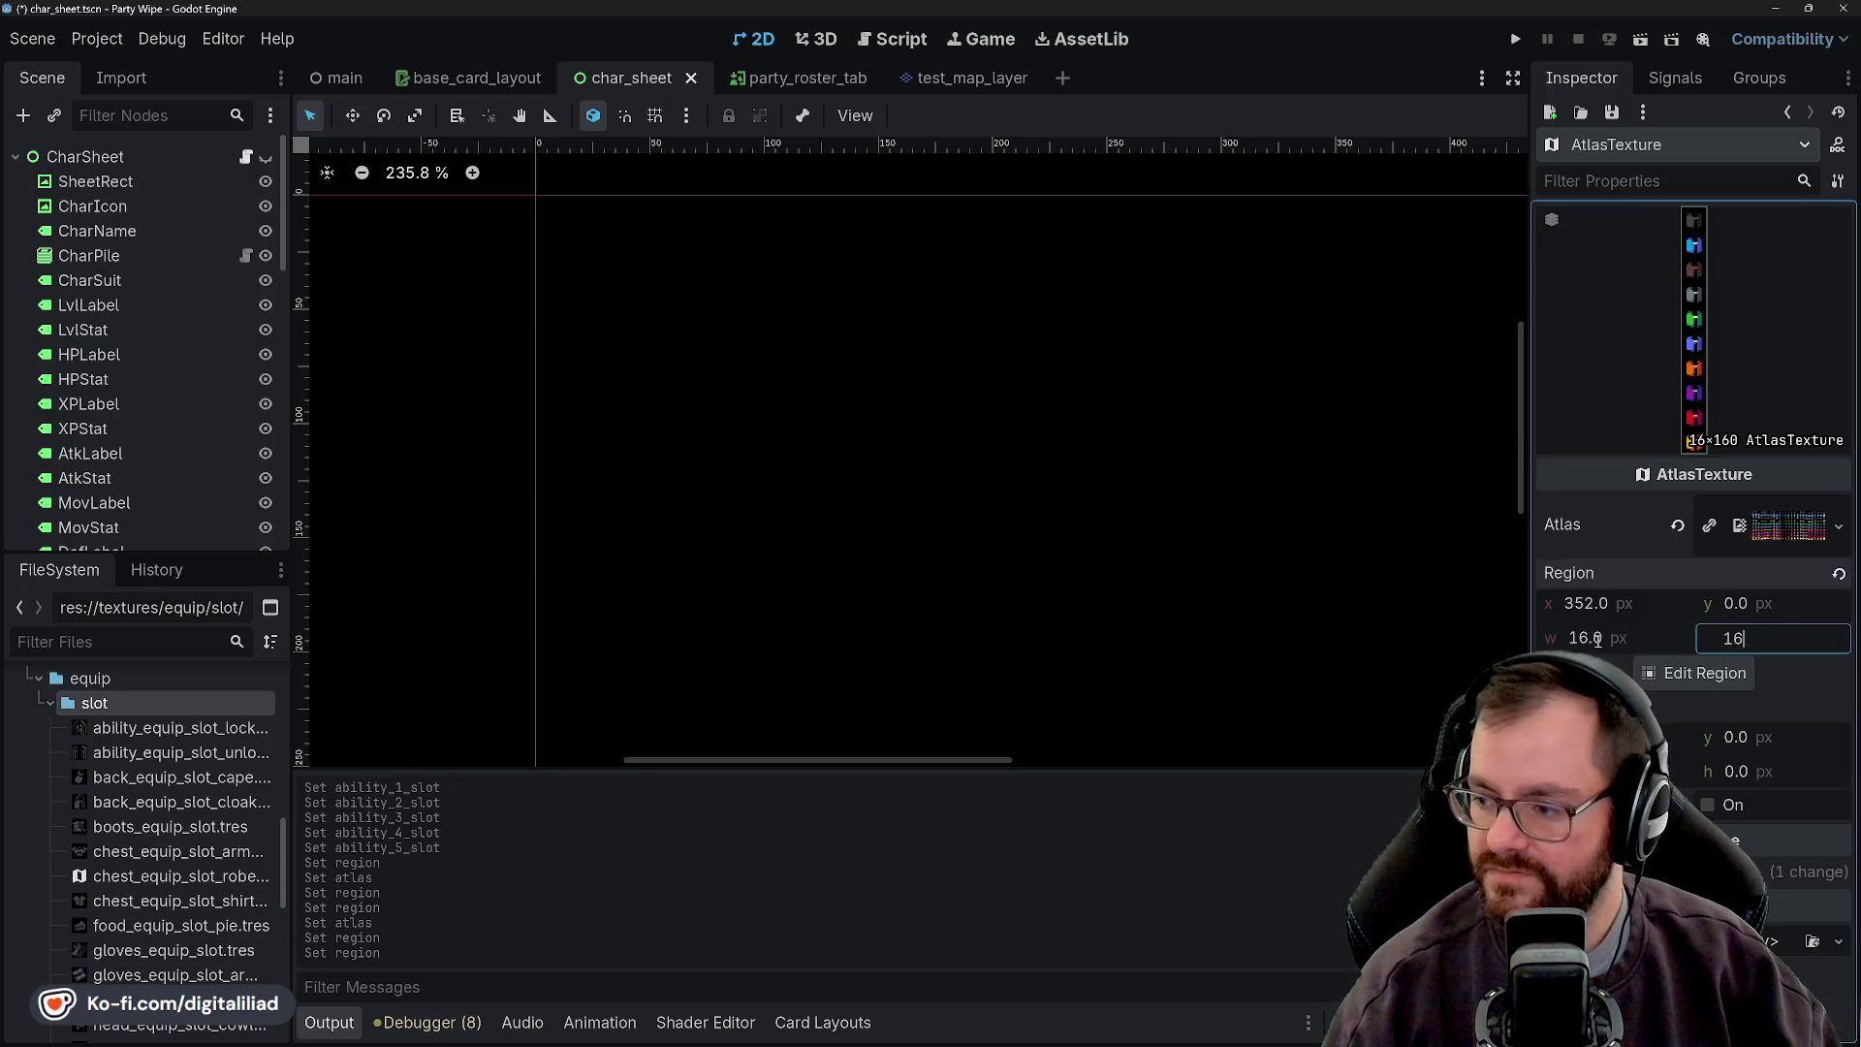
pyautogui.press('Return')
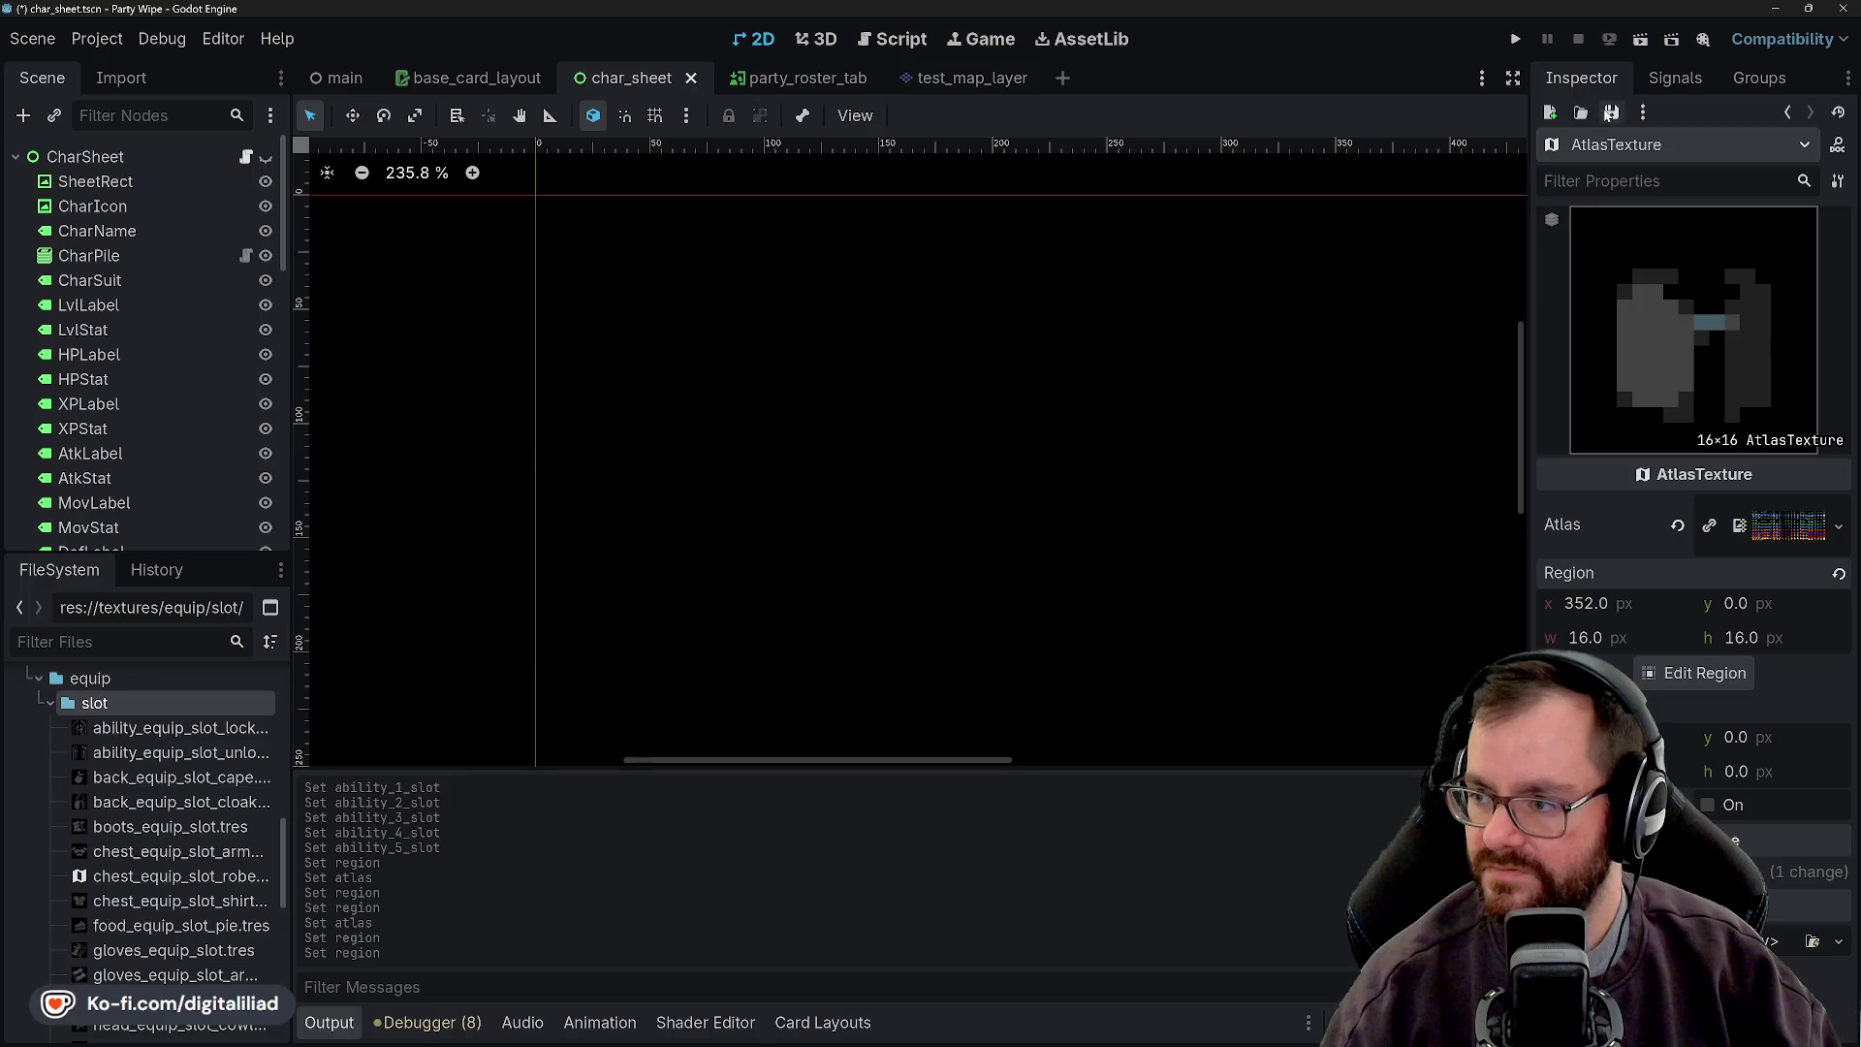
# - Save the robe texture, then open and save head_equip_slot_hat.tres
pyautogui.click(1612, 112)
pyautogui.click(1574, 142)
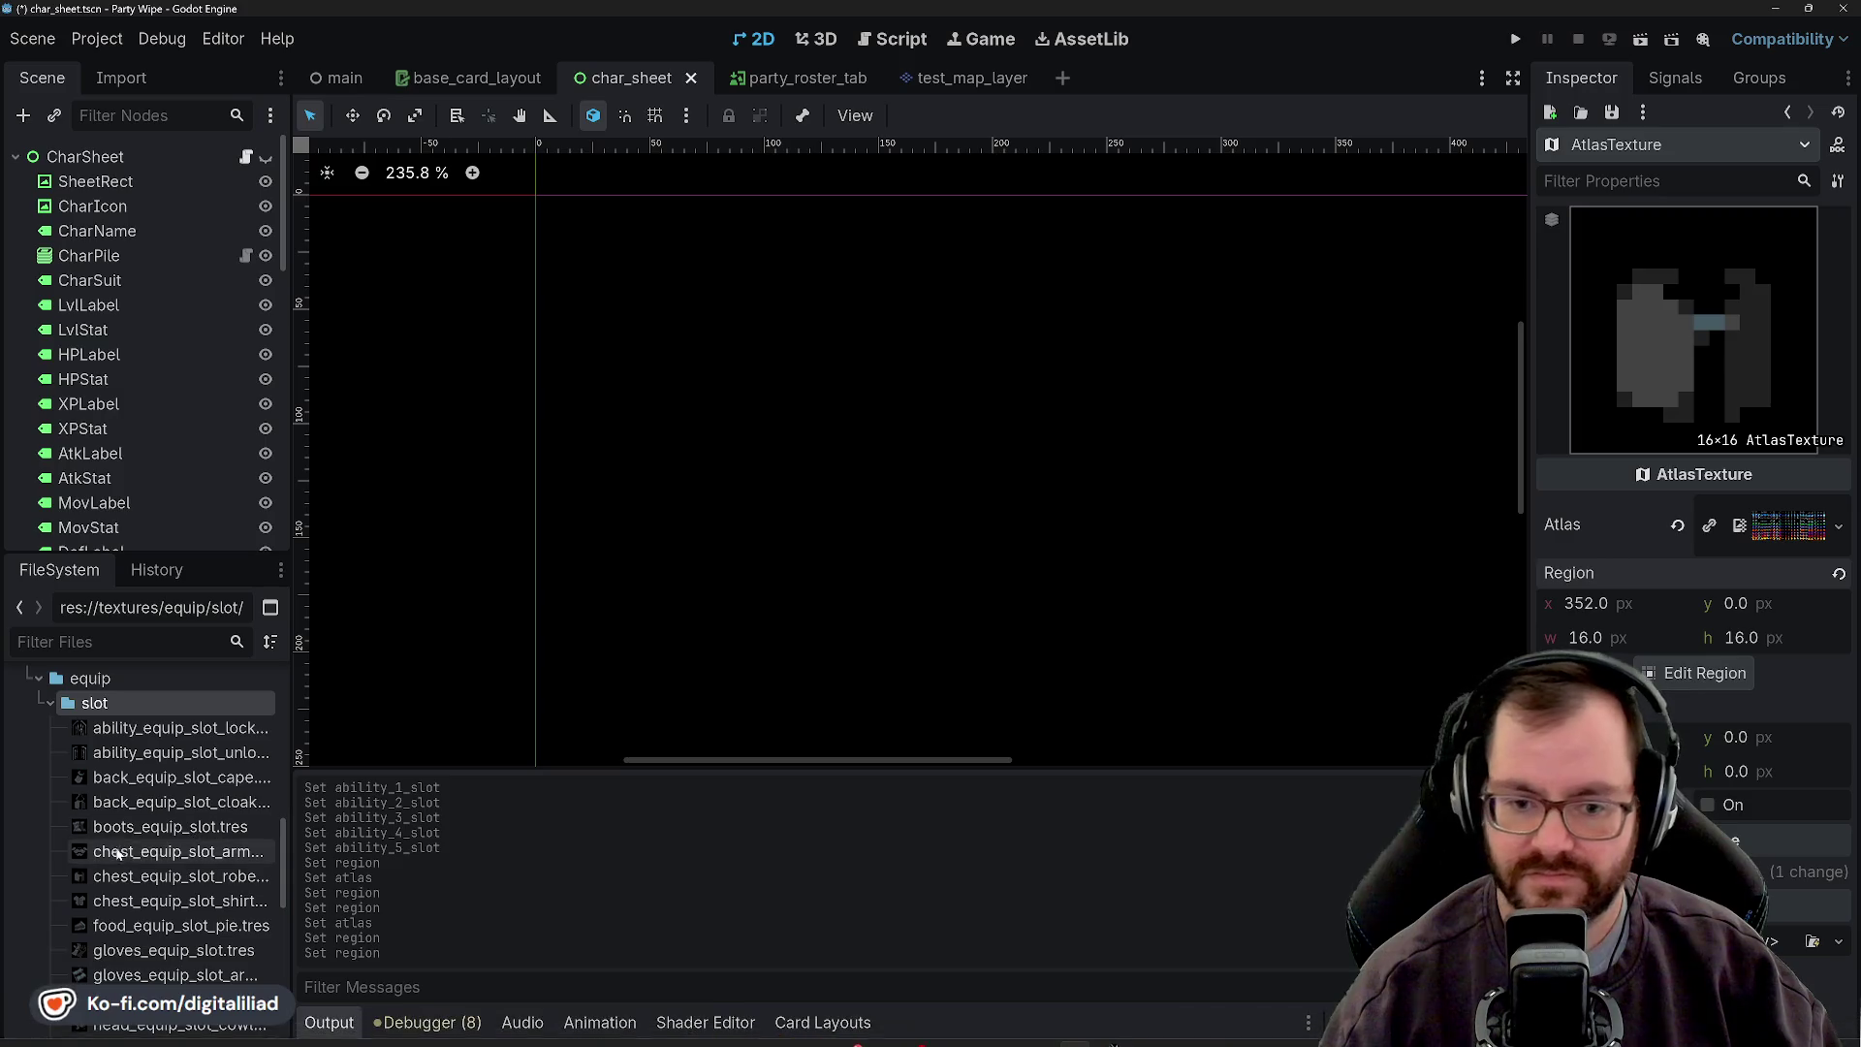
pyautogui.scroll(-1, 166, 908)
pyautogui.scroll(-2, 167, 908)
pyautogui.click(145, 957)
pyautogui.click(229, 959)
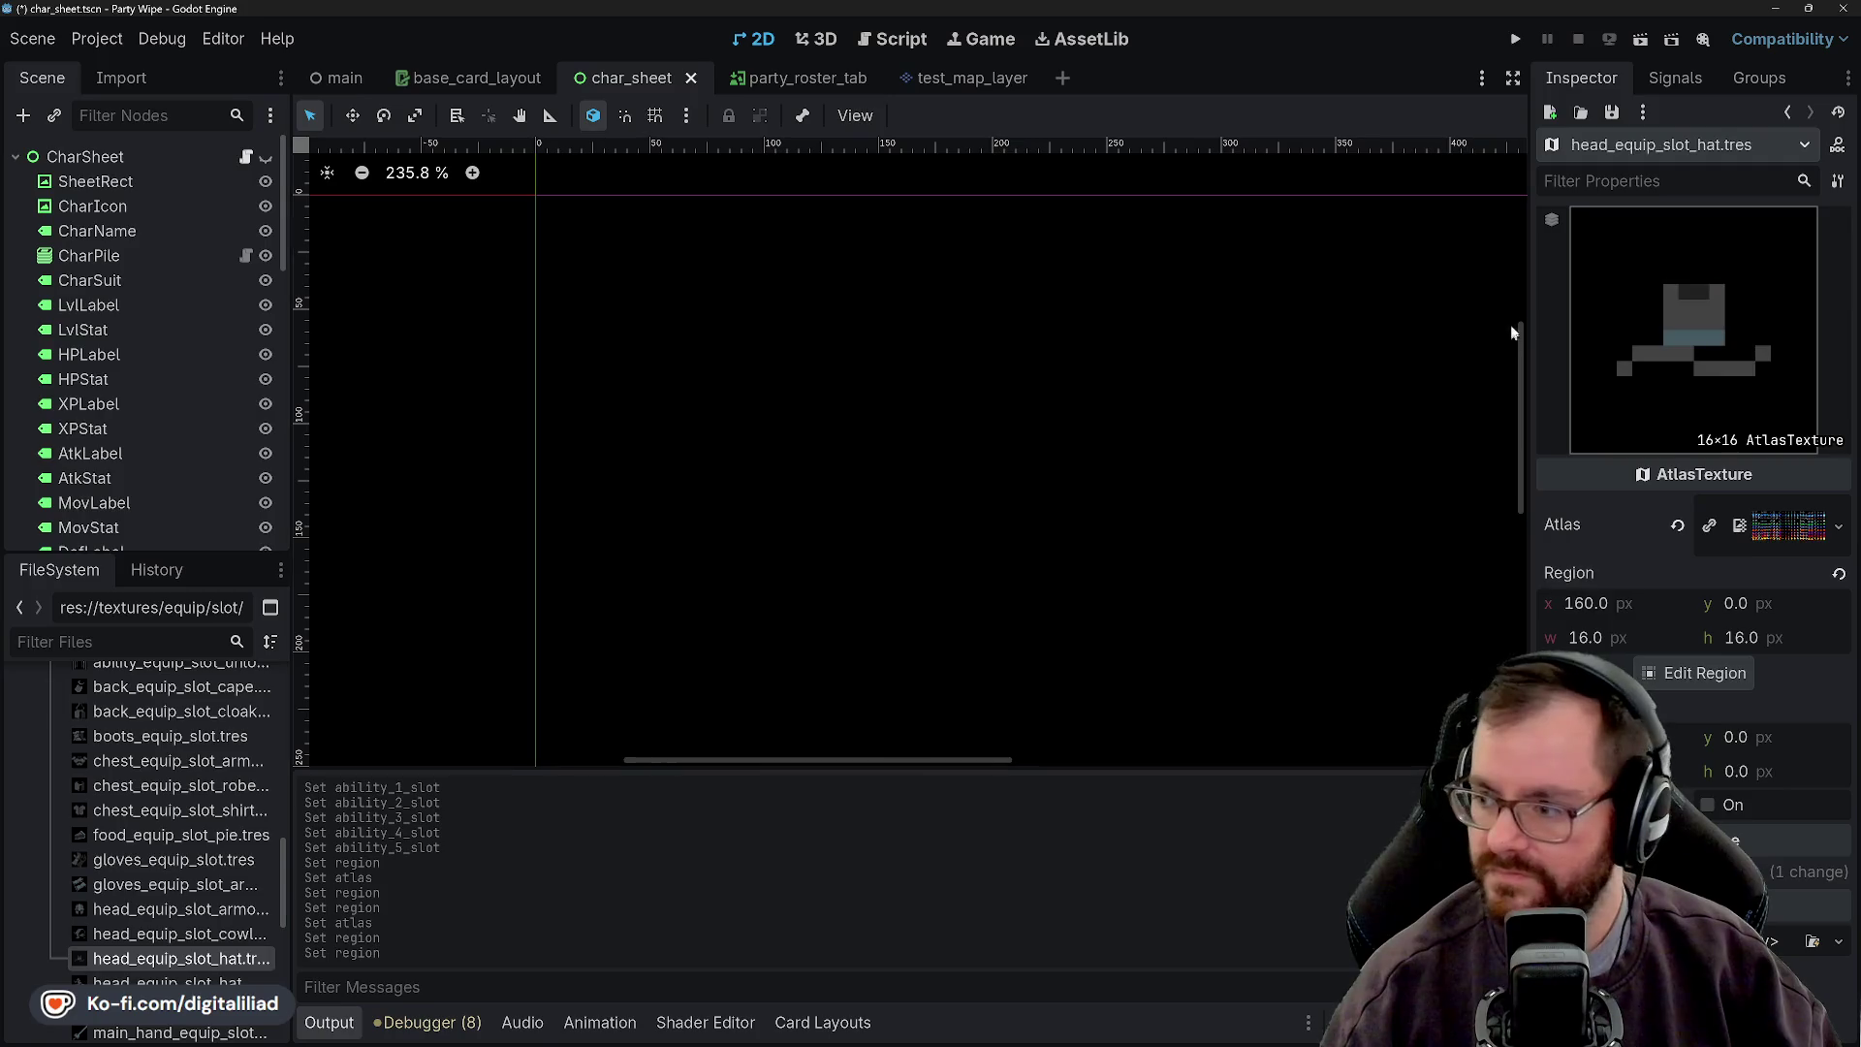
pyautogui.click(1612, 112)
pyautogui.click(1630, 142)
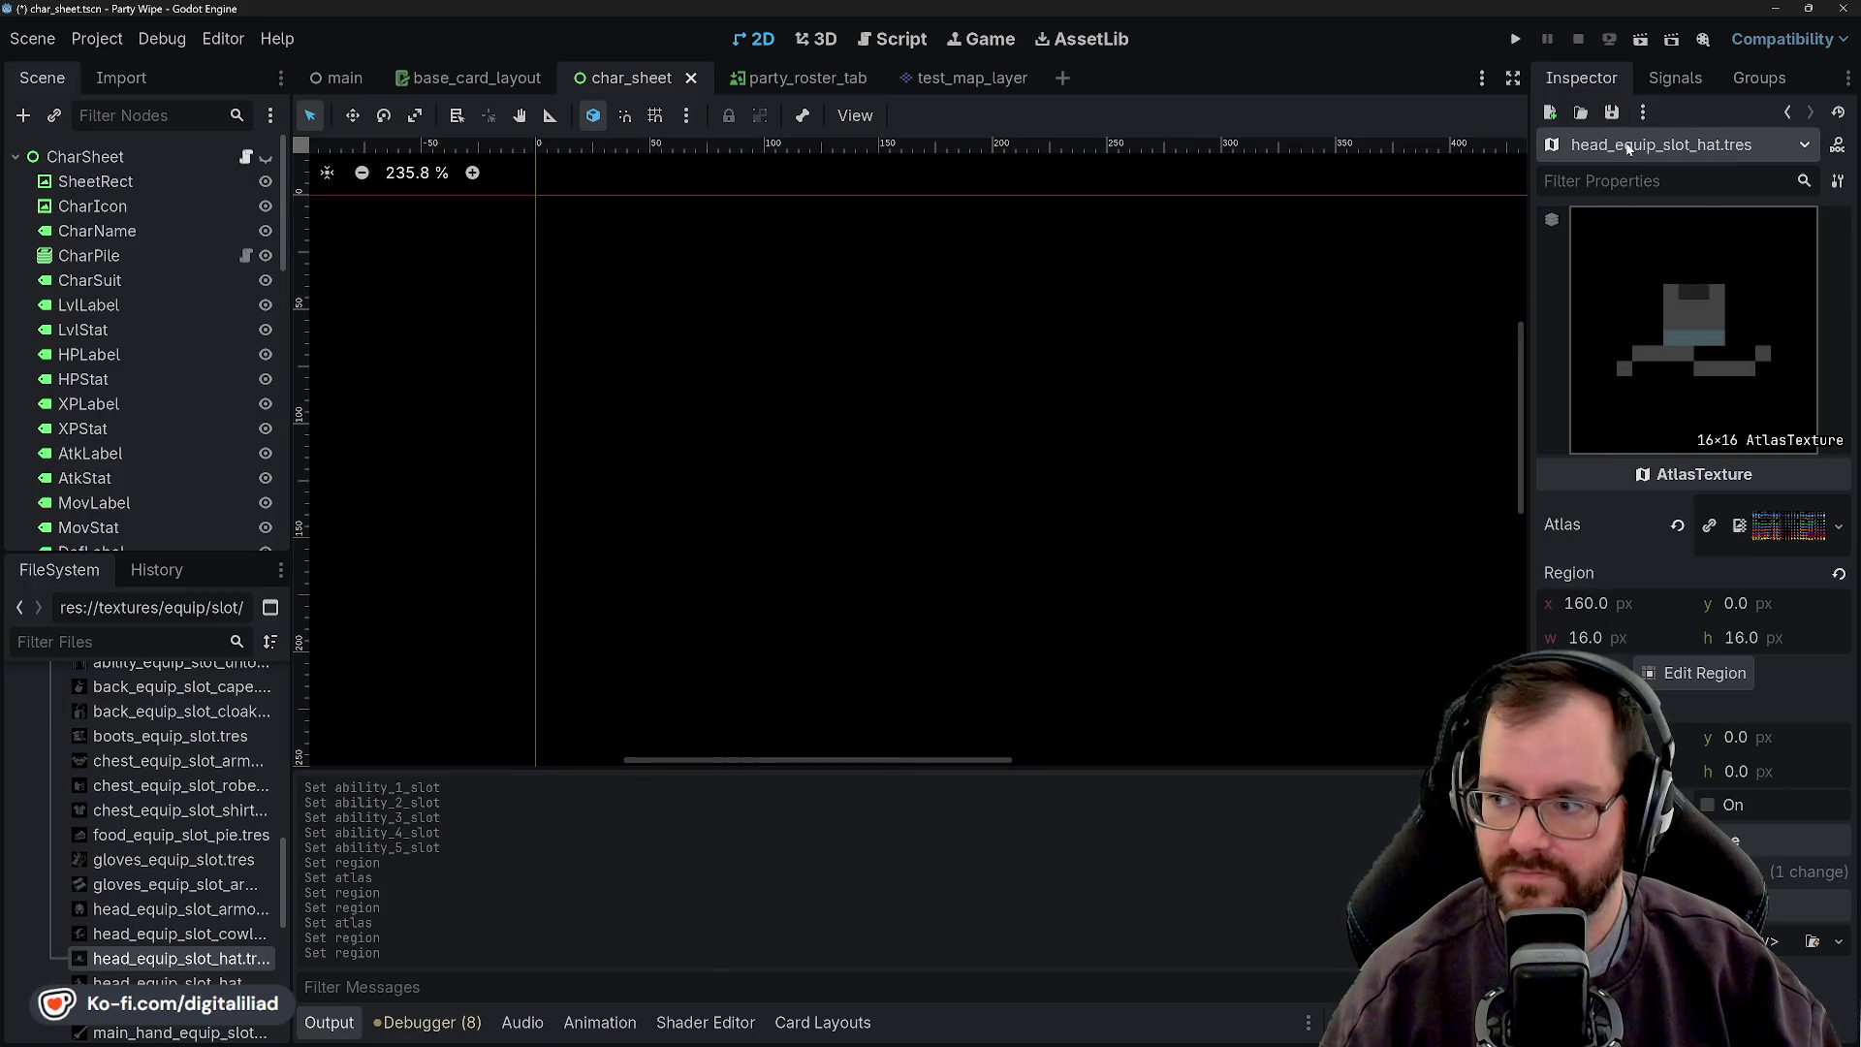
# - Select food_equip_slot_pie.tres and briefly view char_sheet.ase in Aseprite before returning to Godot
pyautogui.click(174, 834)
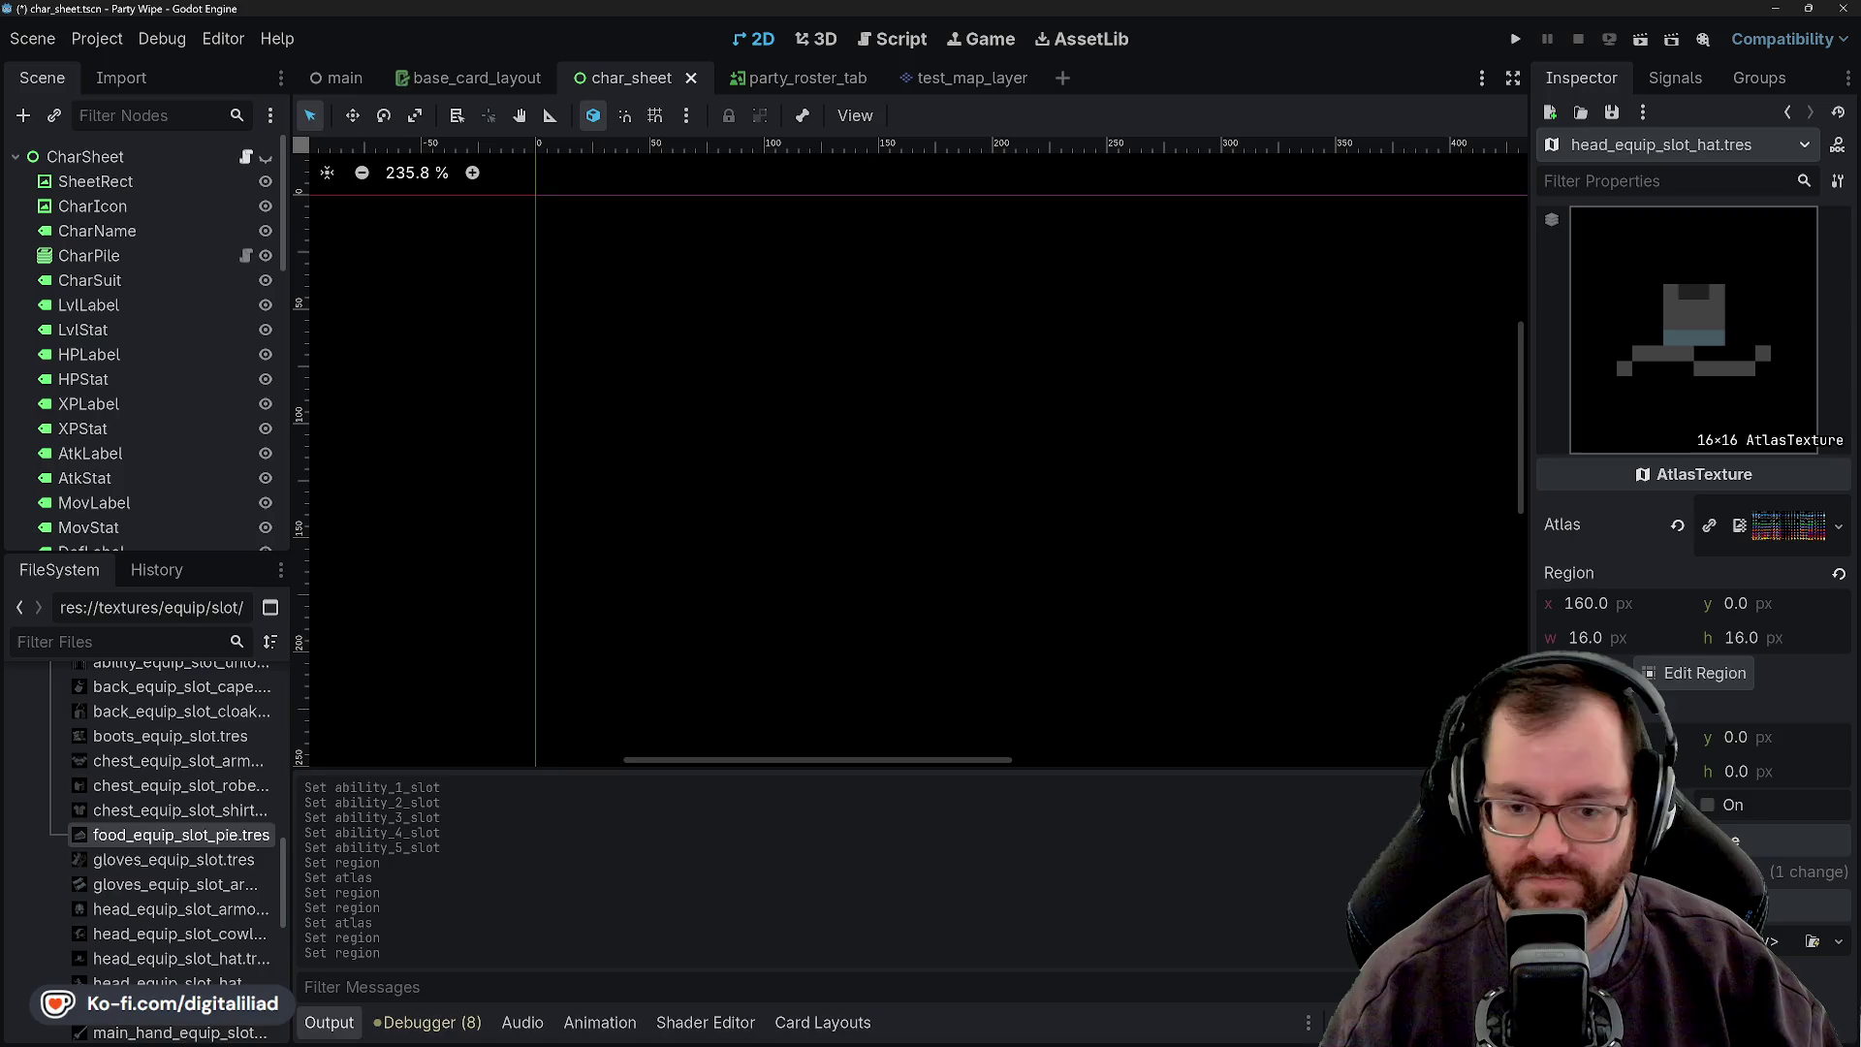
pyautogui.moveTo(827, 1037)
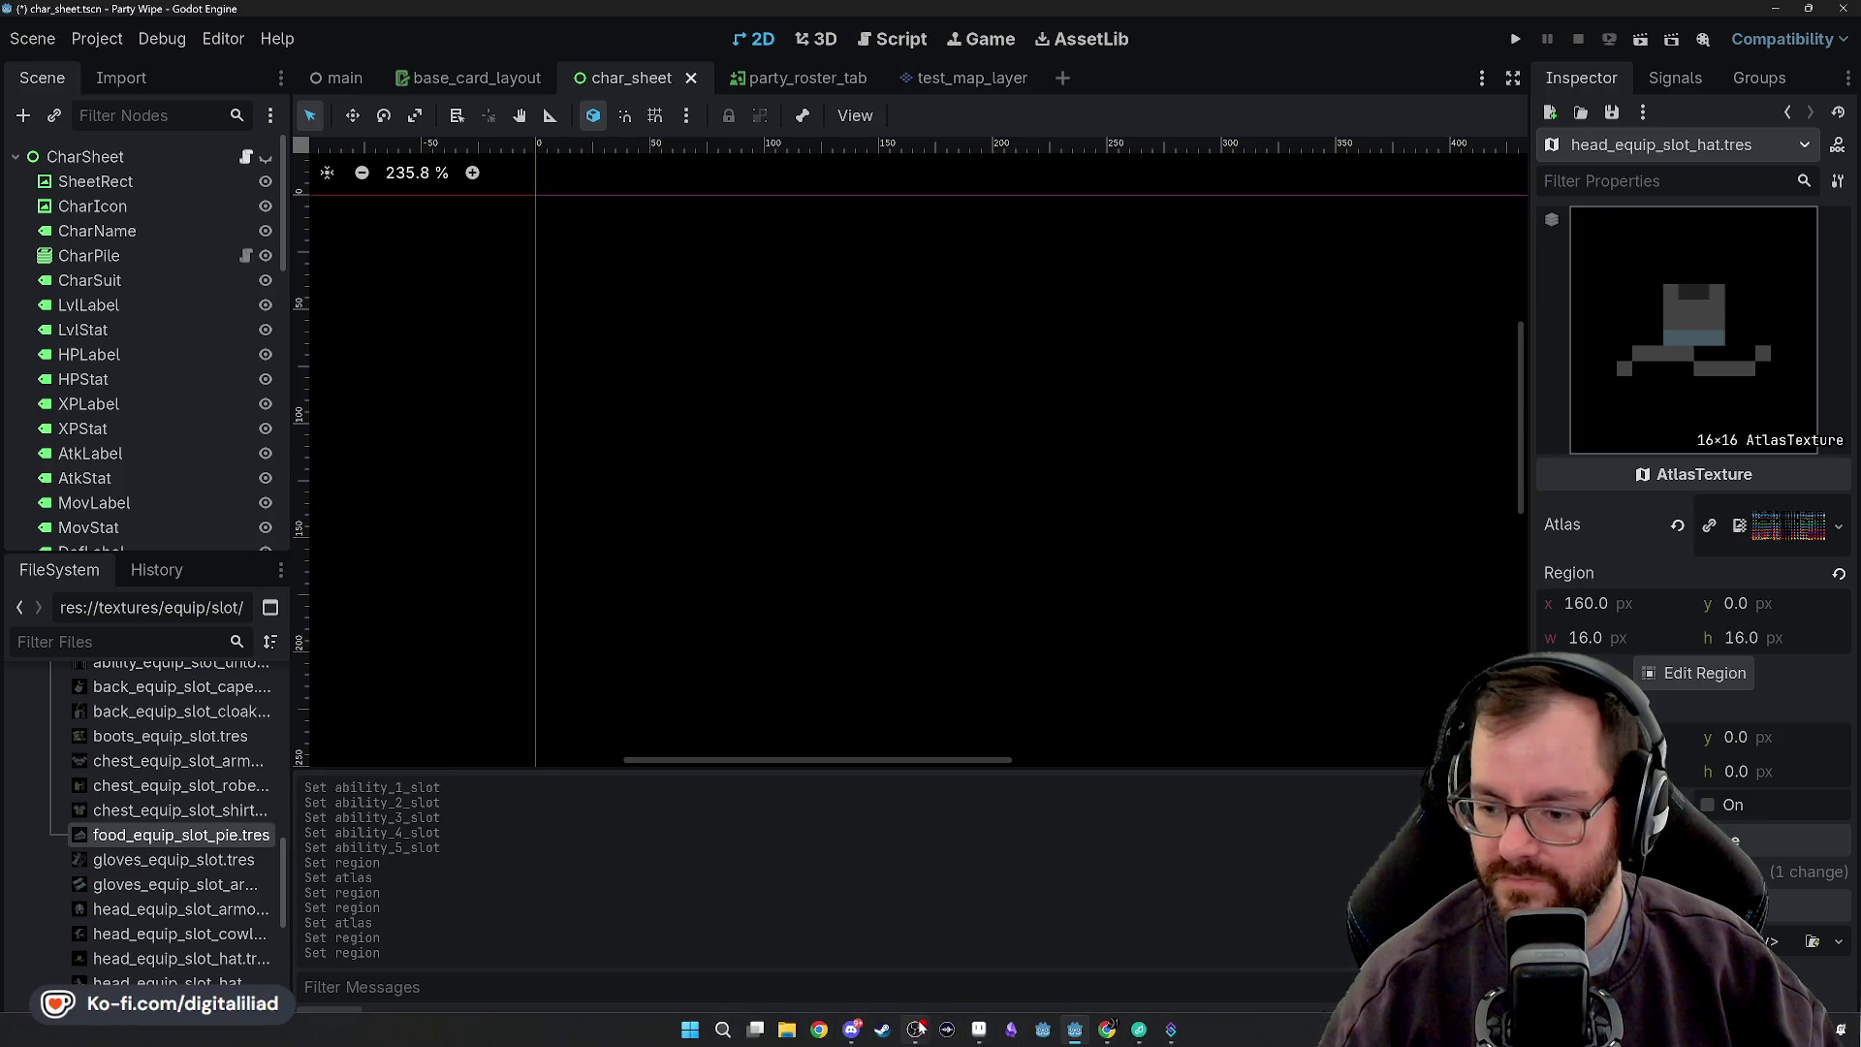
pyautogui.click(977, 1035)
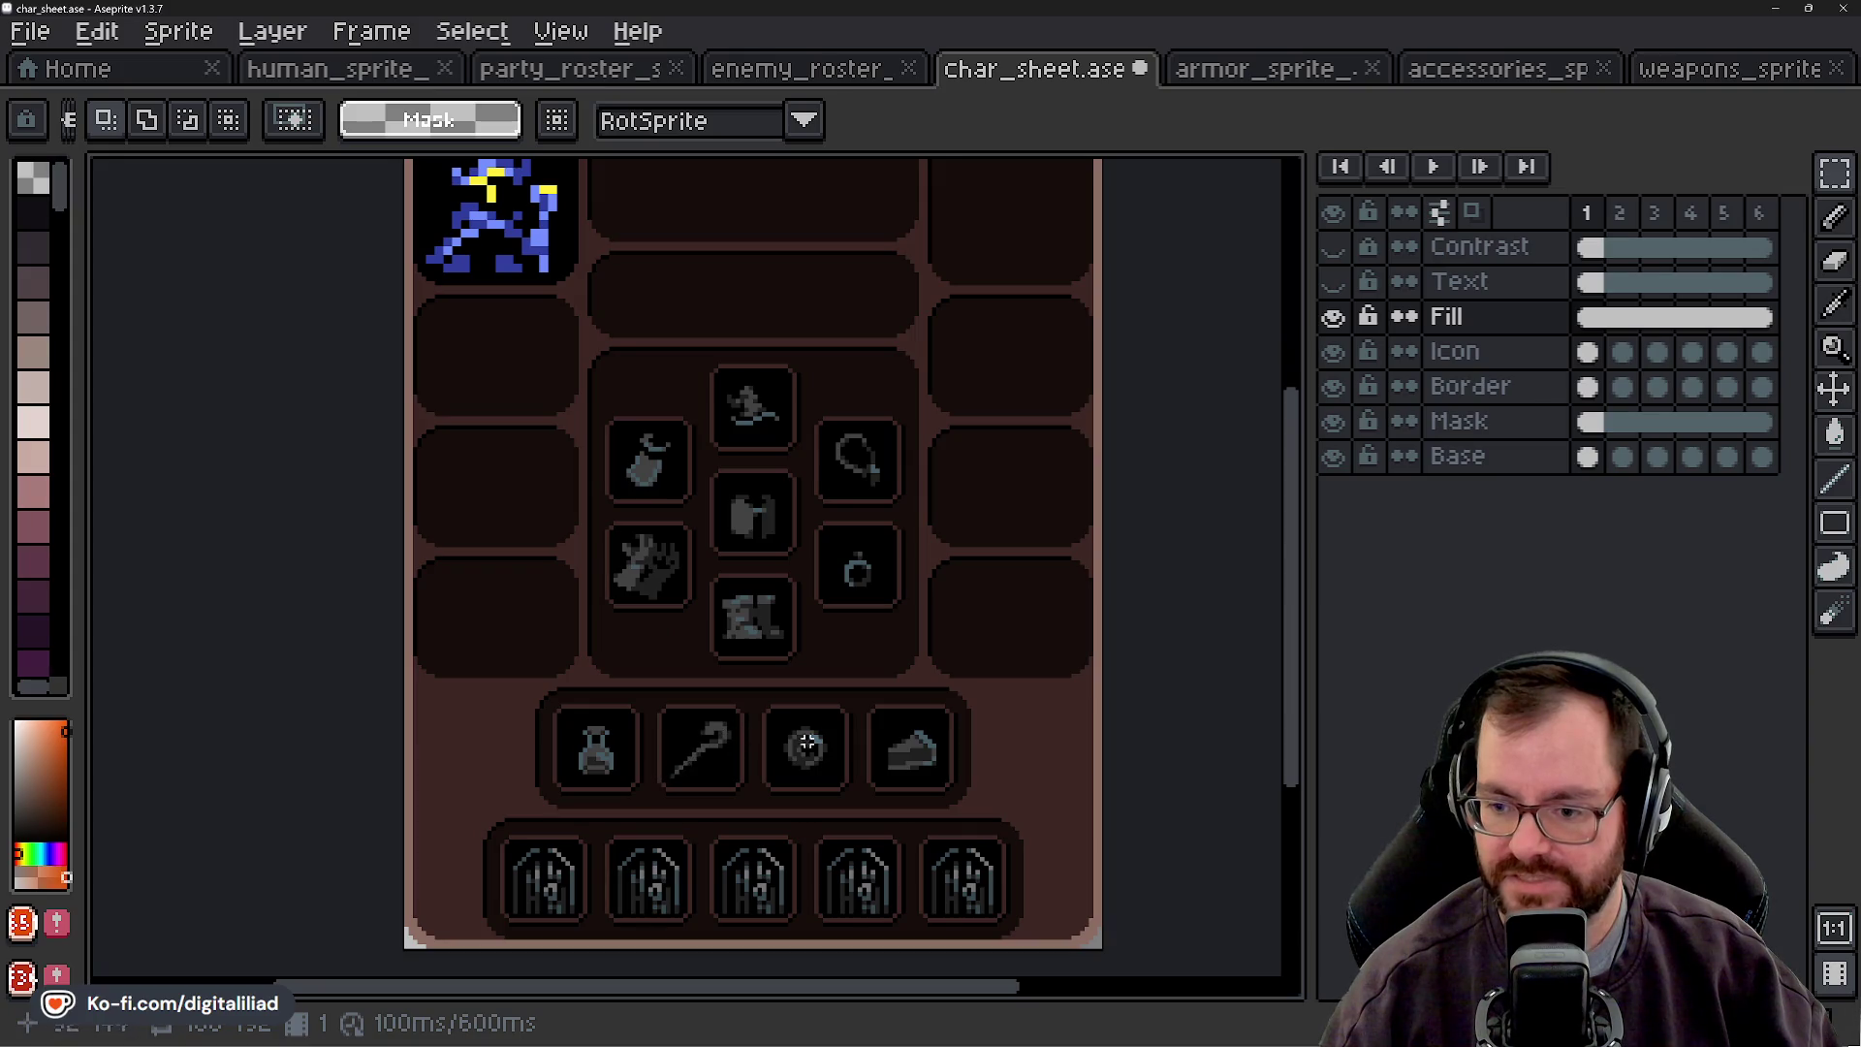
pyautogui.moveTo(930, 1042)
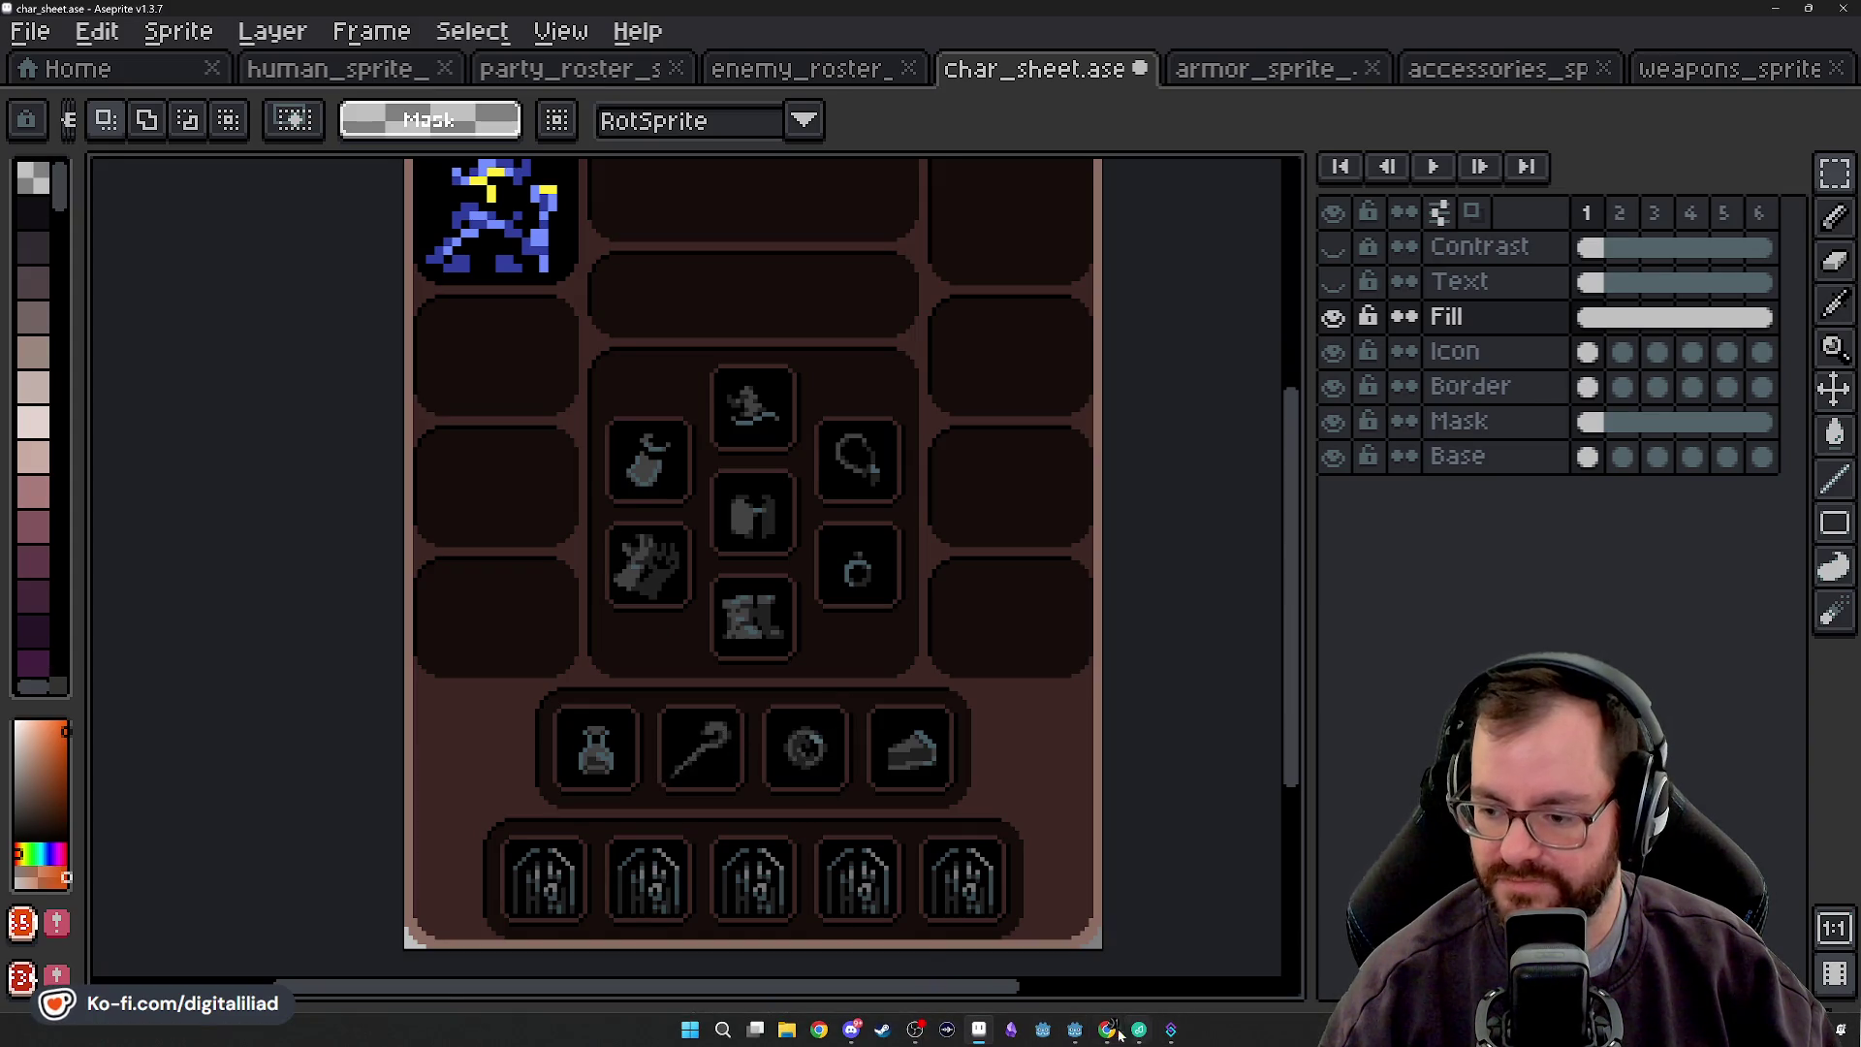
pyautogui.click(1074, 1033)
# - Create a new AtlasTexture in the slot folder saved as main_hand_equip_slot_staff.tres
pyautogui.scroll(5, 163, 736)
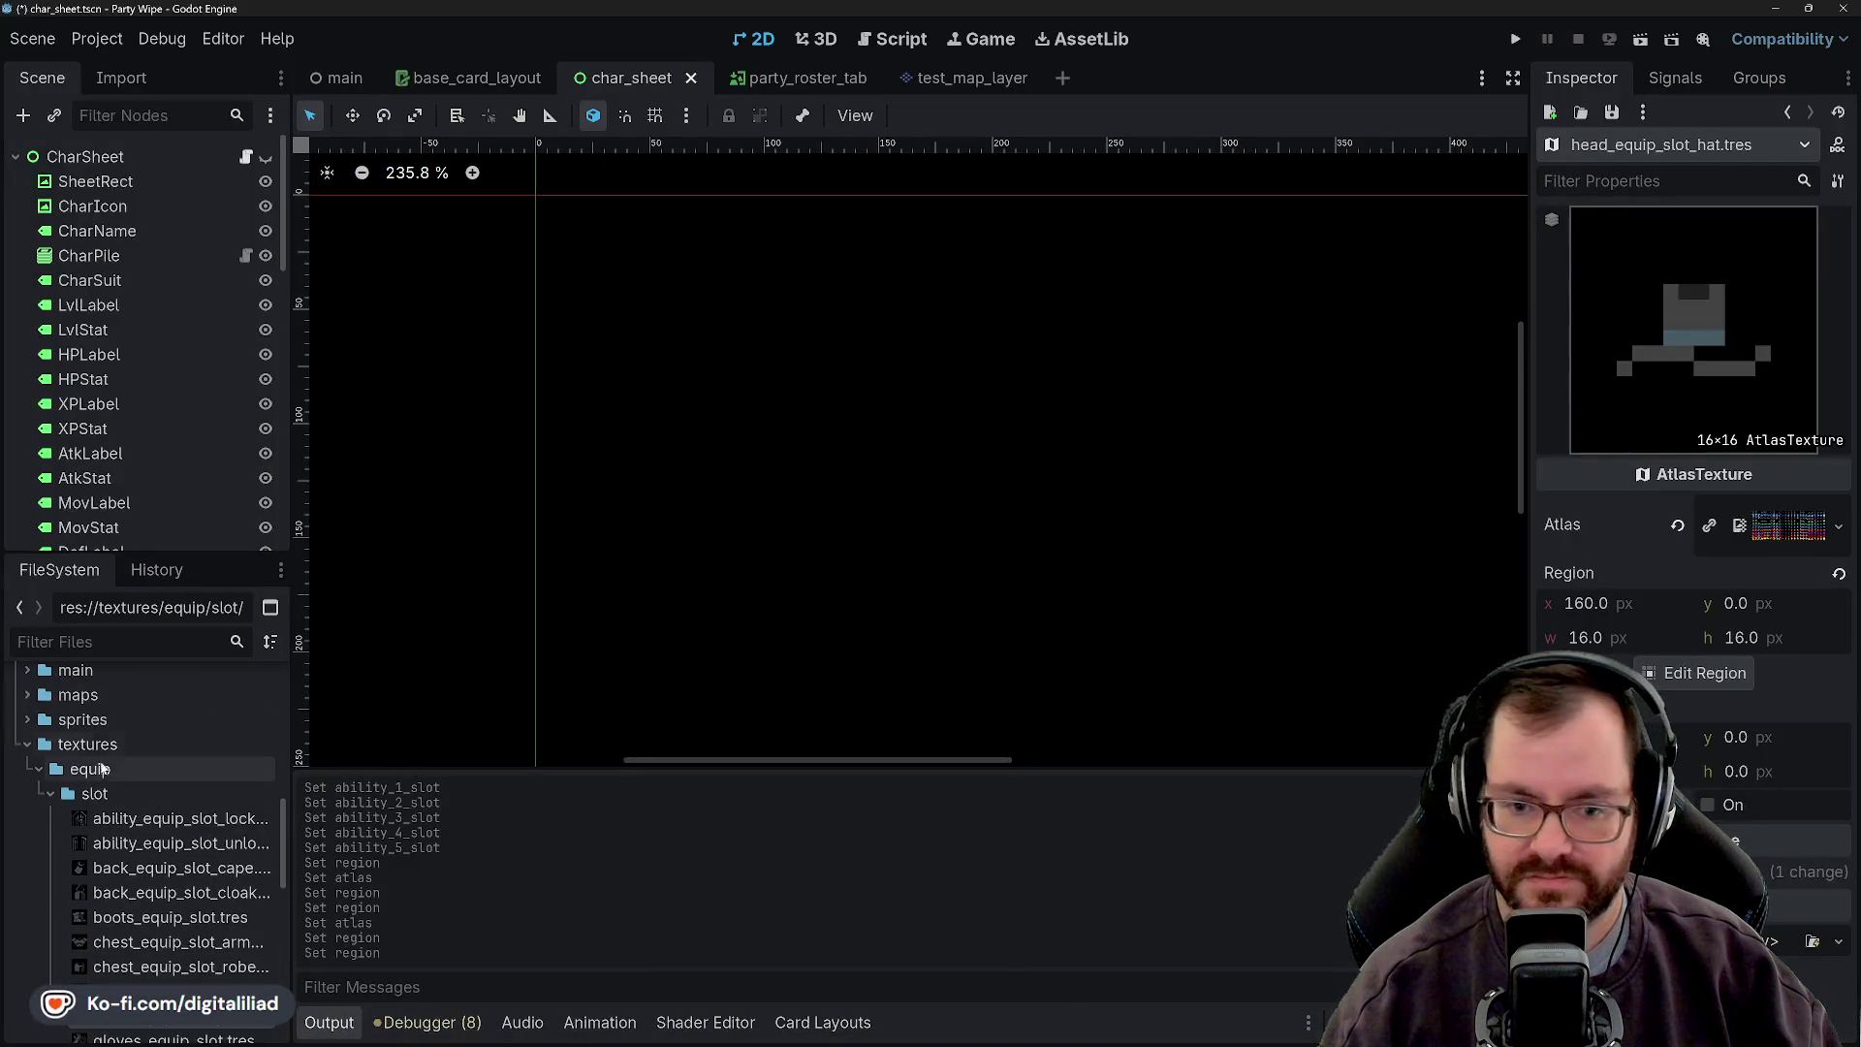
pyautogui.rightClick(145, 793)
pyautogui.moveTo(328, 679)
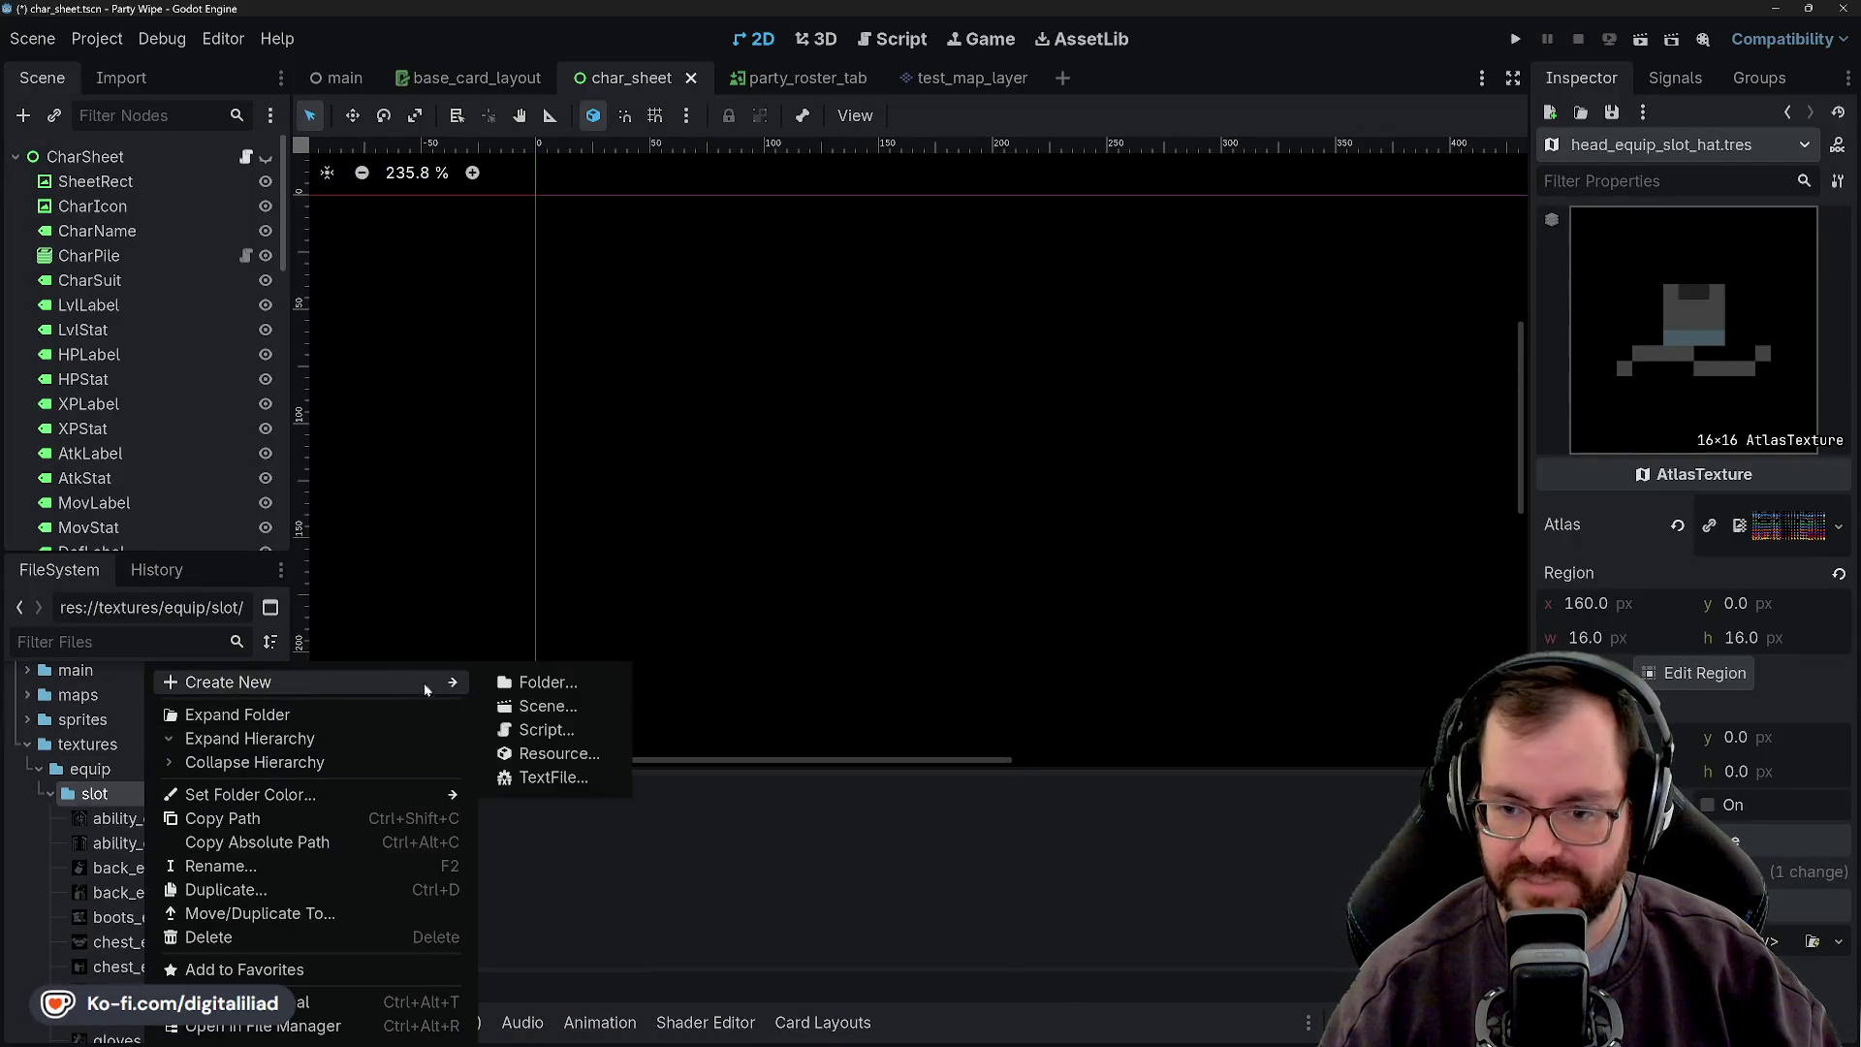
pyautogui.click(528, 747)
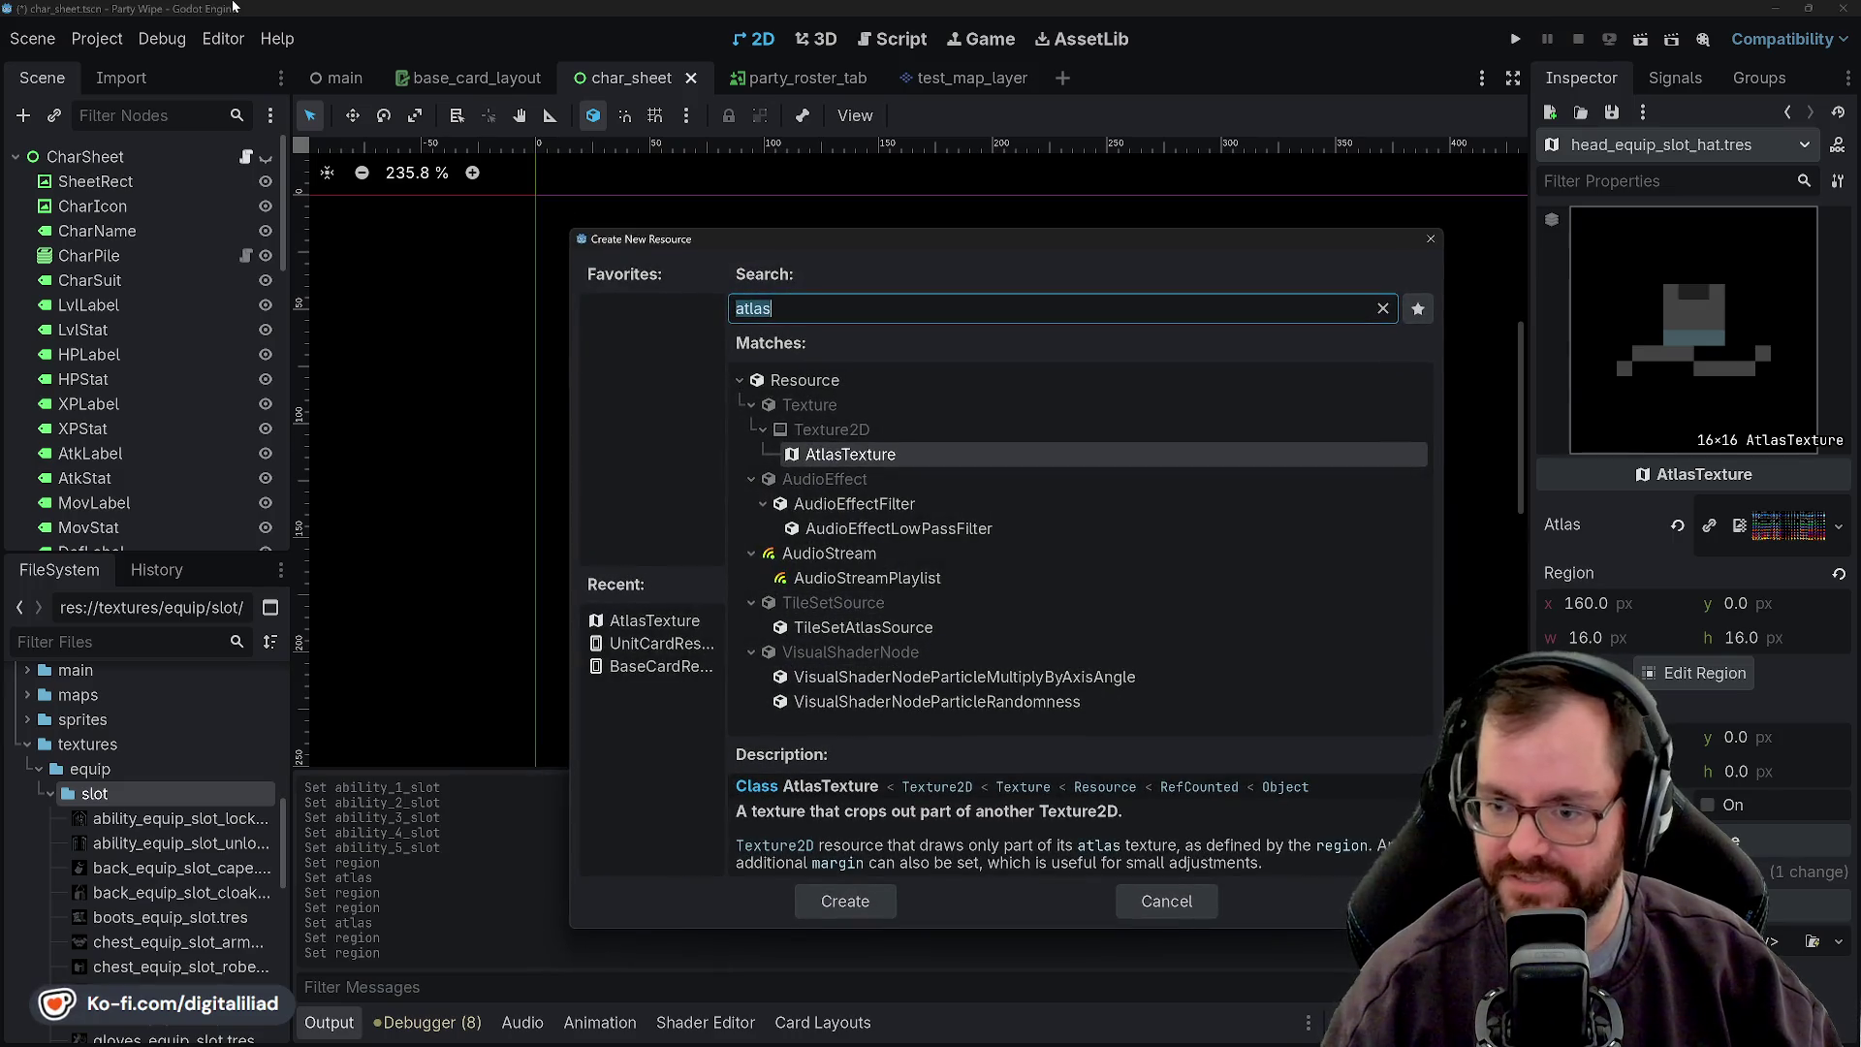
pyautogui.click(846, 909)
pyautogui.click(846, 909)
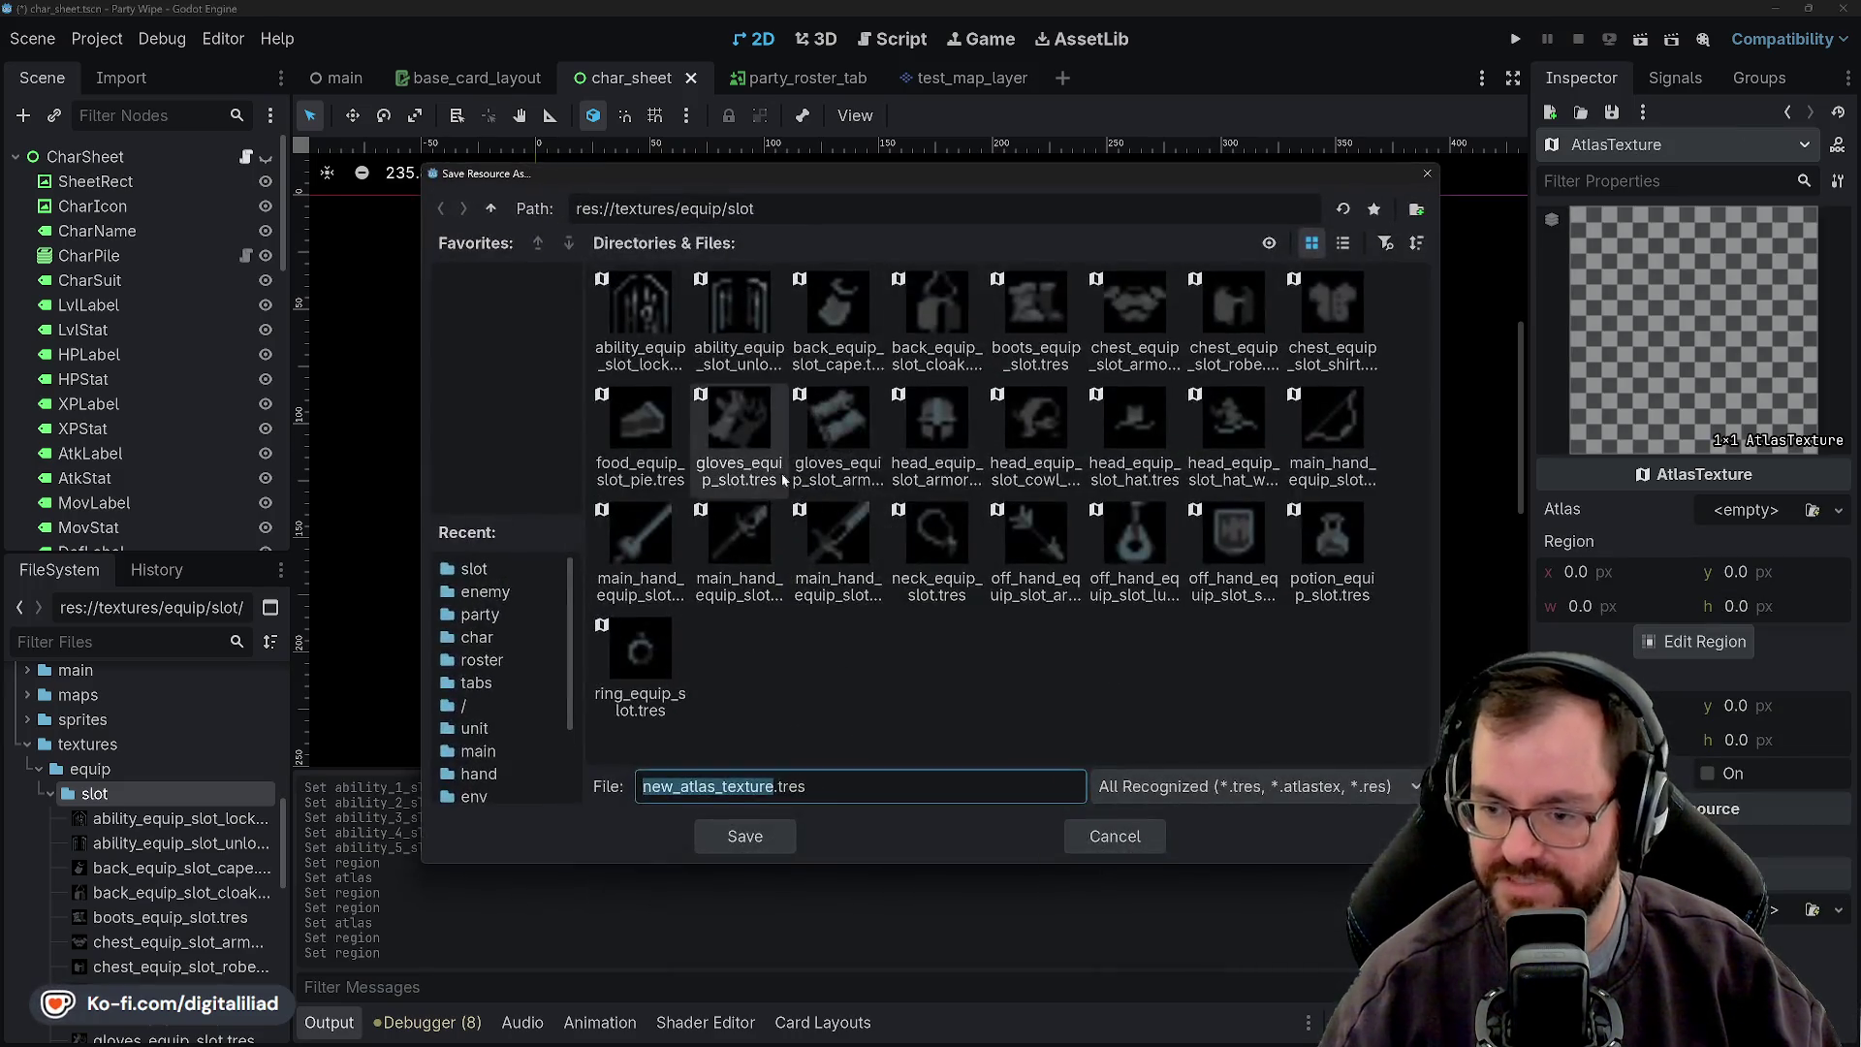
pyautogui.write('main_hand_')
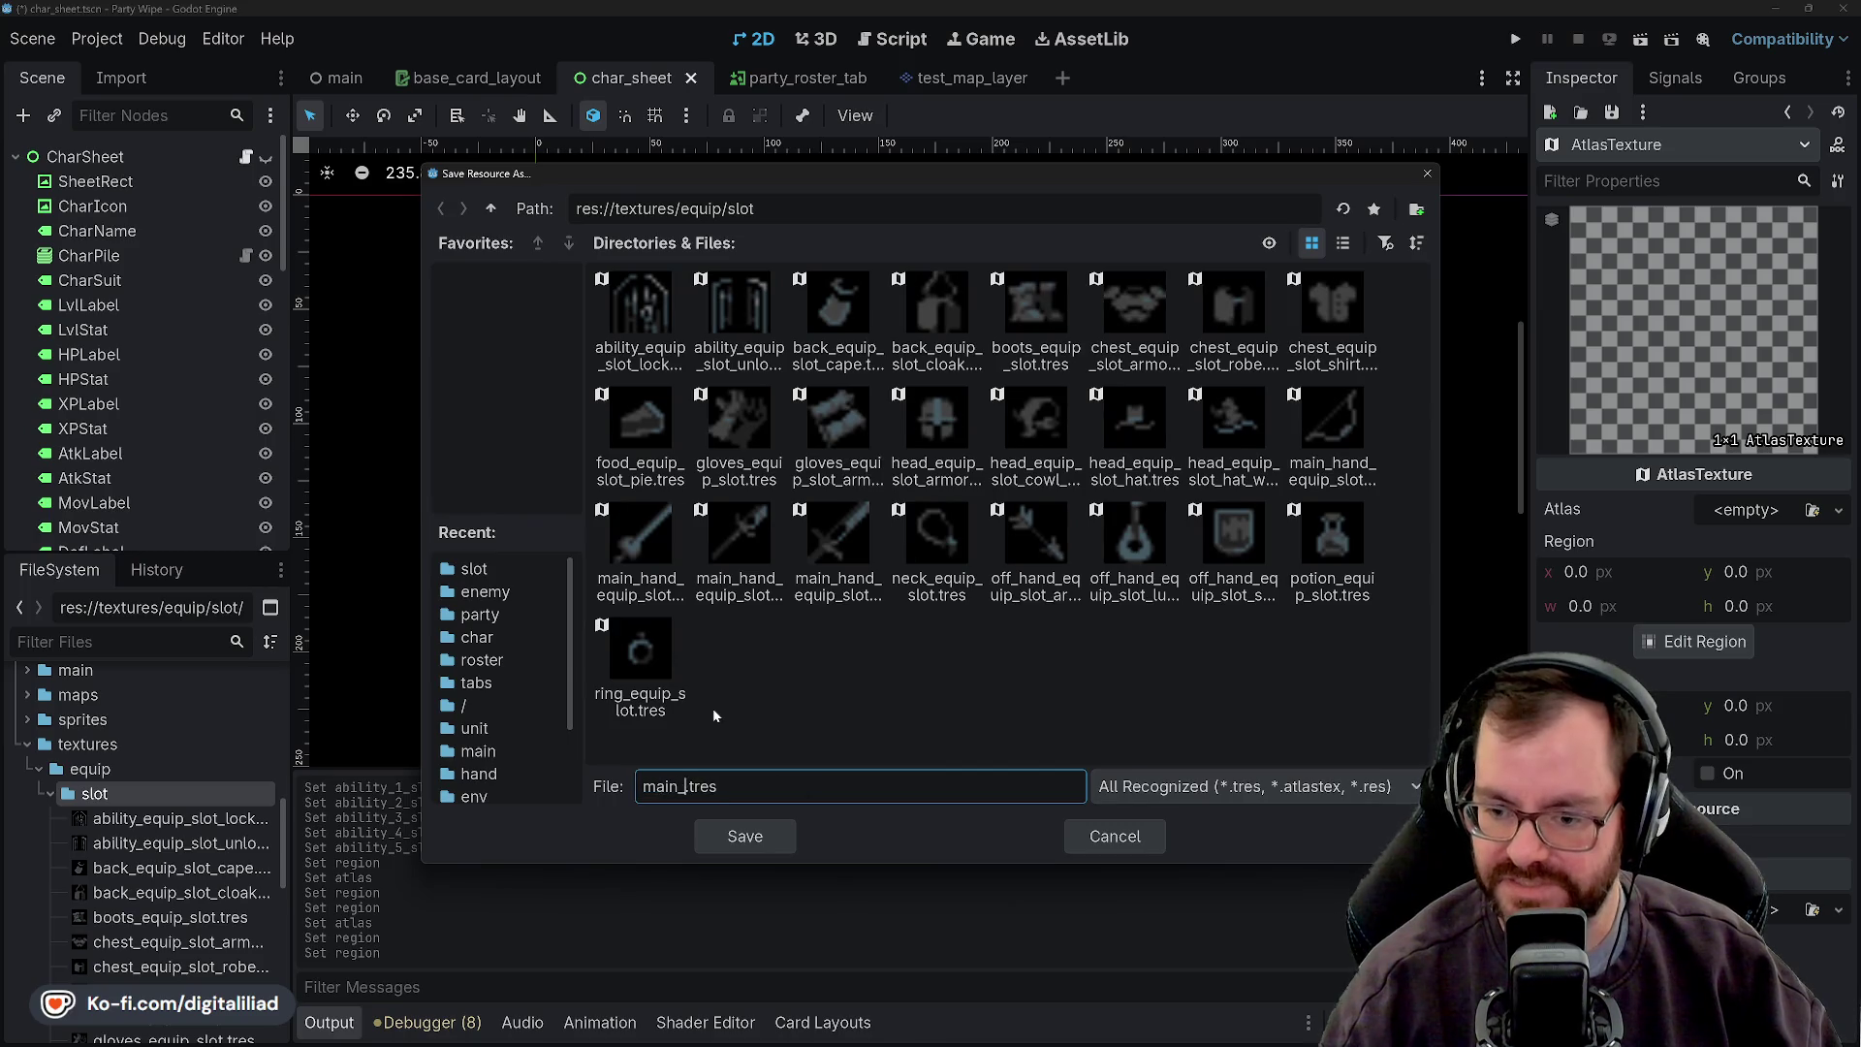
pyautogui.press('BackSpace')
pyautogui.write('_equip_slot_')
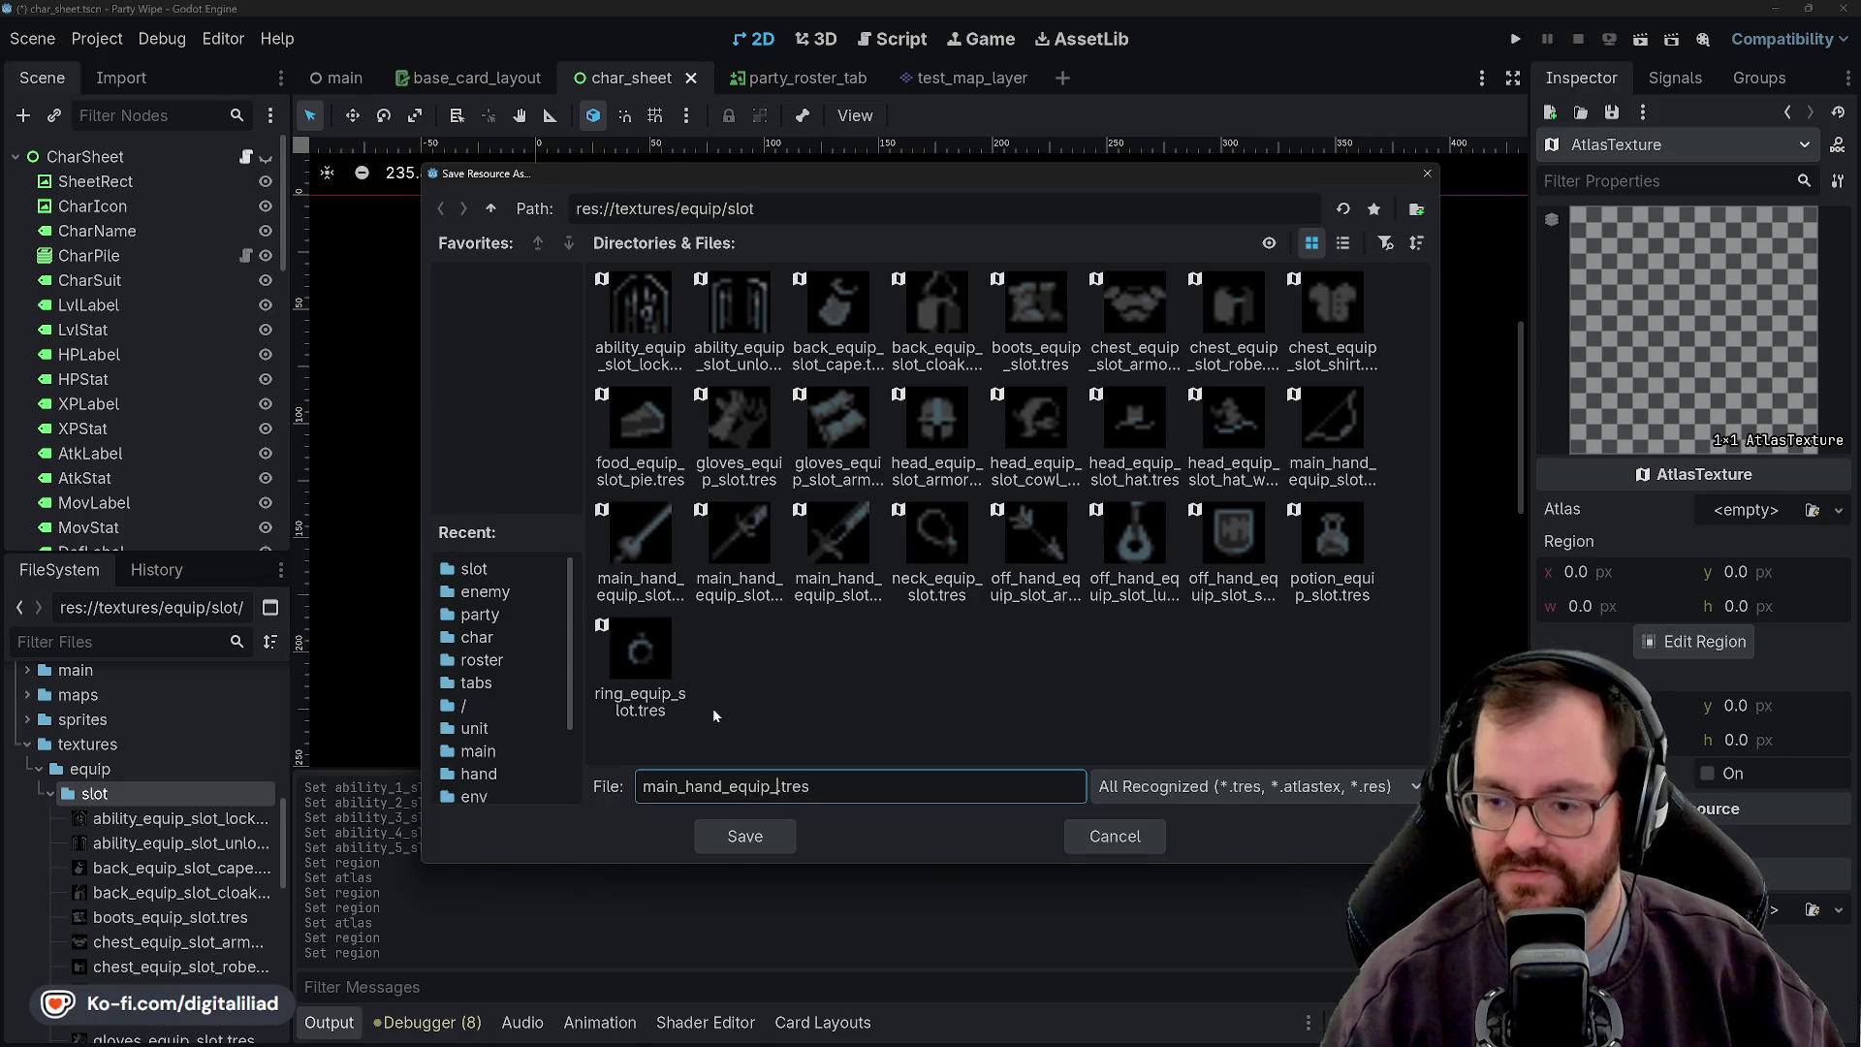
pyautogui.write('staff')
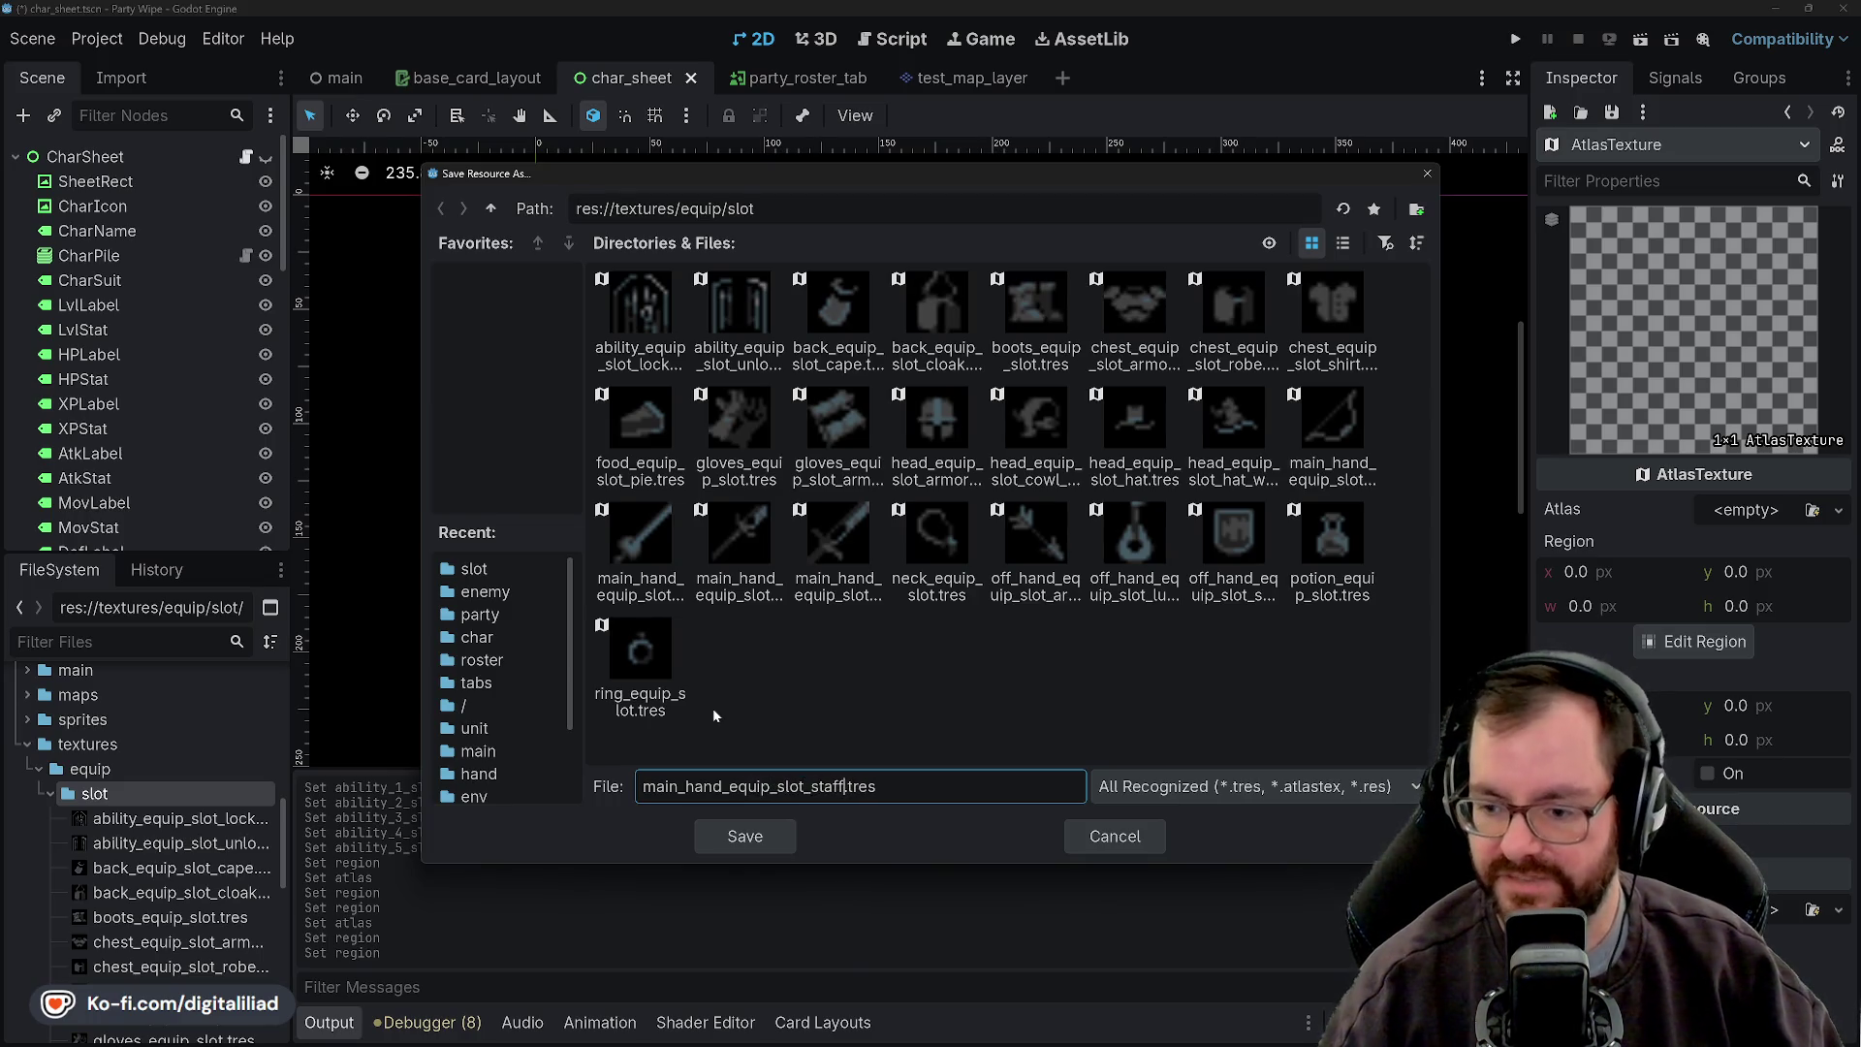
pyautogui.click(741, 836)
# - Quick-load the weapons sprite atlas and set the region to x 240, y 0, 16×16
pyautogui.click(1771, 519)
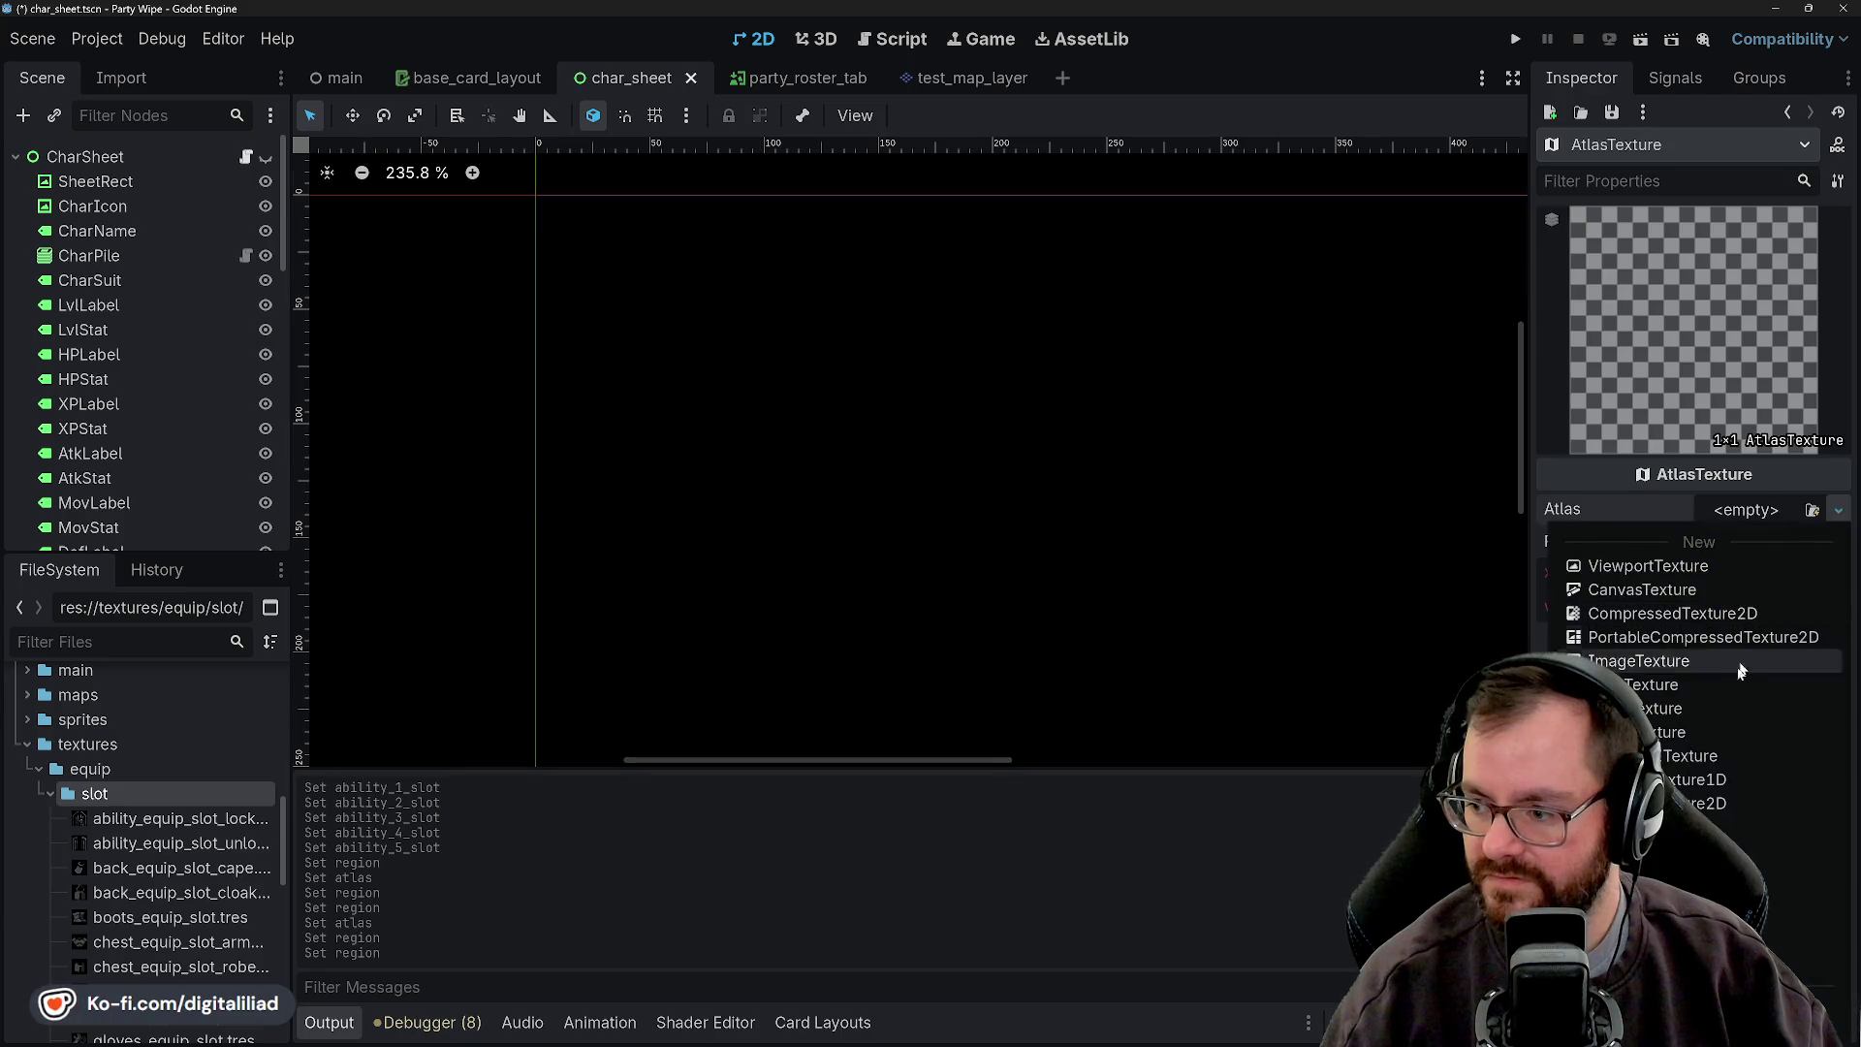
pyautogui.click(1808, 969)
pyautogui.write('wea')
pyautogui.doubleClick(623, 296)
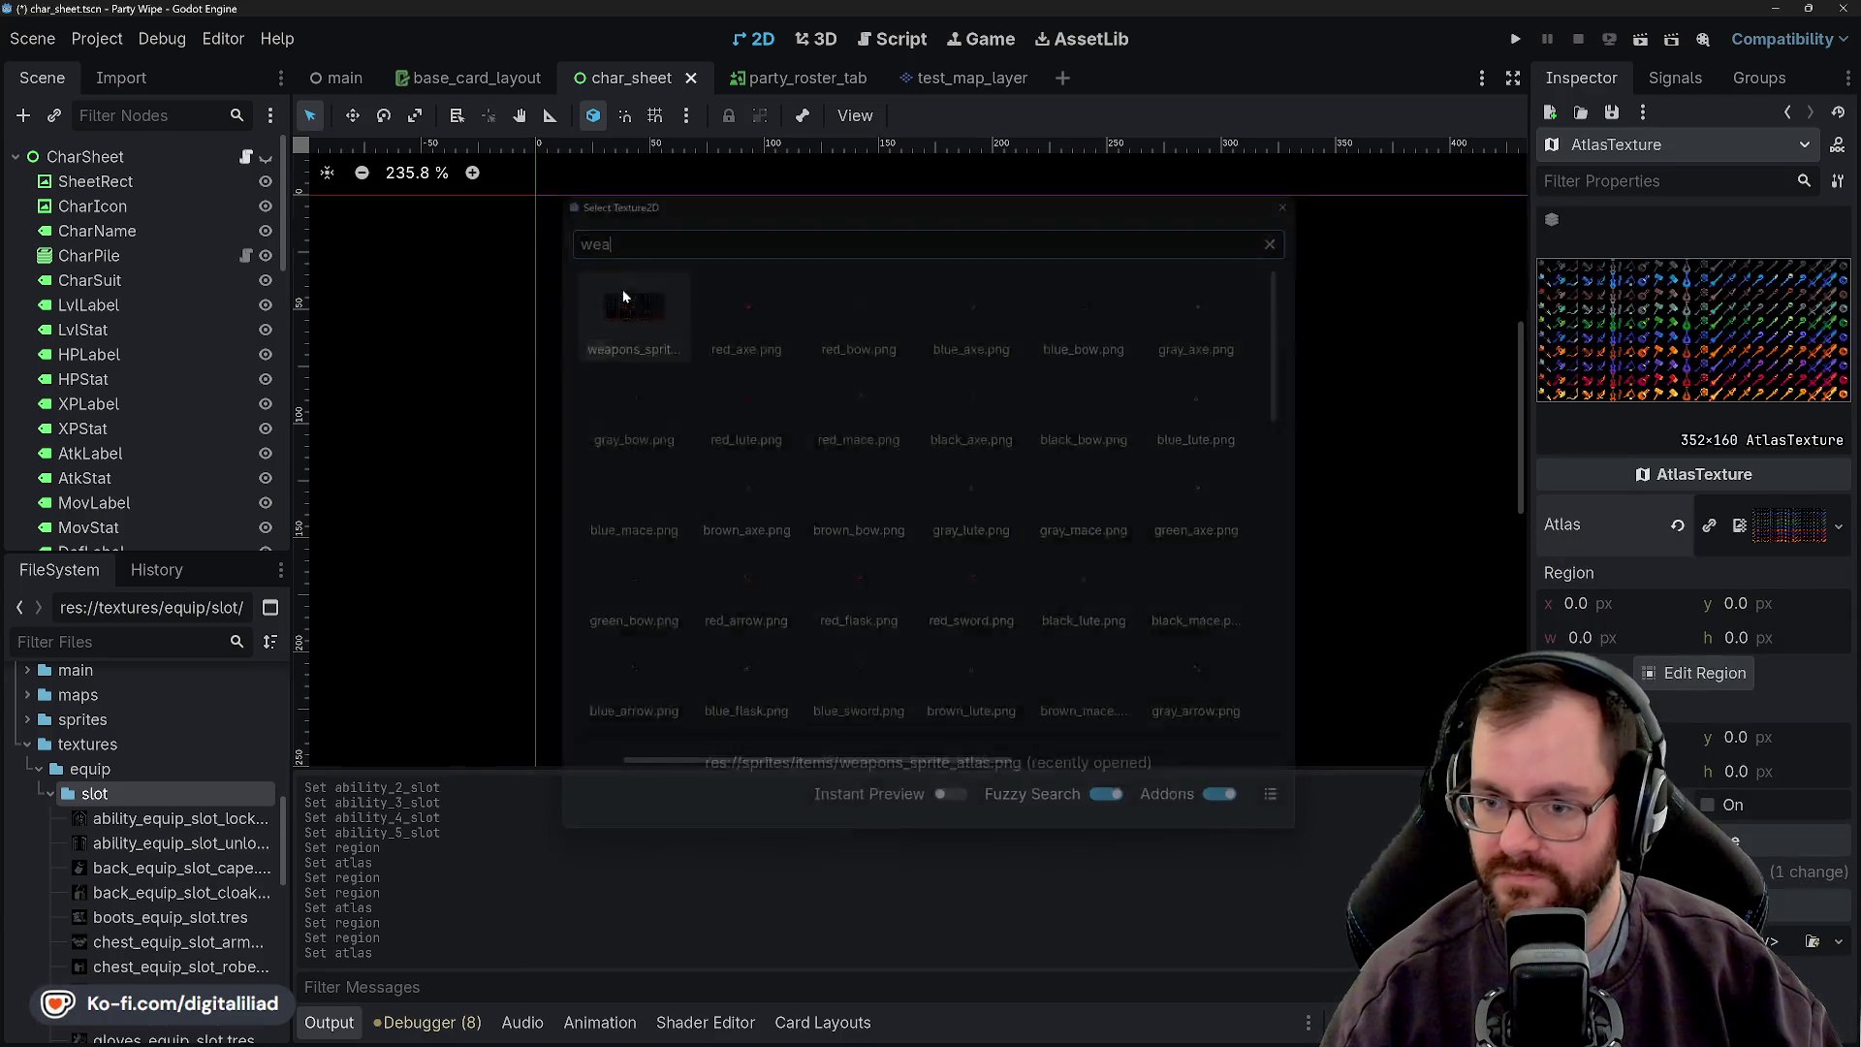
pyautogui.click(1587, 603)
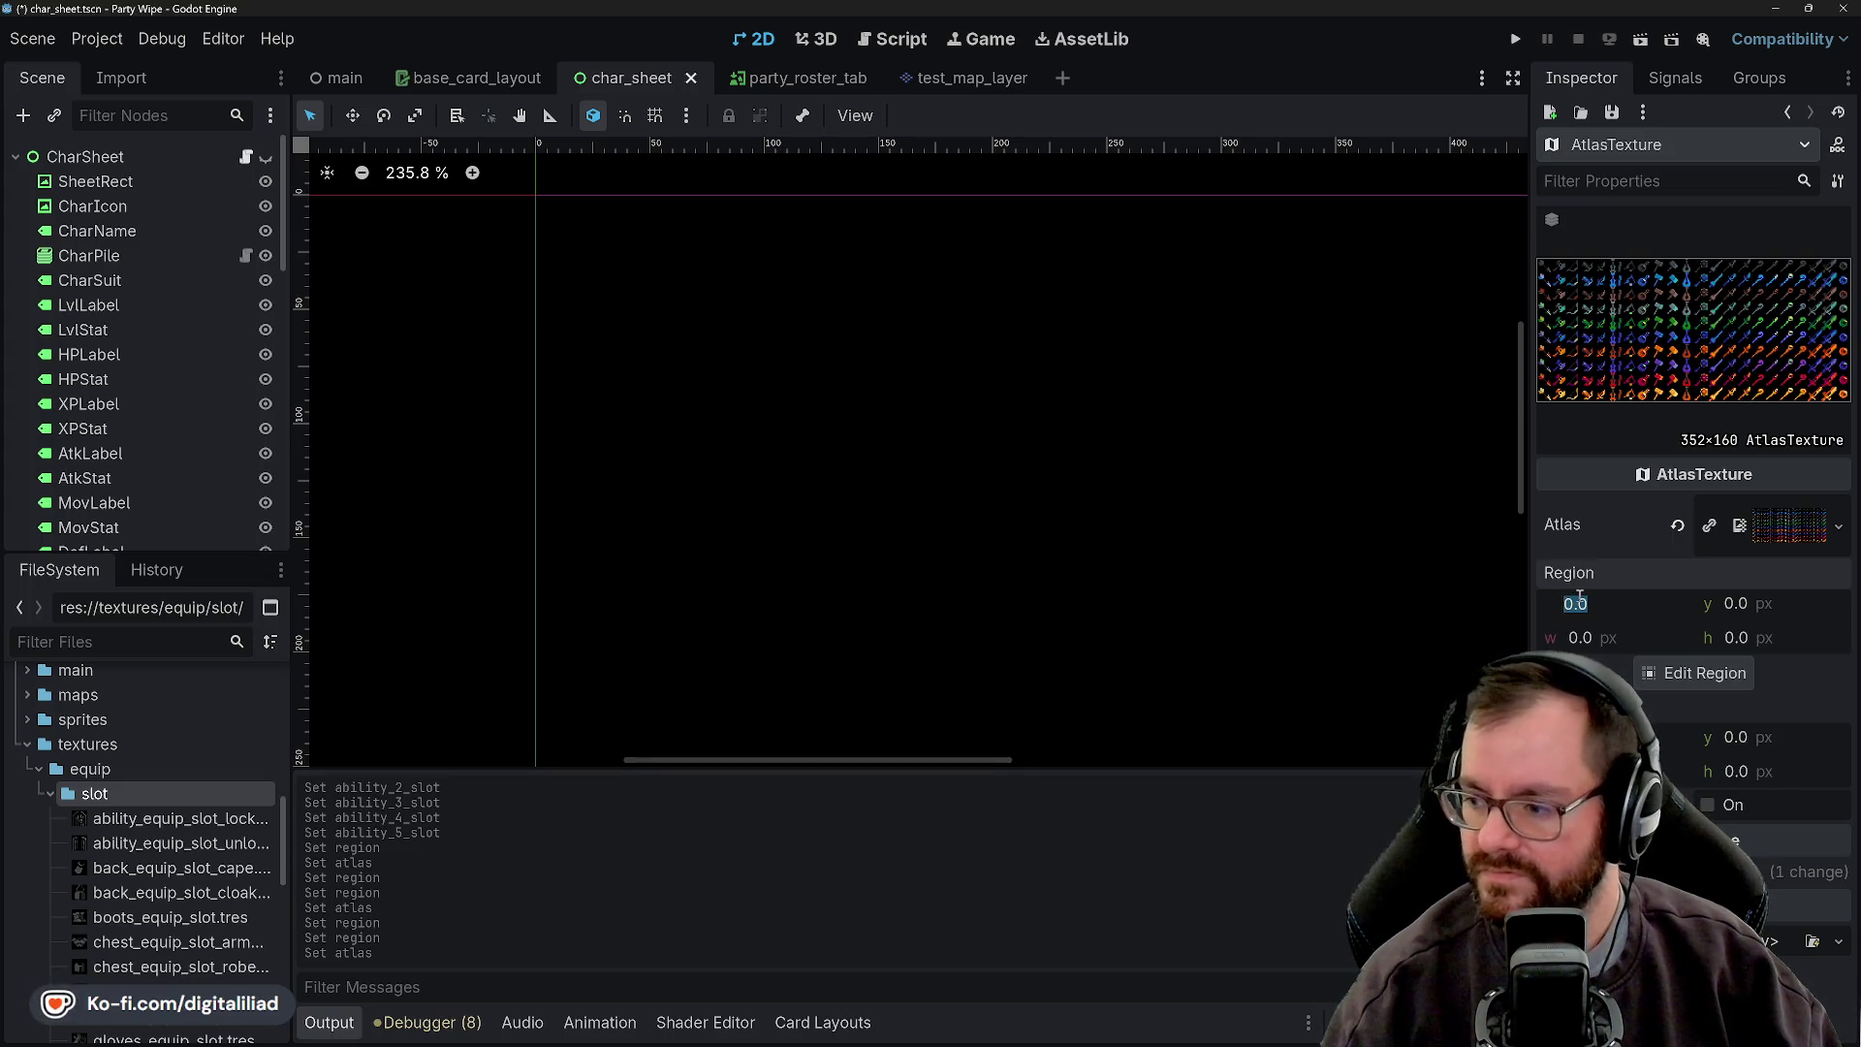
pyautogui.write('240')
pyautogui.press('Tab')
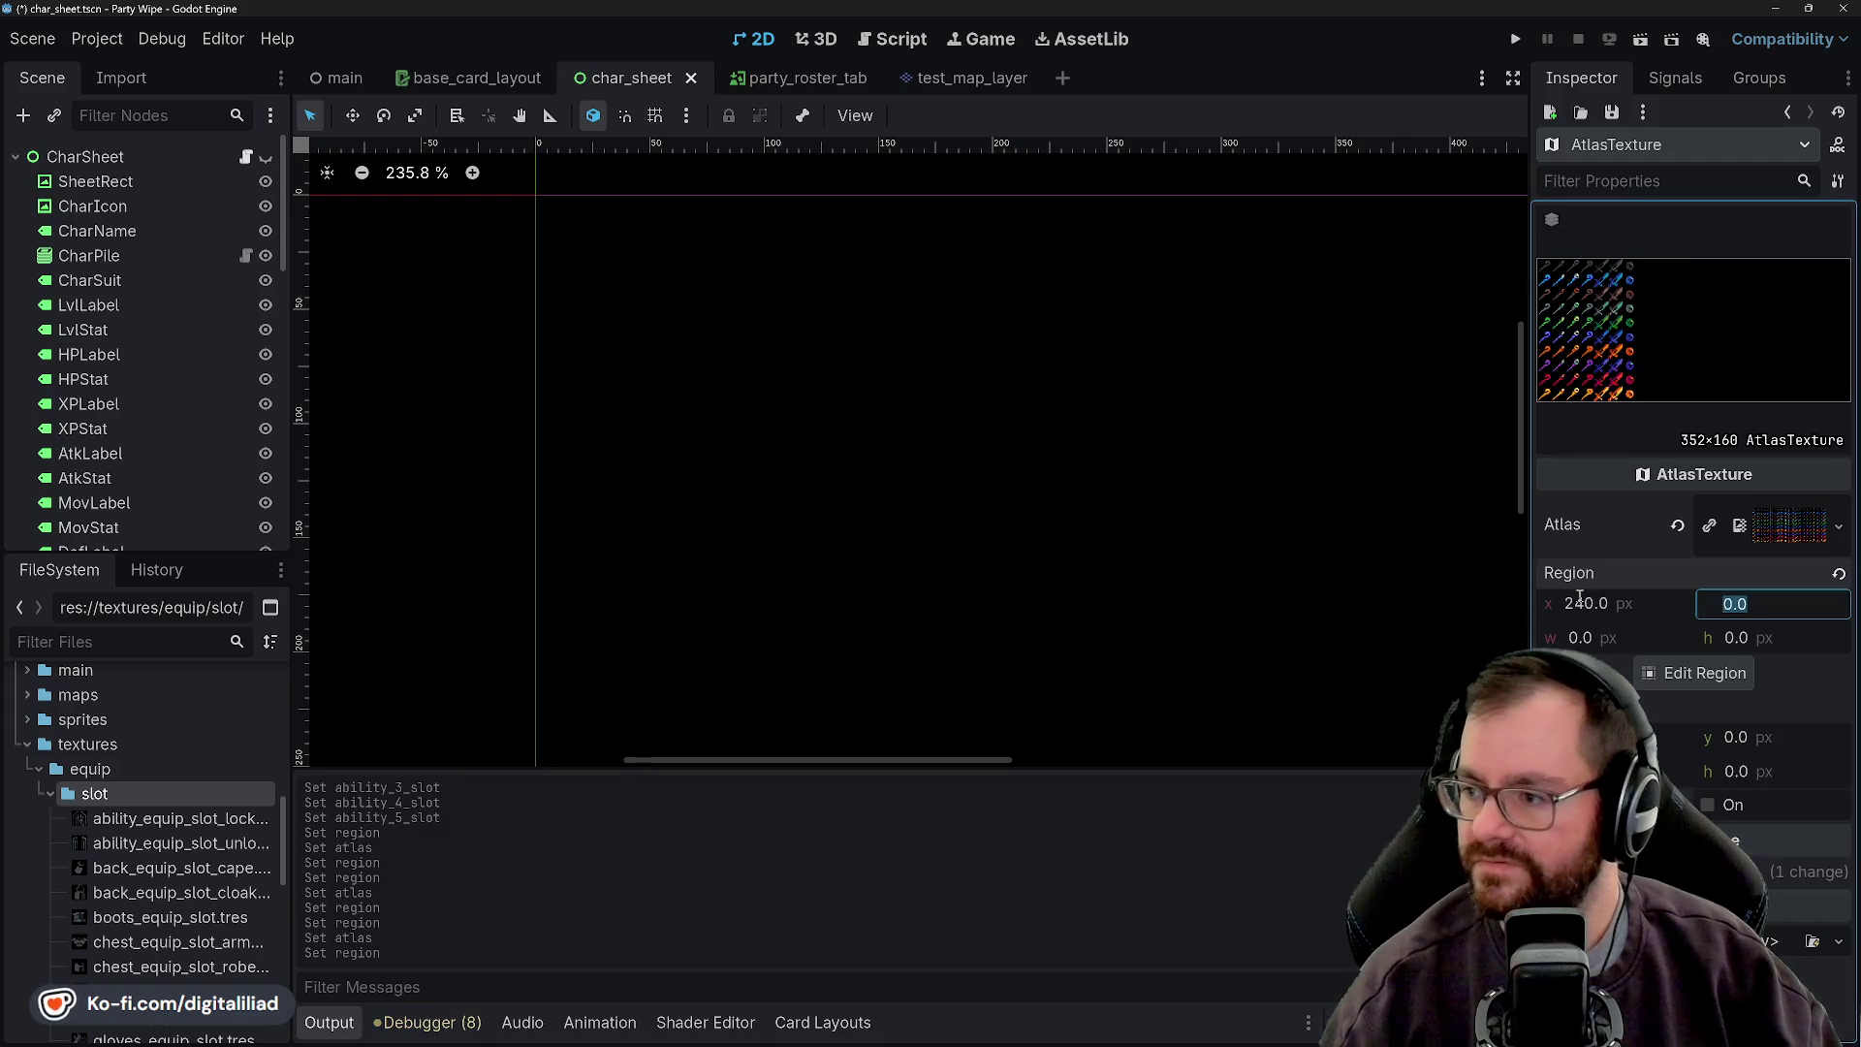
pyautogui.press('Tab')
pyautogui.write('16')
pyautogui.press('Tab')
pyautogui.write('16')
pyautogui.press('Return')
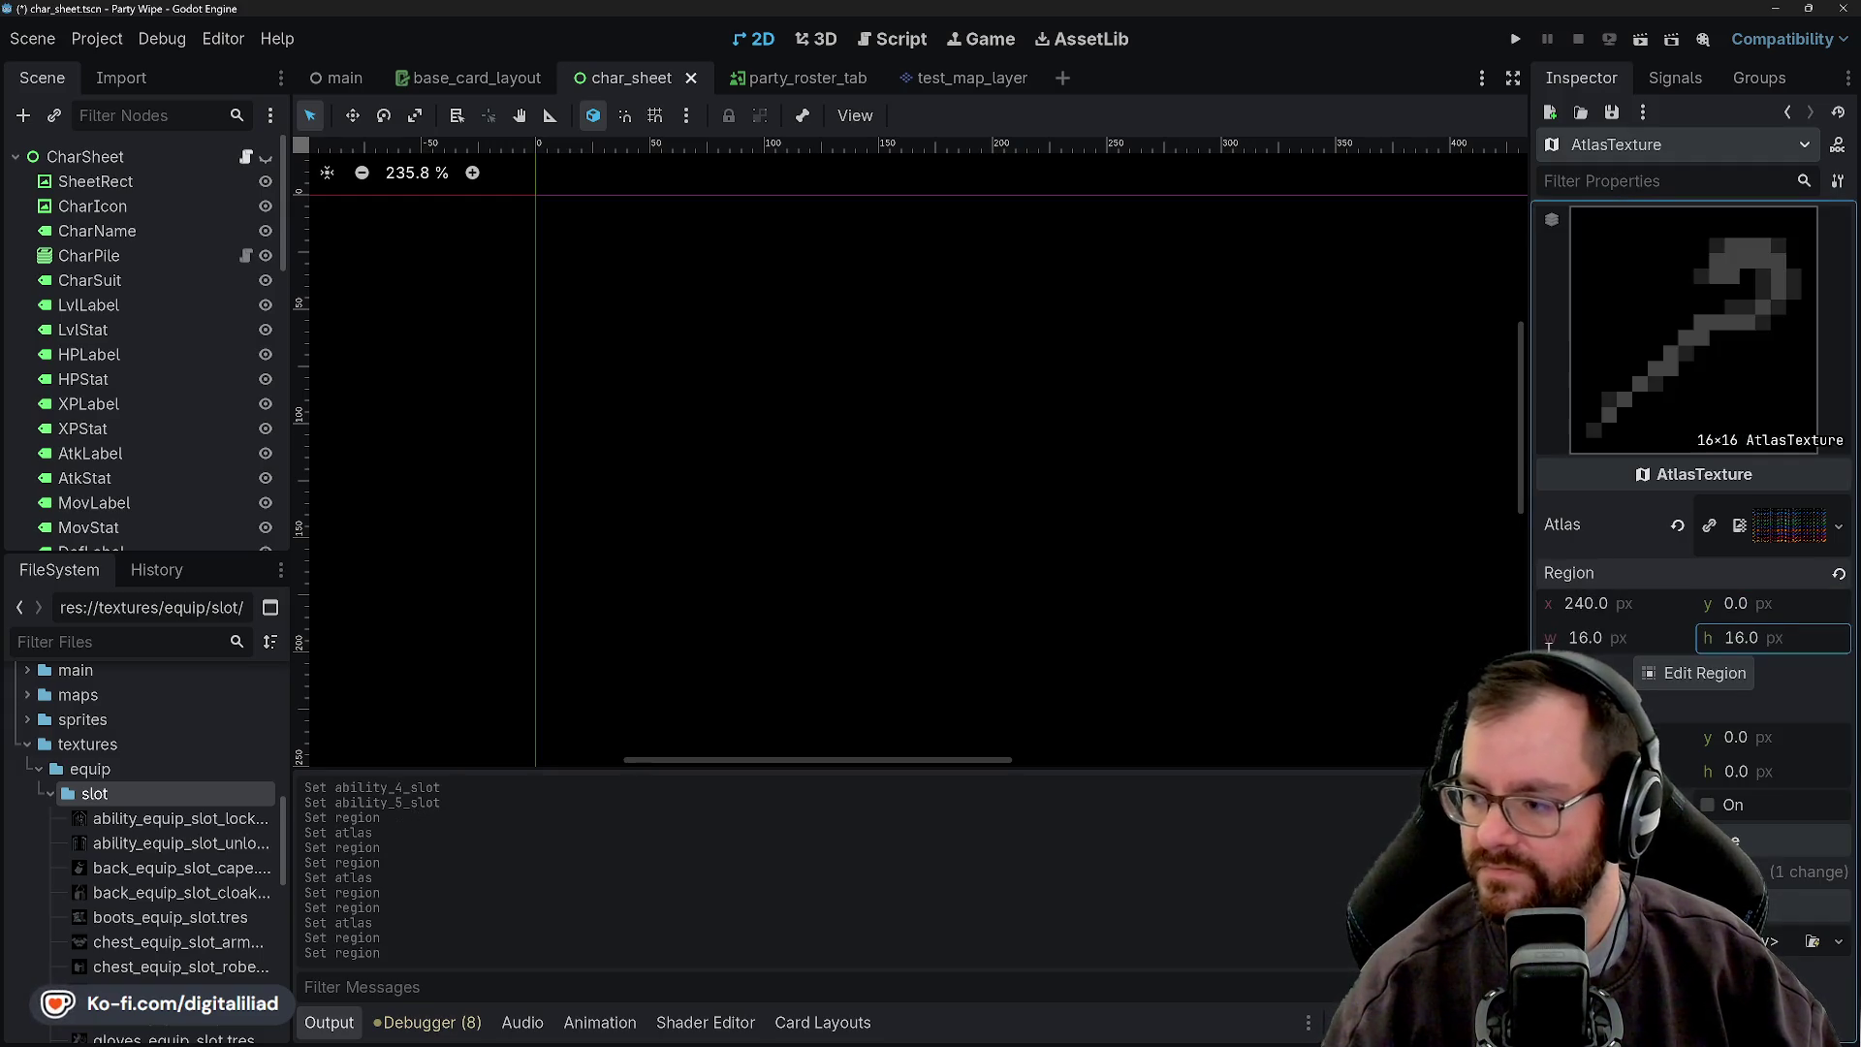
# - Save the staff AtlasTexture resource
pyautogui.click(1612, 112)
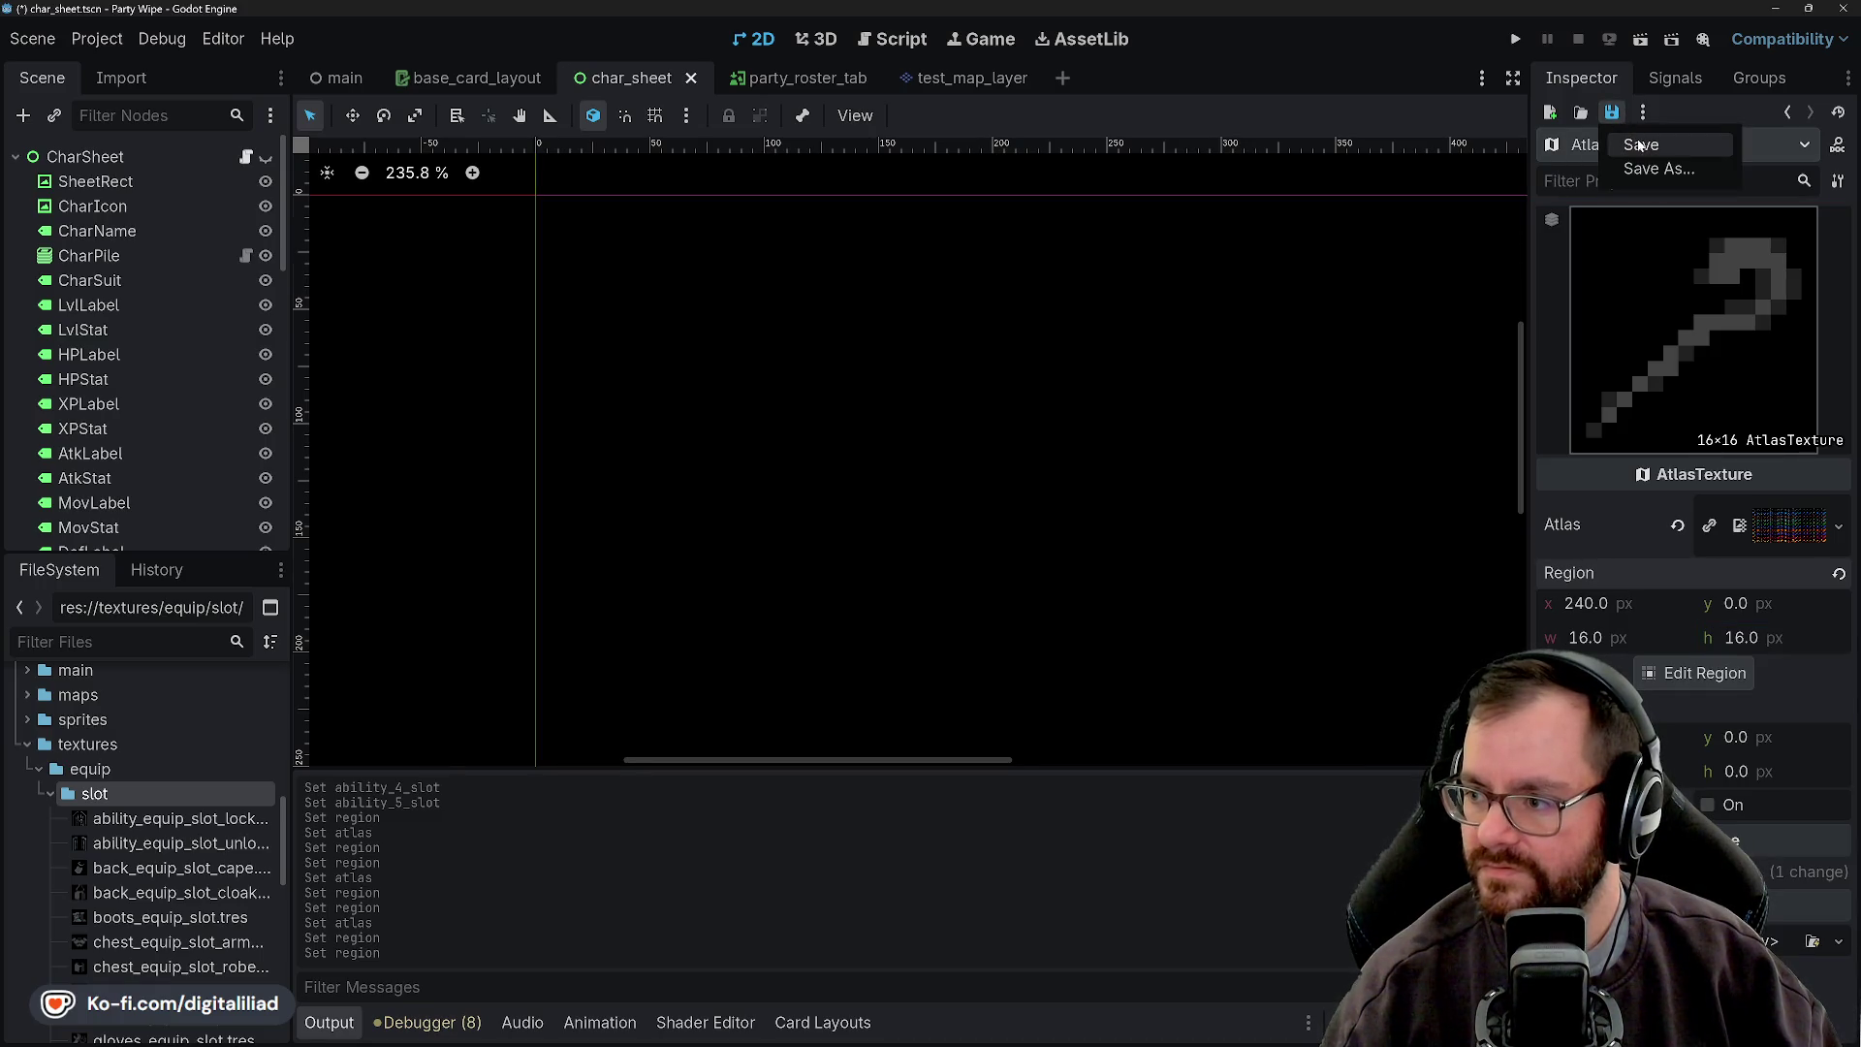
pyautogui.click(1638, 145)
pyautogui.rightClick(170, 793)
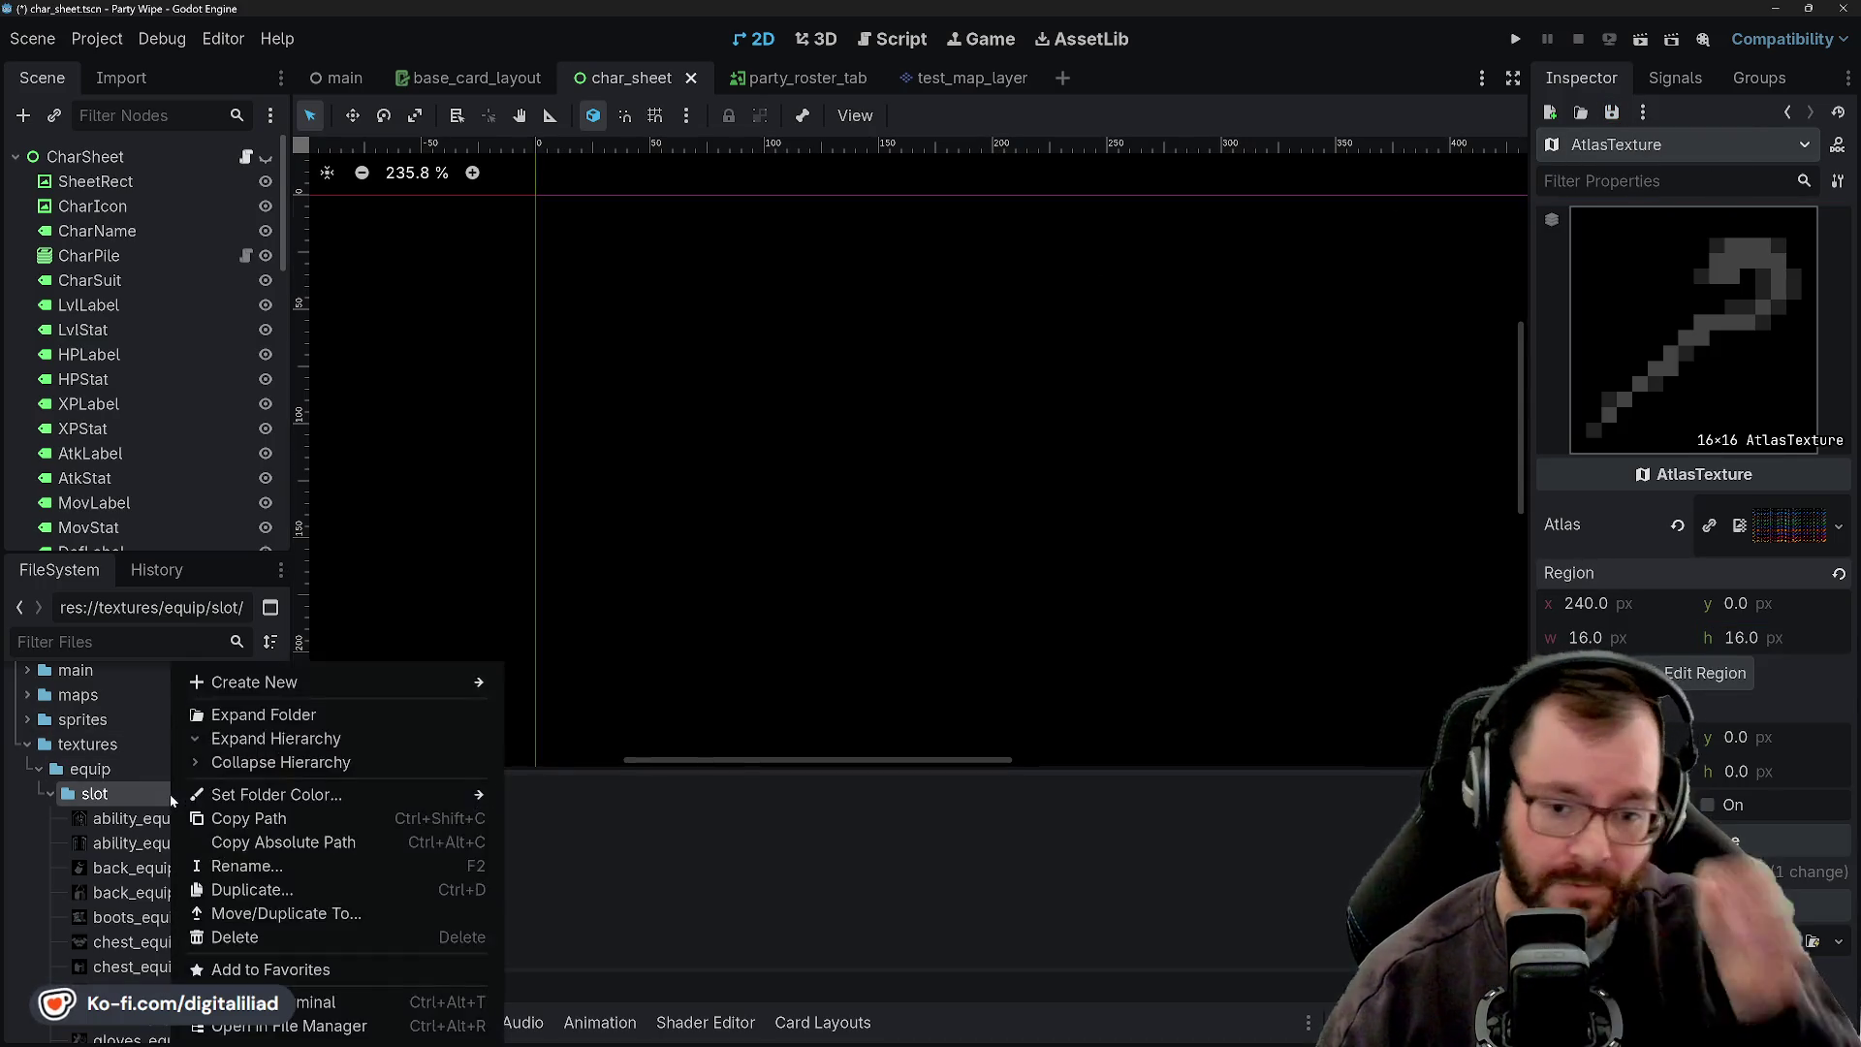
# - Create off_hand_equip_slot_orb.tres with the weapons sprite atlas as its atlas
pyautogui.moveTo(359, 684)
pyautogui.click(567, 754)
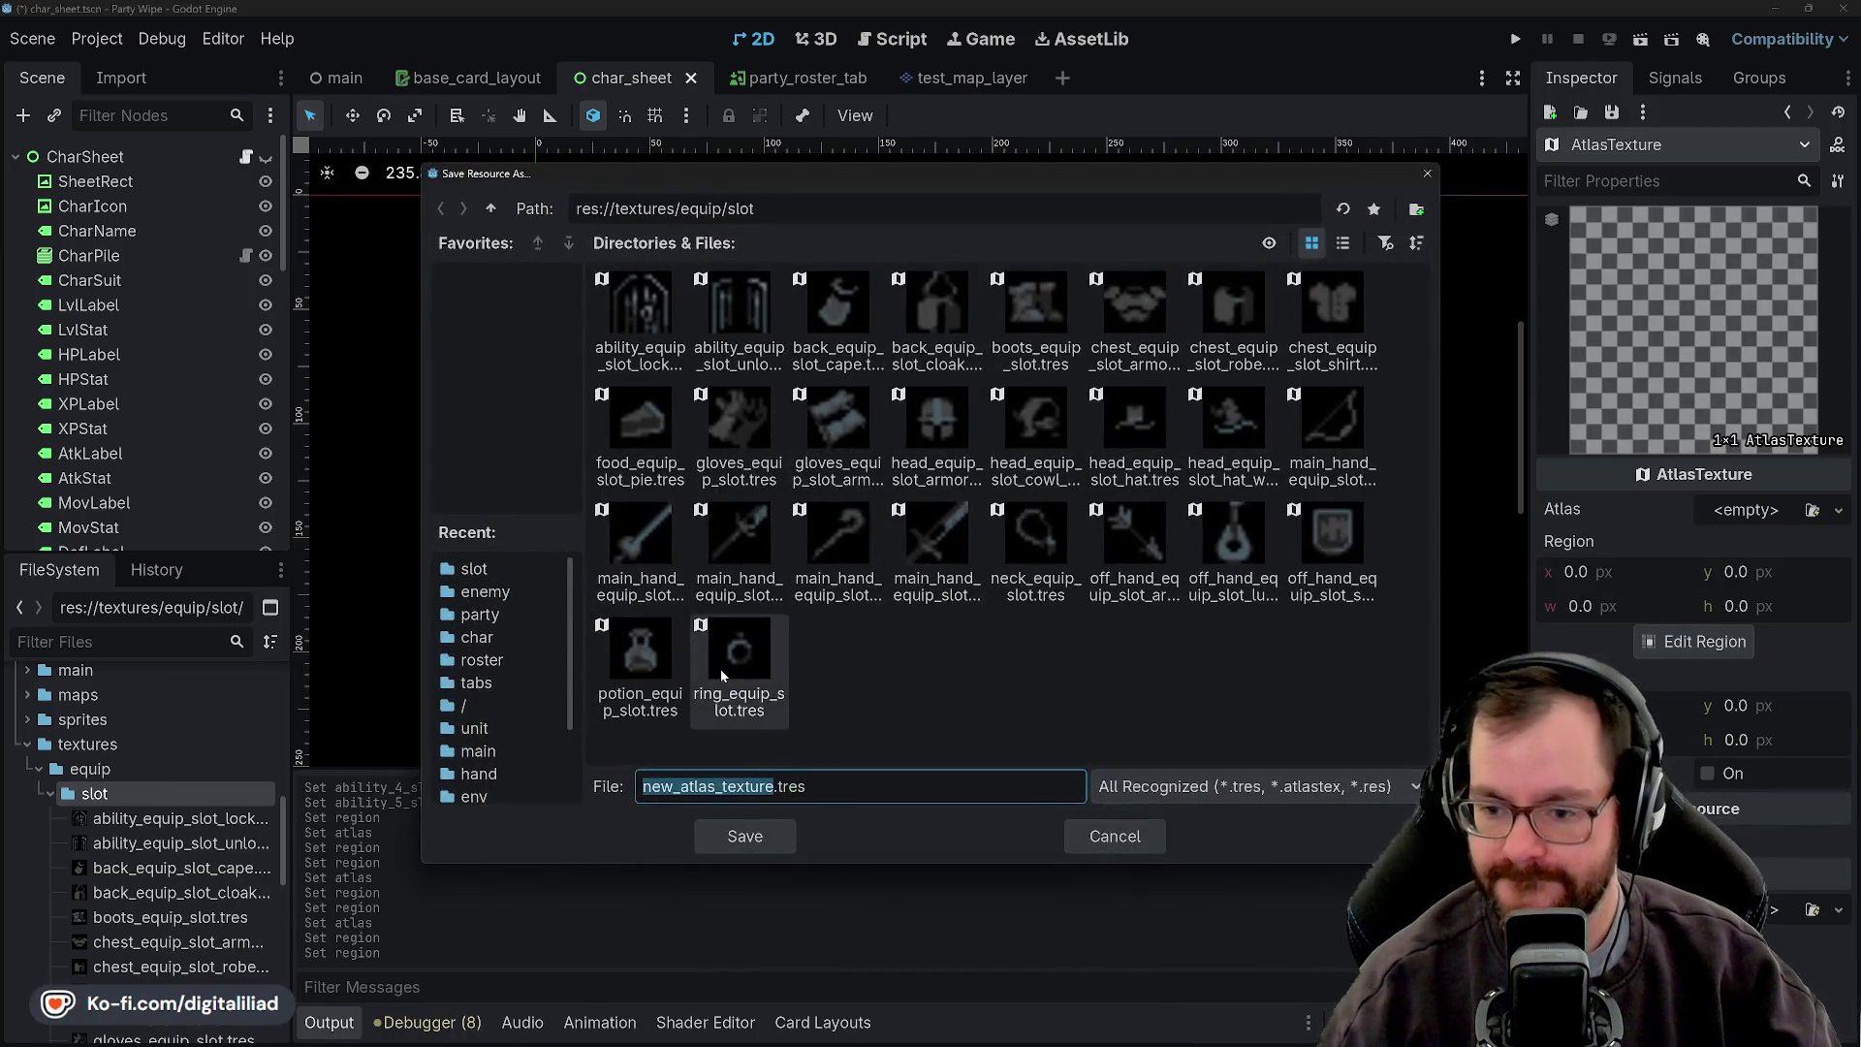
pyautogui.write('off_hand')
pyautogui.write('_equip_slo')
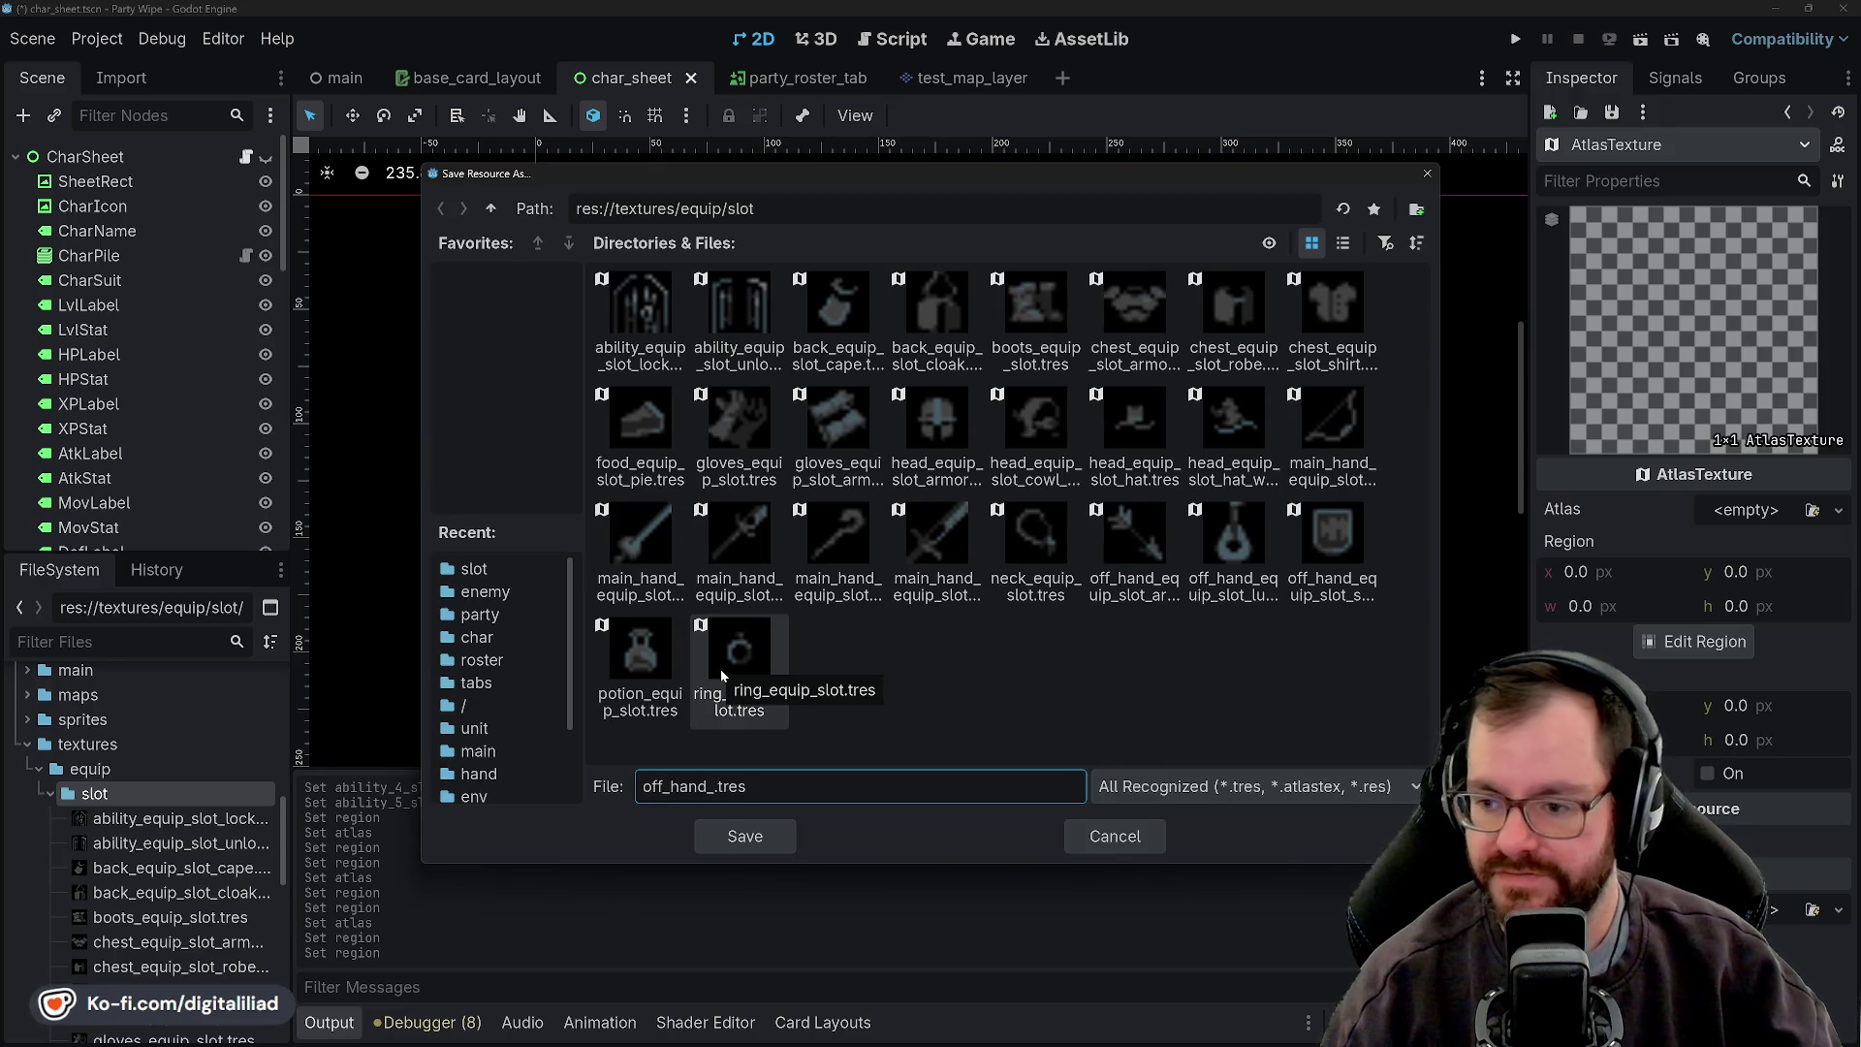
pyautogui.write('t_orb')
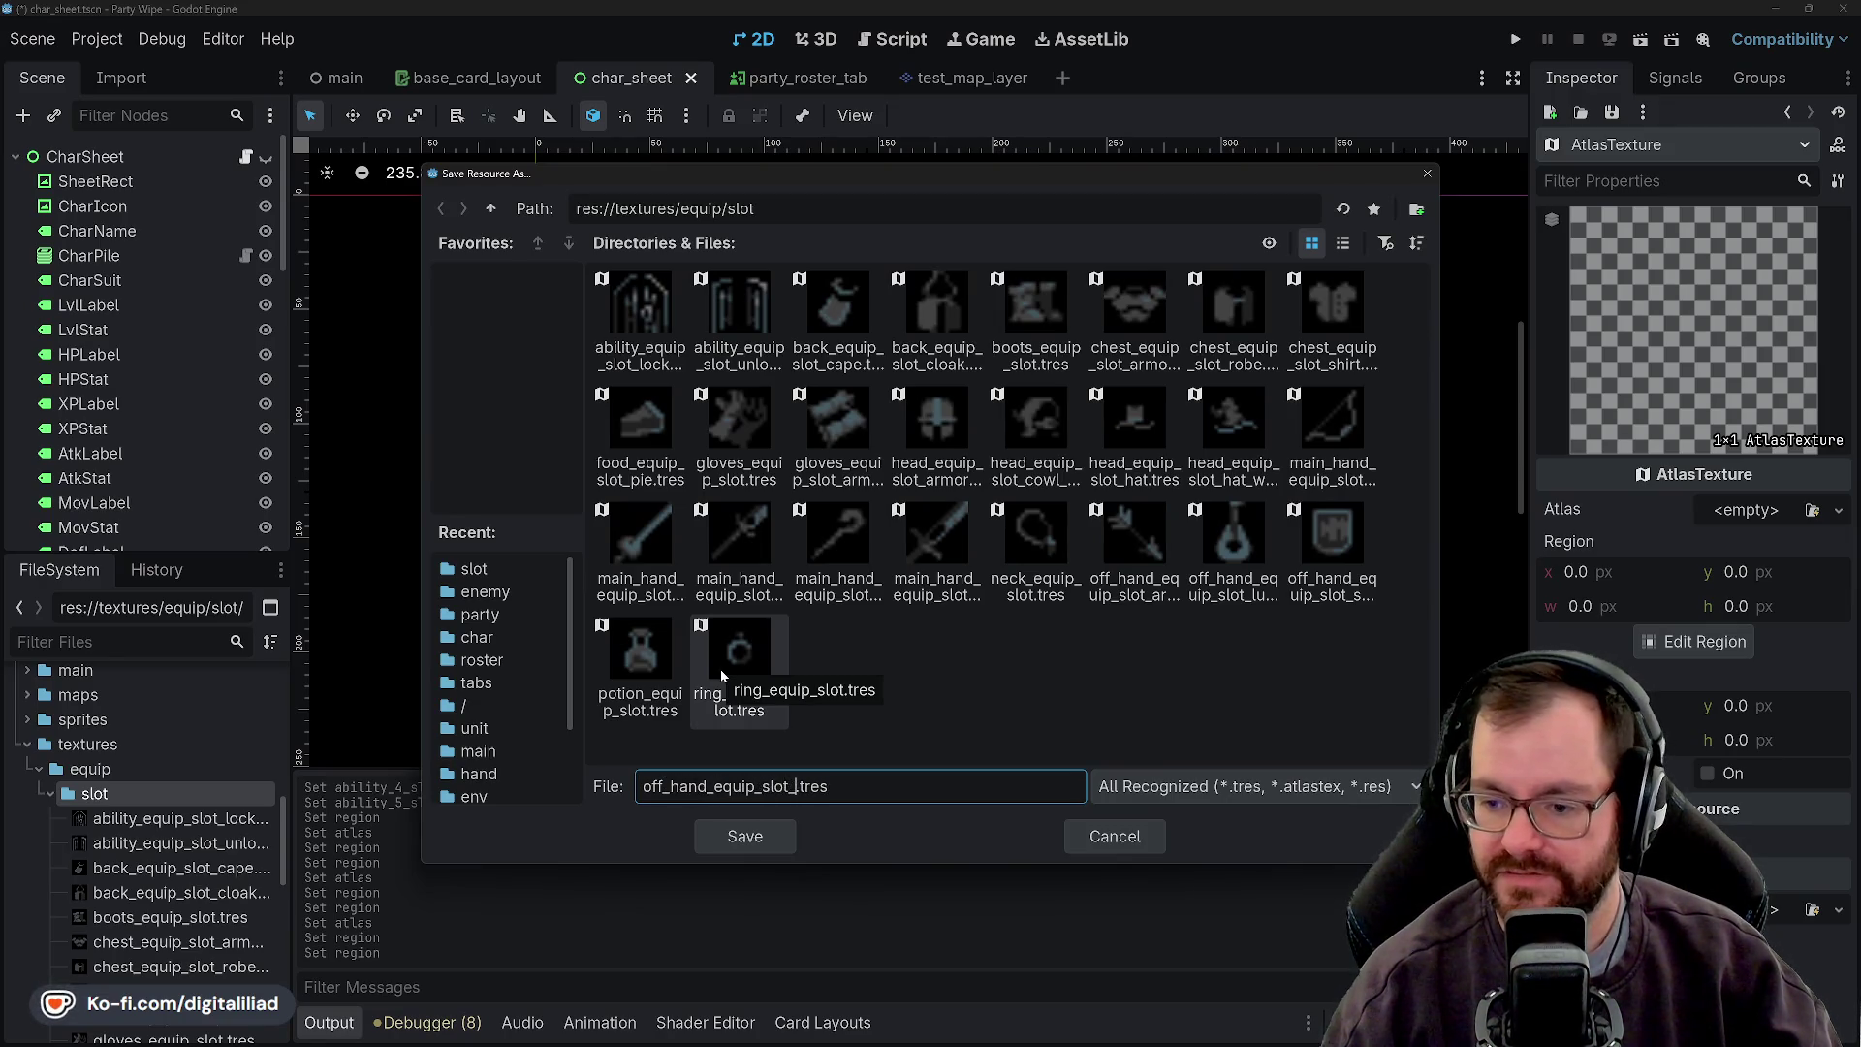
pyautogui.click(742, 836)
pyautogui.click(1793, 515)
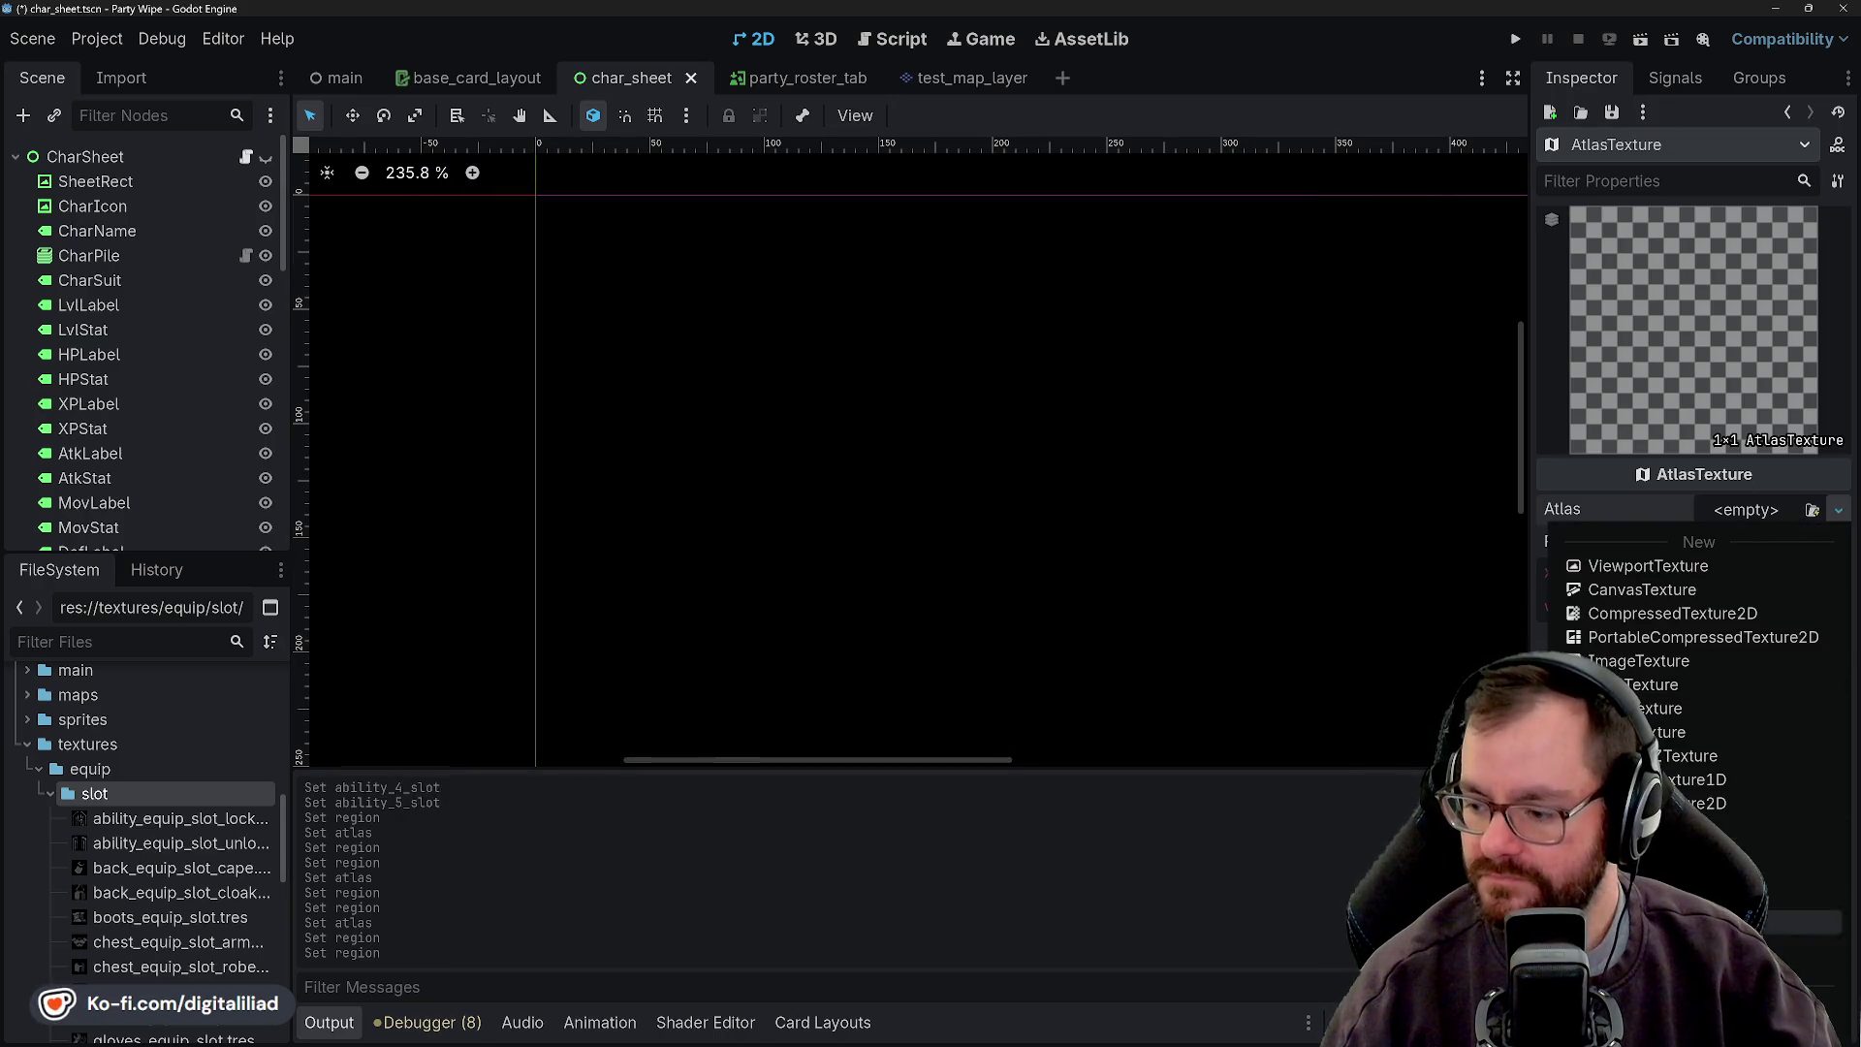
pyautogui.click(1764, 969)
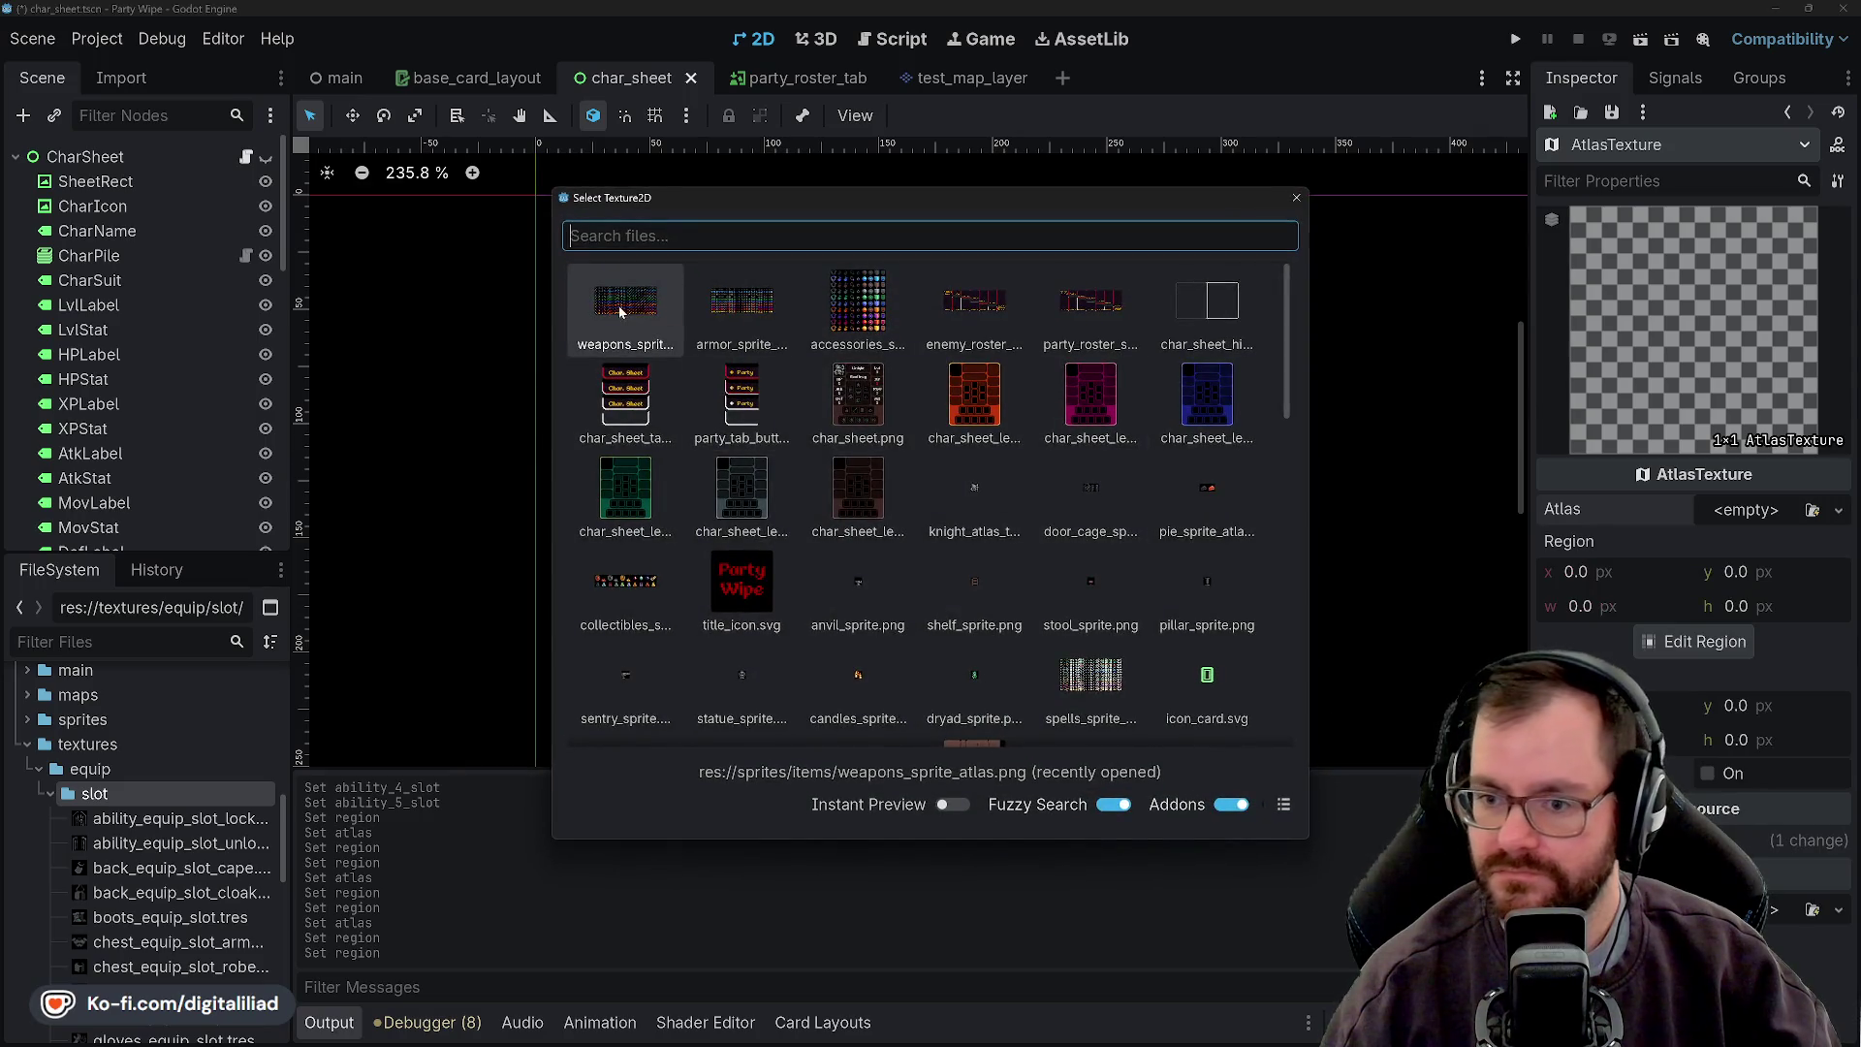
pyautogui.doubleClick(624, 308)
# - Set the region to x 336, 16×16, and save the orb texture
pyautogui.click(1580, 604)
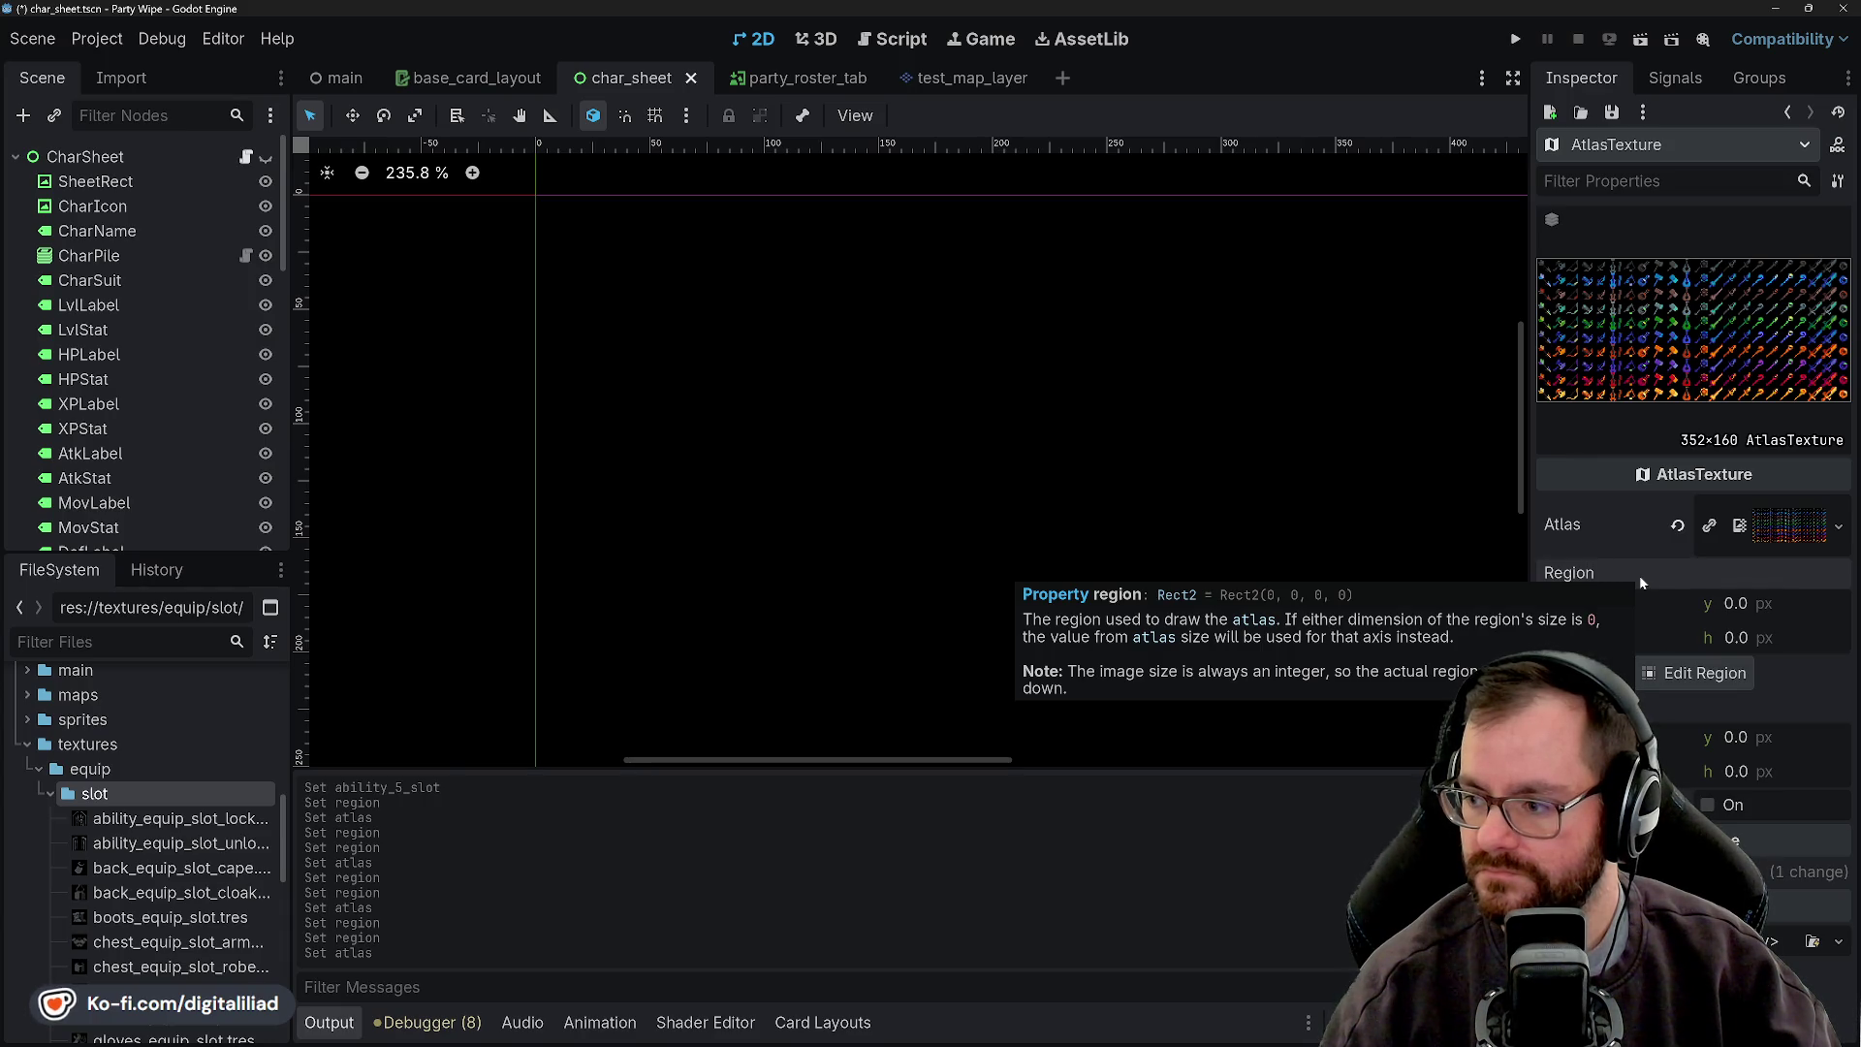
pyautogui.write('336')
pyautogui.press('Return')
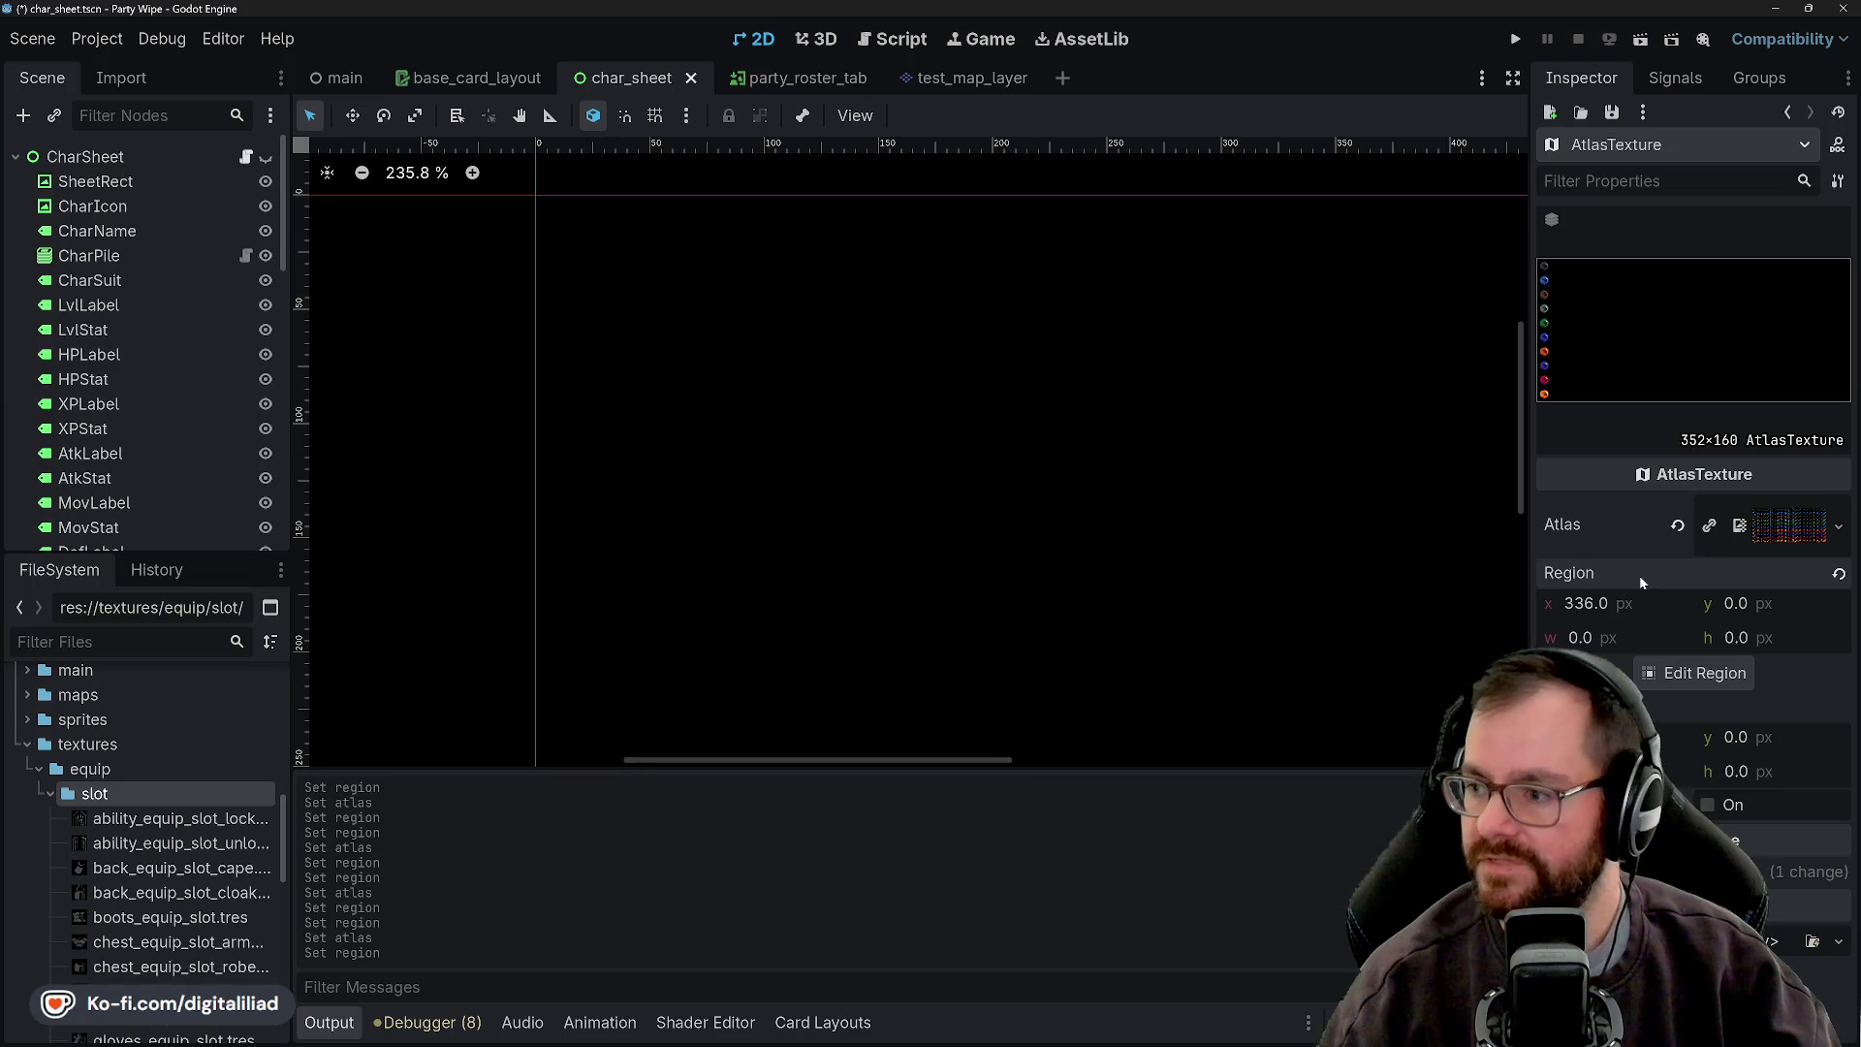
pyautogui.click(1588, 638)
pyautogui.write('16')
pyautogui.press('Tab')
pyautogui.write('16')
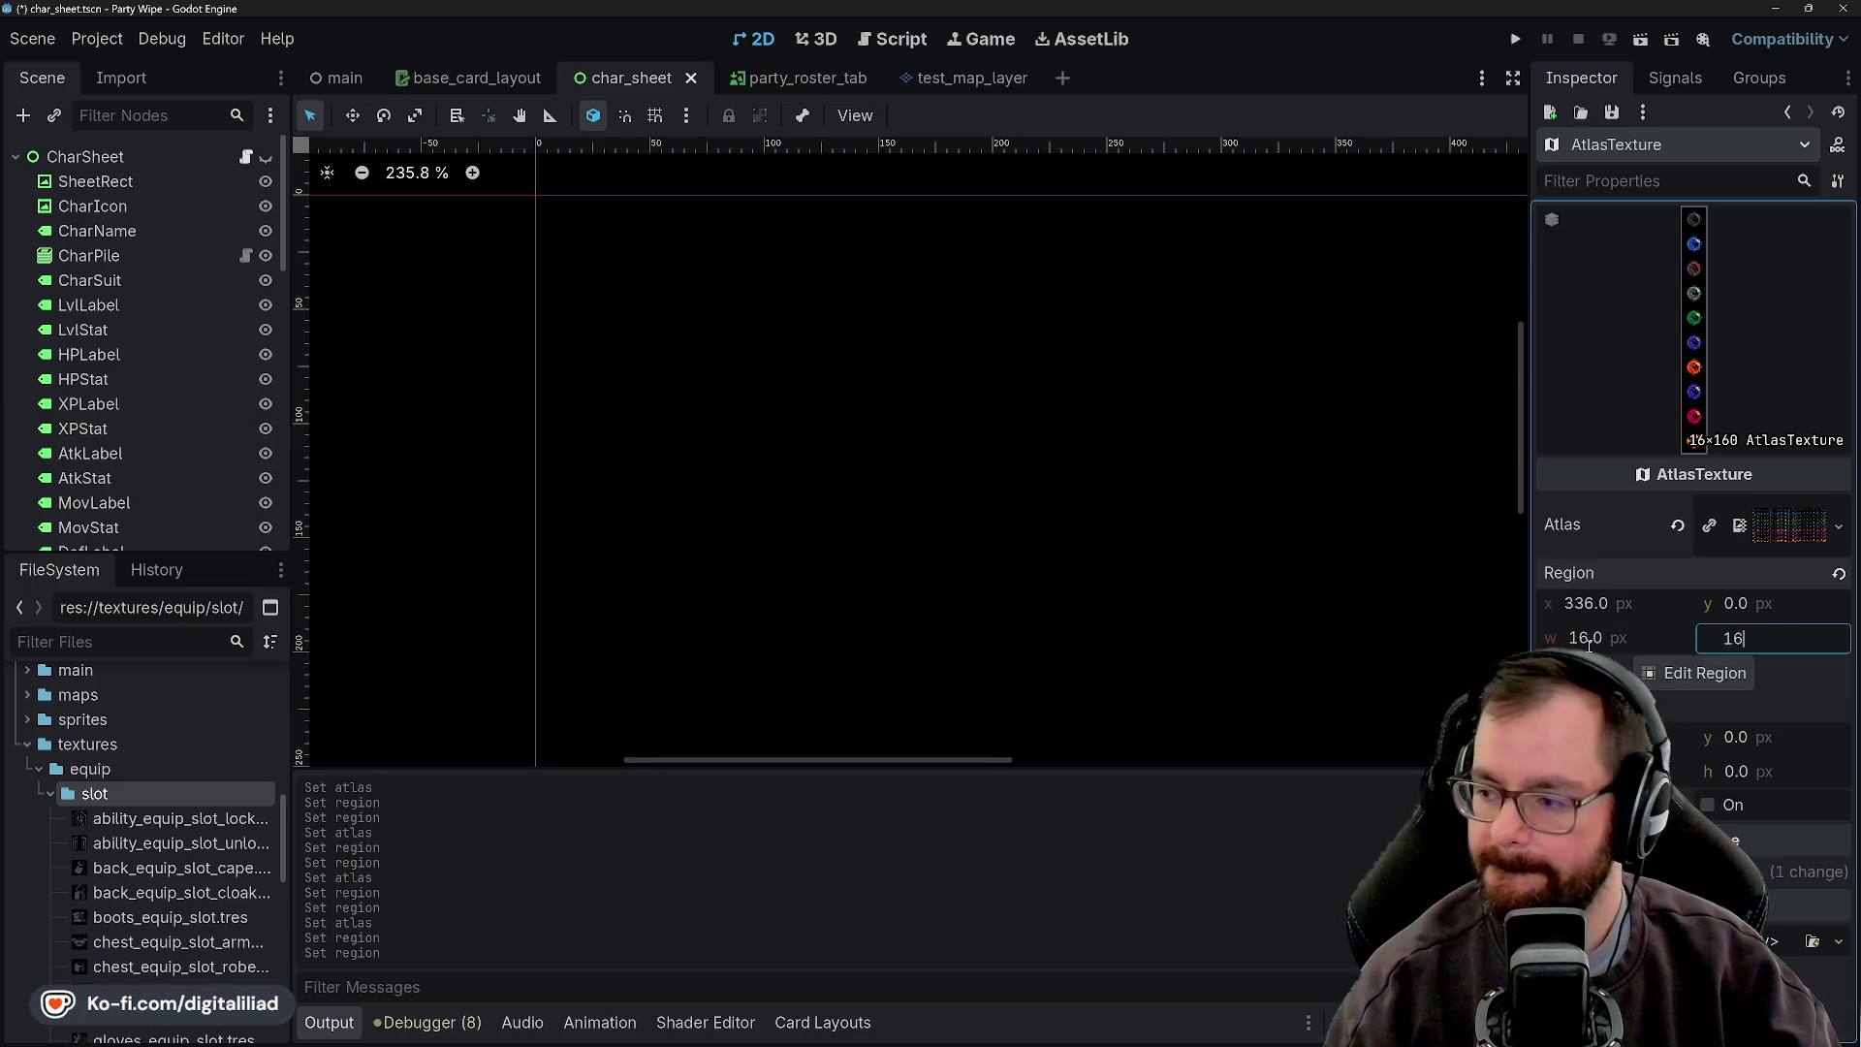
pyautogui.press('Return')
pyautogui.click(1611, 113)
pyautogui.click(1604, 142)
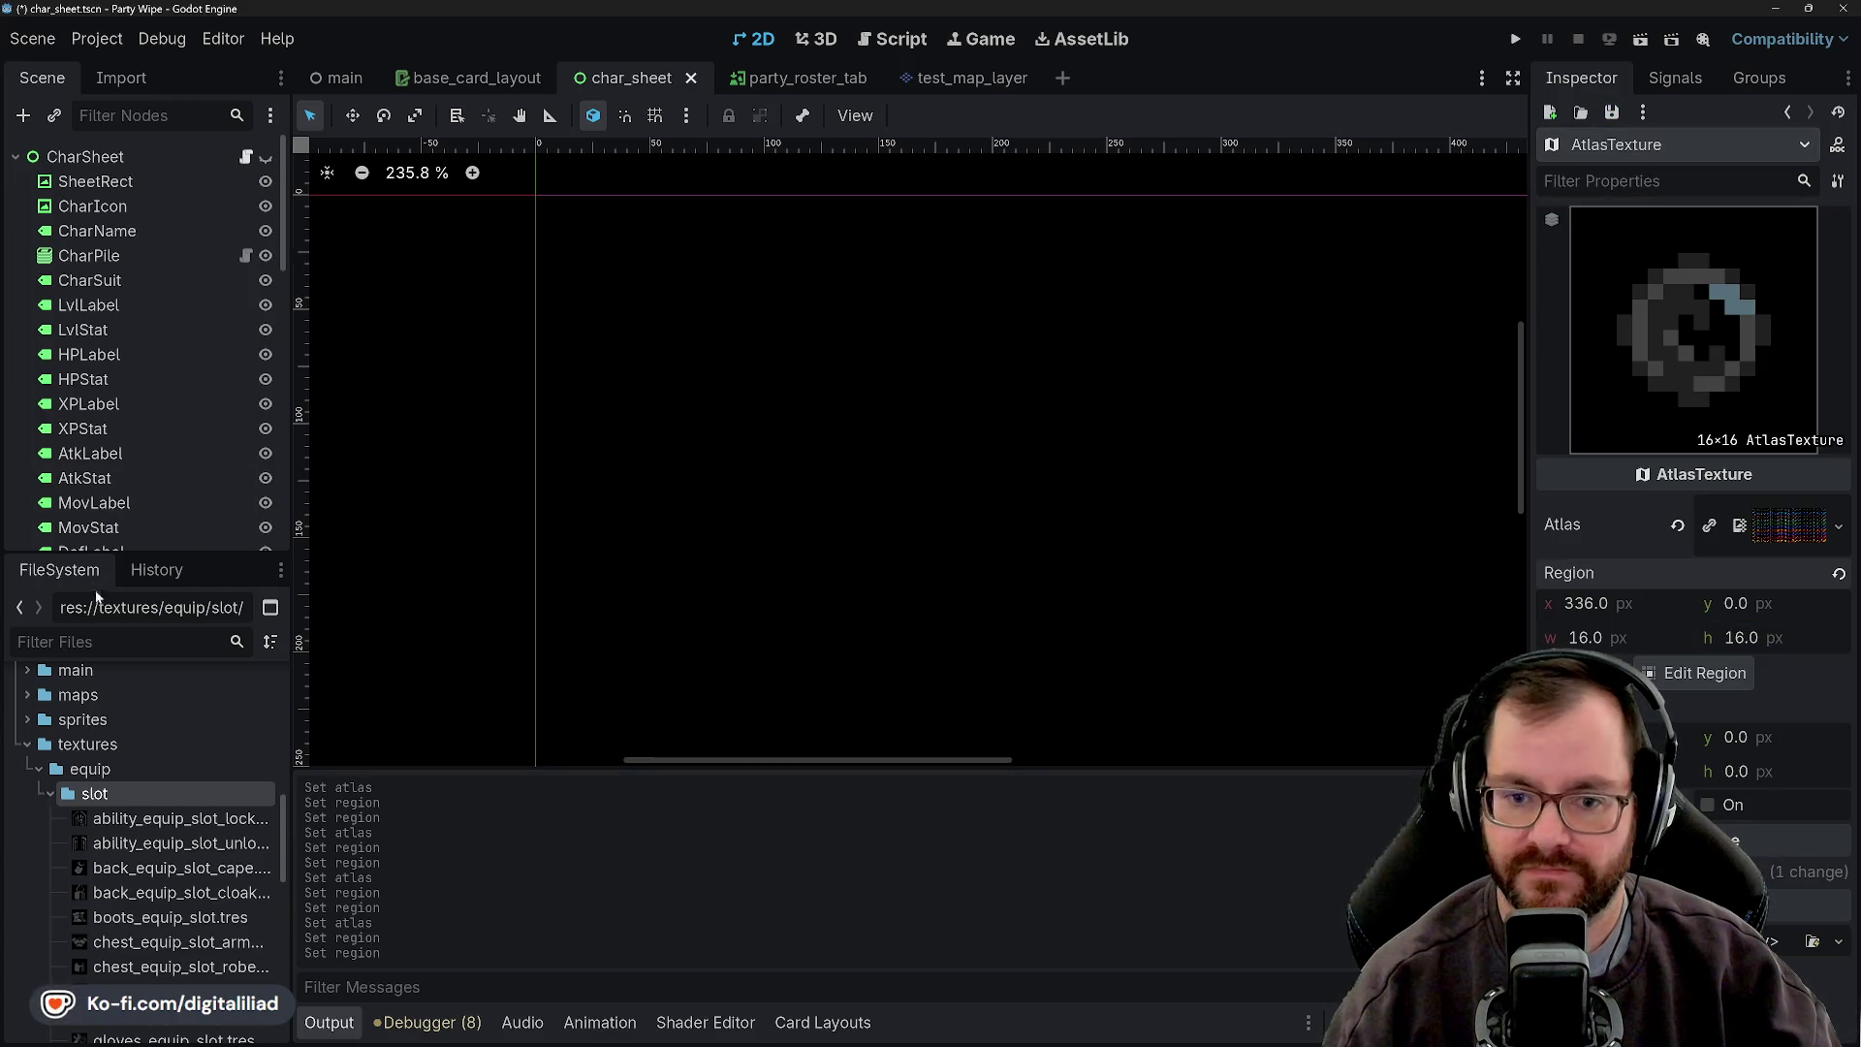
# - Open wizard_card_level_1.tres in the Inspector
pyautogui.scroll(6, 116, 785)
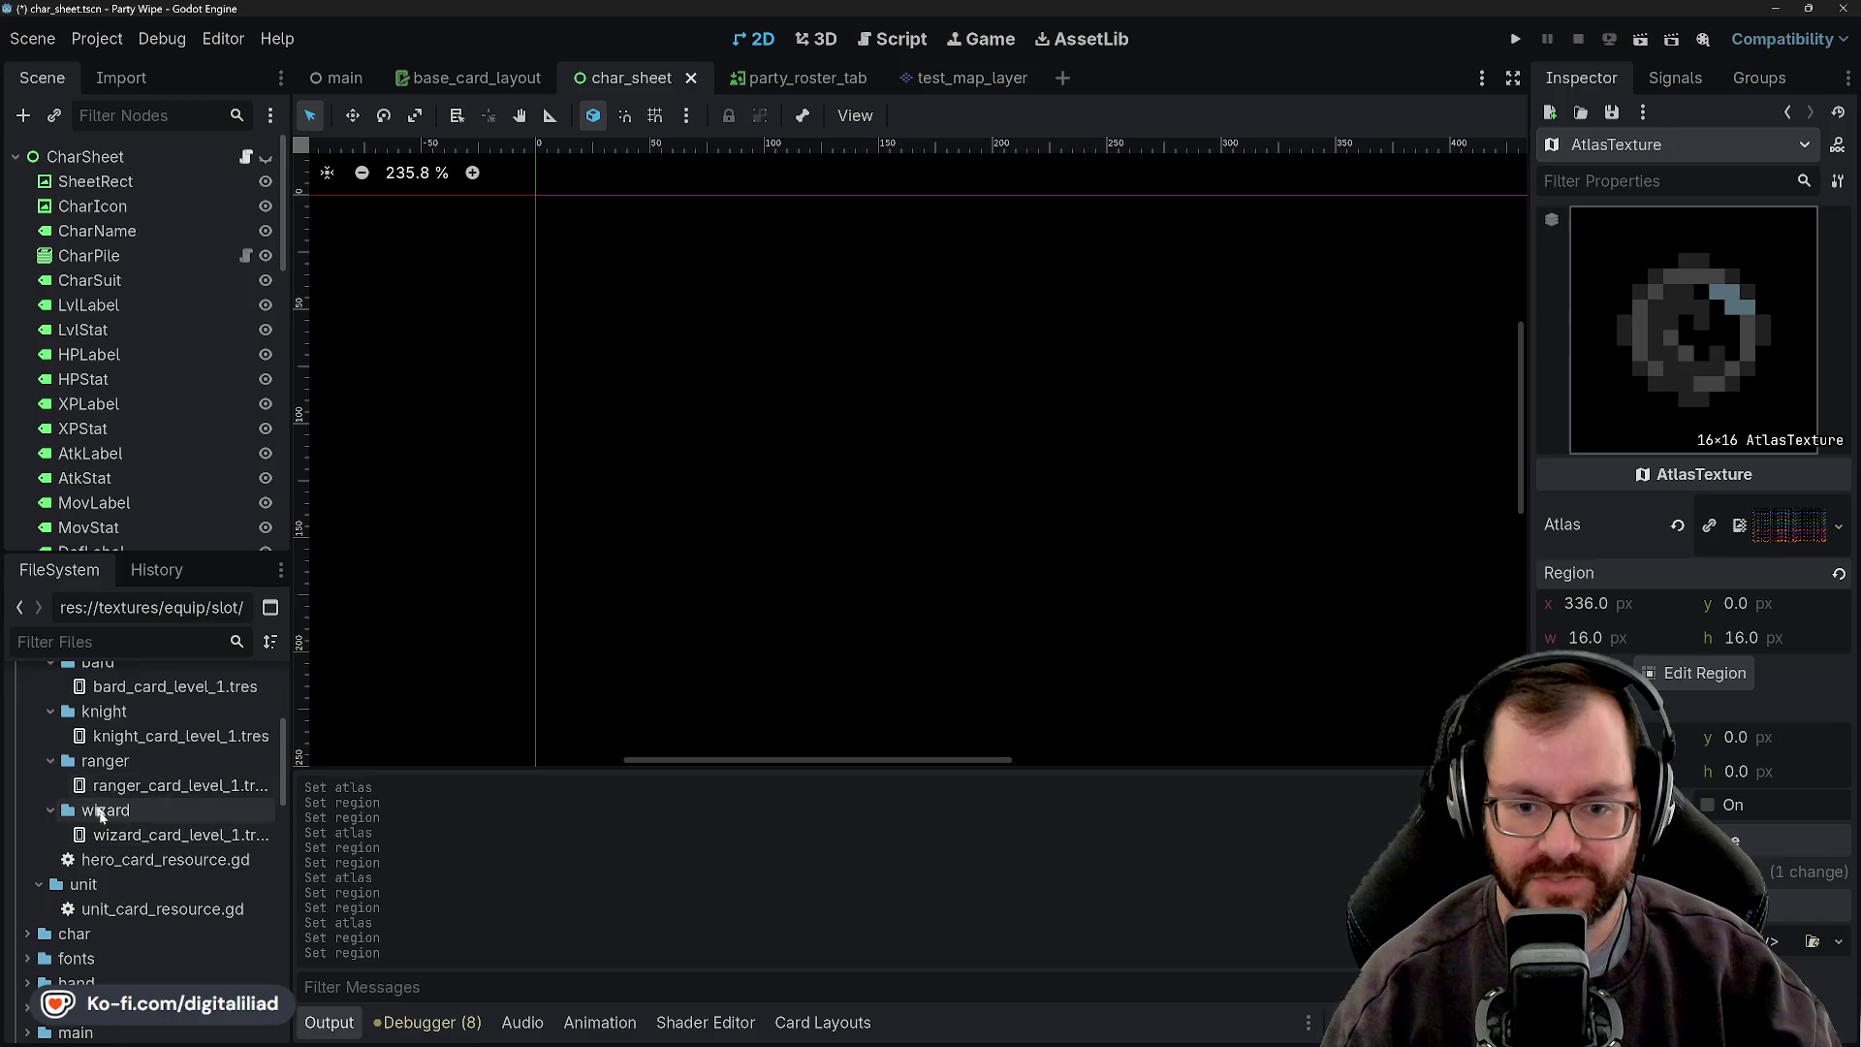
pyautogui.click(129, 837)
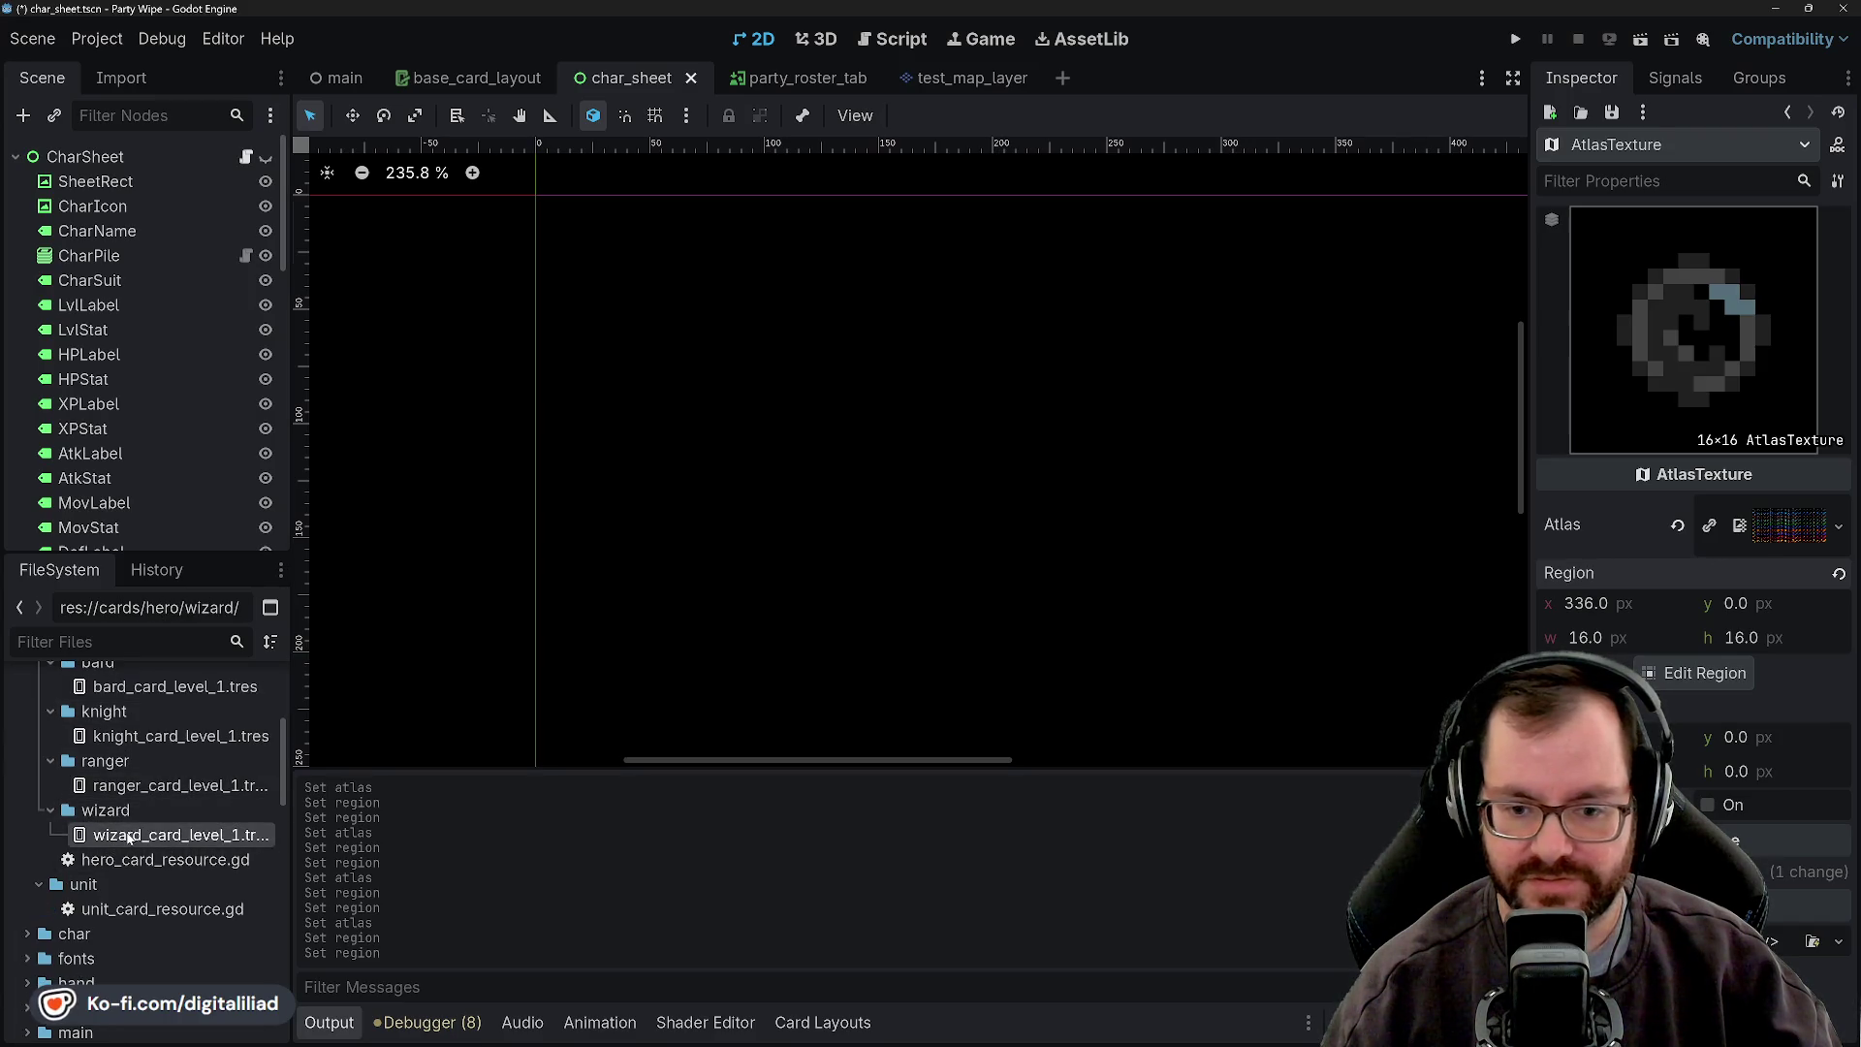
pyautogui.doubleClick(129, 838)
pyautogui.moveTo(154, 861)
pyautogui.mouseDown()
pyautogui.moveTo(962, 870)
pyautogui.moveTo(1764, 825)
pyautogui.mouseUp()
# - Expand the equip slot textures folder and assign the hat to Head Slot and cape to Back Slot
pyautogui.scroll(-5, 119, 851)
pyautogui.doubleClick(155, 783)
pyautogui.scroll(-3, 150, 805)
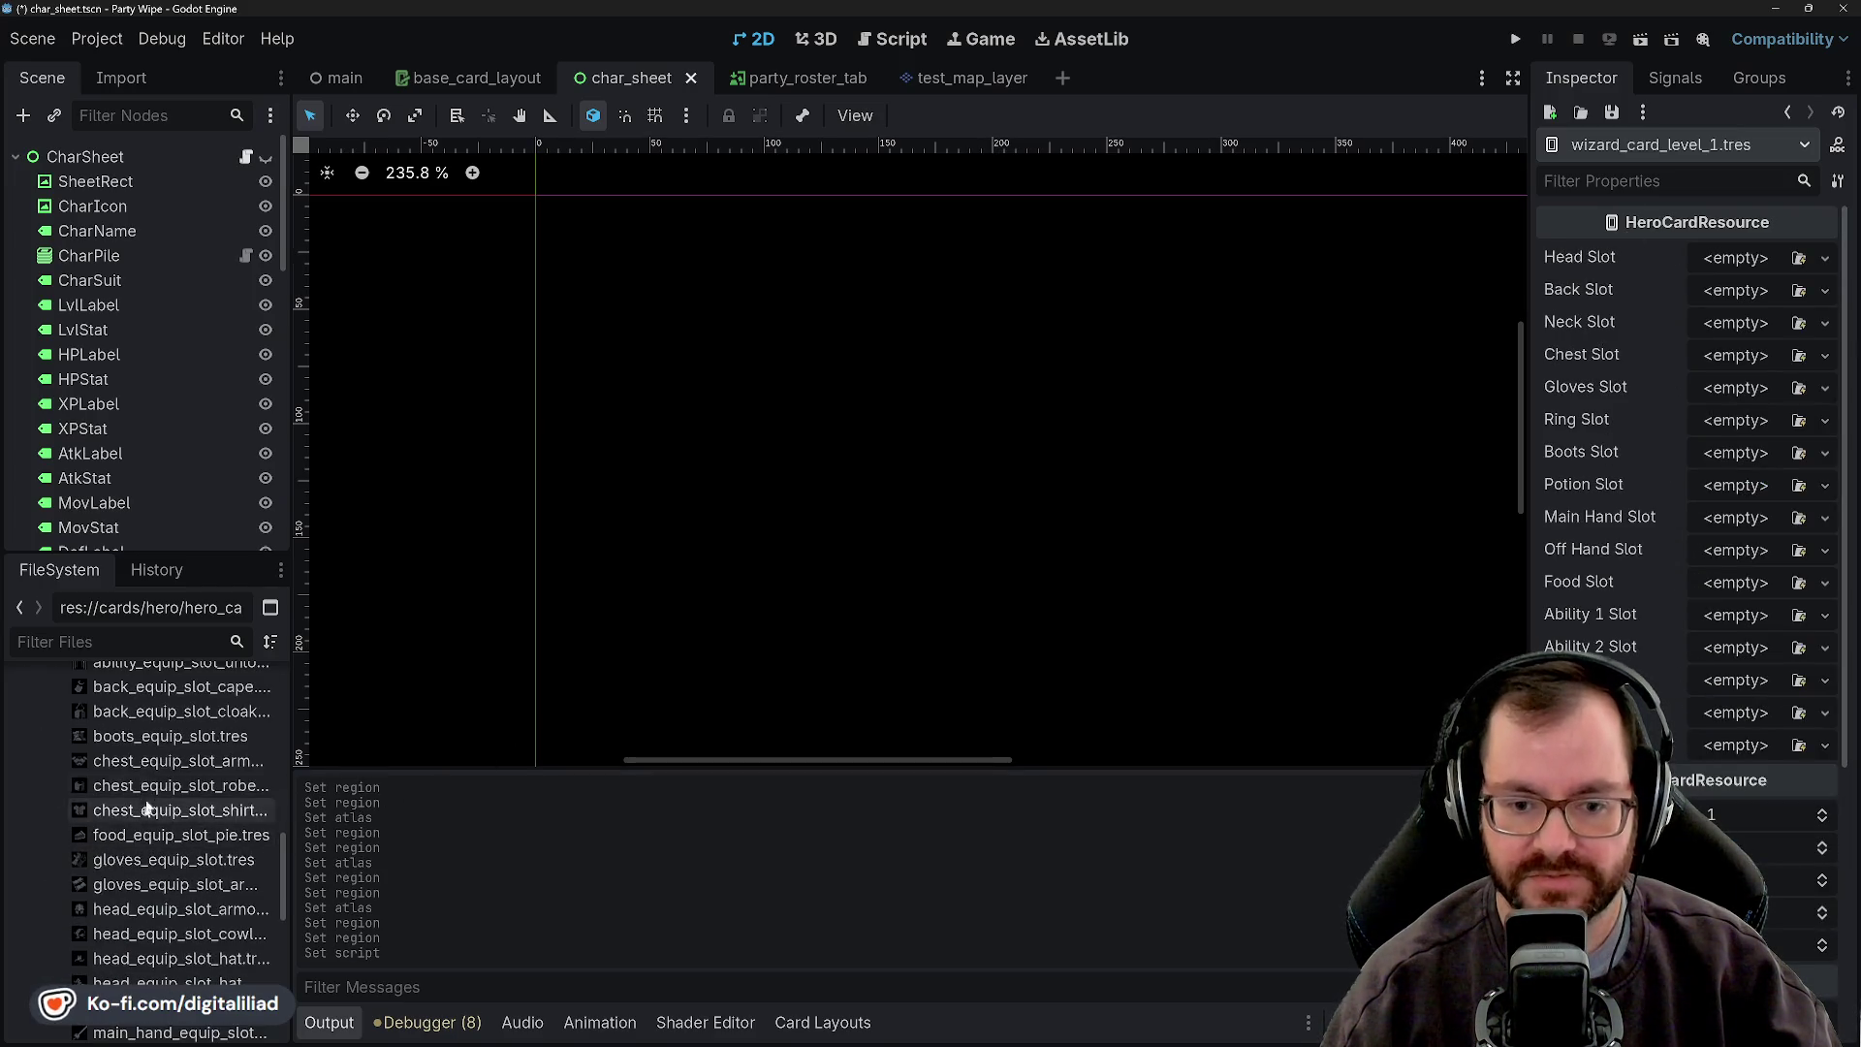
pyautogui.scroll(-3, 140, 834)
pyautogui.moveTo(136, 848); pyautogui.dragTo(1668, 512)
pyautogui.moveTo(1762, 280); pyautogui.dragTo(1735, 260)
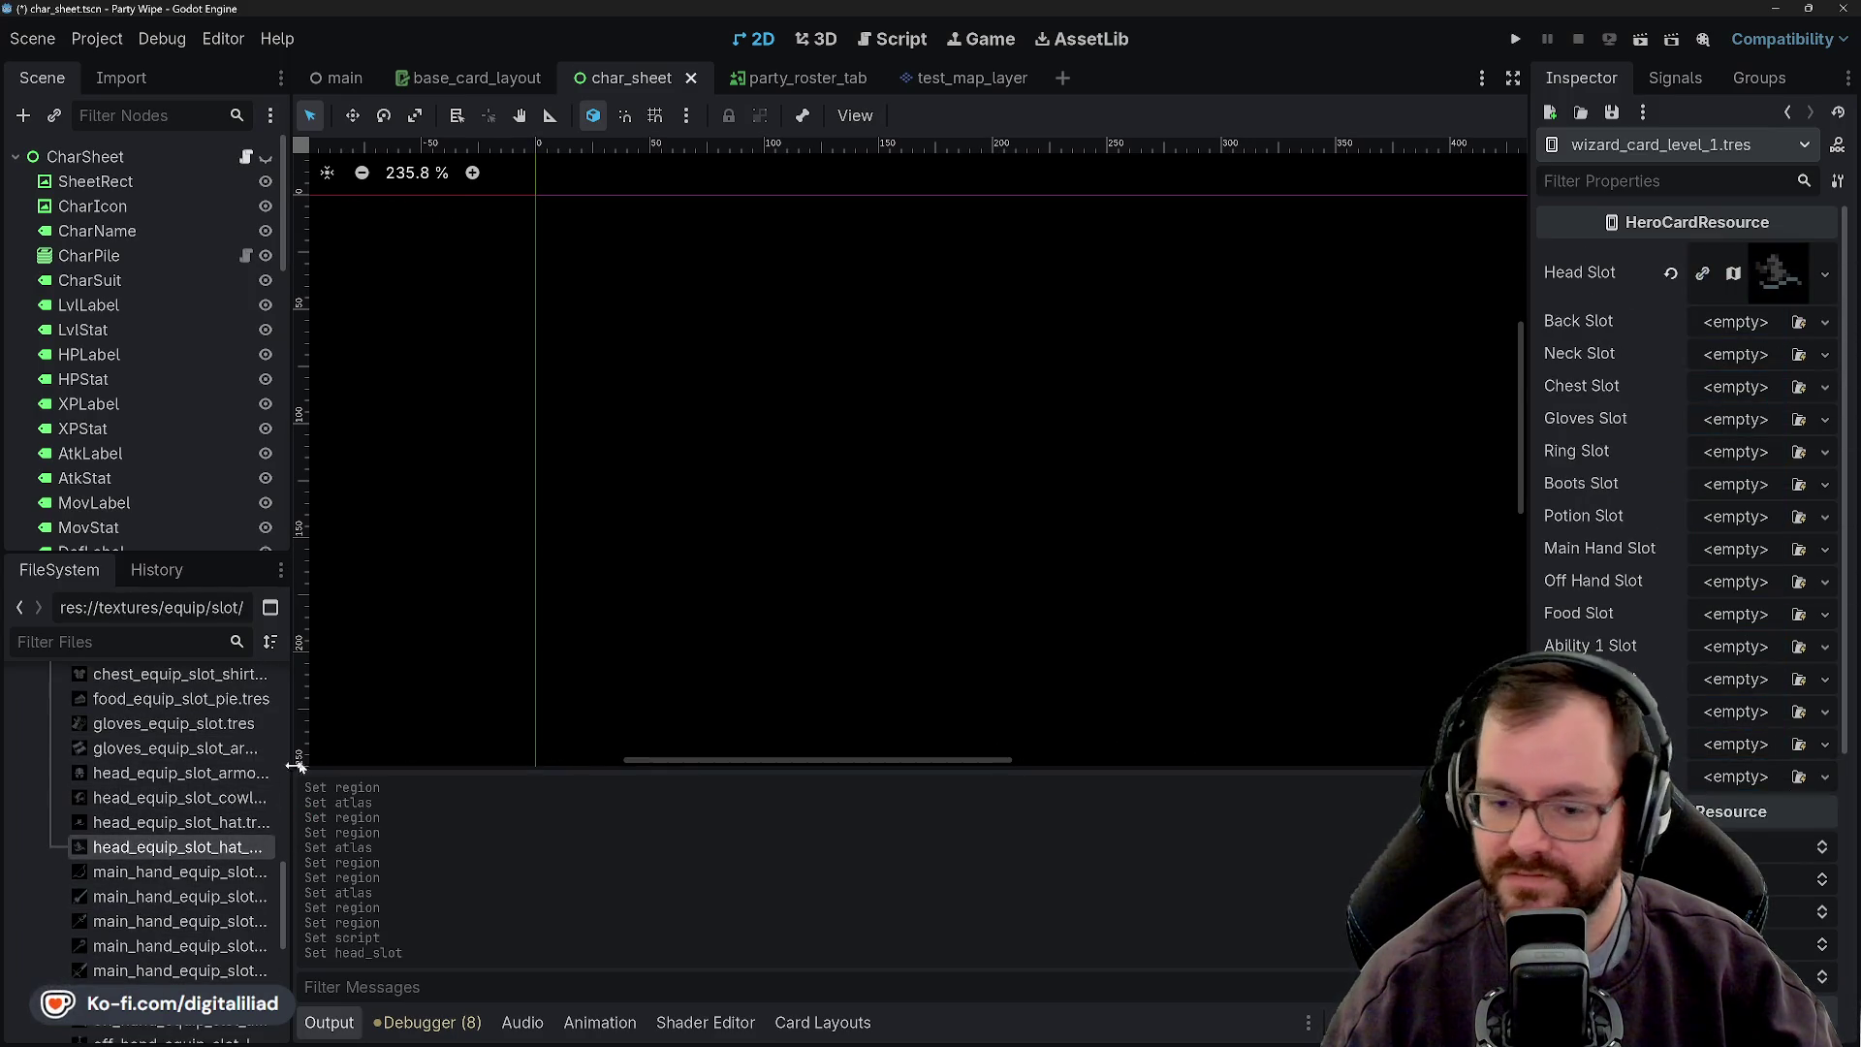
pyautogui.scroll(5, 196, 849)
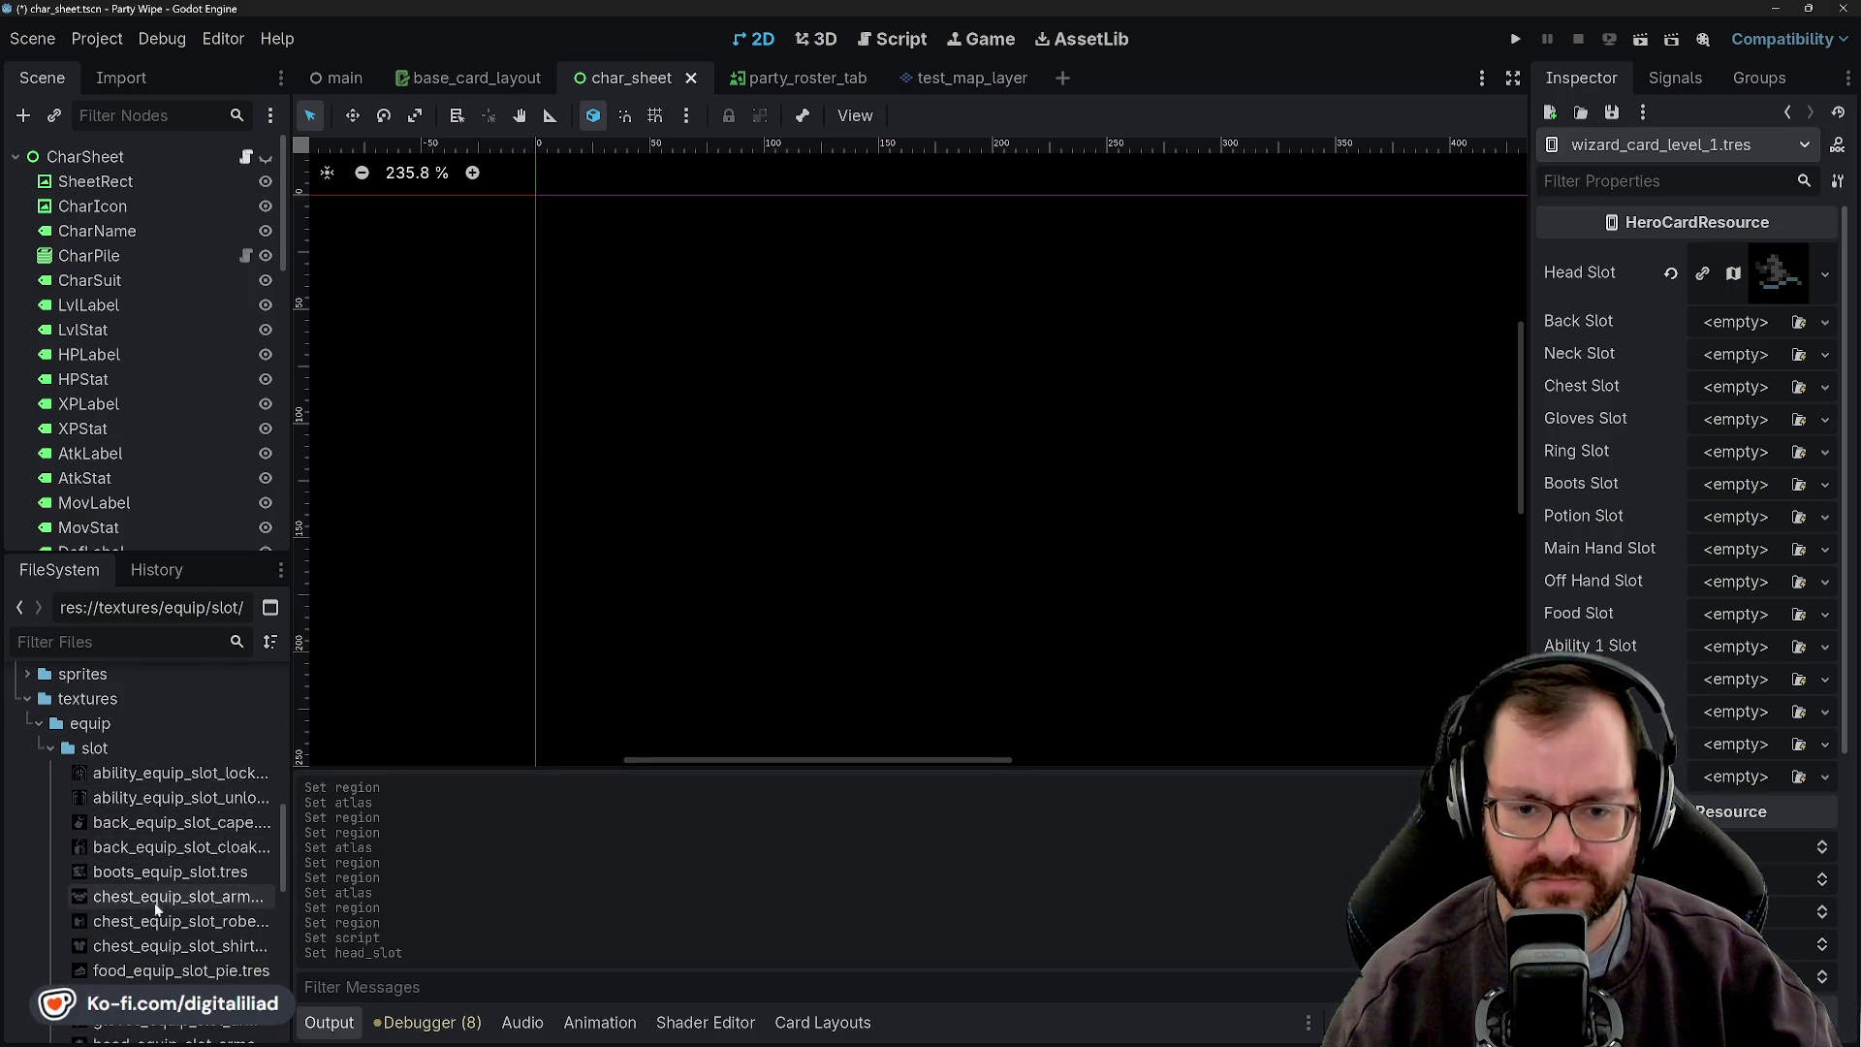
pyautogui.moveTo(155, 825)
pyautogui.mouseDown()
pyautogui.moveTo(1457, 569)
pyautogui.moveTo(1704, 328)
pyautogui.mouseUp()
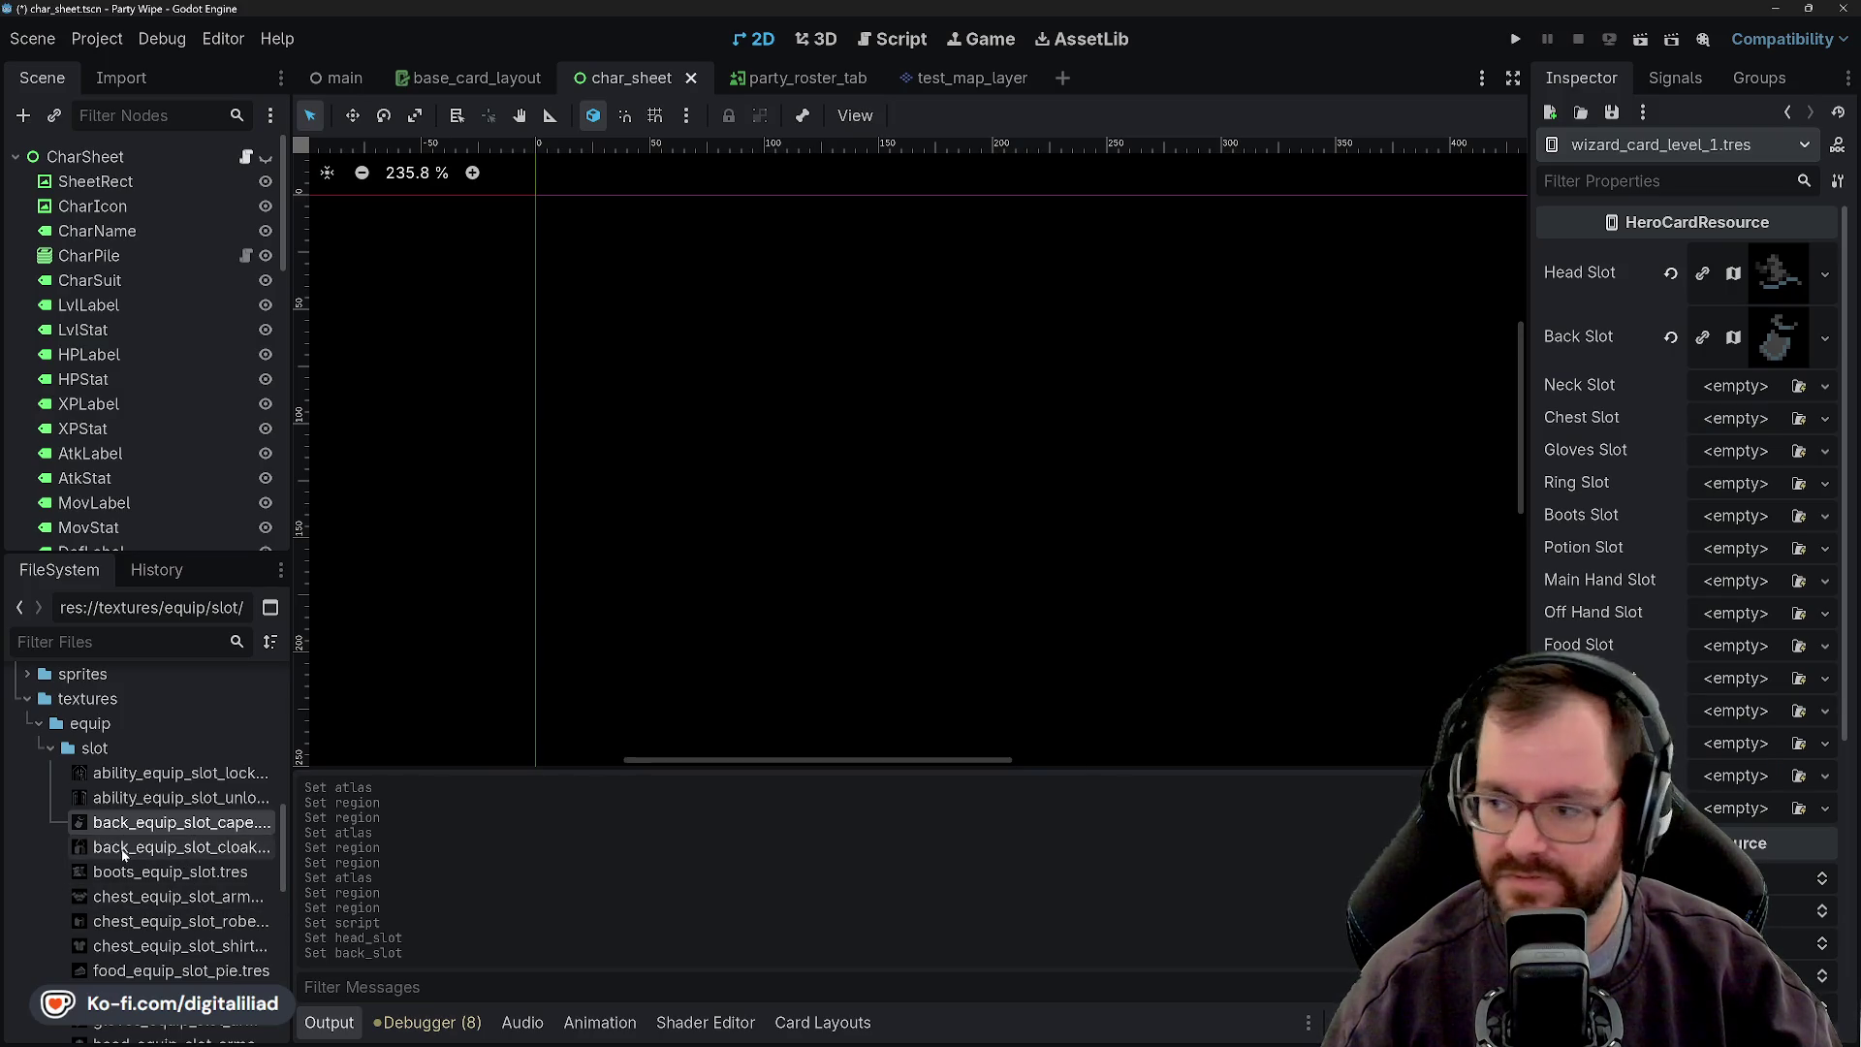
# - Assign the neck texture to Neck Slot and the robe to Chest Slot
pyautogui.scroll(-5, 145, 834)
pyautogui.scroll(-2, 149, 853)
pyautogui.moveTo(147, 911)
pyautogui.mouseDown()
pyautogui.moveTo(1617, 378)
pyautogui.moveTo(1697, 390)
pyautogui.mouseUp()
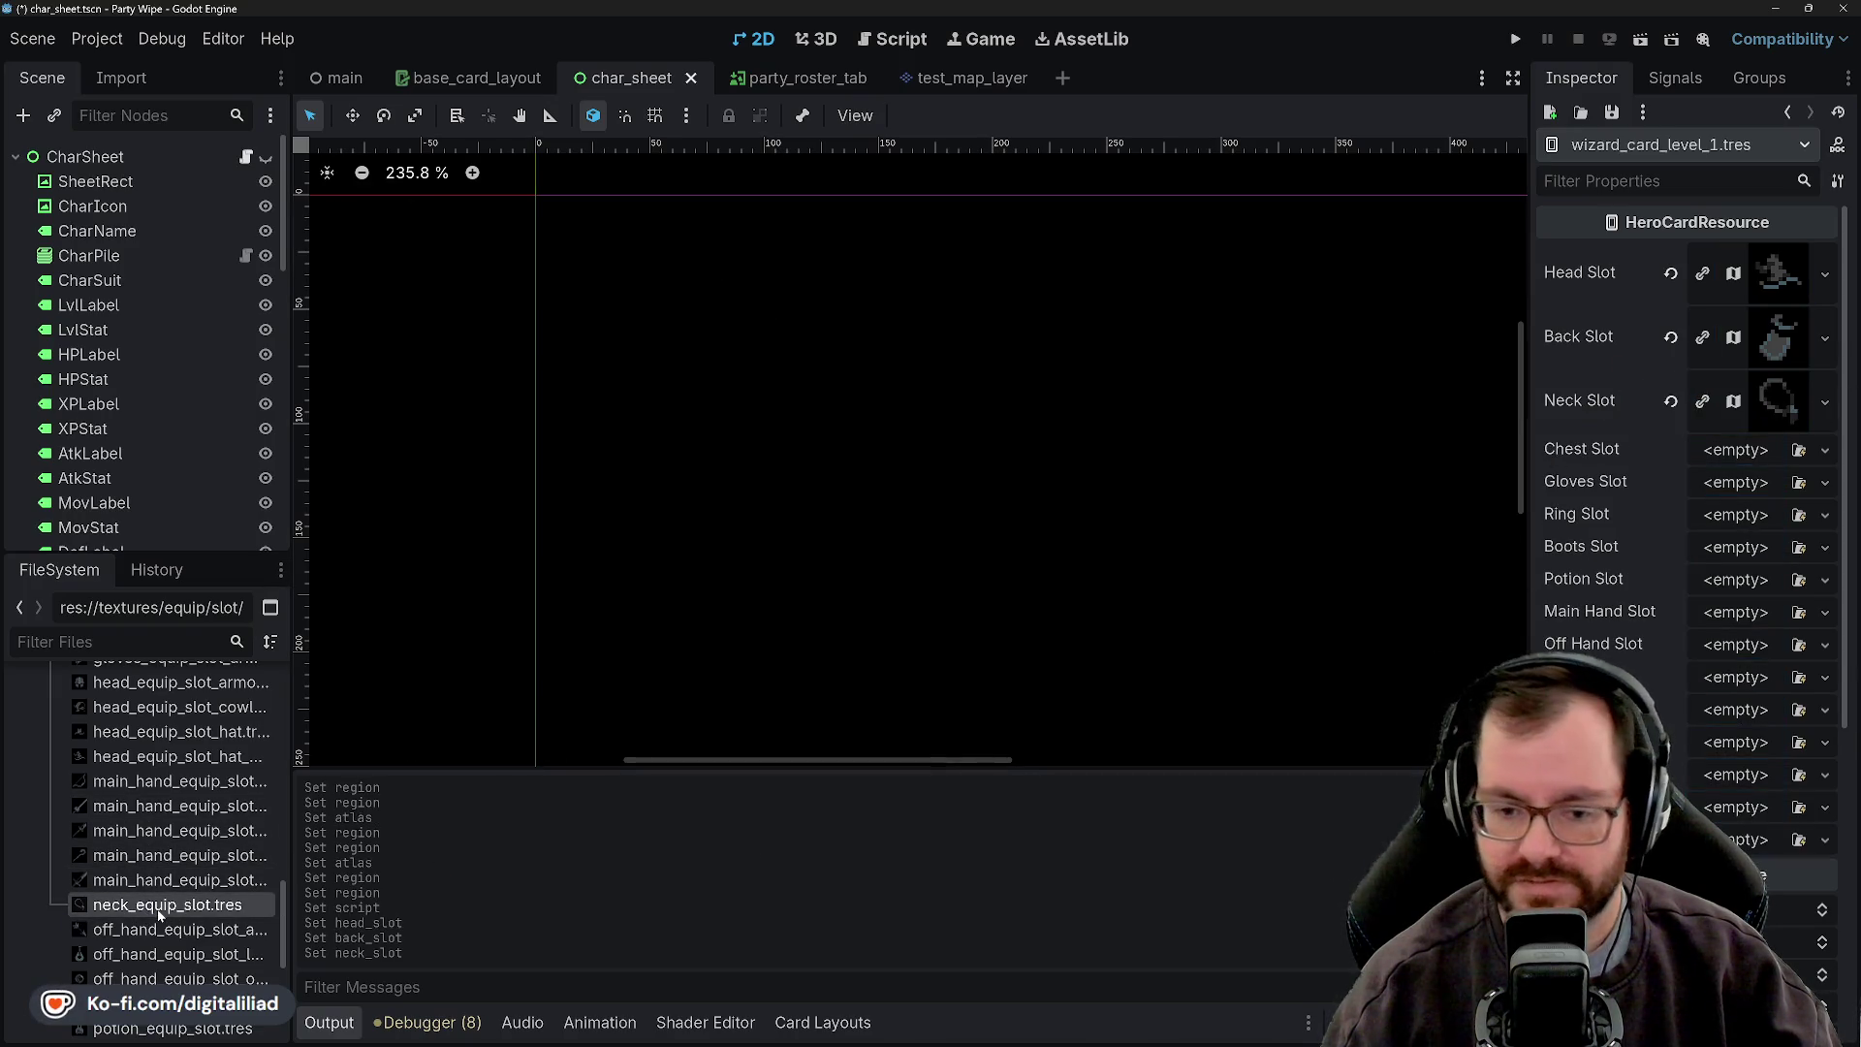
pyautogui.scroll(2, 181, 896)
pyautogui.scroll(4, 181, 897)
pyautogui.moveTo(174, 830)
pyautogui.mouseDown()
pyautogui.moveTo(588, 817)
pyautogui.moveTo(1550, 611)
pyautogui.mouseUp()
pyautogui.moveTo(1737, 465); pyautogui.dragTo(1736, 455)
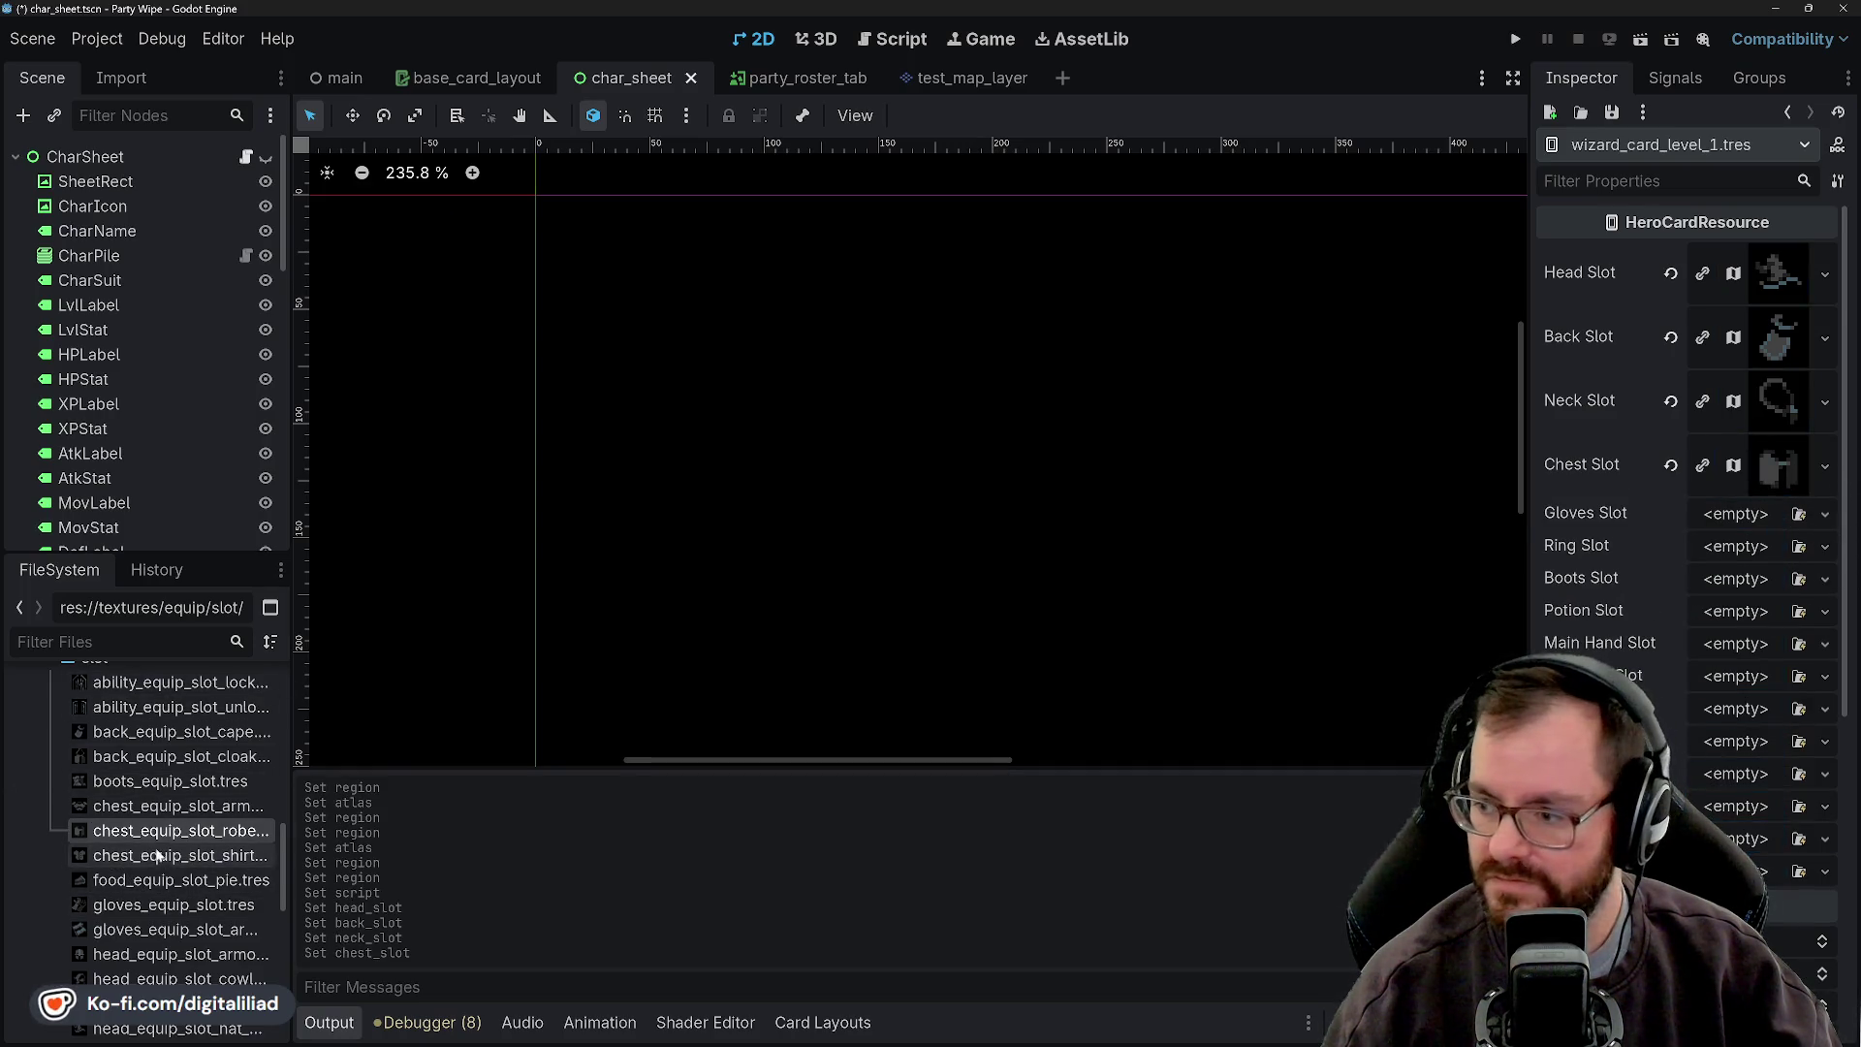
# - Fill the next slot, then put the ring into Ring Slot and boots into Boots Slot
pyautogui.scroll(-1, 133, 921)
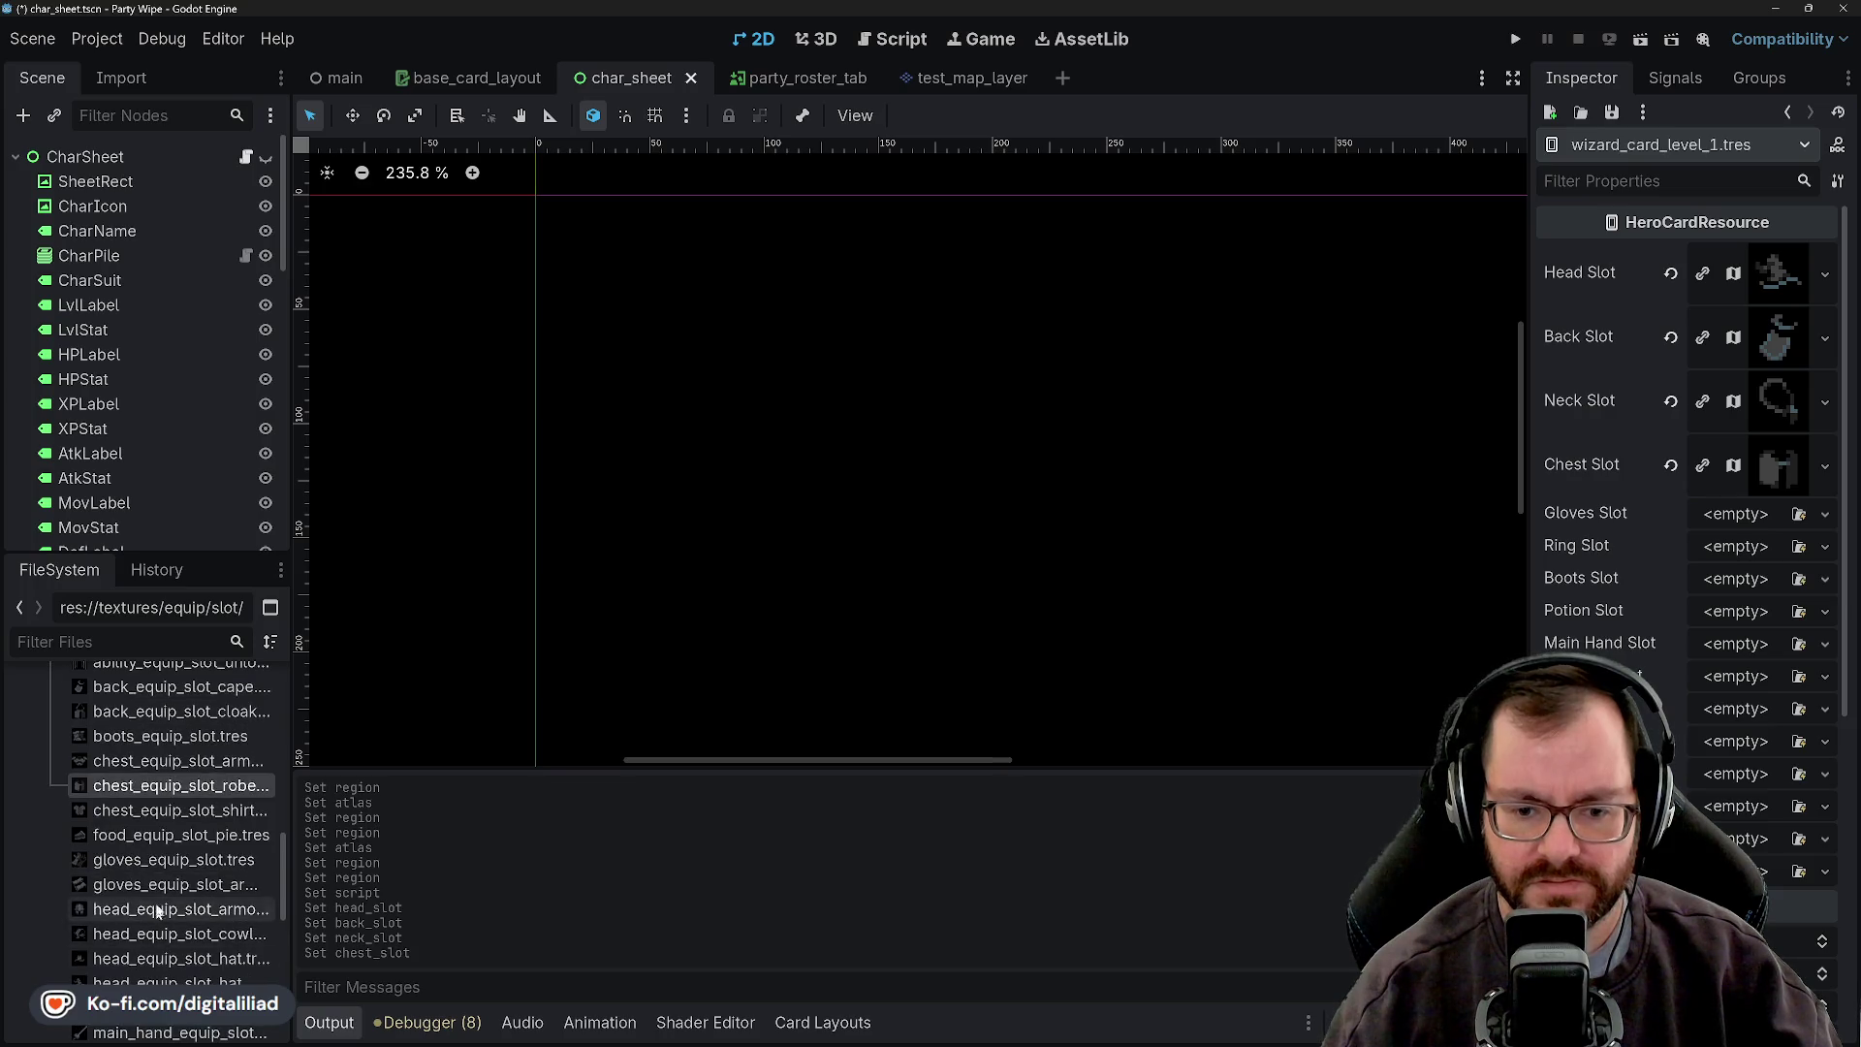
pyautogui.moveTo(145, 862)
pyautogui.mouseDown()
pyautogui.moveTo(1609, 567)
pyautogui.moveTo(1708, 524)
pyautogui.mouseUp()
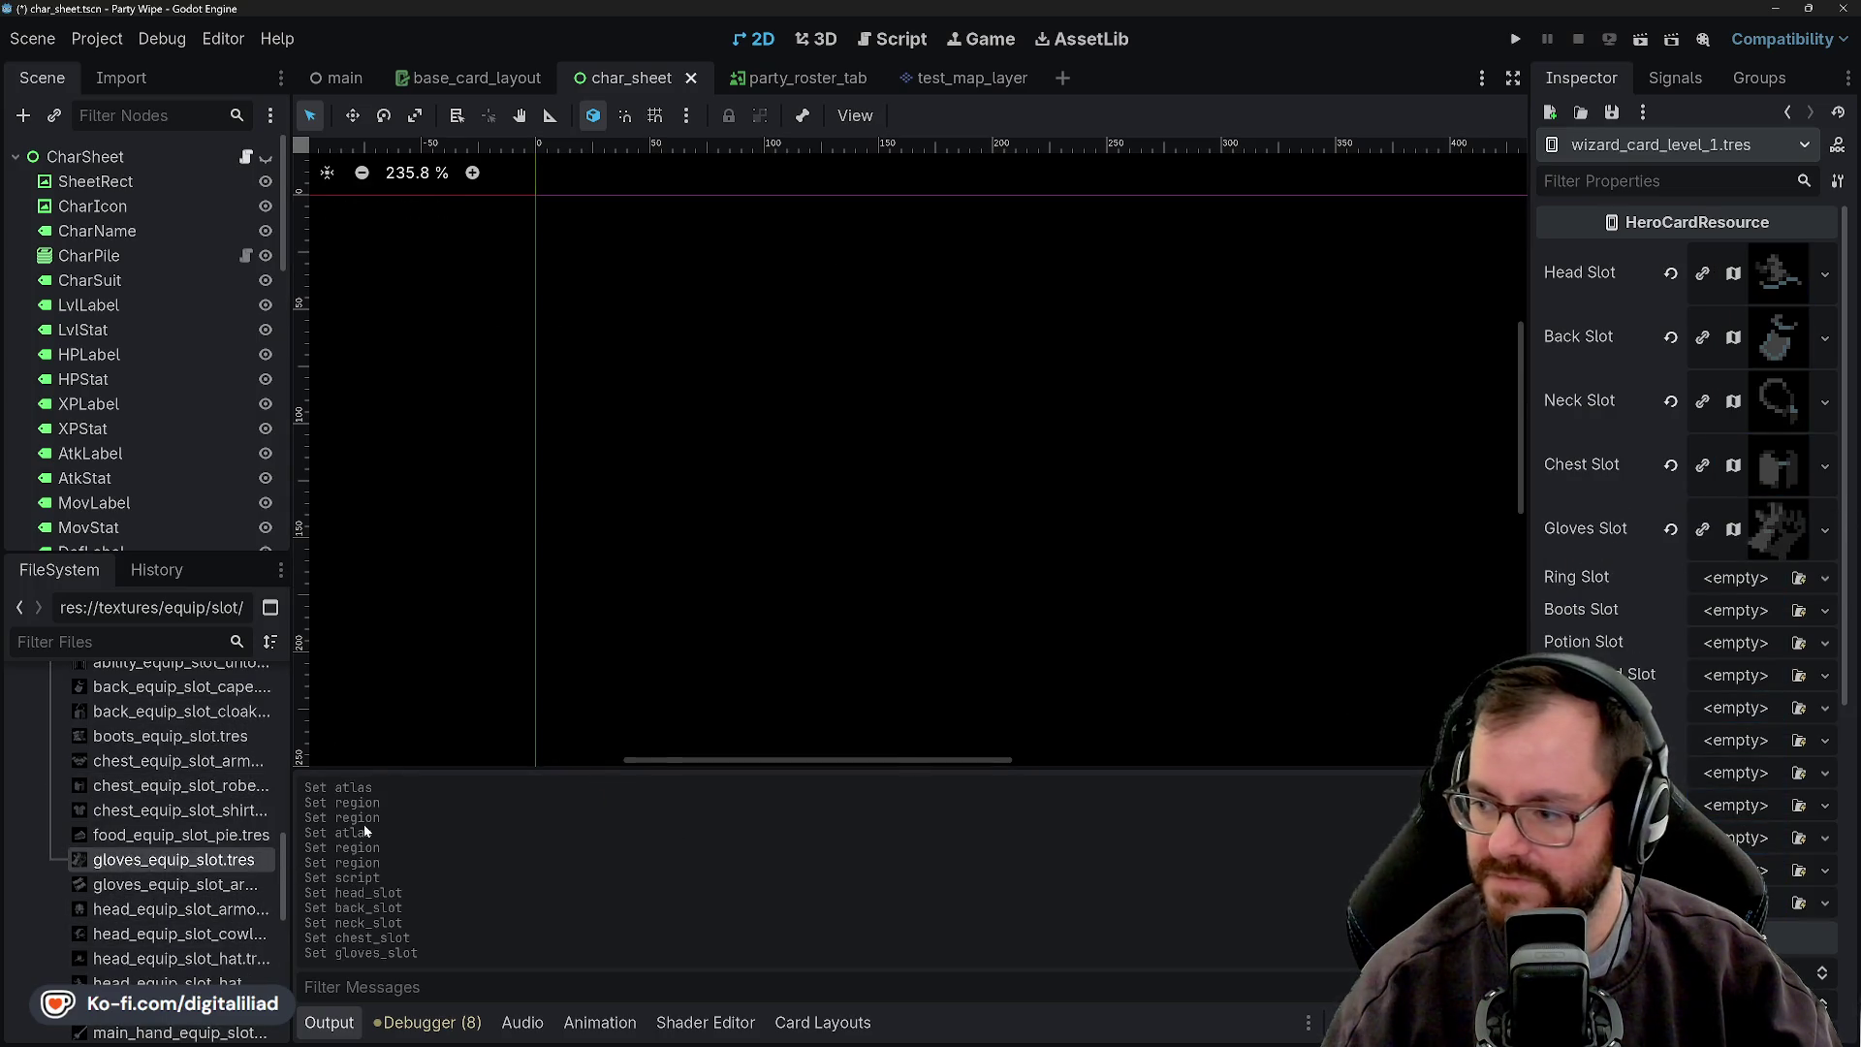
pyautogui.scroll(-5, 184, 862)
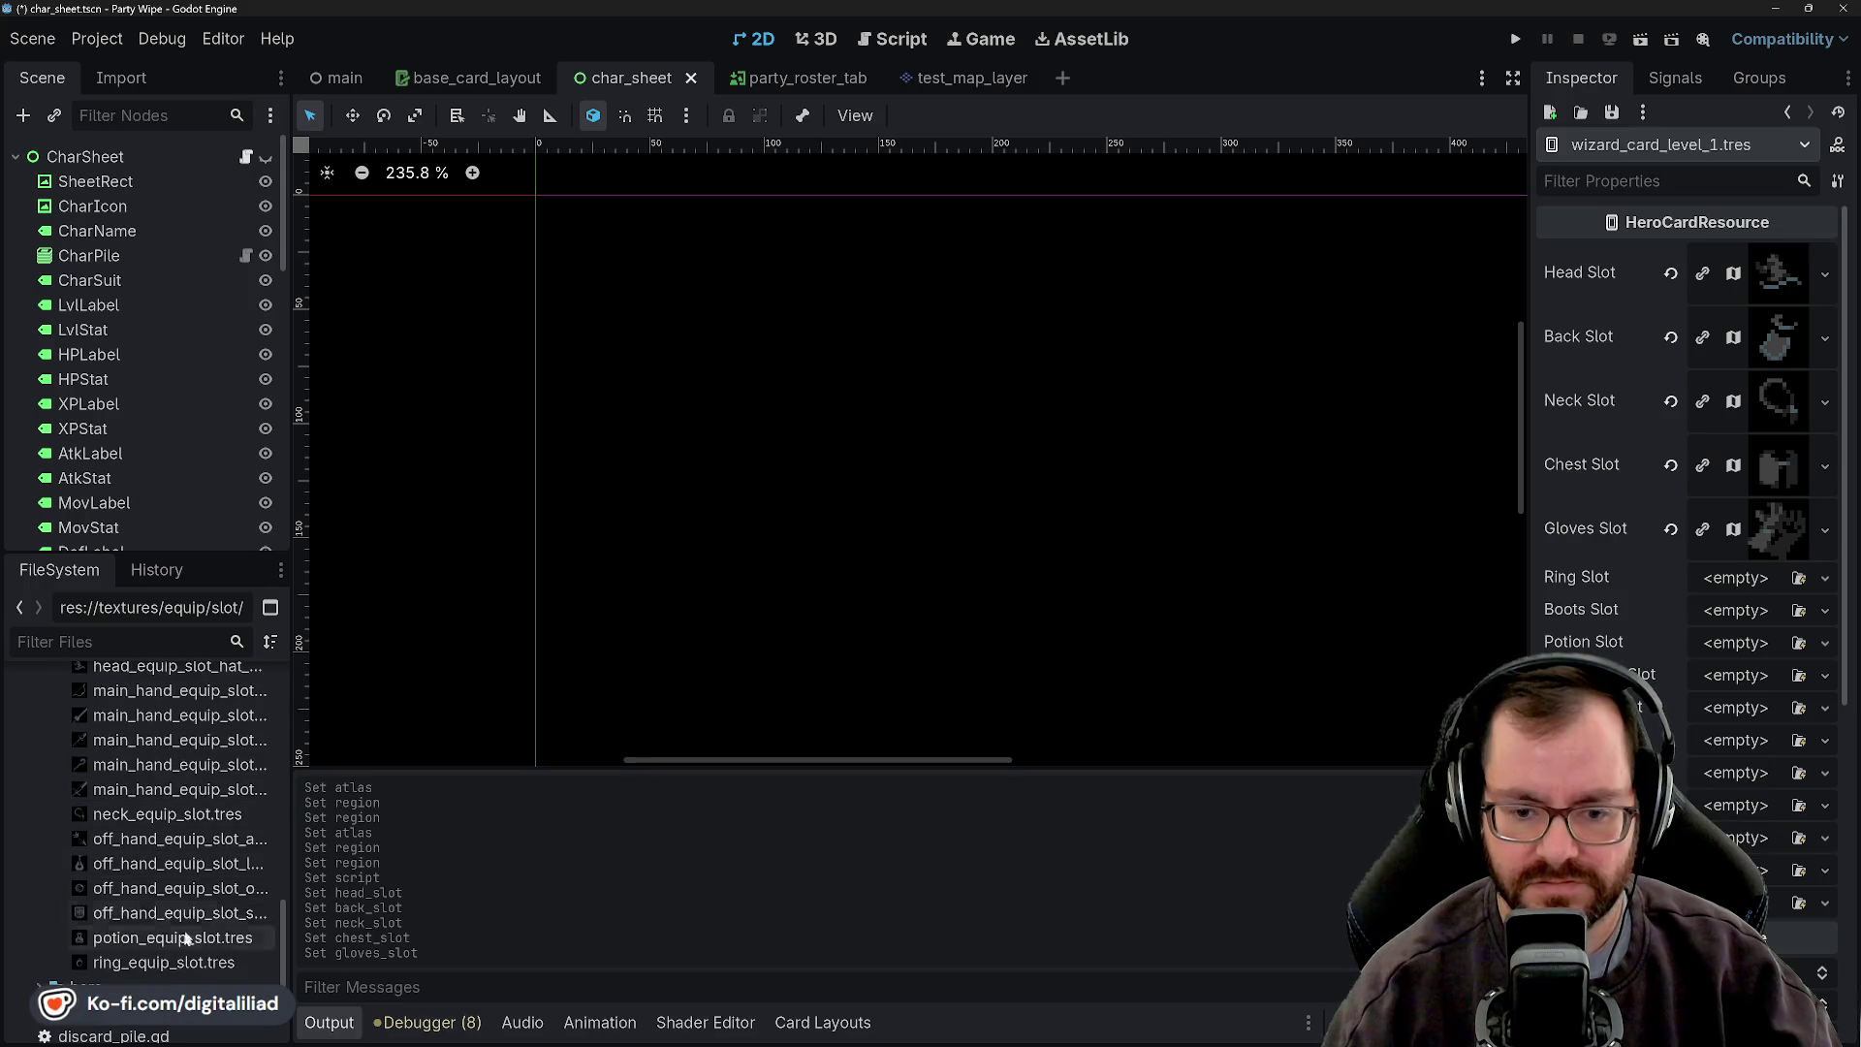
pyautogui.moveTo(189, 960)
pyautogui.mouseDown()
pyautogui.moveTo(1750, 582)
pyautogui.moveTo(1735, 586)
pyautogui.mouseUp()
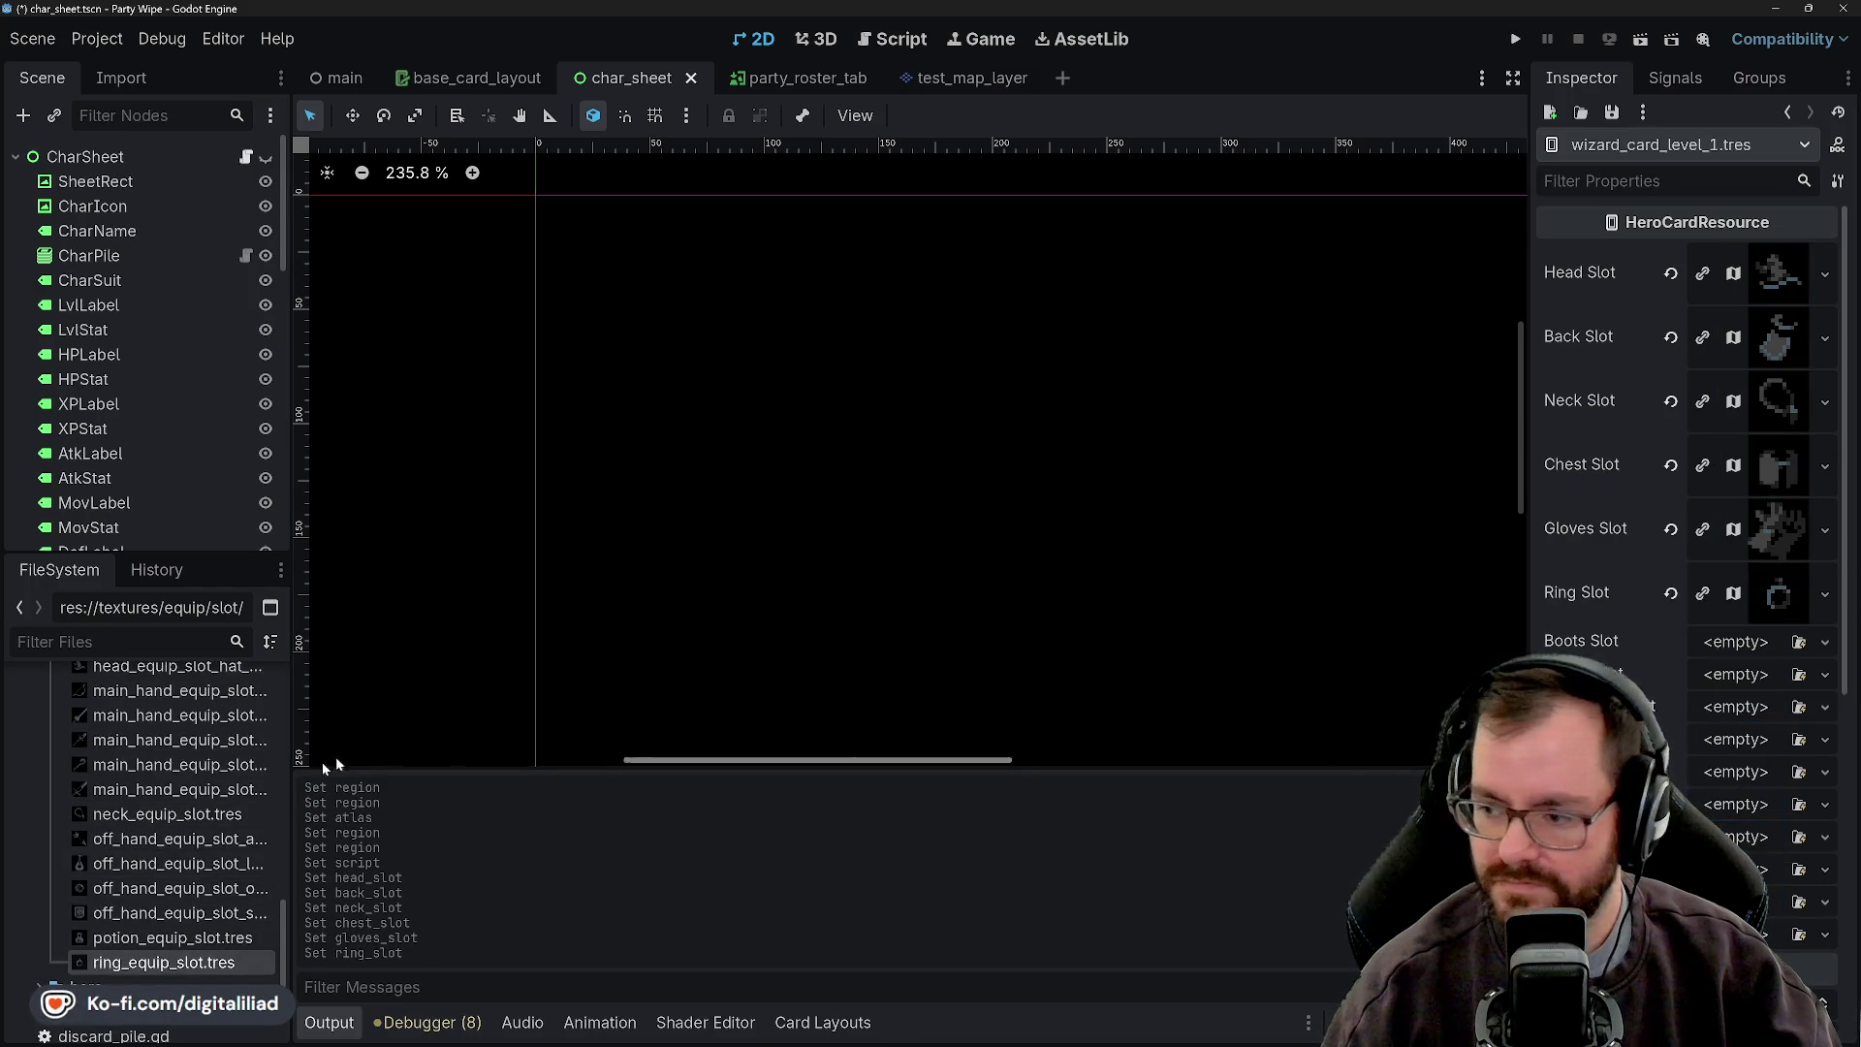
pyautogui.scroll(6, 189, 865)
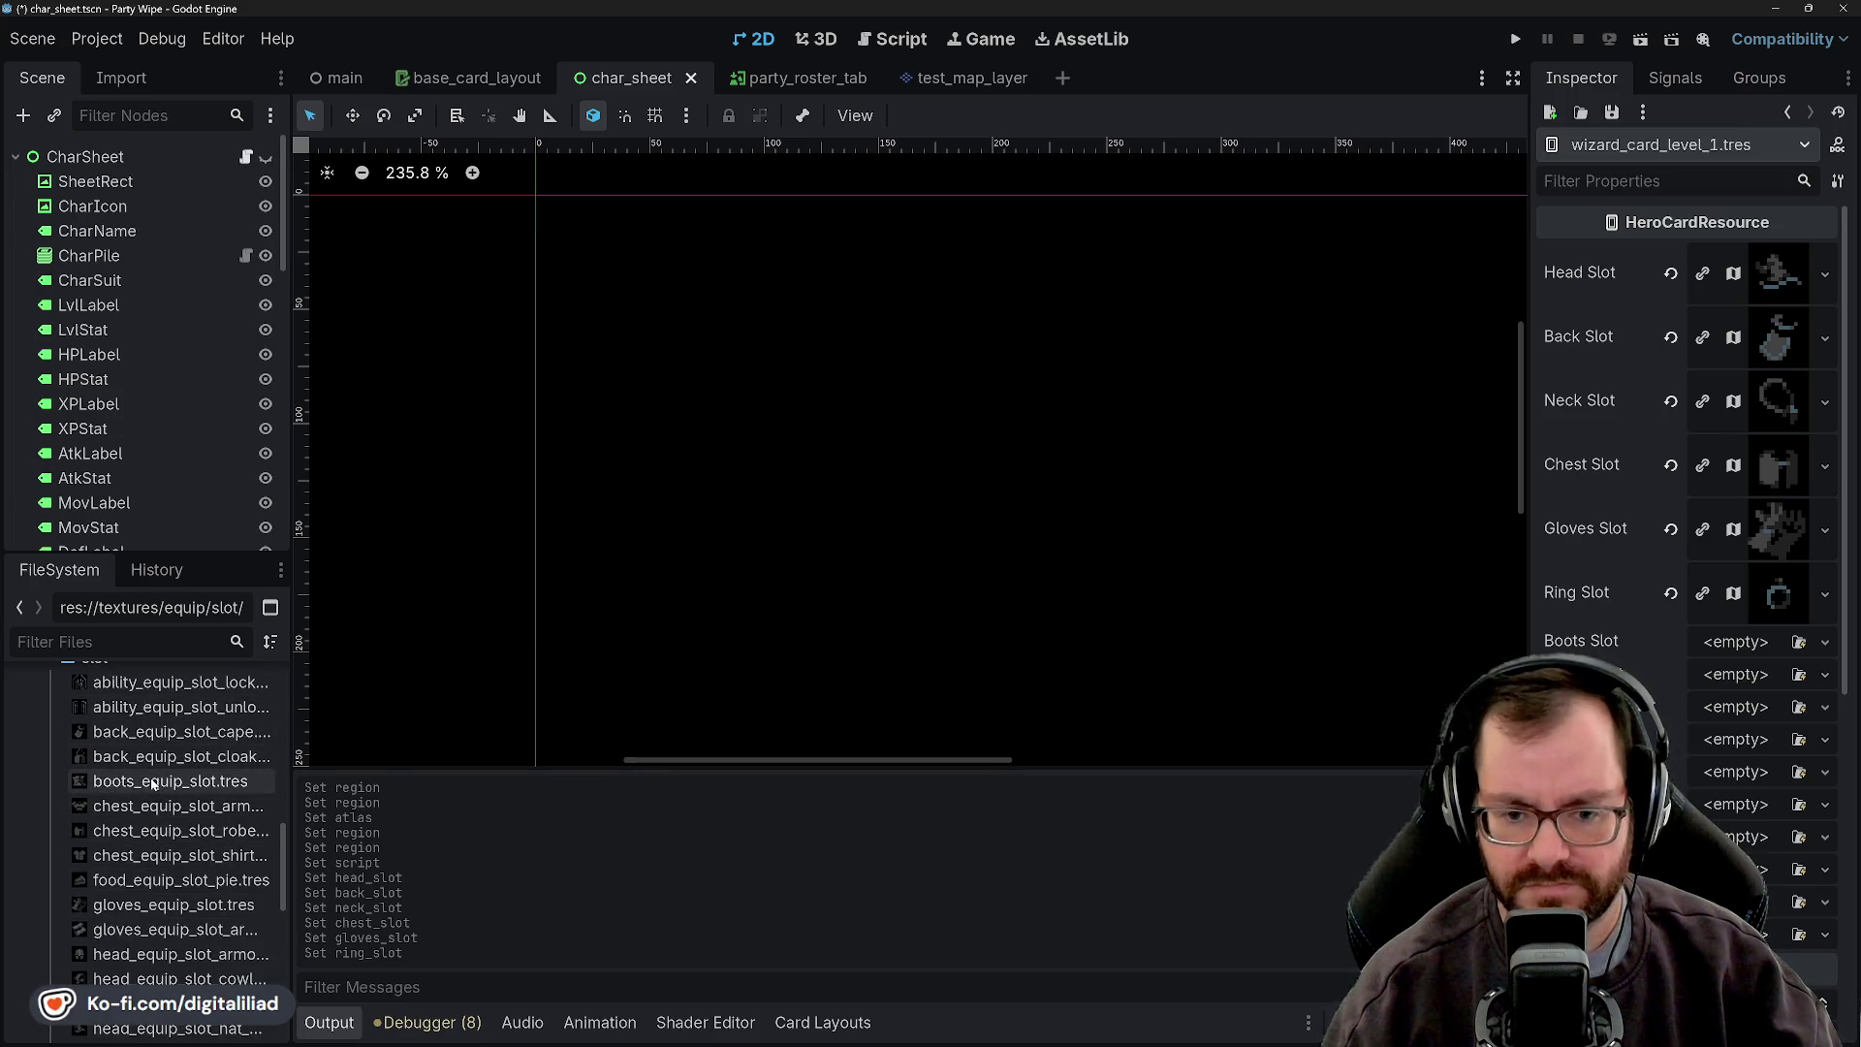
pyautogui.moveTo(147, 783); pyautogui.dragTo(1373, 772)
pyautogui.moveTo(1713, 639); pyautogui.dragTo(1713, 641)
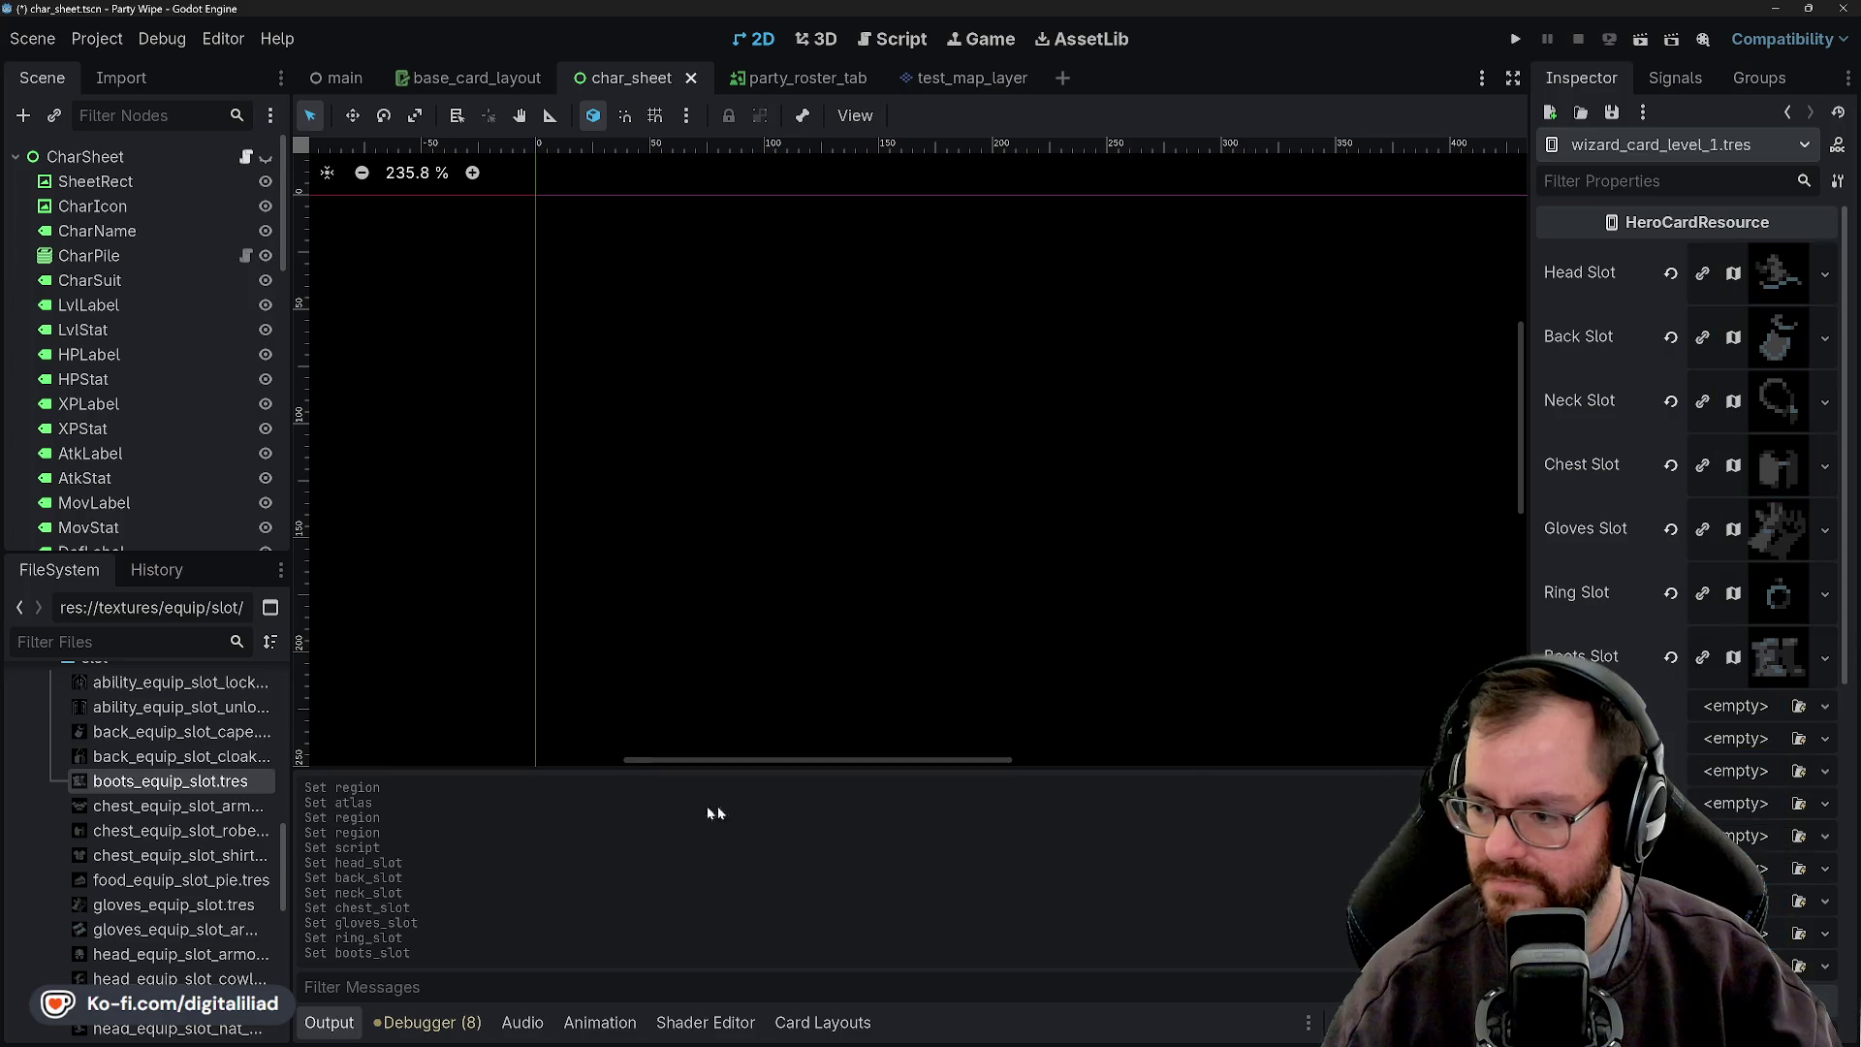
# - Assign the potion to Potion Slot, fill the next slot, and put the orb into Off Hand Slot
pyautogui.scroll(-6, 176, 835)
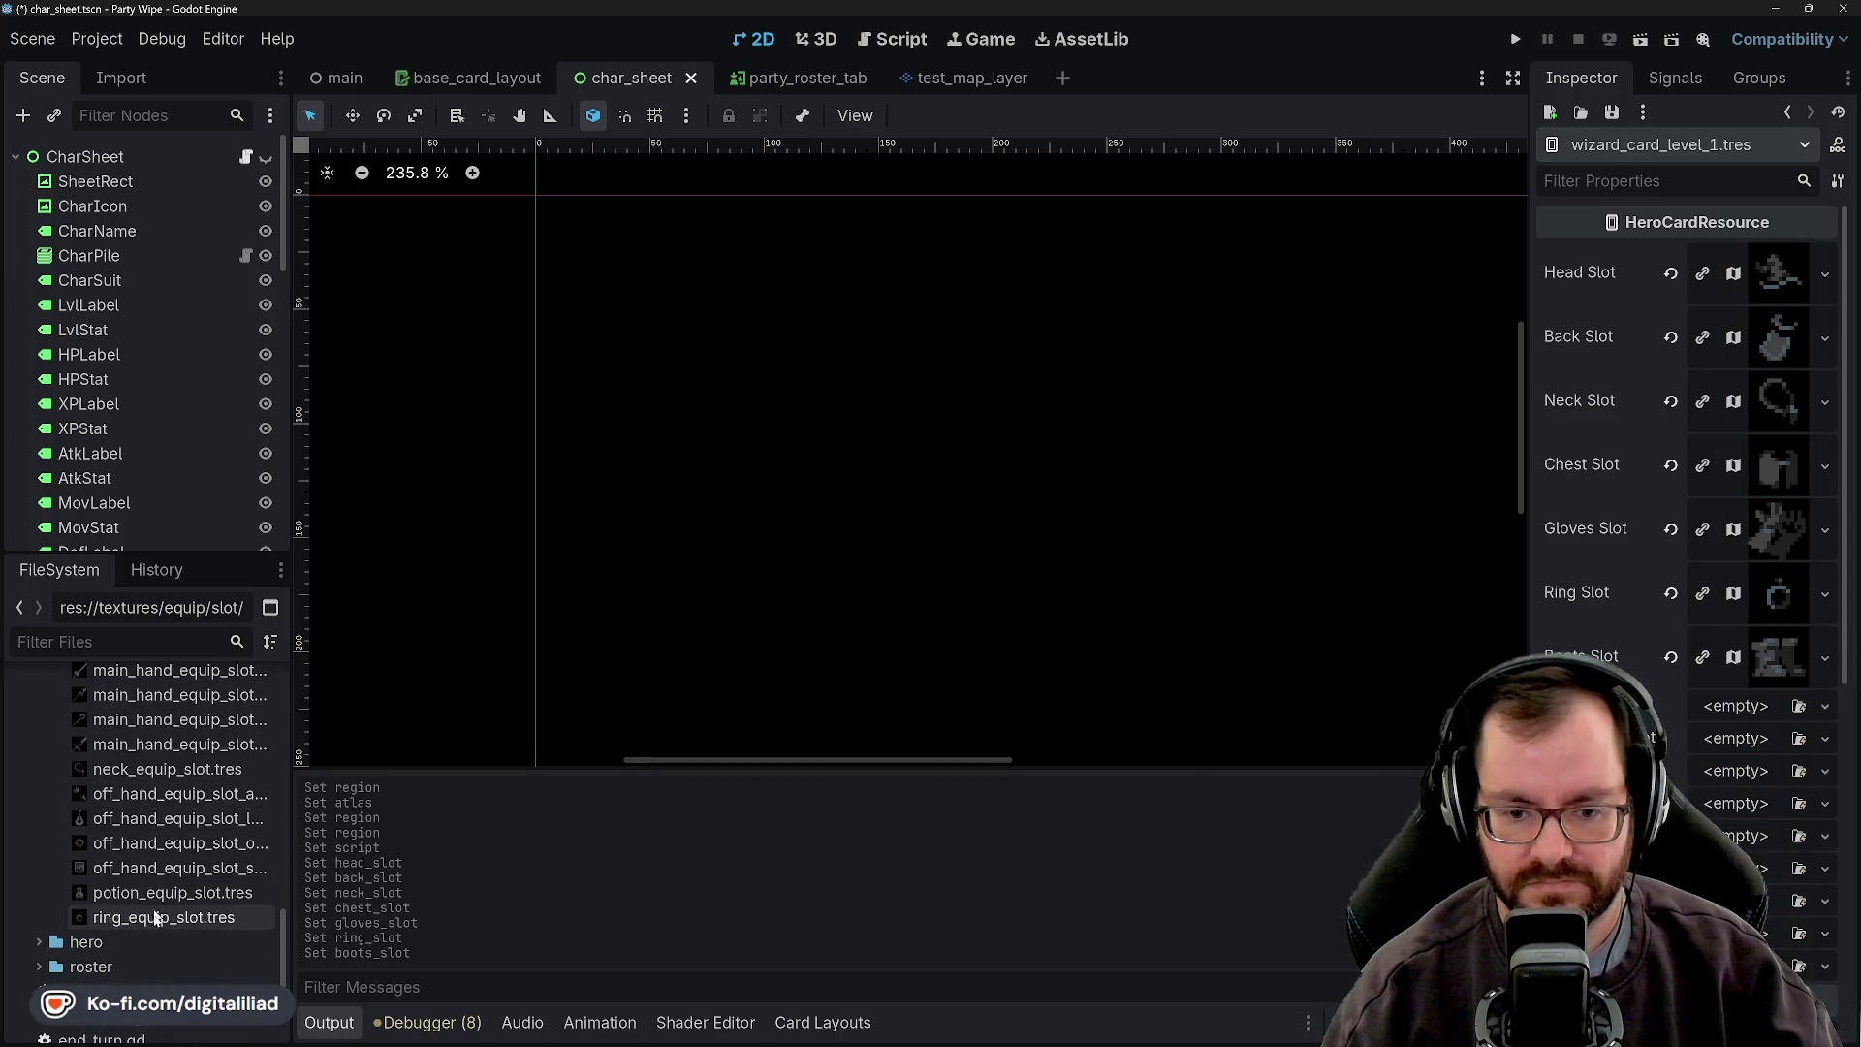
pyautogui.moveTo(159, 893); pyautogui.dragTo(1114, 816)
pyautogui.moveTo(1719, 741); pyautogui.dragTo(1725, 708)
pyautogui.scroll(5, 165, 814)
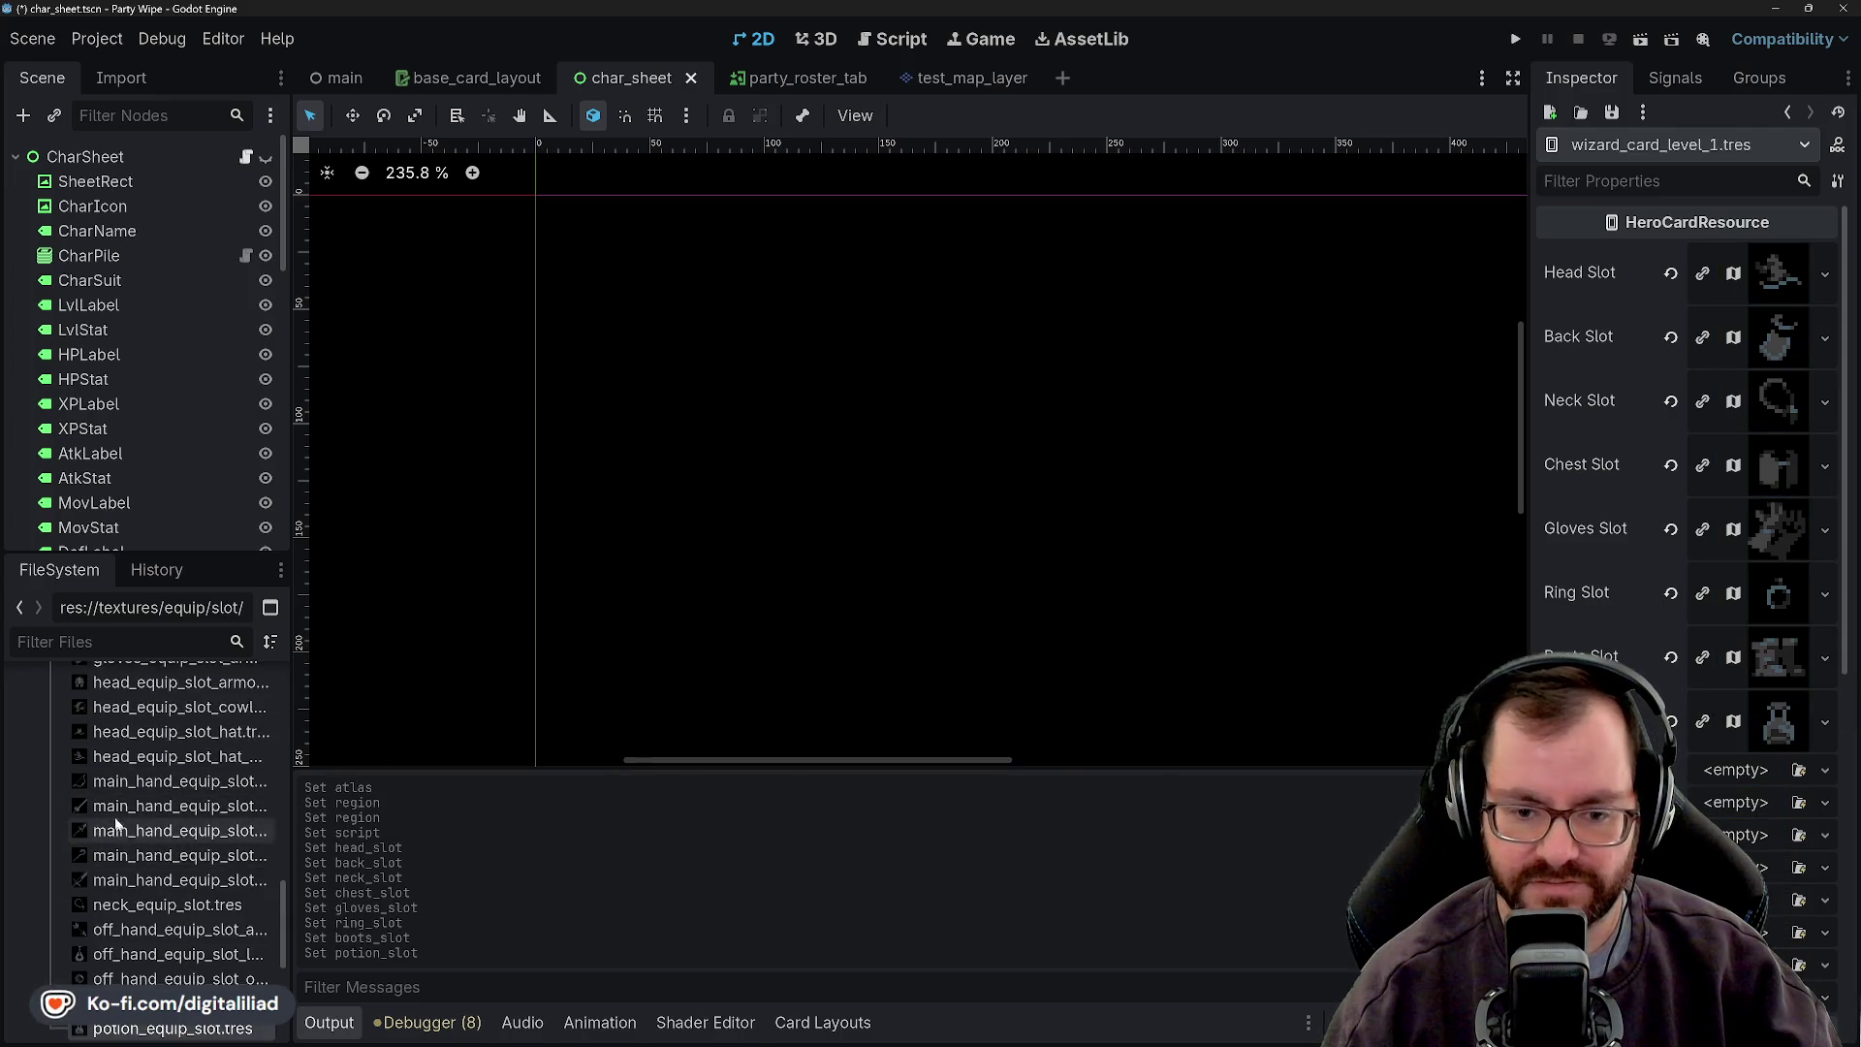
pyautogui.moveTo(179, 855); pyautogui.dragTo(1454, 901)
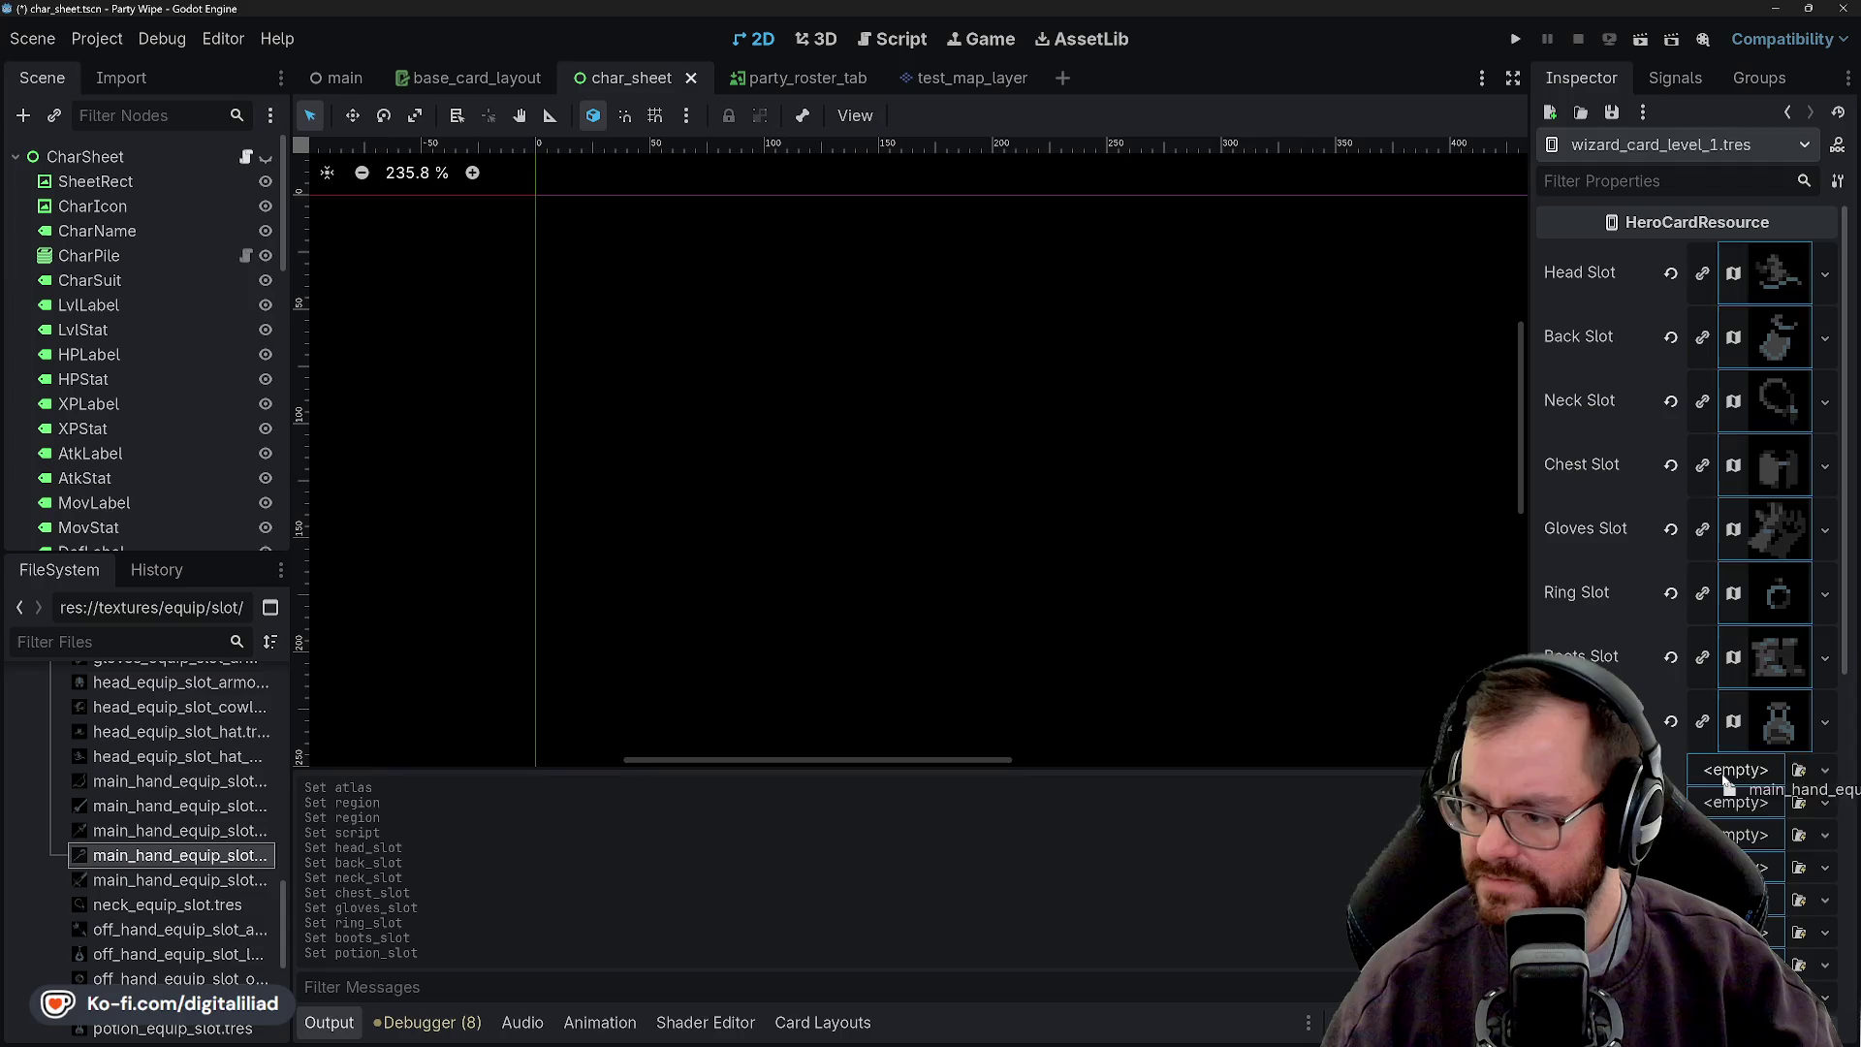
pyautogui.moveTo(1724, 783); pyautogui.dragTo(1724, 783)
pyautogui.scroll(-1, 116, 930)
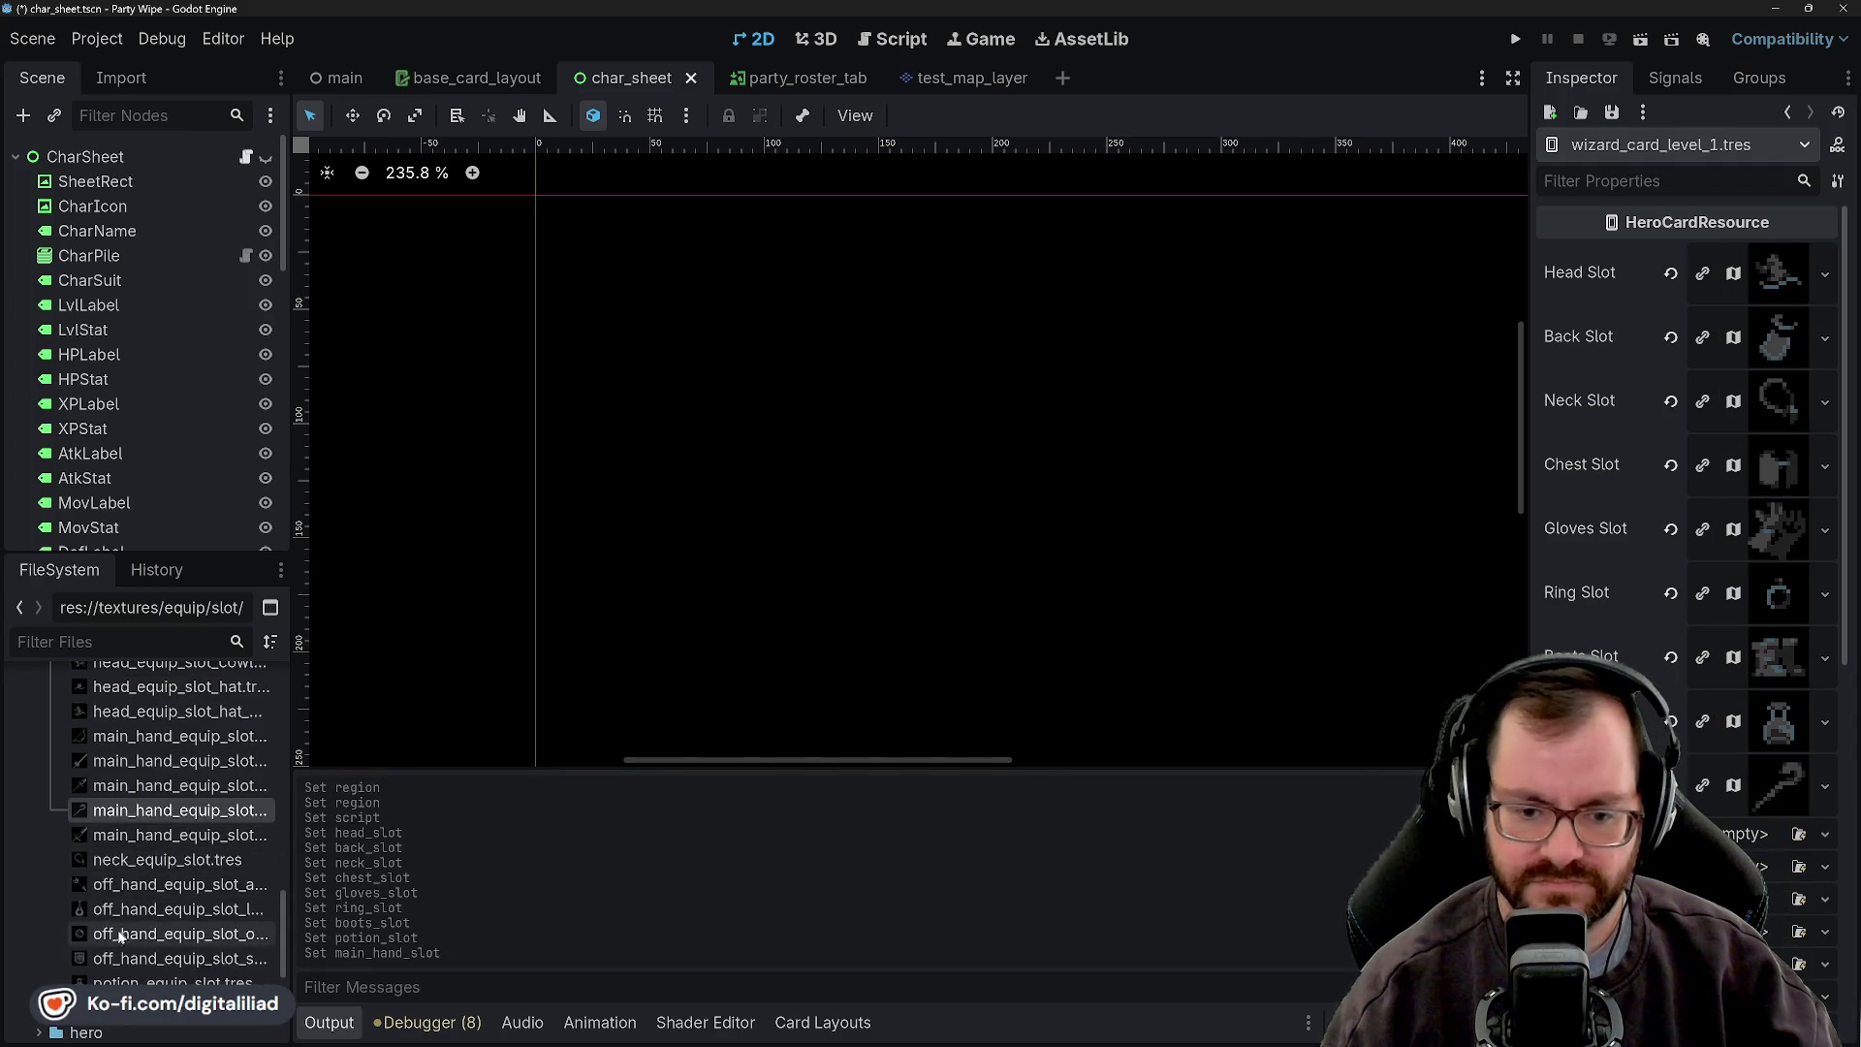
pyautogui.moveTo(129, 937); pyautogui.dragTo(1589, 843)
pyautogui.moveTo(1730, 840); pyautogui.dragTo(1744, 847)
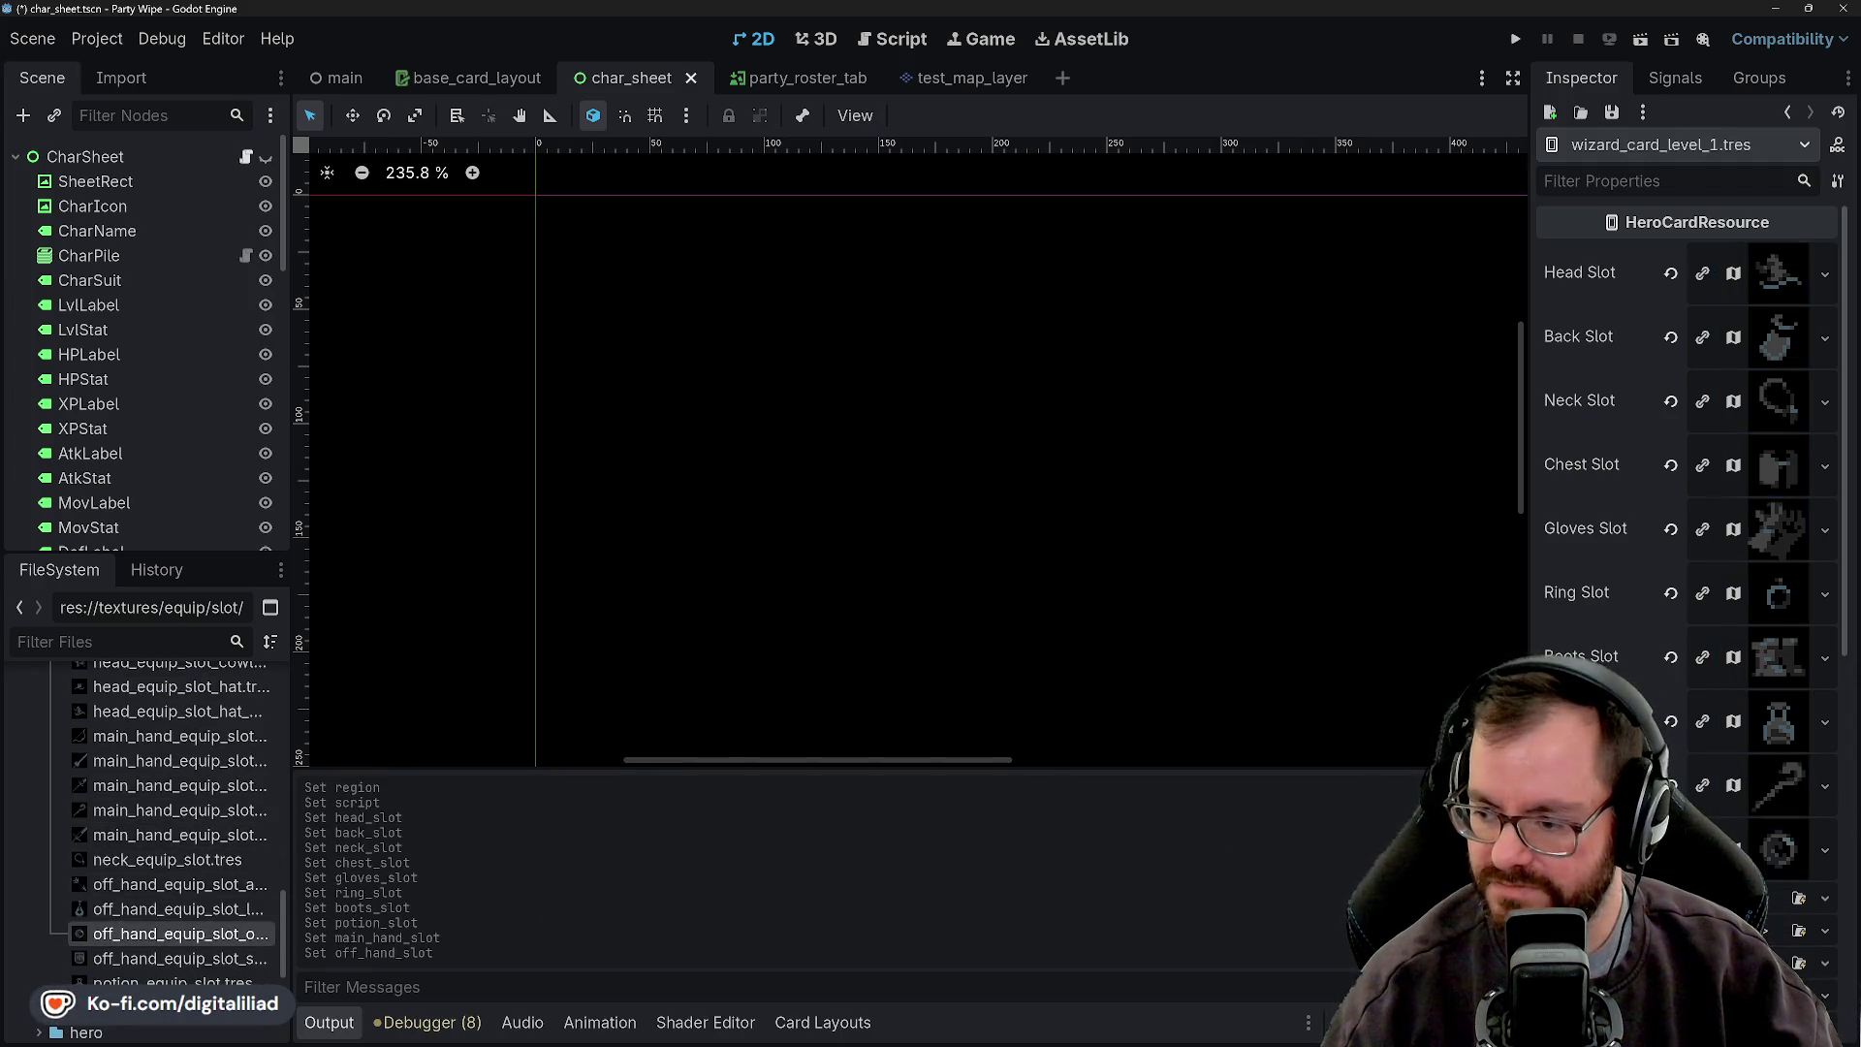
# - Put the pie into Food Slot and the locked ability texture into Ability slots 1–5
pyautogui.scroll(2, 150, 911)
pyautogui.scroll(4, 150, 891)
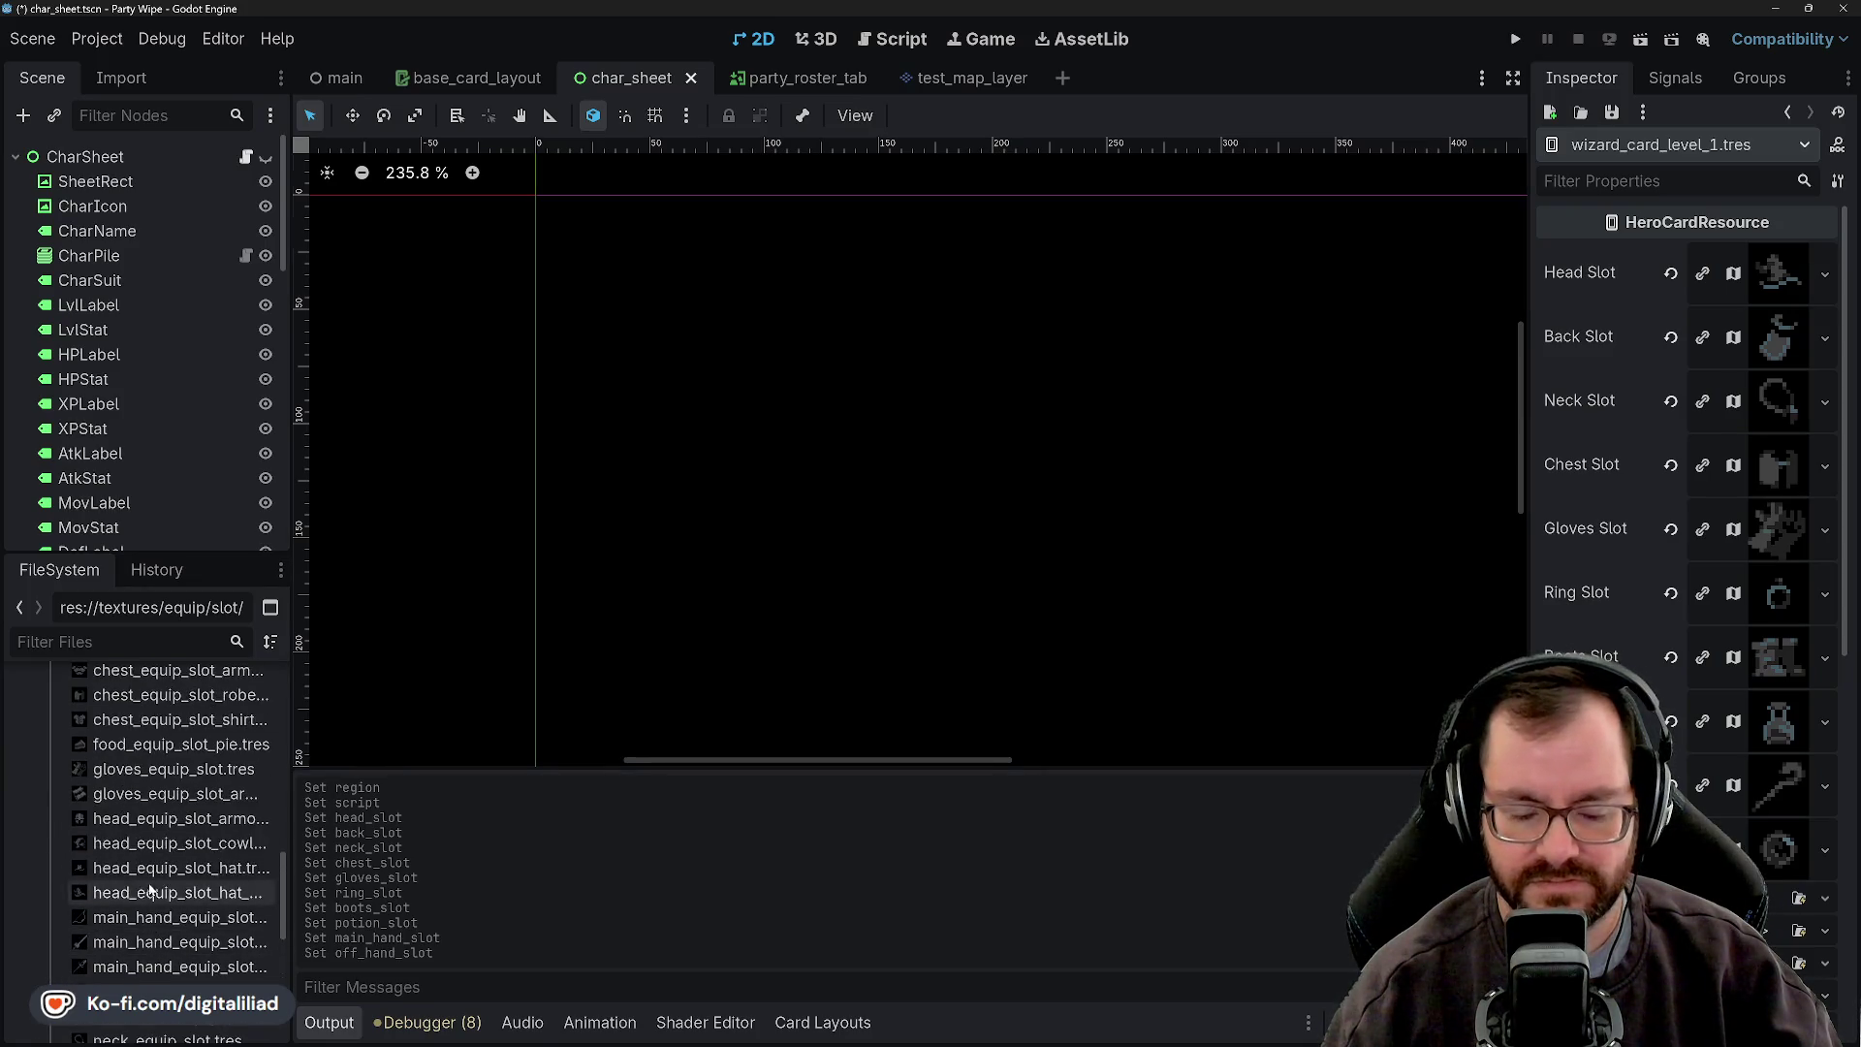
pyautogui.moveTo(146, 789); pyautogui.dragTo(1590, 901)
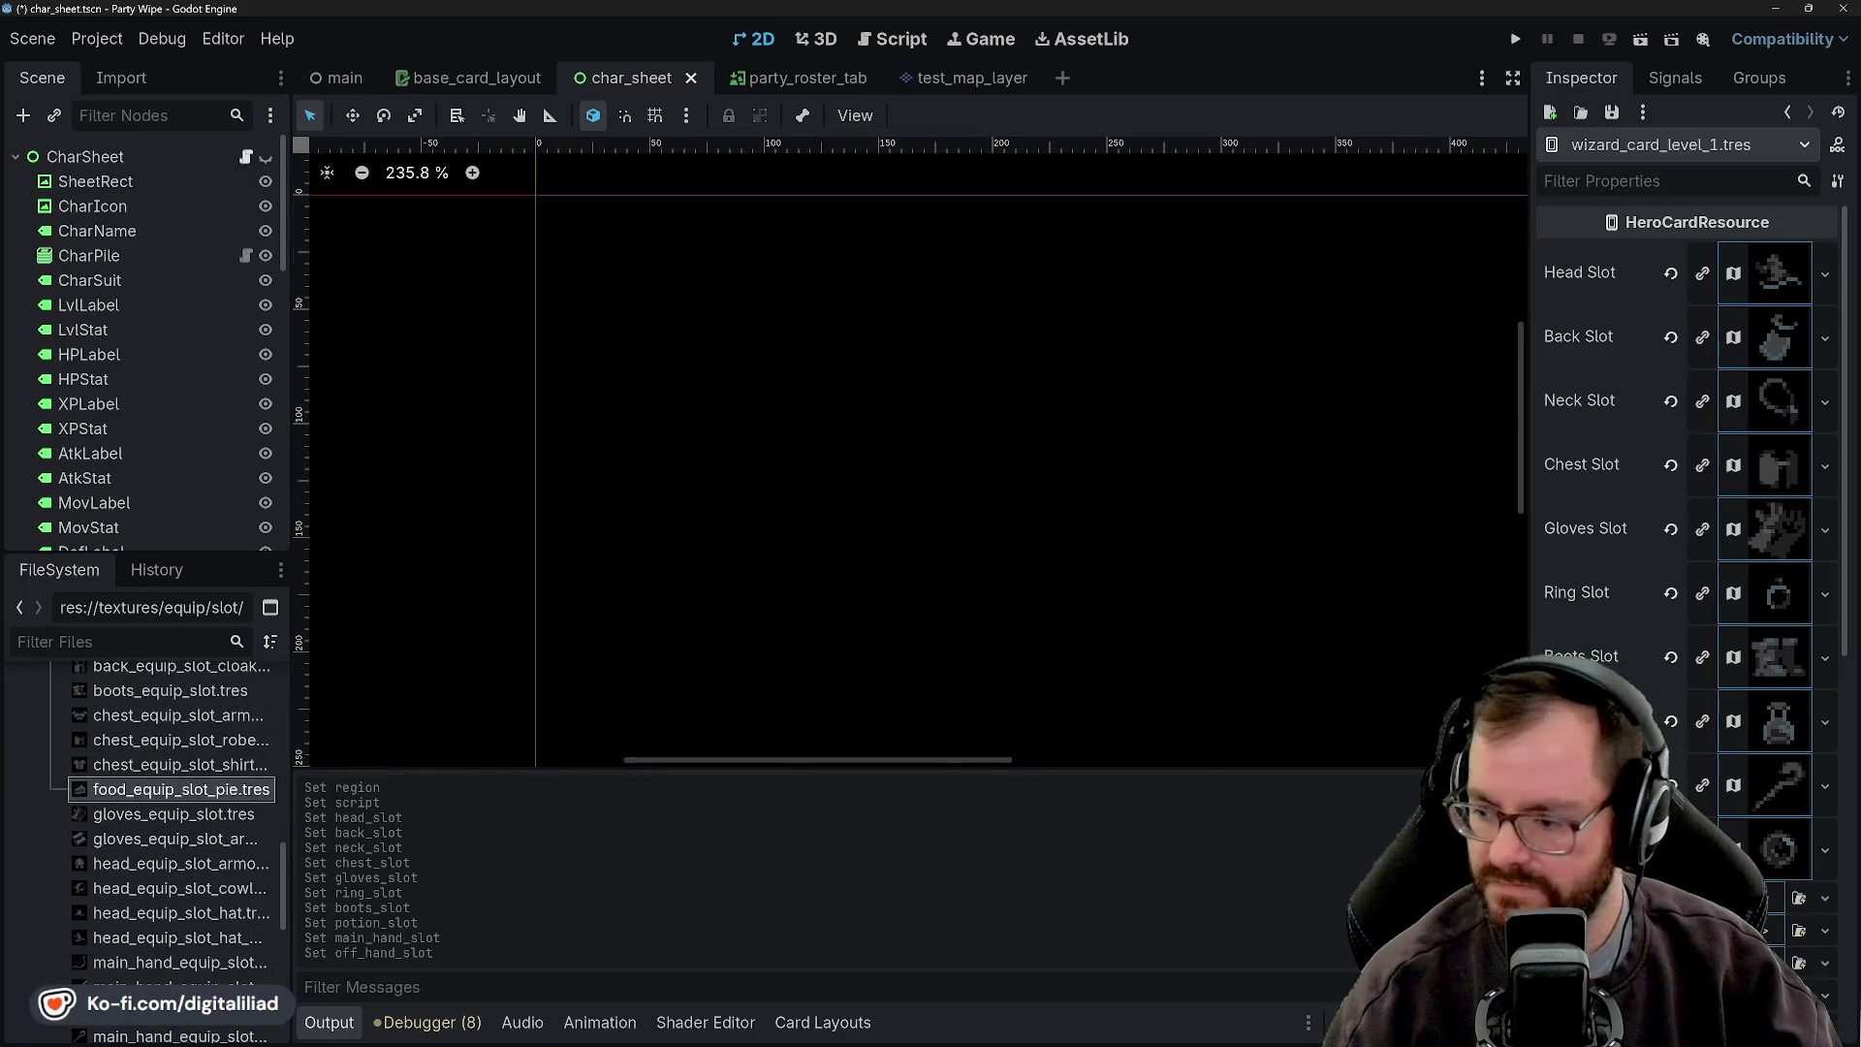
pyautogui.moveTo(1749, 911); pyautogui.dragTo(1773, 914)
pyautogui.scroll(3, 194, 824)
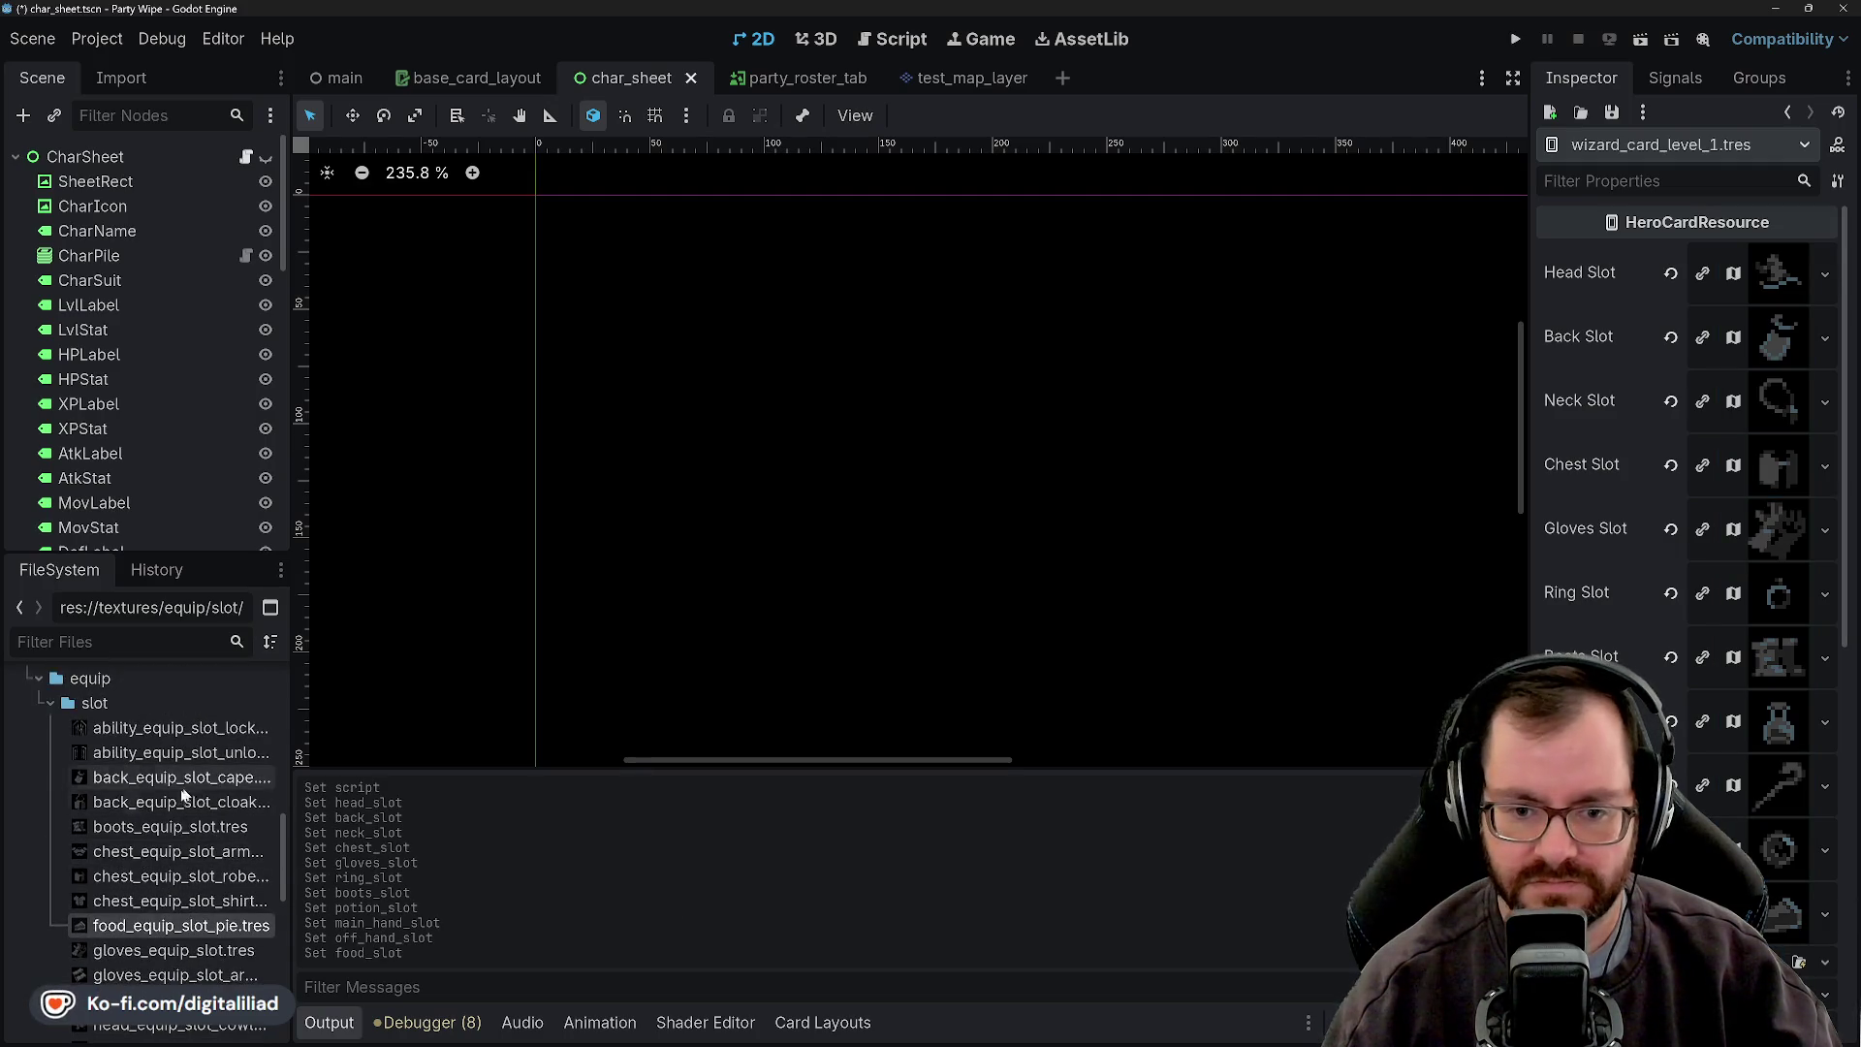
pyautogui.moveTo(145, 729)
pyautogui.mouseDown()
pyautogui.moveTo(1773, 906)
pyautogui.moveTo(1773, 792)
pyautogui.mouseUp()
pyautogui.moveTo(141, 752)
pyautogui.mouseDown()
pyautogui.moveTo(1762, 874)
pyautogui.moveTo(1778, 857)
pyautogui.mouseUp()
pyautogui.moveTo(184, 752)
pyautogui.mouseDown()
pyautogui.moveTo(1781, 951)
pyautogui.moveTo(1779, 916)
pyautogui.moveTo(1795, 967)
pyautogui.moveTo(199, 746)
pyautogui.moveTo(1778, 867)
pyautogui.moveTo(1788, 989)
pyautogui.mouseUp()
pyautogui.scroll(3, 1762, 797)
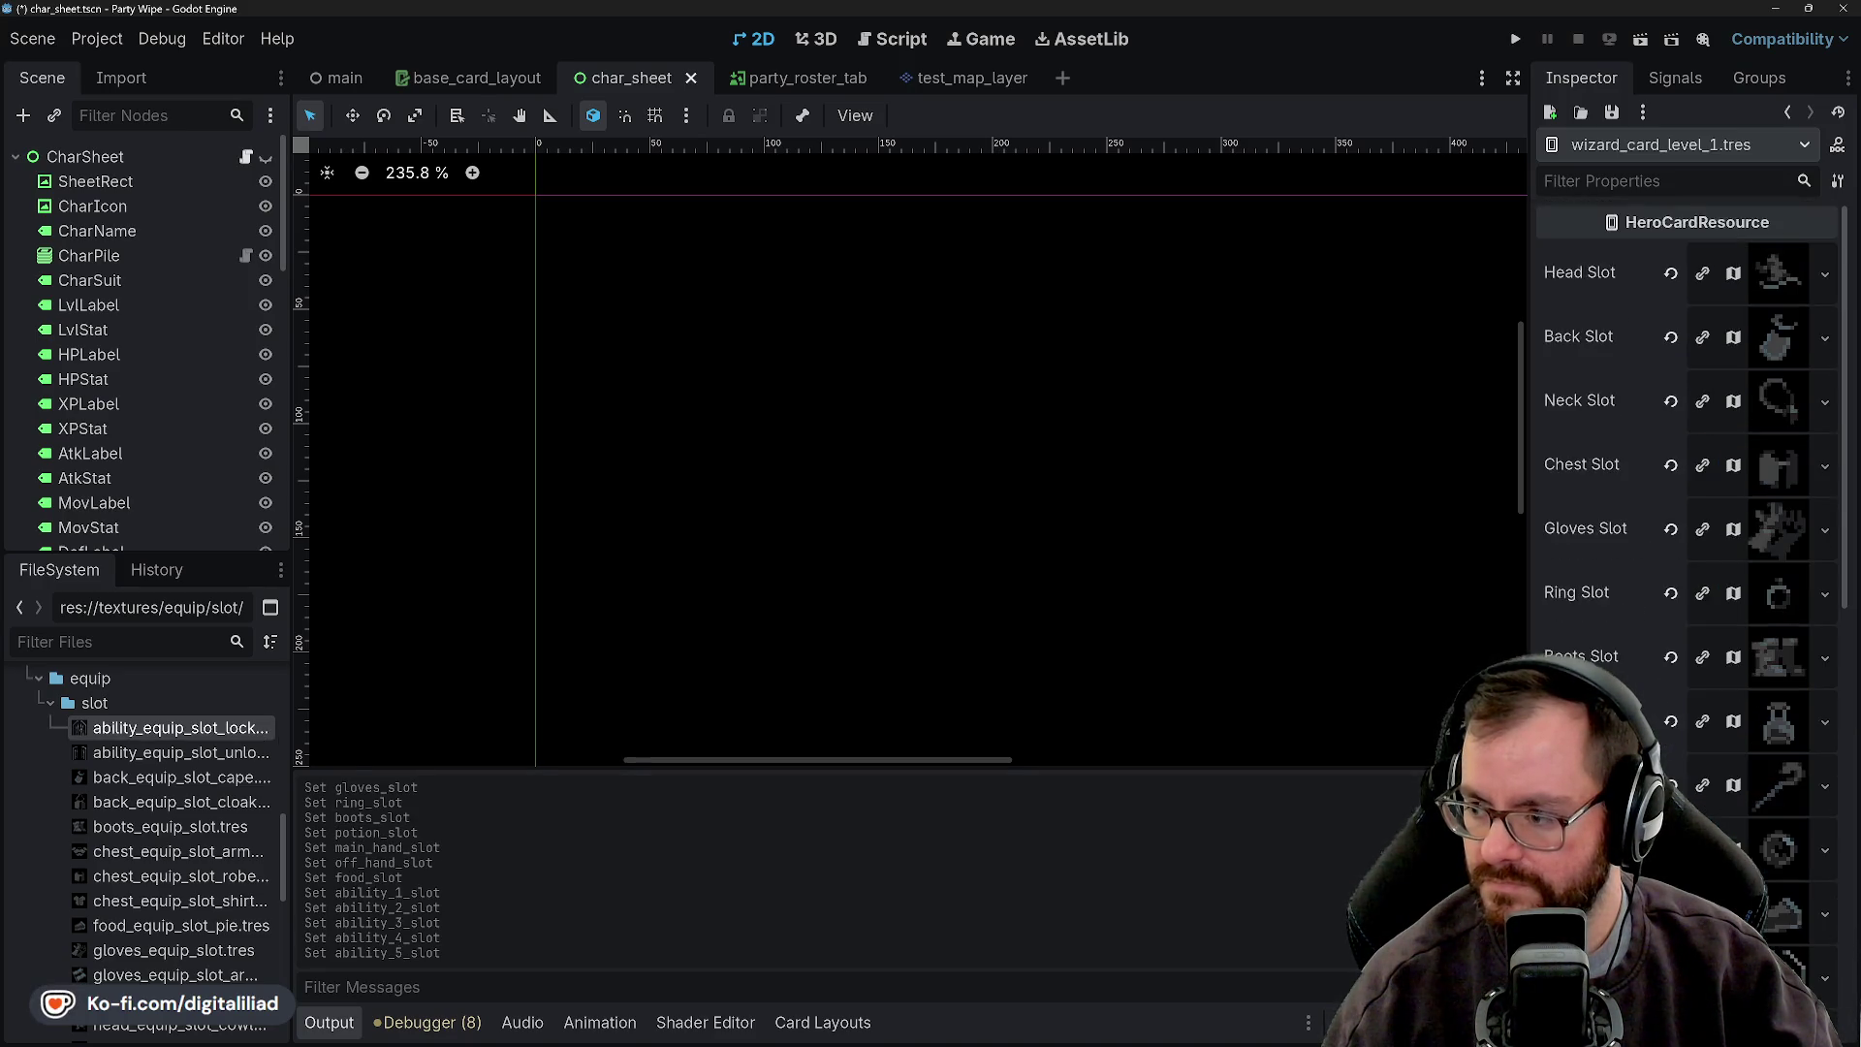
pyautogui.click(1619, 114)
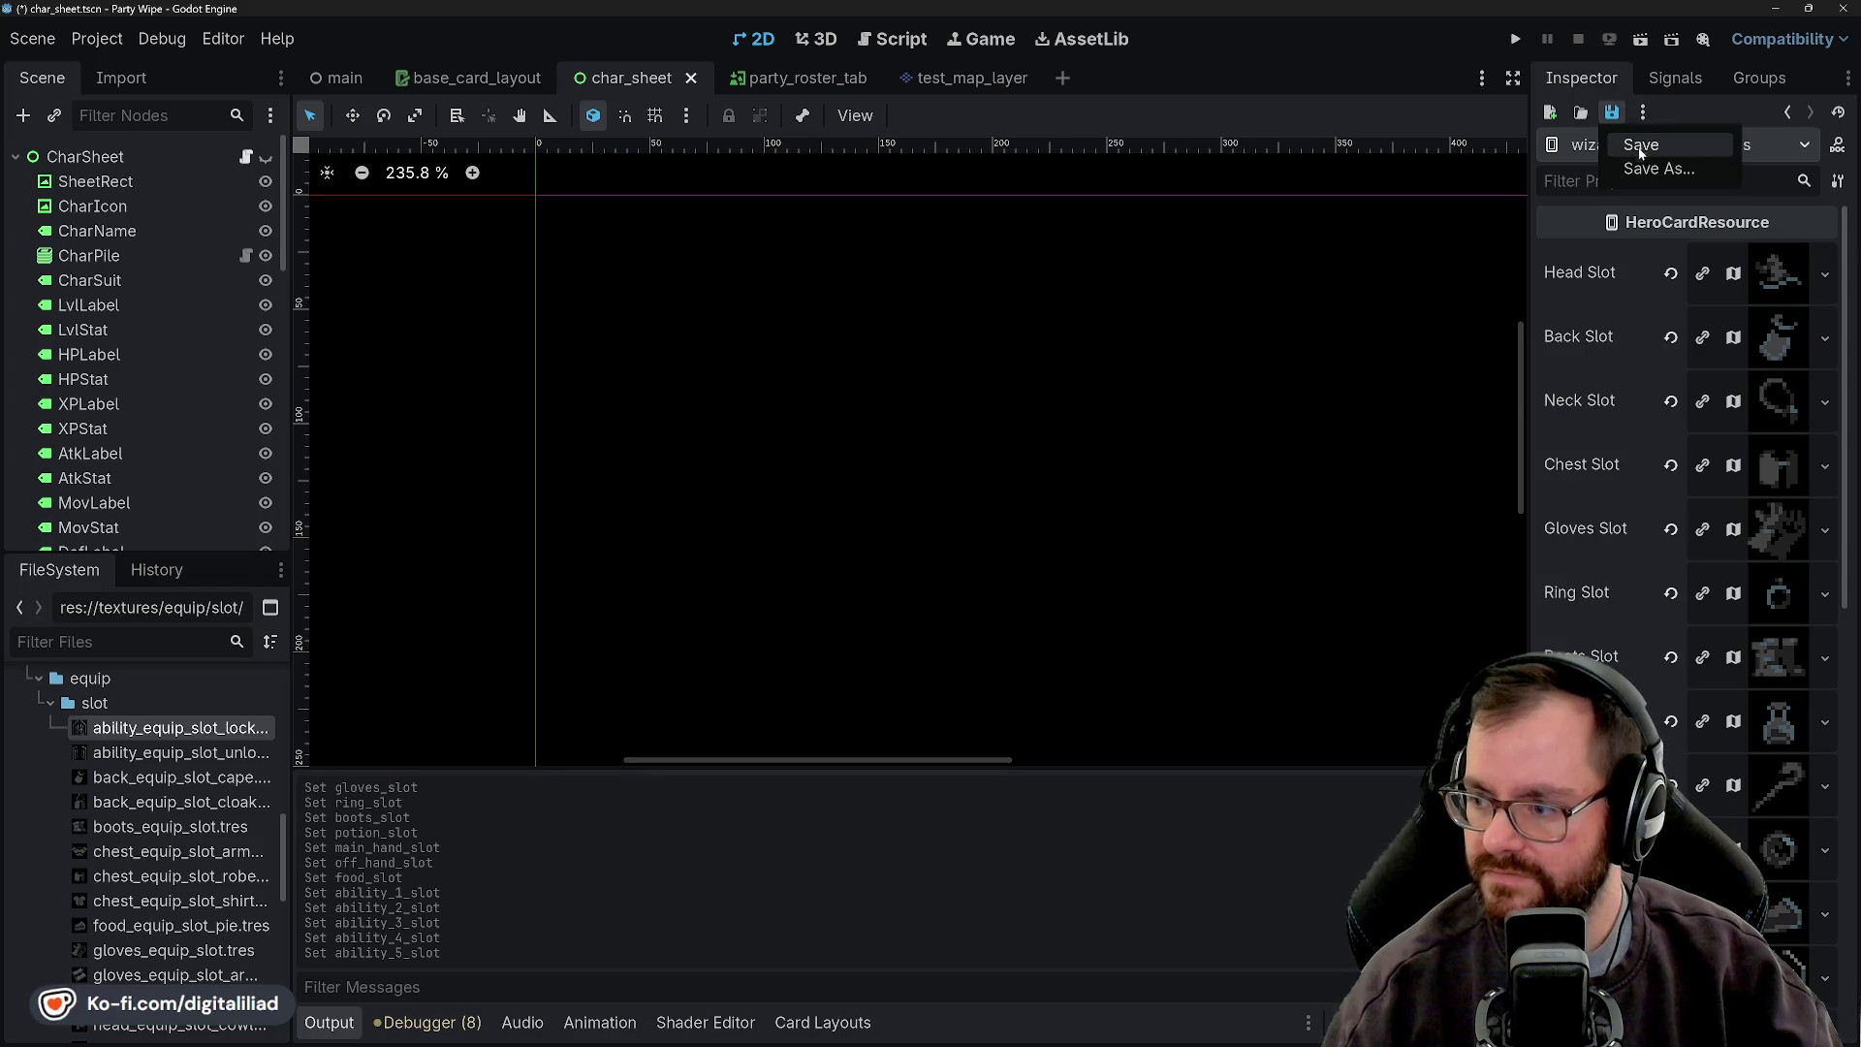
# - Save the wizard card, run the game, add the Wizard to the party, and open its character sheet
pyautogui.click(1640, 146)
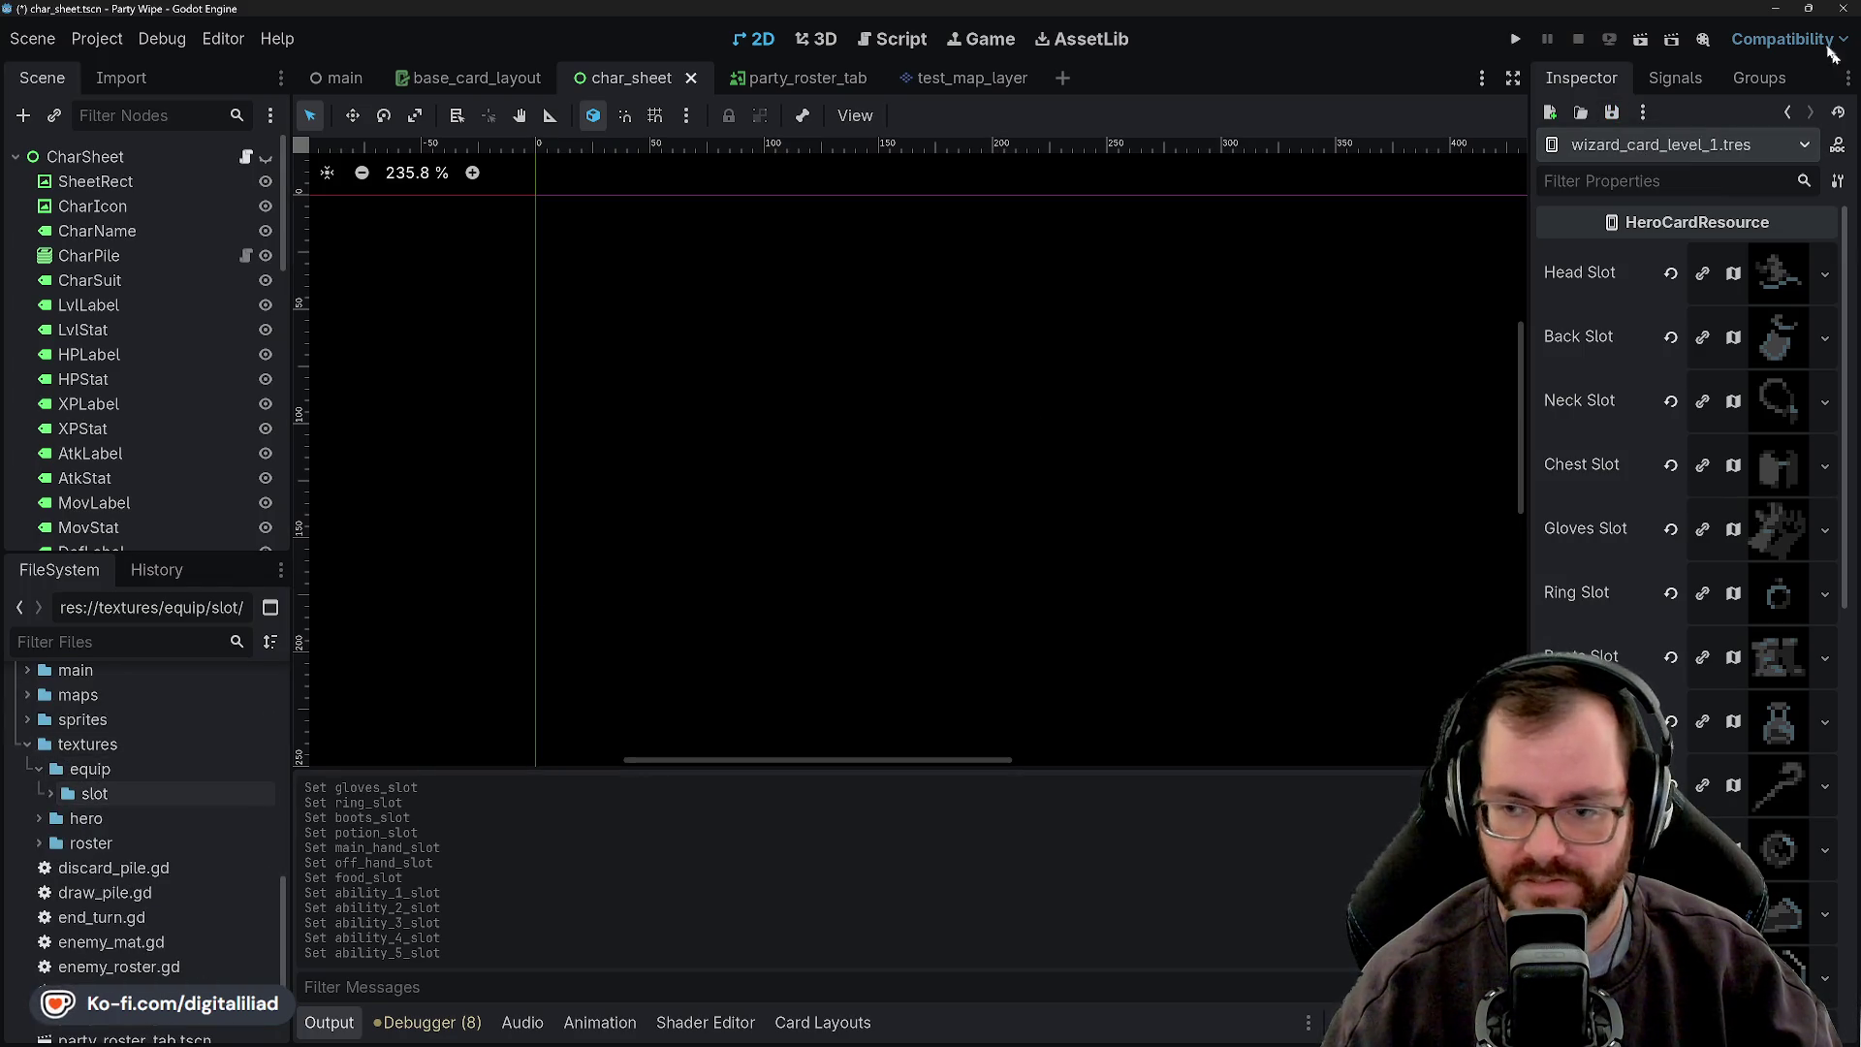
pyautogui.click(1514, 39)
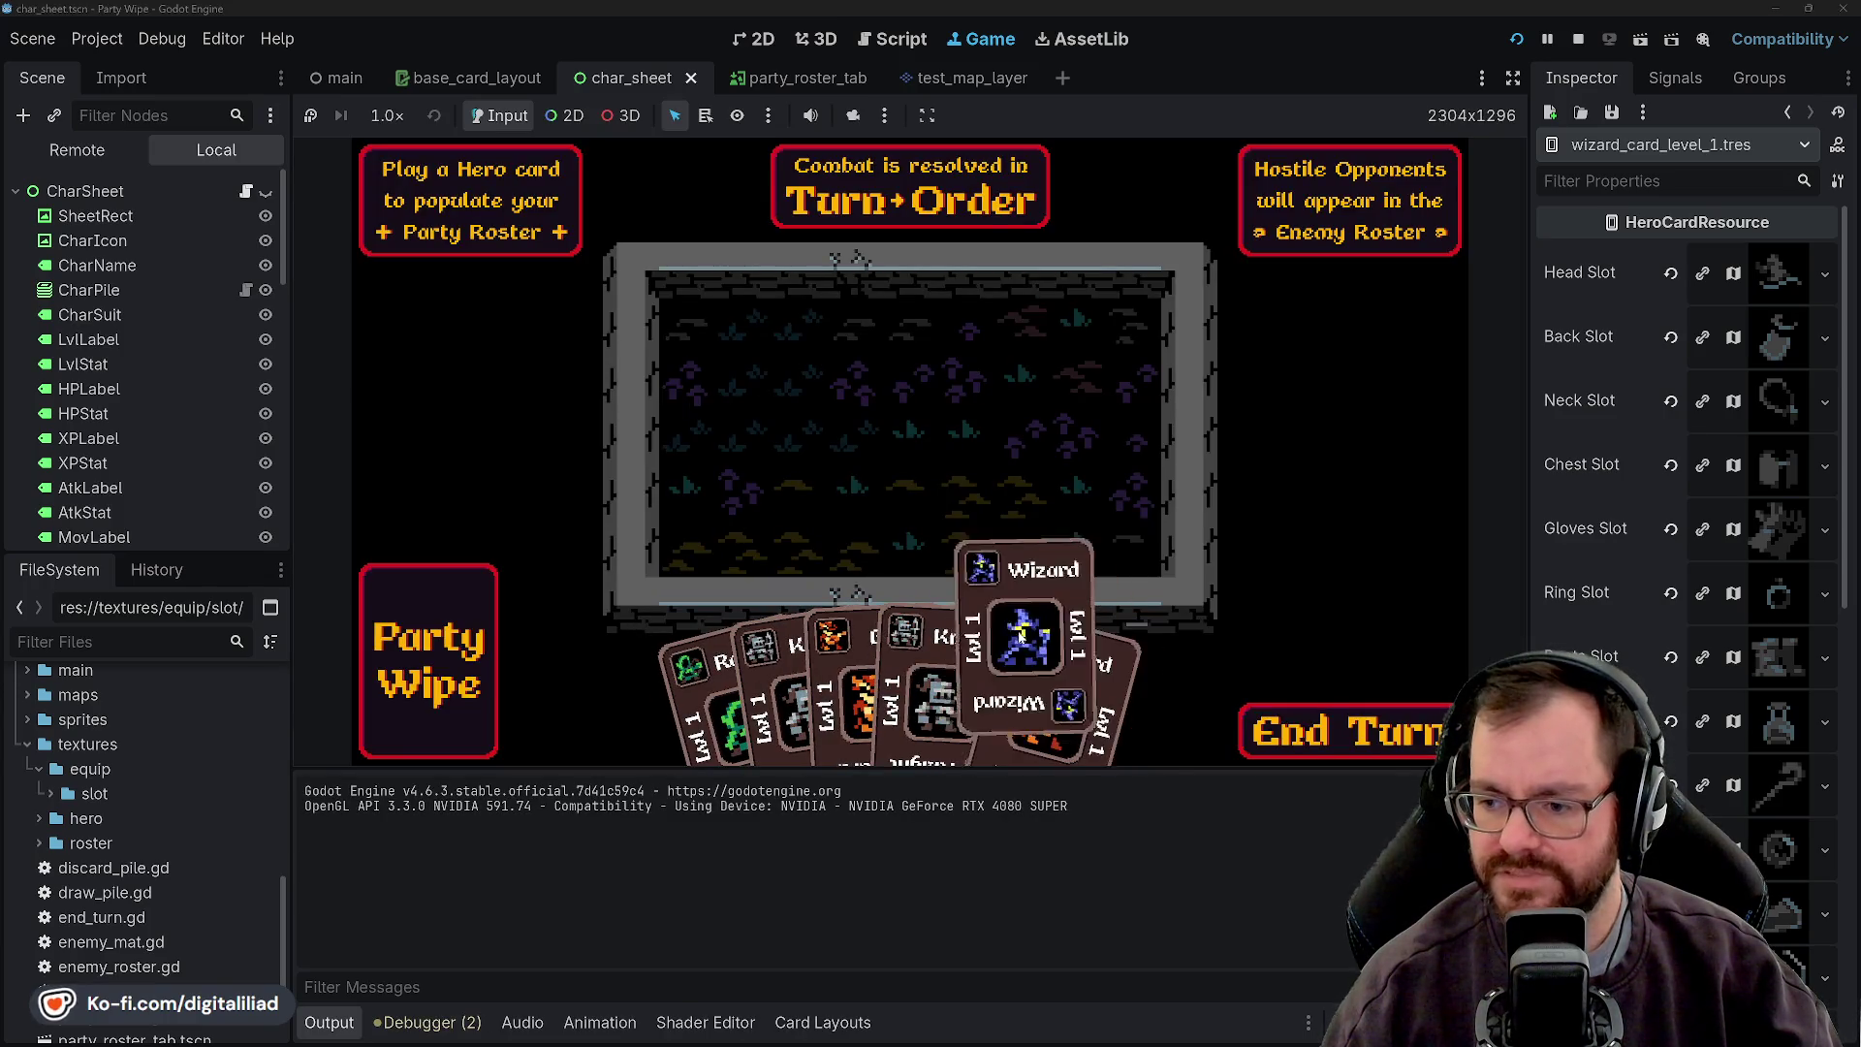
pyautogui.moveTo(1041, 733); pyautogui.dragTo(455, 238)
pyautogui.click(496, 194)
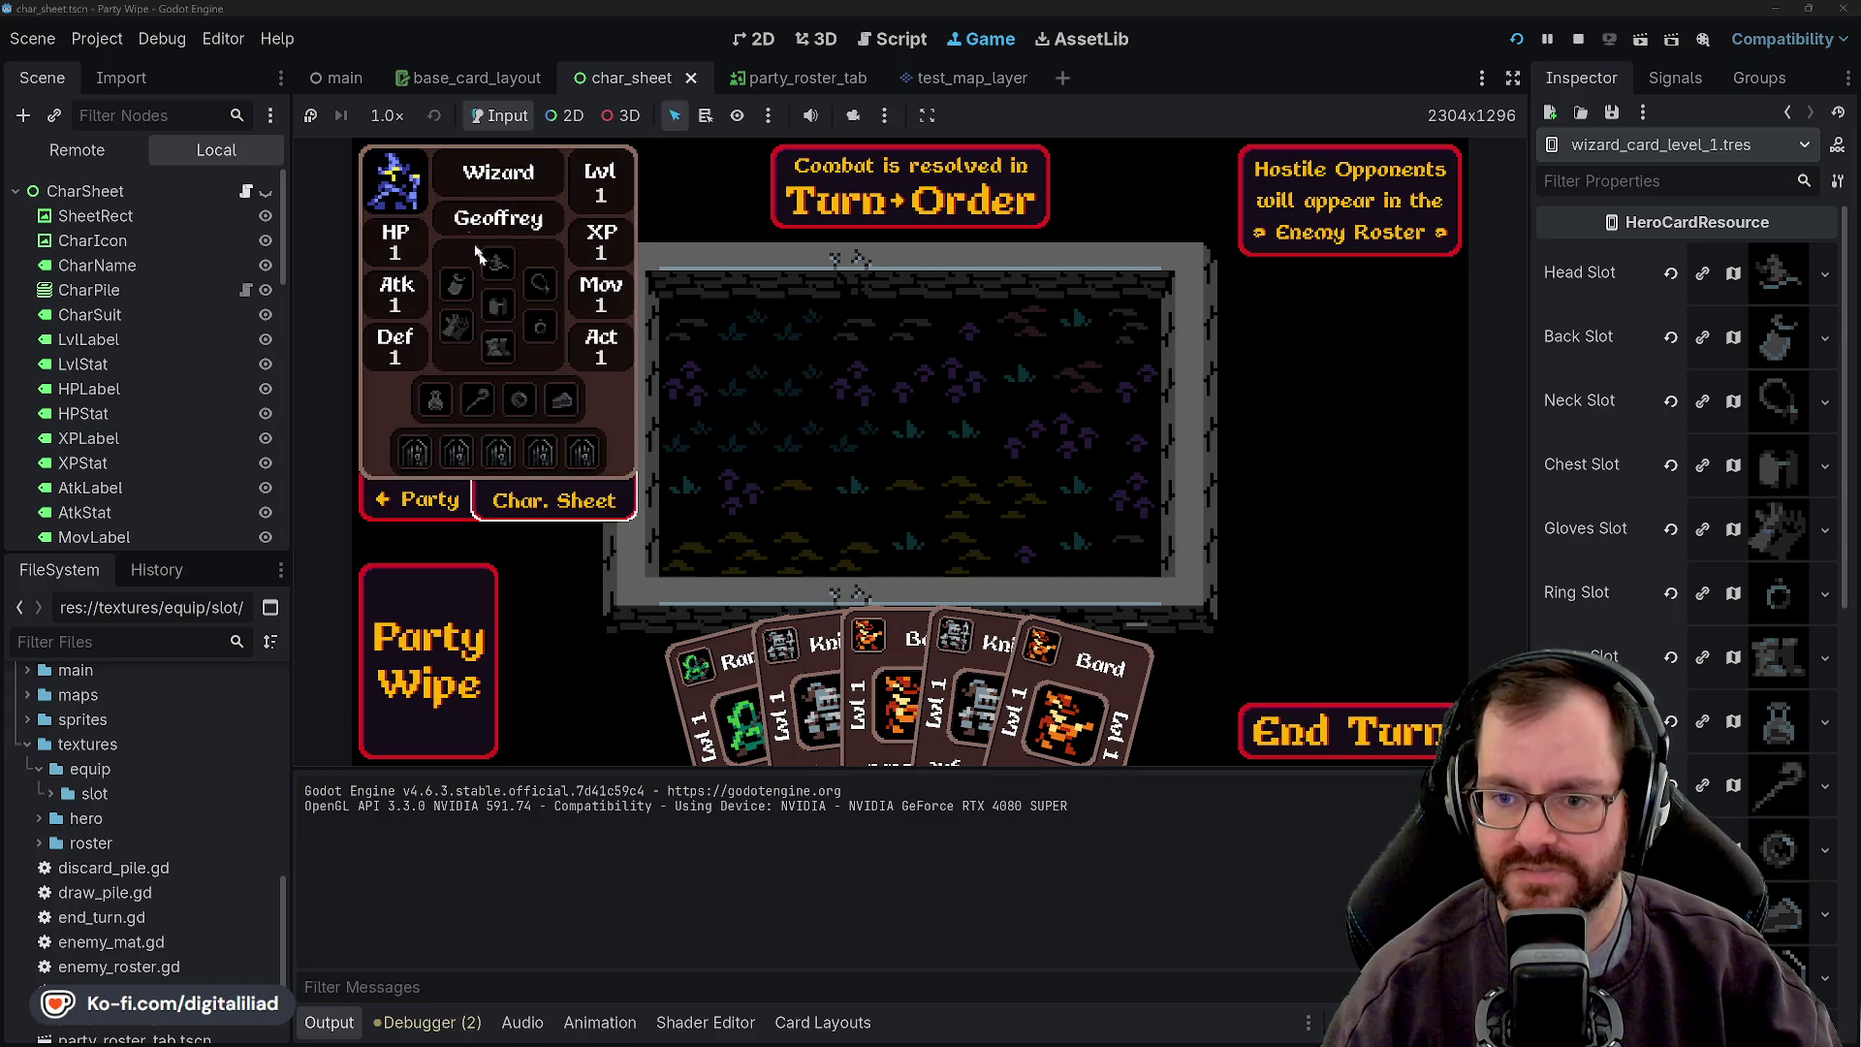
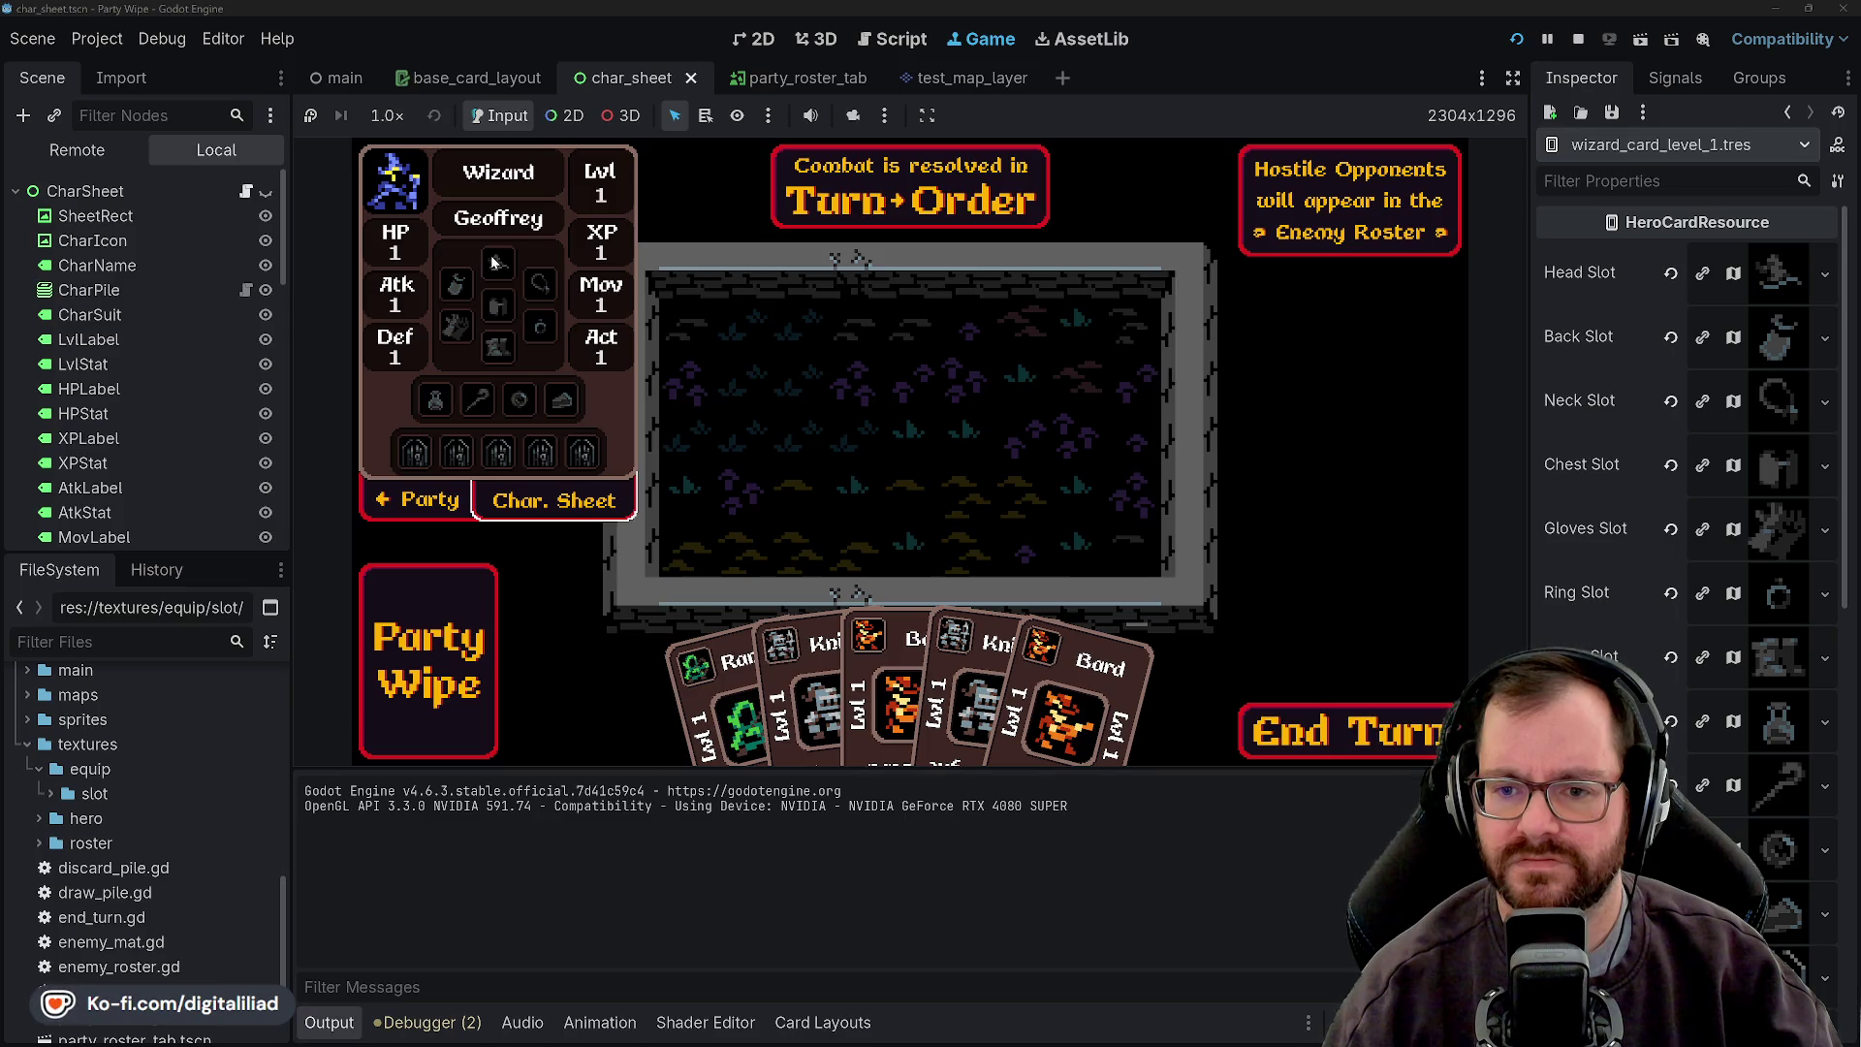
# - Stop the running game and bring up char_sheet.ase in Aseprite
pyautogui.click(1578, 41)
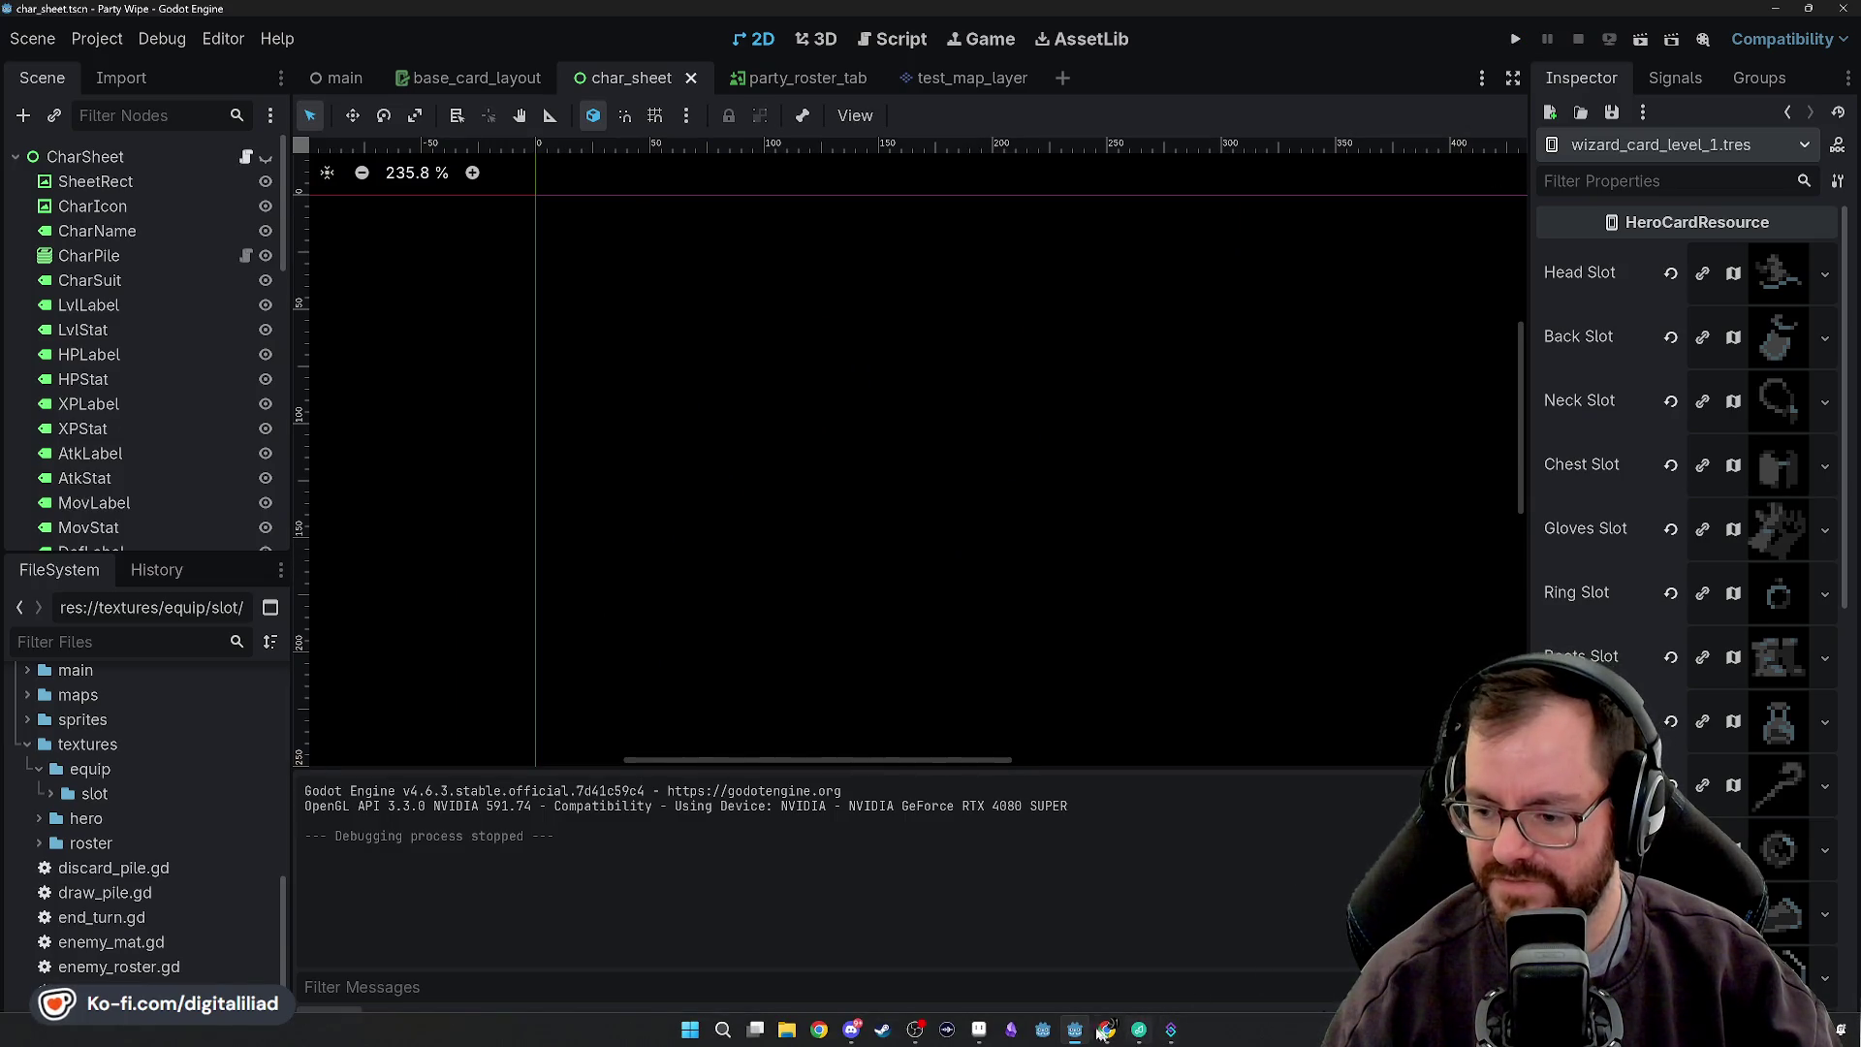
pyautogui.click(986, 1034)
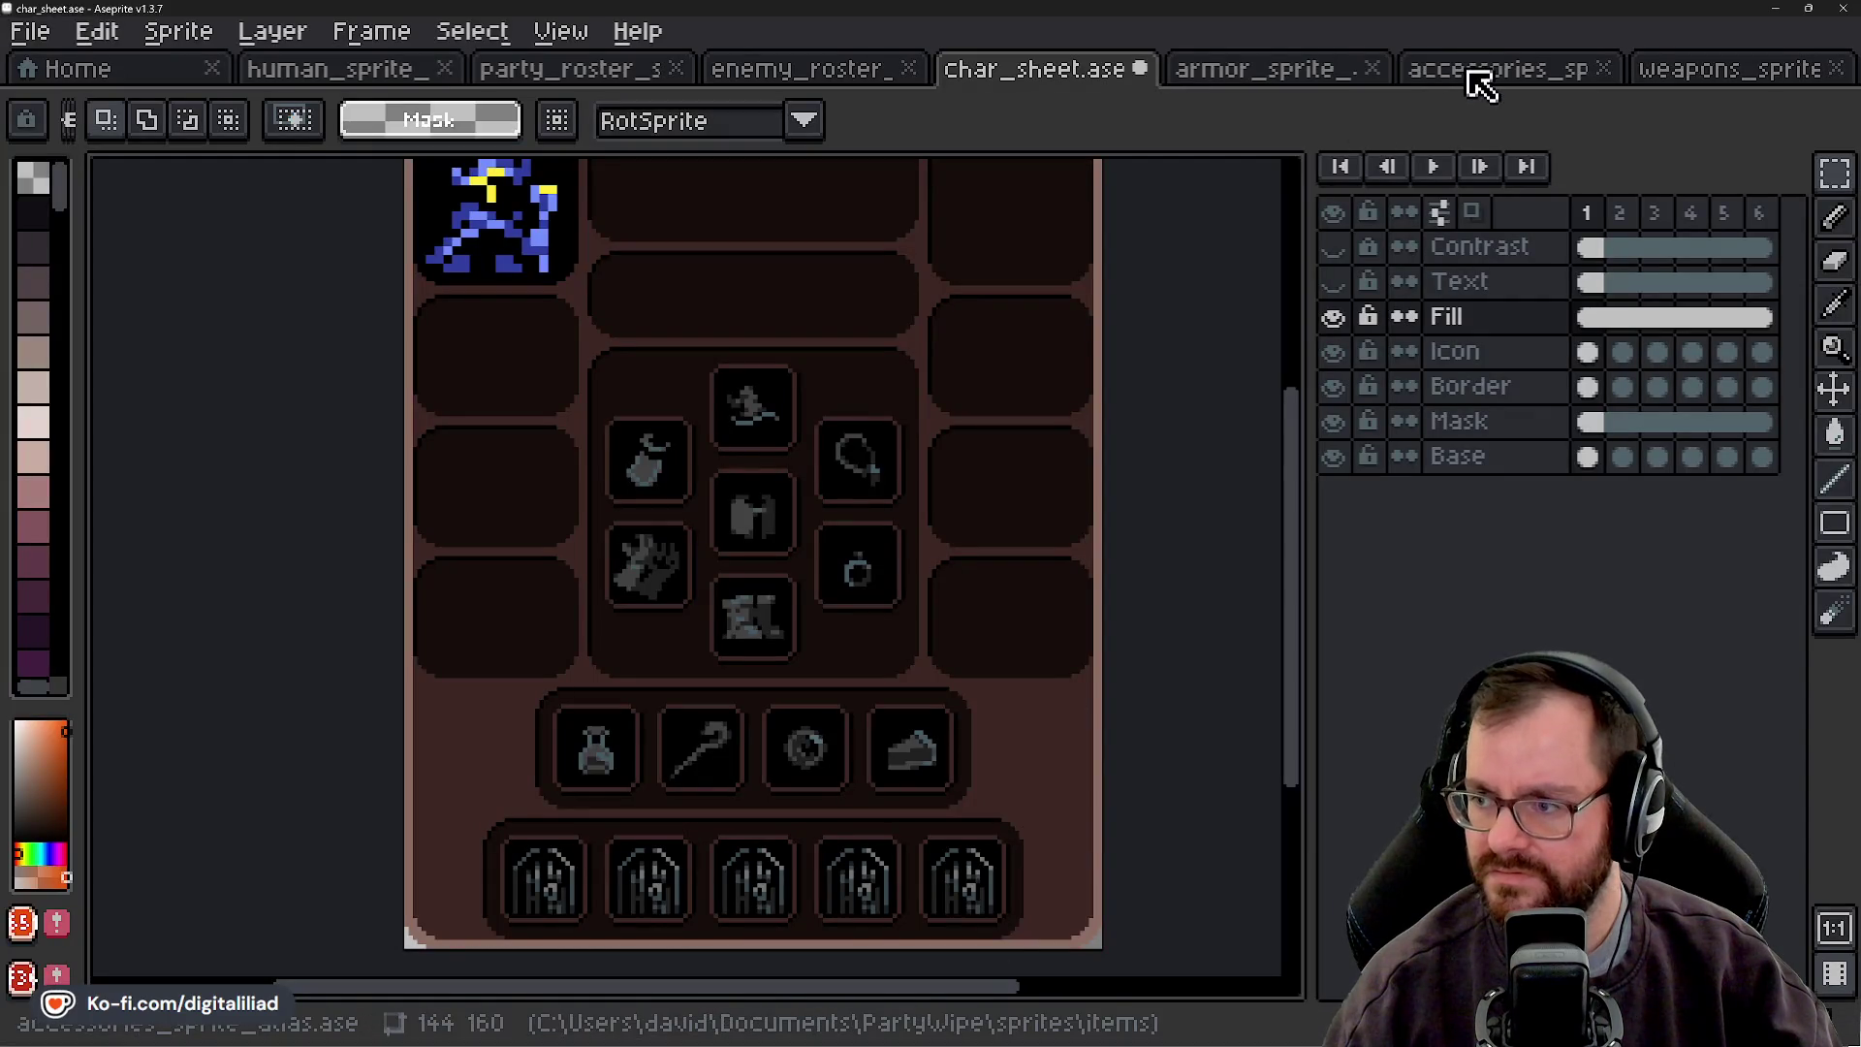
# - Review the accessories and weapons sprite atlases, panning around the weapons sheet
pyautogui.click(1482, 72)
pyautogui.hscroll(5, 1150, 573)
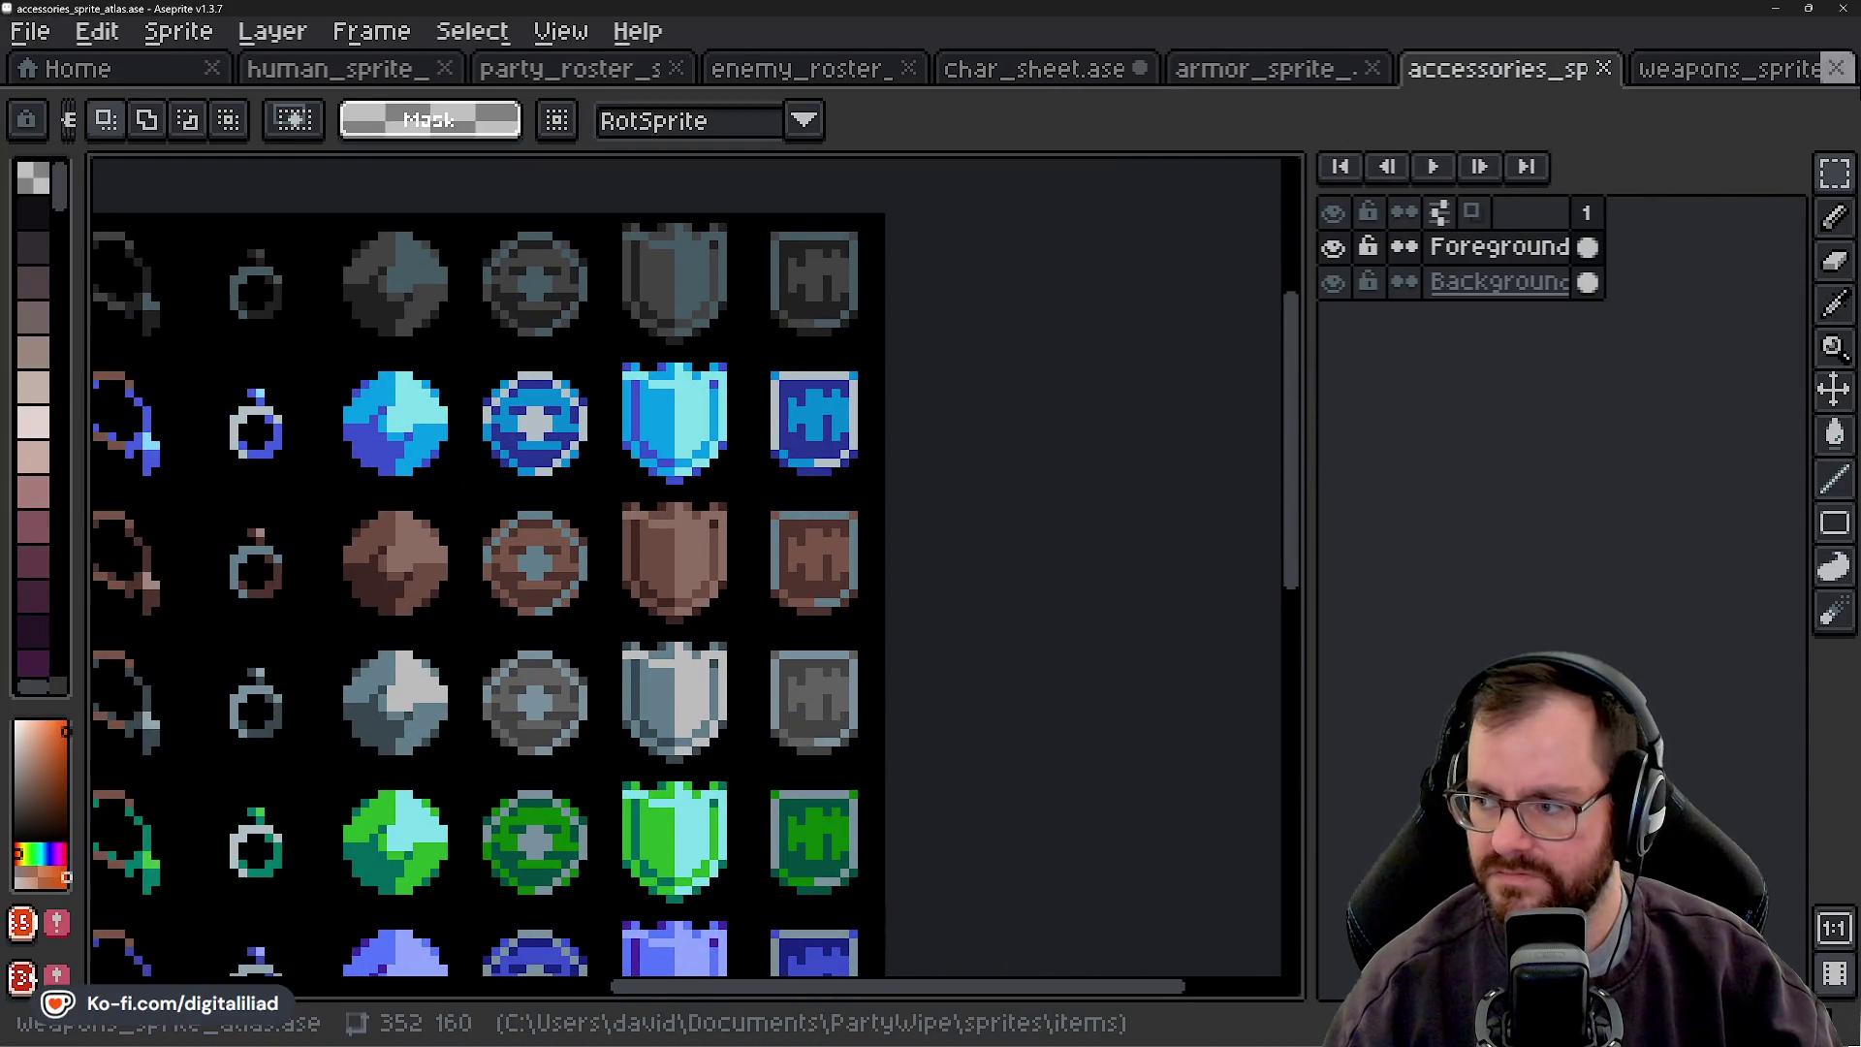
pyautogui.click(1764, 73)
pyautogui.scroll(-5, 998, 540)
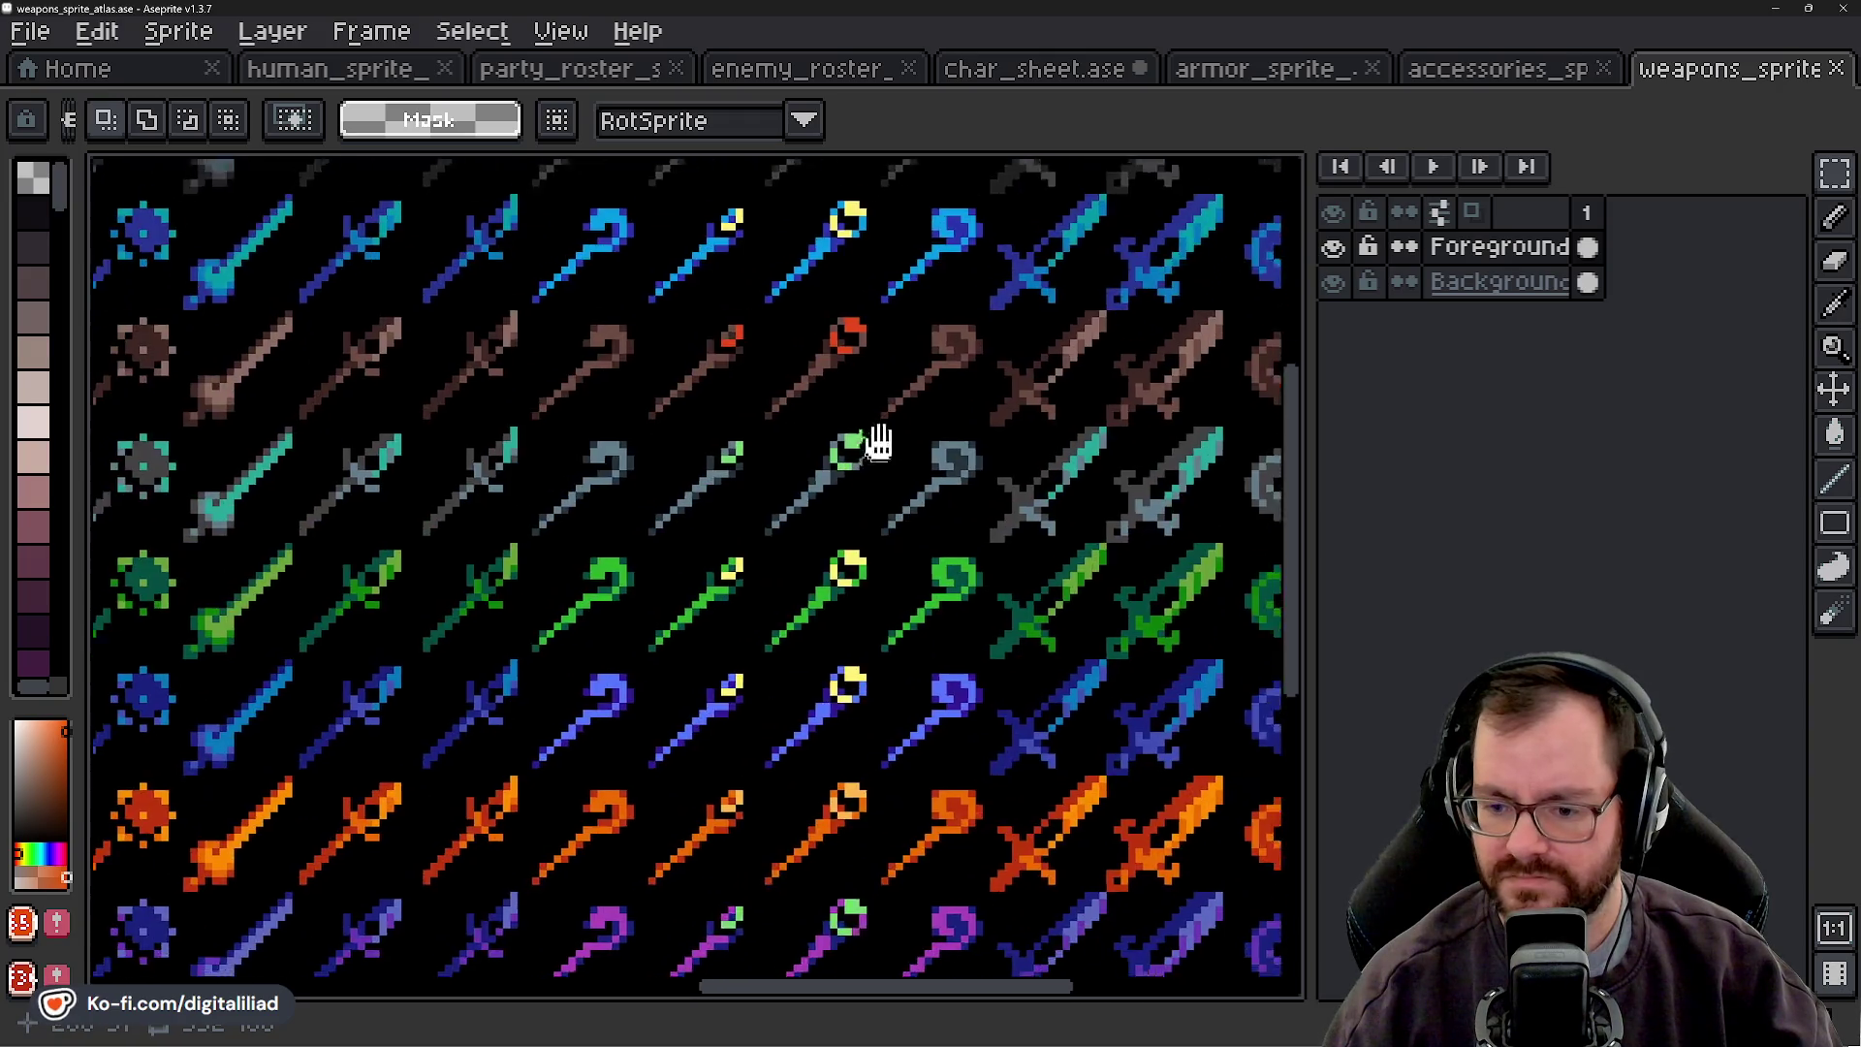
pyautogui.scroll(-2, 760, 517)
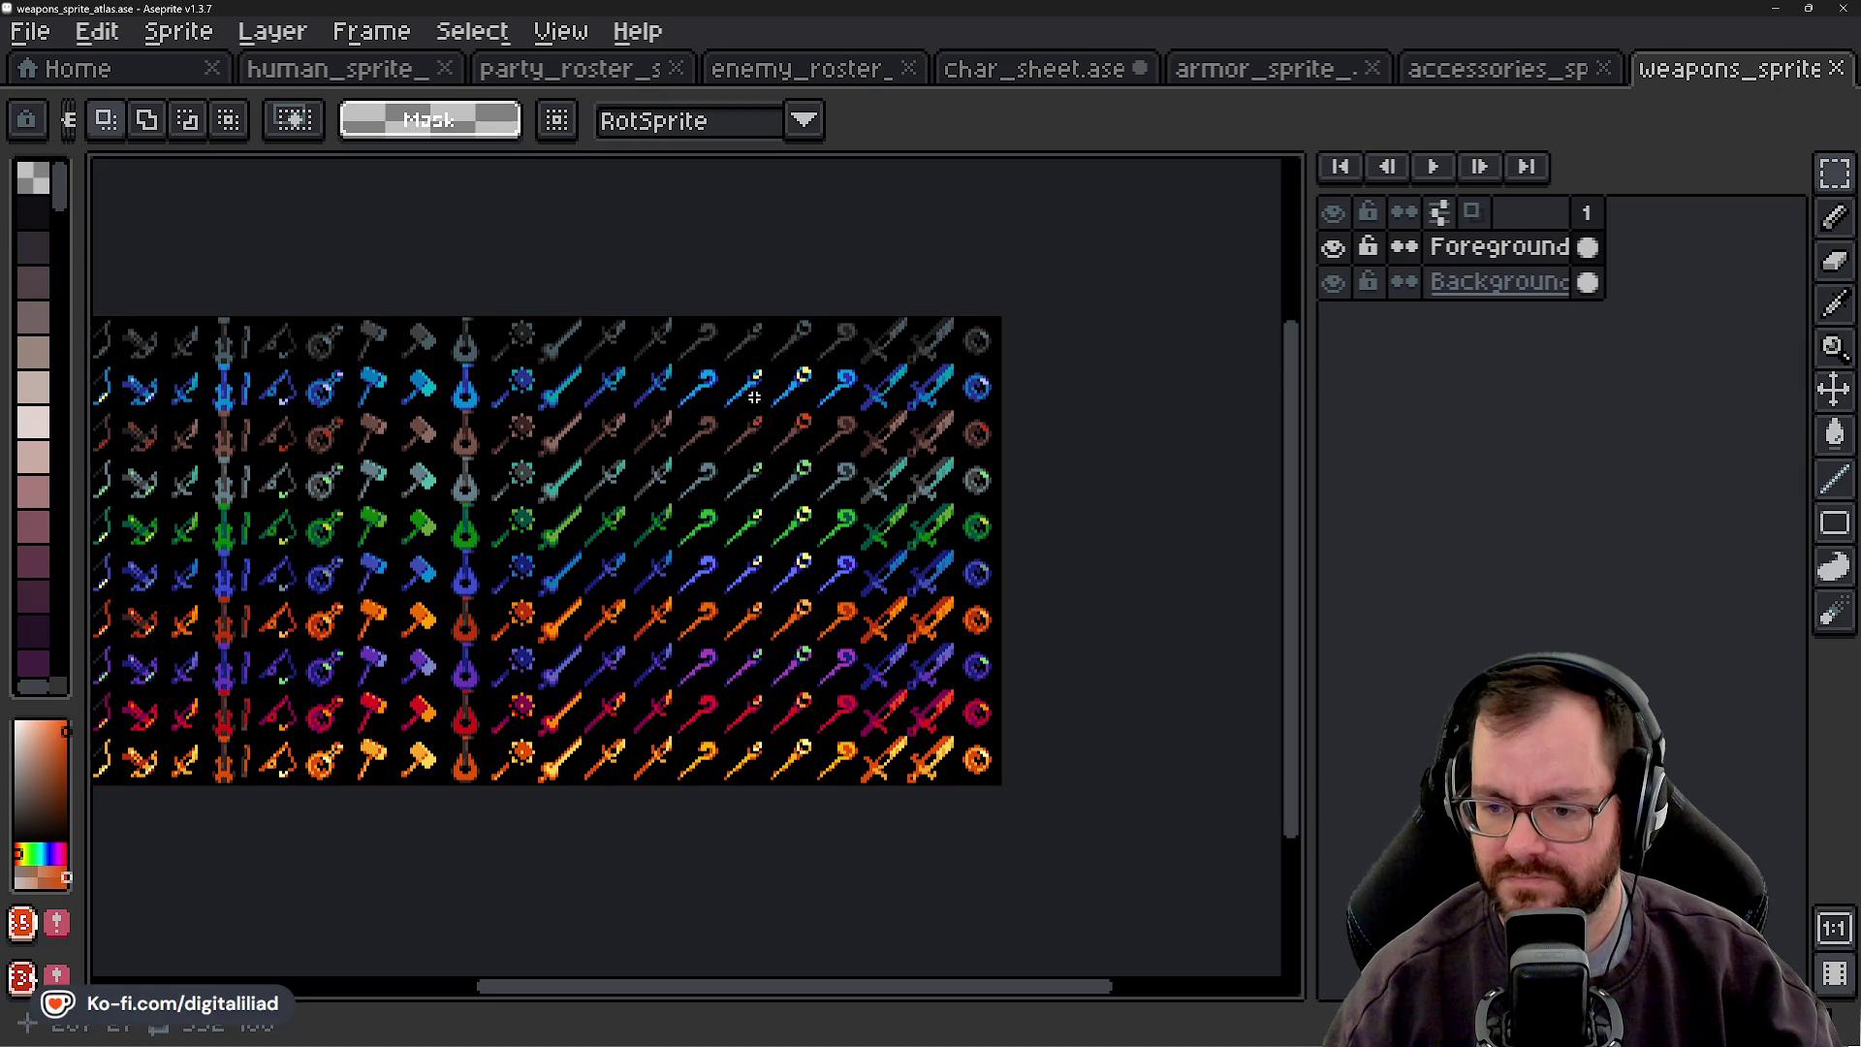
pyautogui.scroll(3, 754, 396)
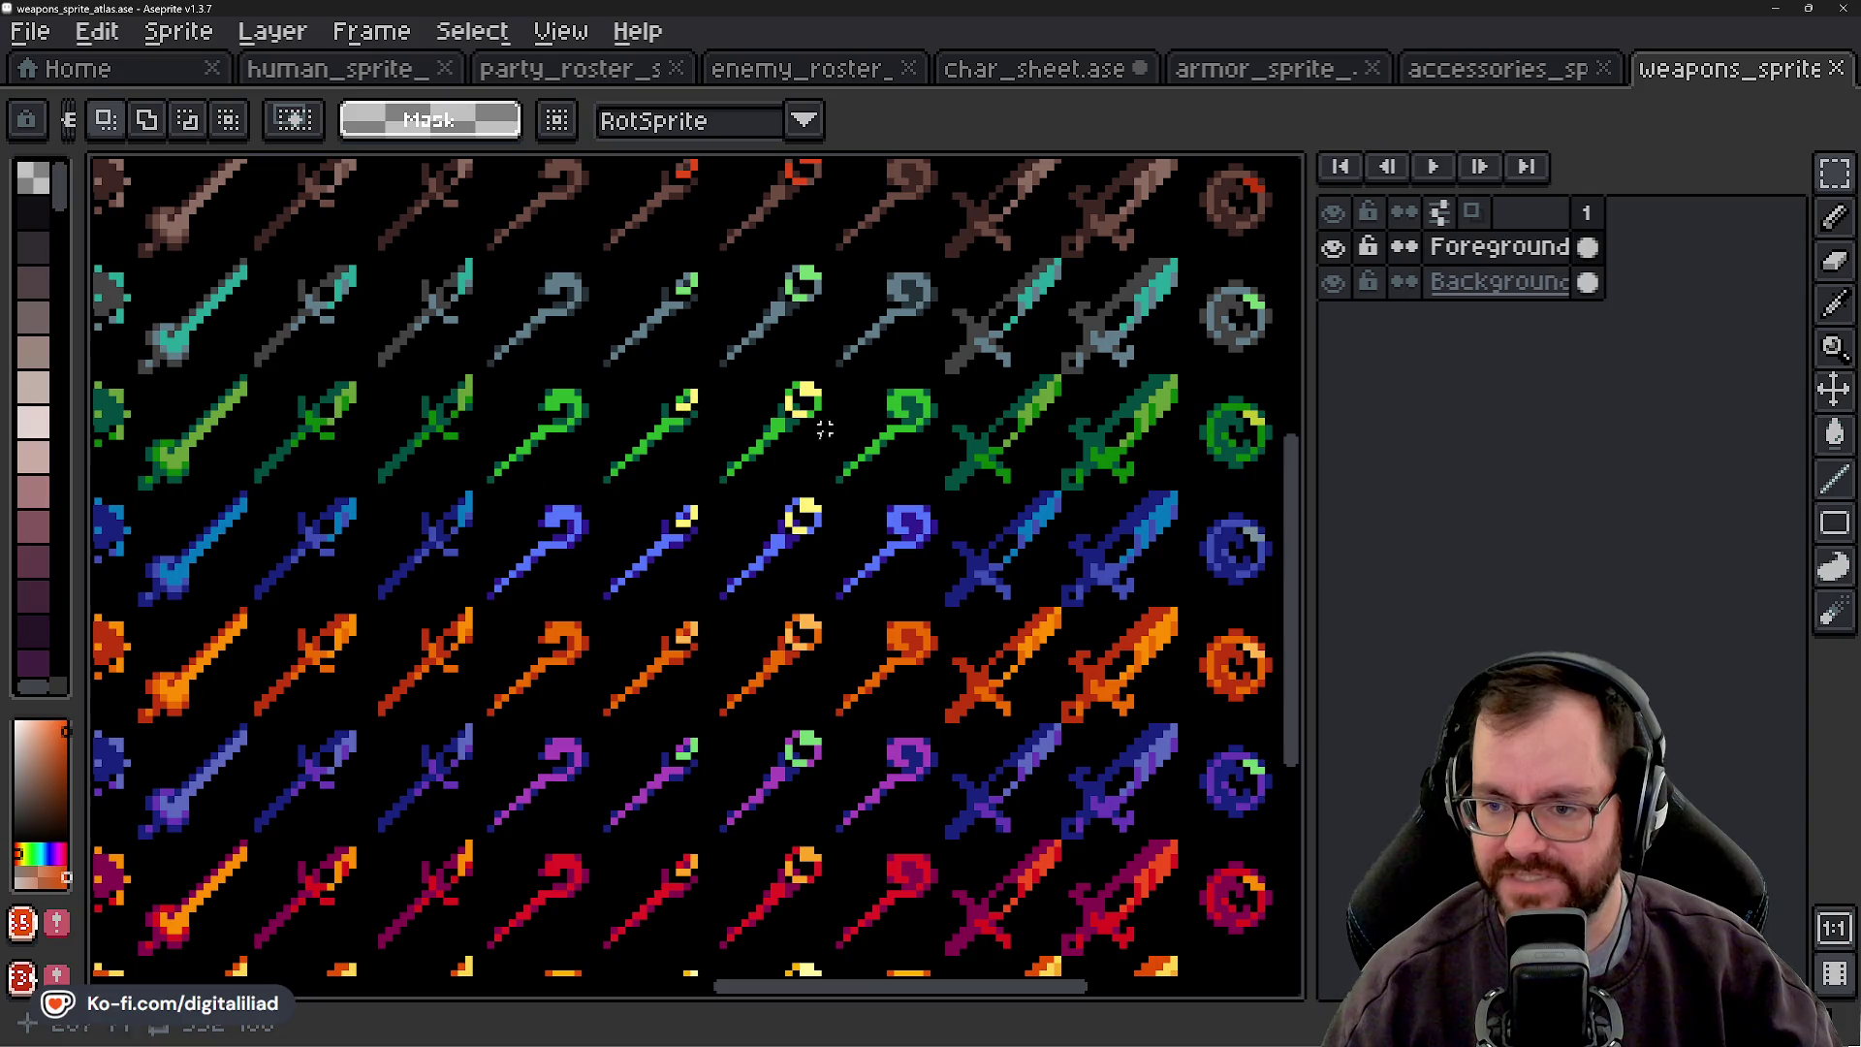
pyautogui.scroll(-1, 824, 429)
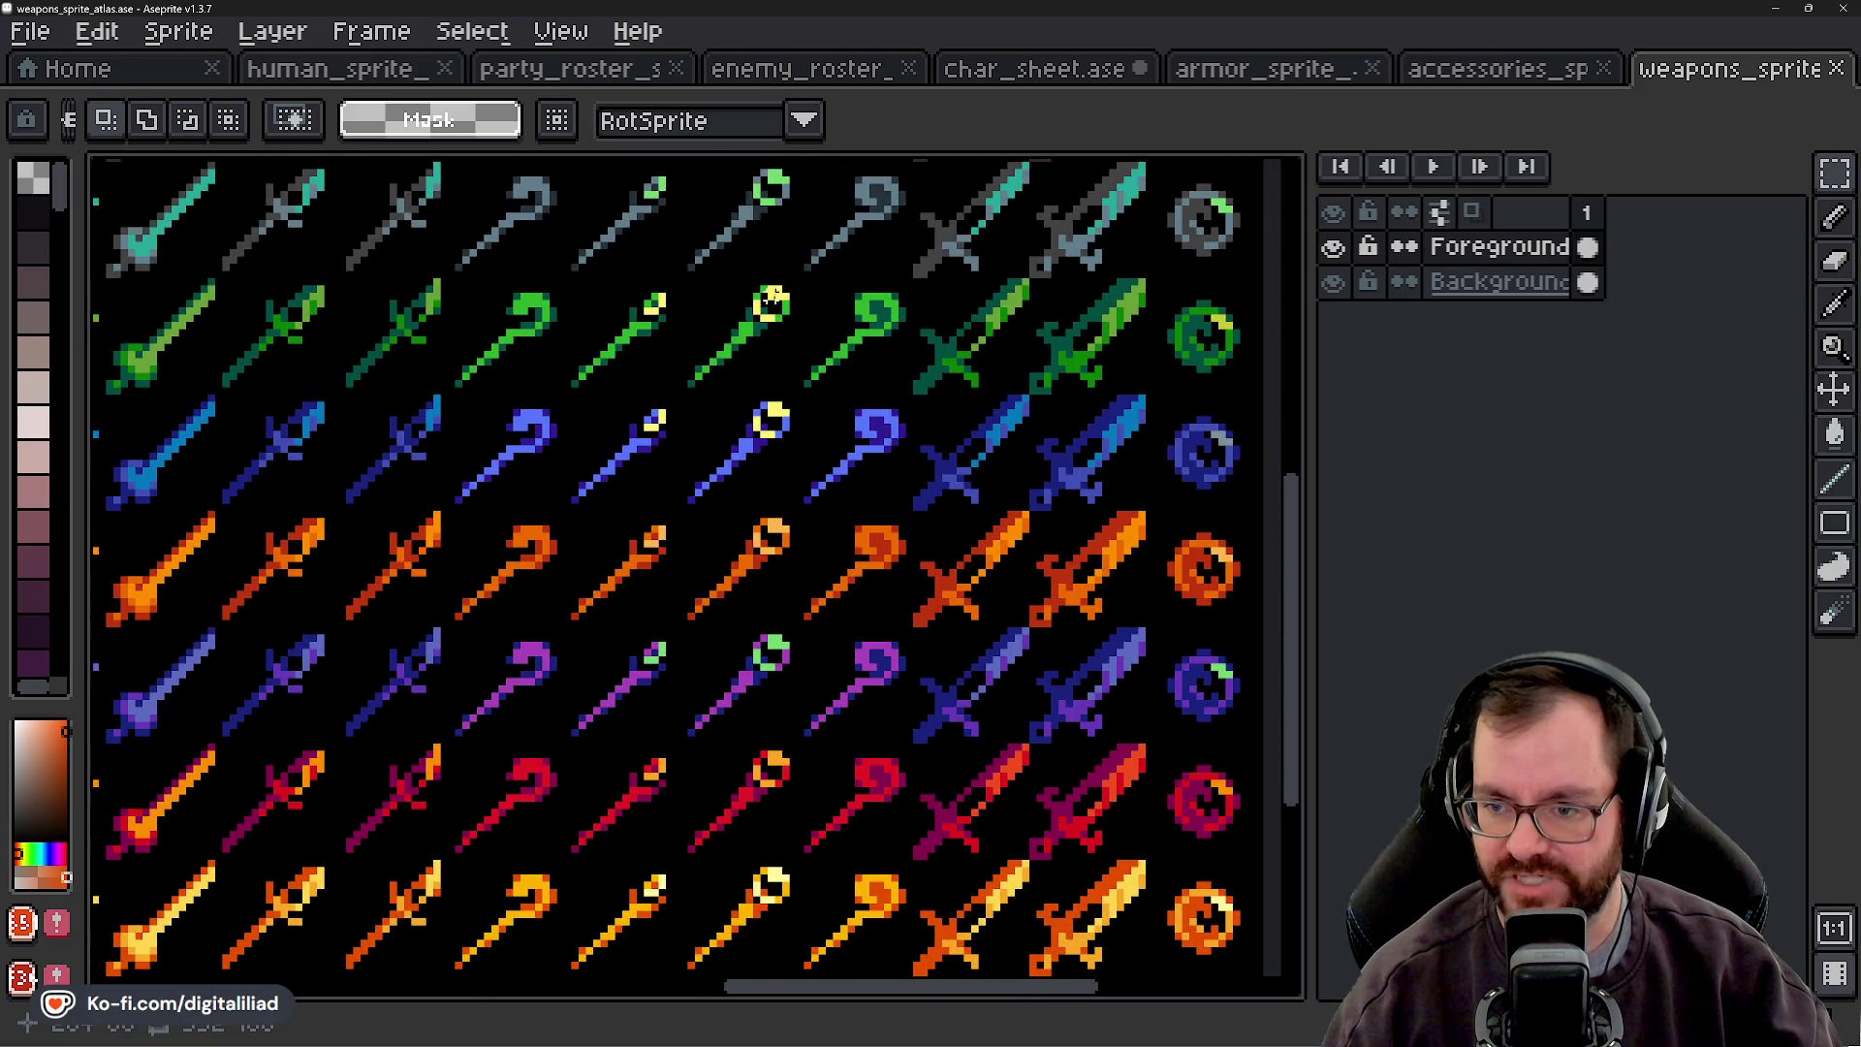
pyautogui.scroll(6, 706, 424)
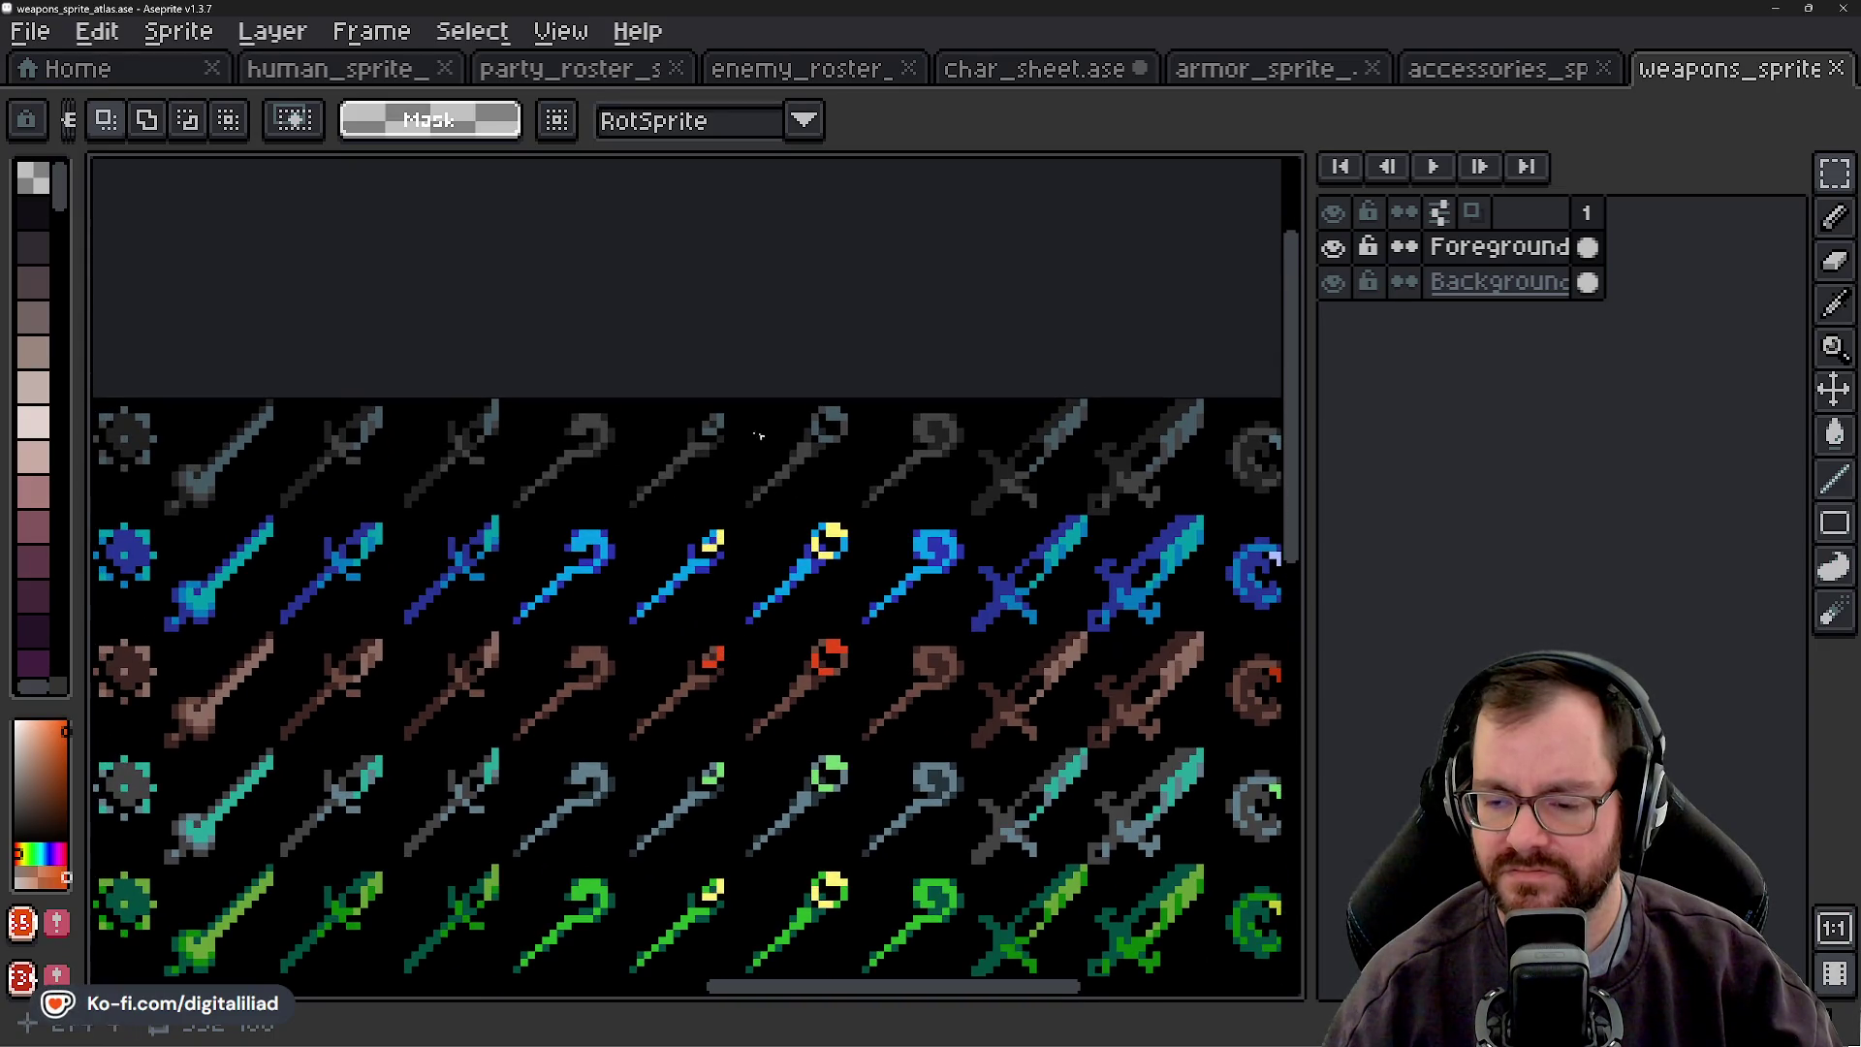
pyautogui.scroll(-2, 733, 773)
pyautogui.scroll(-3, 712, 632)
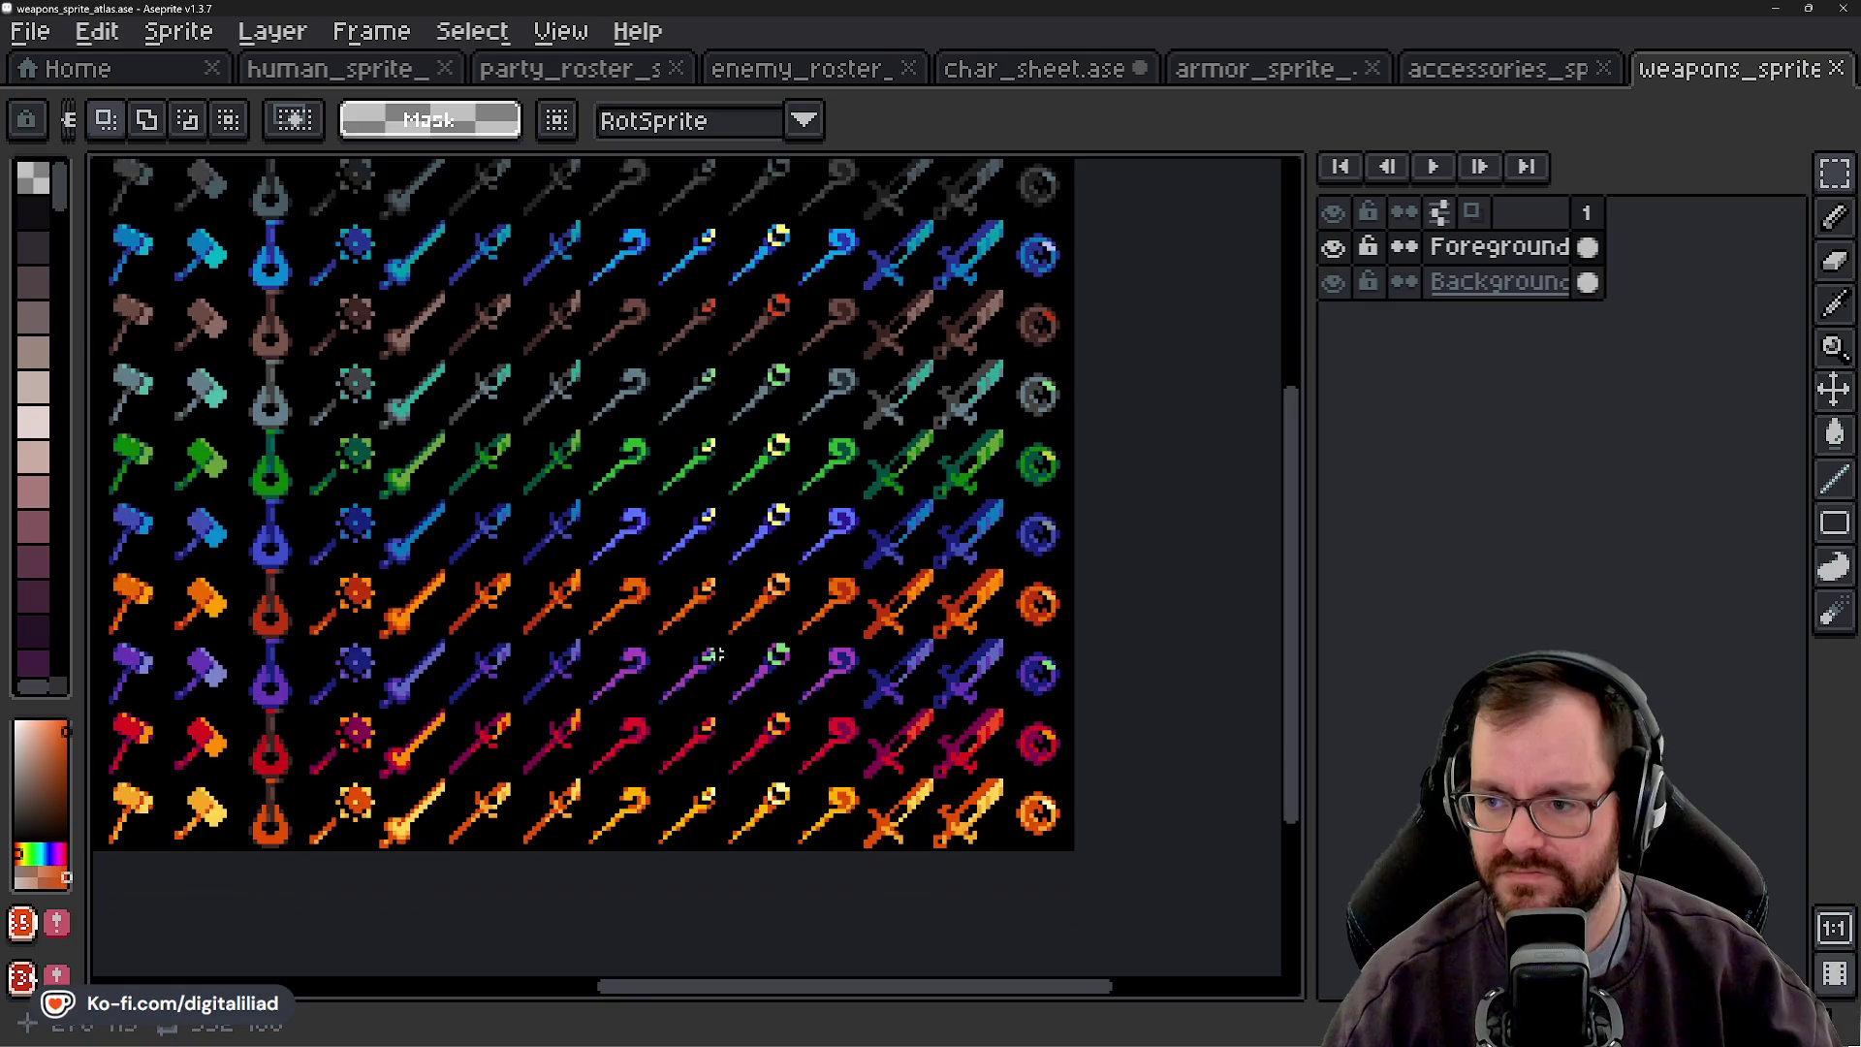
pyautogui.moveTo(729, 555); pyautogui.dragTo(1063, 636)
pyautogui.moveTo(747, 627)
pyautogui.mouseDown()
pyautogui.moveTo(972, 656)
pyautogui.moveTo(958, 688)
pyautogui.moveTo(942, 673)
pyautogui.mouseUp()
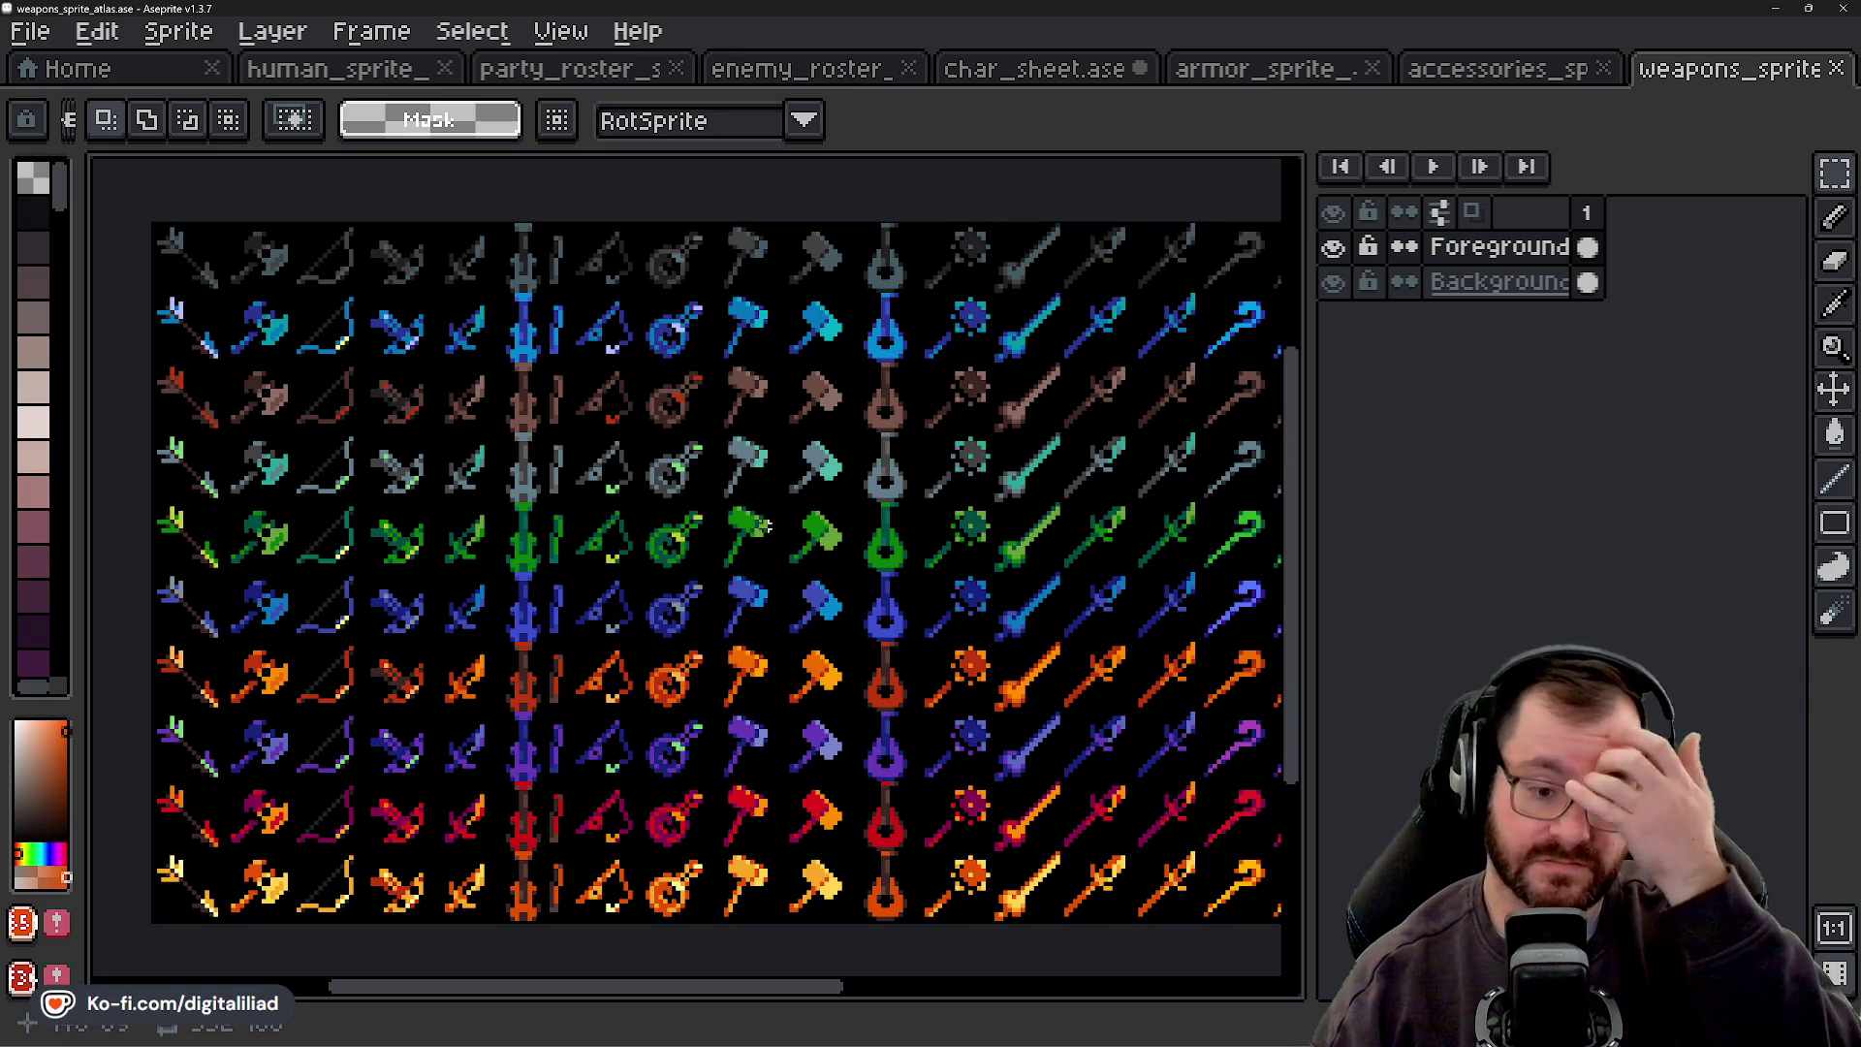
# - Save char_sheet.ase and hide the Fill layer's item icons
pyautogui.click(1049, 68)
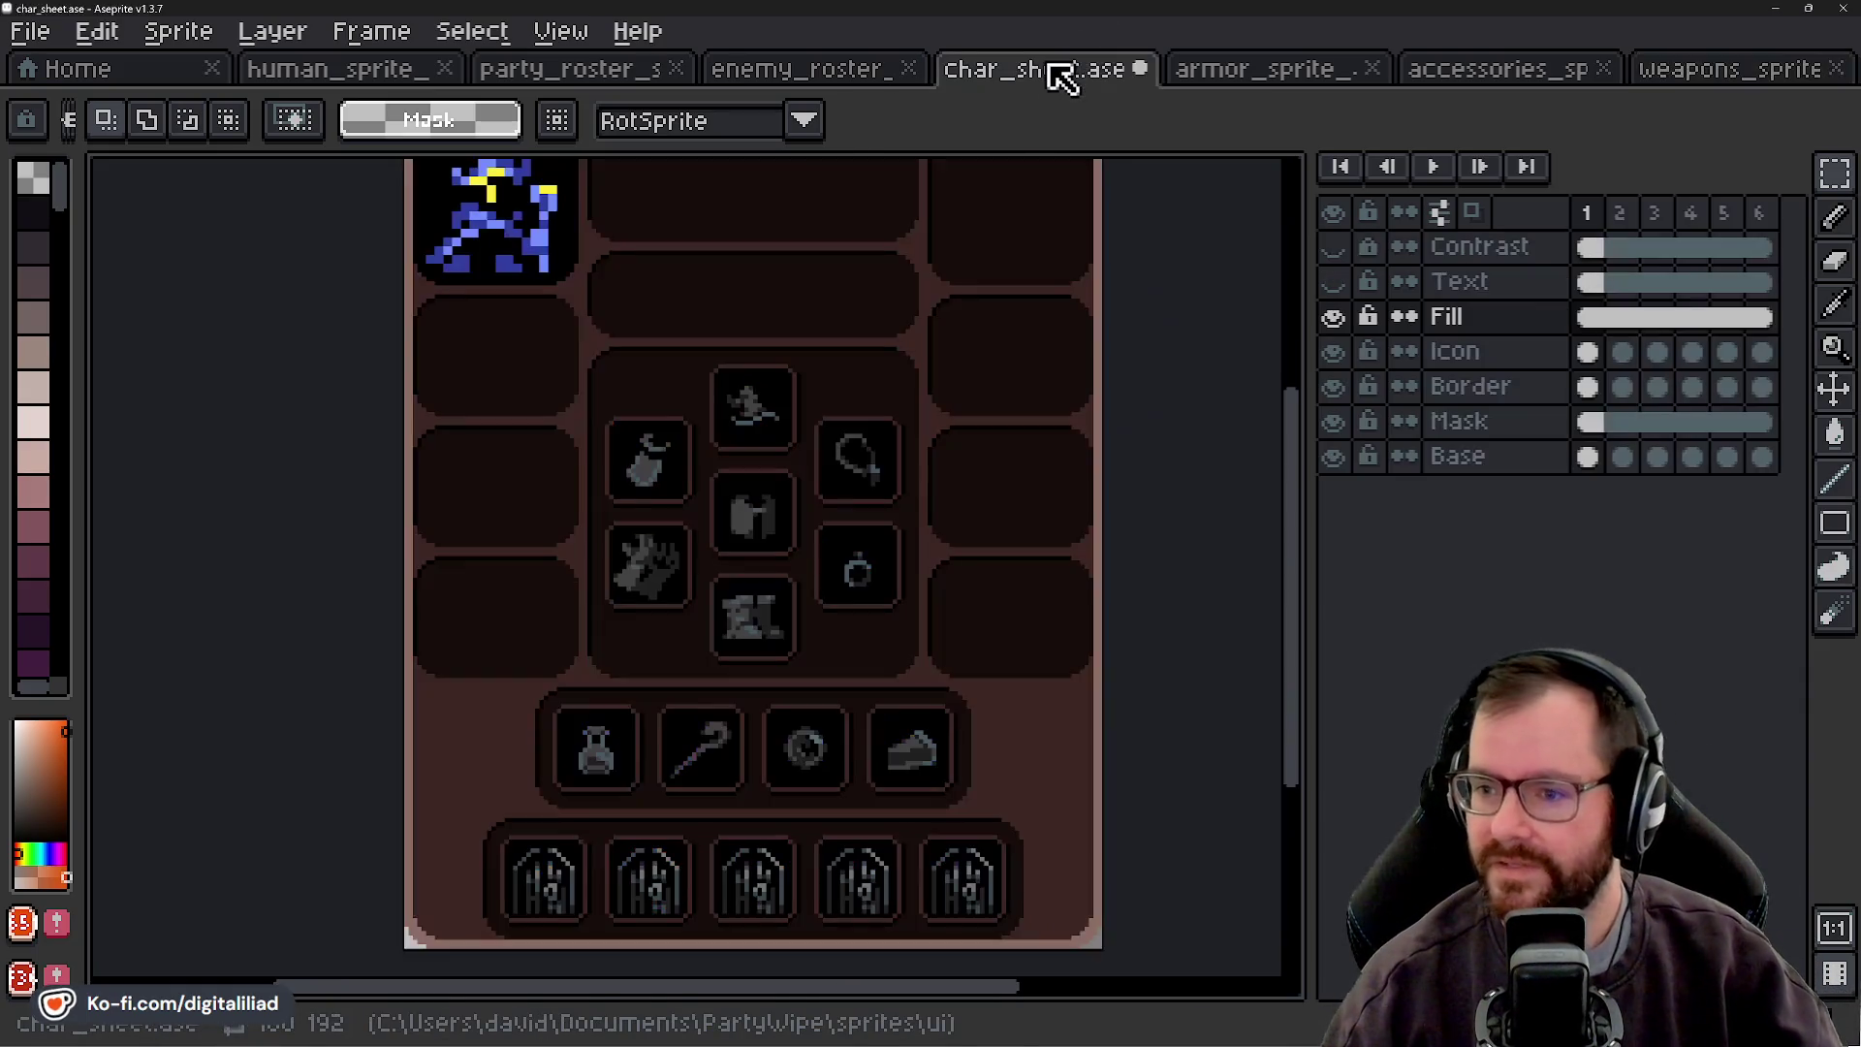
pyautogui.hotkey('ctrl', 's')
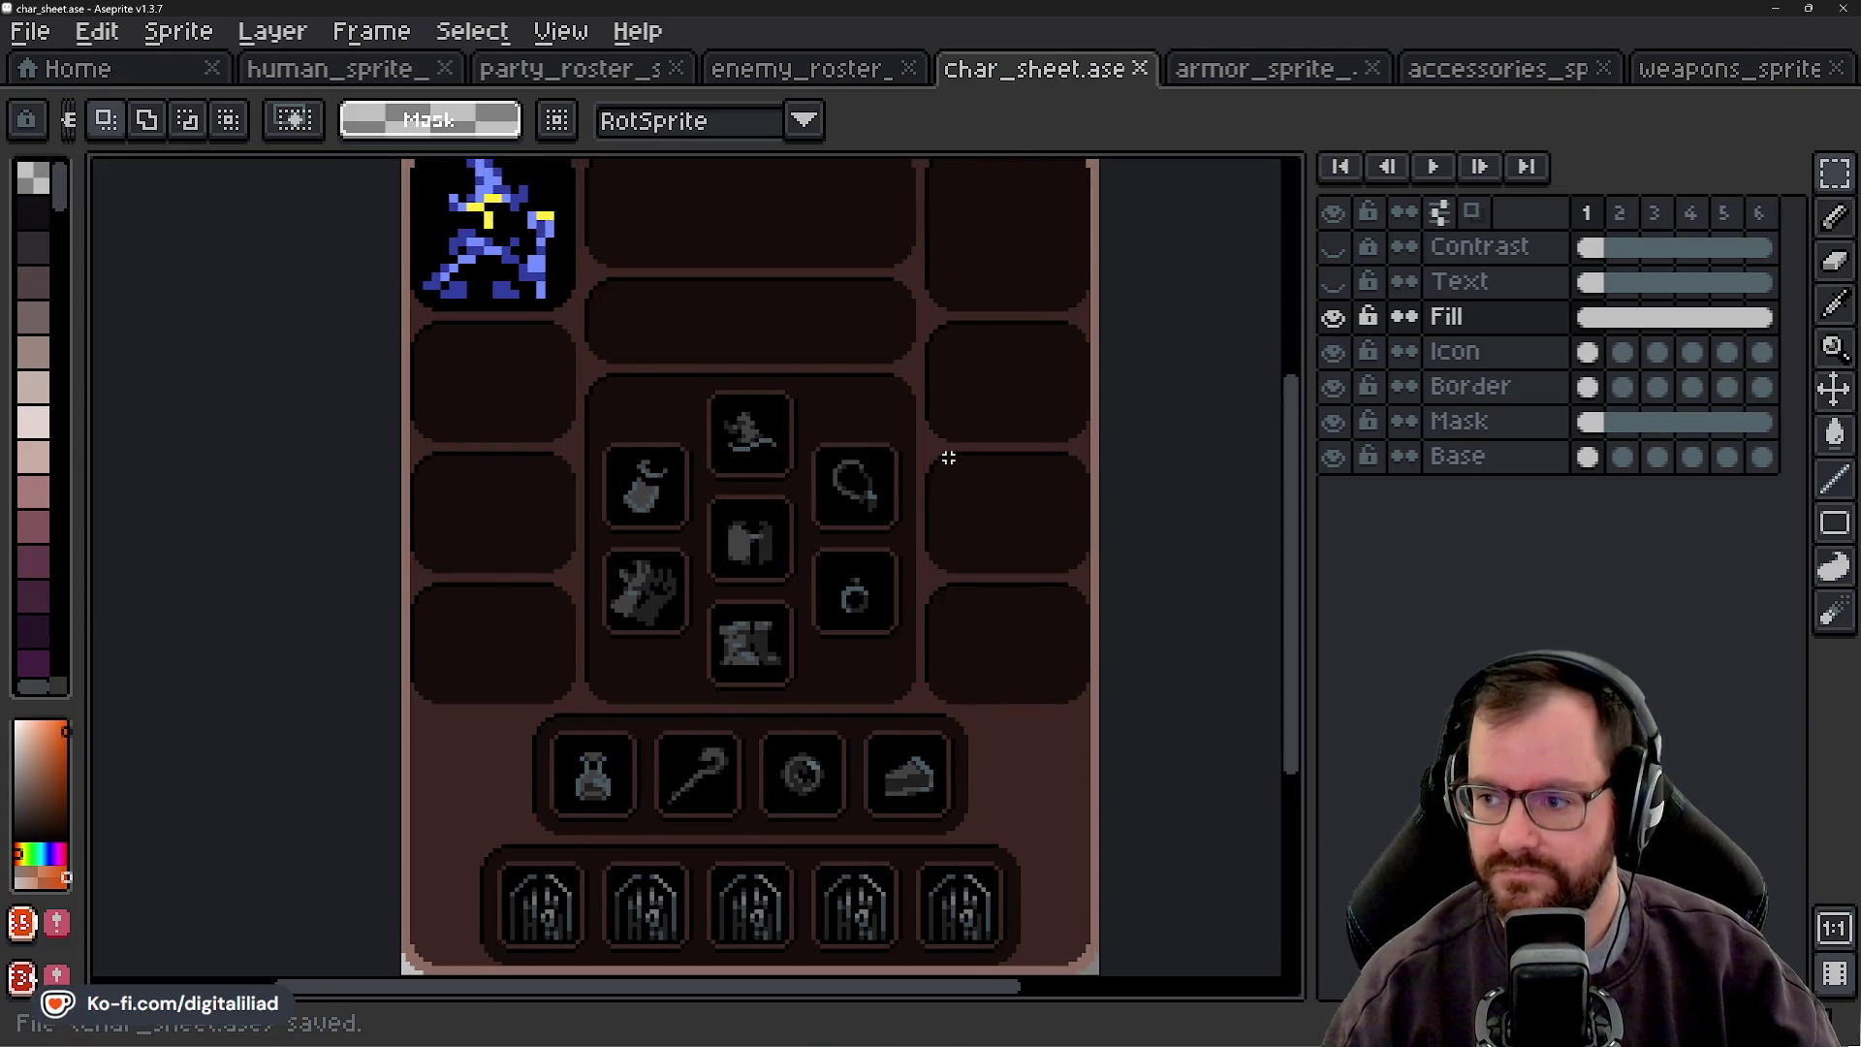
pyautogui.scroll(-1, 952, 445)
pyautogui.click(1333, 317)
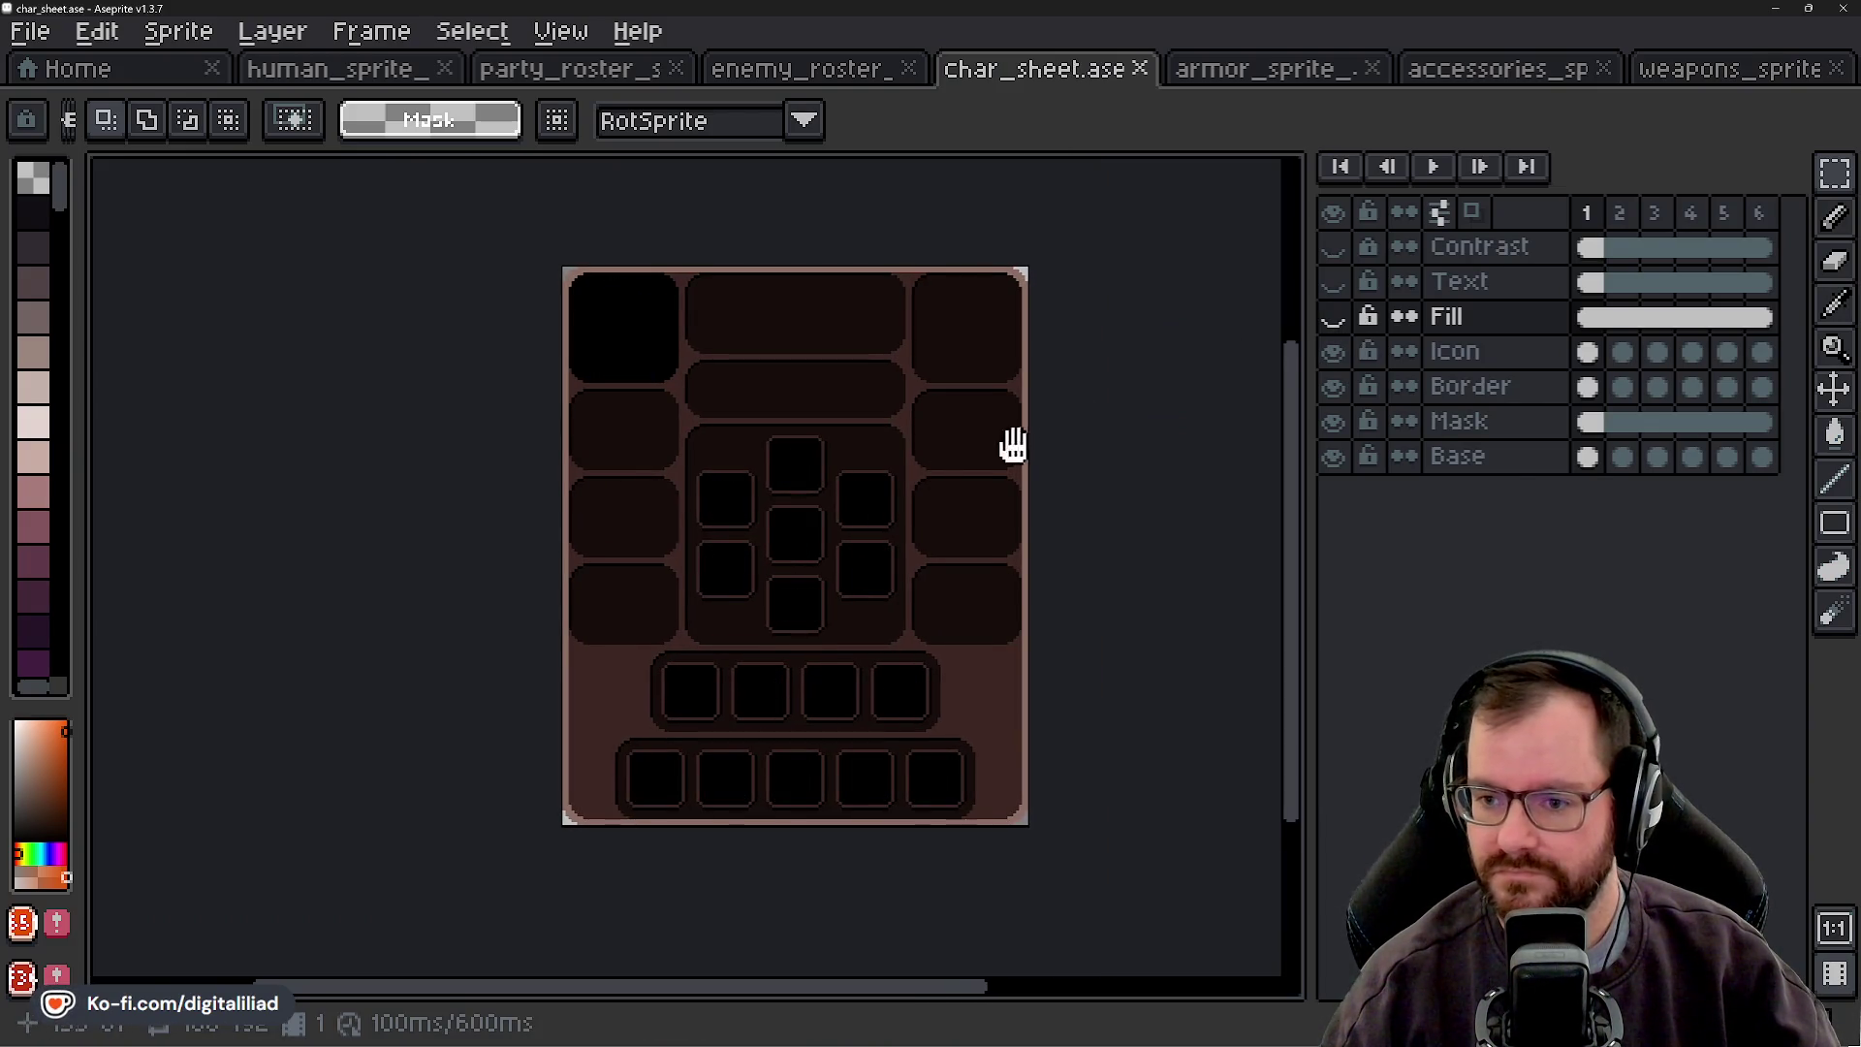
pyautogui.hscroll(2, 1042, 553)
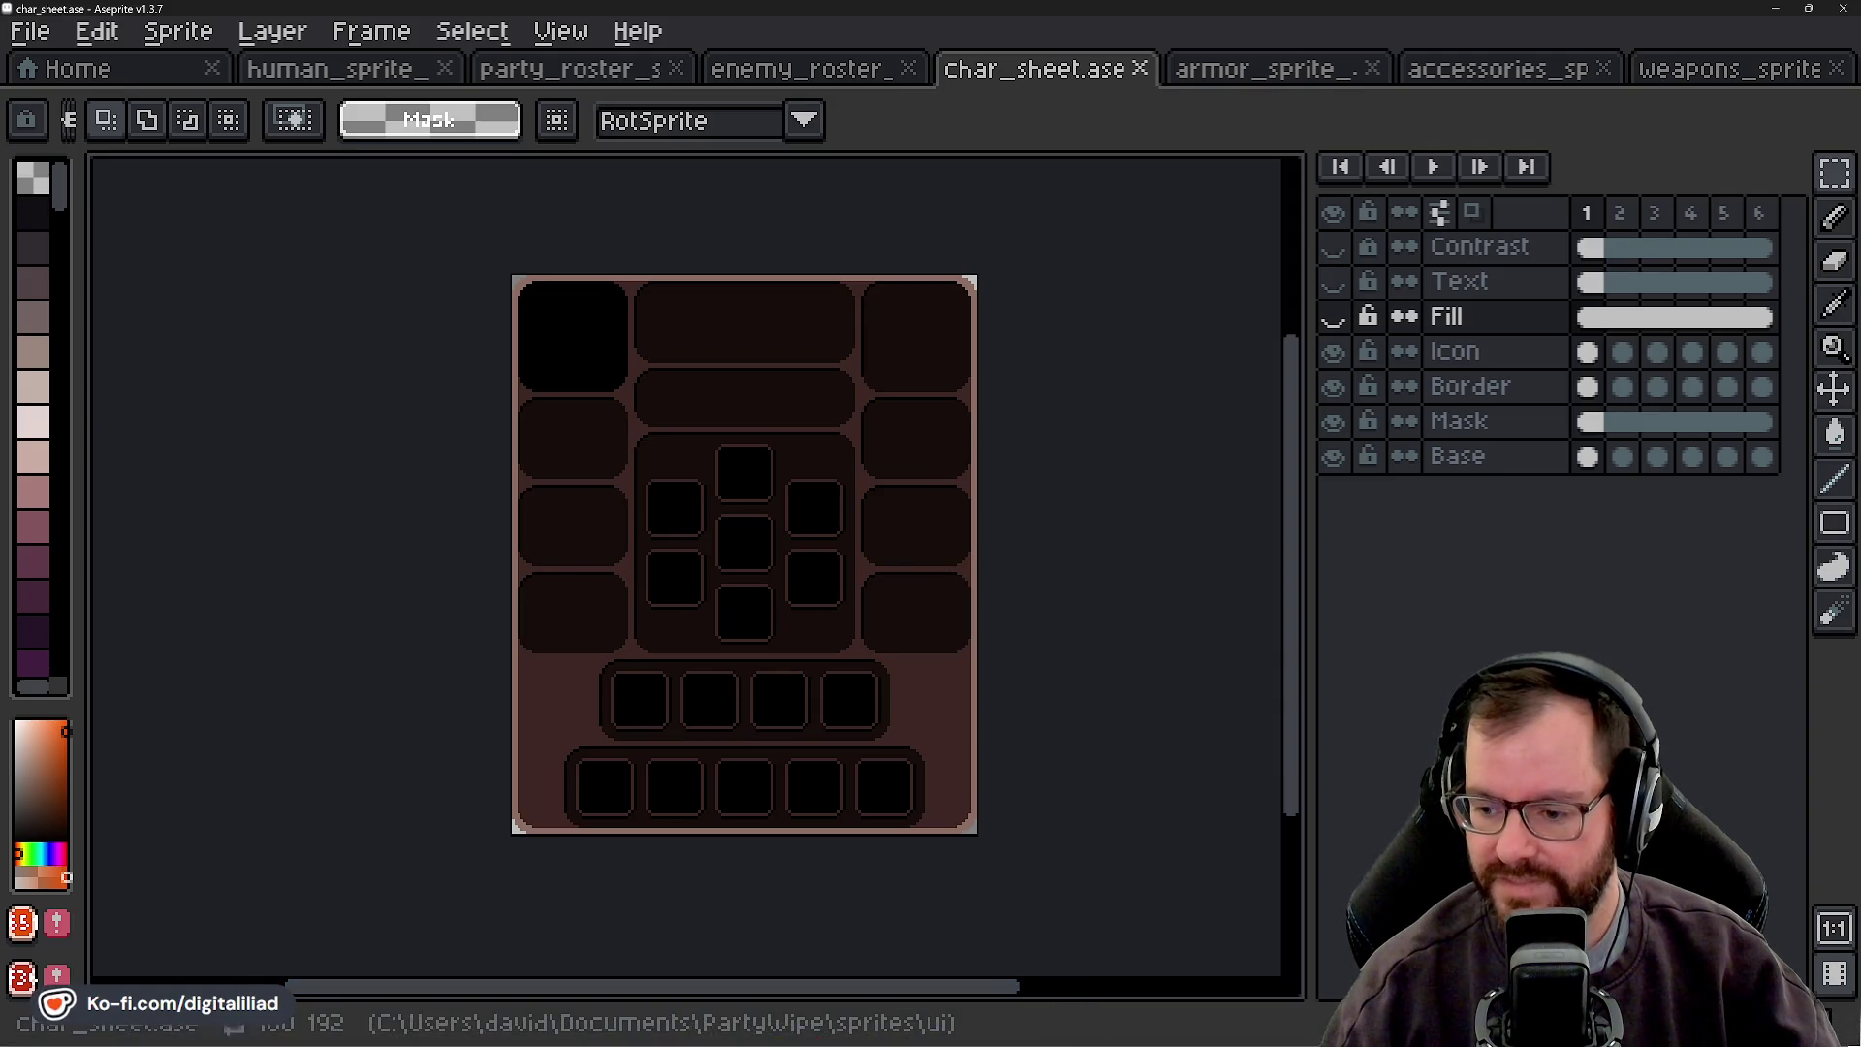
pyautogui.click(1075, 1033)
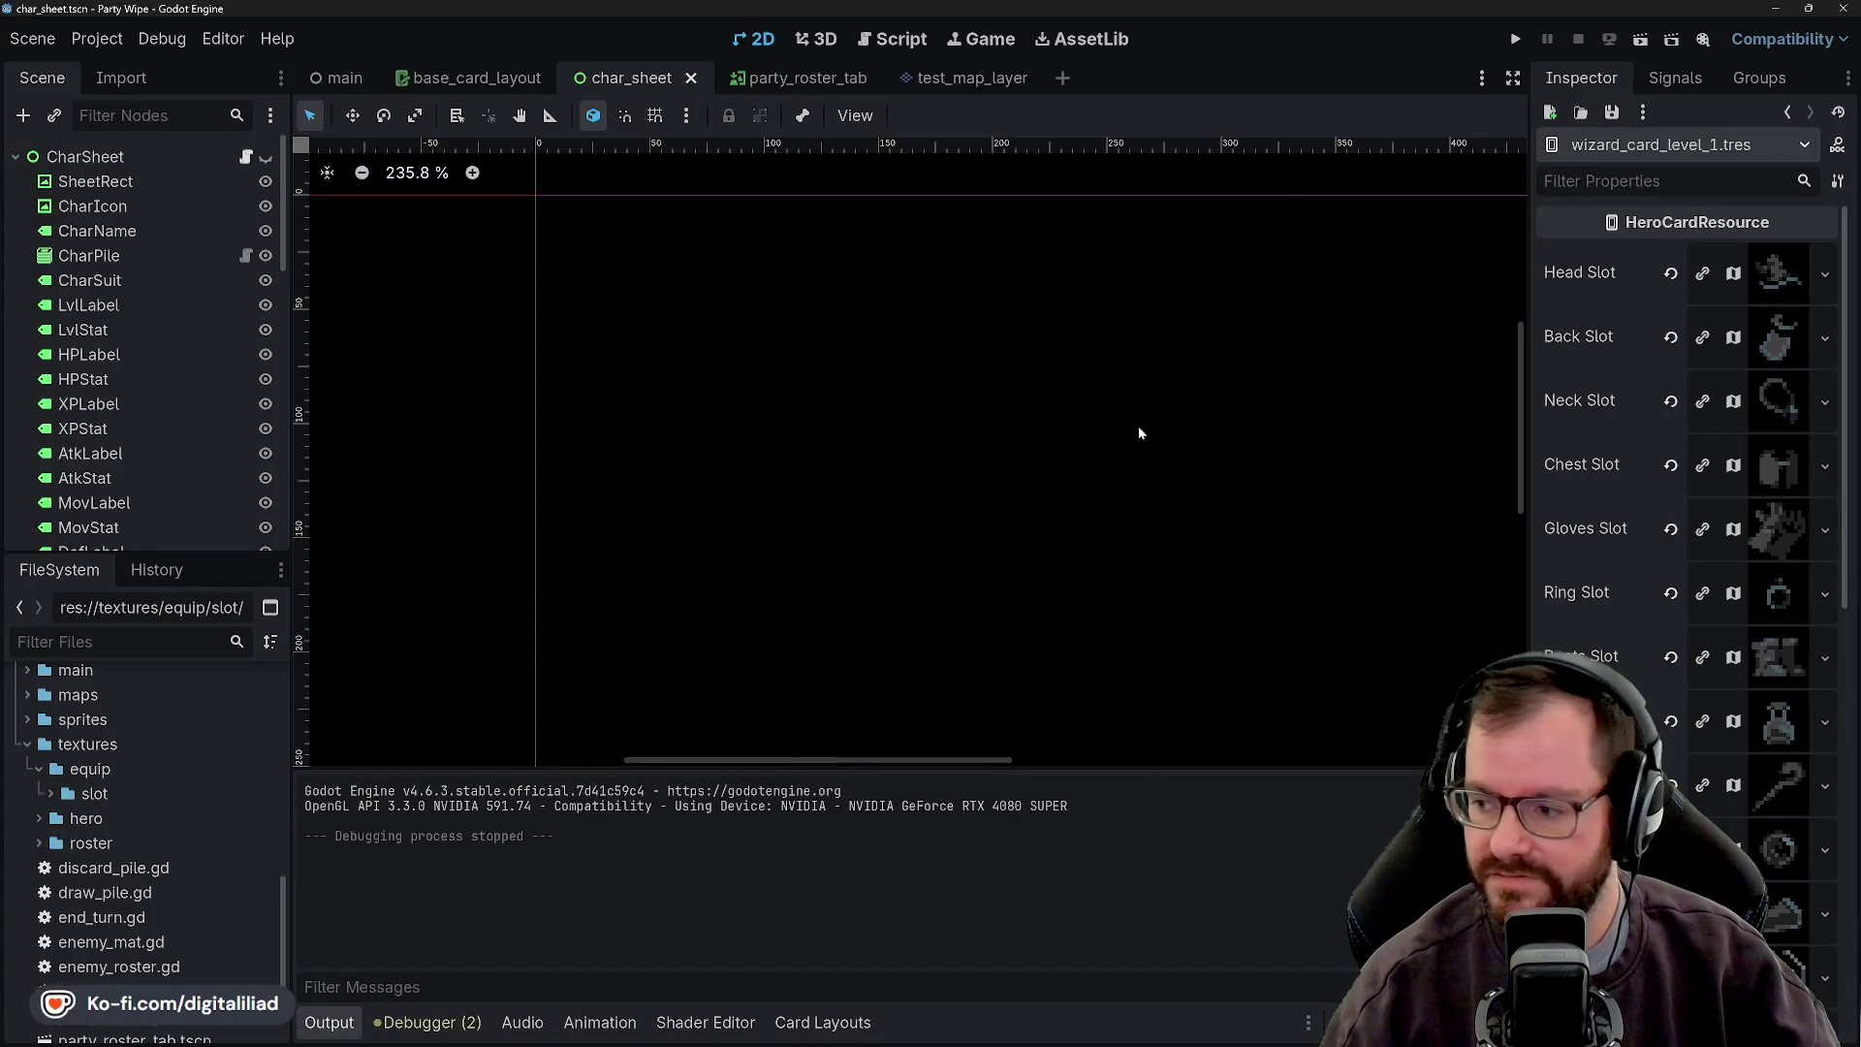
# - Collapse the textures and hero folders in the FileSystem dock
pyautogui.scroll(2, 58, 834)
pyautogui.scroll(-1, 58, 824)
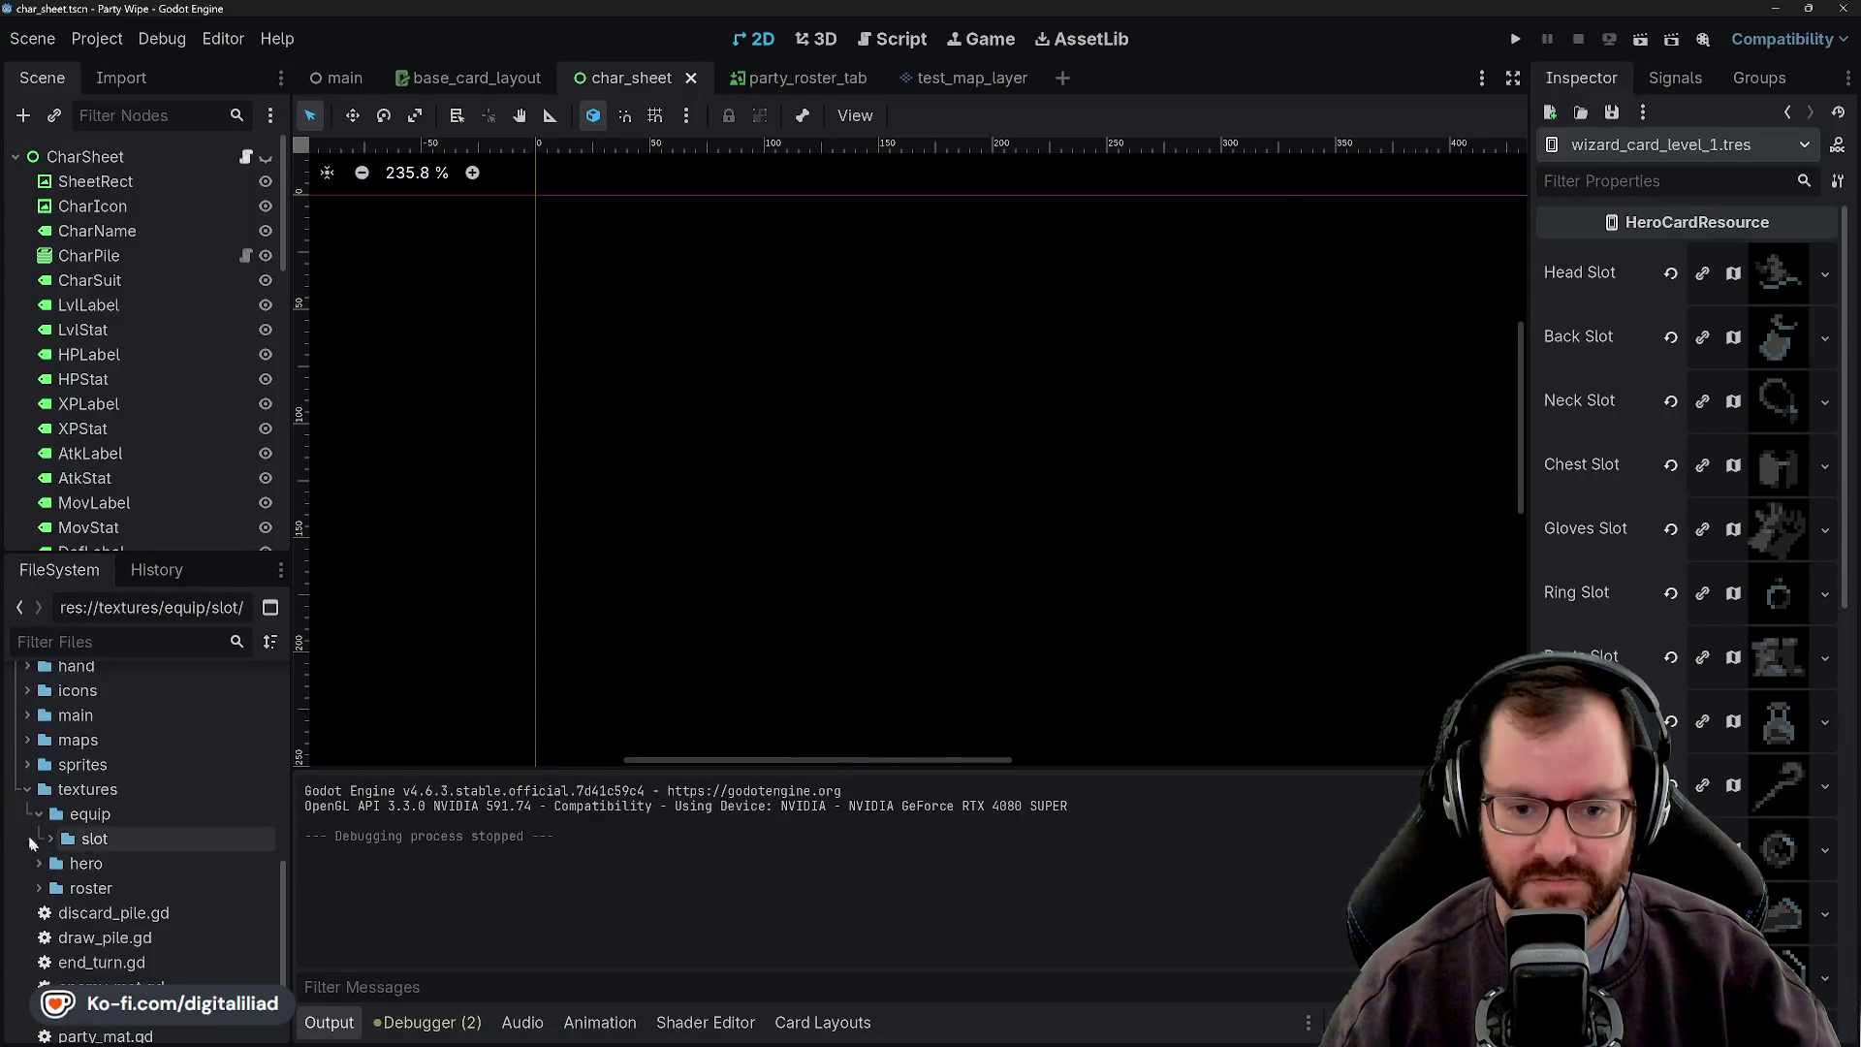
pyautogui.click(45, 819)
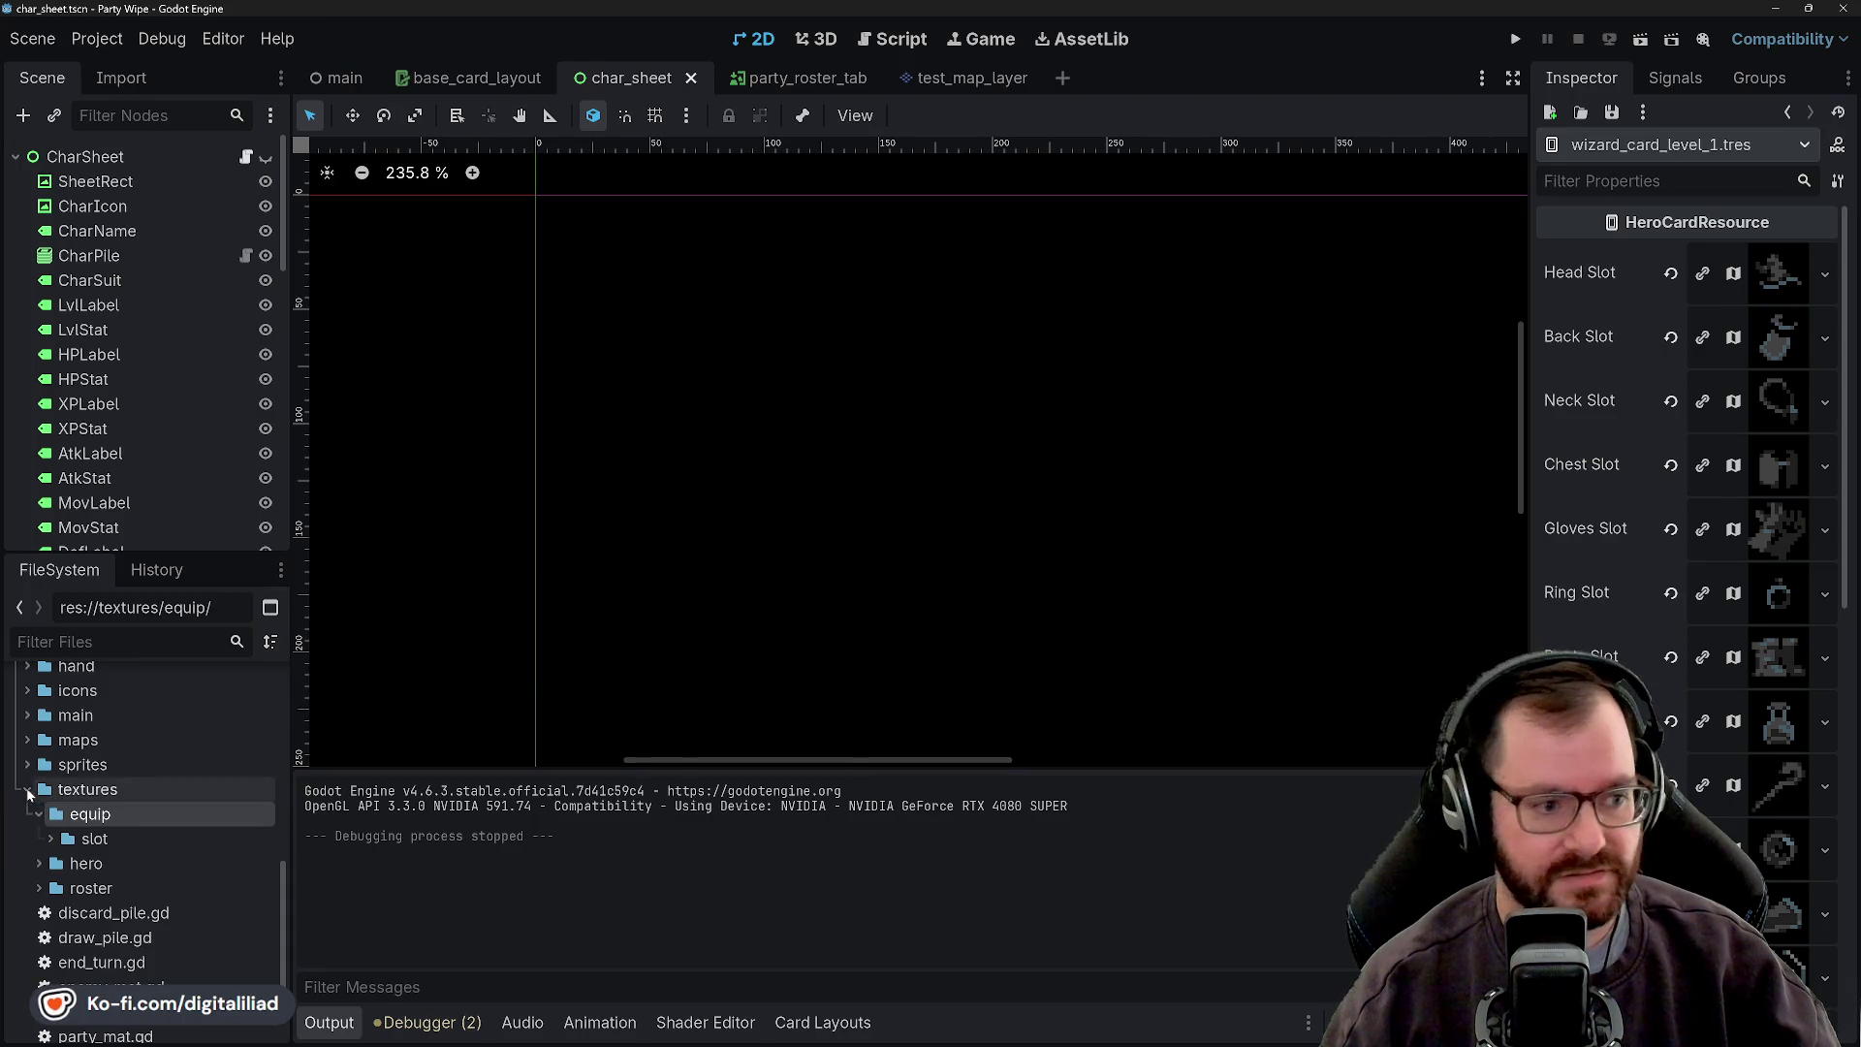
pyautogui.click(27, 789)
pyautogui.scroll(3, 78, 824)
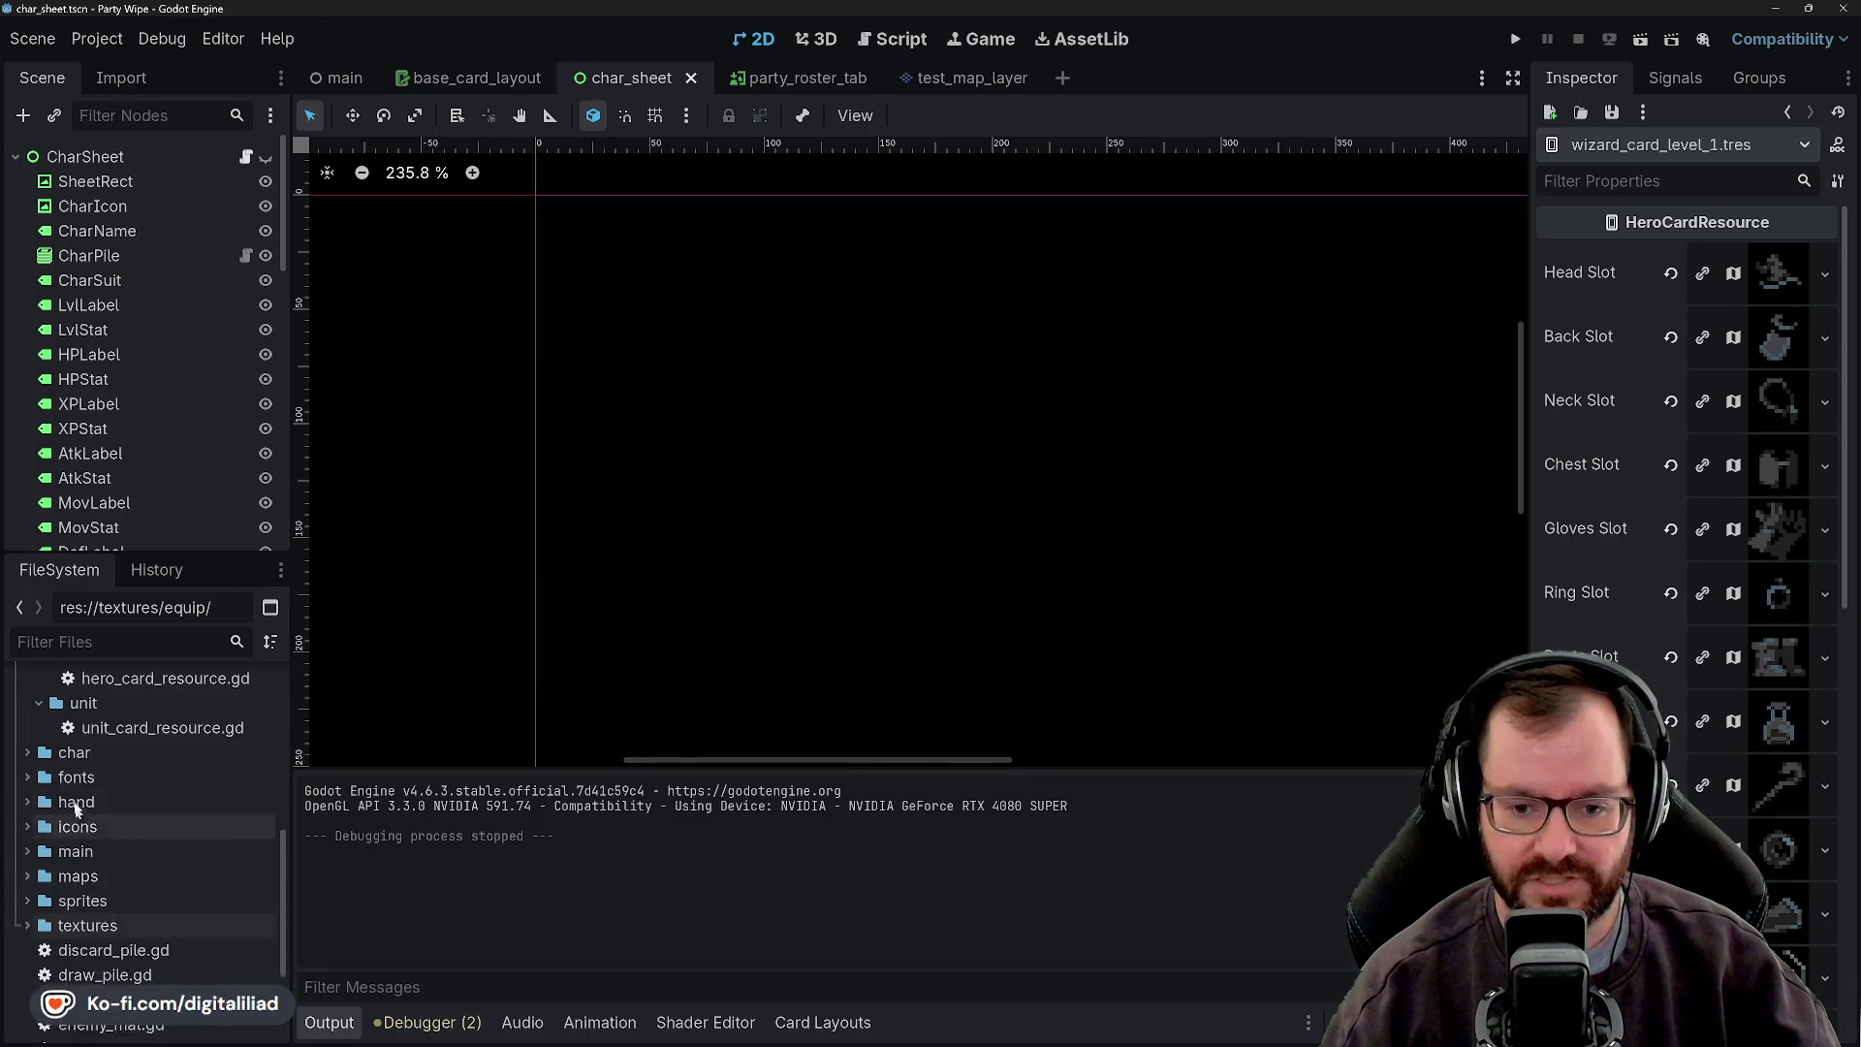
pyautogui.scroll(5, 76, 828)
pyautogui.scroll(2, 70, 839)
pyautogui.click(40, 819)
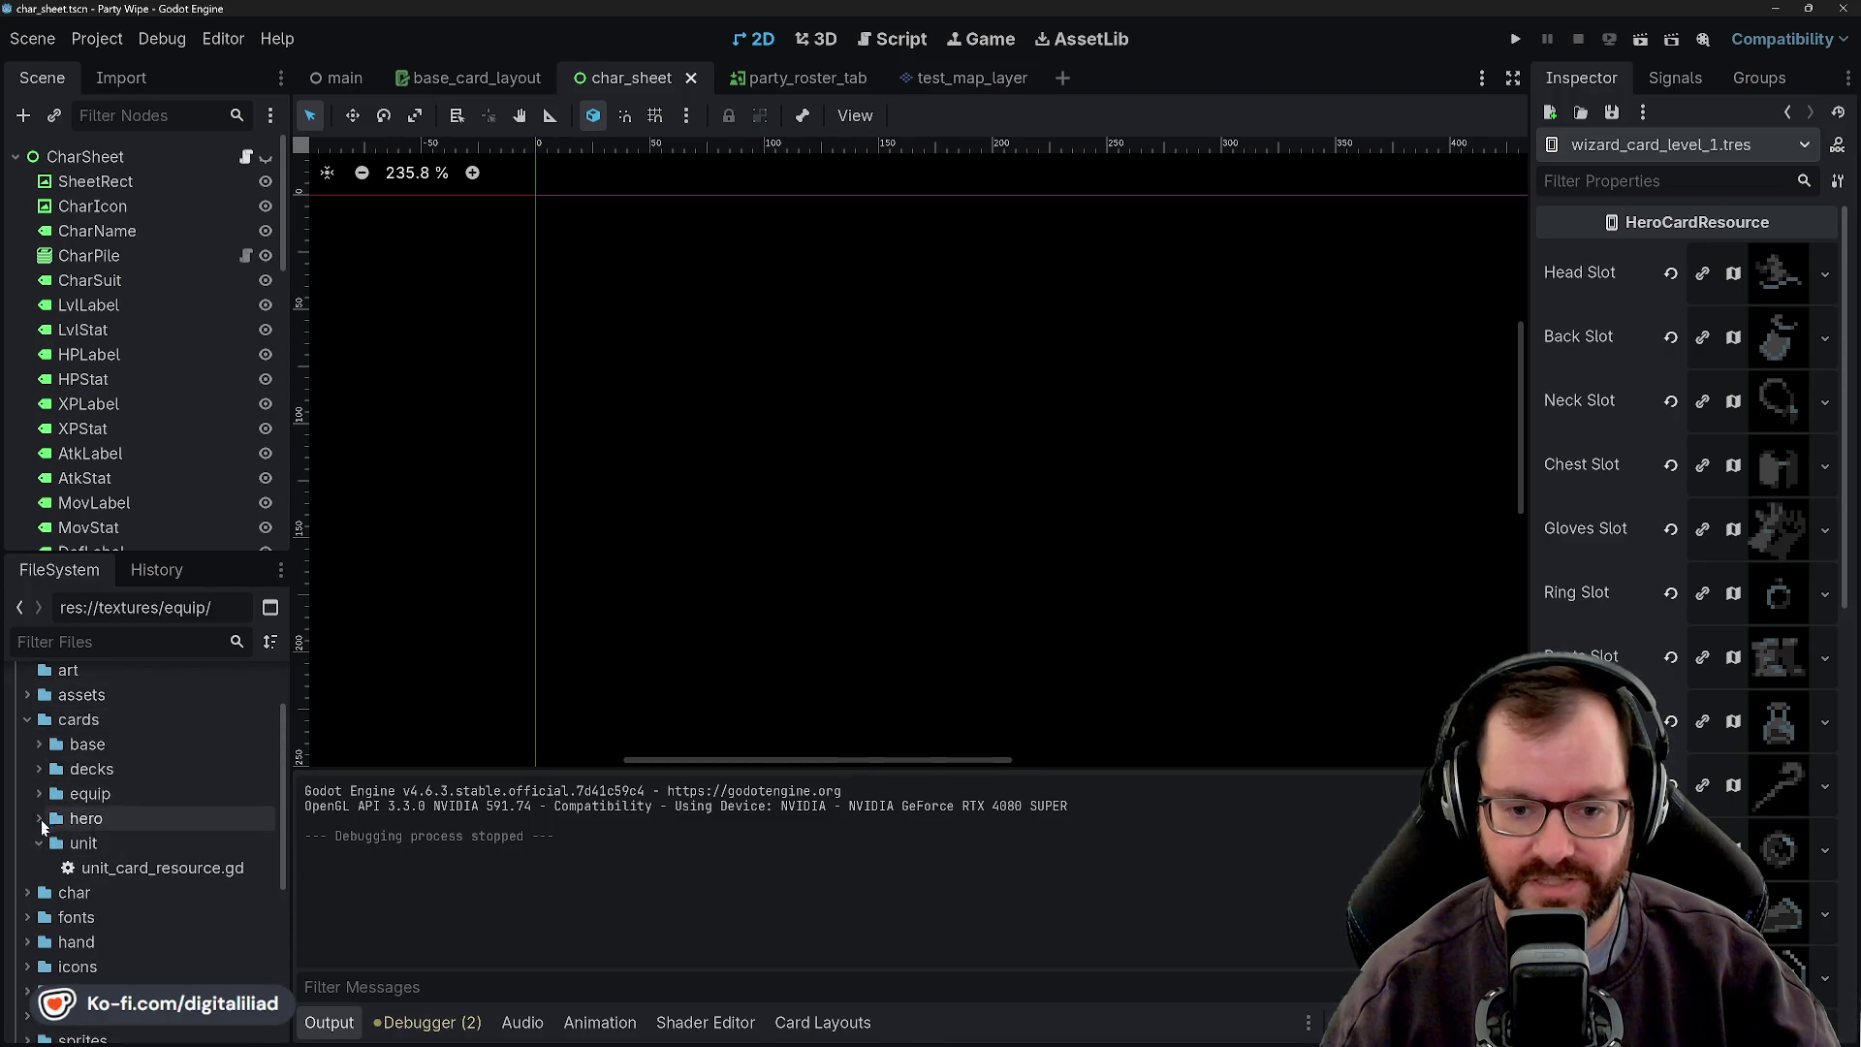
# - Expand cards/equip and open equip_card_resource.gd
pyautogui.click(37, 794)
pyautogui.click(38, 794)
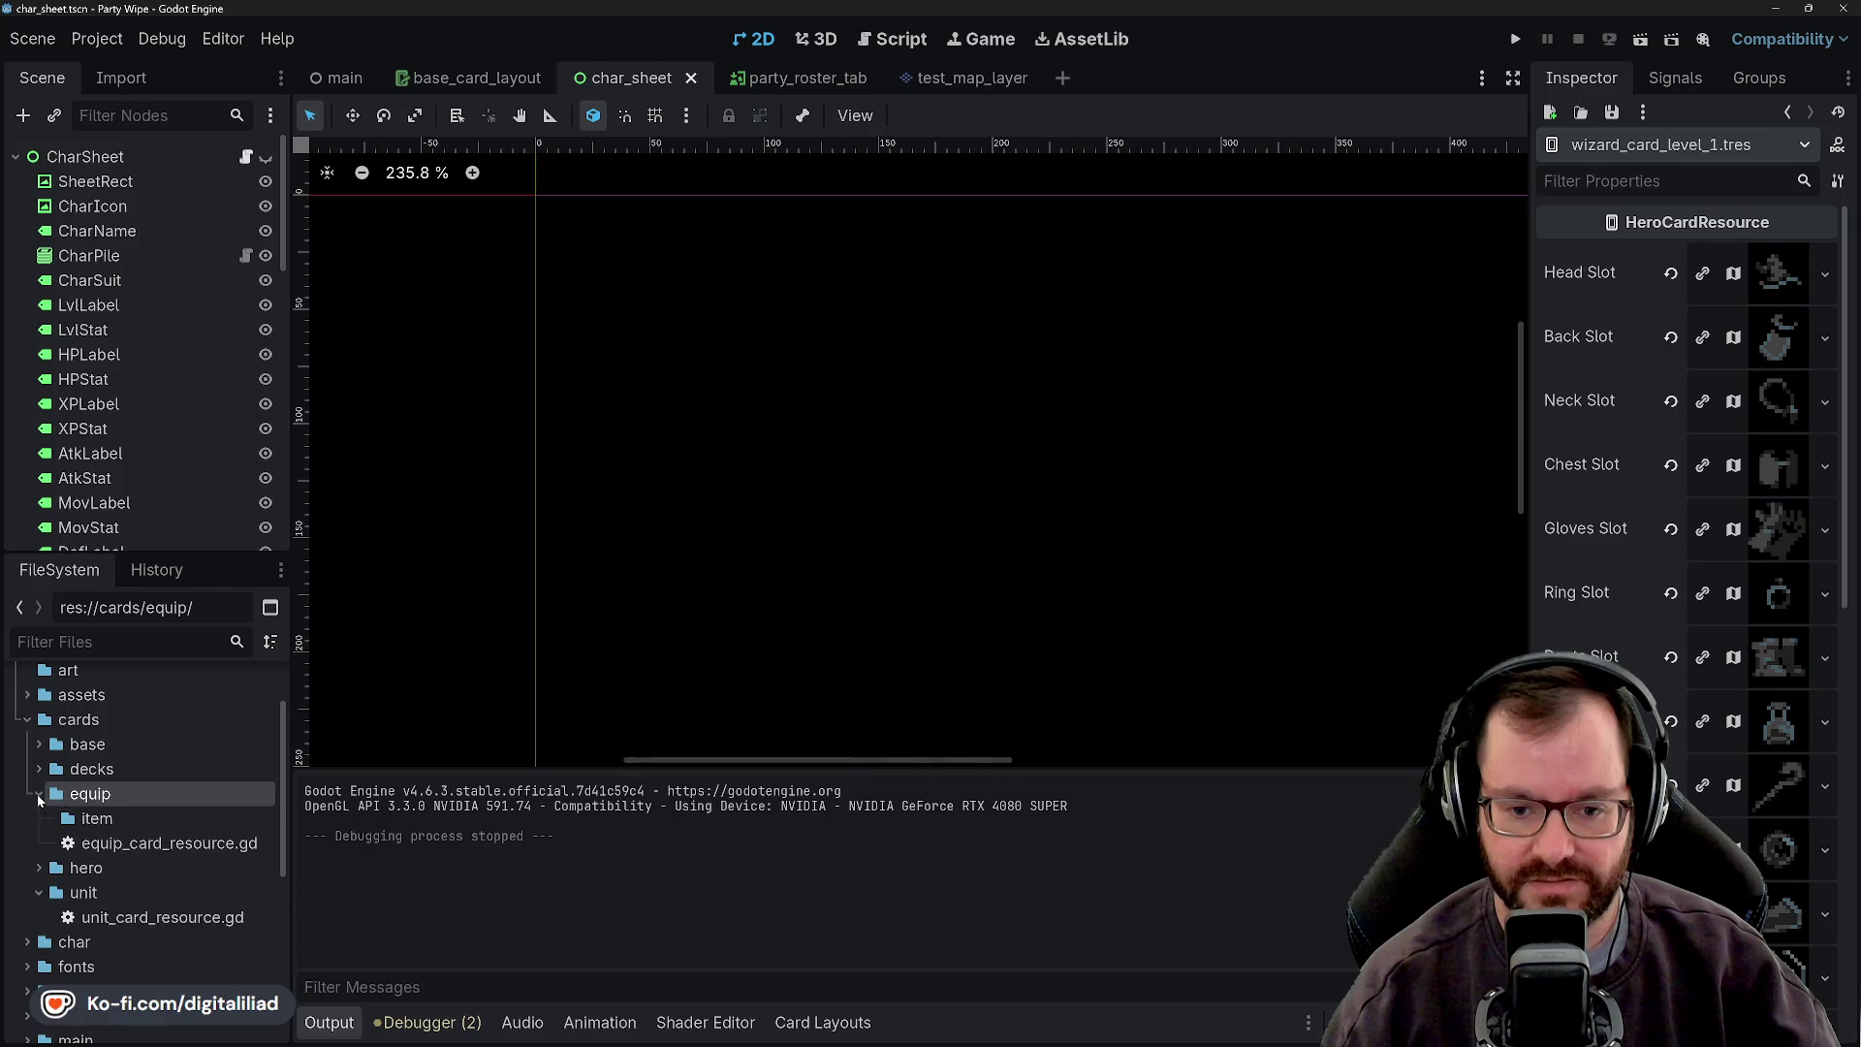
pyautogui.click(126, 844)
pyautogui.doubleClick(116, 846)
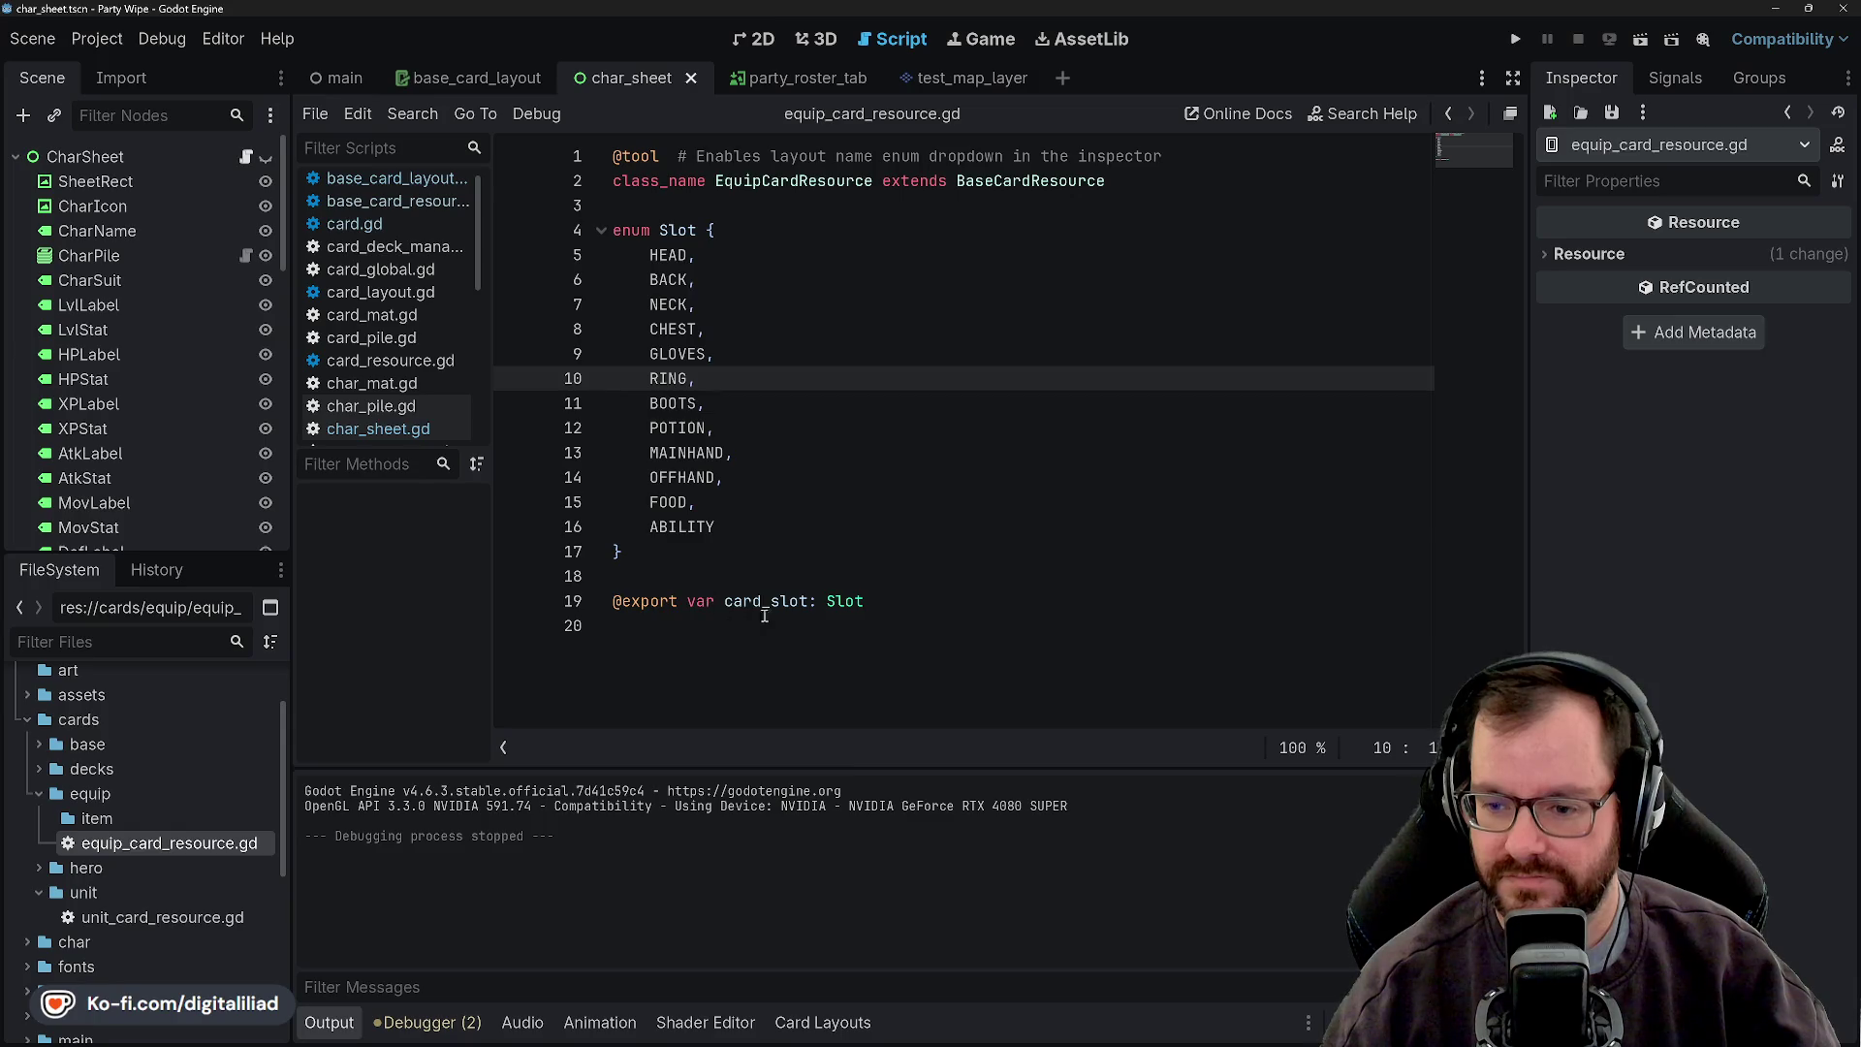
# - Step through the Slot enum entries from HEAD down to ABILITY
pyautogui.click(669, 254)
pyautogui.click(668, 279)
pyautogui.click(669, 304)
pyautogui.click(668, 330)
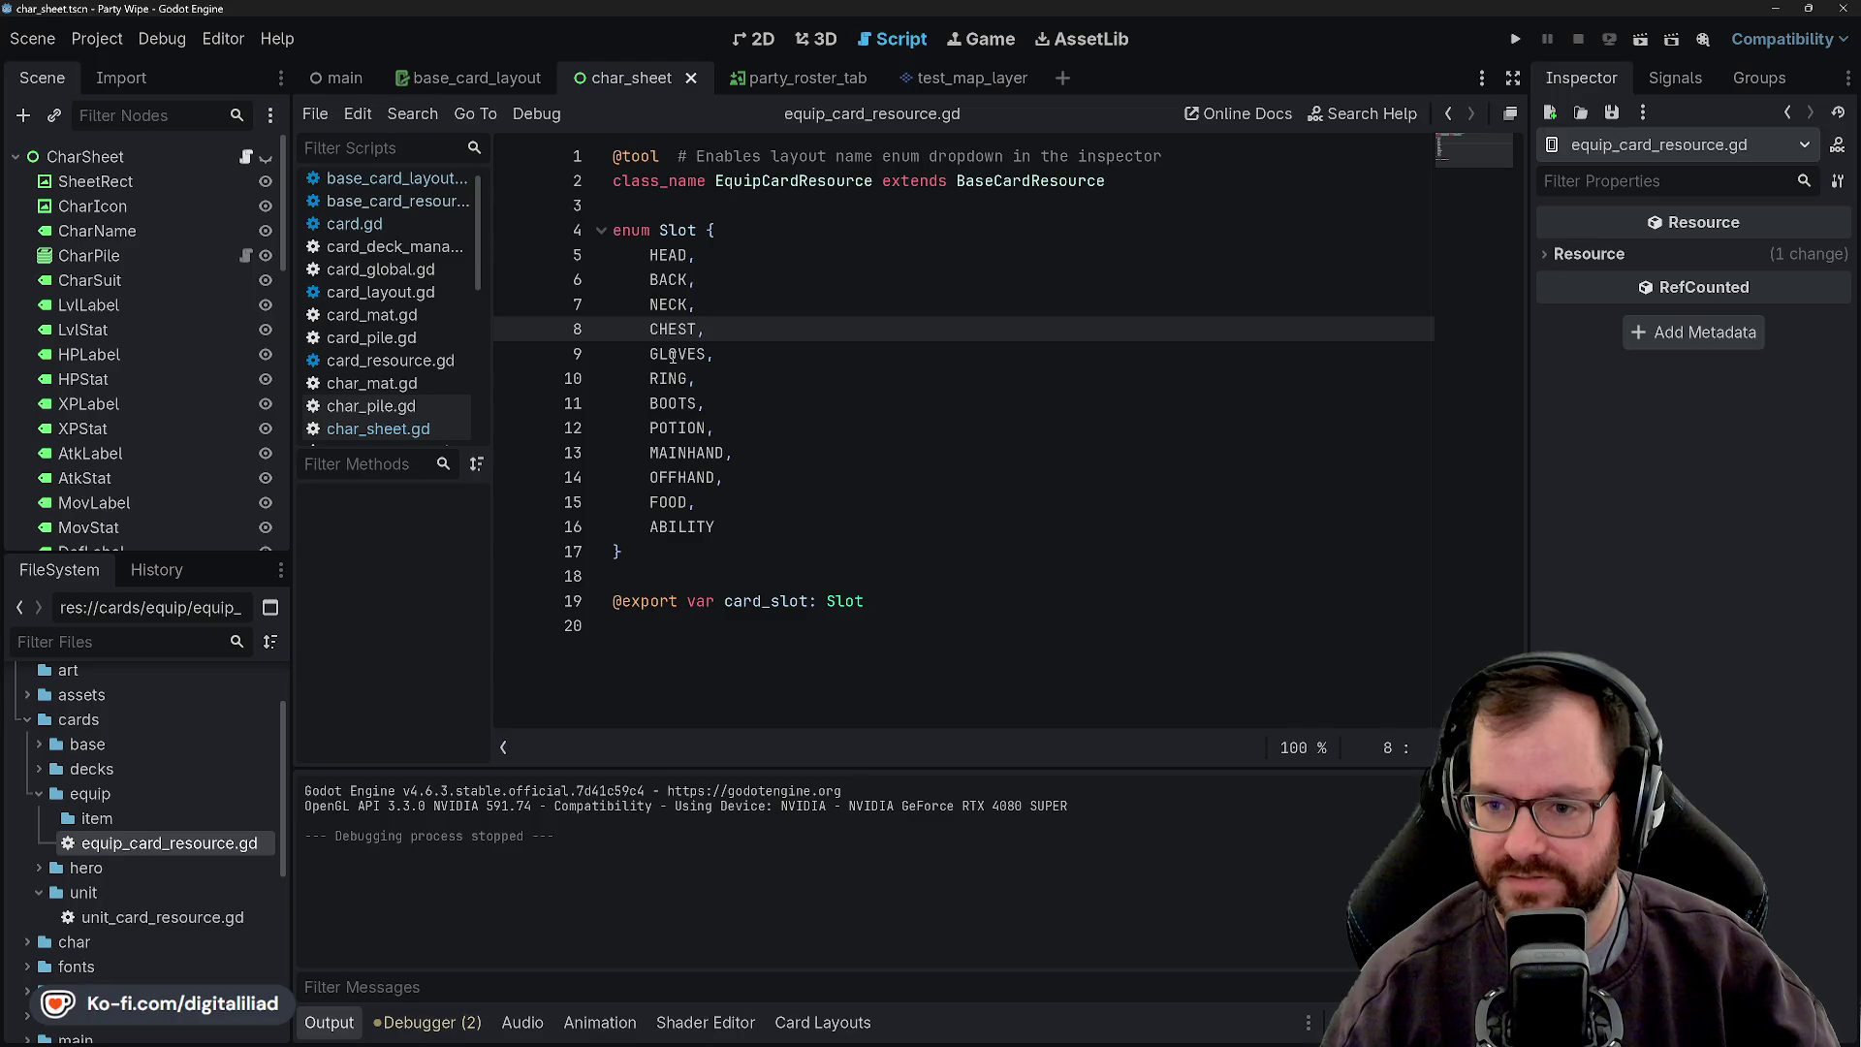
pyautogui.click(672, 354)
pyautogui.click(674, 378)
pyautogui.click(677, 403)
pyautogui.click(678, 428)
pyautogui.click(680, 452)
pyautogui.click(678, 477)
pyautogui.click(673, 502)
pyautogui.click(669, 526)
pyautogui.click(658, 554)
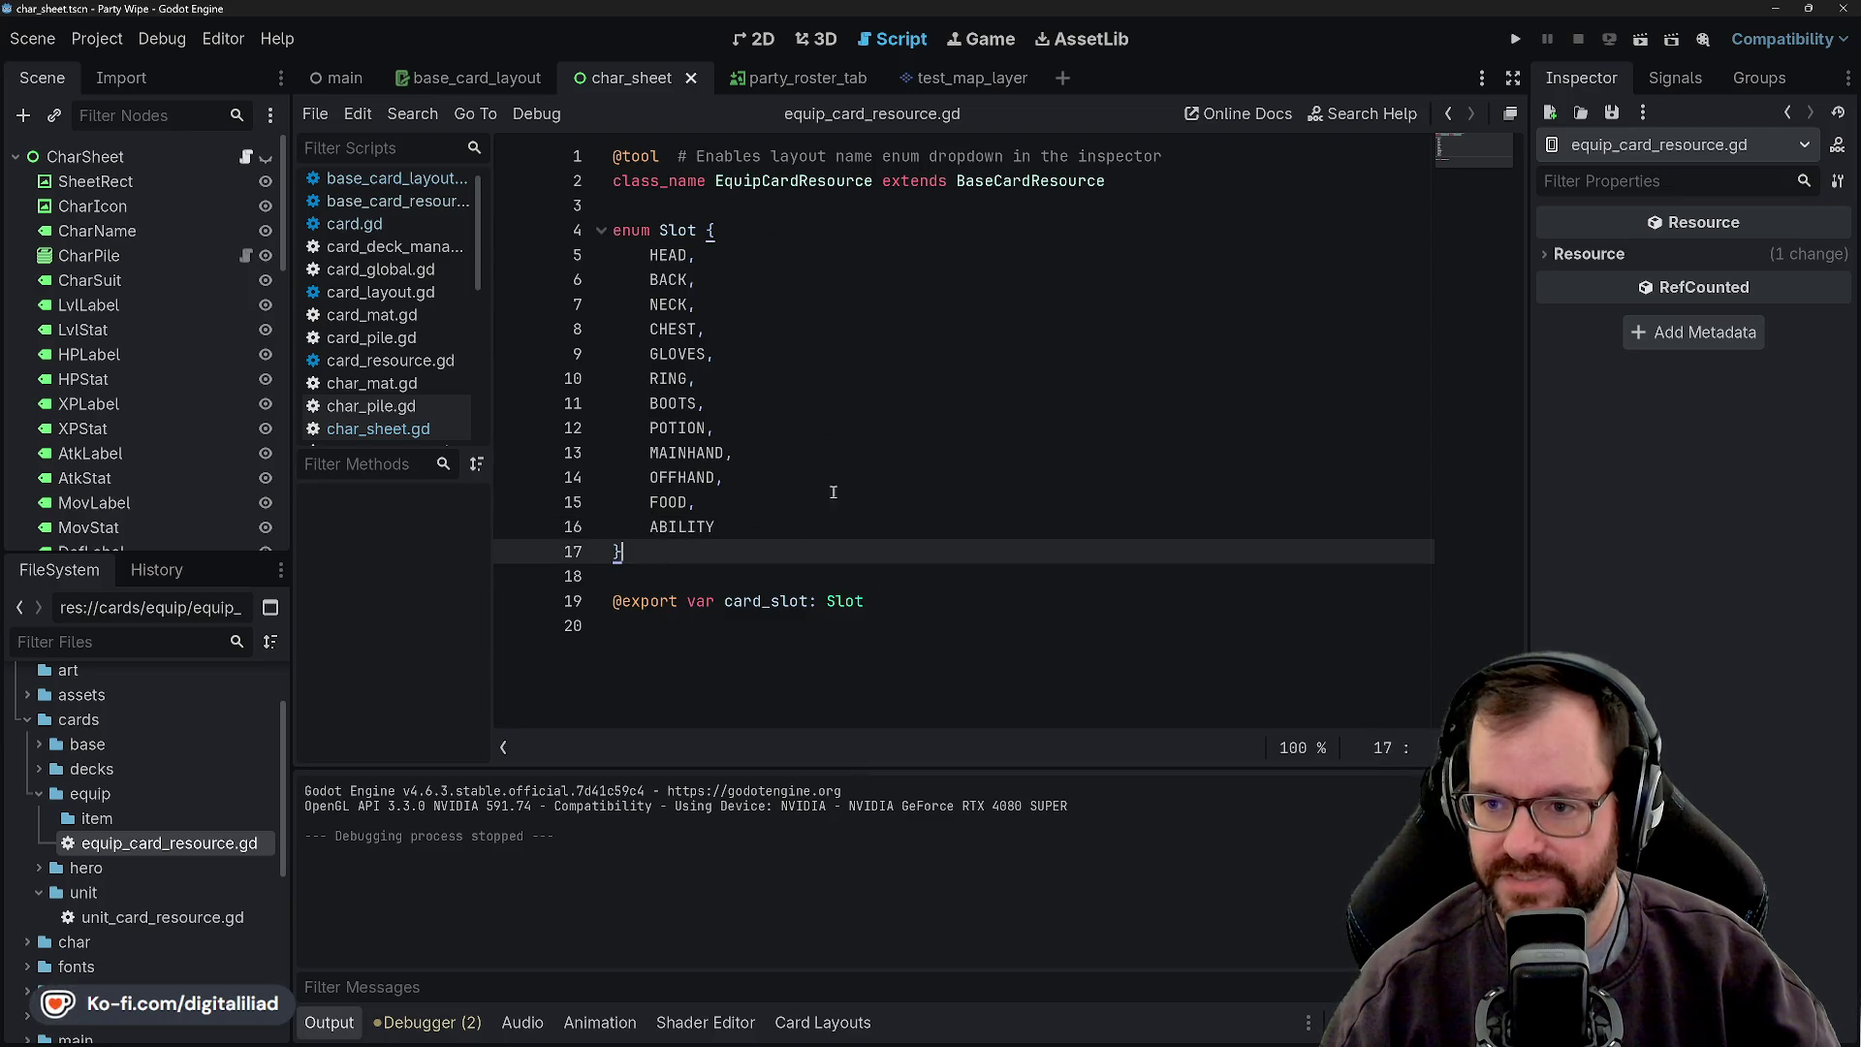
pyautogui.click(1011, 180)
pyautogui.click(956, 257)
# - Jump to the BaseCardResource script and review its Suit enum
pyautogui.keyDown('ctrl'); pyautogui.click(1015, 174); pyautogui.keyUp('ctrl')
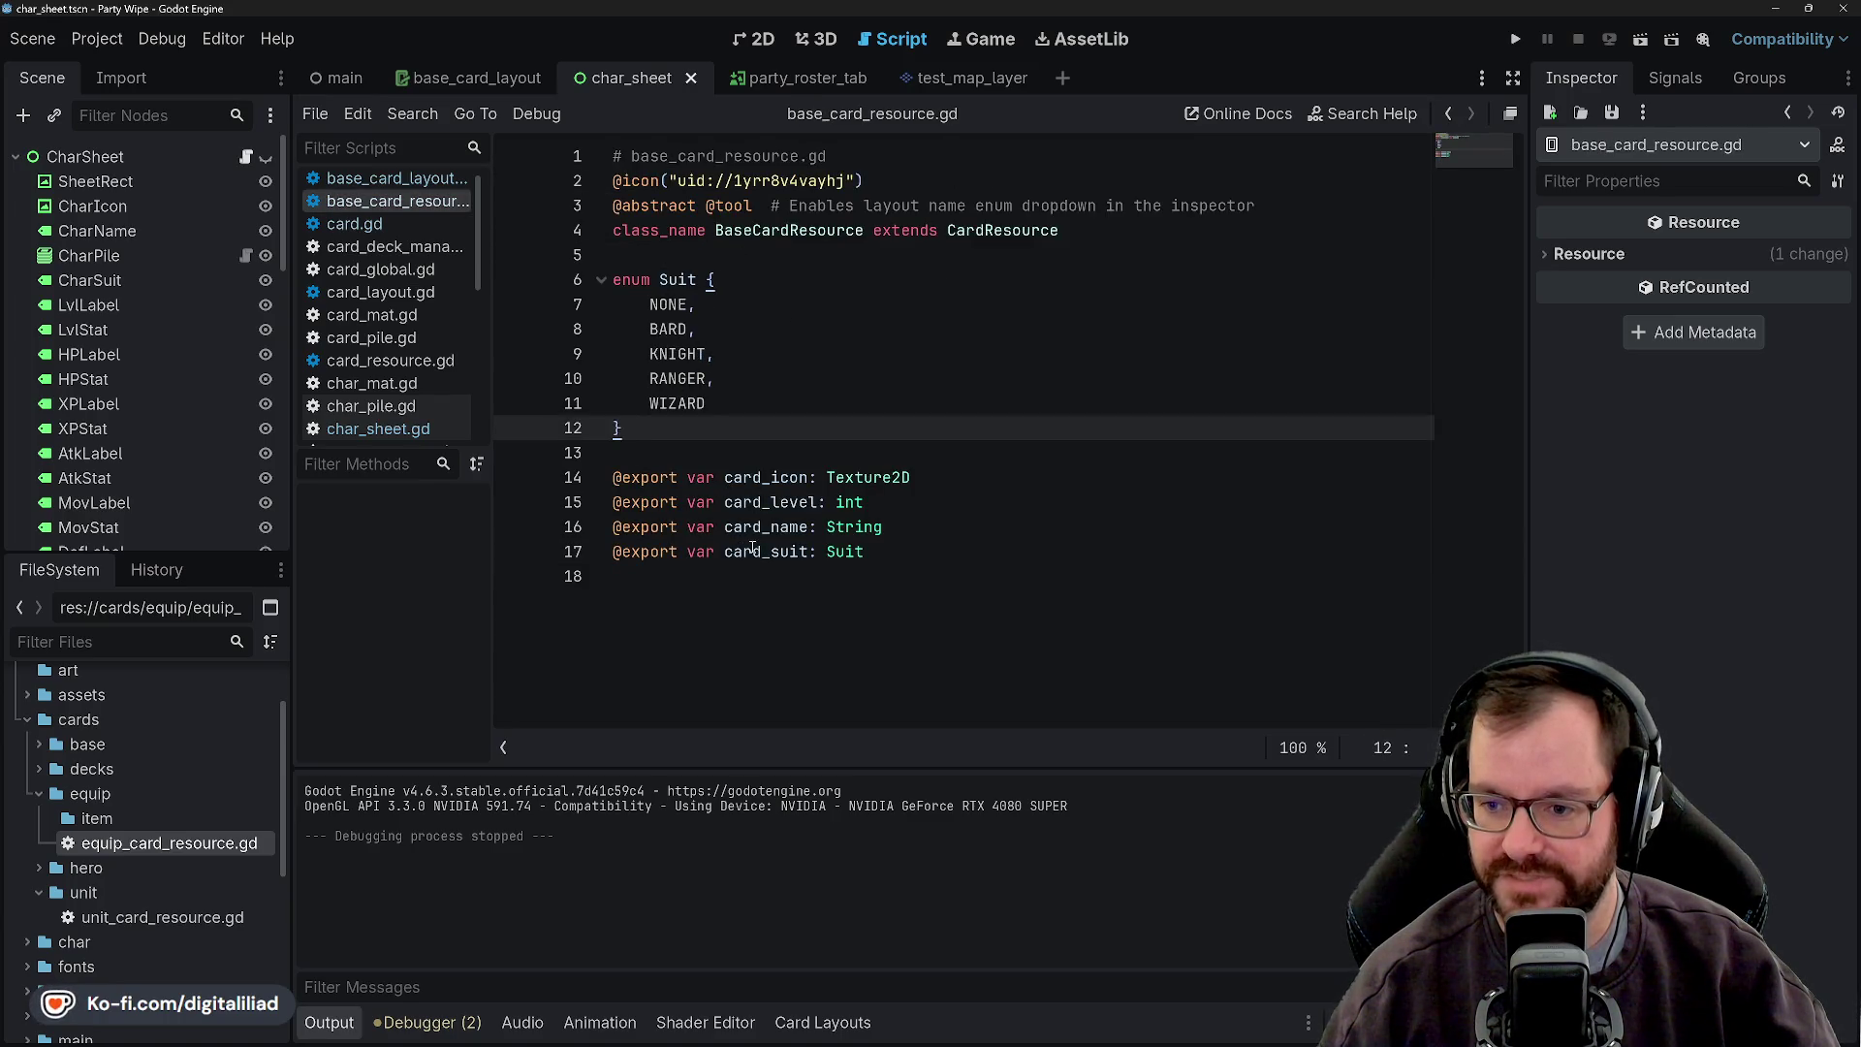
pyautogui.click(675, 305)
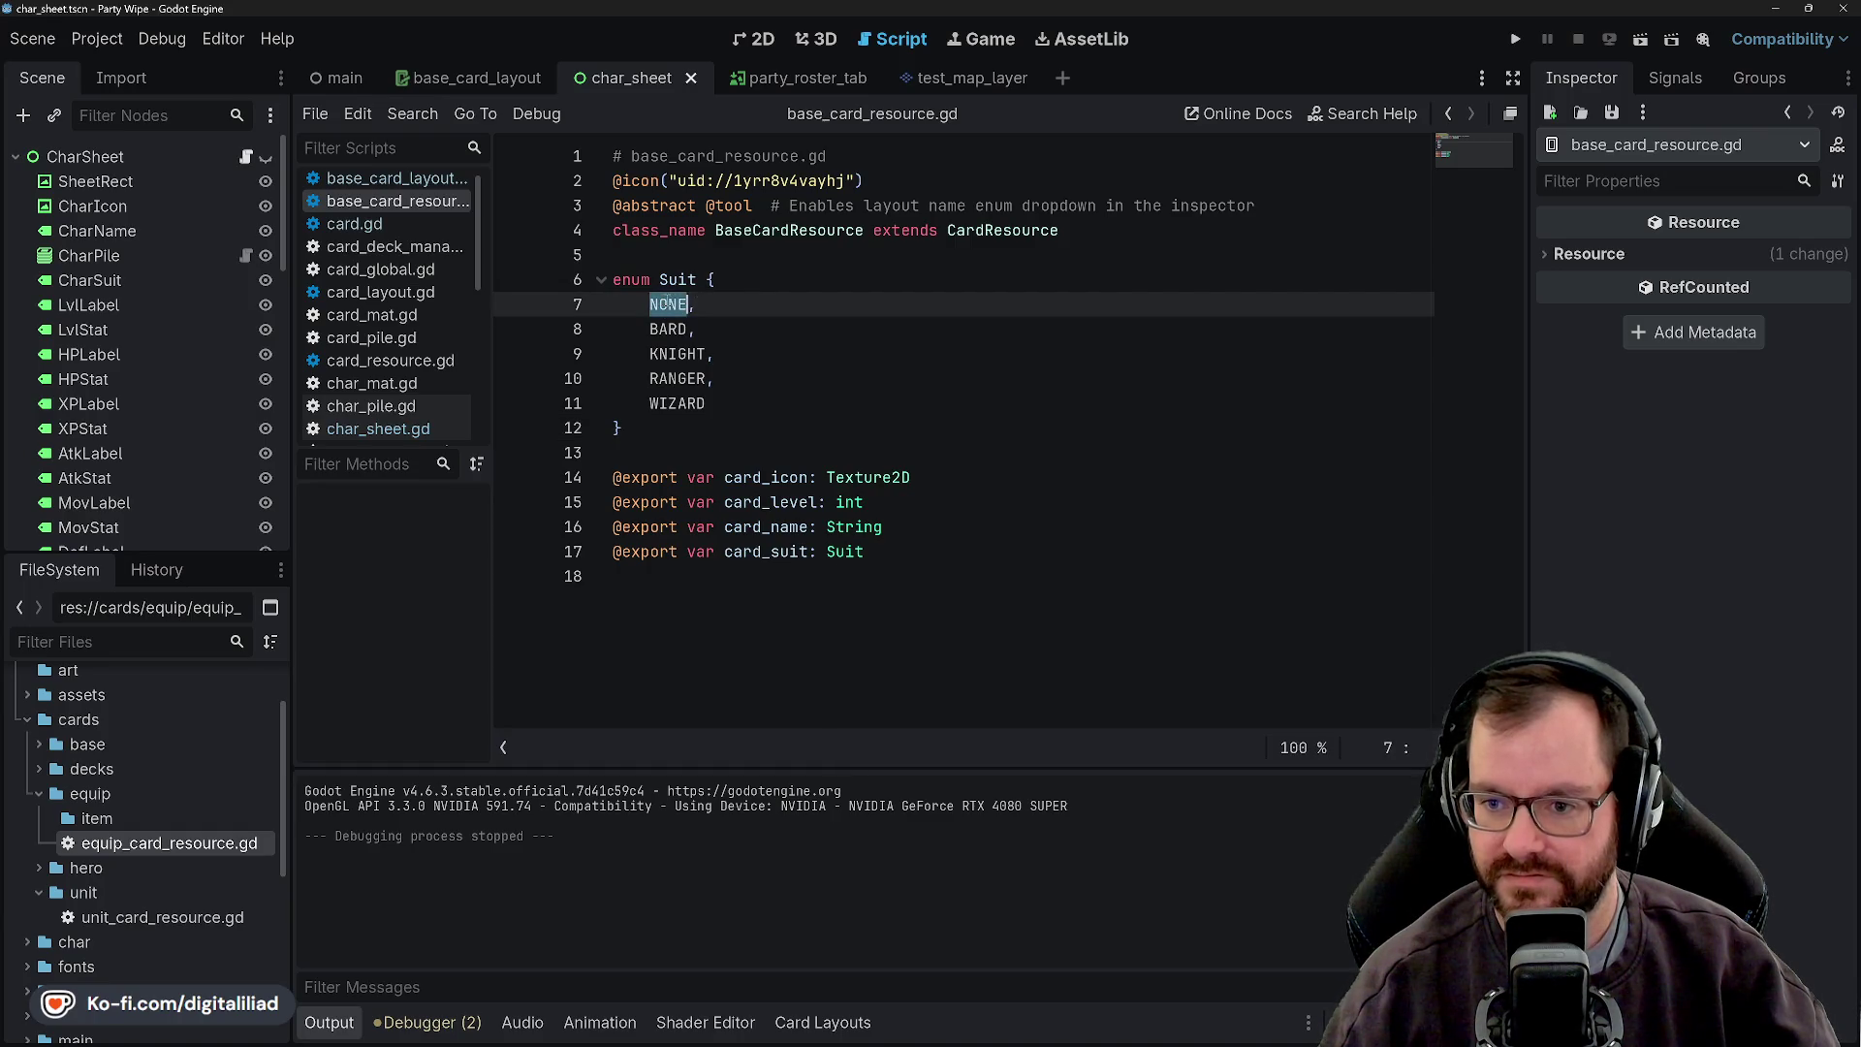
pyautogui.click(760, 403)
pyautogui.click(736, 431)
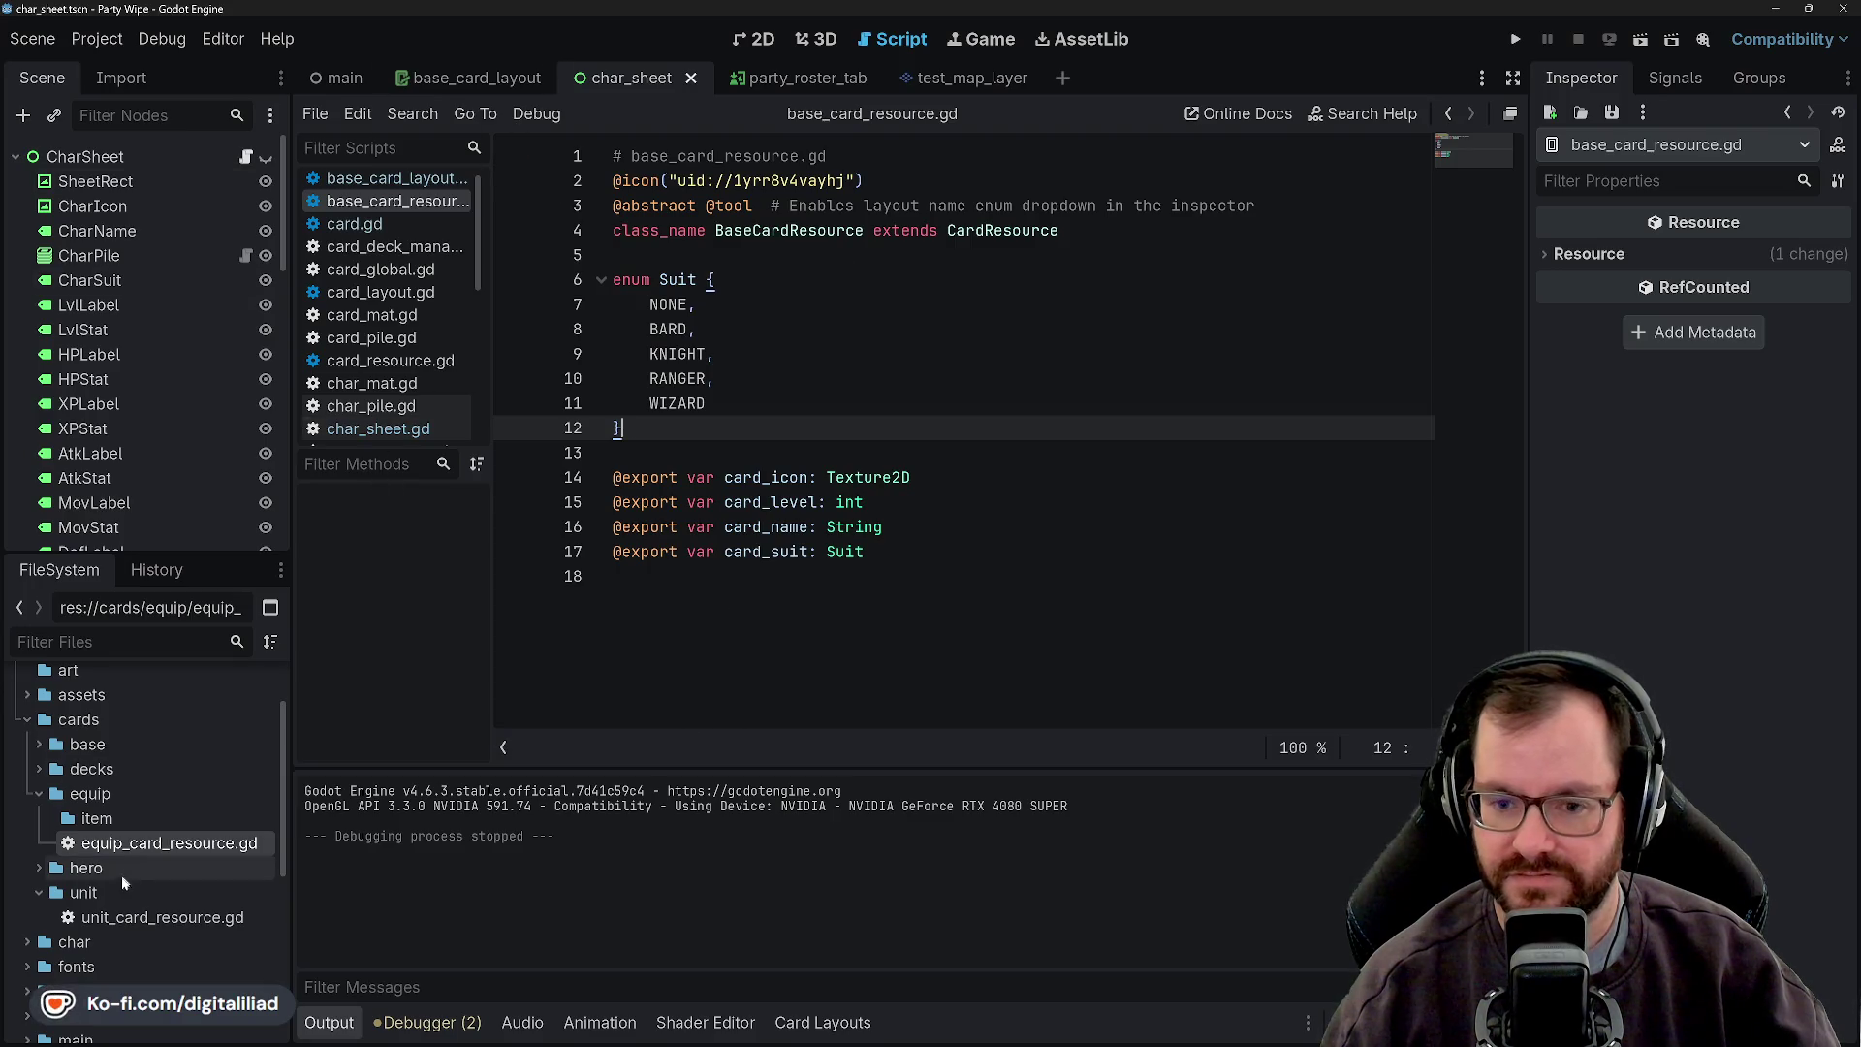
# - Open hero_card_resource.gd and change its header comment from unit_card_resource.gd to hero_card_resource.gd
pyautogui.click(138, 916)
pyautogui.click(39, 869)
pyautogui.scroll(-2, 58, 1003)
pyautogui.doubleClick(146, 999)
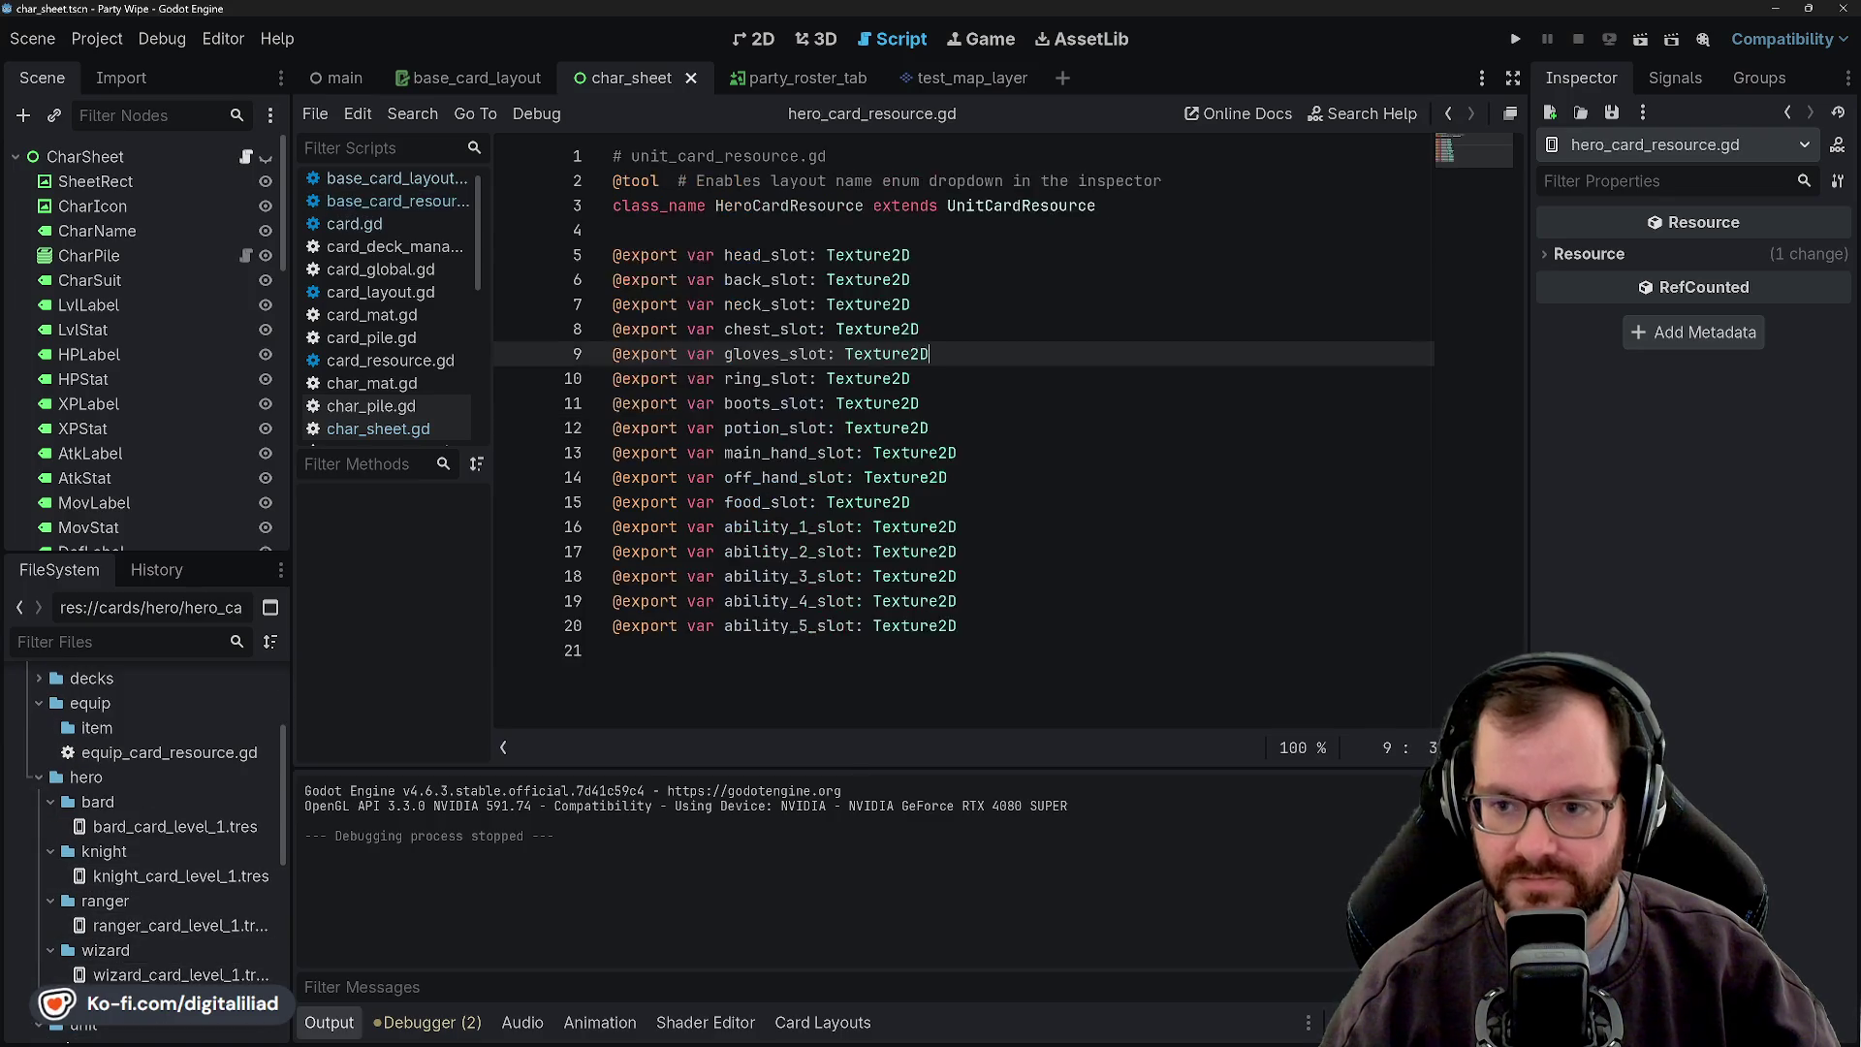
pyautogui.click(670, 156)
pyautogui.press('BackSpace')
pyautogui.press('BackSpace')
pyautogui.press('BackSpace')
pyautogui.press('BackSpace')
pyautogui.write('hero')
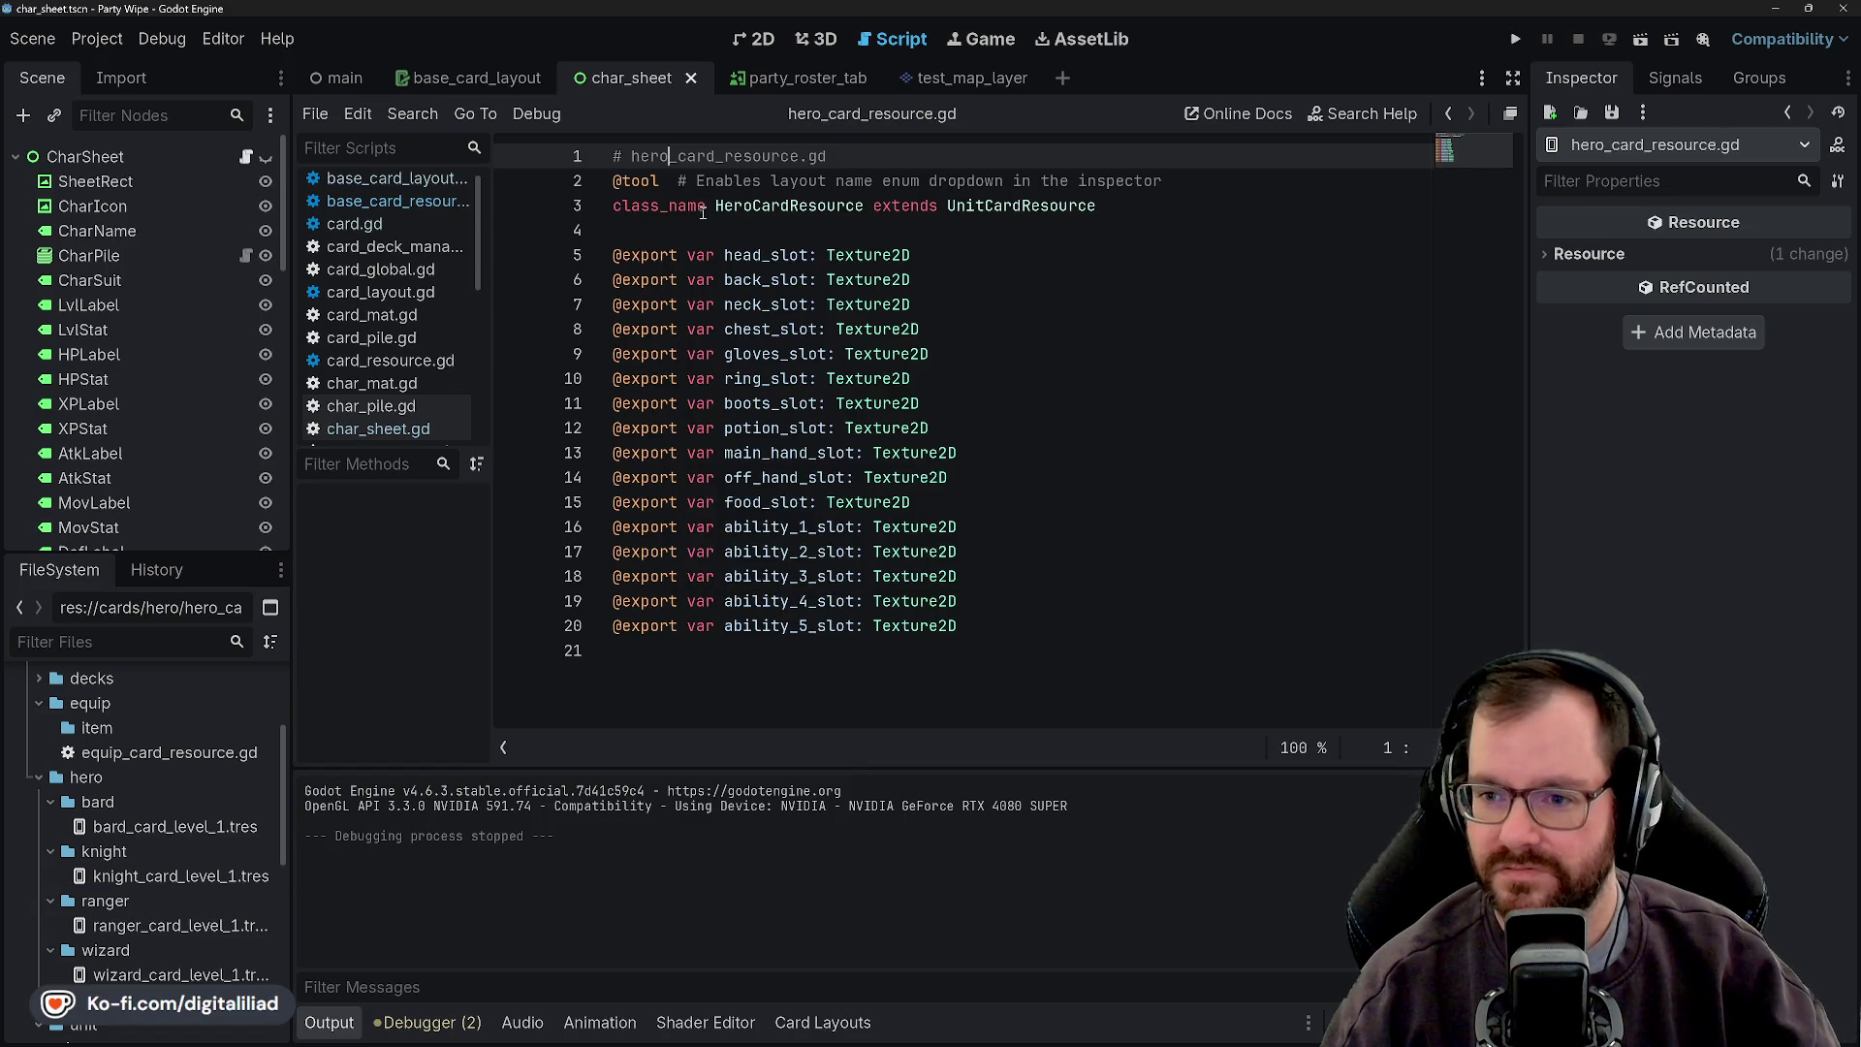
pyautogui.click(699, 229)
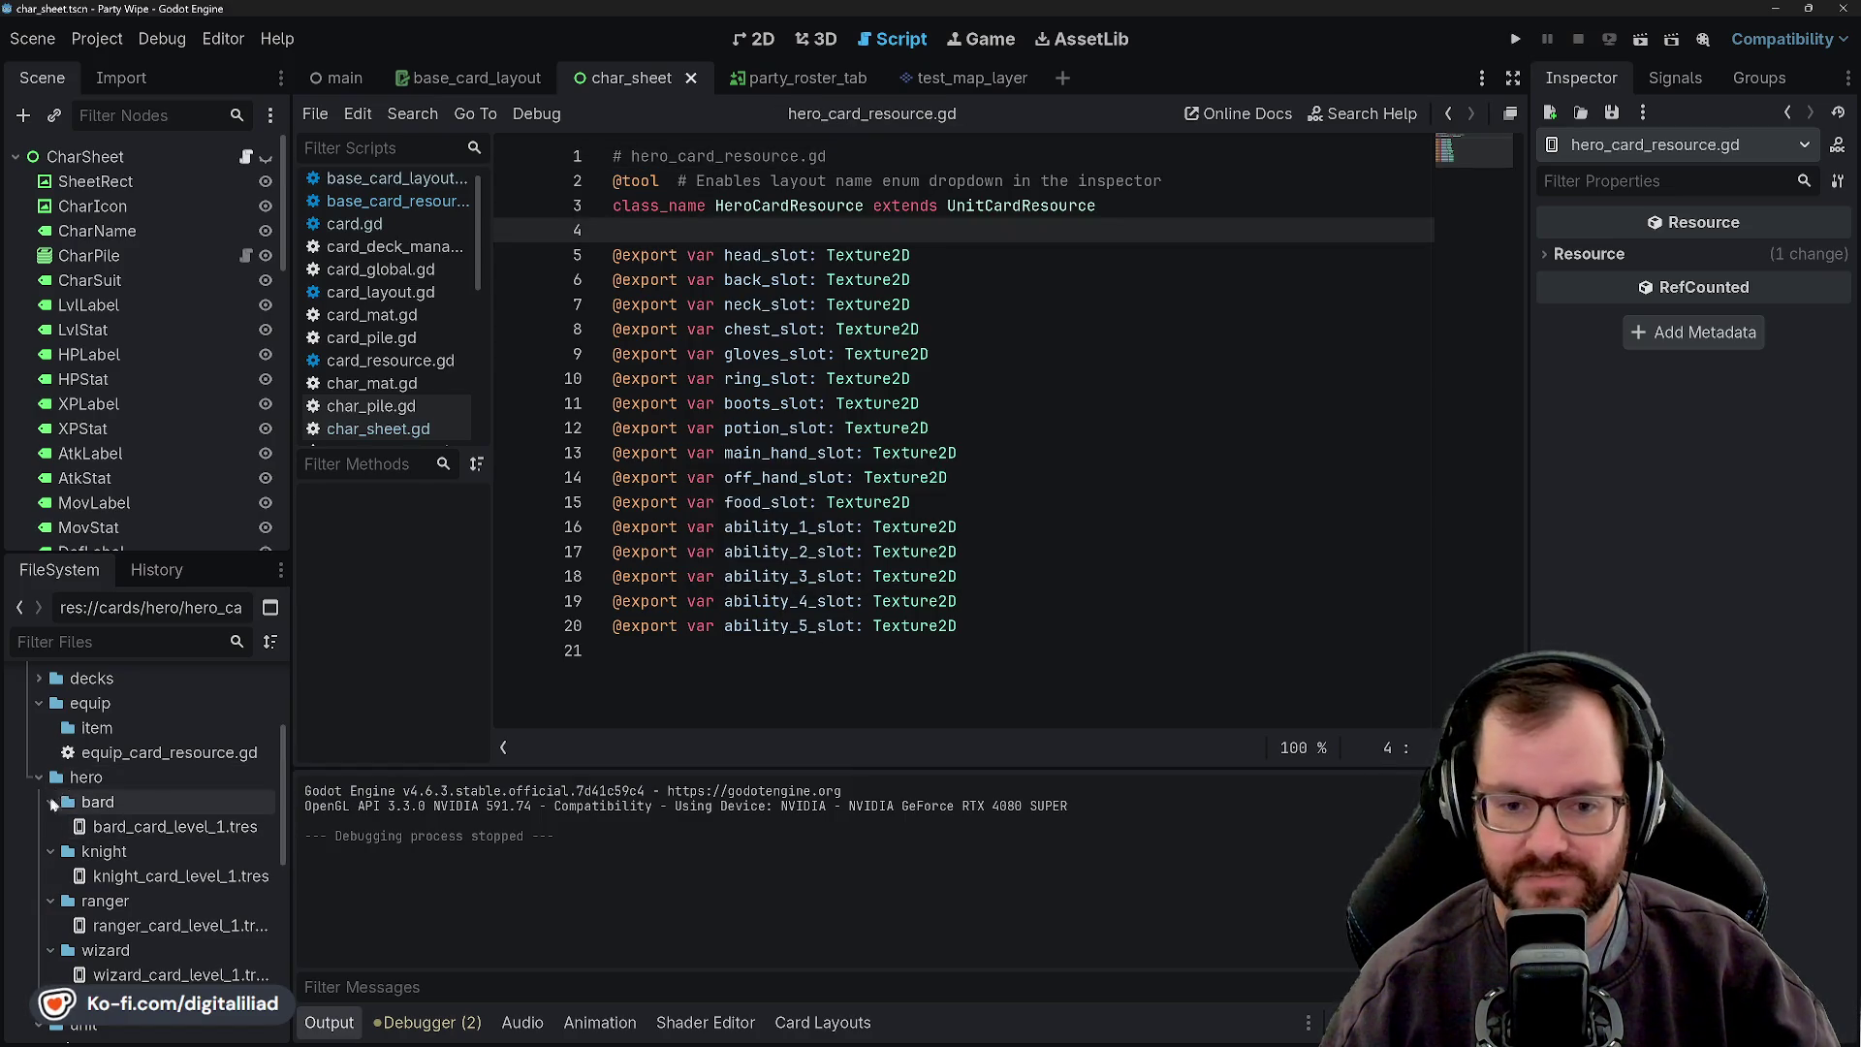
pyautogui.click(39, 777)
# - Select the item folder under cards/equip
pyautogui.scroll(2, 39, 790)
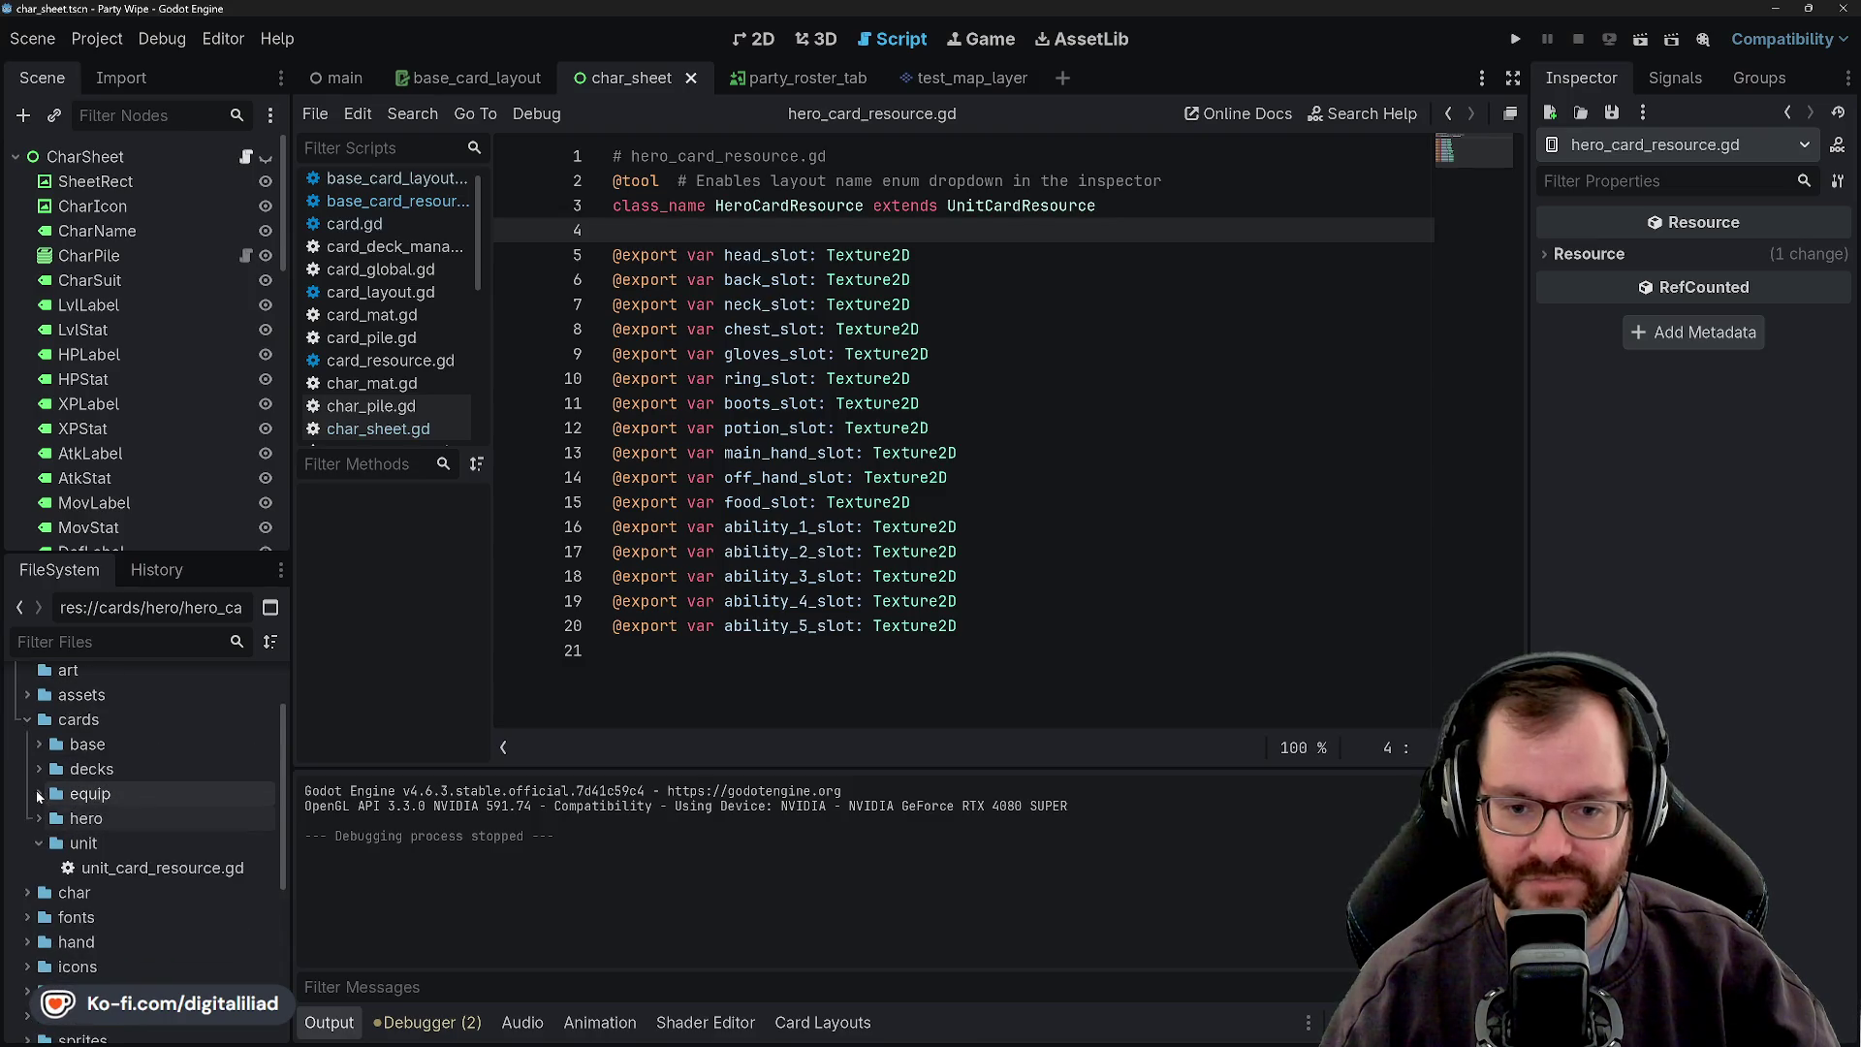
pyautogui.click(89, 793)
pyautogui.click(105, 821)
pyautogui.click(89, 793)
pyautogui.click(100, 819)
pyautogui.click(89, 793)
pyautogui.click(101, 819)
pyautogui.click(89, 794)
pyautogui.click(111, 822)
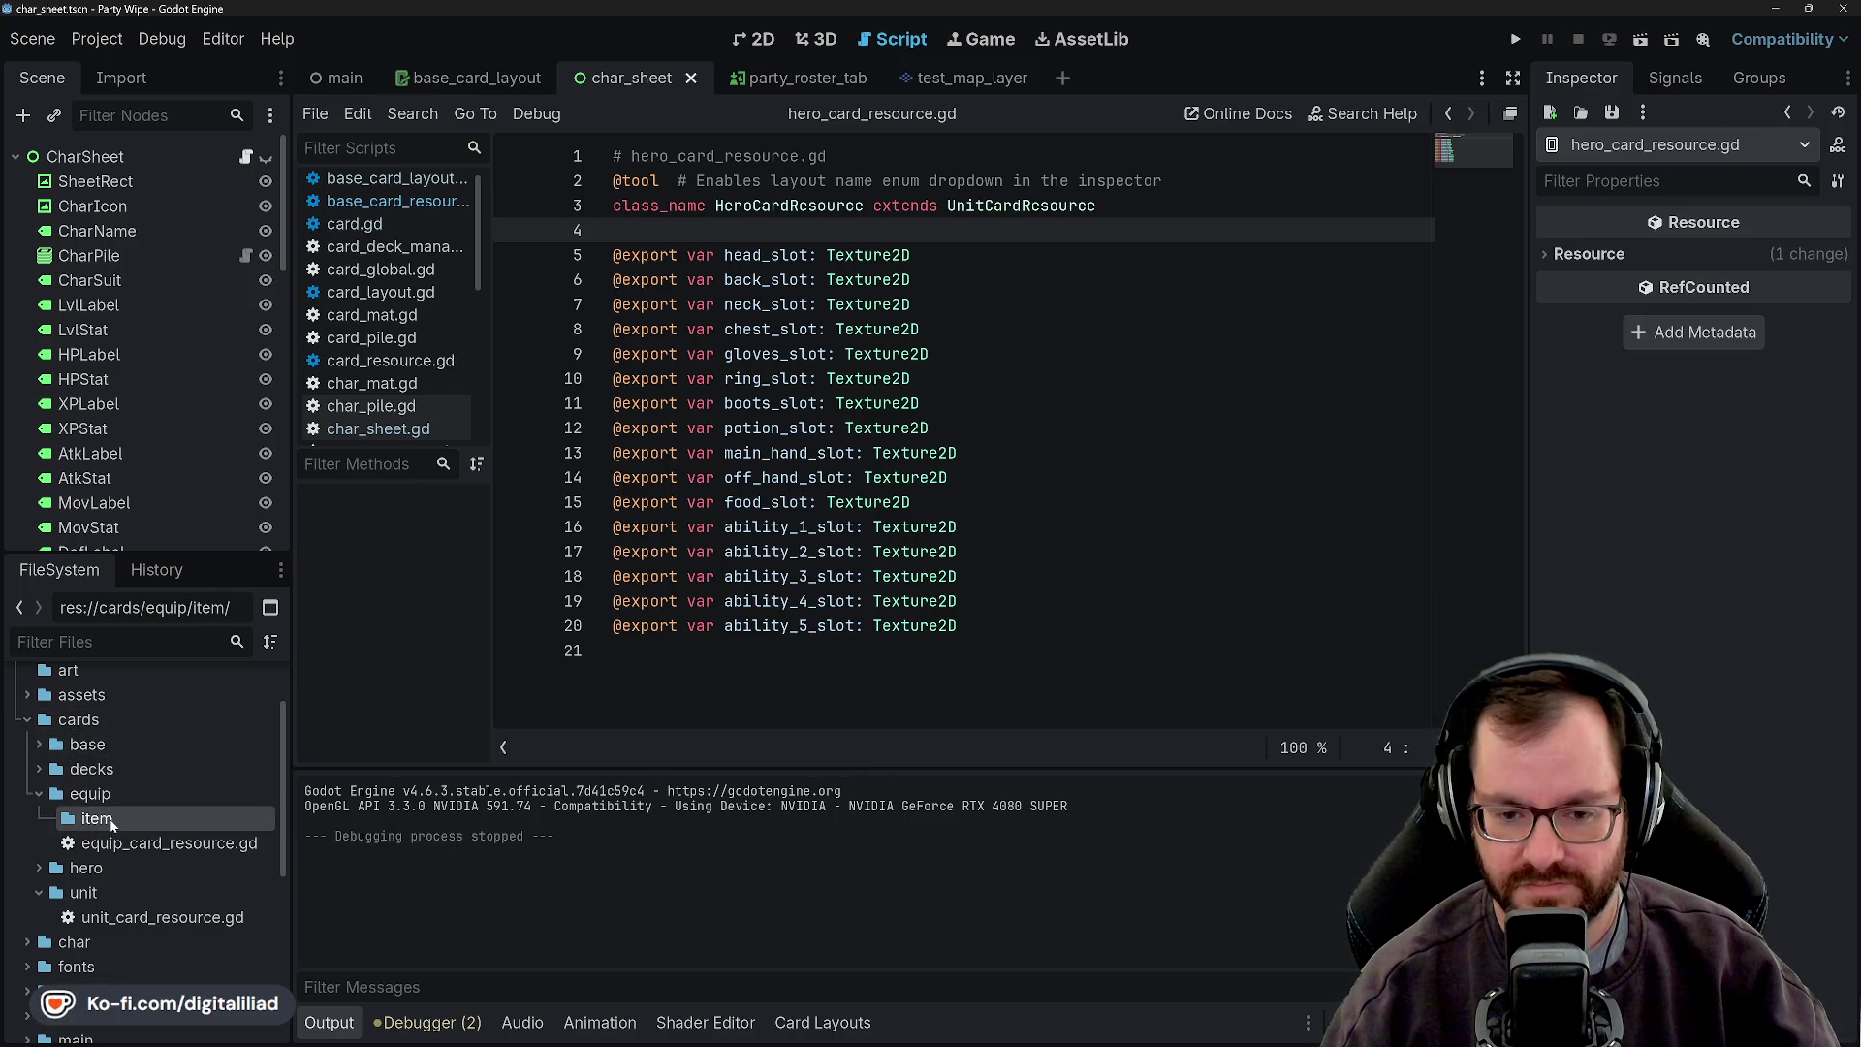
pyautogui.click(89, 794)
pyautogui.click(109, 820)
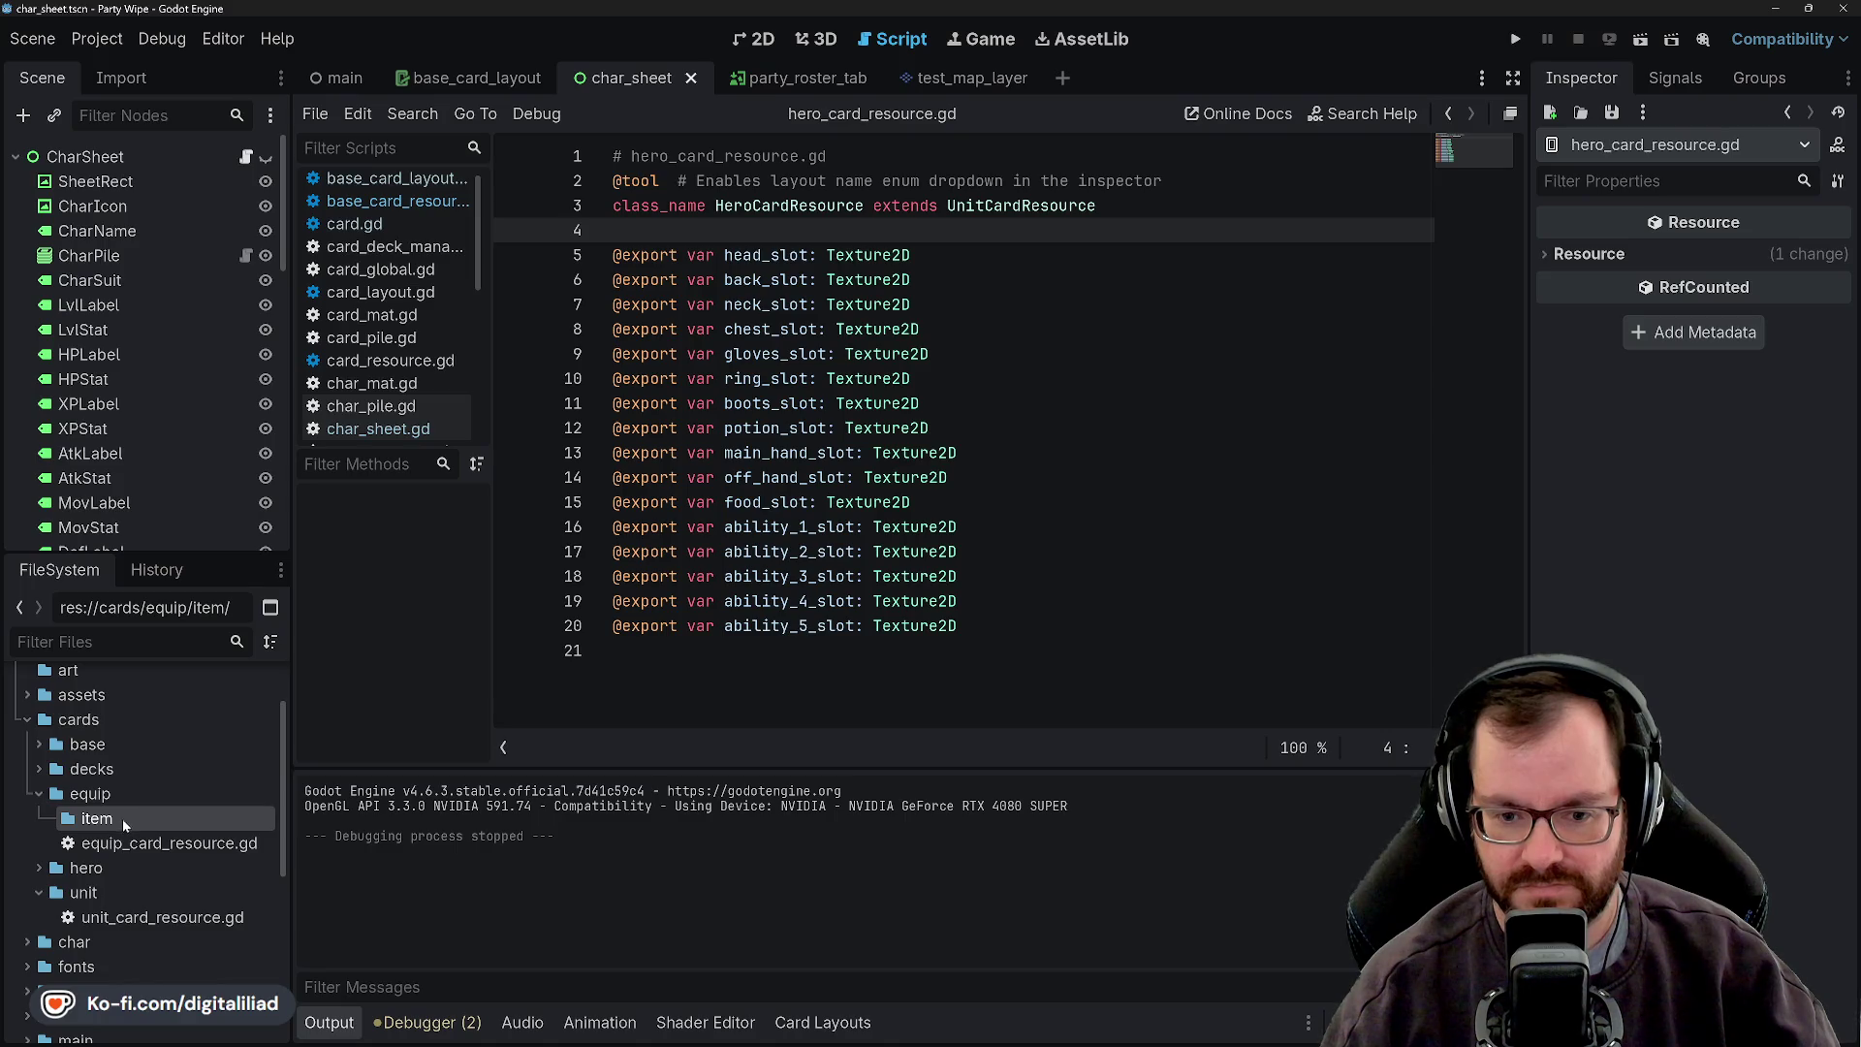
# - Start renaming the item folder, confirming it as item
pyautogui.rightClick(97, 820)
pyautogui.click(98, 819)
pyautogui.rightClick(114, 822)
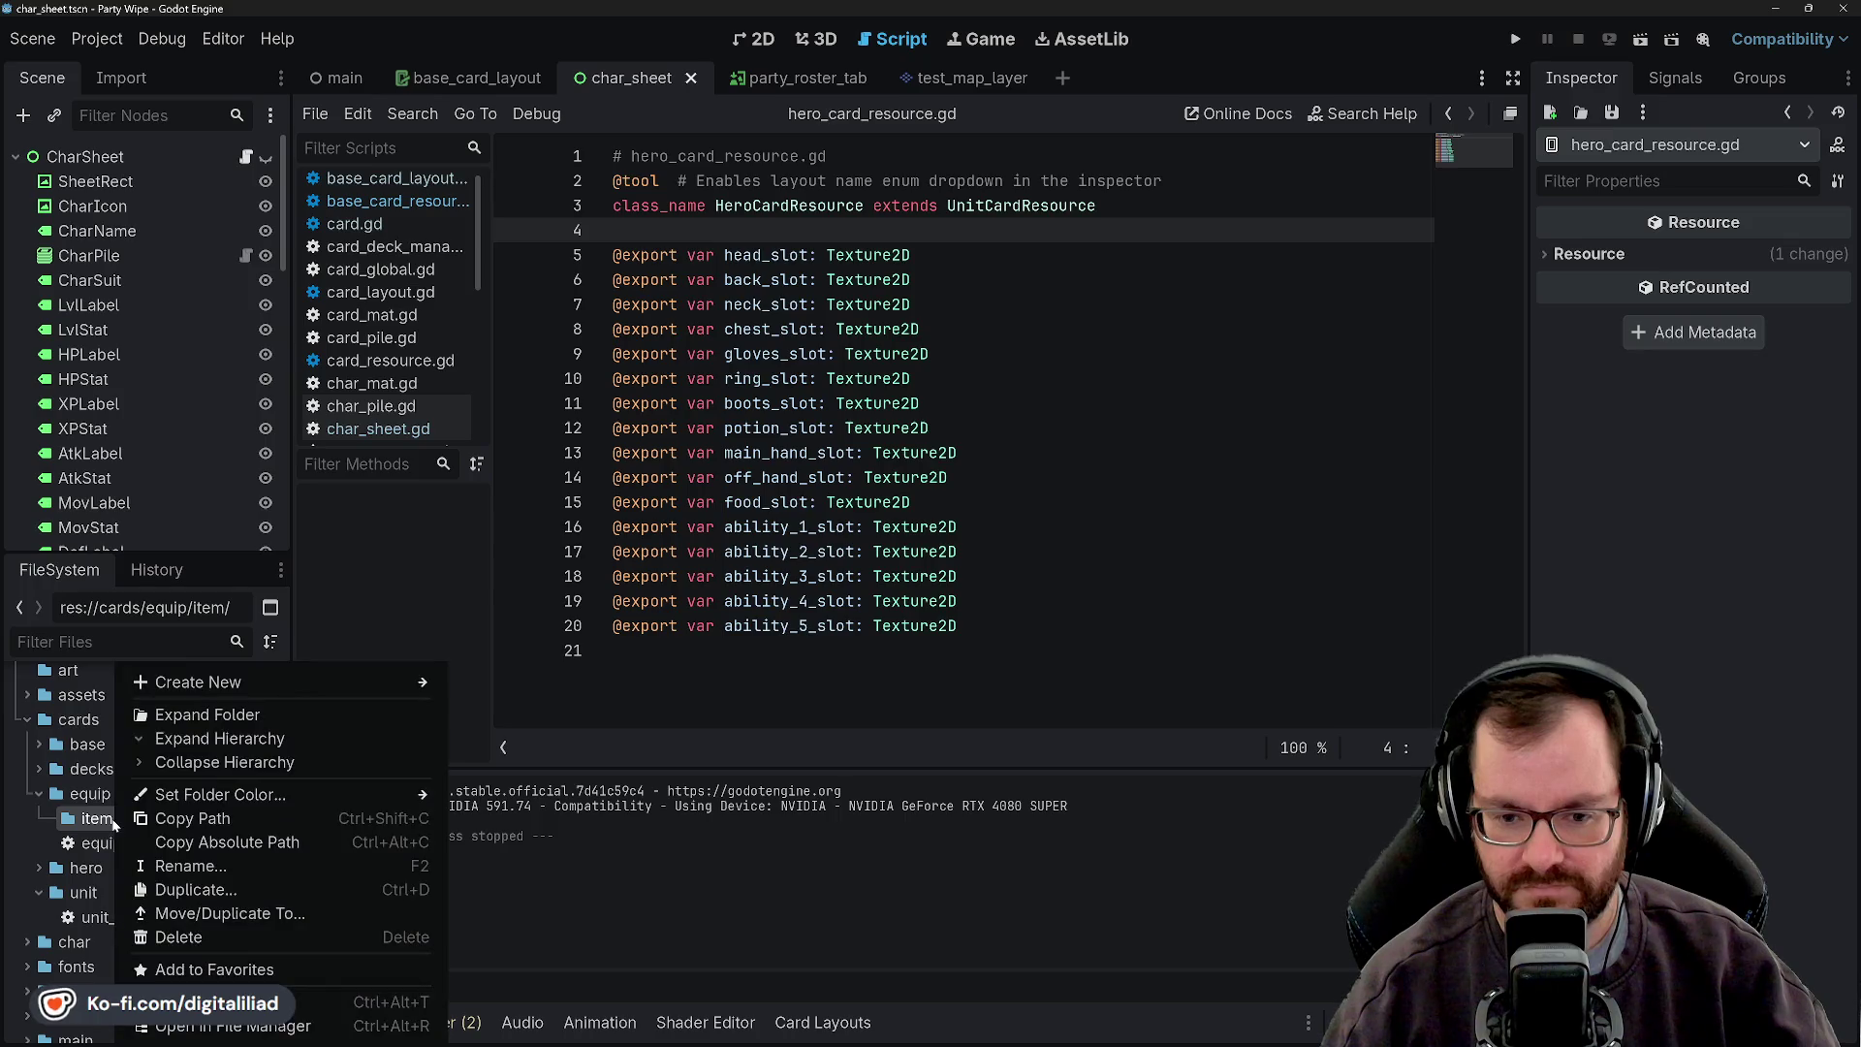
pyautogui.click(88, 822)
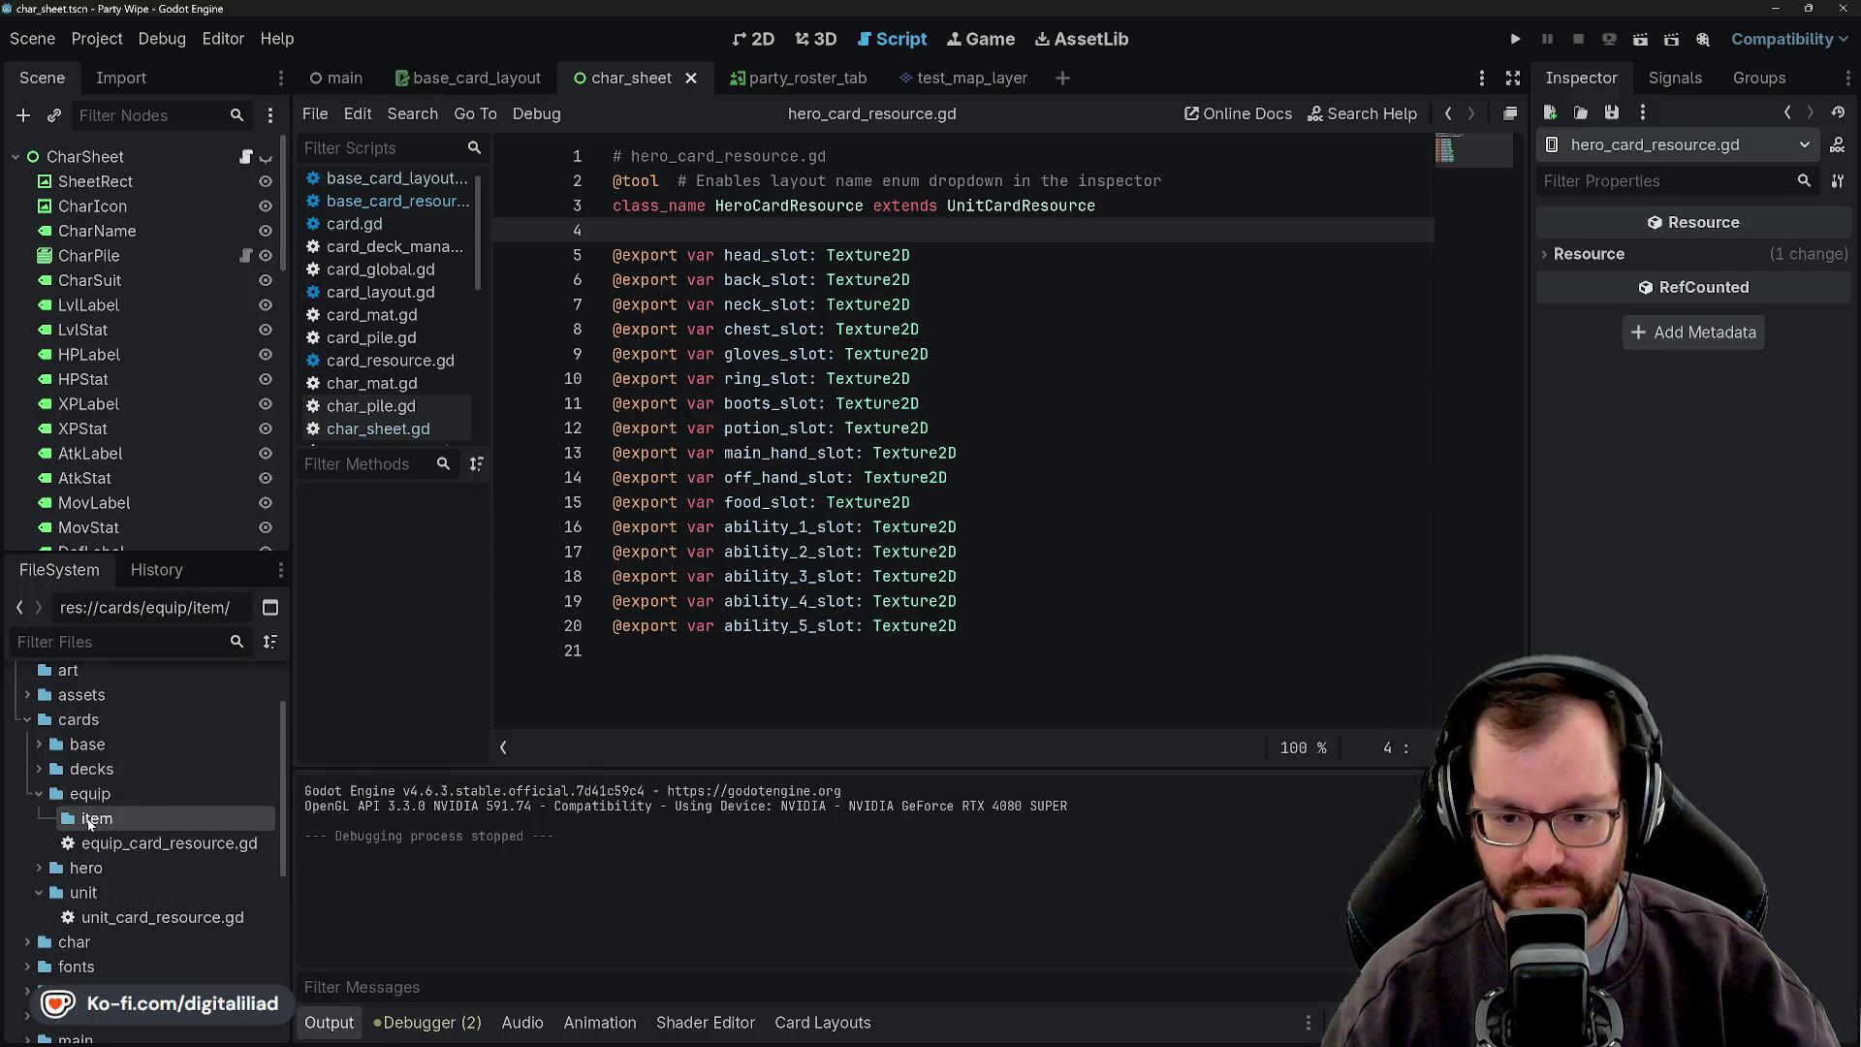
pyautogui.rightClick(108, 818)
pyautogui.click(170, 867)
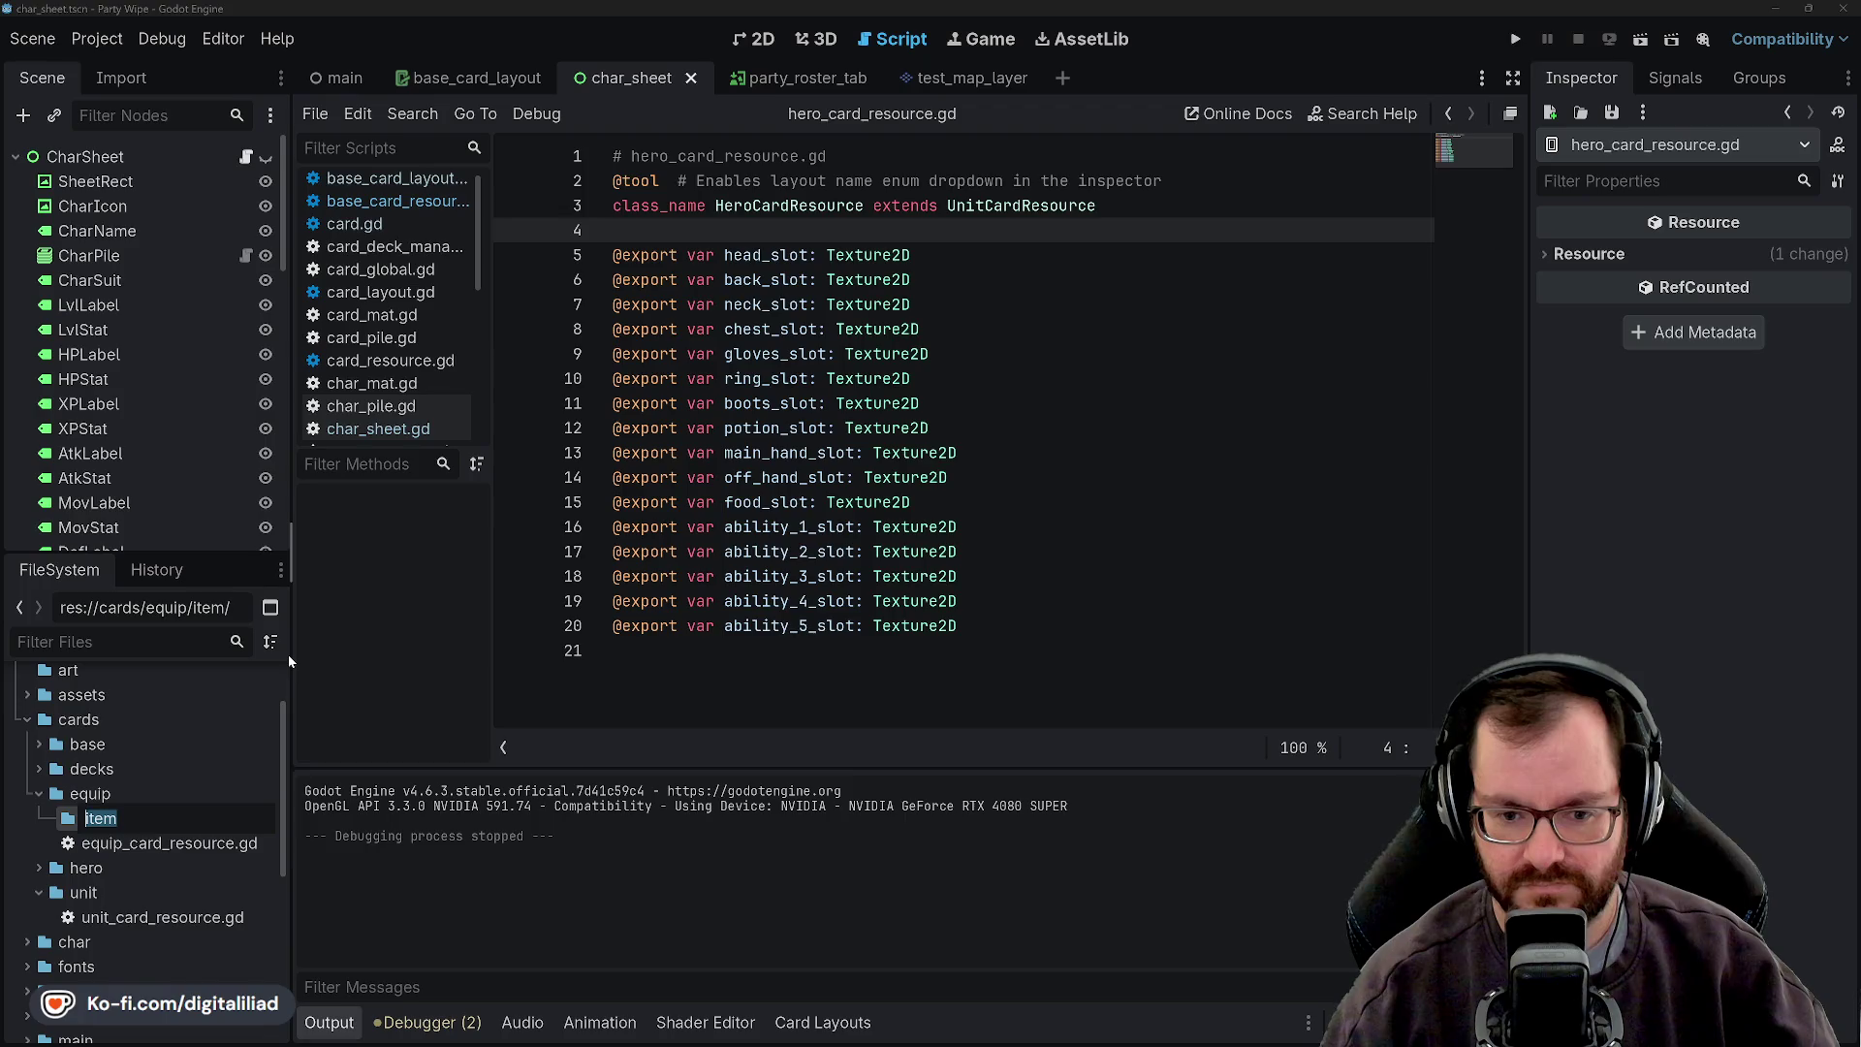
pyautogui.write('item')
pyautogui.press('Return')
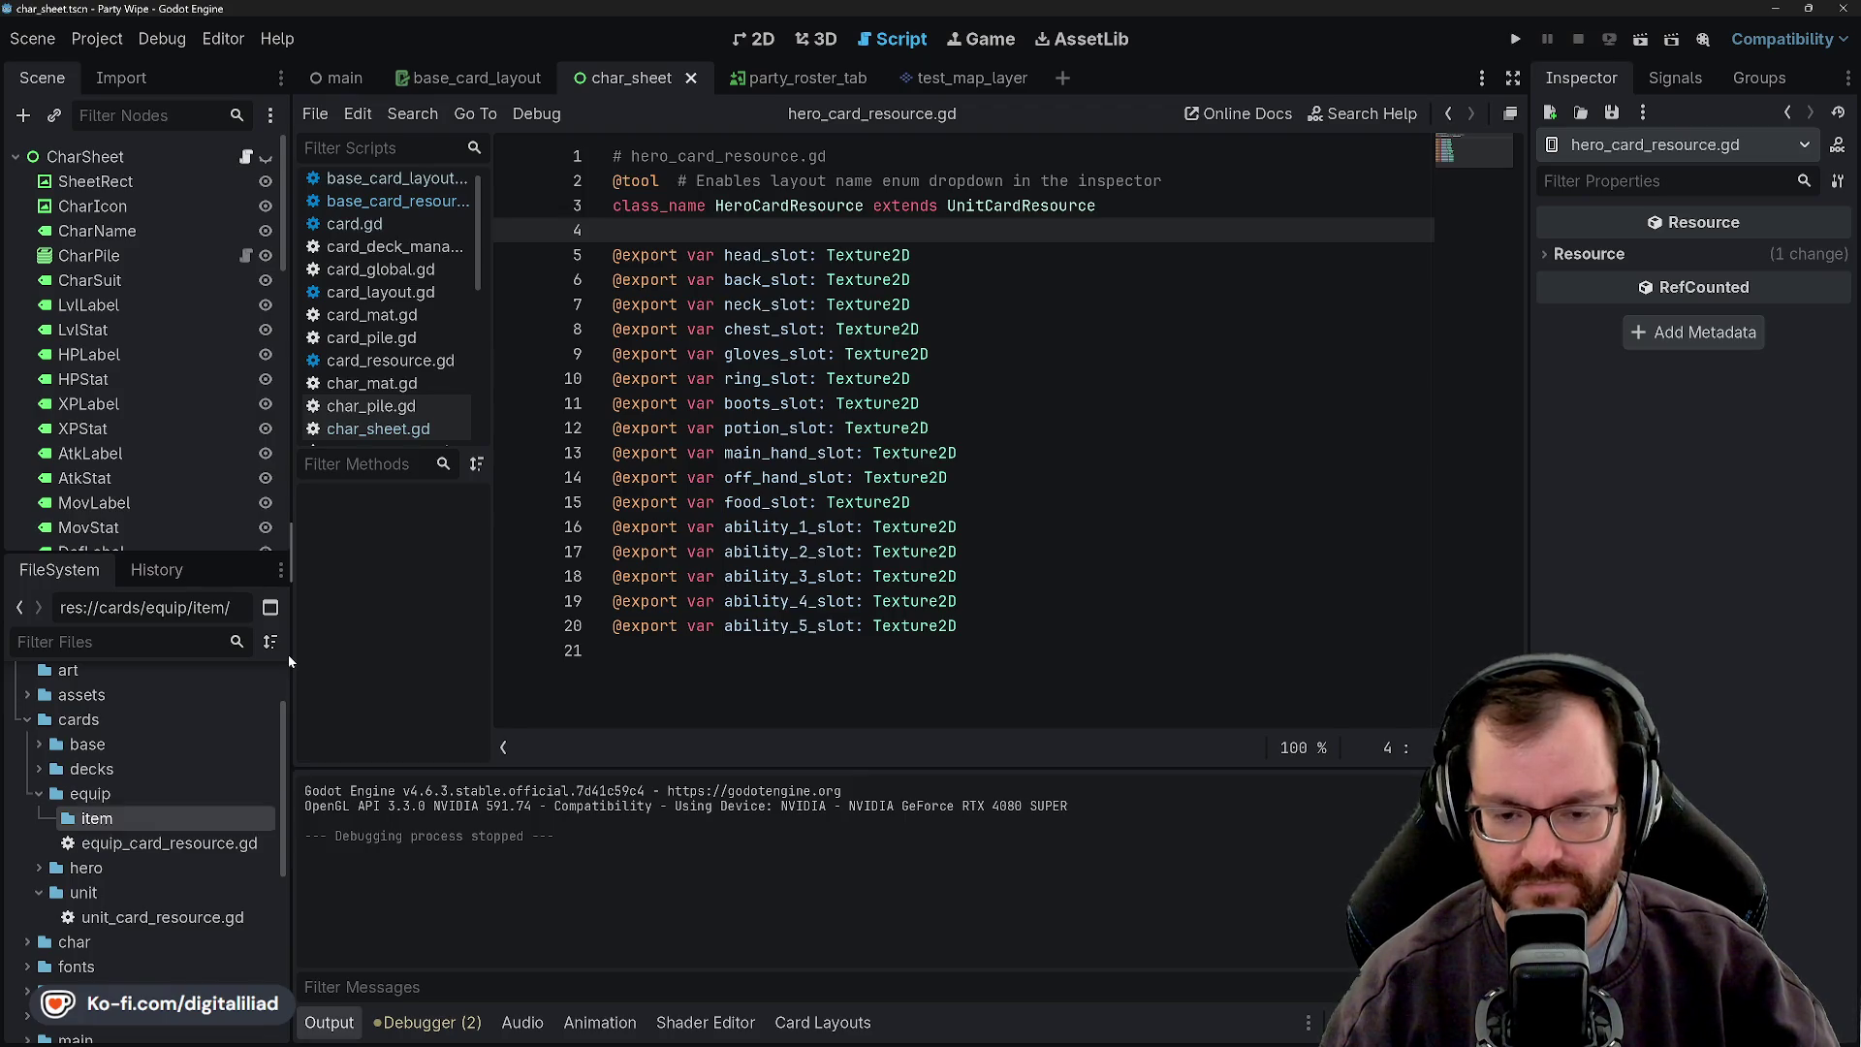
# - Rename the folder to weapon and select it
pyautogui.rightClick(122, 820)
pyautogui.click(136, 868)
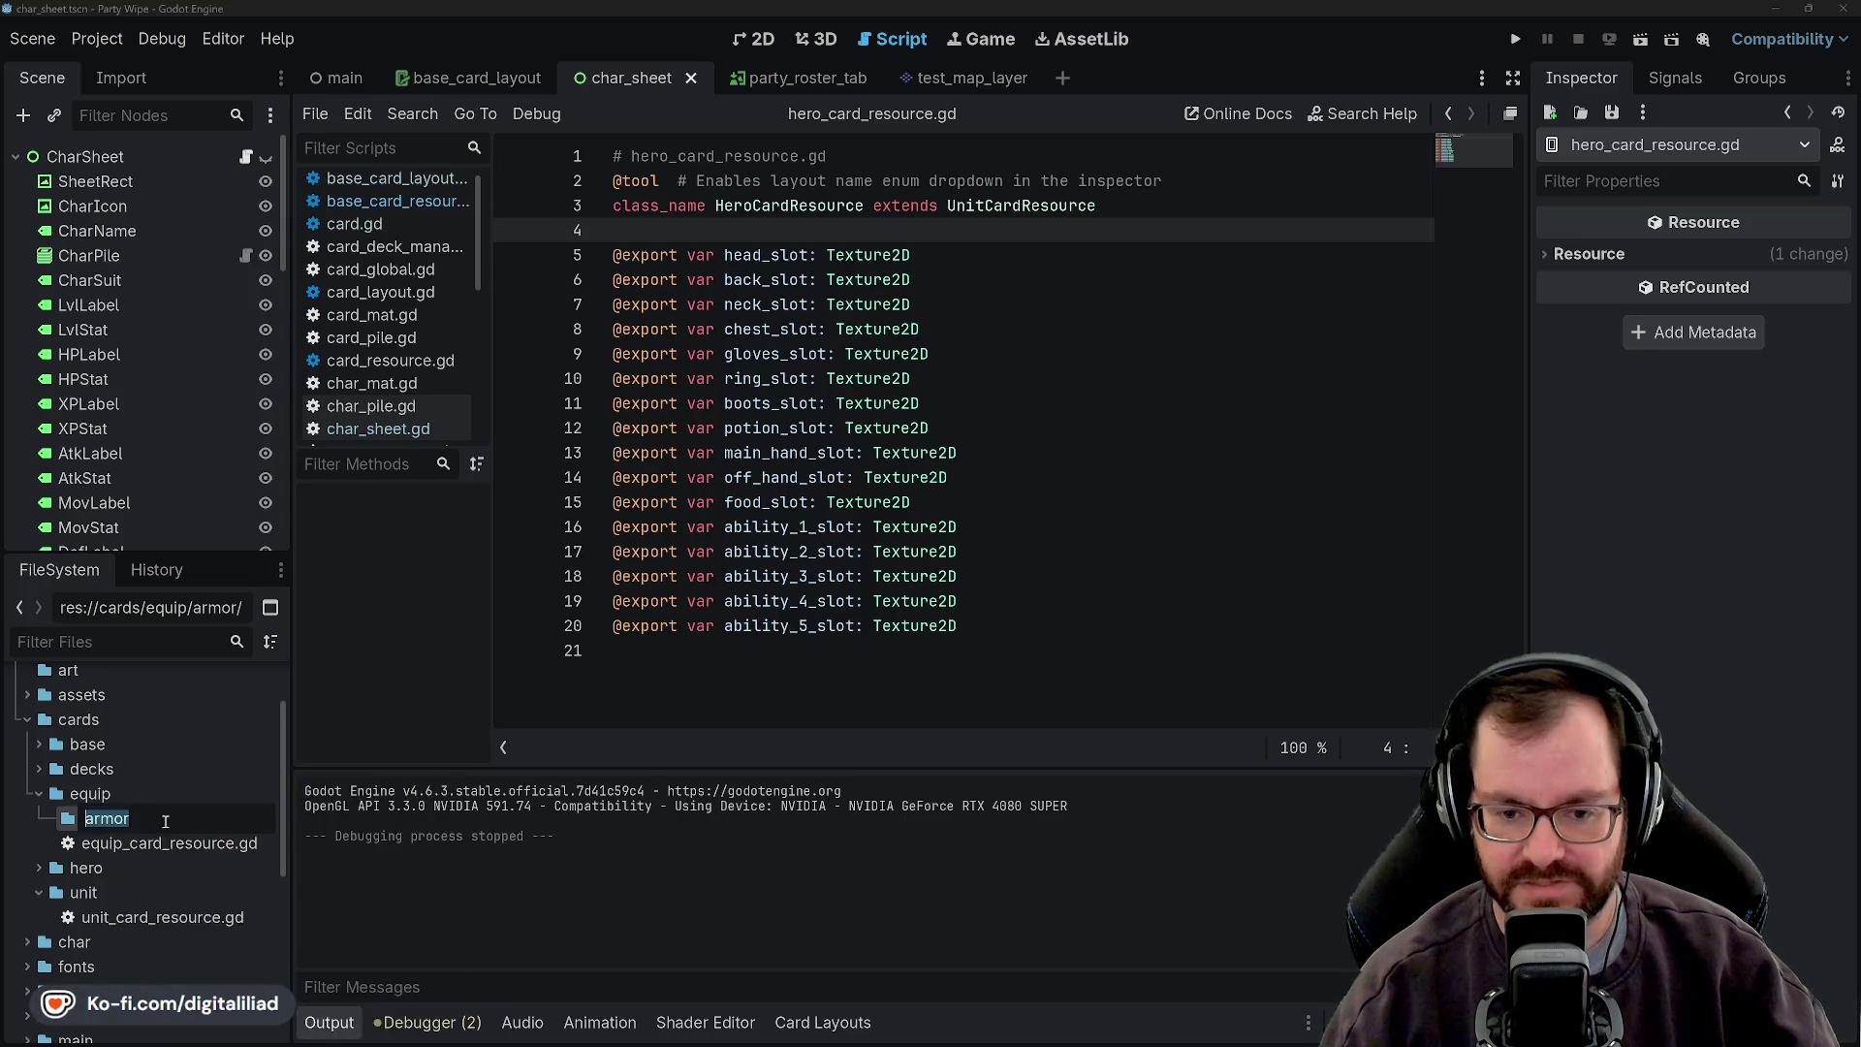
pyautogui.write('apon')
pyautogui.press('Return')
pyautogui.click(137, 816)
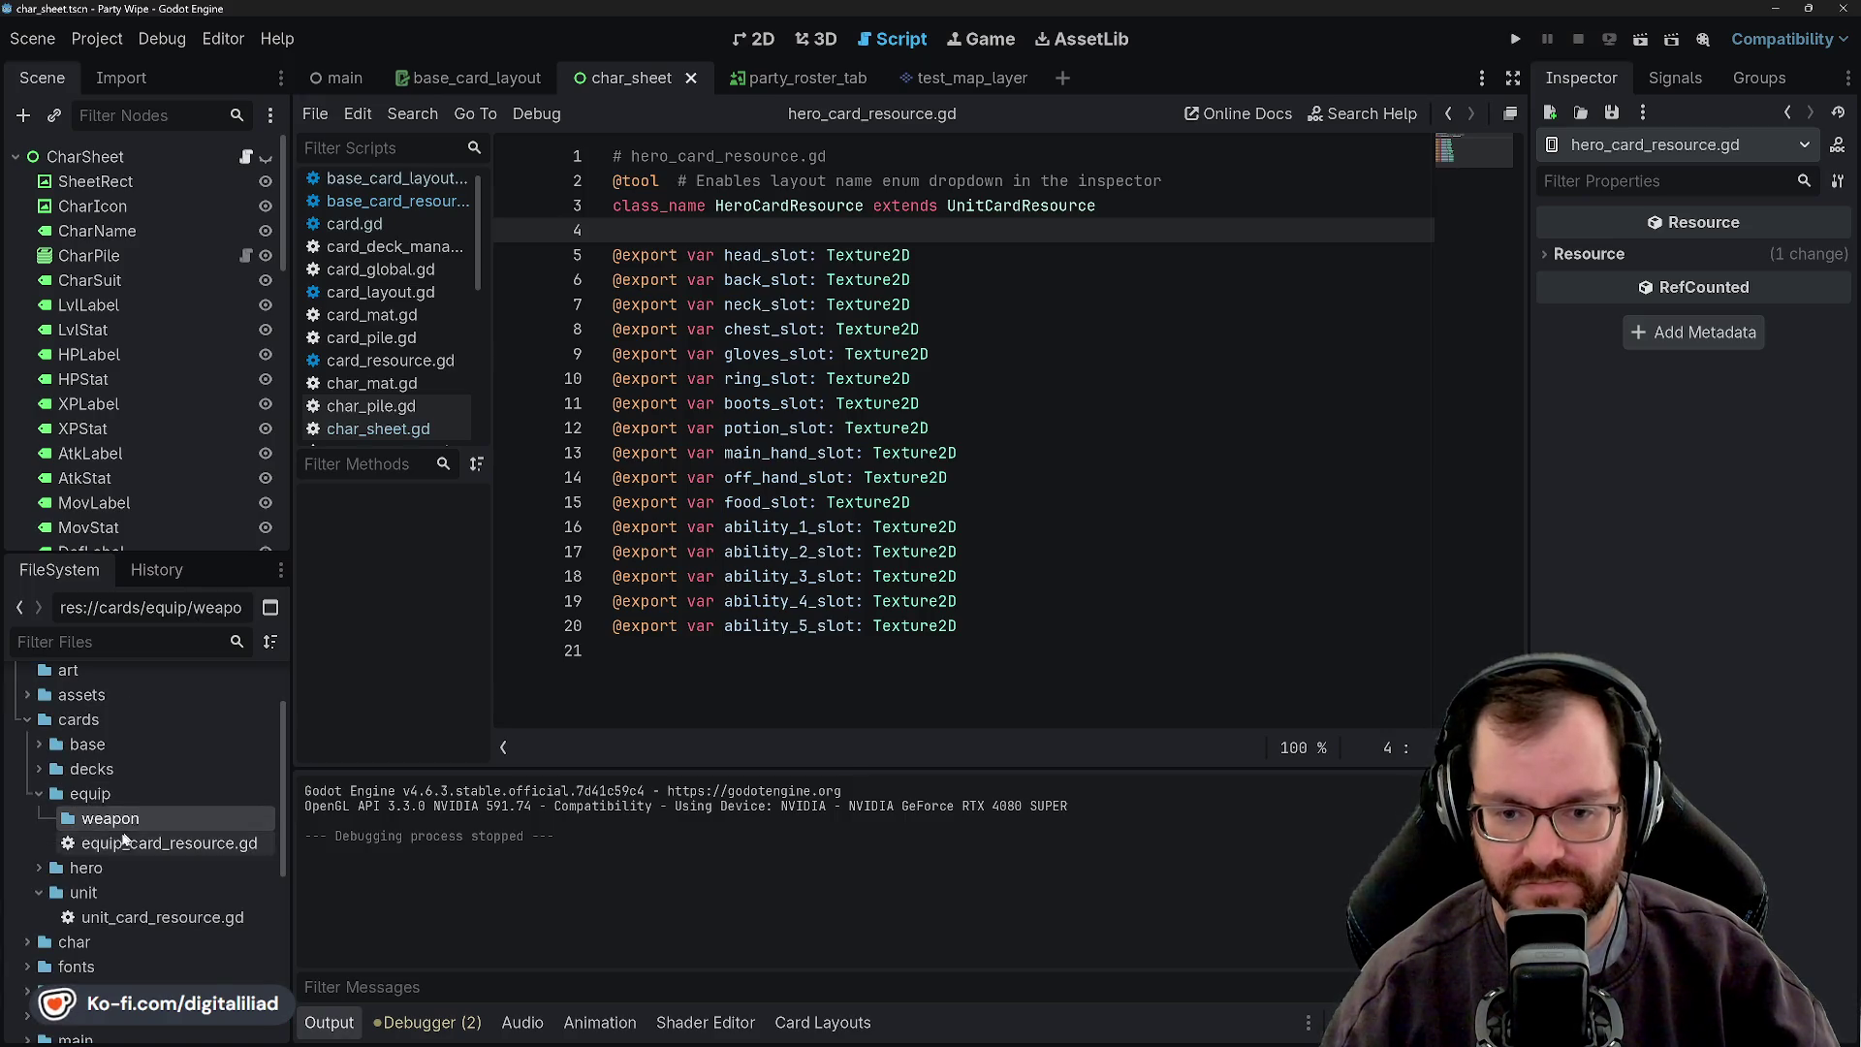
pyautogui.click(129, 793)
pyautogui.click(116, 820)
pyautogui.click(121, 795)
pyautogui.click(116, 823)
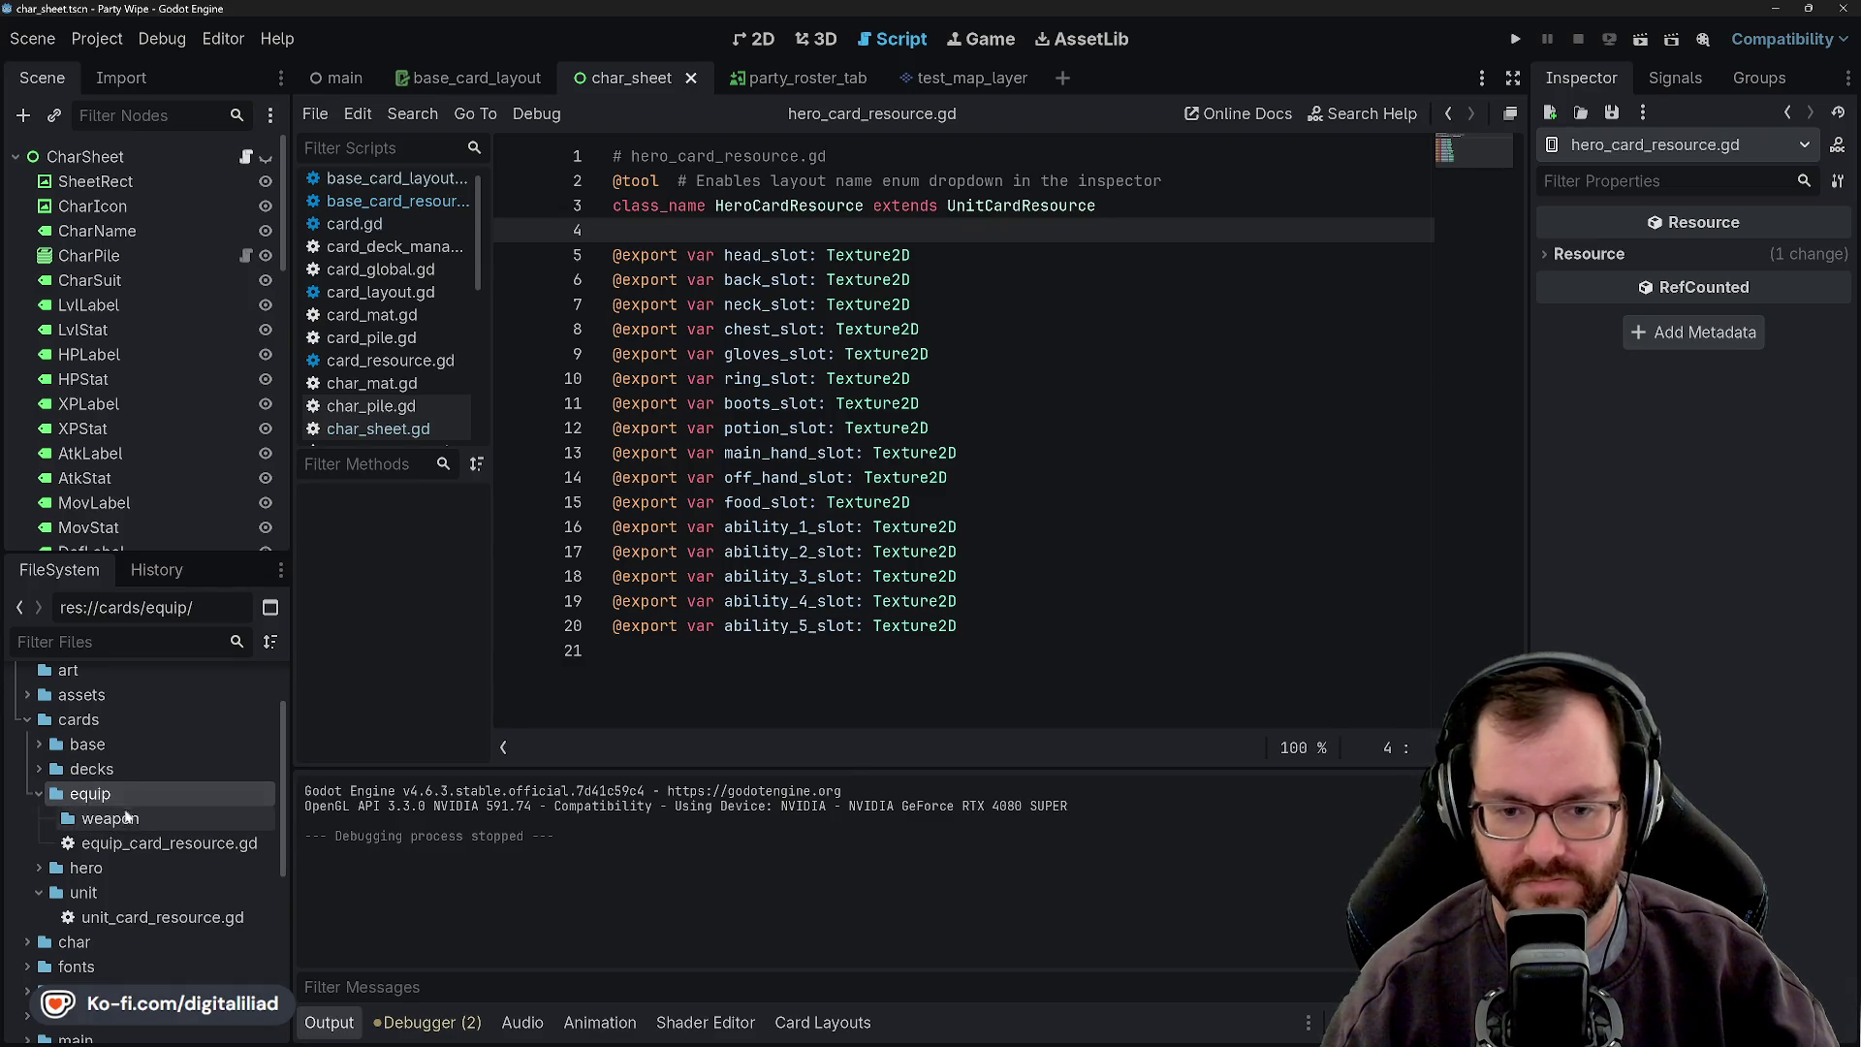
pyautogui.rightClick(140, 822)
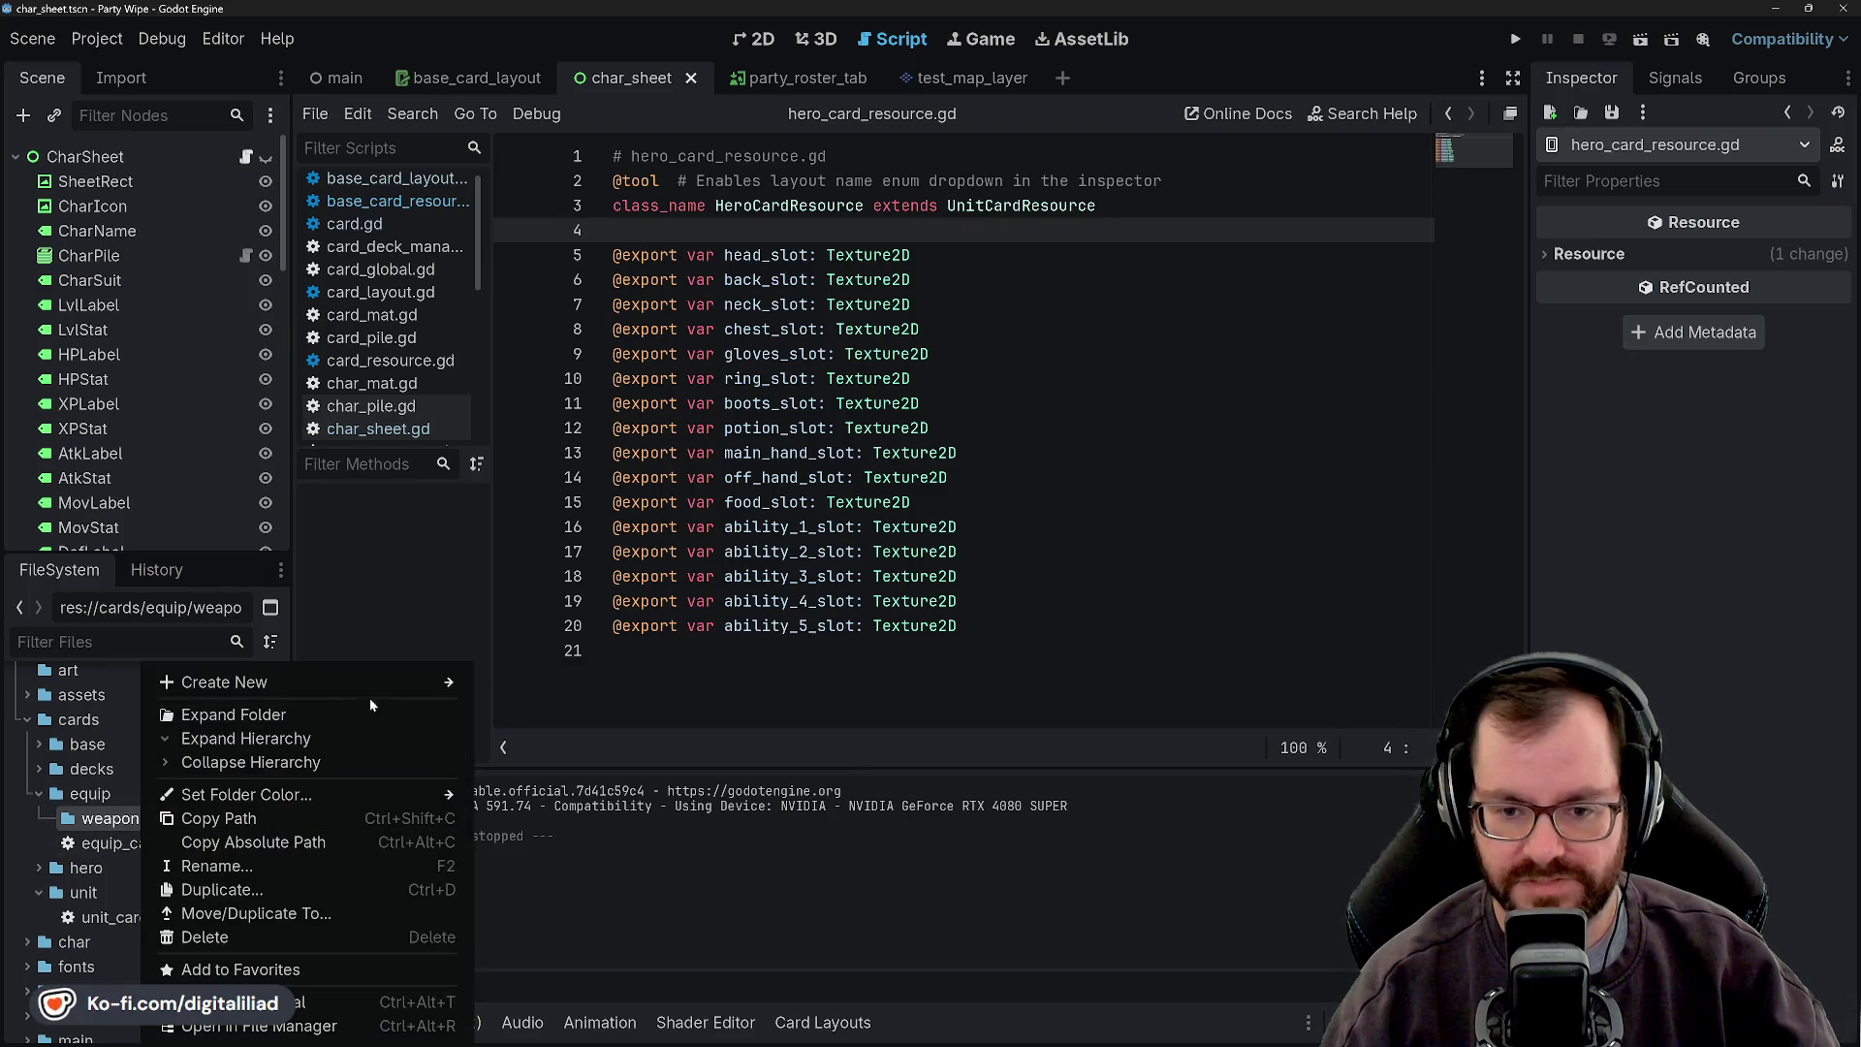
# - Create an EquipCardResource in weapon, type knight_sword_ as its name, then cancel saving
pyautogui.moveTo(370, 684)
pyautogui.click(558, 754)
pyautogui.write('equip')
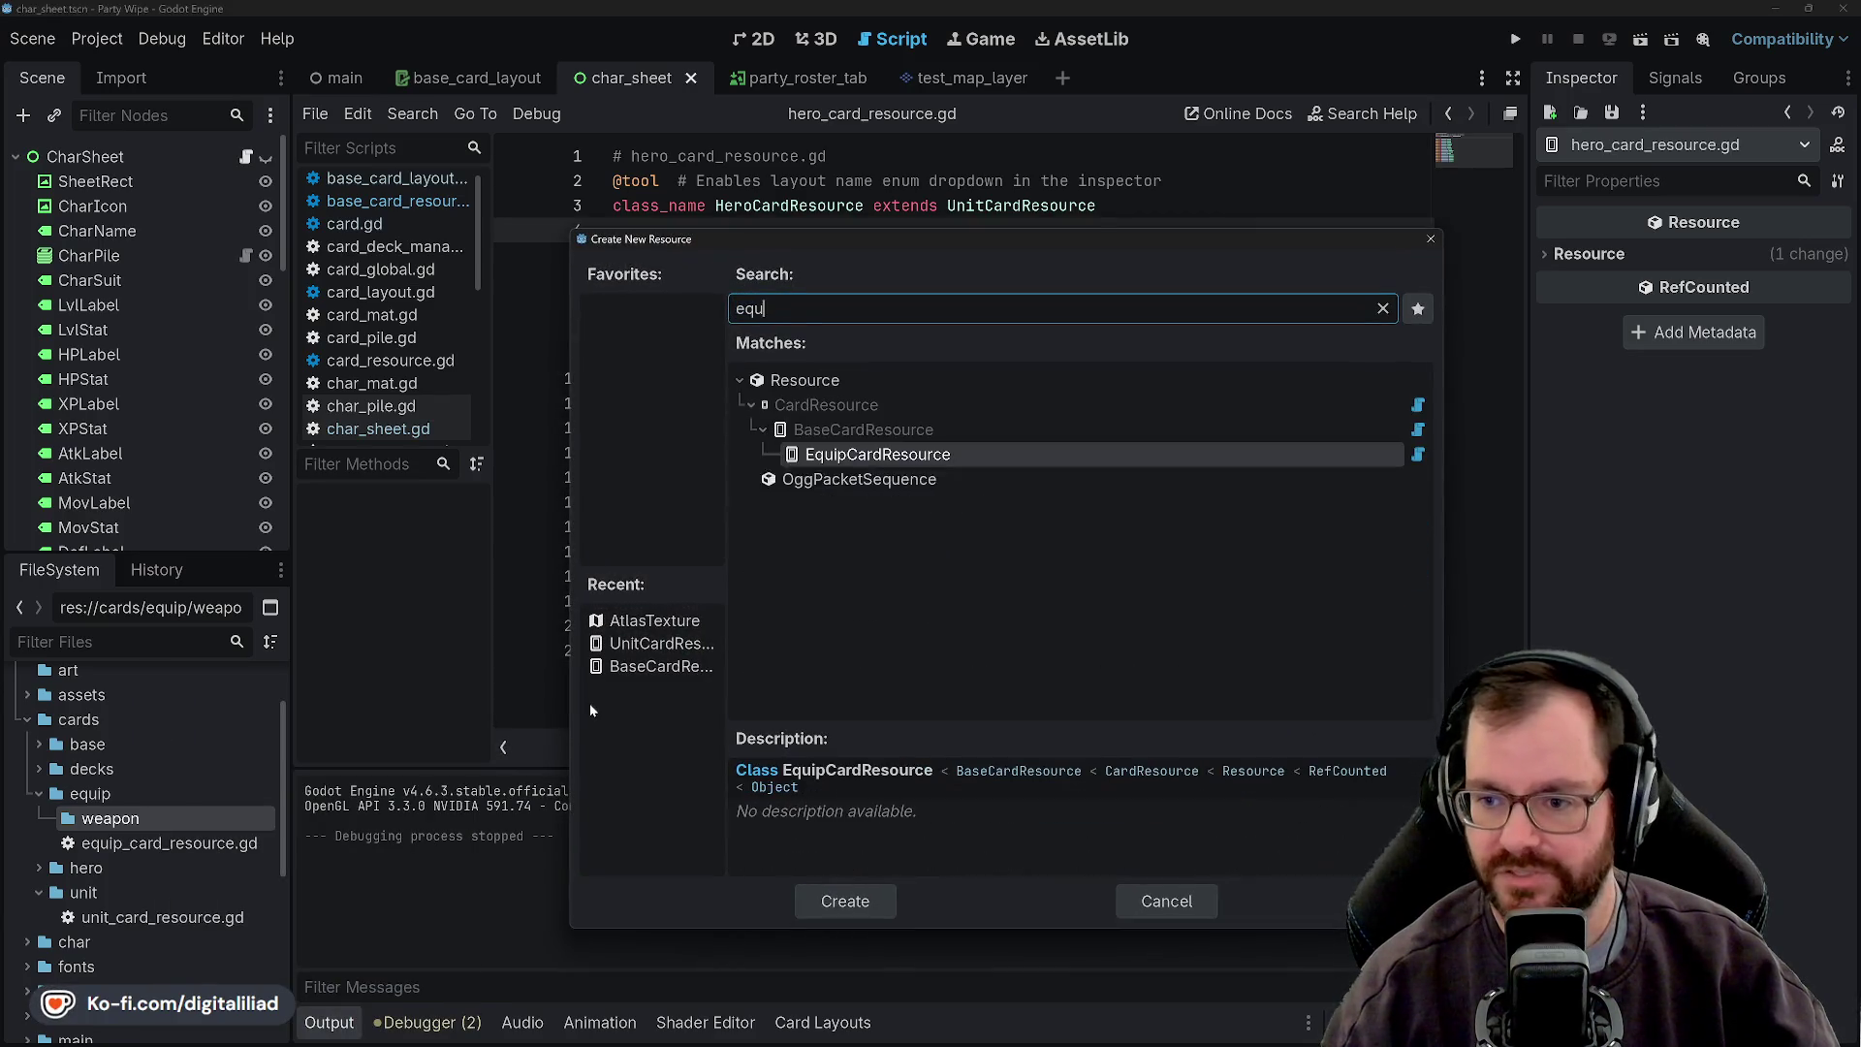
pyautogui.doubleClick(889, 451)
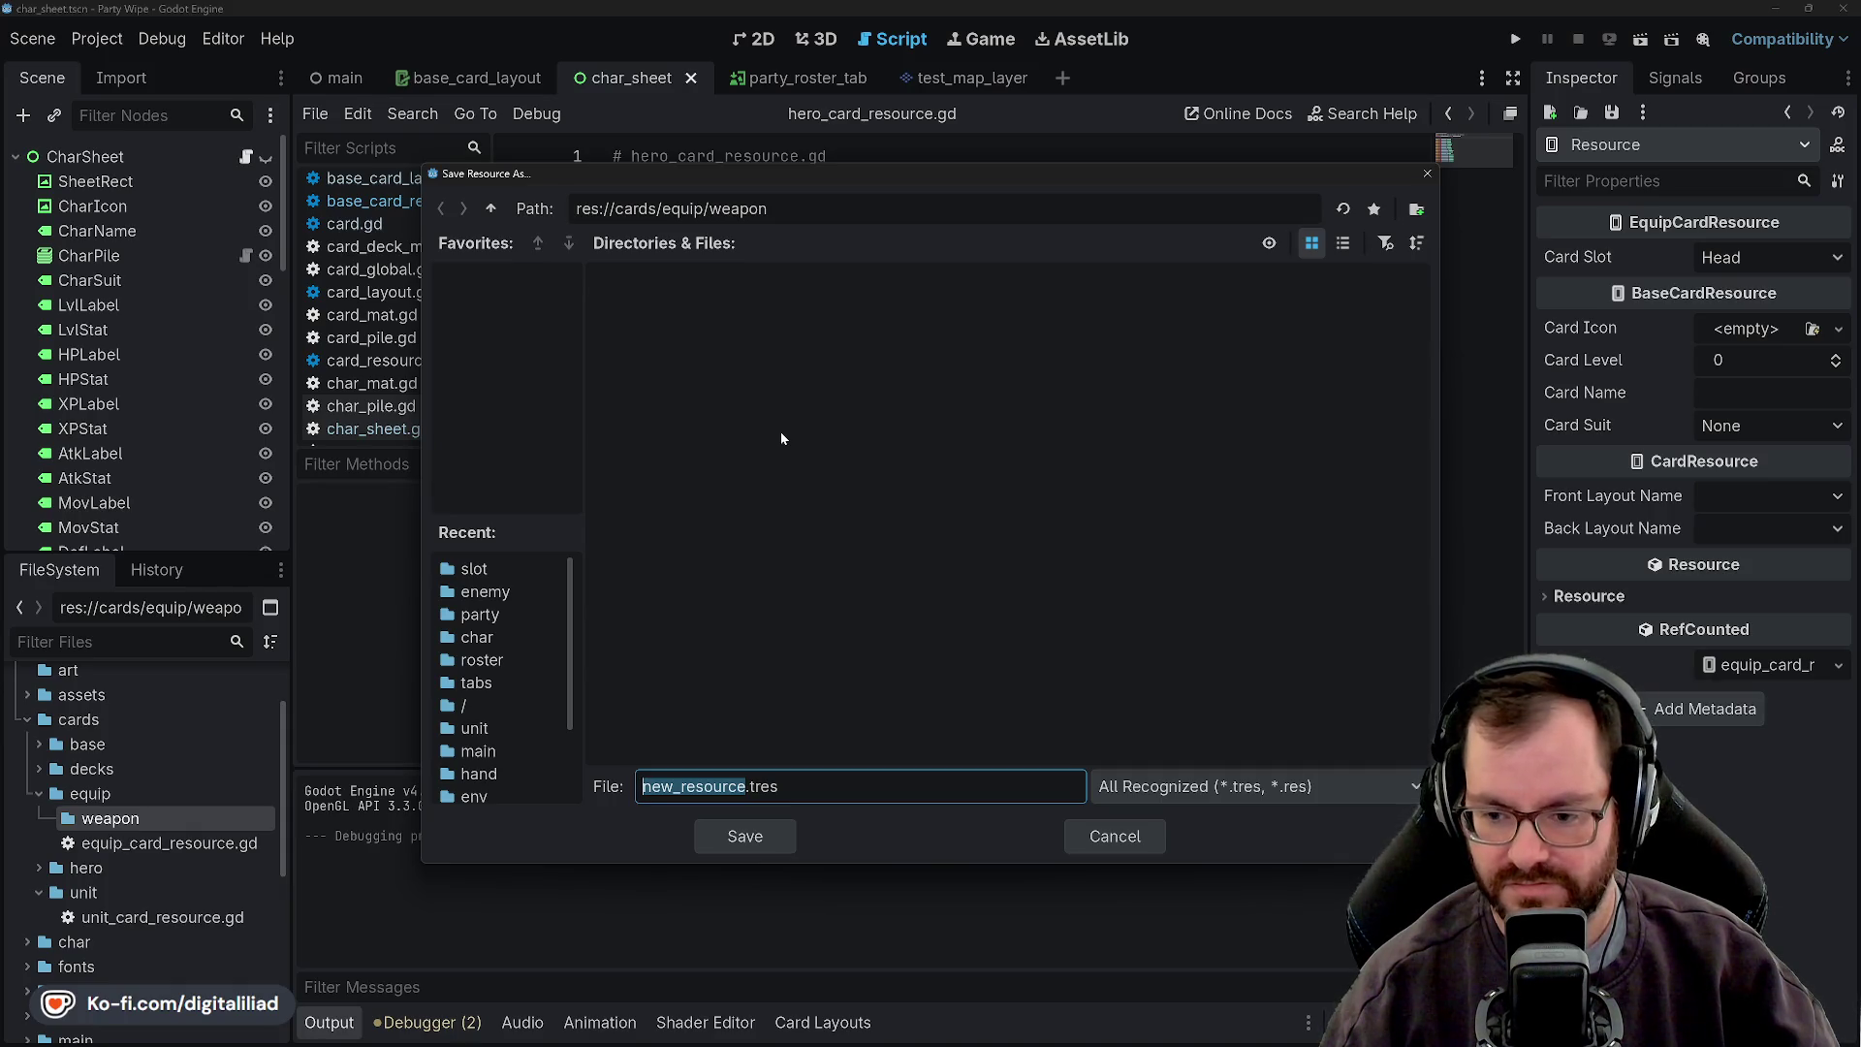
pyautogui.write('knight_sword_')
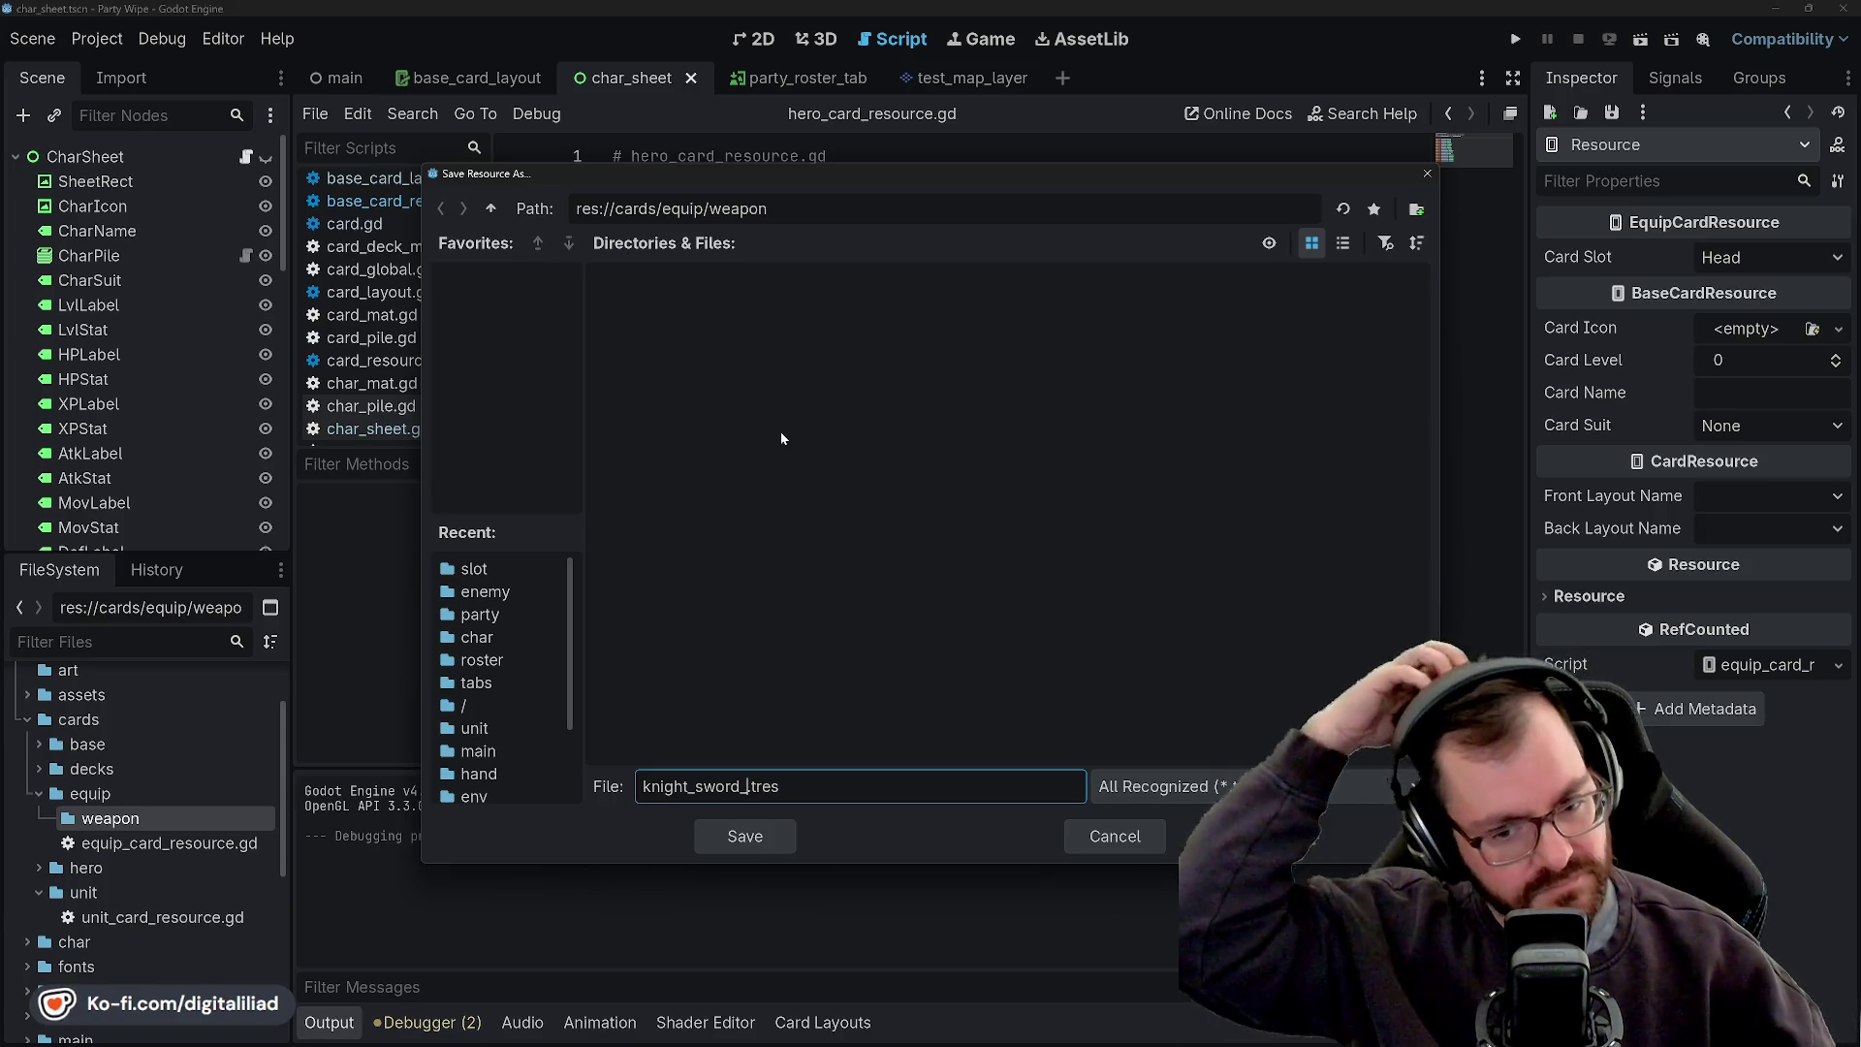
pyautogui.click(1112, 835)
pyautogui.scroll(-2, 71, 824)
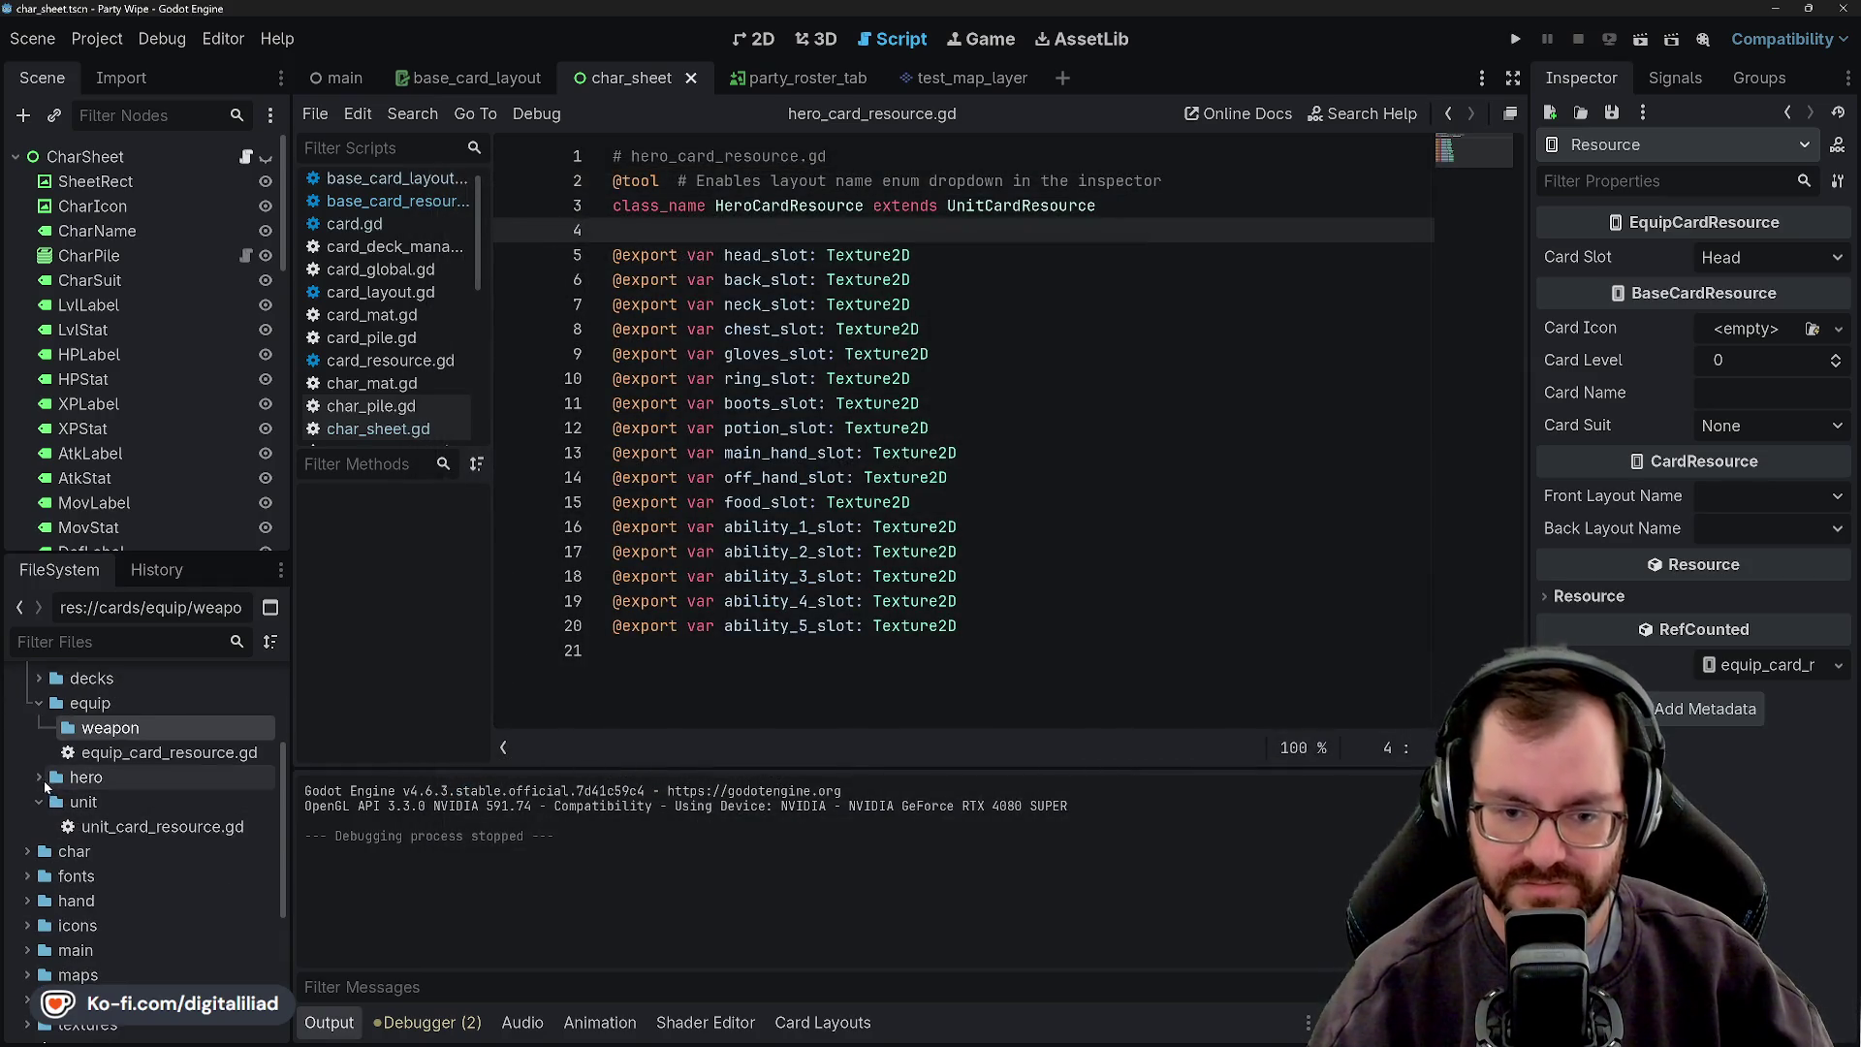
# - Create an EquipCardResource in weapon, changing sword_knight_card_level_1 to spear_knight_card_level_1.tres, and save
pyautogui.click(38, 798)
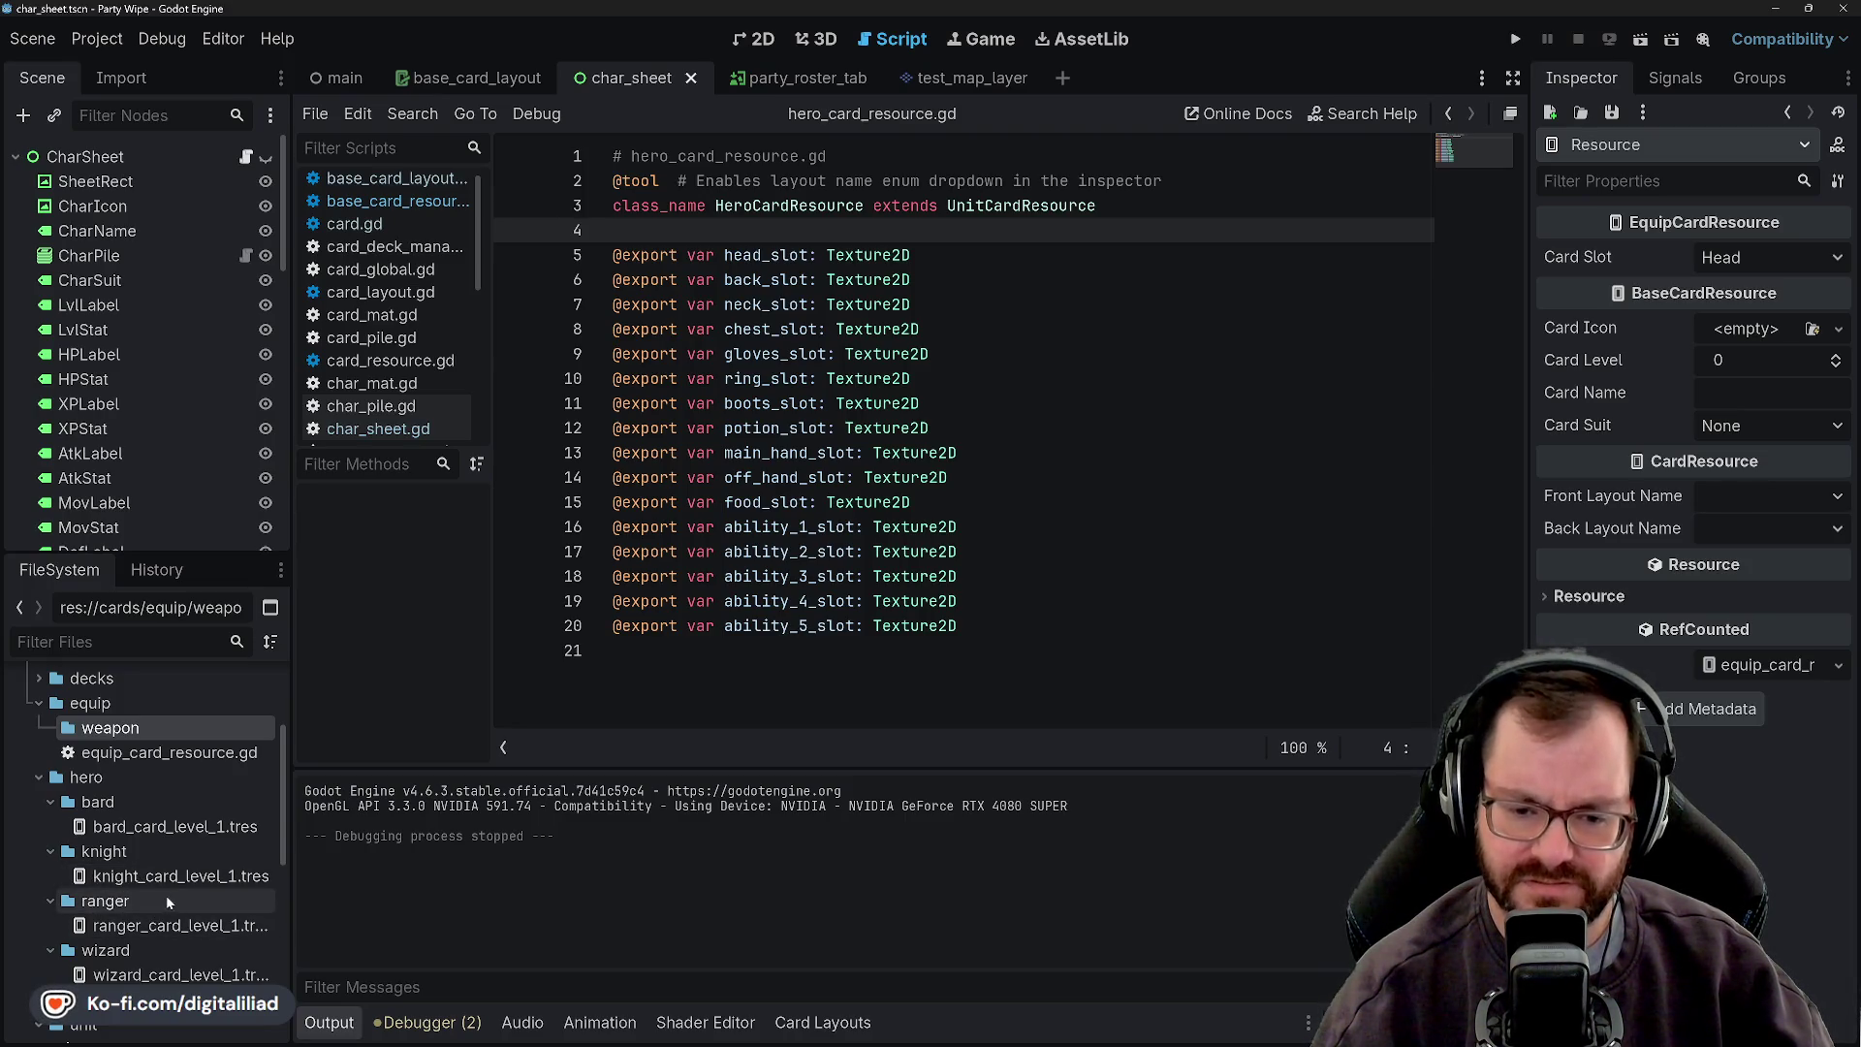
pyautogui.scroll(3, 153, 843)
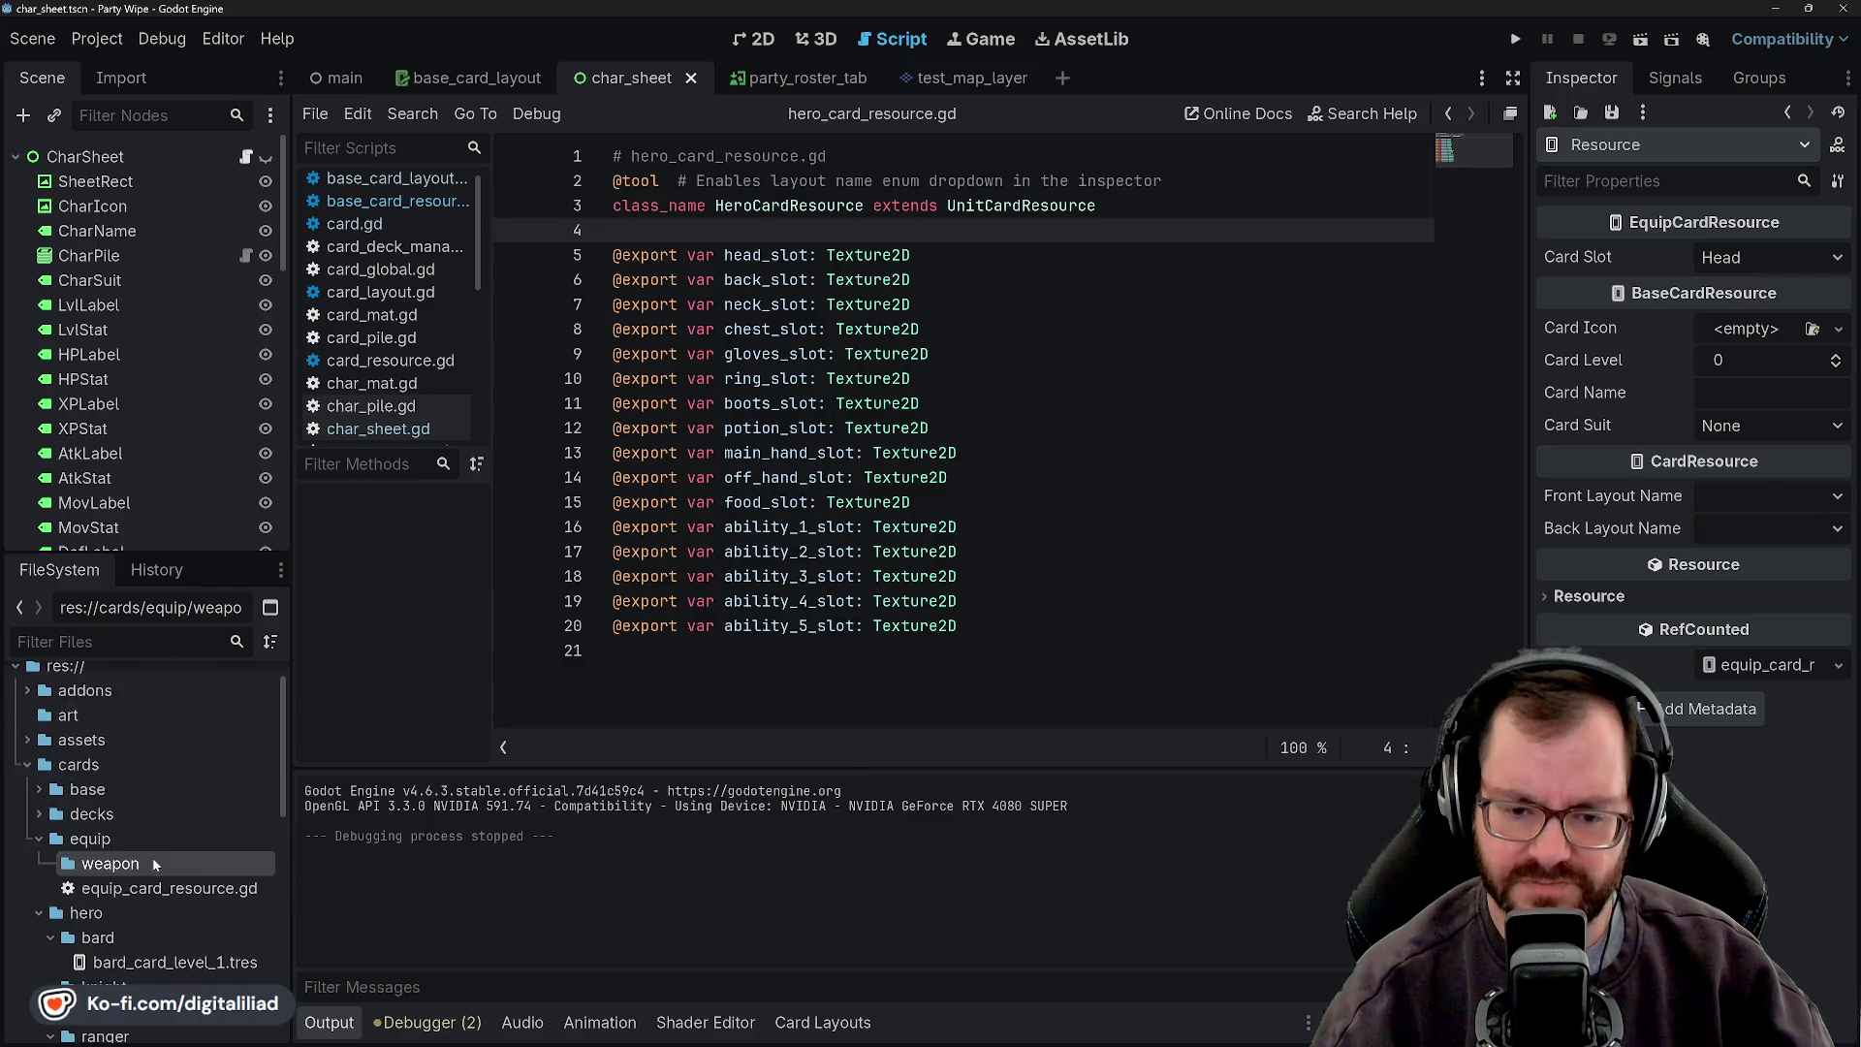
pyautogui.rightClick(112, 861)
pyautogui.moveTo(329, 682)
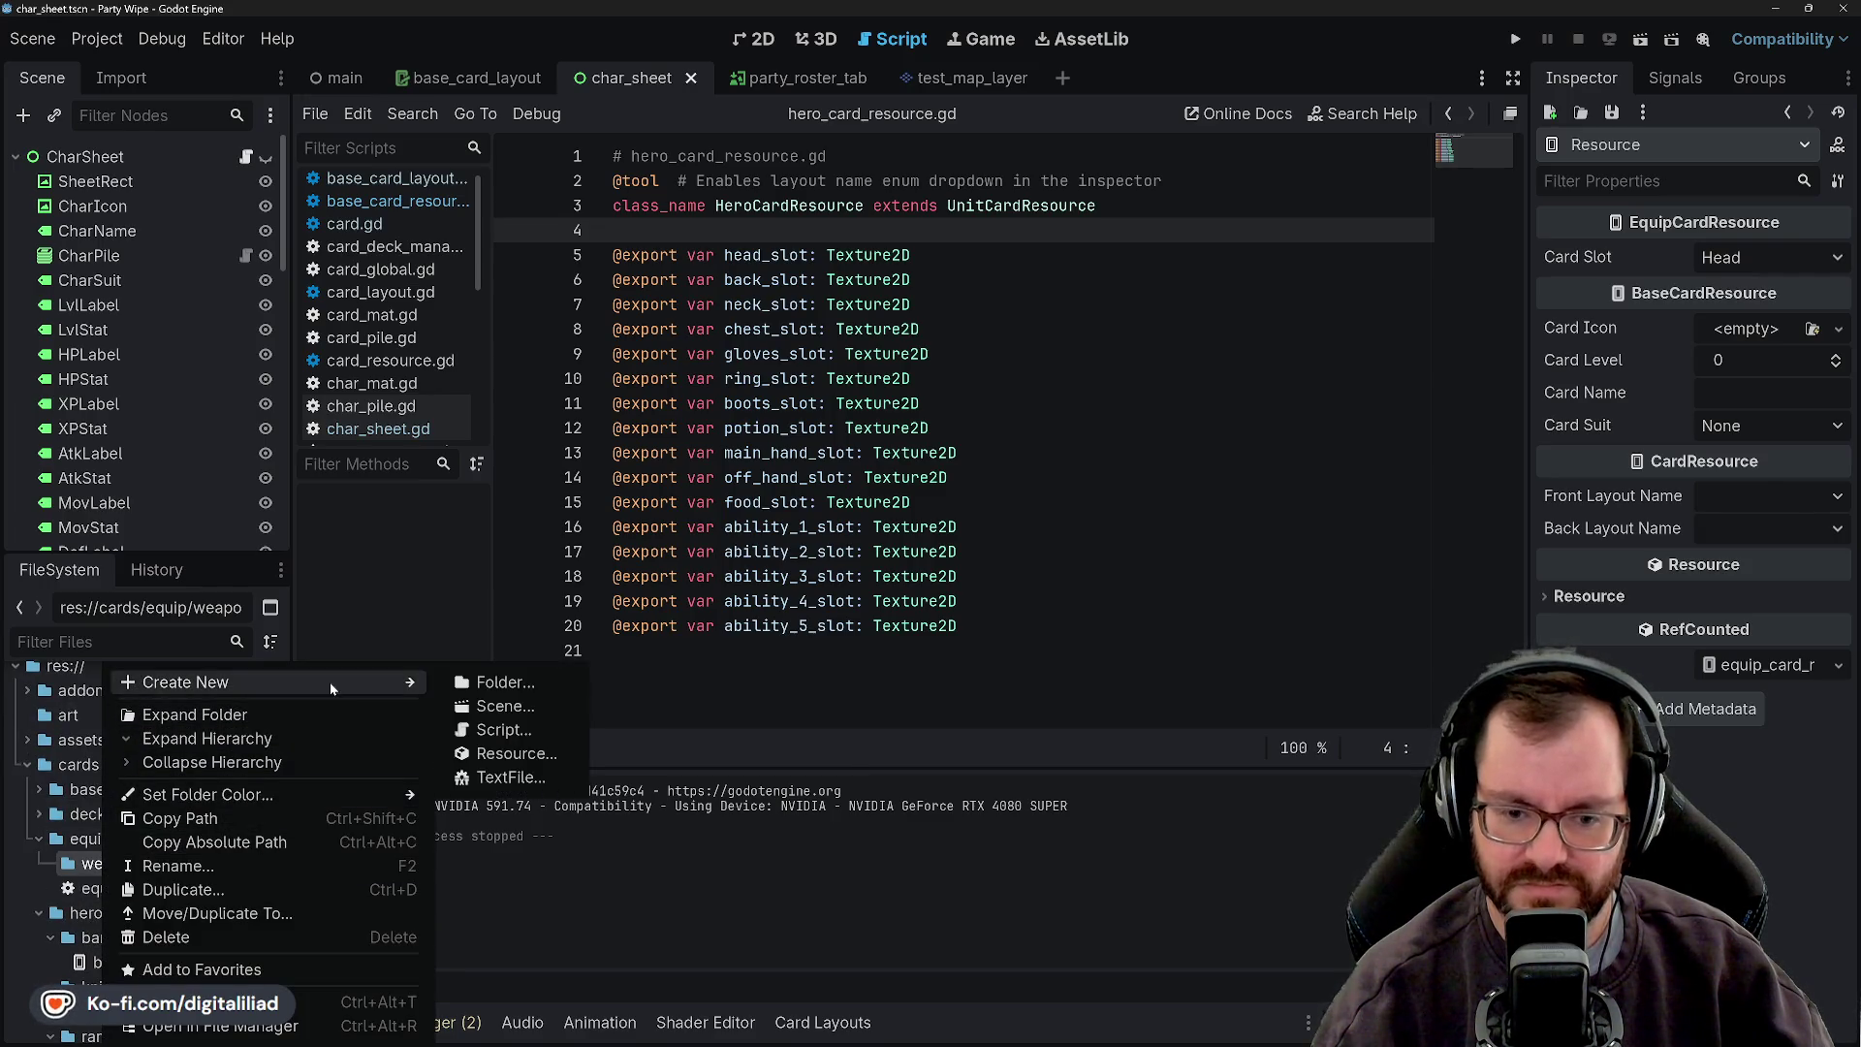
pyautogui.click(516, 754)
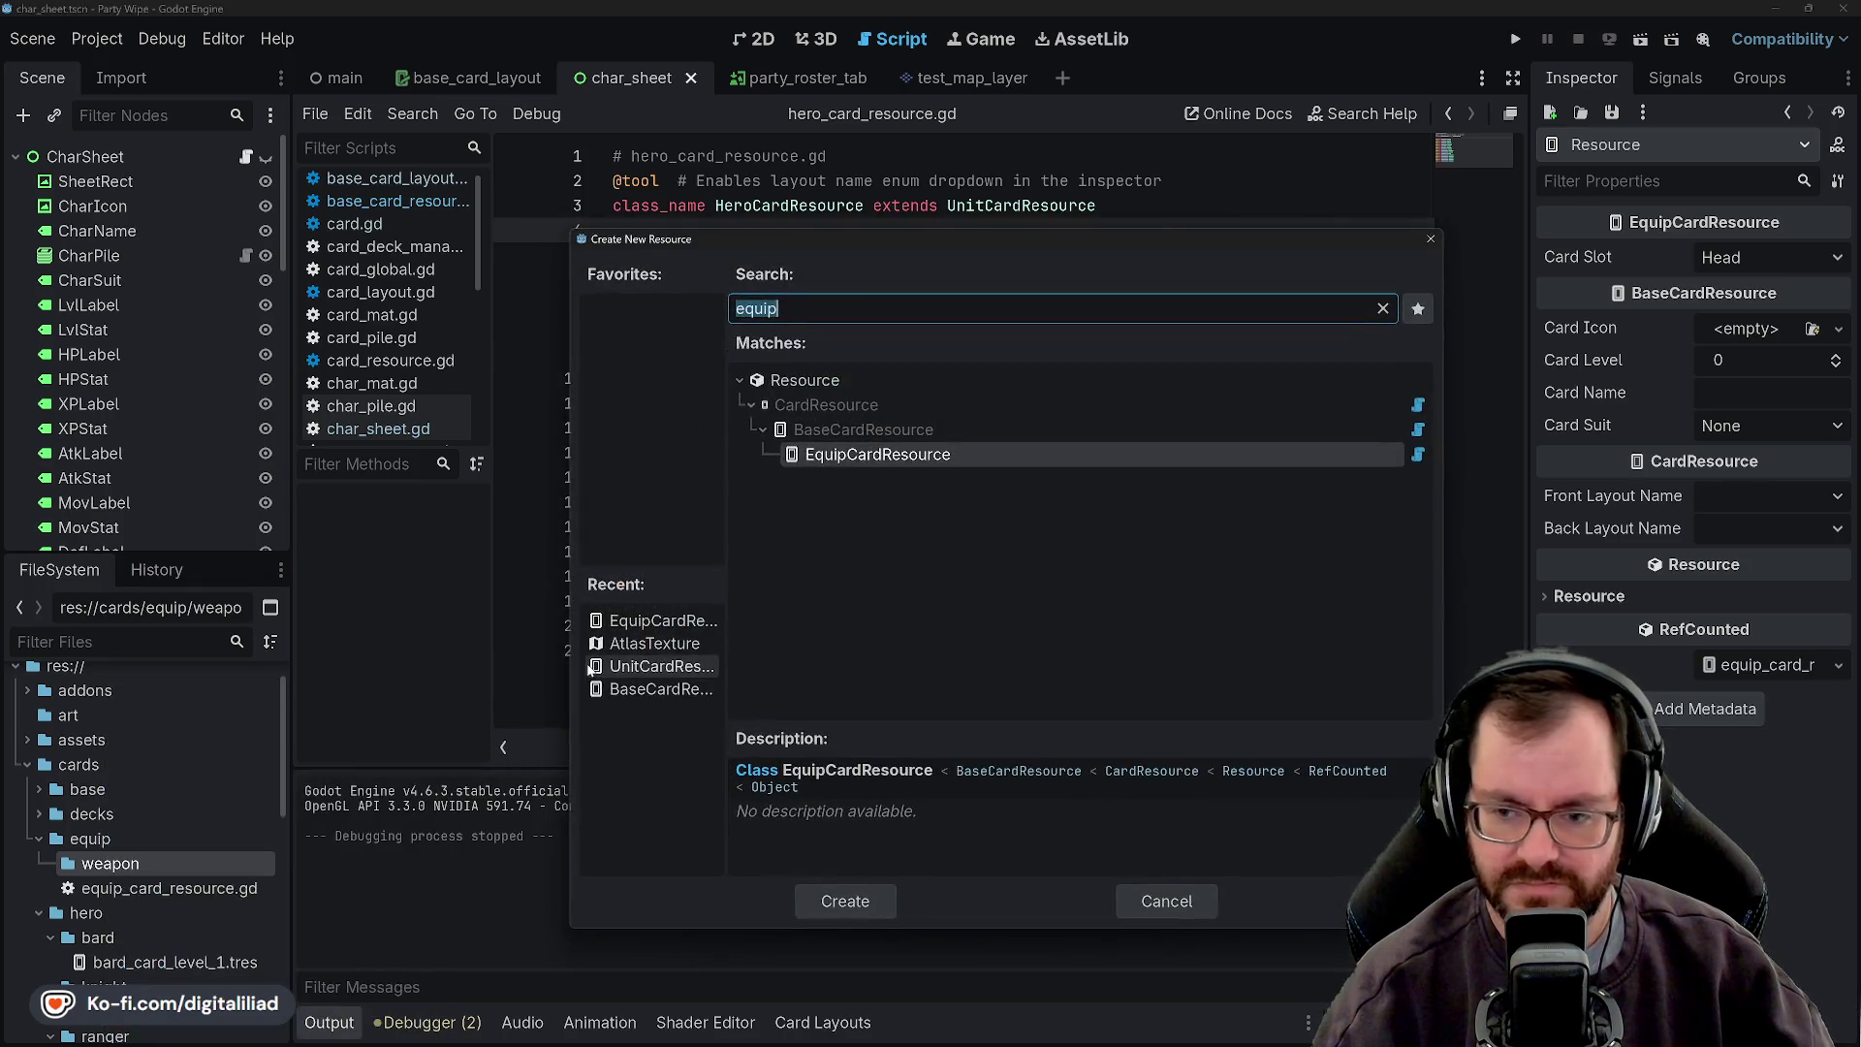
pyautogui.click(852, 899)
pyautogui.write('s')
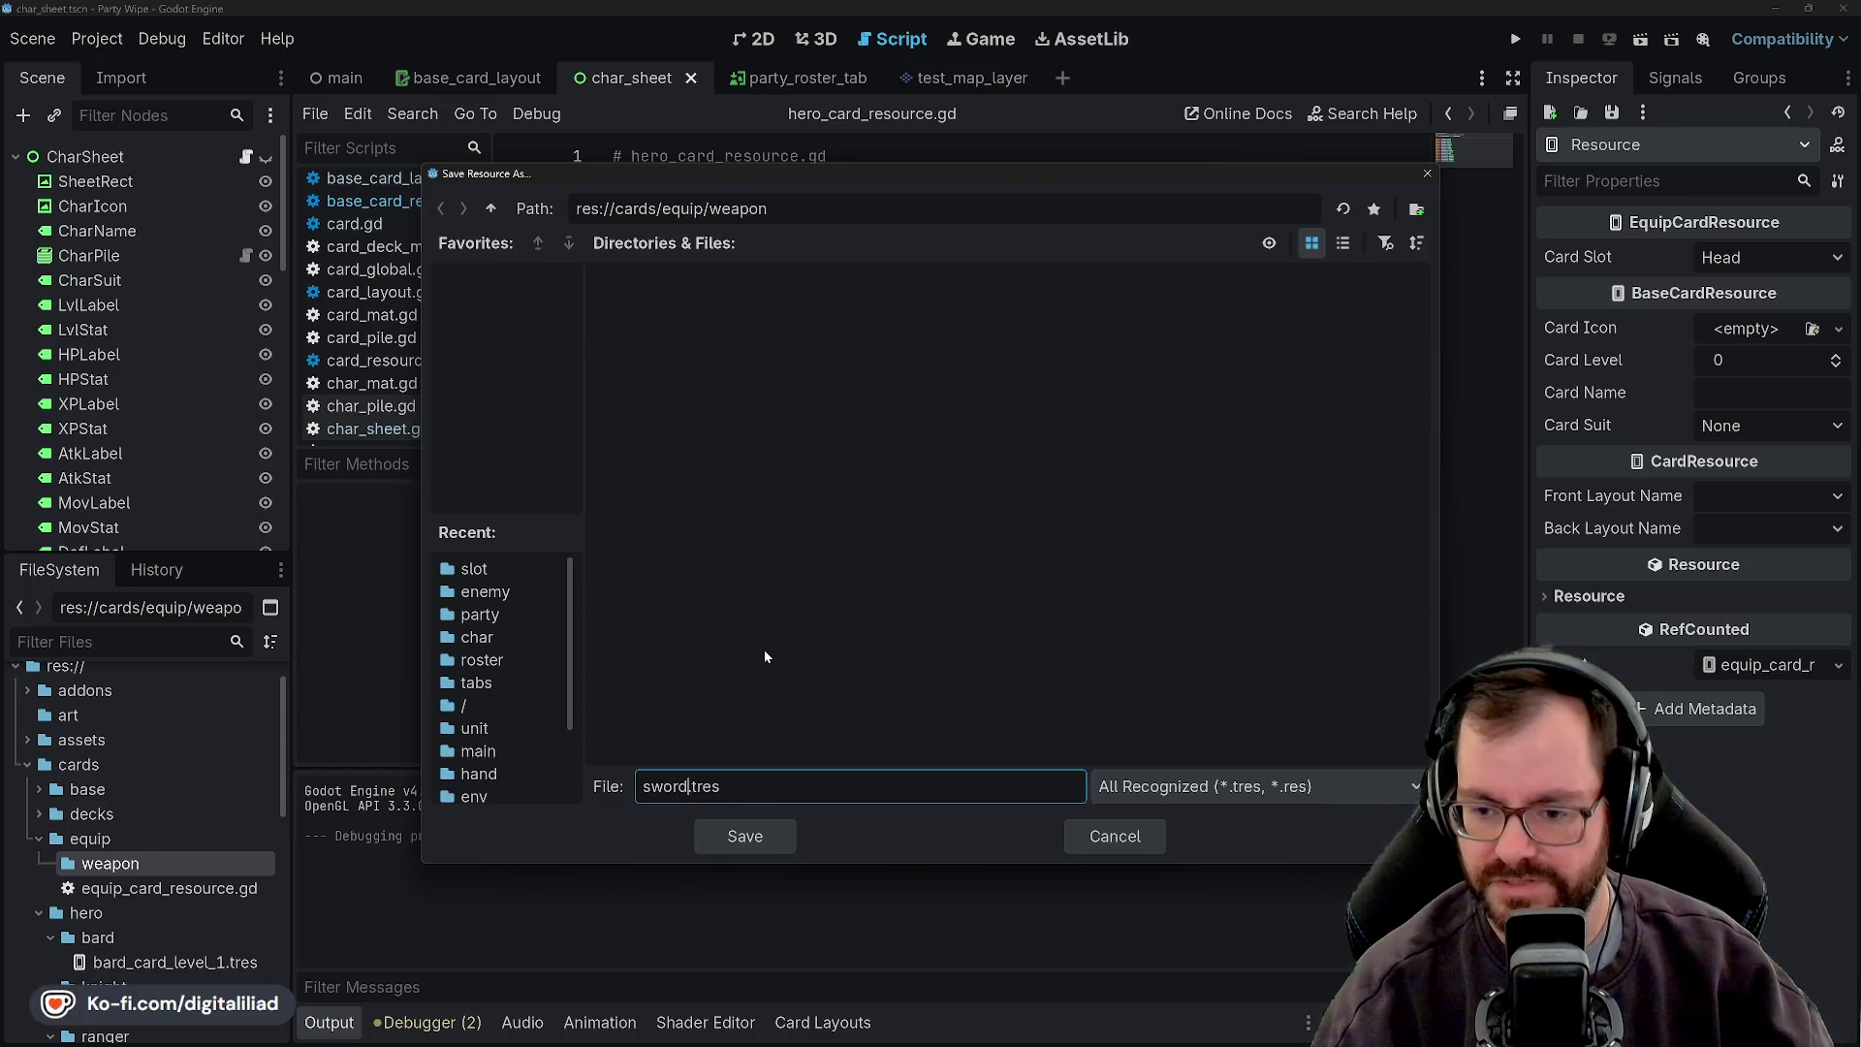
pyautogui.write('word_knight_card_level_')
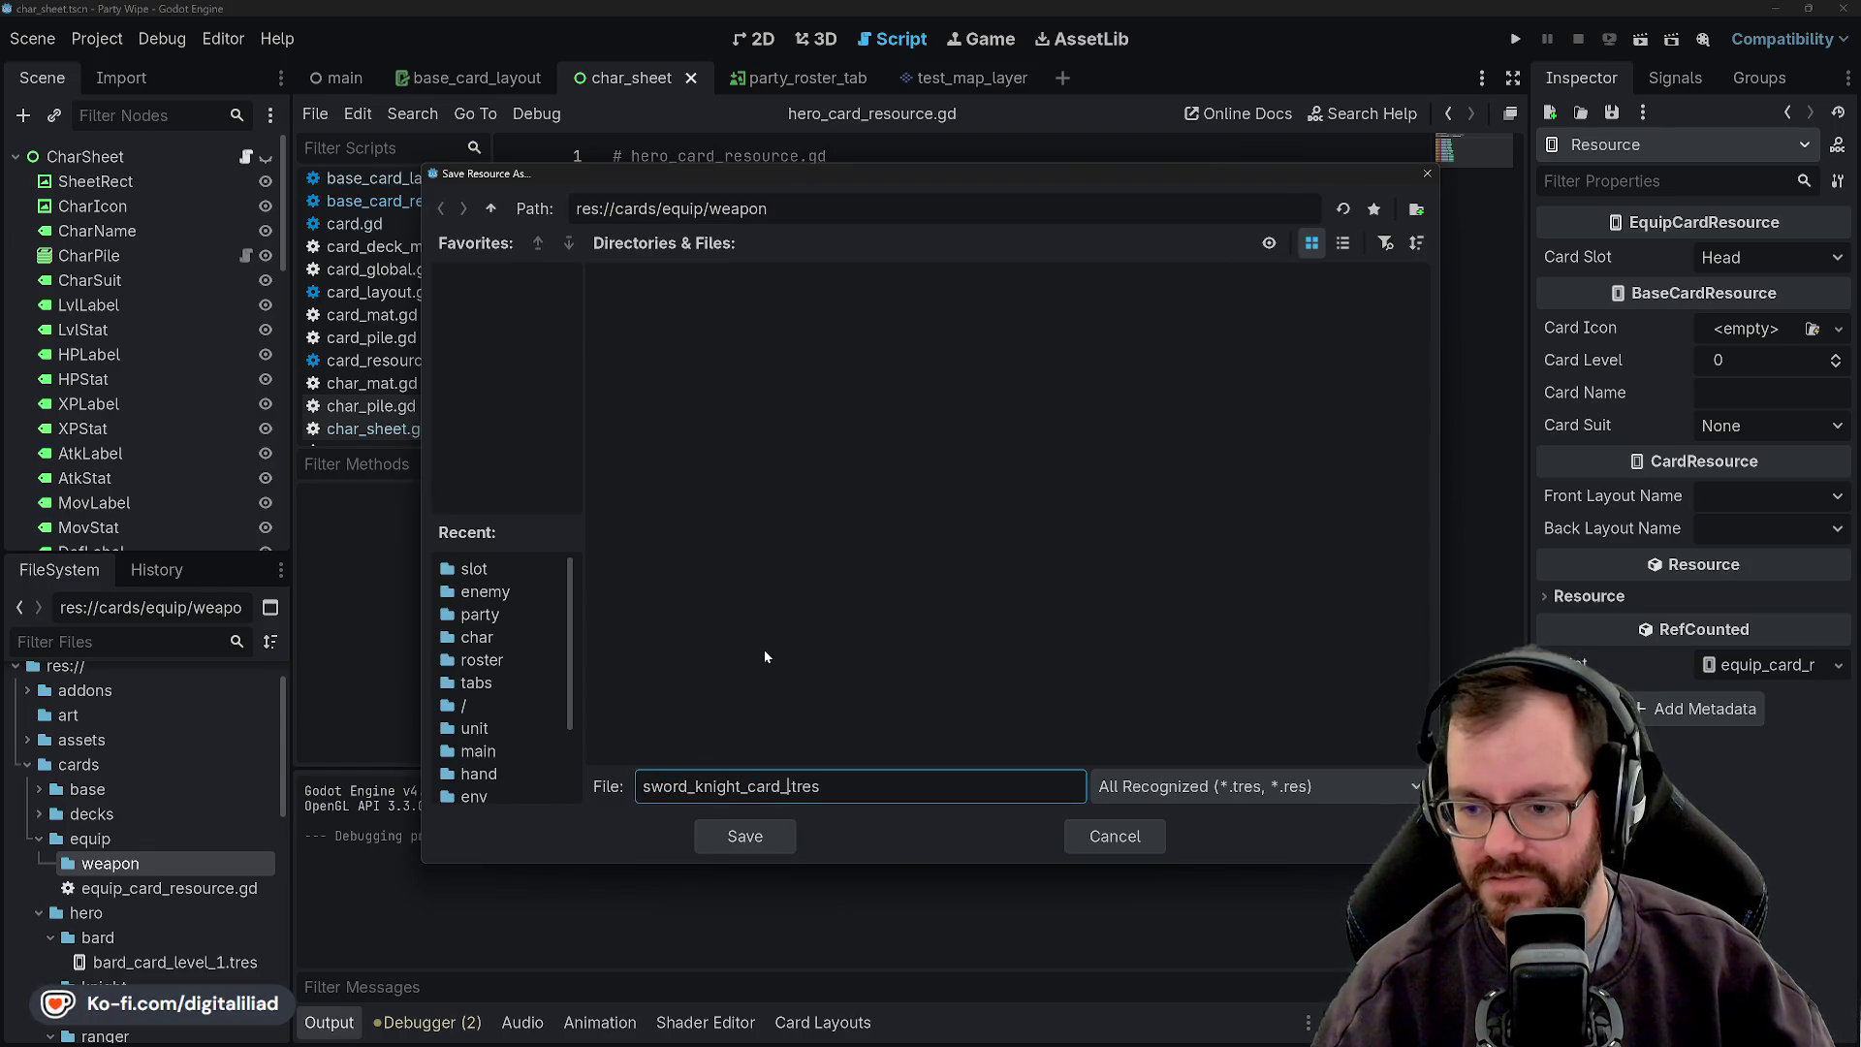
pyautogui.write('1')
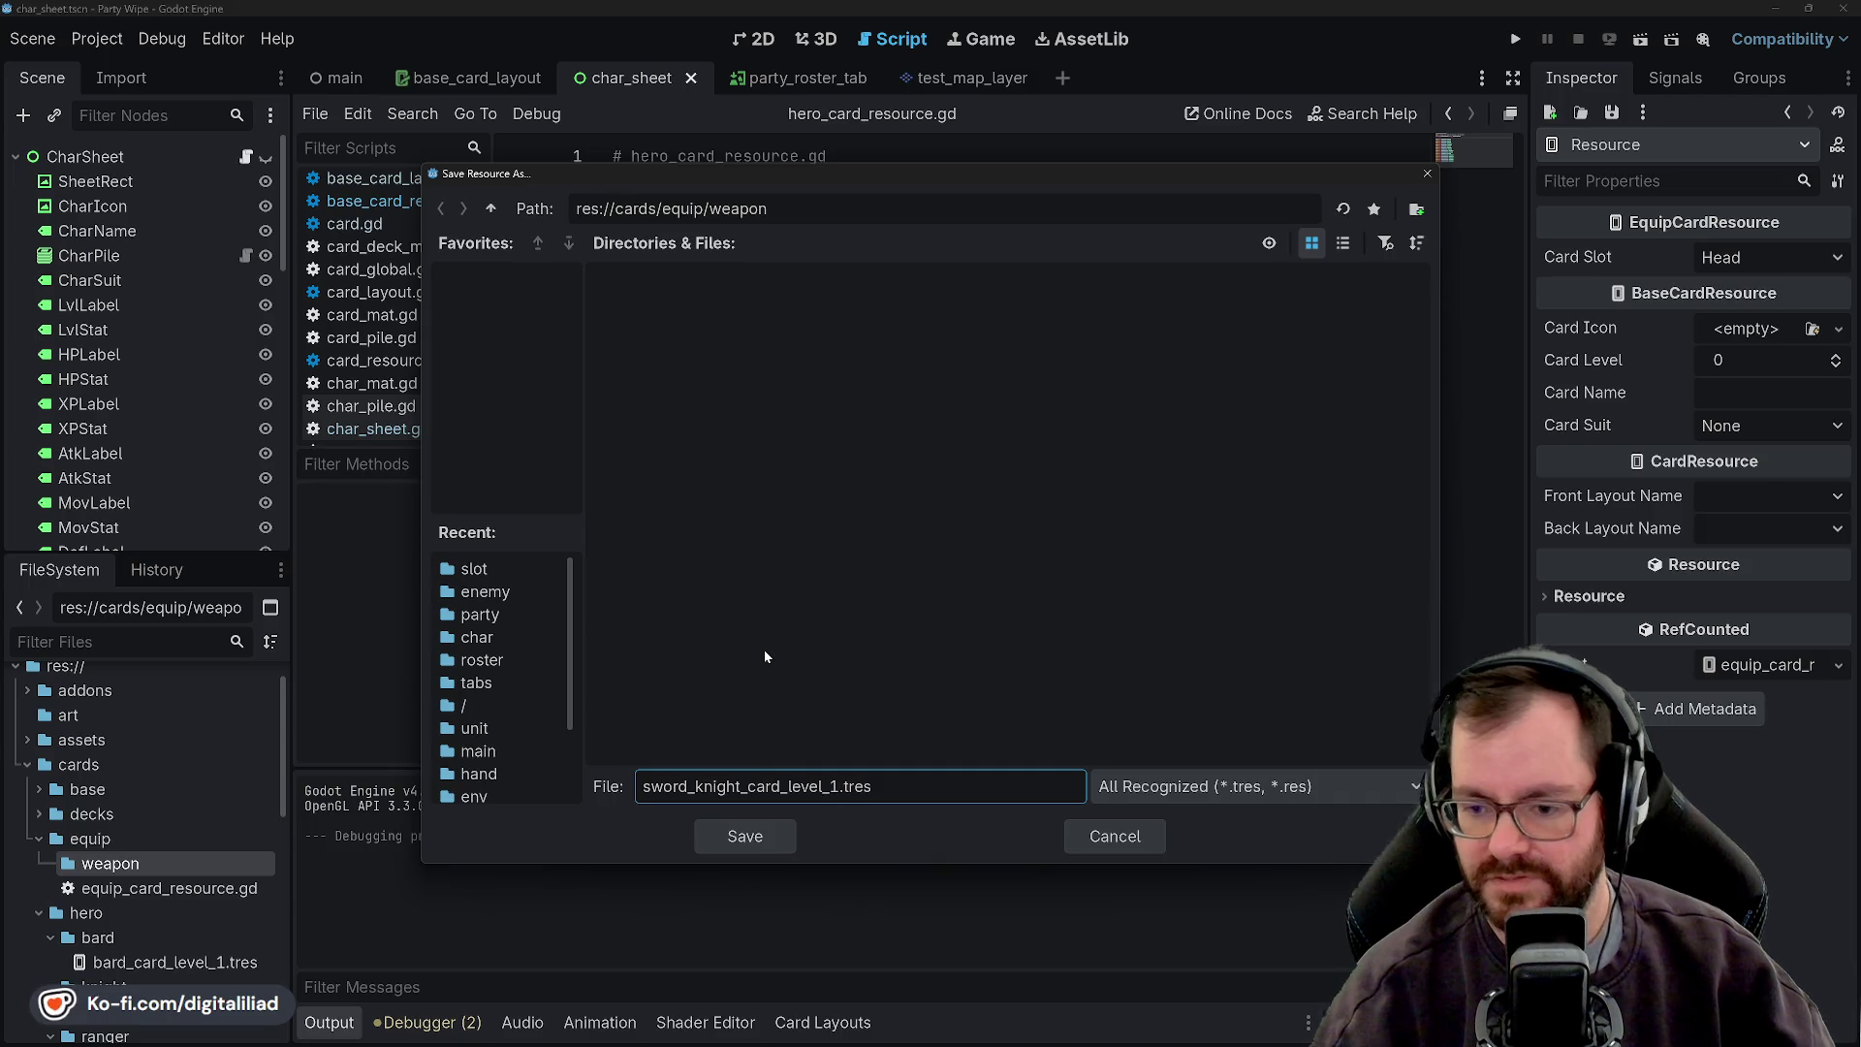
pyautogui.moveTo(642, 786); pyautogui.dragTo(686, 786)
pyautogui.write('spear')
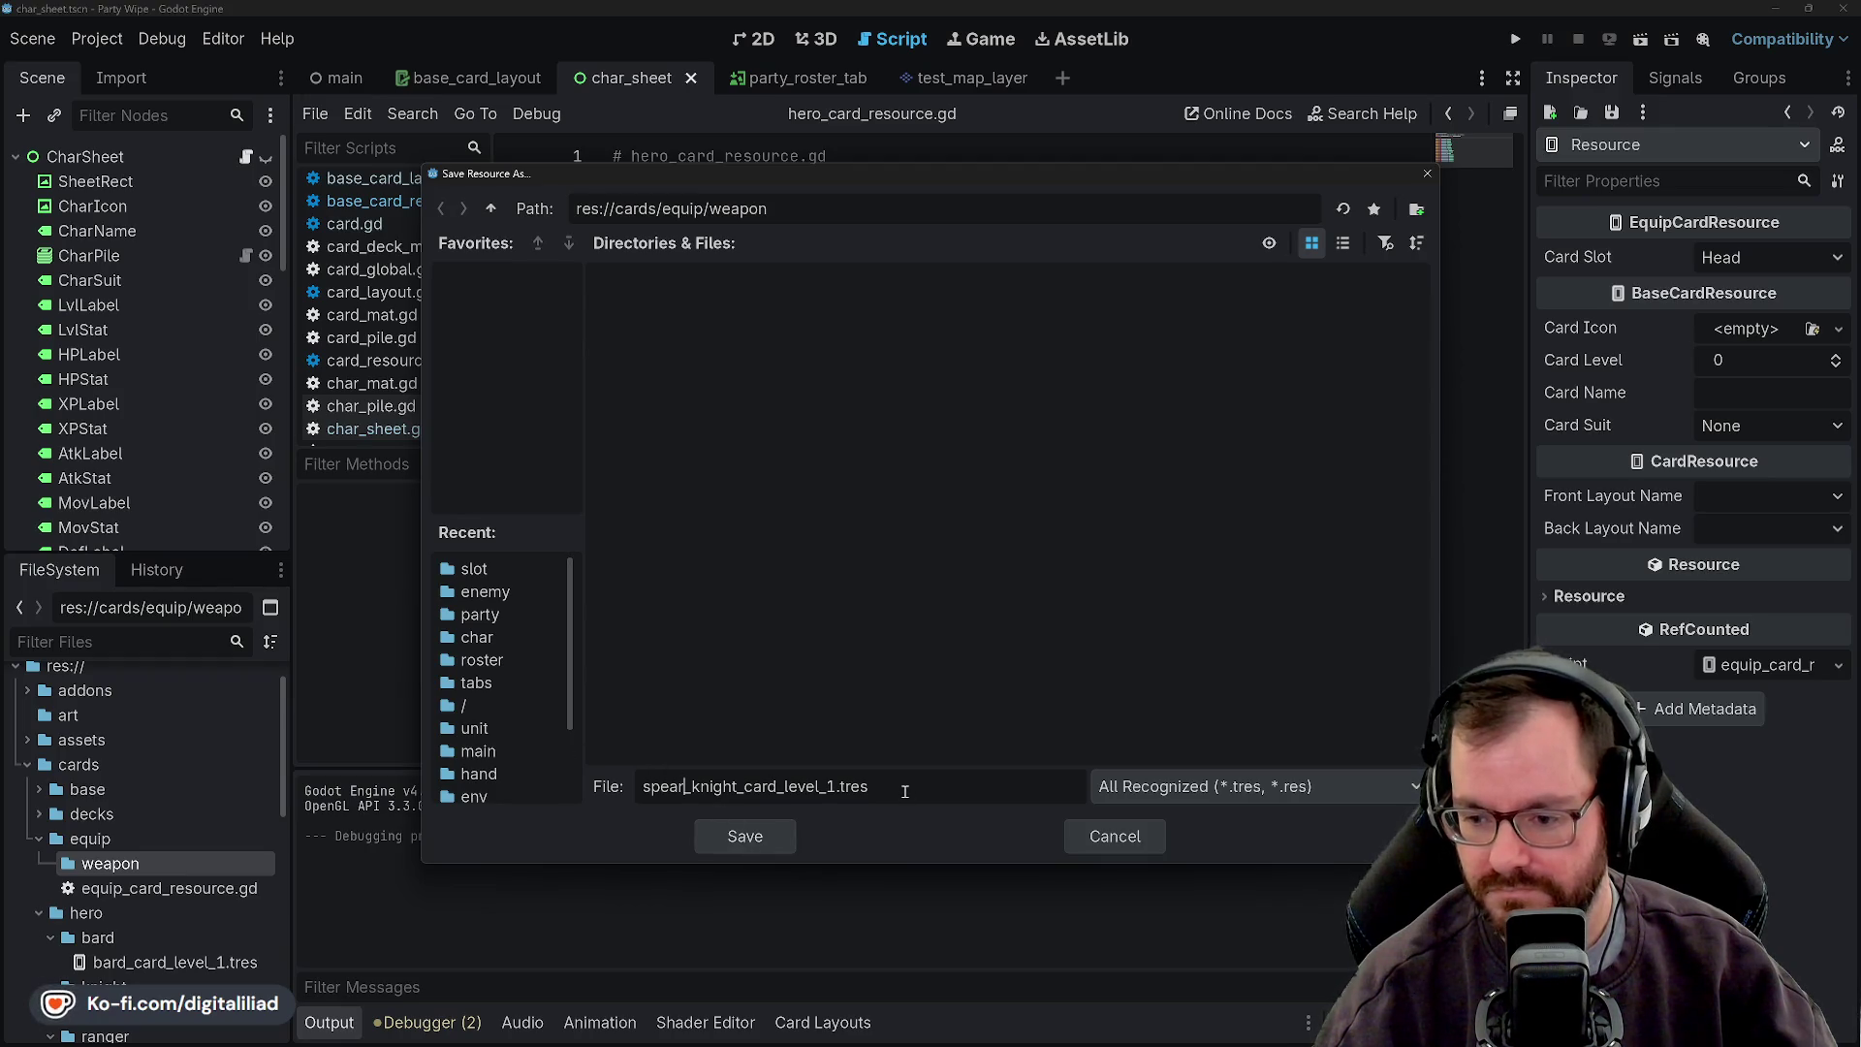
pyautogui.click(760, 839)
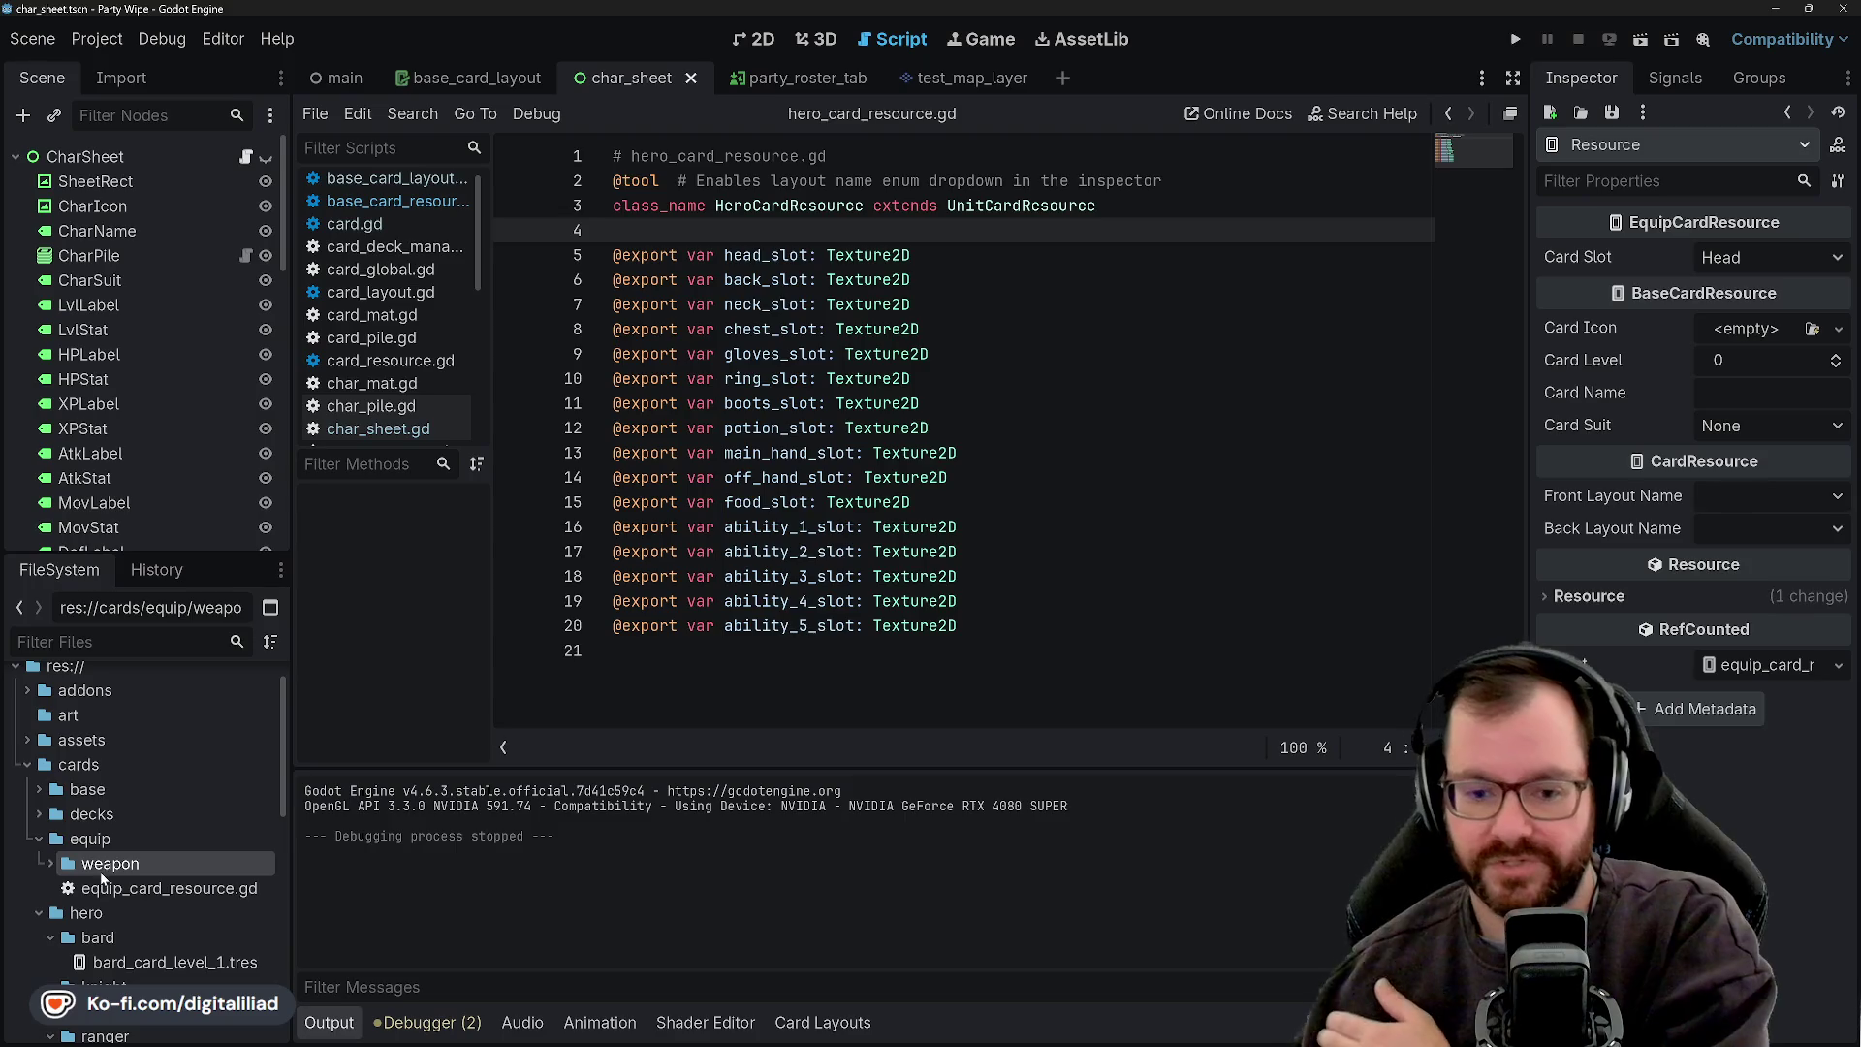
# - Open equip_card_resource.gd and spear_knight_card_level_1.tres, leaving Card Icon empty after Quick Load
pyautogui.doubleClick(138, 891)
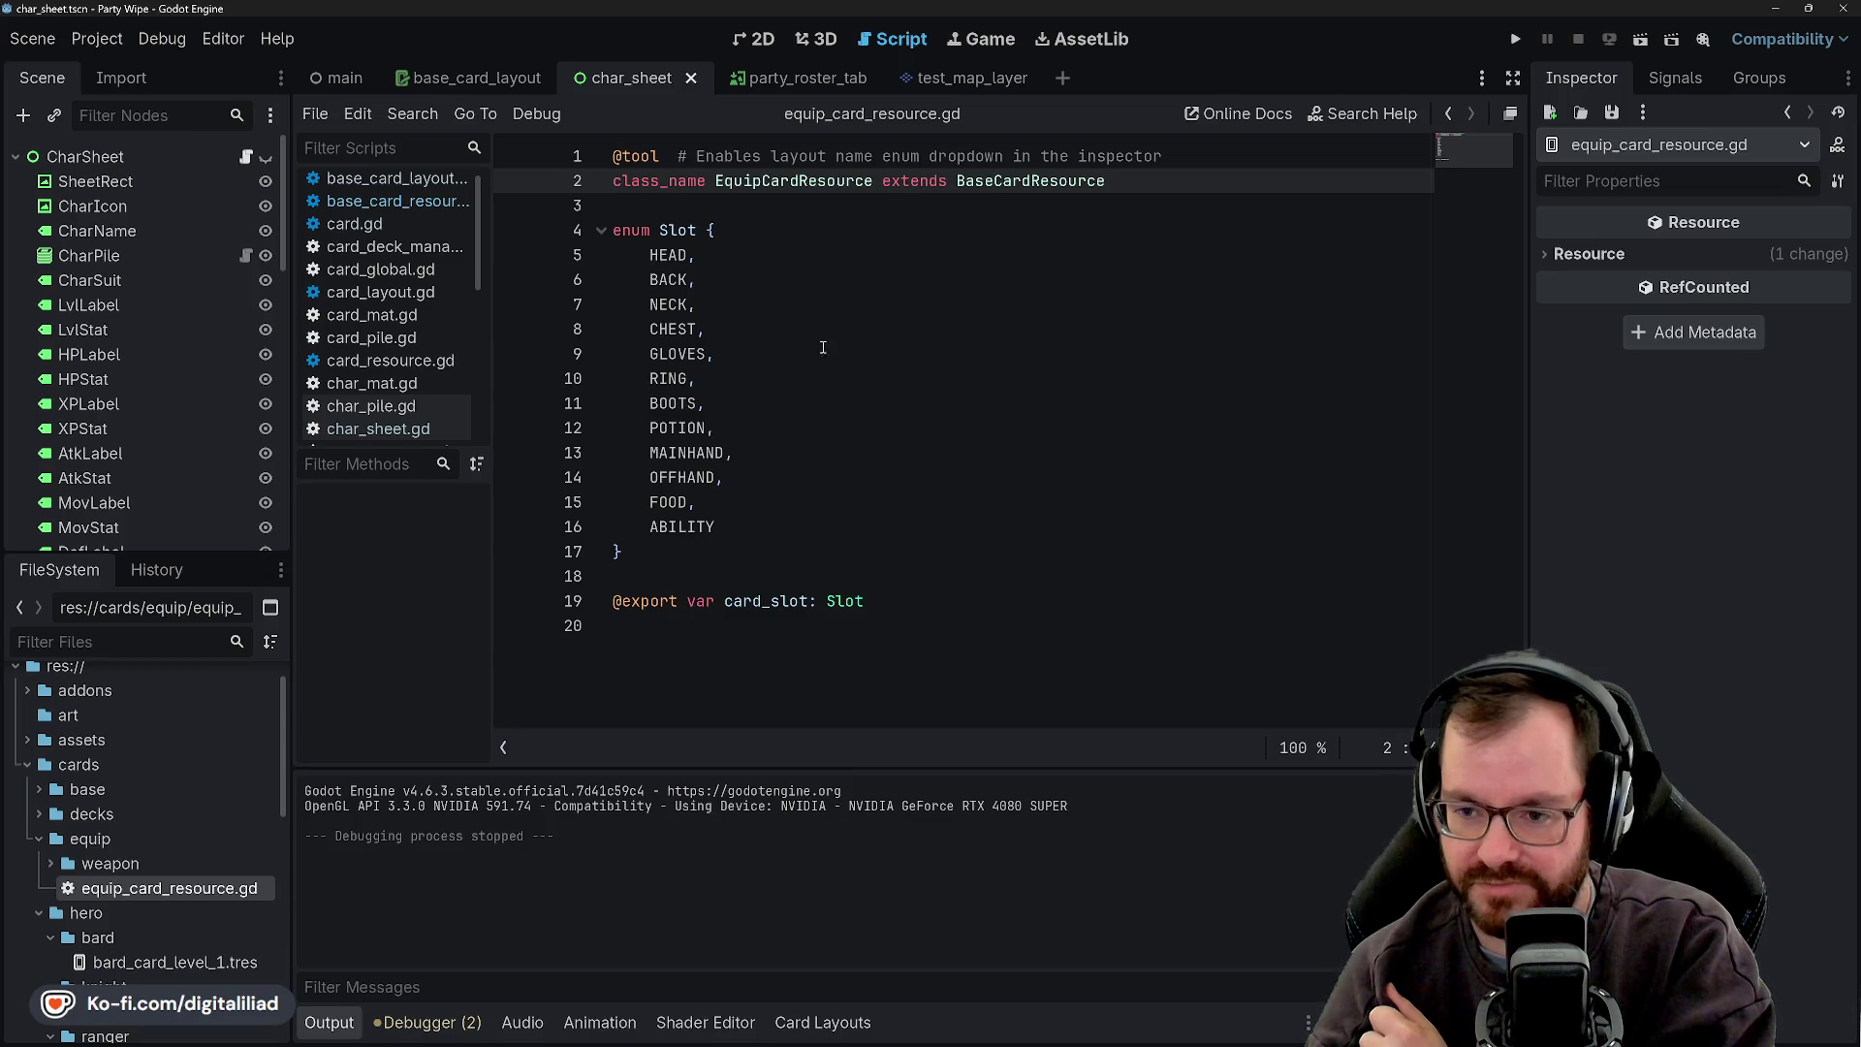
pyautogui.doubleClick(97, 864)
pyautogui.doubleClick(96, 890)
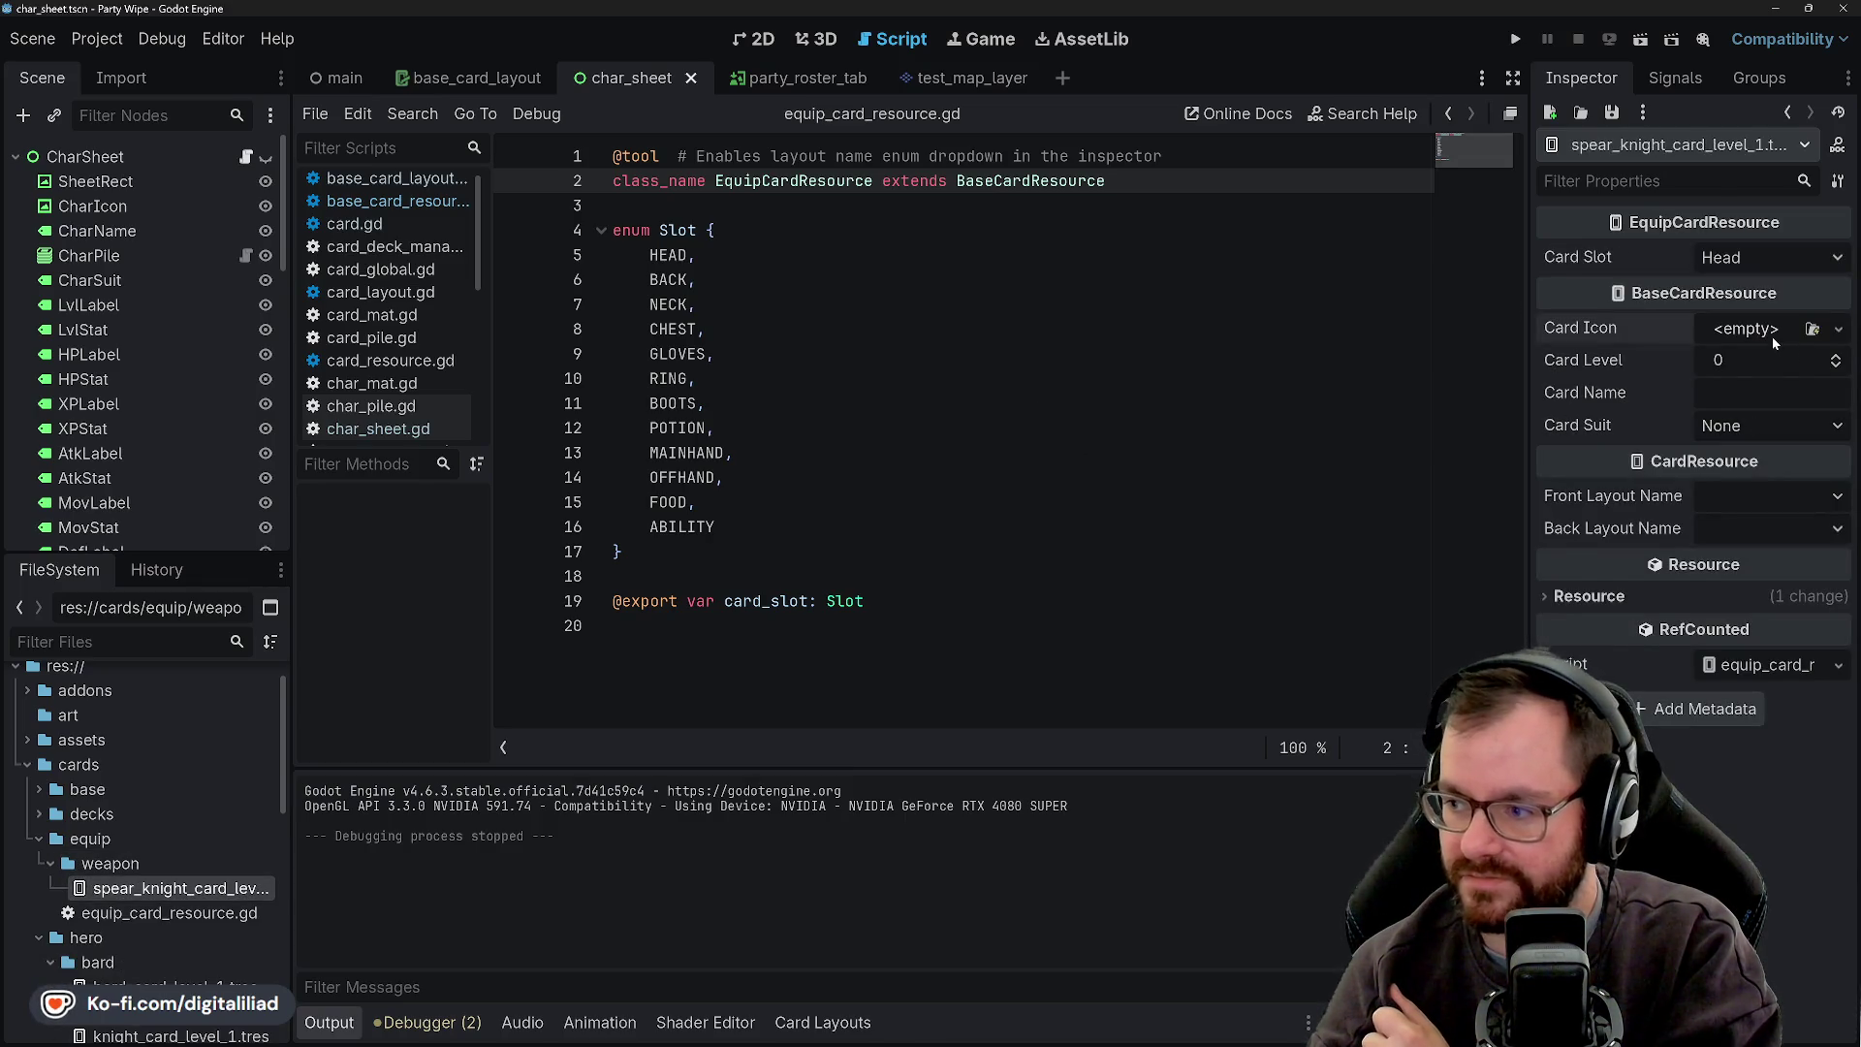
pyautogui.click(1839, 329)
pyautogui.click(1793, 847)
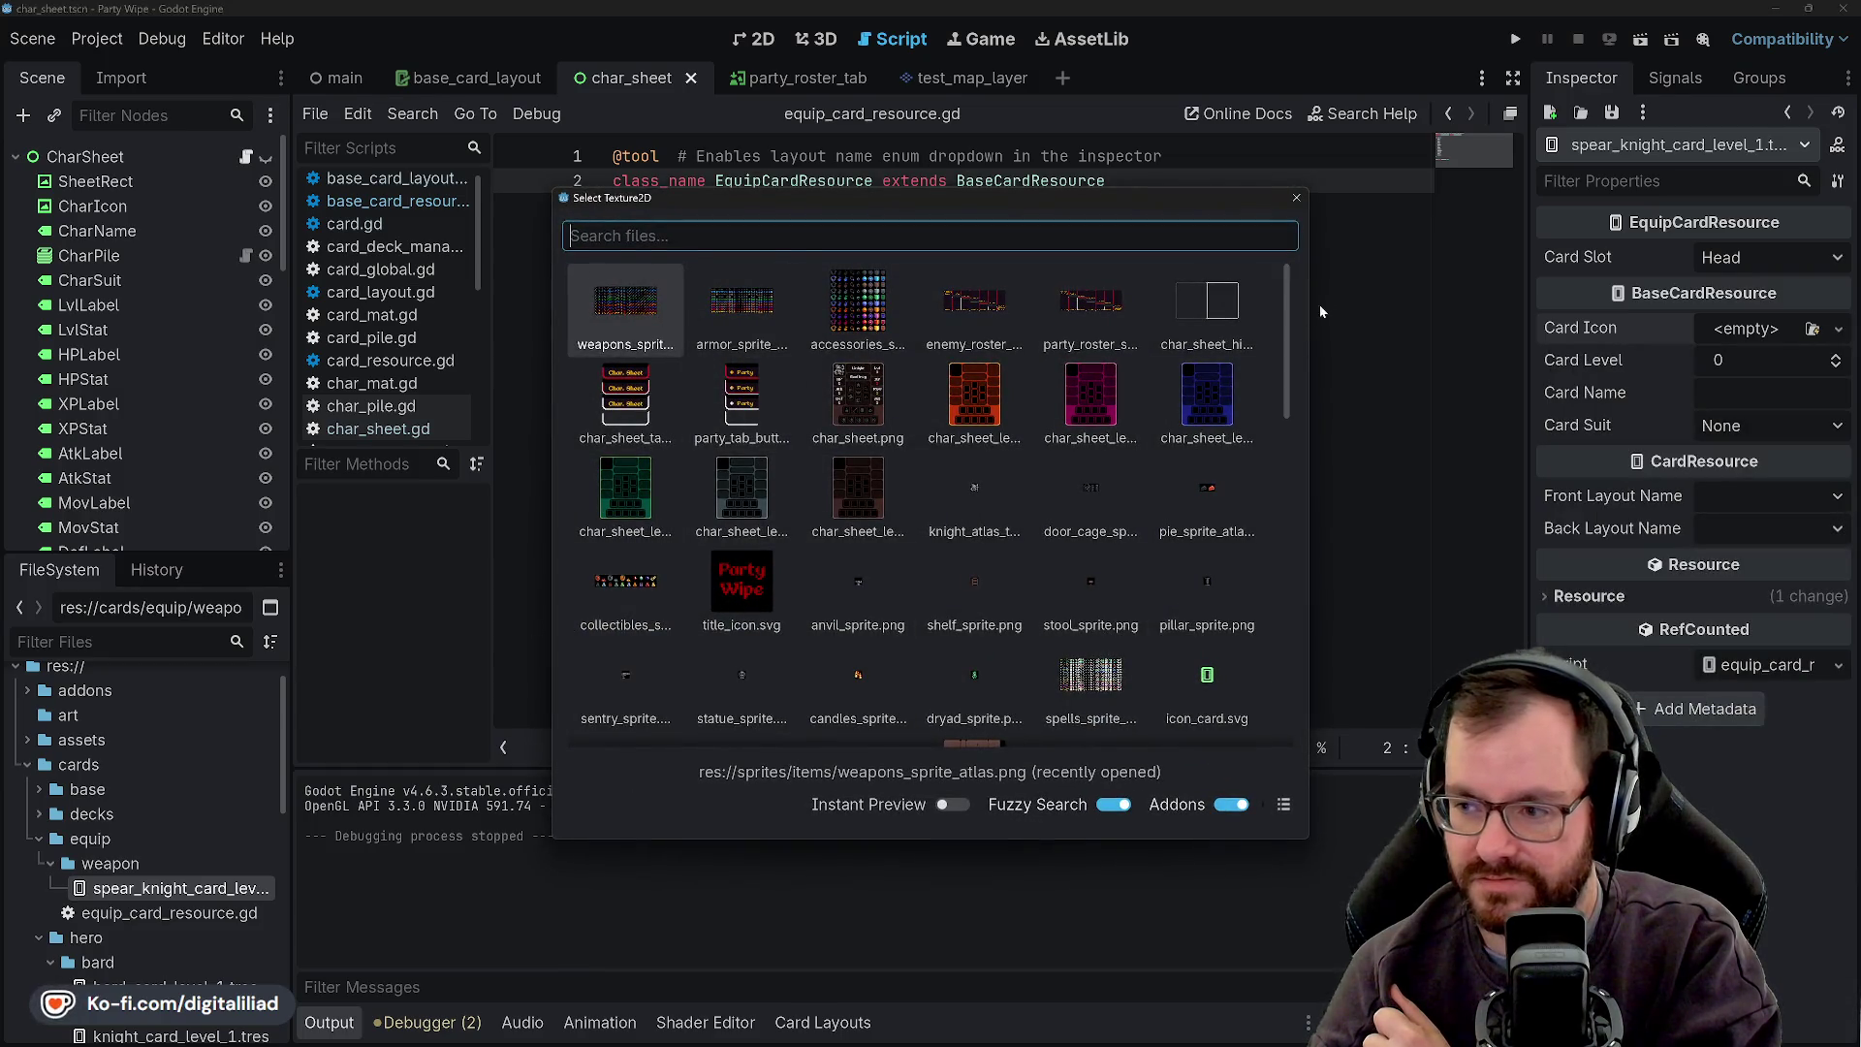
pyautogui.click(1297, 198)
pyautogui.scroll(-10, 64, 788)
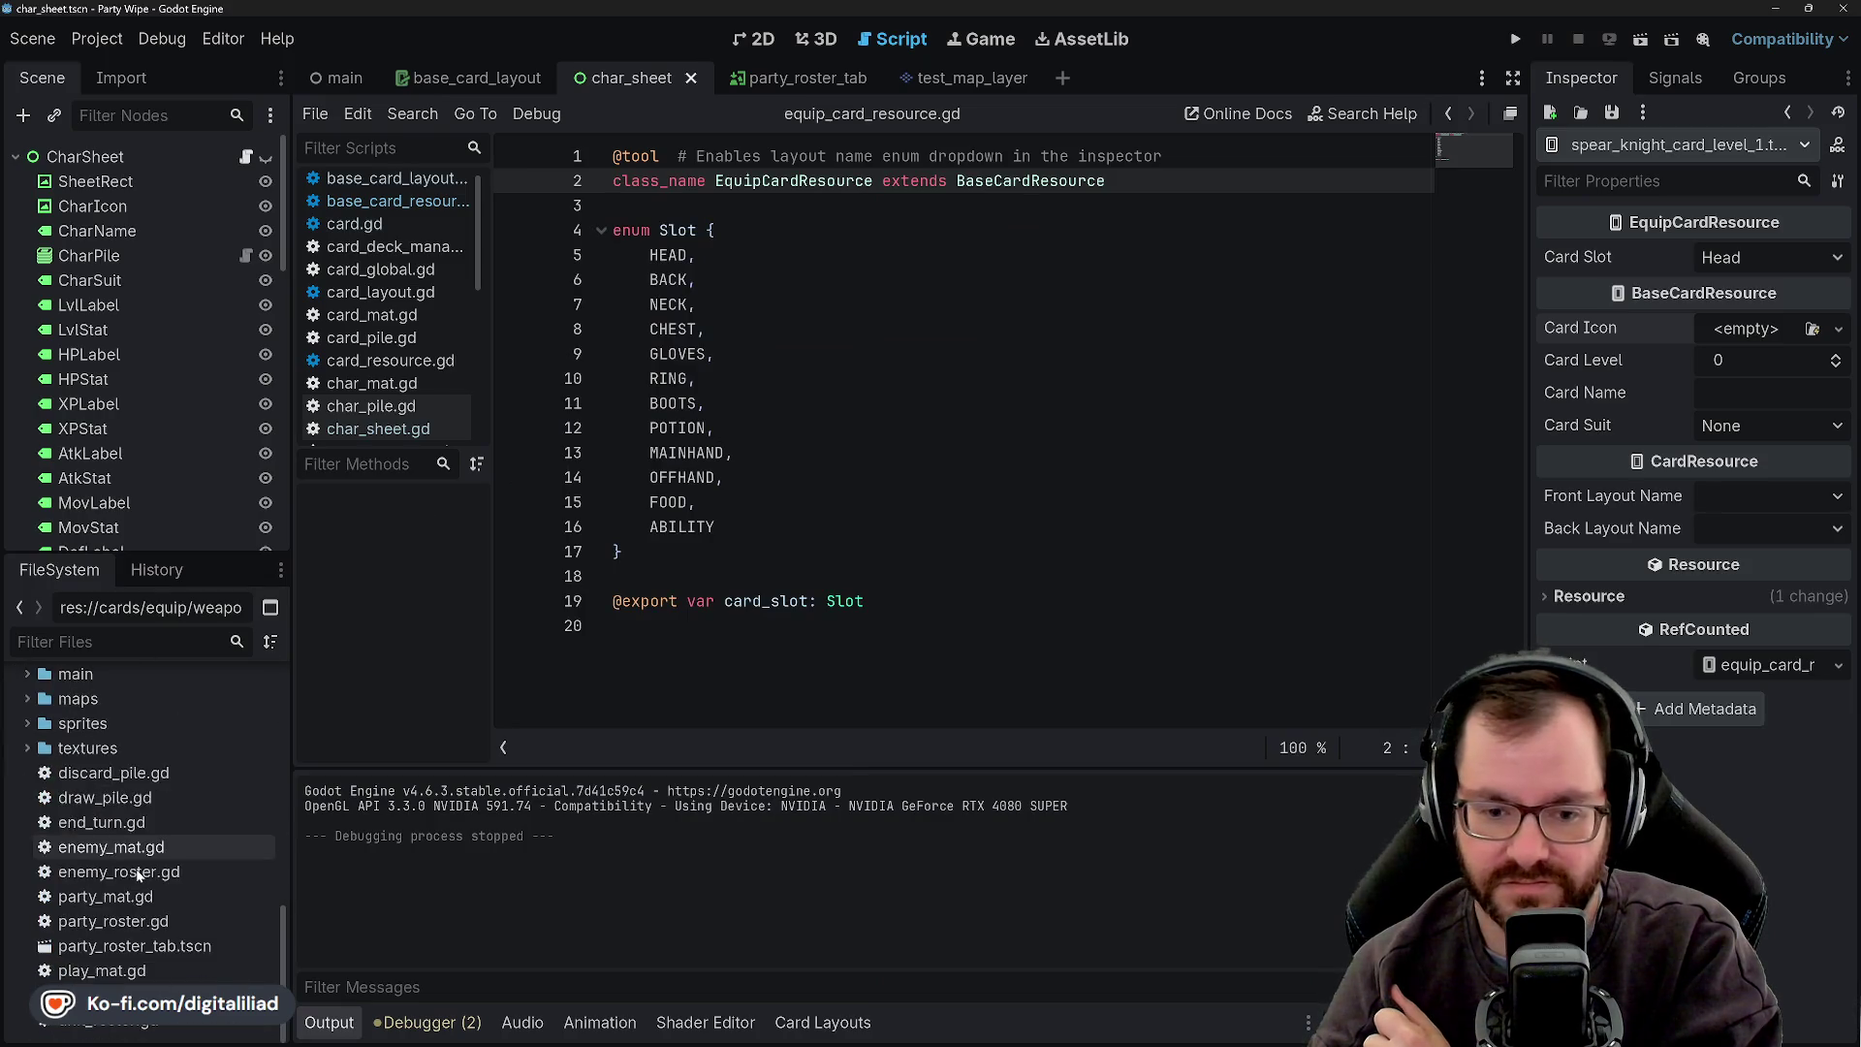
pyautogui.doubleClick(114, 749)
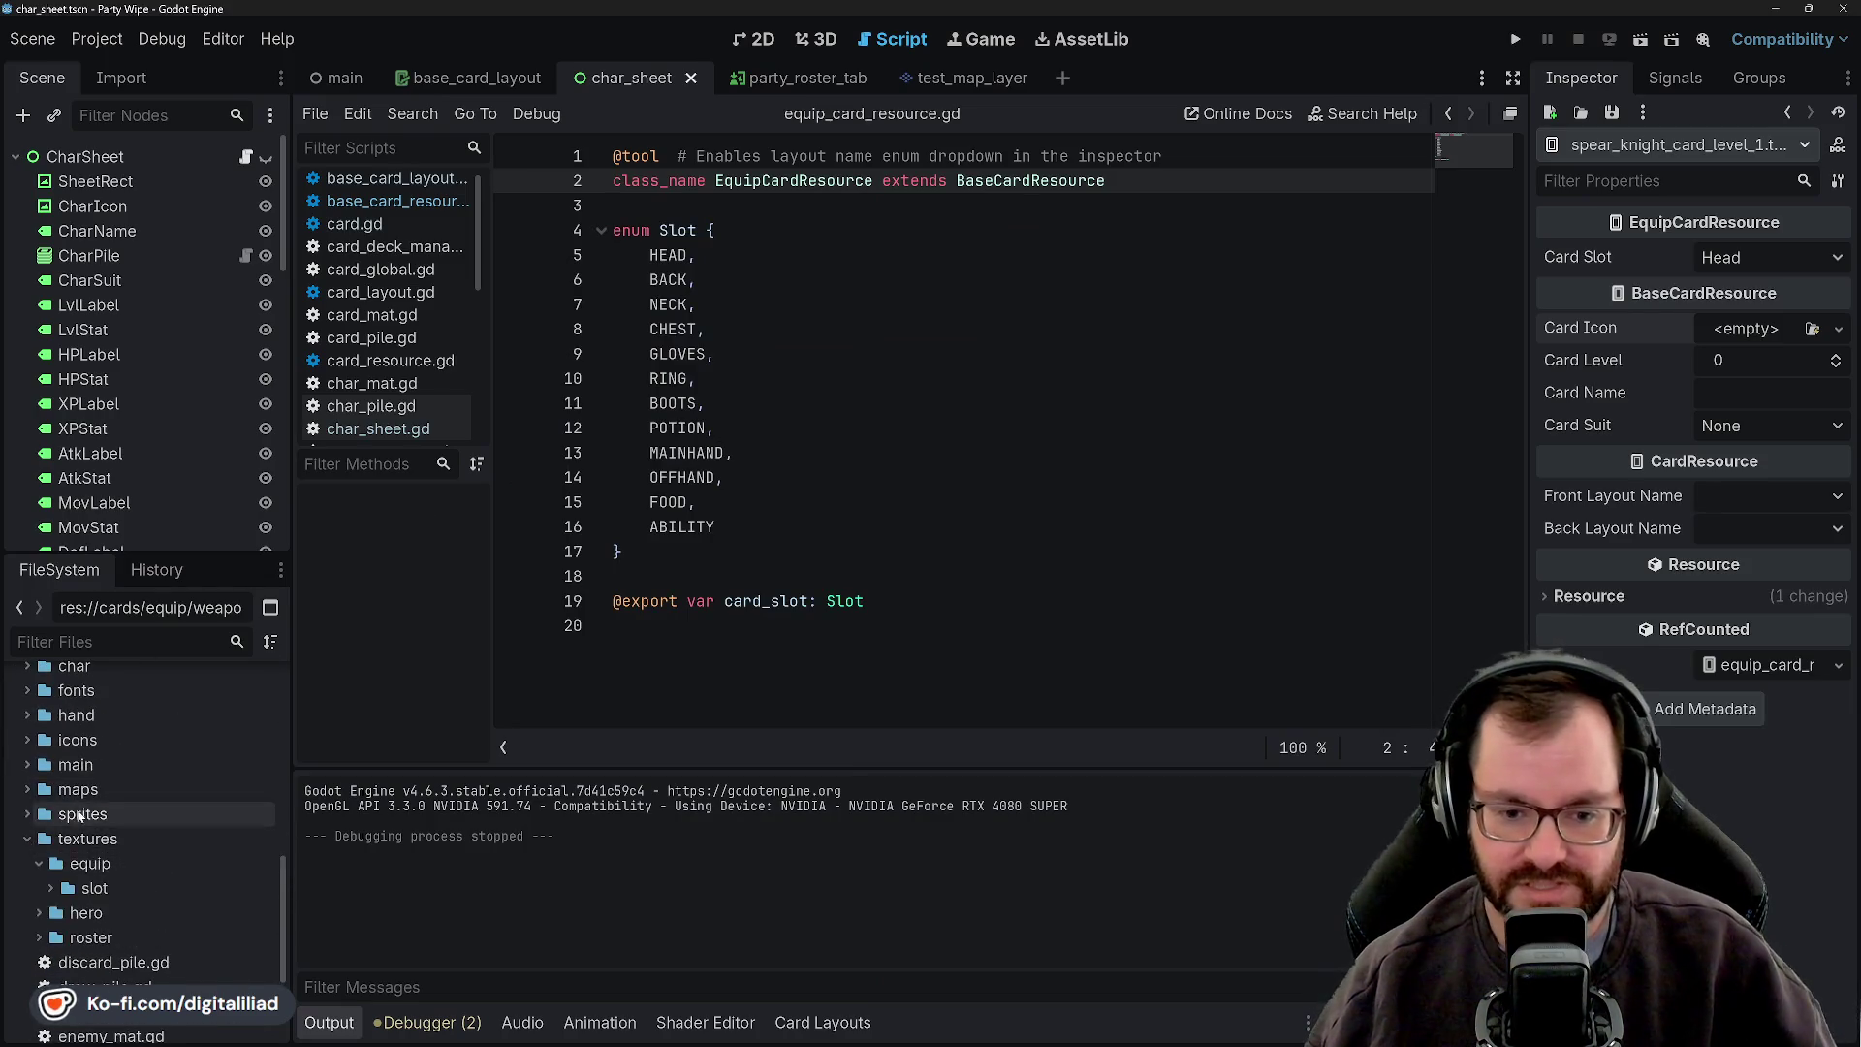
# - Check the textures/equip and slot folders, then select the equip folder
pyautogui.rightClick(90, 772)
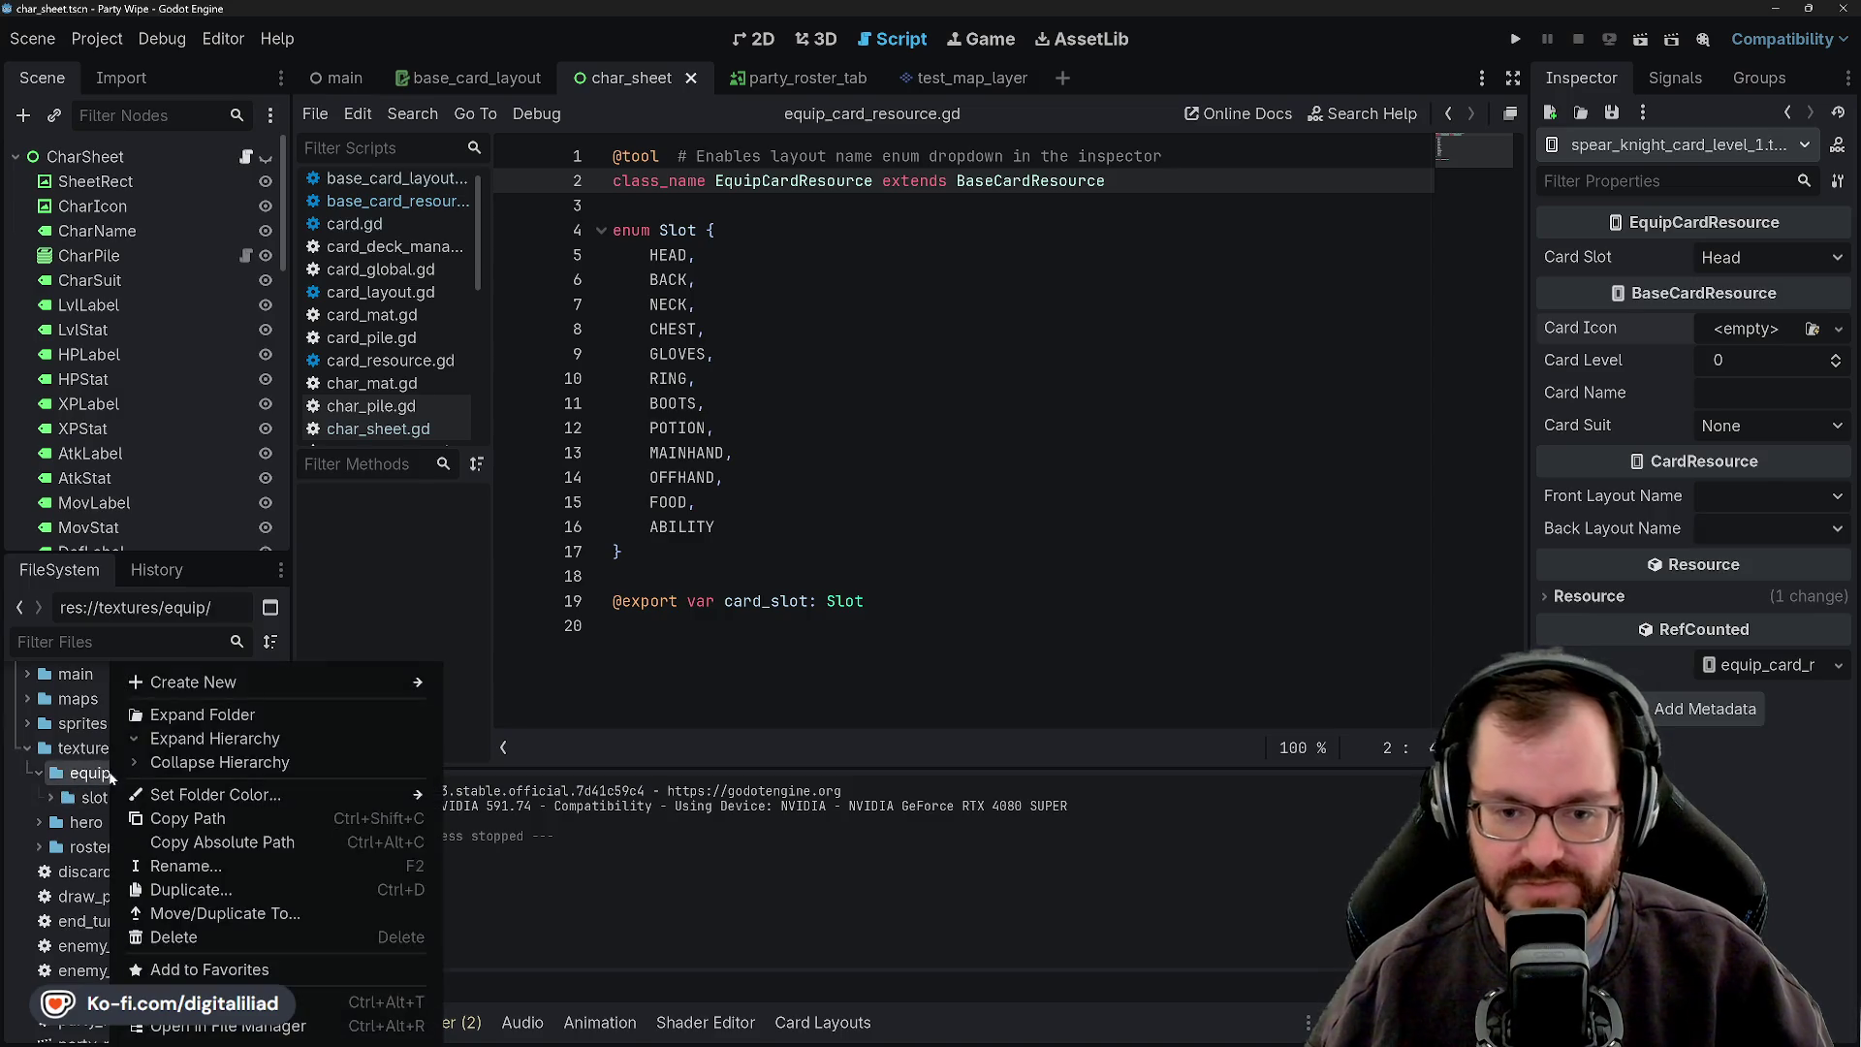
pyautogui.moveTo(427, 683)
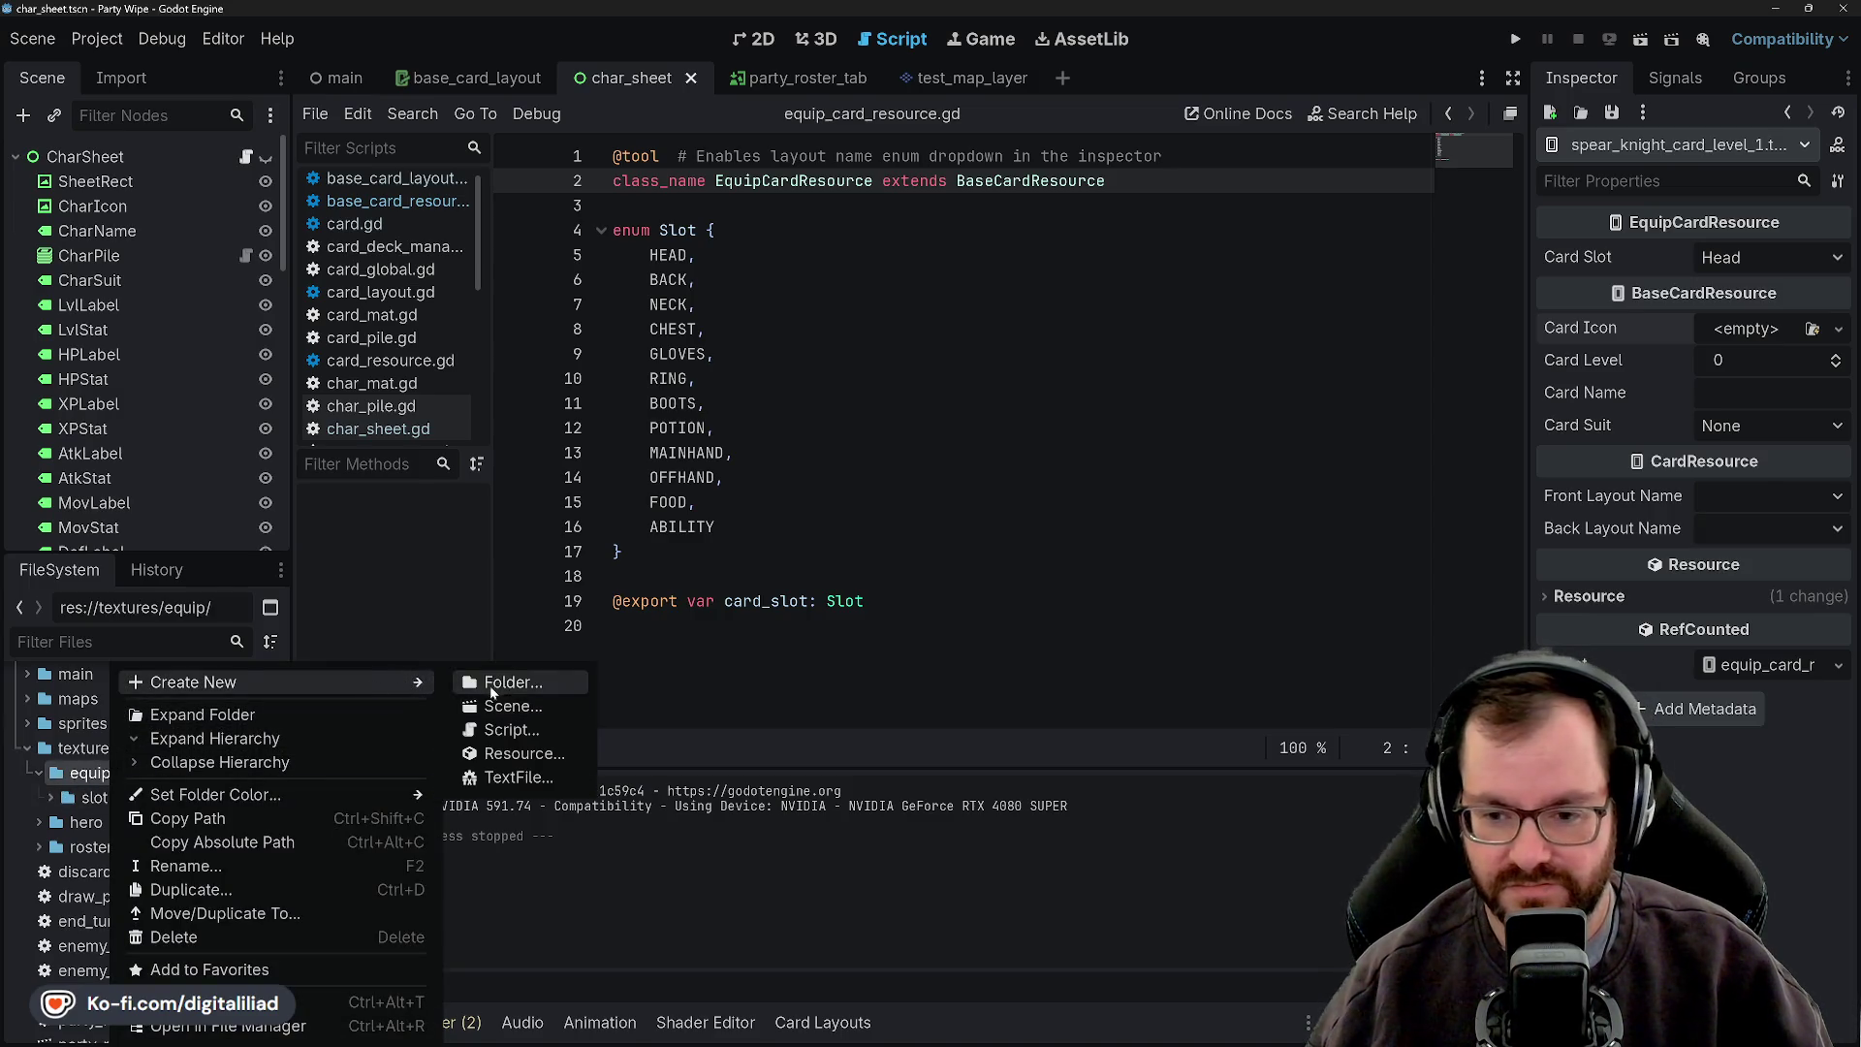
pyautogui.click(36, 768)
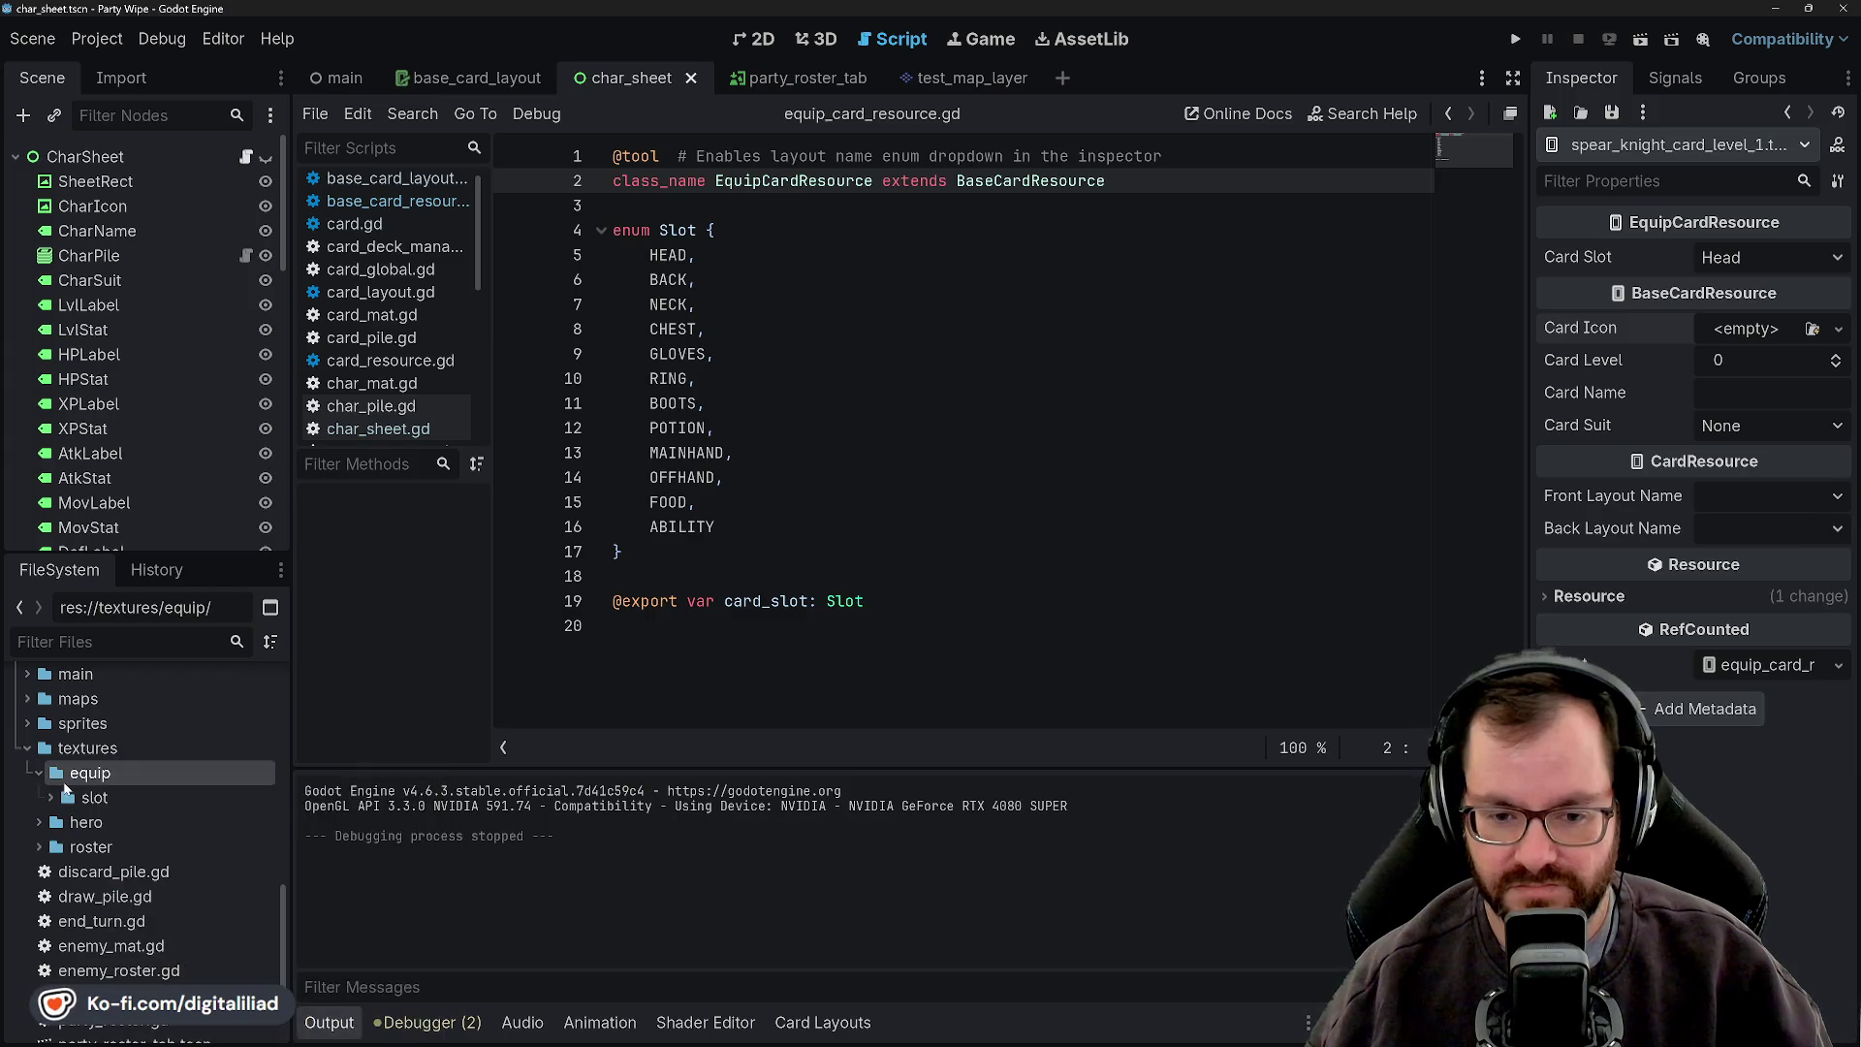
pyautogui.rightClick(91, 773)
pyautogui.click(54, 794)
pyautogui.click(52, 797)
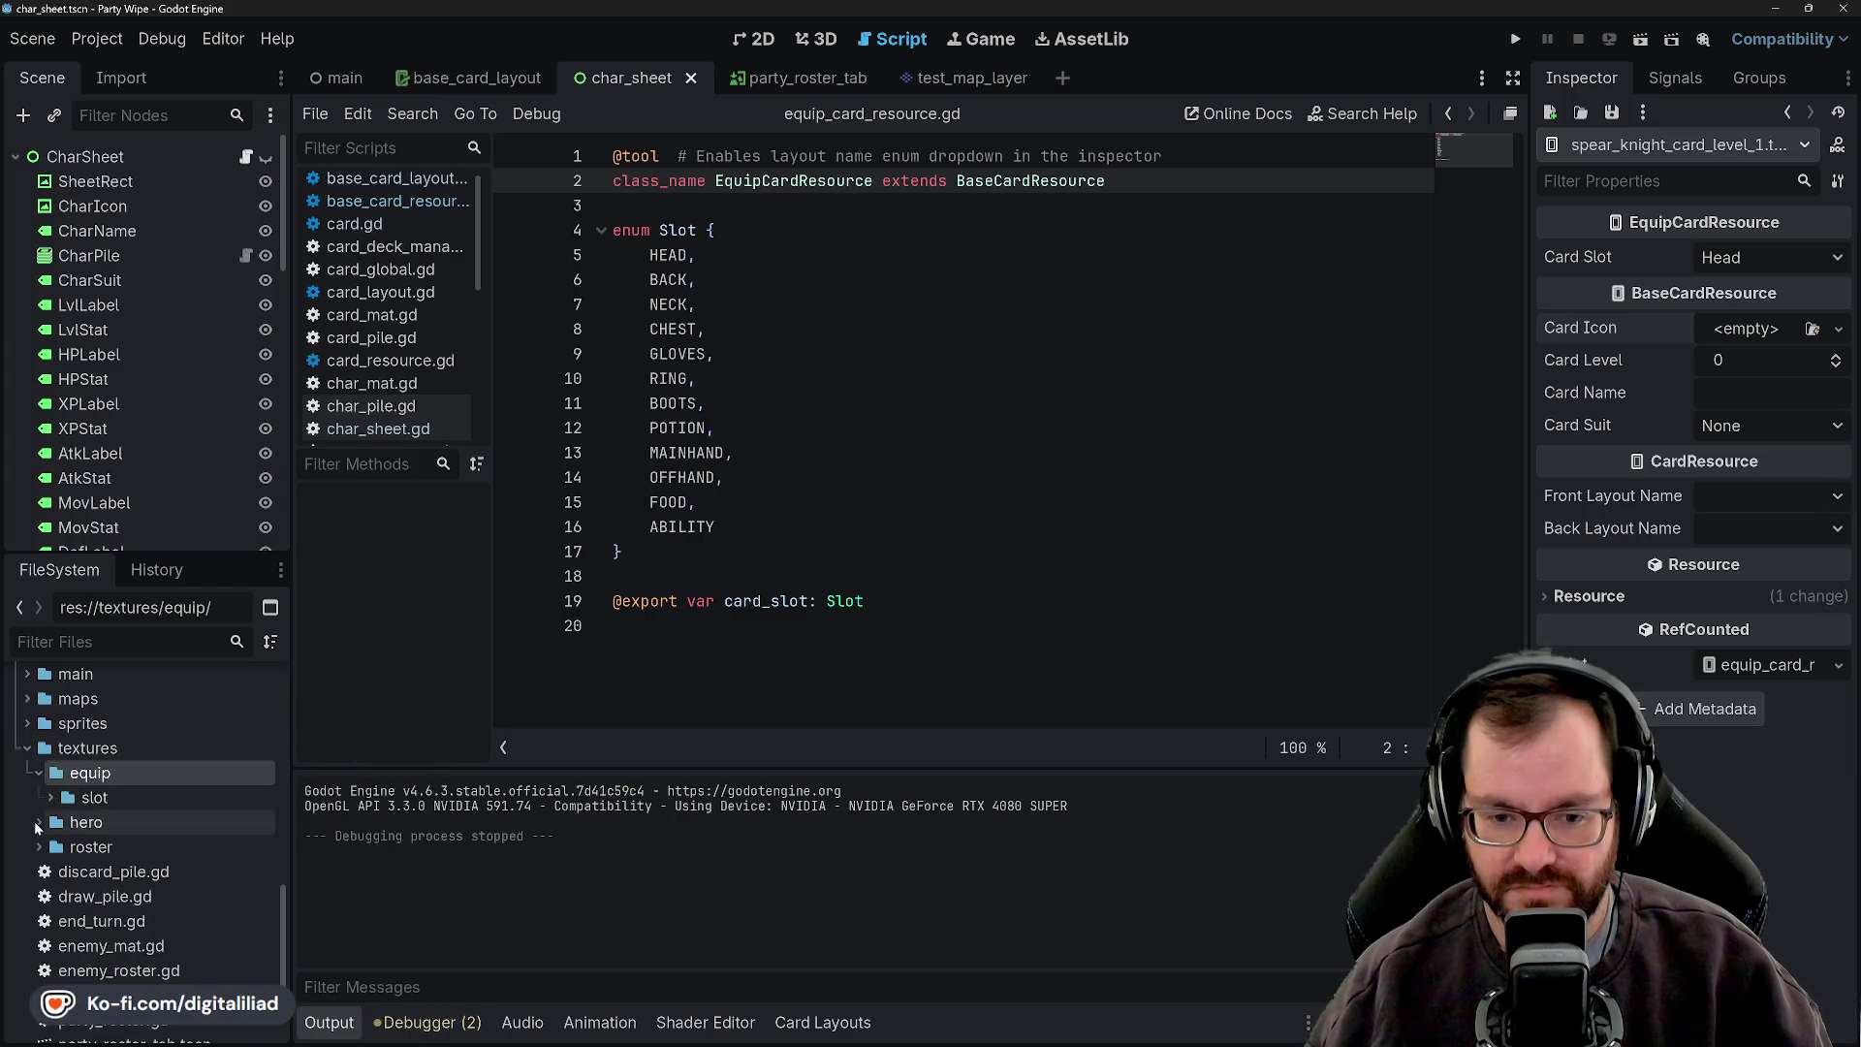
pyautogui.click(53, 796)
pyautogui.click(85, 750)
pyautogui.click(90, 772)
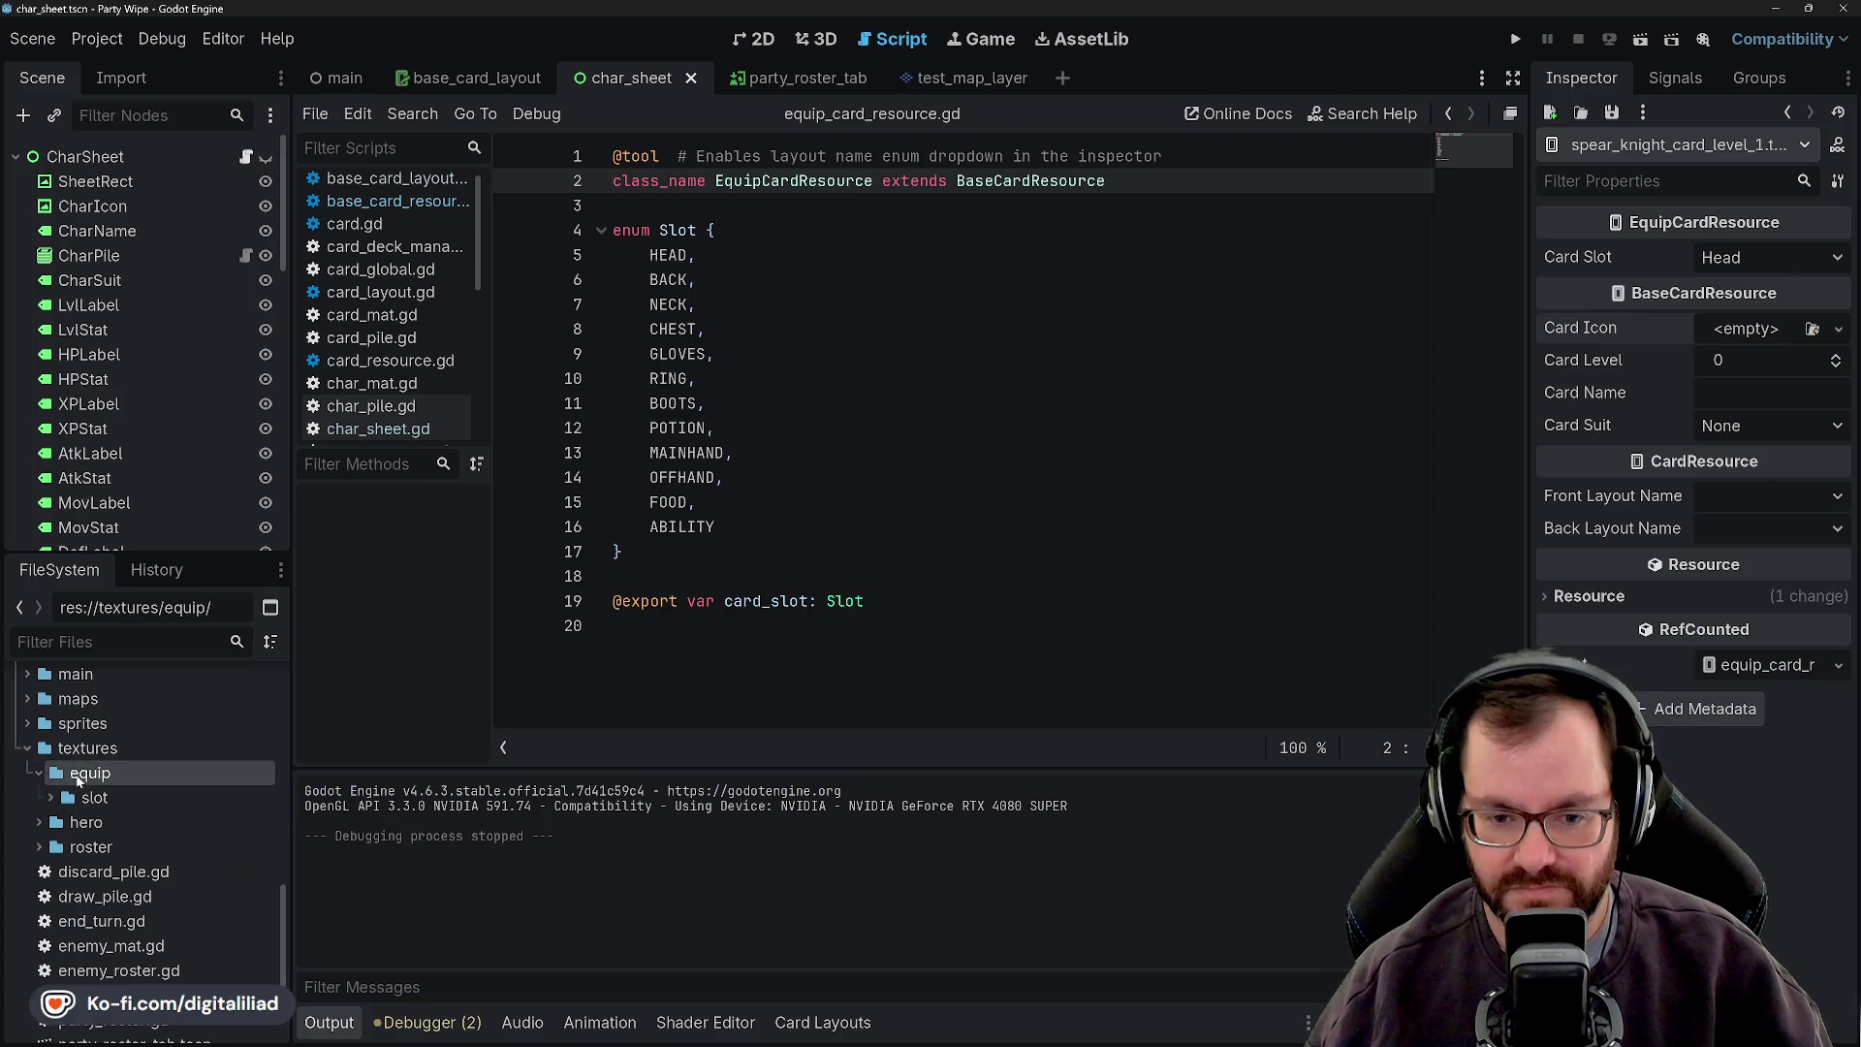
# - Create an AtlasTexture in textures/equip saved as spear_atlas_texture.tres
pyautogui.rightClick(90, 773)
pyautogui.moveTo(364, 684)
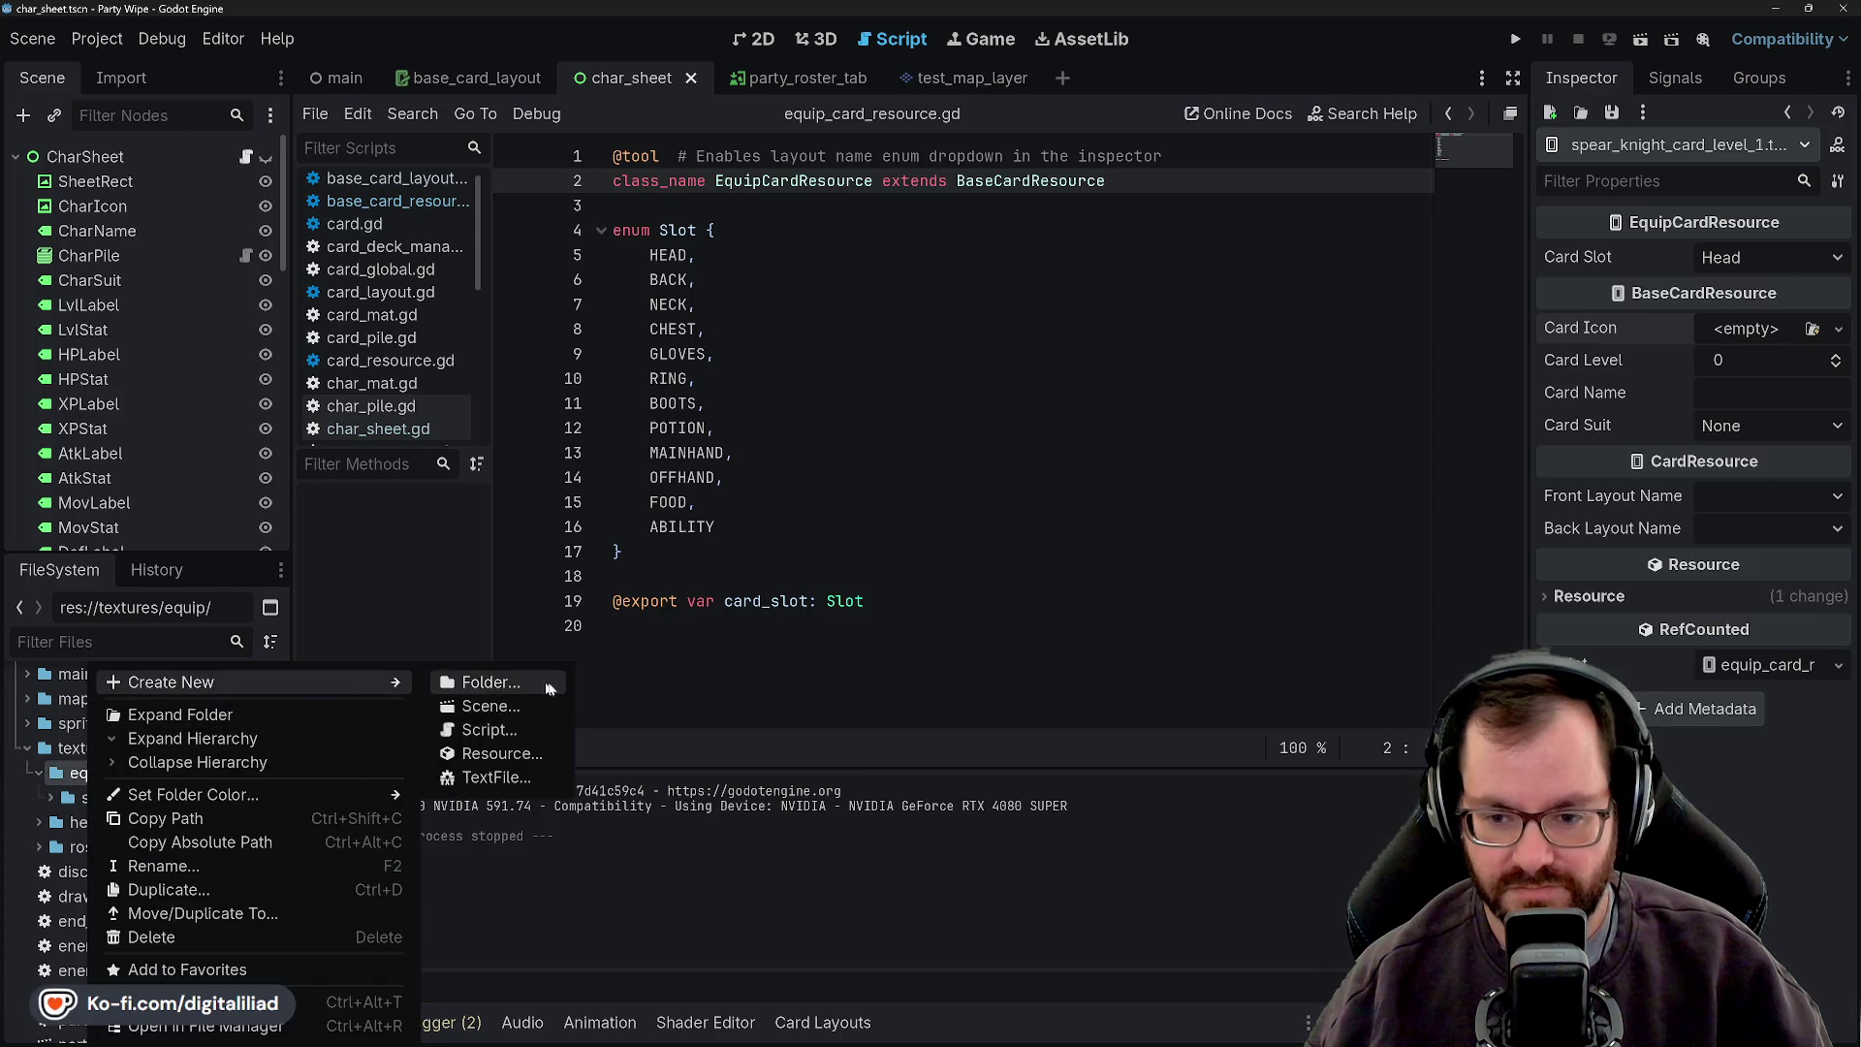
pyautogui.click(501, 753)
pyautogui.write('speark')
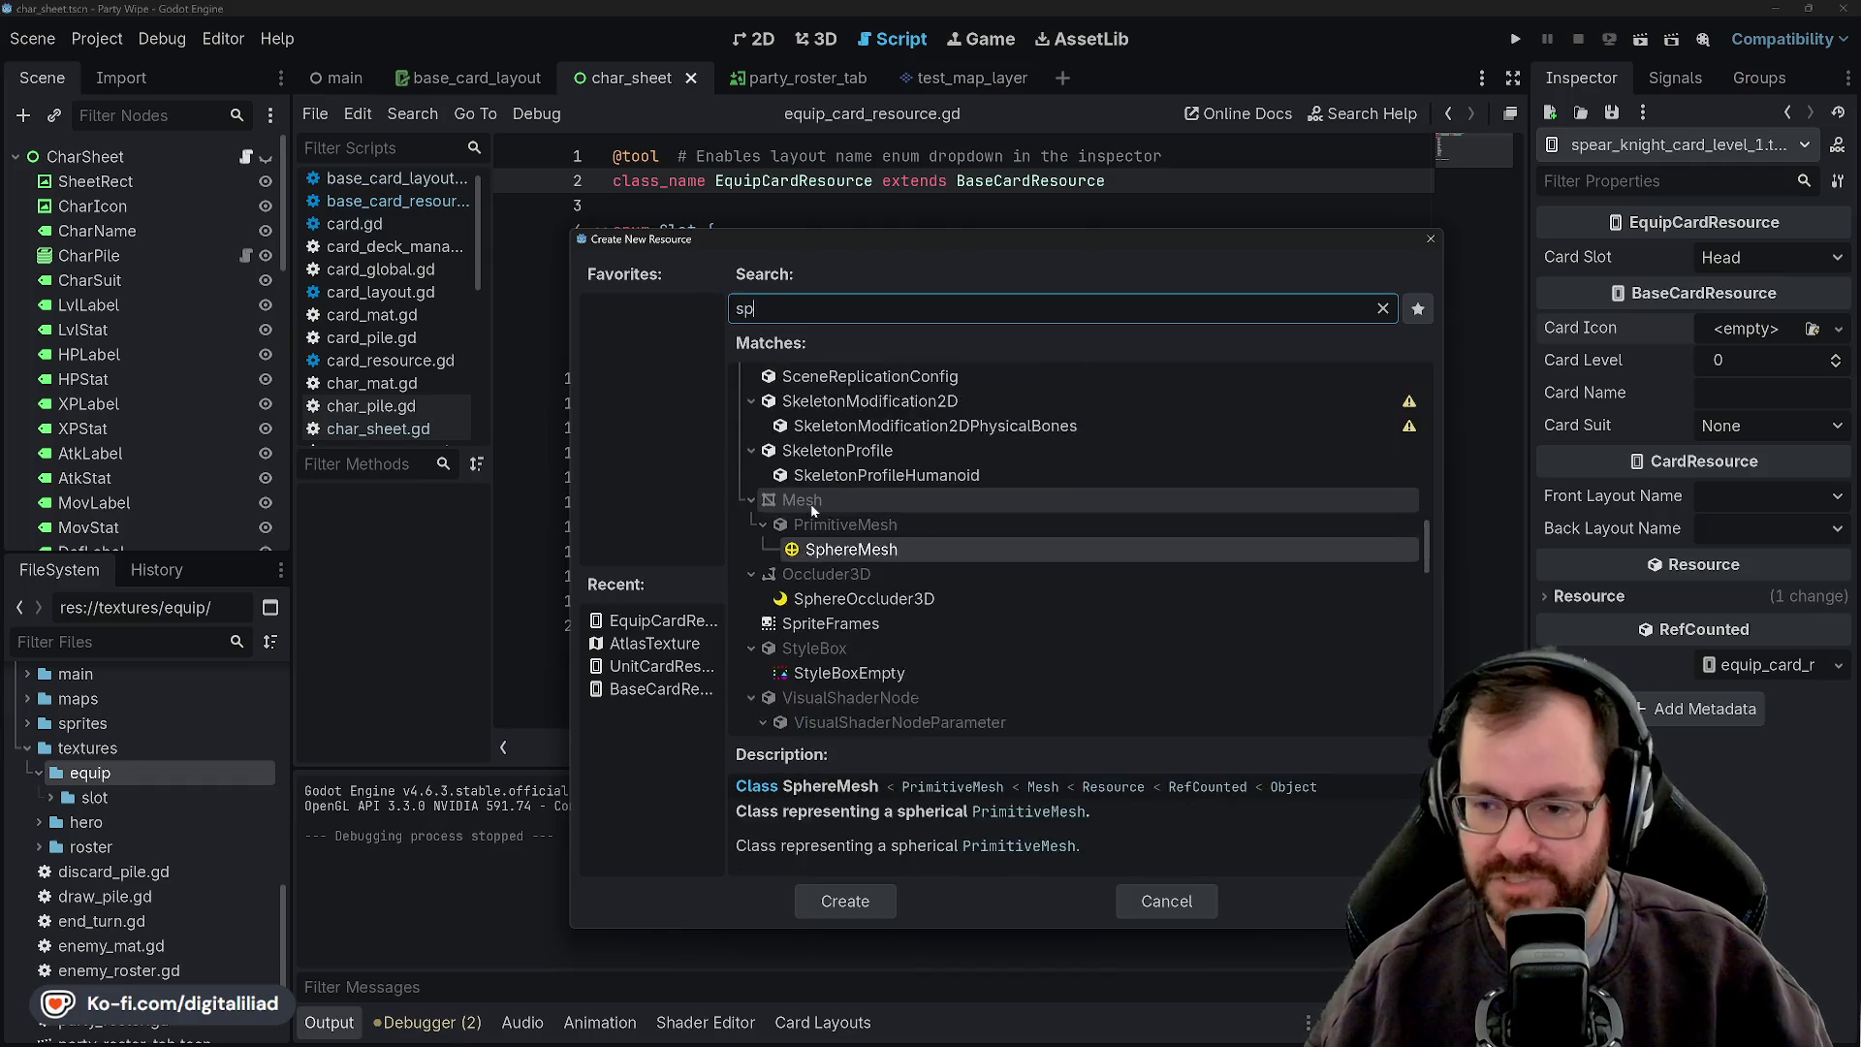
pyautogui.press('BackSpace')
pyautogui.press('BackSpace')
pyautogui.press('BackSpace')
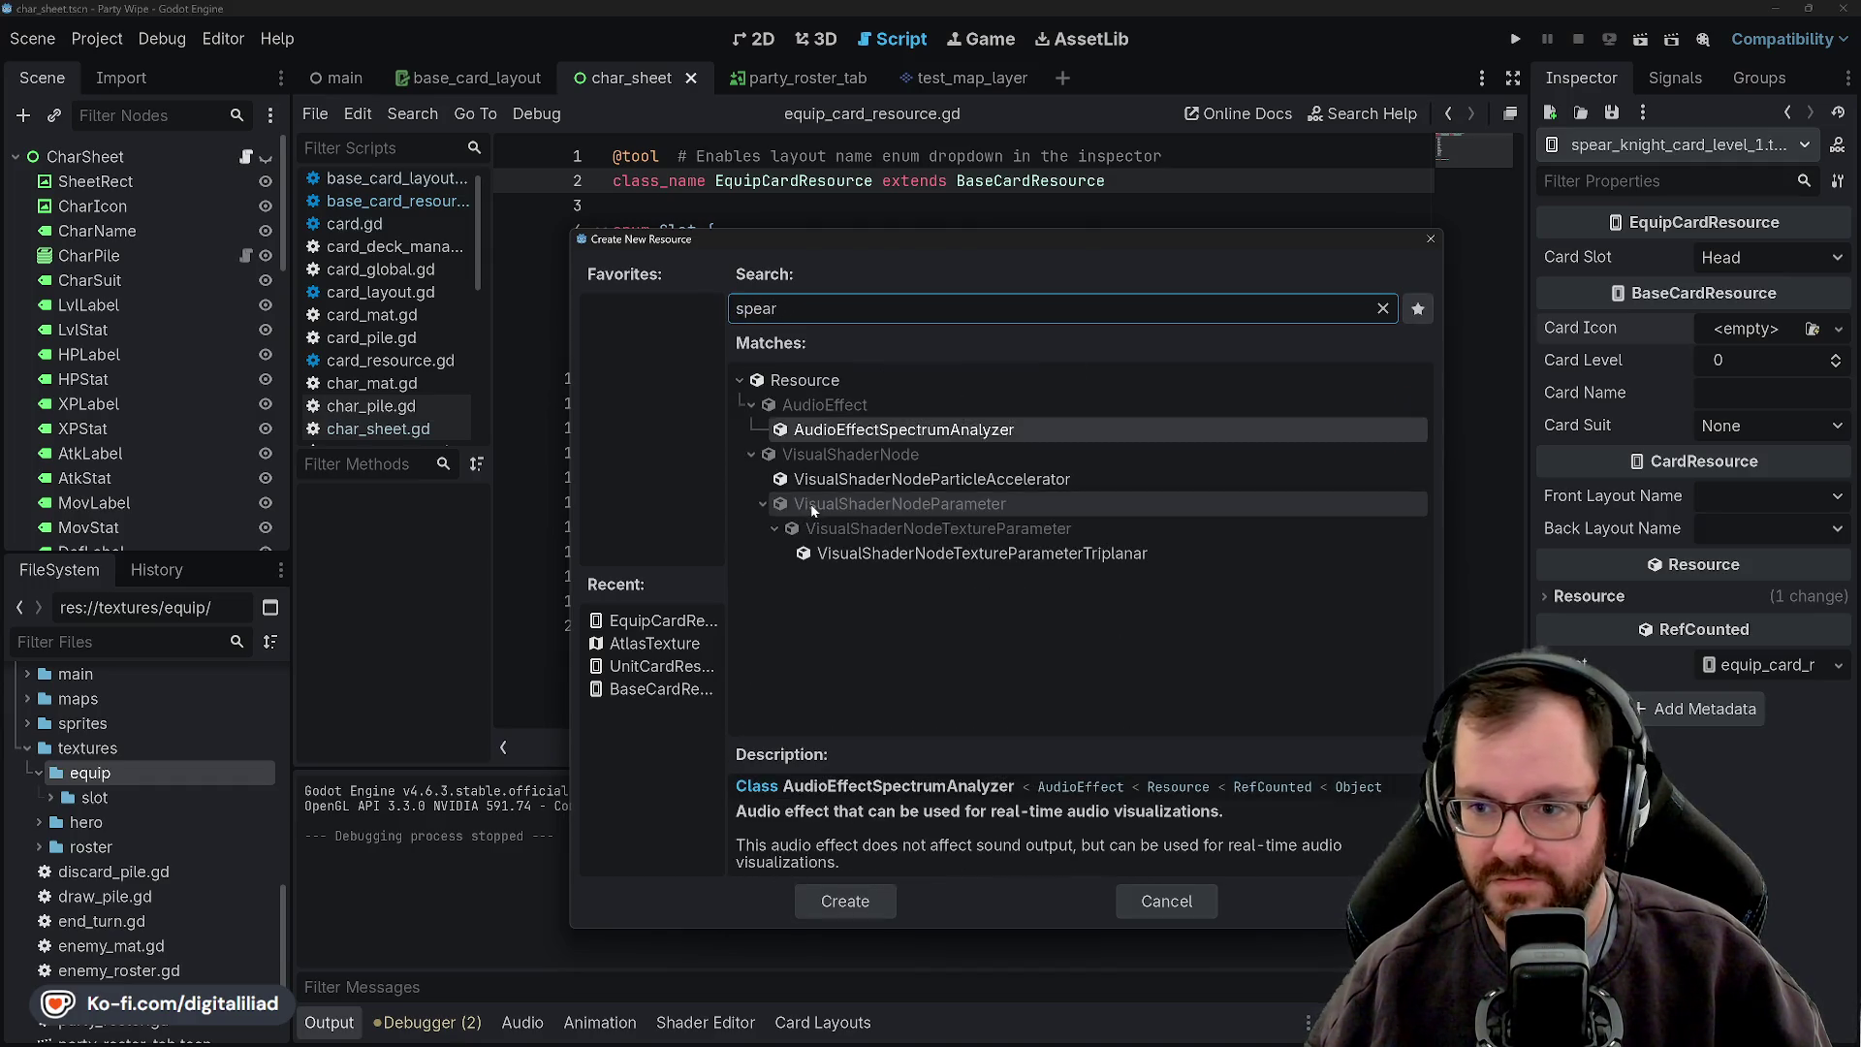
pyautogui.write('equip')
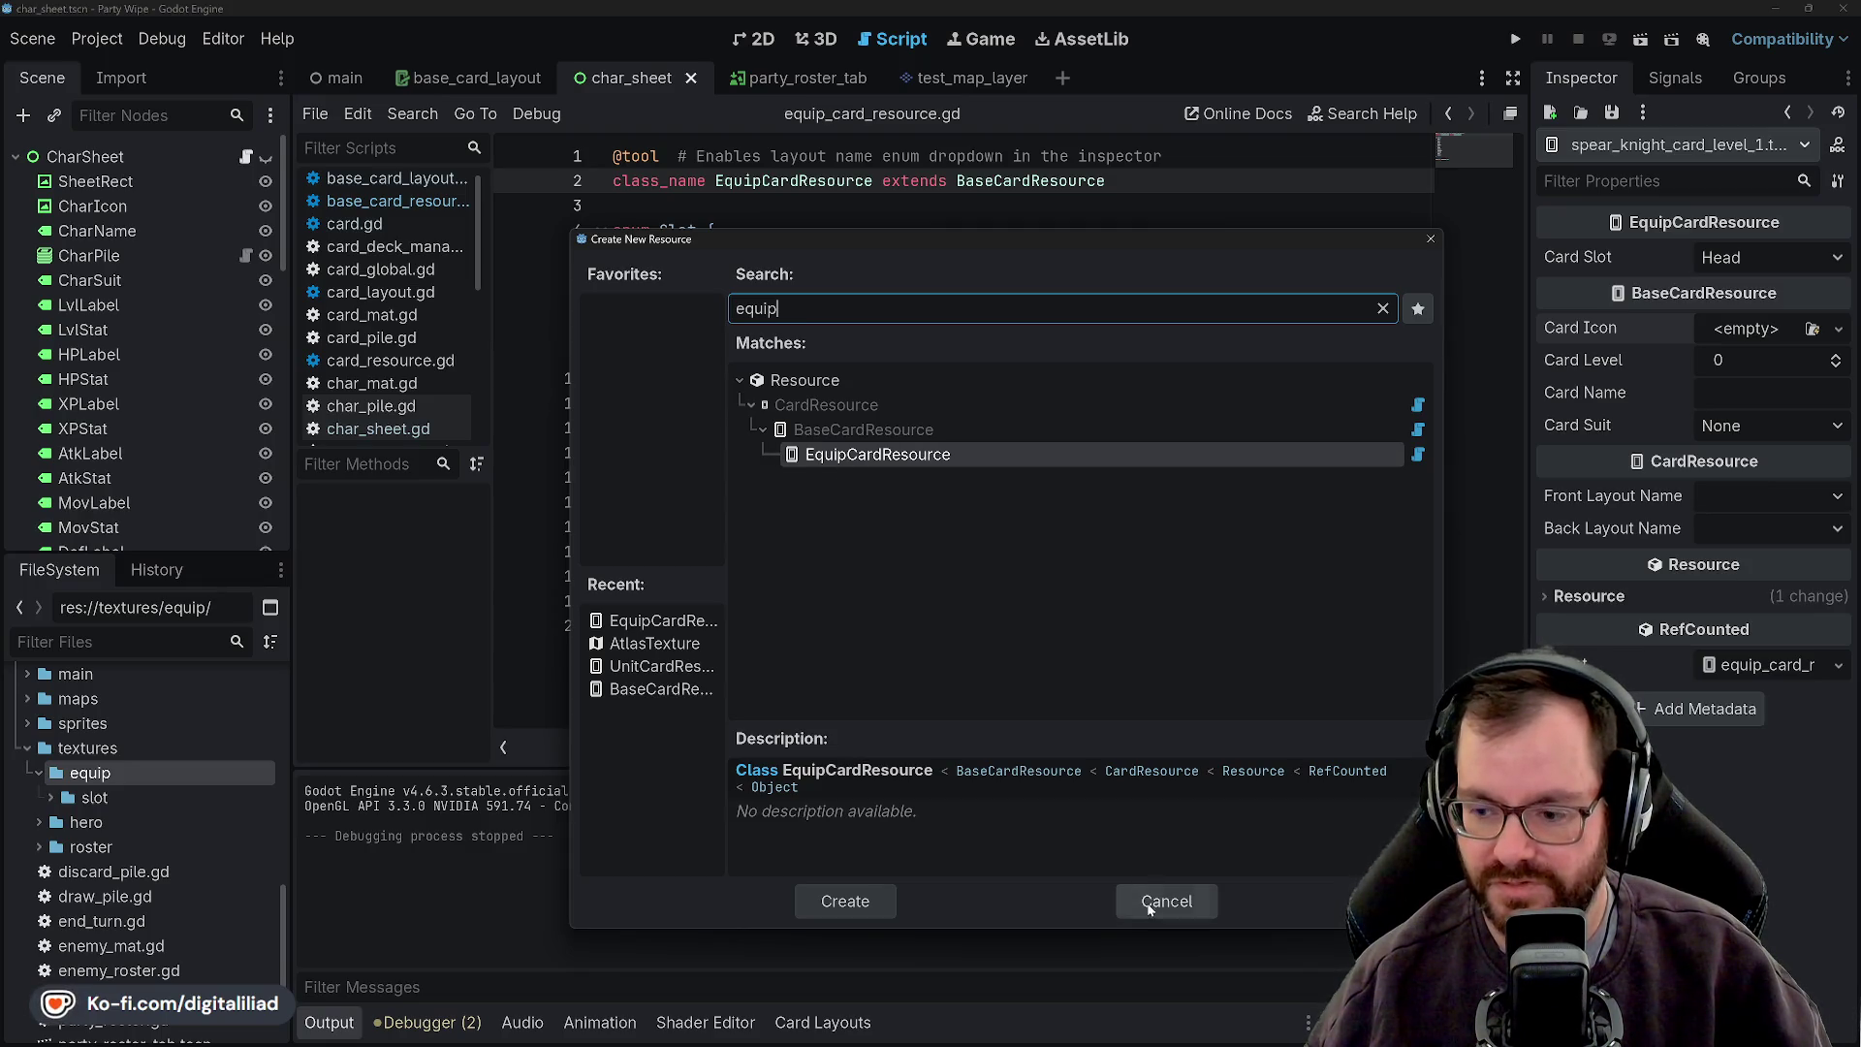
pyautogui.press('BackSpace')
pyautogui.press('BackSpace')
pyautogui.press('BackSpace')
pyautogui.write('atlas')
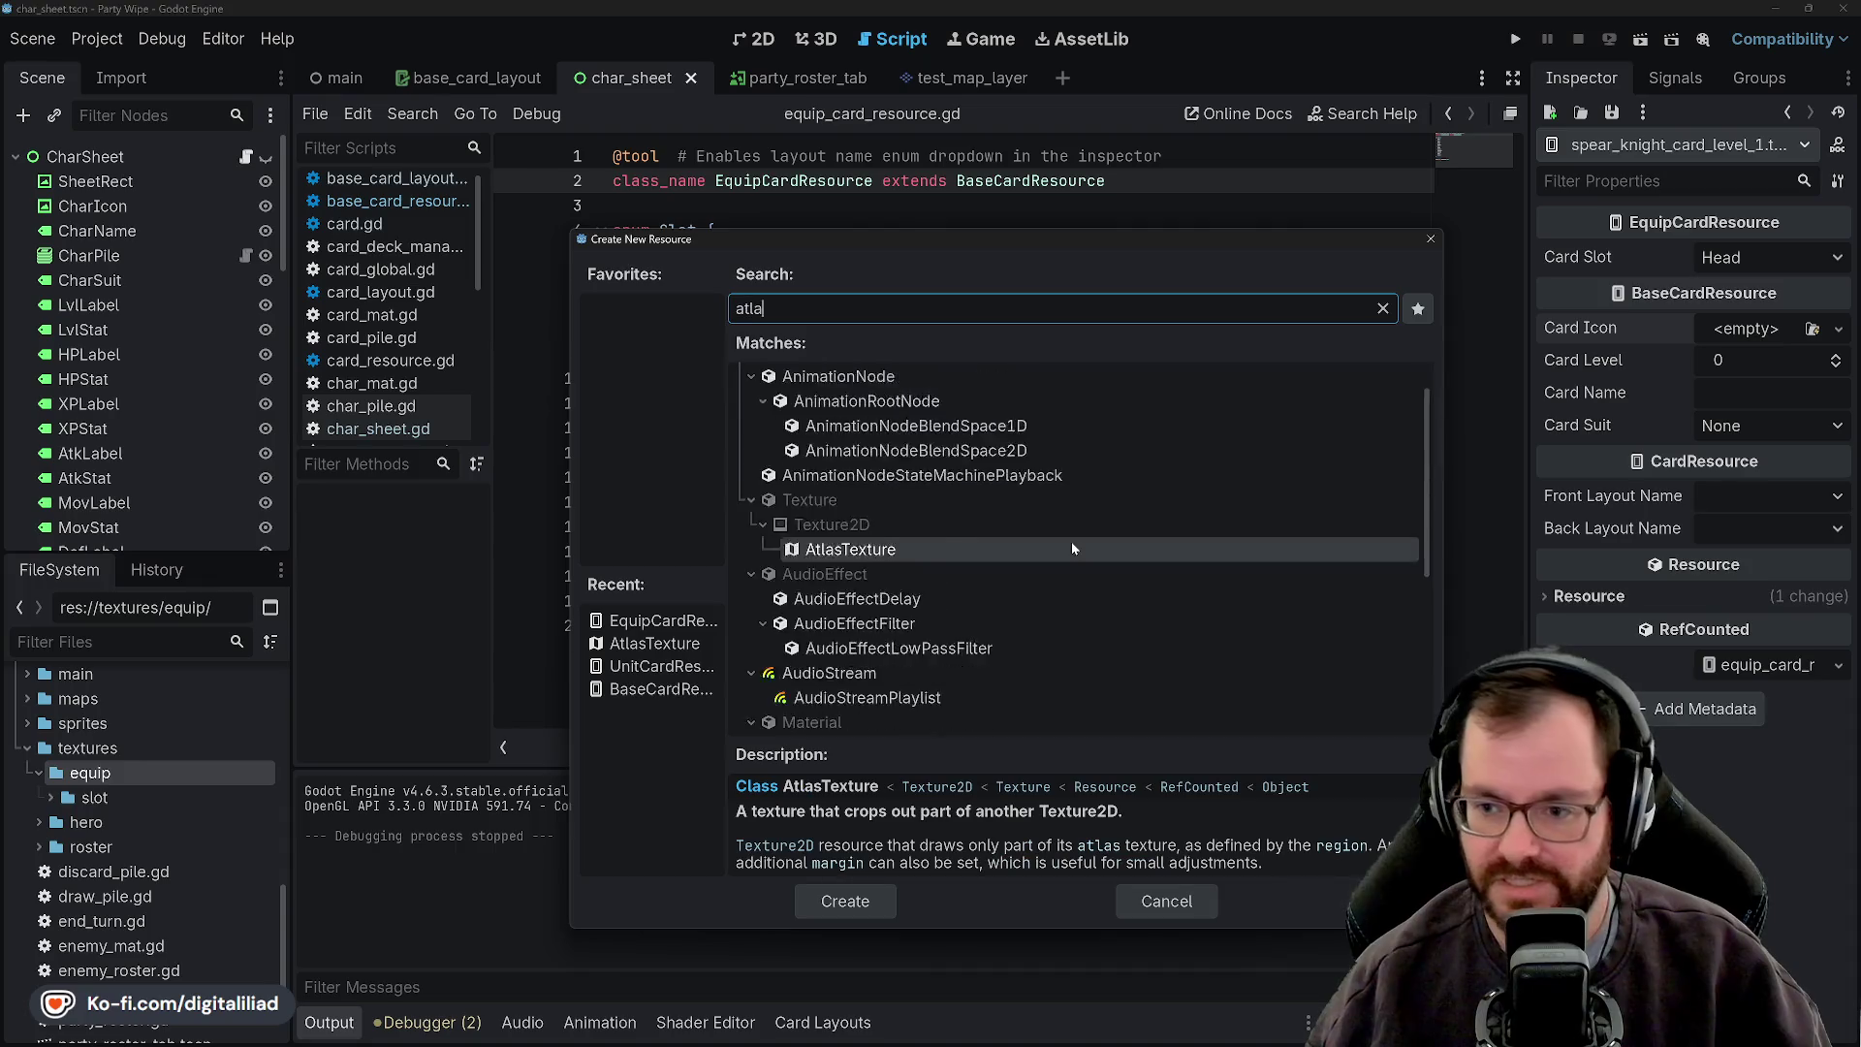
pyautogui.click(837, 911)
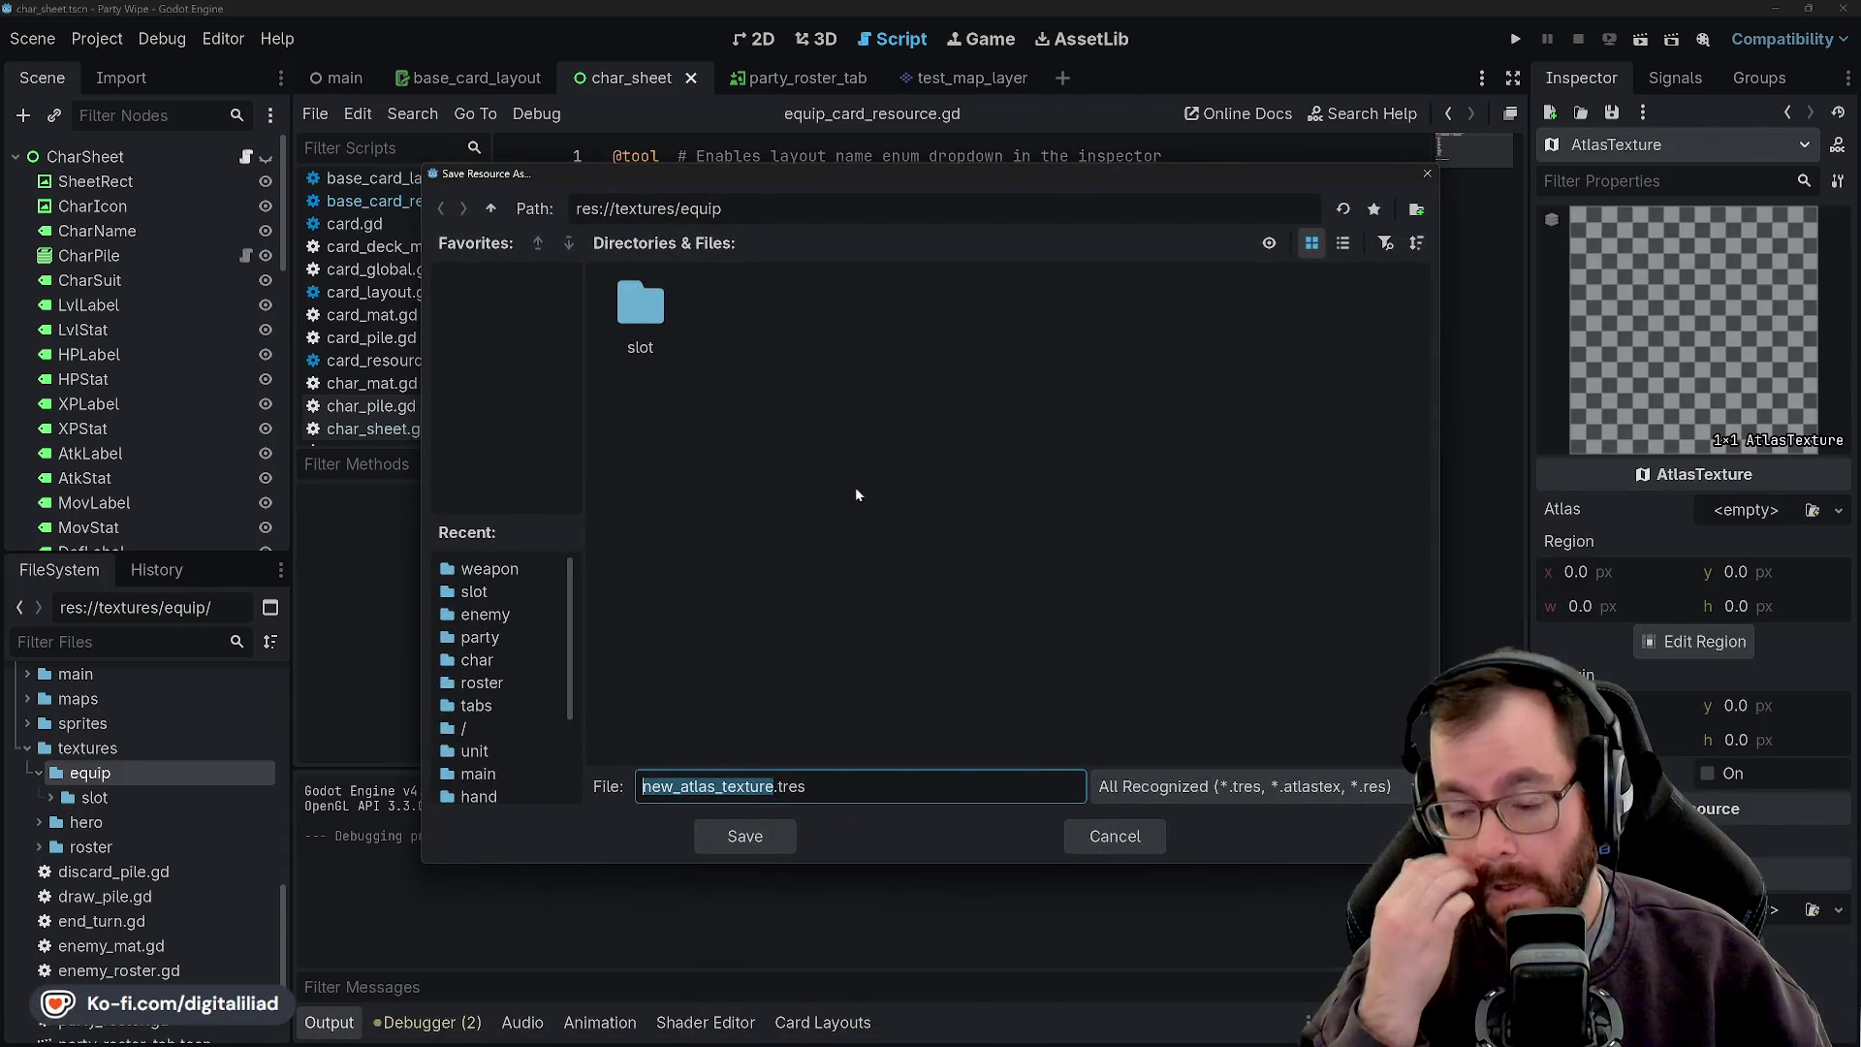
pyautogui.press('Home')
pyautogui.press('Delete')
pyautogui.press('Delete')
pyautogui.press('Delete')
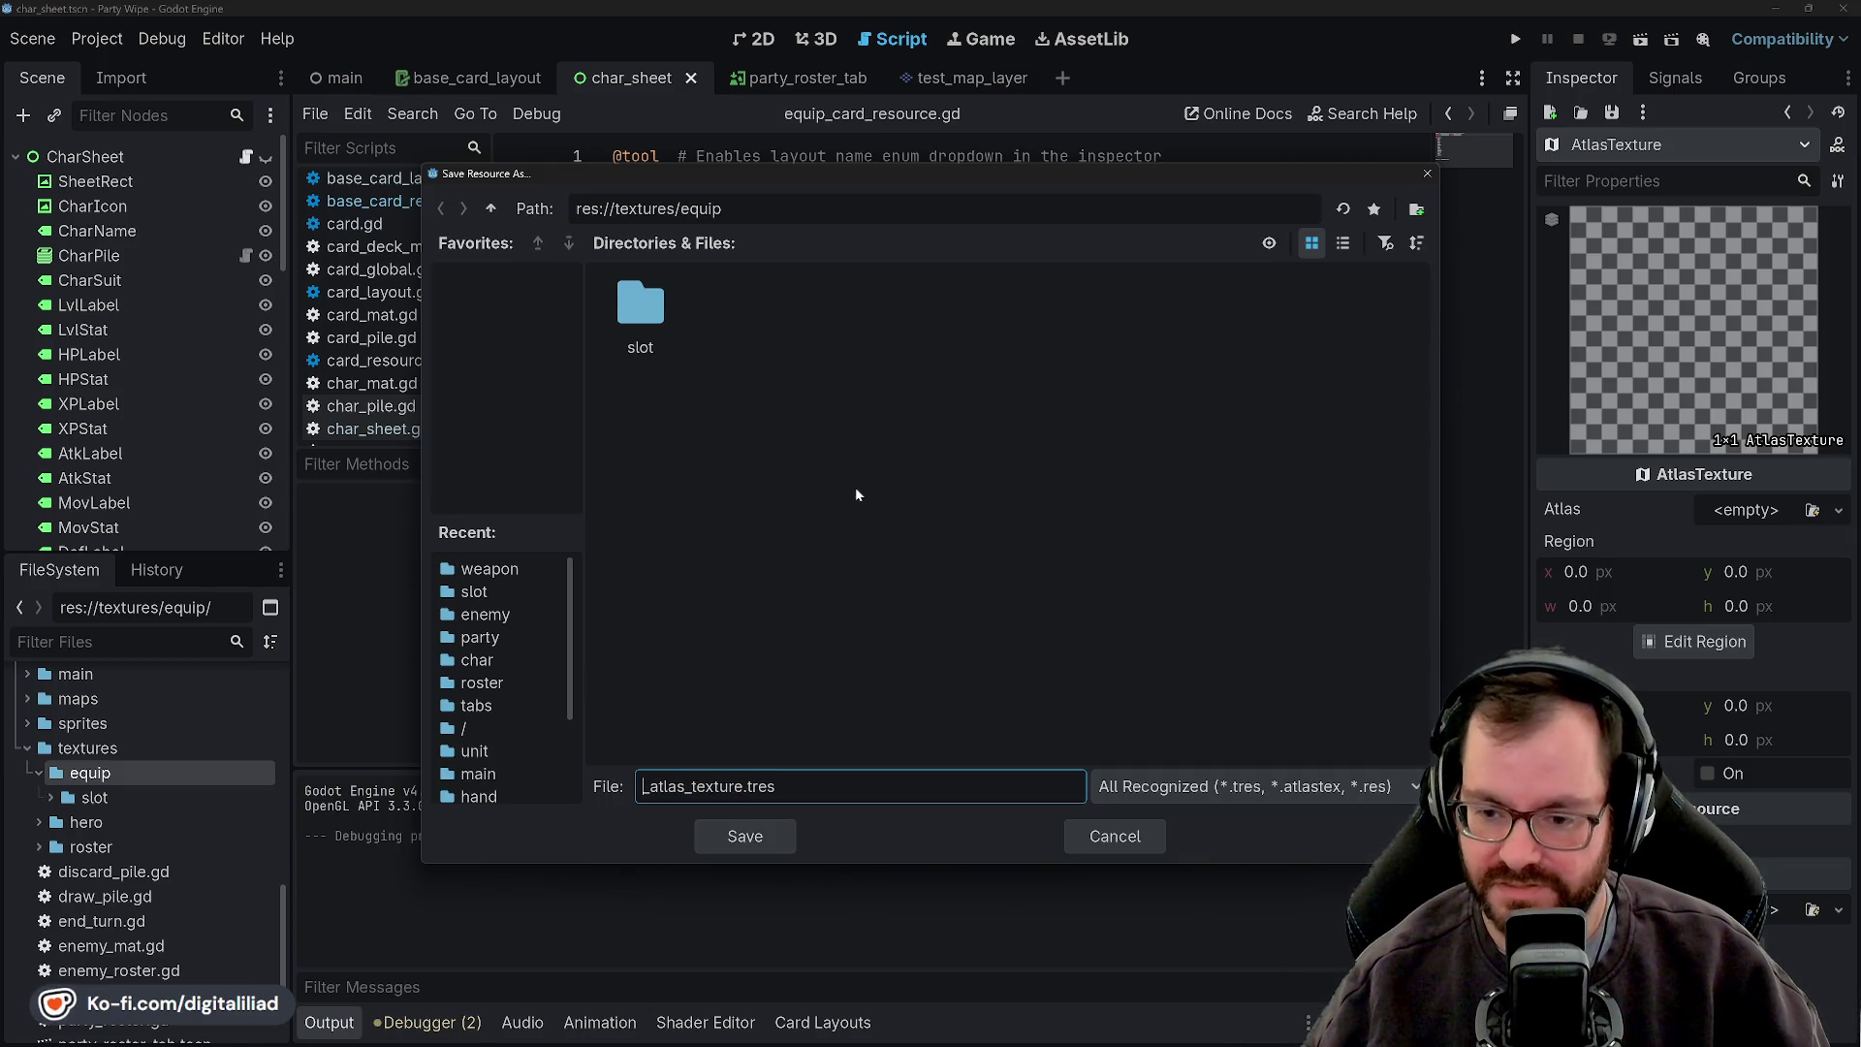
pyautogui.write('spear')
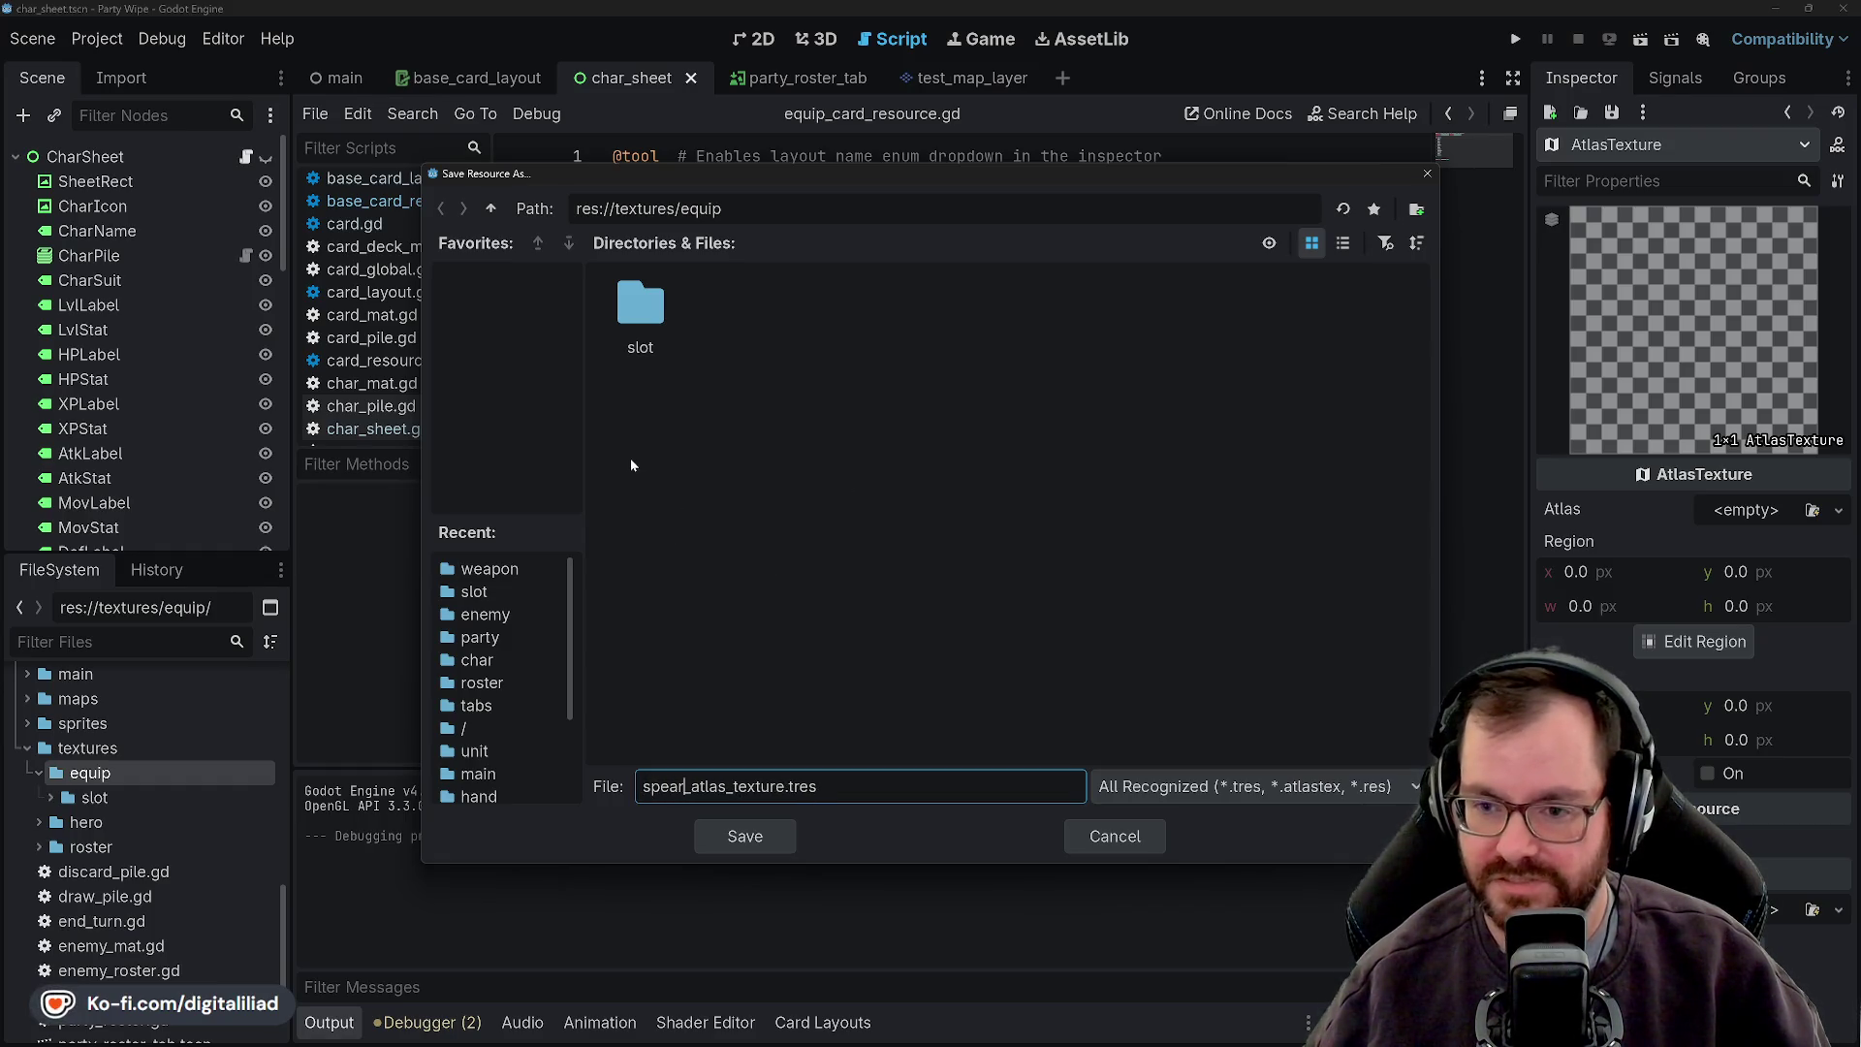
pyautogui.click(761, 837)
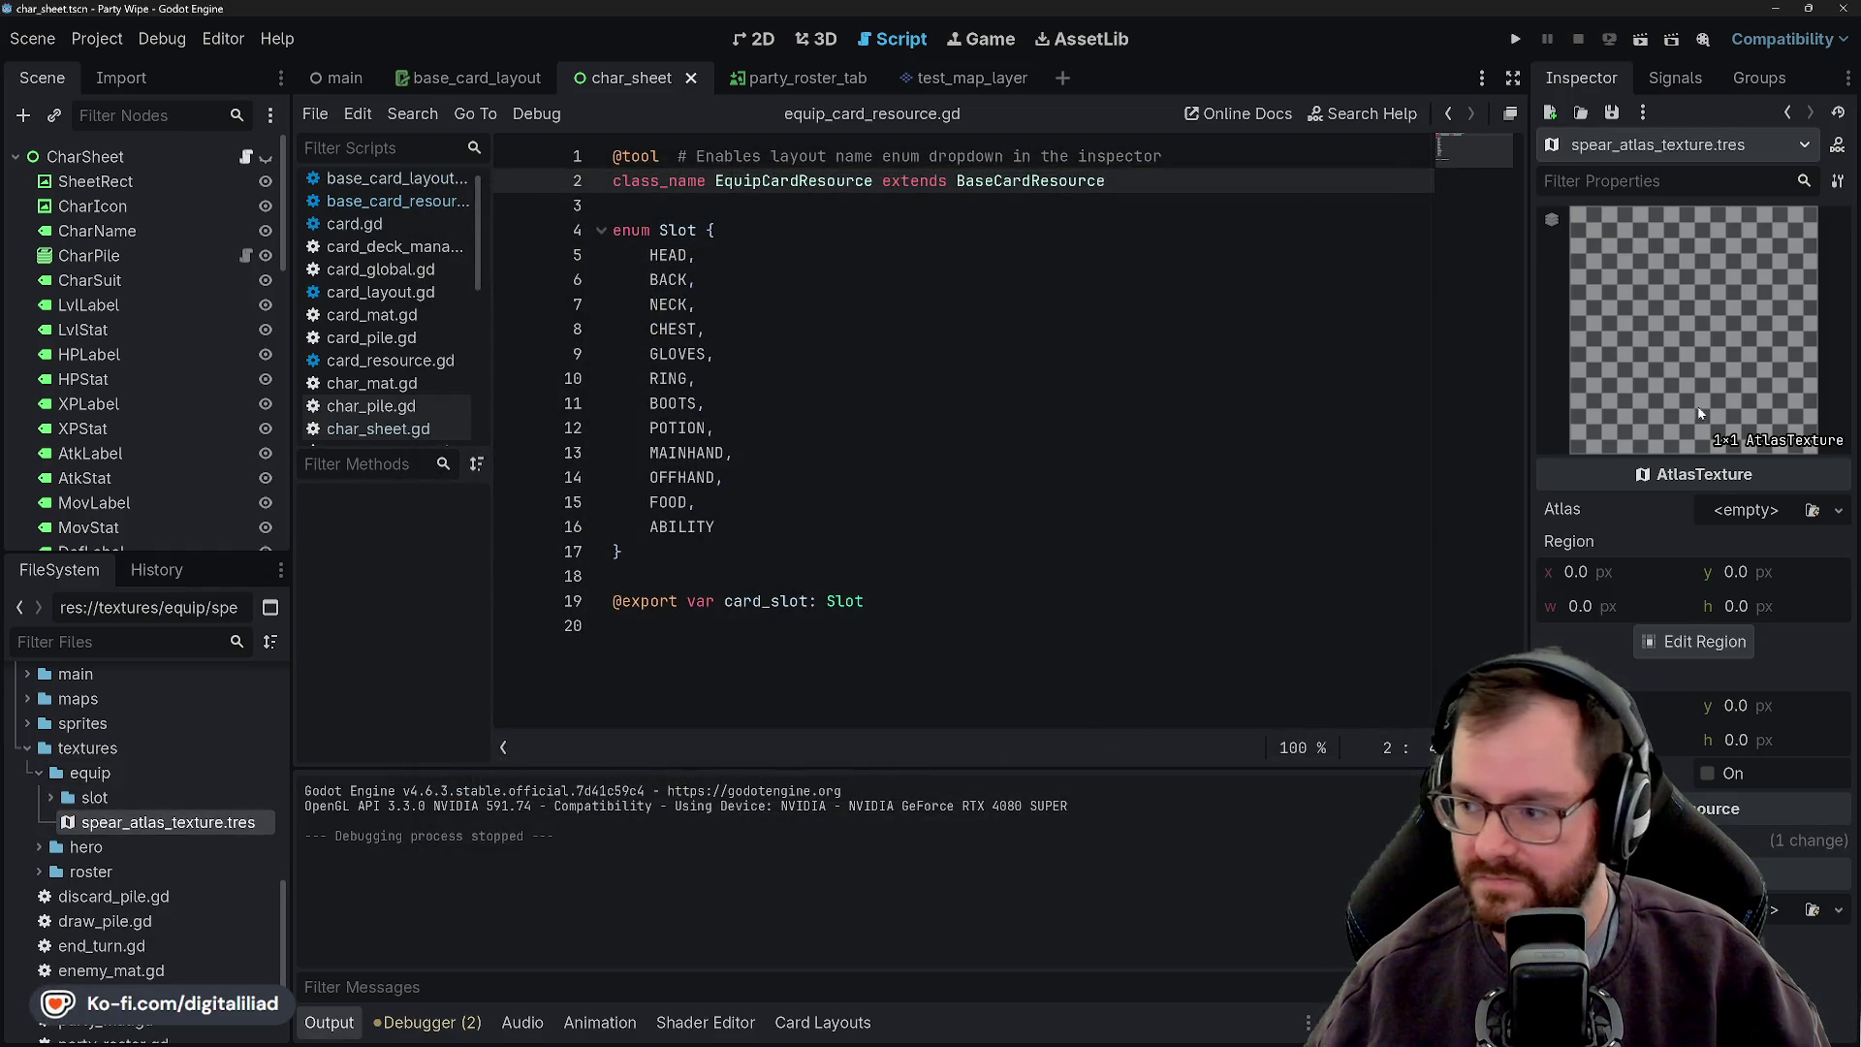
# - Set the atlas texture's Atlas to weapons_sprite_atlas.png
pyautogui.click(1752, 512)
pyautogui.click(1551, 877)
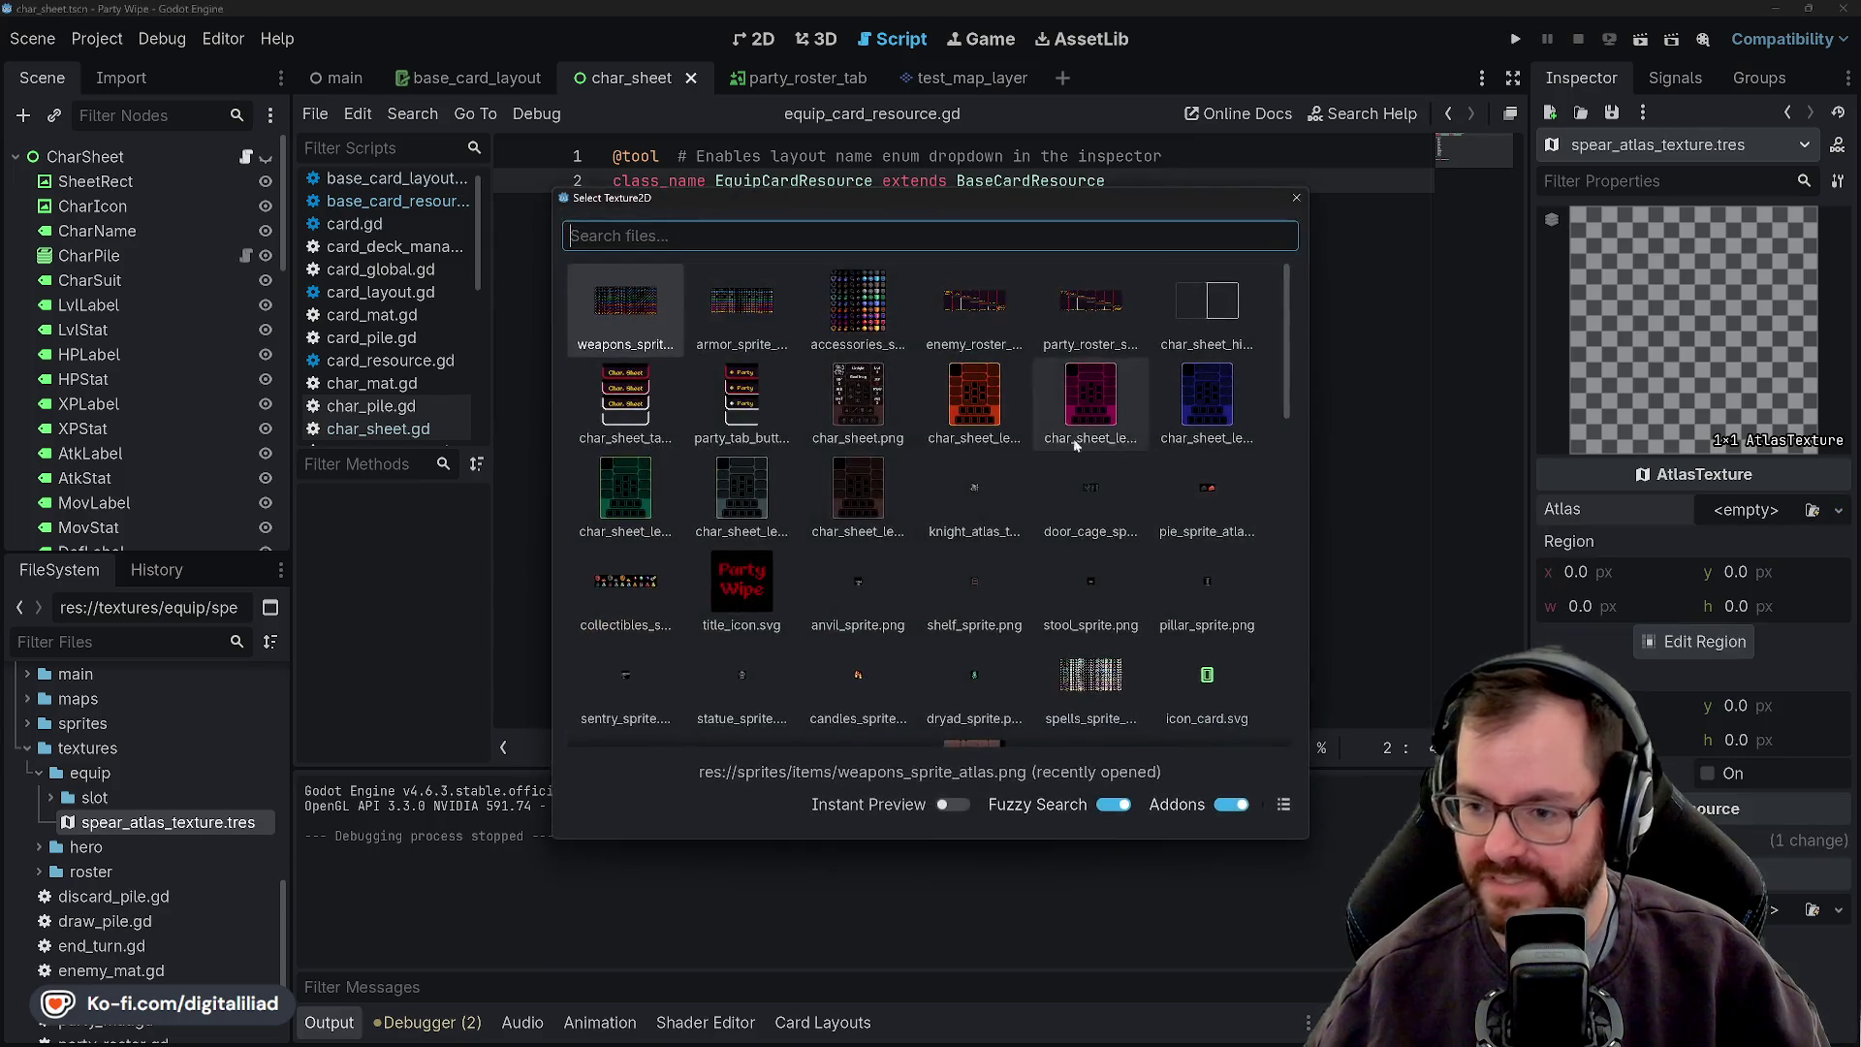
pyautogui.doubleClick(623, 300)
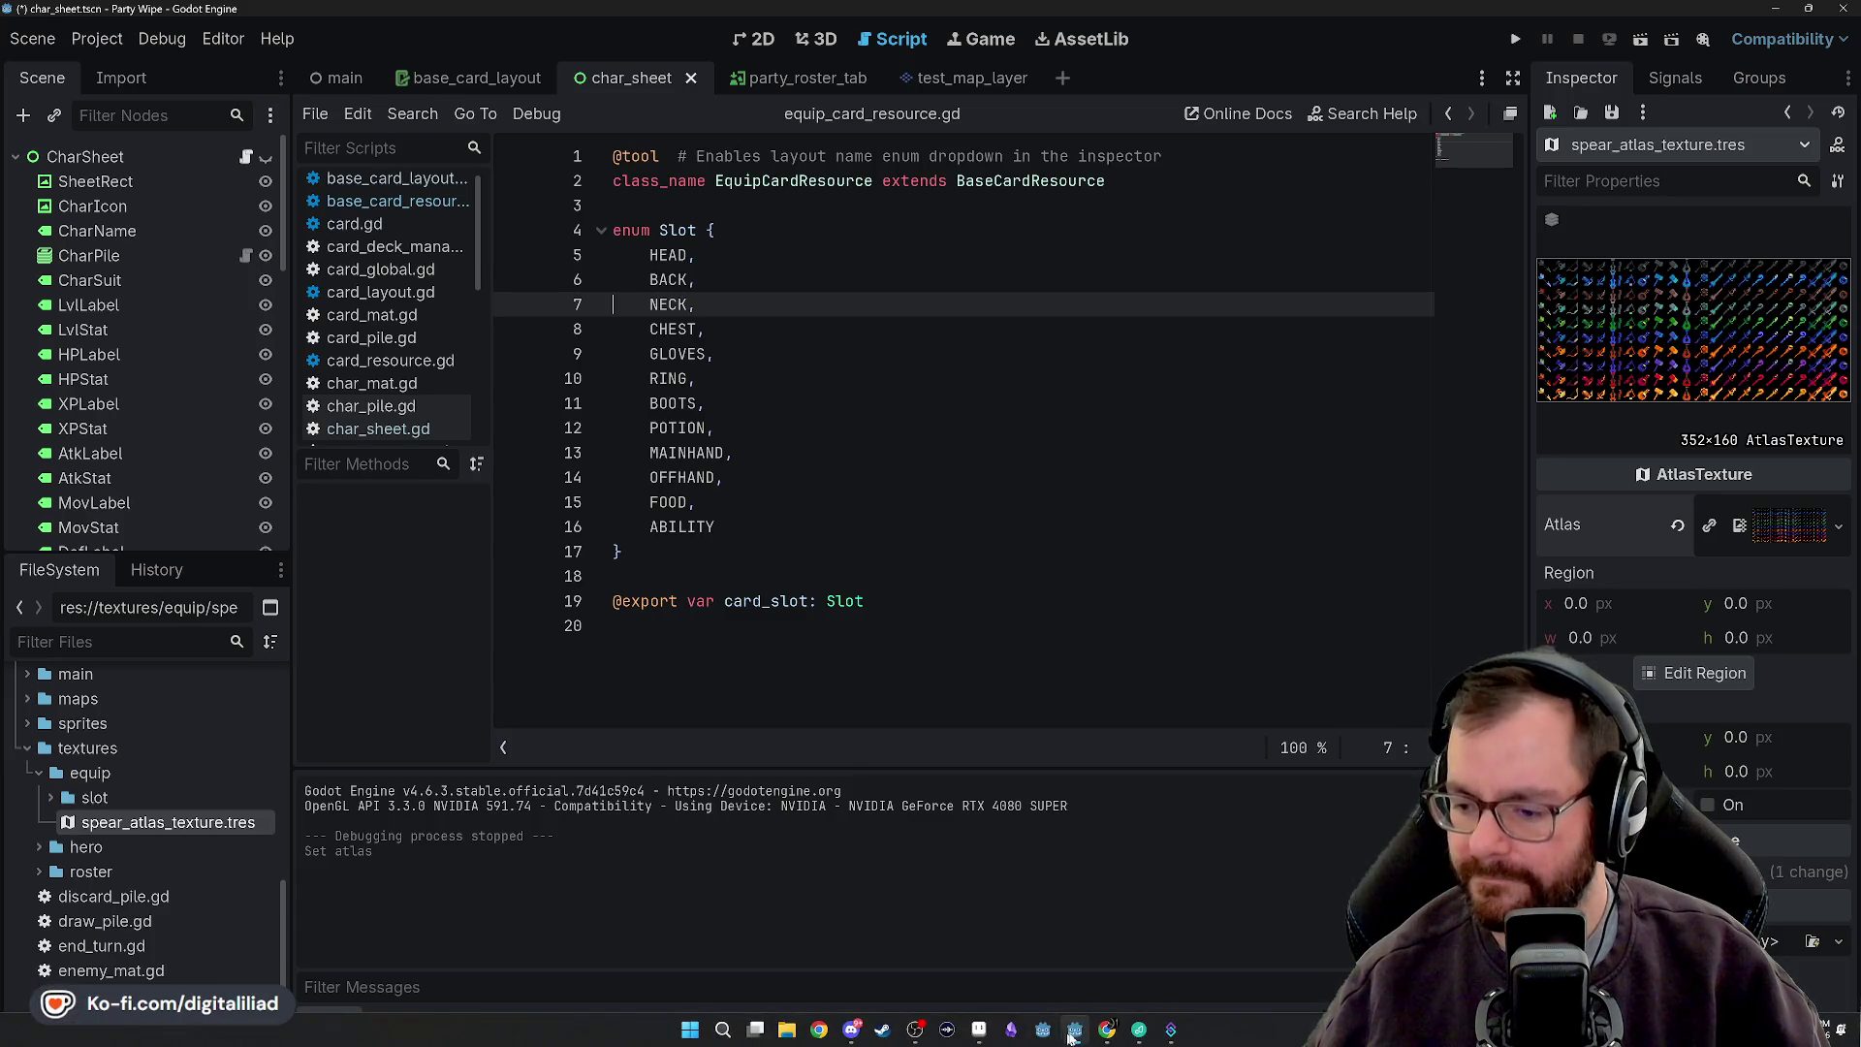
pyautogui.click(978, 1029)
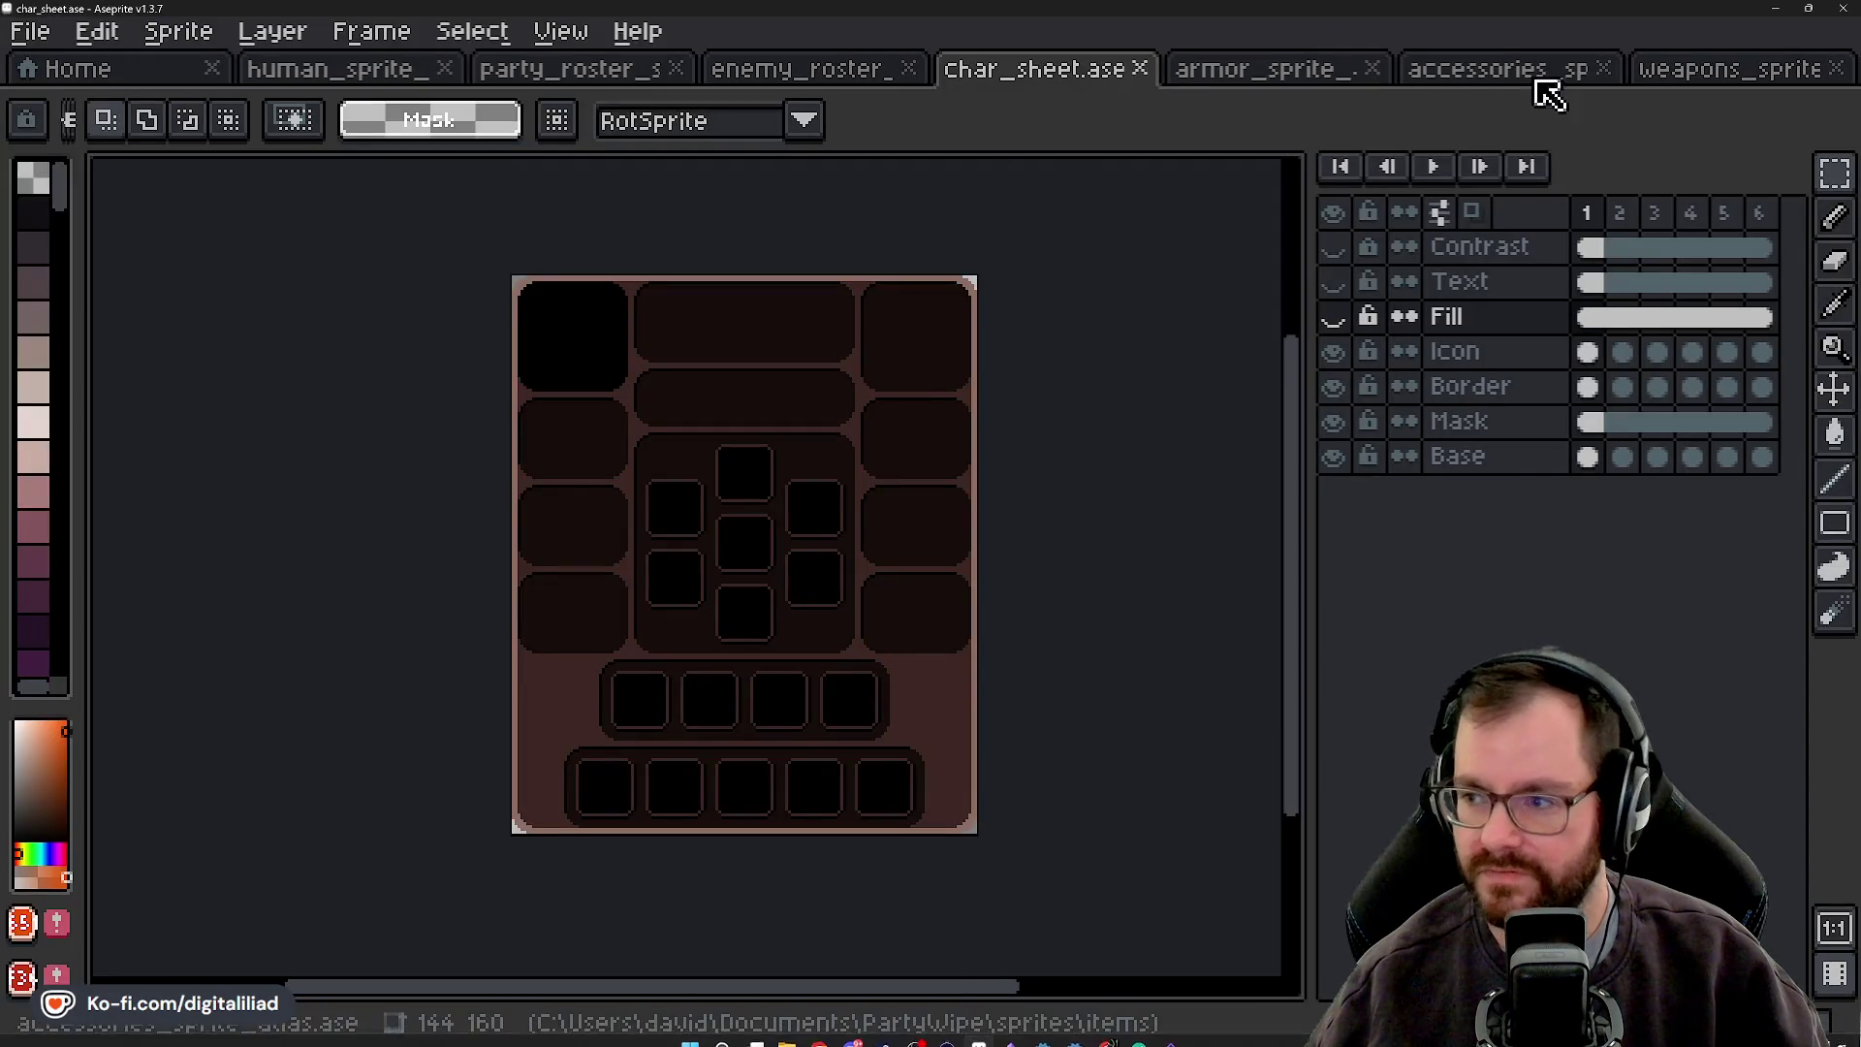
# - Bring up the weapons sprite atlas and pan around its canvas briefly
pyautogui.click(1700, 69)
pyautogui.moveTo(764, 429); pyautogui.dragTo(422, 466)
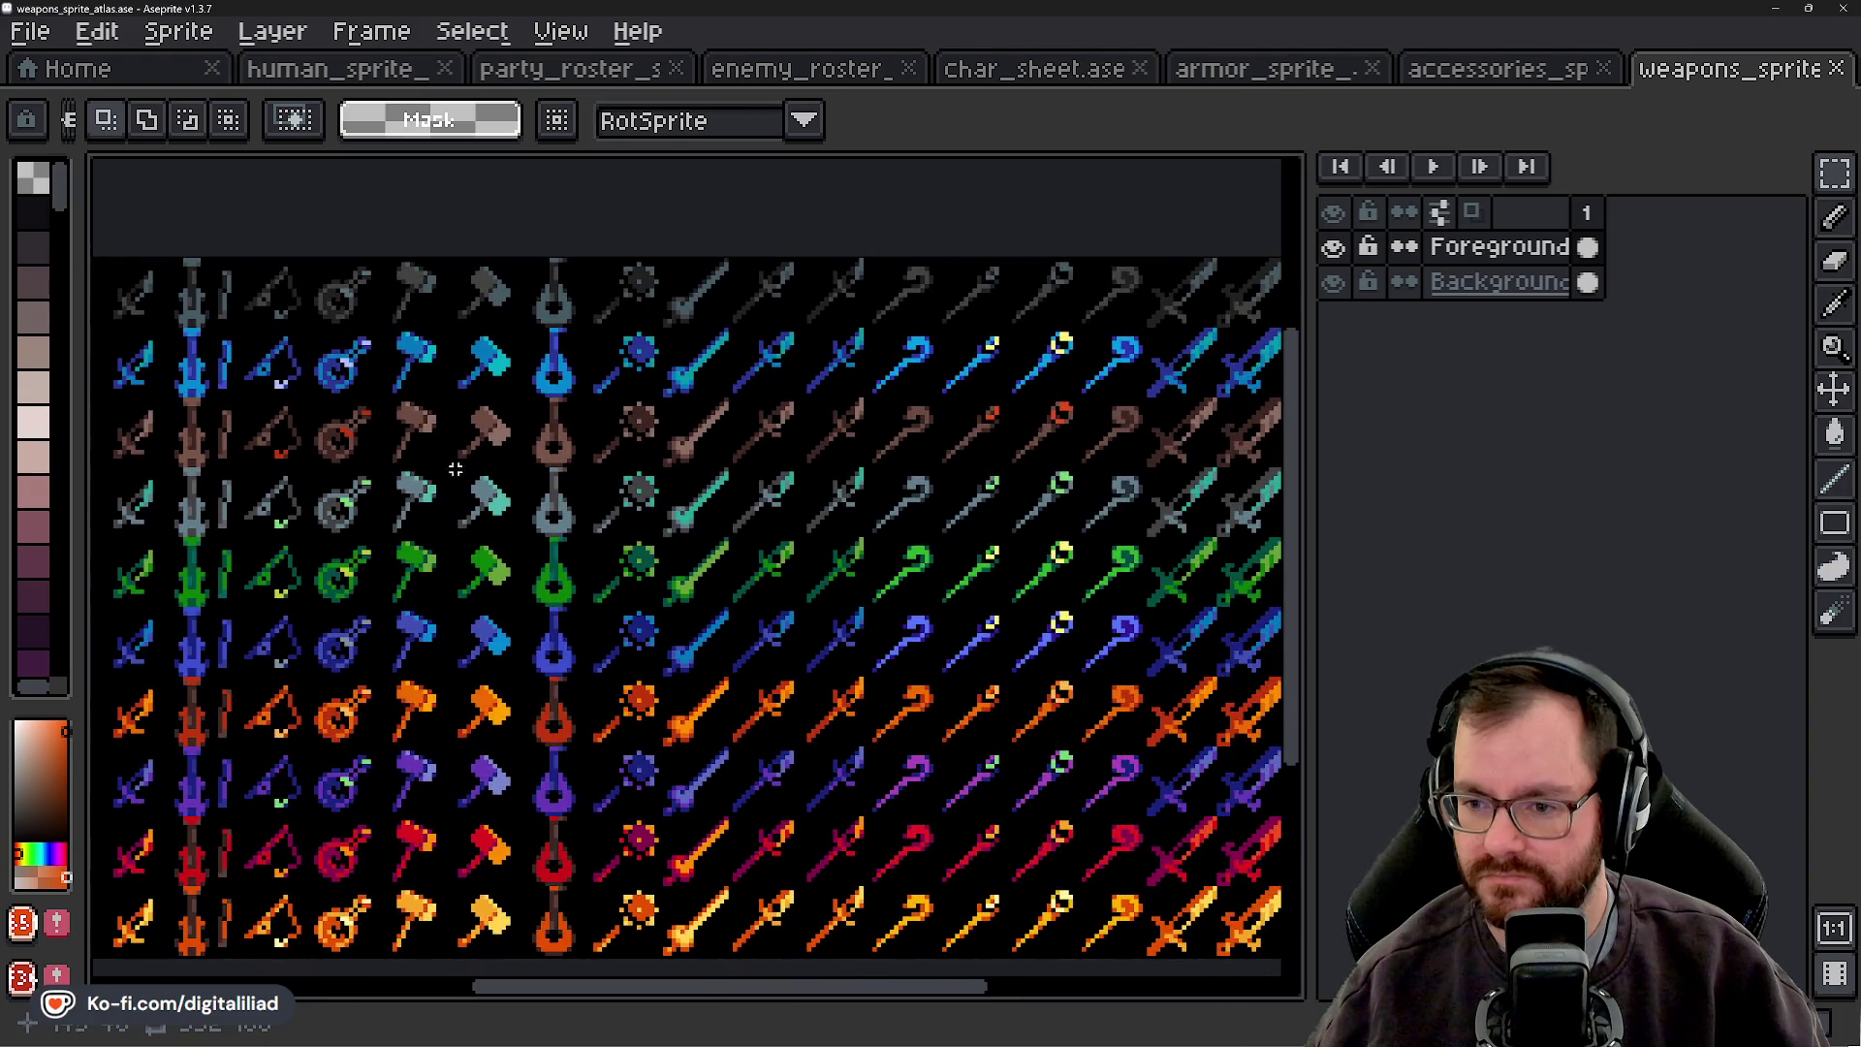
pyautogui.moveTo(835, 556)
pyautogui.mouseDown()
pyautogui.moveTo(738, 509)
pyautogui.moveTo(623, 490)
pyautogui.moveTo(683, 530)
pyautogui.mouseUp()
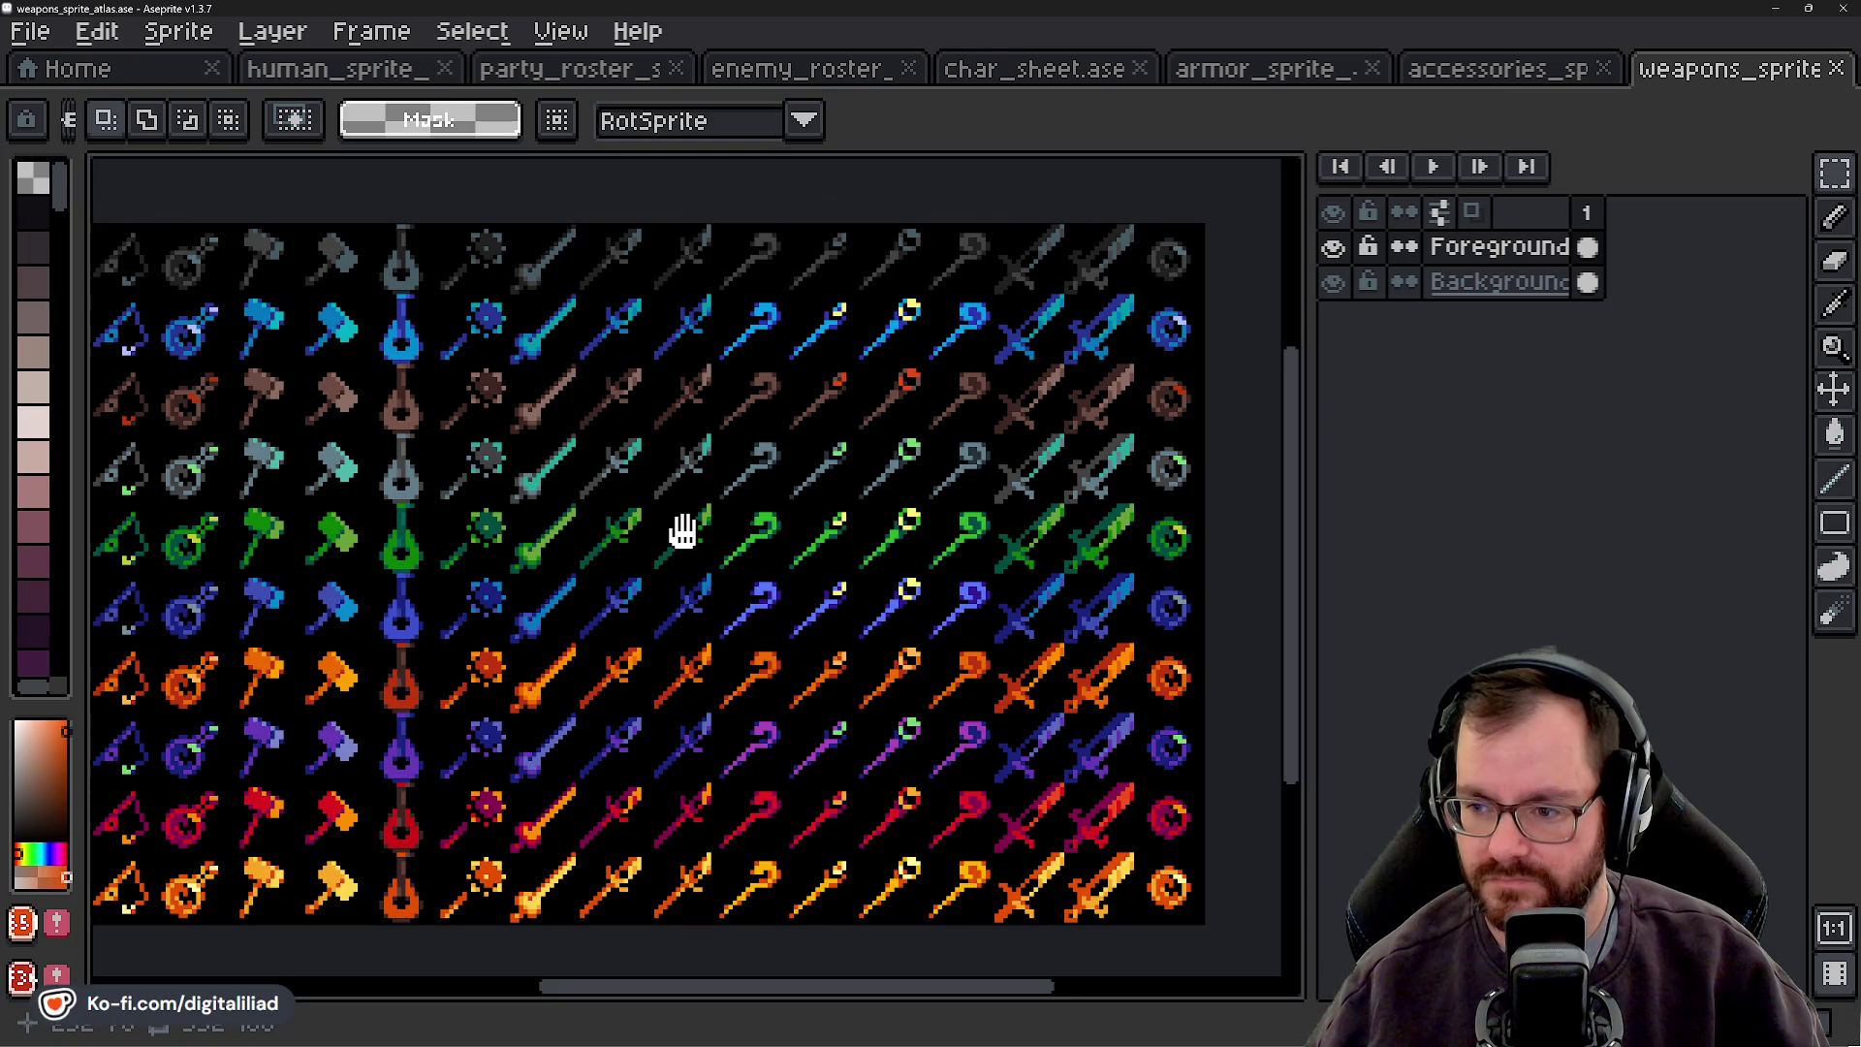
pyautogui.moveTo(683, 530); pyautogui.dragTo(911, 508)
pyautogui.moveTo(465, 509)
pyautogui.mouseDown()
pyautogui.moveTo(758, 516)
pyautogui.moveTo(718, 495)
pyautogui.moveTo(677, 511)
pyautogui.moveTo(181, 501)
pyautogui.moveTo(647, 535)
pyautogui.moveTo(358, 526)
pyautogui.moveTo(1289, 465)
pyautogui.moveTo(1289, 291)
pyautogui.moveTo(889, 481)
pyautogui.mouseUp()
pyautogui.scroll(2, 399, 492)
pyautogui.scroll(-1, 742, 530)
pyautogui.hscroll(-10, 742, 530)
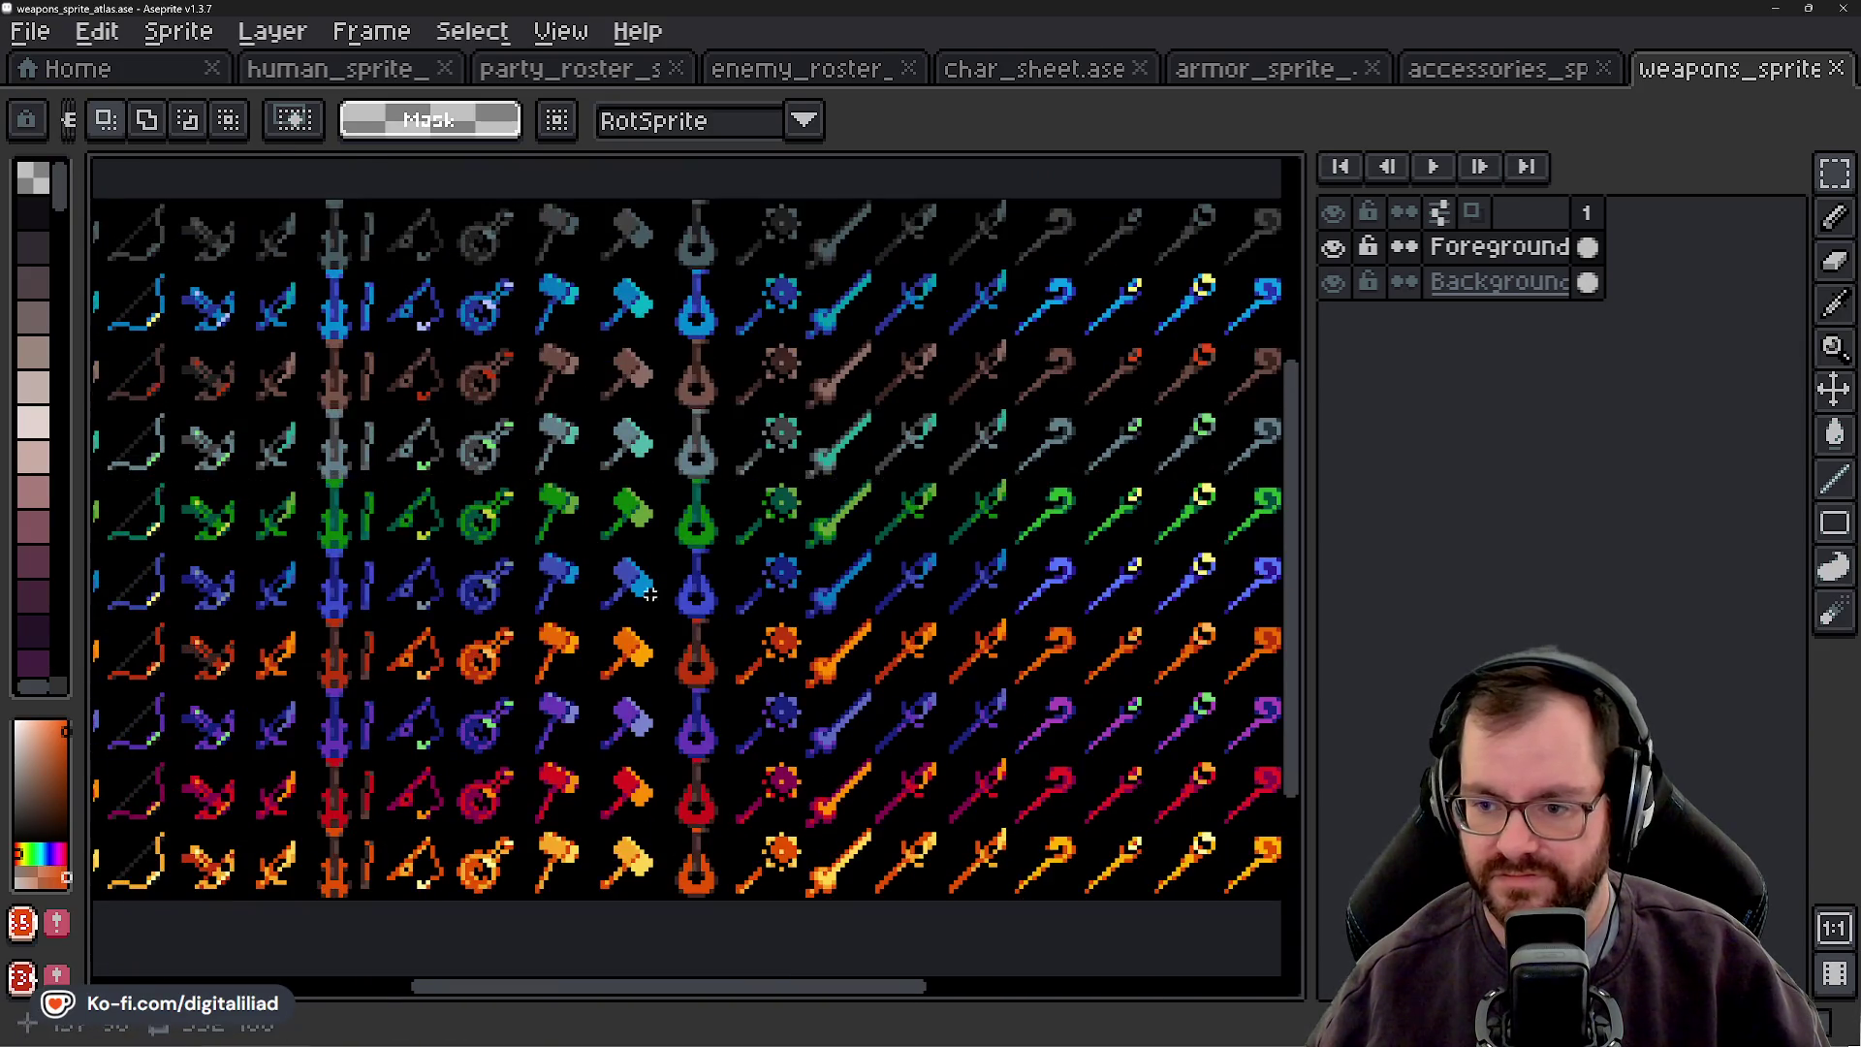
# - Switch to the armor sprite atlas and zoom around its helmet and pauldron sprites
pyautogui.click(1274, 69)
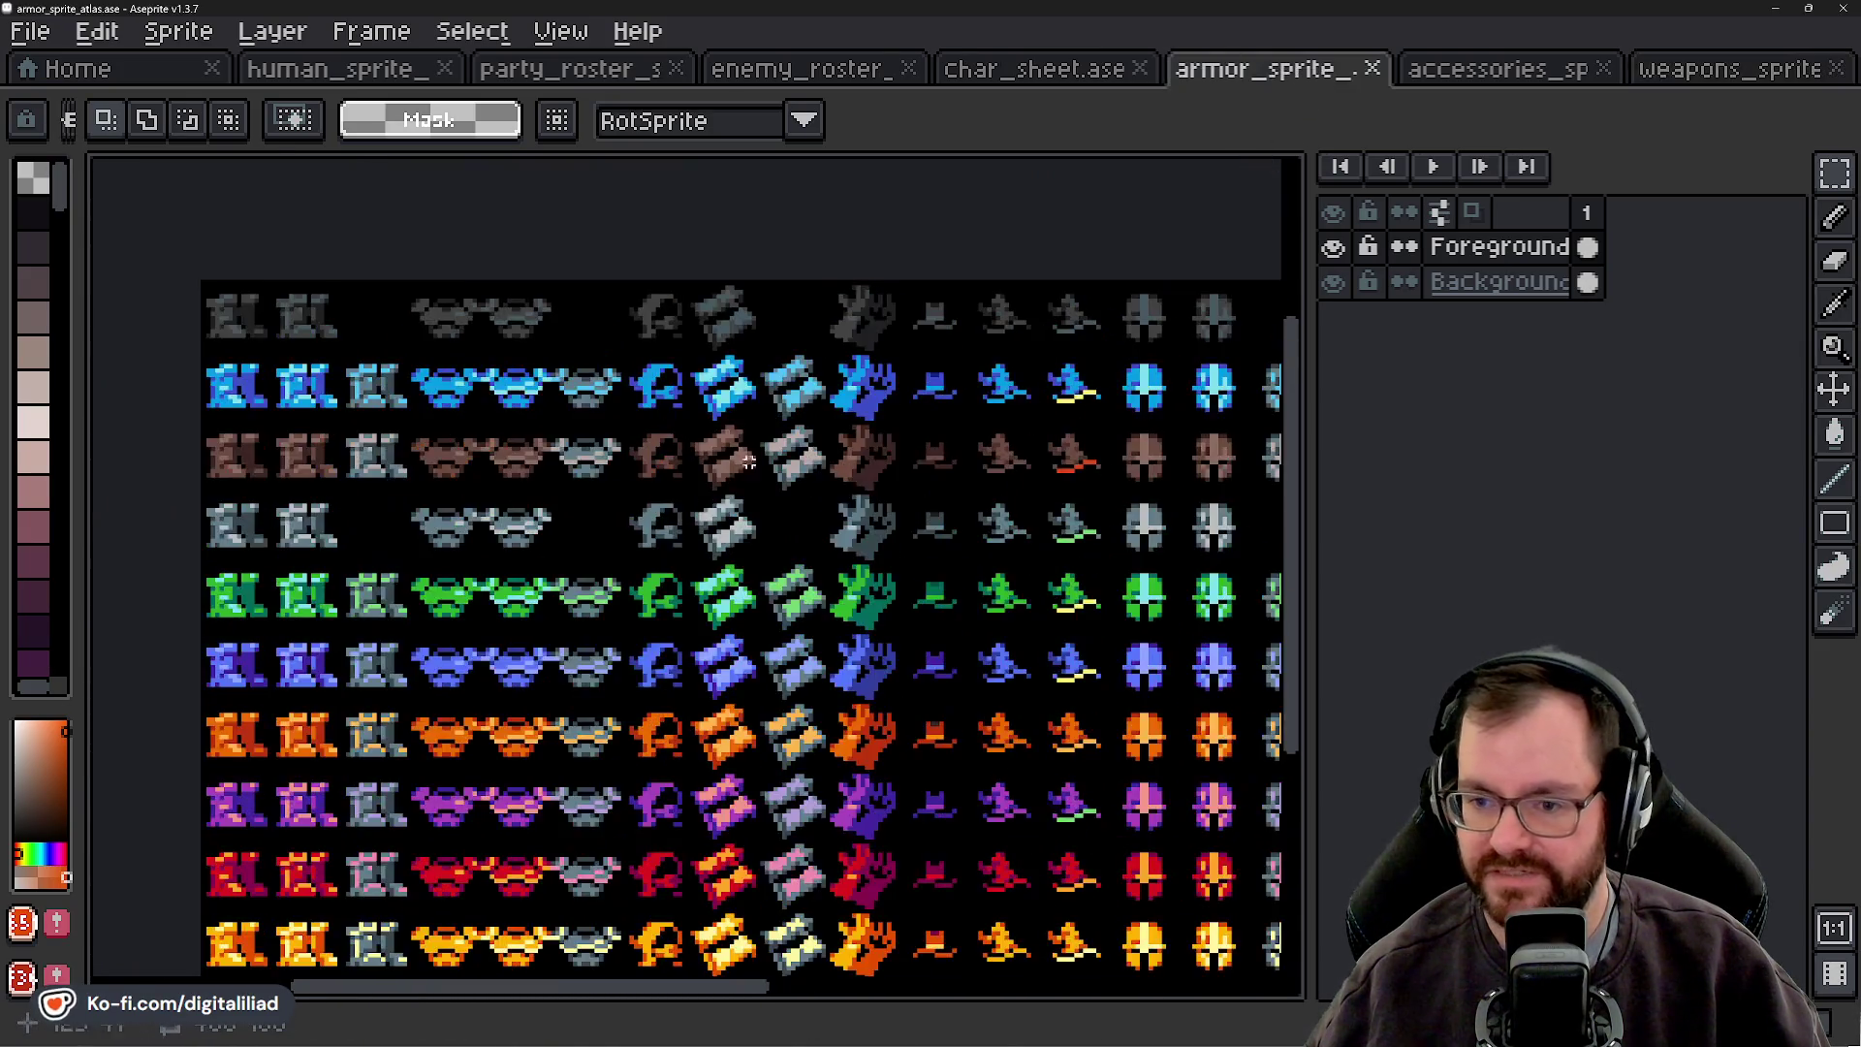
pyautogui.hscroll(8, 556, 552)
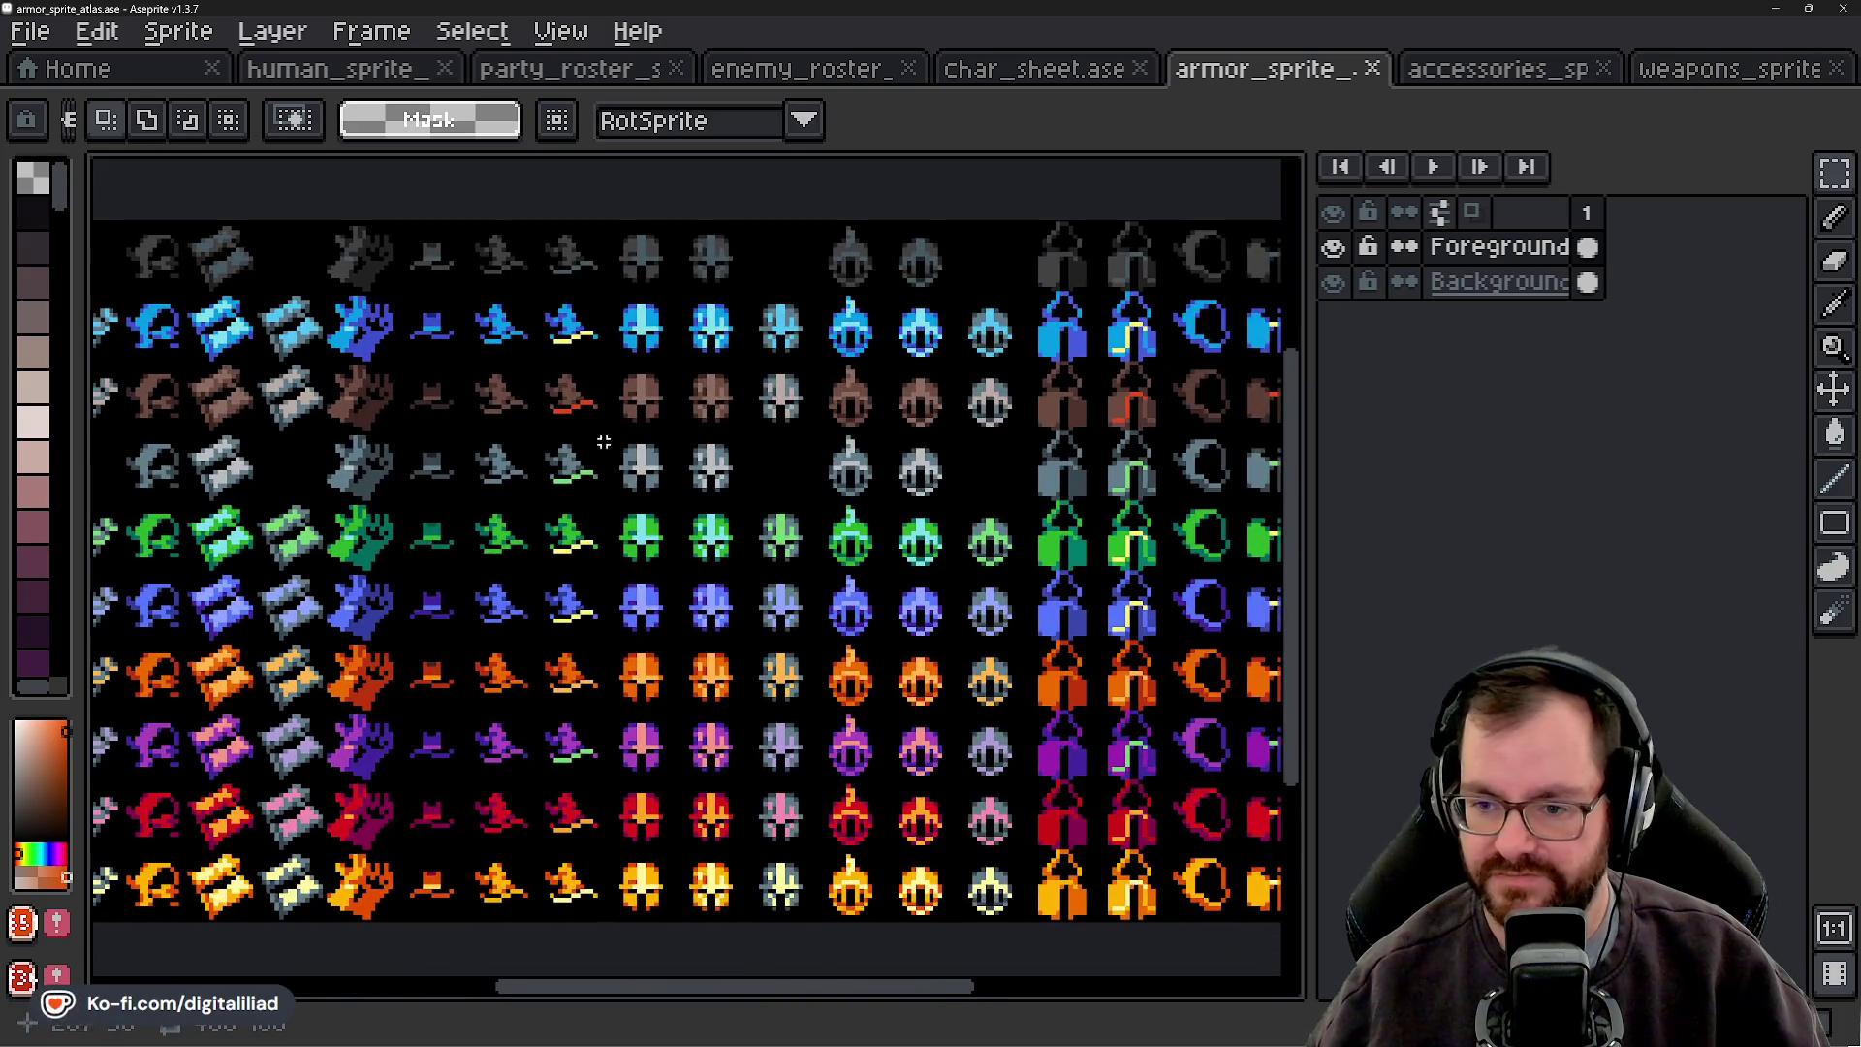
pyautogui.moveTo(647, 457); pyautogui.dragTo(584, 472)
pyautogui.scroll(6, 447, 479)
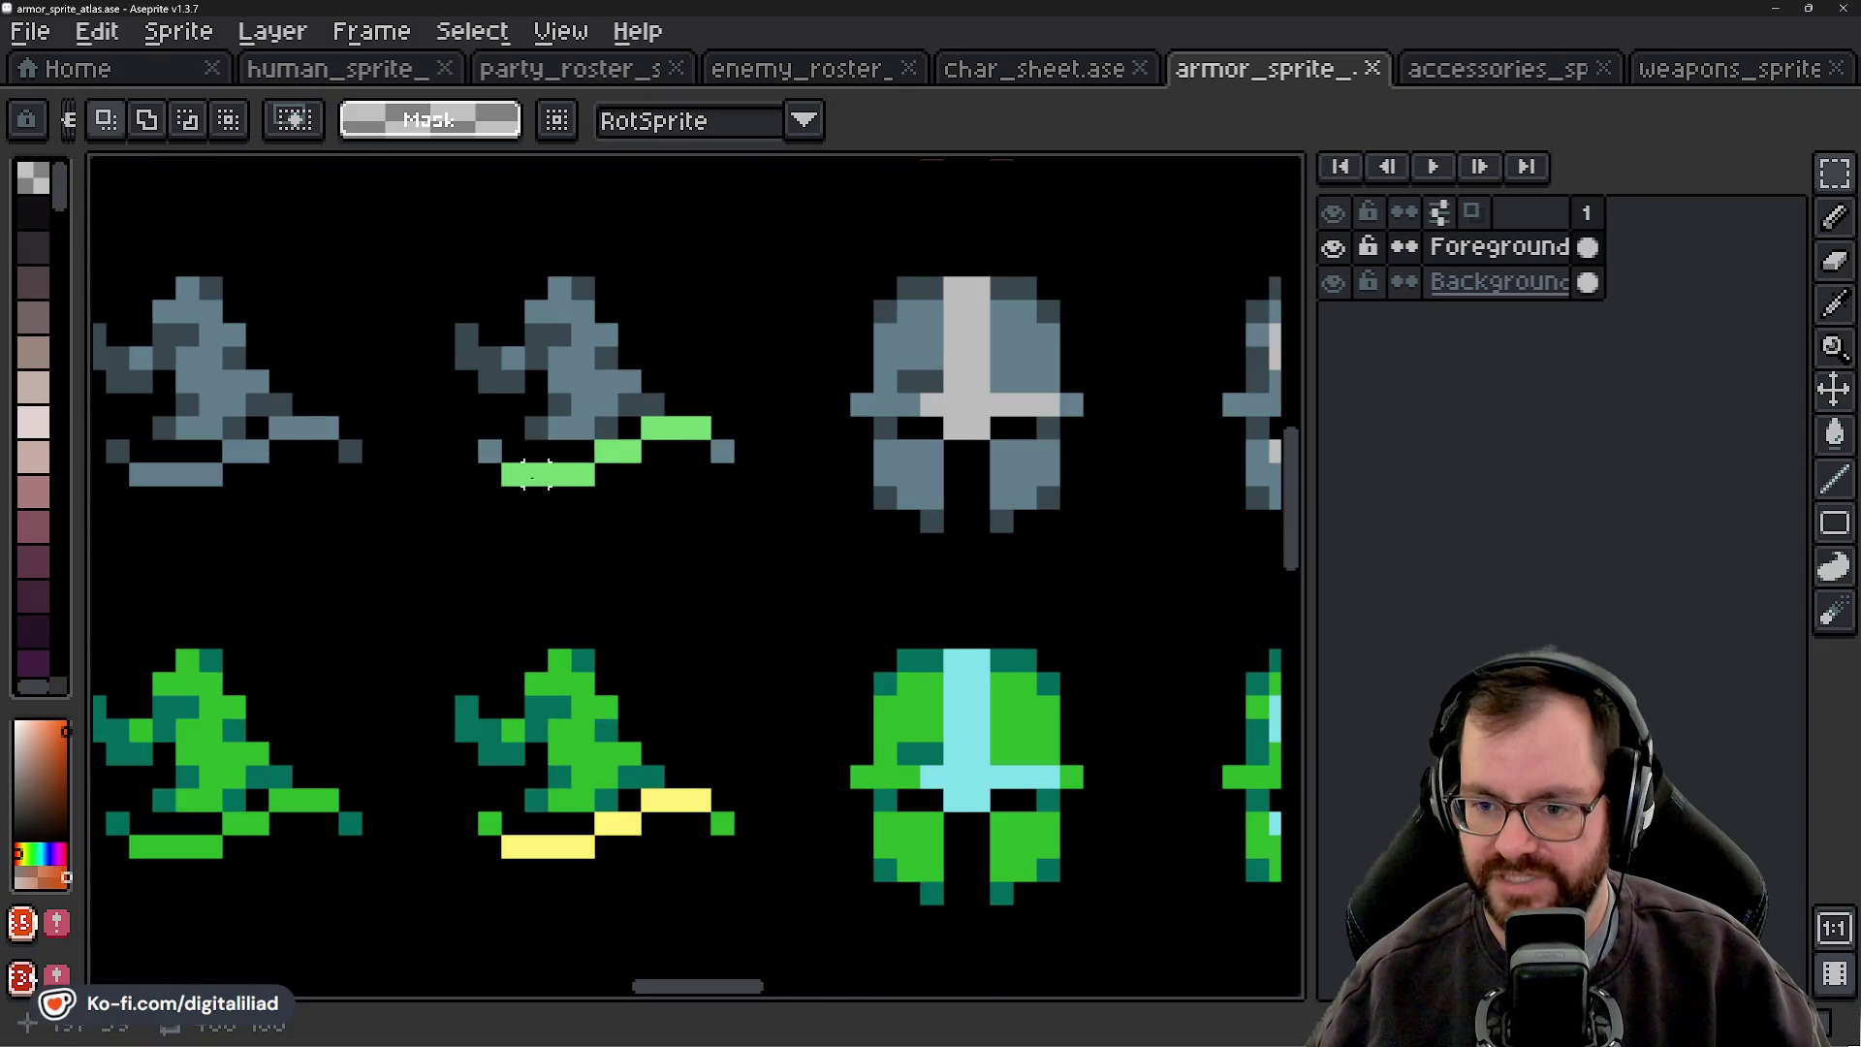
pyautogui.scroll(-3, 539, 467)
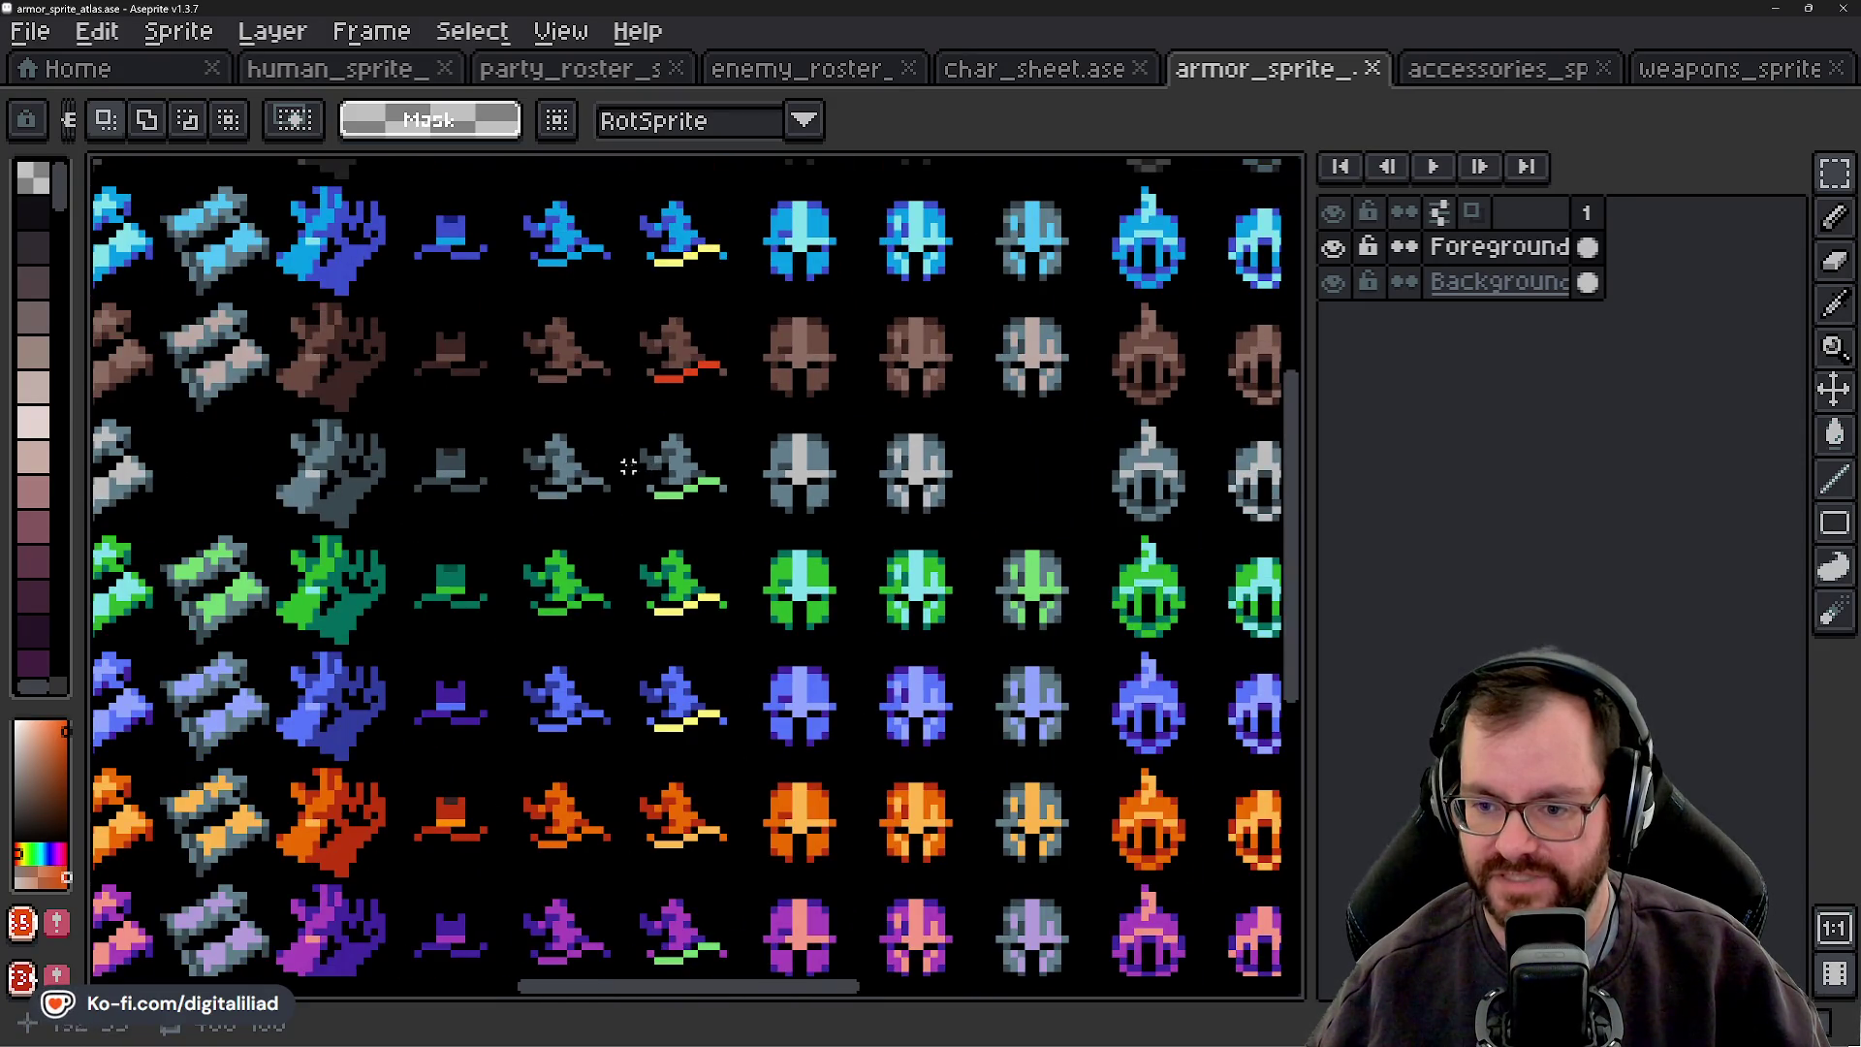
pyautogui.hscroll(2, 759, 538)
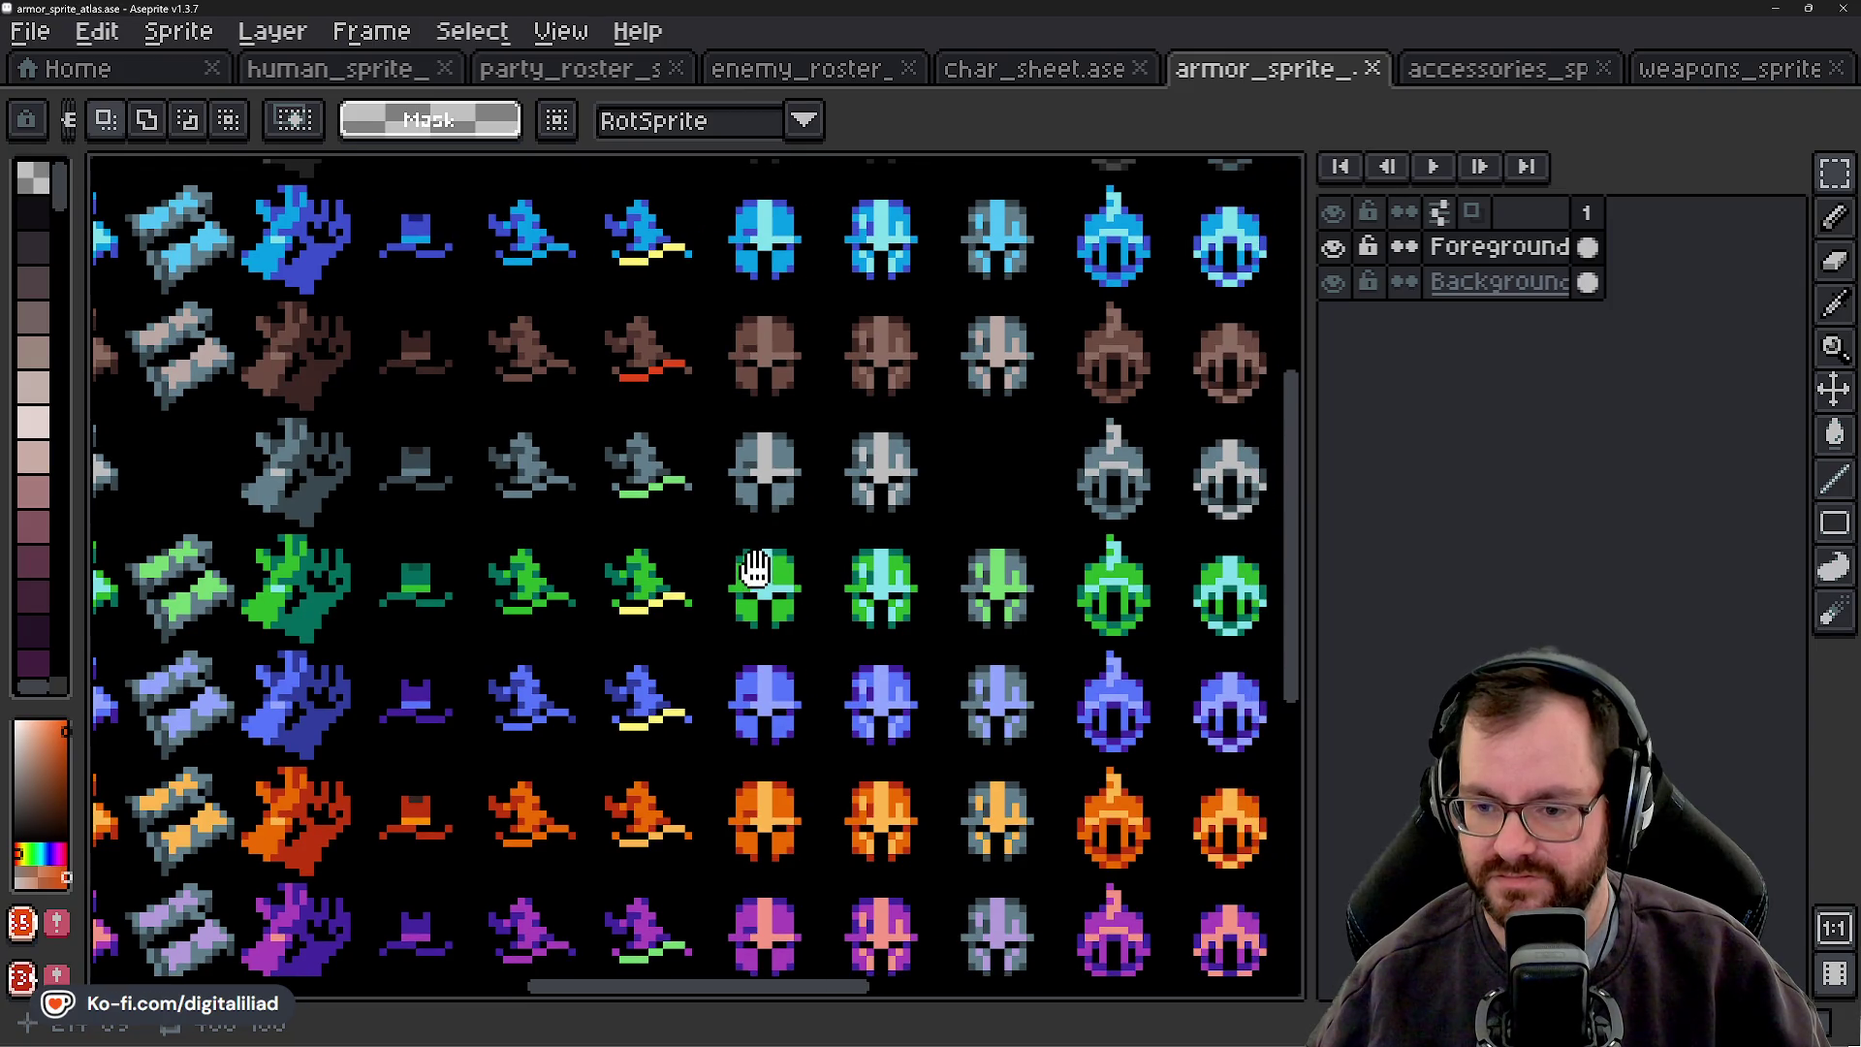
pyautogui.scroll(-4, 755, 569)
pyautogui.scroll(4, 670, 337)
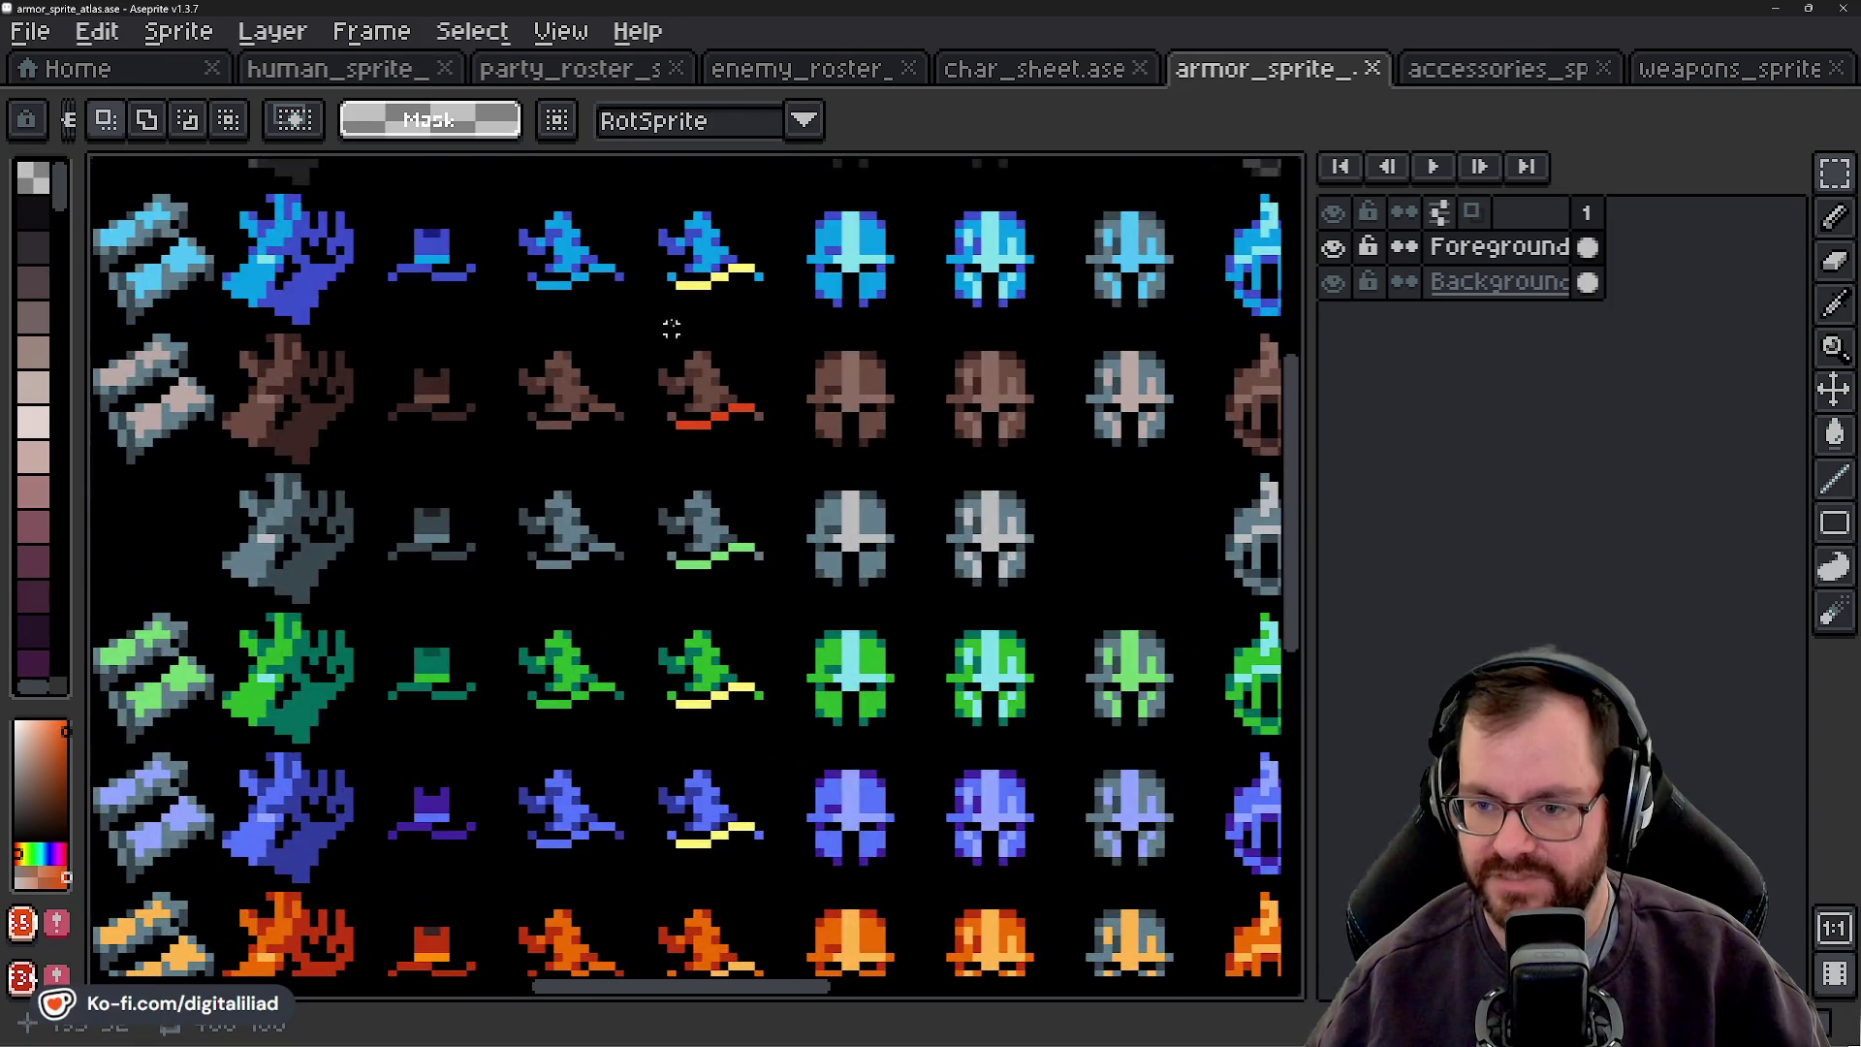
pyautogui.scroll(-3, 697, 790)
pyautogui.hscroll(2, 636, 747)
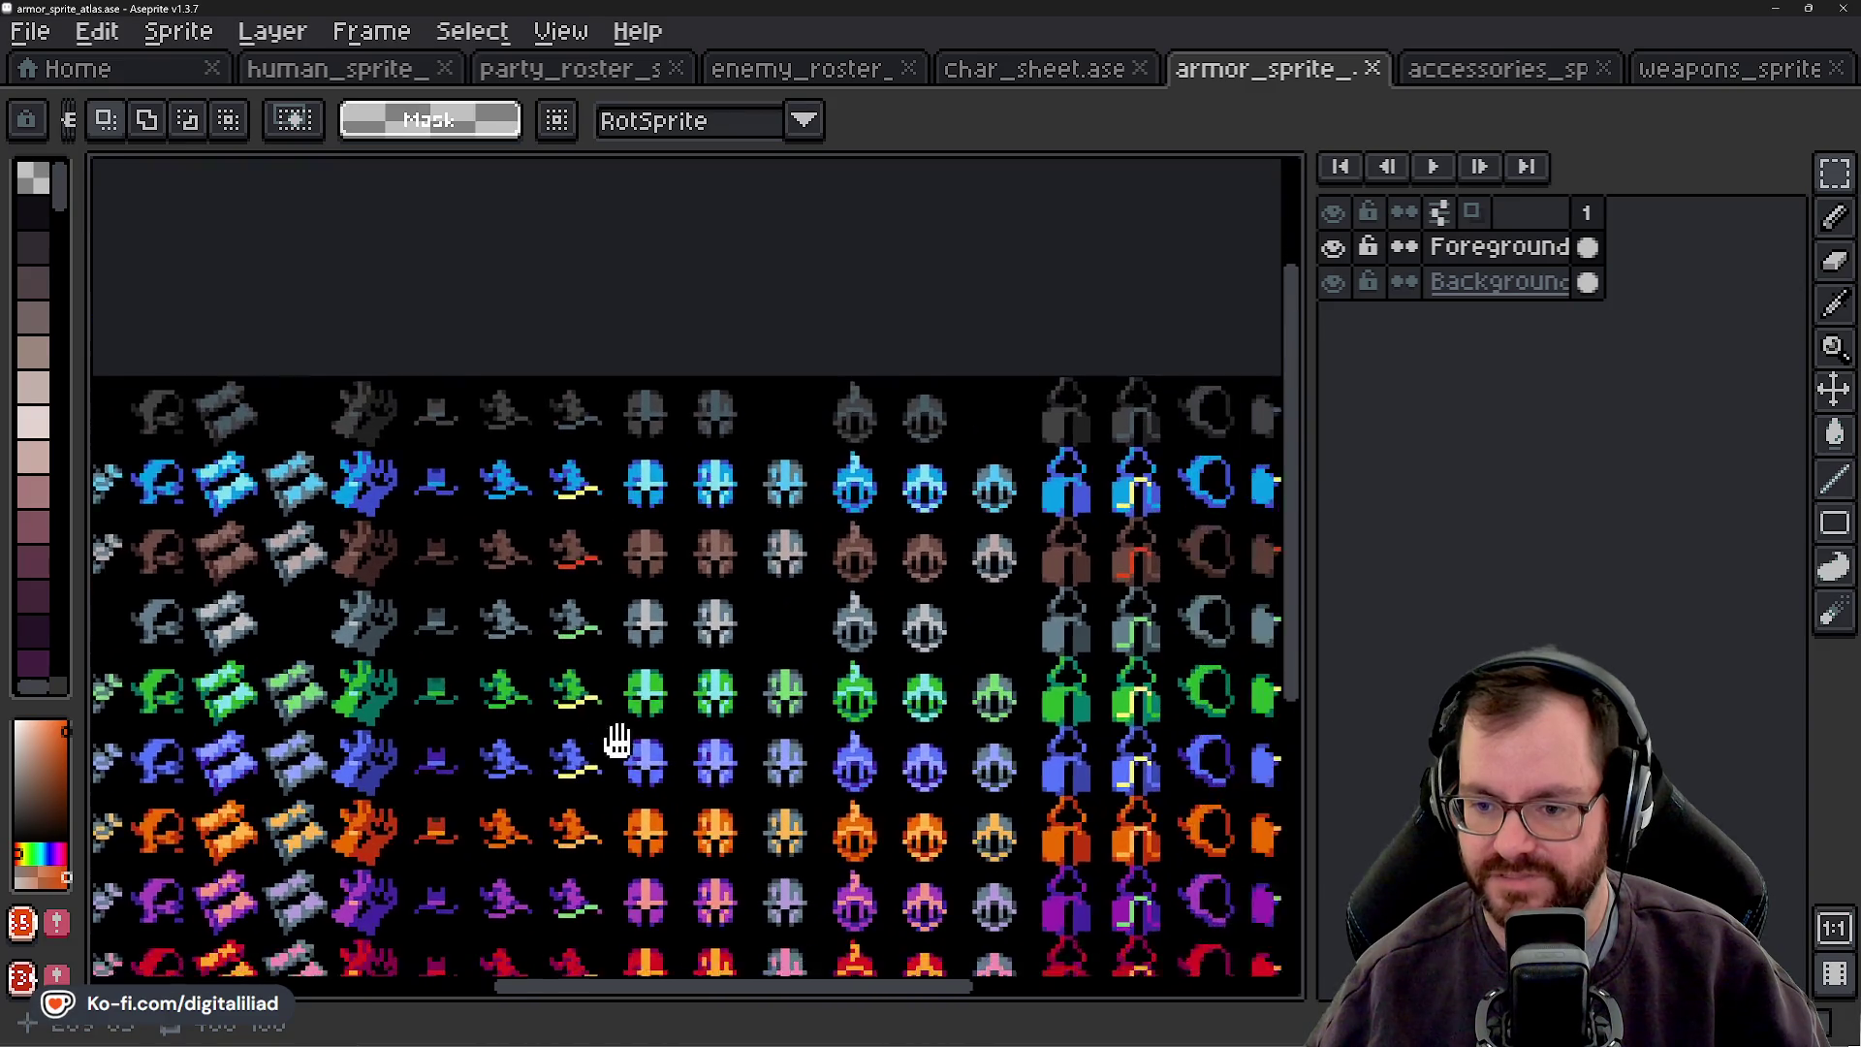
pyautogui.scroll(1, 439, 710)
pyautogui.hscroll(4, 504, 649)
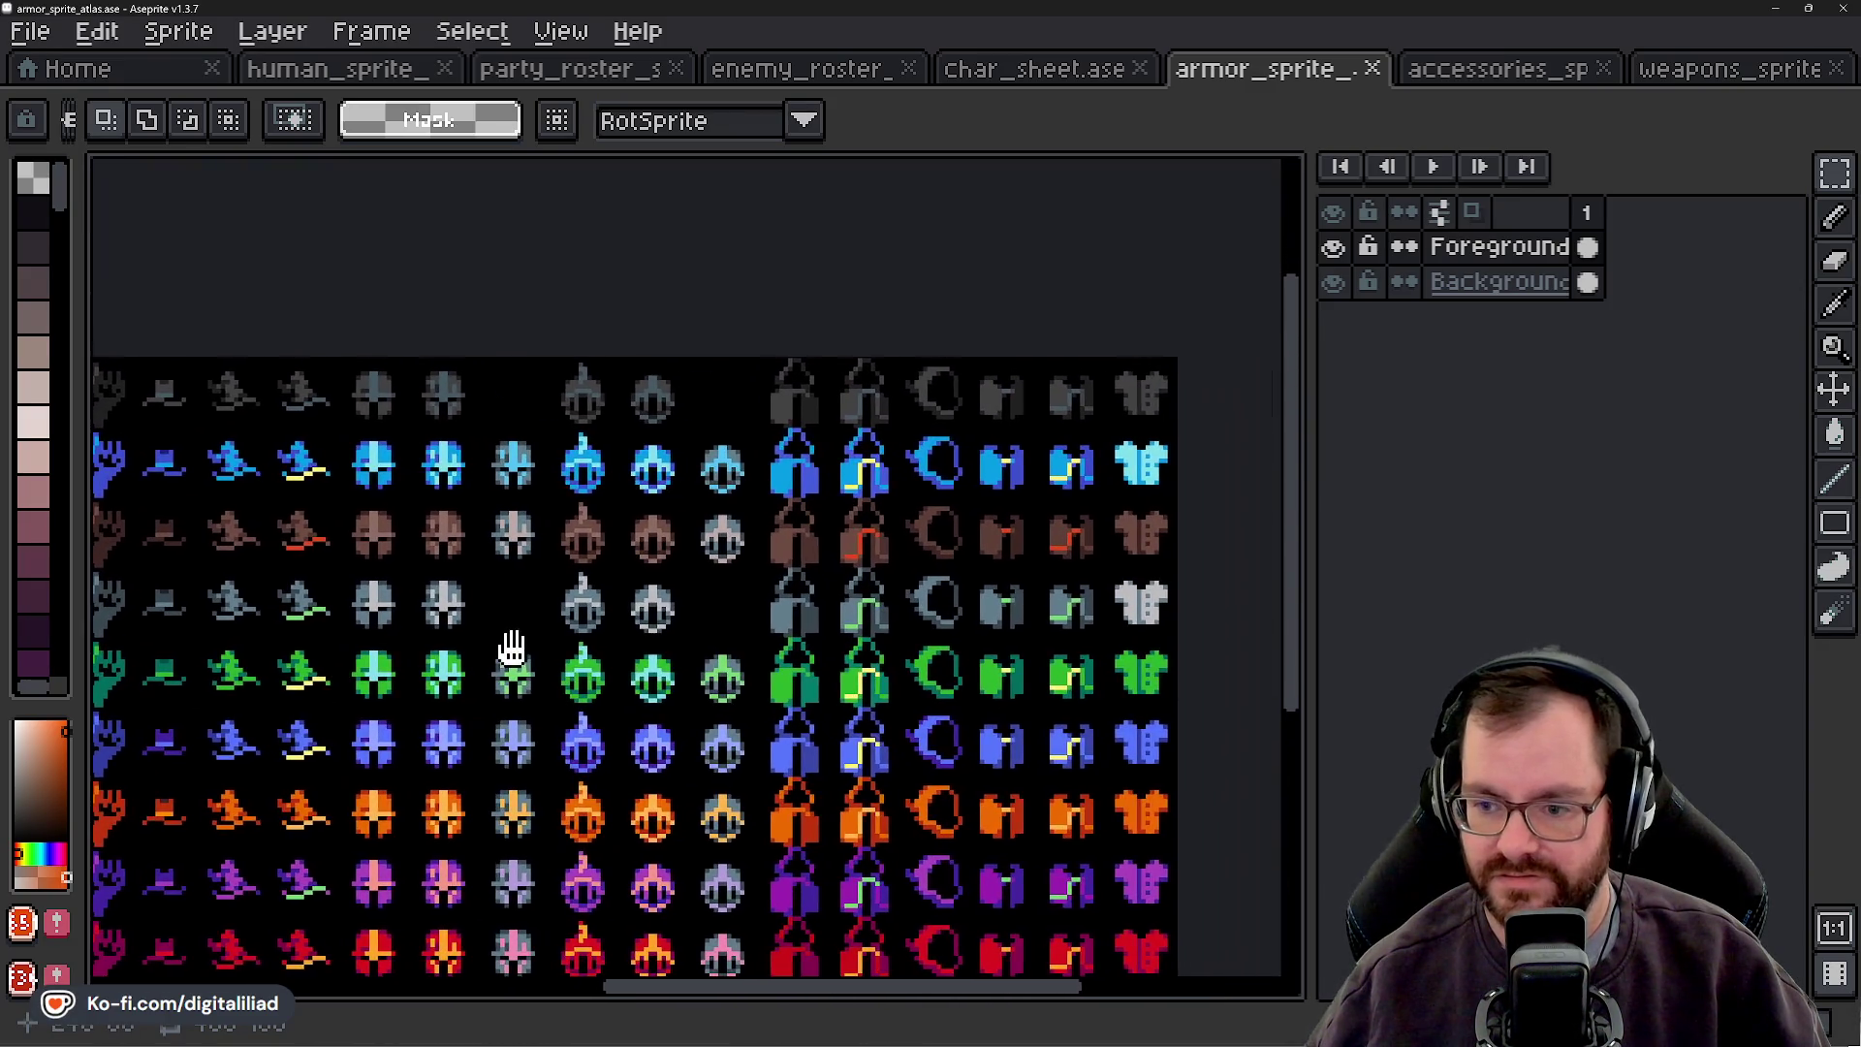
# - Pan to the bottom row of chest armor, then go back to the weapons atlas
pyautogui.moveTo(469, 638)
pyautogui.mouseDown()
pyautogui.moveTo(440, 611)
pyautogui.moveTo(462, 508)
pyautogui.moveTo(493, 572)
pyautogui.mouseUp()
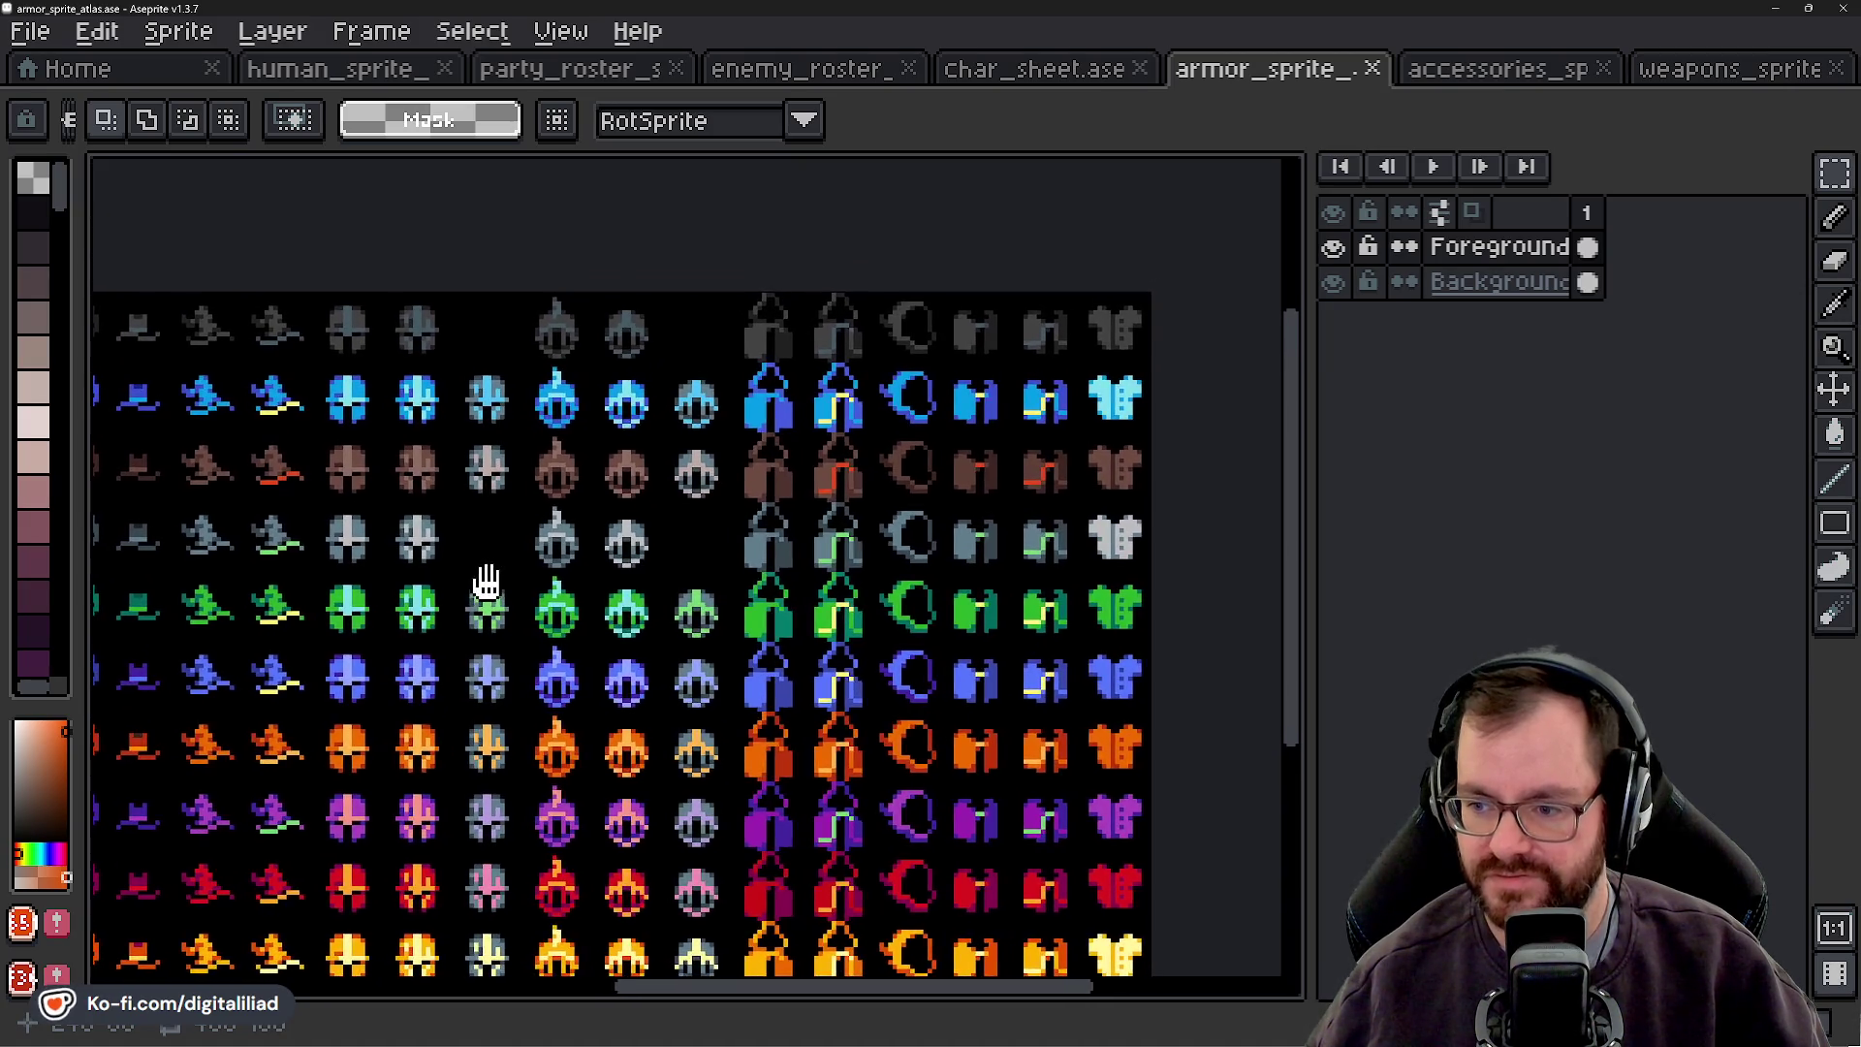
pyautogui.scroll(-1, 452, 596)
pyautogui.scroll(3, 734, 603)
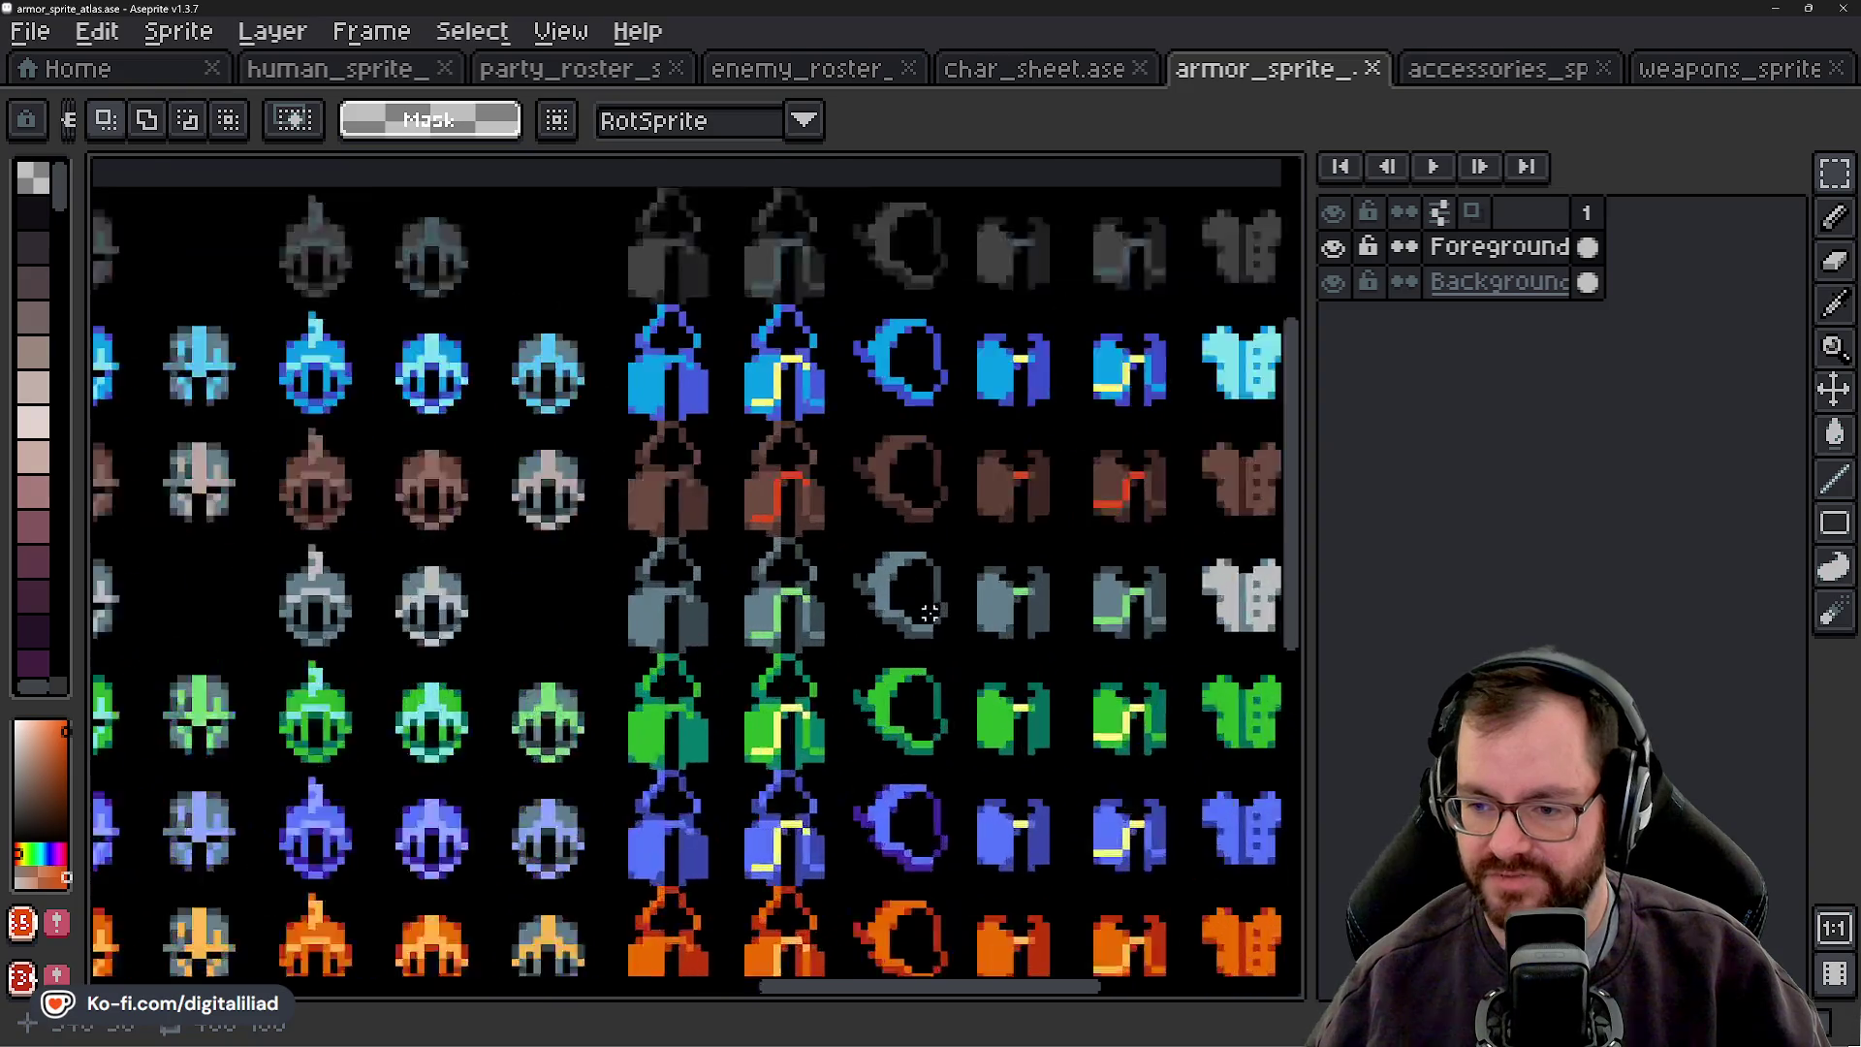
pyautogui.scroll(-1, 824, 630)
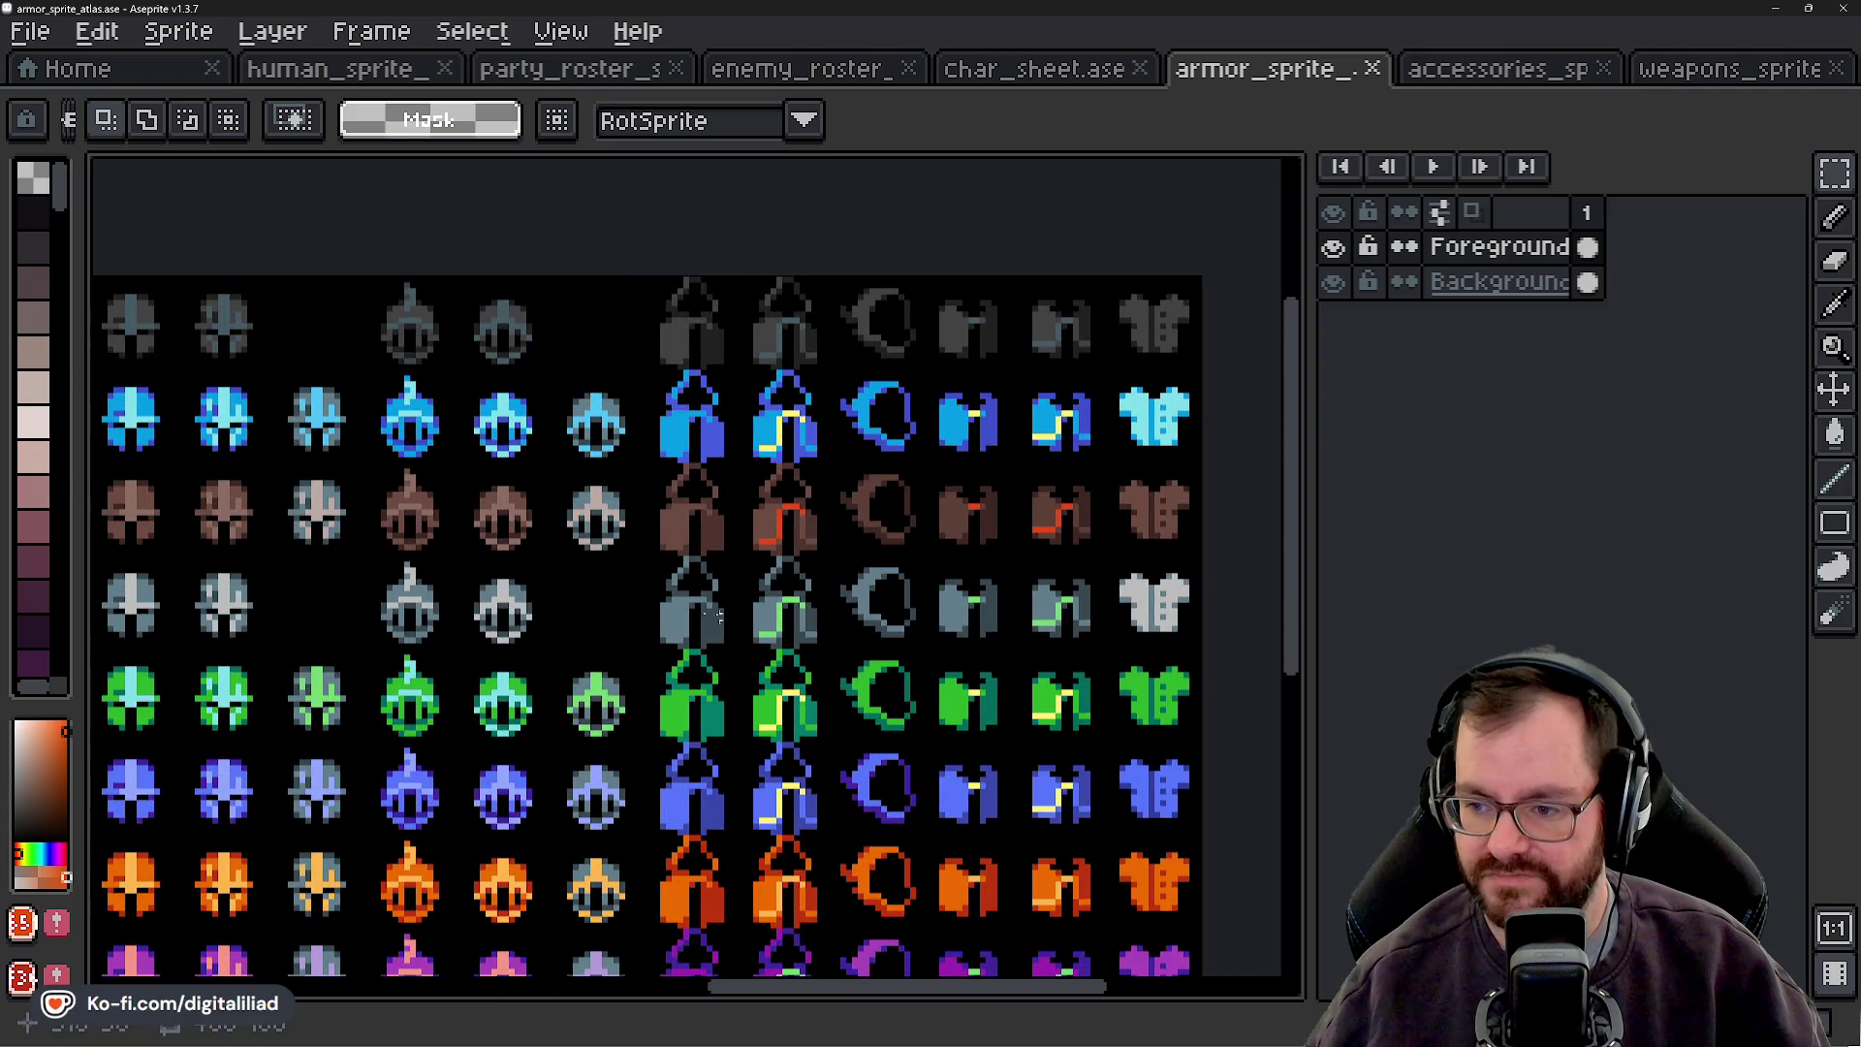
pyautogui.hscroll(-10, 706, 615)
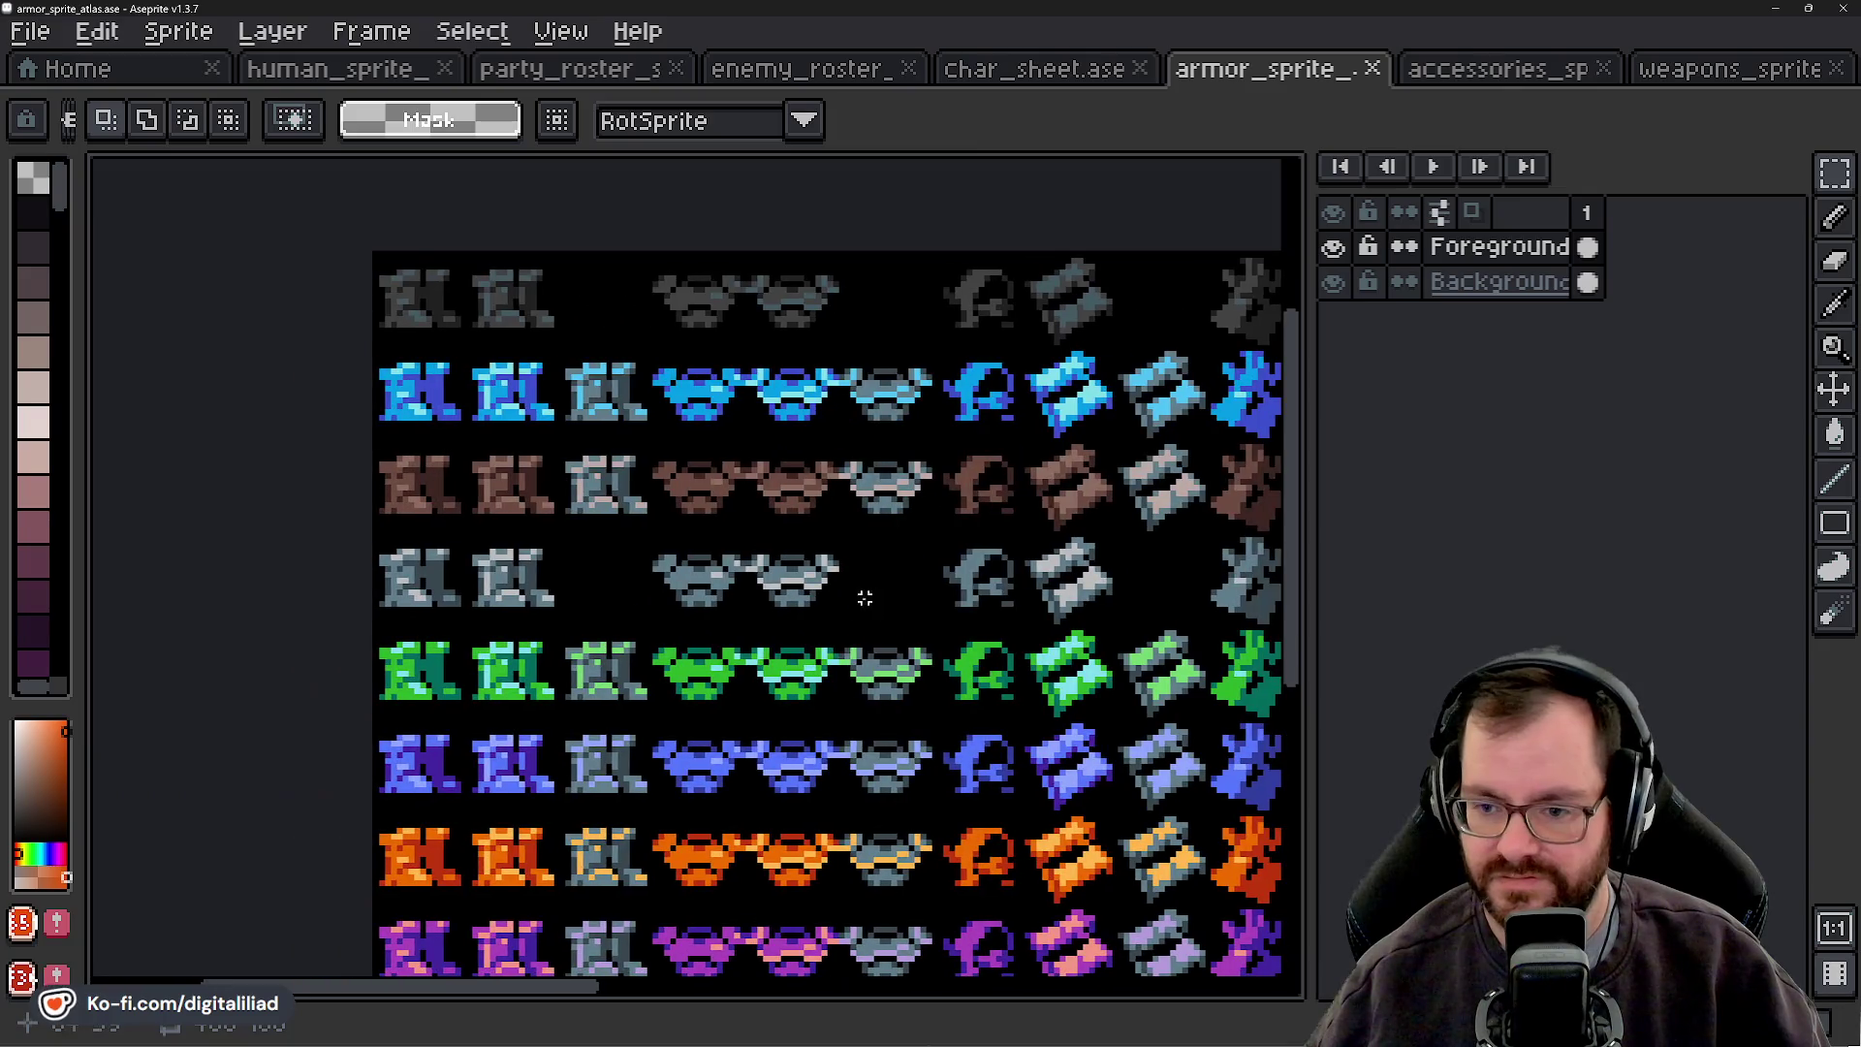
pyautogui.hscroll(10, 236, 623)
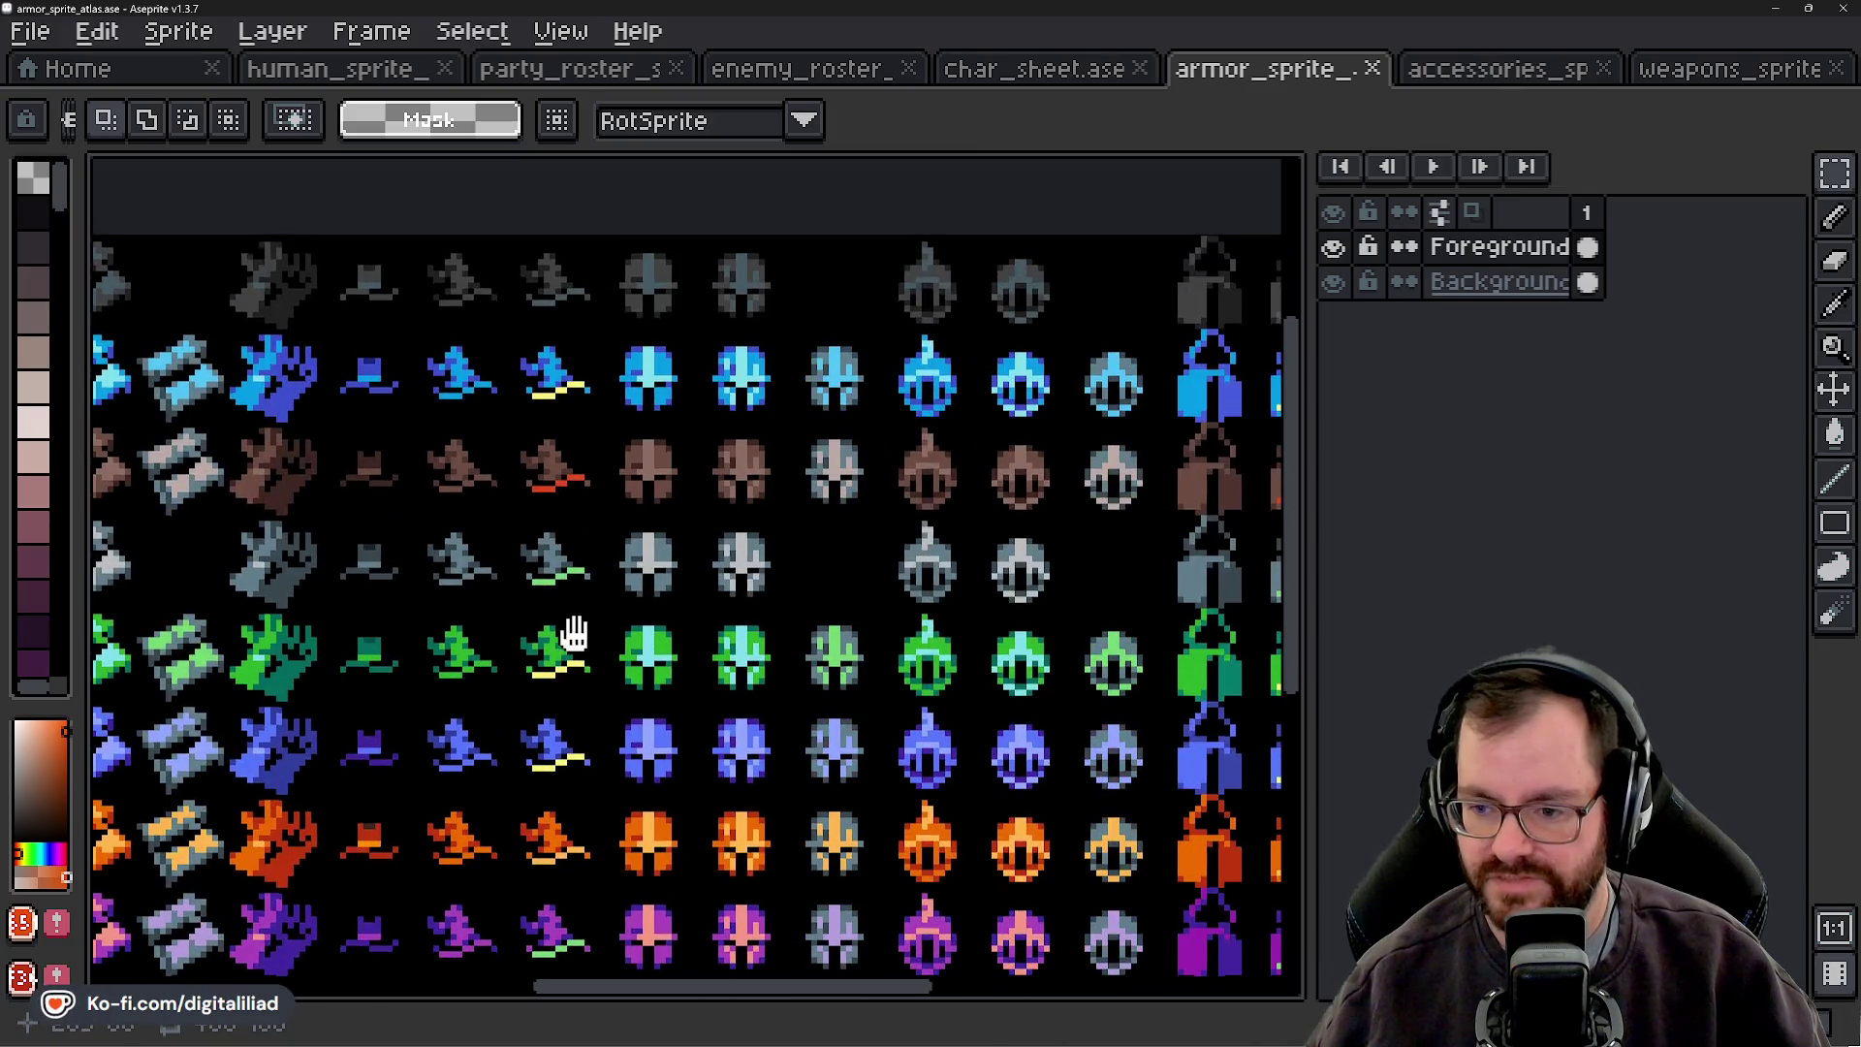
pyautogui.hscroll(5, 553, 625)
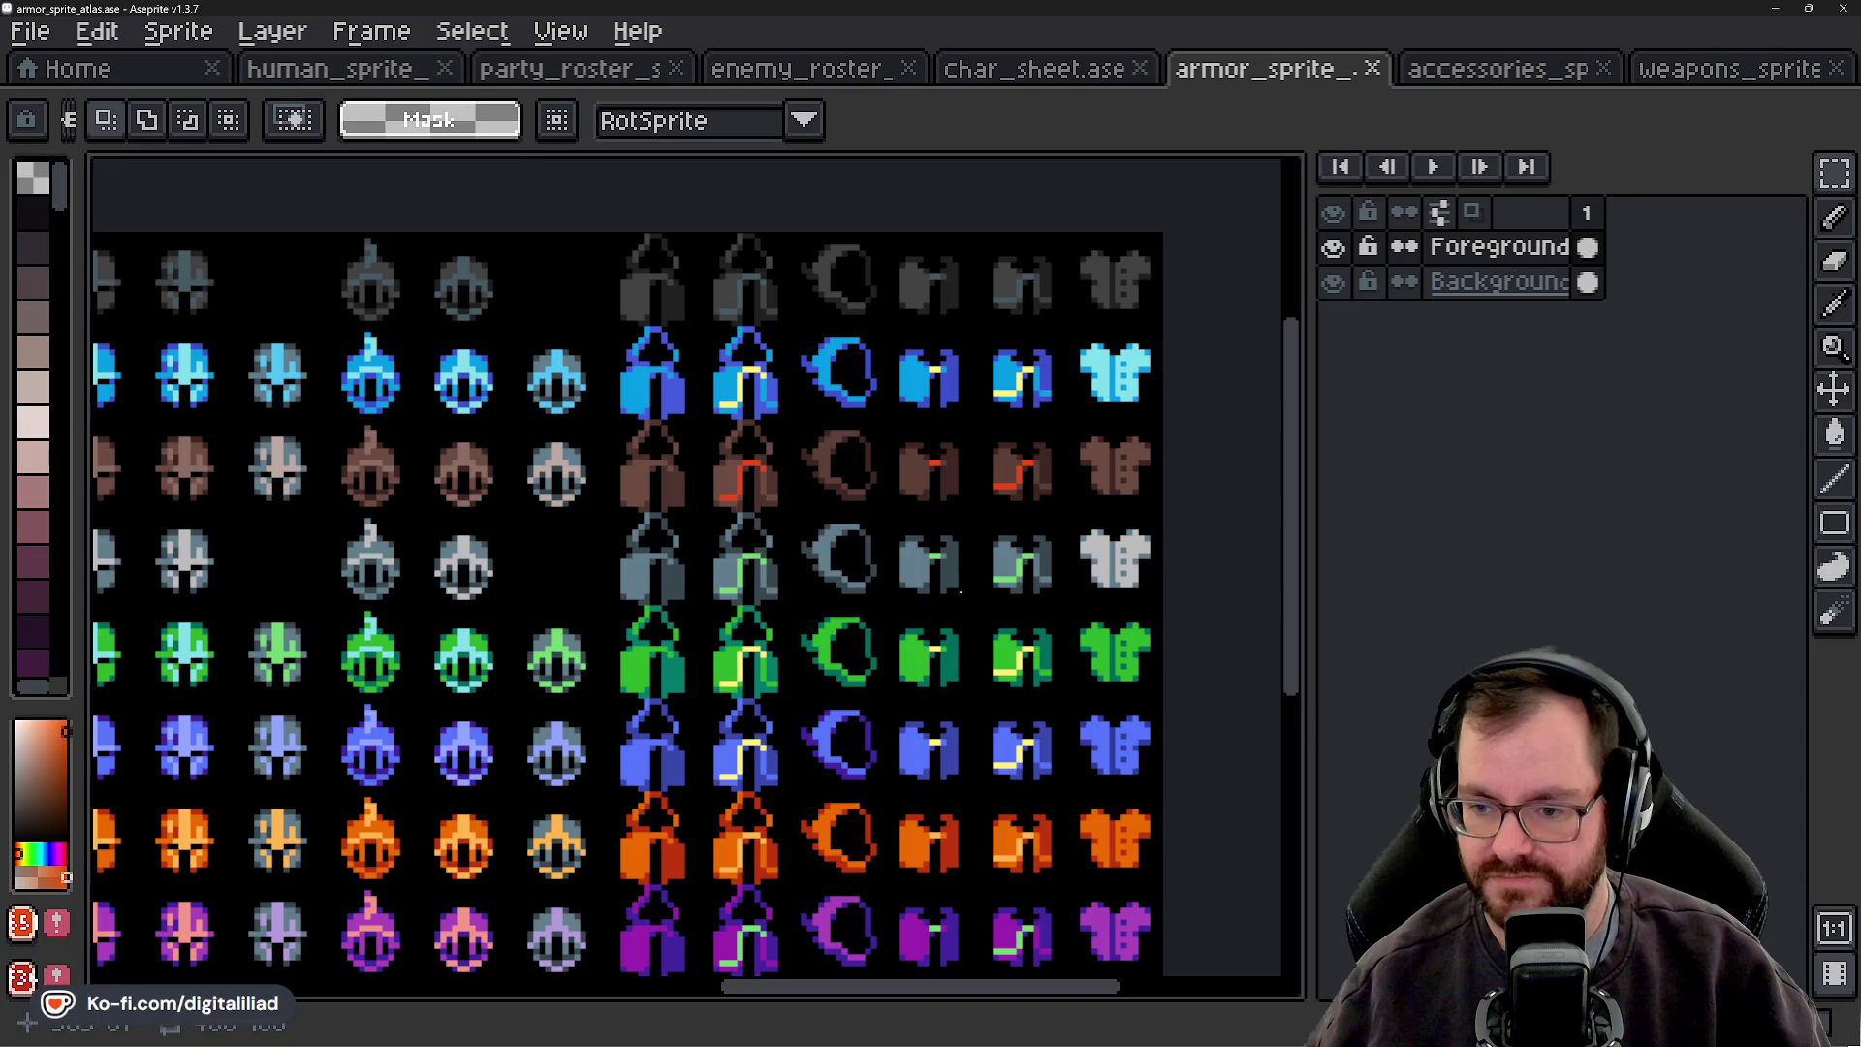
pyautogui.hscroll(-10, 554, 669)
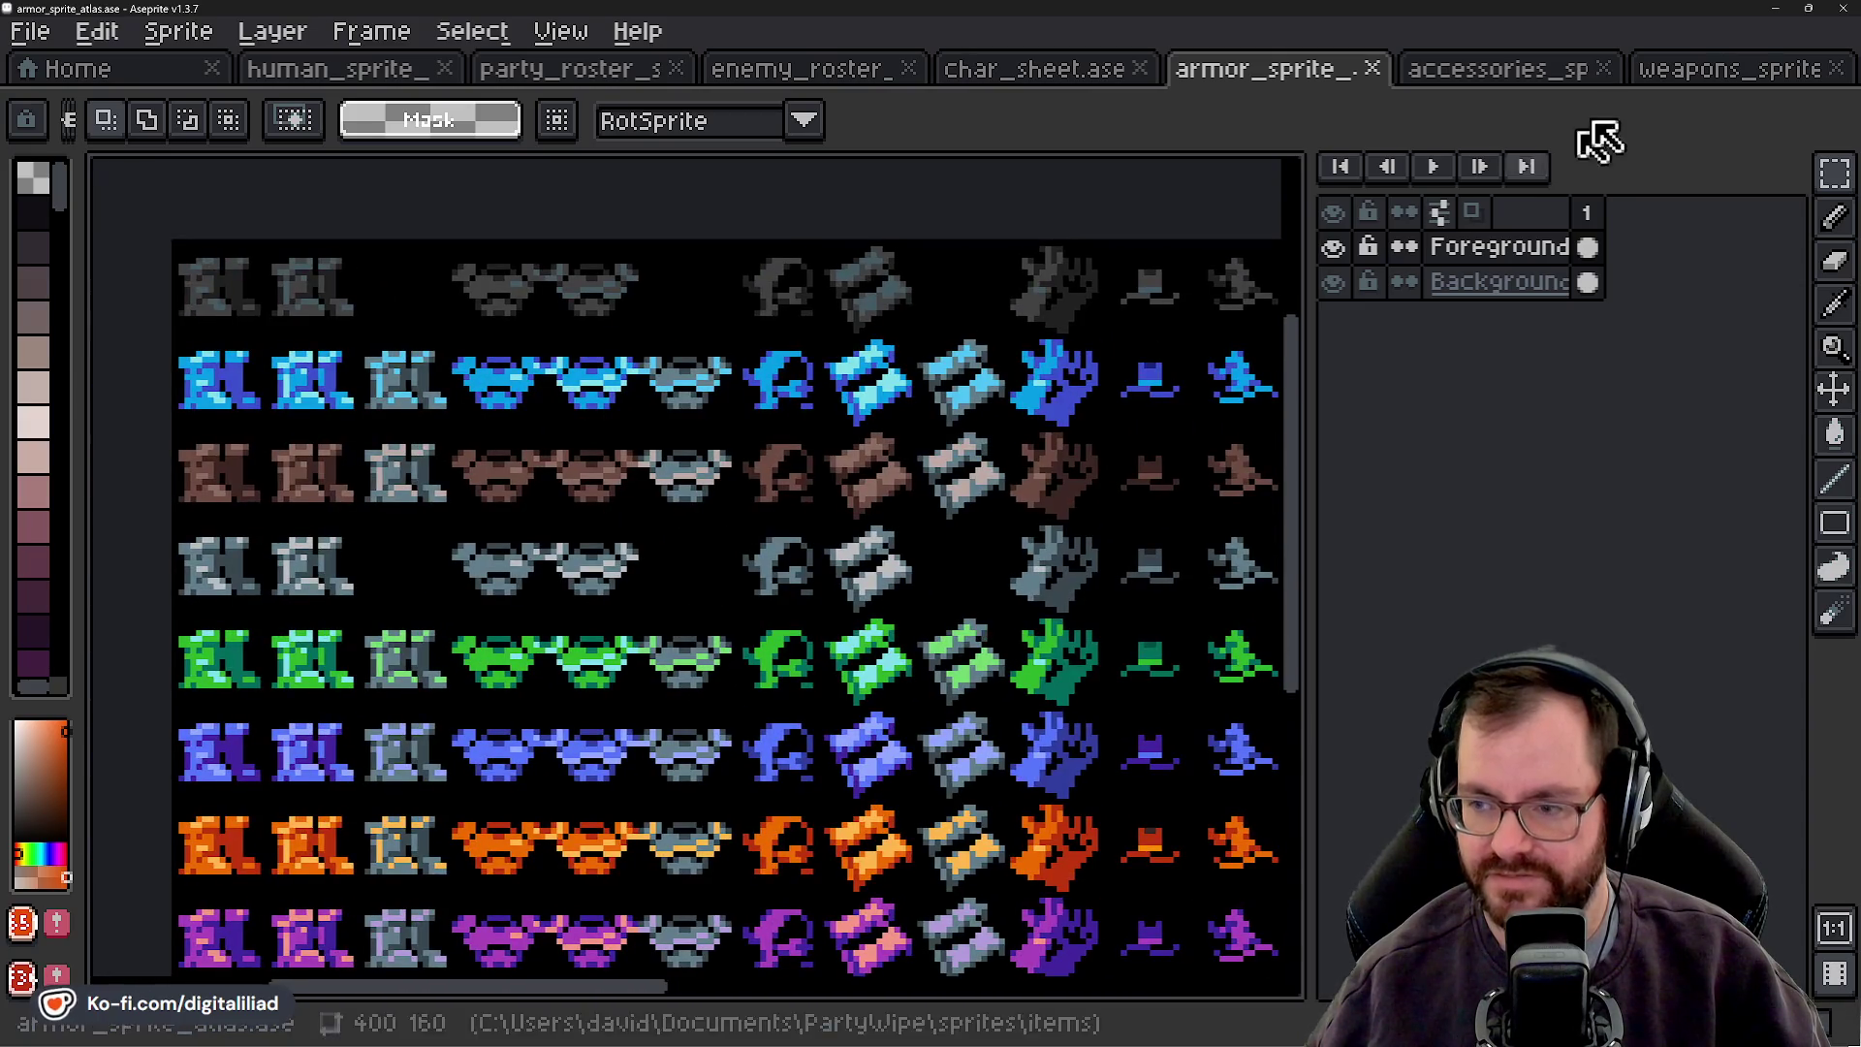
pyautogui.click(1695, 70)
# - Zoom and pan across the weapons atlas to look over its axes and bows
pyautogui.scroll(5, 653, 499)
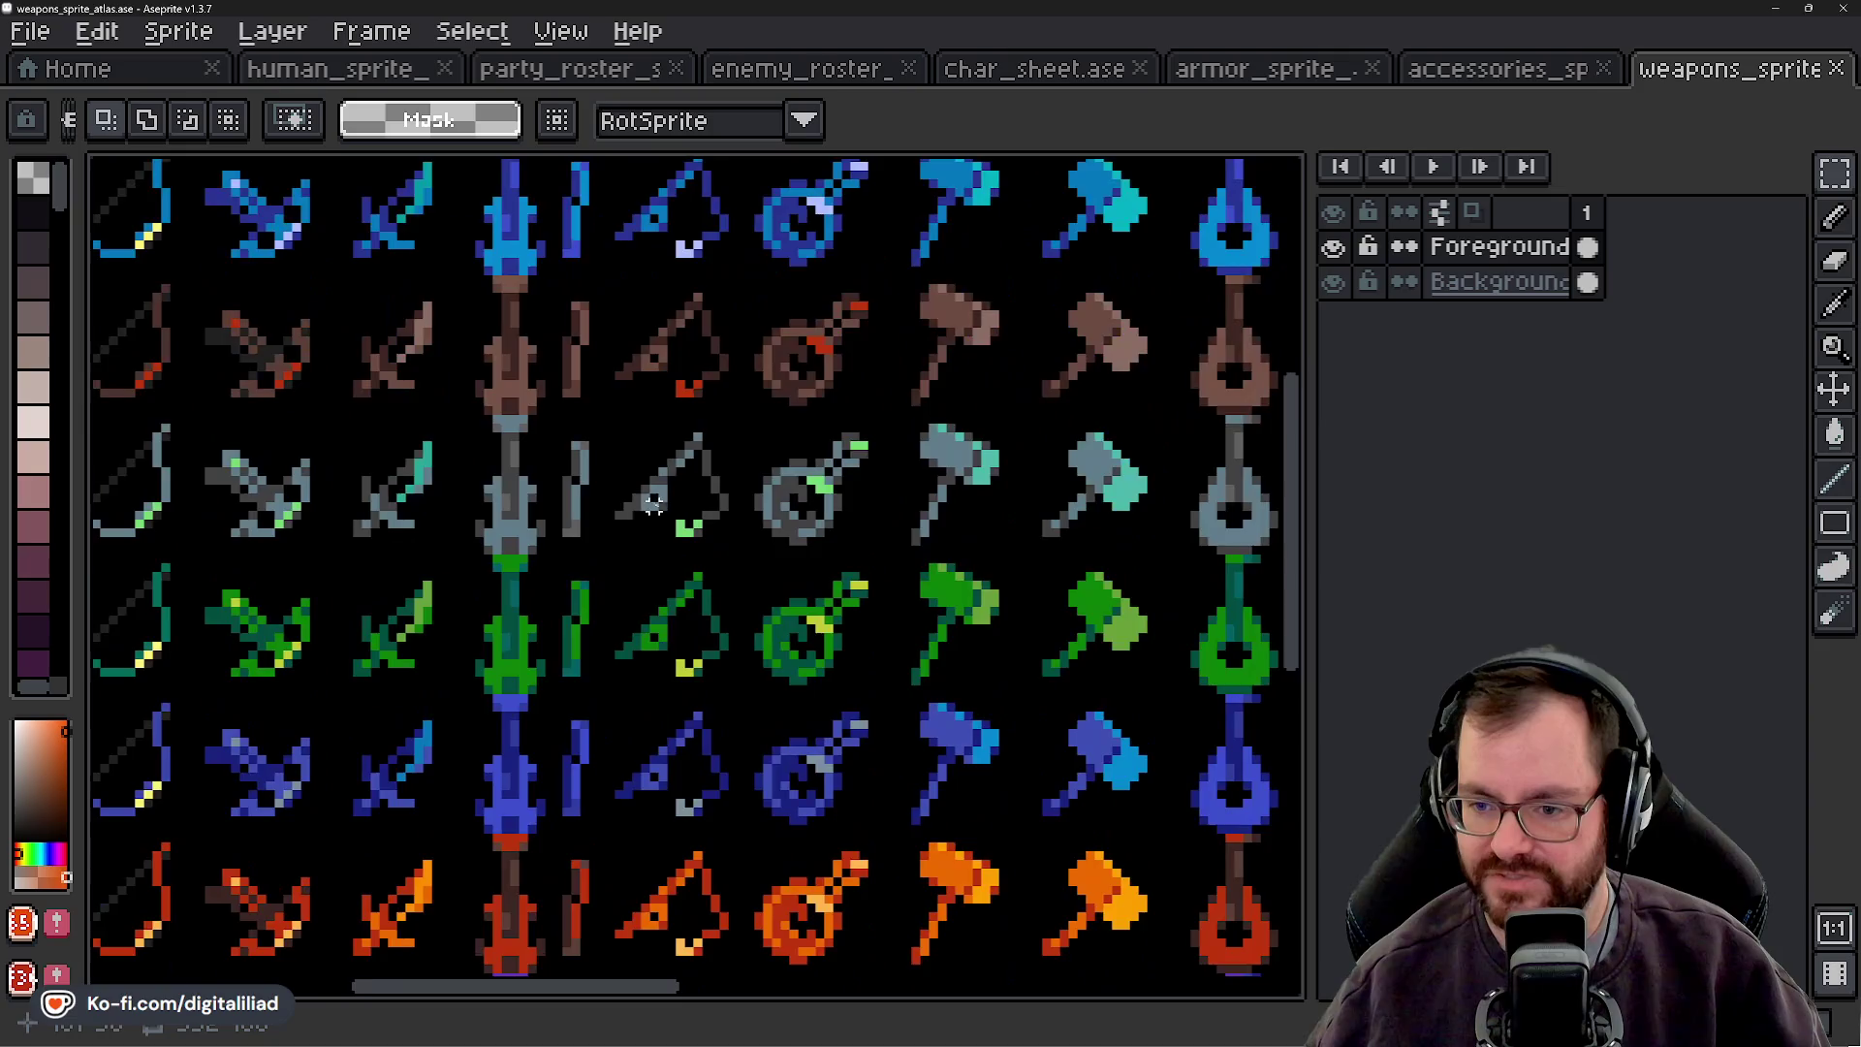
pyautogui.hscroll(-5, 412, 472)
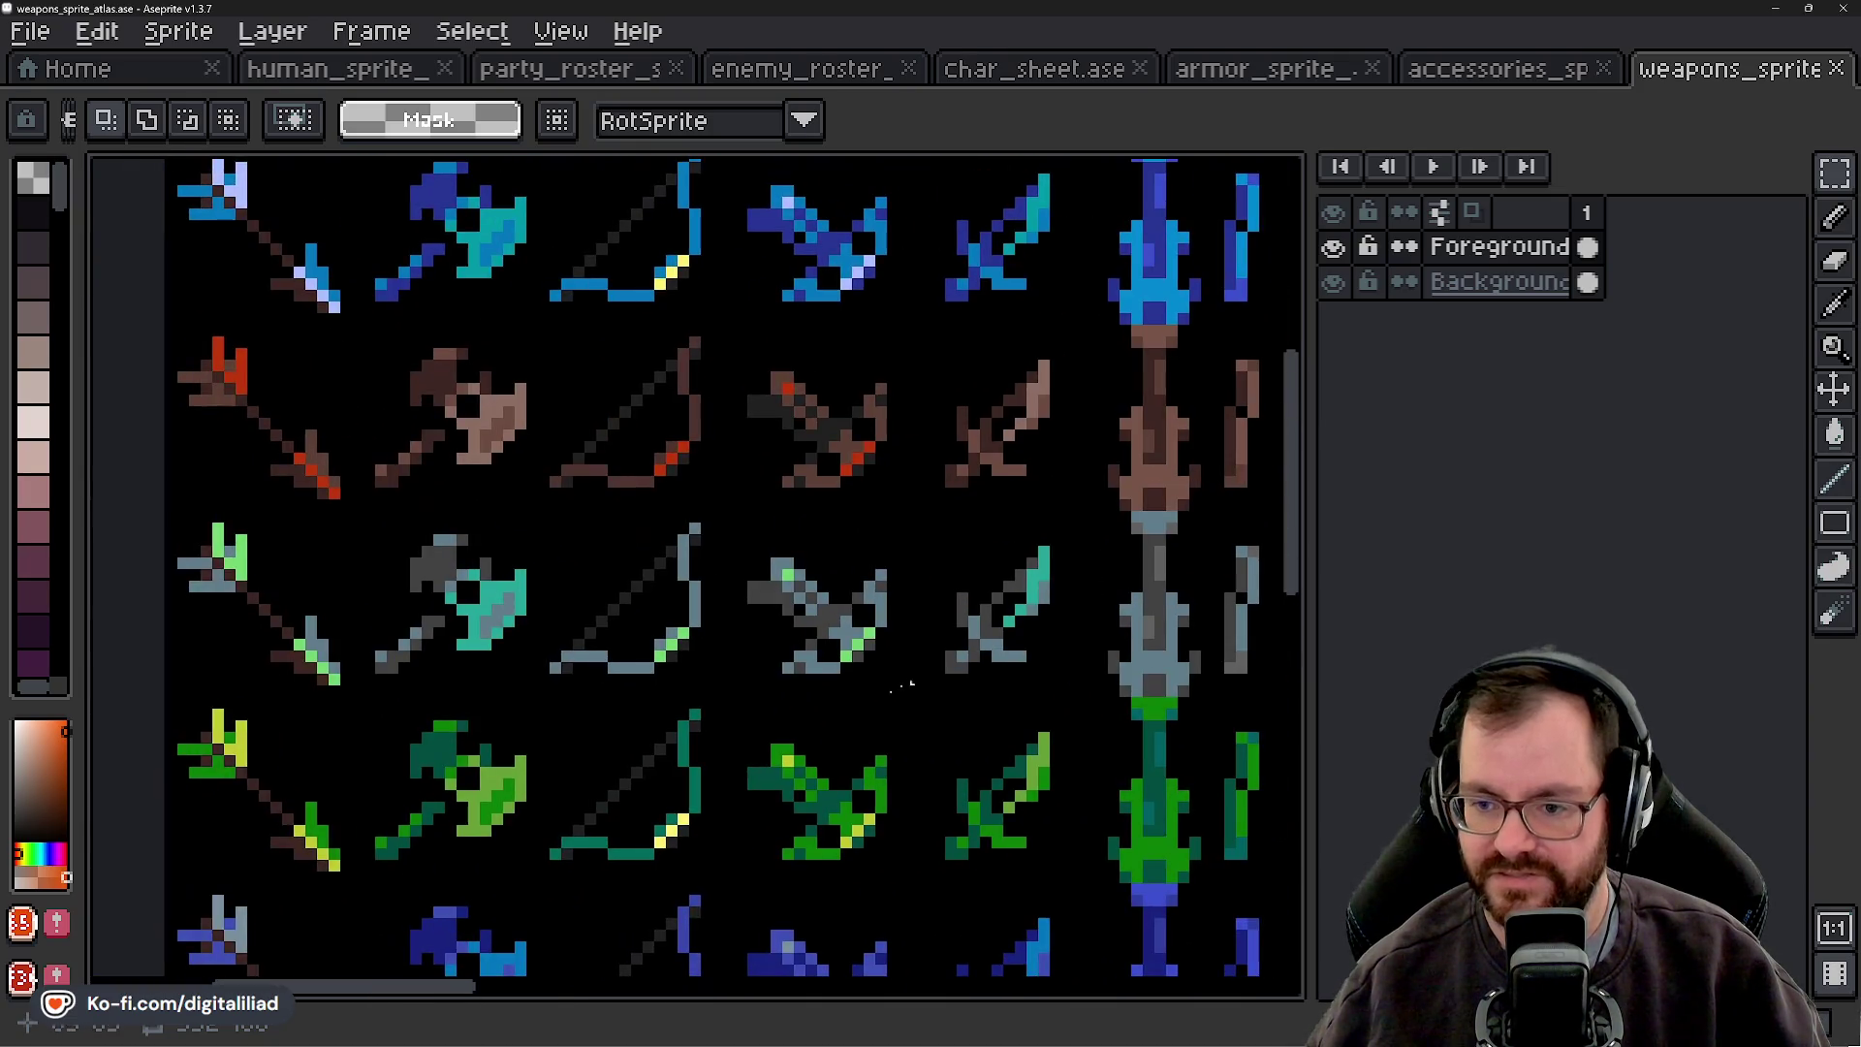
pyautogui.scroll(-4, 392, 608)
pyautogui.hscroll(5, 1005, 631)
pyautogui.scroll(2, 523, 594)
pyautogui.hscroll(3, 523, 593)
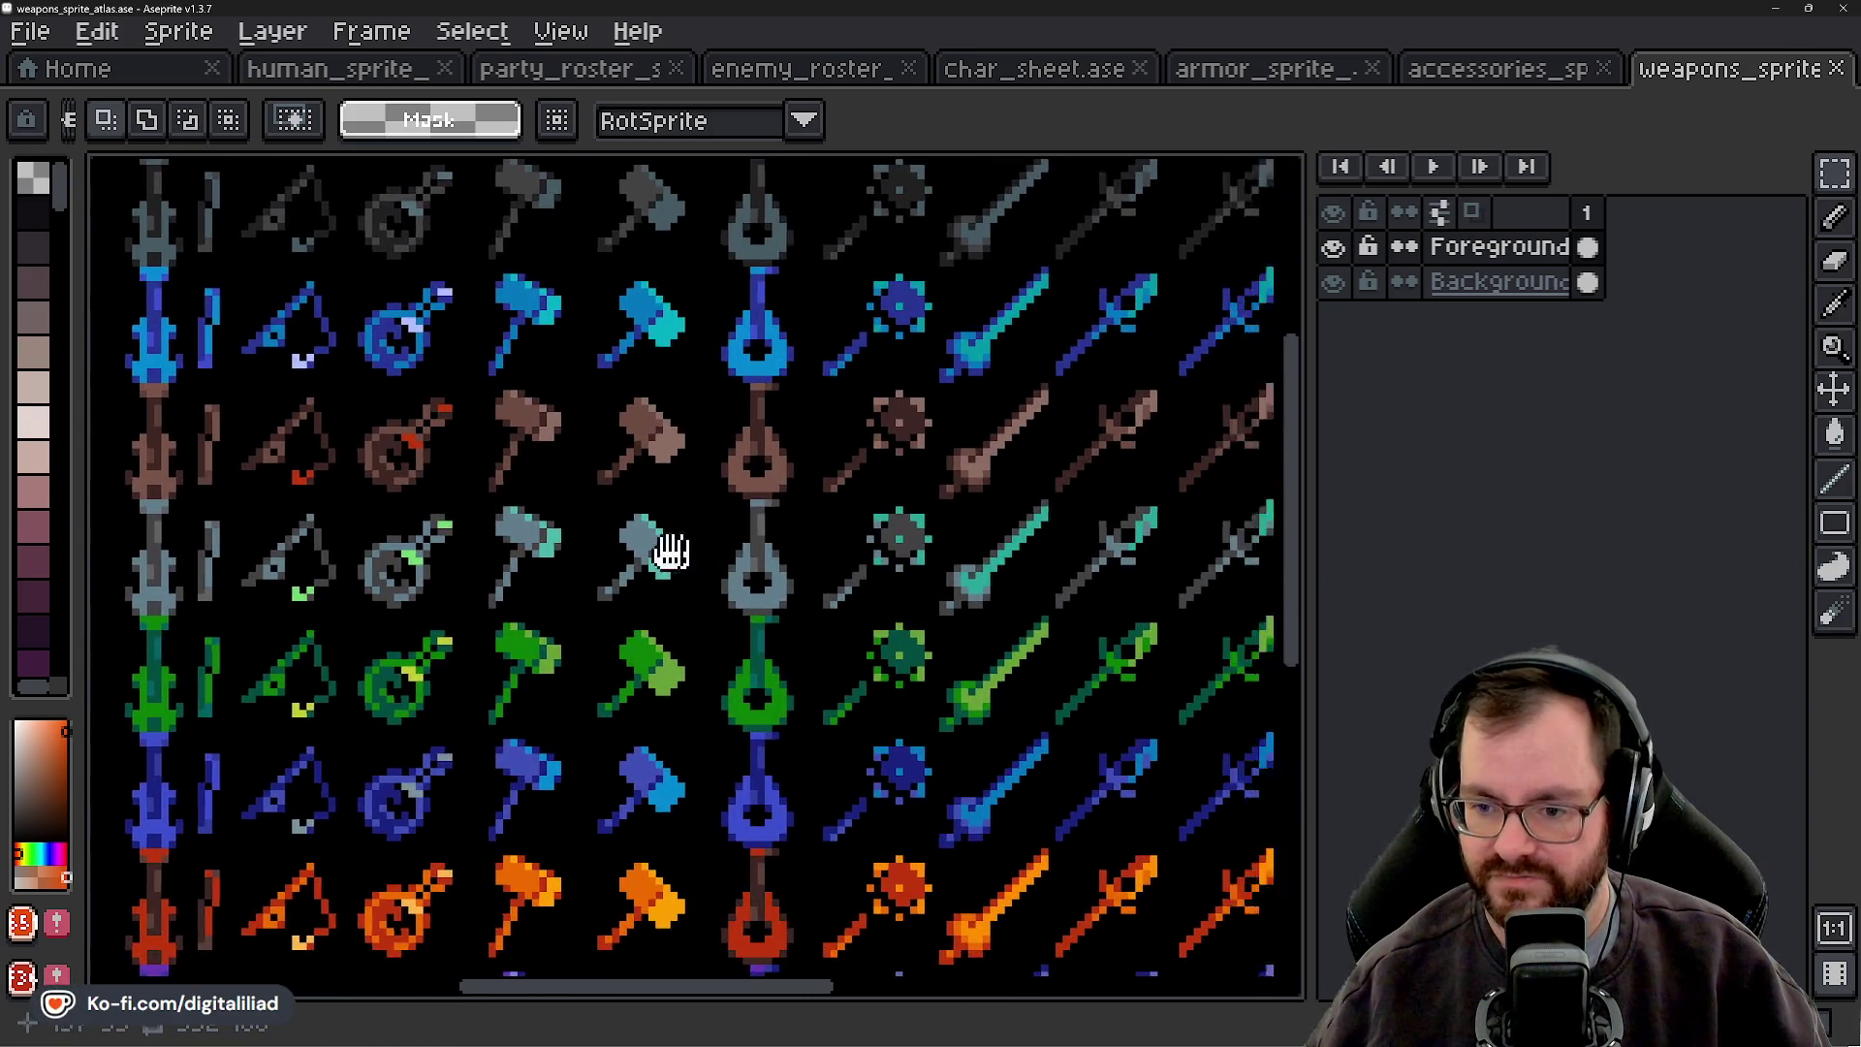
pyautogui.hscroll(3, 569, 580)
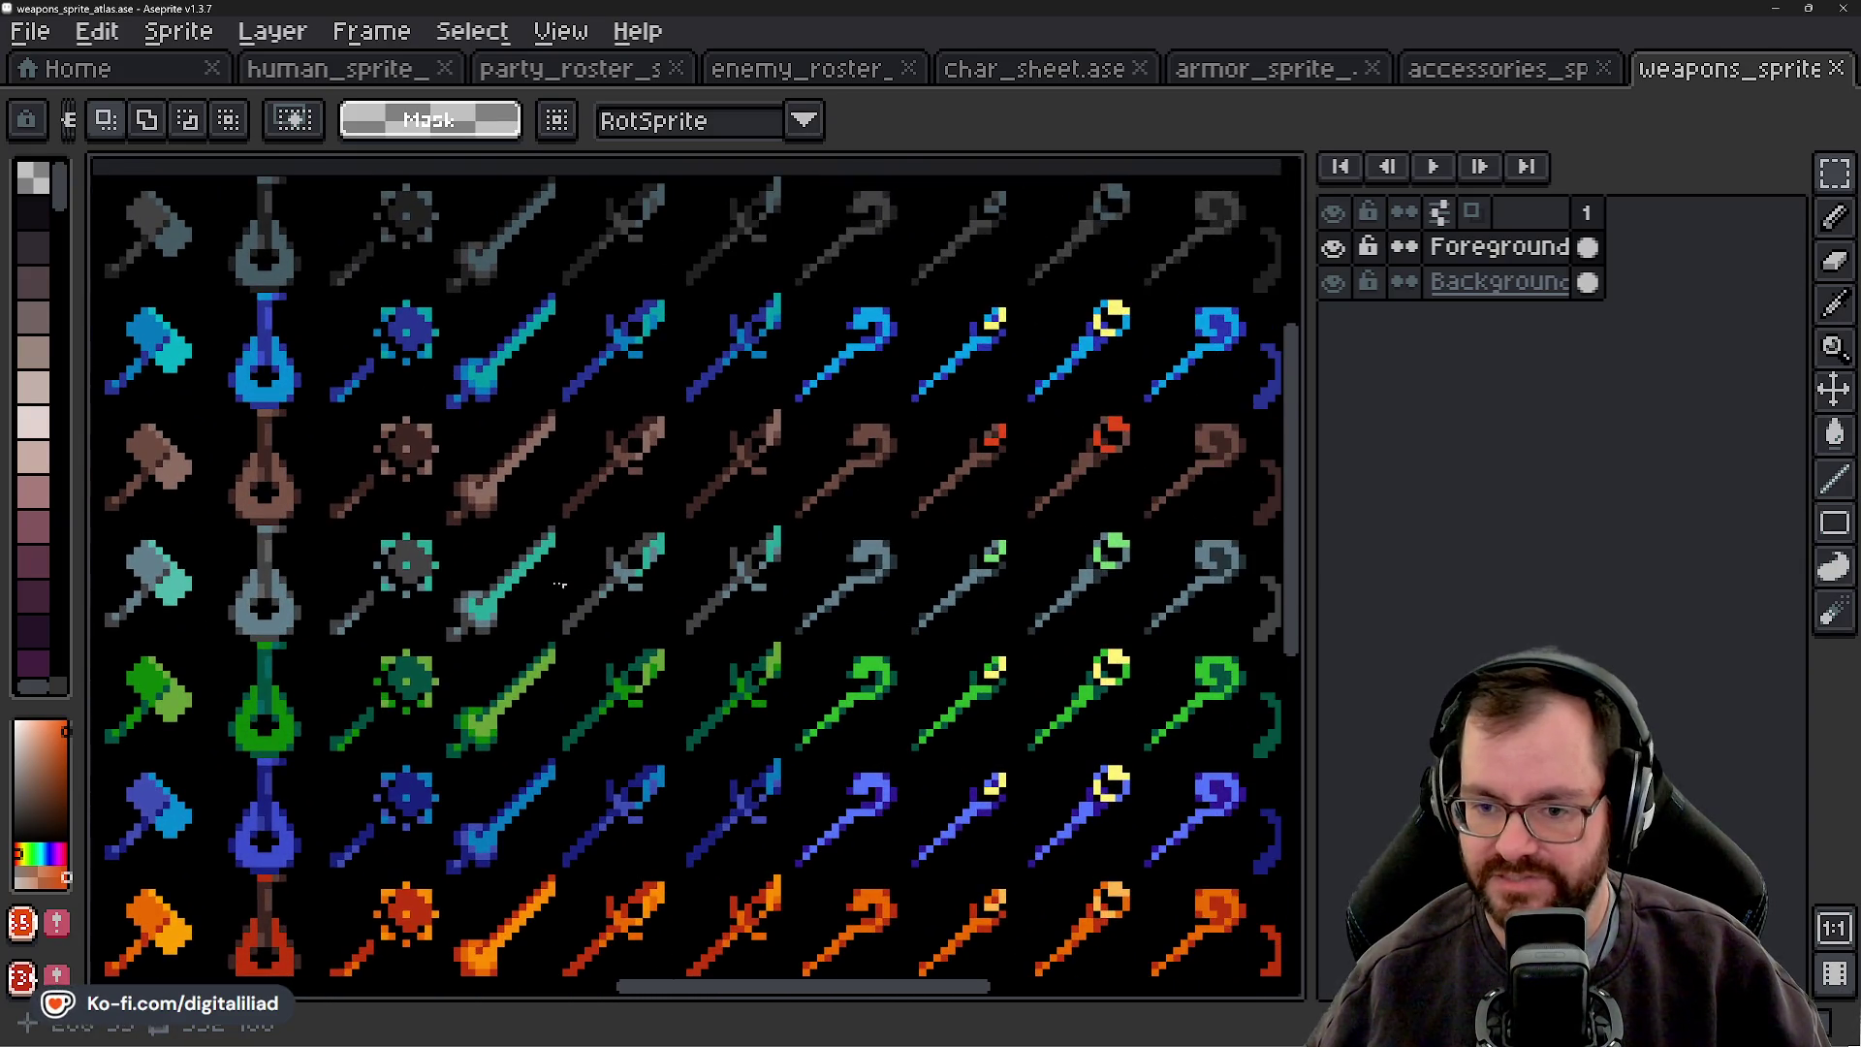
pyautogui.hscroll(3, 892, 560)
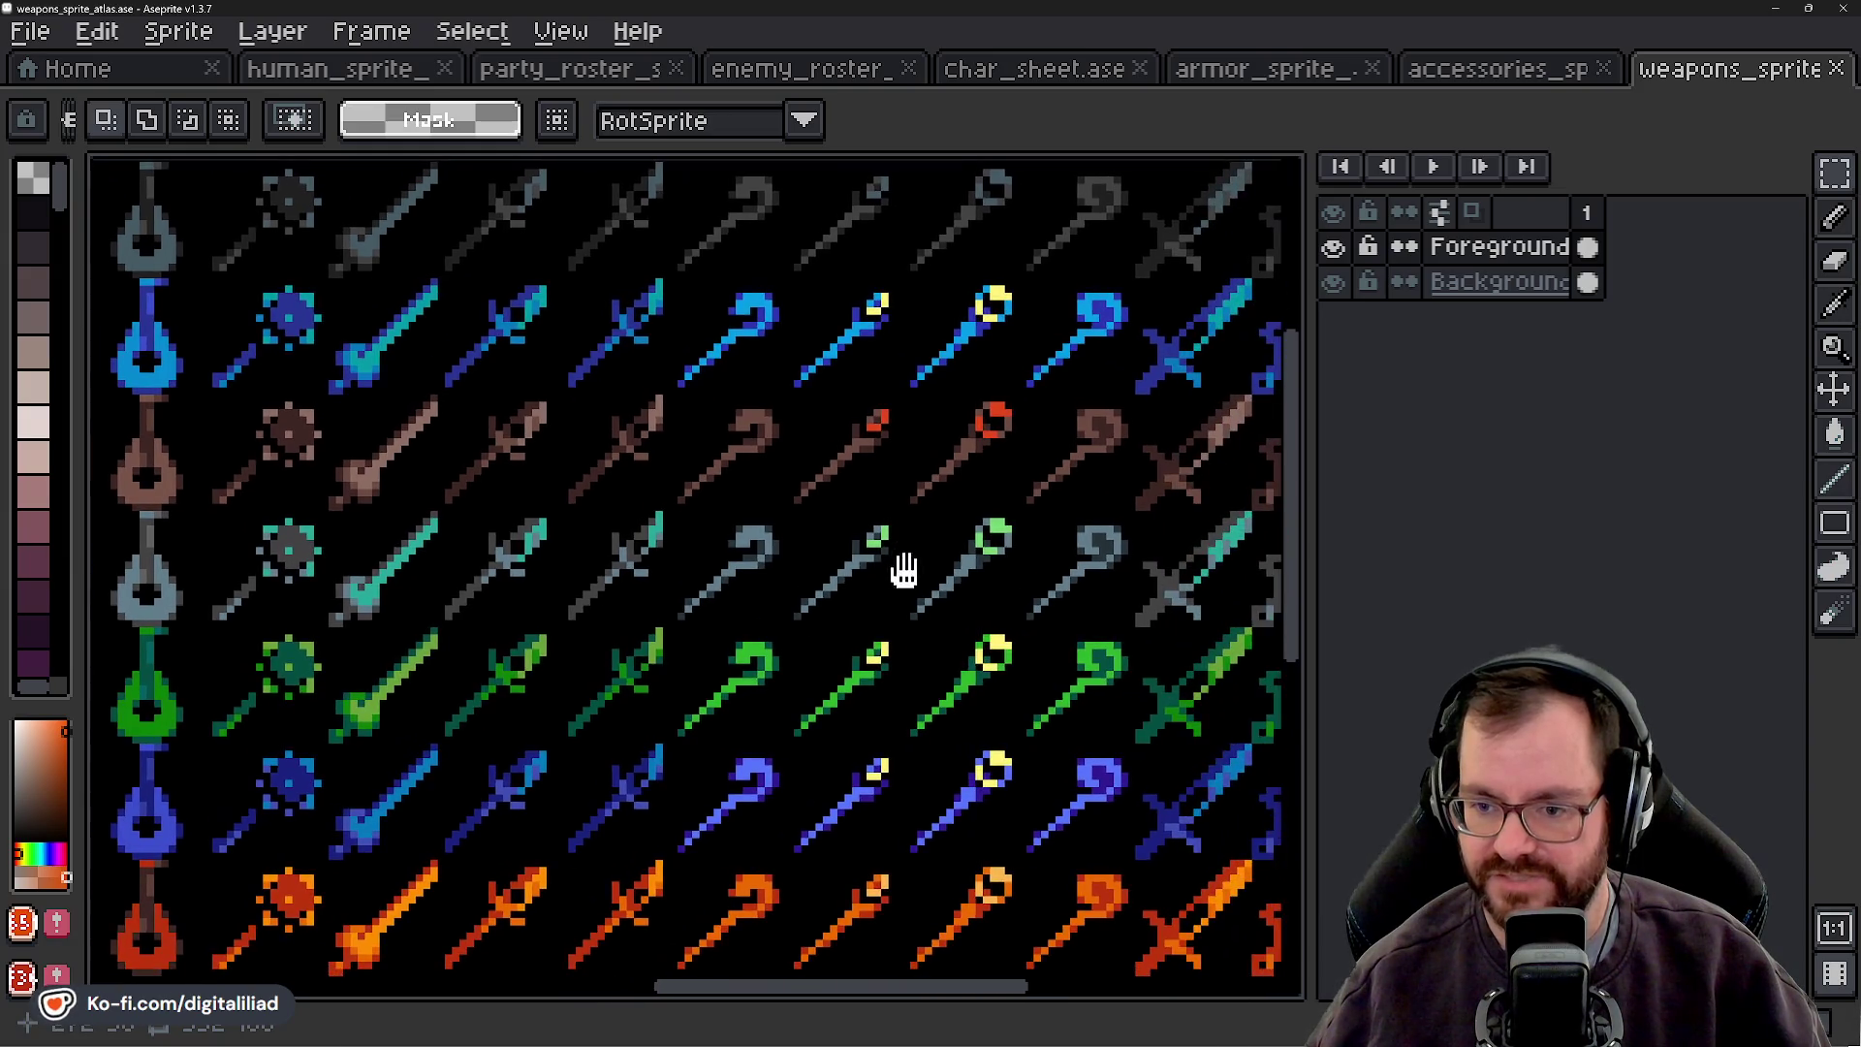
pyautogui.hscroll(3, 582, 540)
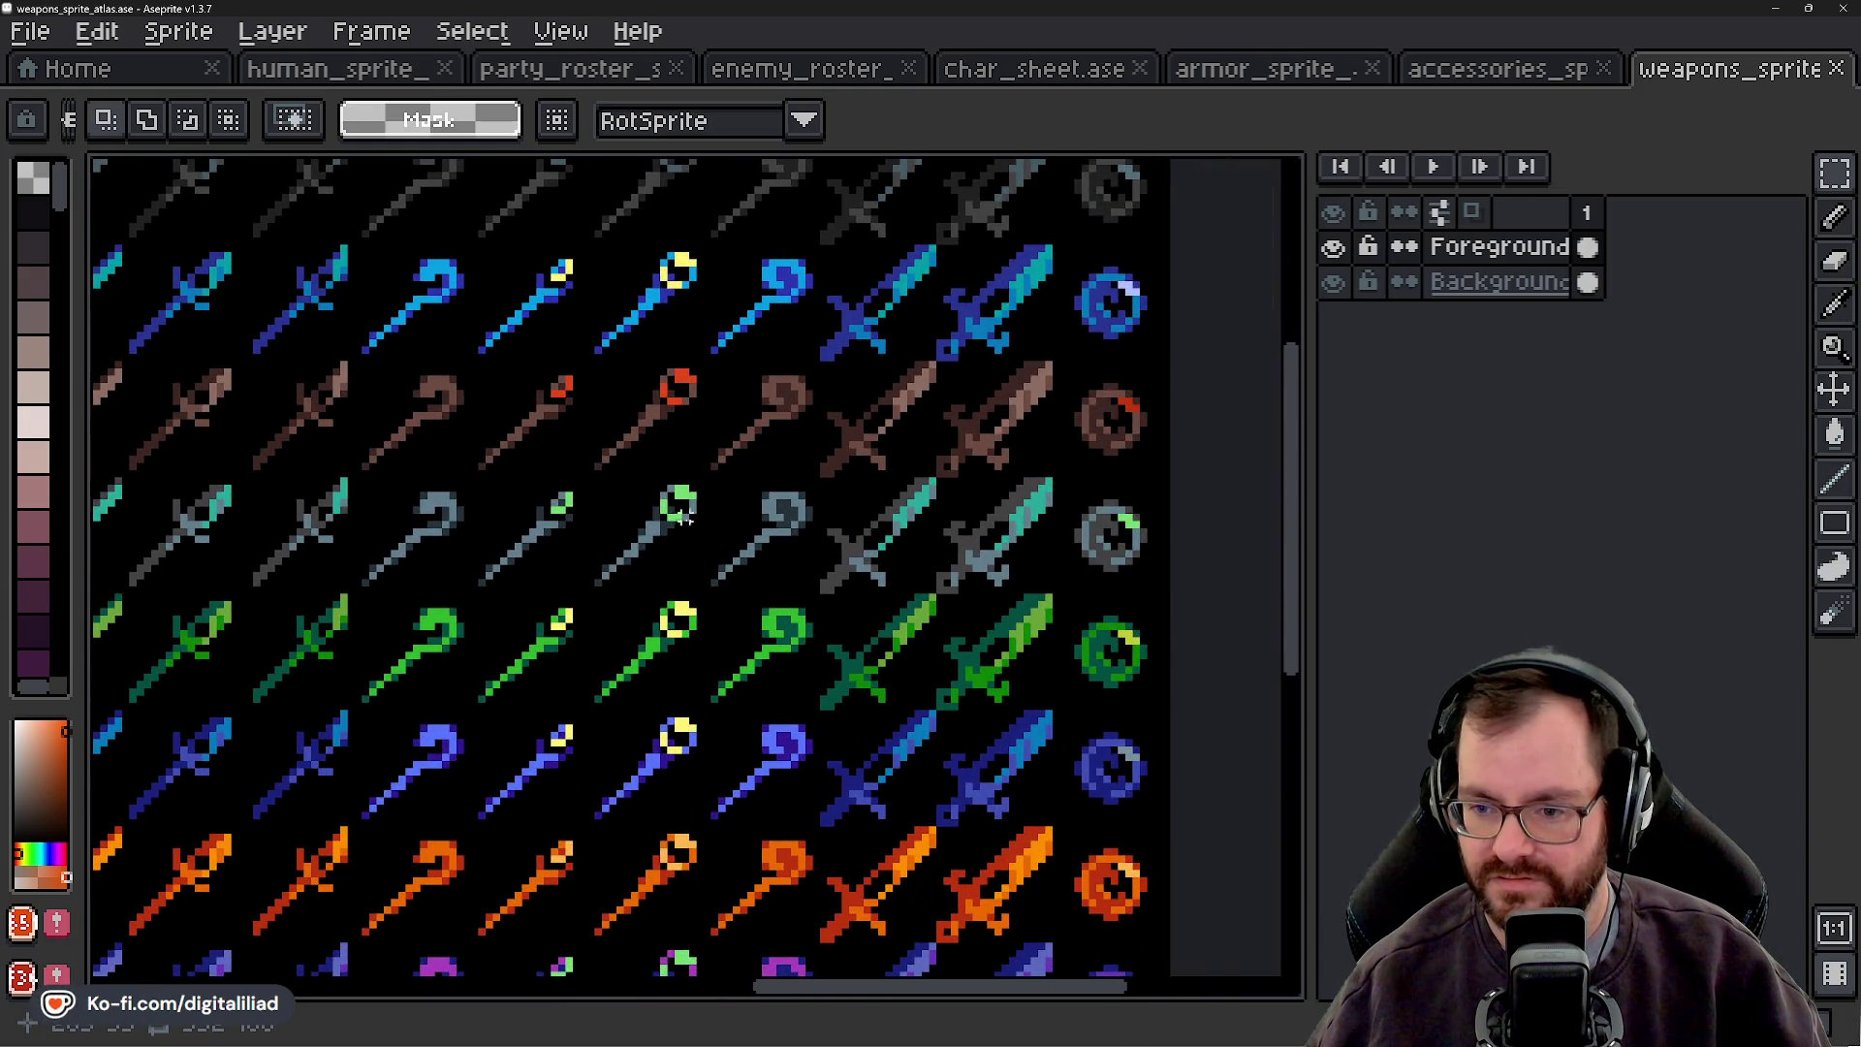
pyautogui.scroll(2, 1048, 547)
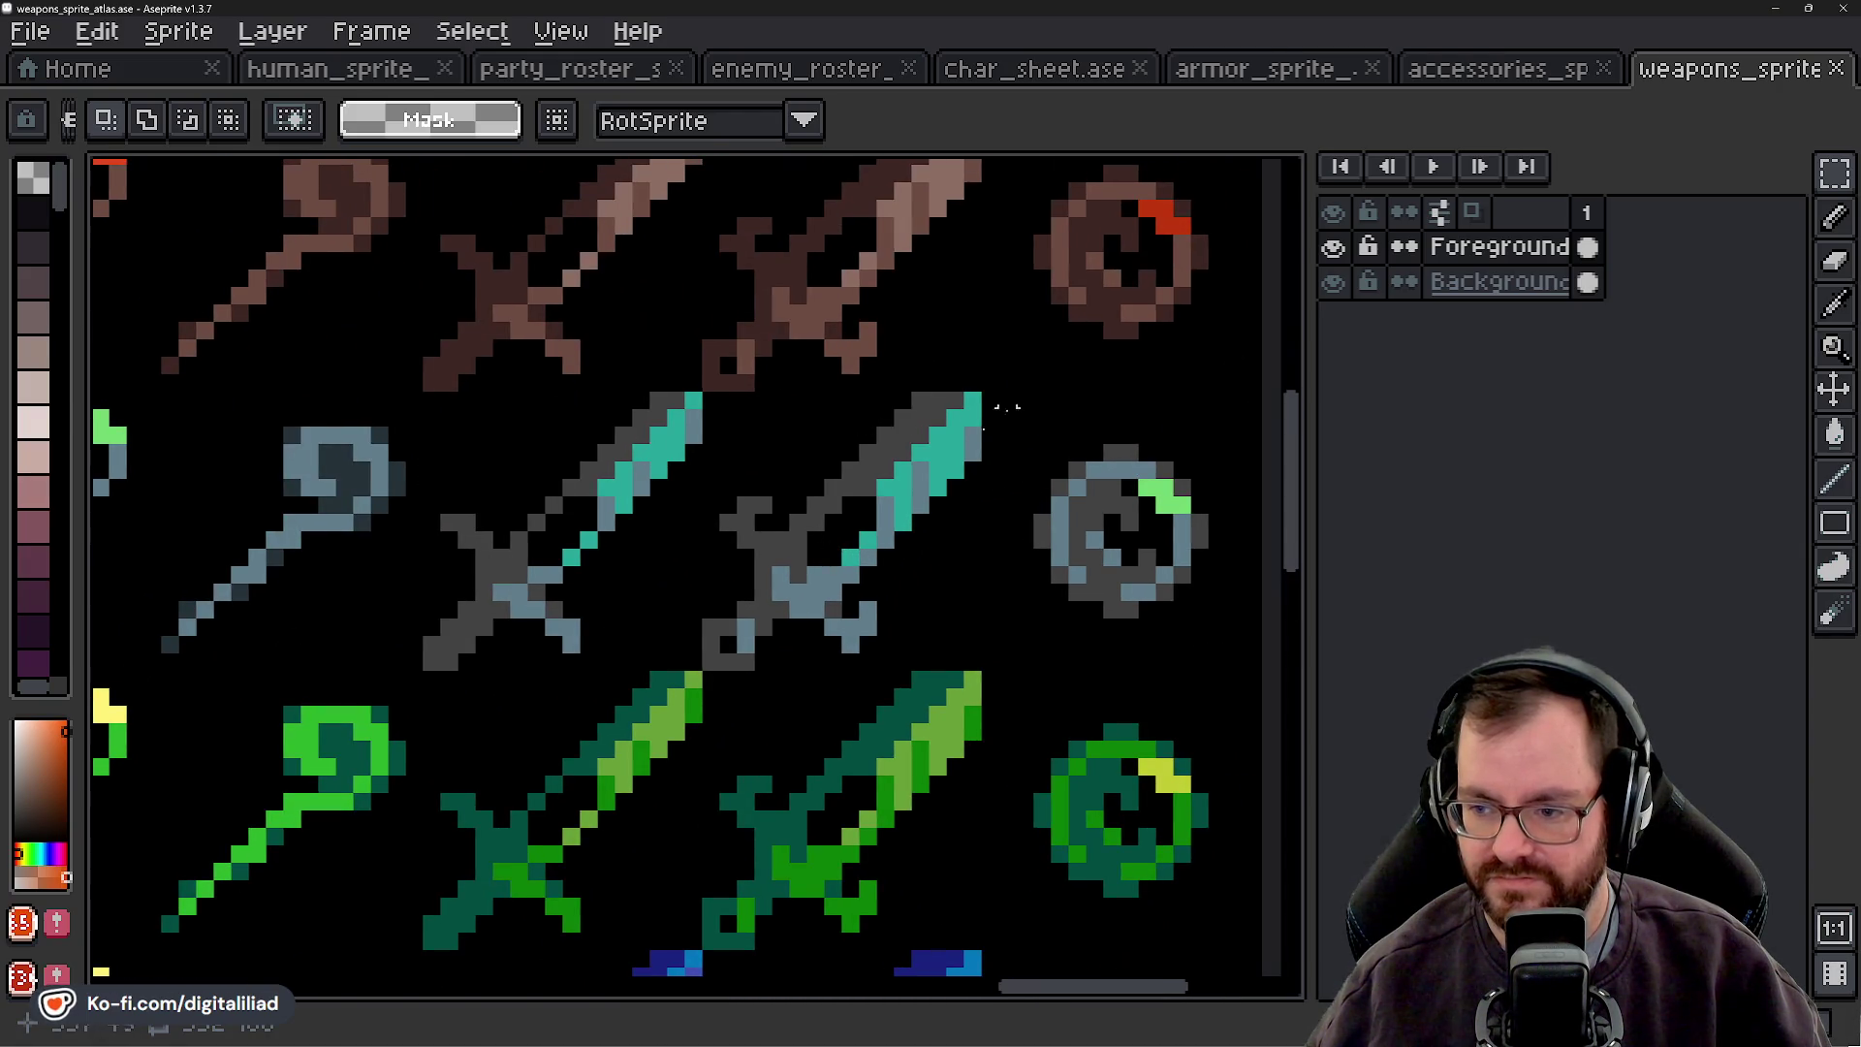
pyautogui.scroll(-2, 814, 572)
pyautogui.hscroll(5, 811, 548)
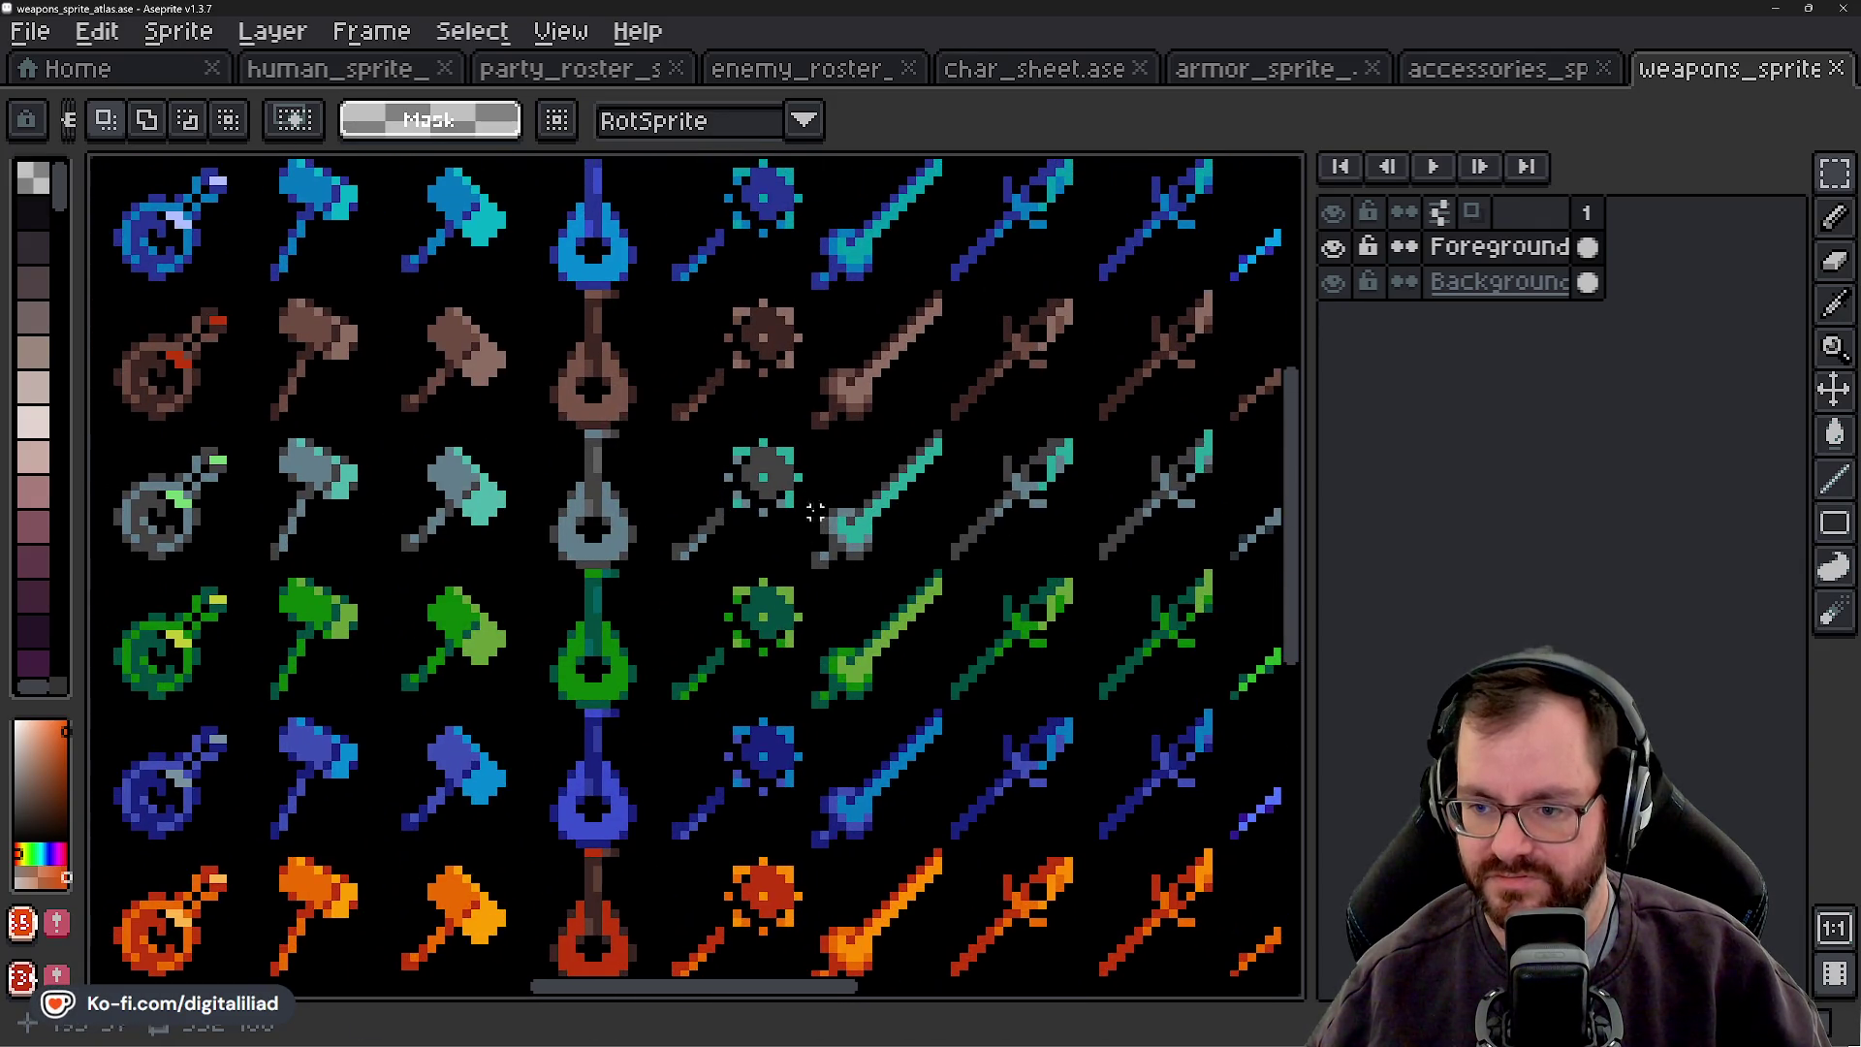
pyautogui.hscroll(-2, 449, 529)
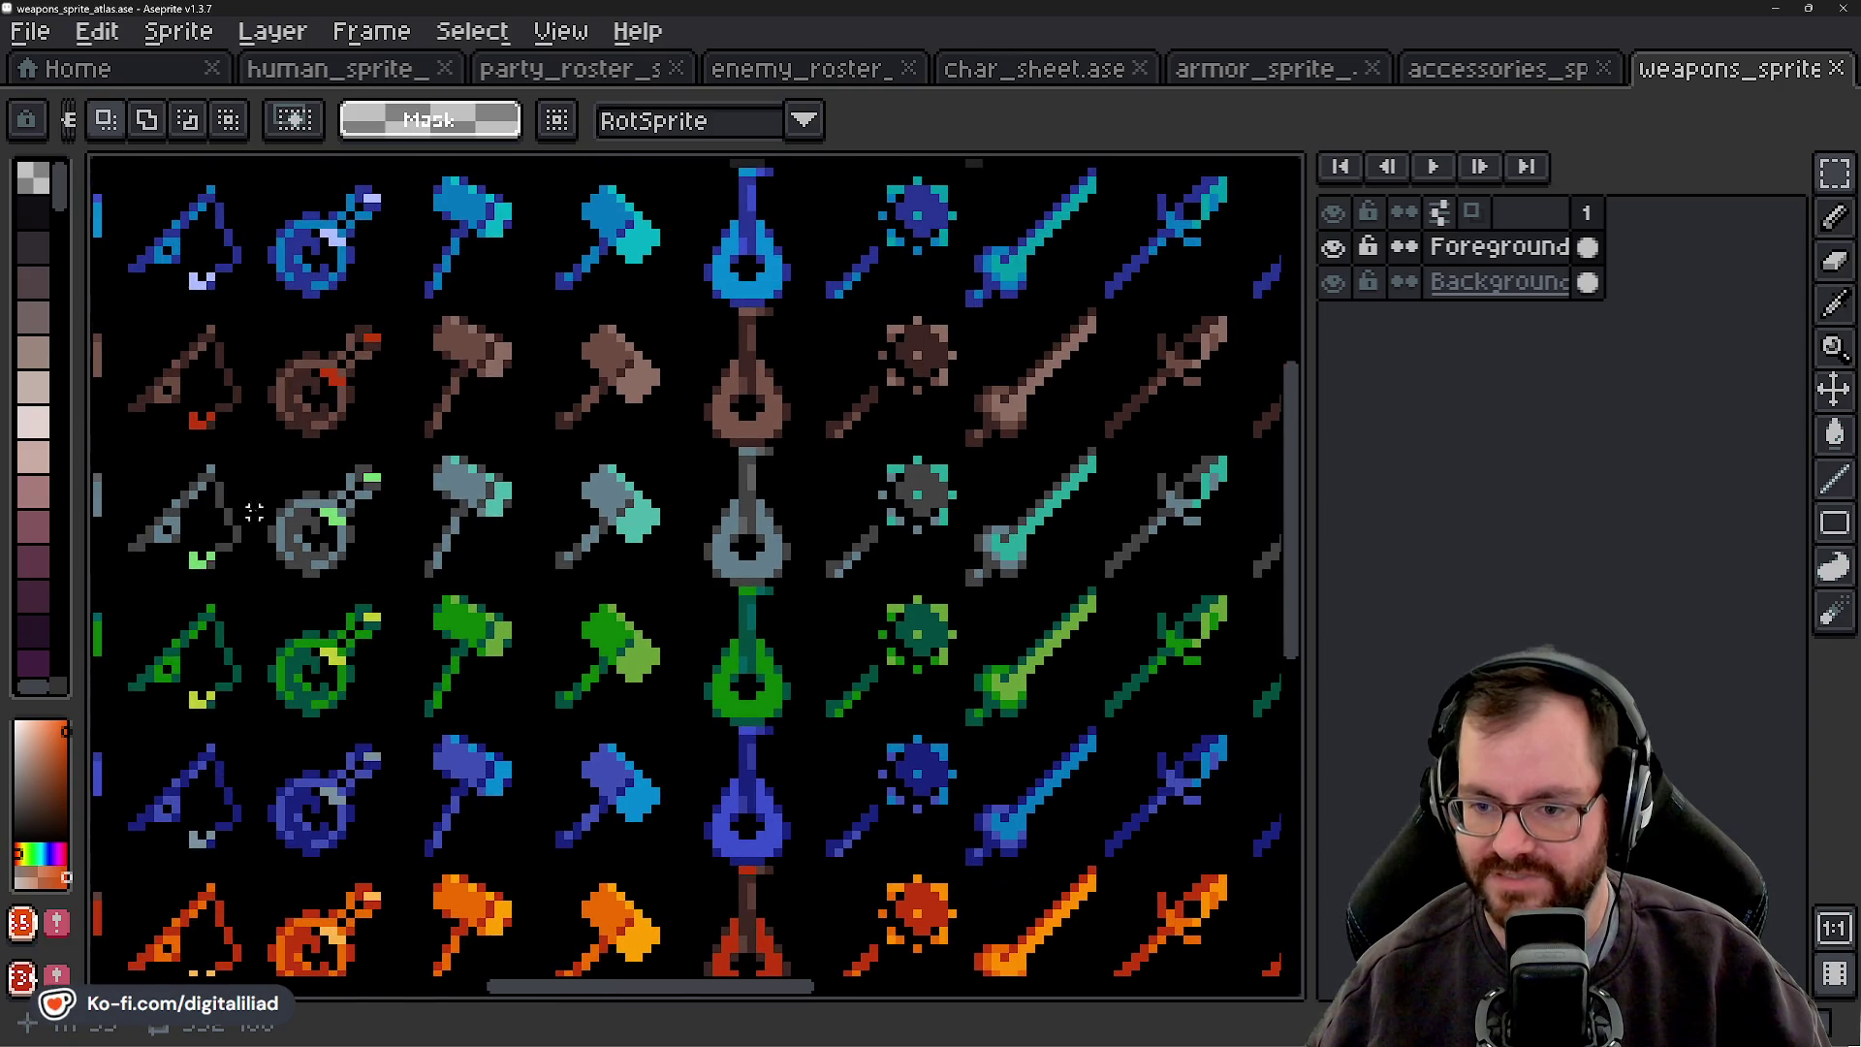
# - Marquee-select the grey lute tile and the brown axe tile, clearing each selection
pyautogui.moveTo(748, 548)
pyautogui.mouseDown()
pyautogui.moveTo(761, 581)
pyautogui.moveTo(706, 486)
pyautogui.moveTo(727, 433)
pyautogui.moveTo(740, 498)
pyautogui.moveTo(614, 531)
pyautogui.mouseUp()
pyautogui.click(615, 531)
pyautogui.hscroll(-6, 858, 572)
pyautogui.hscroll(-7, 524, 503)
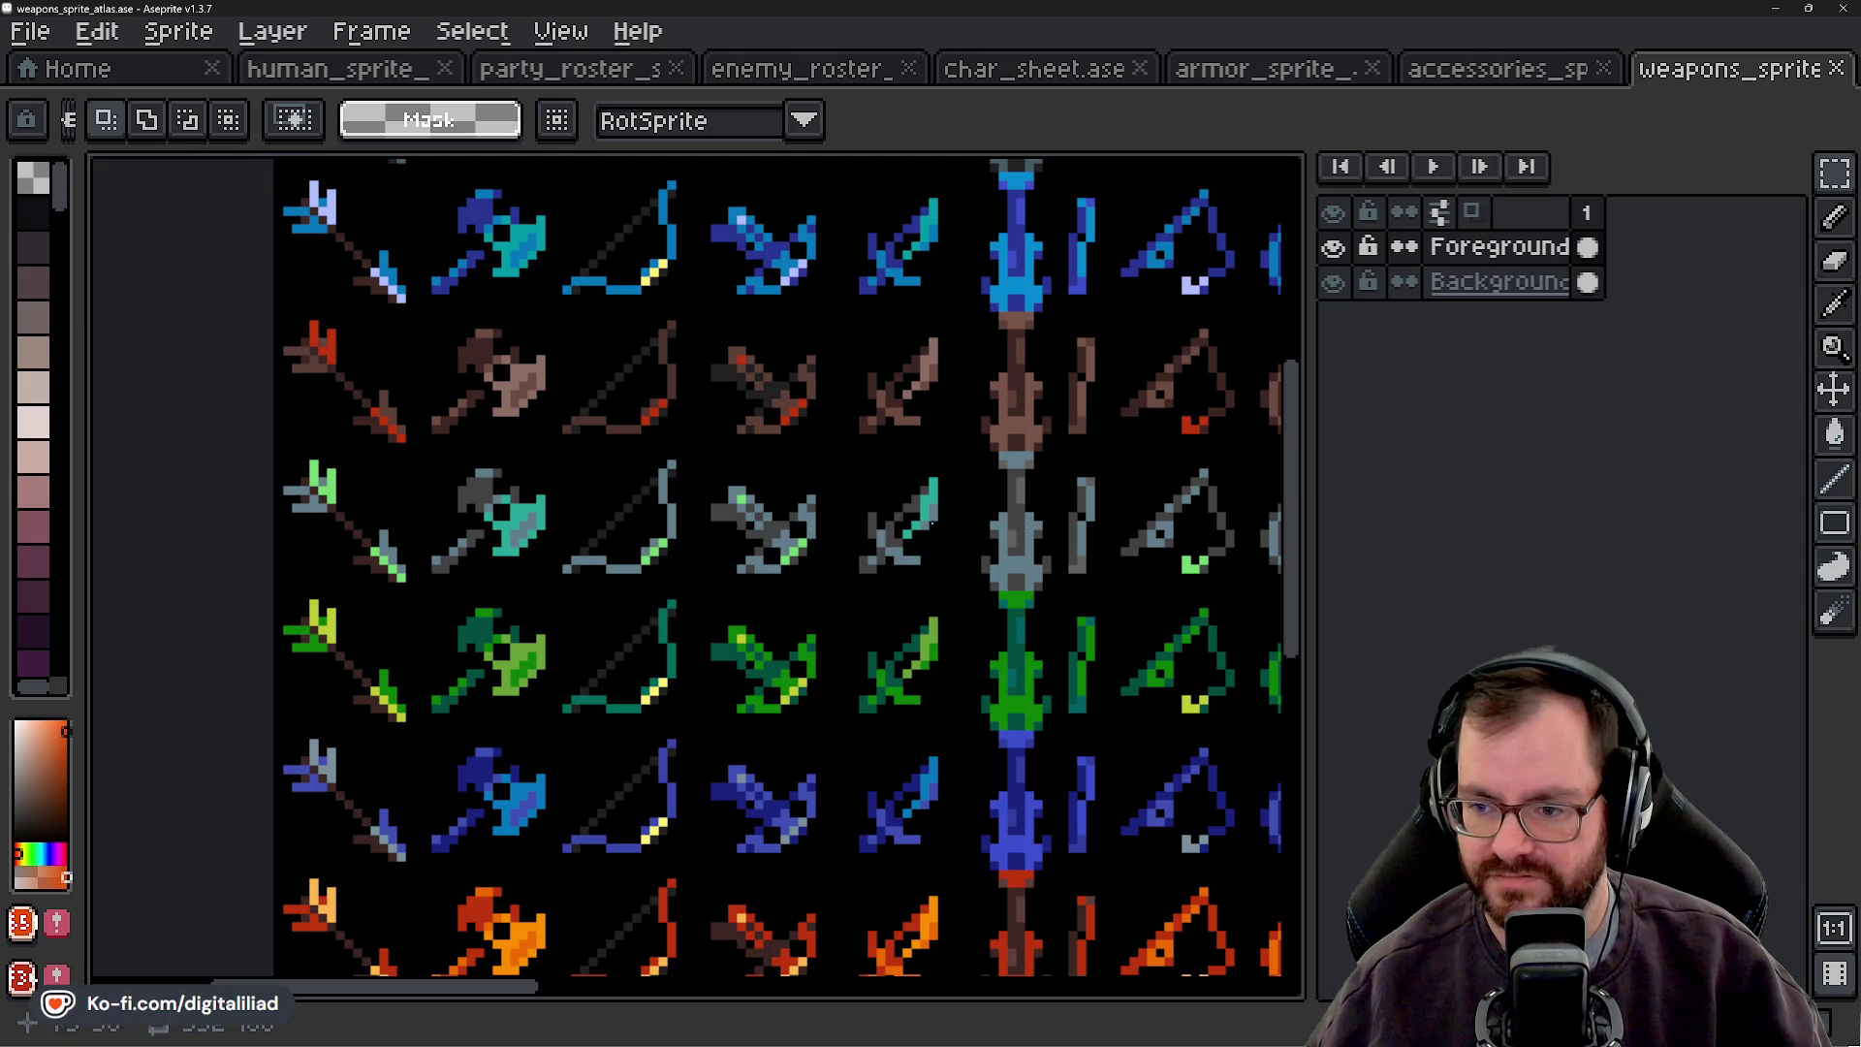
pyautogui.scroll(2, 333, 551)
pyautogui.hscroll(2, 333, 551)
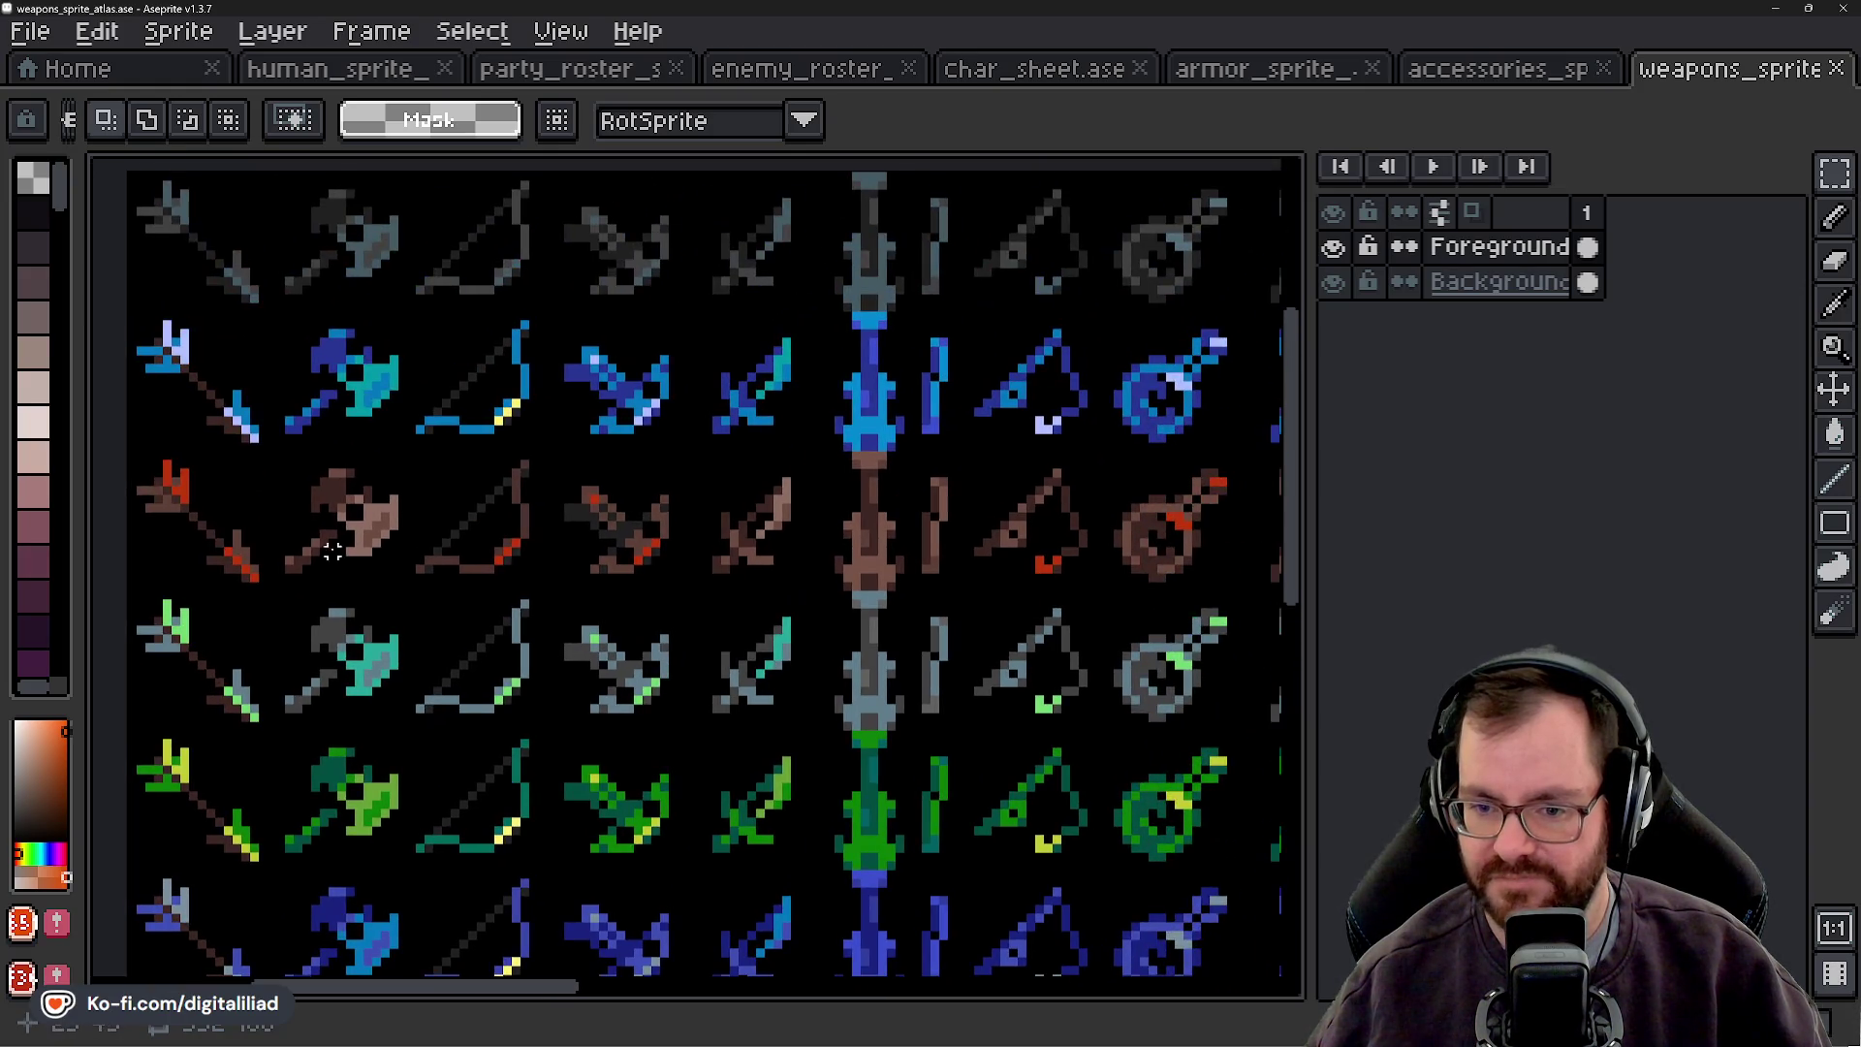
pyautogui.moveTo(332, 525); pyautogui.dragTo(415, 510)
pyautogui.click(306, 481)
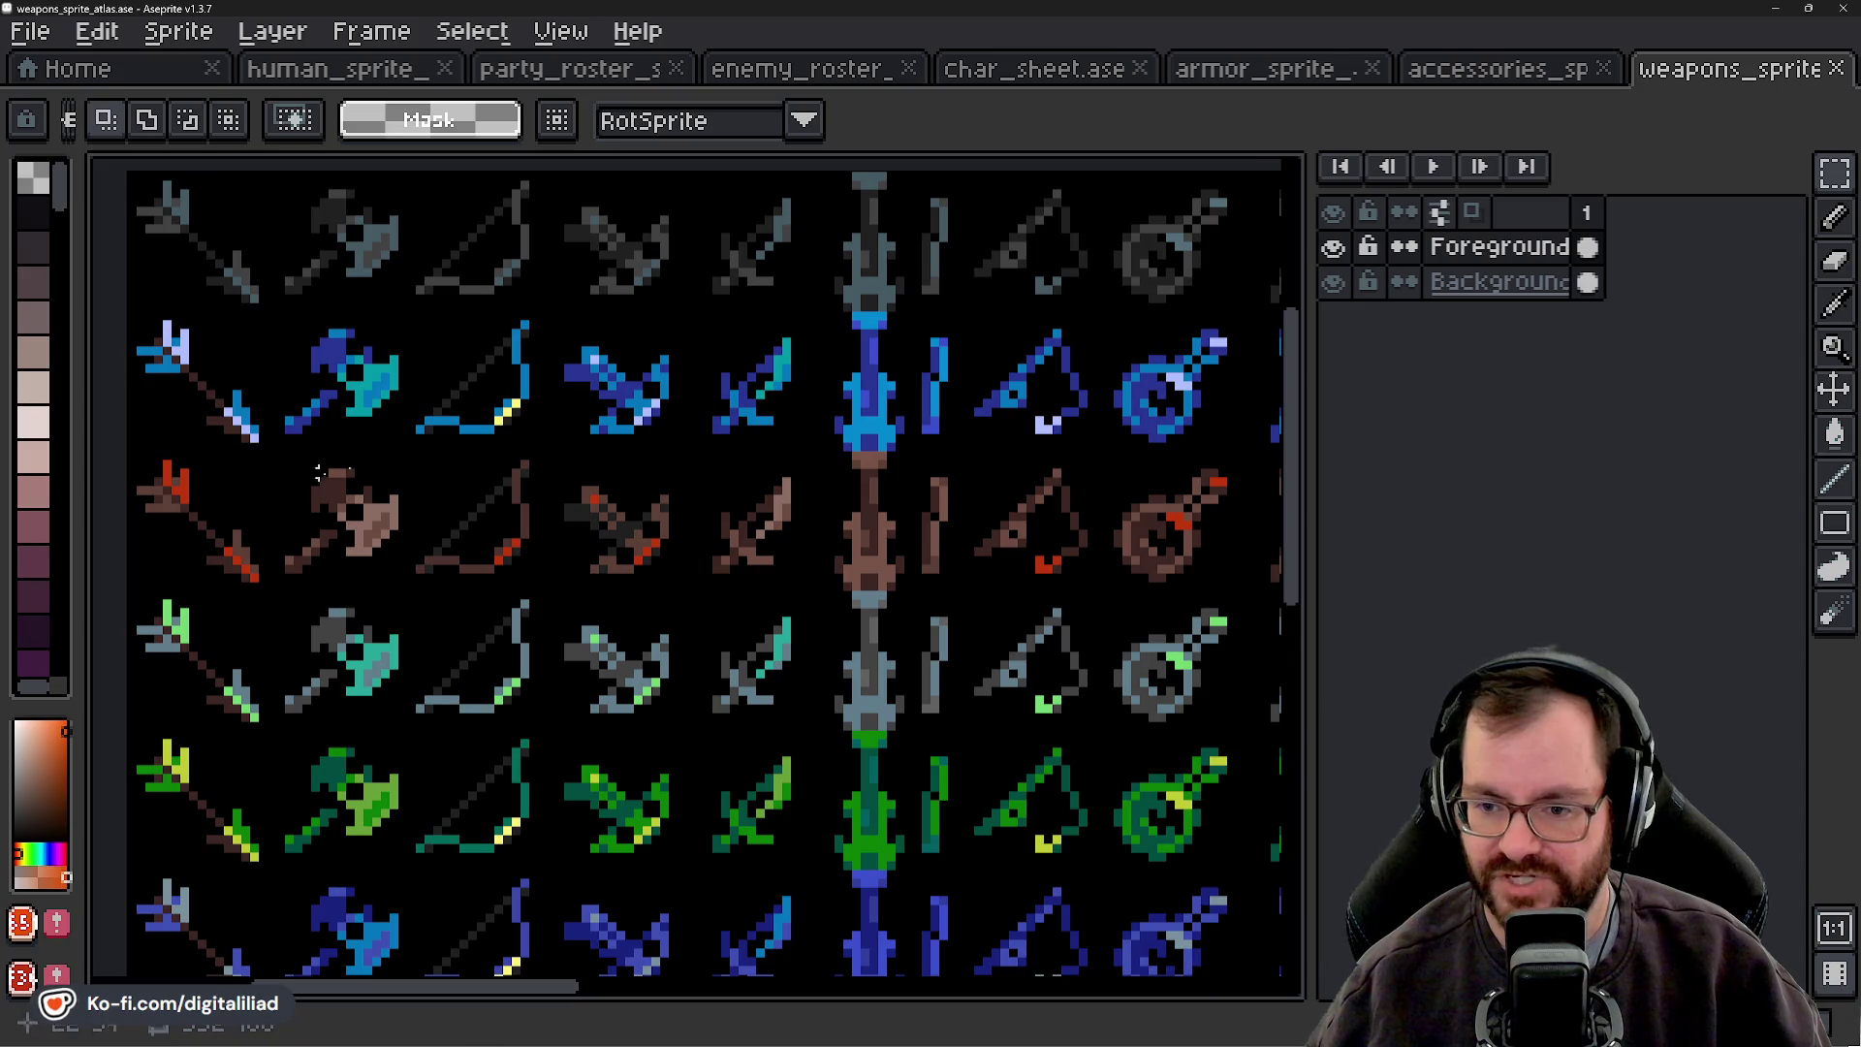
pyautogui.moveTo(943, 525)
pyautogui.mouseDown()
pyautogui.moveTo(789, 532)
pyautogui.moveTo(1092, 520)
pyautogui.mouseUp()
# - Select and clear the 16x16 brown axe tile, then pan across hammers, spears, swords and staves
pyautogui.moveTo(466, 510); pyautogui.dragTo(527, 607)
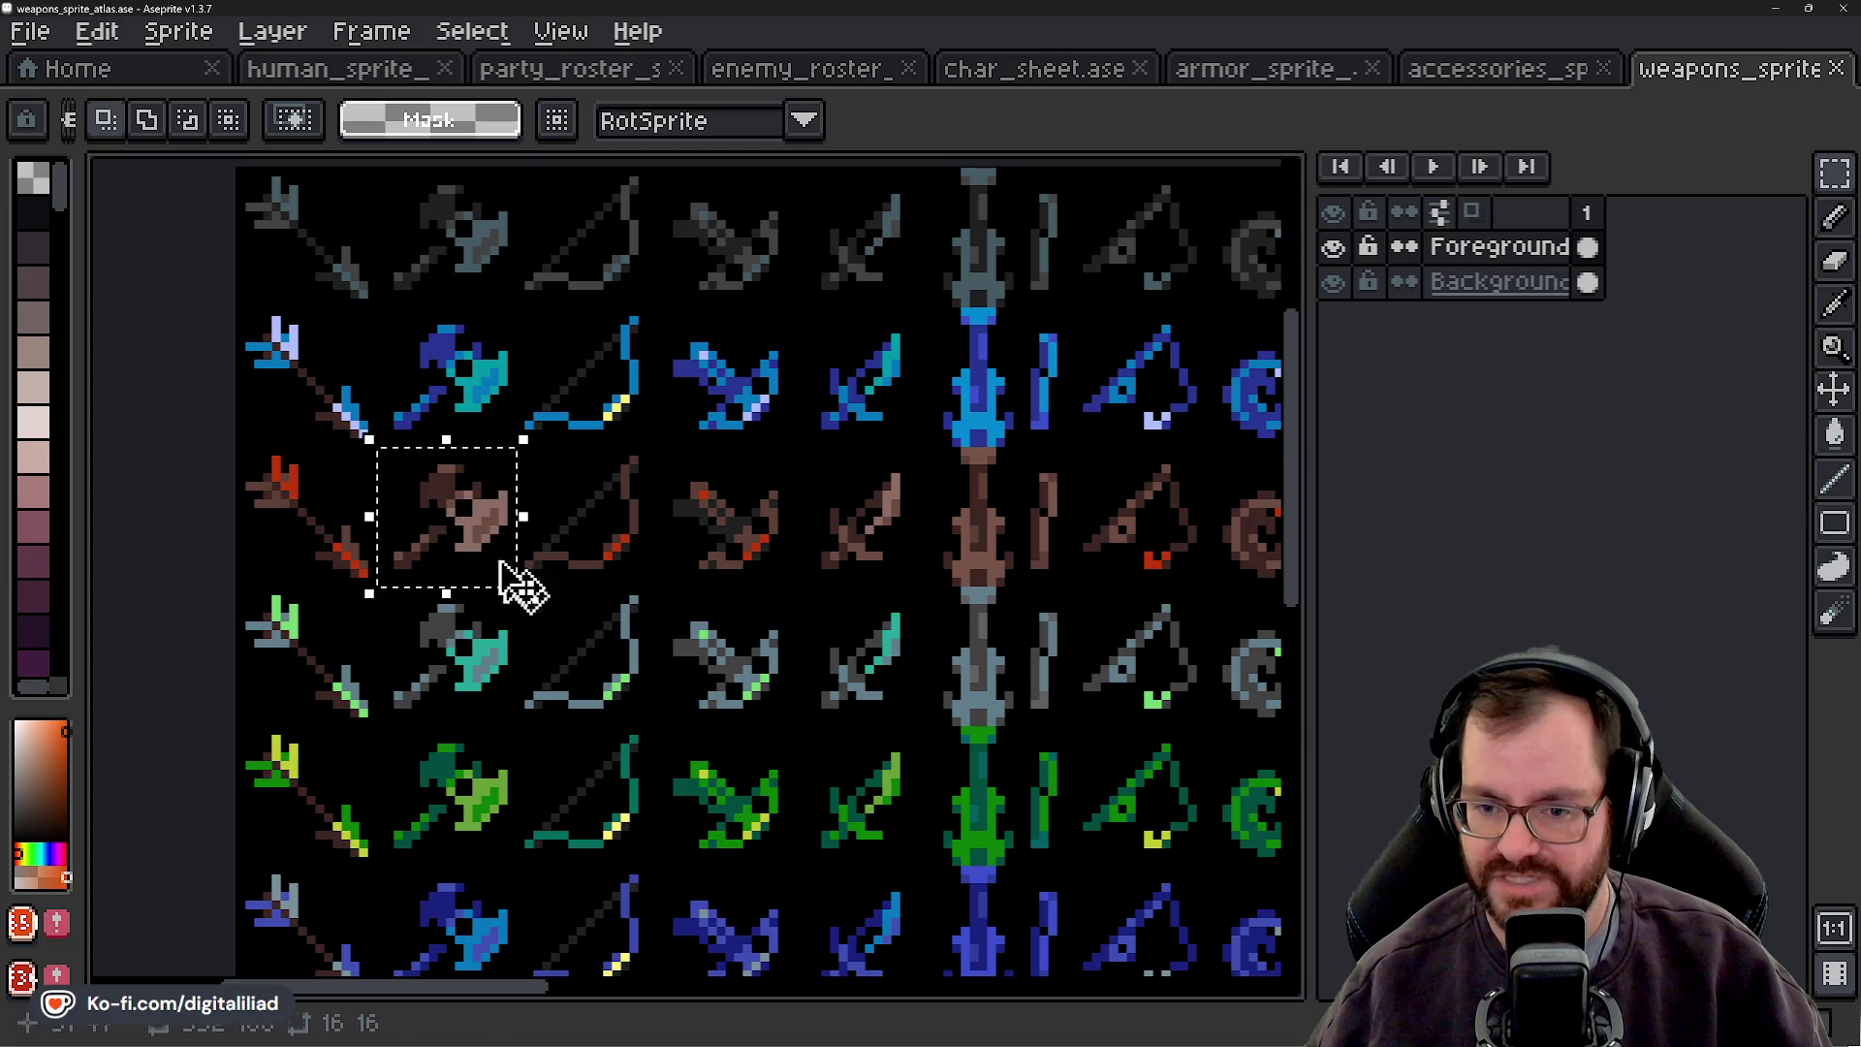
pyautogui.click(463, 518)
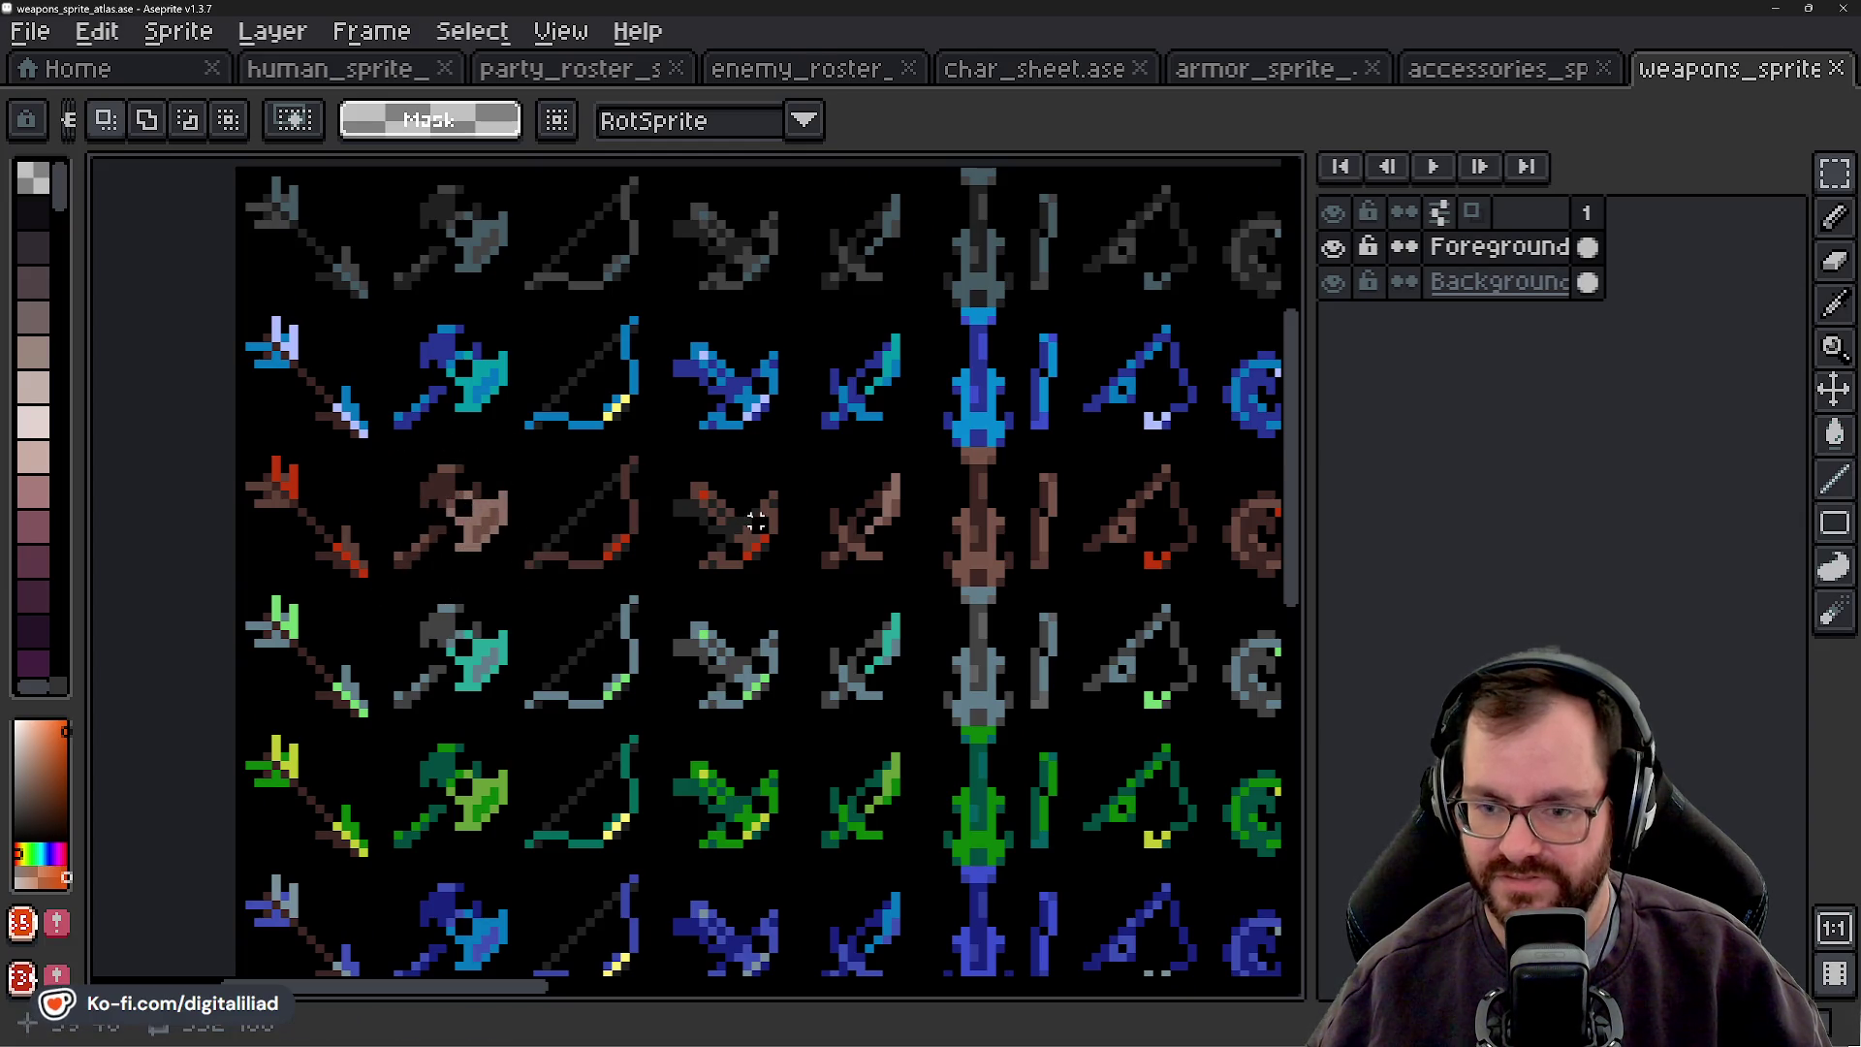
pyautogui.moveTo(1027, 521); pyautogui.dragTo(714, 520)
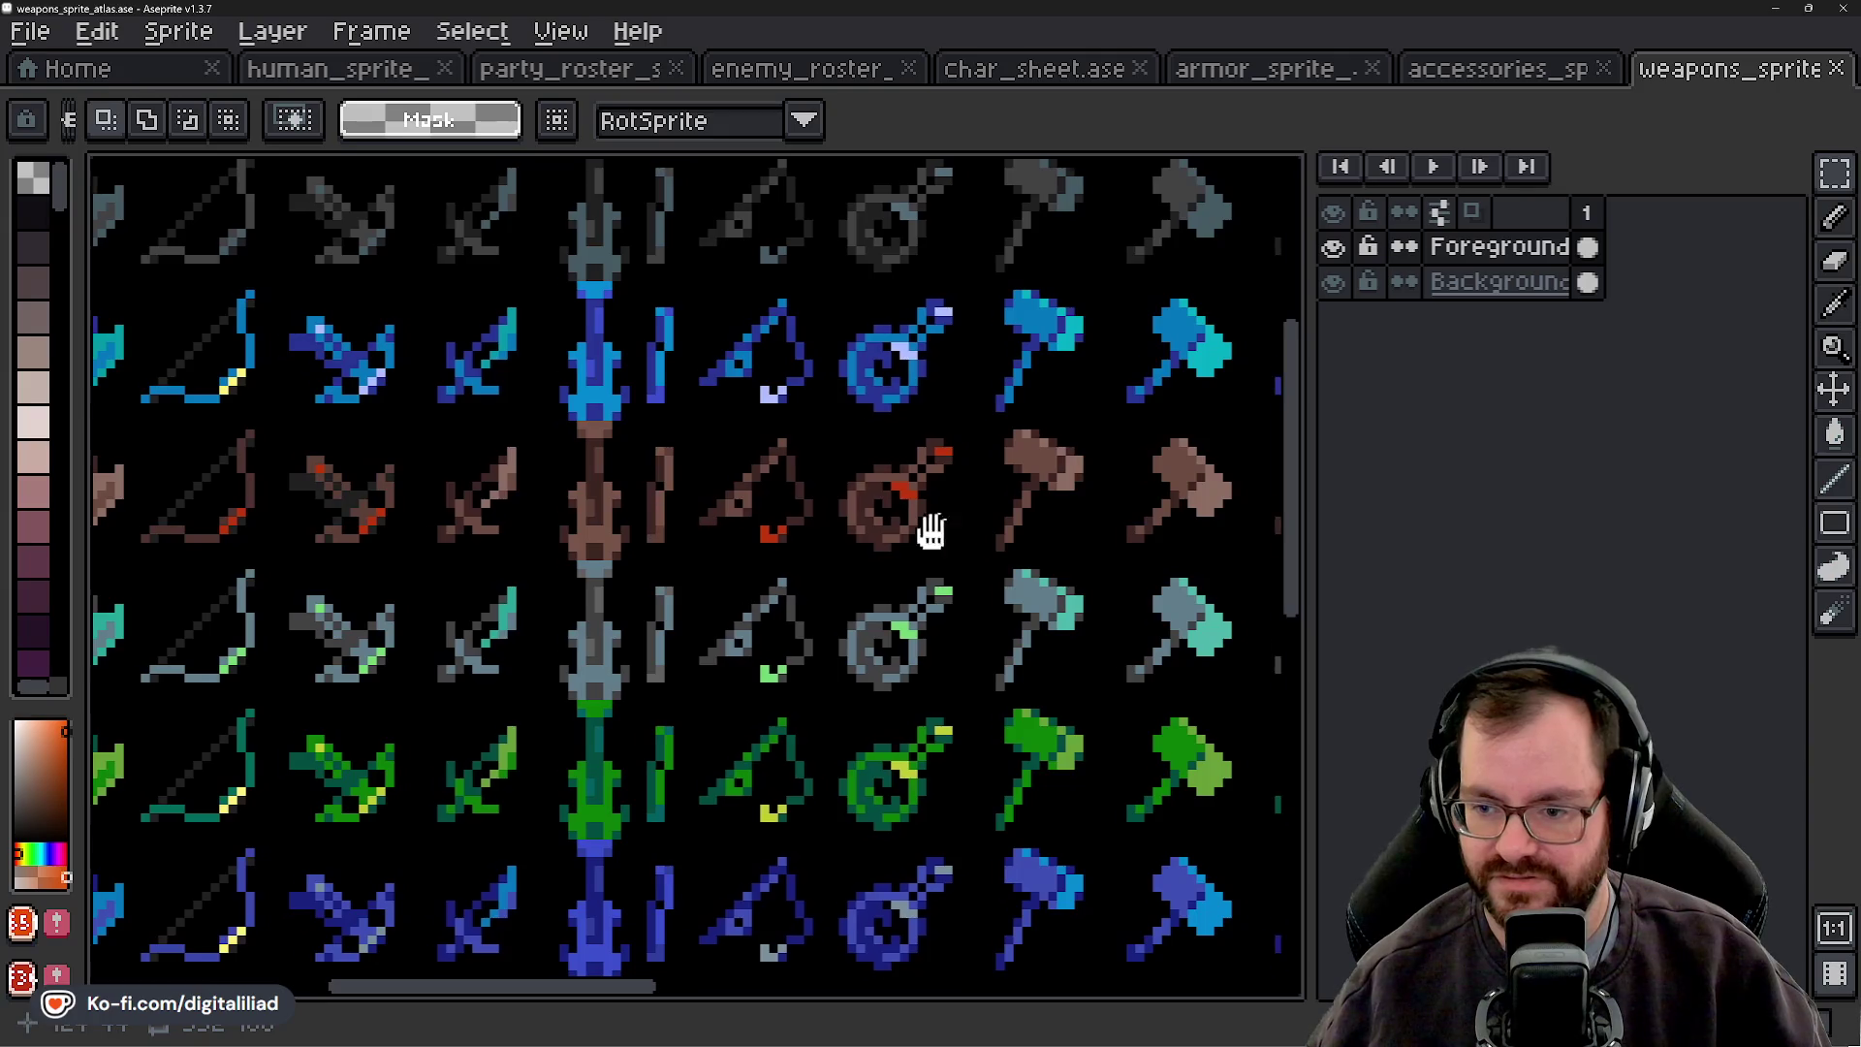
pyautogui.moveTo(934, 527); pyautogui.dragTo(622, 538)
pyautogui.moveTo(814, 527); pyautogui.dragTo(554, 513)
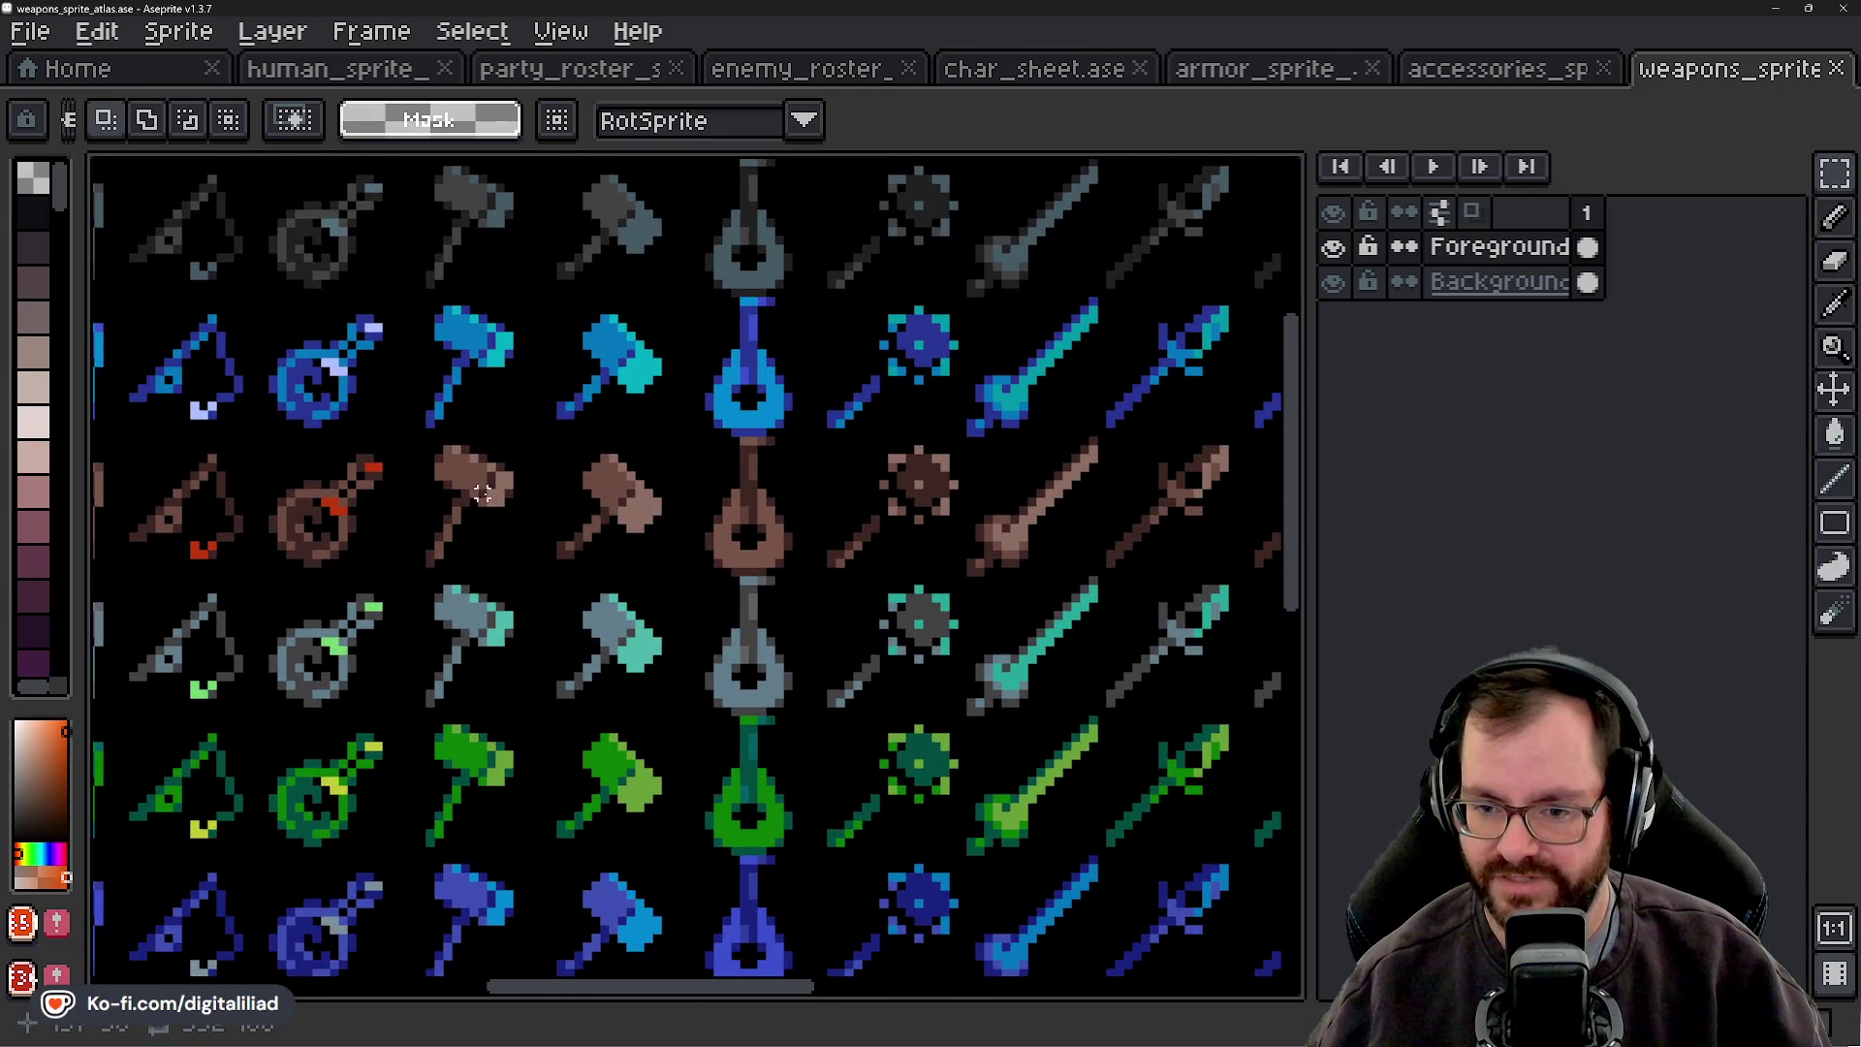
pyautogui.moveTo(909, 562); pyautogui.dragTo(998, 463)
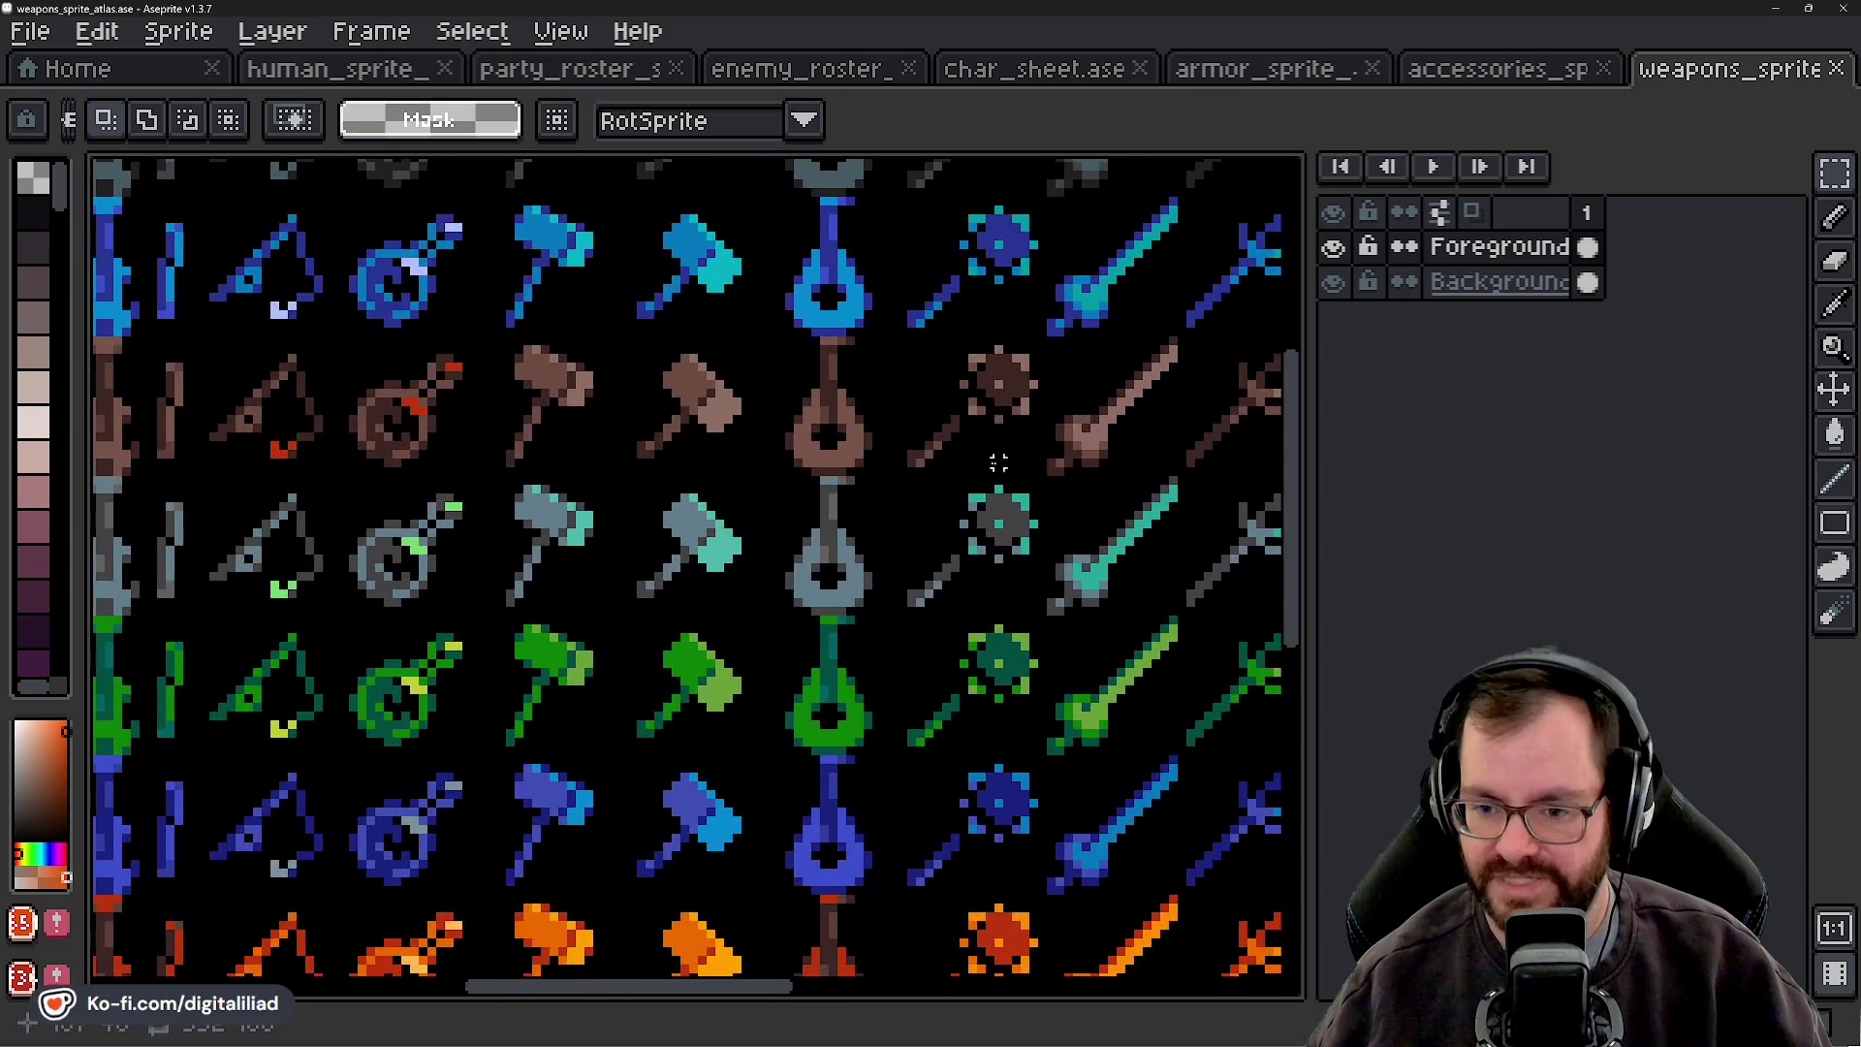
pyautogui.moveTo(916, 533); pyautogui.dragTo(515, 532)
pyautogui.moveTo(843, 519); pyautogui.dragTo(630, 520)
pyautogui.moveTo(970, 502); pyautogui.dragTo(610, 520)
pyautogui.moveTo(969, 541); pyautogui.dragTo(815, 540)
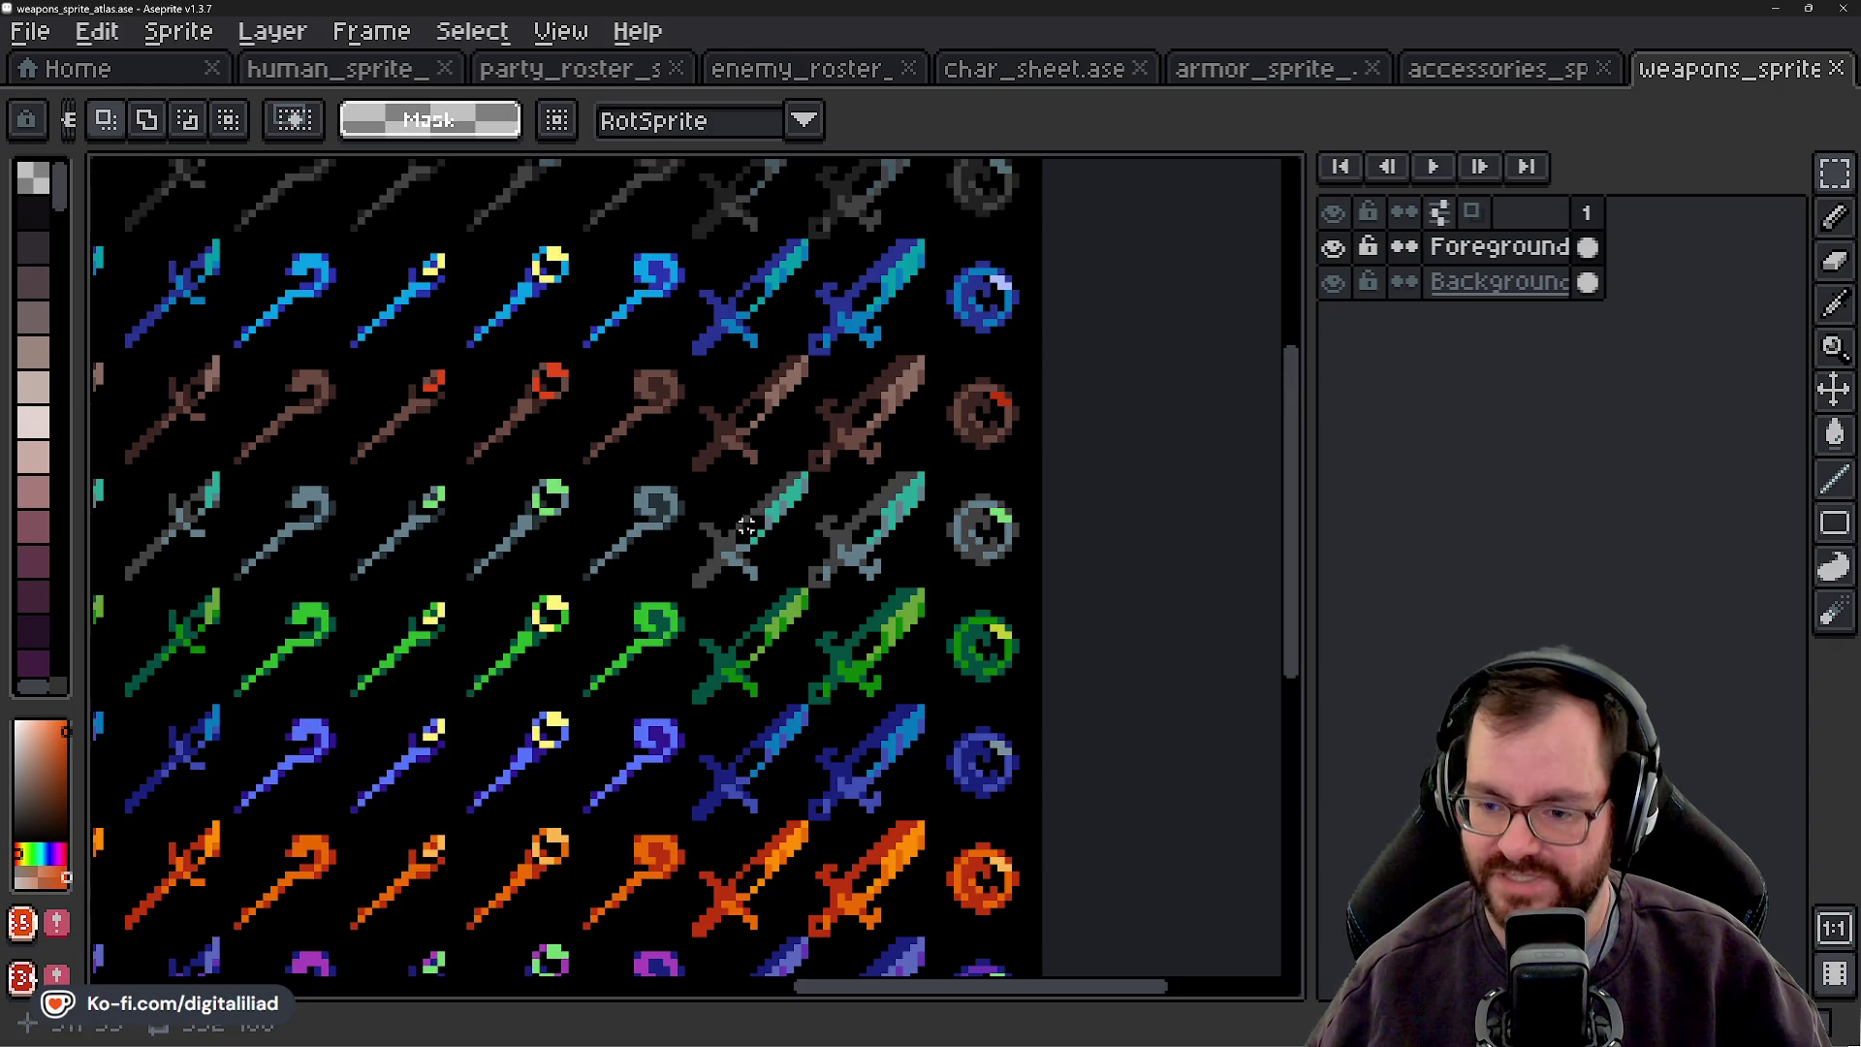
# - Pan to the orange, purple, red and yellow rows and pick the mace and purple guitar tiles
pyautogui.moveTo(796, 604); pyautogui.dragTo(886, 381)
pyautogui.moveTo(792, 640); pyautogui.dragTo(792, 523)
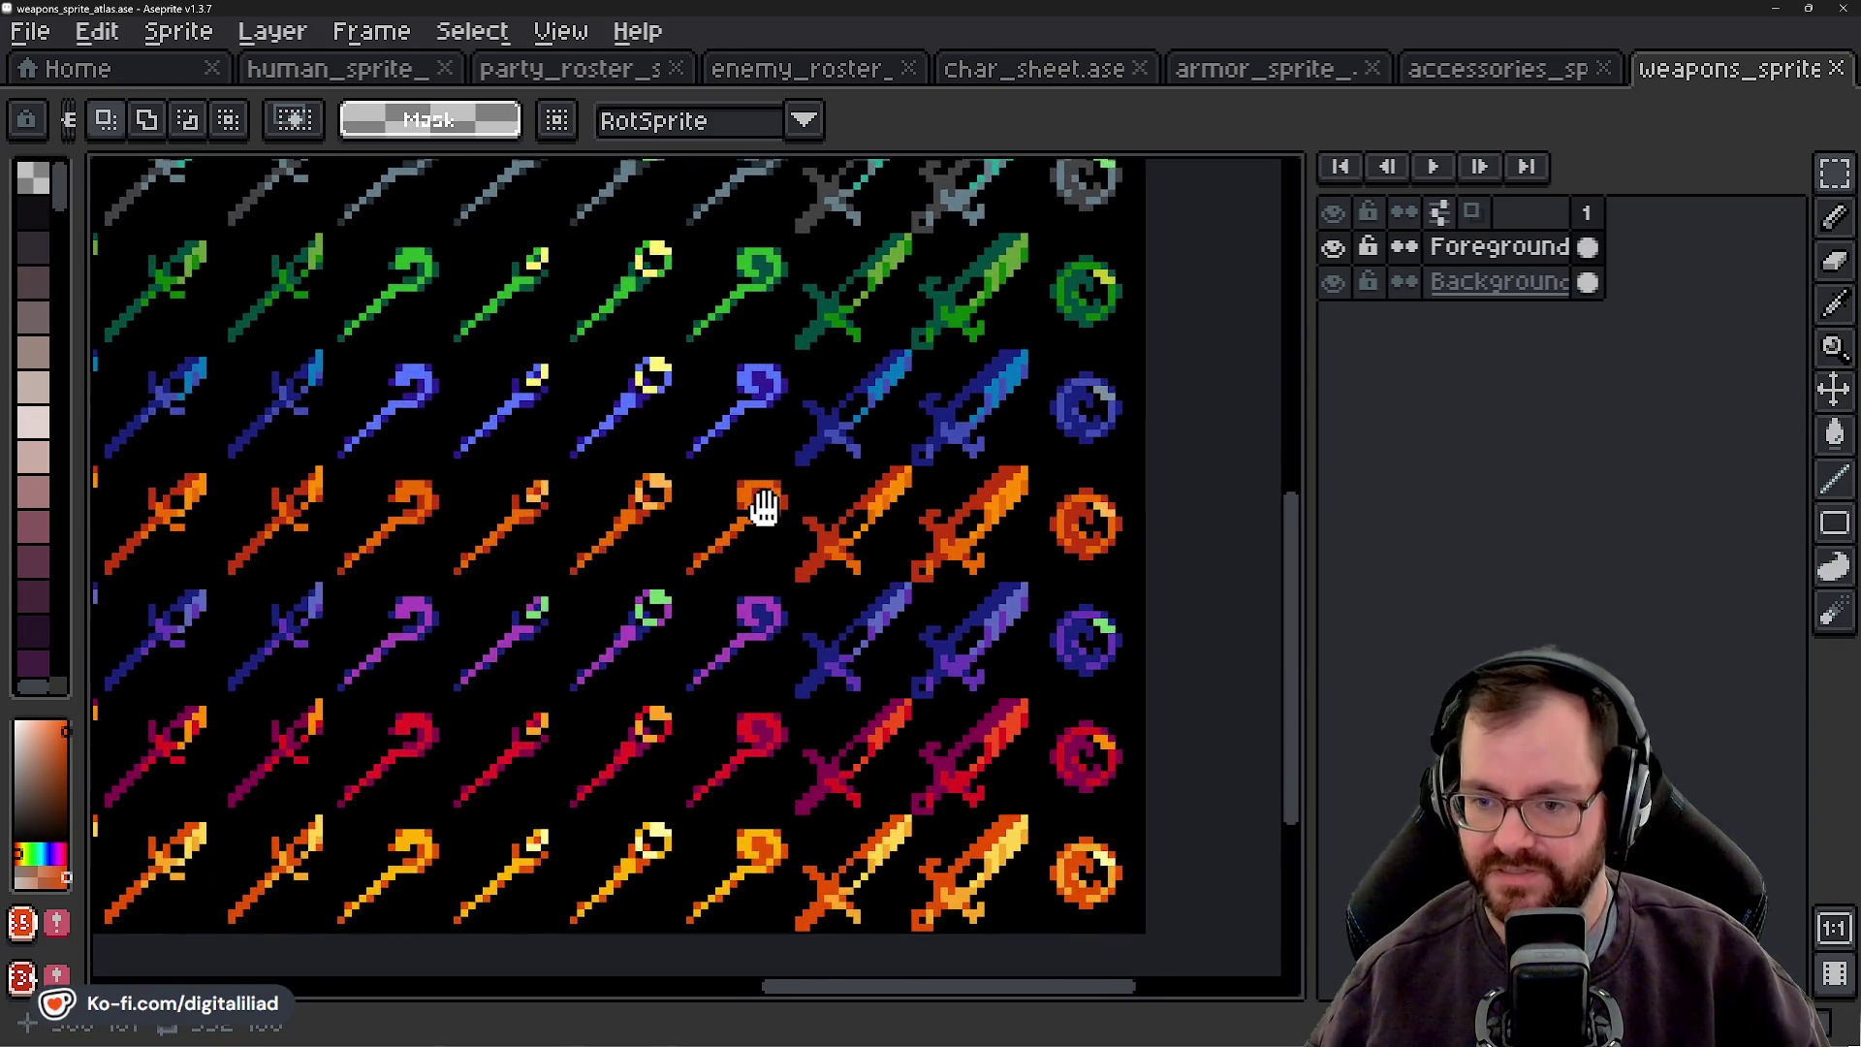
pyautogui.scroll(5, 552, 601)
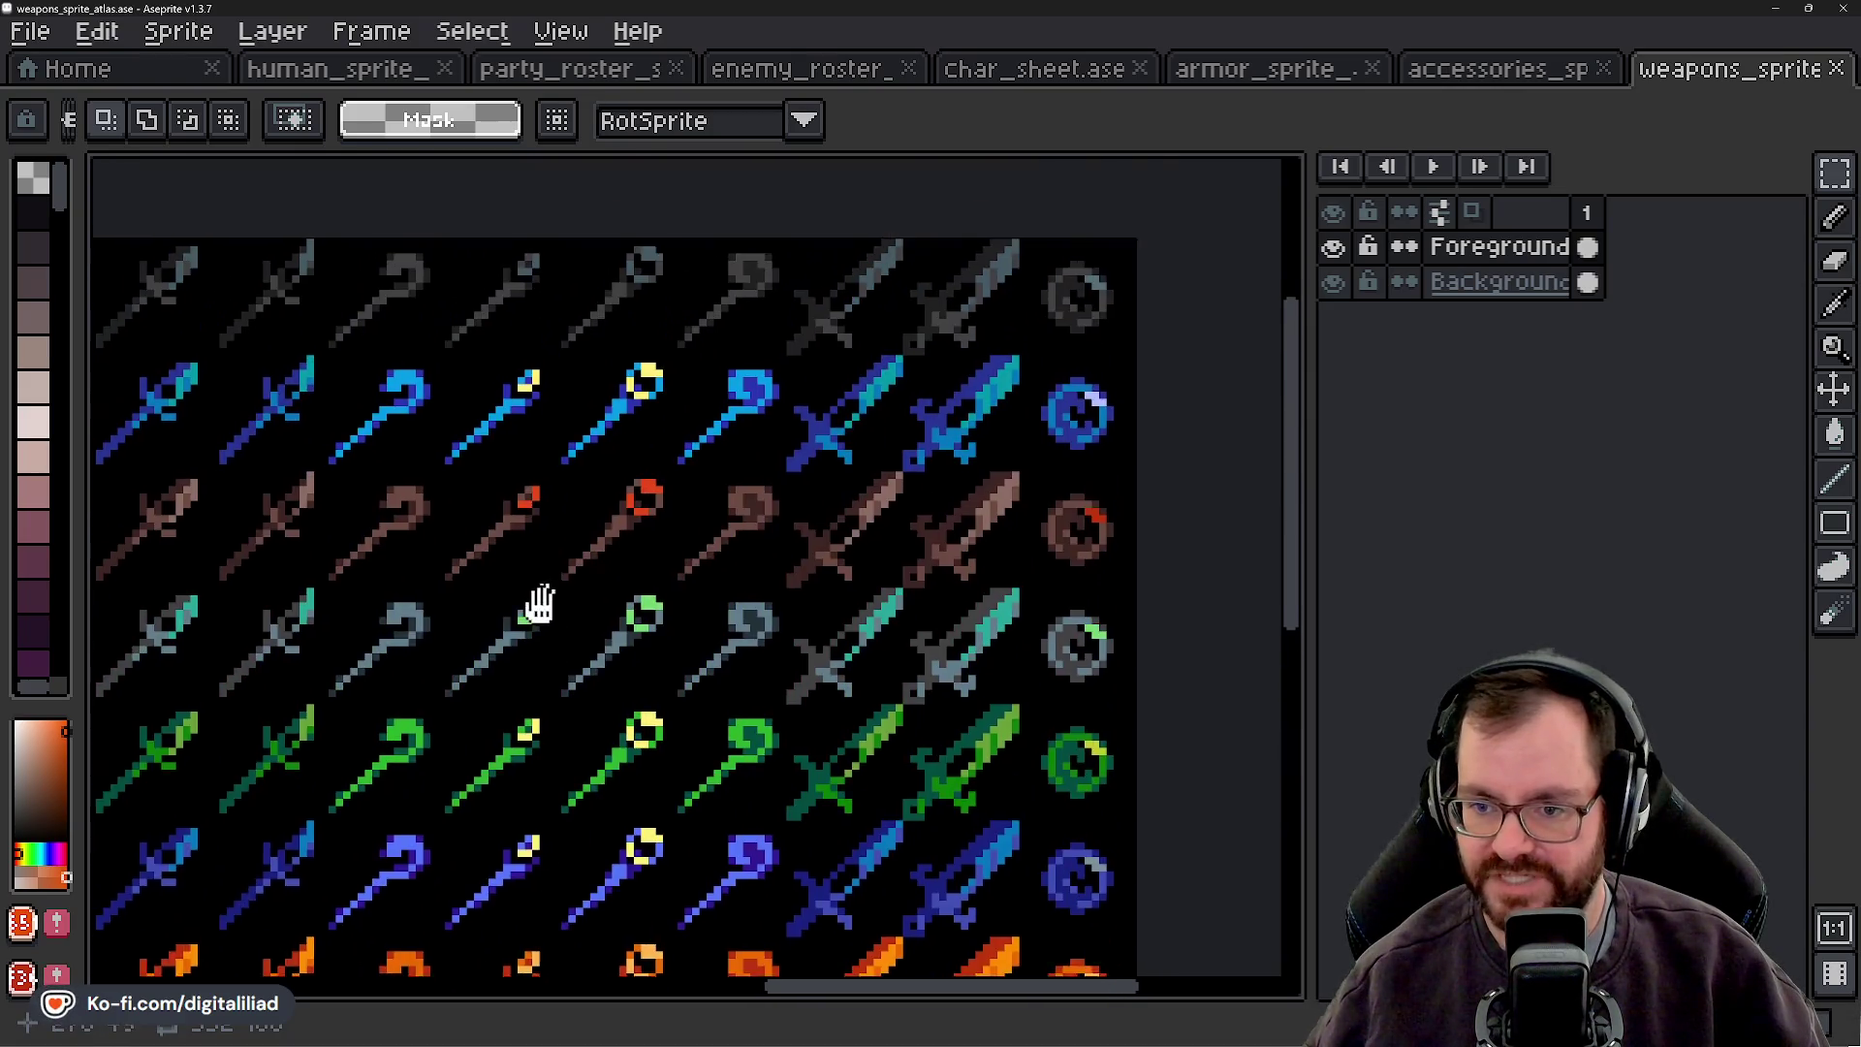
pyautogui.scroll(-5, 702, 690)
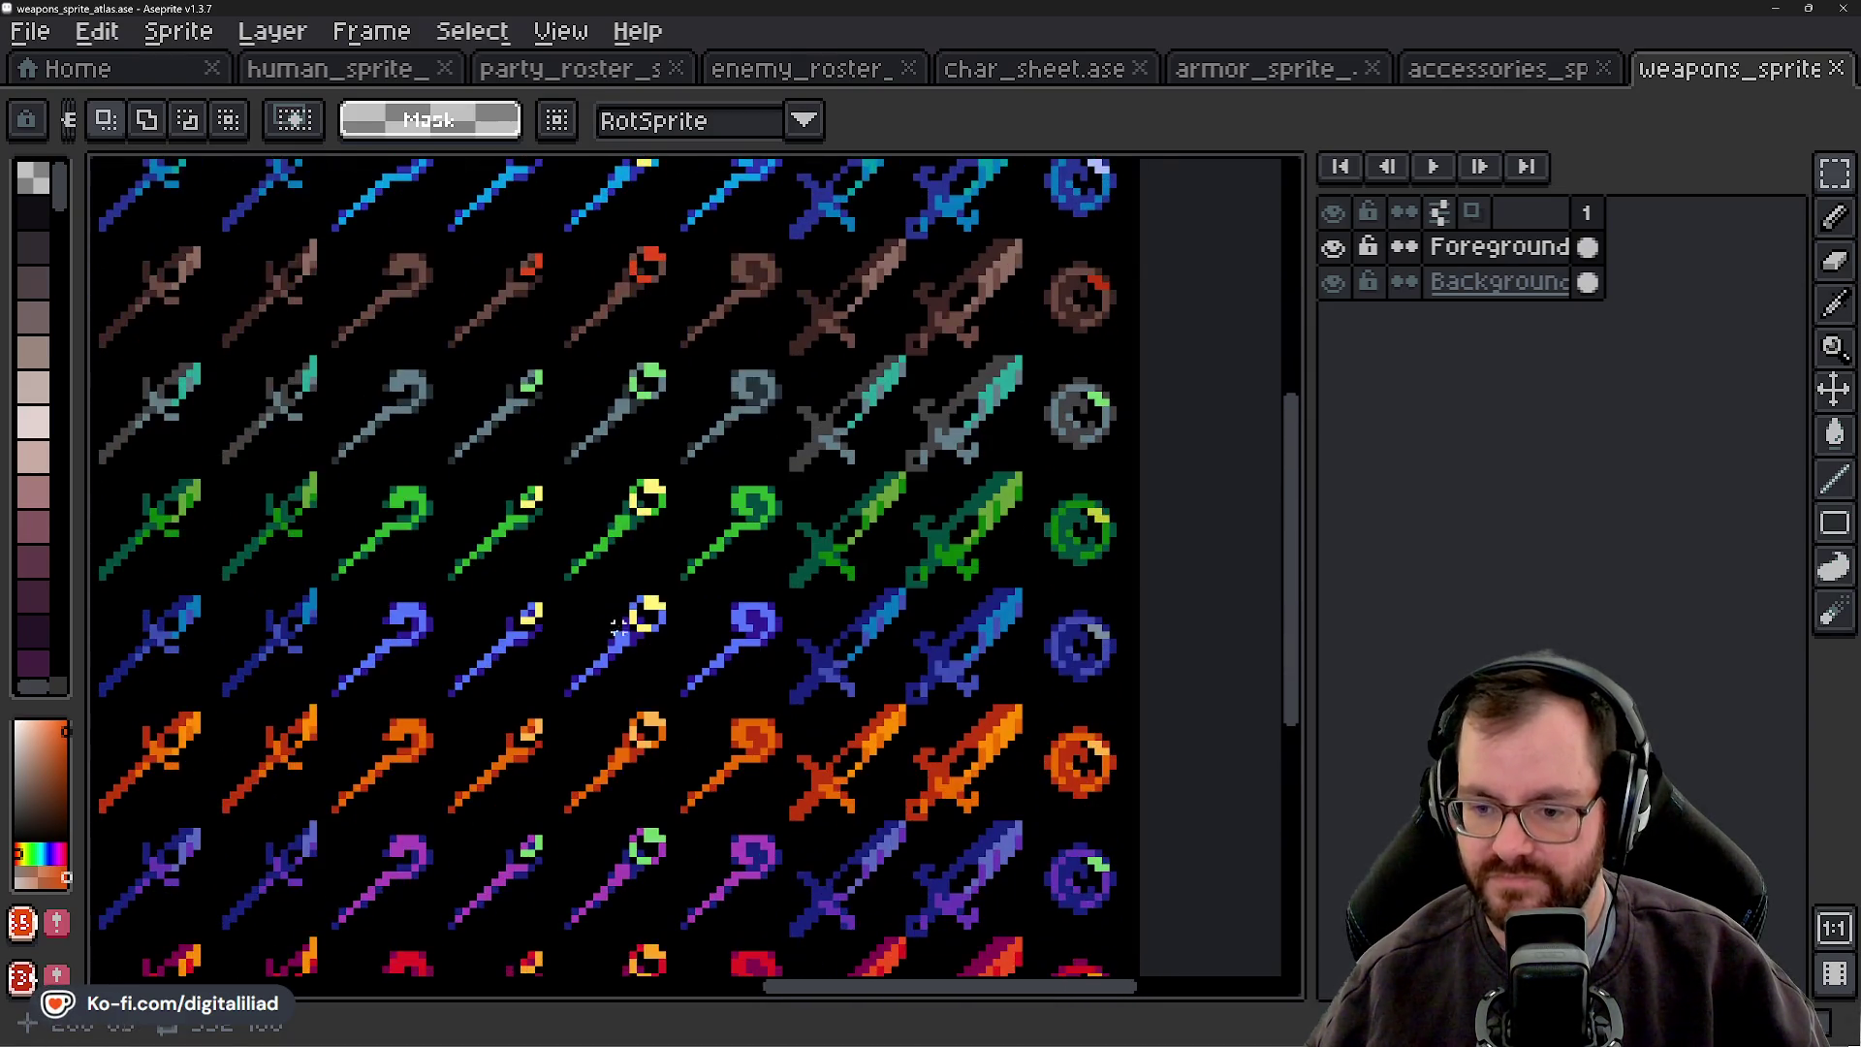
pyautogui.hscroll(-10, 635, 426)
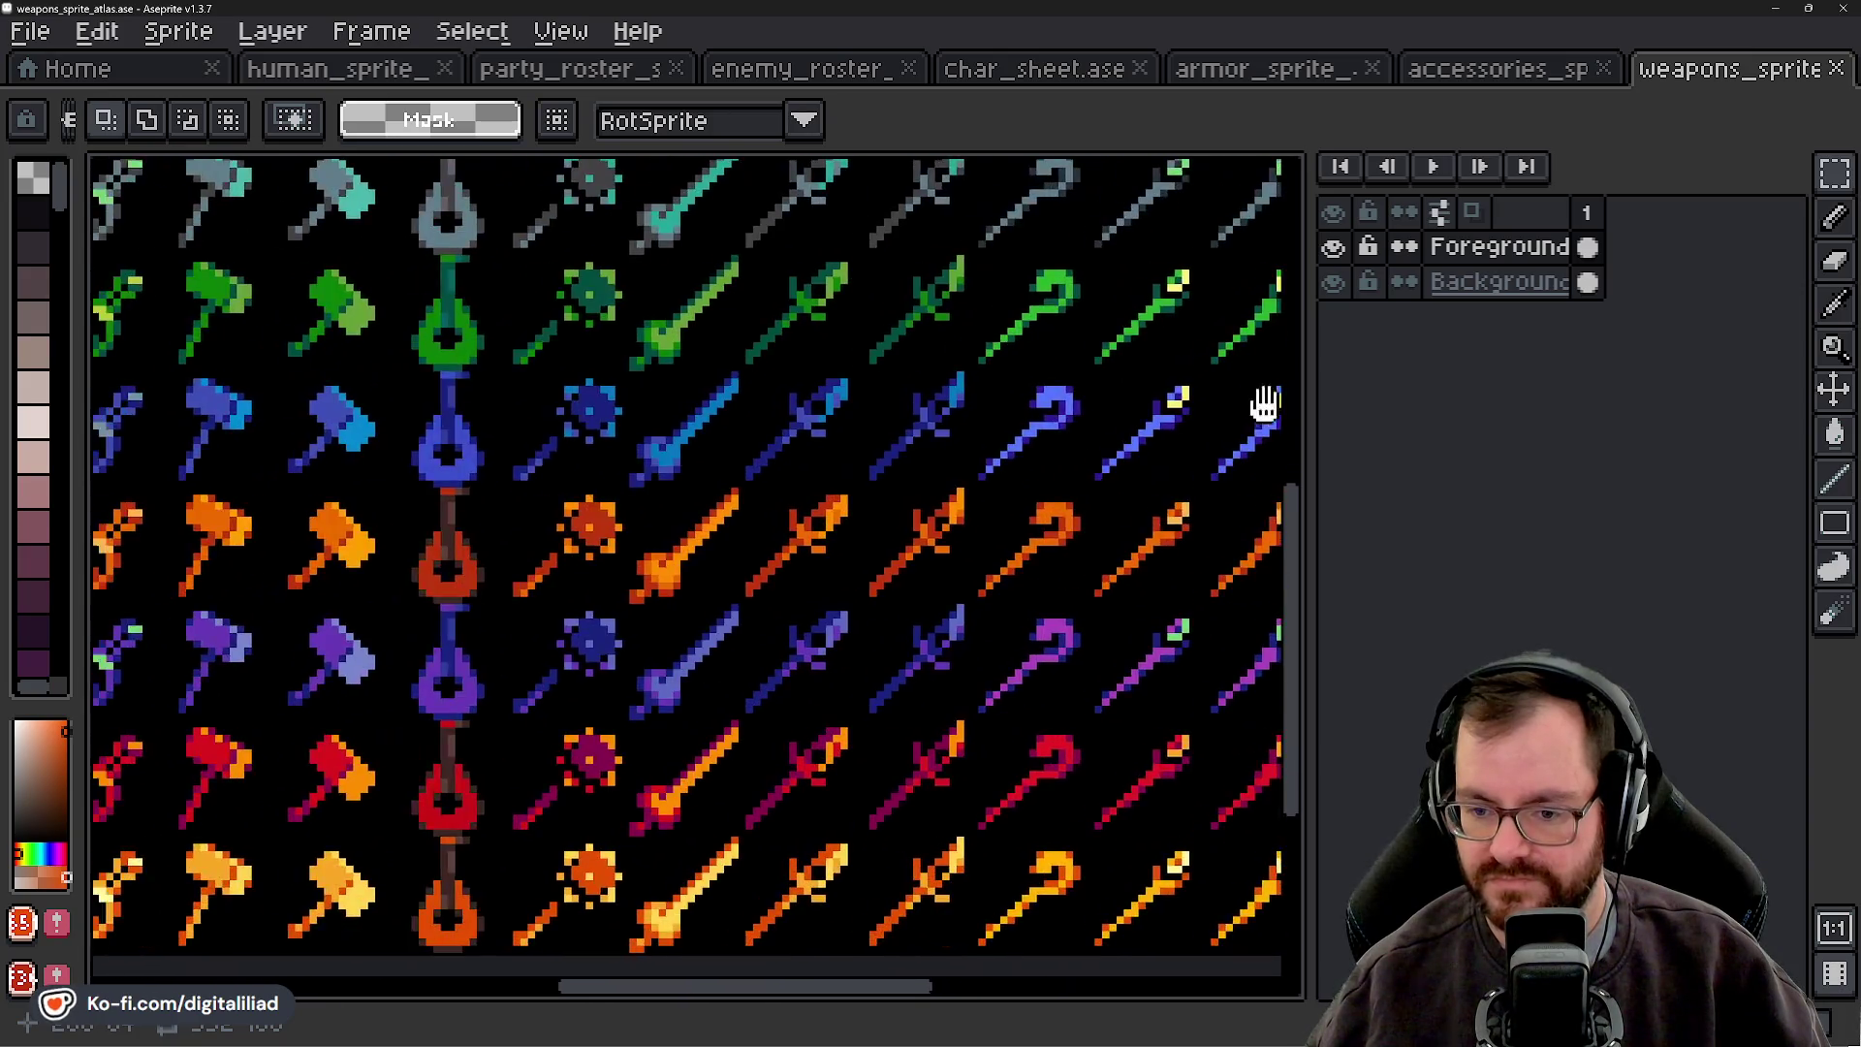
pyautogui.click(830, 643)
pyautogui.click(615, 677)
pyautogui.scroll(3, 814, 669)
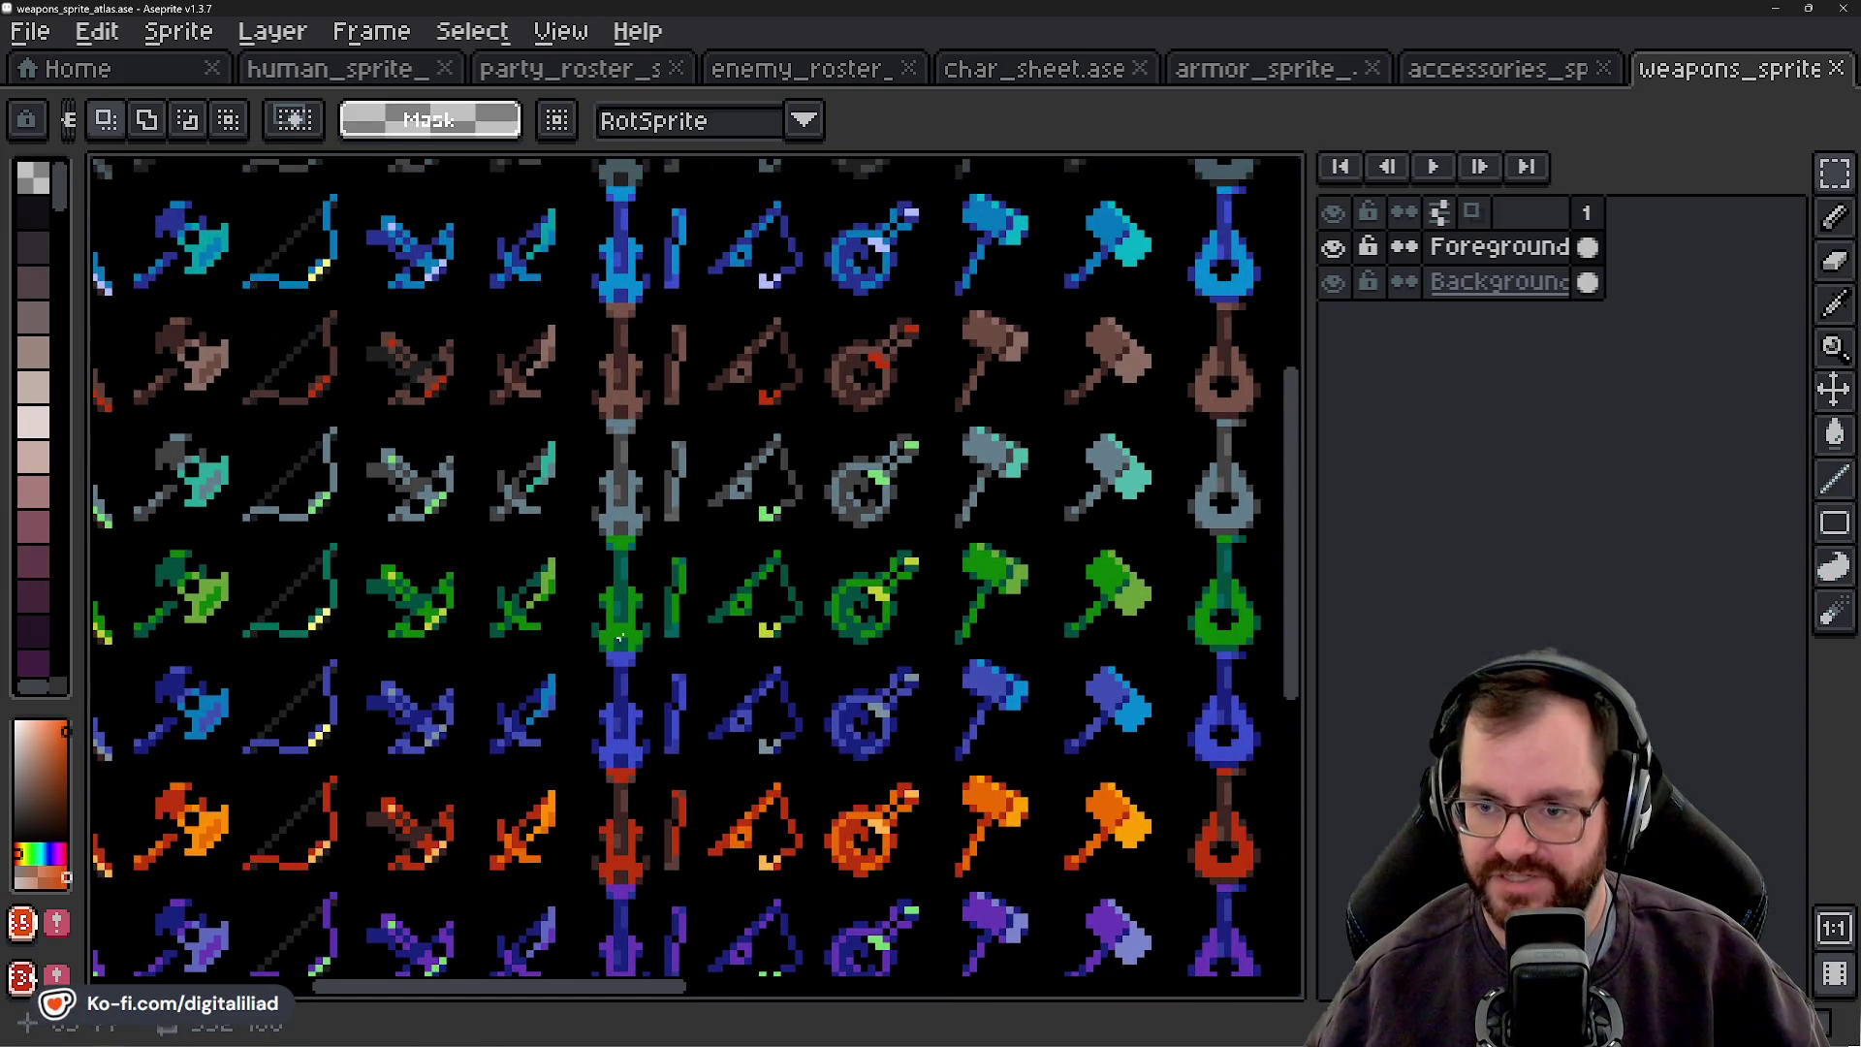
pyautogui.scroll(1, 618, 647)
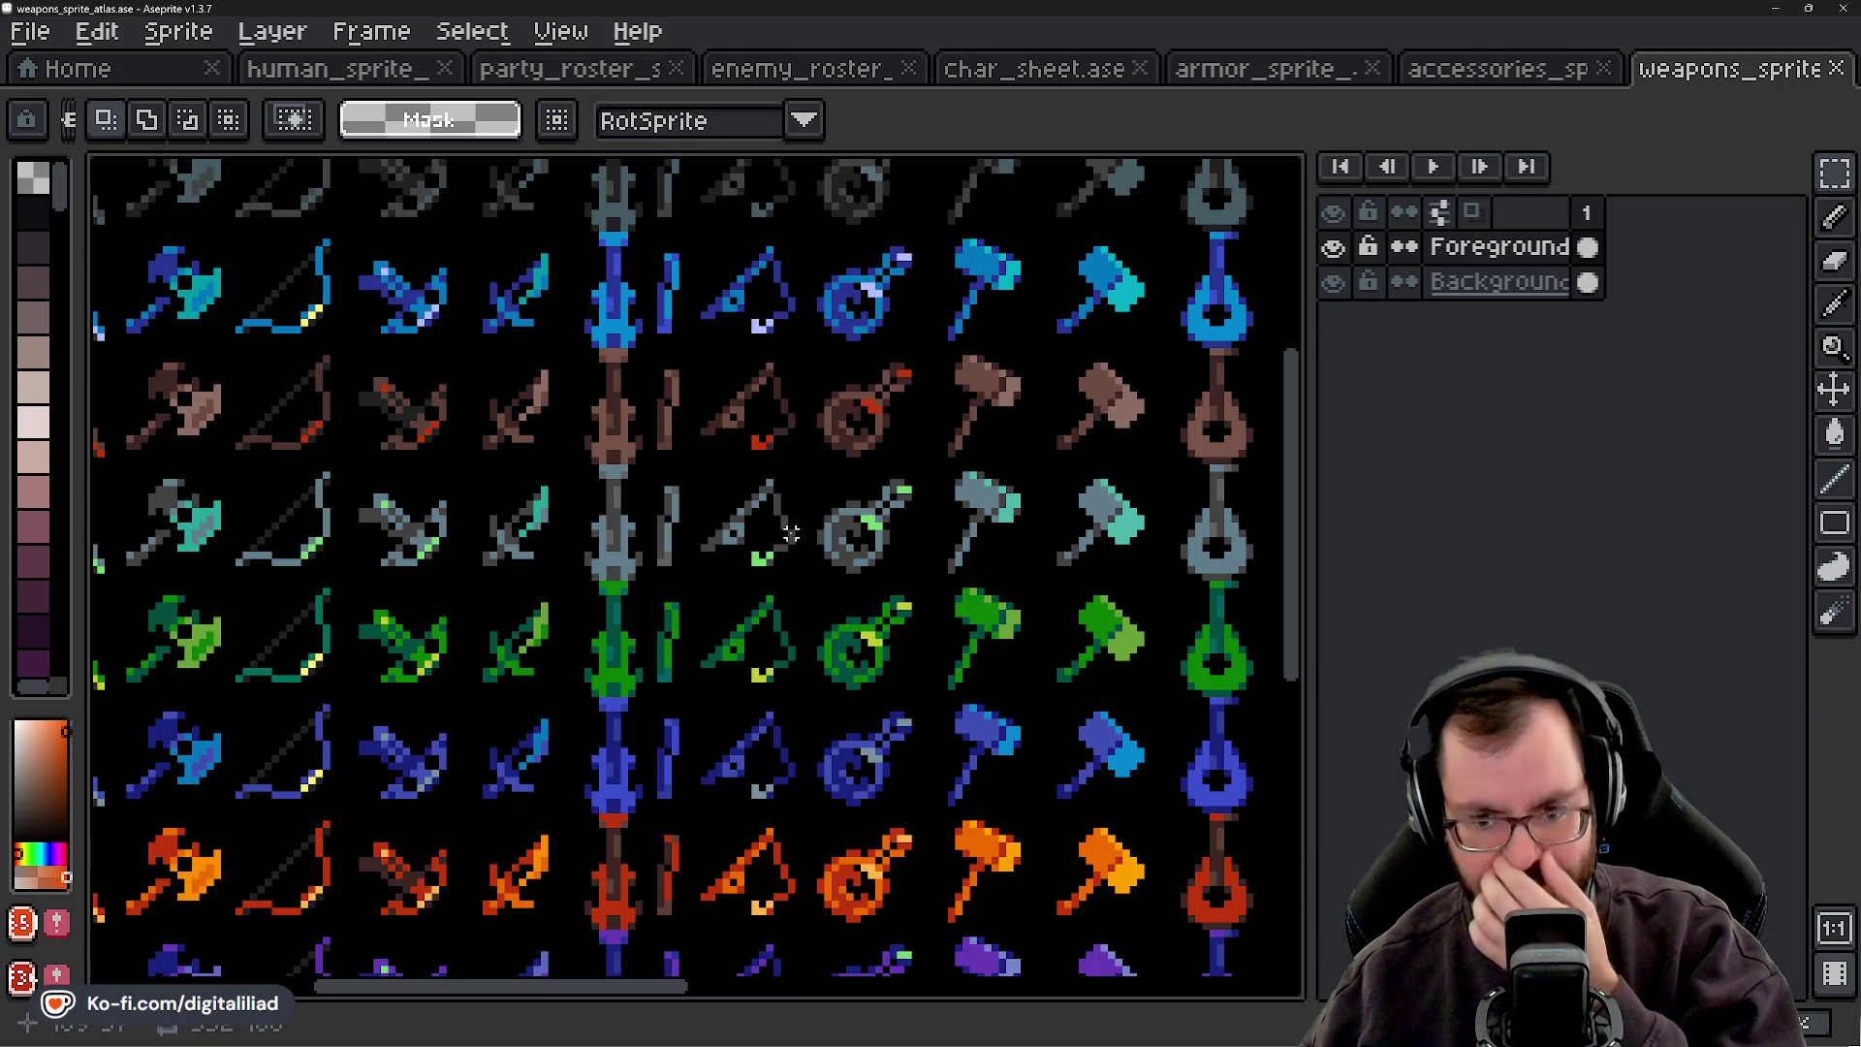
# - Zoom in on the grey spear-carrying knight in the human atlas, then return to the weapons atlas
pyautogui.click(324, 69)
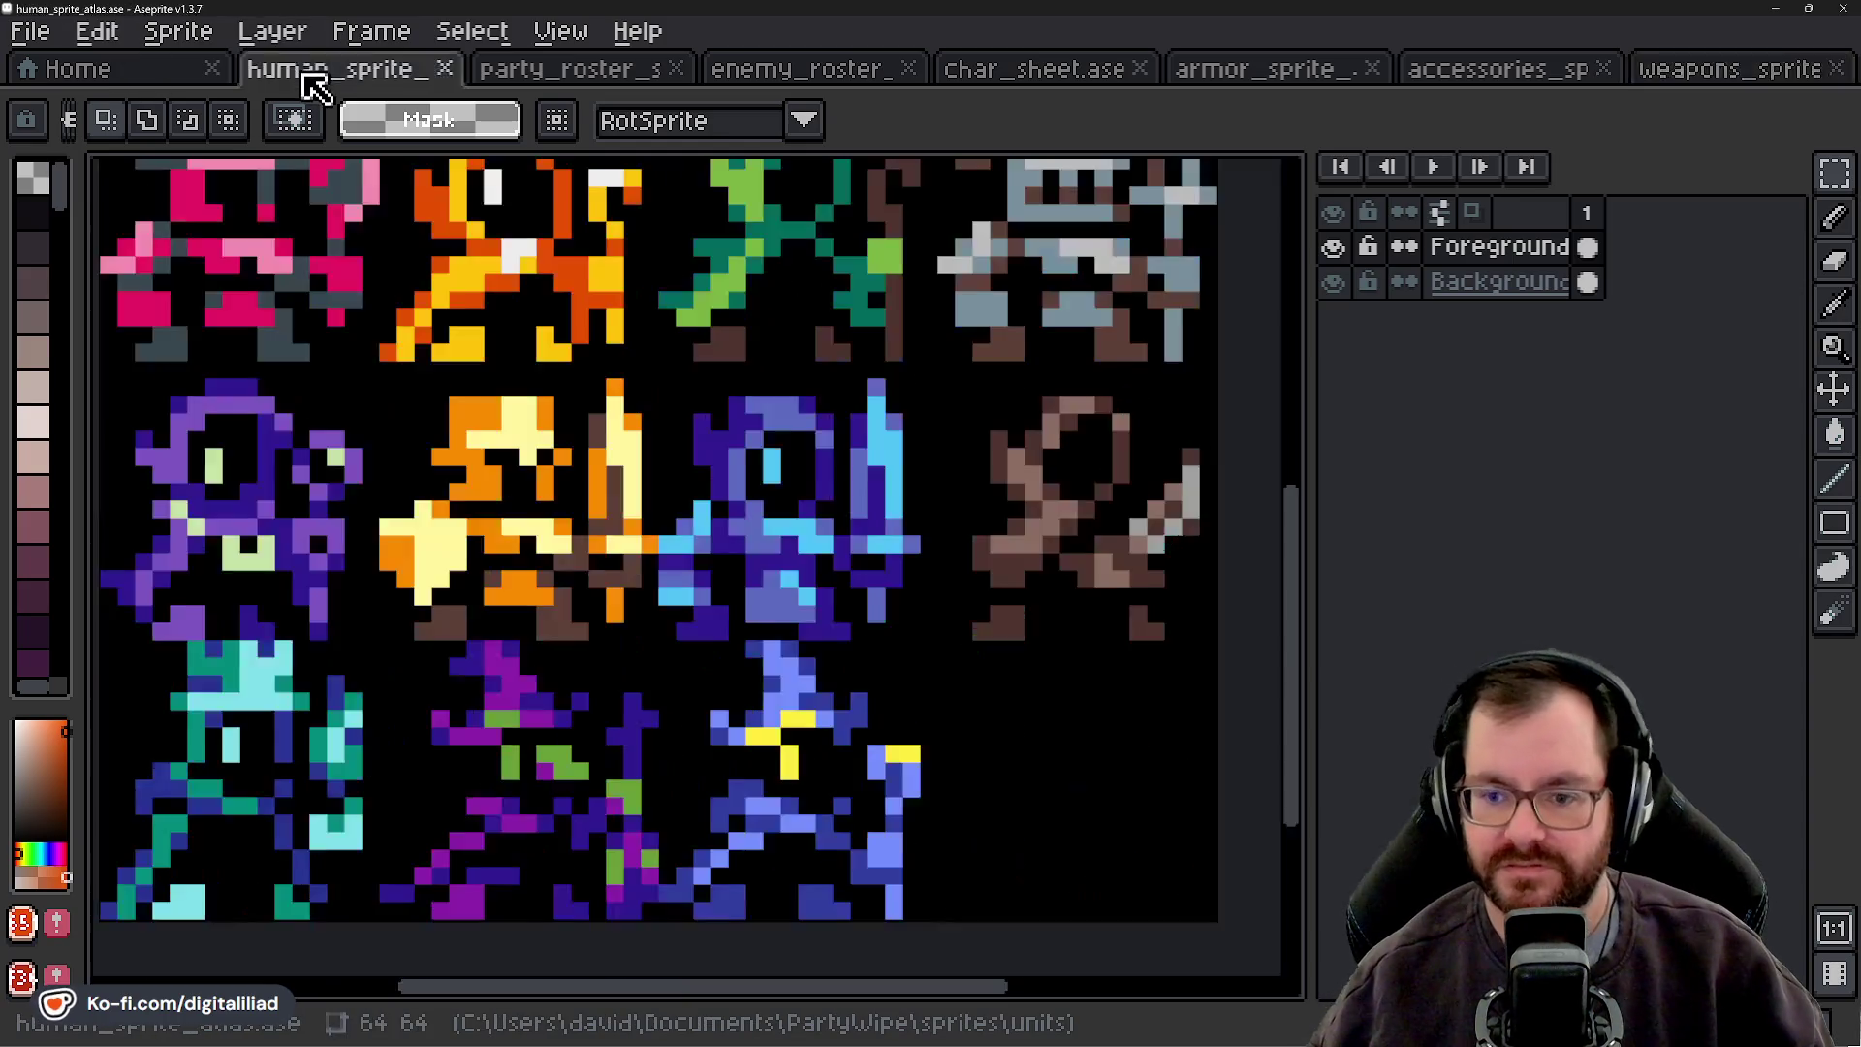
pyautogui.moveTo(249, 731); pyautogui.dragTo(640, 630)
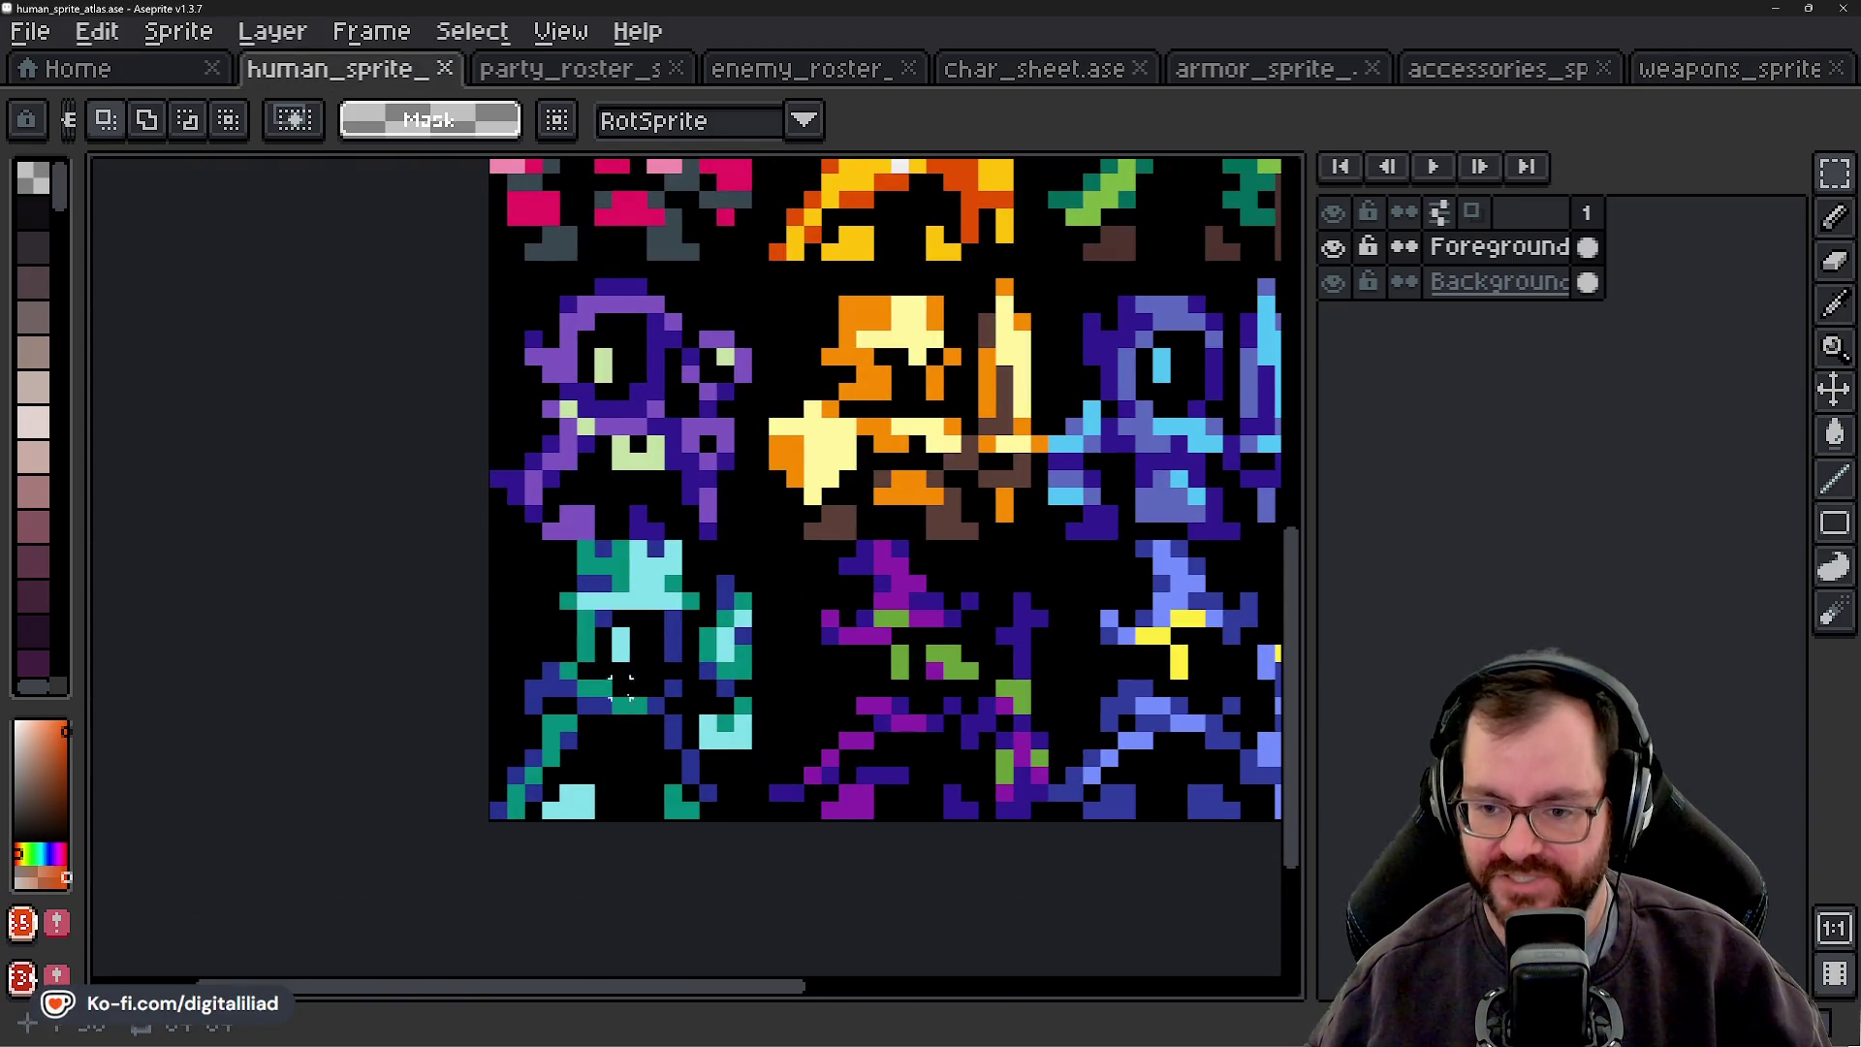
pyautogui.scroll(2, 622, 687)
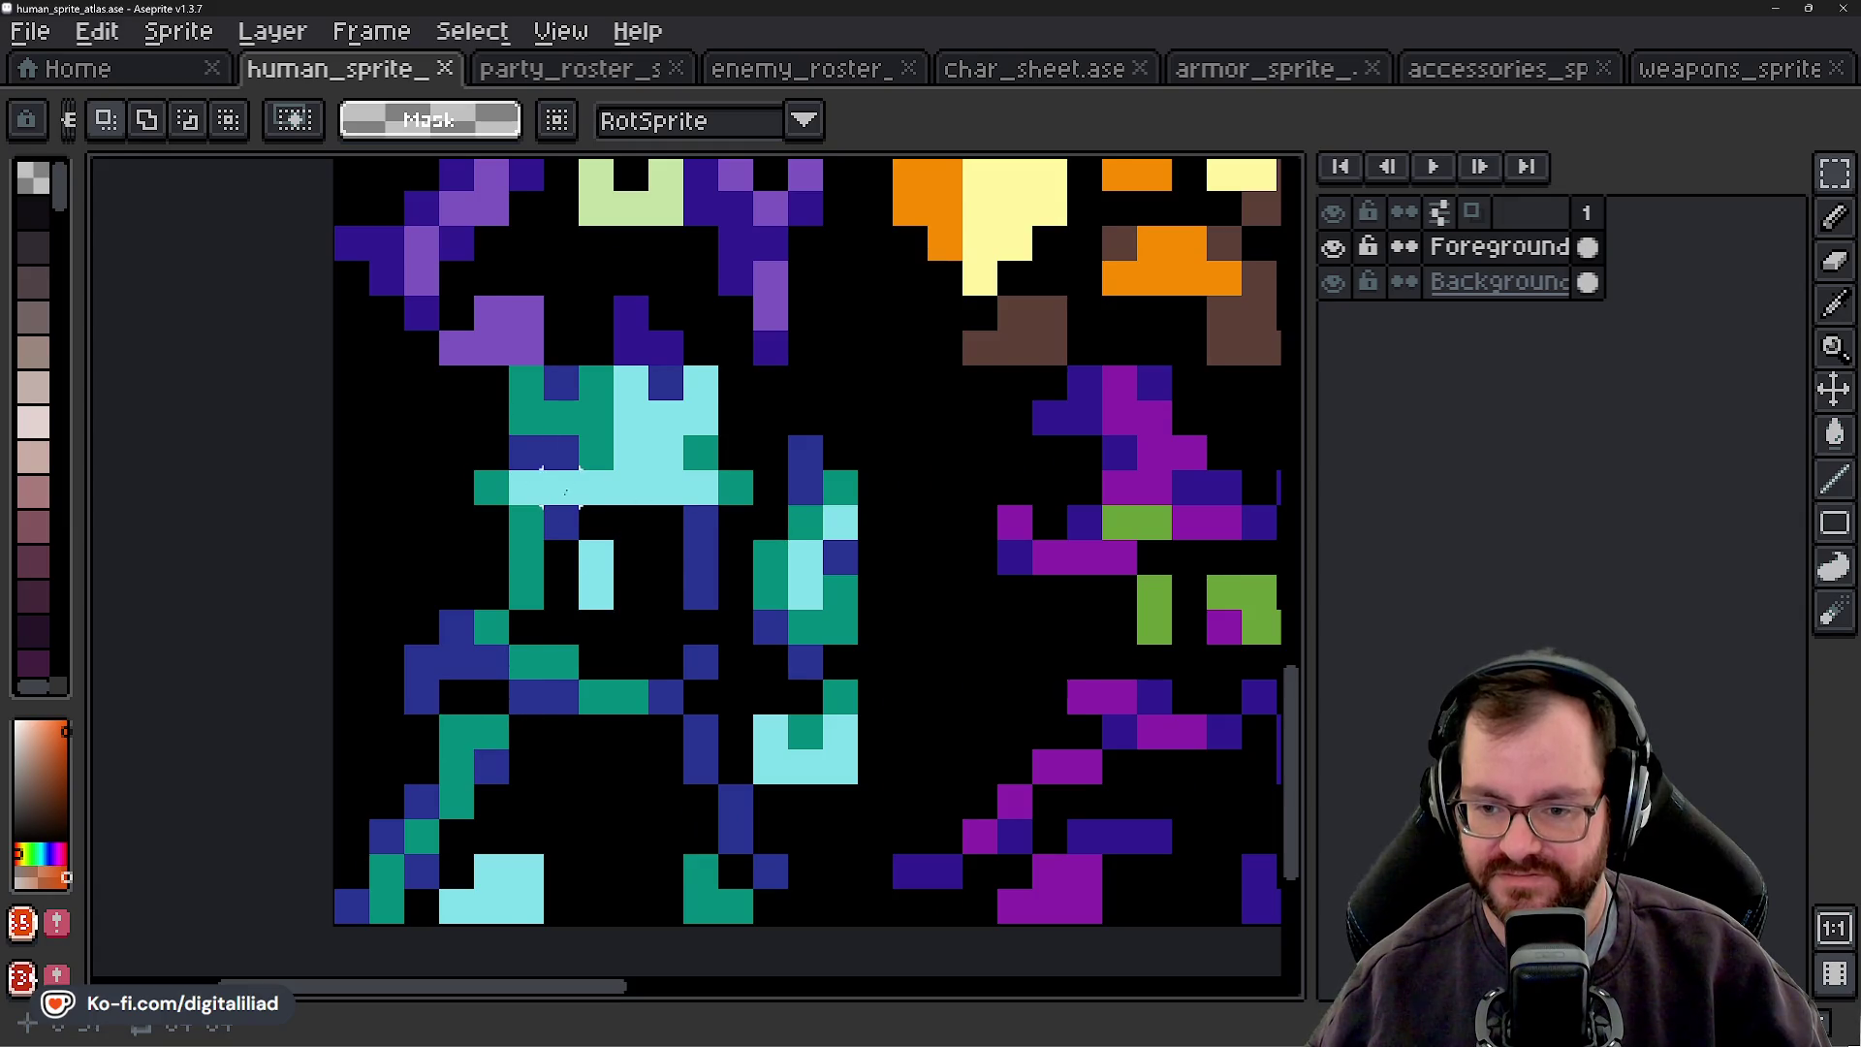
pyautogui.scroll(-1, 572, 484)
pyautogui.scroll(-1, 564, 499)
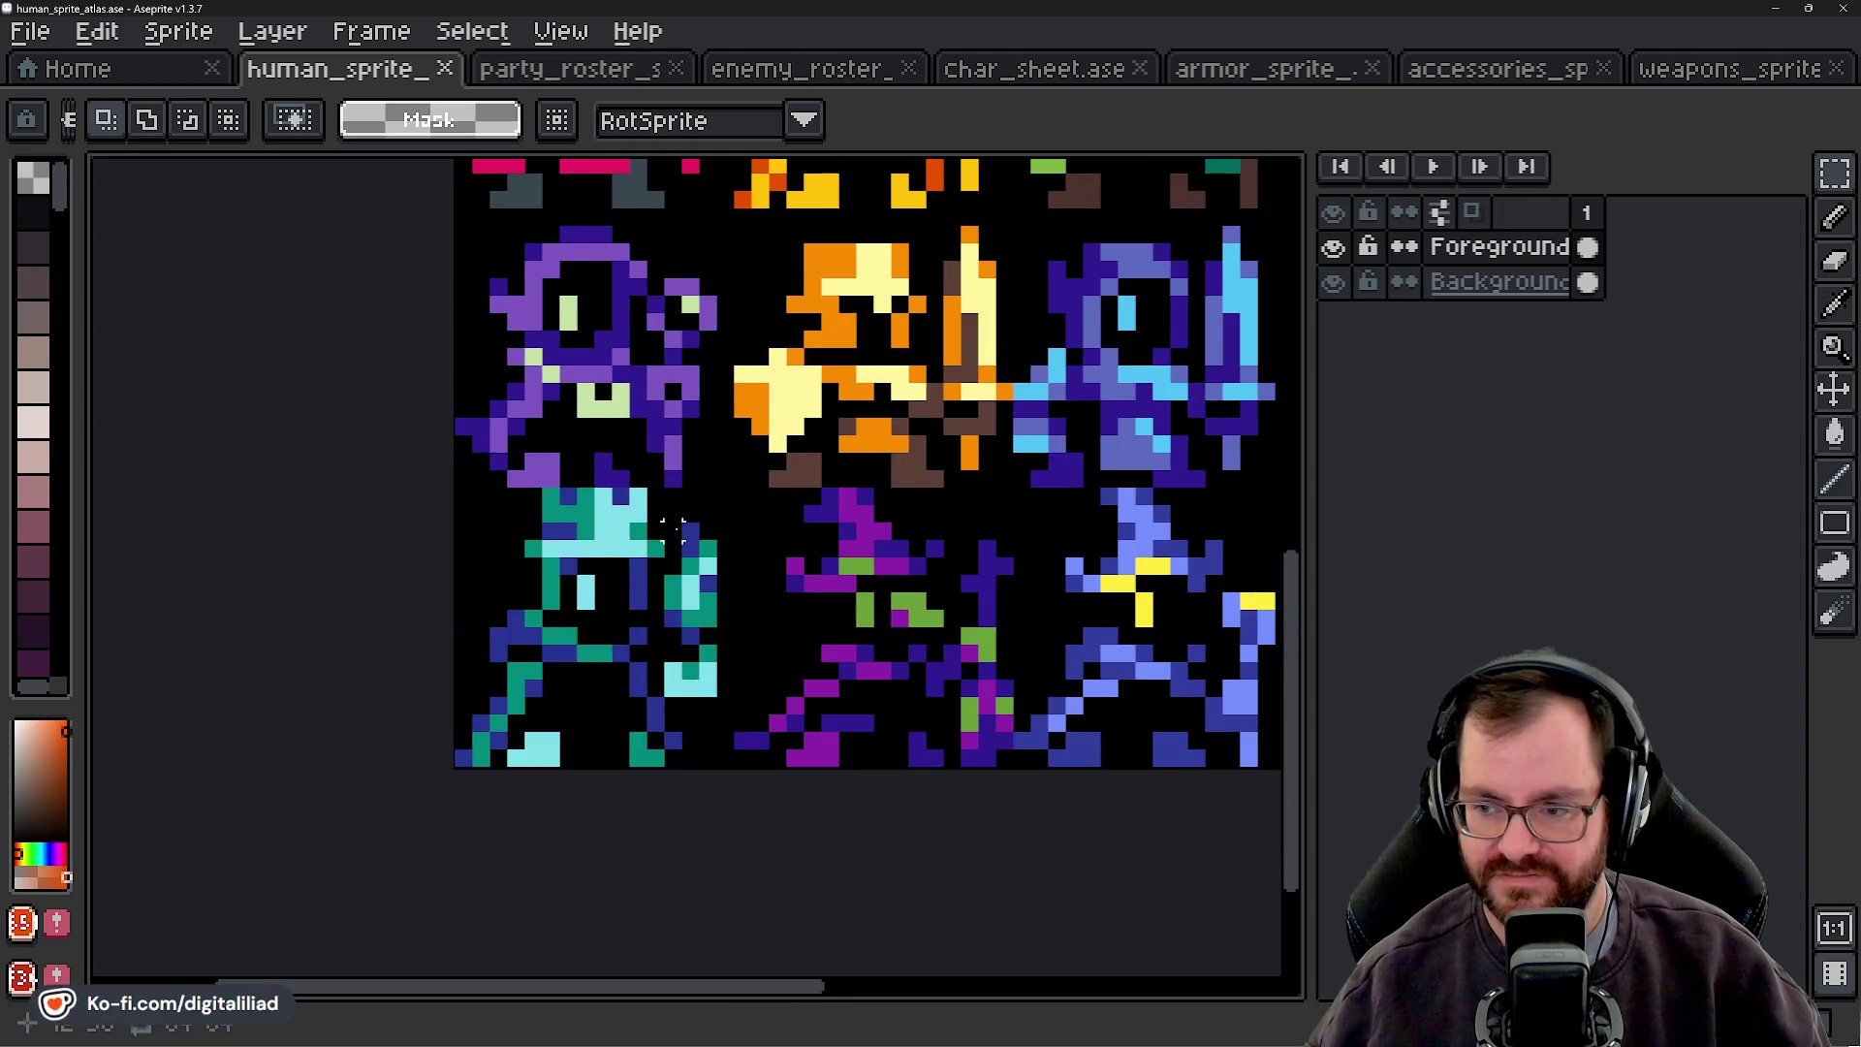
pyautogui.moveTo(494, 702); pyautogui.dragTo(451, 741)
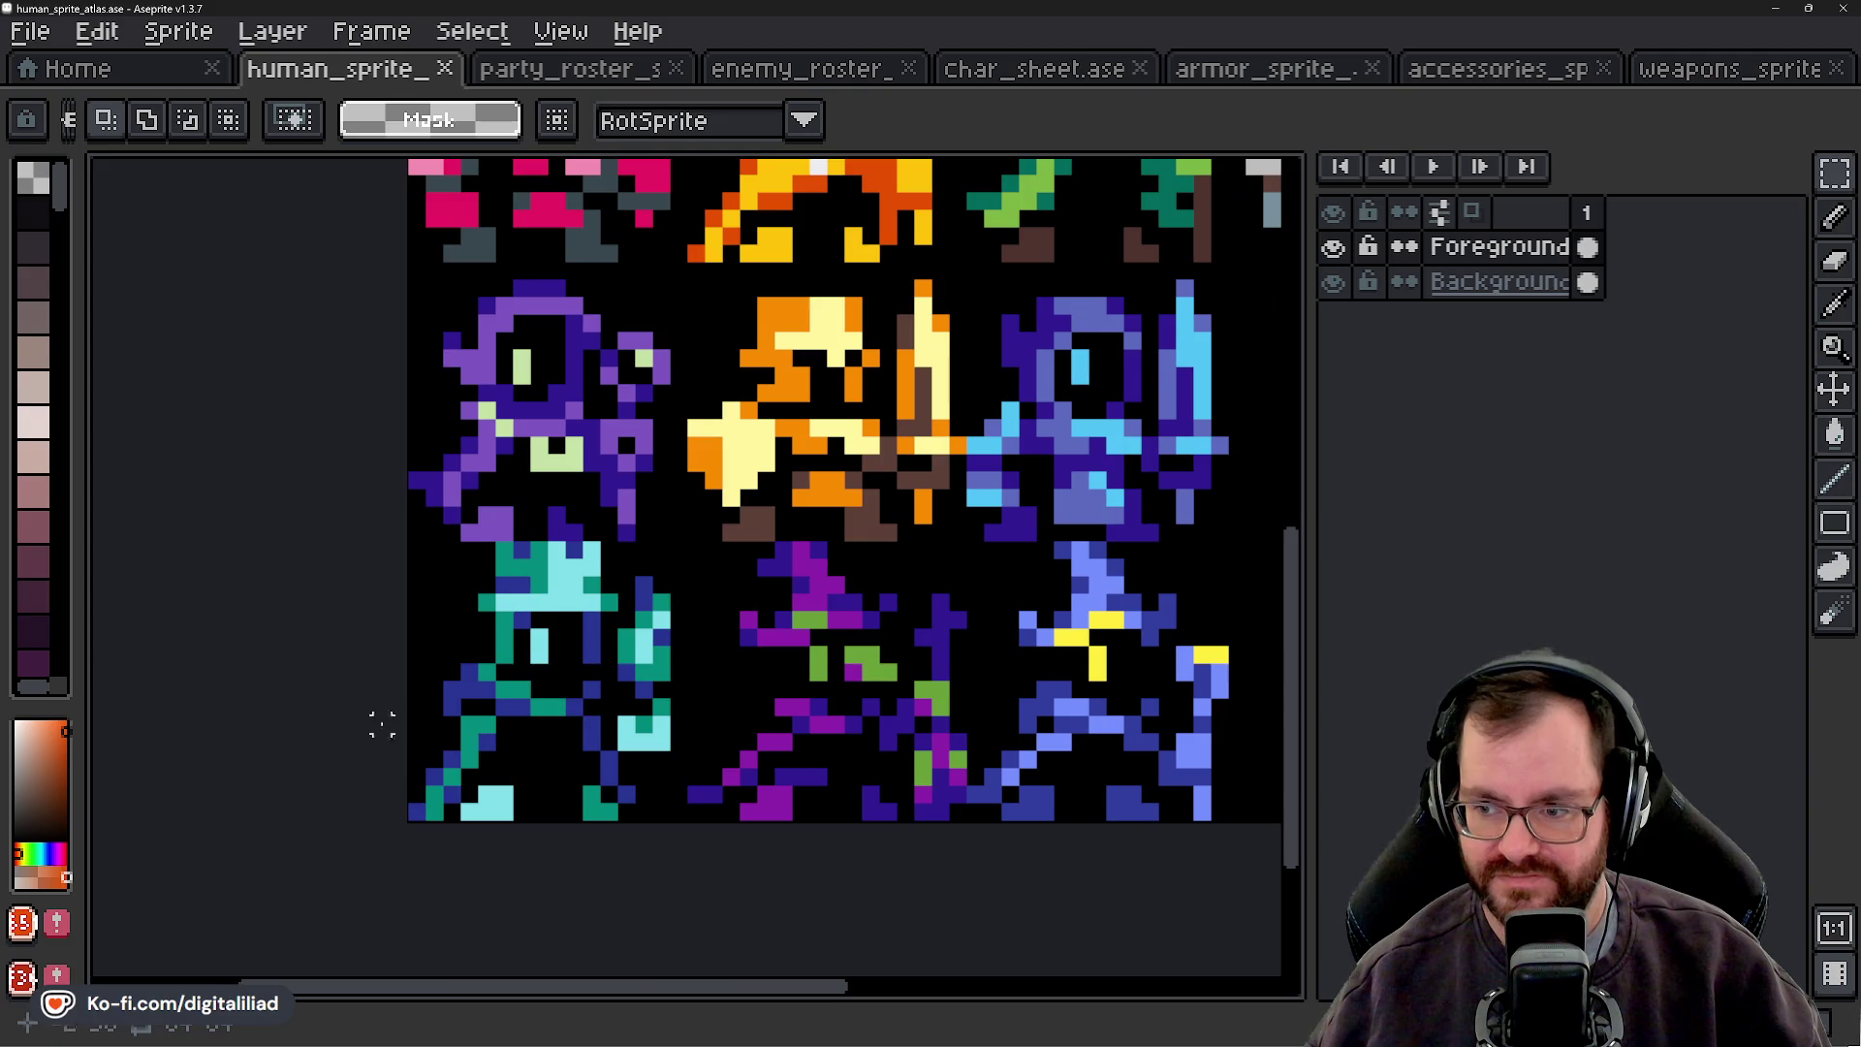
pyautogui.moveTo(748, 585); pyautogui.dragTo(463, 675)
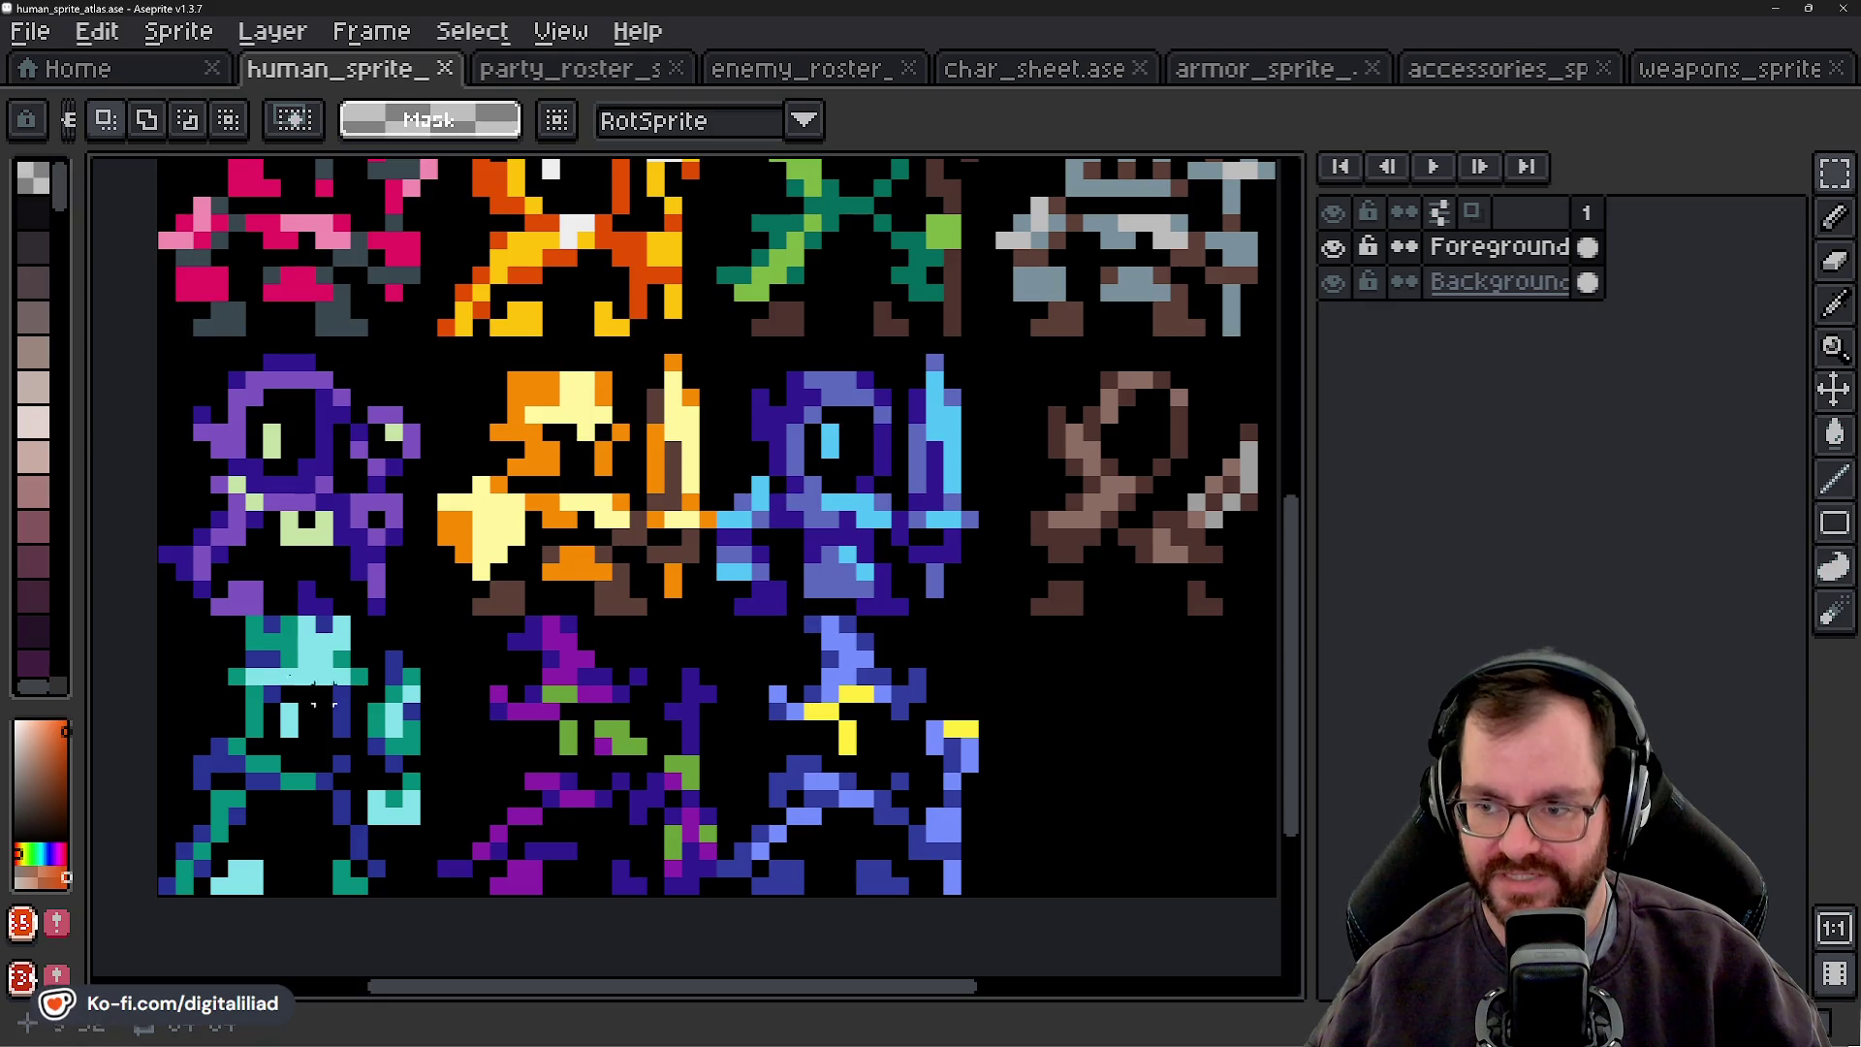
pyautogui.moveTo(934, 393)
pyautogui.mouseDown()
pyautogui.moveTo(602, 581)
pyautogui.moveTo(892, 527)
pyautogui.moveTo(922, 469)
pyautogui.moveTo(632, 488)
pyautogui.mouseUp()
pyautogui.scroll(2, 753, 330)
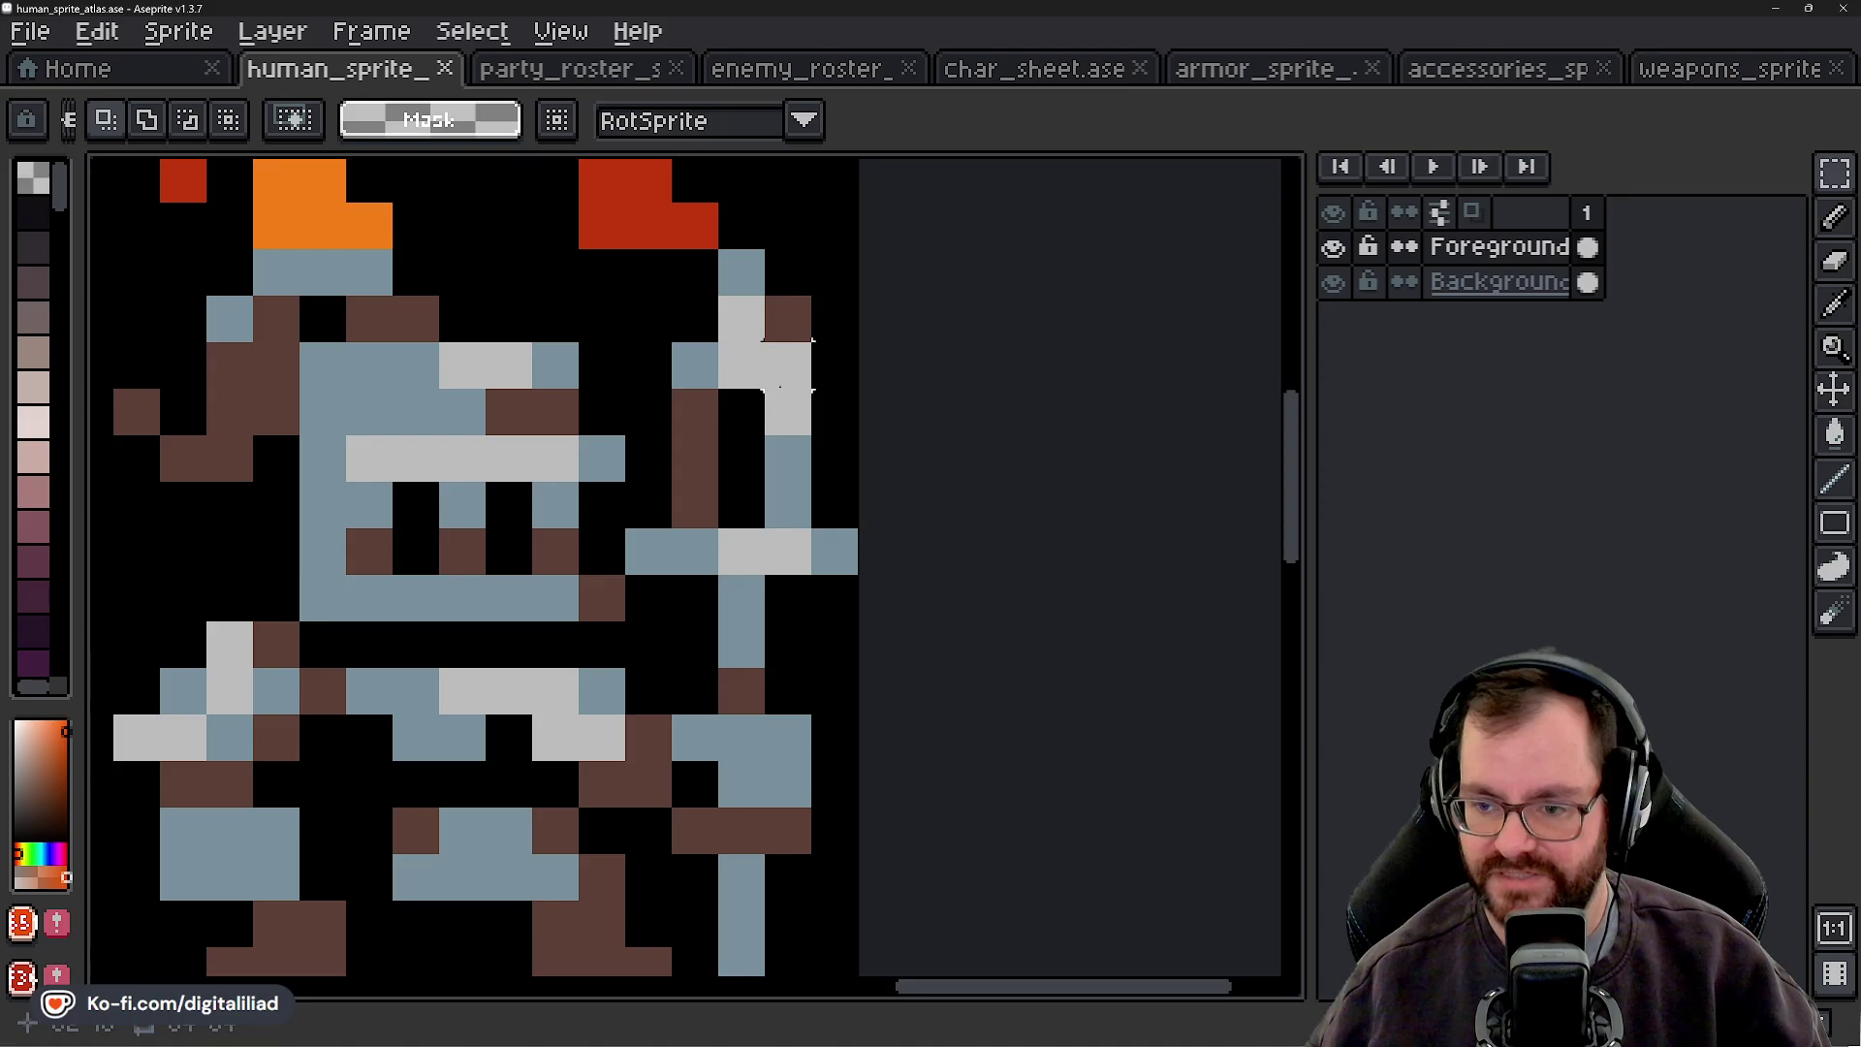
pyautogui.scroll(-2, 789, 366)
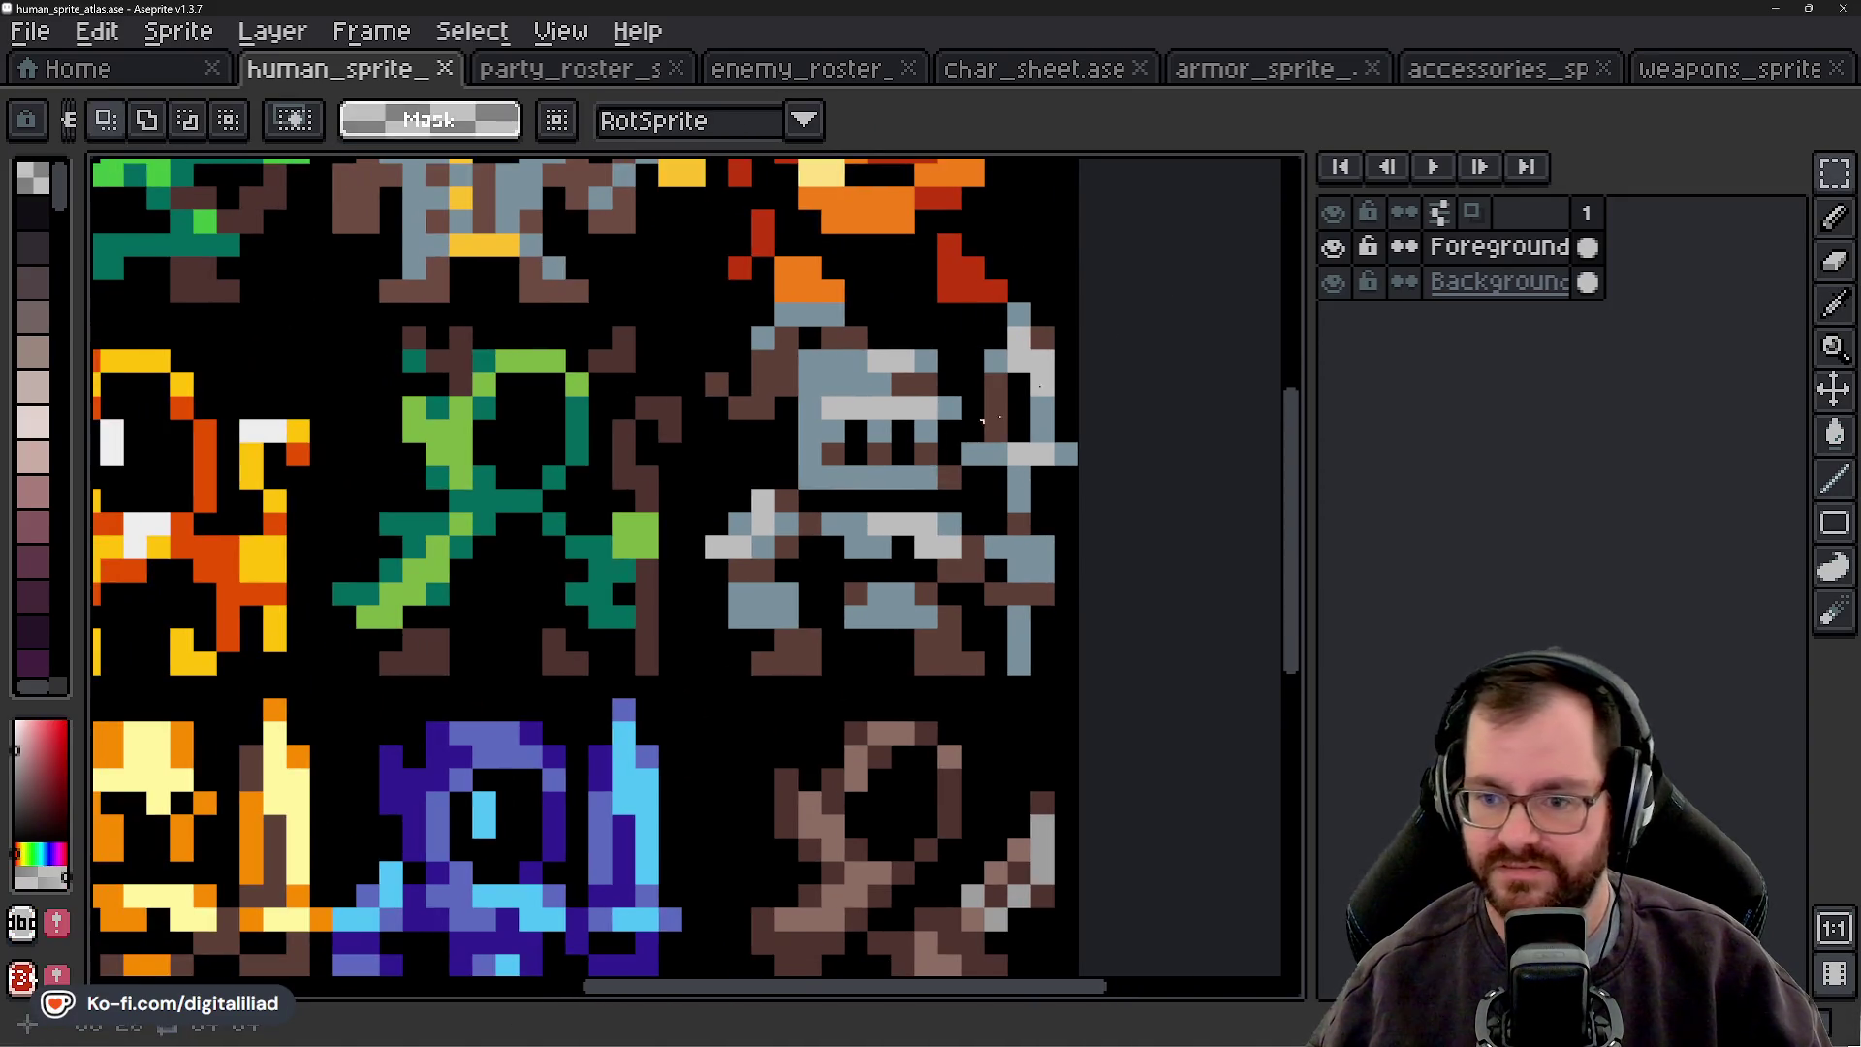
pyautogui.click(1695, 70)
pyautogui.moveTo(1027, 465); pyautogui.dragTo(885, 524)
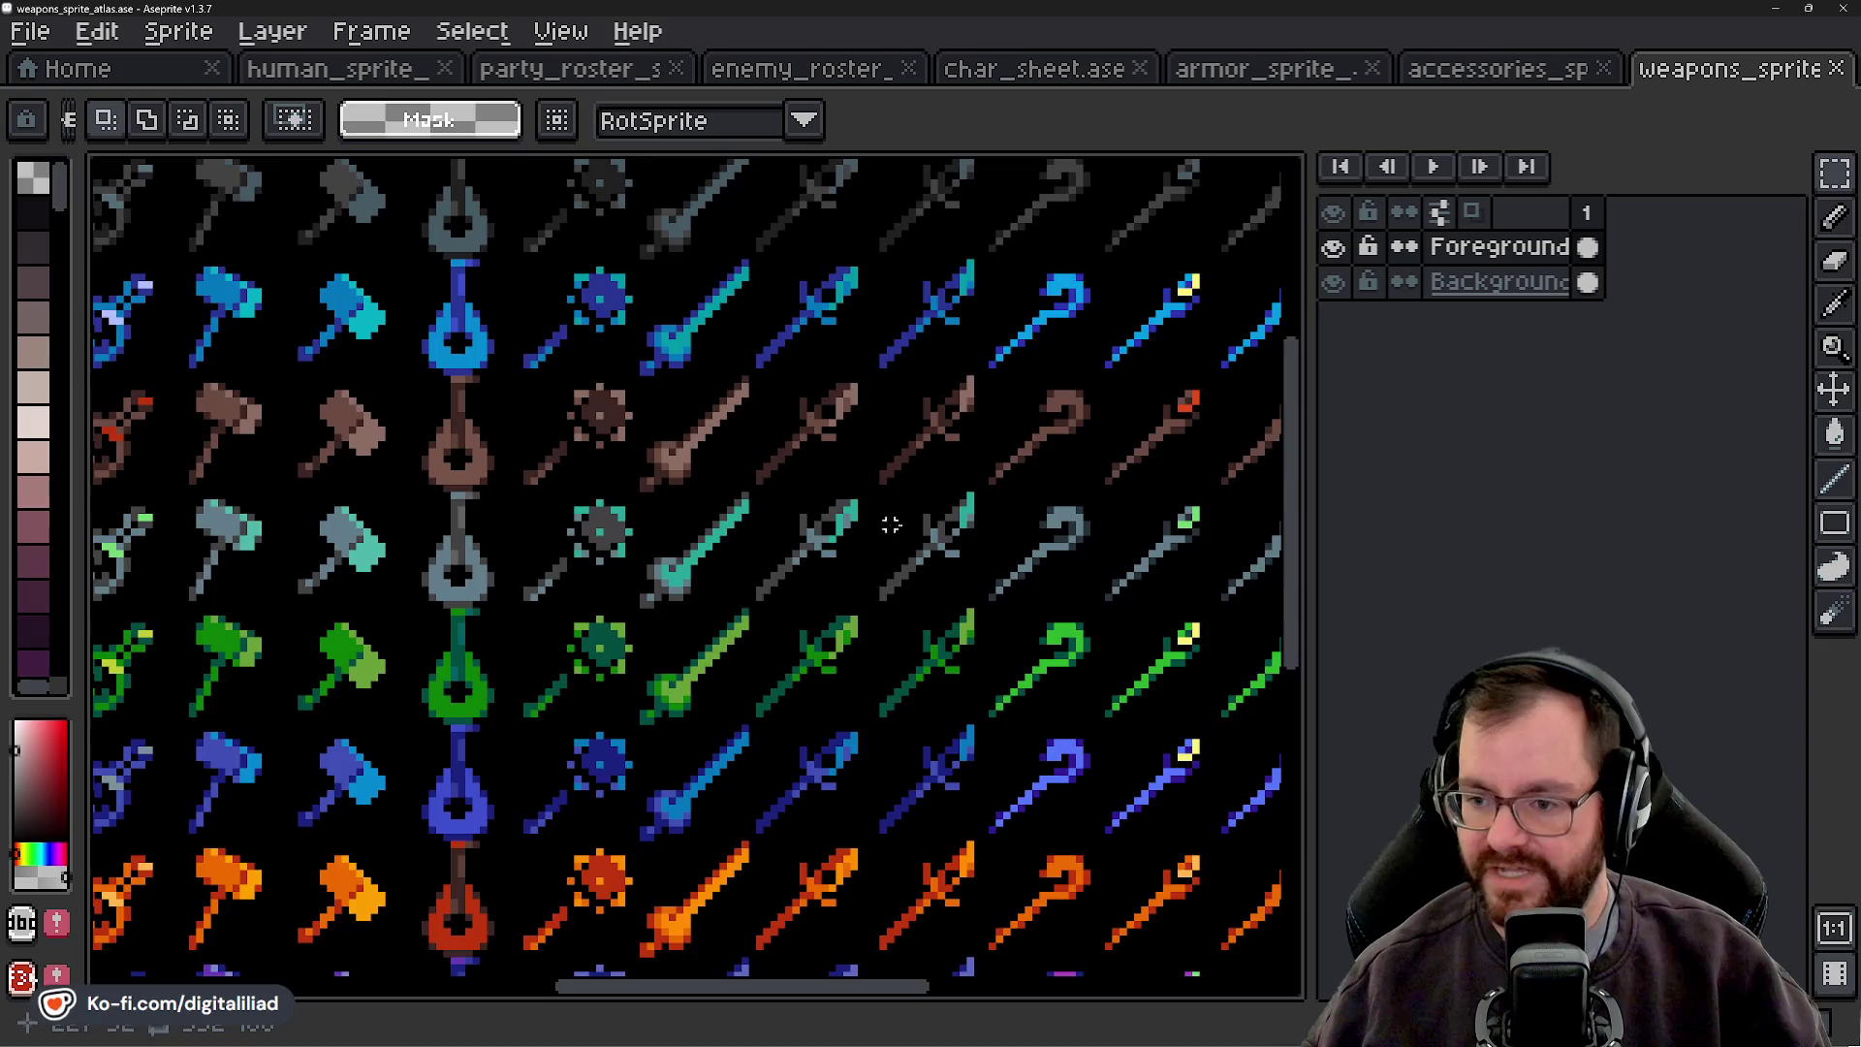
pyautogui.scroll(3, 885, 524)
pyautogui.press('b')
pyautogui.scroll(1, 714, 502)
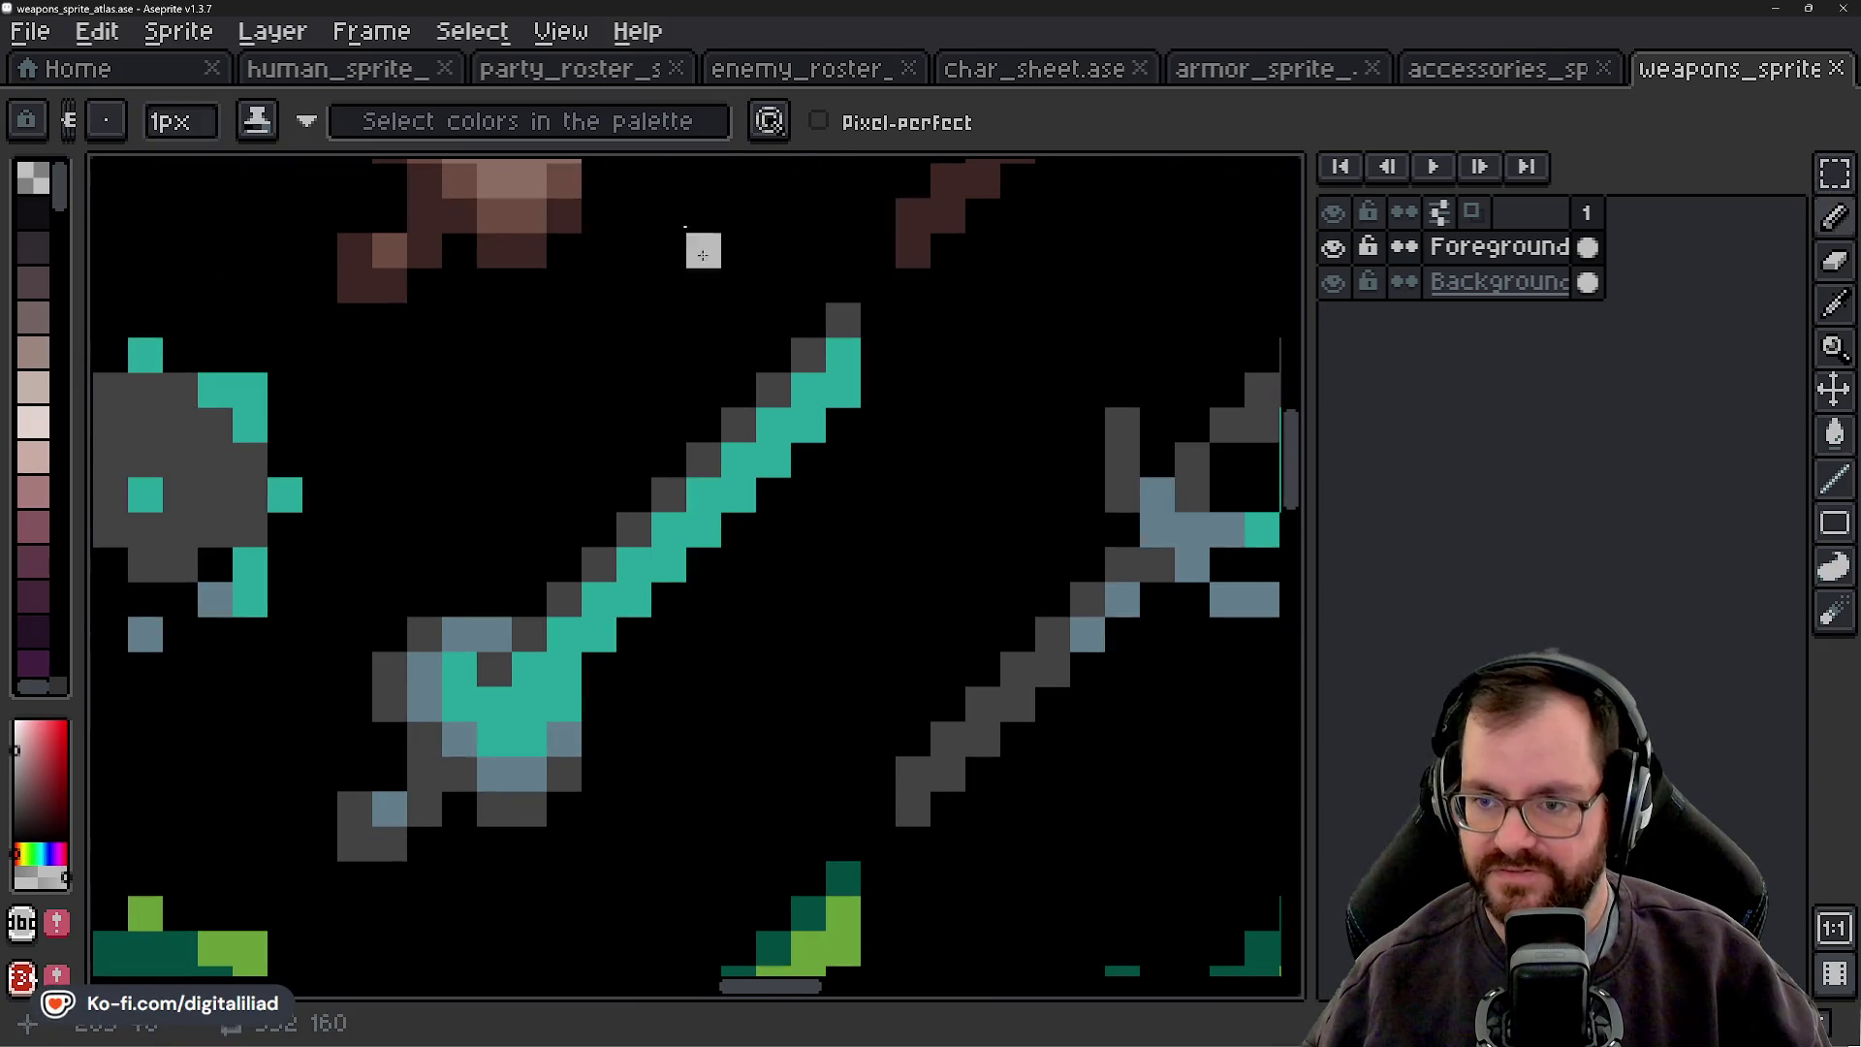
pyautogui.press('g')
pyautogui.click(717, 497)
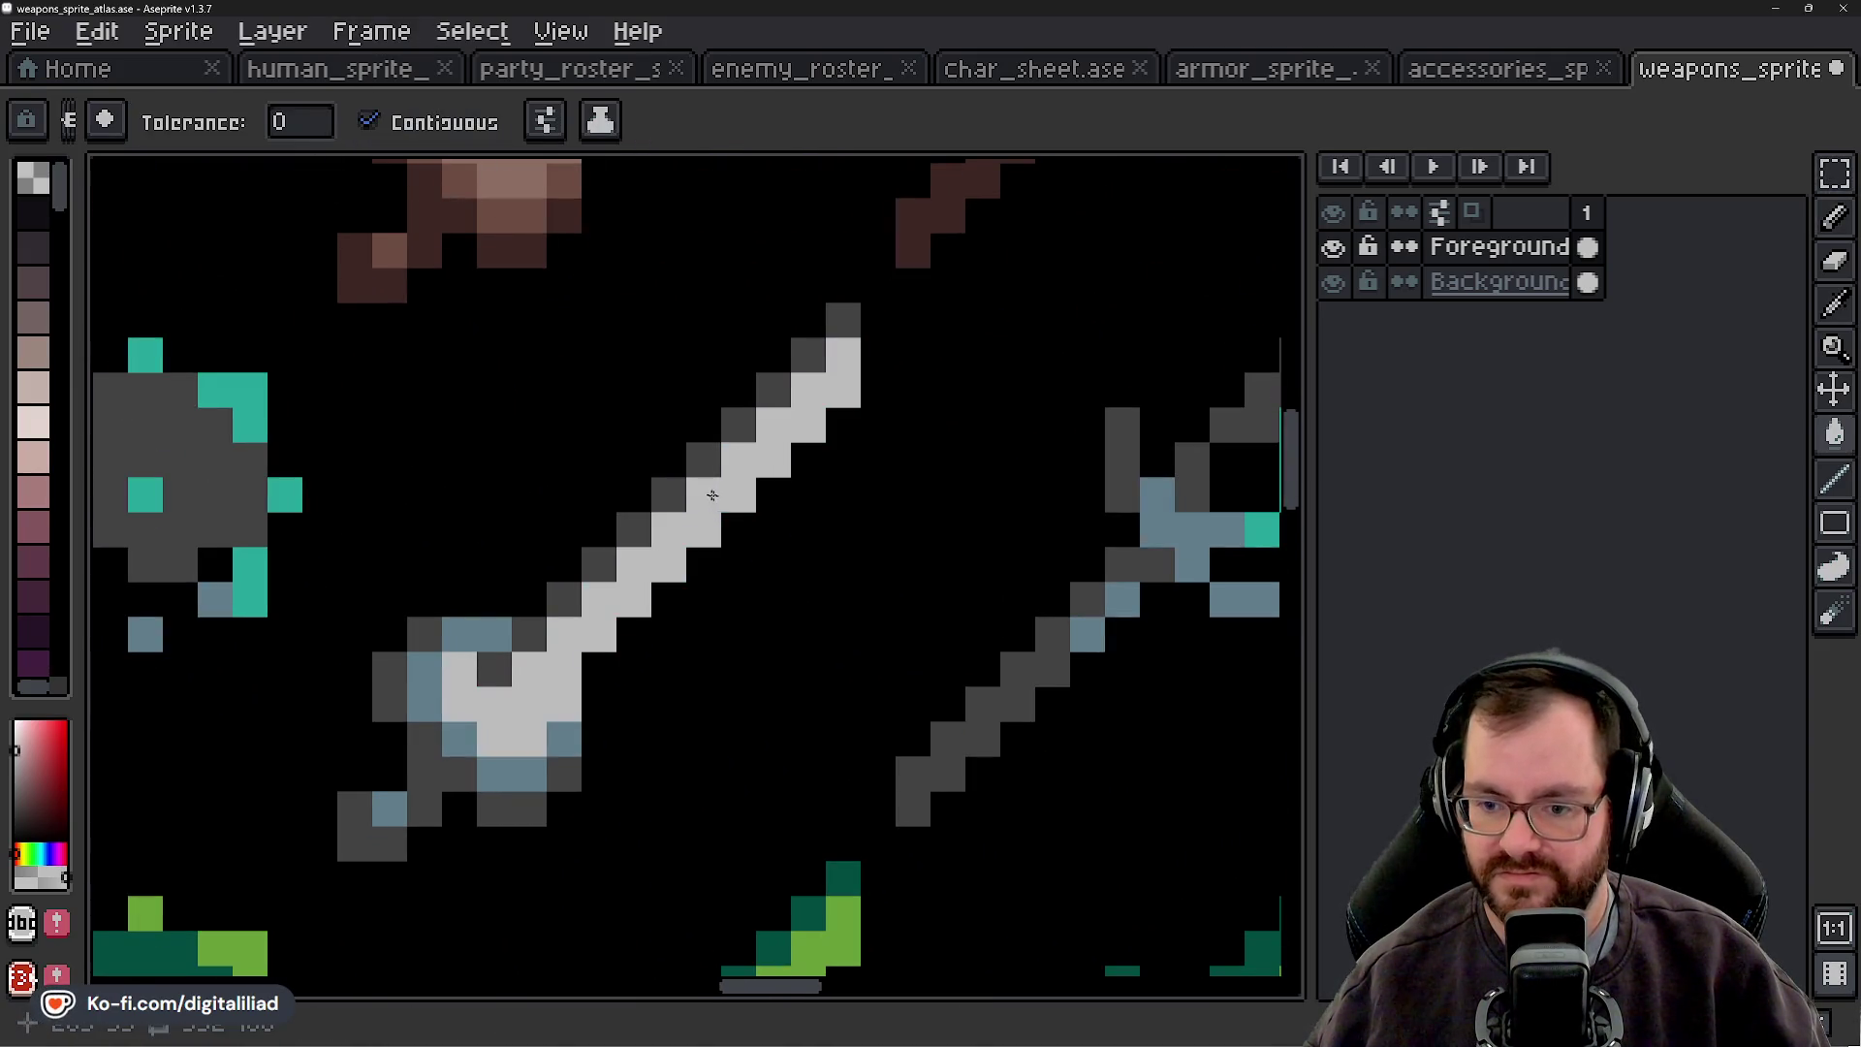
pyautogui.scroll(-5, 717, 497)
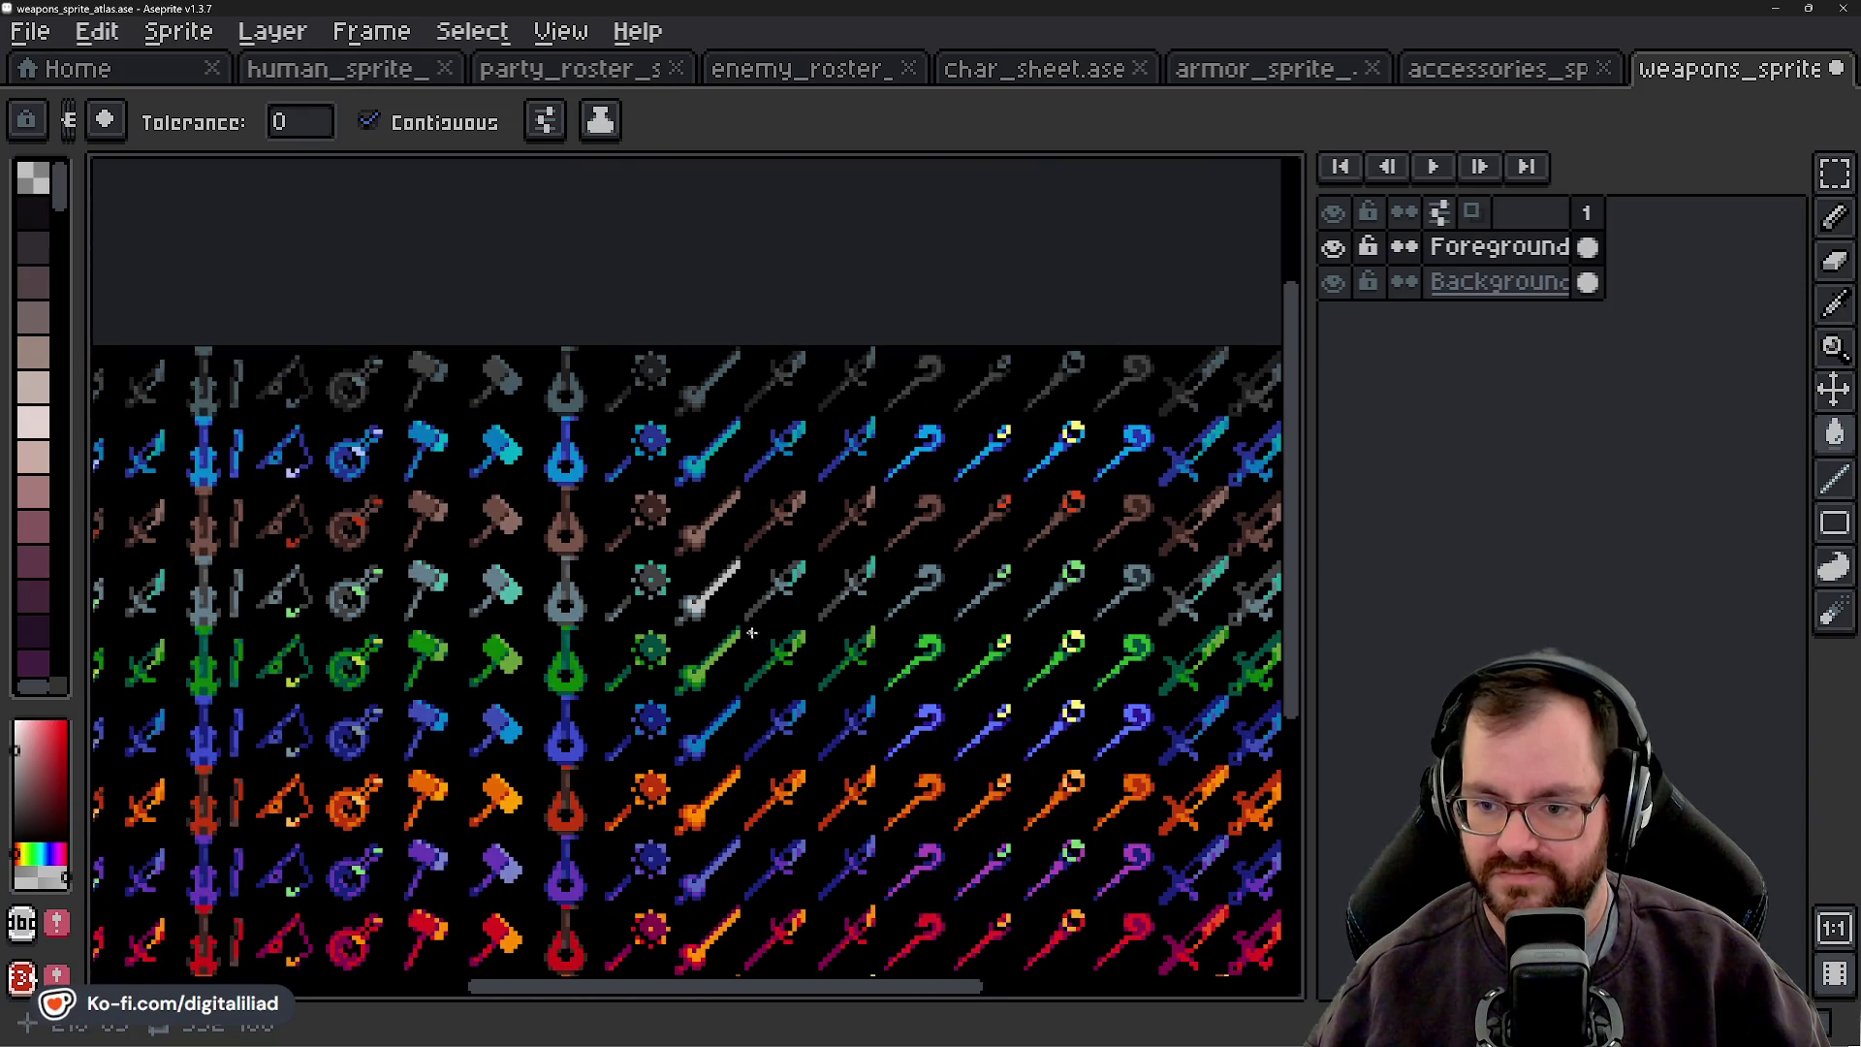
pyautogui.scroll(4, 698, 596)
pyautogui.hotkey('ctrl', 'z')
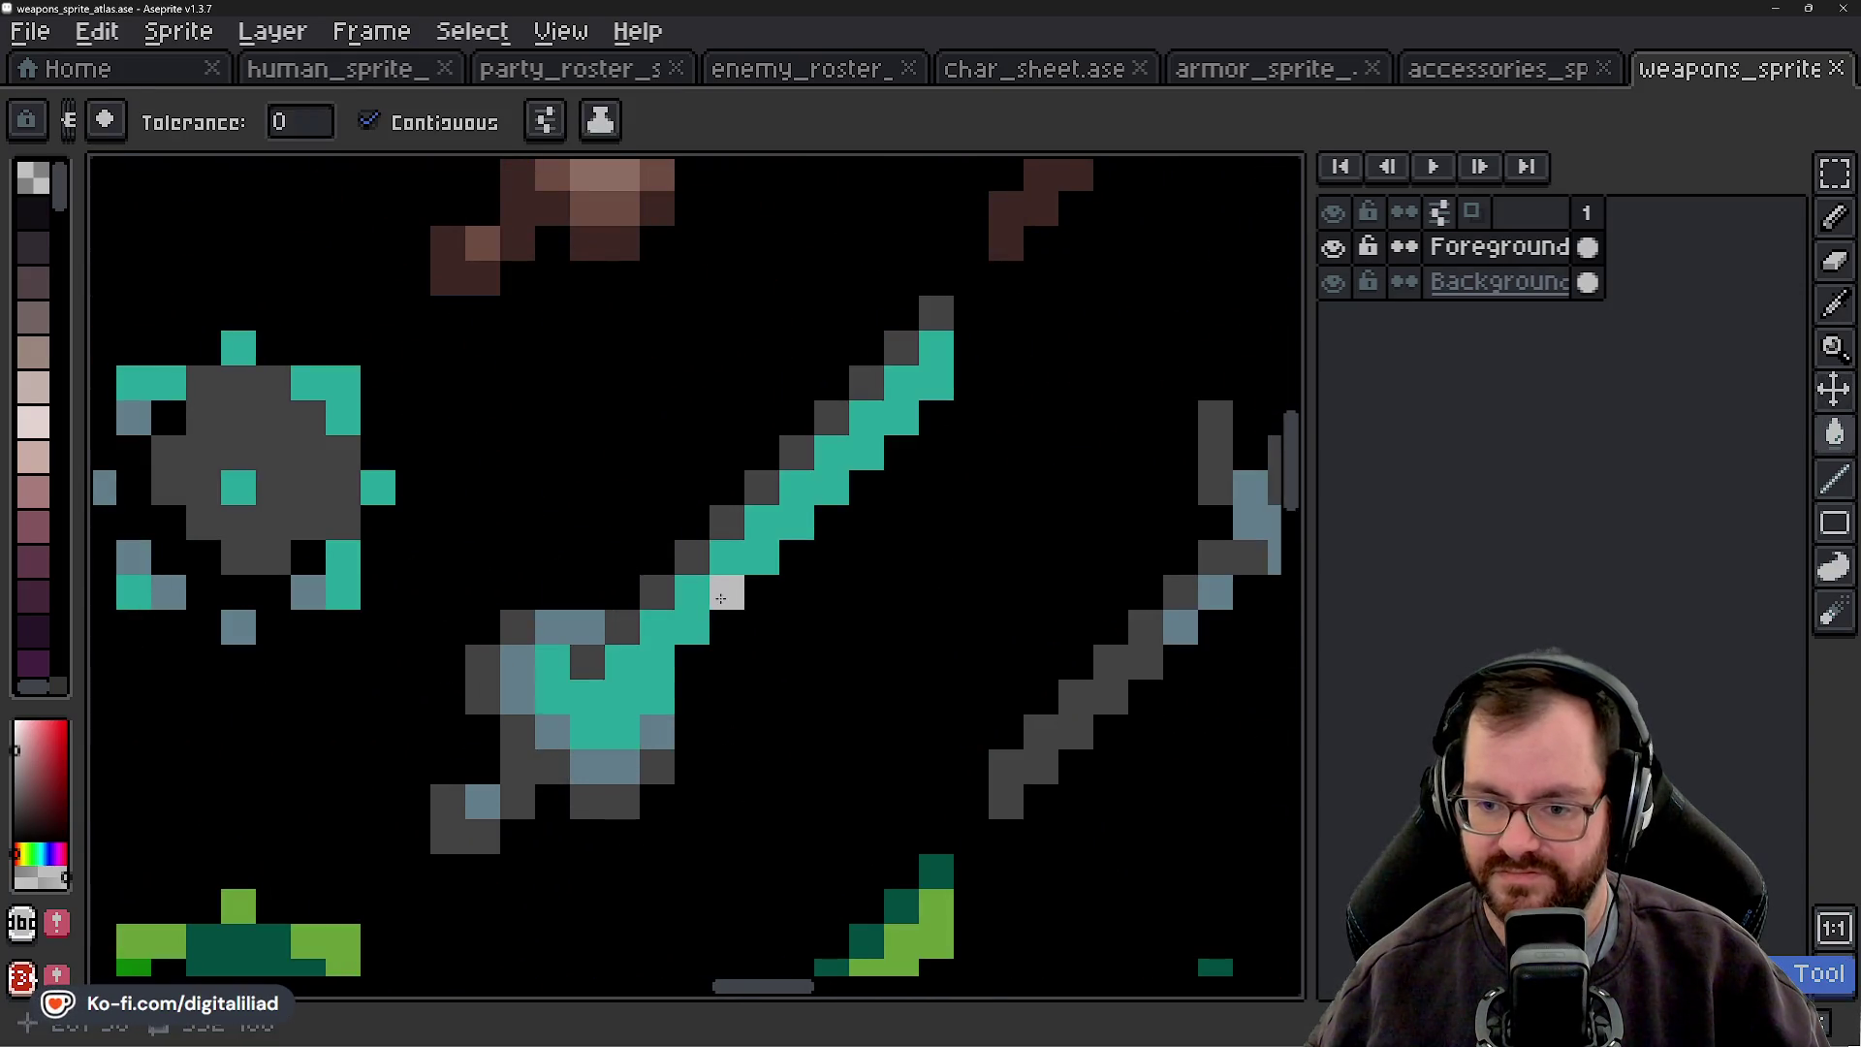
pyautogui.scroll(-2, 918, 618)
pyautogui.moveTo(918, 617)
pyautogui.mouseDown()
pyautogui.moveTo(698, 594)
pyautogui.moveTo(731, 498)
pyautogui.moveTo(532, 755)
pyautogui.moveTo(299, 739)
pyautogui.moveTo(851, 673)
pyautogui.moveTo(678, 540)
pyautogui.moveTo(631, 403)
pyautogui.moveTo(700, 516)
pyautogui.moveTo(1053, 482)
pyautogui.moveTo(988, 474)
pyautogui.moveTo(872, 504)
pyautogui.moveTo(639, 469)
pyautogui.moveTo(777, 512)
pyautogui.mouseUp()
pyautogui.scroll(-3, 578, 508)
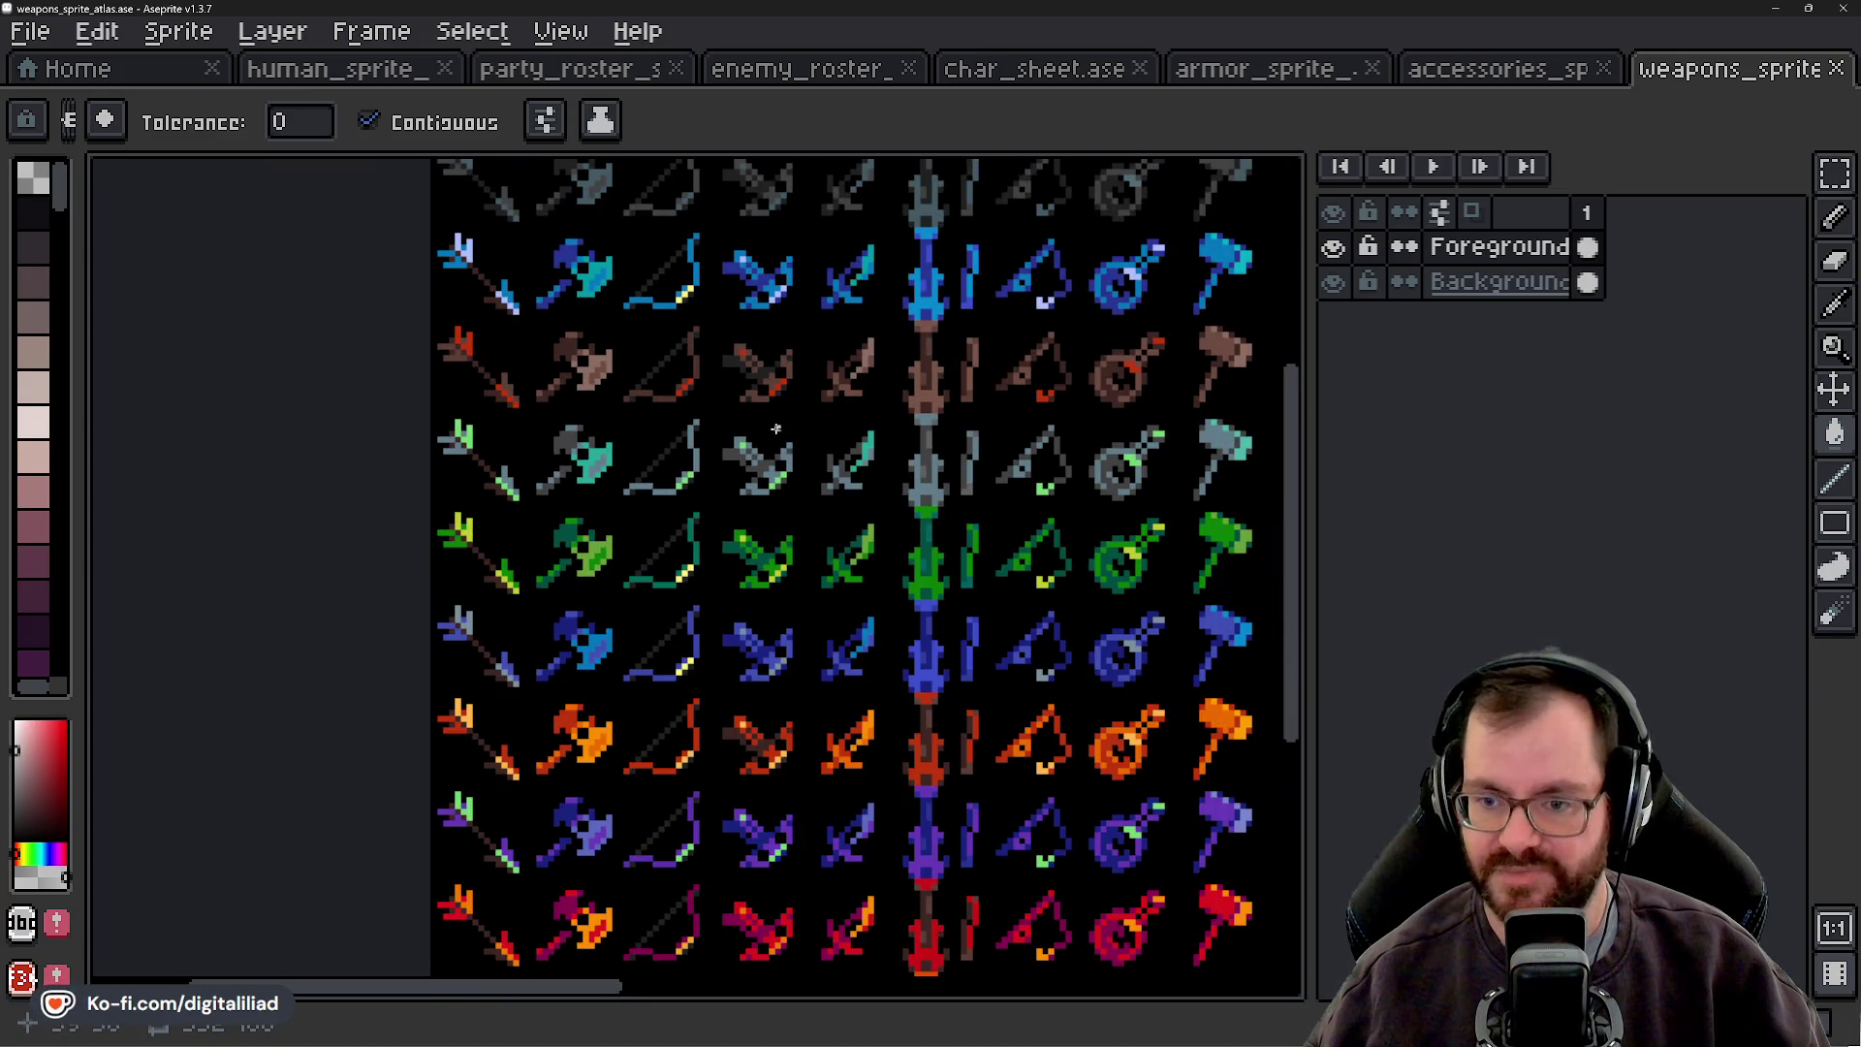
pyautogui.scroll(-1, 503, 503)
pyautogui.scroll(1, 666, 479)
pyautogui.hscroll(5, 444, 434)
pyautogui.scroll(1, 444, 434)
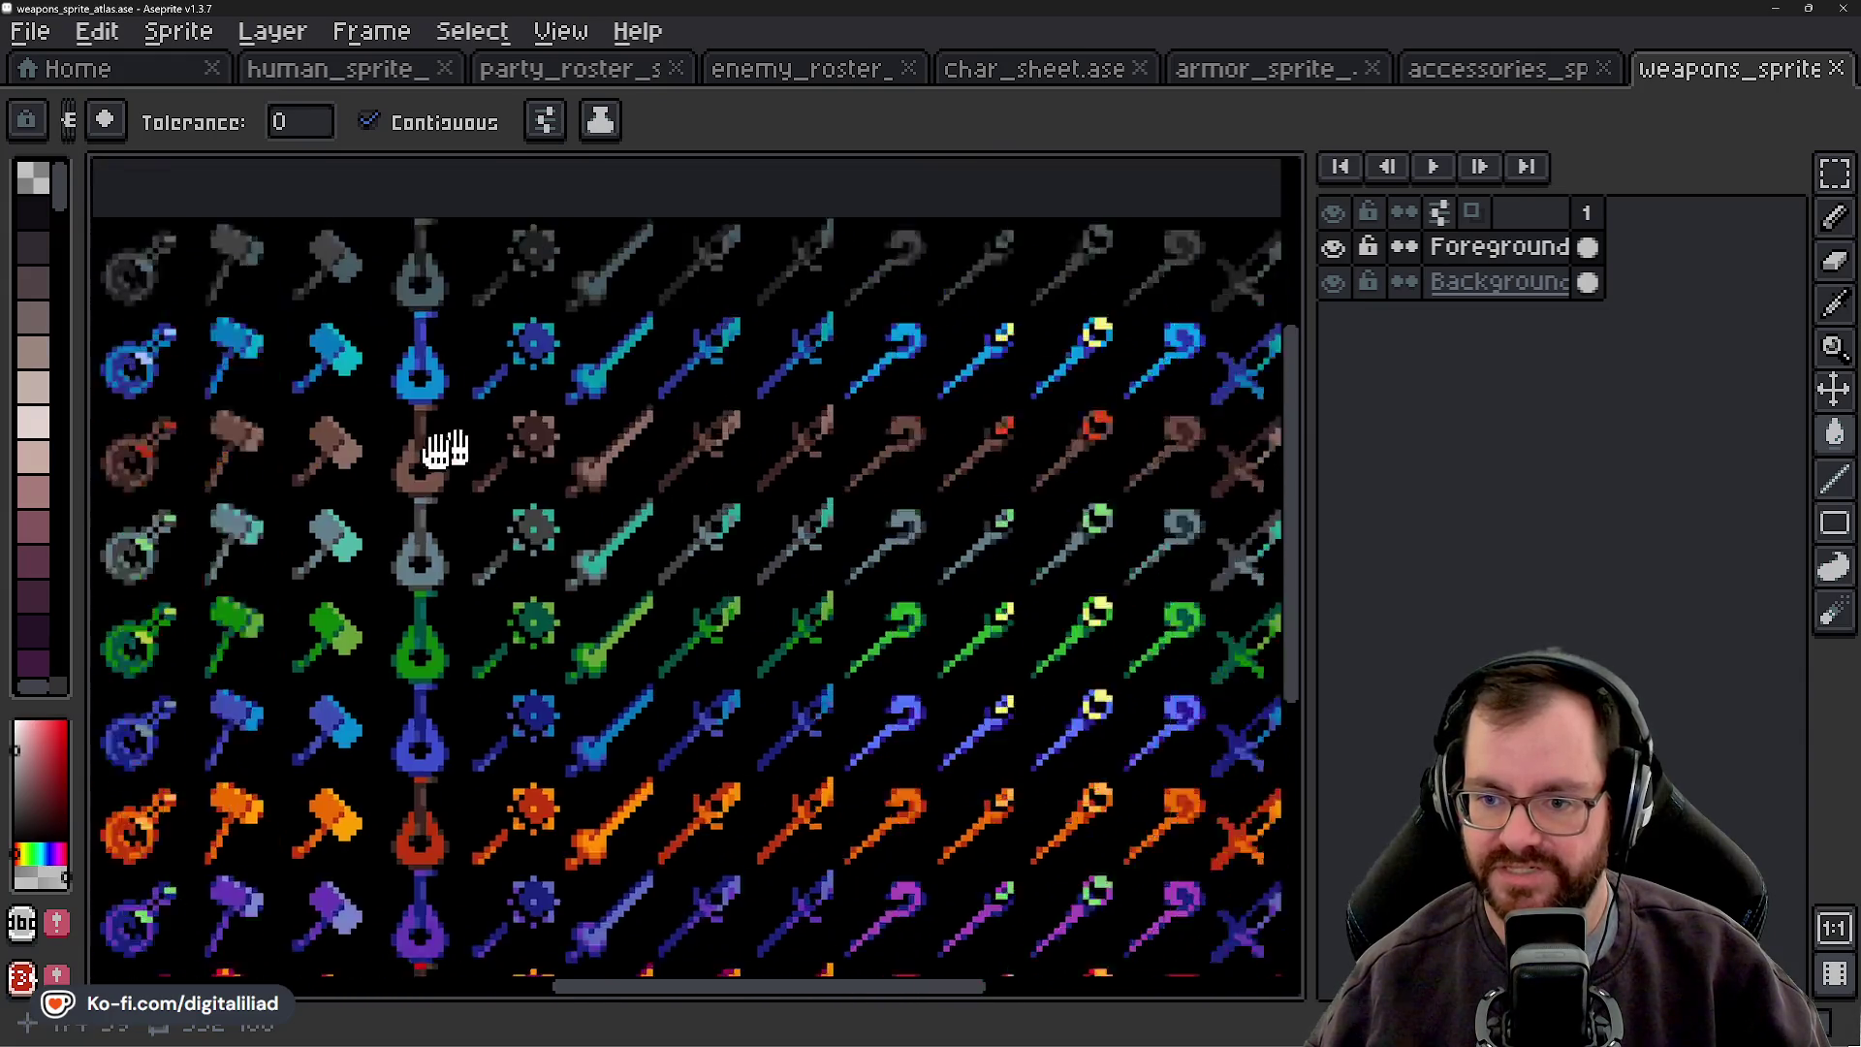
pyautogui.hscroll(3, 828, 509)
pyautogui.scroll(1, 828, 509)
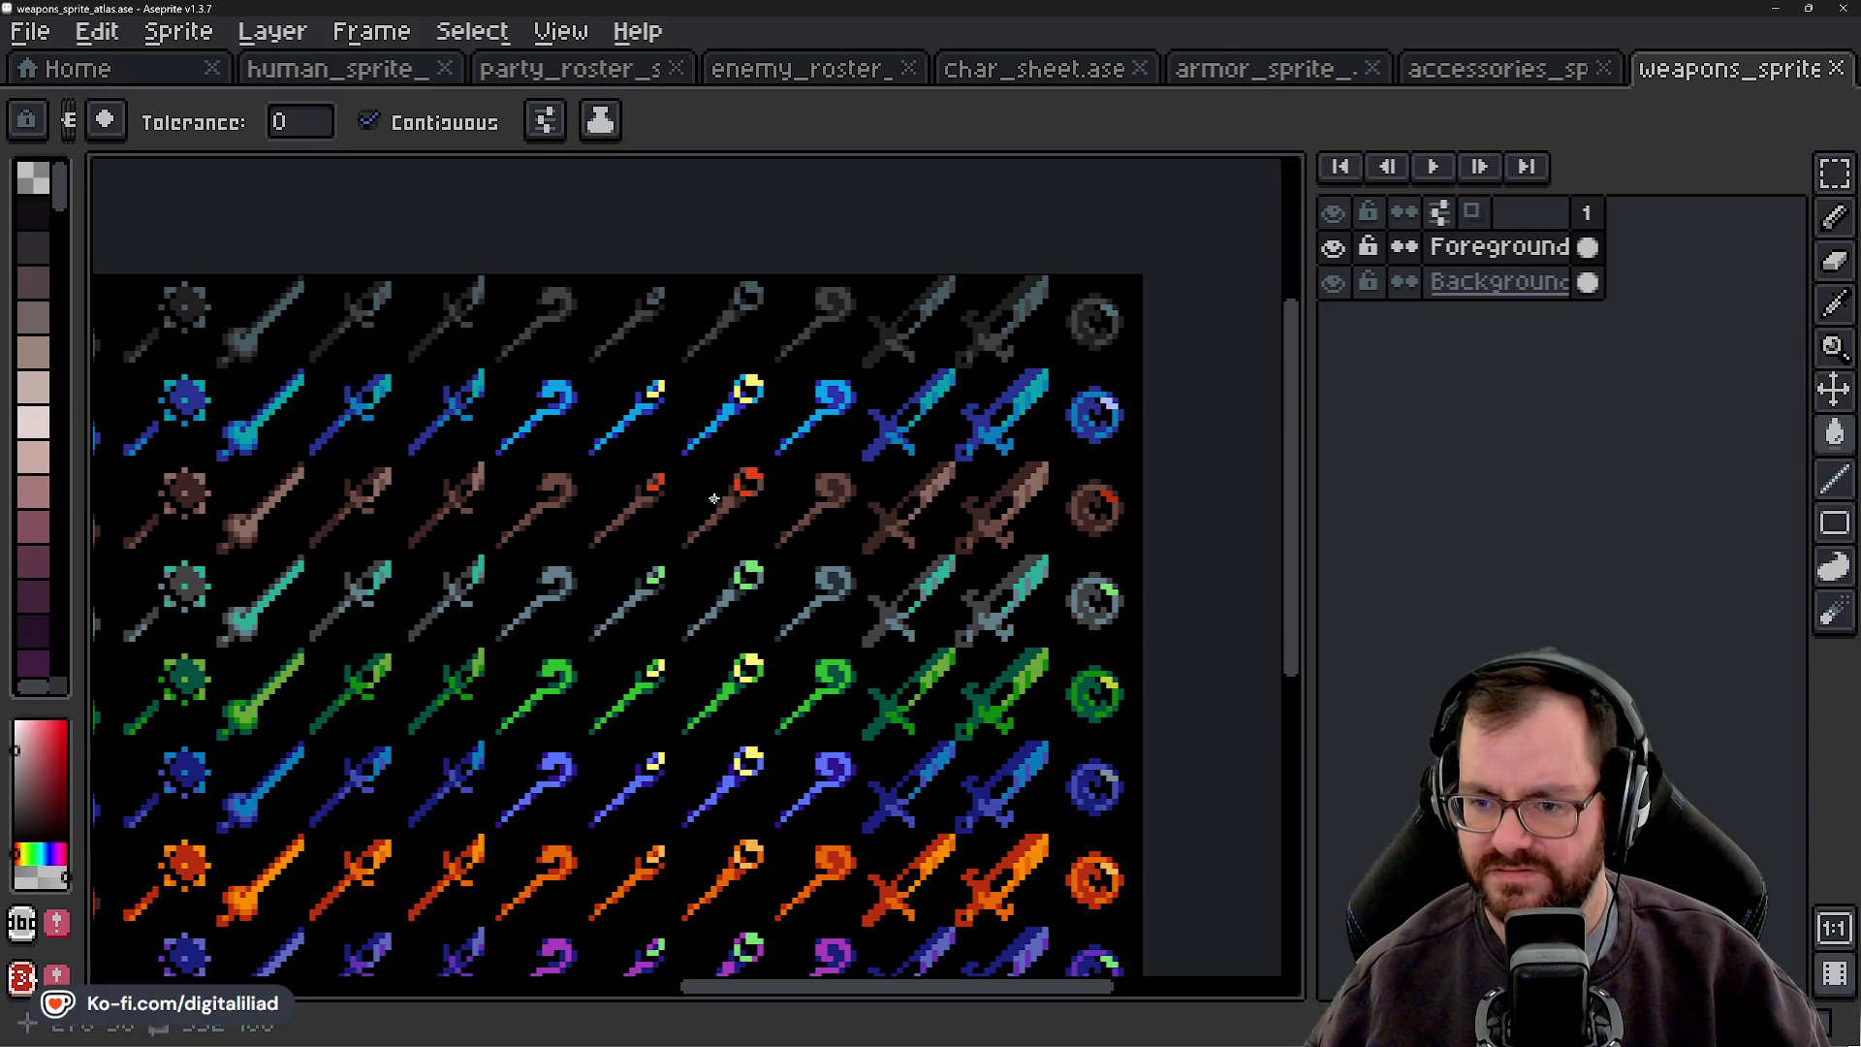
pyautogui.scroll(-1, 708, 498)
pyautogui.scroll(-3, 818, 311)
pyautogui.scroll(3, 831, 636)
pyautogui.scroll(1, 762, 671)
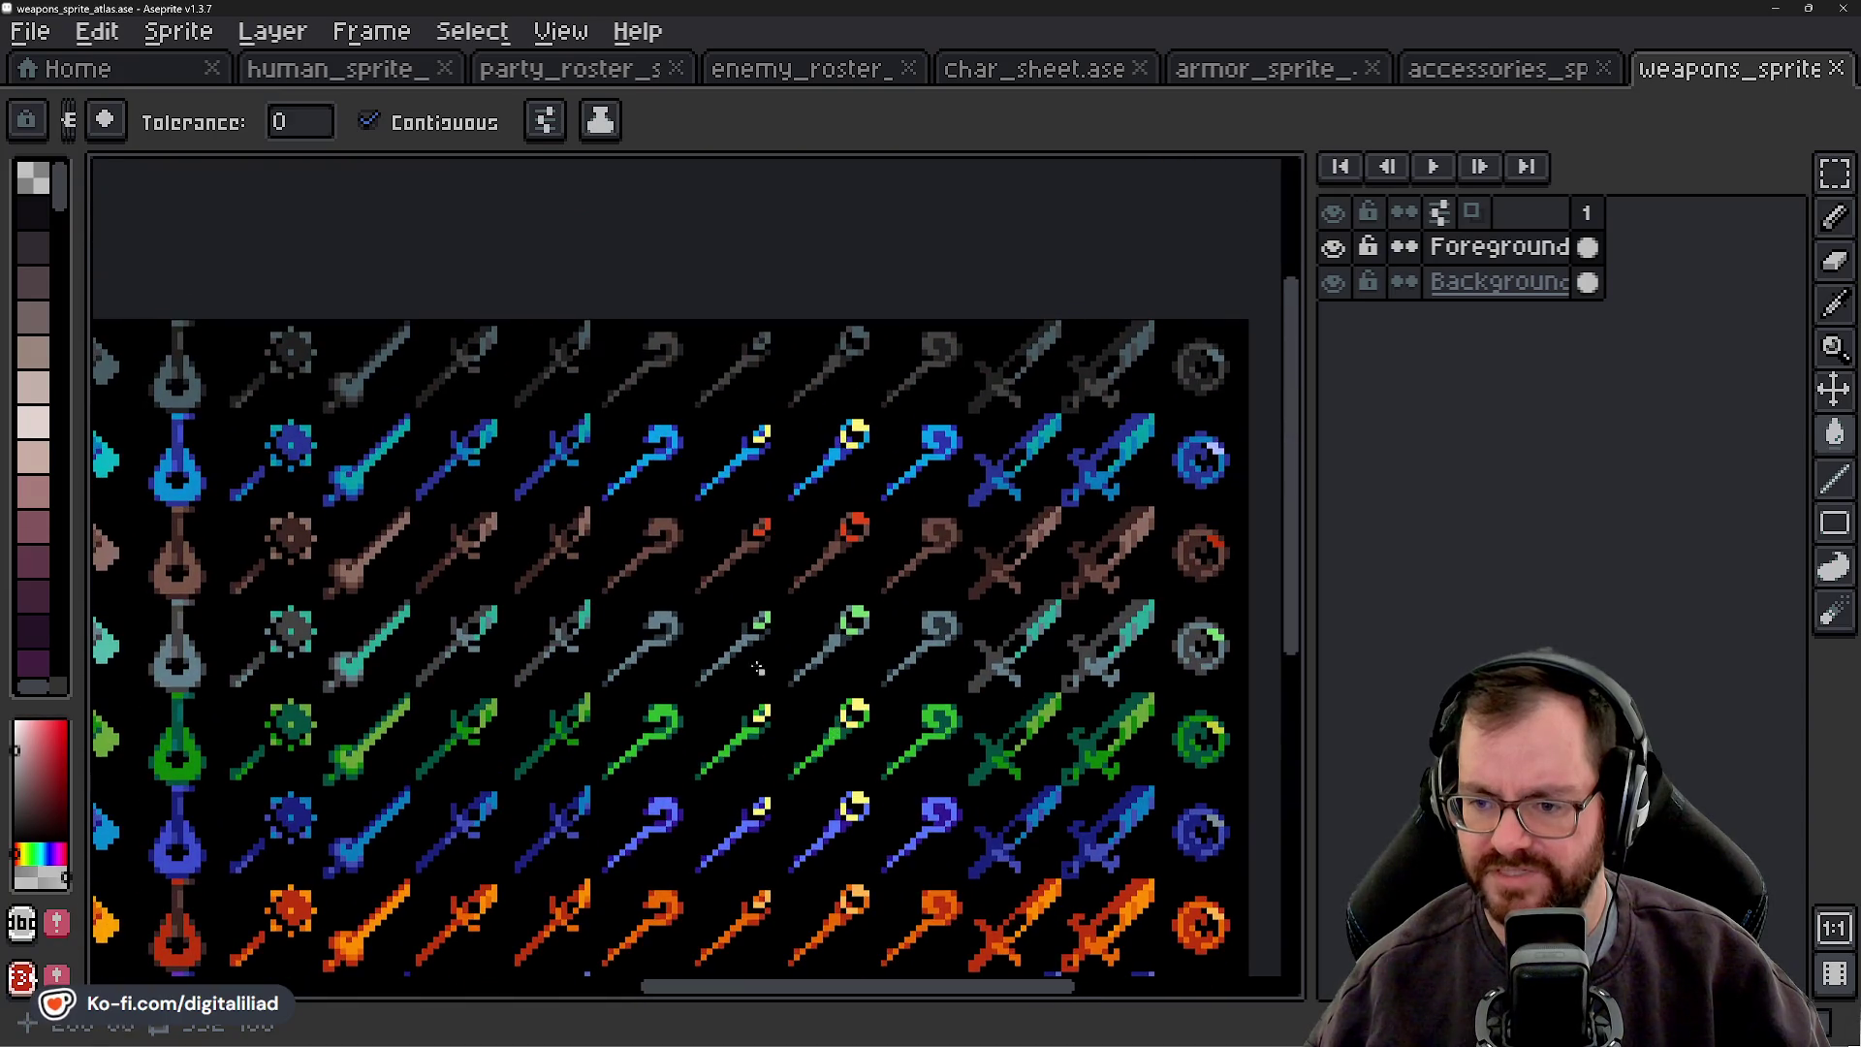
pyautogui.hscroll(1, 689, 594)
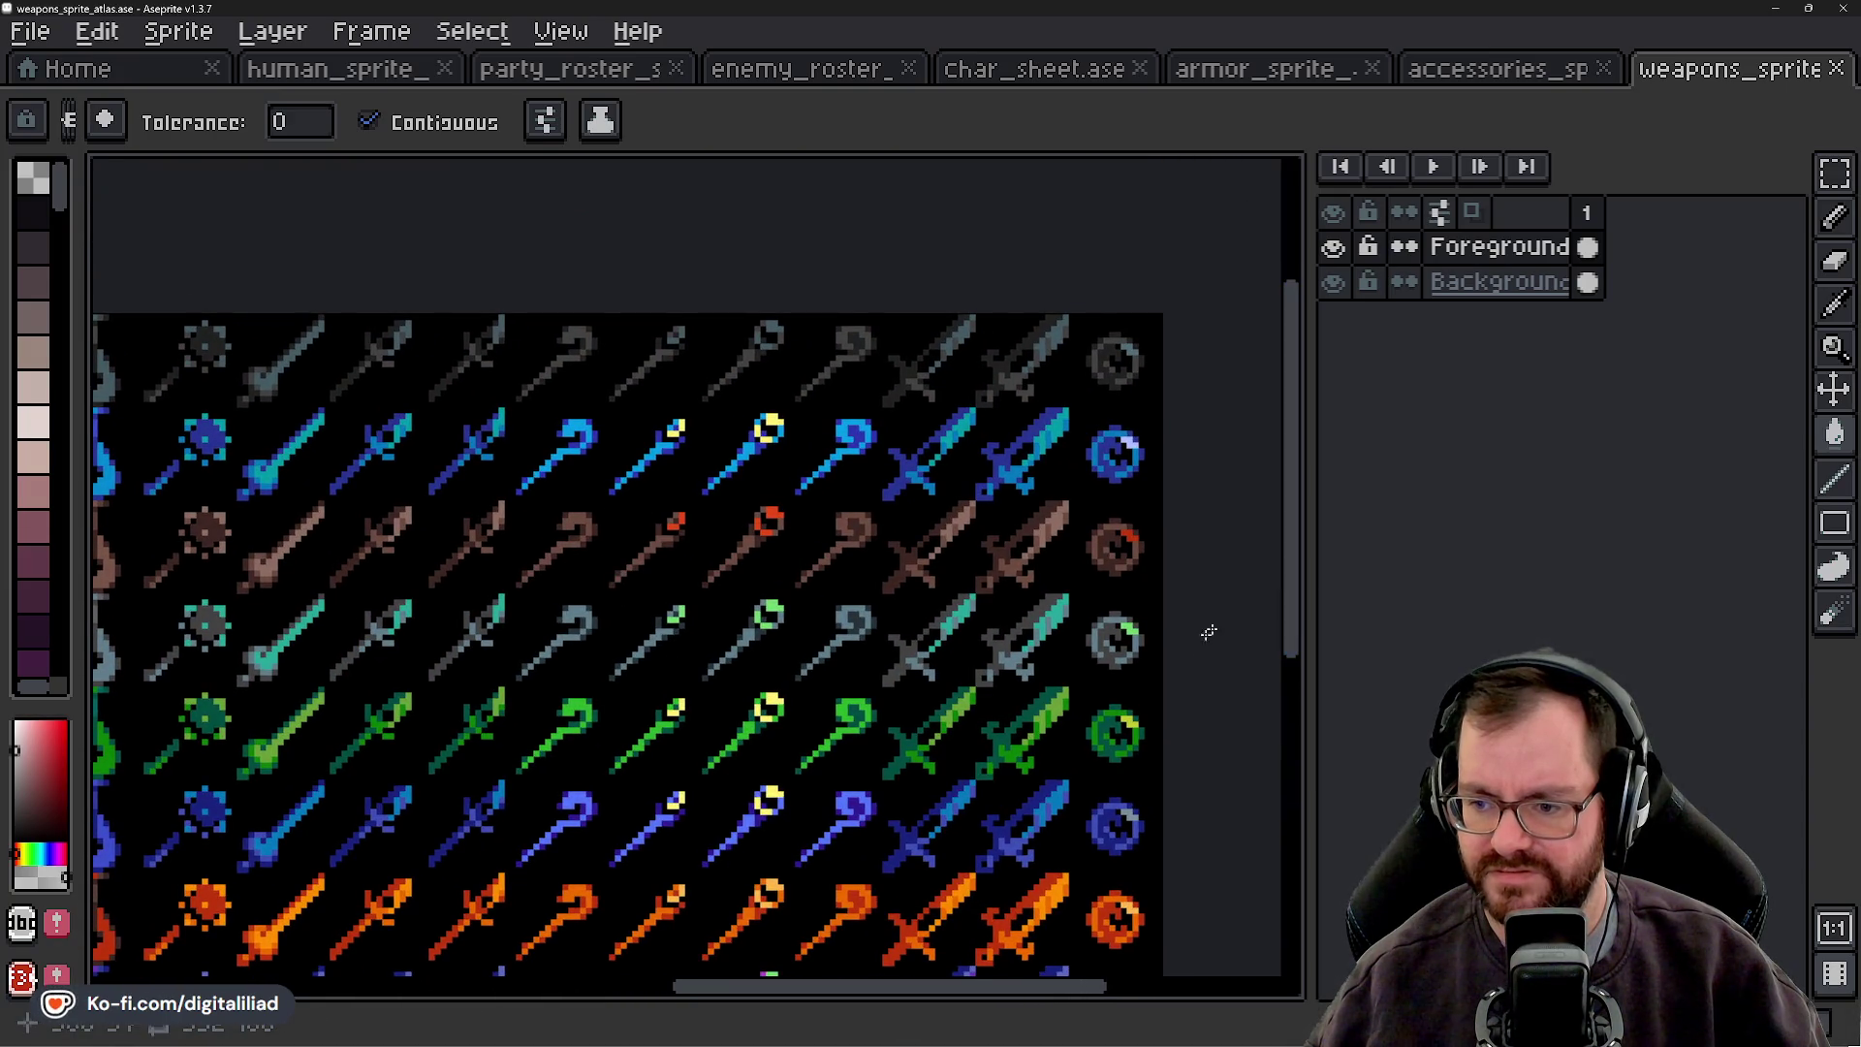
pyautogui.moveTo(728, 758)
pyautogui.mouseDown()
pyautogui.moveTo(706, 477)
pyautogui.moveTo(725, 405)
pyautogui.moveTo(715, 486)
pyautogui.mouseUp()
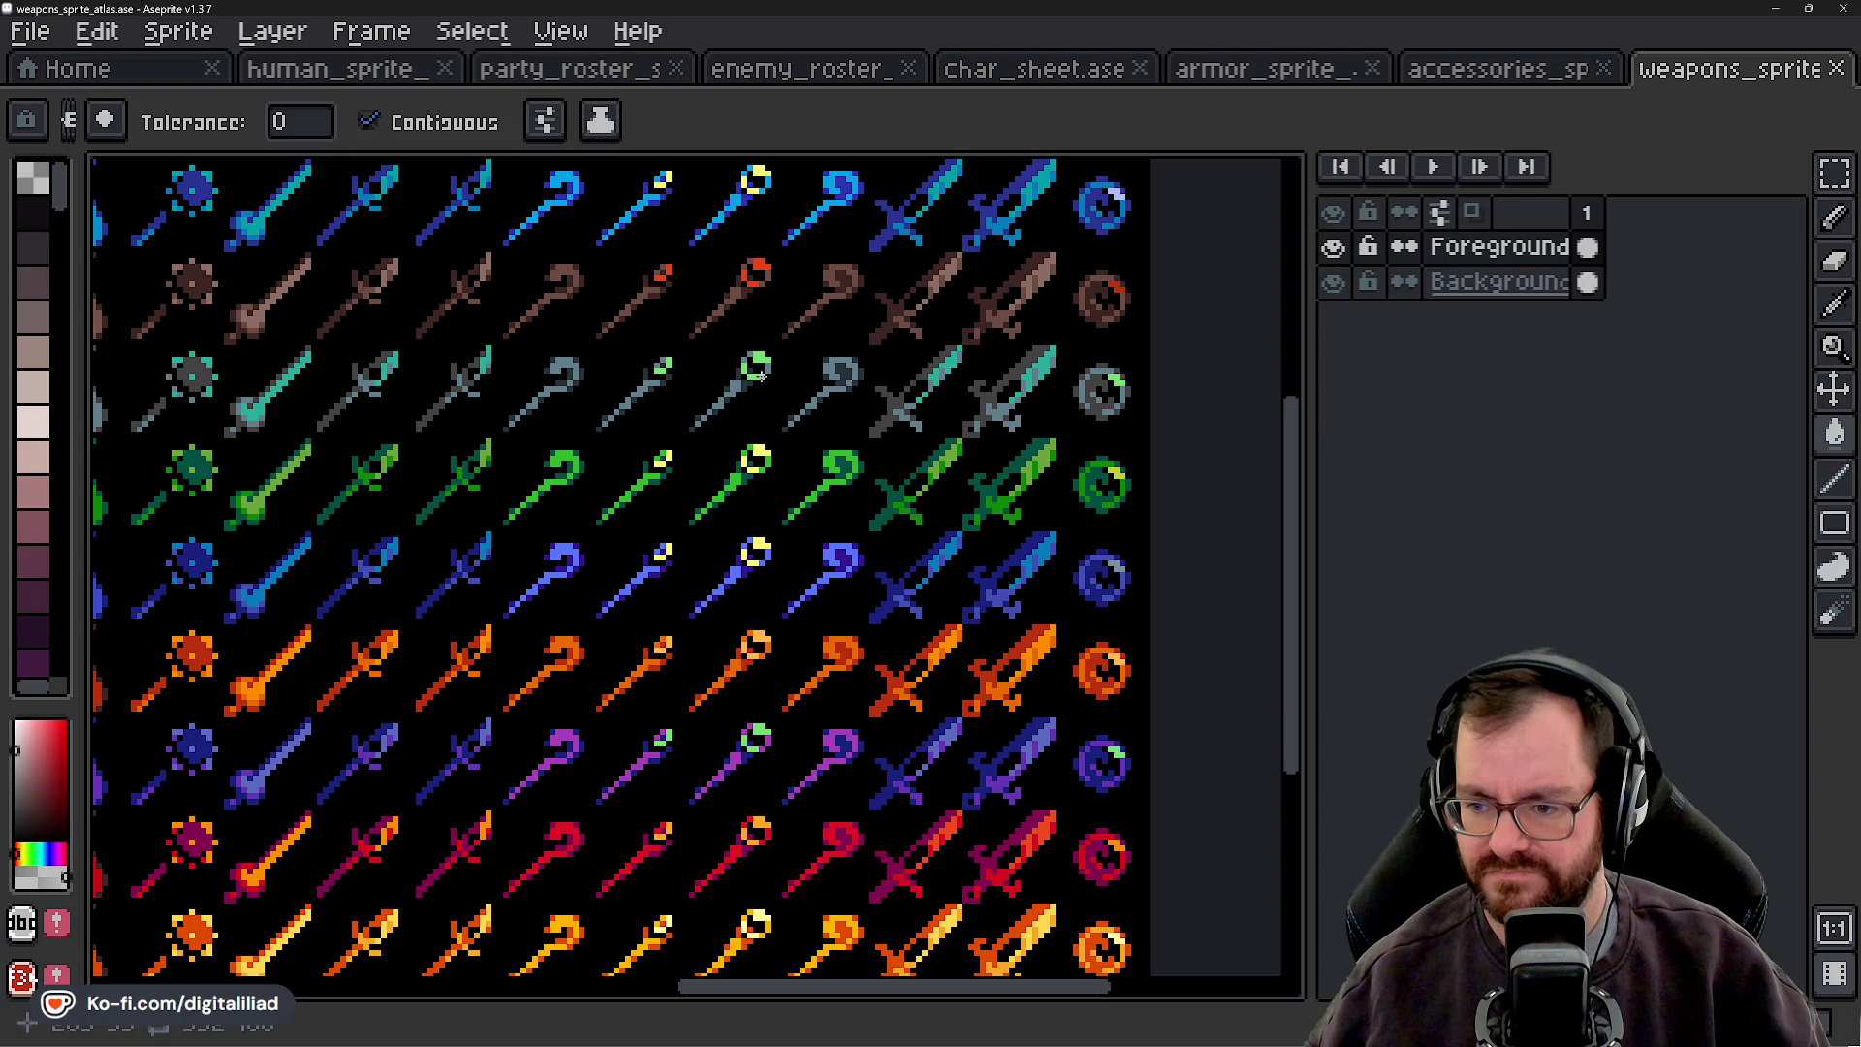
pyautogui.moveTo(559, 437); pyautogui.dragTo(935, 427)
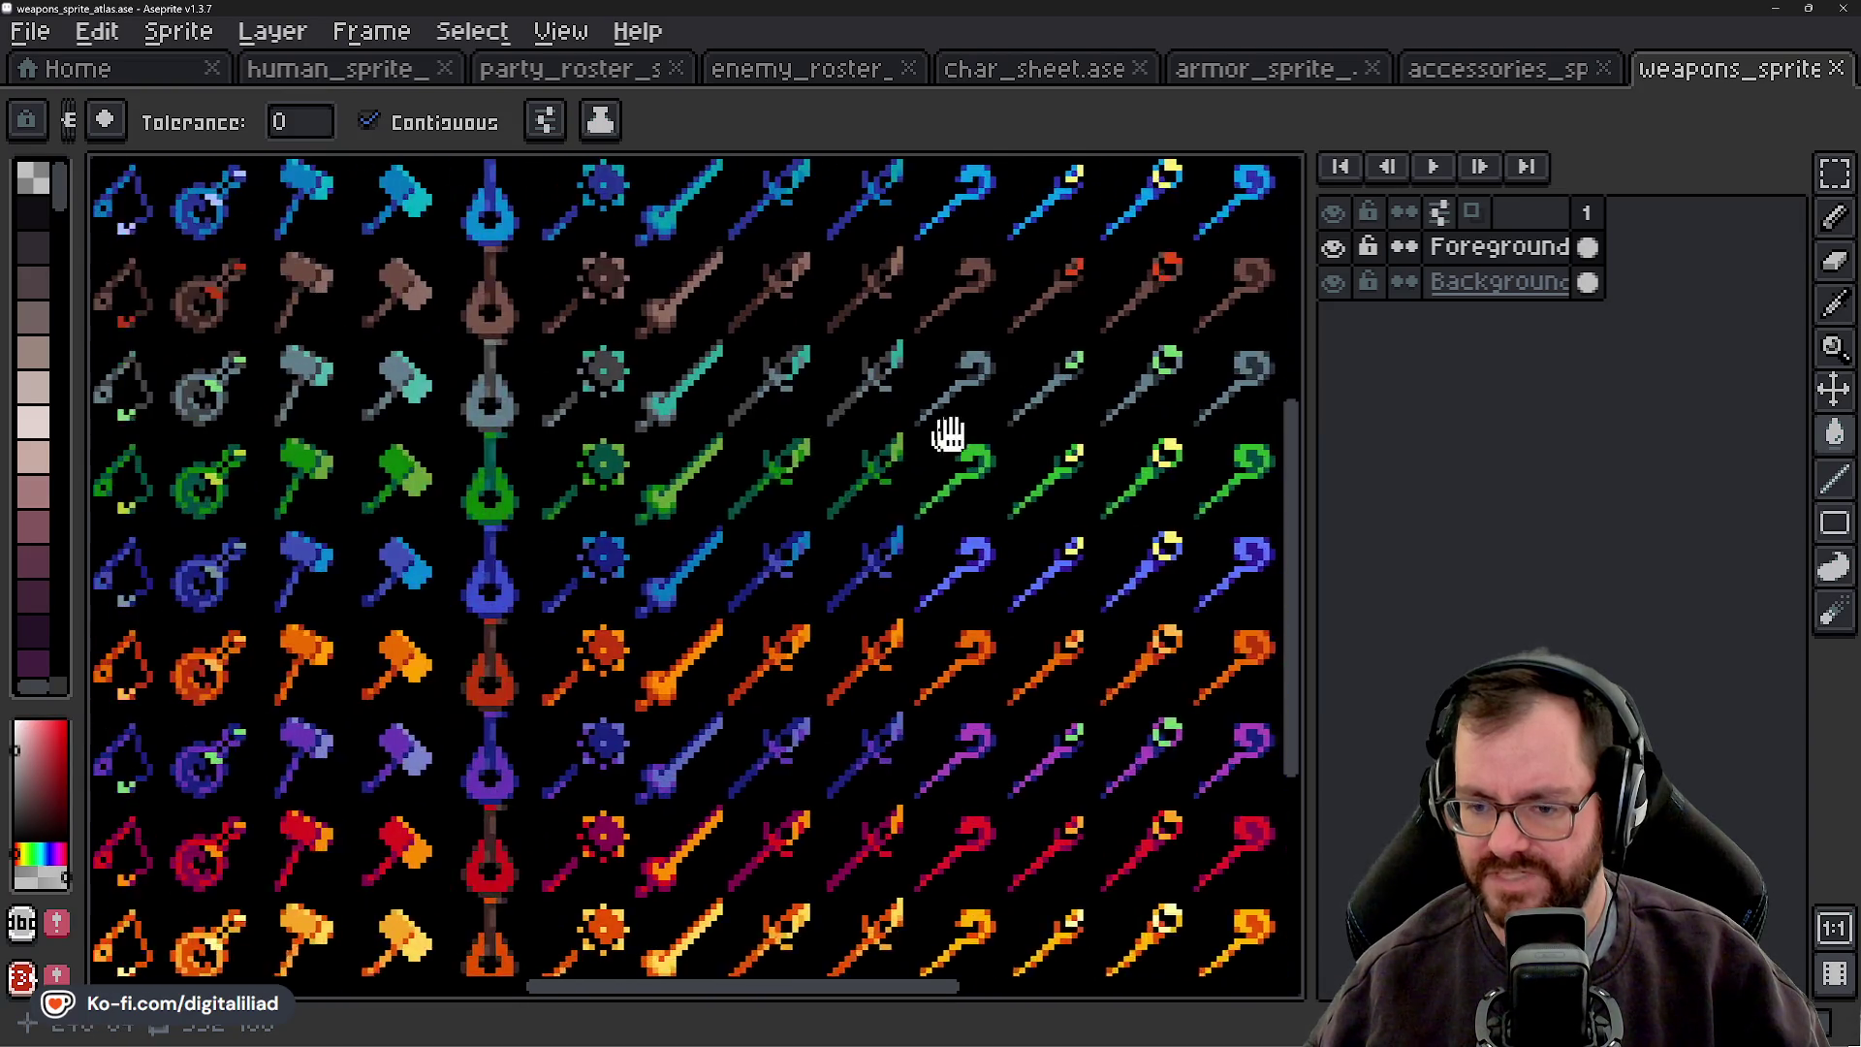
pyautogui.moveTo(484, 466)
pyautogui.mouseDown()
pyautogui.moveTo(814, 481)
pyautogui.moveTo(1150, 540)
pyautogui.moveTo(1080, 611)
pyautogui.moveTo(1098, 581)
pyautogui.mouseUp()
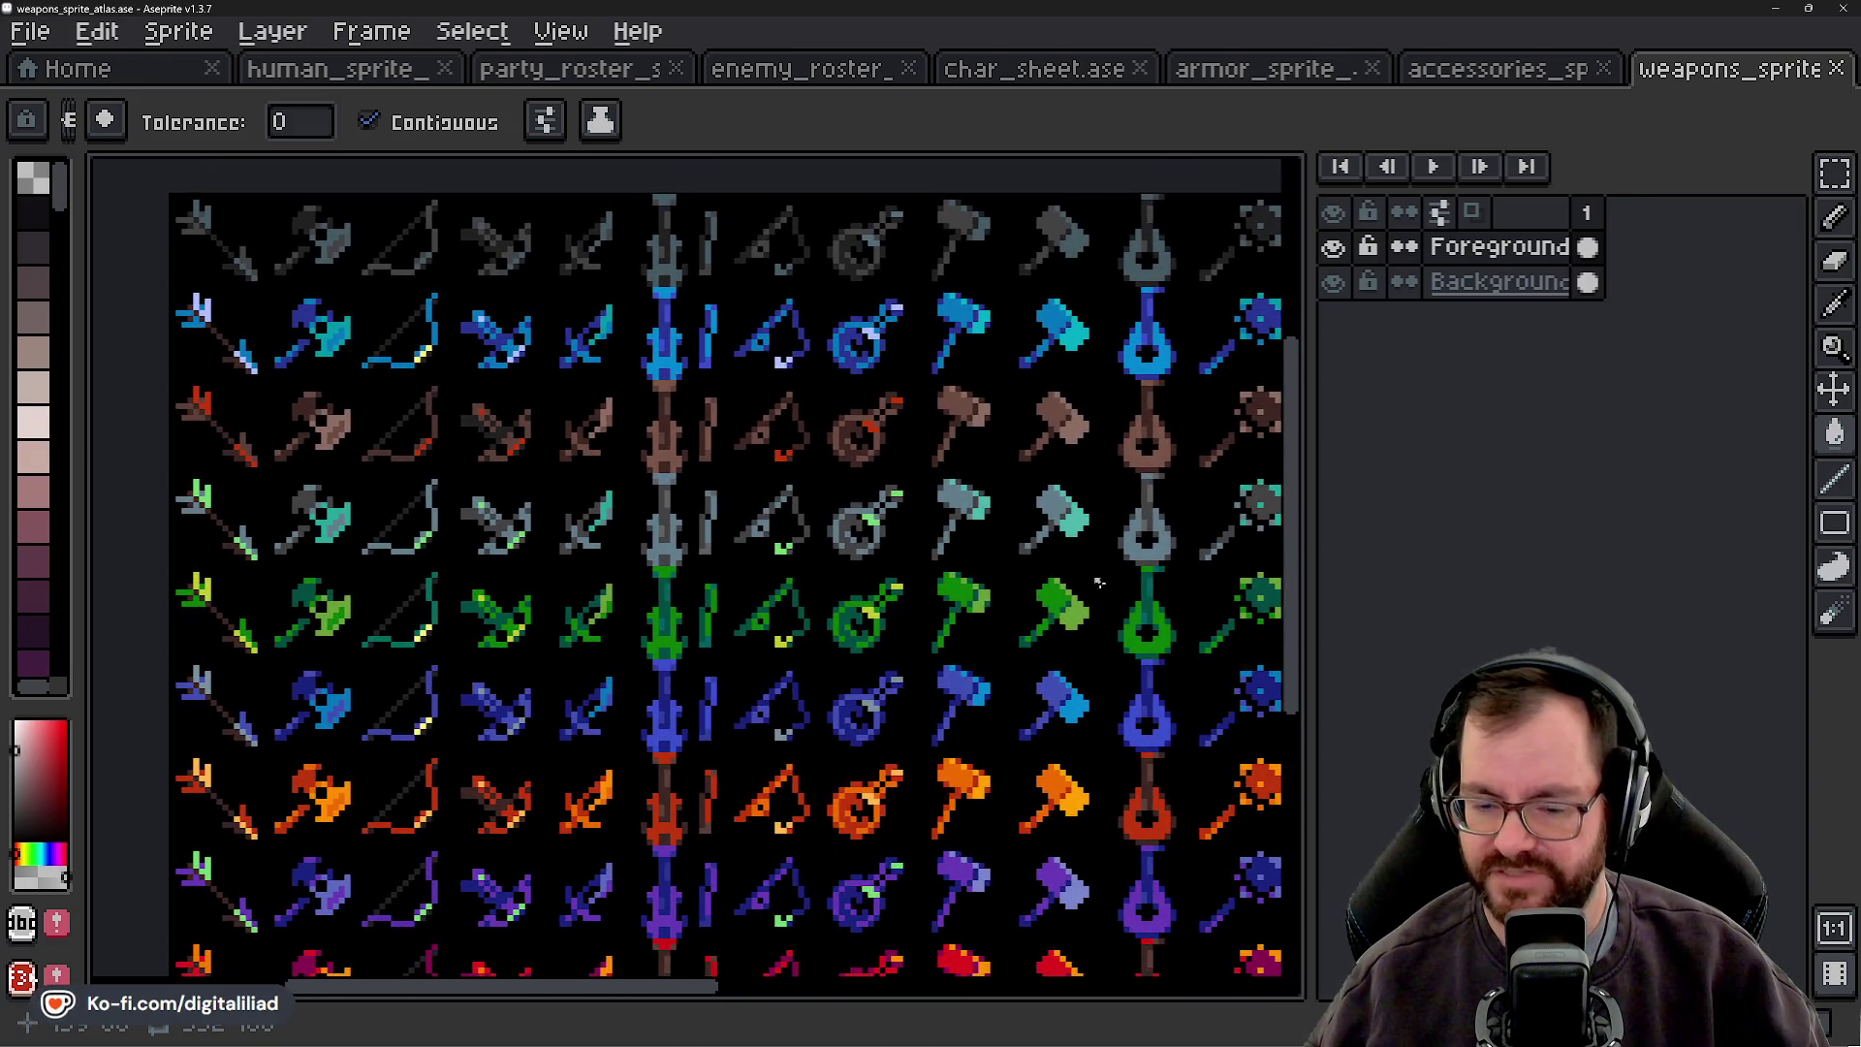
pyautogui.scroll(-4, 1098, 582)
pyautogui.scroll(2, 1033, 601)
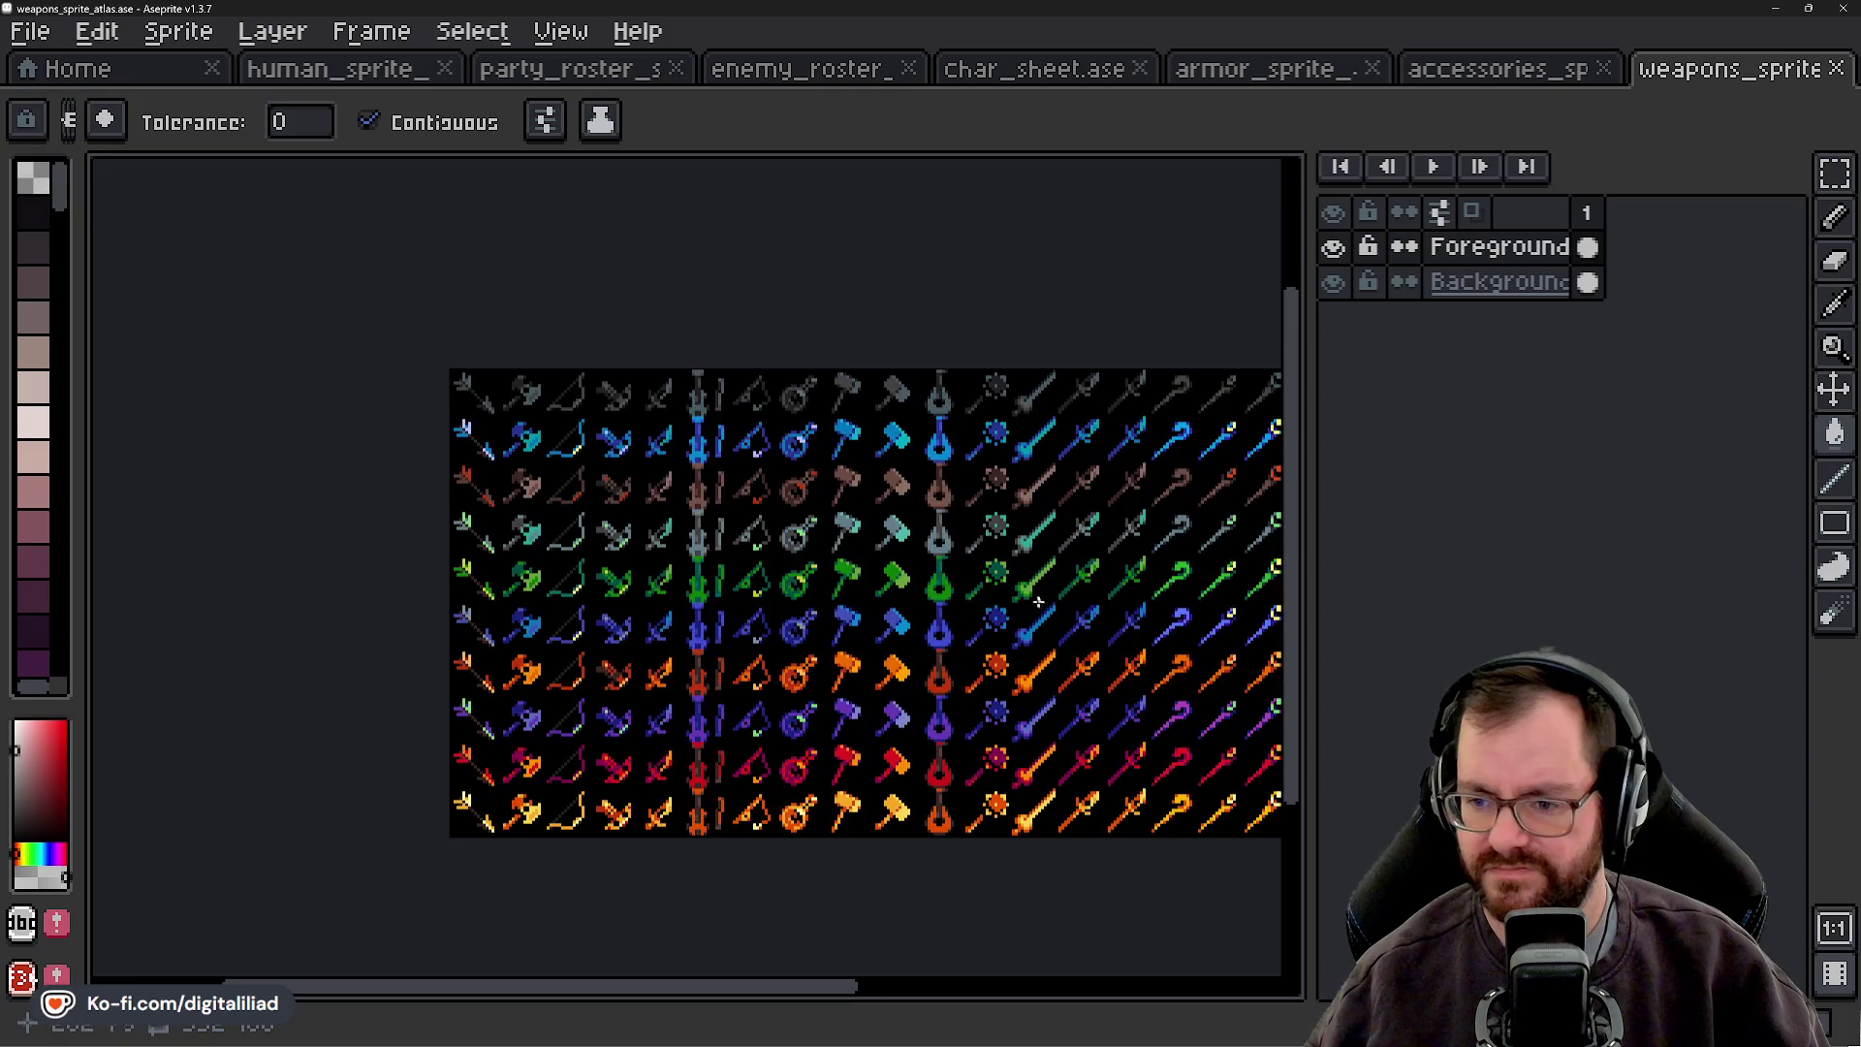
pyautogui.moveTo(1035, 602)
pyautogui.mouseDown()
pyautogui.moveTo(769, 594)
pyautogui.moveTo(666, 560)
pyautogui.mouseUp()
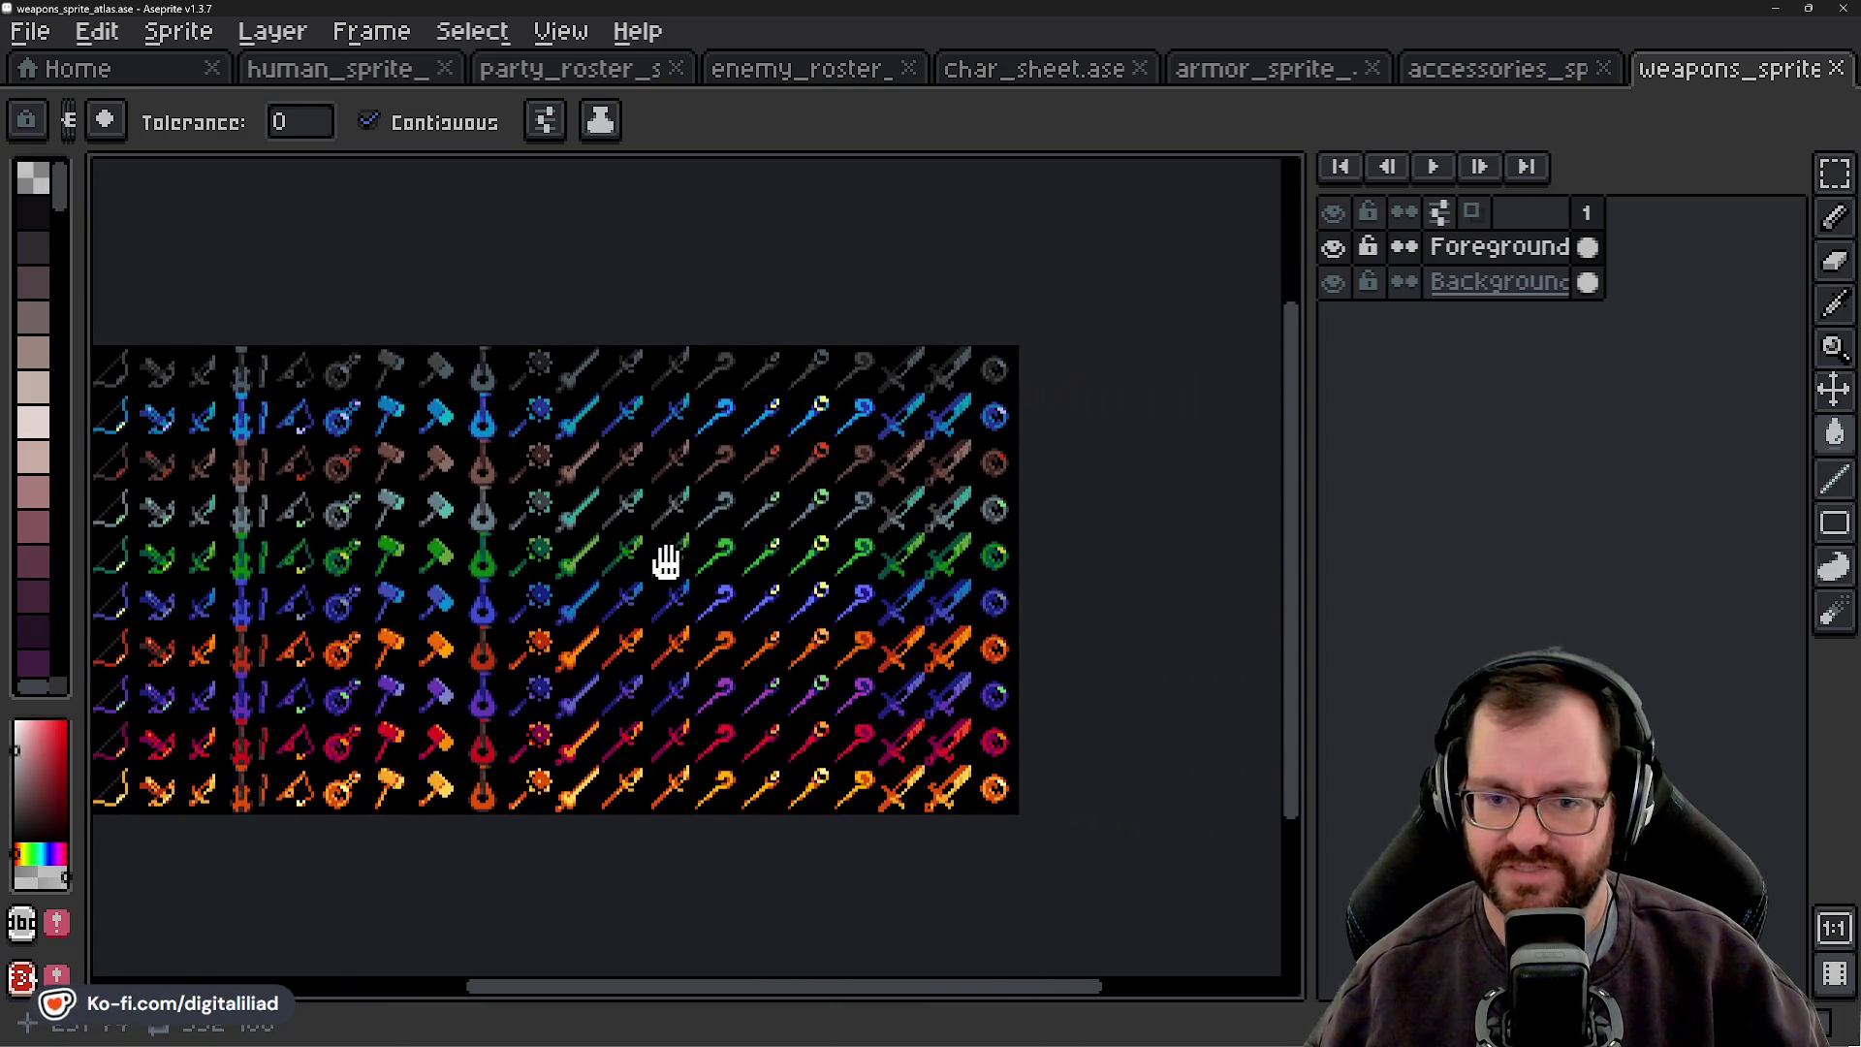
pyautogui.scroll(3, 666, 560)
pyautogui.moveTo(727, 505); pyautogui.dragTo(1112, 676)
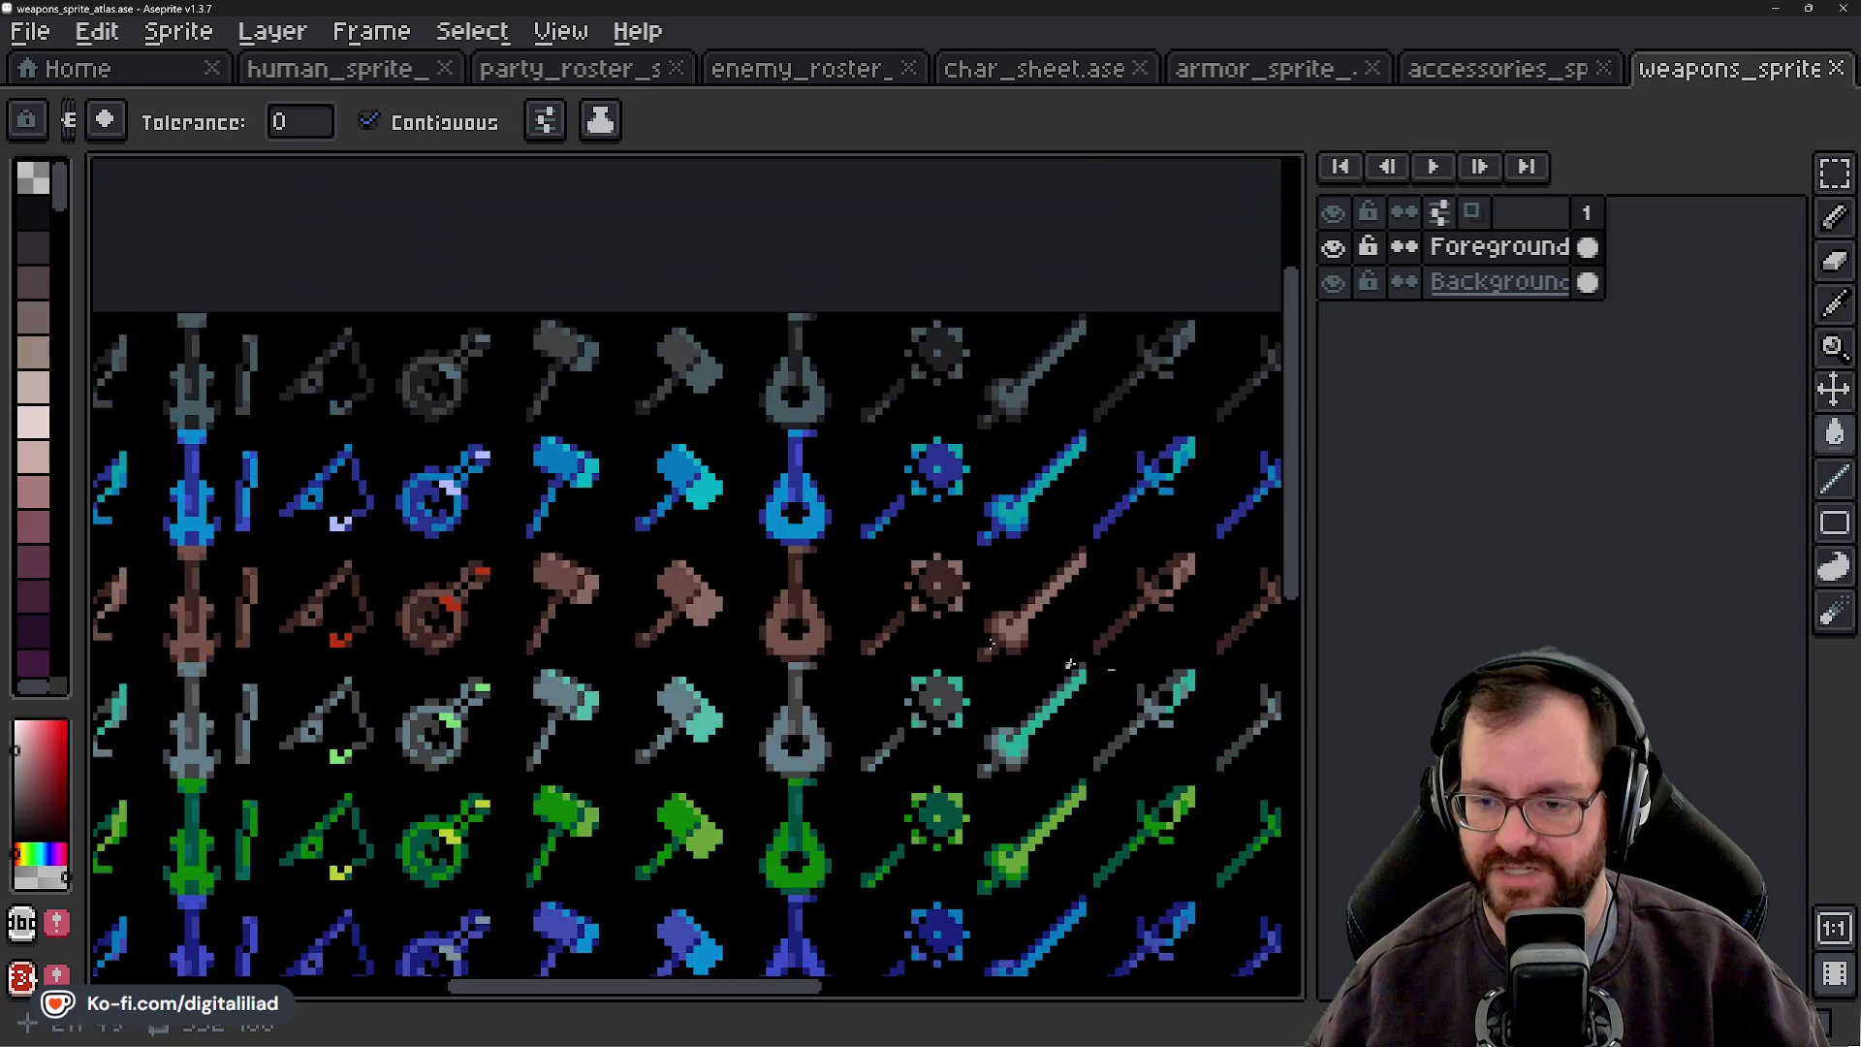
pyautogui.moveTo(530, 598); pyautogui.dragTo(835, 585)
pyautogui.moveTo(395, 585)
pyautogui.mouseDown()
pyautogui.moveTo(666, 547)
pyautogui.moveTo(625, 565)
pyautogui.mouseUp()
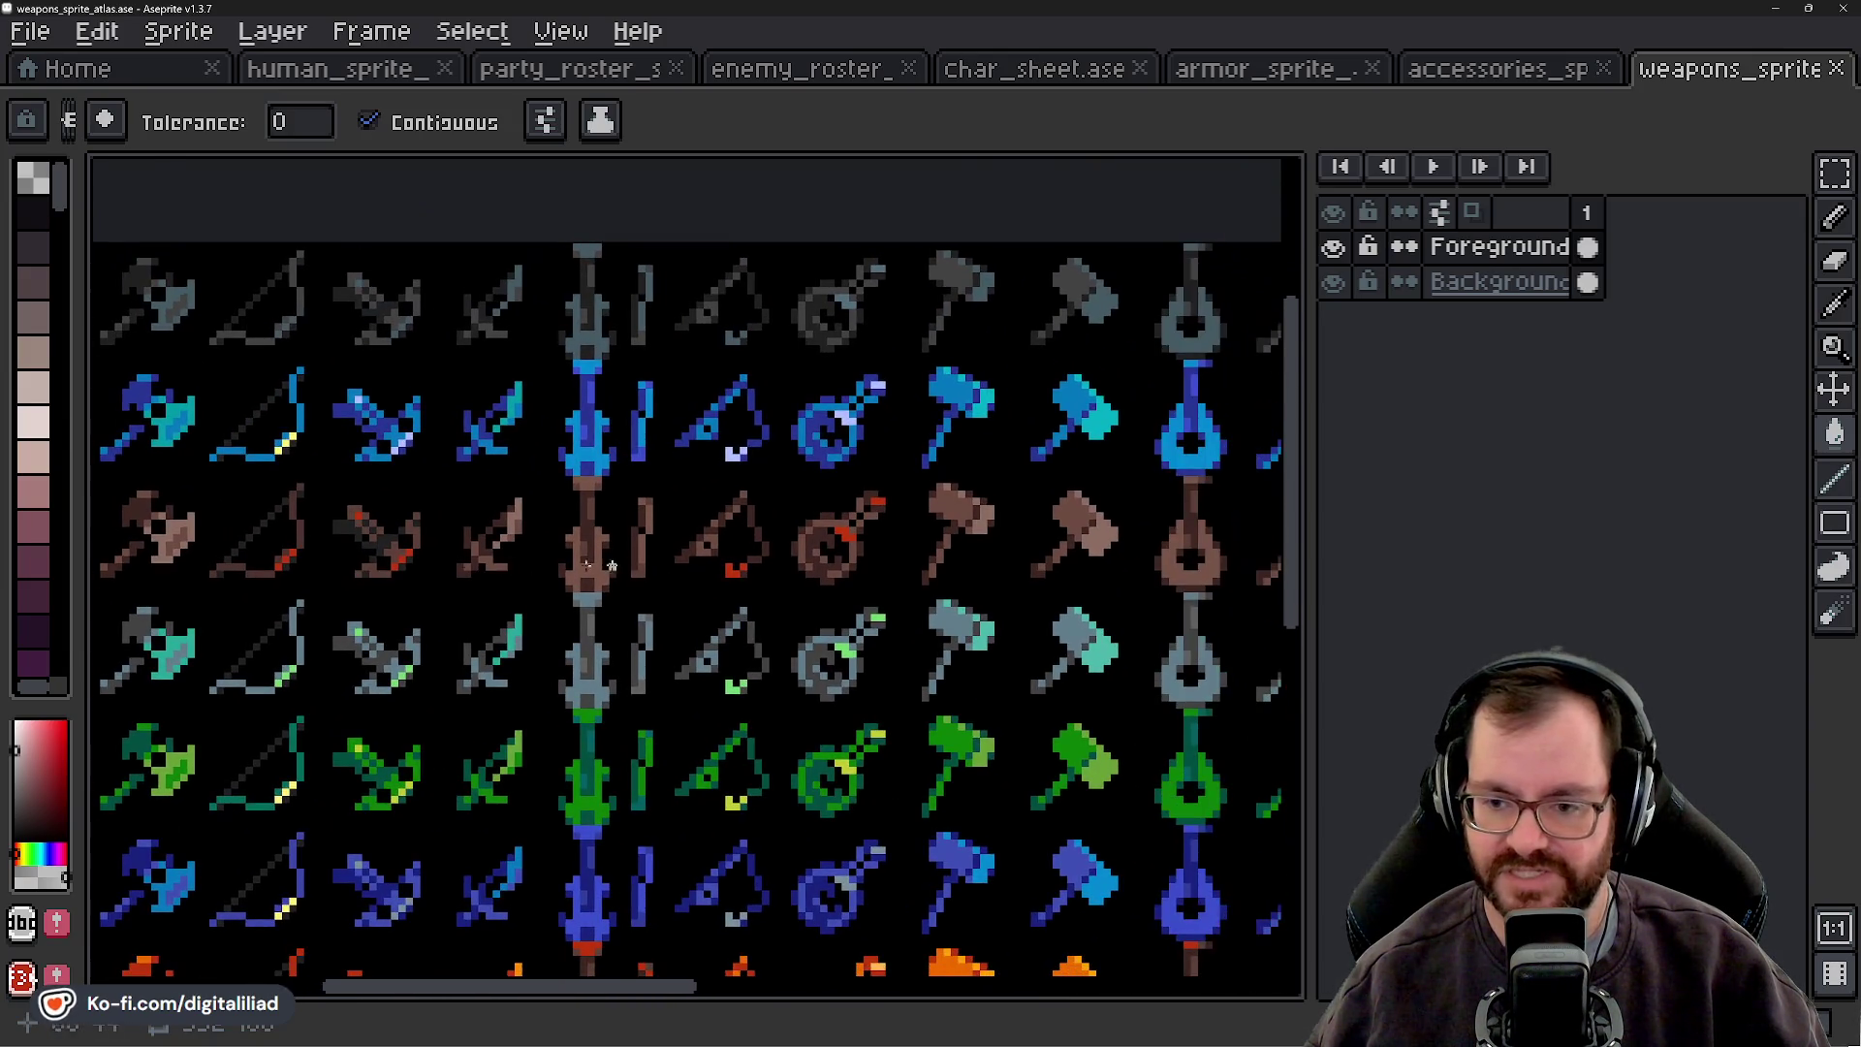
pyautogui.hscroll(3, 649, 551)
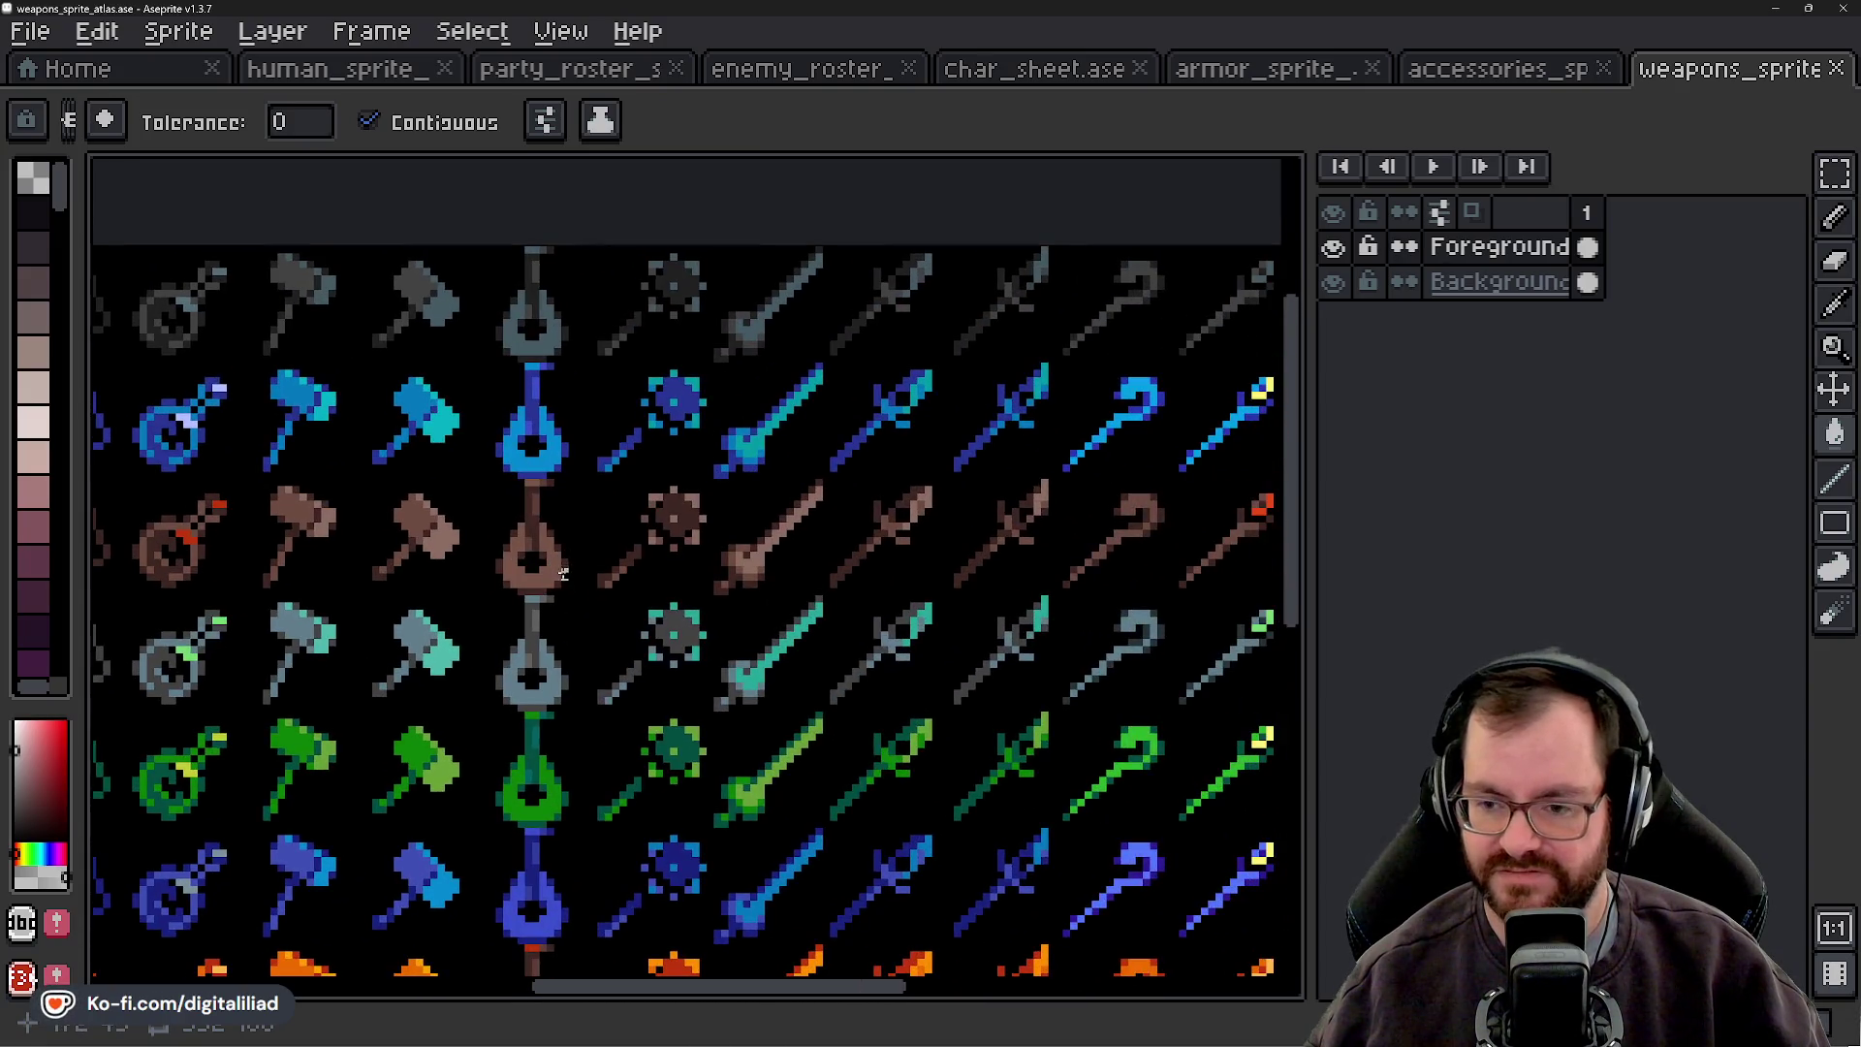
pyautogui.moveTo(708, 535); pyautogui.dragTo(343, 524)
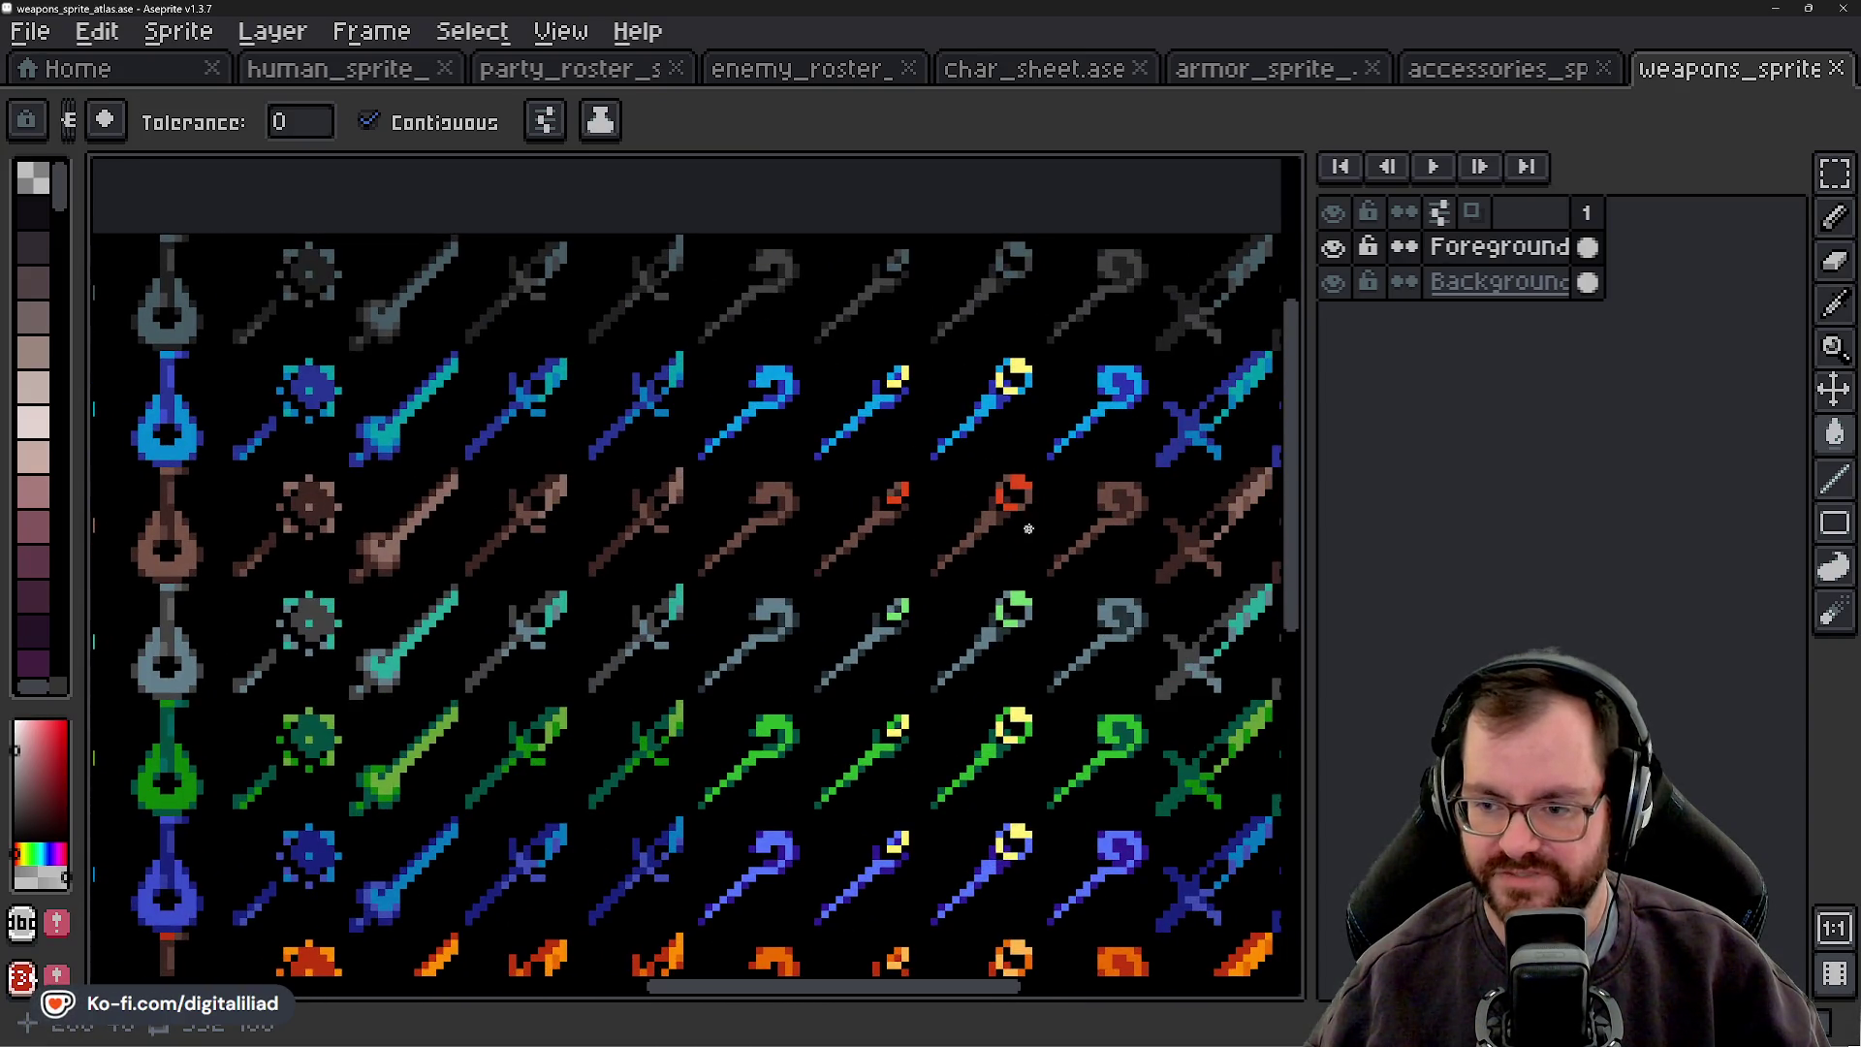
pyautogui.moveTo(1028, 528); pyautogui.dragTo(820, 531)
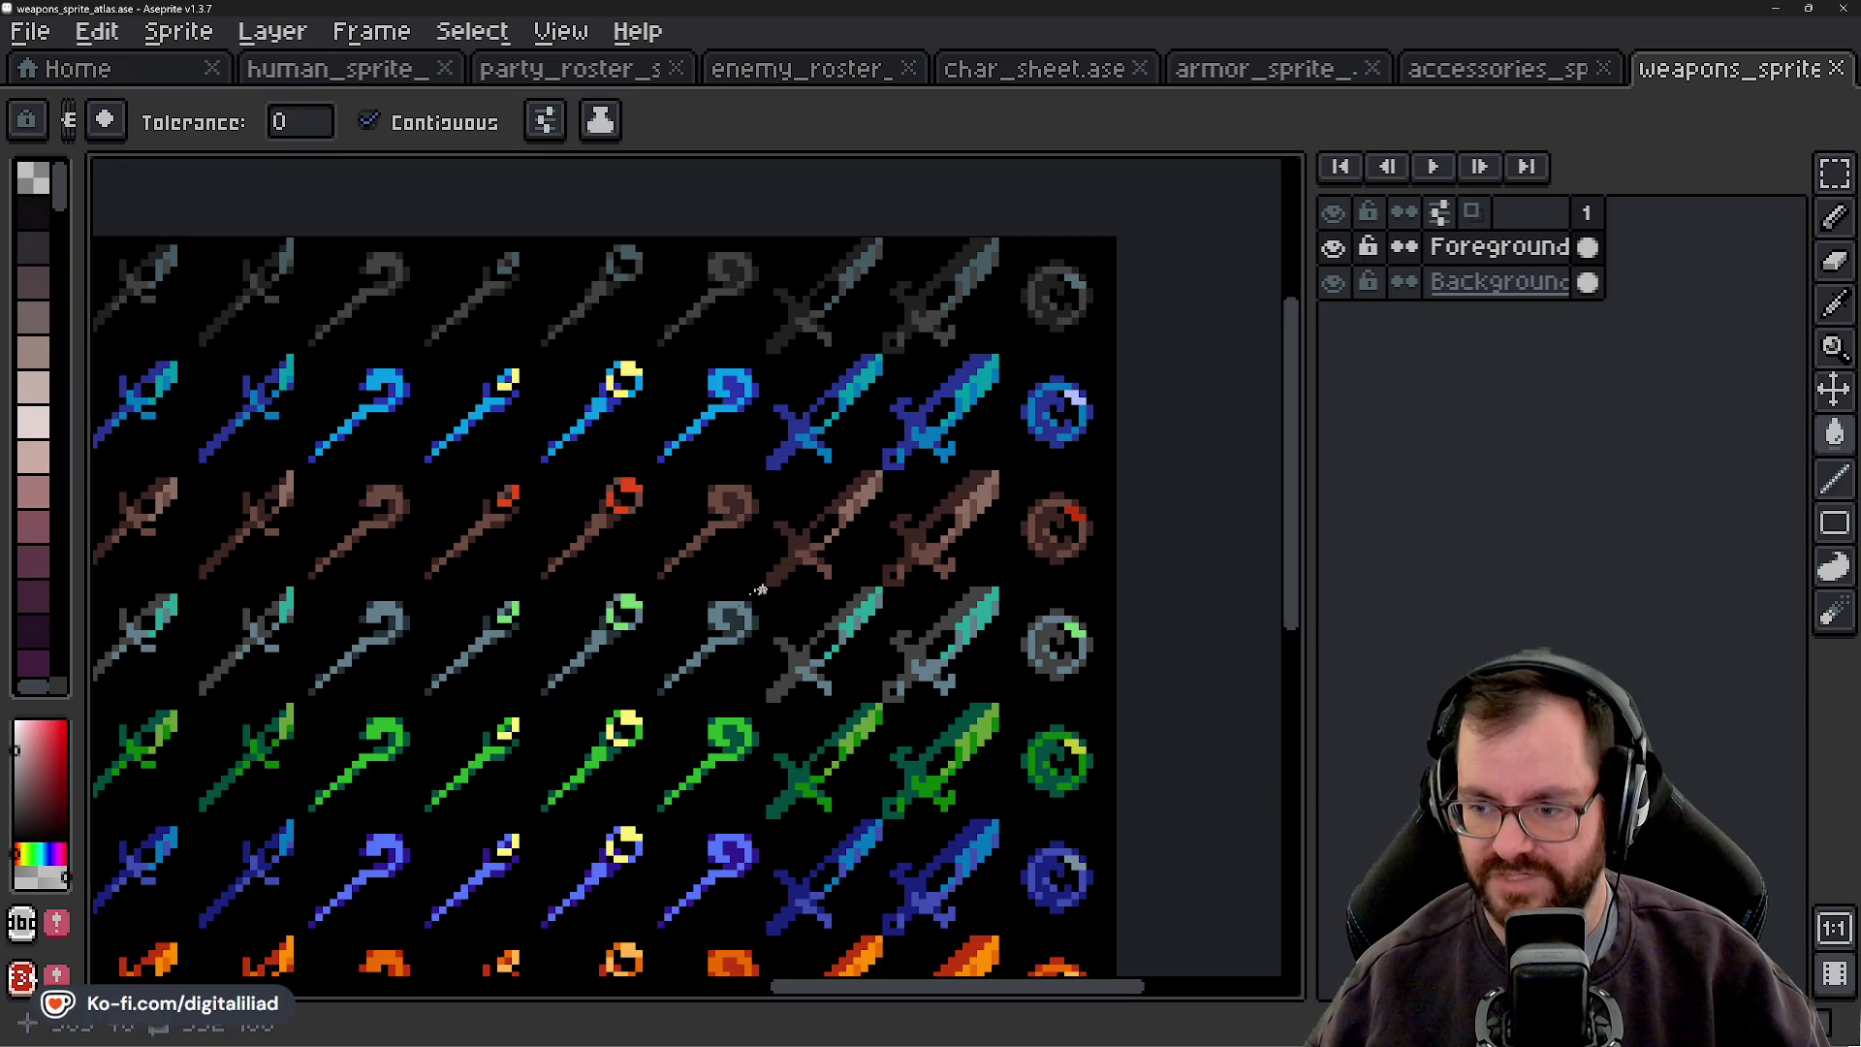
pyautogui.hscroll(-3, 631, 623)
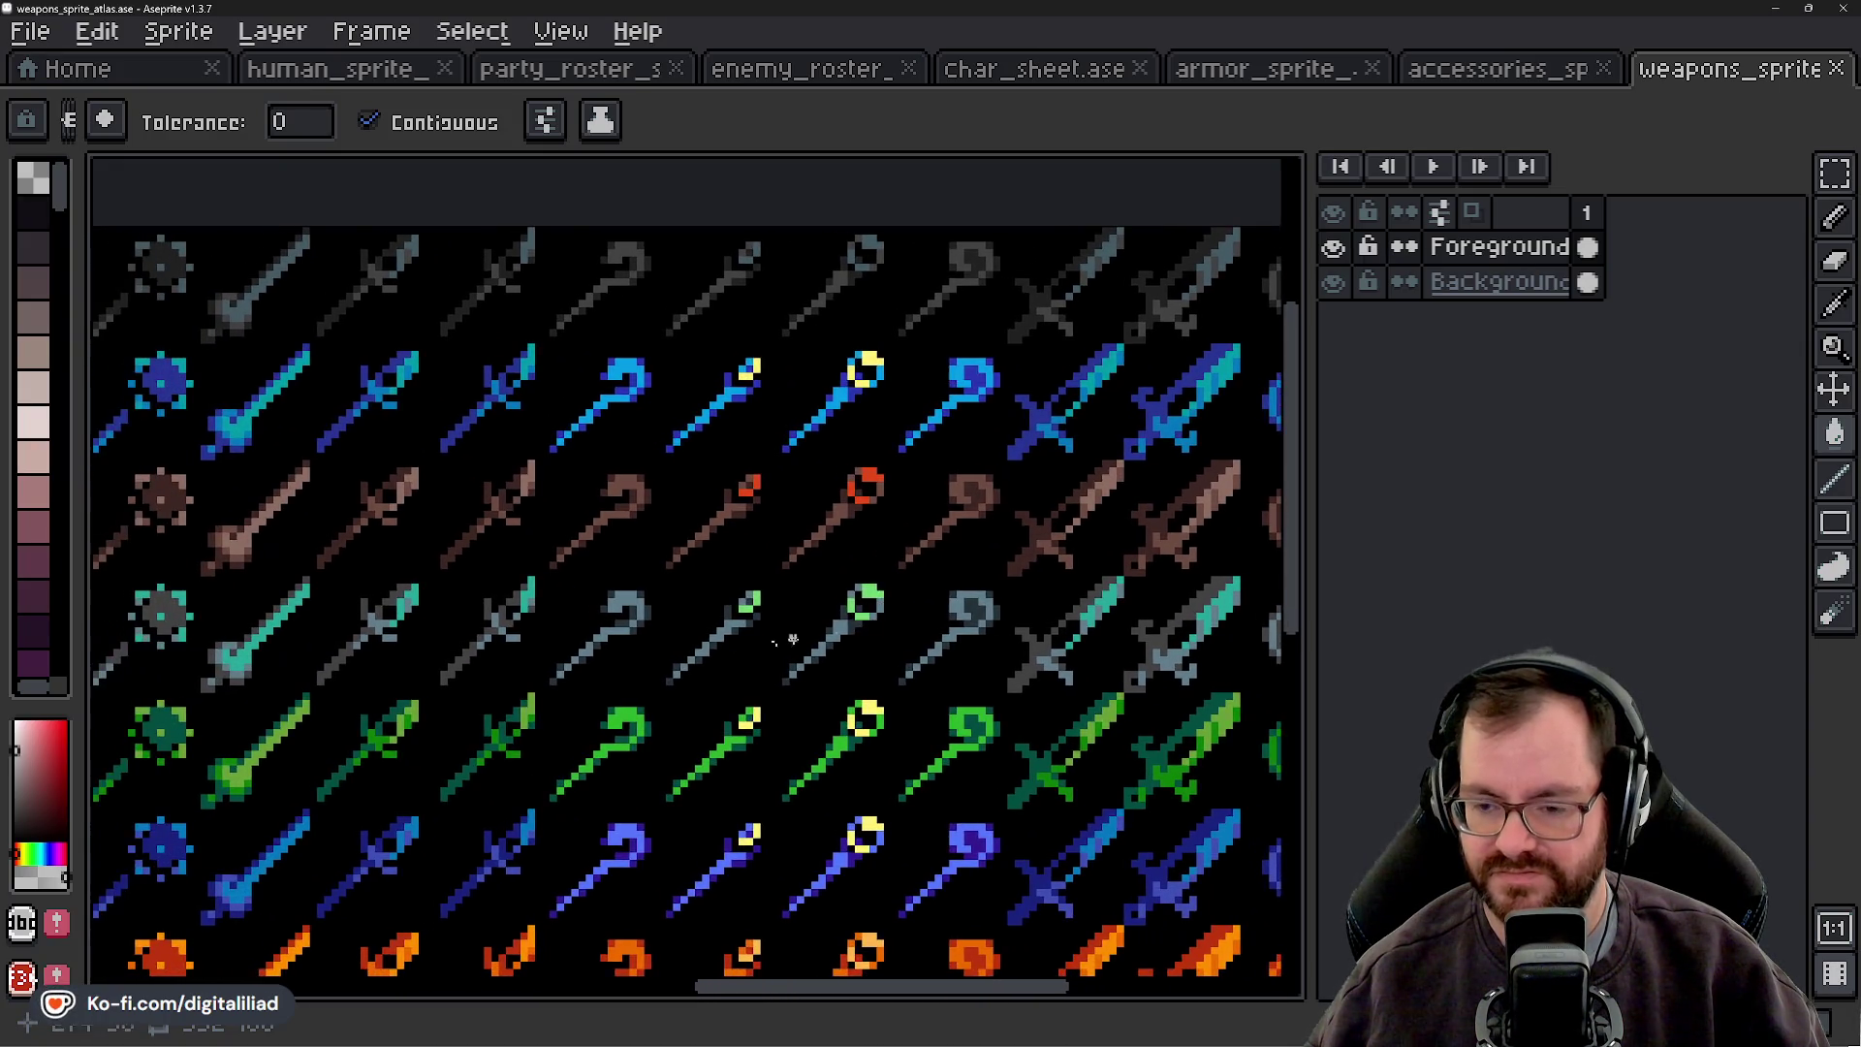
pyautogui.hscroll(-5, 840, 630)
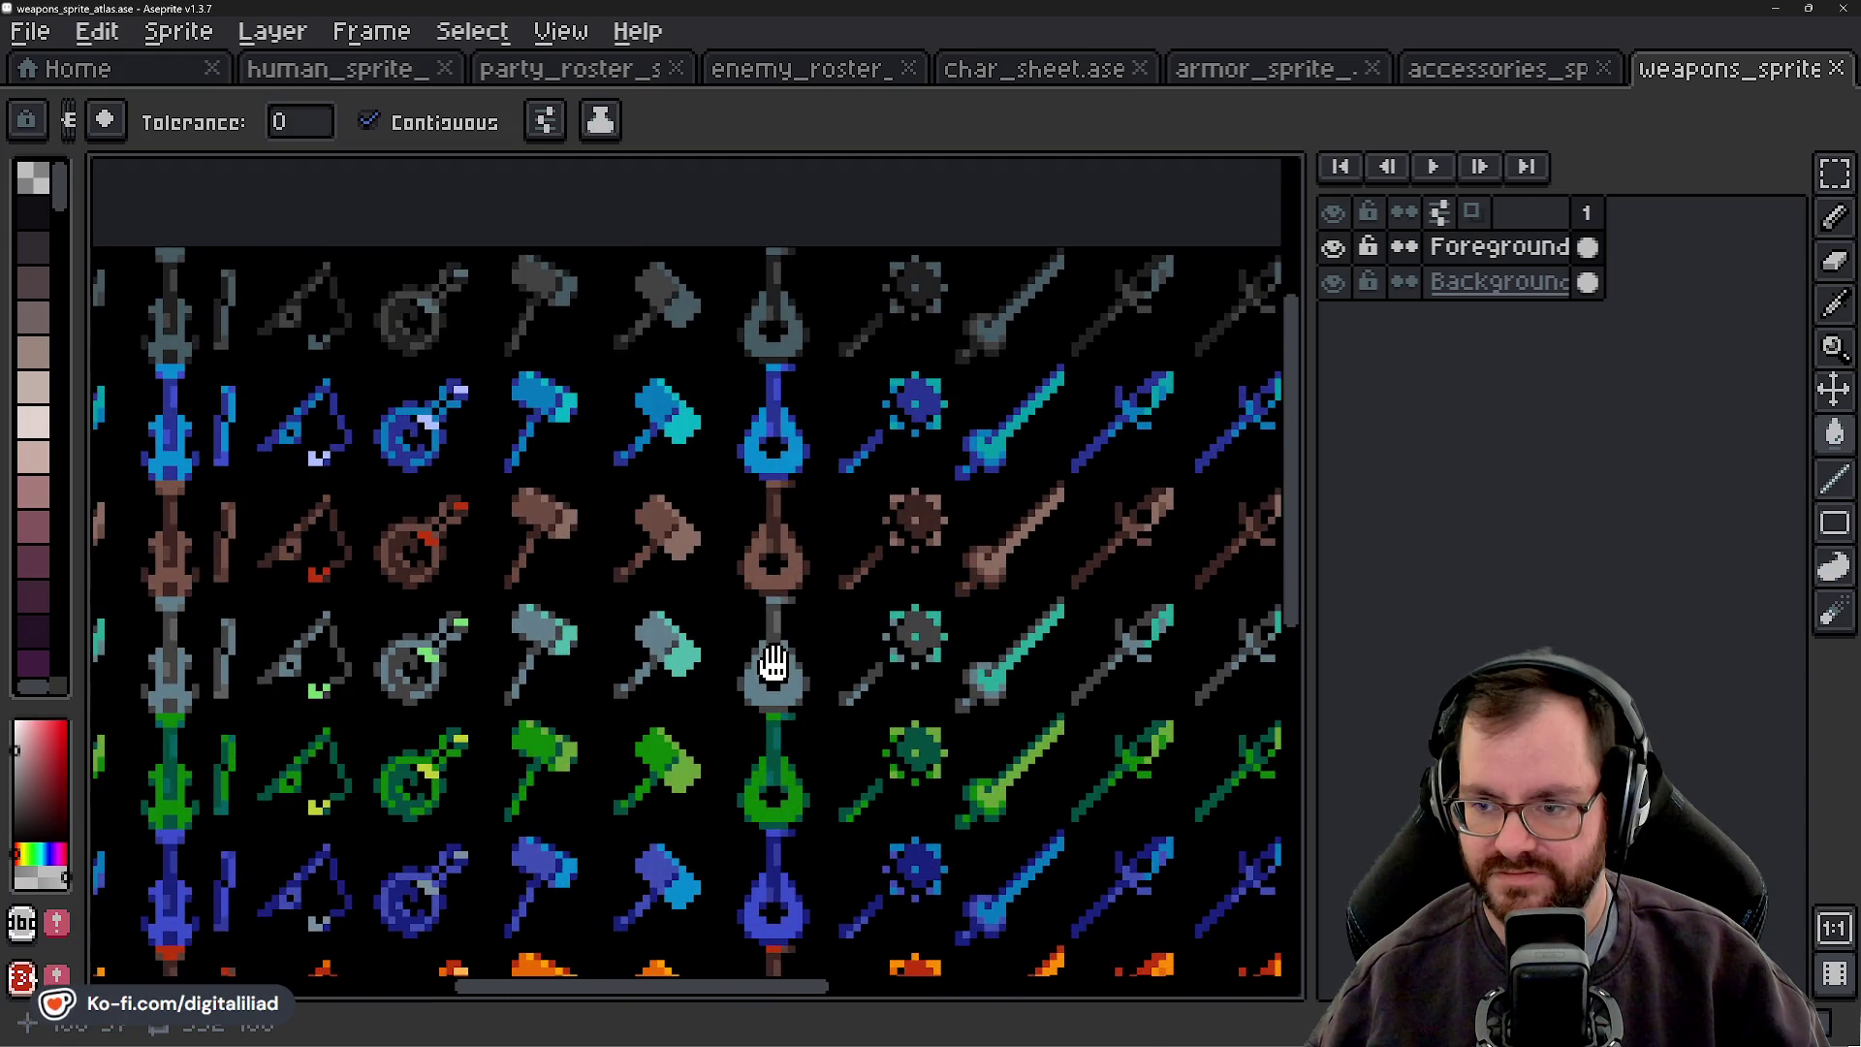
pyautogui.hscroll(-5, 772, 663)
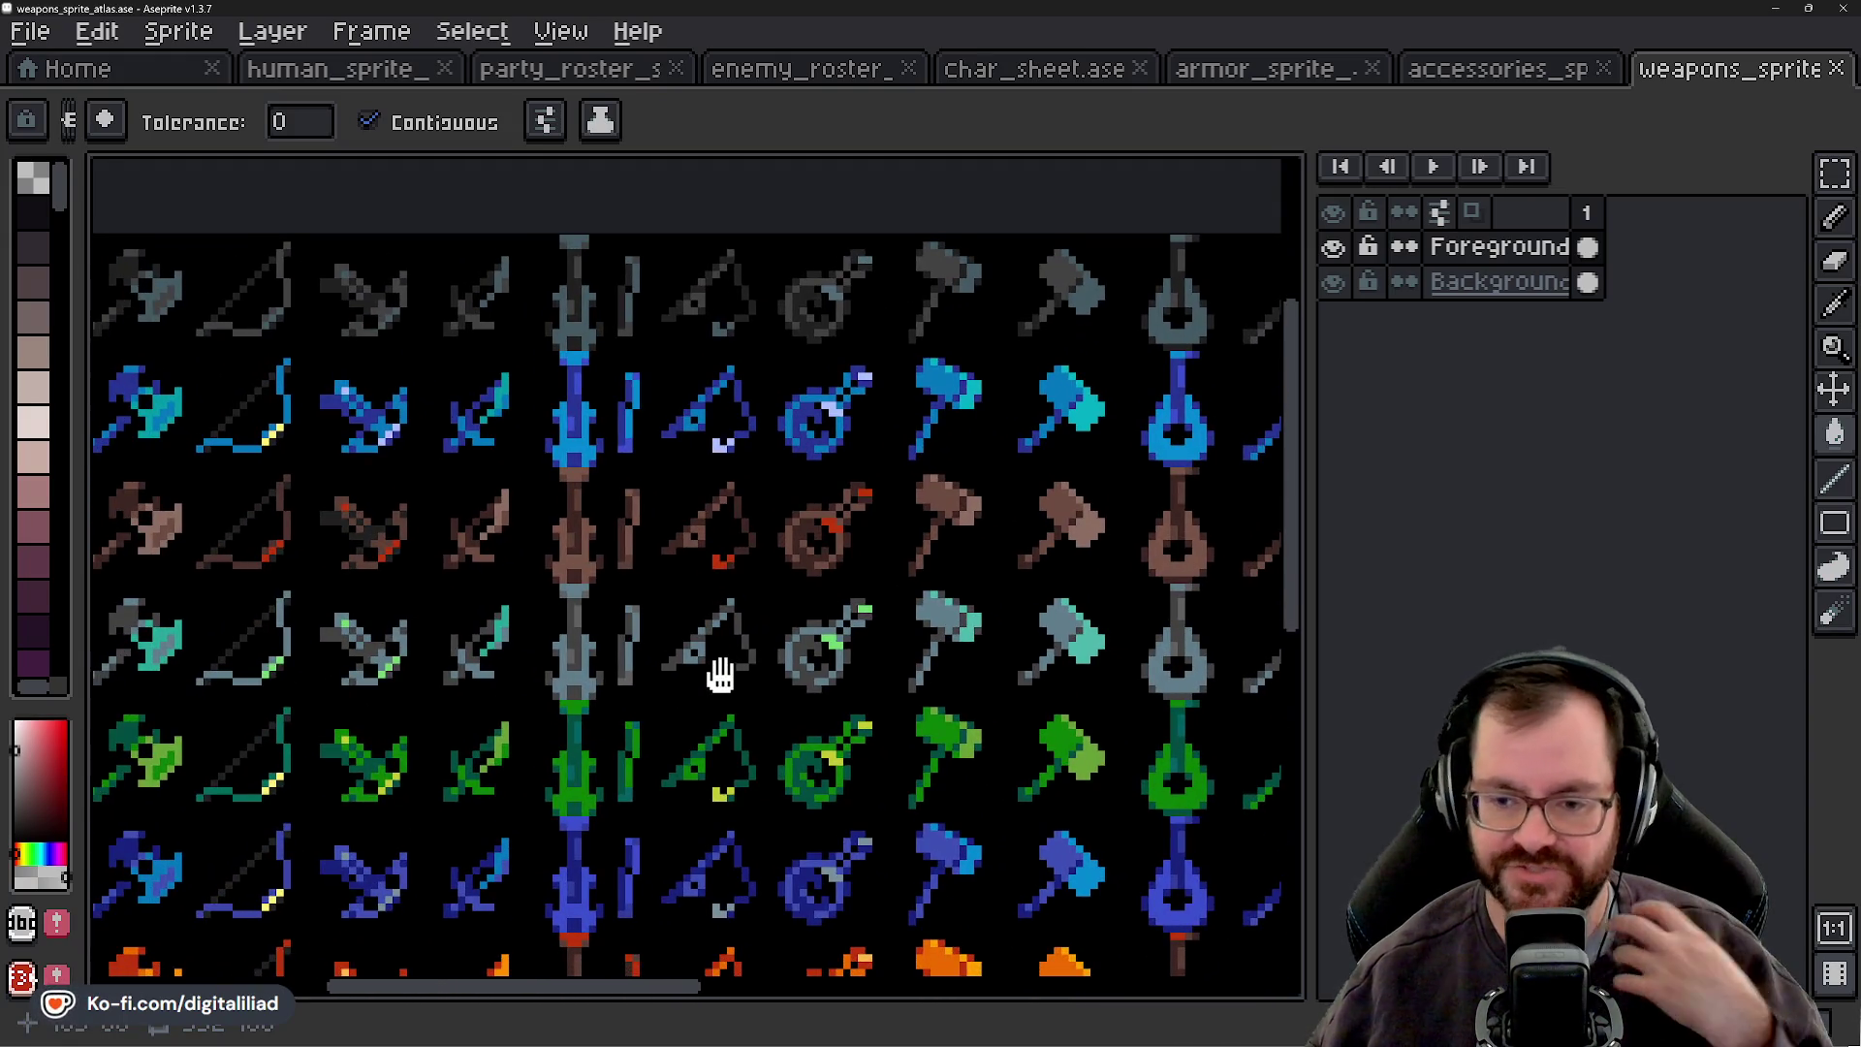
pyautogui.hscroll(-3, 714, 672)
pyautogui.moveTo(867, 639)
pyautogui.mouseDown()
pyautogui.moveTo(947, 606)
pyautogui.moveTo(912, 637)
pyautogui.mouseUp()
pyautogui.scroll(-3, 919, 632)
pyautogui.scroll(-1, 905, 646)
pyautogui.scroll(2, 601, 586)
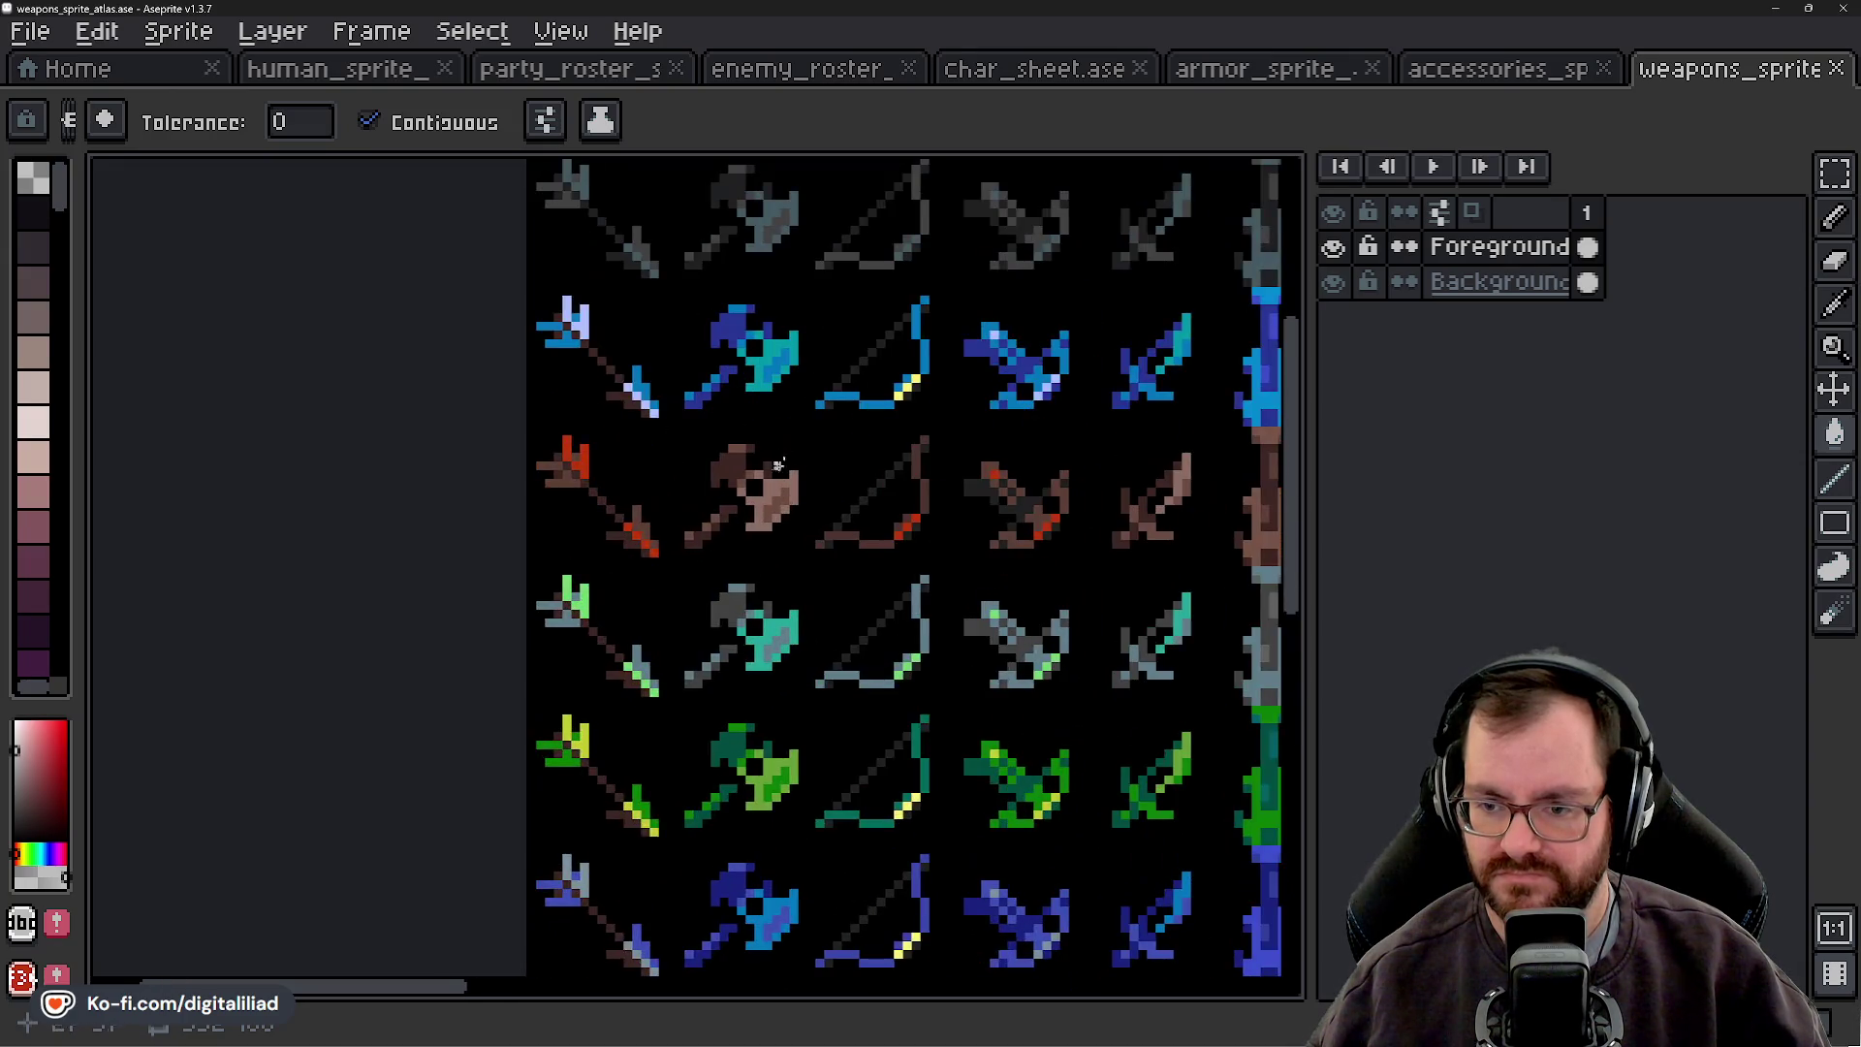
pyautogui.scroll(-1, 717, 575)
pyautogui.moveTo(1052, 582); pyautogui.dragTo(581, 581)
pyautogui.scroll(1, 628, 549)
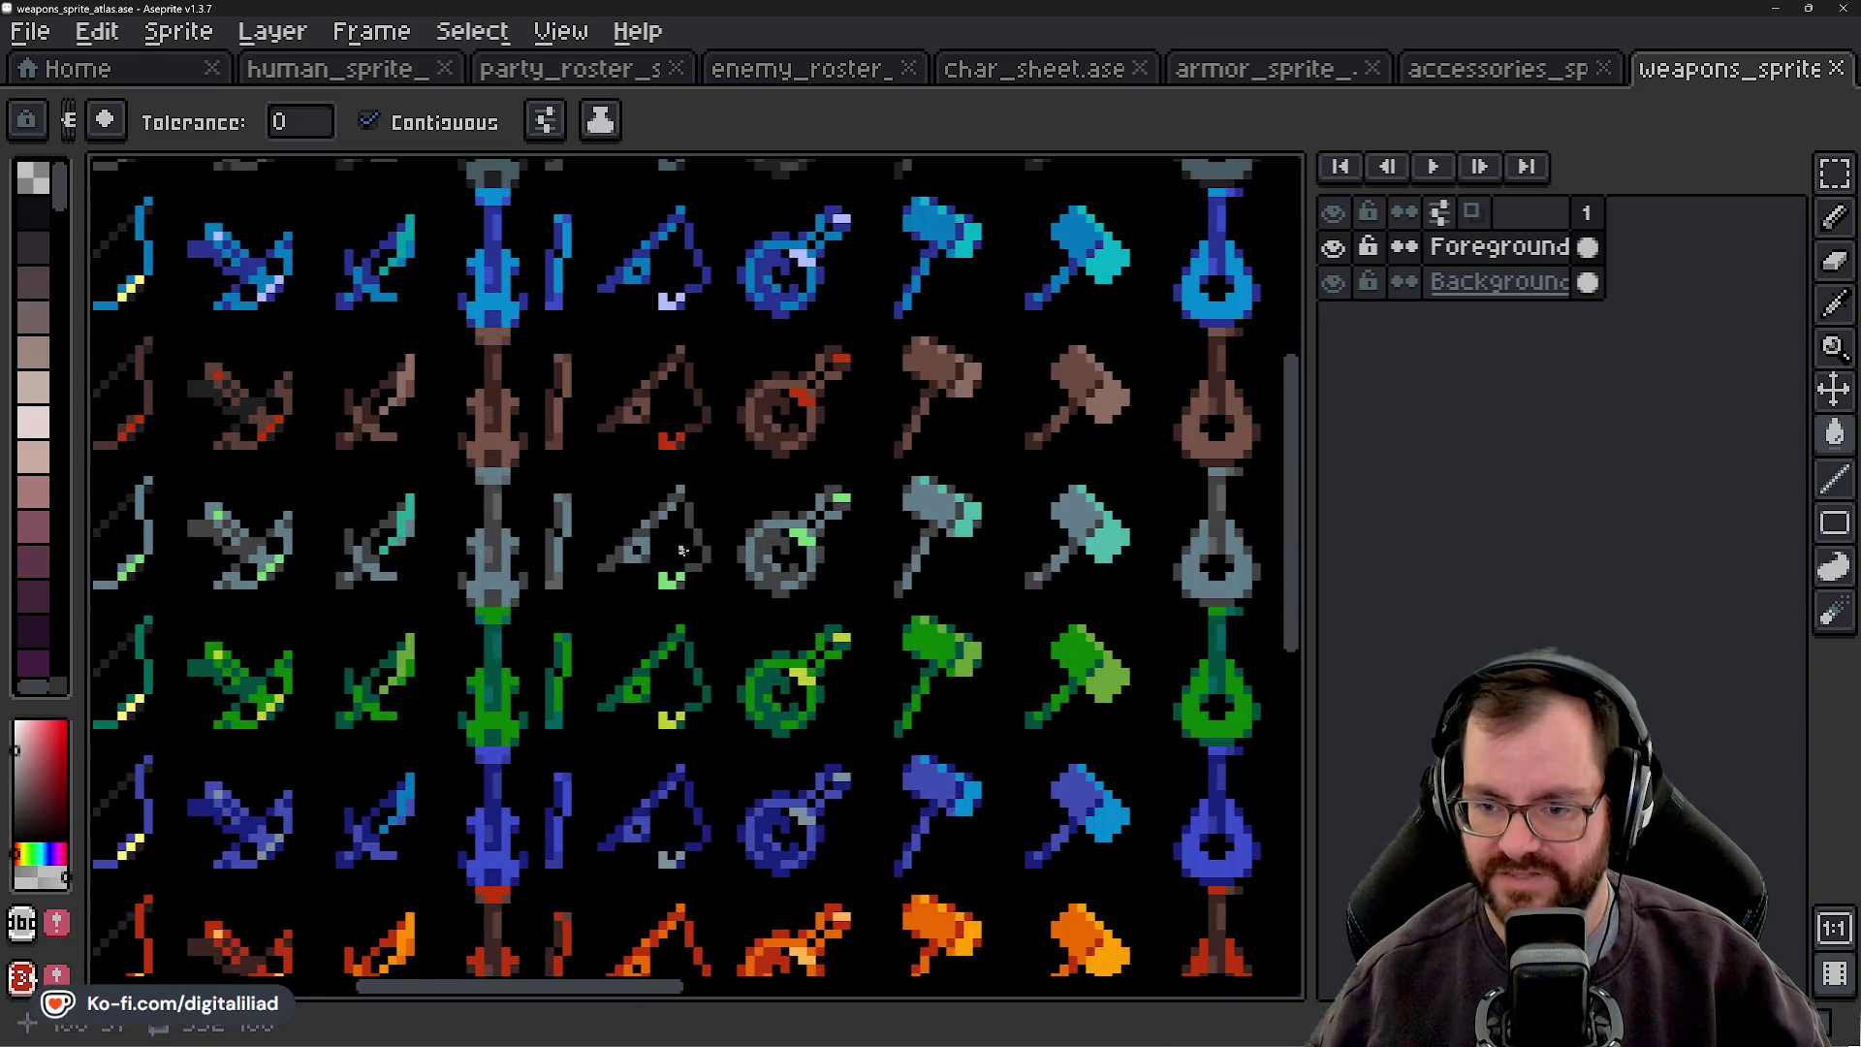
pyautogui.moveTo(1151, 558); pyautogui.dragTo(515, 529)
pyautogui.moveTo(986, 526); pyautogui.dragTo(615, 533)
pyautogui.moveTo(1120, 559); pyautogui.dragTo(739, 554)
pyautogui.scroll(-1, 709, 543)
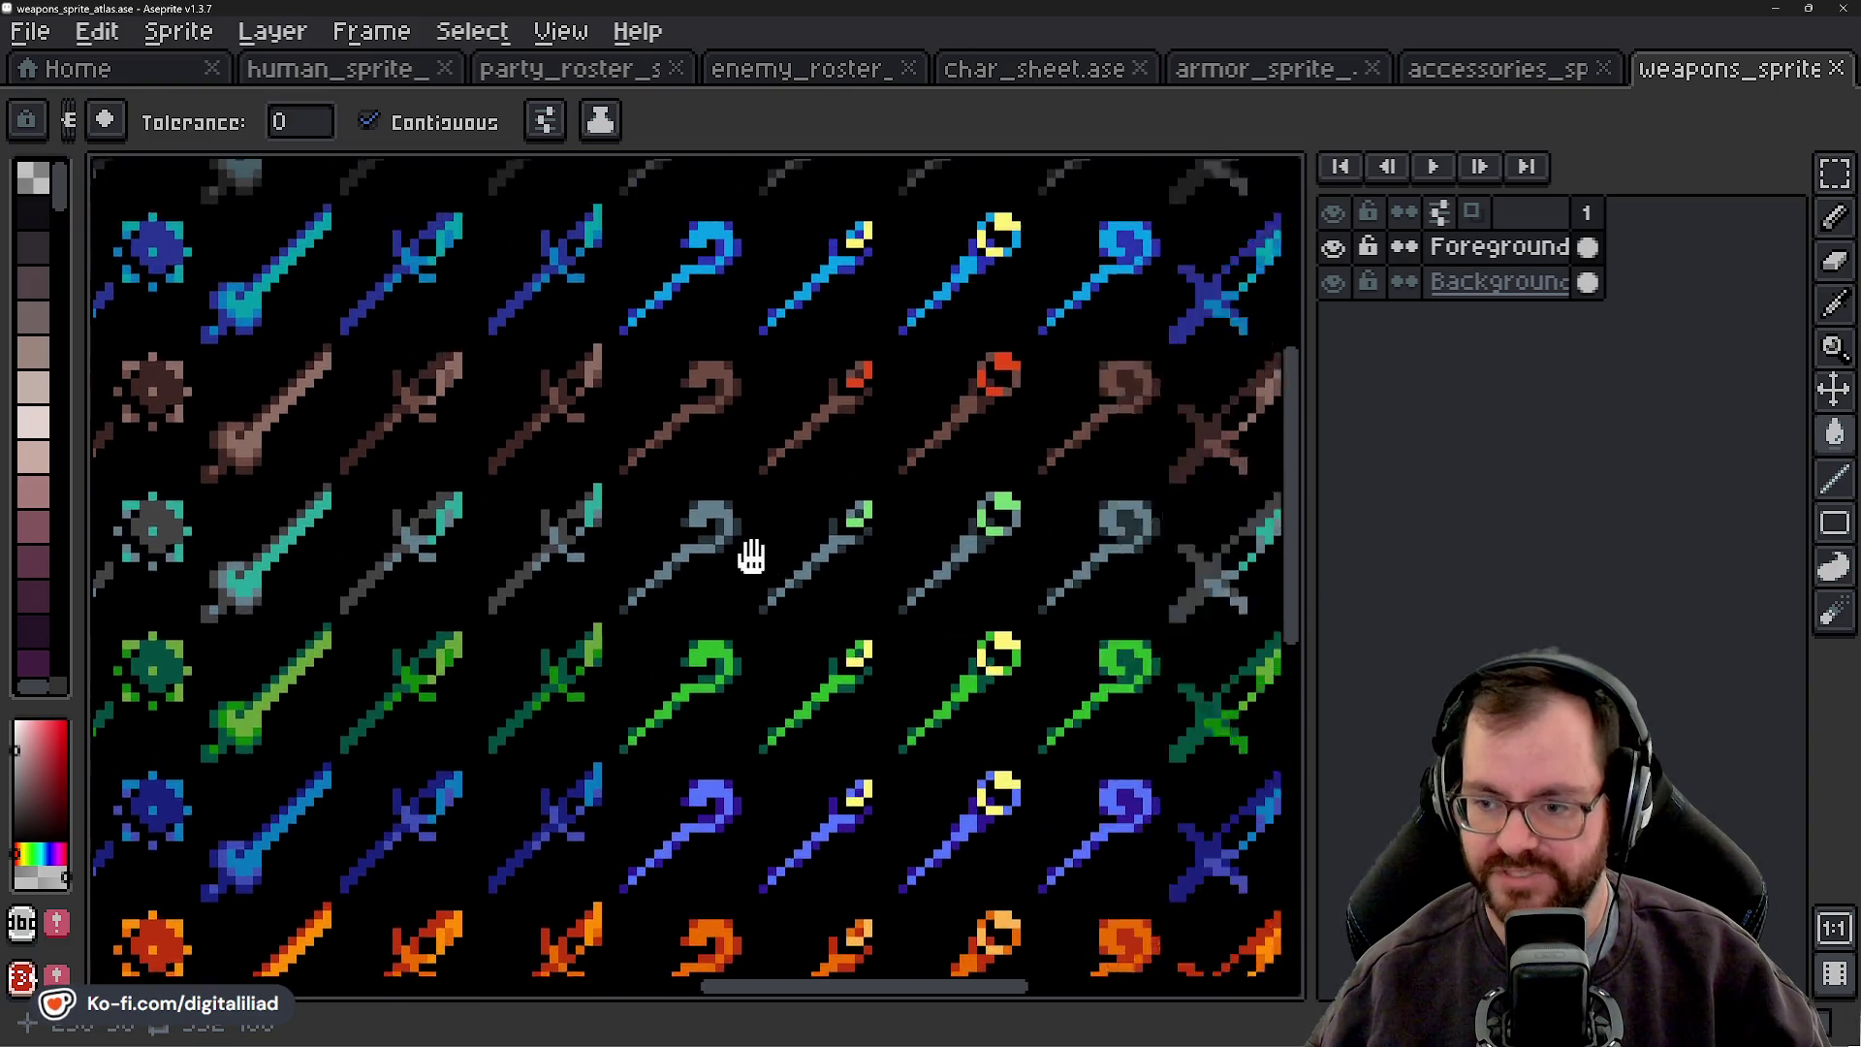
pyautogui.scroll(1, 768, 552)
pyautogui.scroll(-1, 860, 598)
pyautogui.scroll(1, 1045, 499)
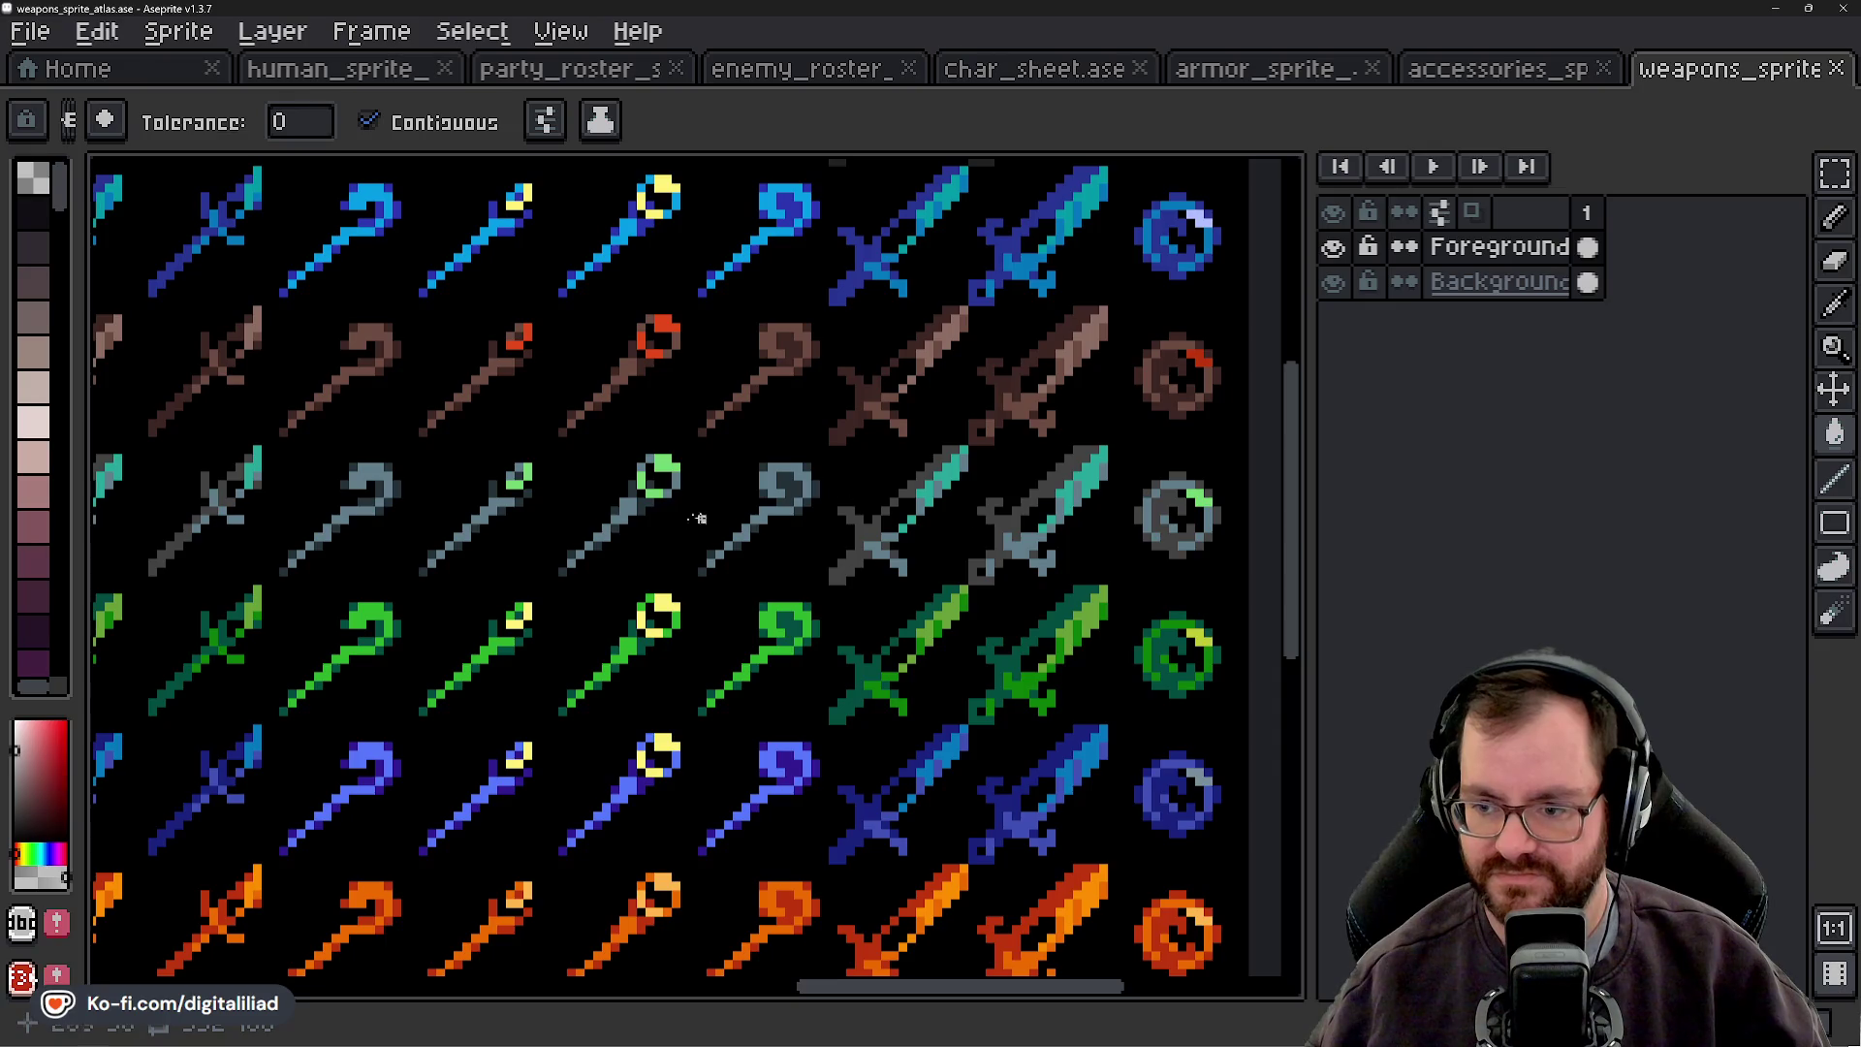
pyautogui.scroll(-1, 758, 513)
pyautogui.scroll(1, 698, 746)
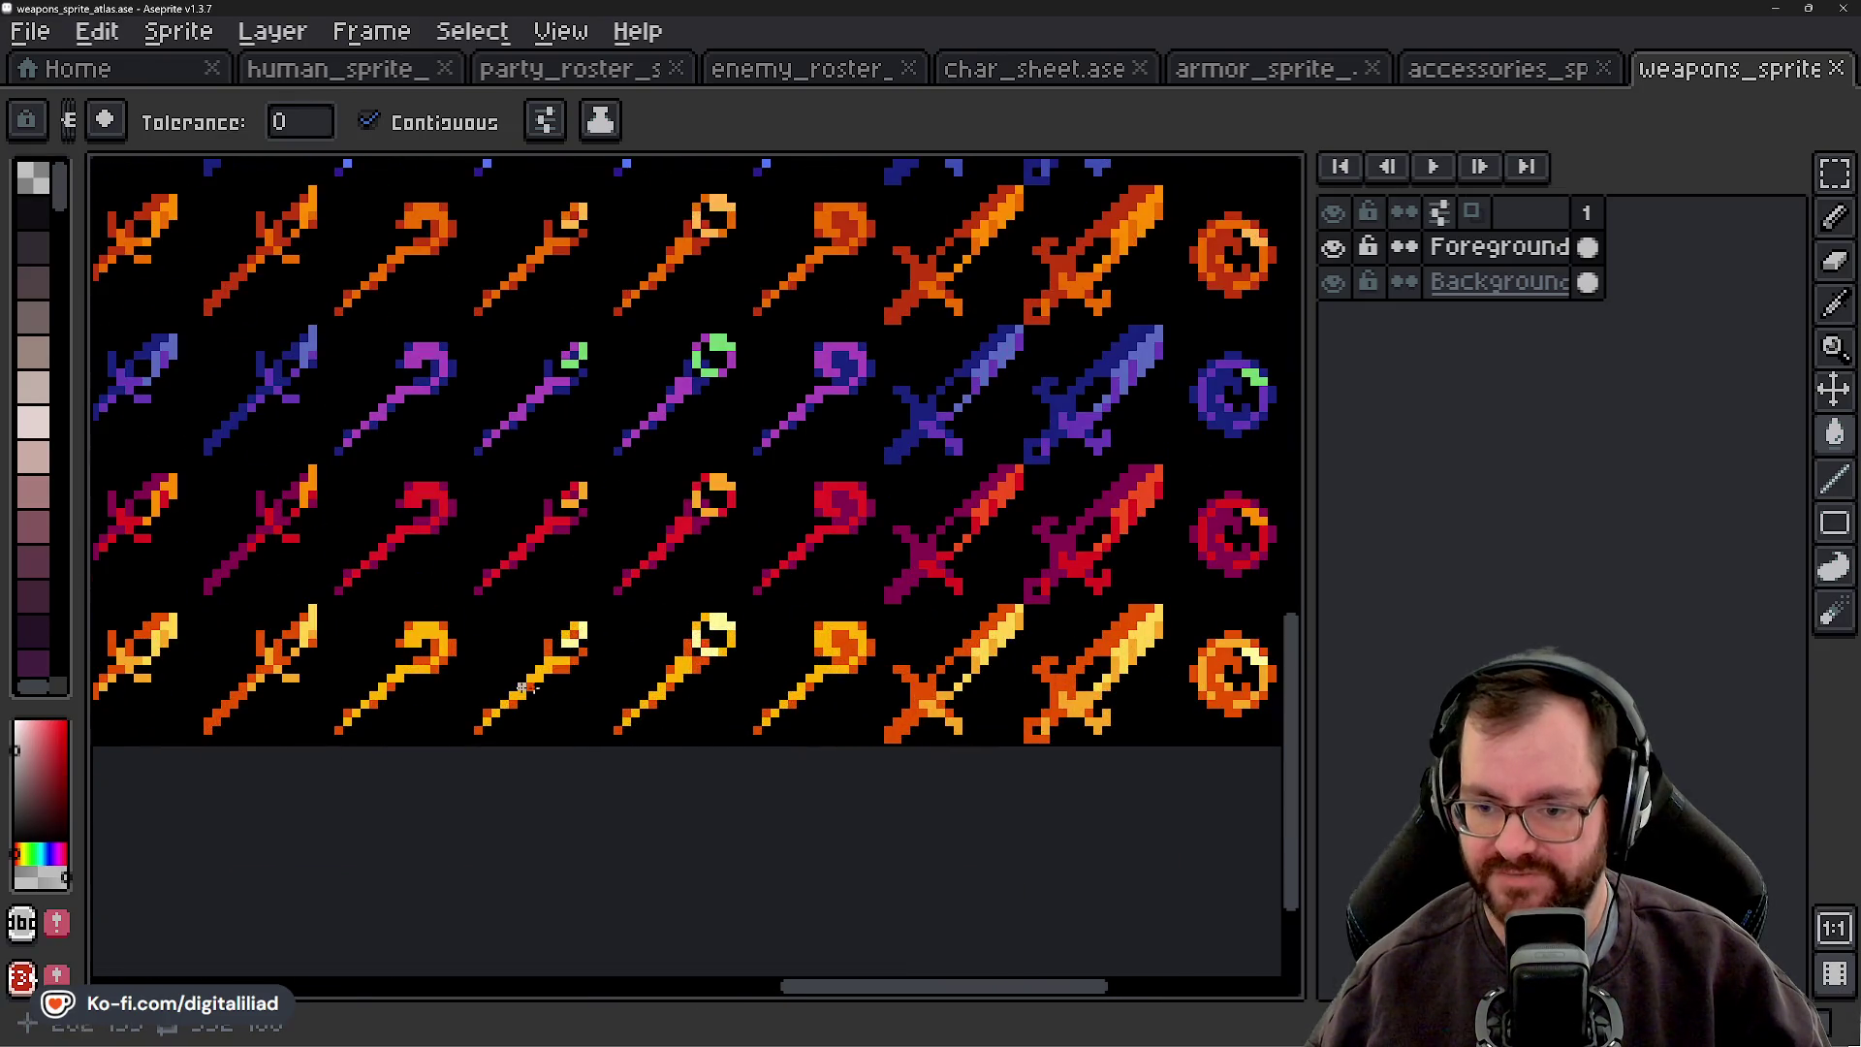
pyautogui.moveTo(606, 667); pyautogui.dragTo(1250, 659)
pyautogui.moveTo(582, 610); pyautogui.dragTo(1085, 620)
pyautogui.moveTo(457, 630); pyautogui.dragTo(1078, 625)
pyautogui.moveTo(538, 643); pyautogui.dragTo(916, 631)
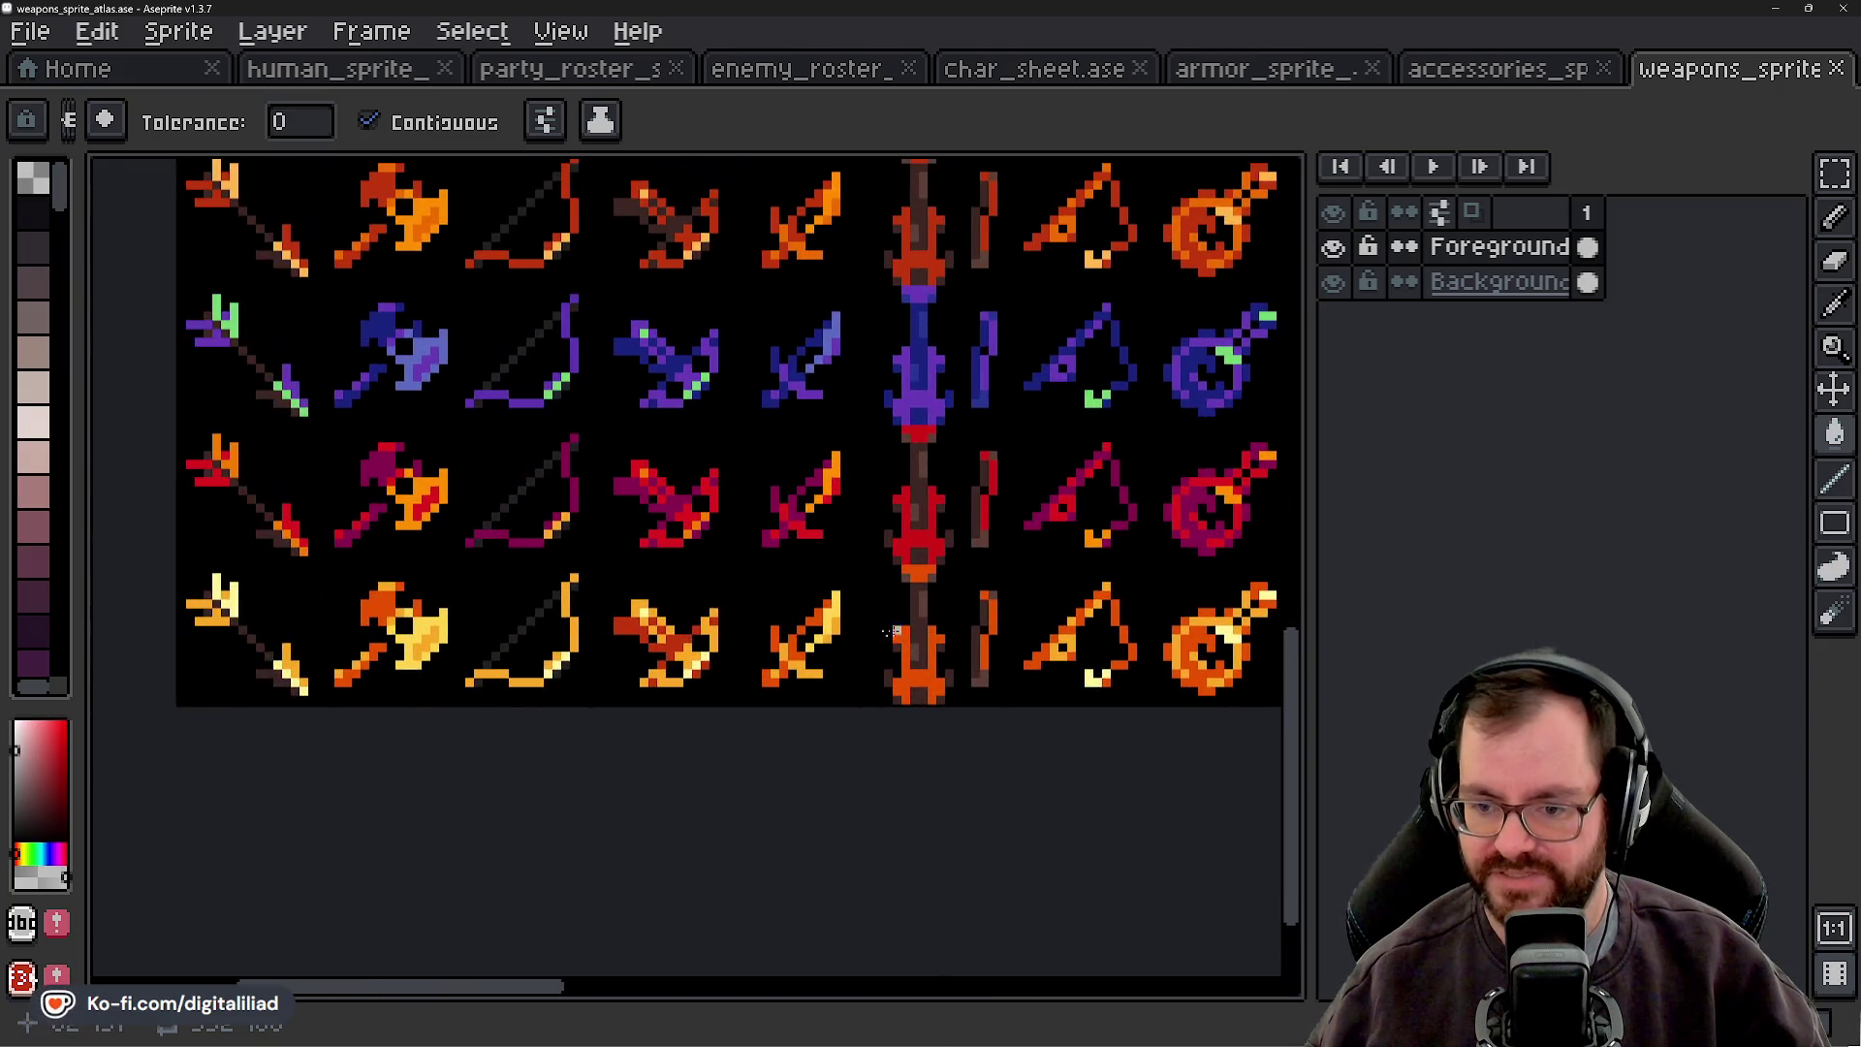
pyautogui.scroll(-1, 596, 657)
pyautogui.moveTo(596, 656)
pyautogui.mouseDown()
pyautogui.moveTo(490, 687)
pyautogui.moveTo(532, 795)
pyautogui.mouseUp()
pyautogui.moveTo(806, 665); pyautogui.dragTo(721, 728)
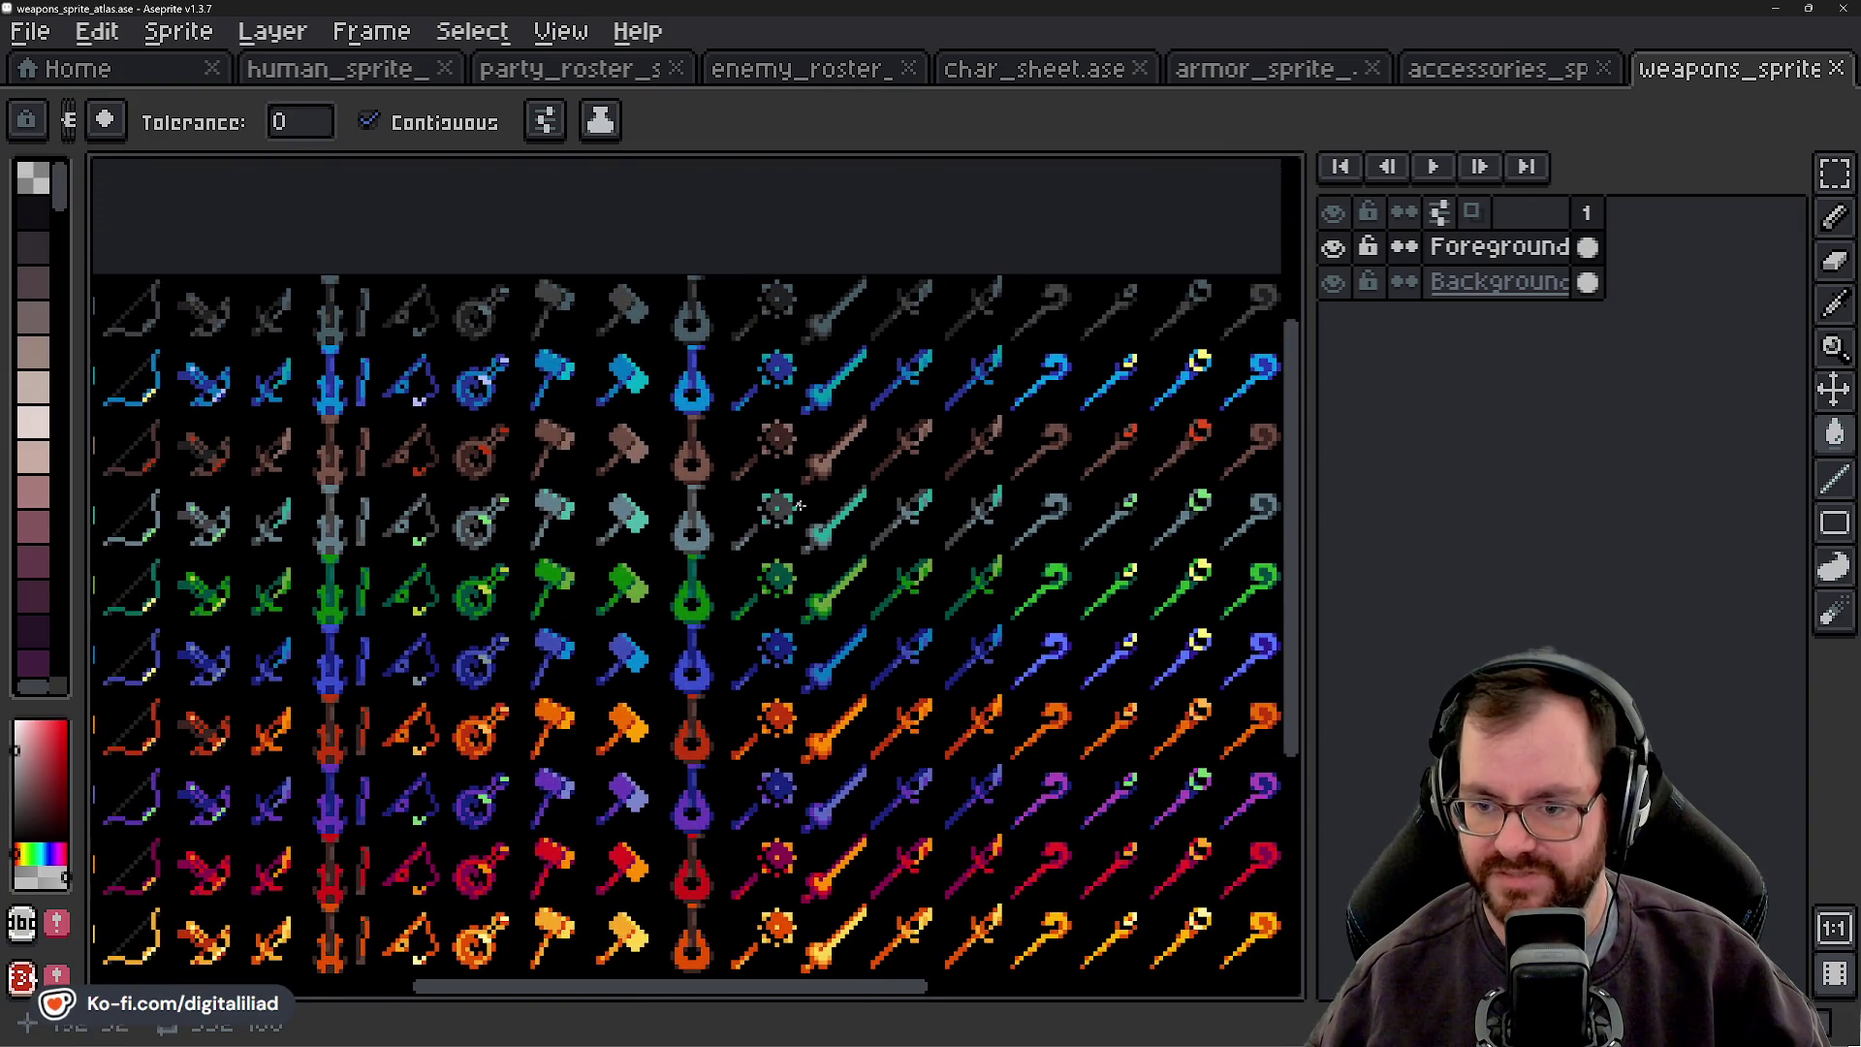
pyautogui.moveTo(862, 611); pyautogui.dragTo(759, 524)
pyautogui.moveTo(991, 558); pyautogui.dragTo(940, 540)
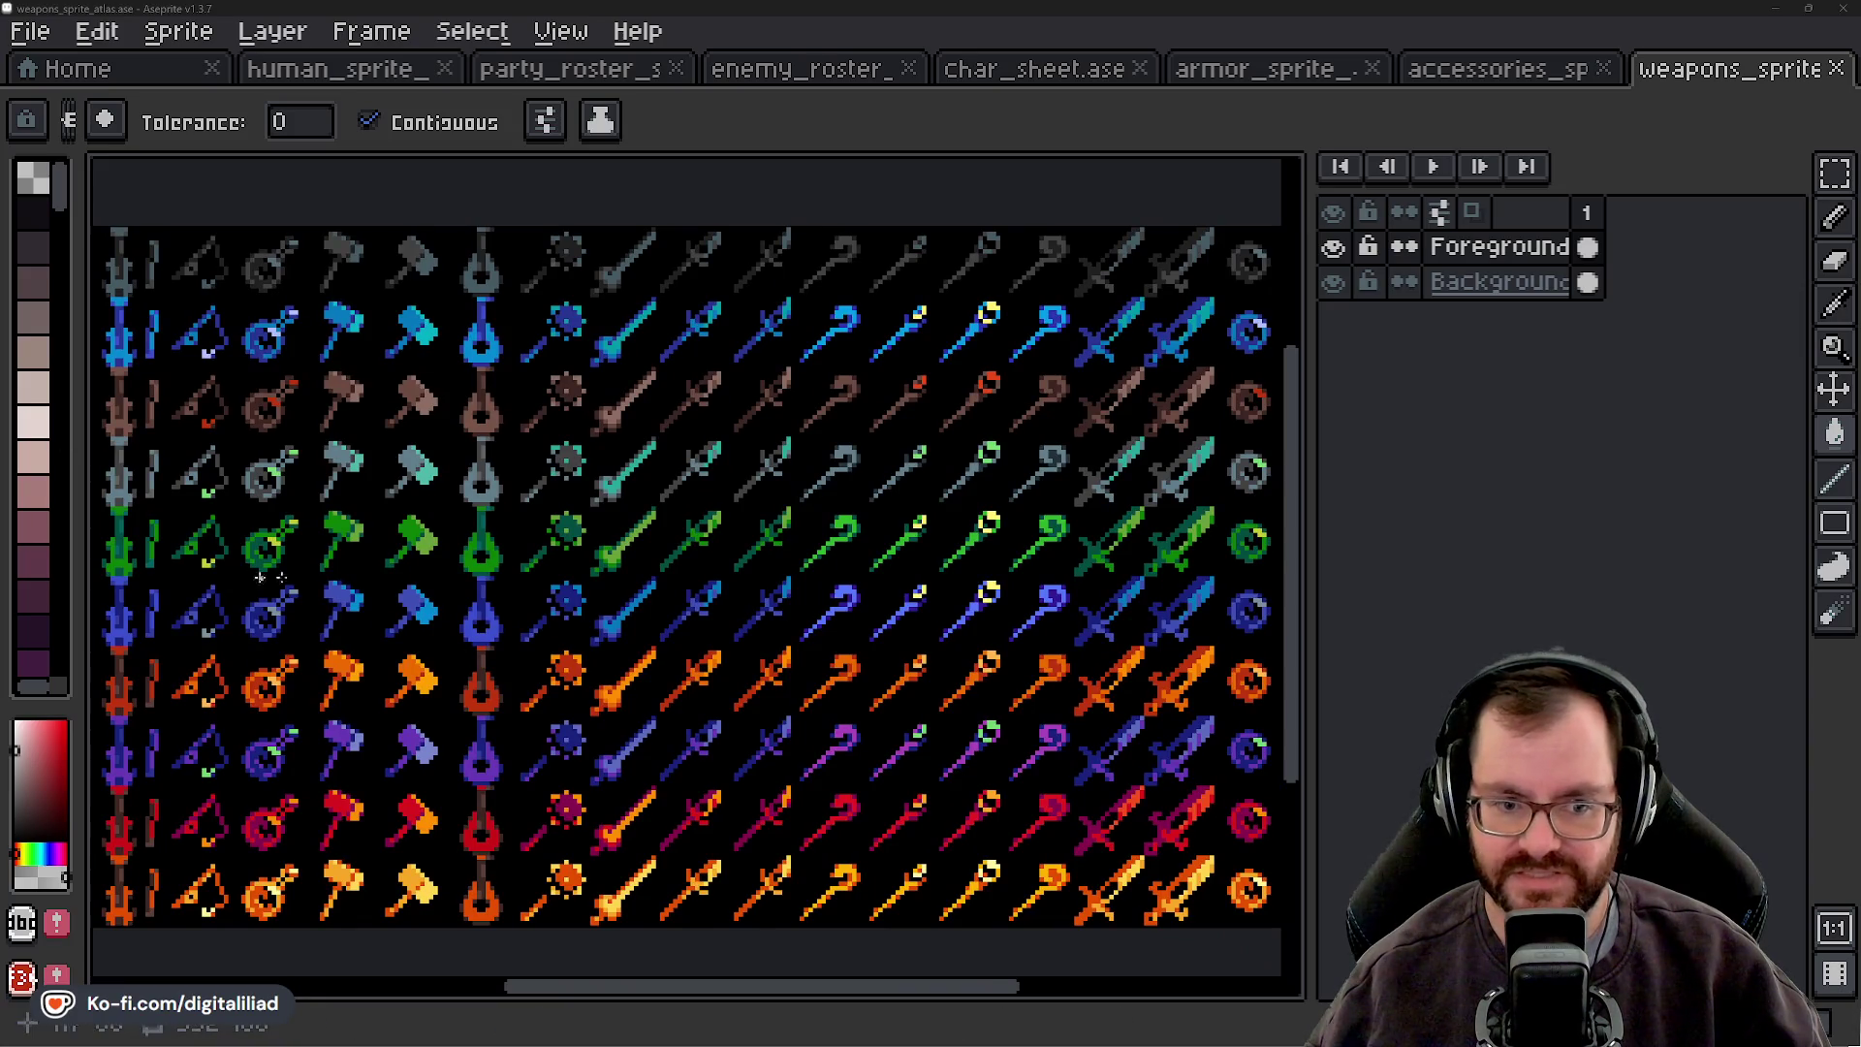
pyautogui.hscroll(5, 582, 364)
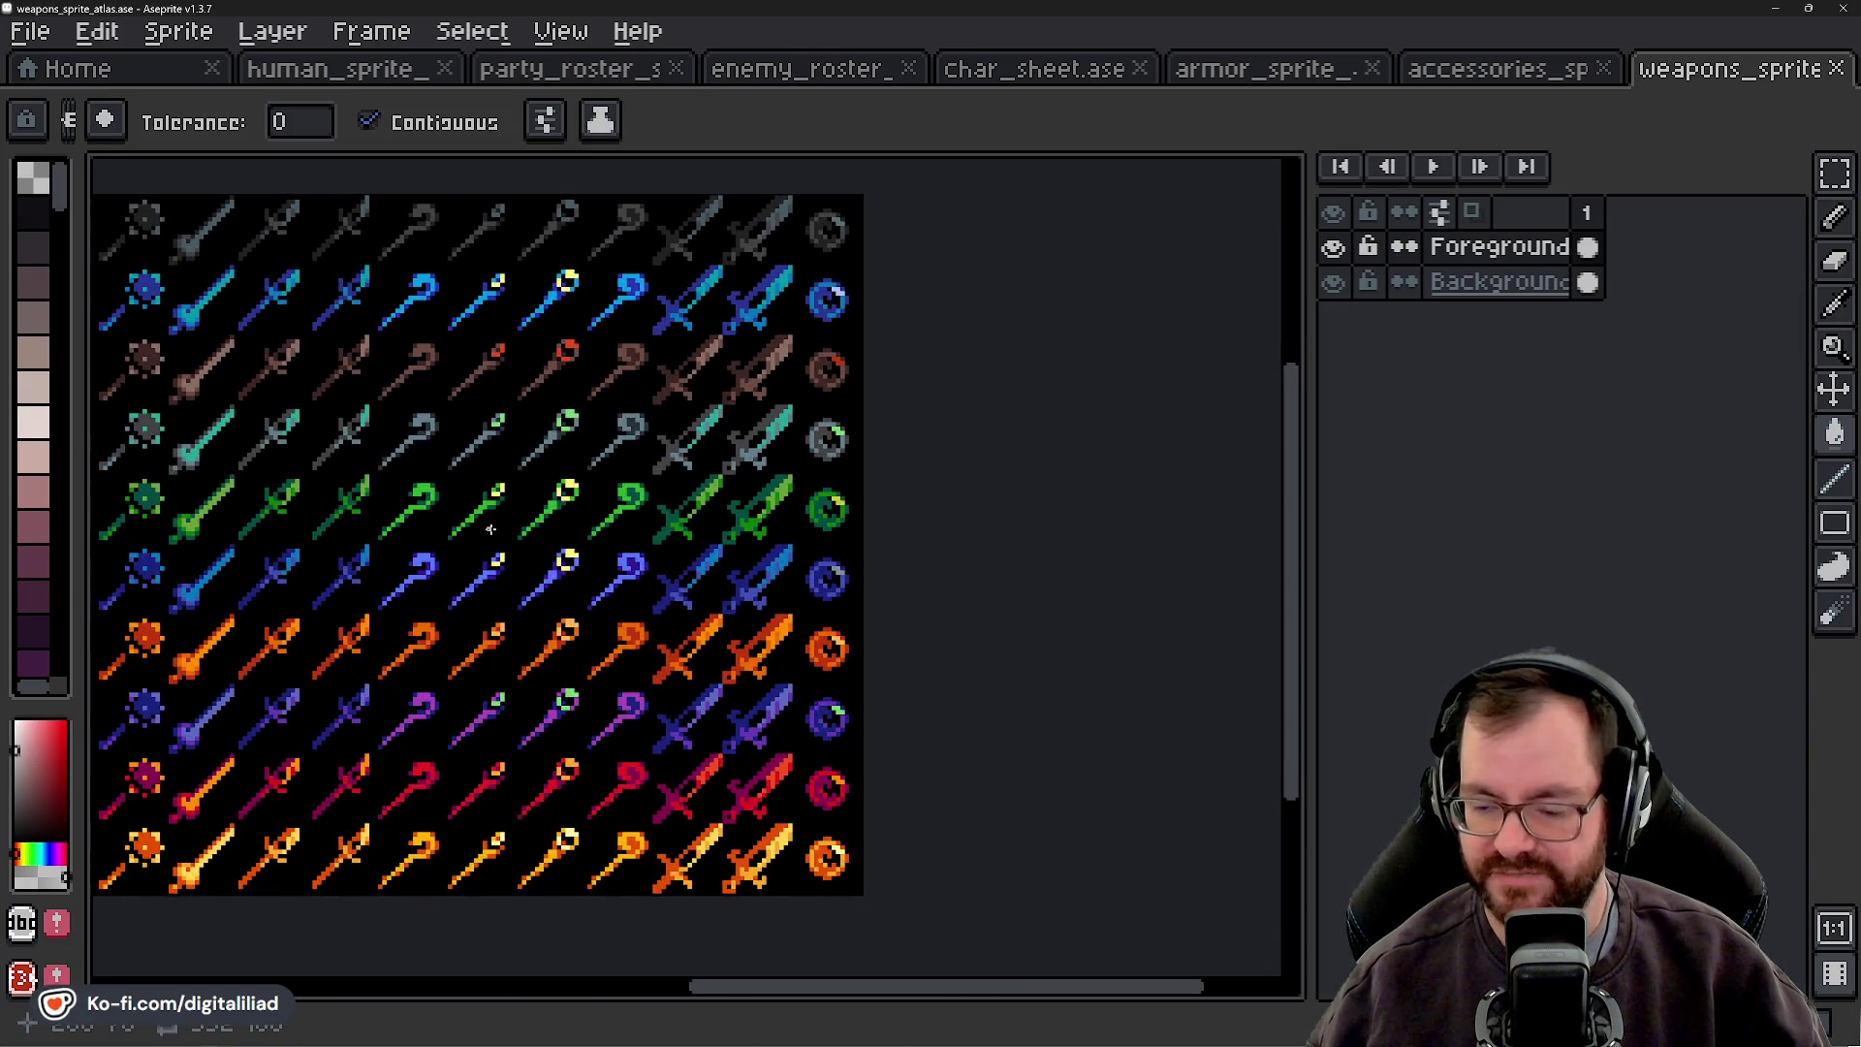
pyautogui.scroll(2, 499, 609)
pyautogui.moveTo(306, 481)
pyautogui.mouseDown()
pyautogui.moveTo(656, 498)
pyautogui.moveTo(858, 534)
pyautogui.mouseUp()
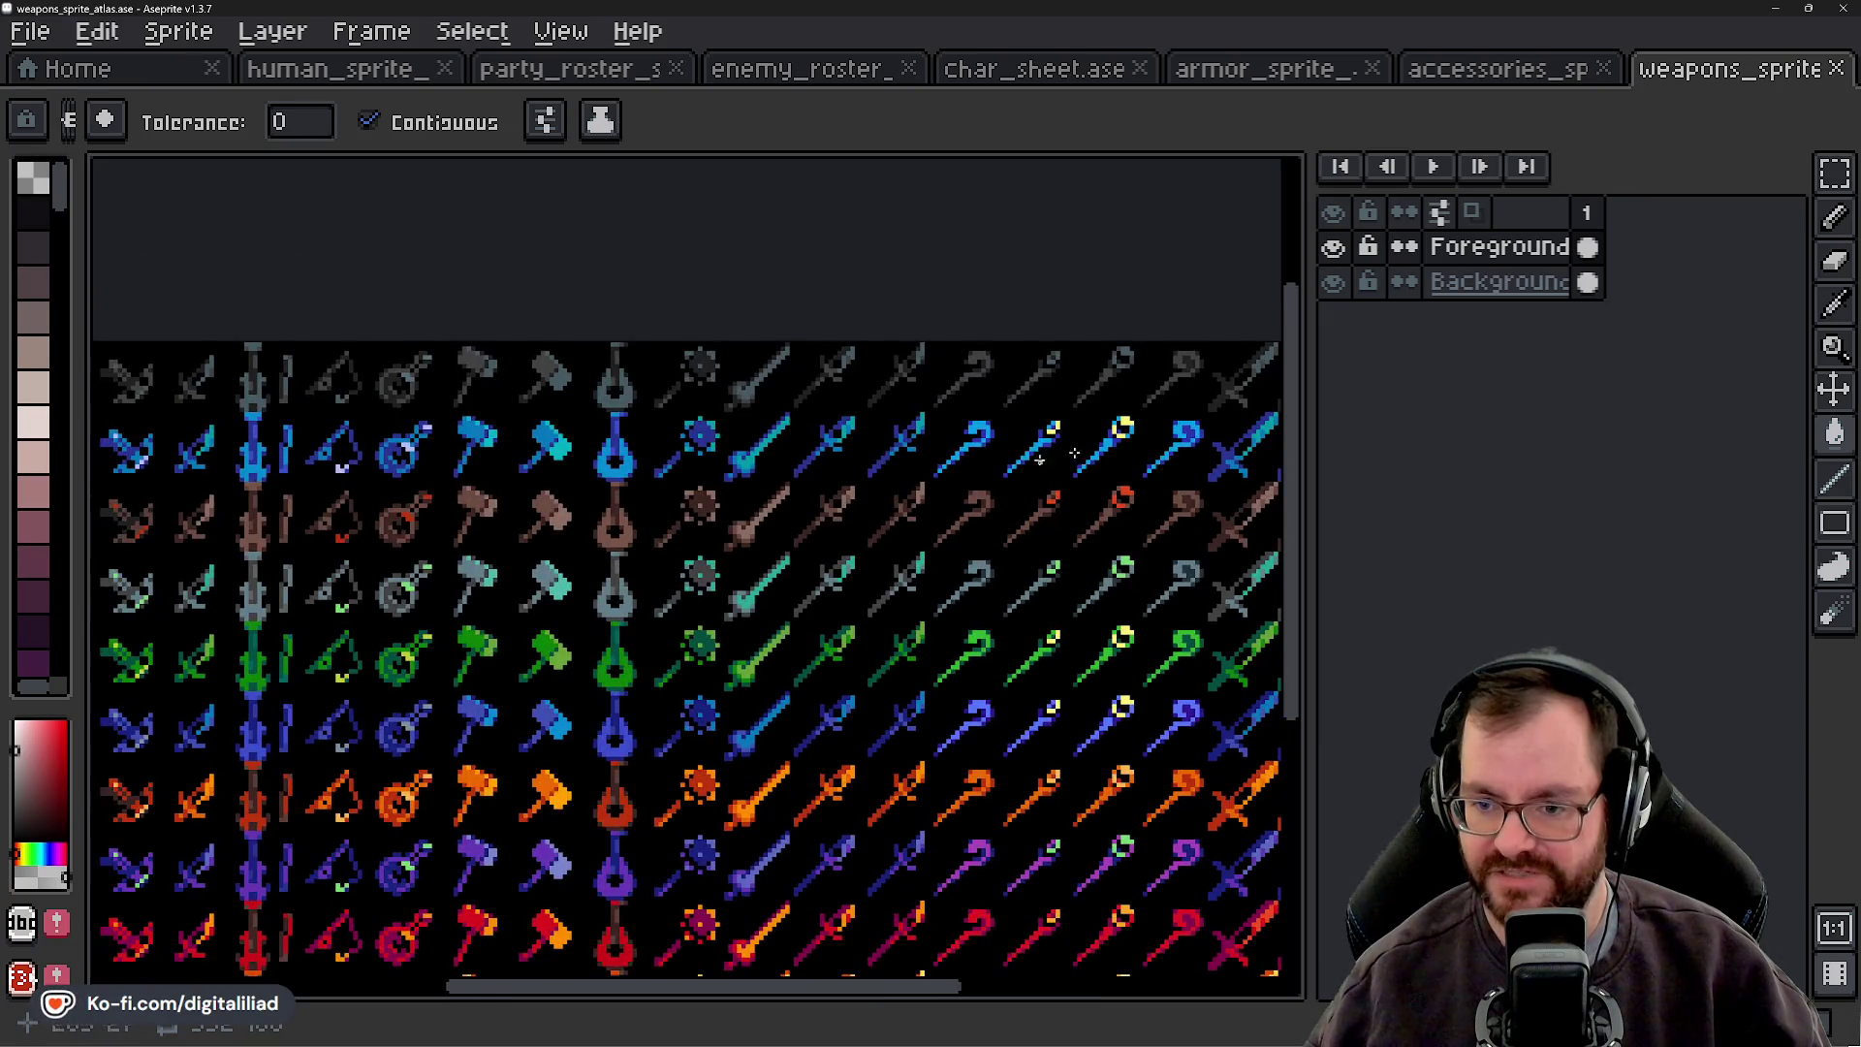
pyautogui.press('m')
# - Marquee-select a row of brown weapons, then the single 16×16 ring sprite, and deselect
pyautogui.moveTo(1013, 559); pyautogui.dragTo(740, 535)
pyautogui.moveTo(1033, 478)
pyautogui.mouseDown()
pyautogui.moveTo(200, 524)
pyautogui.moveTo(94, 503)
pyautogui.mouseUp()
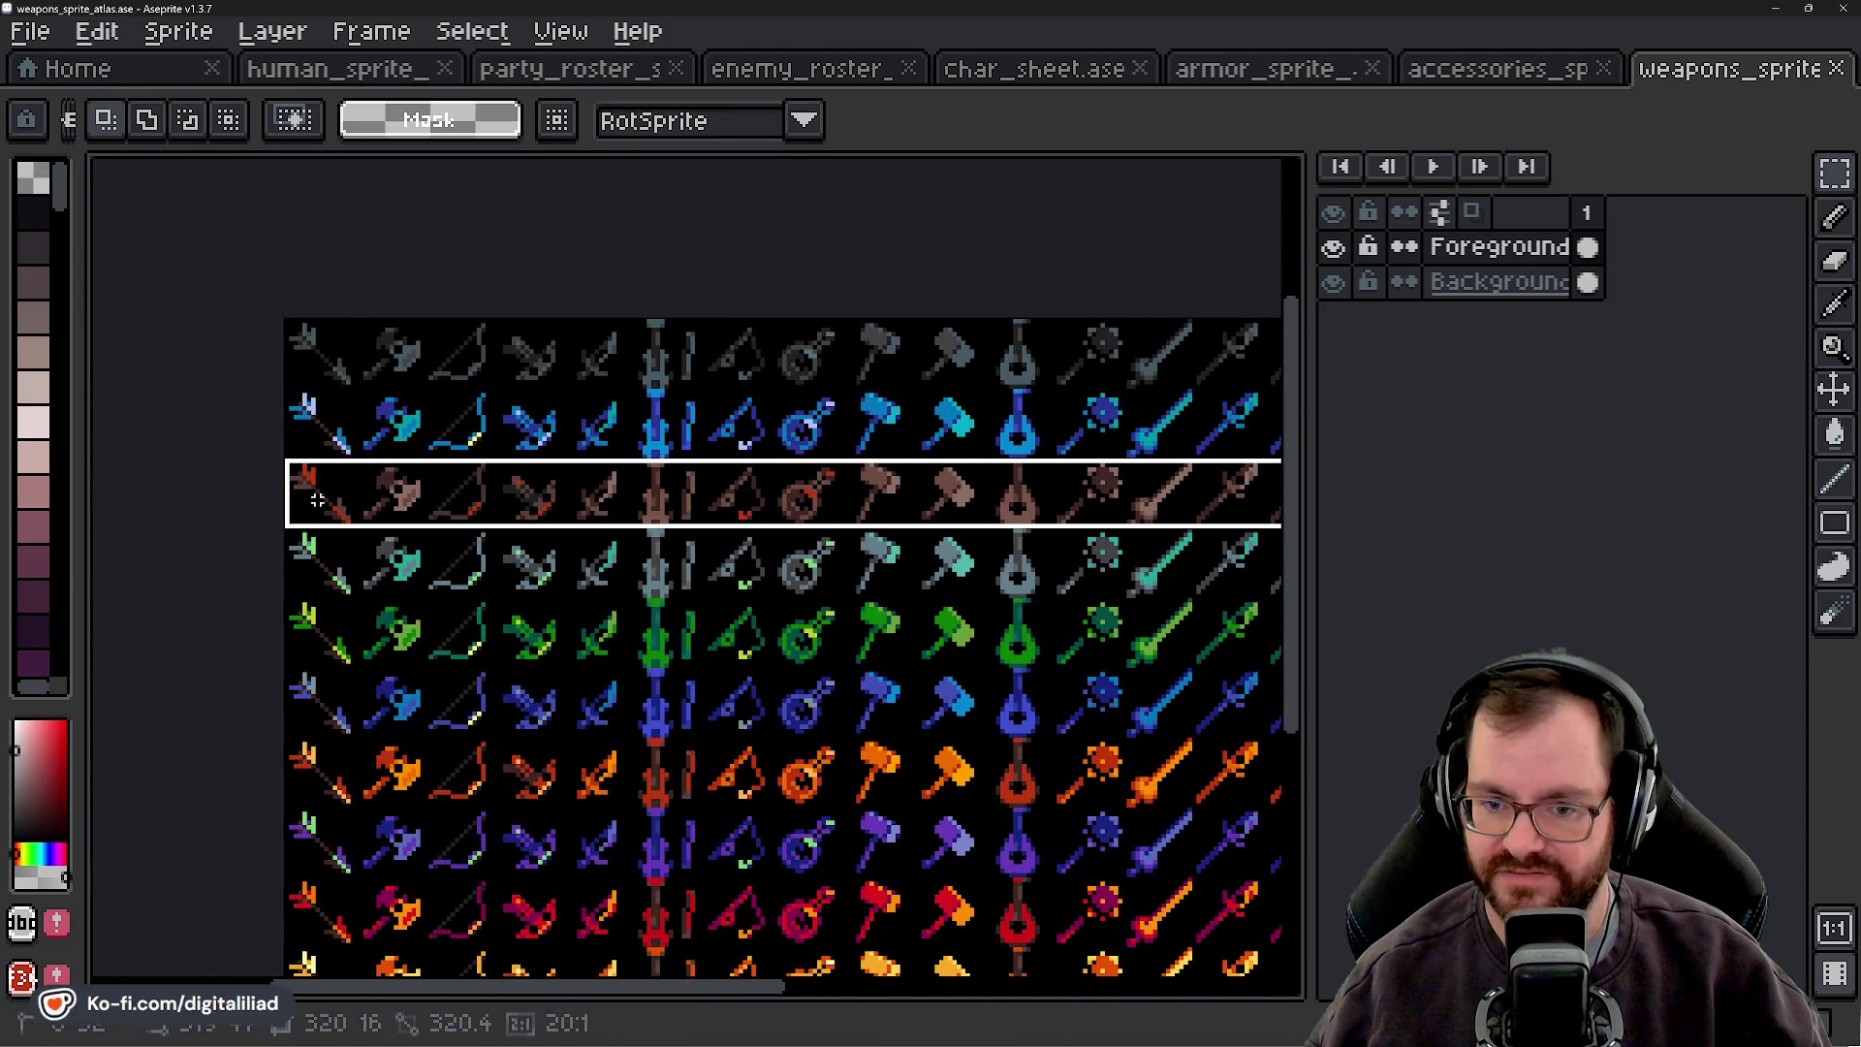
pyautogui.moveTo(317, 499); pyautogui.dragTo(317, 500)
pyautogui.hscroll(5, 1150, 544)
pyautogui.hscroll(1, 839, 524)
pyautogui.moveTo(1078, 451); pyautogui.dragTo(1141, 507)
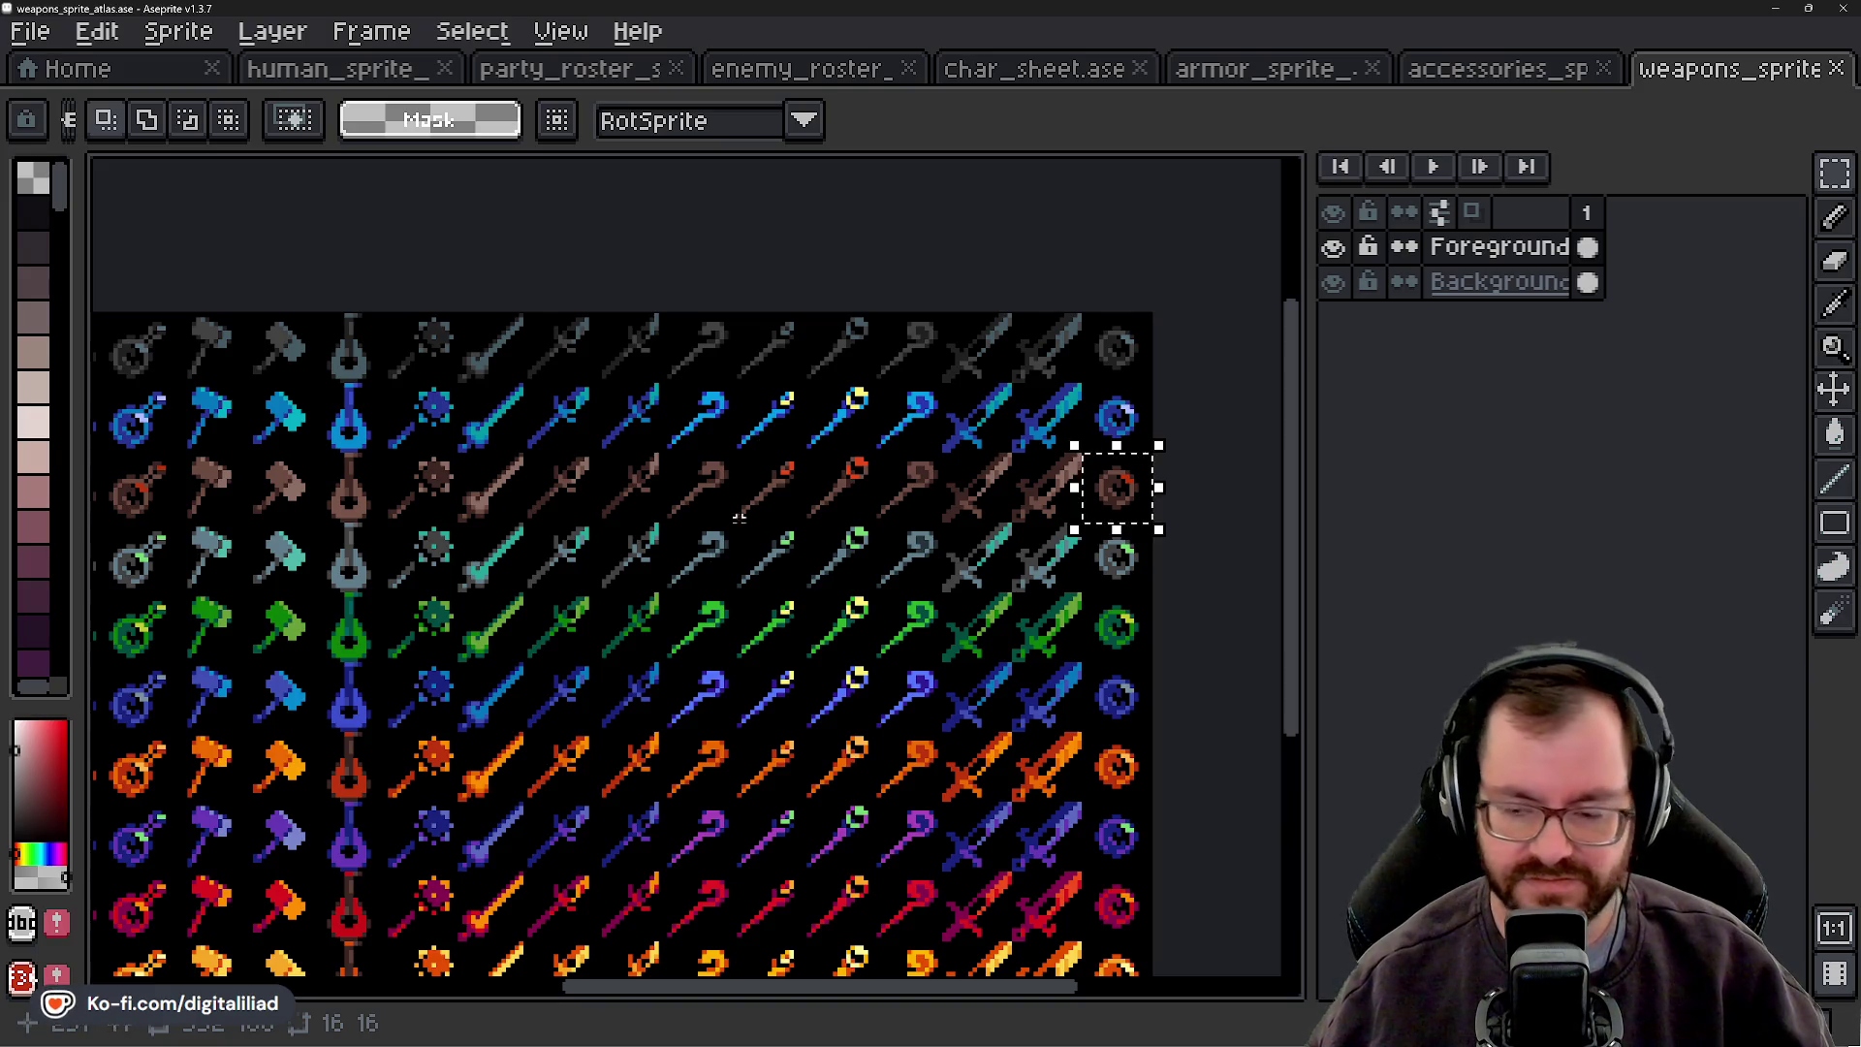
pyautogui.click(669, 522)
# - Pan around the weapons atlas, then minimize Aseprite to return to Godot
pyautogui.scroll(-2, 1010, 528)
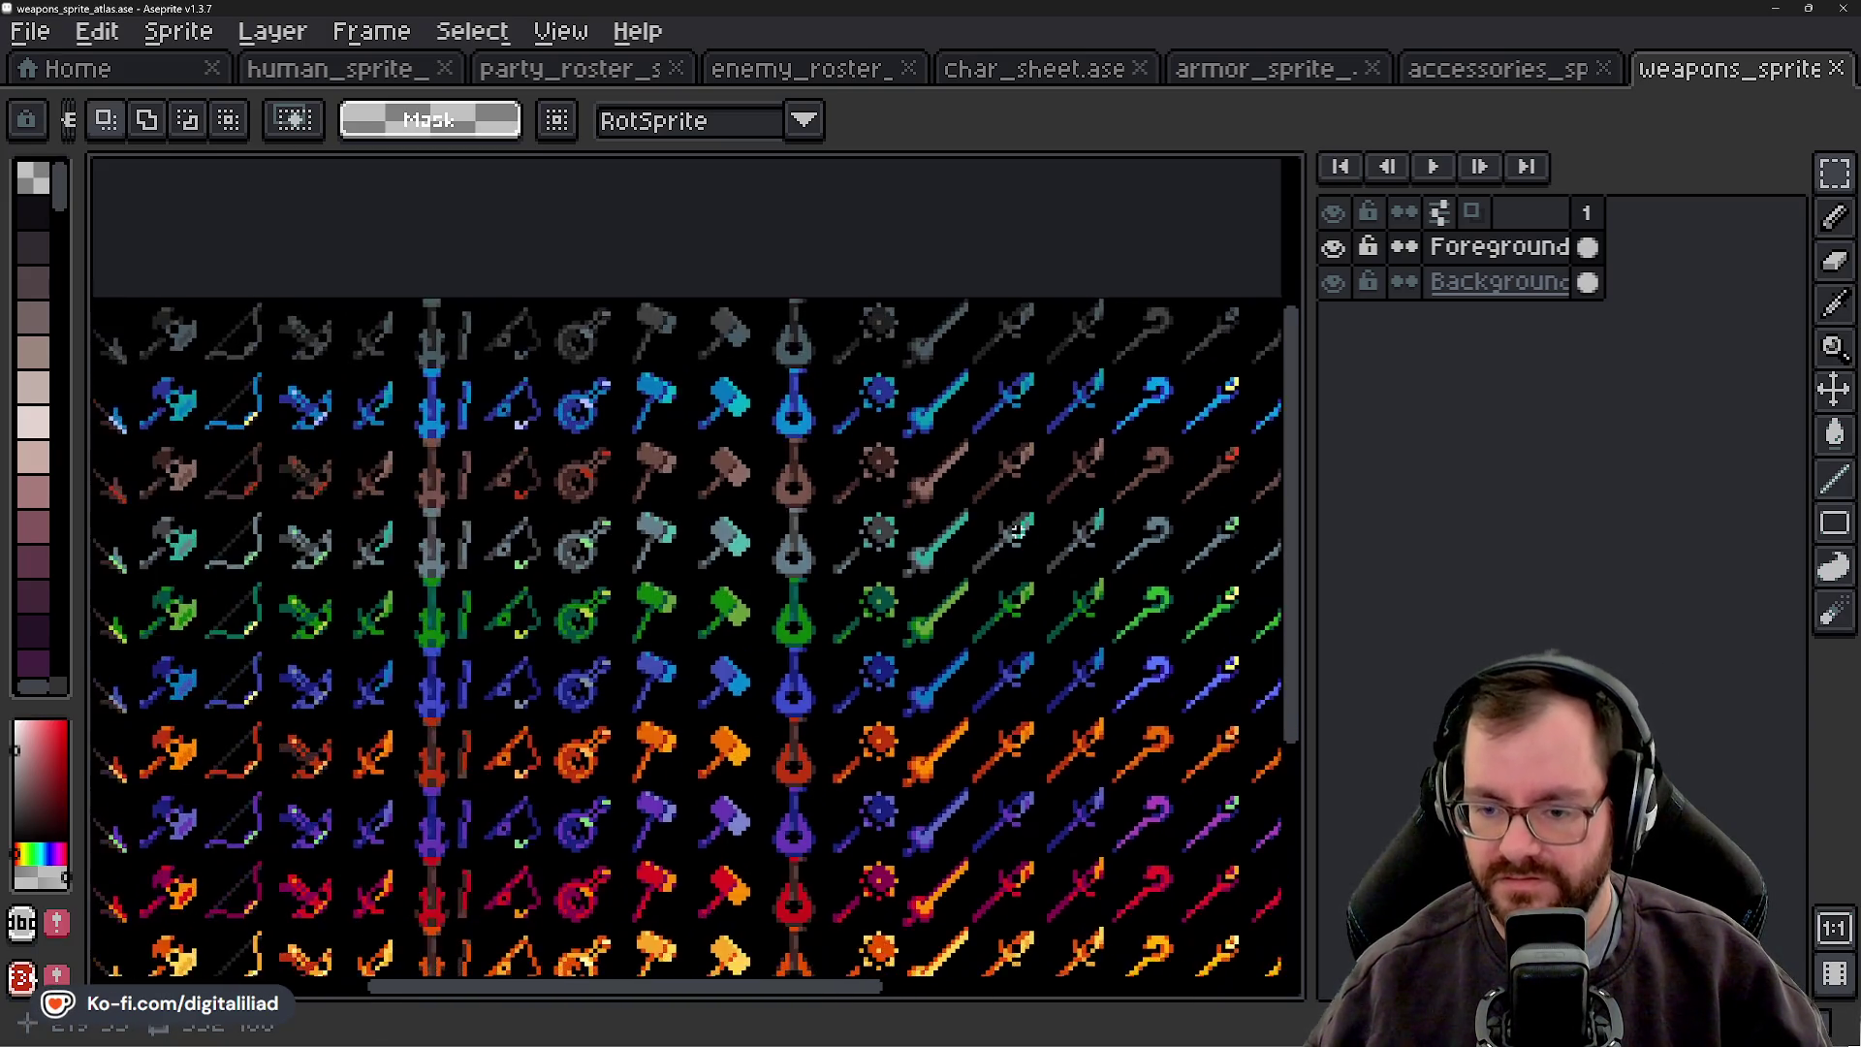
pyautogui.scroll(2, 522, 524)
pyautogui.moveTo(817, 538); pyautogui.dragTo(657, 540)
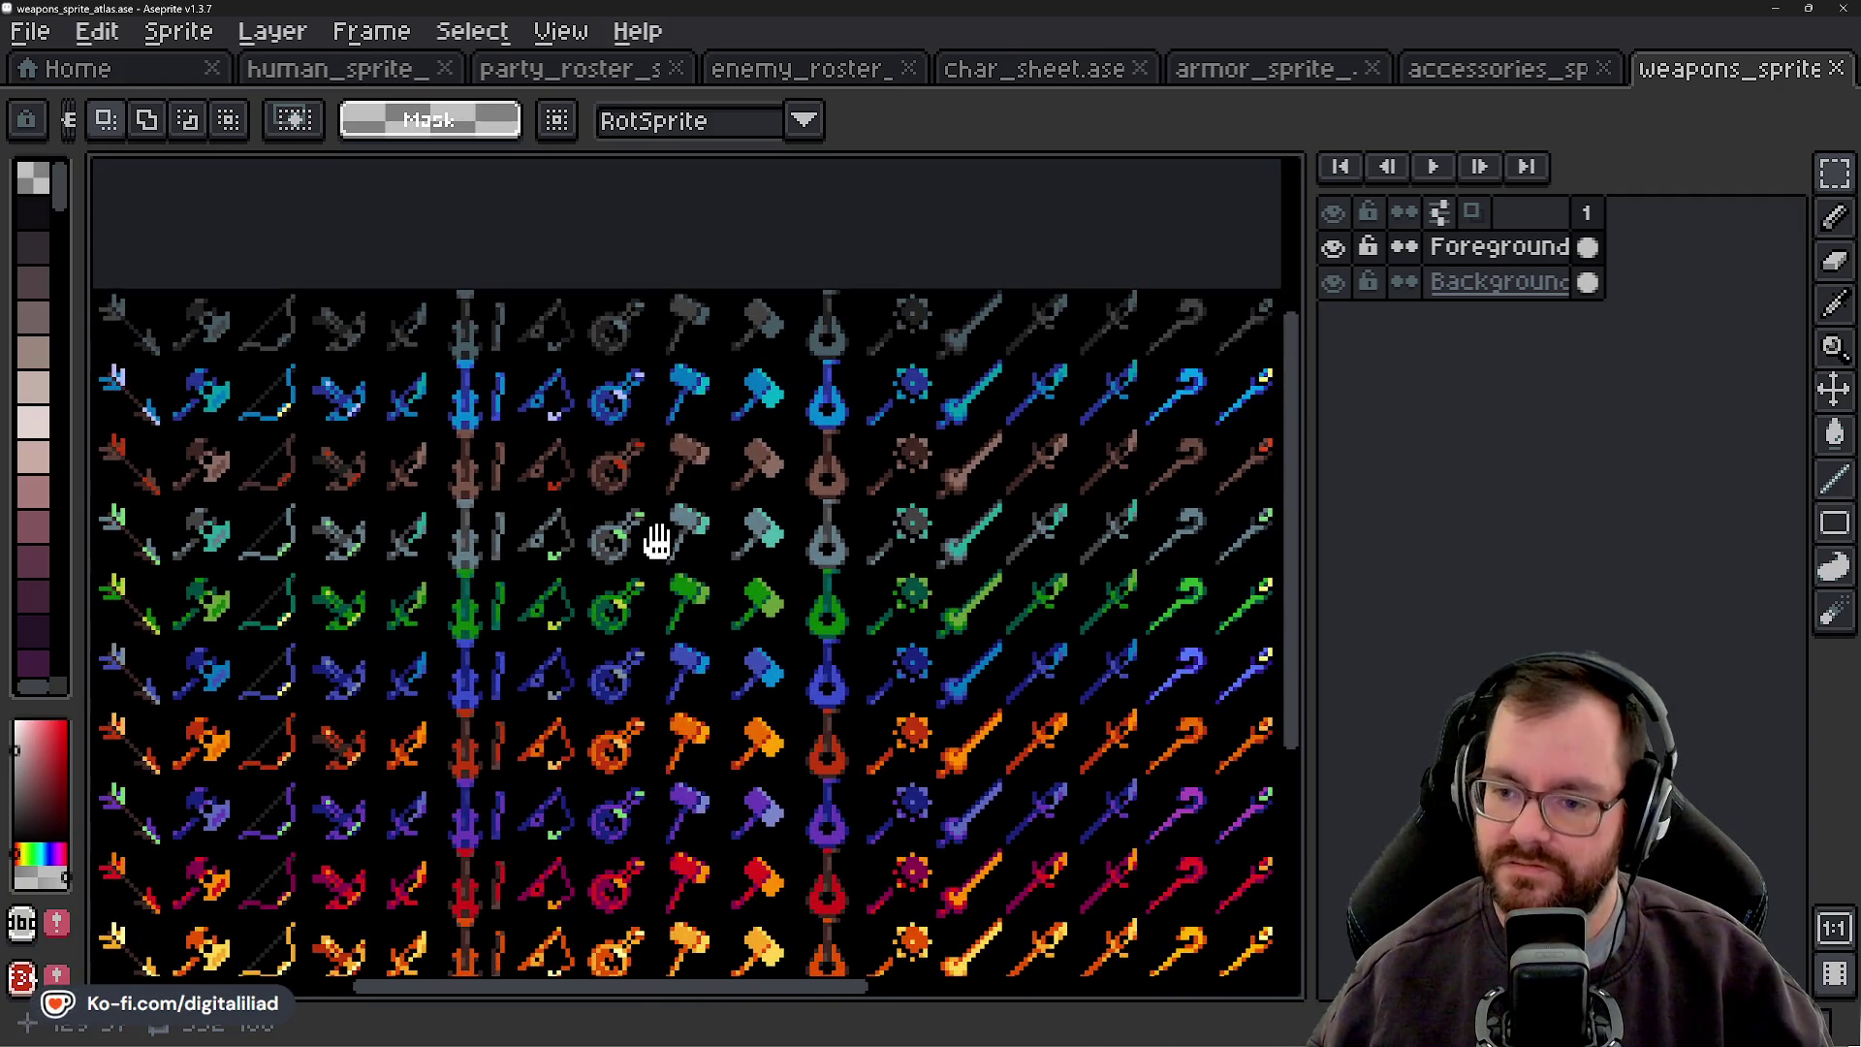
pyautogui.moveTo(846, 597); pyautogui.dragTo(369, 601)
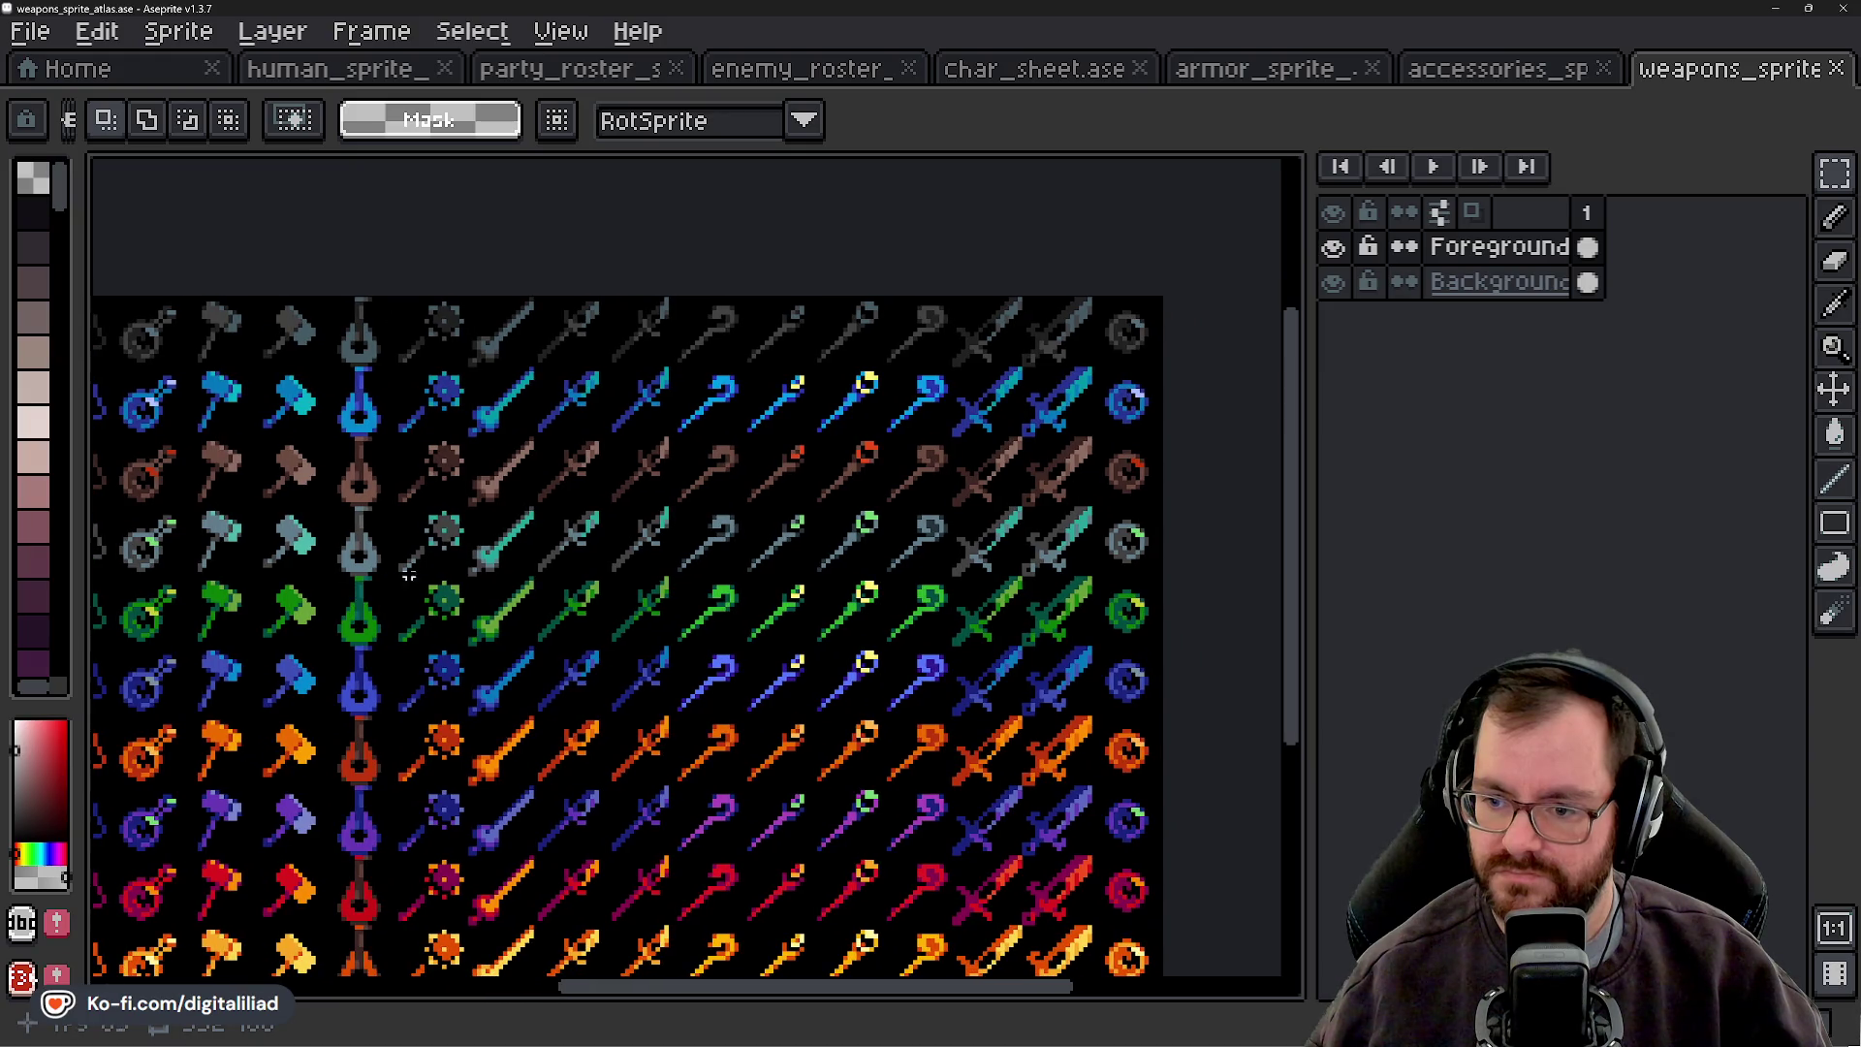
pyautogui.scroll(2, 722, 548)
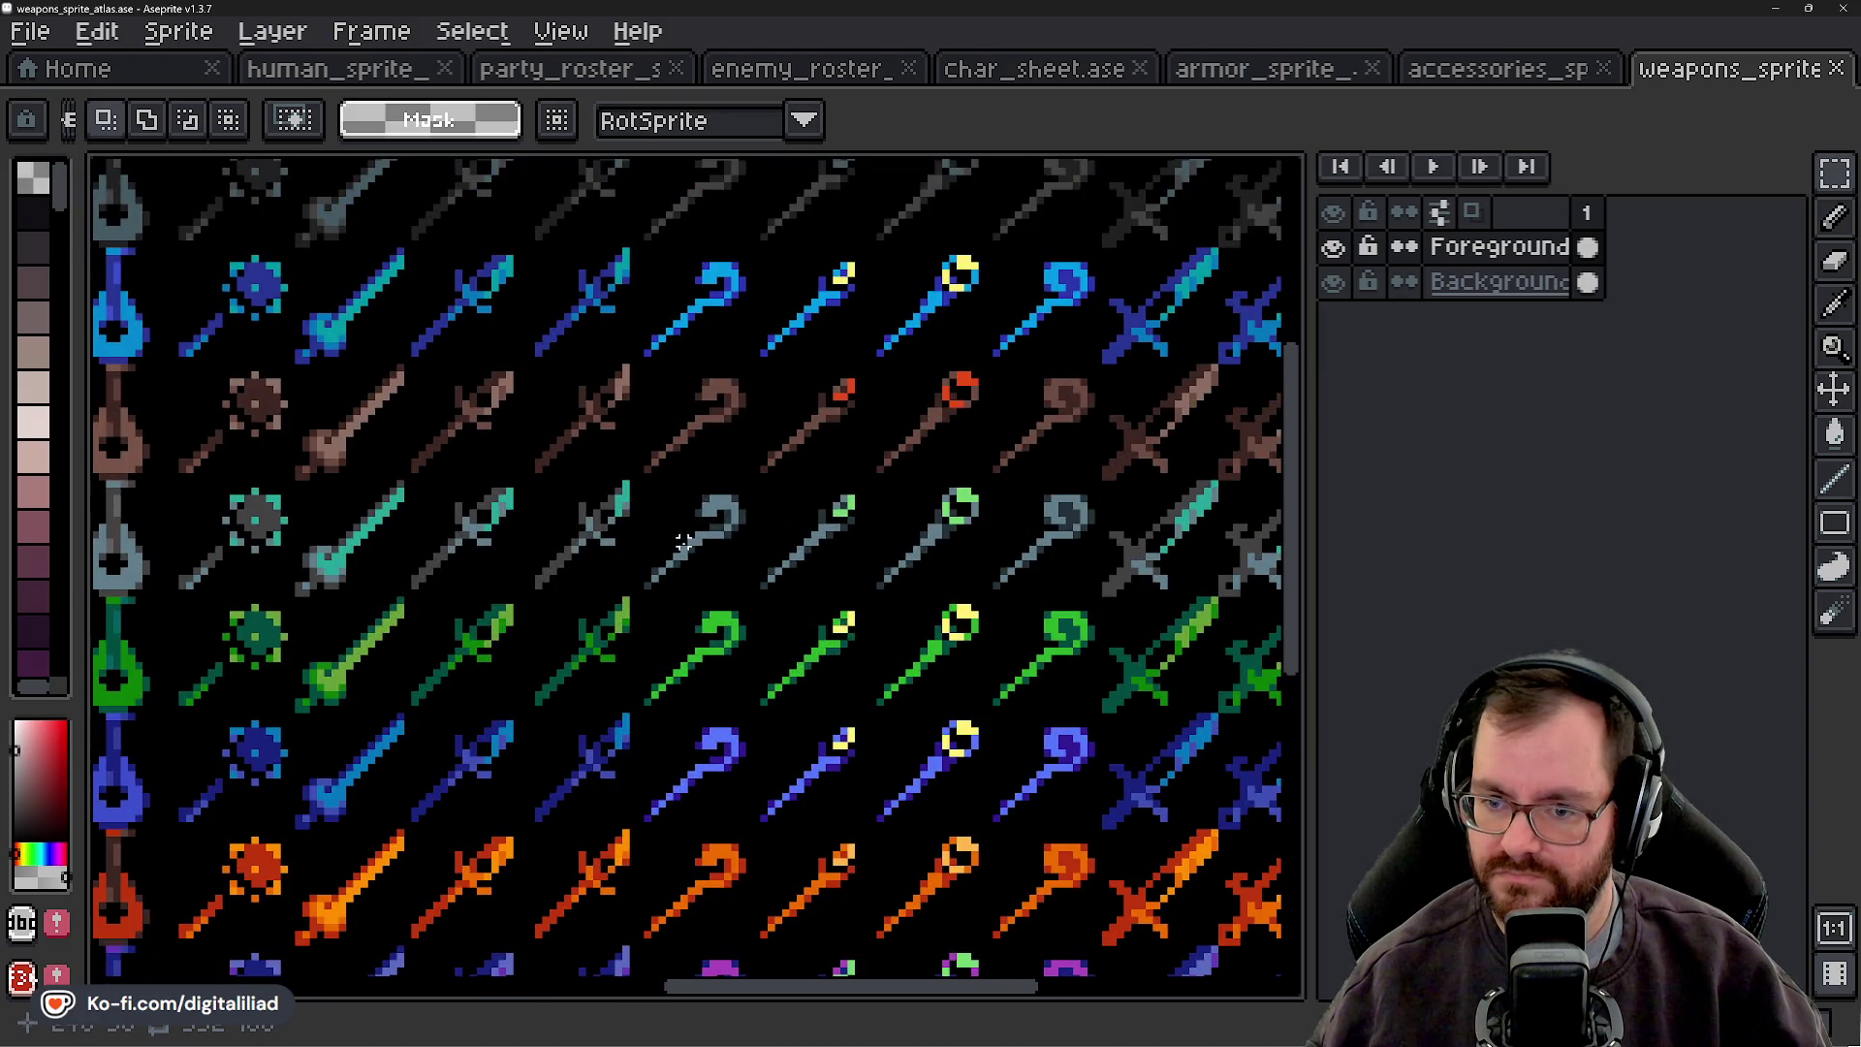
pyautogui.moveTo(683, 543); pyautogui.dragTo(378, 554)
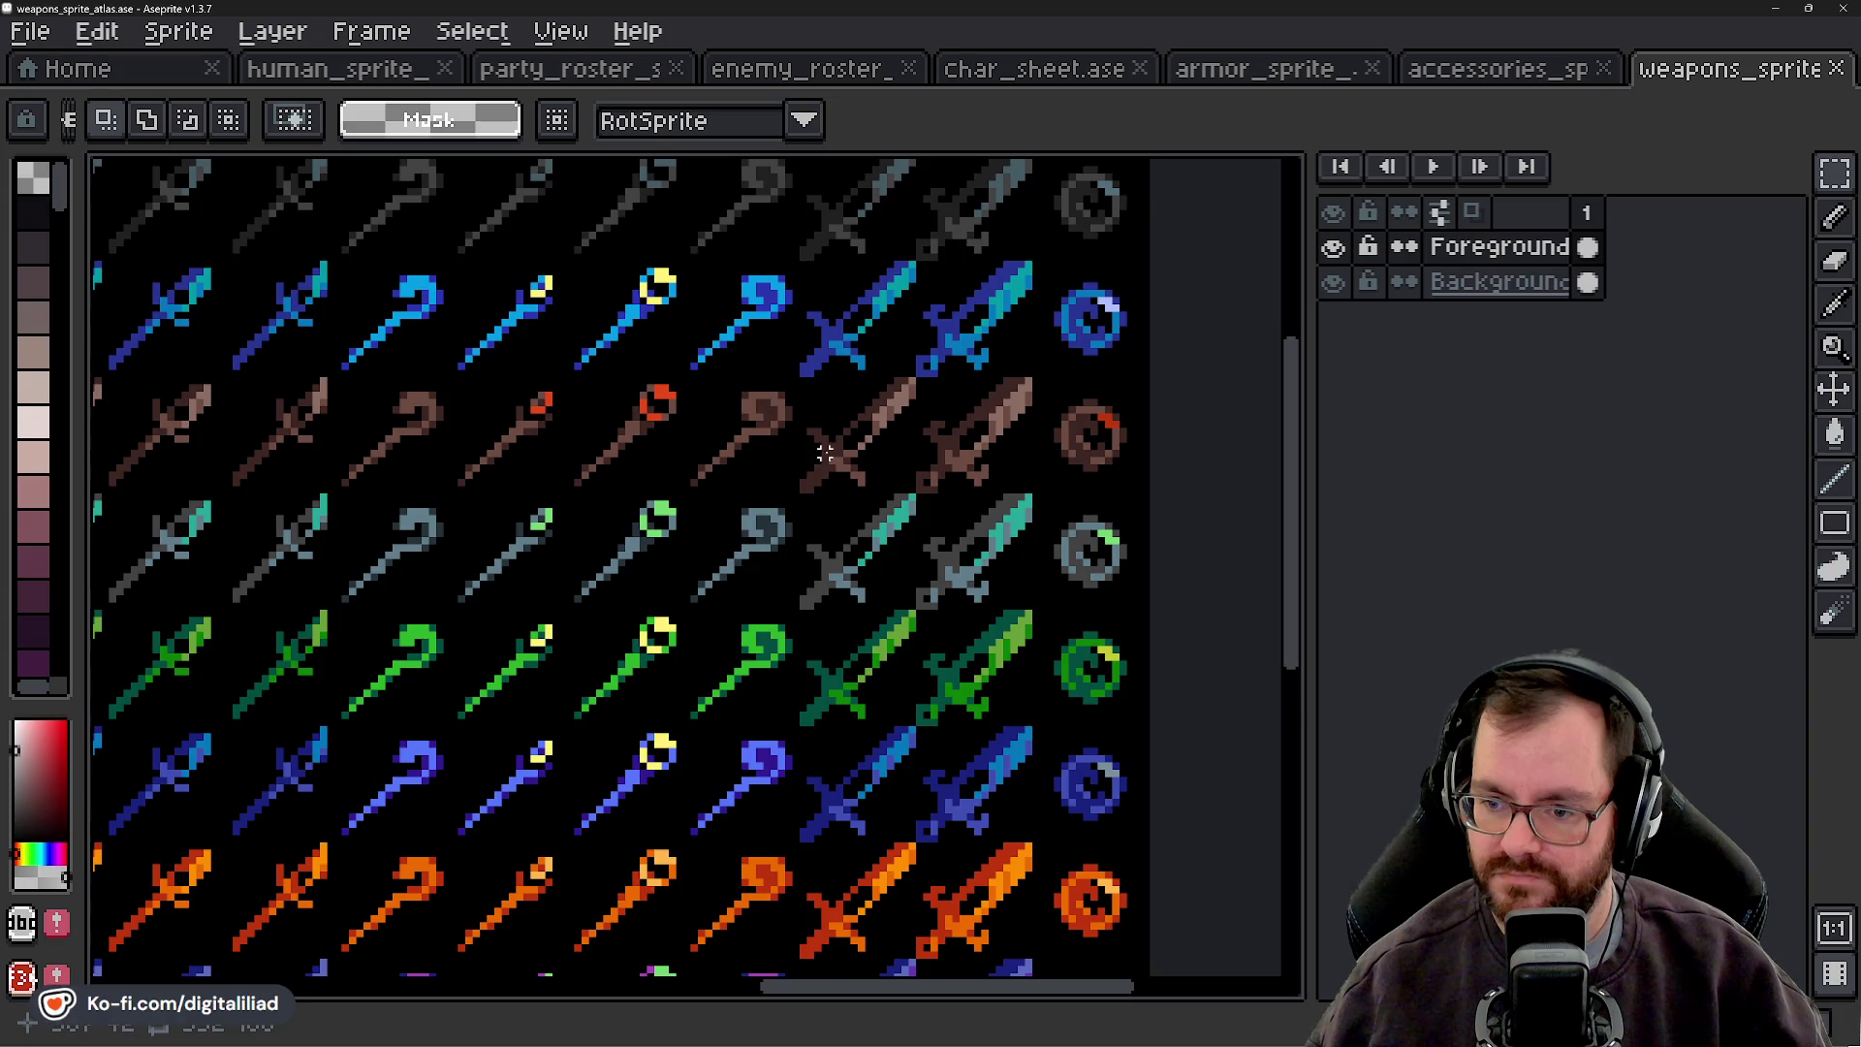
pyautogui.scroll(-1, 825, 453)
pyautogui.scroll(-1, 824, 453)
pyautogui.moveTo(825, 453)
pyautogui.mouseDown()
pyautogui.moveTo(1005, 569)
pyautogui.moveTo(1072, 566)
pyautogui.mouseUp()
pyautogui.moveTo(481, 562)
pyautogui.mouseDown()
pyautogui.moveTo(947, 694)
pyautogui.moveTo(852, 549)
pyautogui.moveTo(595, 555)
pyautogui.mouseUp()
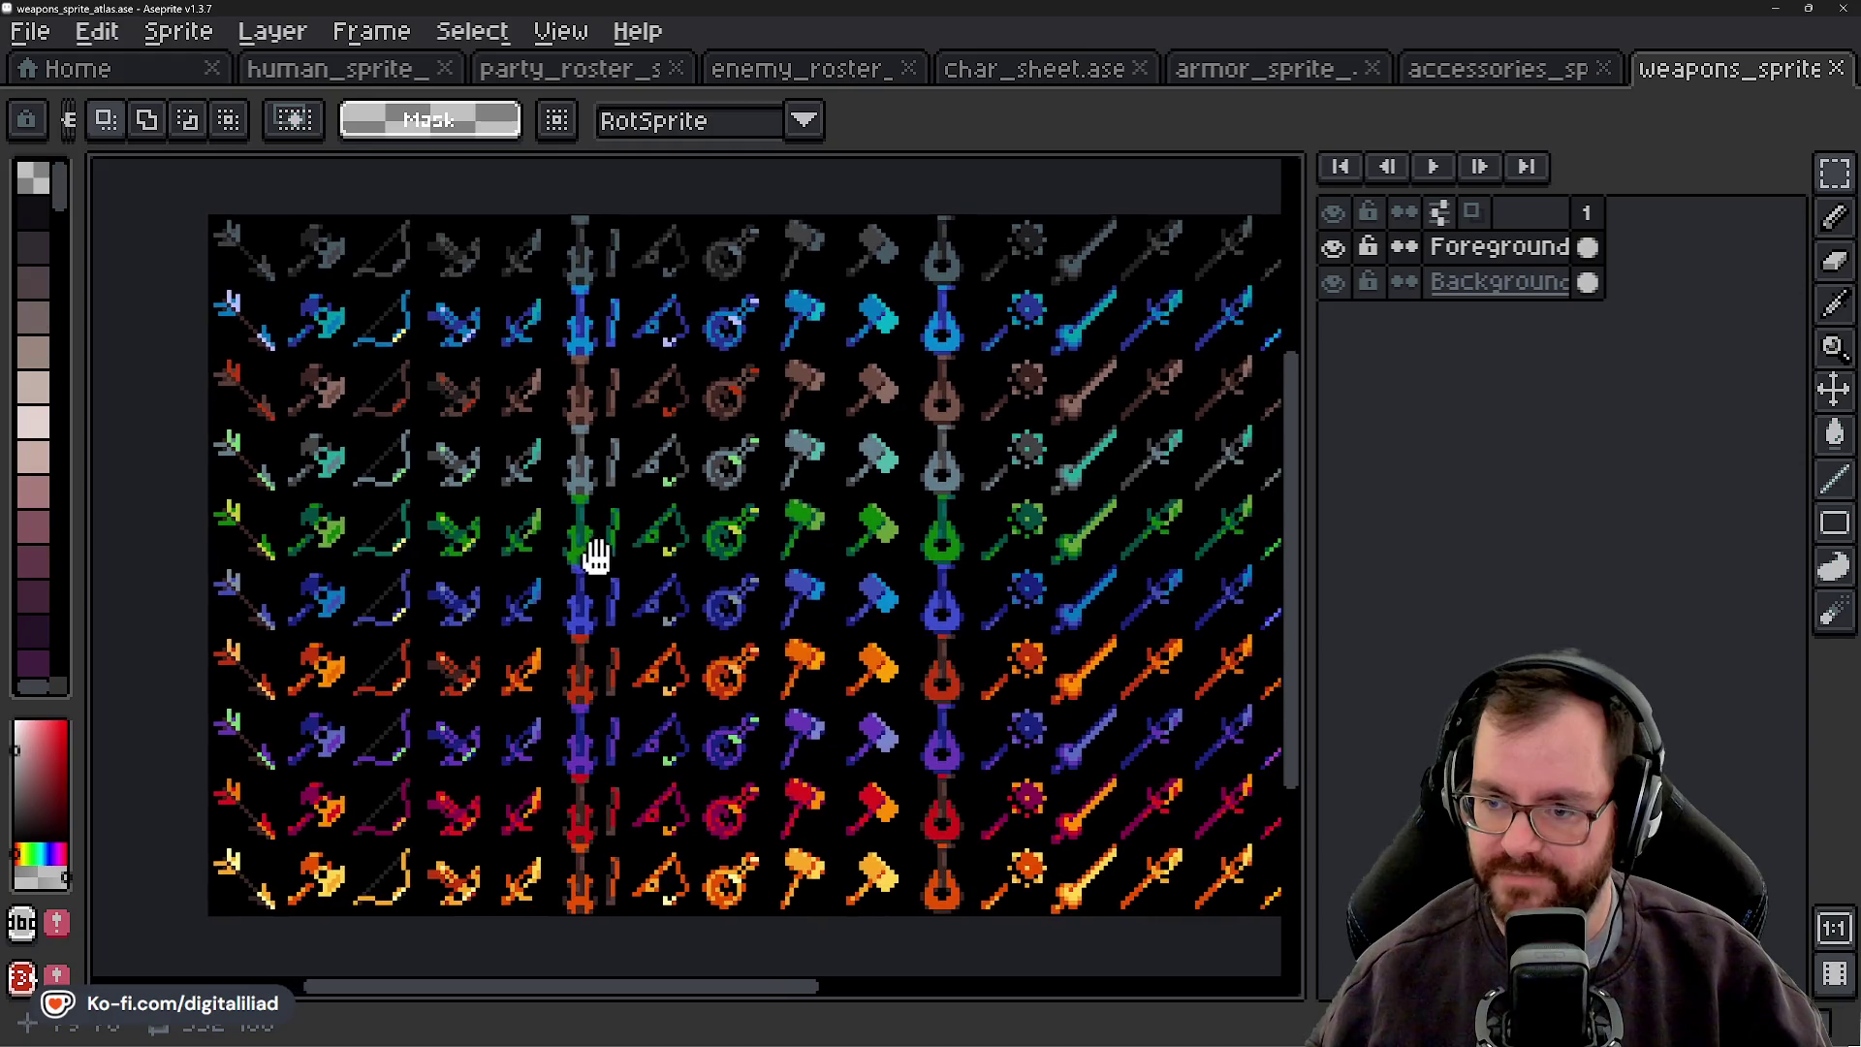
pyautogui.click(1778, 12)
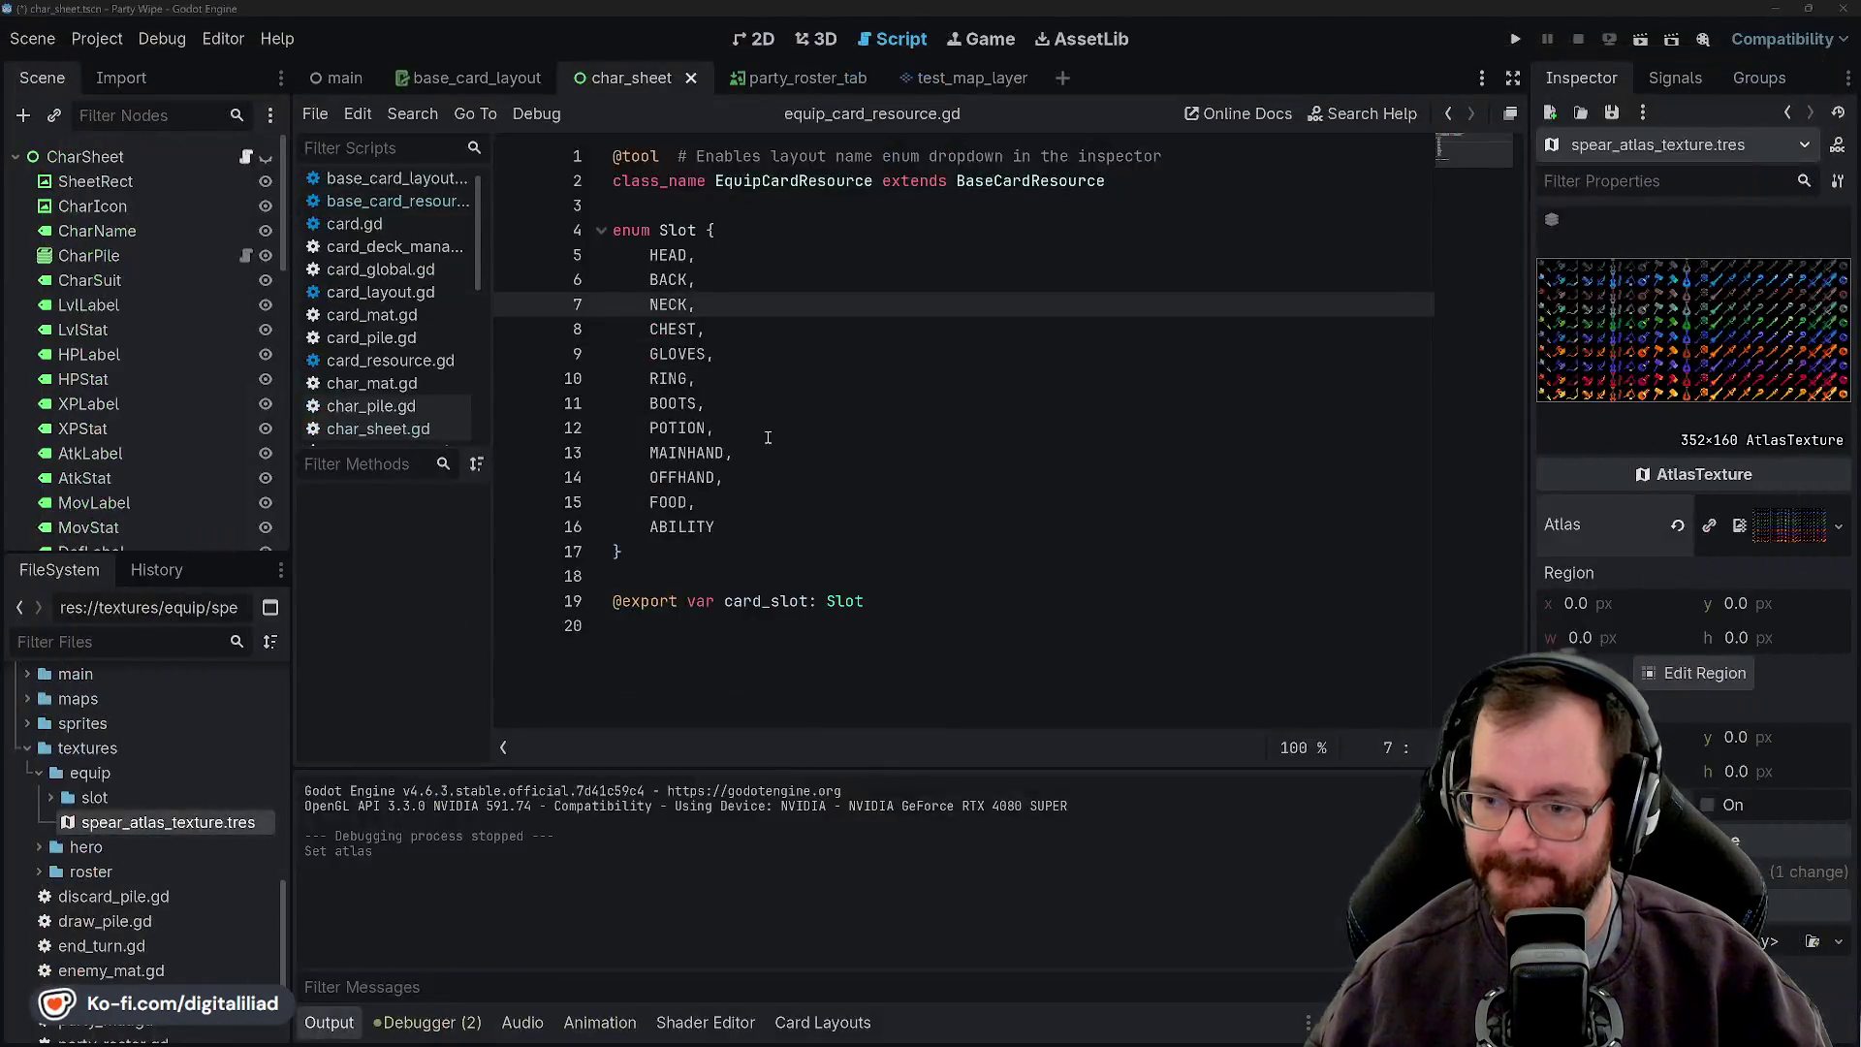
# - Run the main scene and add Ranger, Bard and Wizard cards to the Party Roster, viewing the Bard's sheet
pyautogui.click(746, 40)
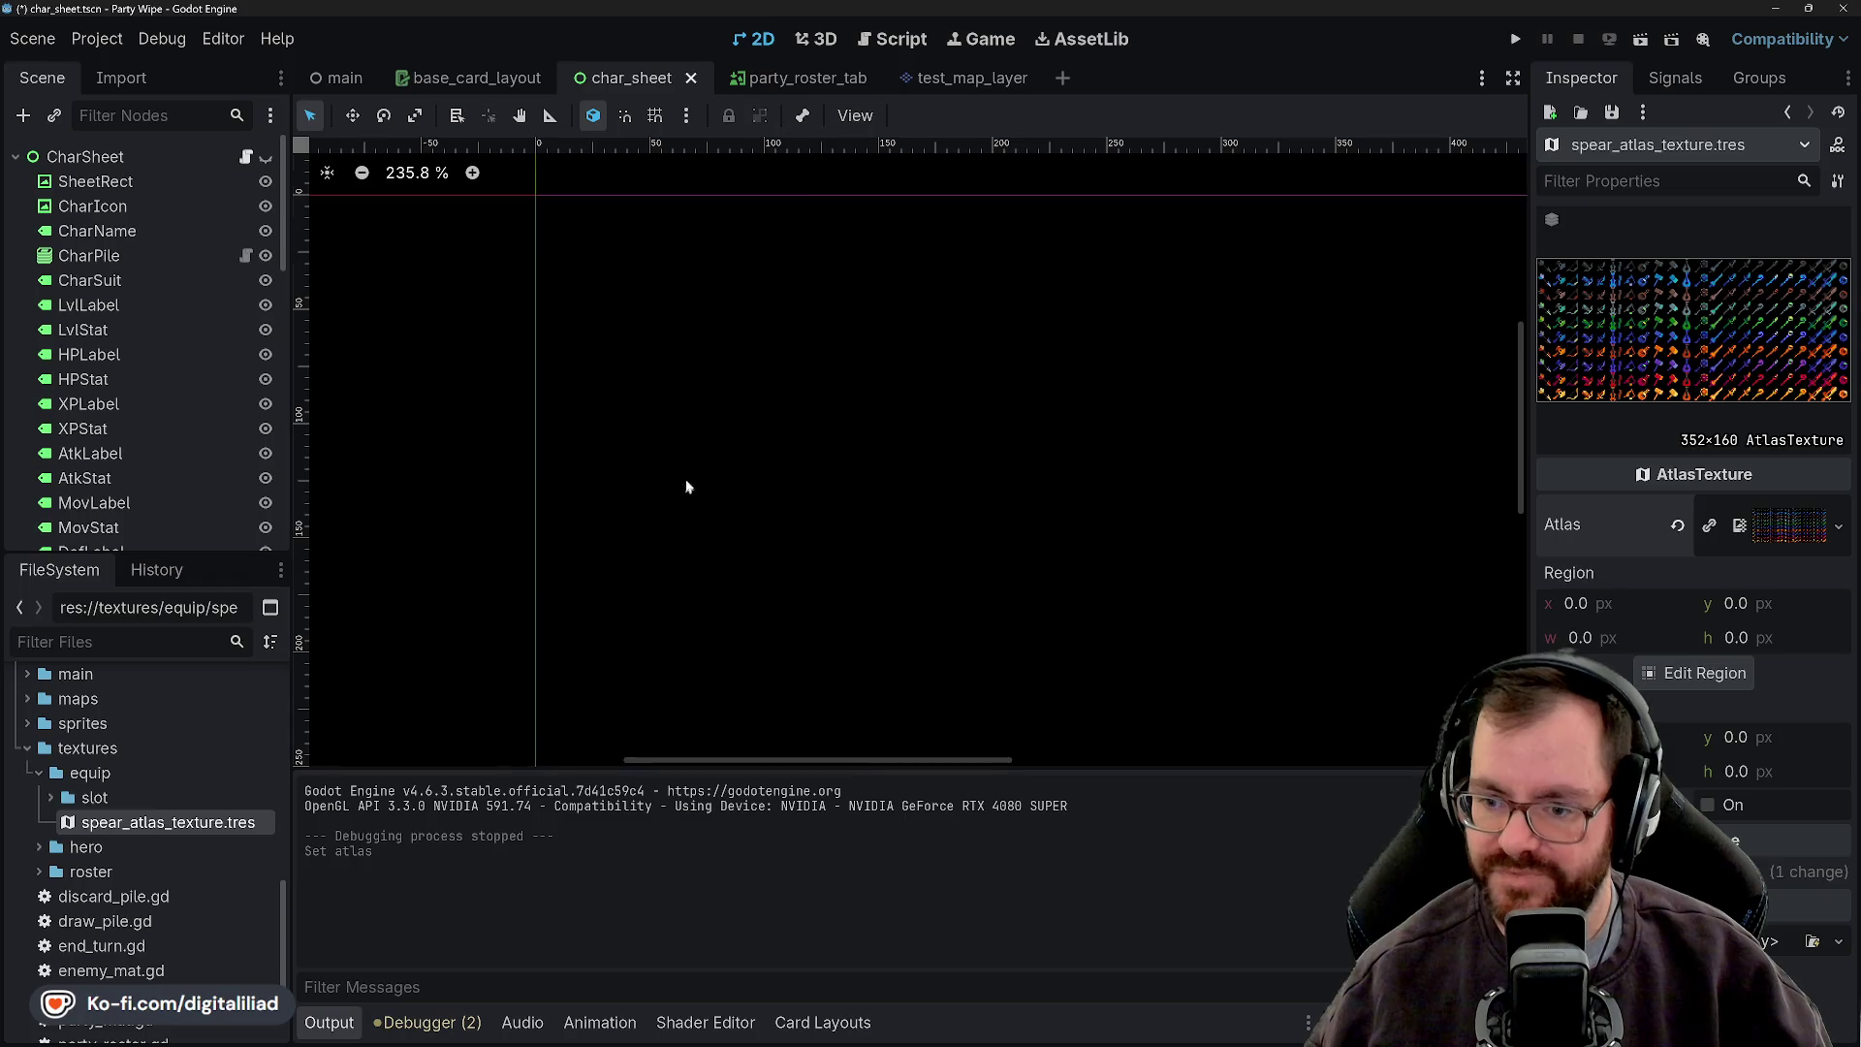
pyautogui.click(337, 78)
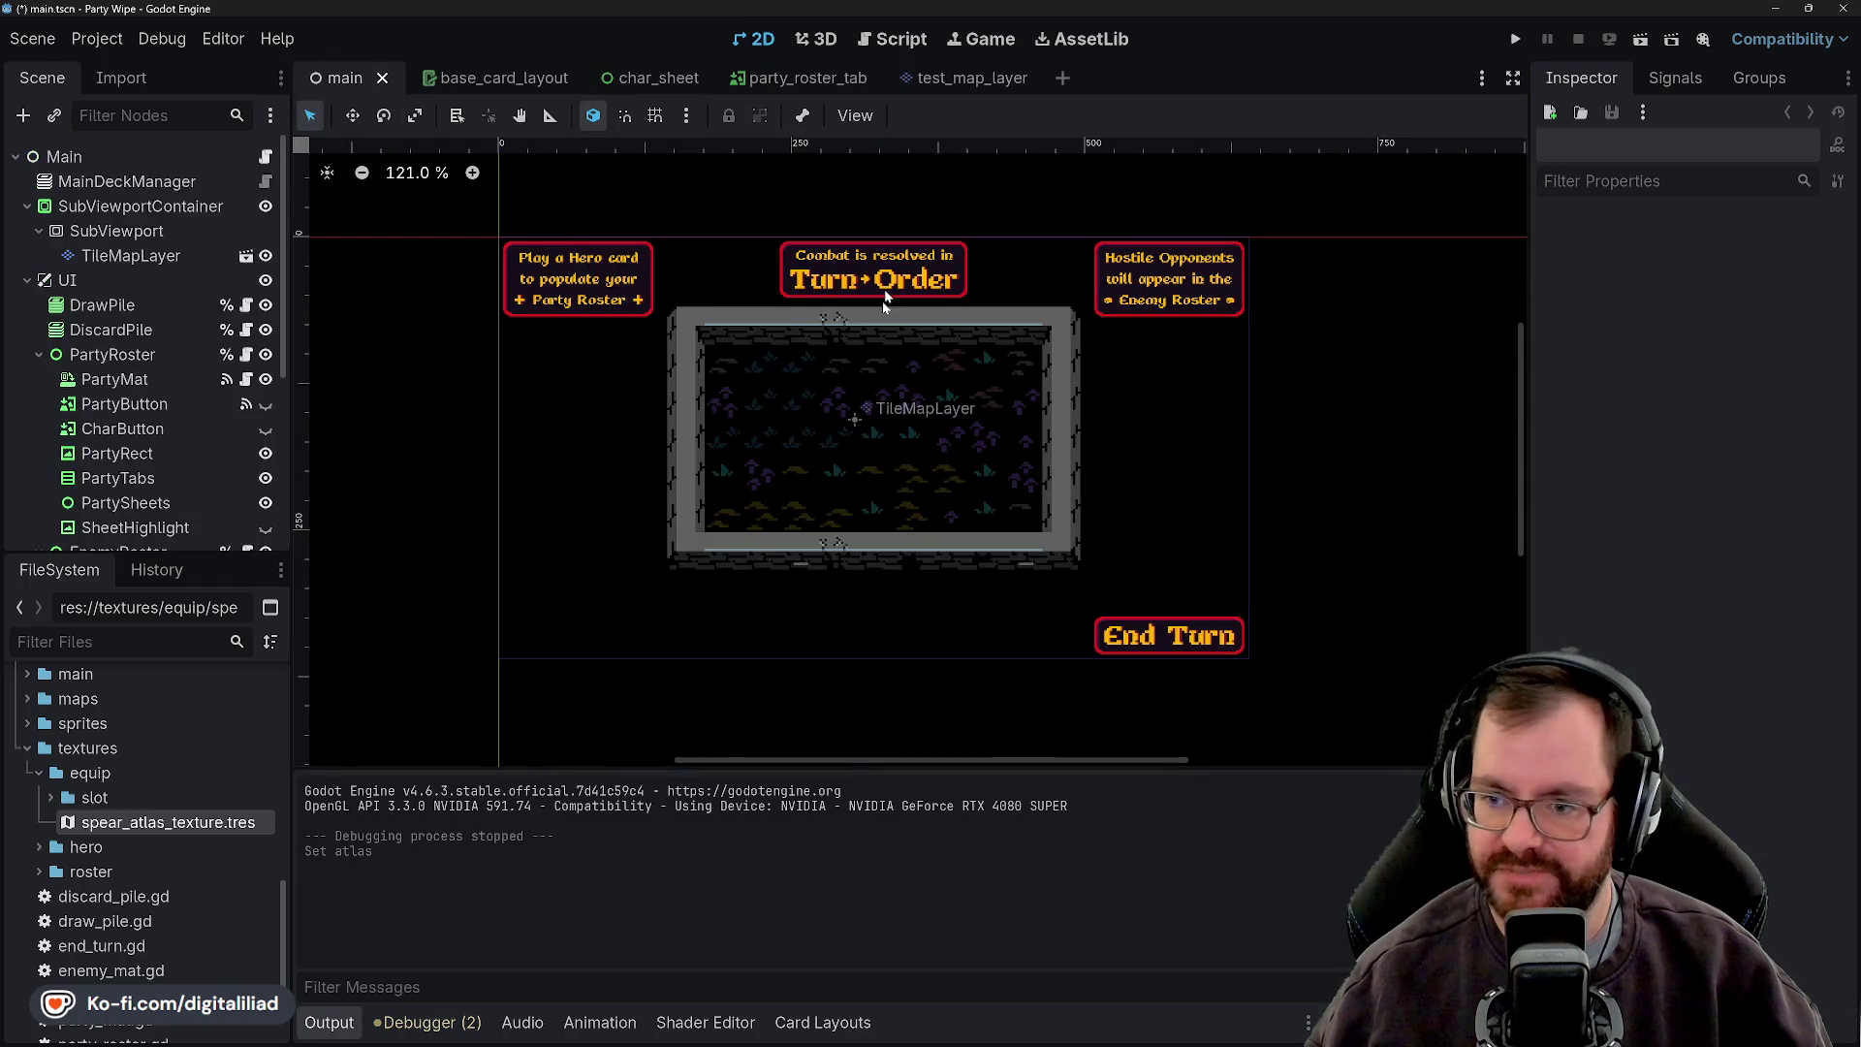
pyautogui.click(1514, 39)
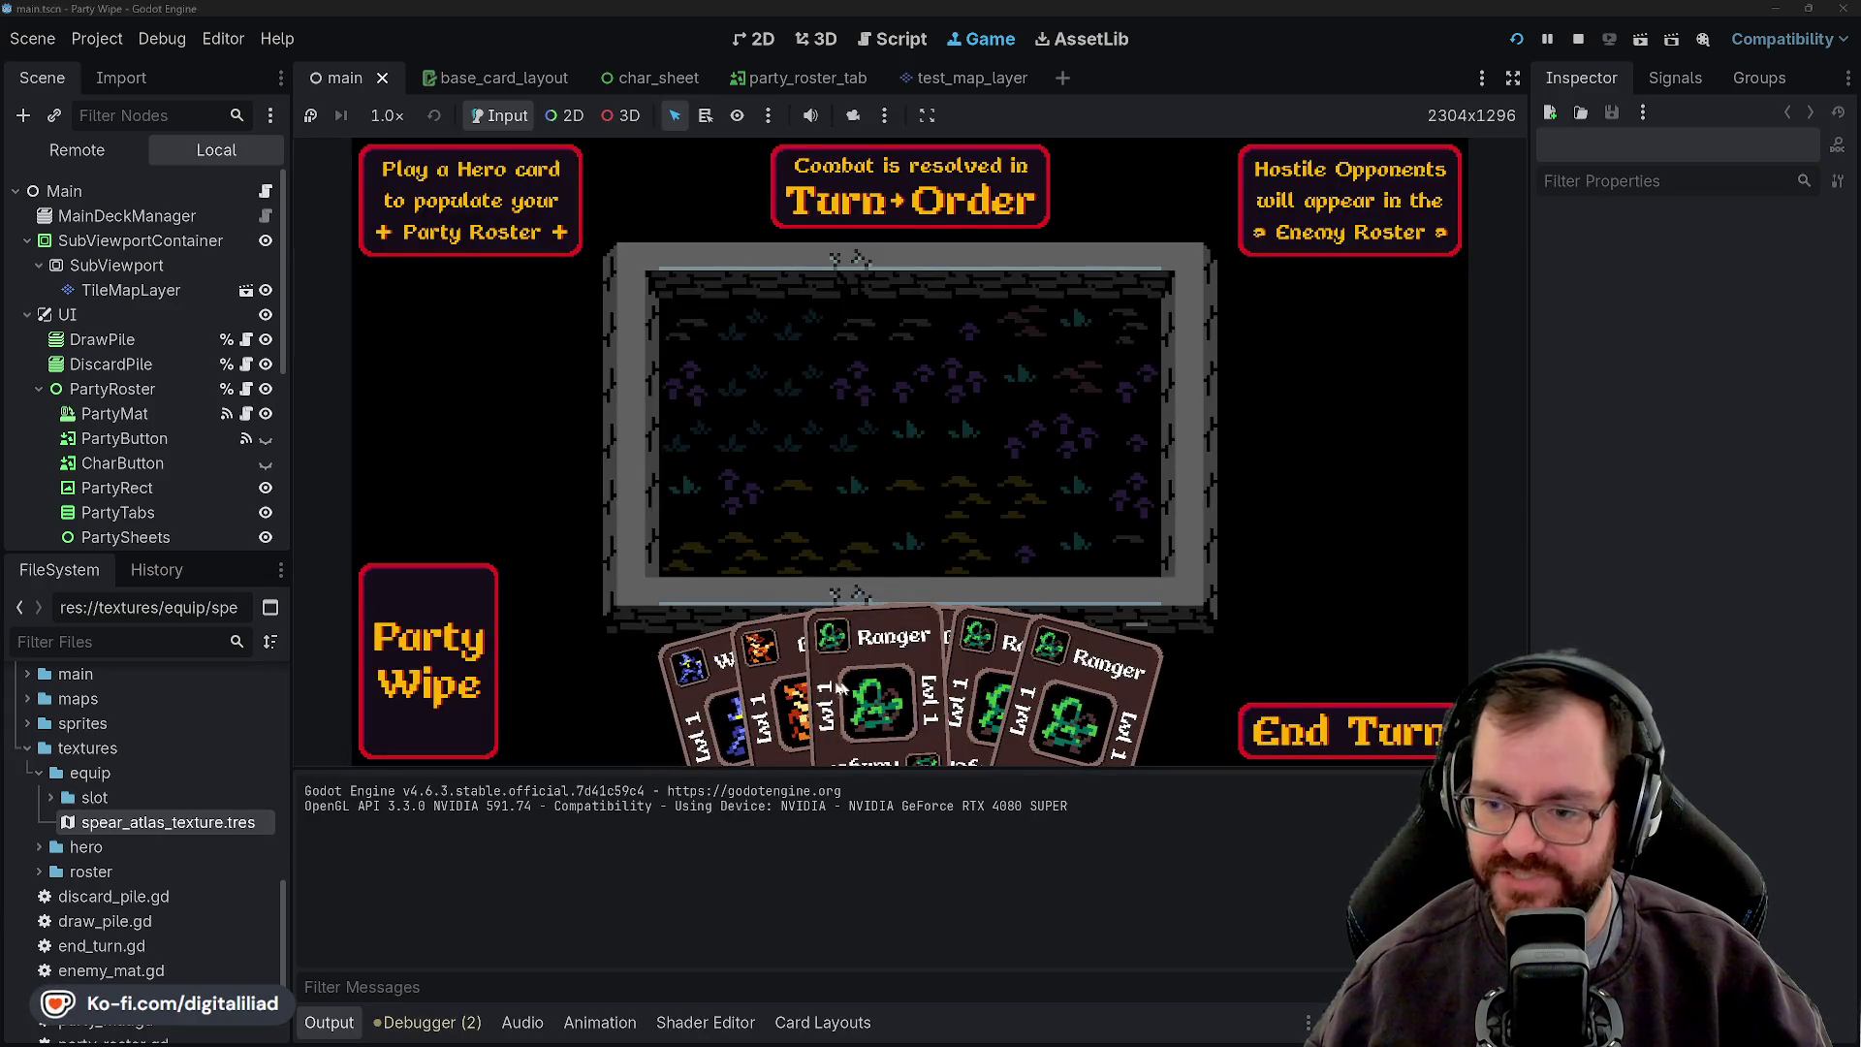
pyautogui.moveTo(911, 678); pyautogui.dragTo(635, 438)
pyautogui.moveTo(872, 668); pyautogui.dragTo(436, 320)
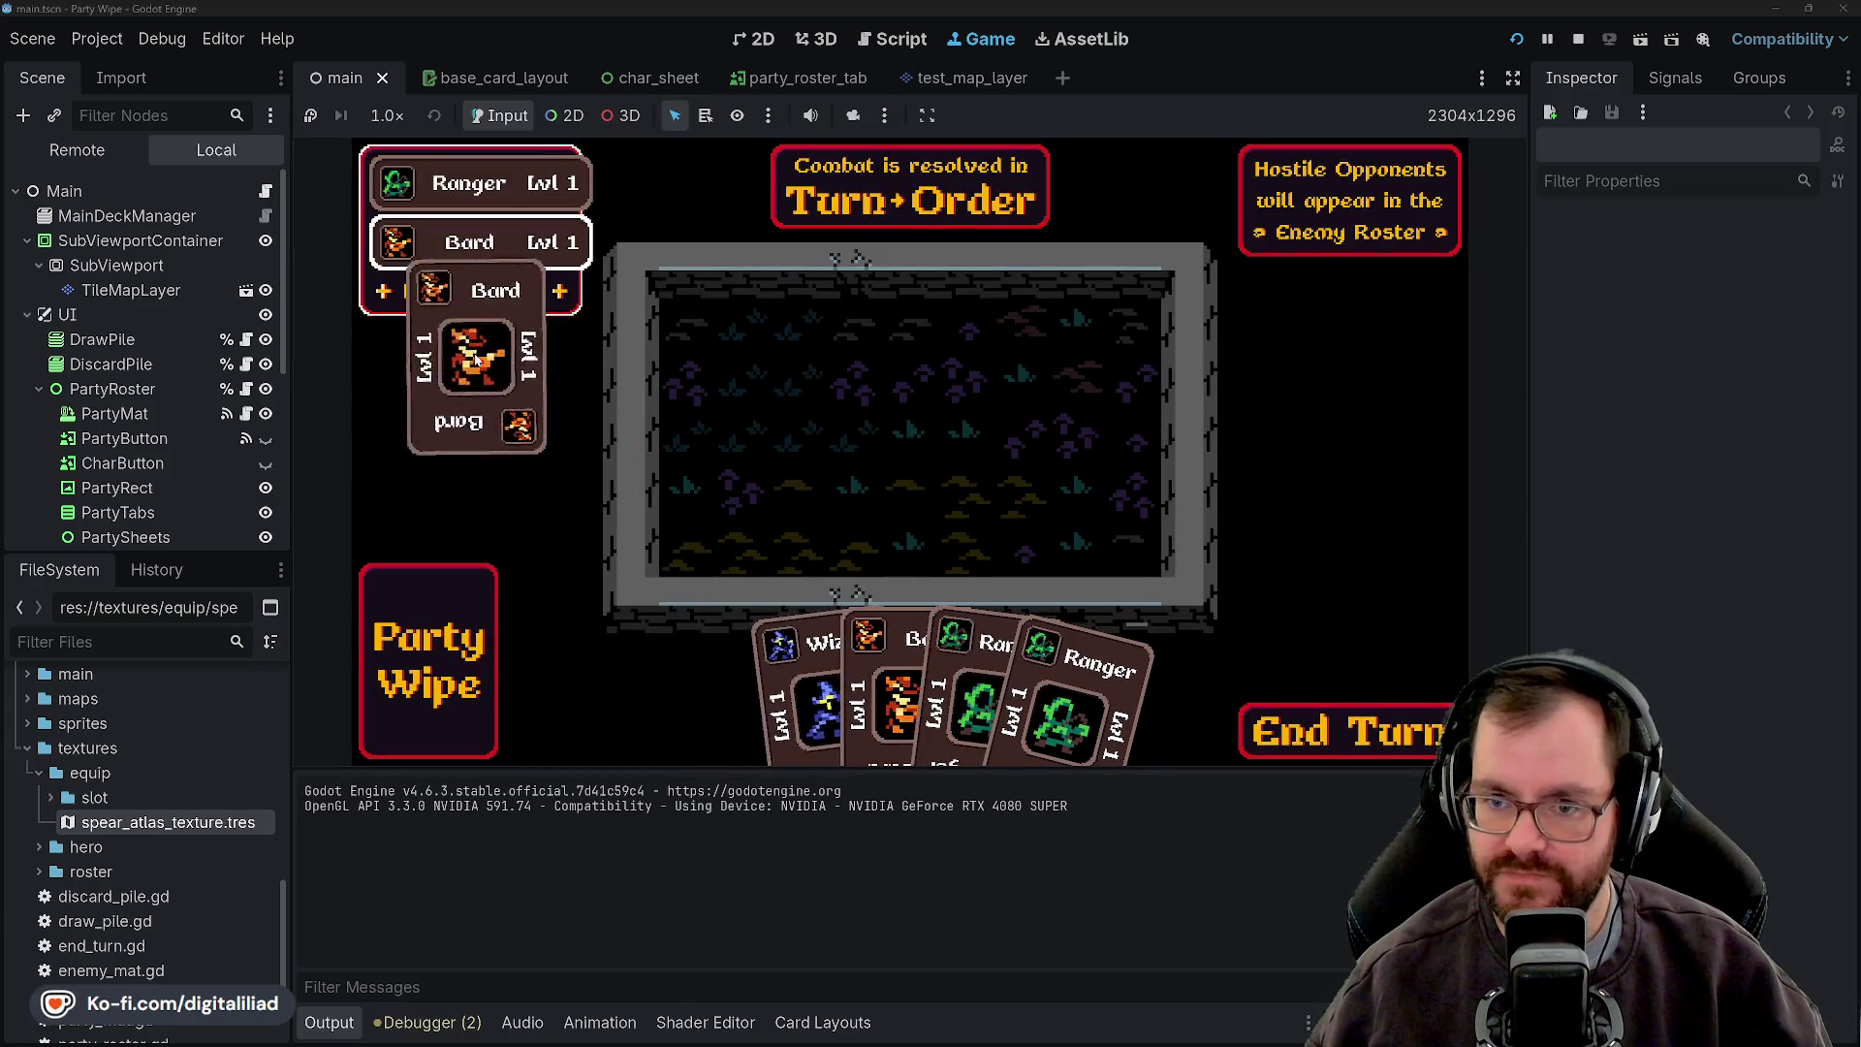
pyautogui.moveTo(756, 678); pyautogui.dragTo(449, 301)
pyautogui.moveTo(843, 678)
pyautogui.mouseDown()
pyautogui.moveTo(845, 659)
pyautogui.moveTo(457, 304)
pyautogui.moveTo(451, 323)
pyautogui.moveTo(476, 323)
pyautogui.mouseUp()
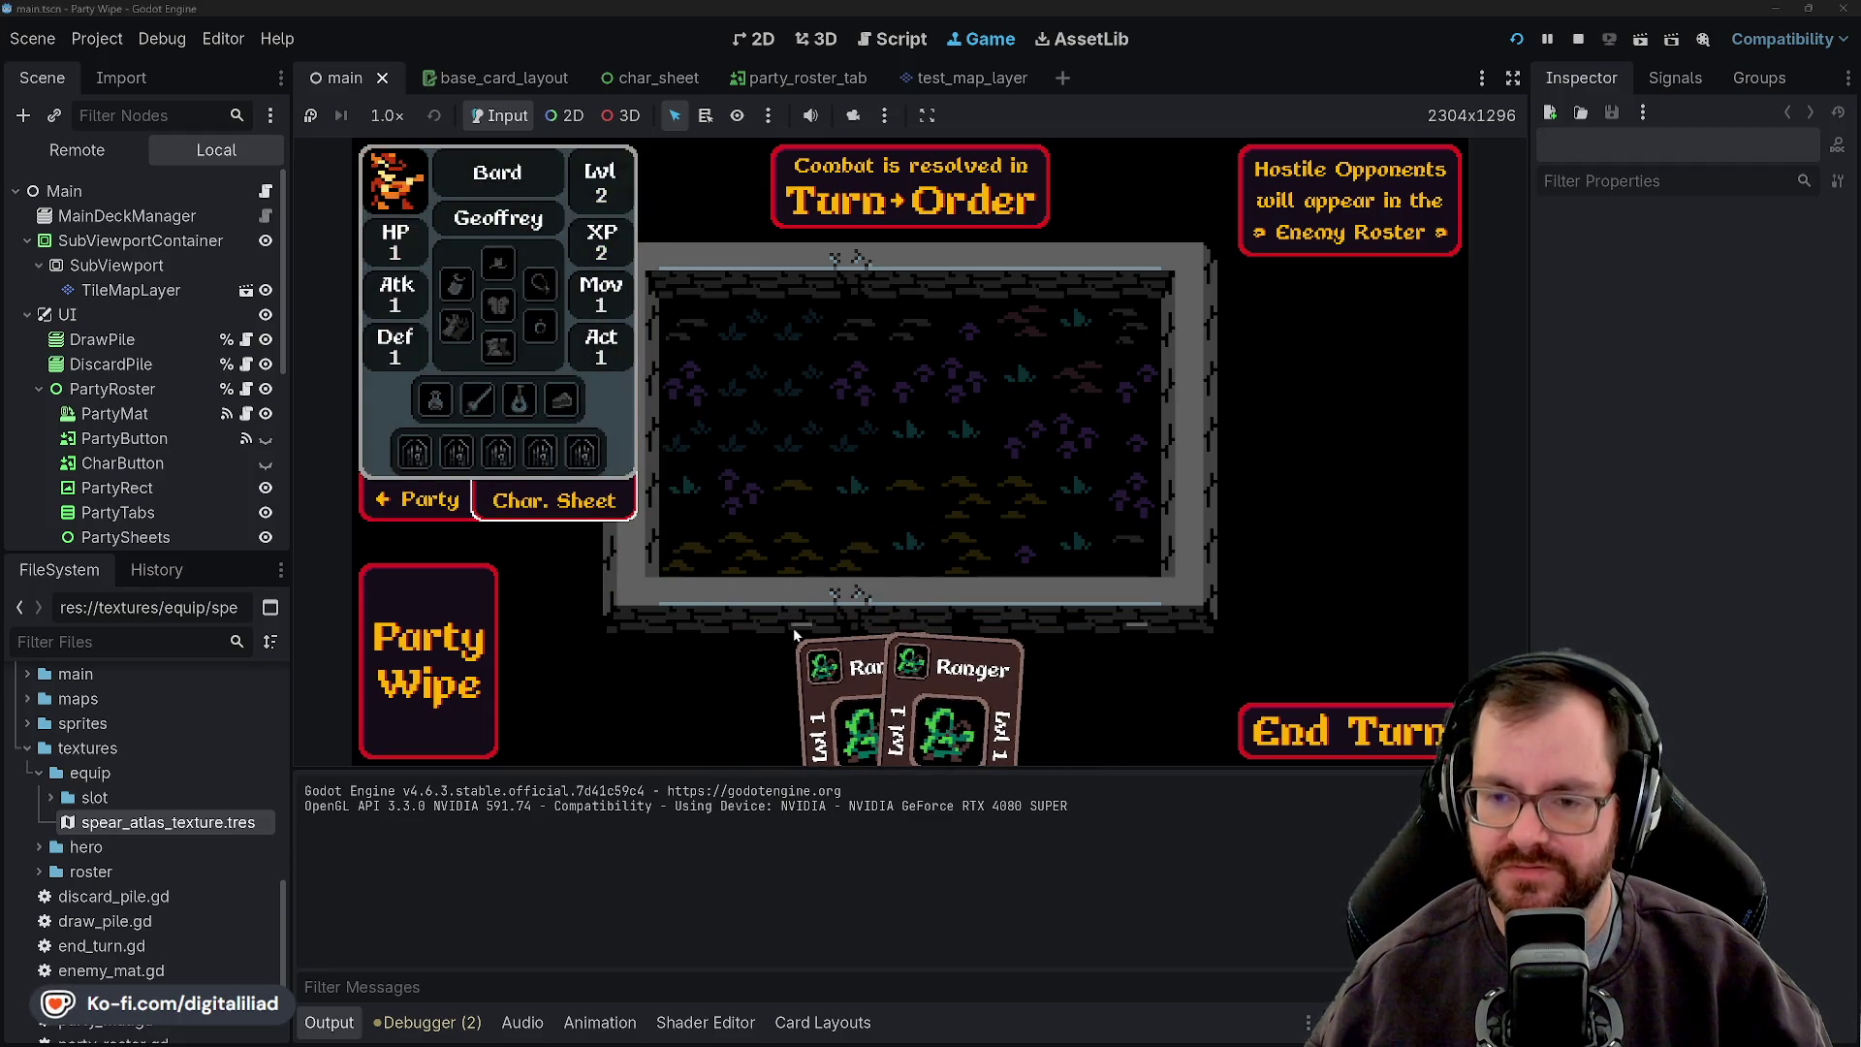
pyautogui.click(419, 511)
pyautogui.moveTo(865, 701)
pyautogui.mouseDown()
pyautogui.moveTo(490, 388)
pyautogui.moveTo(490, 320)
pyautogui.moveTo(625, 438)
pyautogui.moveTo(516, 317)
pyautogui.mouseUp()
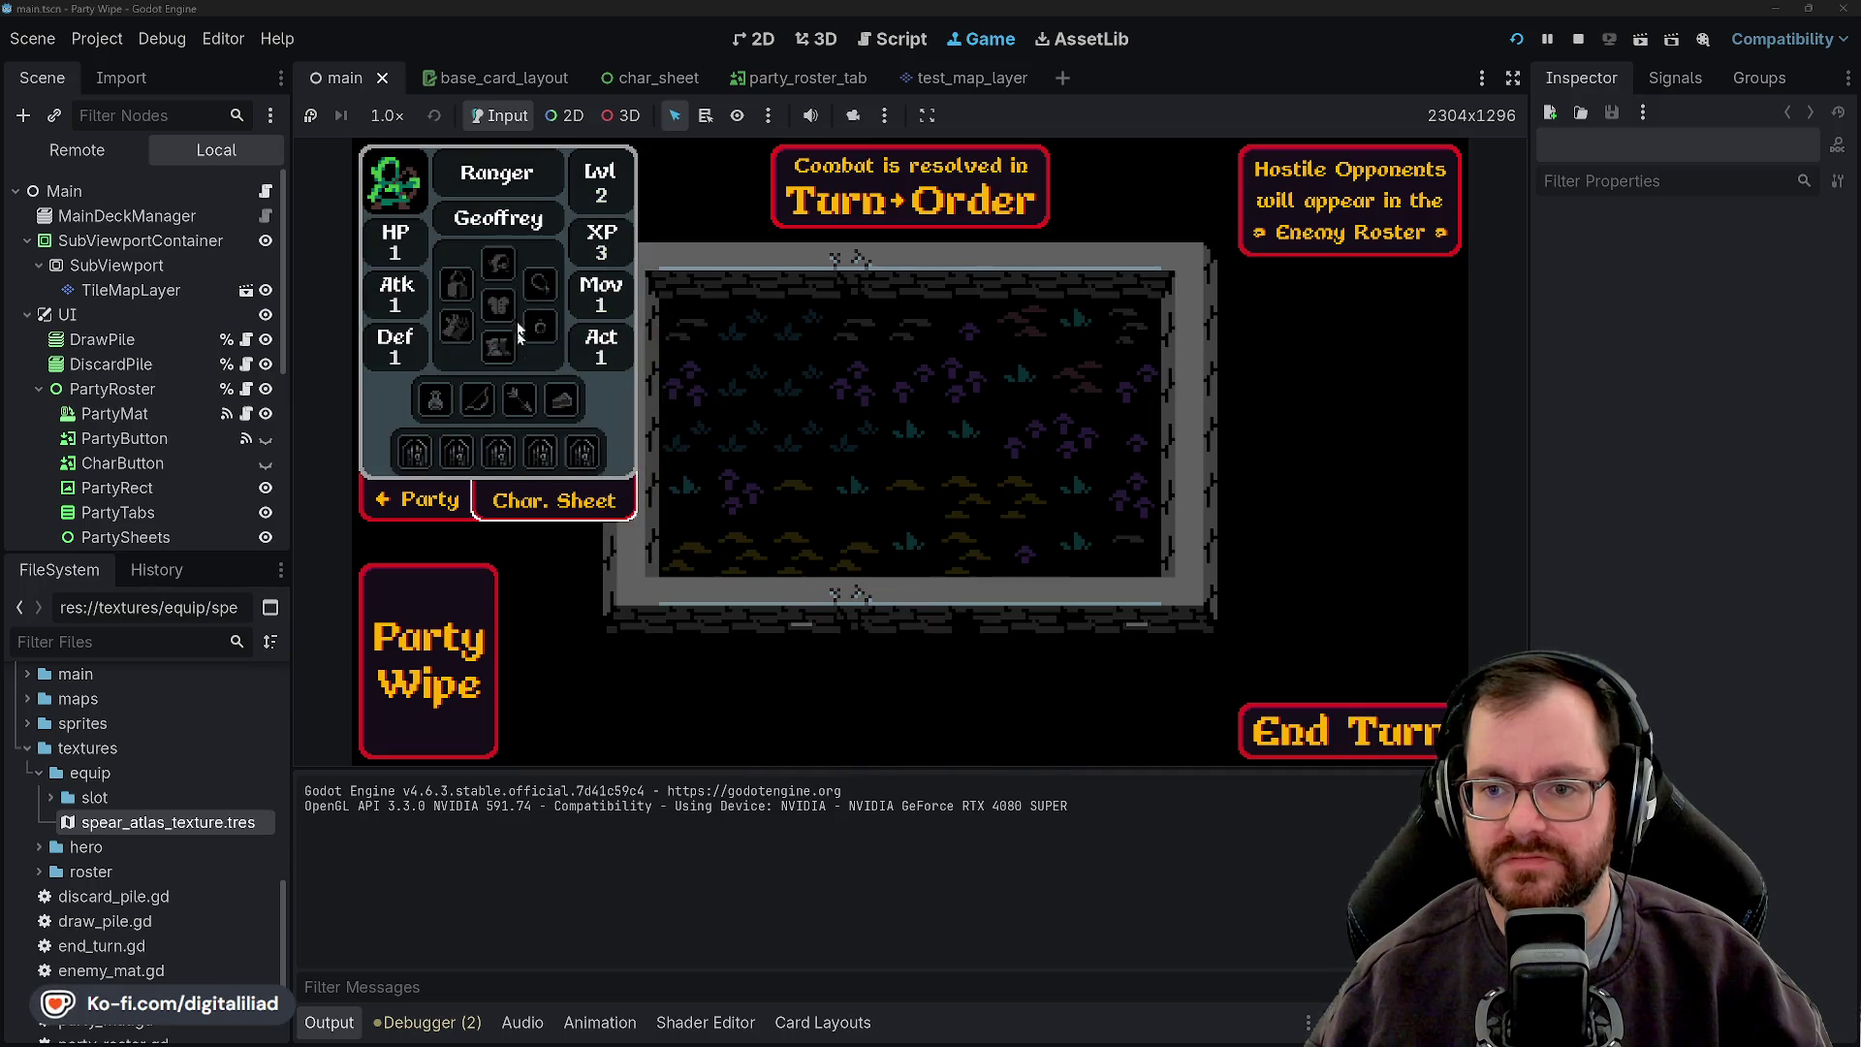
# - End the turn, then play a Knight card and two Bard cards to bring the Bard to level 3
pyautogui.click(1299, 732)
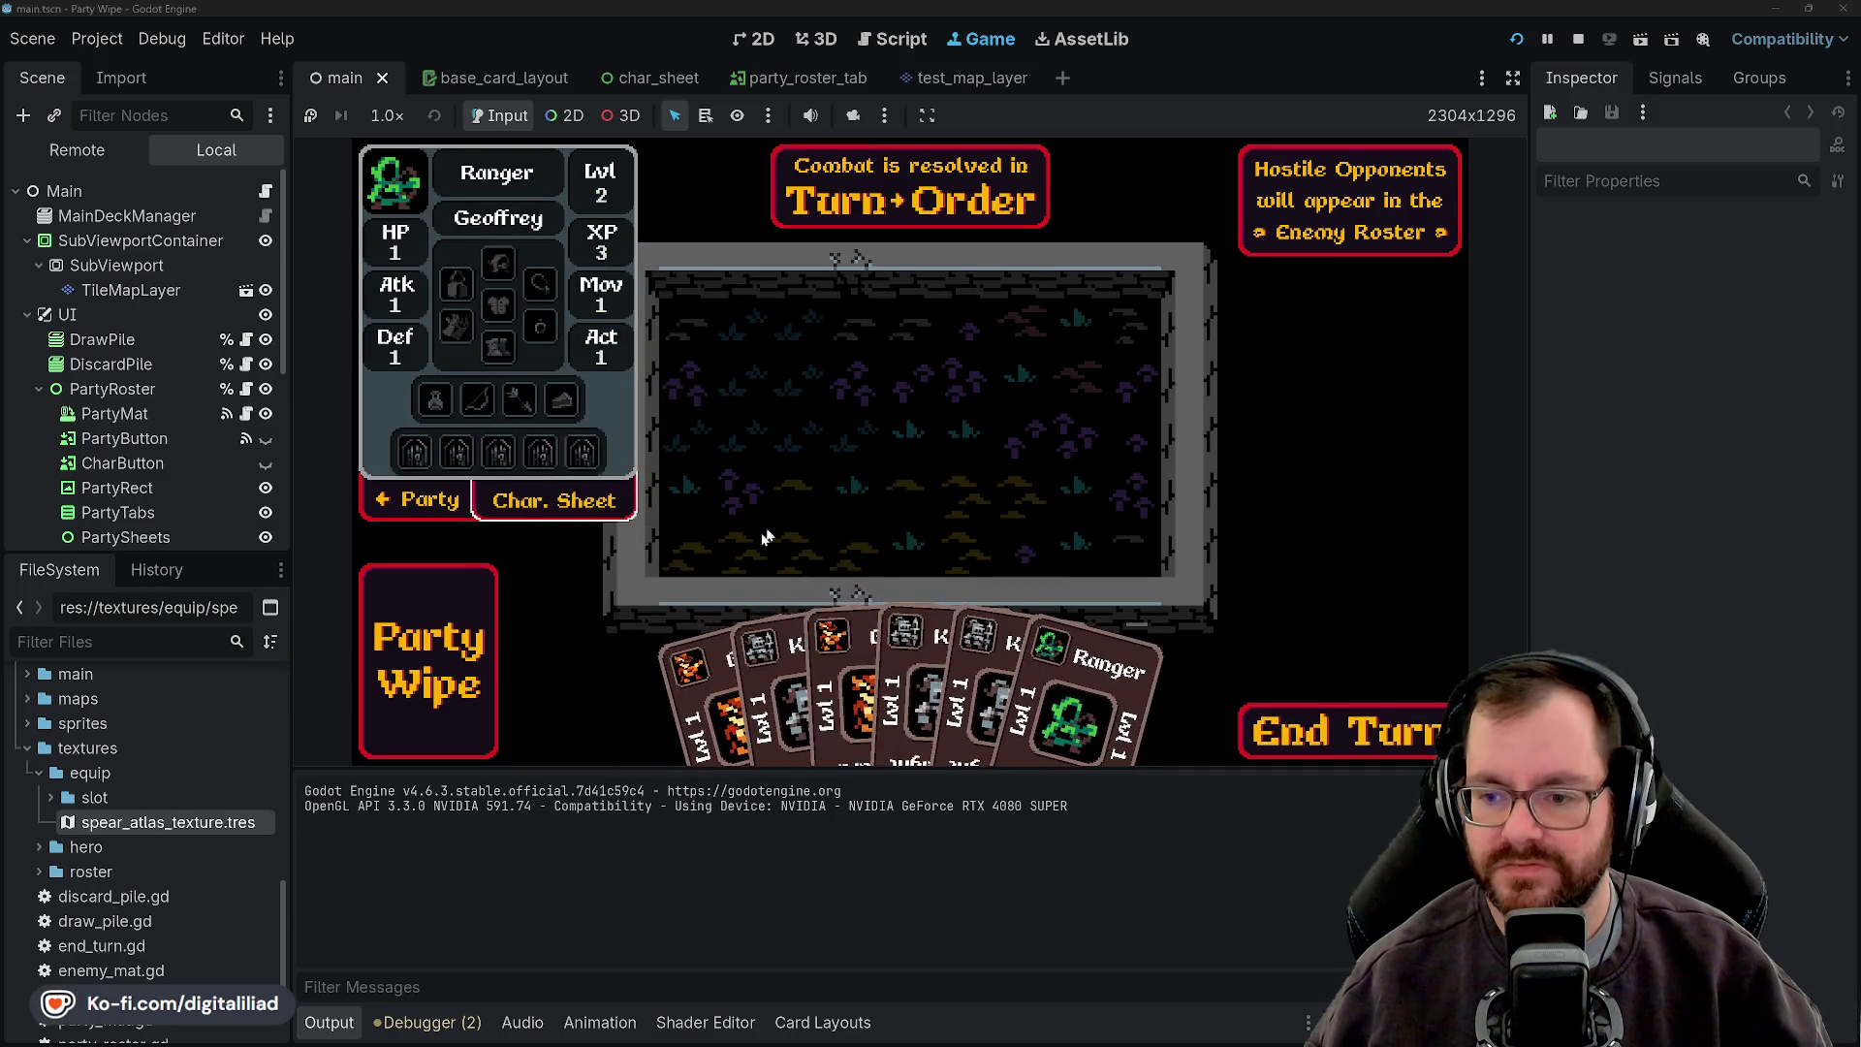
pyautogui.moveTo(756, 688); pyautogui.dragTo(513, 344)
pyautogui.moveTo(858, 698)
pyautogui.mouseDown()
pyautogui.moveTo(494, 324)
pyautogui.moveTo(852, 611)
pyautogui.moveTo(529, 383)
pyautogui.moveTo(711, 368)
pyautogui.moveTo(397, 247)
pyautogui.moveTo(463, 309)
pyautogui.moveTo(848, 387)
pyautogui.moveTo(582, 308)
pyautogui.moveTo(467, 306)
pyautogui.moveTo(519, 303)
pyautogui.moveTo(602, 353)
pyautogui.moveTo(456, 290)
pyautogui.moveTo(969, 595)
pyautogui.moveTo(615, 399)
pyautogui.moveTo(630, 463)
pyautogui.moveTo(621, 384)
pyautogui.moveTo(651, 384)
pyautogui.moveTo(669, 417)
pyautogui.mouseUp()
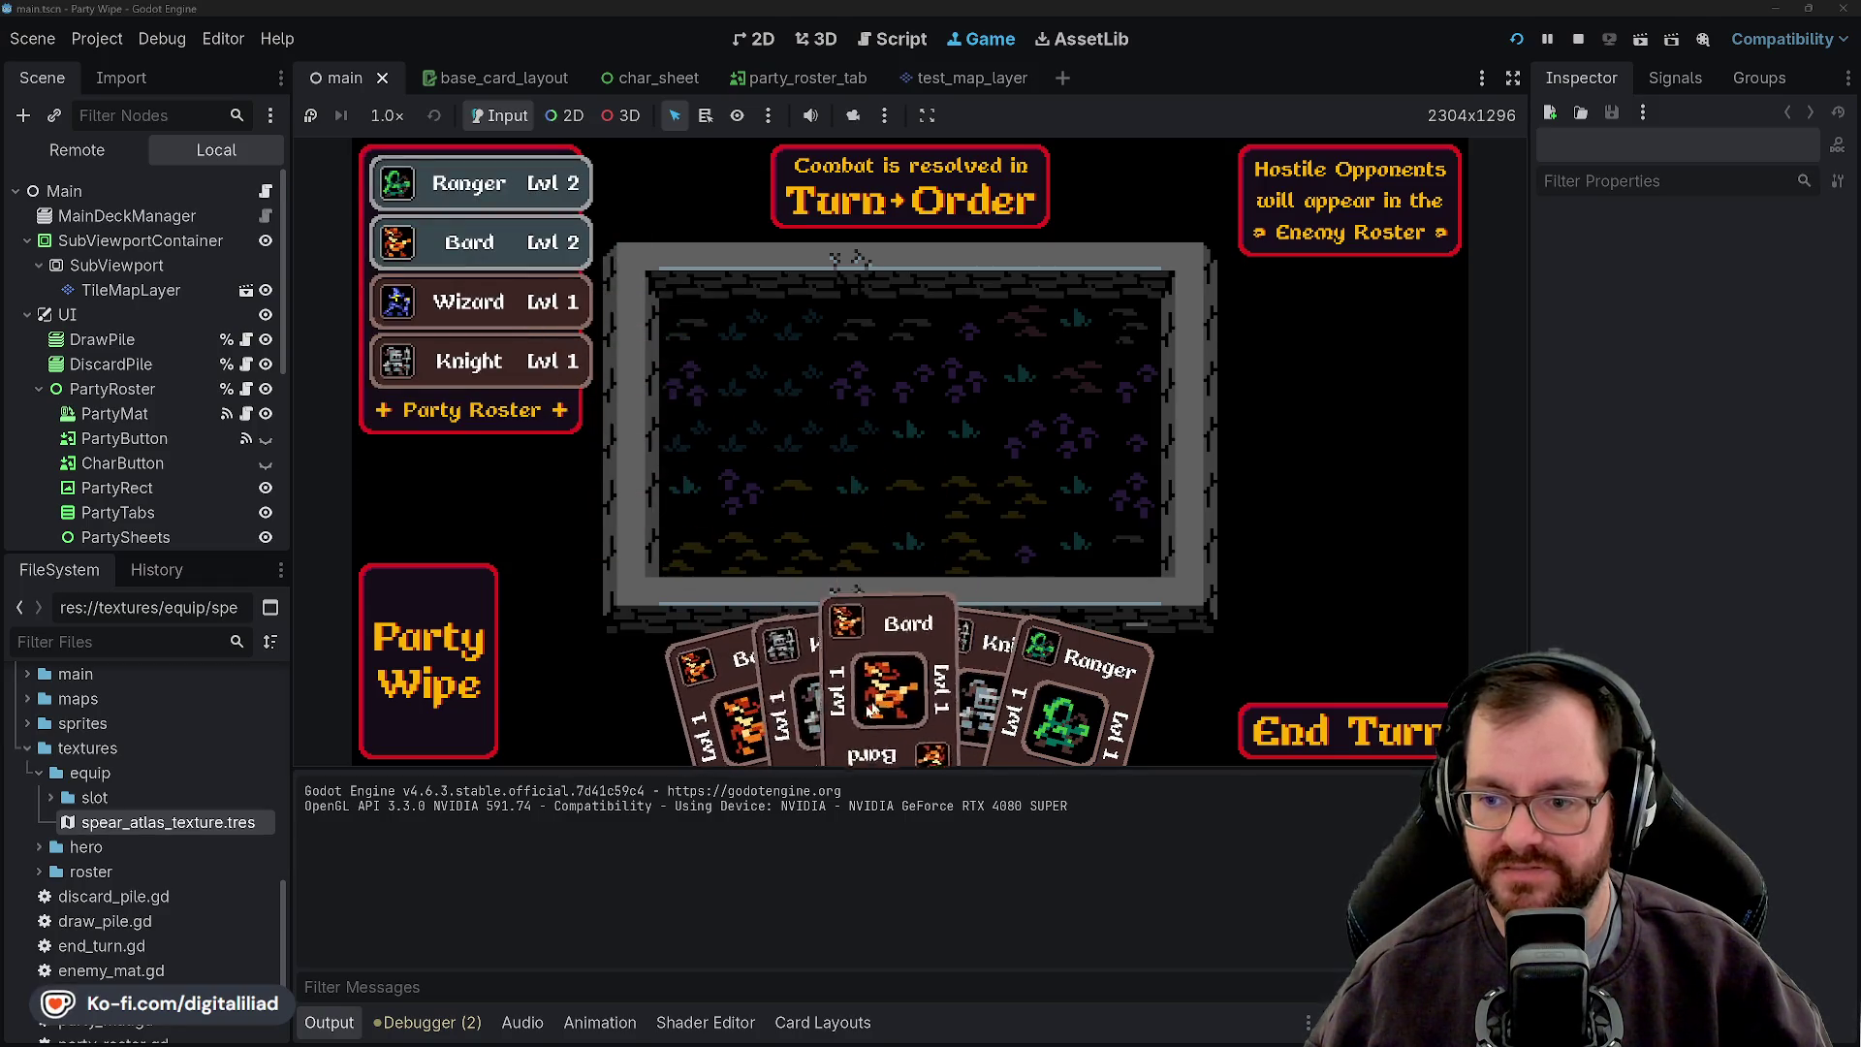
pyautogui.moveTo(822, 698)
pyautogui.mouseDown()
pyautogui.moveTo(810, 504)
pyautogui.moveTo(489, 407)
pyautogui.moveTo(466, 334)
pyautogui.moveTo(504, 407)
pyautogui.moveTo(789, 640)
pyautogui.moveTo(407, 338)
pyautogui.moveTo(484, 359)
pyautogui.moveTo(852, 640)
pyautogui.moveTo(478, 237)
pyautogui.moveTo(490, 299)
pyautogui.moveTo(625, 465)
pyautogui.moveTo(496, 285)
pyautogui.moveTo(475, 349)
pyautogui.moveTo(496, 266)
pyautogui.moveTo(562, 416)
pyautogui.moveTo(489, 315)
pyautogui.moveTo(518, 325)
pyautogui.moveTo(500, 335)
pyautogui.moveTo(630, 368)
pyautogui.moveTo(479, 315)
pyautogui.moveTo(426, 322)
pyautogui.moveTo(480, 466)
pyautogui.moveTo(478, 335)
pyautogui.moveTo(438, 315)
pyautogui.moveTo(824, 591)
pyautogui.moveTo(531, 399)
pyautogui.moveTo(584, 420)
pyautogui.moveTo(560, 398)
pyautogui.mouseUp()
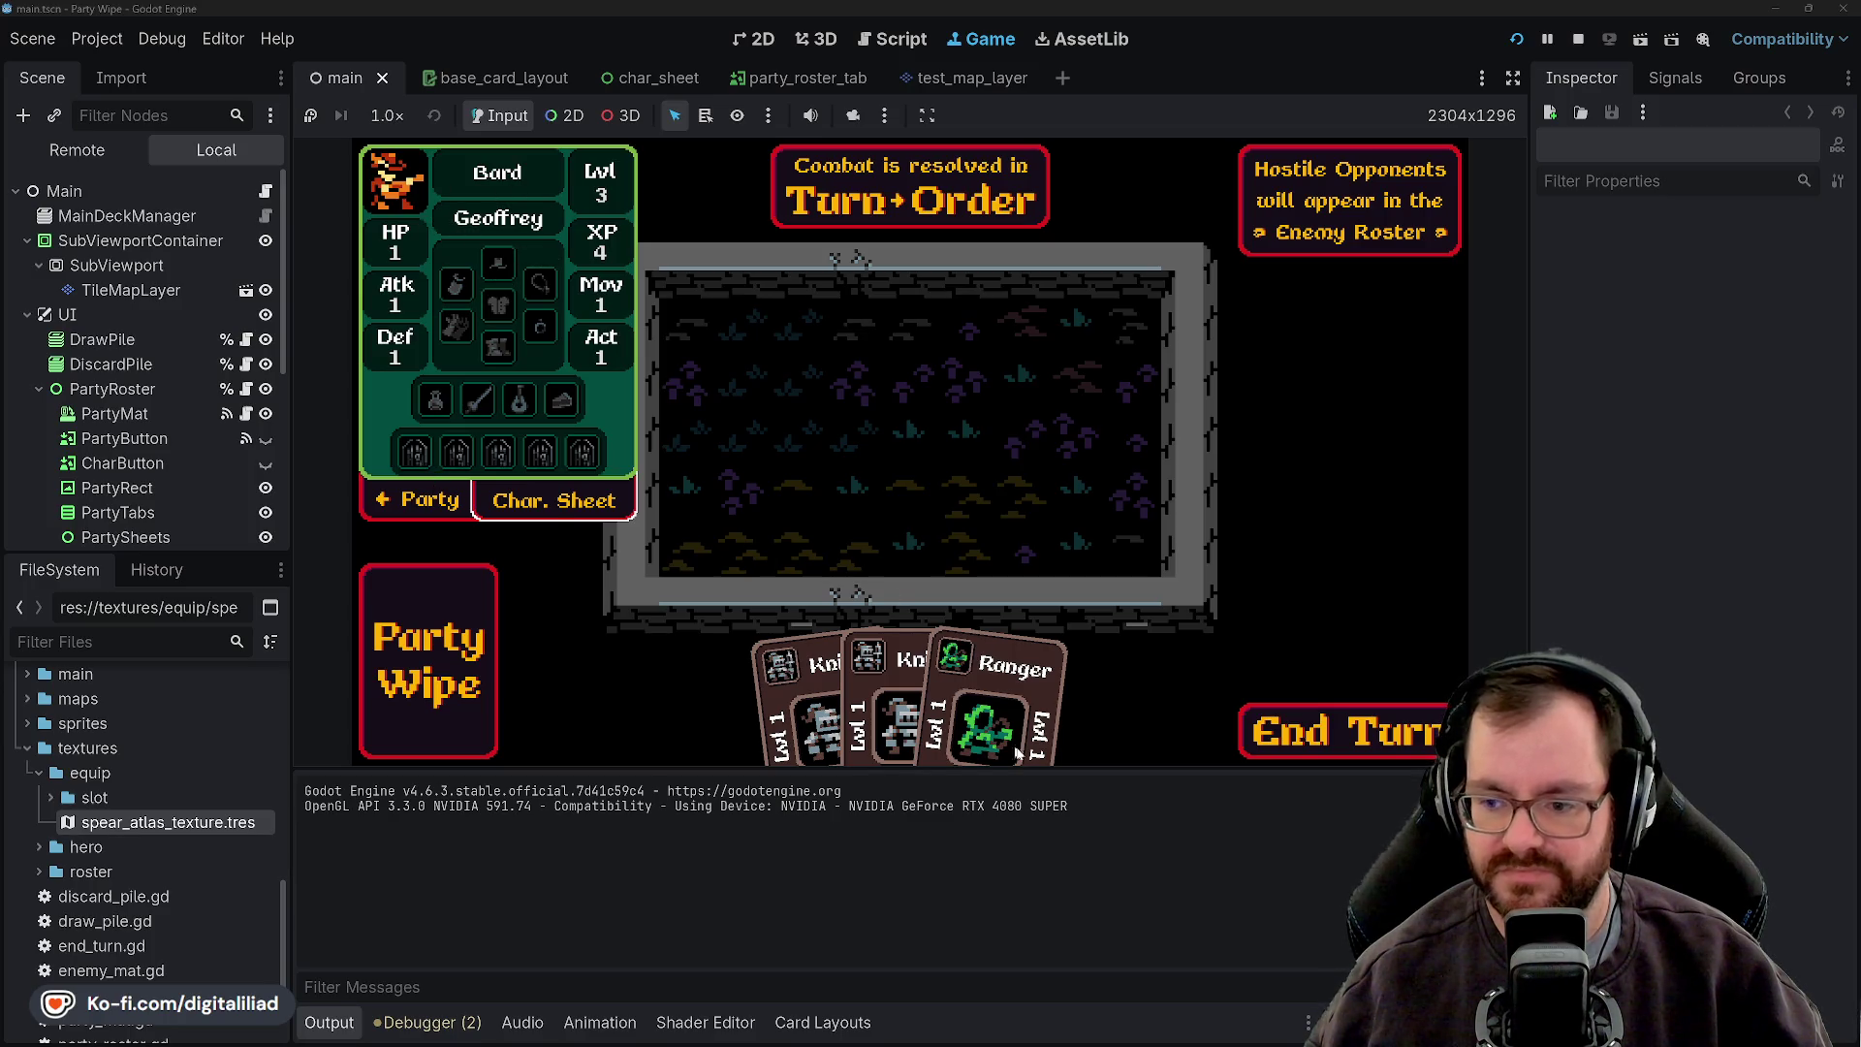
# - Play a Knight card to raise the Knight to level 2 and open the Wizard's character sheet
pyautogui.moveTo(901, 693)
pyautogui.mouseDown()
pyautogui.moveTo(552, 334)
pyautogui.moveTo(545, 359)
pyautogui.mouseUp()
pyautogui.moveTo(896, 693)
pyautogui.mouseDown()
pyautogui.moveTo(530, 378)
pyautogui.moveTo(835, 616)
pyautogui.moveTo(517, 375)
pyautogui.moveTo(853, 649)
pyautogui.mouseUp()
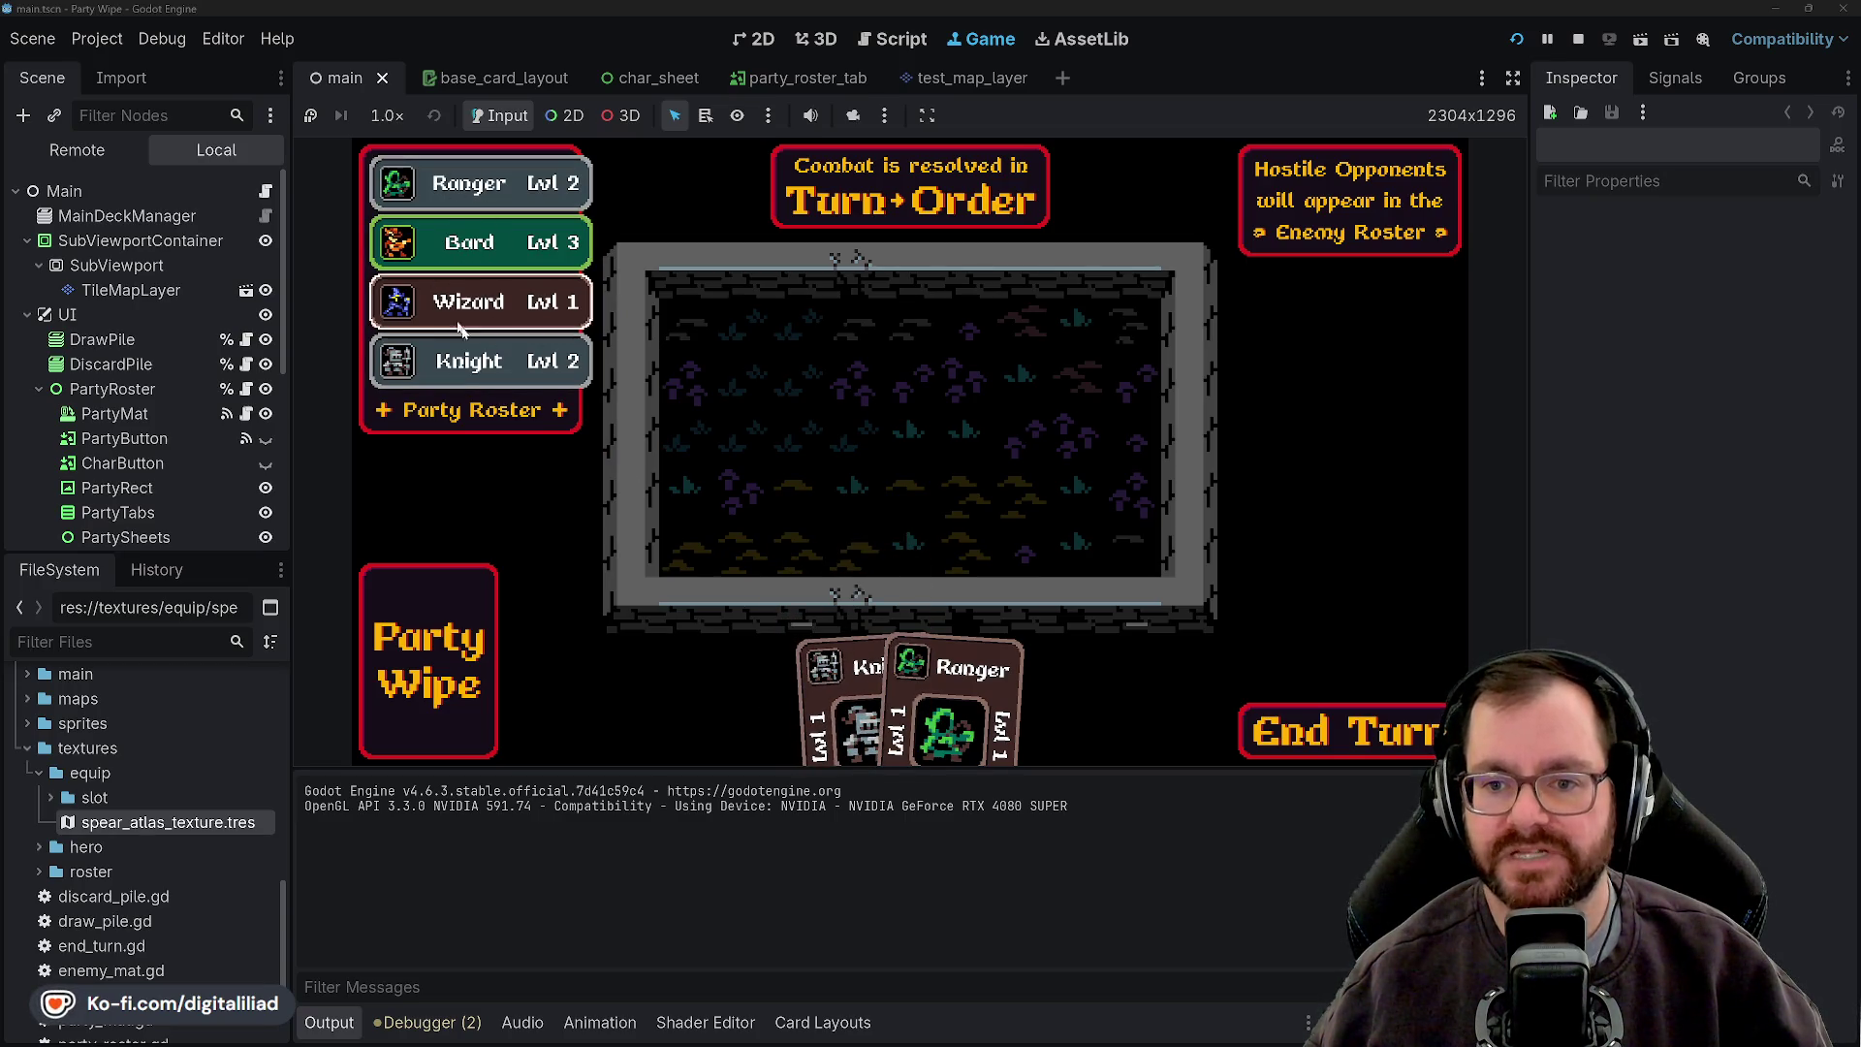
pyautogui.click(487, 304)
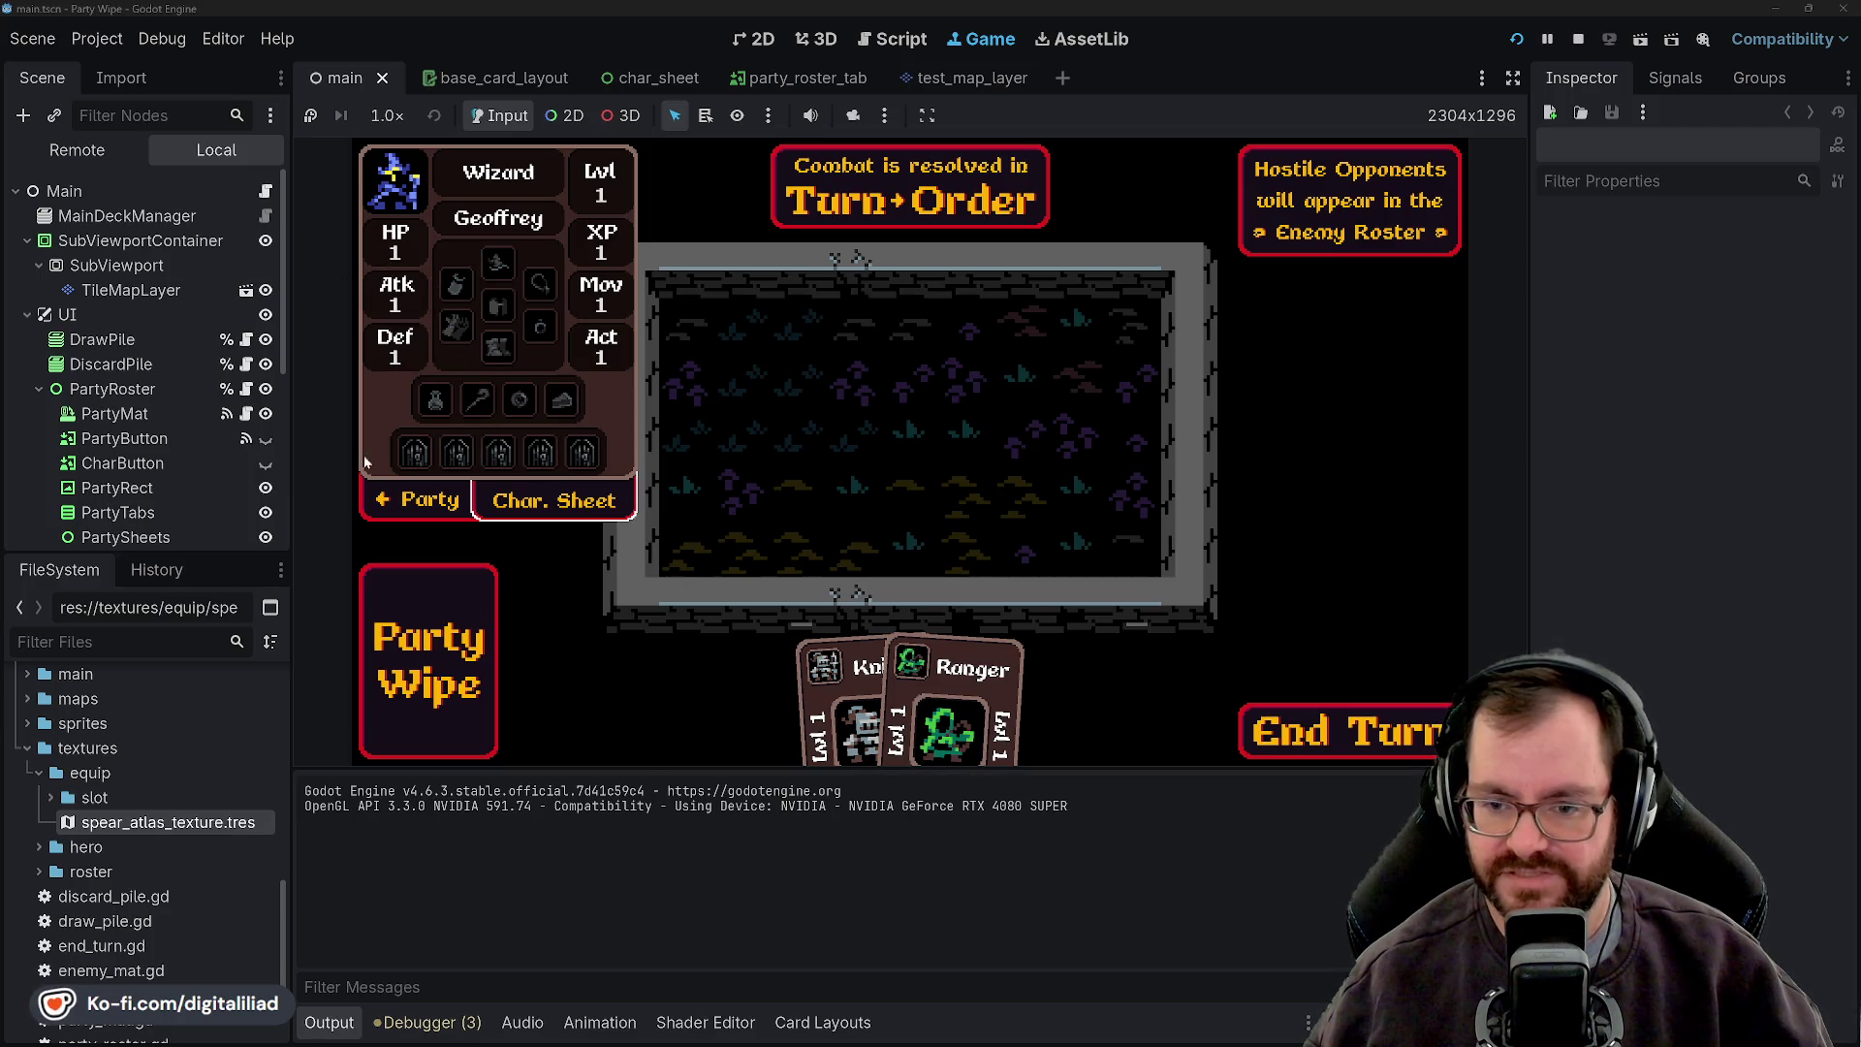
# - Toggle between the Wizard's sheet and the Party Roster, then stop the running game
pyautogui.click(401, 504)
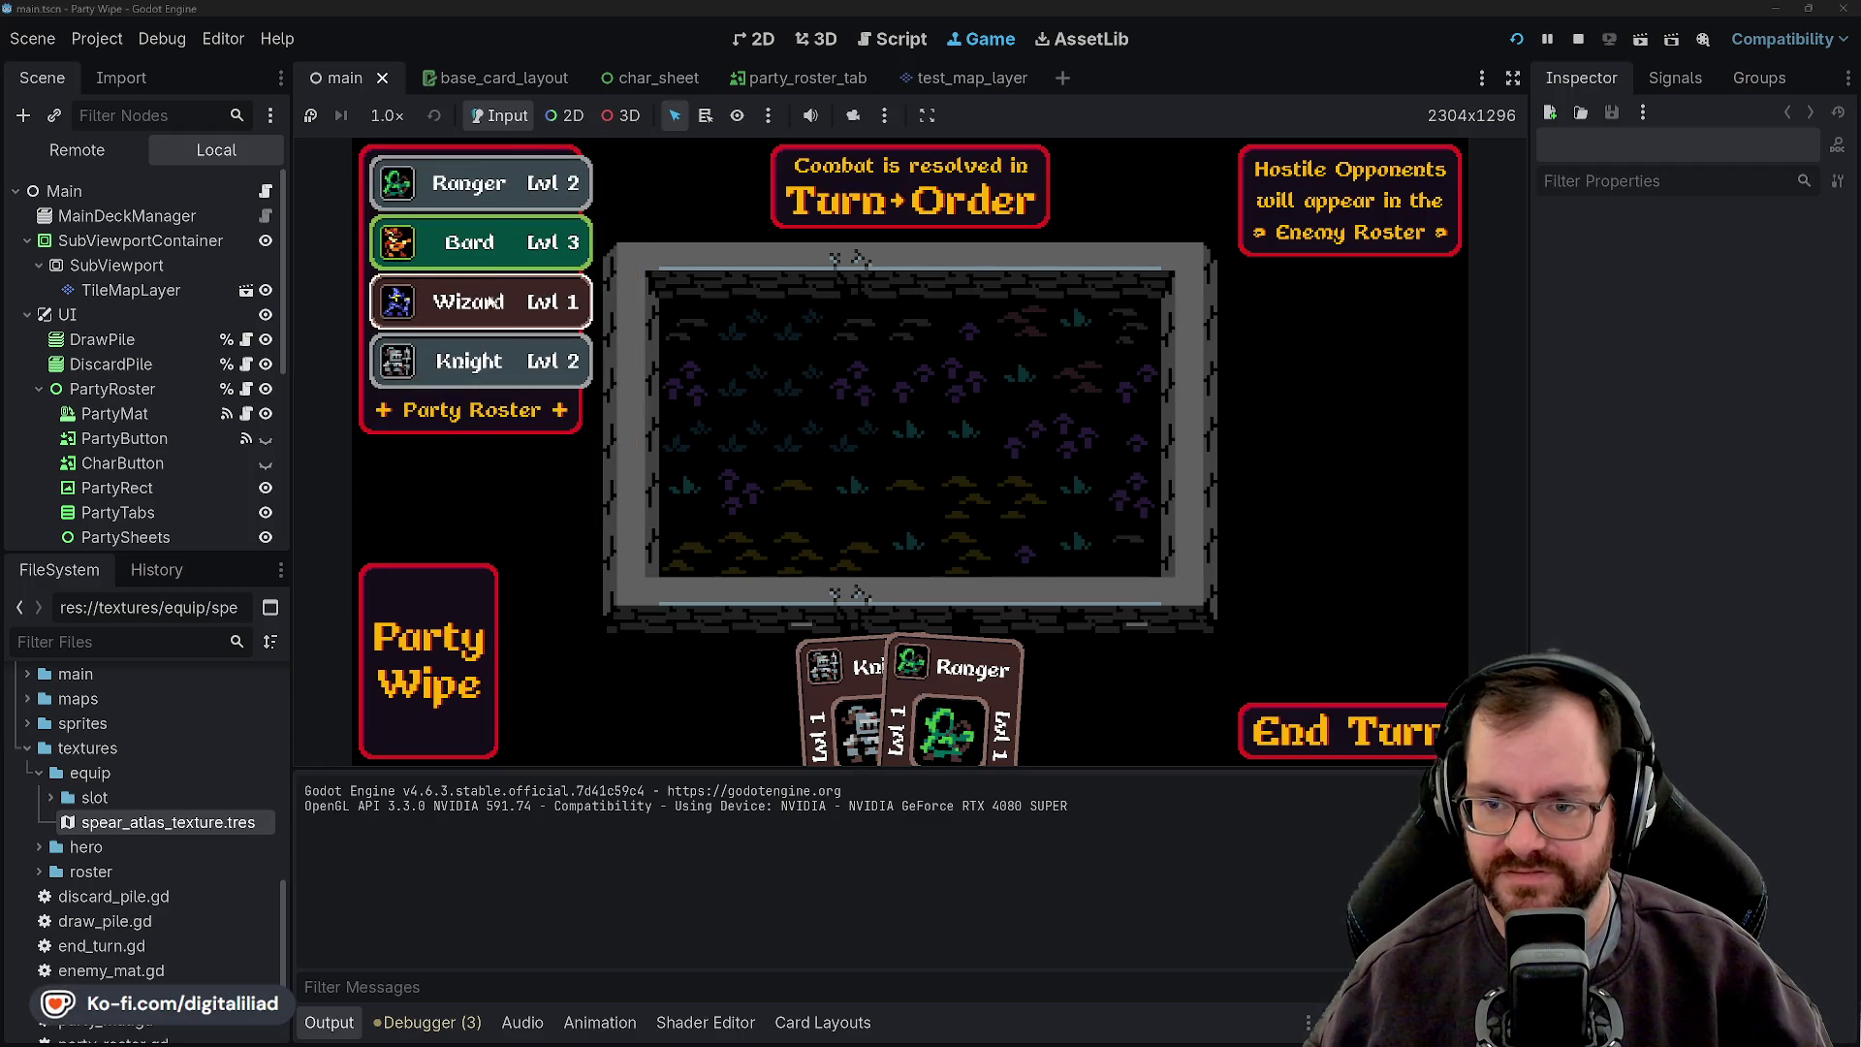
pyautogui.click(465, 302)
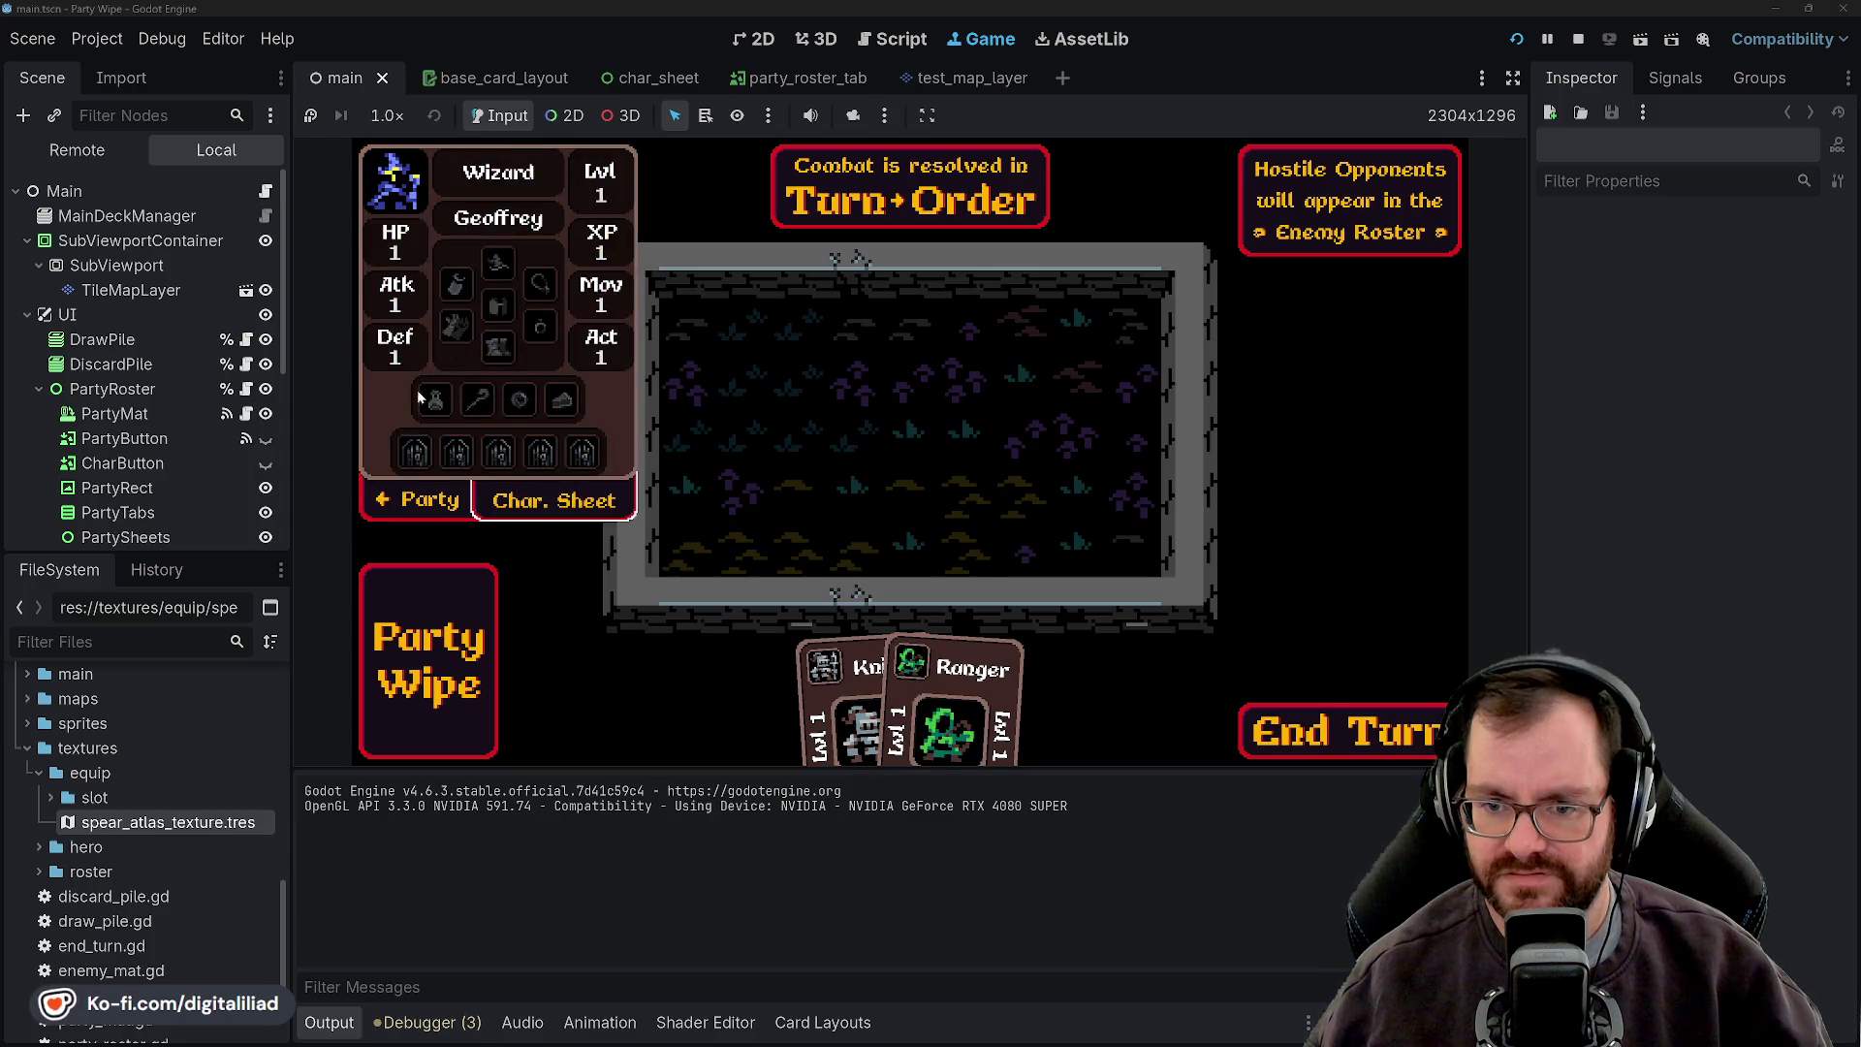
pyautogui.click(415, 504)
pyautogui.click(456, 298)
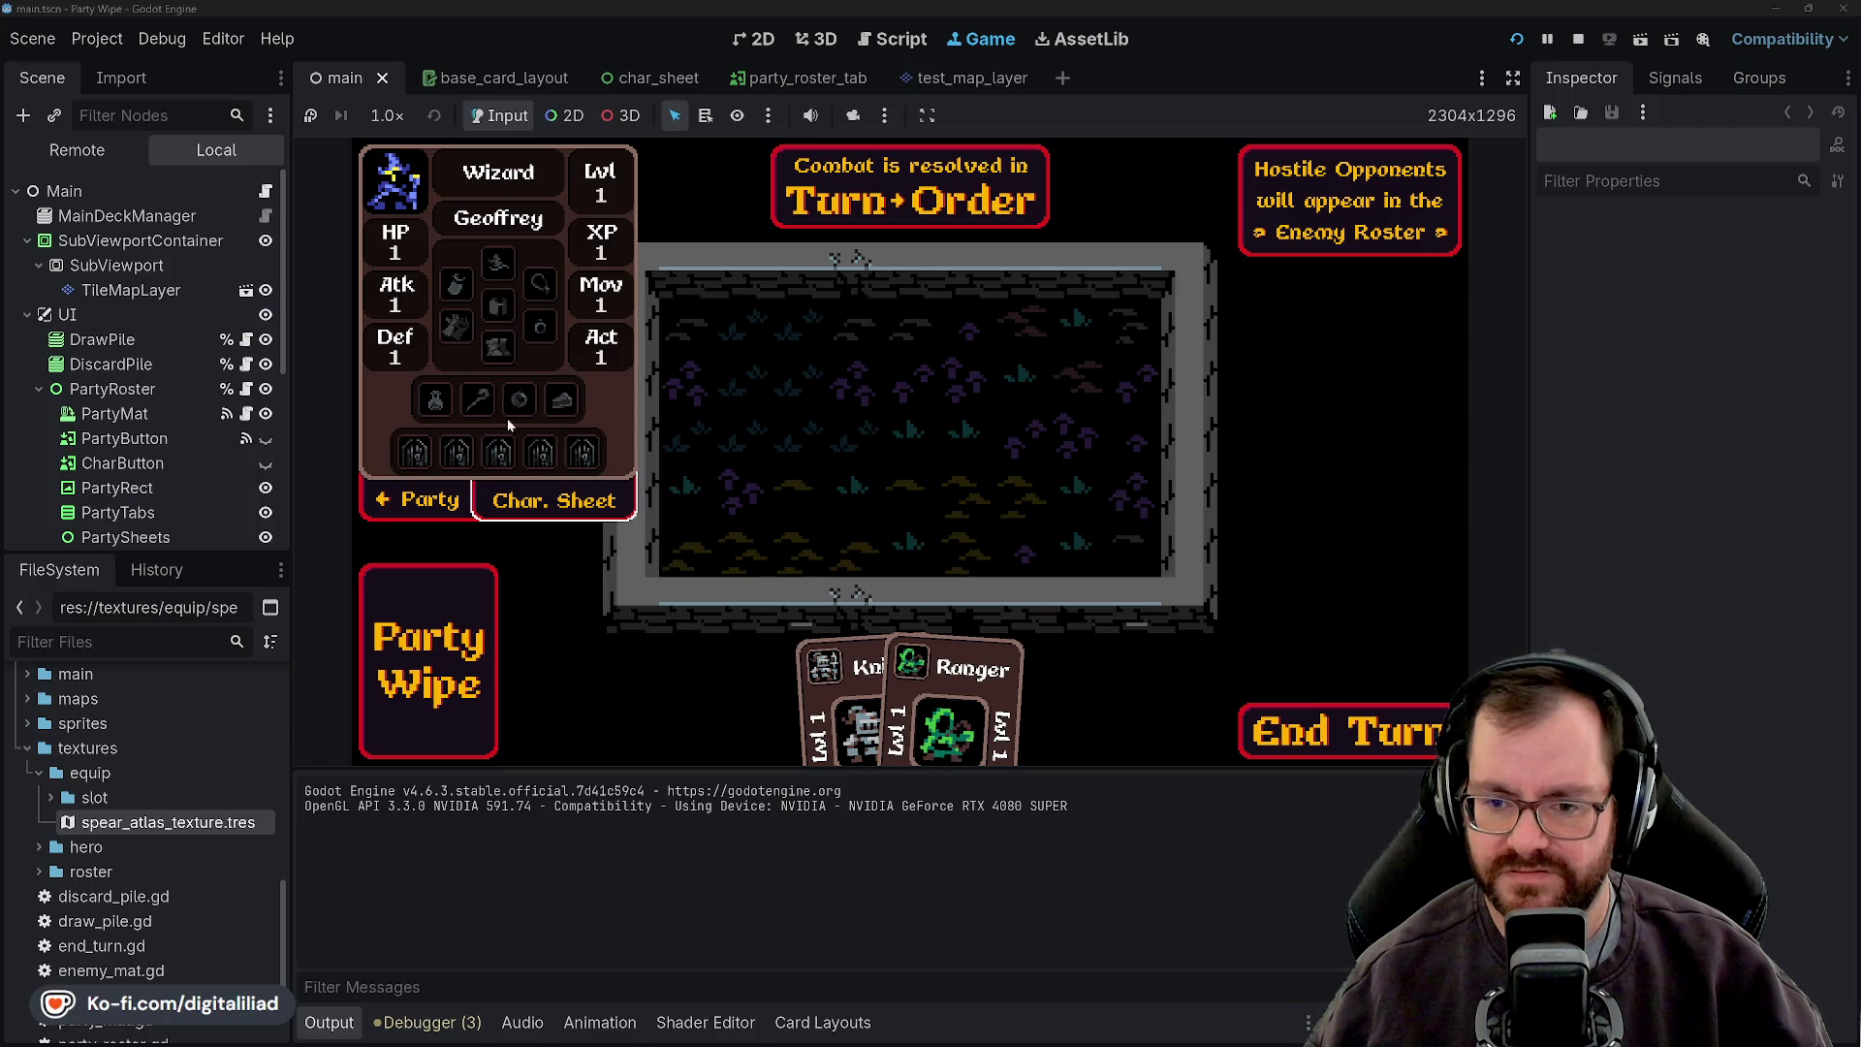
pyautogui.click(418, 500)
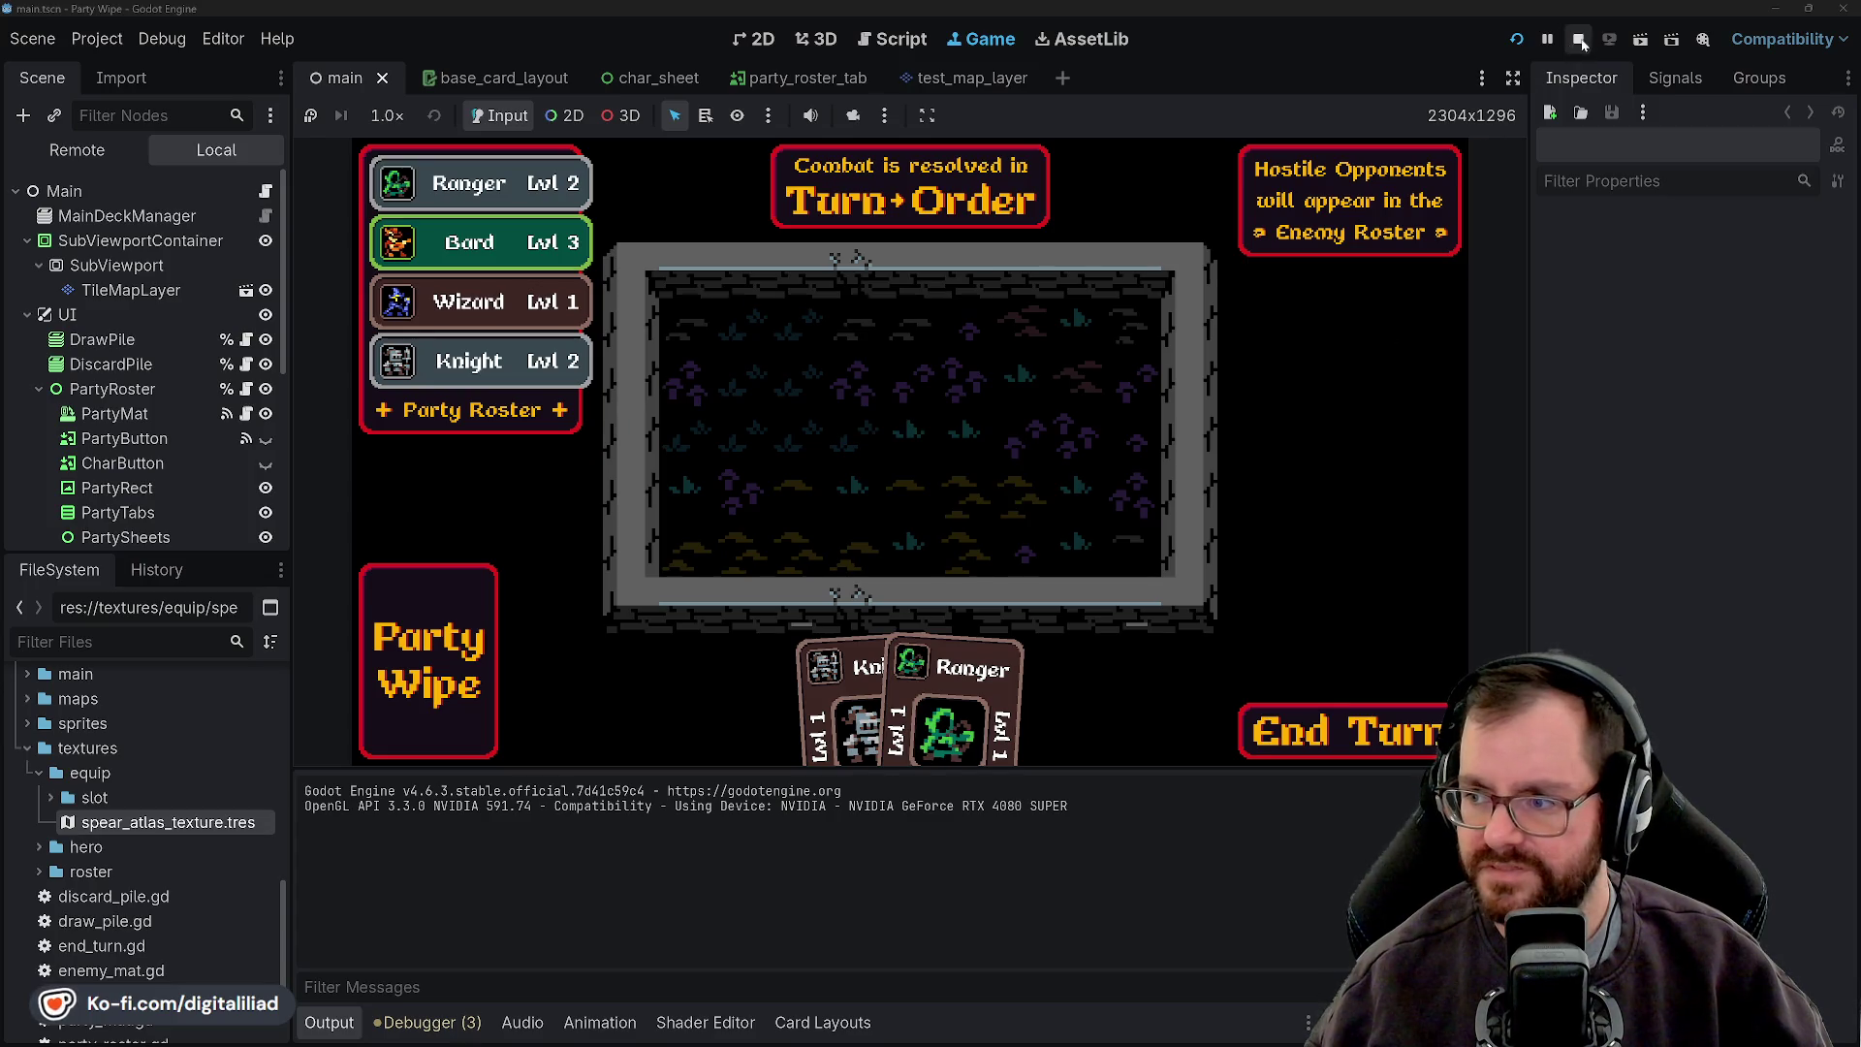
pyautogui.click(1579, 40)
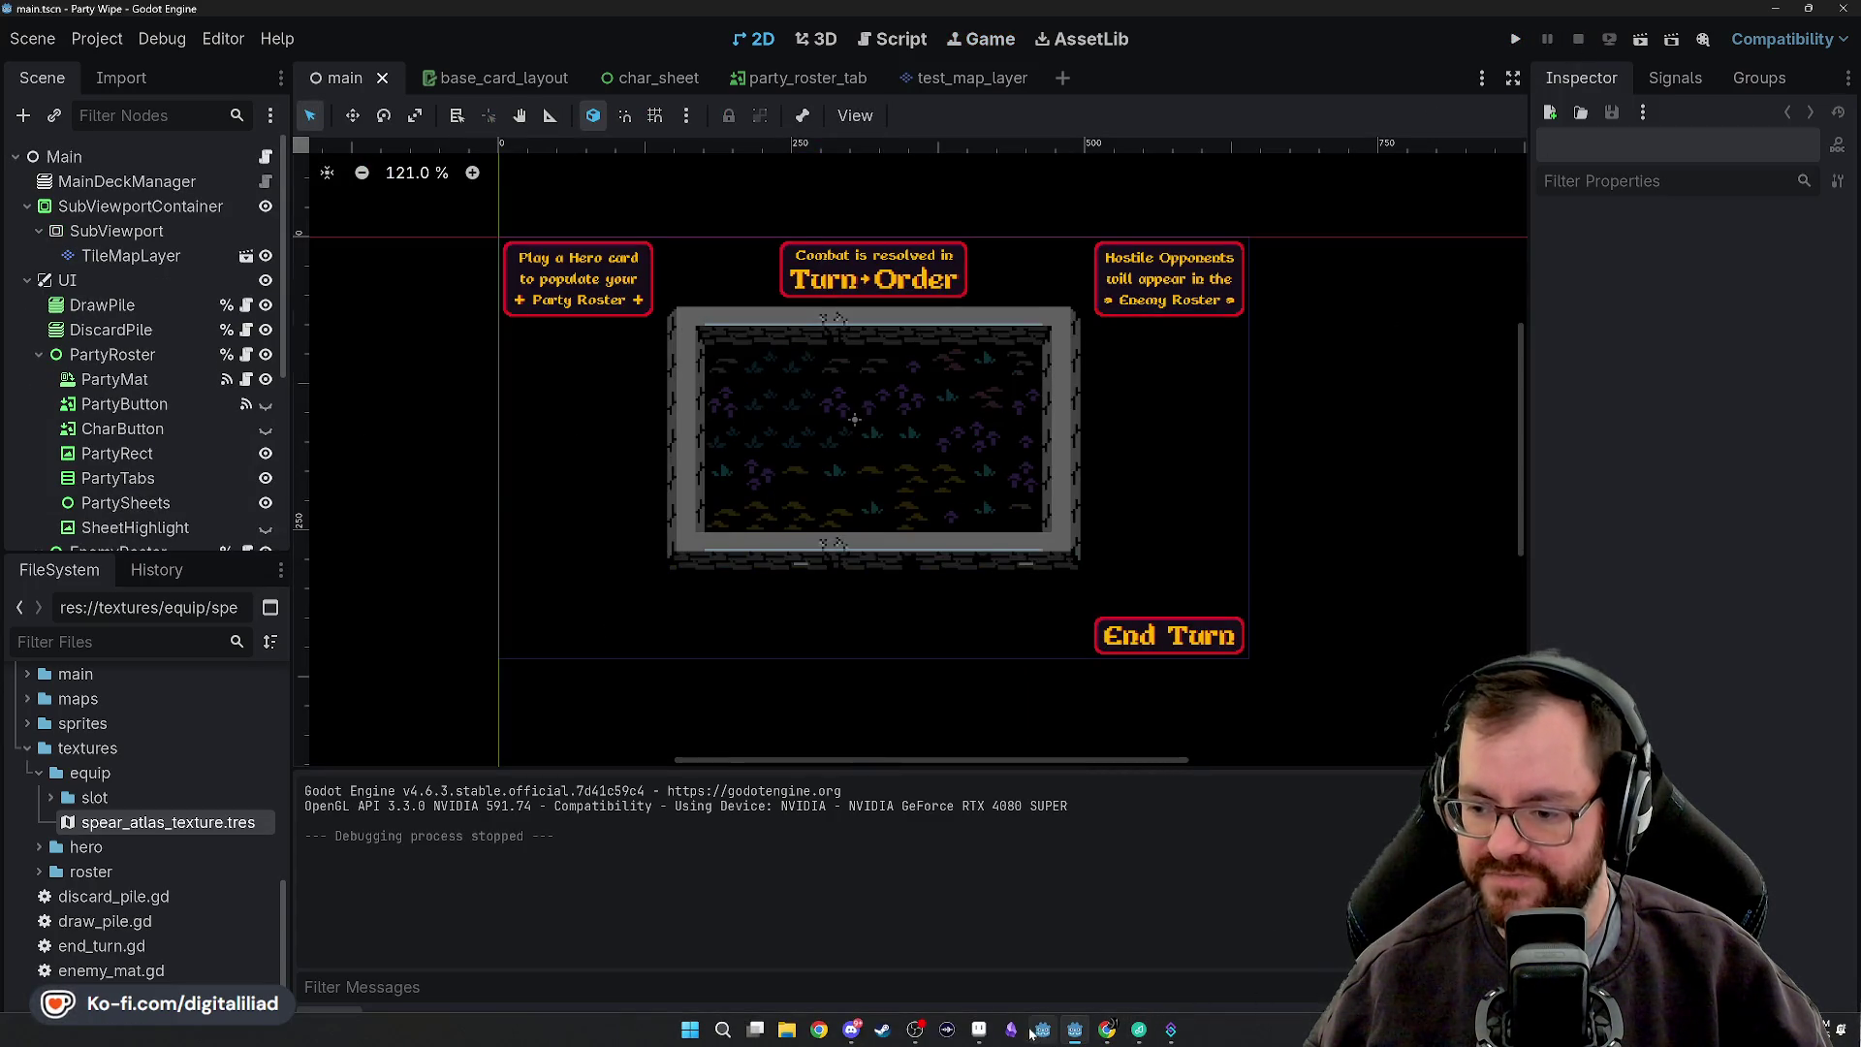
# - Switch over to the Aseprite window from the taskbar
pyautogui.click(979, 1029)
pyautogui.scroll(-2, 800, 531)
pyautogui.scroll(2, 969, 504)
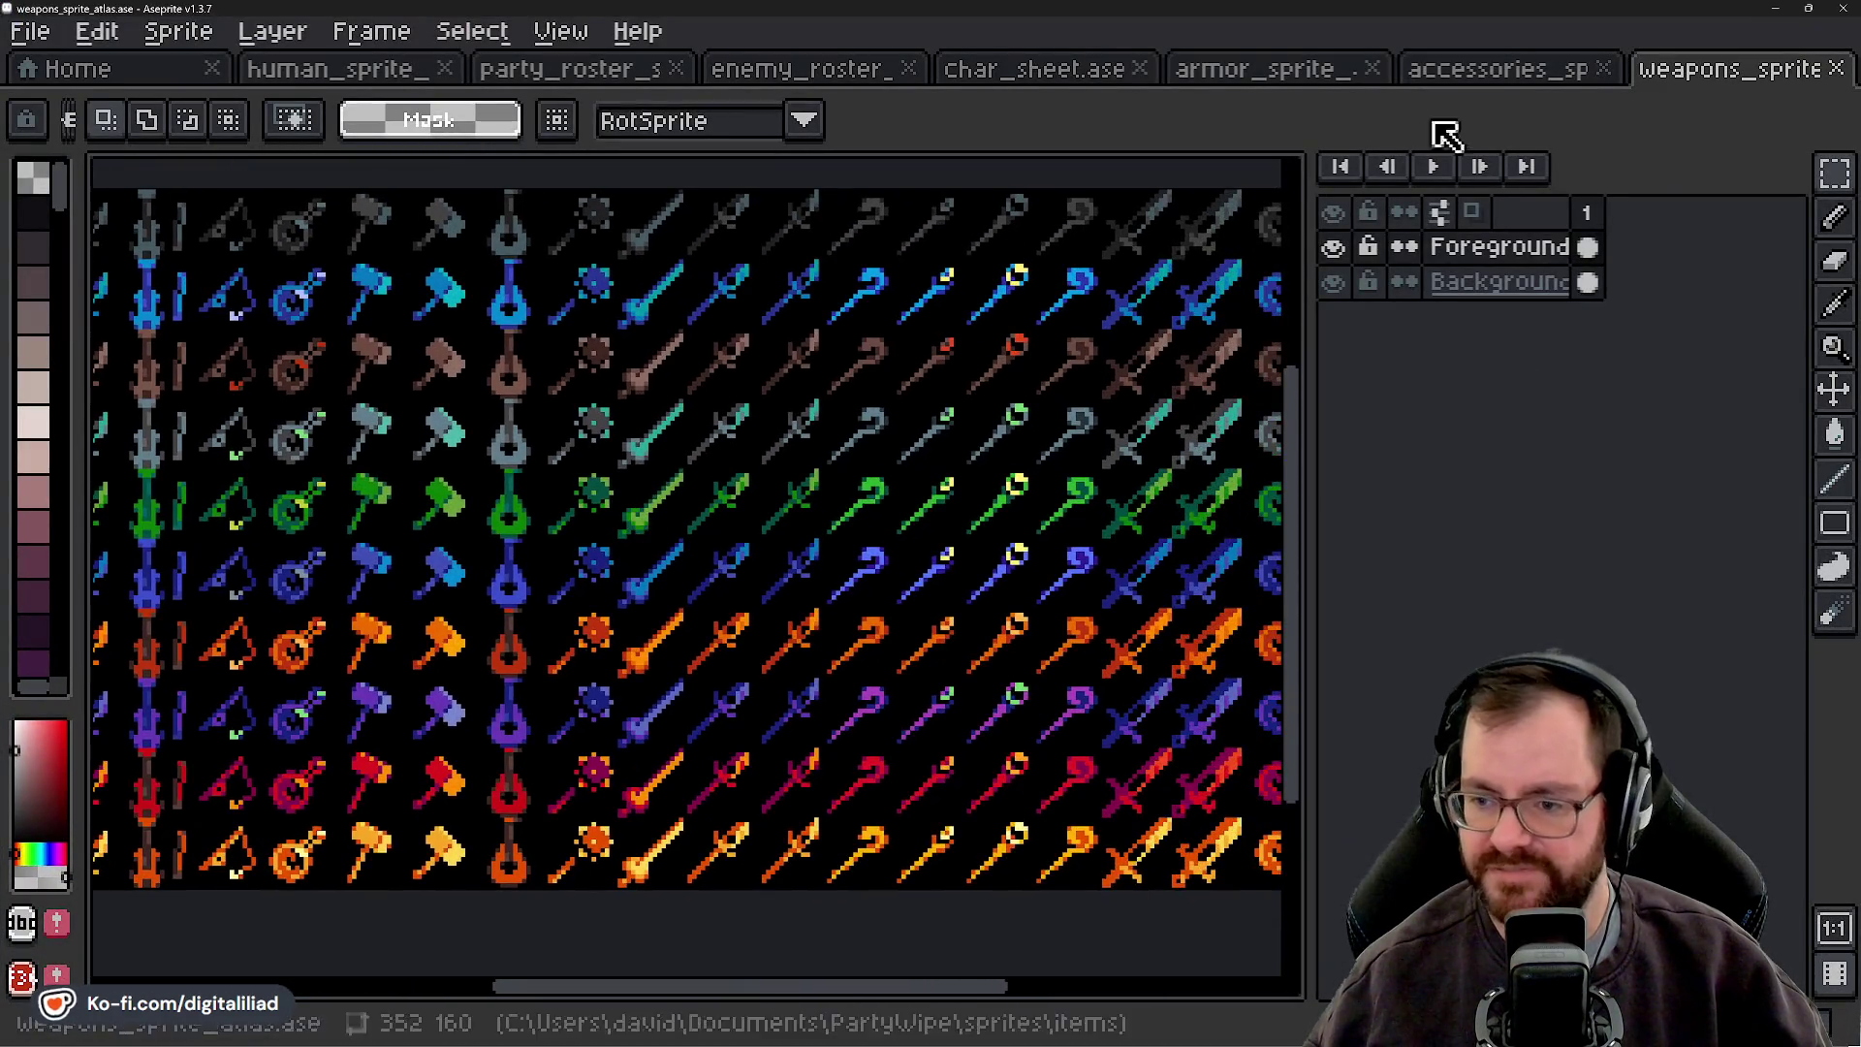
# - Bring up the armor_sprite atlas and zoom around to inspect it
pyautogui.click(1350, 75)
pyautogui.hscroll(-2, 647, 361)
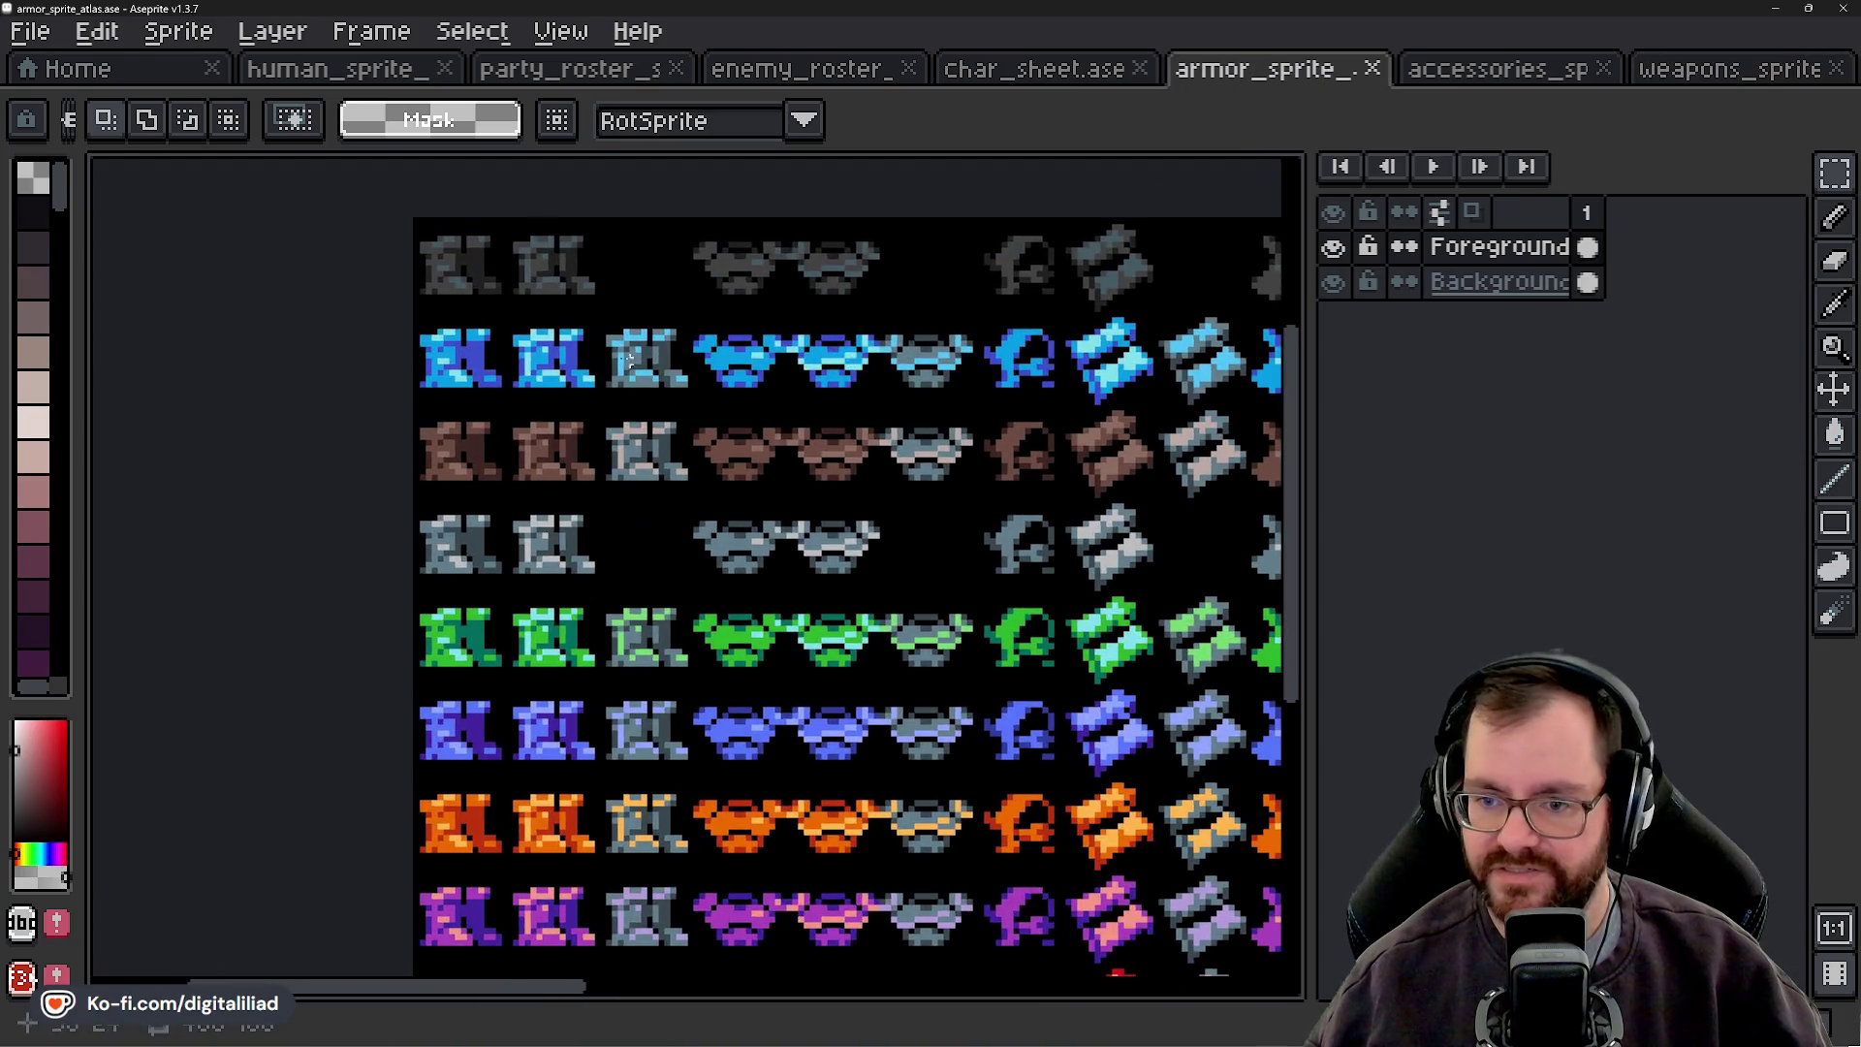
pyautogui.scroll(2, 458, 335)
pyautogui.scroll(-1, 651, 349)
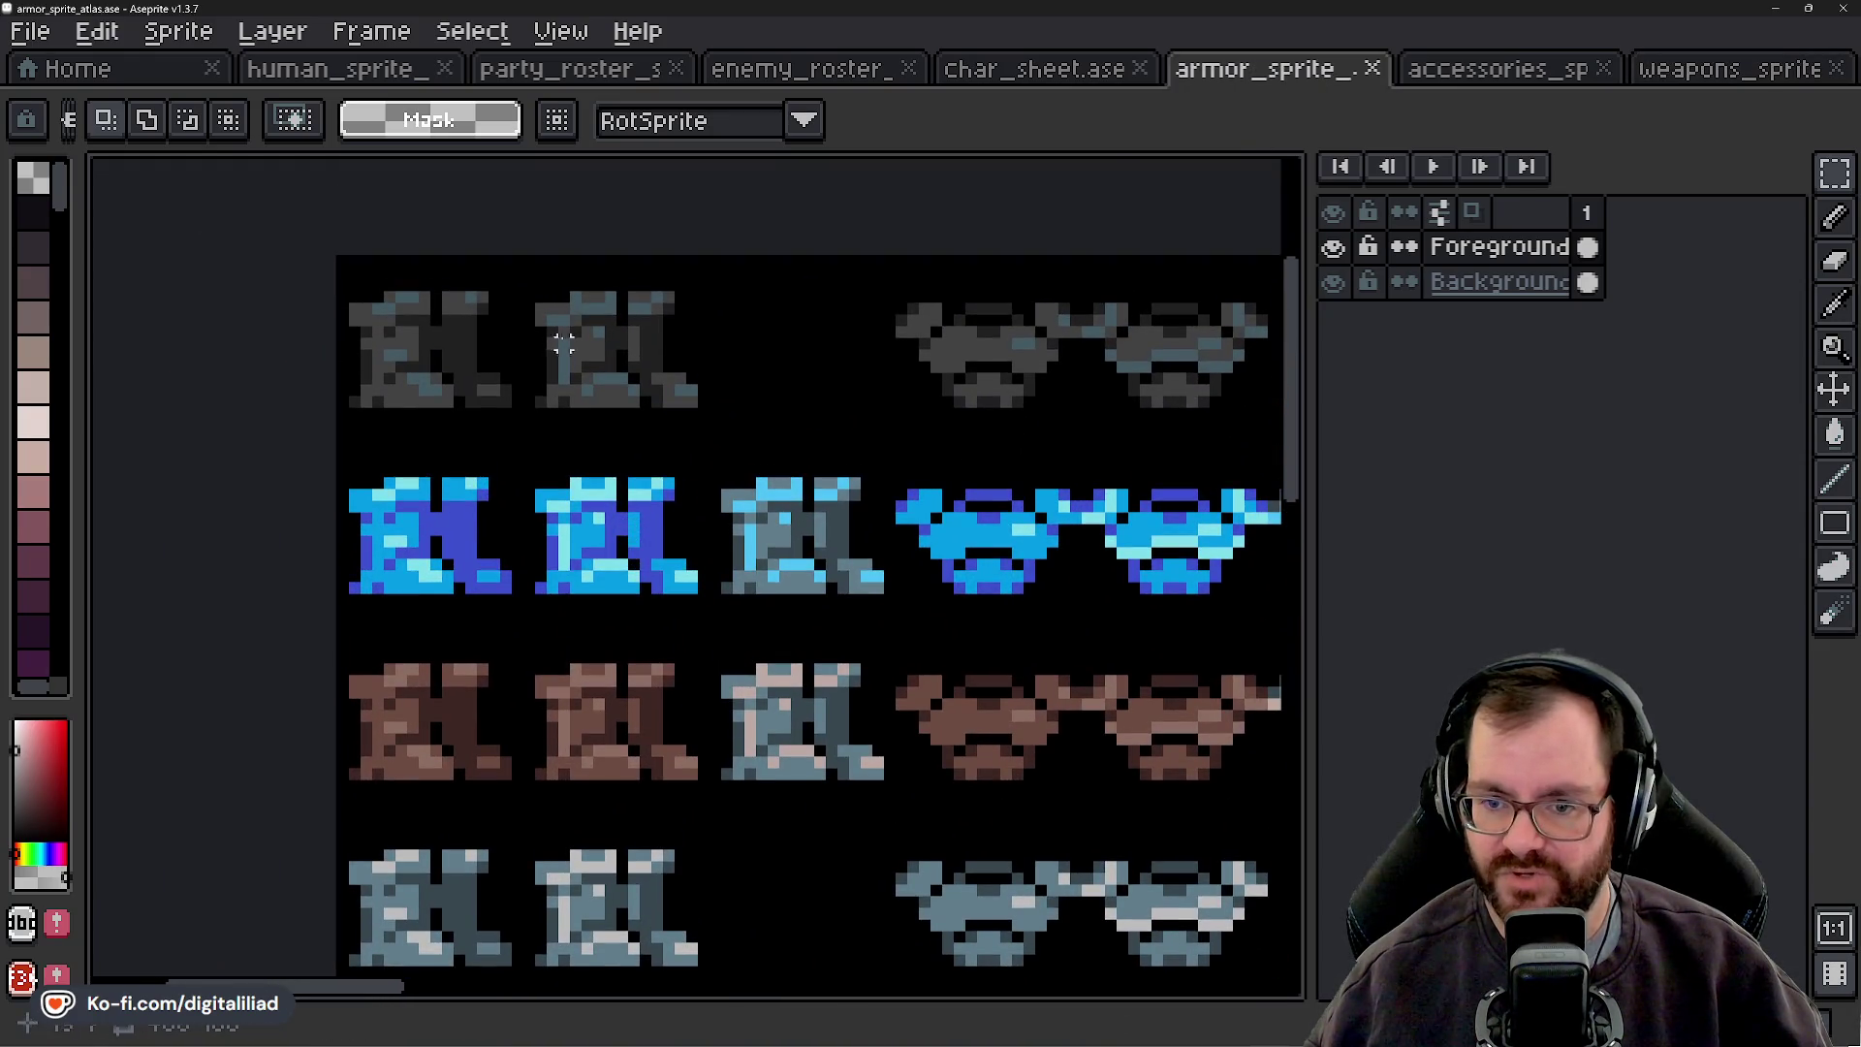
pyautogui.scroll(1, 663, 647)
pyautogui.scroll(-3, 662, 646)
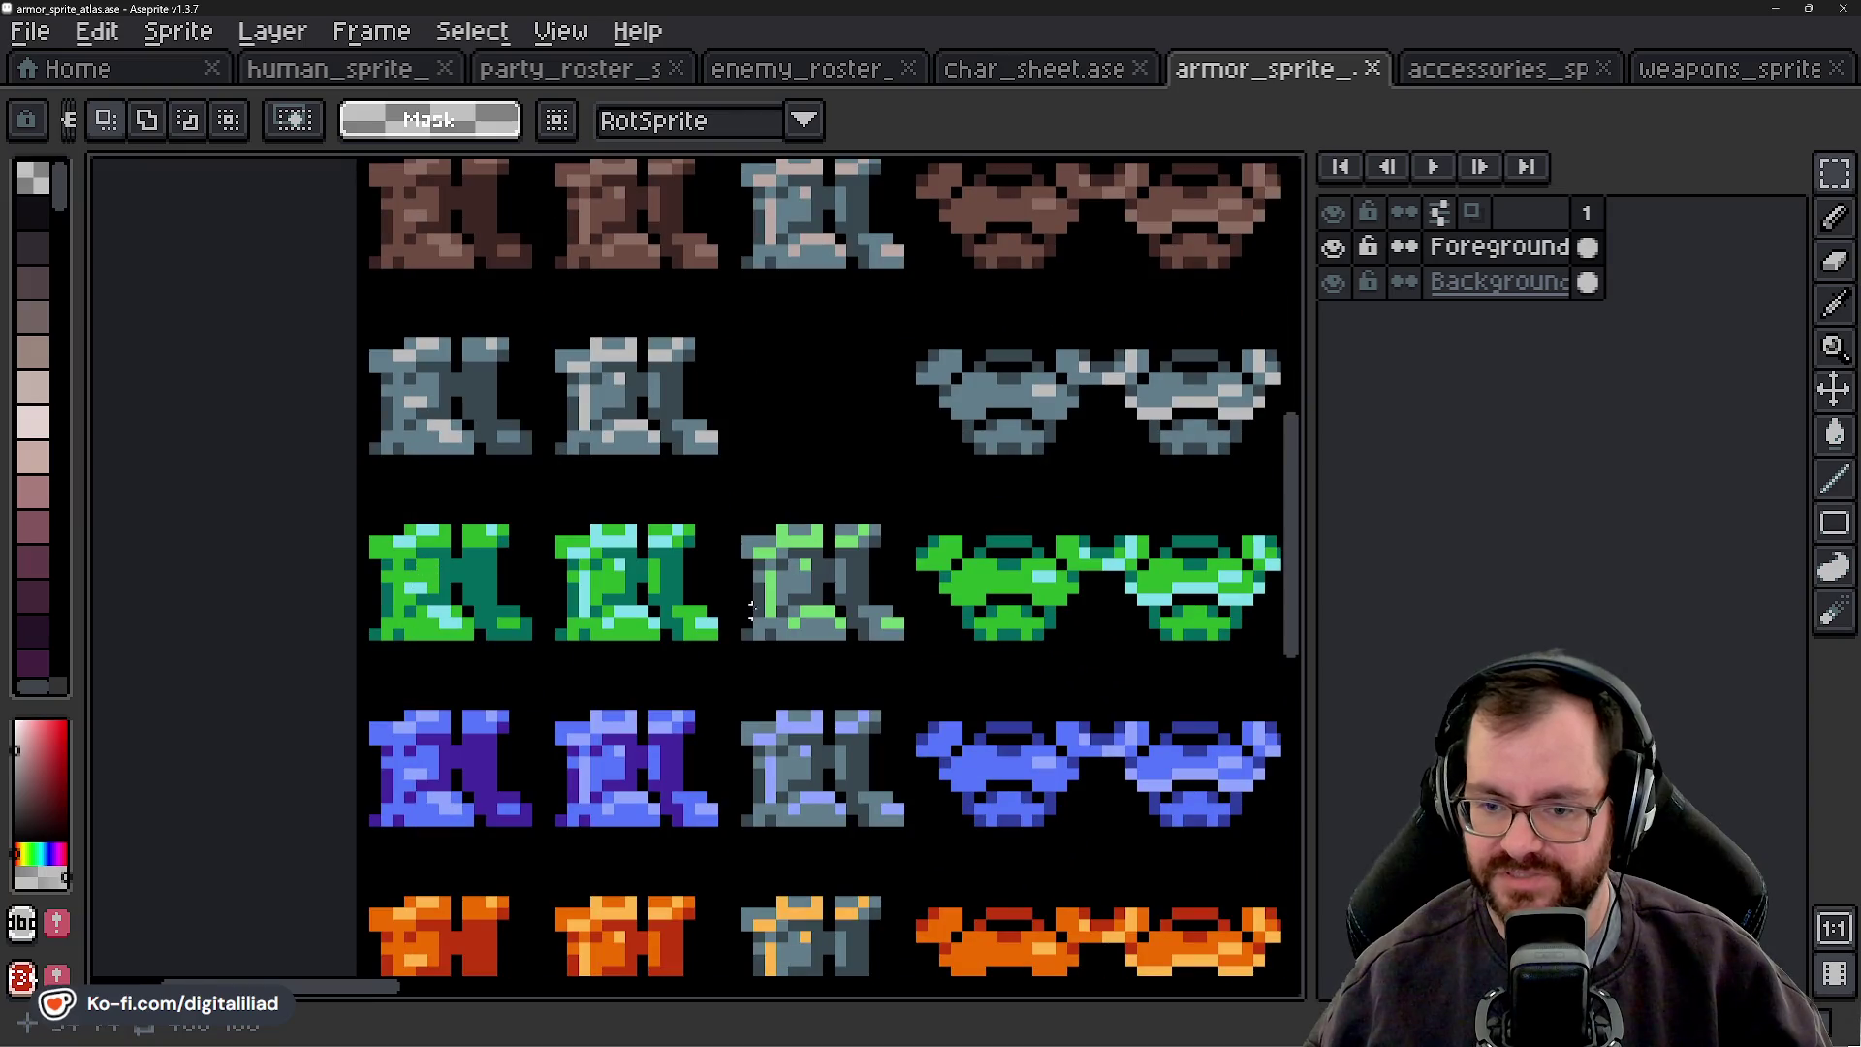
pyautogui.scroll(-2, 642, 763)
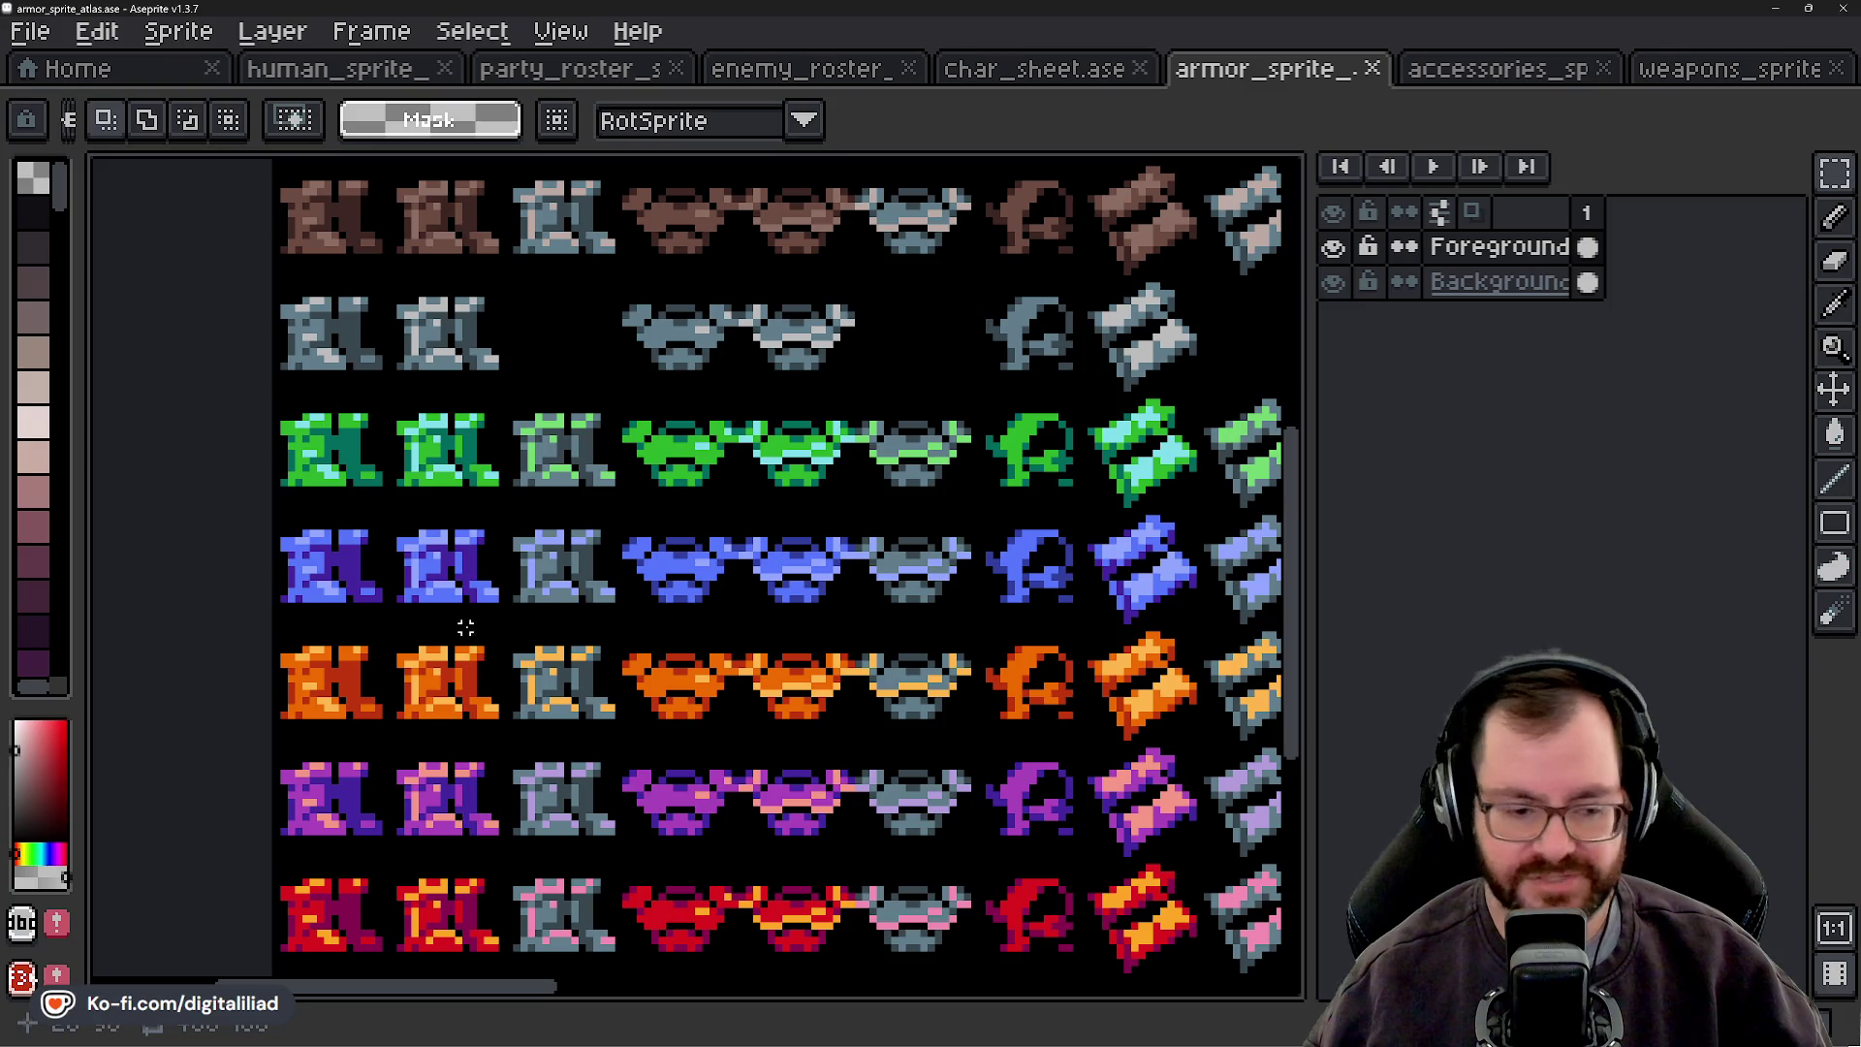
pyautogui.scroll(-2, 560, 532)
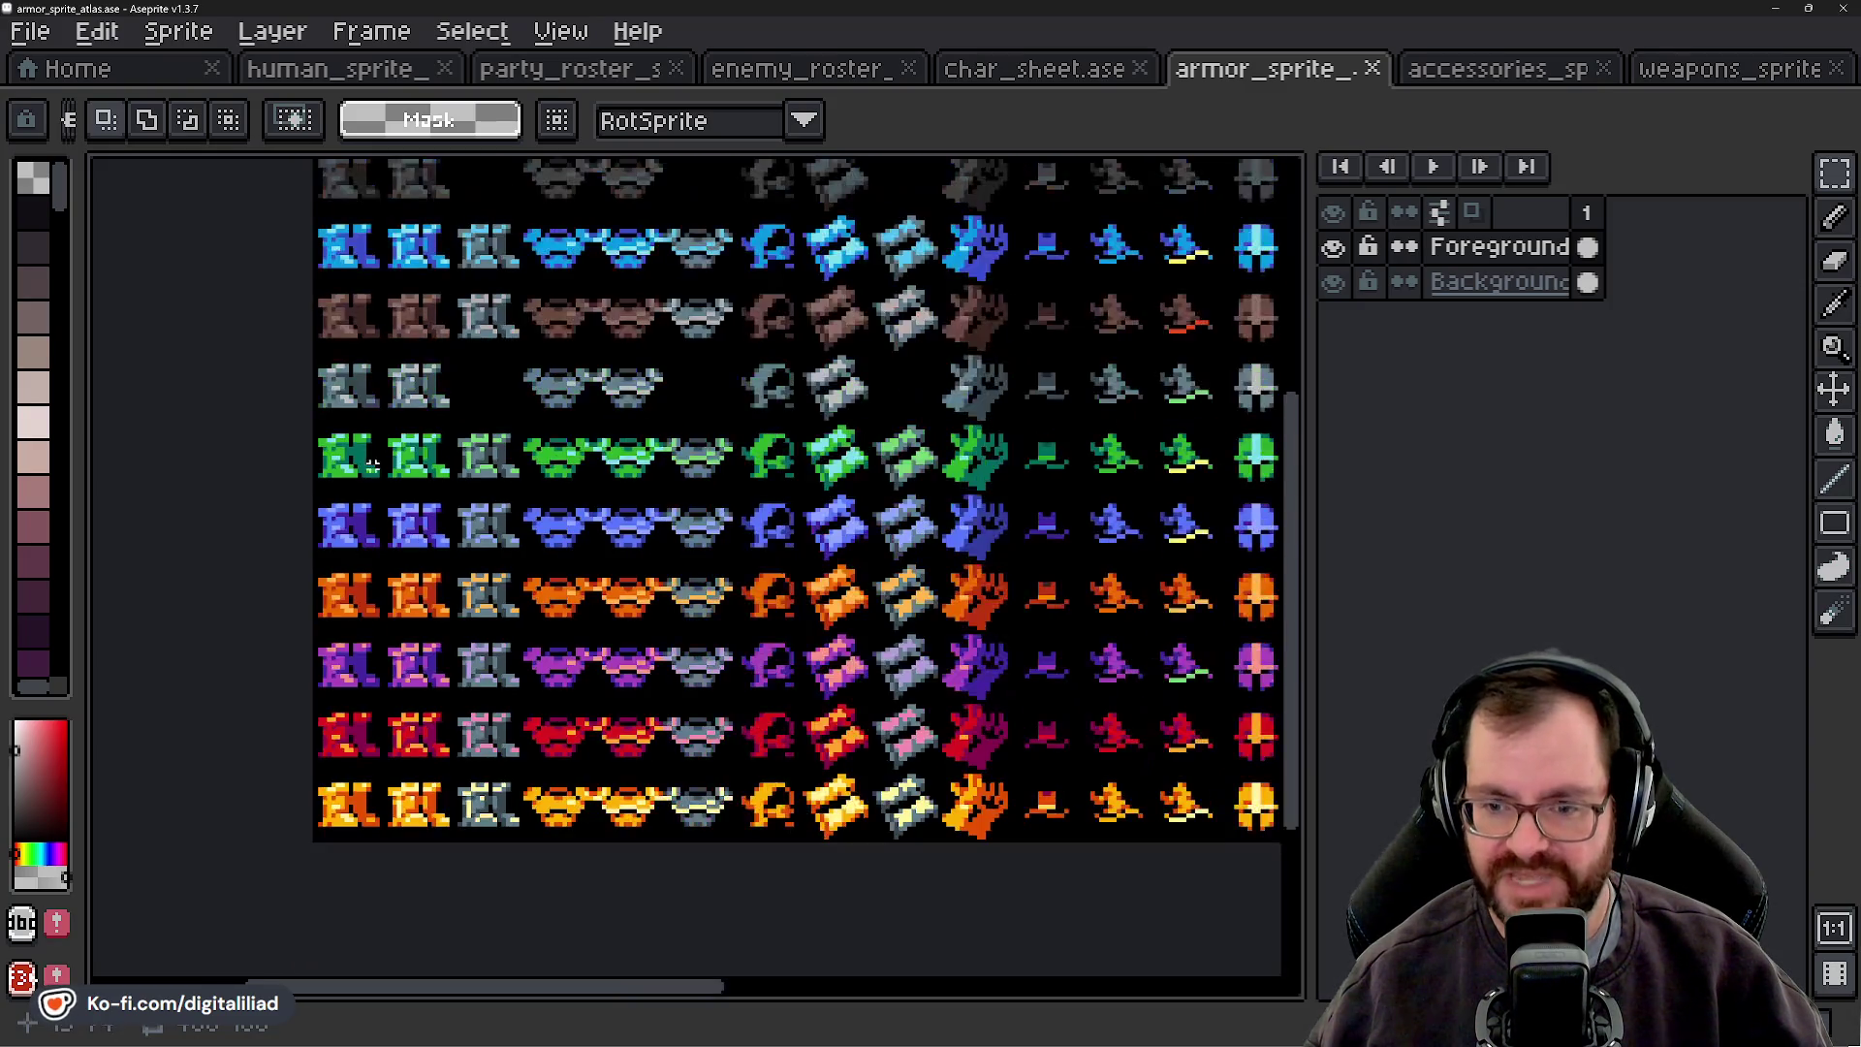
pyautogui.scroll(1, 703, 616)
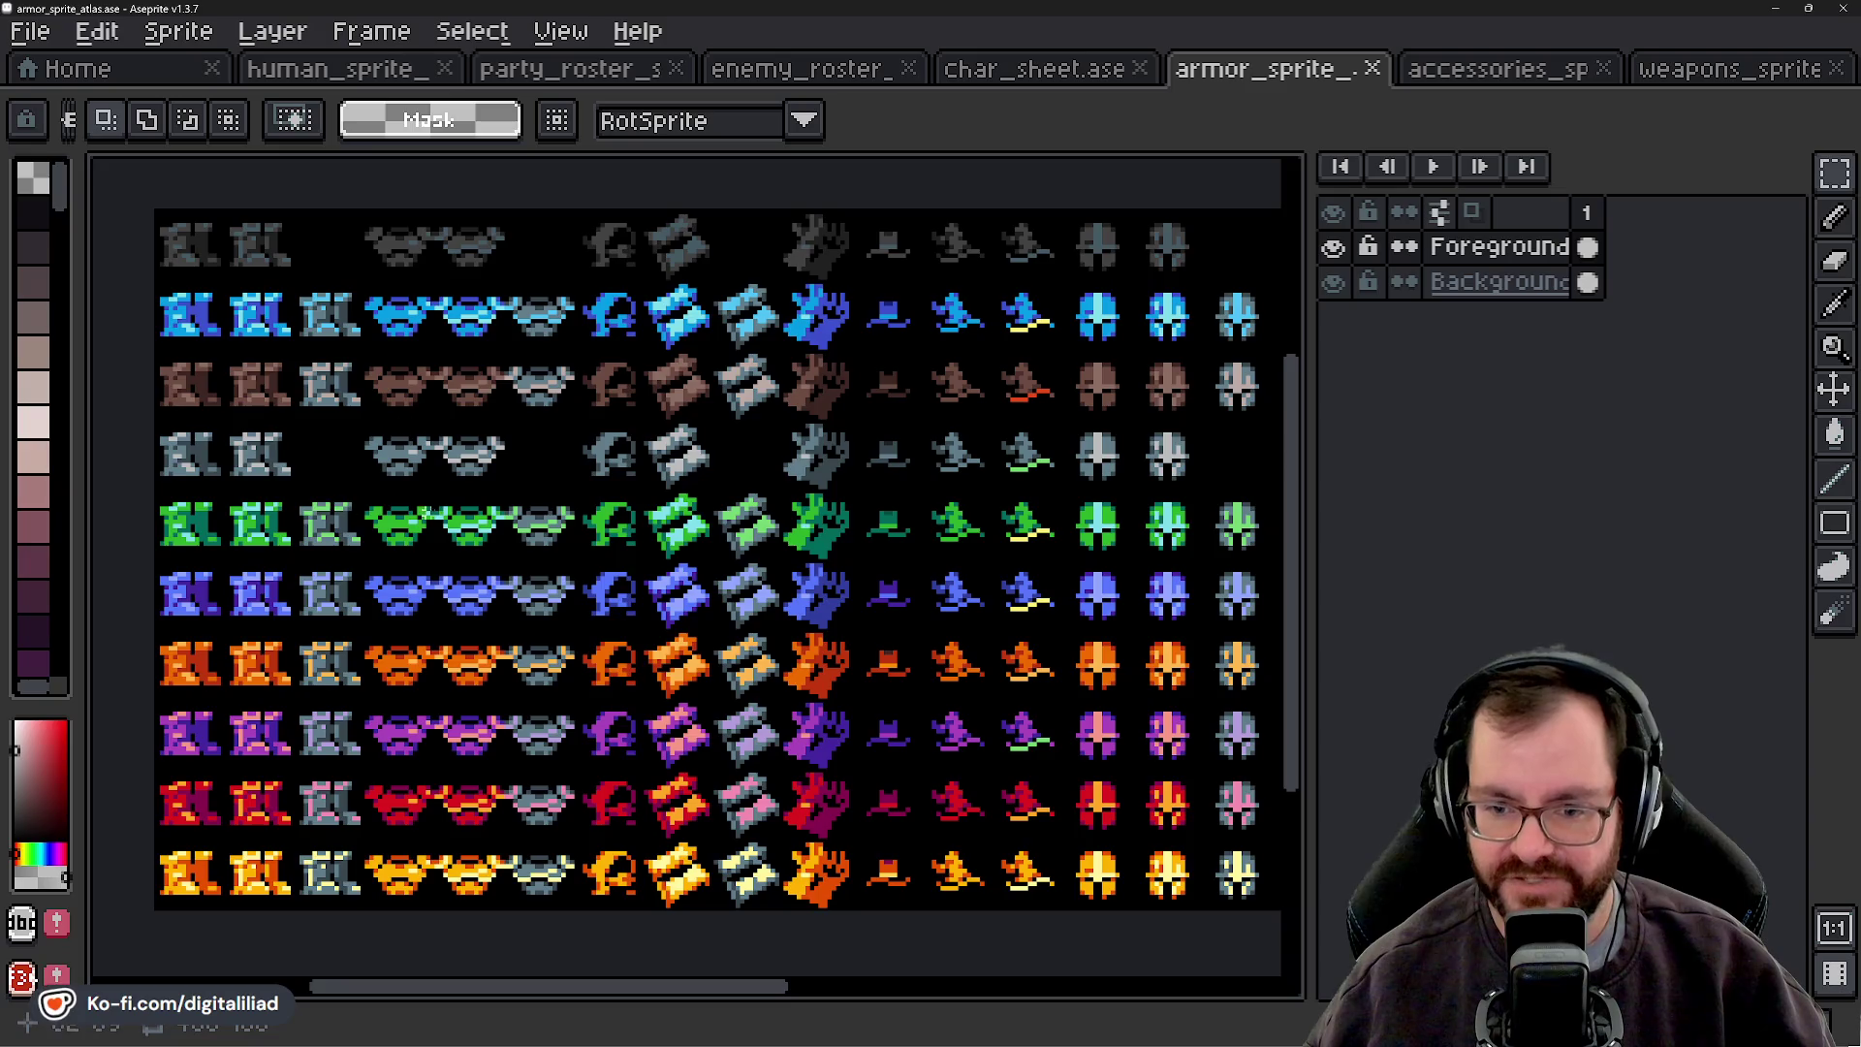
pyautogui.scroll(2, 306, 573)
pyautogui.scroll(-2, 365, 656)
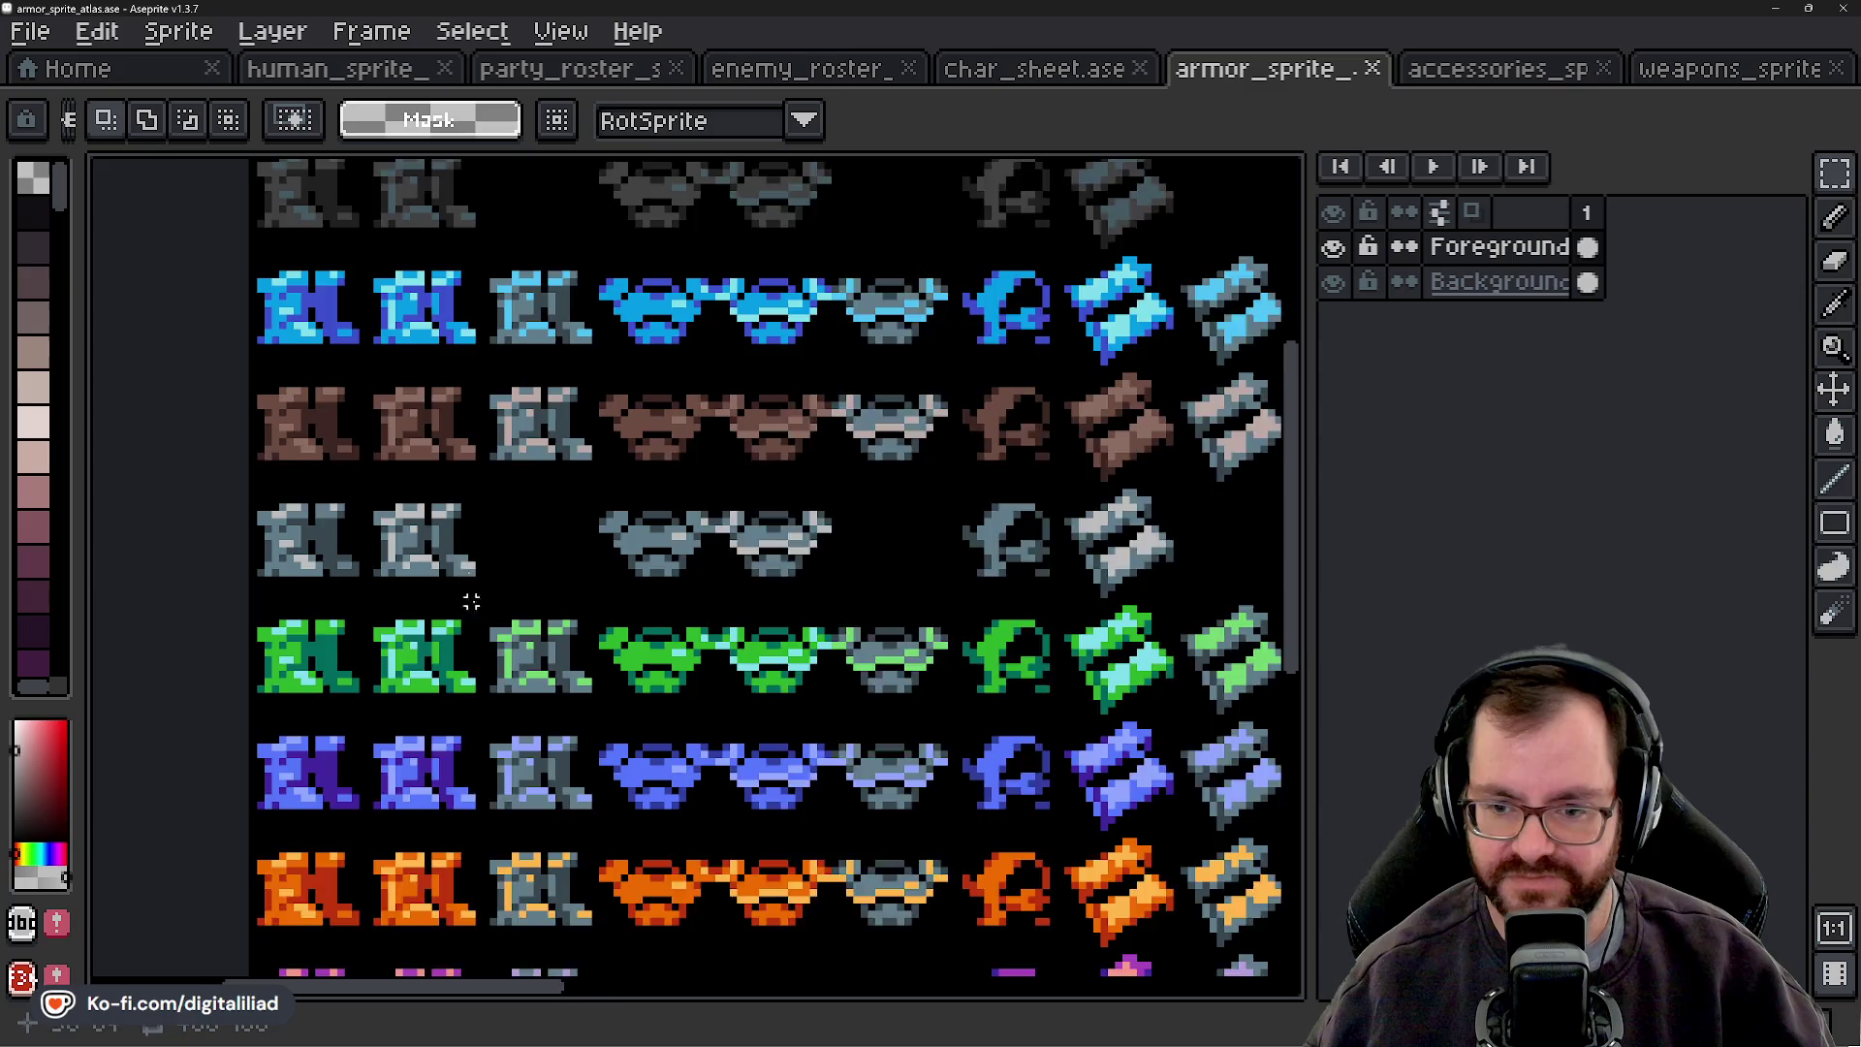
pyautogui.scroll(-3, 464, 579)
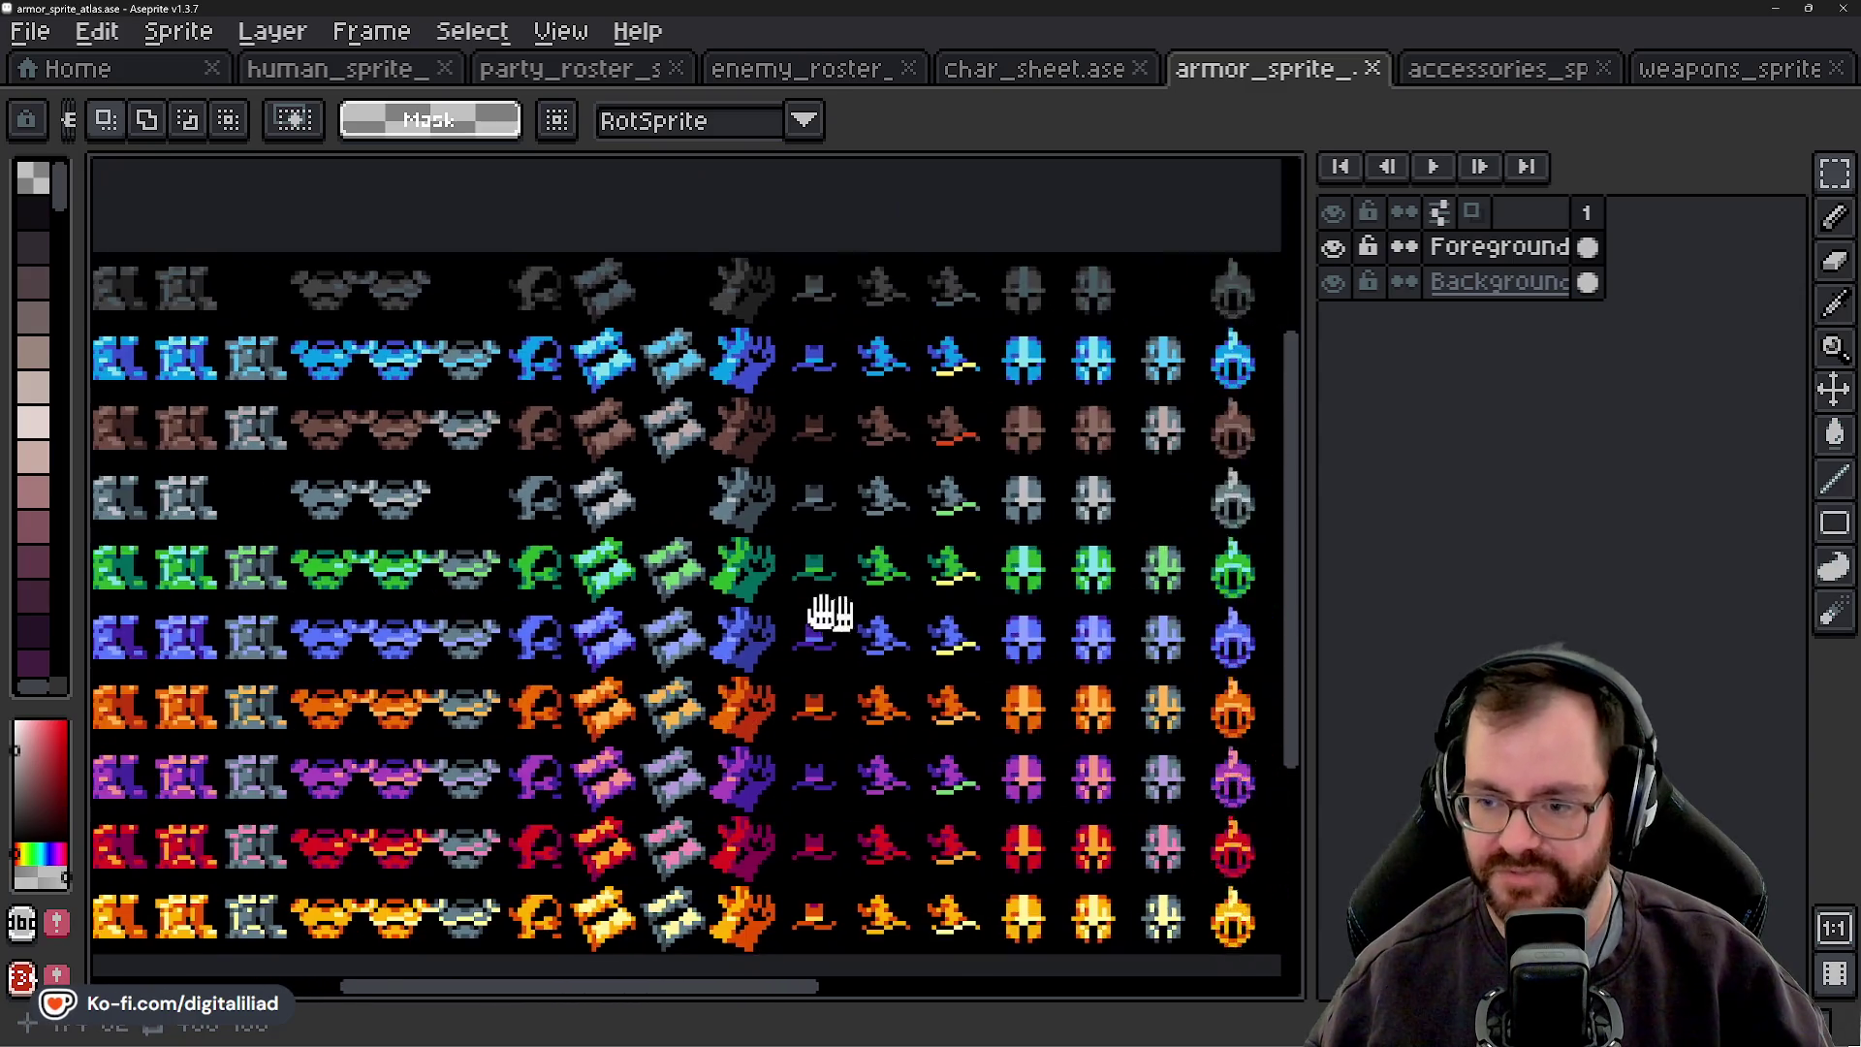
# - Pan to the atlas's left side and box-select the two grey helmet sprites, then clear the selection
pyautogui.moveTo(830, 614); pyautogui.dragTo(480, 594)
pyautogui.scroll(-3, 456, 593)
pyautogui.scroll(4, 596, 506)
pyautogui.scroll(2, 596, 505)
pyautogui.moveTo(468, 297)
pyautogui.mouseDown()
pyautogui.moveTo(760, 614)
pyautogui.moveTo(1048, 668)
pyautogui.mouseUp()
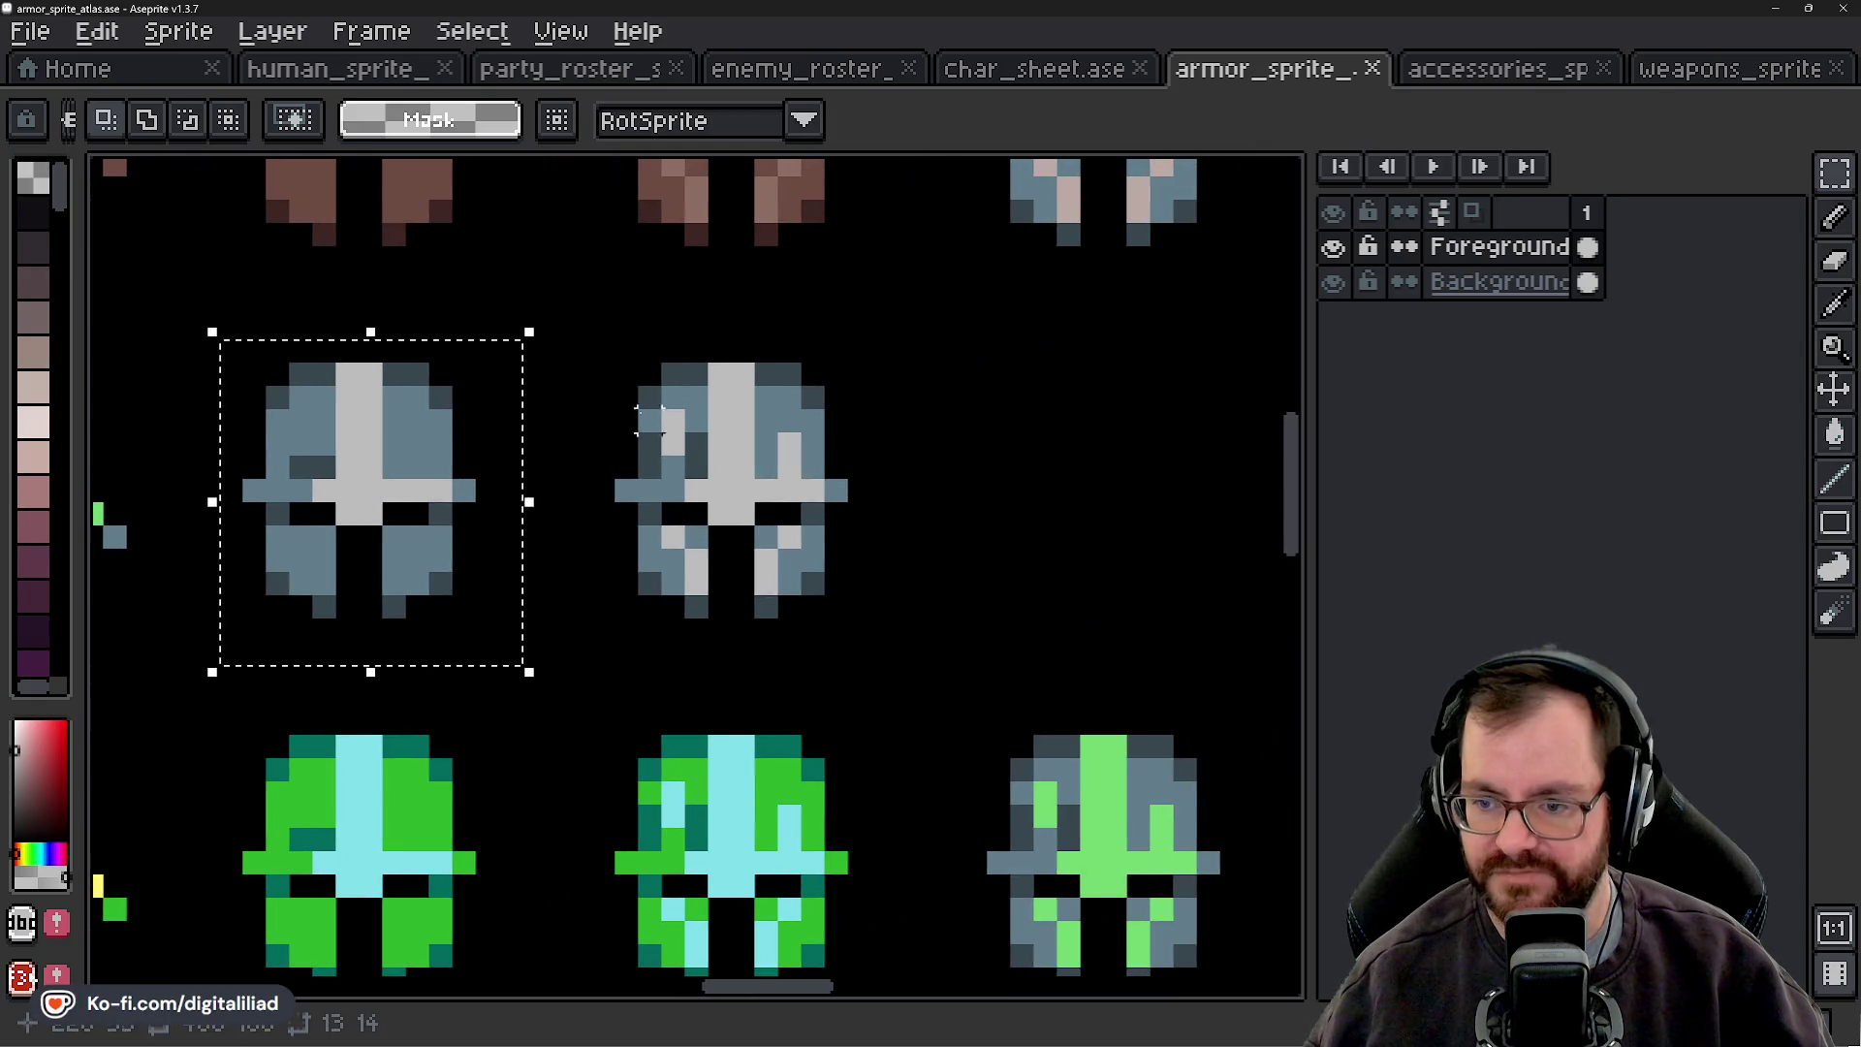
pyautogui.moveTo(548, 317); pyautogui.dragTo(917, 665)
pyautogui.scroll(-3, 579, 628)
pyautogui.click(844, 503)
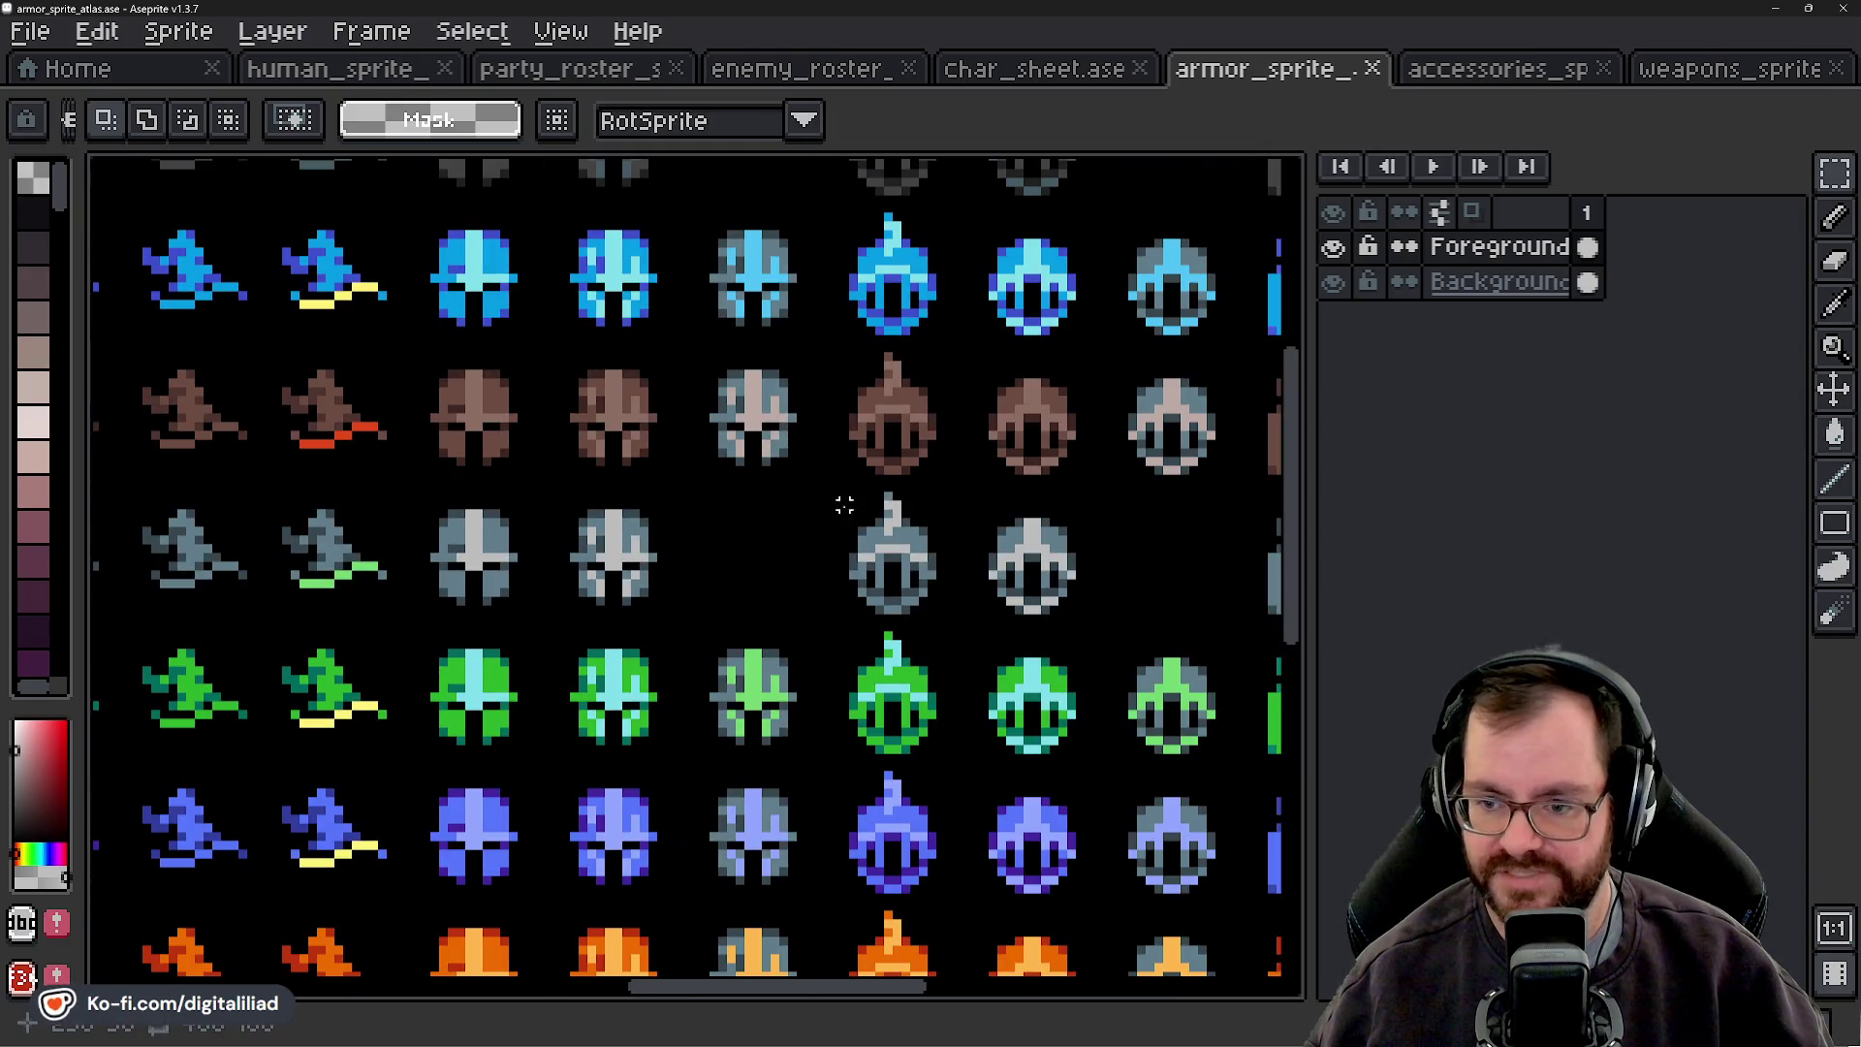
# - Close Aseprite and minimize Godot so the PARTY WIPE title screen shows
pyautogui.scroll(-2, 844, 503)
pyautogui.scroll(1, 727, 541)
pyautogui.moveTo(727, 541); pyautogui.dragTo(764, 529)
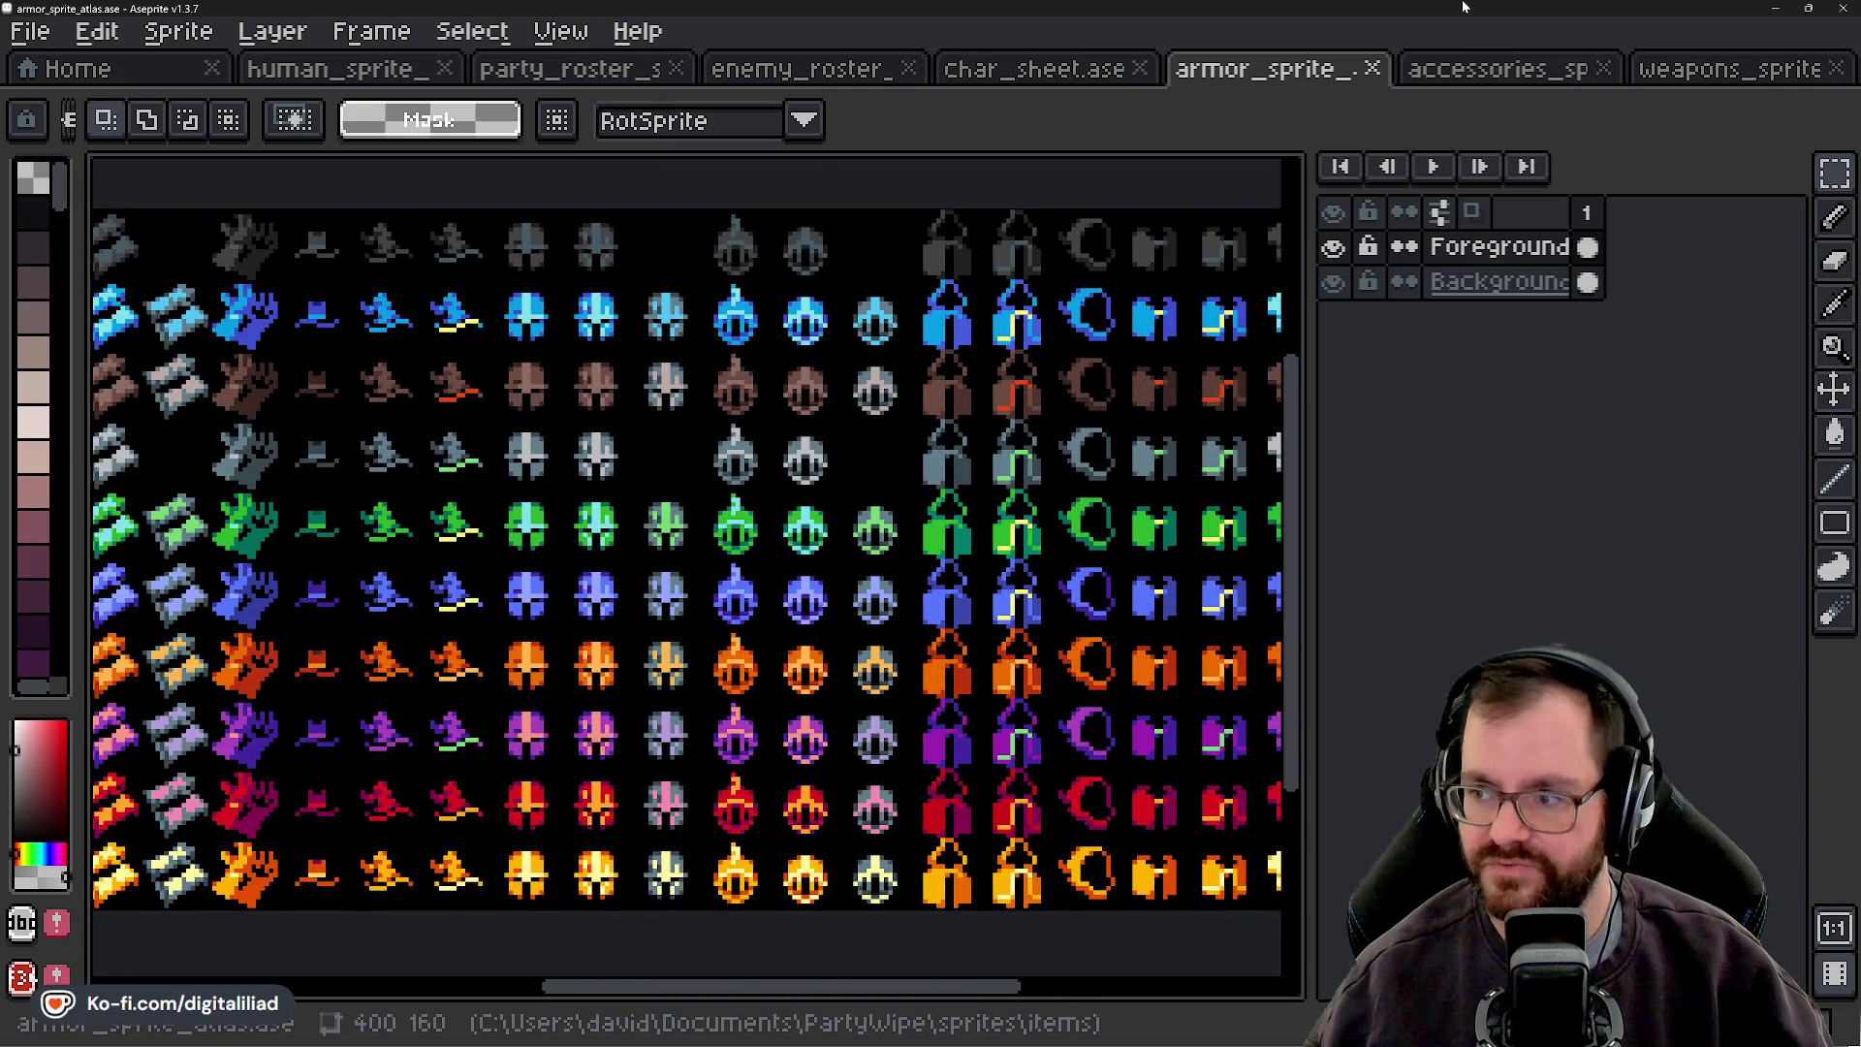
pyautogui.click(1842, 8)
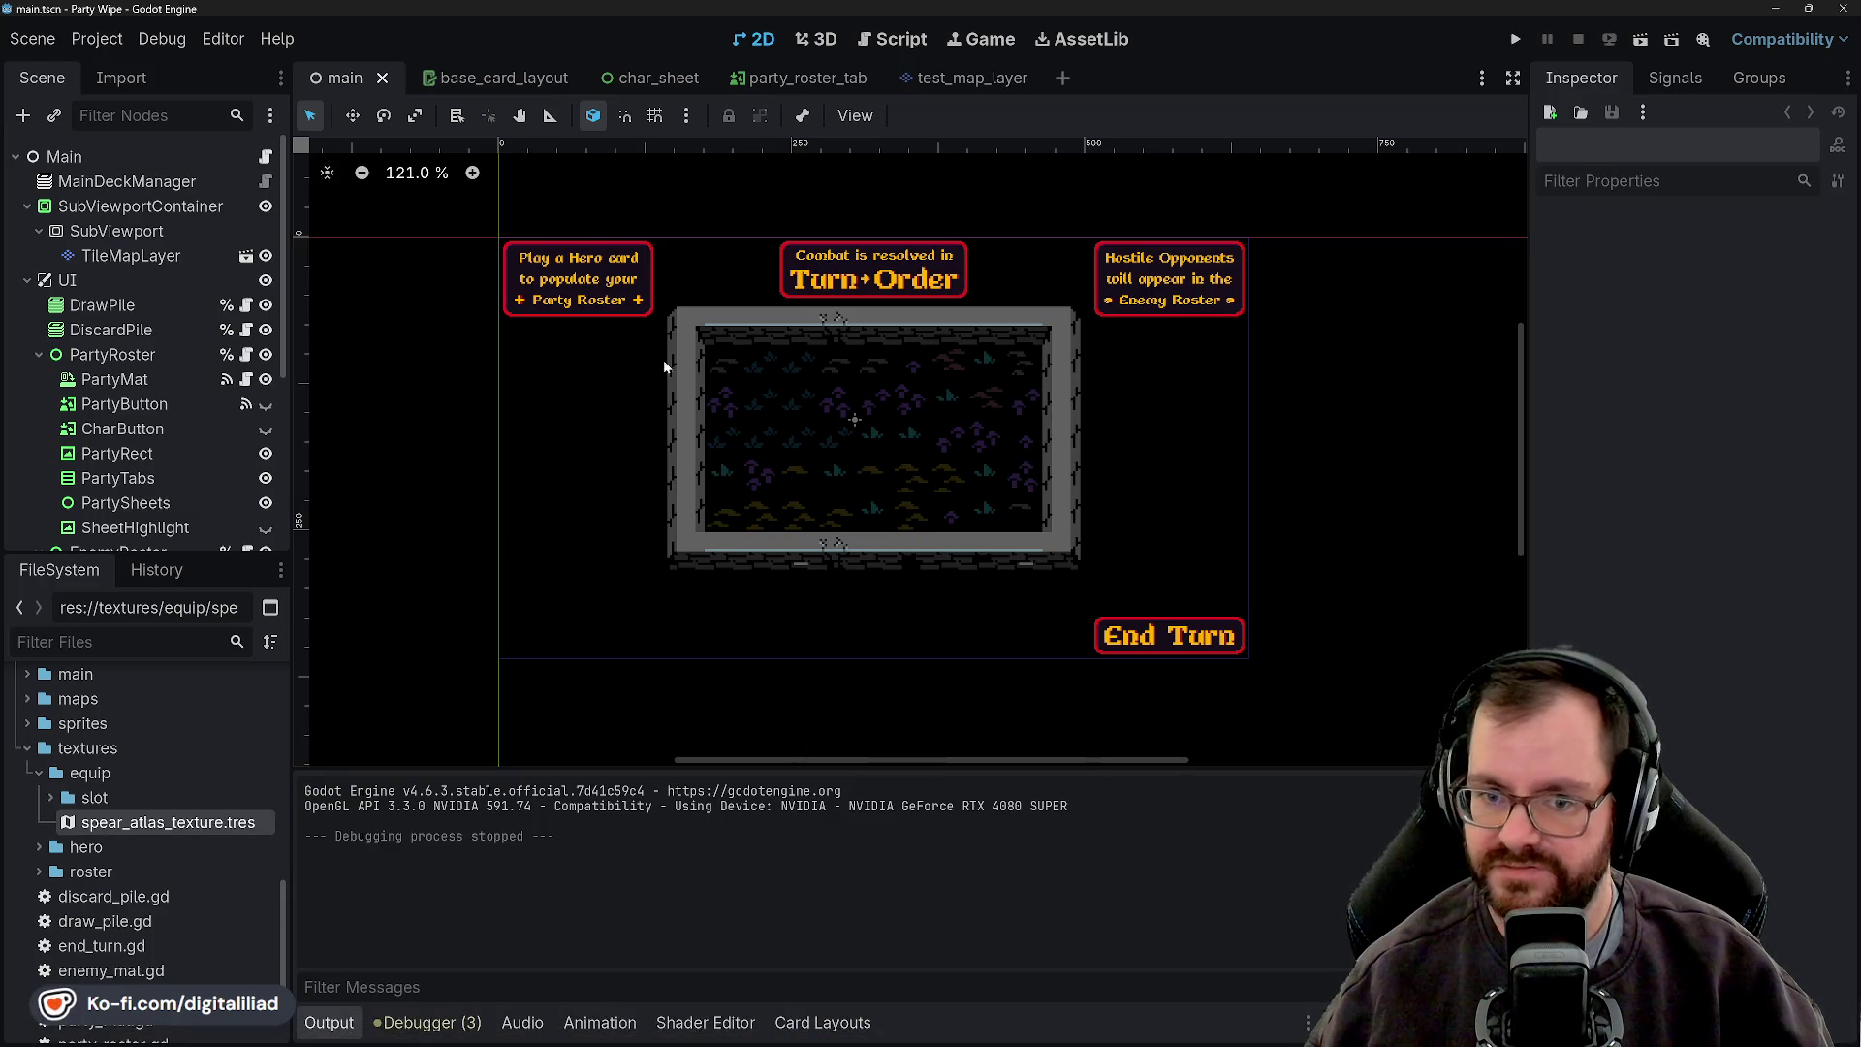
pyautogui.click(1781, 8)
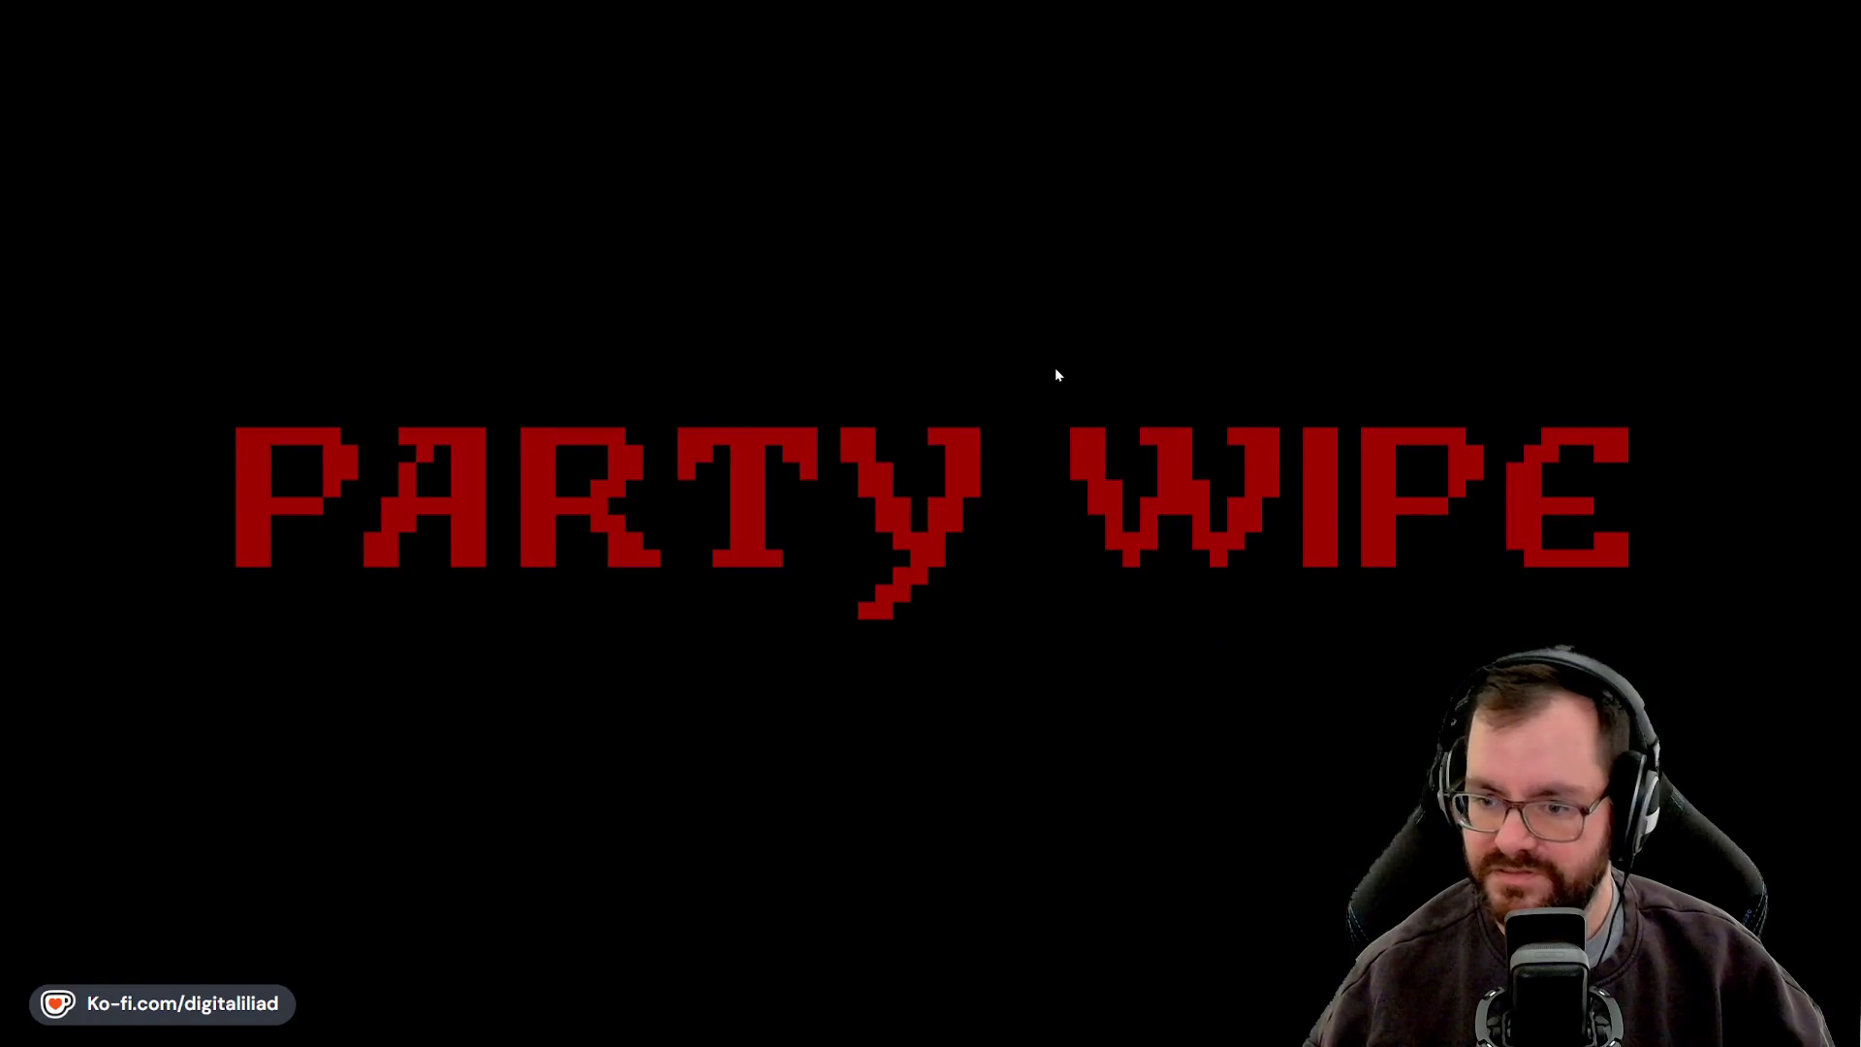